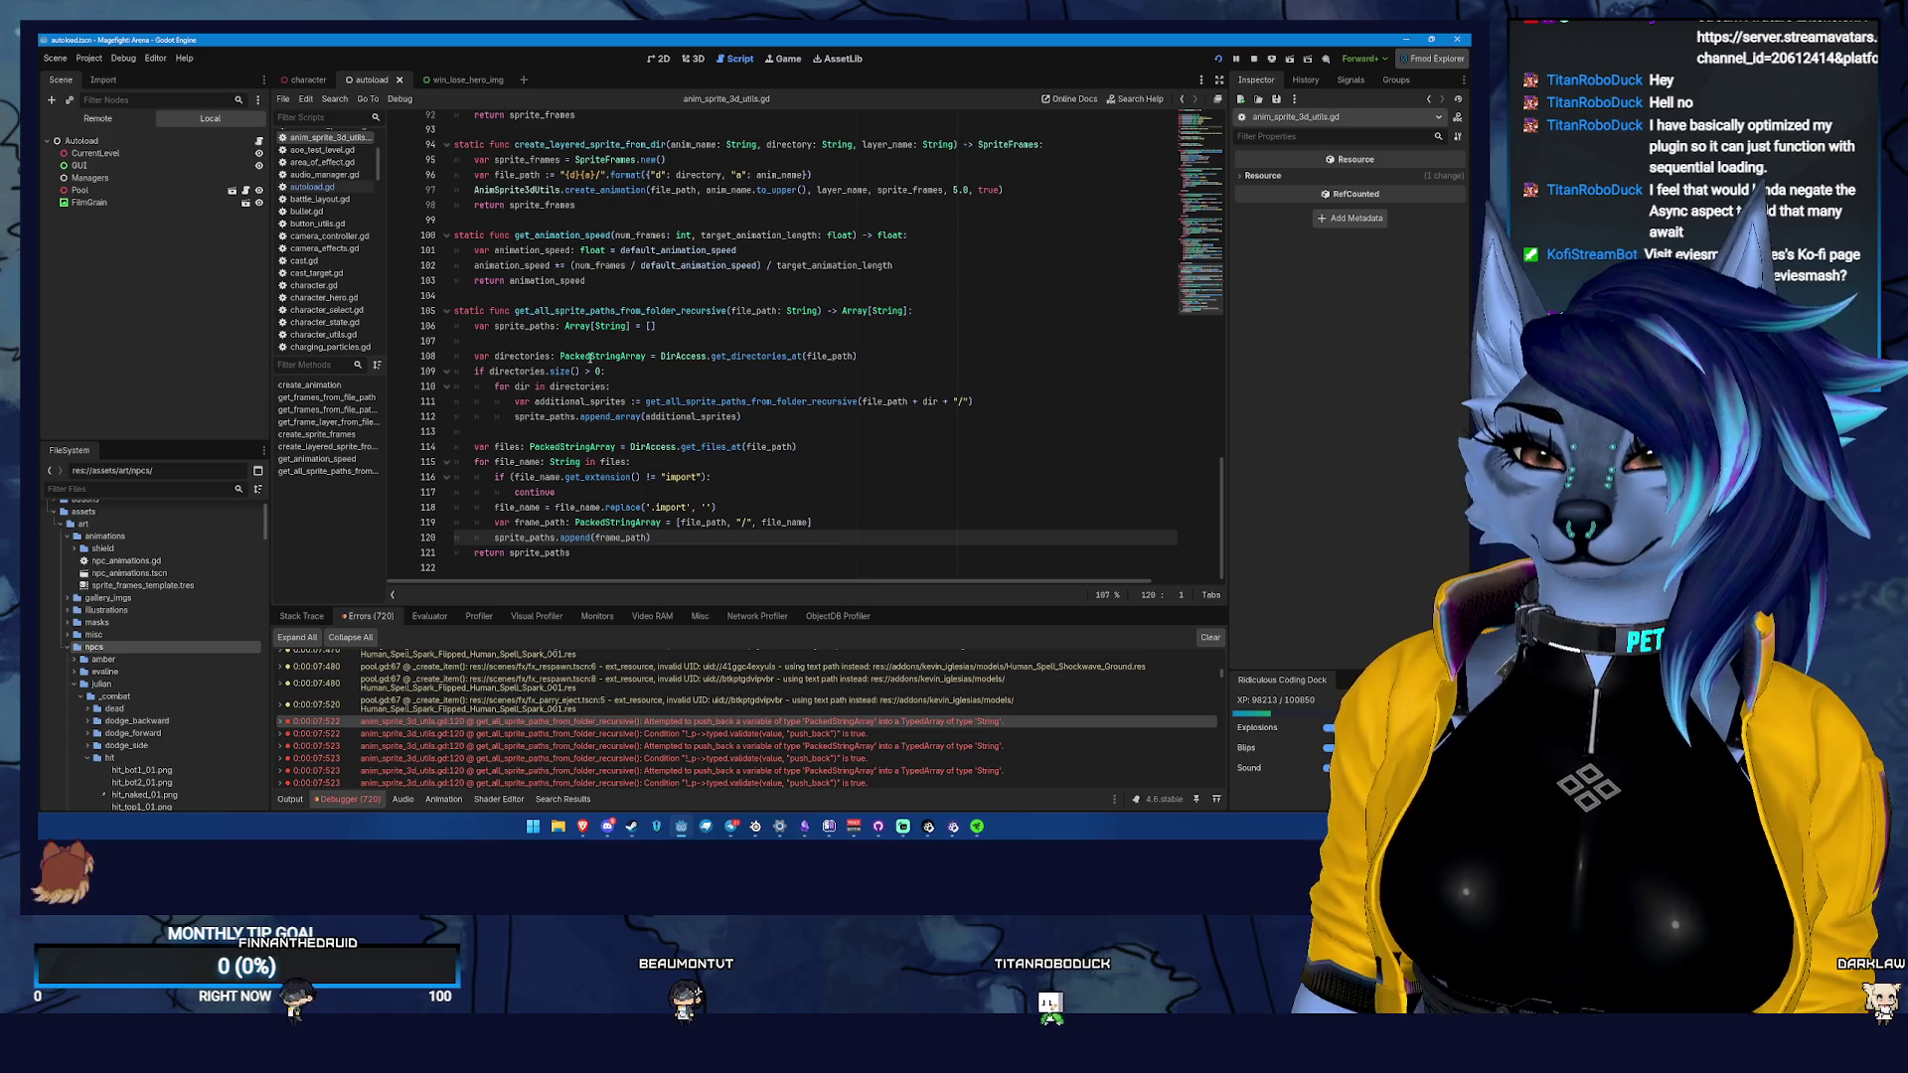
Inspect the line 120 PackedStringArray push_back errors in the debugger, then open a new browser window.
{"action": "mouse_move", "coordinate": [620, 356]}
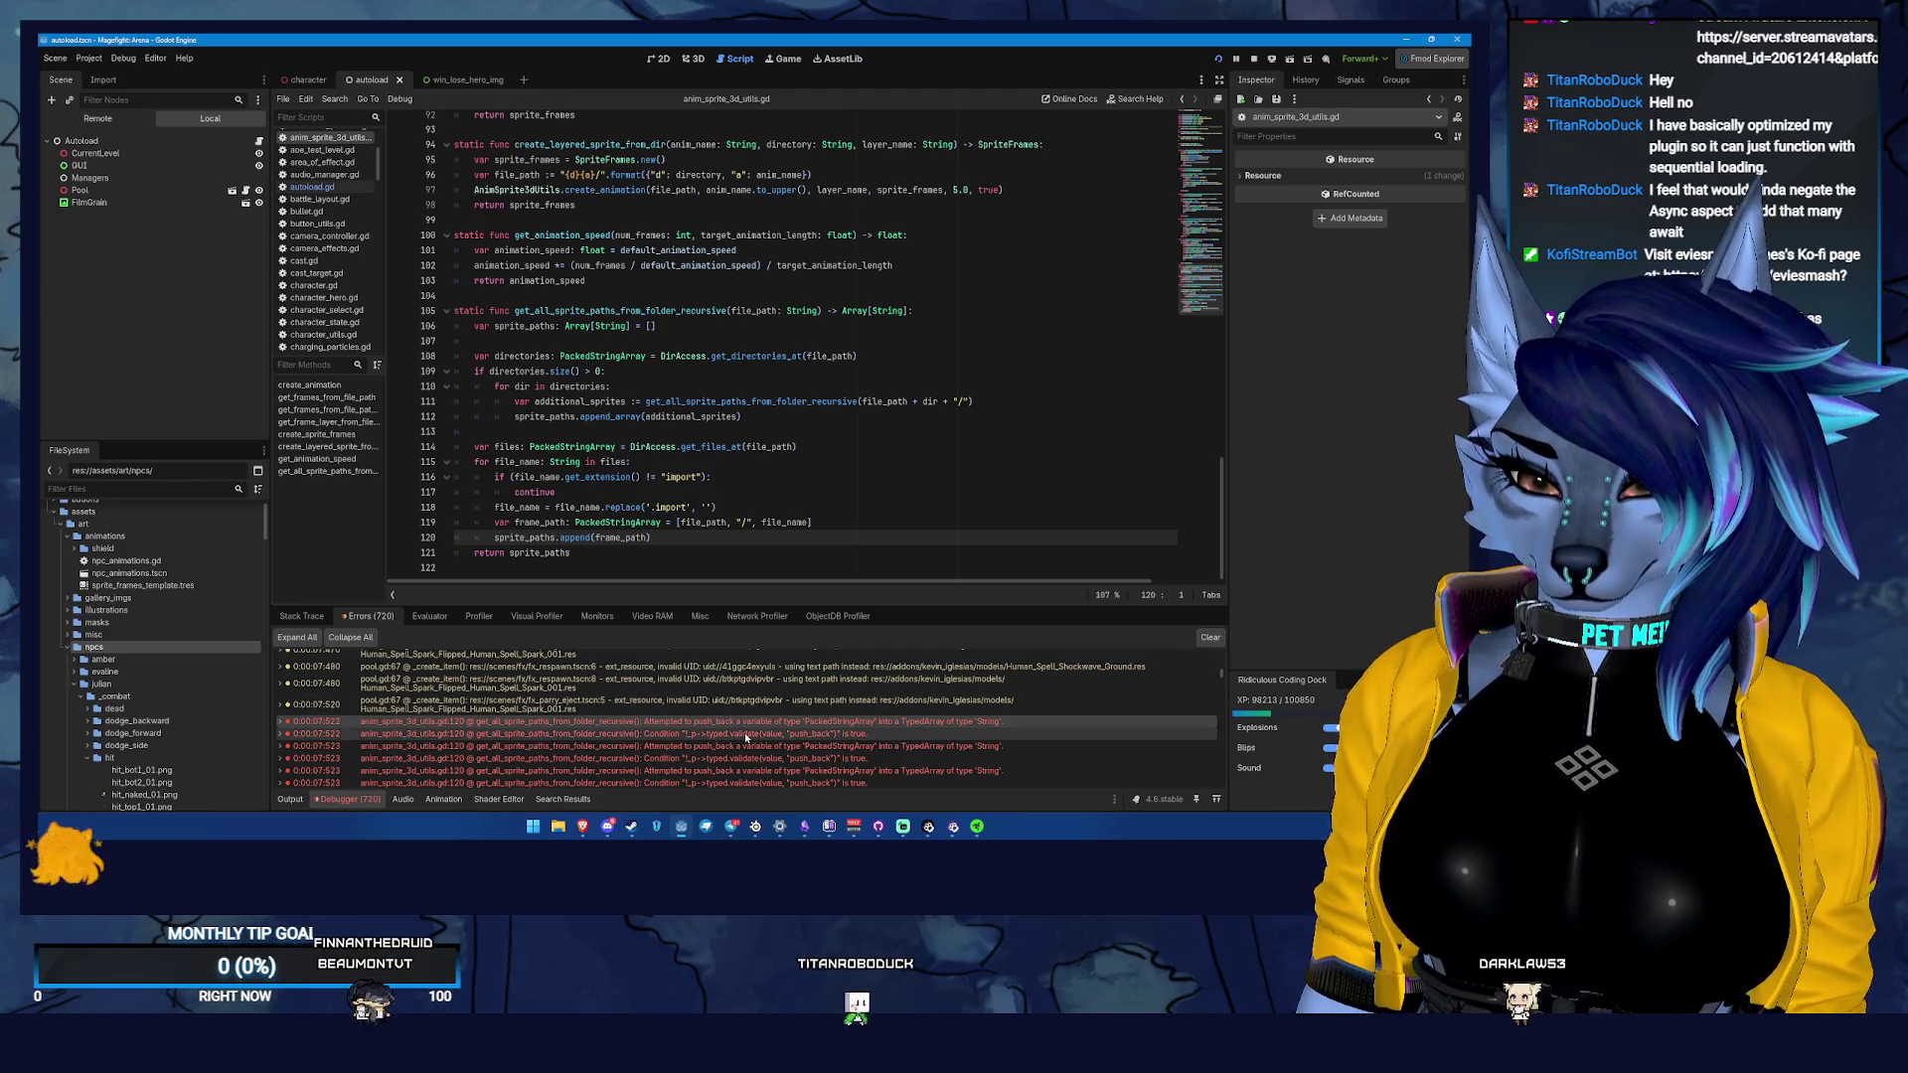
{"action": "mouse_move", "coordinate": [754, 736]}
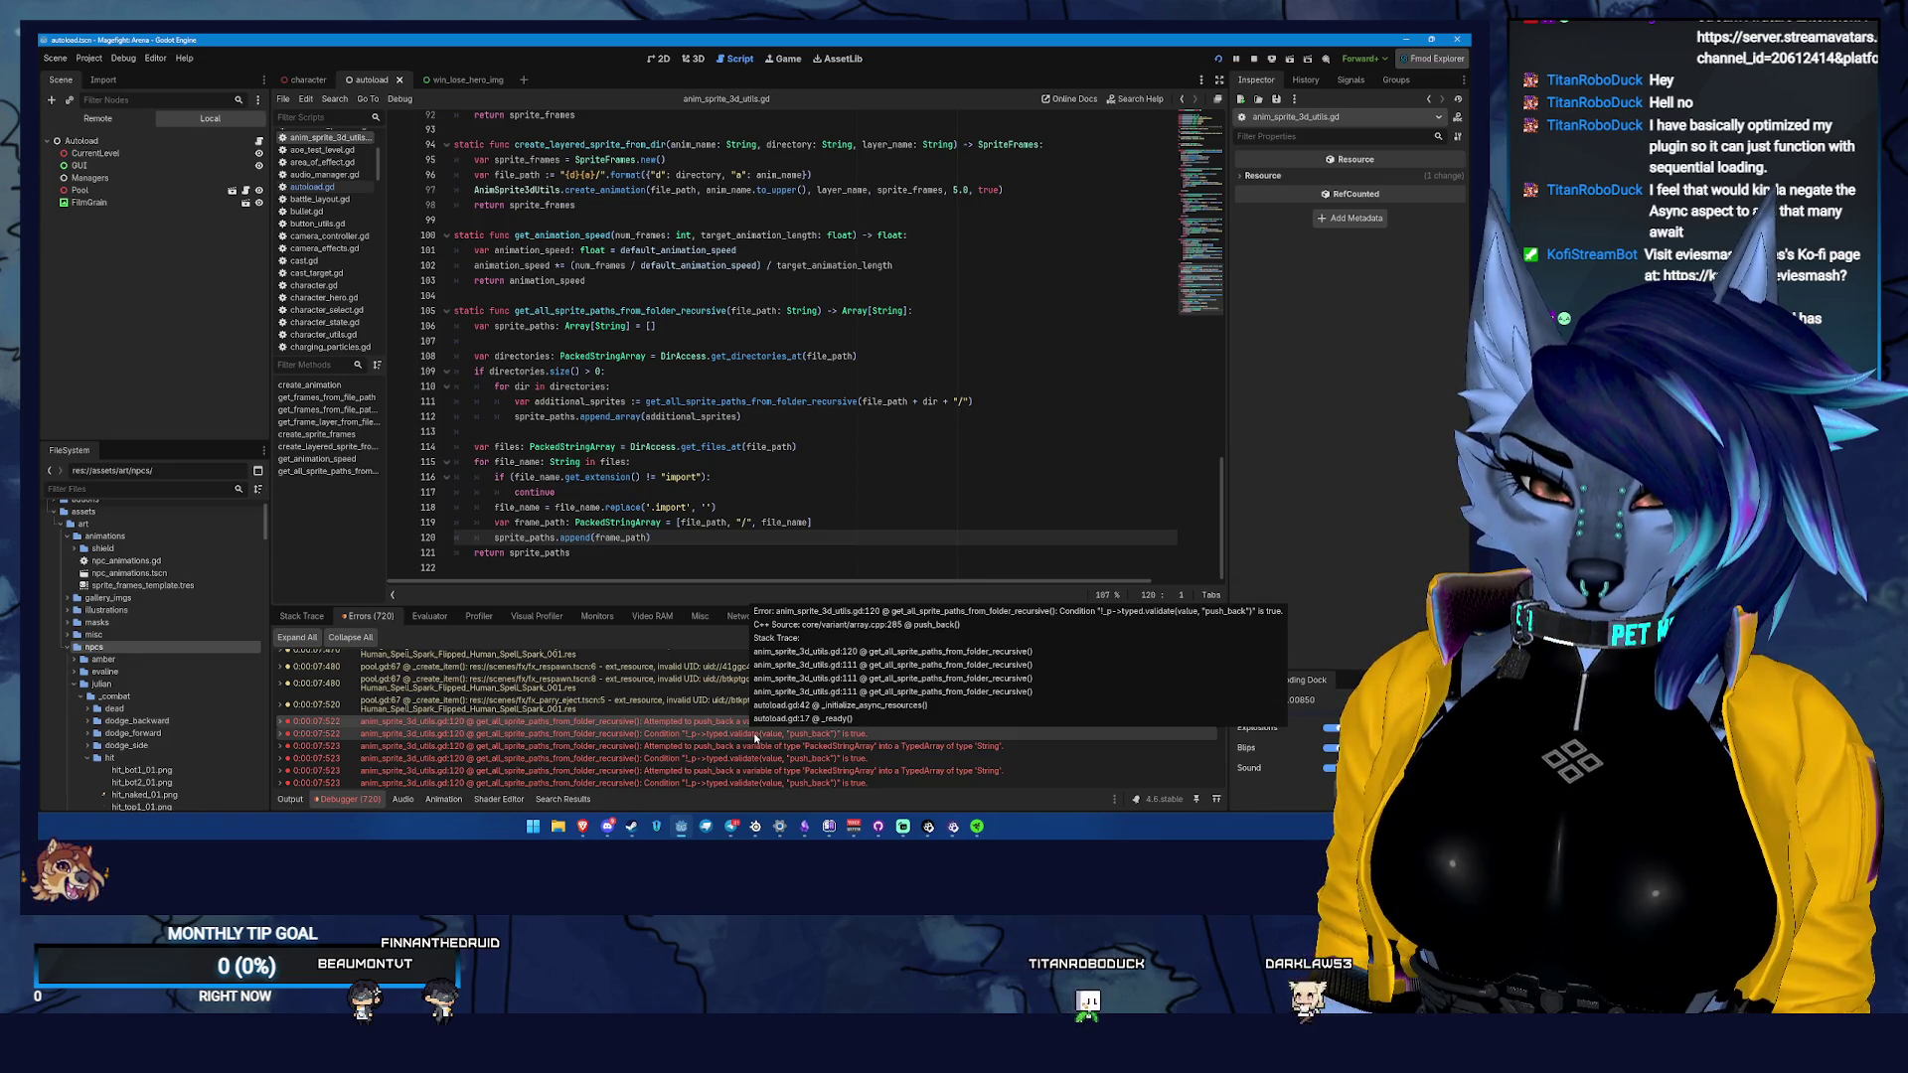
{"action": "scroll", "coordinate": [765, 736], "scroll_direction": "down", "scroll_amount": 3}
{"action": "scroll", "coordinate": [771, 735], "scroll_direction": "down", "scroll_amount": 2}
{"action": "left_click_drag", "start_coordinate": [1222, 677], "coordinate": [1219, 795]}
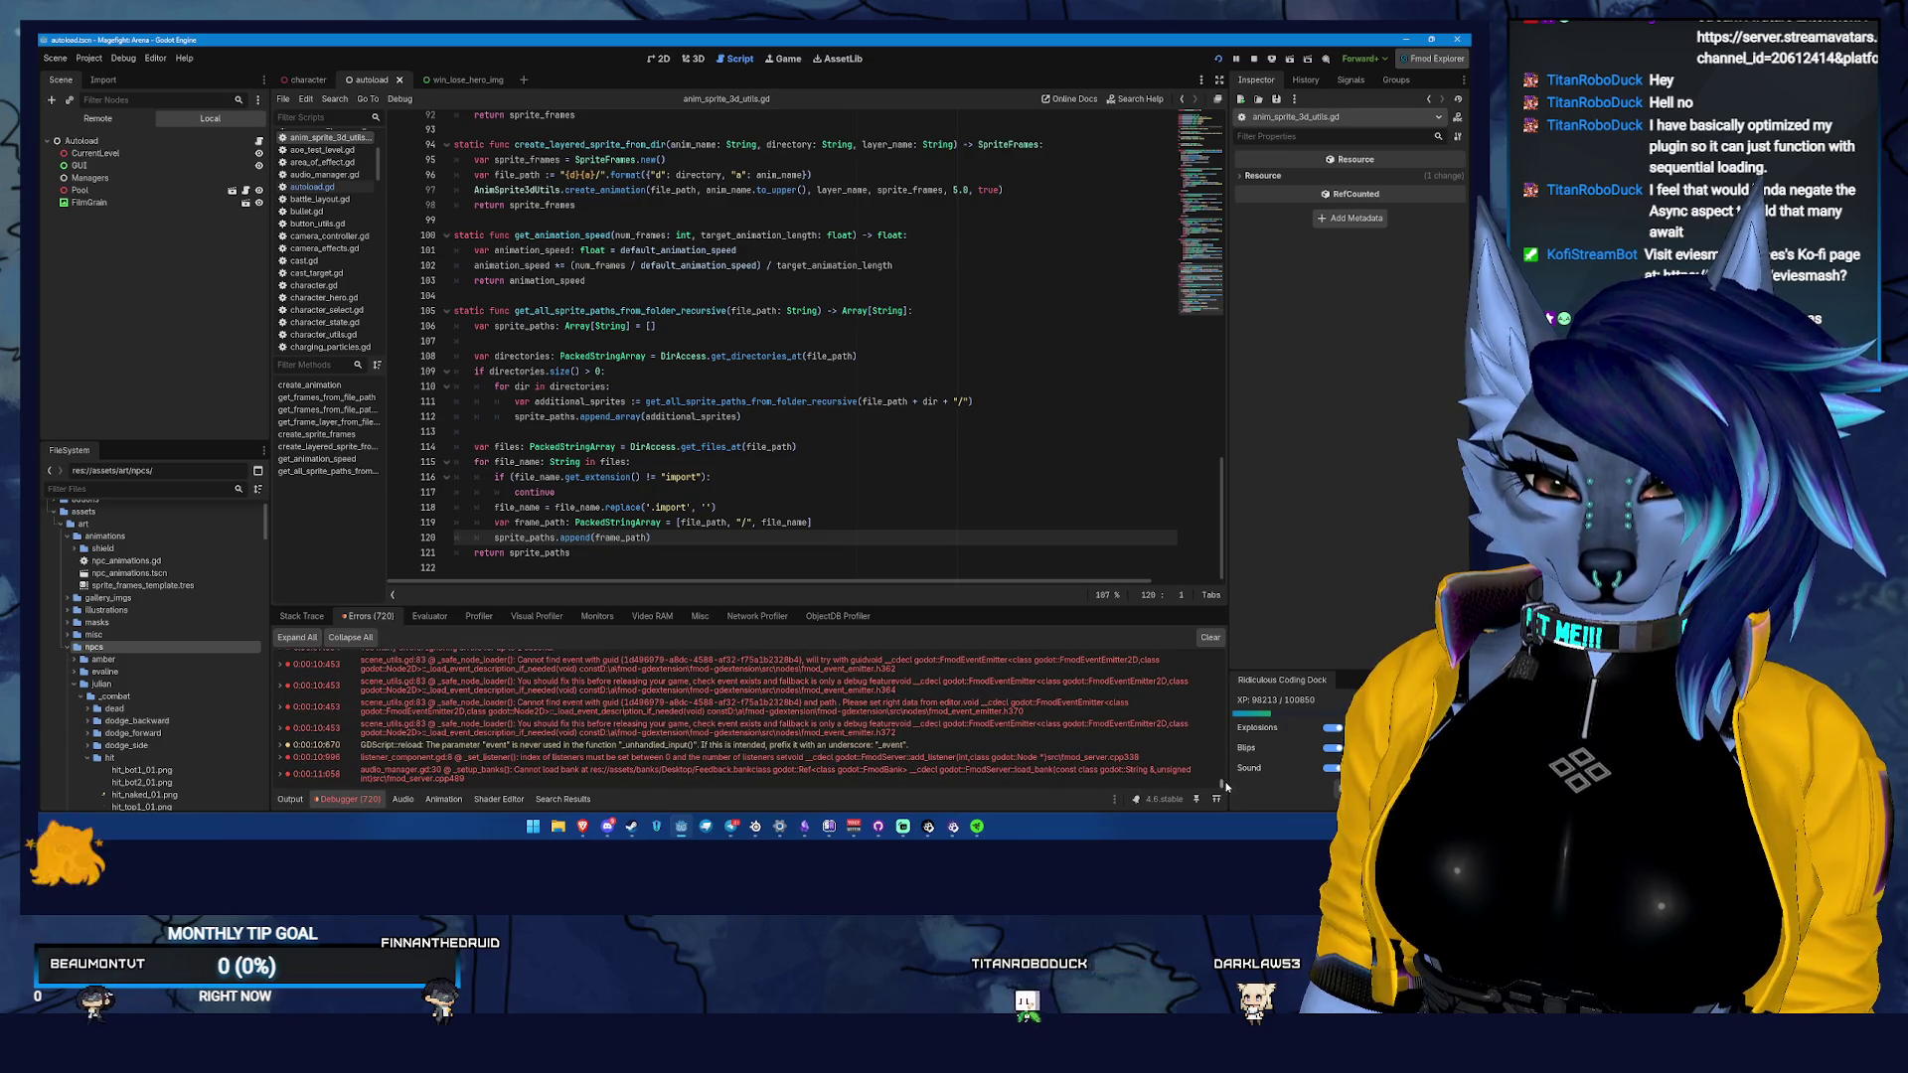
{"action": "left_click_drag", "start_coordinate": [1223, 785], "coordinate": [1221, 753]}
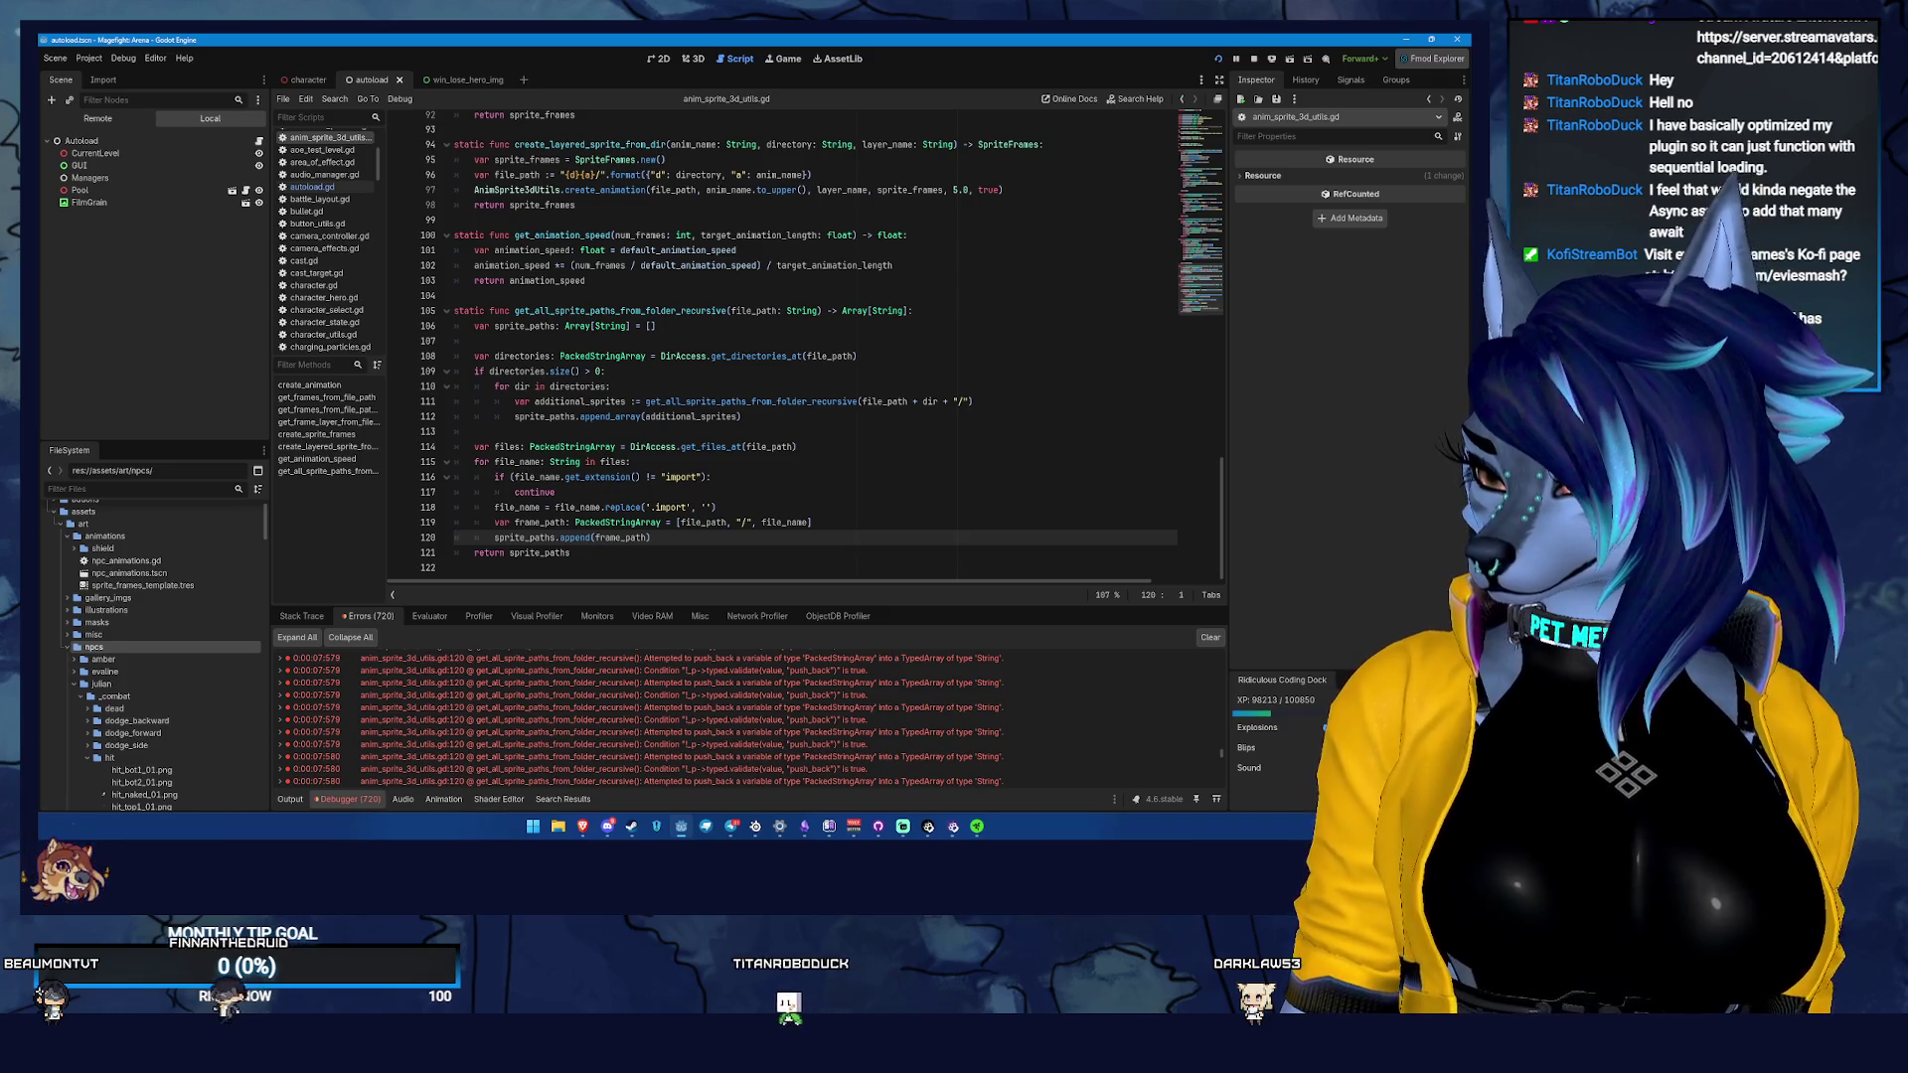
{"action": "key", "text": "F5"}
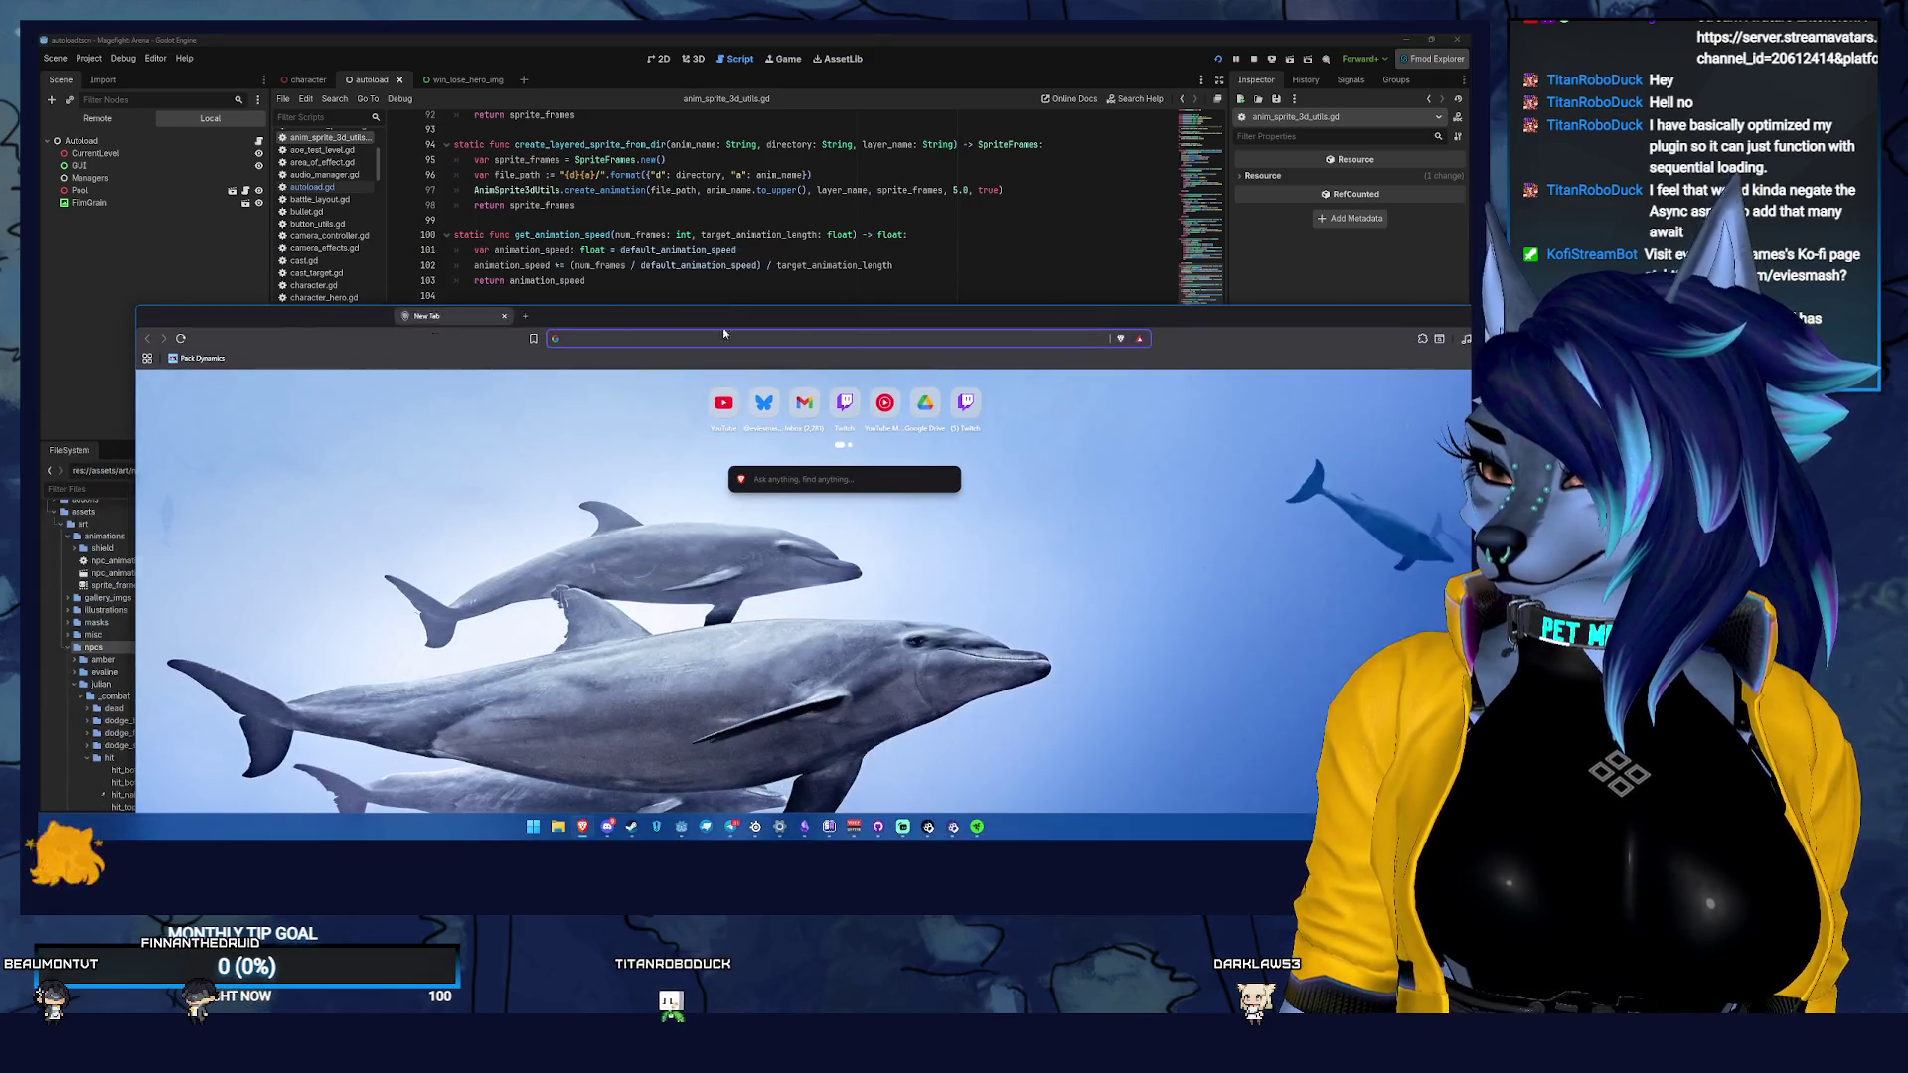
Search 'gdscript convert packedstringarray to array[string]' and open the Reddit r/godot thread maximized.
{"action": "left_click", "coordinate": [760, 228]}
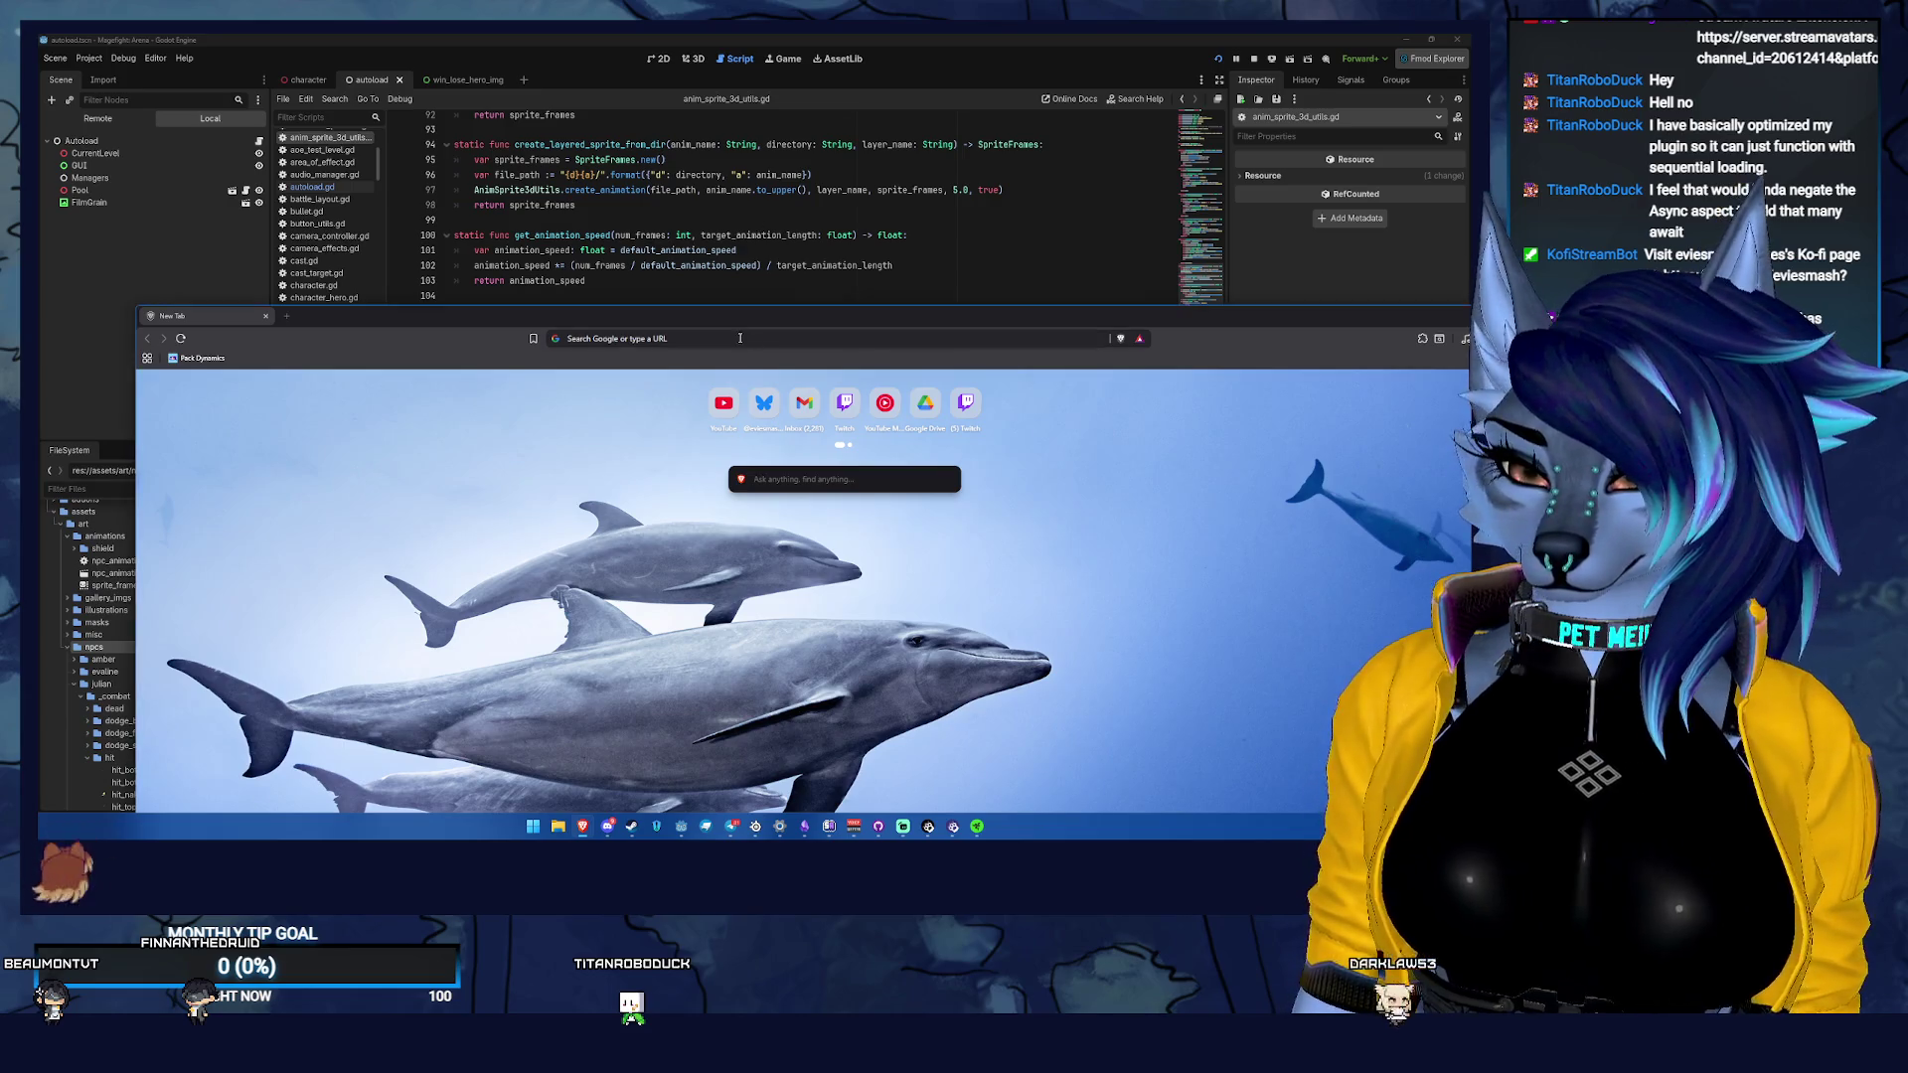
{"action": "left_click", "coordinate": [739, 338]}
{"action": "type", "text": "gdscript con"}
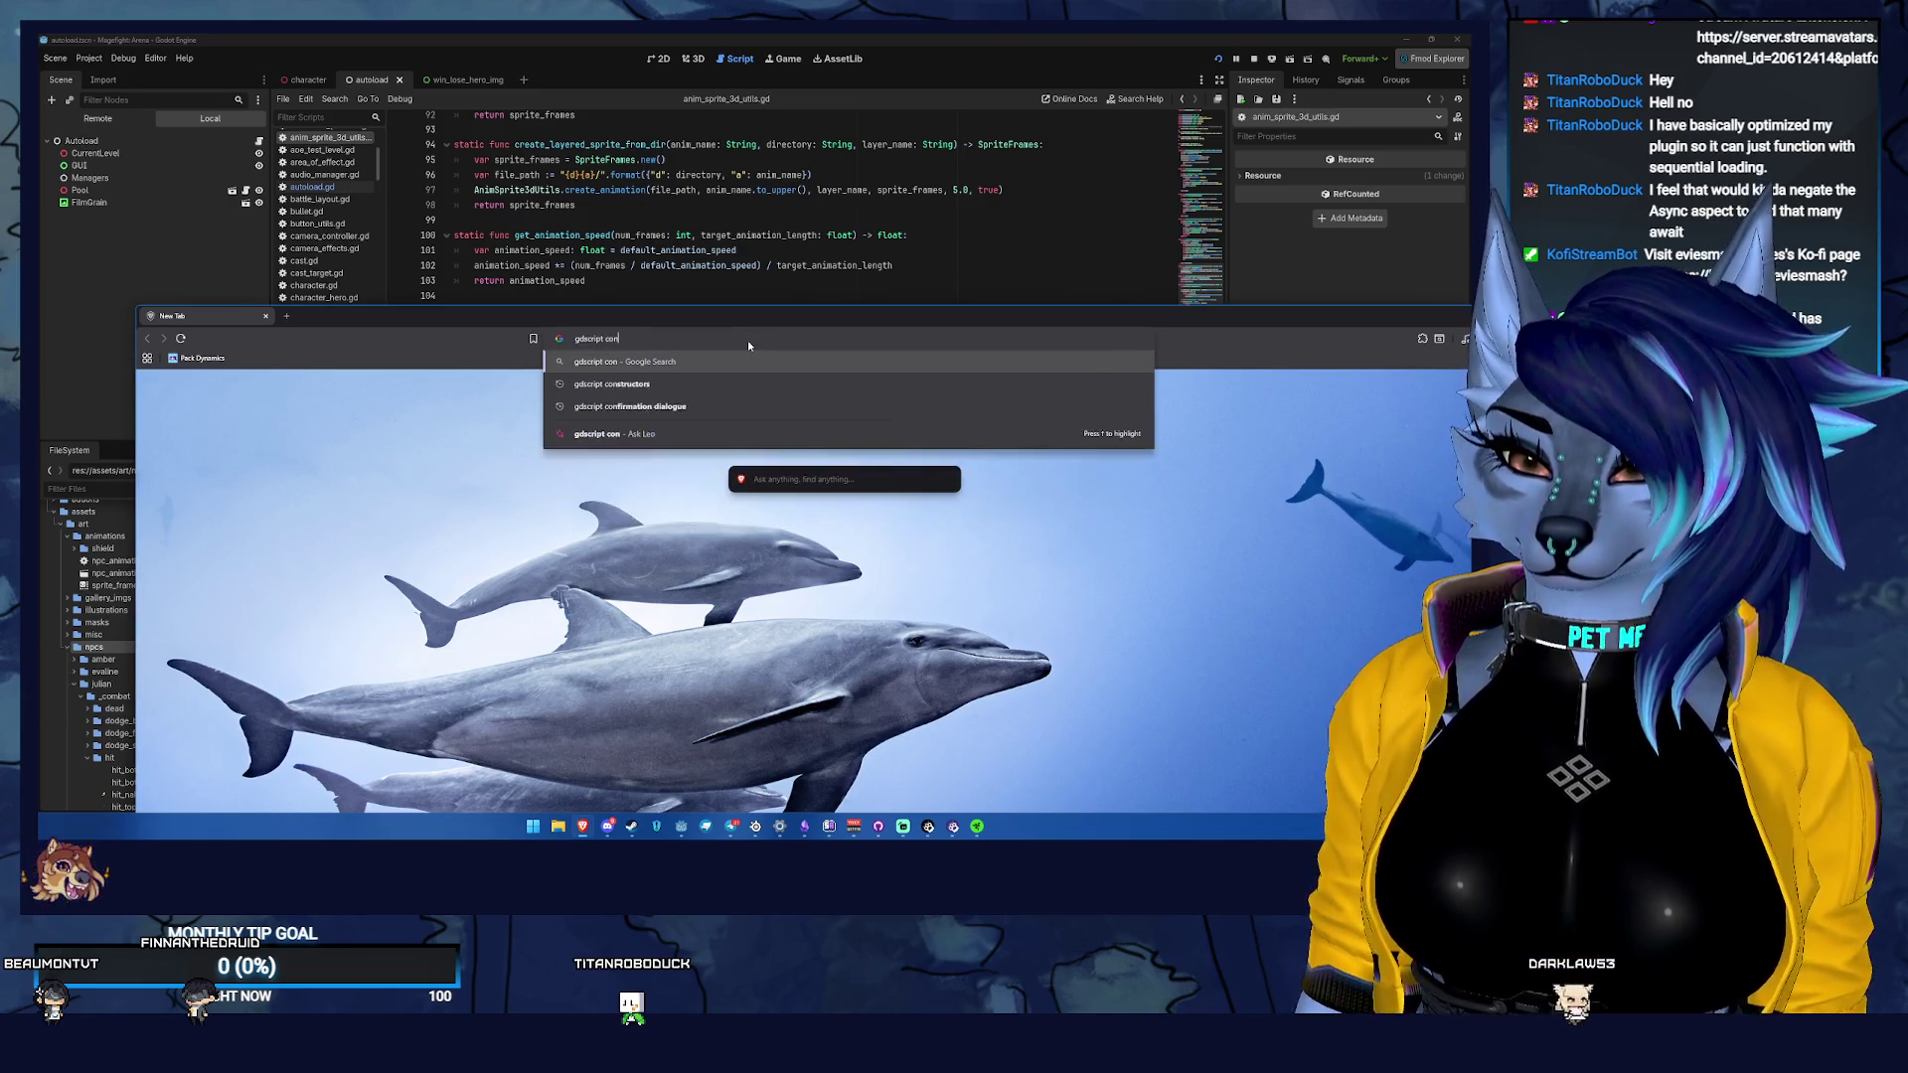
{"action": "type", "text": "vert packedstringarray to array[stri"}
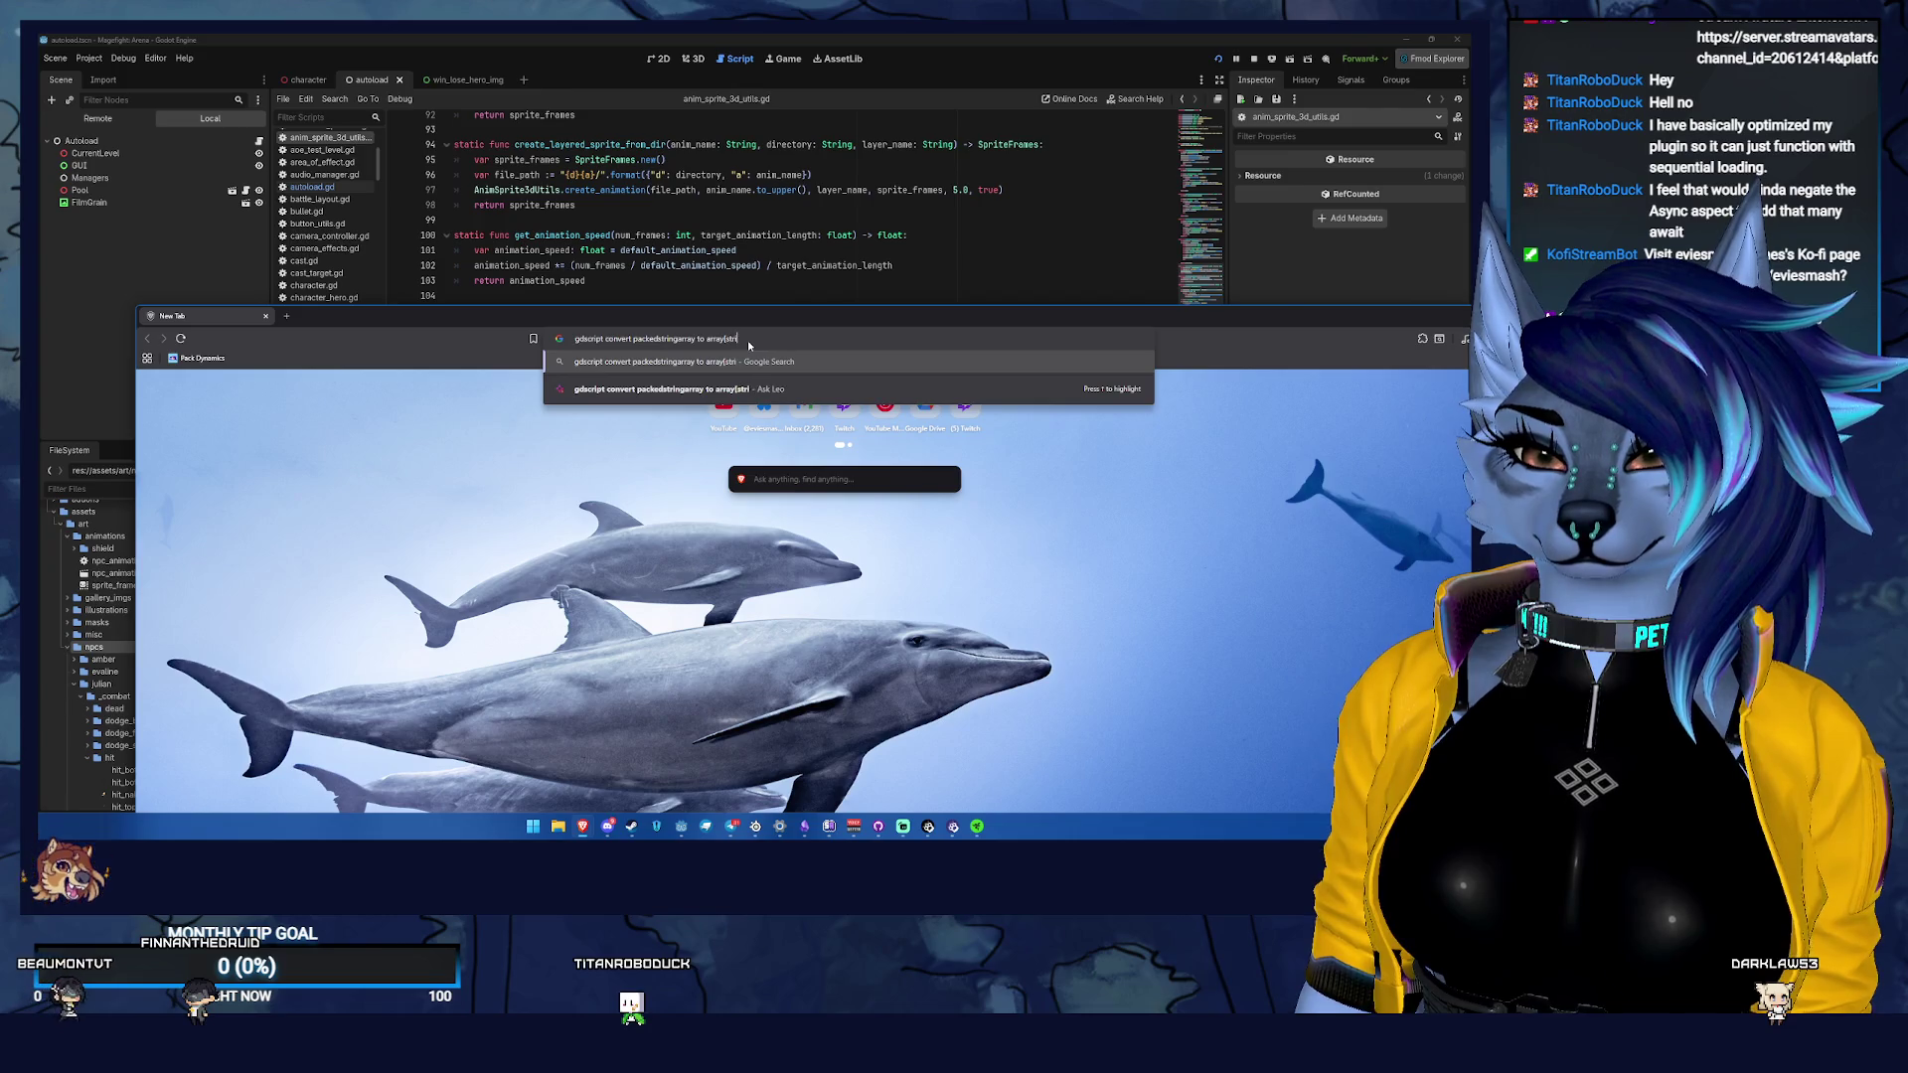
{"action": "type", "text": "ng]"}
{"action": "key", "text": "Return"}
{"action": "left_click", "coordinate": [491, 712]}
{"action": "double_click", "coordinate": [803, 314]}
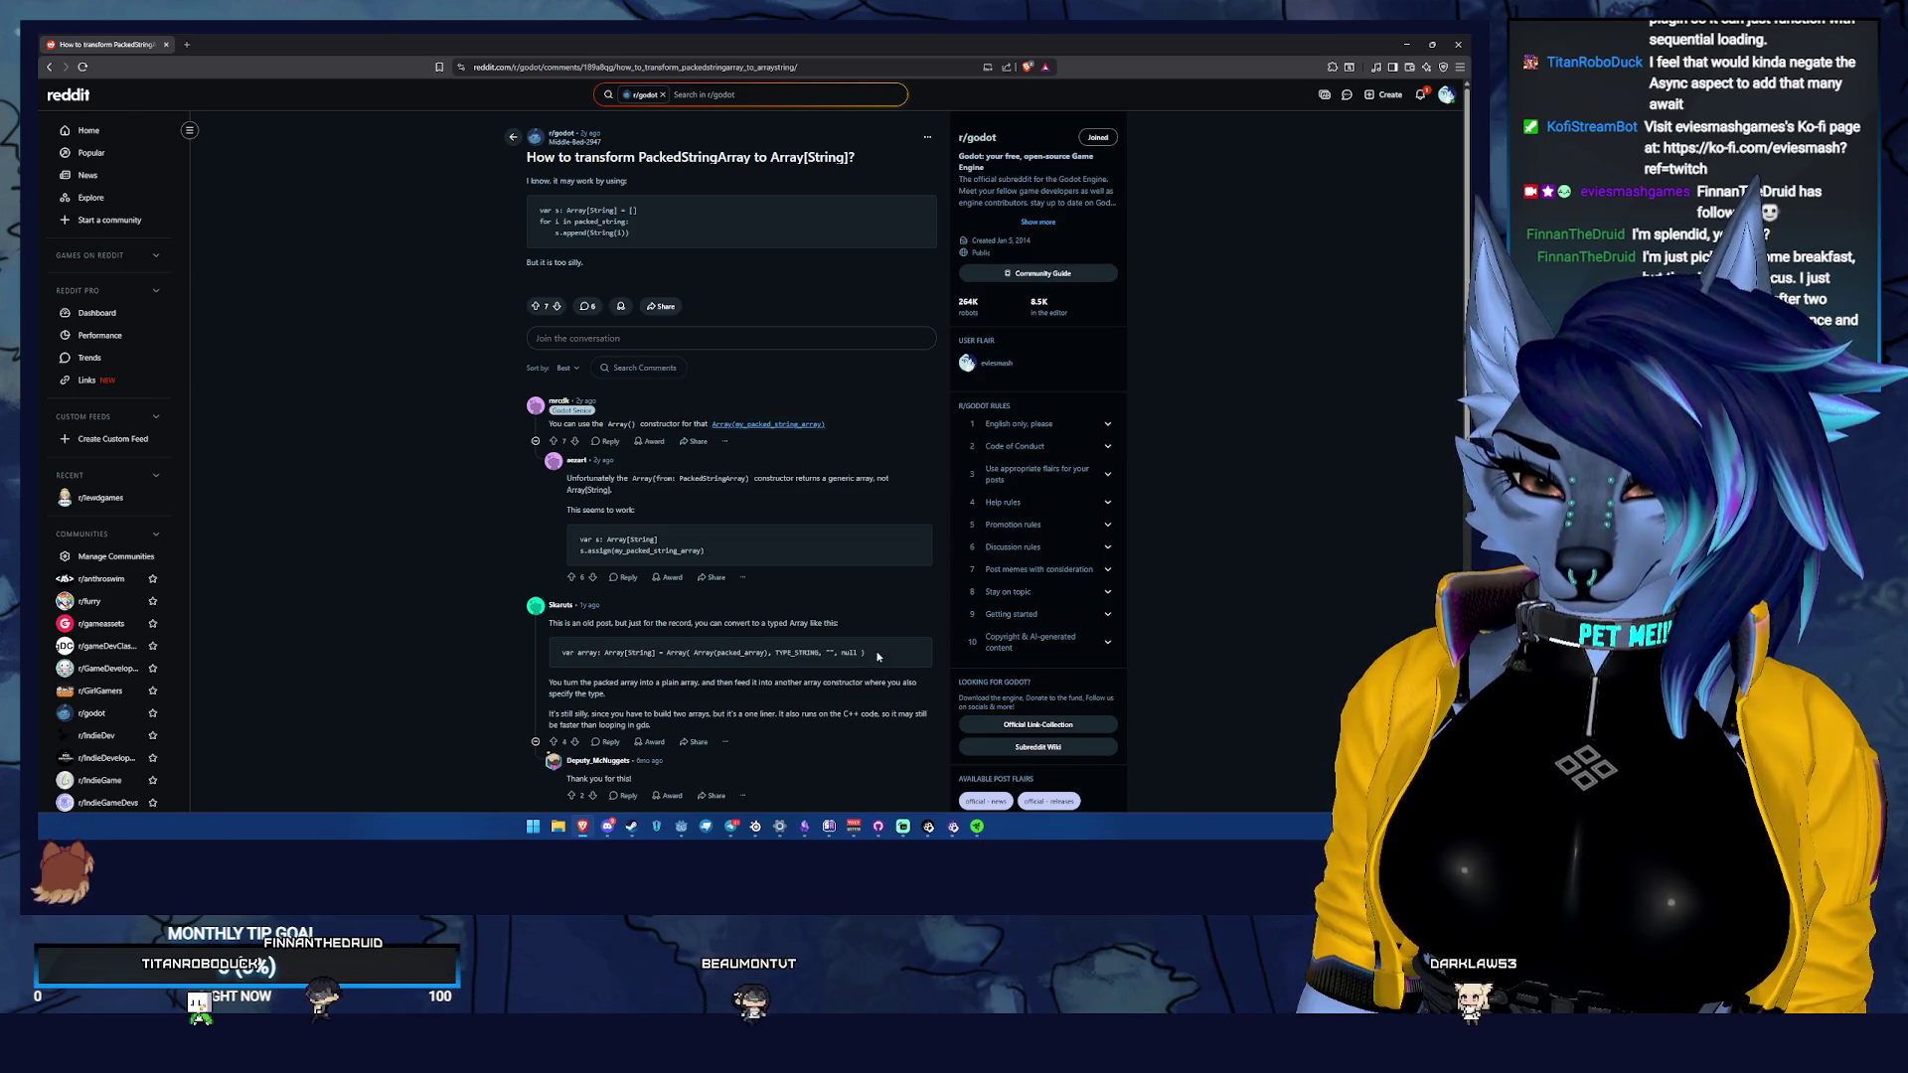
Select the 'Array(Array(packed_array), TYPE_STRING, "", null)' answer line, then bring Godot back into view.
{"action": "left_click_drag", "start_coordinate": [878, 656], "coordinate": [559, 647]}
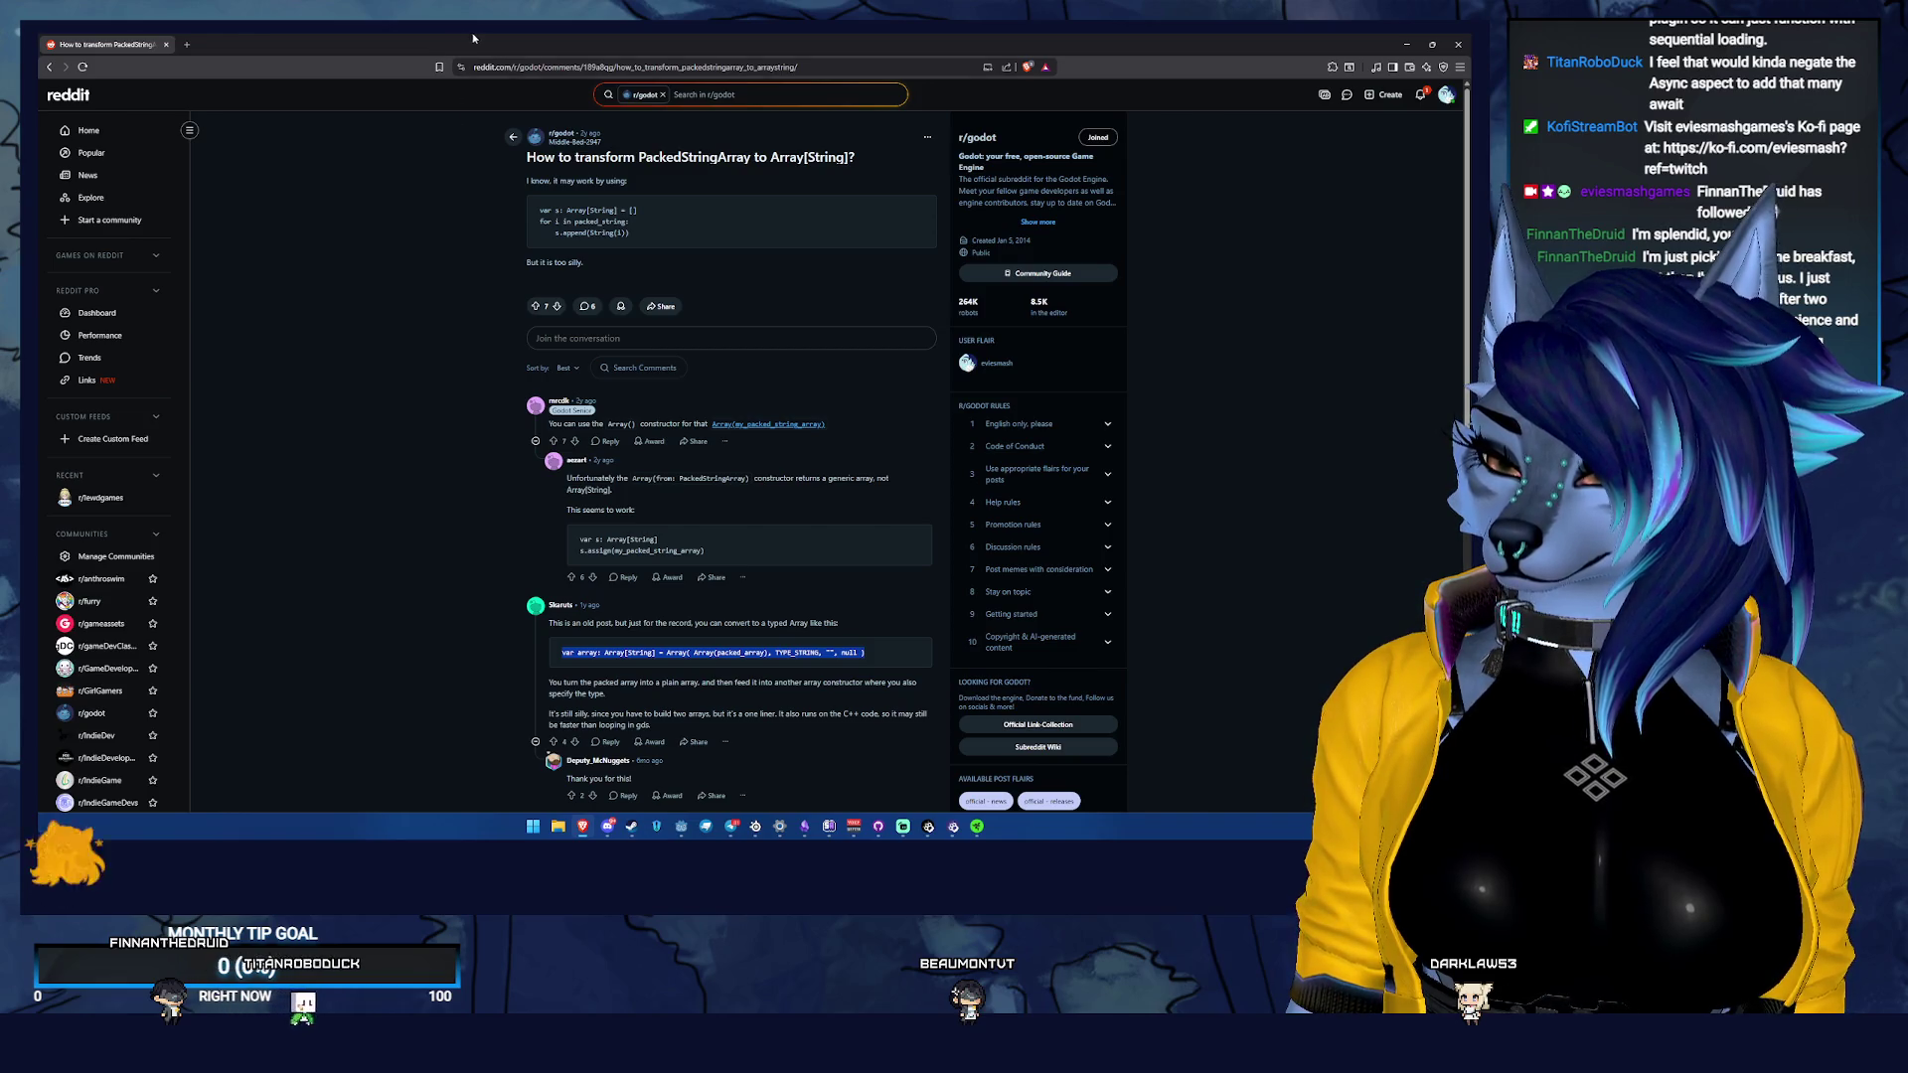
{"action": "mouse_move", "coordinate": [580, 40]}
{"action": "left_mouse_down"}
{"action": "mouse_move", "coordinate": [328, 517]}
{"action": "mouse_move", "coordinate": [298, 487]}
{"action": "mouse_move", "coordinate": [299, 334]}
{"action": "mouse_move", "coordinate": [358, 25]}
{"action": "left_mouse_up"}
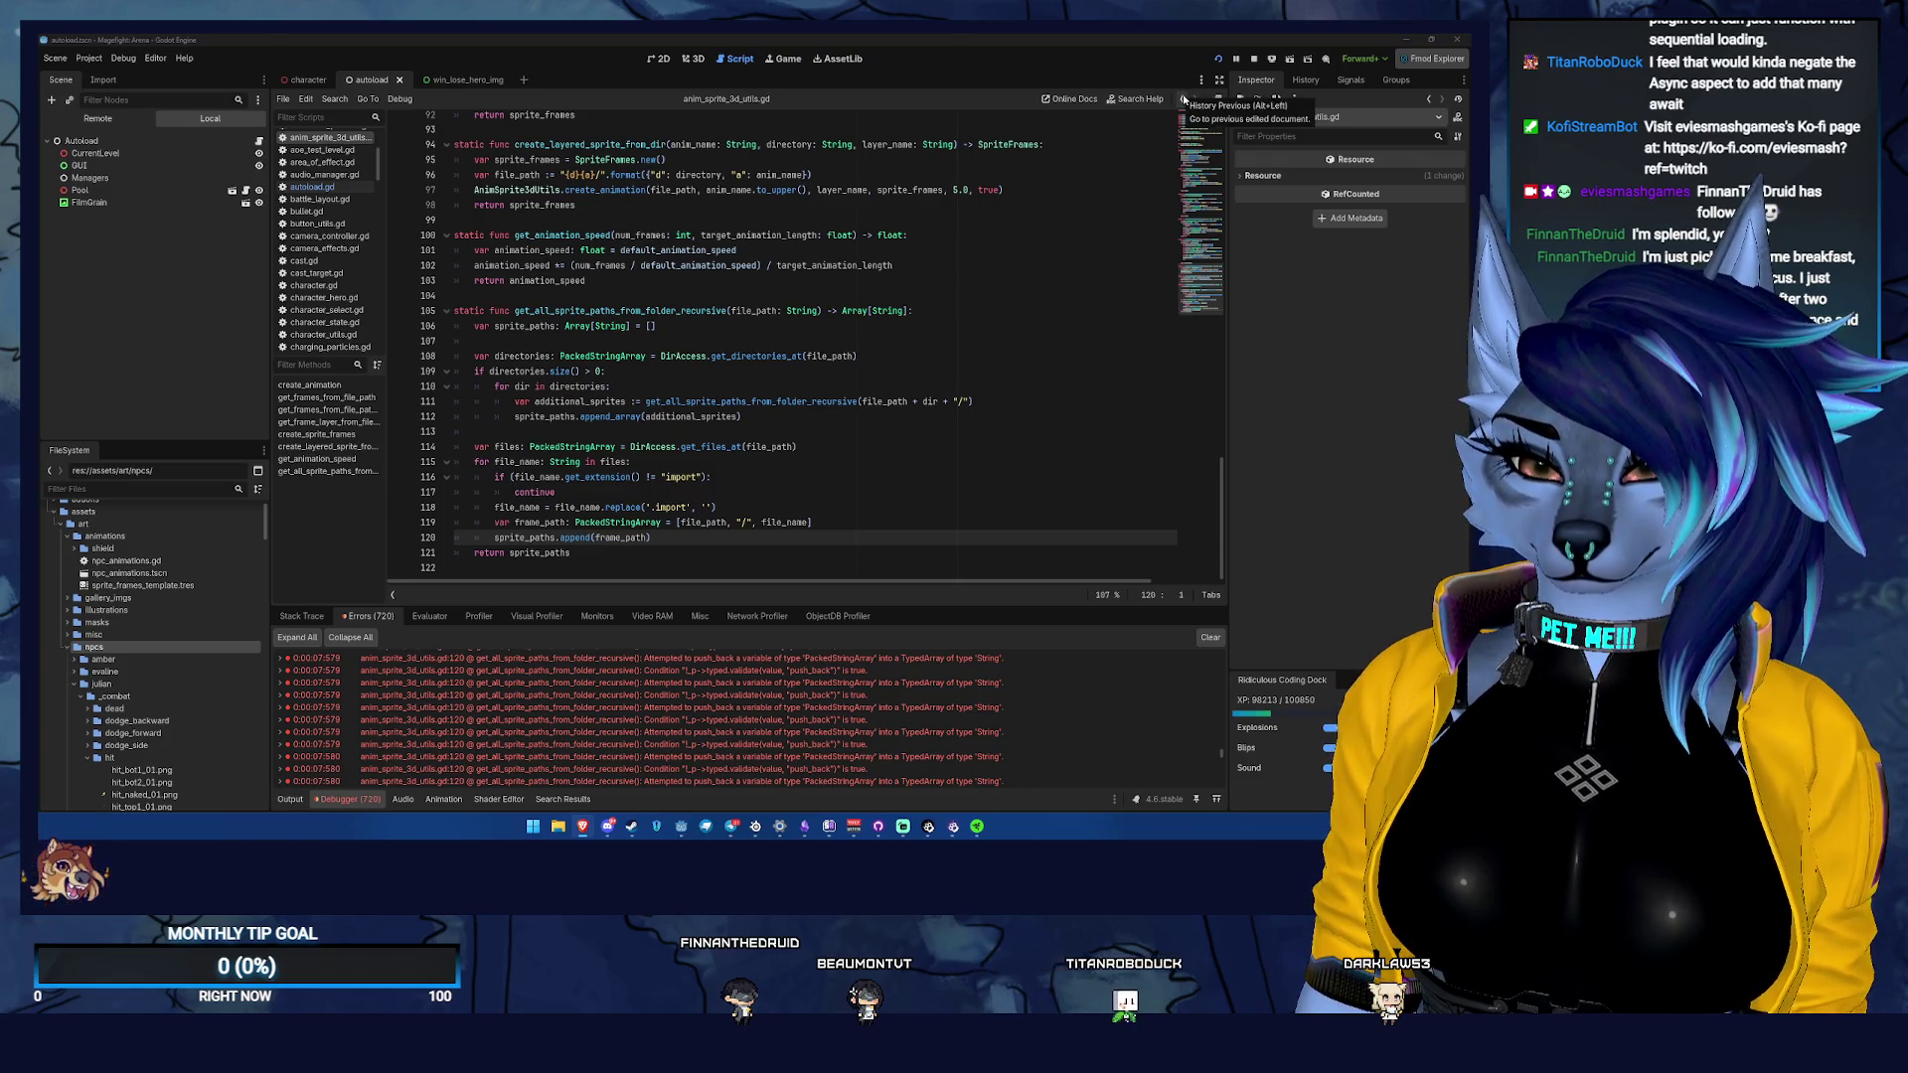
Type line 111's recursive result as PackedStringArray and add a blank line below it.
{"action": "left_click", "coordinate": [632, 402]}
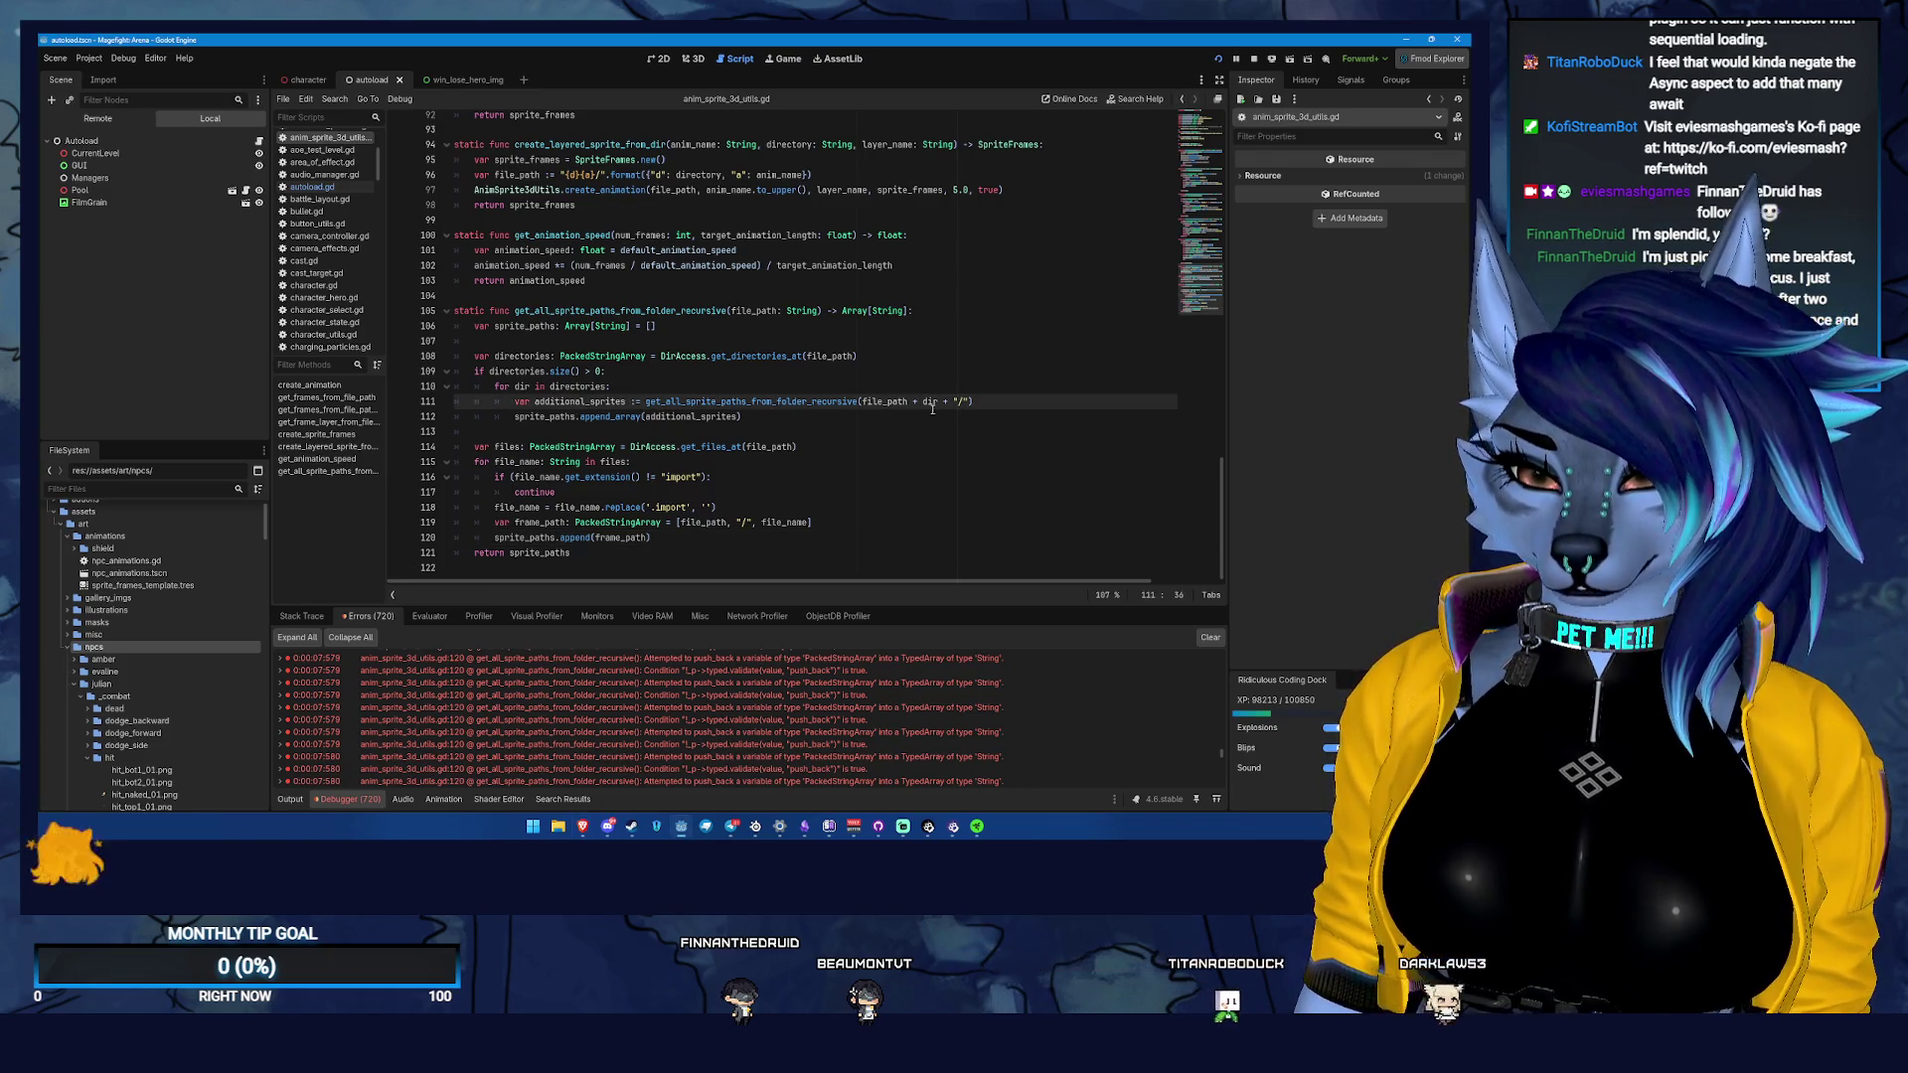
{"action": "type", "text": "PackedS"}
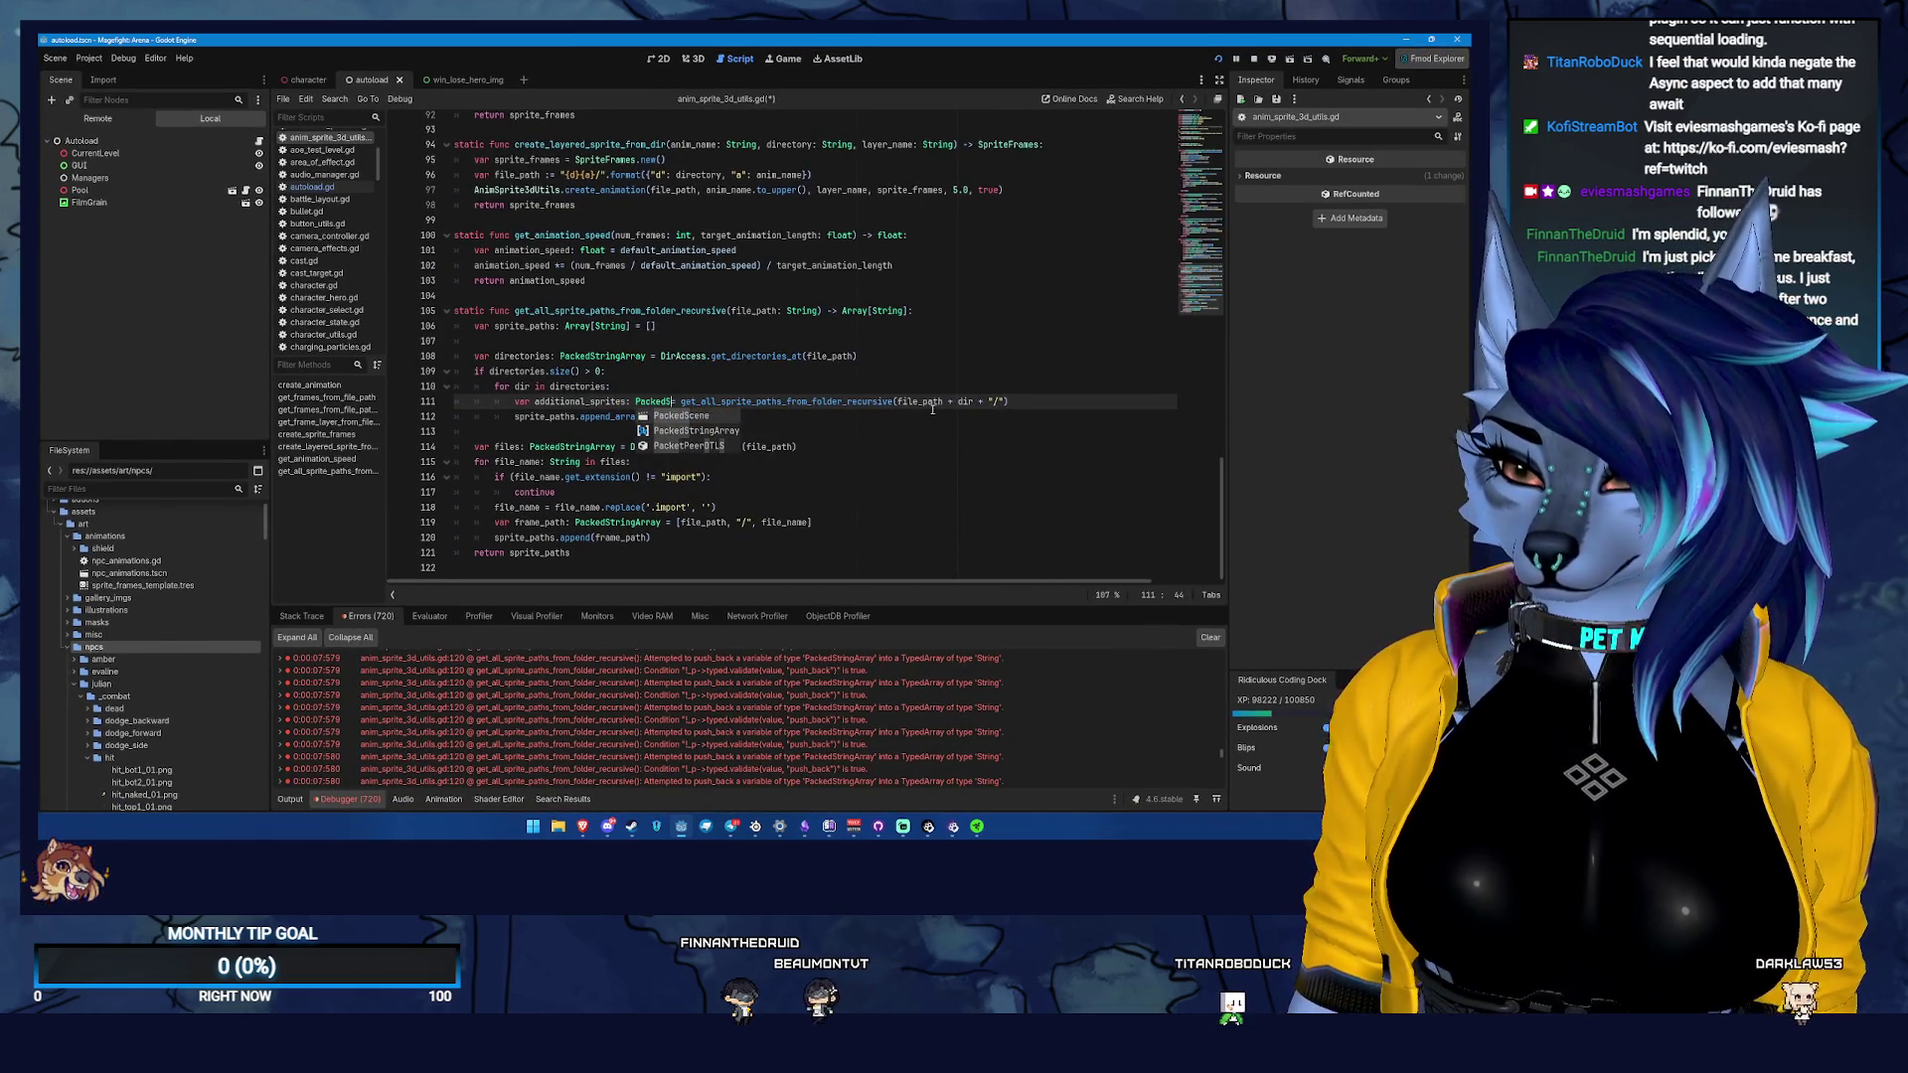
{"action": "key", "text": "Return"}
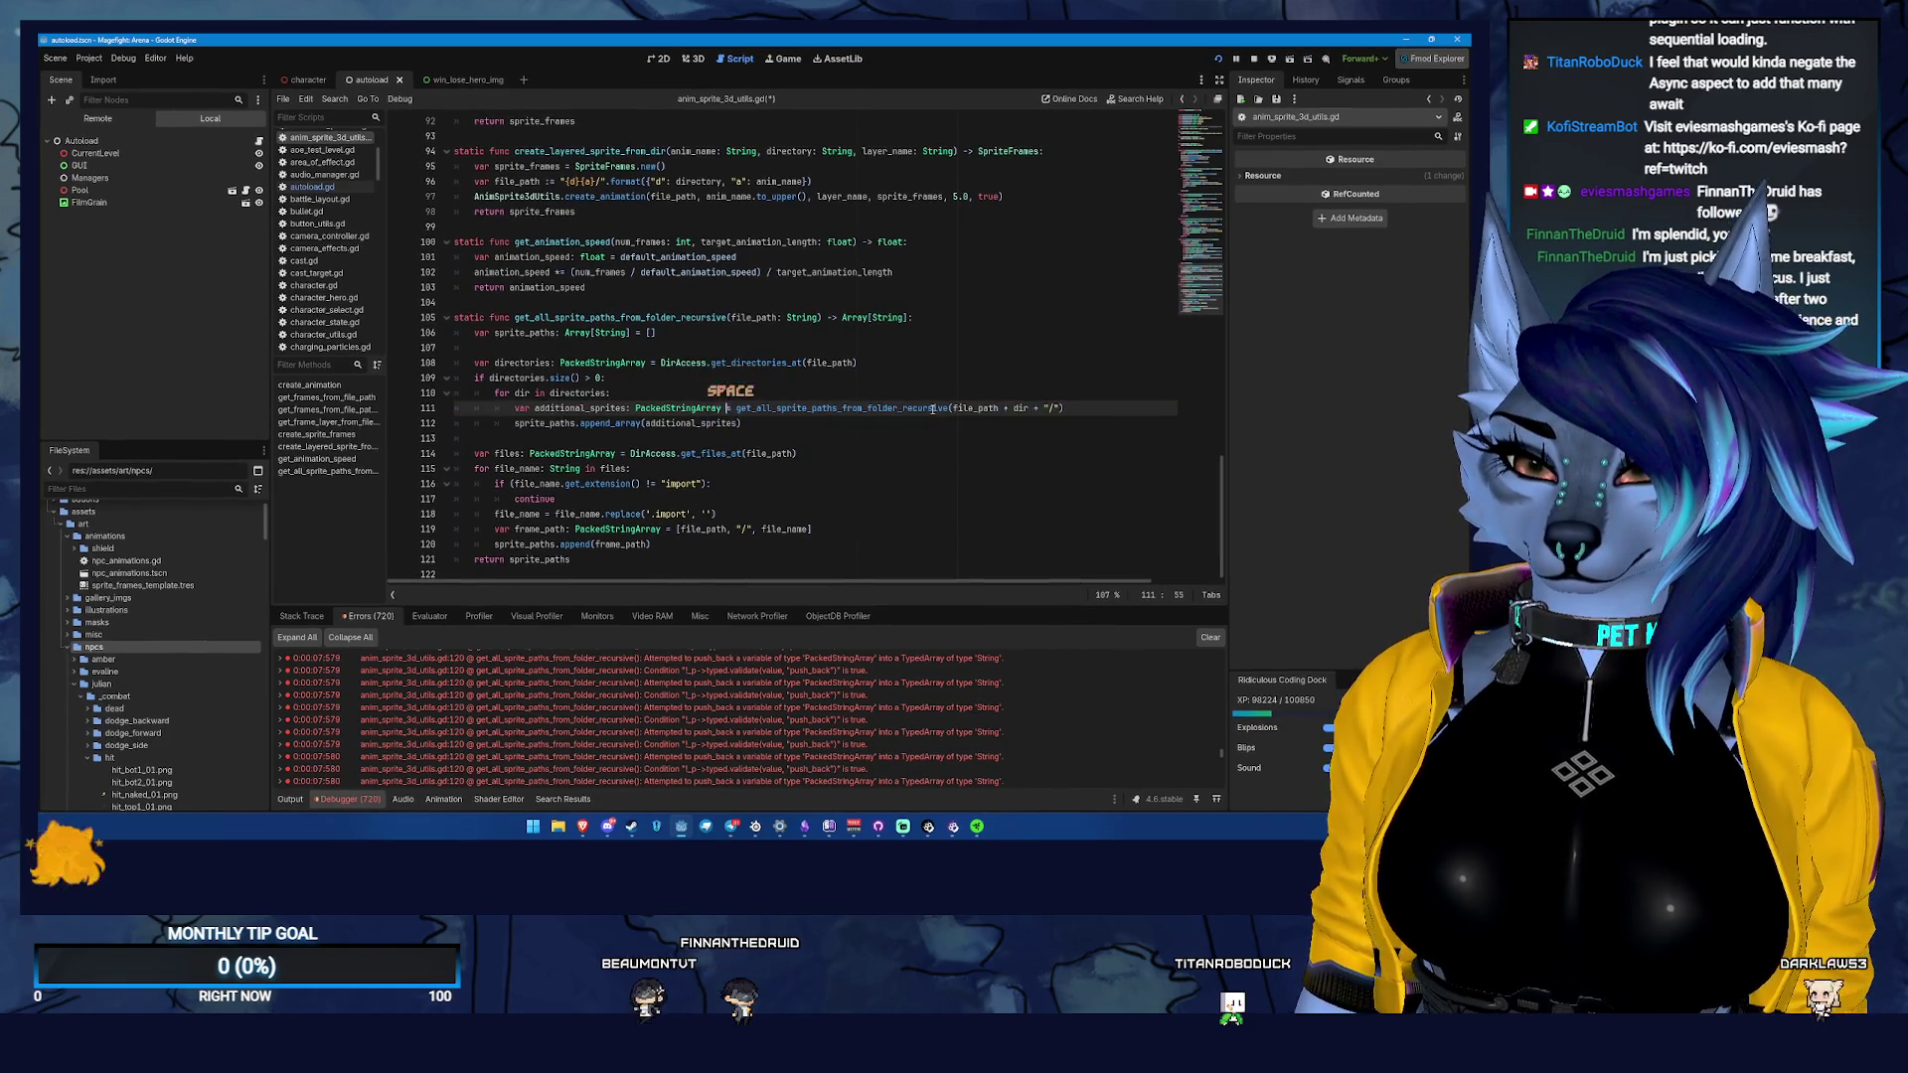
{"action": "key", "text": "Down"}
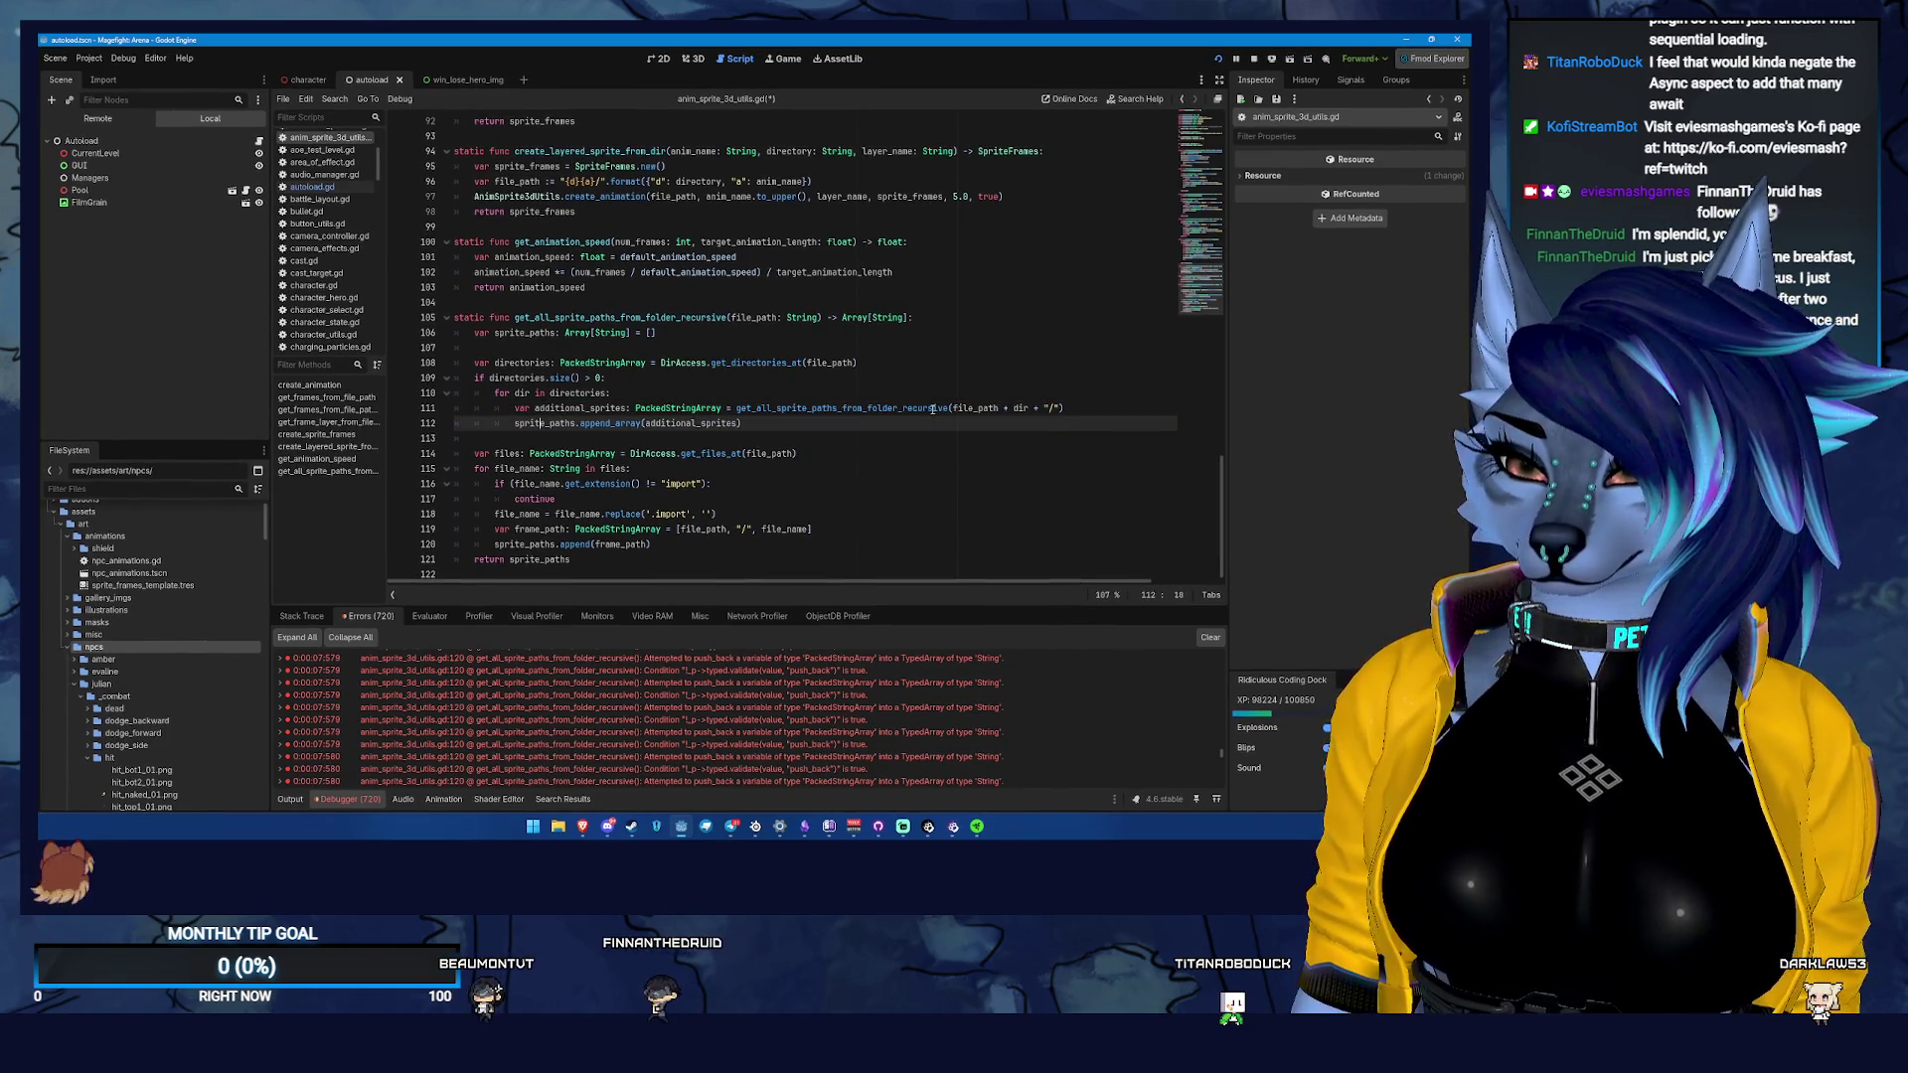
{"action": "key", "text": "Home"}
{"action": "key", "text": "Return"}
{"action": "key", "text": "Up"}
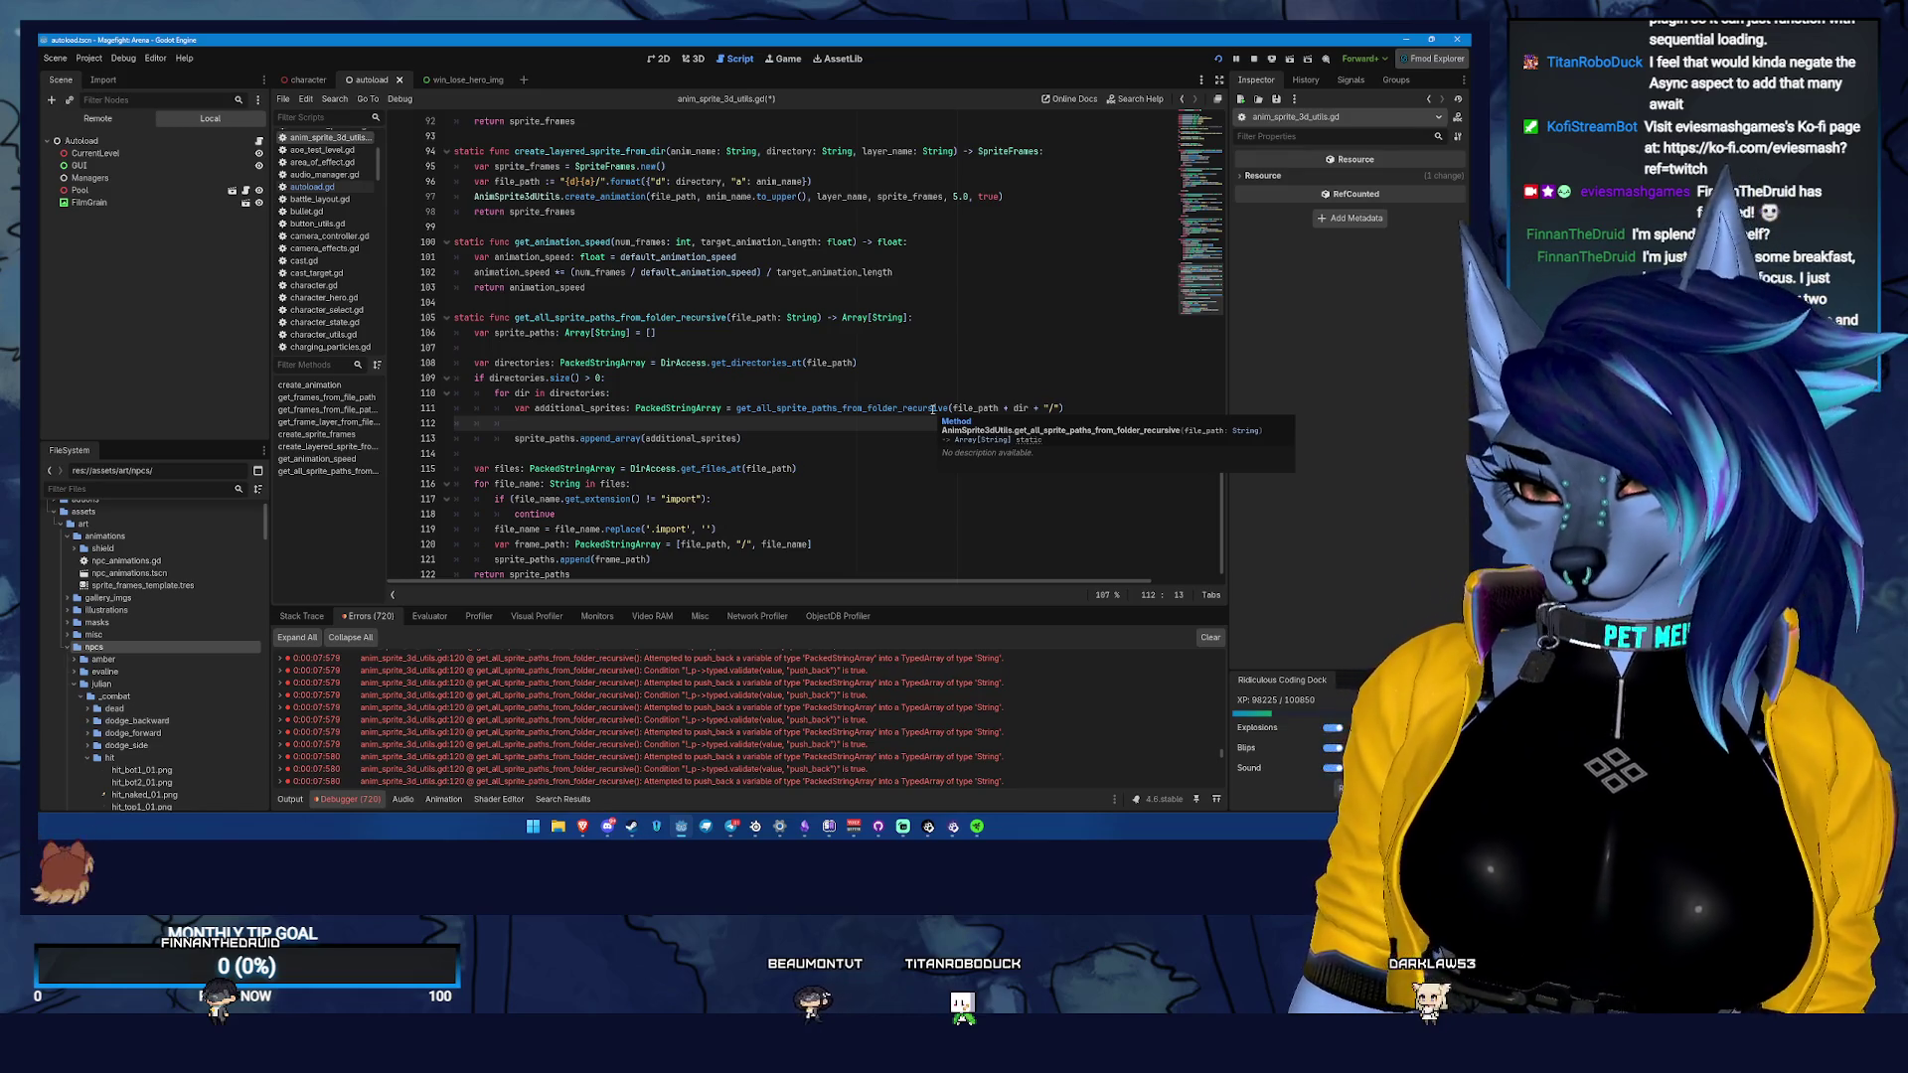
{"action": "type", "text": "v"}
{"action": "key", "text": "BackSpace"}
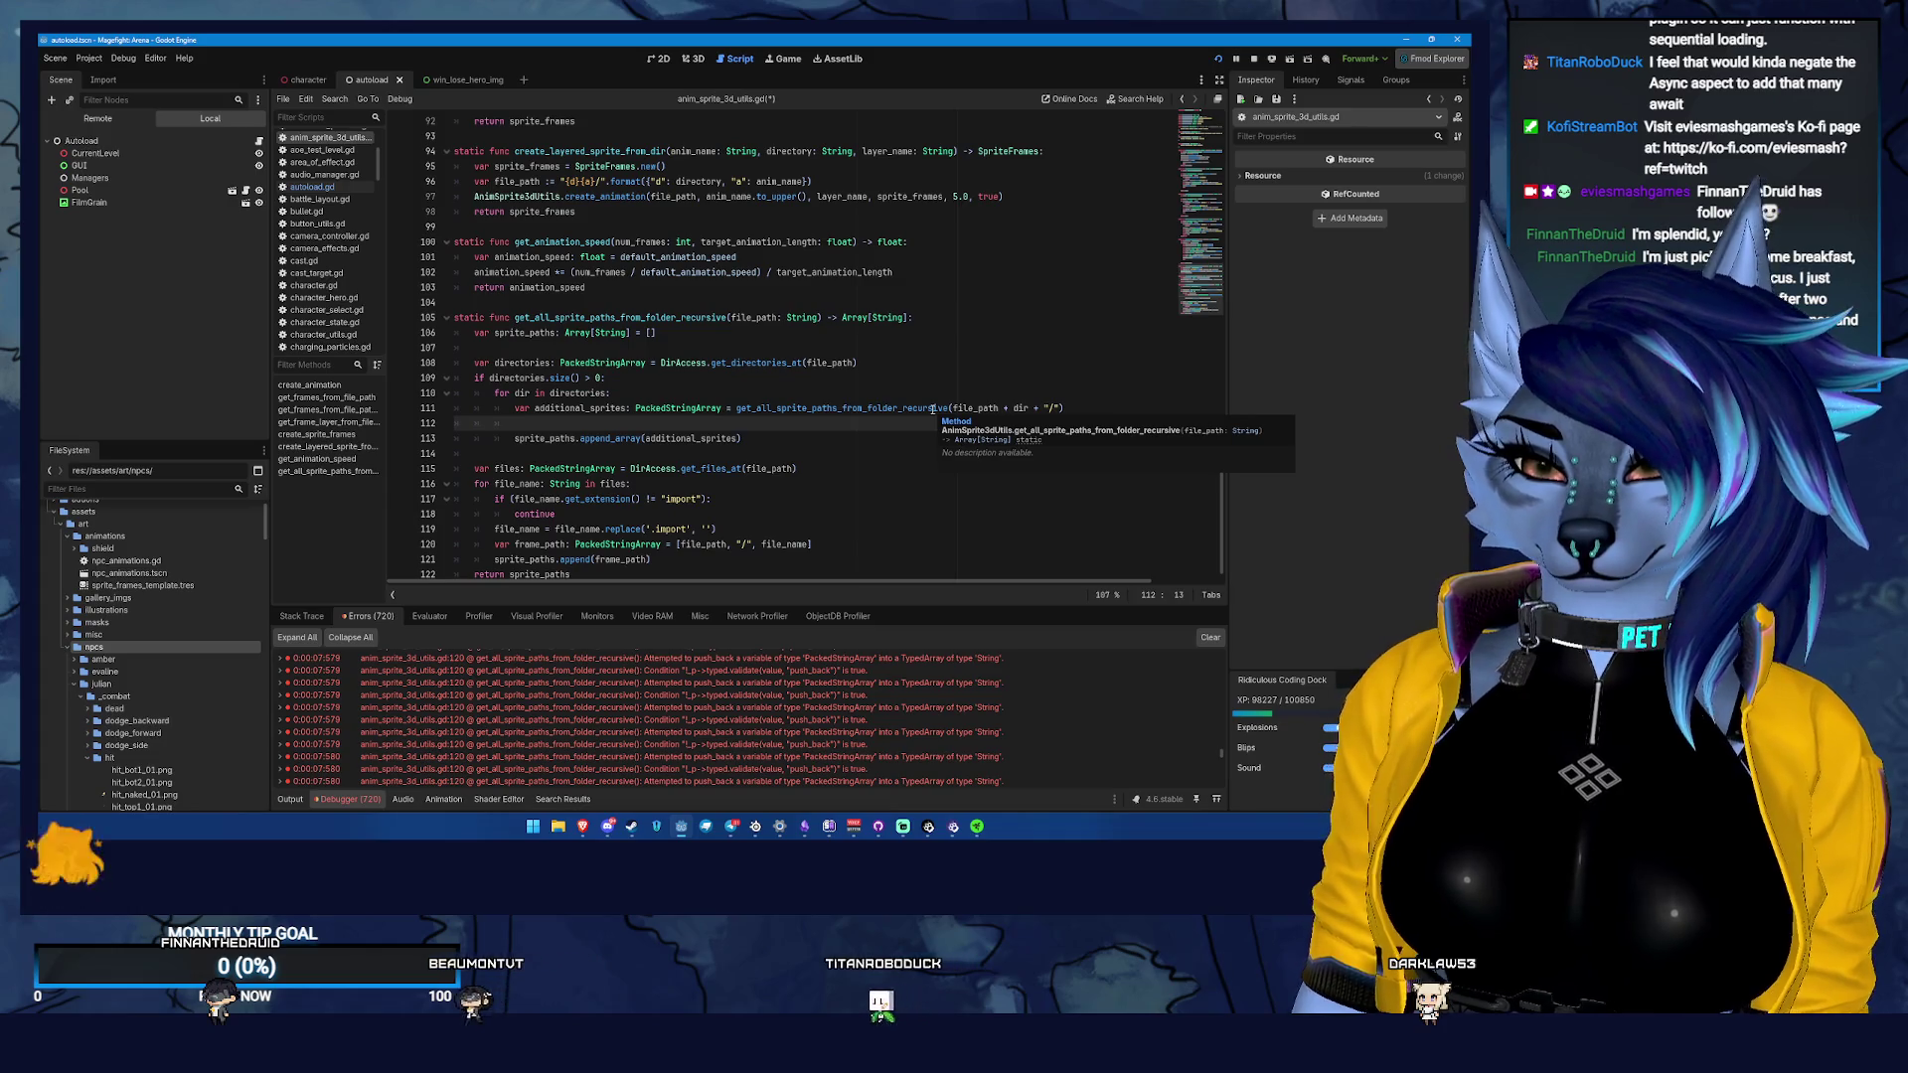
Rename it to additional_sprites_packed and start 'var additional_sprites: Array[String] = Array(' on line 112.
{"action": "left_click", "coordinate": [624, 408]}
{"action": "key", "text": "Right"}
{"action": "type", "text": "_packed"}
{"action": "key", "text": "Down"}
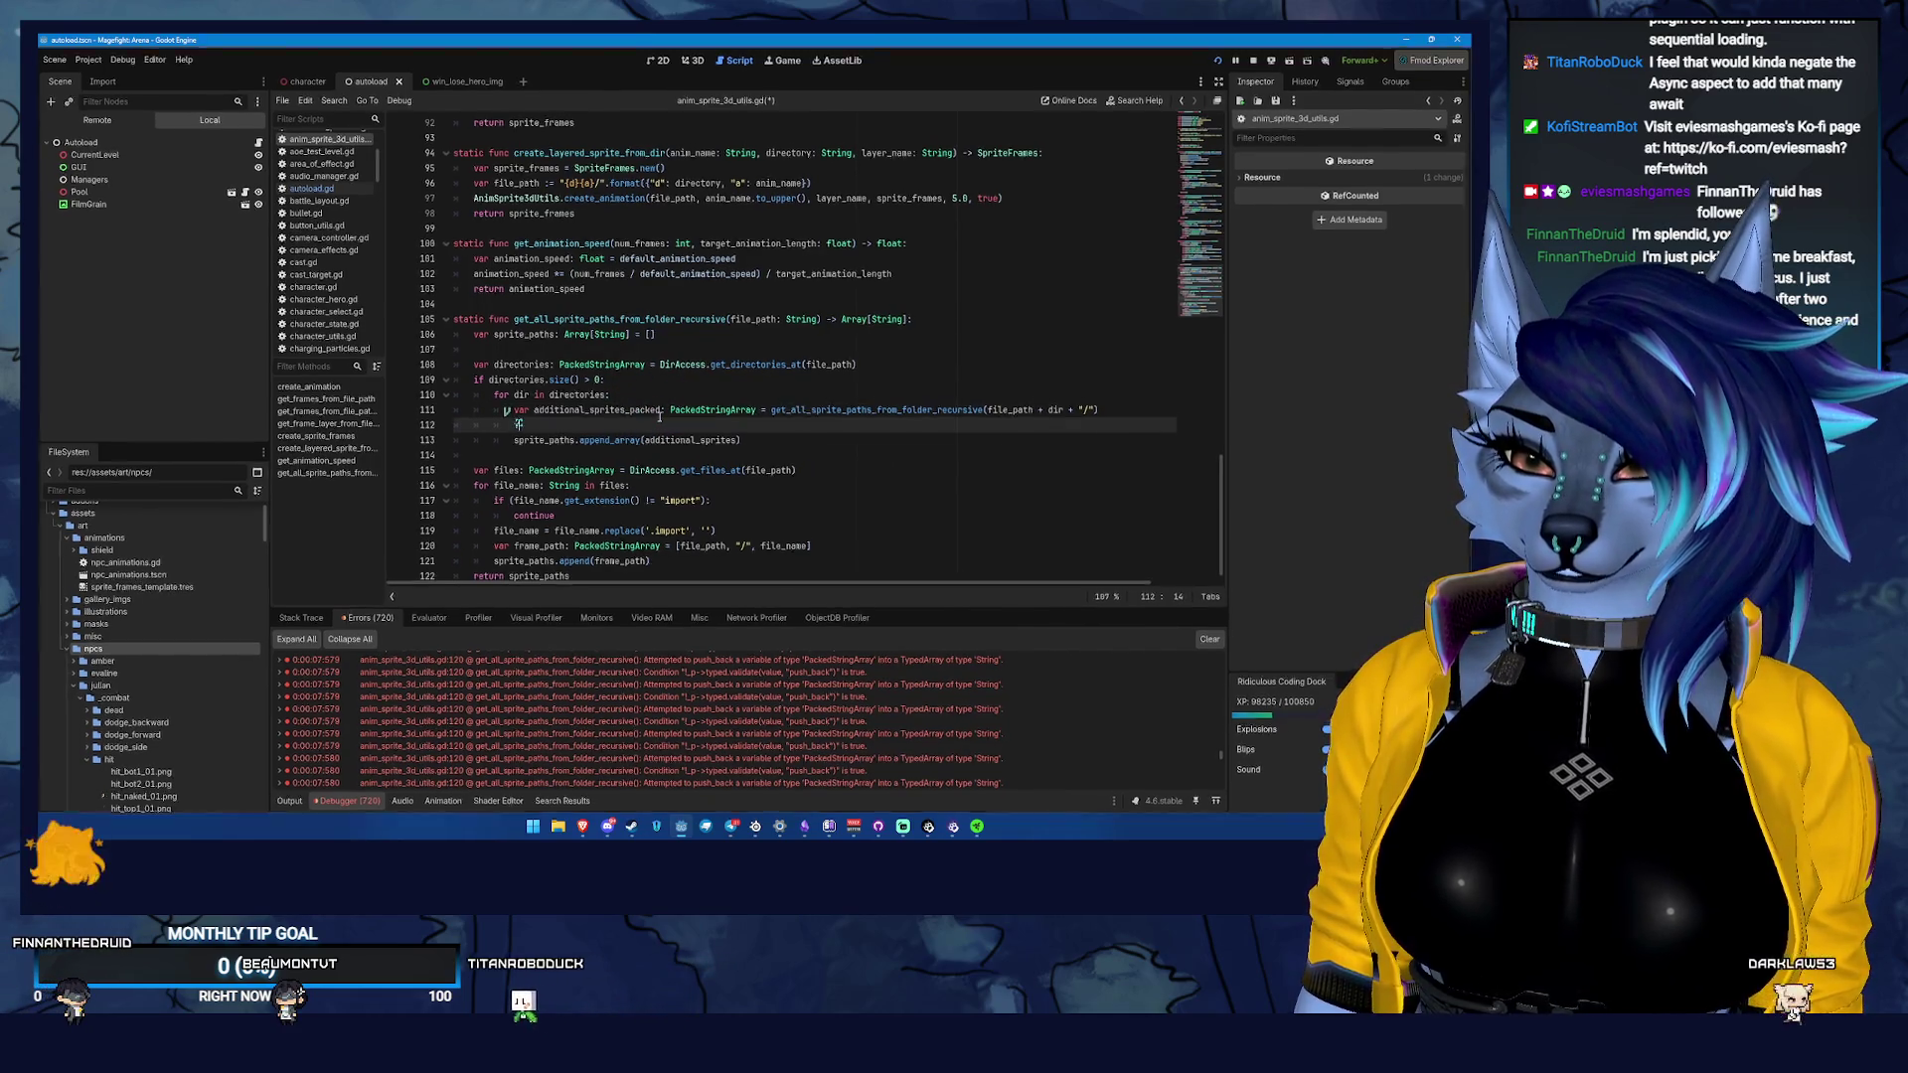
{"action": "type", "text": "var additional_sp"}
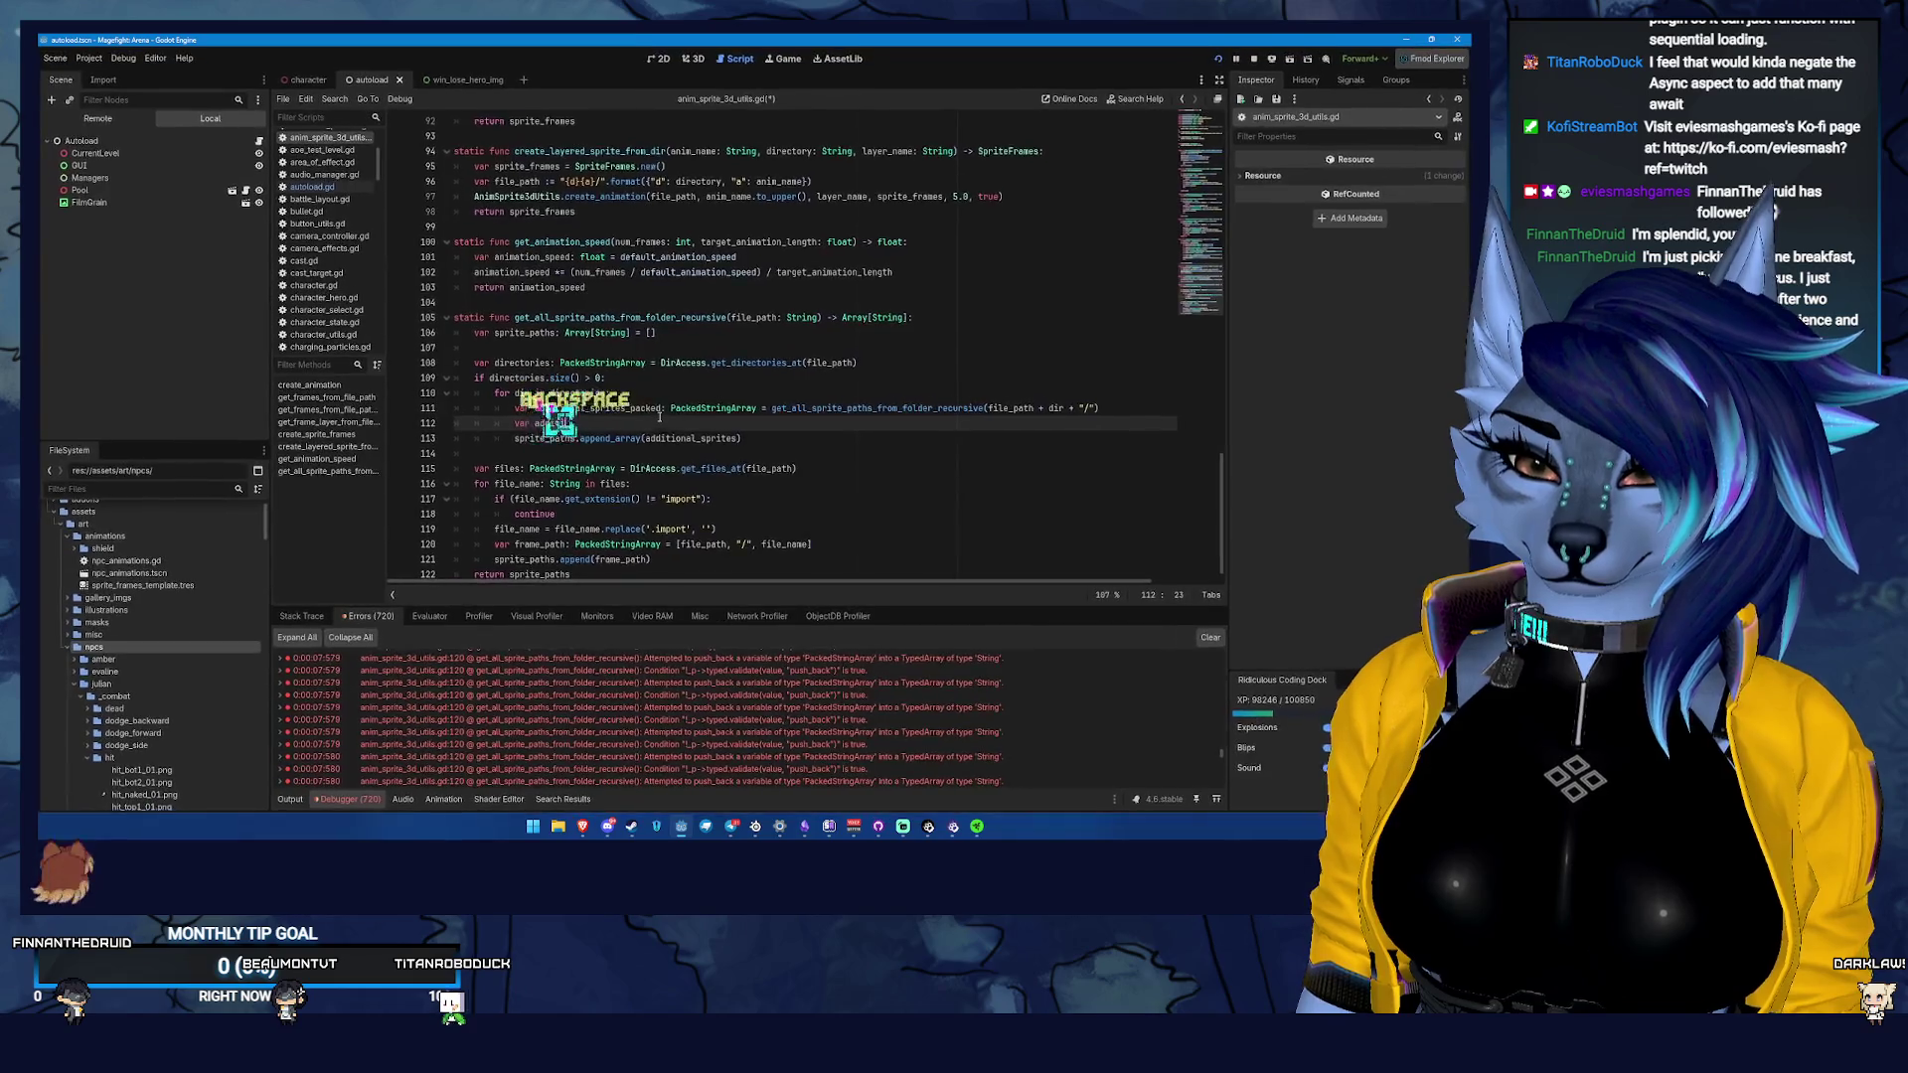
{"action": "type", "text": "rites"}
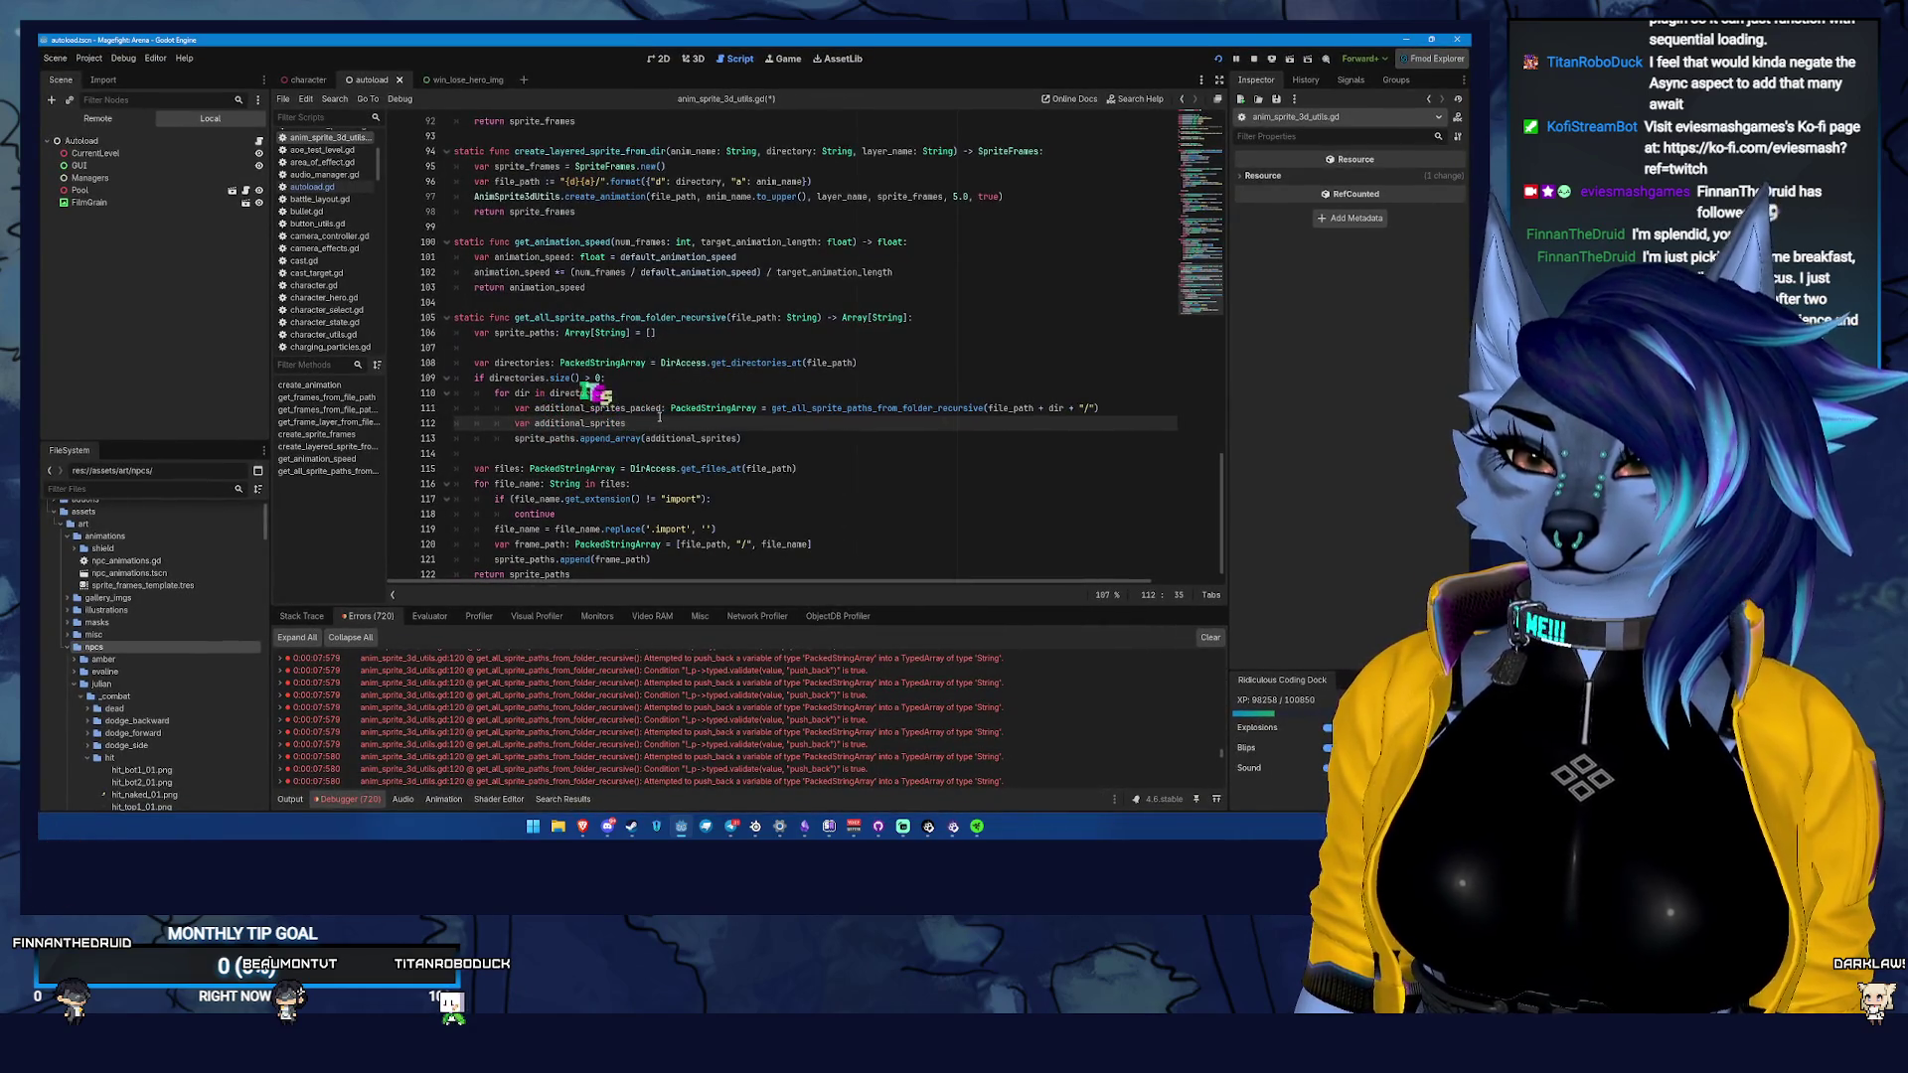
{"action": "type", "text": ": Arr"}
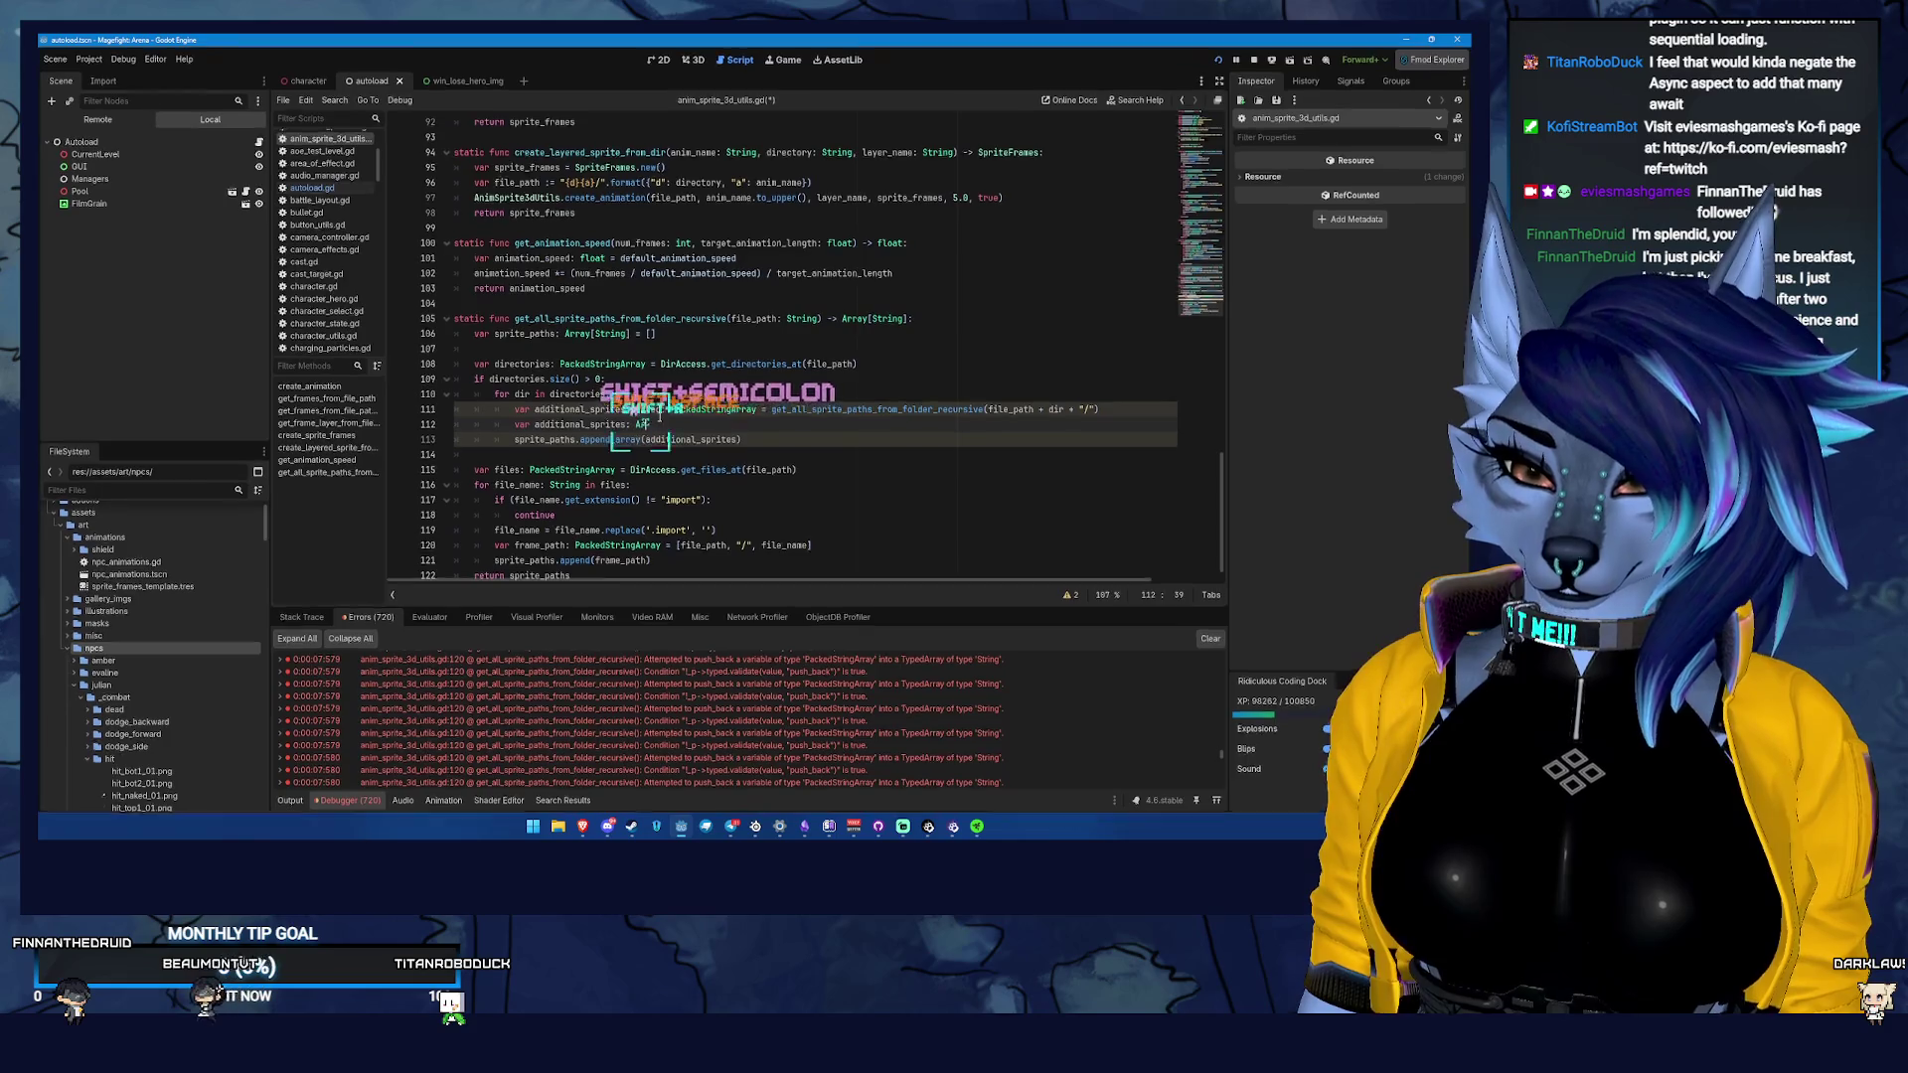
{"action": "type", "text": "ay[String] "}
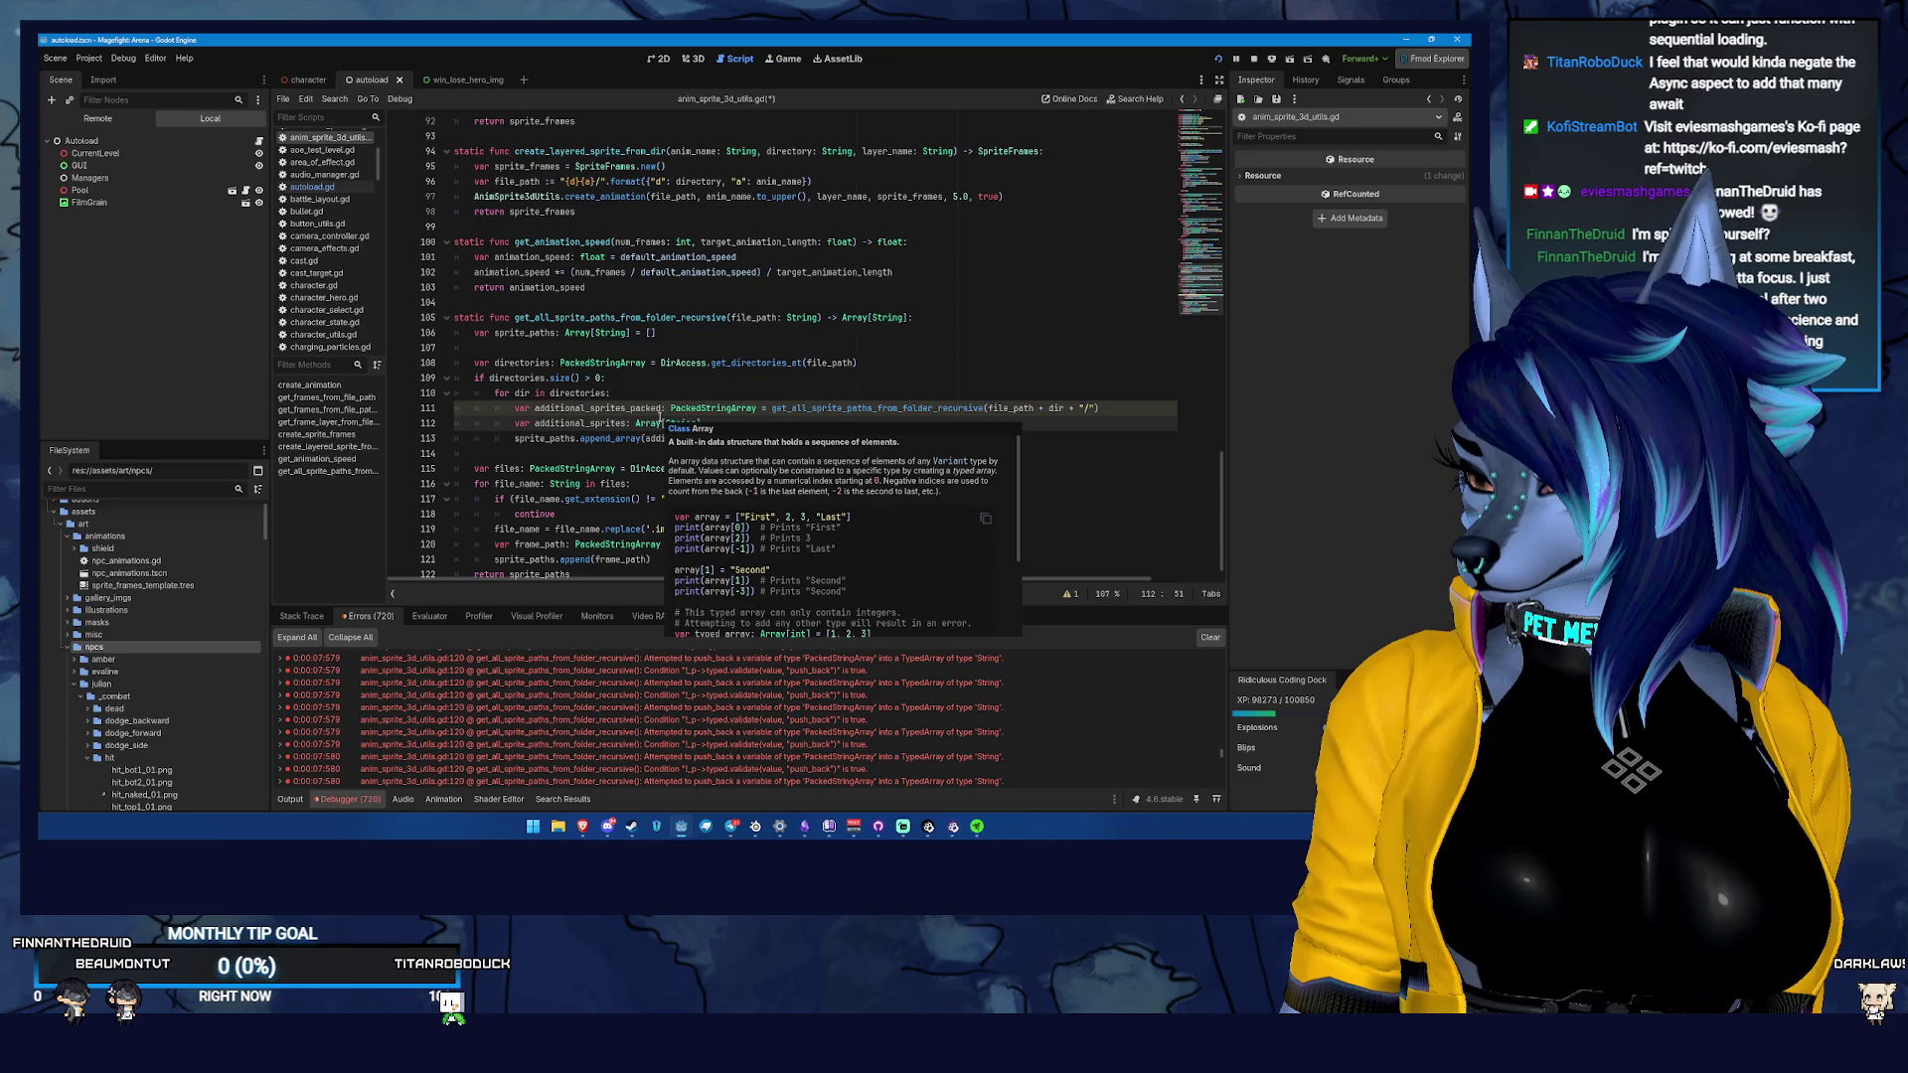
{"action": "type", "text": "= Array"}
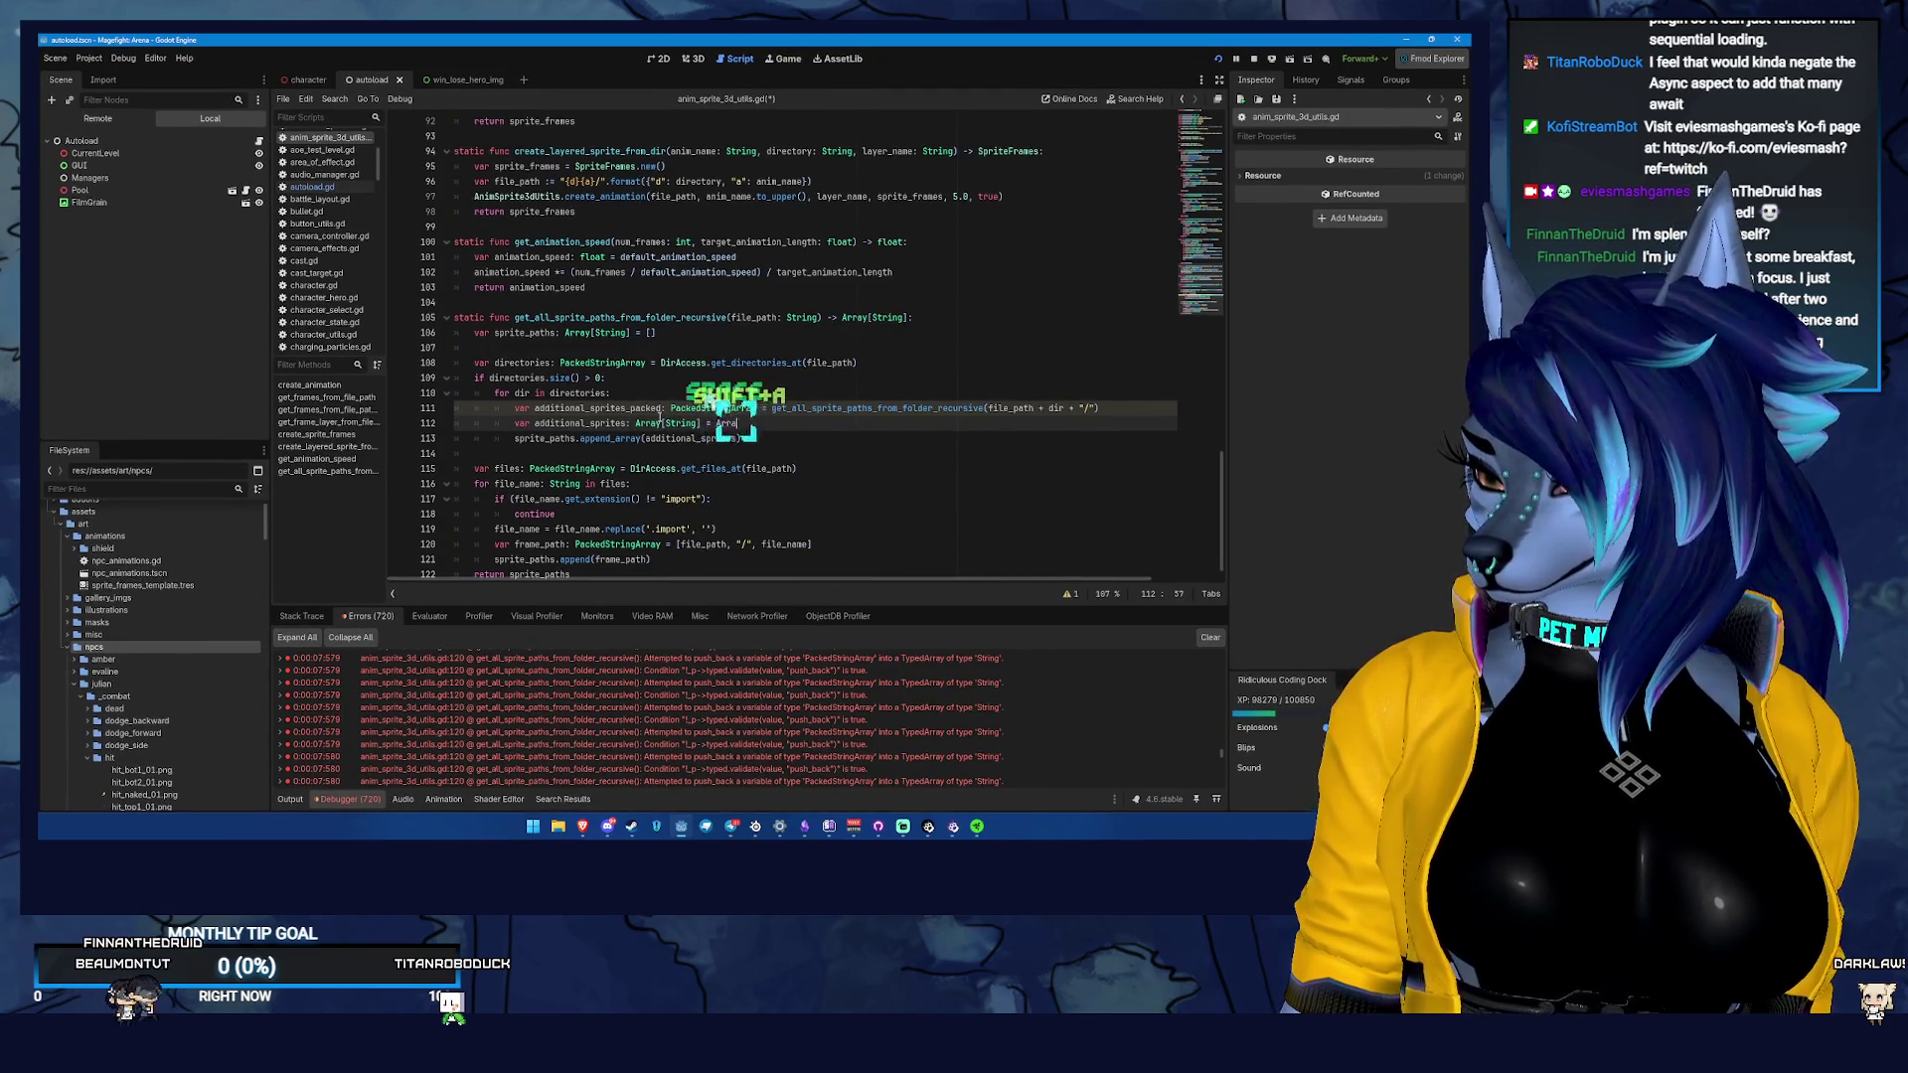
{"action": "type", "text": "("}
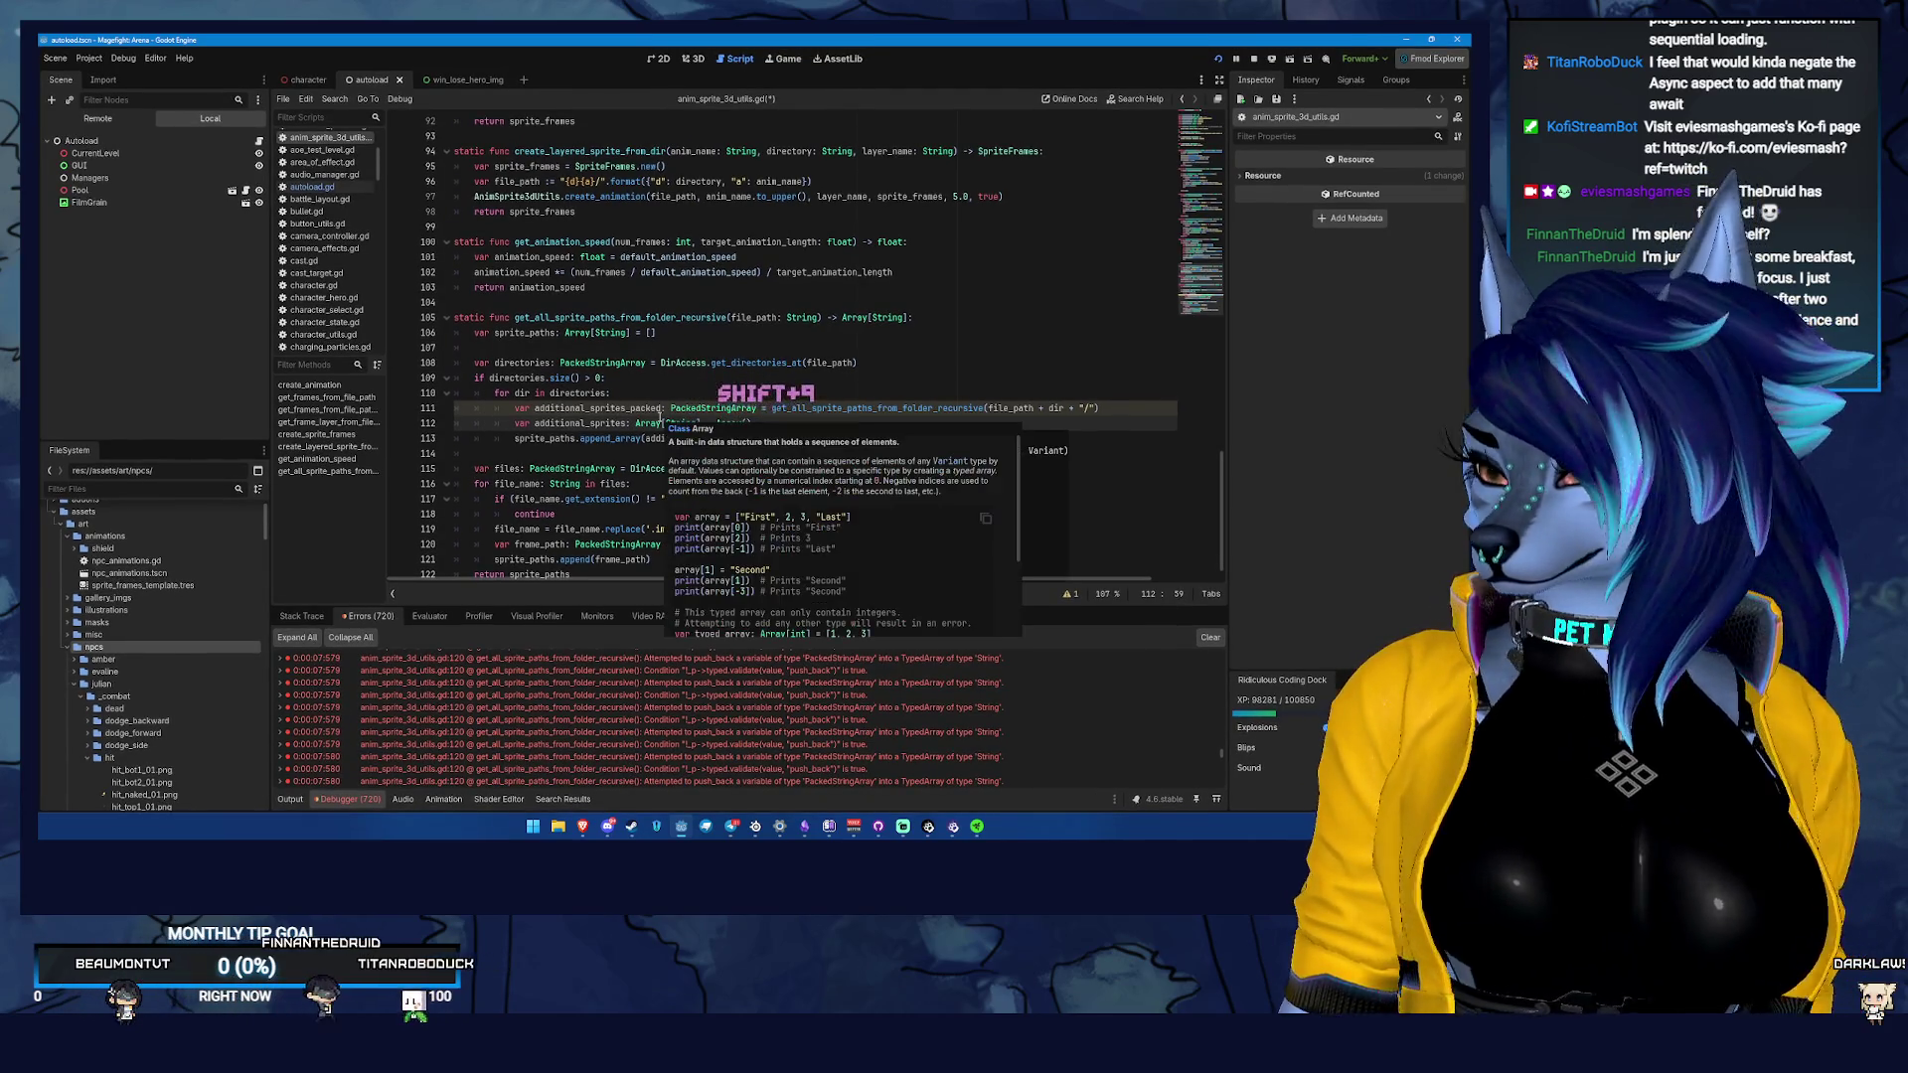
{"action": "type", "text": "additional"}
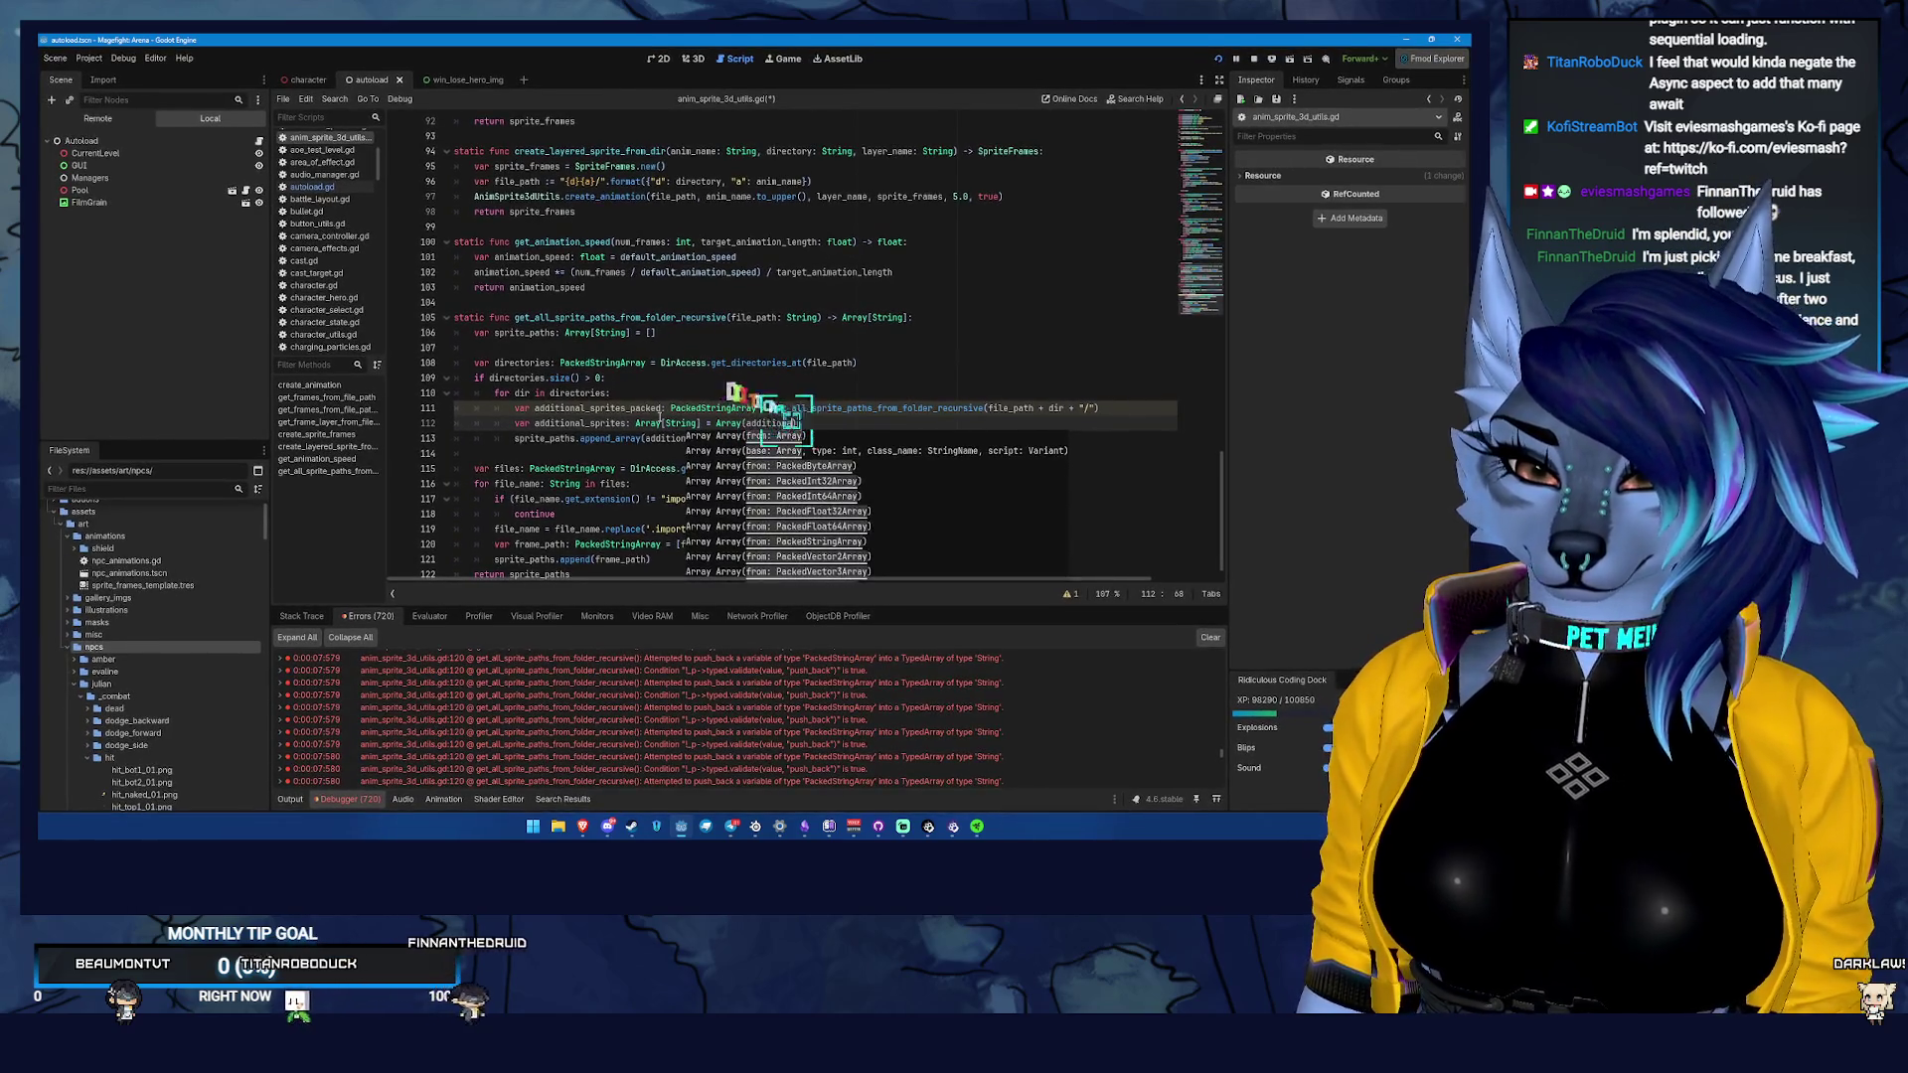
Complete line 112 as Array(Array(additional_sprites_packed), TYPE_STRING, "", null).
{"action": "key", "text": "Return"}
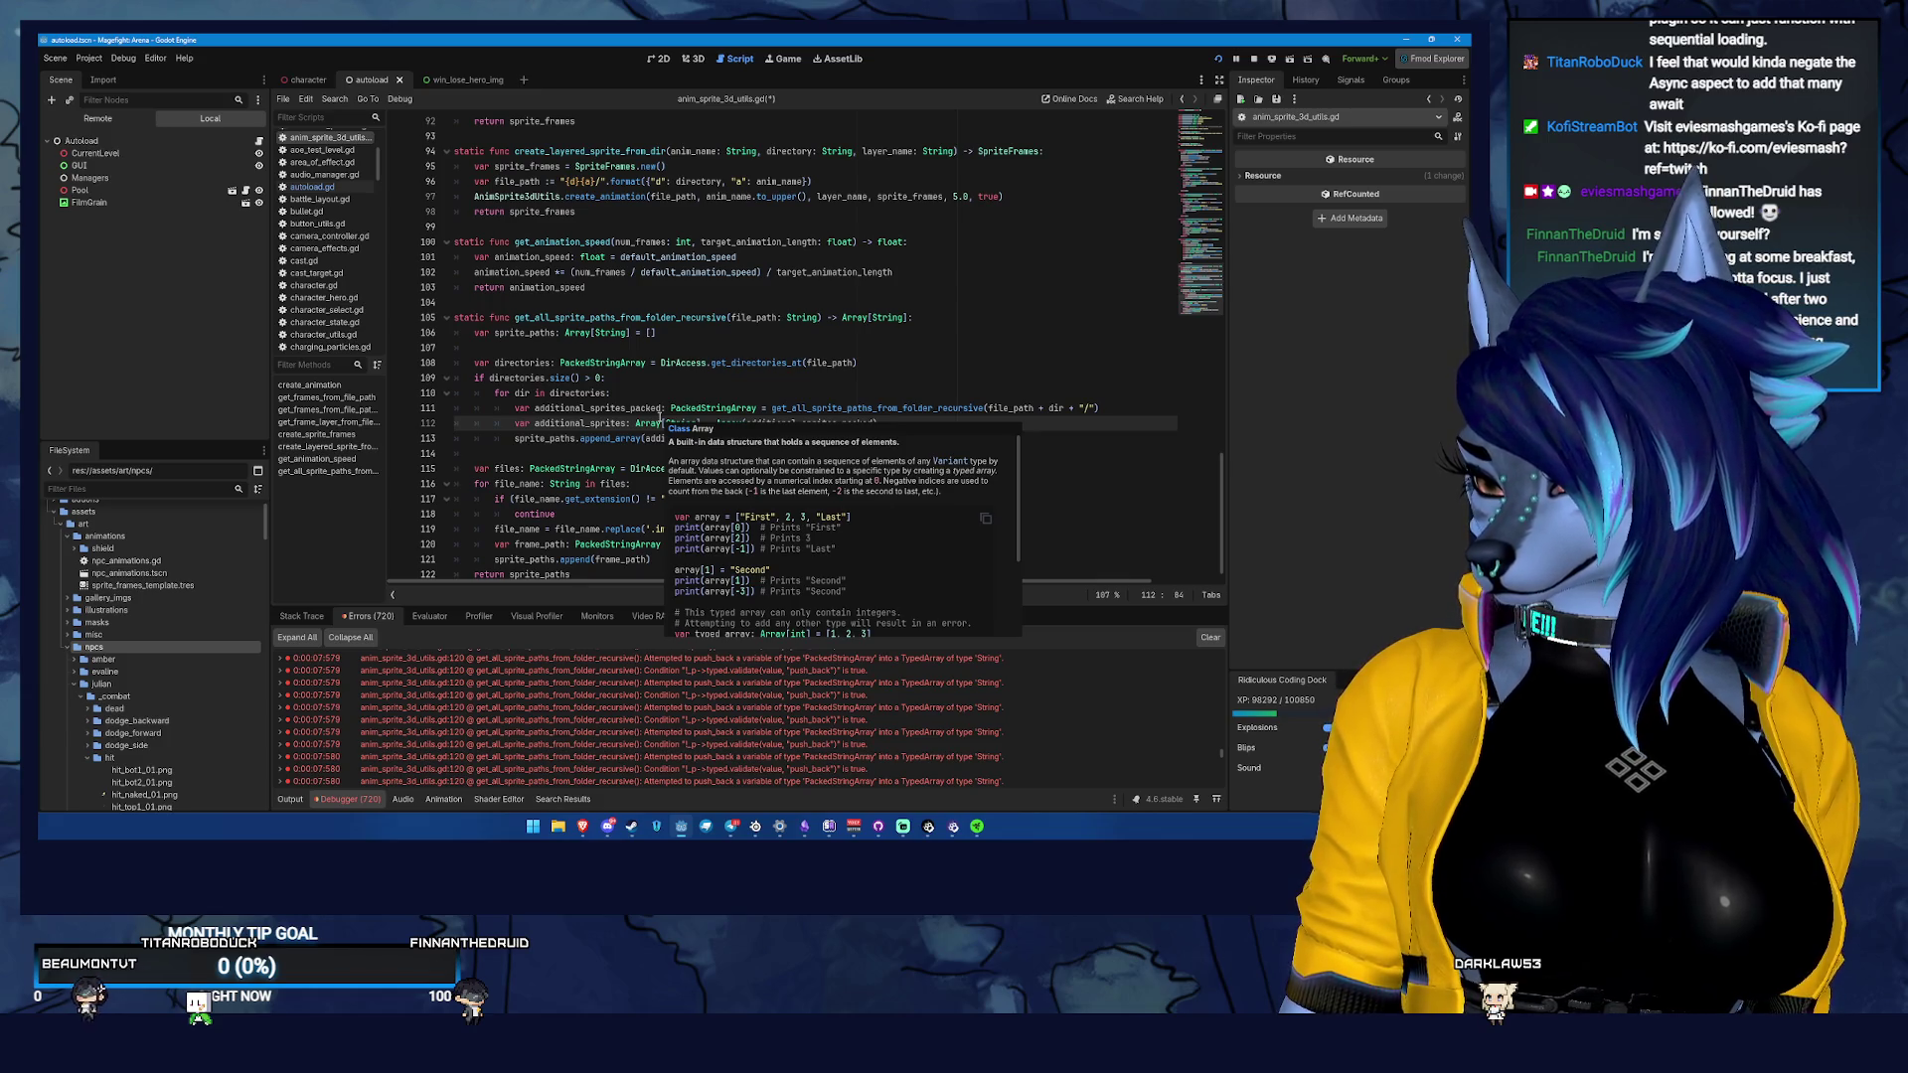
{"action": "key", "text": "ctrl+Left"}
{"action": "key", "text": "ctrl+Left"}
{"action": "key", "text": "ctrl+Left"}
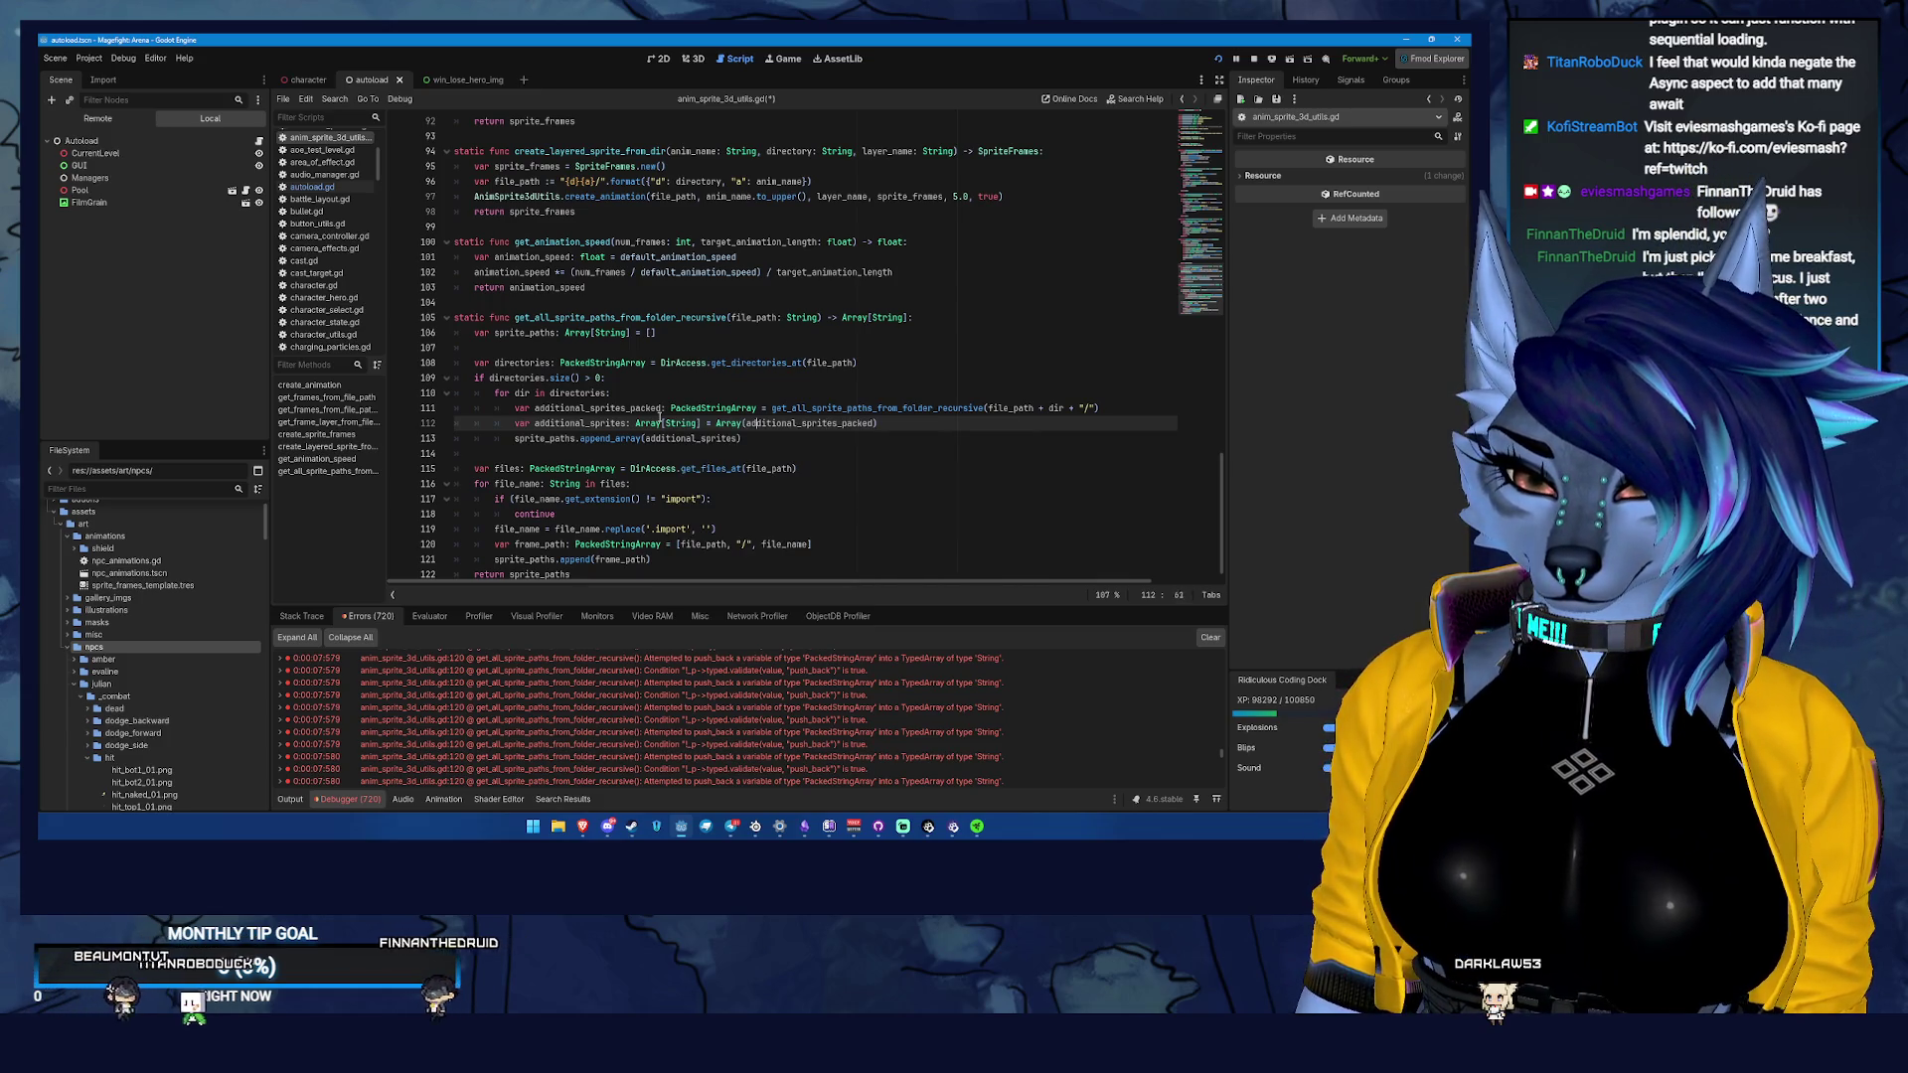
{"action": "type", "text": "Array"}
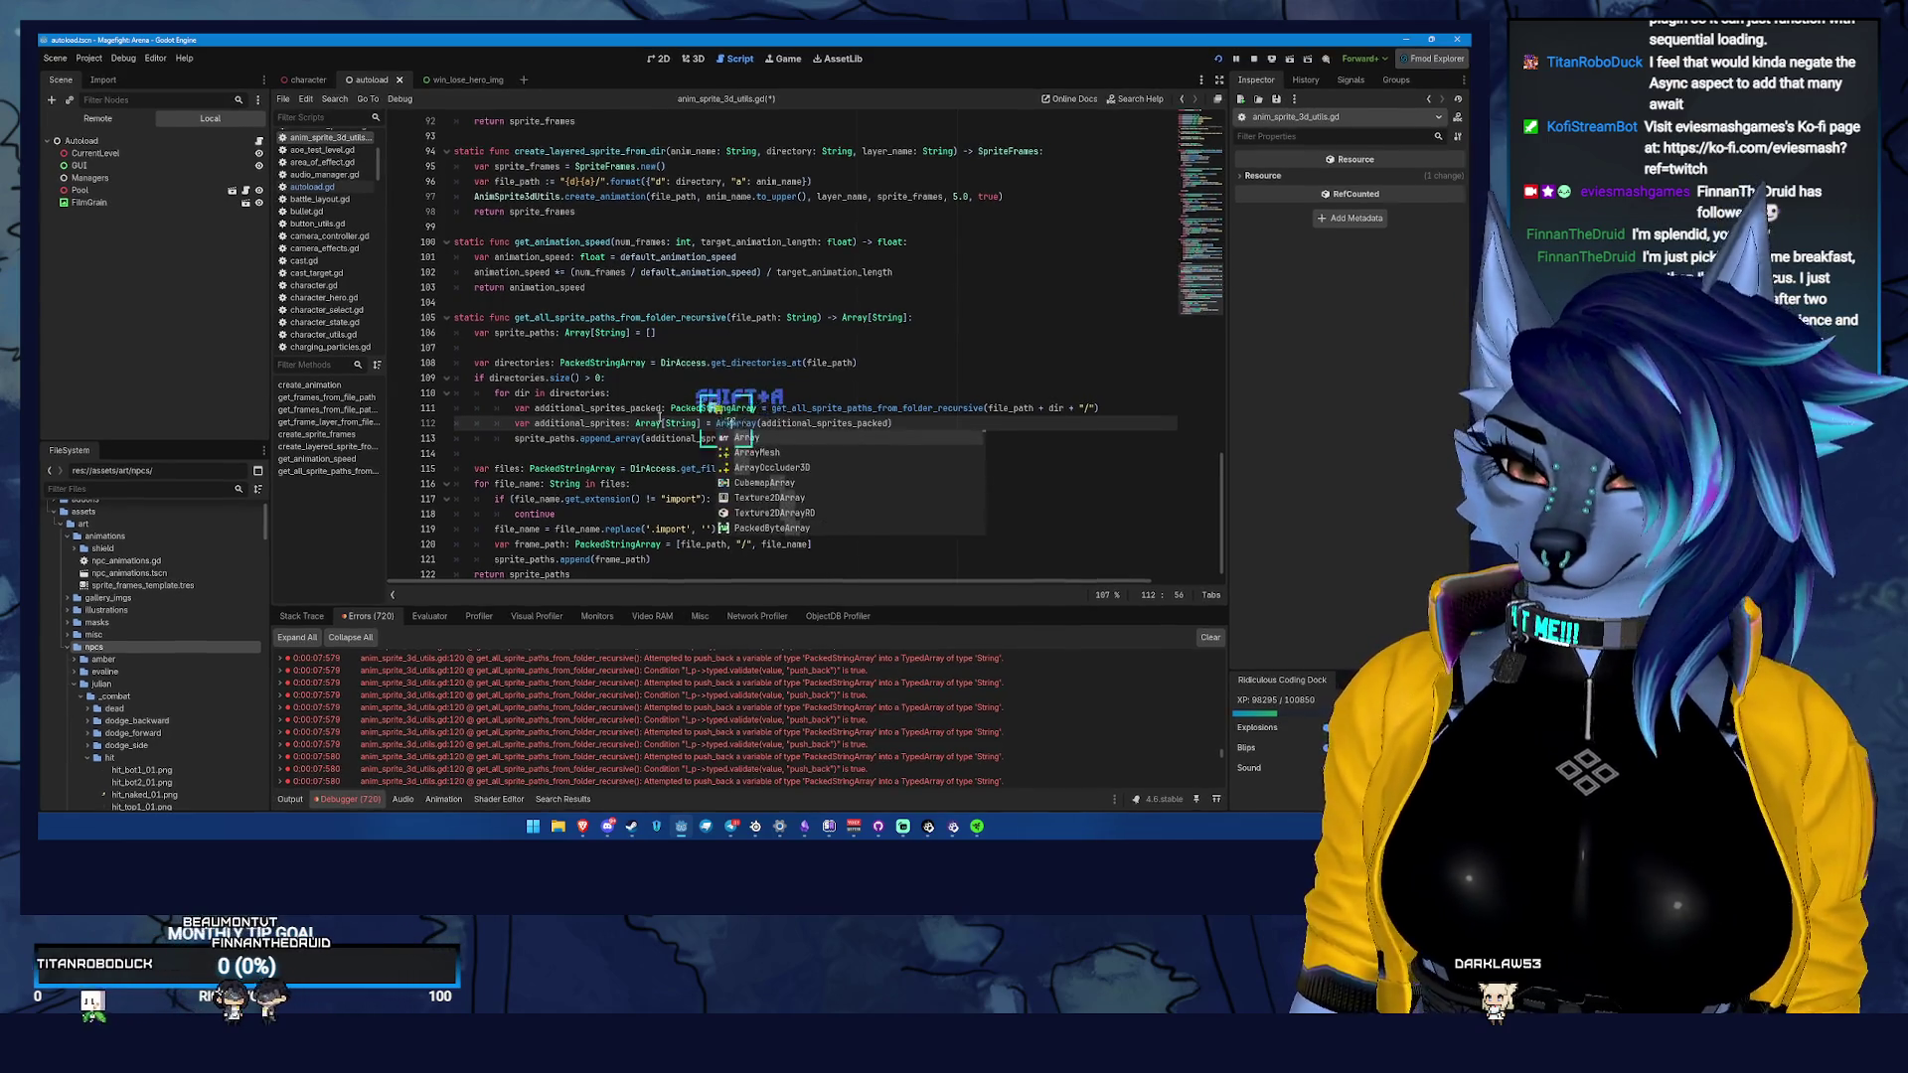
{"action": "type", "text": "("}
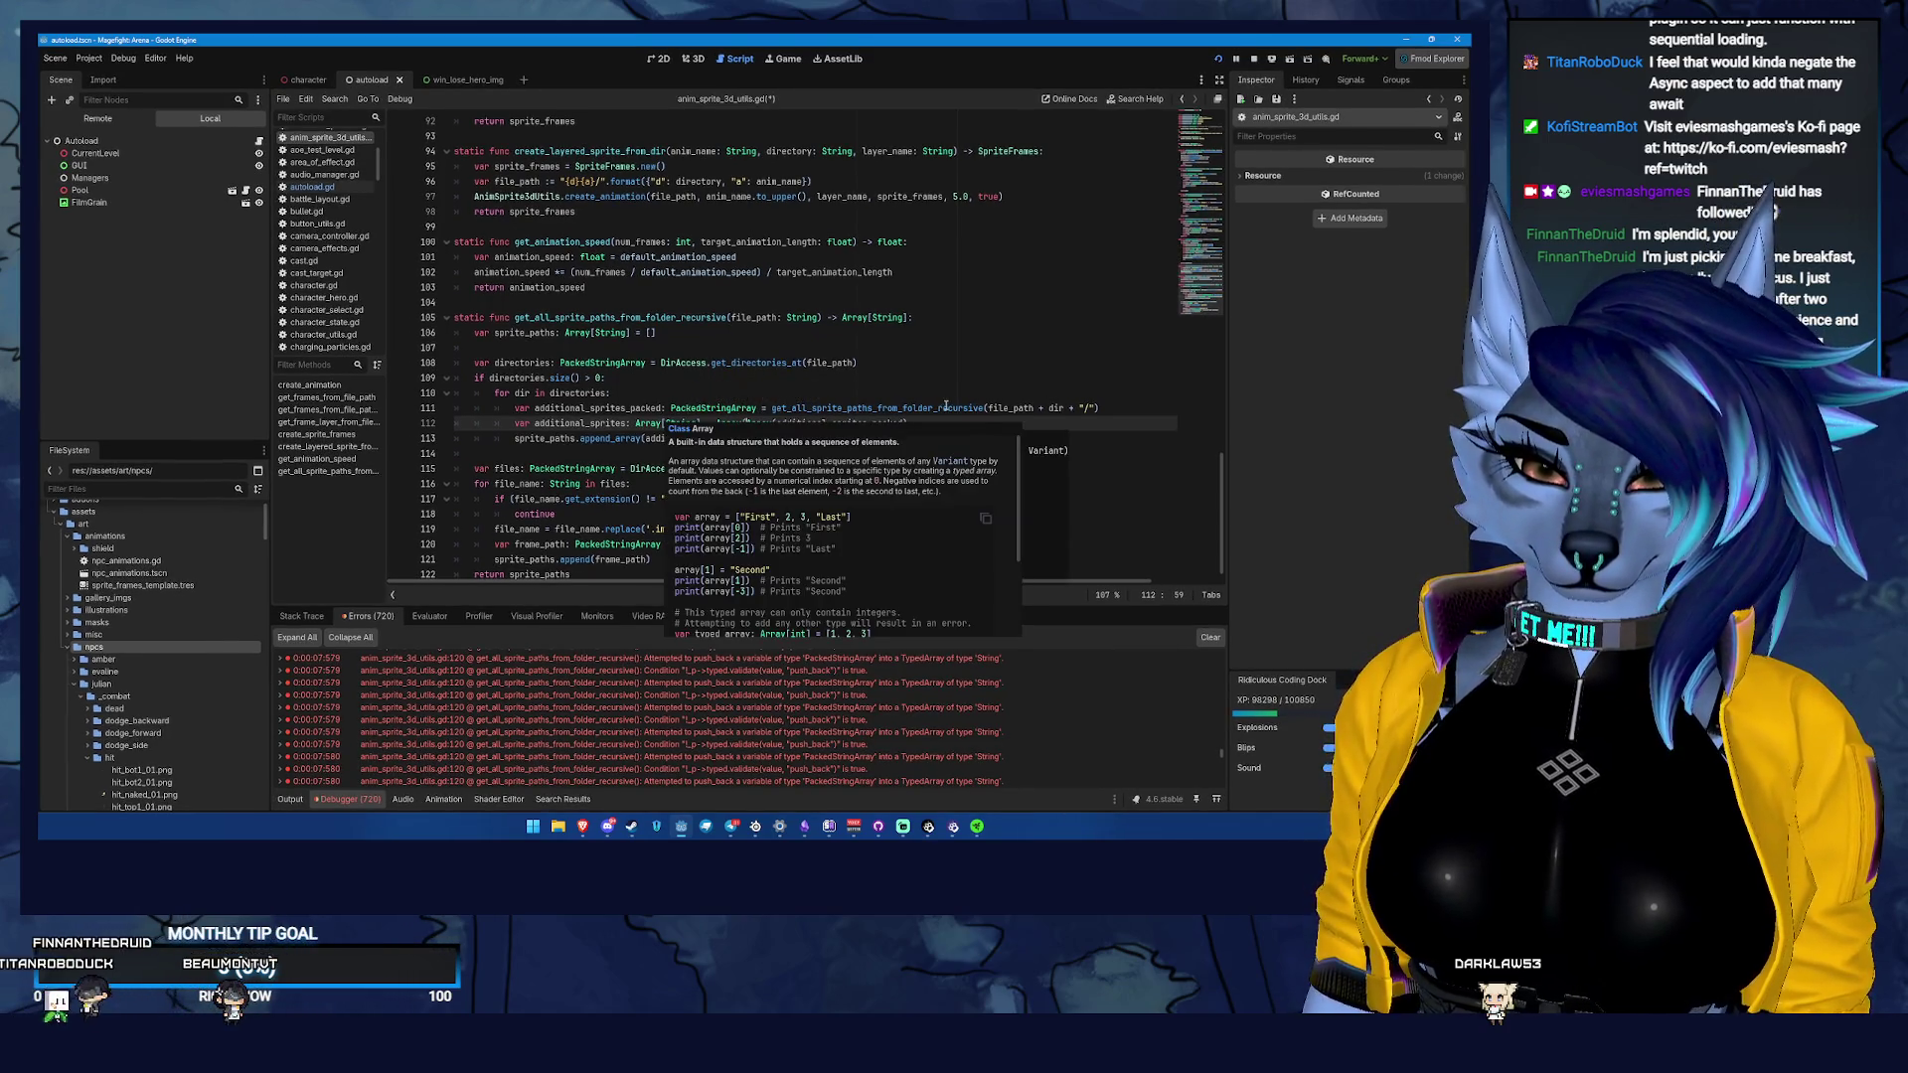
{"action": "left_click", "coordinate": [938, 426]}
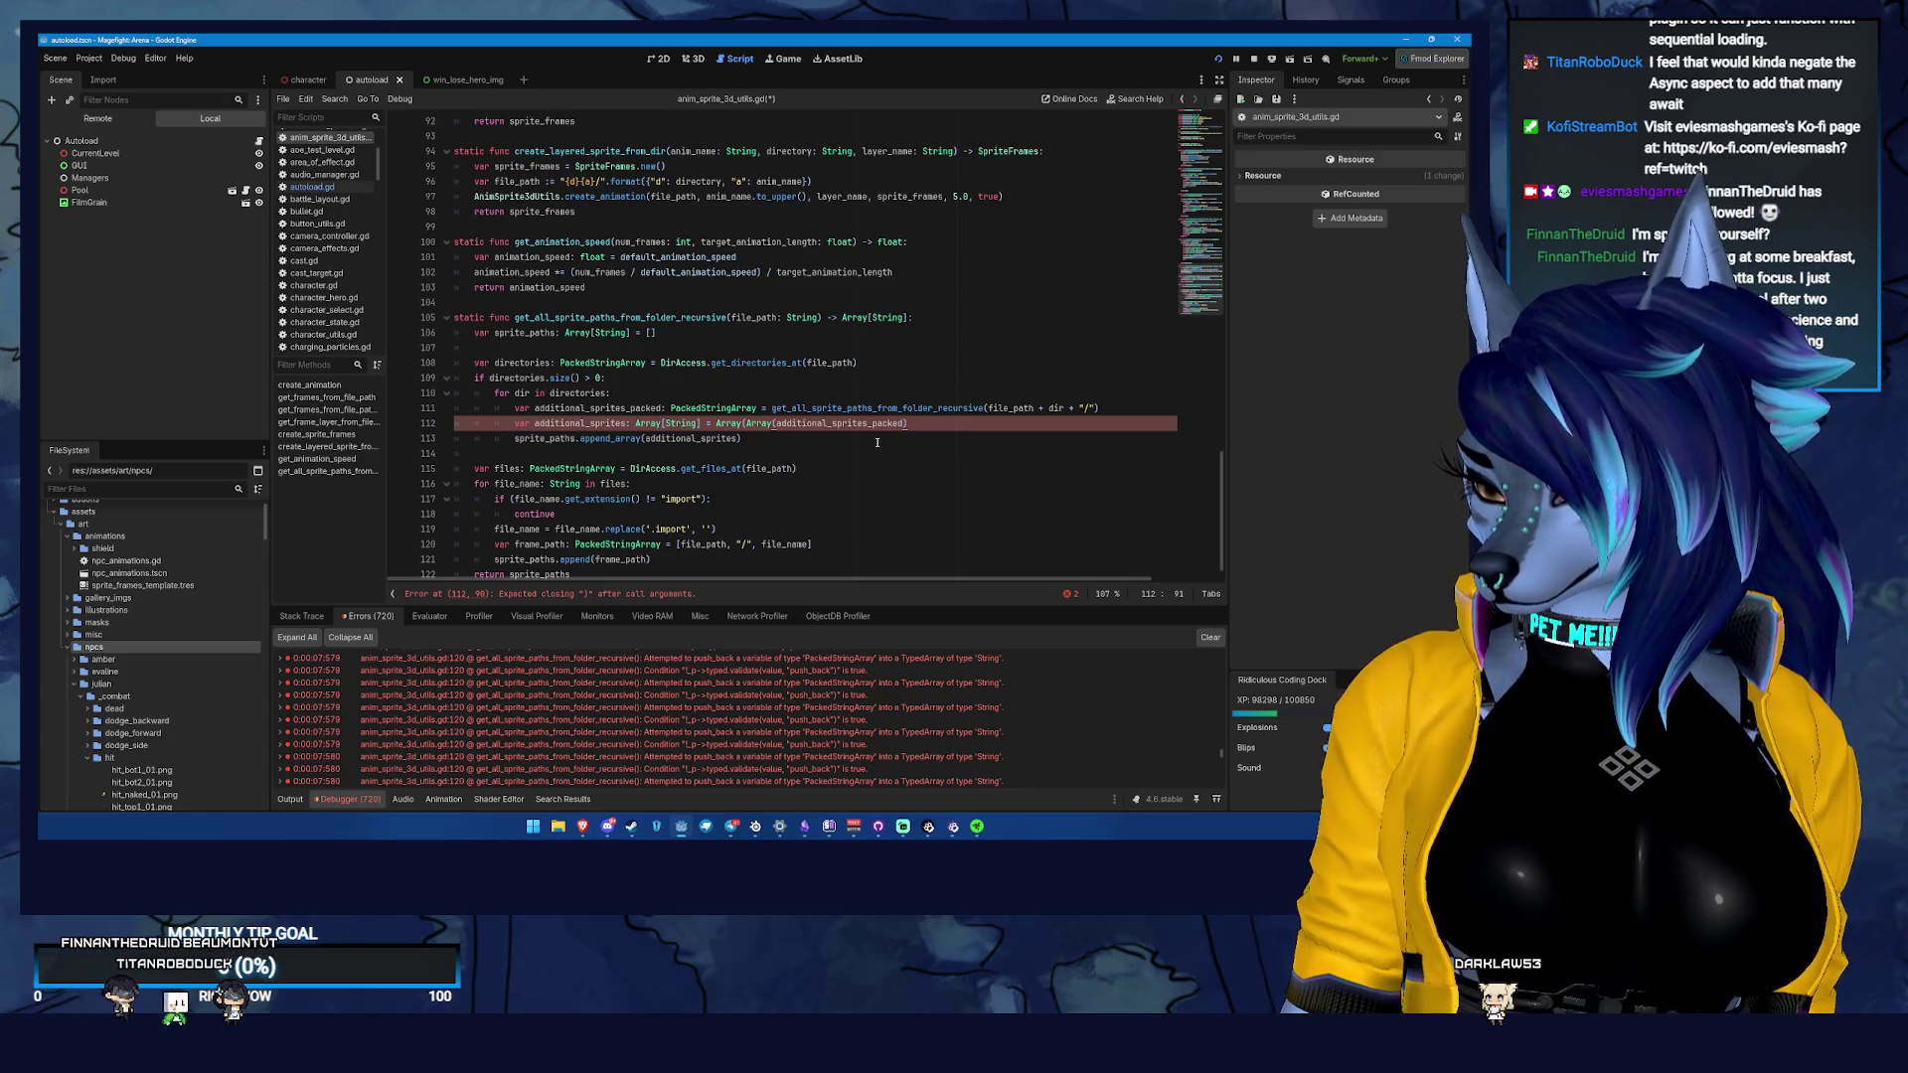
{"action": "type", "text": ", TYPE"}
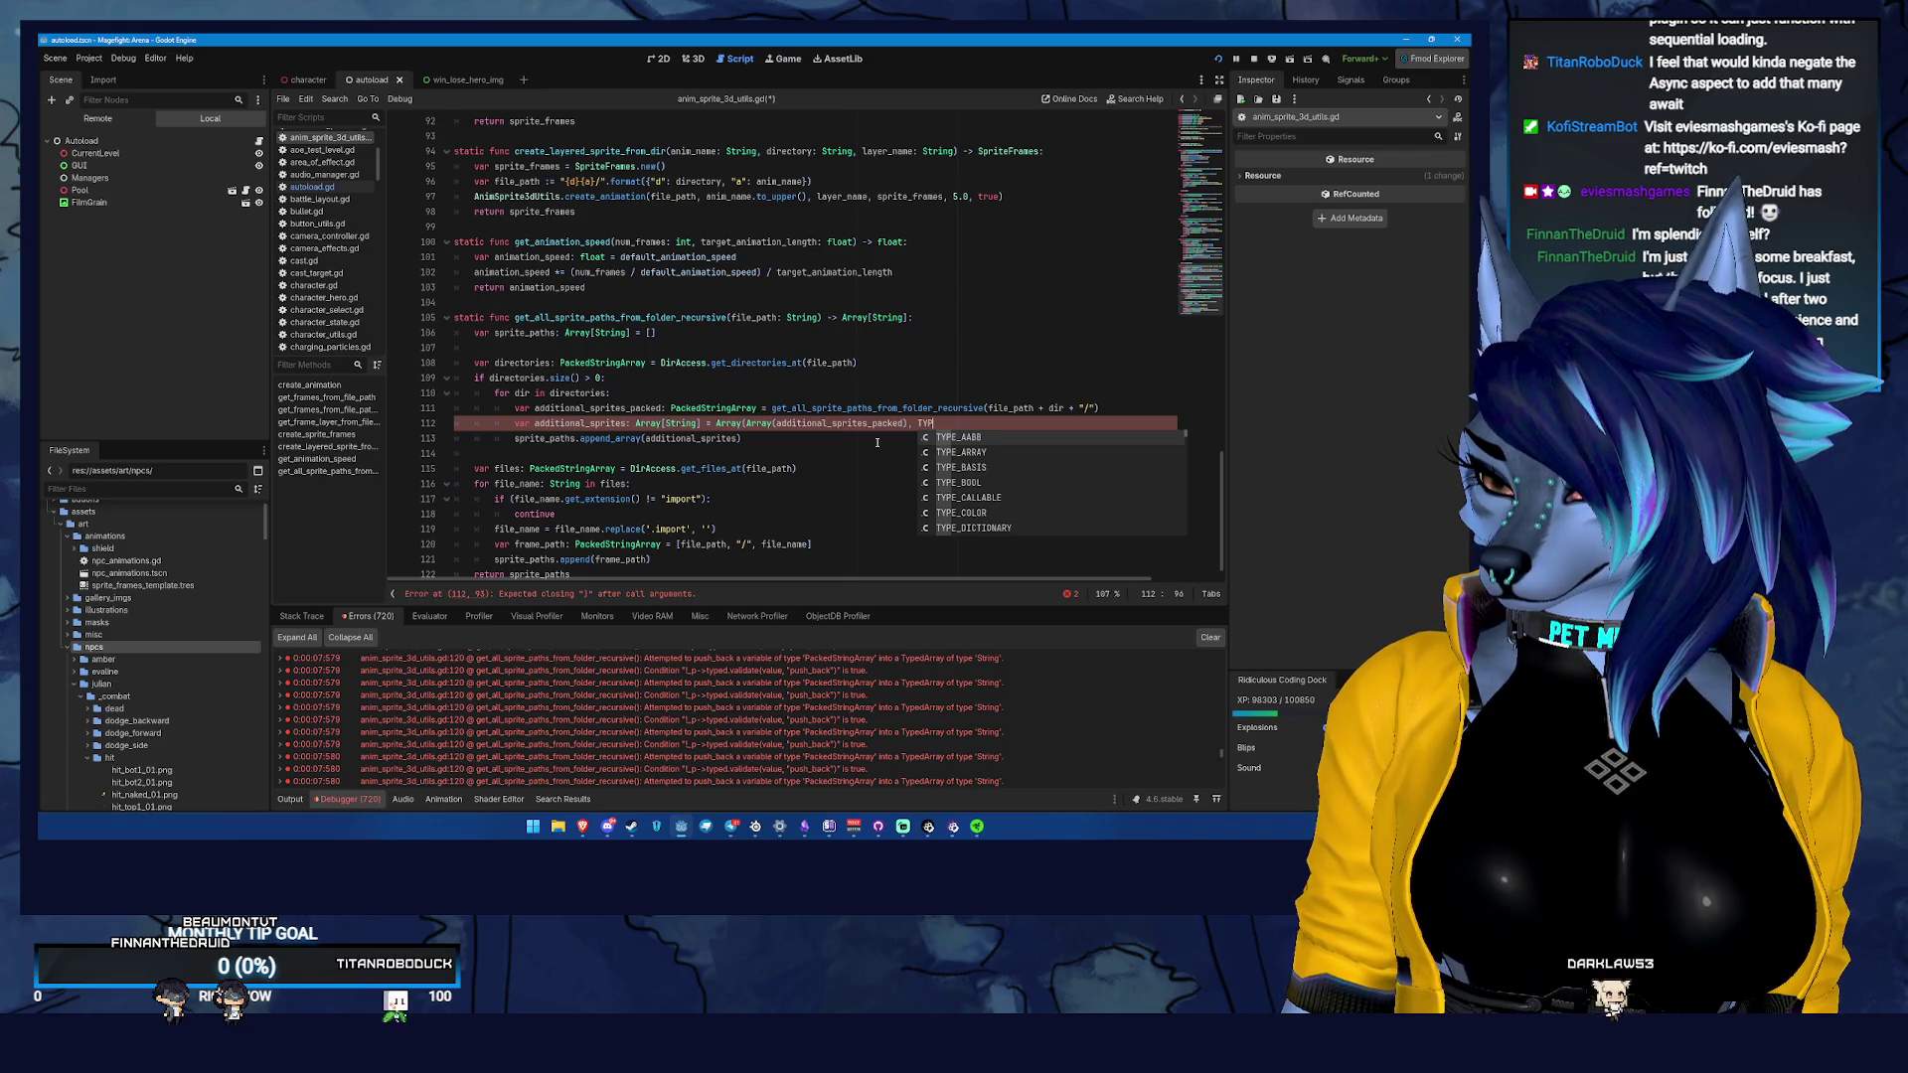
{"action": "type", "text": "_STR"}
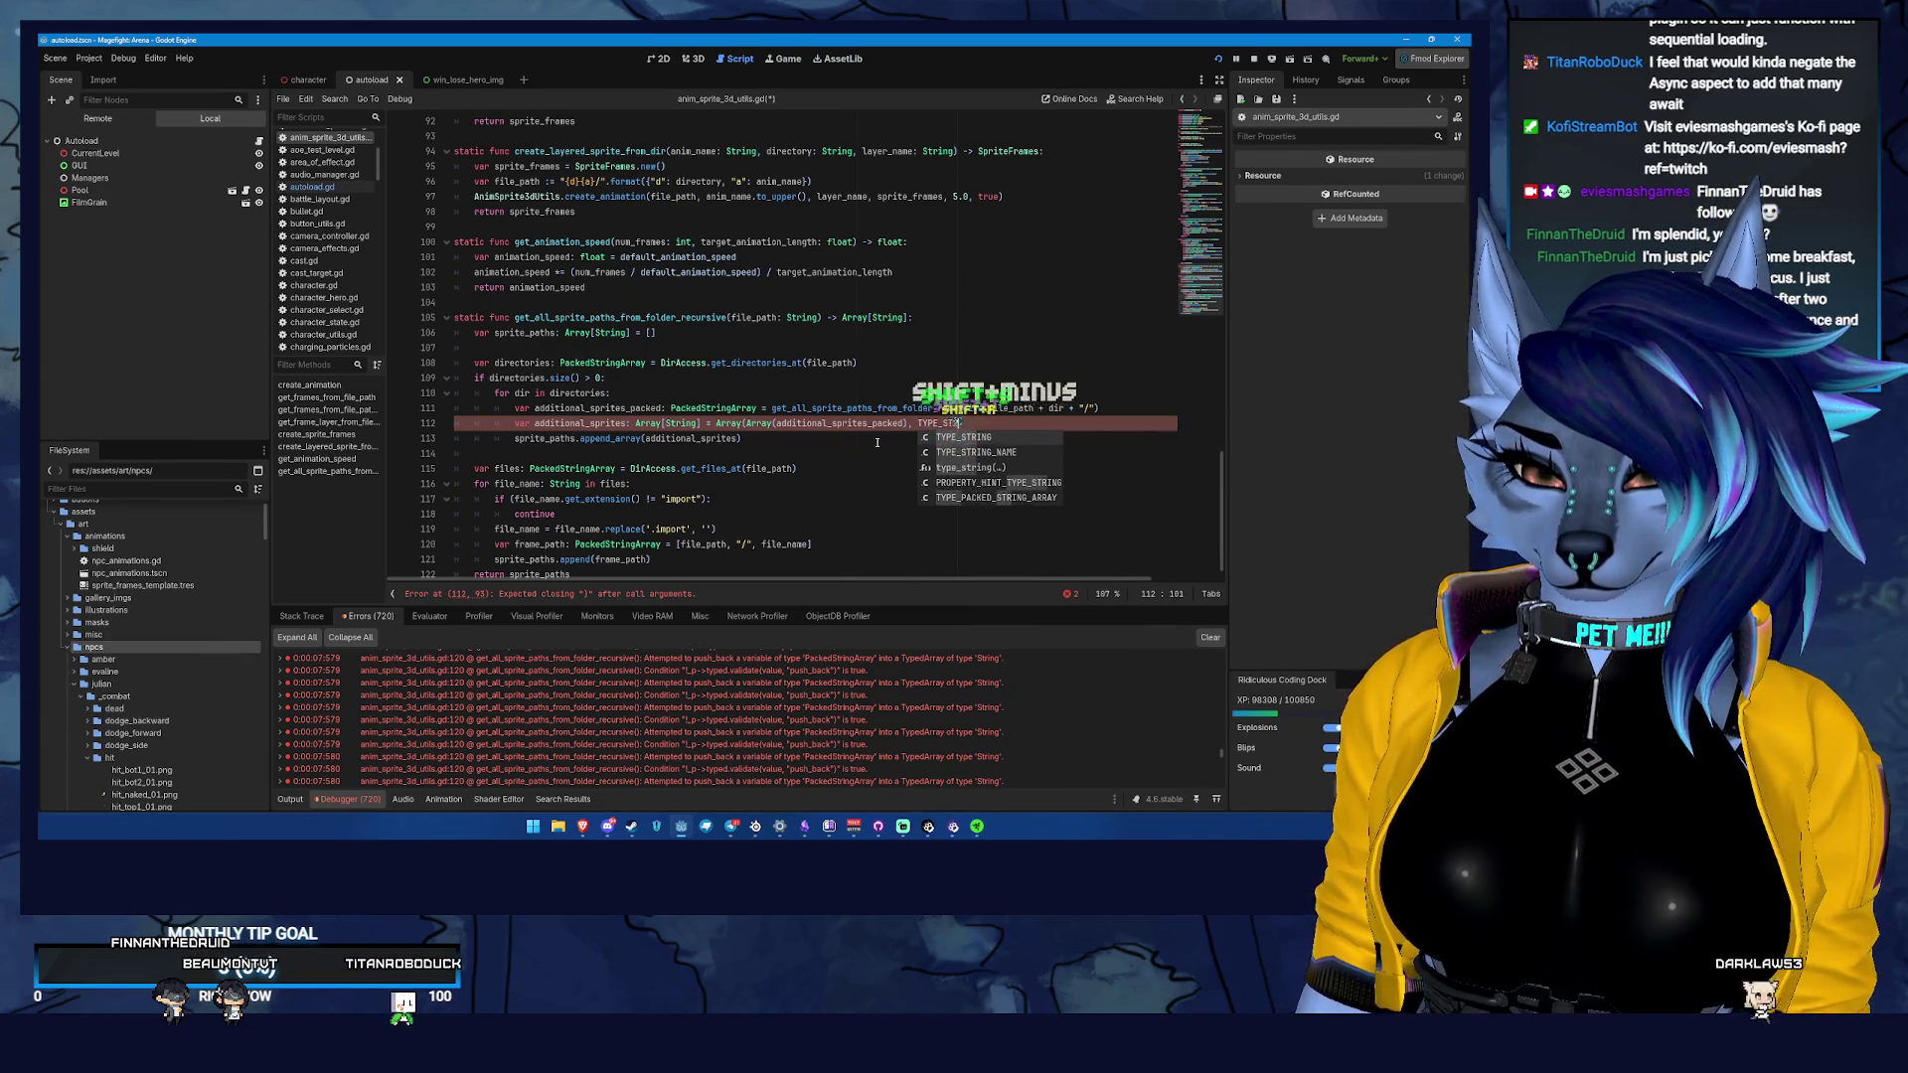
{"action": "key", "text": "Return"}
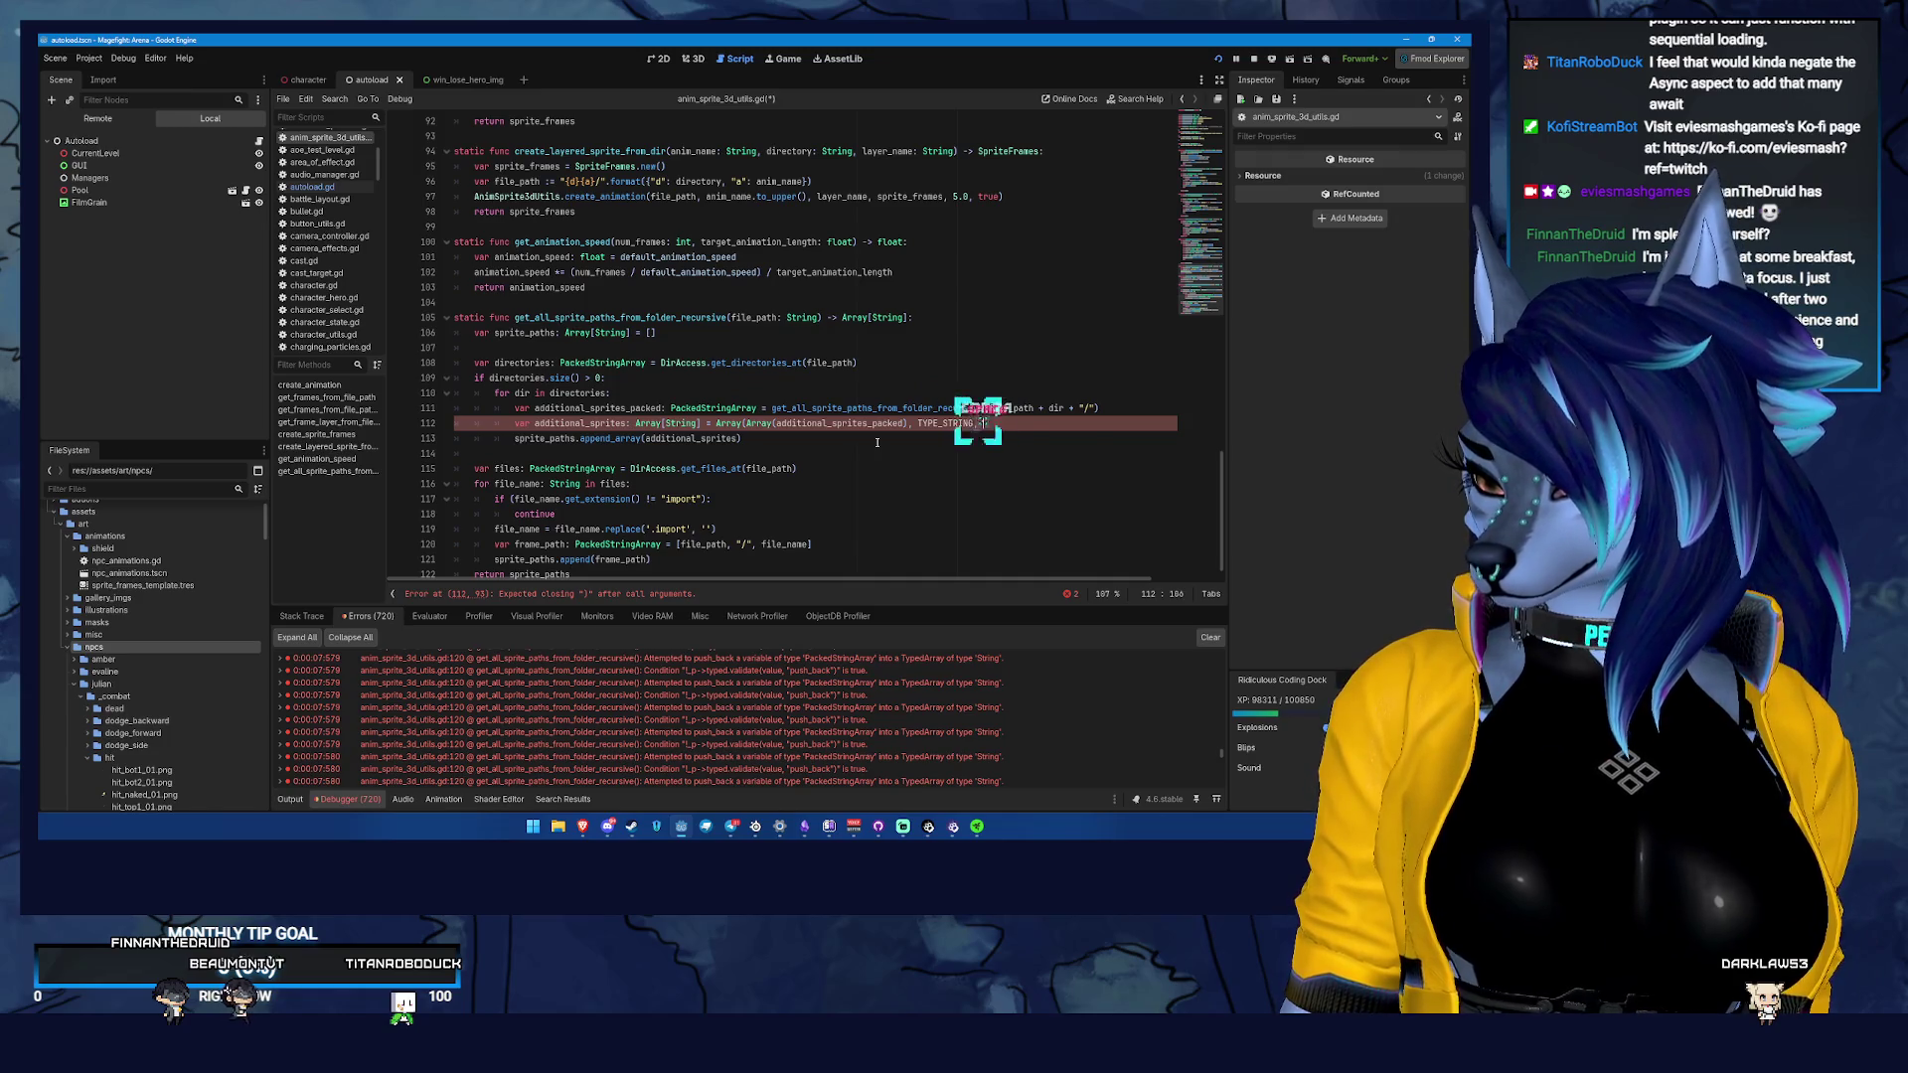
{"action": "type", "text": "\"\", null"}
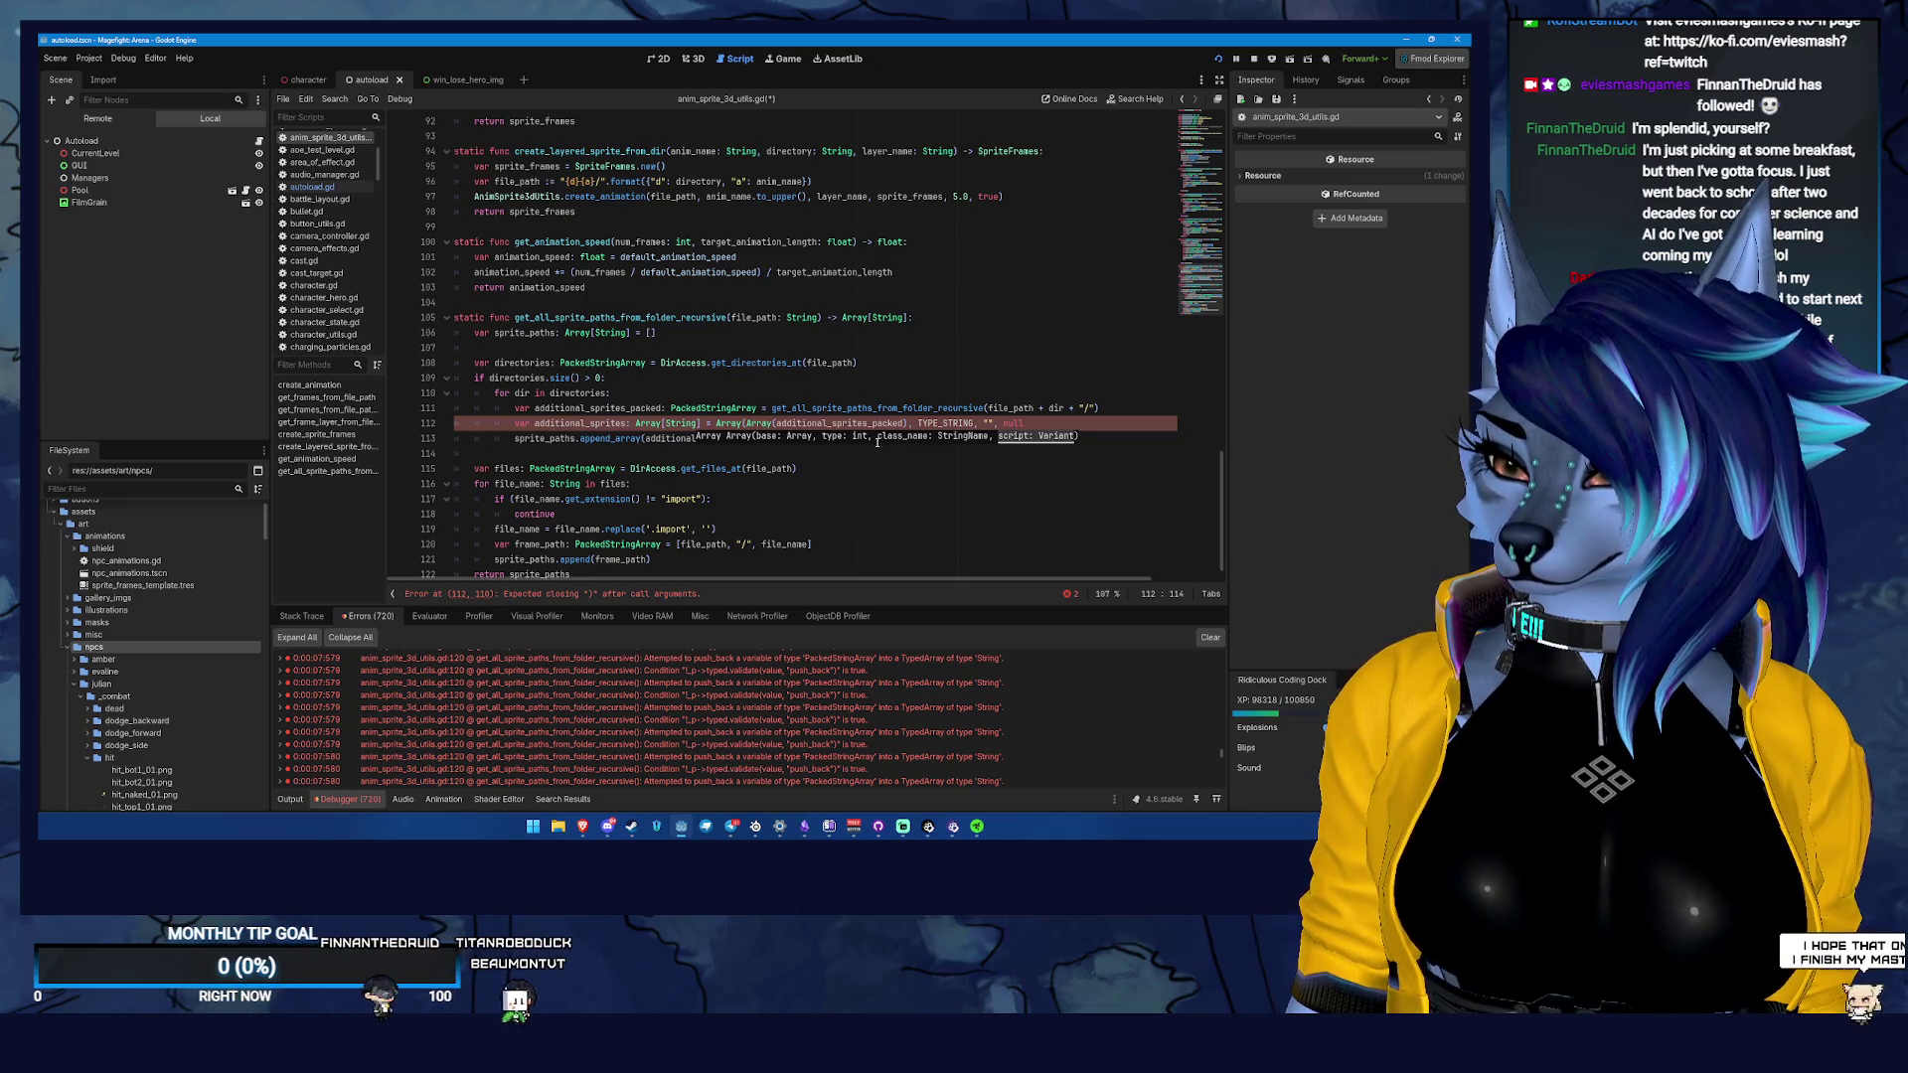
{"action": "type", "text": ")0"}
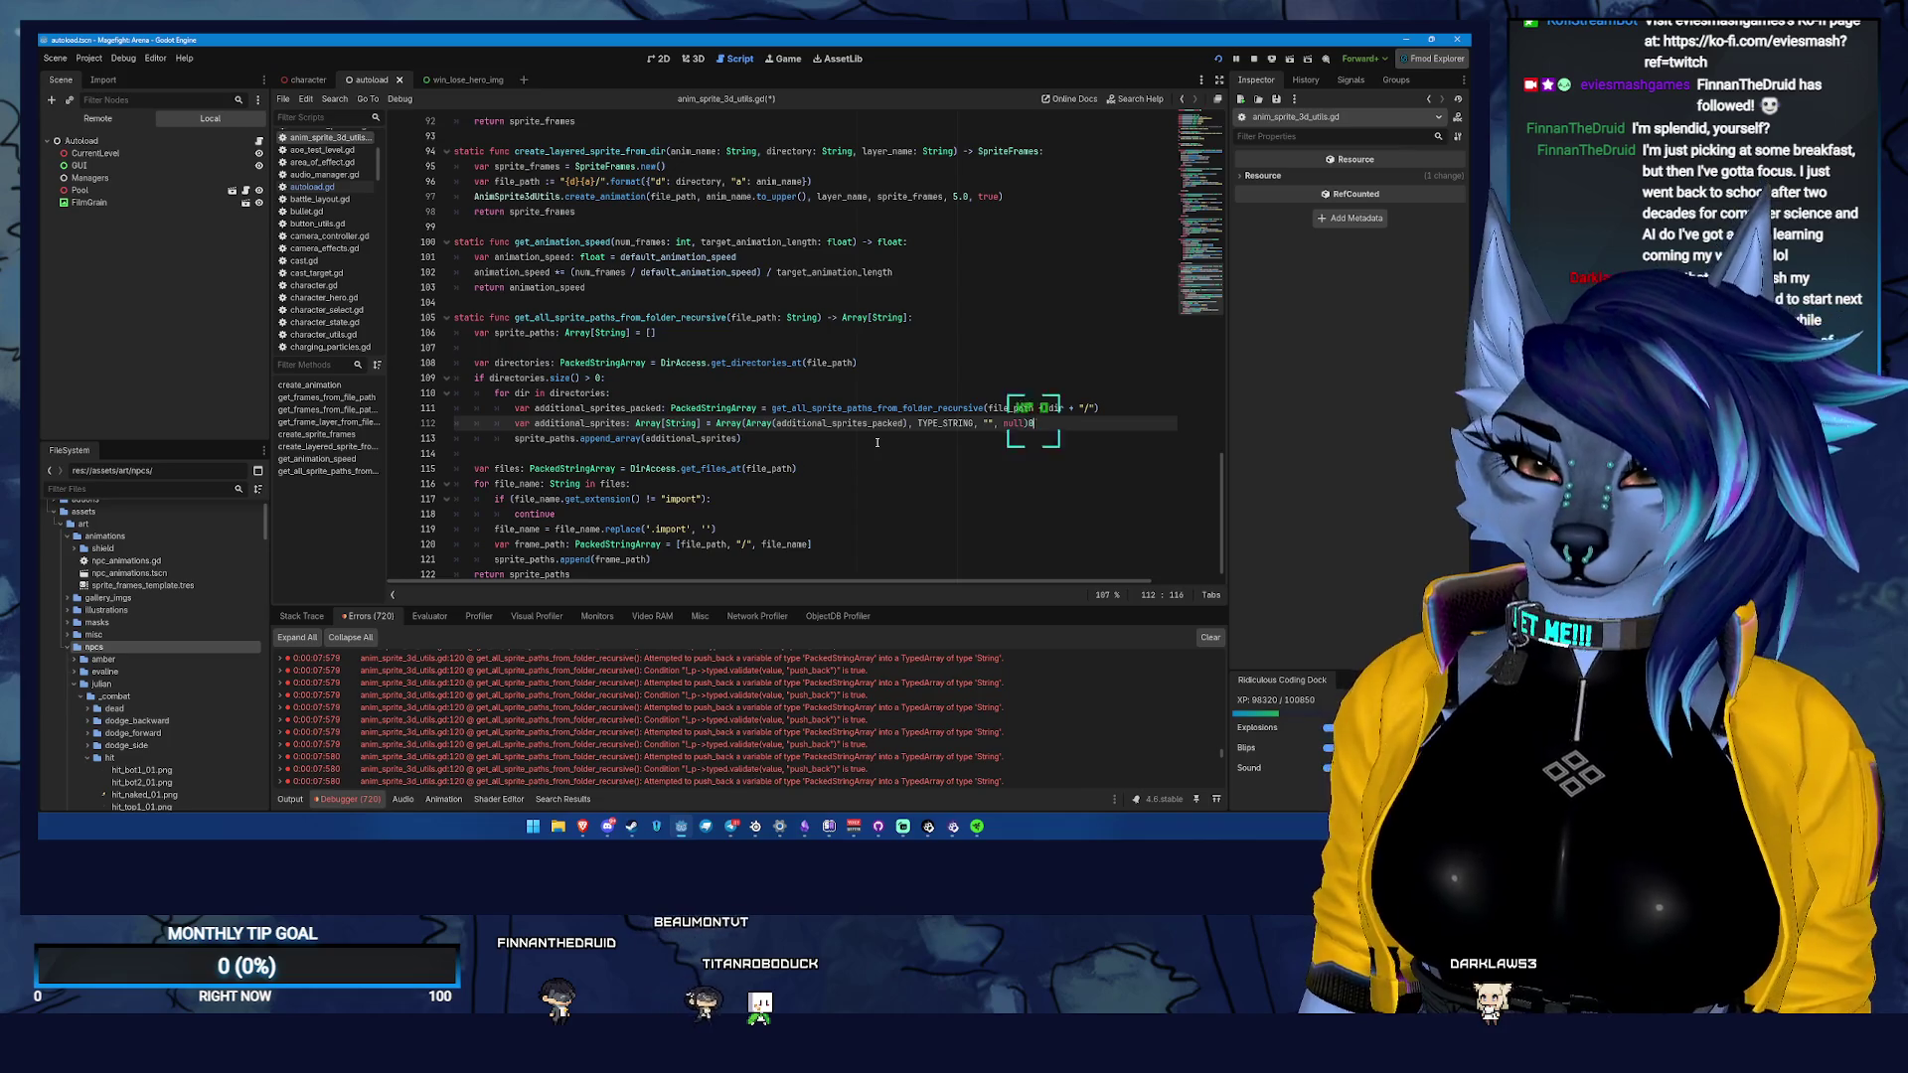
Delete the stray 0 after the Array call and save anim_sprite_3d_utils.gd.
{"action": "key", "text": "BackSpace"}
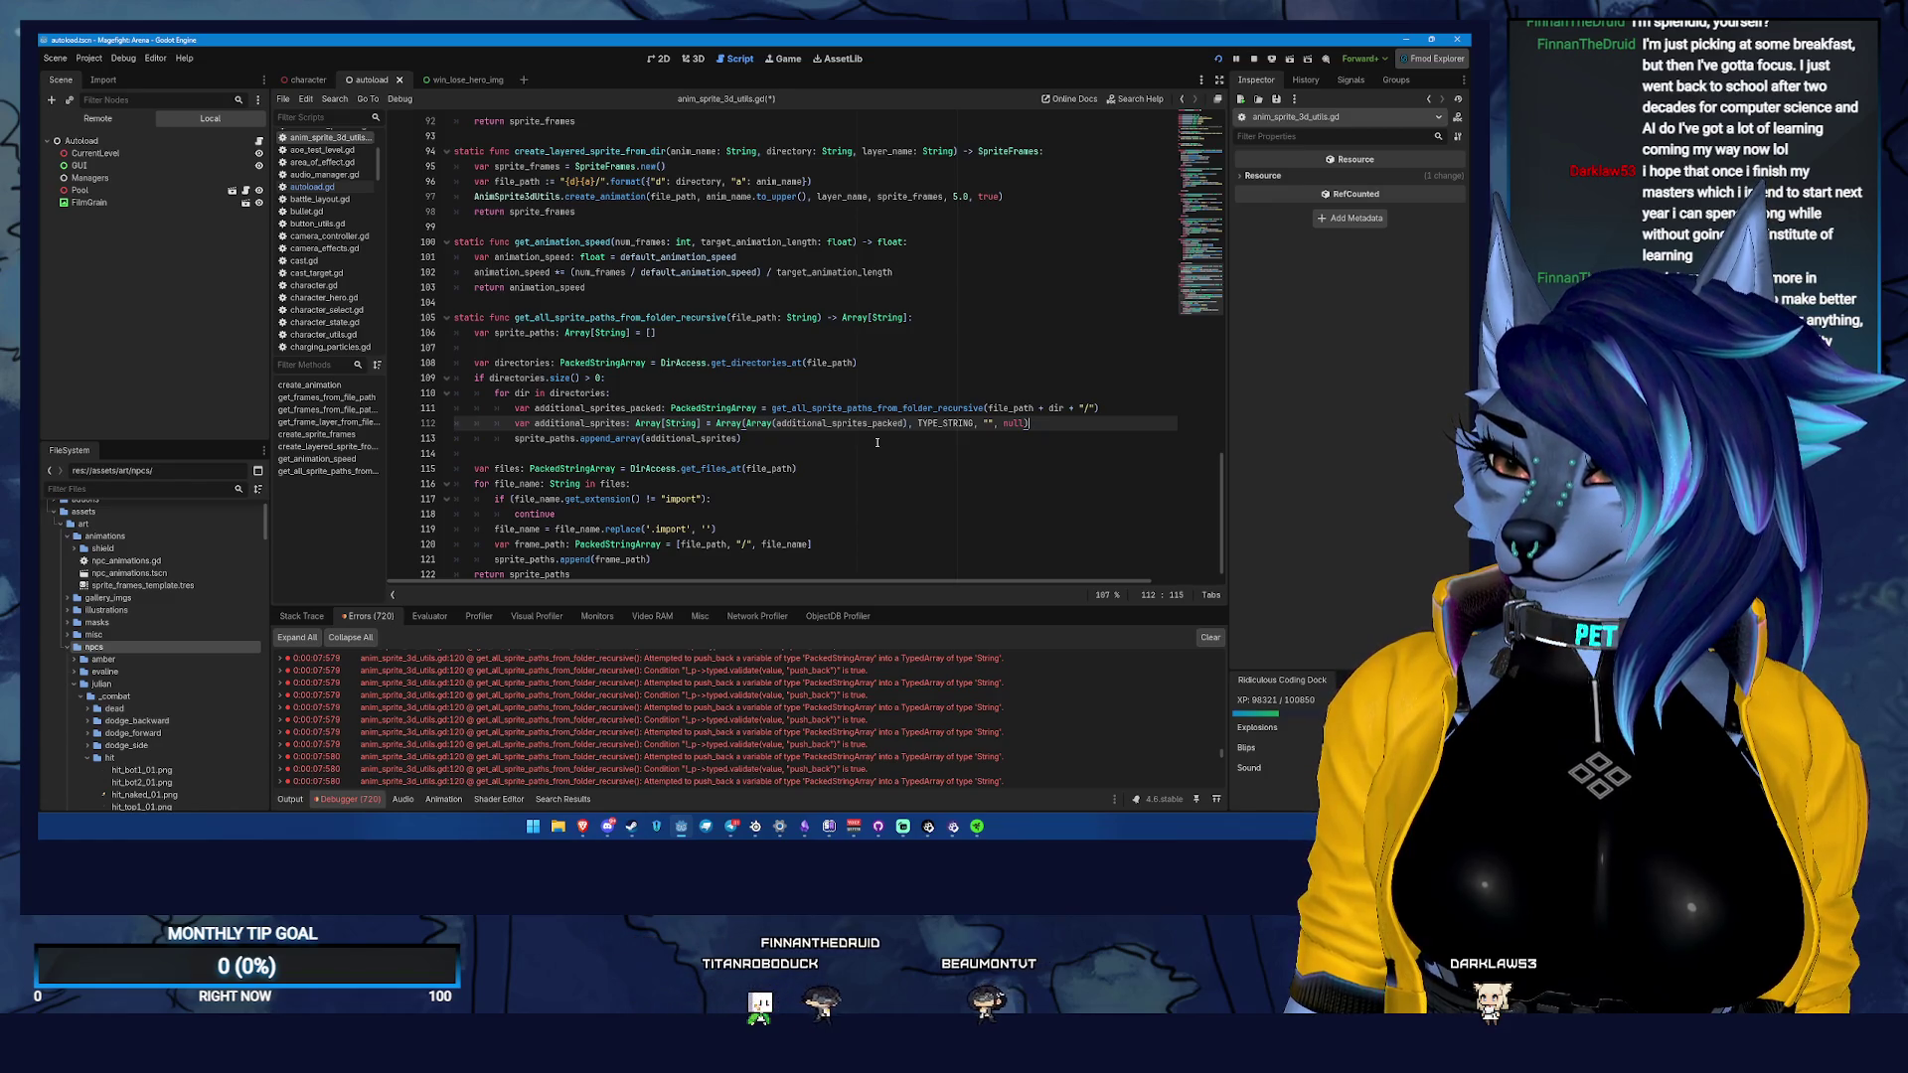
{"action": "key", "text": "ctrl+s"}
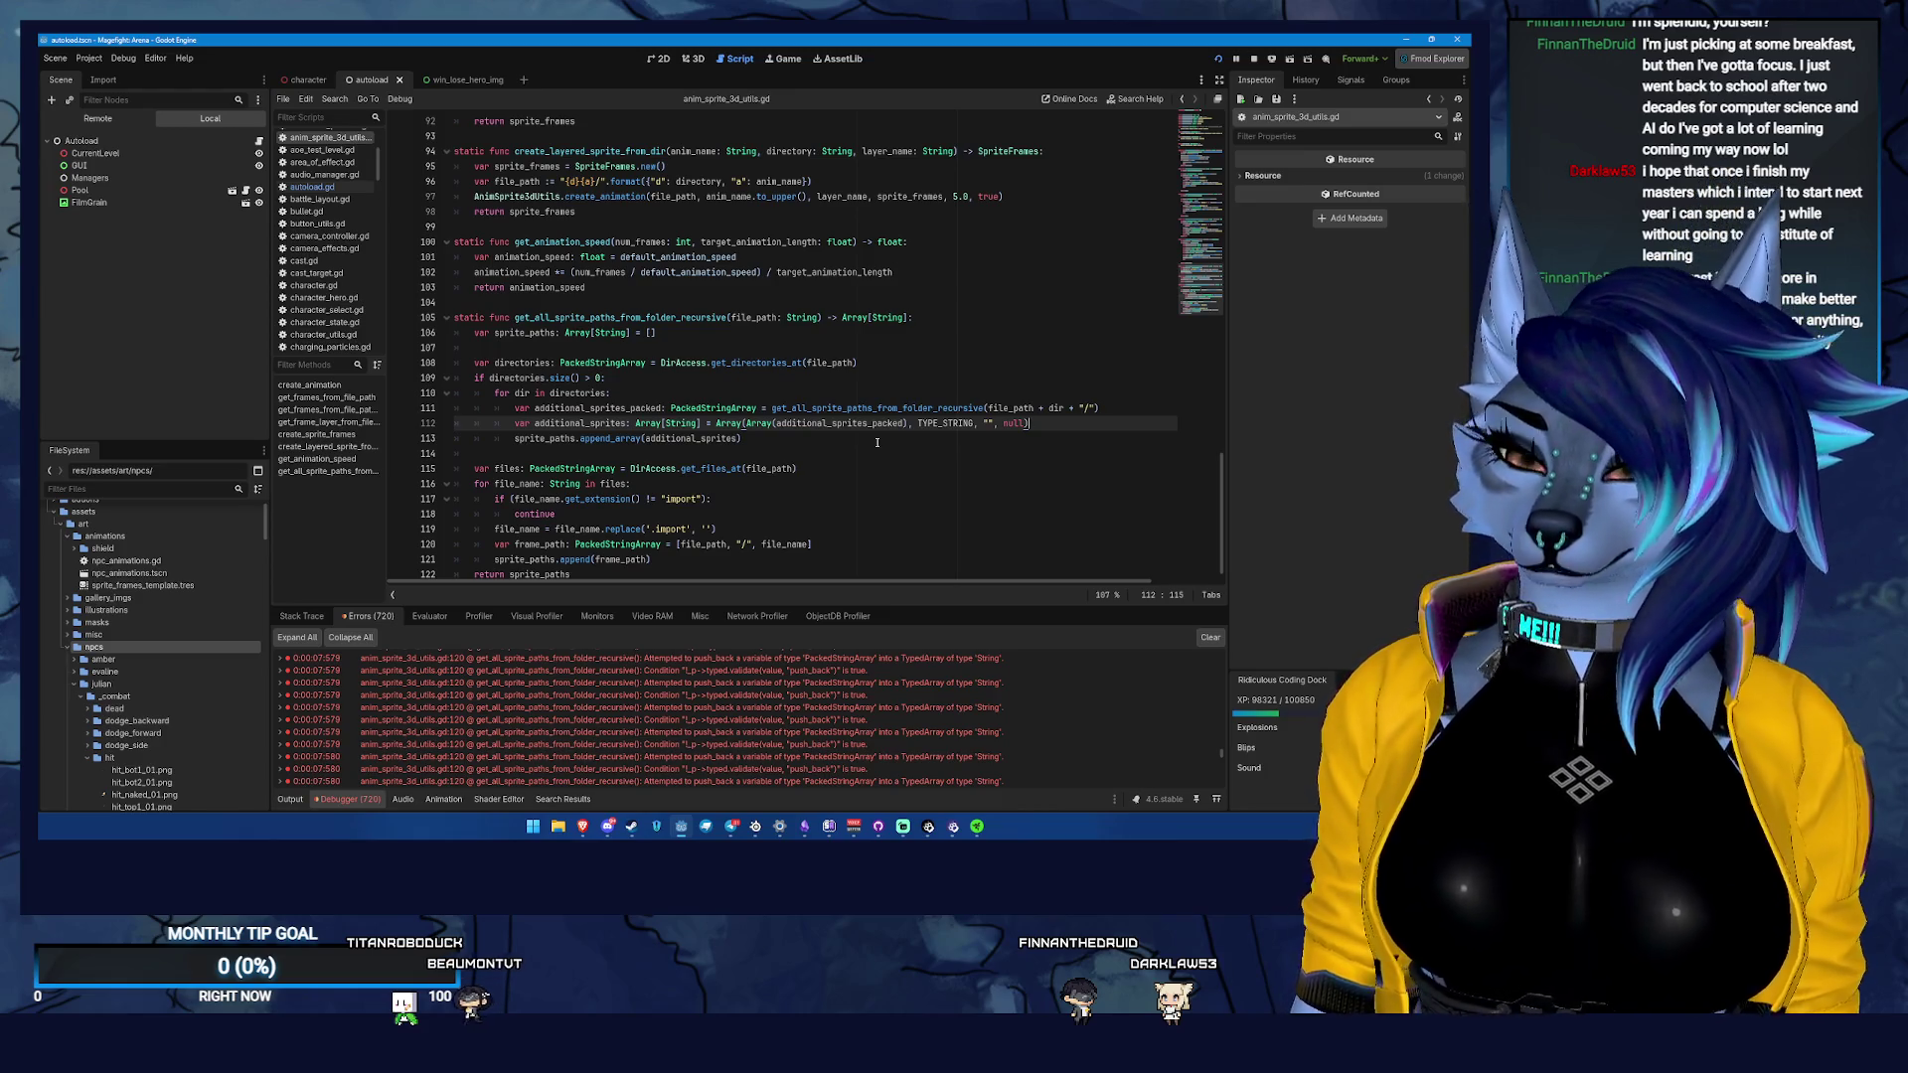
{"action": "key", "text": "Down"}
{"action": "key", "text": "Home"}
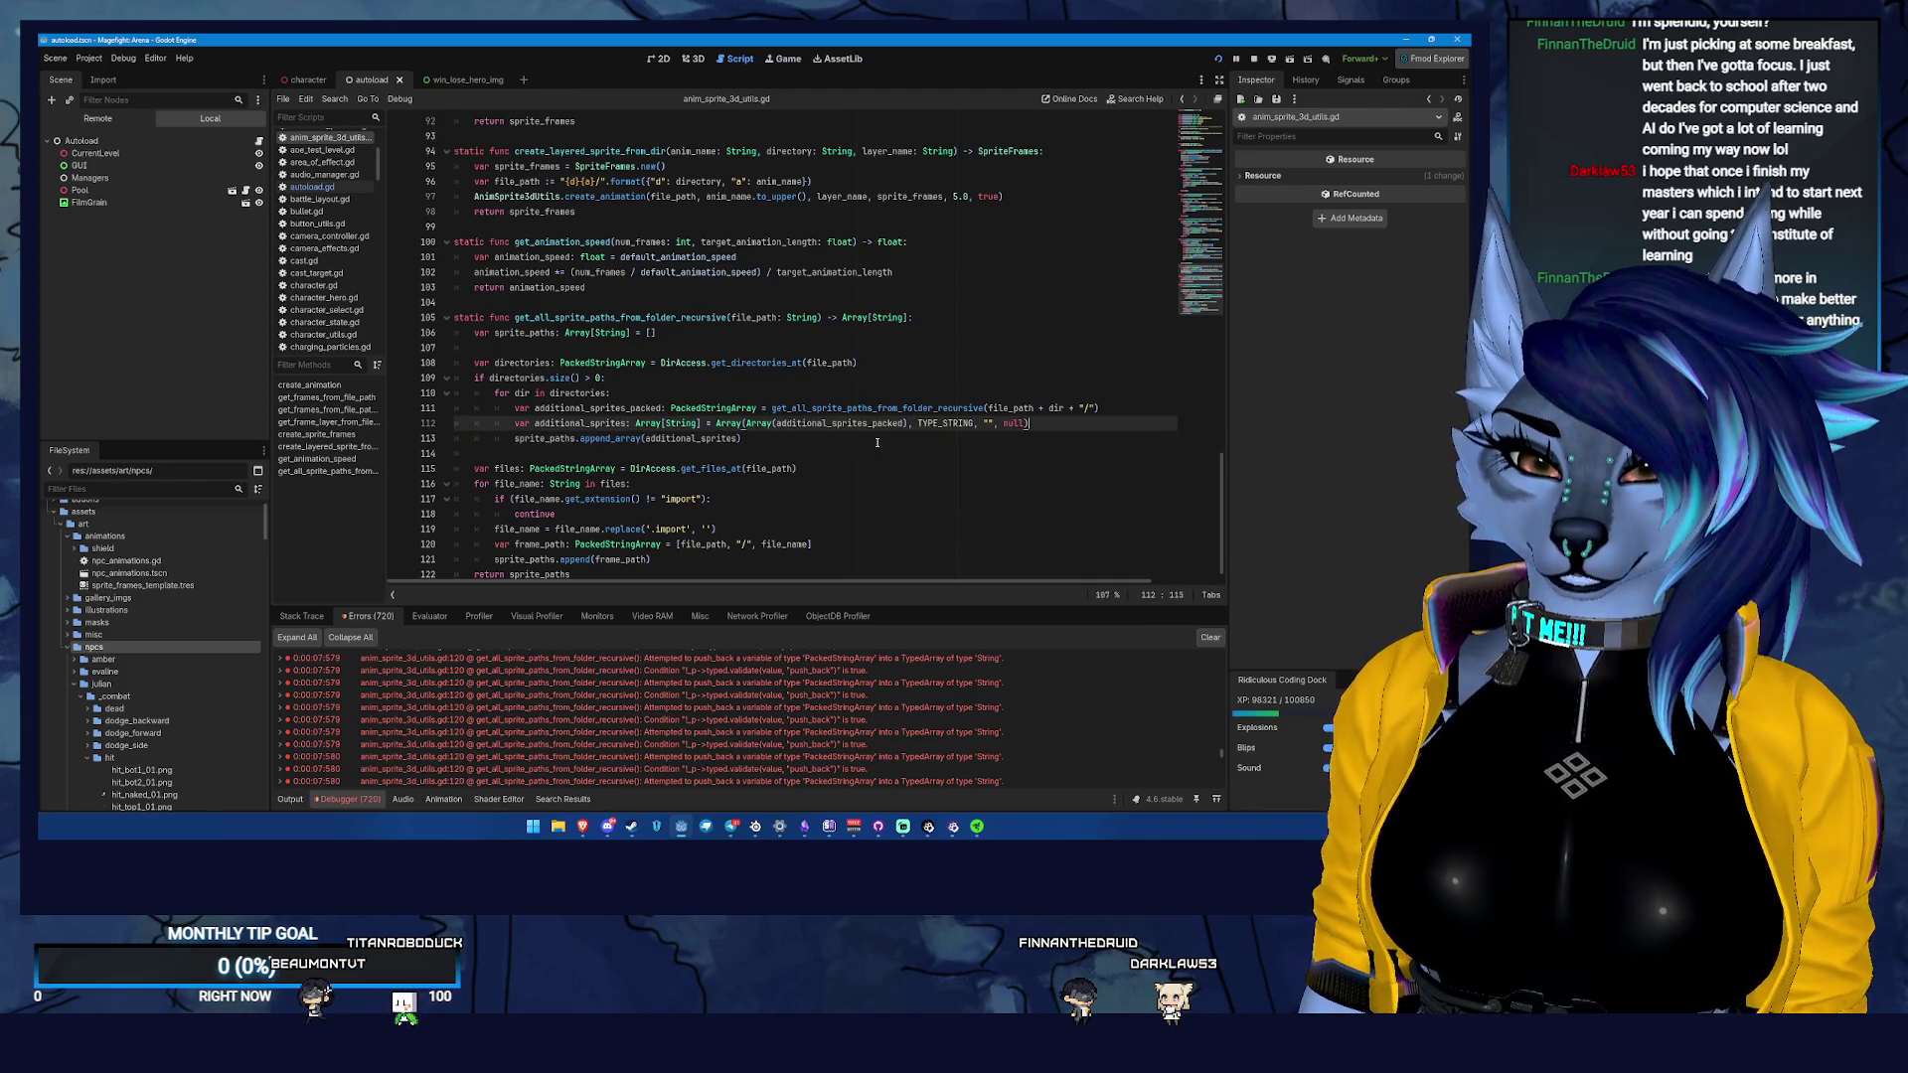
{"action": "key", "text": "Up"}
{"action": "key", "text": "End"}
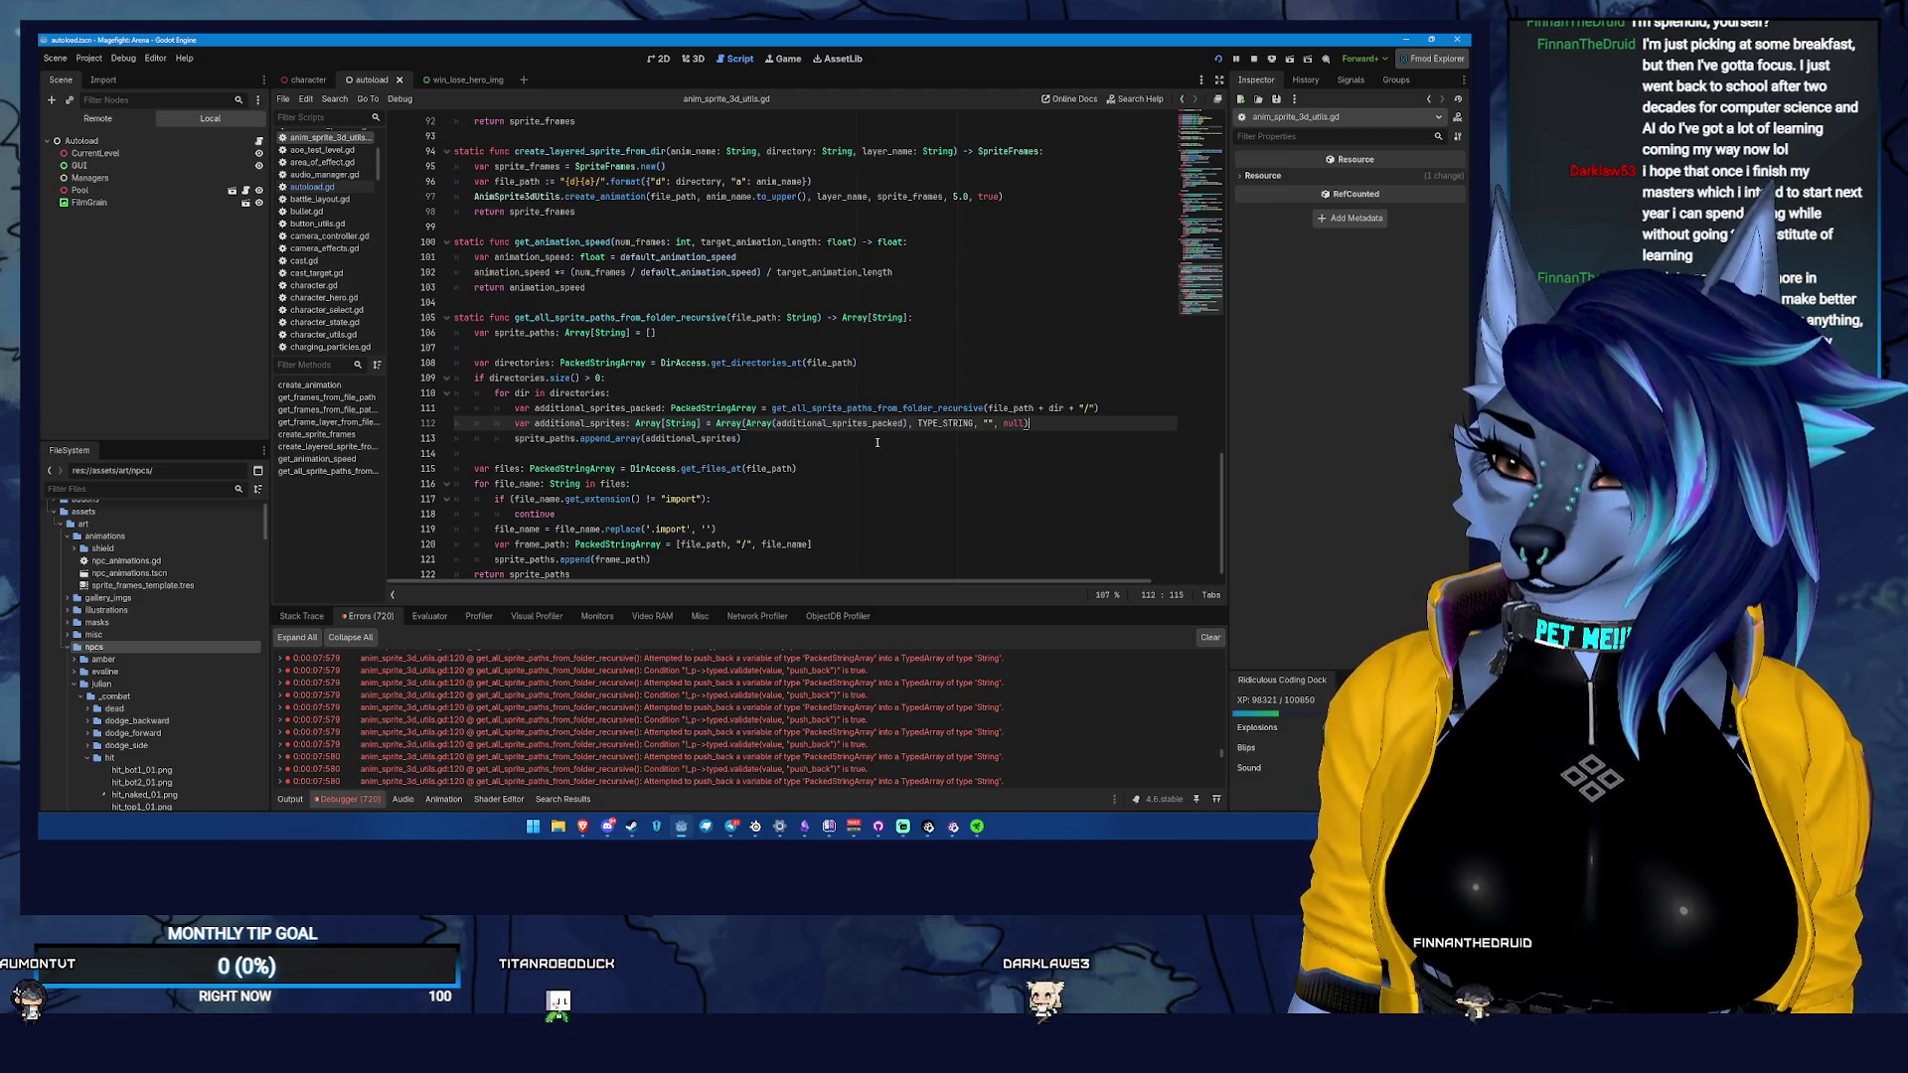
Move the cursor back and forth between the ends of lines 112 and 113.
{"action": "key", "text": "Down"}
{"action": "key", "text": "Home"}
{"action": "key", "text": "Left"}
{"action": "key", "text": "Right"}
{"action": "key", "text": "Left"}
{"action": "key", "text": "Right"}
{"action": "key", "text": "Left"}
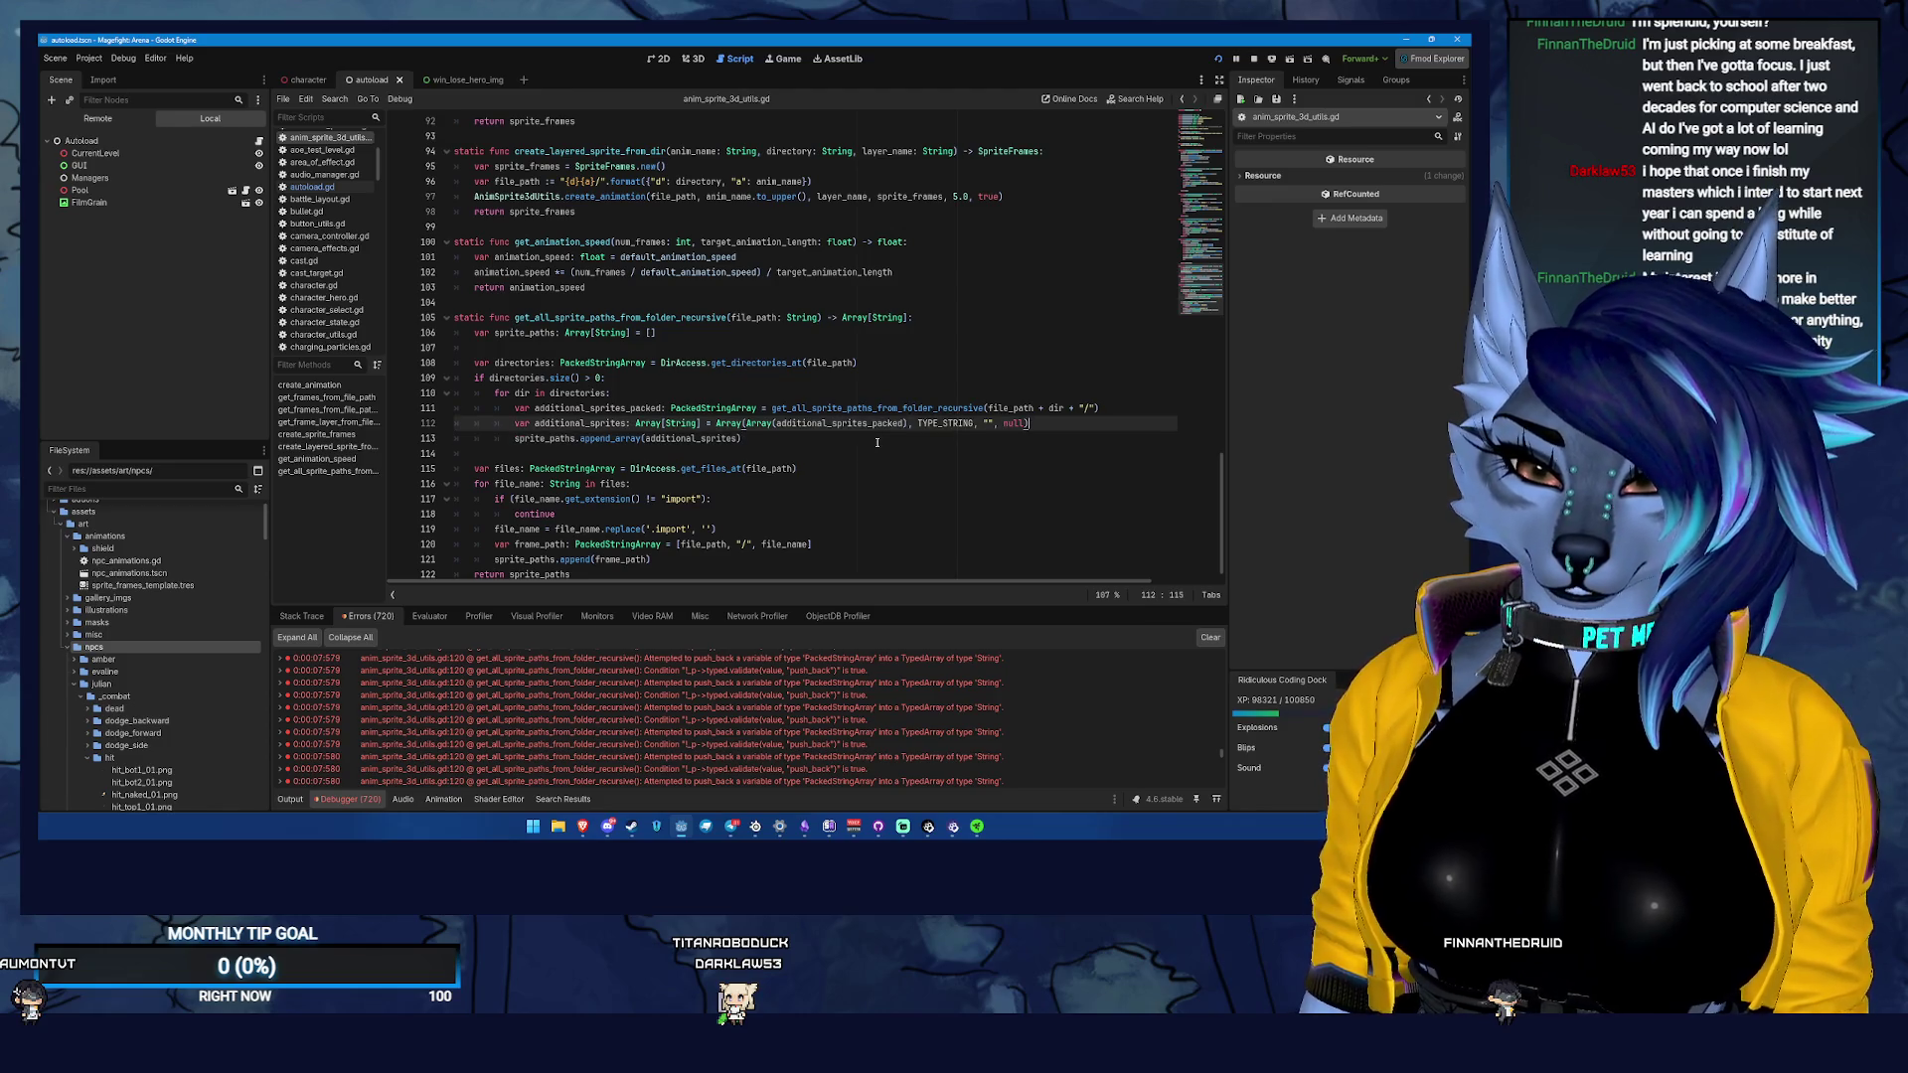
{"action": "key", "text": "Right"}
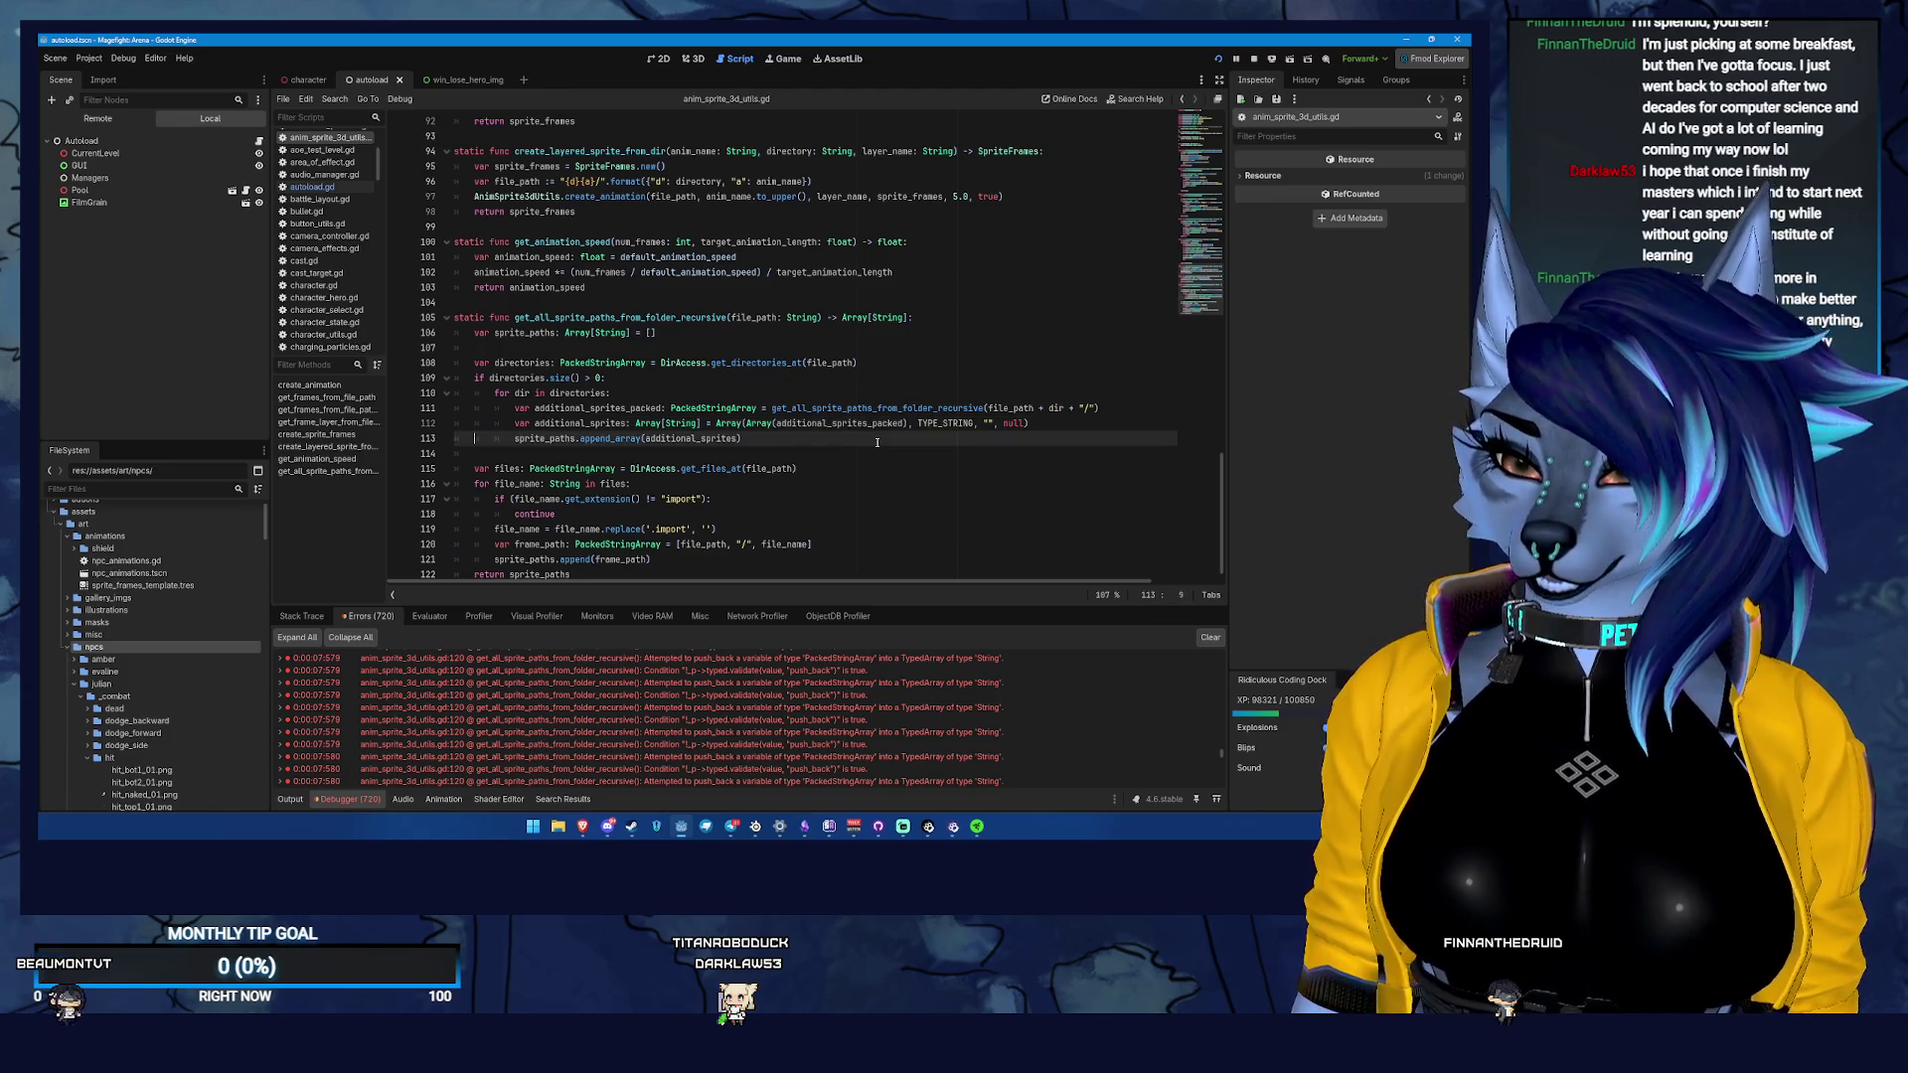
{"action": "key", "text": "Left"}
{"action": "key", "text": "Left"}
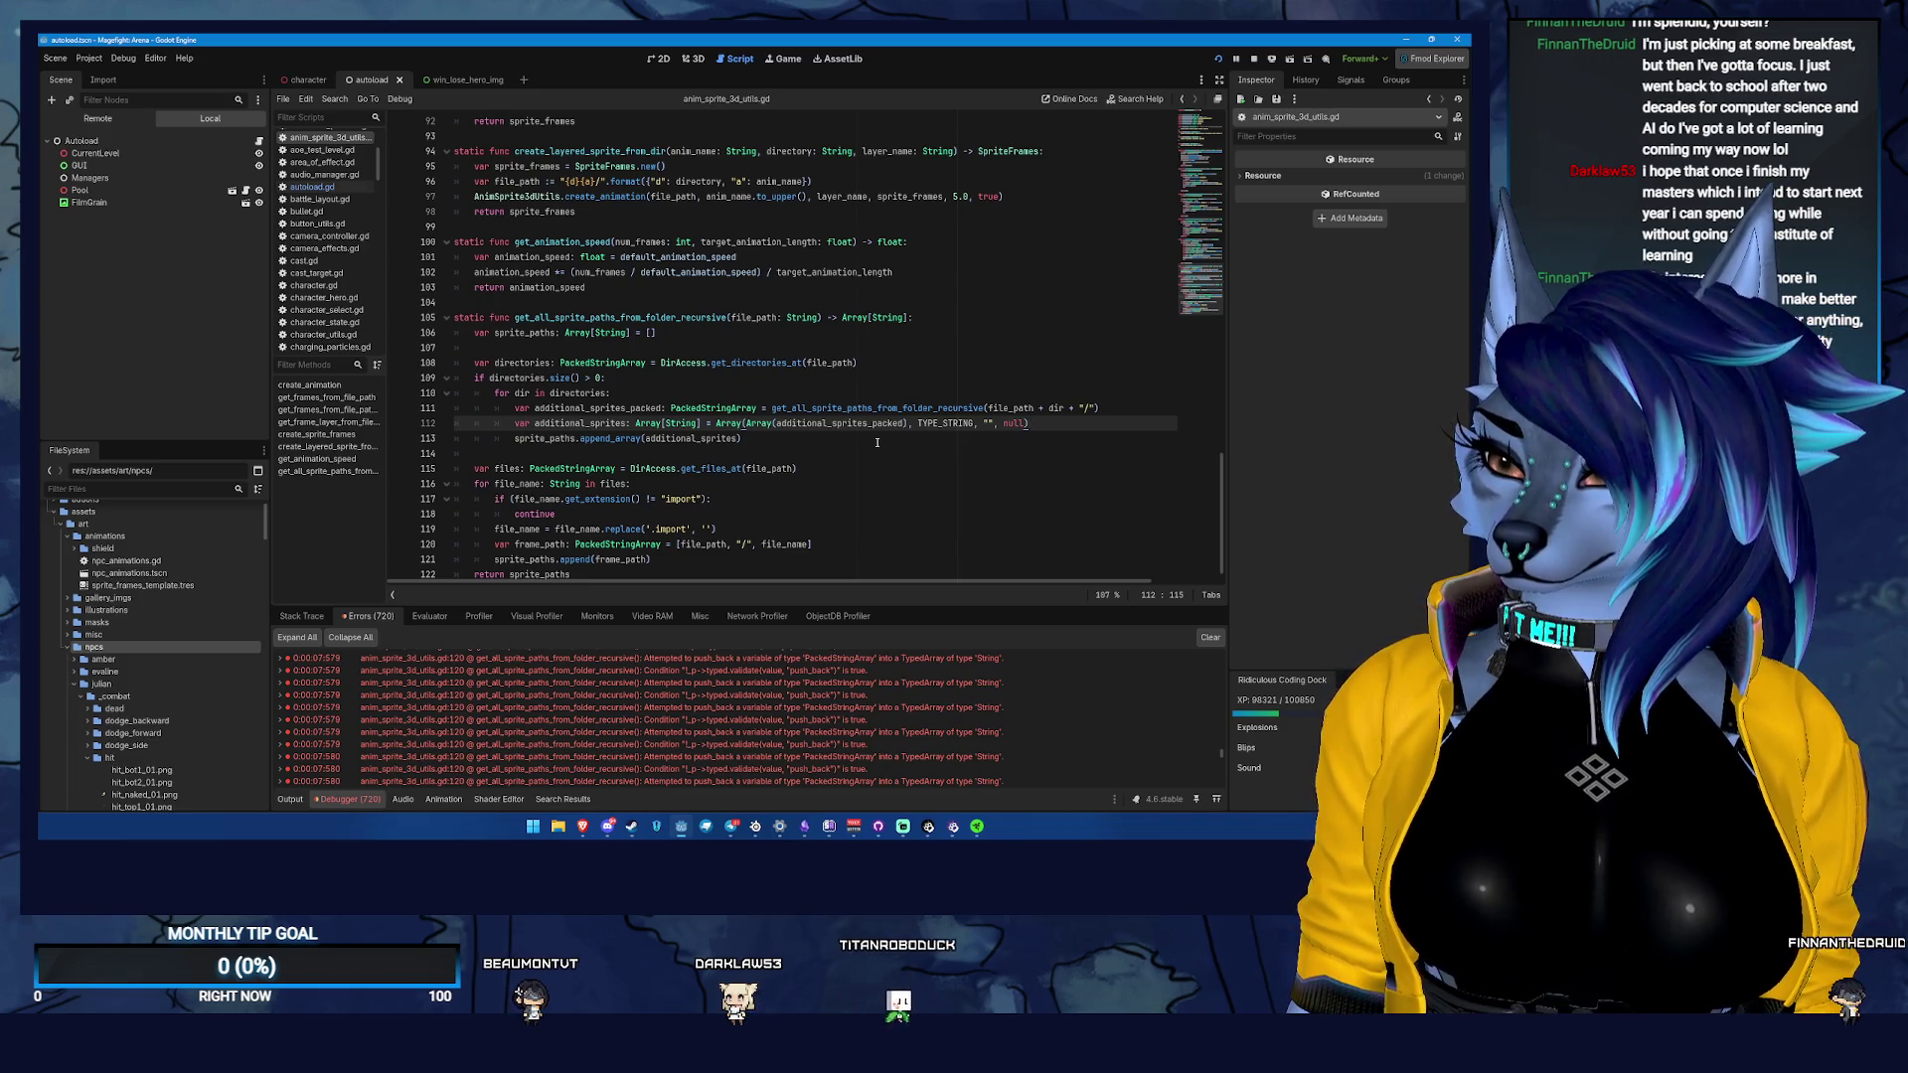
{"action": "key", "text": "Down"}
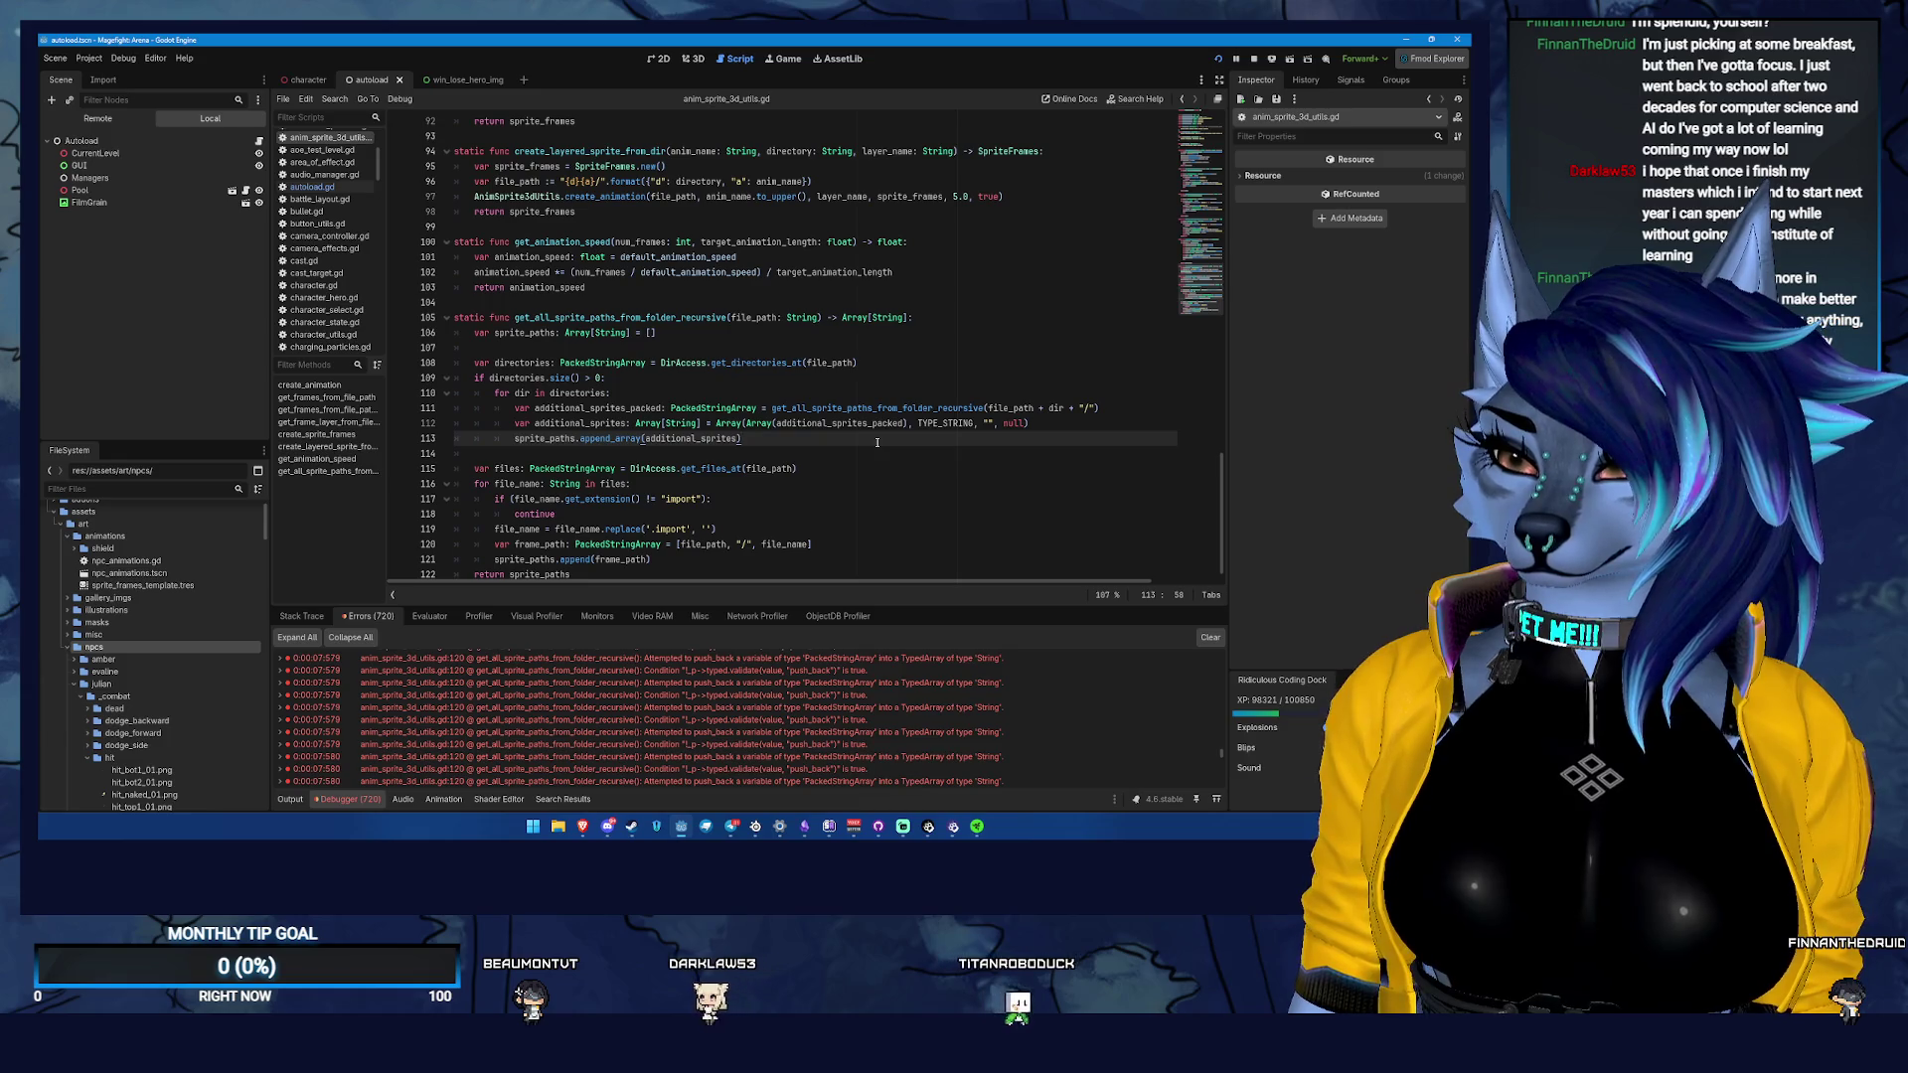
{"action": "key", "text": "Up"}
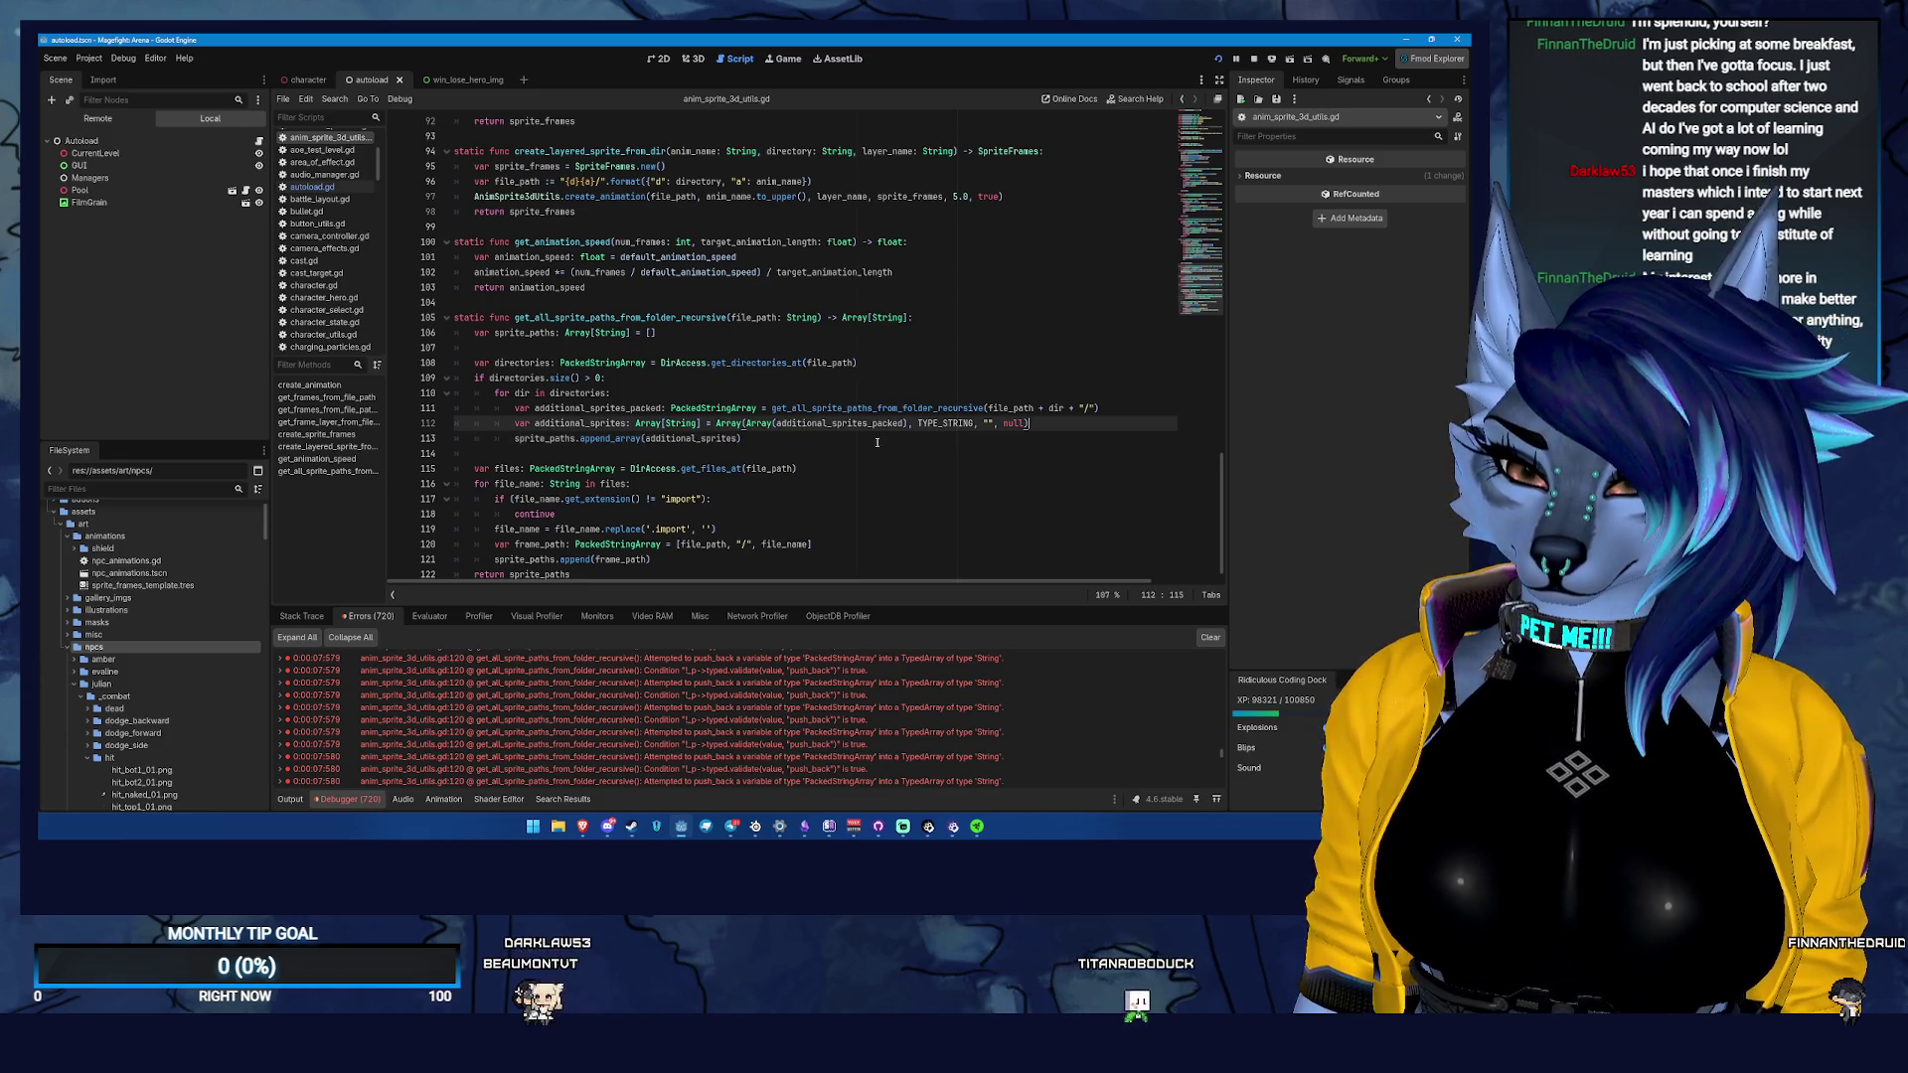
{"action": "key", "text": "Down"}
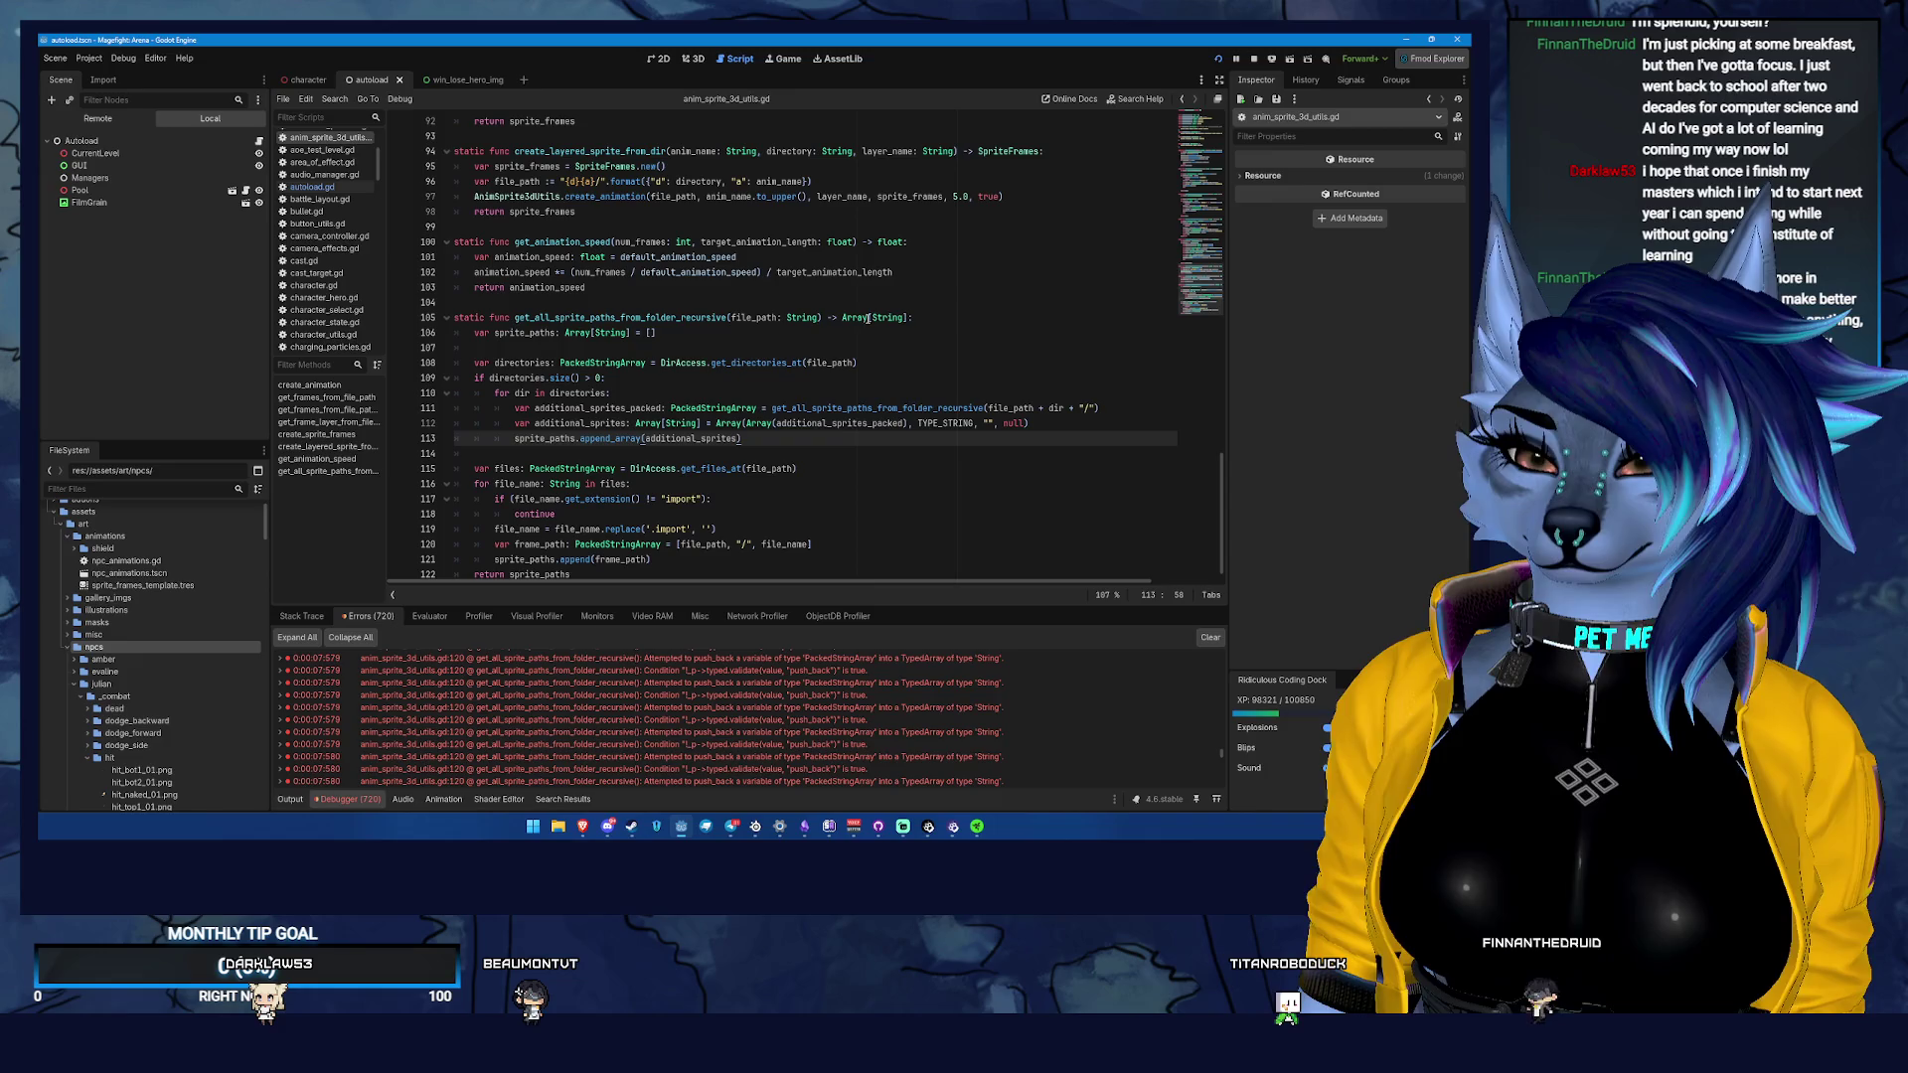
Run the project, review the 704 push_back errors, and jump to the offending line 121.
{"action": "left_click", "coordinate": [1217, 60]}
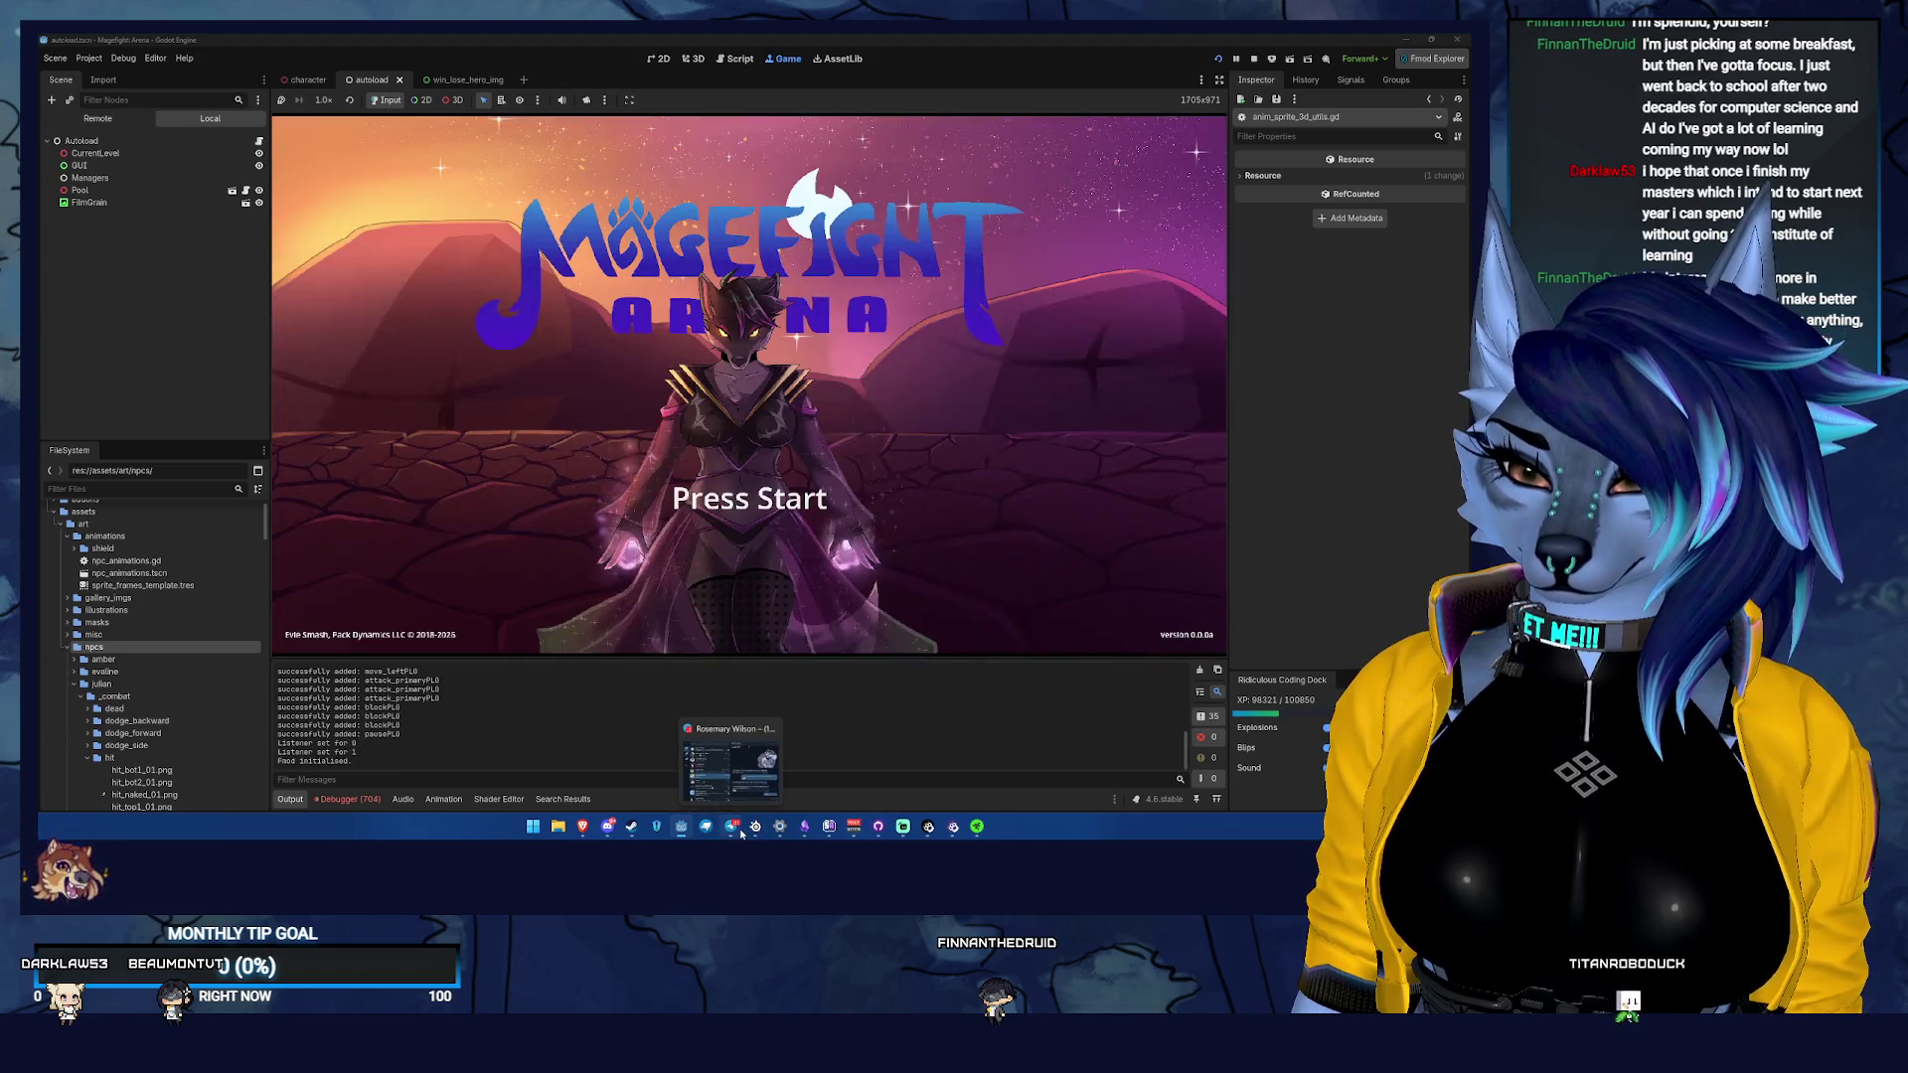
{"action": "left_click", "coordinate": [371, 799]}
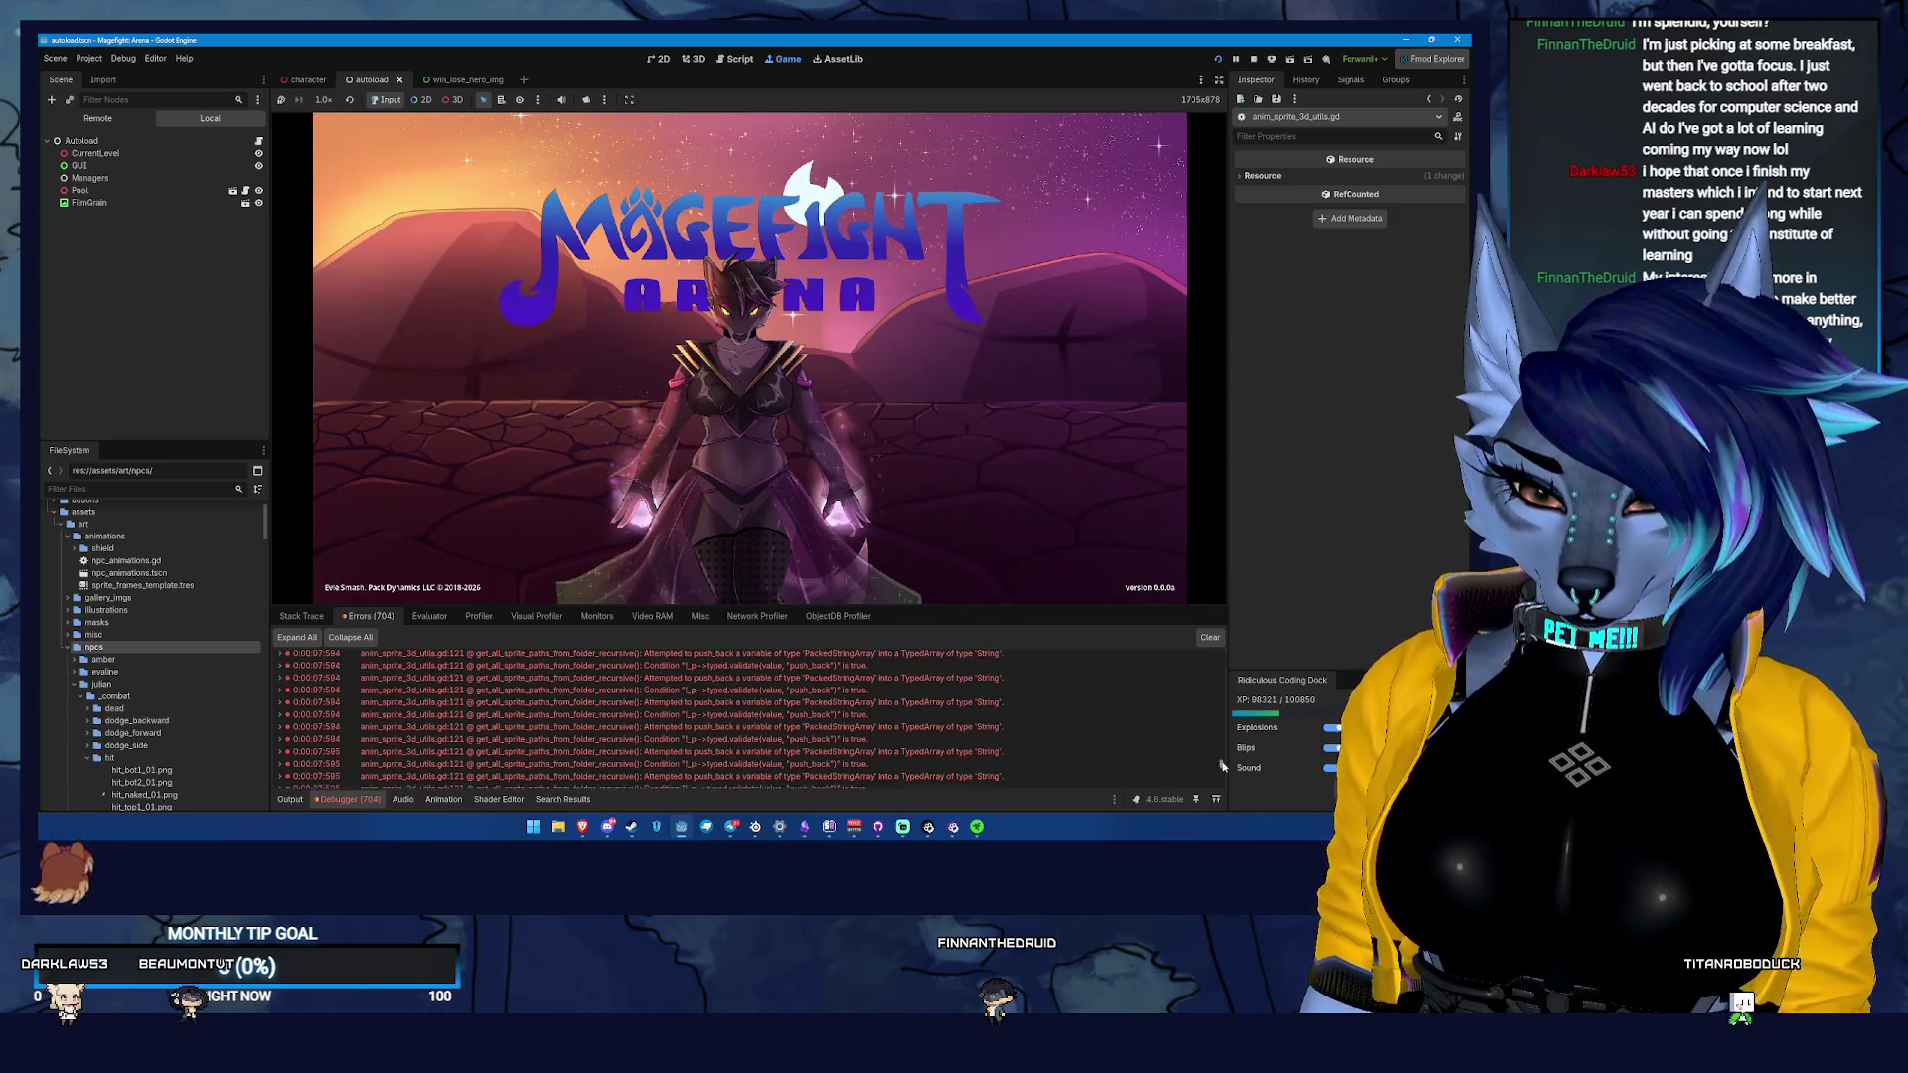
{"action": "scroll", "coordinate": [895, 735], "scroll_direction": "up", "scroll_amount": 1}
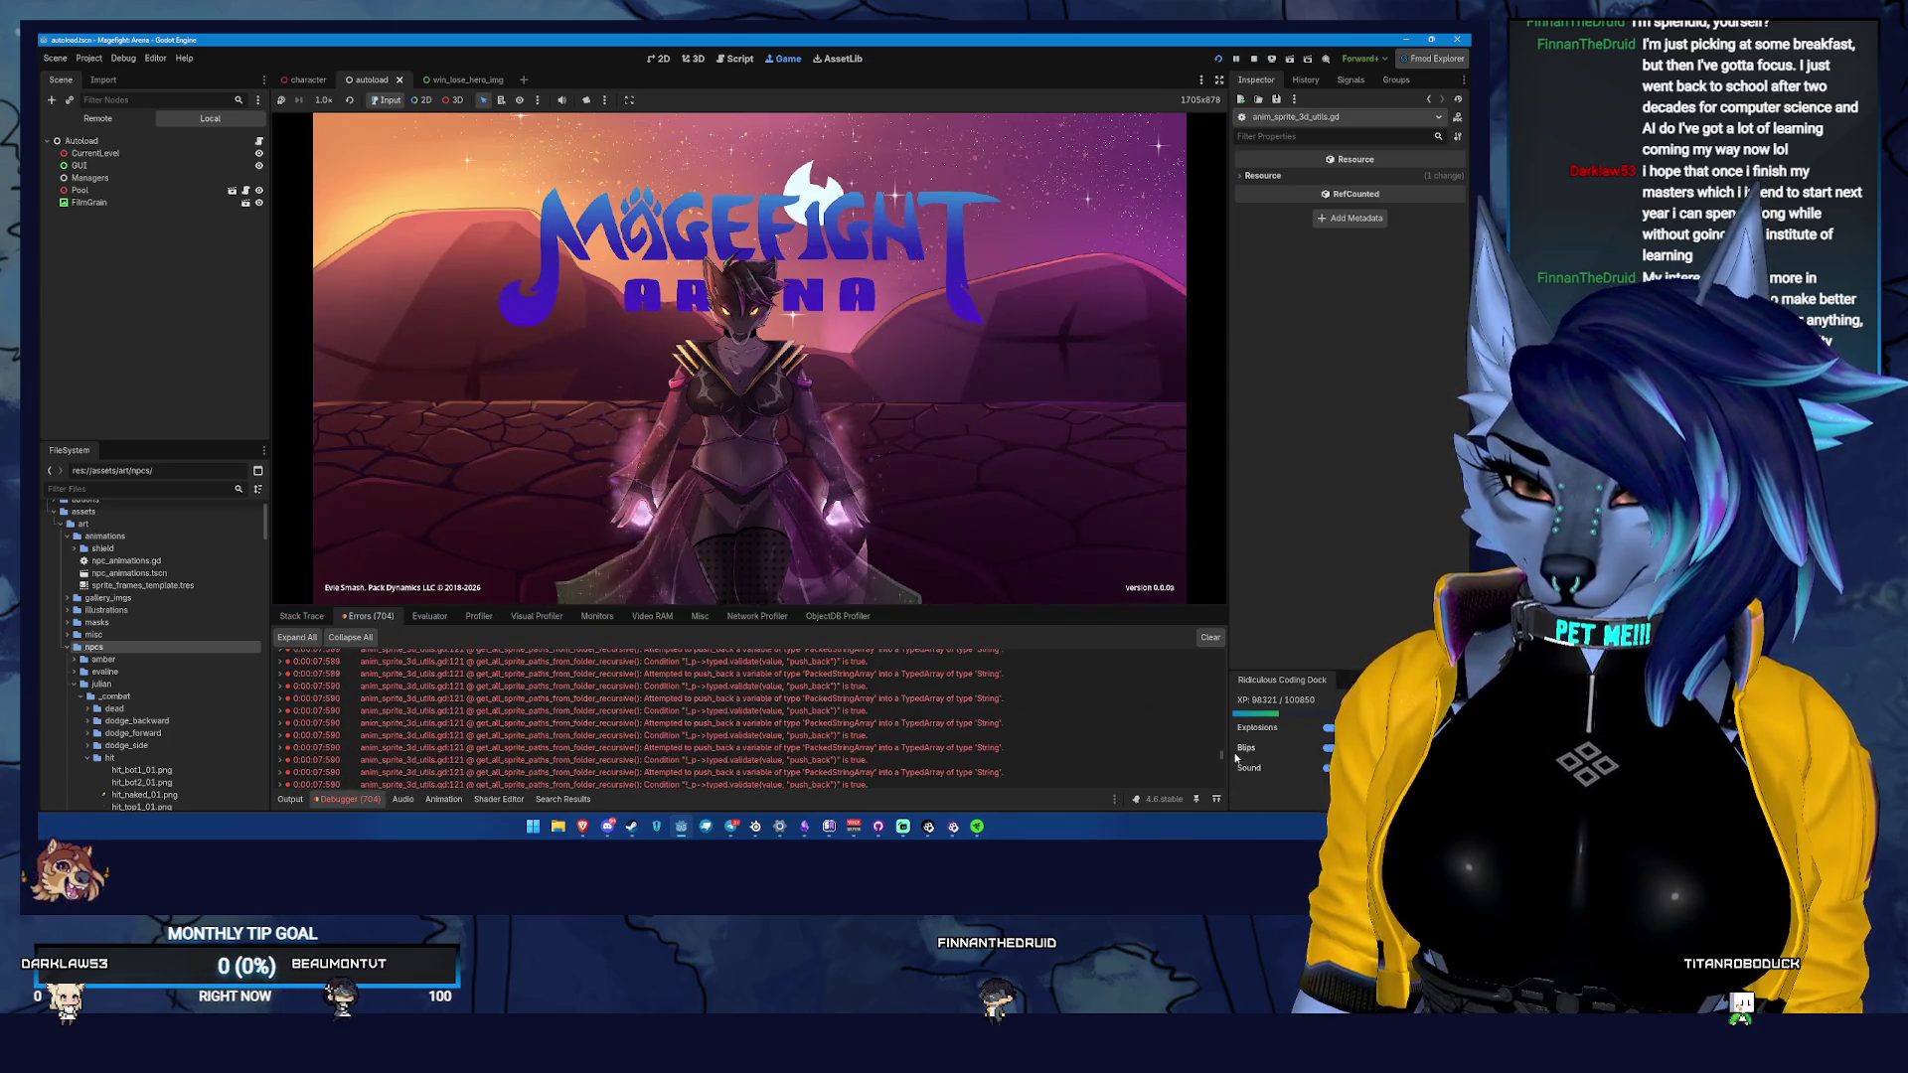
{"action": "mouse_move", "coordinate": [741, 727]}
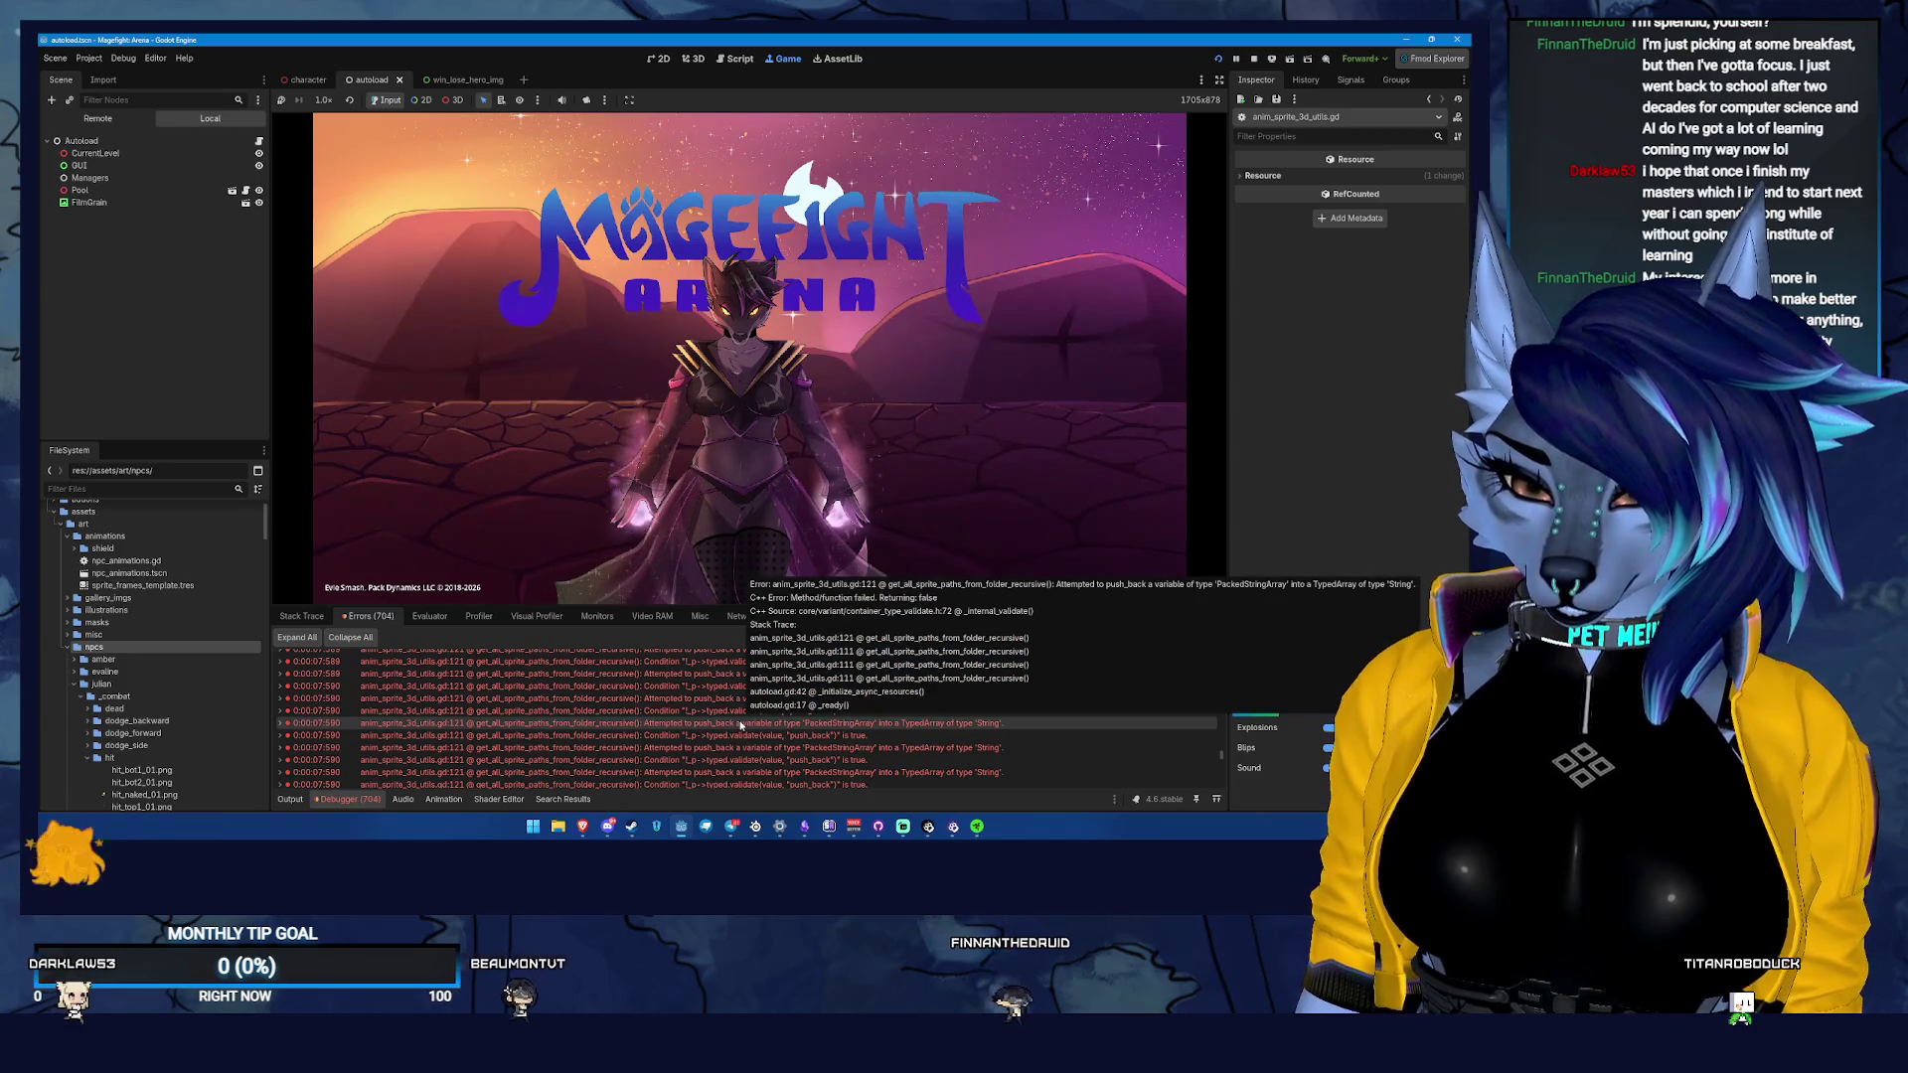
{"action": "double_click", "coordinate": [740, 723]}
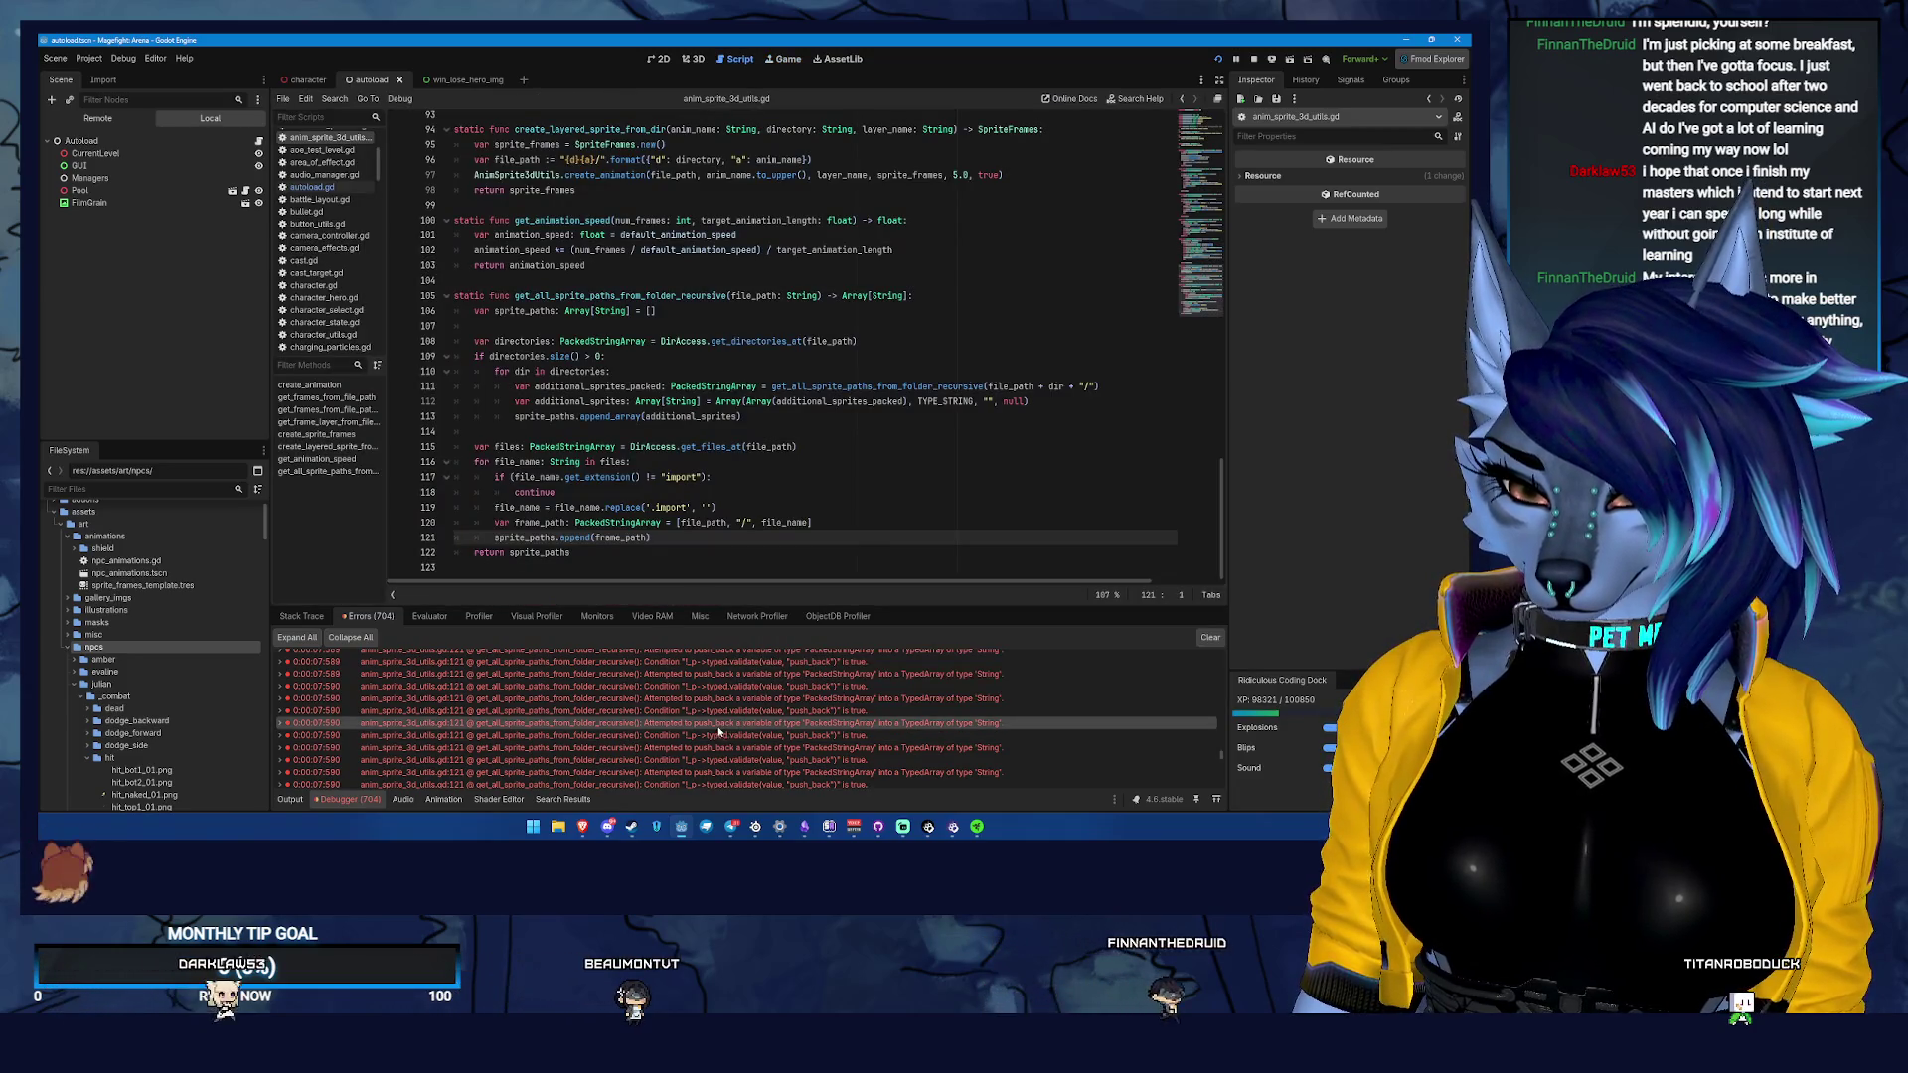
{"action": "mouse_move", "coordinate": [715, 727]}
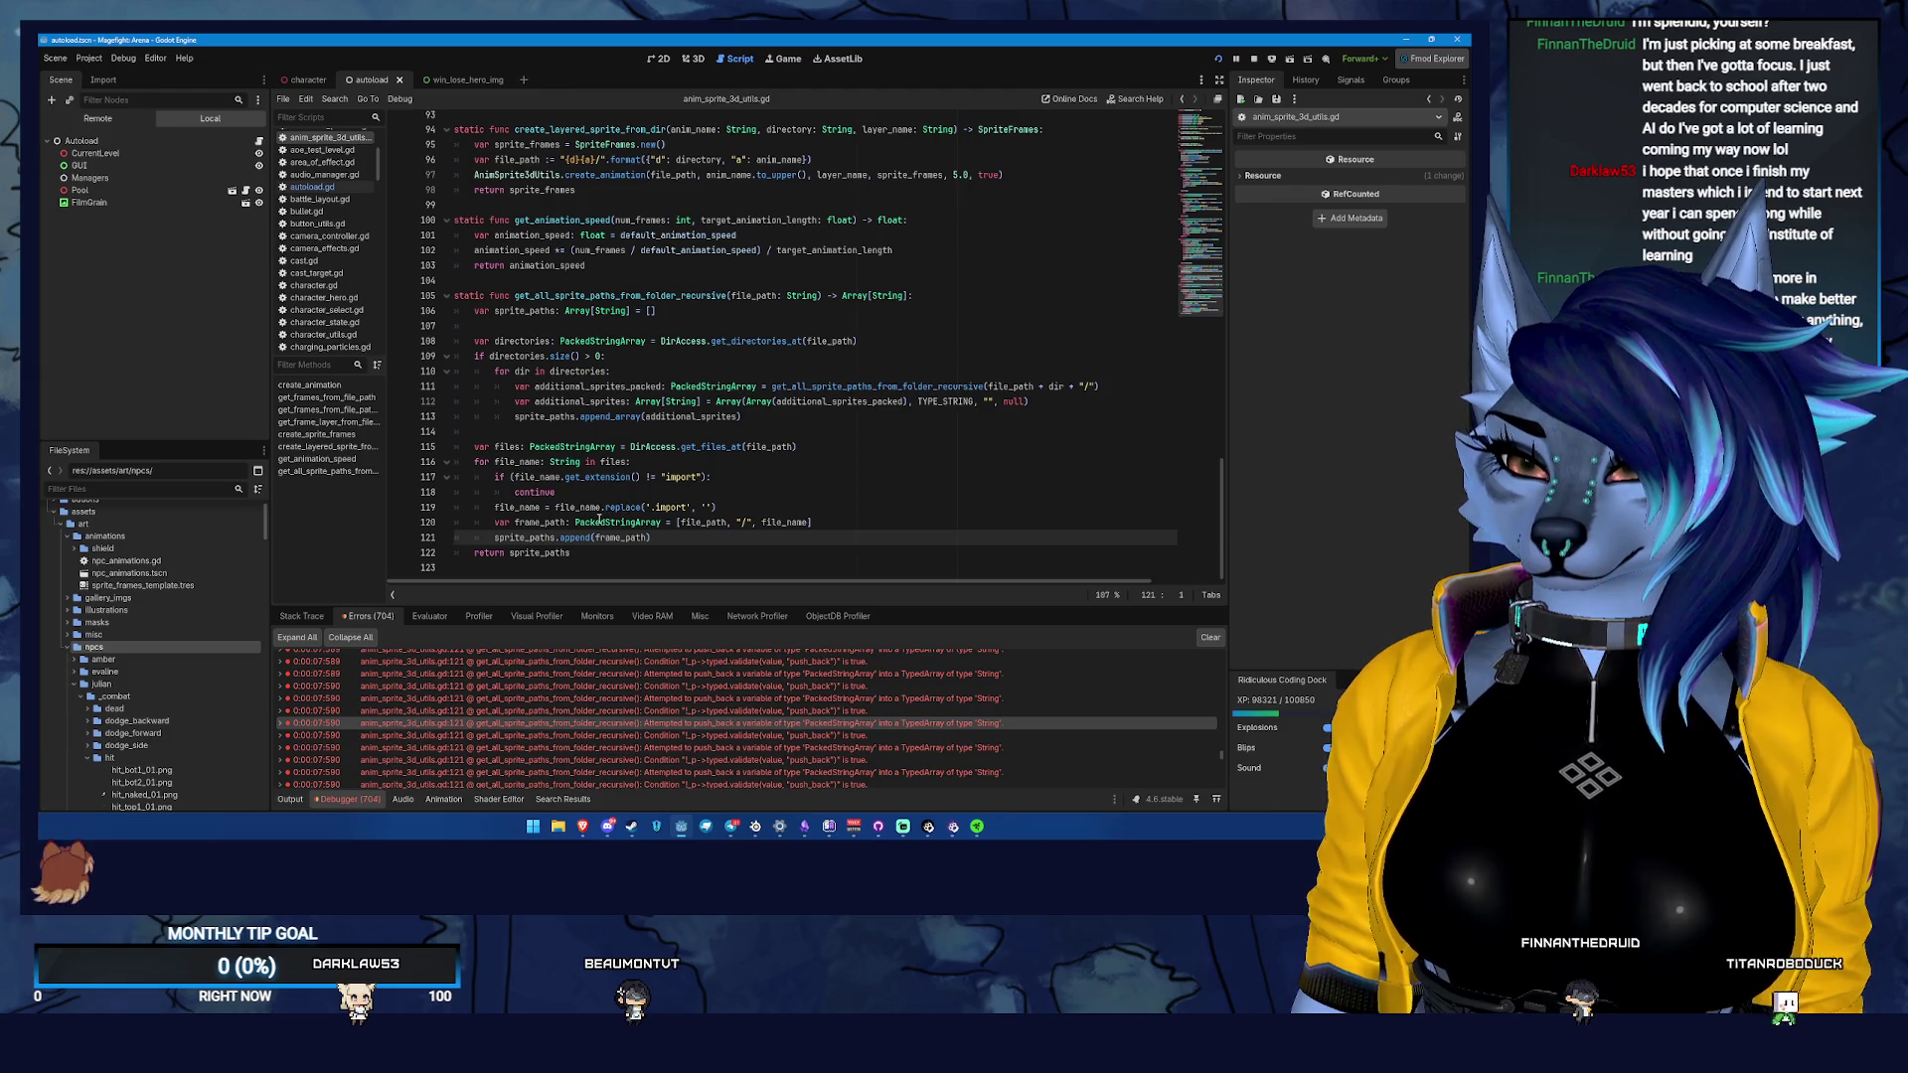
{"action": "double_click", "coordinate": [599, 521]}
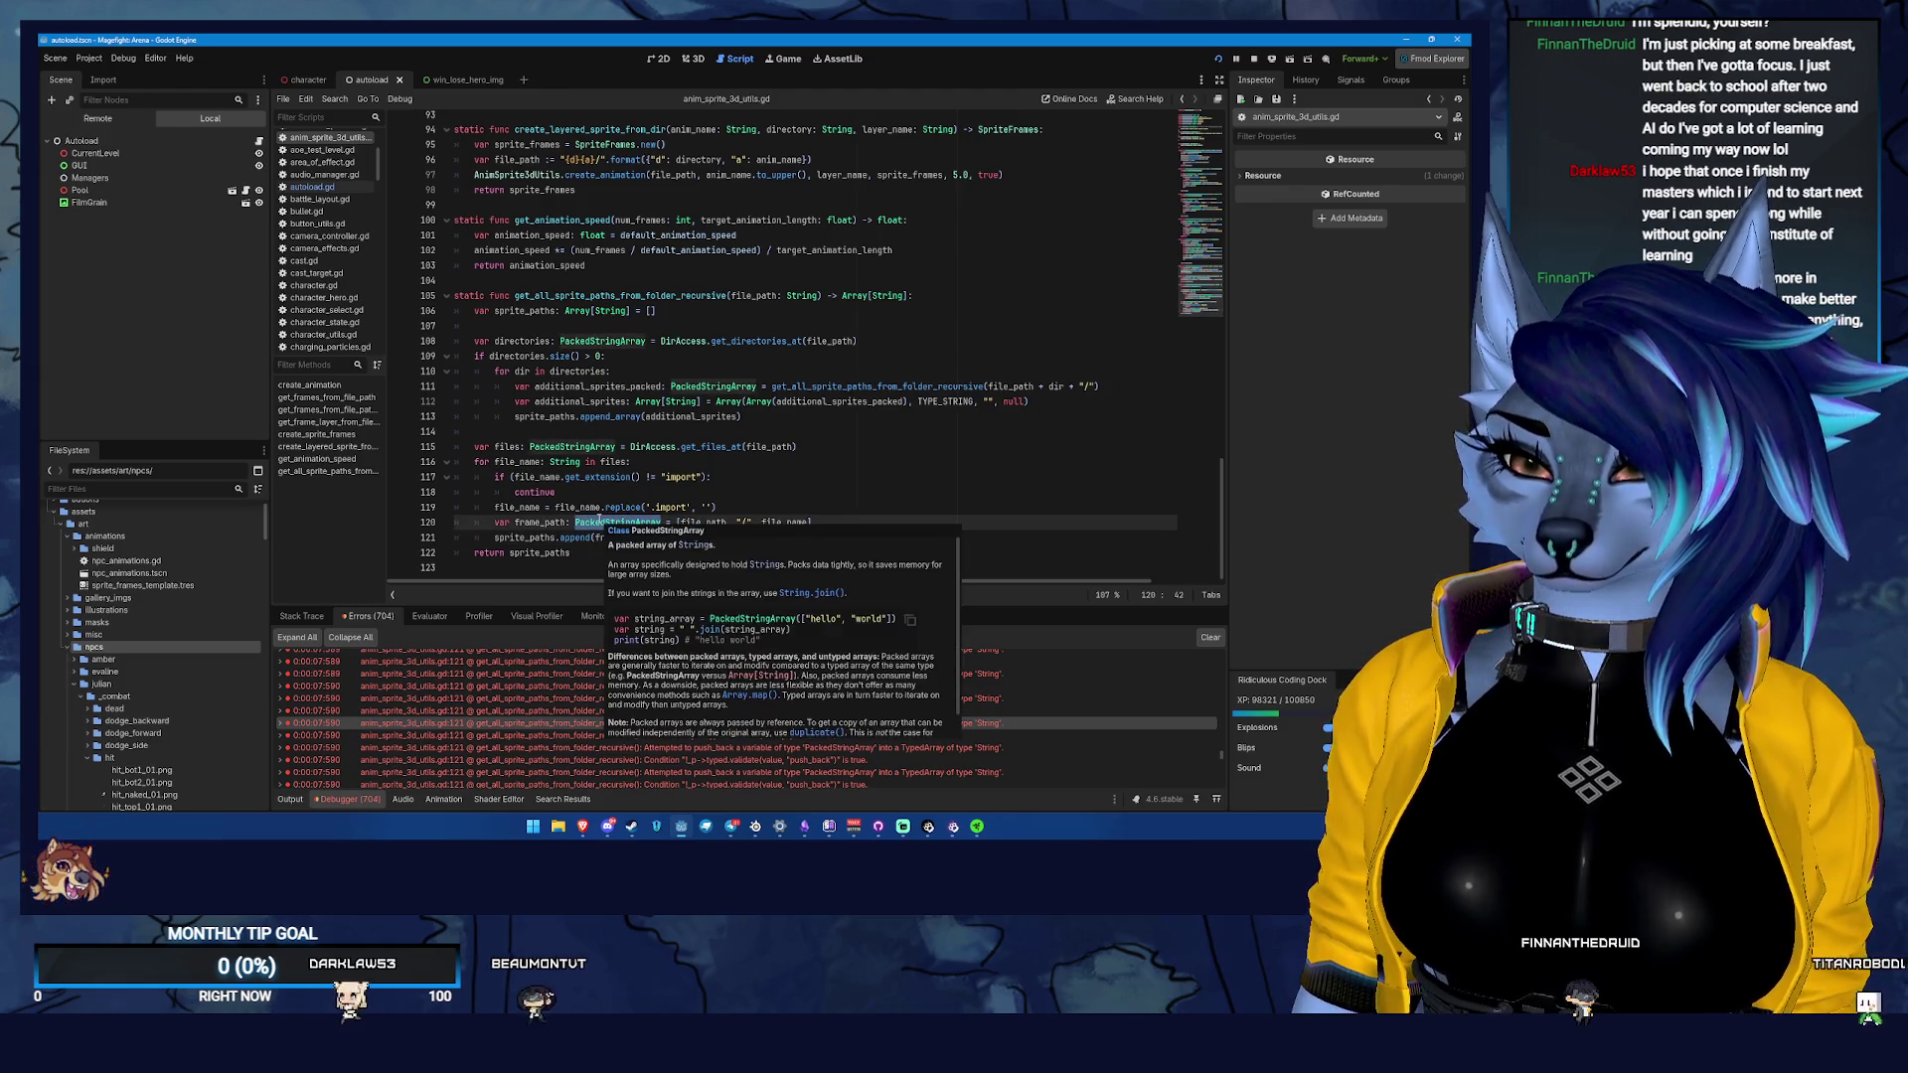
{"action": "double_click", "coordinate": [611, 417]}
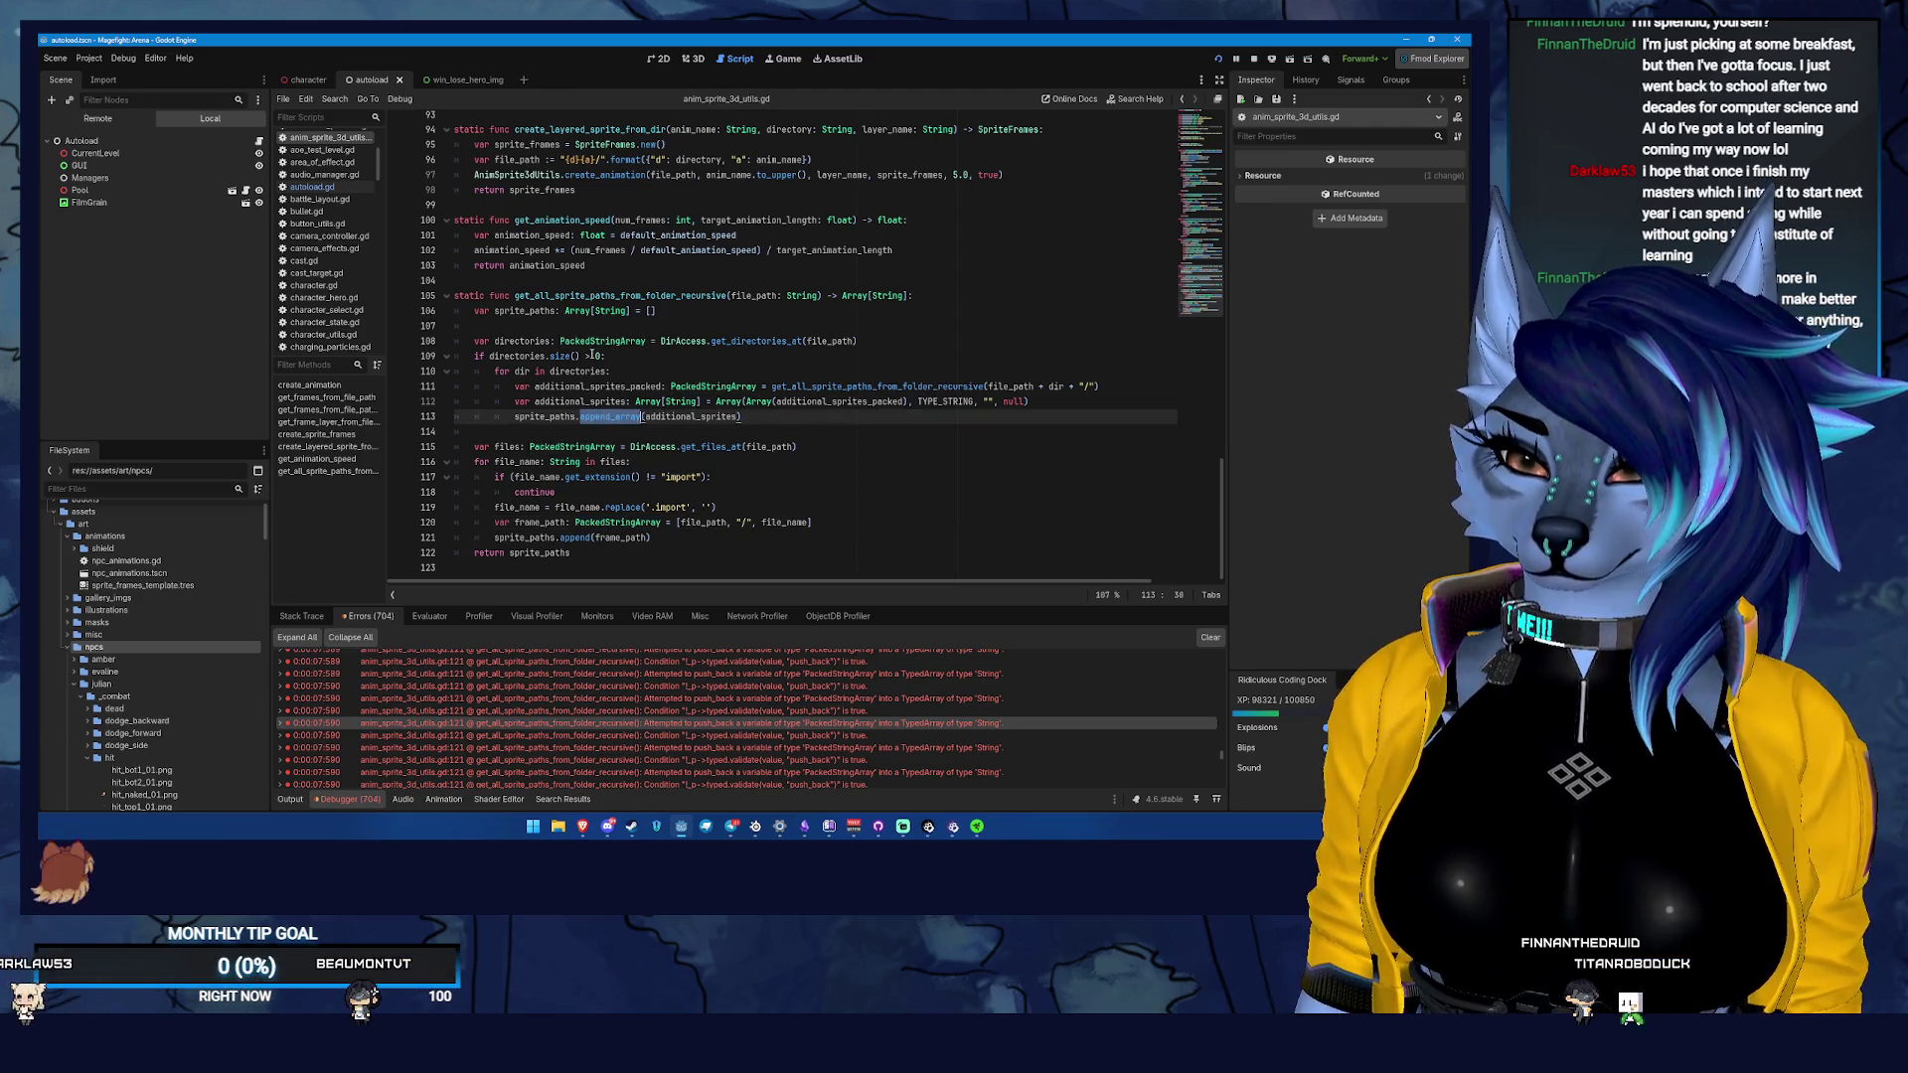
{"action": "left_click_drag", "start_coordinate": [1068, 405], "coordinate": [507, 401]}
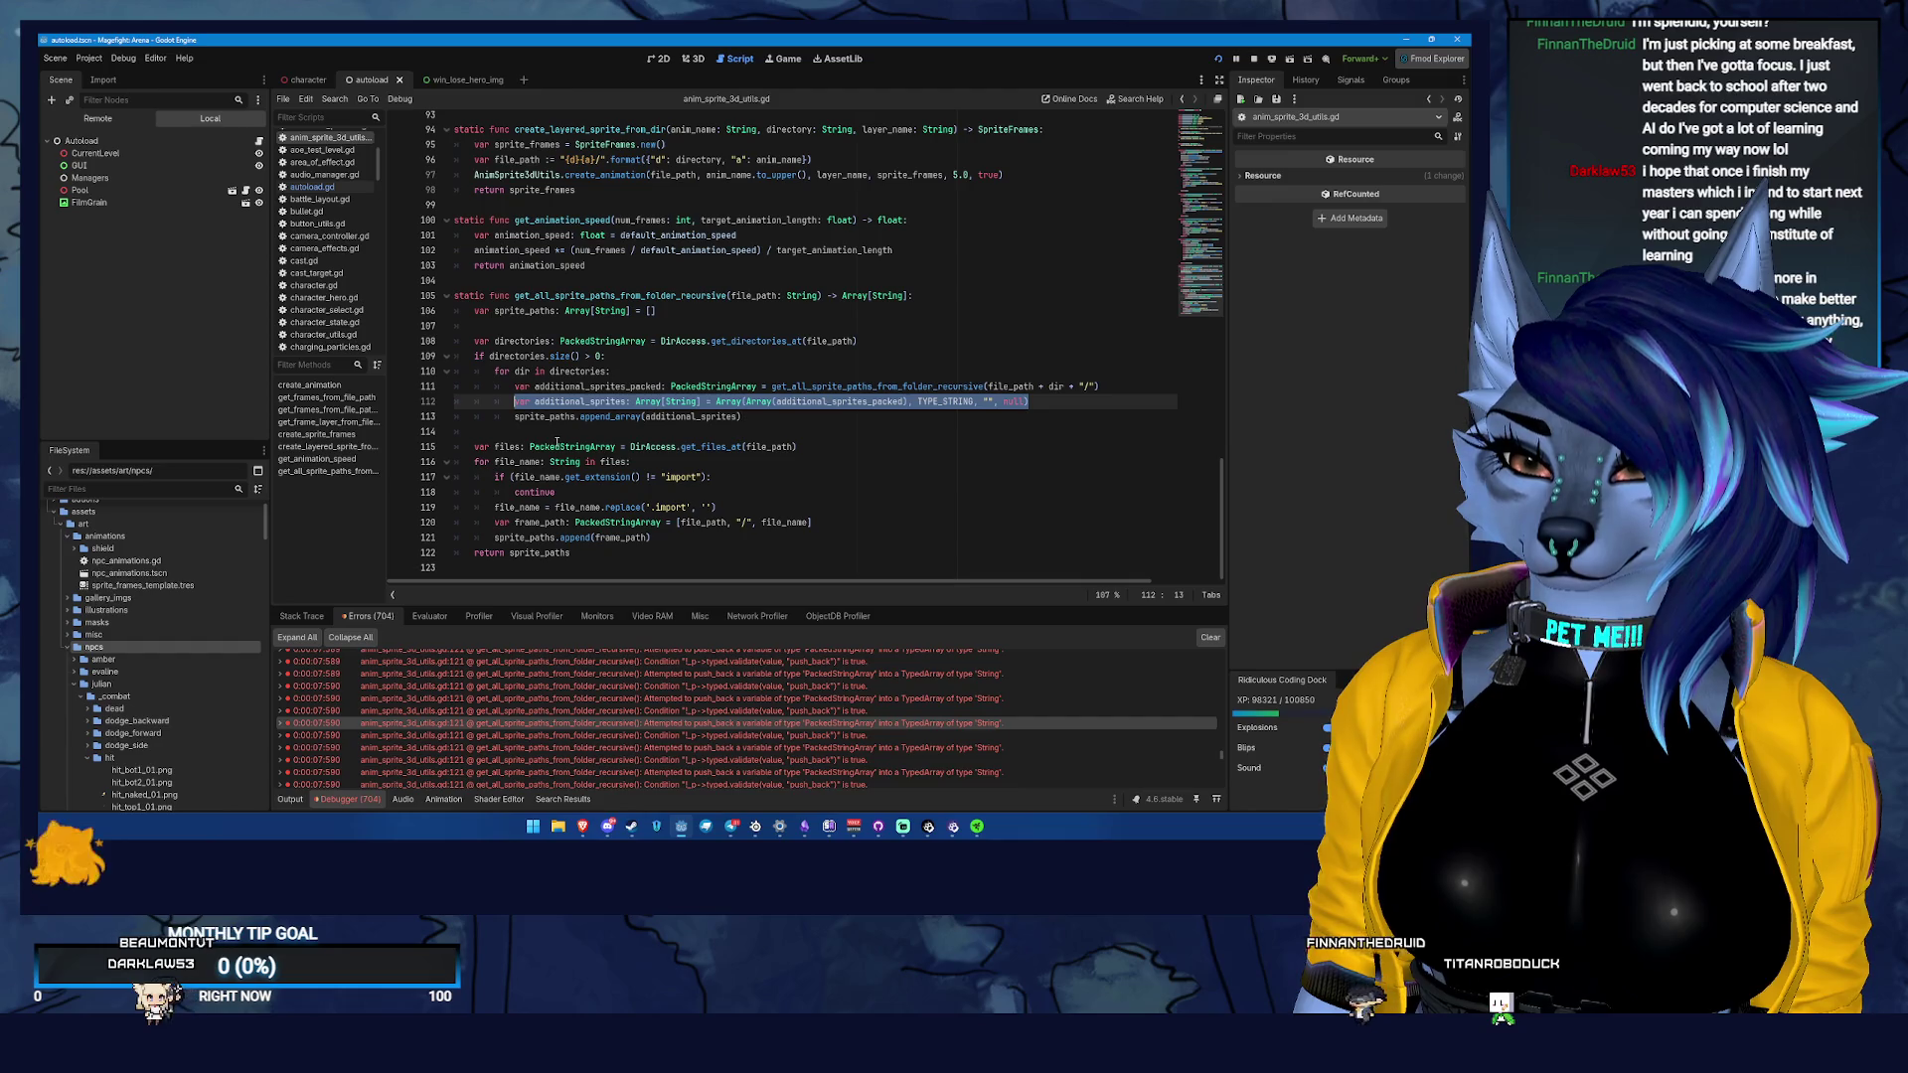
{"action": "left_click", "coordinate": [865, 523]}
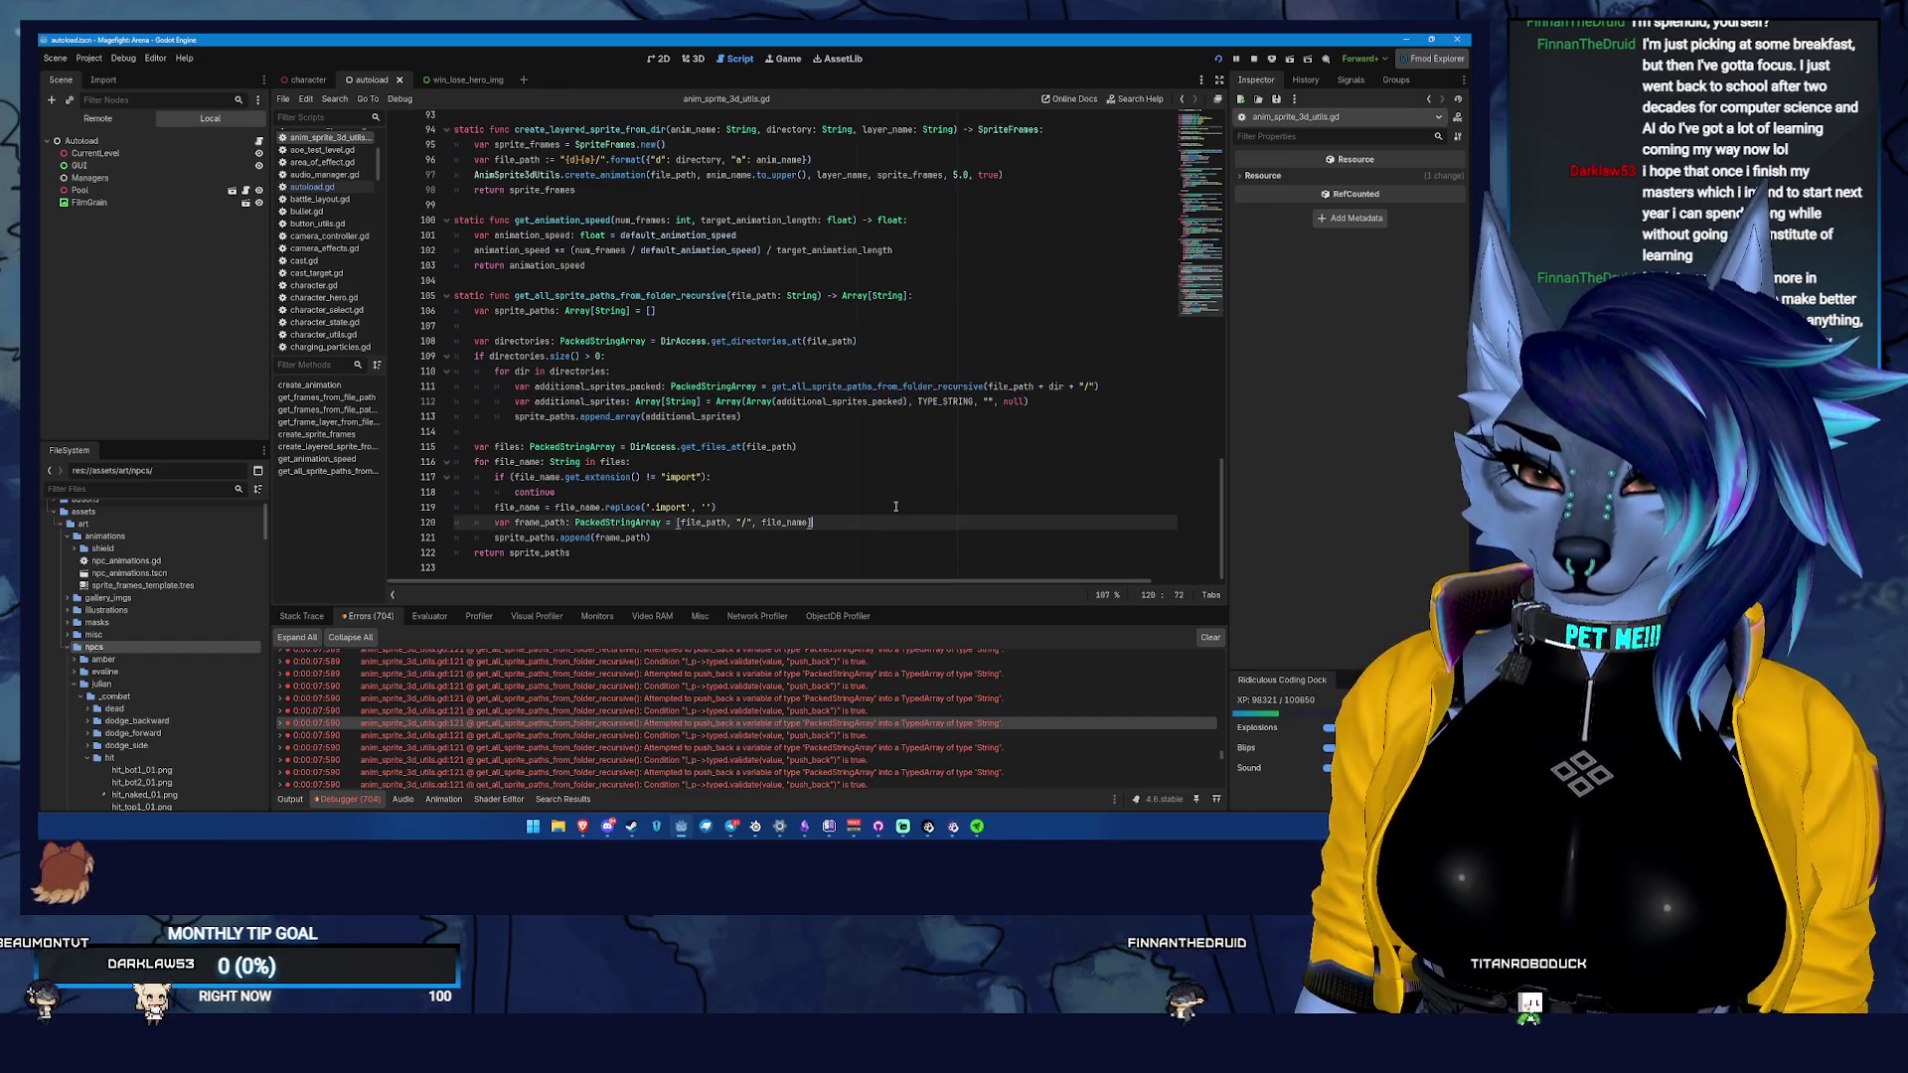
On line 120, replace frame_path's PackedStringArray type with String.
{"action": "key", "text": "Return"}
{"action": "key", "text": "BackSpace"}
{"action": "key", "text": "BackSpace"}
{"action": "key", "text": "BackSpace"}
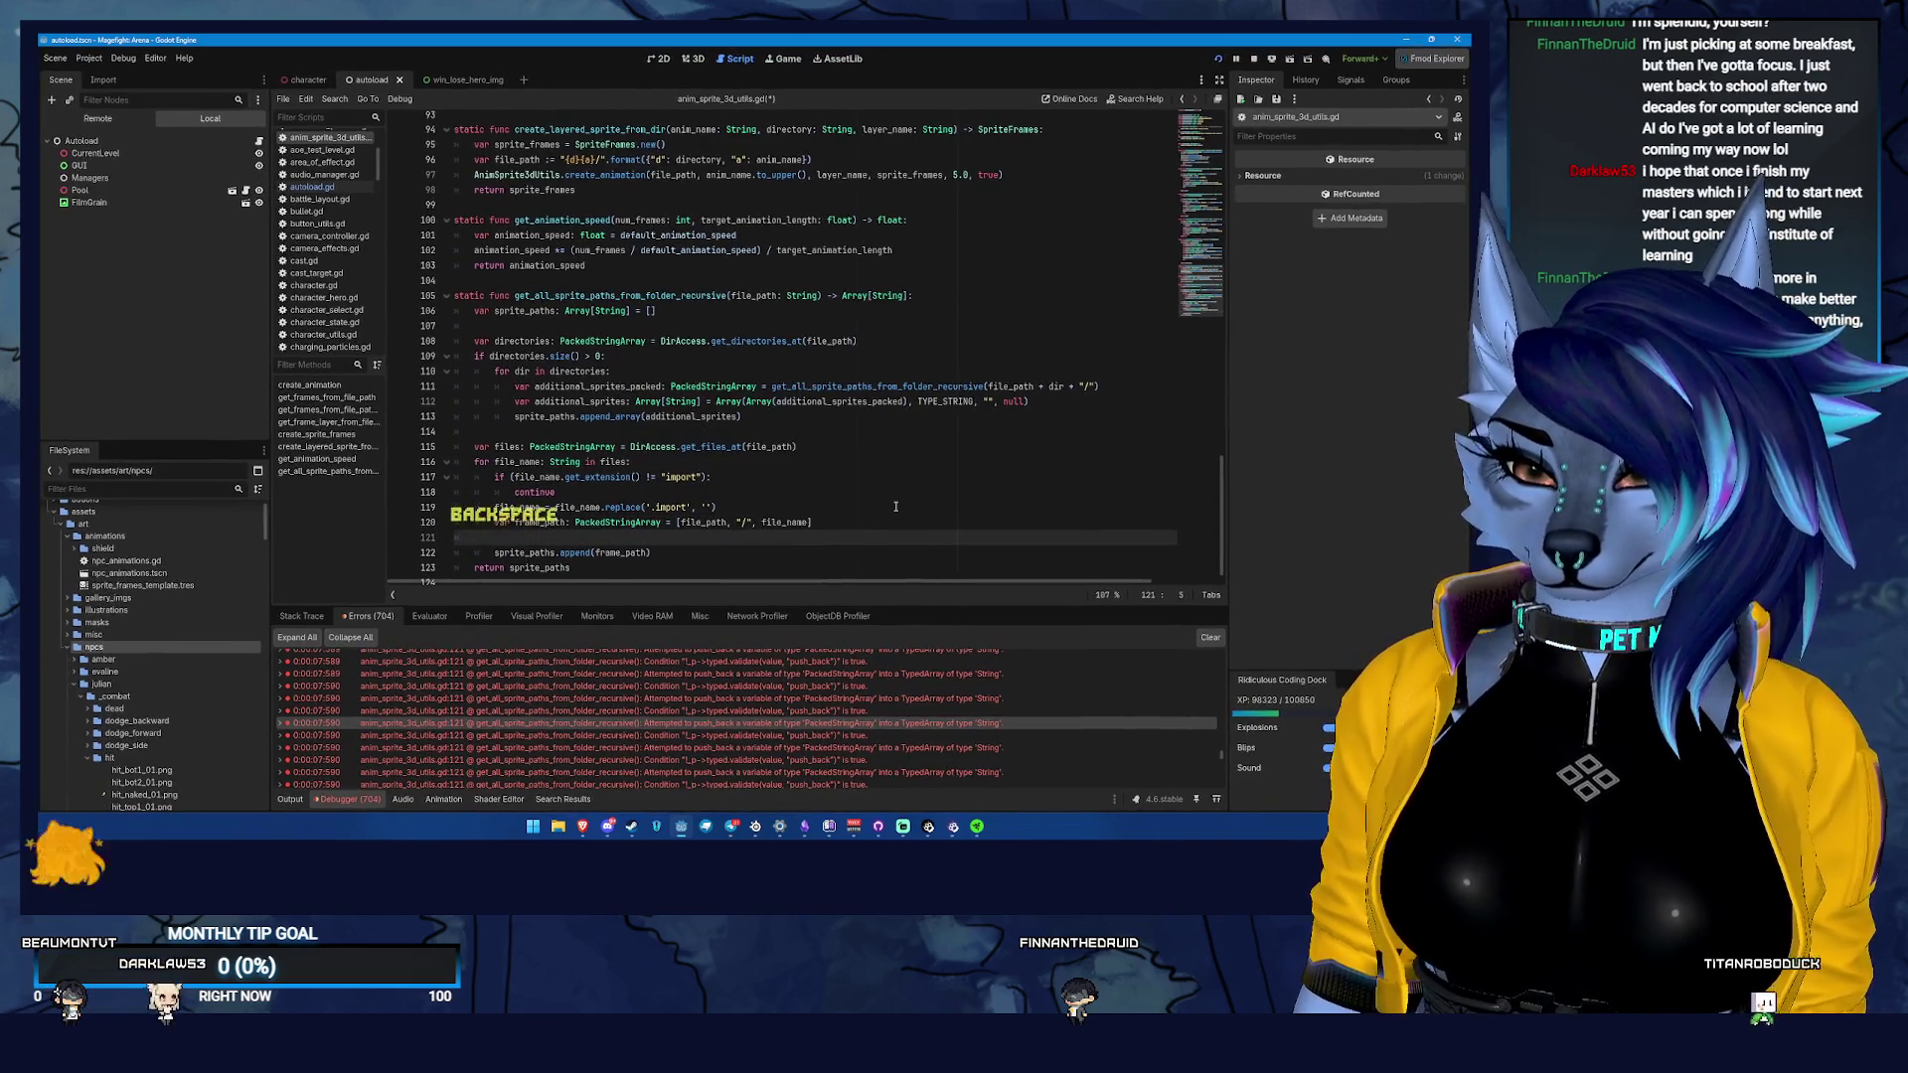
{"action": "key", "text": "Home"}
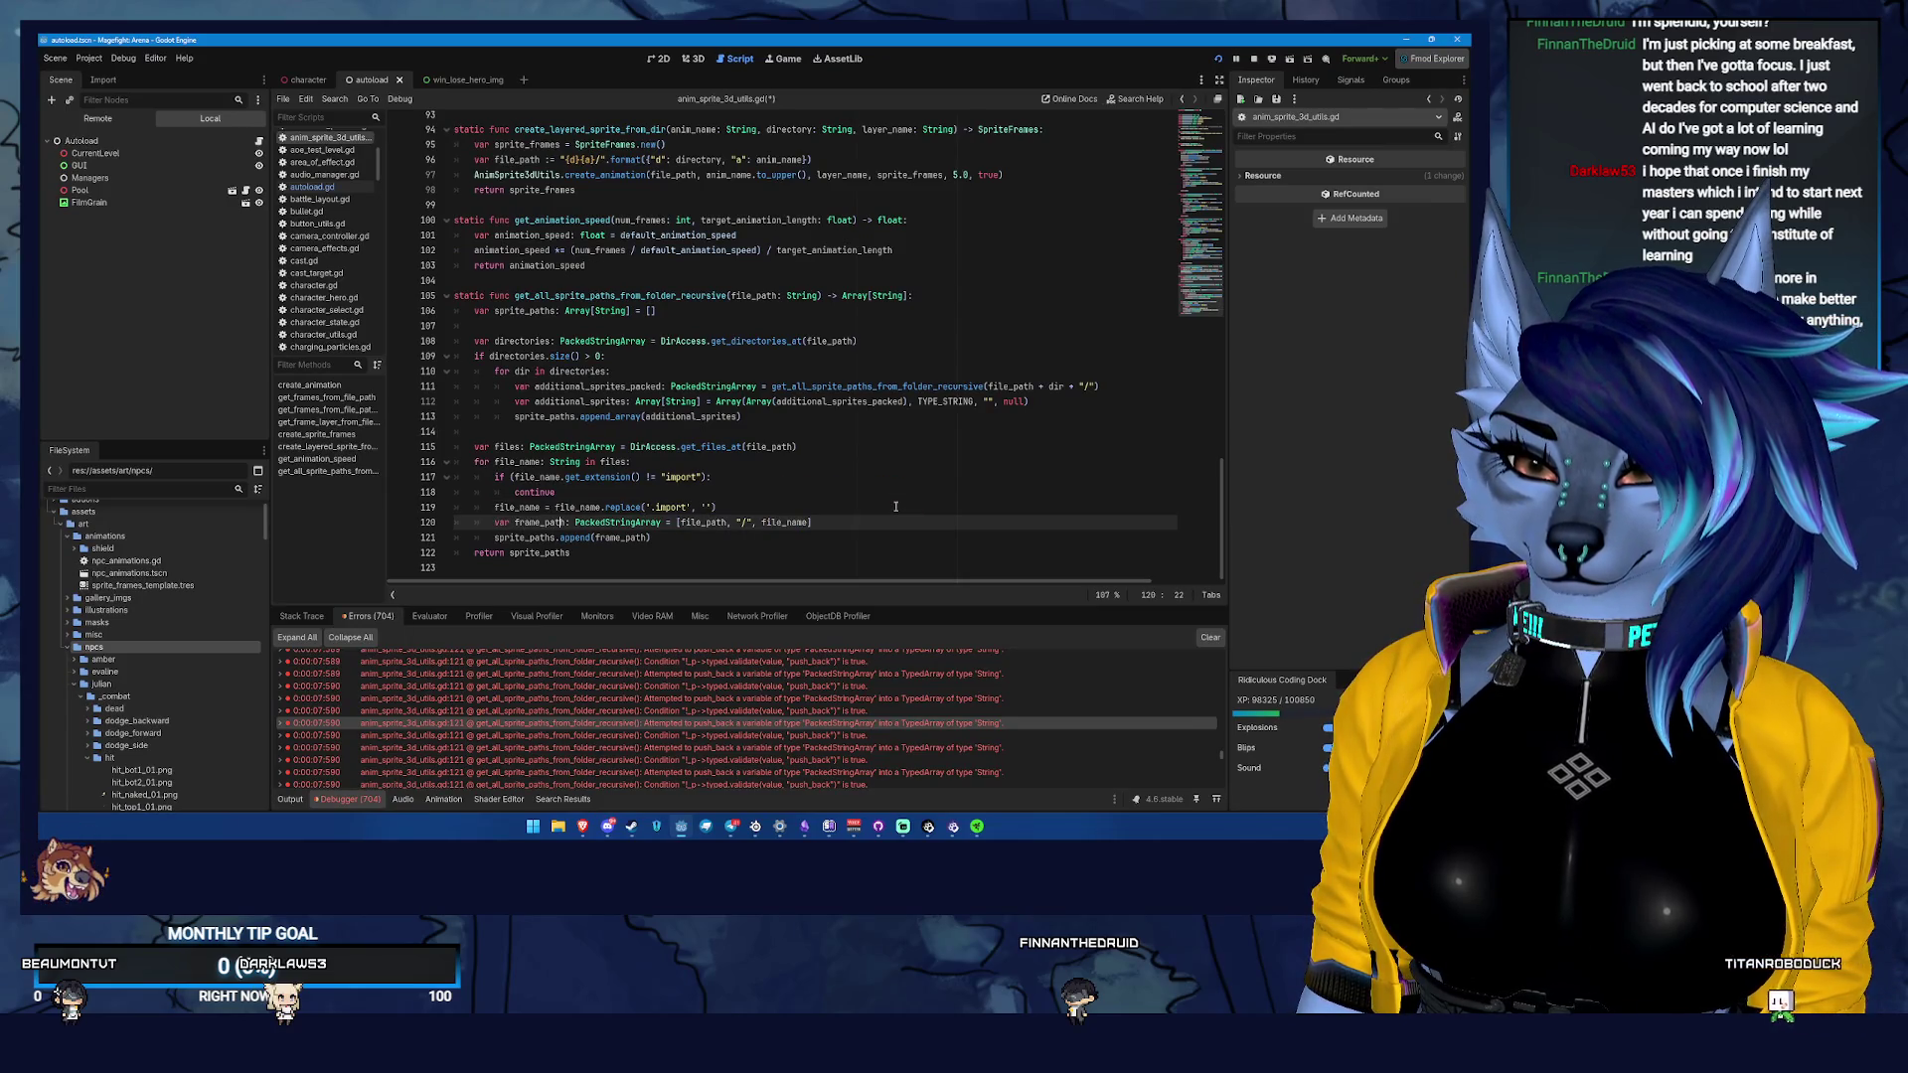
{"action": "key", "text": "Right"}
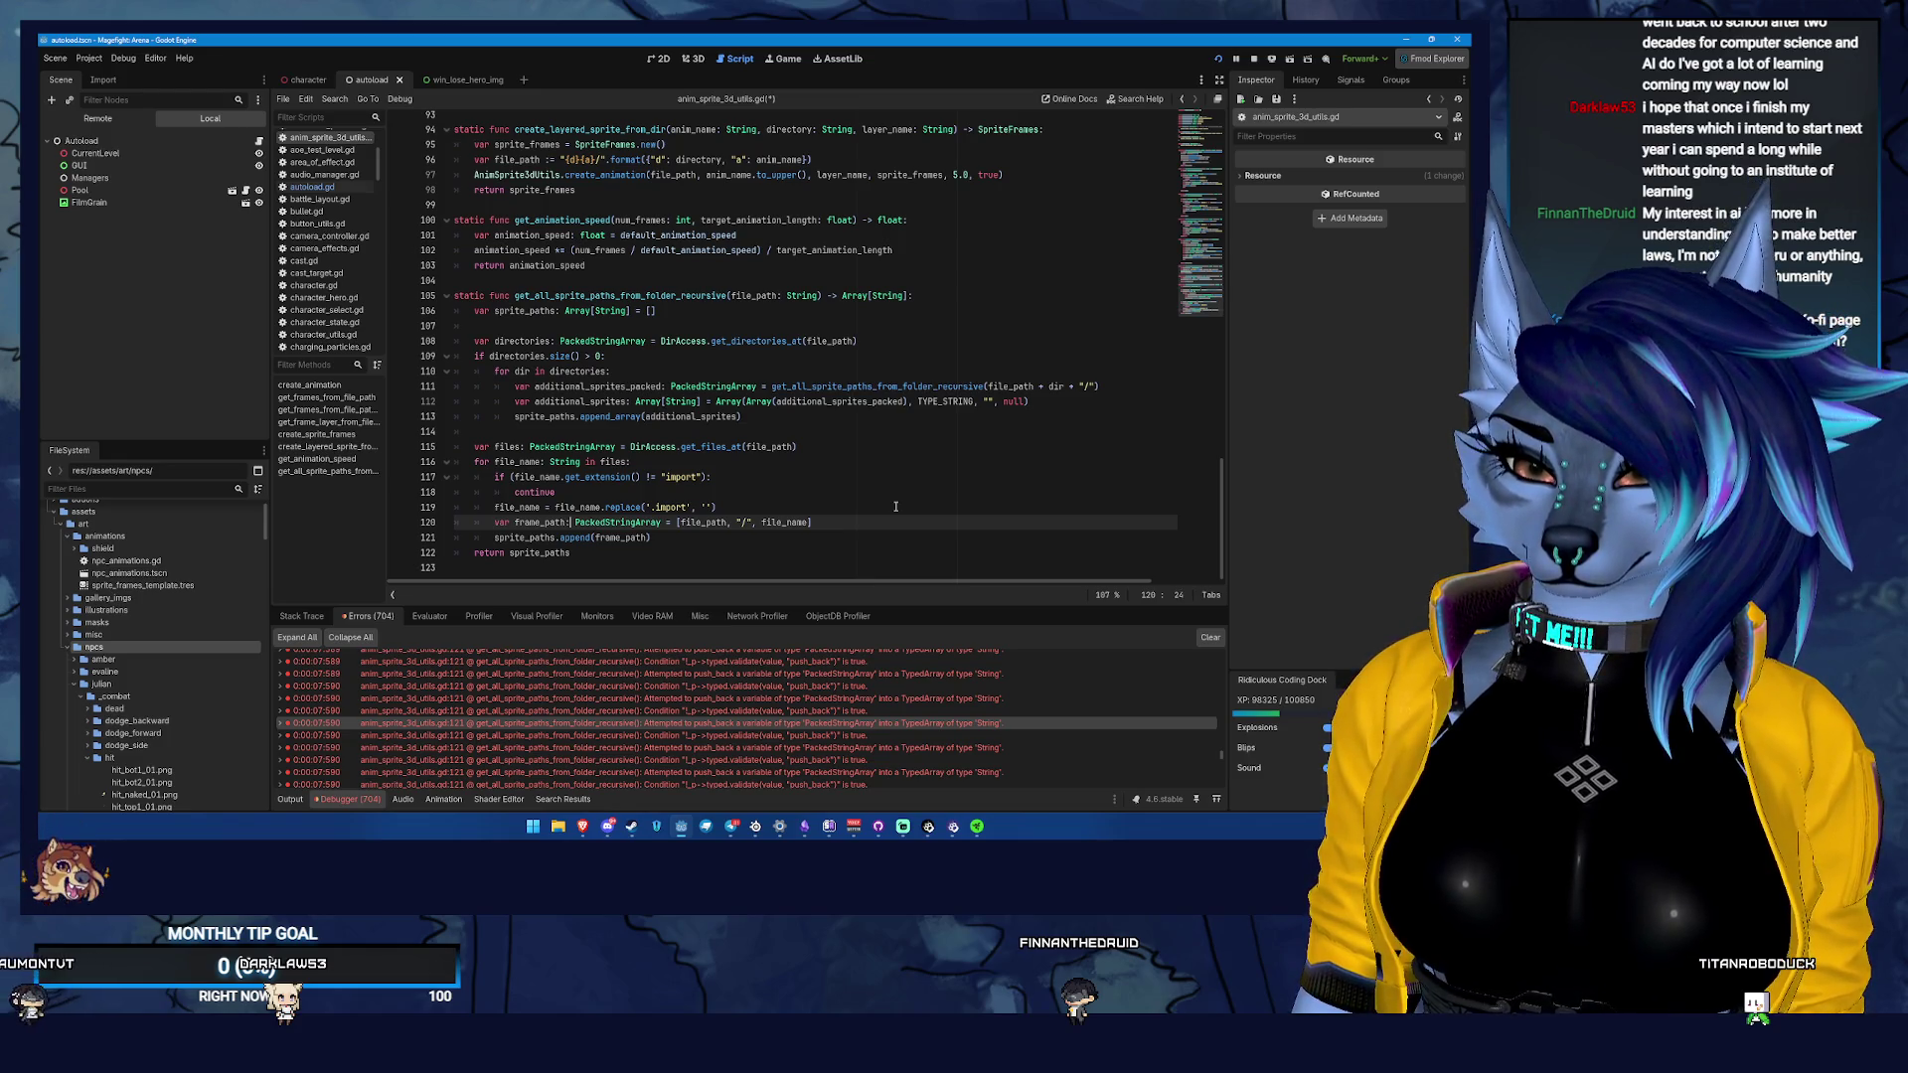
{"action": "key", "text": "Right"}
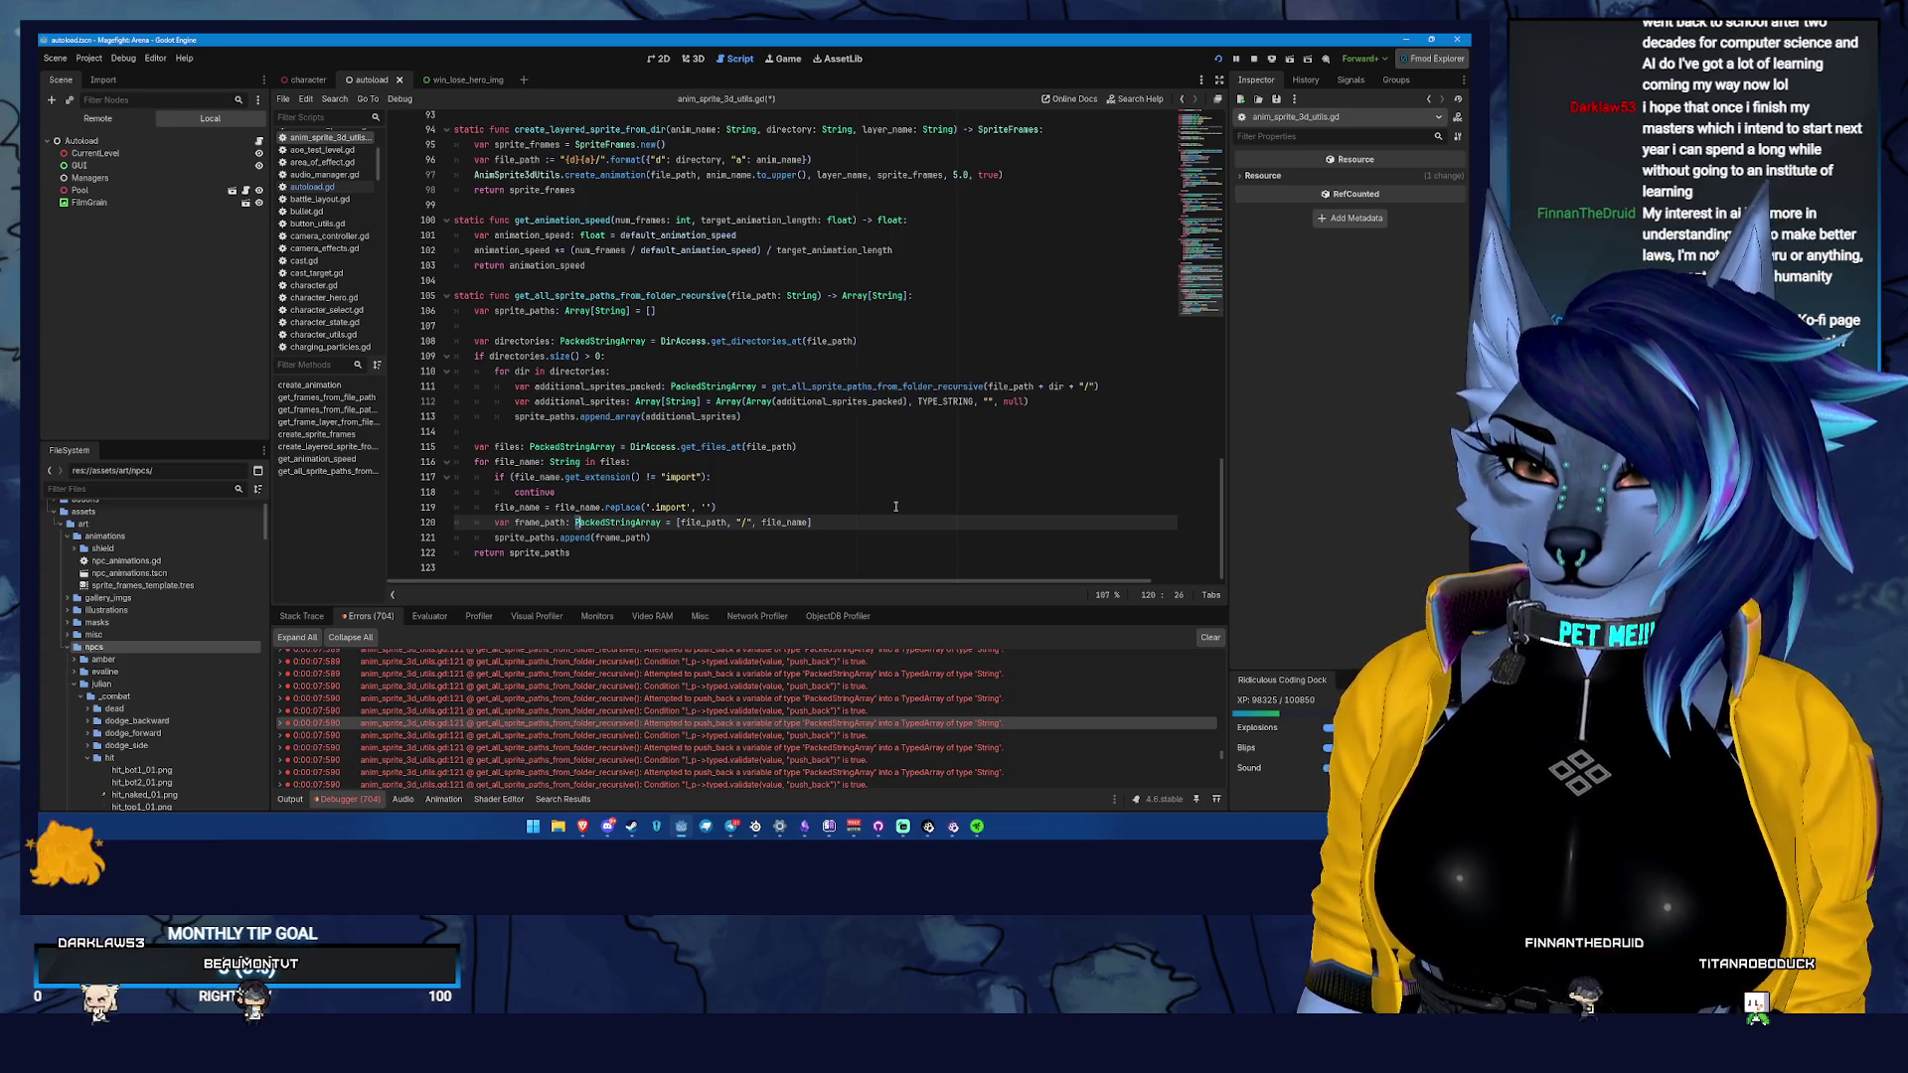
{"action": "key", "text": "ctrl+shift+Right"}
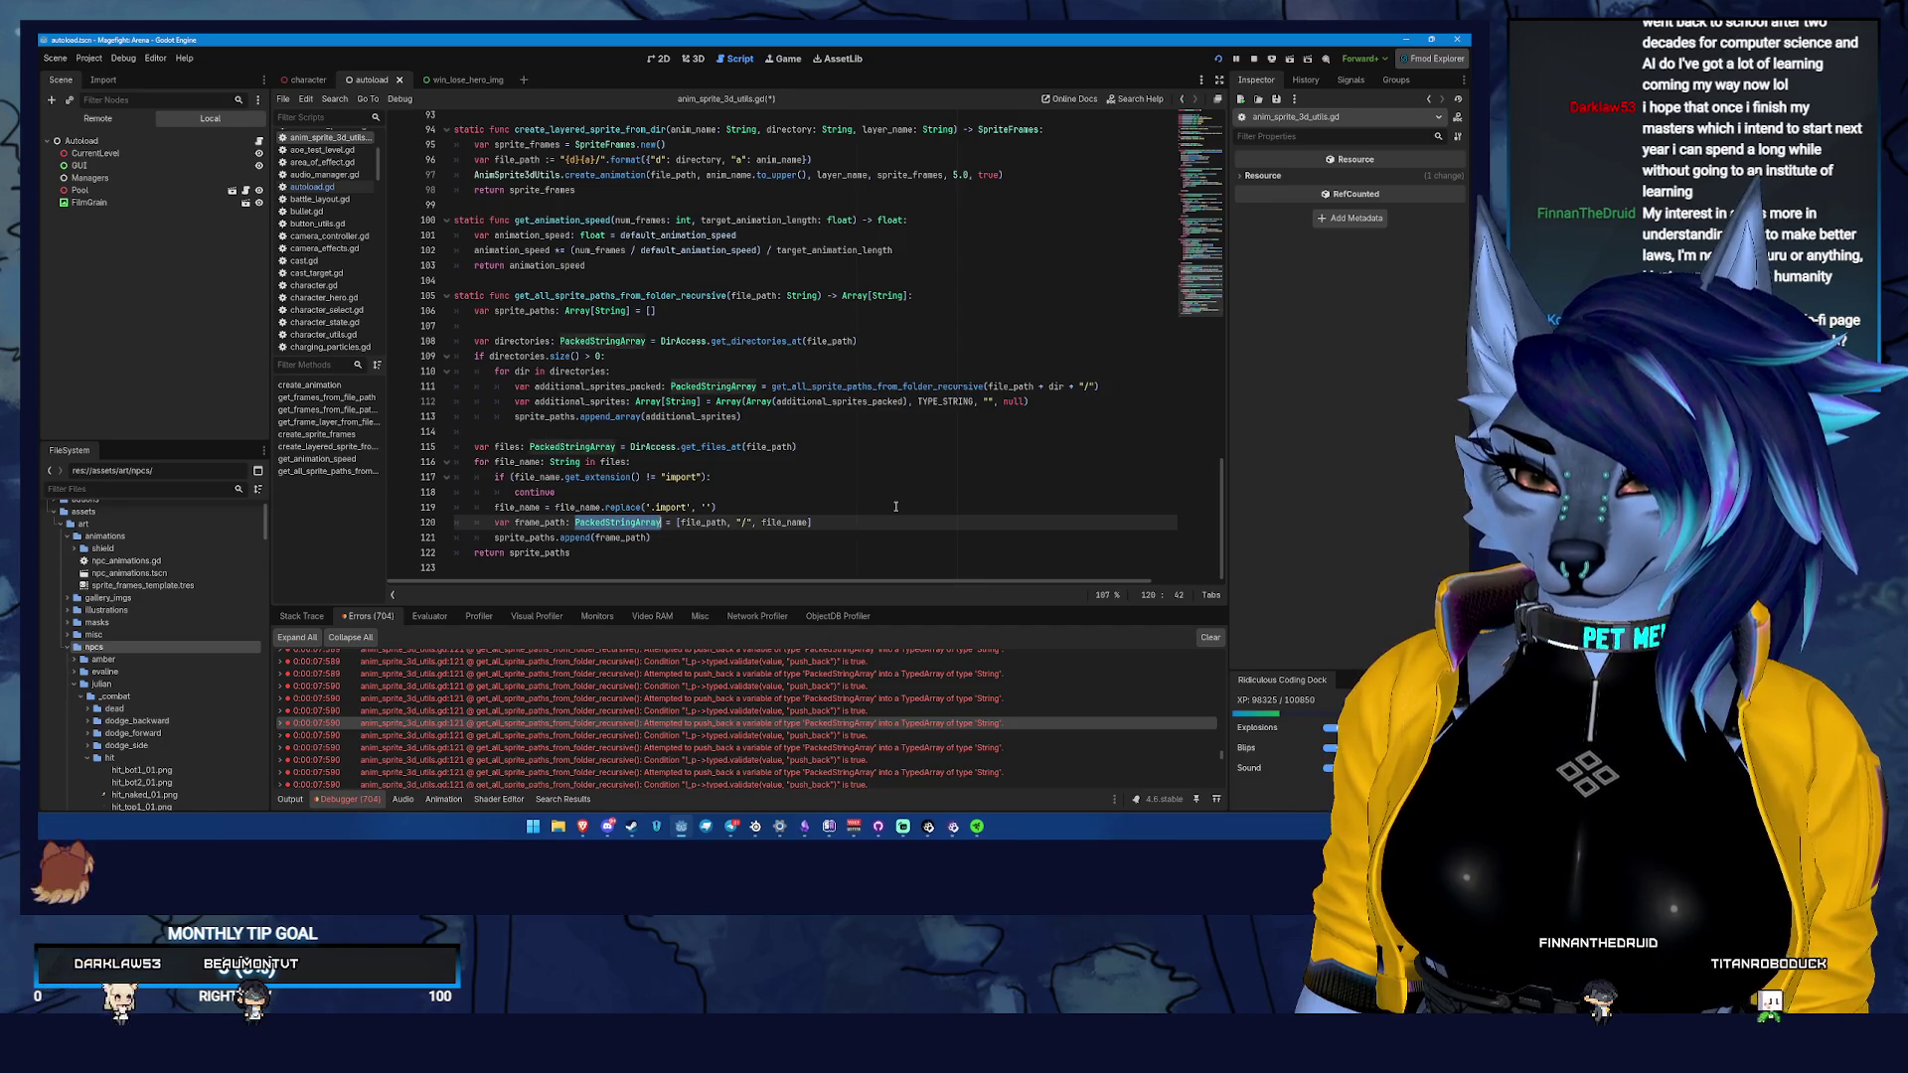
{"action": "type", "text": "String"}
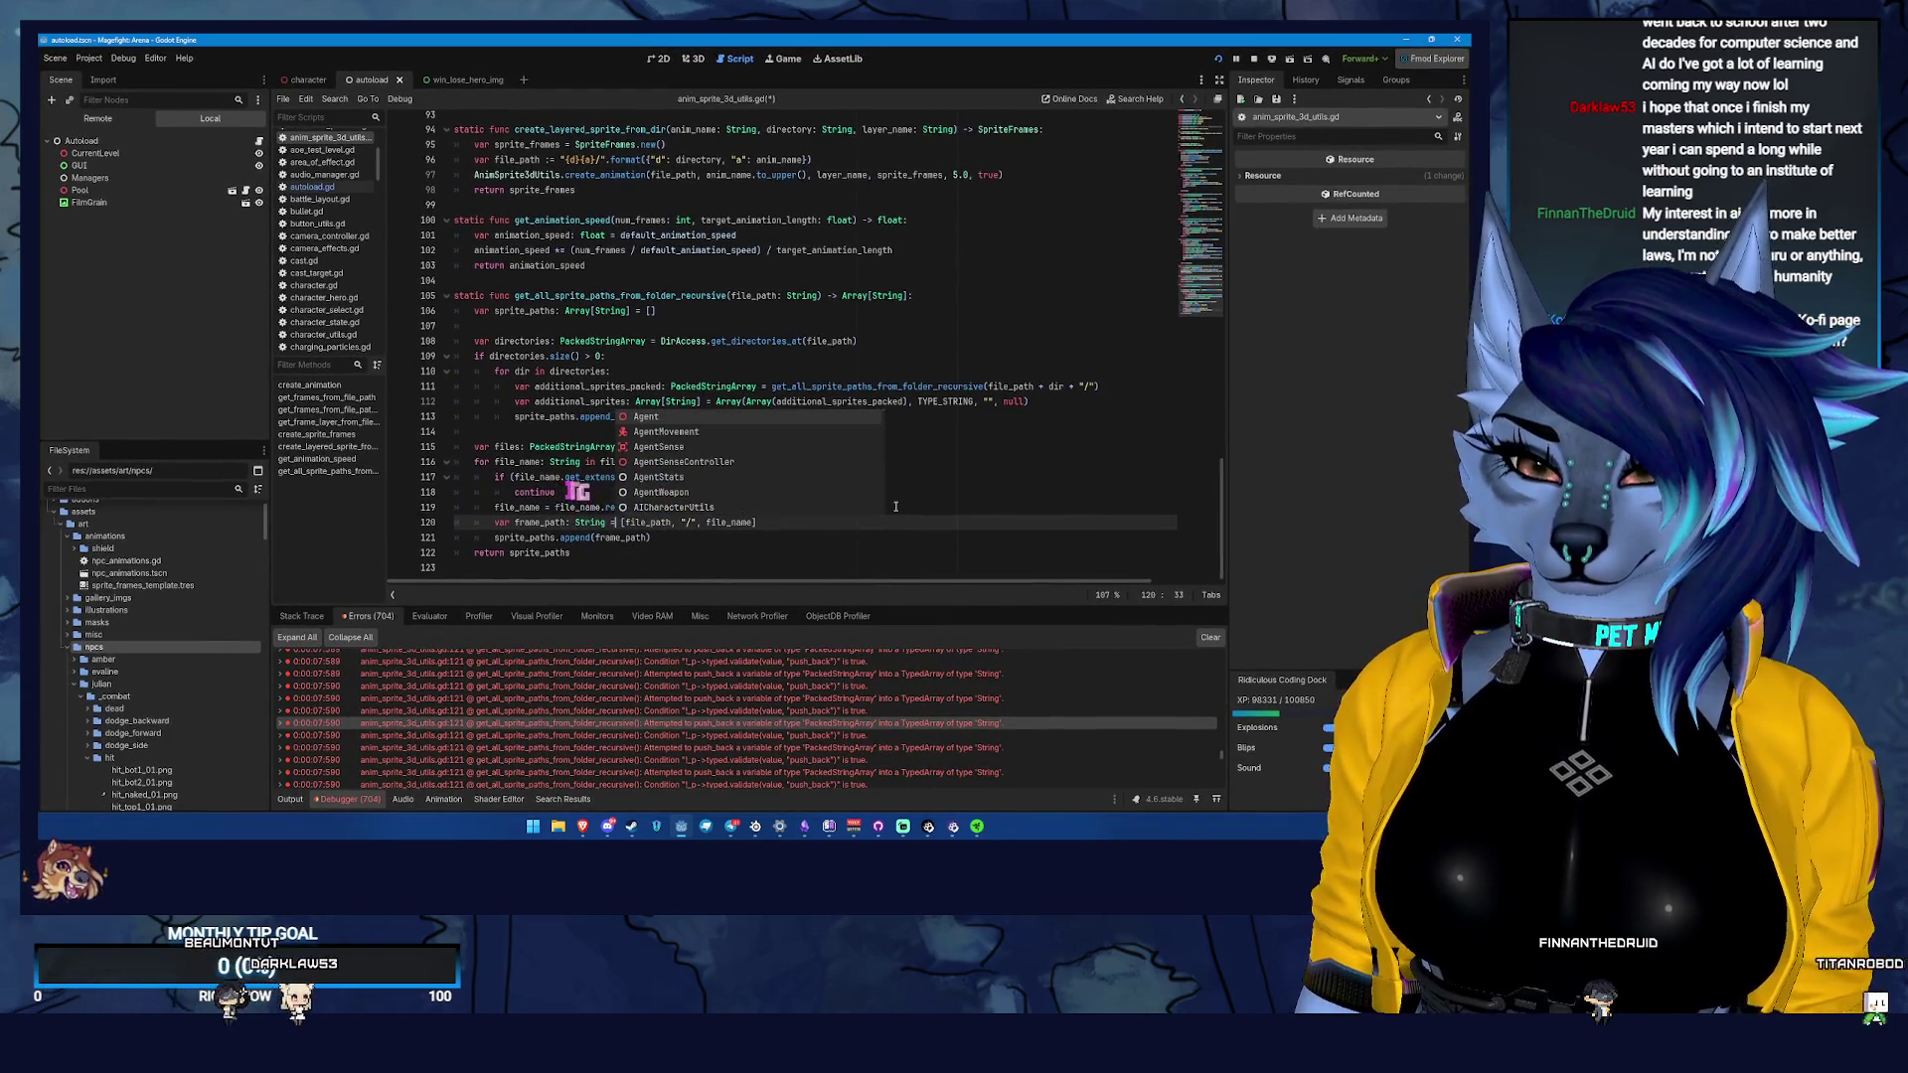
{"action": "key", "text": "Right"}
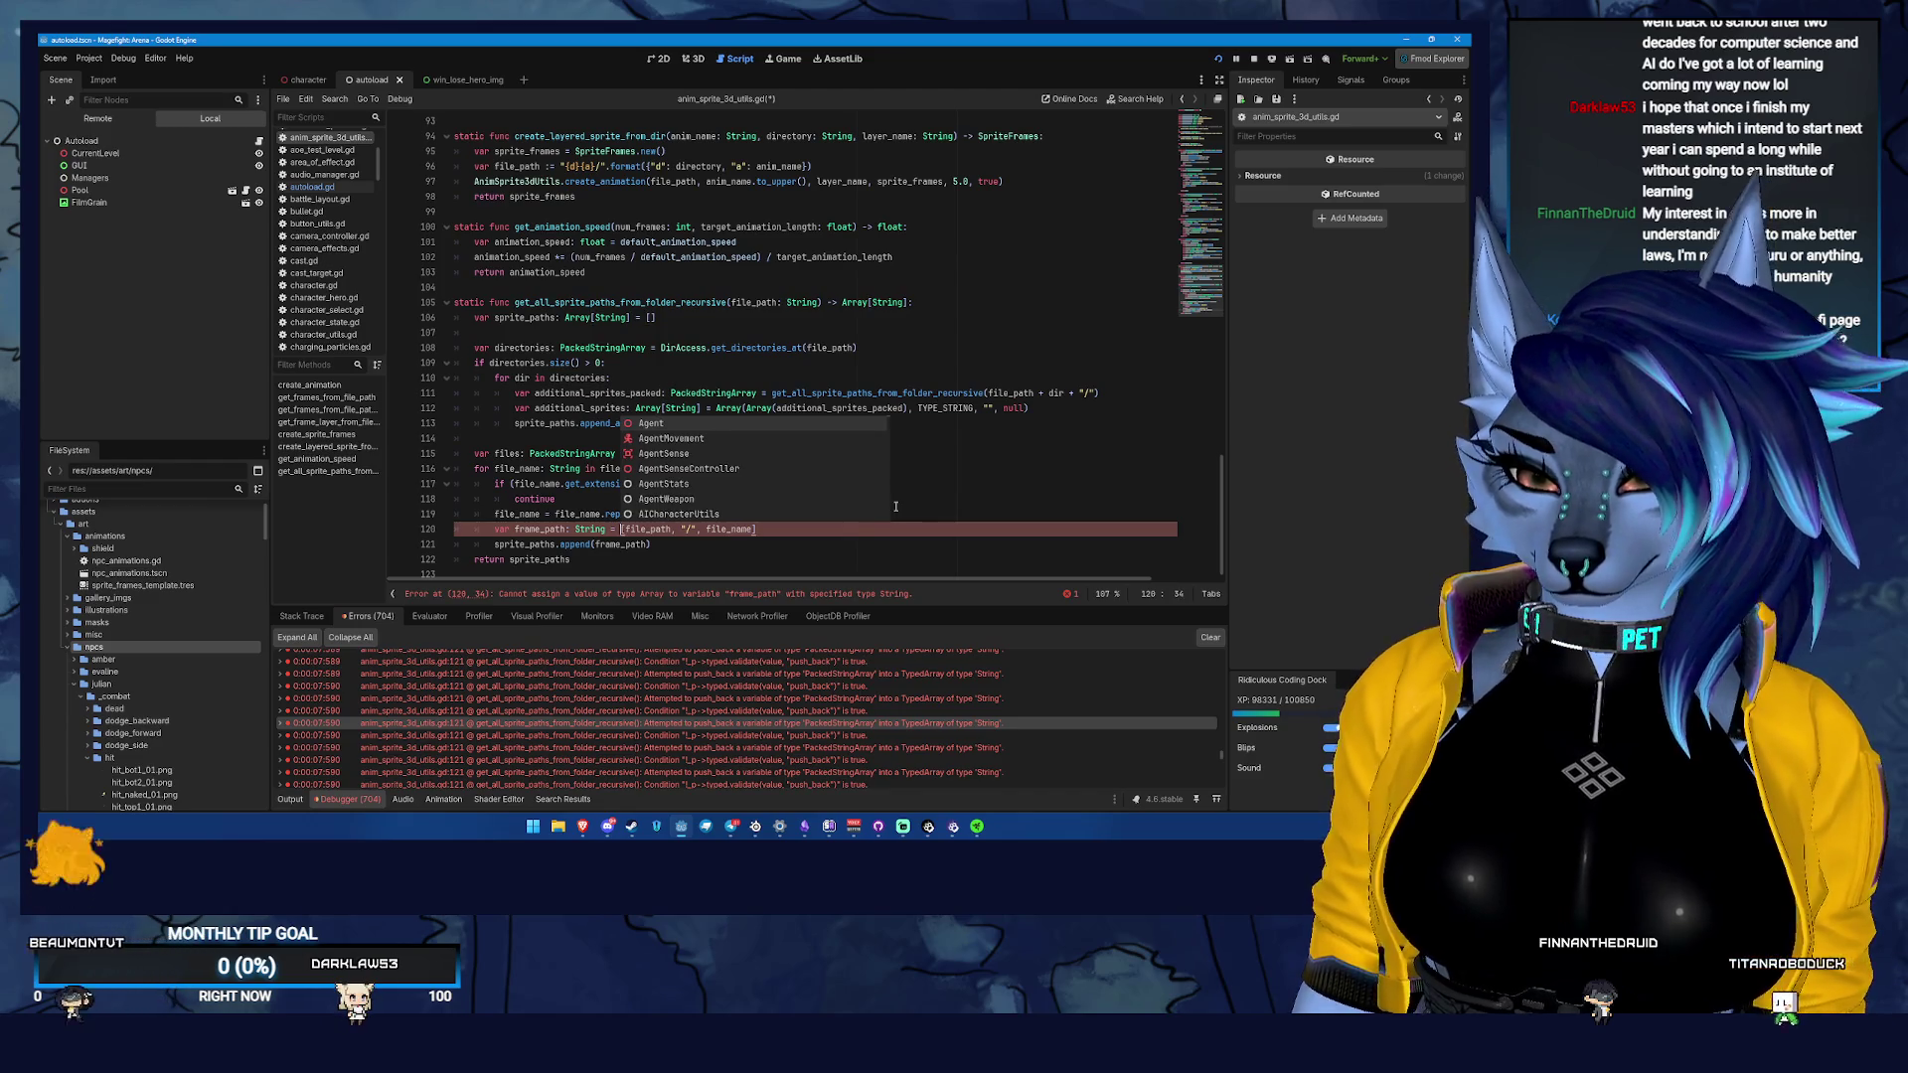
Remove the stray colon after the = on line 120 and start typing the "{p}/{n}" format string.
{"action": "key", "text": "BackSpace"}
{"action": "type", "text": ":"}
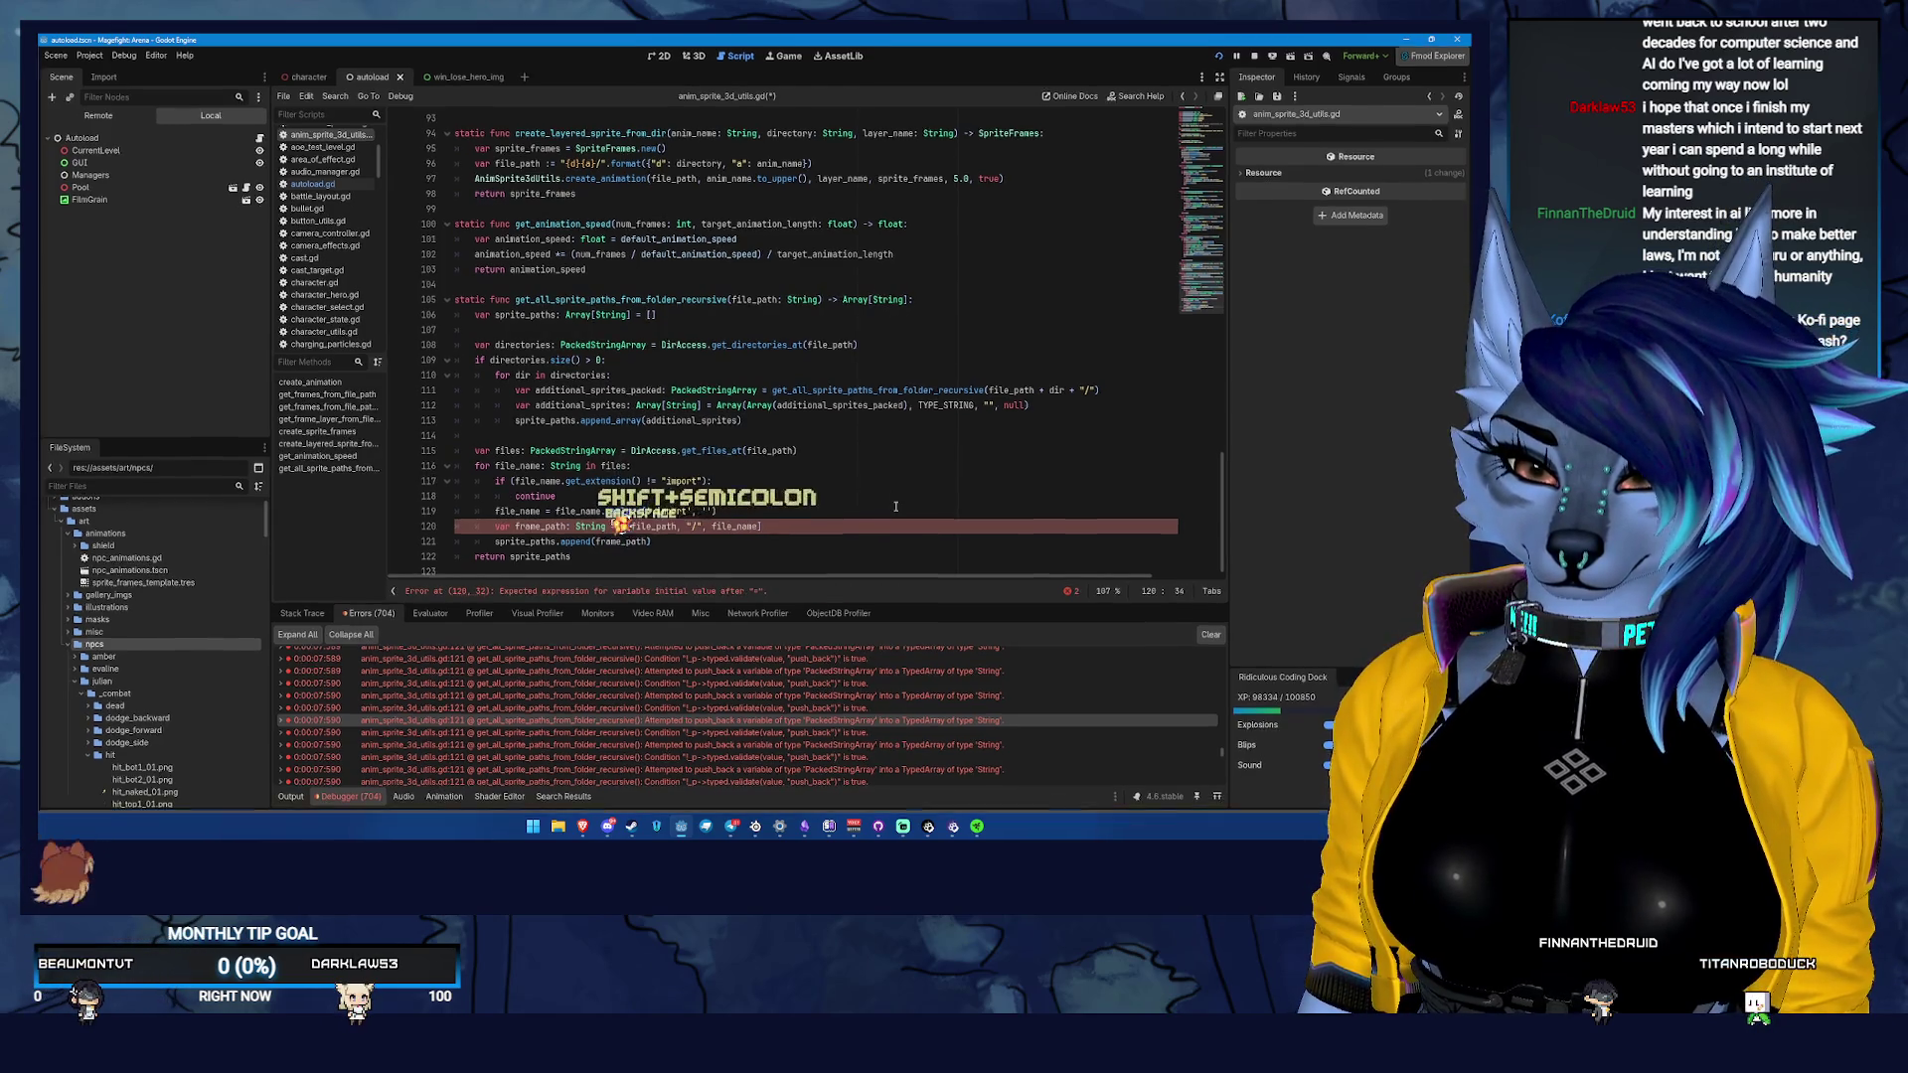
{"action": "key", "text": "BackSpace"}
{"action": "type", "text": "\""}
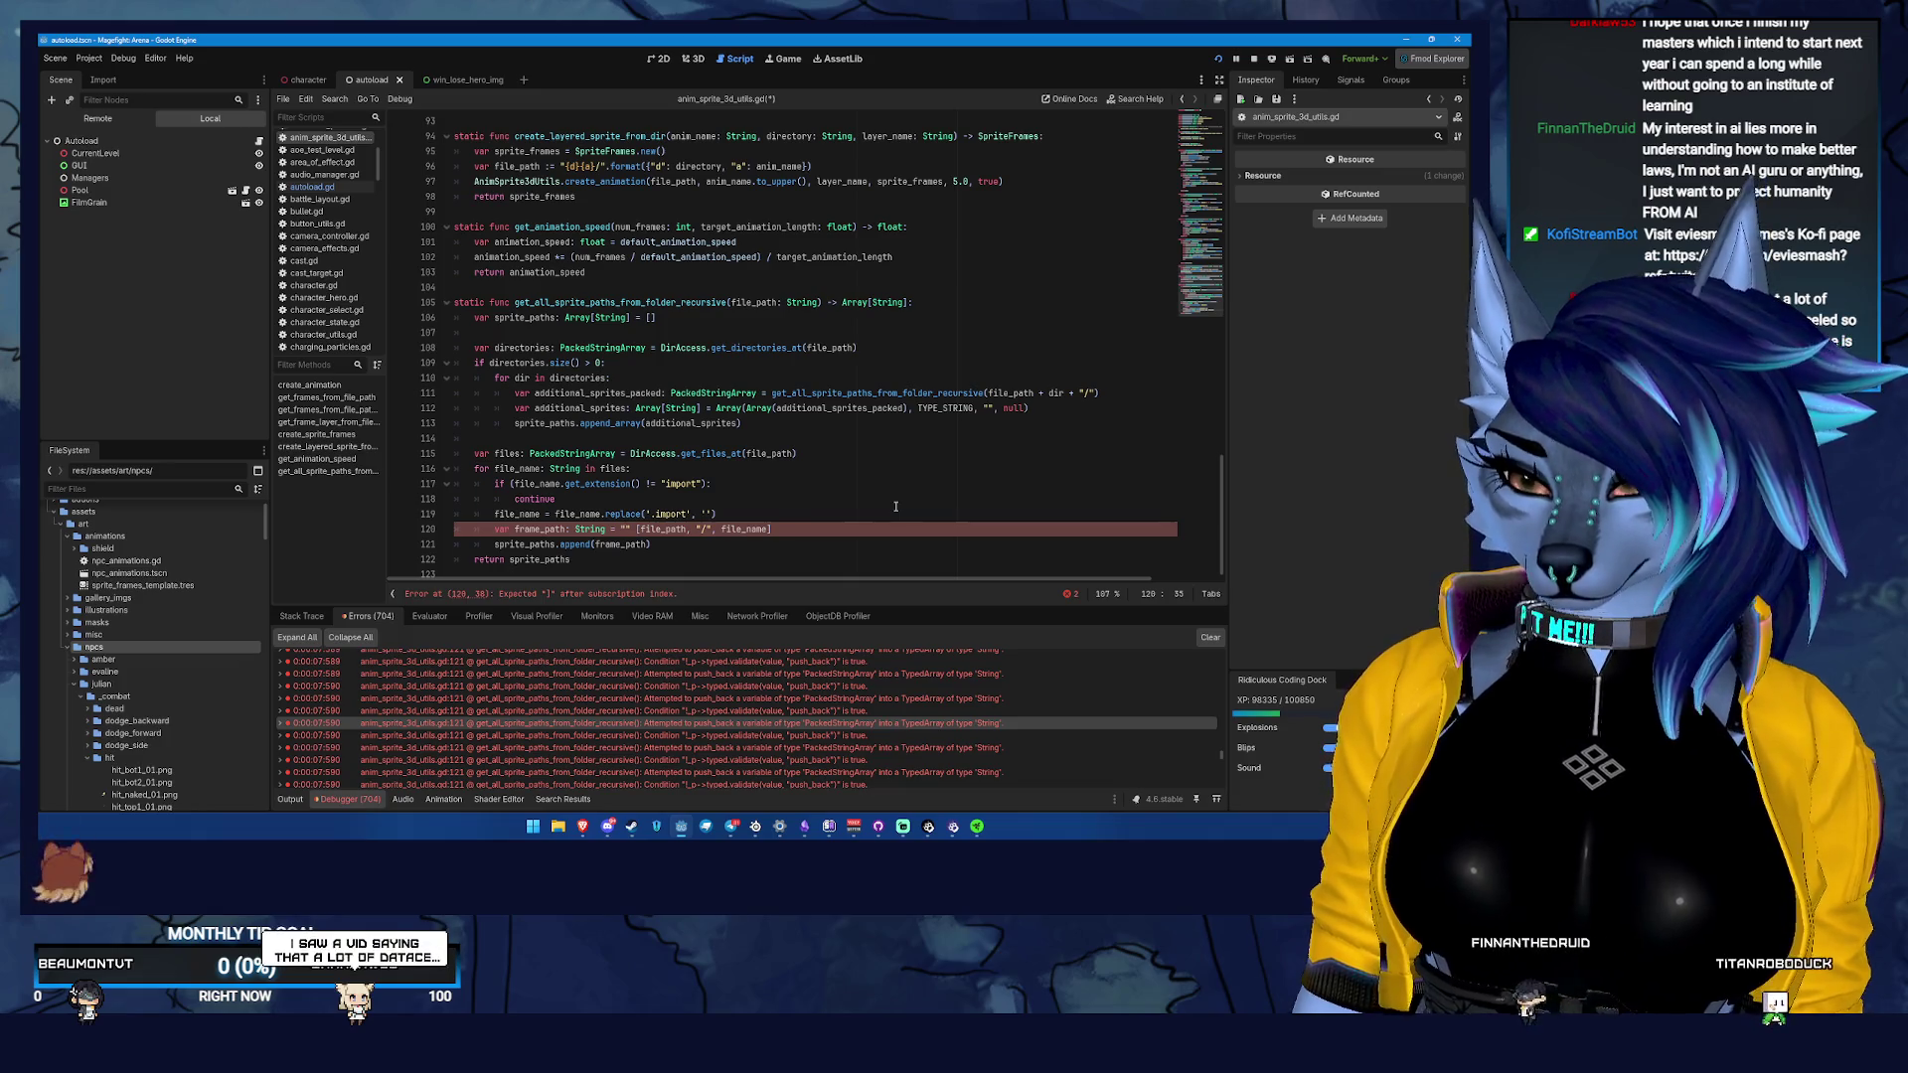
{"action": "type", "text": "{"}
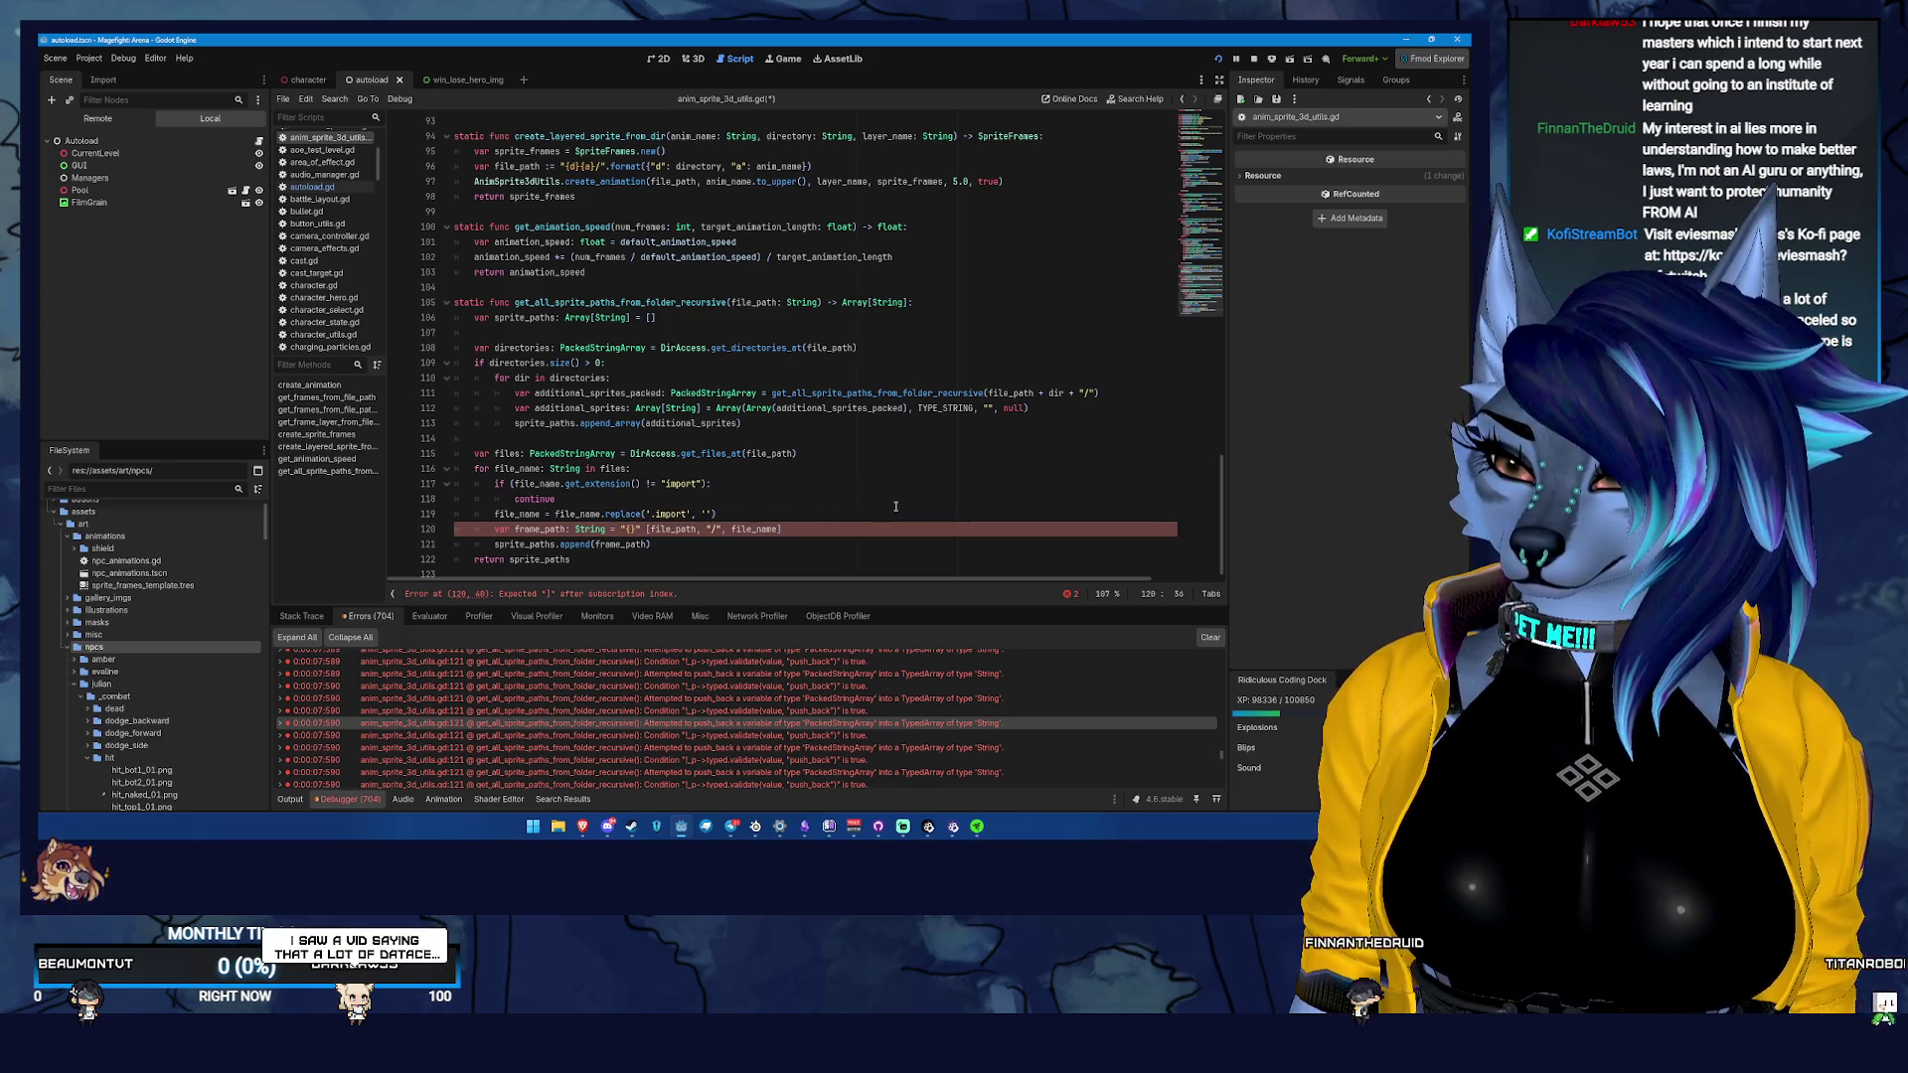
{"action": "type", "text": "f"}
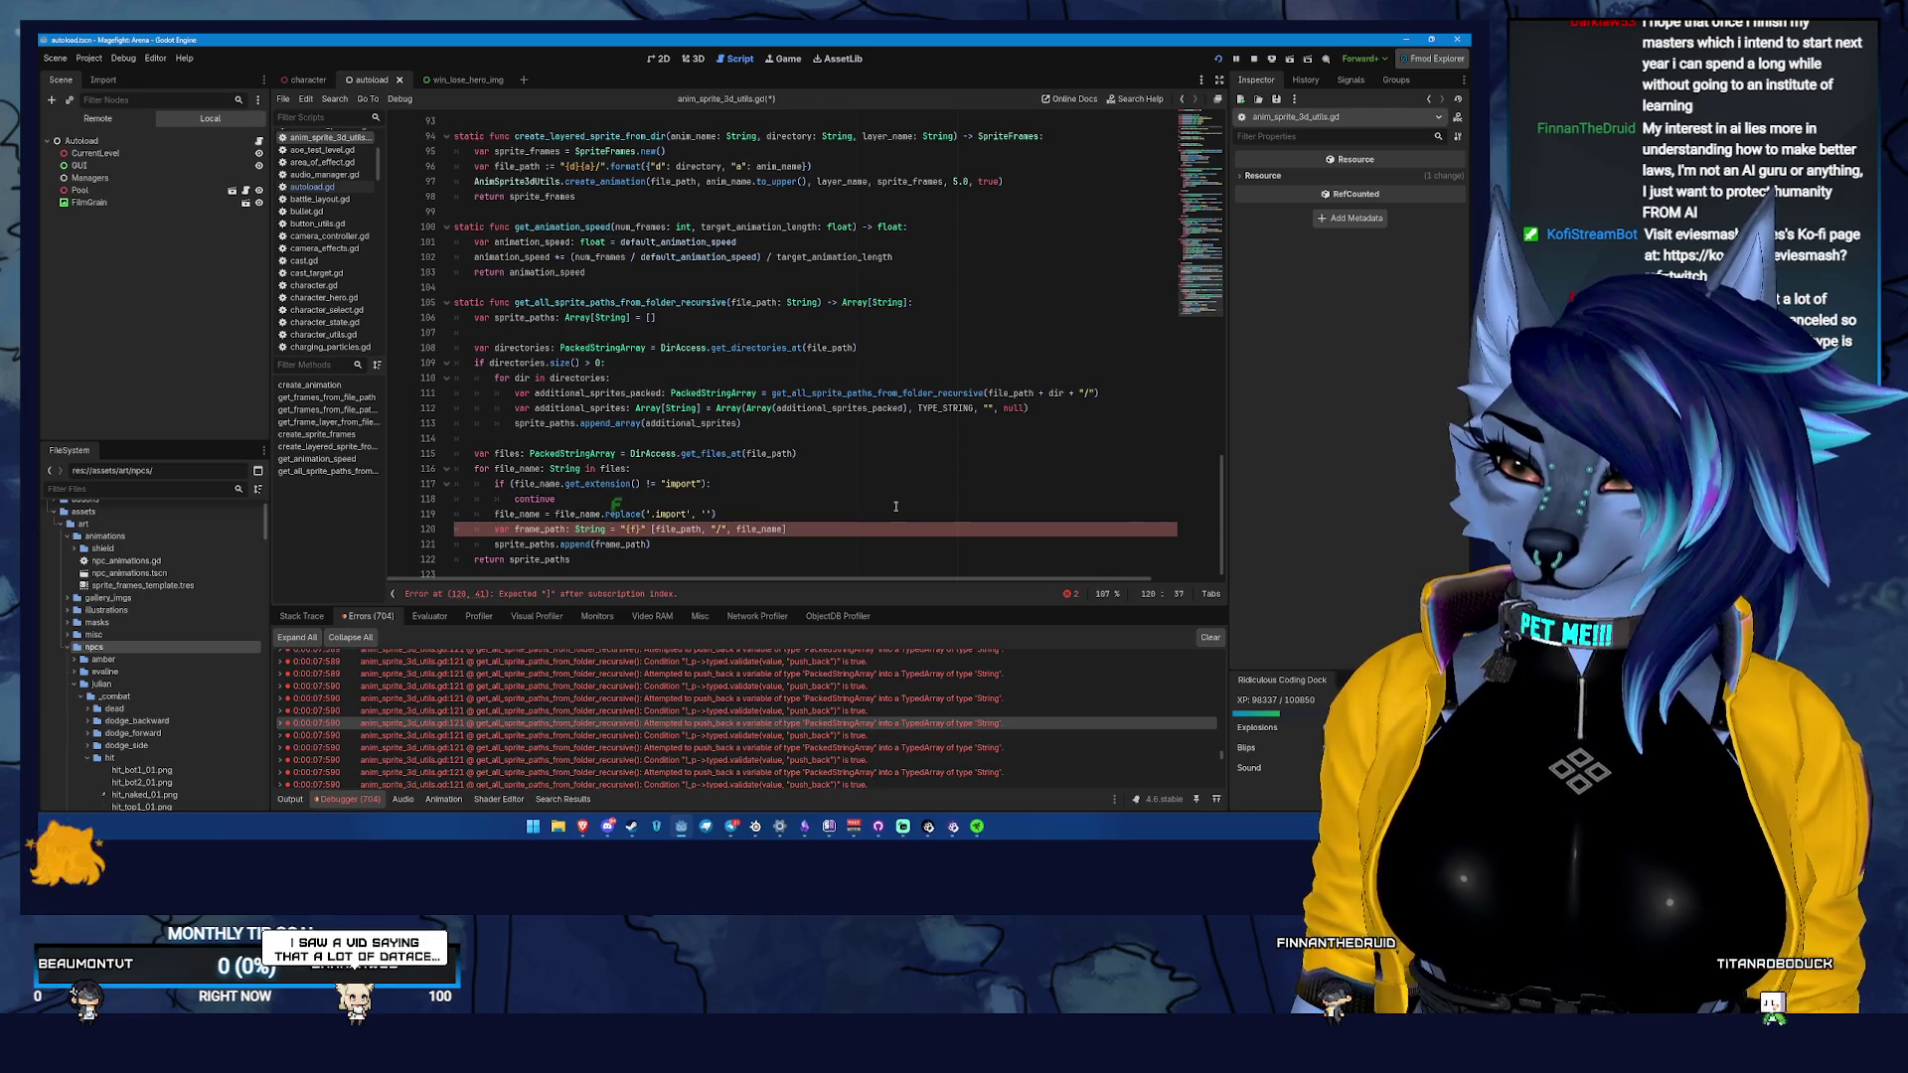
{"action": "type", "text": "}"}
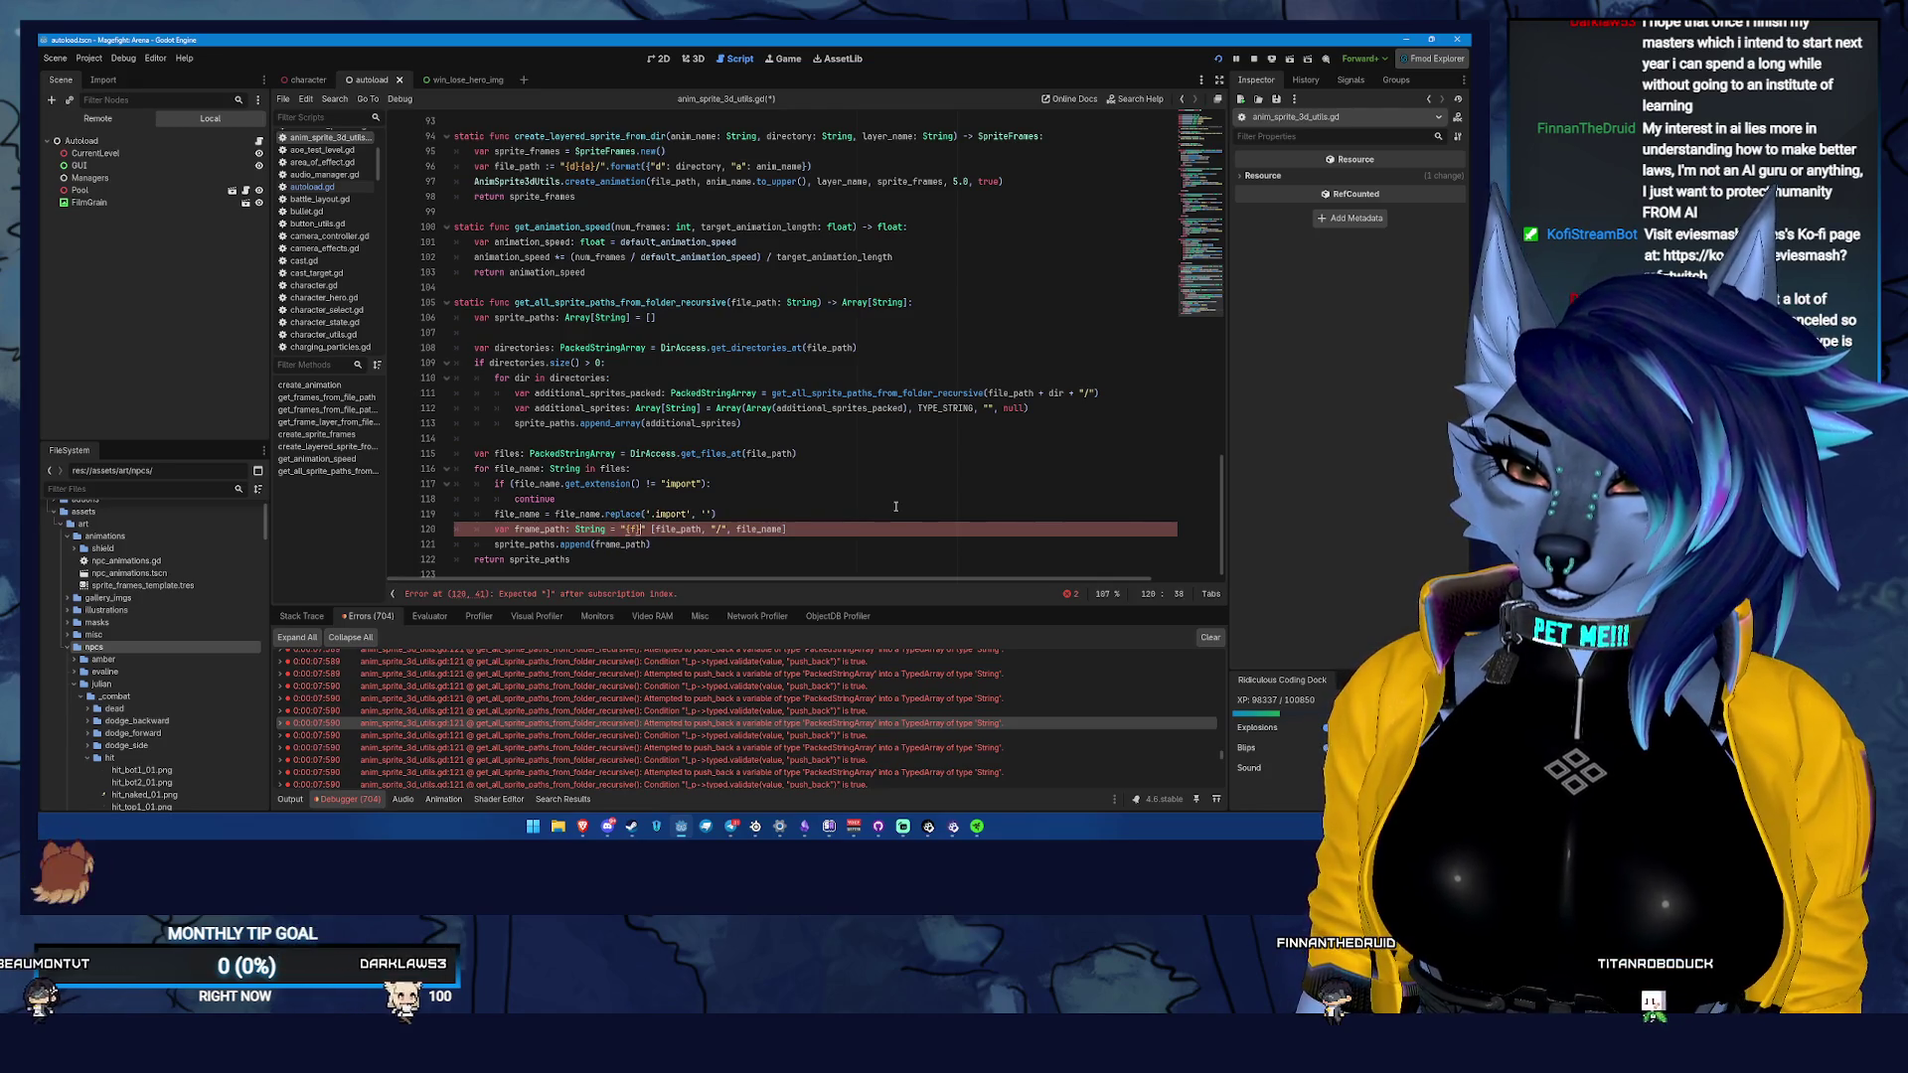
{"action": "type", "text": "/{}"}
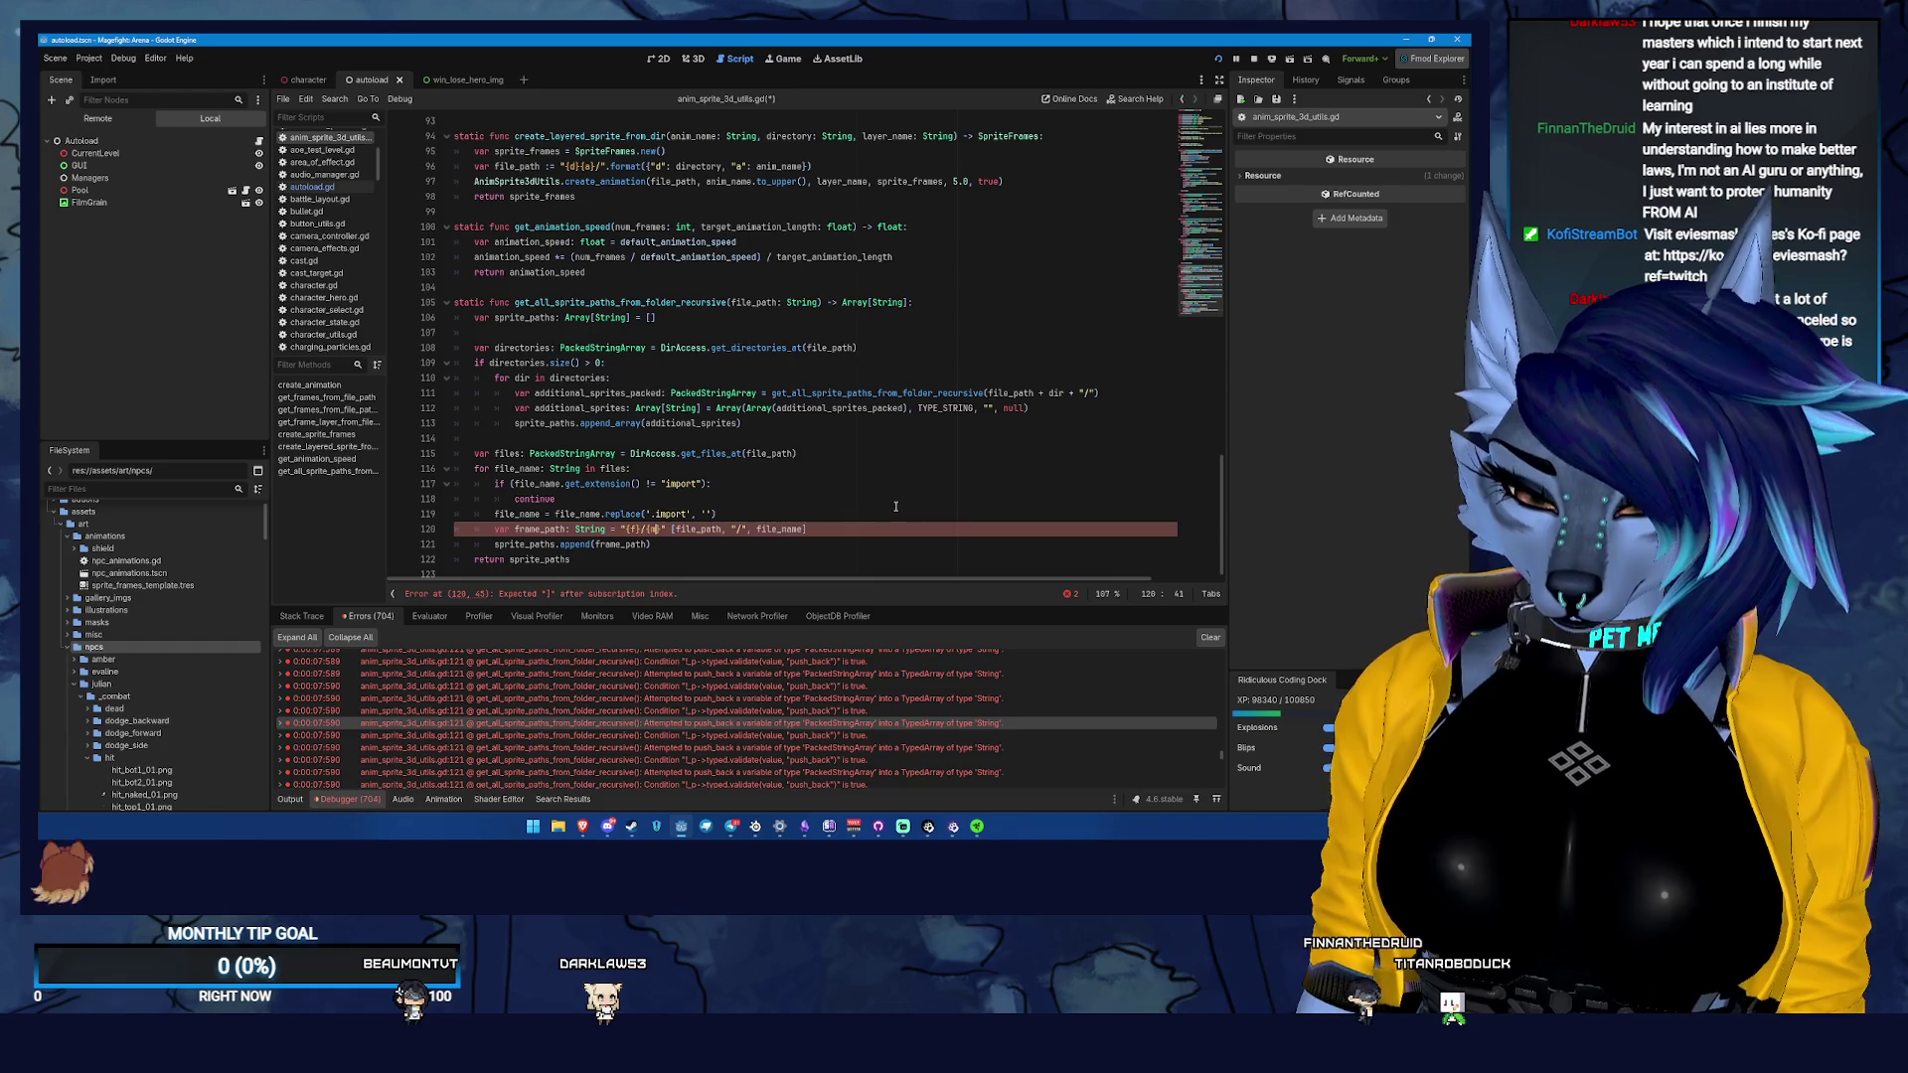
{"action": "type", "text": "f"}
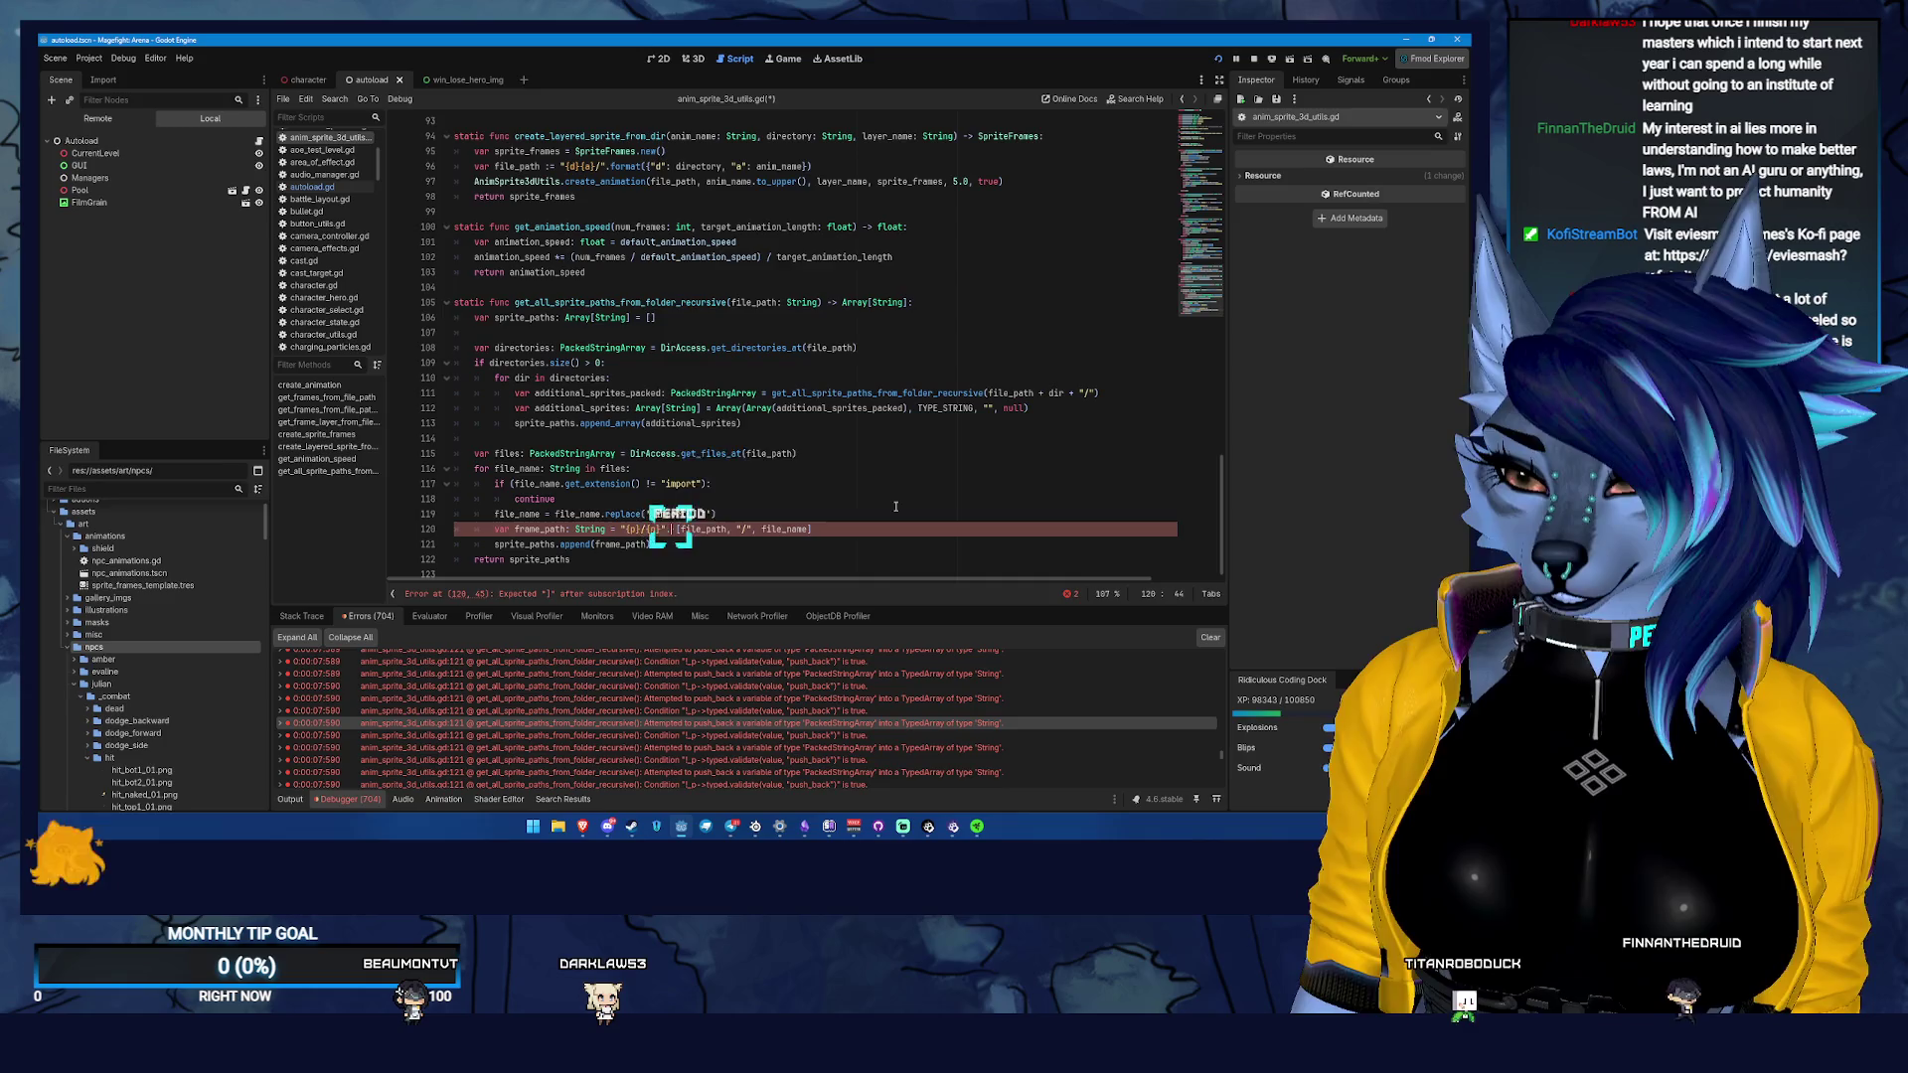
{"action": "type", "text": "fo"}
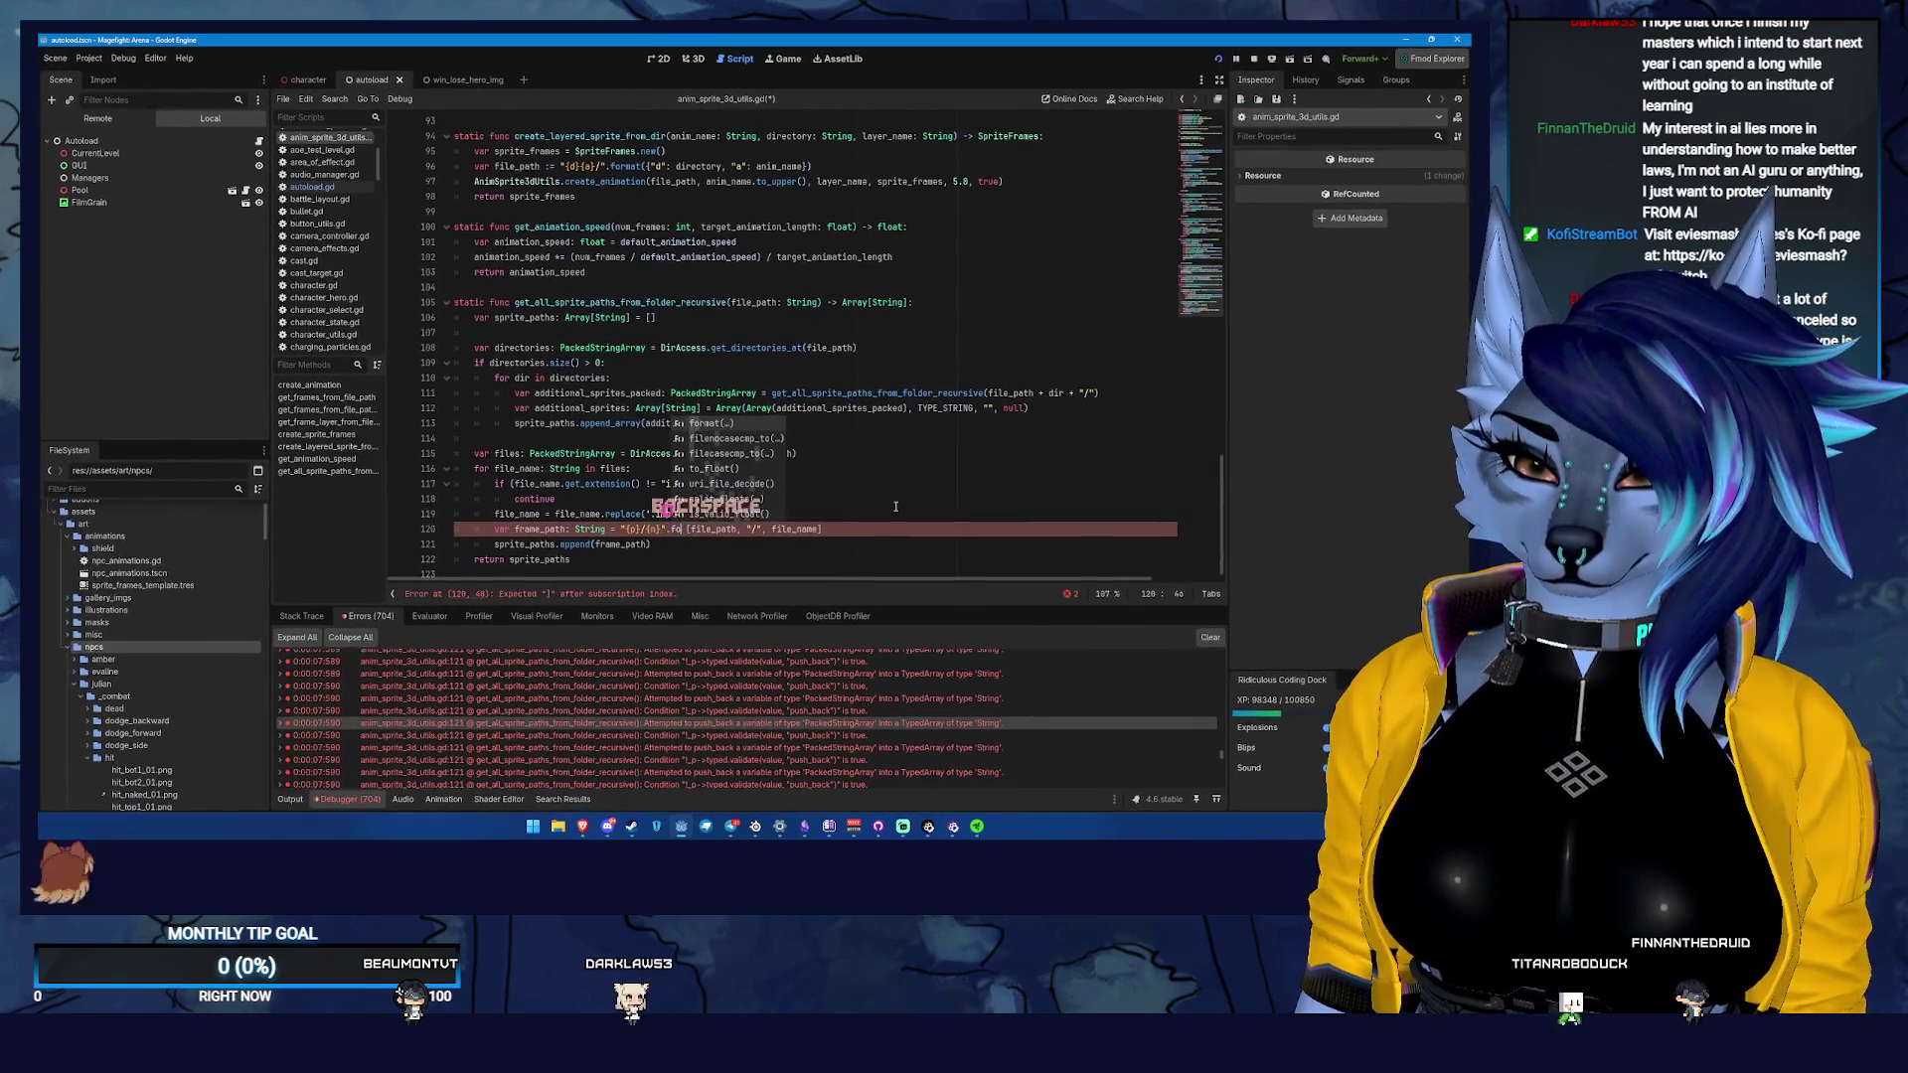
Call .format on the string and start its dictionary with "p": file_path.
{"action": "key", "text": "Return"}
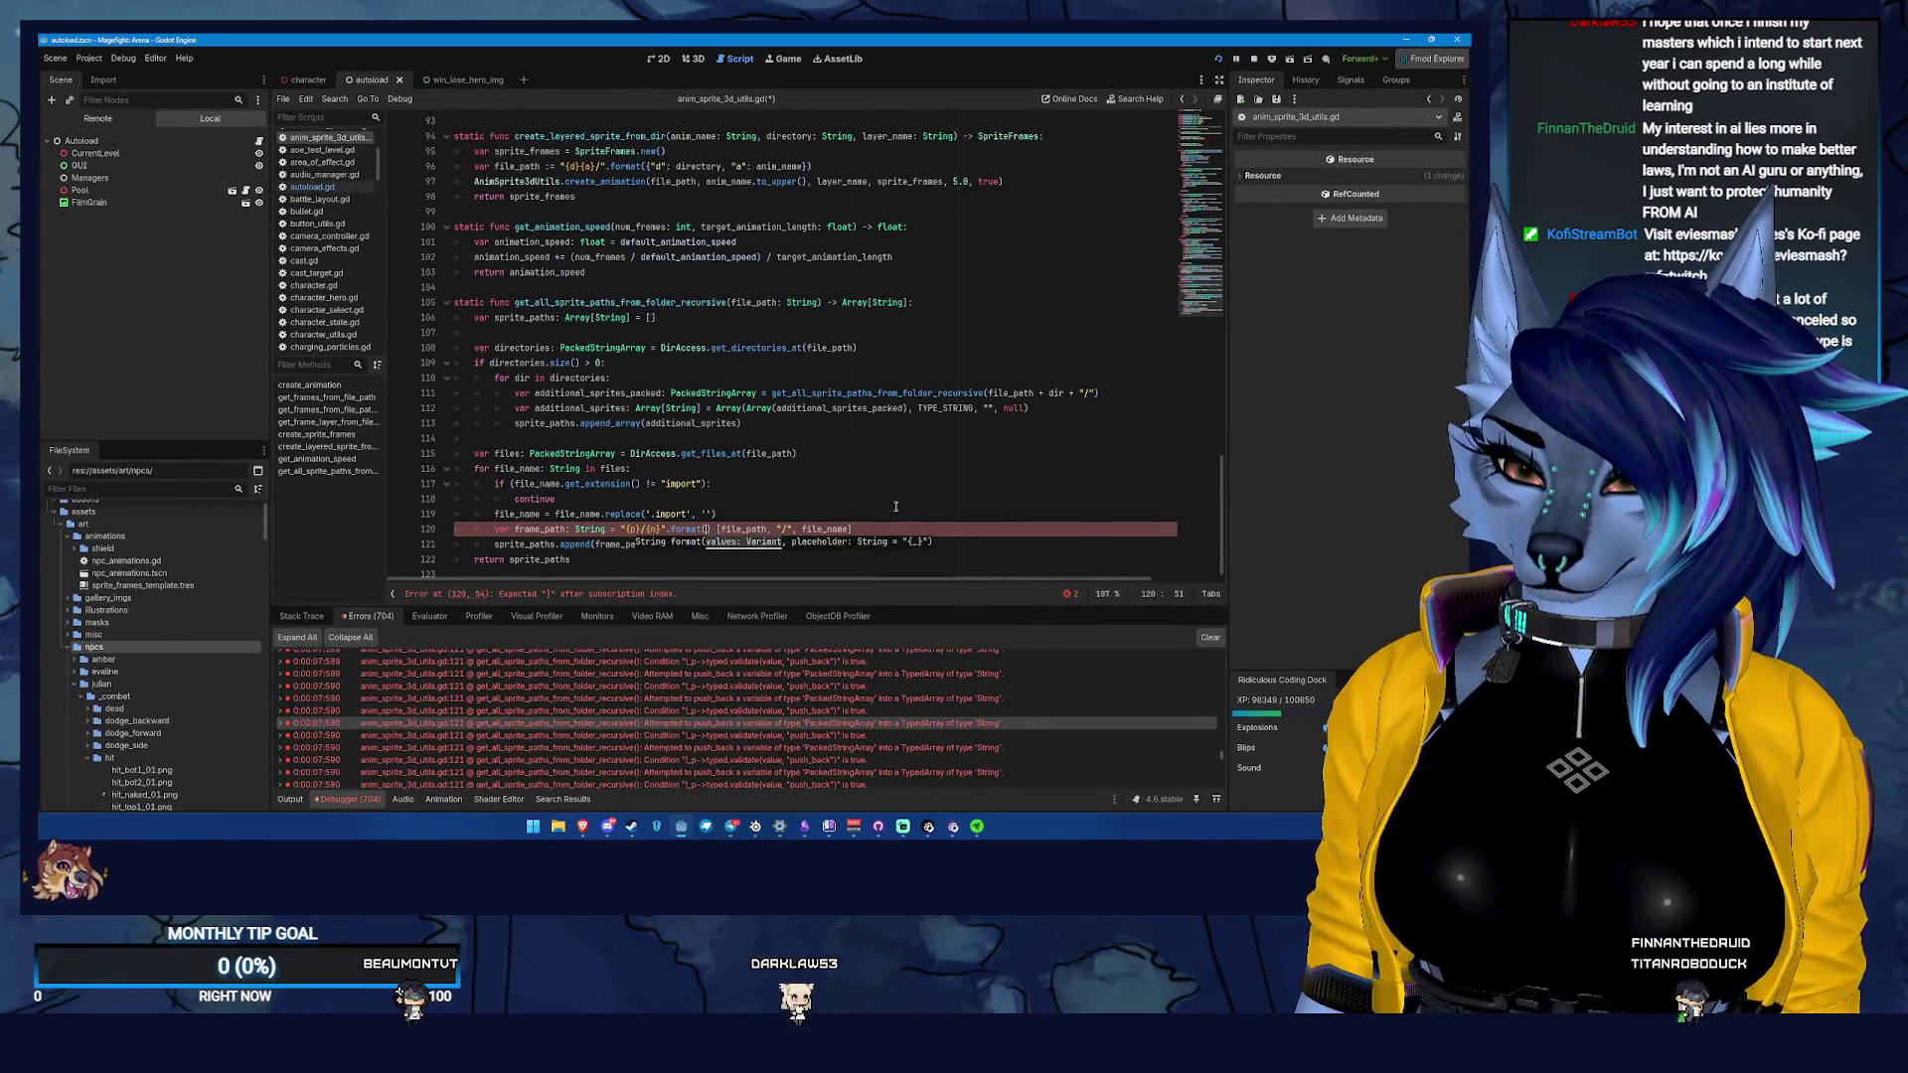
{"action": "type", "text": "{"}
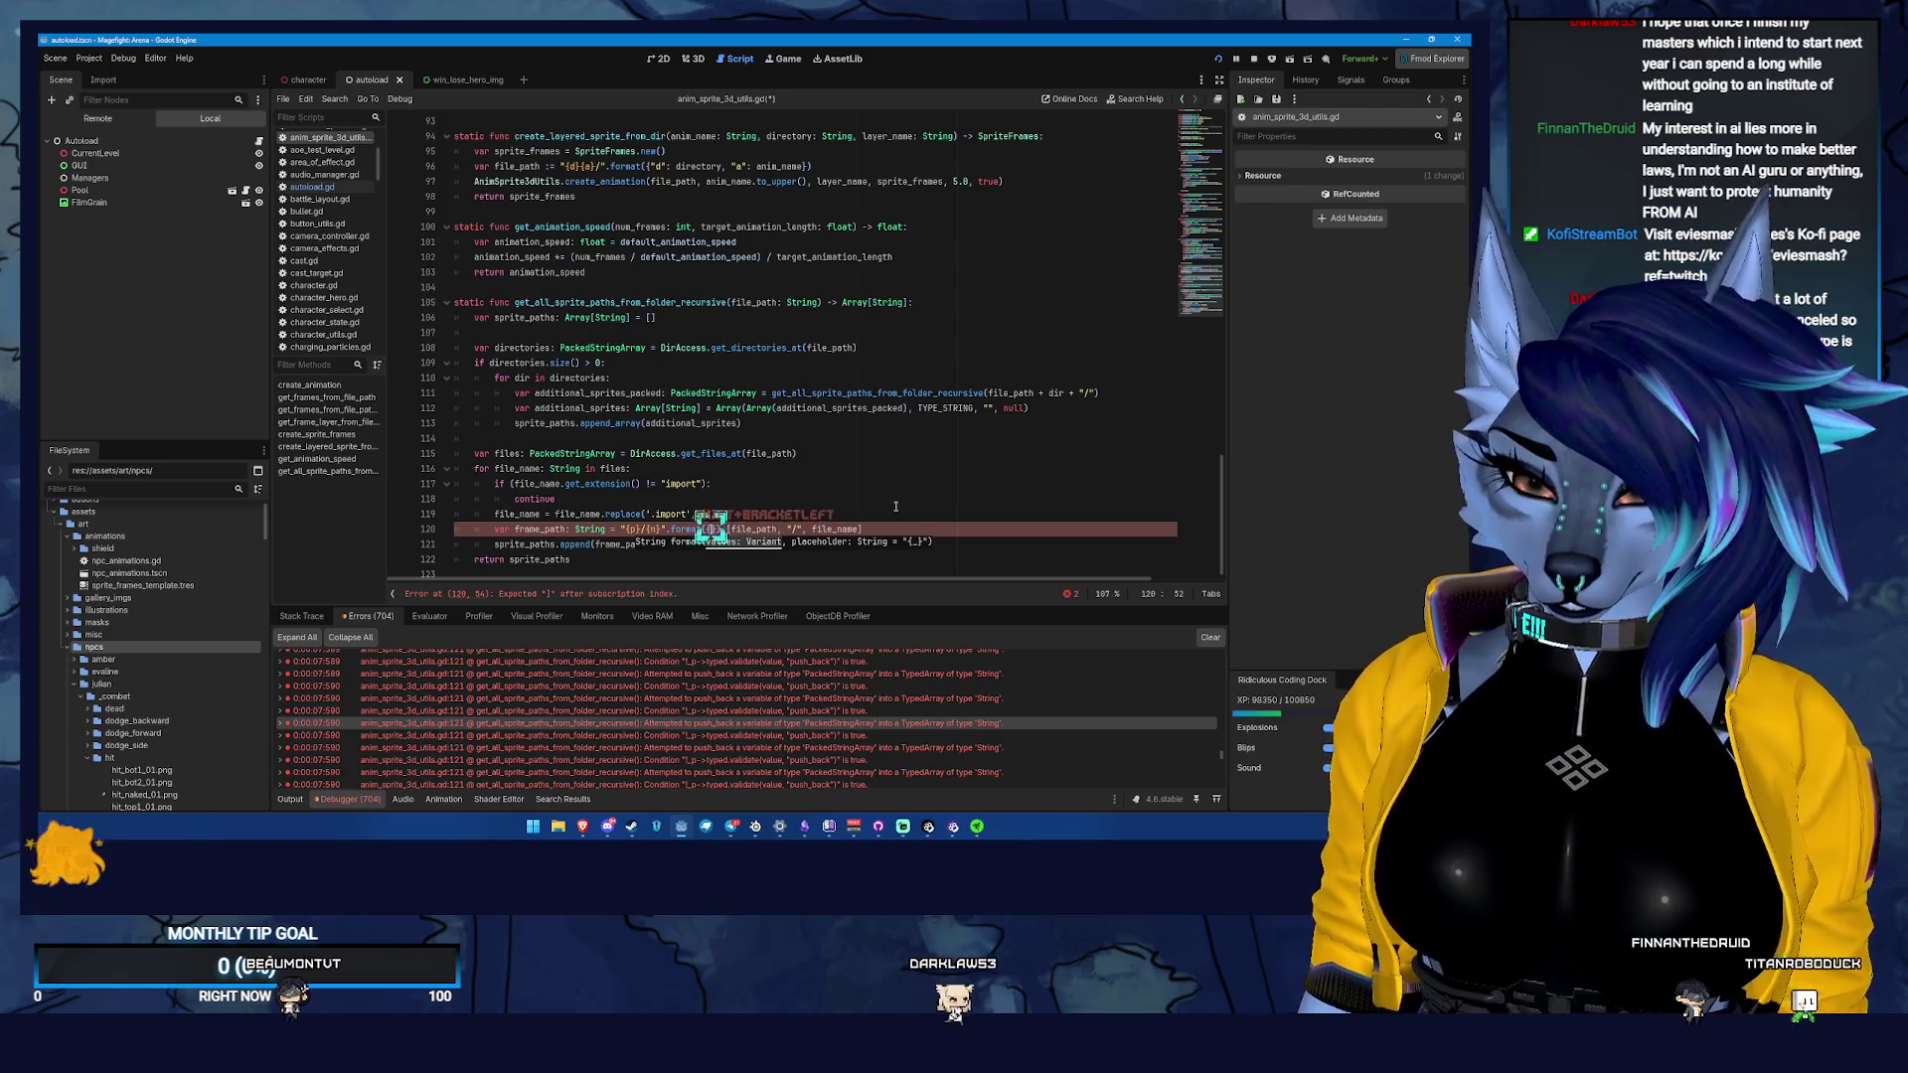
{"action": "type", "text": "\"p\"L"}
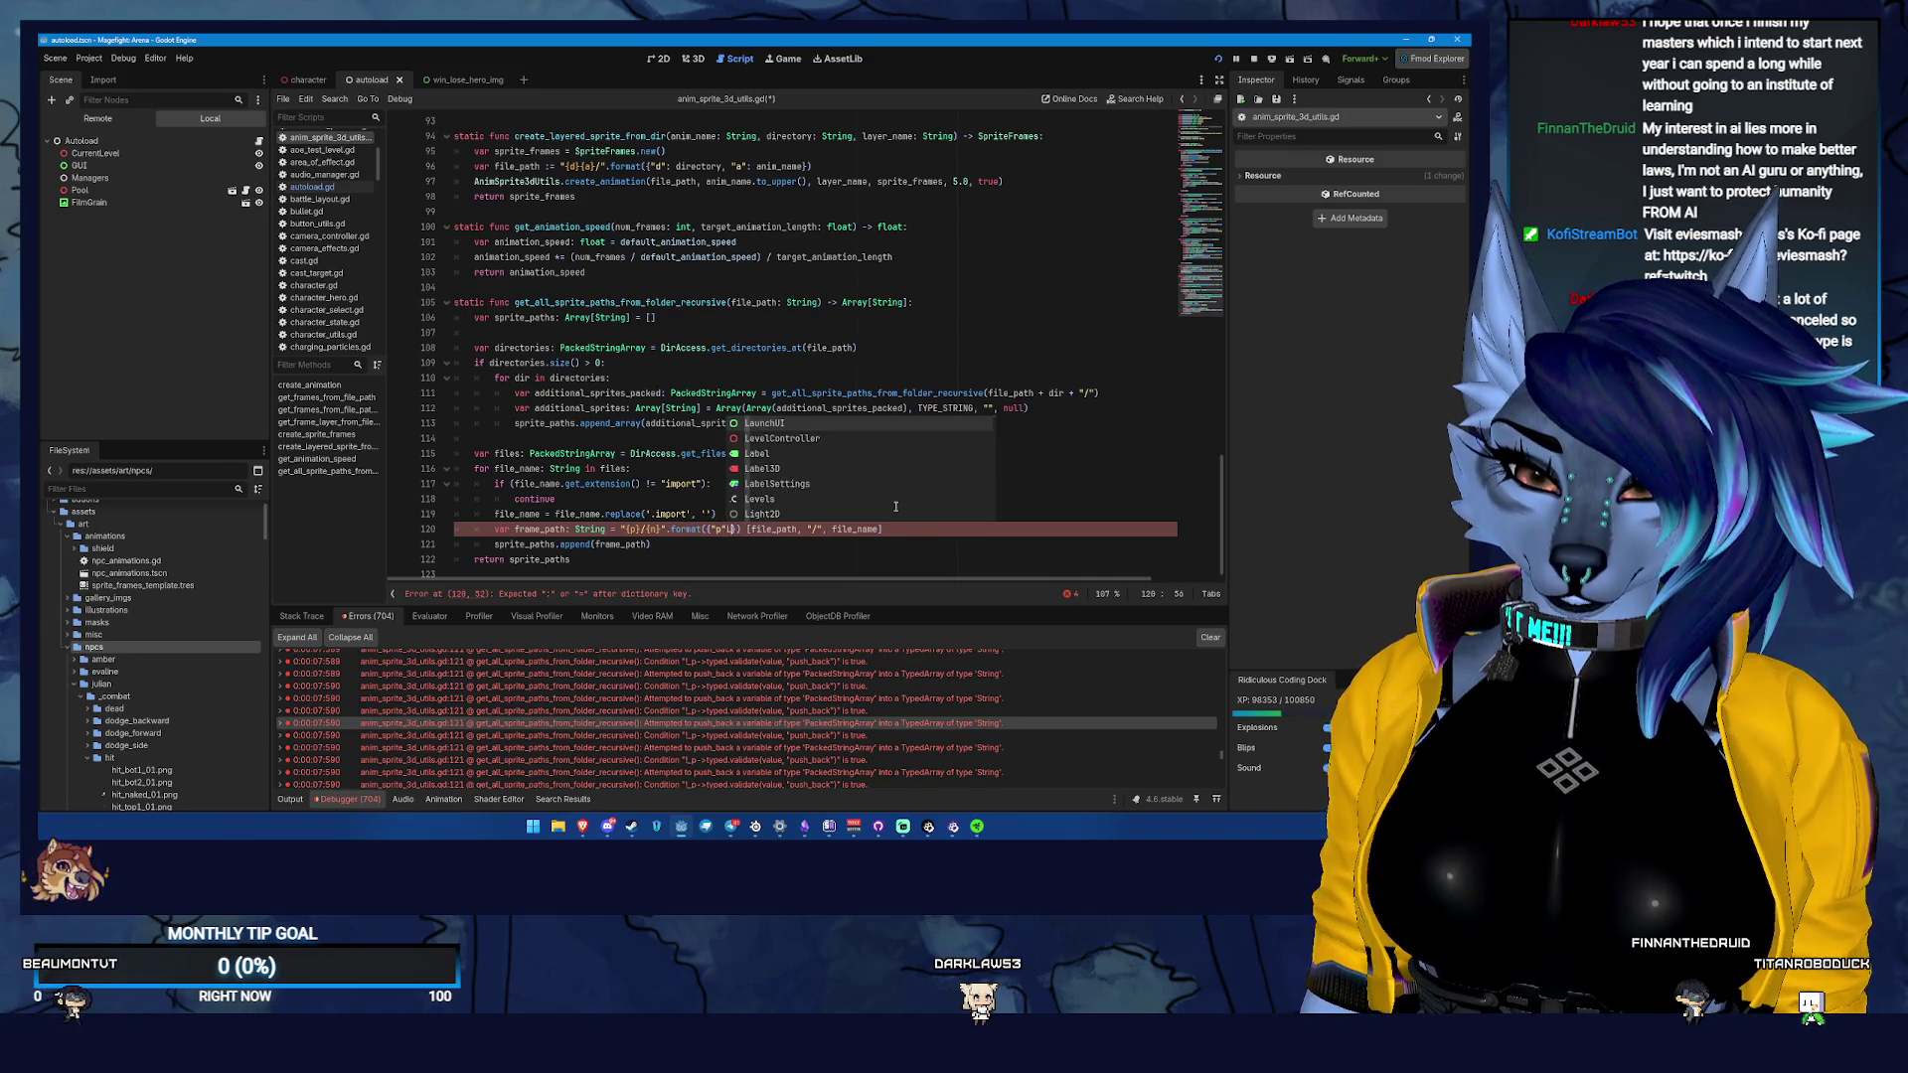
{"action": "key", "text": "BackSpace"}
{"action": "type", "text": ": "}
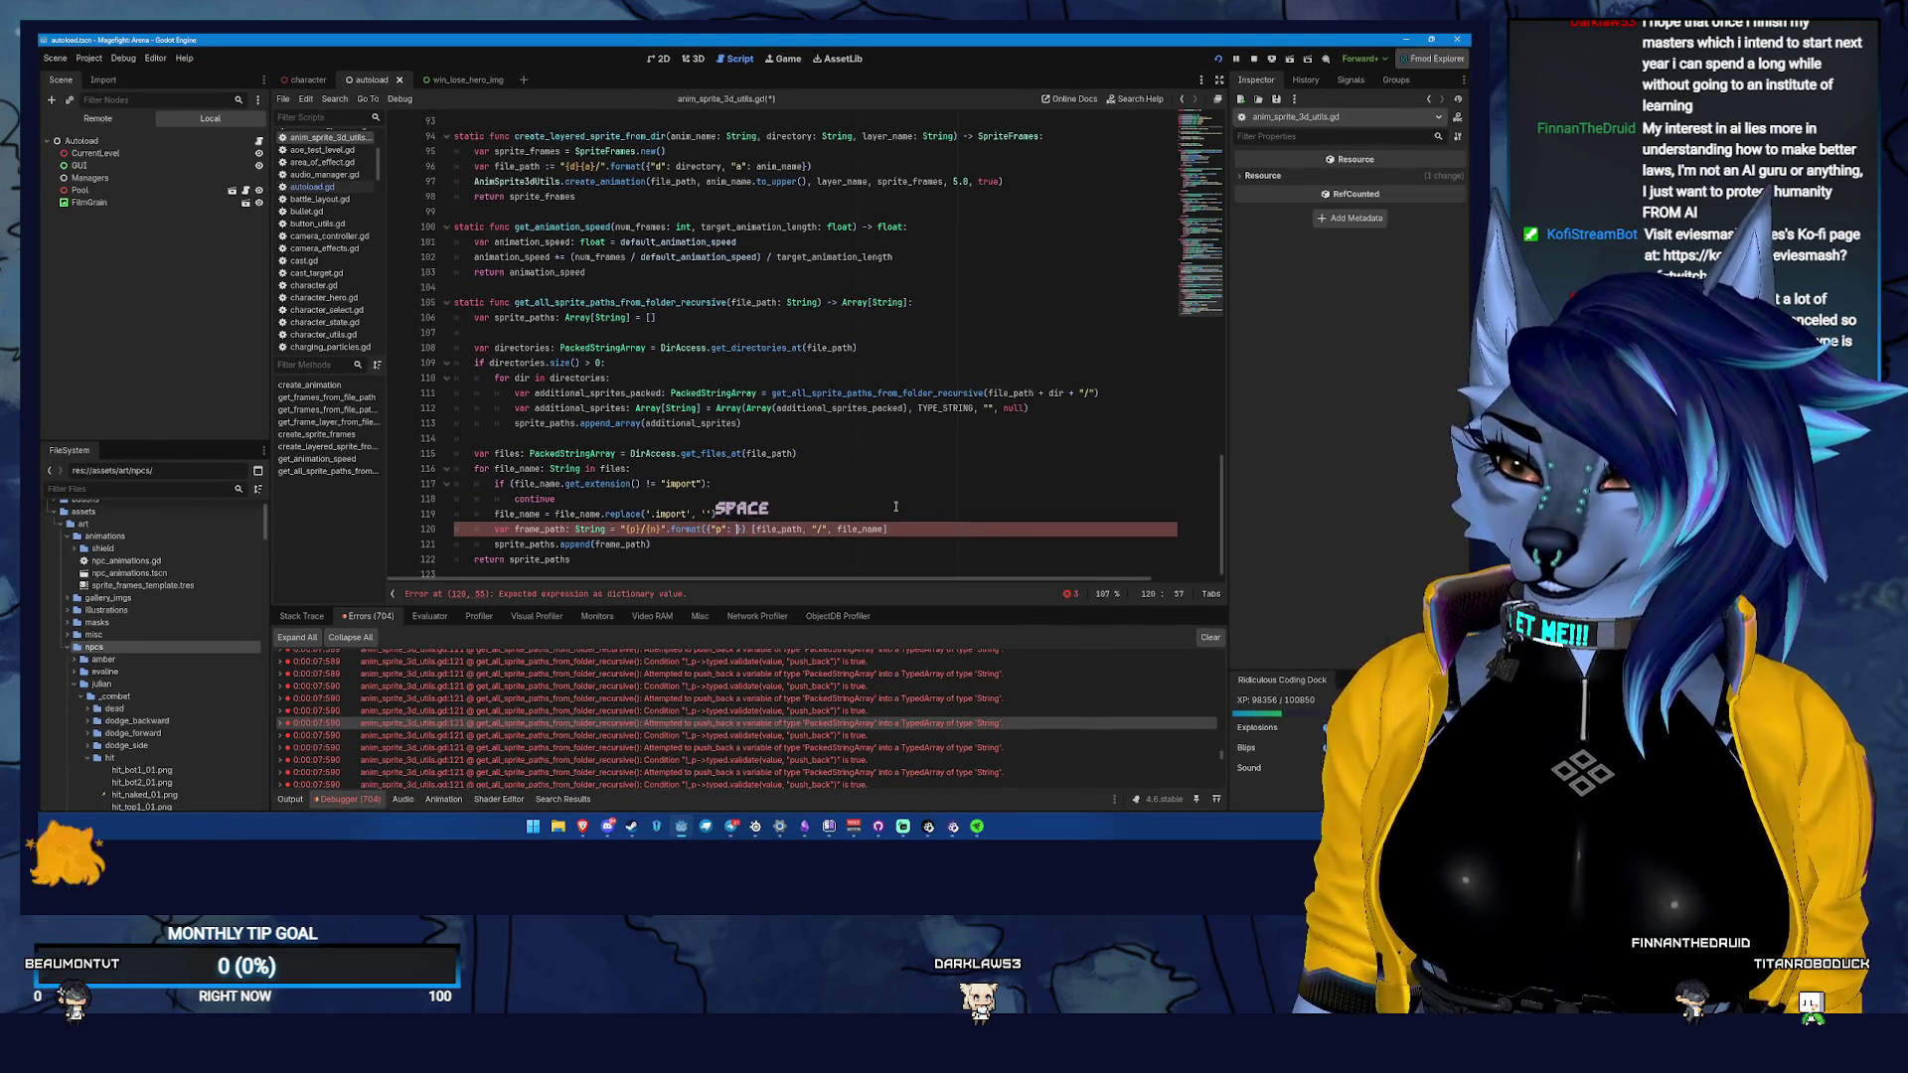
{"action": "type", "text": "p"}
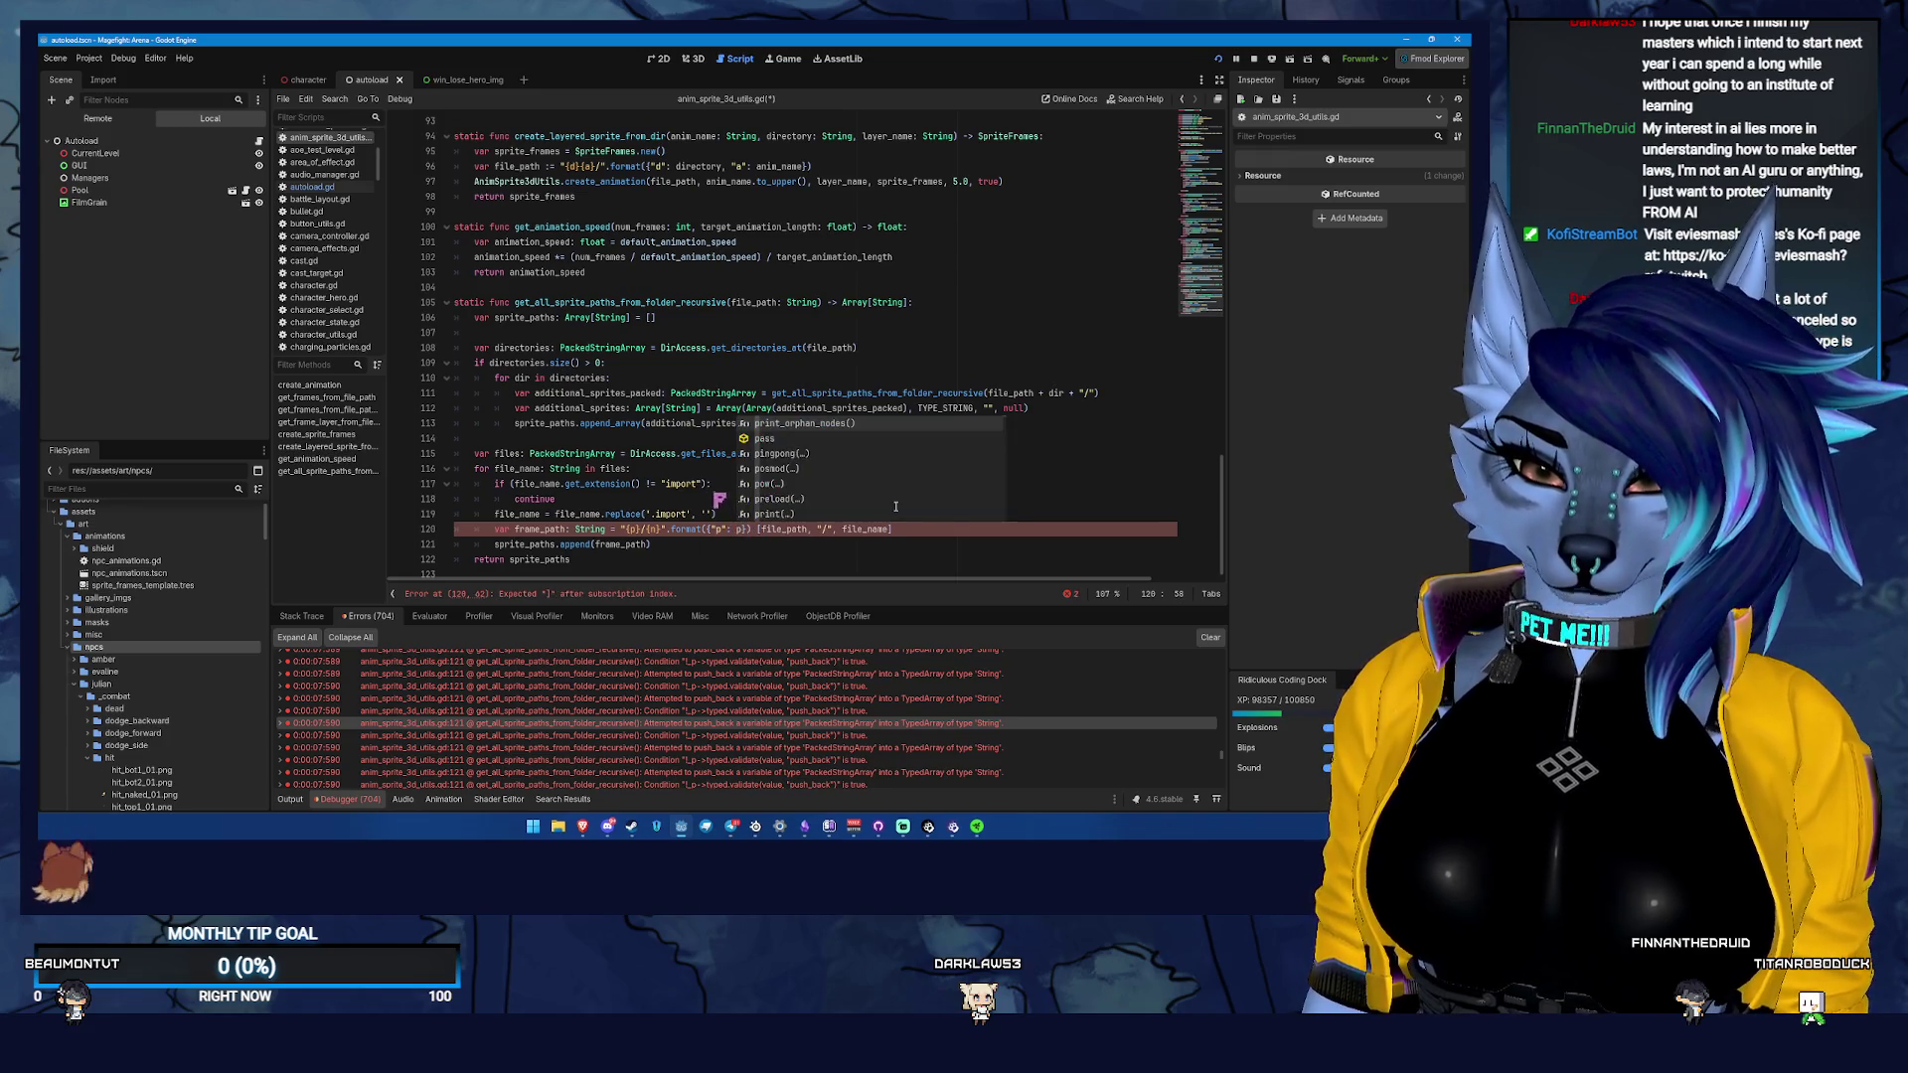
{"action": "key", "text": "BackSpace"}
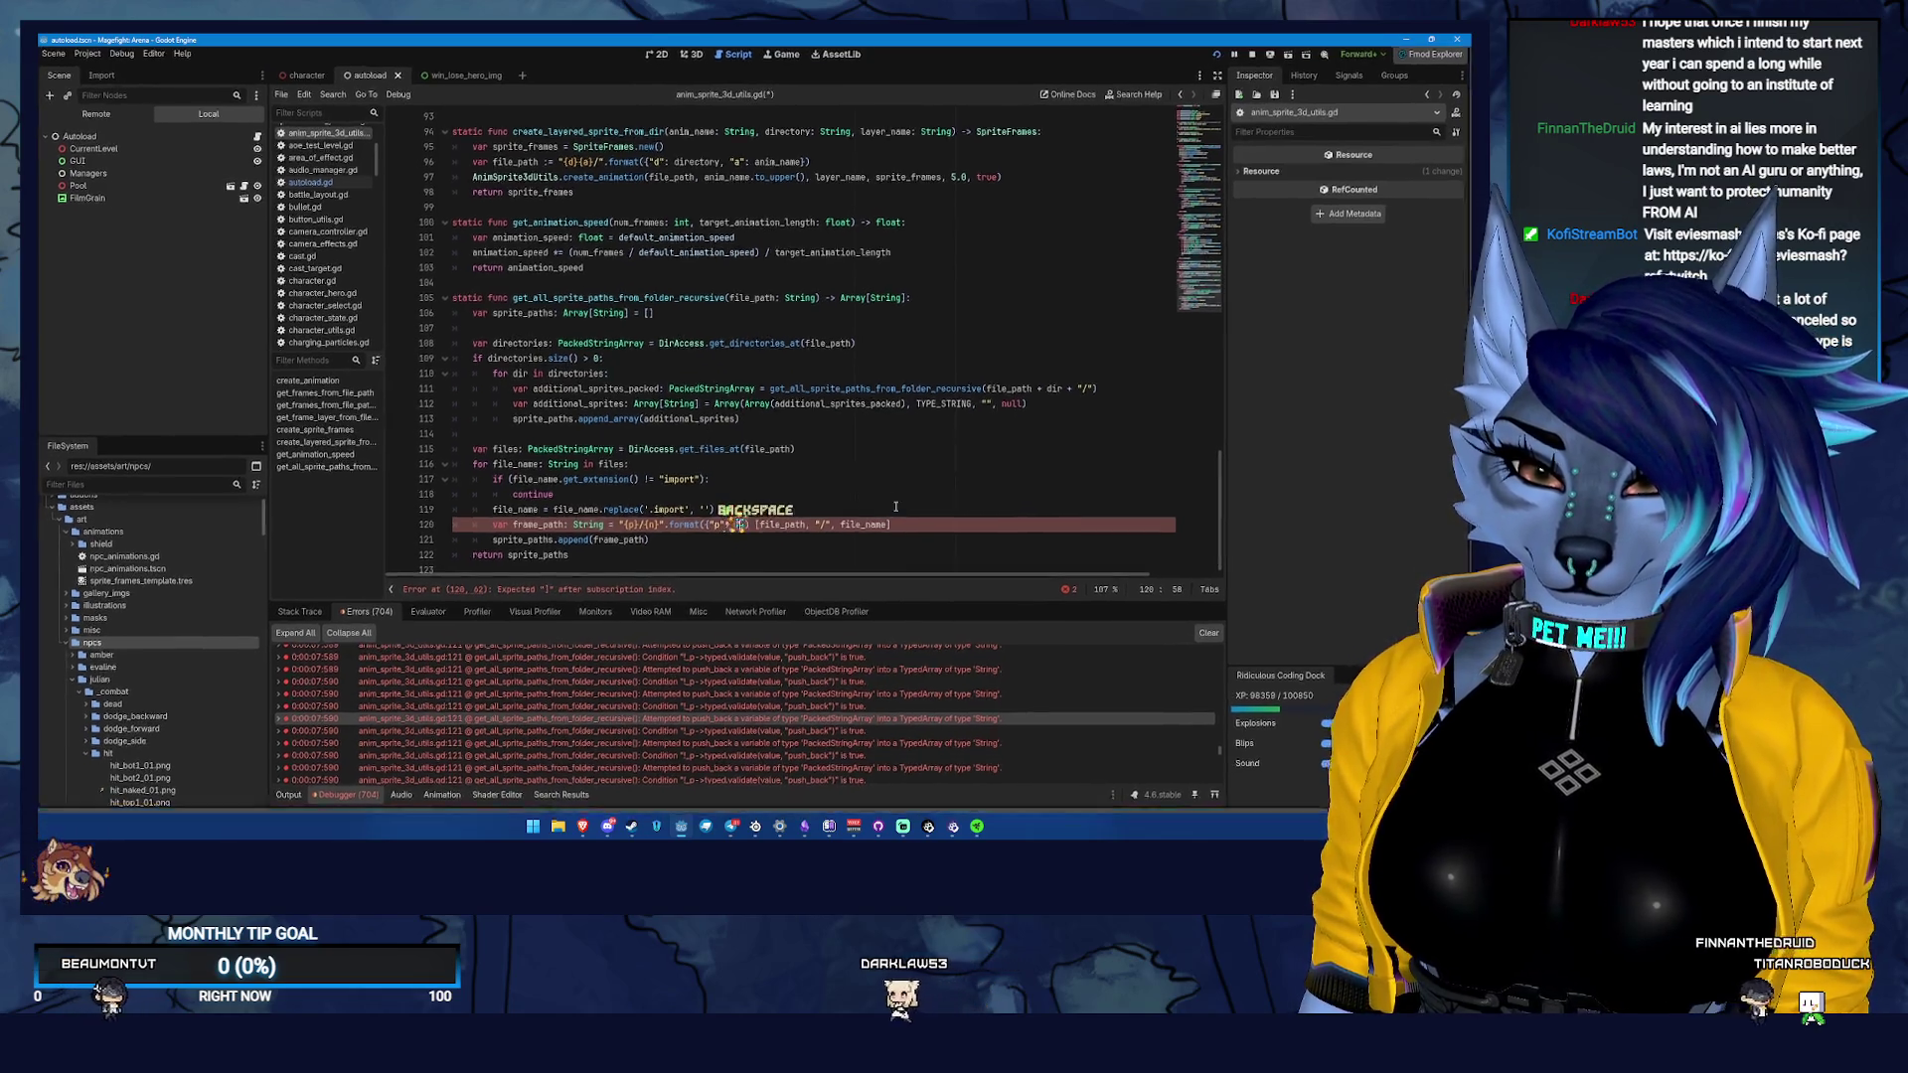
{"action": "type", "text": "file_"}
{"action": "key", "text": "Down"}
{"action": "key", "text": "Return"}
Add "n": file_name to the dictionary and delete the old [file_path, "/", file_name] array.
{"action": "type", "text": ", \""}
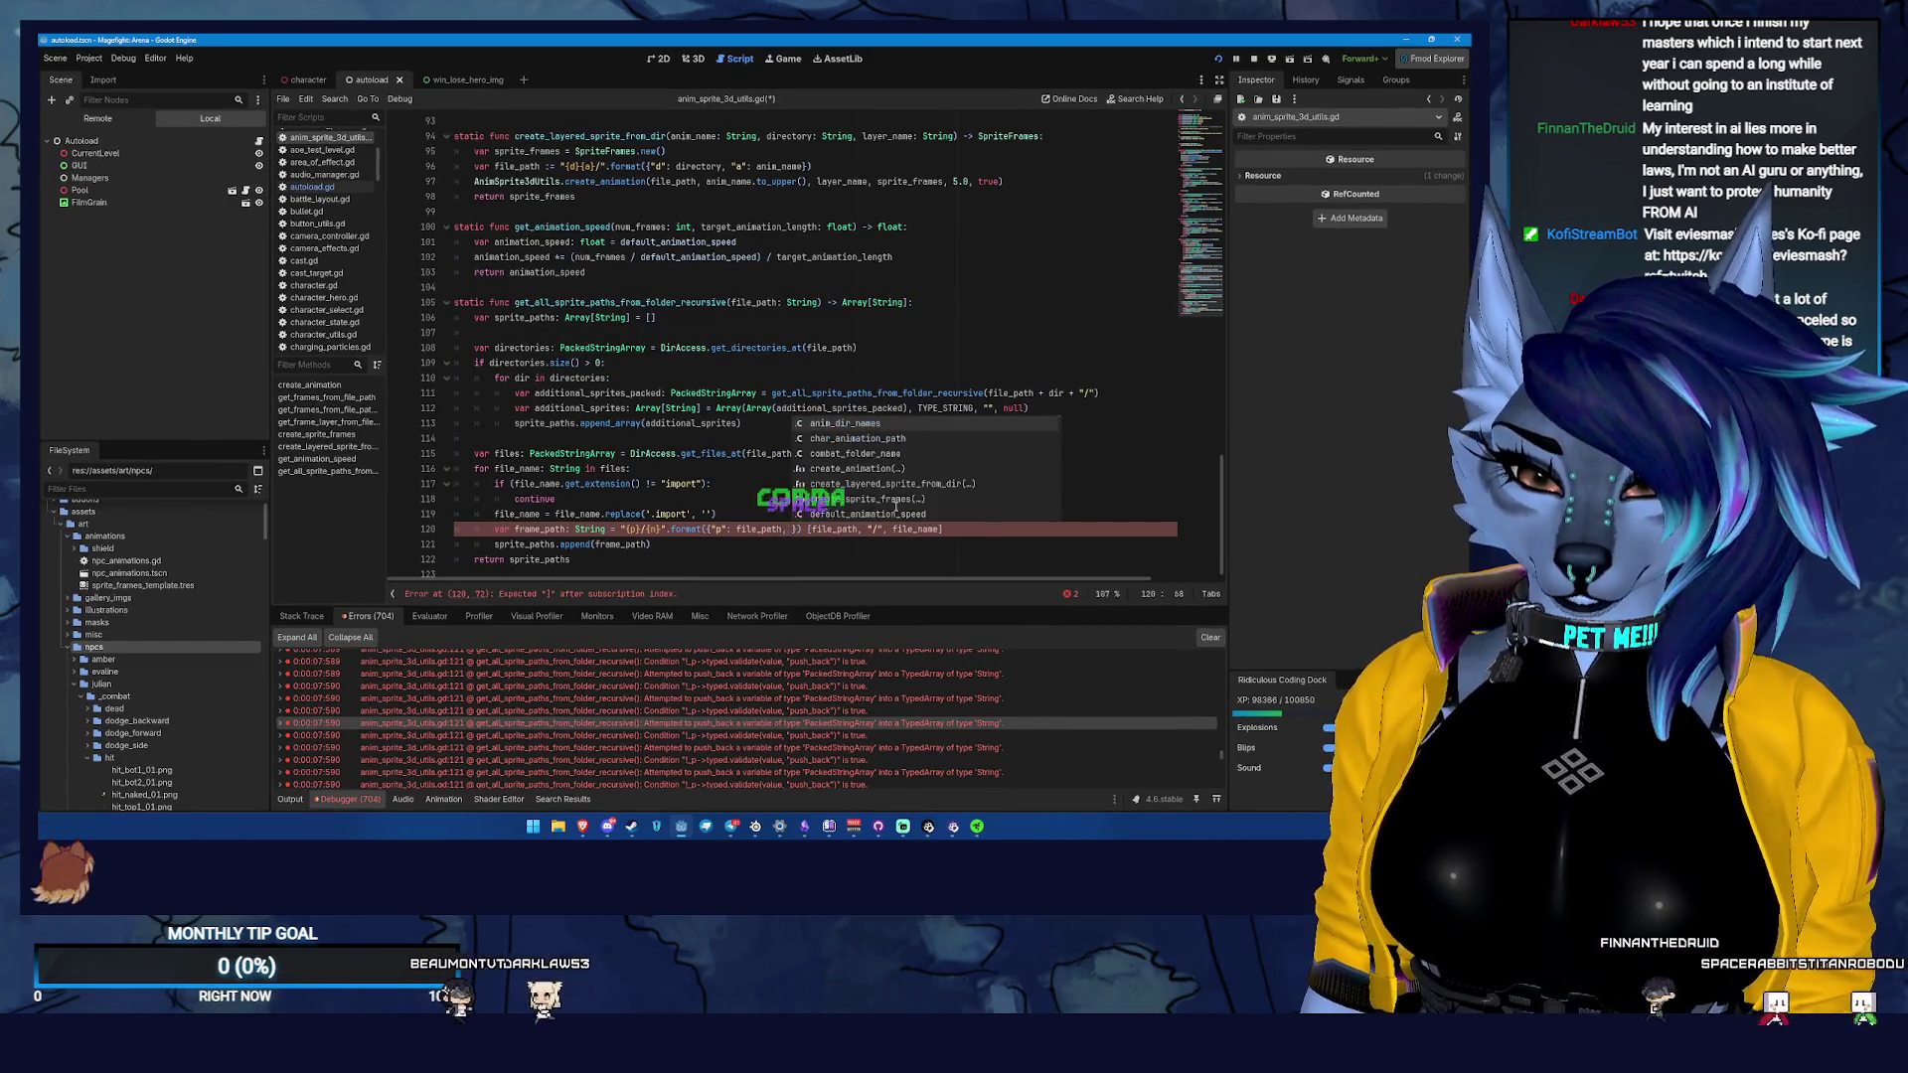
{"action": "type", "text": "n\": \"file_na"}
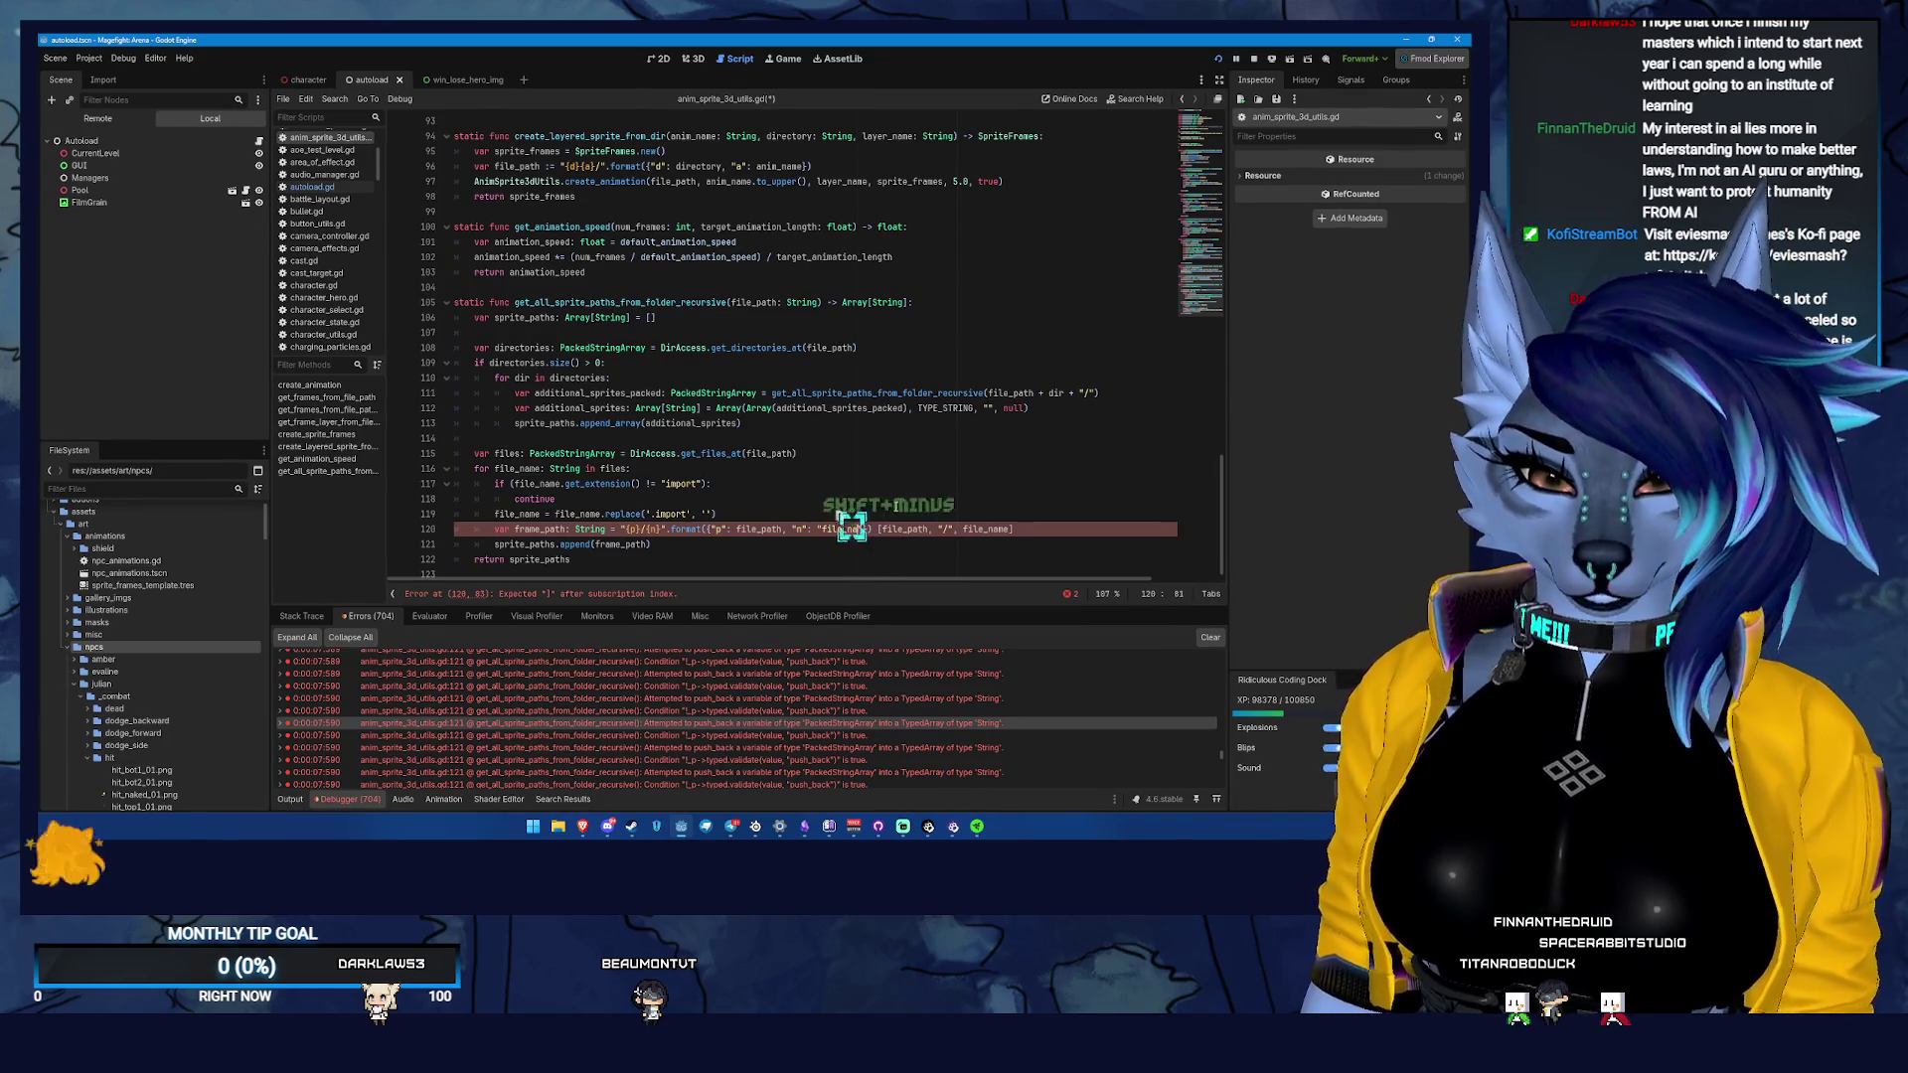
{"action": "key", "text": "BackSpace"}
{"action": "key", "text": "BackSpace"}
{"action": "key", "text": "BackSpace"}
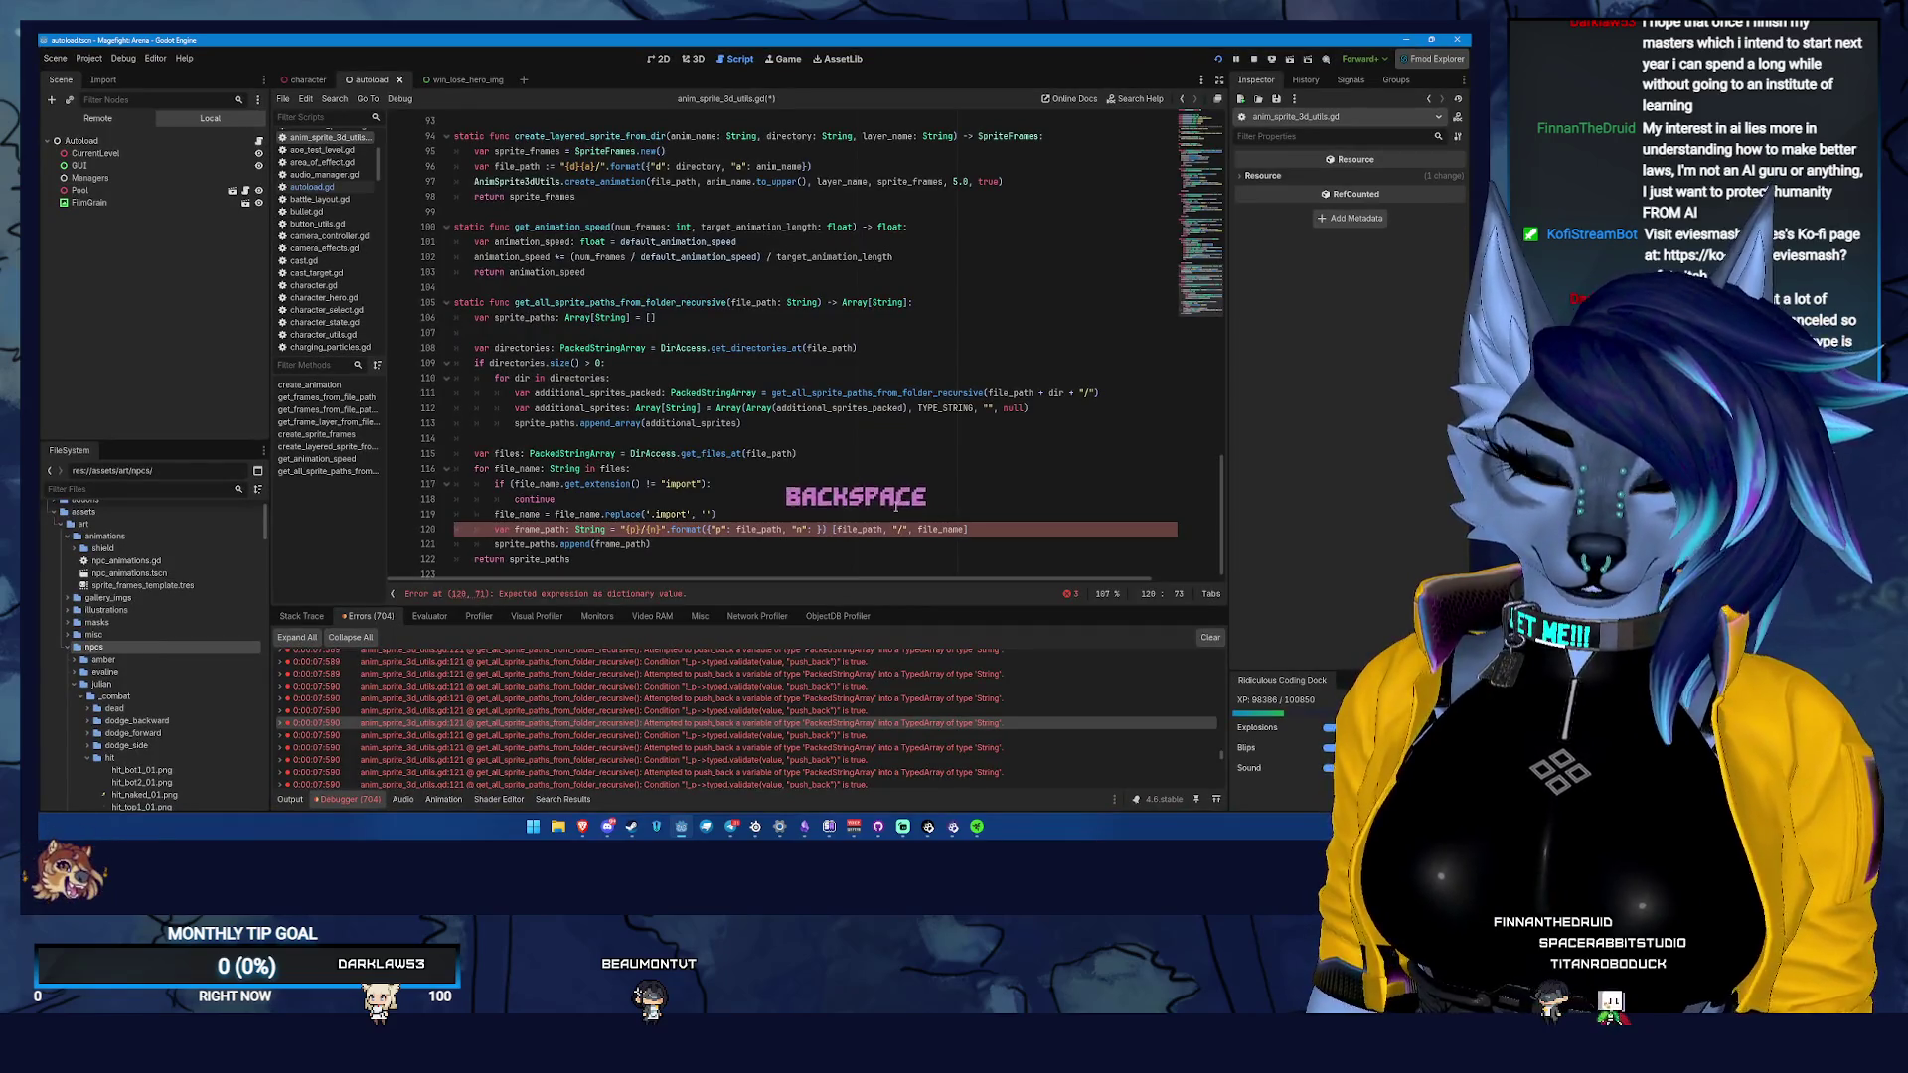
{"action": "type", "text": "file"}
{"action": "type", "text": "_name}]"}
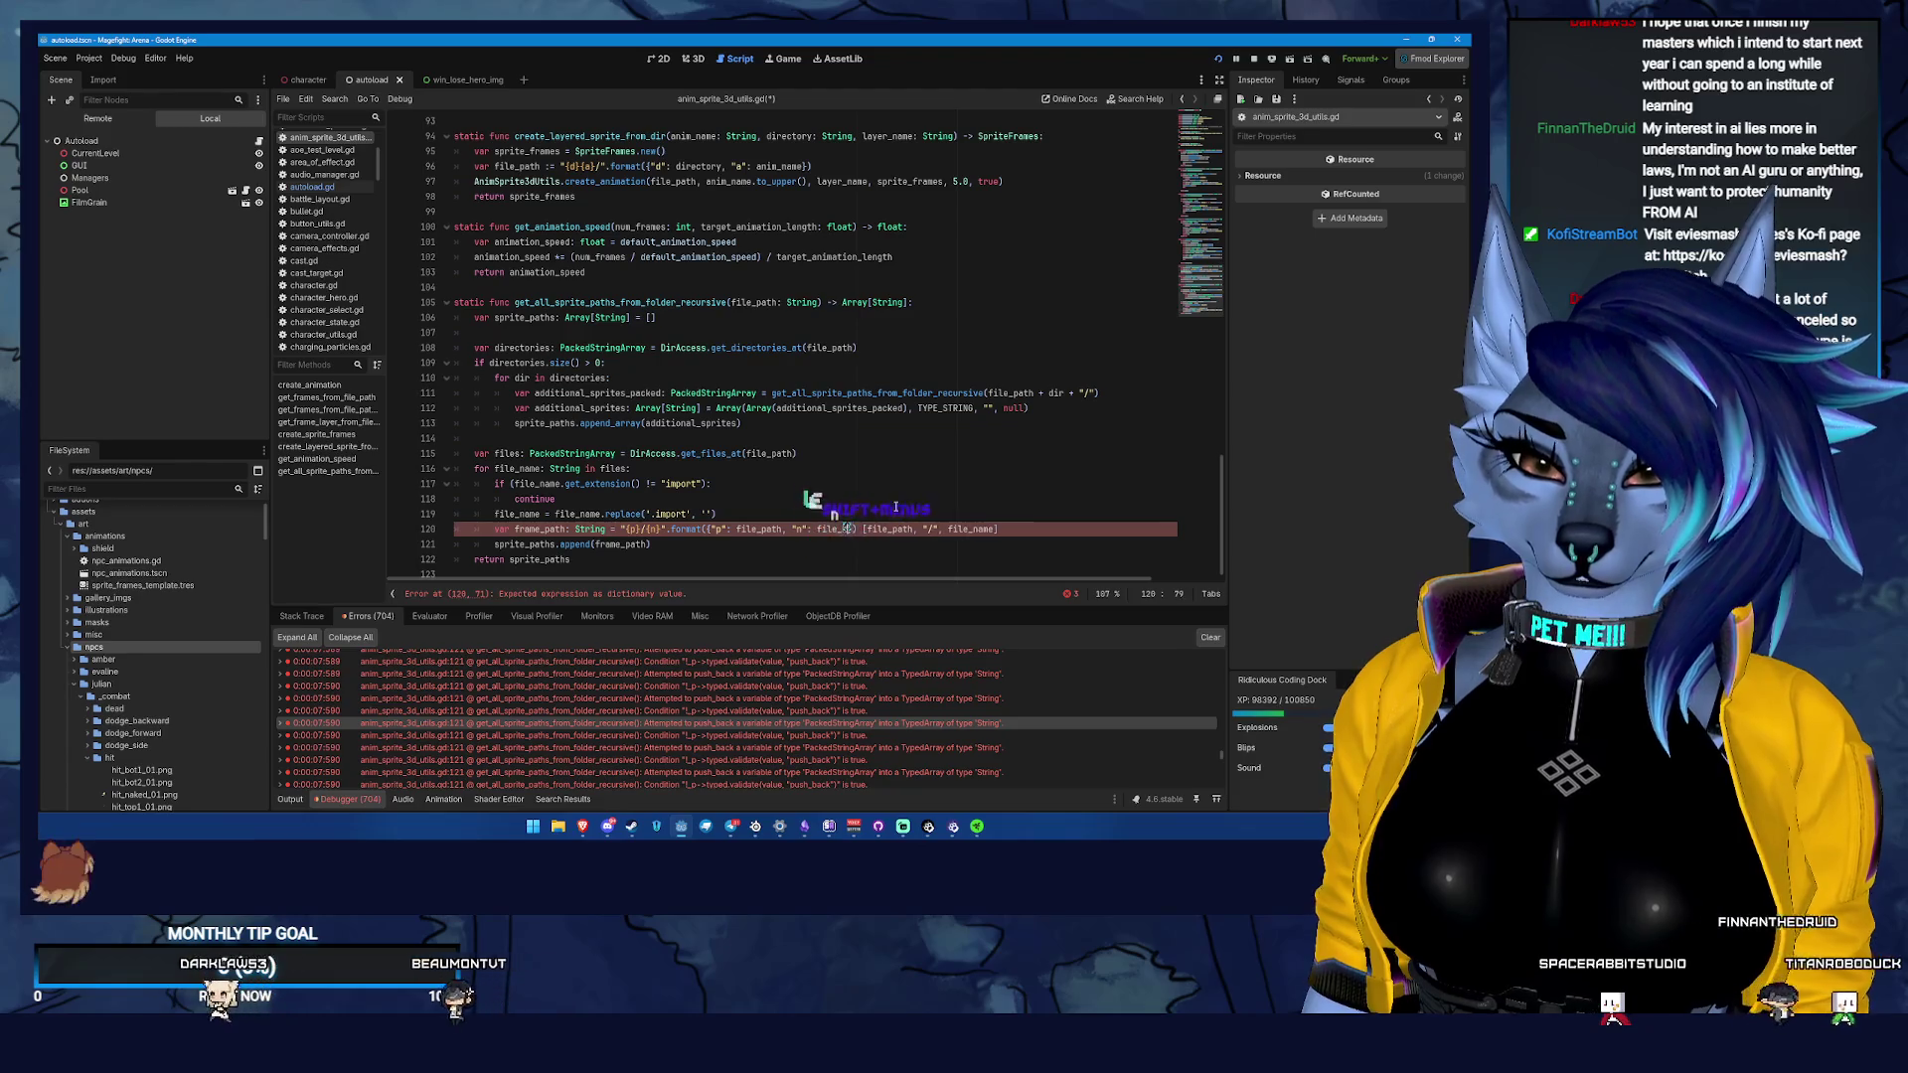
{"action": "key", "text": "Right"}
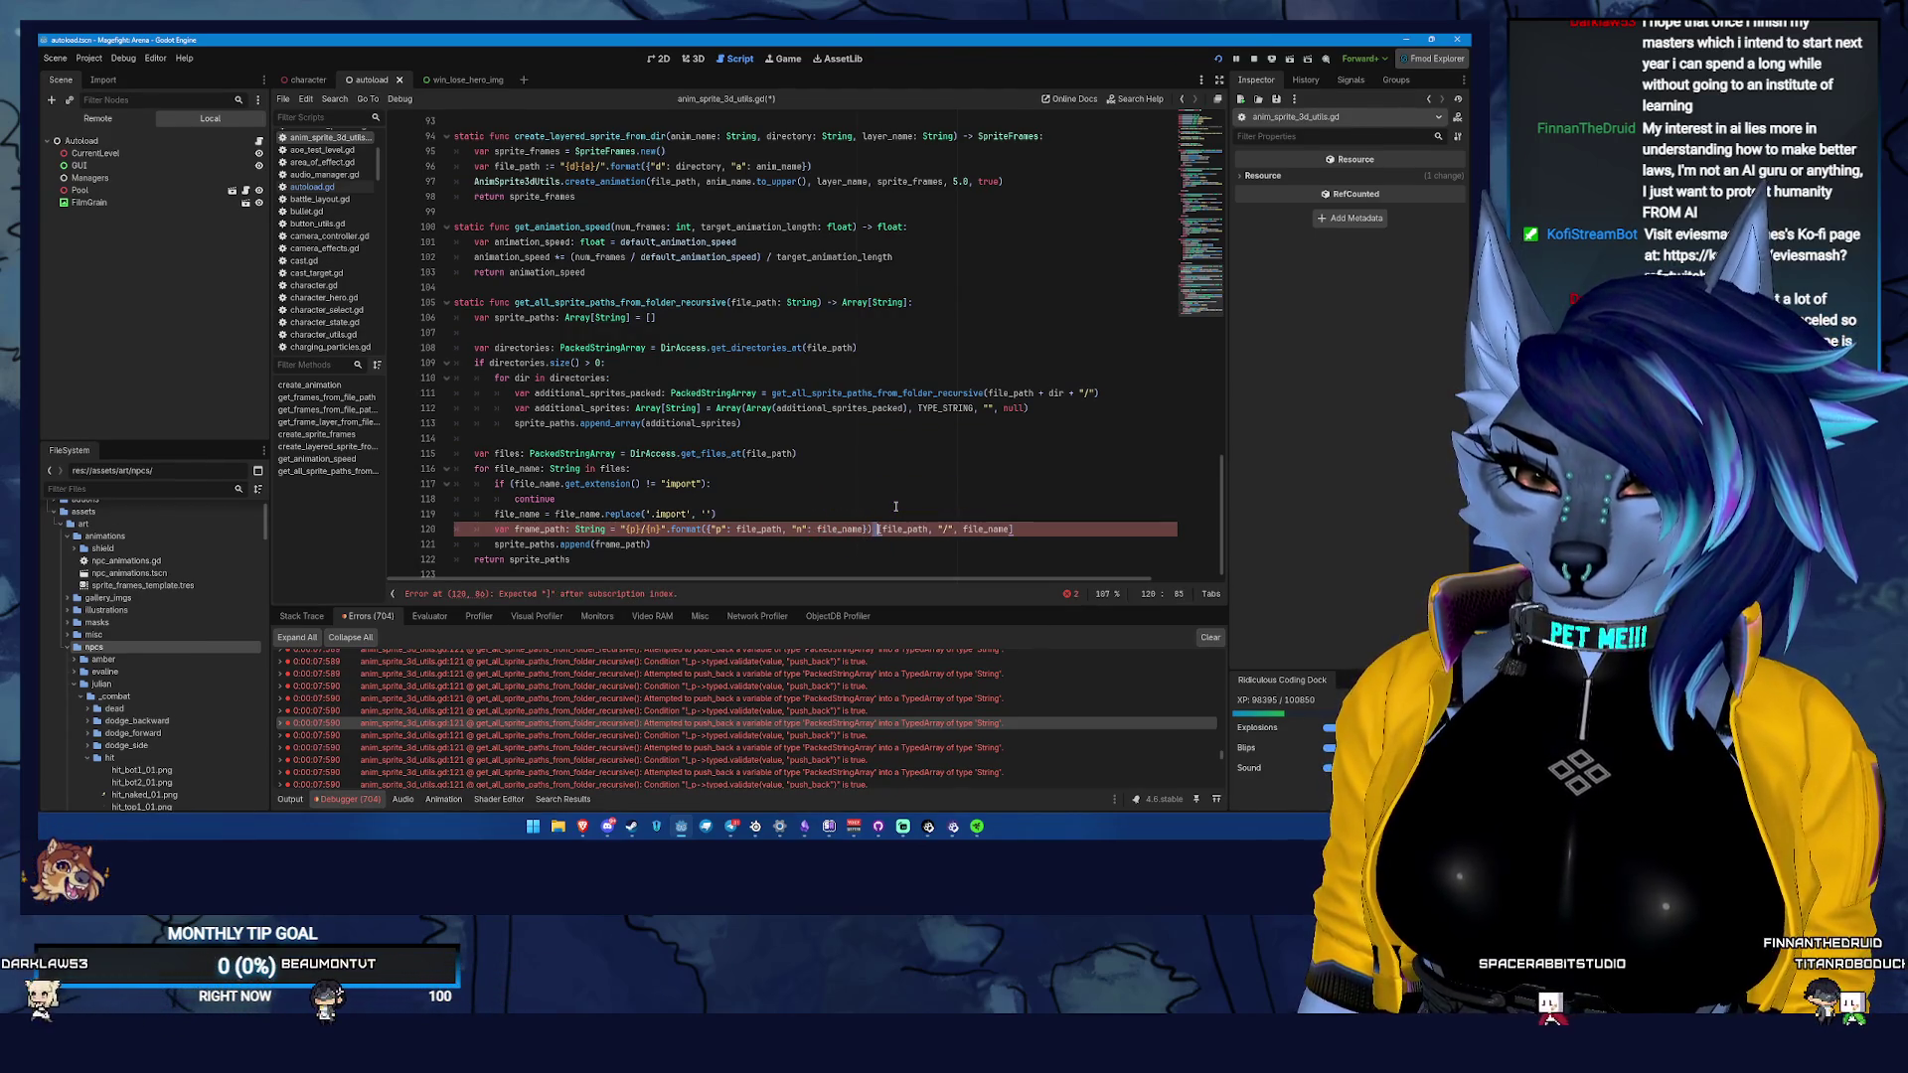
{"action": "key", "text": "BackSpace"}
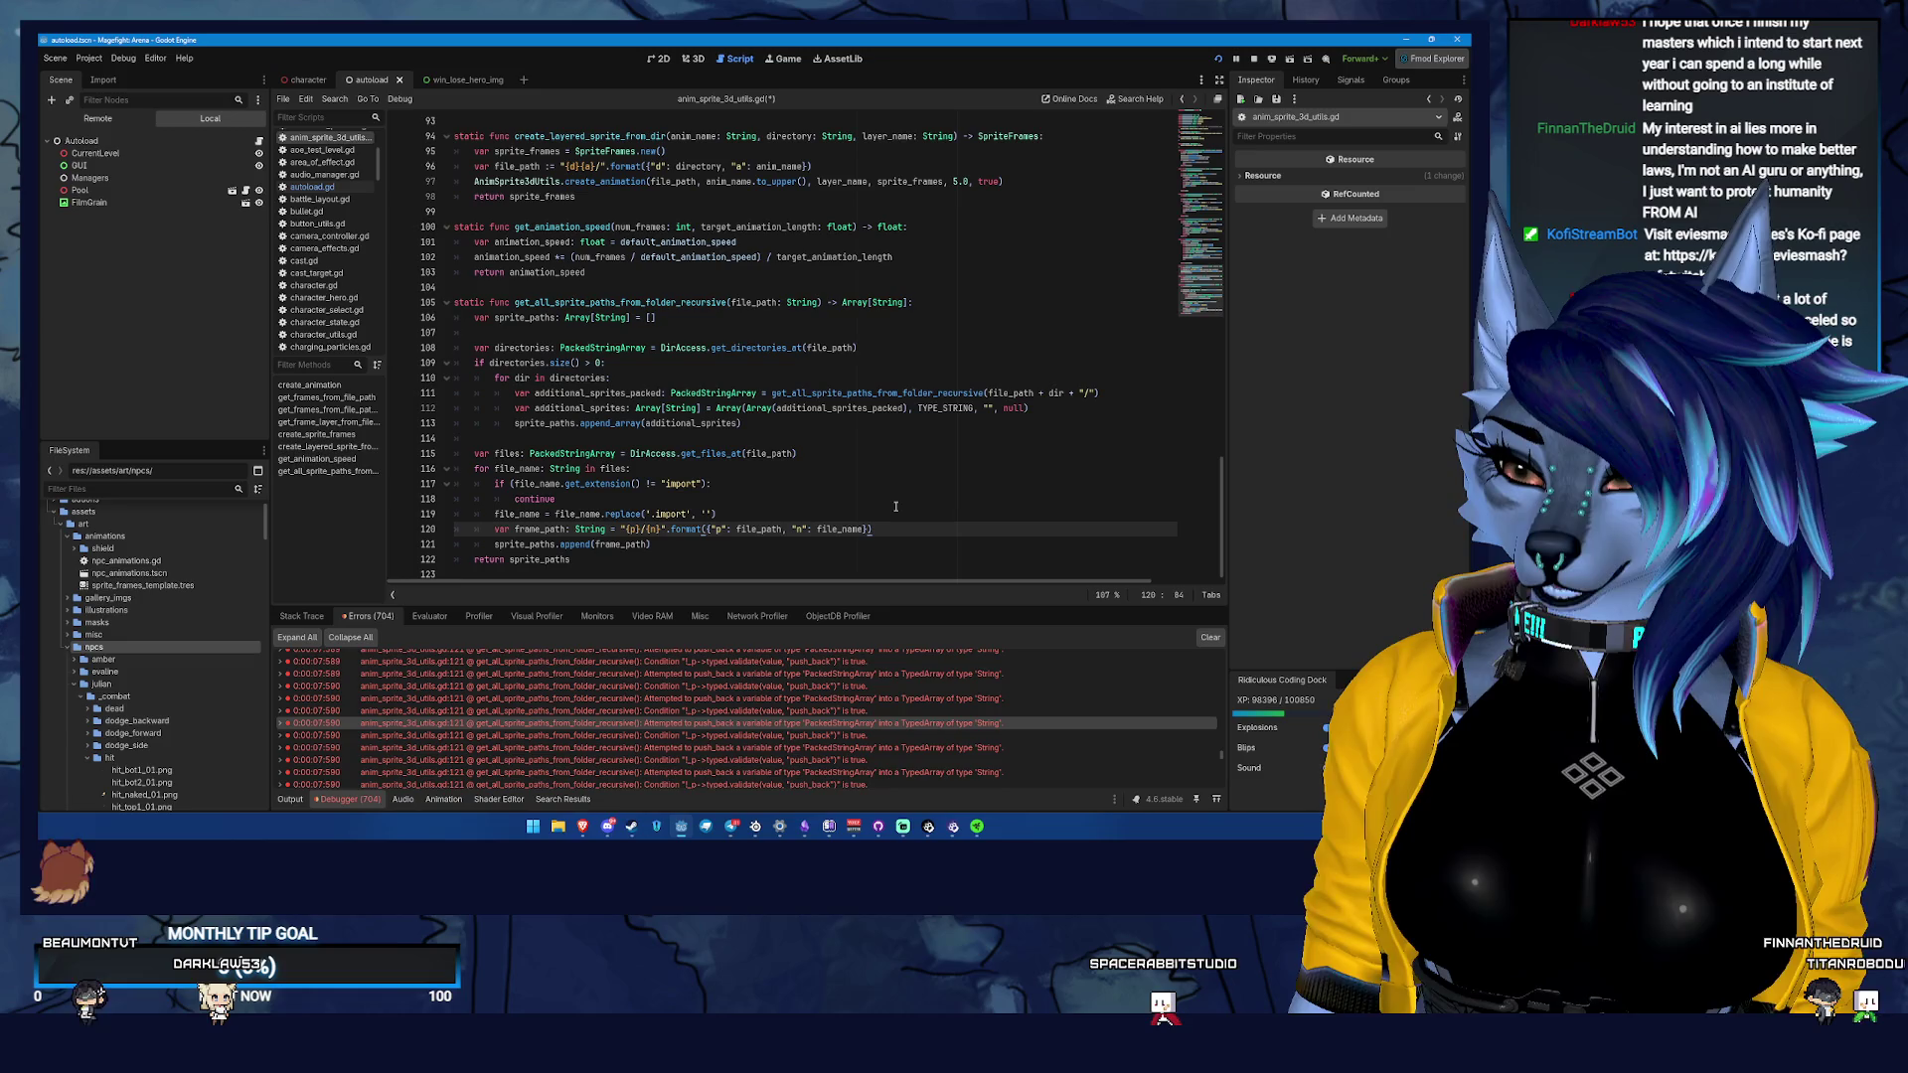
Check the additional_sprites_packed declaration on line 111, then insert an empty line 113 below line 112.
{"action": "key", "text": "Up"}
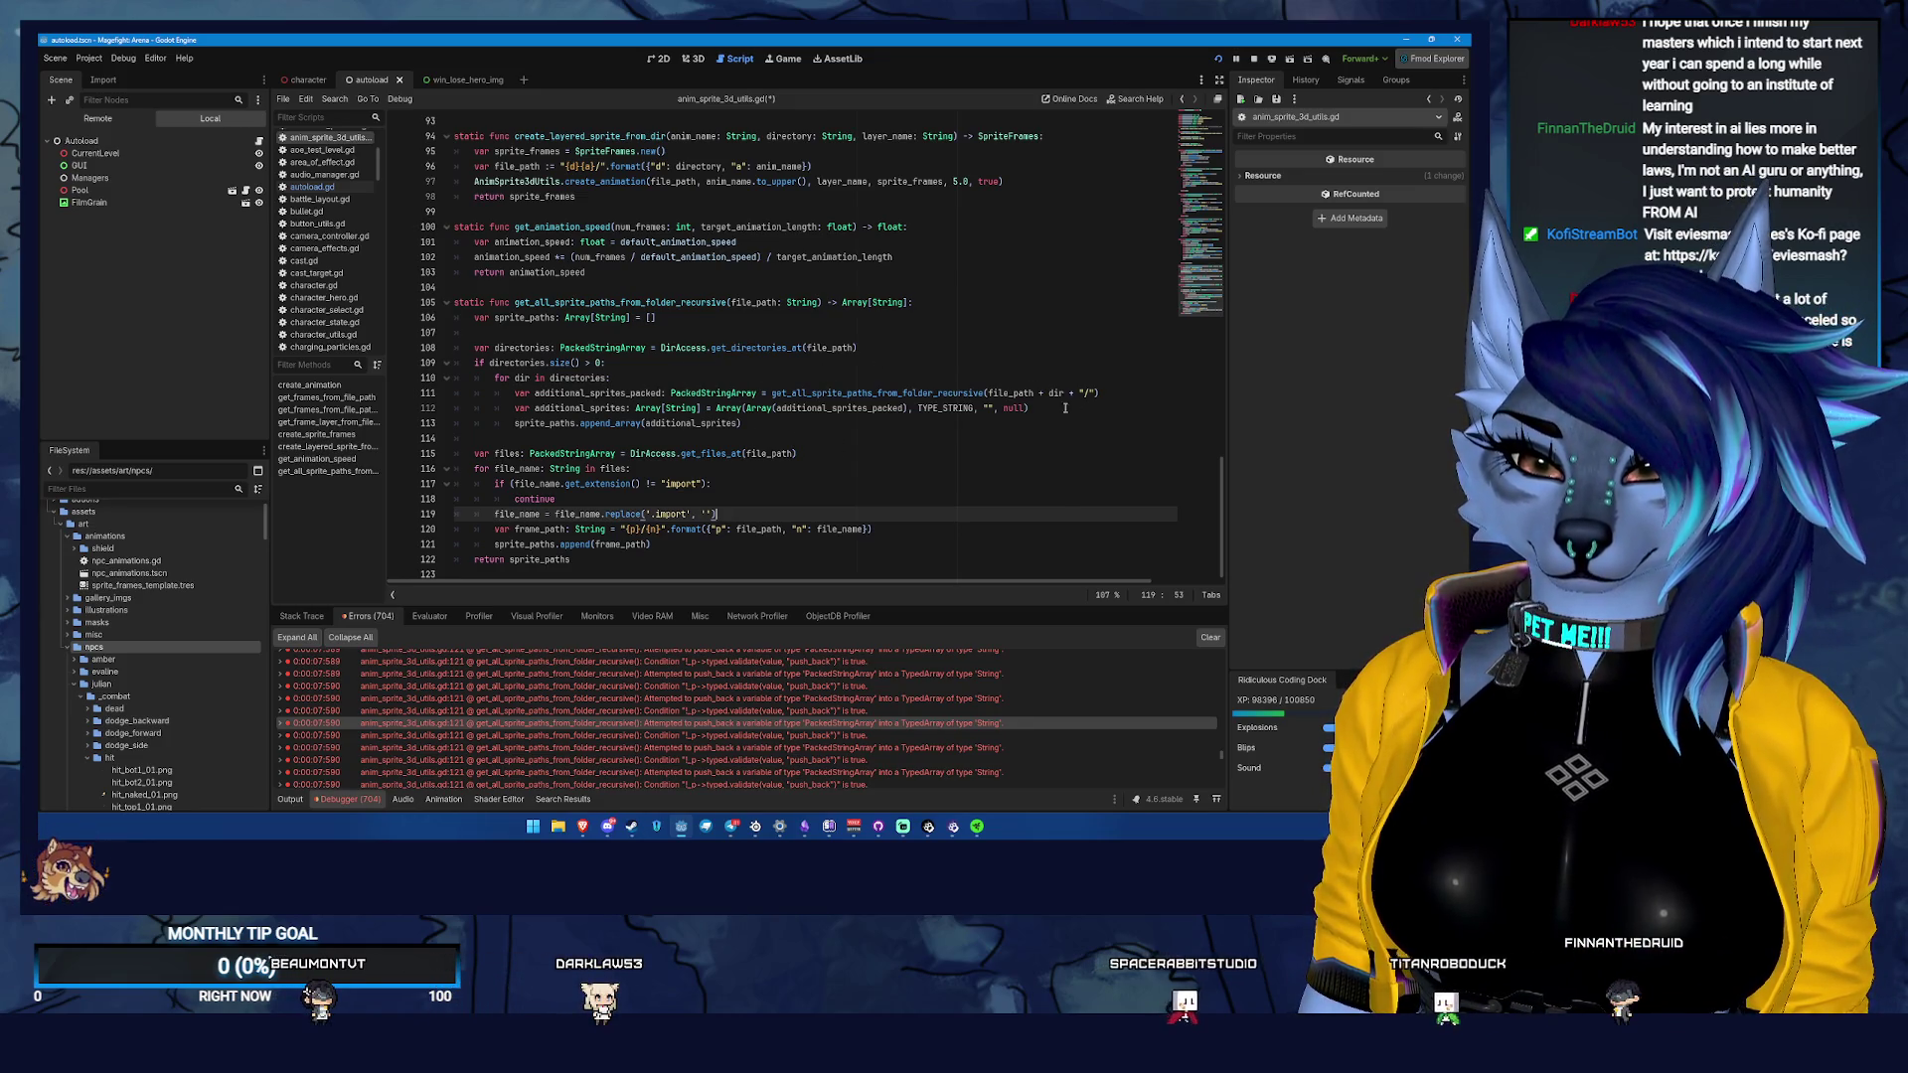
{"action": "left_click", "coordinate": [668, 394]}
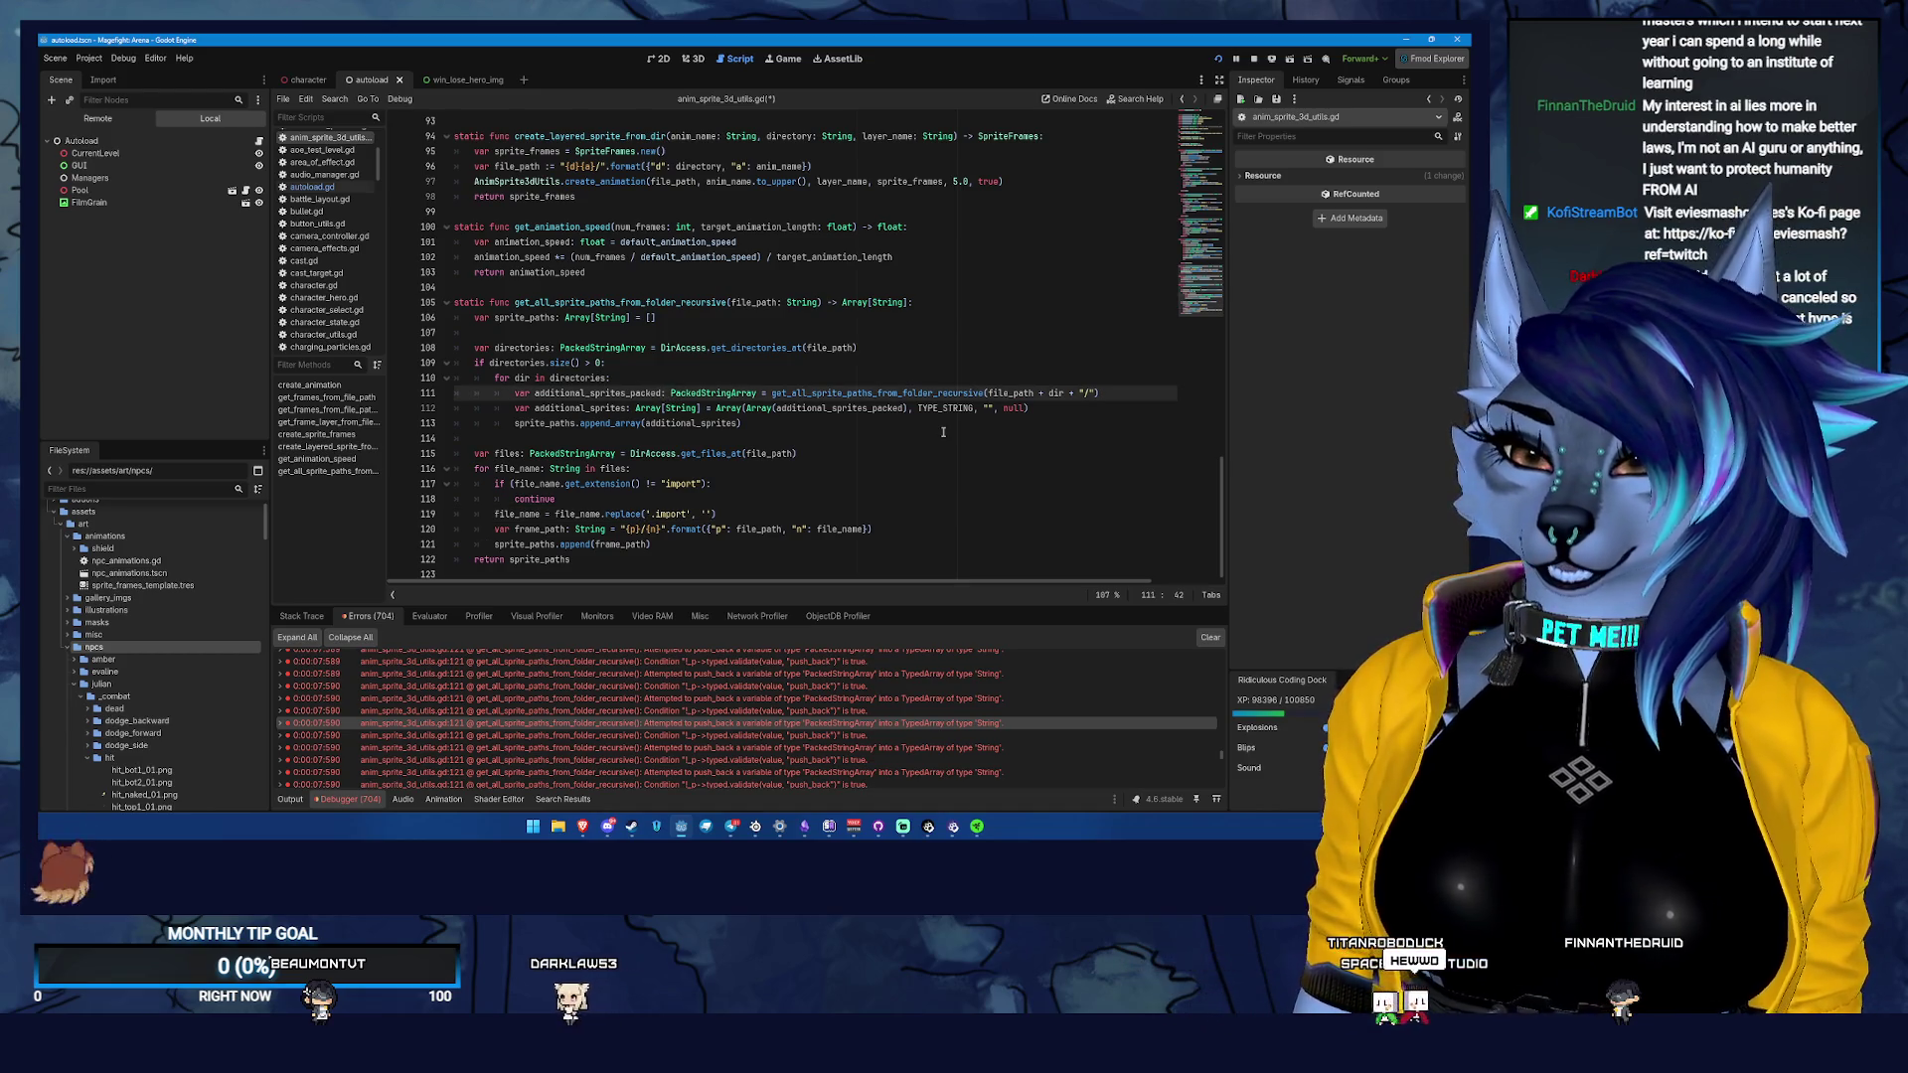
{"action": "key", "text": "BackSpace"}
{"action": "key", "text": "BackSpace"}
{"action": "key", "text": "BackSpace"}
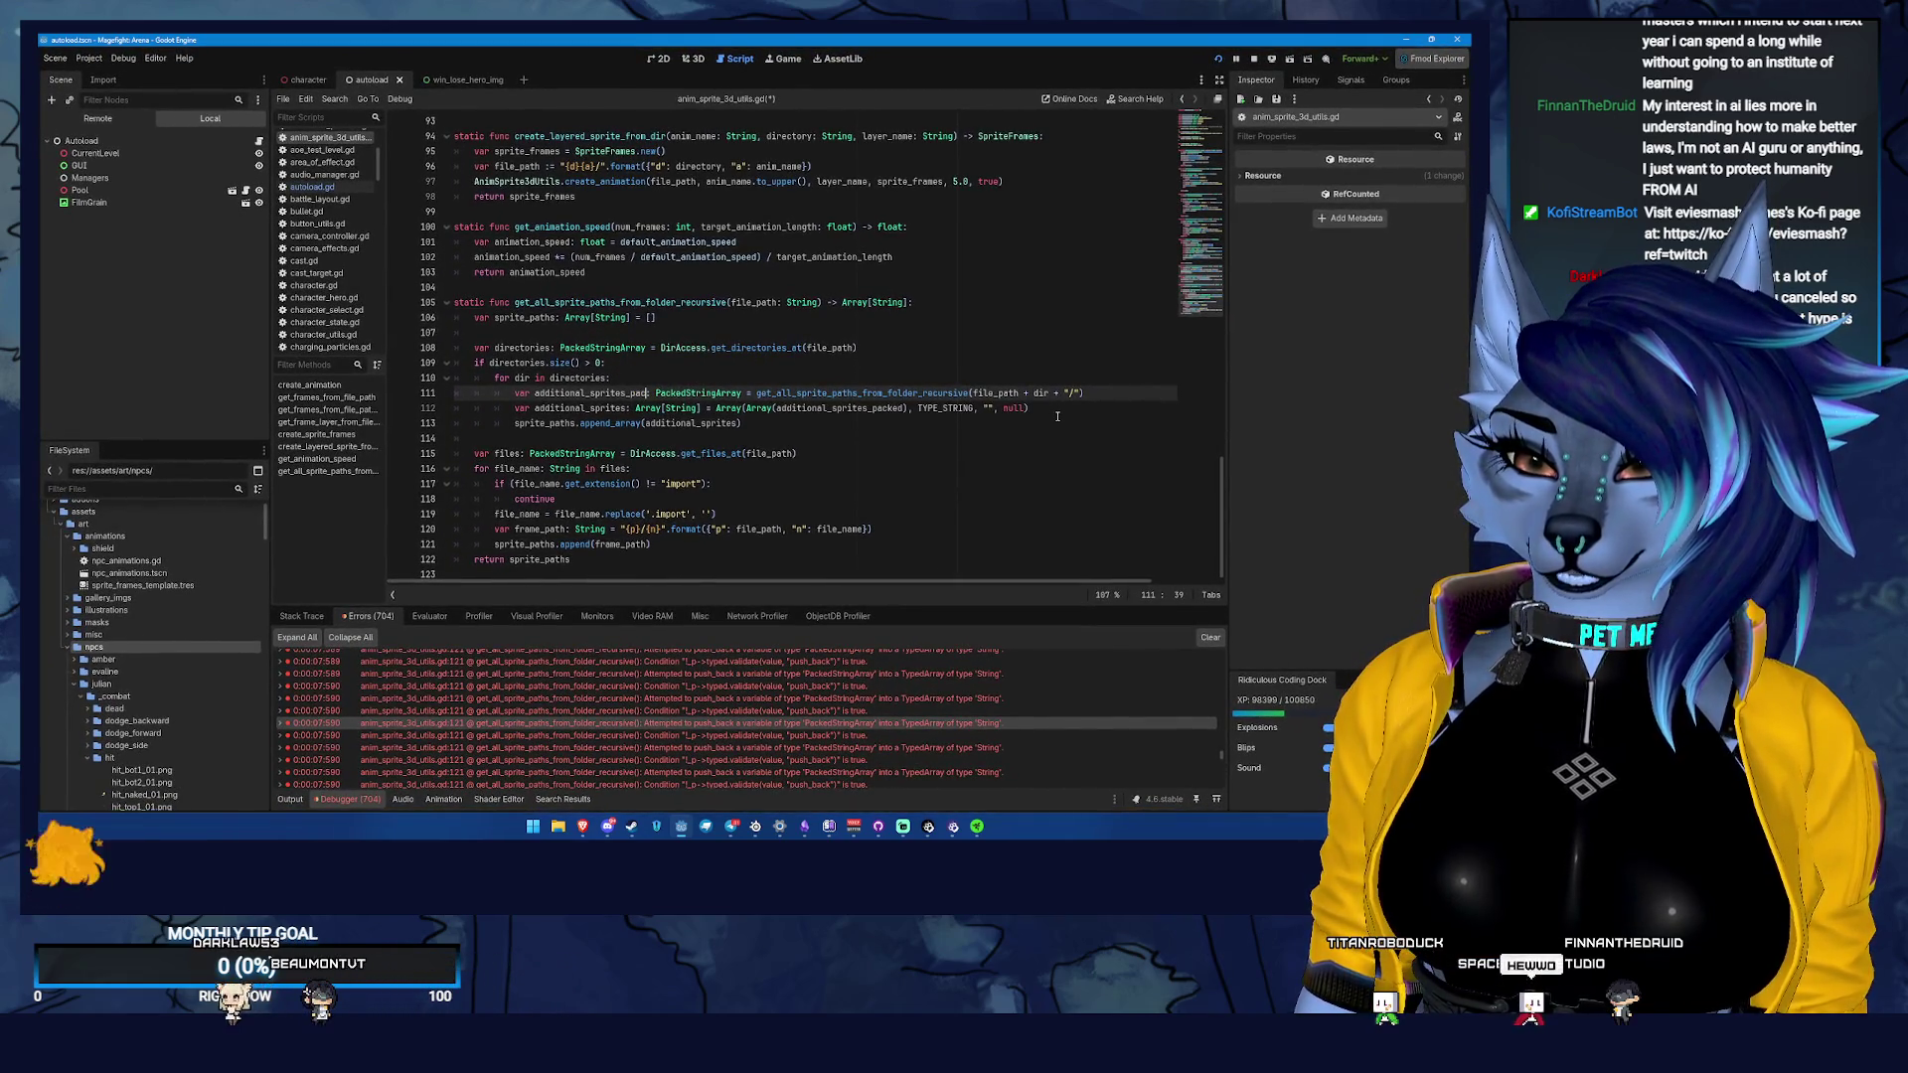
{"action": "key", "text": "ctrl+z"}
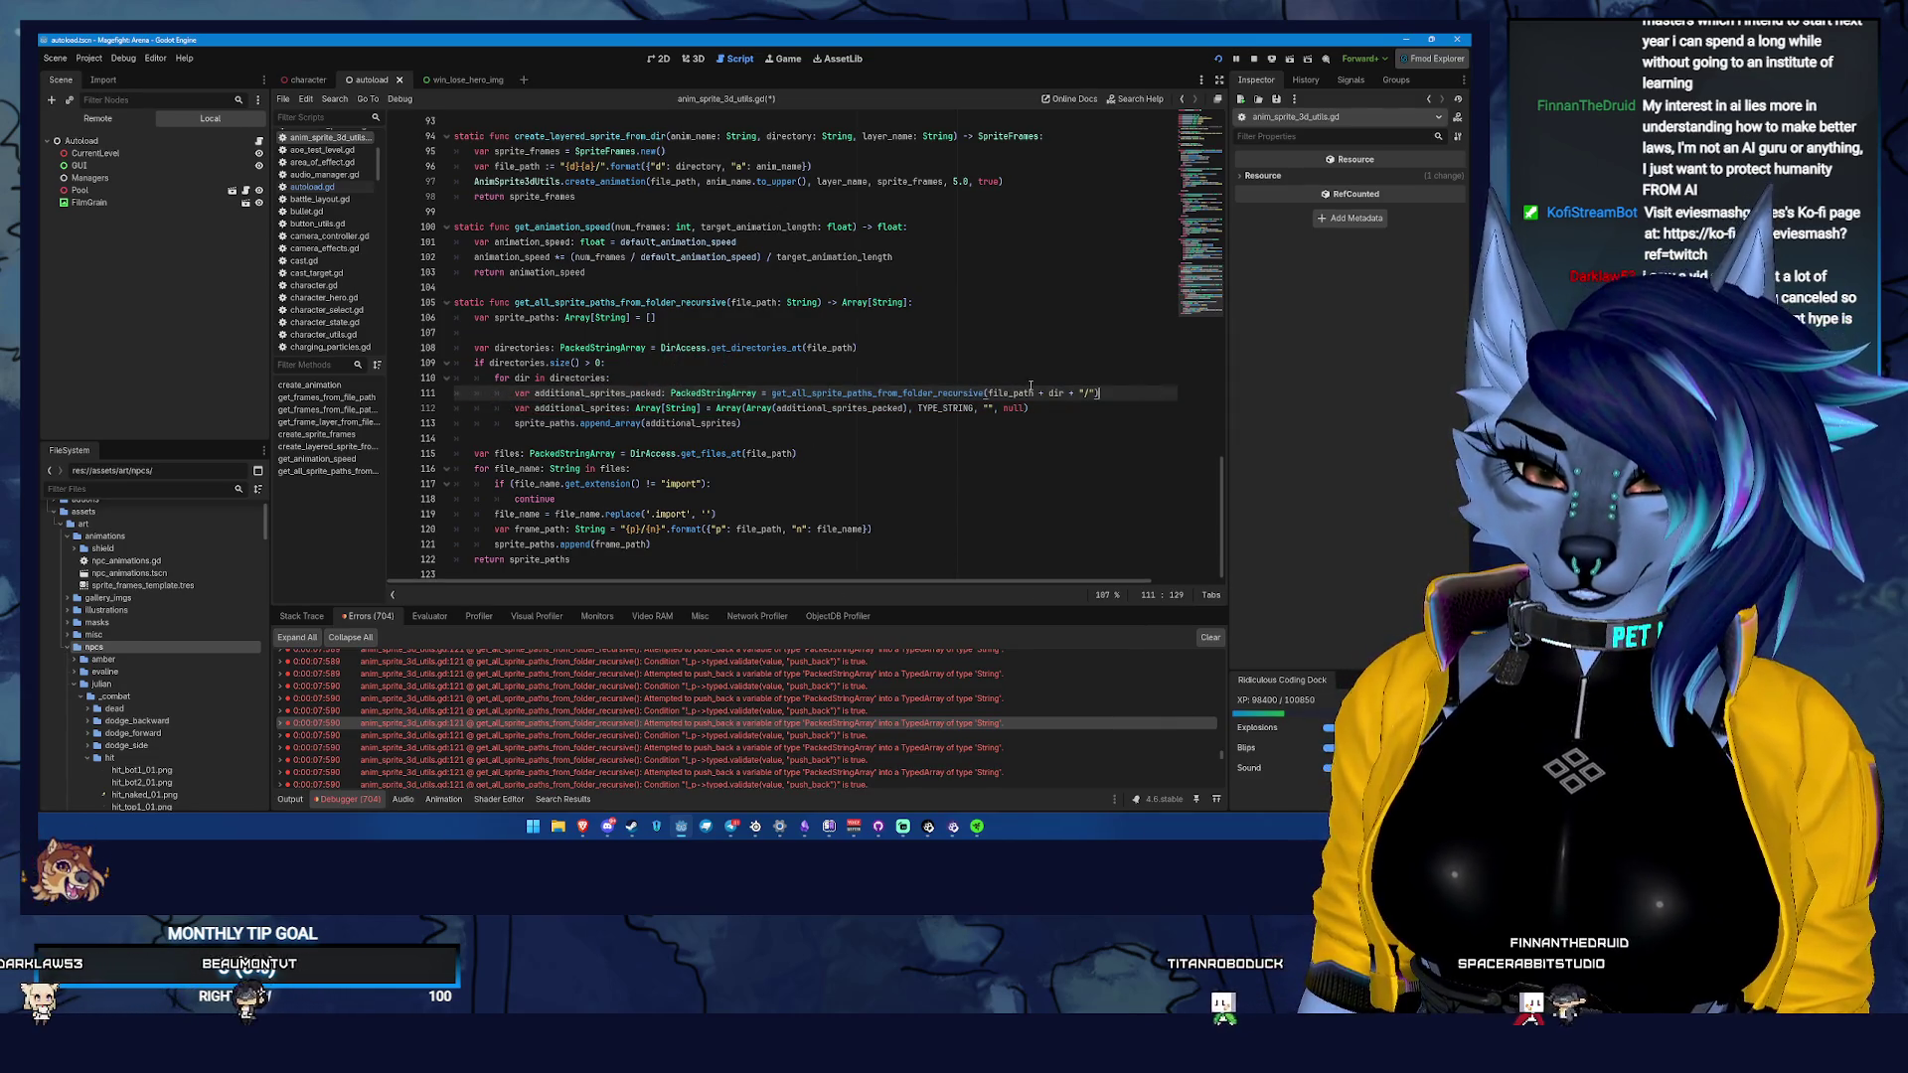
{"action": "key", "text": "shift+Home"}
{"action": "key", "text": "ctrl+c"}
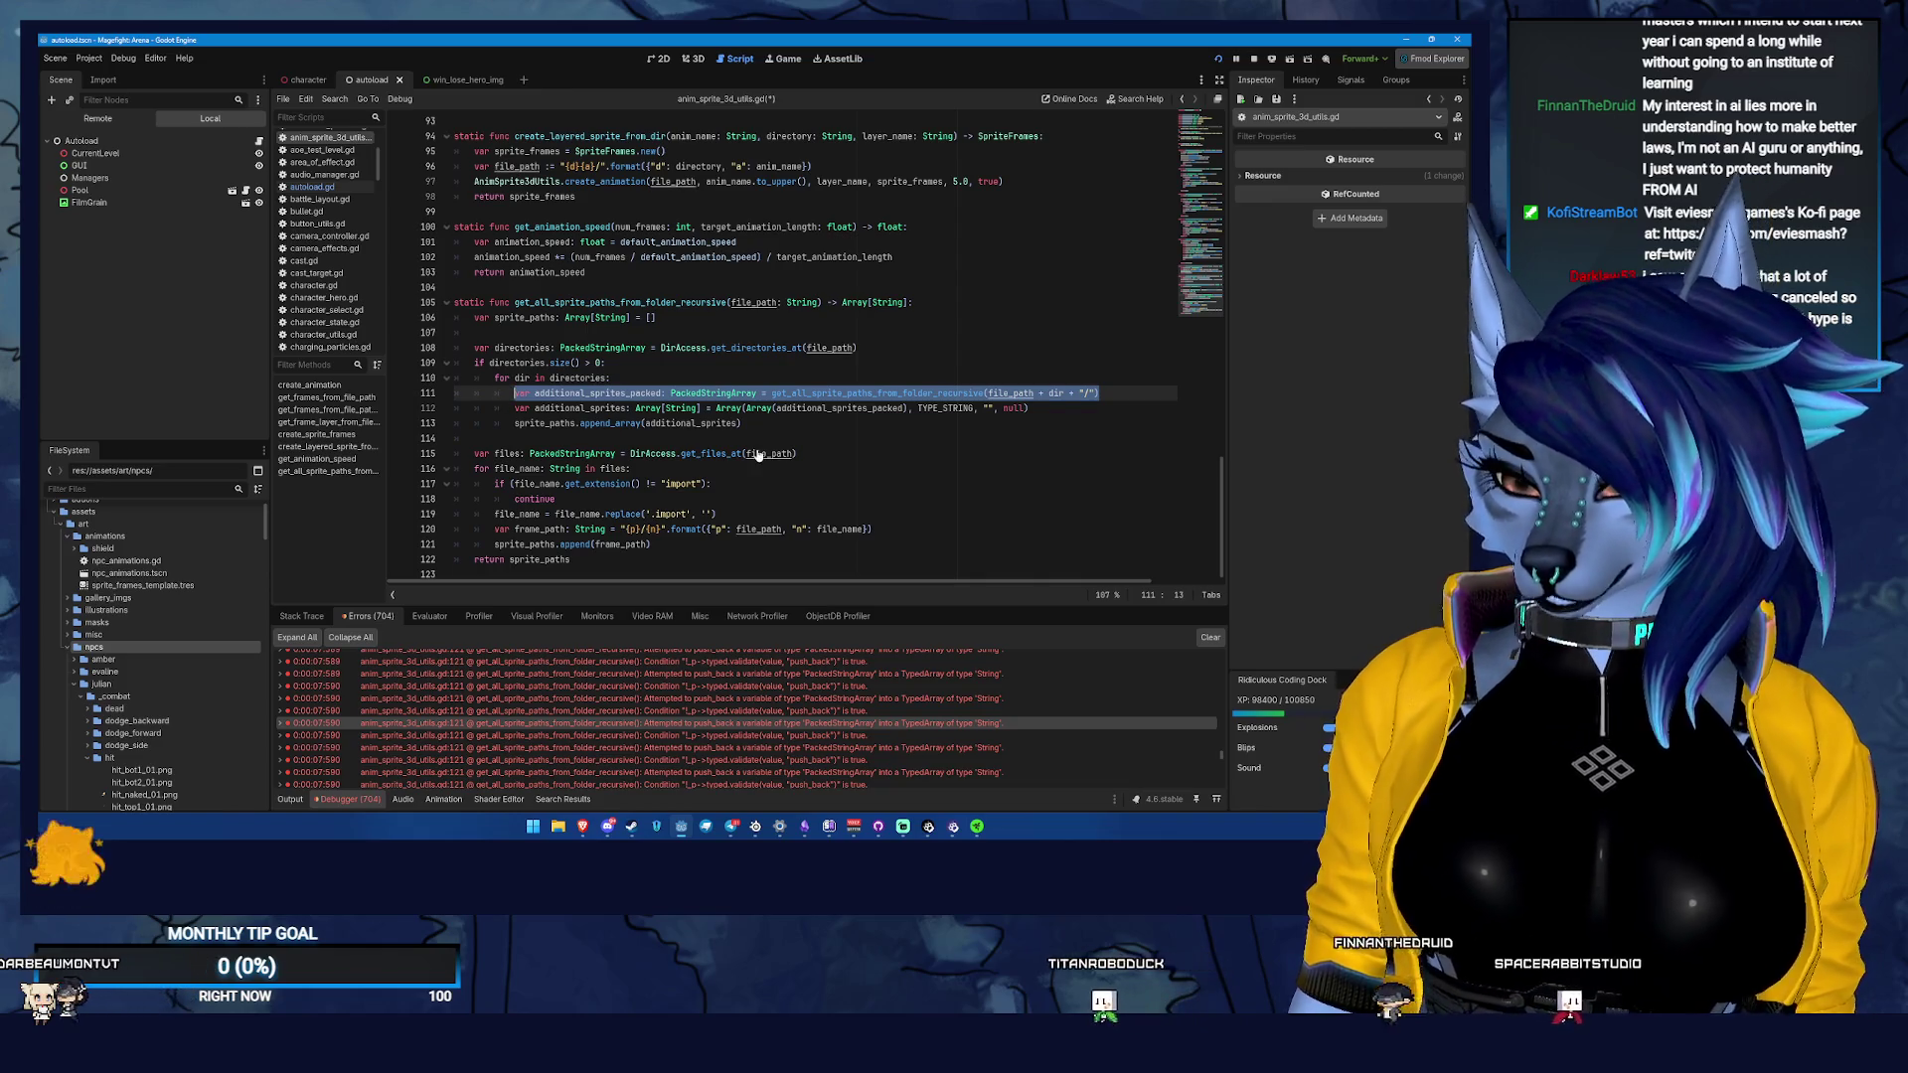
{"action": "left_click", "coordinate": [1043, 402]}
{"action": "key", "text": "Return"}
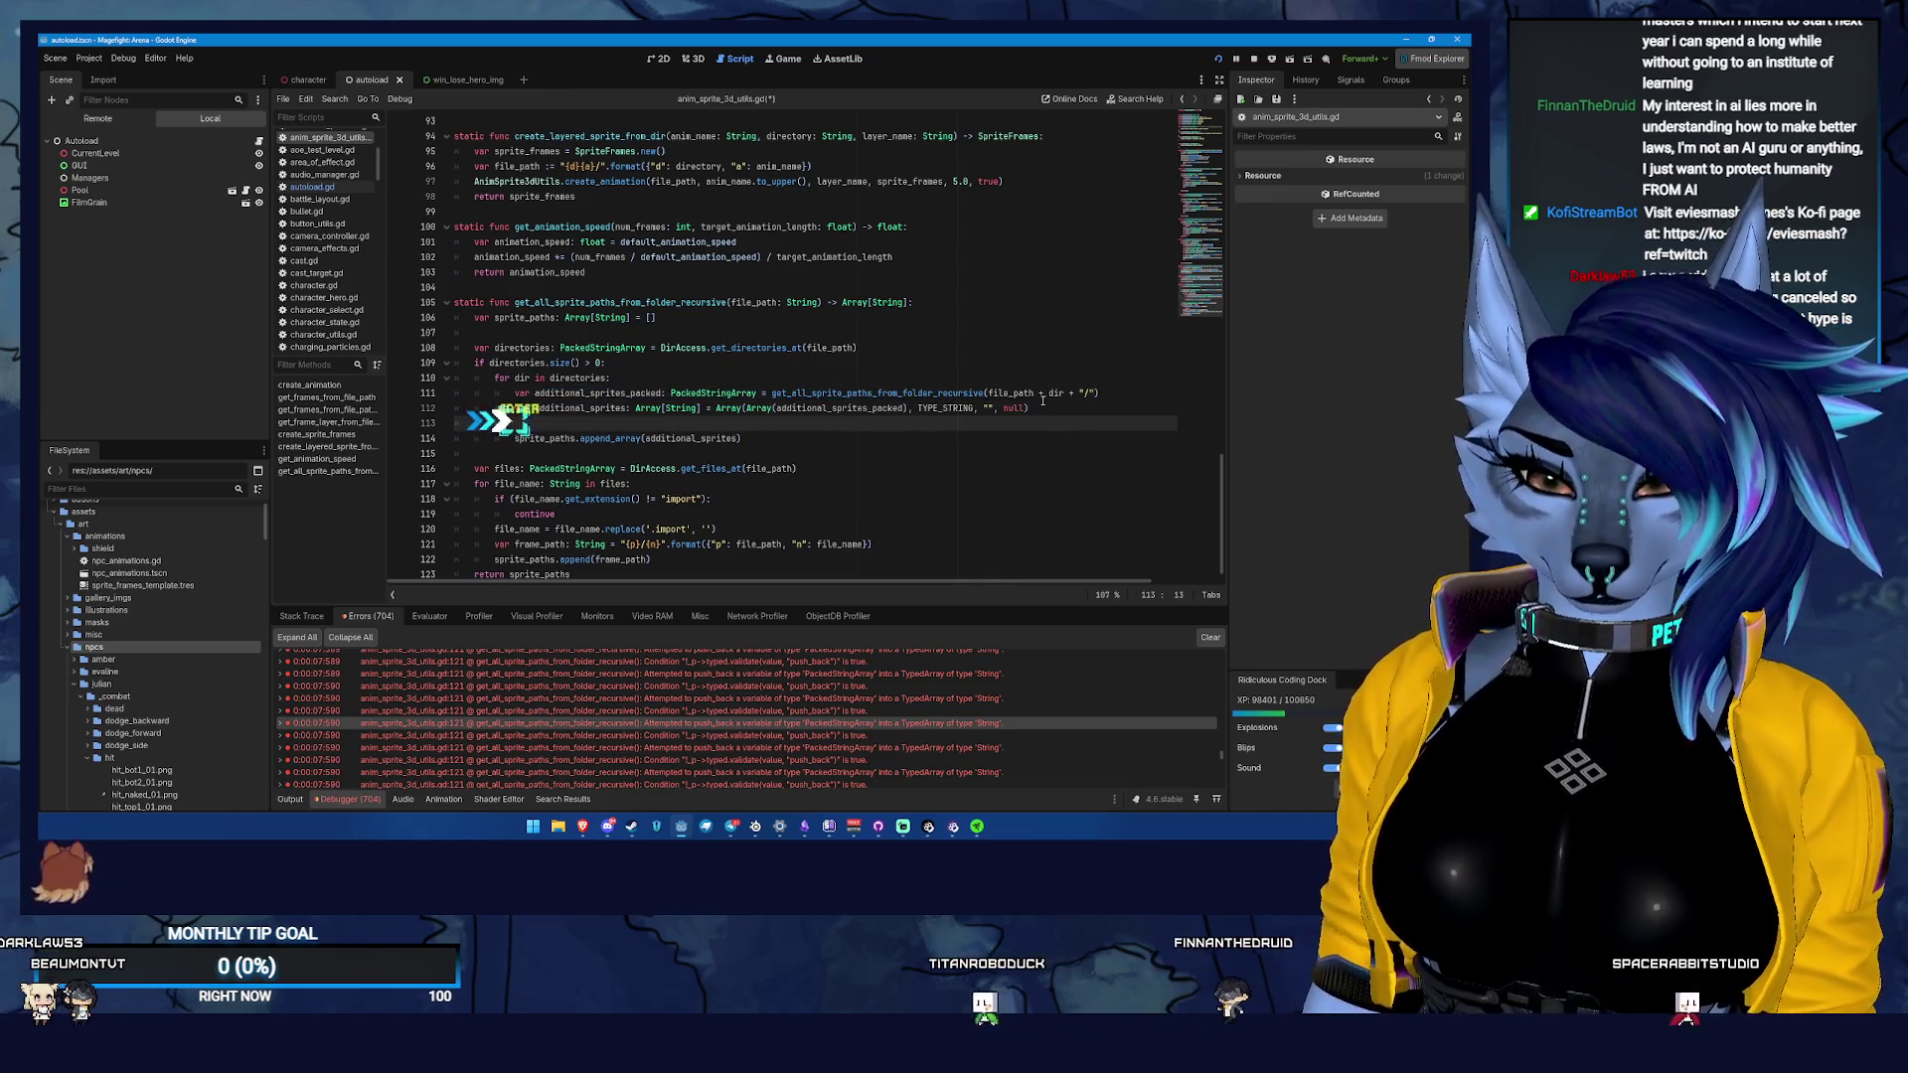
Paste the copied declaration into line 113 and comment out lines 111 and 112.
{"action": "key", "text": "ctrl+v"}
{"action": "key", "text": "Up"}
{"action": "key", "text": "Up"}
{"action": "key", "text": "Home"}
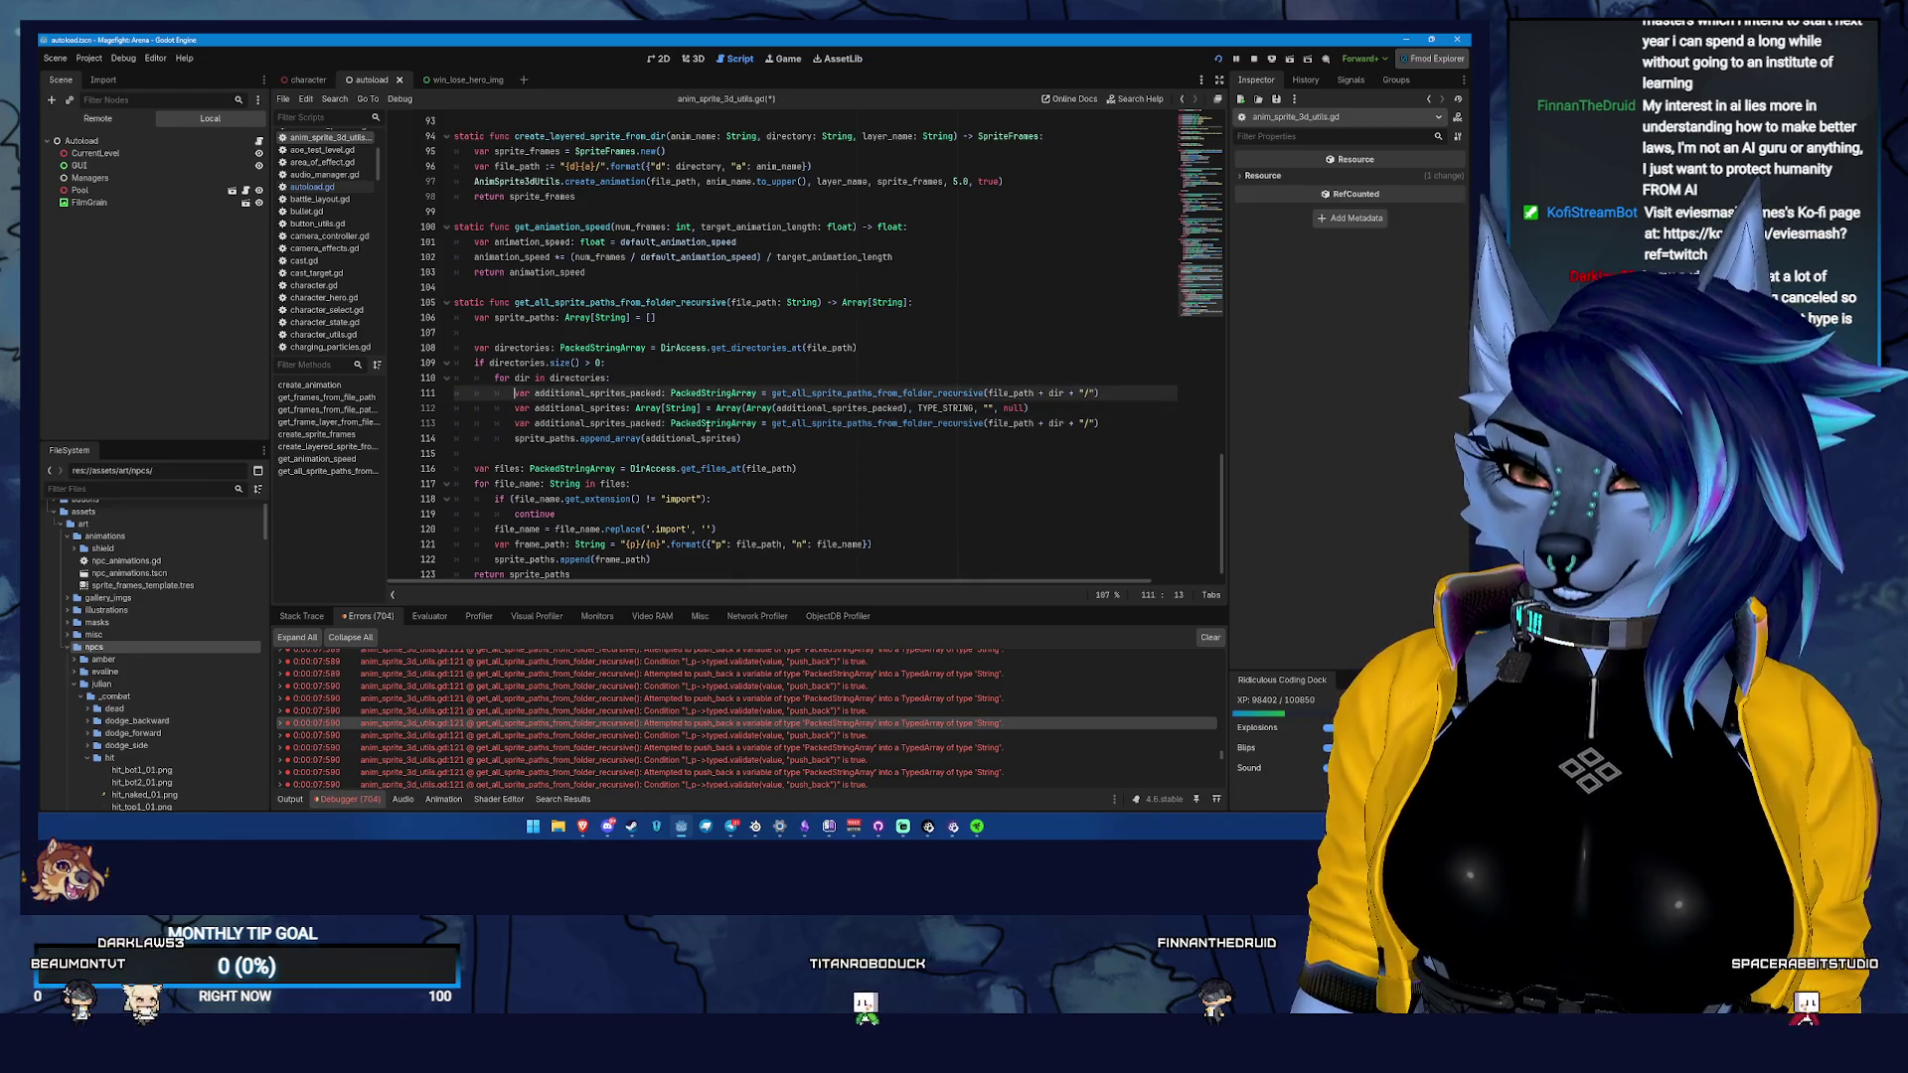
{"action": "type", "text": "#"}
{"action": "key", "text": "Down"}
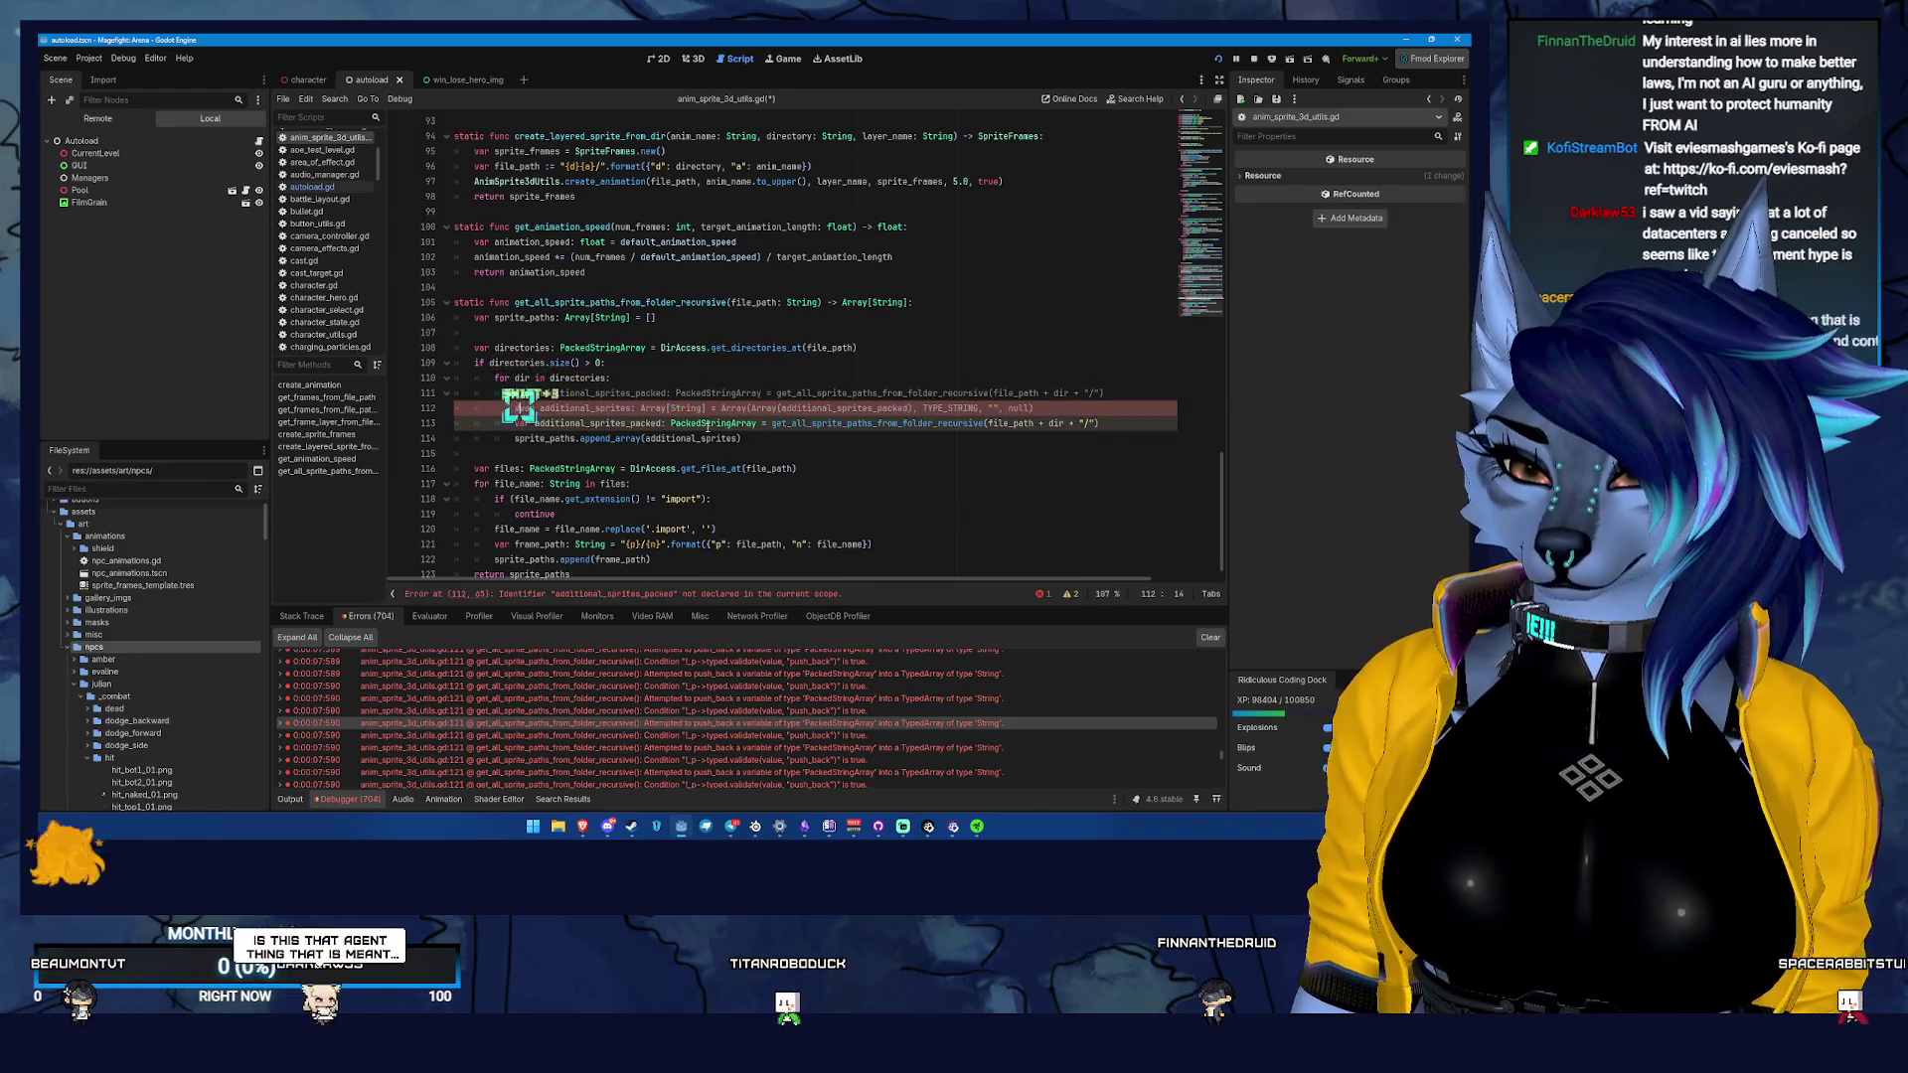
{"action": "key", "text": "Right"}
{"action": "key", "text": "Right"}
{"action": "key", "text": "Right"}
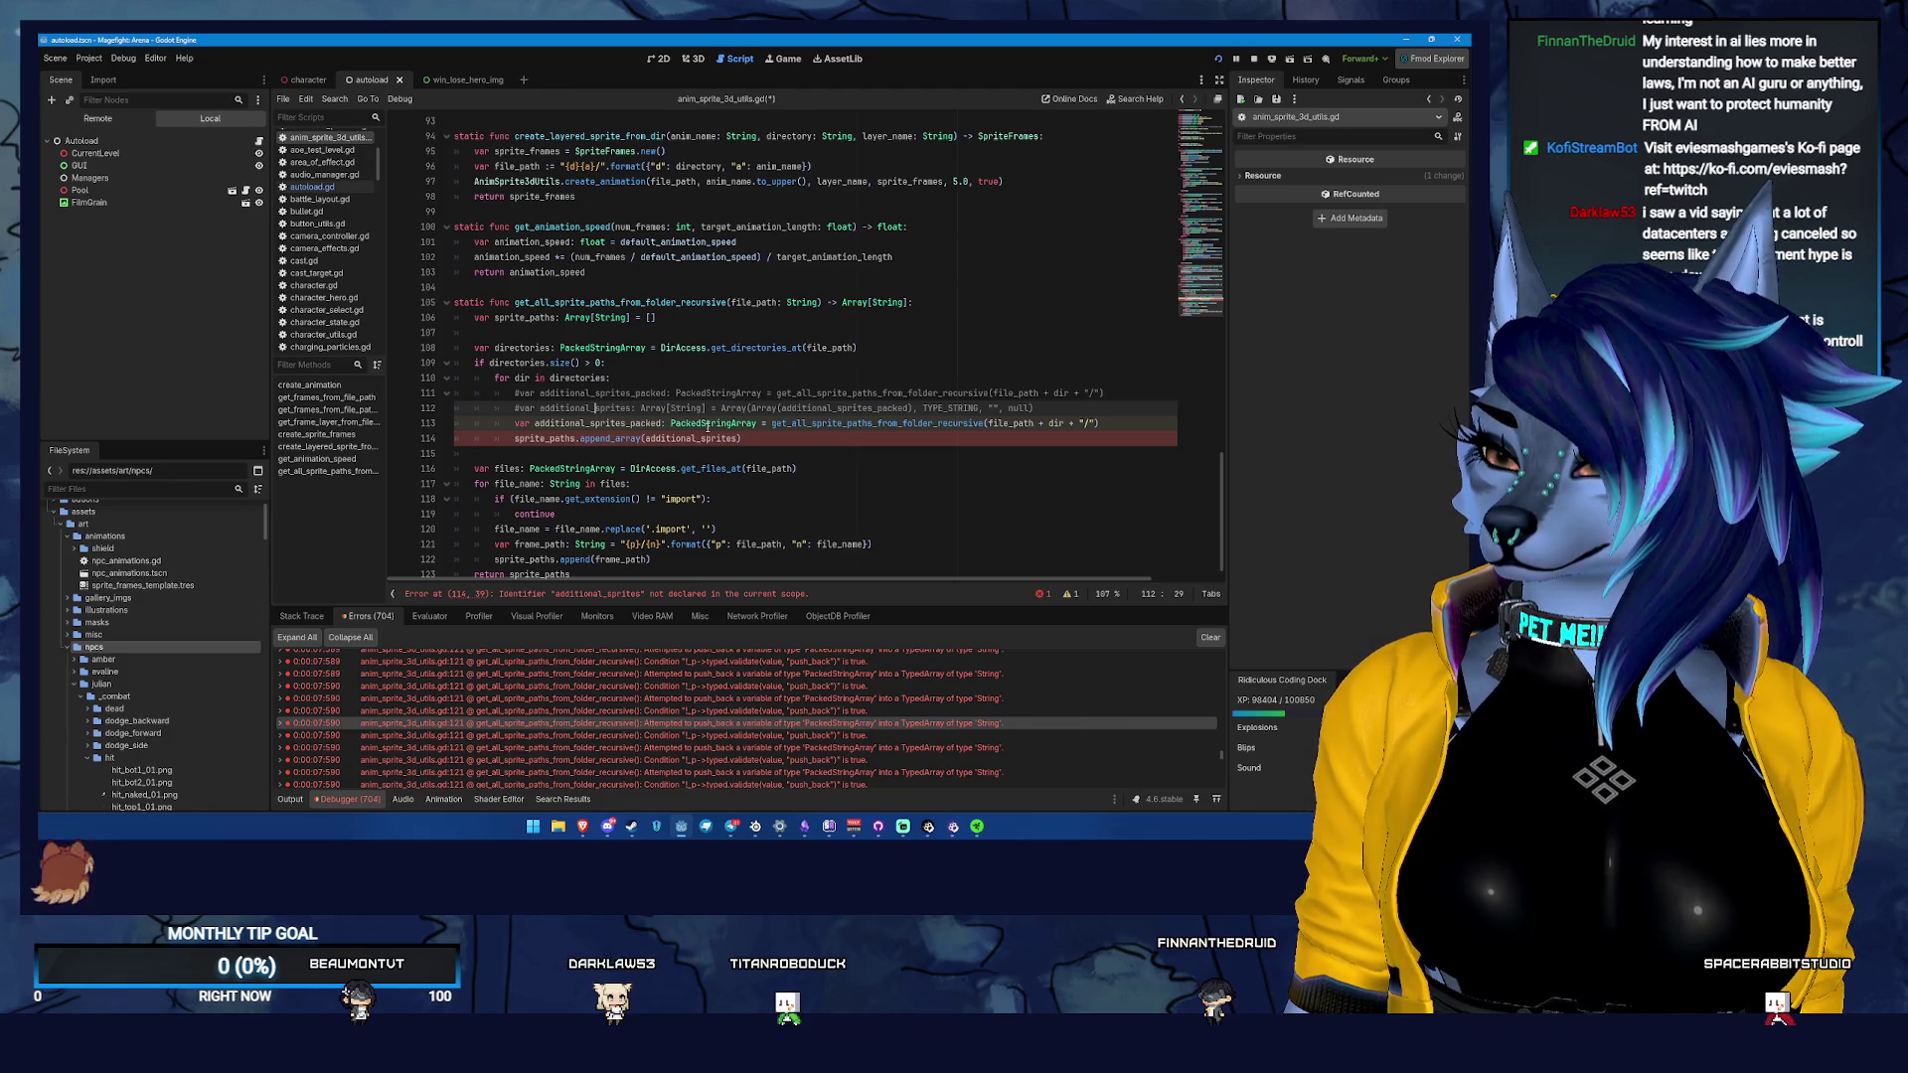
Rename line 113's variable to additional_sprites, save the script, and run the project.
{"action": "key", "text": "Down"}
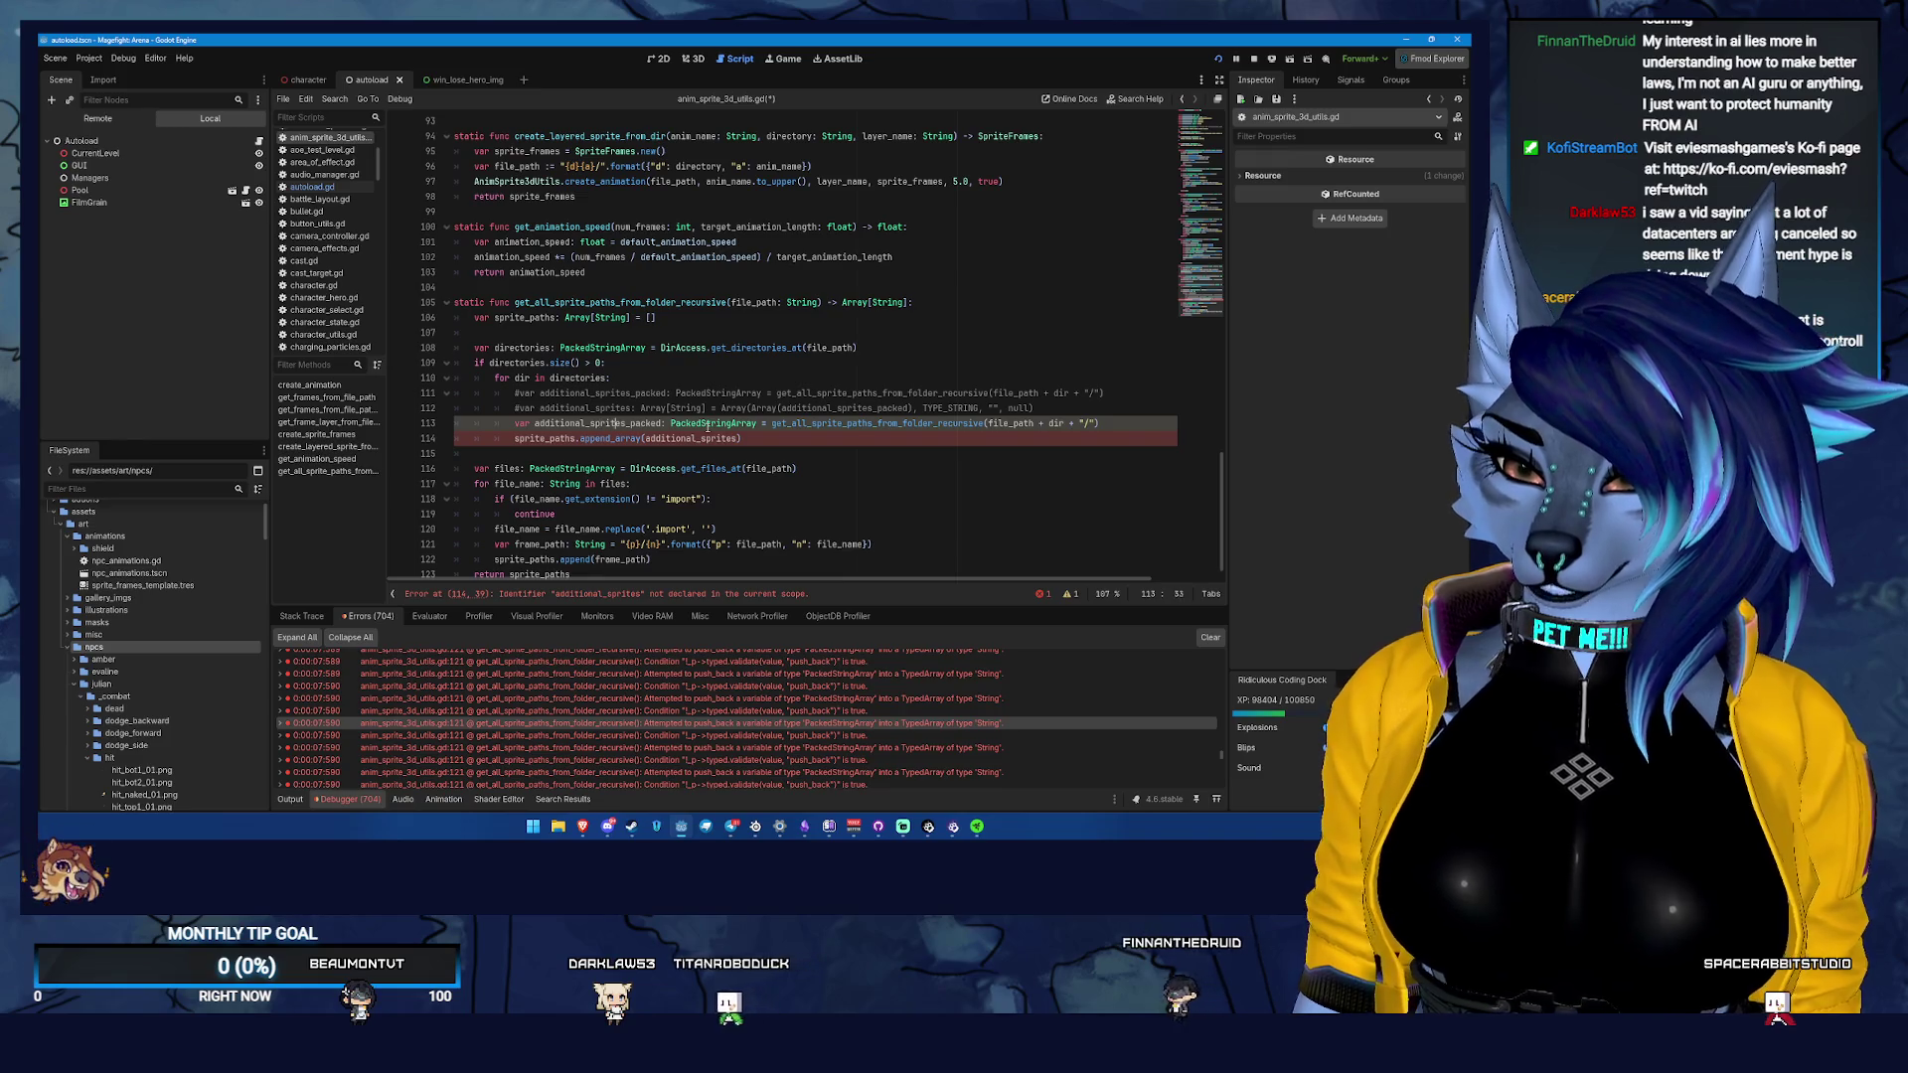
{"action": "key", "text": "ctrl+Right"}
{"action": "key", "text": "BackSpace"}
{"action": "key", "text": "BackSpace"}
{"action": "key", "text": "BackSpace"}
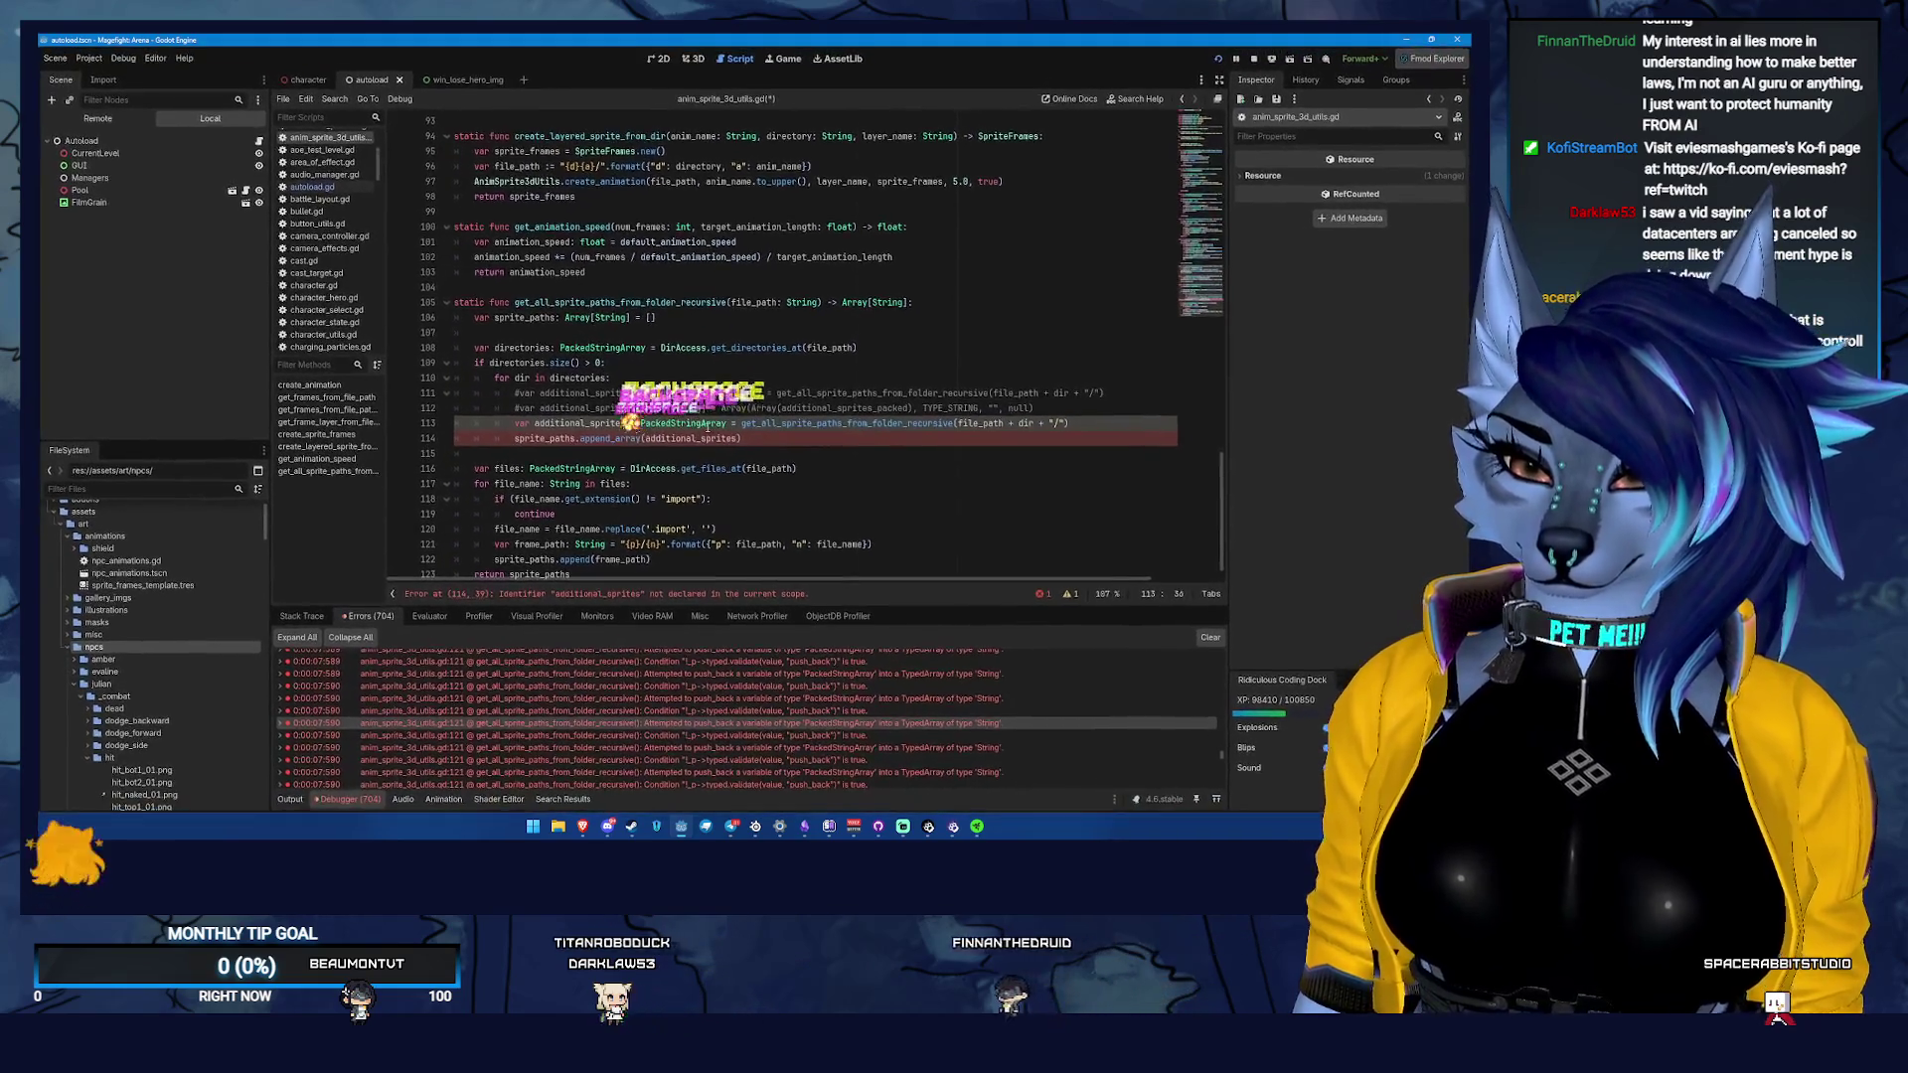
{"action": "key", "text": "BackSpace"}
{"action": "key", "text": "ctrl+s"}
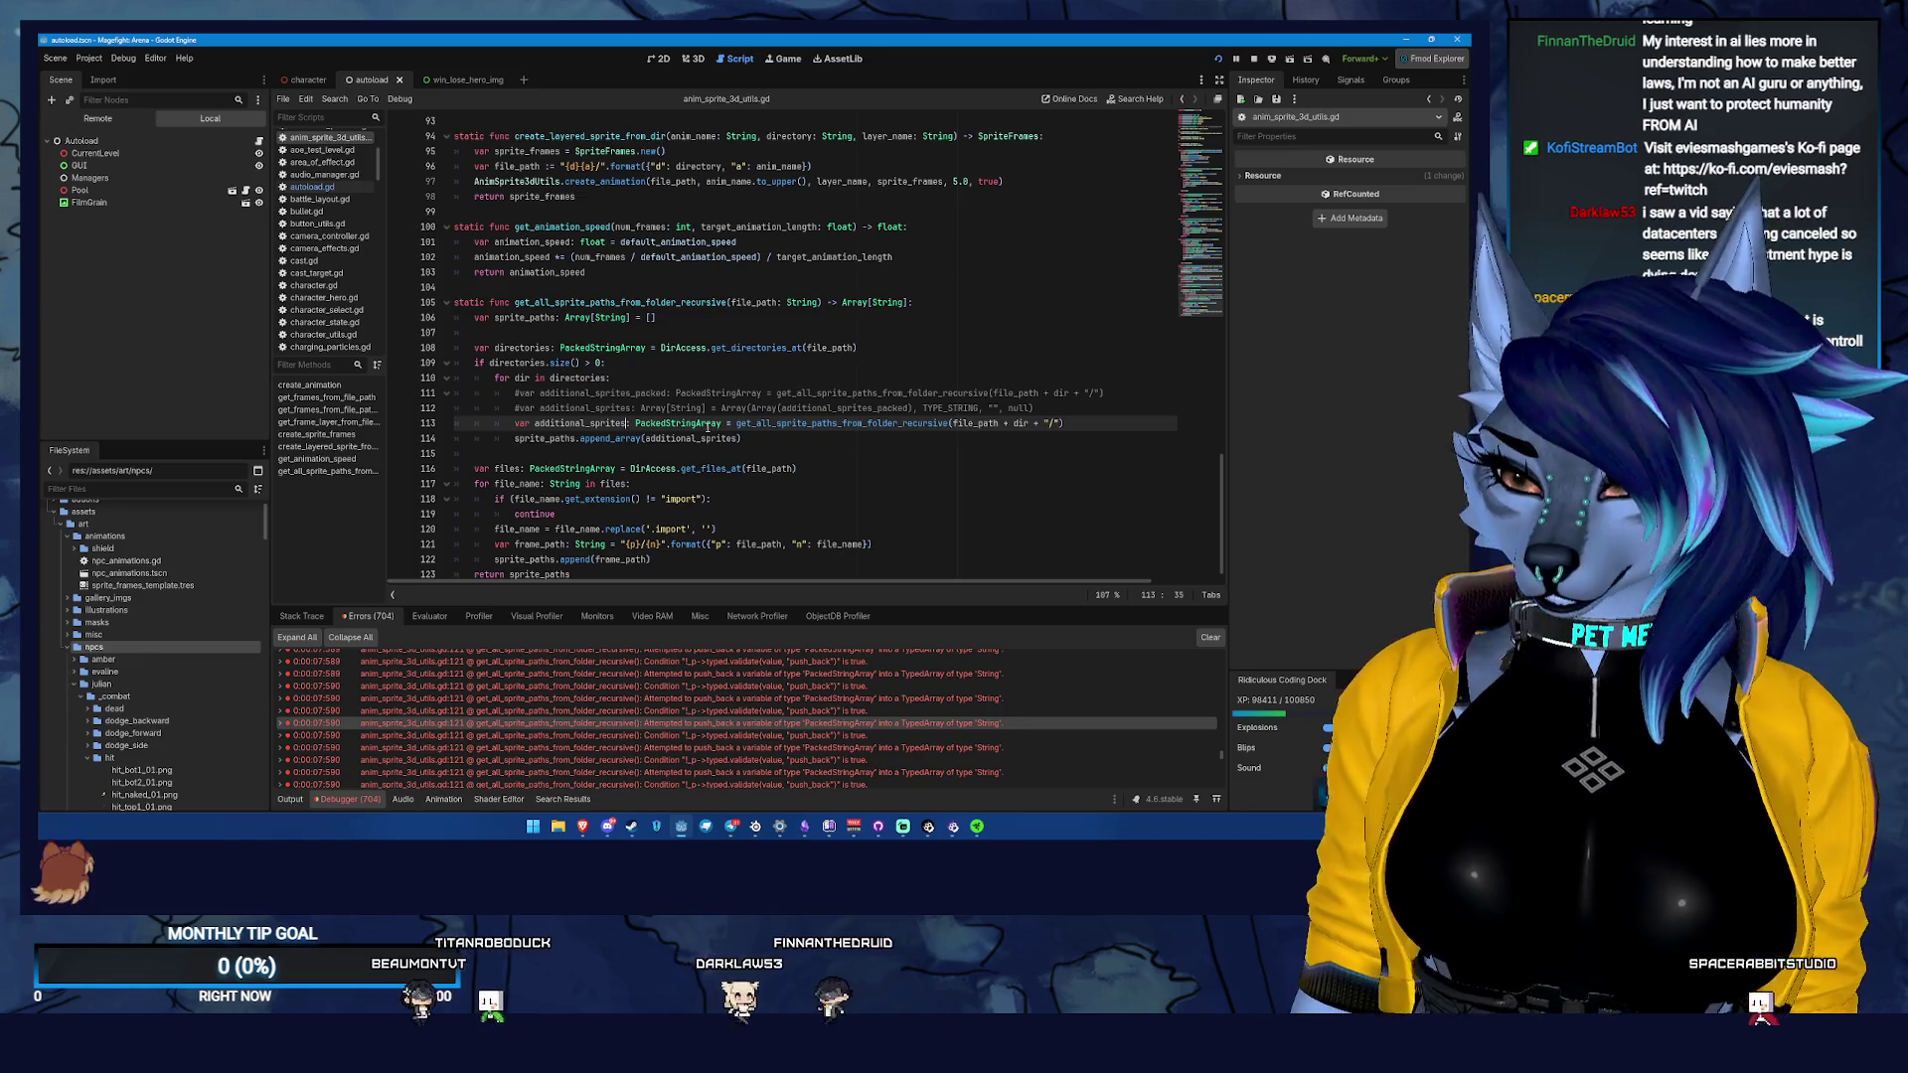
{"action": "mouse_move", "coordinate": [707, 427]}
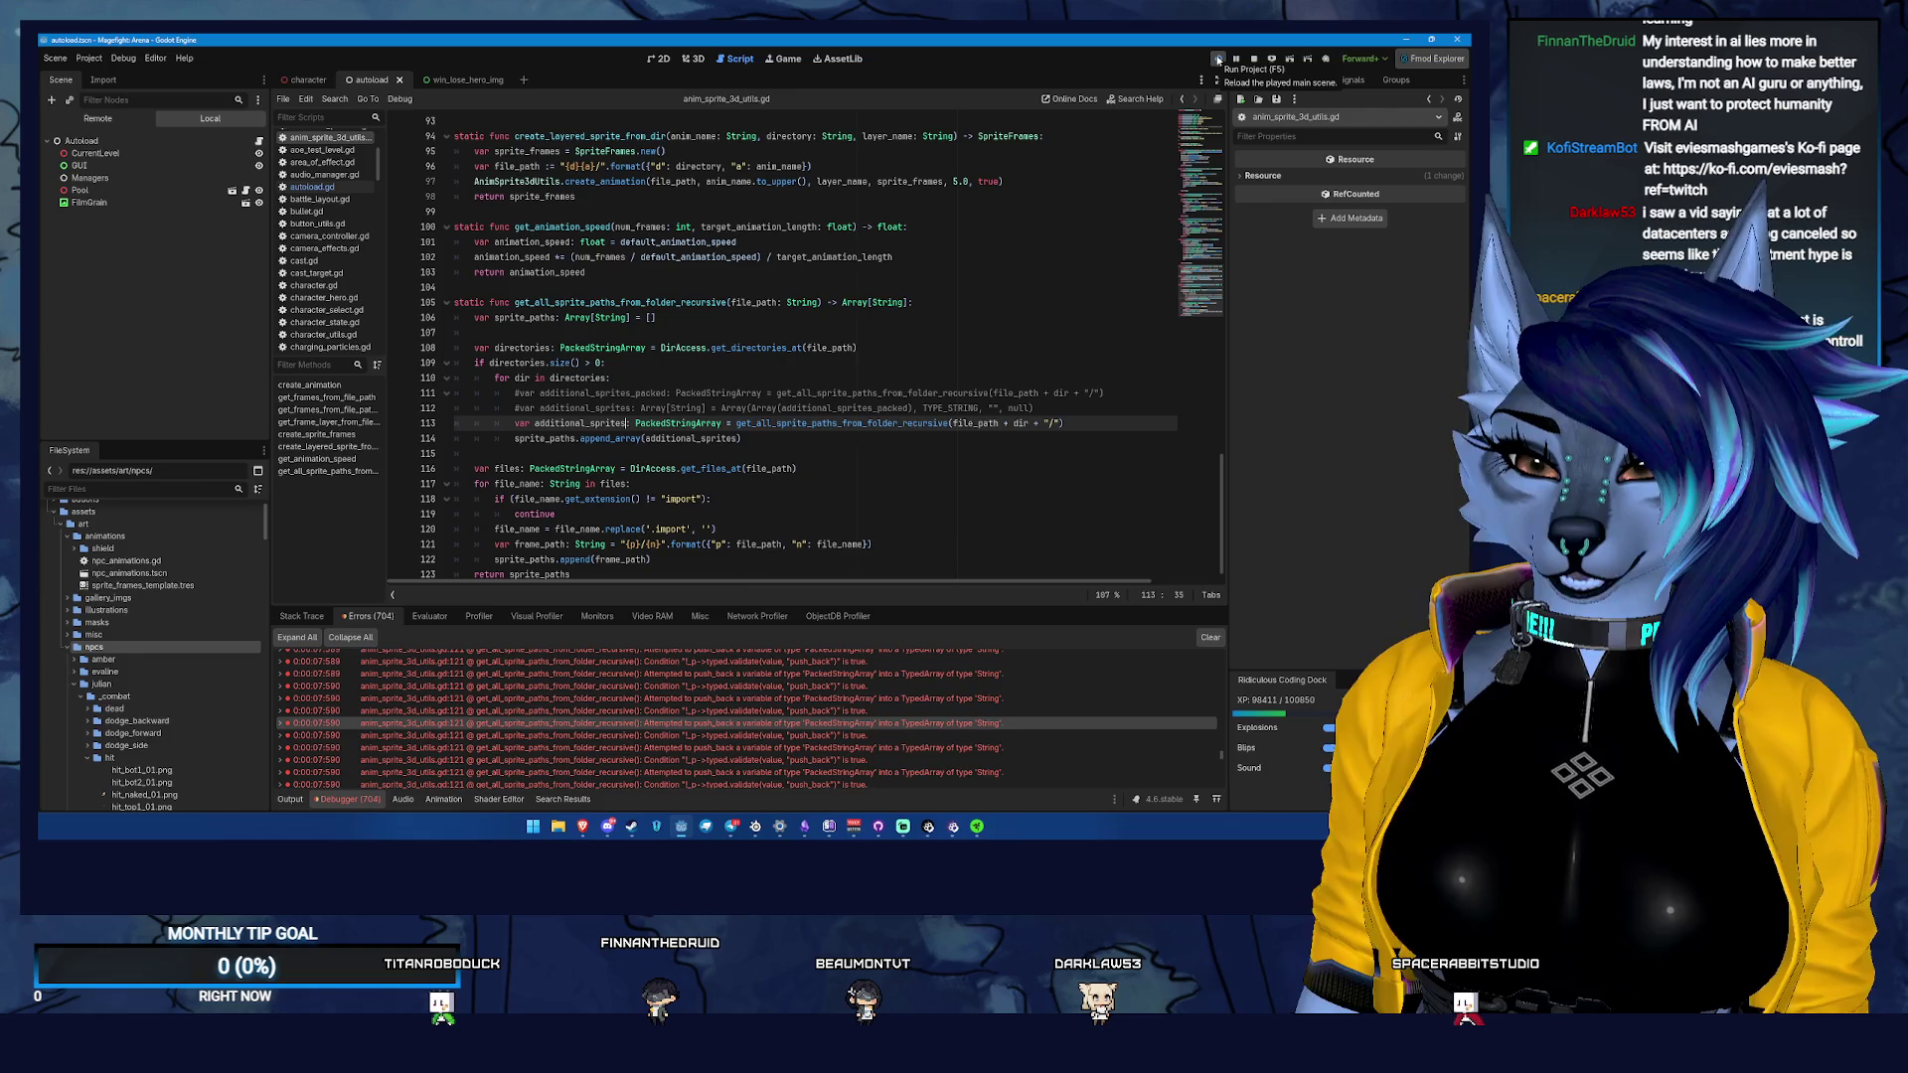
{"action": "left_click", "coordinate": [1219, 61]}
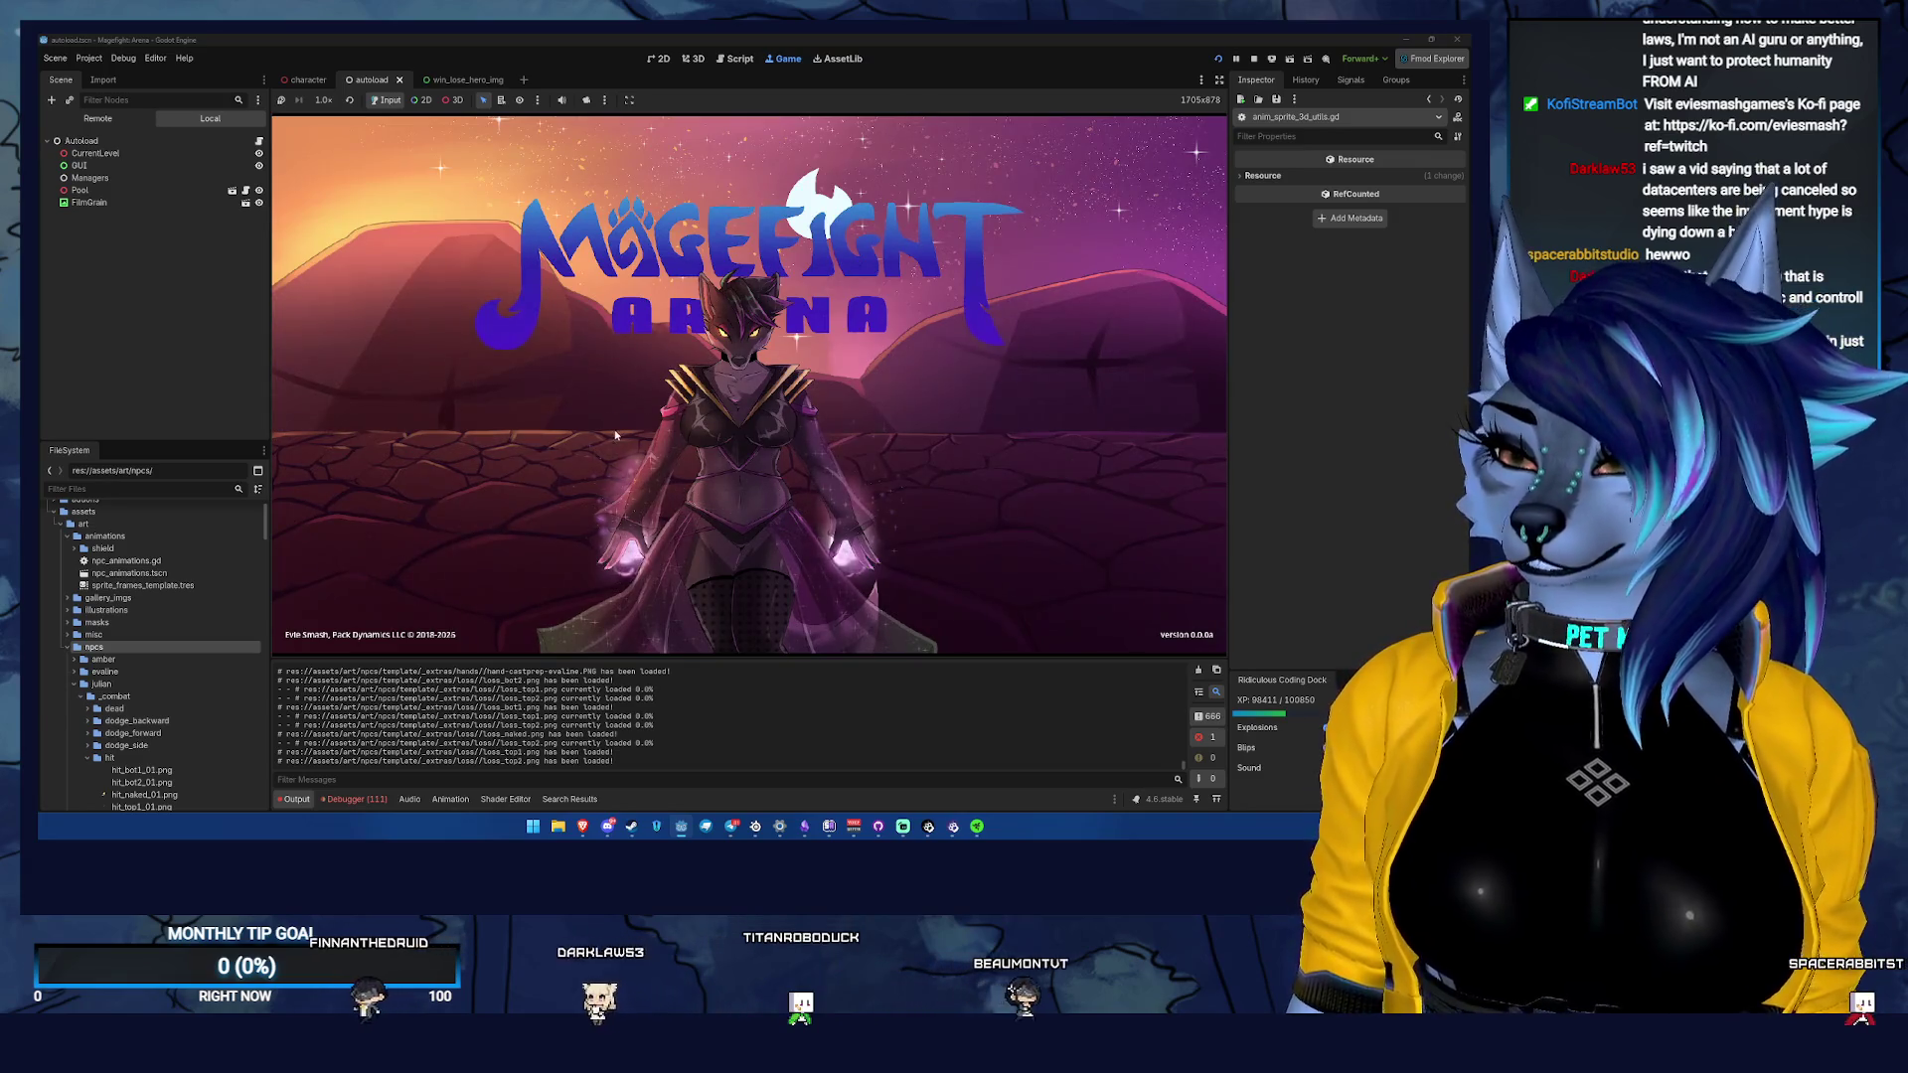
{"action": "key", "text": "Return"}
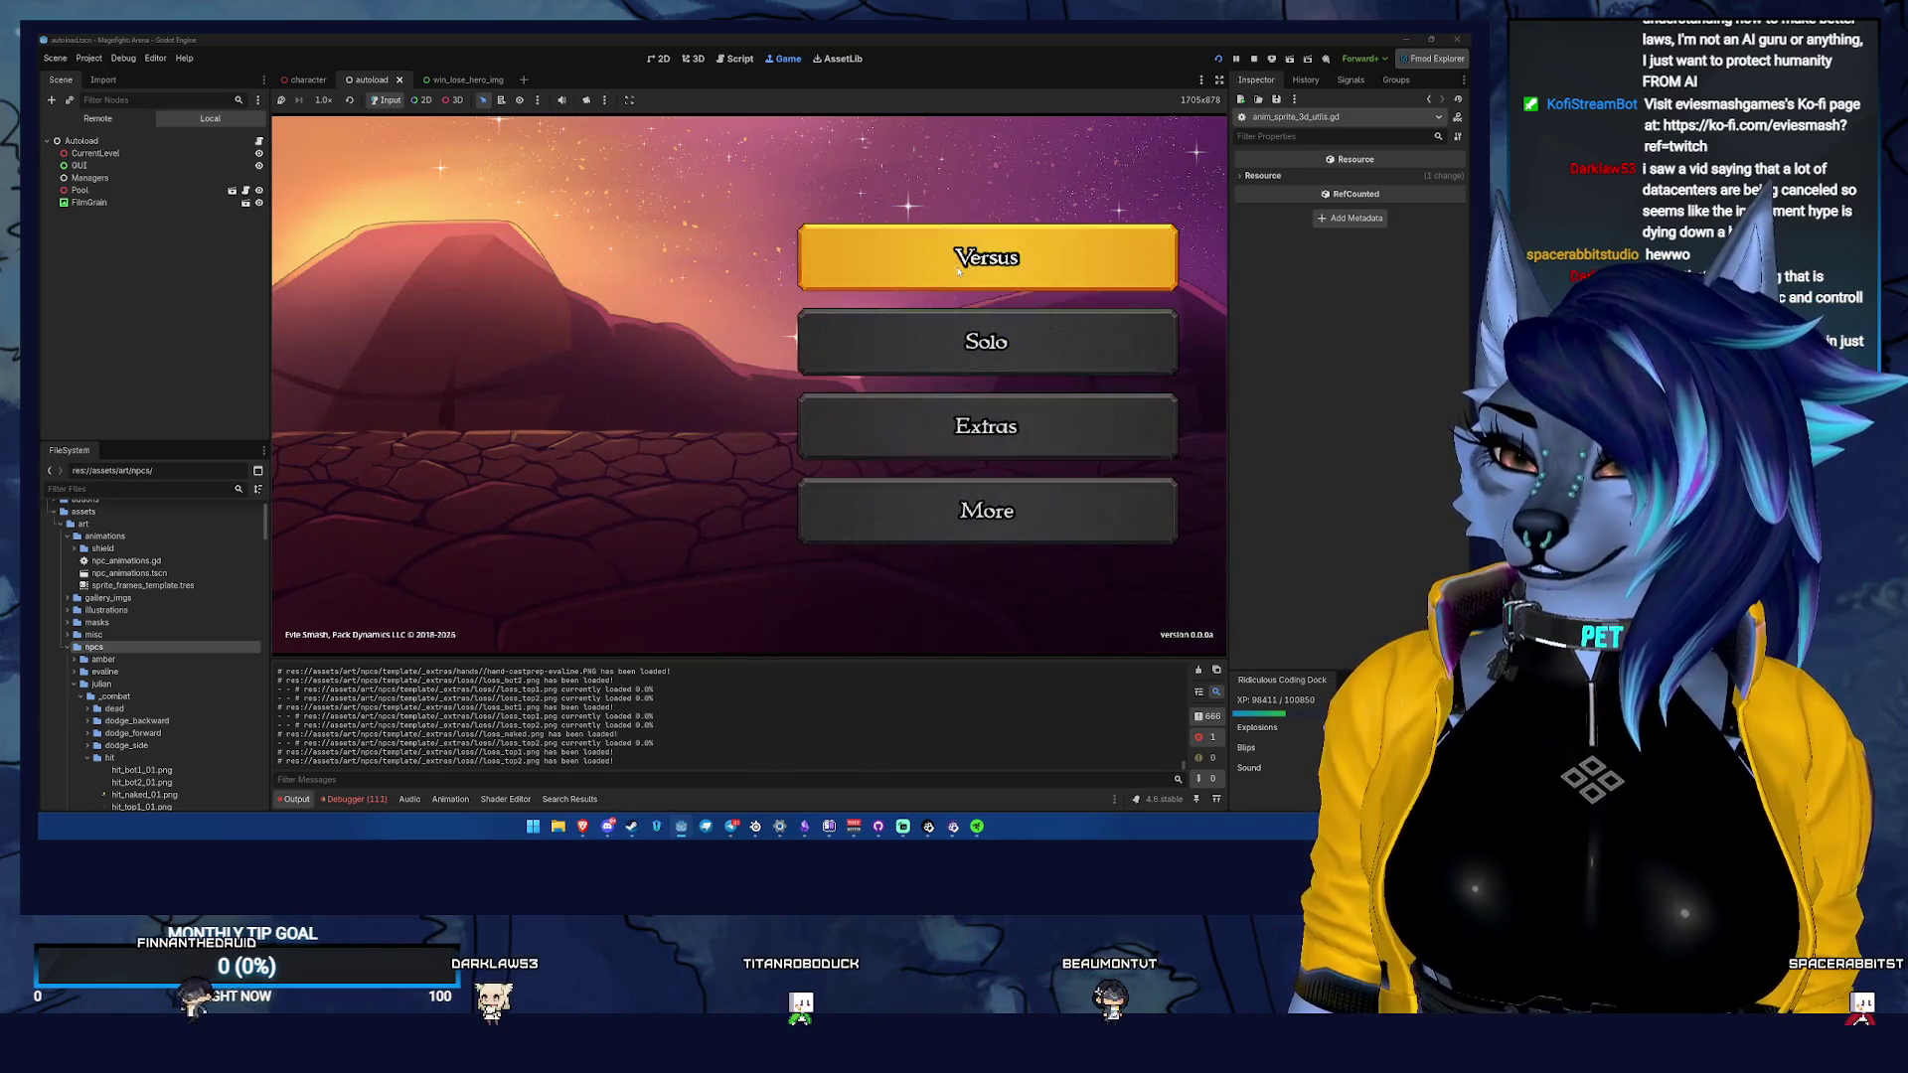
{"action": "key", "text": "Return"}
{"action": "left_click", "coordinate": [381, 159]}
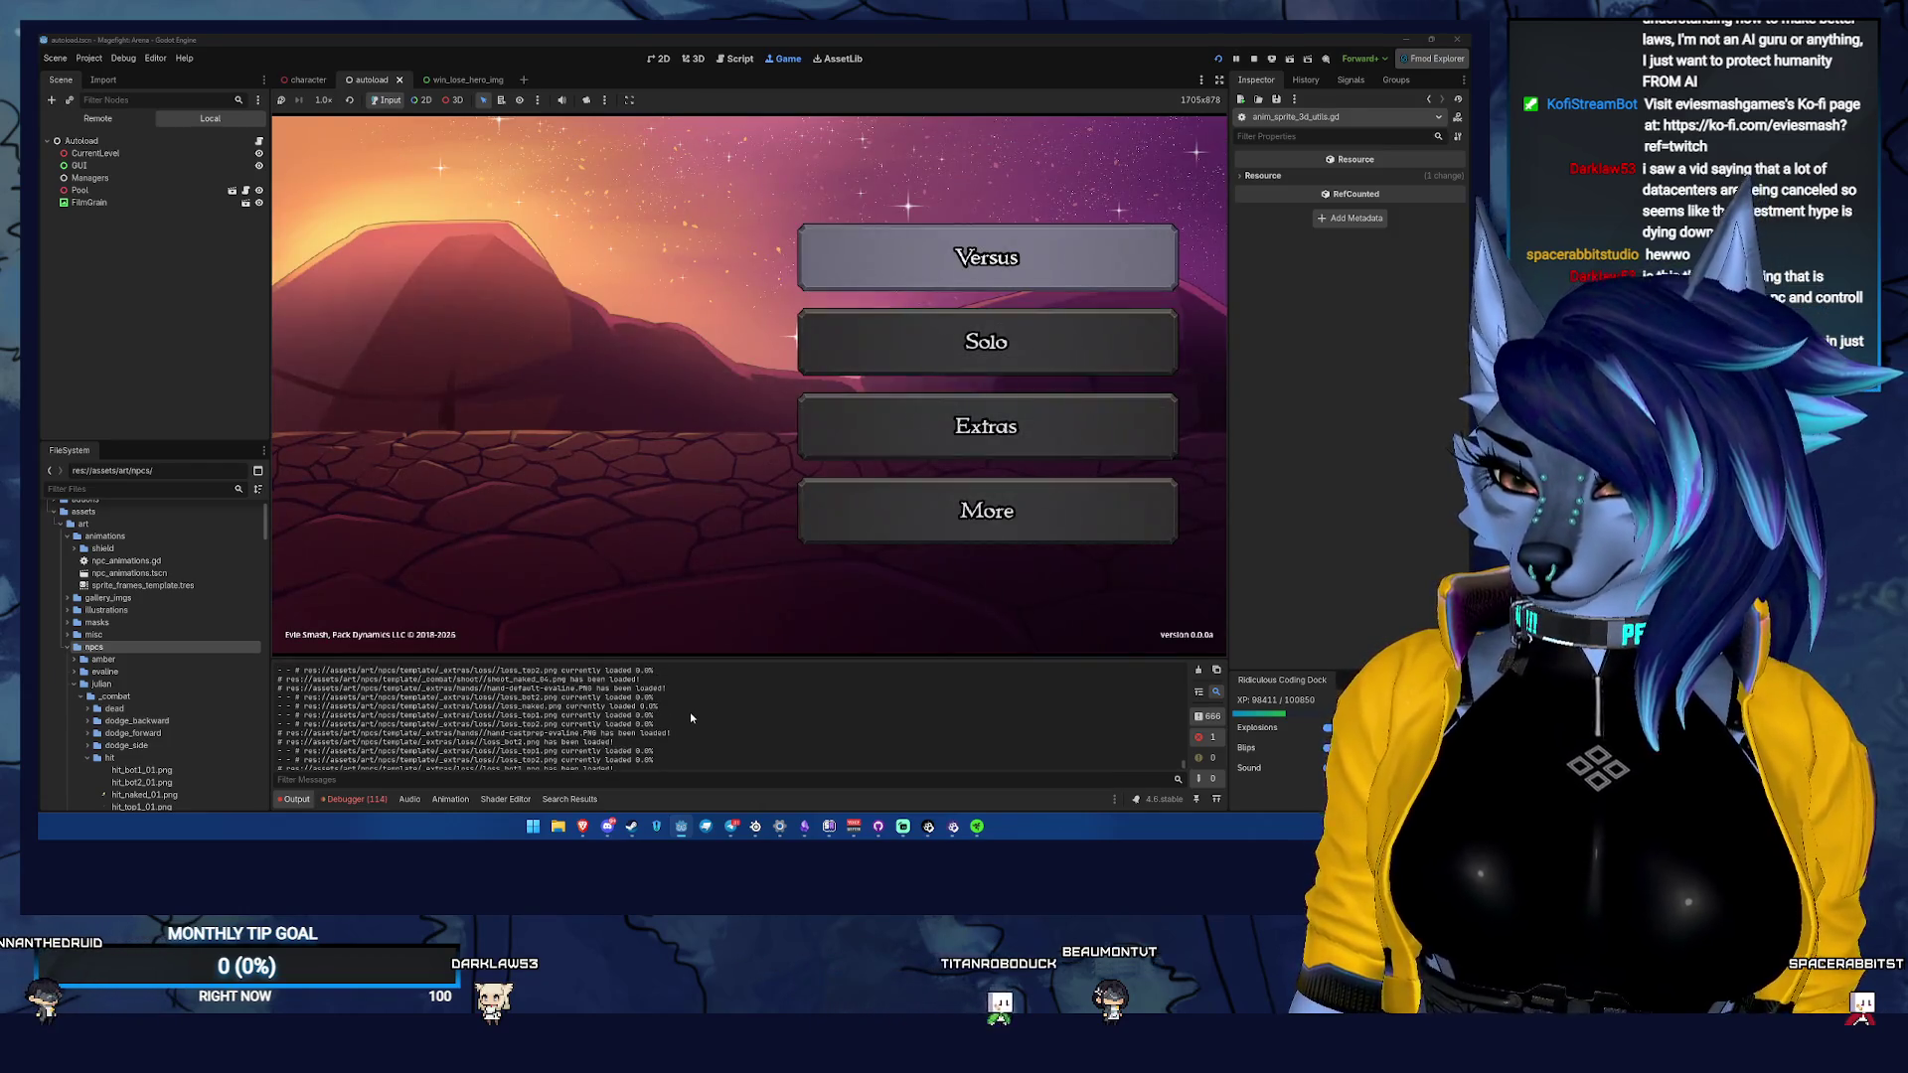
{"action": "left_click", "coordinate": [814, 282]}
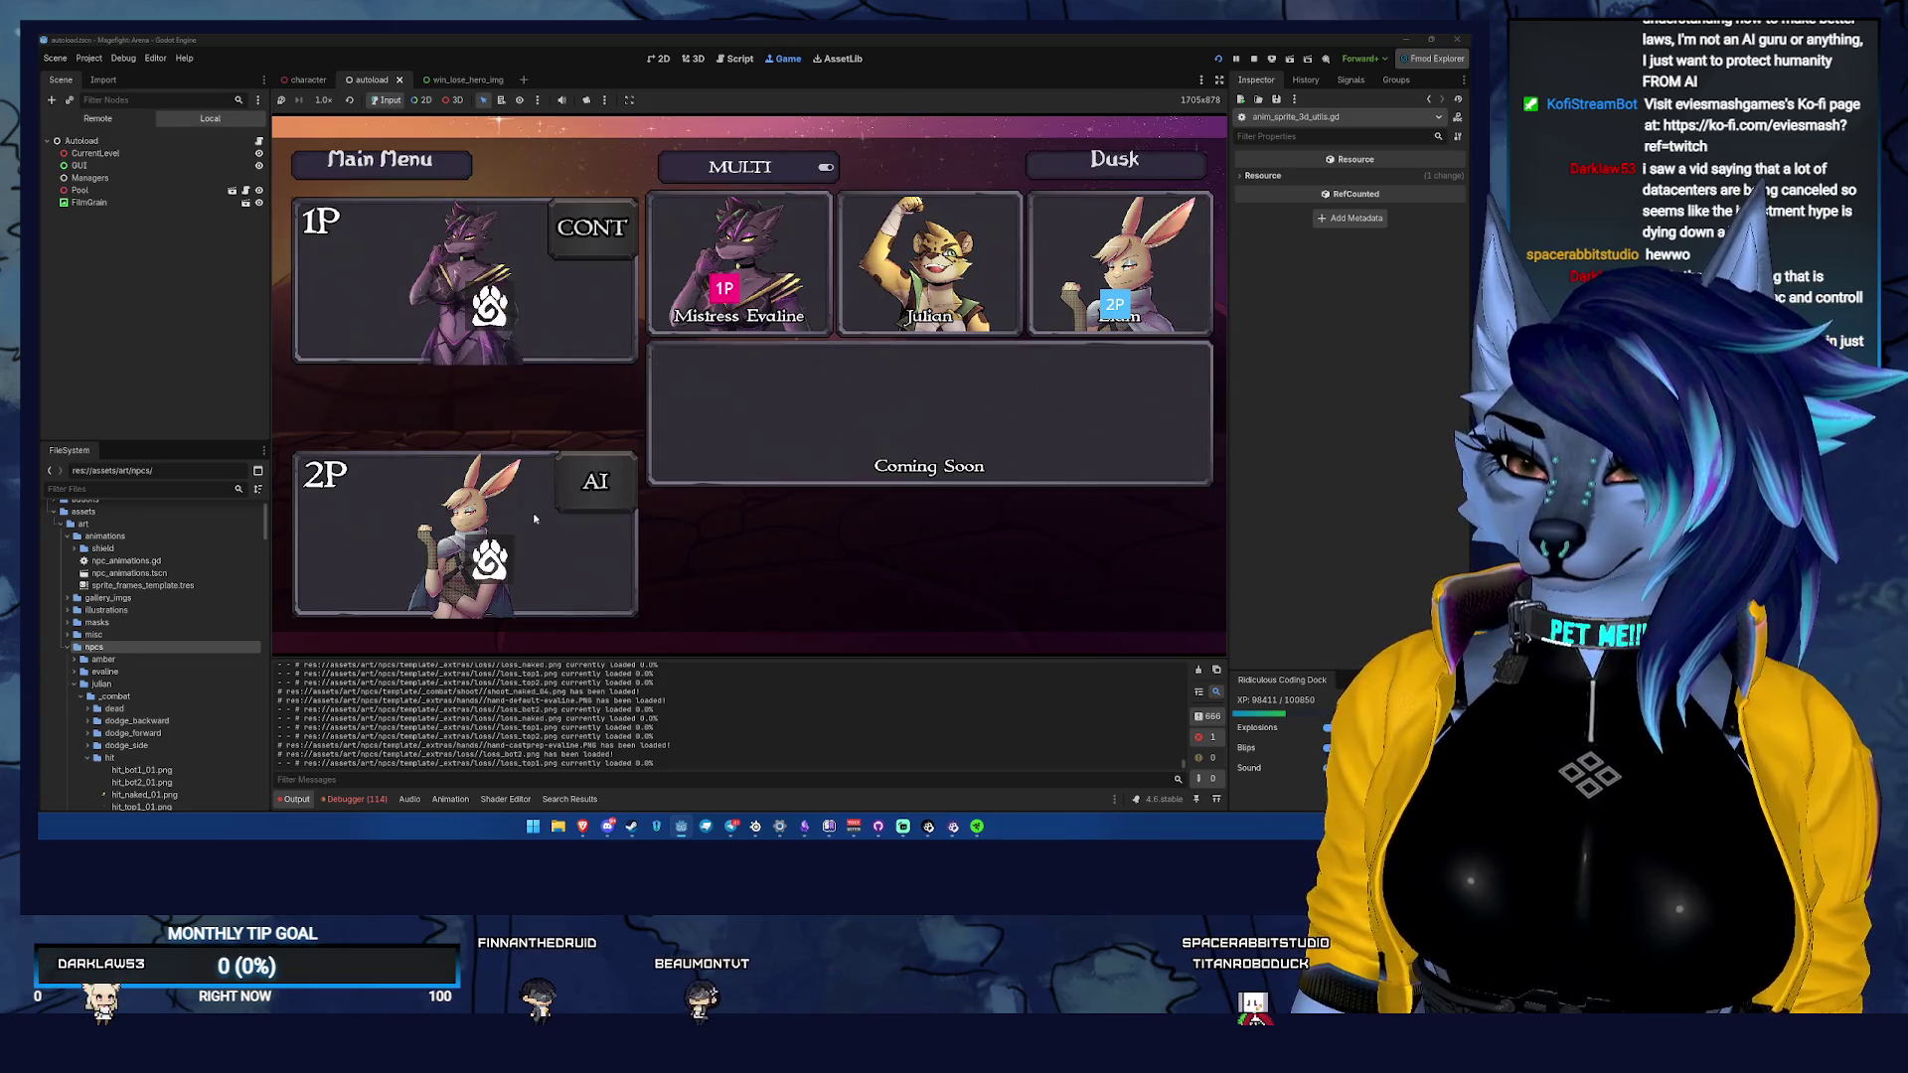
{"action": "left_click", "coordinate": [896, 270]}
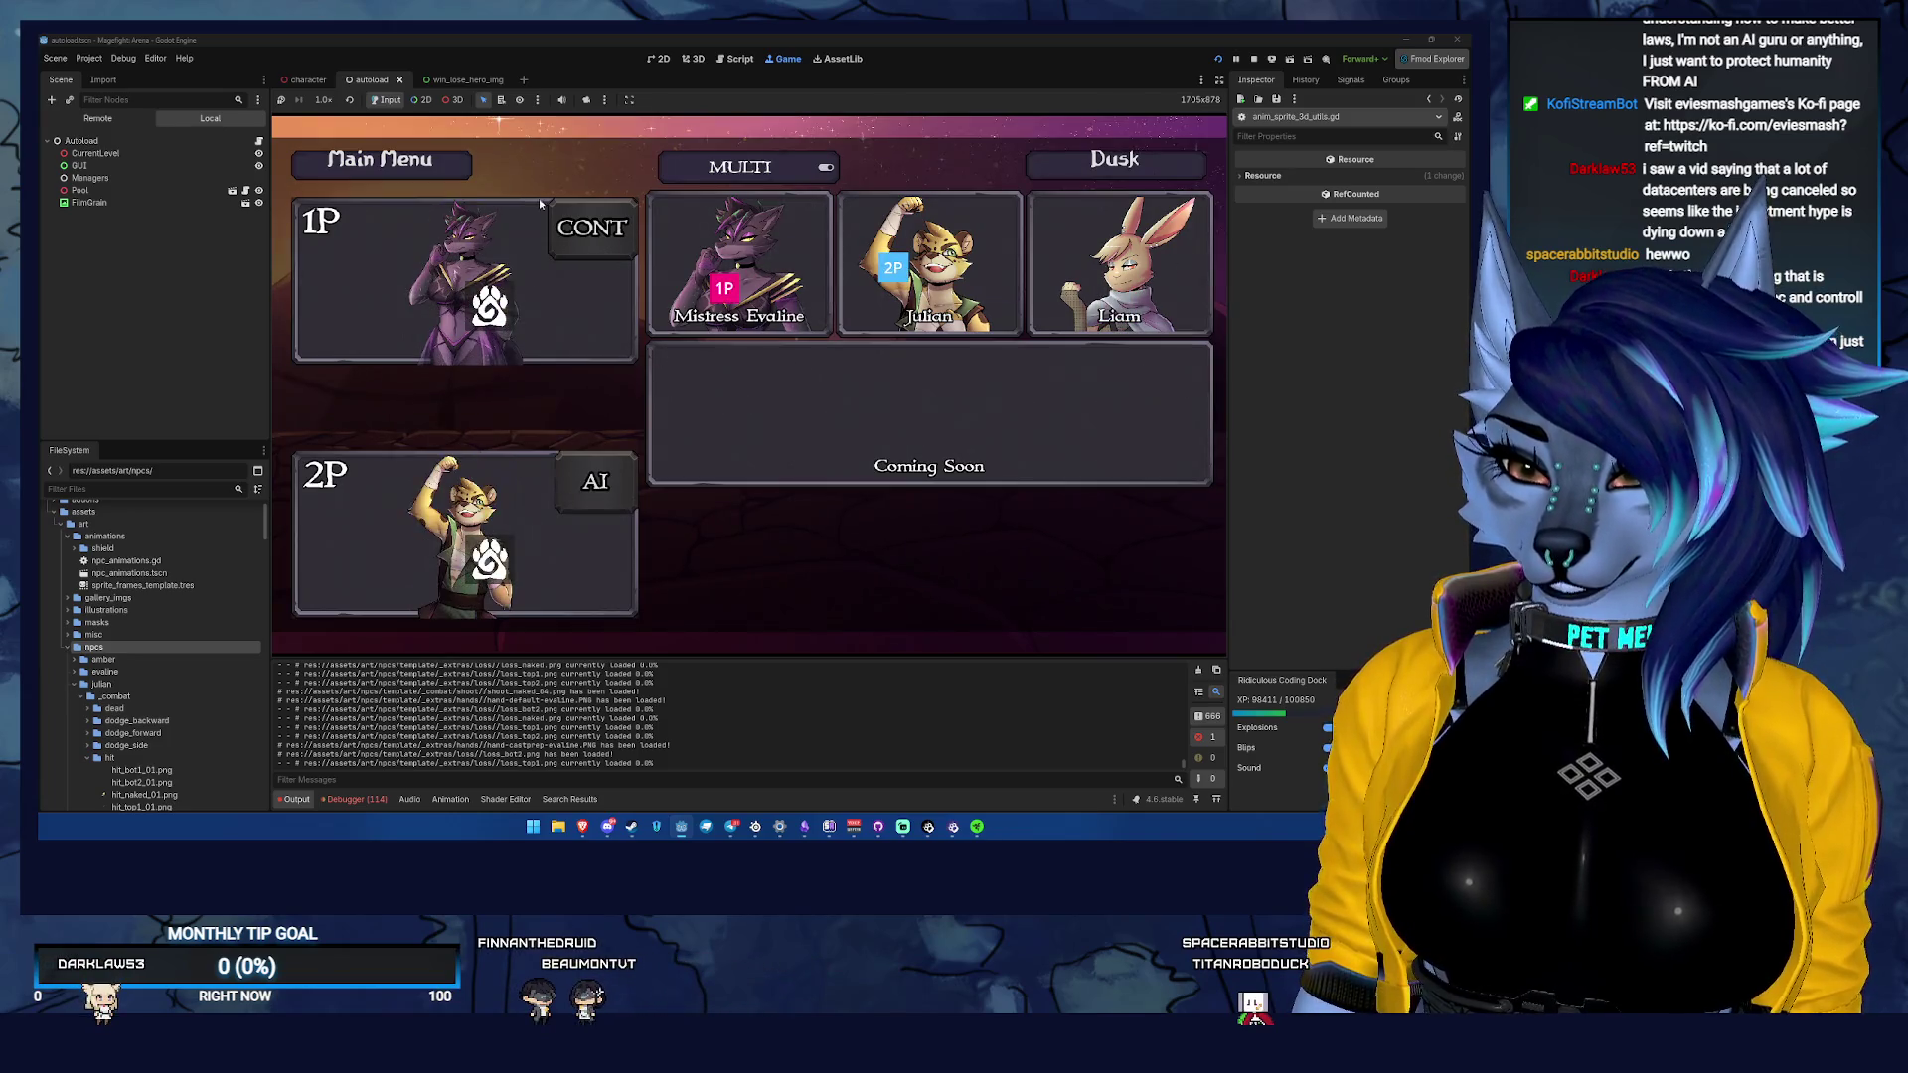
{"action": "key", "text": "Escape"}
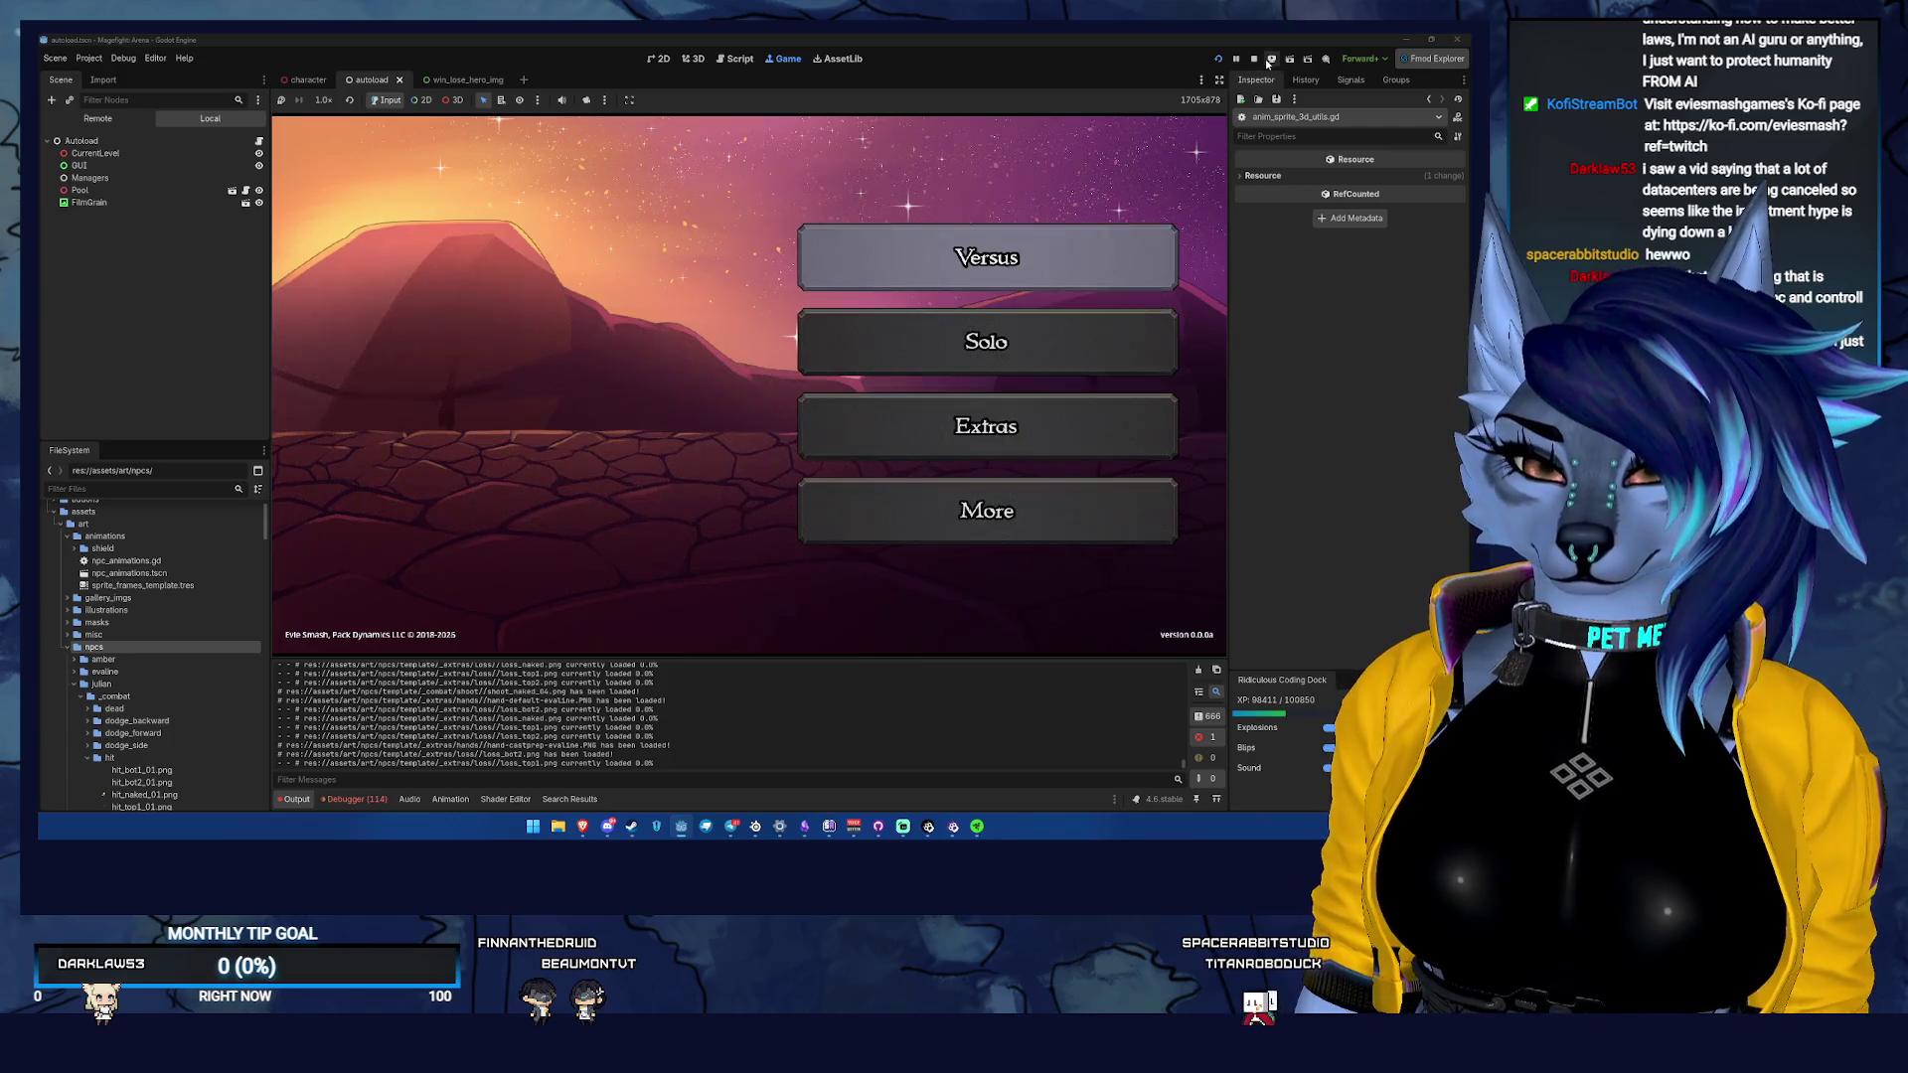
{"action": "left_click", "coordinate": [1254, 59]}
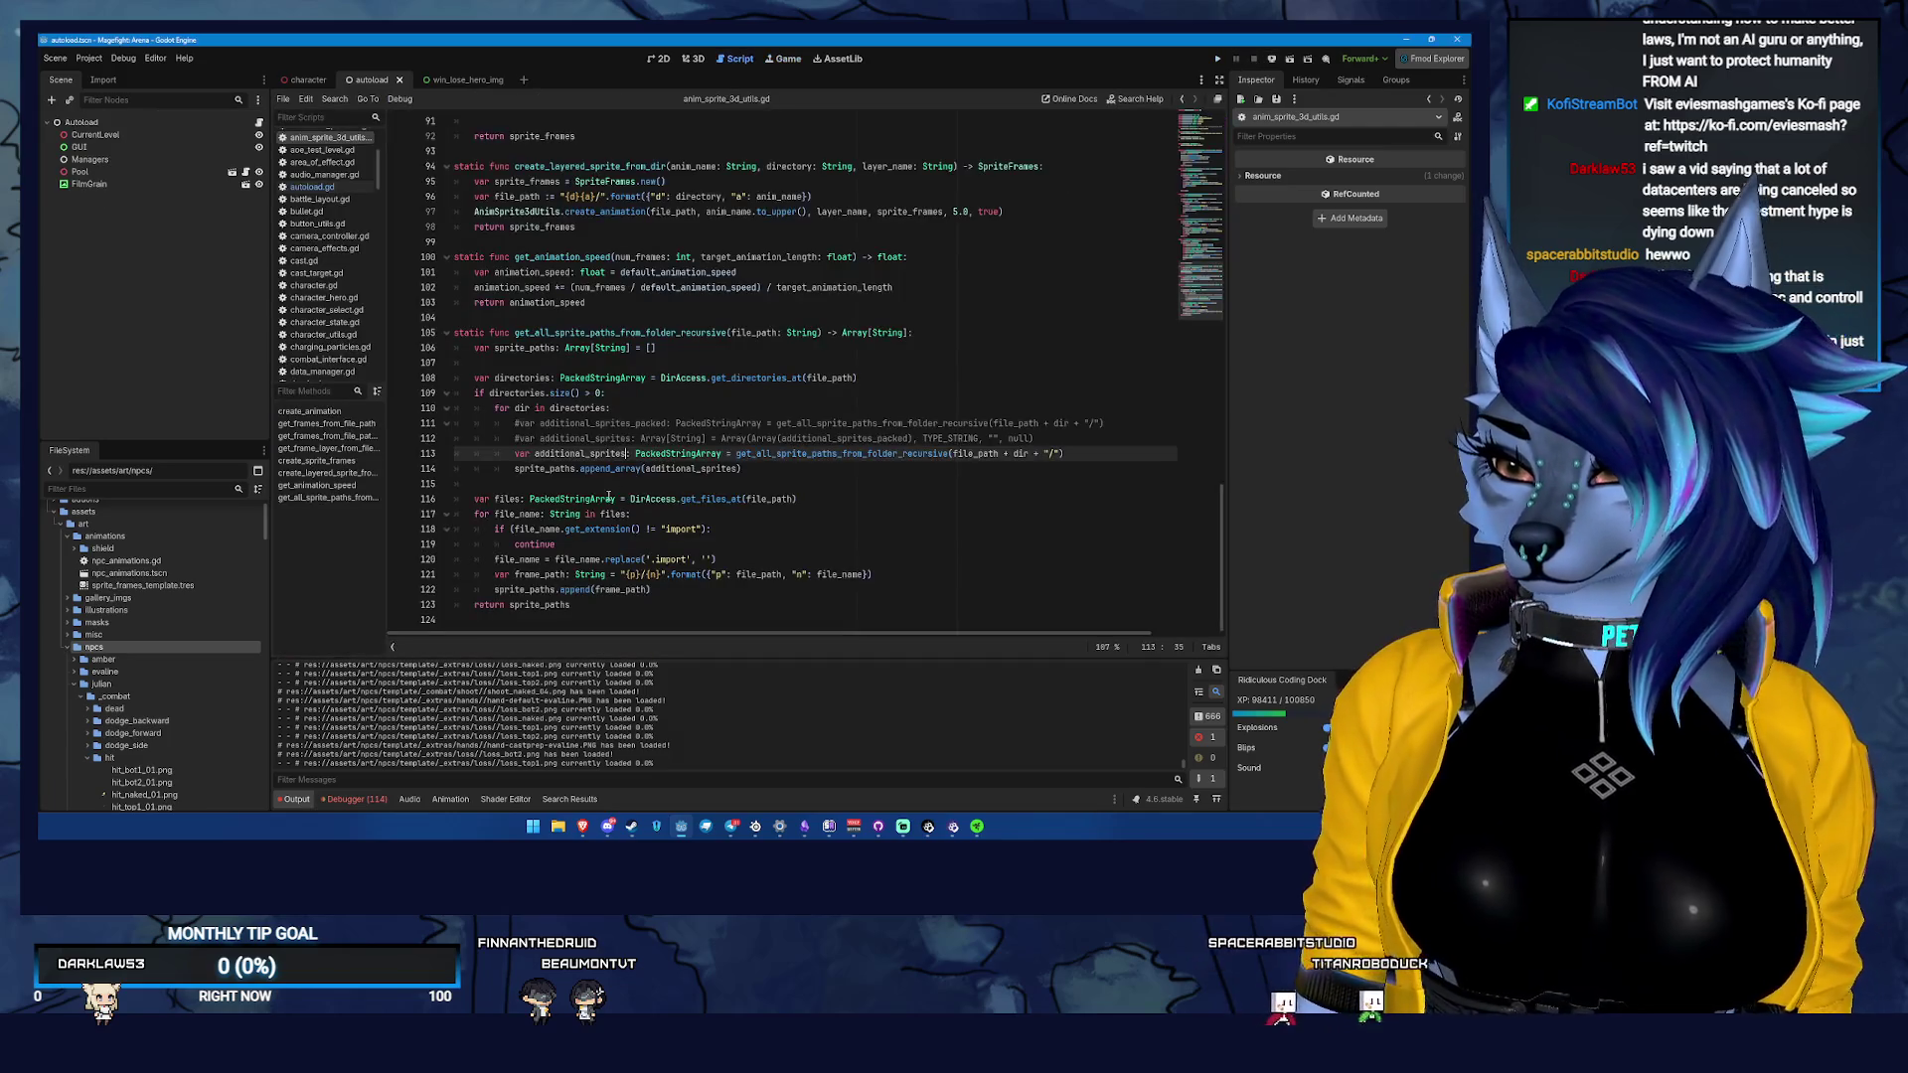
Delete the commented-out lines 111–112 from the recursive sprite-path function.
{"action": "left_click_drag", "start_coordinate": [1046, 440], "coordinate": [455, 423]}
{"action": "key", "text": "BackSpace"}
{"action": "key", "text": "BackSpace"}
{"action": "left_click_drag", "start_coordinate": [1198, 298], "coordinate": [1192, 164]}
Switch the script editor to autoload.gd.
{"action": "scroll", "coordinate": [1191, 164], "scroll_direction": "down", "scroll_amount": 5}
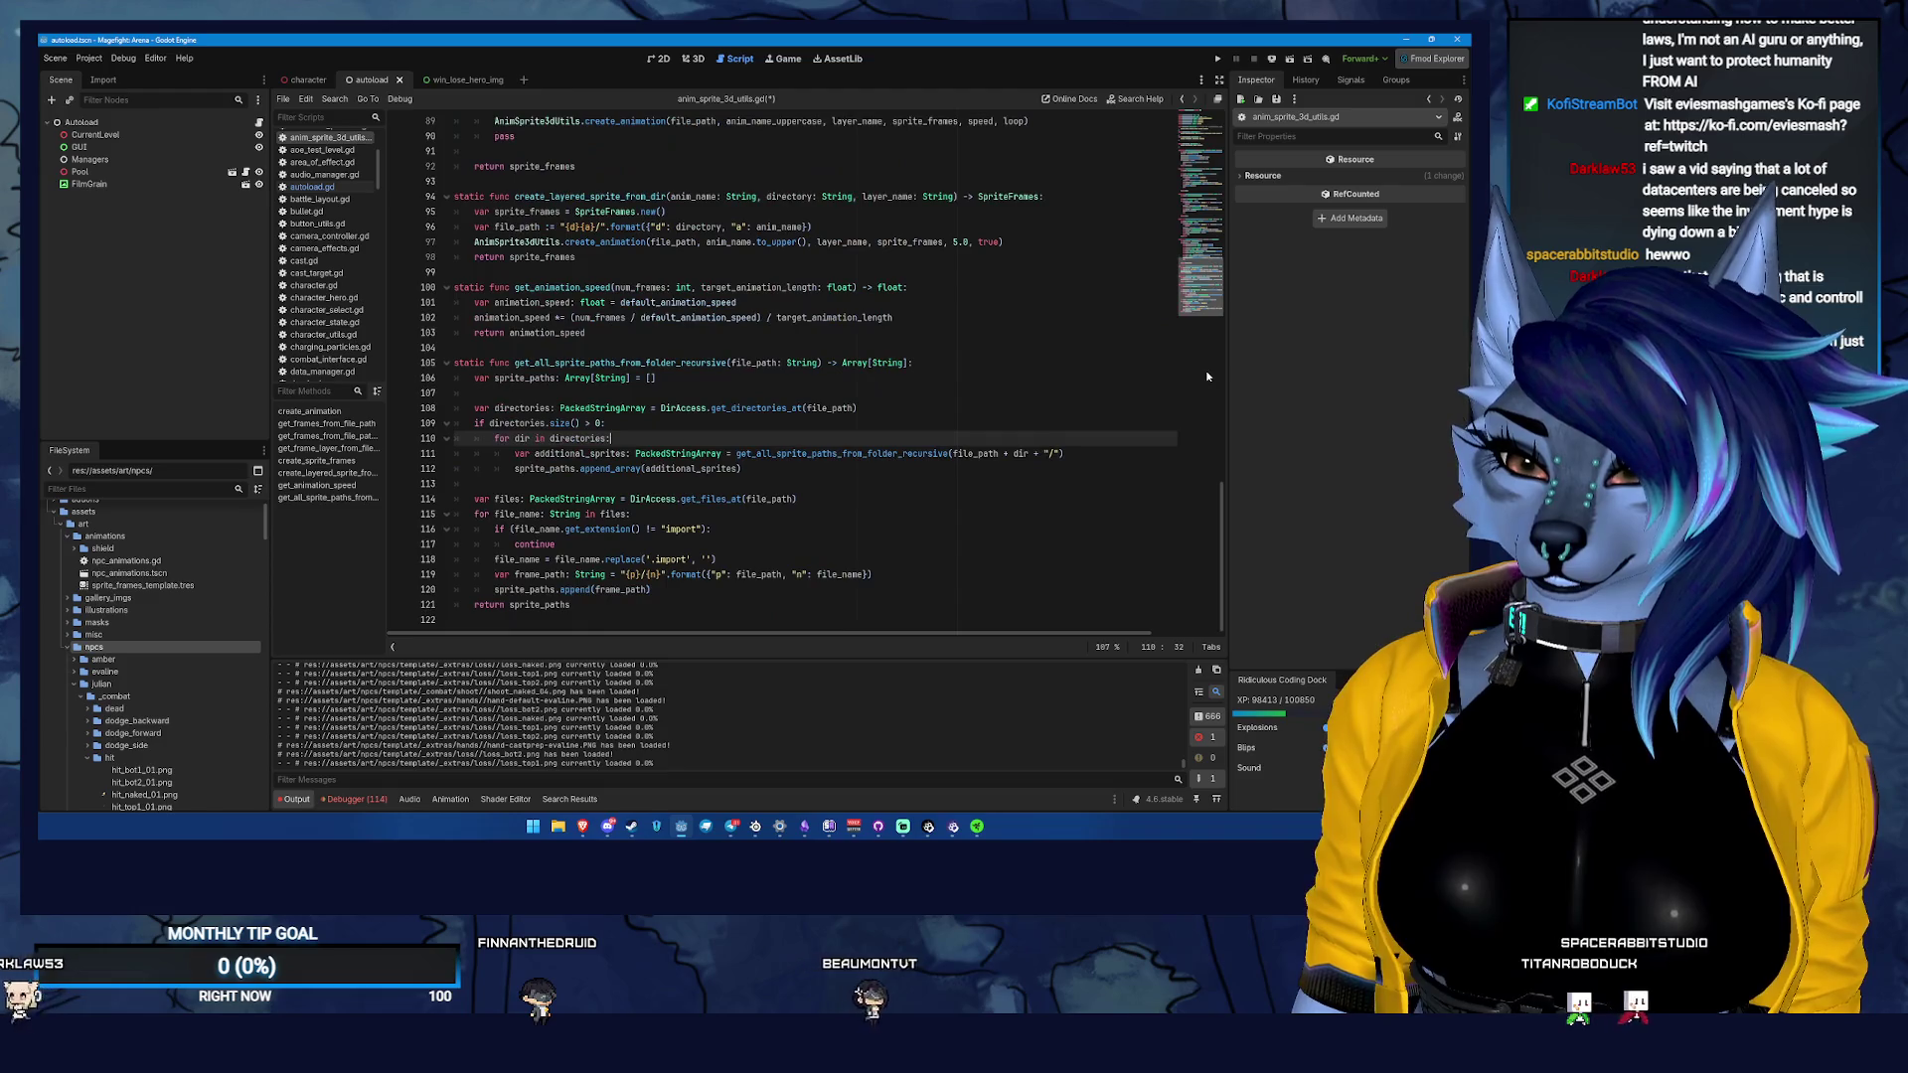
{"action": "scroll", "coordinate": [1192, 164], "scroll_direction": "up", "scroll_amount": 10}
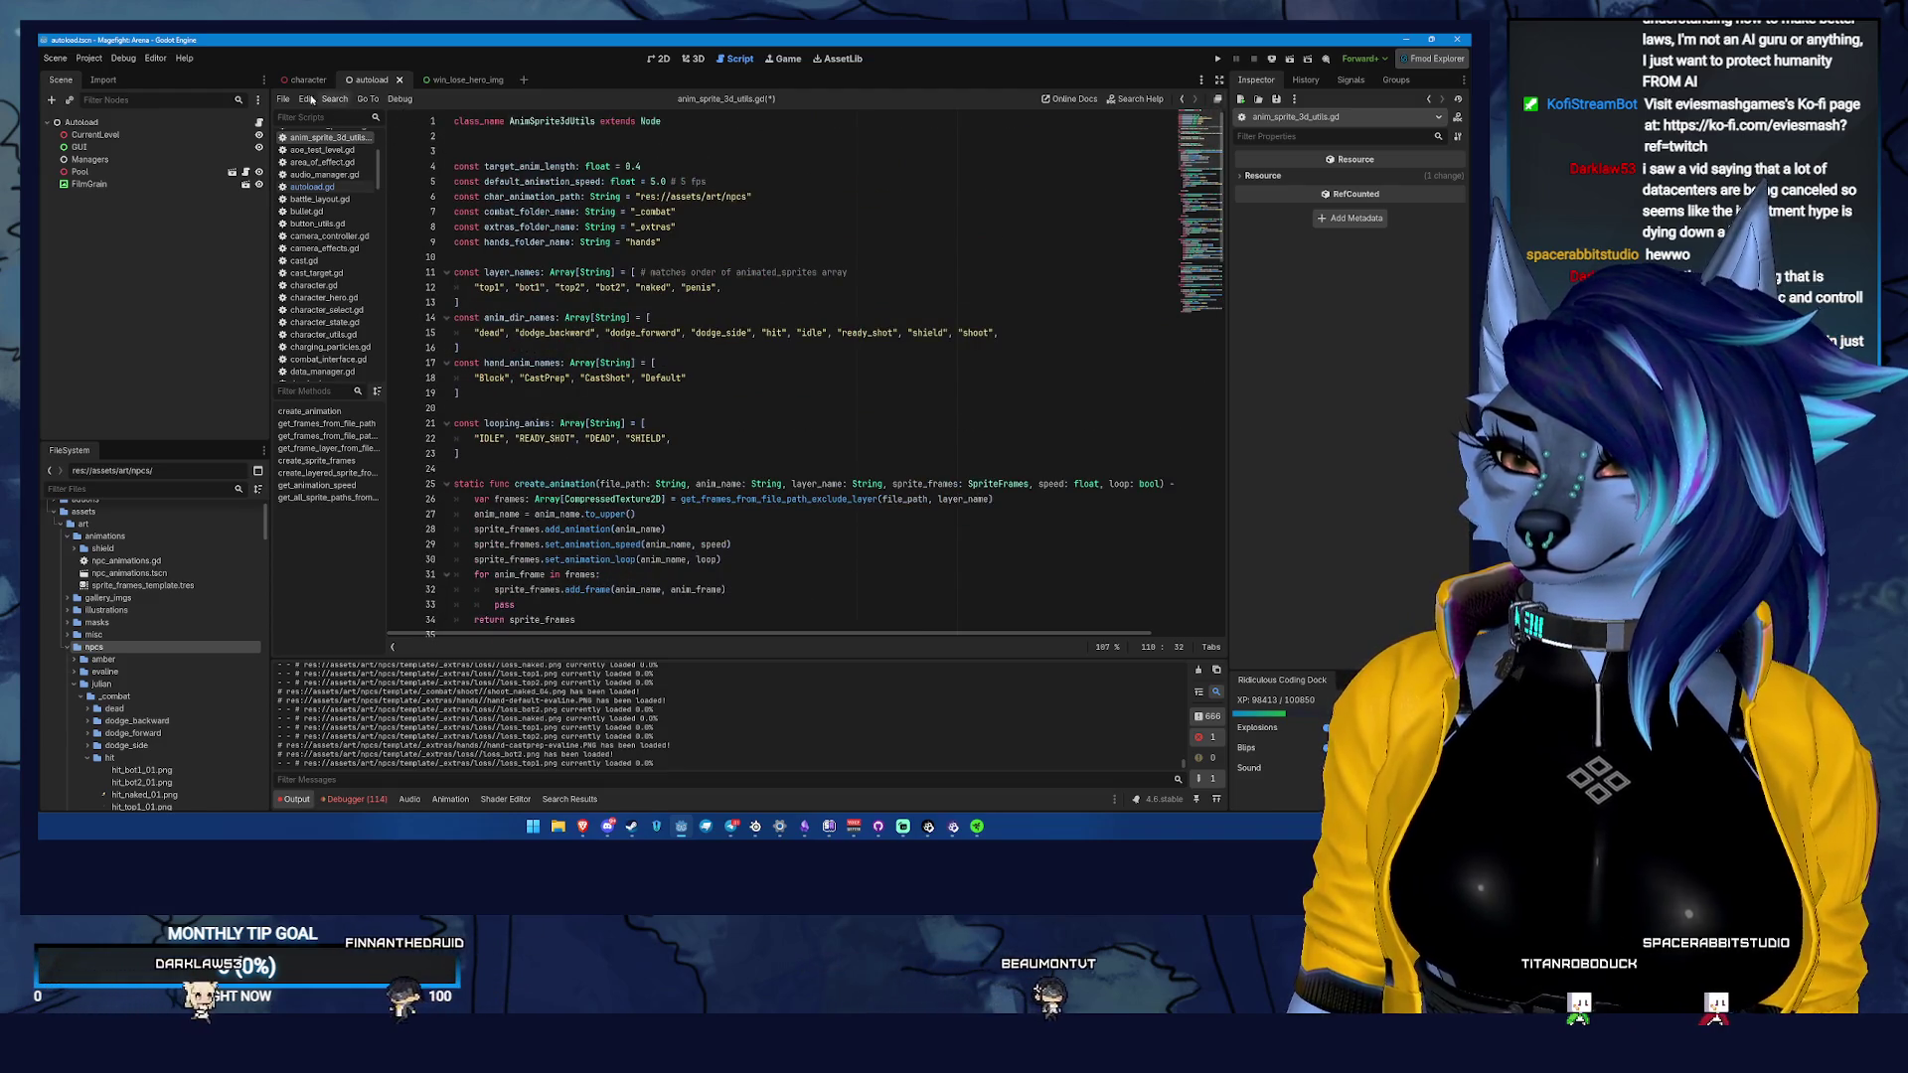
{"action": "left_click", "coordinate": [318, 187]}
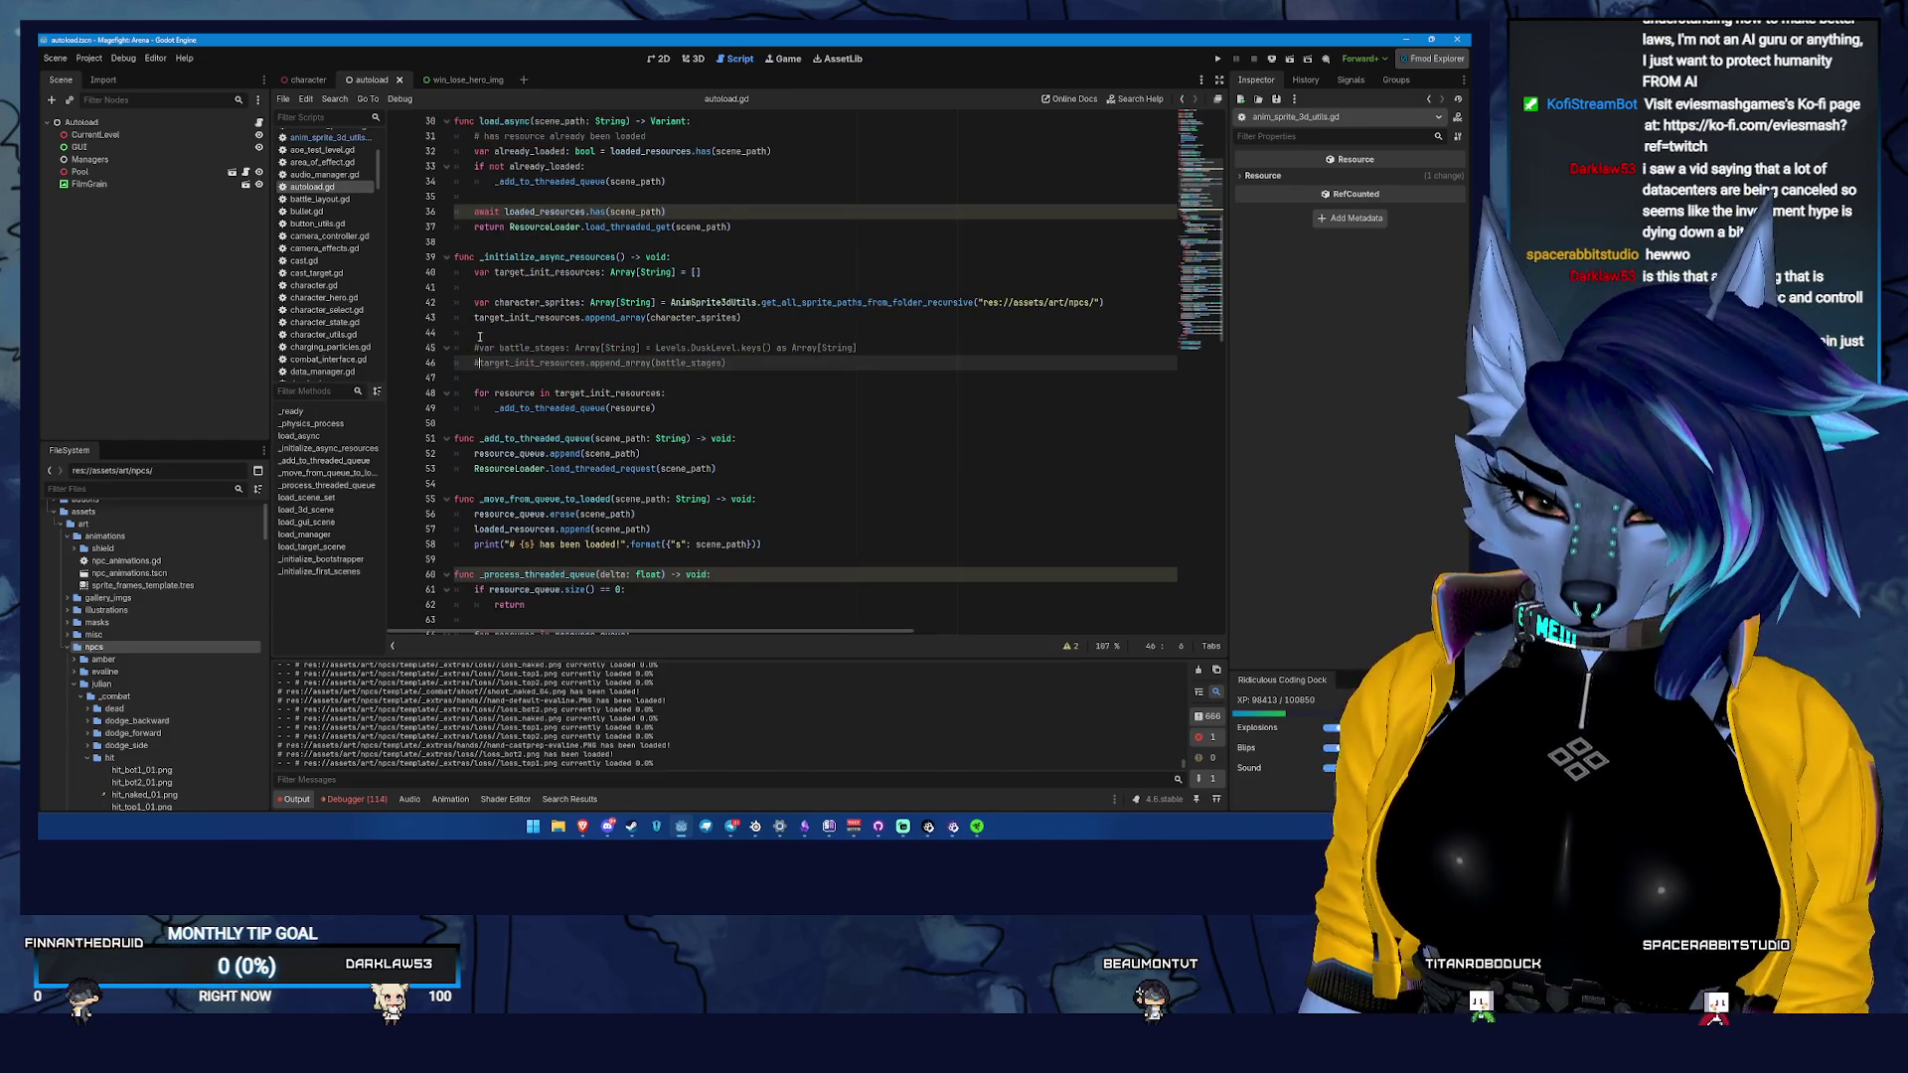
Uncomment battle_stages on line 45 and wrap Levels' keys() in Array(), removing the 'as Array[String]' cast.
{"action": "key", "text": "BackSpace"}
{"action": "key", "text": "BackSpace"}
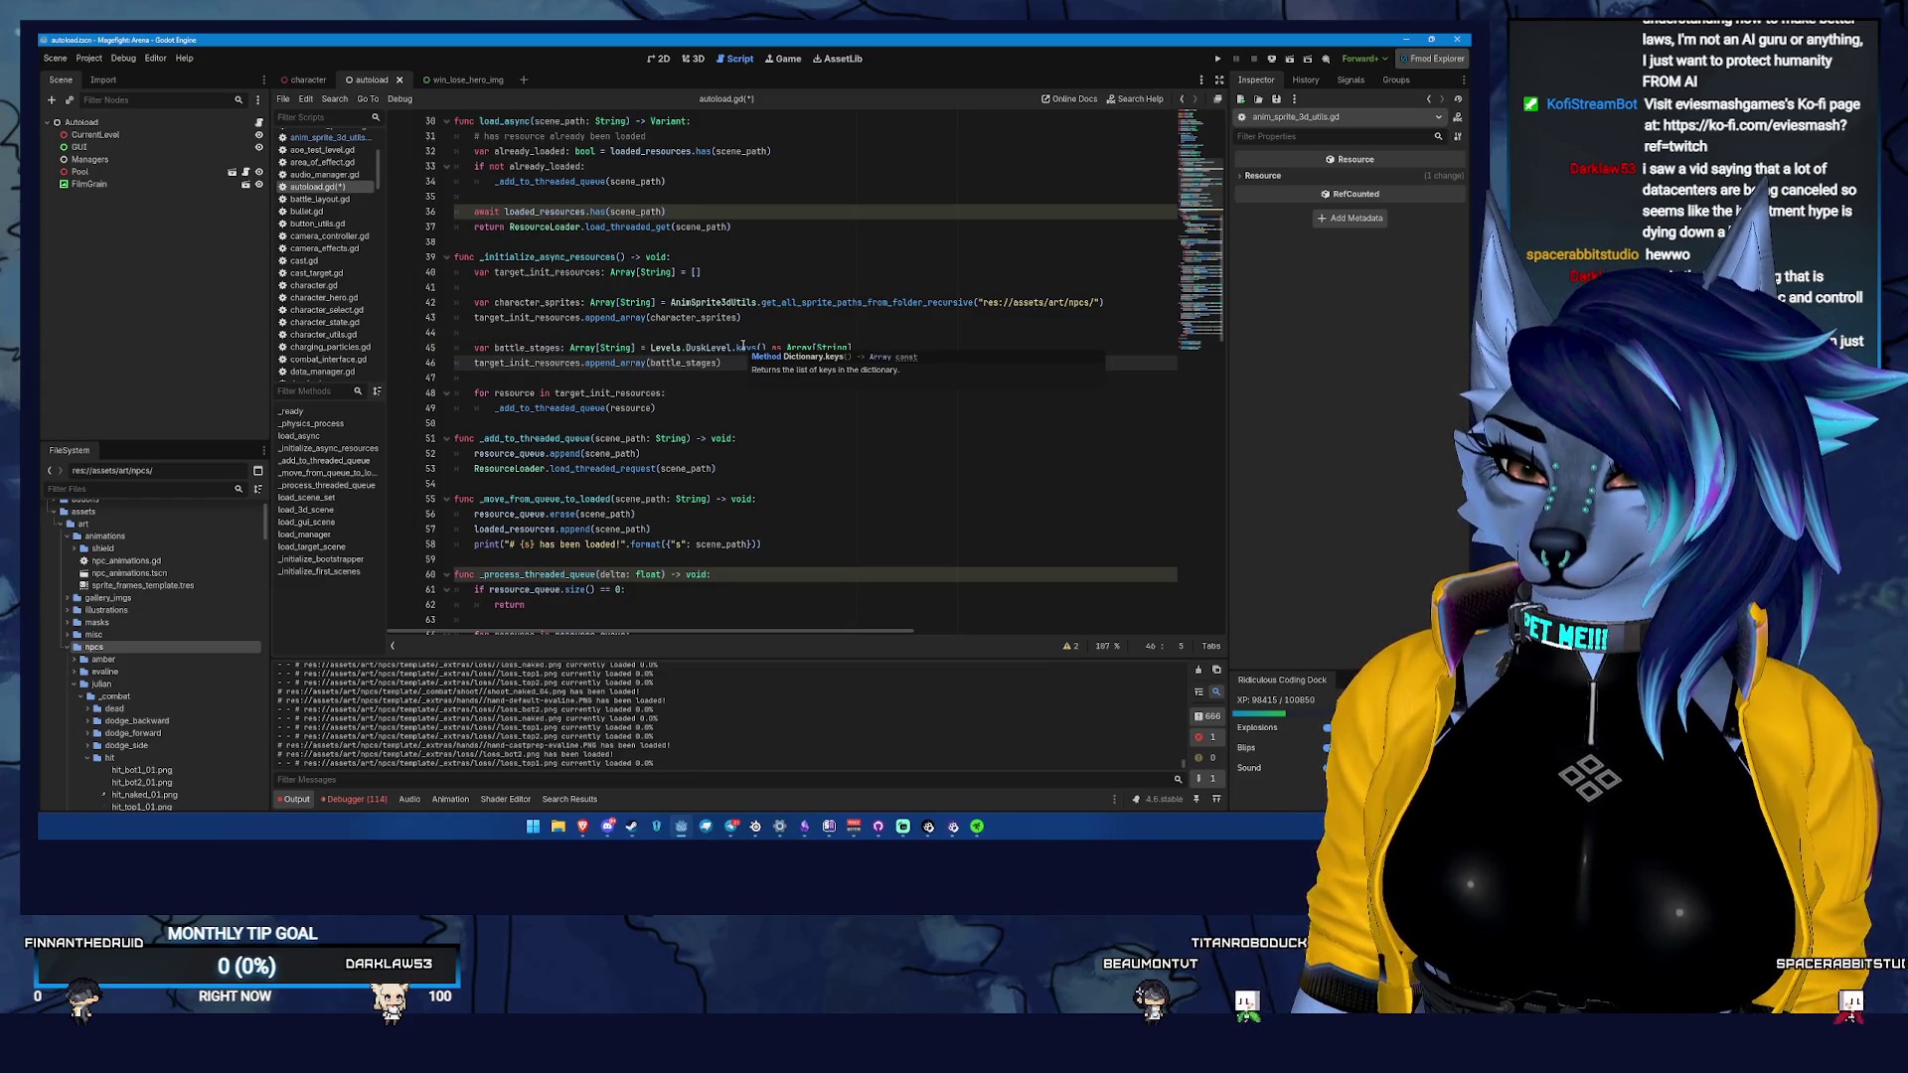
{"action": "left_click", "coordinate": [651, 348]}
{"action": "type", "text": "Array("}
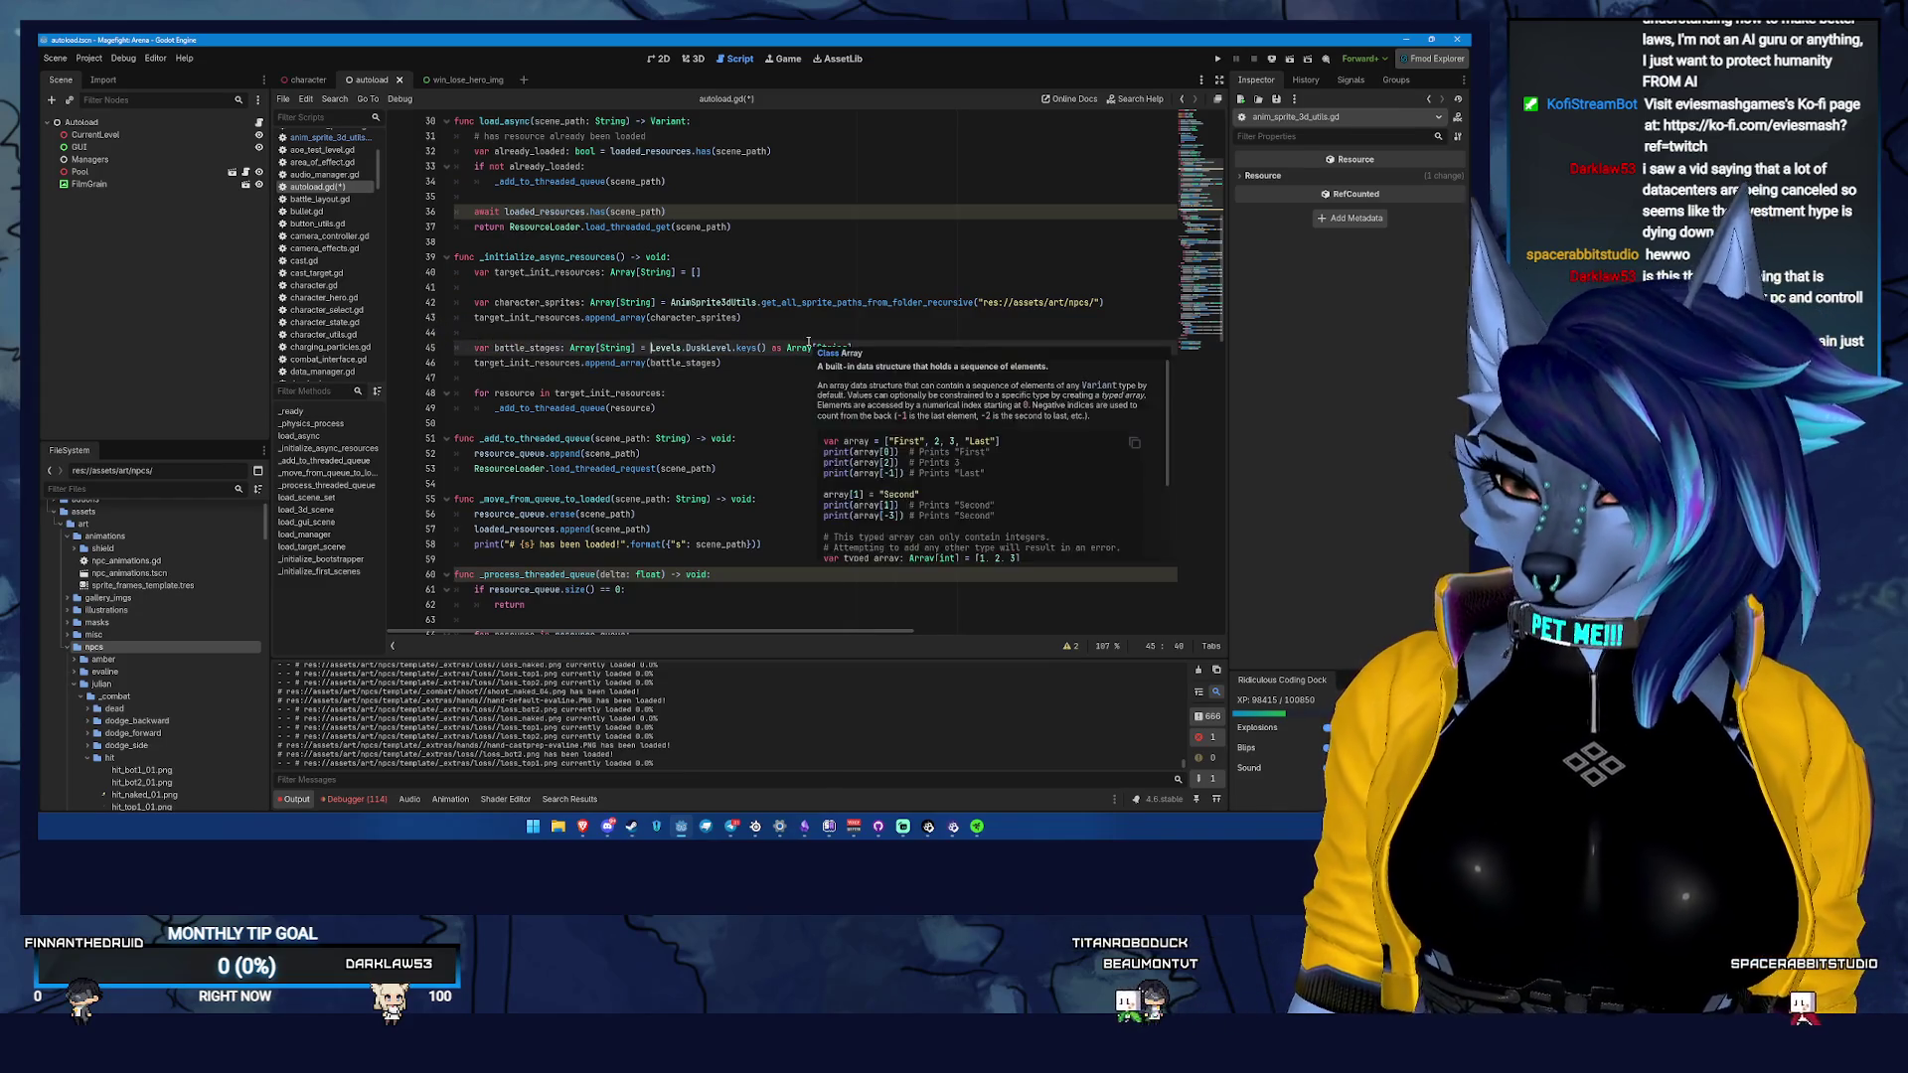
{"action": "key", "text": "Right"}
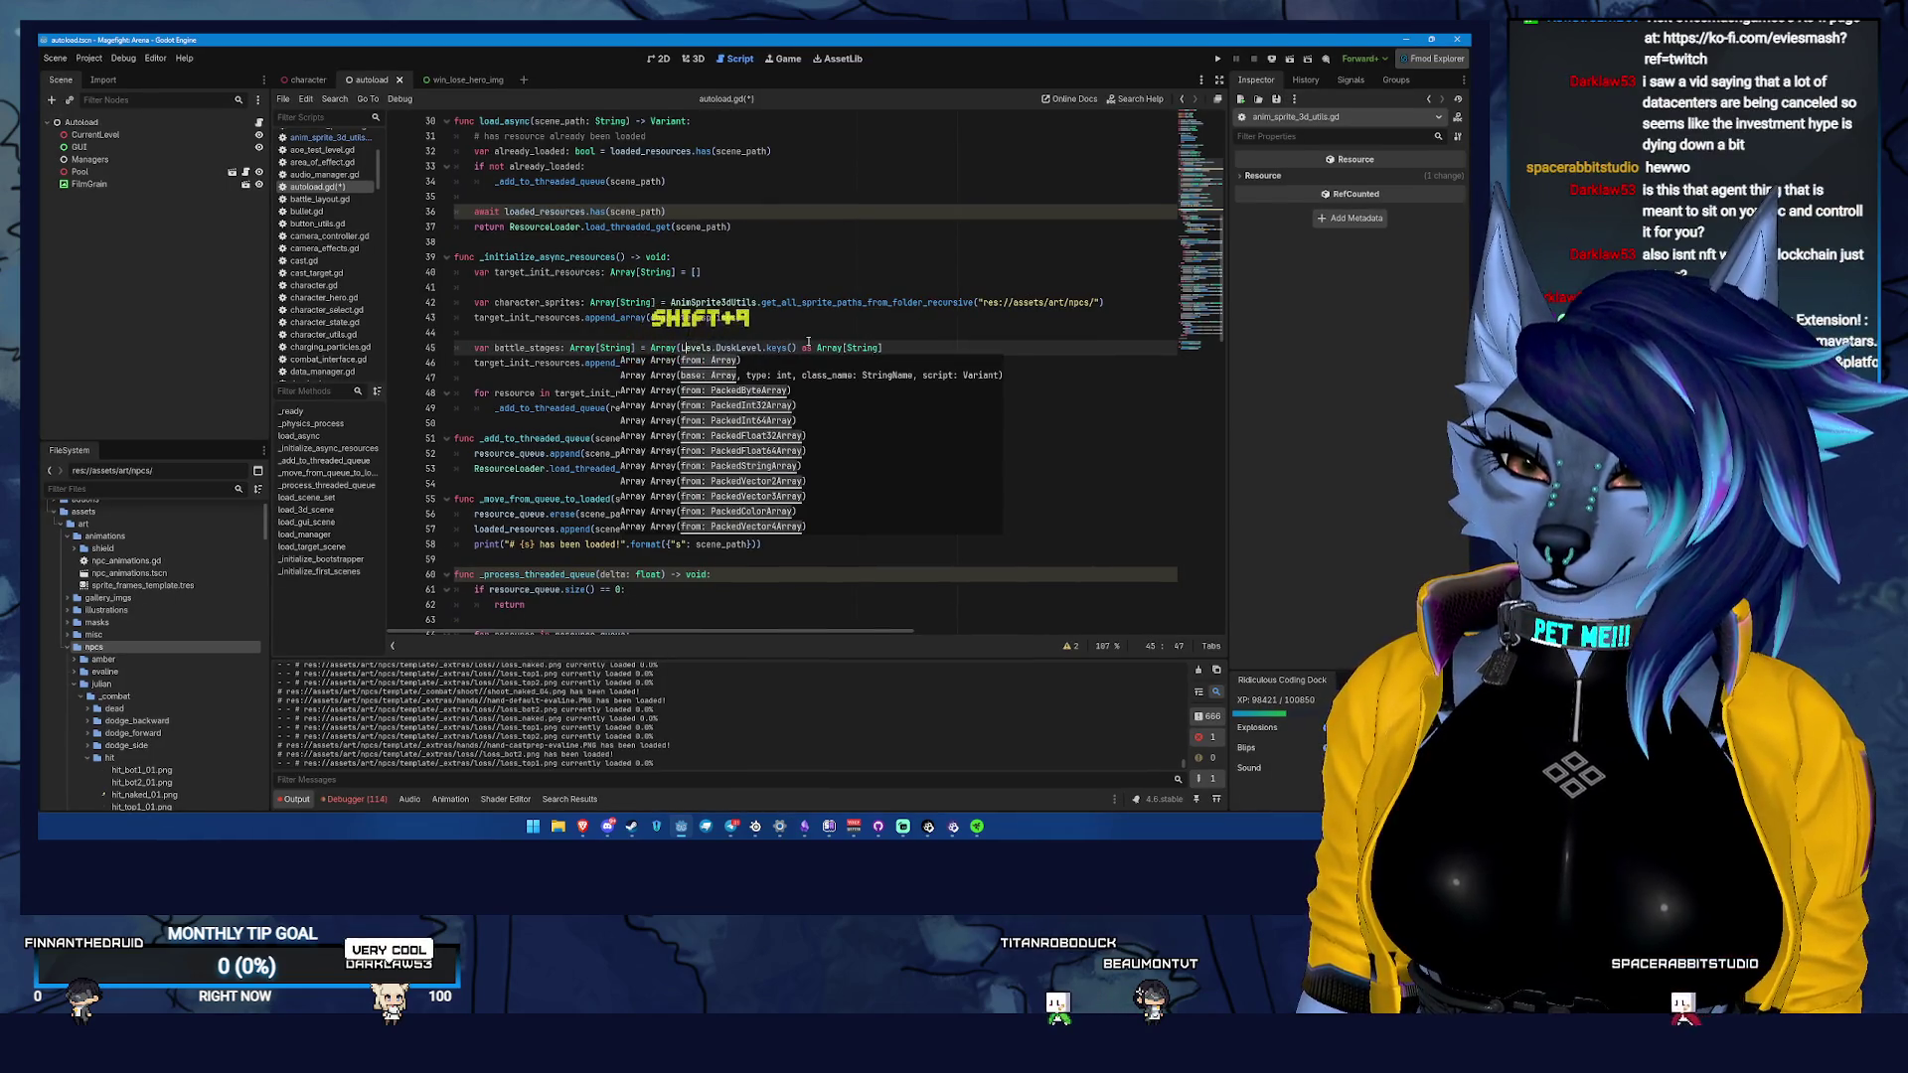
{"action": "key", "text": "ctrl+Right"}
{"action": "key", "text": "ctrl+Right"}
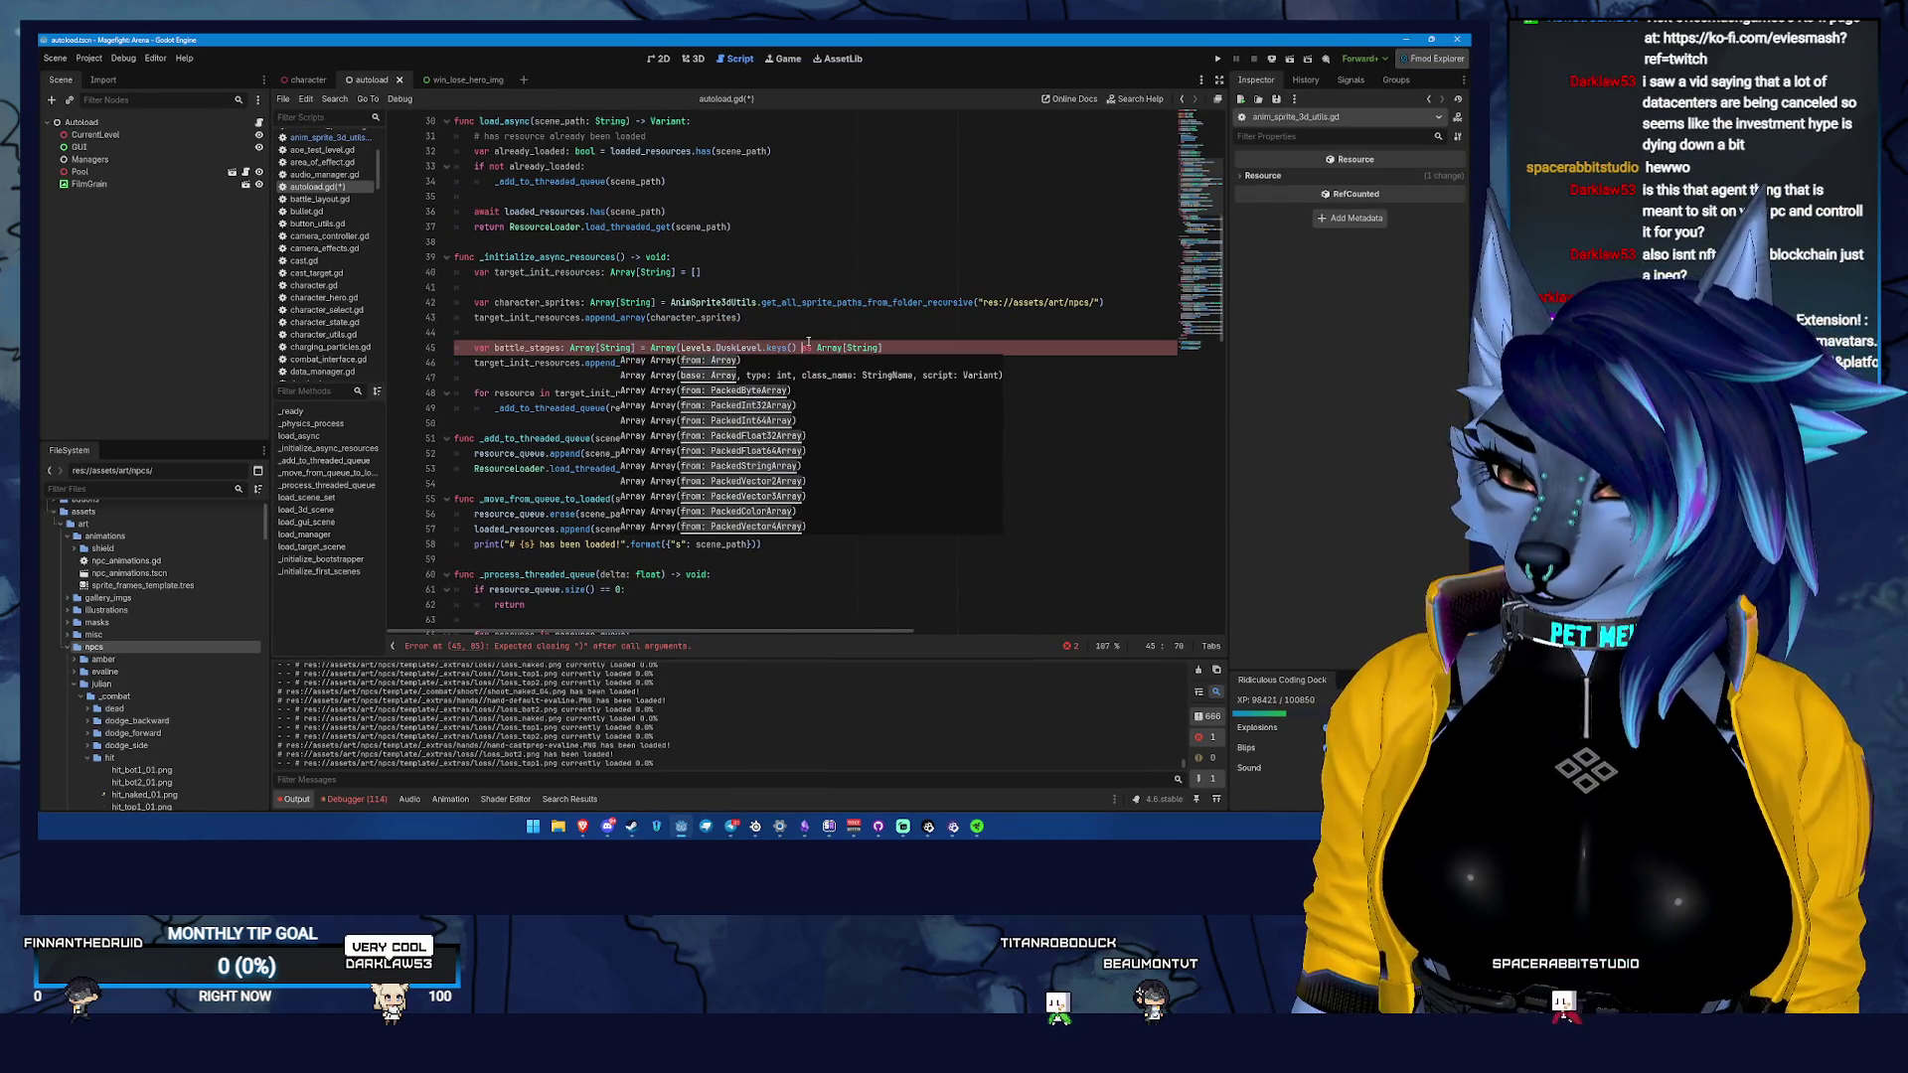
{"action": "type", "text": ")"}
{"action": "key", "text": "shift+Right"}
{"action": "key", "text": "shift+Right"}
{"action": "key", "text": "shift+Right"}
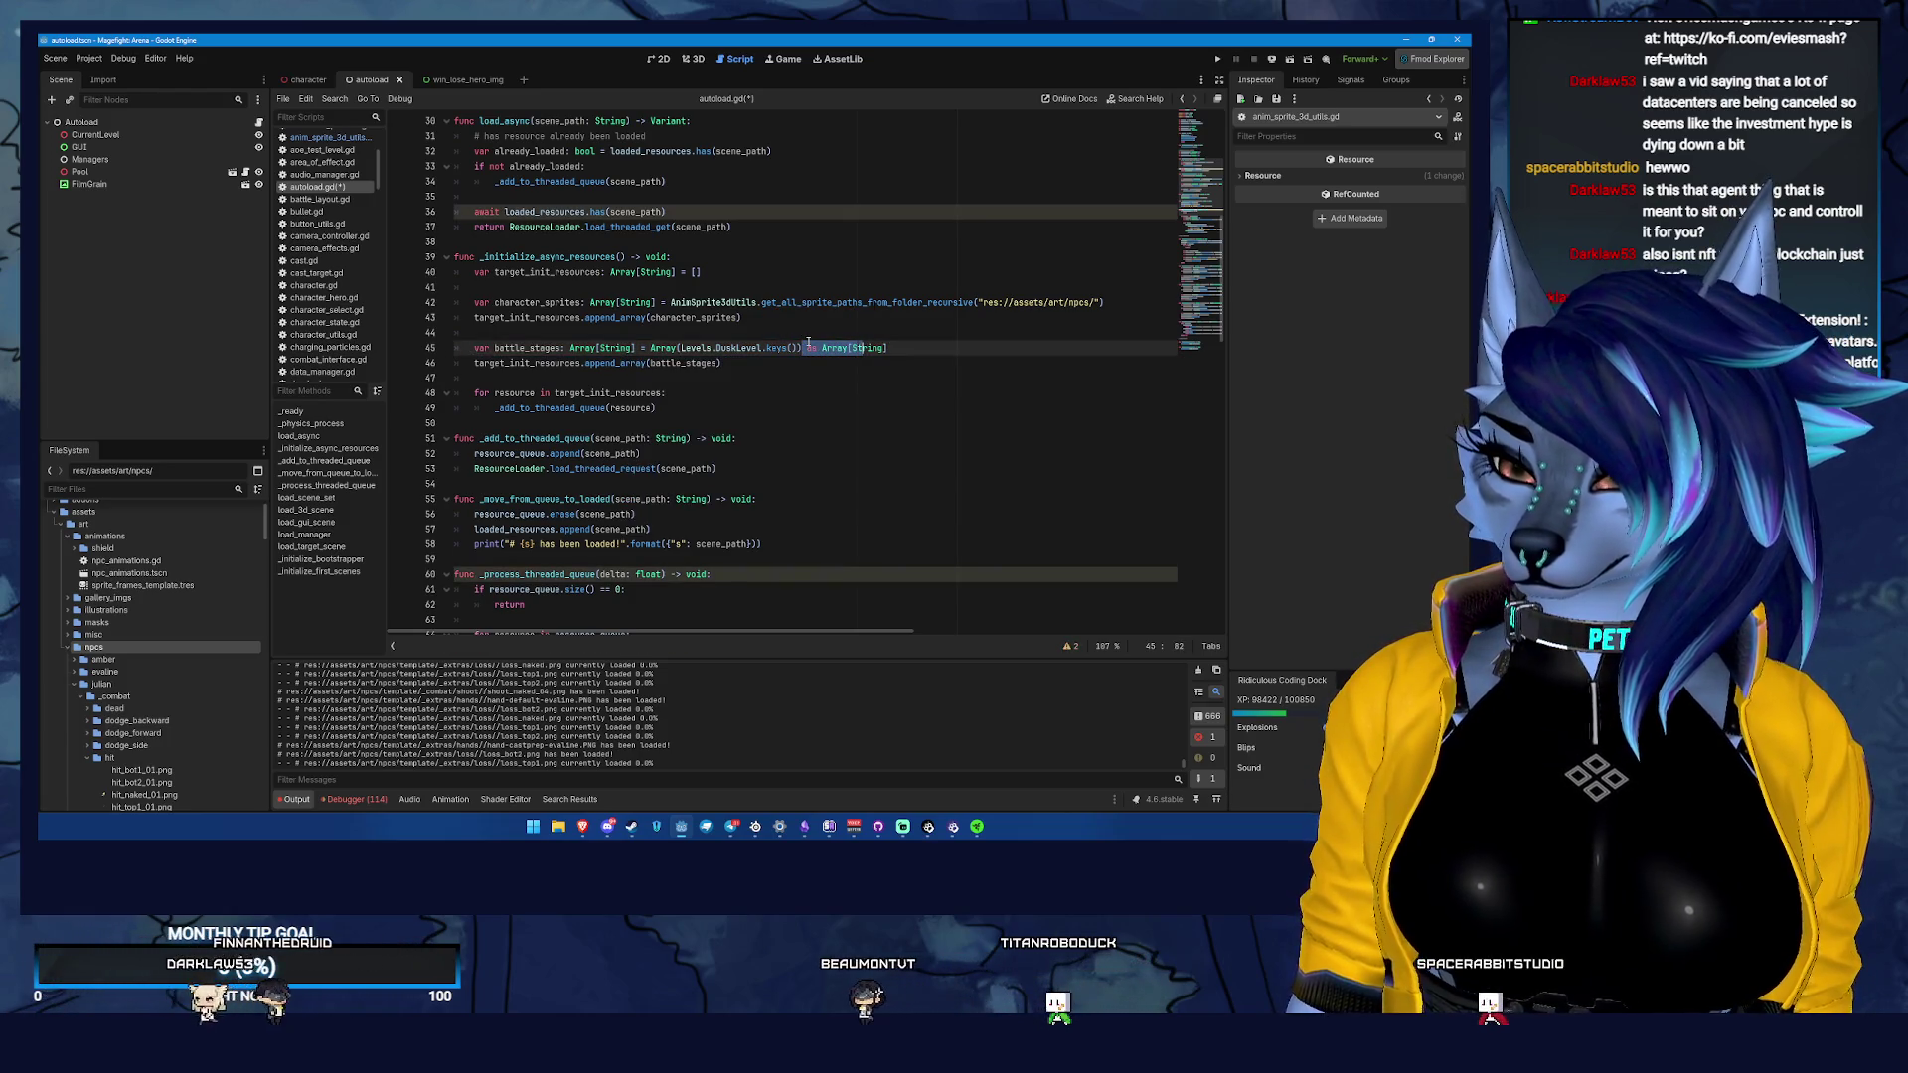
{"action": "key", "text": "shift+End"}
{"action": "key", "text": "BackSpace"}
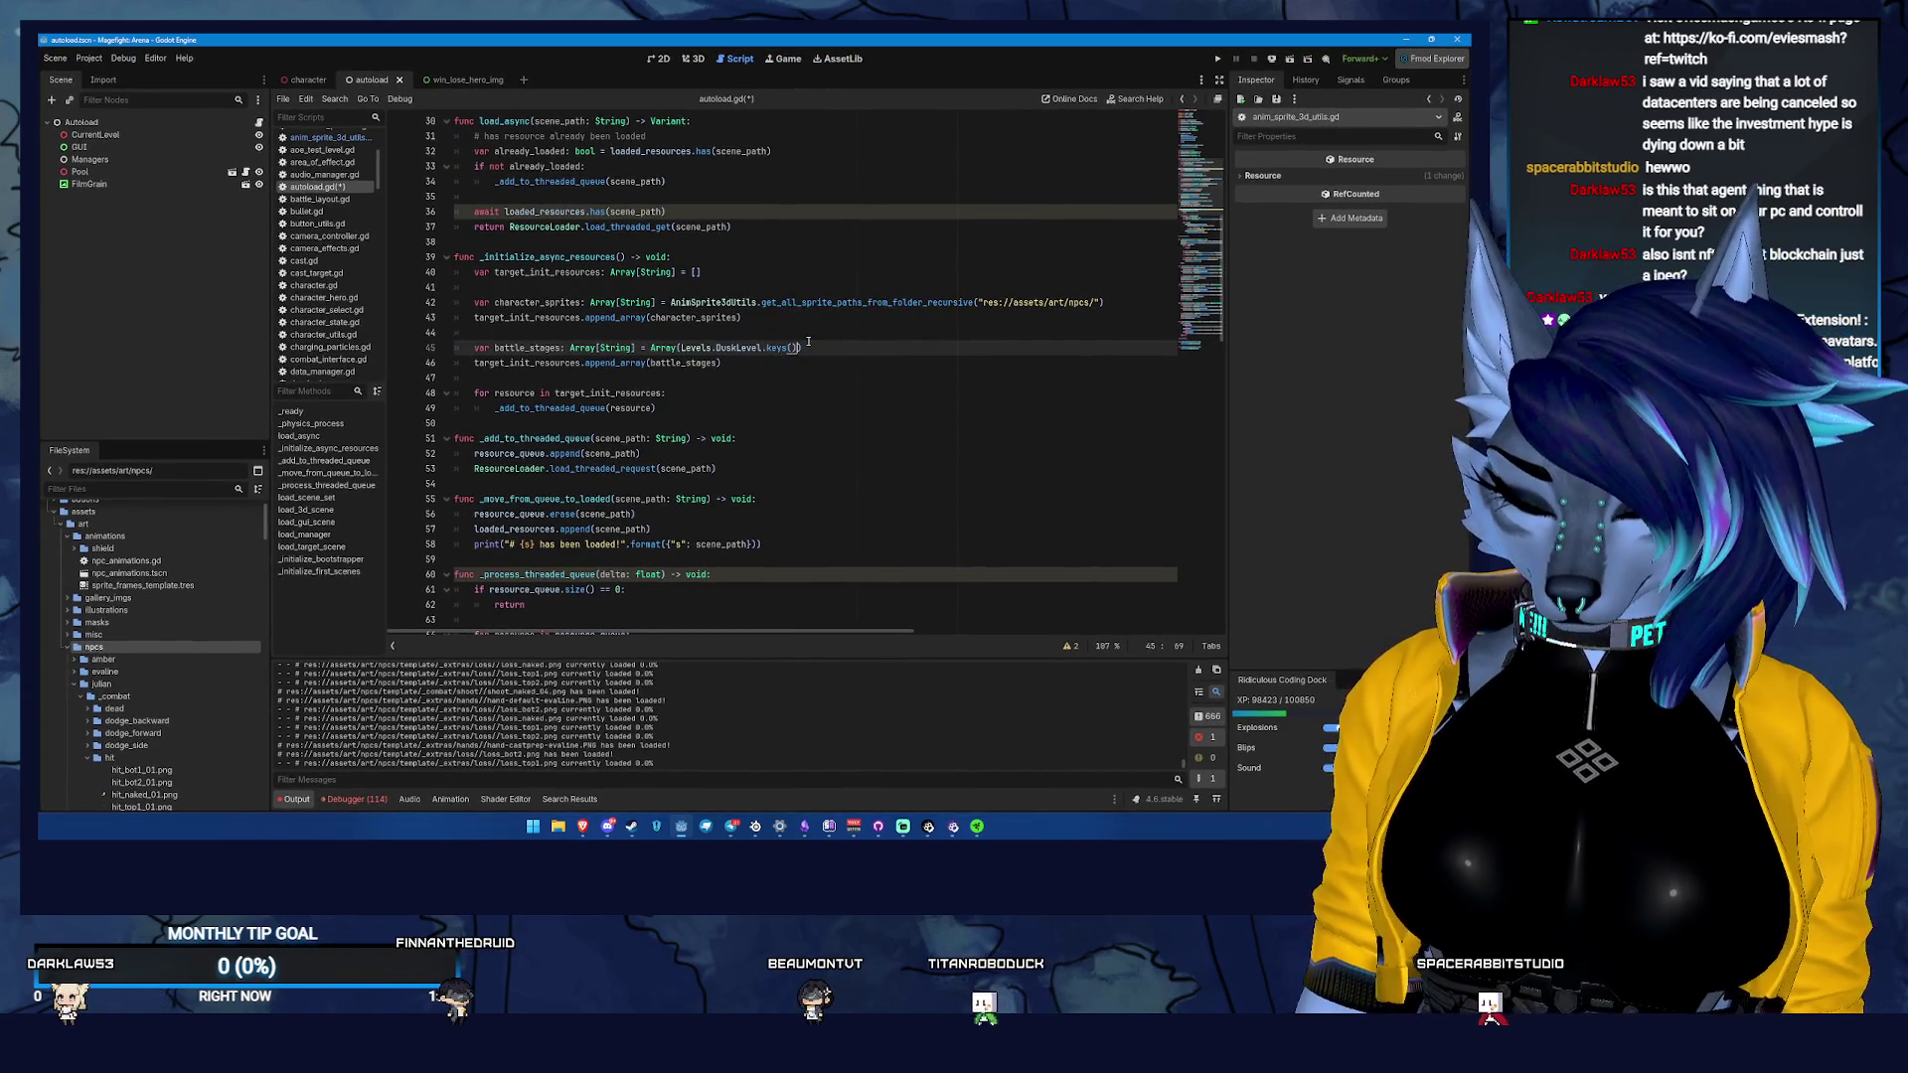
Pass TYPE_STRING, "" and null as the extra Array() arguments, save, and run the project.
{"action": "type", "text": ","}
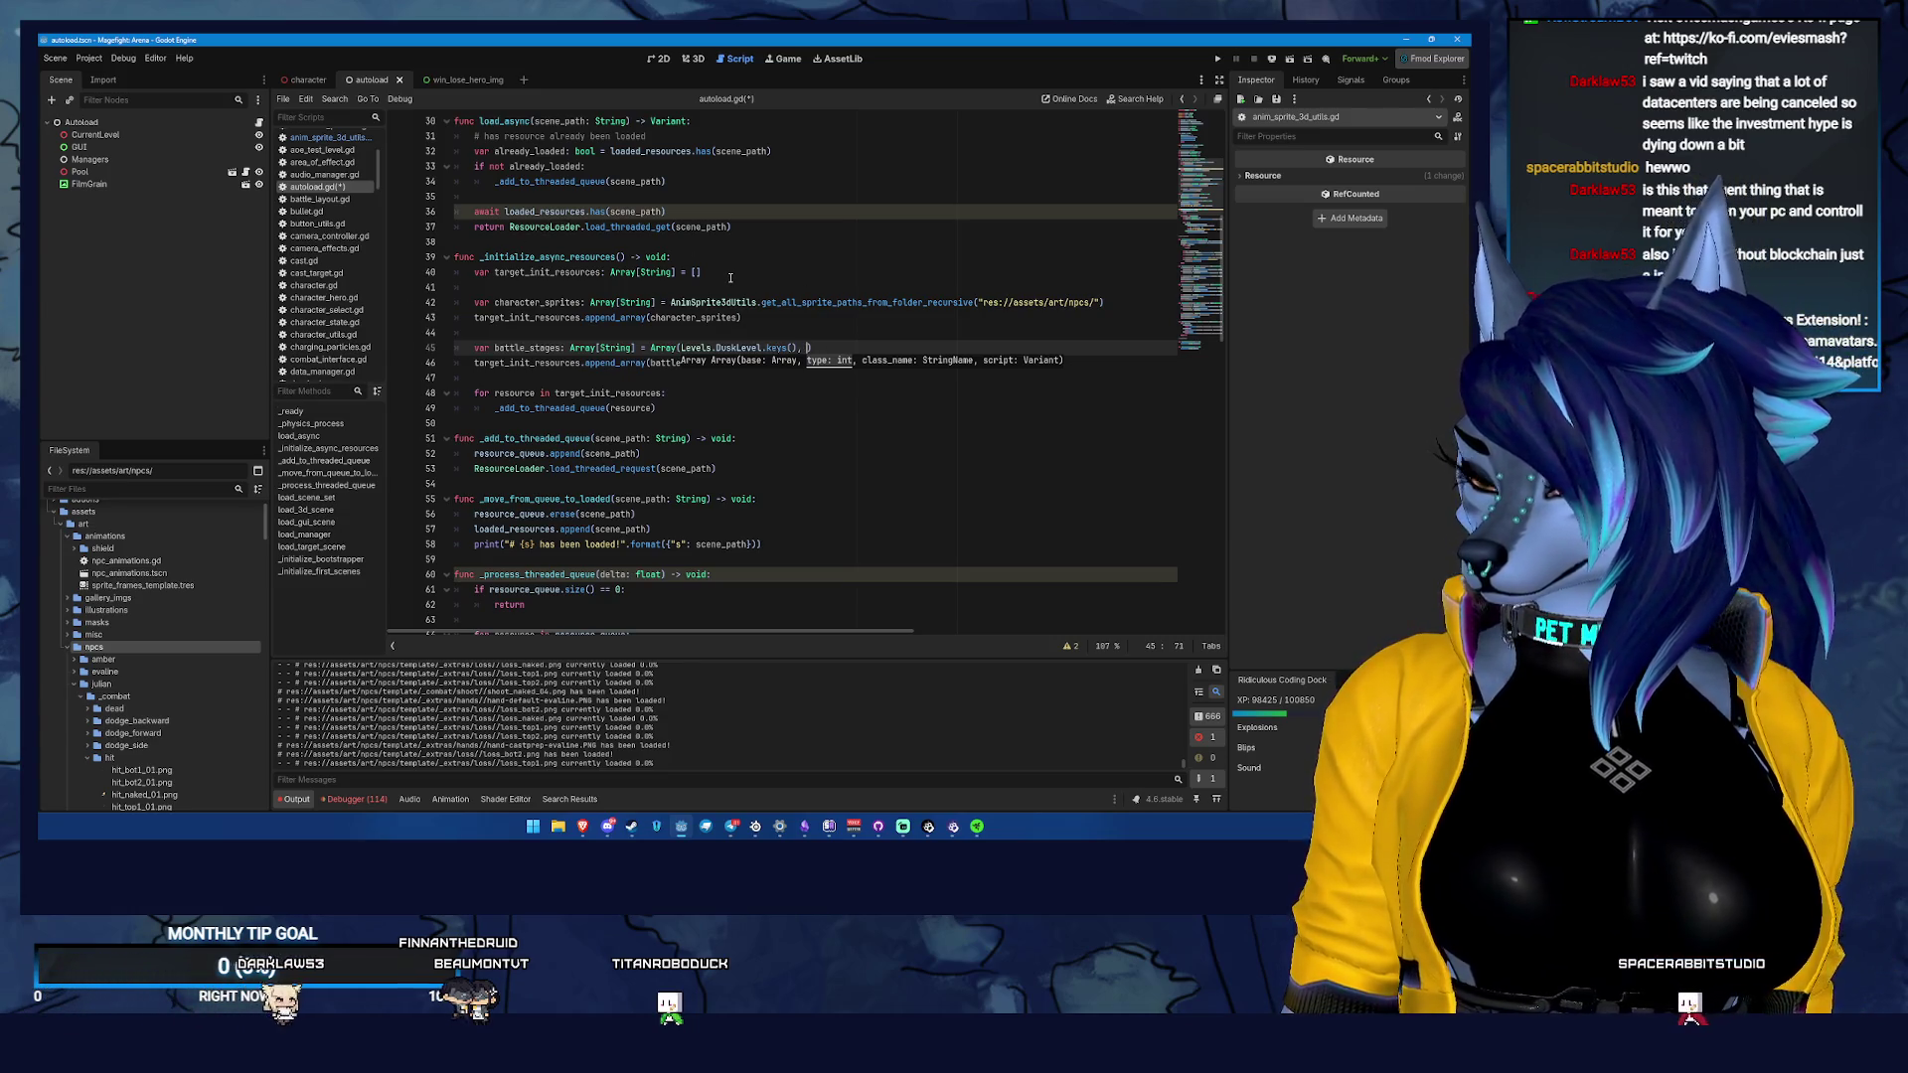
{"action": "type", "text": "TY"}
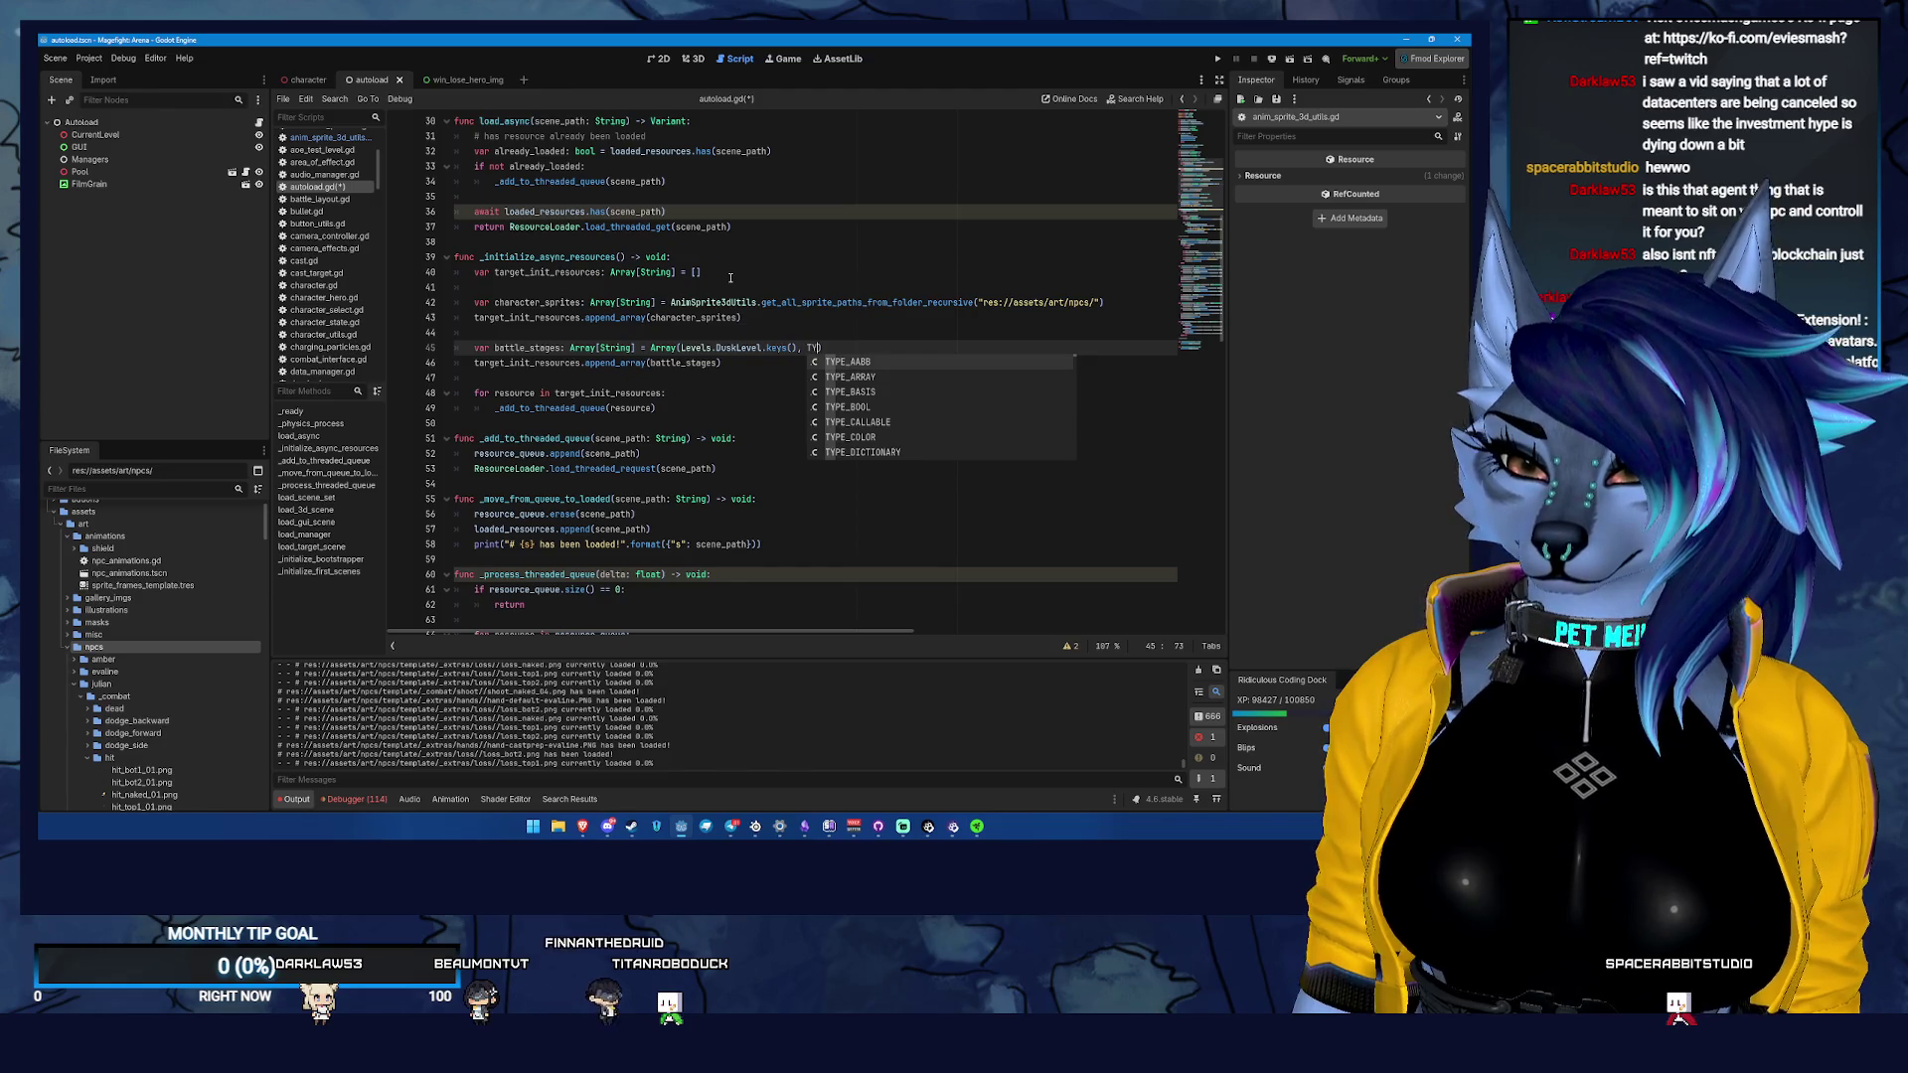
{"action": "type", "text": "PE_STRING"}
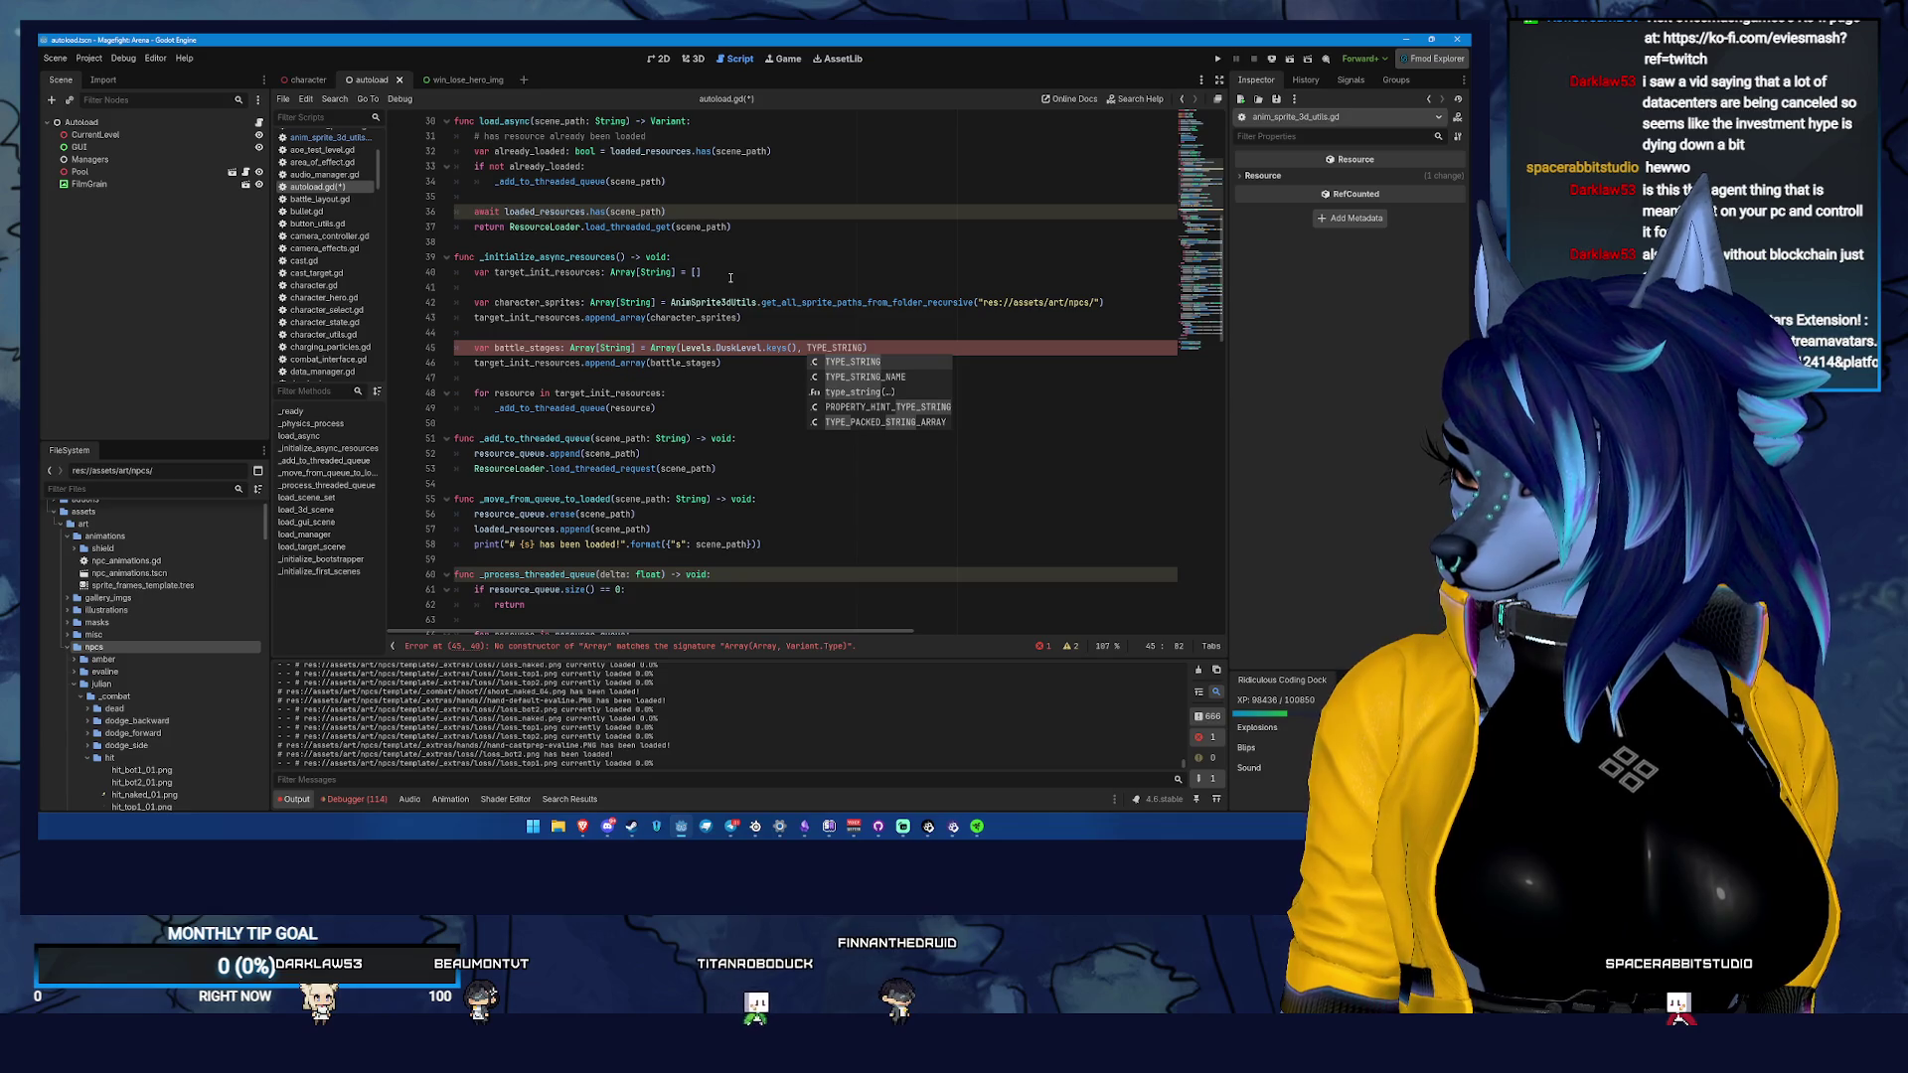
{"action": "left_click", "coordinate": [684, 347]}
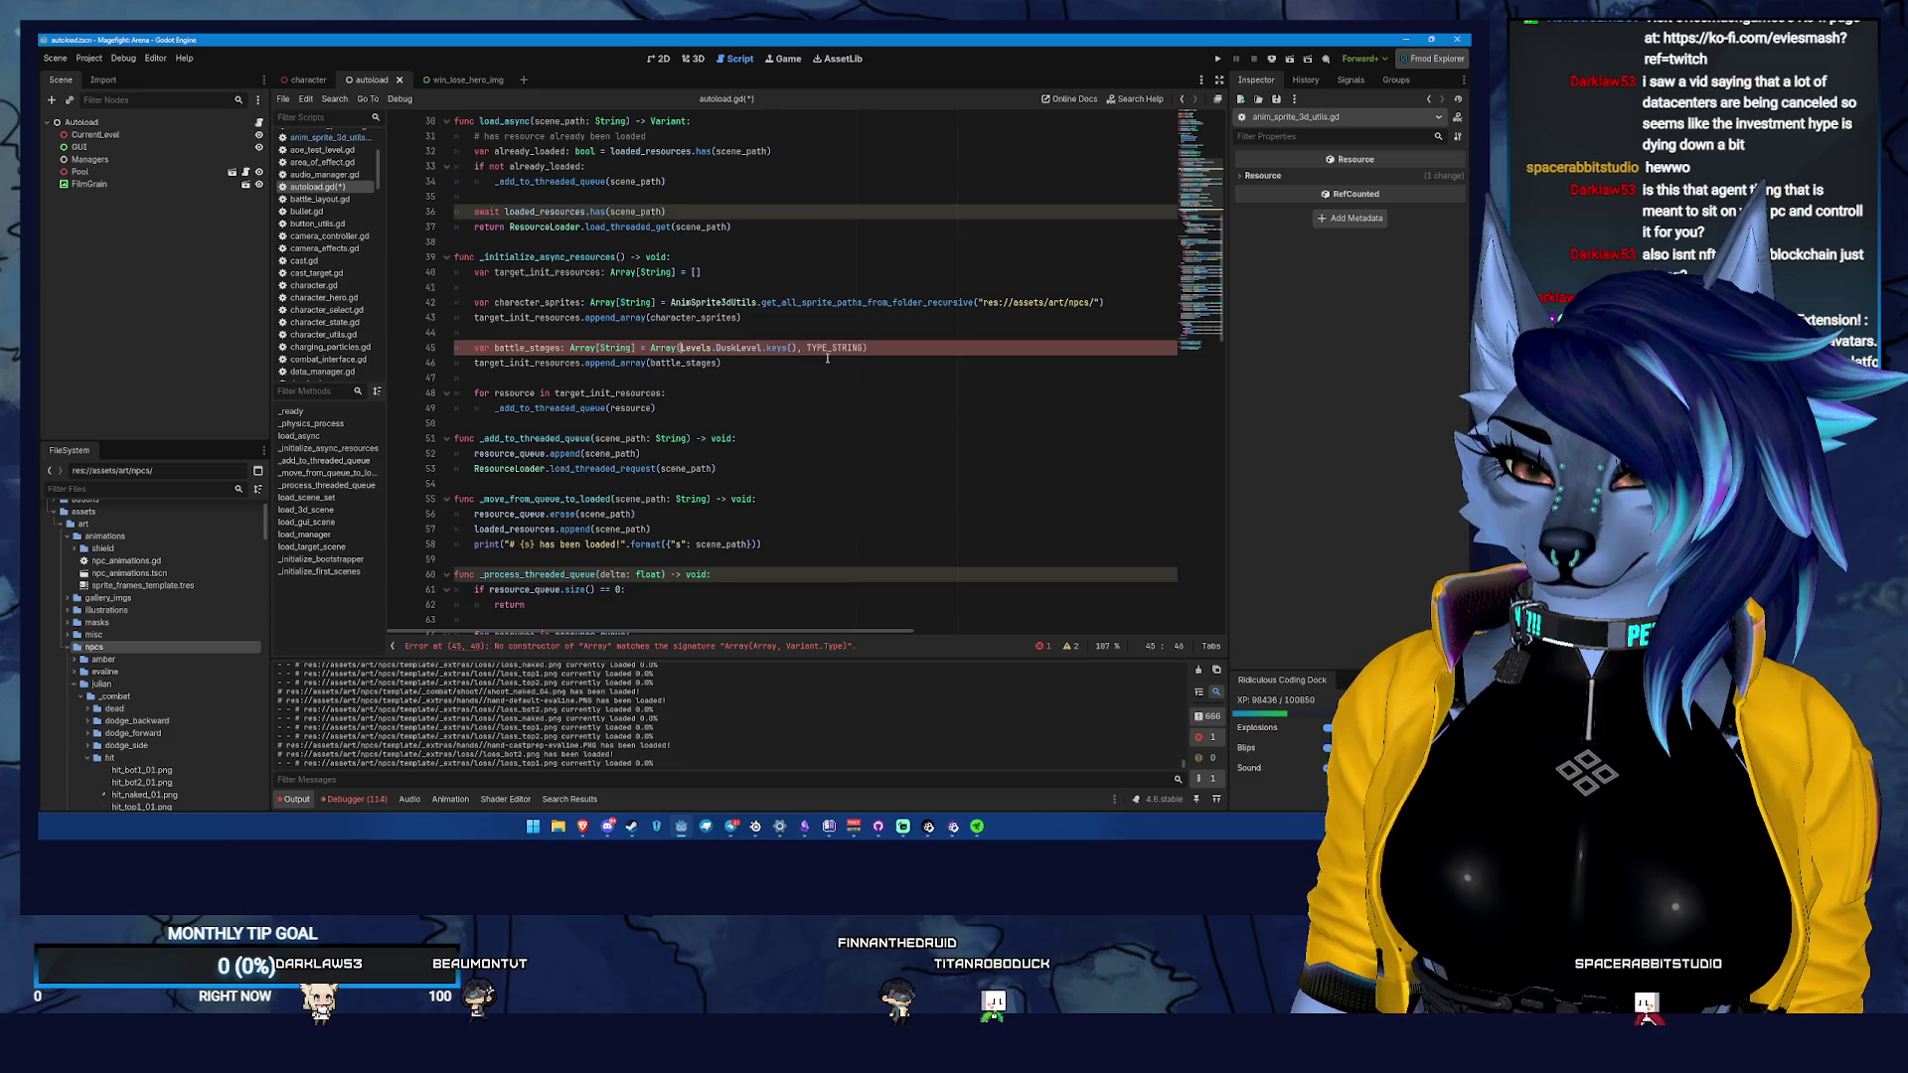
{"action": "left_click", "coordinate": [865, 348]}
{"action": "type", "text": ", "}
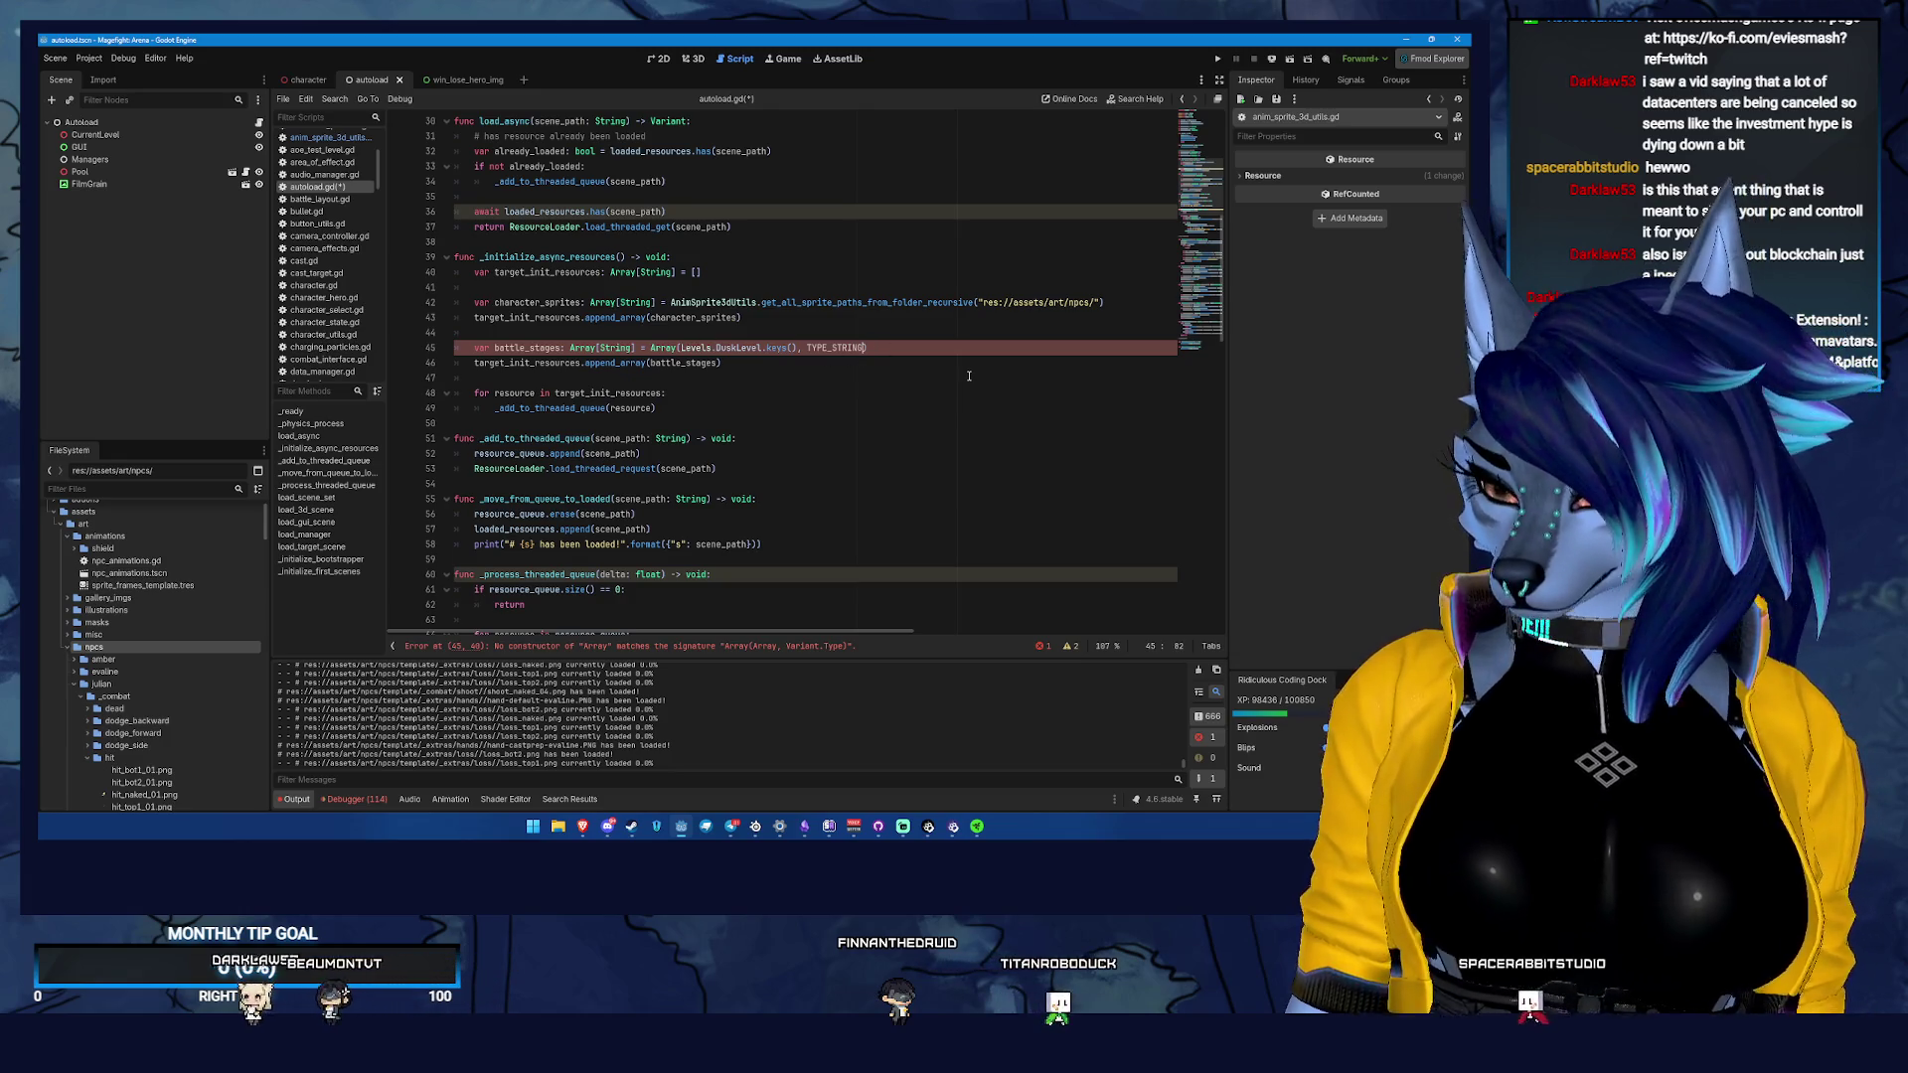
{"action": "type", "text": "\"\", "}
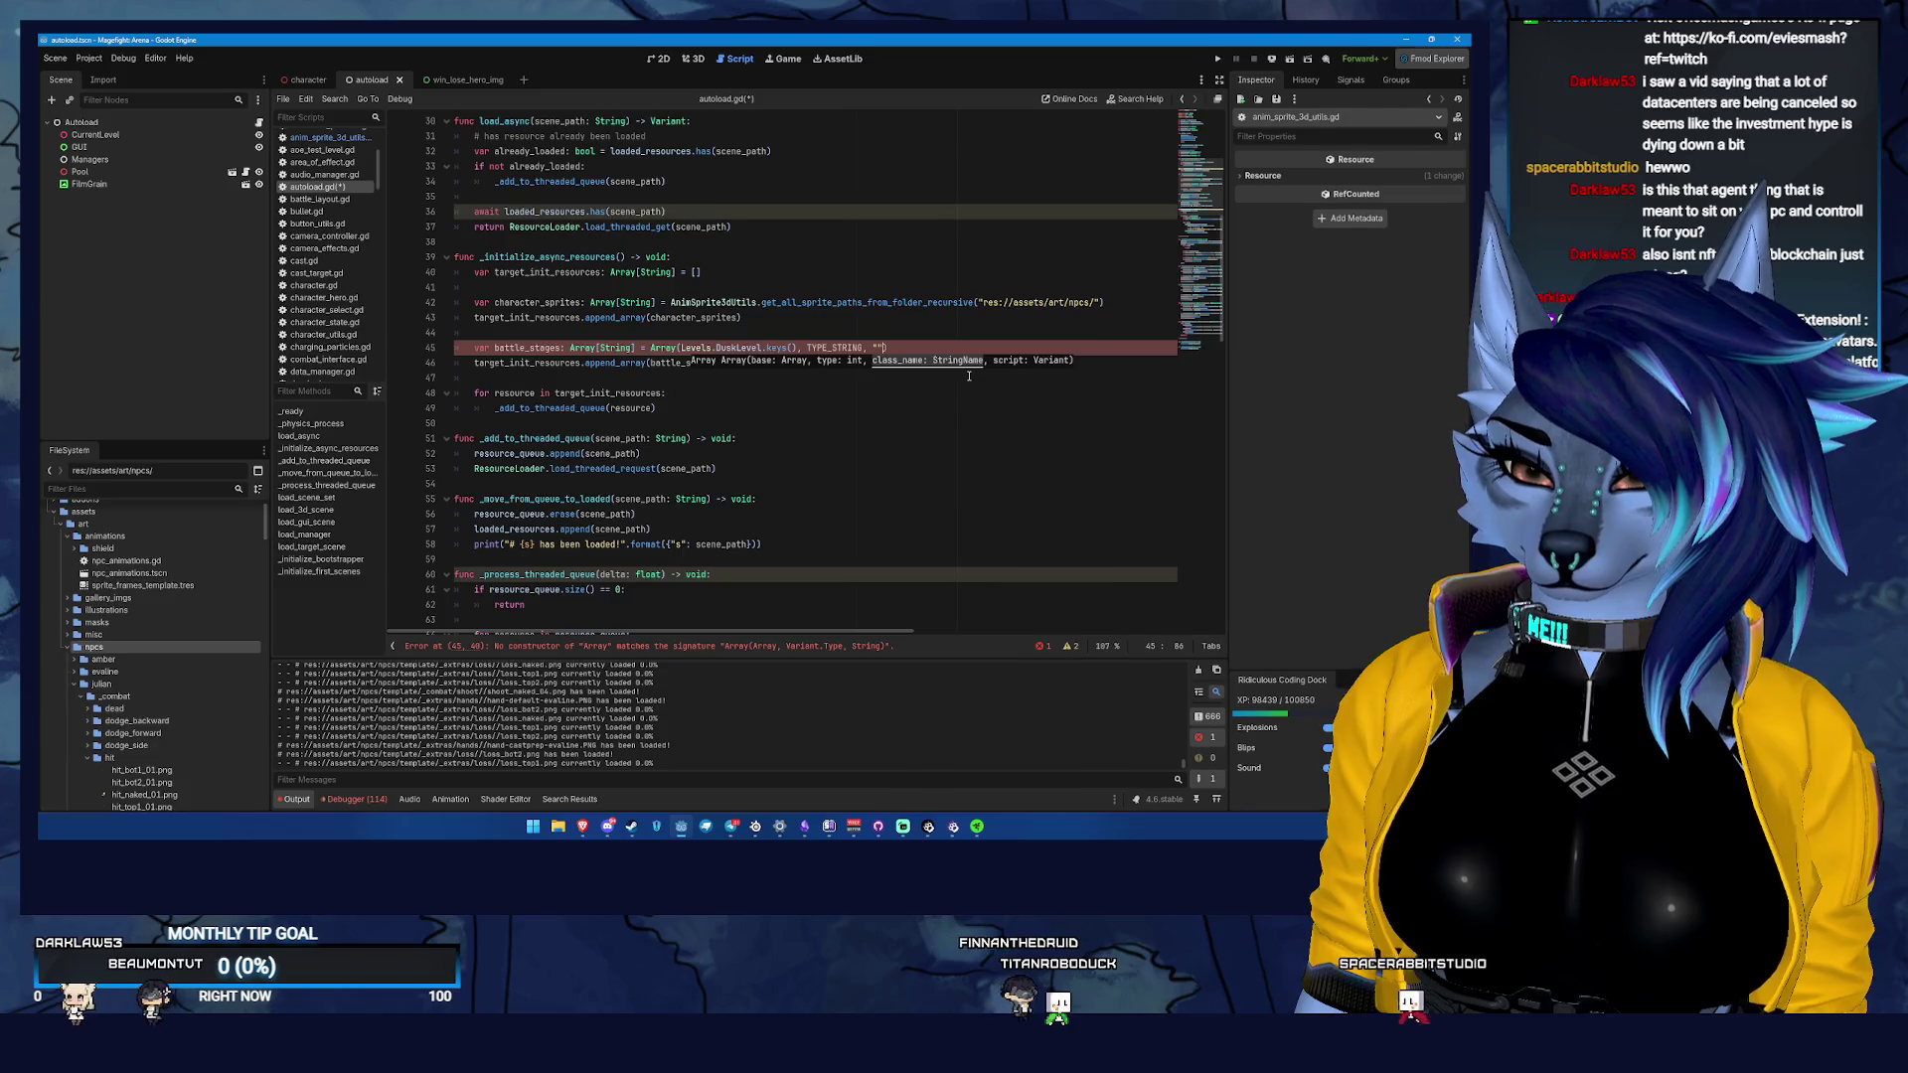
{"action": "type", "text": "null"}
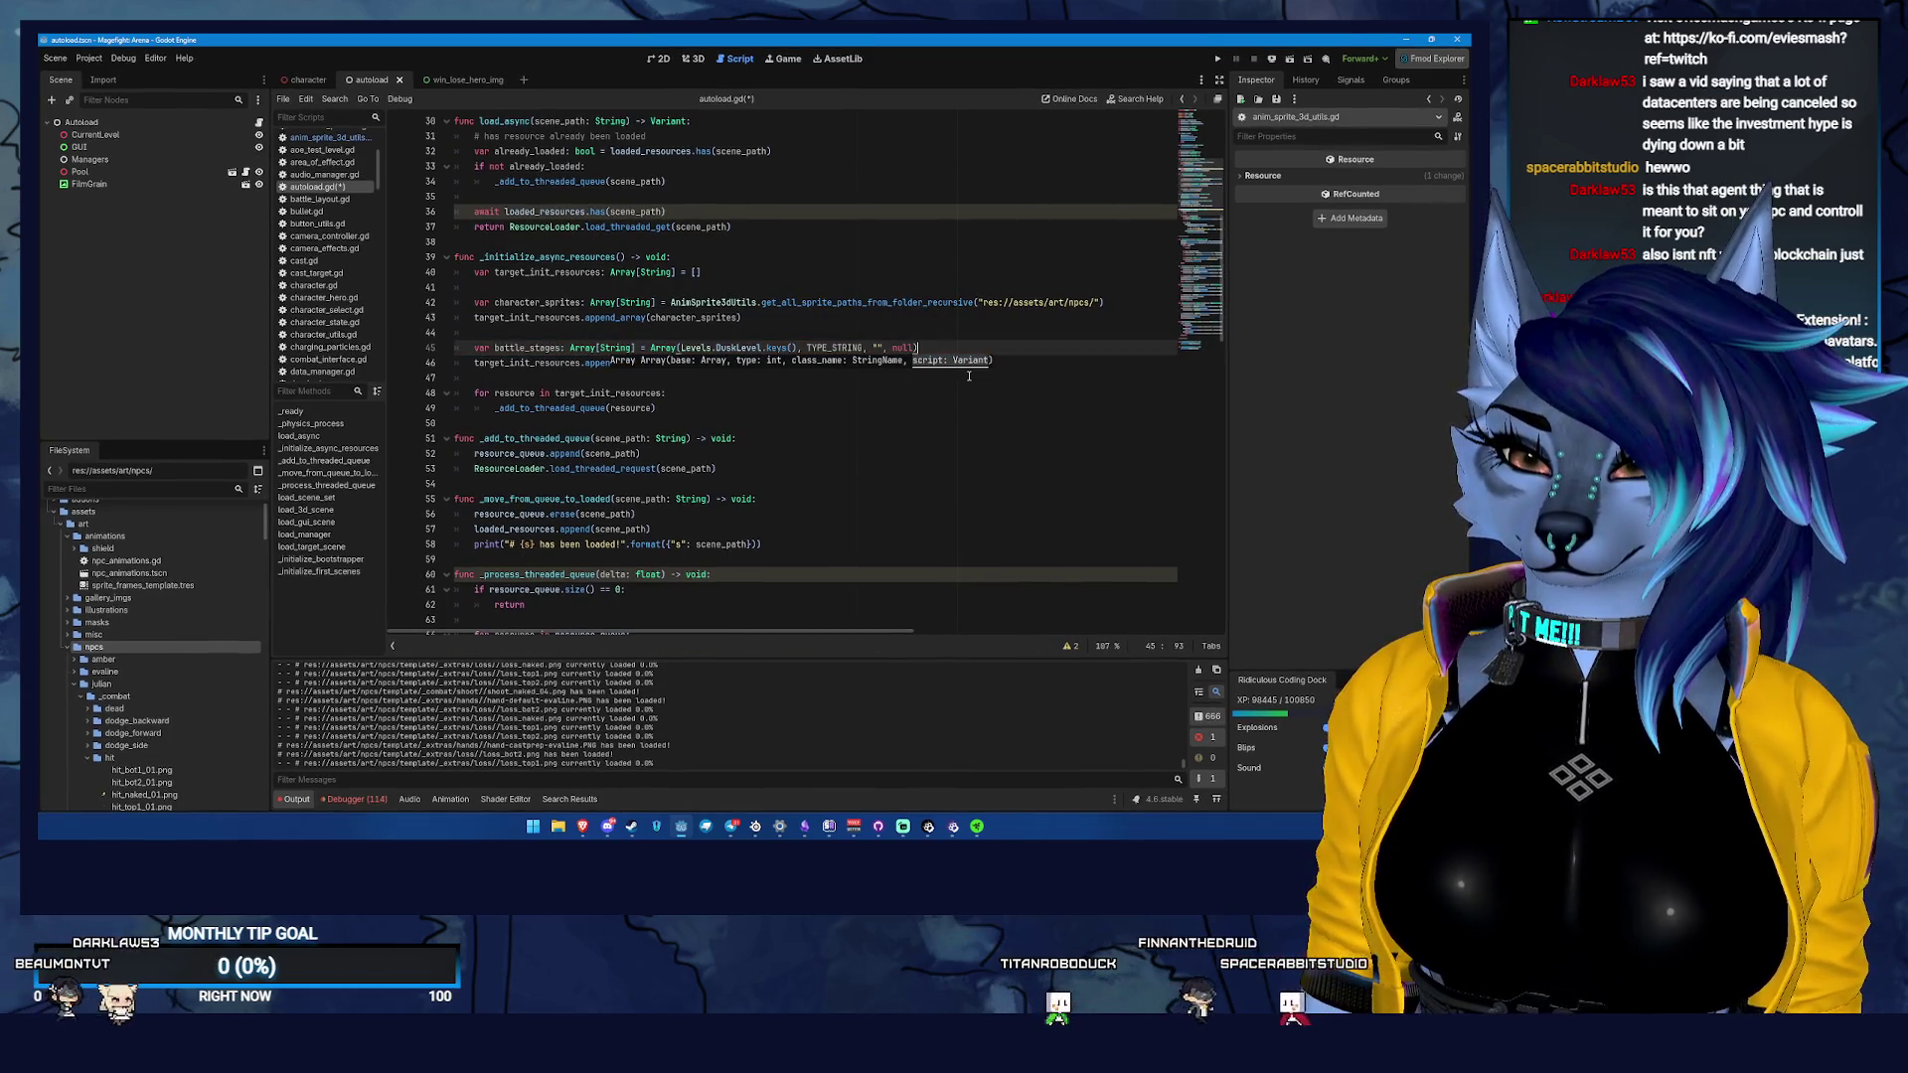
{"action": "key", "text": "ctrl+s"}
{"action": "key", "text": "F5"}
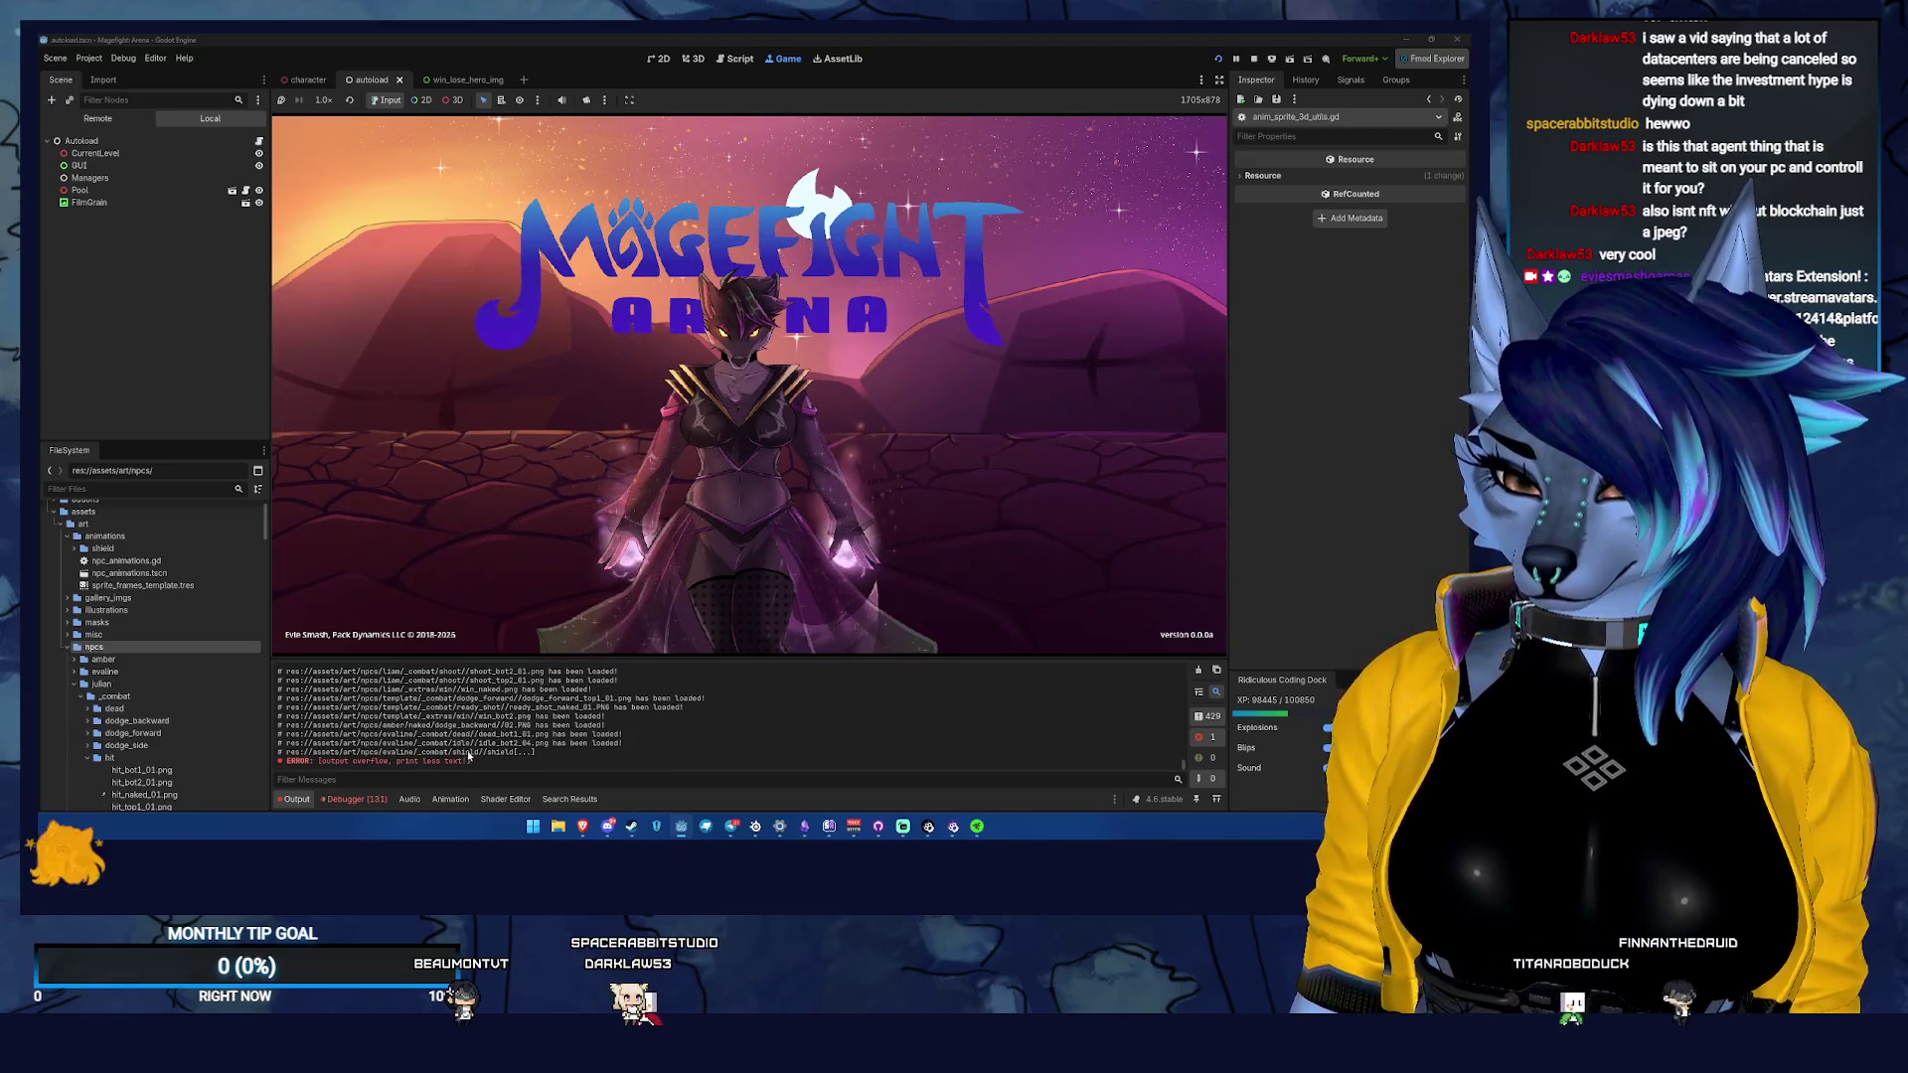
Play from the title screen through Versus character select to the duel screen, back out to the main menu, and stop.
{"action": "key", "text": "Return"}
{"action": "key", "text": "Return"}
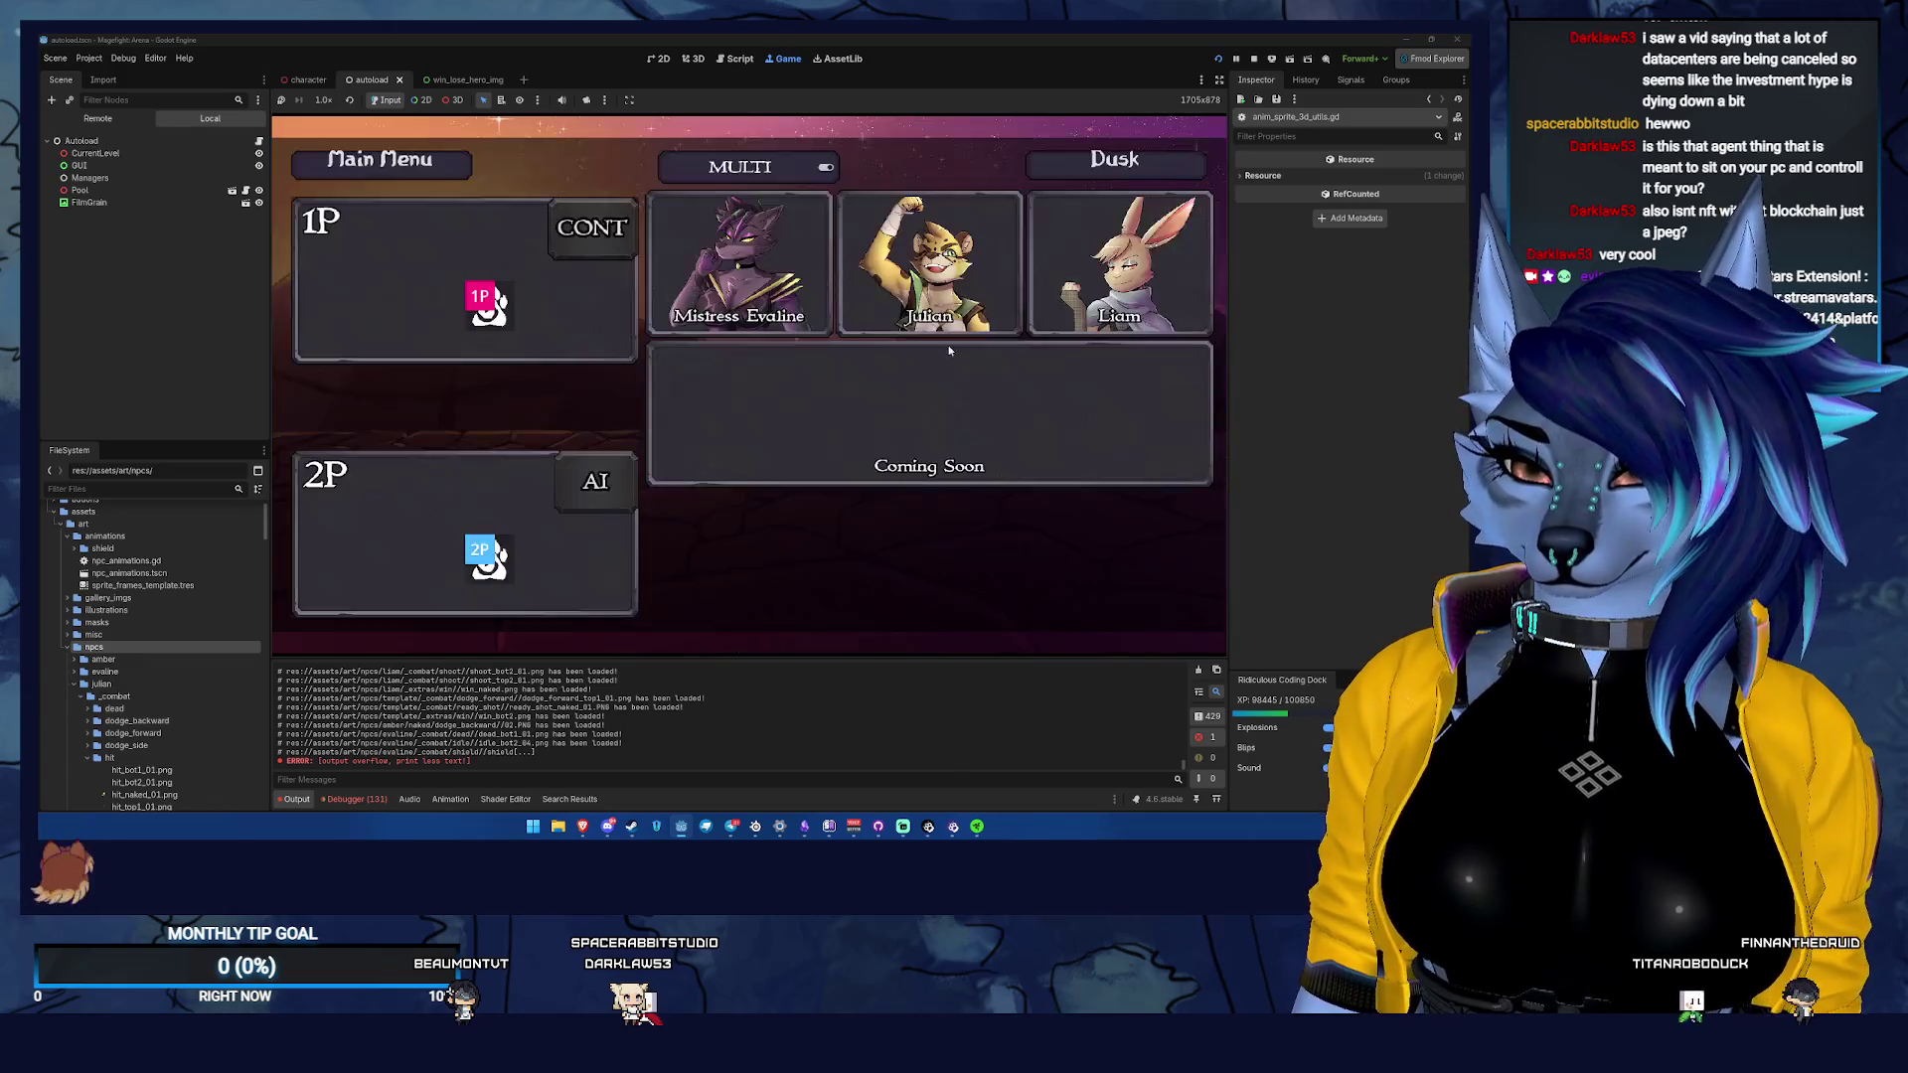
{"action": "key", "text": "Return"}
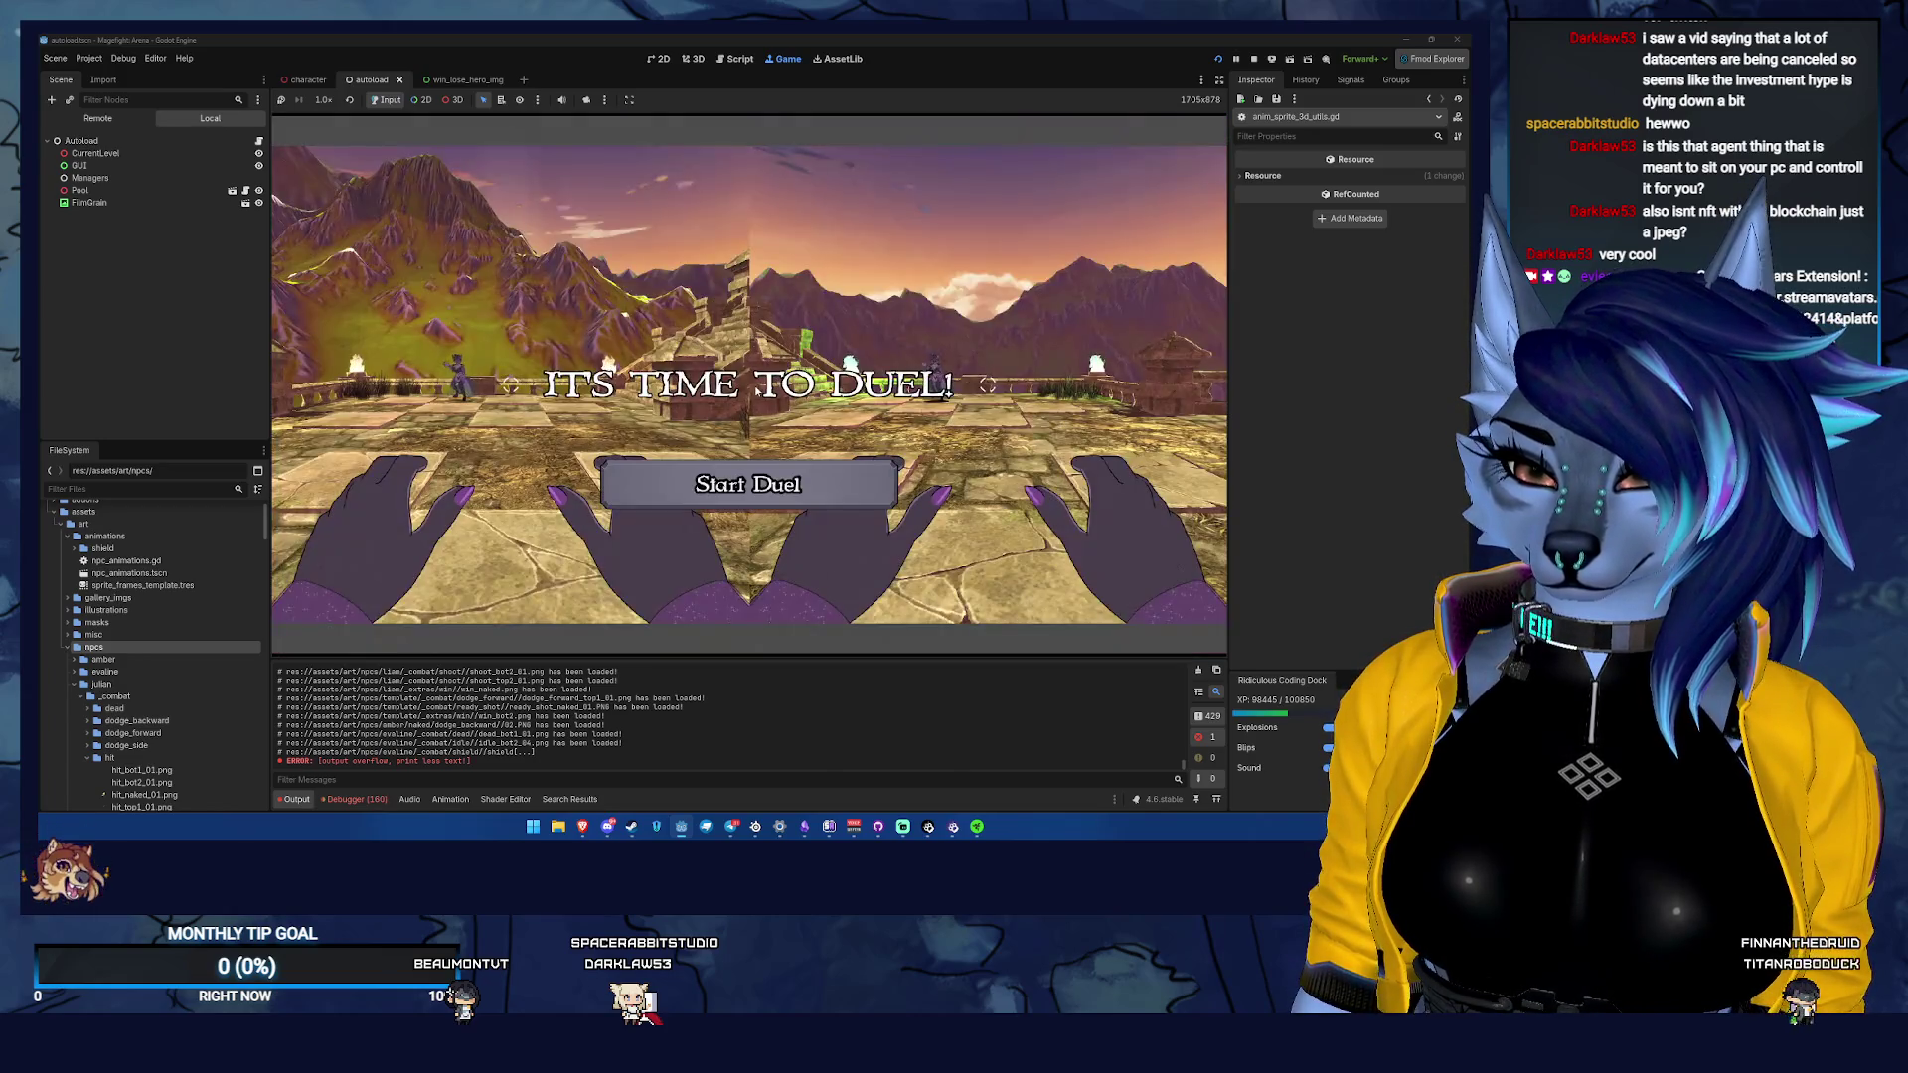
{"action": "key", "text": "Escape"}
{"action": "key", "text": "Down"}
{"action": "key", "text": "Return"}
{"action": "key", "text": "Return"}
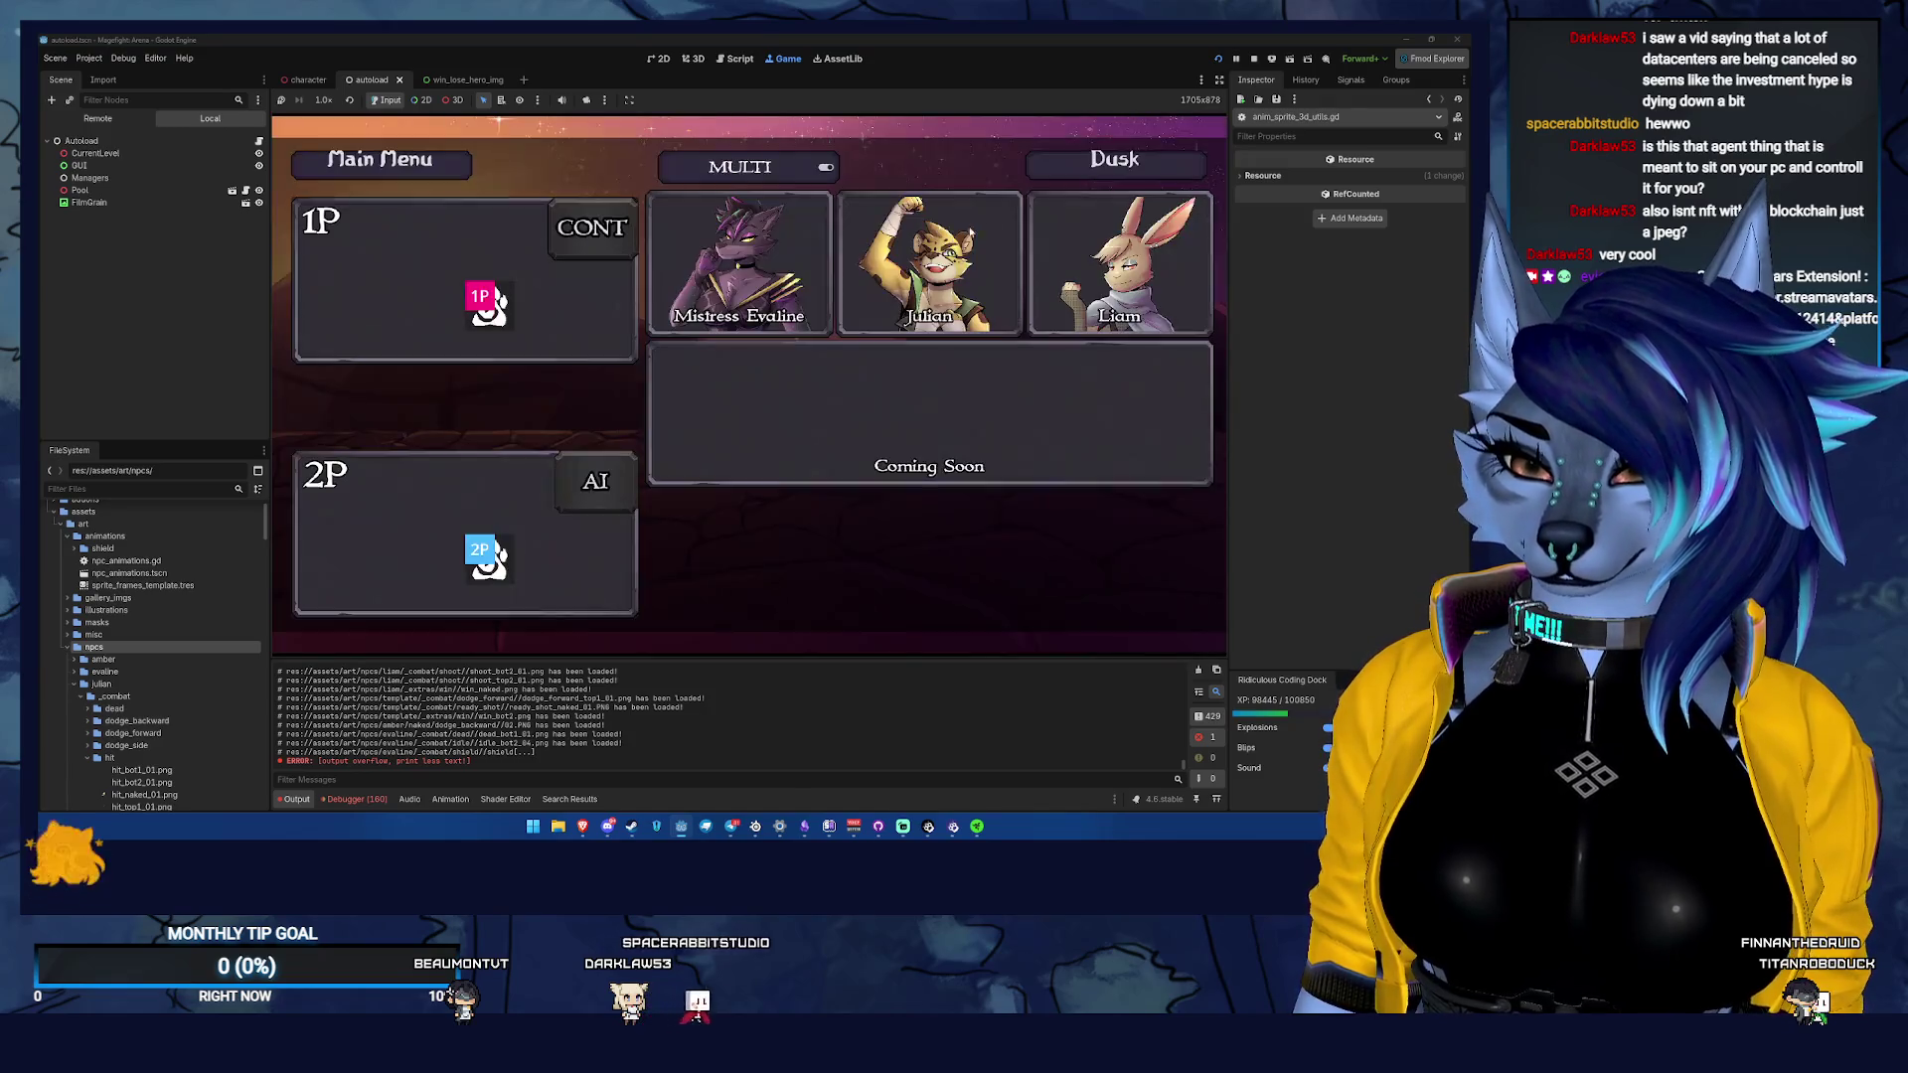
{"action": "key", "text": "Return"}
{"action": "key", "text": "Escape"}
{"action": "key", "text": "Down"}
{"action": "key", "text": "Return"}
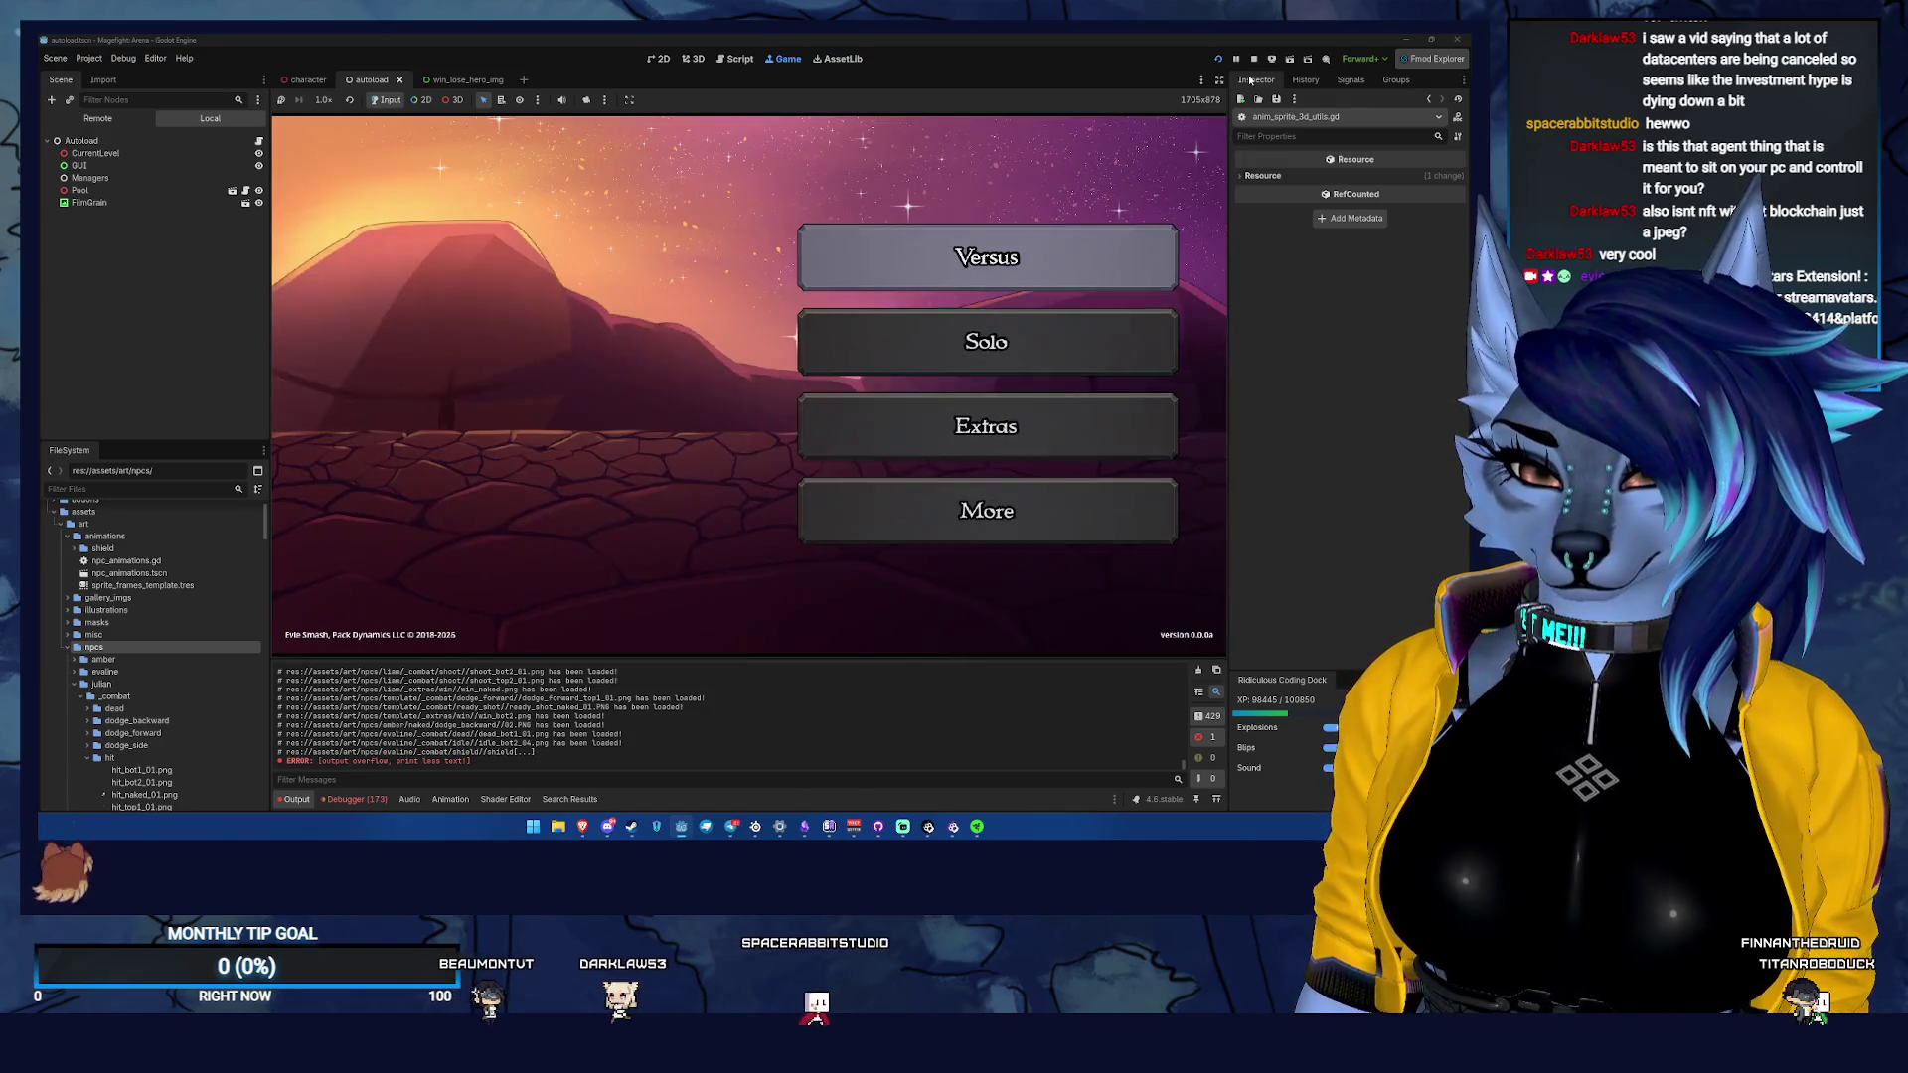
{"action": "left_click", "coordinate": [1254, 60]}
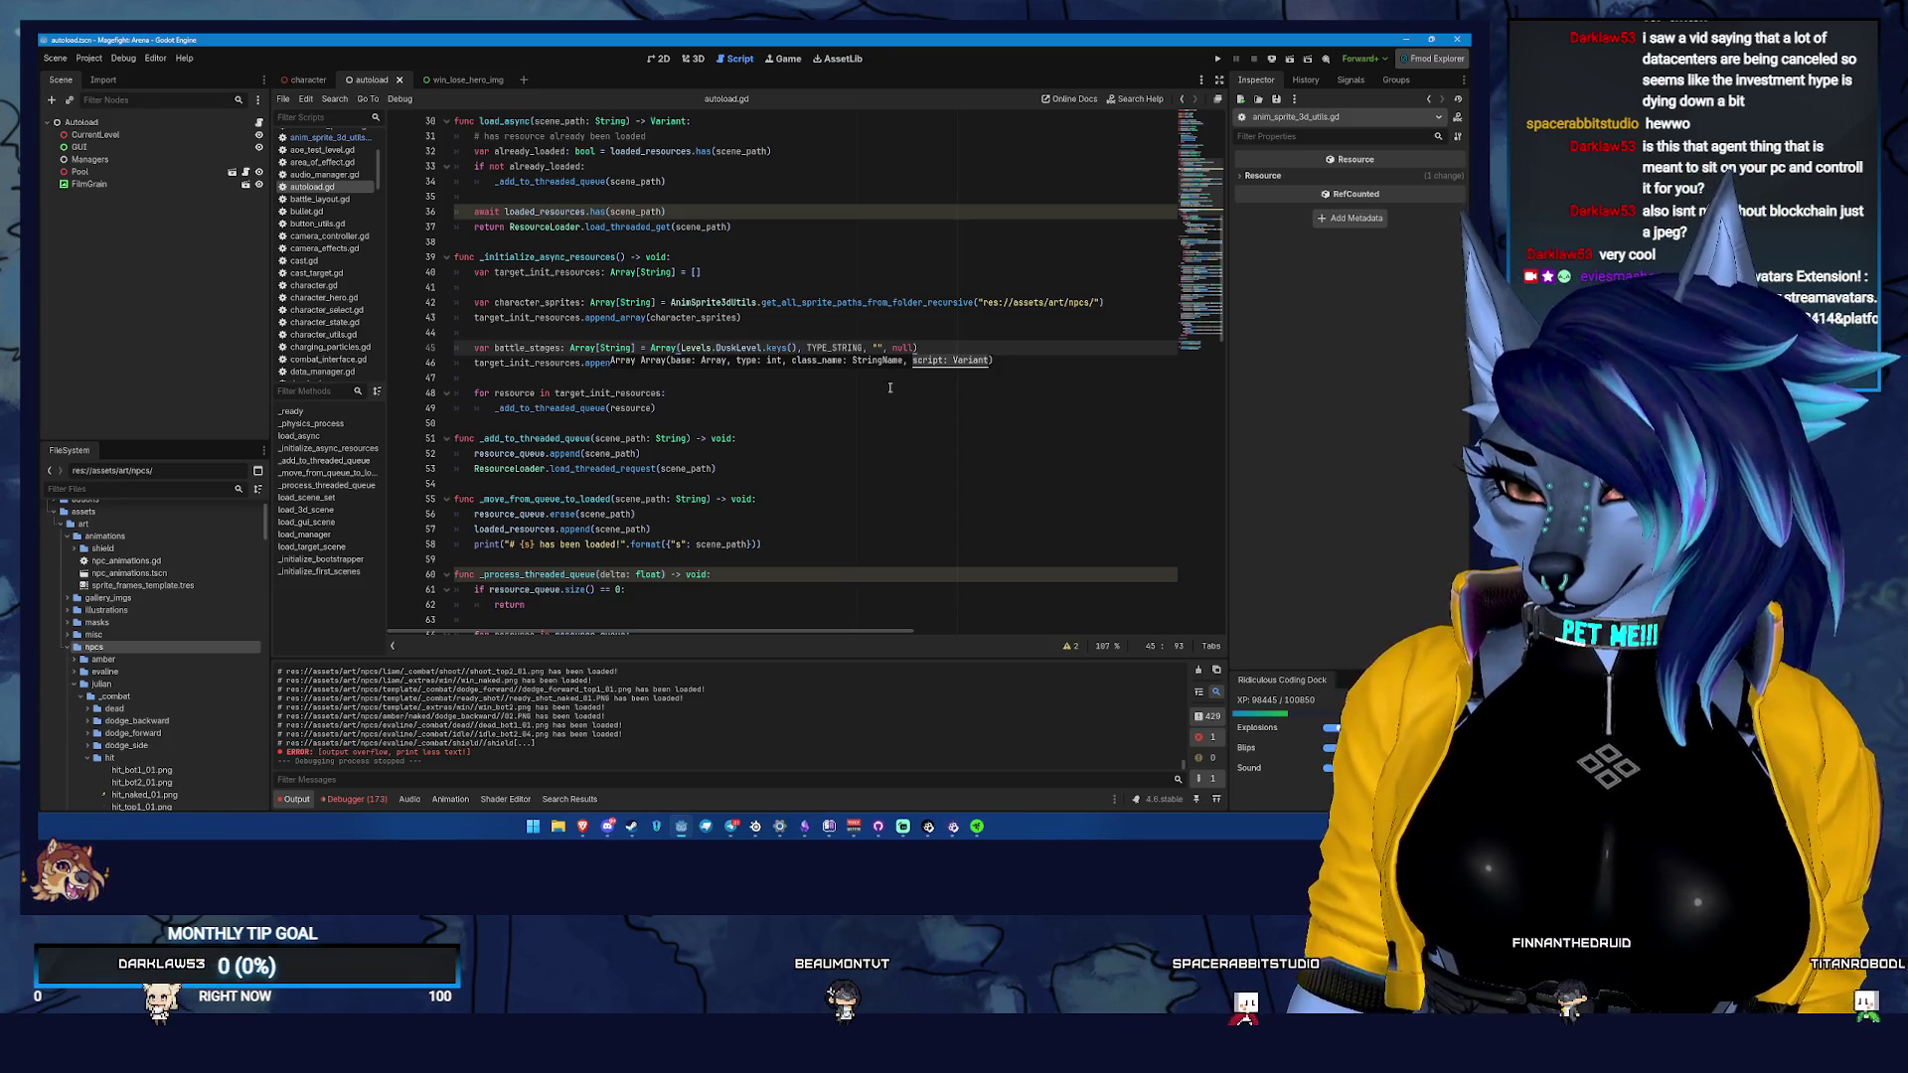
Delete the progress print and 'has been loaded' print lines from the loading functions, then save autoload.gd.
{"action": "key", "text": "Down"}
{"action": "key", "text": "Down"}
{"action": "key", "text": "Down"}
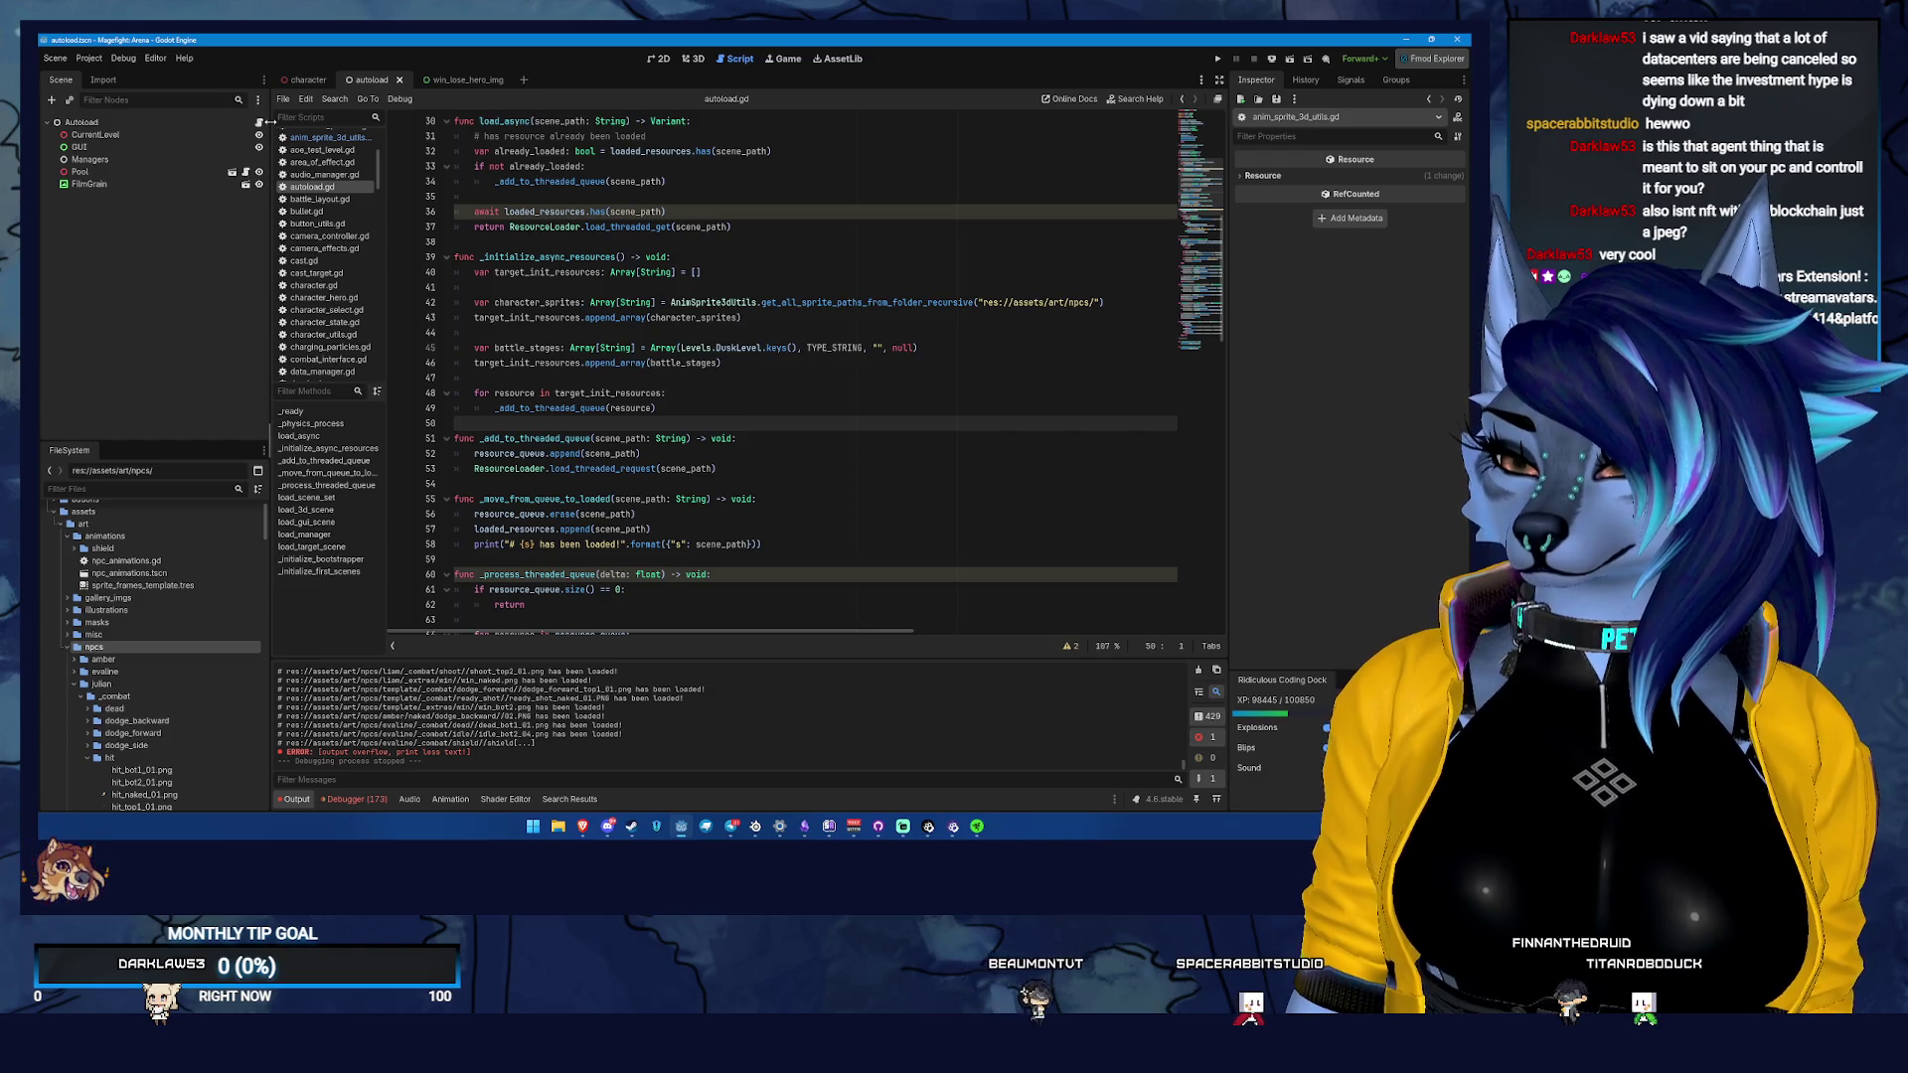
{"action": "mouse_move", "coordinate": [669, 301]}
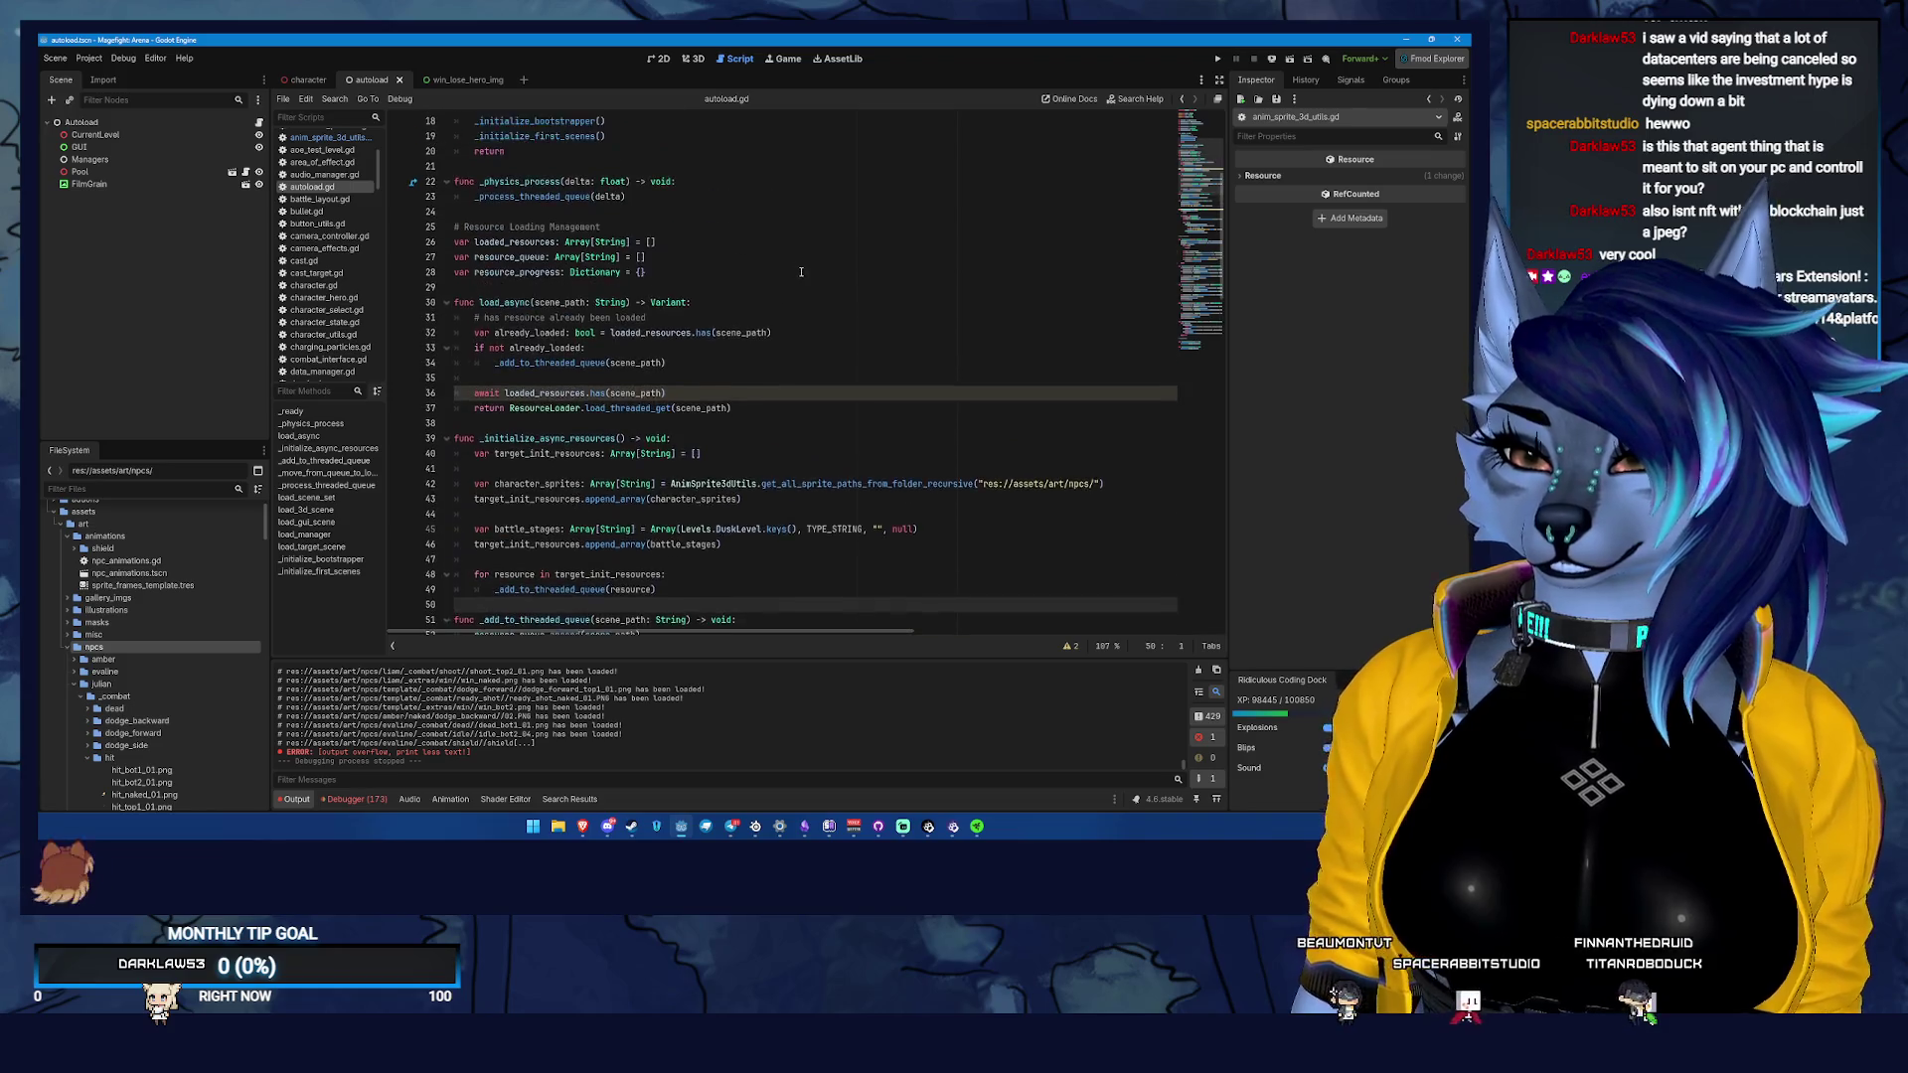
{"action": "scroll", "coordinate": [1212, 194], "scroll_direction": "up", "scroll_amount": 10}
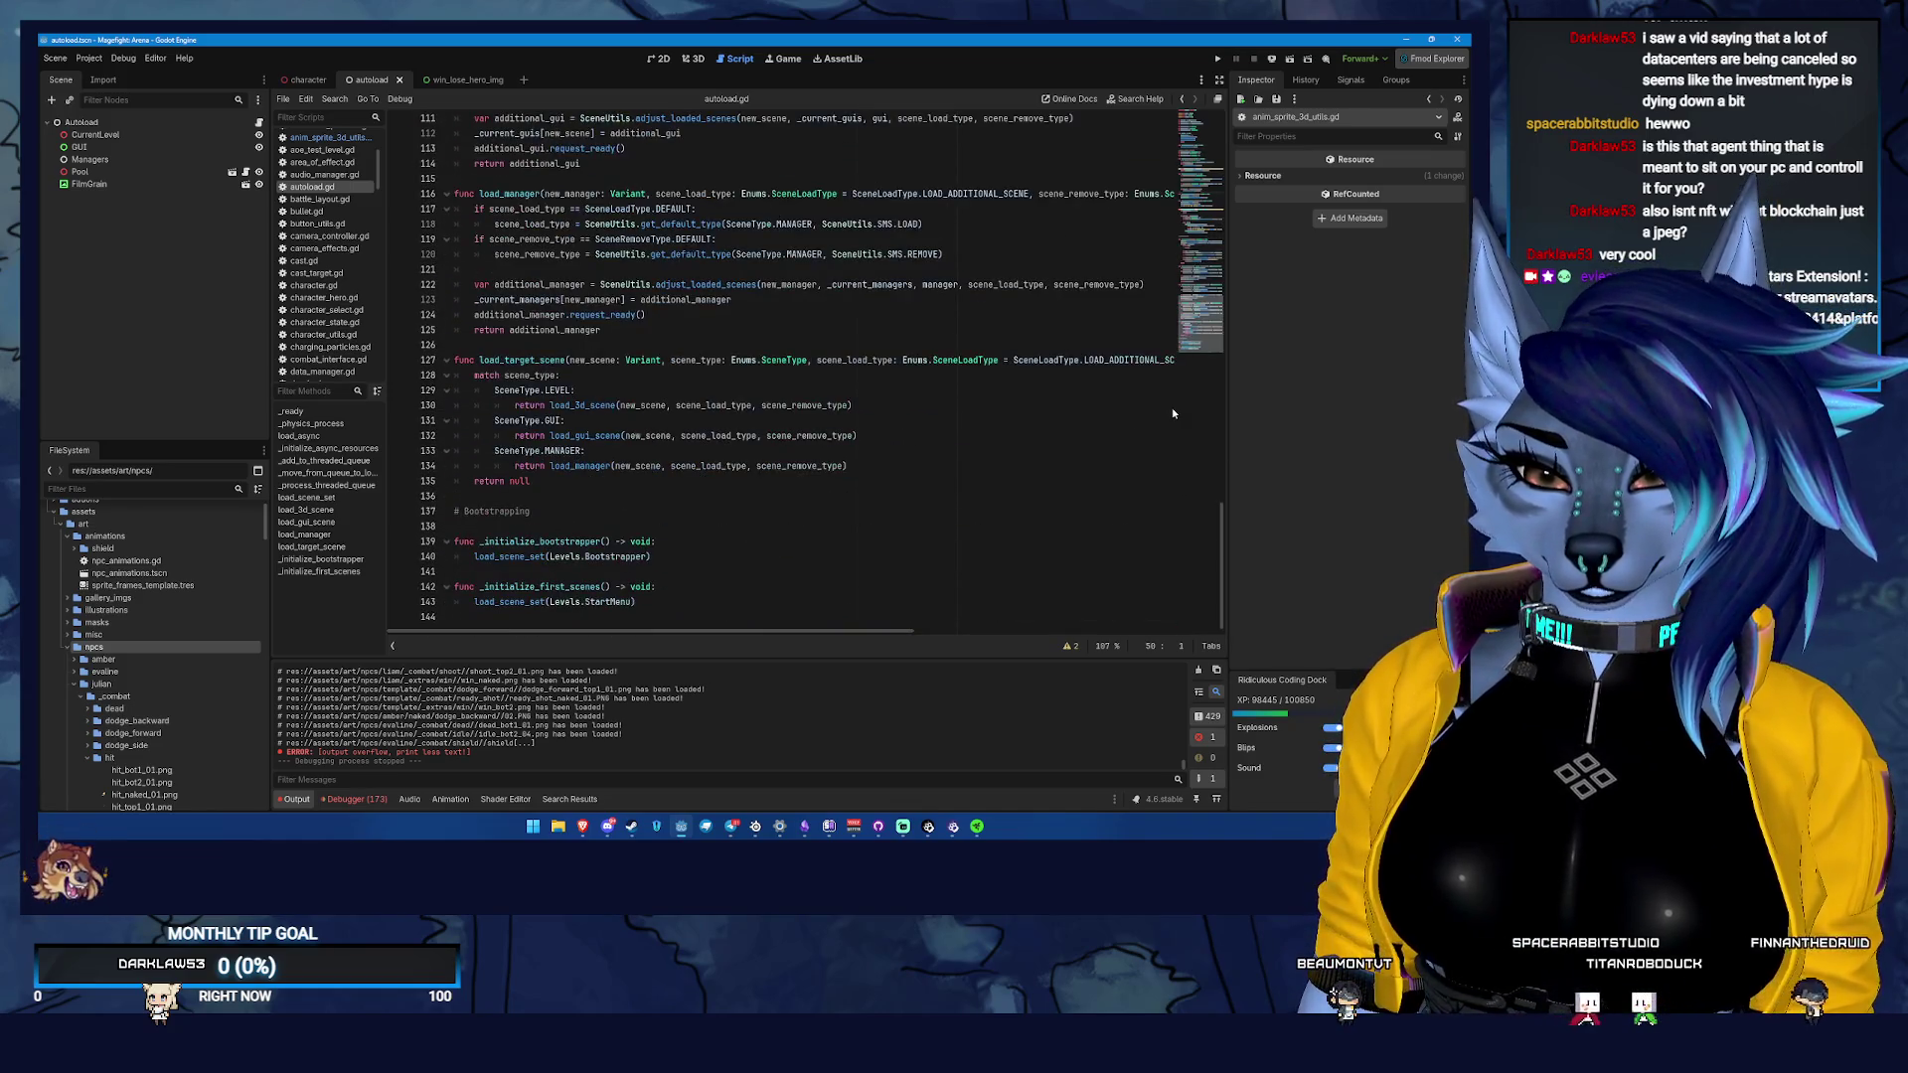
{"action": "scroll", "coordinate": [950, 417], "scroll_direction": "down", "scroll_amount": 17}
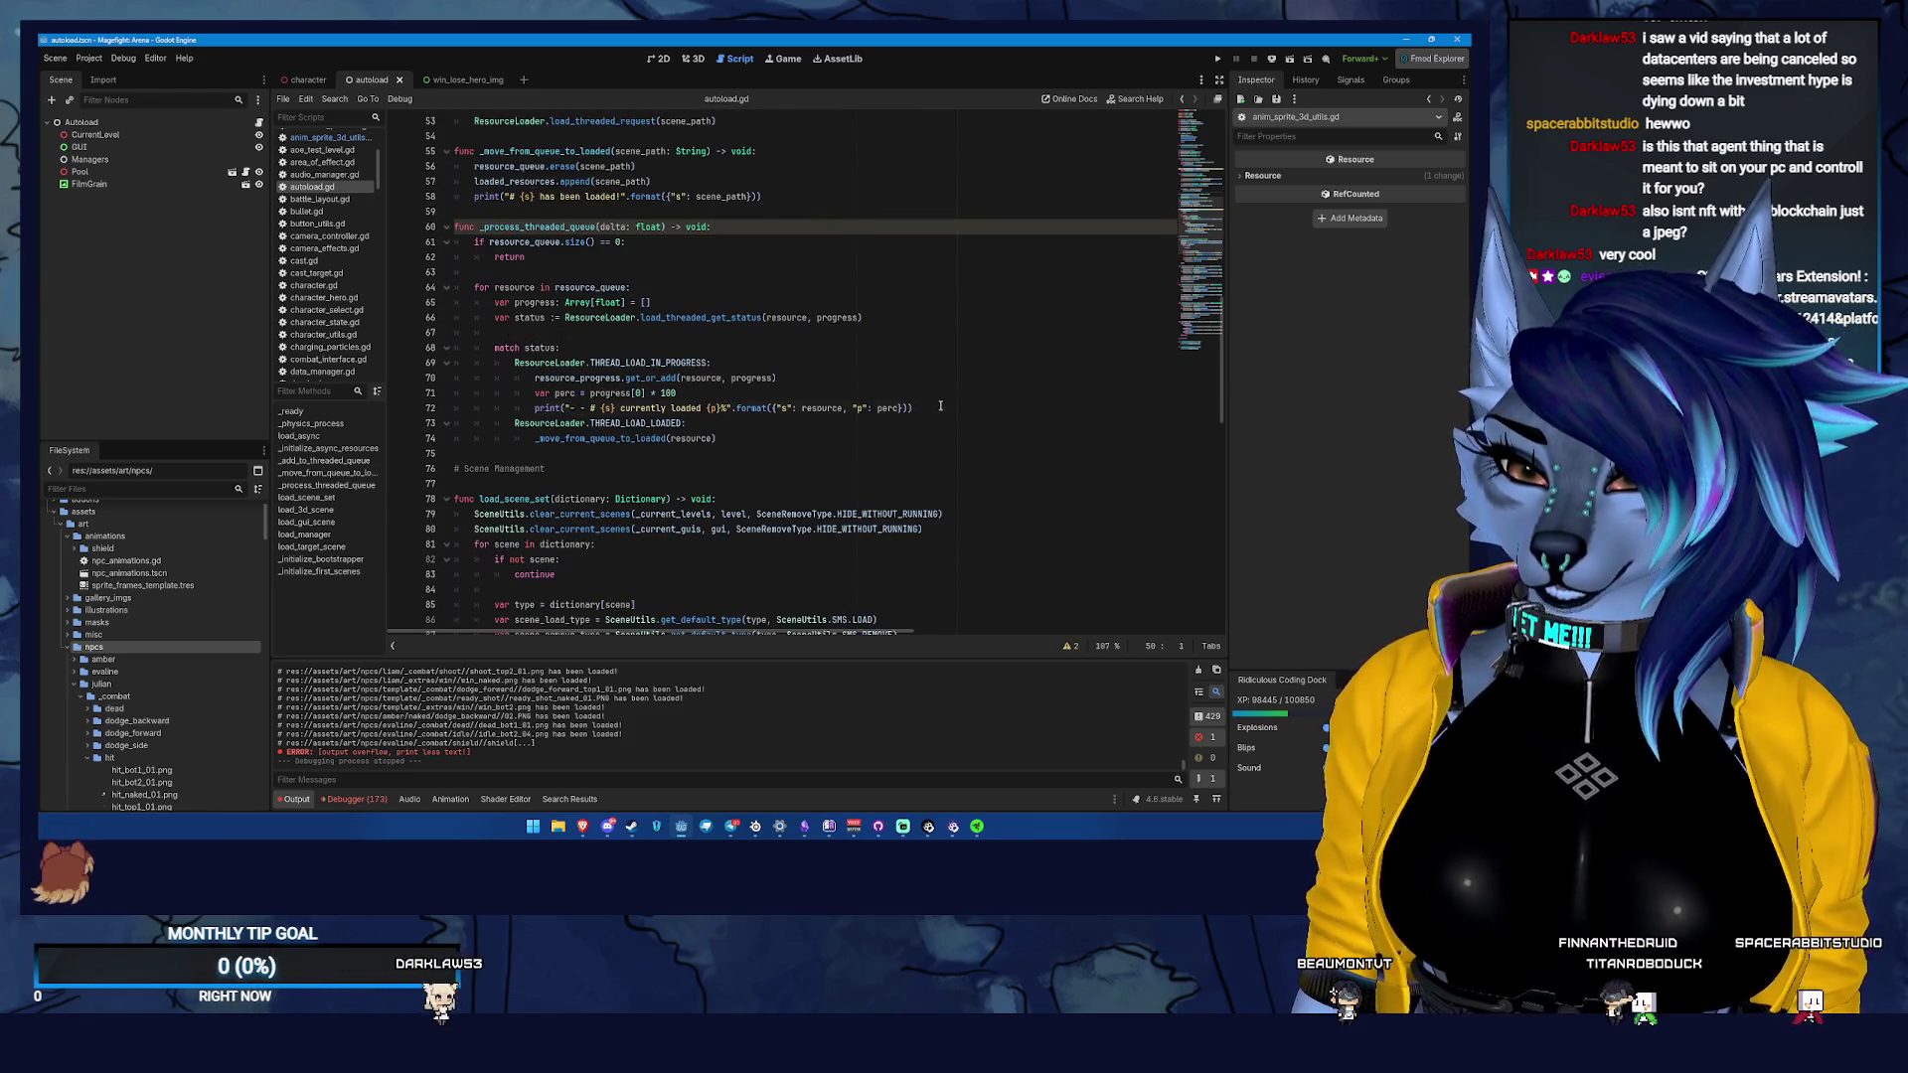
{"action": "left_click_drag", "start_coordinate": [940, 406], "coordinate": [923, 399]}
{"action": "key", "text": "BackSpace"}
{"action": "scroll", "coordinate": [795, 358], "scroll_direction": "up", "scroll_amount": 3}
{"action": "left_click_drag", "start_coordinate": [790, 344], "coordinate": [782, 330]}
{"action": "key", "text": "BackSpace"}
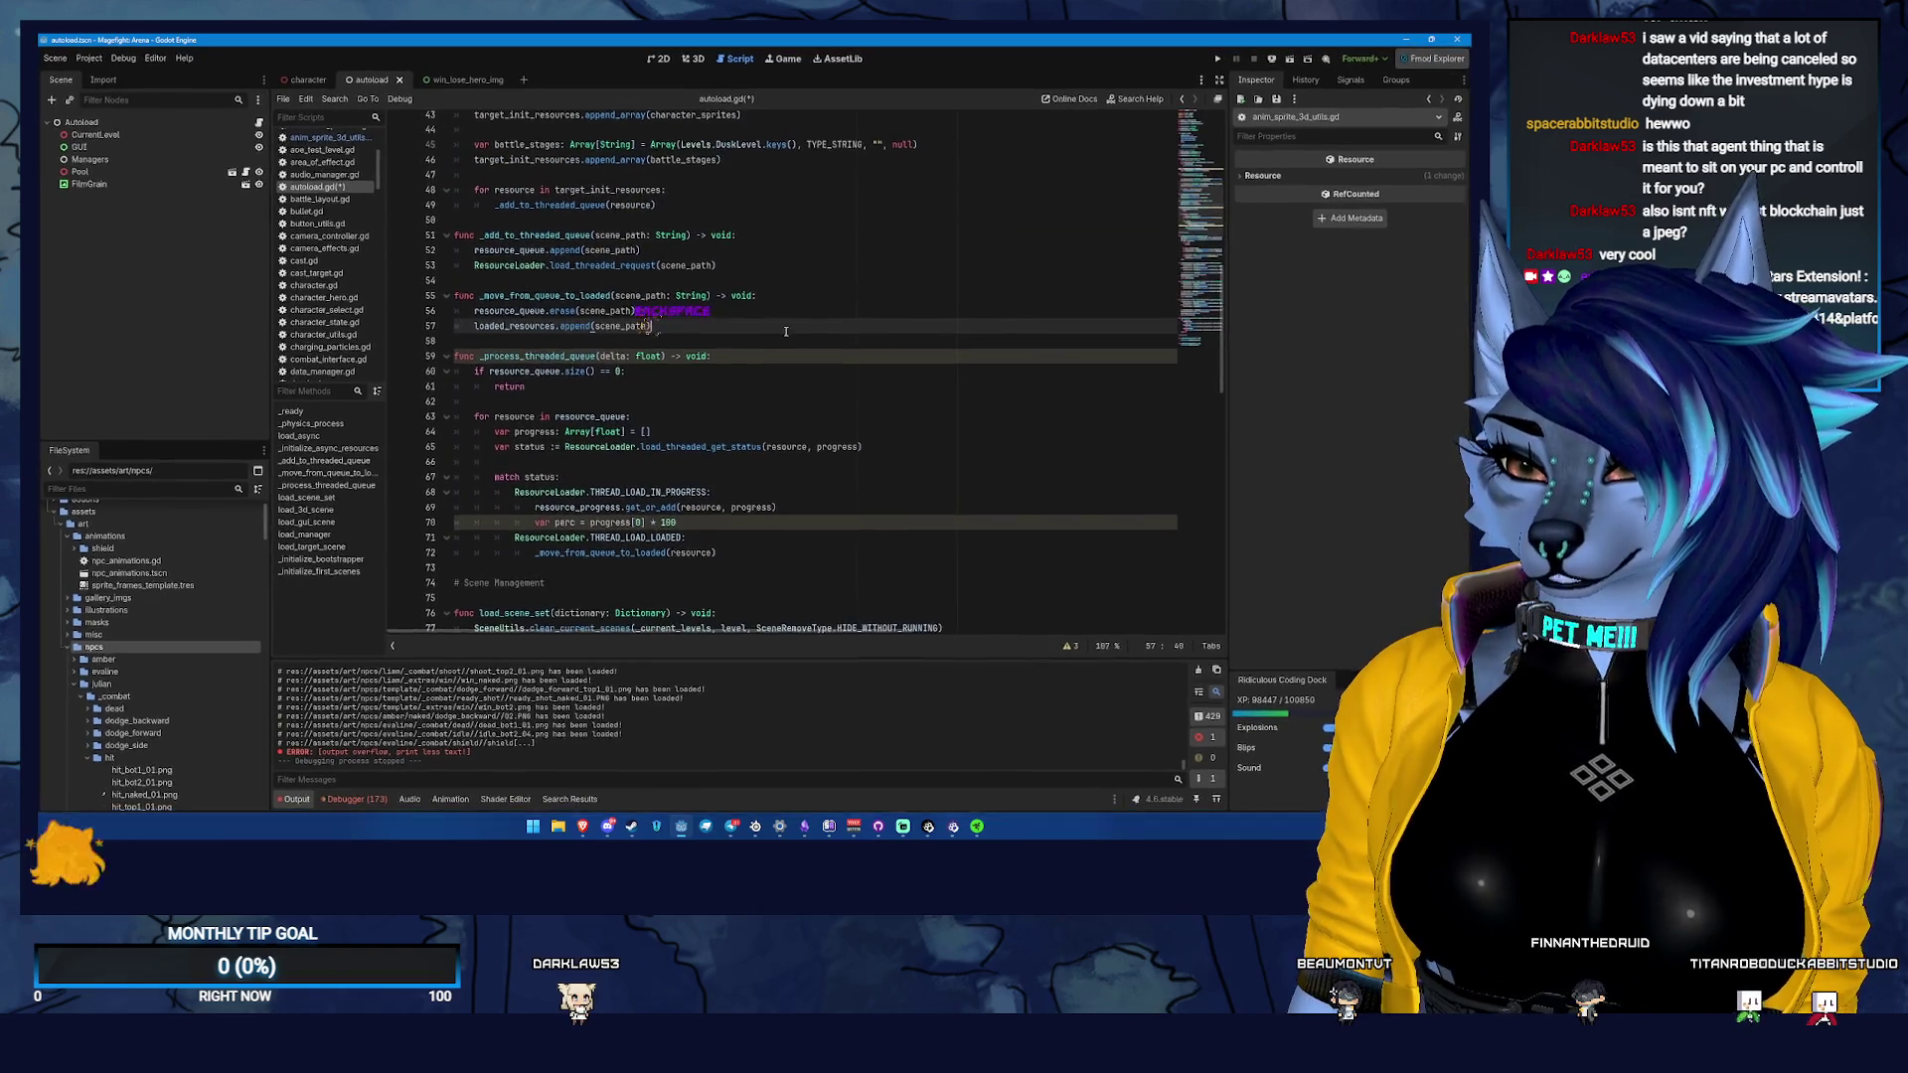
{"action": "scroll", "coordinate": [785, 331], "scroll_direction": "up", "scroll_amount": 2}
{"action": "key", "text": "ctrl+s"}
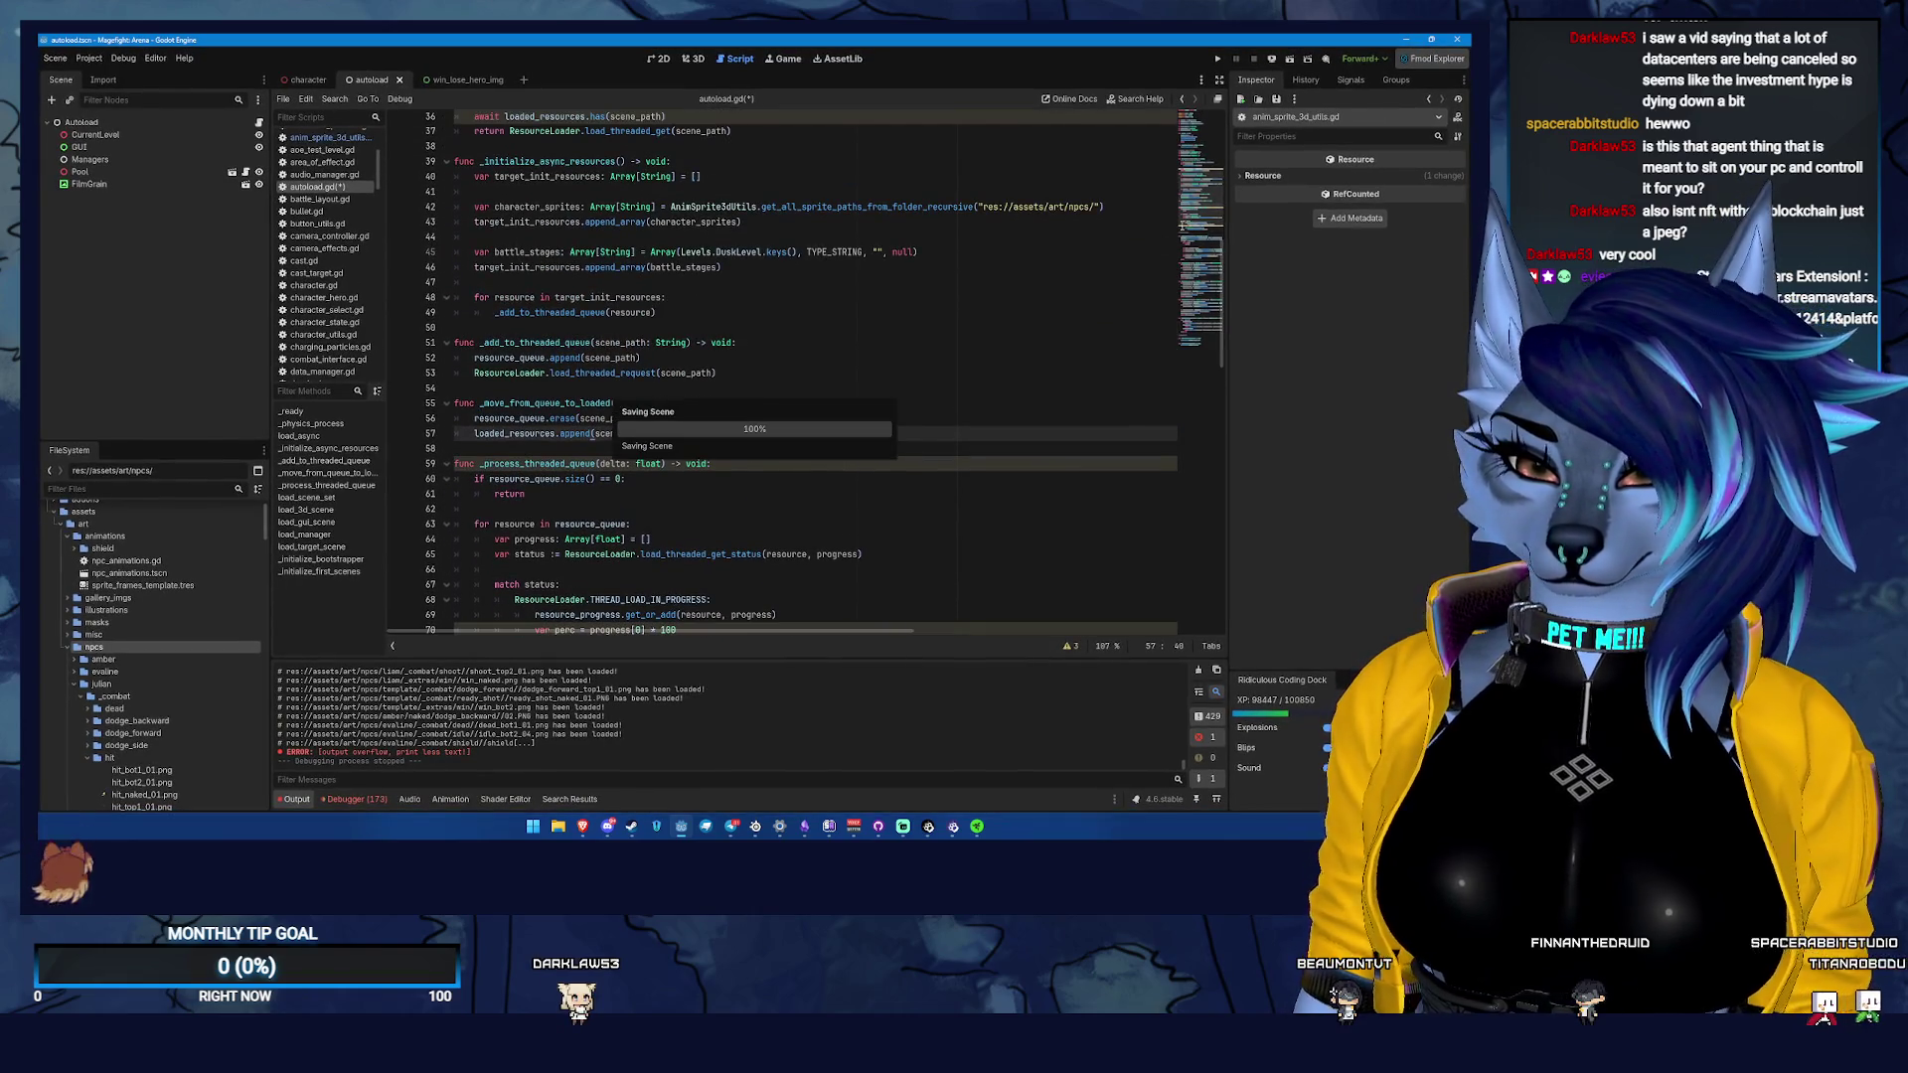
Scroll up and down through autoload.gd to review the remaining code.
{"action": "scroll", "coordinate": [1188, 214], "scroll_direction": "up", "scroll_amount": 2}
{"action": "scroll", "coordinate": [1198, 206], "scroll_direction": "down", "scroll_amount": 12}
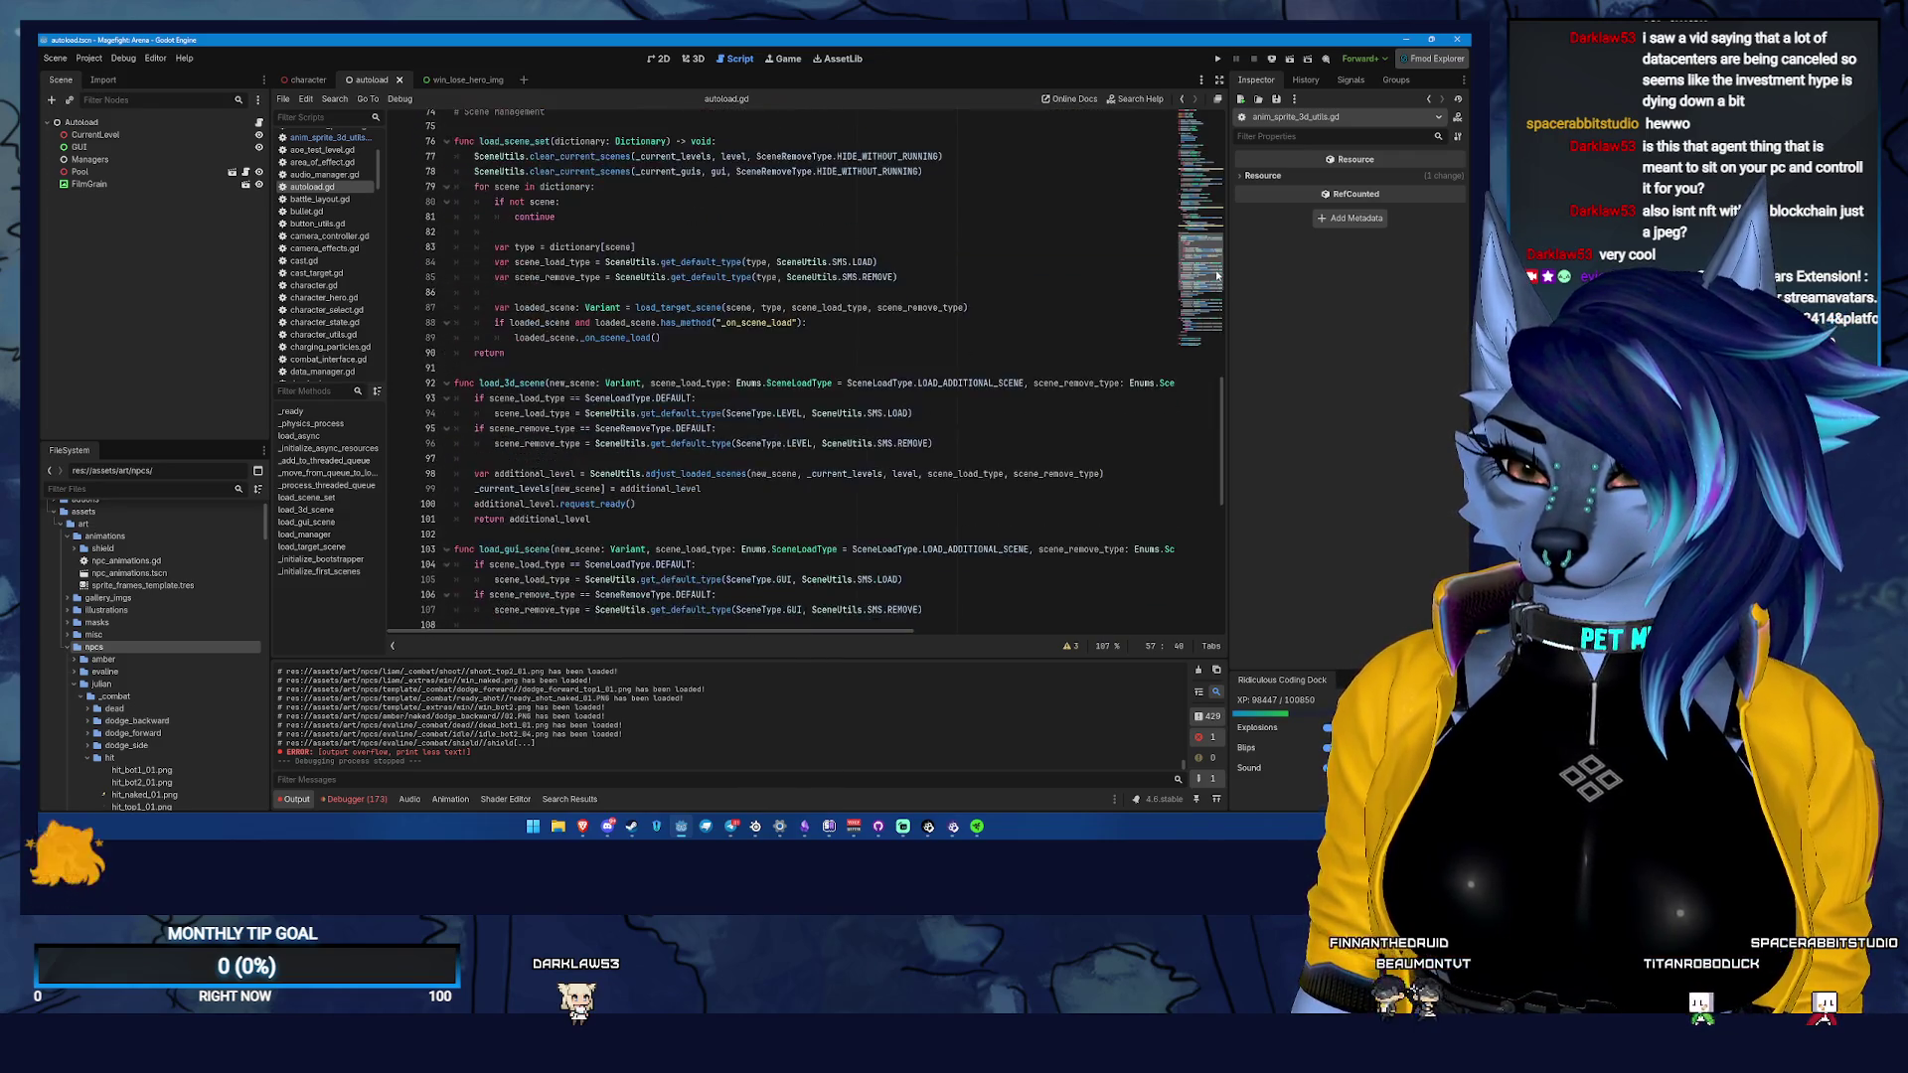
{"action": "scroll", "coordinate": [1217, 276], "scroll_direction": "up", "scroll_amount": 15}
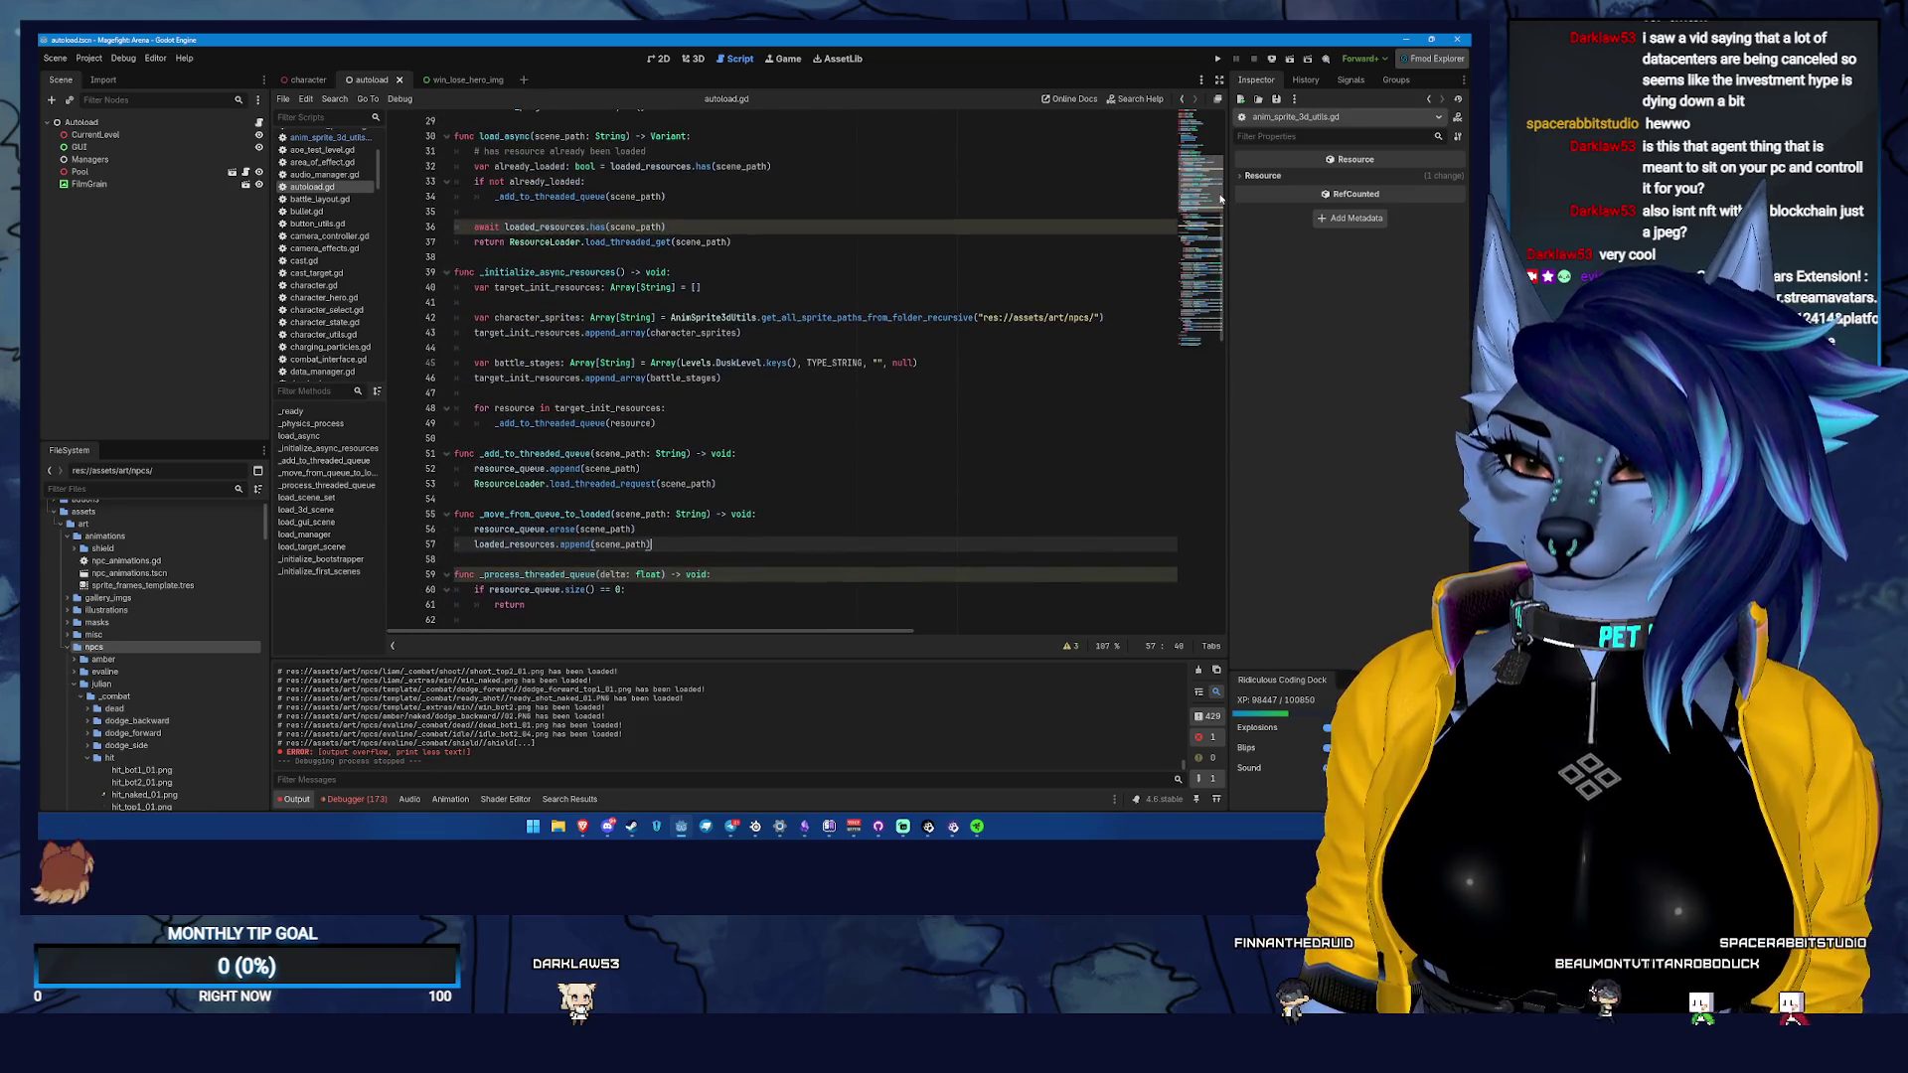
{"action": "scroll", "coordinate": [1221, 198], "scroll_direction": "down", "scroll_amount": 20}
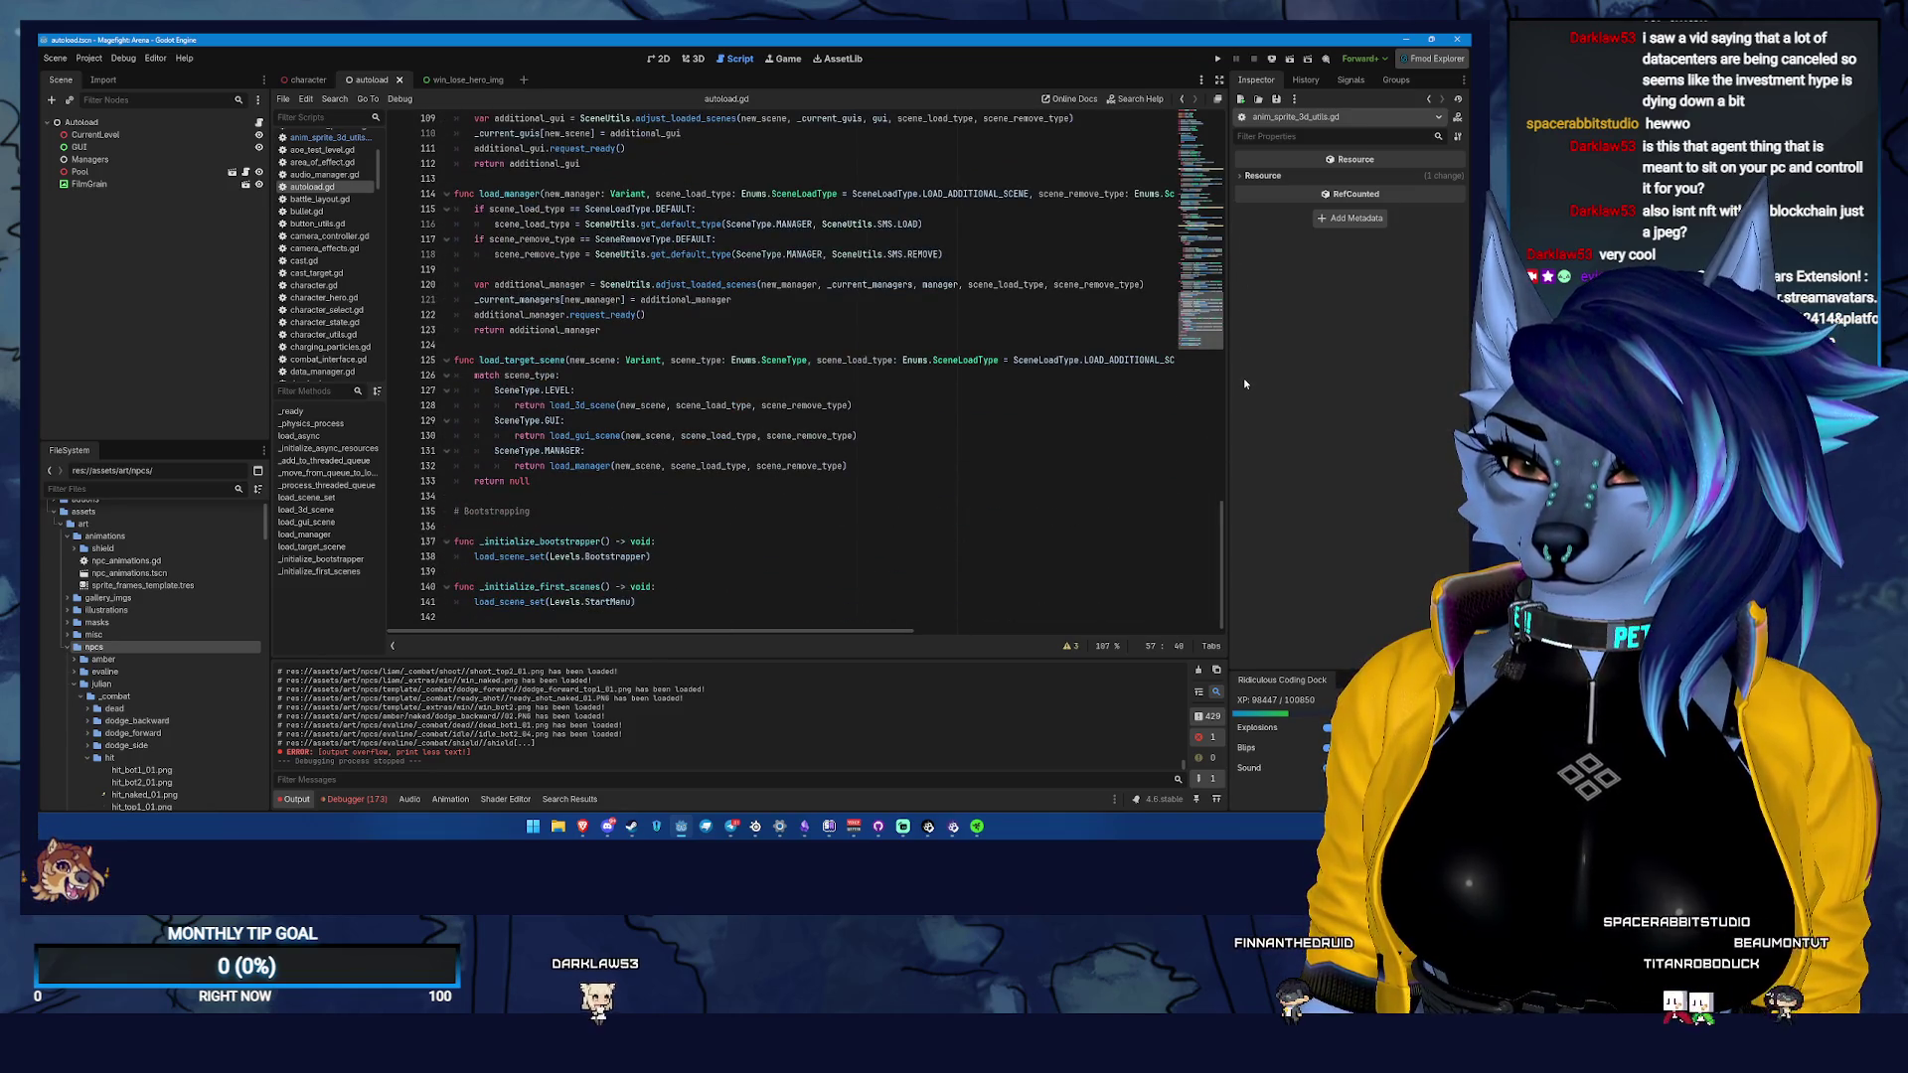
{"action": "scroll", "coordinate": [1225, 278], "scroll_direction": "up", "scroll_amount": 20}
{"action": "scroll", "coordinate": [1214, 218], "scroll_direction": "up", "scroll_amount": 9}
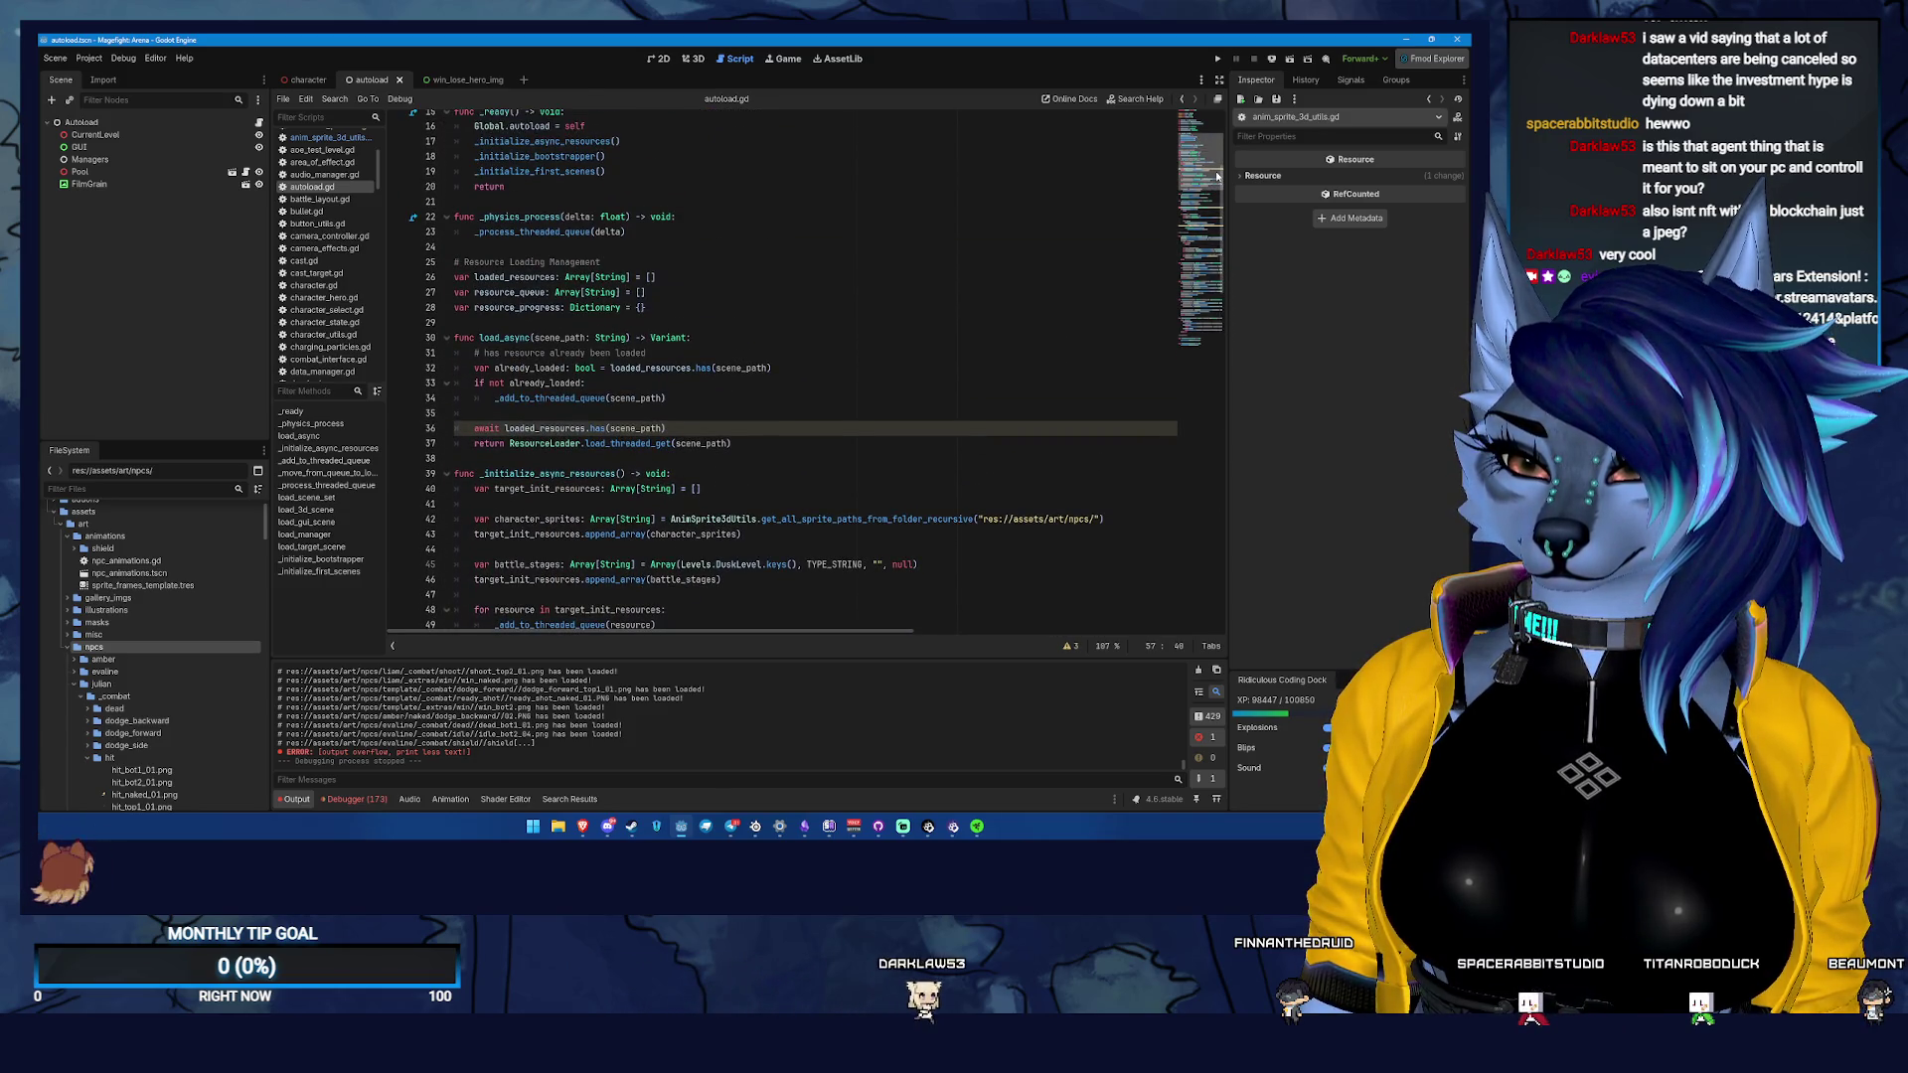
{"action": "scroll", "coordinate": [1217, 176], "scroll_direction": "up", "scroll_amount": 5}
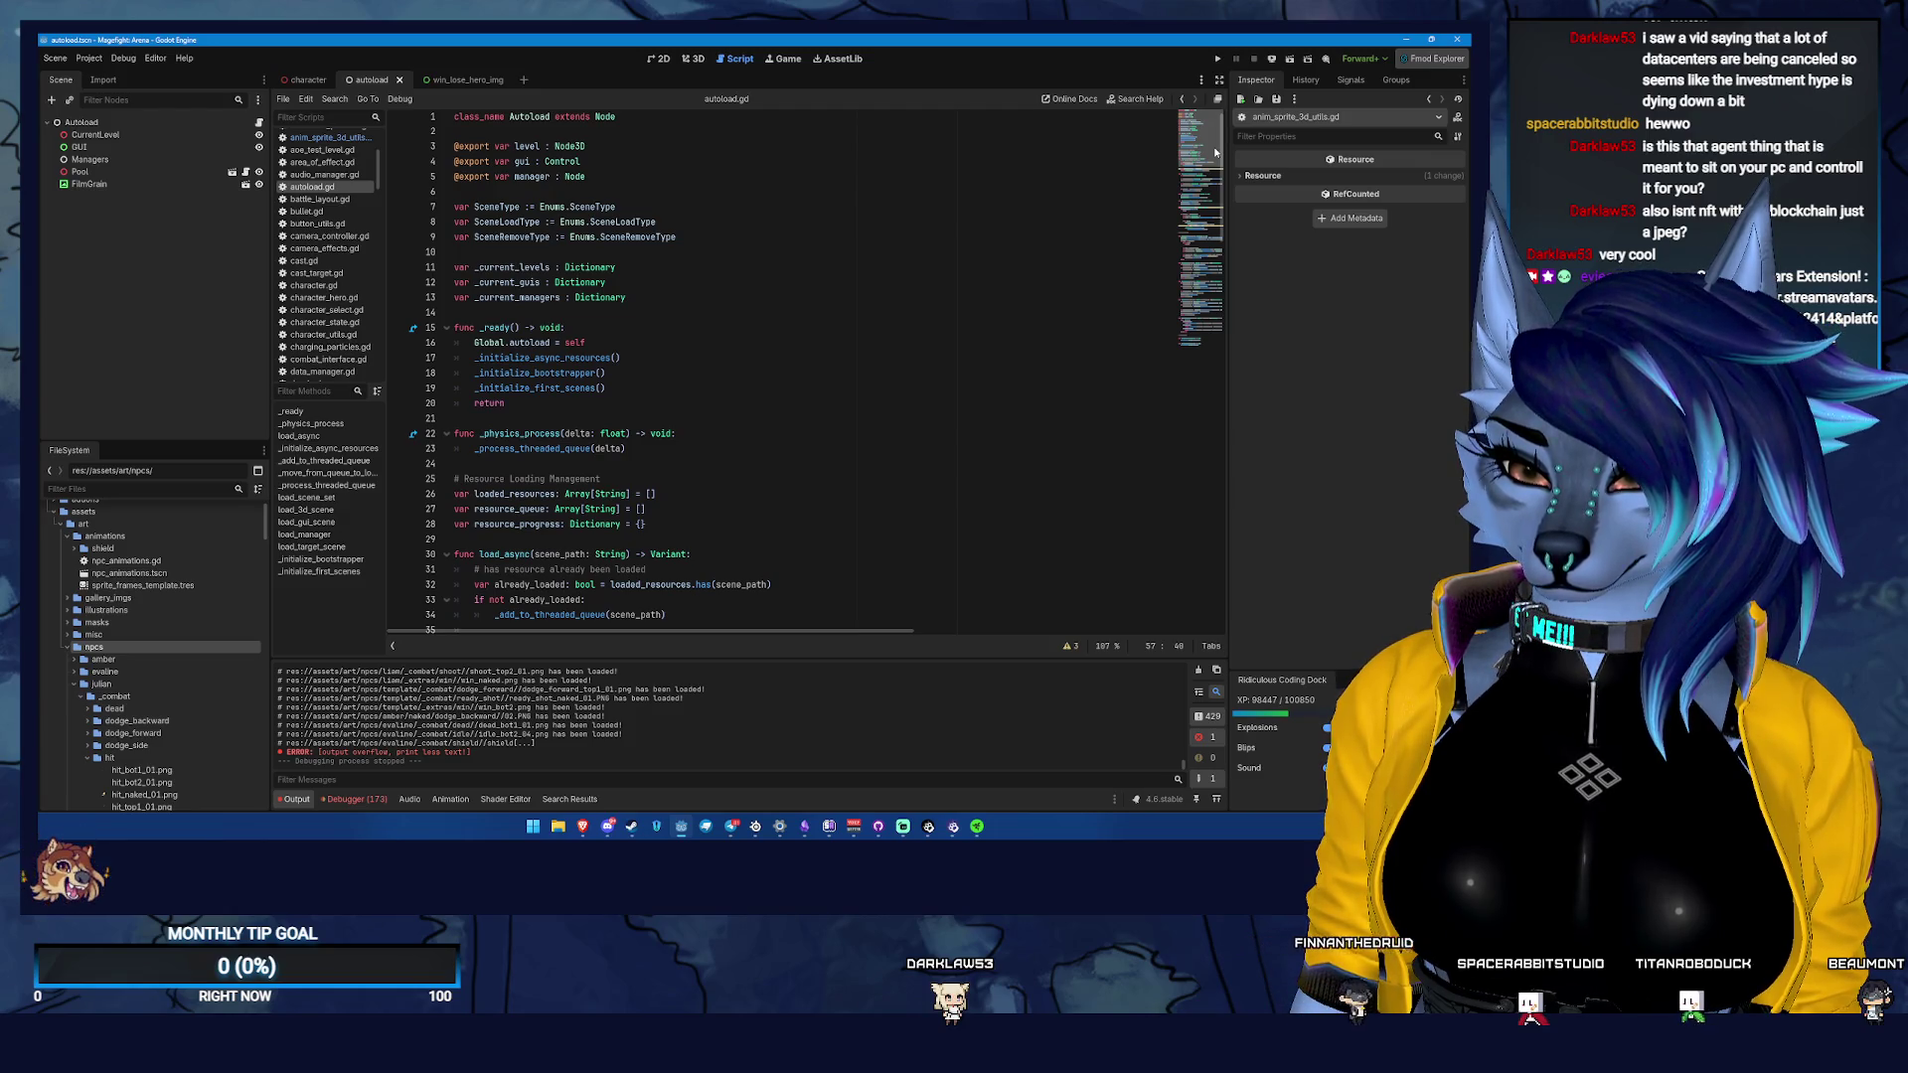
{"action": "scroll", "coordinate": [1216, 149], "scroll_direction": "down", "scroll_amount": 1}
{"action": "scroll", "coordinate": [1222, 157], "scroll_direction": "down", "scroll_amount": 3}
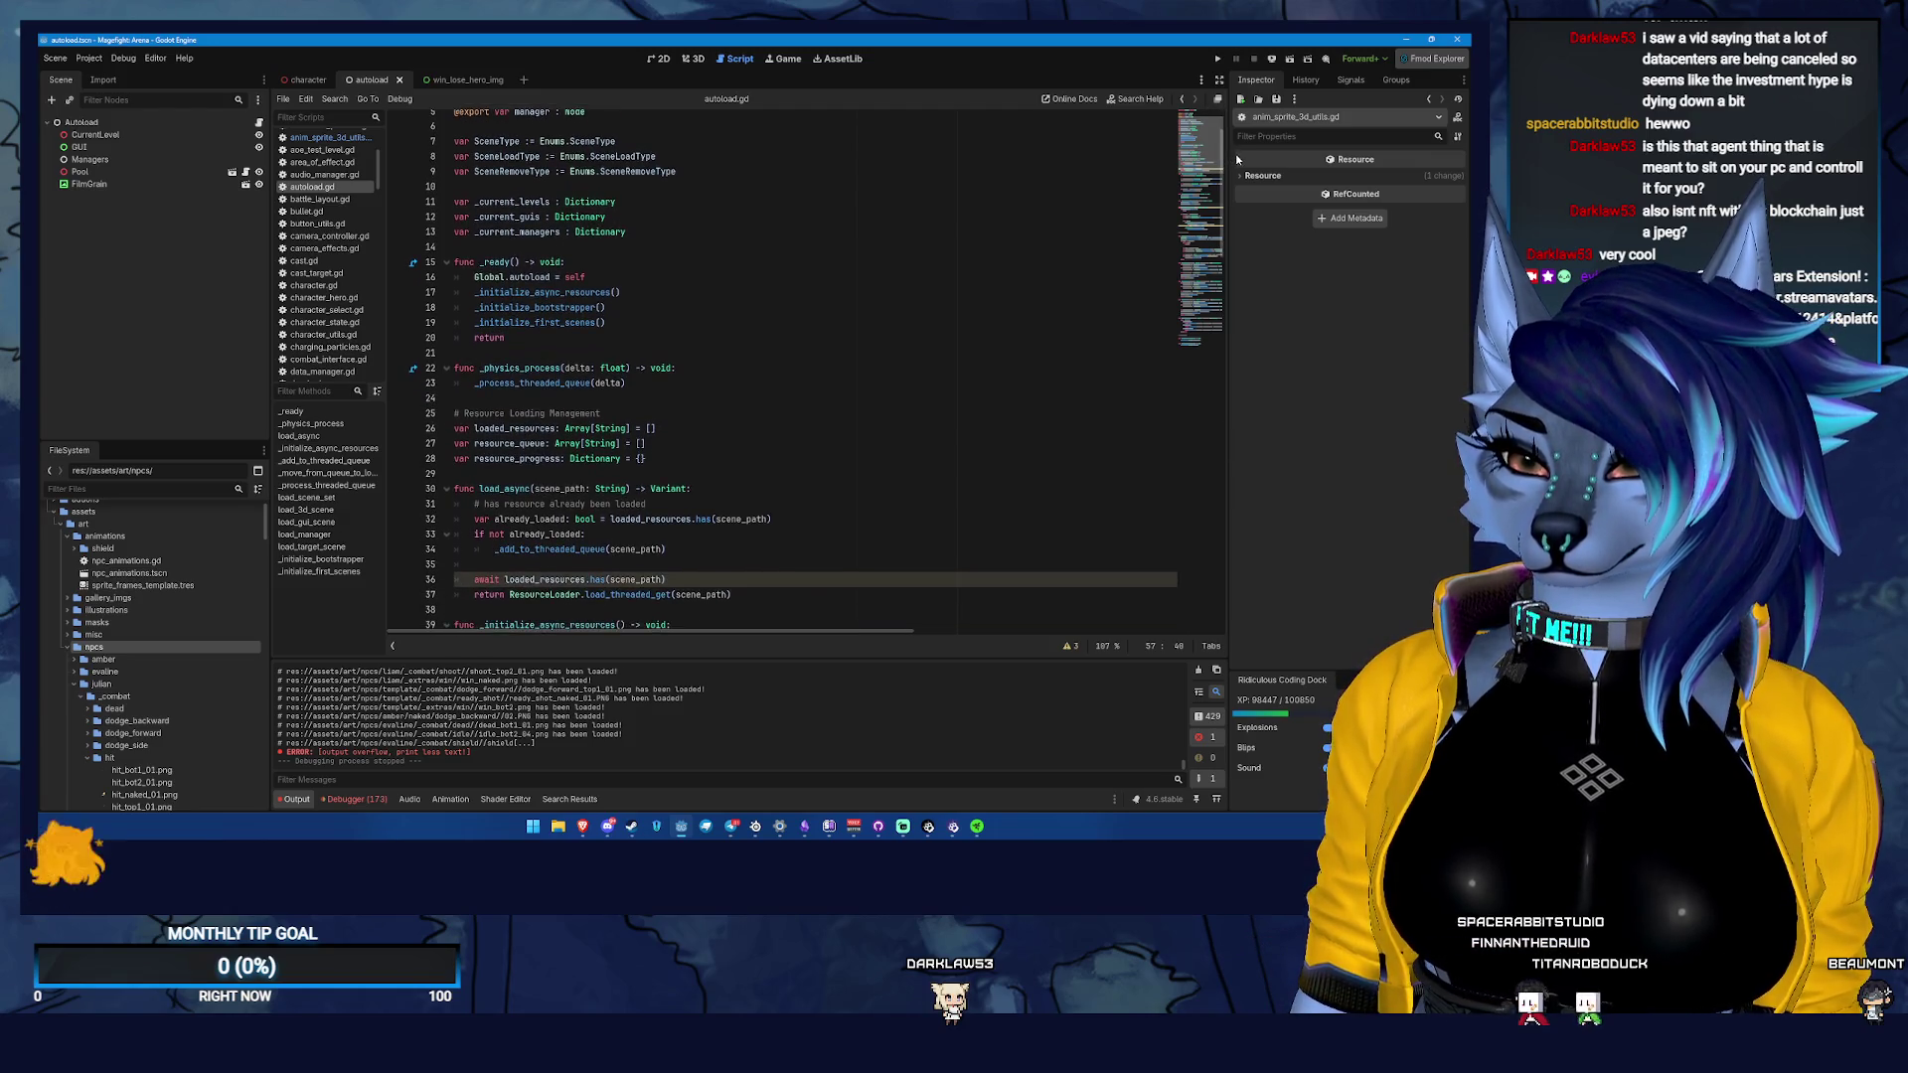
{"action": "scroll", "coordinate": [1222, 166], "scroll_direction": "down", "scroll_amount": 6}
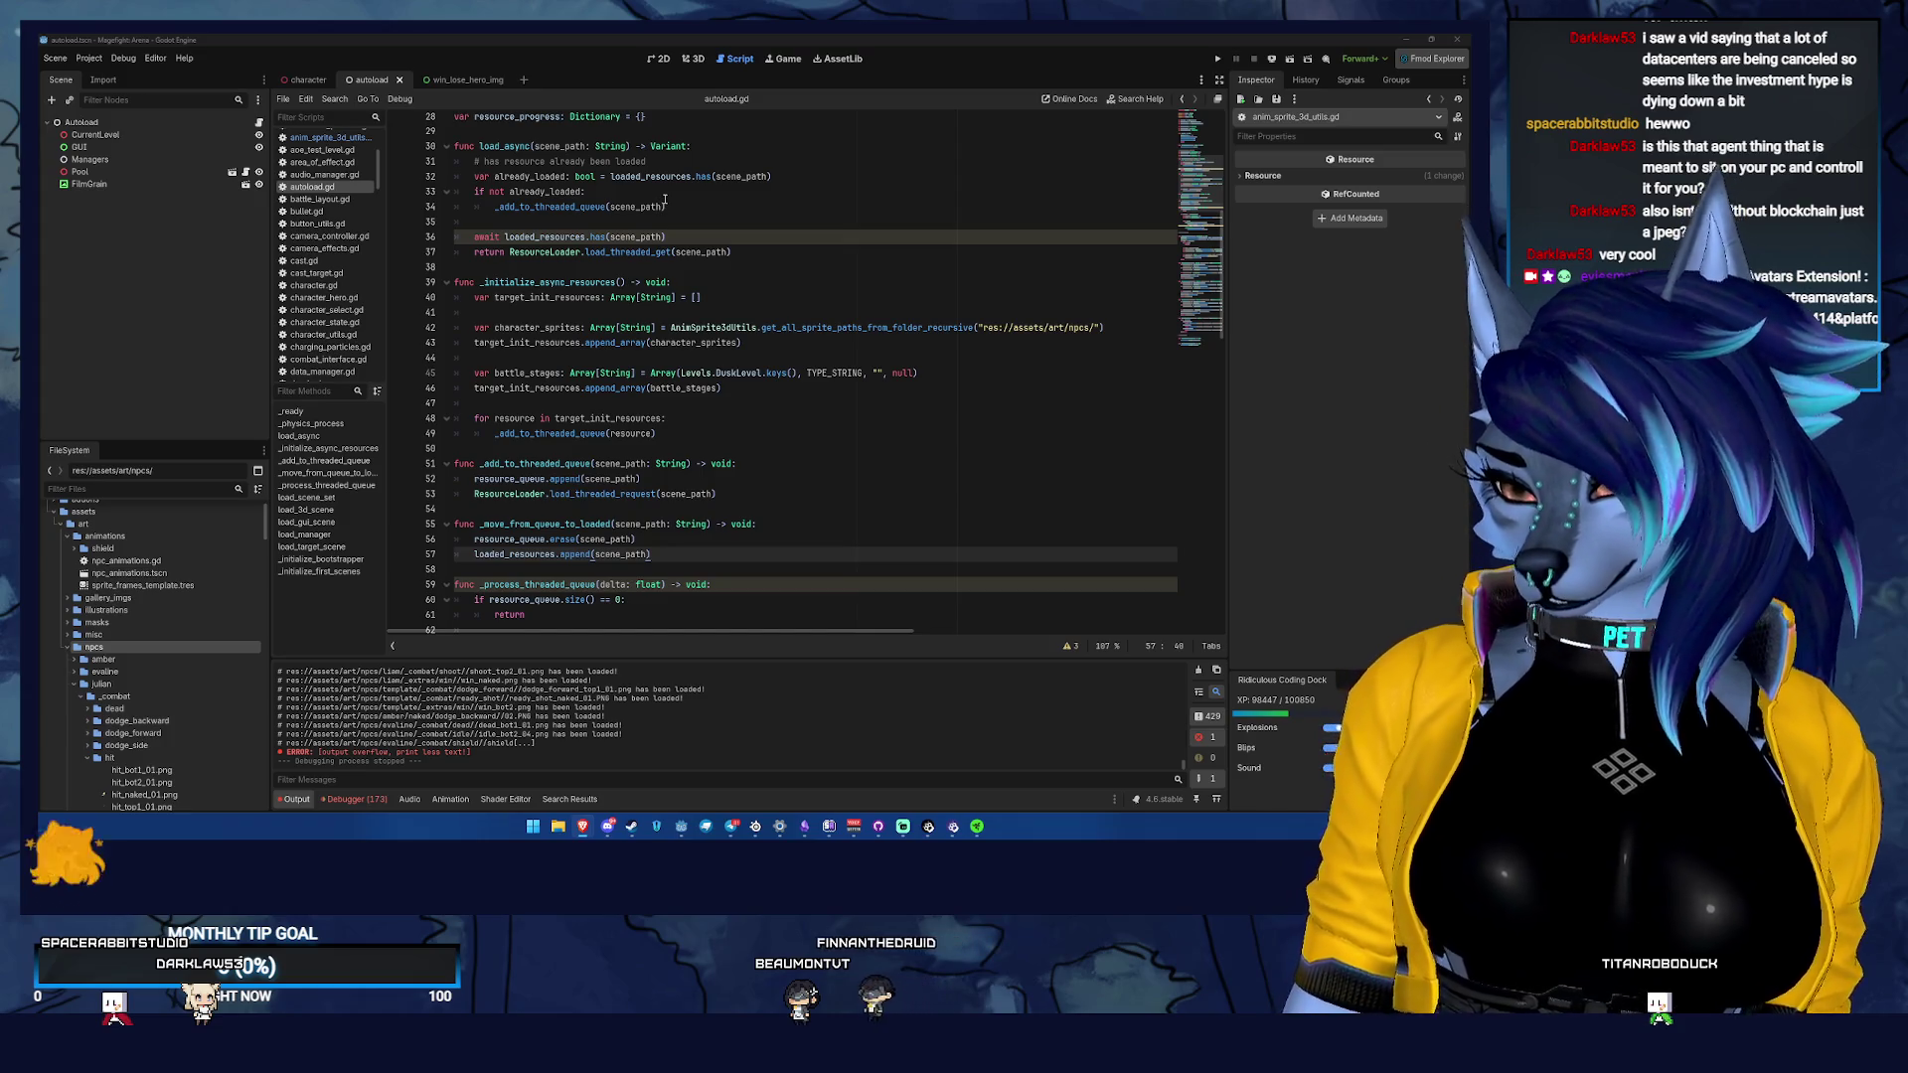
{"action": "scroll", "coordinate": [617, 215], "scroll_direction": "up", "scroll_amount": 4}
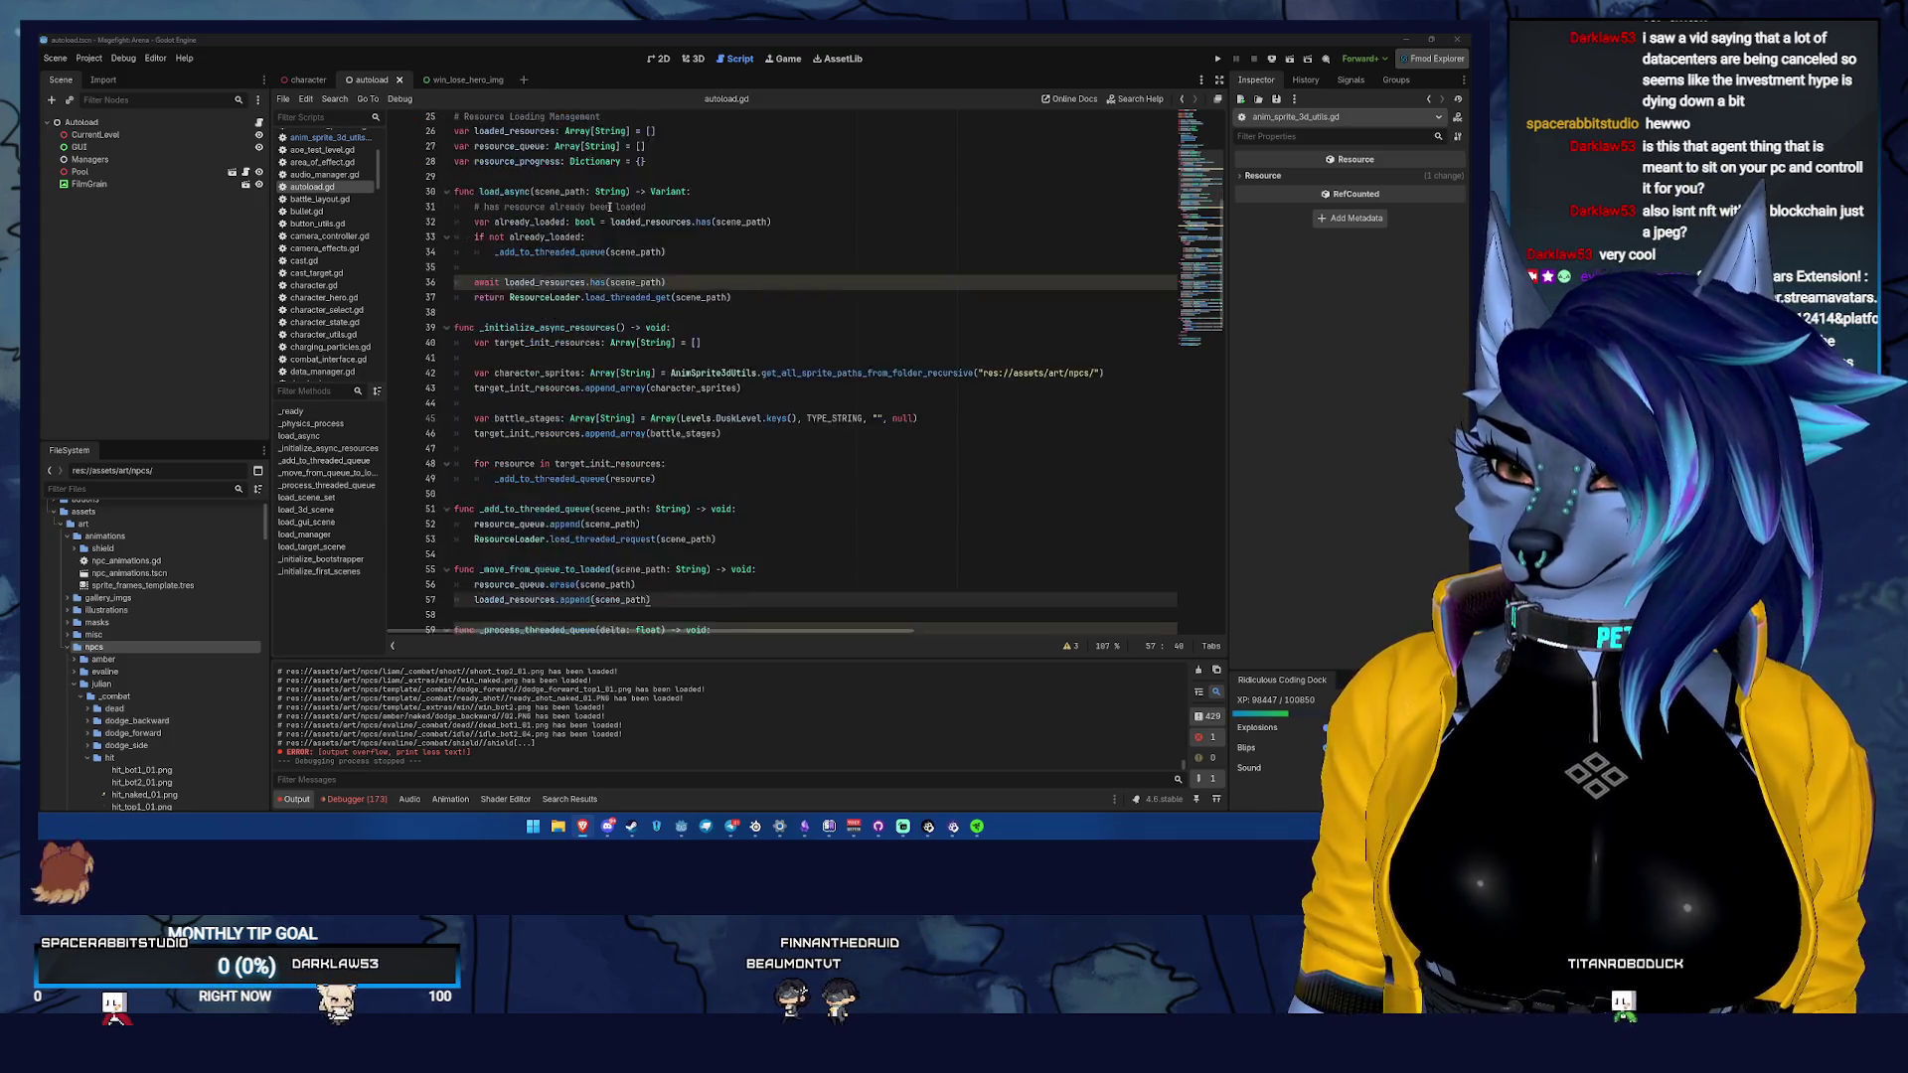
{"action": "scroll", "coordinate": [699, 243], "scroll_direction": "up", "scroll_amount": 4}
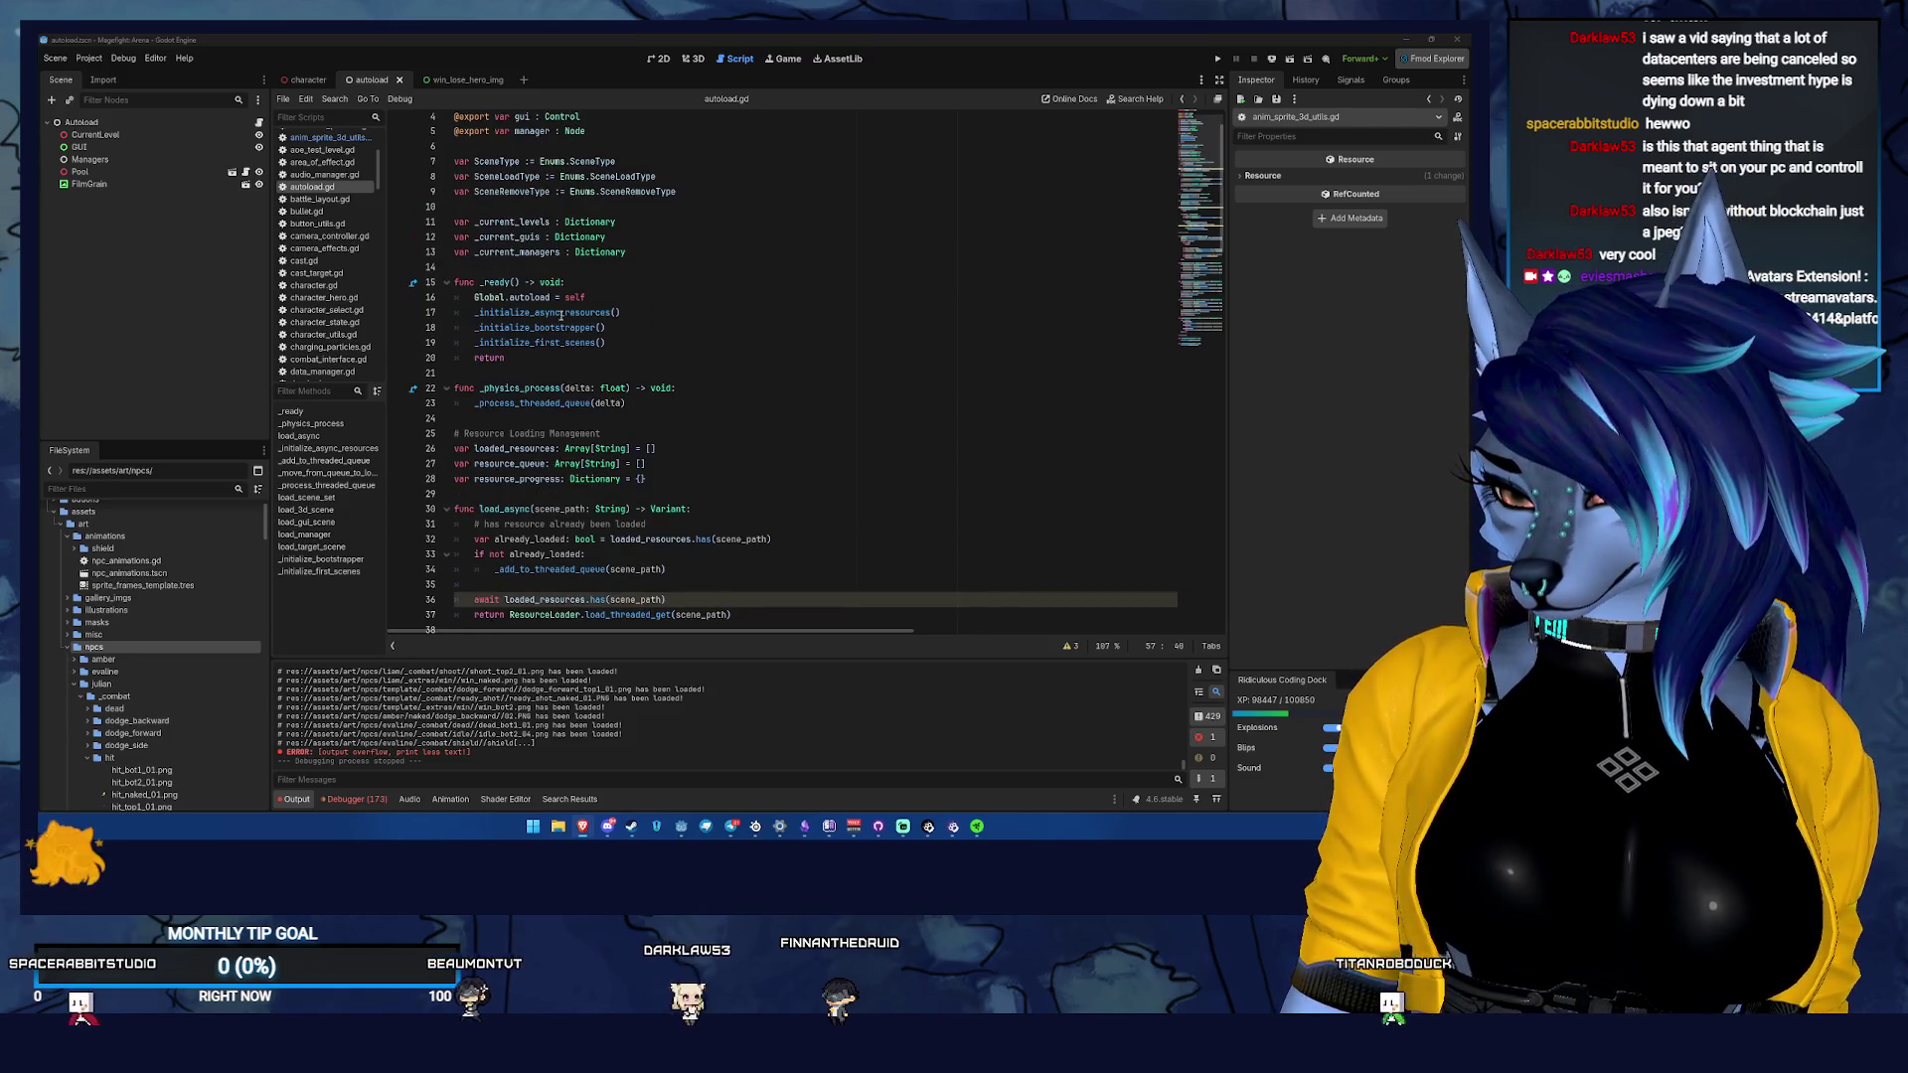
Remove the return statement from _ready and add a new _begin_game_initilization() -> void function below it.
{"action": "left_click", "coordinate": [542, 360]}
{"action": "left_click_drag", "start_coordinate": [518, 359], "coordinate": [423, 356]}
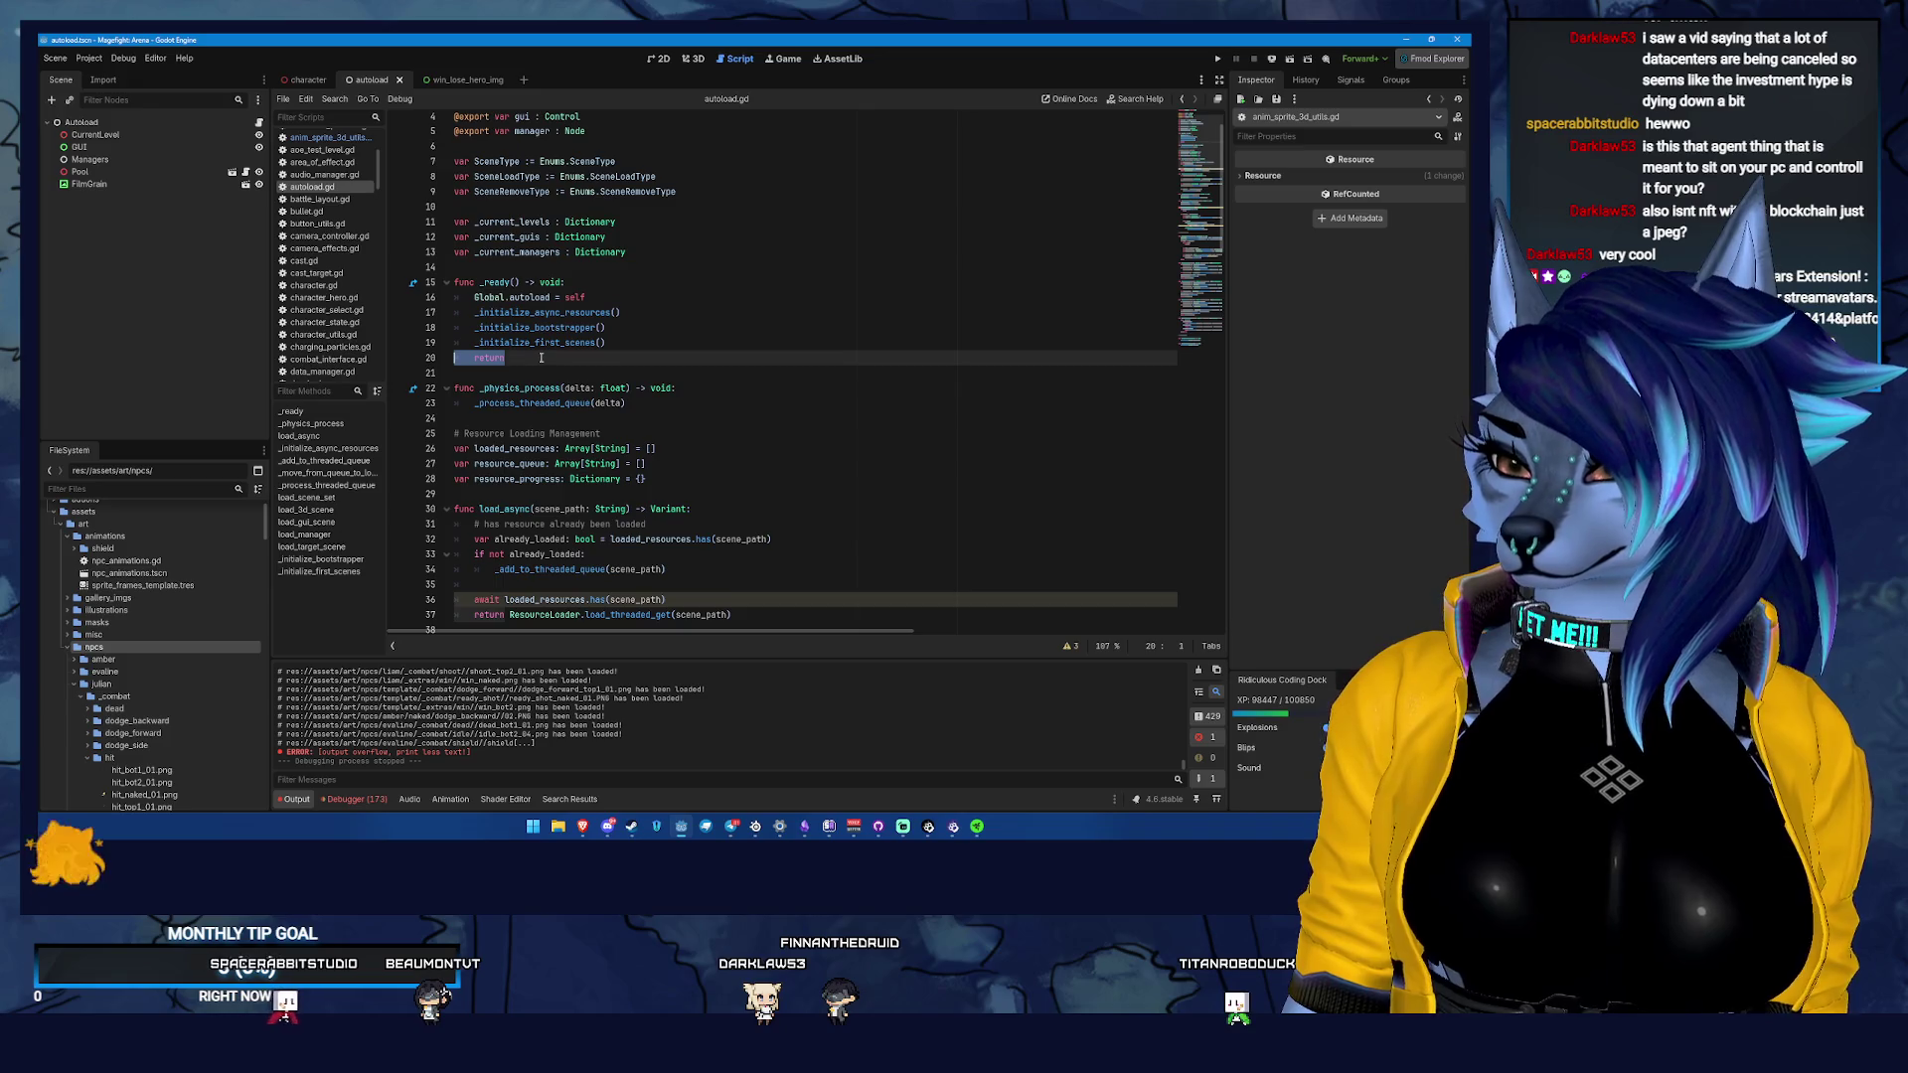
{"action": "key", "text": "BackSpace"}
{"action": "key", "text": "BackSpace"}
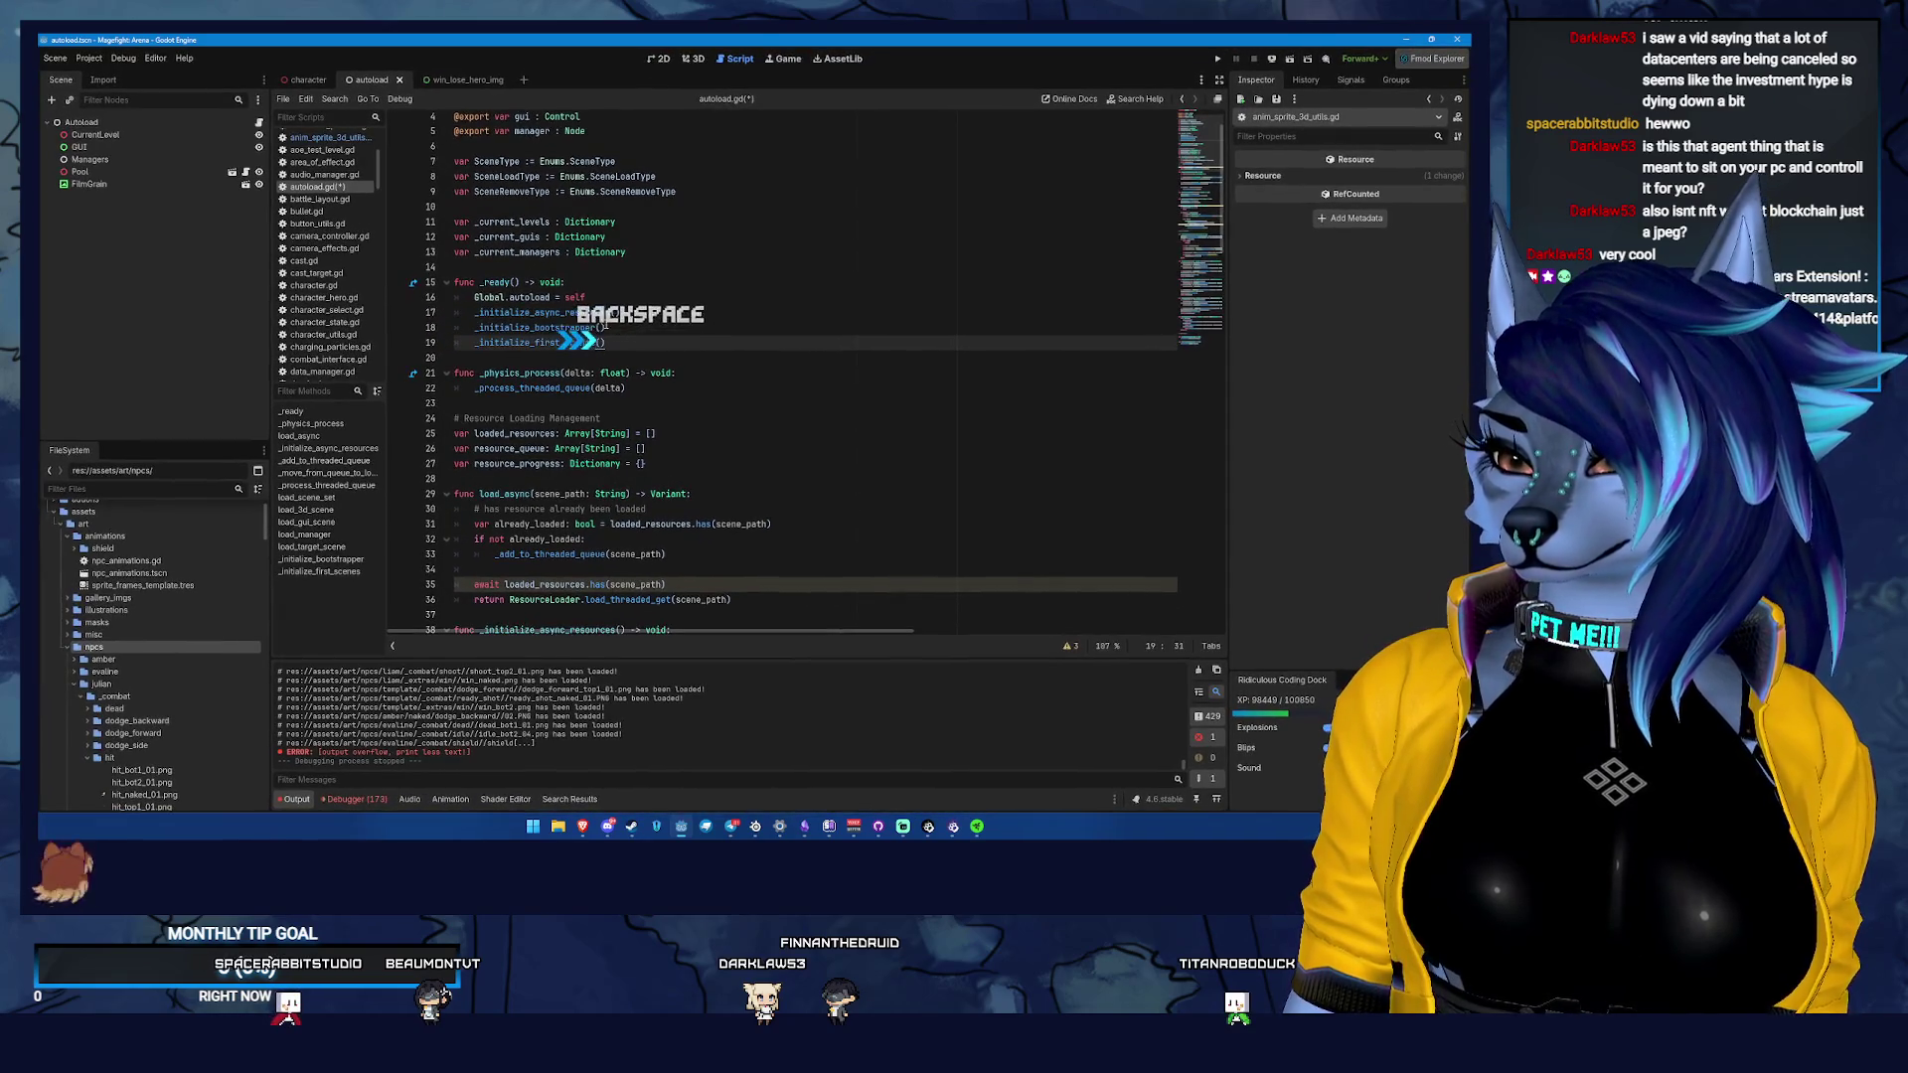
{"action": "left_click", "coordinate": [556, 358]}
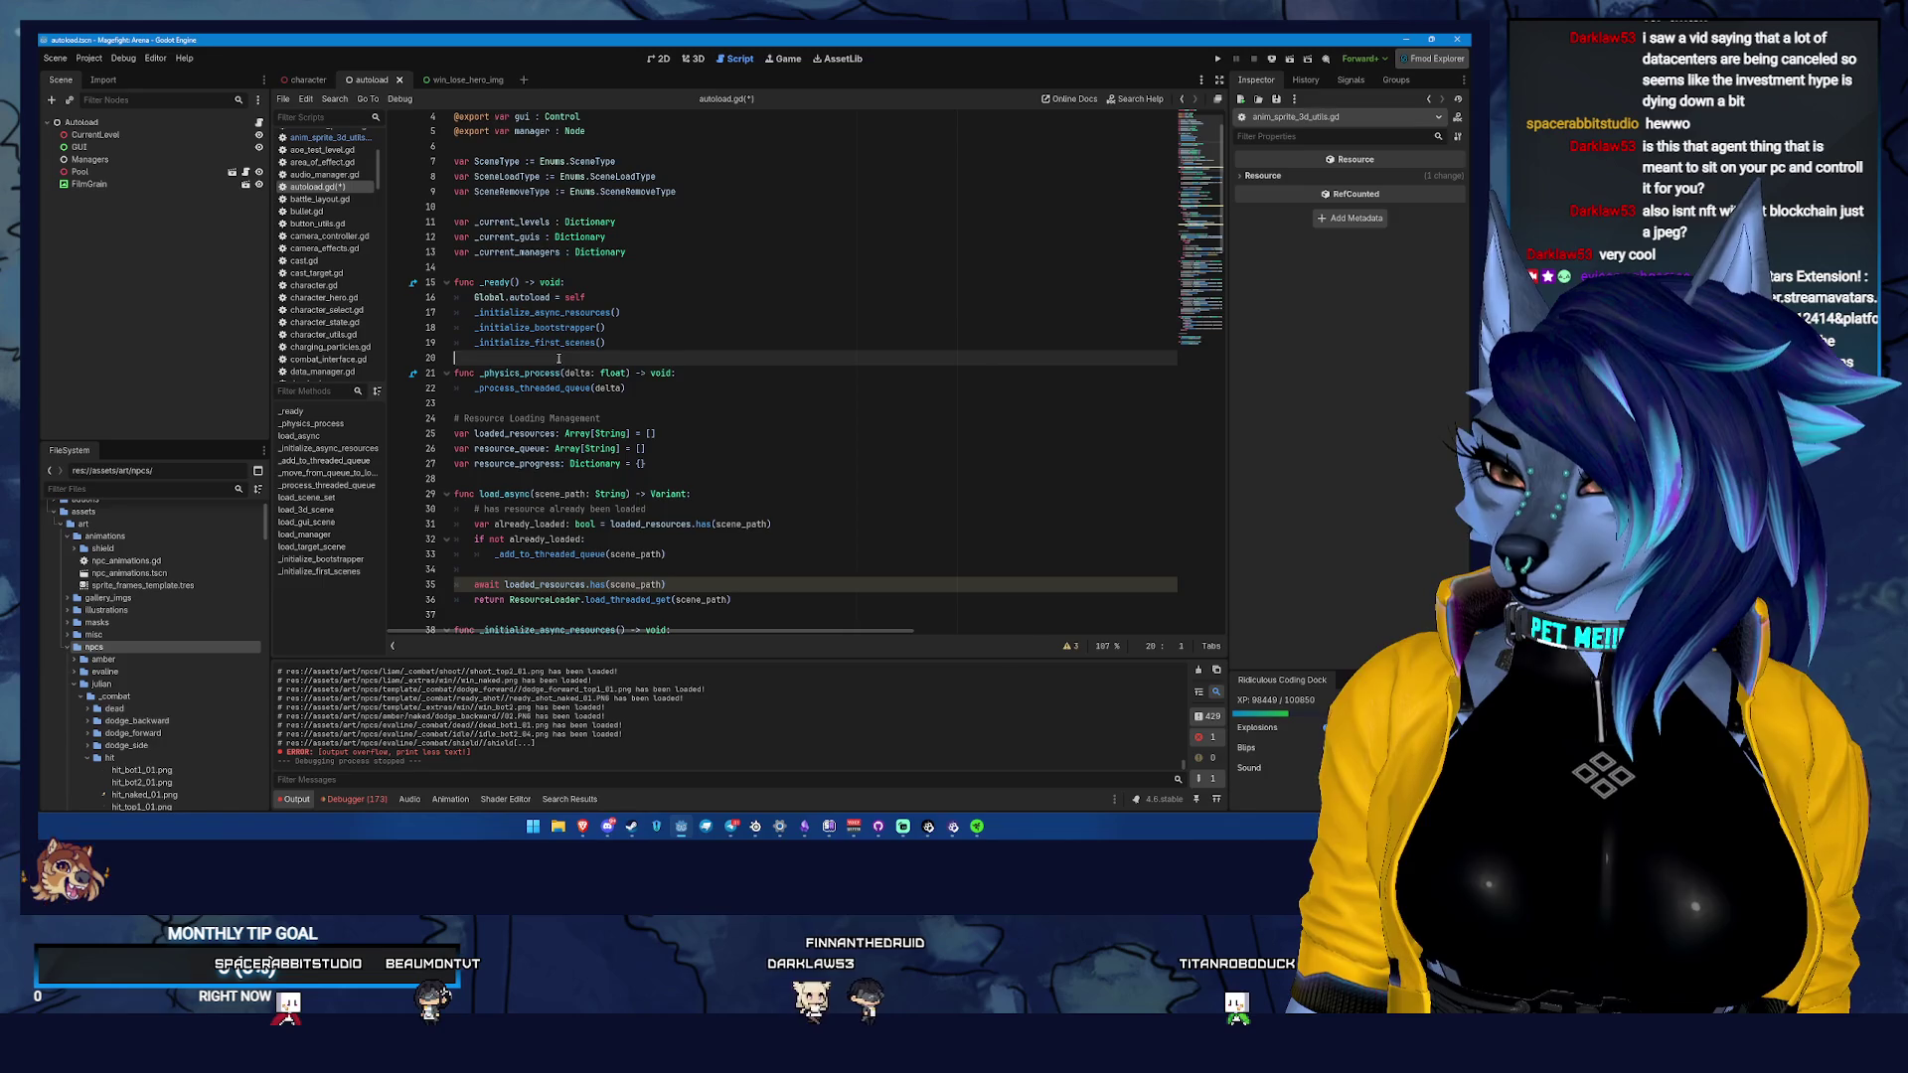
{"action": "key", "text": "Down"}
{"action": "key", "text": "Down"}
{"action": "key", "text": "Down"}
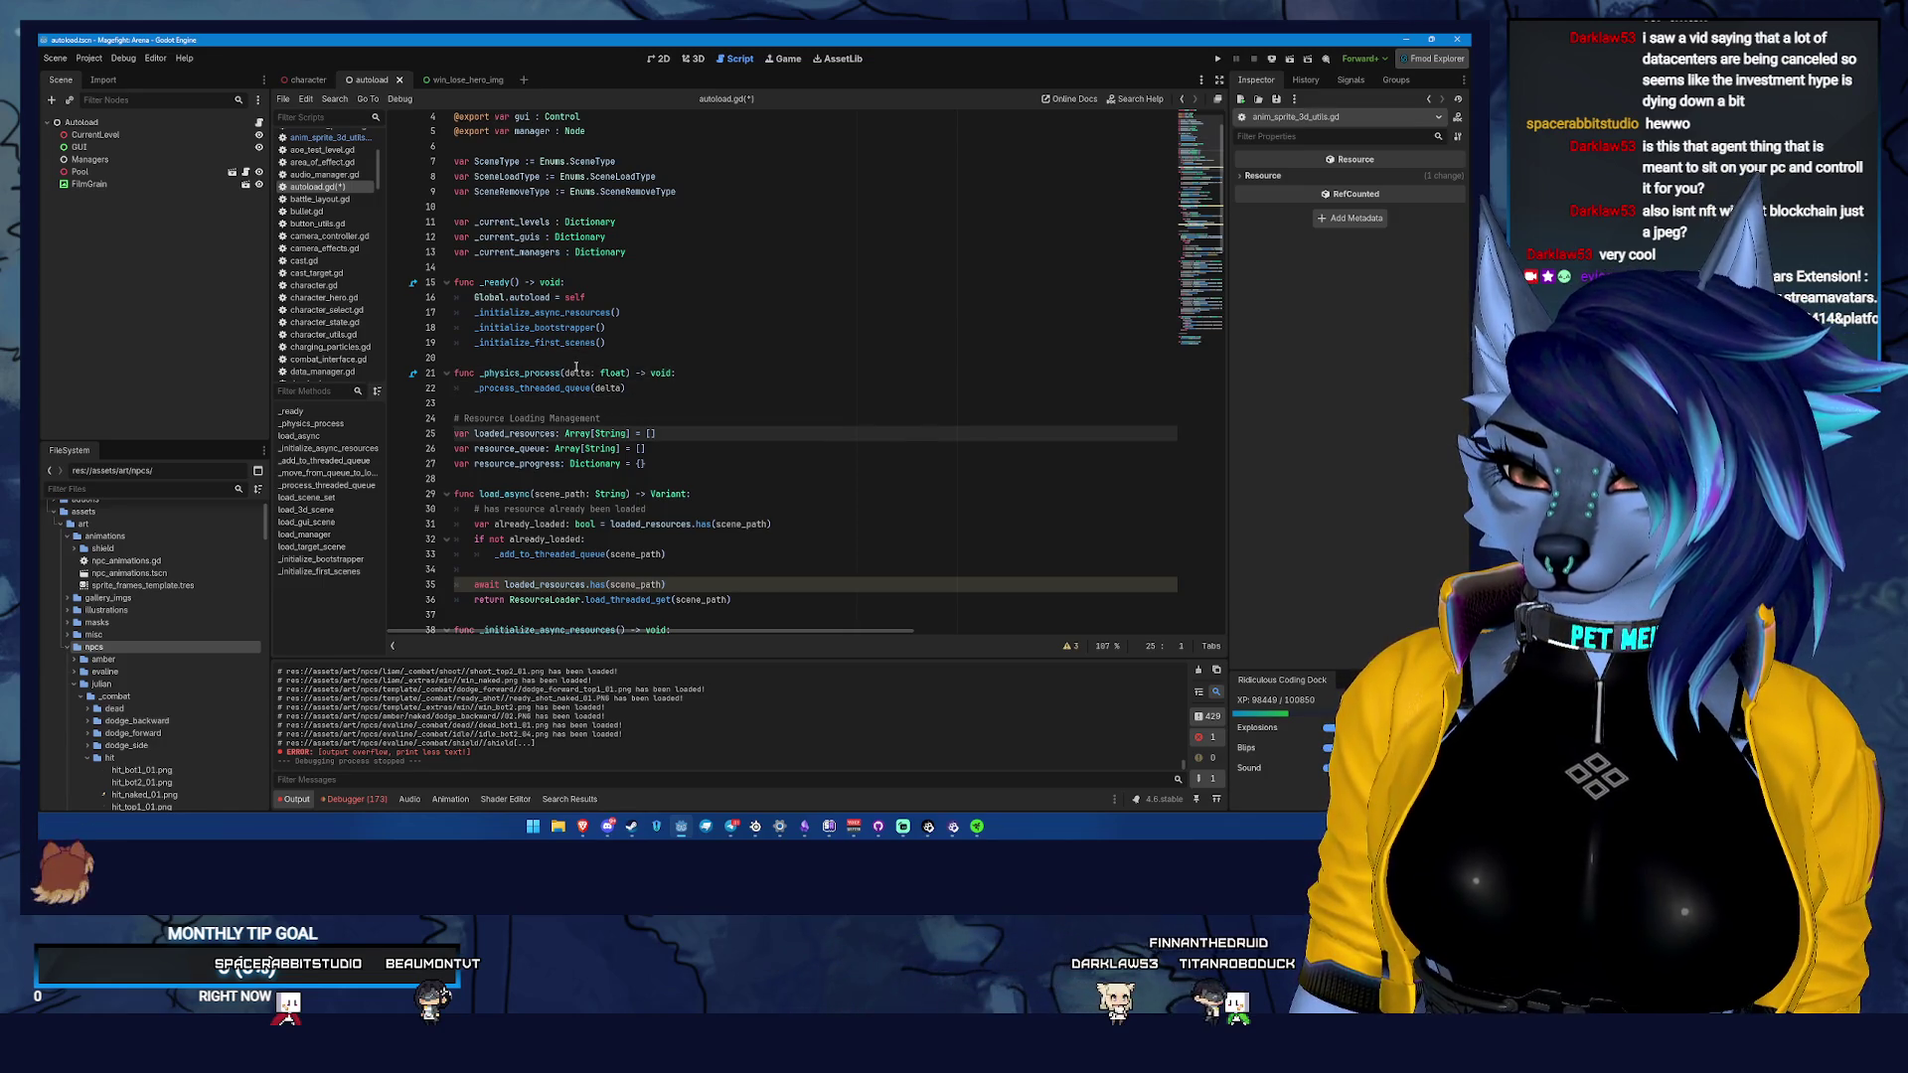
{"action": "key", "text": "Up"}
{"action": "key", "text": "Up"}
{"action": "key", "text": "Return"}
{"action": "key", "text": "Return"}
{"action": "key", "text": "Up"}
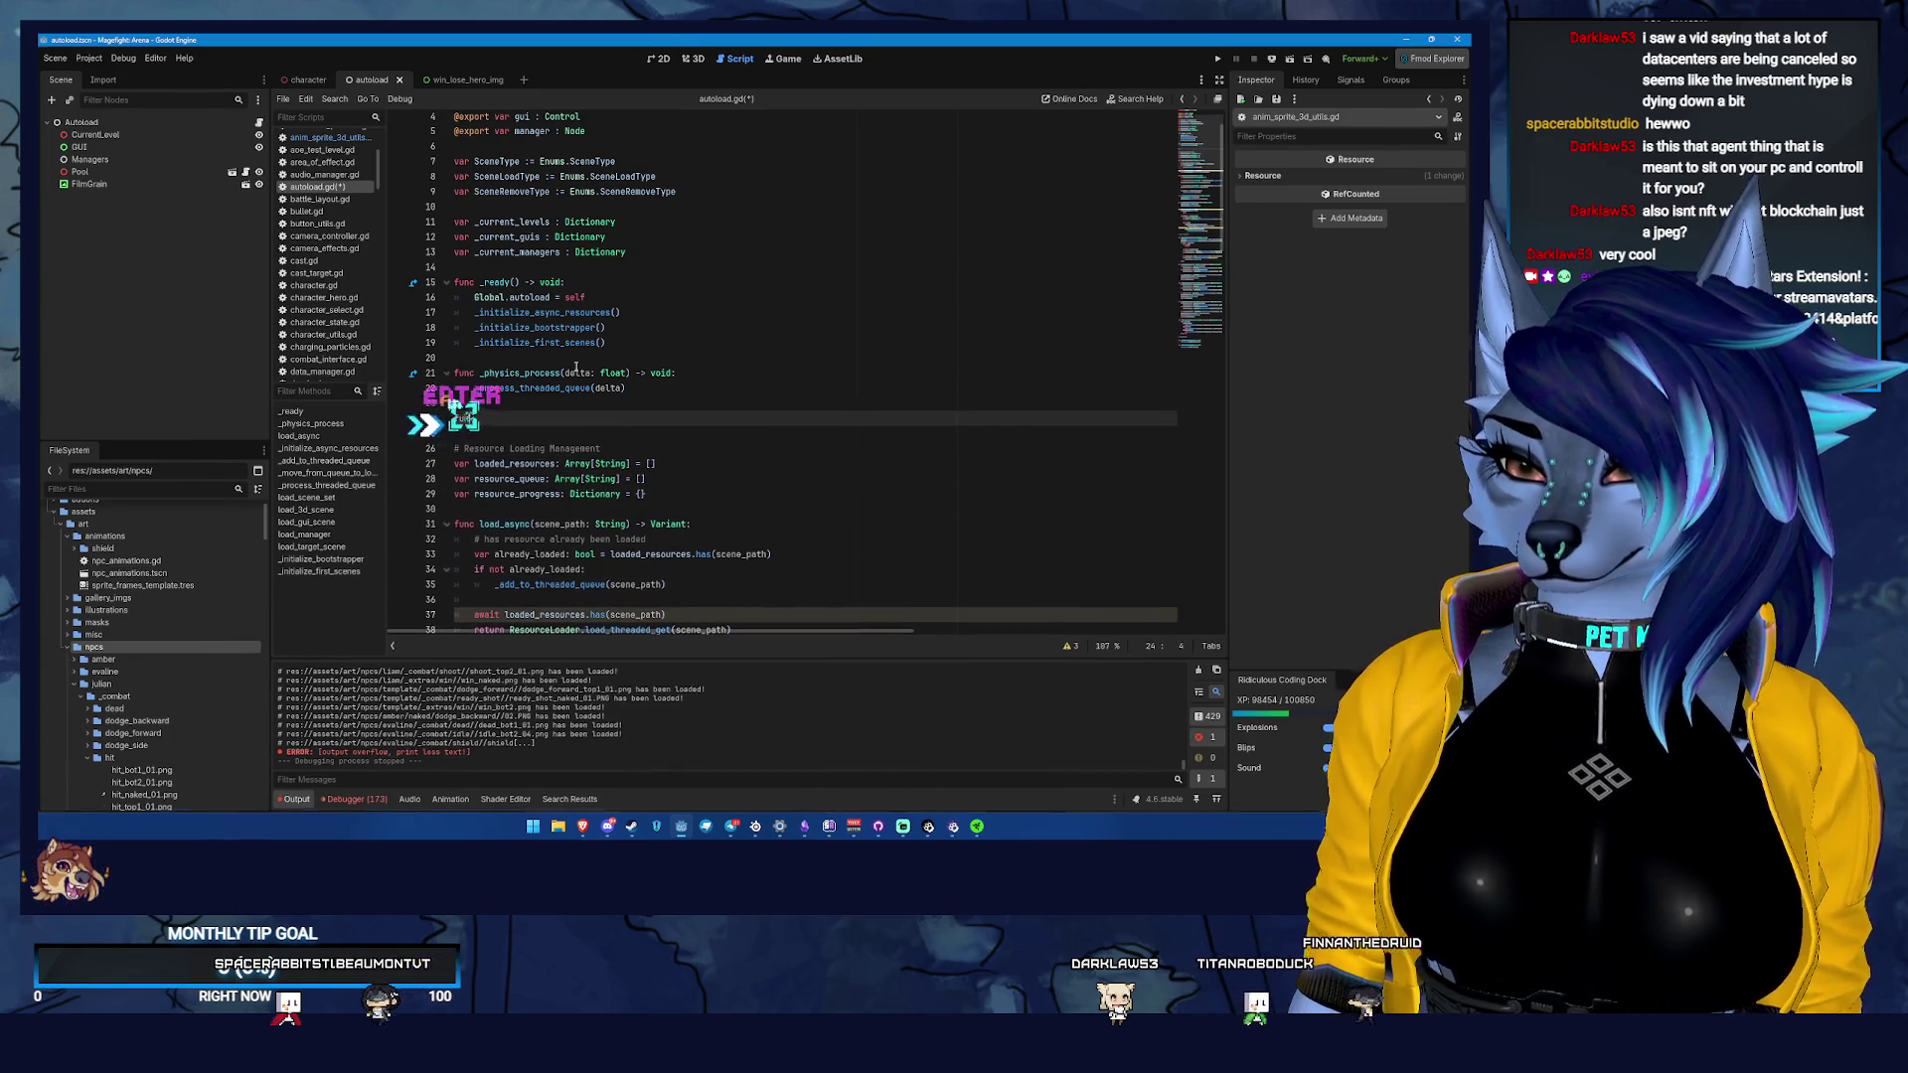
{"action": "type", "text": "func _begin"}
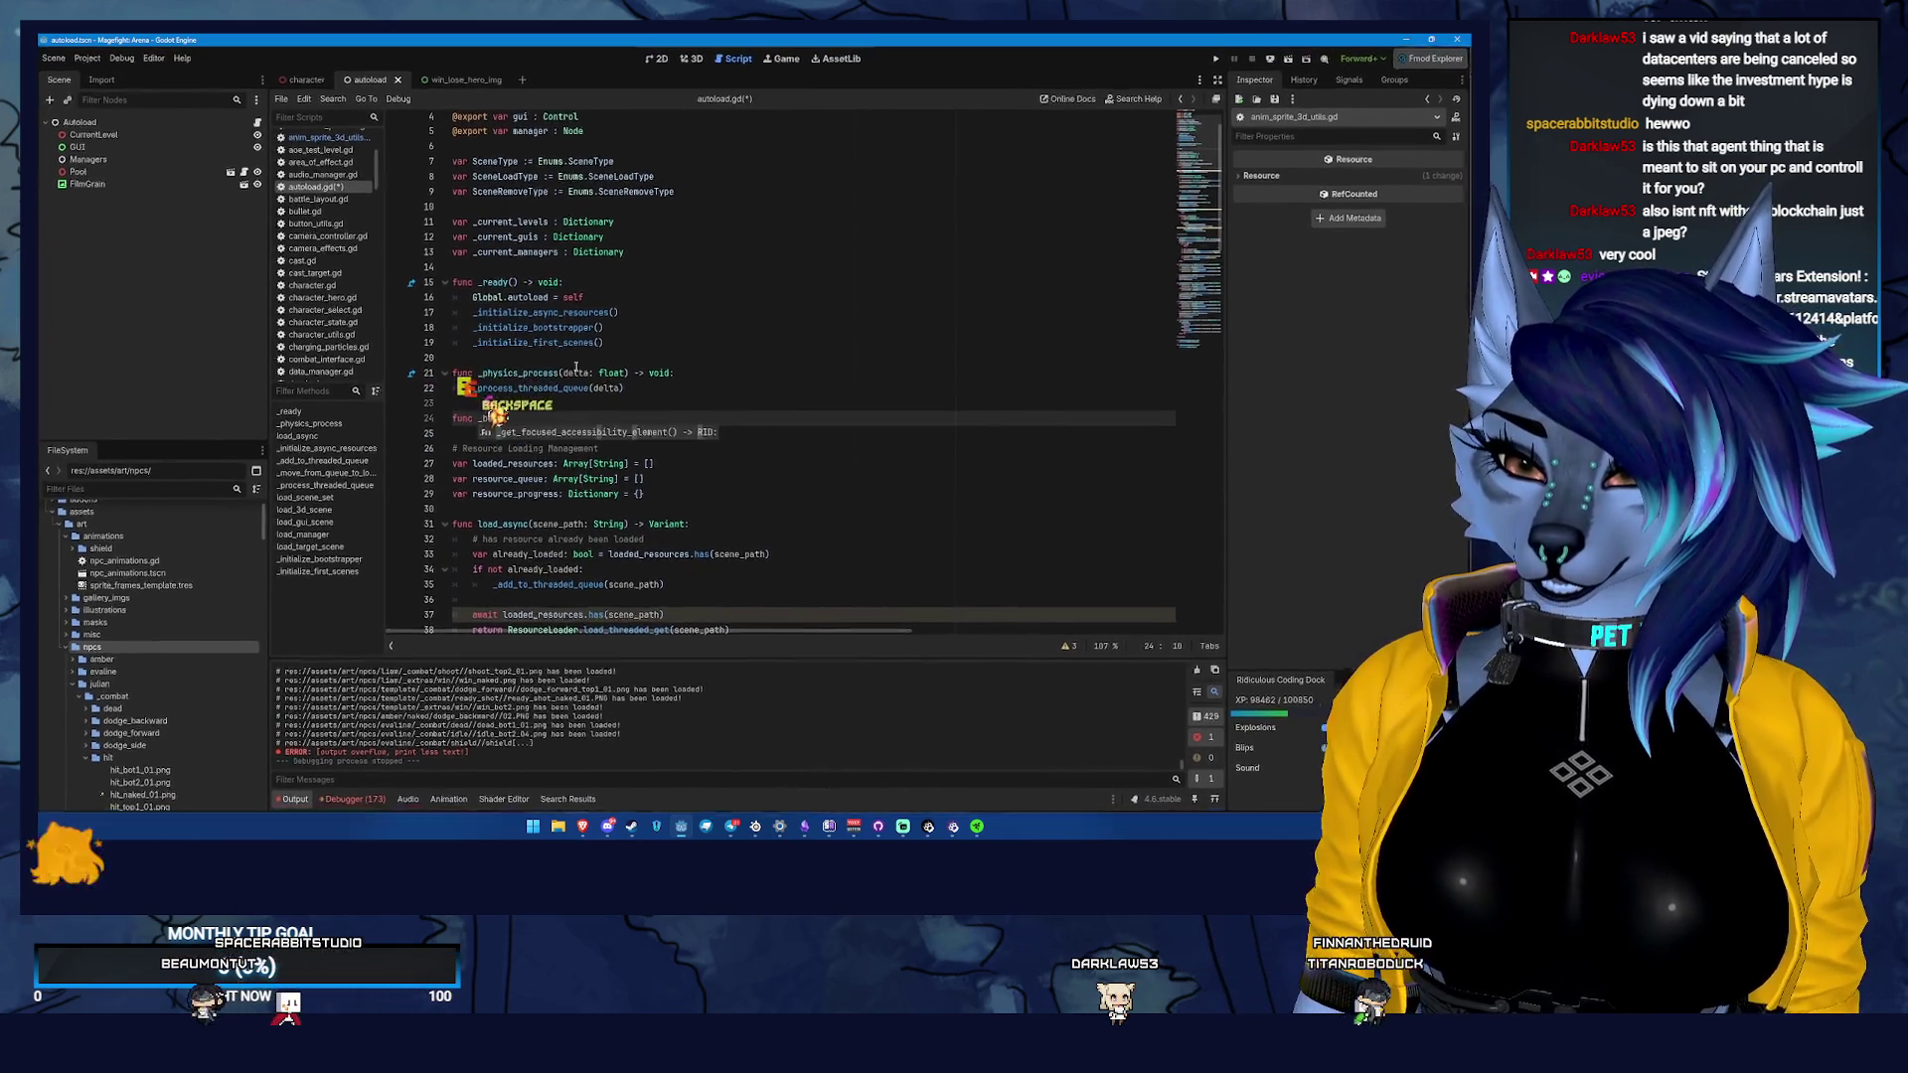
{"action": "type", "text": "_game_init"}
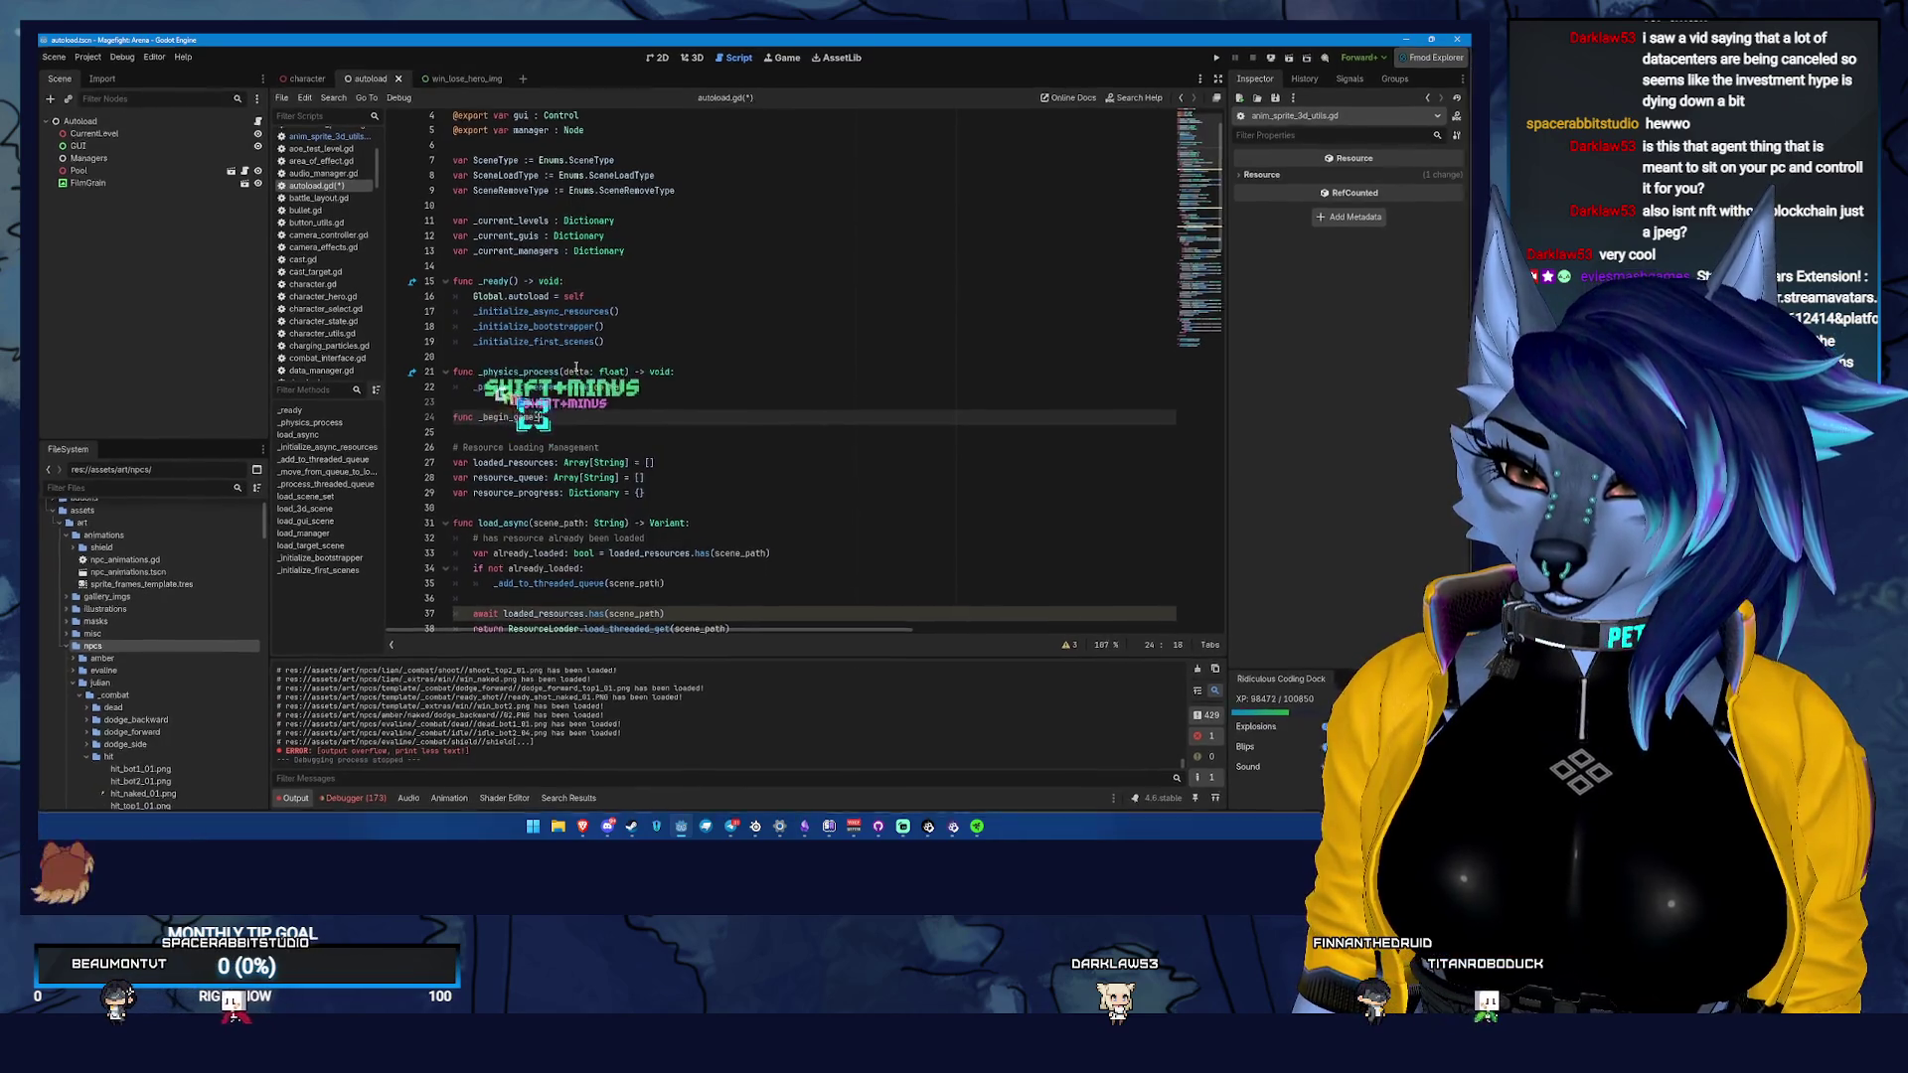
{"action": "type", "text": "ize("}
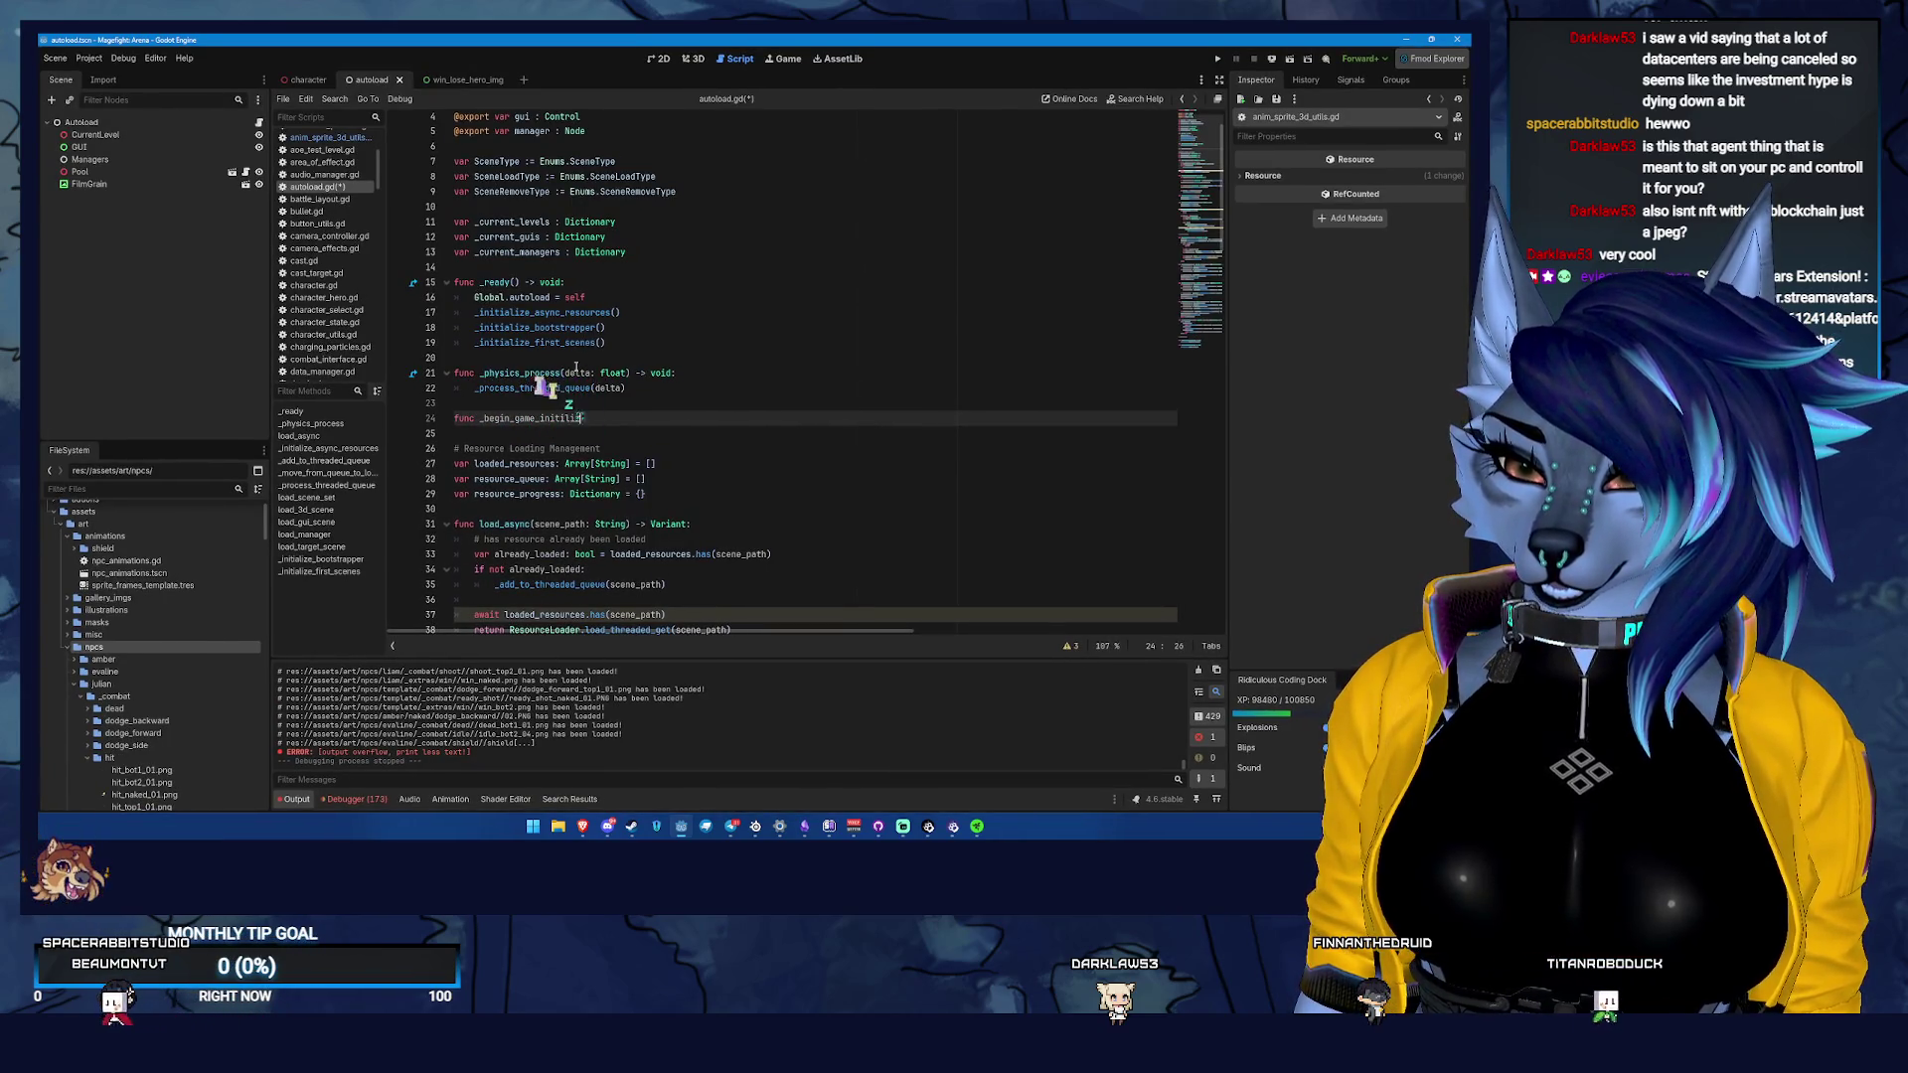
{"action": "type", "text": "() -> void:"}
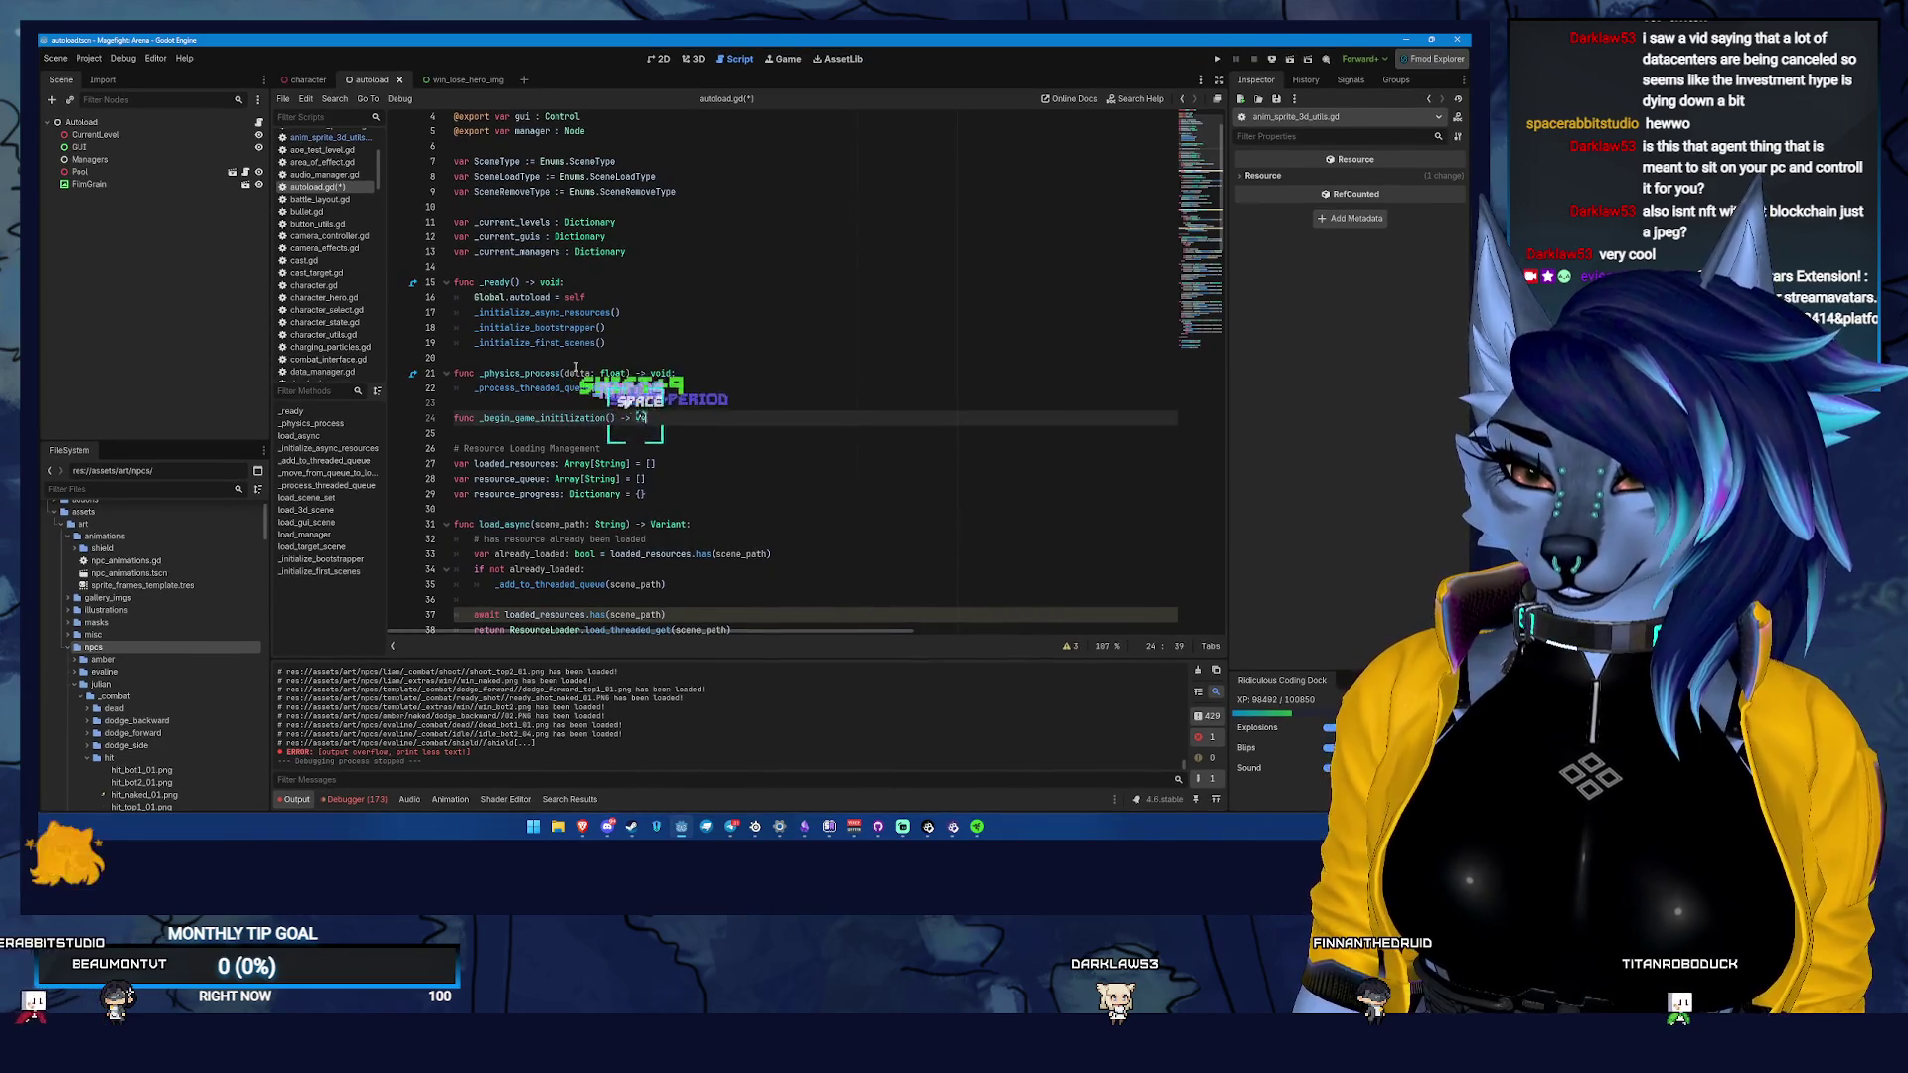
{"action": "key", "text": "Return"}
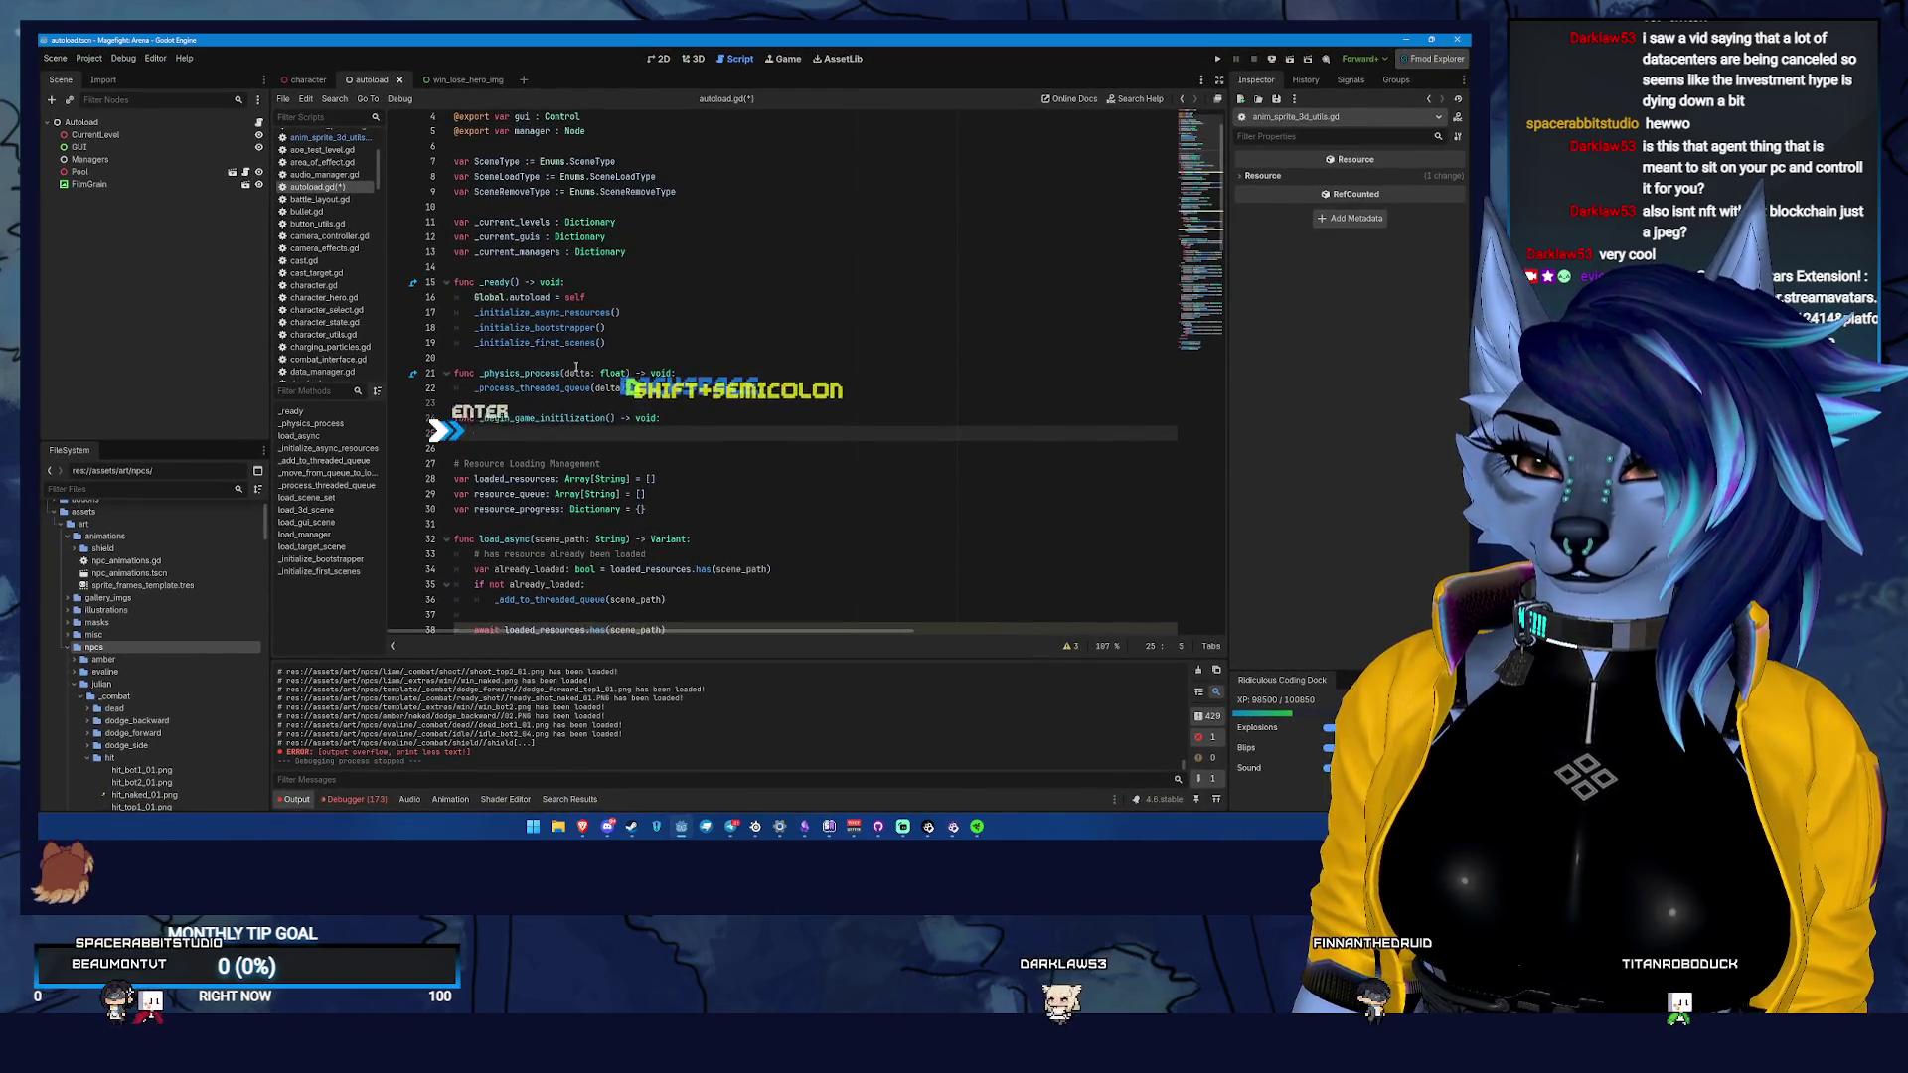
Move the three _initialize calls into _begin_game_initilization, call it from _ready, and save.
{"action": "left_click_drag", "start_coordinate": [611, 343], "coordinate": [474, 312]}
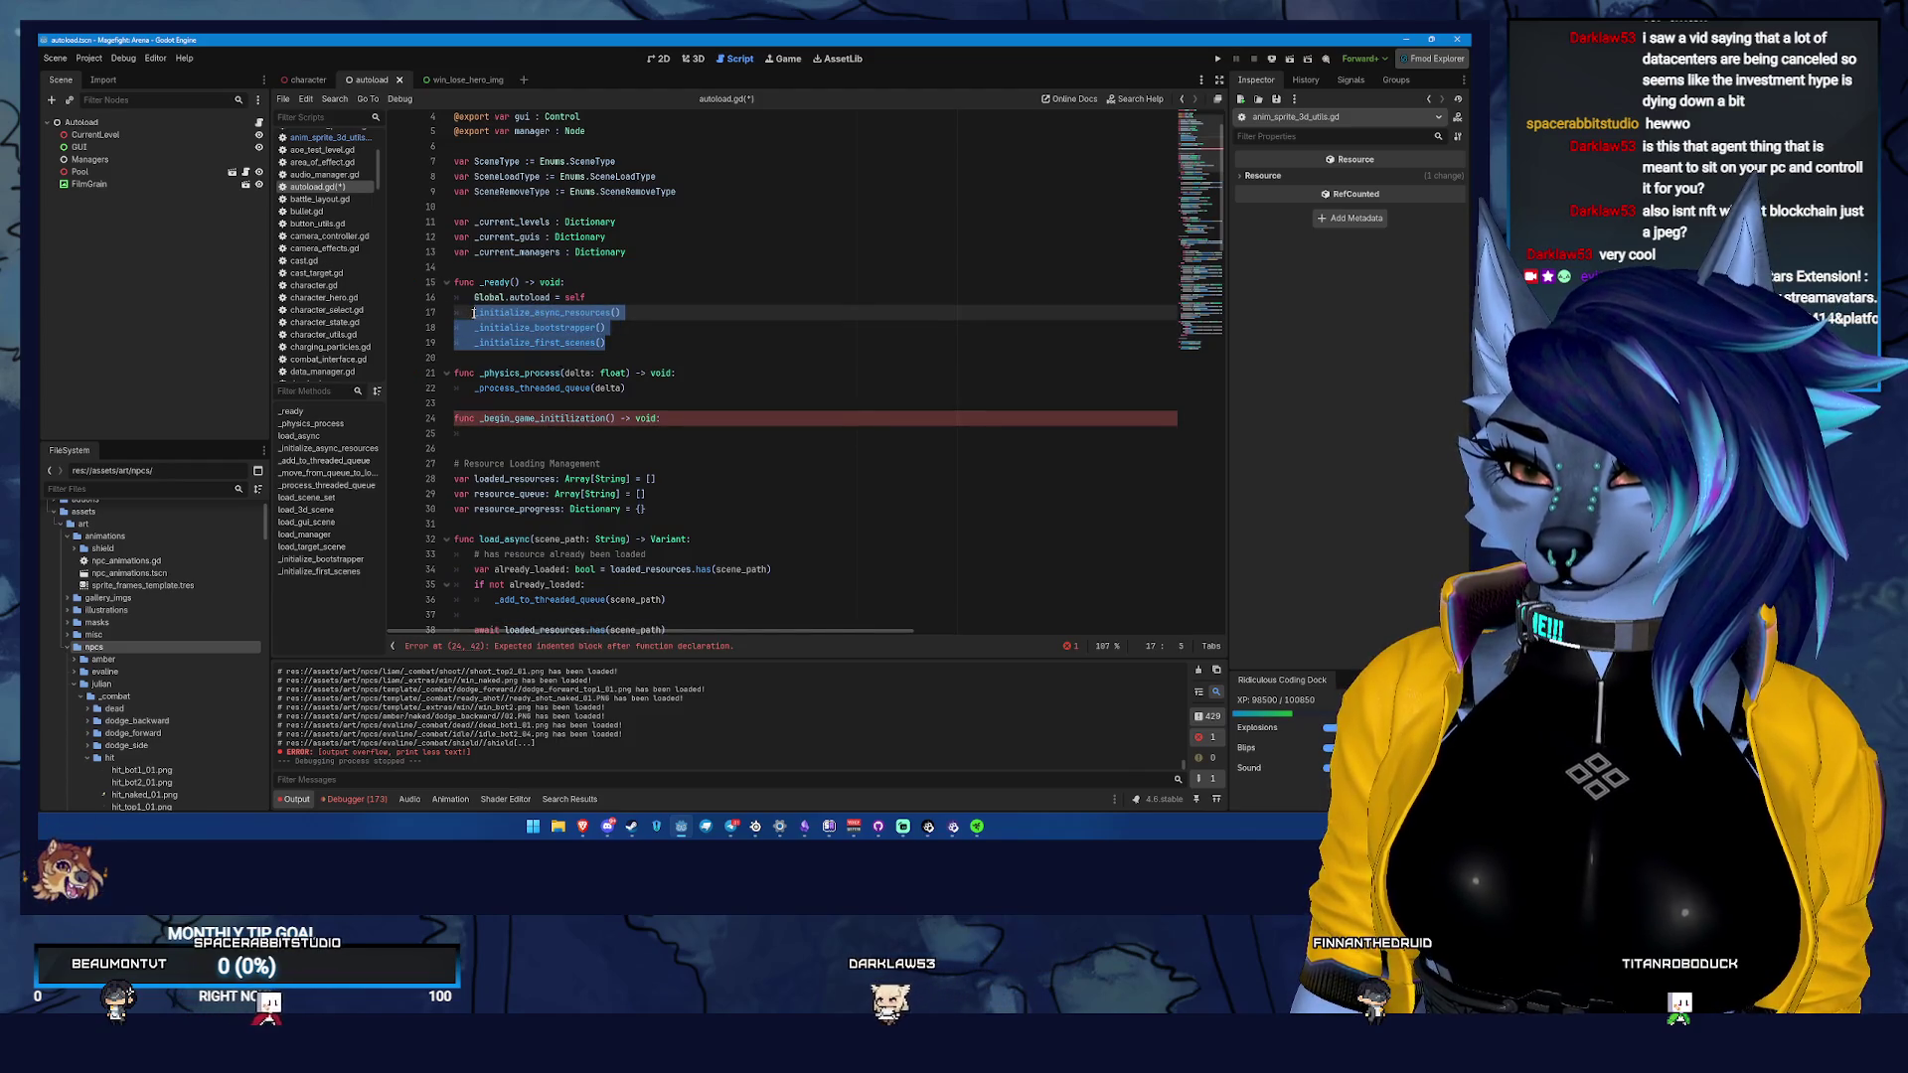
{"action": "key", "text": "ctrl+x"}
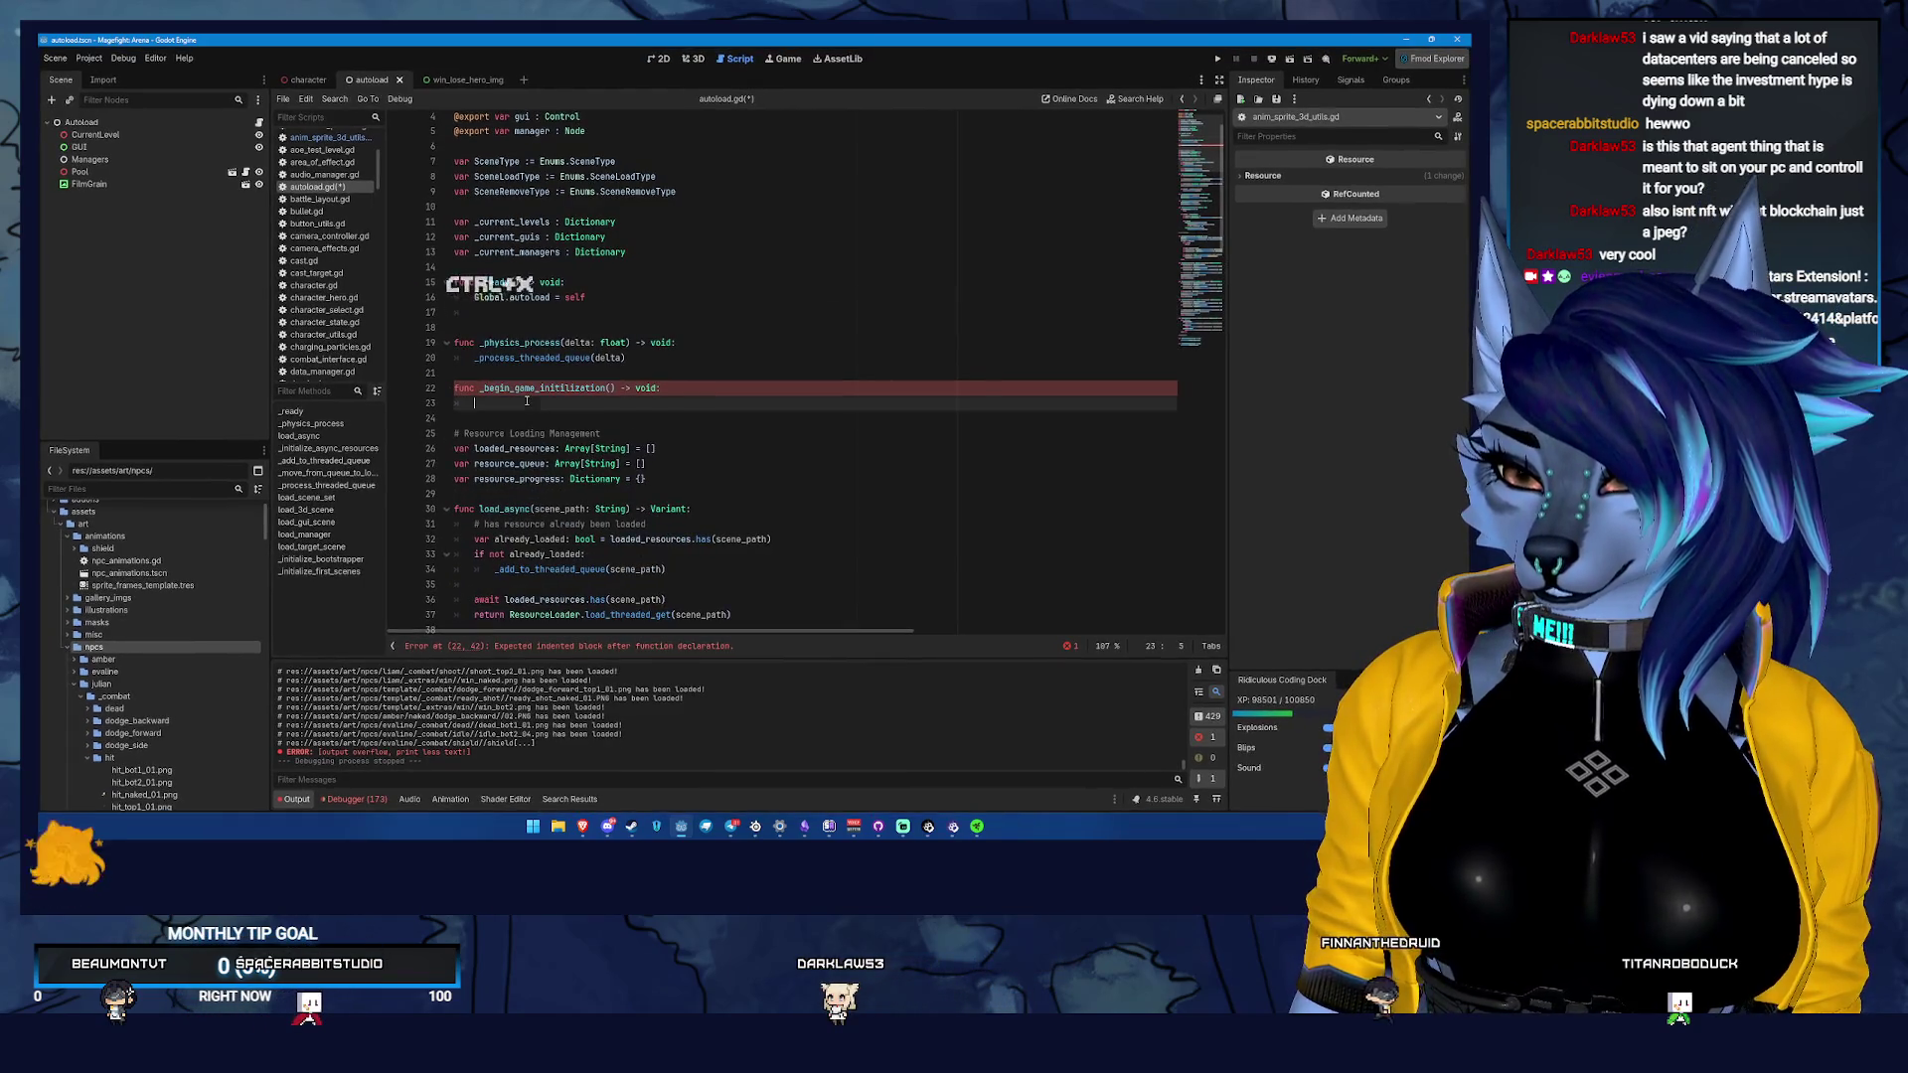
{"action": "left_click", "coordinate": [497, 402]}
{"action": "key", "text": "ctrl+v"}
{"action": "left_click", "coordinate": [507, 316]}
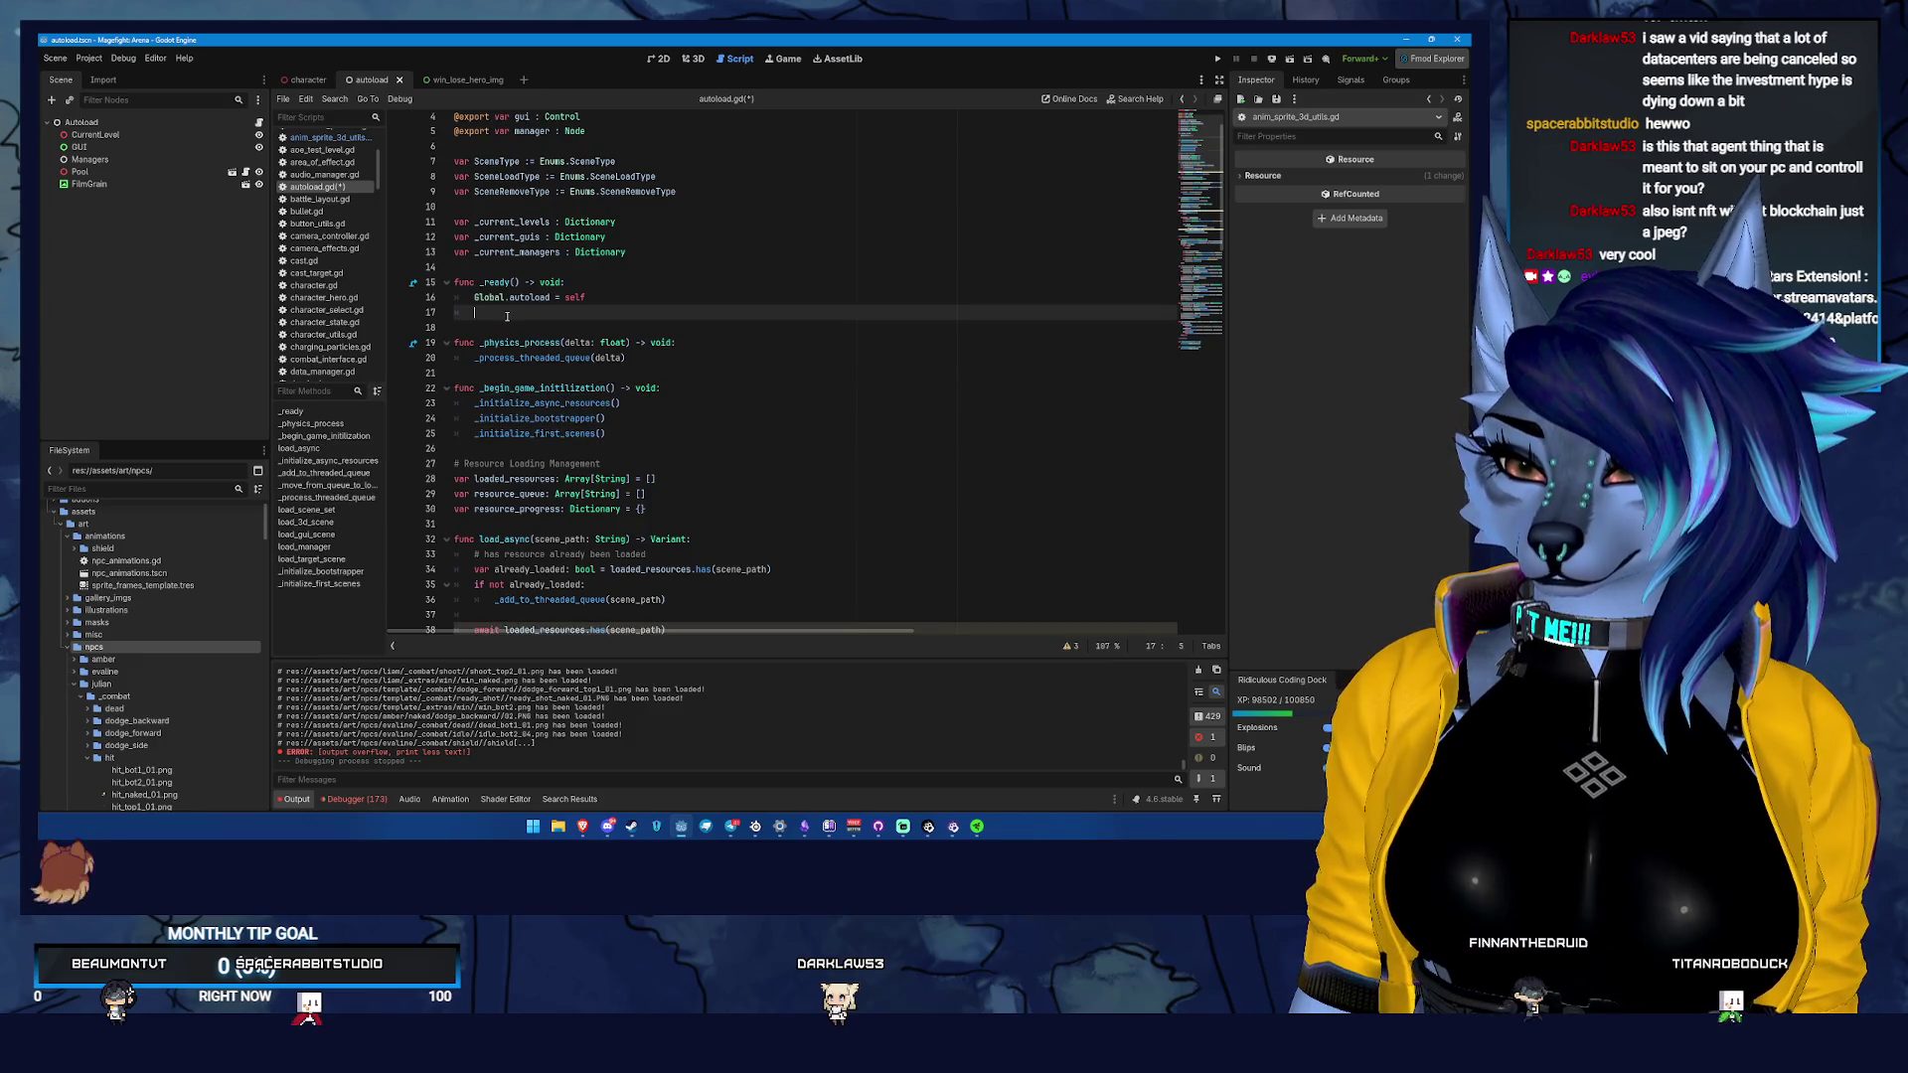
{"action": "type", "text": "_begin_game_initilization("}
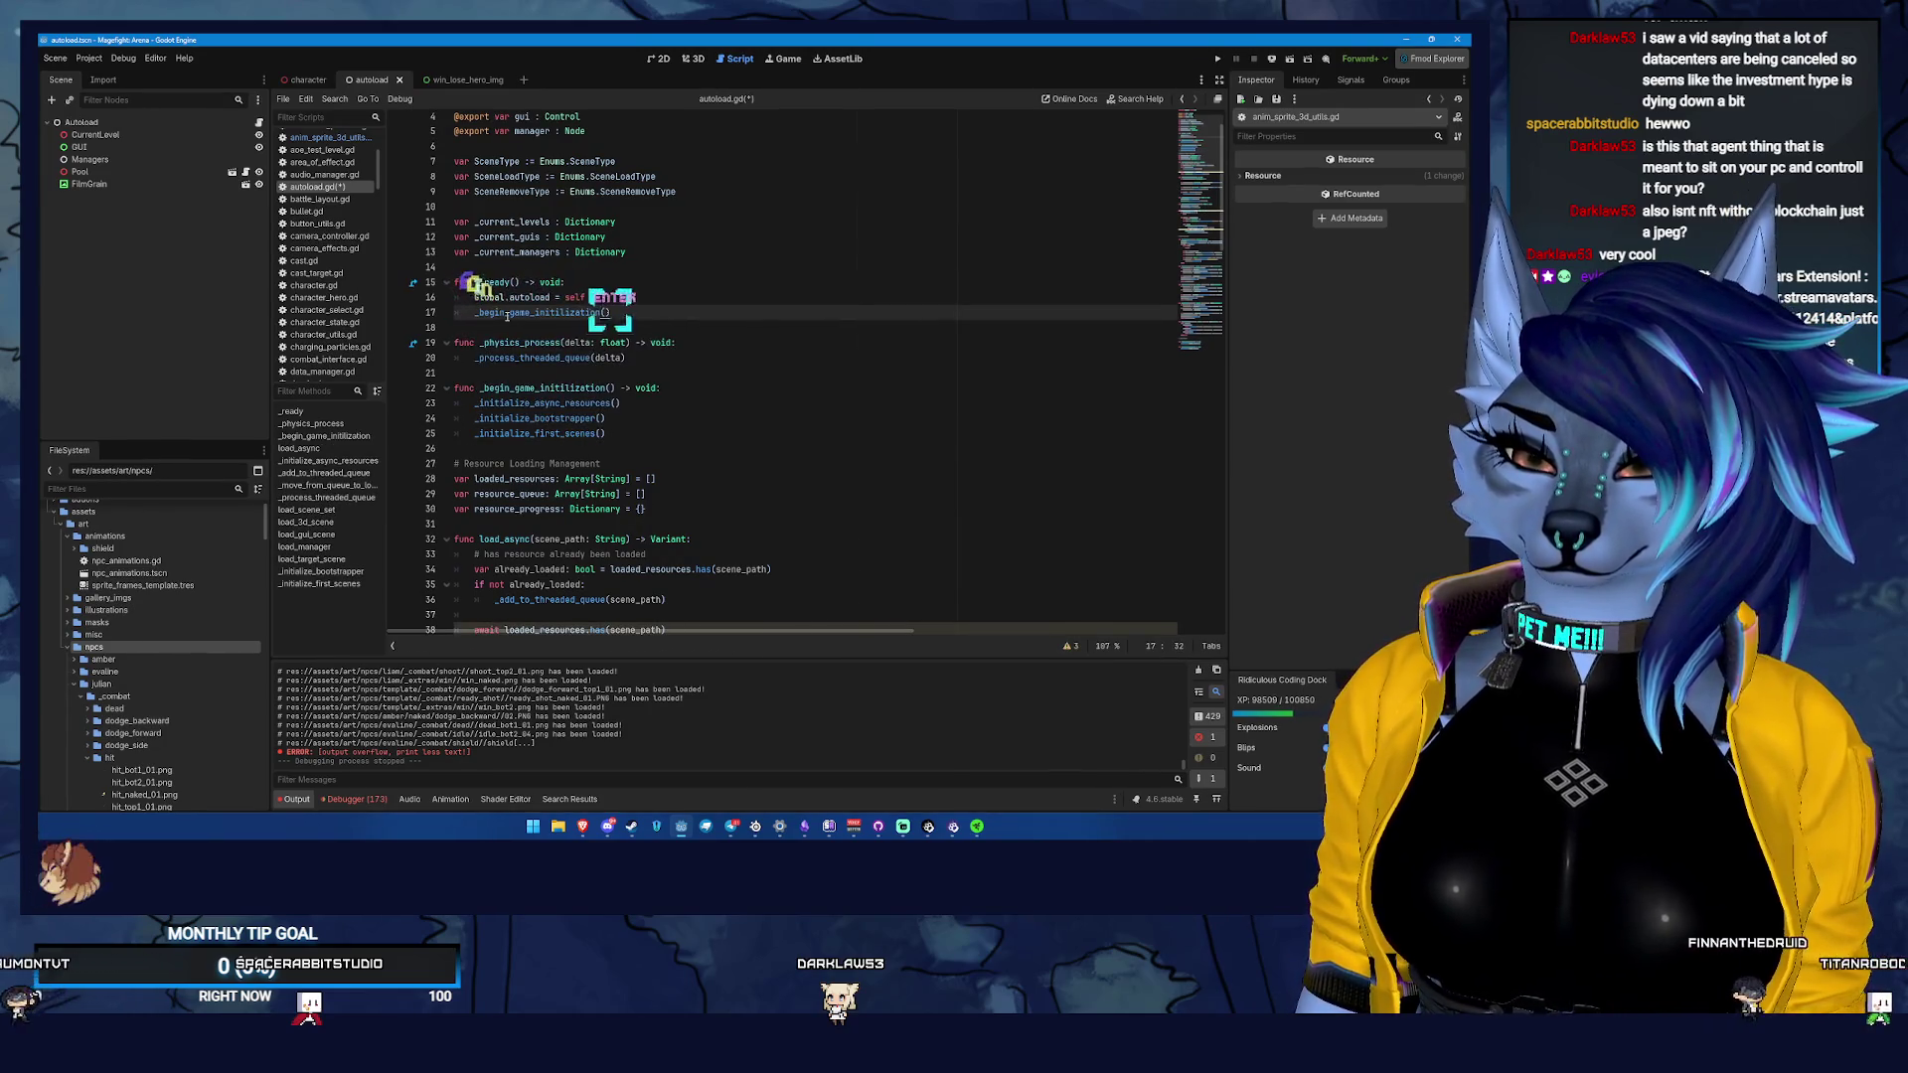
{"action": "key", "text": "Return"}
{"action": "key", "text": "ctrl+s"}
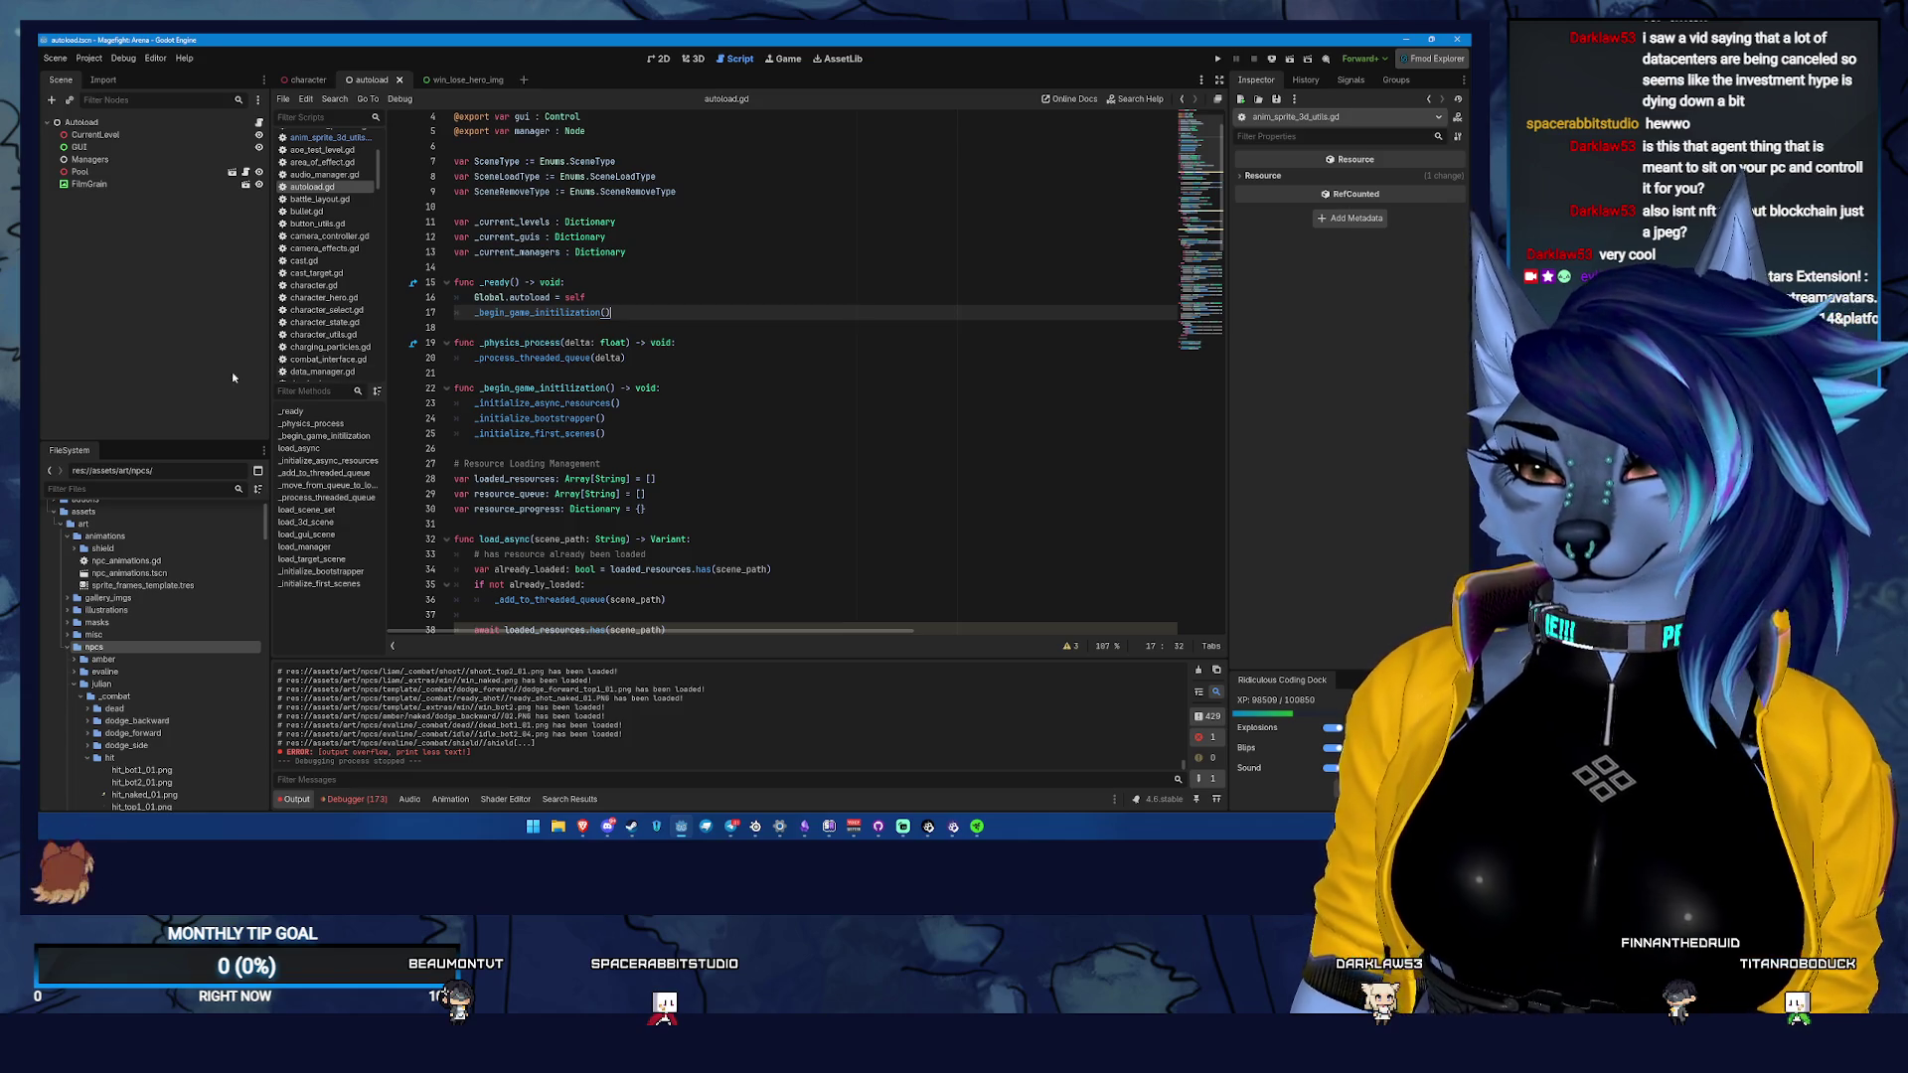
Follow _initialize_bootstrapper into the load_scene_set definition and navigate back.
{"action": "left_click", "coordinate": [563, 426], "text": "ctrl"}
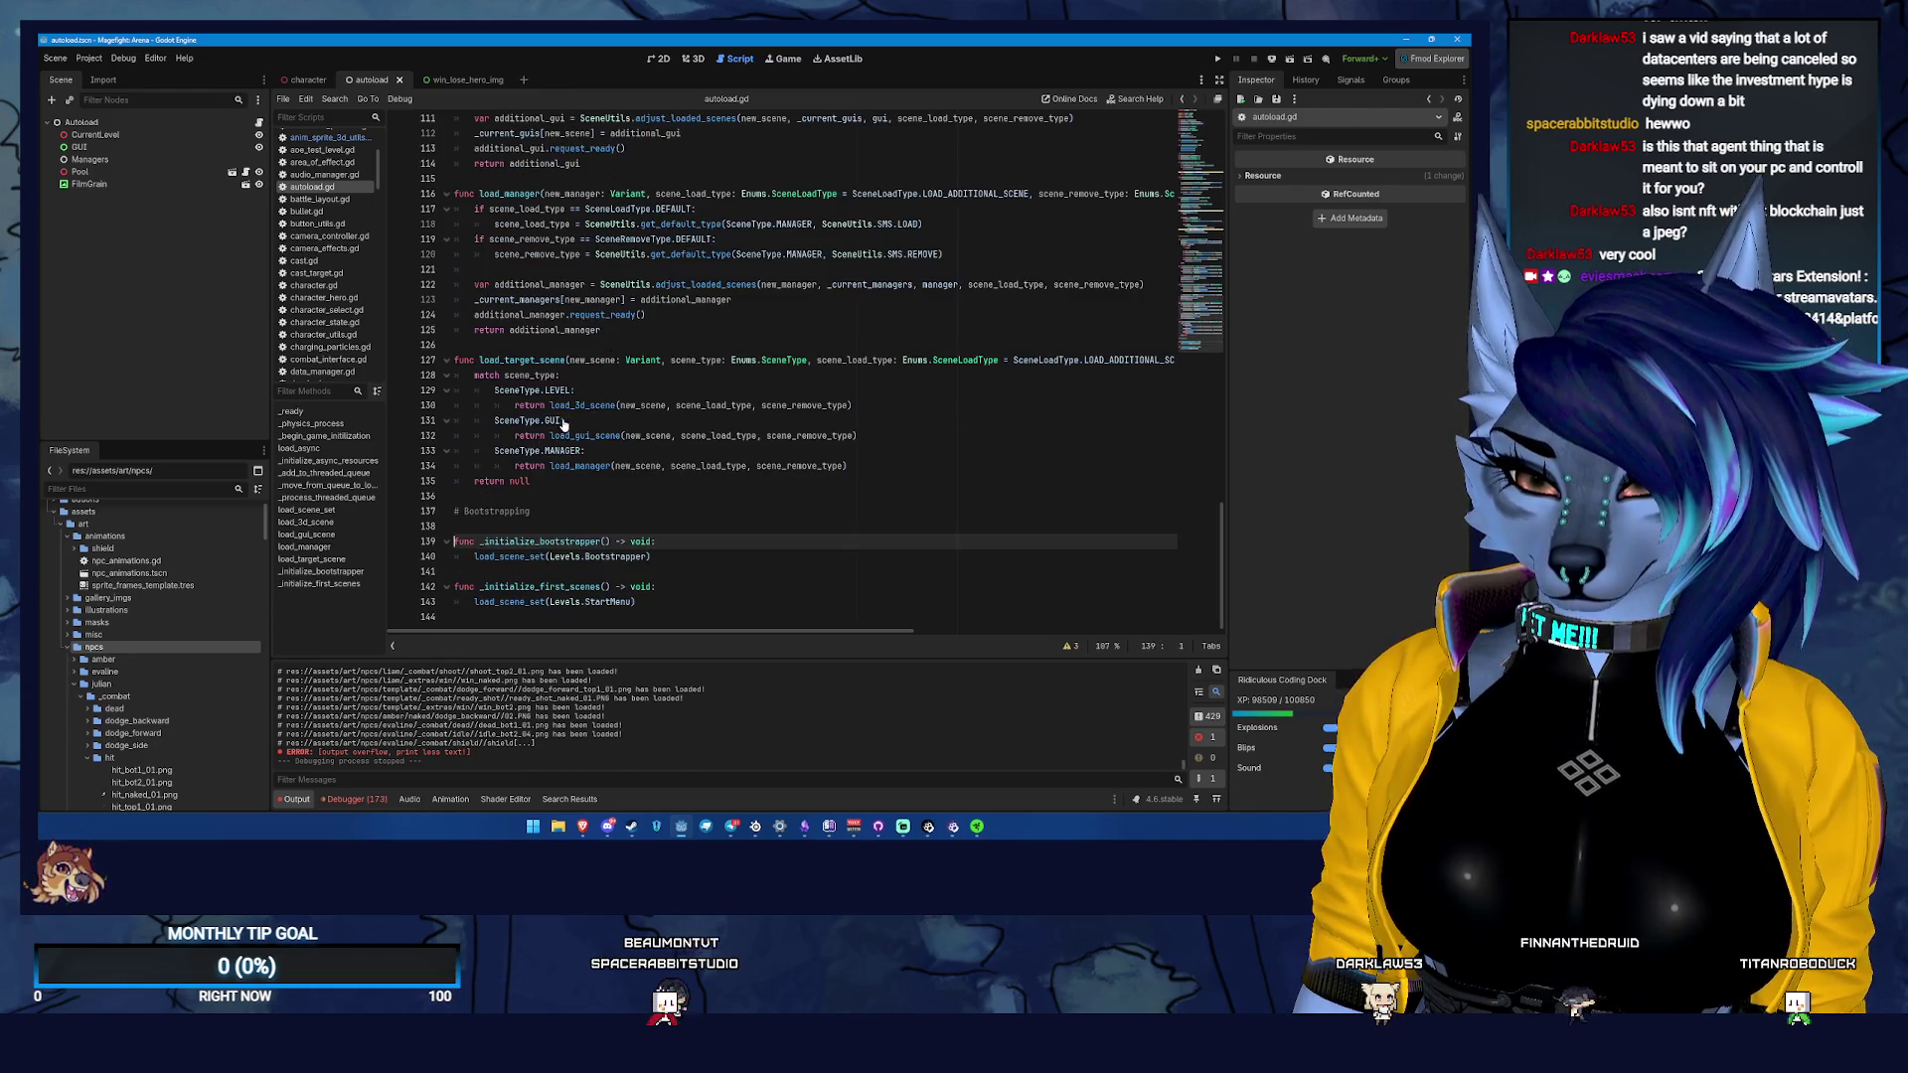
{"action": "left_click", "coordinate": [512, 556], "text": "ctrl"}
{"action": "scroll", "coordinate": [905, 321], "scroll_direction": "up", "scroll_amount": 1}
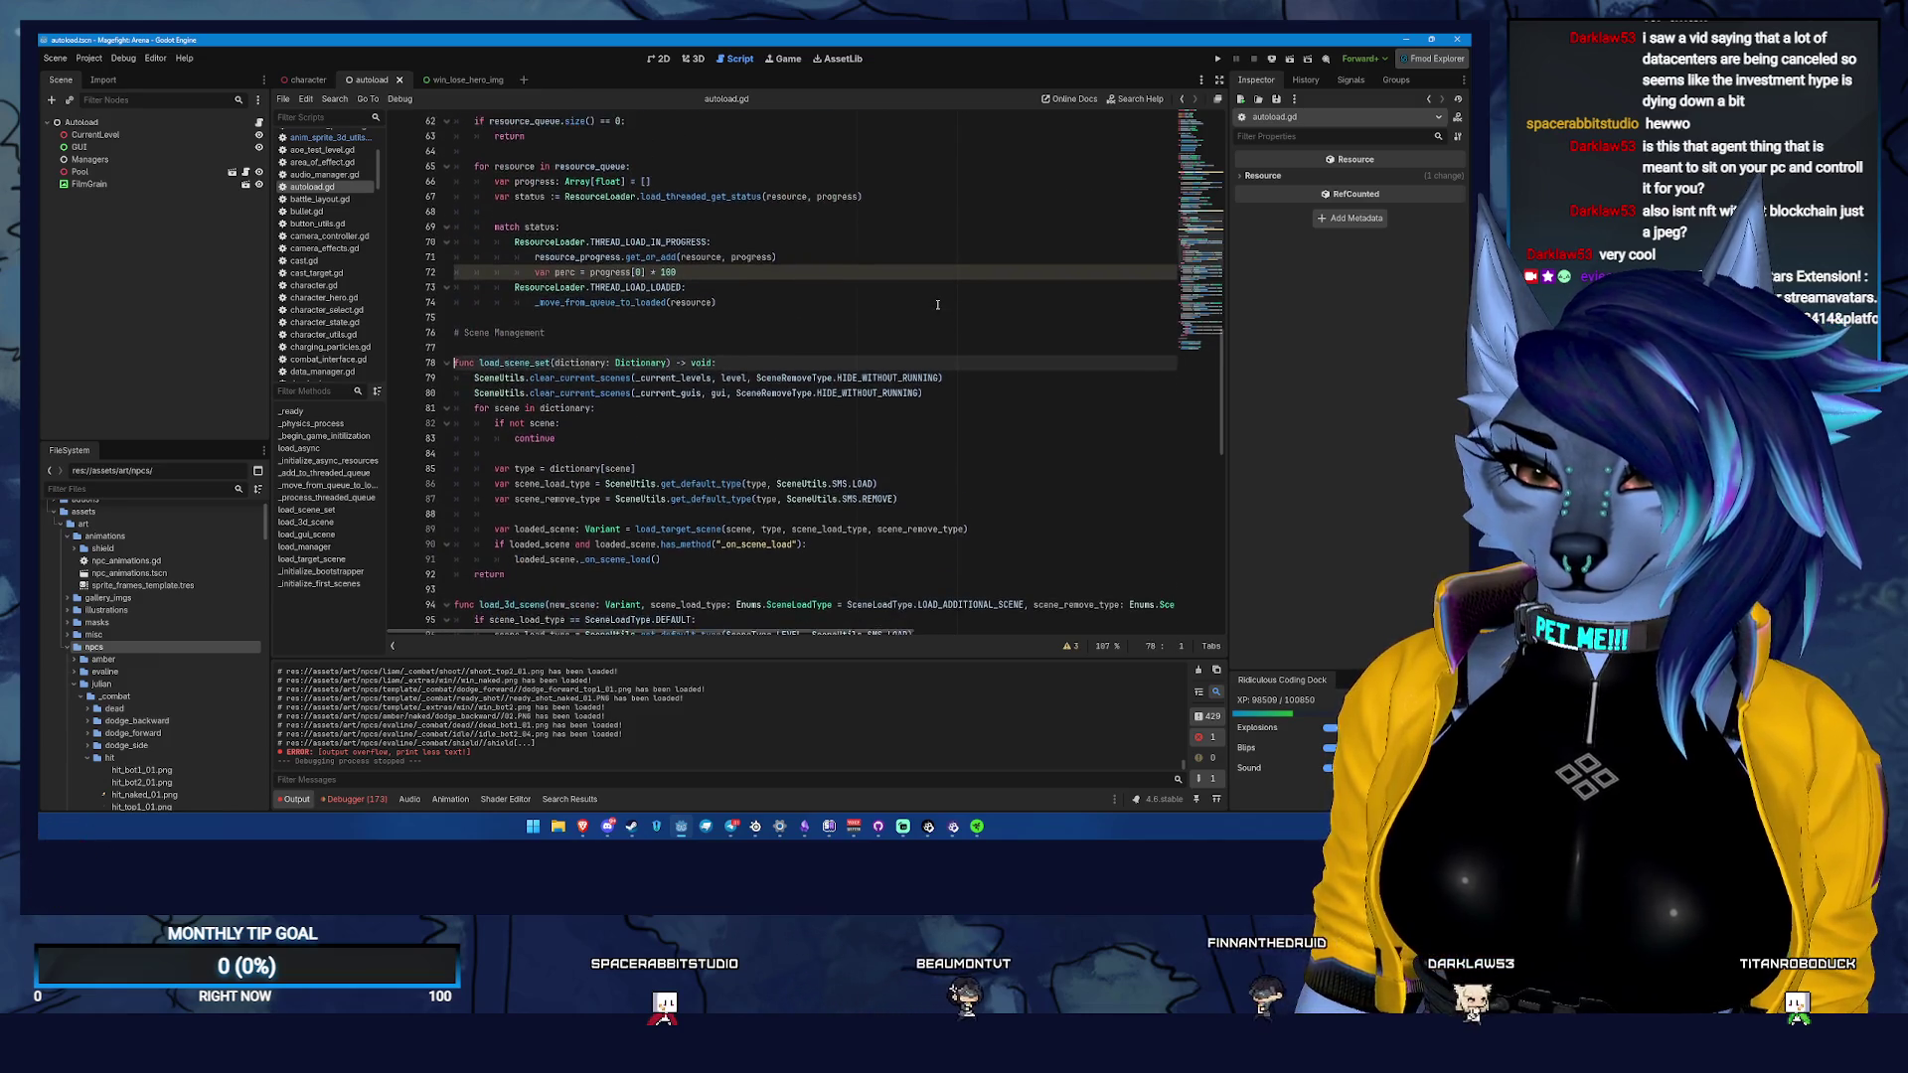
{"action": "left_click", "coordinate": [1184, 98]}
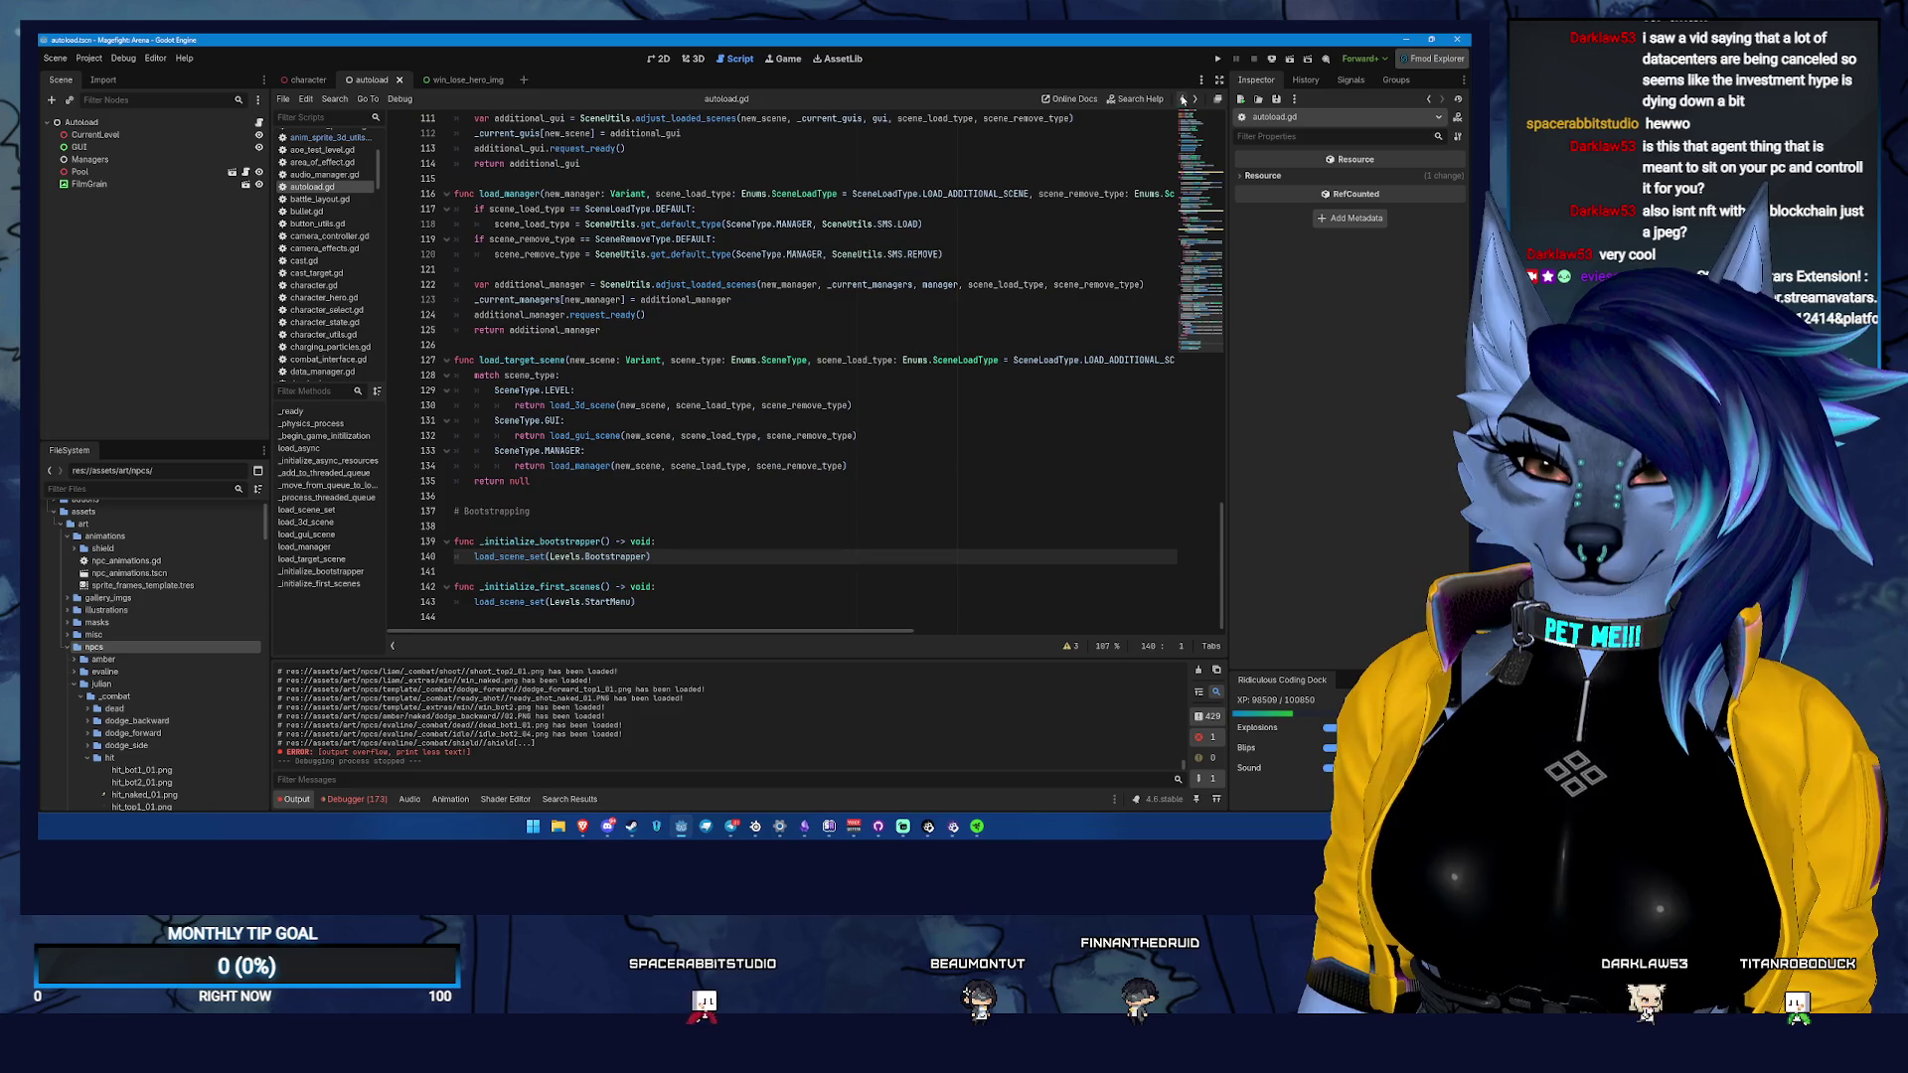
{"action": "left_click", "coordinate": [475, 603], "text": "ctrl"}
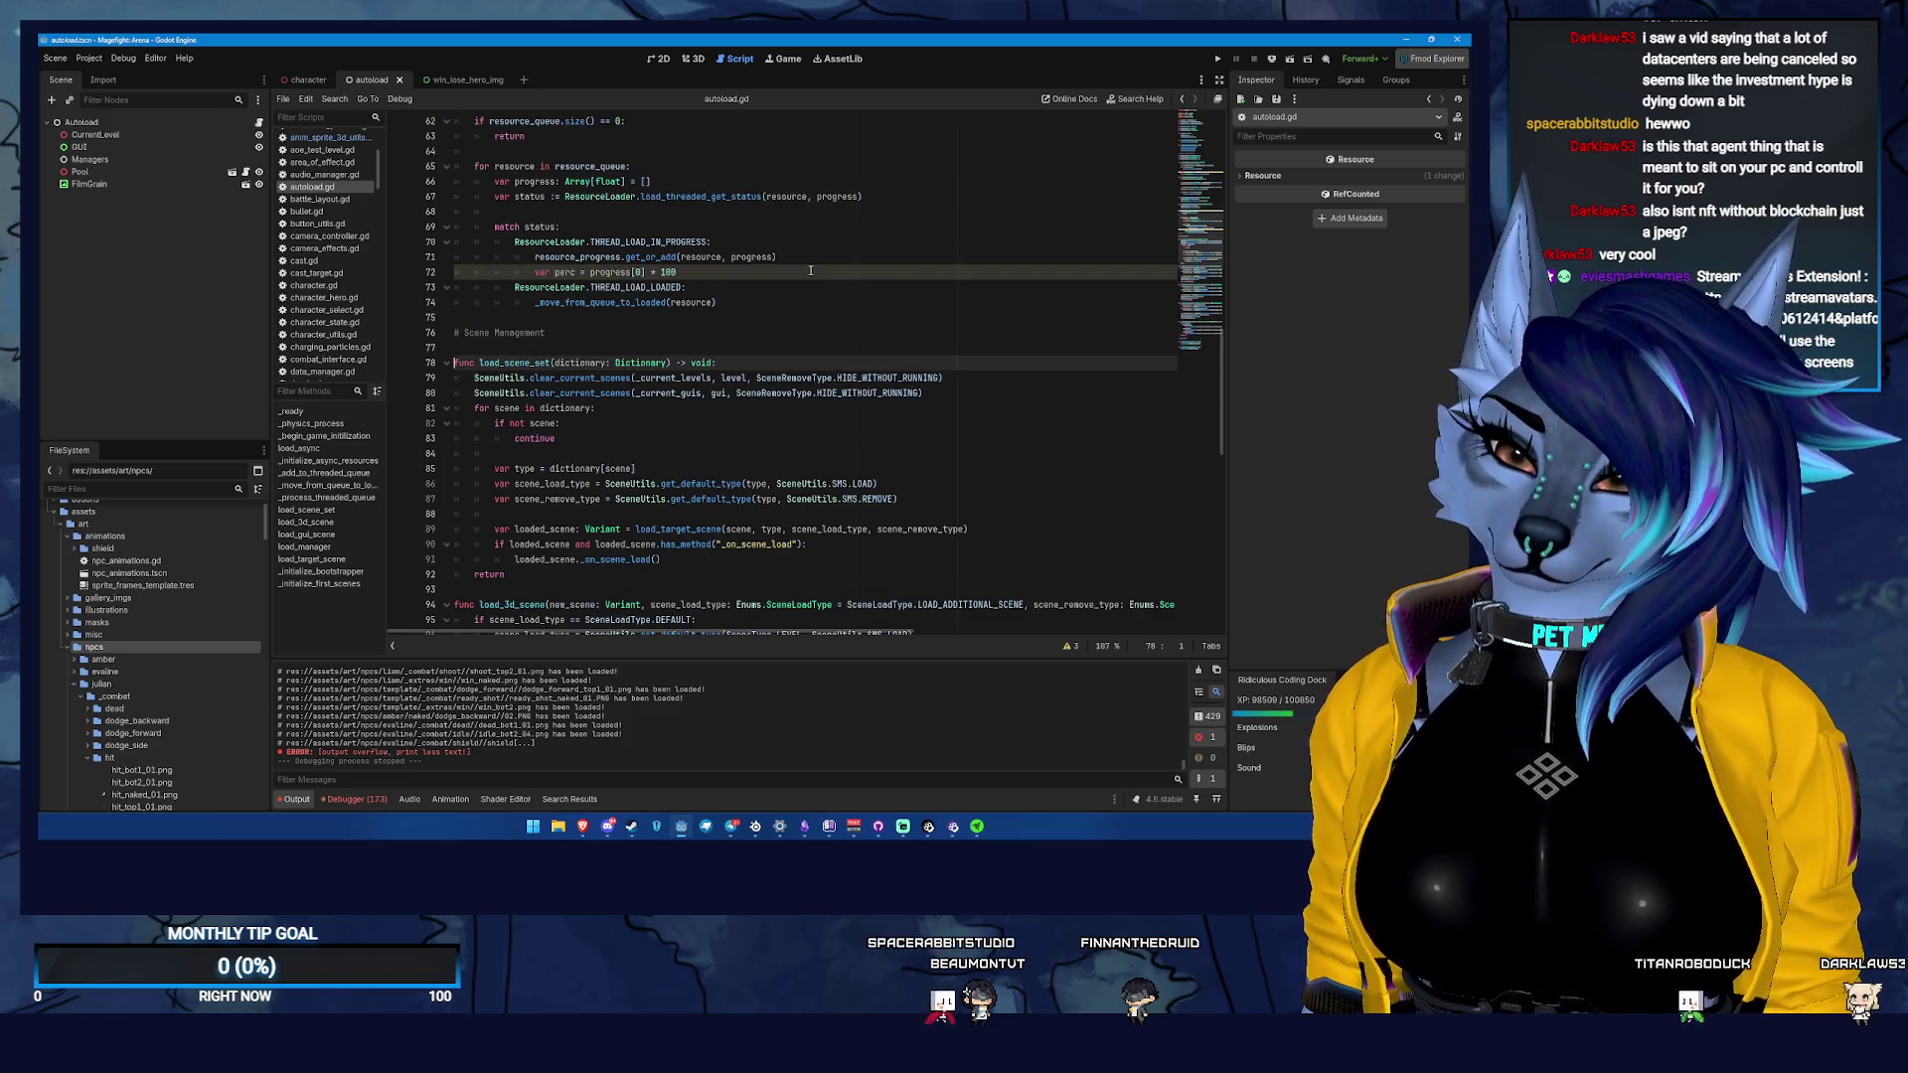
{"action": "left_click", "coordinate": [1183, 99]}
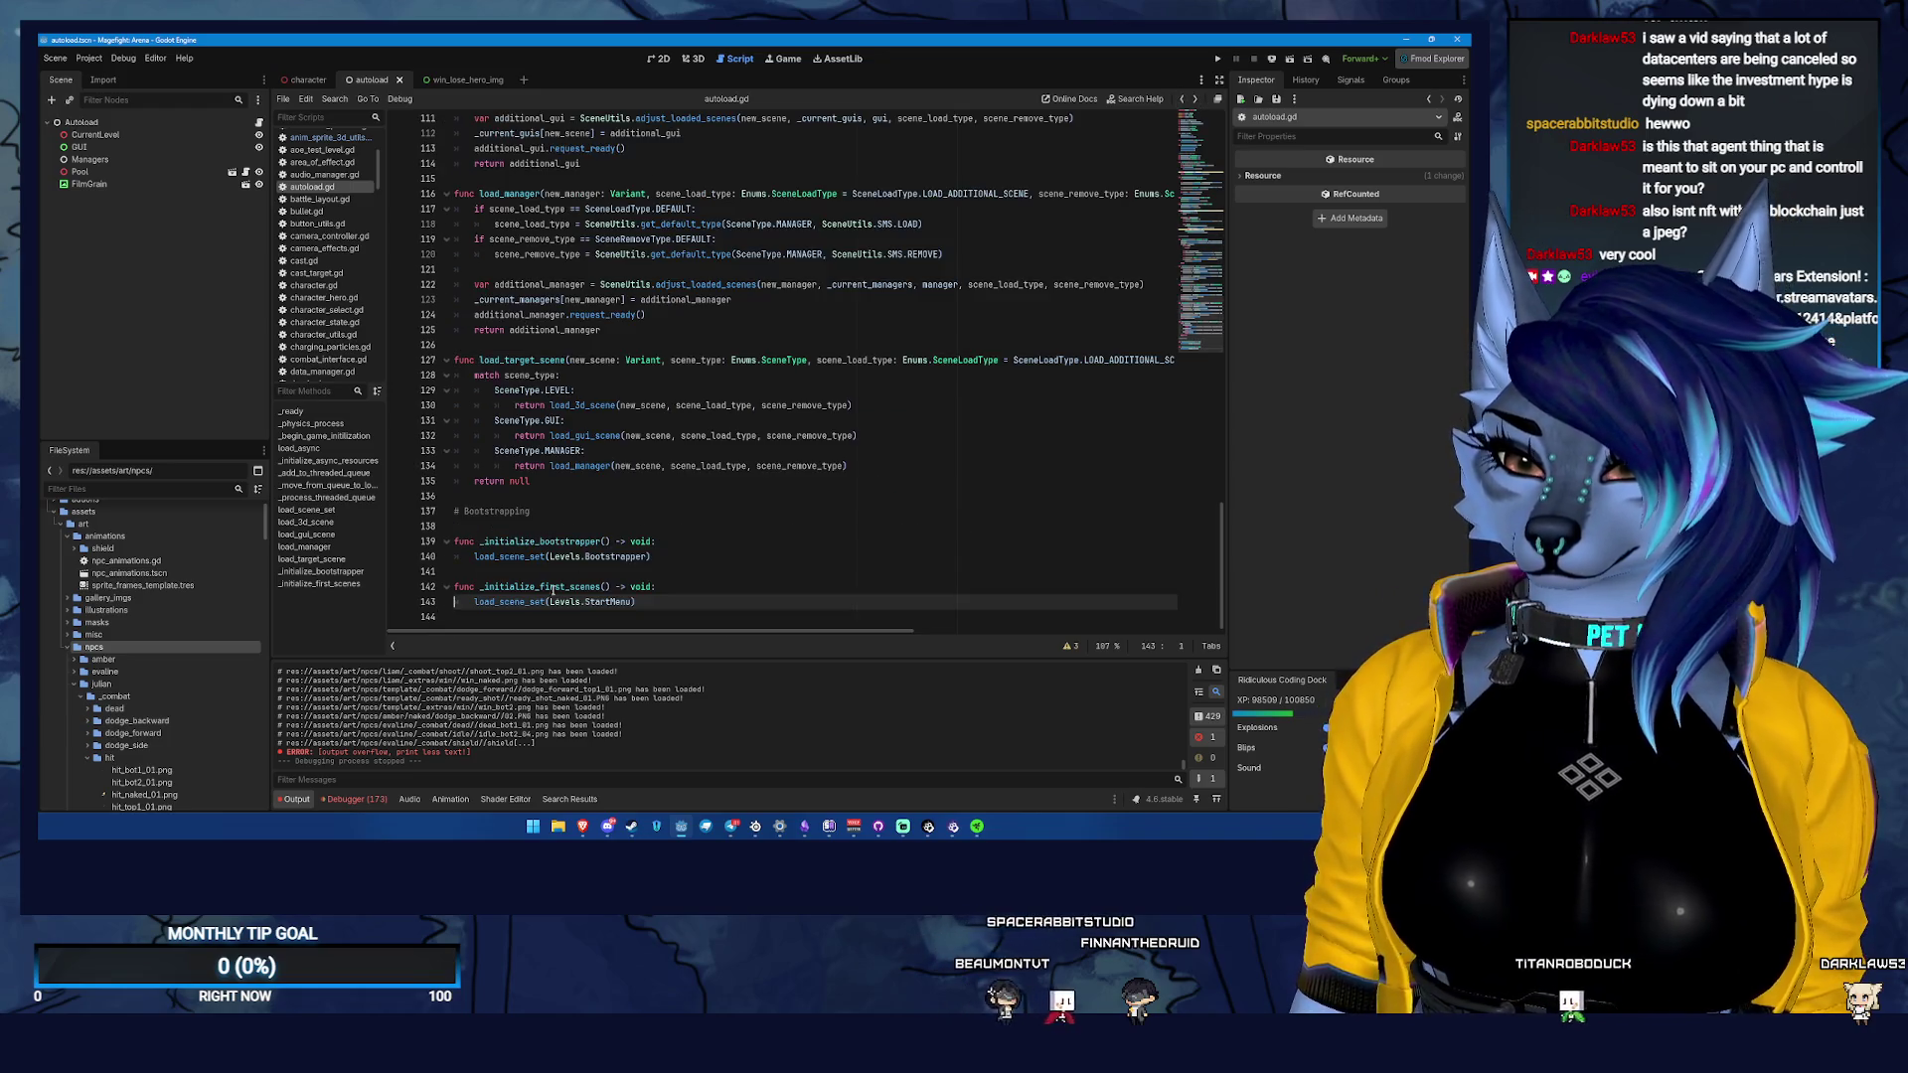
Inspect the Levels.StartMenu script, return to autoload.gd, and run the project.
{"action": "left_click", "coordinate": [617, 602], "text": "ctrl"}
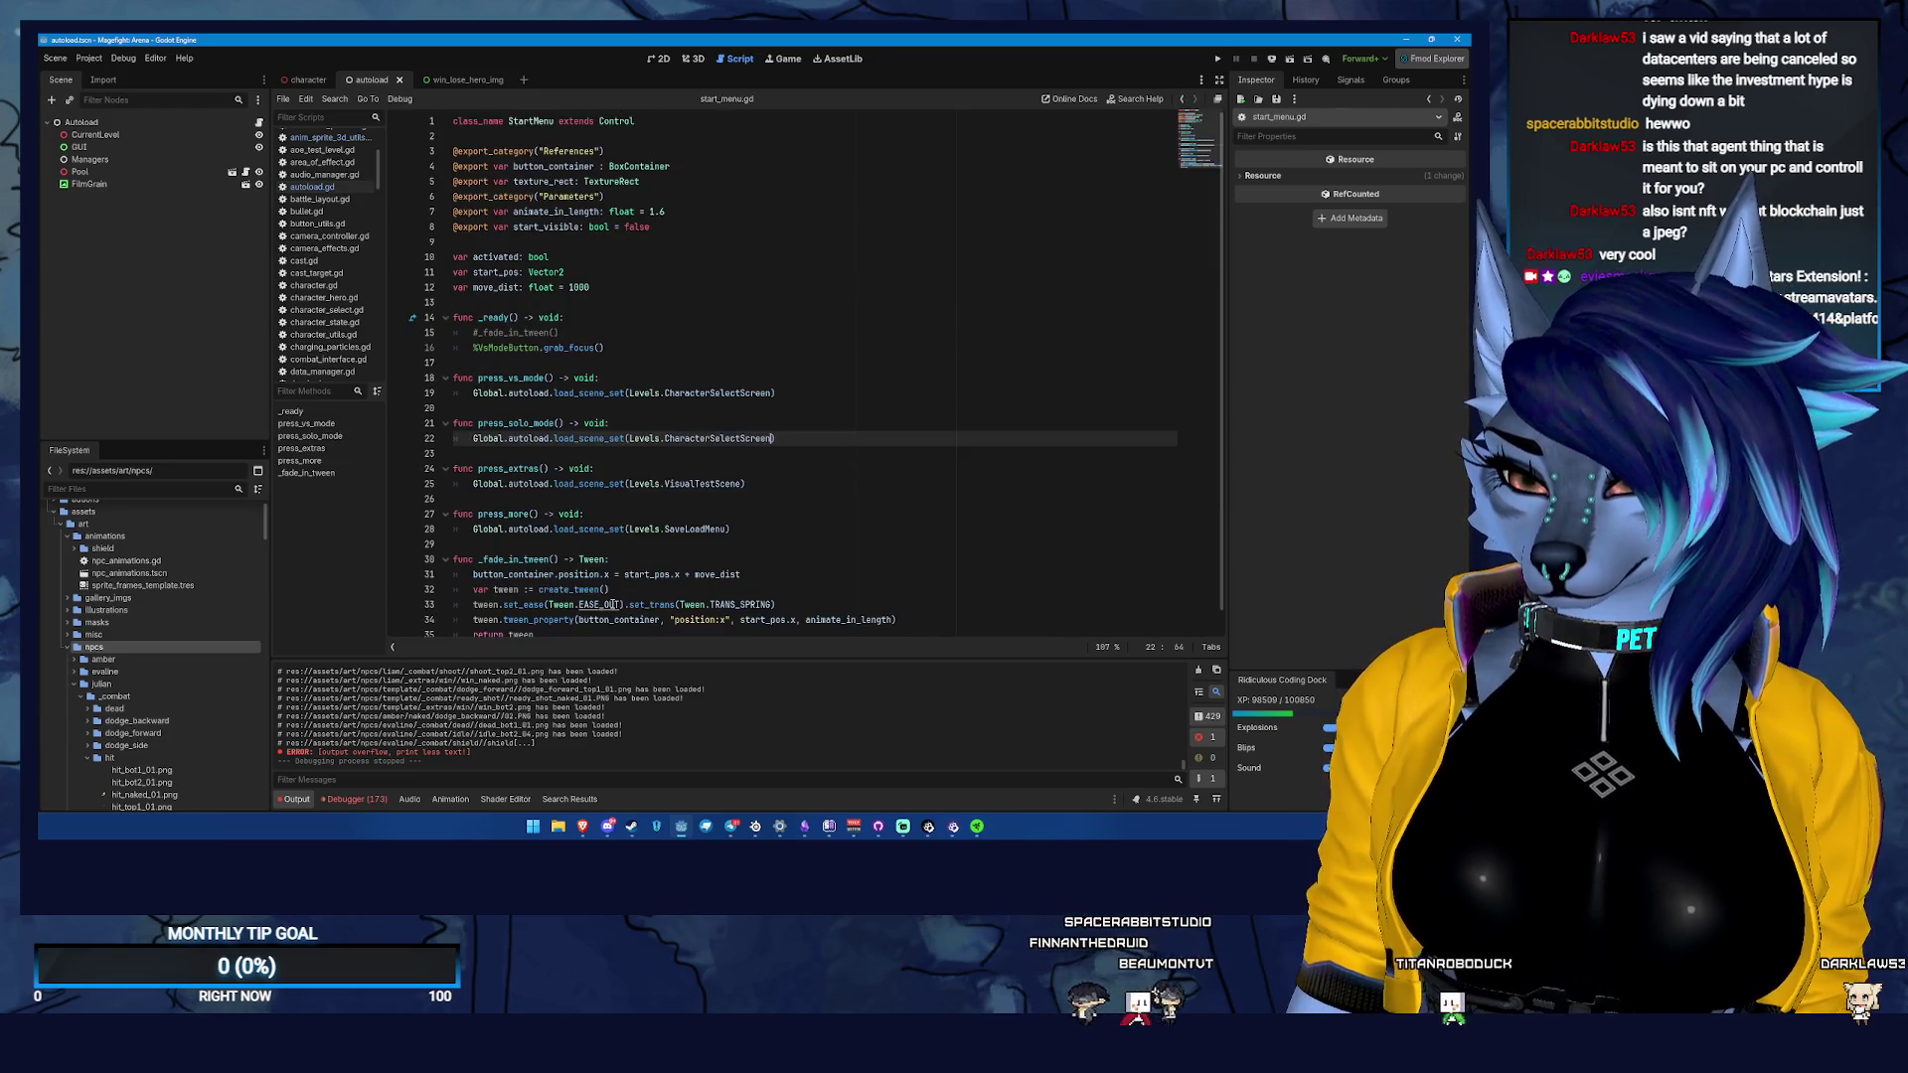
{"action": "left_click", "coordinate": [1183, 98]}
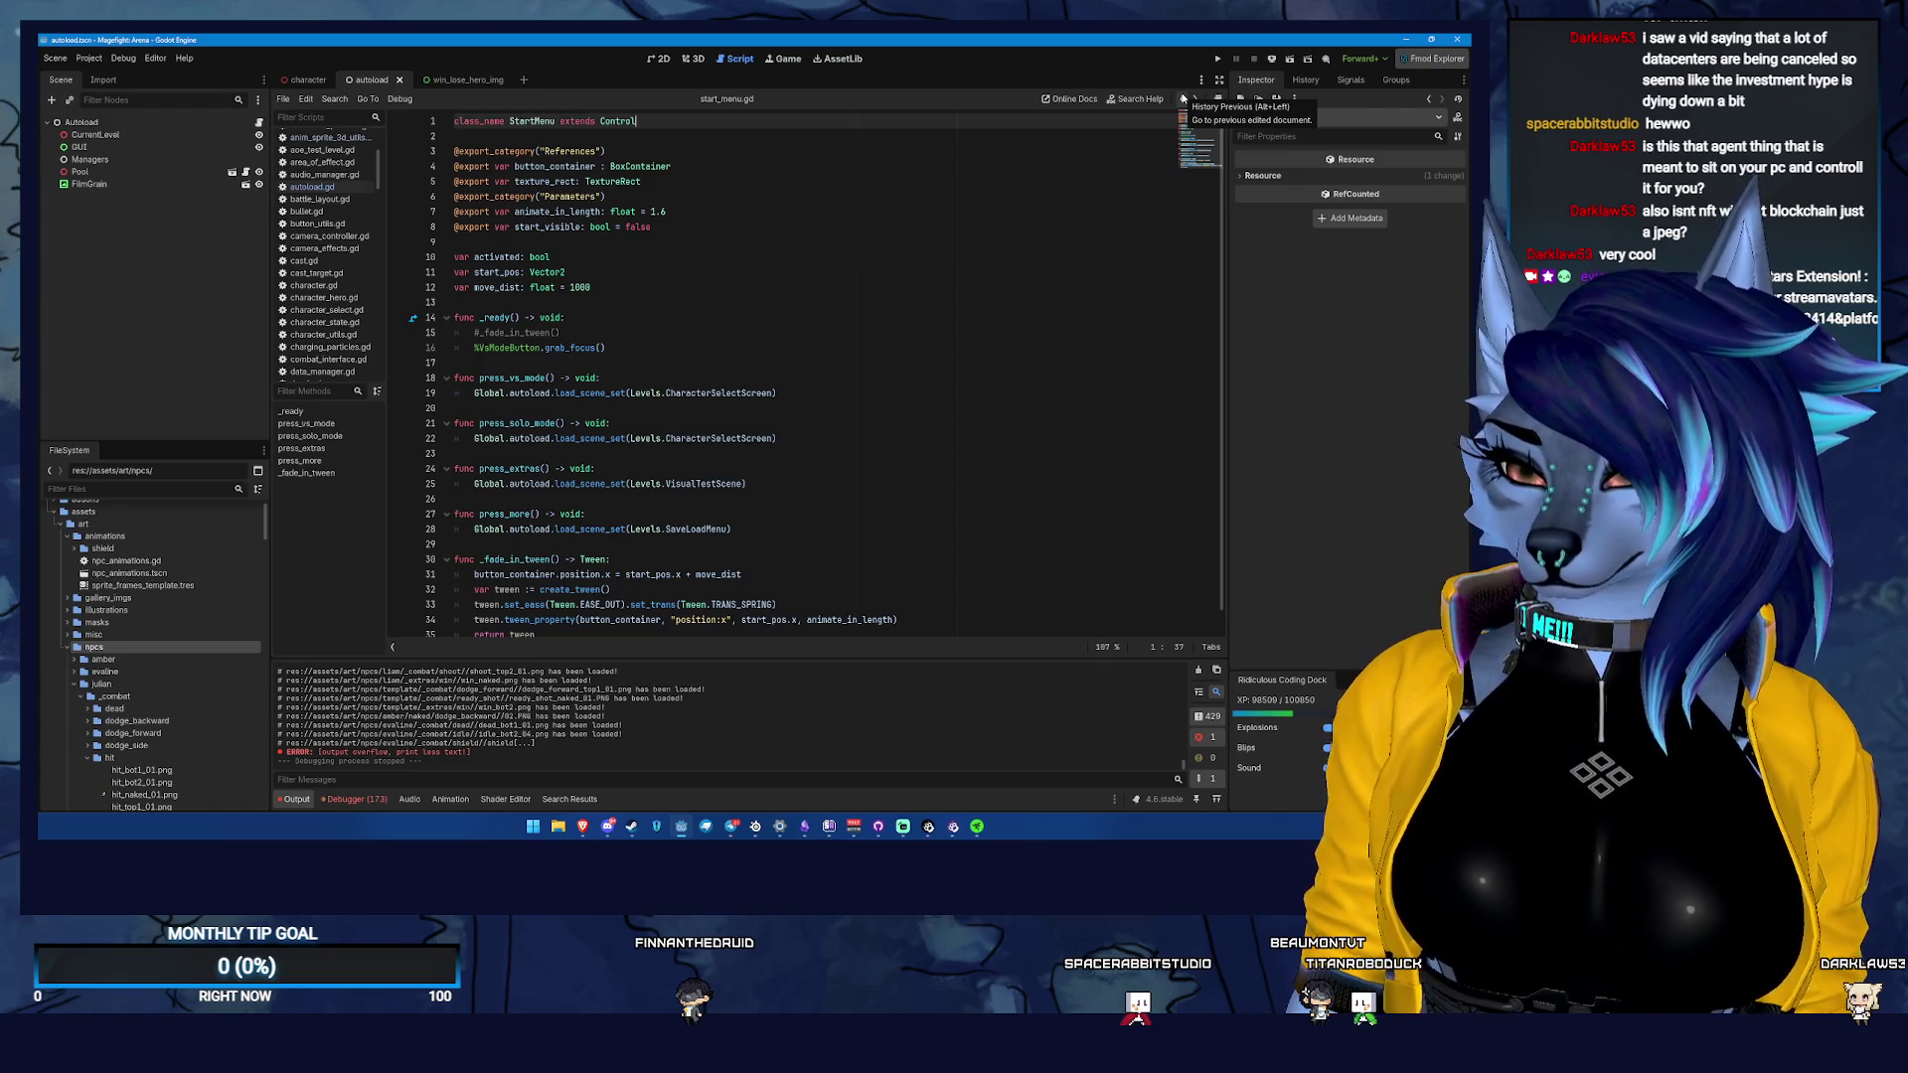
{"action": "left_click", "coordinate": [1183, 98]}
{"action": "scroll", "coordinate": [621, 558], "scroll_direction": "up", "scroll_amount": 2}
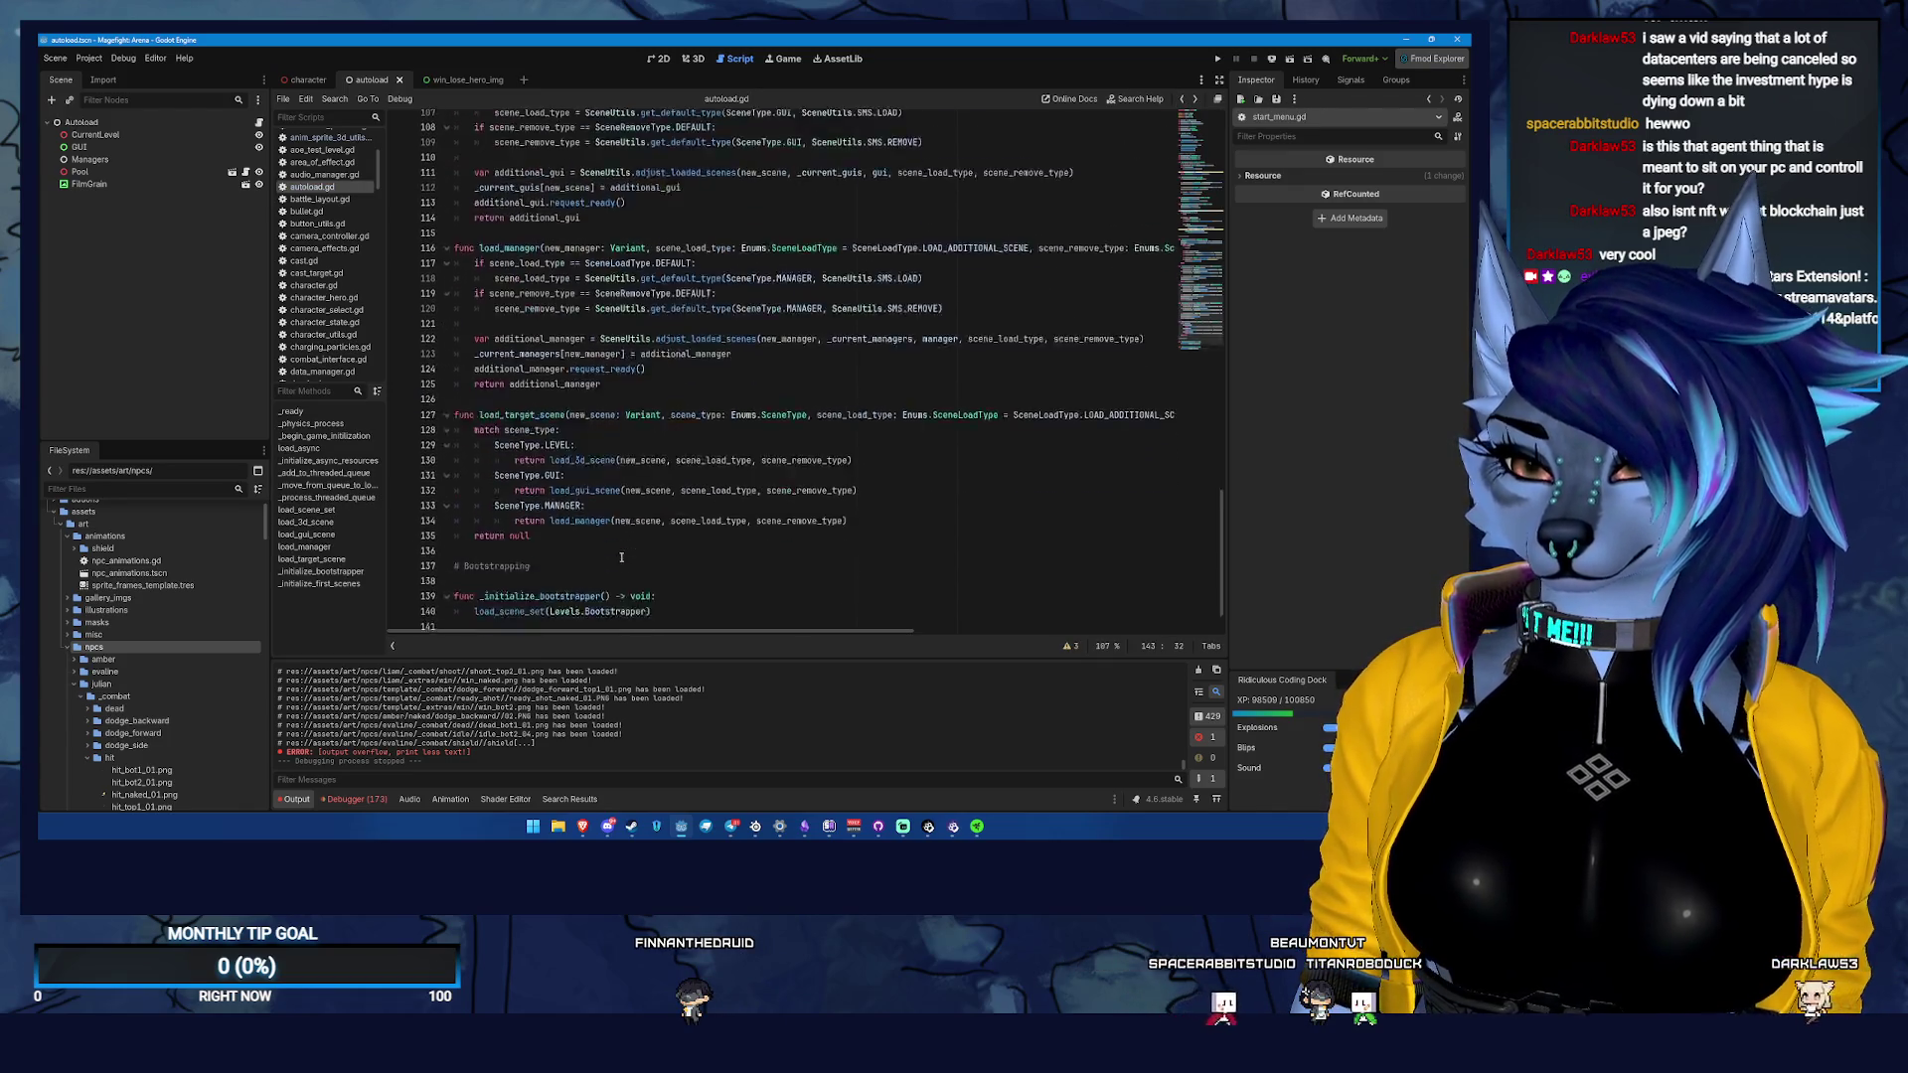
{"action": "scroll", "coordinate": [621, 557], "scroll_direction": "up", "scroll_amount": 15}
{"action": "scroll", "coordinate": [552, 488], "scroll_direction": "up", "scroll_amount": 8}
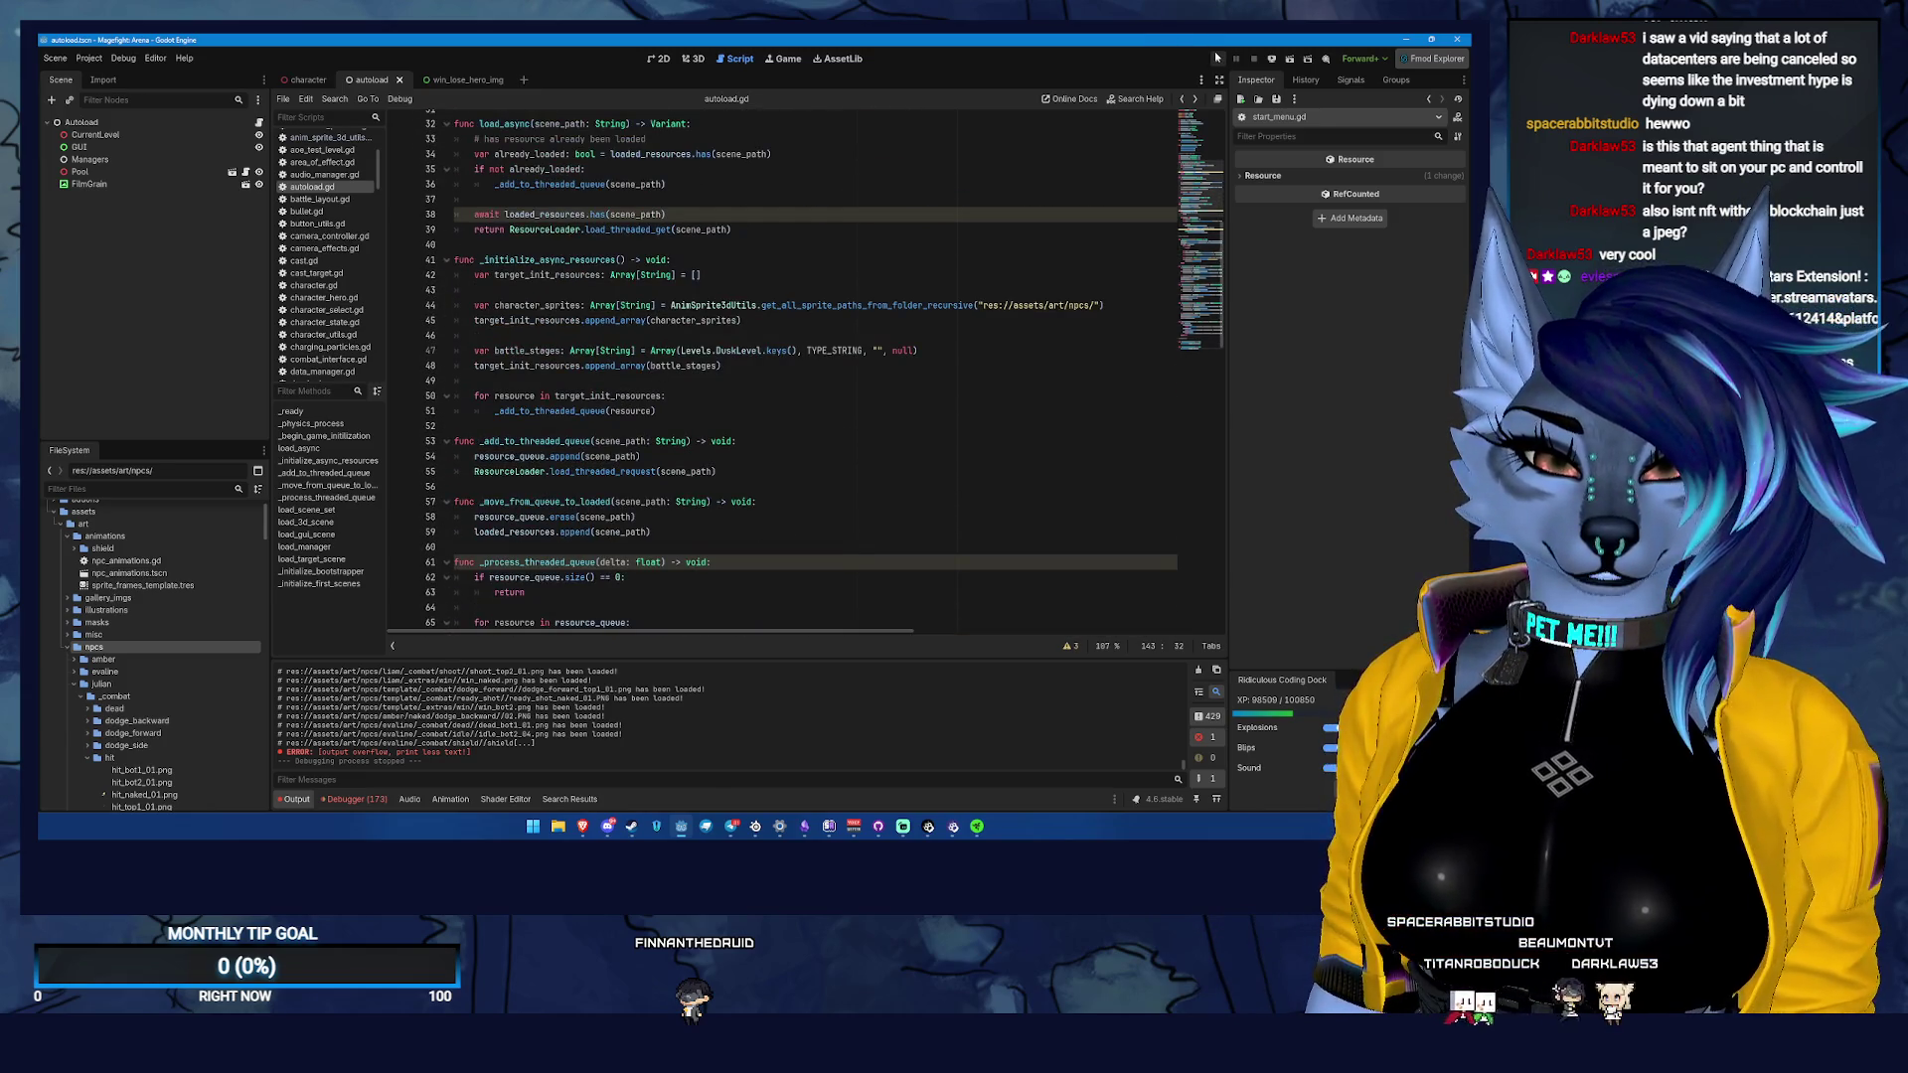
{"action": "left_click", "coordinate": [1217, 58]}
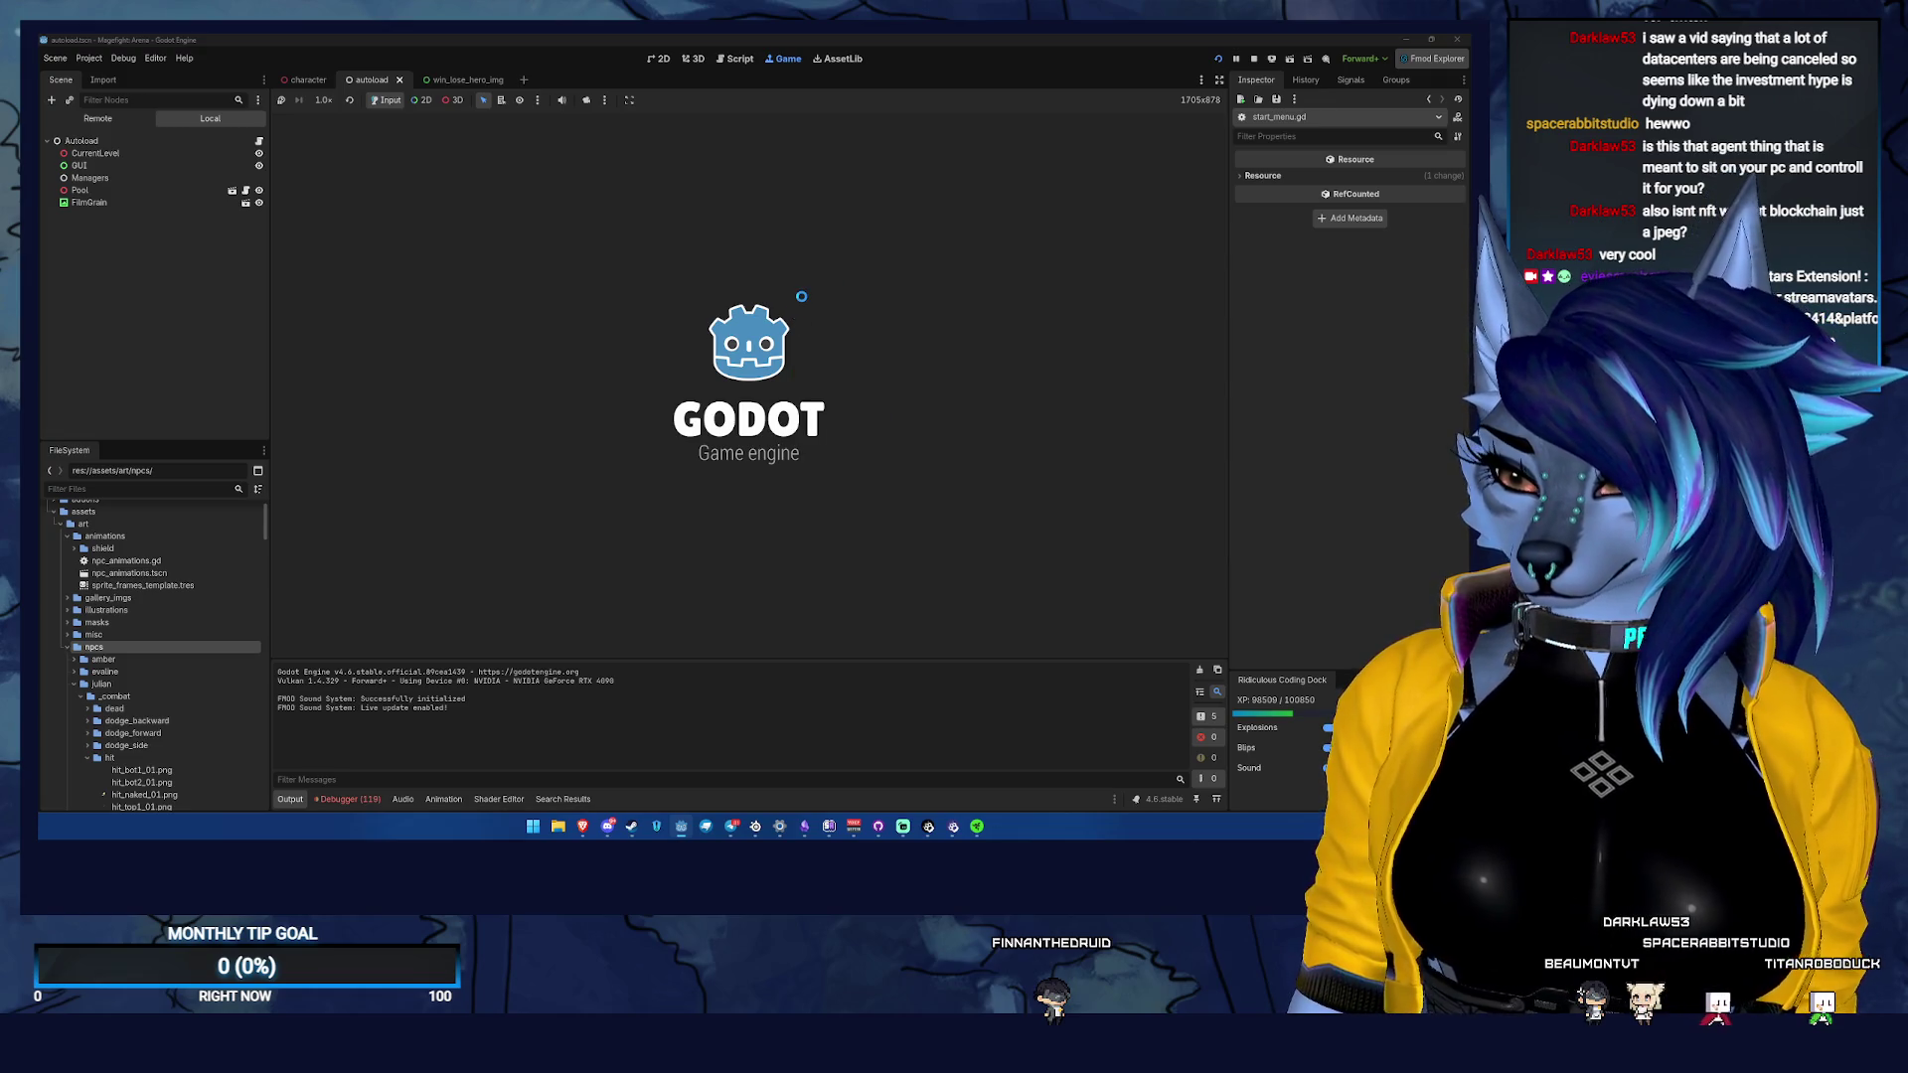
Start a Solo duel with Mistress Evaline versus Liam, reach the duel screen, and stop the game.
{"action": "left_click", "coordinate": [833, 311]}
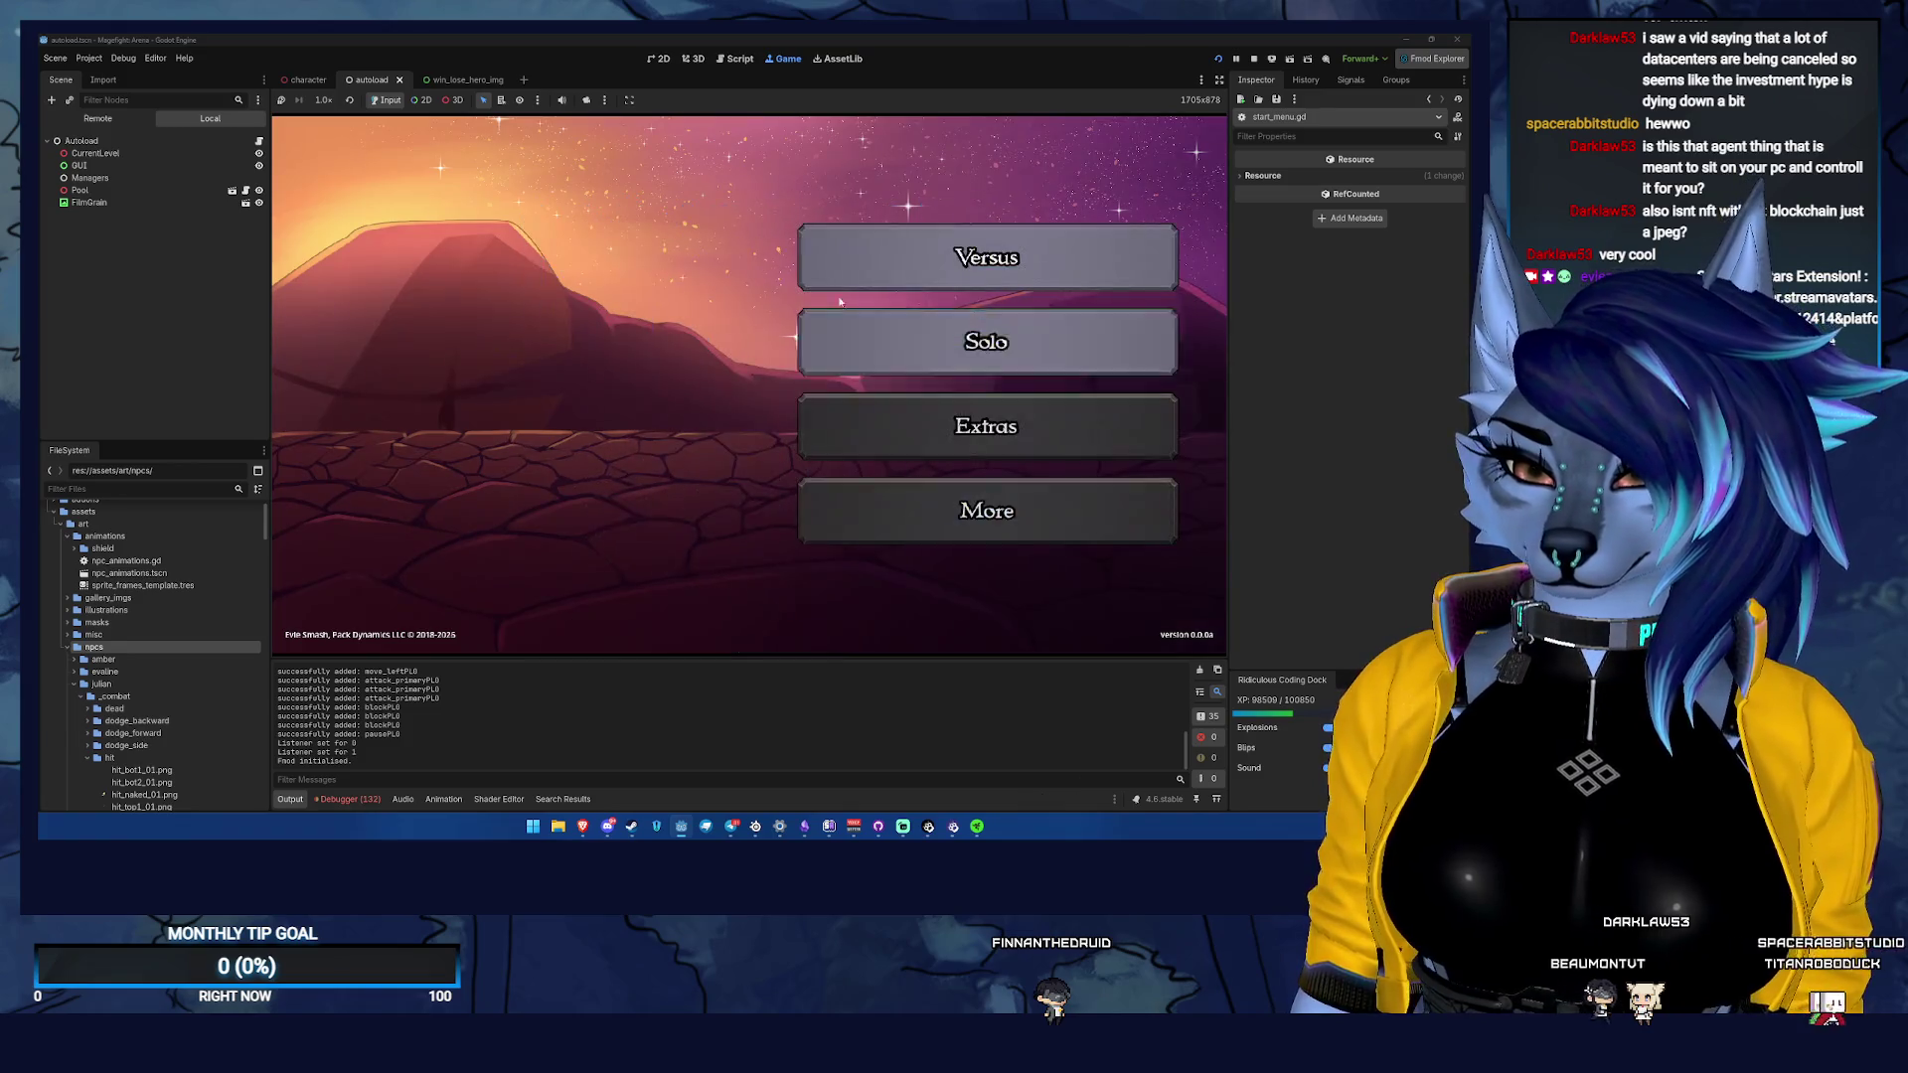
{"action": "left_click", "coordinate": [834, 311]}
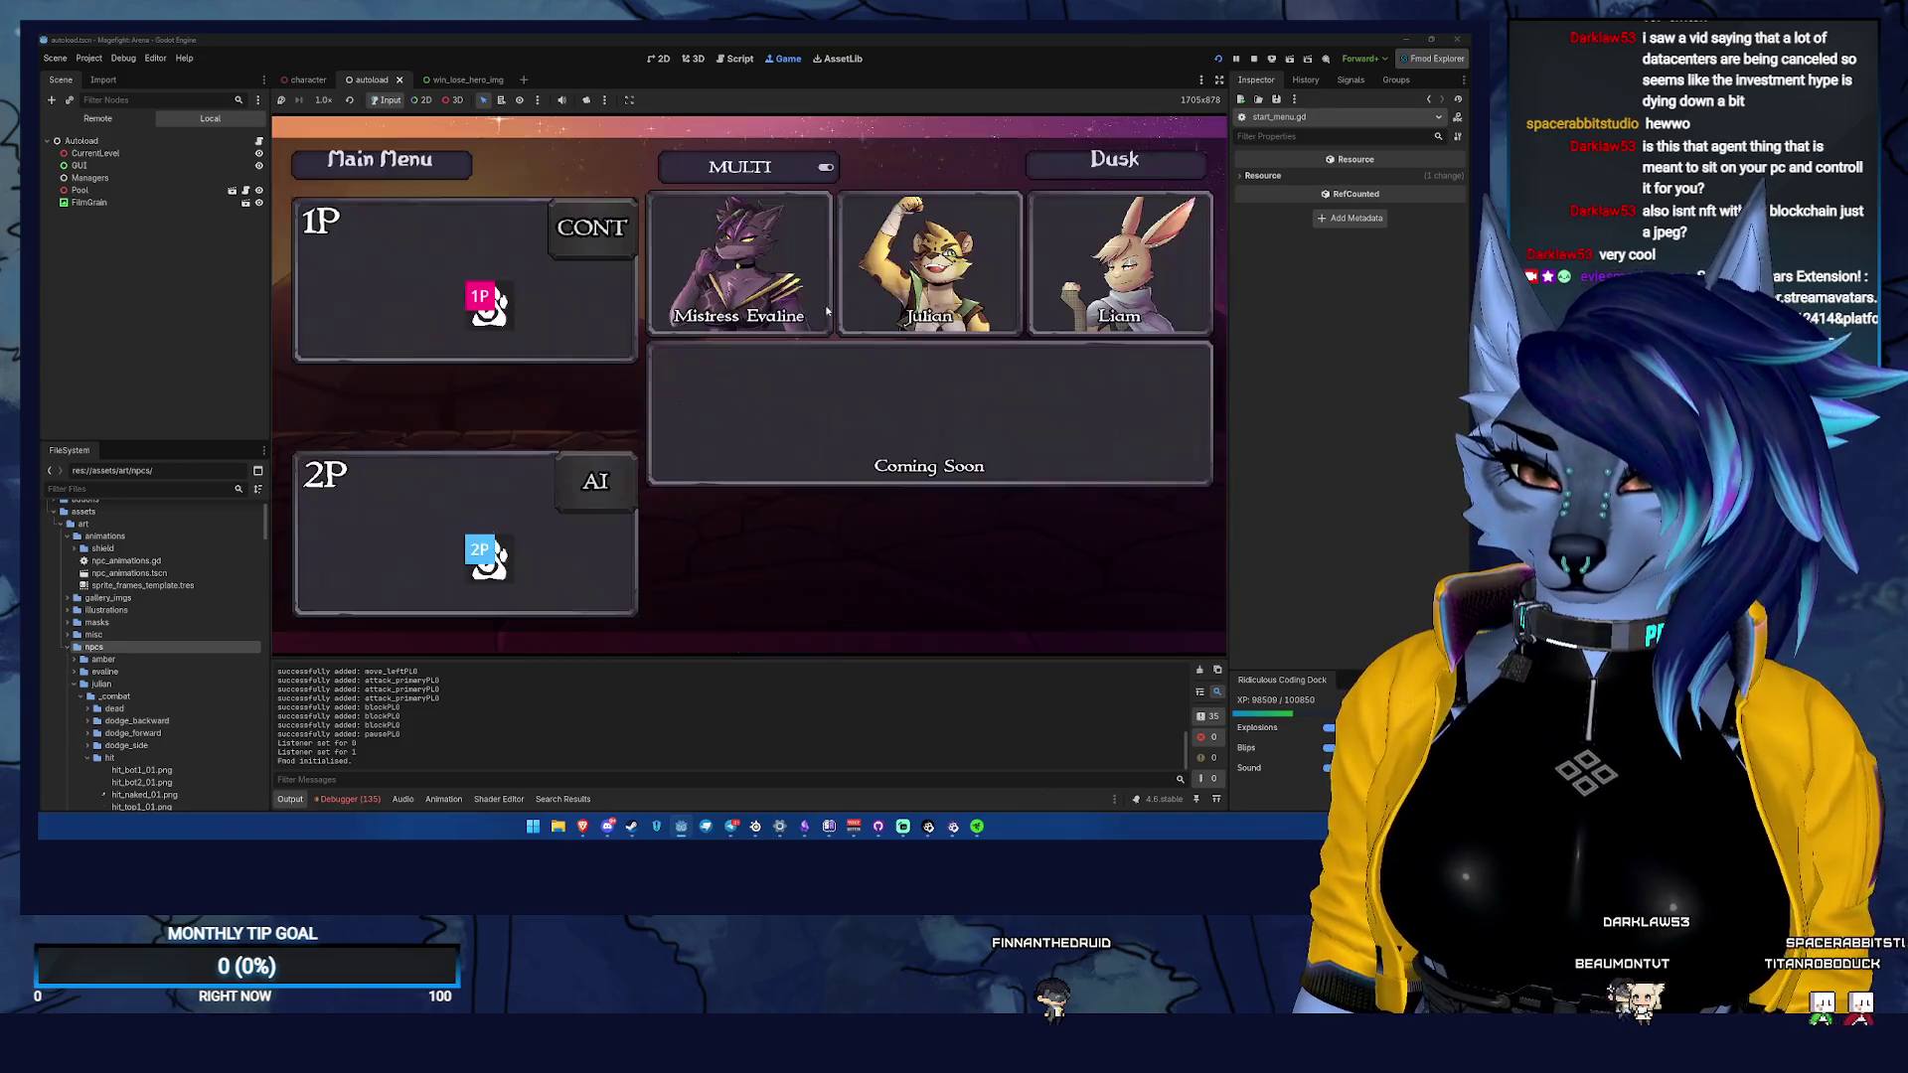
{"action": "left_click", "coordinate": [752, 261]}
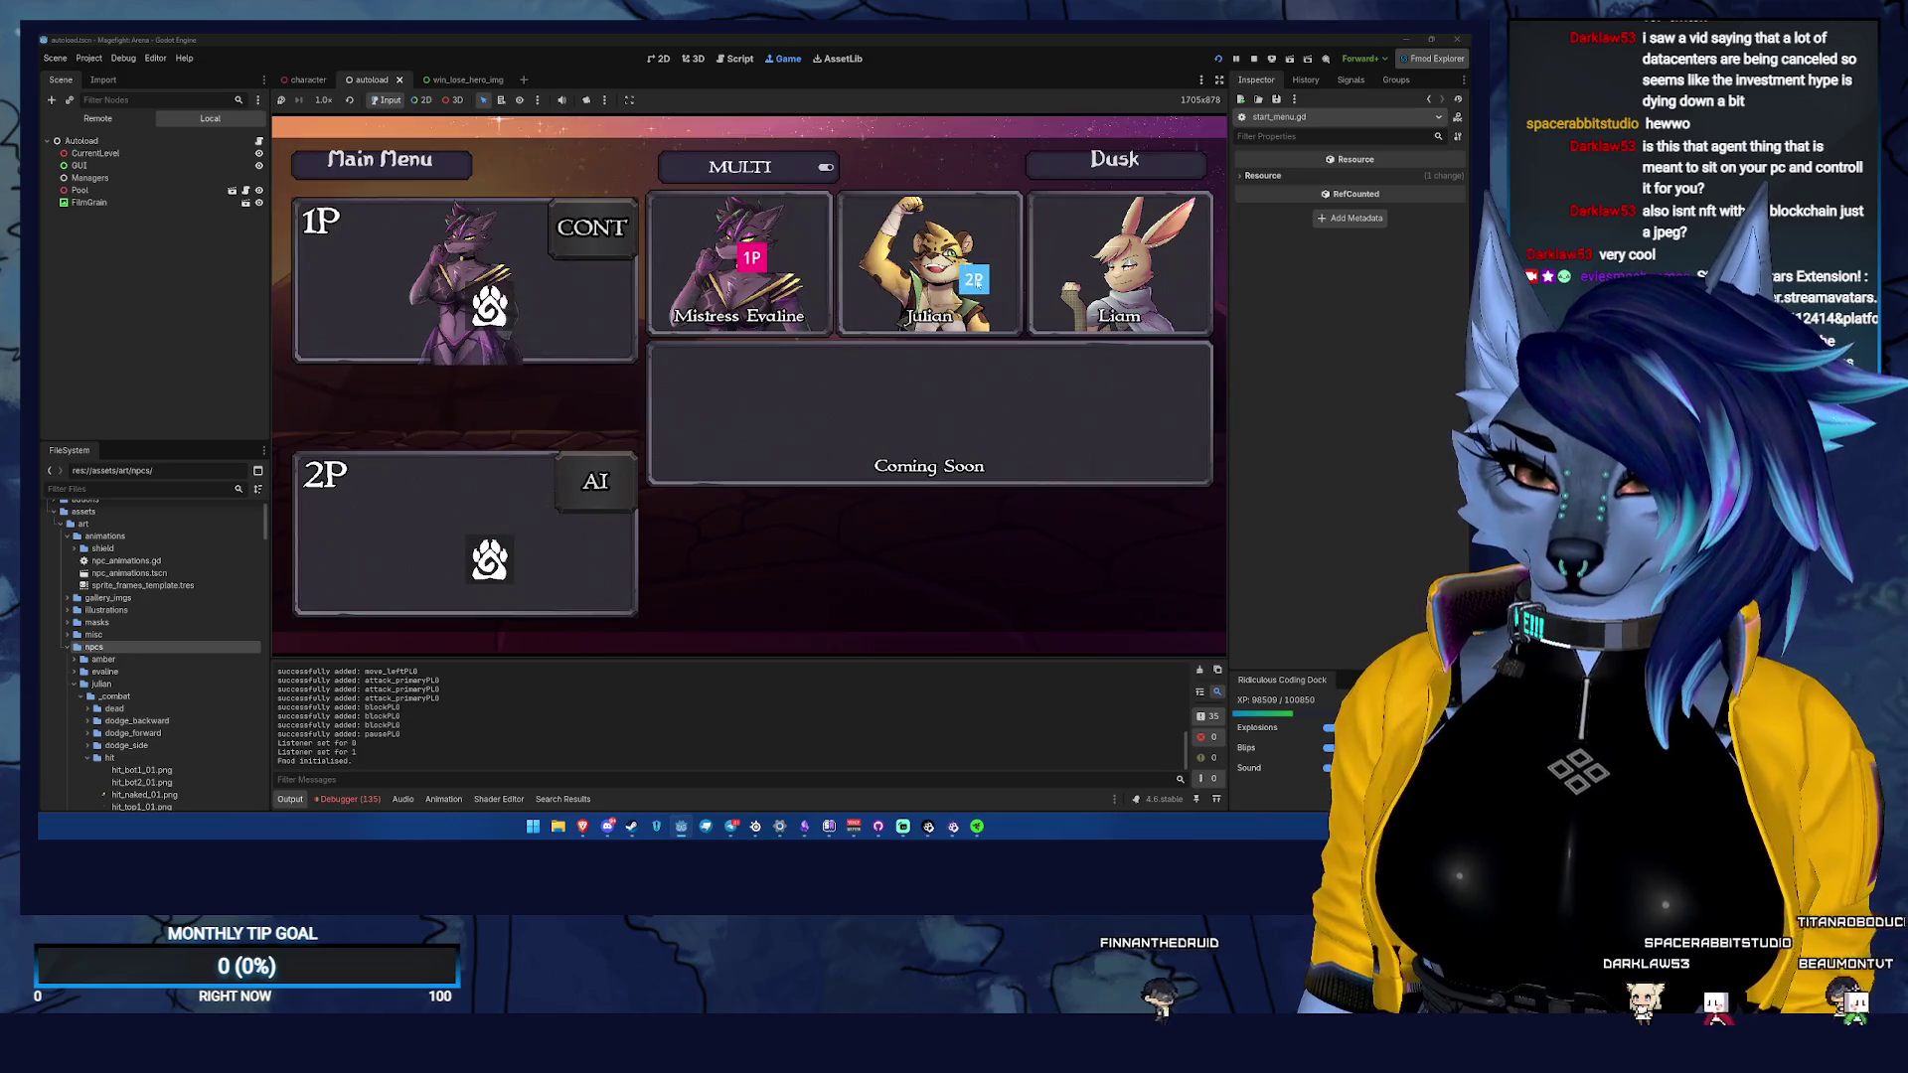
{"action": "left_click", "coordinate": [1089, 253]}
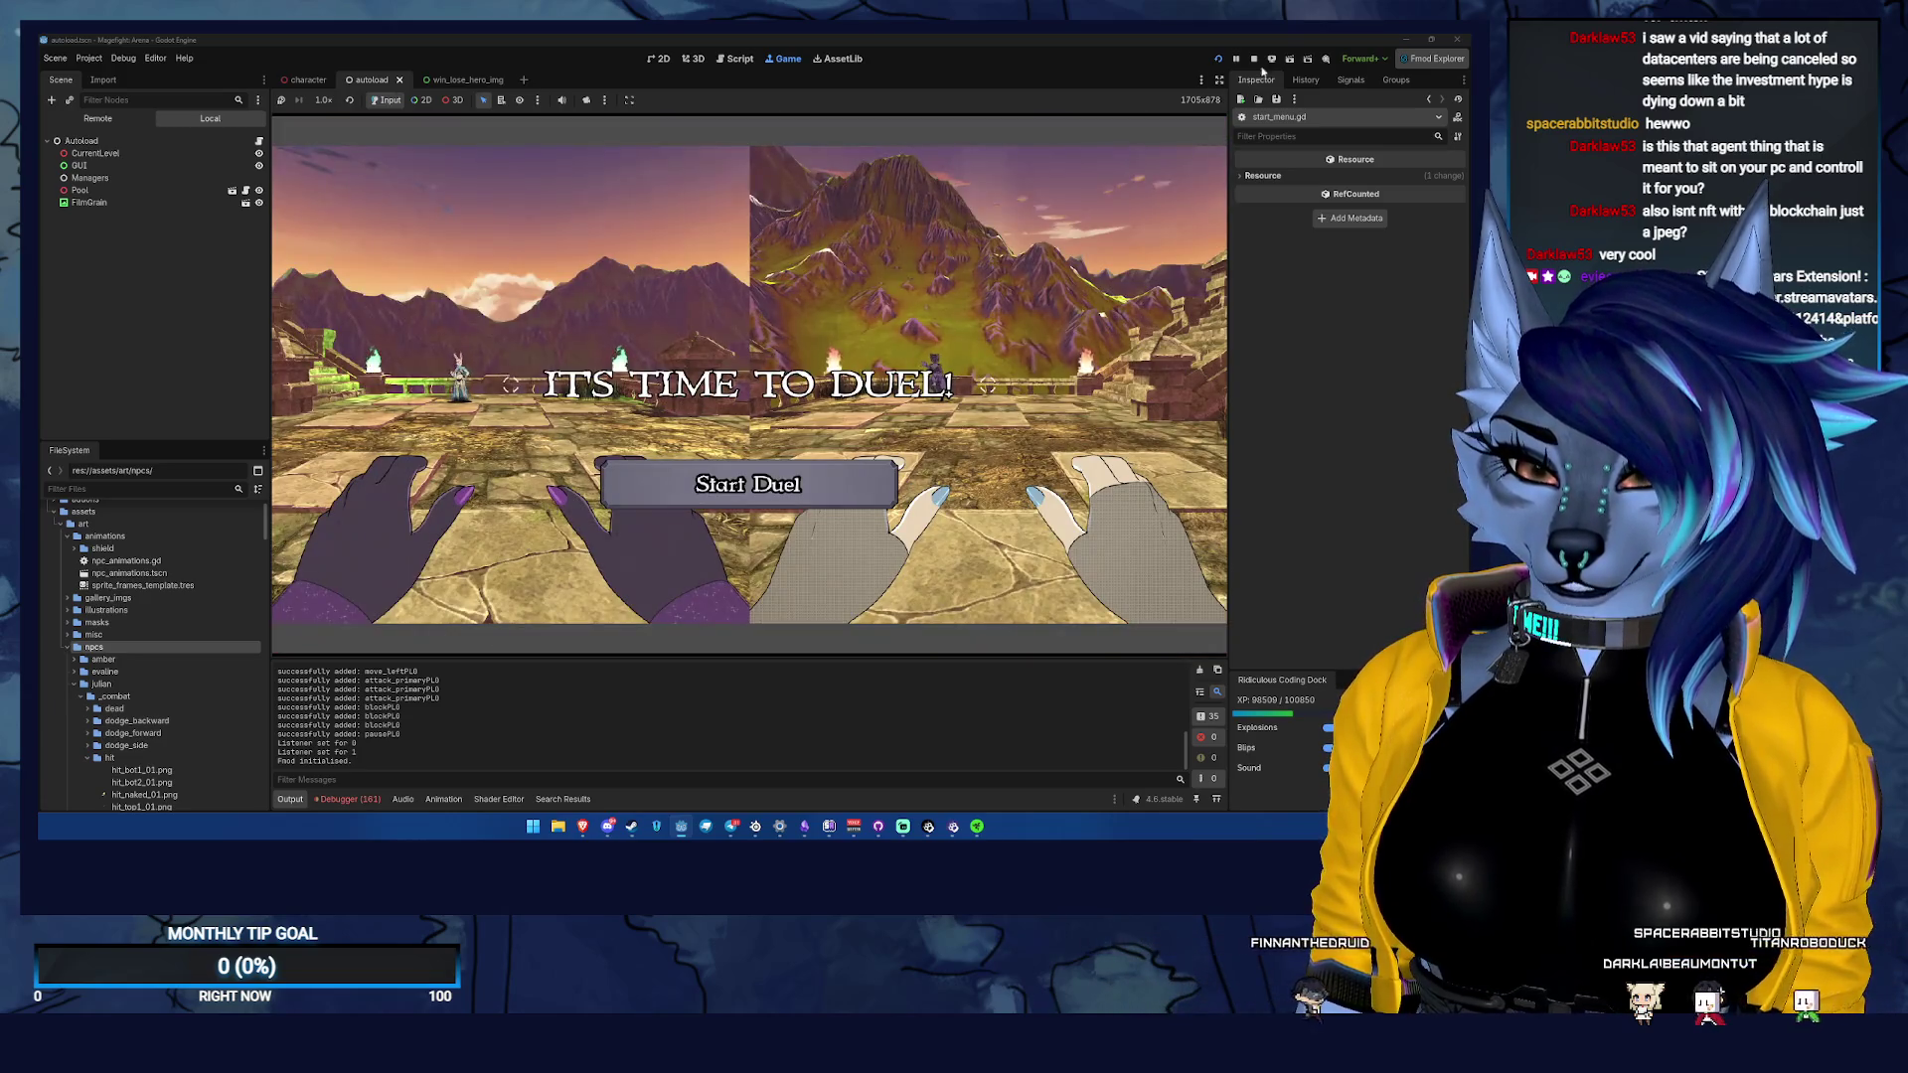
{"action": "left_click", "coordinate": [1255, 58]}
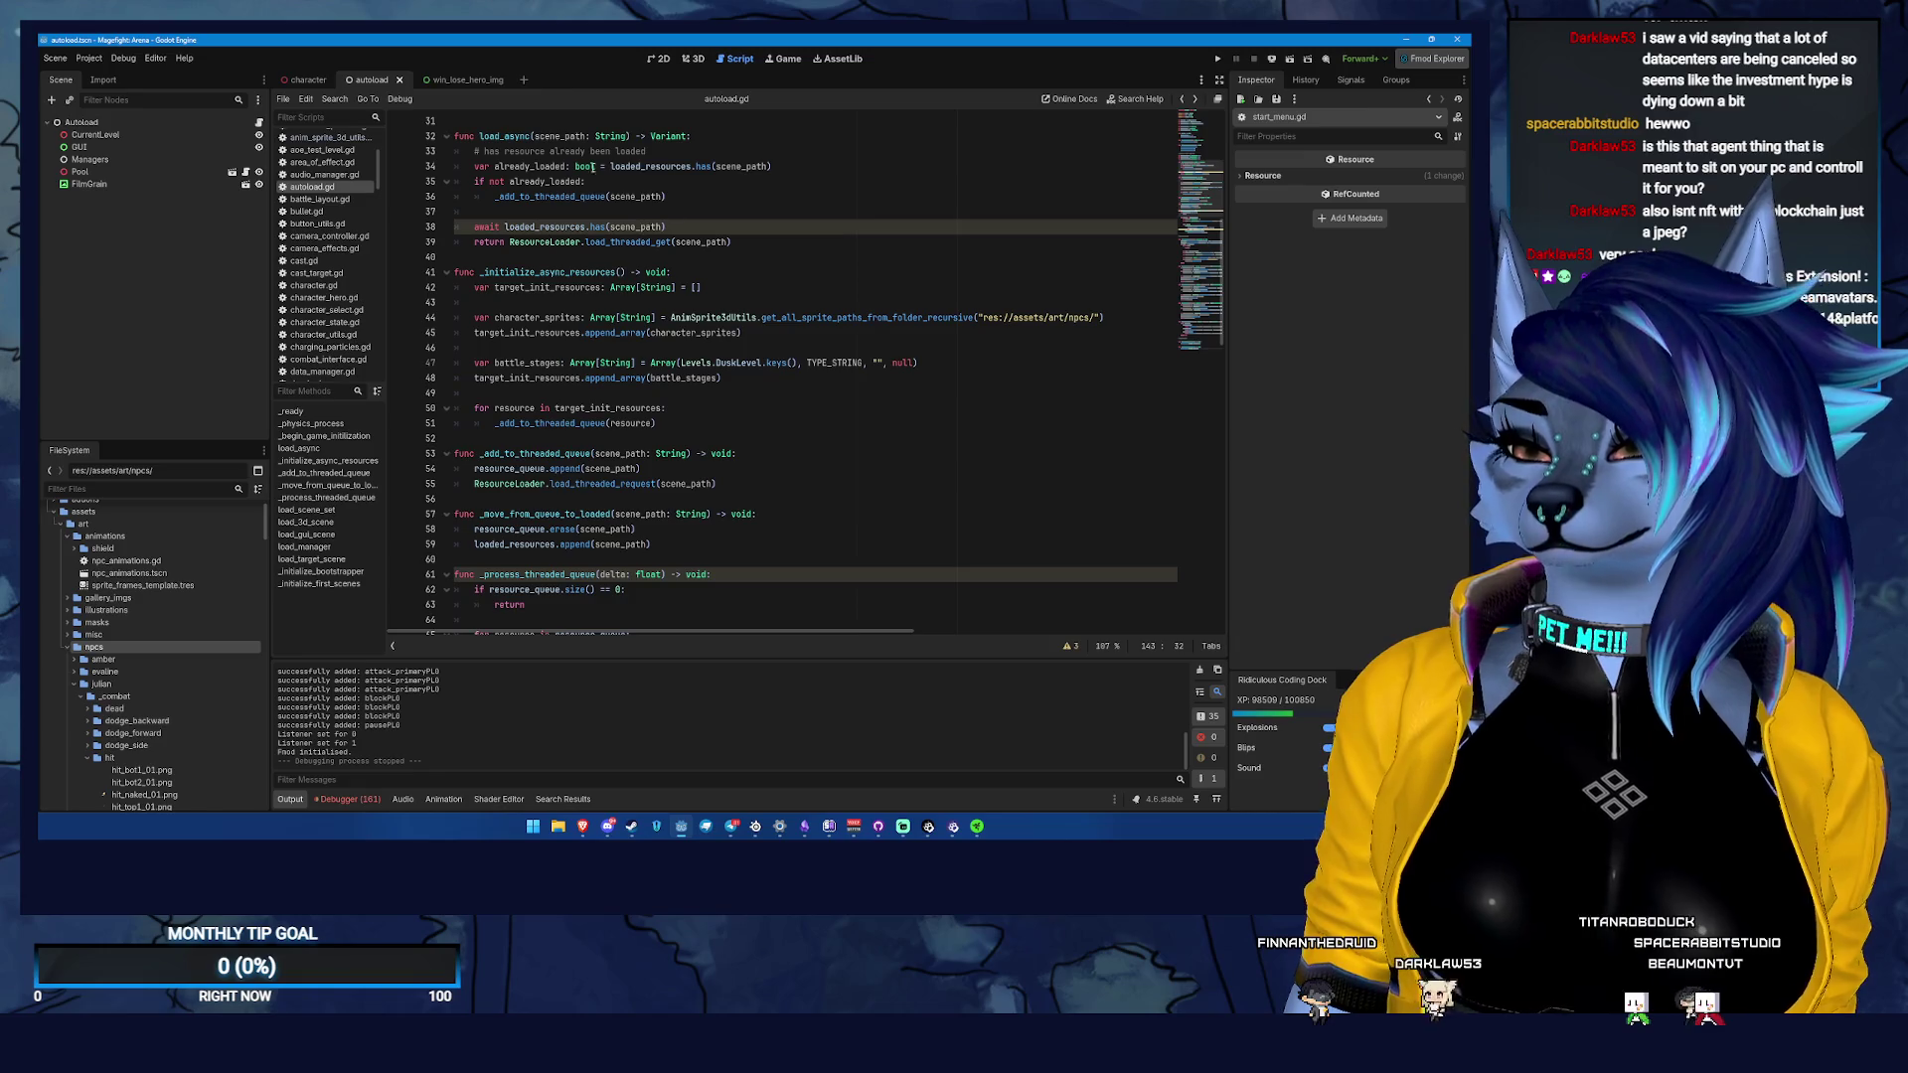
{"action": "scroll", "coordinate": [619, 228], "scroll_direction": "up", "scroll_amount": 1}
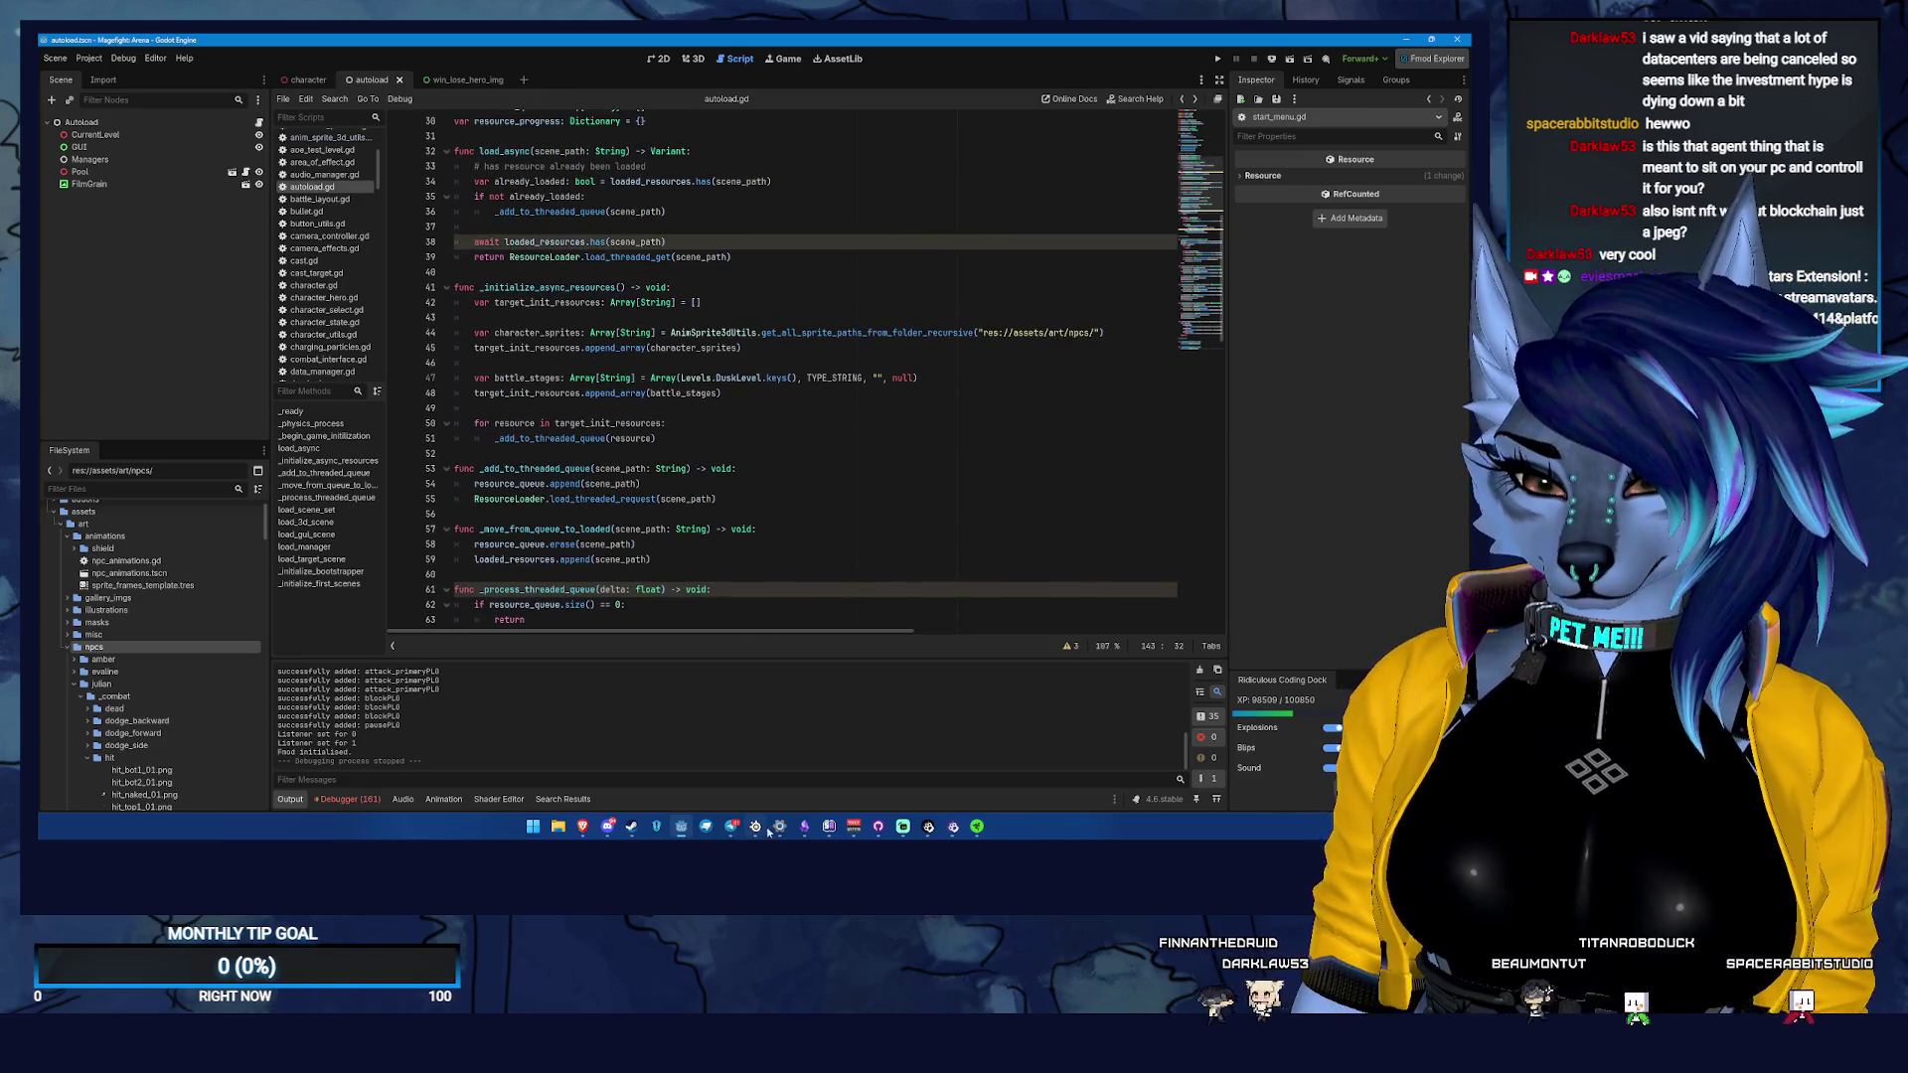
Review the anim_sprite_3d_utils.gd, autoload.gd and cell_01.tres diffs in GitHub Desktop.
{"action": "left_click", "coordinate": [878, 825]}
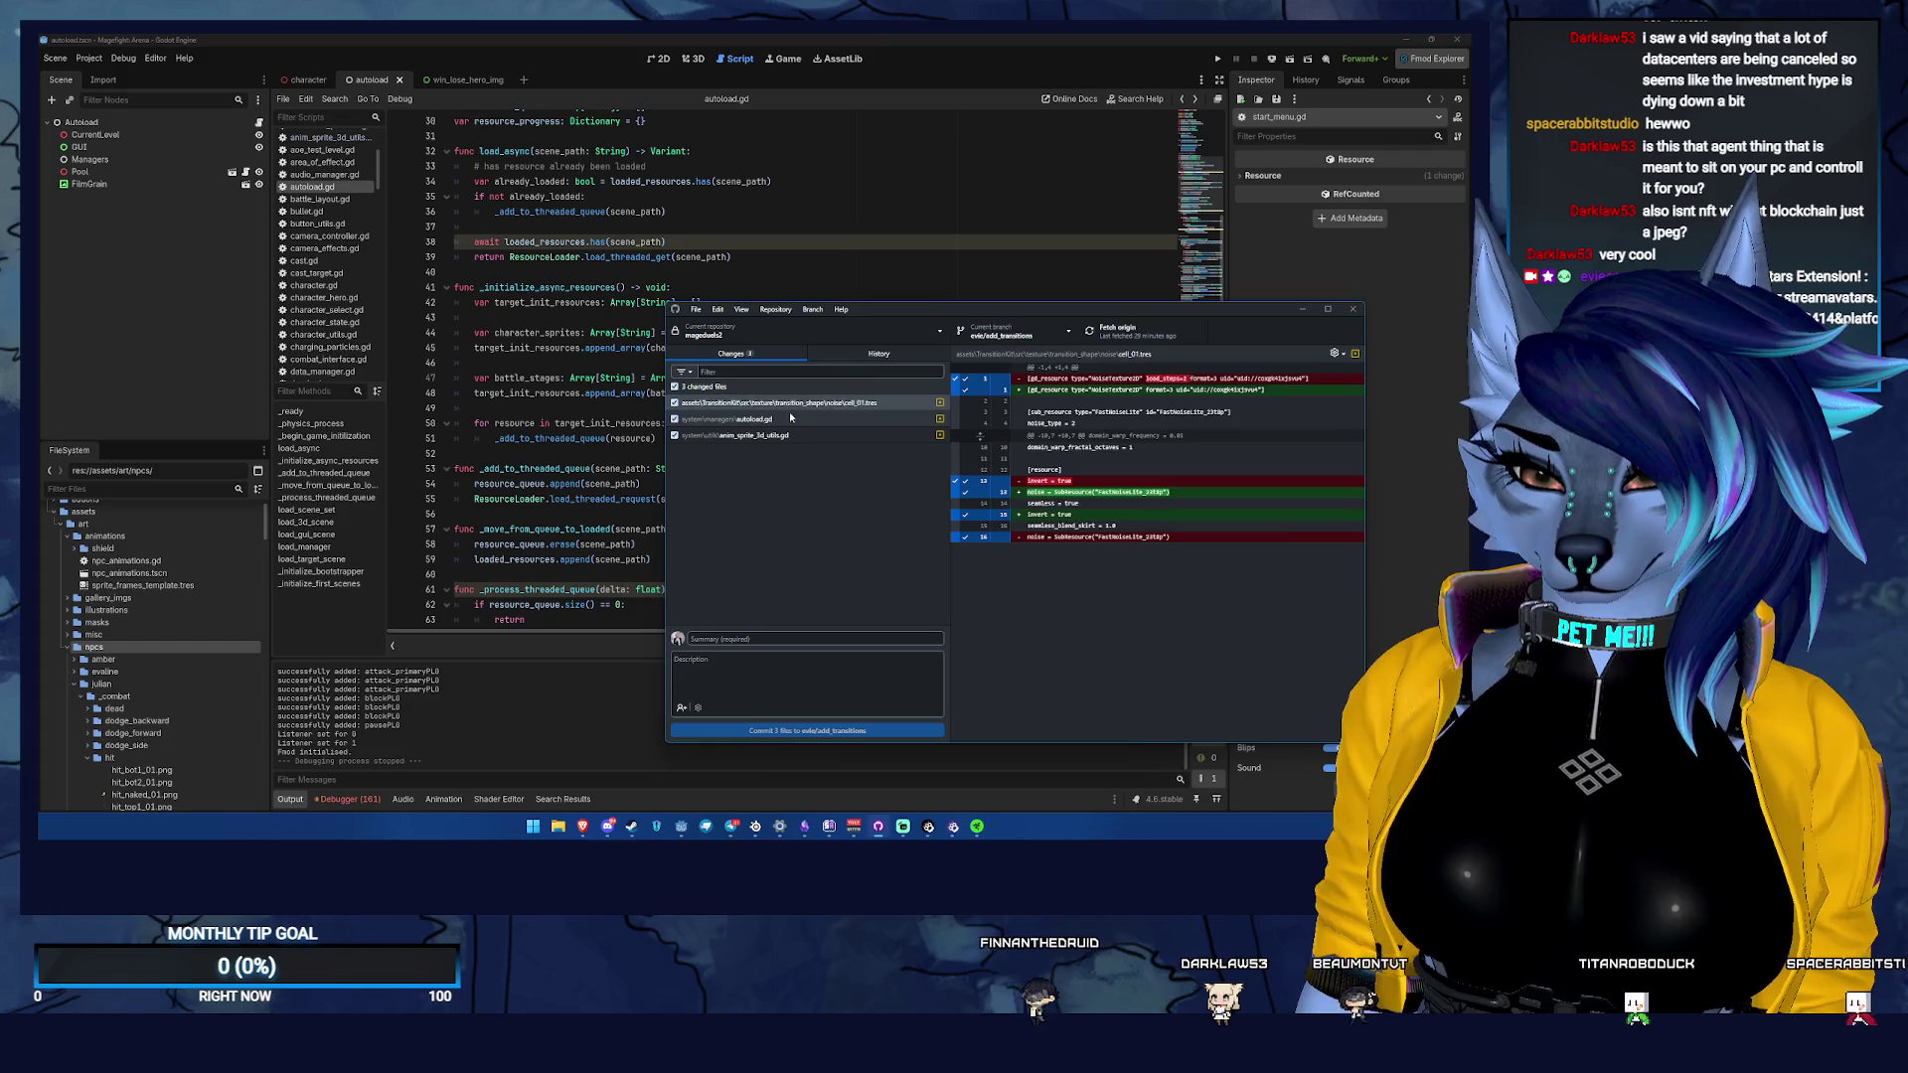
{"action": "left_click", "coordinate": [831, 435]}
{"action": "left_click", "coordinate": [831, 419]}
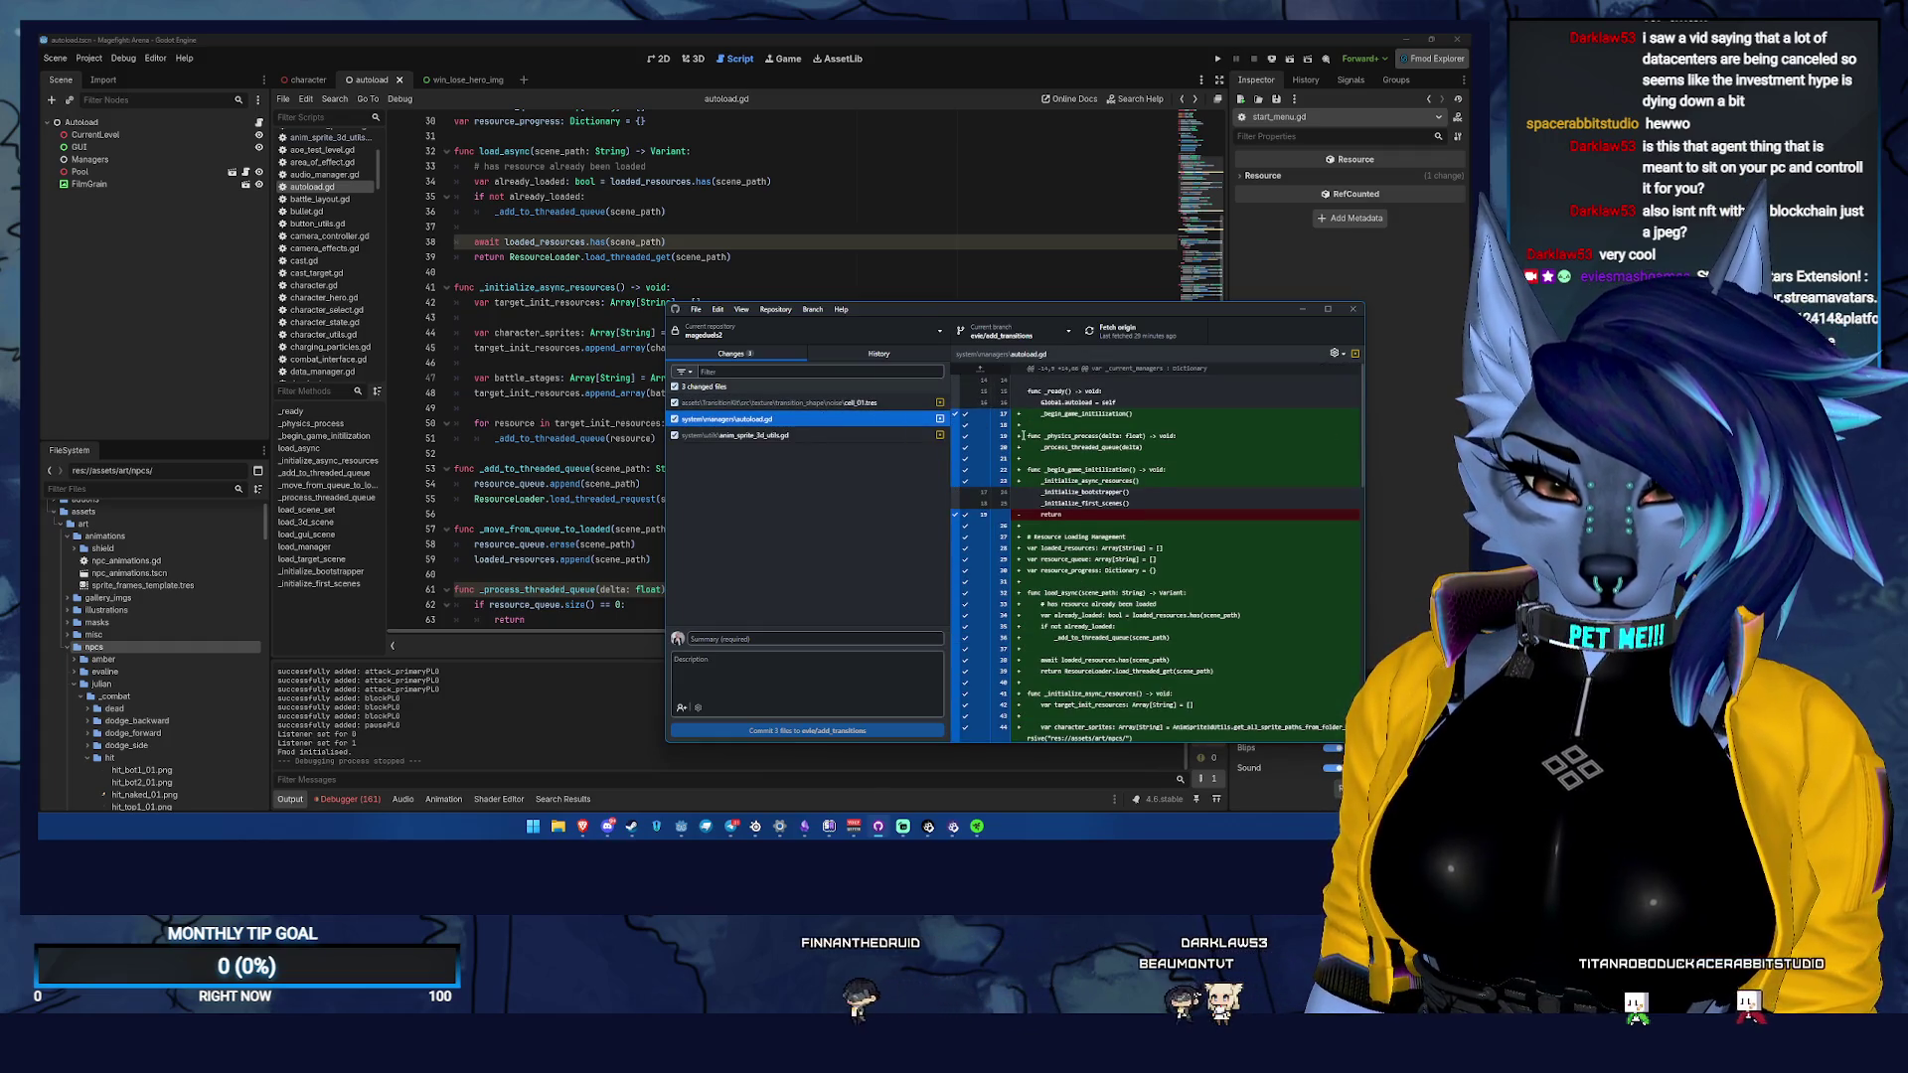
{"action": "left_click", "coordinate": [804, 402]}
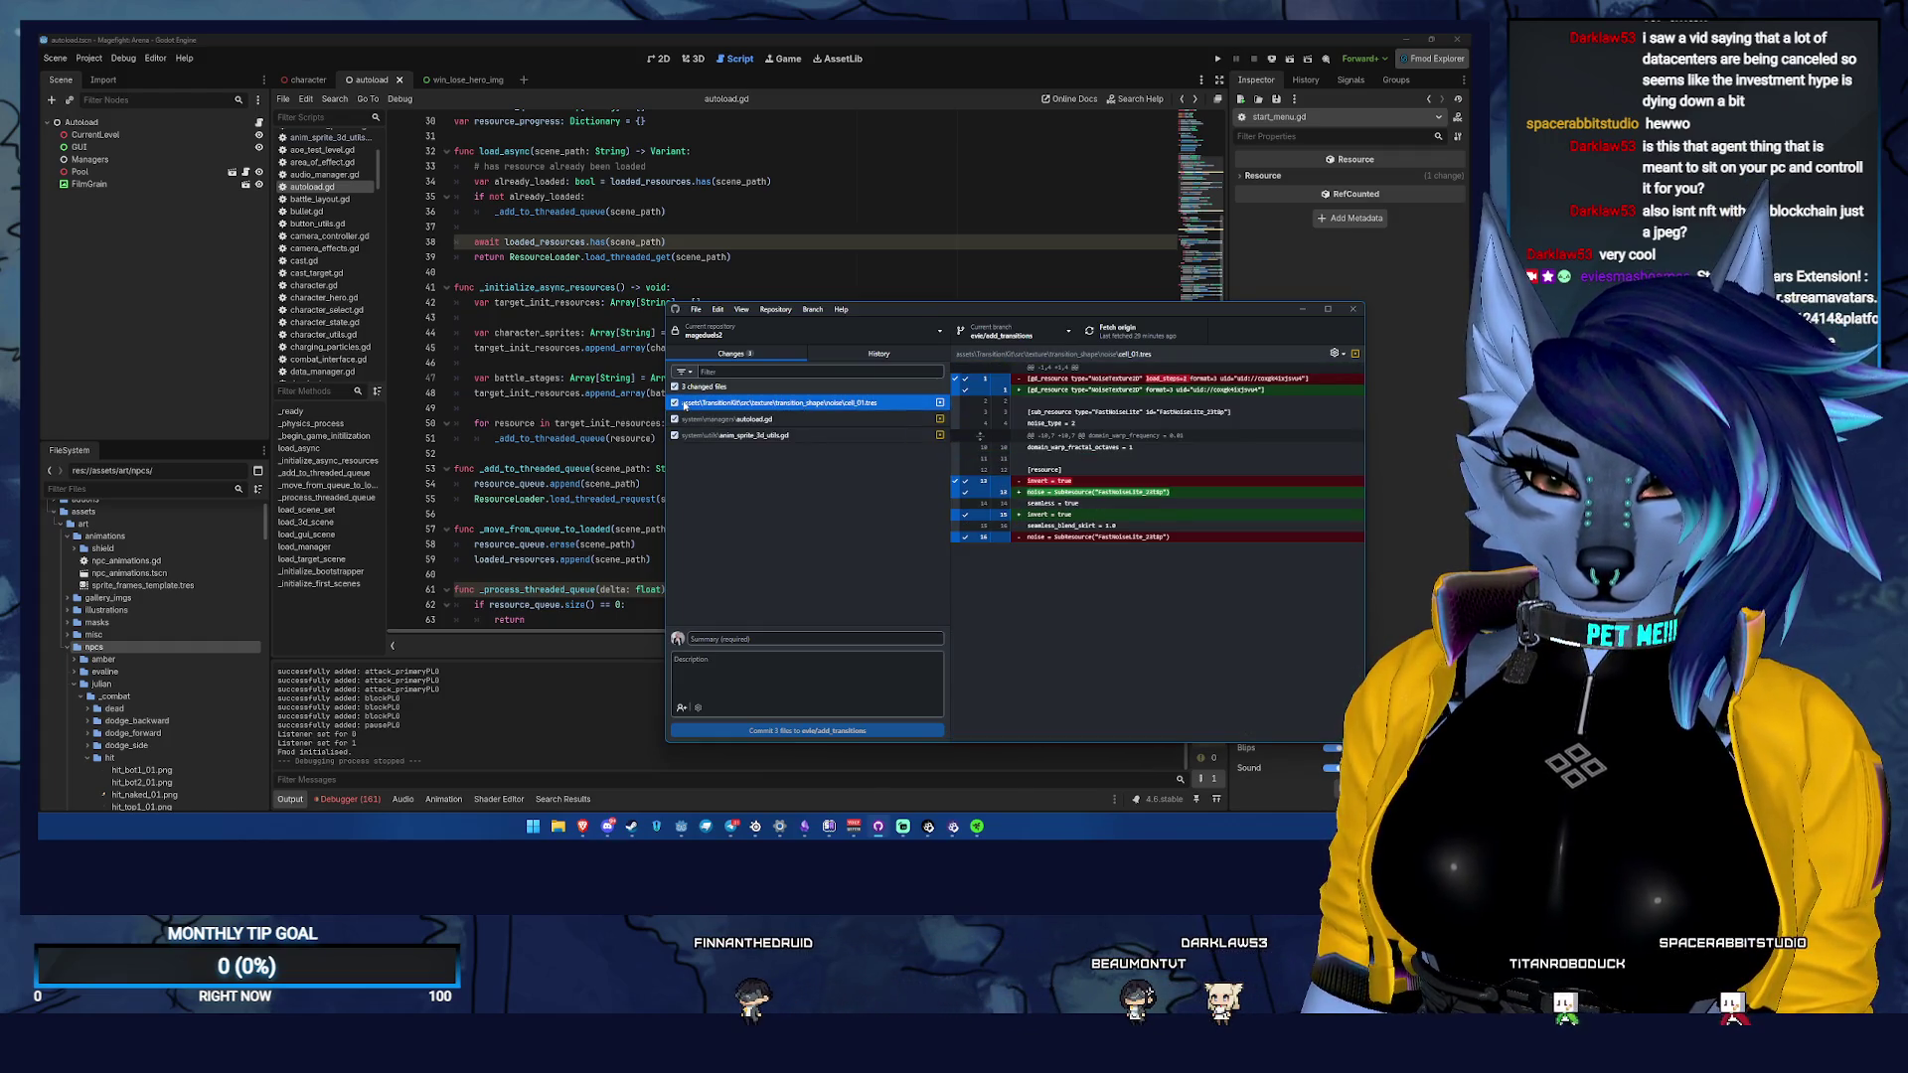
Commit with the summary 'created successful async preload' and switch back to Godot.
{"action": "left_click", "coordinate": [786, 636]}
{"action": "type", "text": "created success"}
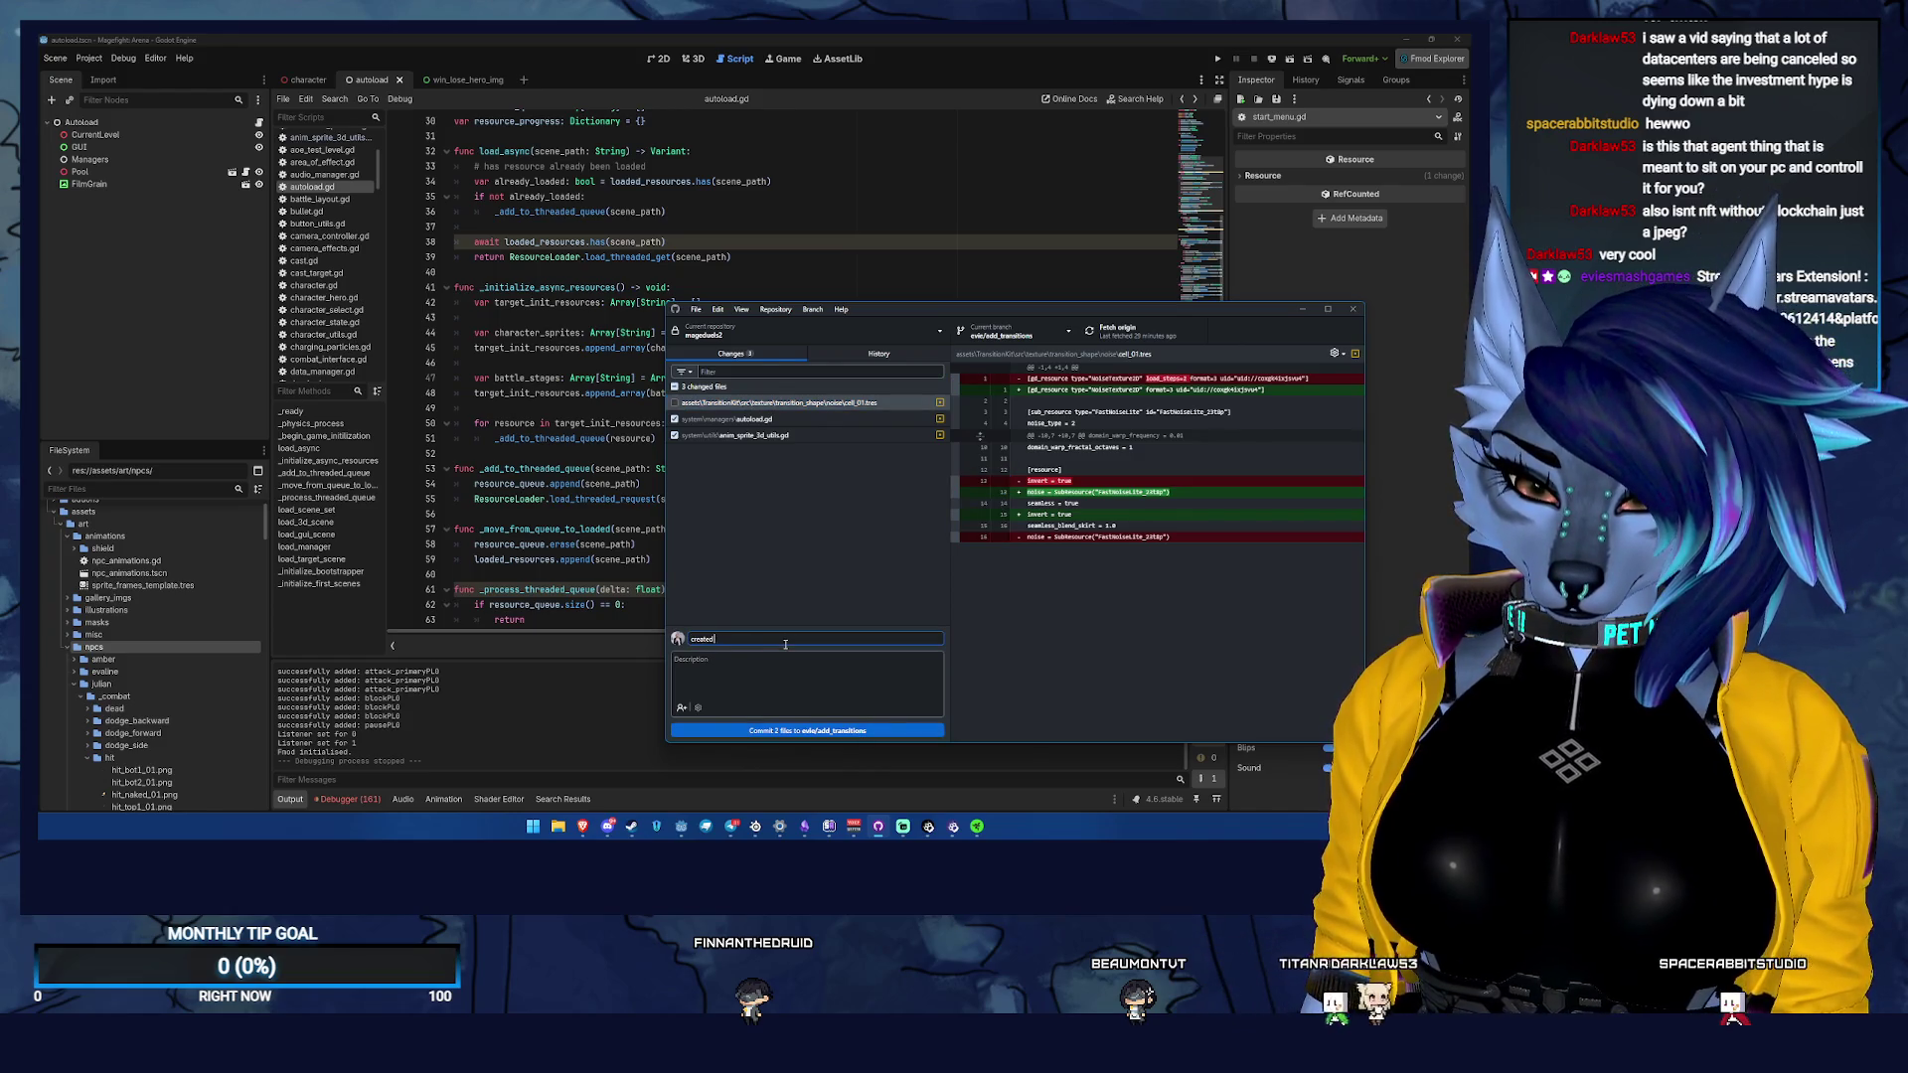
{"action": "type", "text": "ful async"}
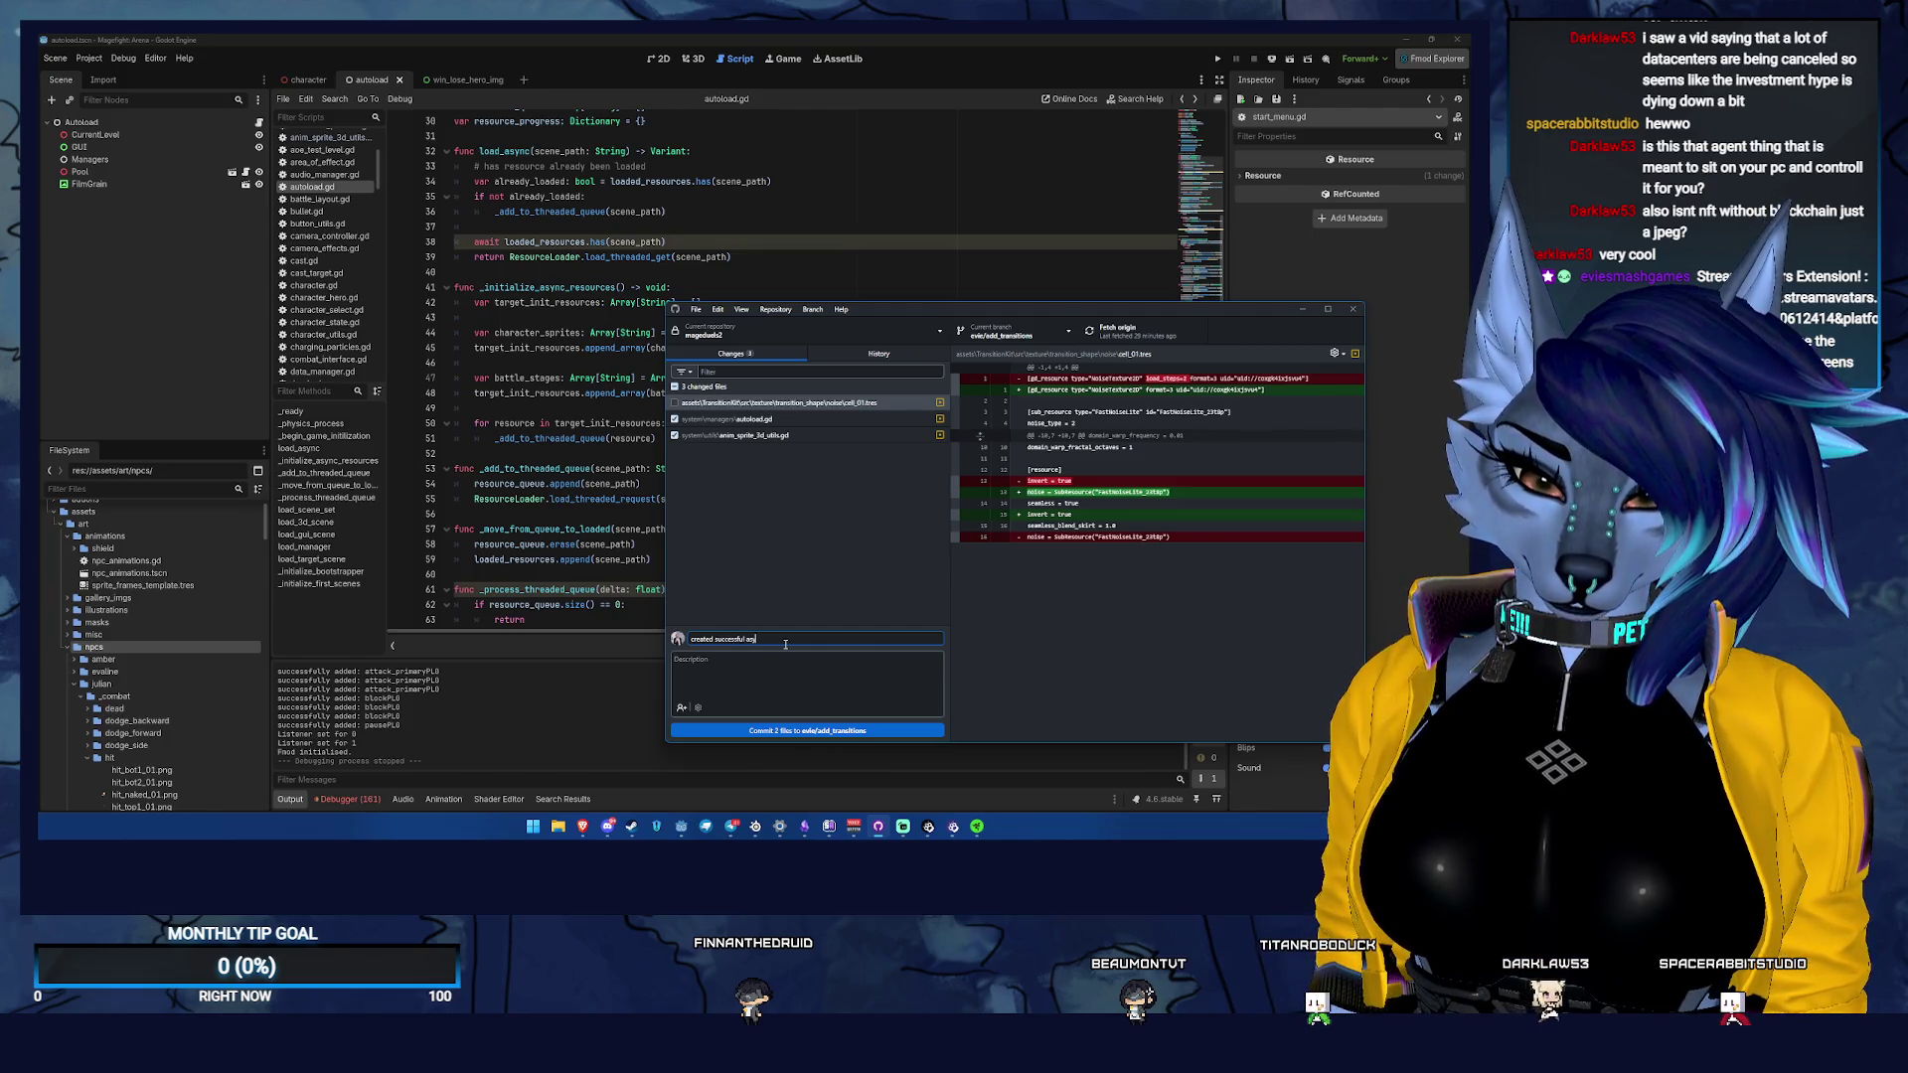
{"action": "type", "text": " p"}
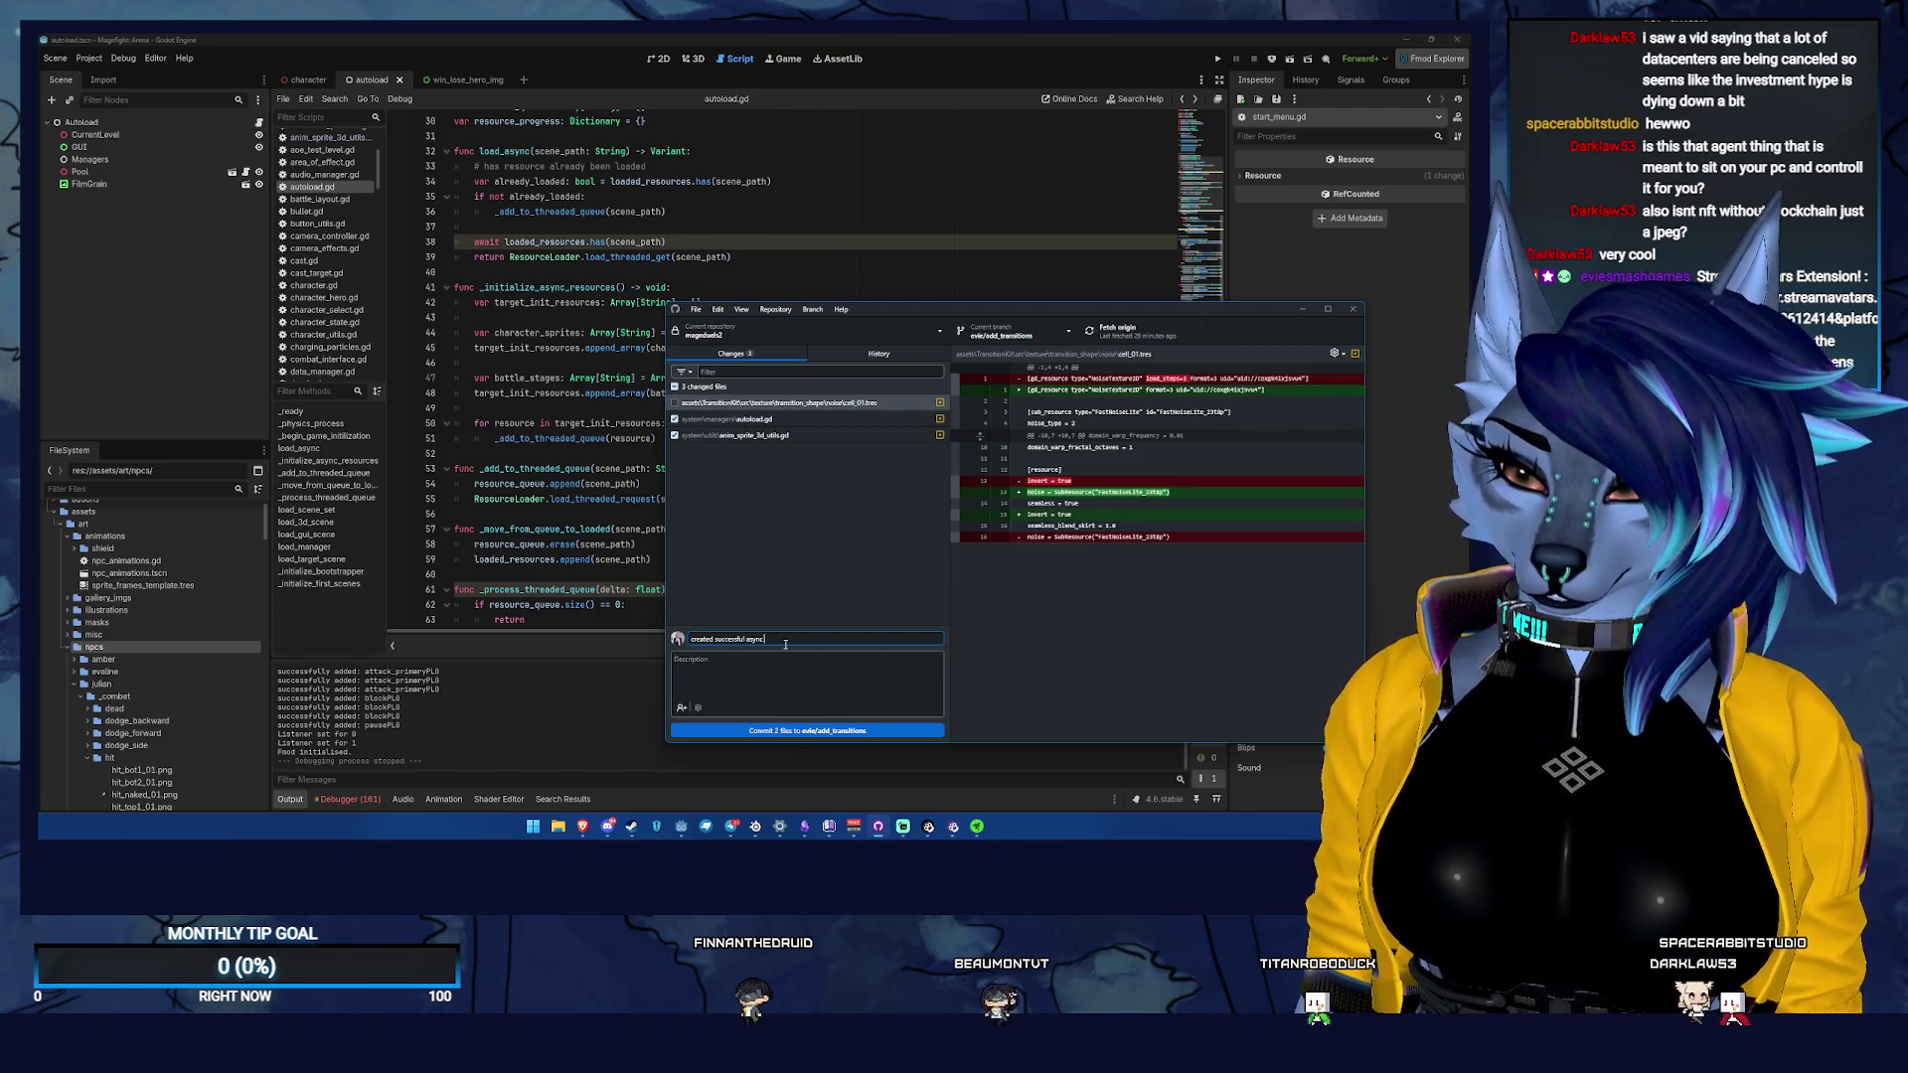
{"action": "type", "text": "reload"}
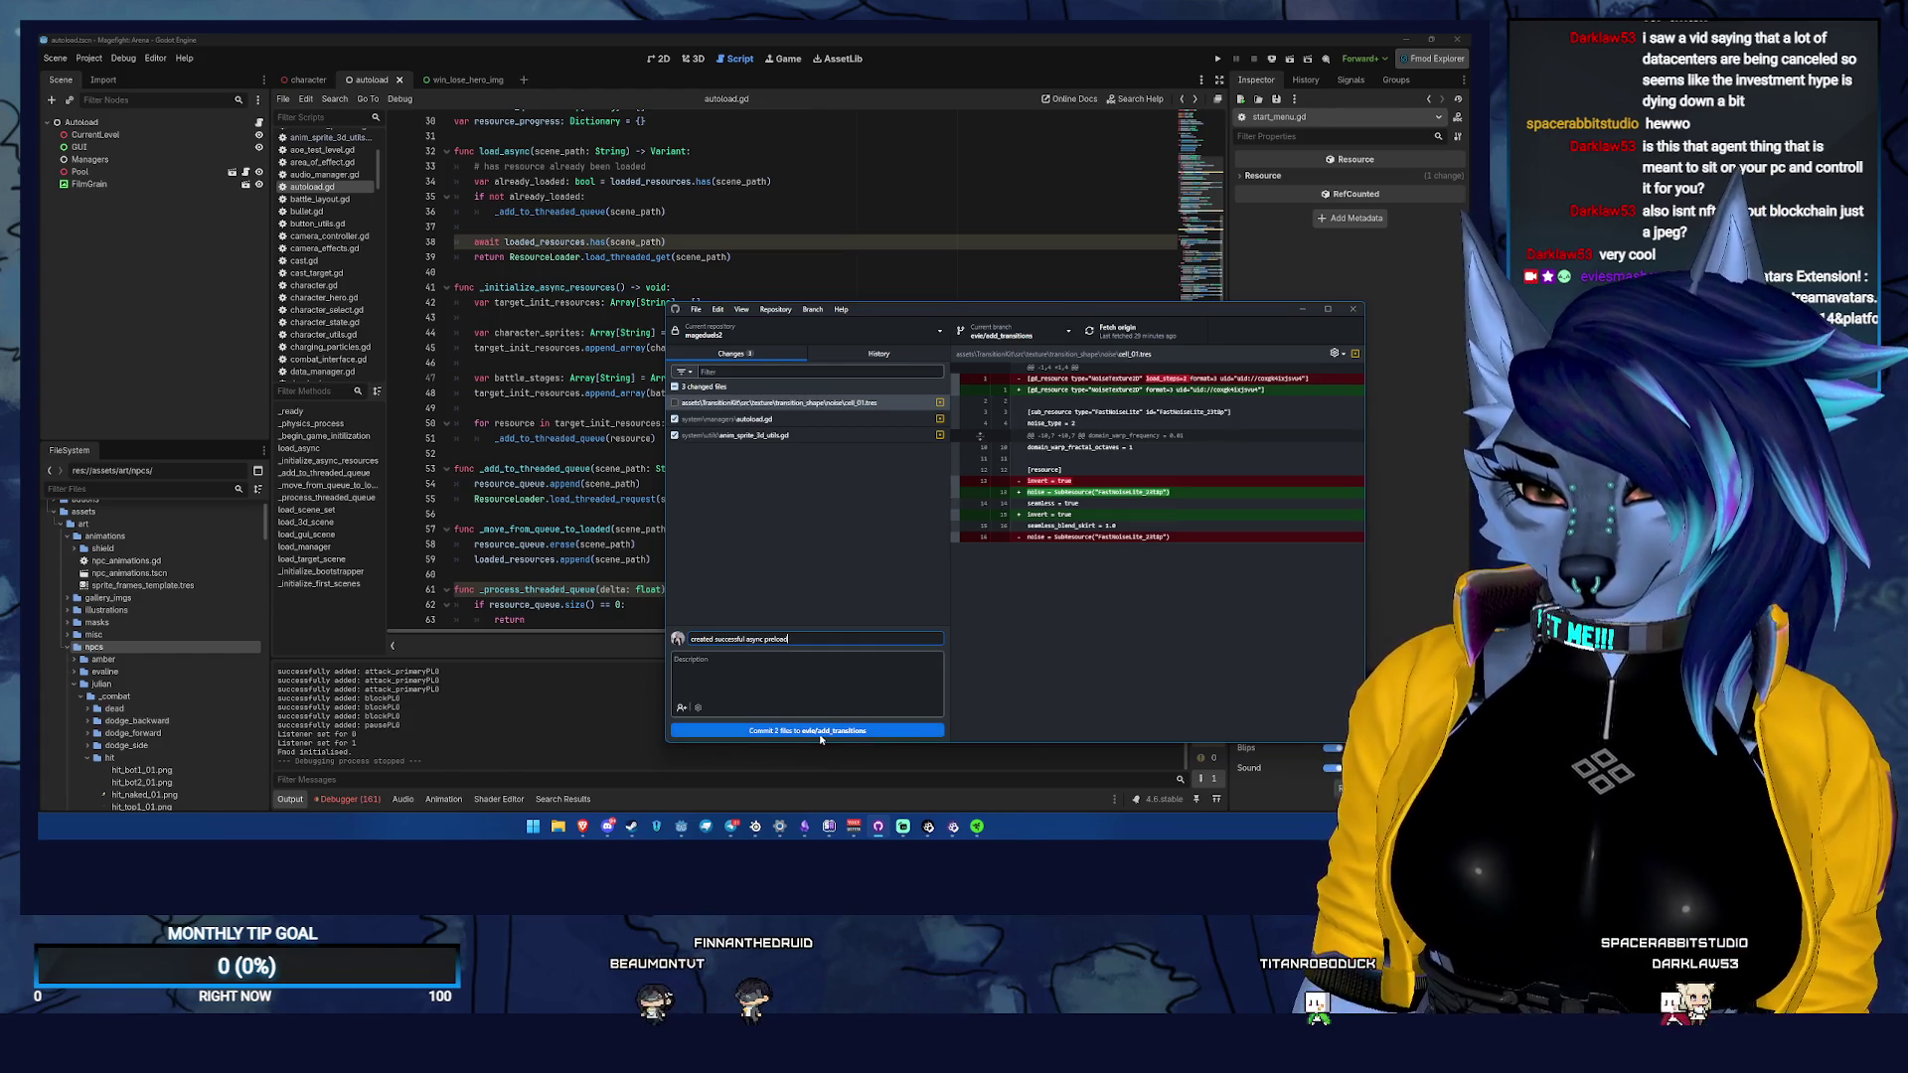
{"action": "key", "text": "ctrl+Return"}
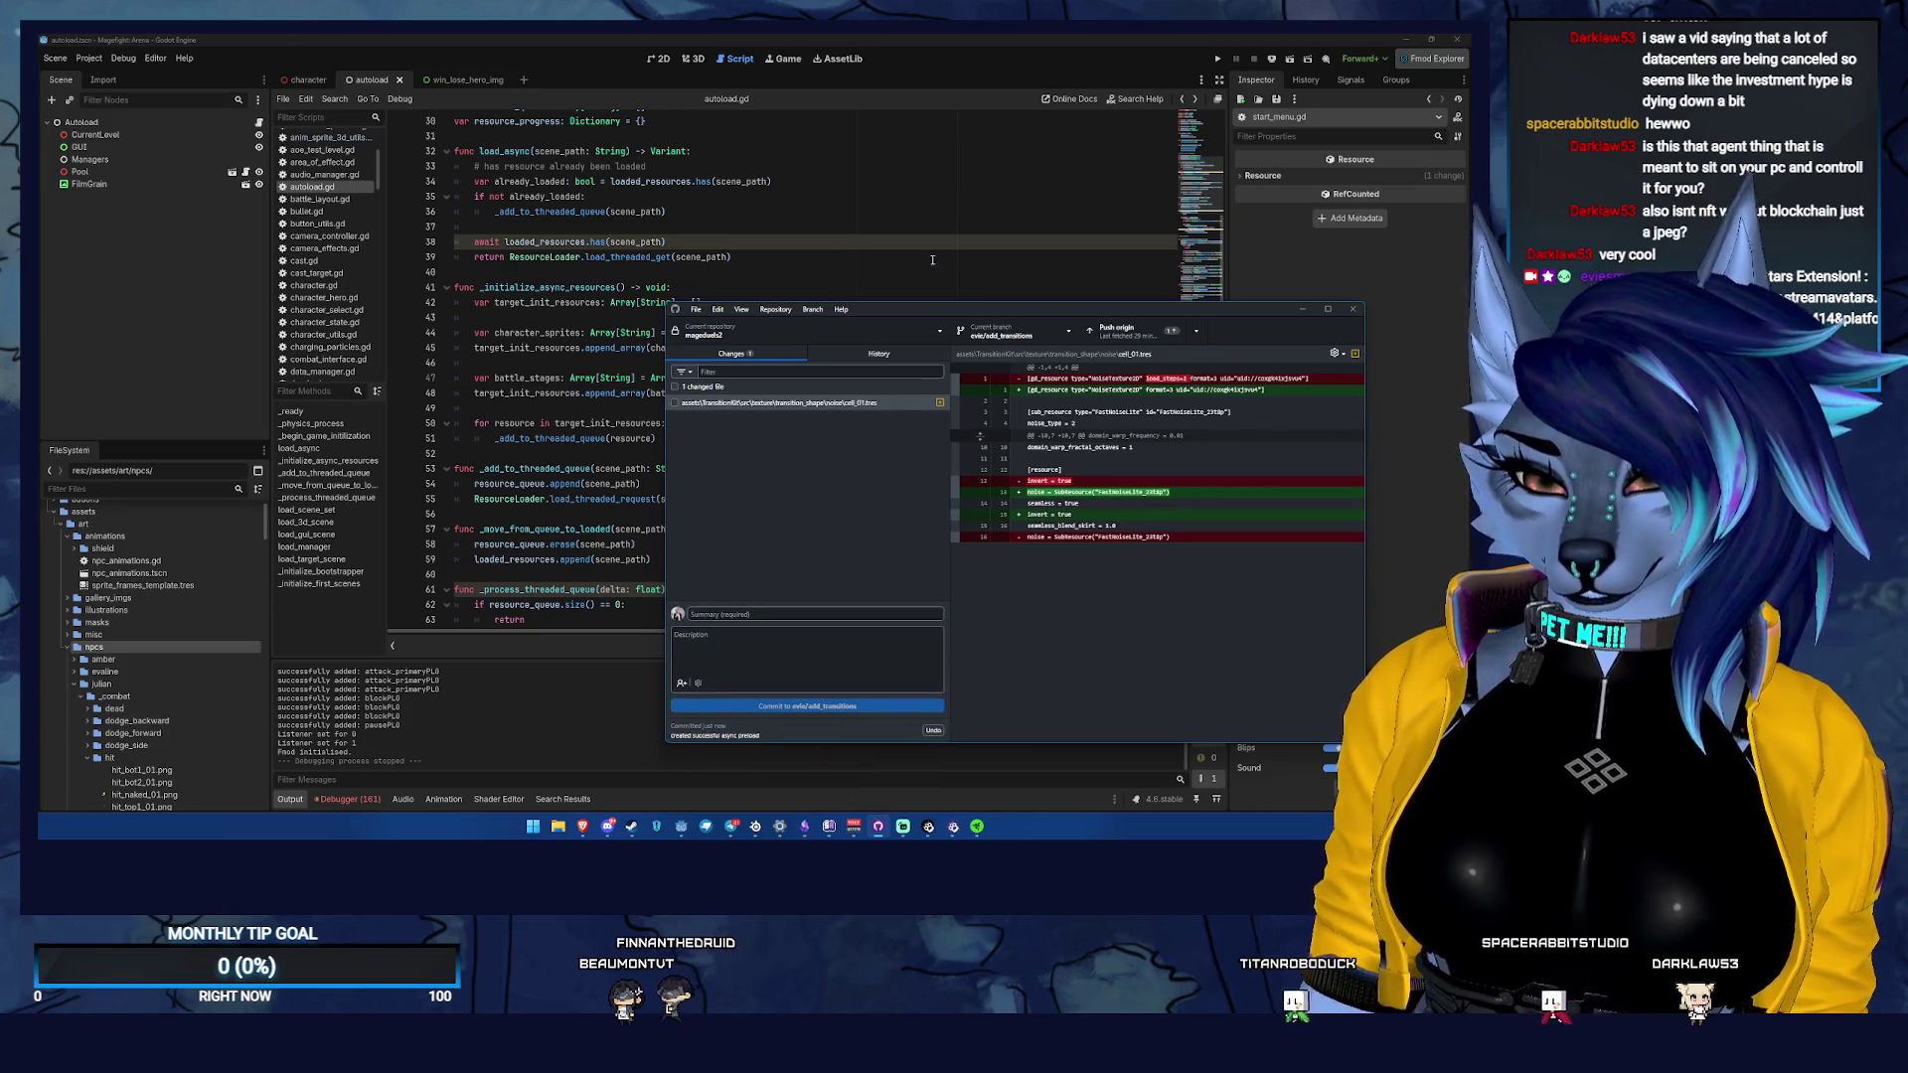
{"action": "left_click", "coordinate": [1416, 427]}
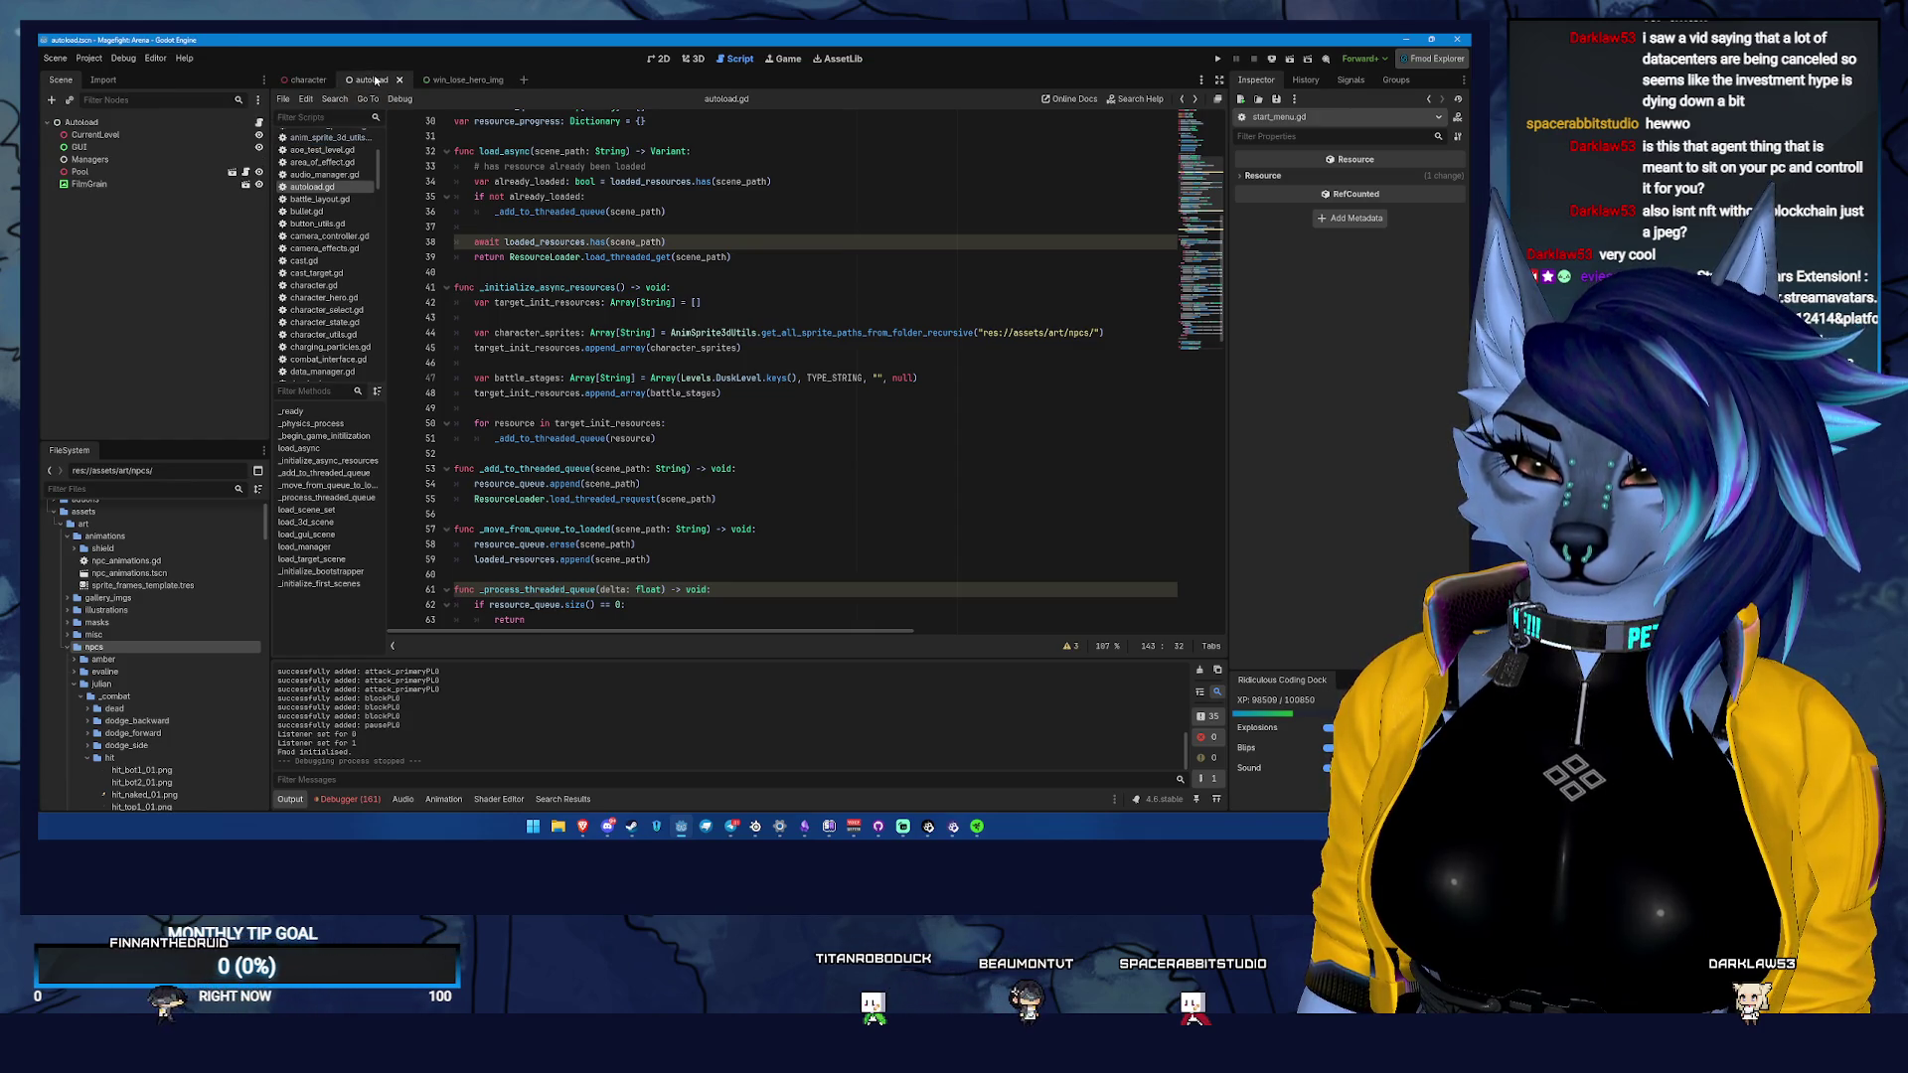
Filter the FileSystem for 'loading', open loading_screen.tscn in the 2D view, and select TBubbles.
{"action": "scroll", "coordinate": [229, 596], "scroll_direction": "down", "scroll_amount": 3}
{"action": "left_click_drag", "start_coordinate": [264, 542], "coordinate": [266, 814]}
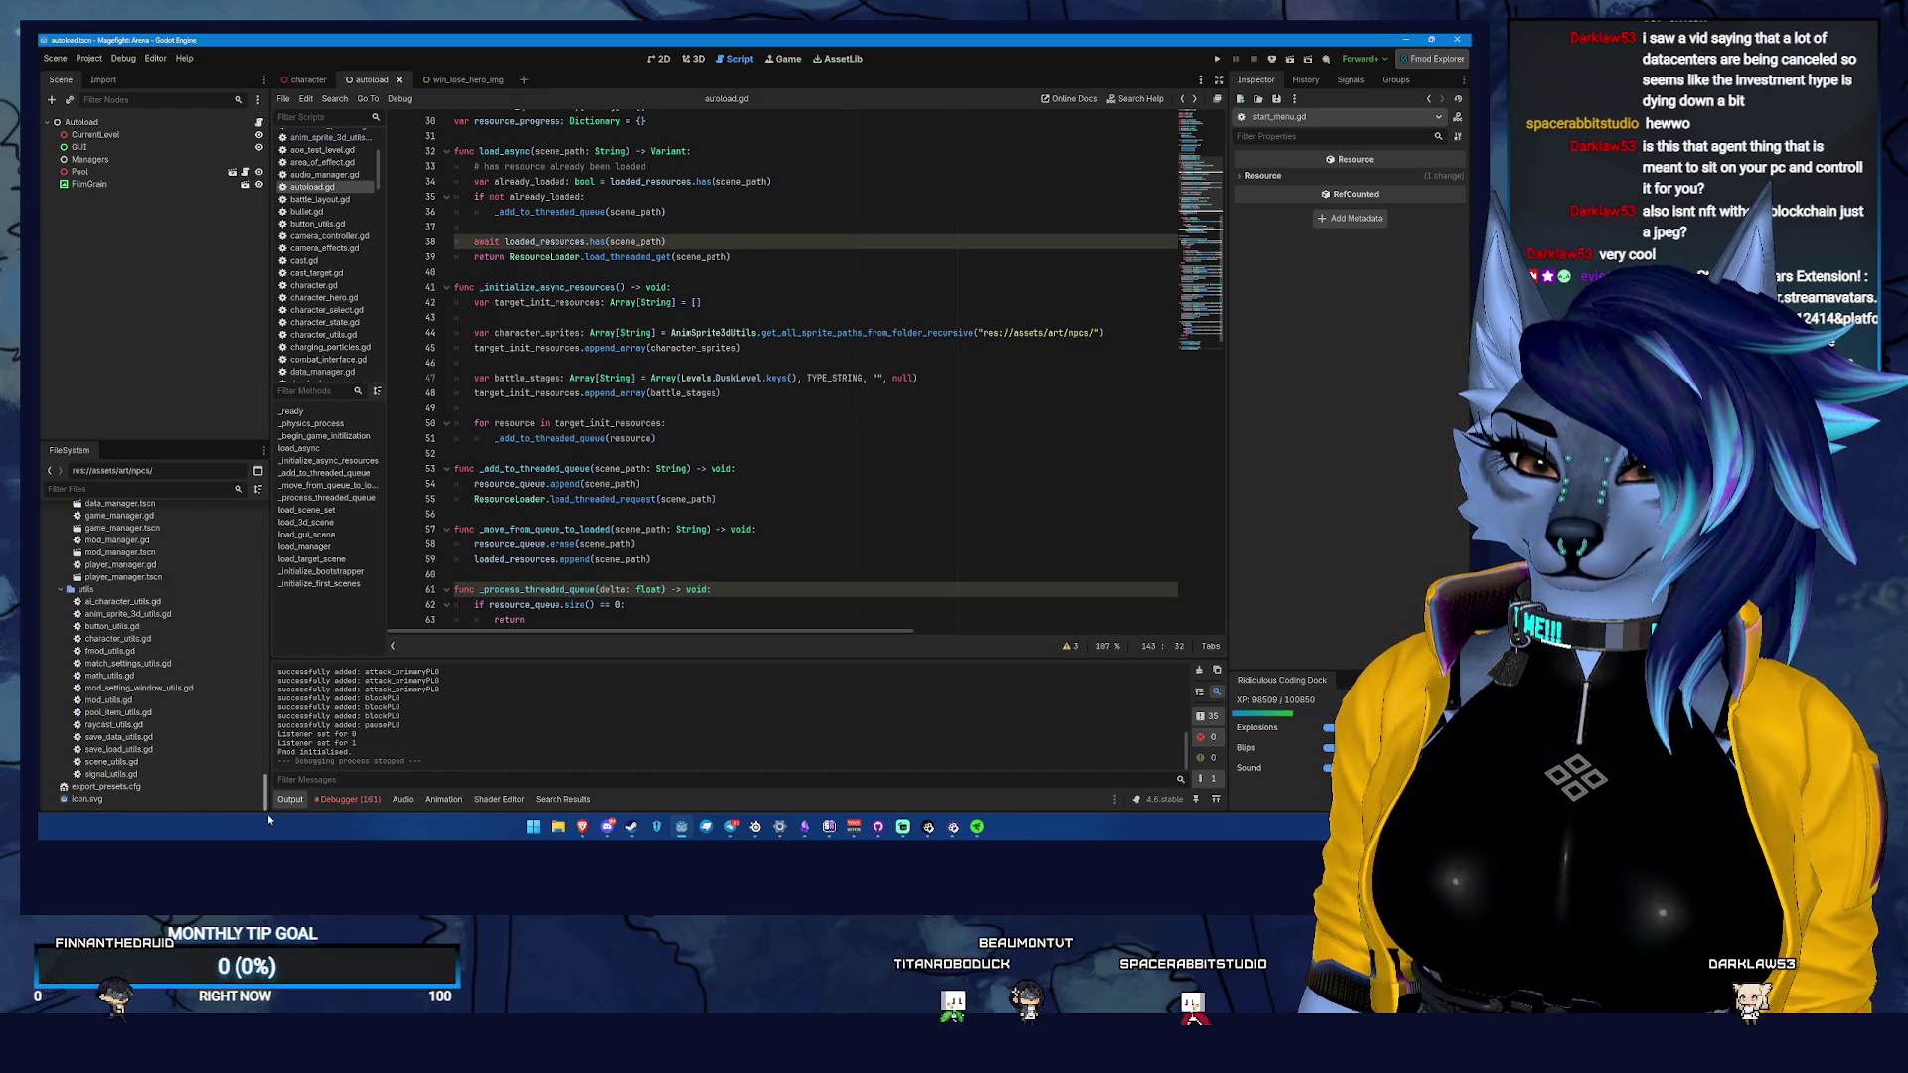
{"action": "left_click", "coordinate": [136, 489]}
{"action": "type", "text": "loading"}
{"action": "double_click", "coordinate": [208, 573]}
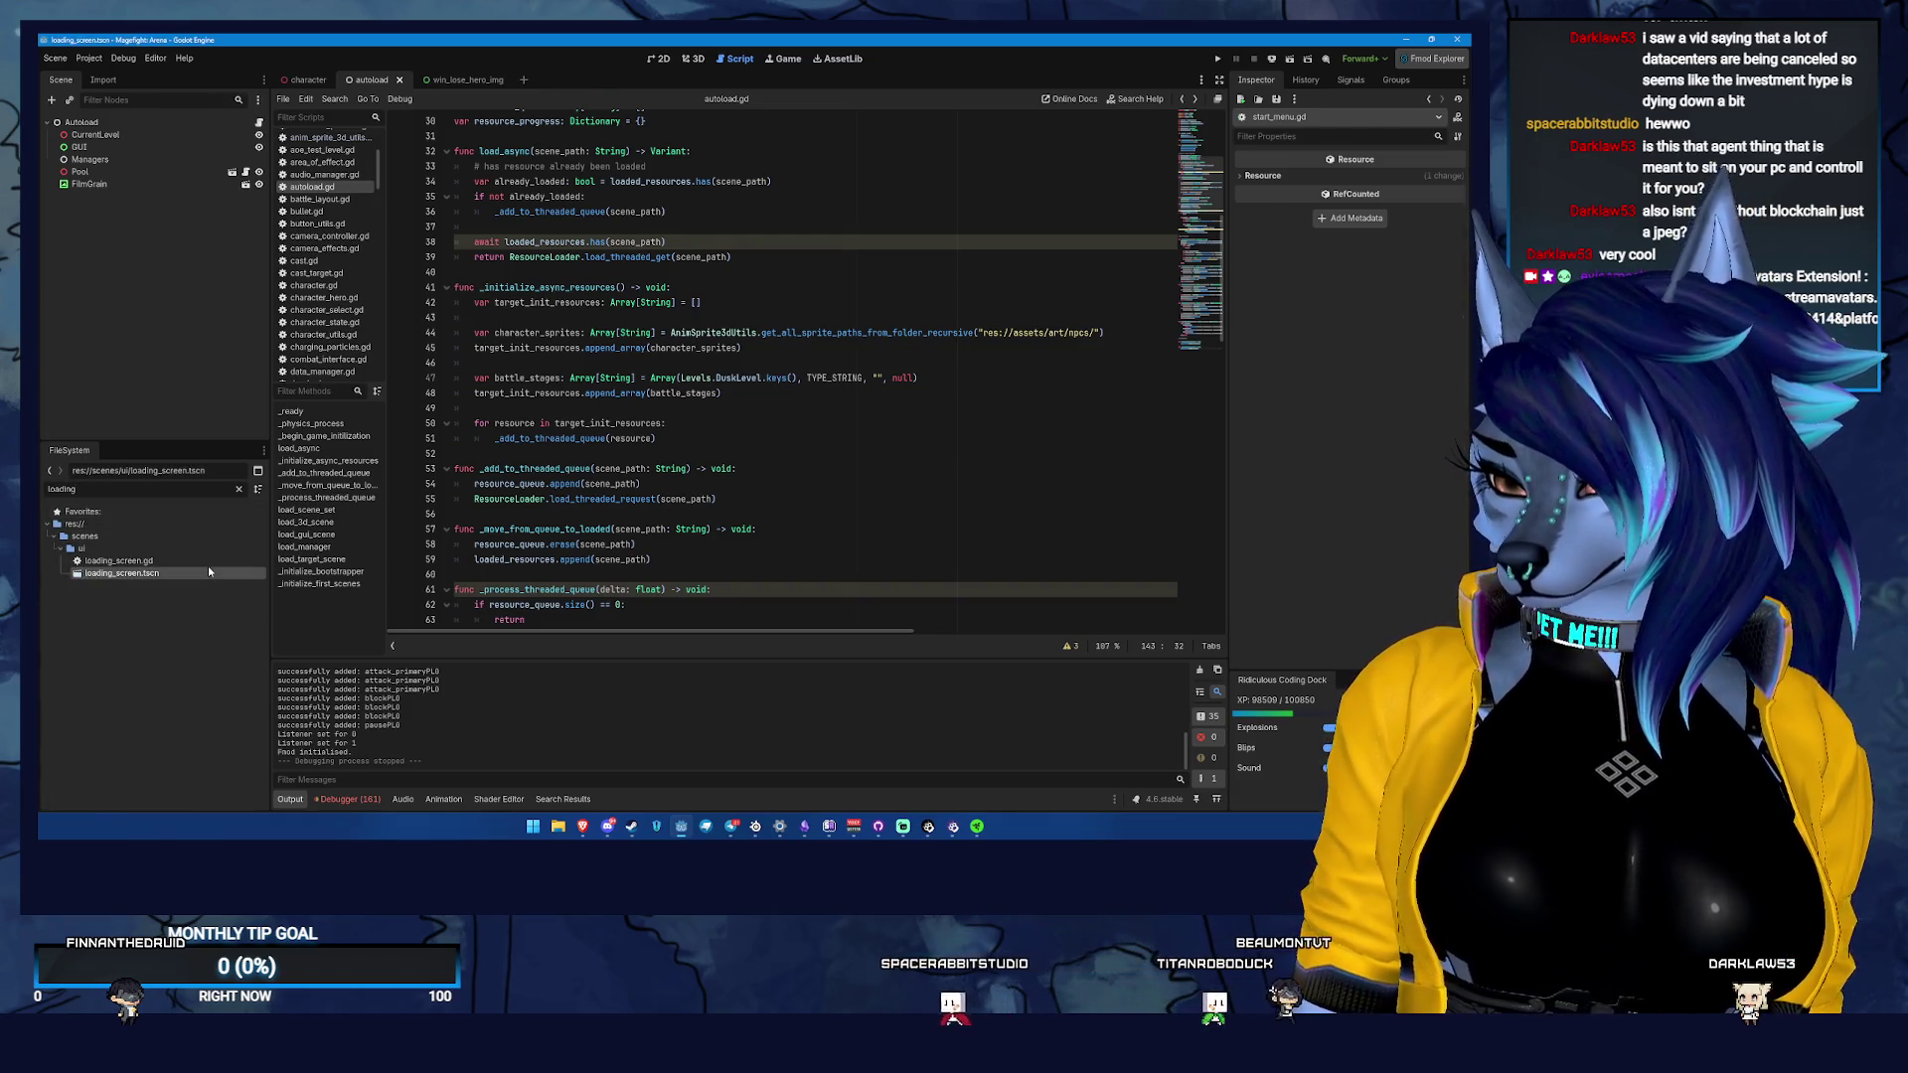
{"action": "left_click", "coordinate": [658, 58]}
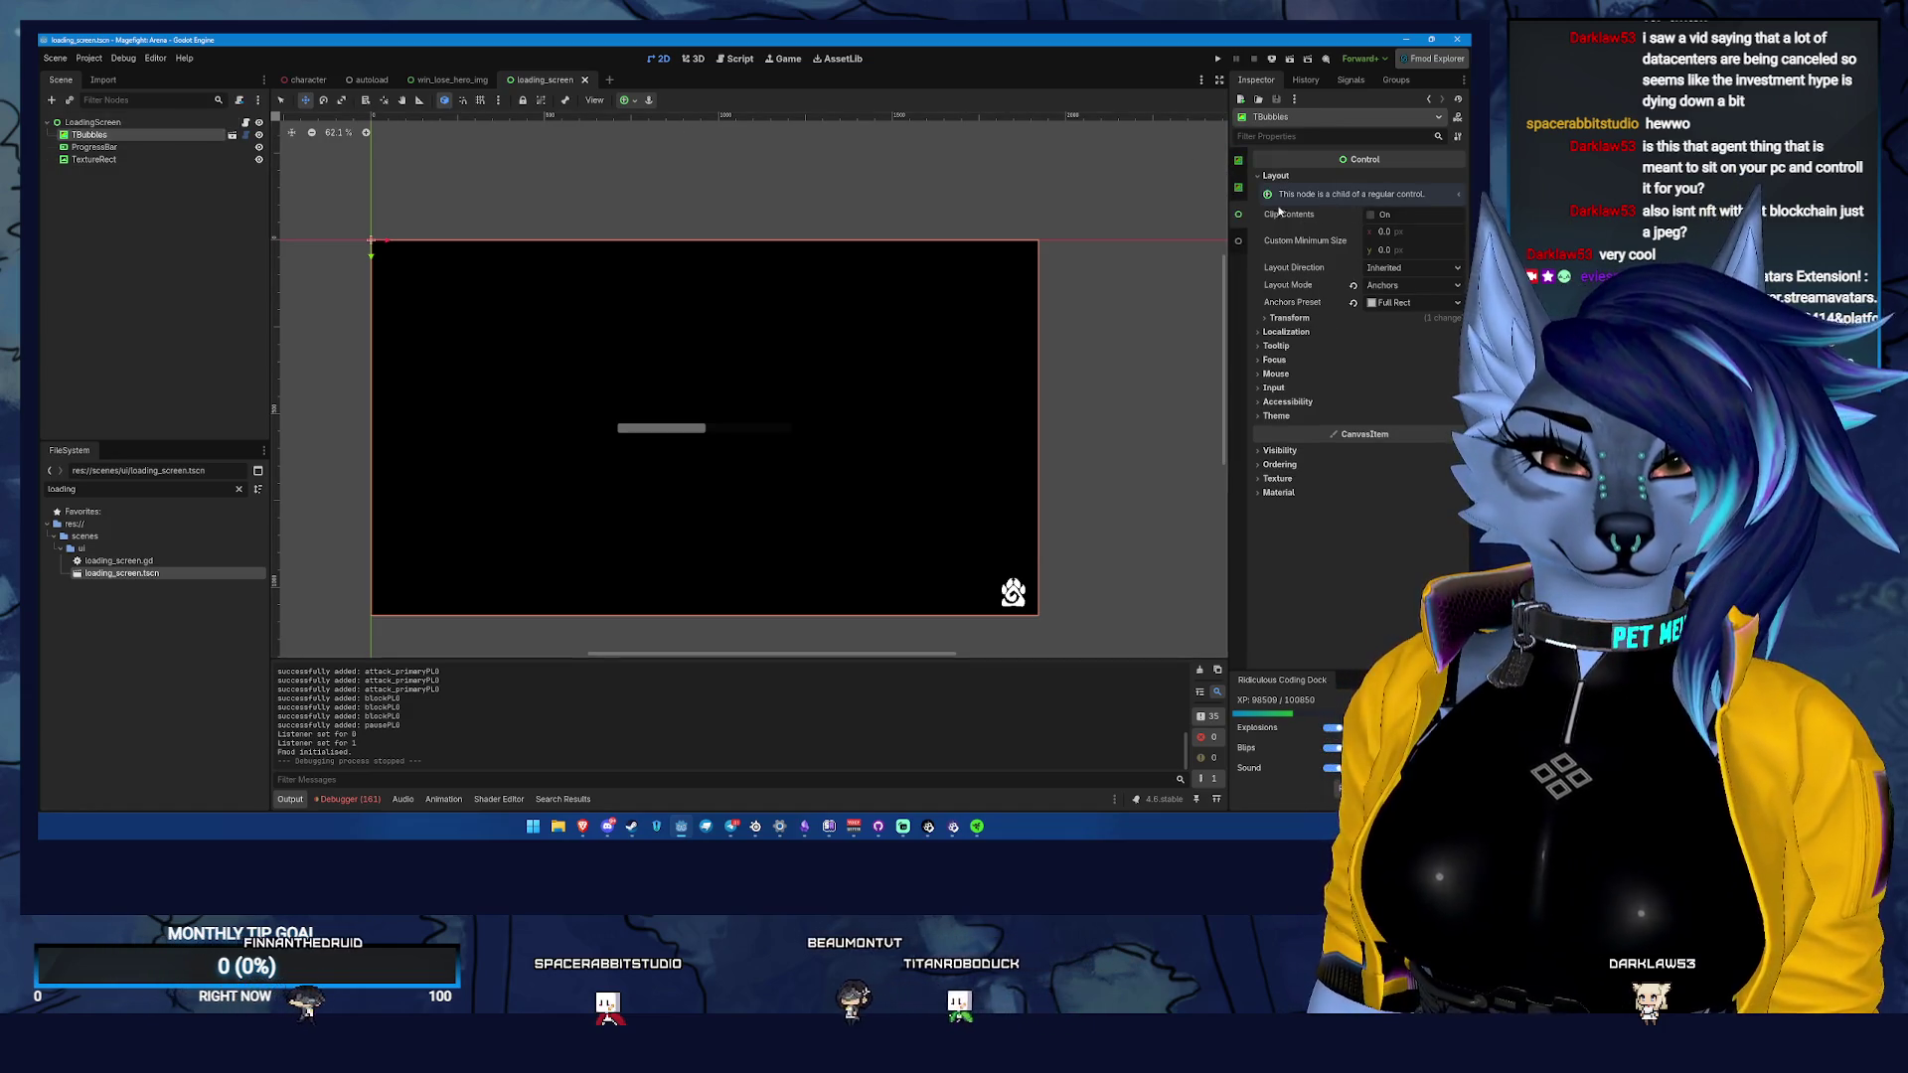
{"action": "left_click", "coordinate": [211, 138]}
Return the TBubbles transition Factor to its 0.5 default and select the LoadingScreen root.
{"action": "left_click_drag", "start_coordinate": [1451, 200], "coordinate": [1374, 200]}
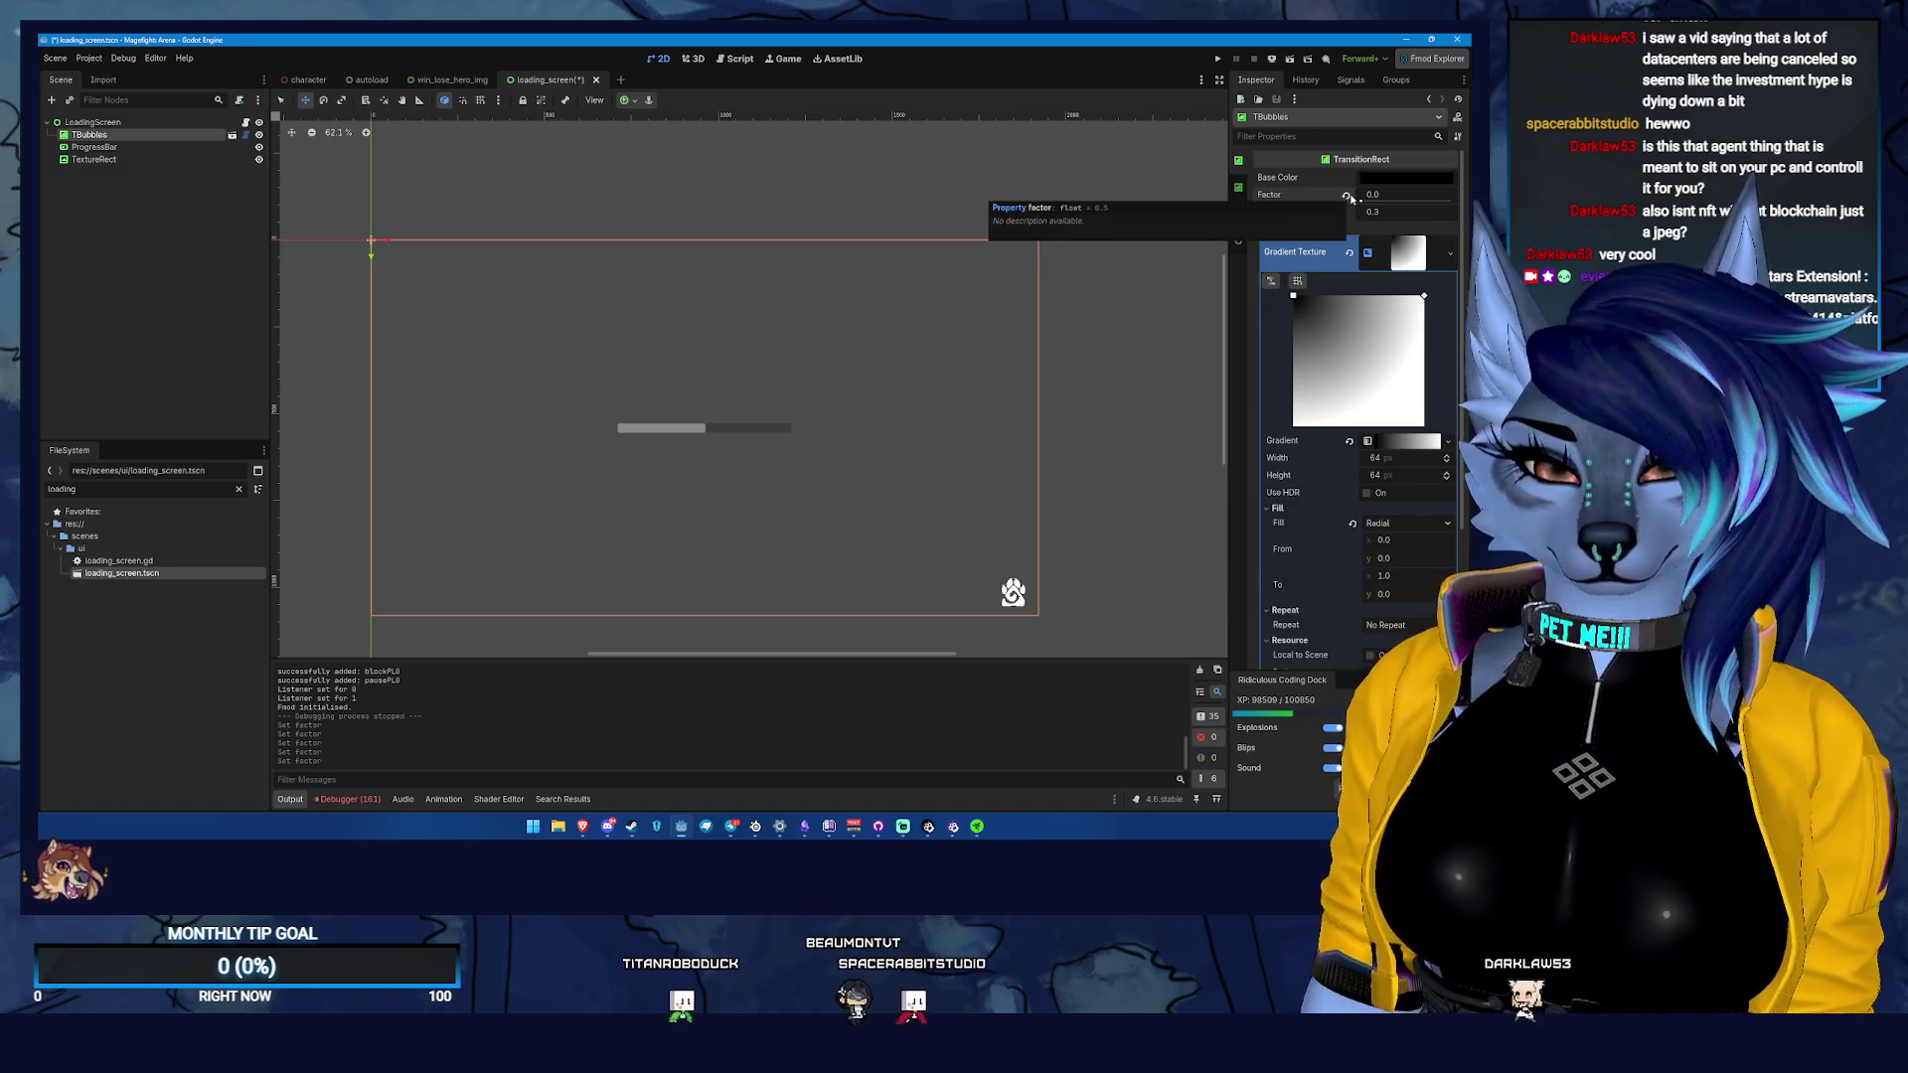
{"action": "left_click", "coordinate": [1348, 198]}
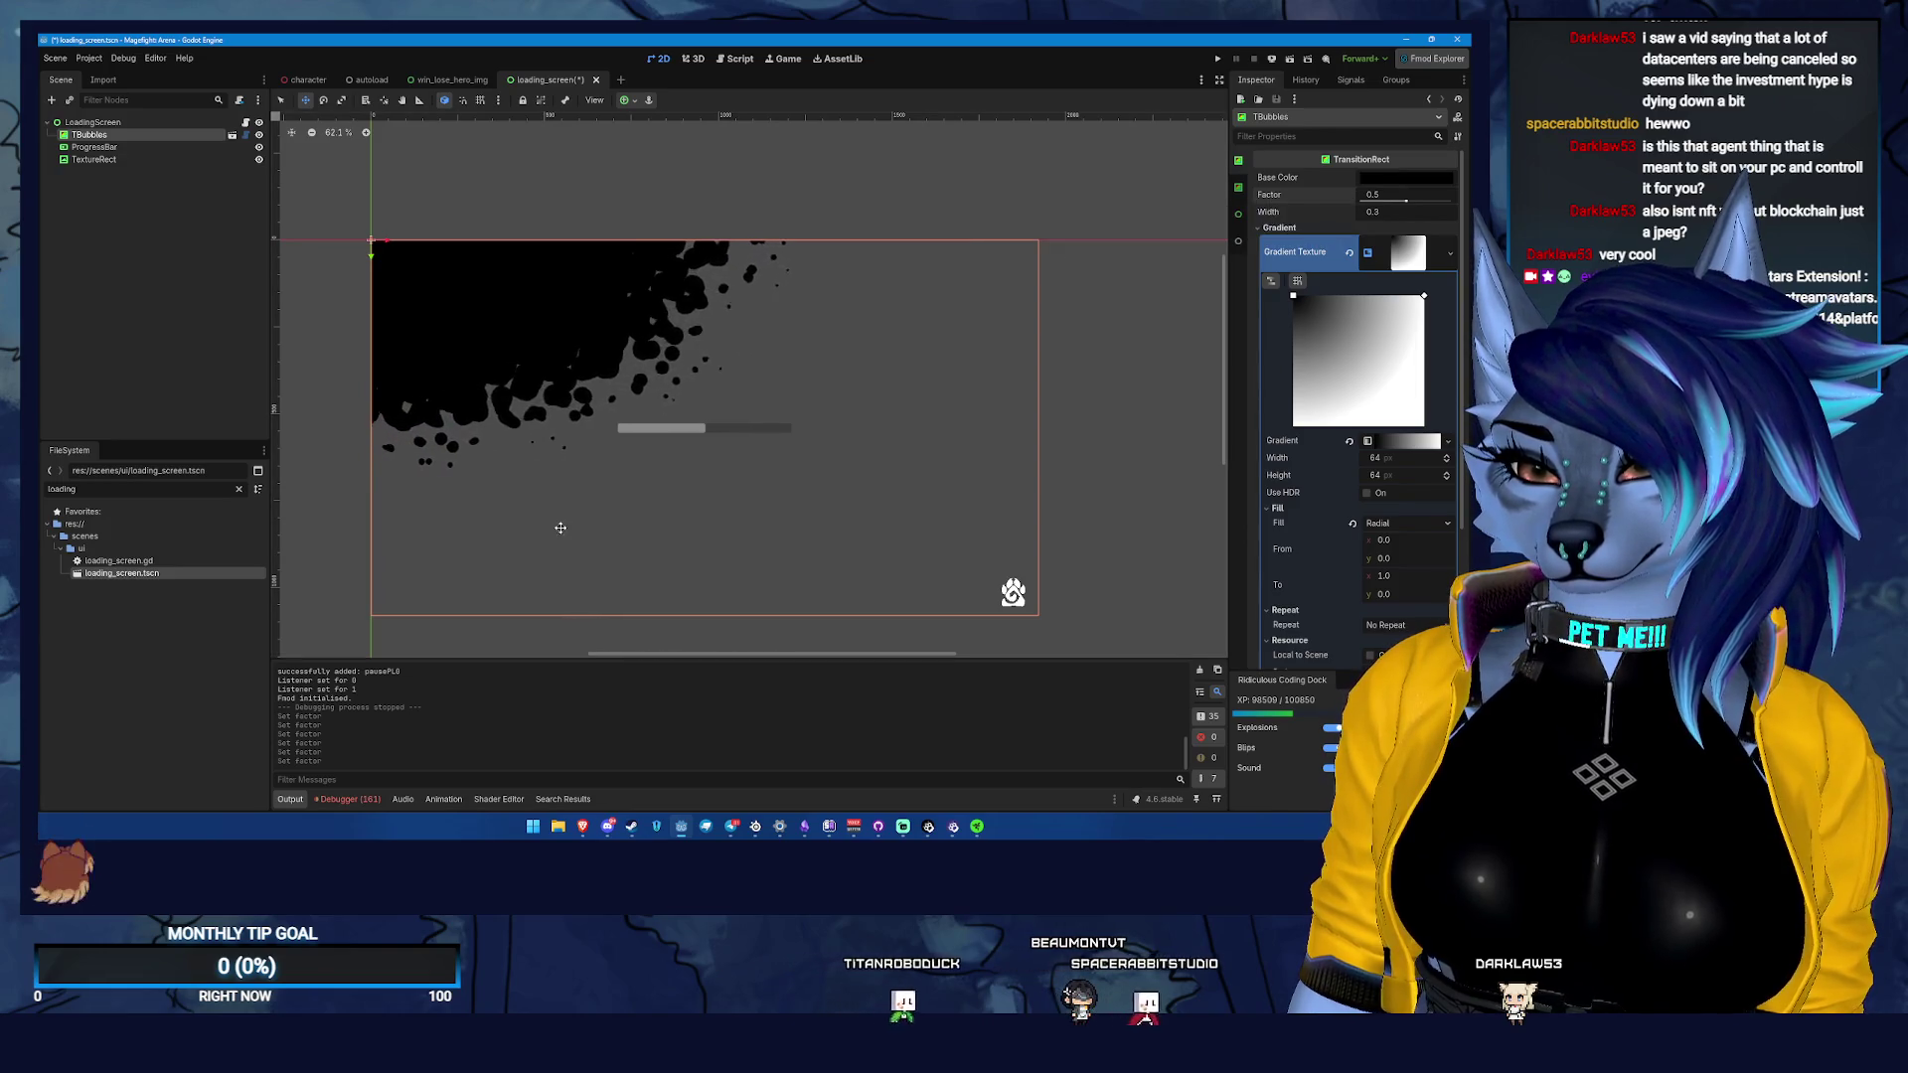
{"action": "left_click", "coordinate": [94, 122]}
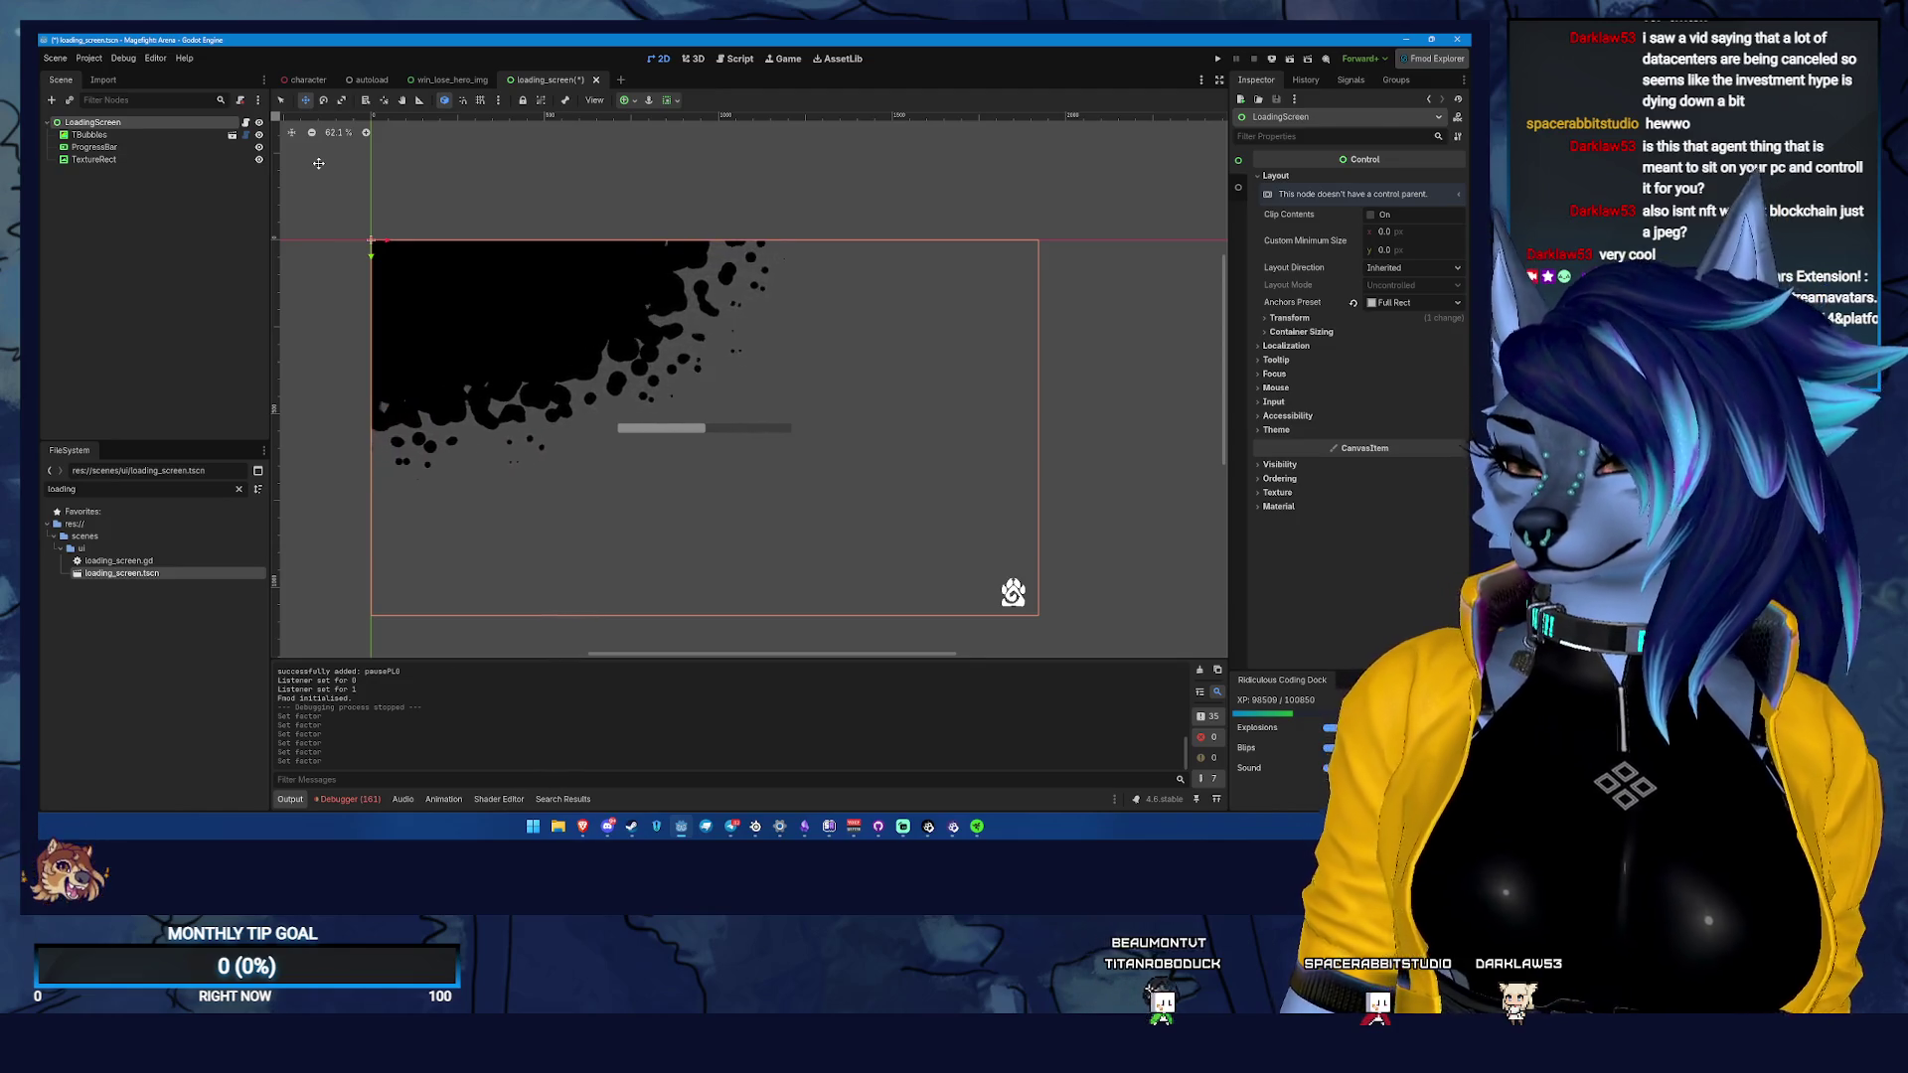
Copy the UID of loading_screen.tscn from the FileSystem dock.
{"action": "right_click", "coordinate": [190, 120]}
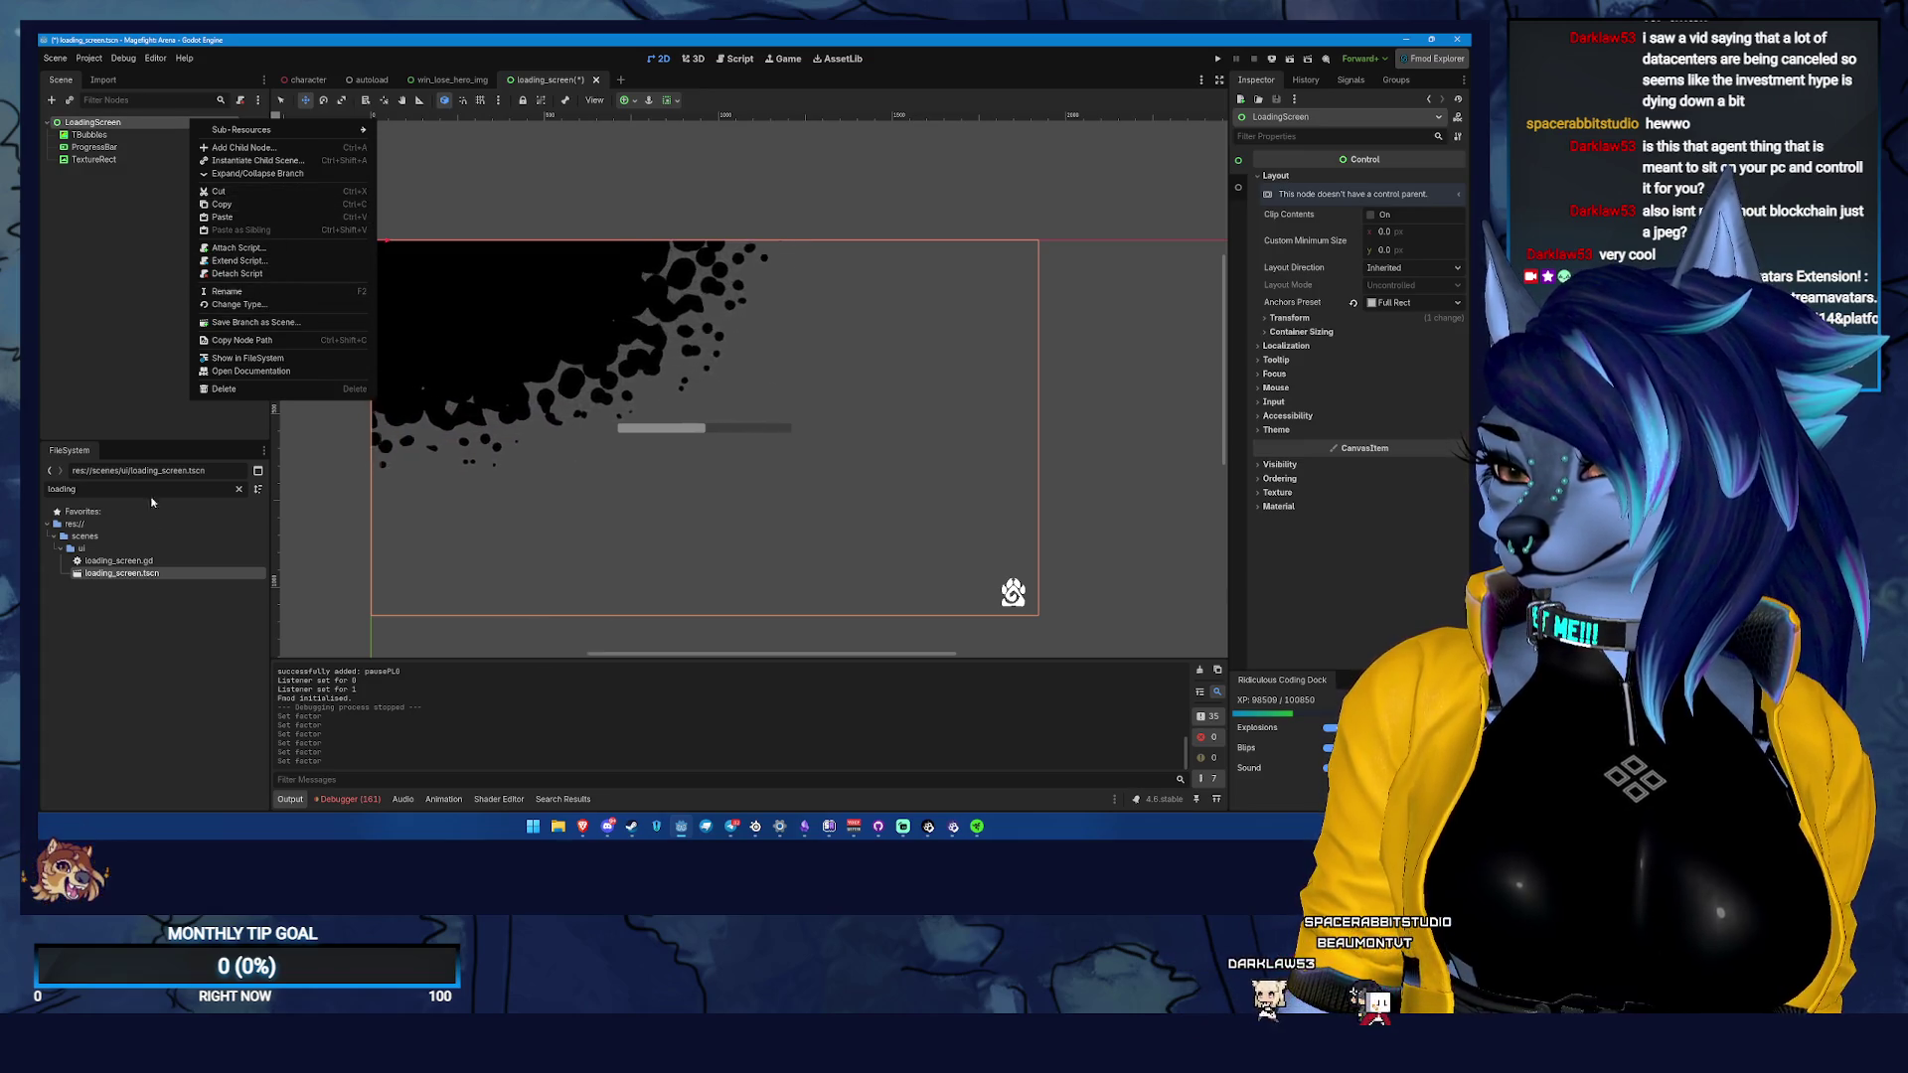
{"action": "left_click", "coordinate": [228, 570]}
{"action": "right_click", "coordinate": [229, 573]}
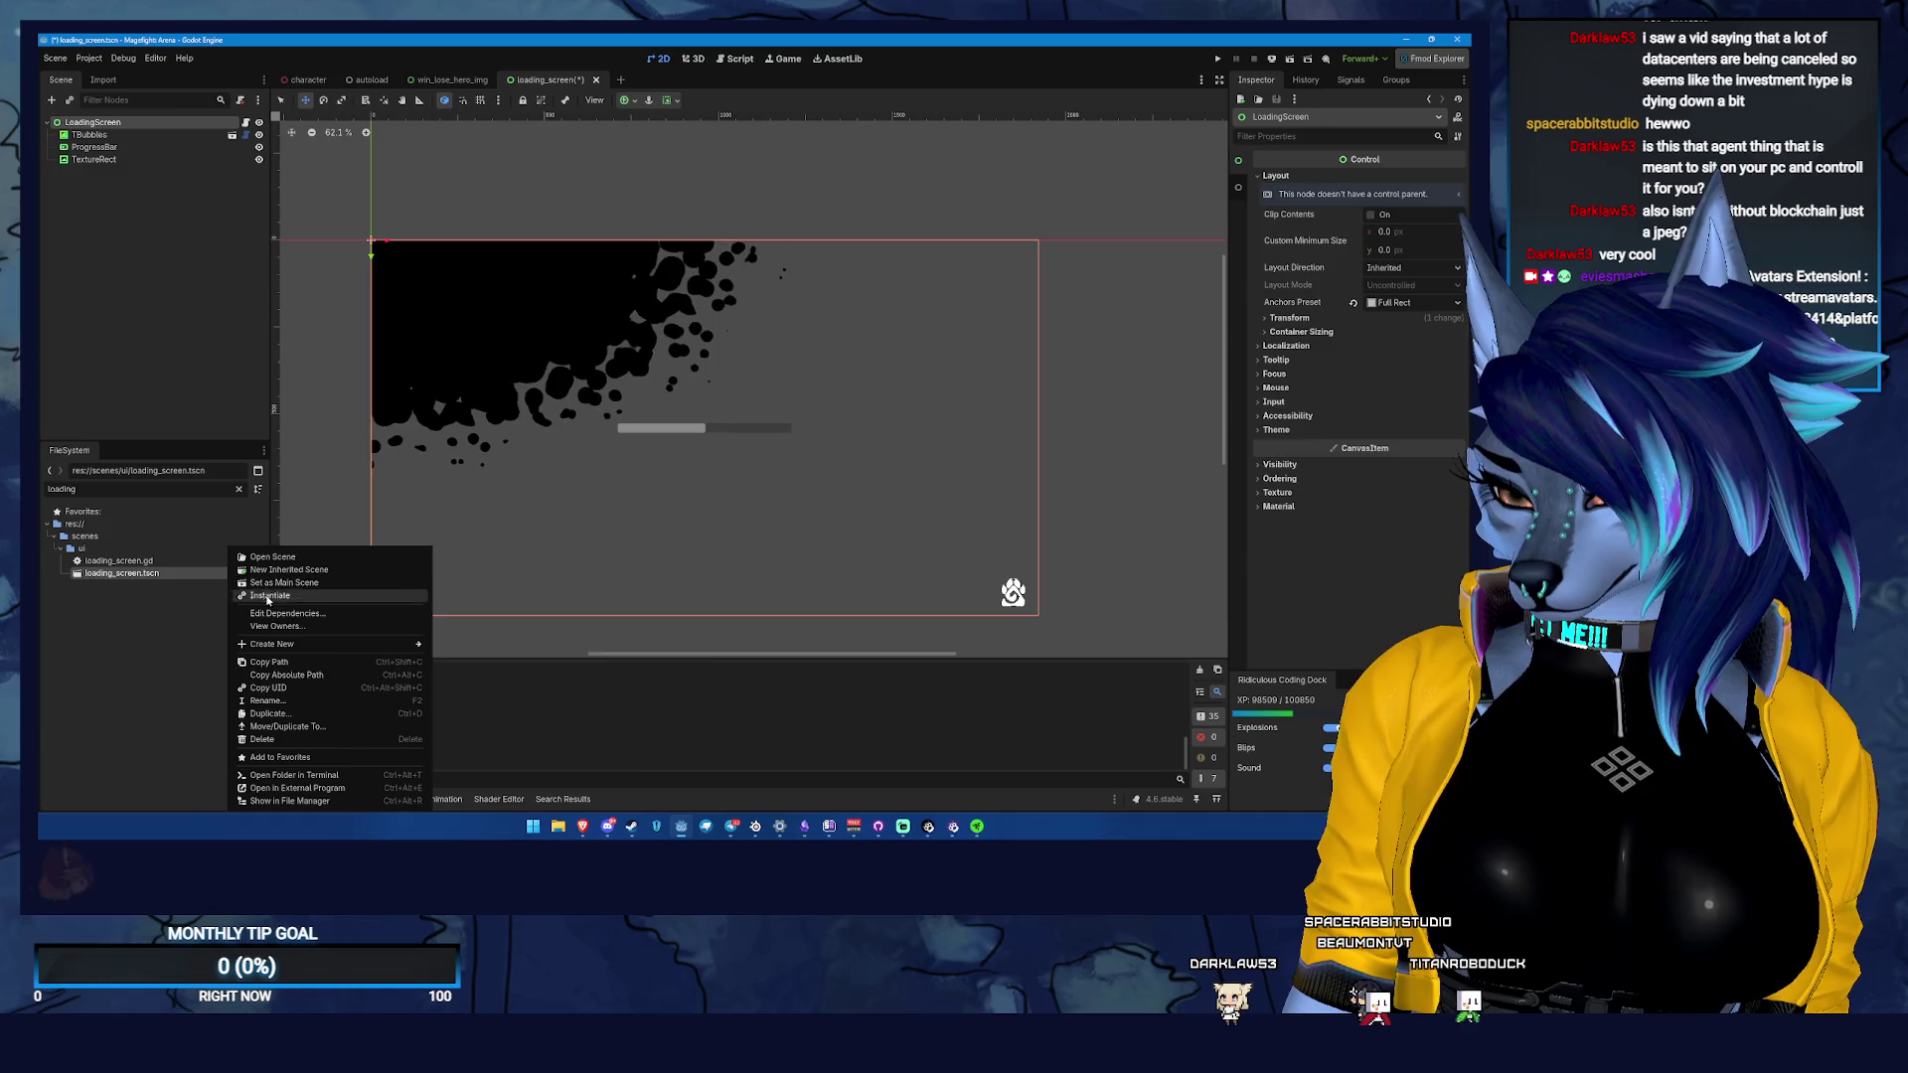
{"action": "left_click", "coordinate": [330, 688]}
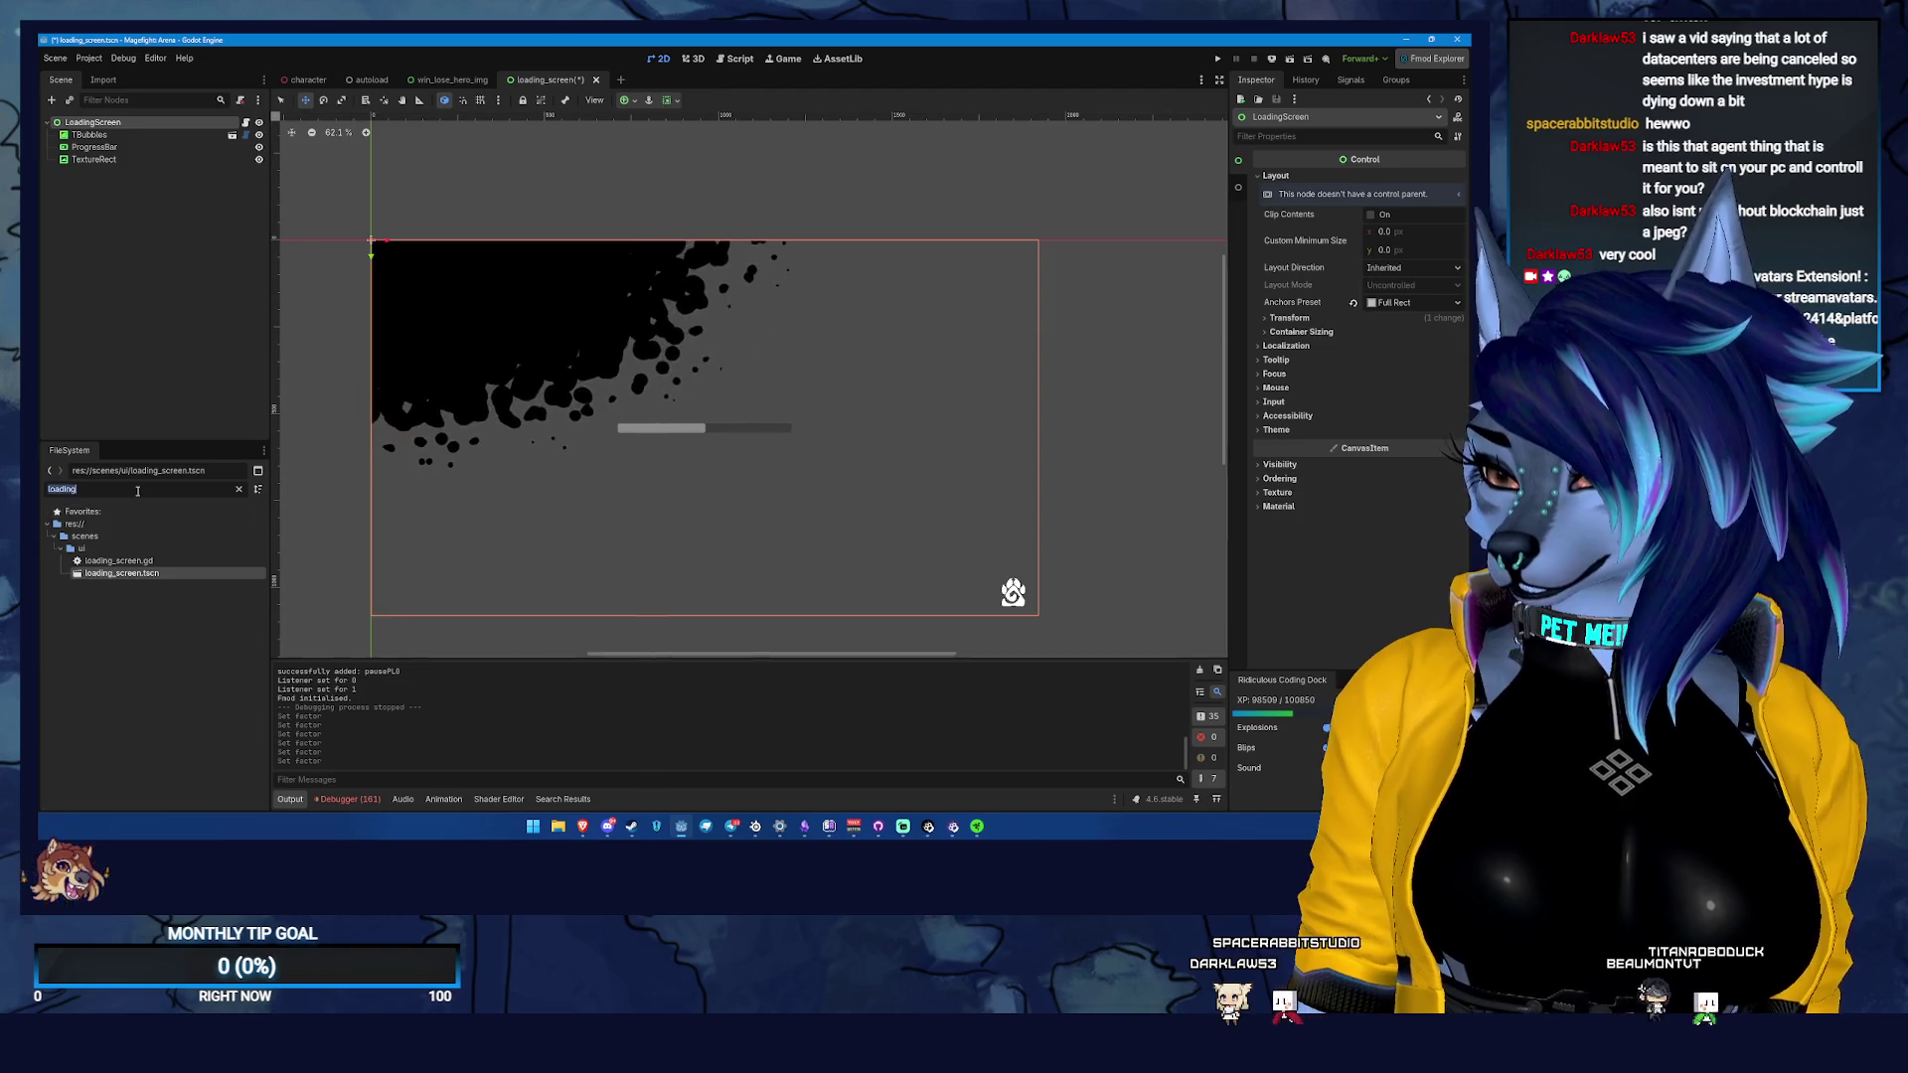
Filter the FileSystem for 'level' and open game_level_sets.gd.
{"action": "type", "text": "level"}
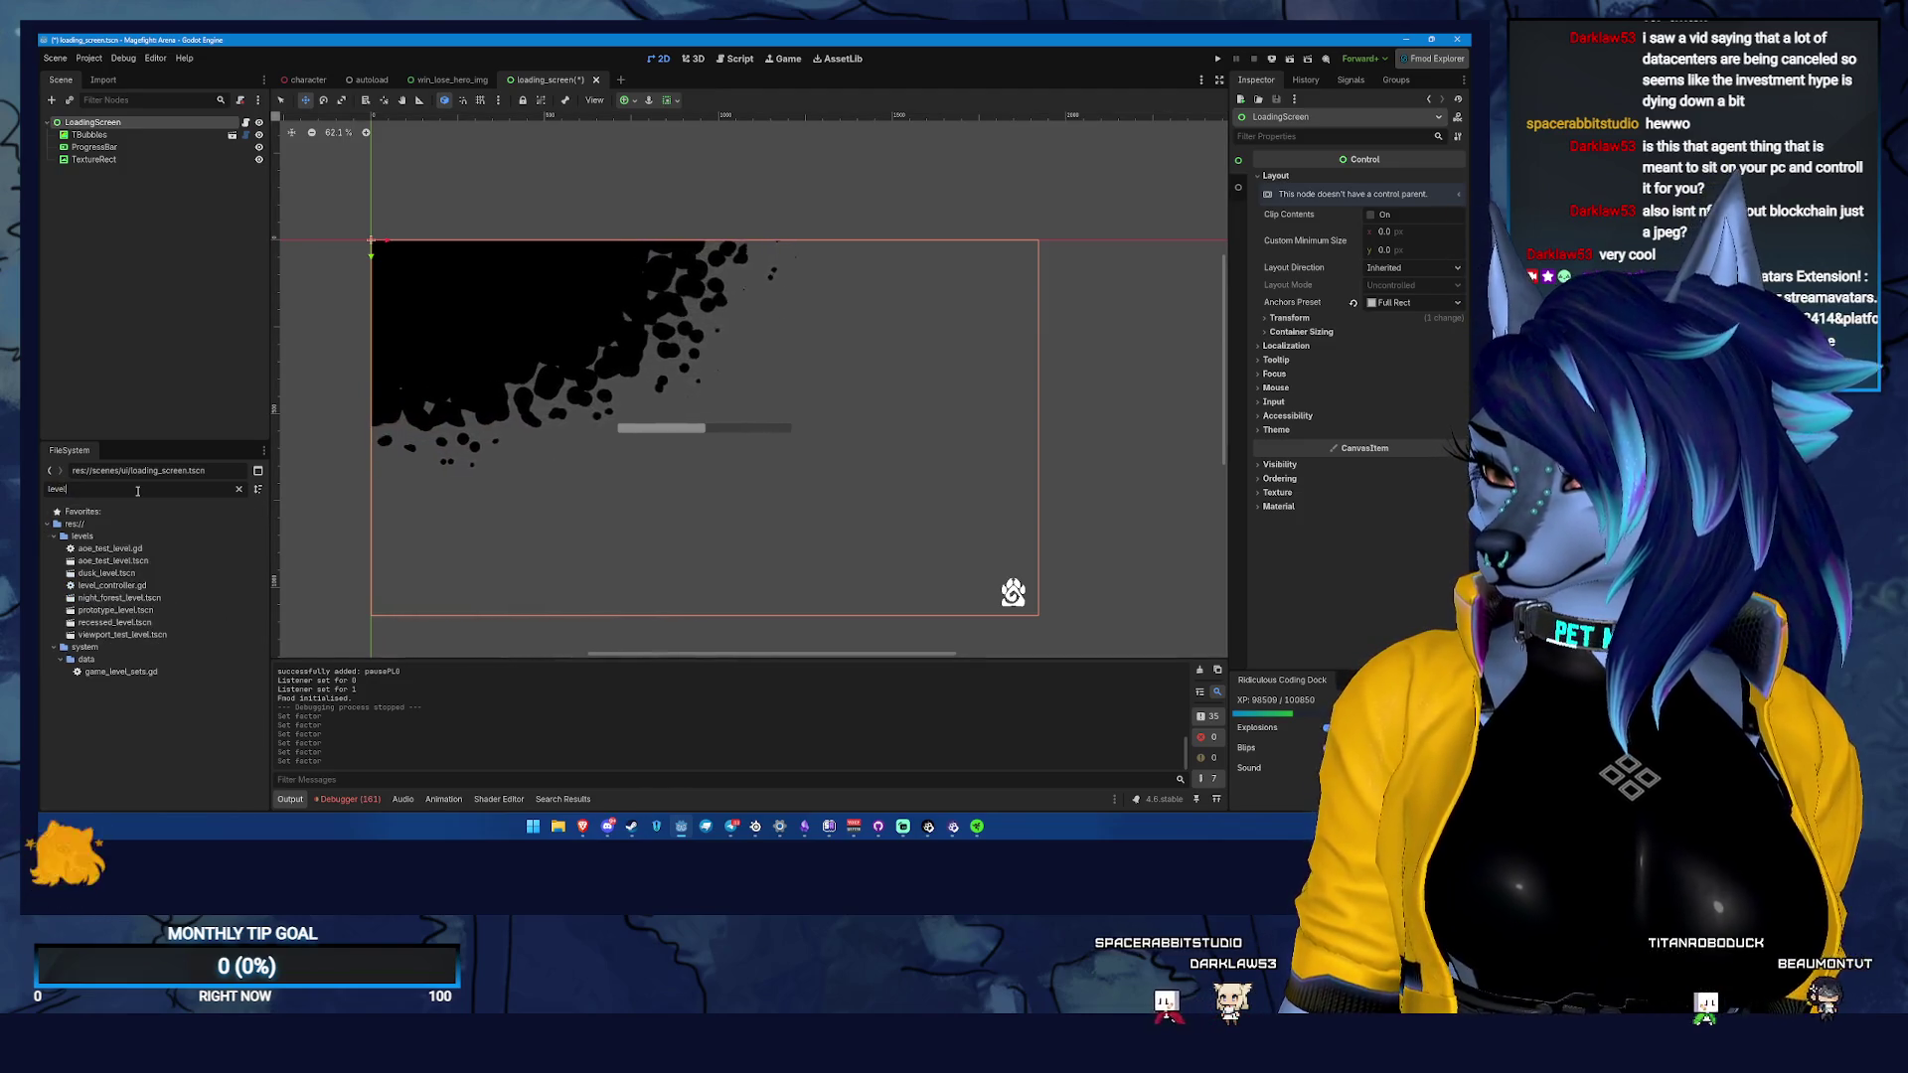
{"action": "double_click", "coordinate": [159, 672]}
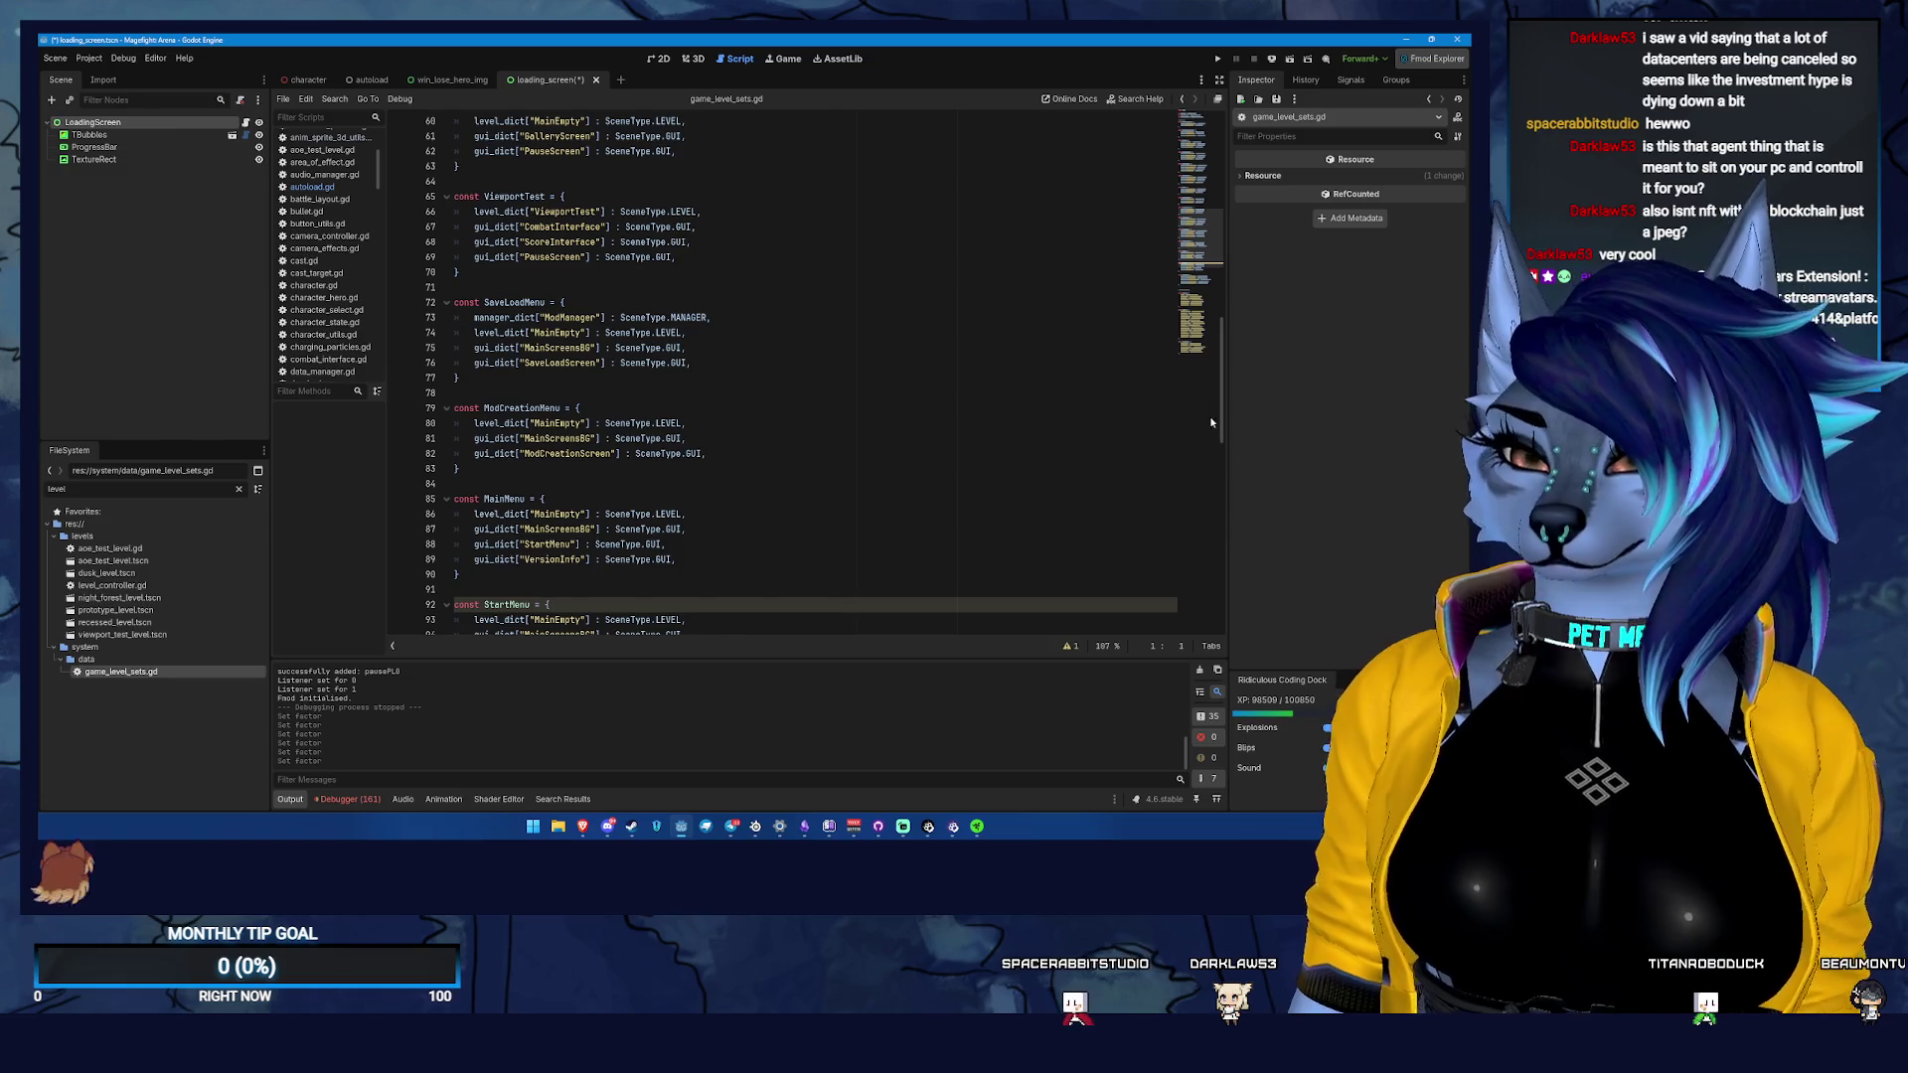
{"action": "mouse_move", "coordinate": [1191, 255]}
{"action": "left_mouse_down"}
{"action": "mouse_move", "coordinate": [1179, 117]}
{"action": "mouse_move", "coordinate": [1197, 537]}
{"action": "left_mouse_up"}
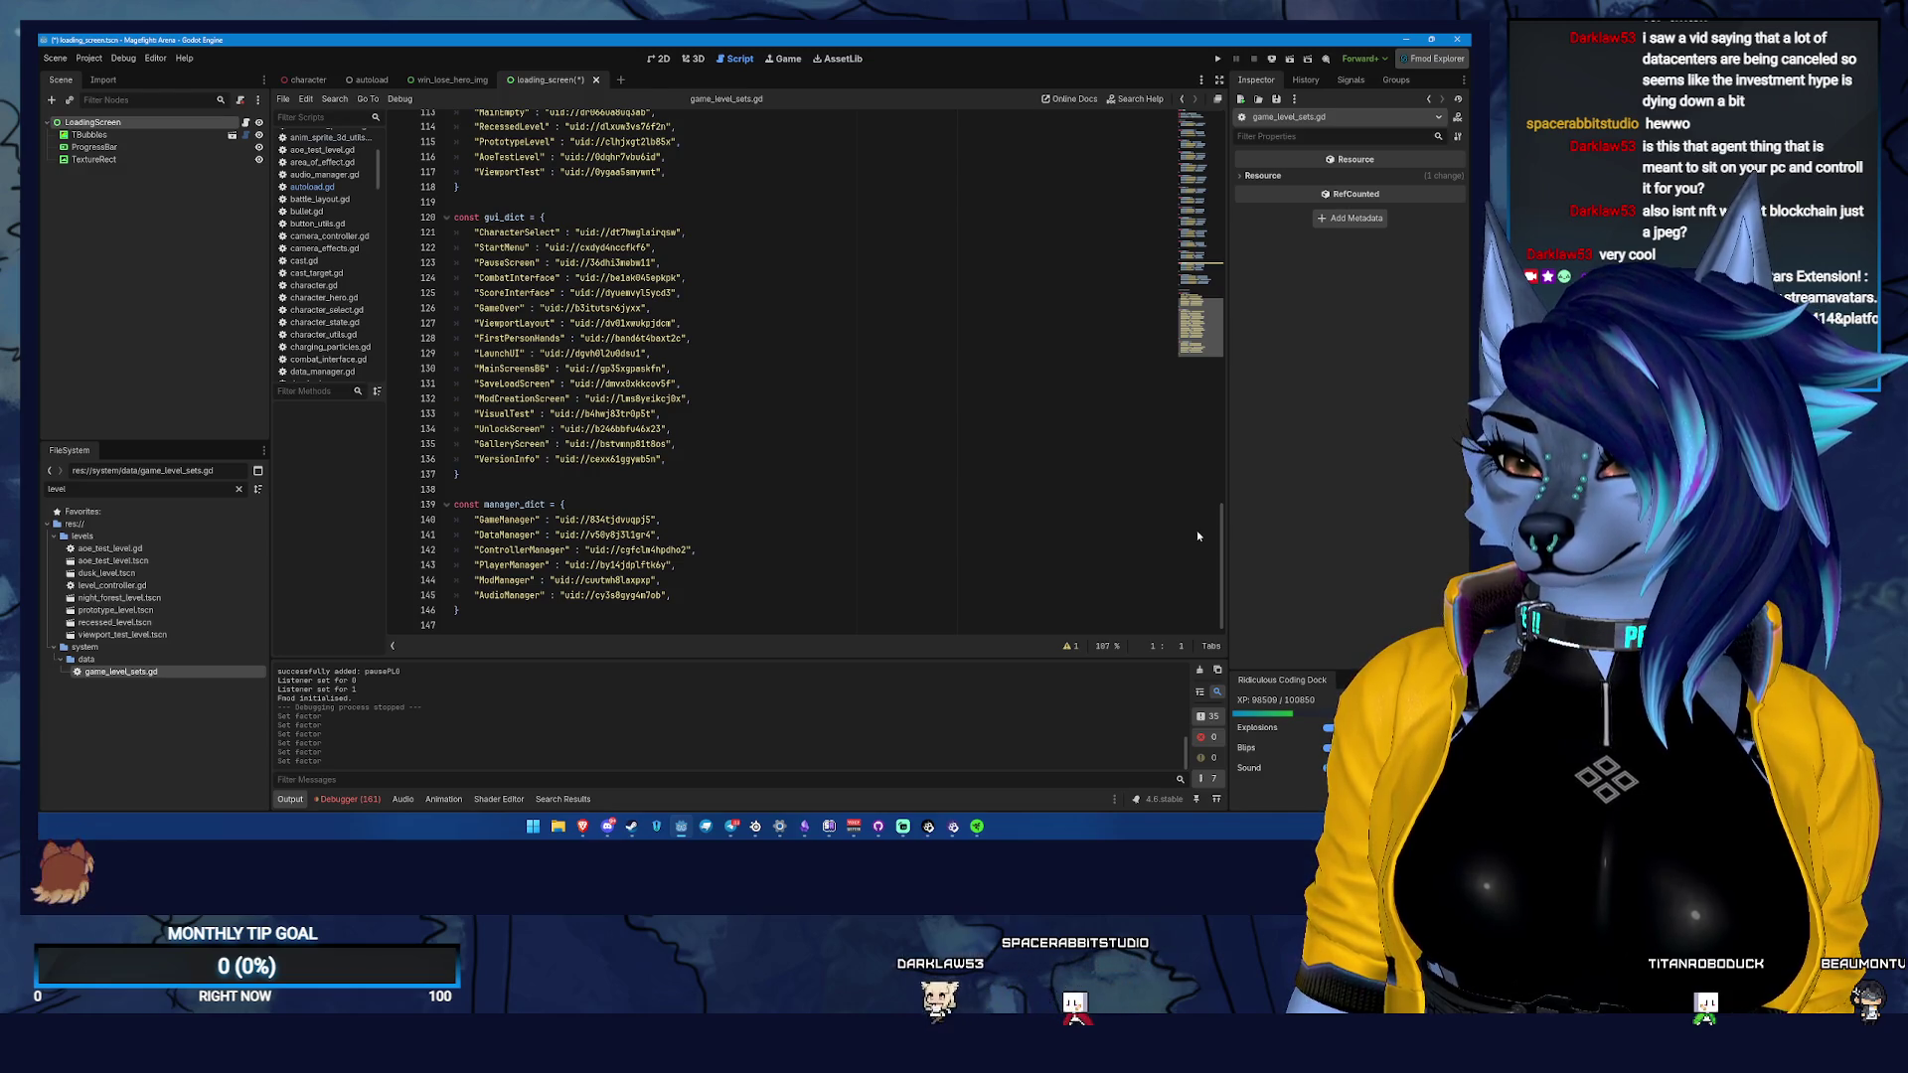
Add "LoadingScreen" : "uid://cqny4dkbhktly" after VersionInfo in gui_dict and save the script.
{"action": "left_click", "coordinate": [781, 474]}
{"action": "left_click", "coordinate": [686, 462]}
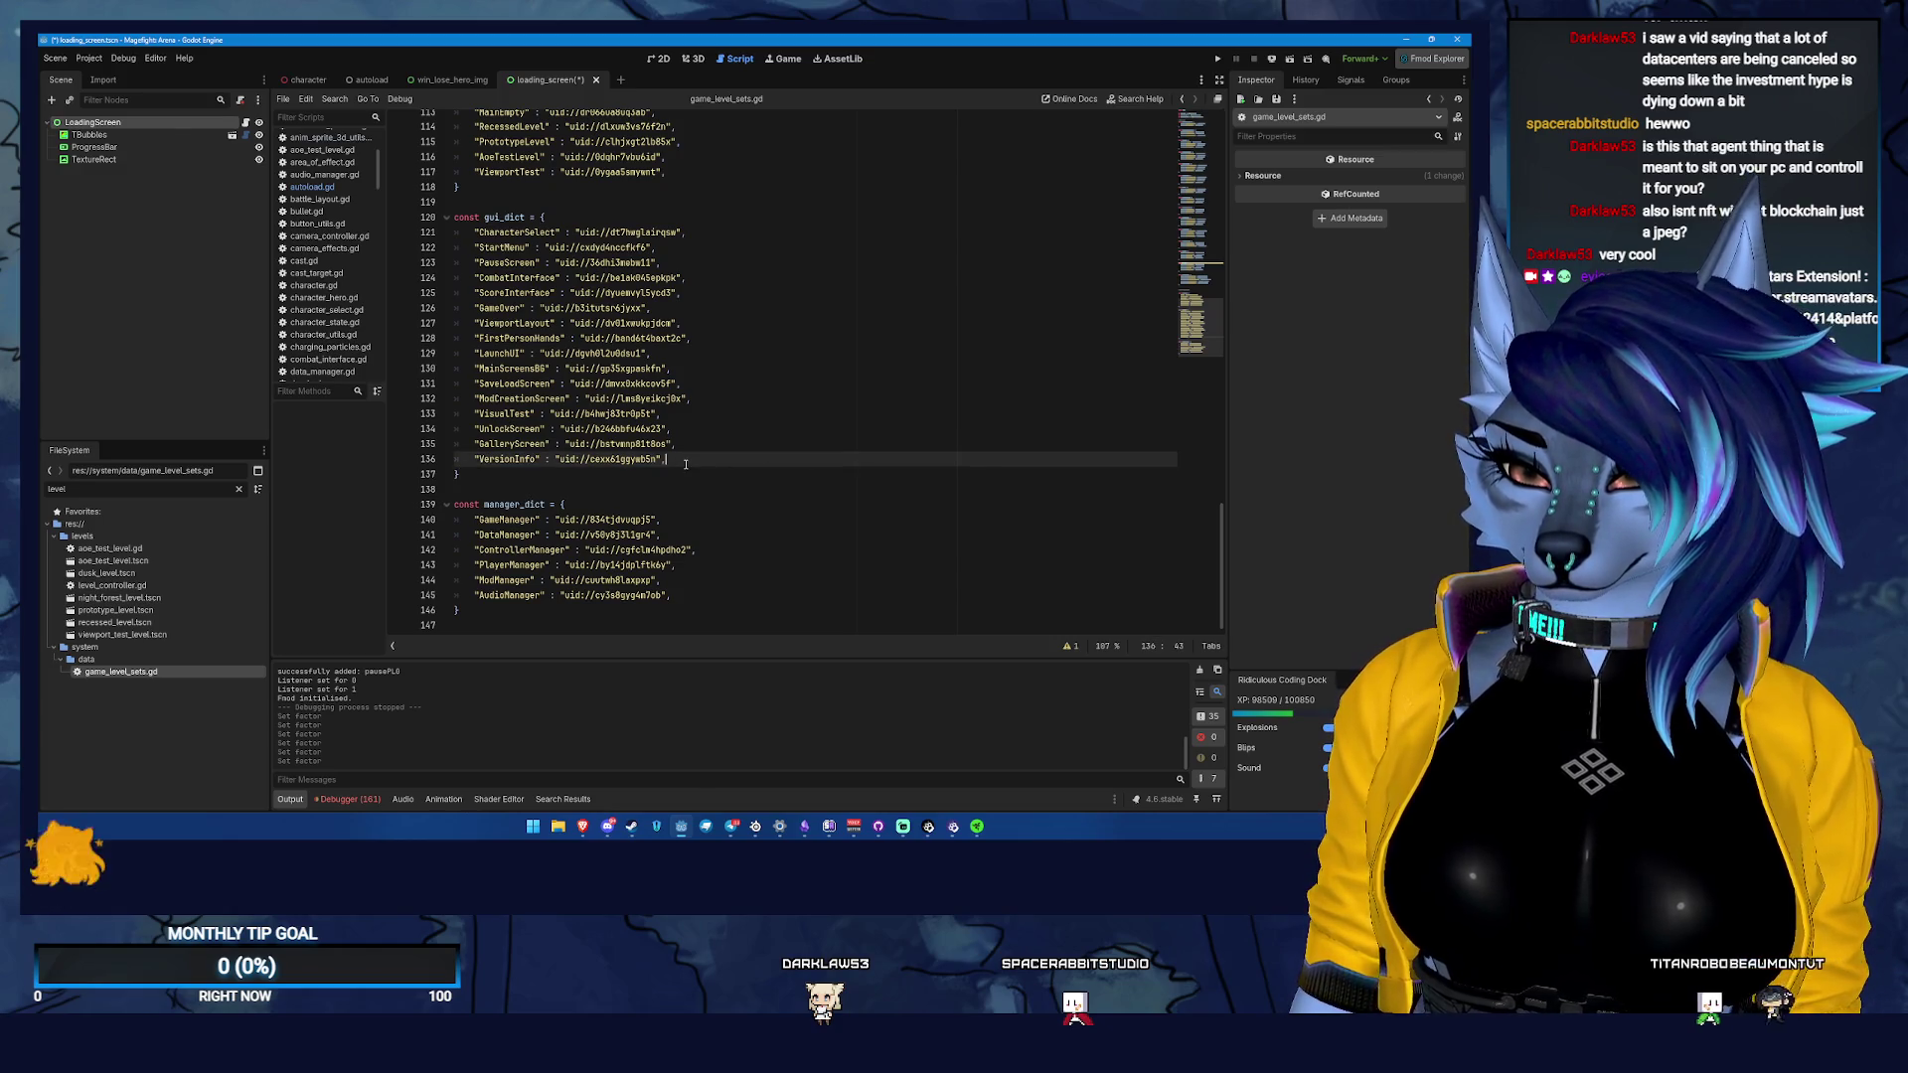
{"action": "key", "text": "Return"}
{"action": "type", "text": "\"Lo"}
{"action": "type", "text": "adingSc"}
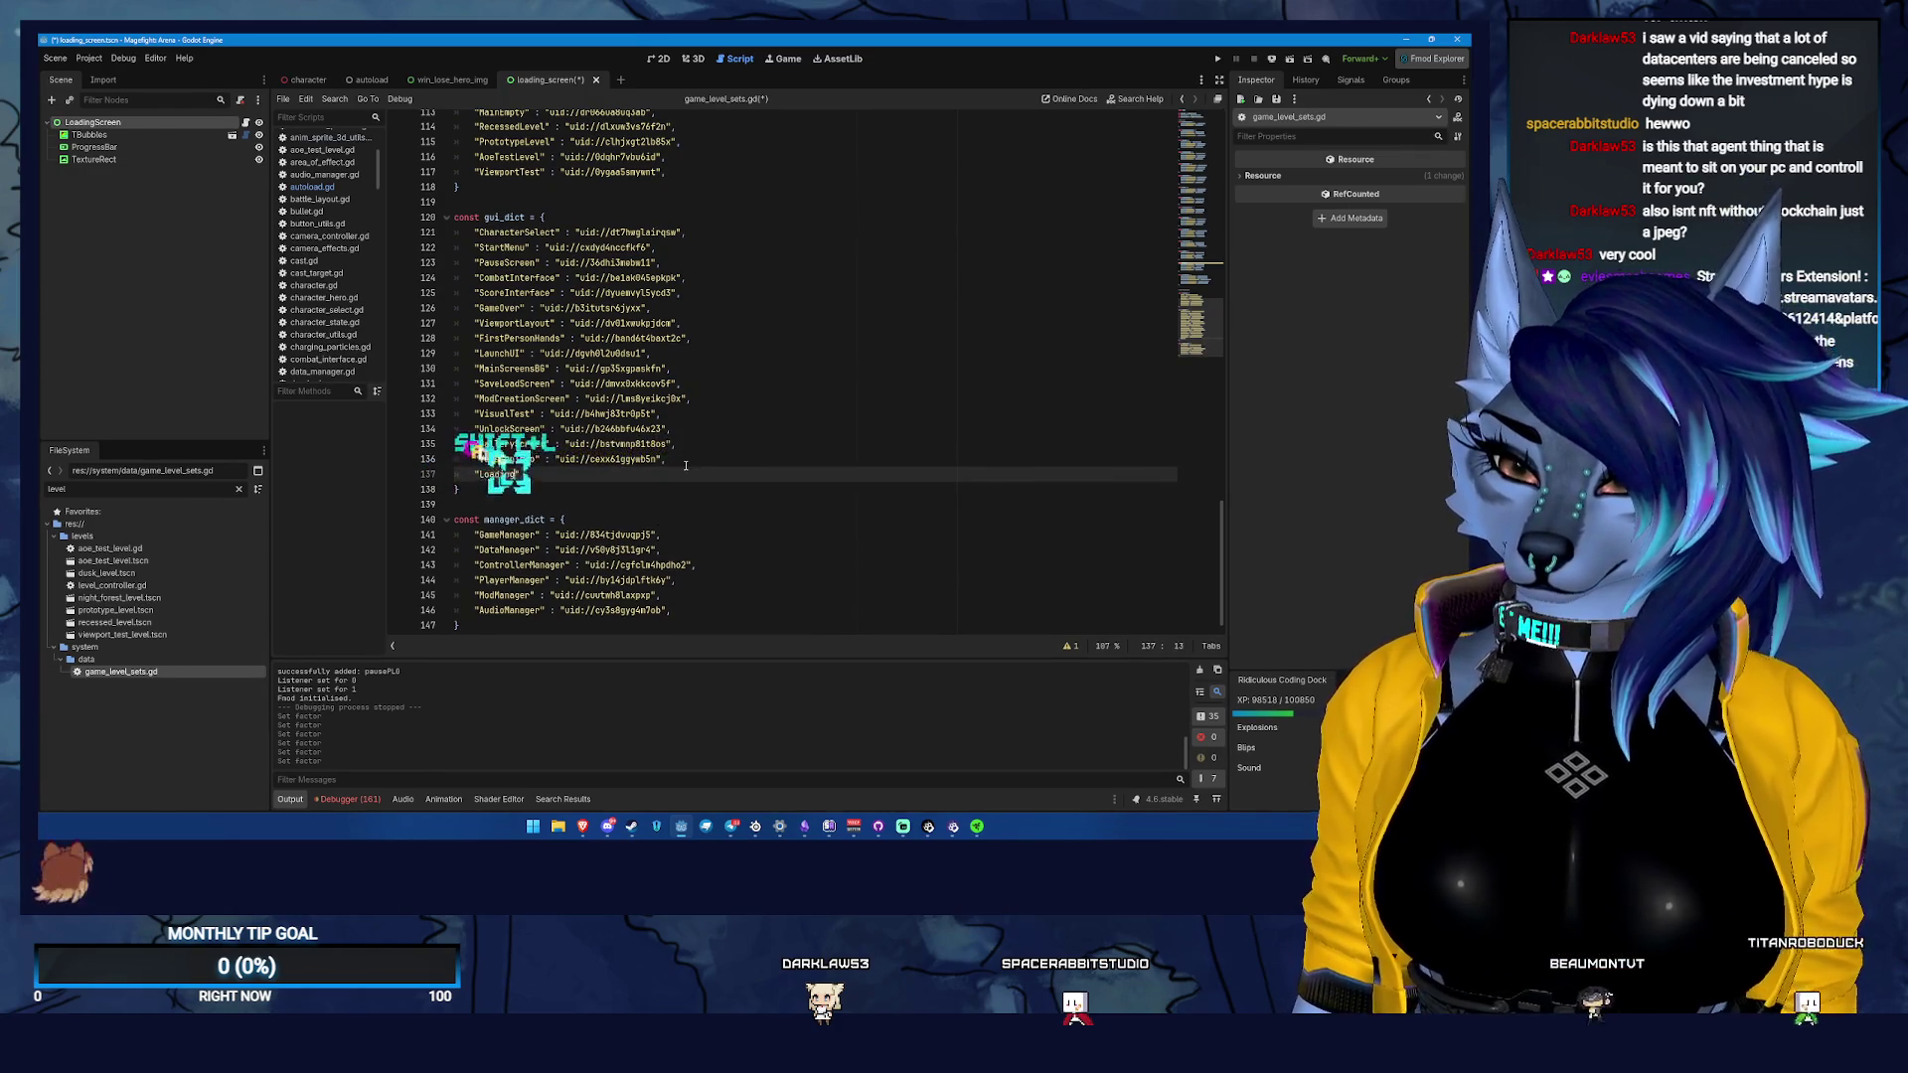
{"action": "type", "text": "reen\""}
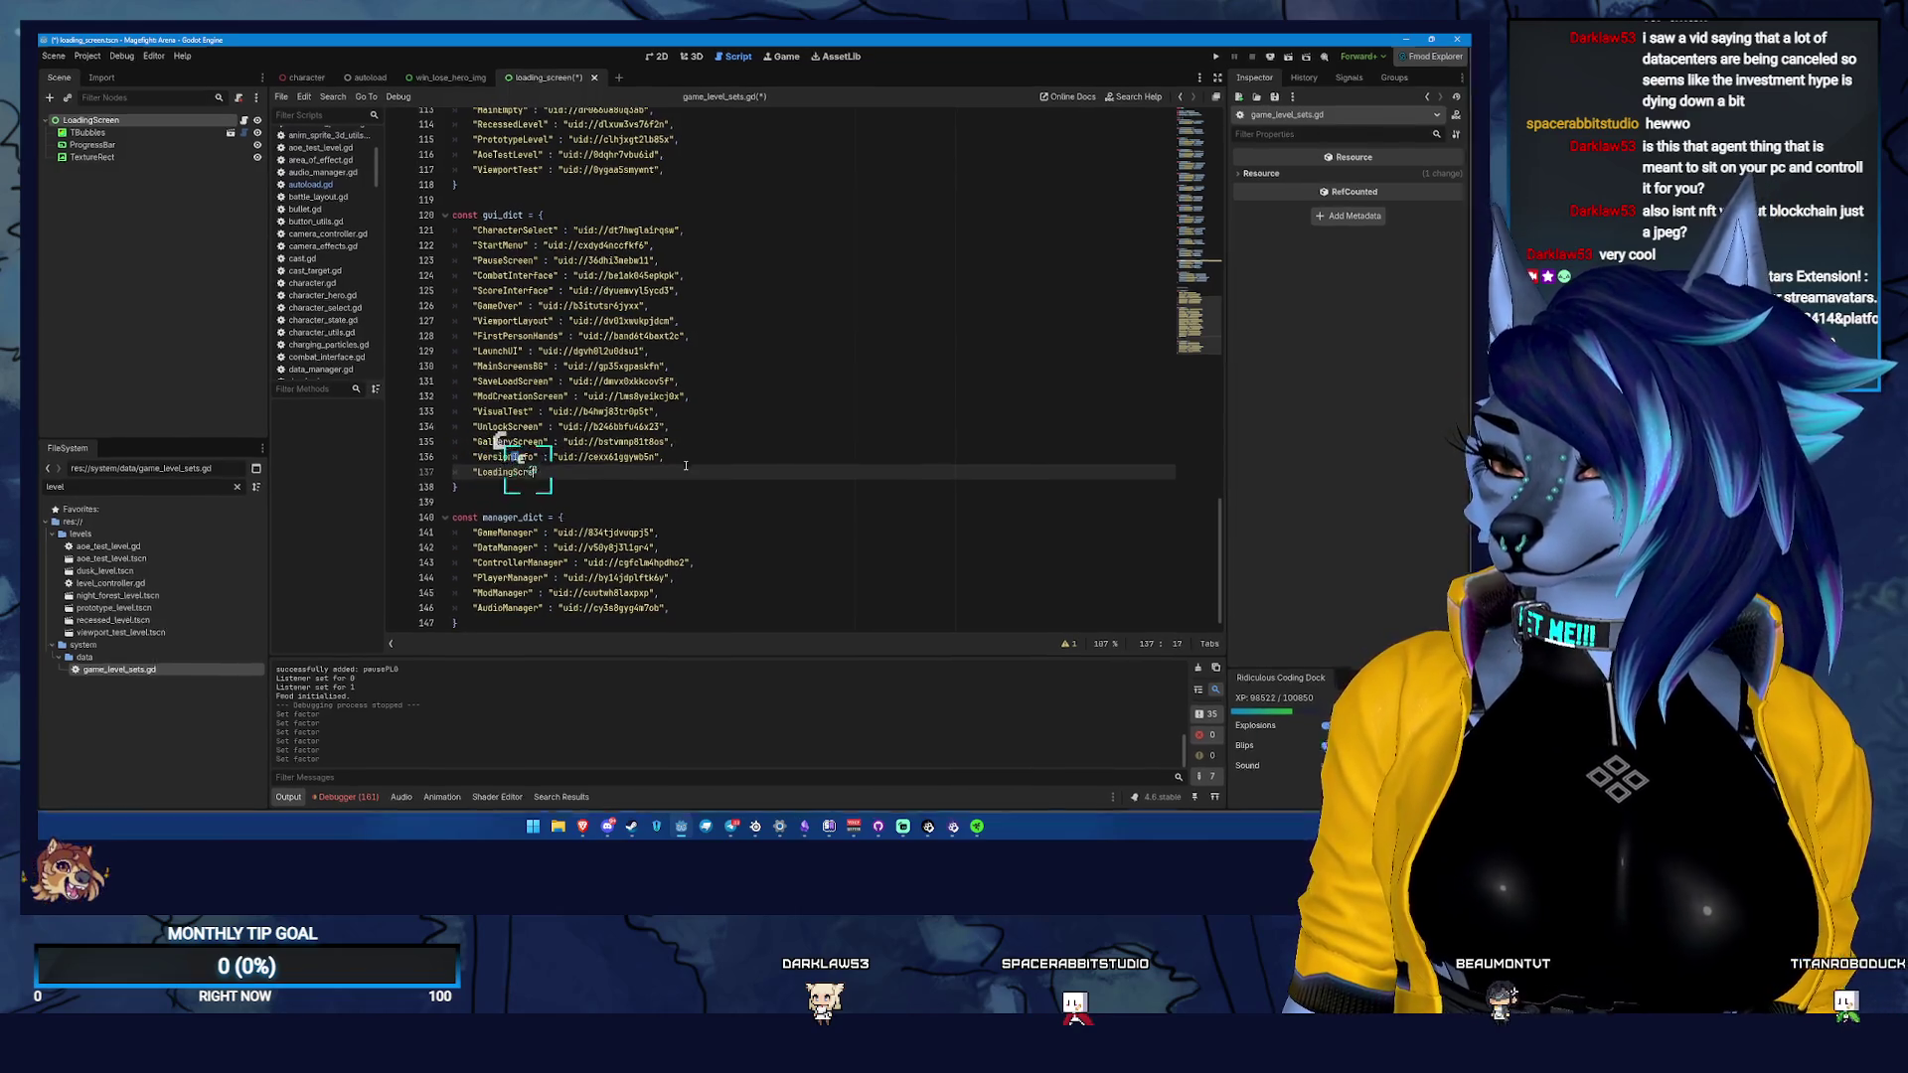
{"action": "type", "text": " : uid://cqny4dkbhktly"}
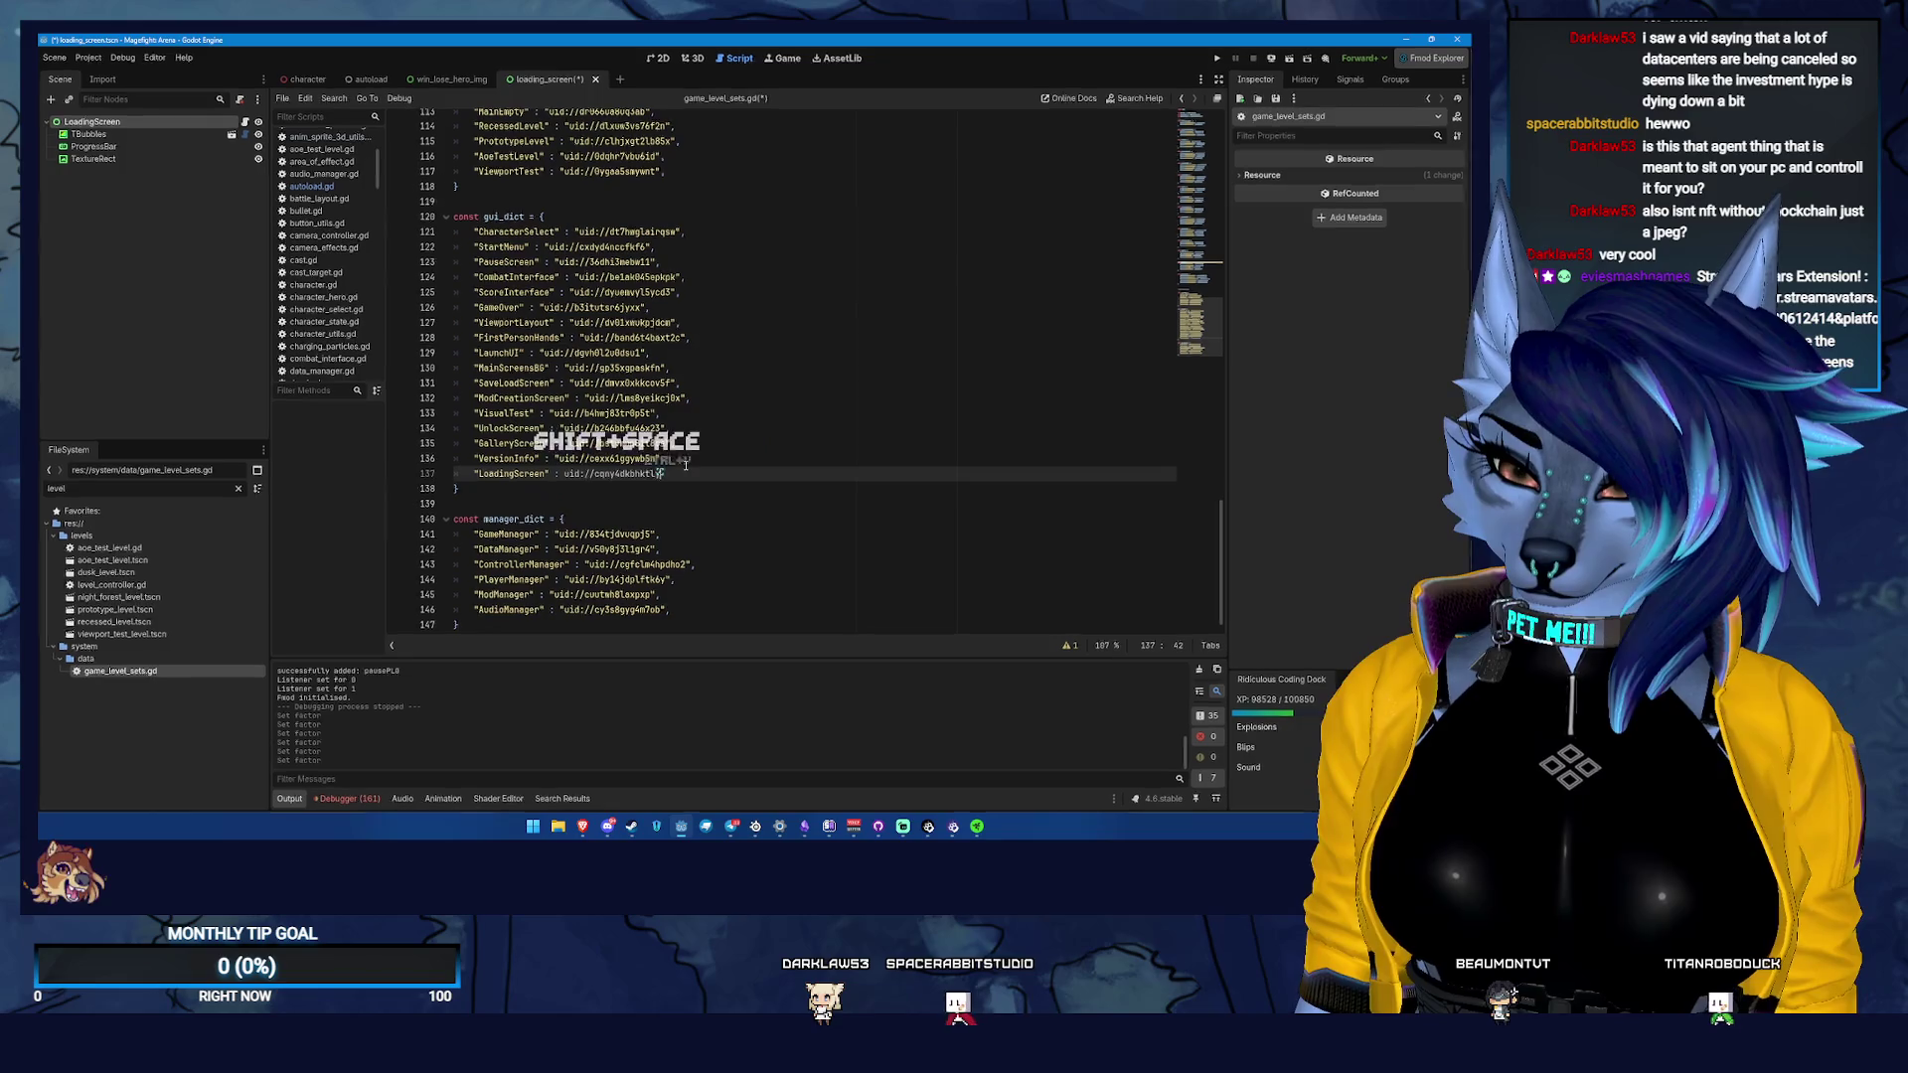
{"action": "key", "text": "ctrl+v"}
{"action": "key", "text": "ctrl+z"}
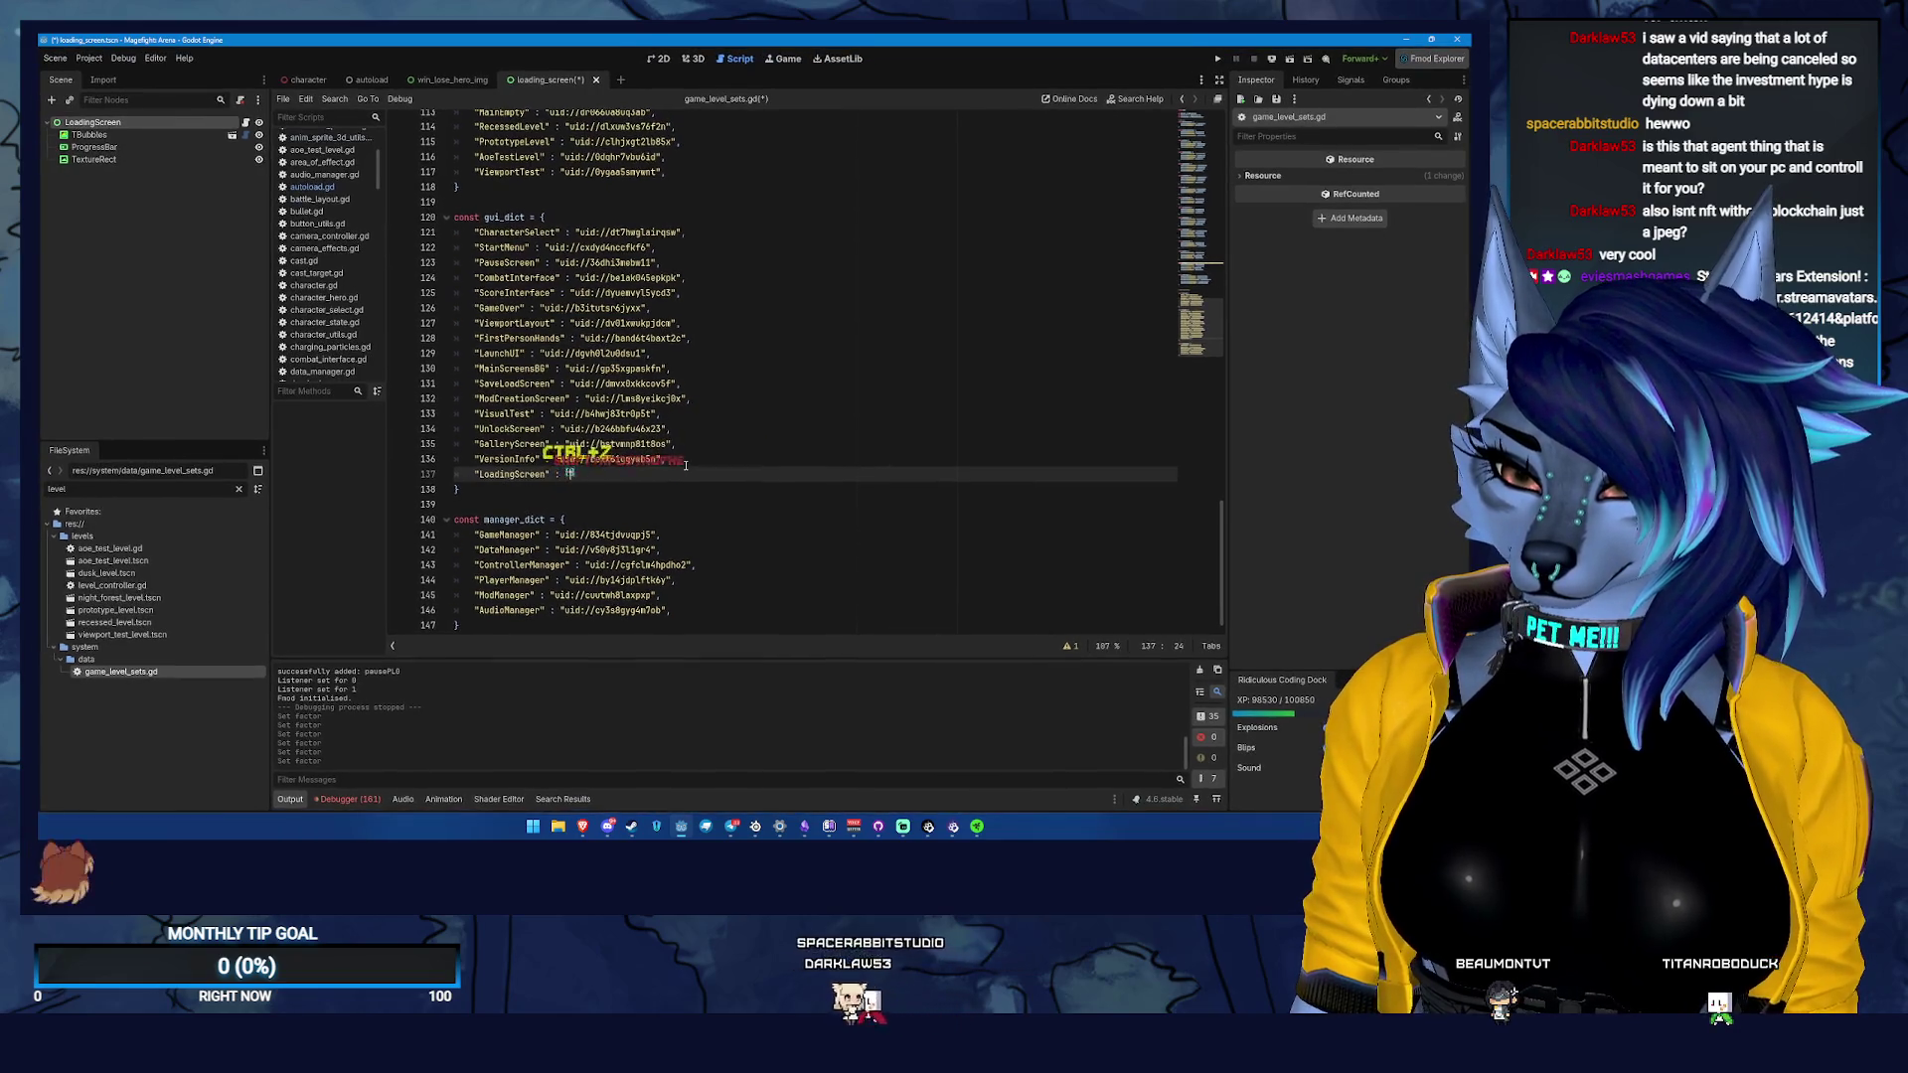
{"action": "type", "text": "\""}
{"action": "key", "text": "ctrl+v"}
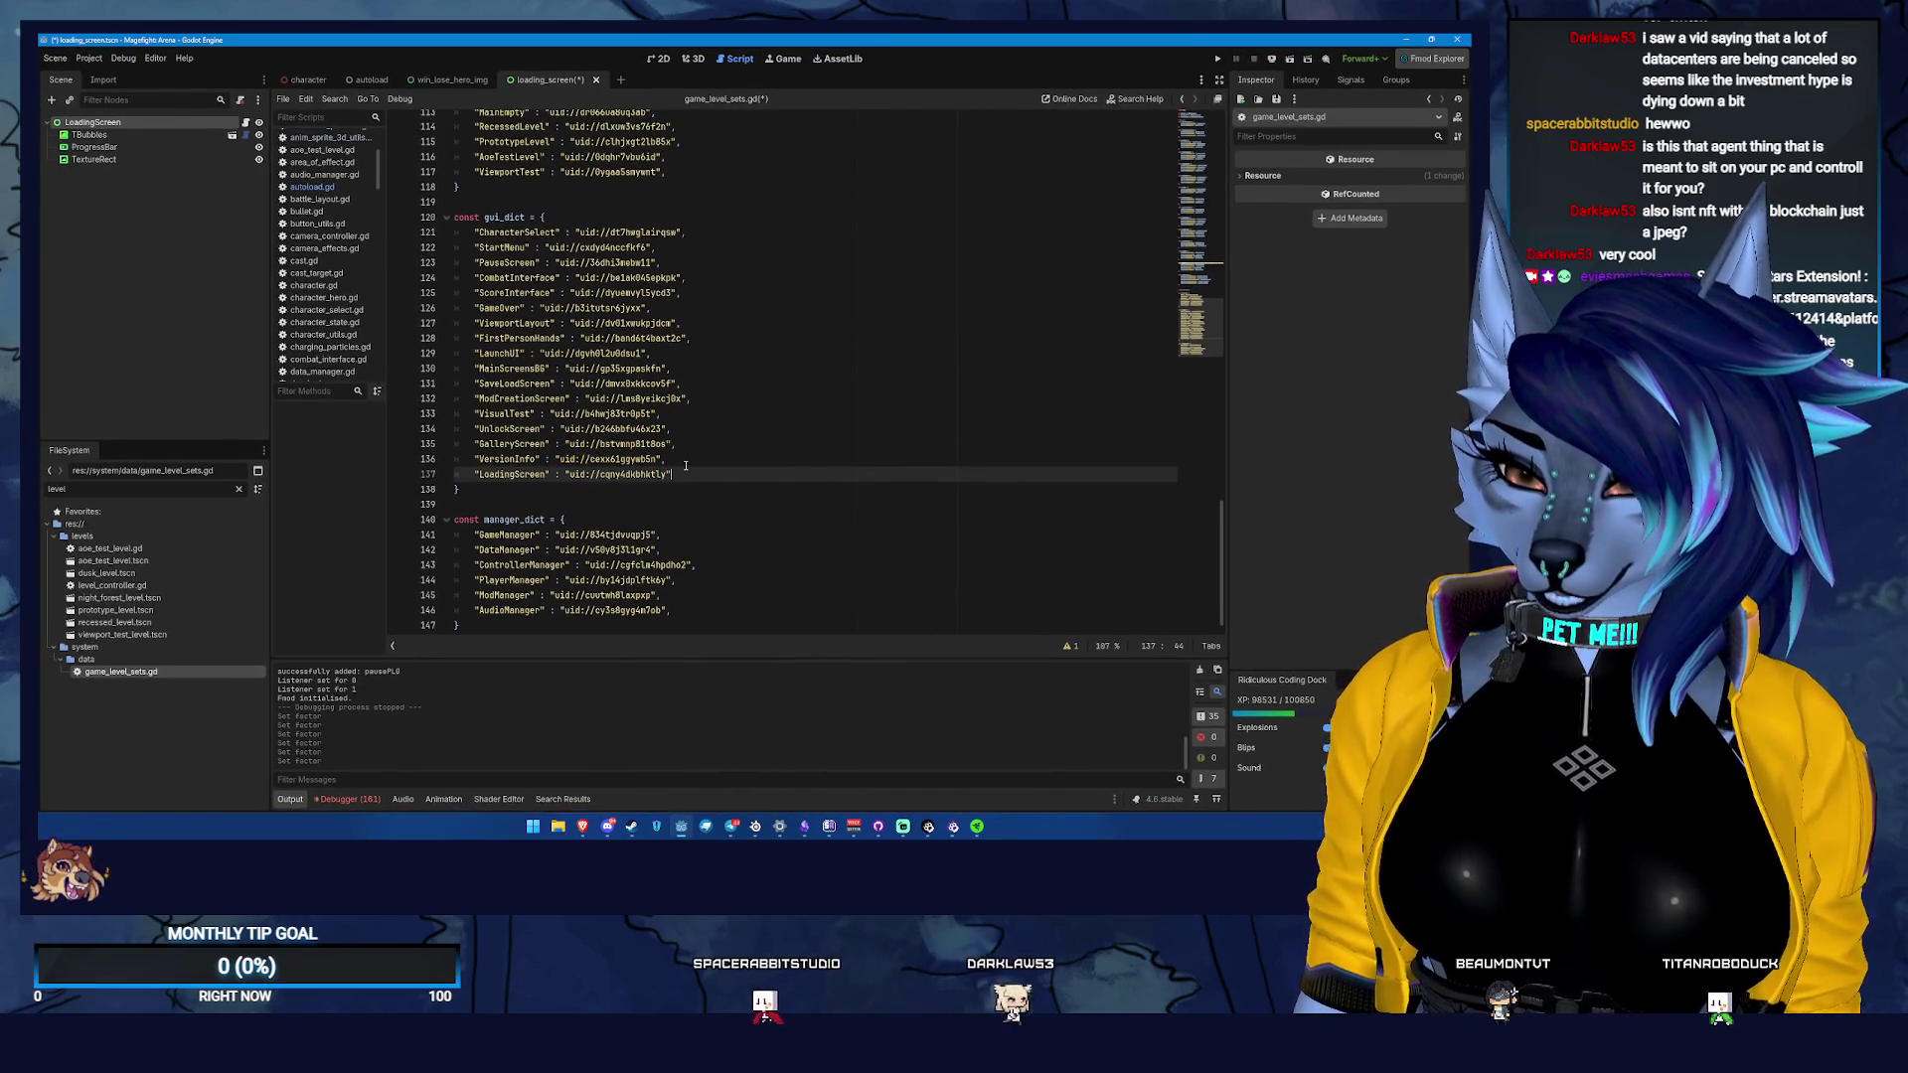
{"action": "type", "text": "\","}
{"action": "key", "text": "ctrl+s"}
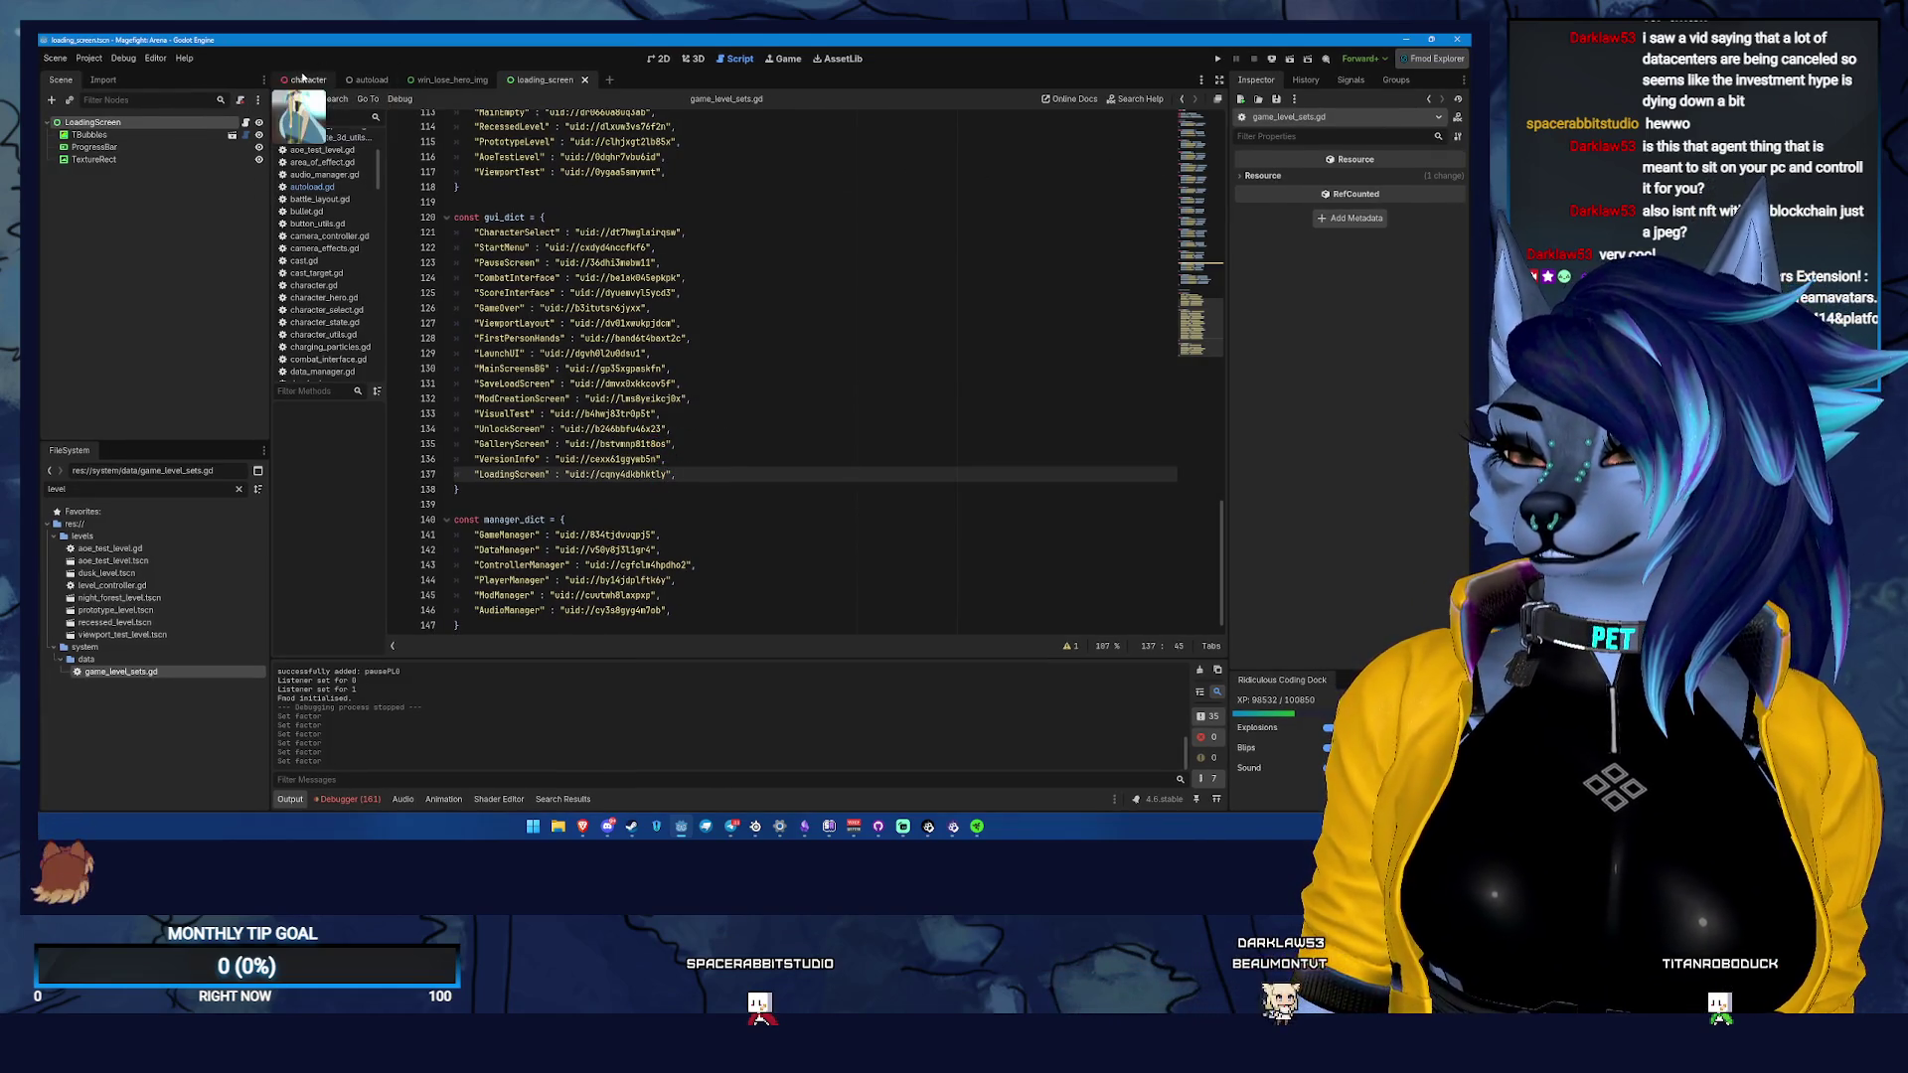
{"action": "left_click", "coordinate": [369, 79]}
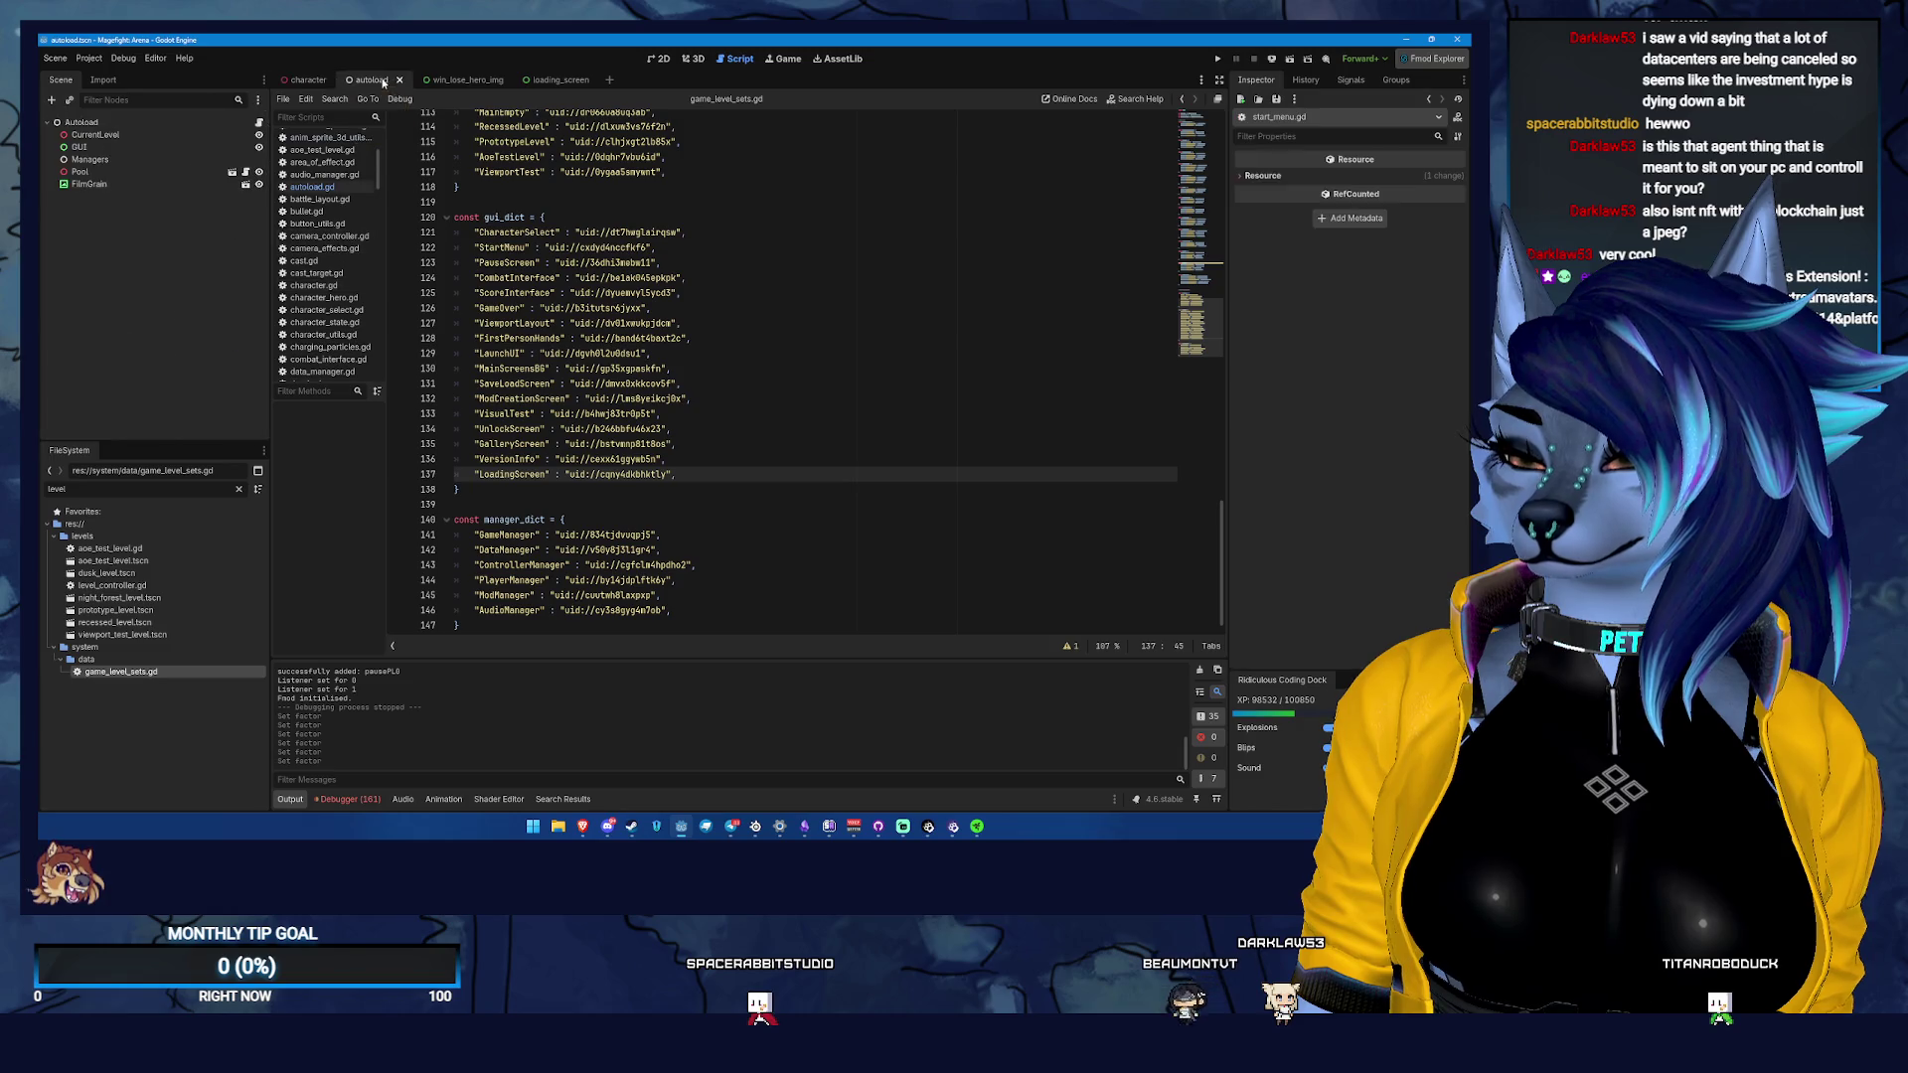
In autoload.gd's _ready, add an empty line after the Global.autoload assignment.
{"action": "left_click", "coordinate": [259, 122]}
{"action": "scroll", "coordinate": [603, 249], "scroll_direction": "up", "scroll_amount": 5}
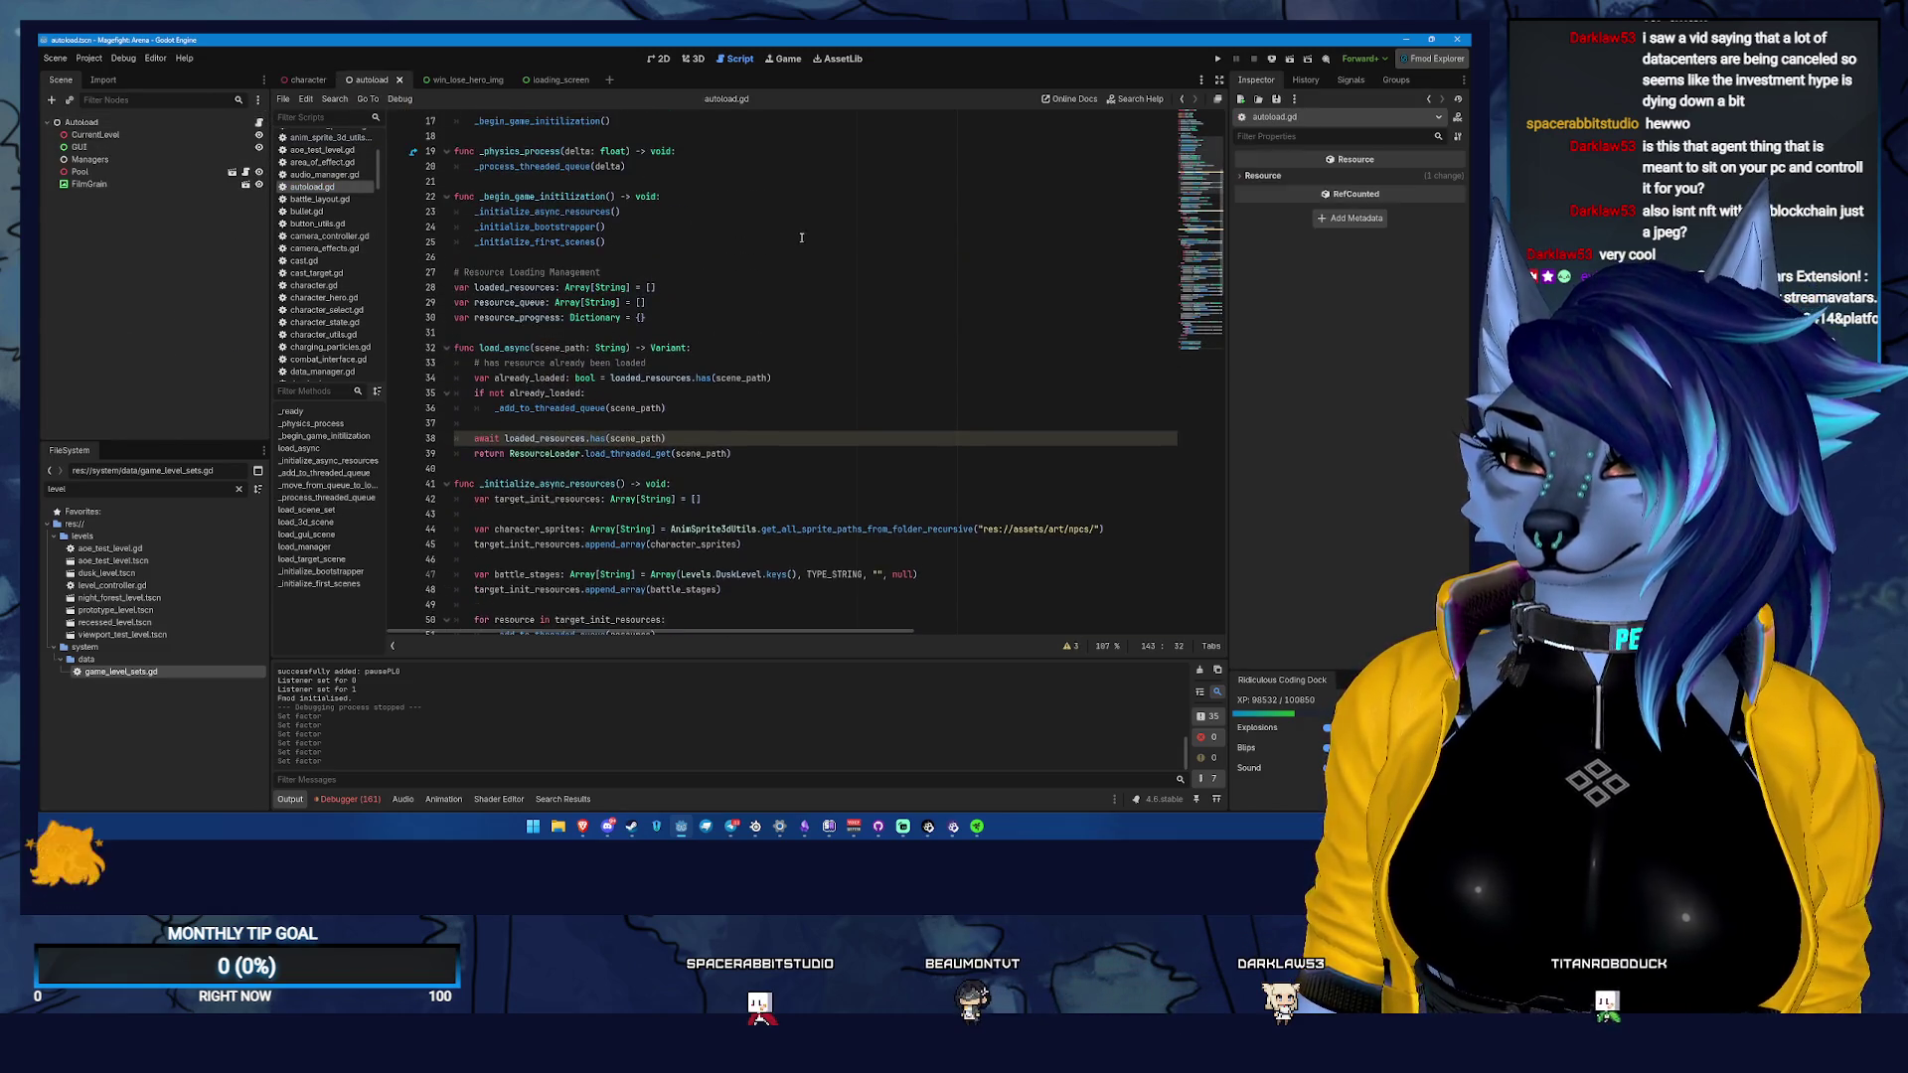
{"action": "scroll", "coordinate": [604, 248], "scroll_direction": "up", "scroll_amount": 1}
{"action": "left_click", "coordinate": [601, 202]}
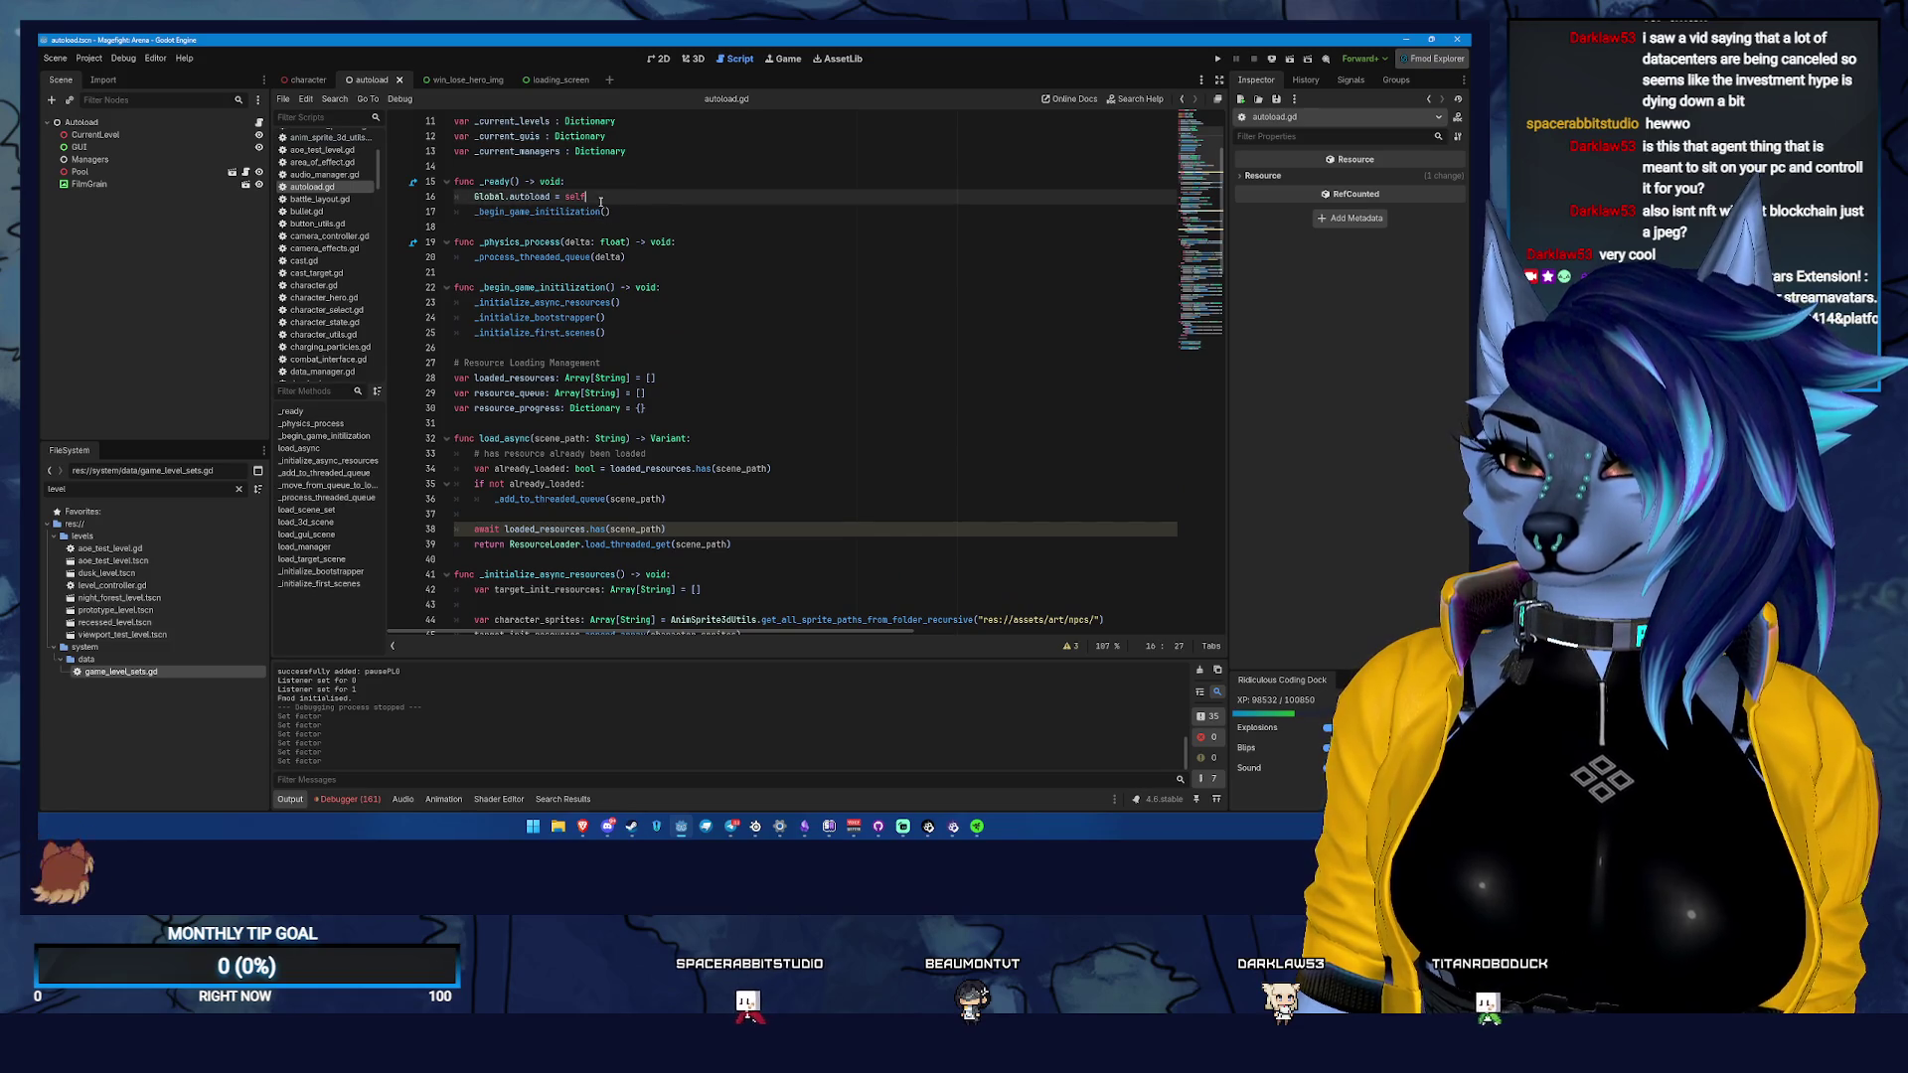
{"action": "key", "text": "Return"}
{"action": "key", "text": "Return"}
{"action": "key", "text": "Up"}
{"action": "key", "text": "Down"}
{"action": "key", "text": "BackSpace"}
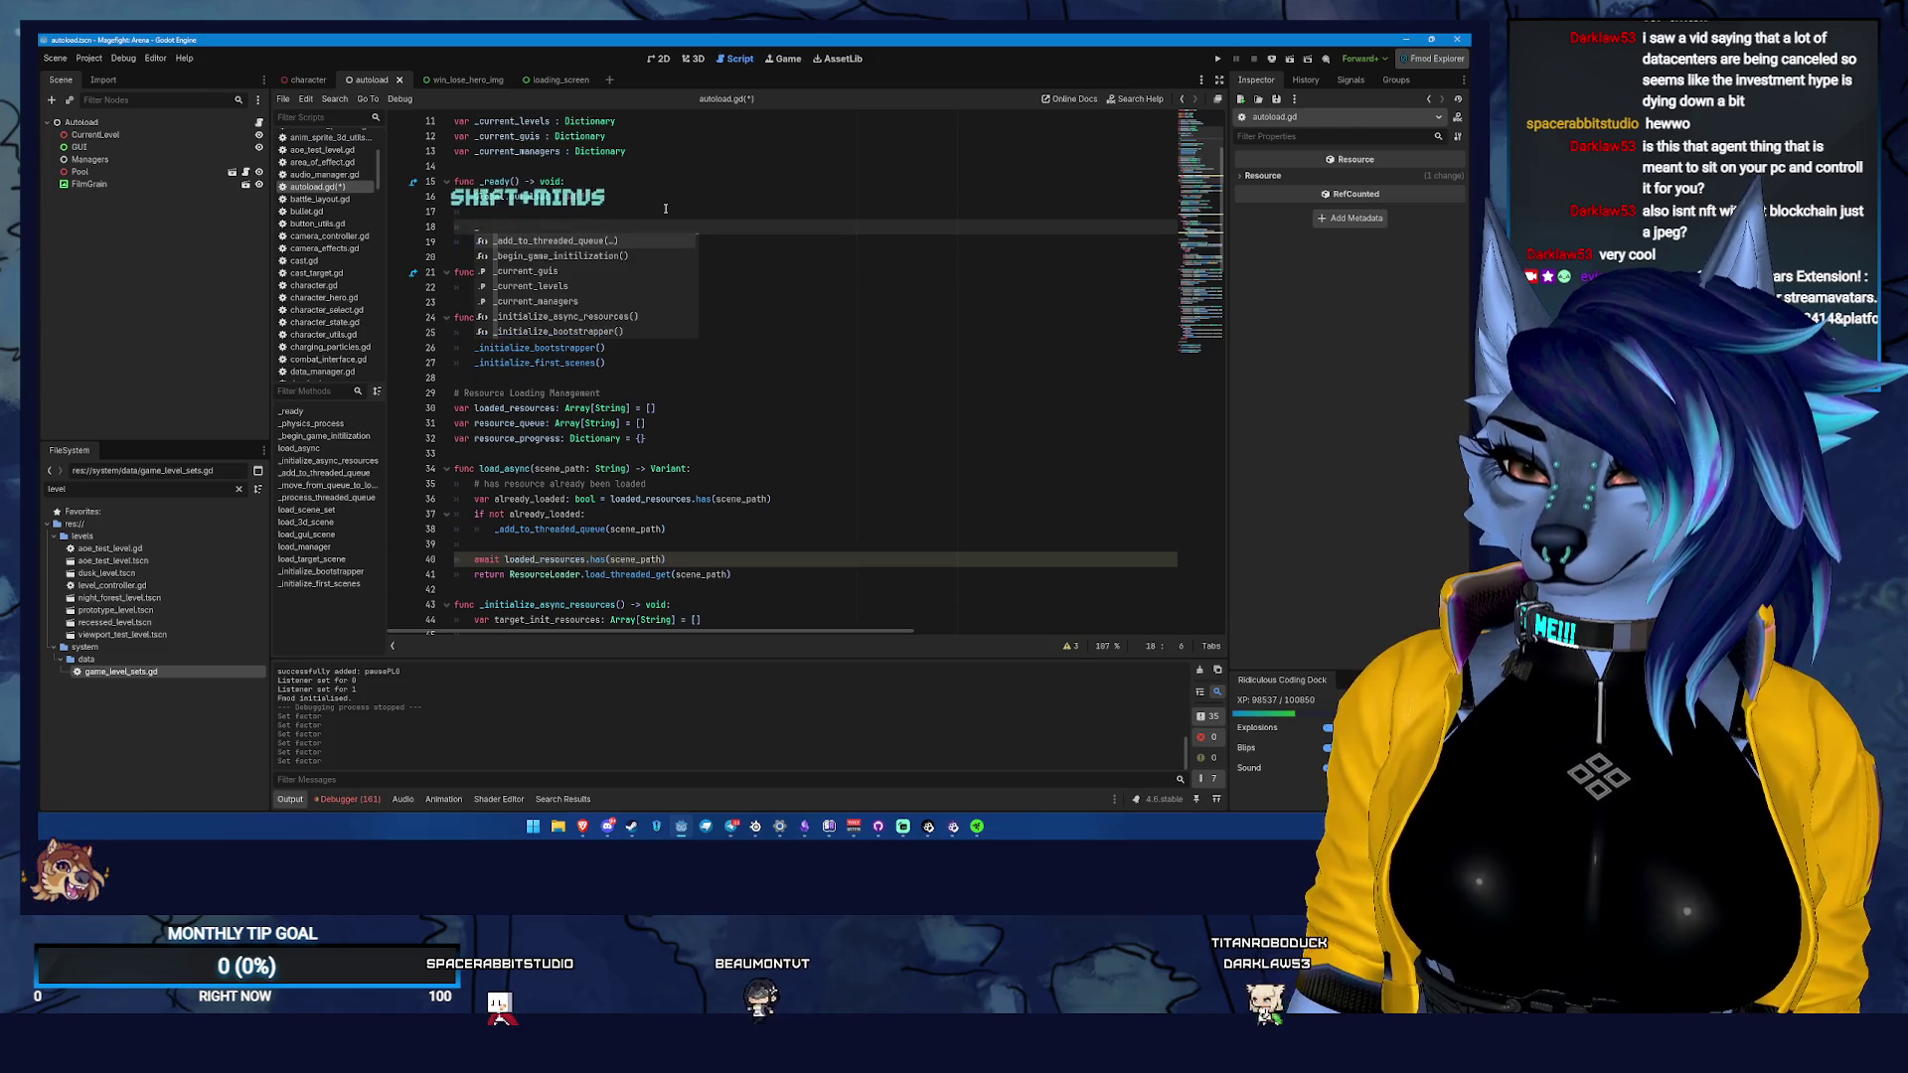
Insert the _create_preload_screen() call there via autocomplete.
{"action": "type", "text": "create_prel"}
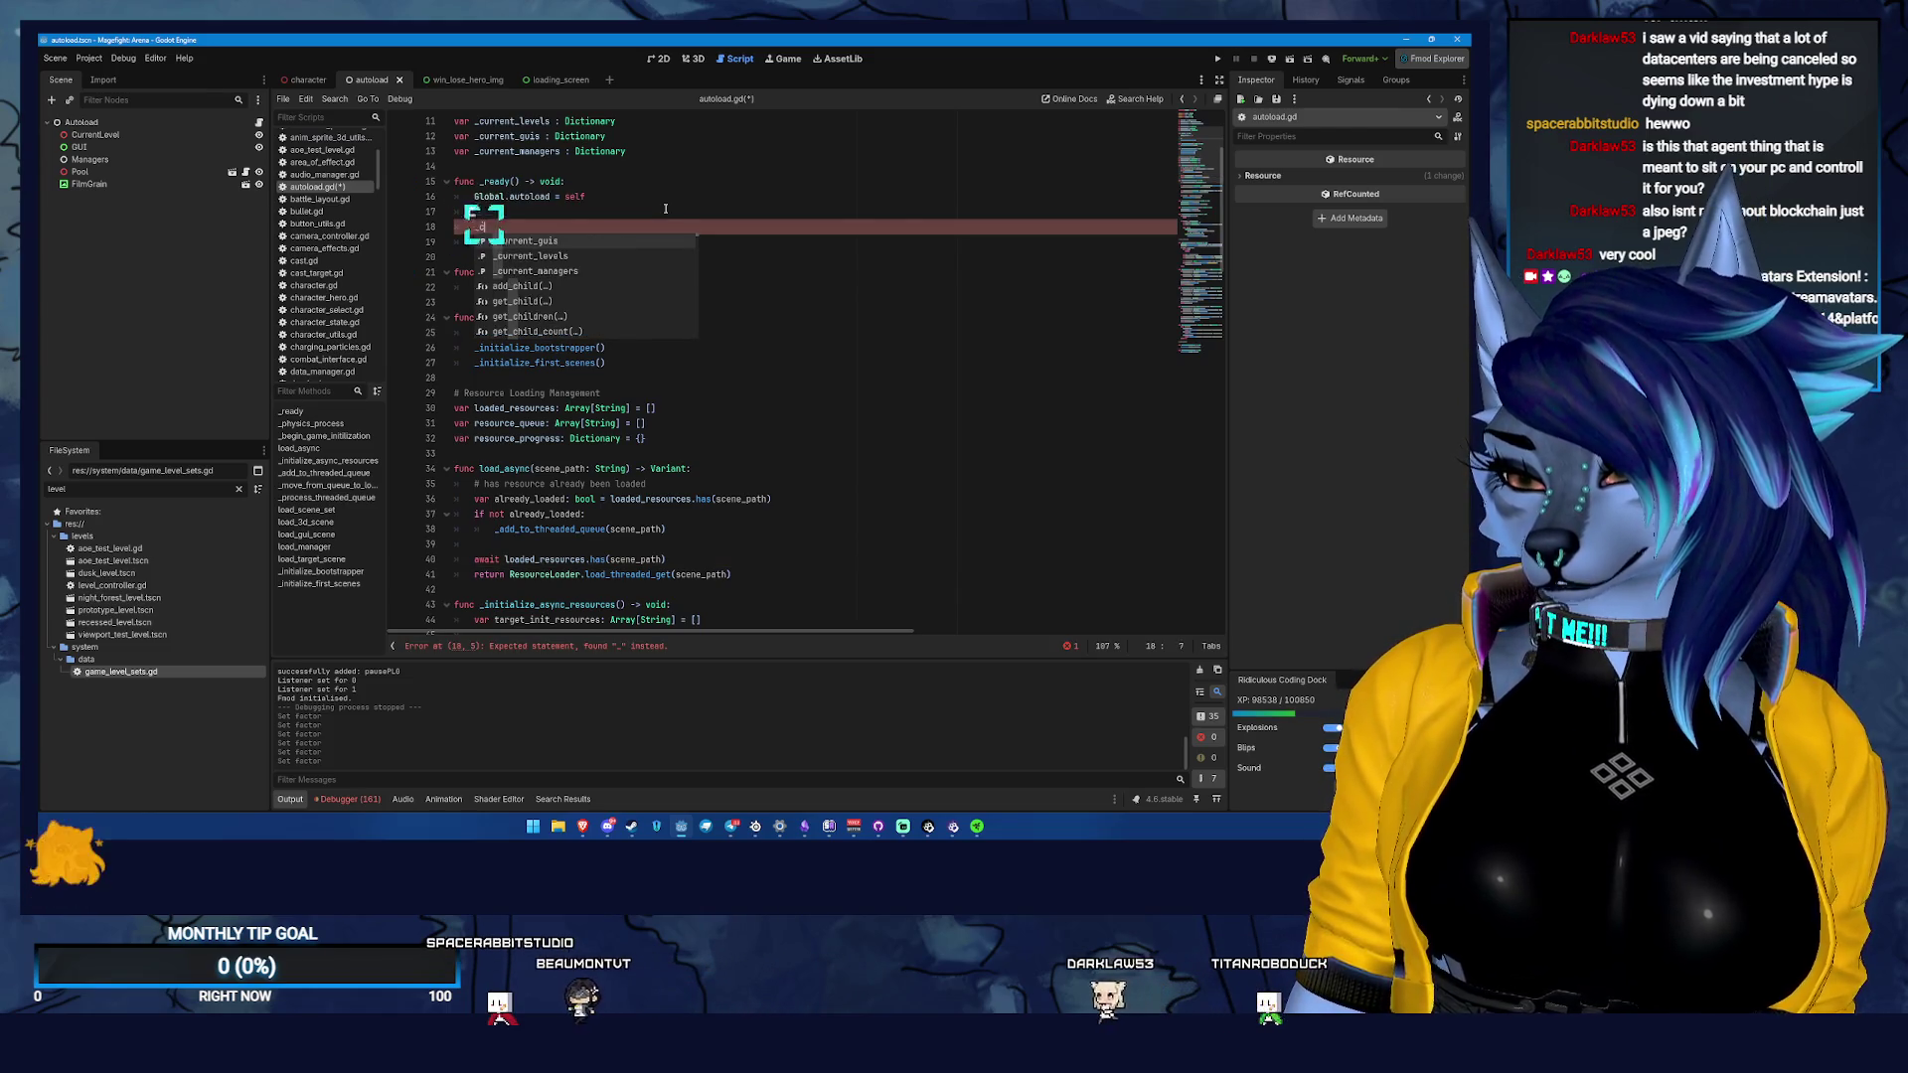
{"action": "type", "text": "oad"}
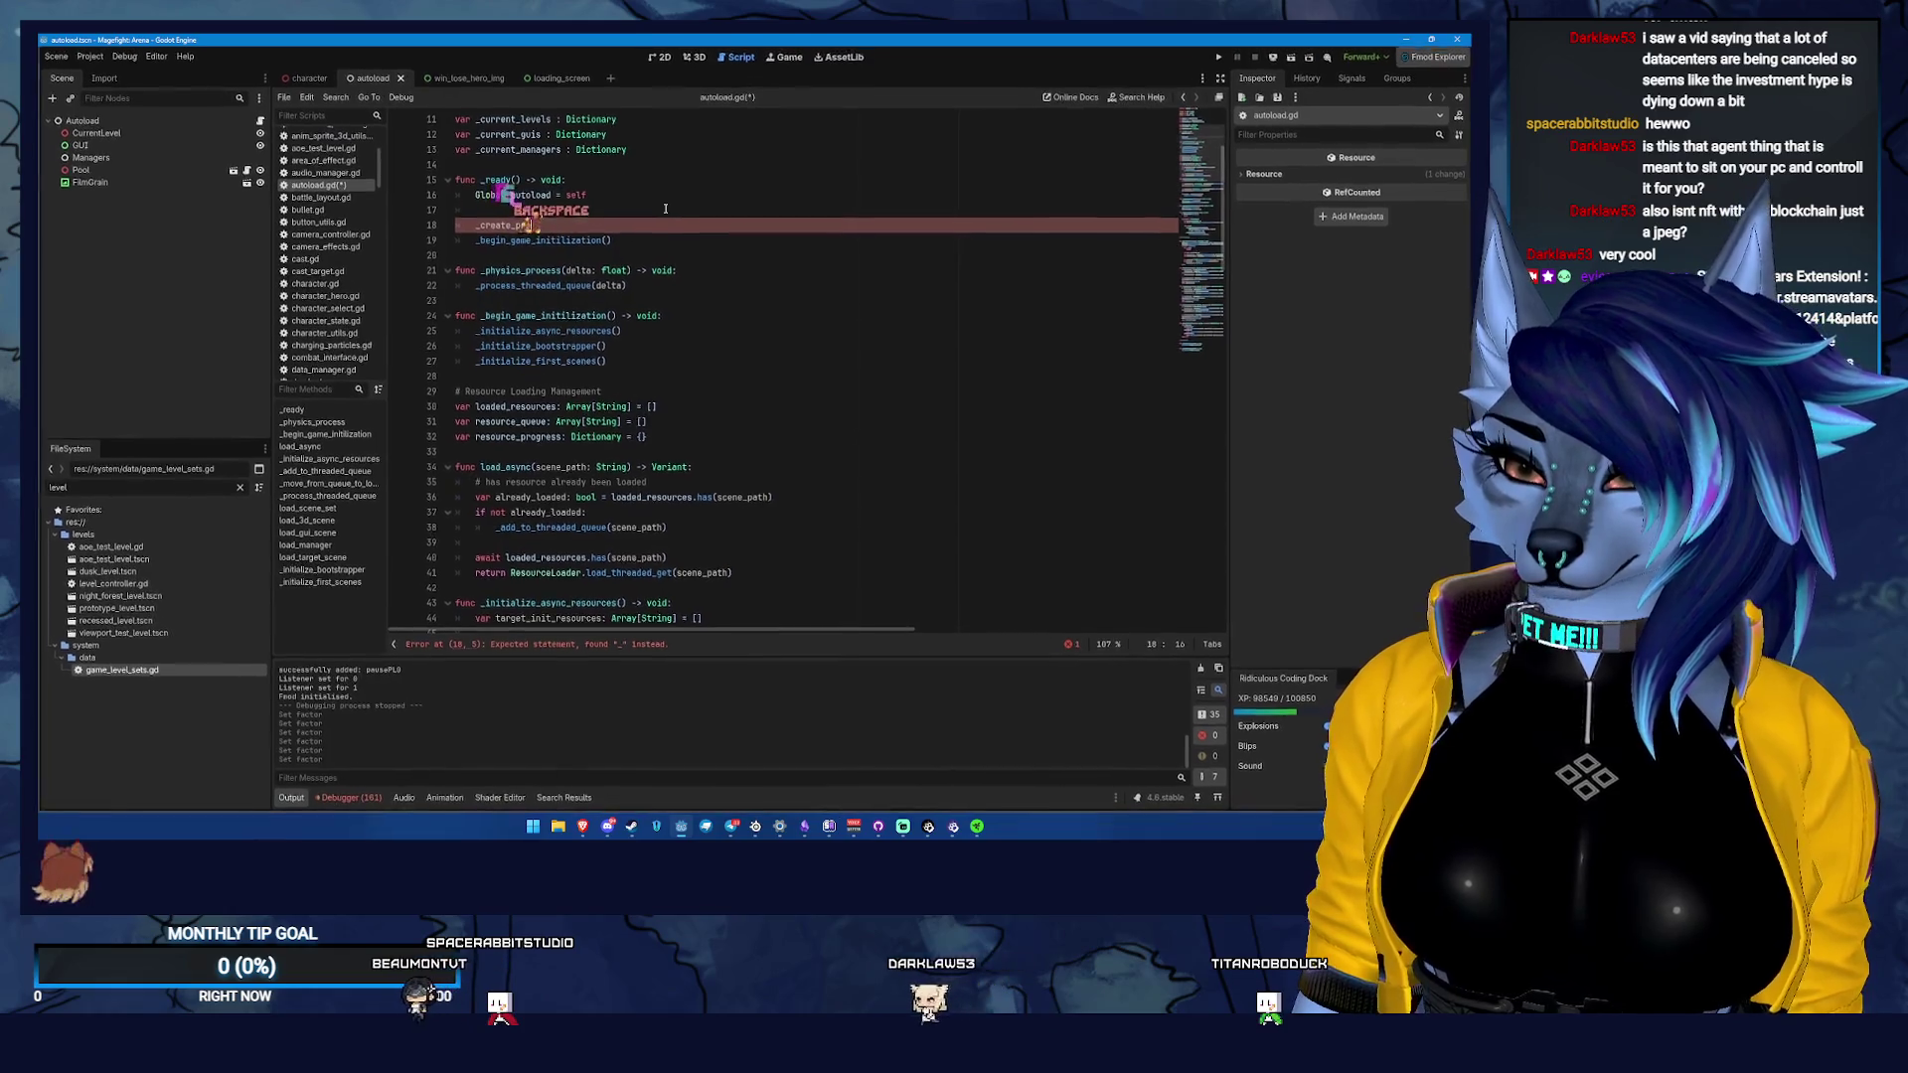
{"action": "key", "text": "Return"}
{"action": "type", "text": "scenes"}
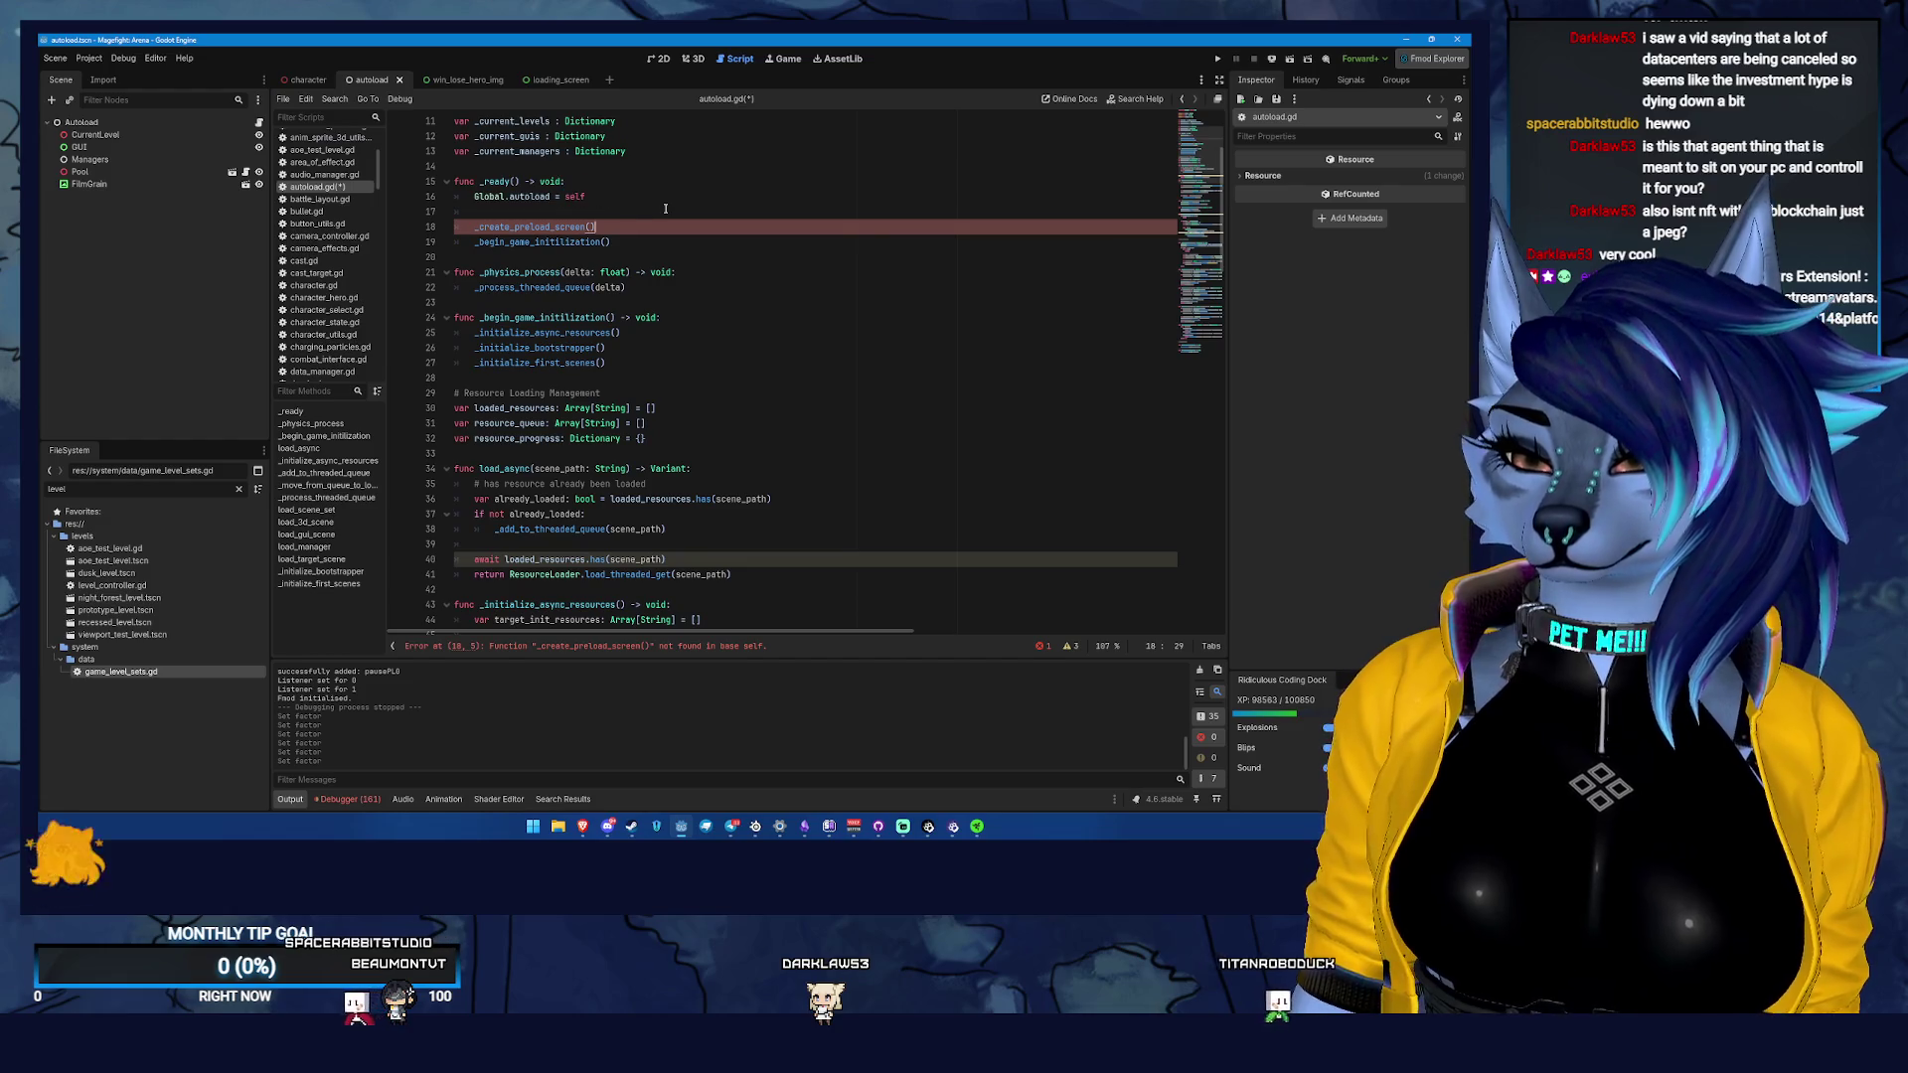
{"action": "scroll", "coordinate": [1173, 479], "scroll_direction": "down", "scroll_amount": 15}
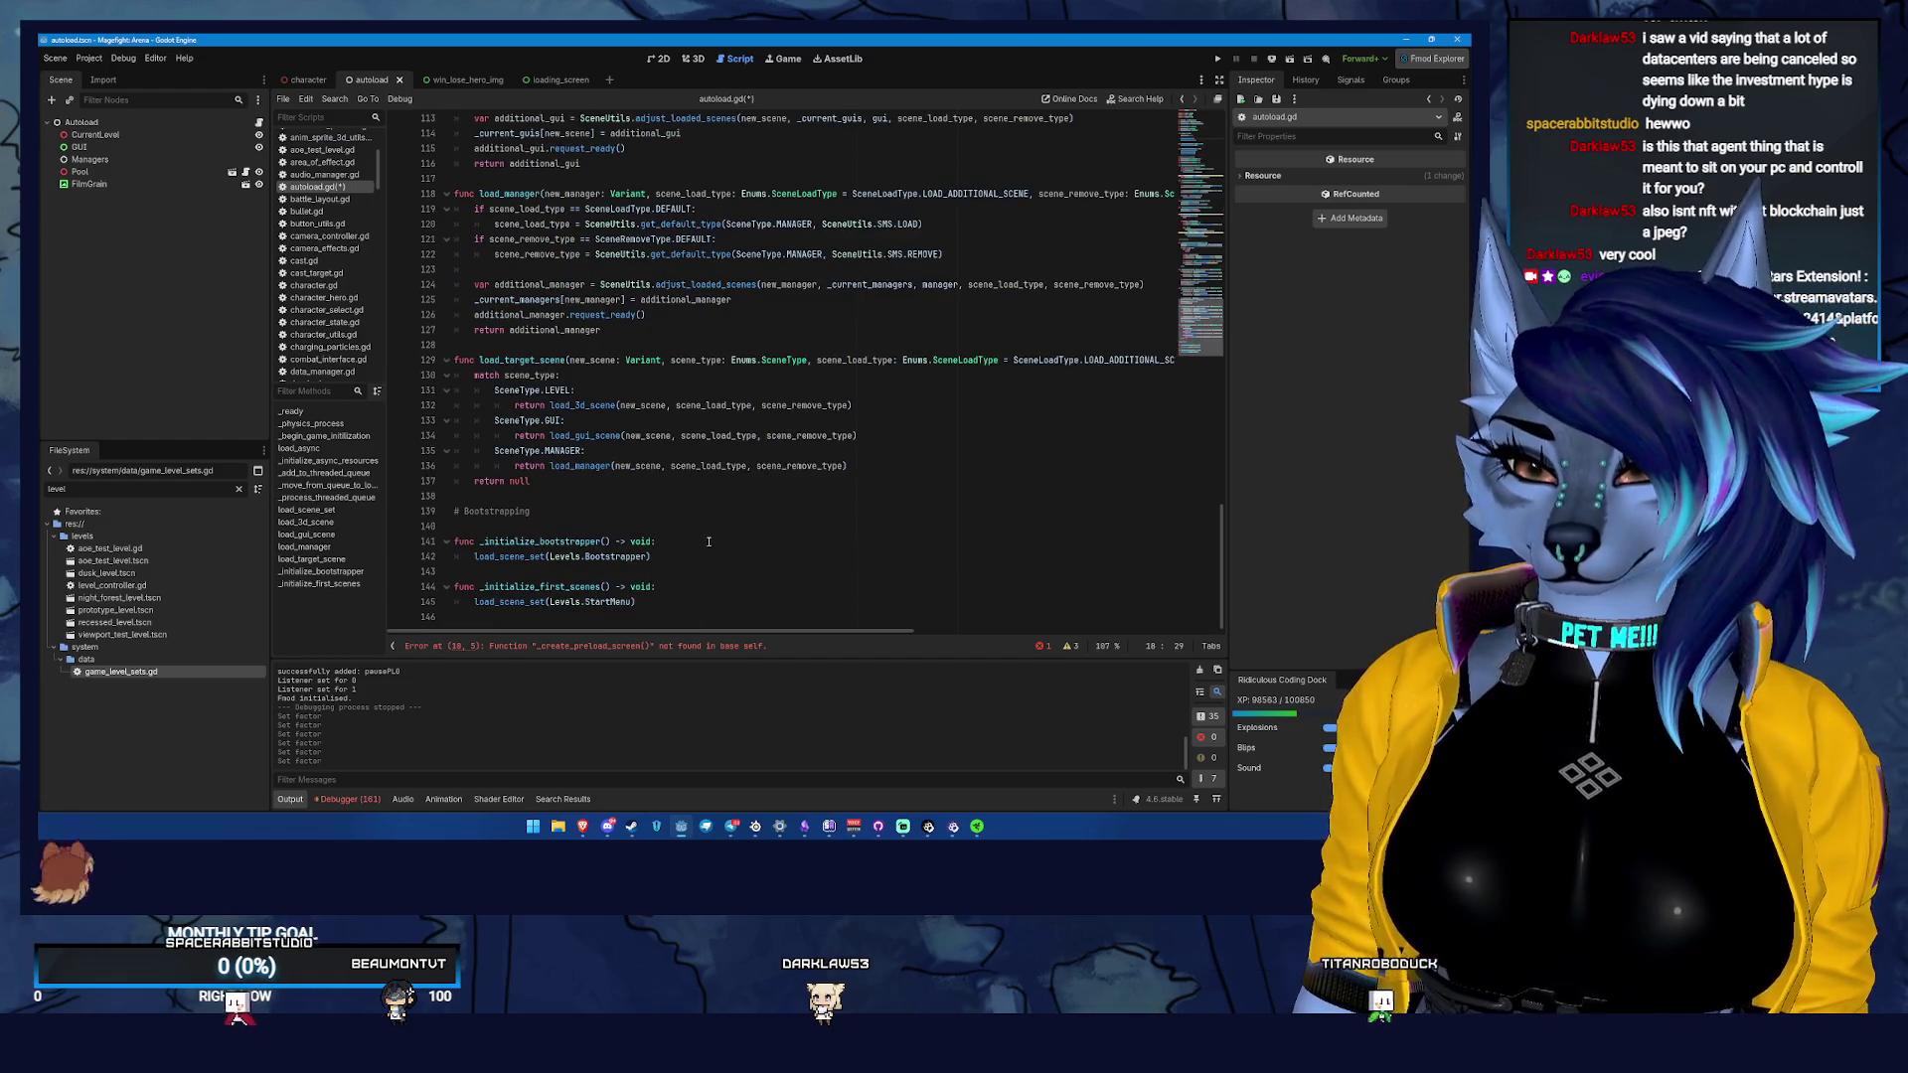
{"action": "left_click", "coordinate": [665, 526]}
Add a func _create_preload_screen() -> void: stub with pass at the end of autoload.gd.
{"action": "key", "text": "Return"}
{"action": "key", "text": "Return"}
{"action": "type", "text": "func _create_preload_scene() -> void:"}
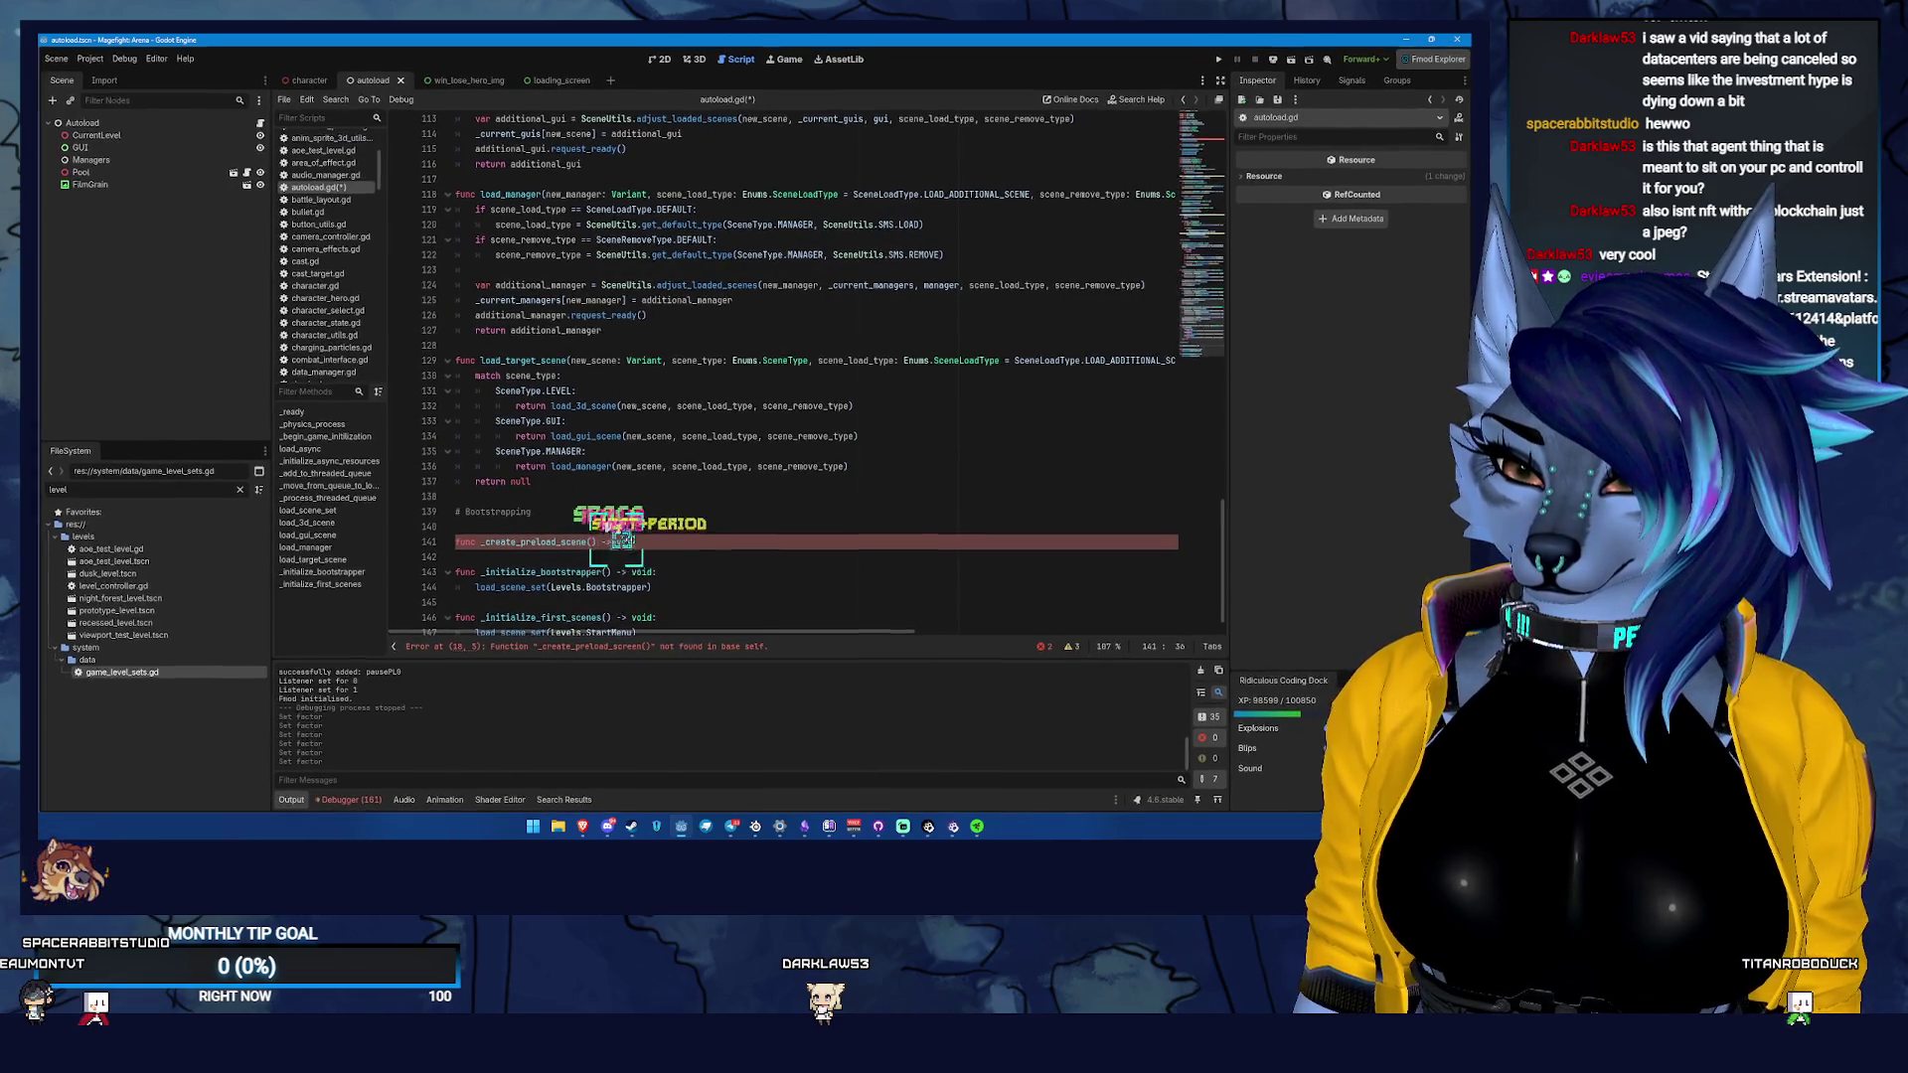
{"action": "key", "text": "Return"}
{"action": "type", "text": "pass"}
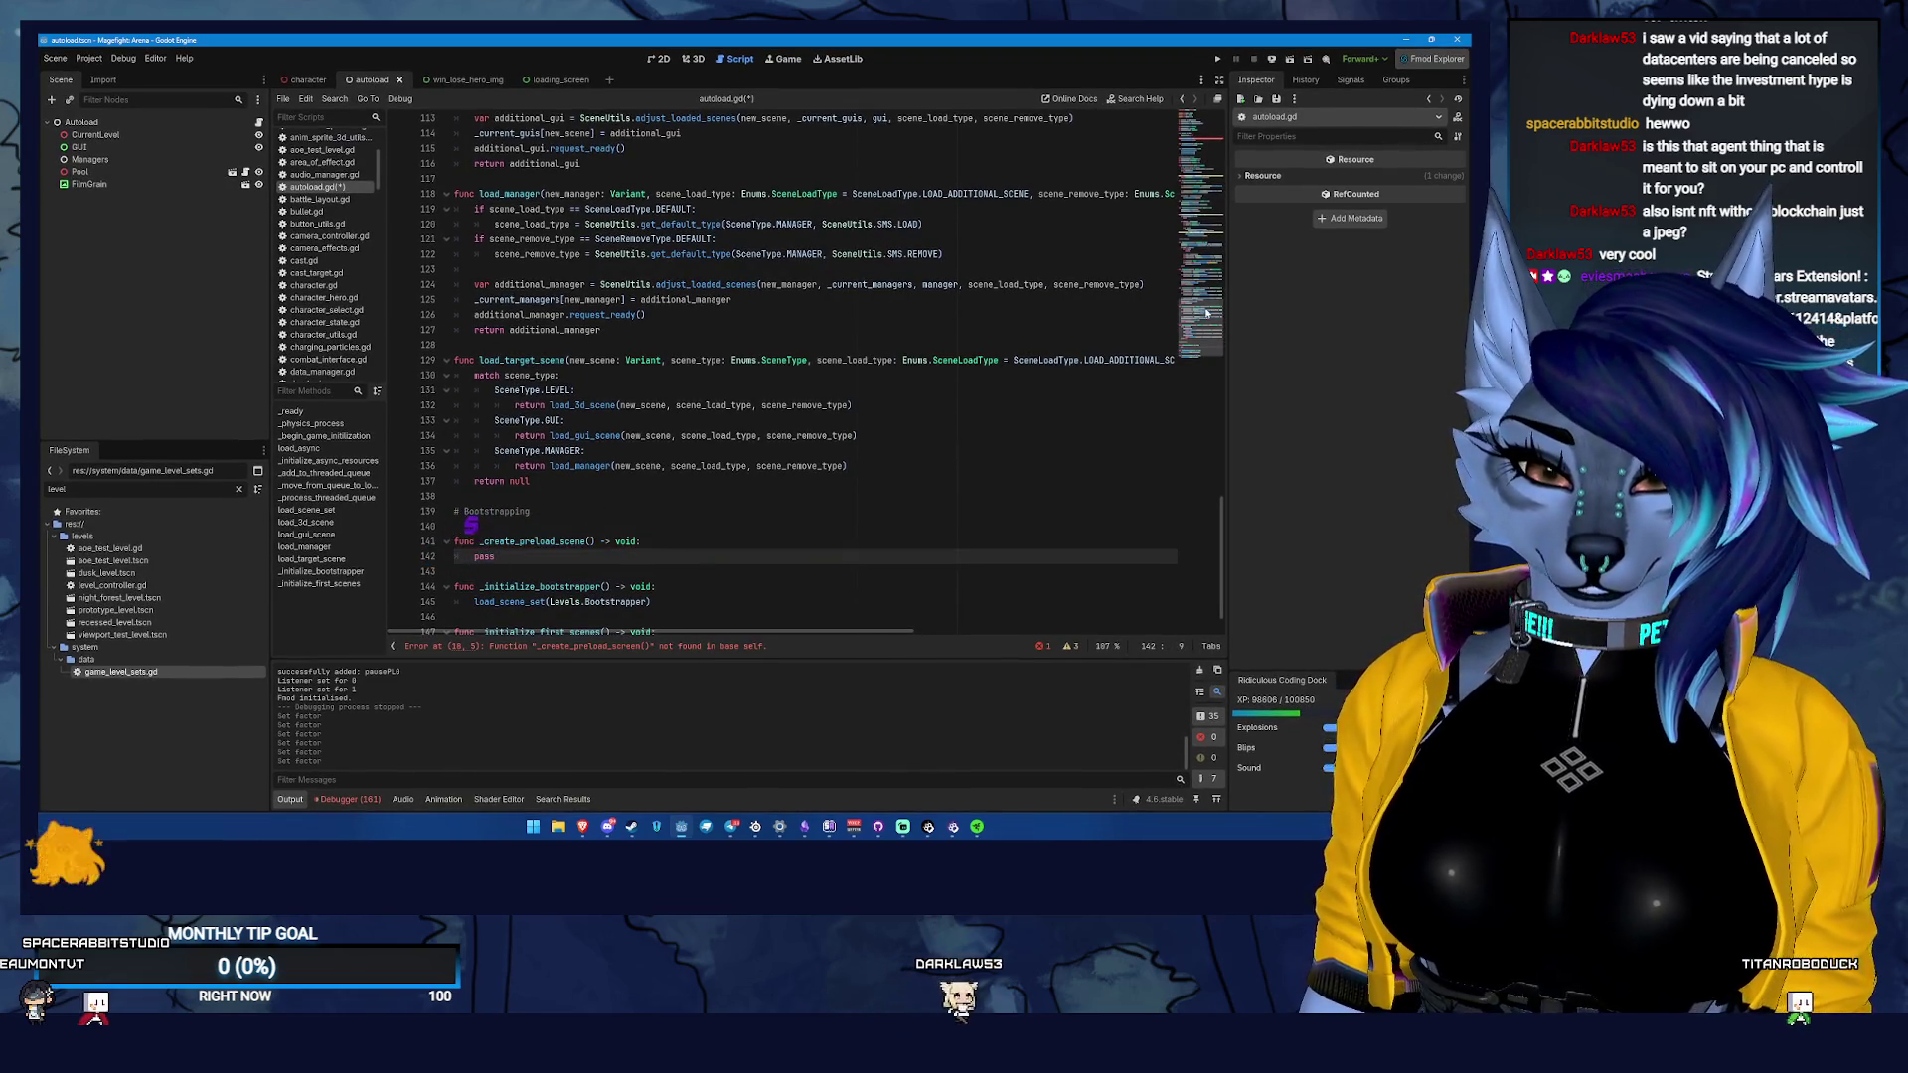
{"action": "left_click", "coordinate": [1186, 115]}
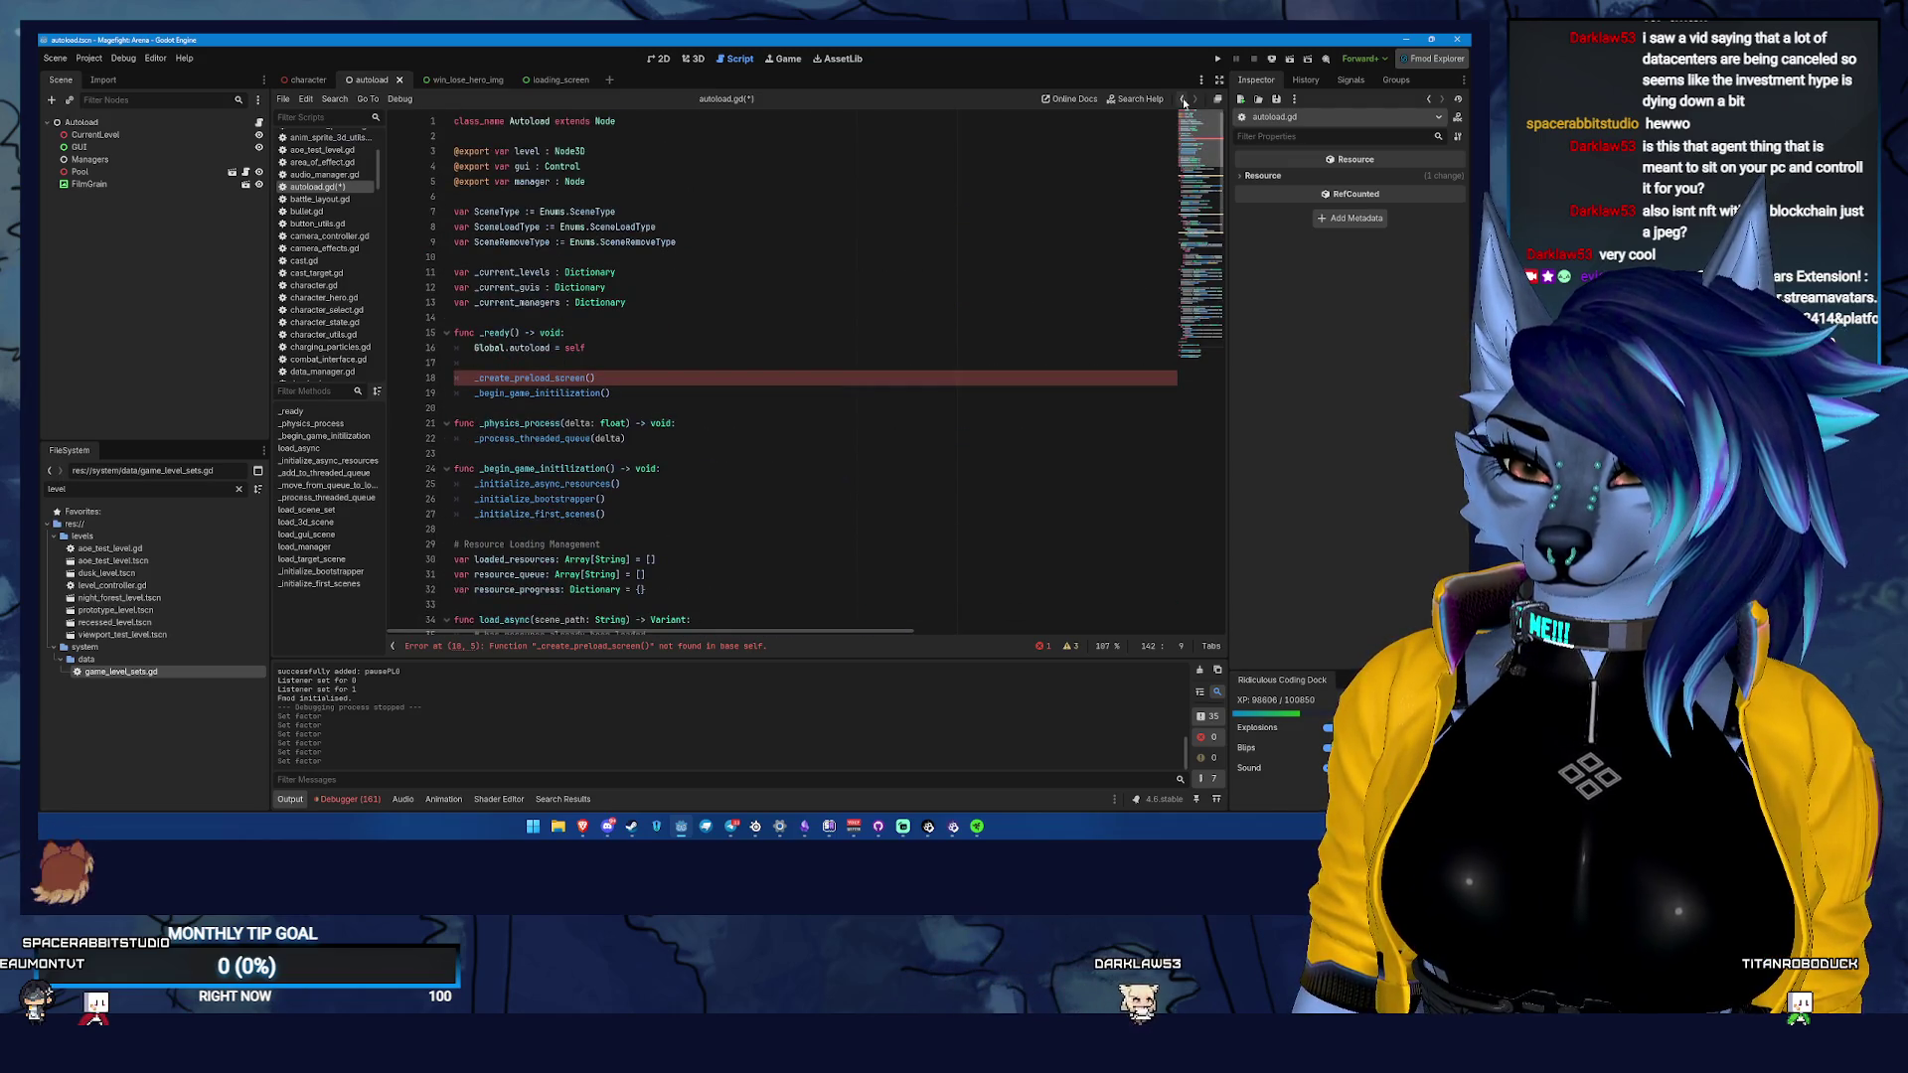
{"action": "left_click_drag", "start_coordinate": [1197, 136], "coordinate": [1197, 341]}
{"action": "left_click", "coordinate": [584, 496]}
{"action": "key", "text": "BackSpace"}
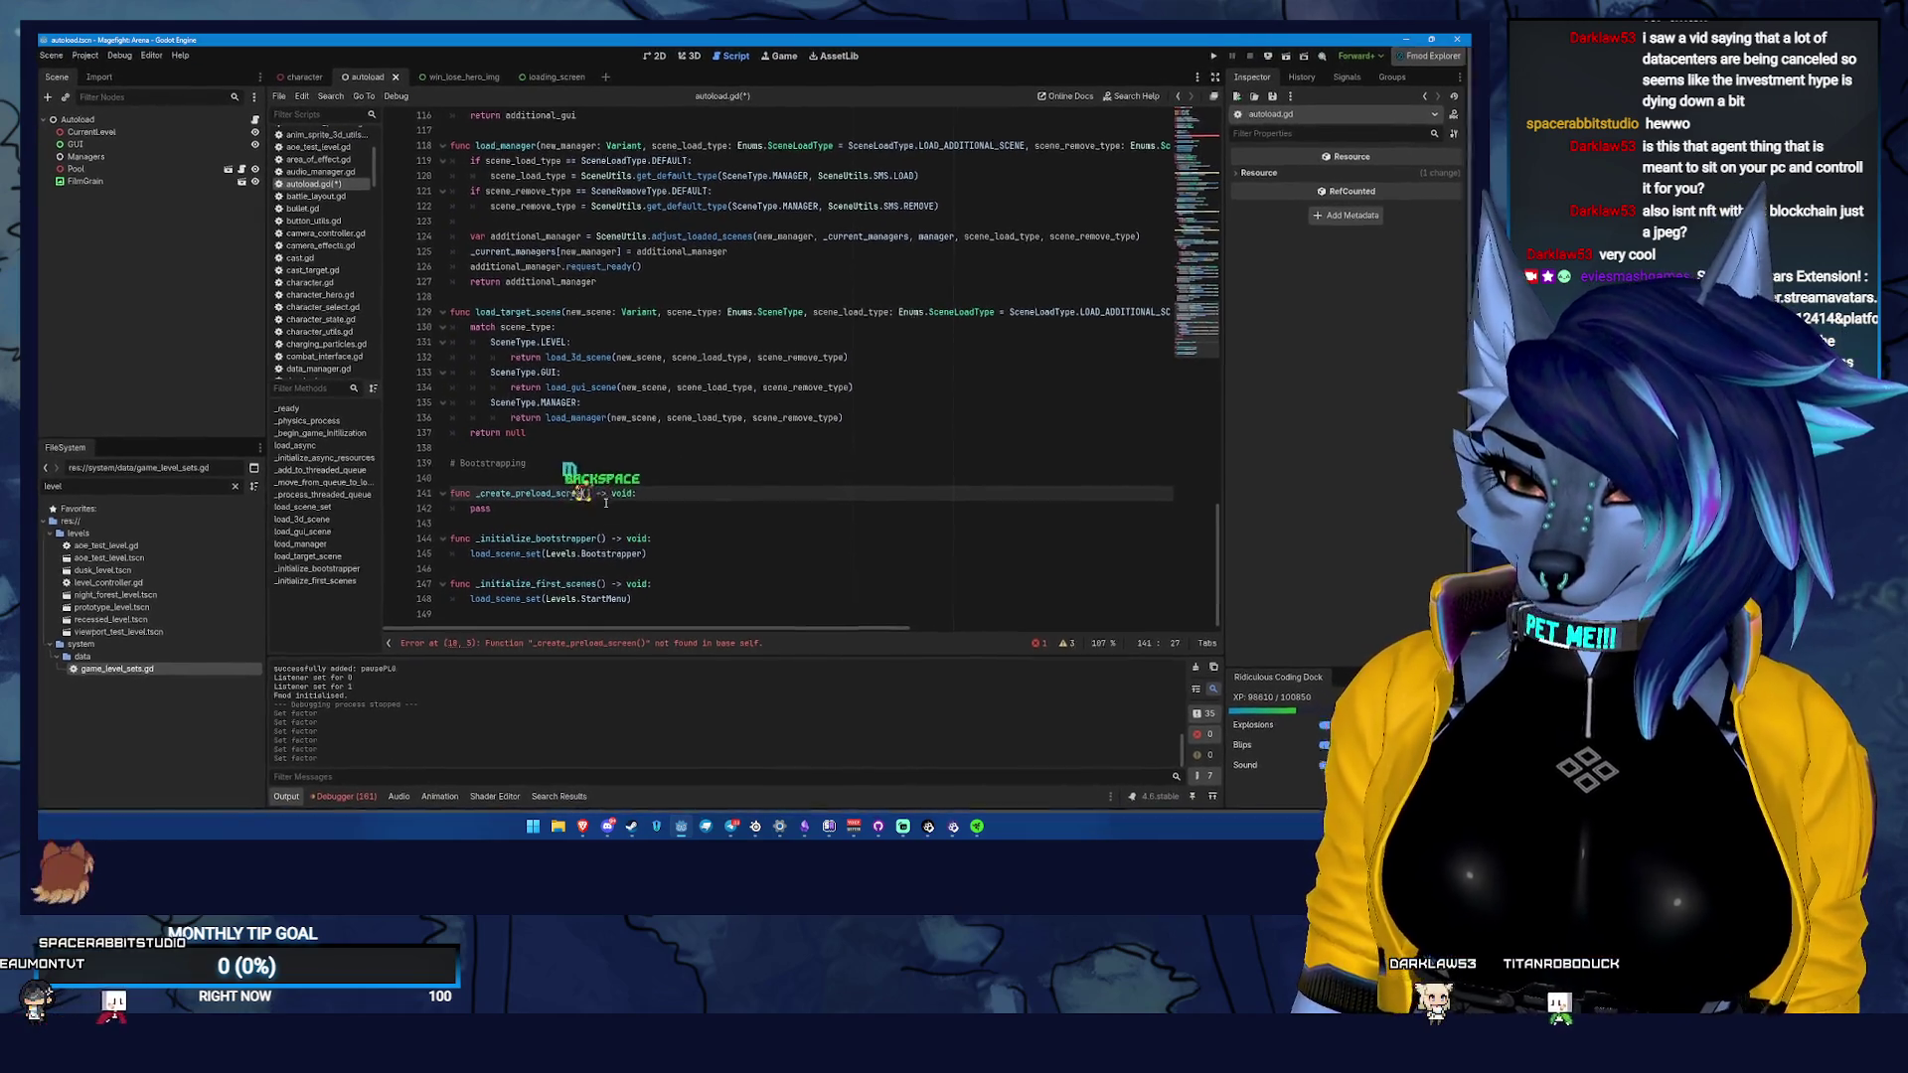
{"action": "type", "text": "n"}
{"action": "key", "text": "Down"}
{"action": "key", "text": "ctrl+s"}
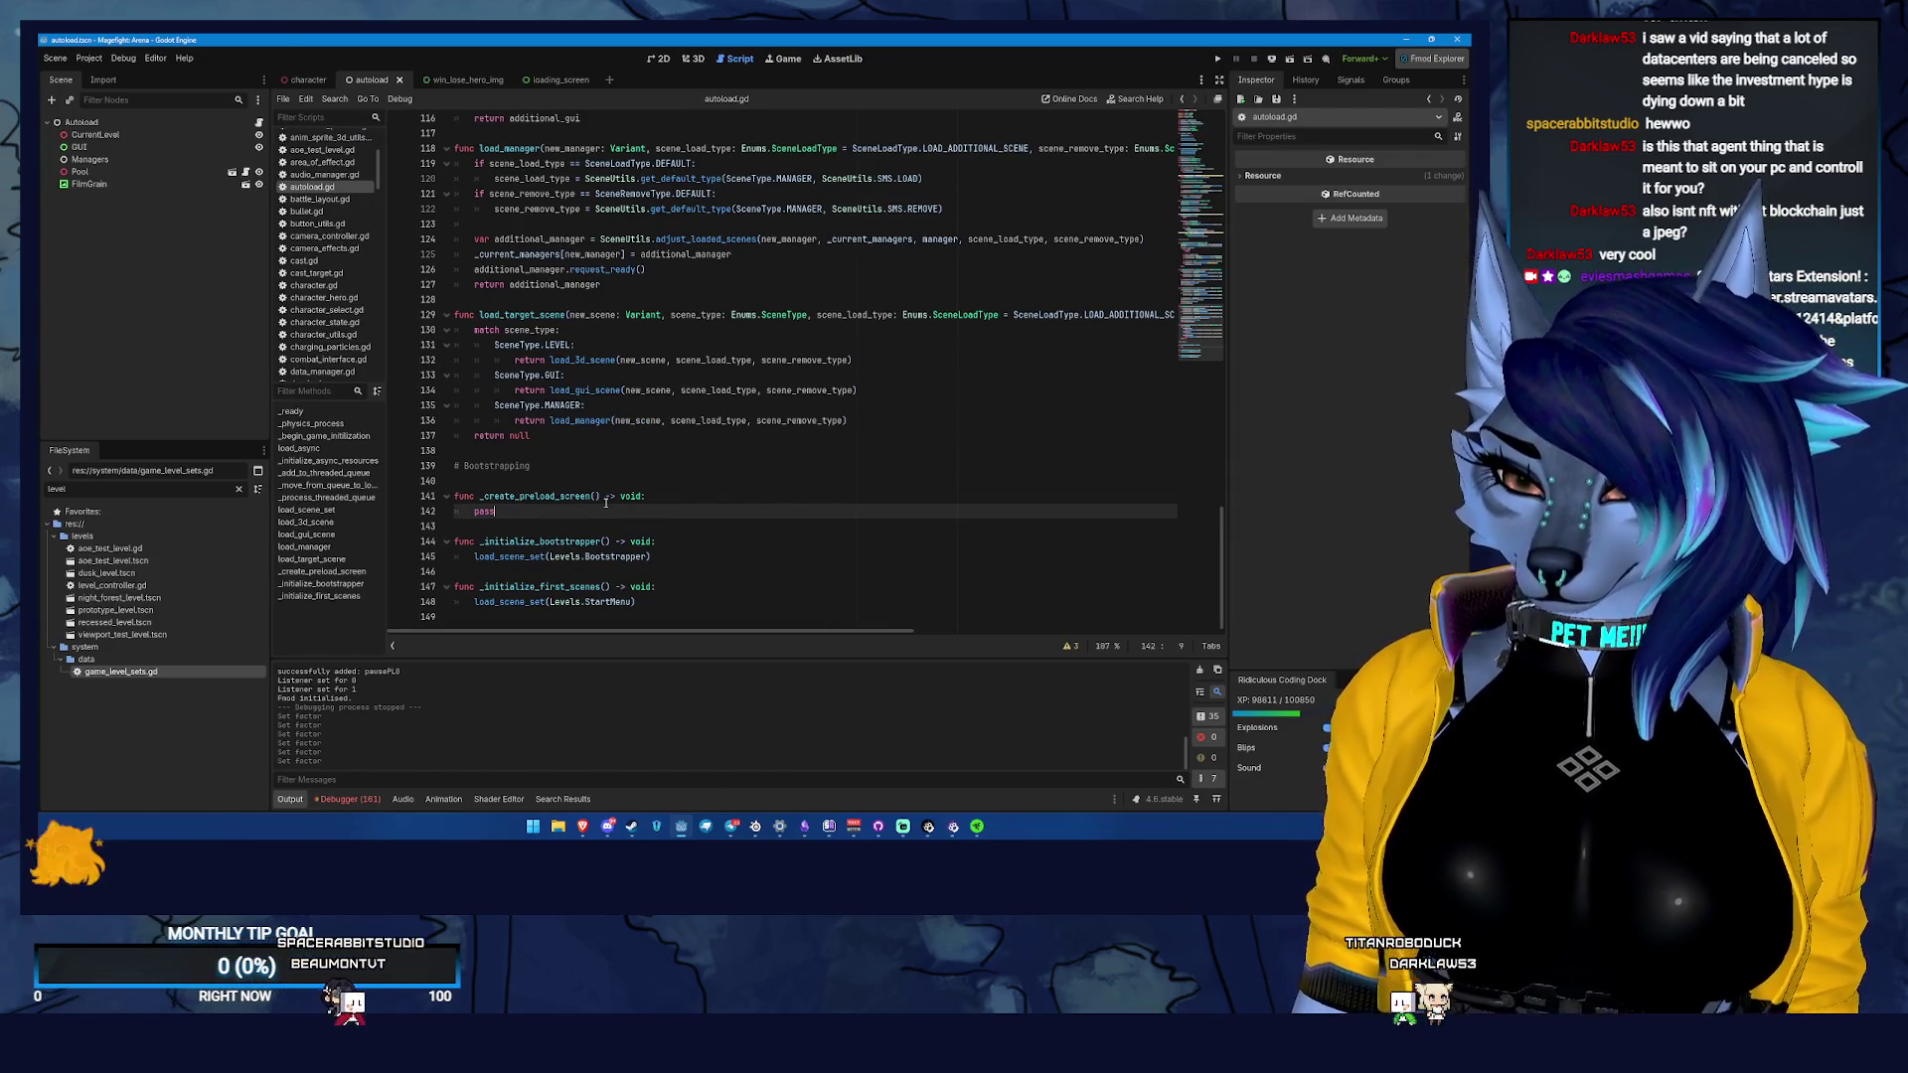
Add a blank line after the _create_preload_screen() call in _ready and save.
{"action": "left_click_drag", "start_coordinate": [1198, 343], "coordinate": [1195, 161]}
{"action": "left_click", "coordinate": [656, 358]}
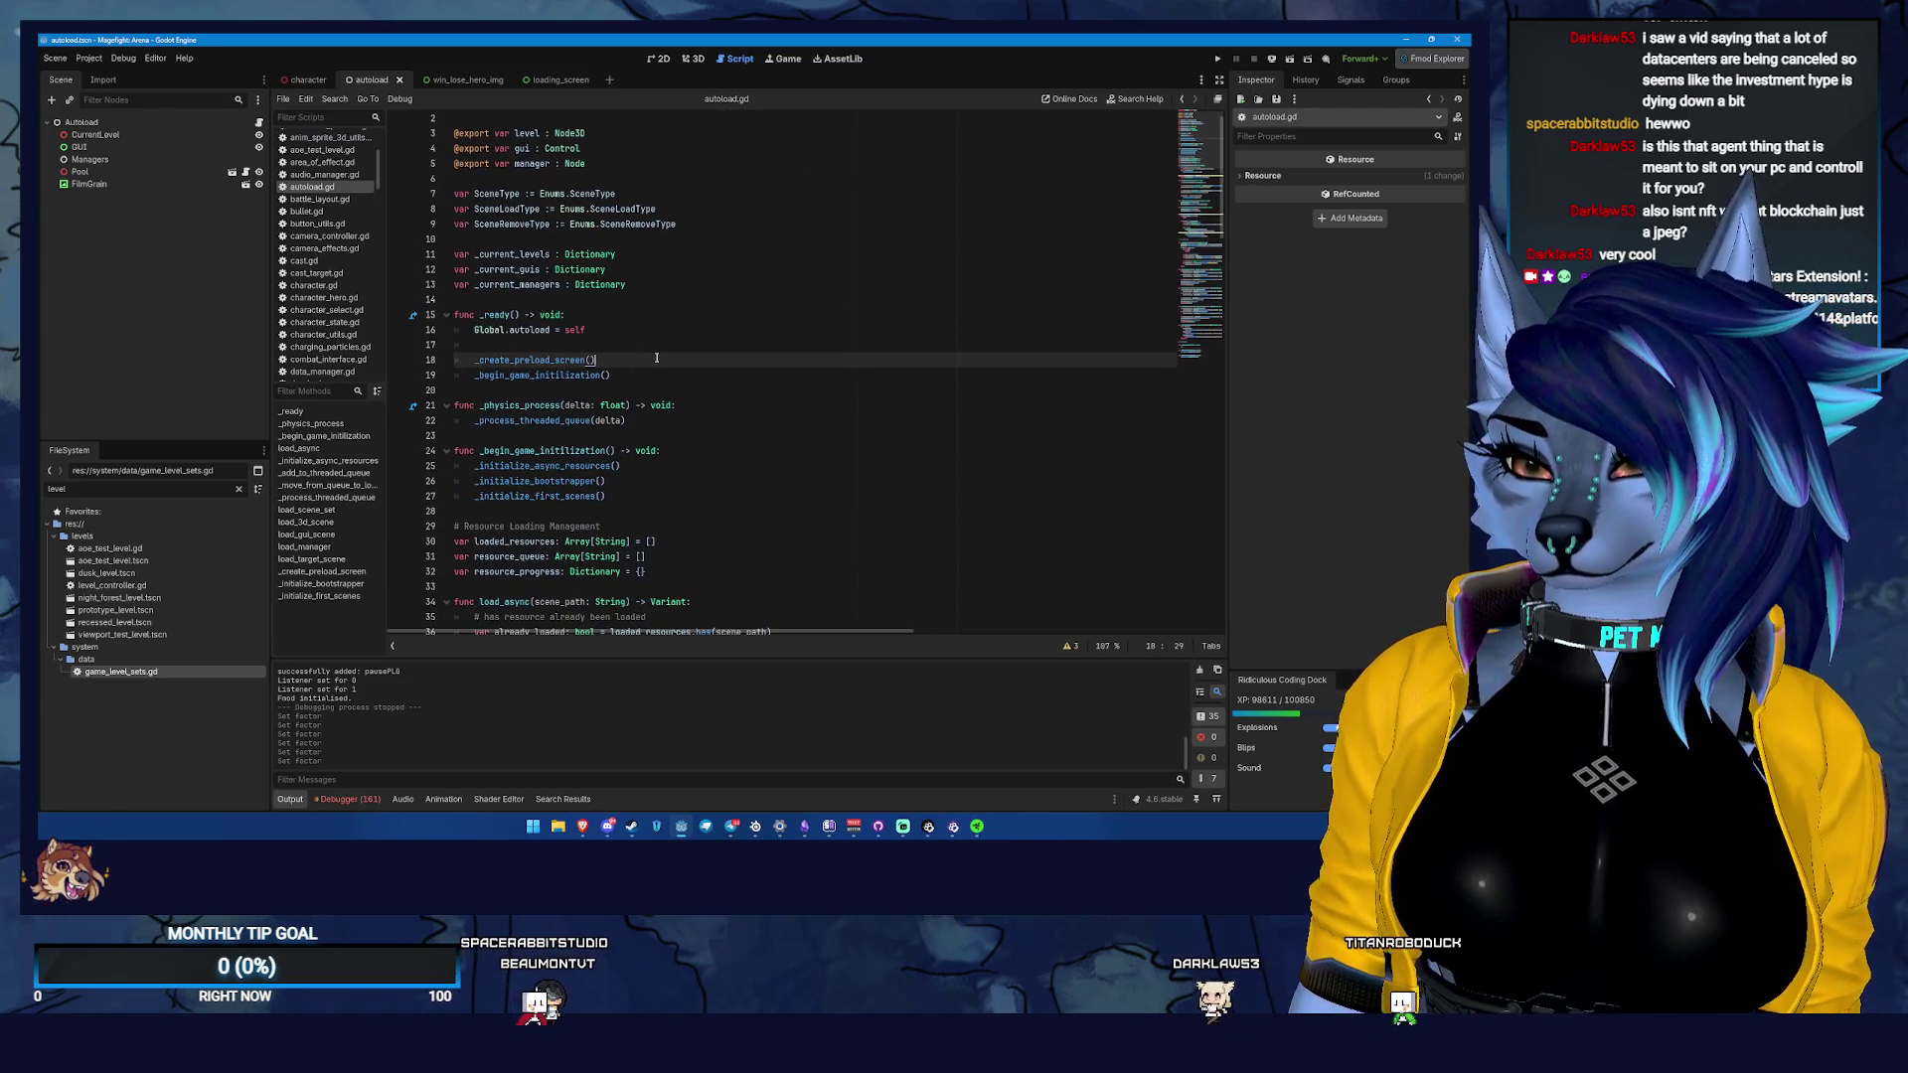
{"action": "key", "text": "Return"}
{"action": "key", "text": "ctrl+s"}
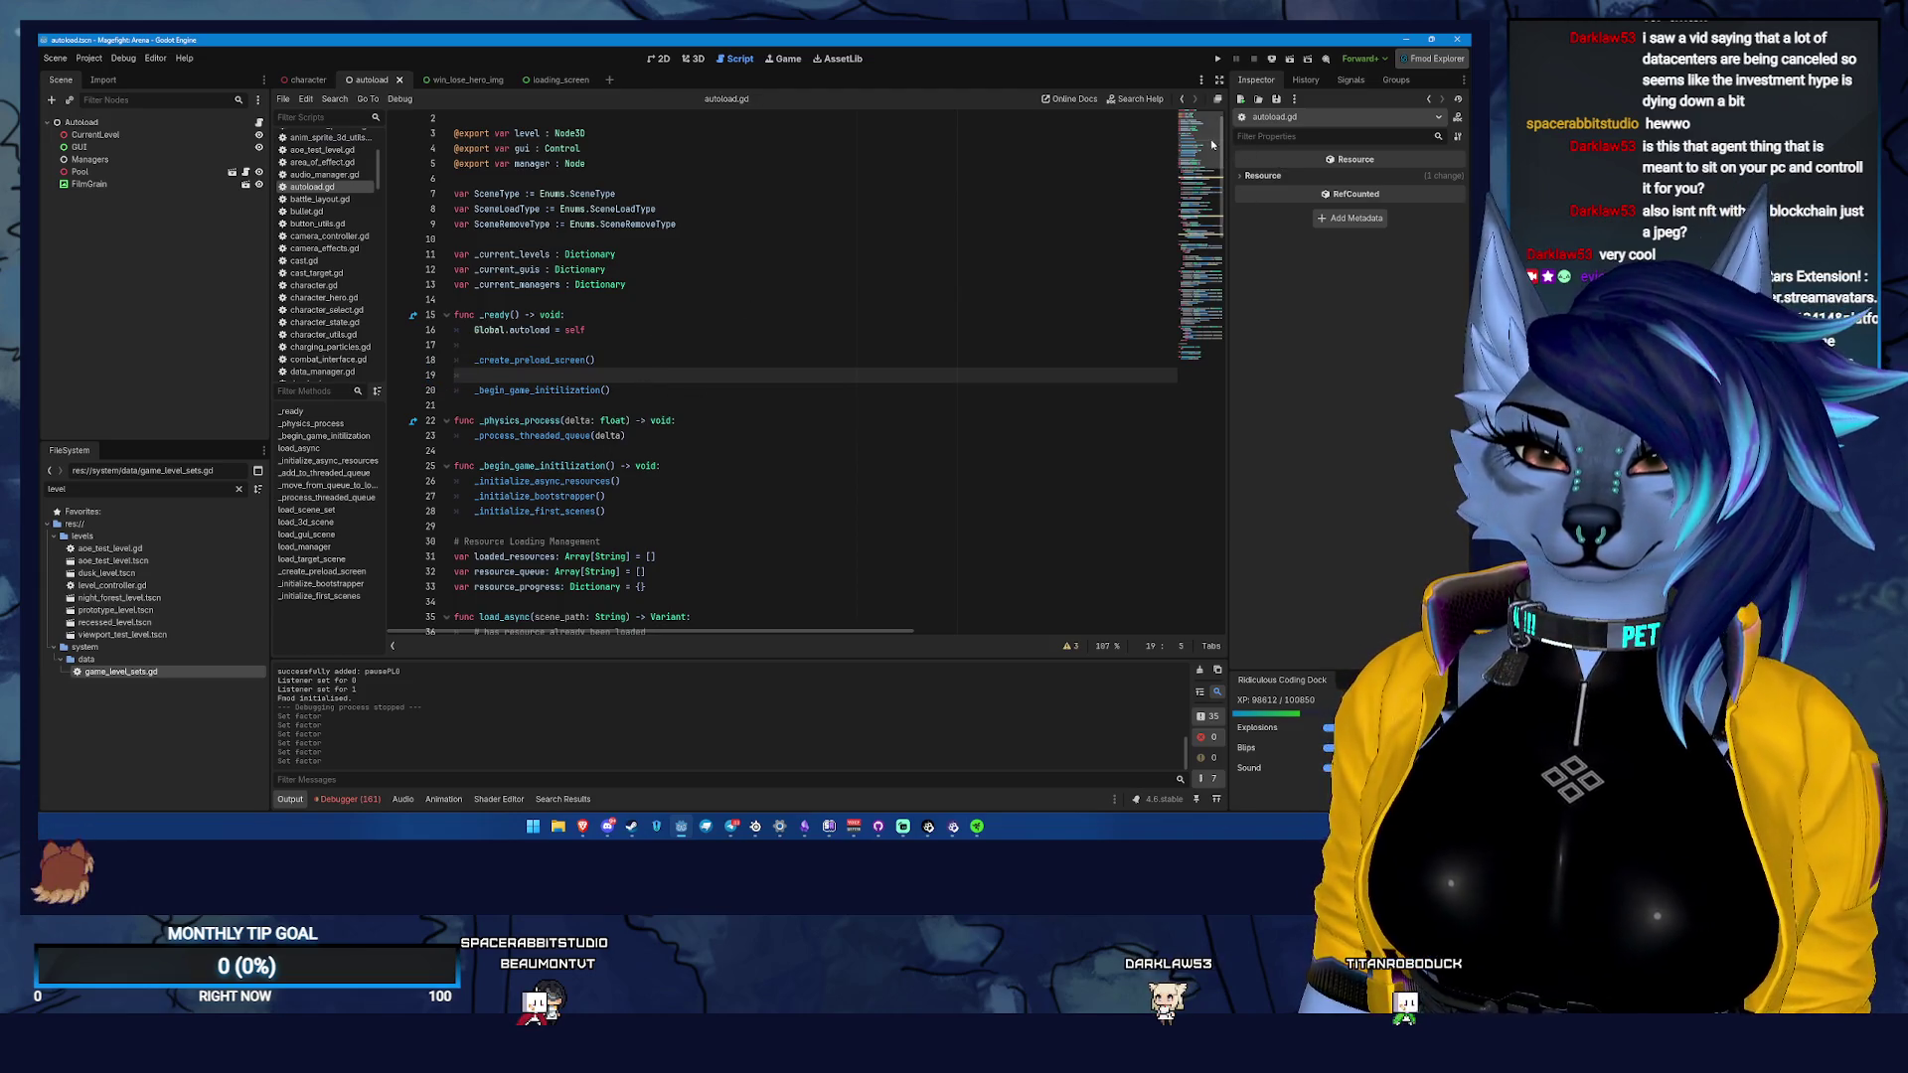
Replace pass with load_gui_scene(Levels.gui_dict.LoadingScreen) using autocomplete.
{"action": "left_click_drag", "start_coordinate": [1192, 140], "coordinate": [1216, 368]}
{"action": "left_click", "coordinate": [496, 511]}
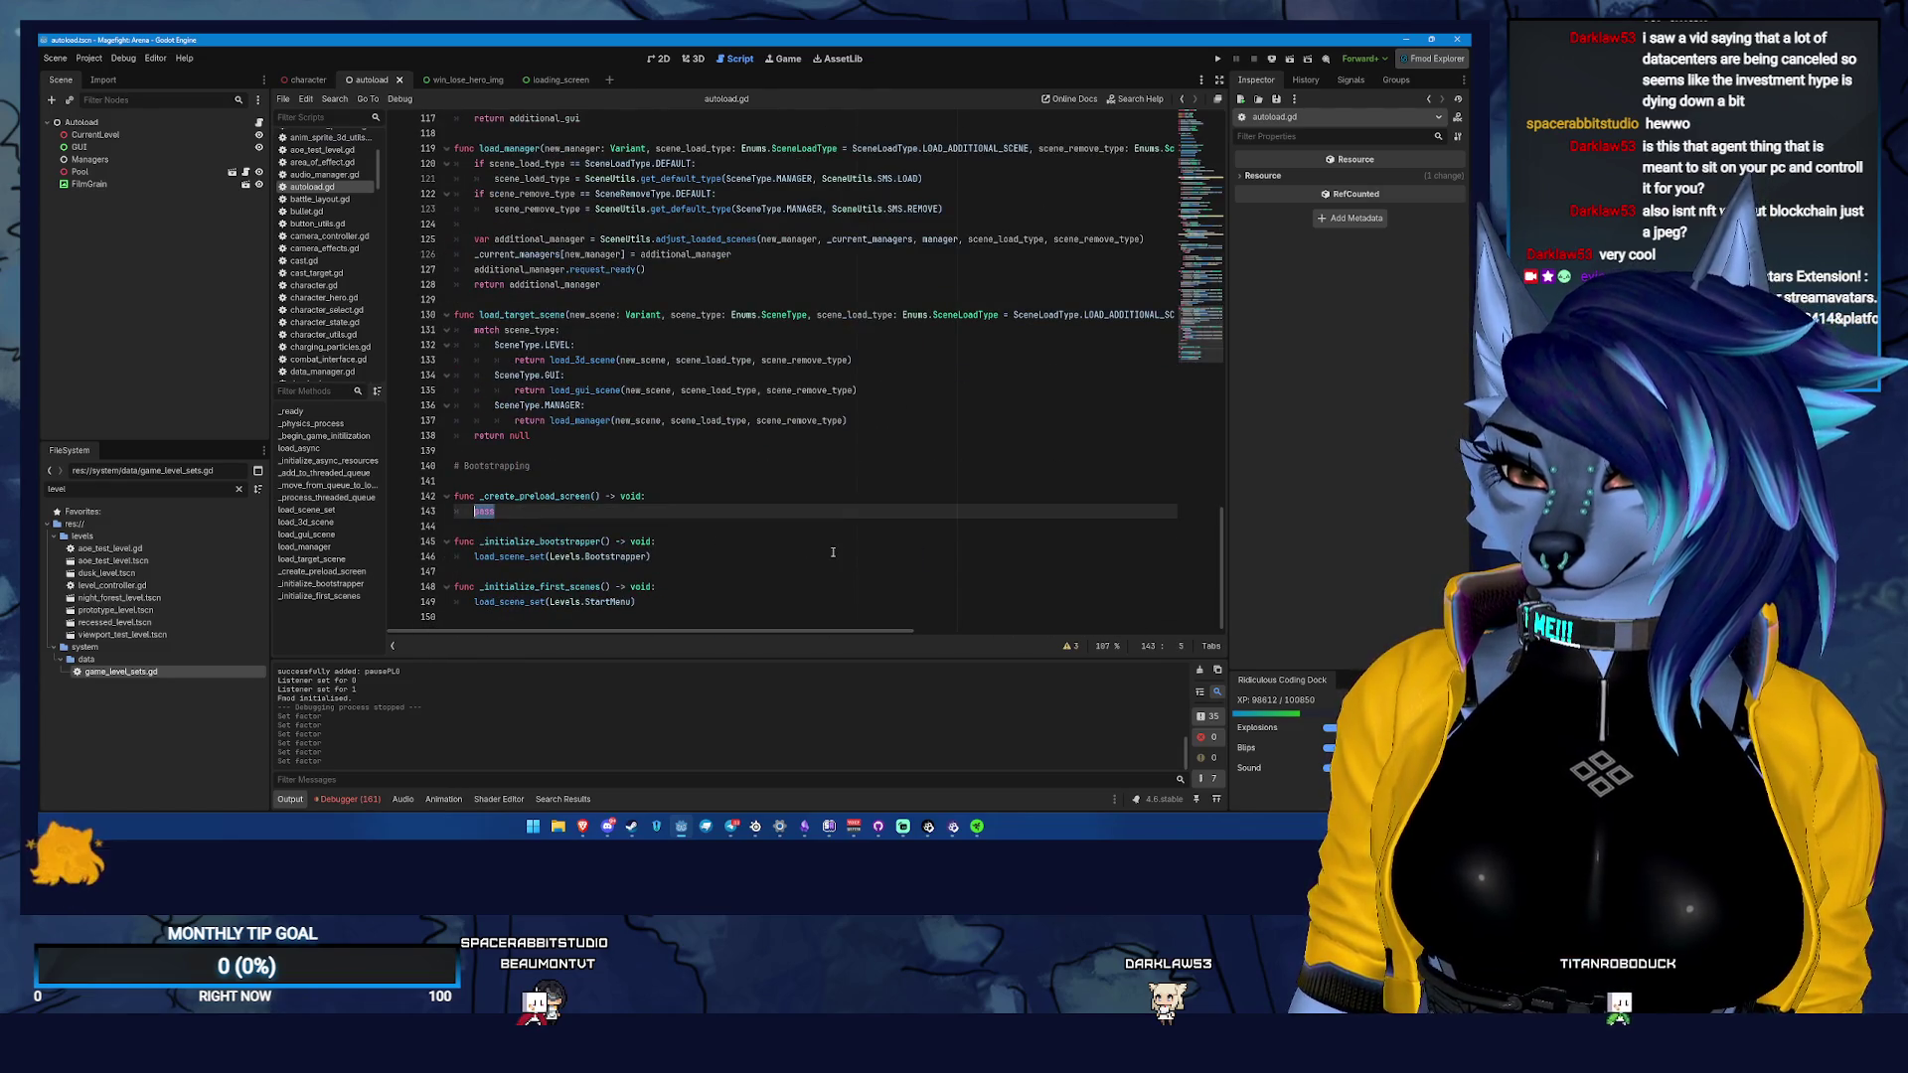
{"action": "type", "text": "load_s"}
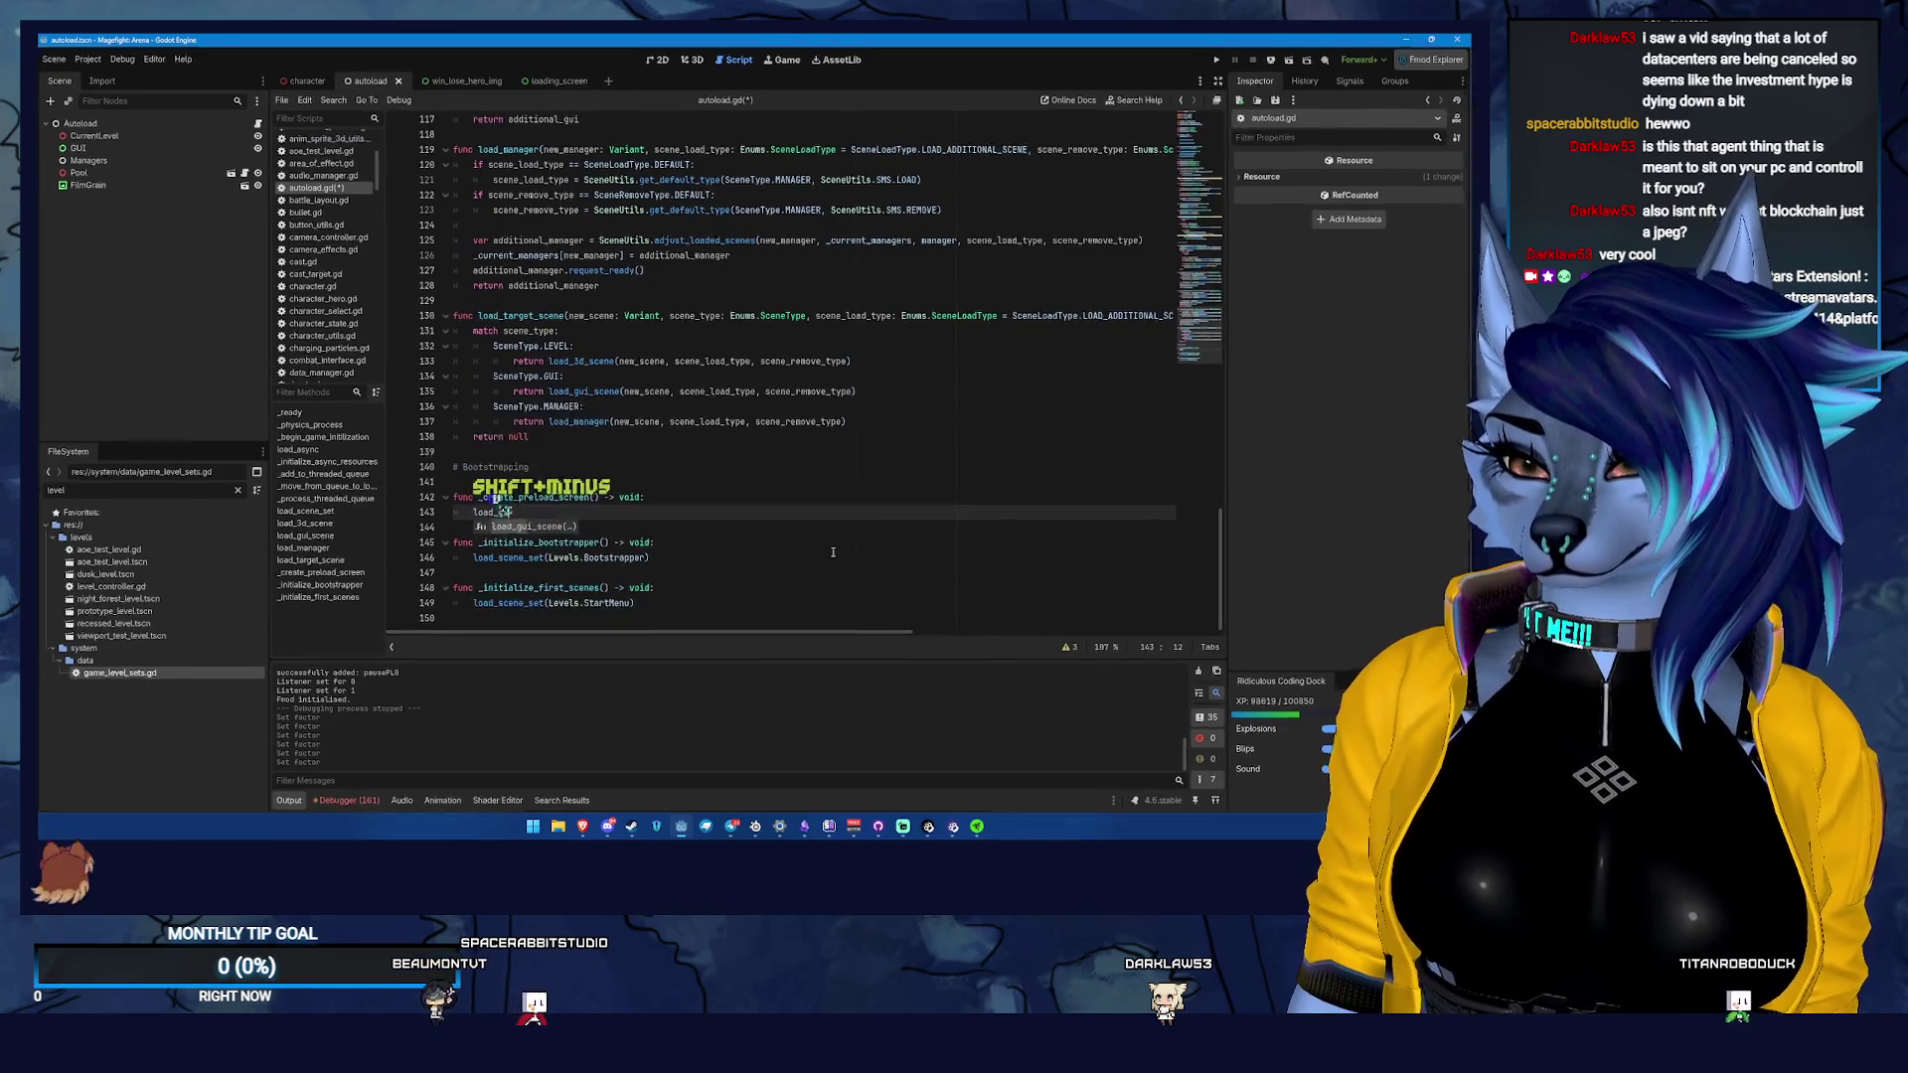
{"action": "key", "text": "Return"}
{"action": "type", "text": "Levels.gui)"}
{"action": "key", "text": "Return"}
{"action": "type", "text": ".L"}
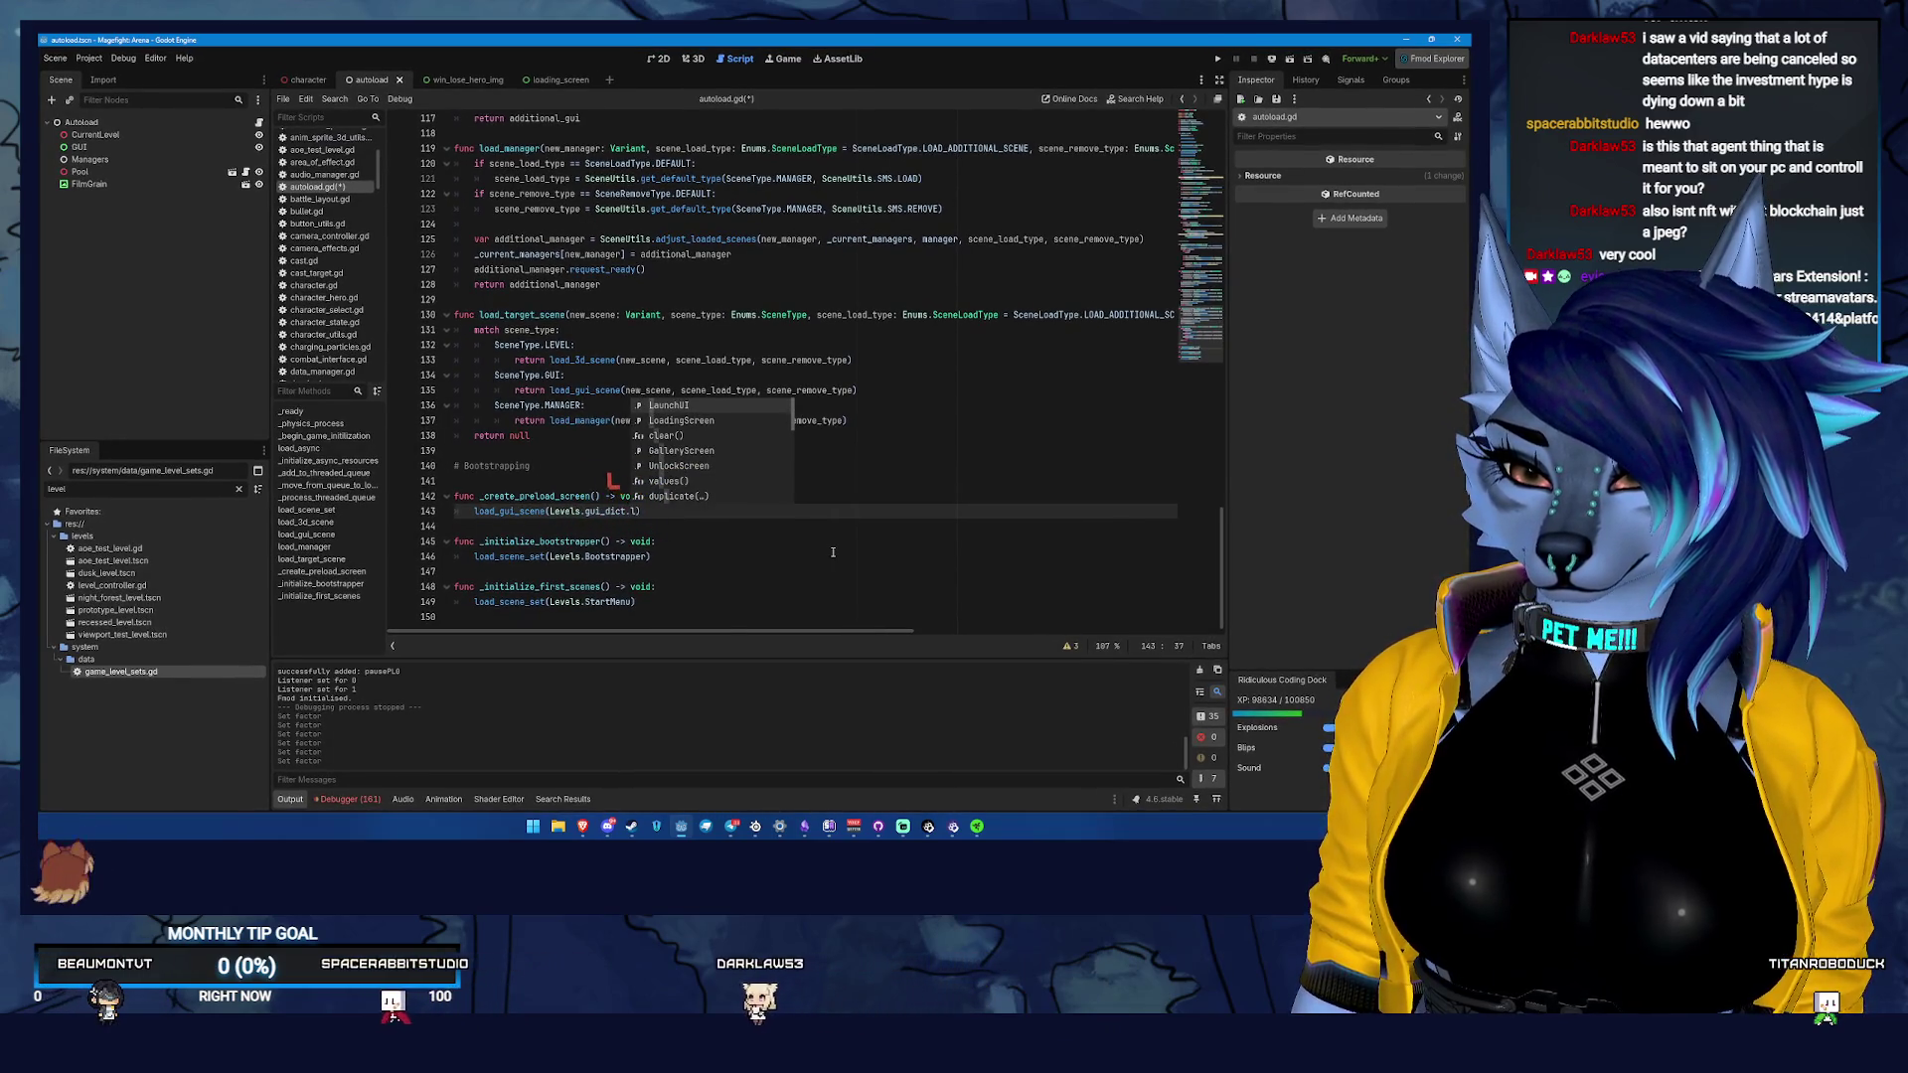
{"action": "type", "text": "oadingScreen"}
{"action": "key", "text": "Return"}
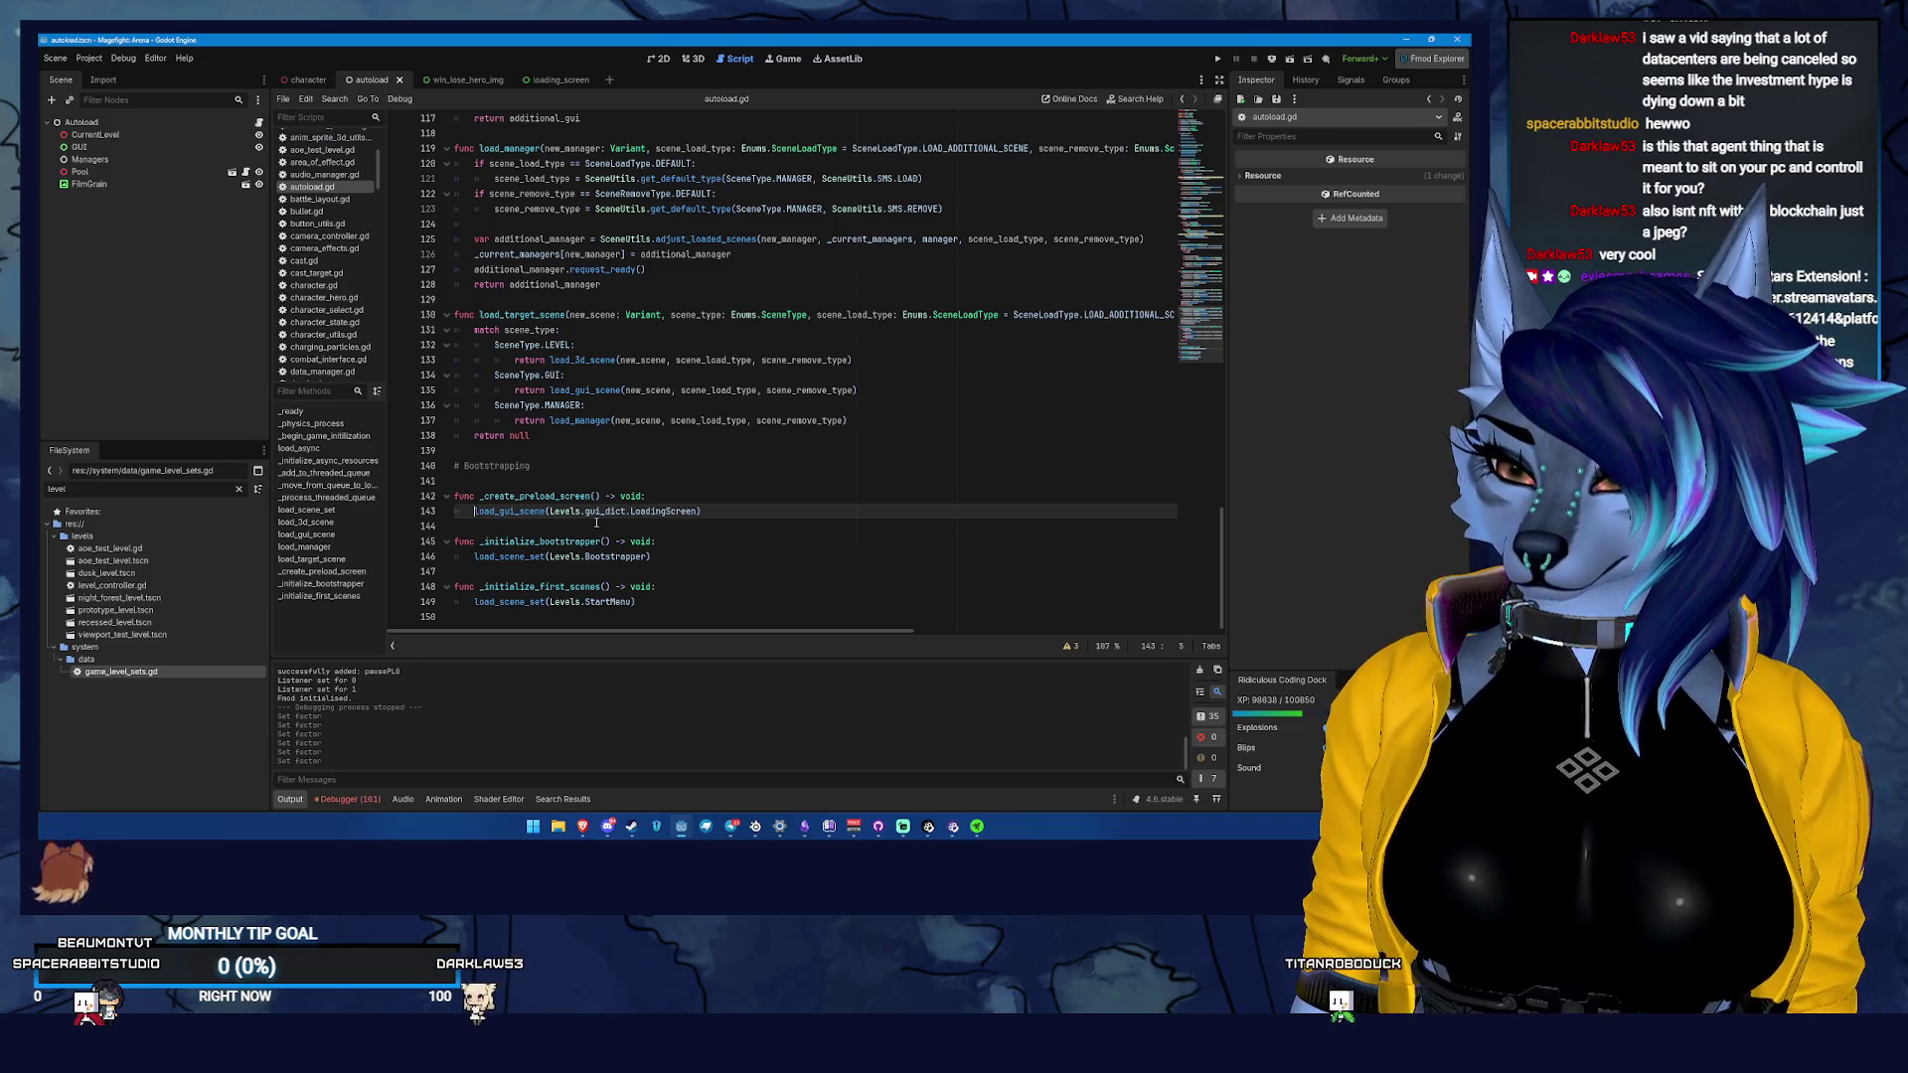
Store that result in a Control-typed loading_screen variable and save autoload.gd.
{"action": "type", "text": "var loading_sc"}
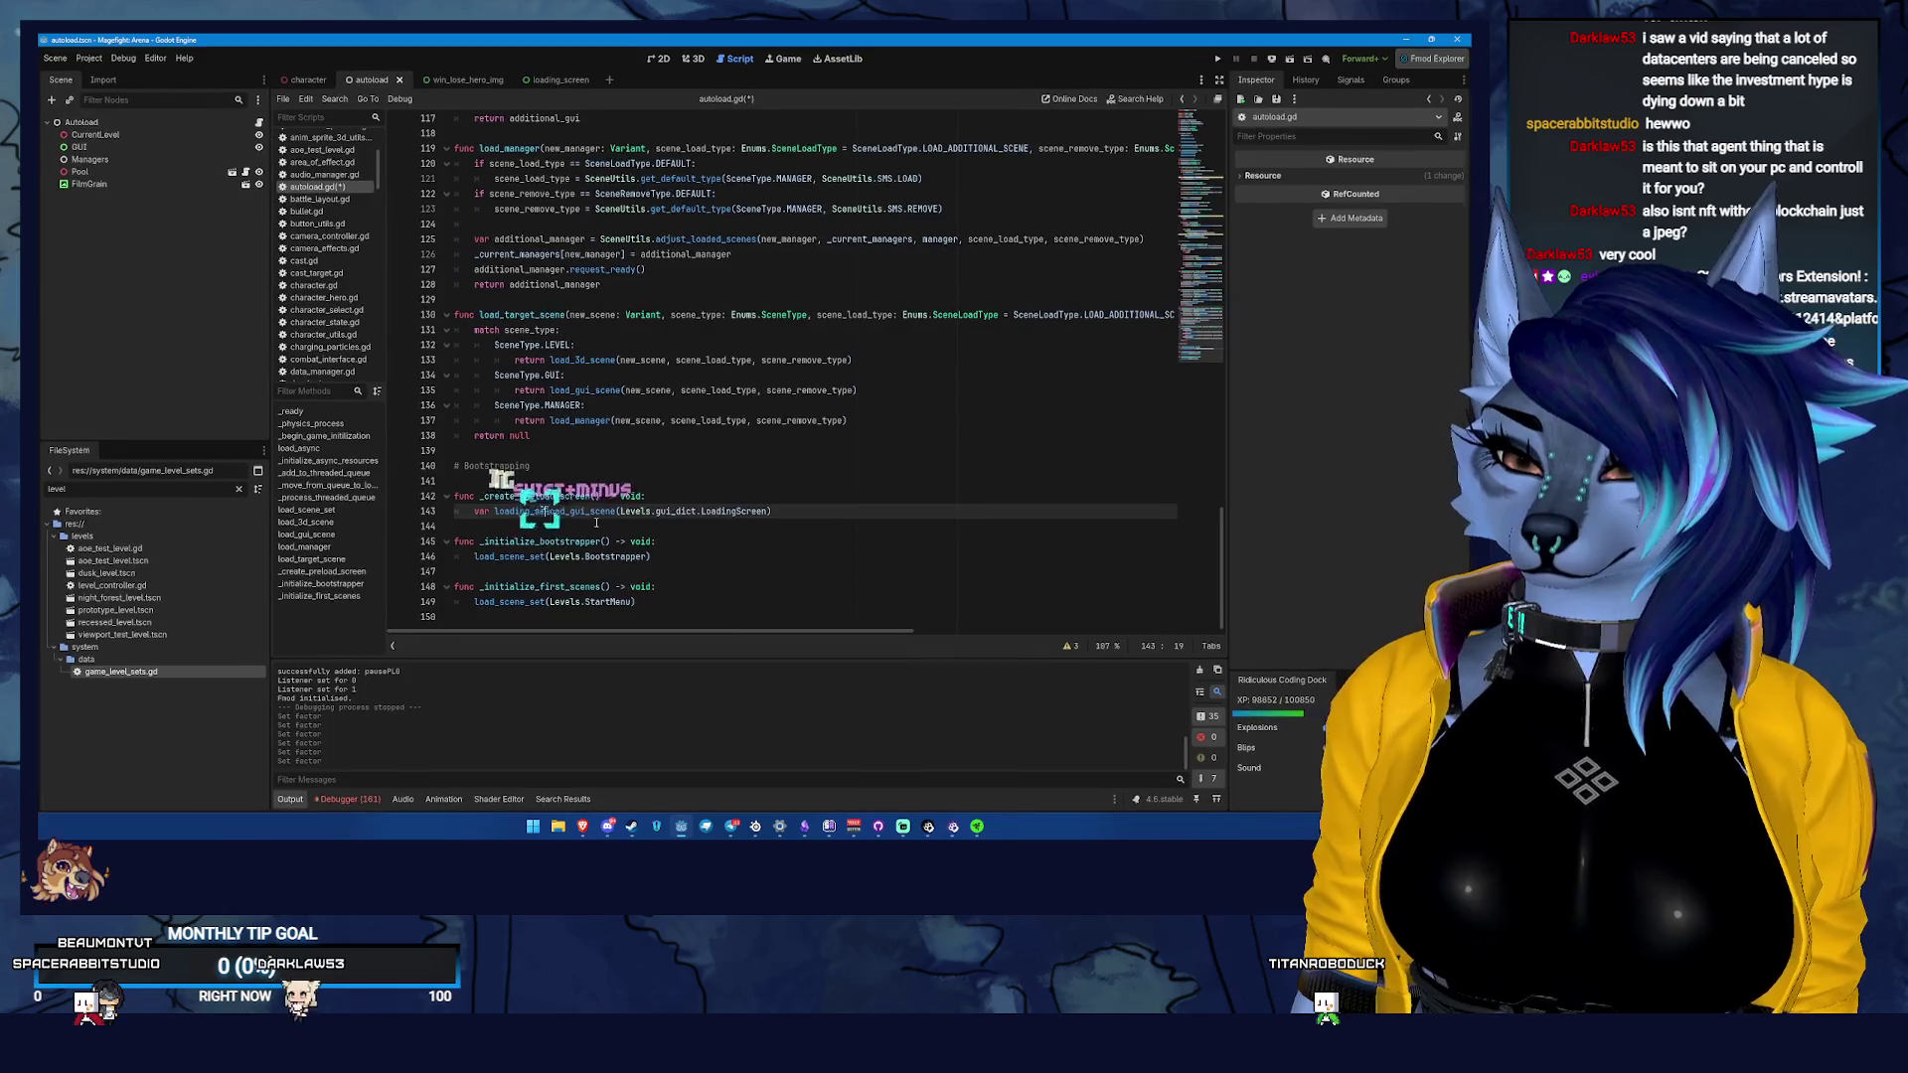
{"action": "type", "text": "reen :"}
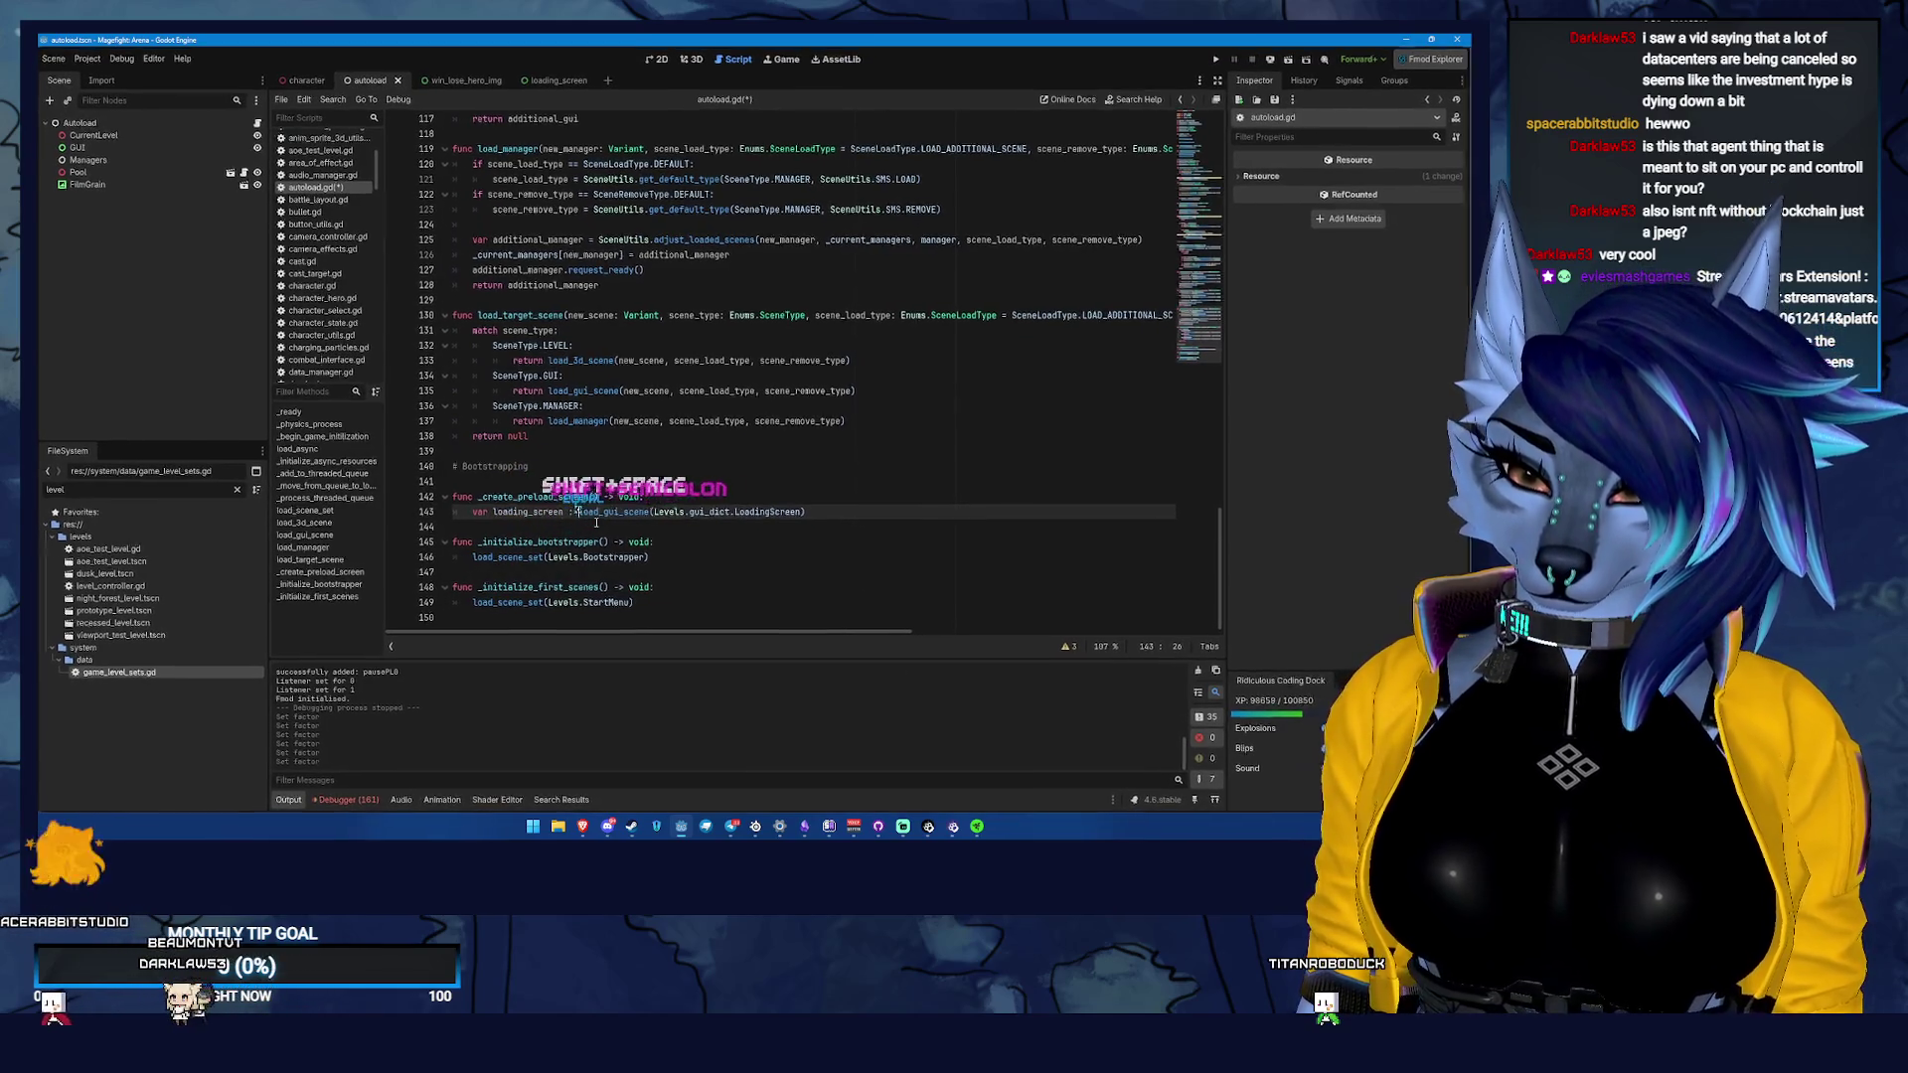
{"action": "type", "text": "="}
{"action": "key", "text": "Right"}
{"action": "key", "text": "Right"}
{"action": "key", "text": "Right"}
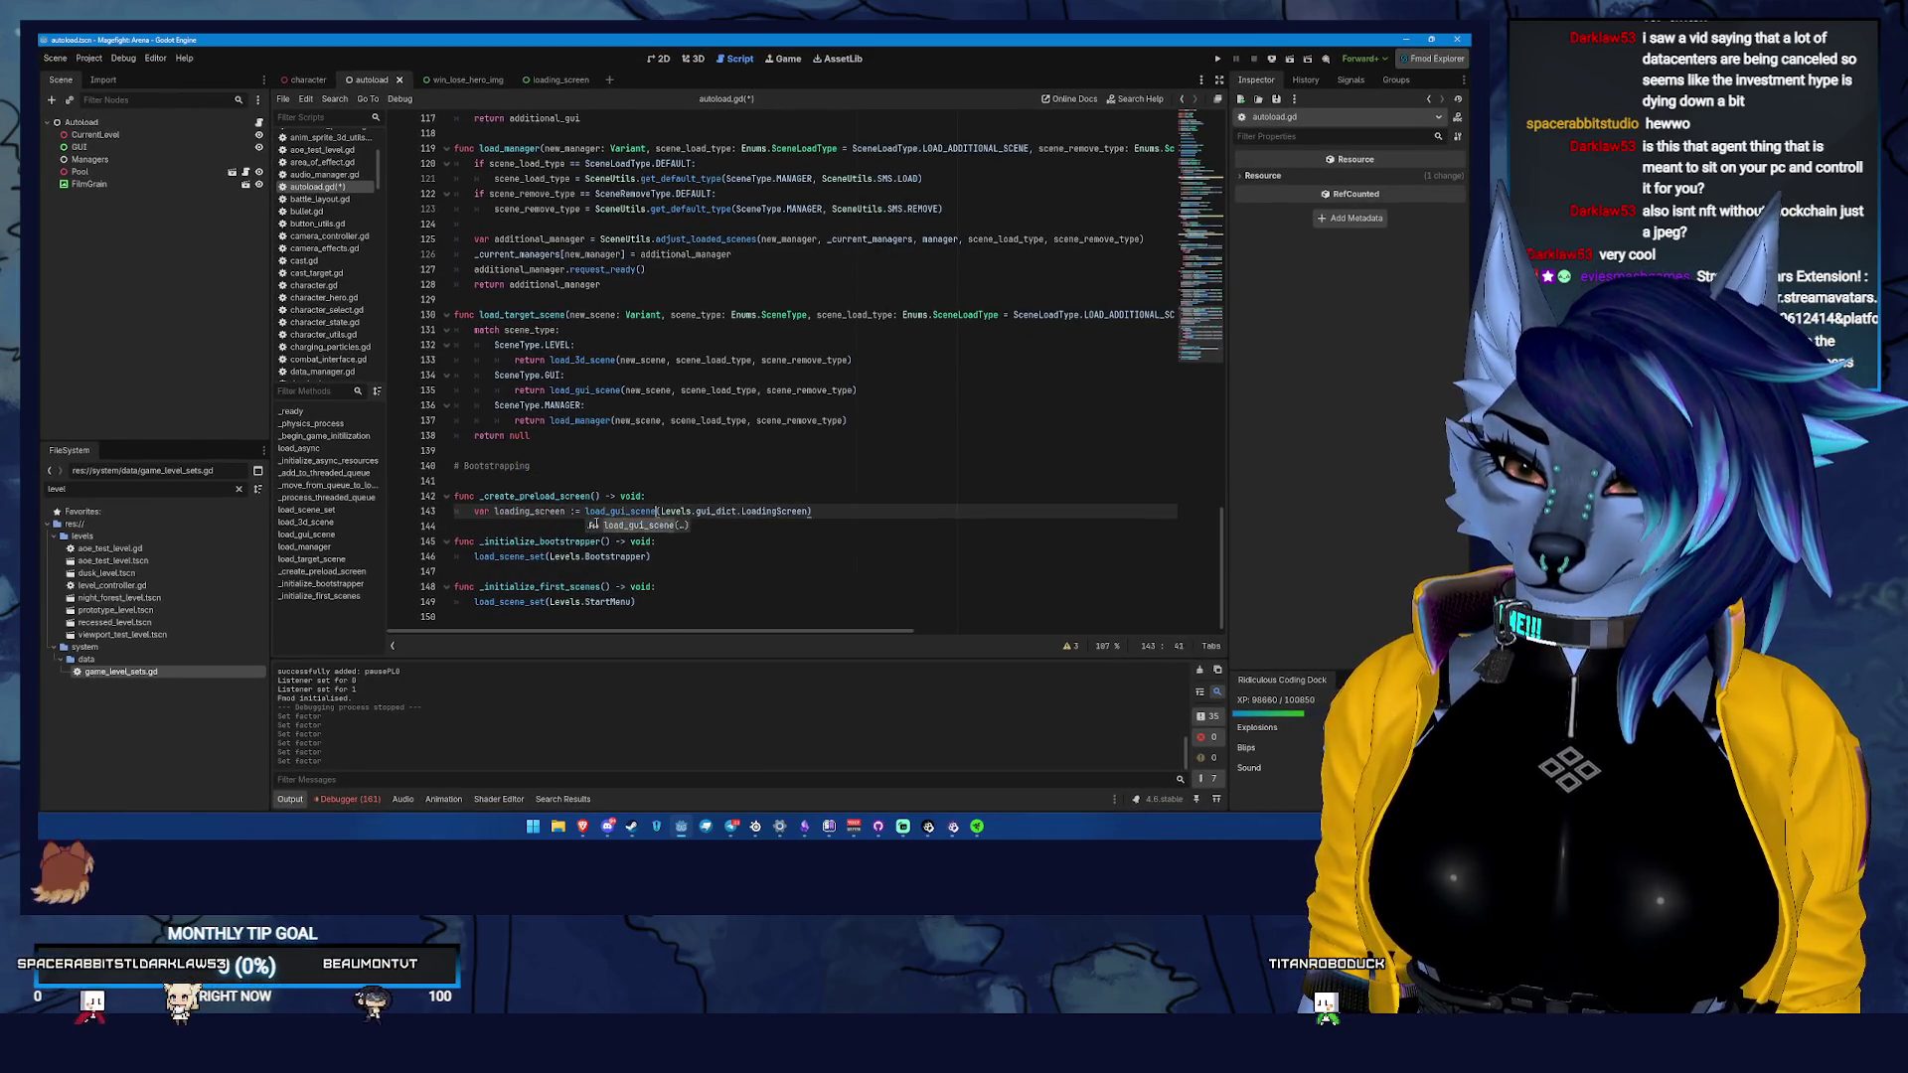
{"action": "key", "text": "Right"}
{"action": "key", "text": "Right"}
{"action": "key", "text": "Right"}
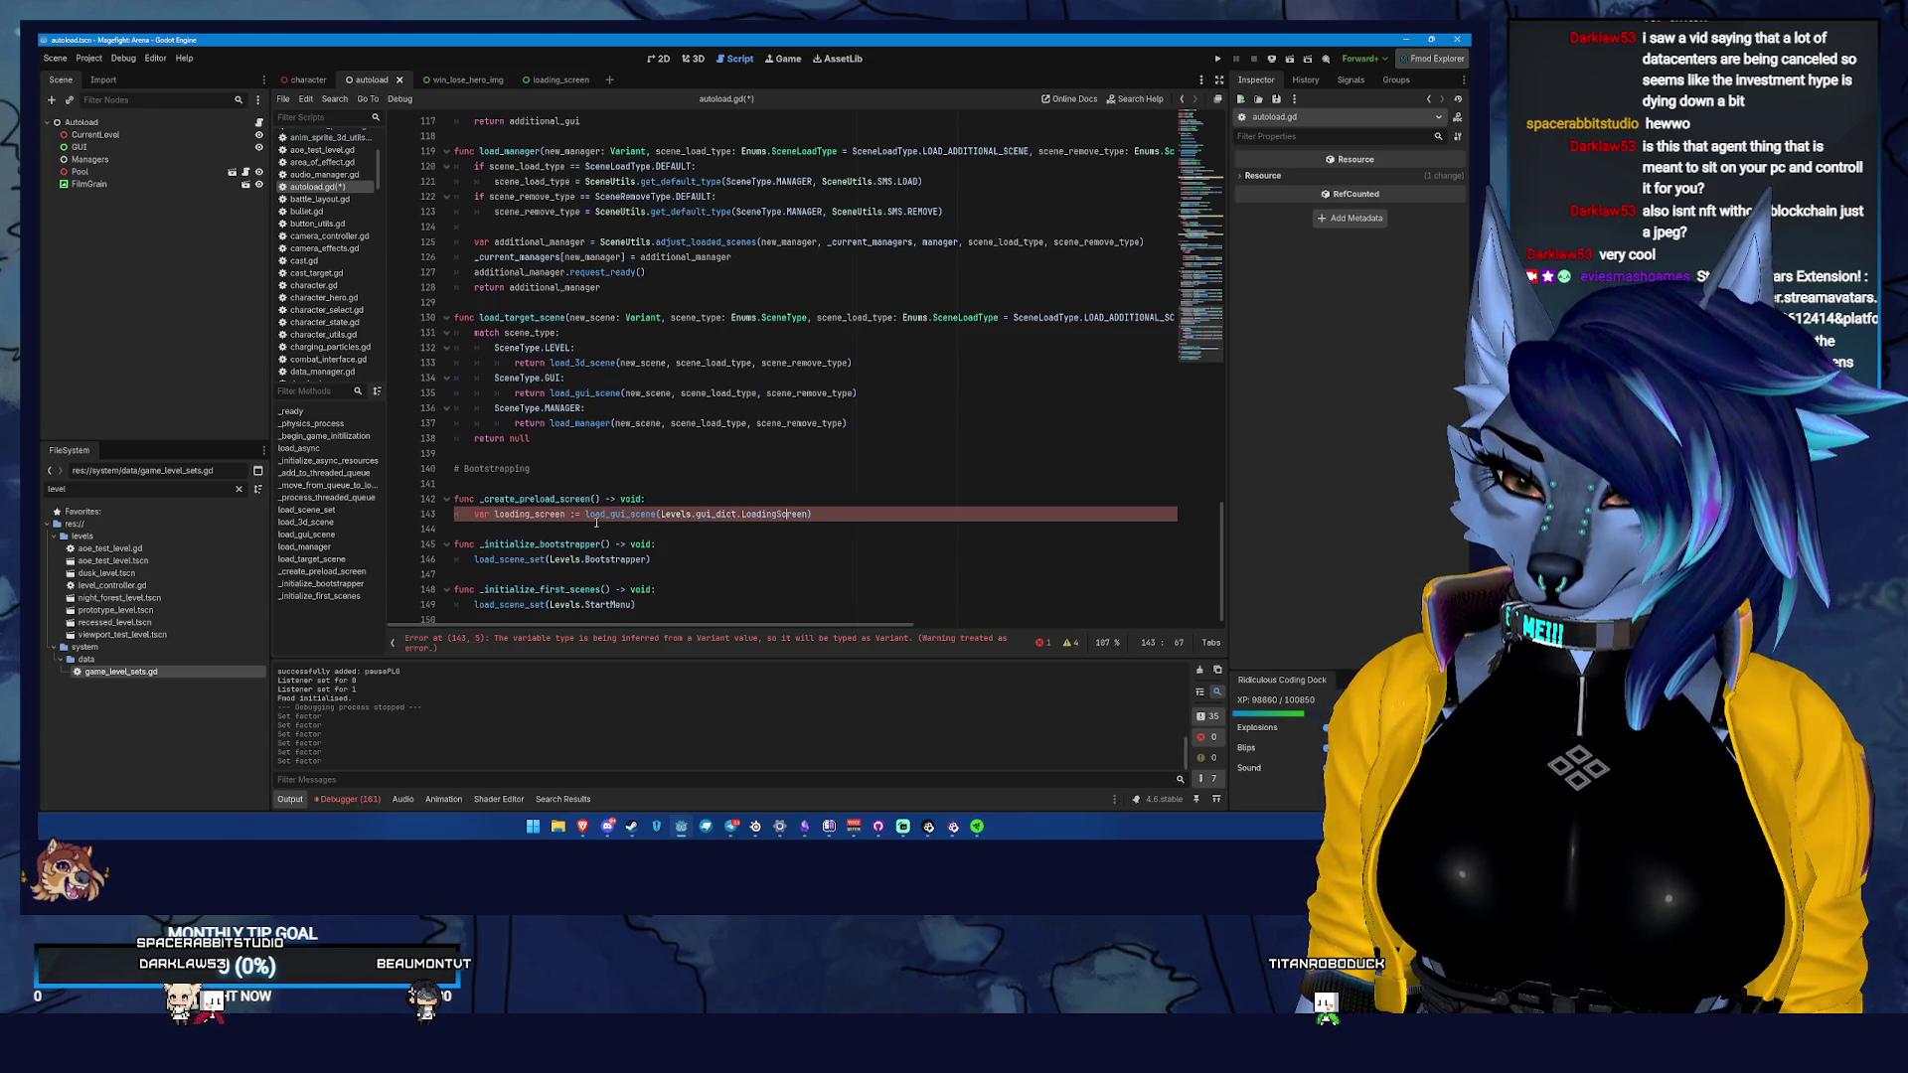
{"action": "key", "text": "Right"}
{"action": "key", "text": "BackSpace"}
{"action": "key", "text": "Right"}
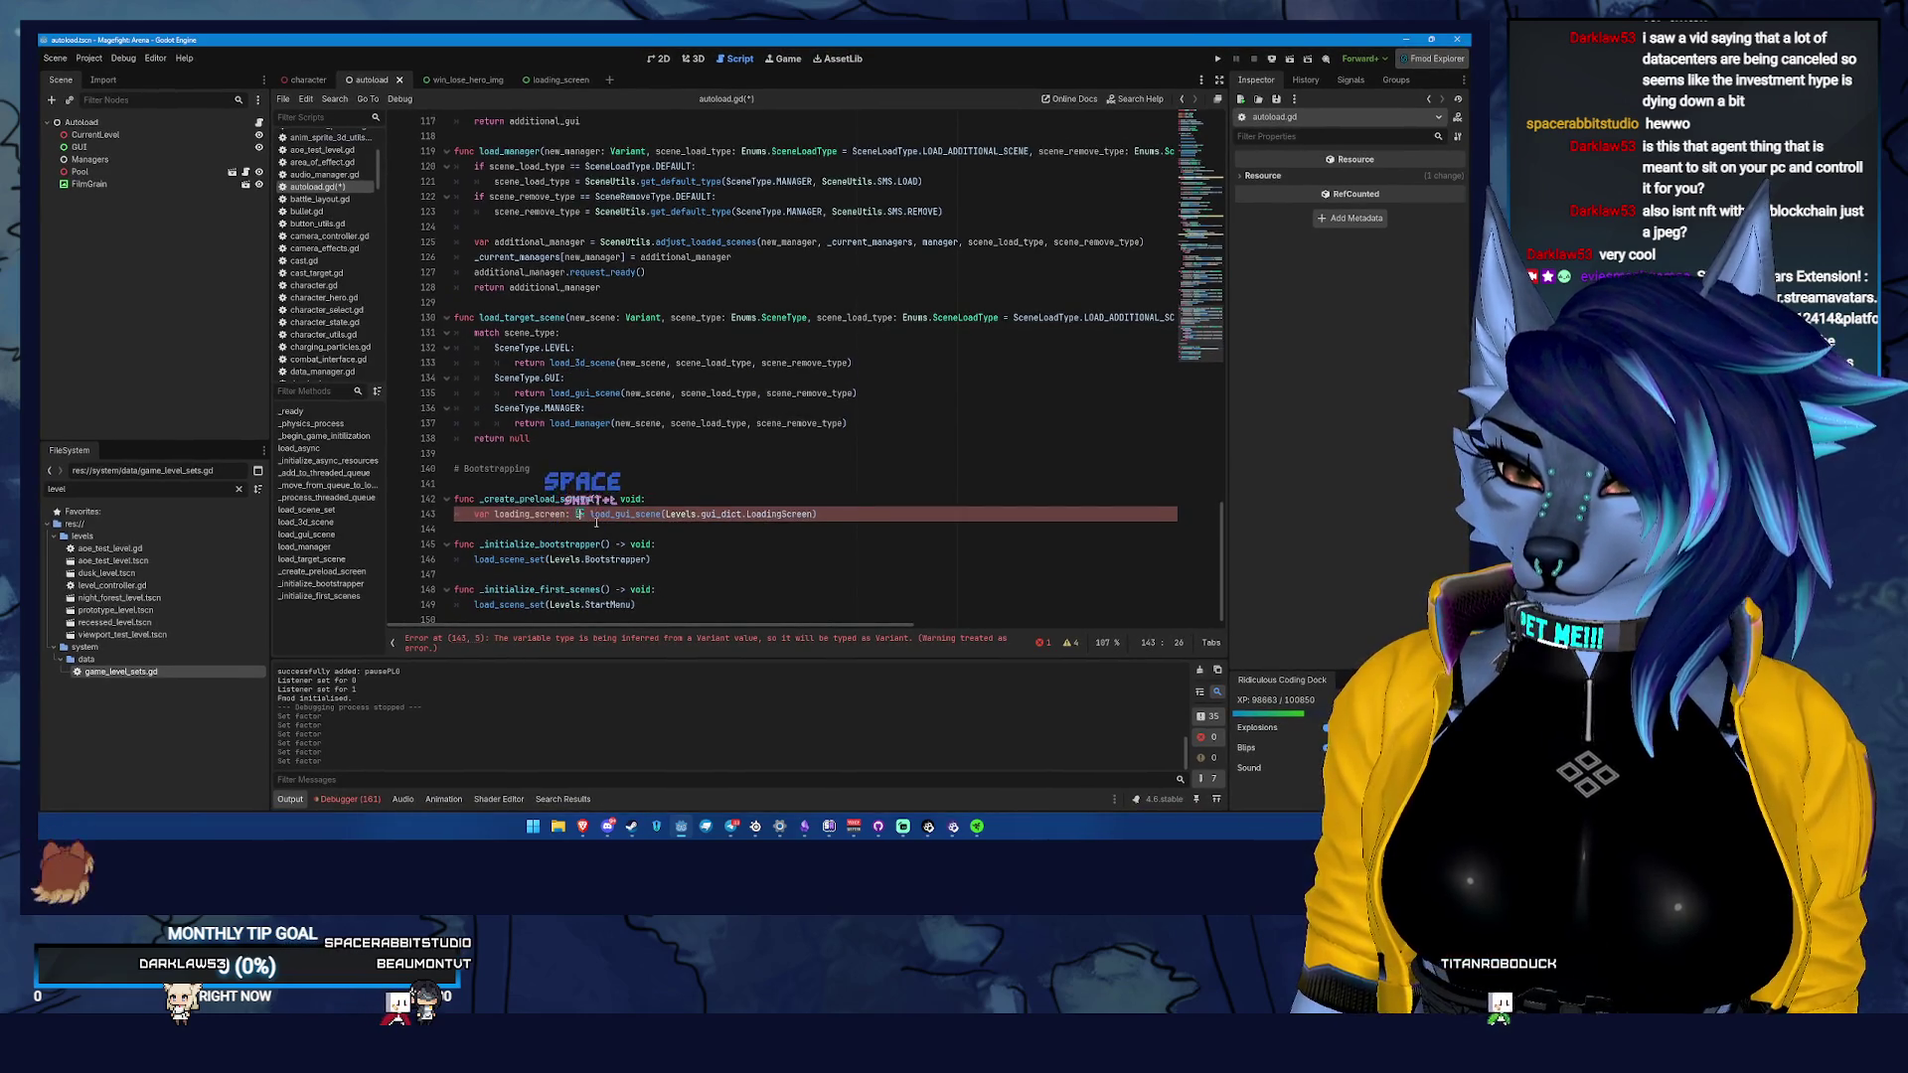
{"action": "type", "text": "gScreen"}
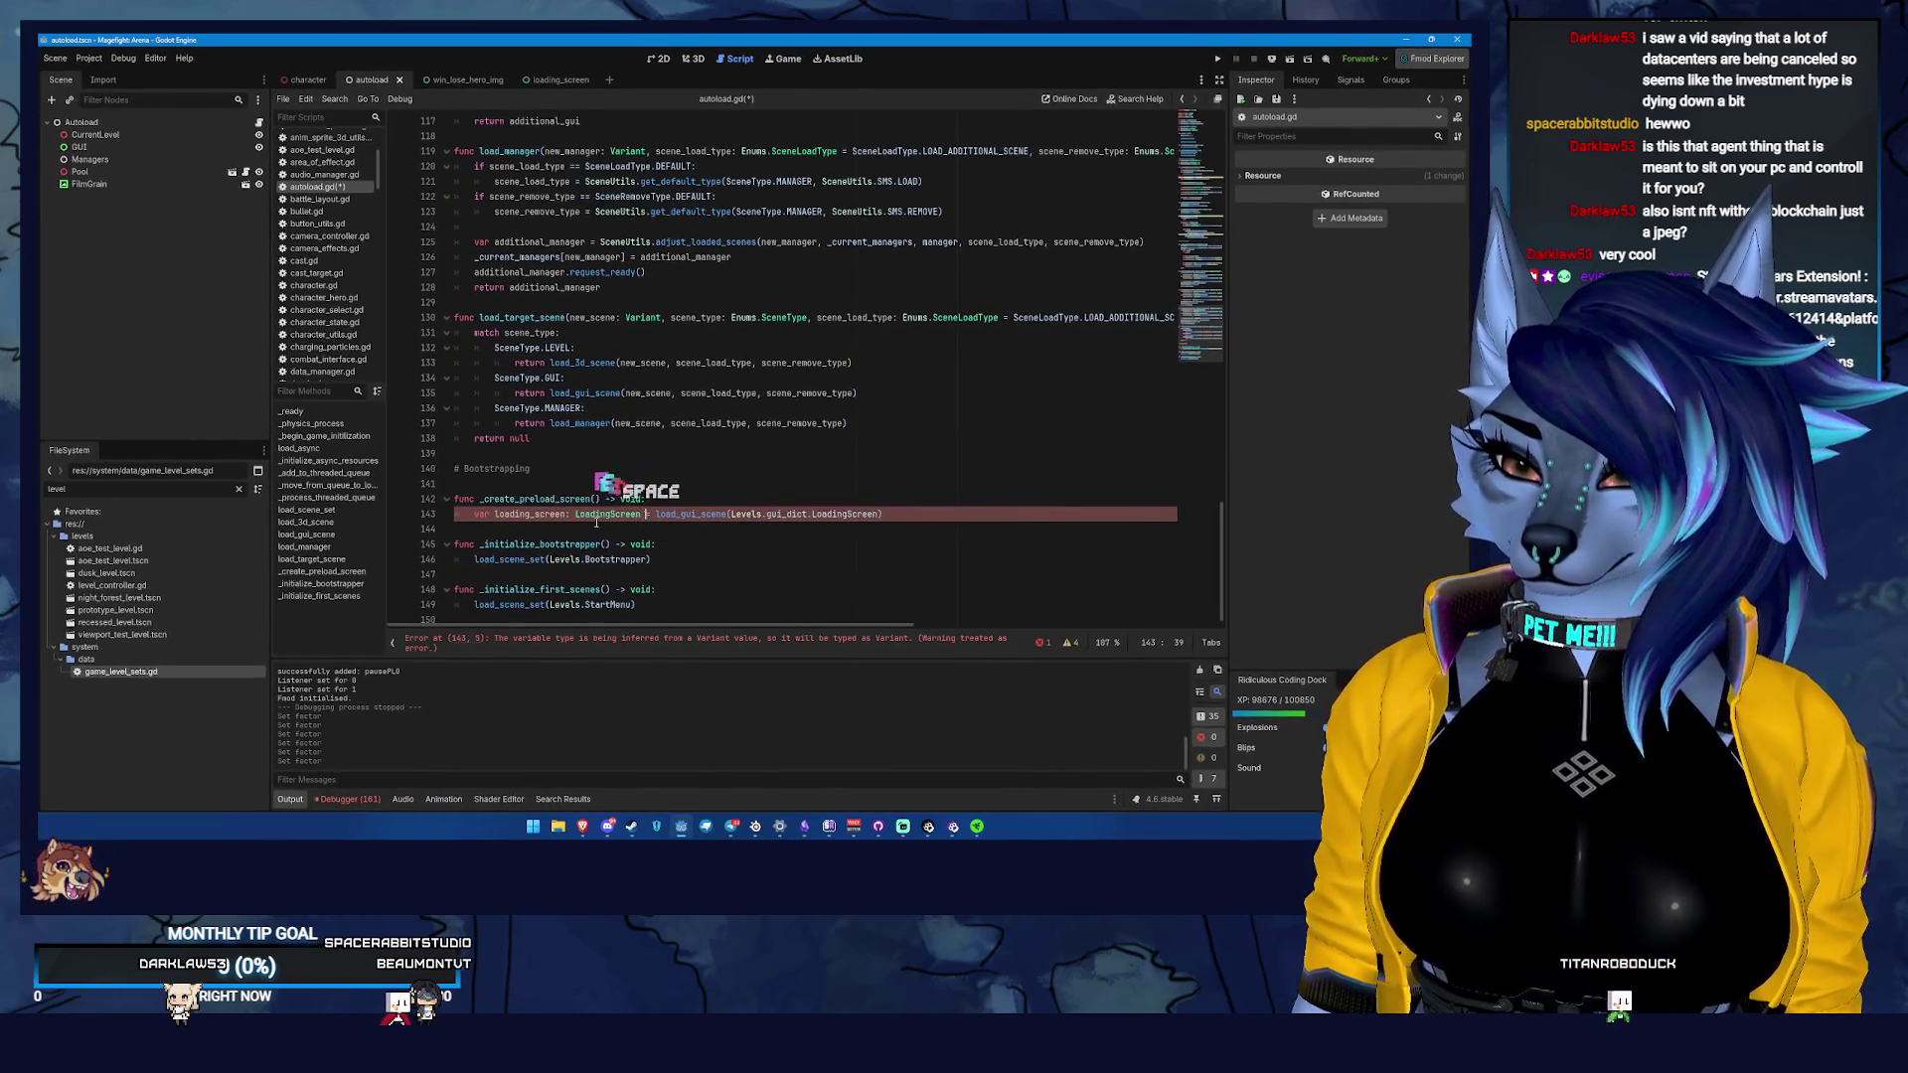
{"action": "key", "text": "ctrl+s"}
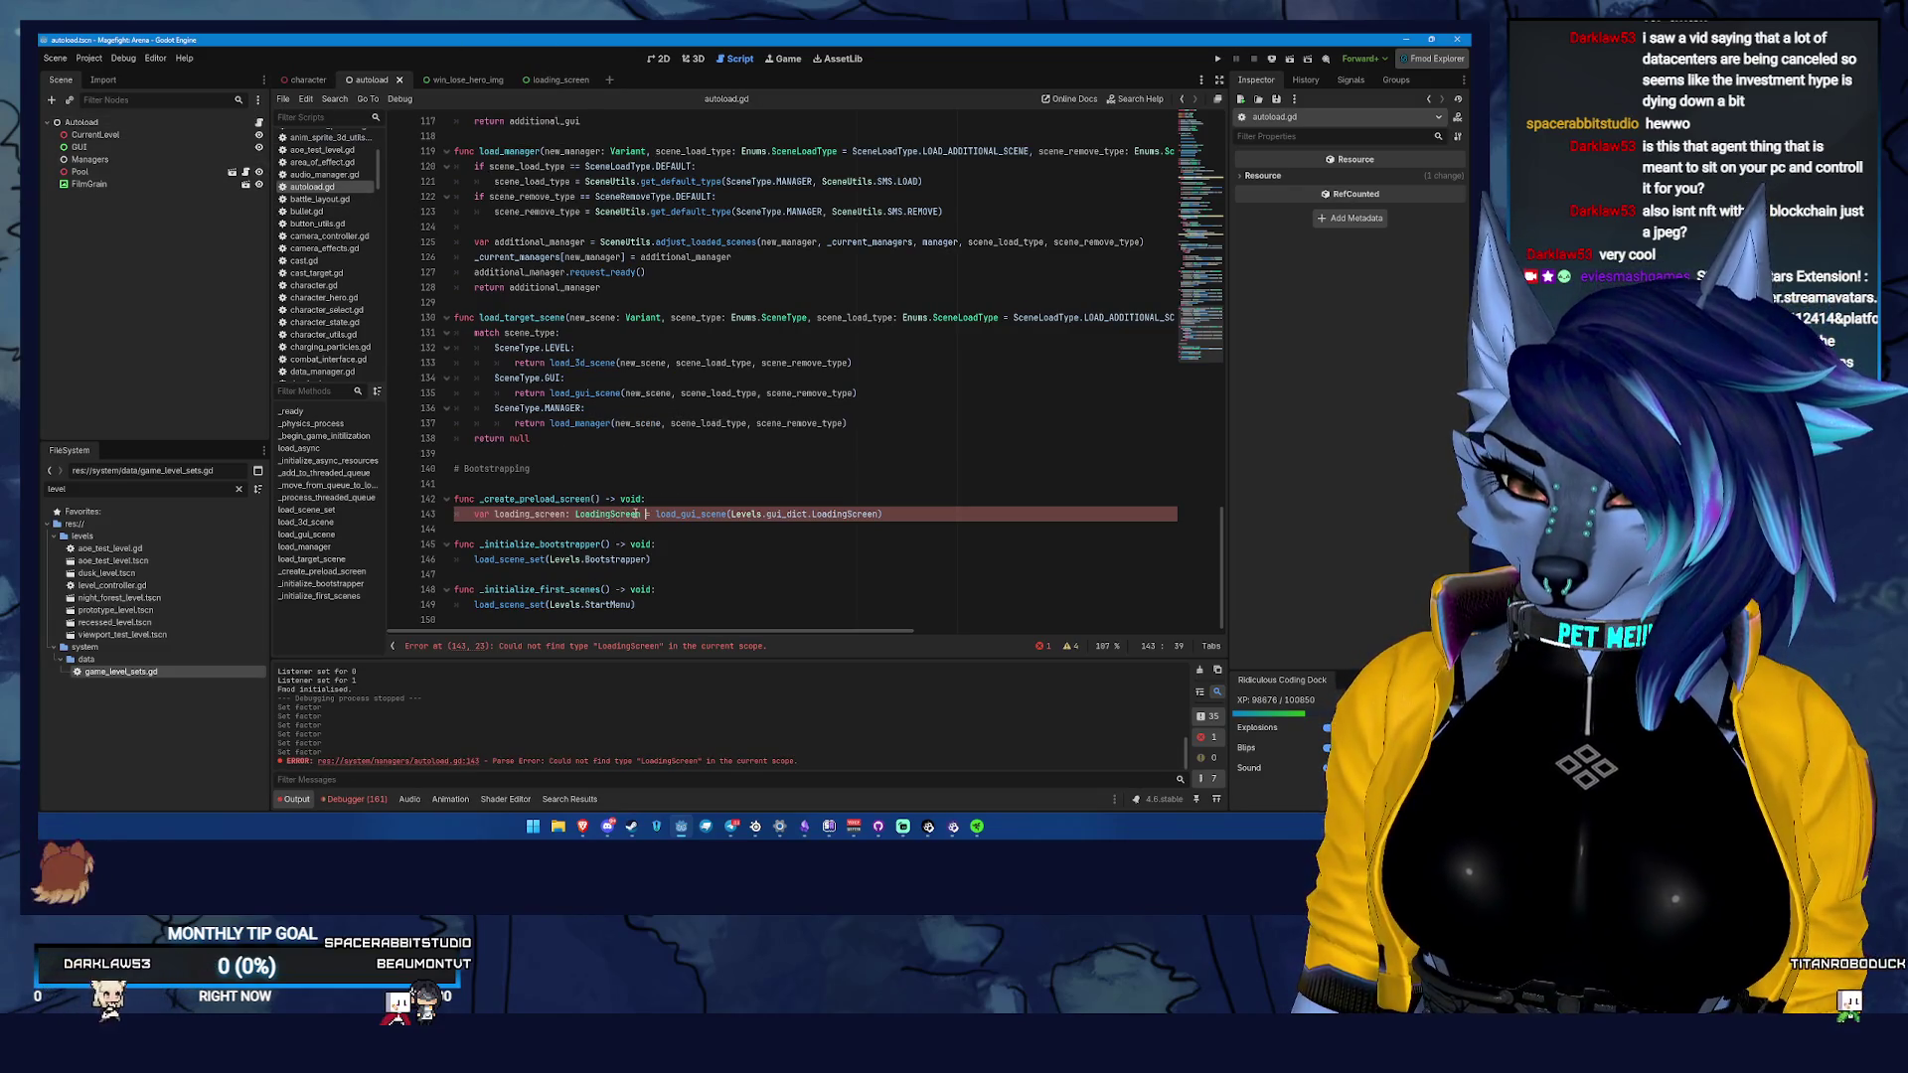
{"action": "type", "text": "Control"}
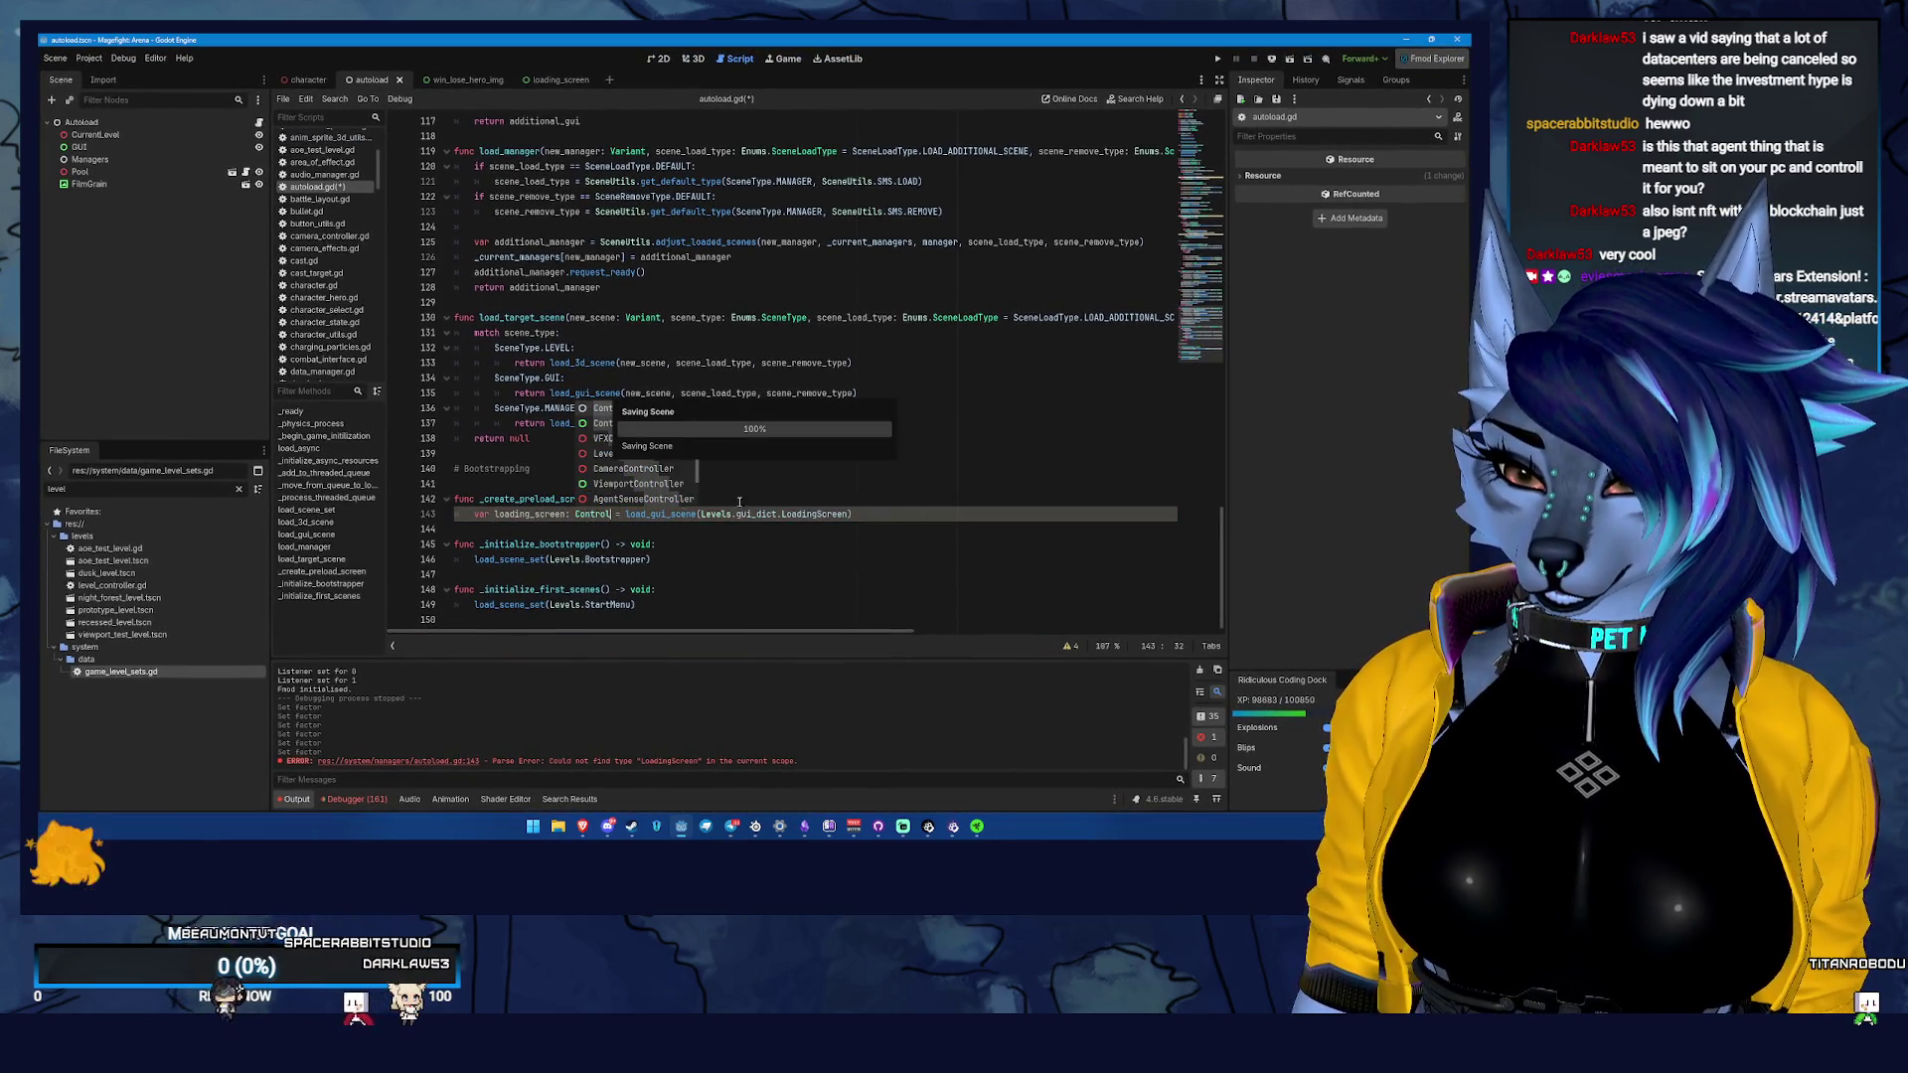
{"action": "left_click", "coordinate": [894, 514]}
{"action": "key", "text": "ctrl+s"}
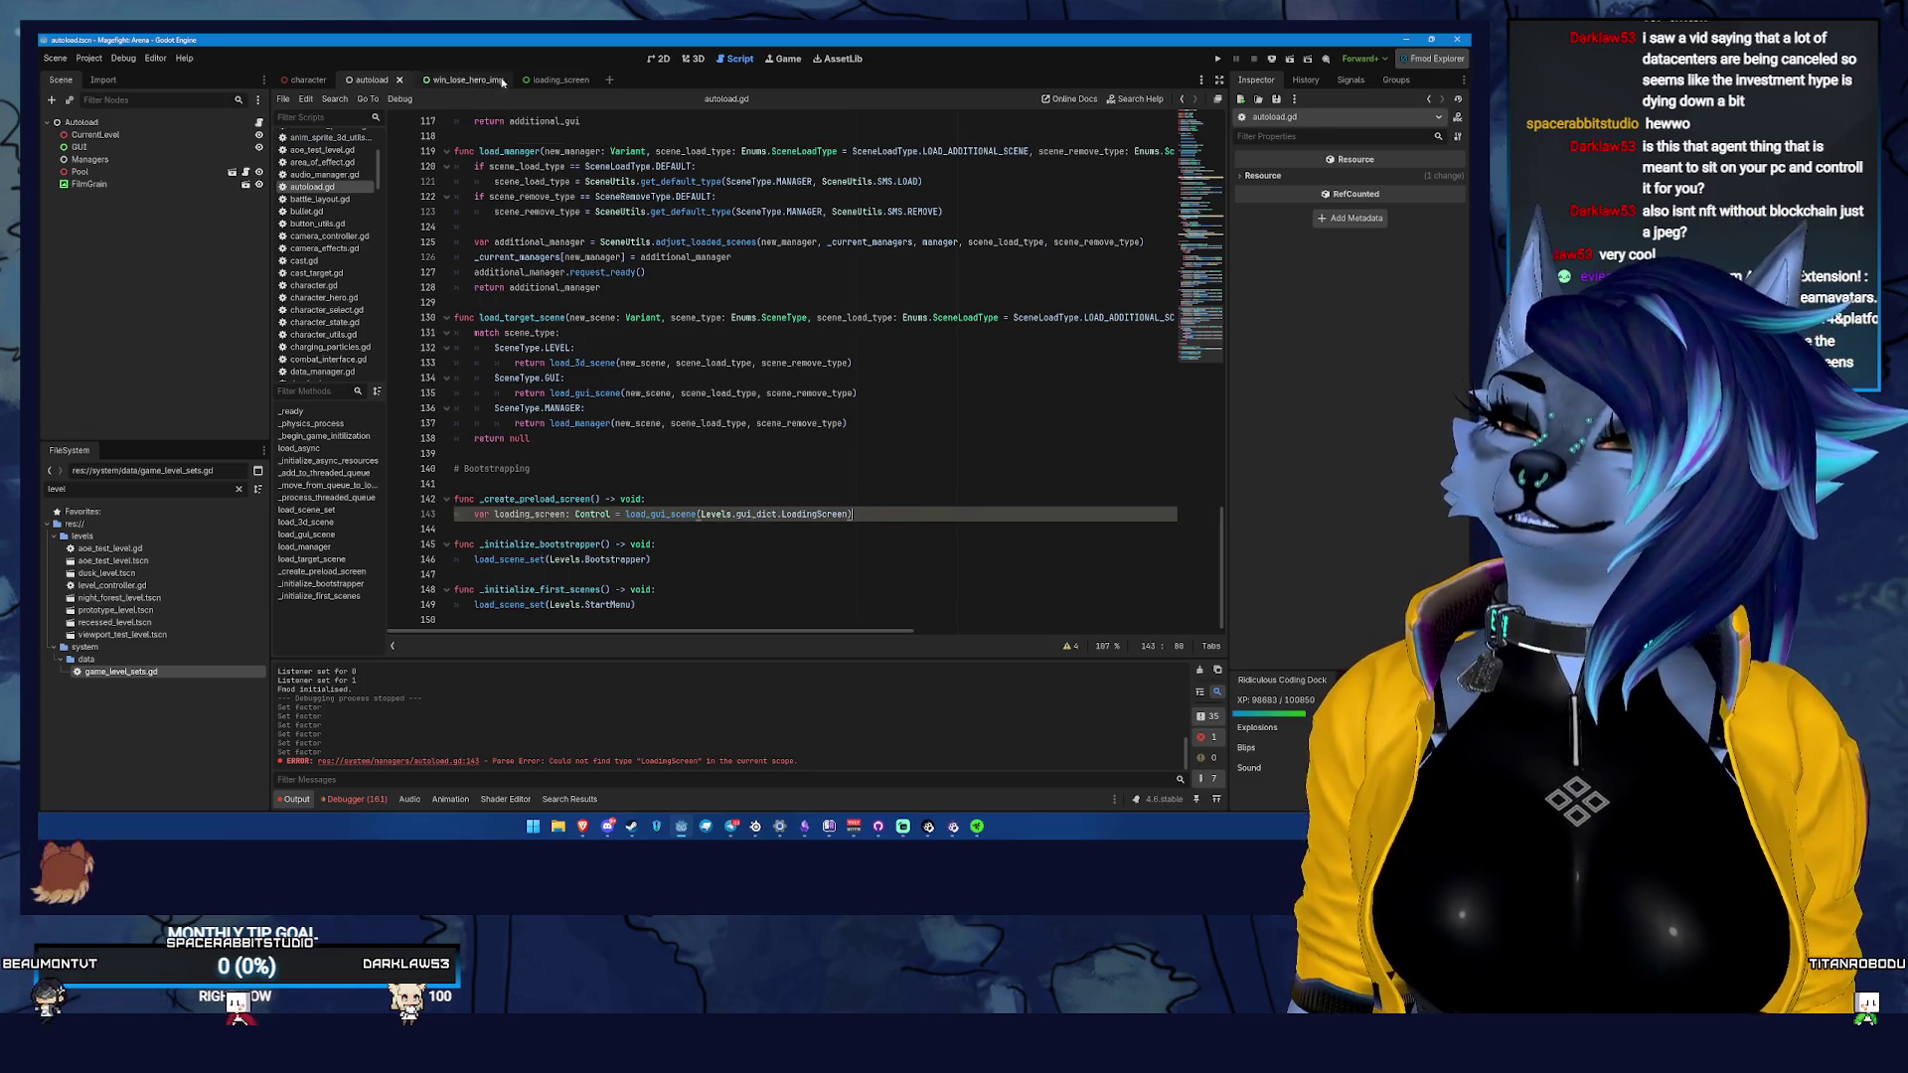
{"action": "left_click", "coordinate": [575, 83]}
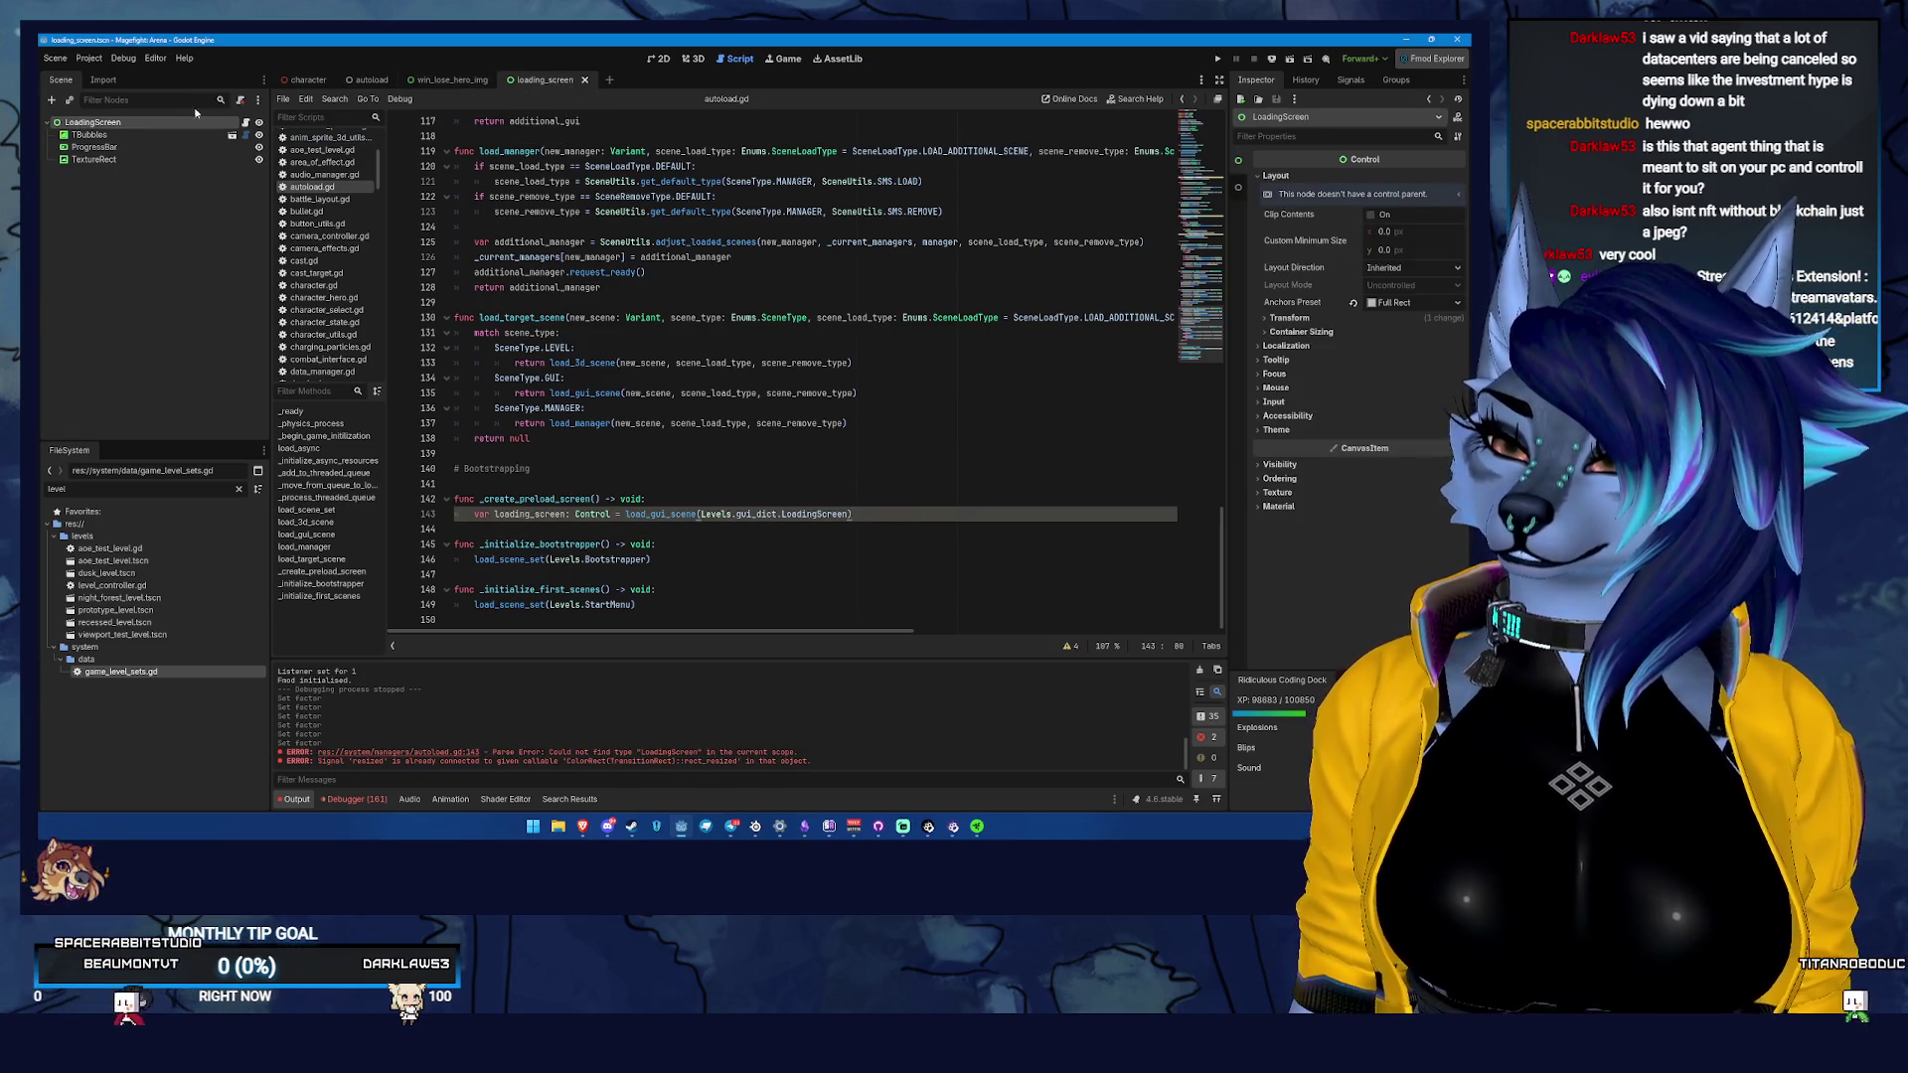
Open the LoadingScreen node's loading_screen.gd script after a quick look at the browser tutorial.
{"action": "left_click", "coordinate": [247, 121]}
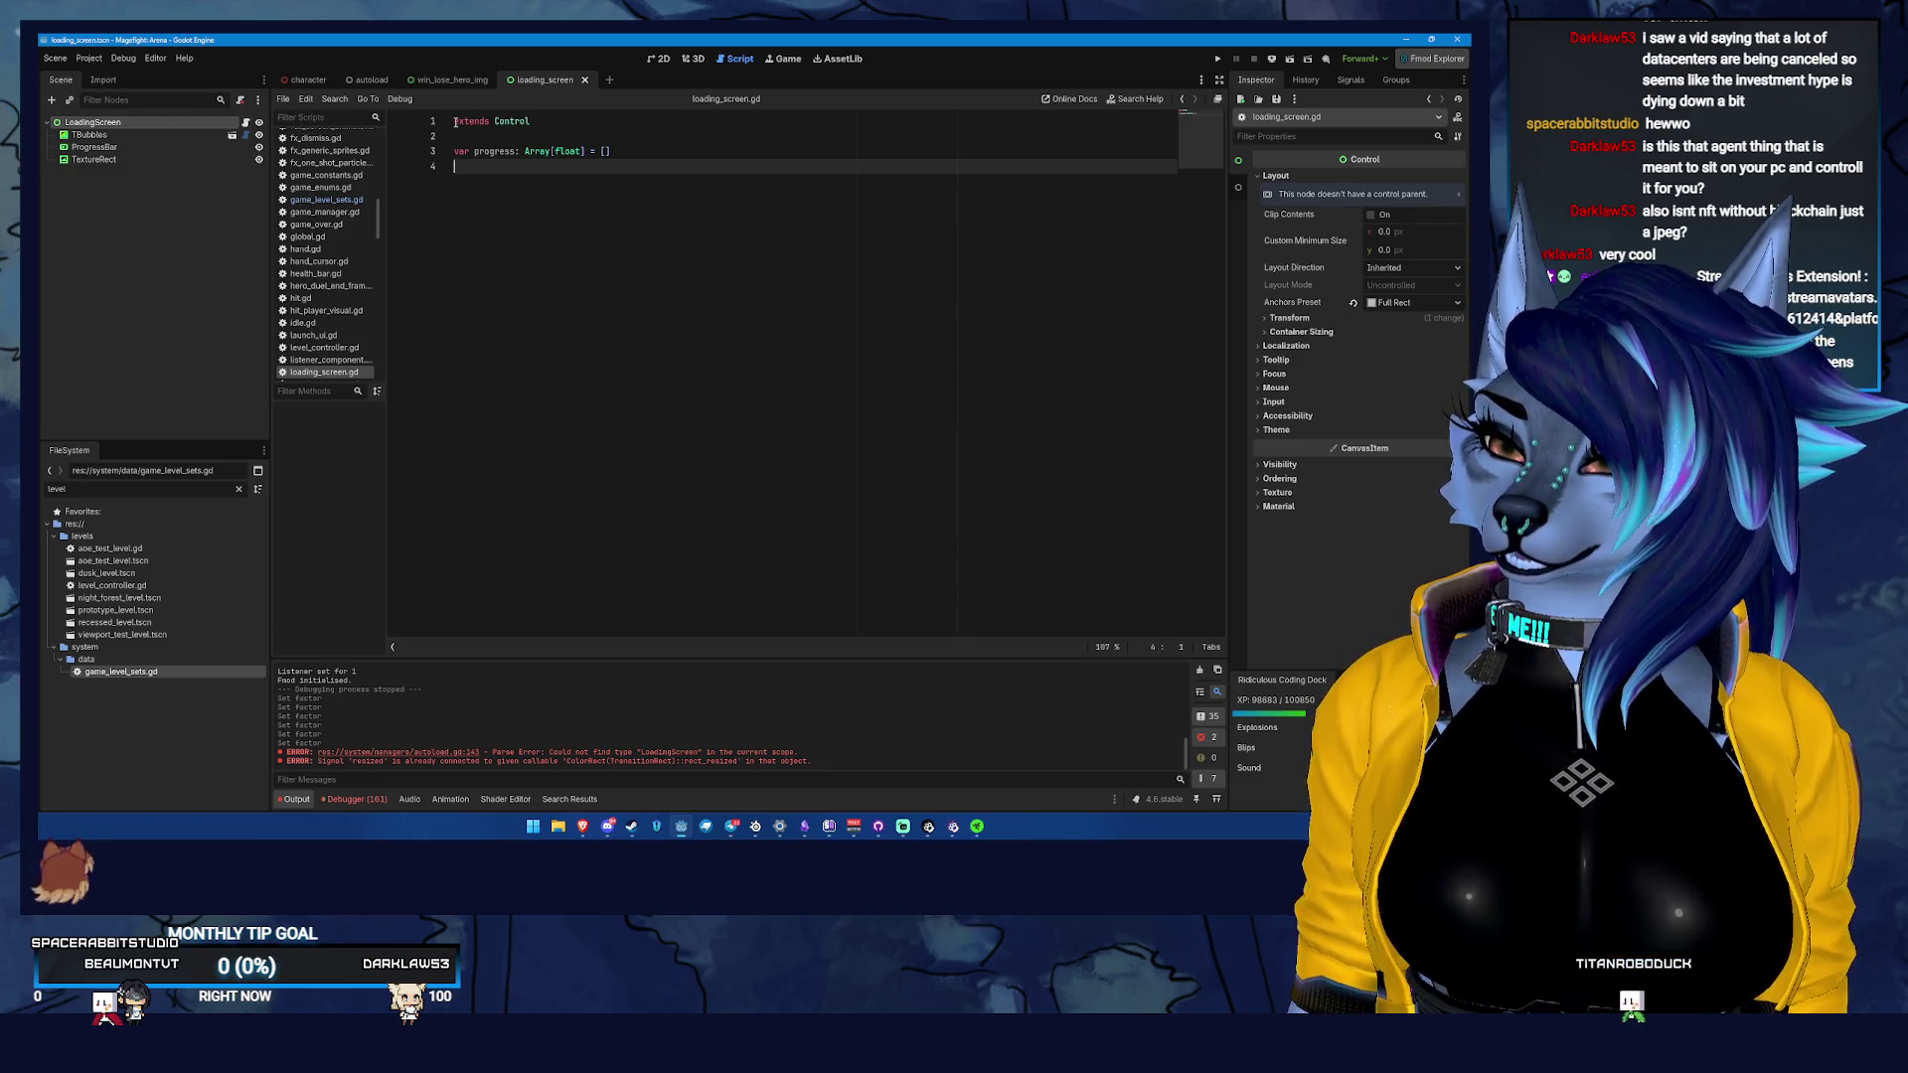
{"action": "mouse_move", "coordinate": [575, 838]}
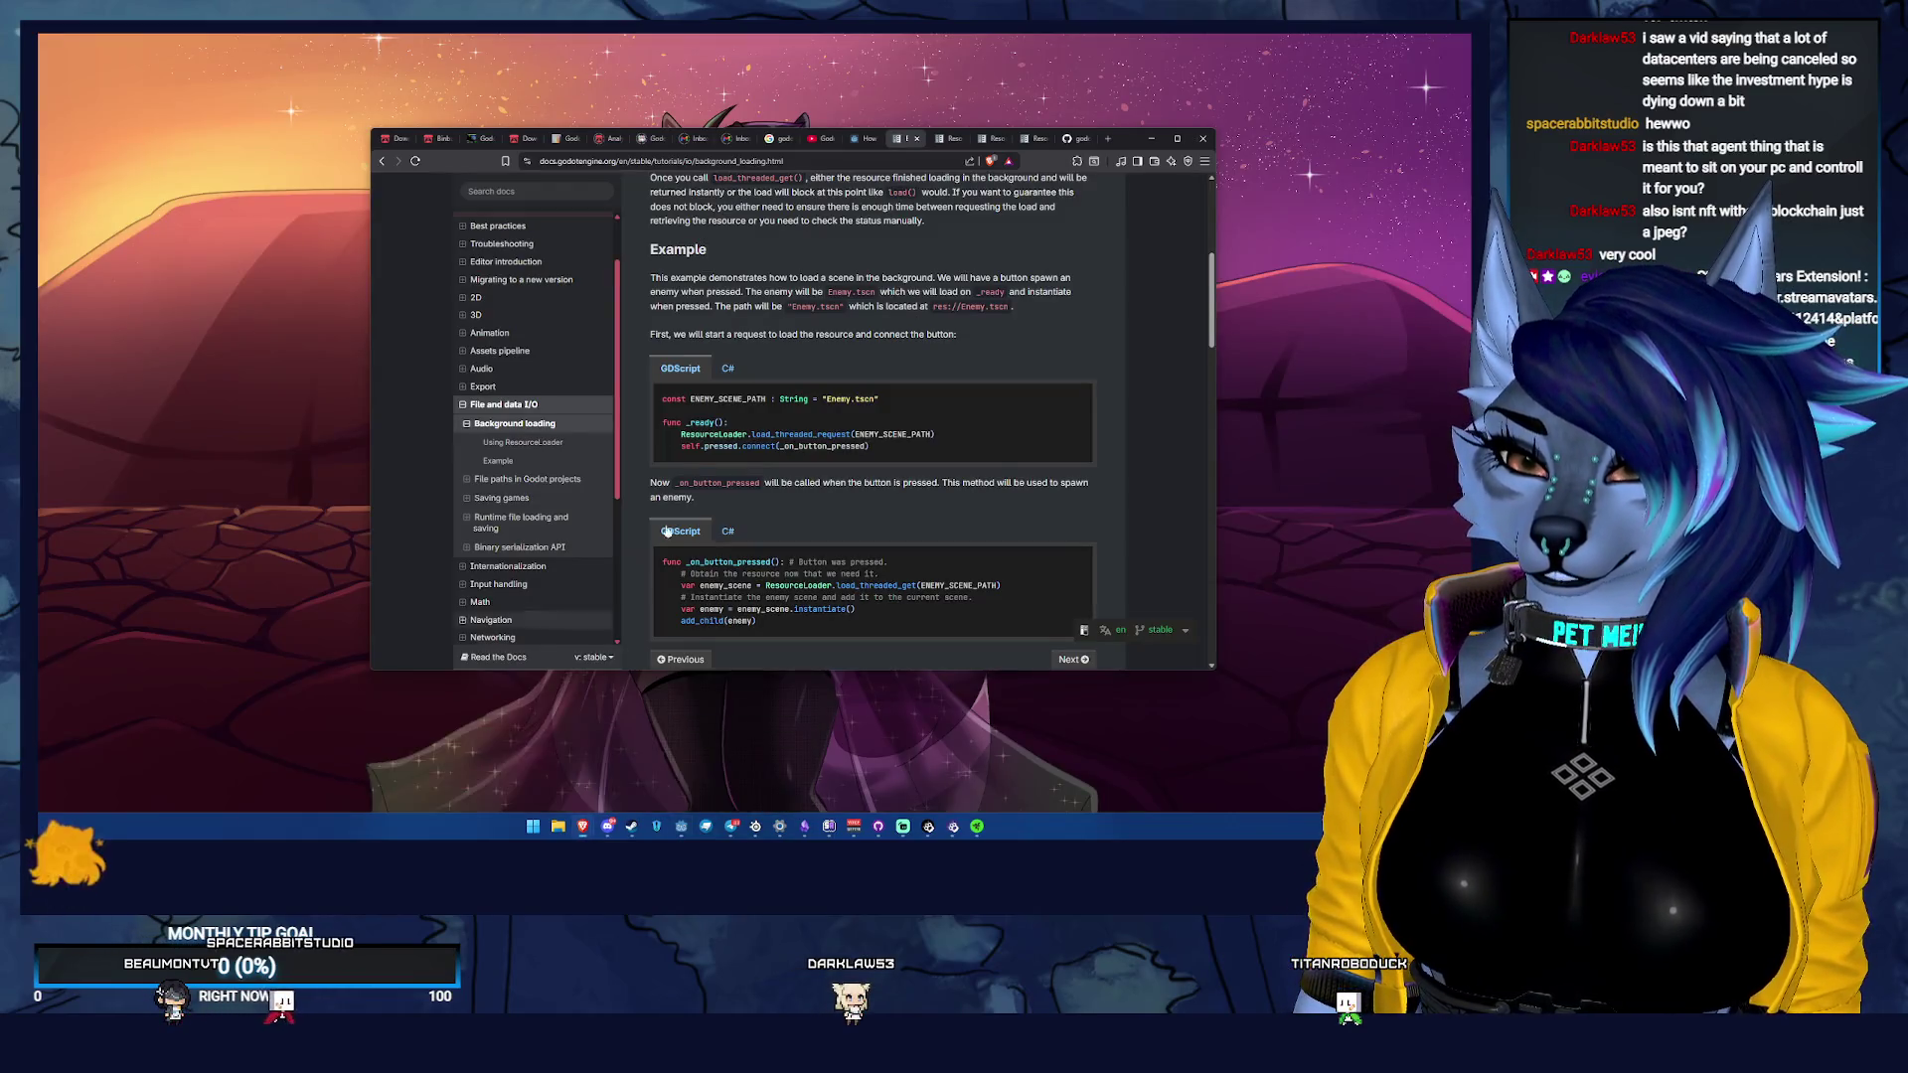
{"action": "left_click", "coordinate": [533, 783]}
{"action": "left_click", "coordinate": [819, 138]}
{"action": "left_click", "coordinate": [1151, 138]}
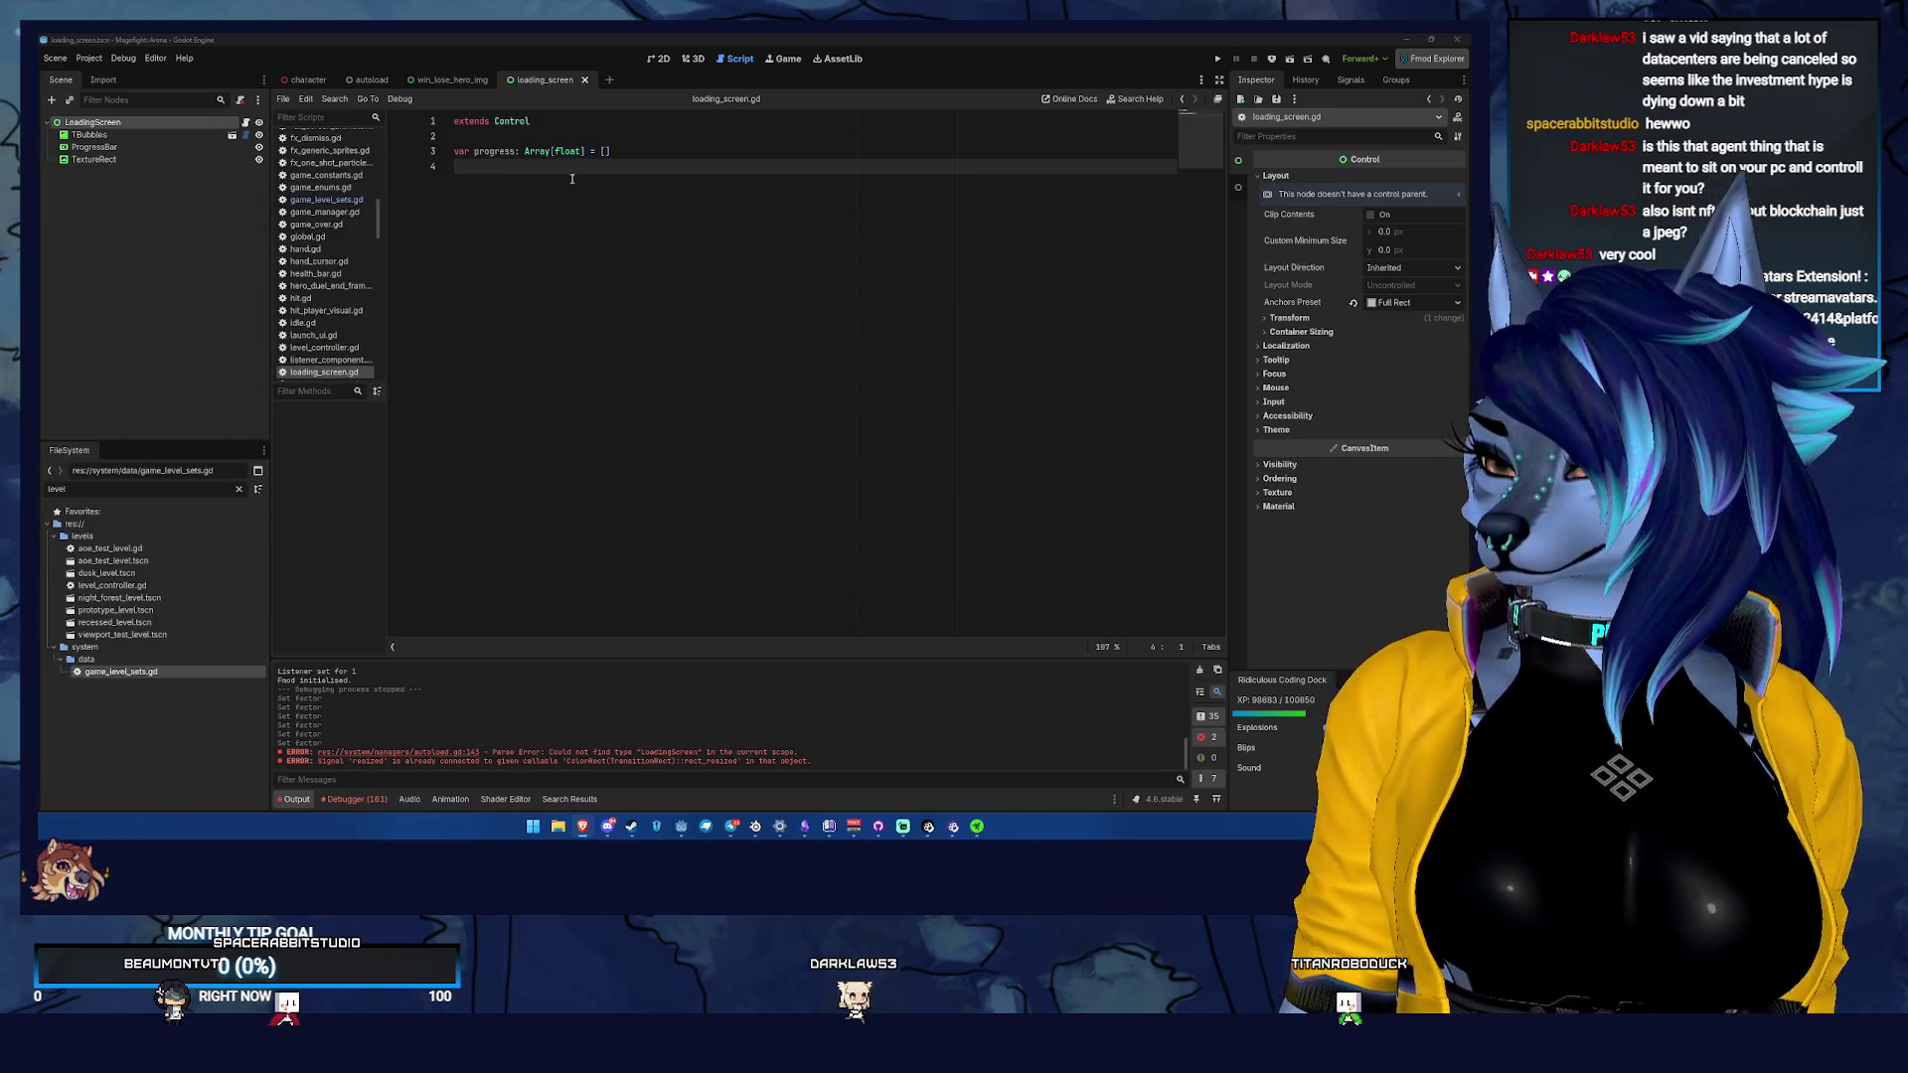
Add a func _process(delta): header below the progress variable.
{"action": "left_click", "coordinate": [566, 177]}
{"action": "key", "text": "Return"}
{"action": "key", "text": "Return"}
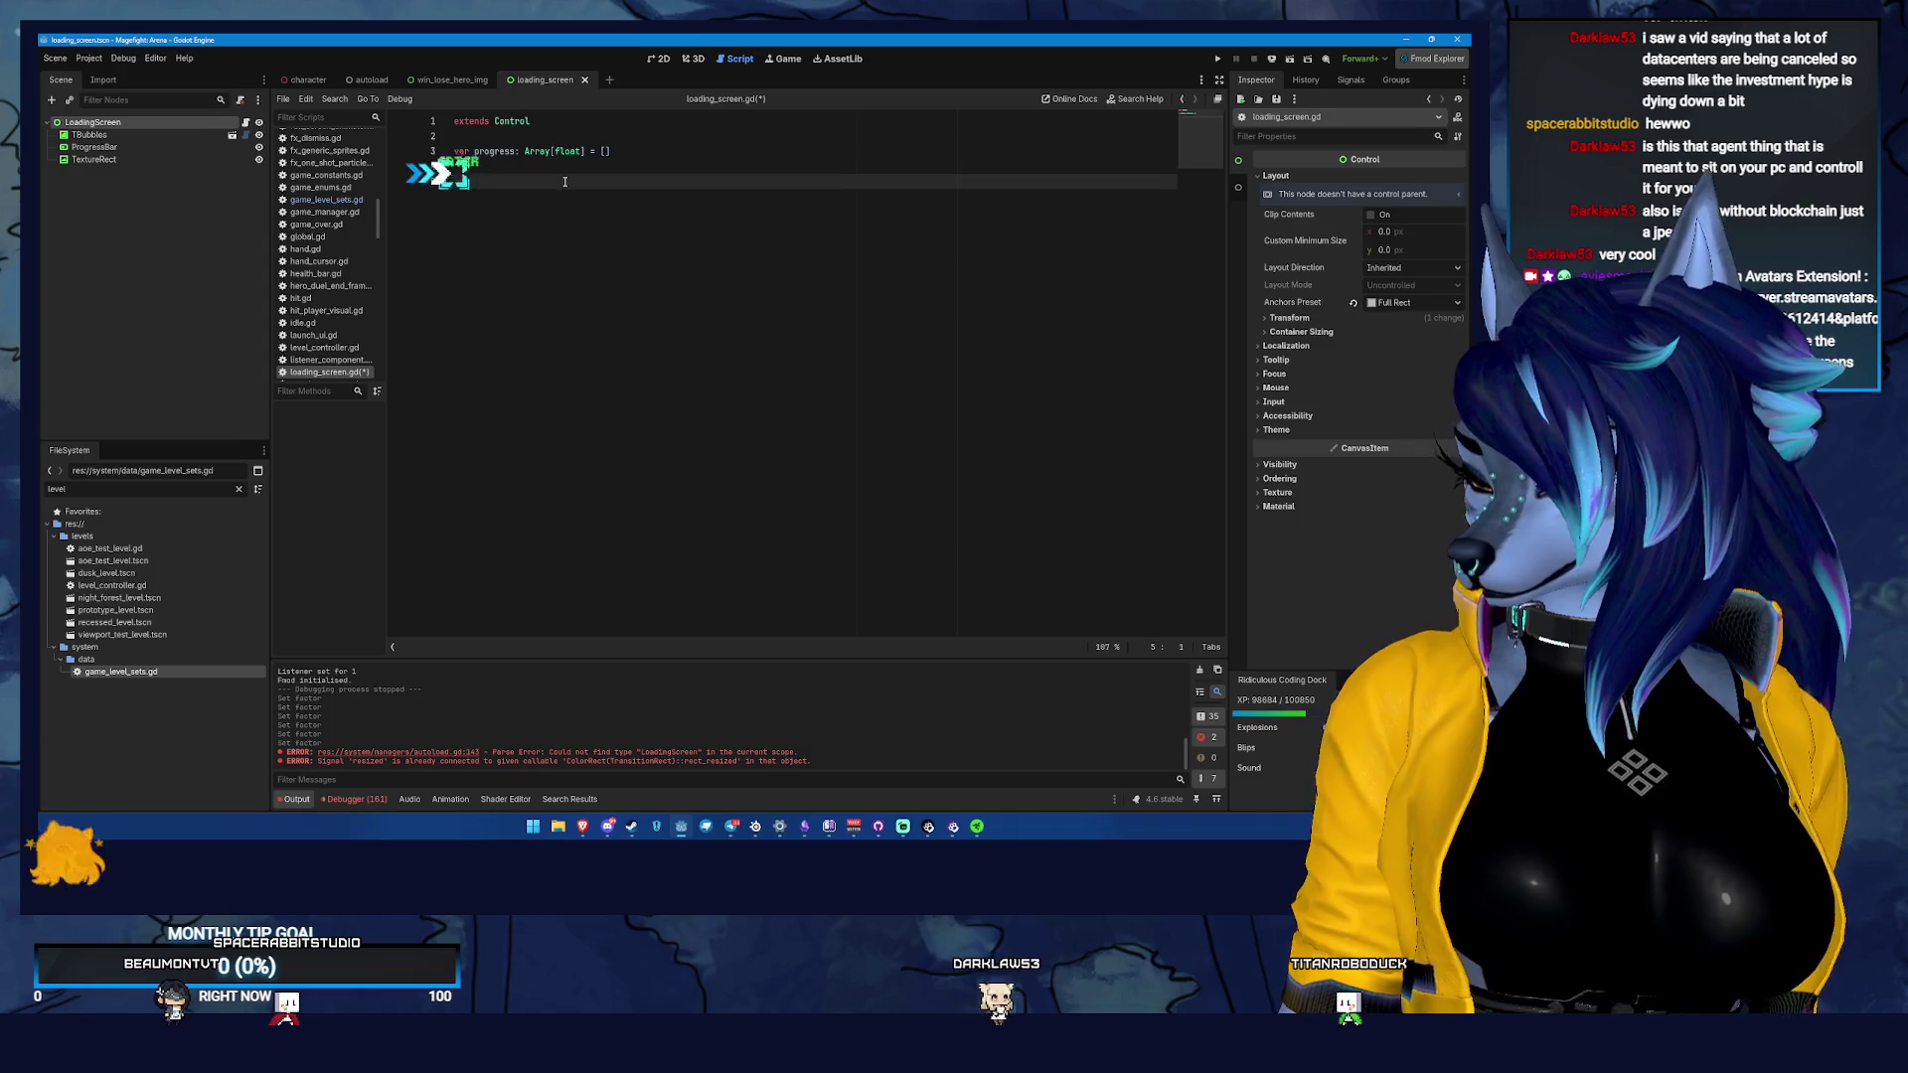
{"action": "type", "text": "fu"}
{"action": "key", "text": "Return"}
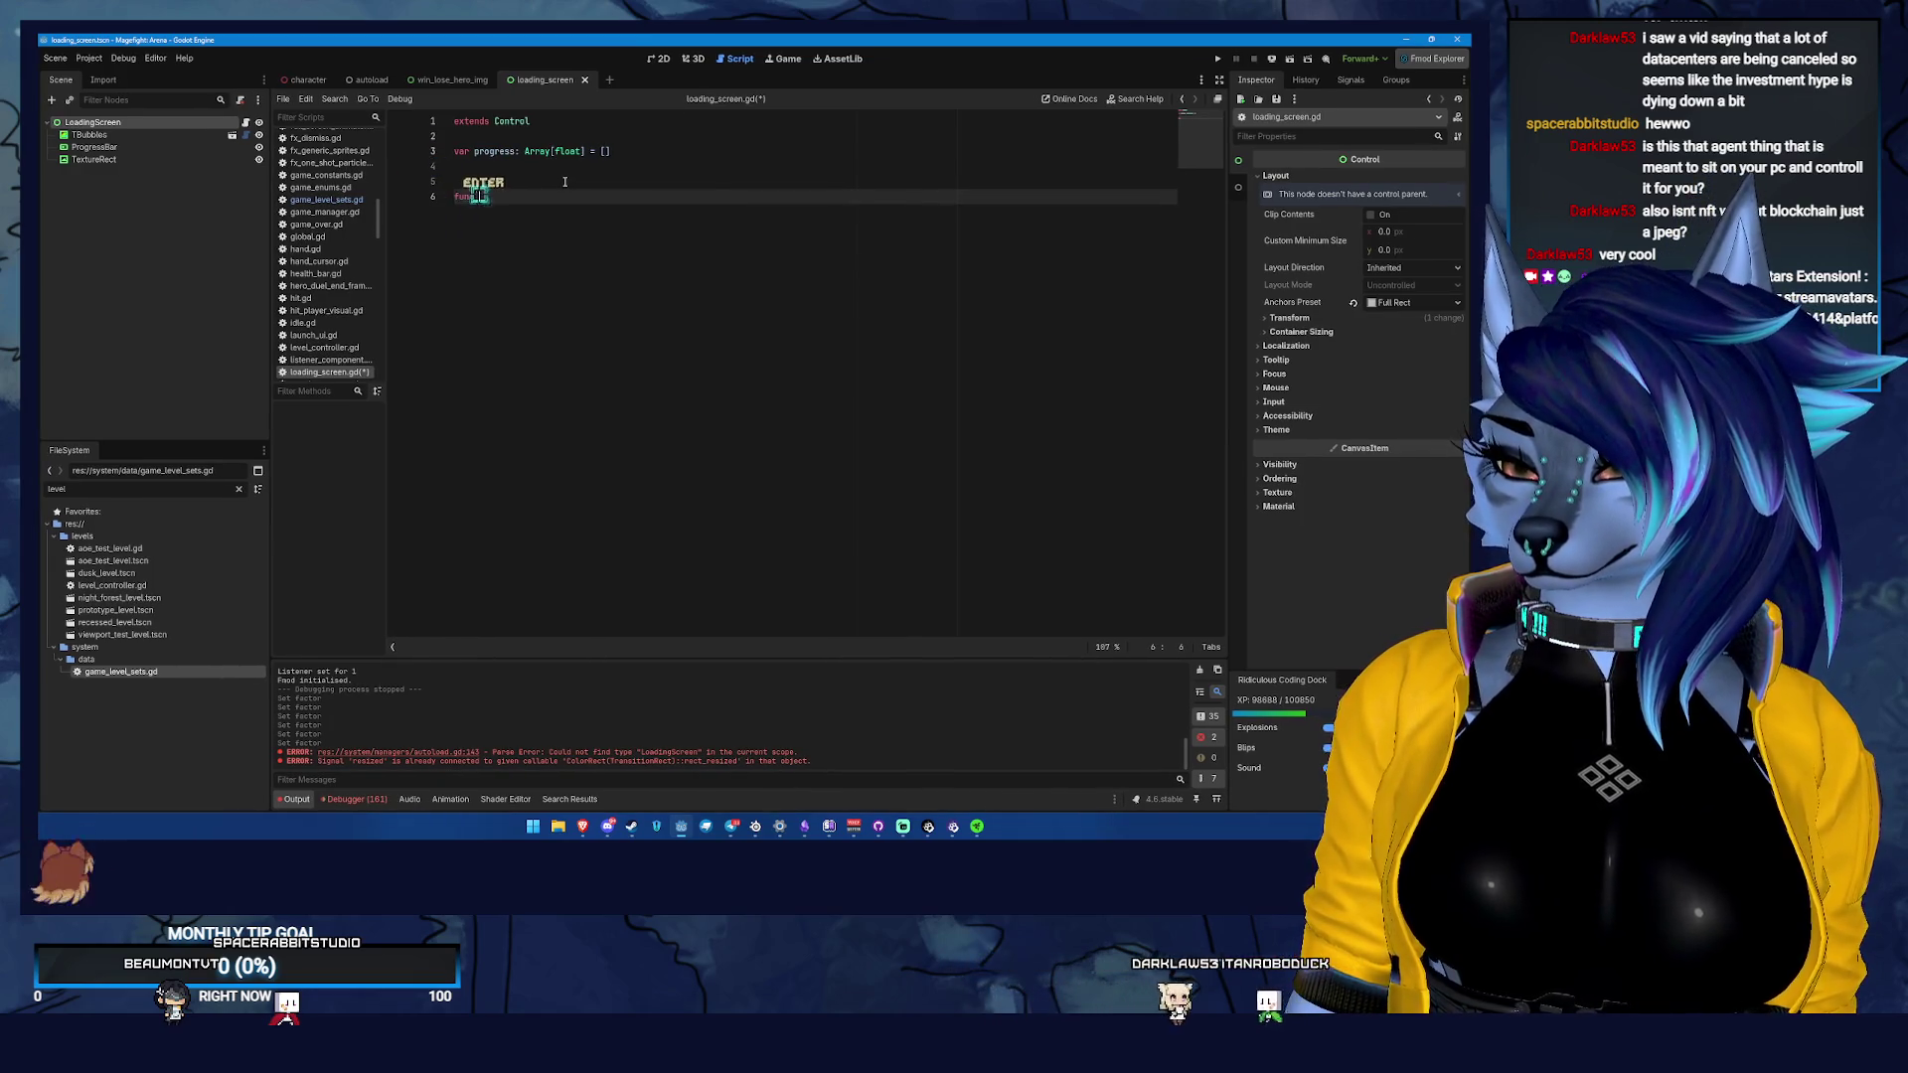
{"action": "type", "text": "_process(delta)"}
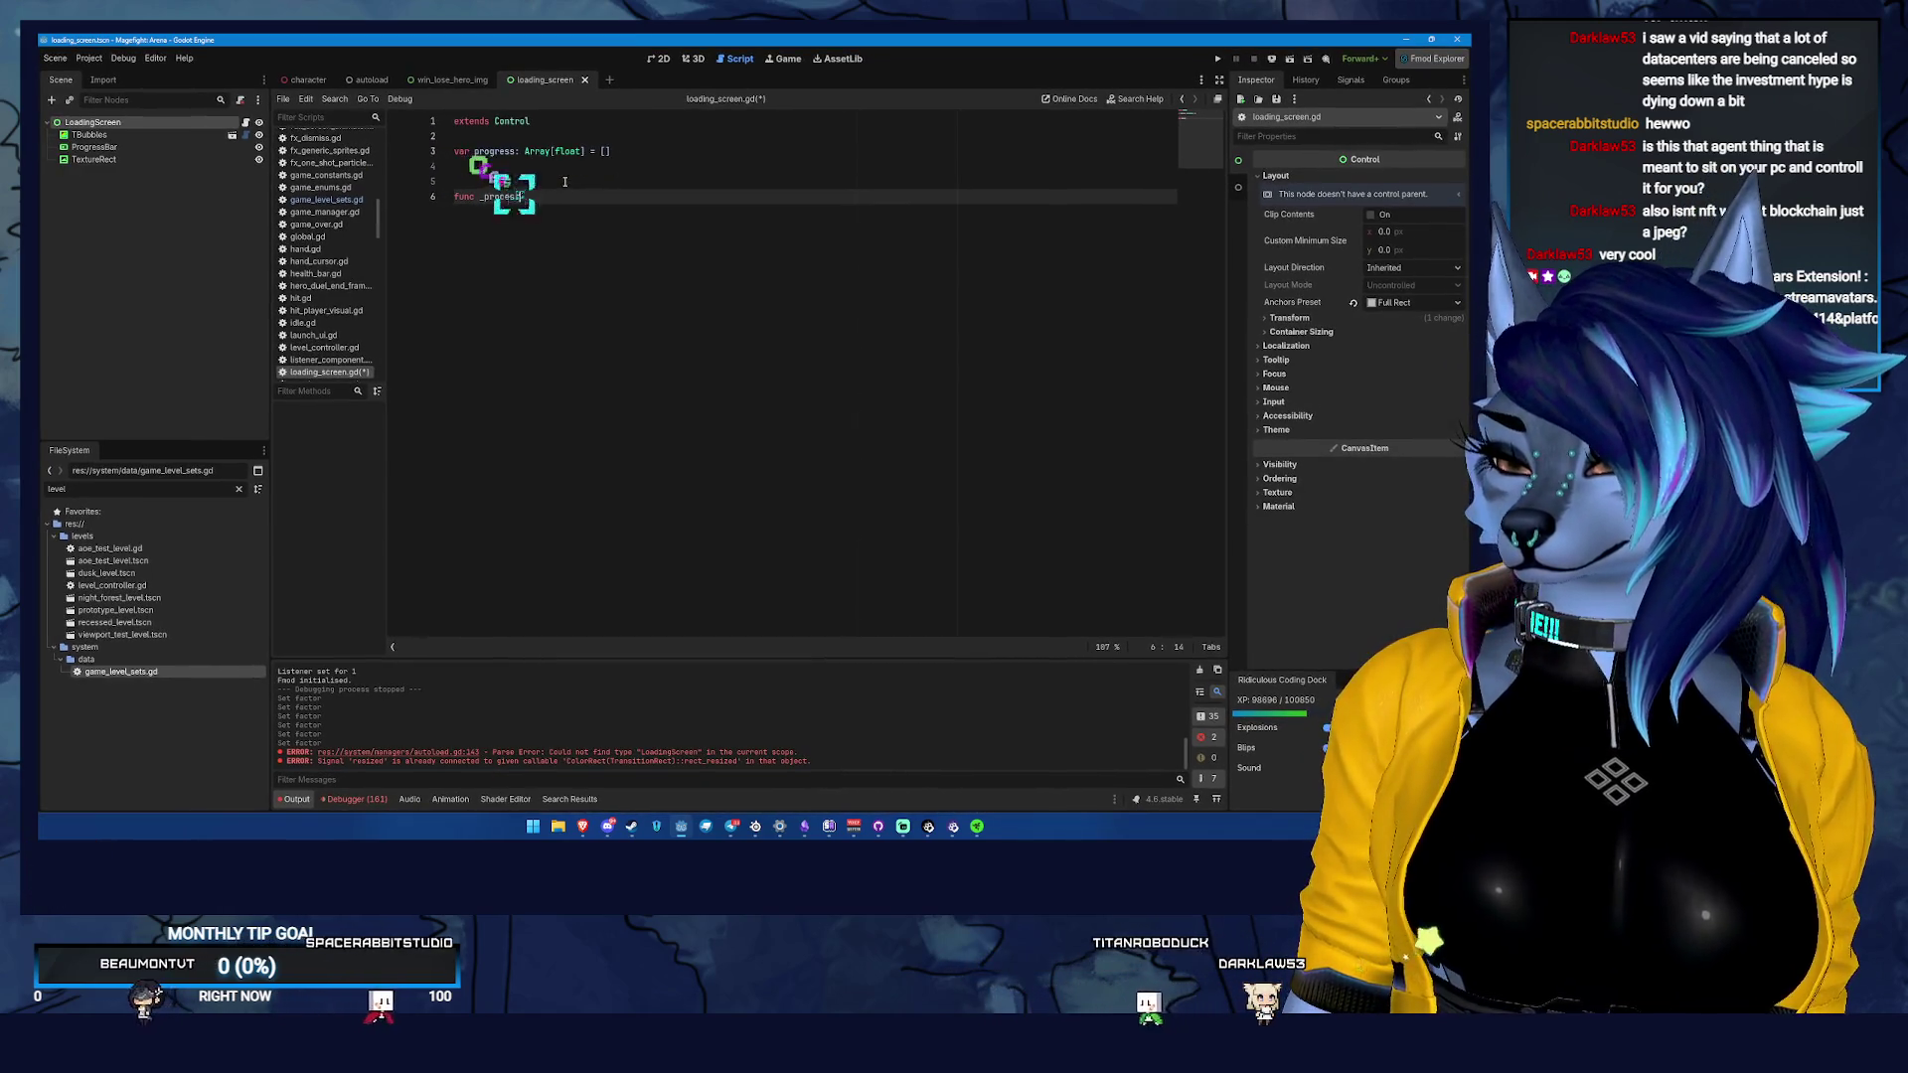
{"action": "type", "text": ":"}
{"action": "key", "text": "Return"}
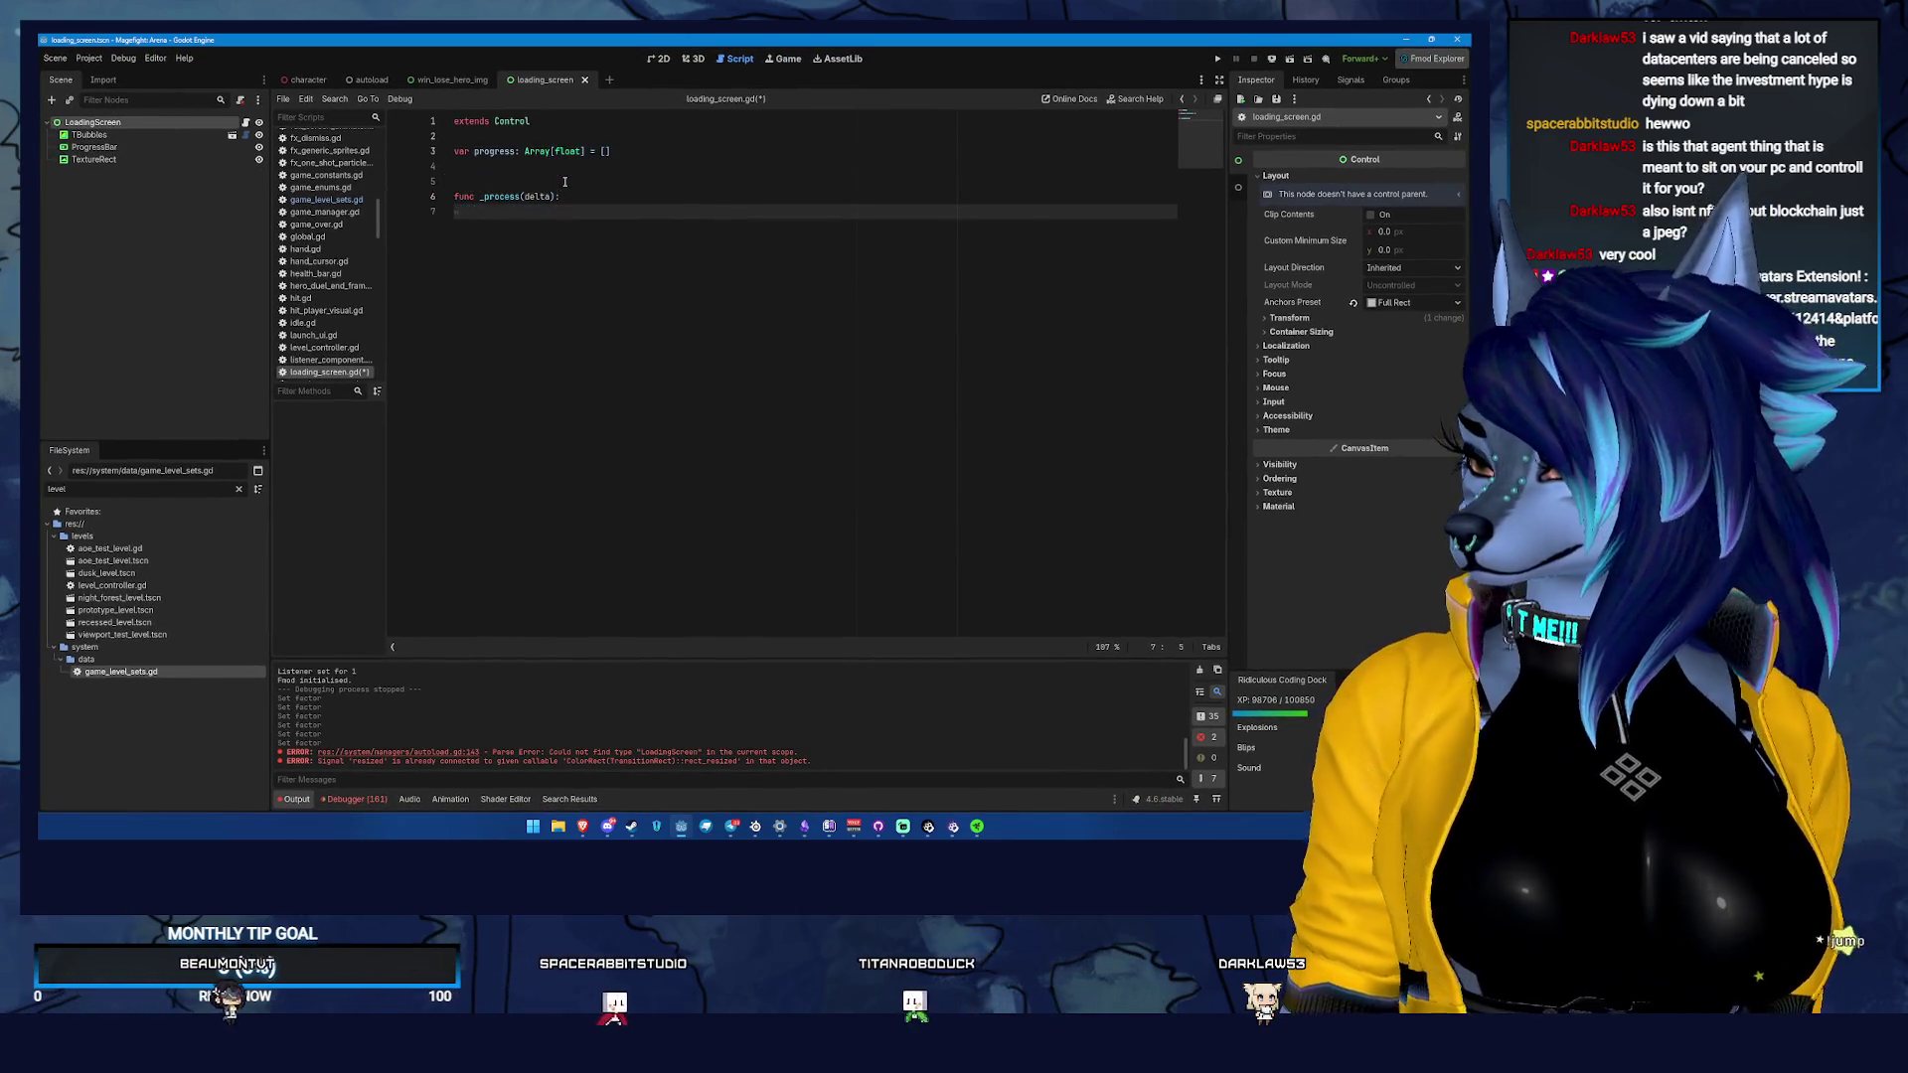
Set var status = ResourceLoader.load_threaded_get_status() and add a blank line atop _process.
{"action": "type", "text": "var status "}
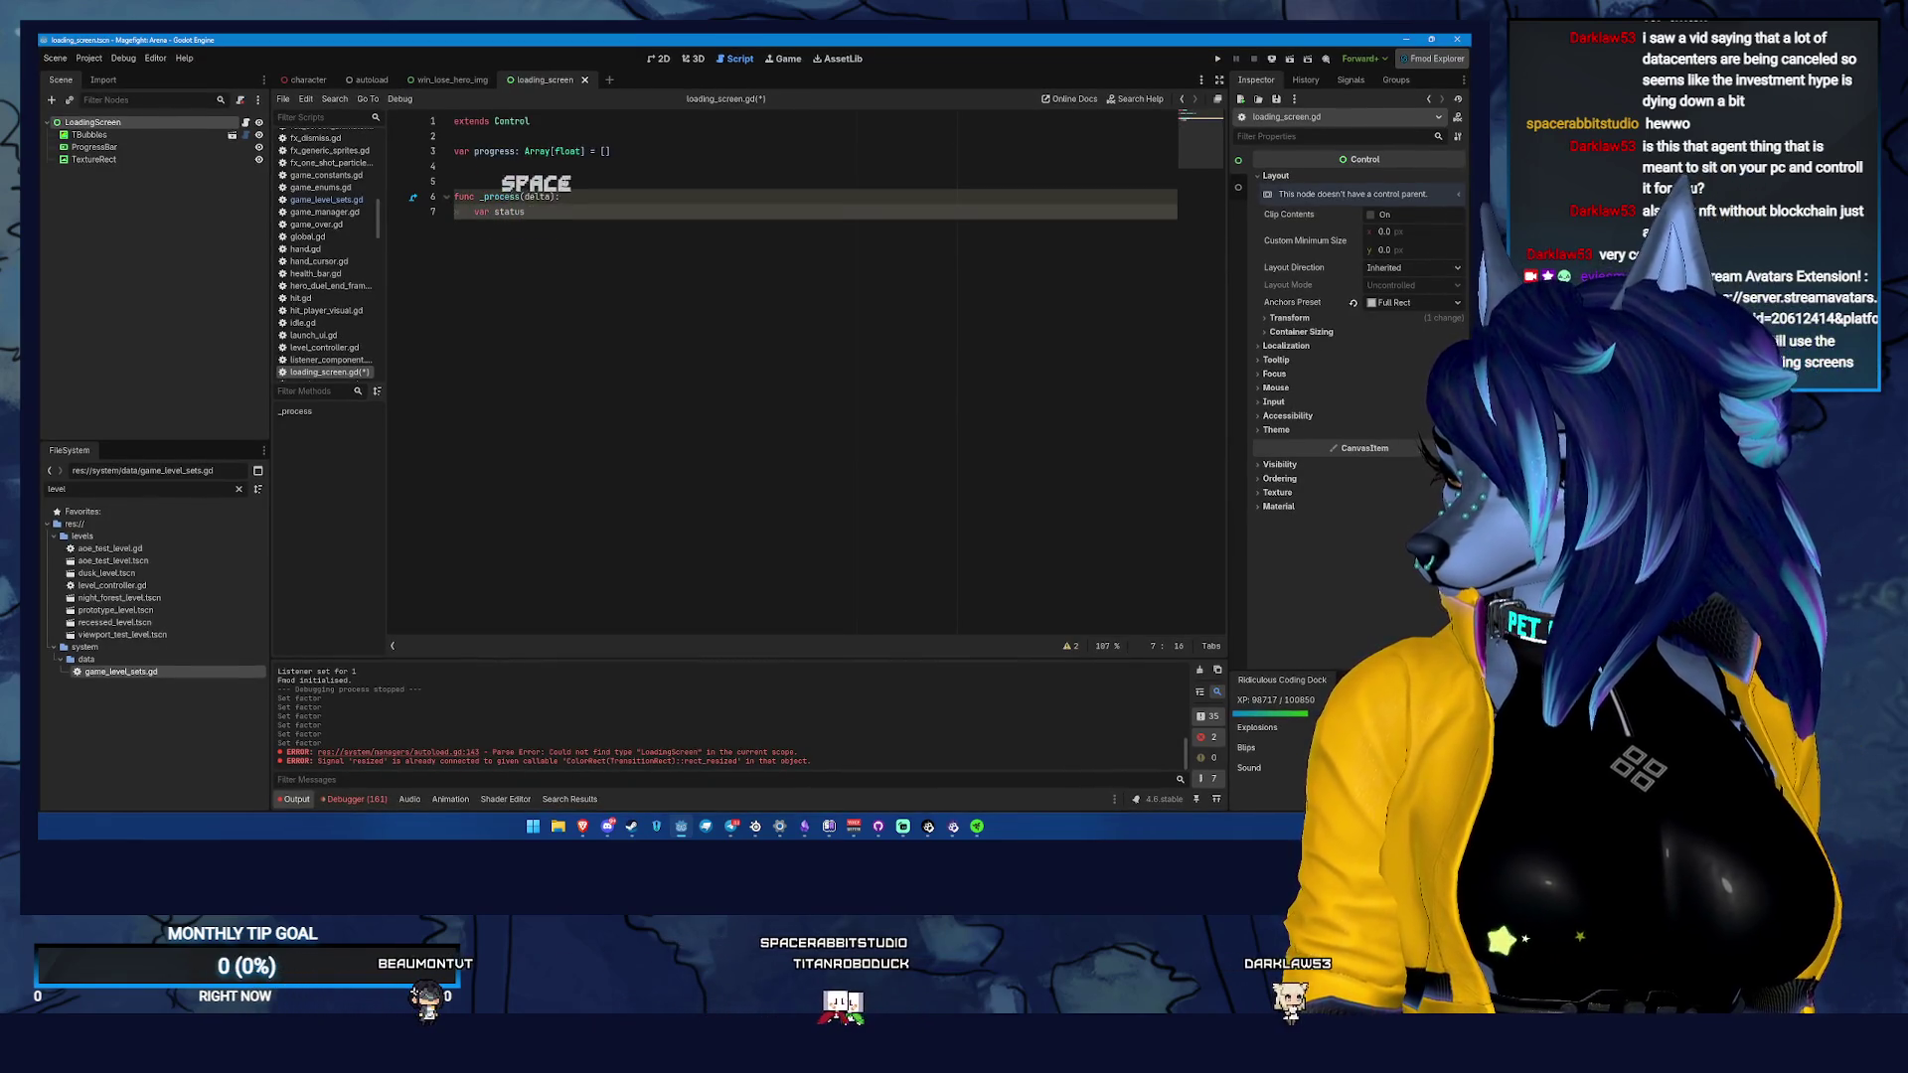
{"action": "type", "text": "= Resource"}
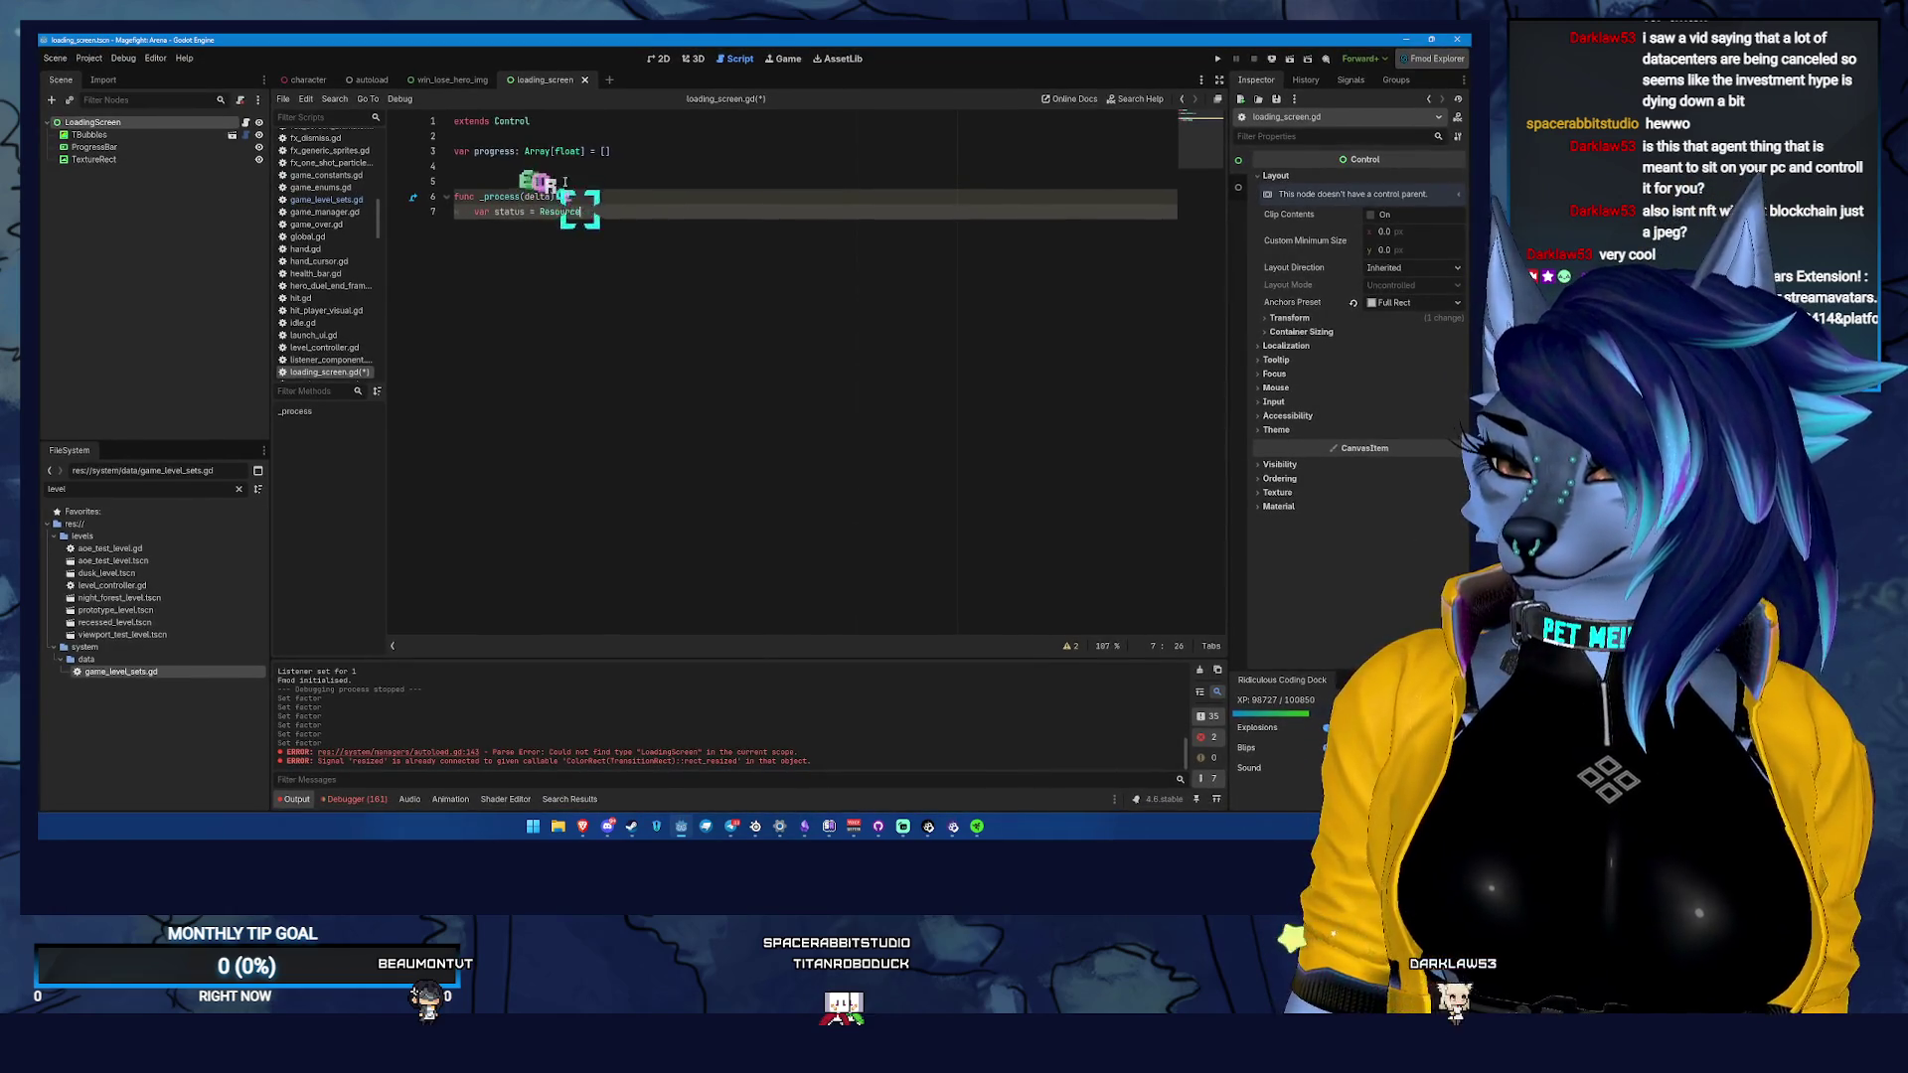
{"action": "type", "text": "Loader"}
{"action": "key", "text": "Return"}
{"action": "type", "text": ".load_thread"}
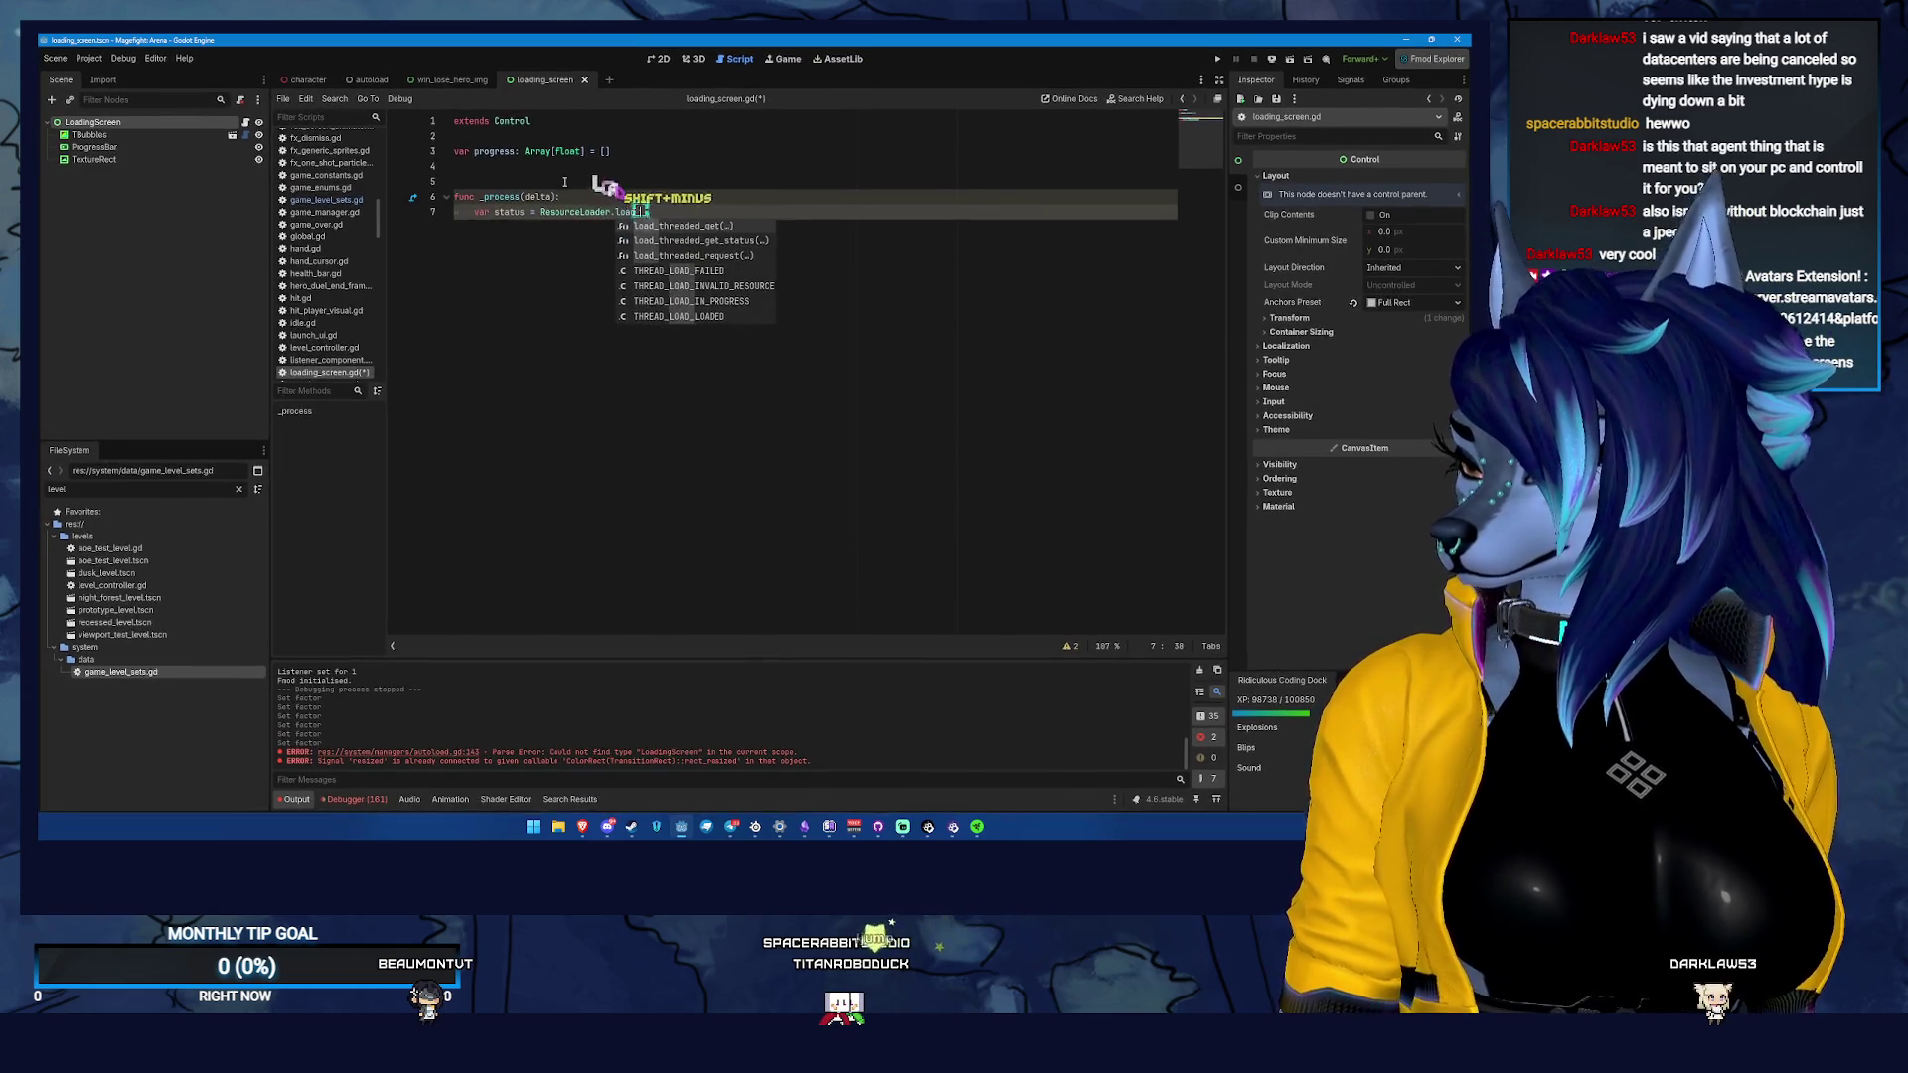
{"action": "key", "text": "Down"}
{"action": "key", "text": "Return"}
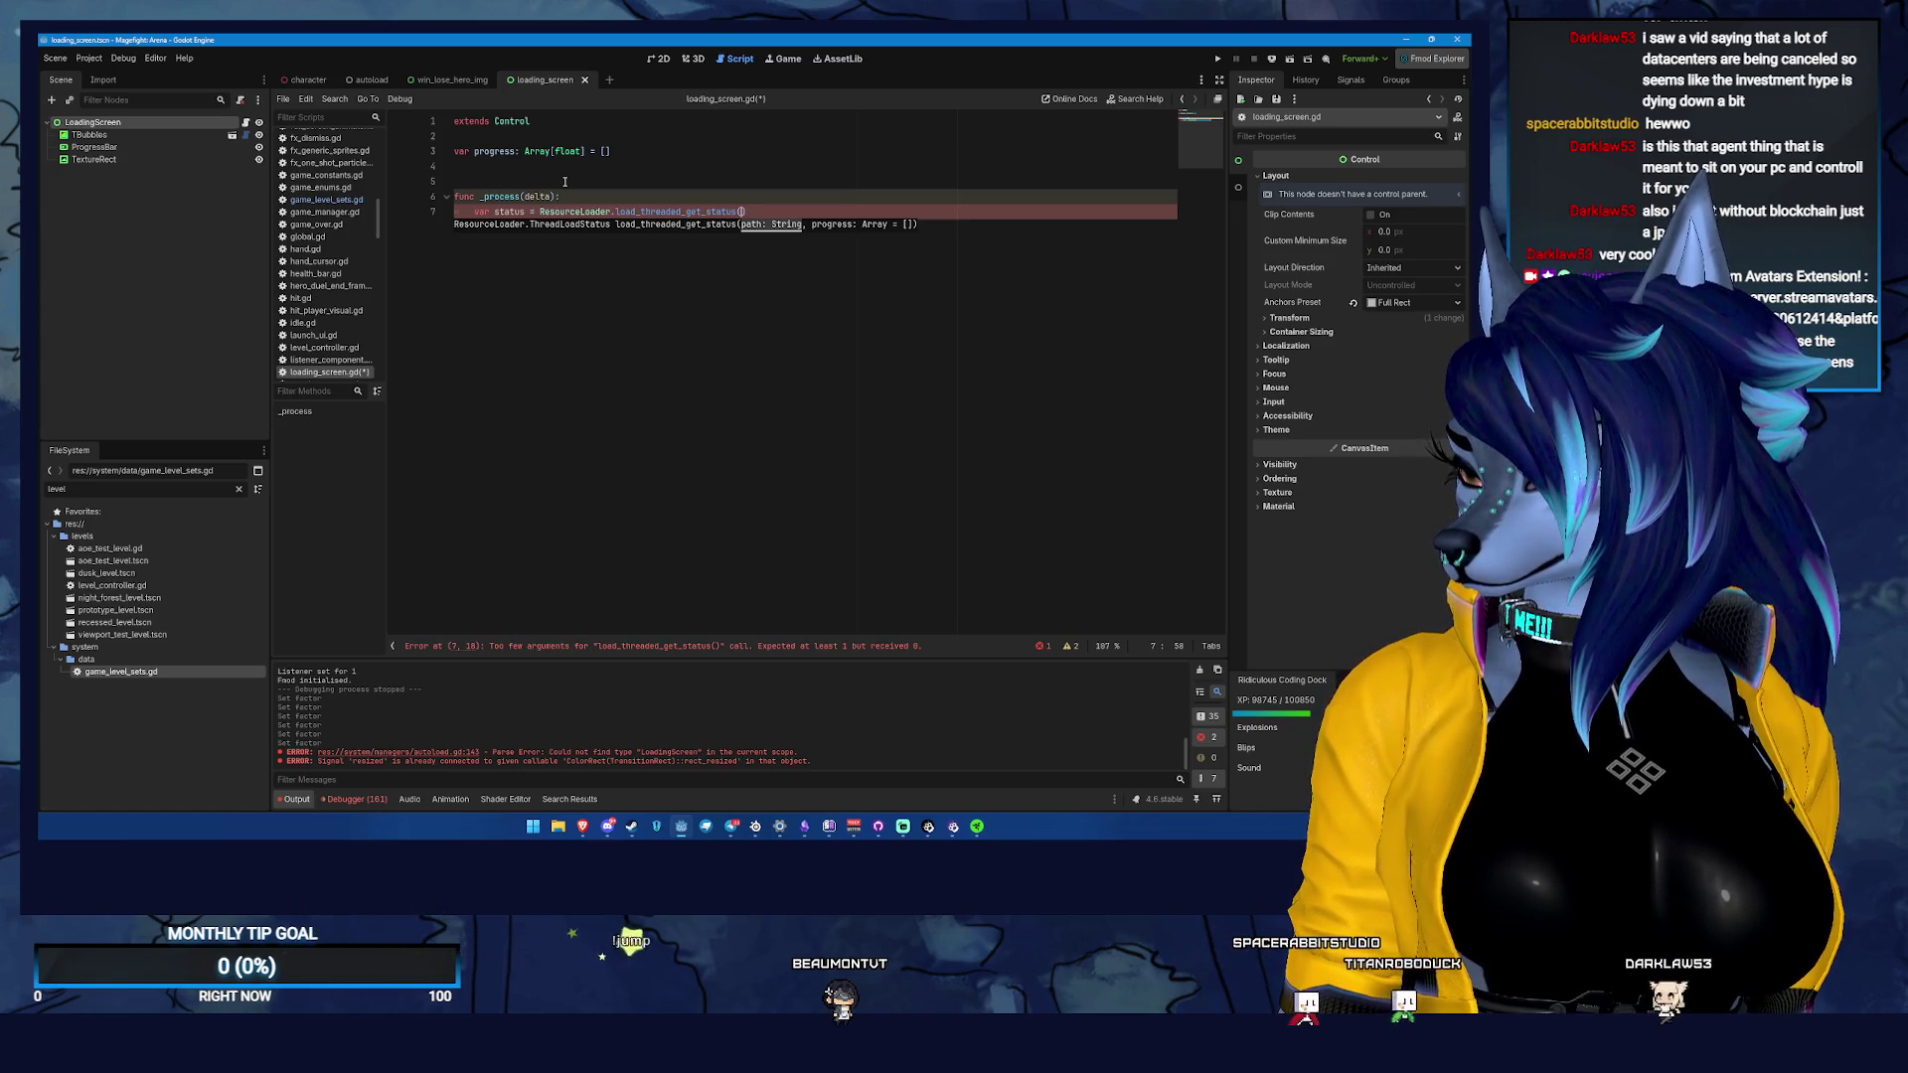
{"action": "key", "text": "Up"}
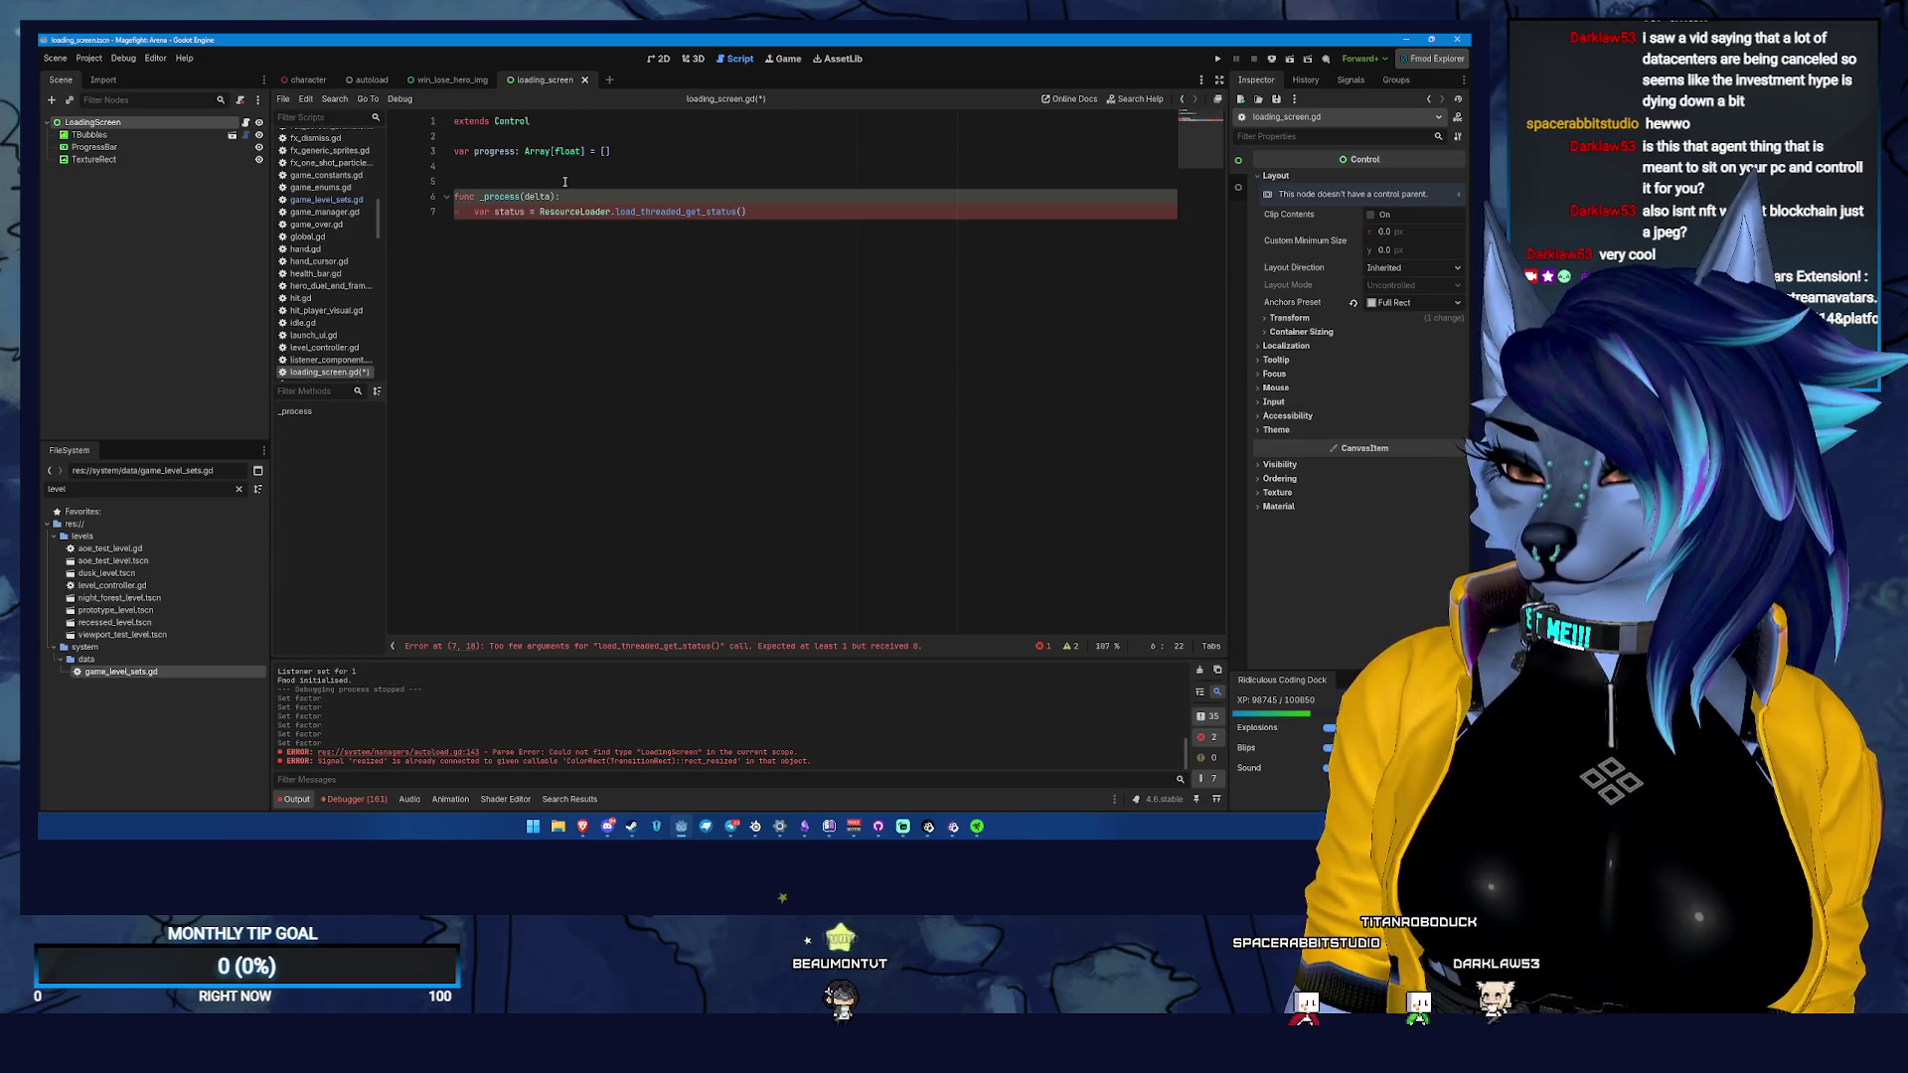
{"action": "key", "text": "Return"}
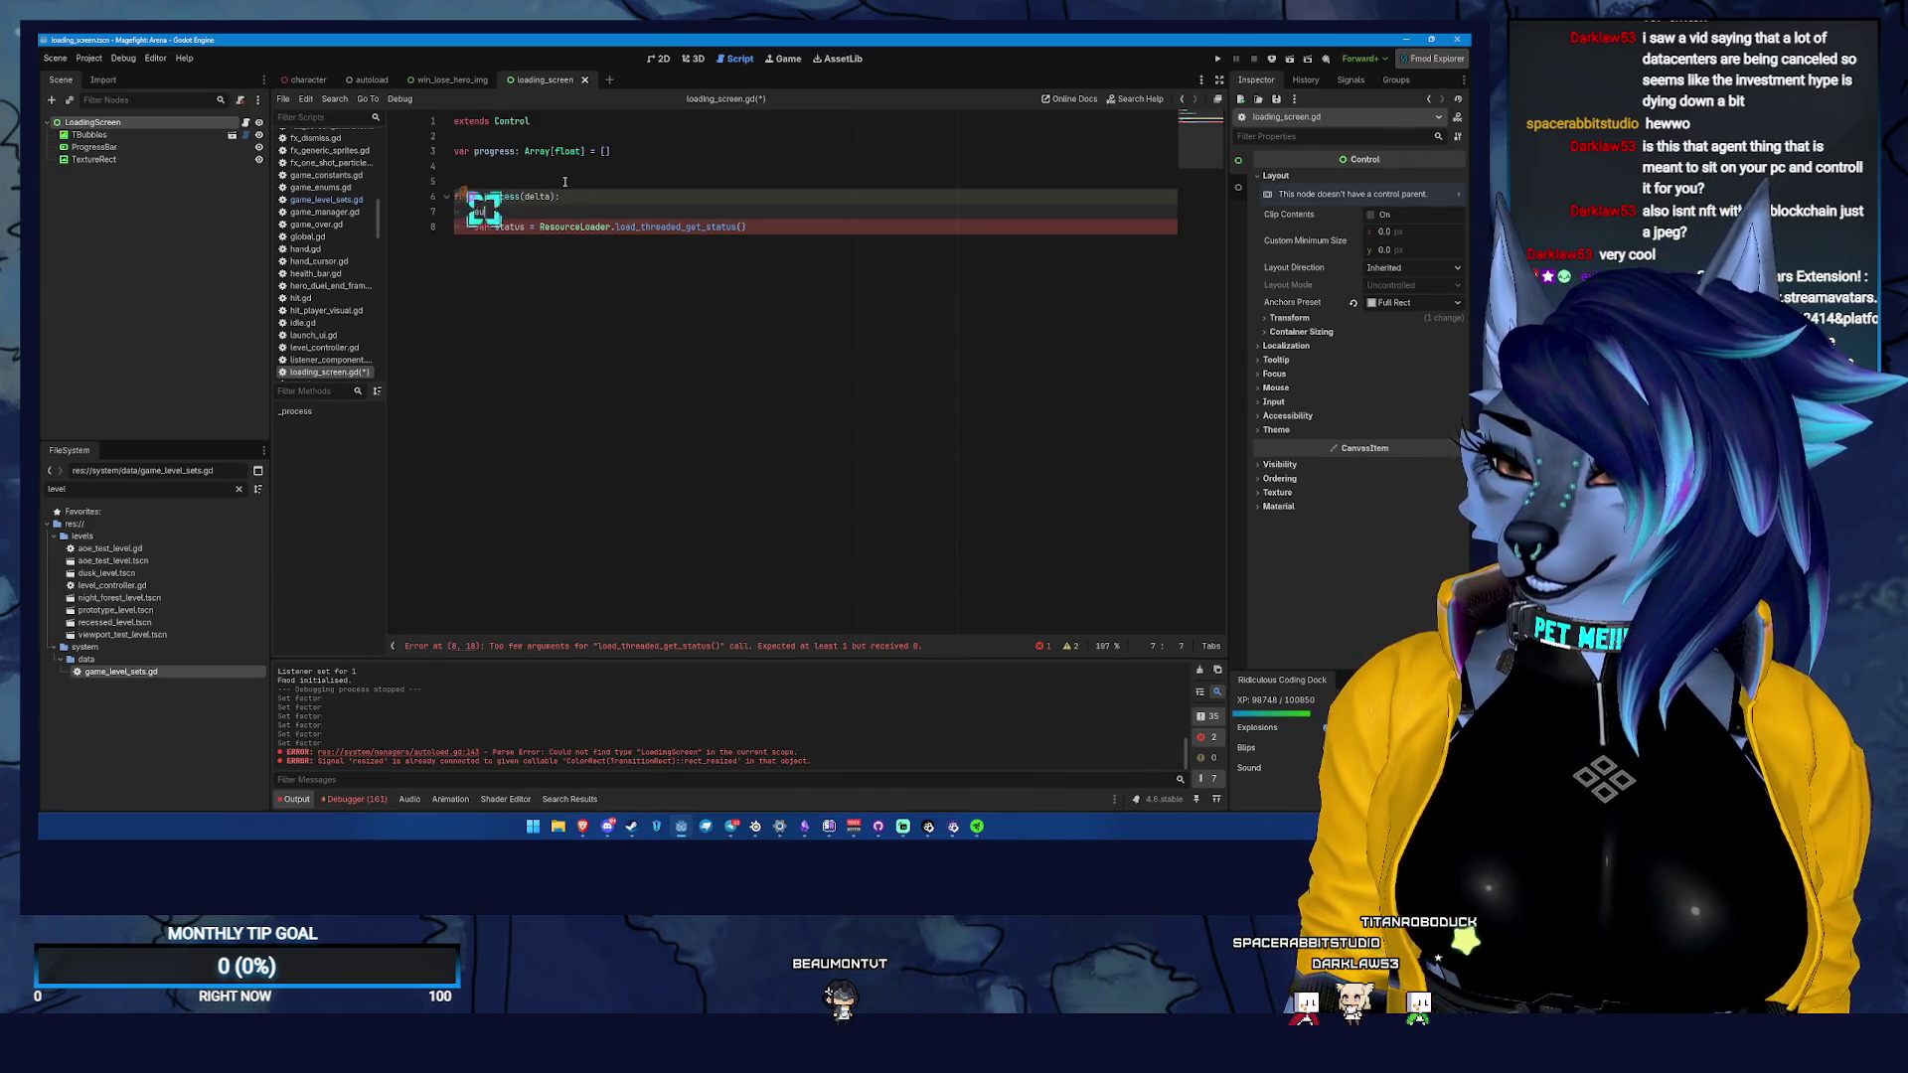
Write Global.autoload.resource_queue on the blank line, choosing resource_queue from autocomplete.
{"action": "key", "text": "BackSpace"}
{"action": "key", "text": "BackSpace"}
{"action": "type", "text": "Global.autoload.lo"}
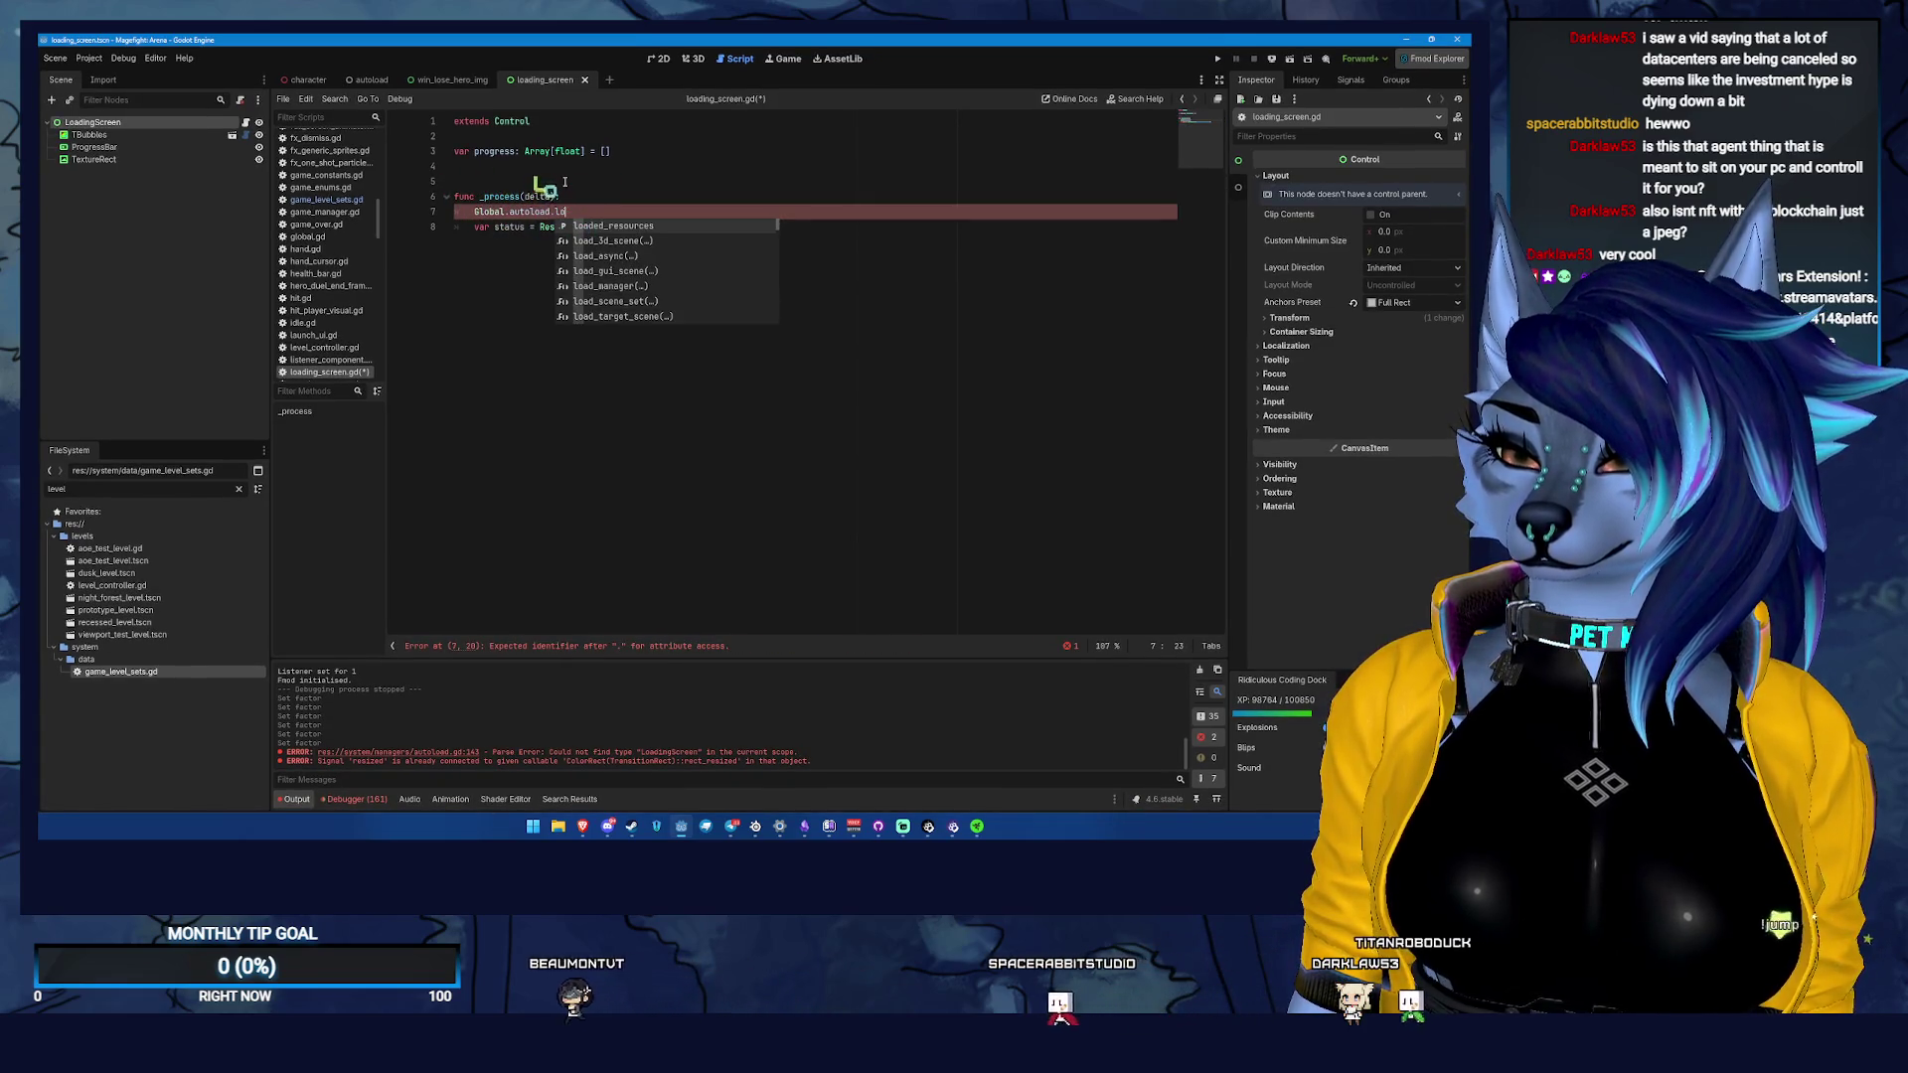
{"action": "key", "text": "BackSpace"}
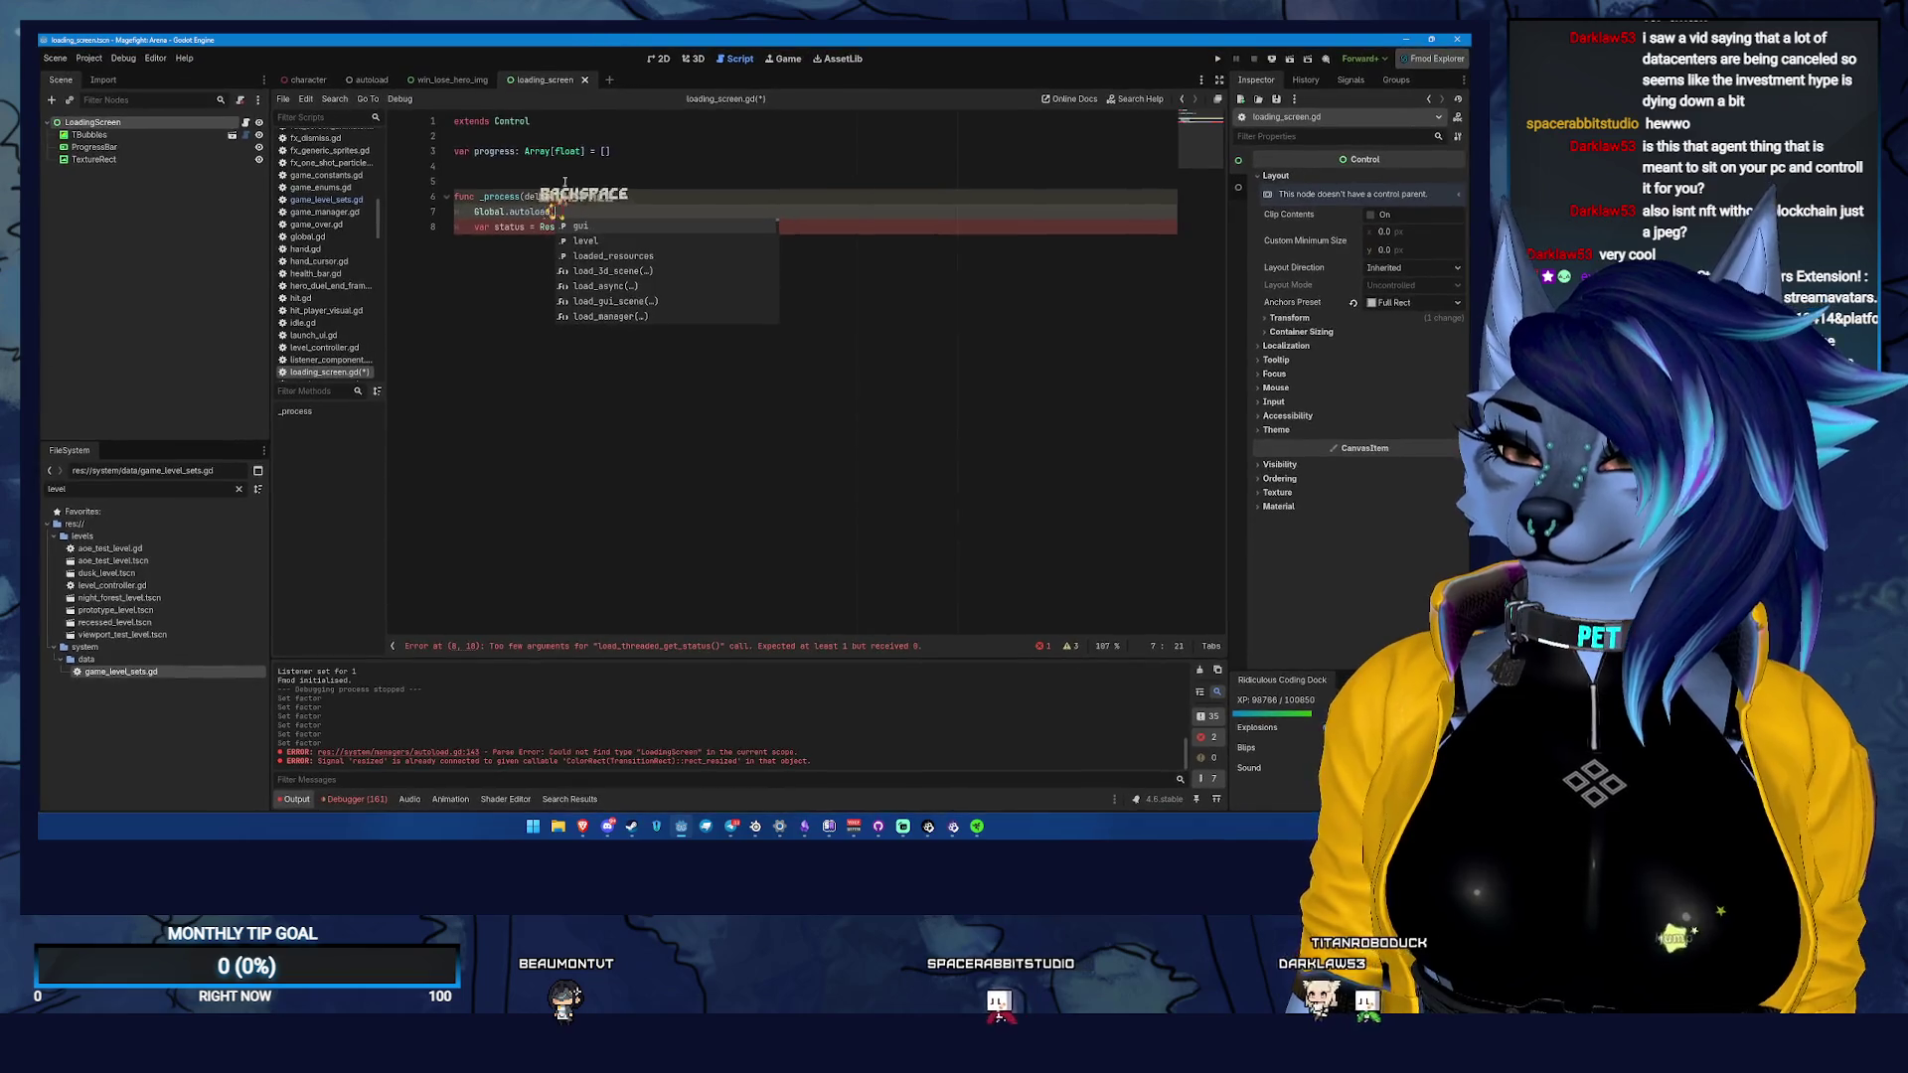
{"action": "type", "text": "que"}
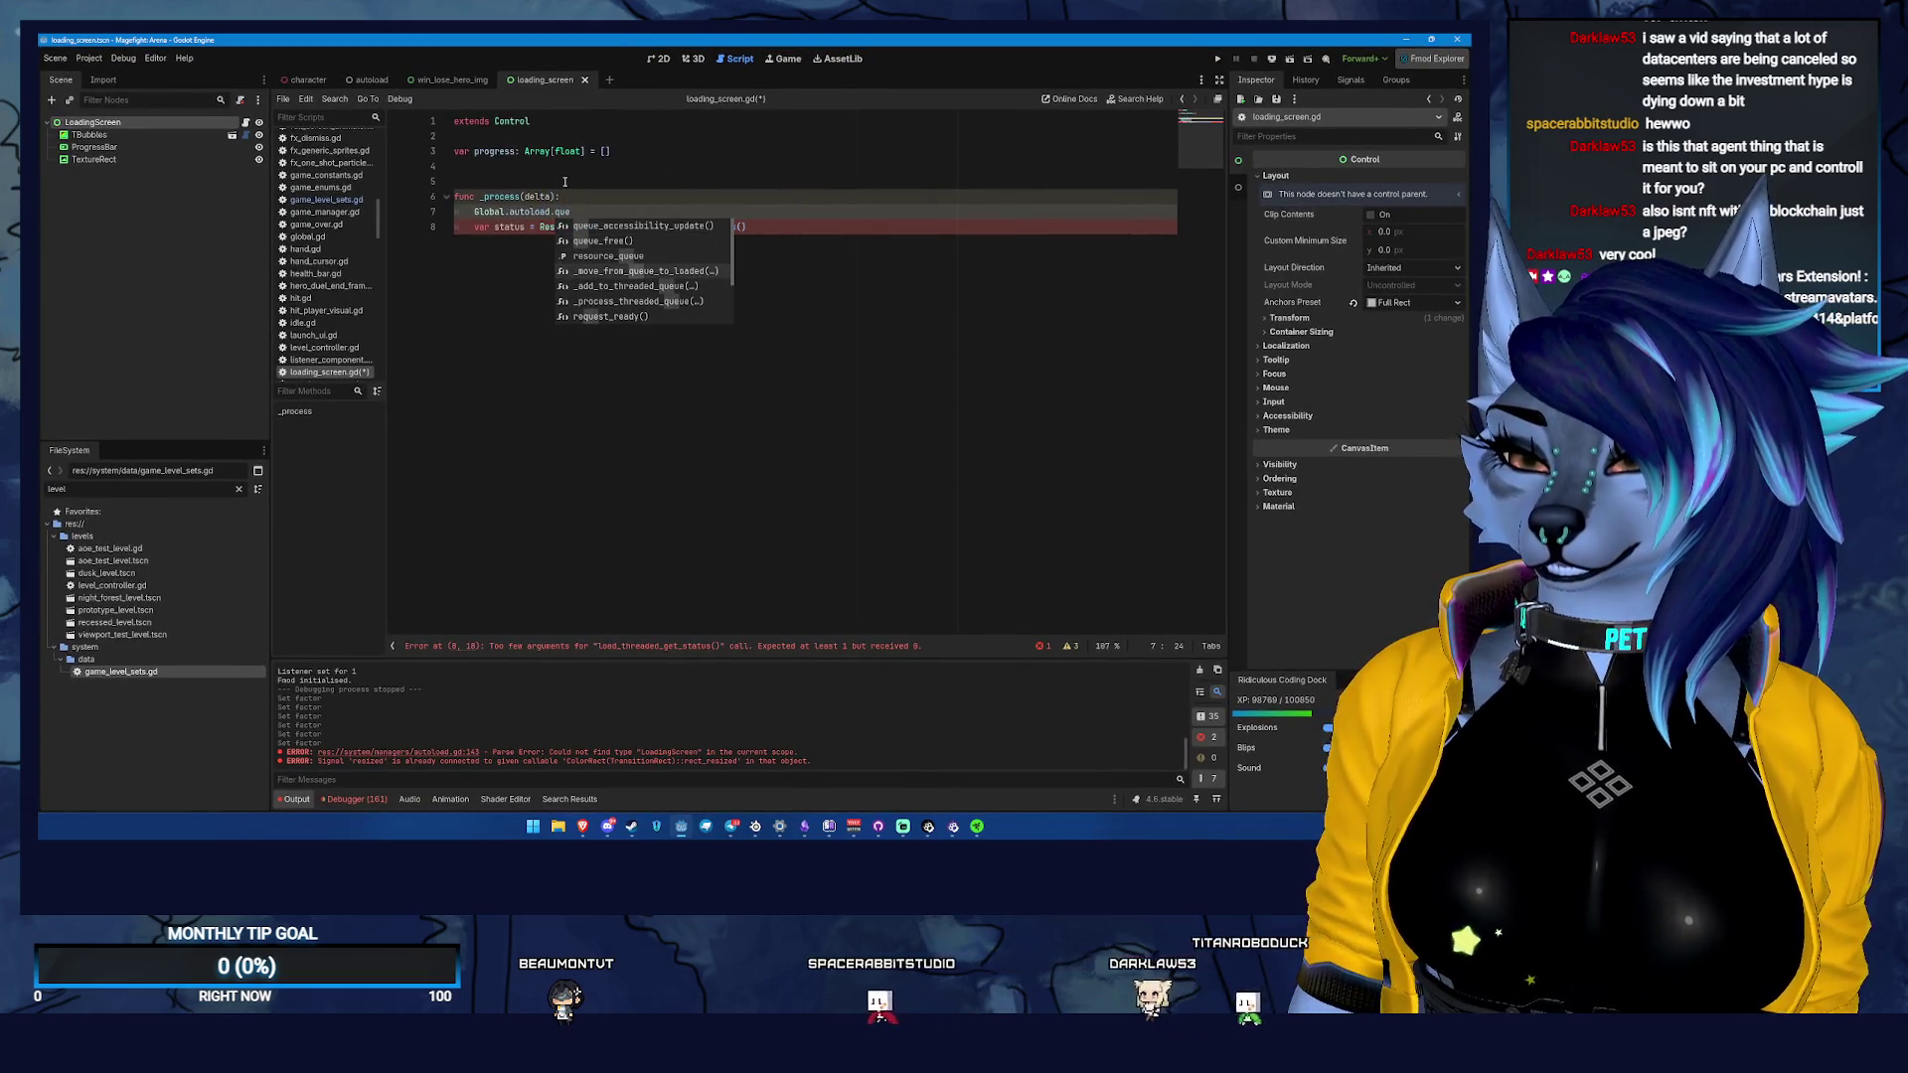
{"action": "key", "text": "Return"}
{"action": "key", "text": "ctrl+z"}
{"action": "key", "text": "BackSpace"}
{"action": "key", "text": "BackSpace"}
{"action": "key", "text": "BackSpace"}
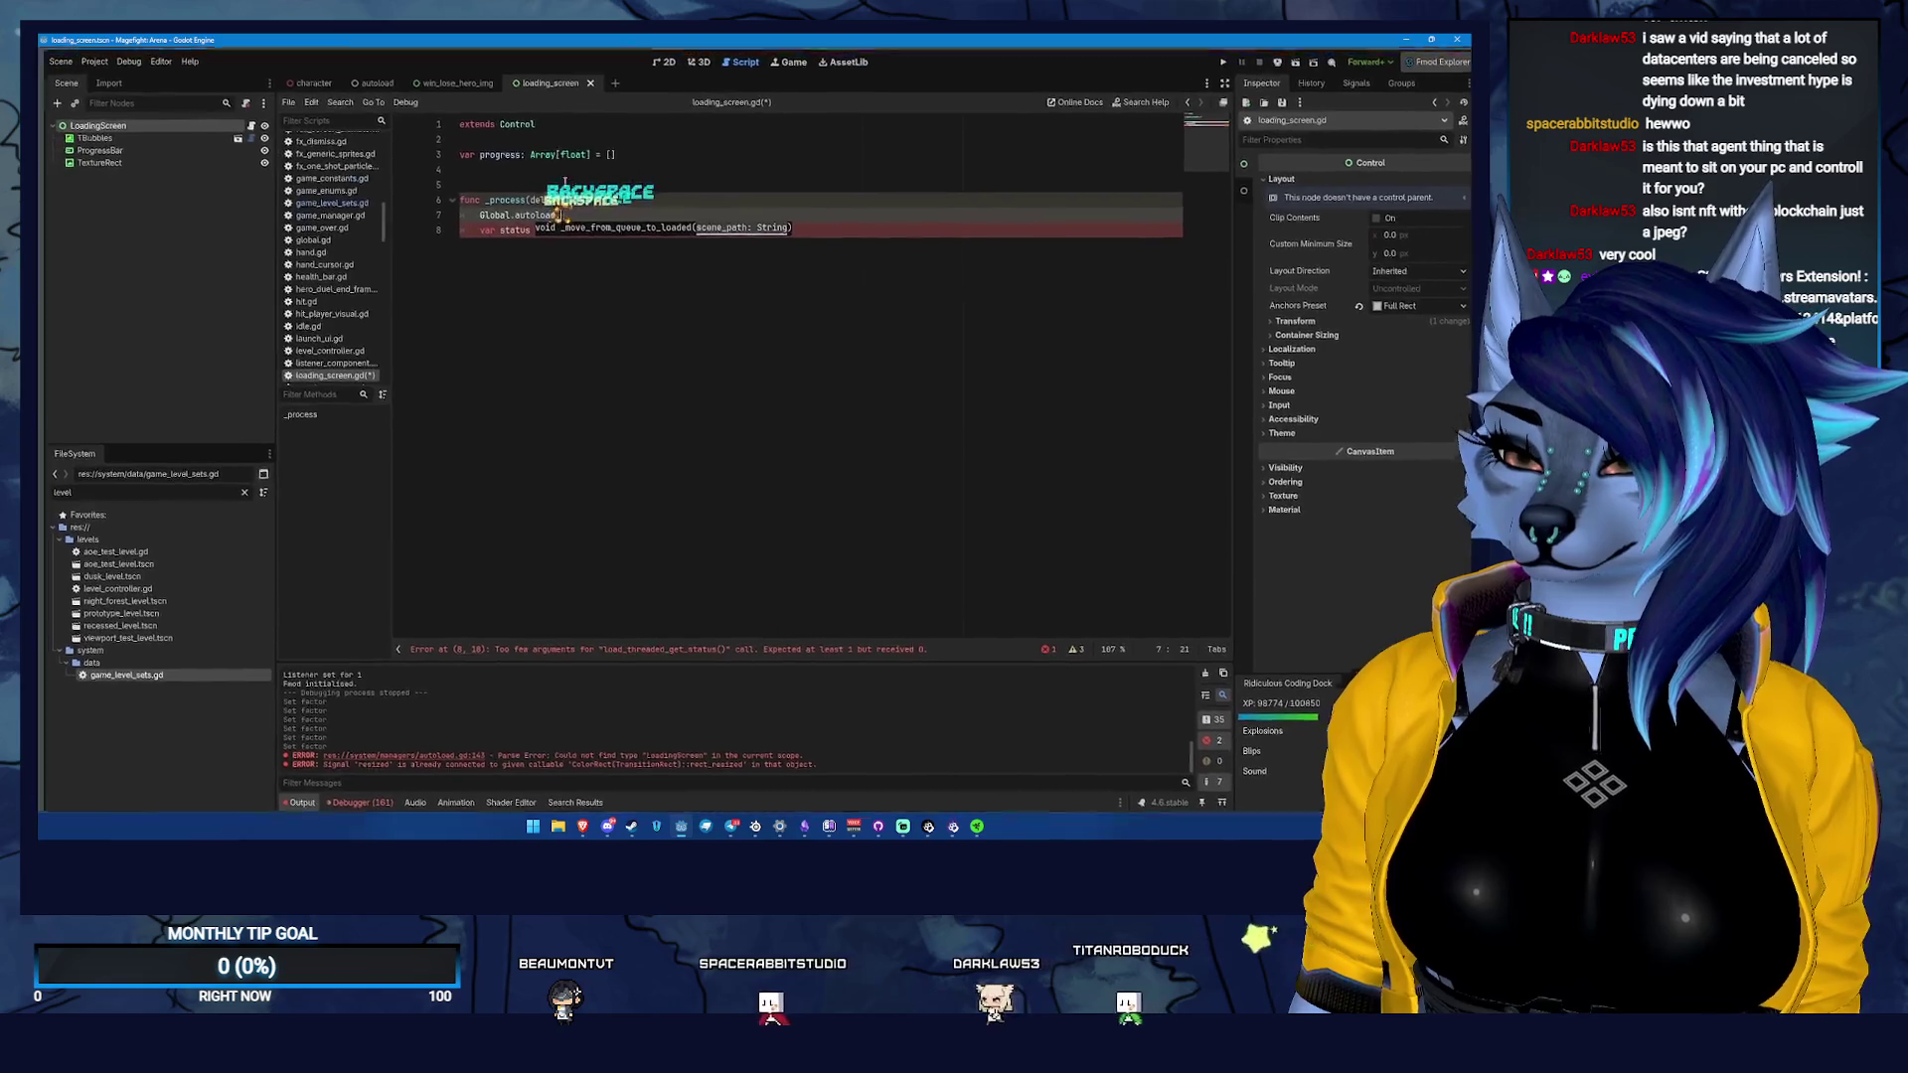
{"action": "type", "text": "res"}
{"action": "key", "text": "Down"}
{"action": "key", "text": "Return"}
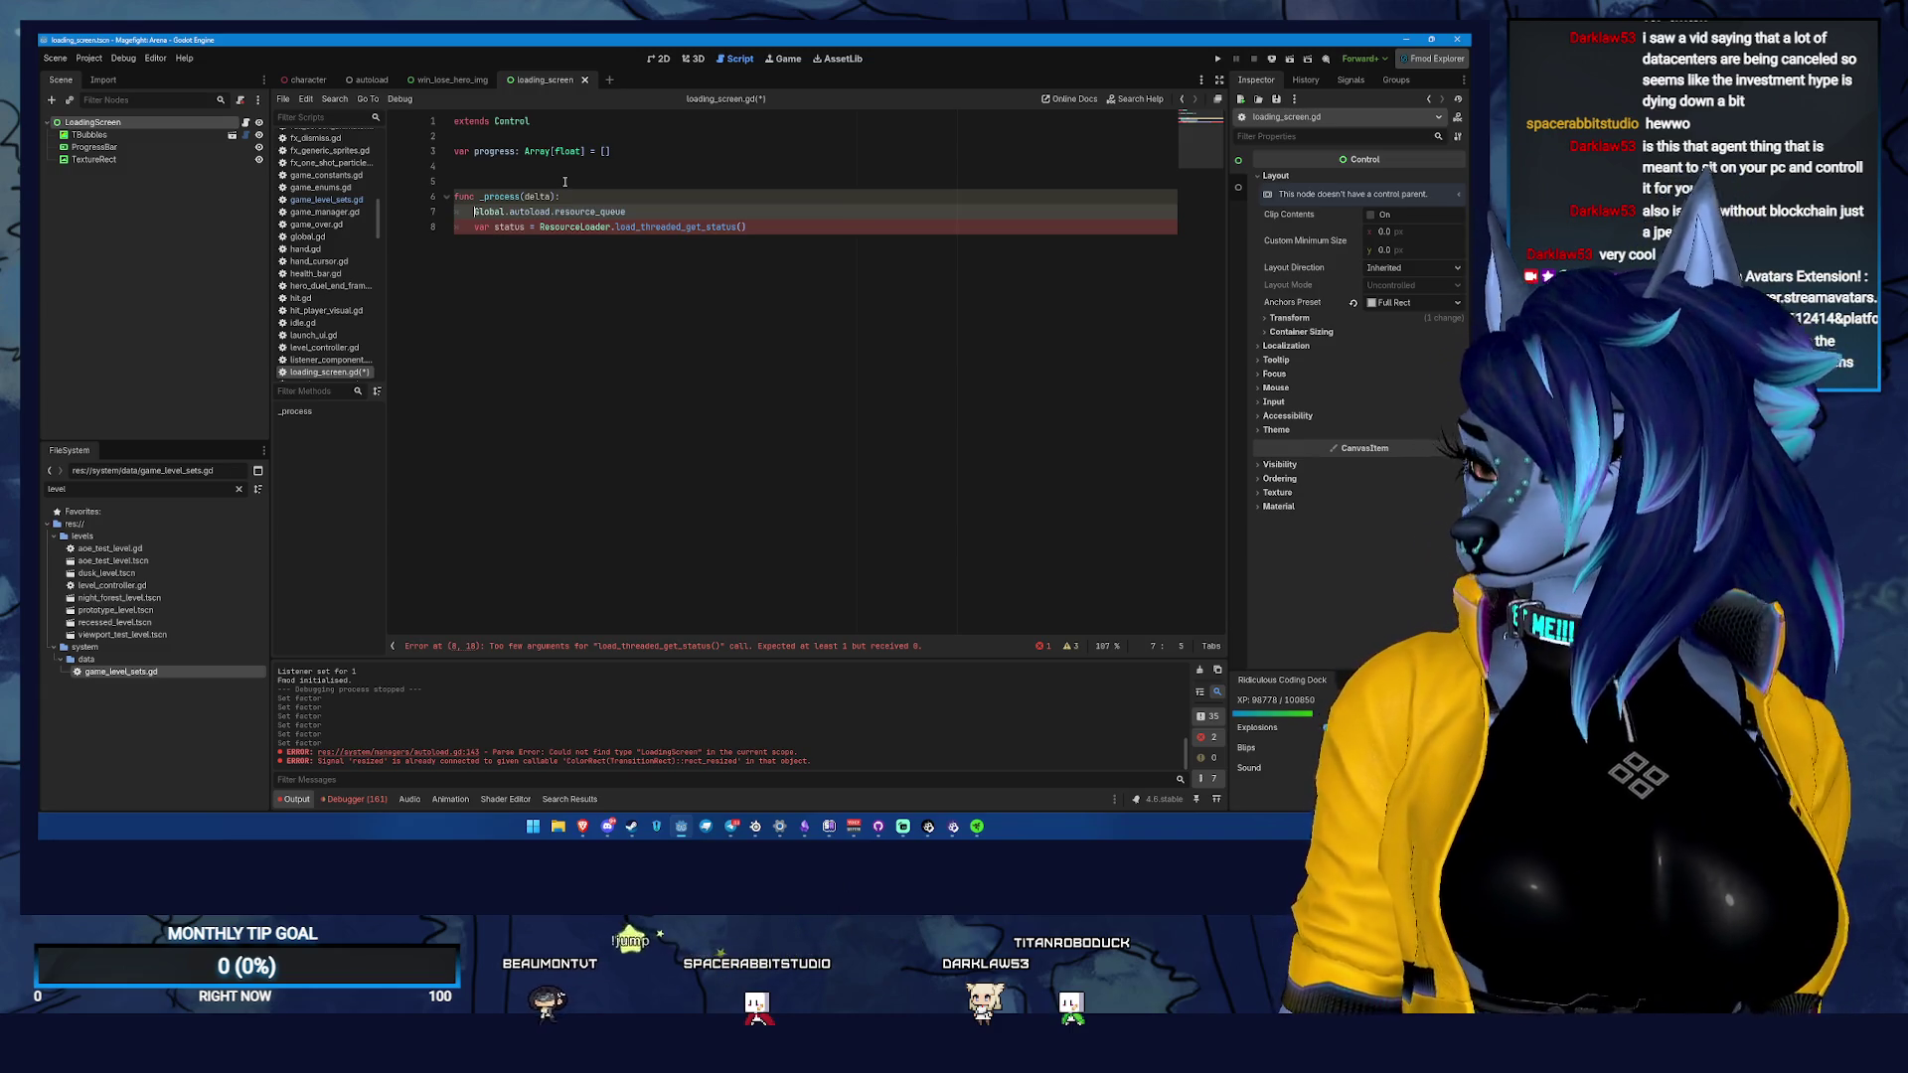
Prefix it with var queue := and select the queue and status lines.
{"action": "type", "text": "var q="}
{"action": "key", "text": "BackSpace"}
{"action": "key", "text": "BackSpace"}
{"action": "type", "text": "ueue :="}
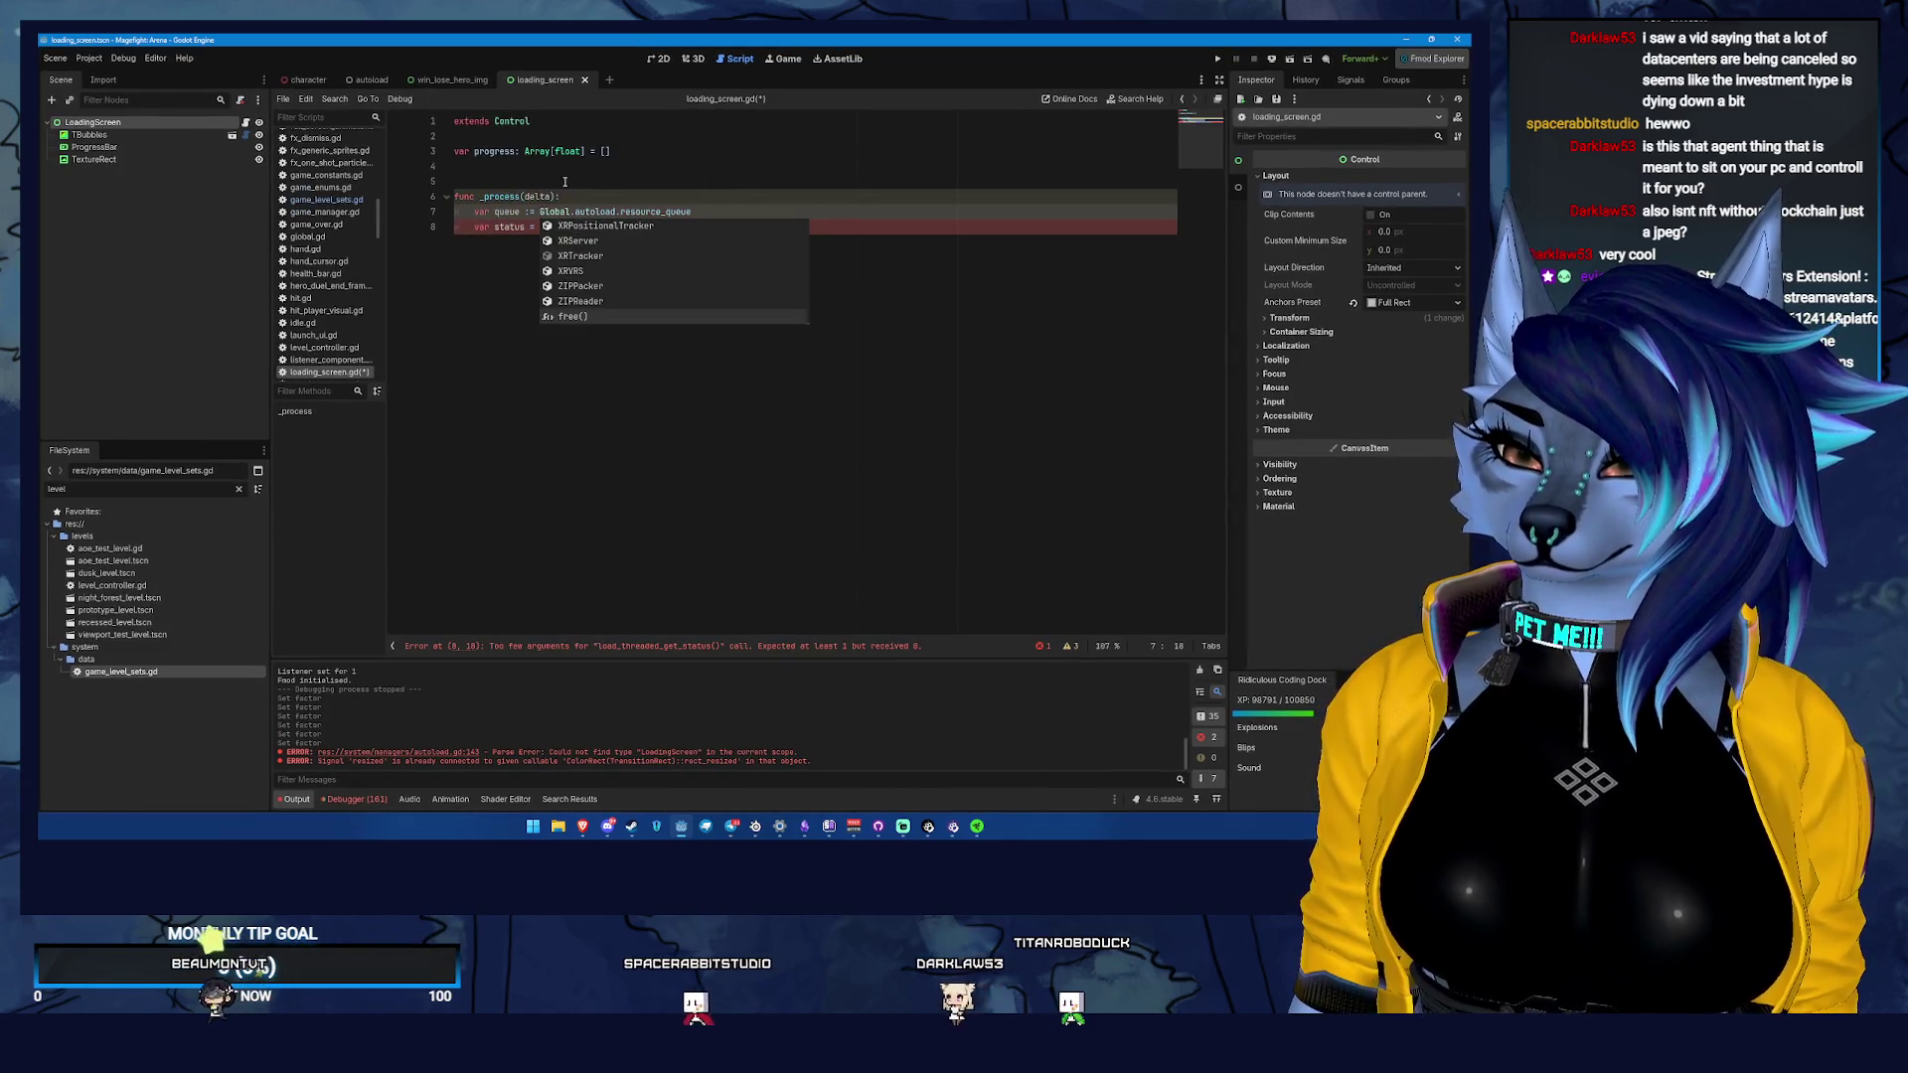
{"action": "left_click", "coordinate": [616, 195]}
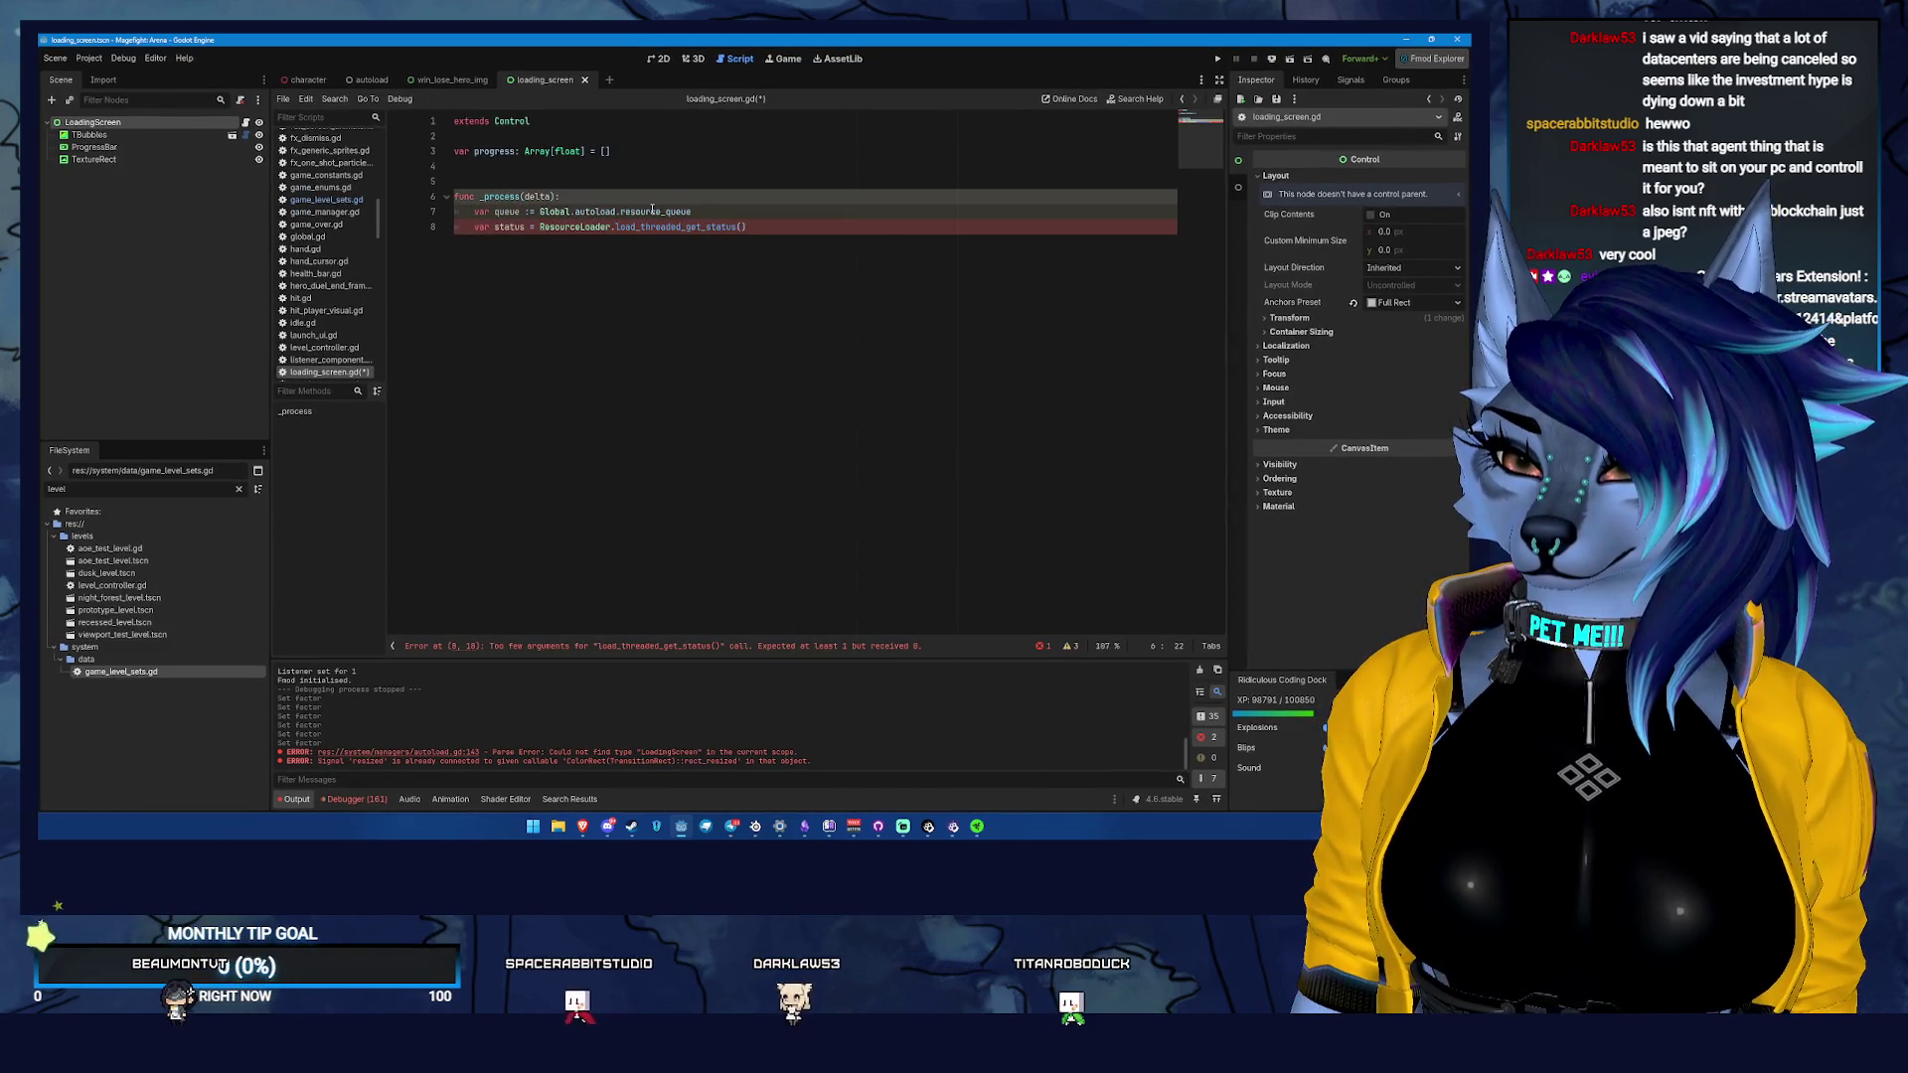
{"action": "left_click", "coordinate": [723, 207]}
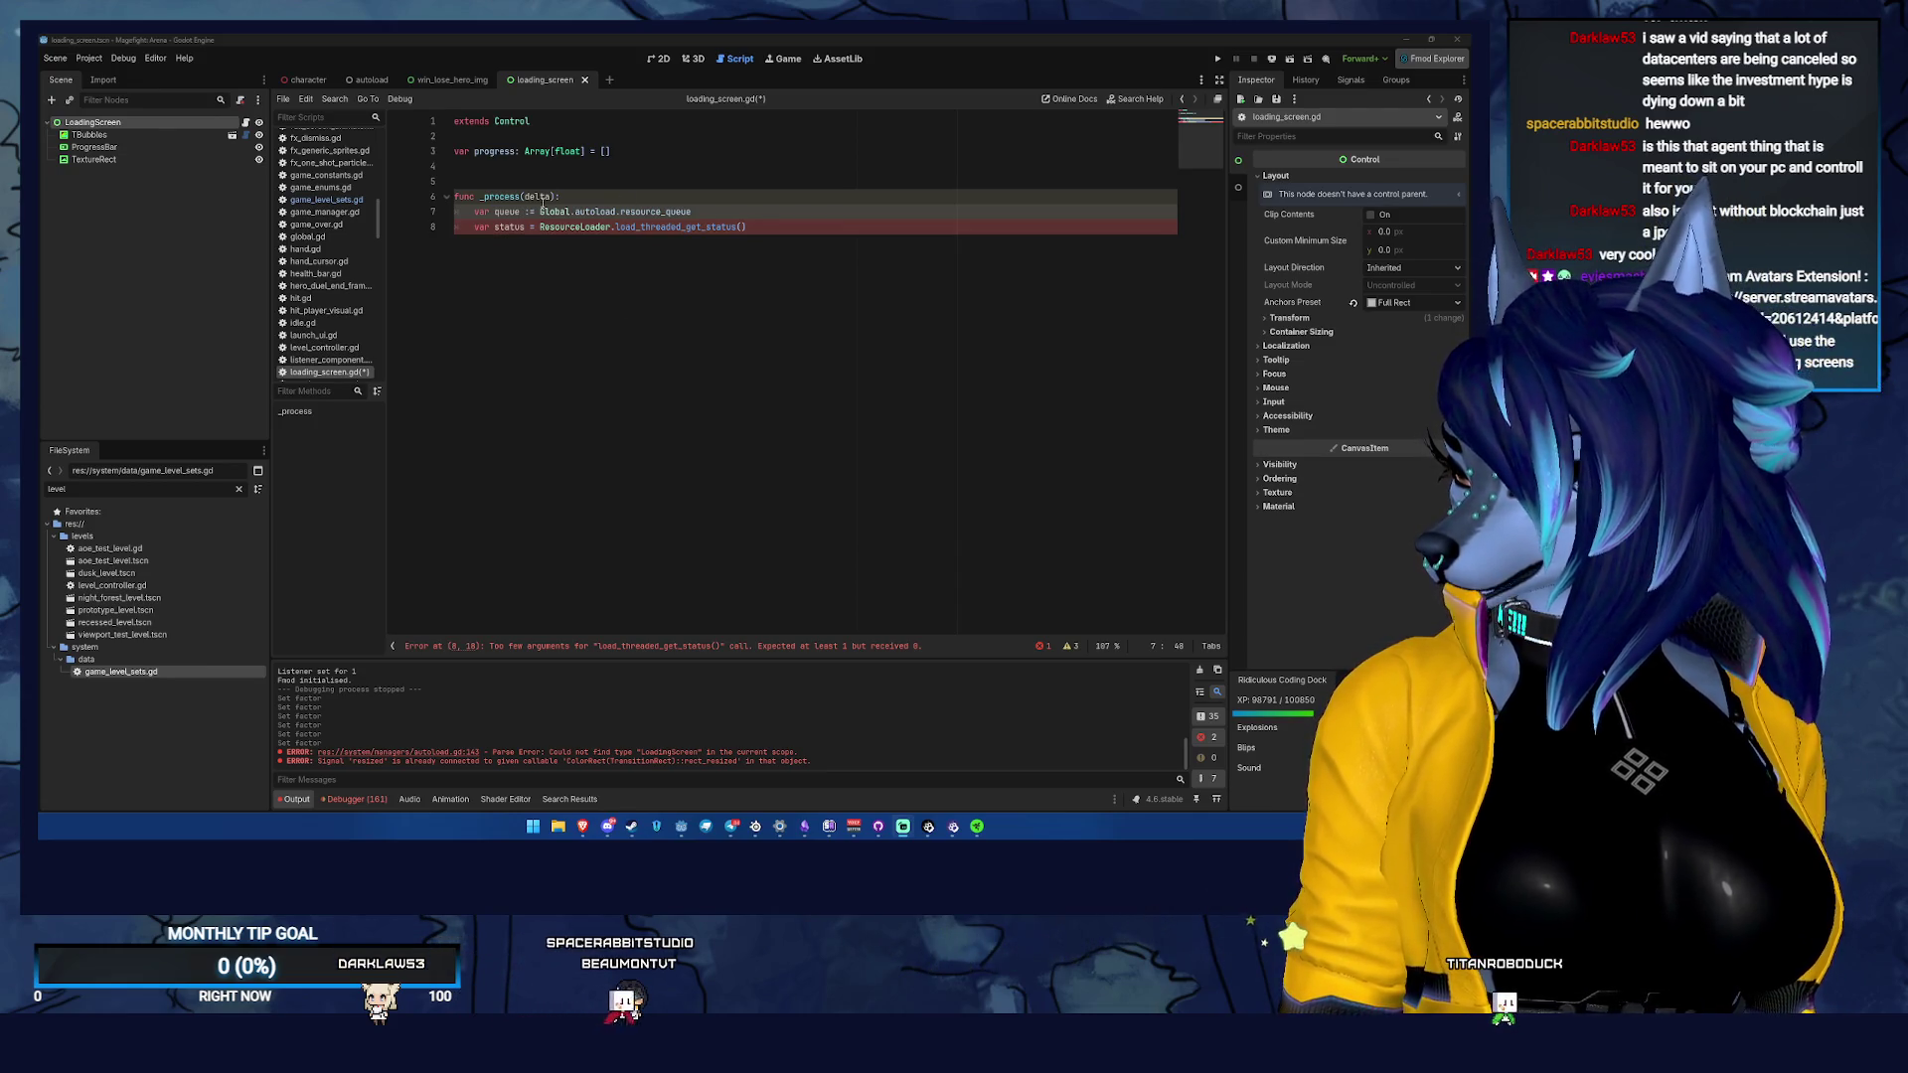
{"action": "left_click", "coordinate": [805, 224]}
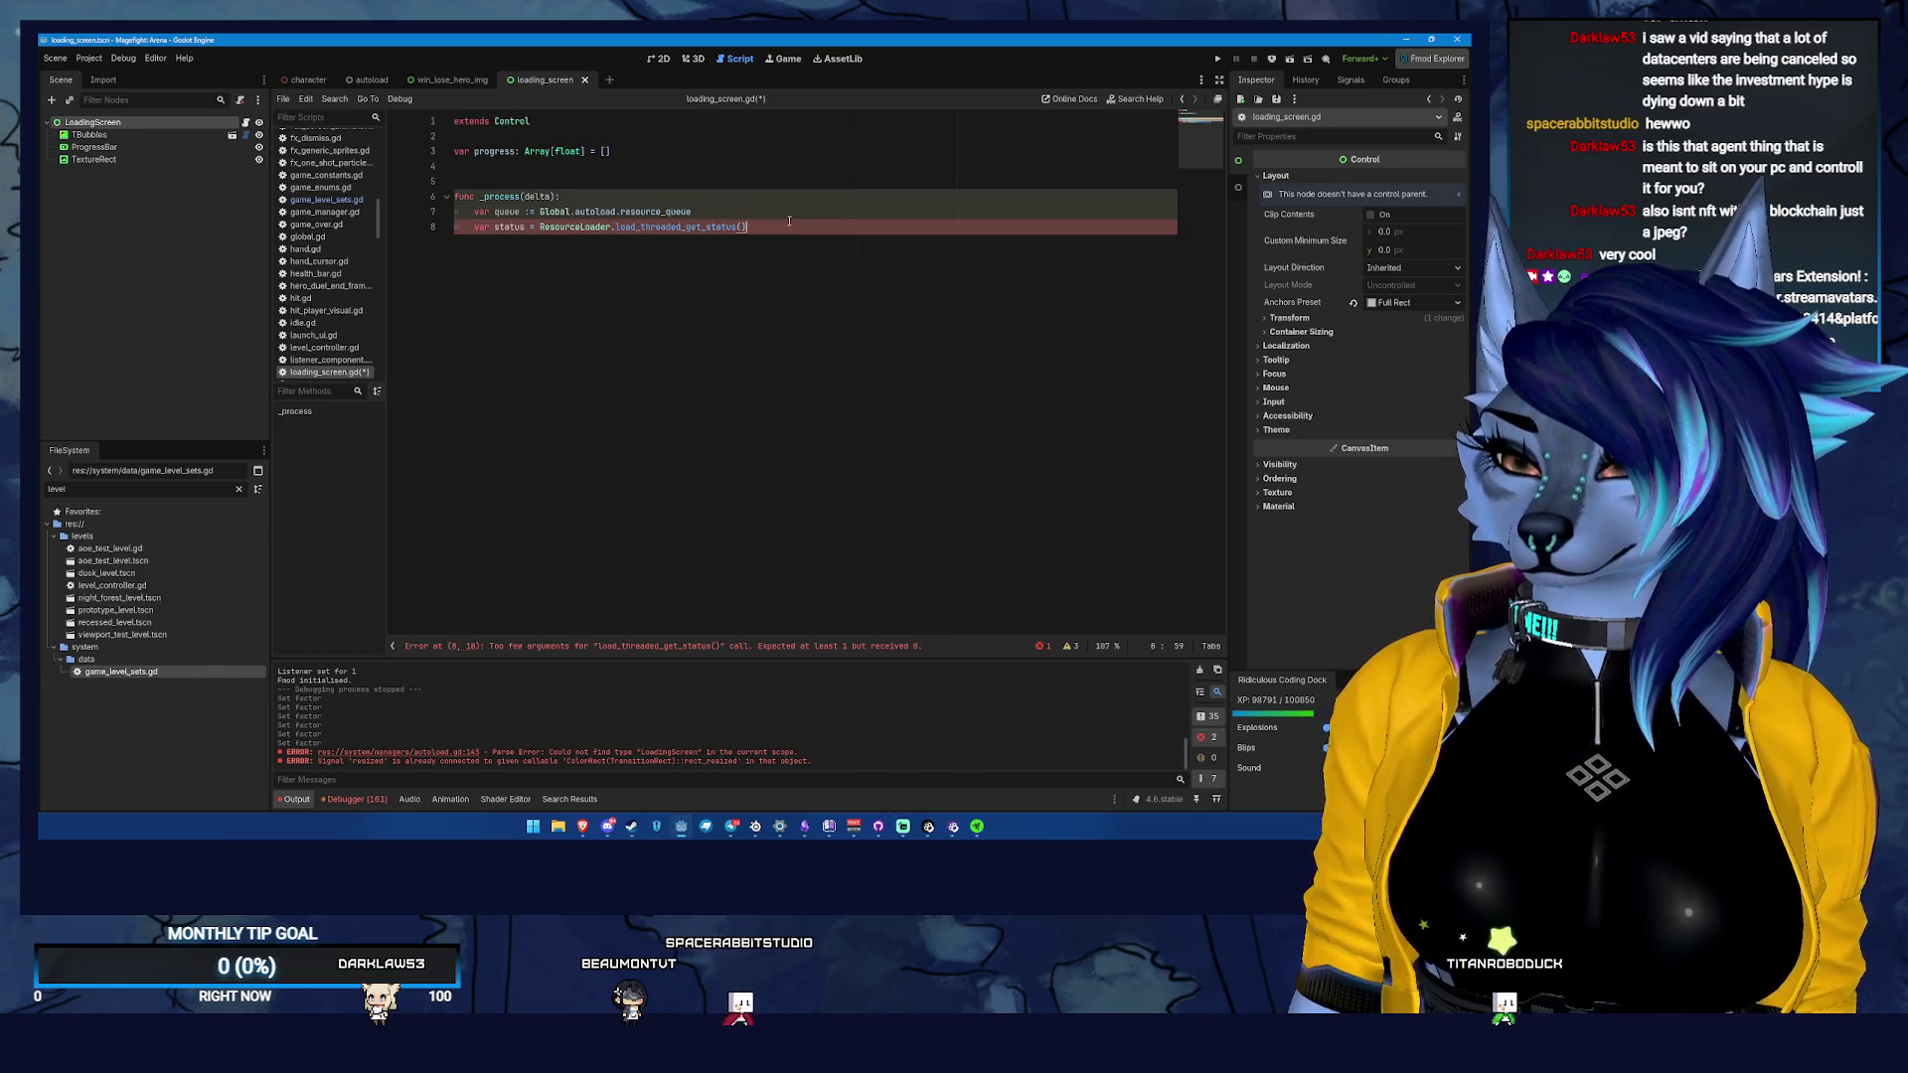
{"action": "left_click_drag", "start_coordinate": [790, 221], "coordinate": [481, 214]}
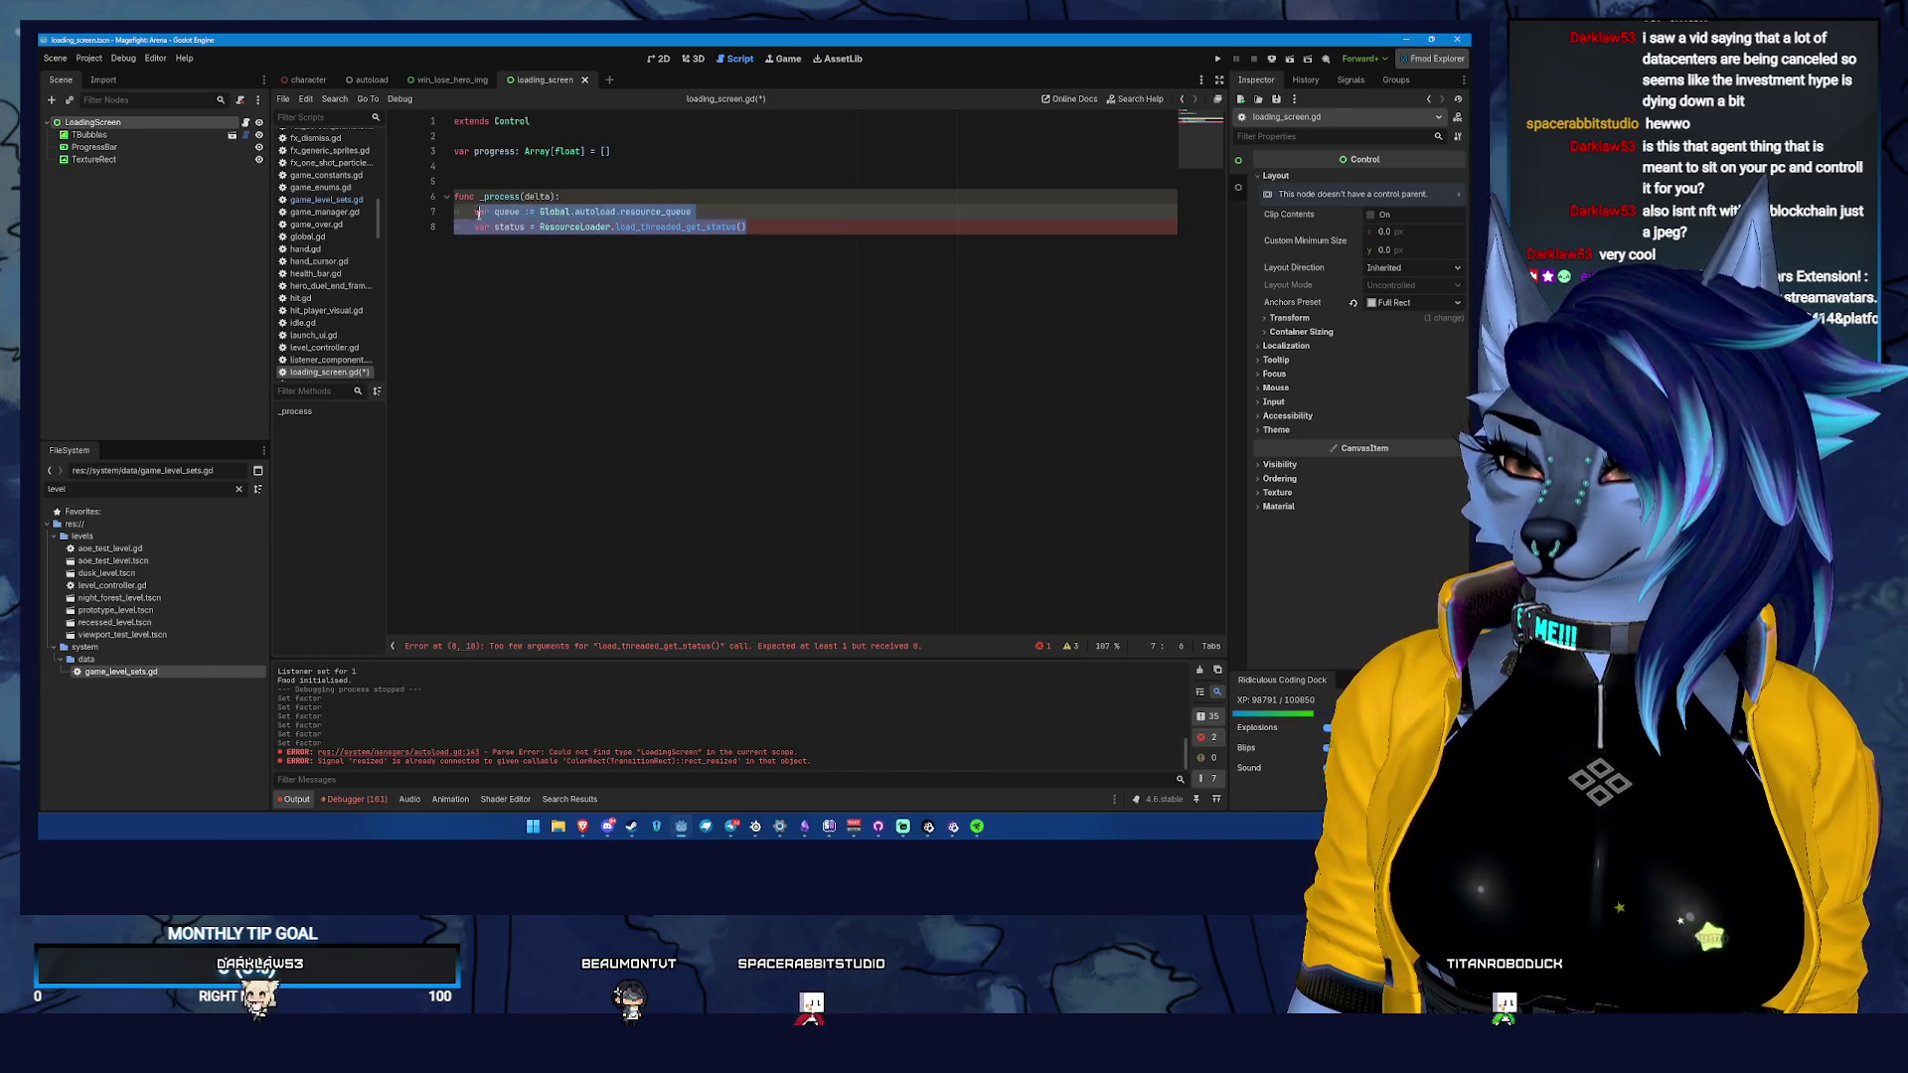
Delete the erroring status line below the queue line.
{"action": "left_click", "coordinate": [698, 211]}
{"action": "key", "text": "shift+Down"}
{"action": "key", "text": "shift+End"}
{"action": "key", "text": "BackSpace"}
{"action": "key", "text": "Return"}
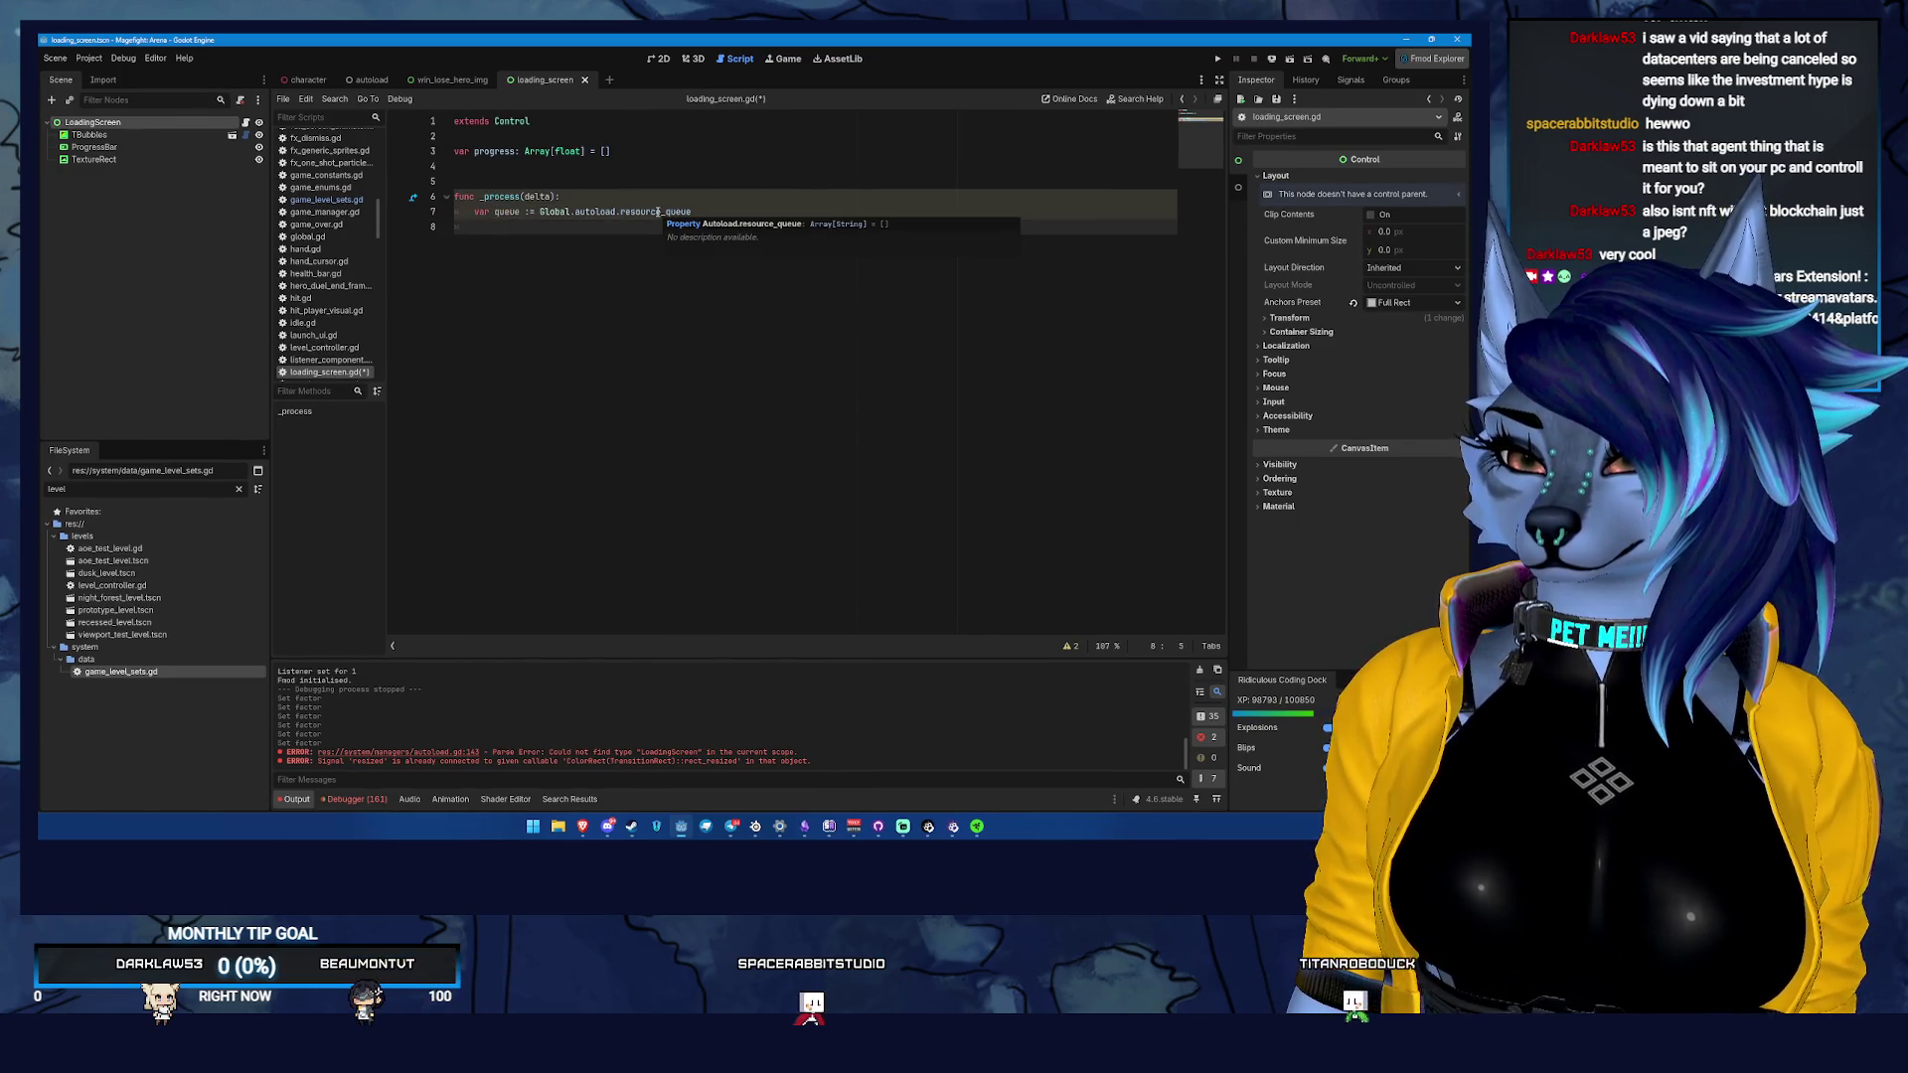
Append .size() to resource_queue and rename the variable to queue_size.
{"action": "left_click", "coordinate": [698, 216]}
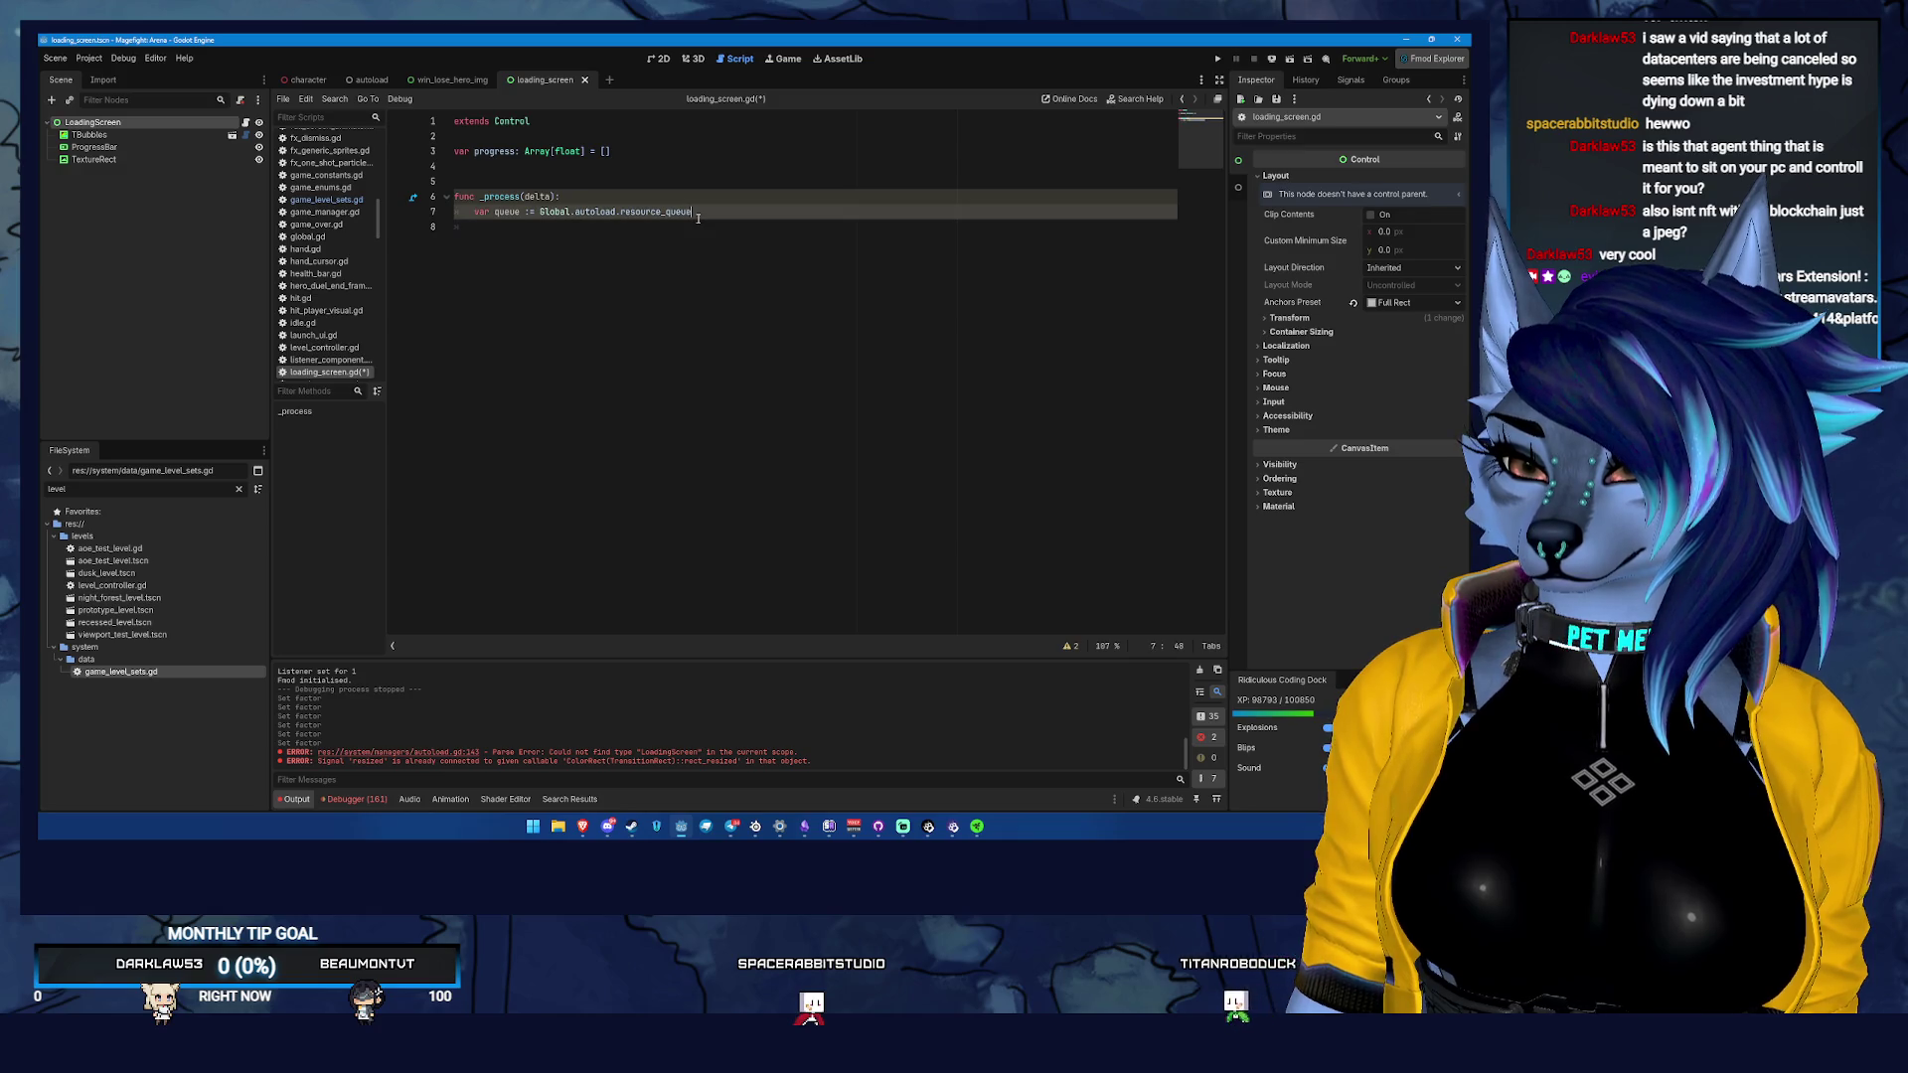
{"action": "type", "text": "size"}
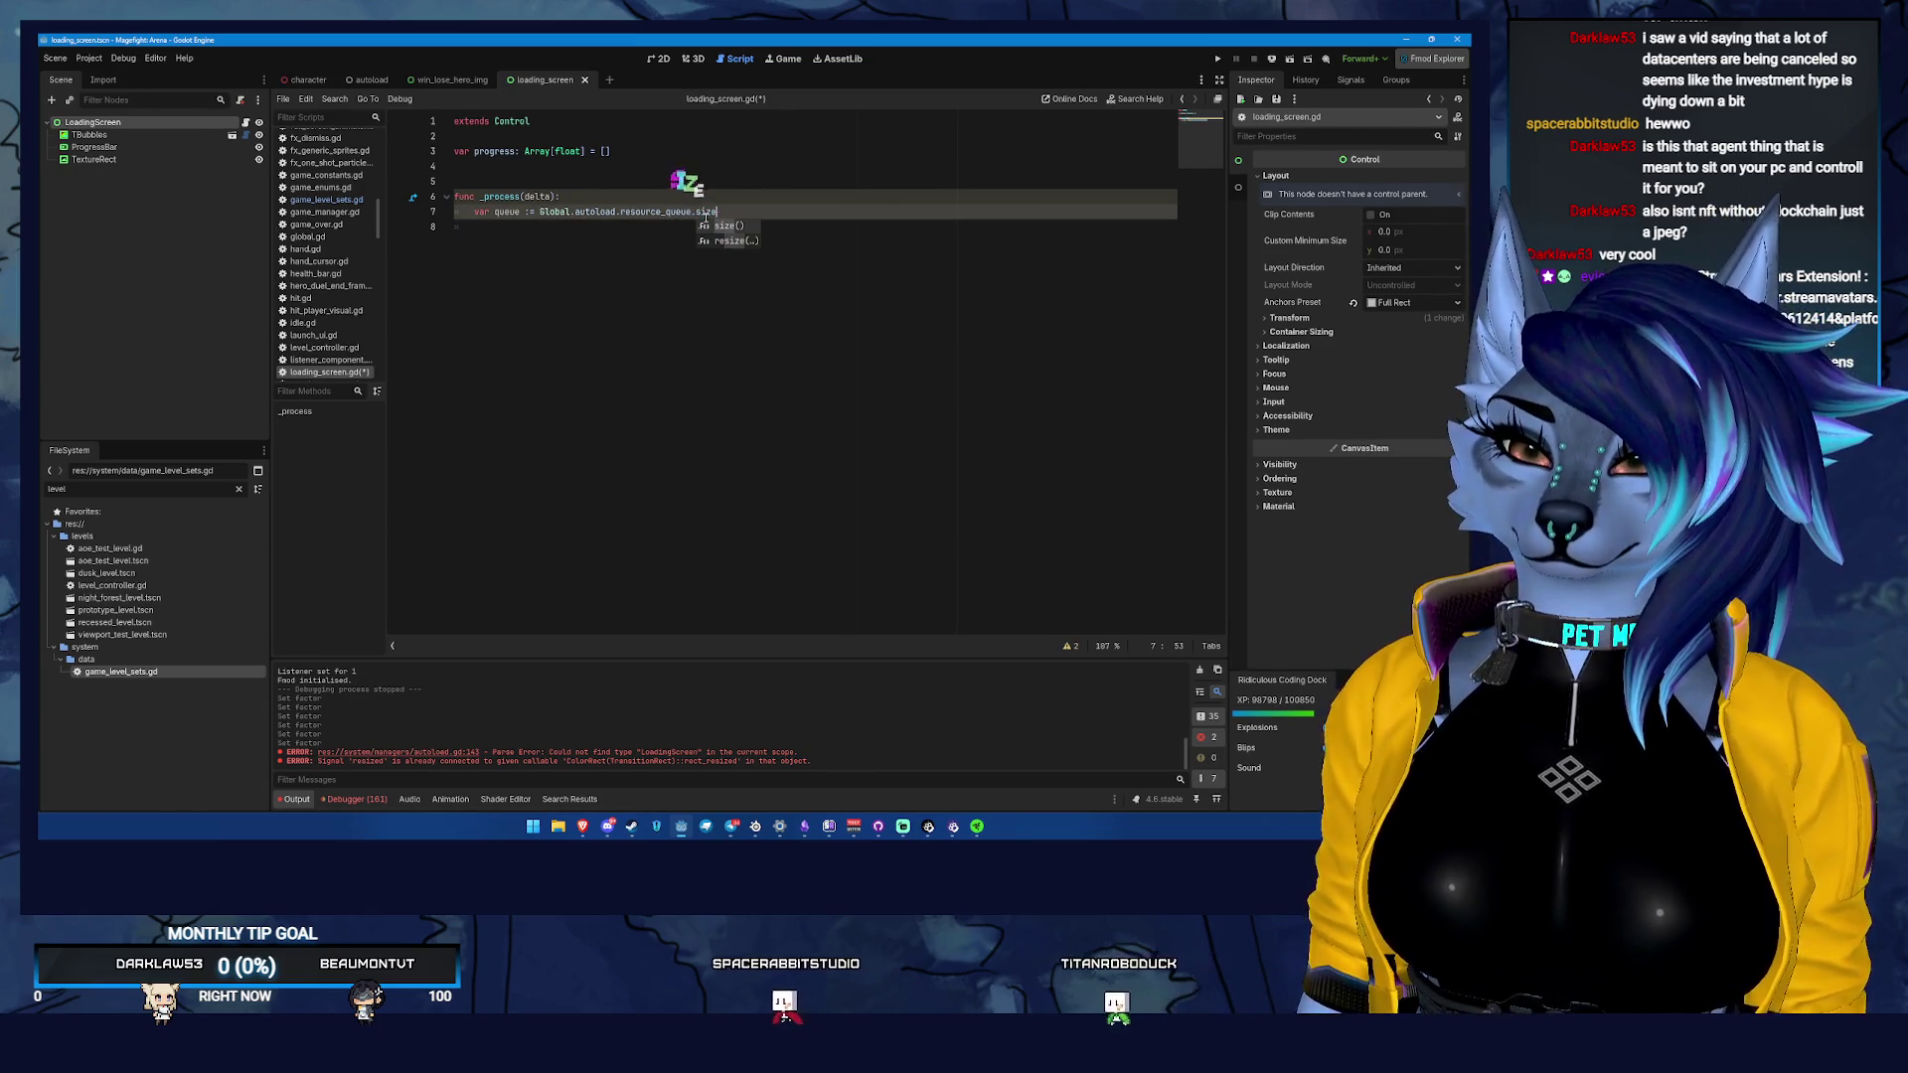
{"action": "key", "text": "Return"}
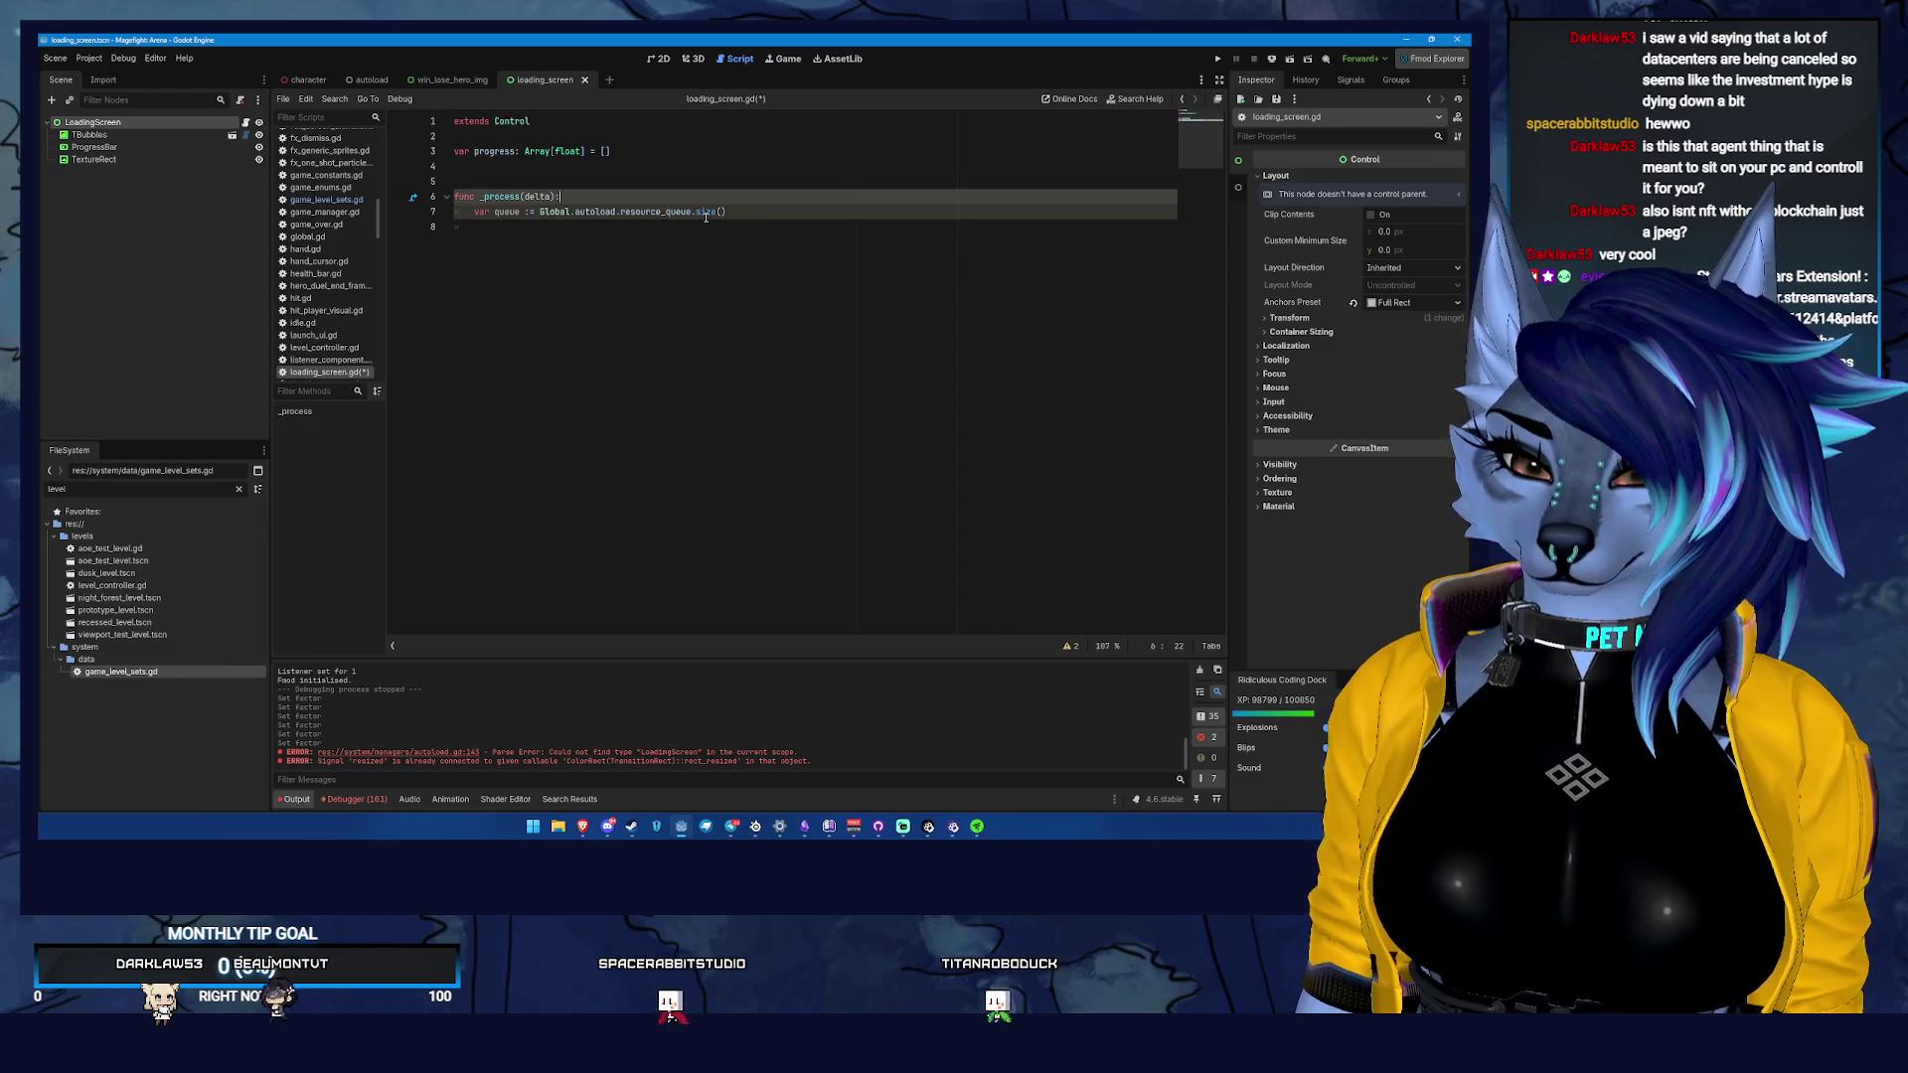
{"action": "key", "text": "Home"}
{"action": "key", "text": "Right"}
{"action": "key", "text": "Right"}
{"action": "key", "text": "Right"}
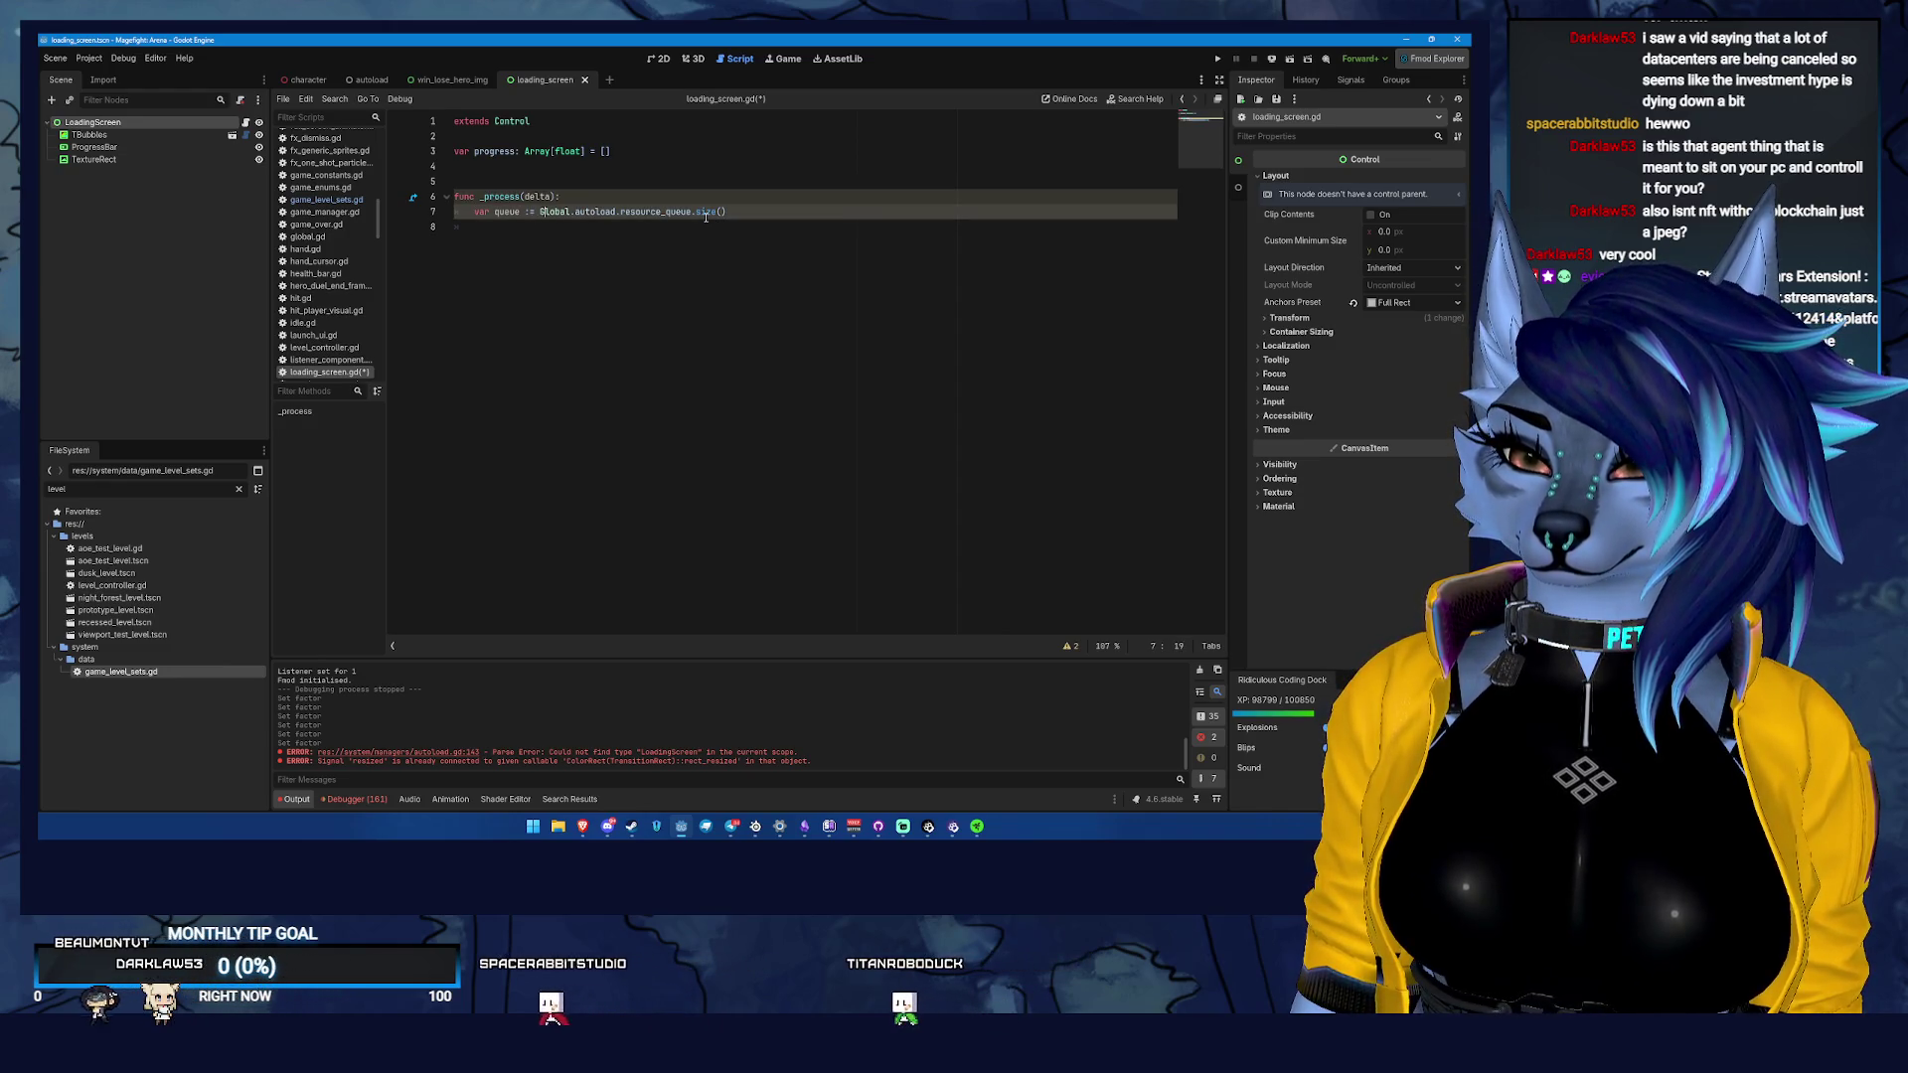
{"action": "key", "text": "Left"}
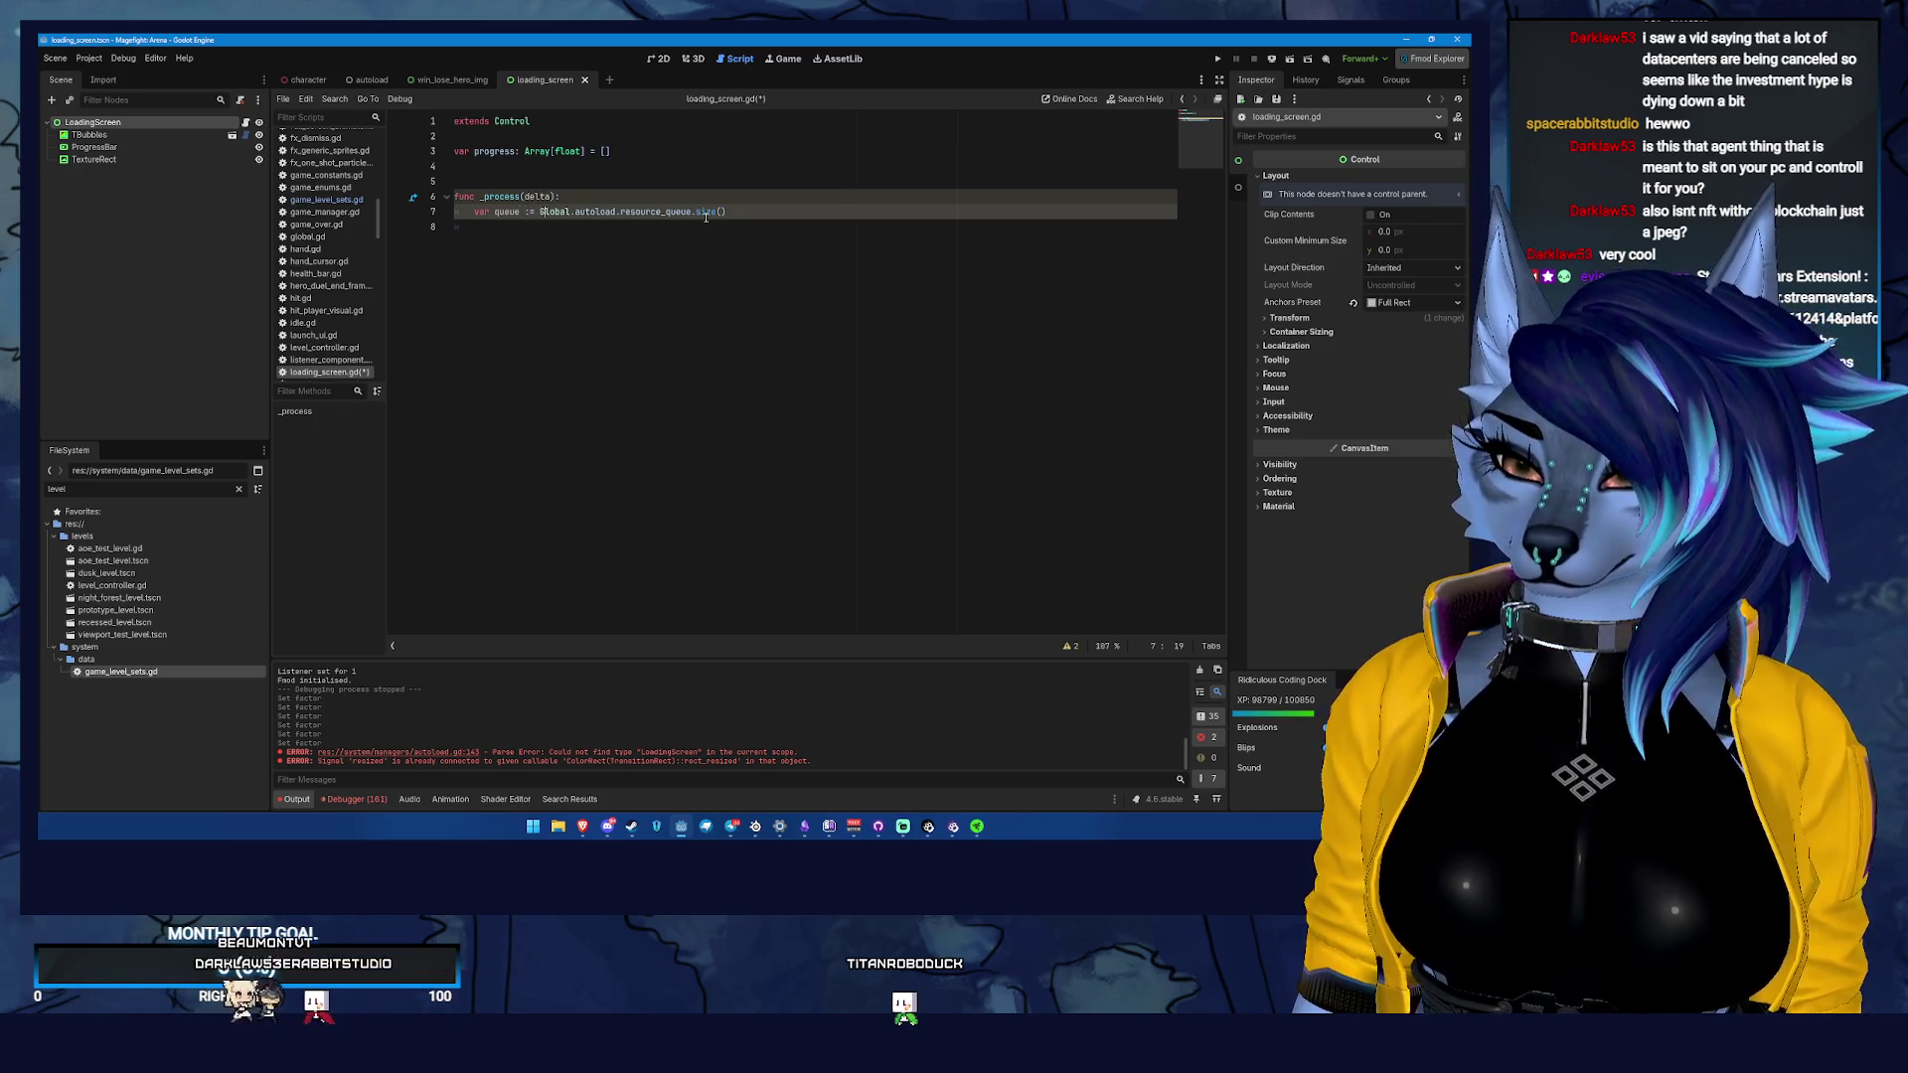
{"action": "key", "text": "Down"}
{"action": "key", "text": "Up"}
{"action": "key", "text": "Right"}
{"action": "key", "text": "Right"}
{"action": "key", "text": "Right"}
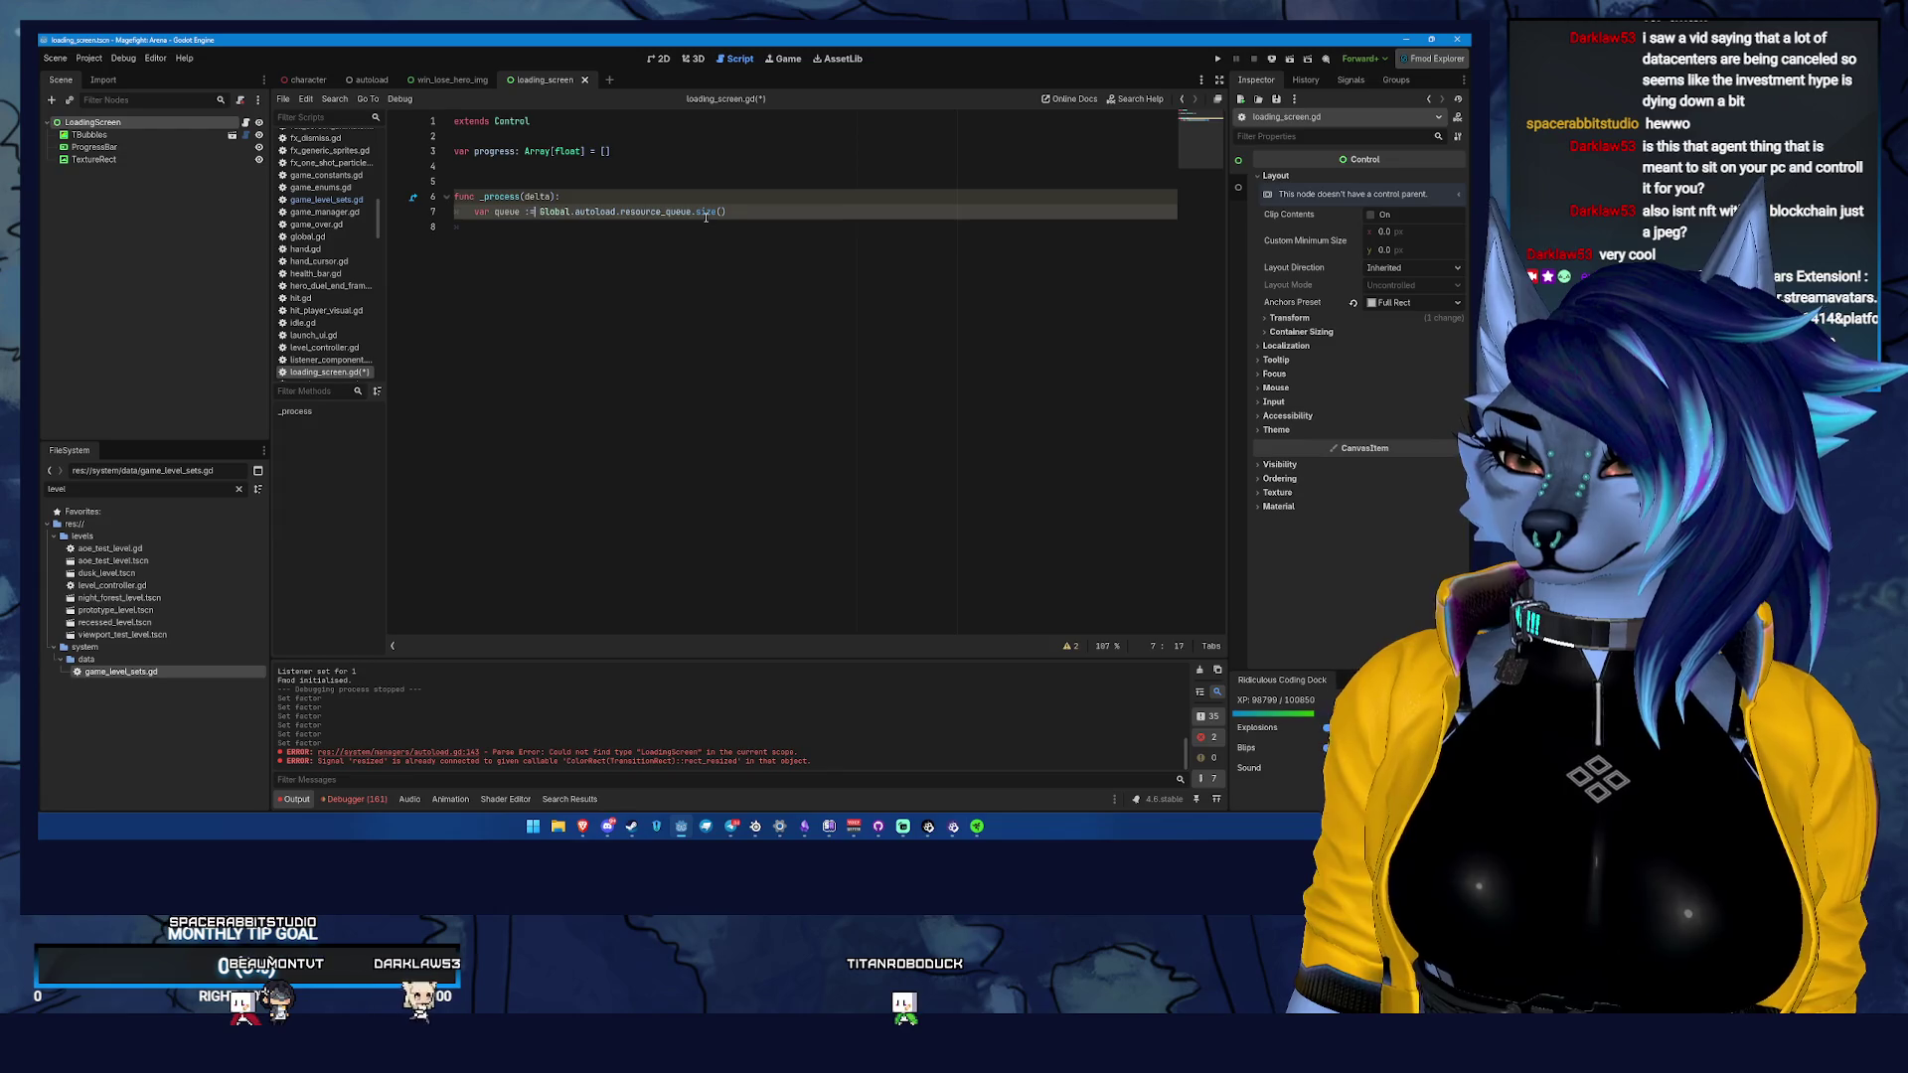
{"action": "type", "text": "__"}
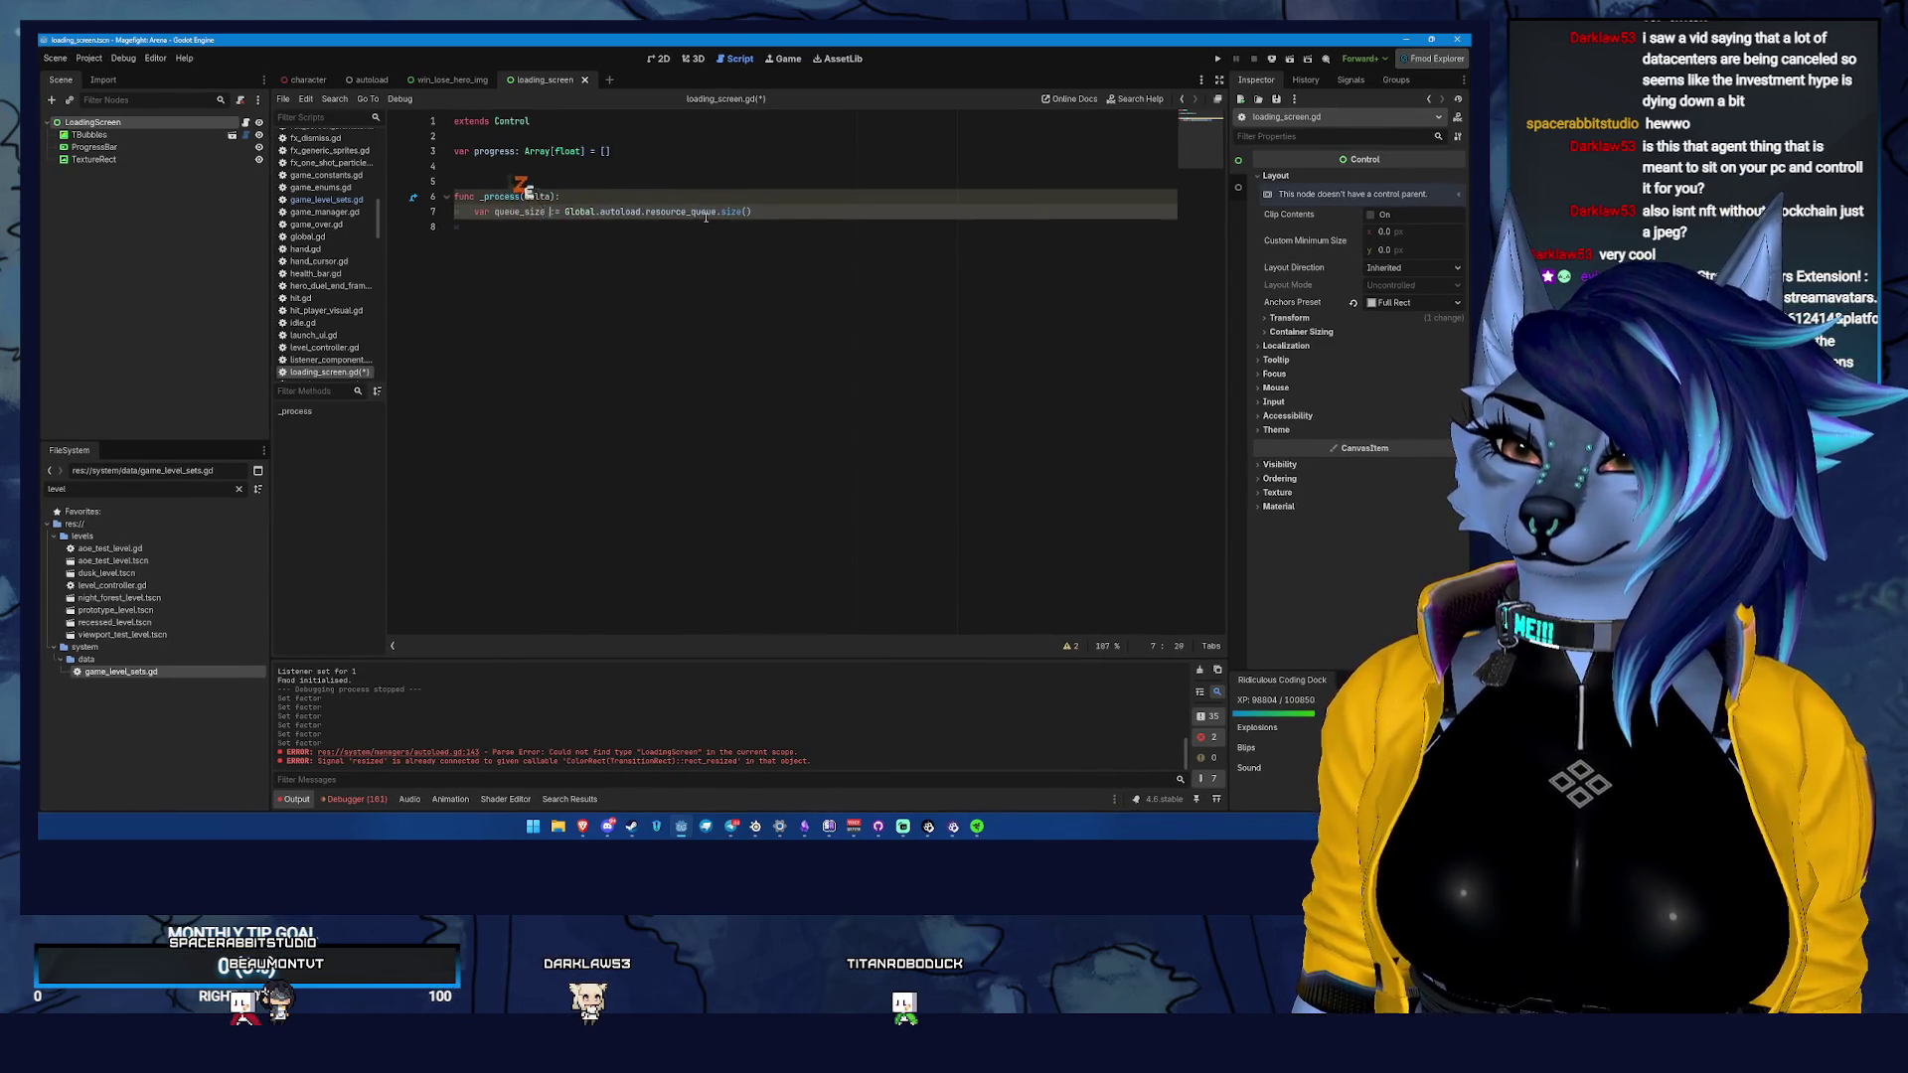
{"action": "key", "text": "Down"}
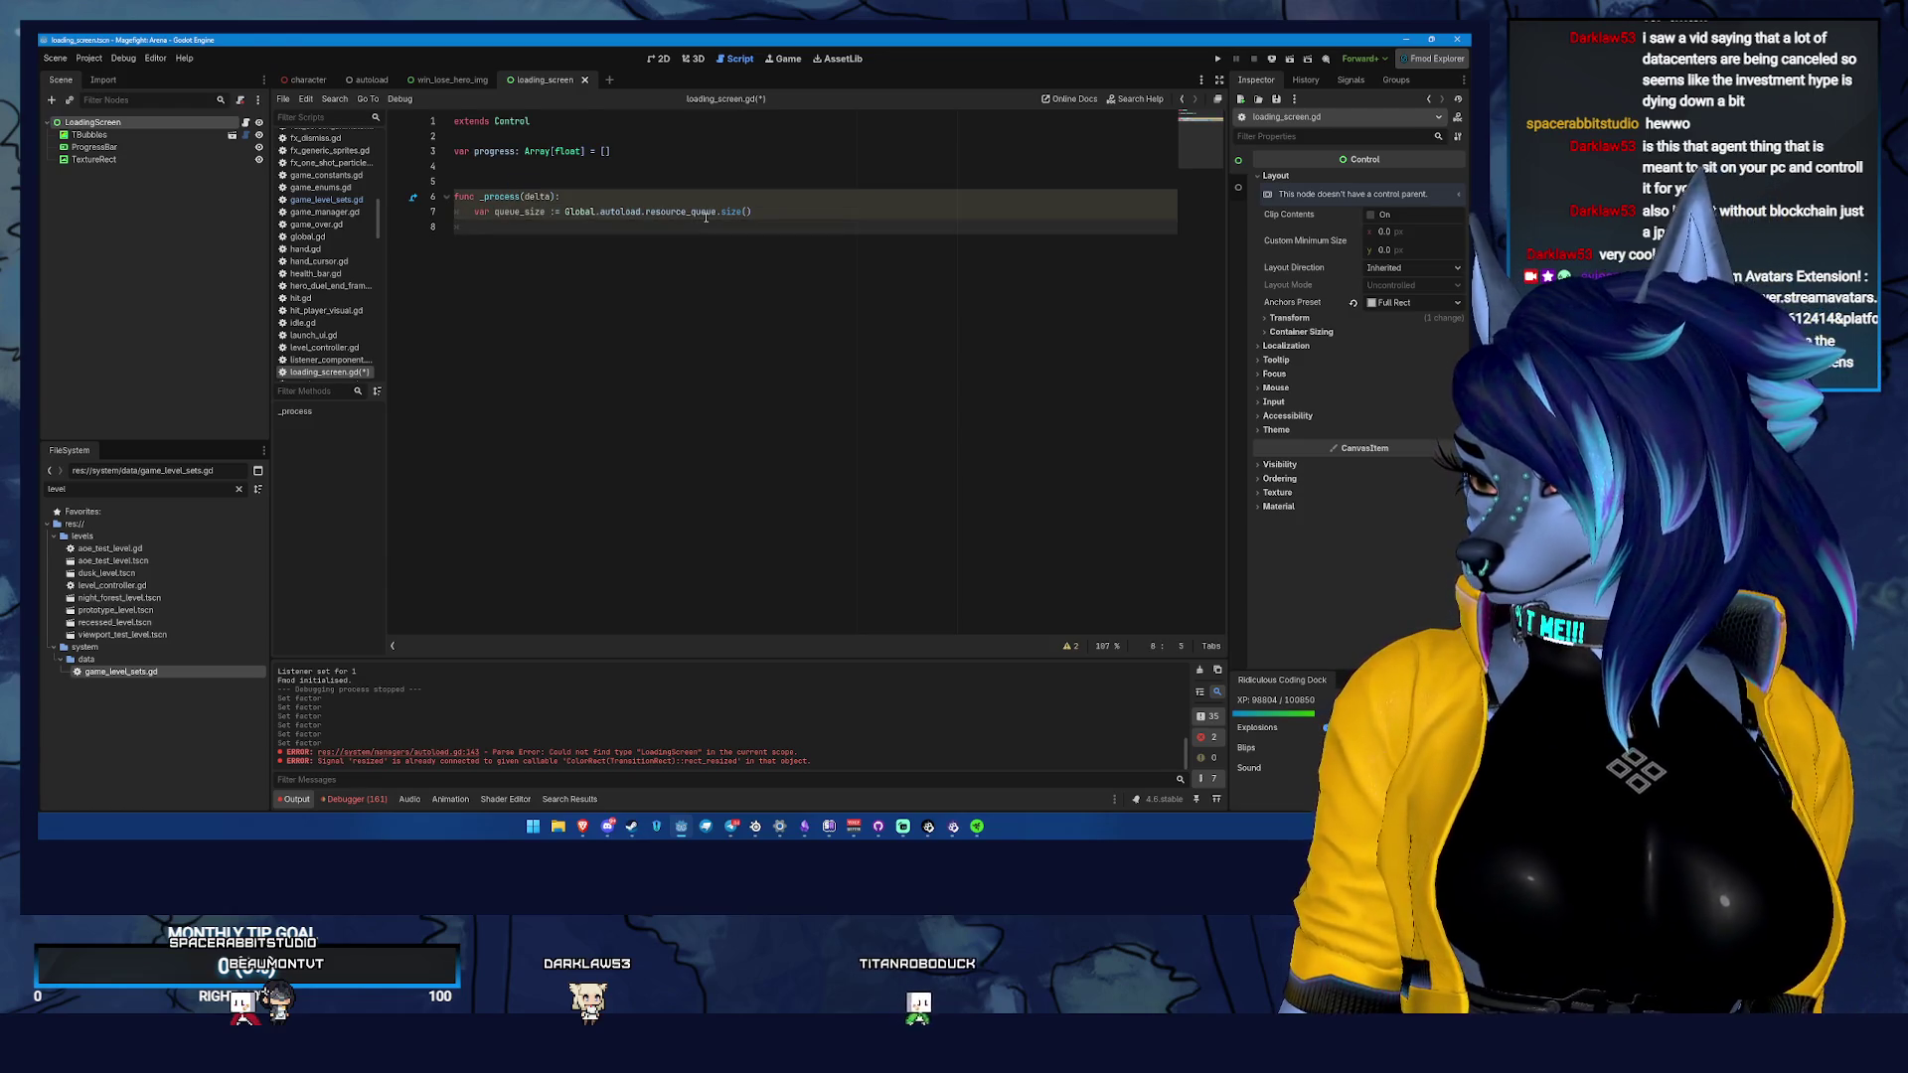
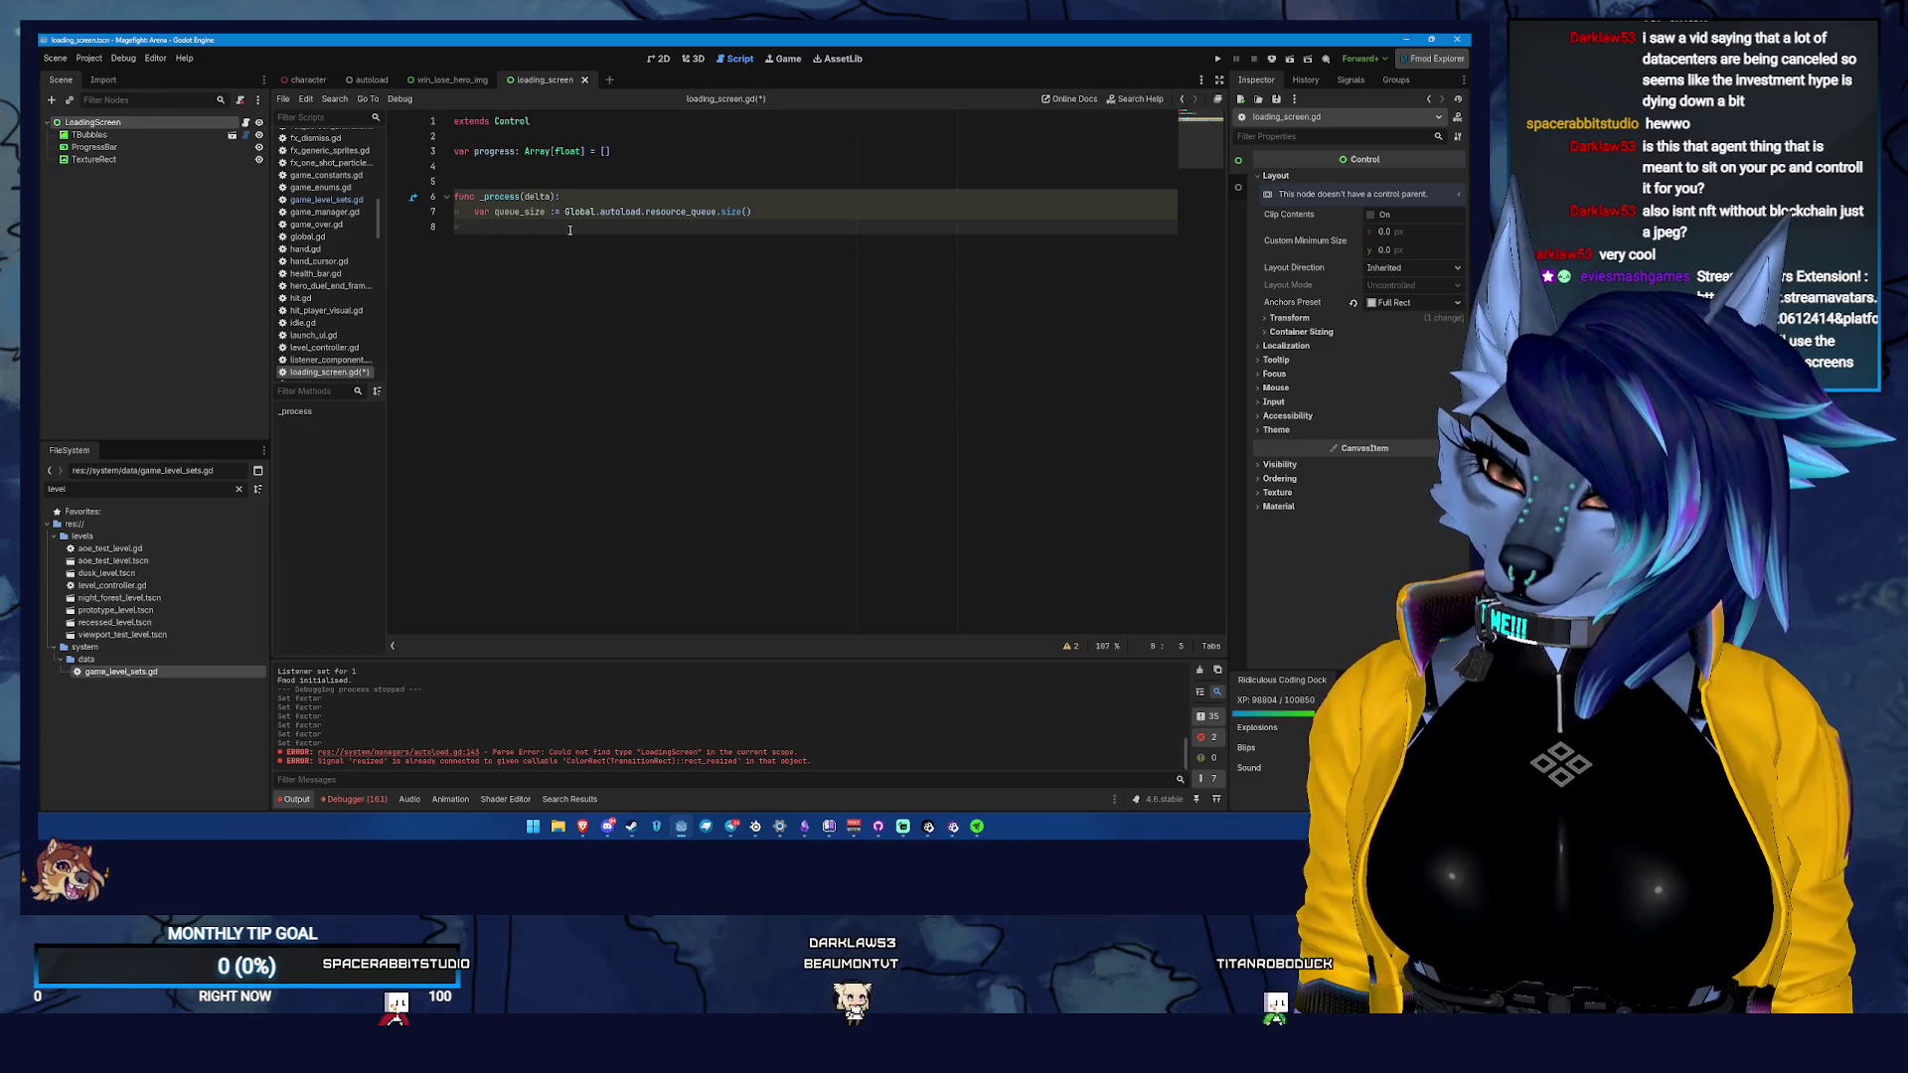
In _process, compute perc from queue_size divided by 100 and assign it to $ProgressBar.value.
{"action": "type", "text": "ar perc :="}
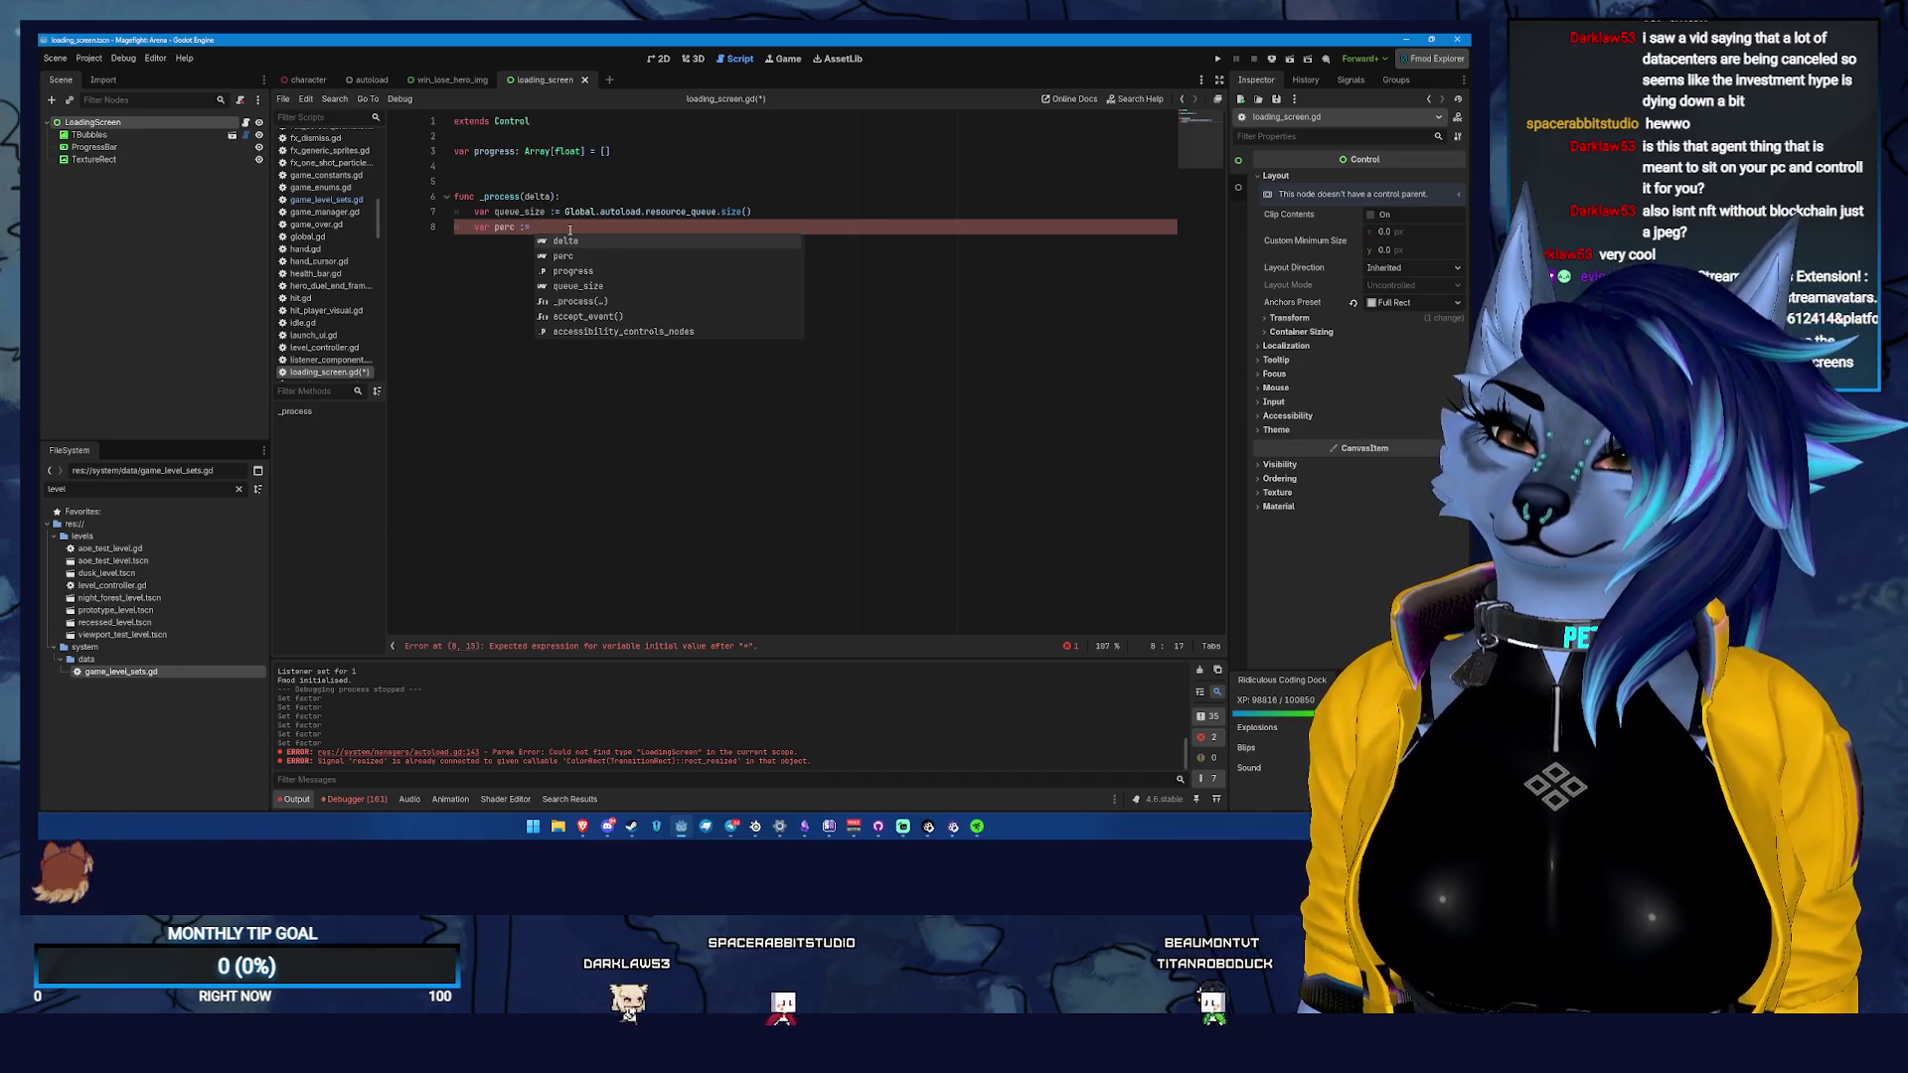
{"action": "type", "text": "100 * queue"}
{"action": "key", "text": "Return"}
{"action": "type", "text": "/ 100"}
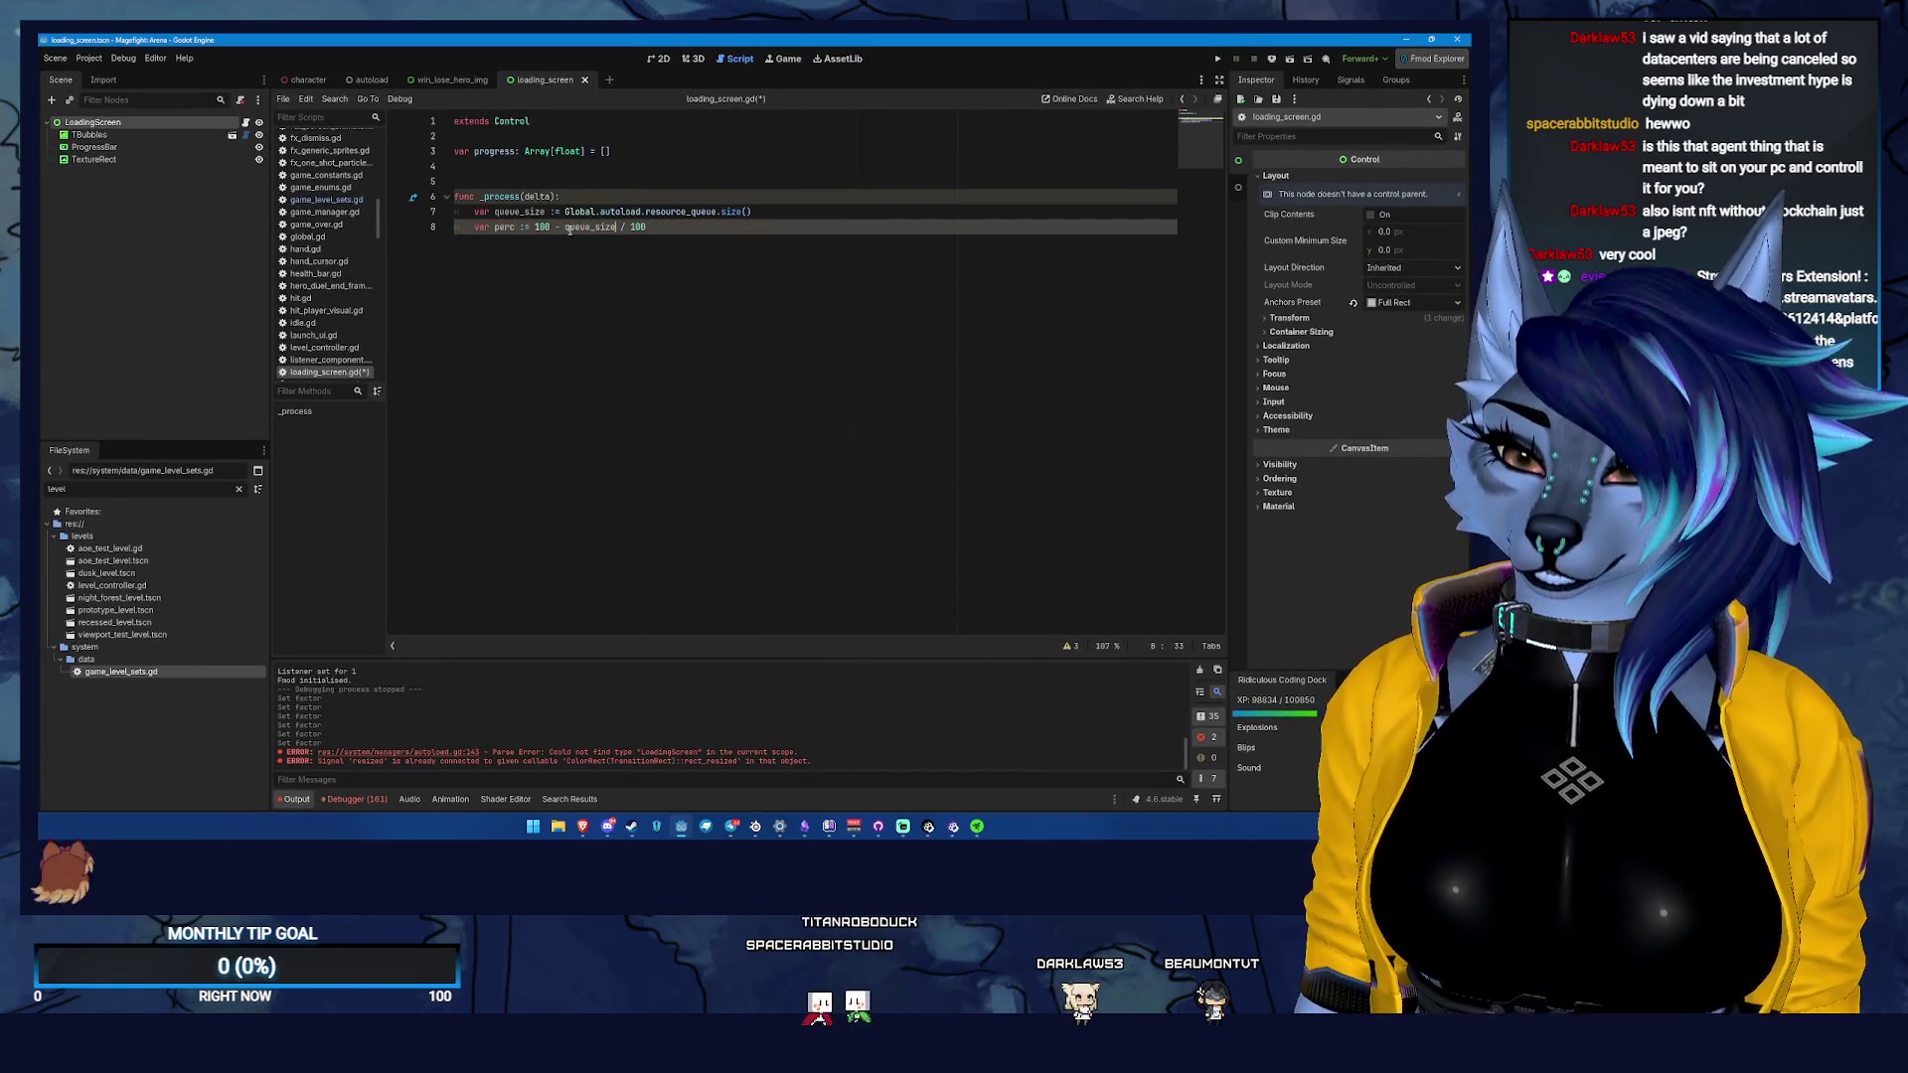
{"action": "key", "text": "shift+Right"}
{"action": "key", "text": "Left"}
{"action": "key", "text": "Left"}
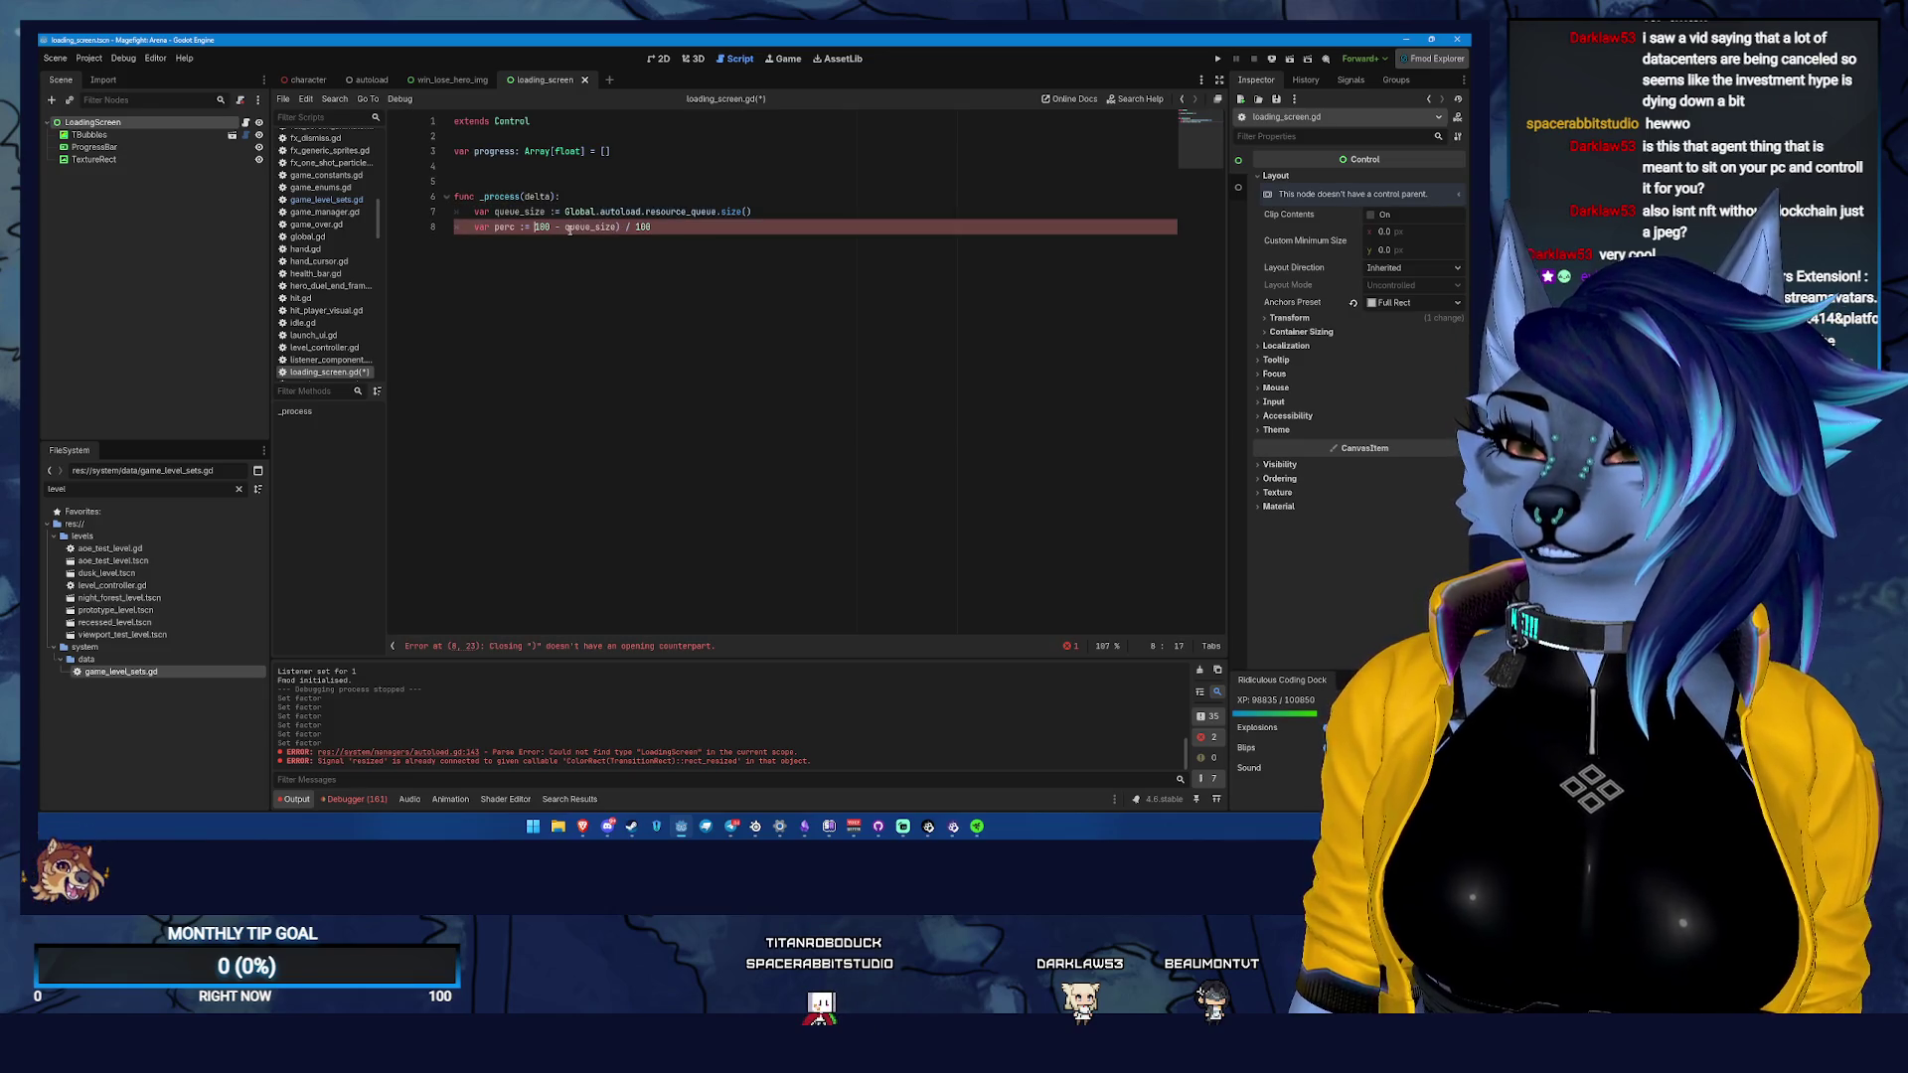
{"action": "key", "text": "End"}
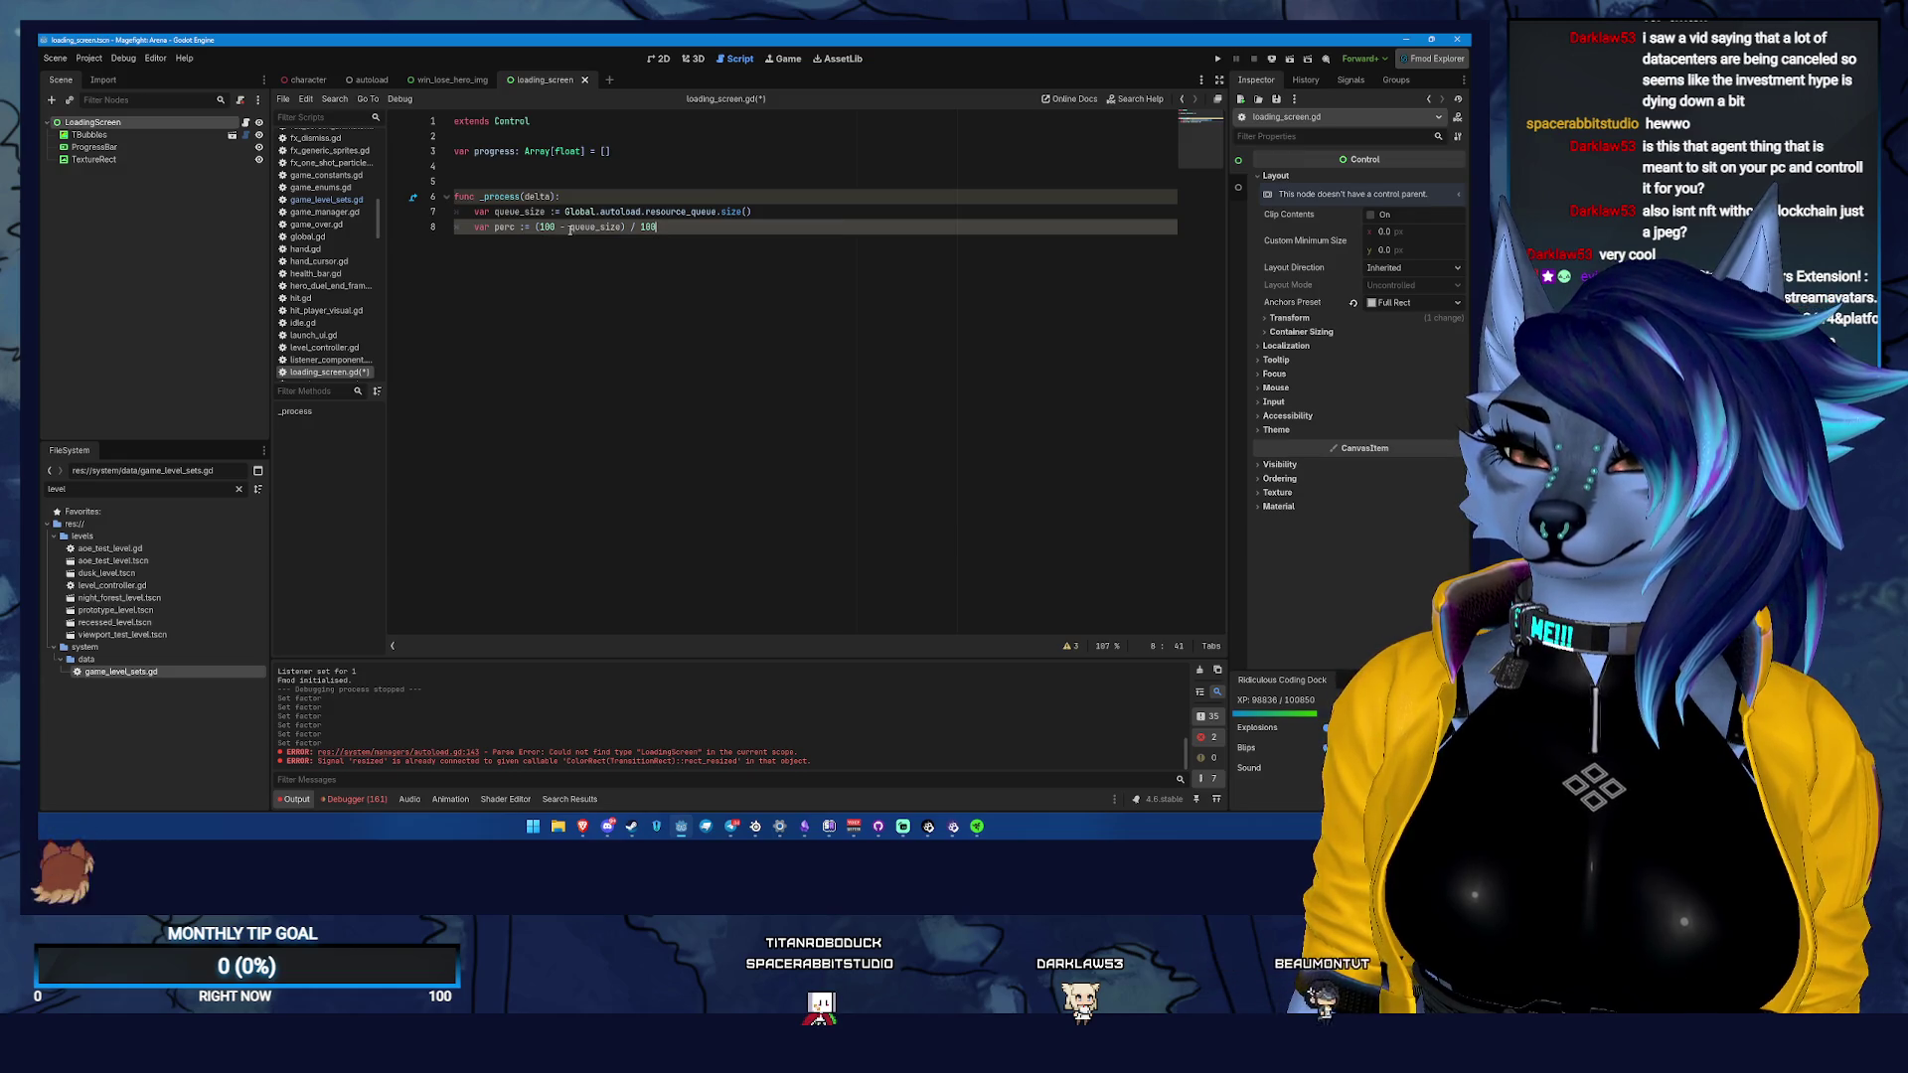
{"action": "key", "text": "Return"}
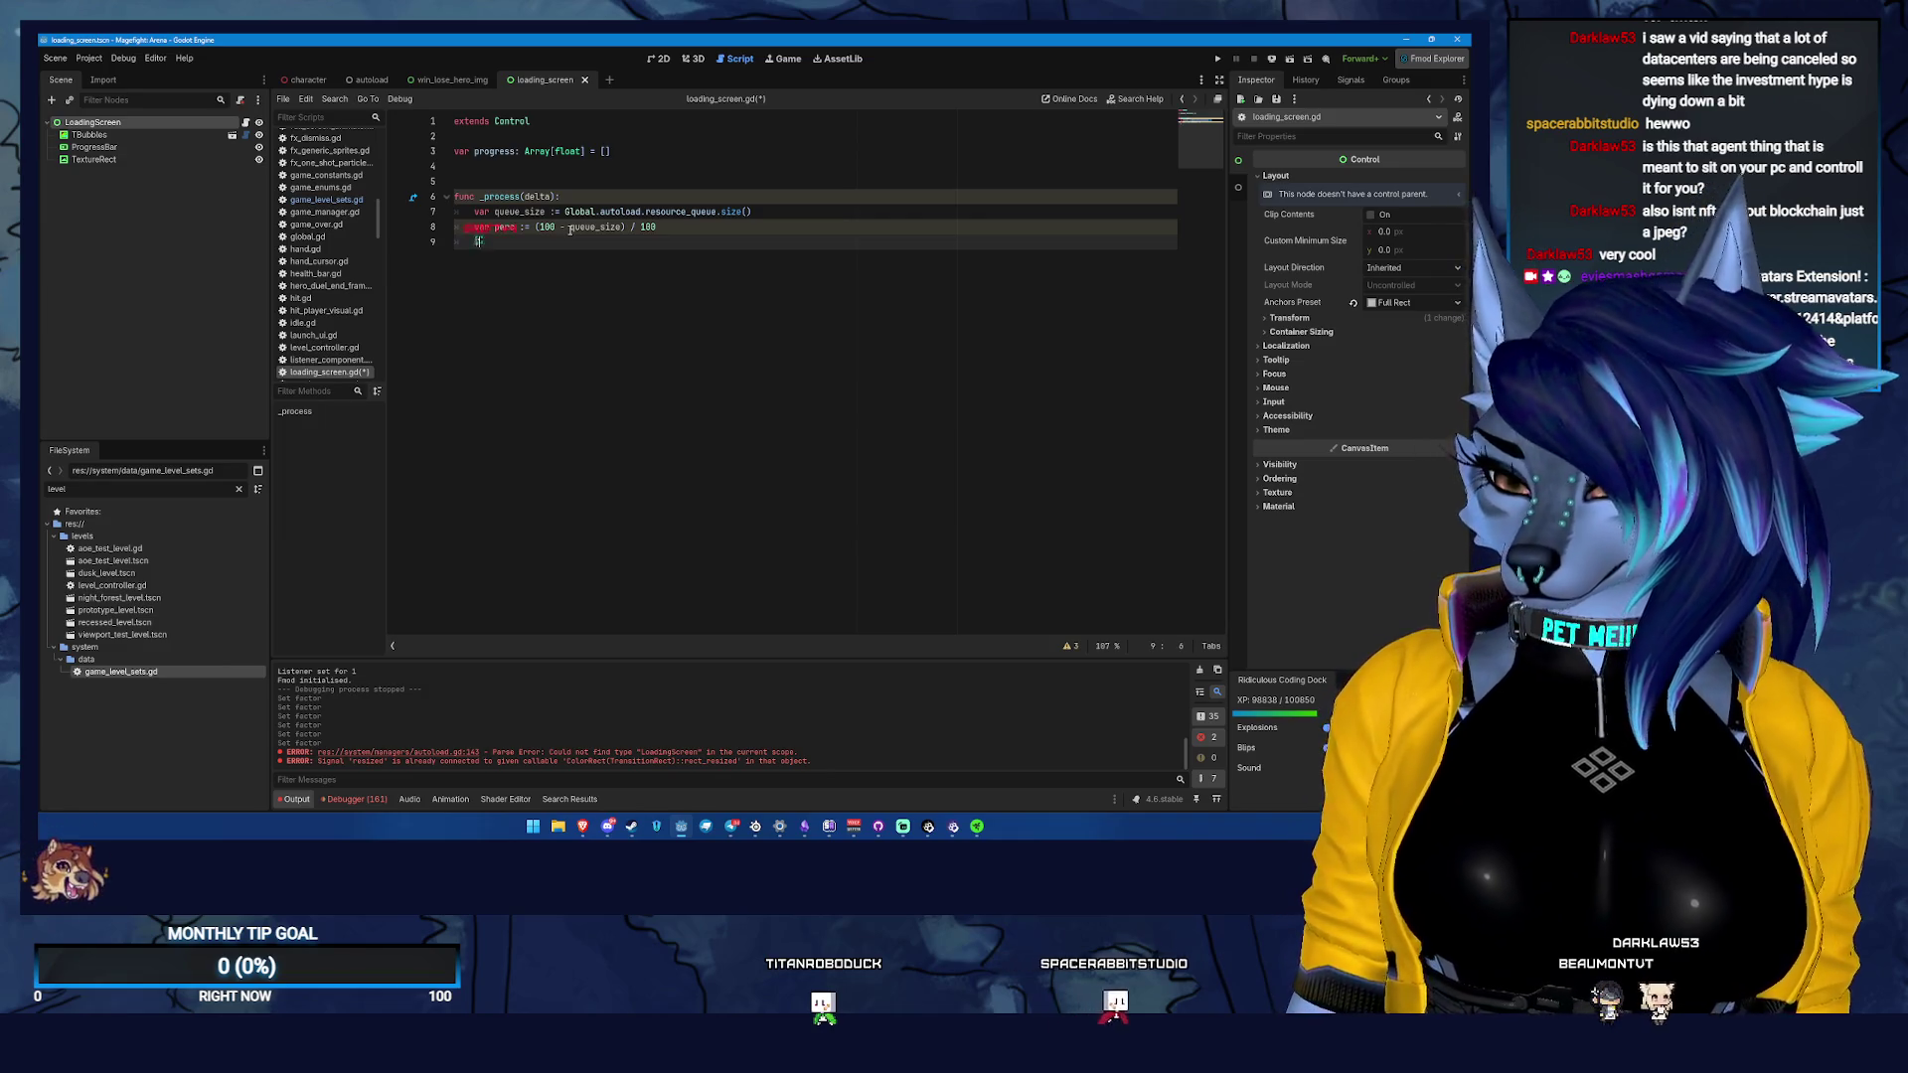
{"action": "type", "text": "$ProgressBar.v"}
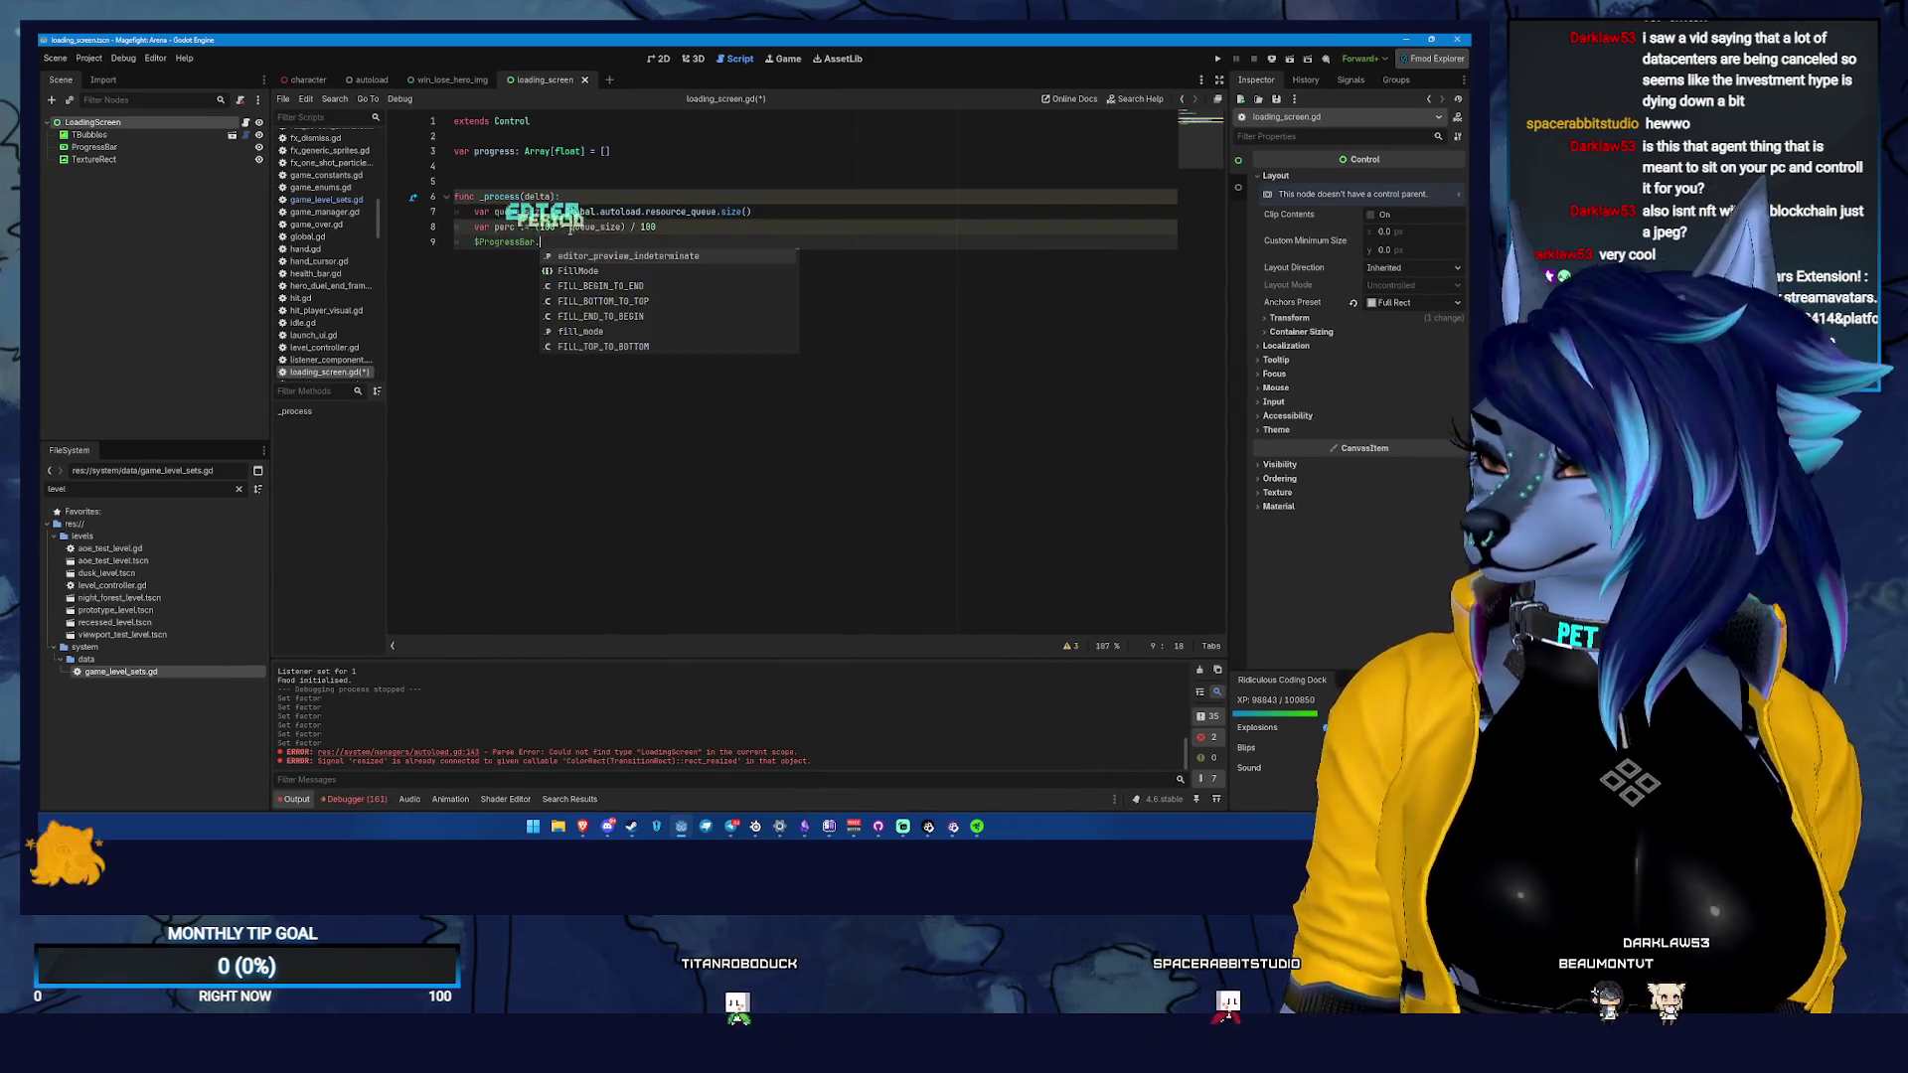
{"action": "type", "text": "alue"}
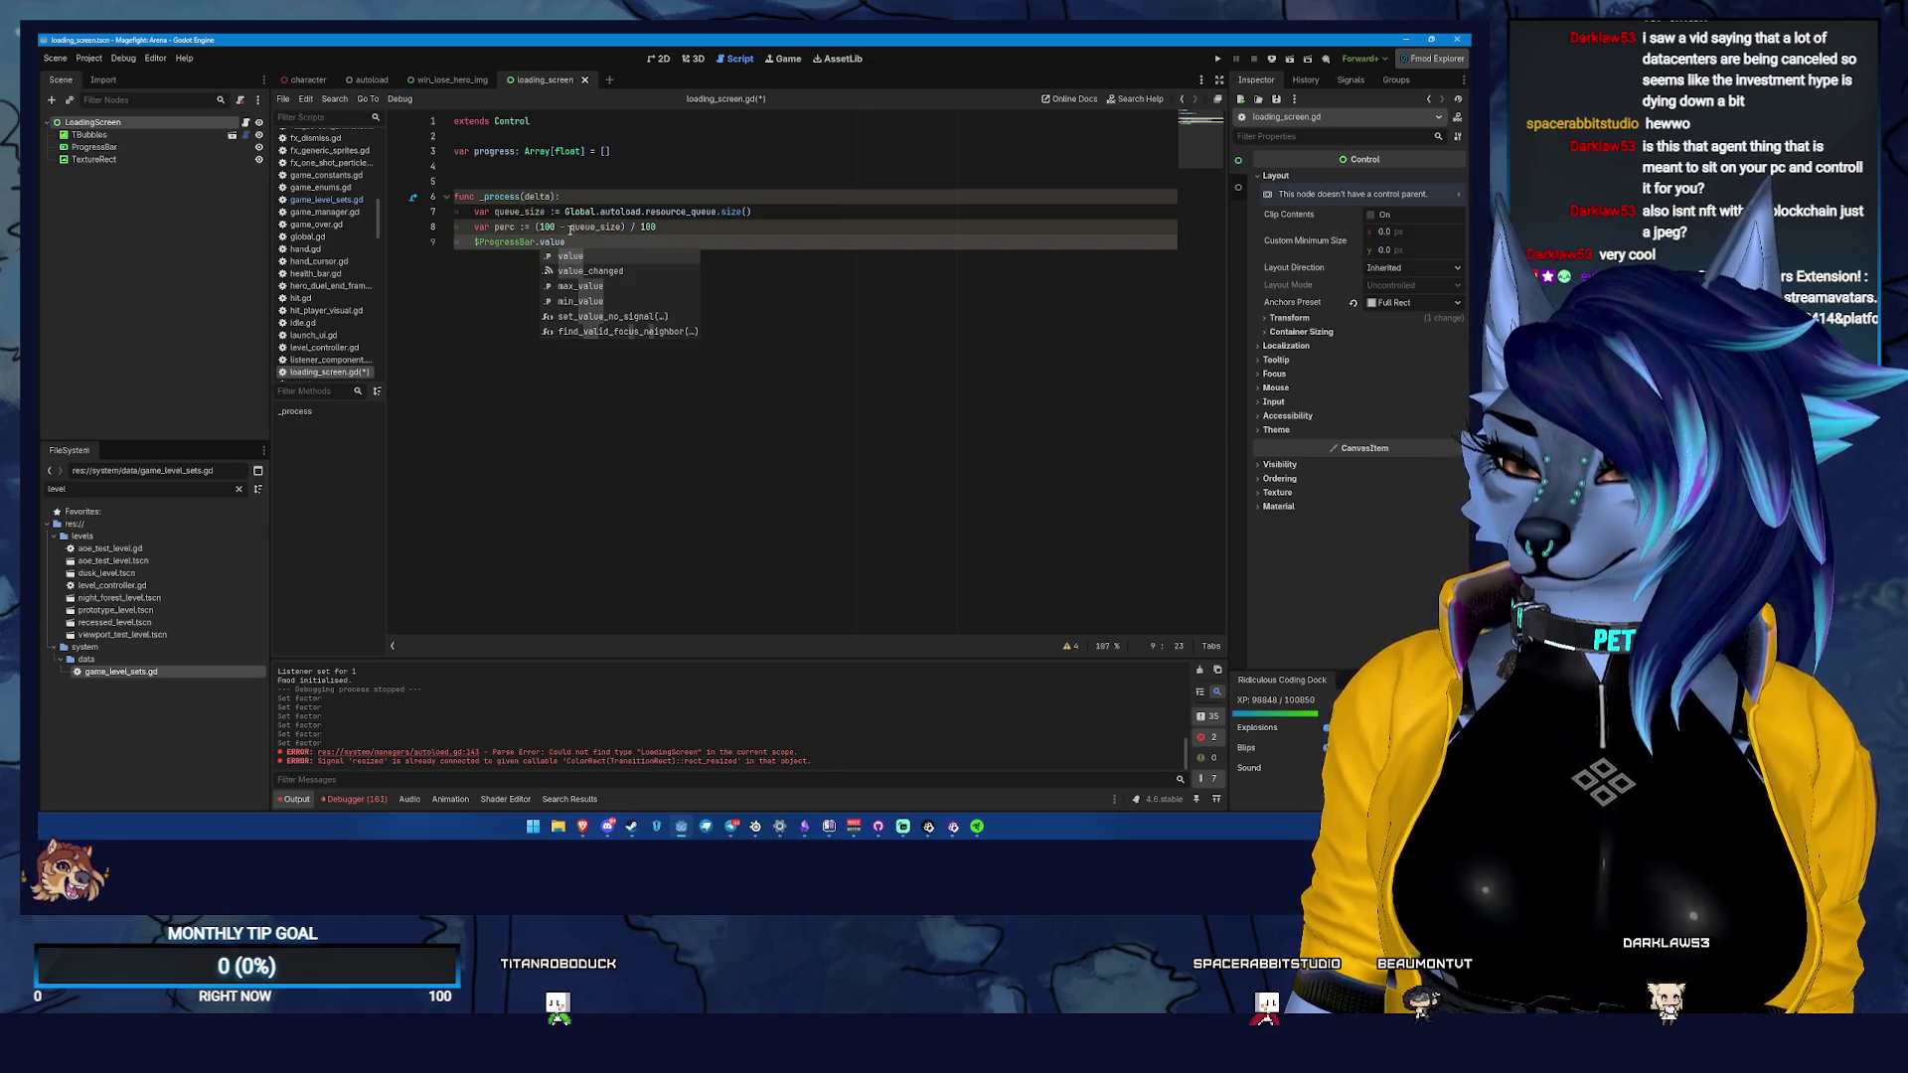
{"action": "type", "text": " = perc"}
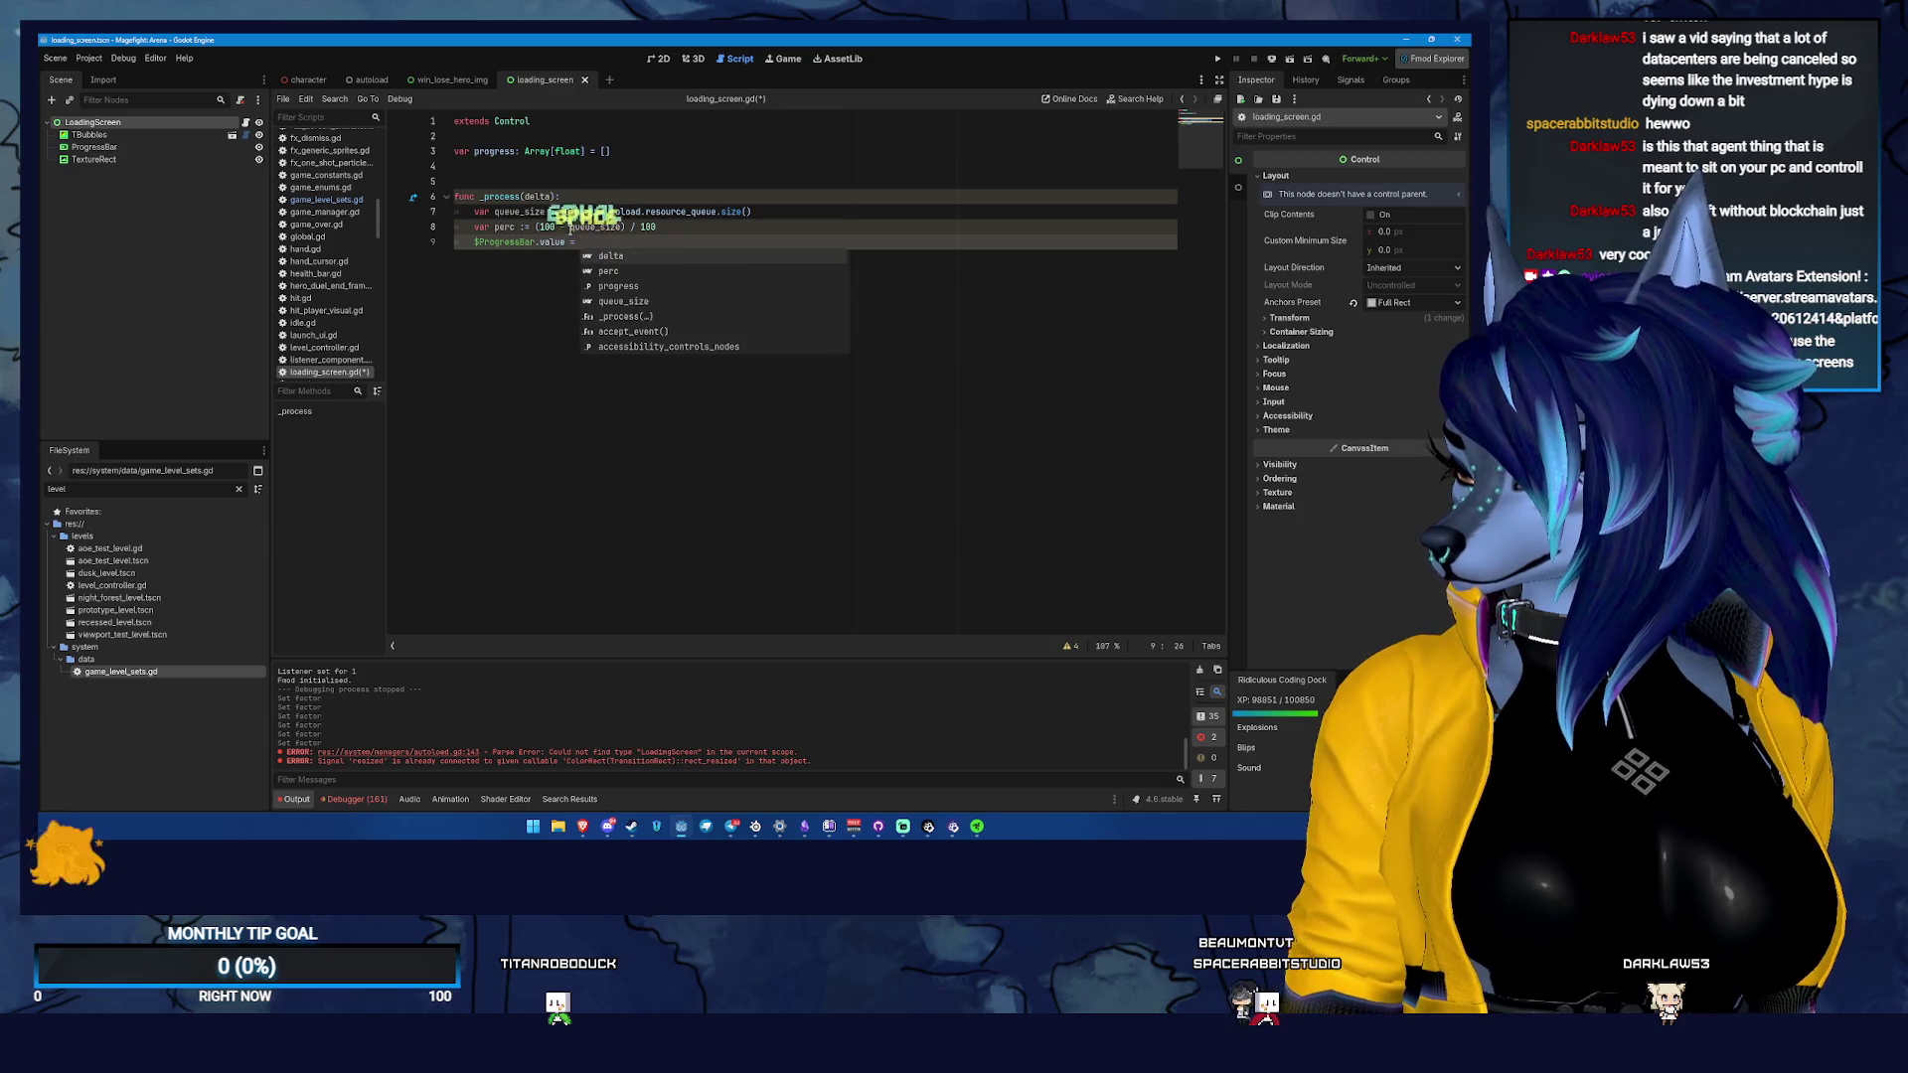
Delete the blank line and the unused progress array declaration, then save loading_screen.gd.
{"action": "key", "text": "Down"}
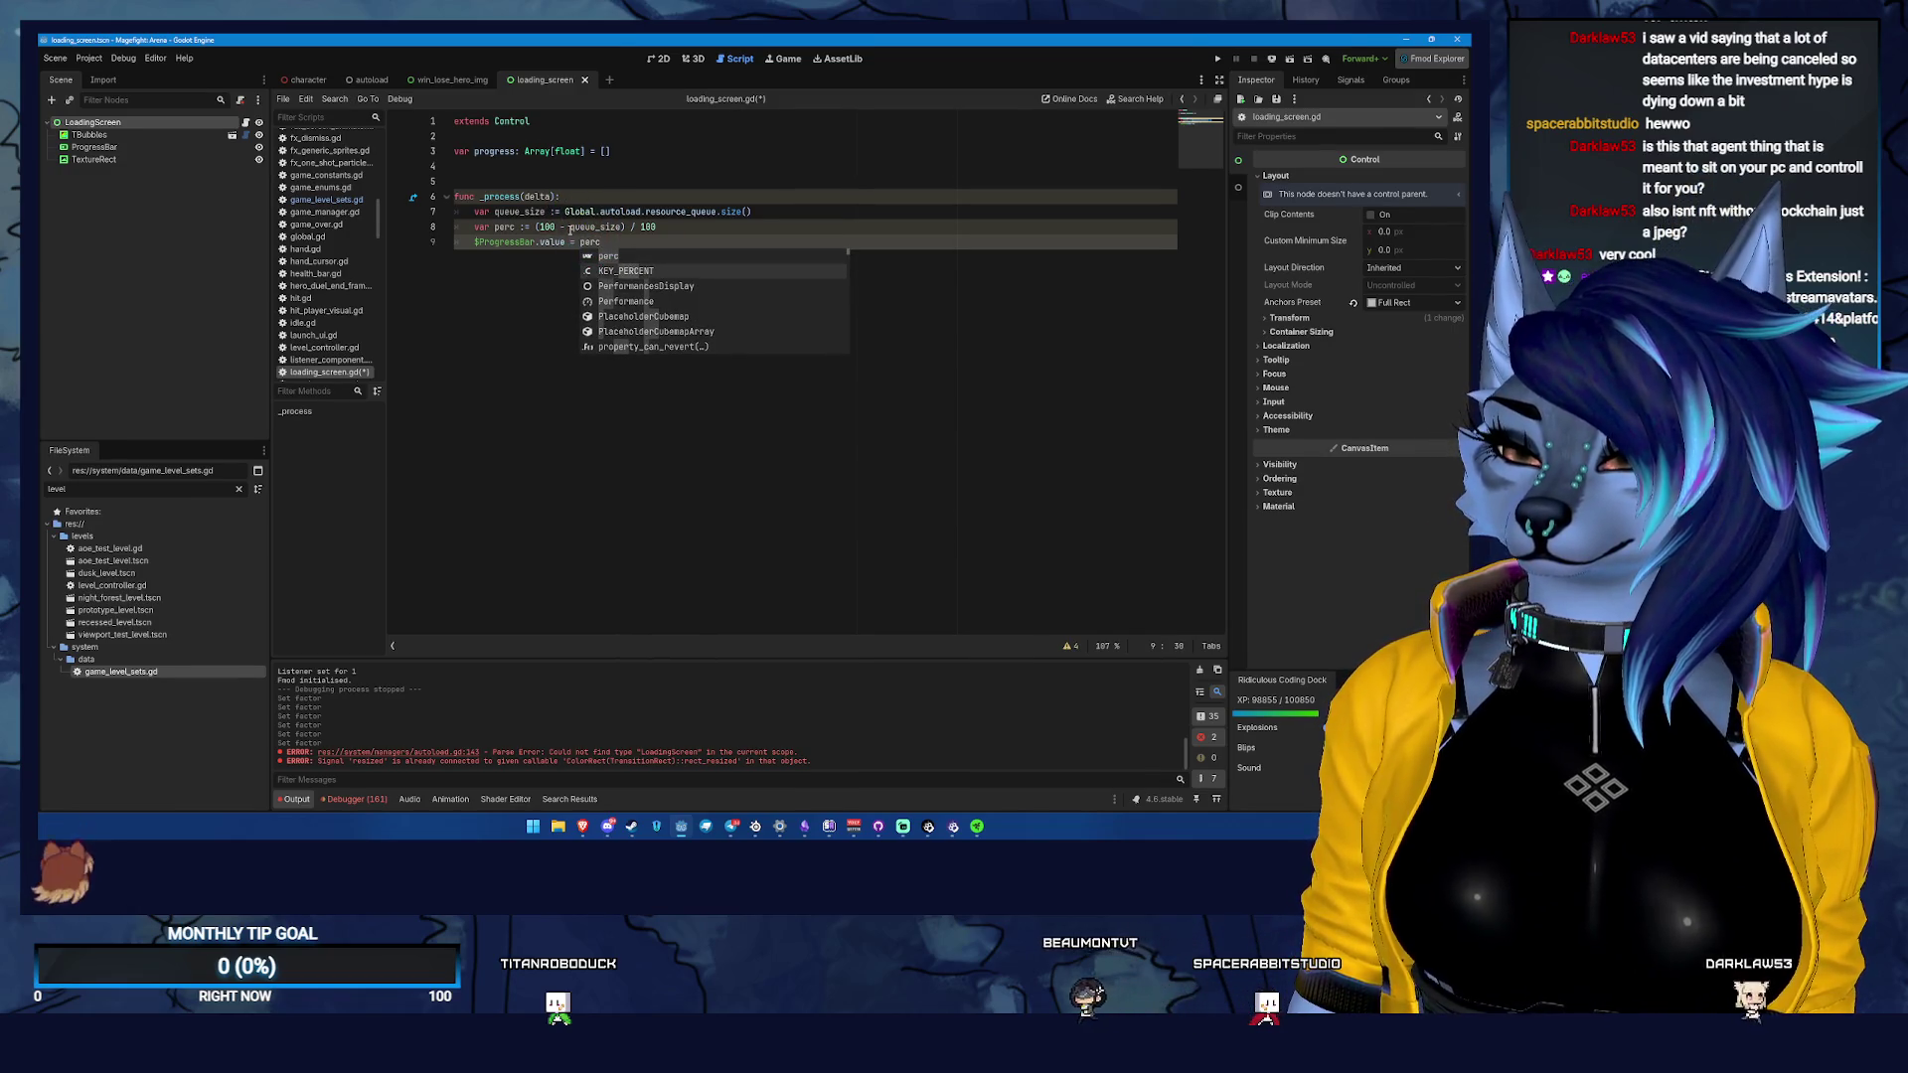
{"action": "key", "text": "ctrl+s"}
{"action": "key", "text": "Up"}
{"action": "key", "text": "Escape"}
{"action": "key", "text": "Up"}
{"action": "key", "text": "Up"}
{"action": "key", "text": "Up"}
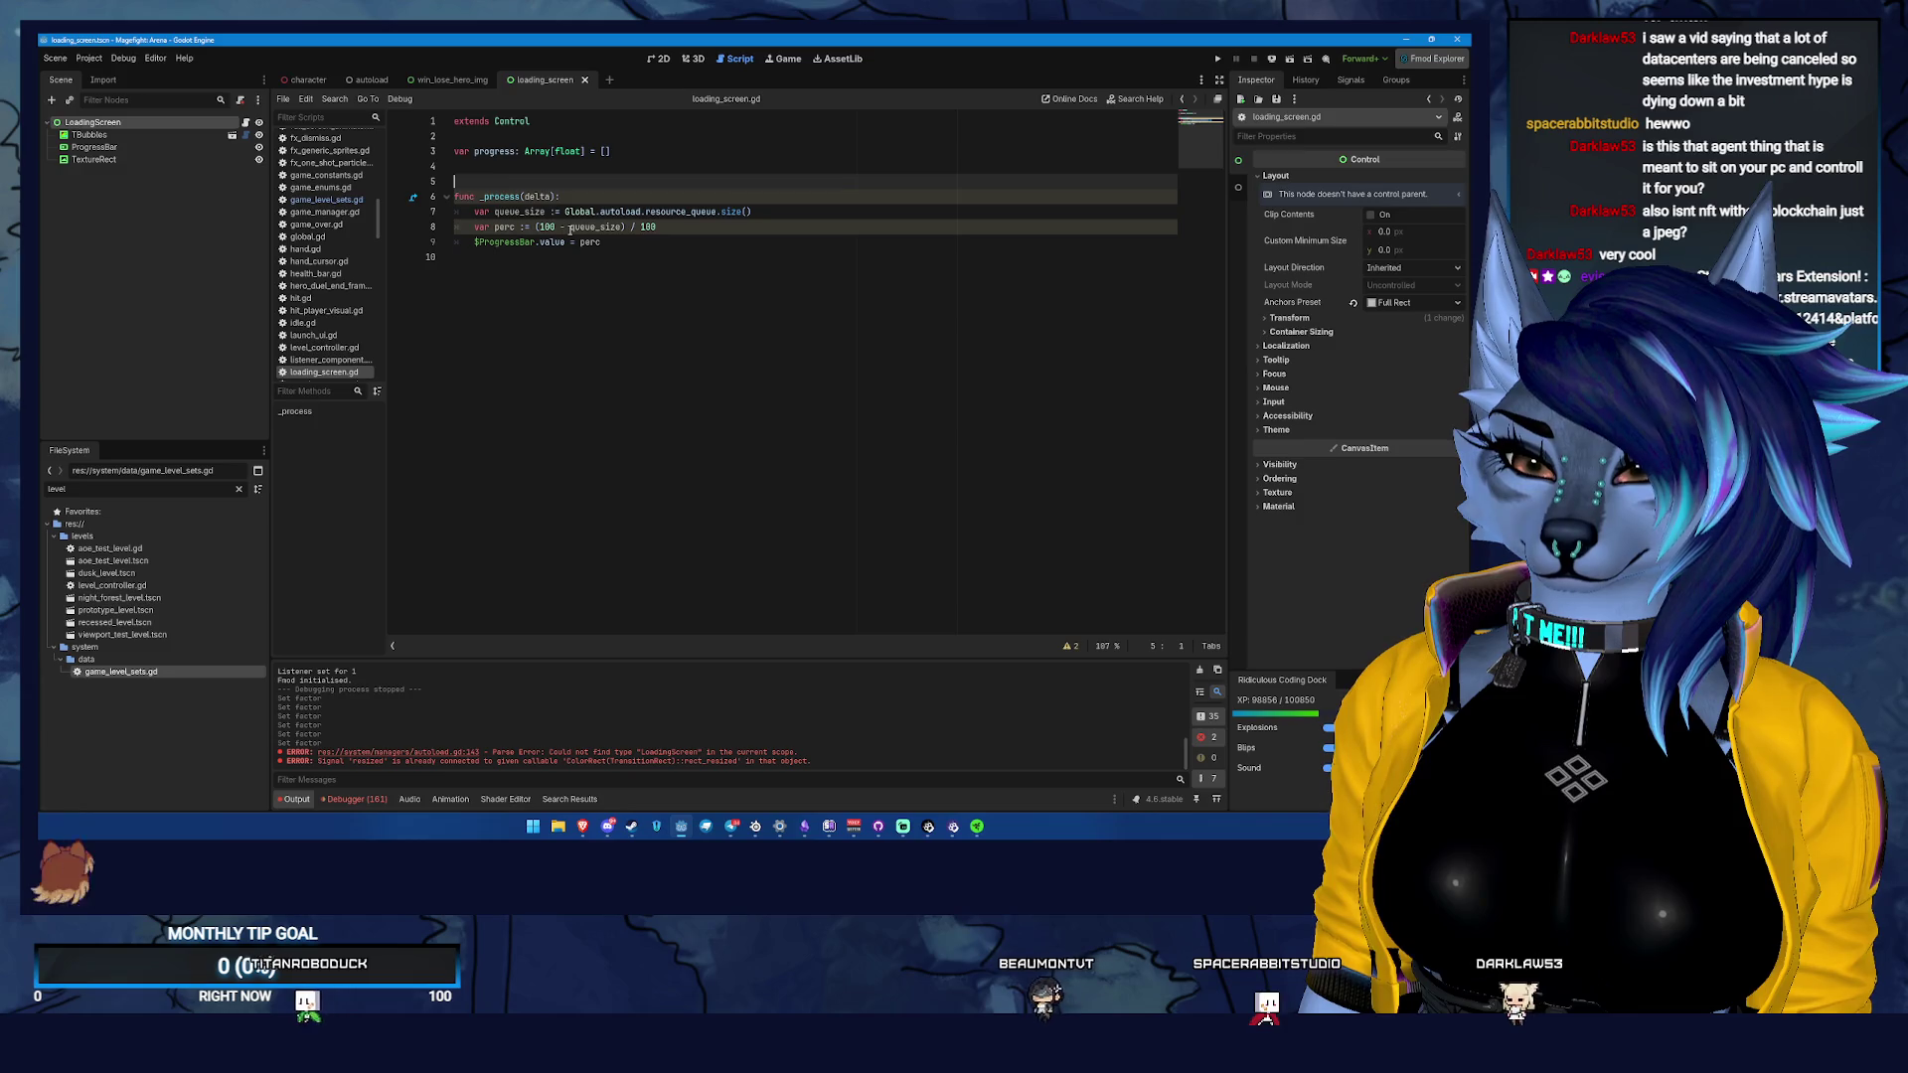
{"action": "key", "text": "BackSpace"}
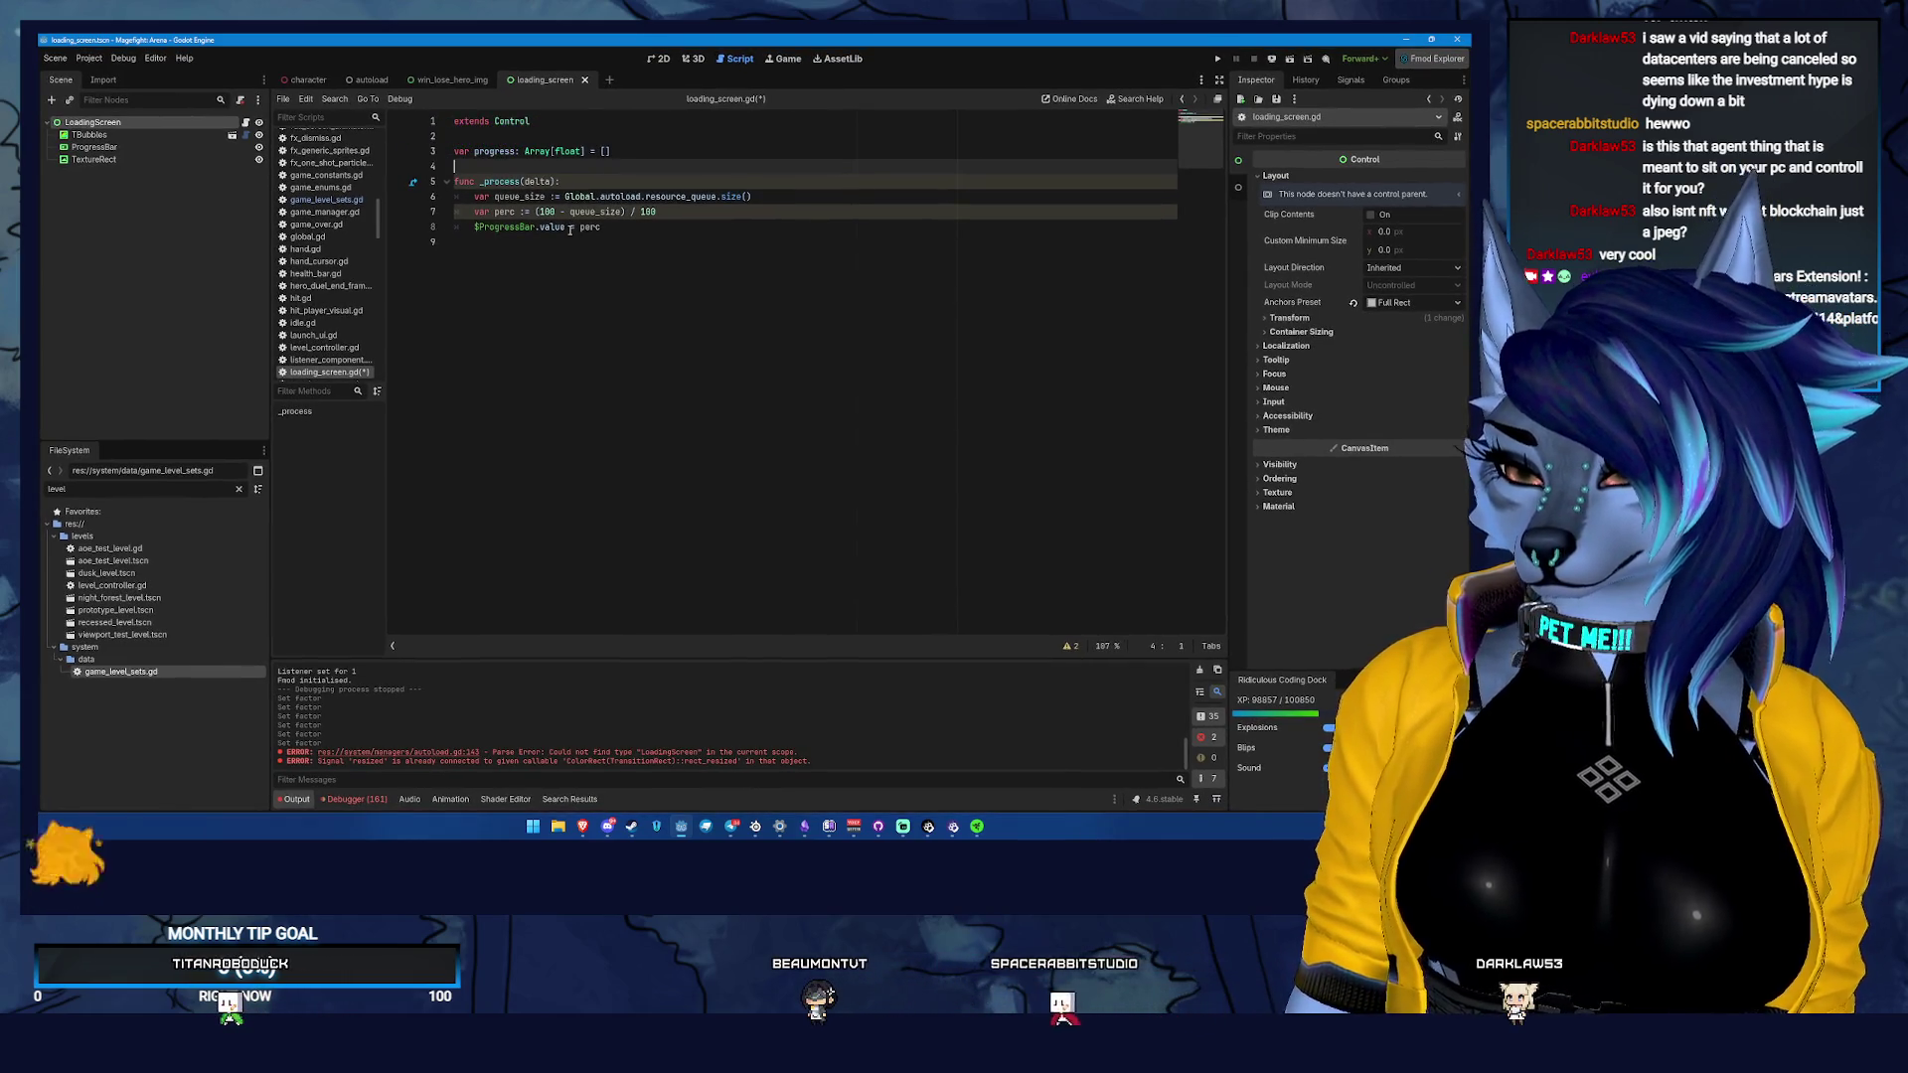
{"action": "key", "text": "shift+Up"}
{"action": "key", "text": "shift+Up"}
{"action": "key", "text": "BackSpace"}
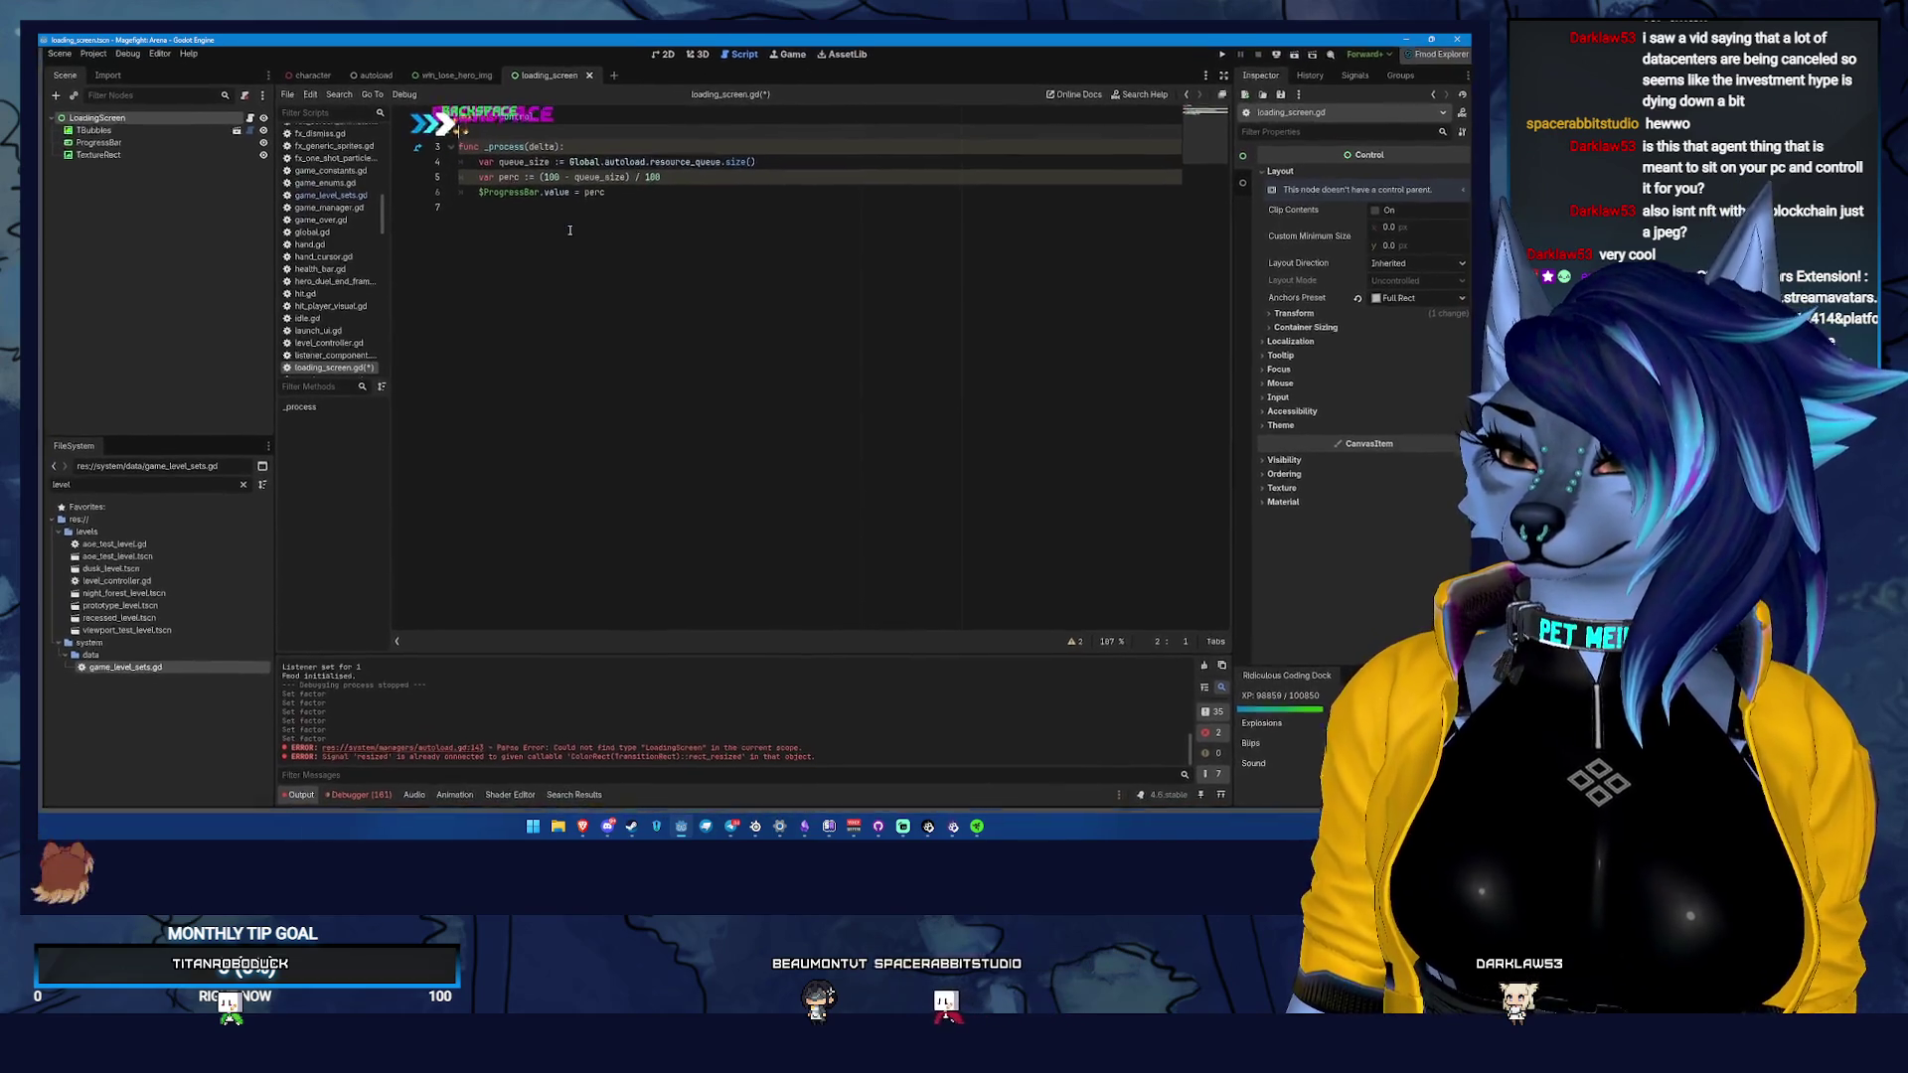
{"action": "key", "text": "ctrl+s"}
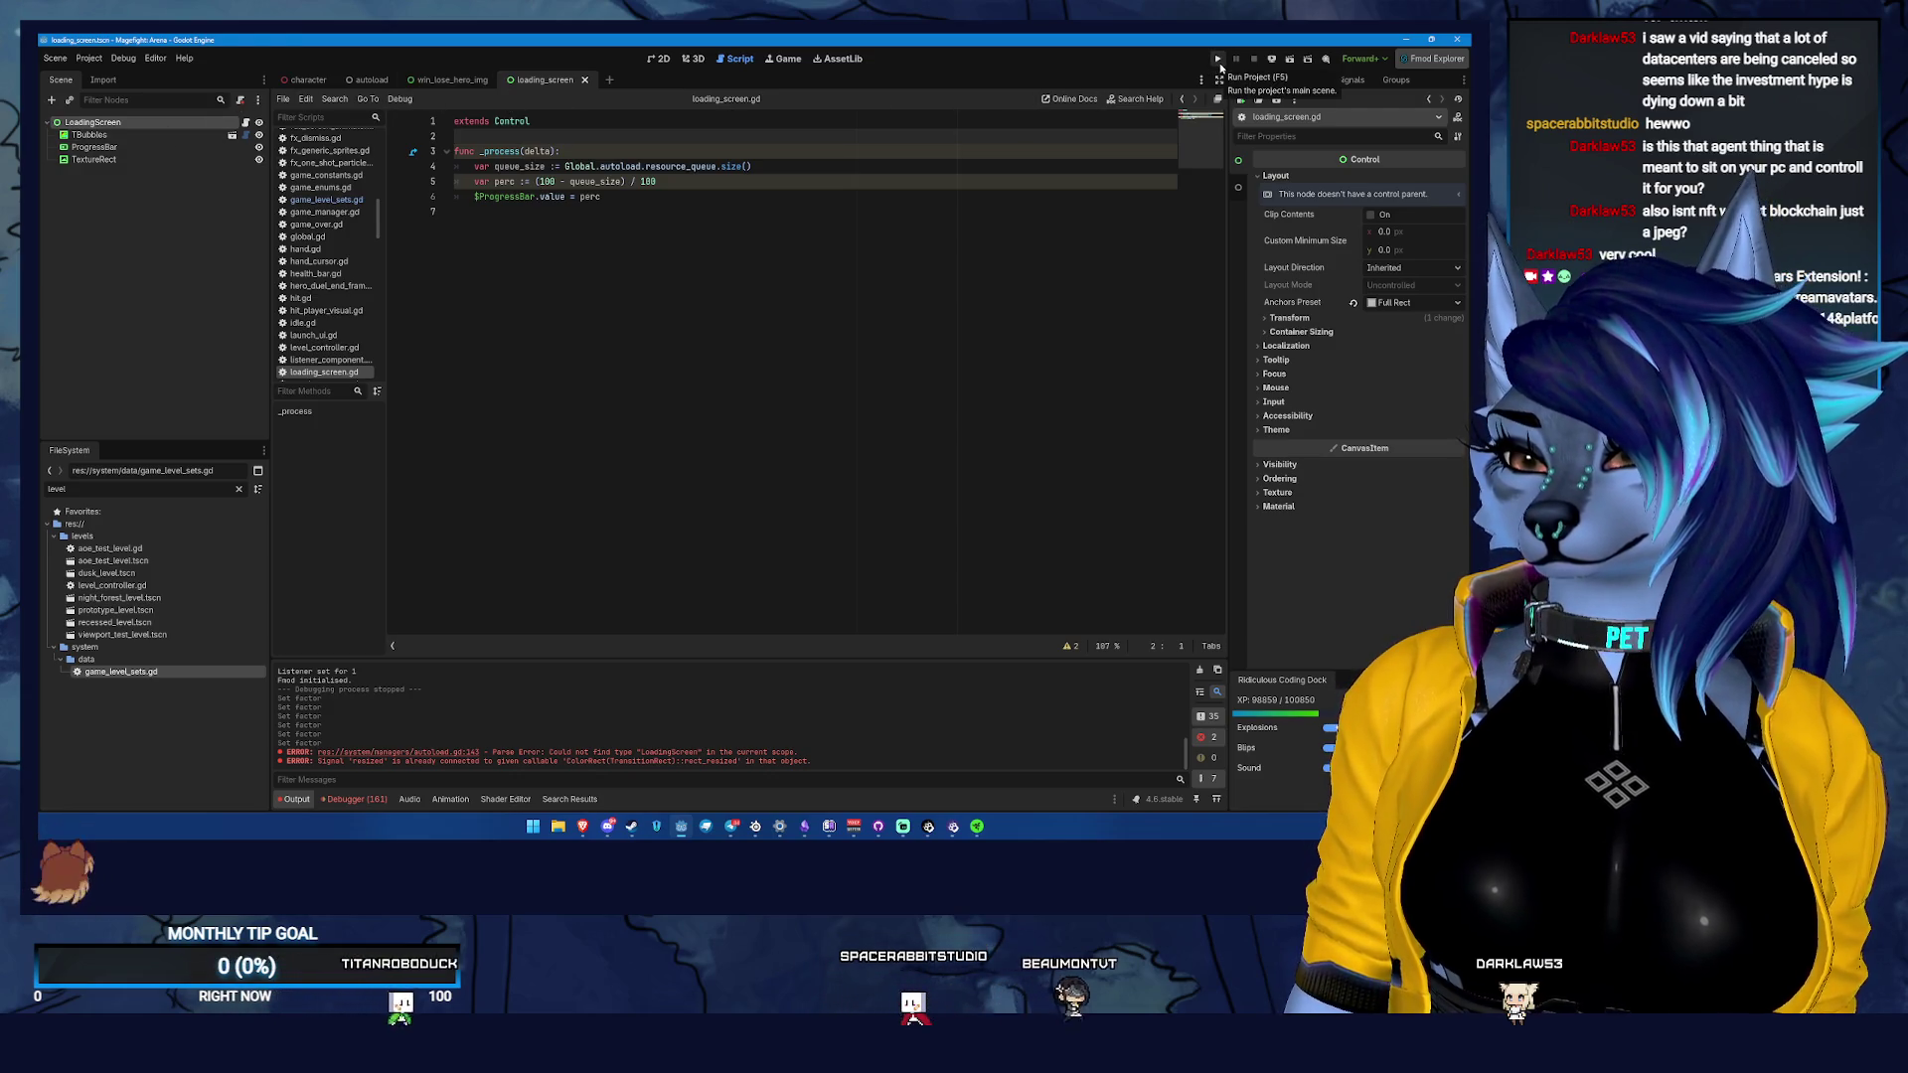
Switch to the autoload scene and open its autoload.gd script near the top.
{"action": "left_click", "coordinate": [693, 58]}
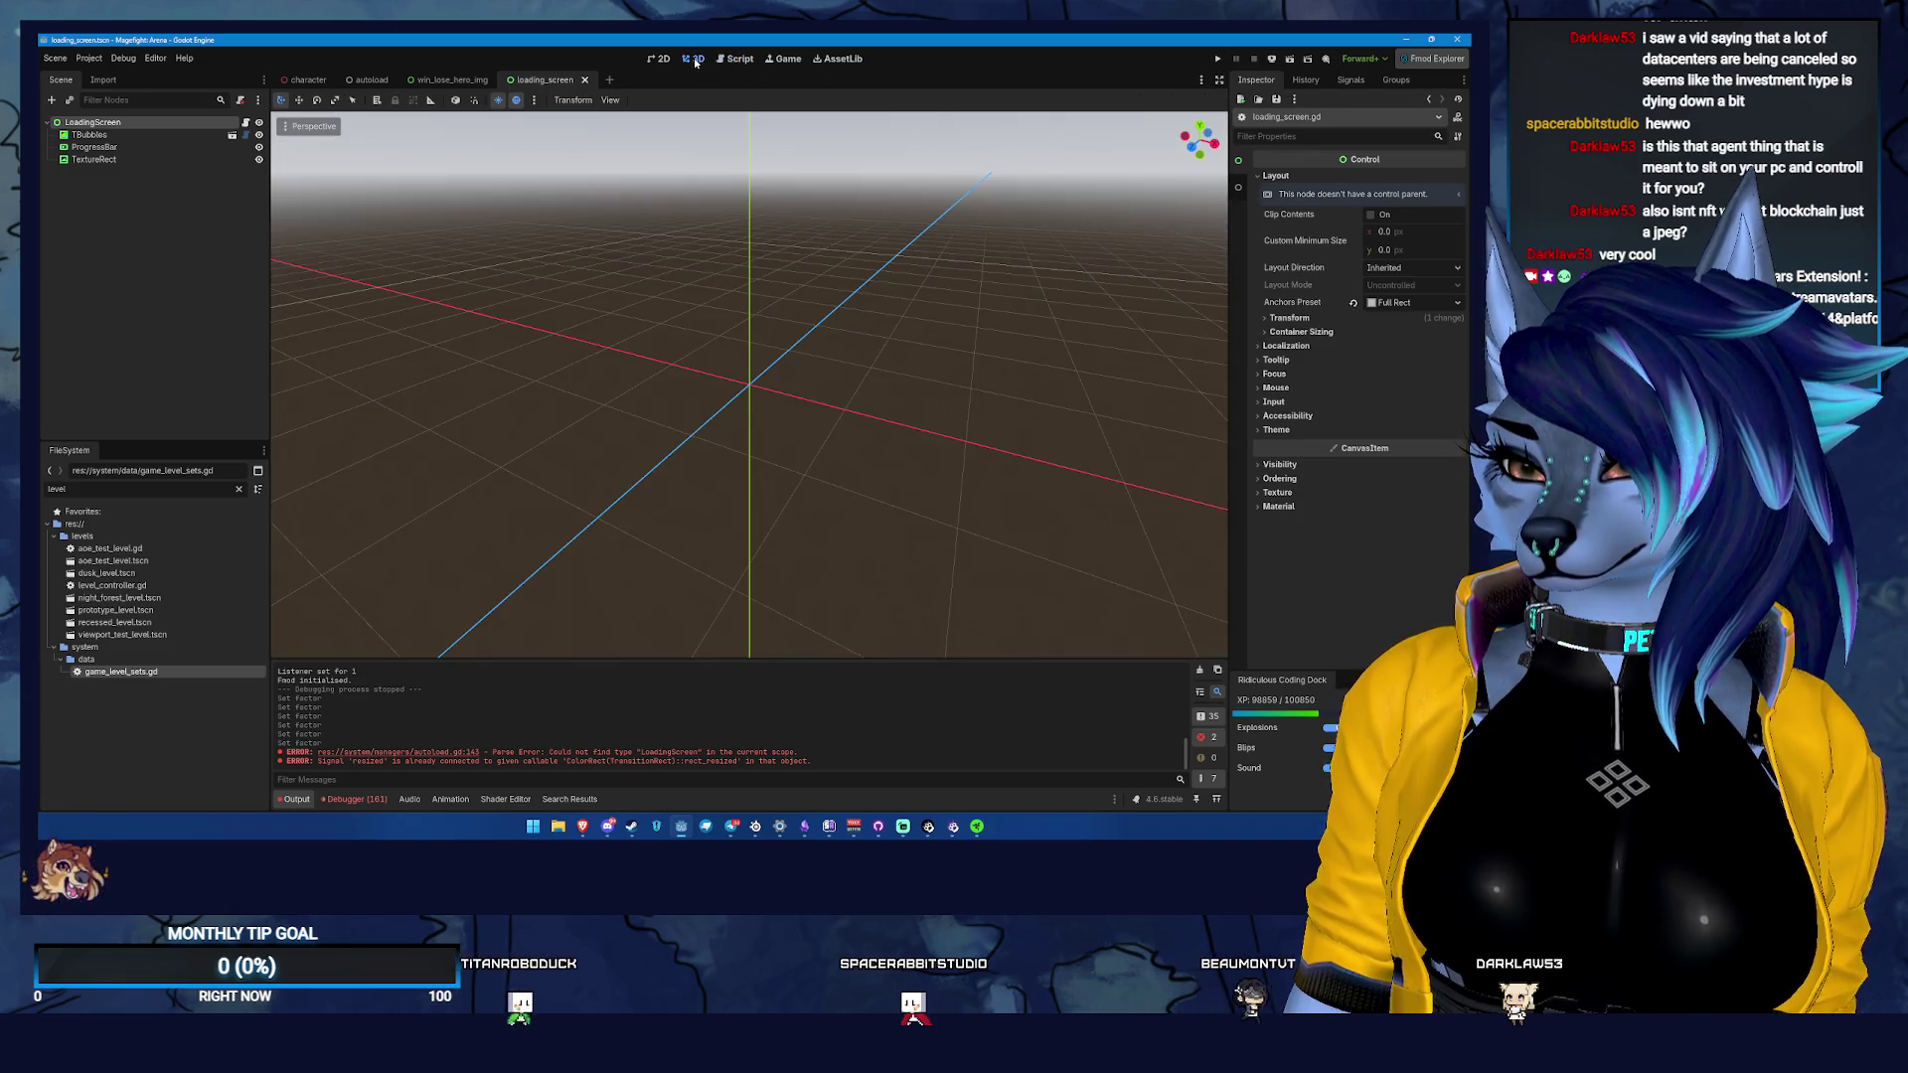
{"action": "left_click", "coordinate": [661, 59]}
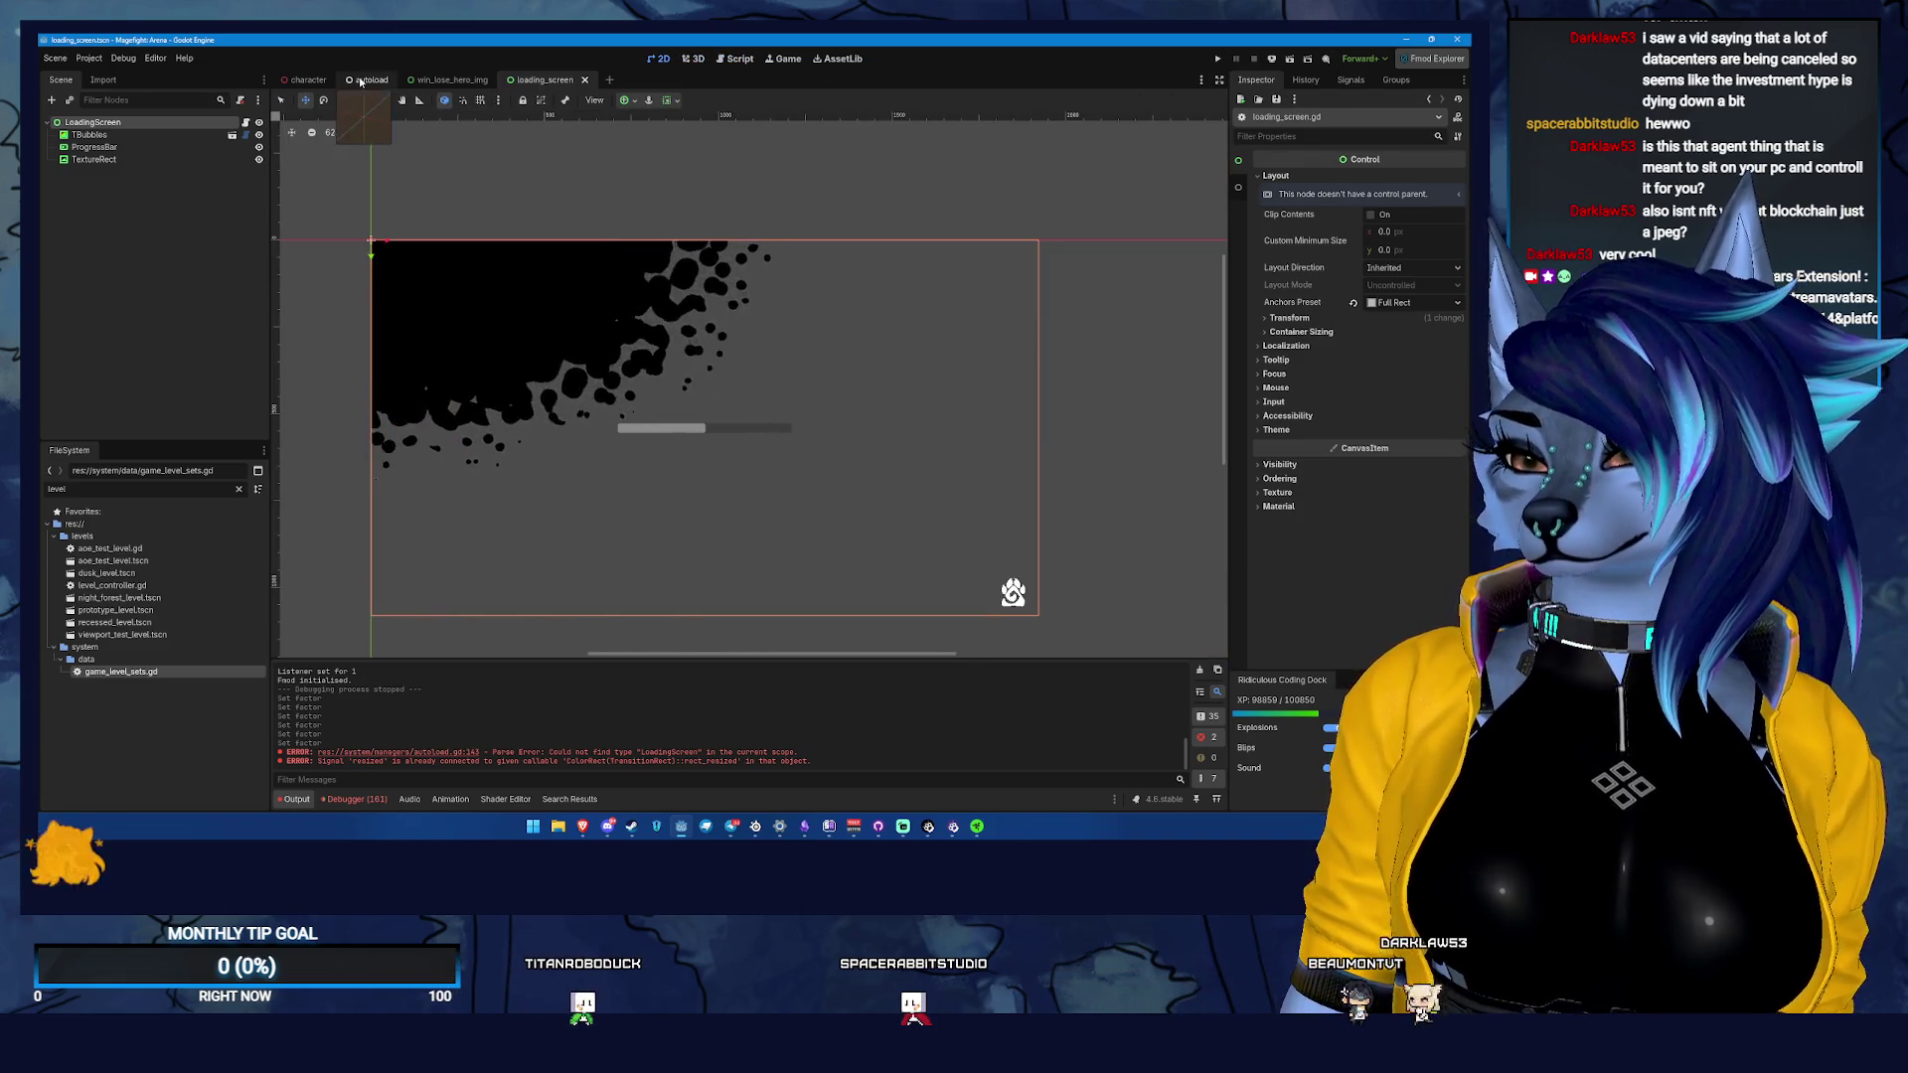
{"action": "left_click", "coordinate": [364, 79]}
{"action": "left_click", "coordinate": [261, 123]}
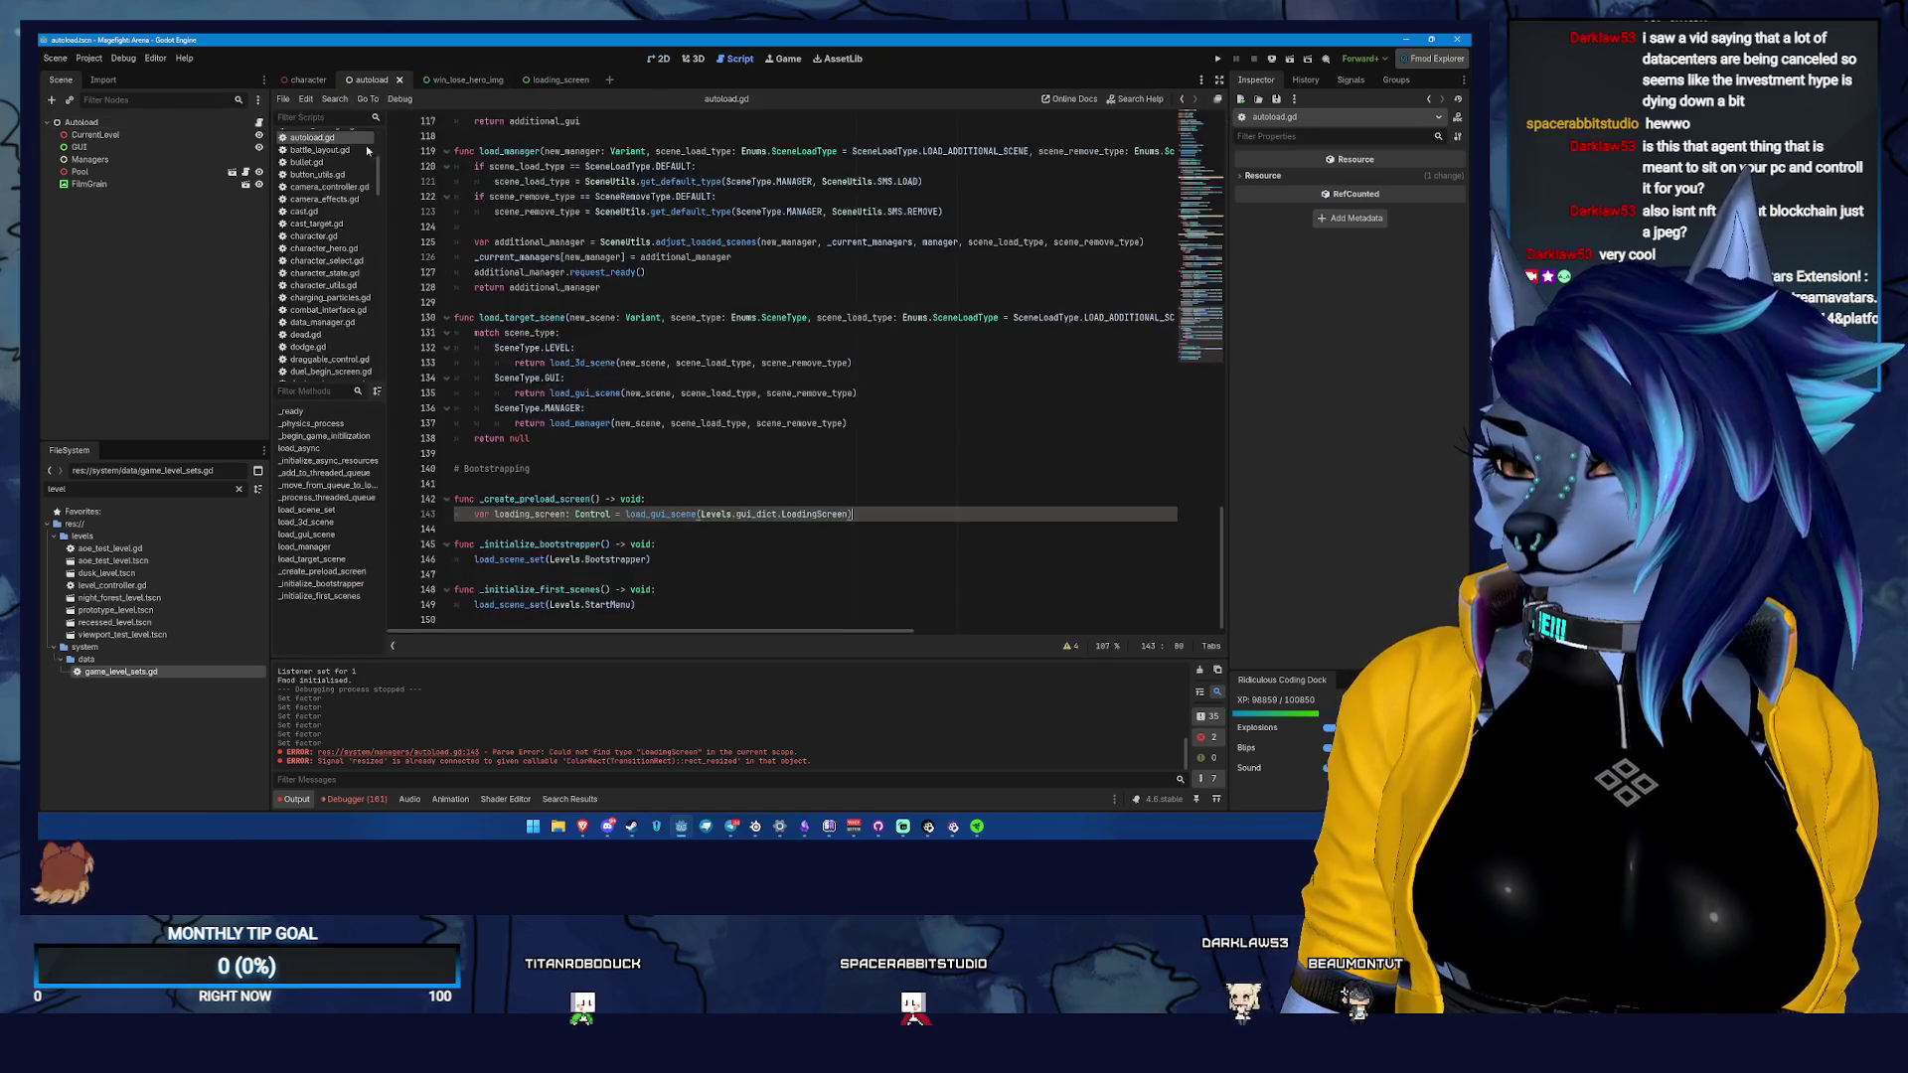
{"action": "left_click", "coordinate": [1202, 251]}
{"action": "left_click_drag", "start_coordinate": [1203, 252], "coordinate": [1204, 116]}
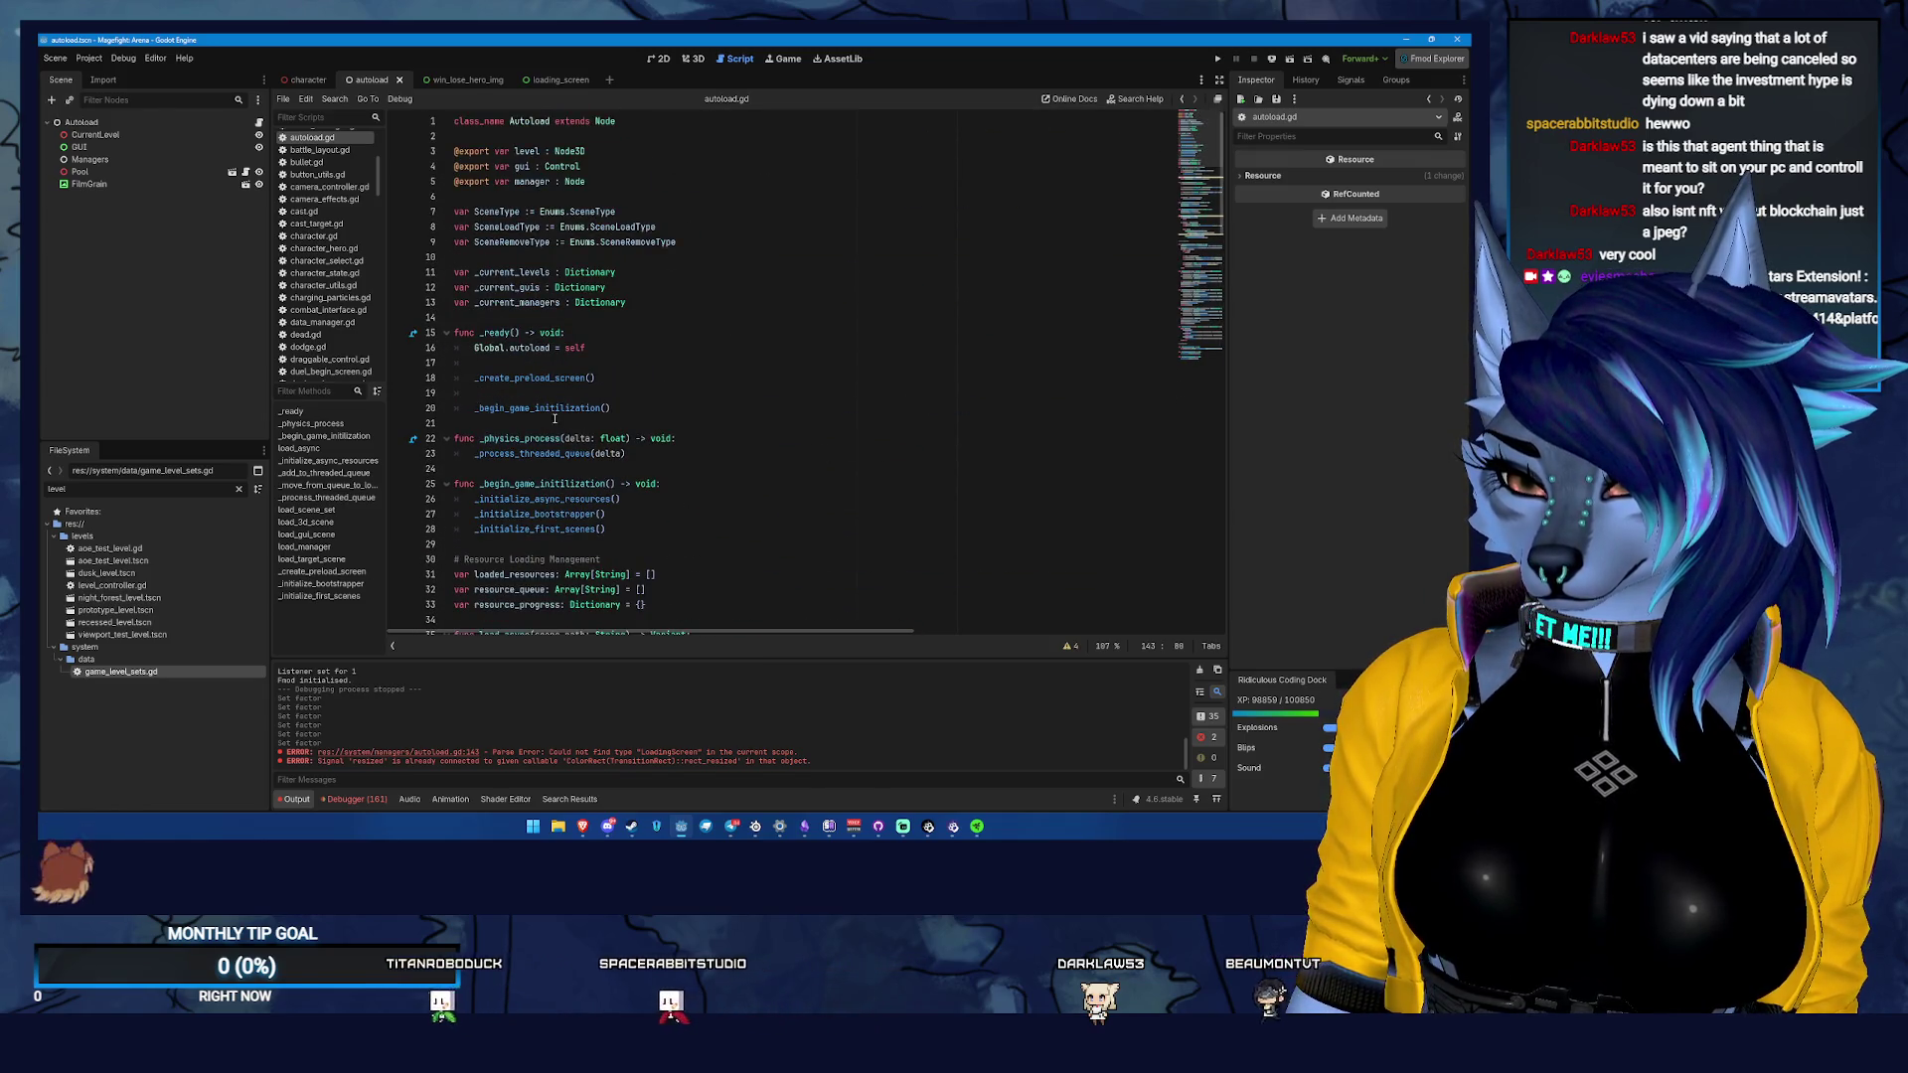
Comment out the _initialize_bootstrapper and first-scene calls with # and save autoload.gd.
{"action": "left_click", "coordinate": [475, 514]}
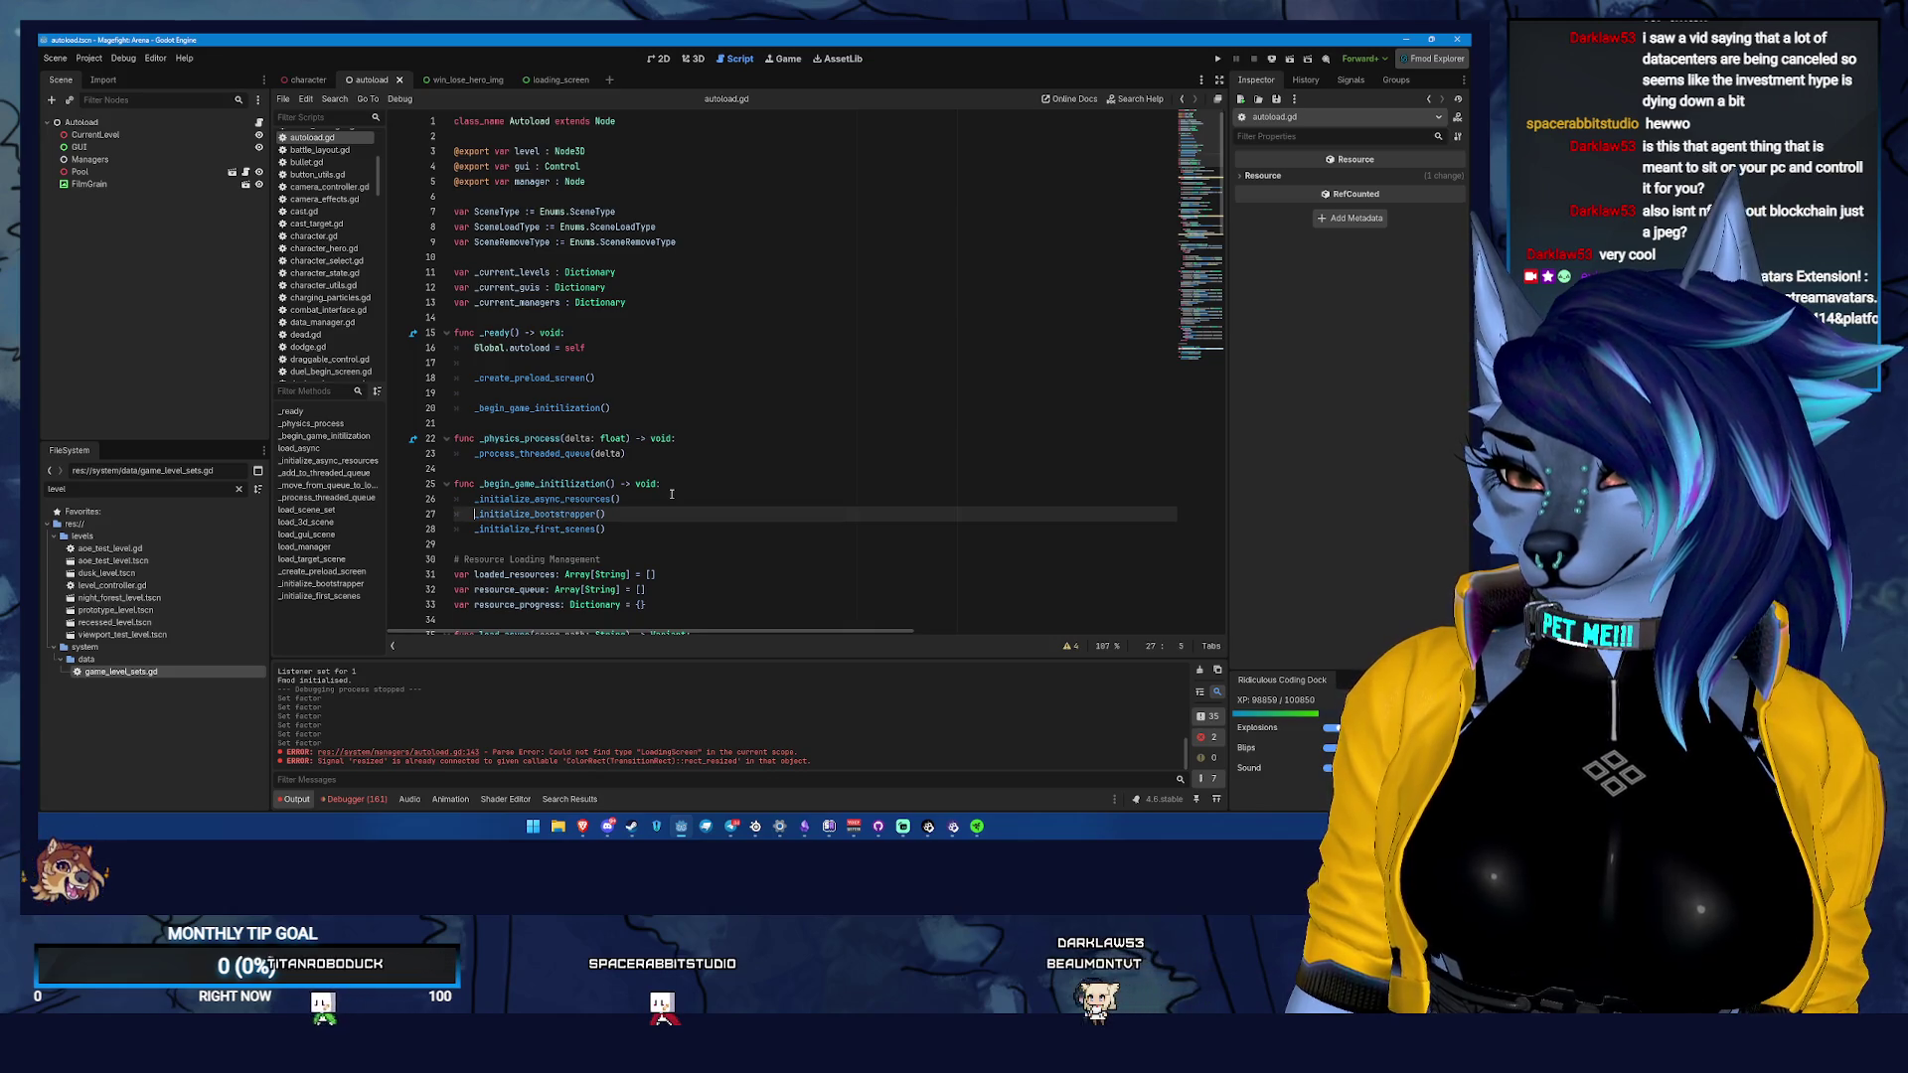
{"action": "key", "text": "shift+alt+Up"}
{"action": "key", "text": "shift+alt+Down"}
{"action": "type", "text": "#"}
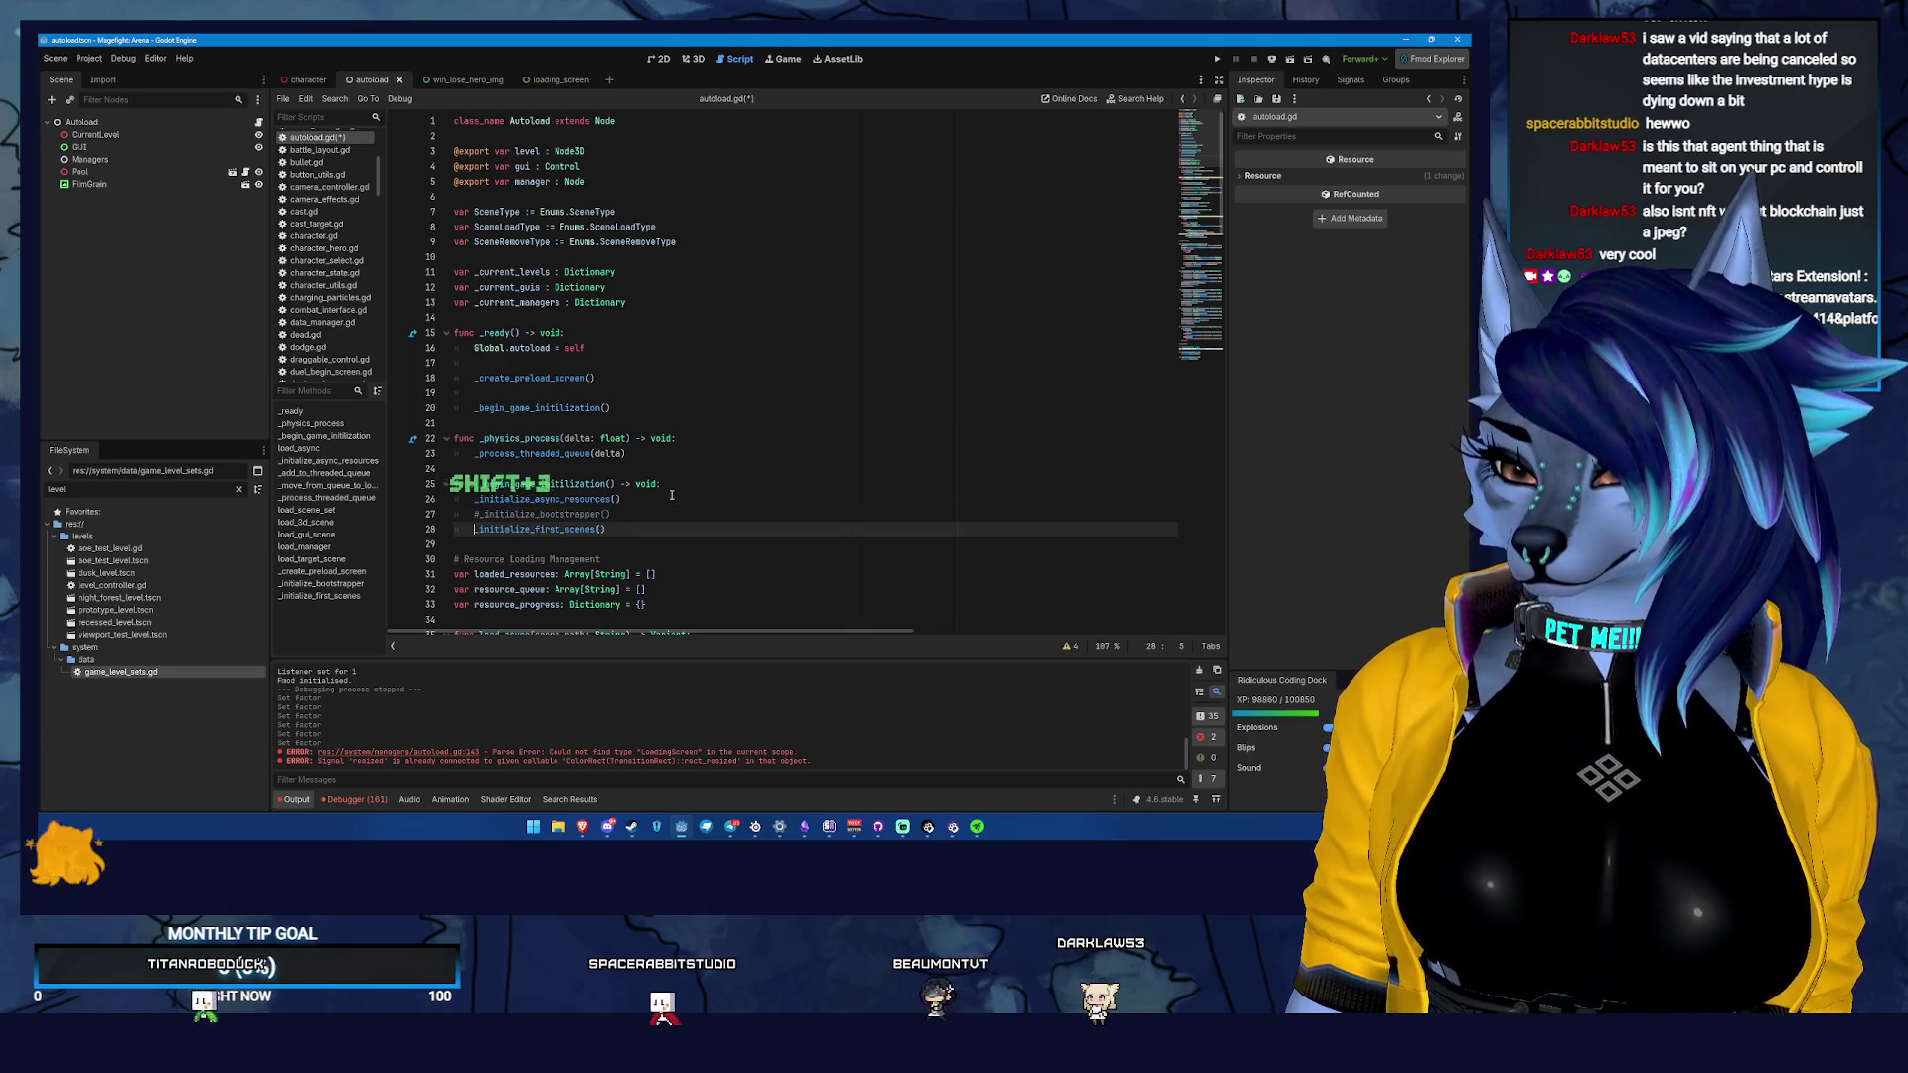
{"action": "key", "text": "ctrl+s"}
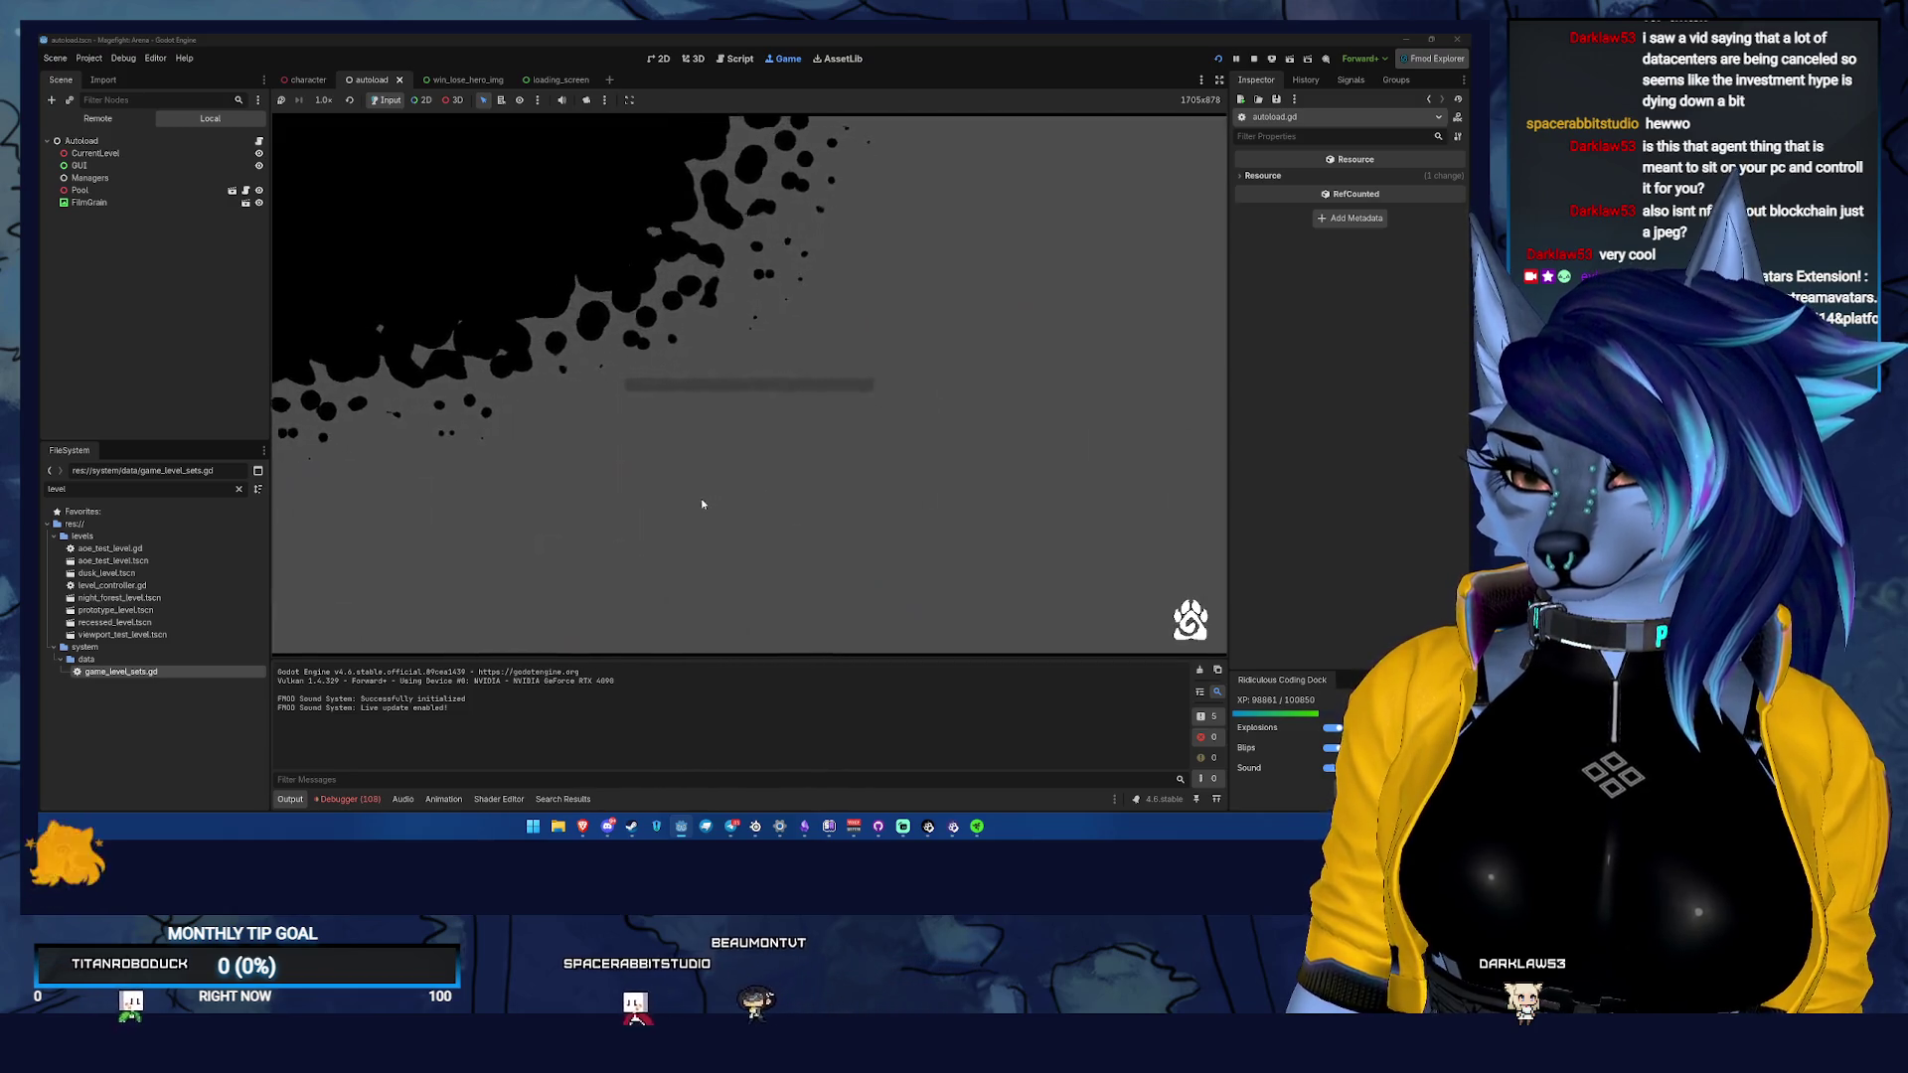
Review the debugger's error list for the running game.
{"action": "left_click", "coordinate": [365, 799]}
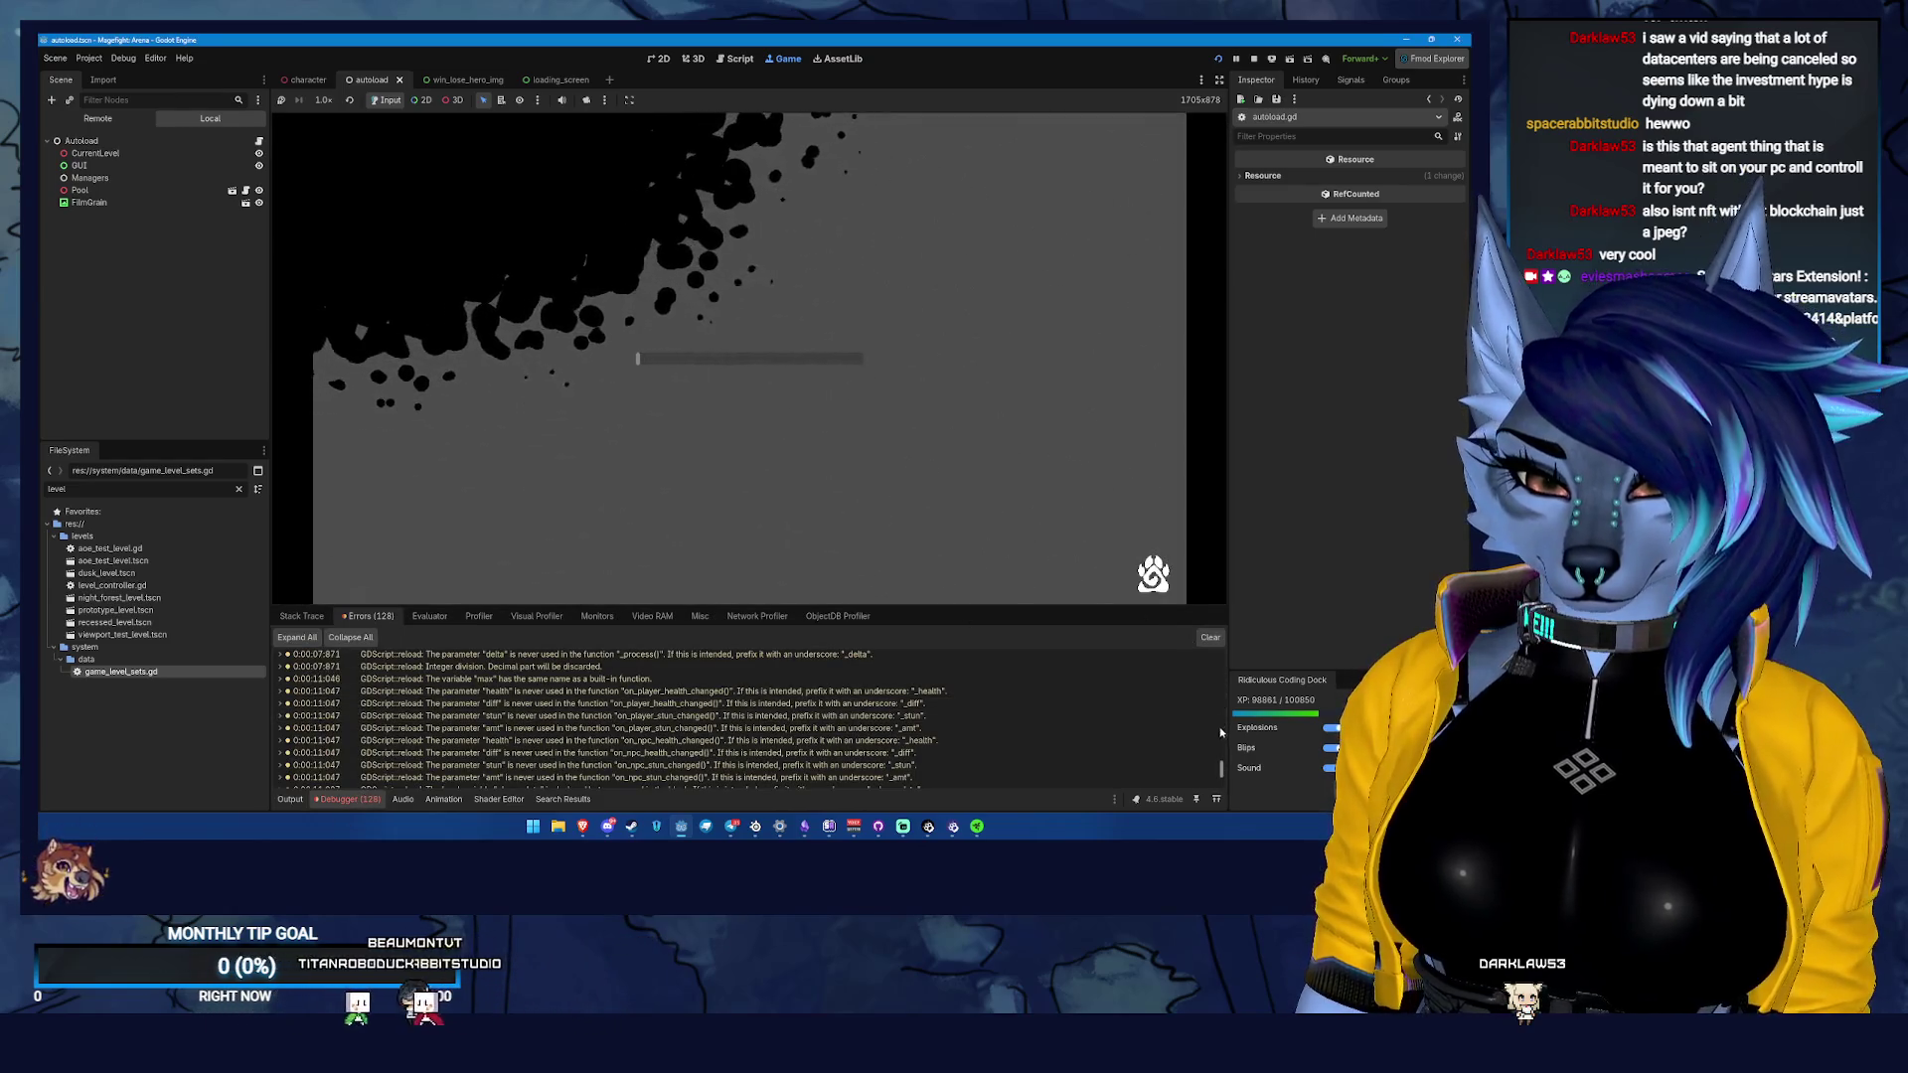
{"action": "scroll", "coordinate": [641, 760], "scroll_direction": "down", "scroll_amount": 5}
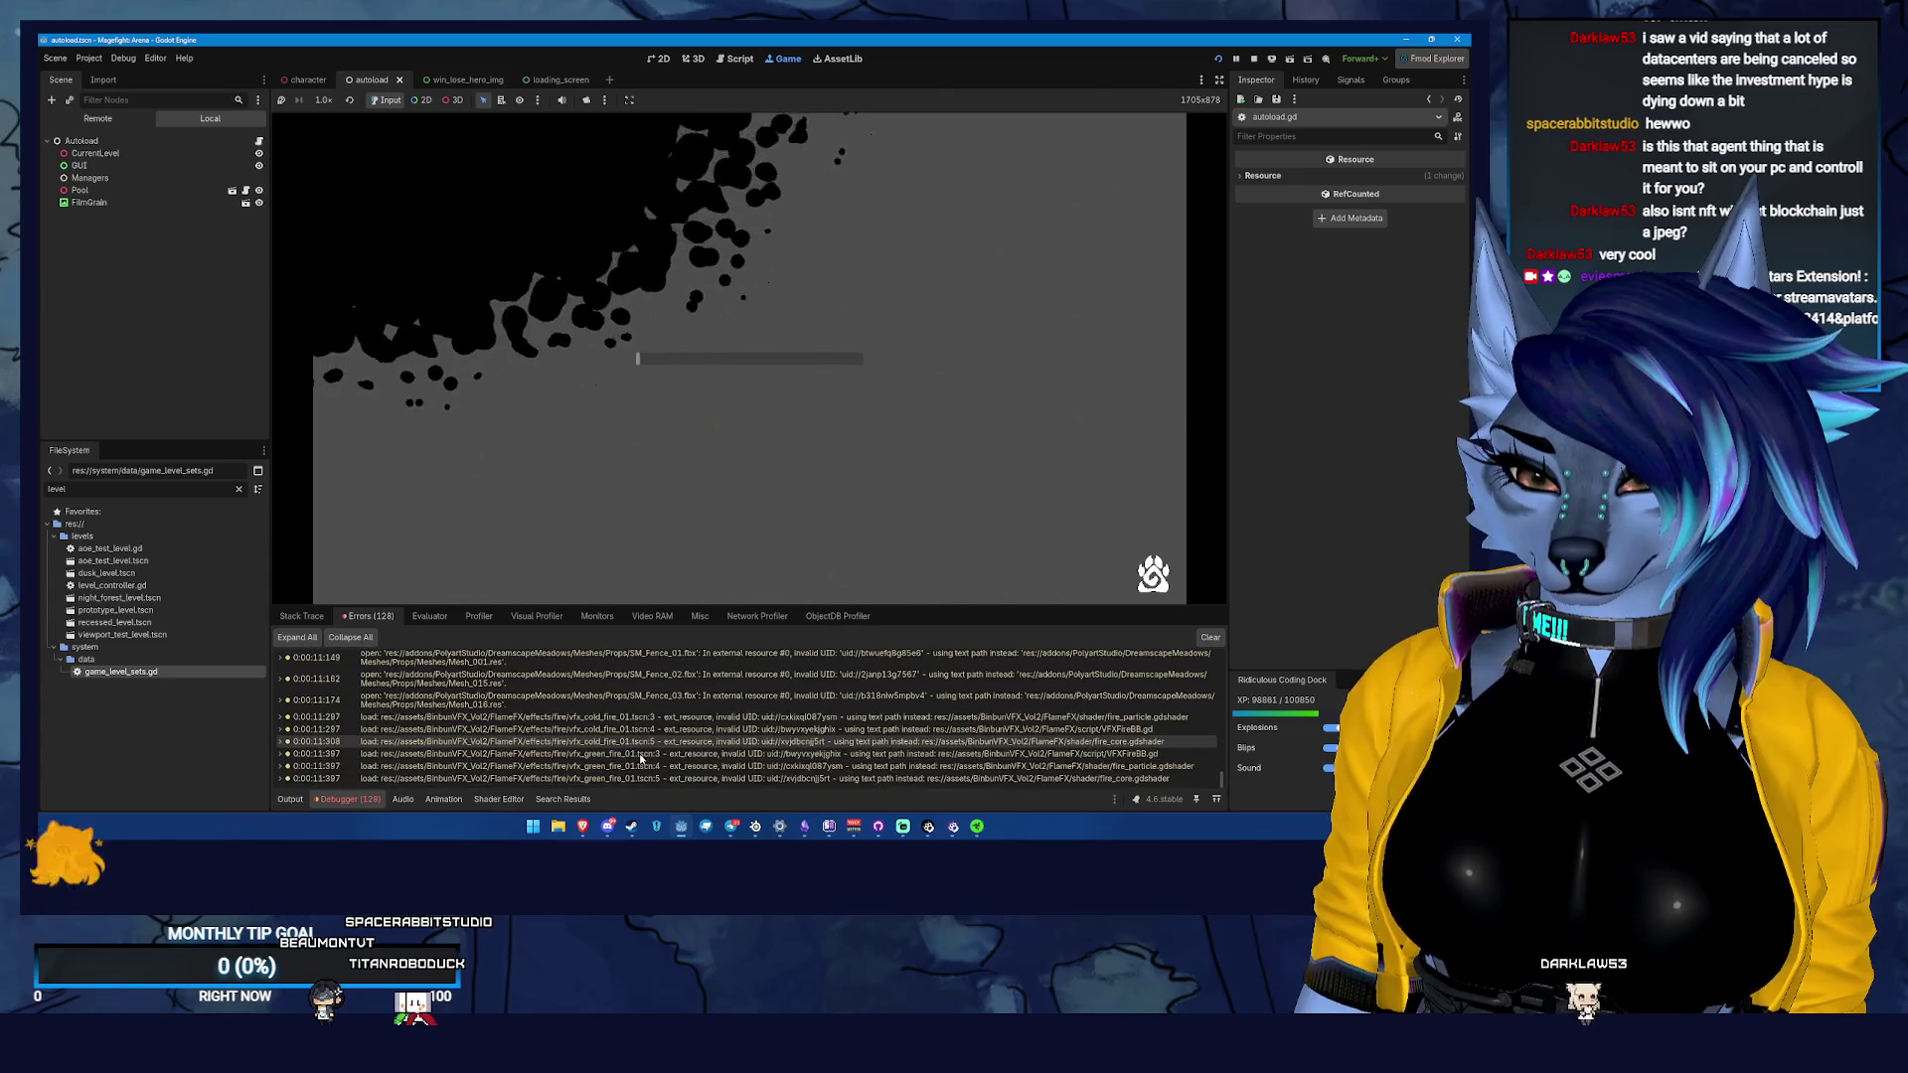
{"action": "scroll", "coordinate": [636, 771], "scroll_direction": "up", "scroll_amount": 1}
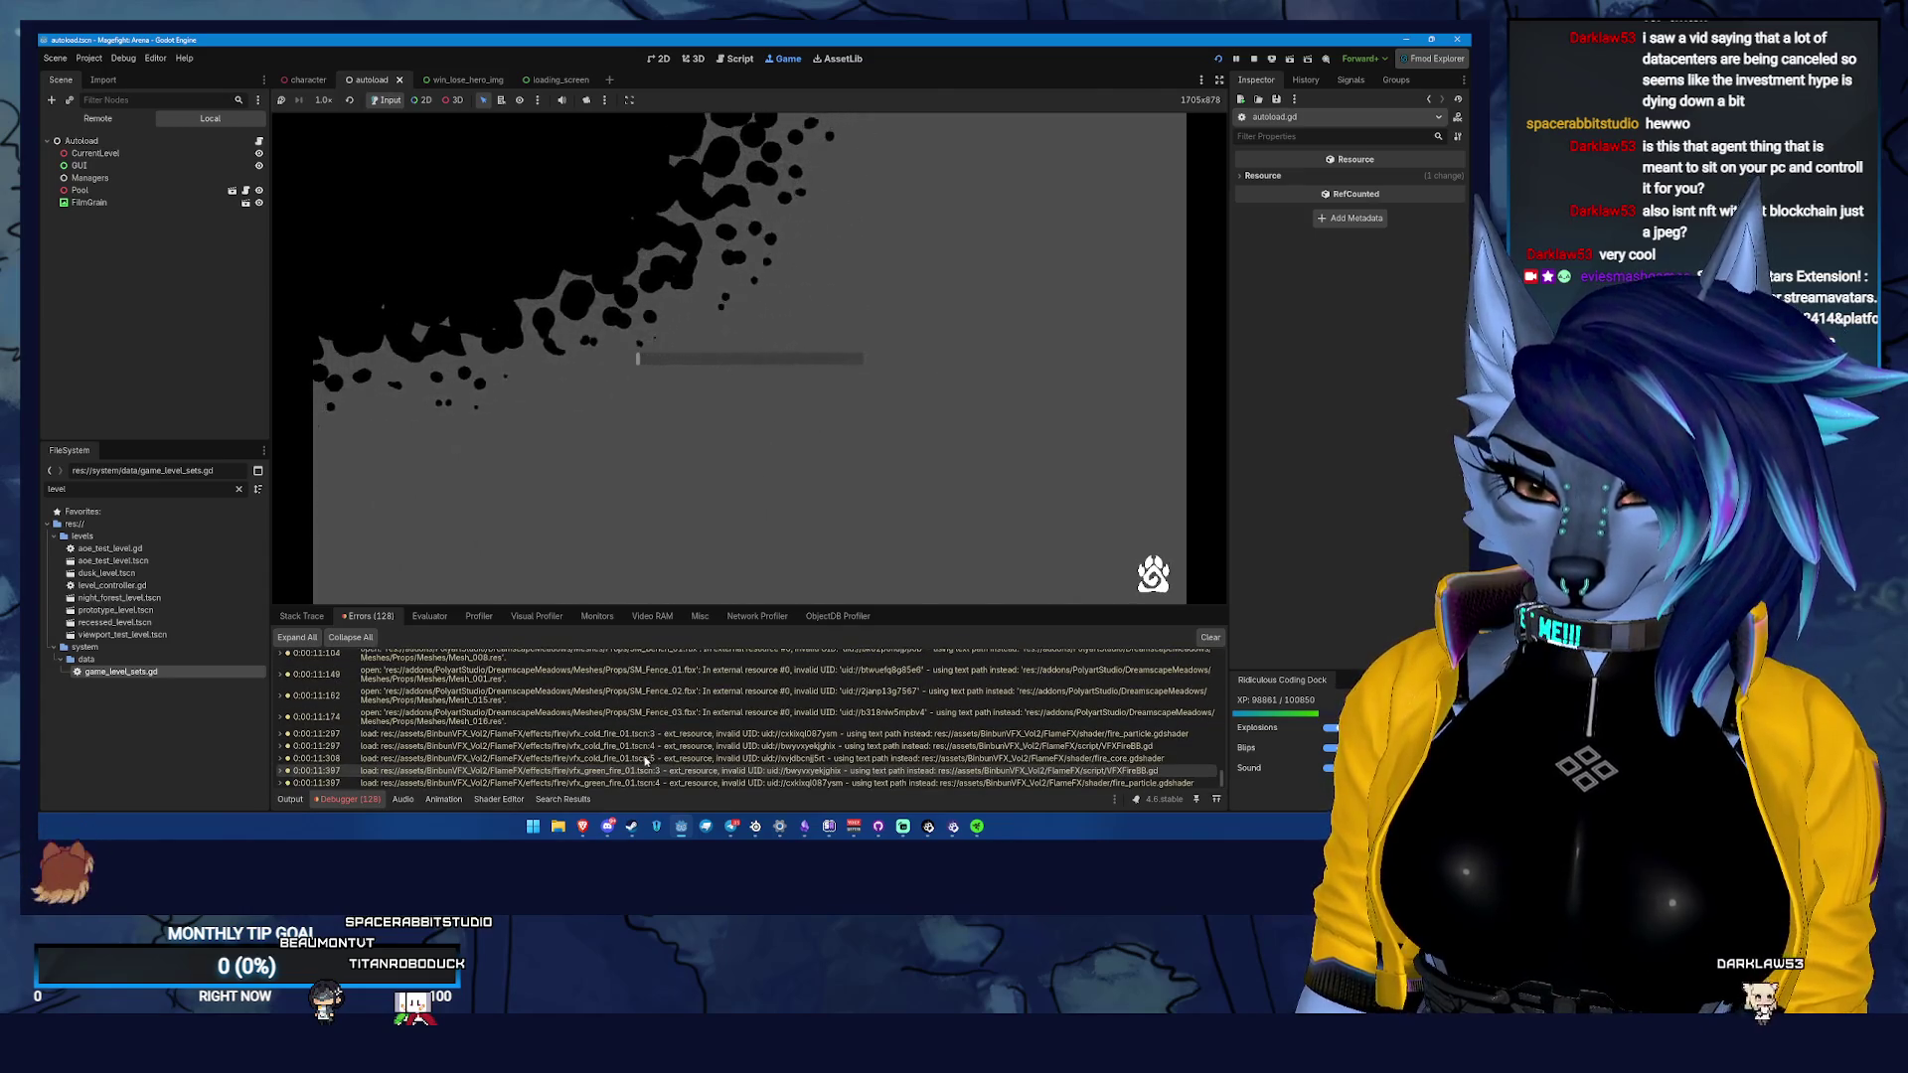
{"action": "mouse_move", "coordinate": [1222, 780]}
{"action": "left_mouse_down"}
{"action": "mouse_move", "coordinate": [1197, 618]}
{"action": "mouse_move", "coordinate": [1224, 760]}
{"action": "mouse_move", "coordinate": [1222, 685]}
{"action": "left_mouse_up"}
Inspect the remote Autoload, Pool, GUI and FmodManager nodes and the Resource Queue, then stop the game.
{"action": "left_click", "coordinate": [76, 120]}
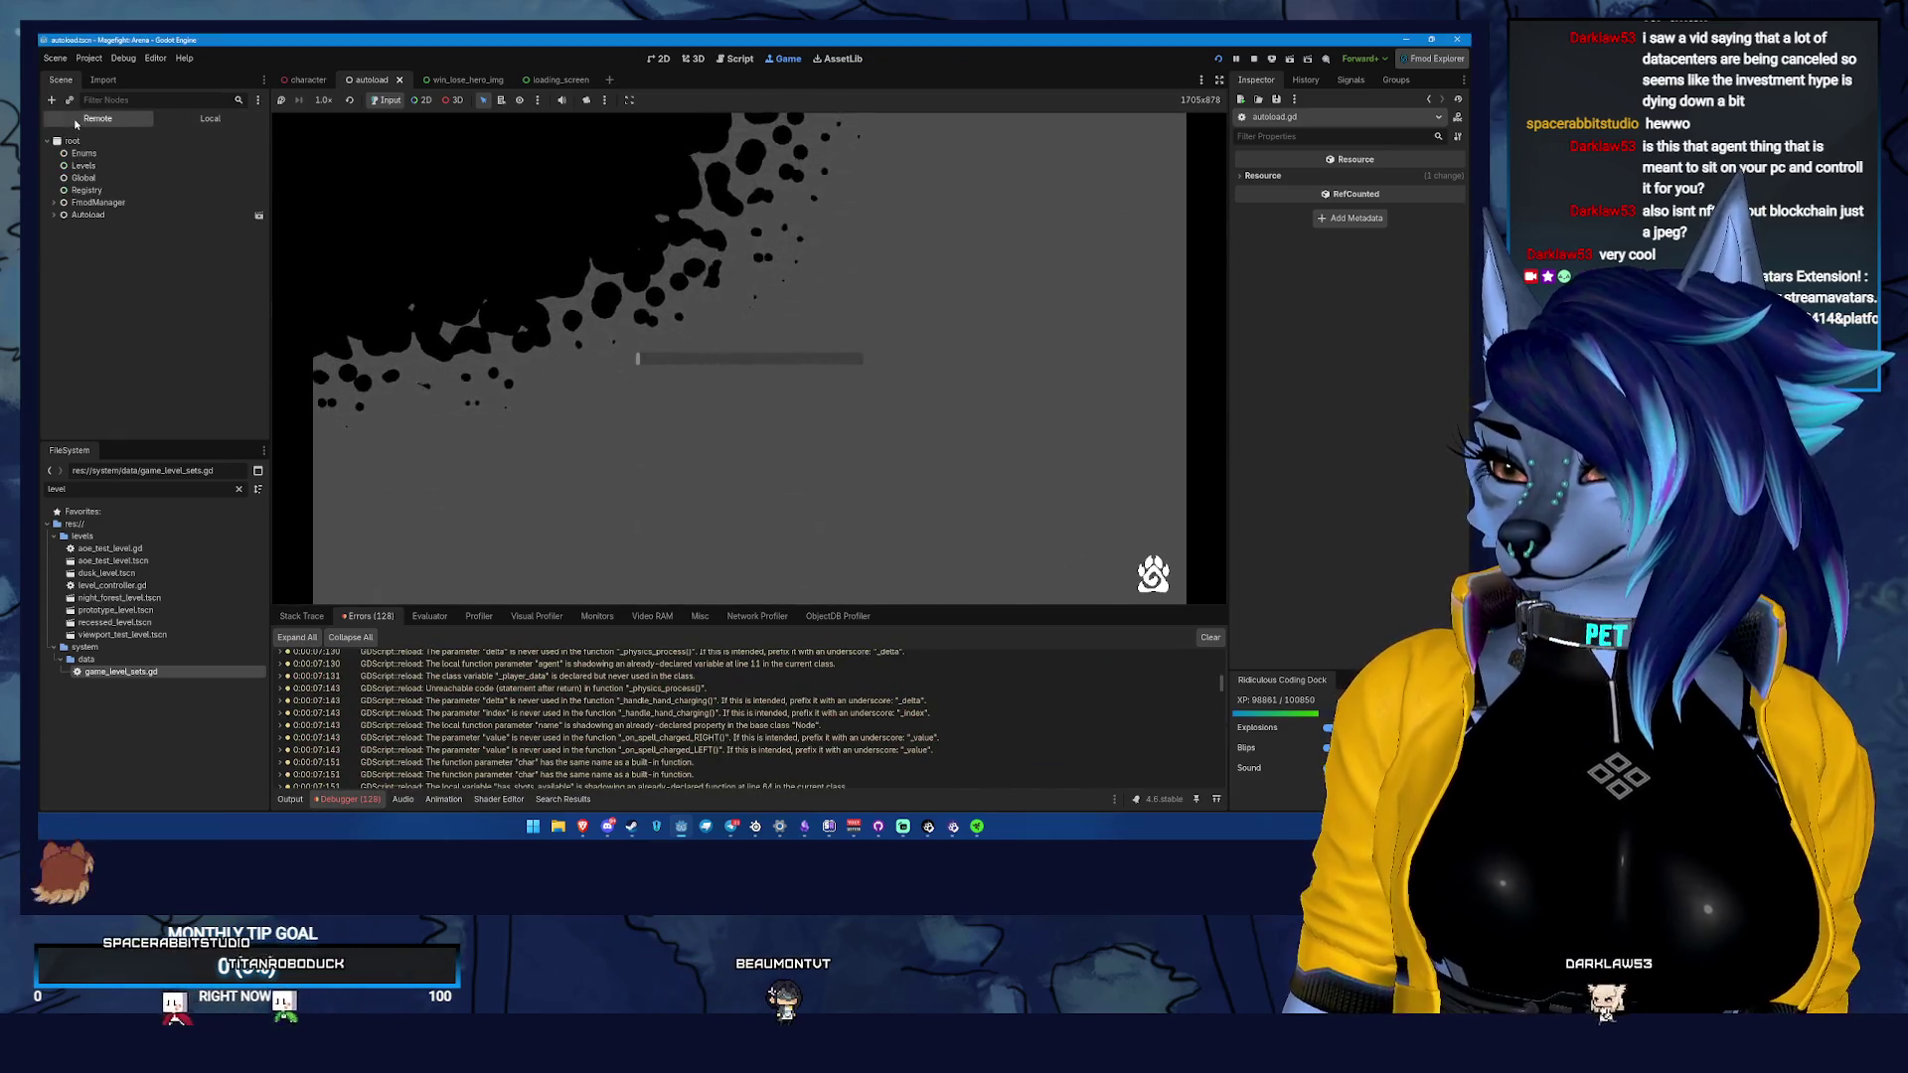
{"action": "left_click", "coordinate": [62, 215]}
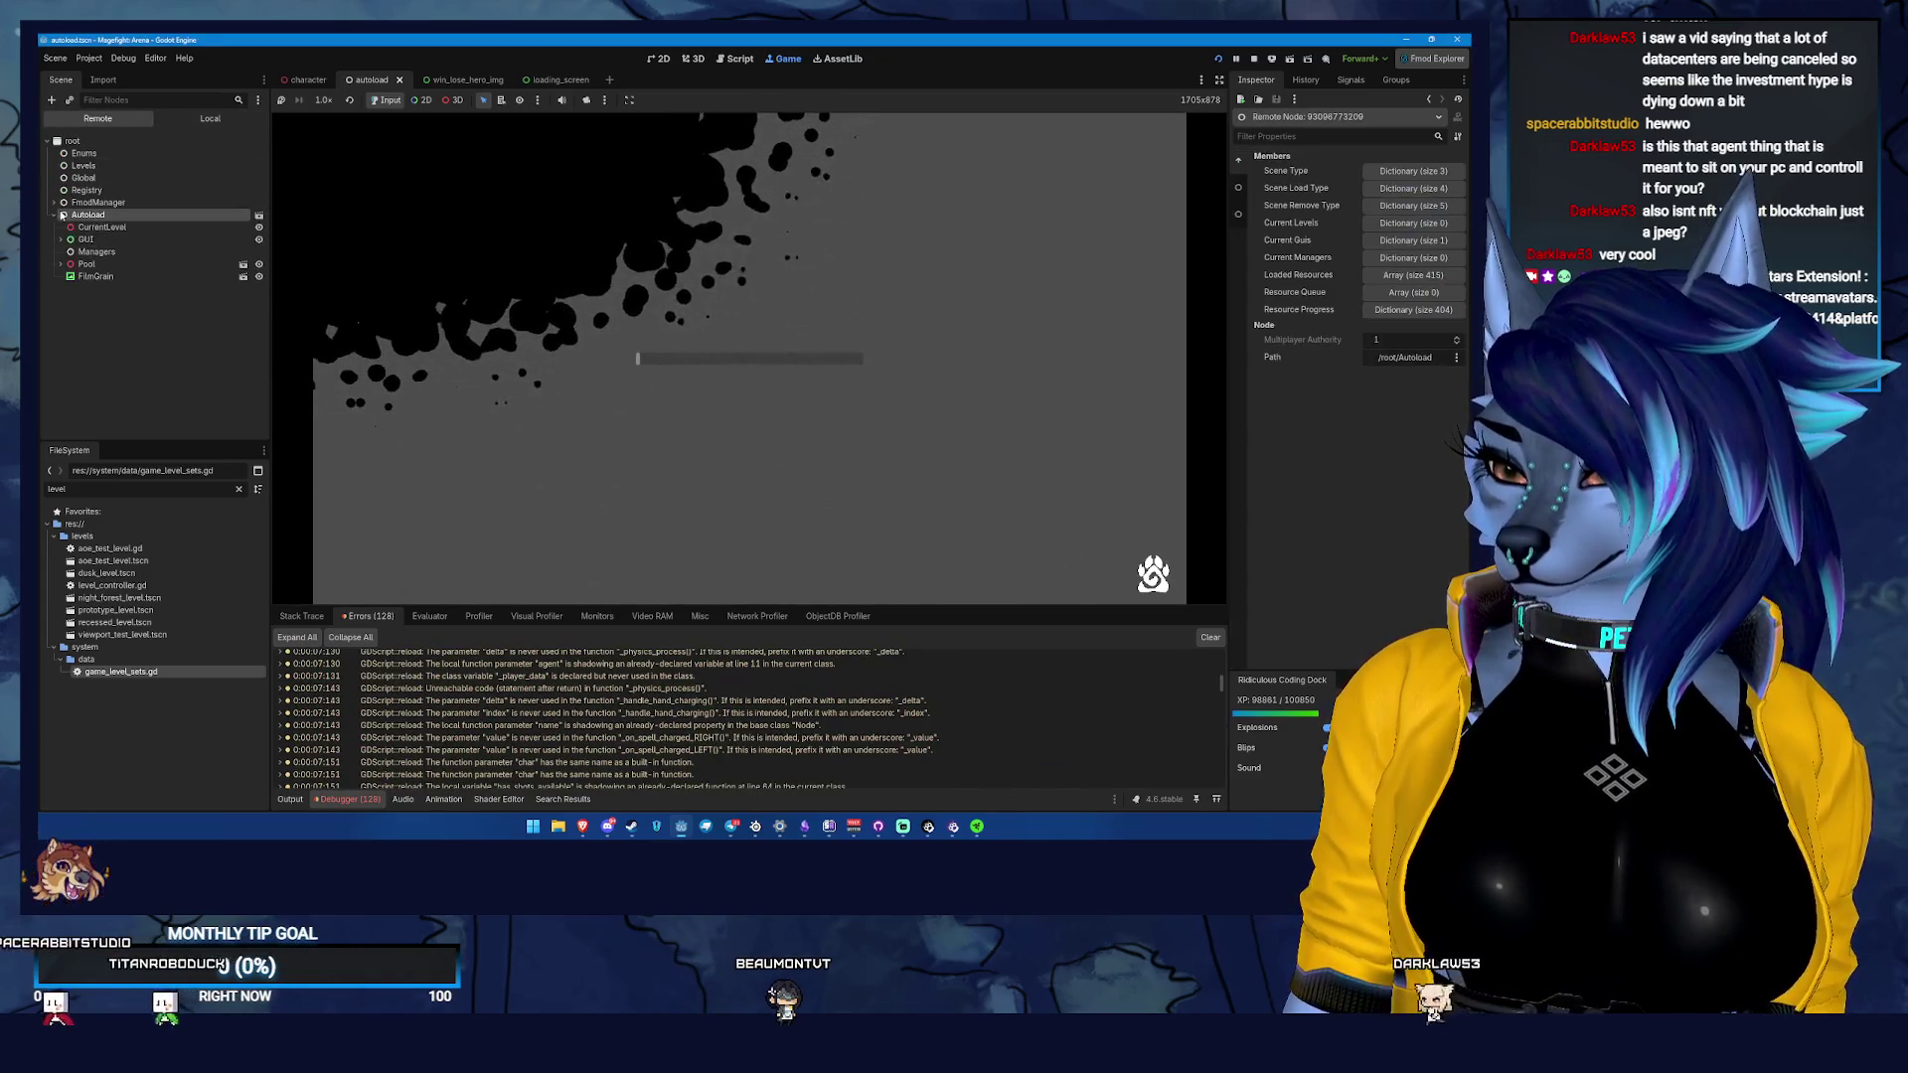
{"action": "left_click", "coordinate": [87, 265]}
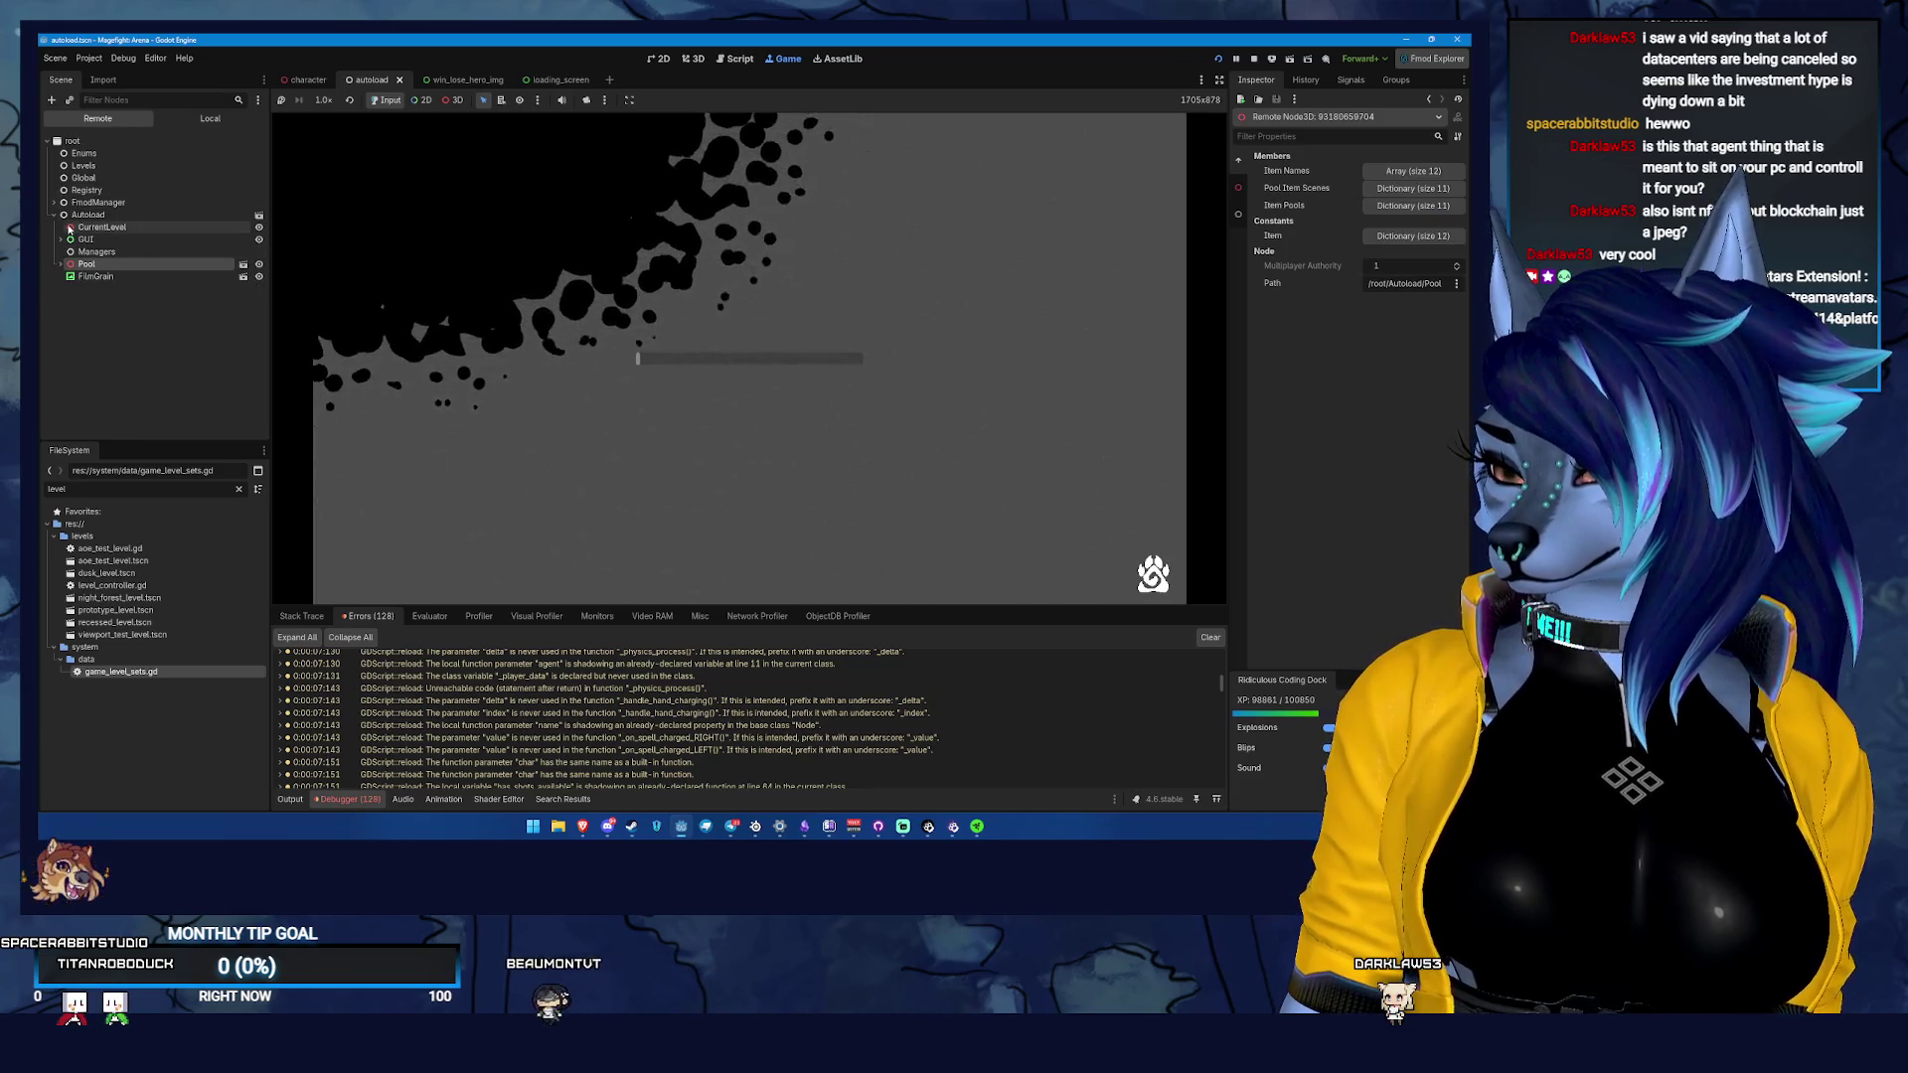
{"action": "left_click", "coordinate": [91, 216]}
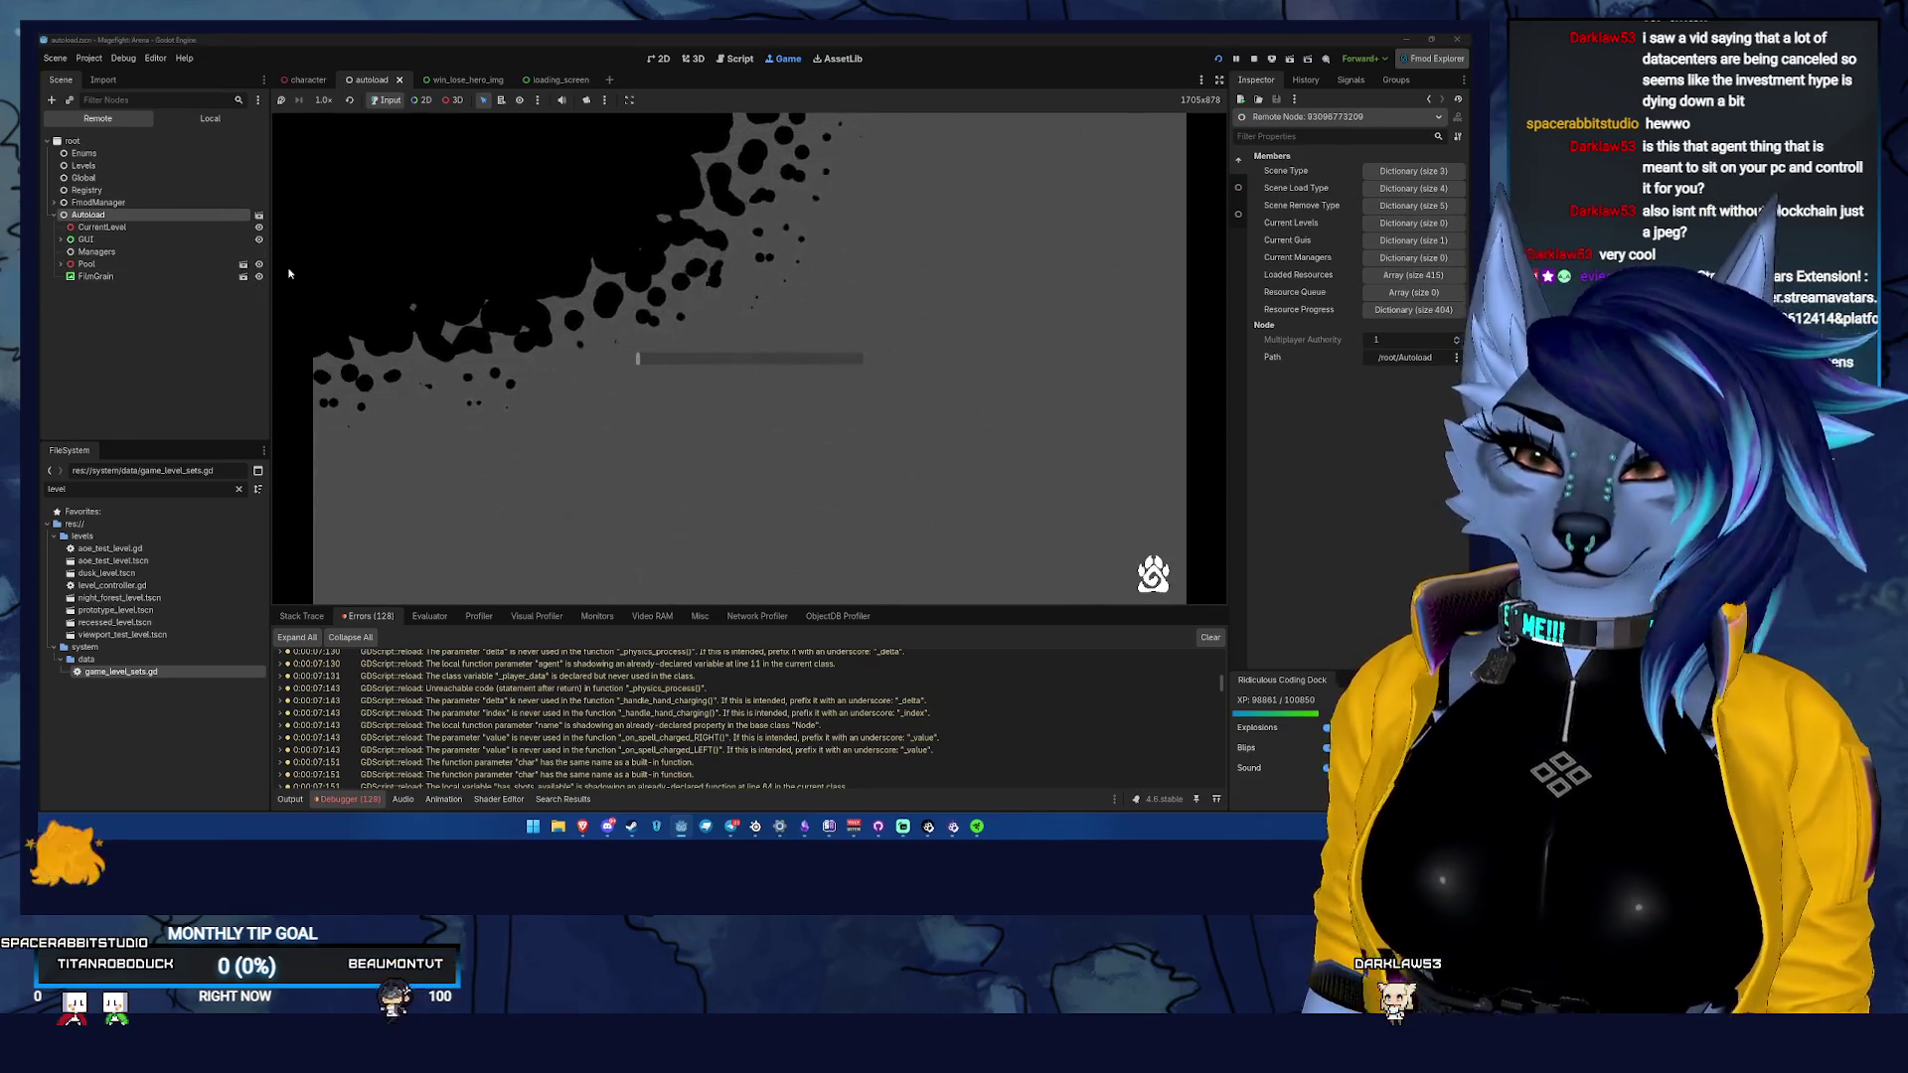
{"action": "left_click", "coordinate": [72, 242]}
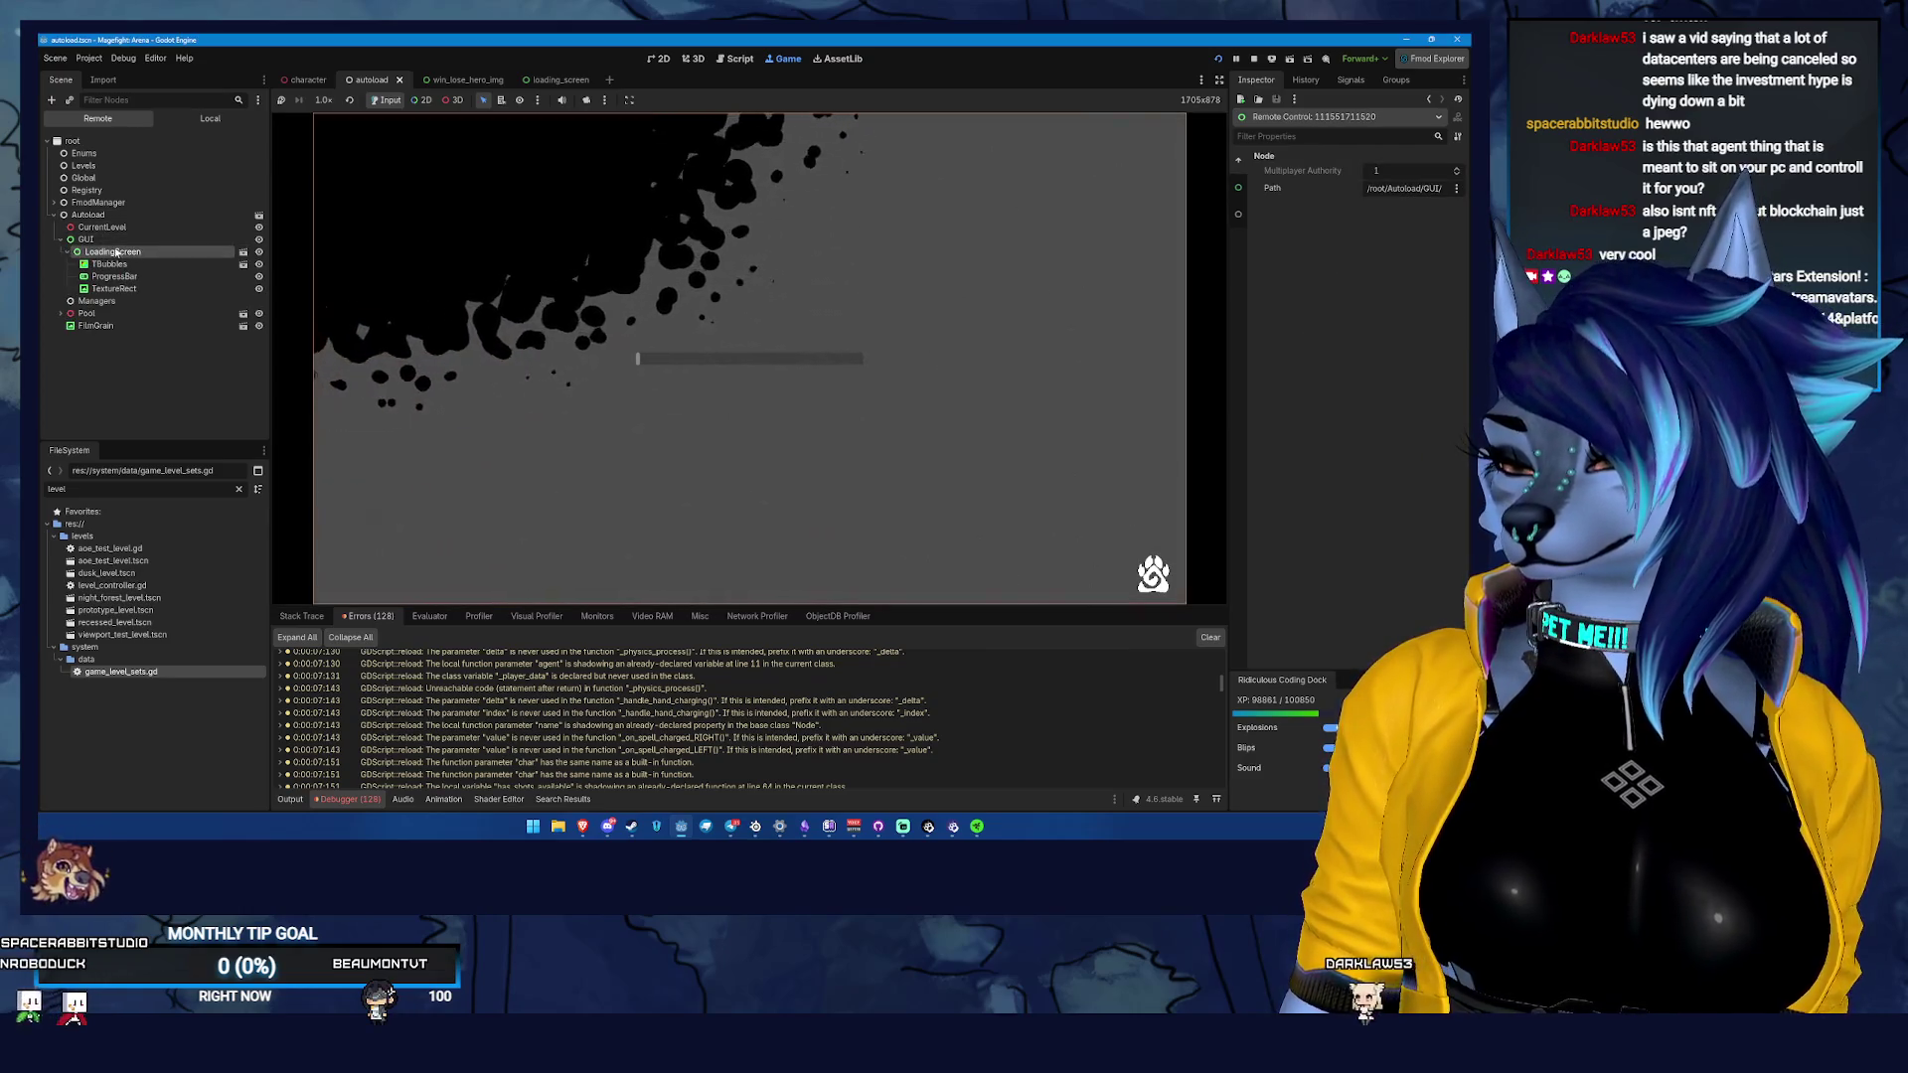
{"action": "left_click", "coordinate": [124, 202]}
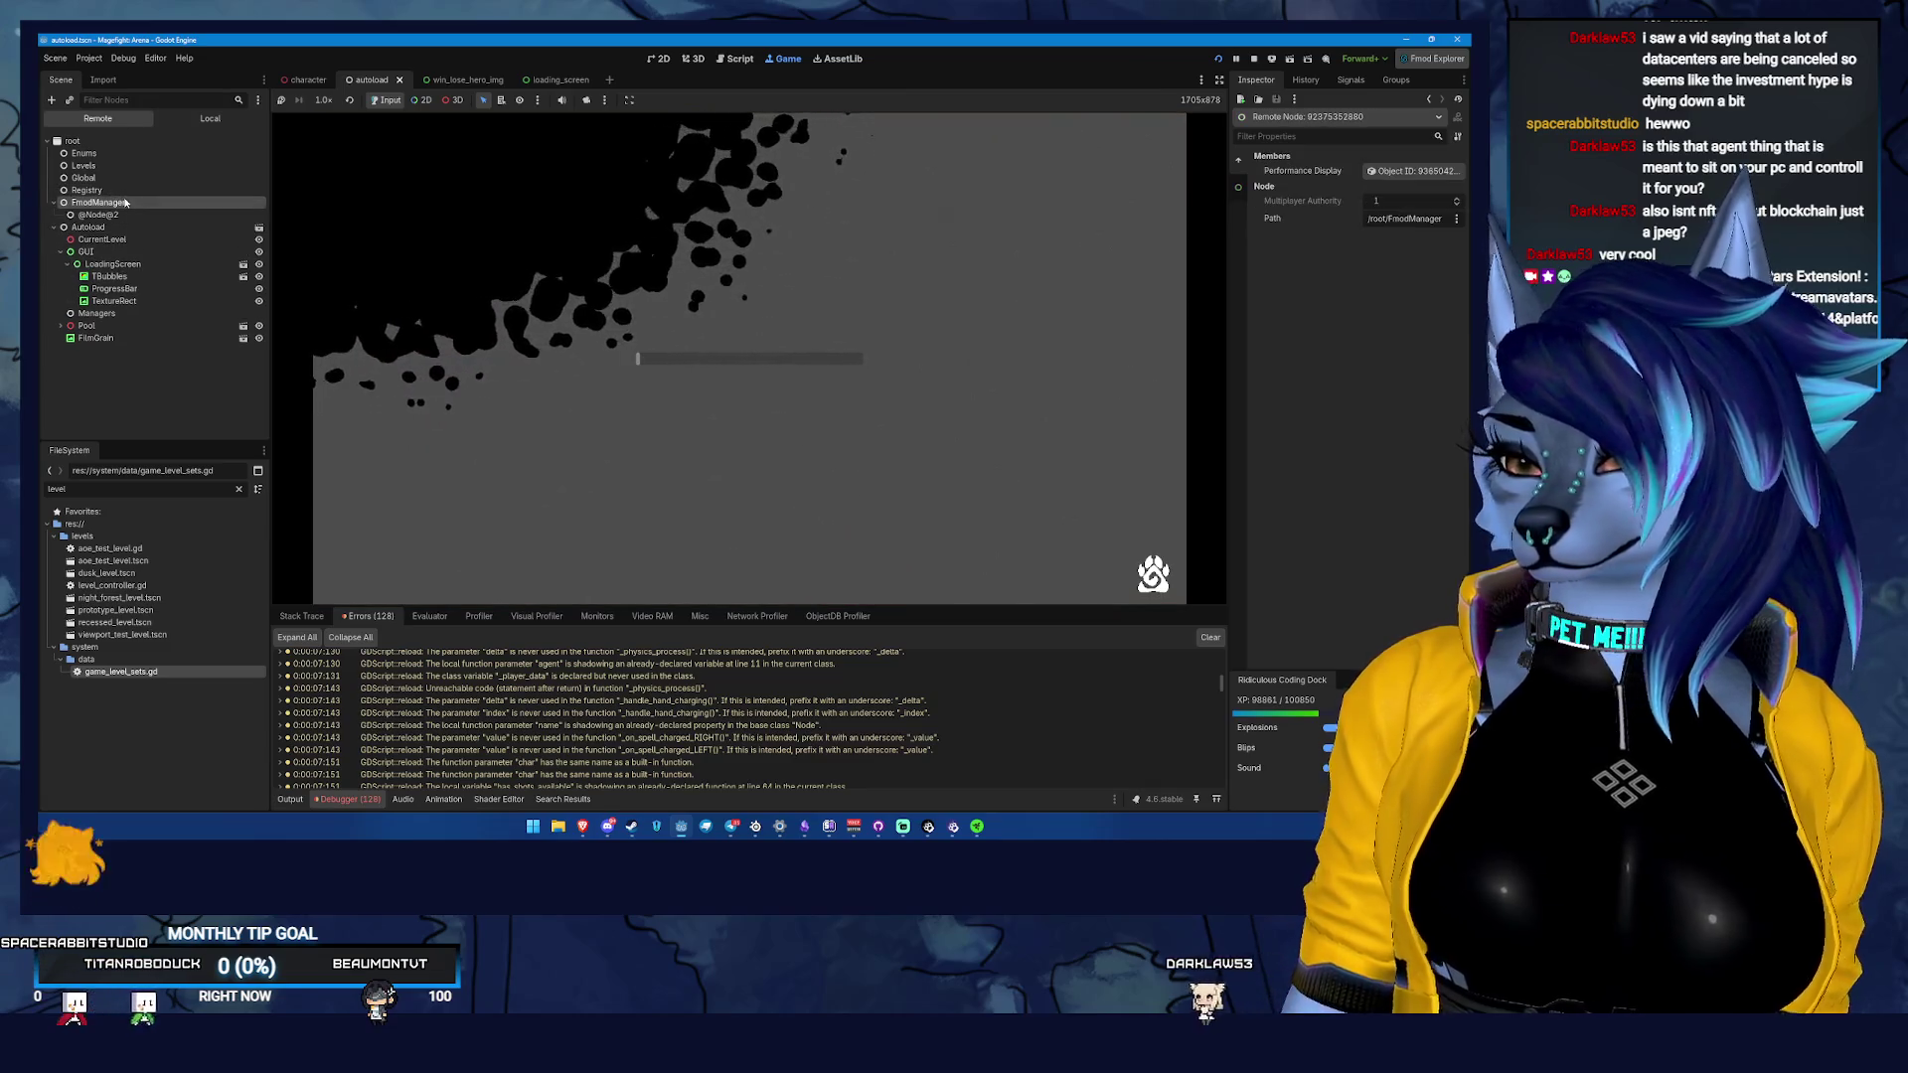
{"action": "left_click", "coordinate": [86, 228]}
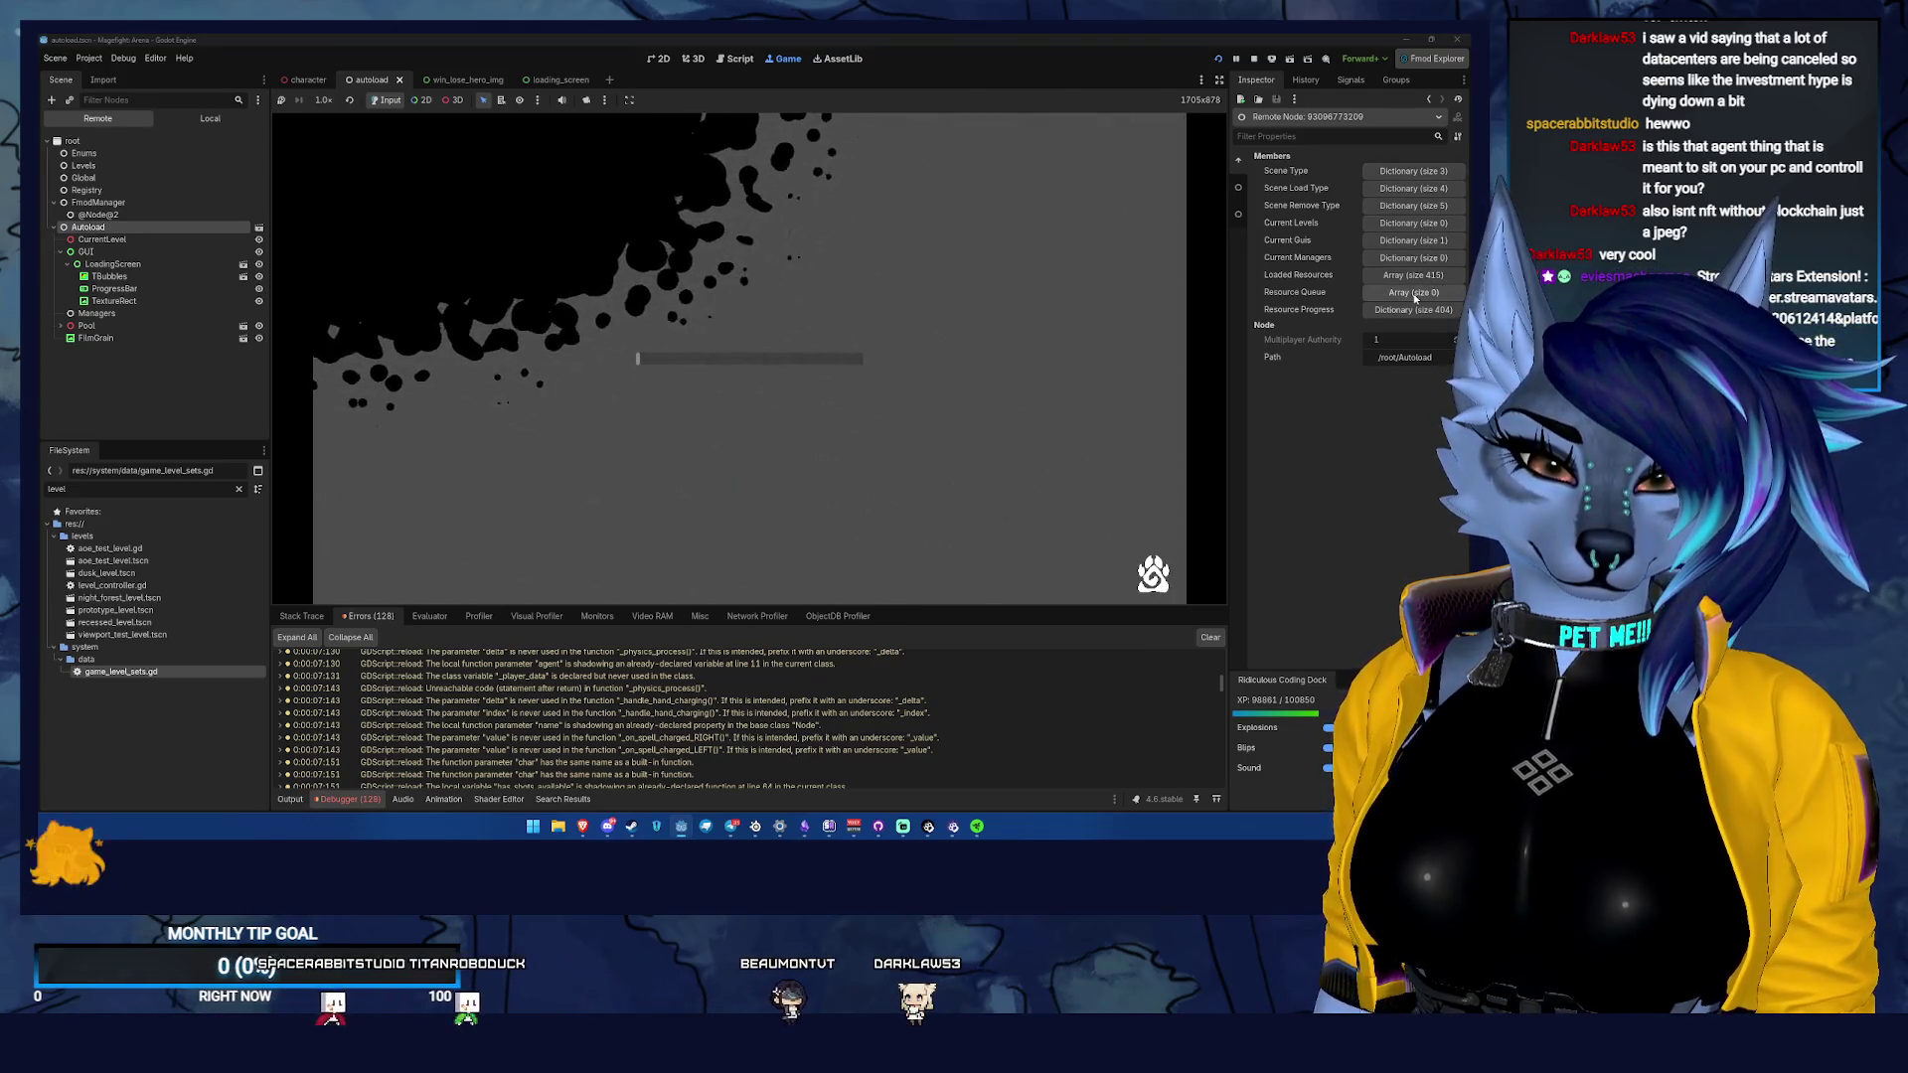
{"action": "left_click", "coordinate": [1415, 294]}
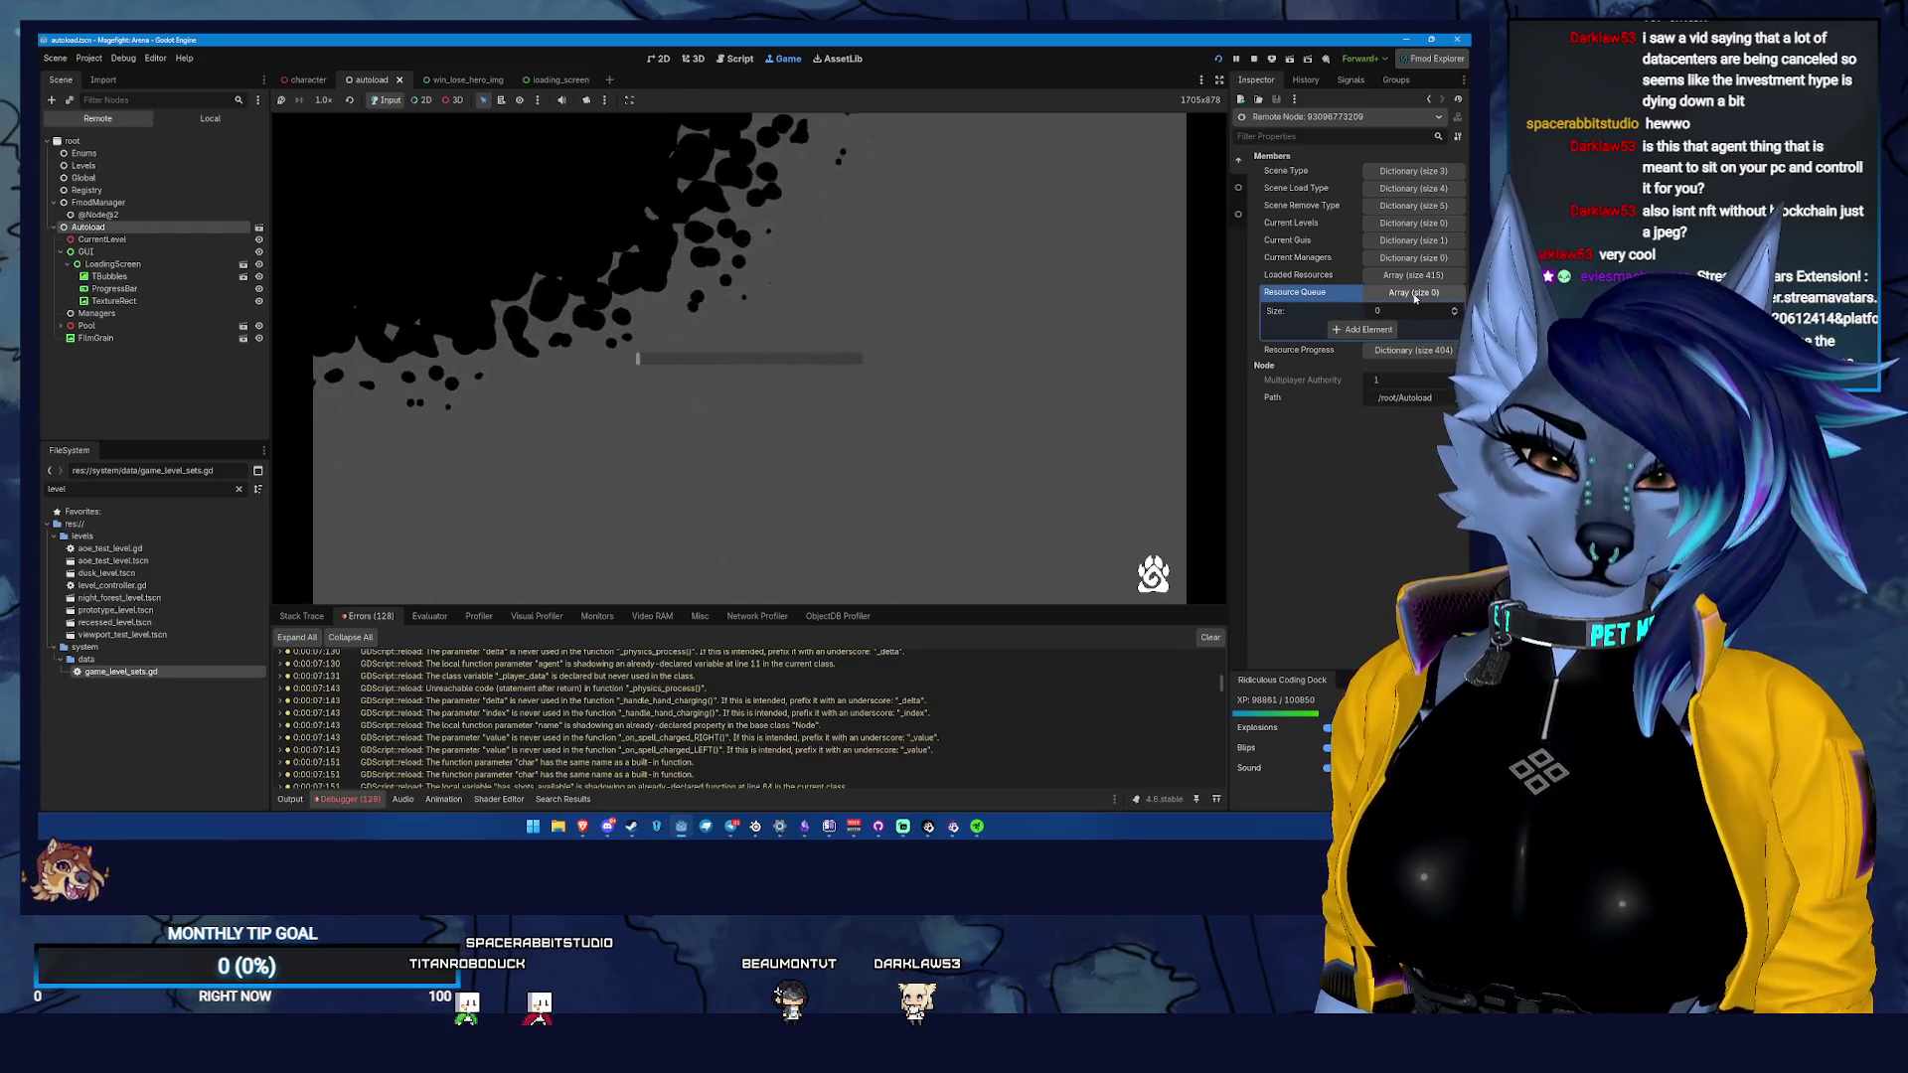
{"action": "left_click", "coordinate": [1415, 295]}
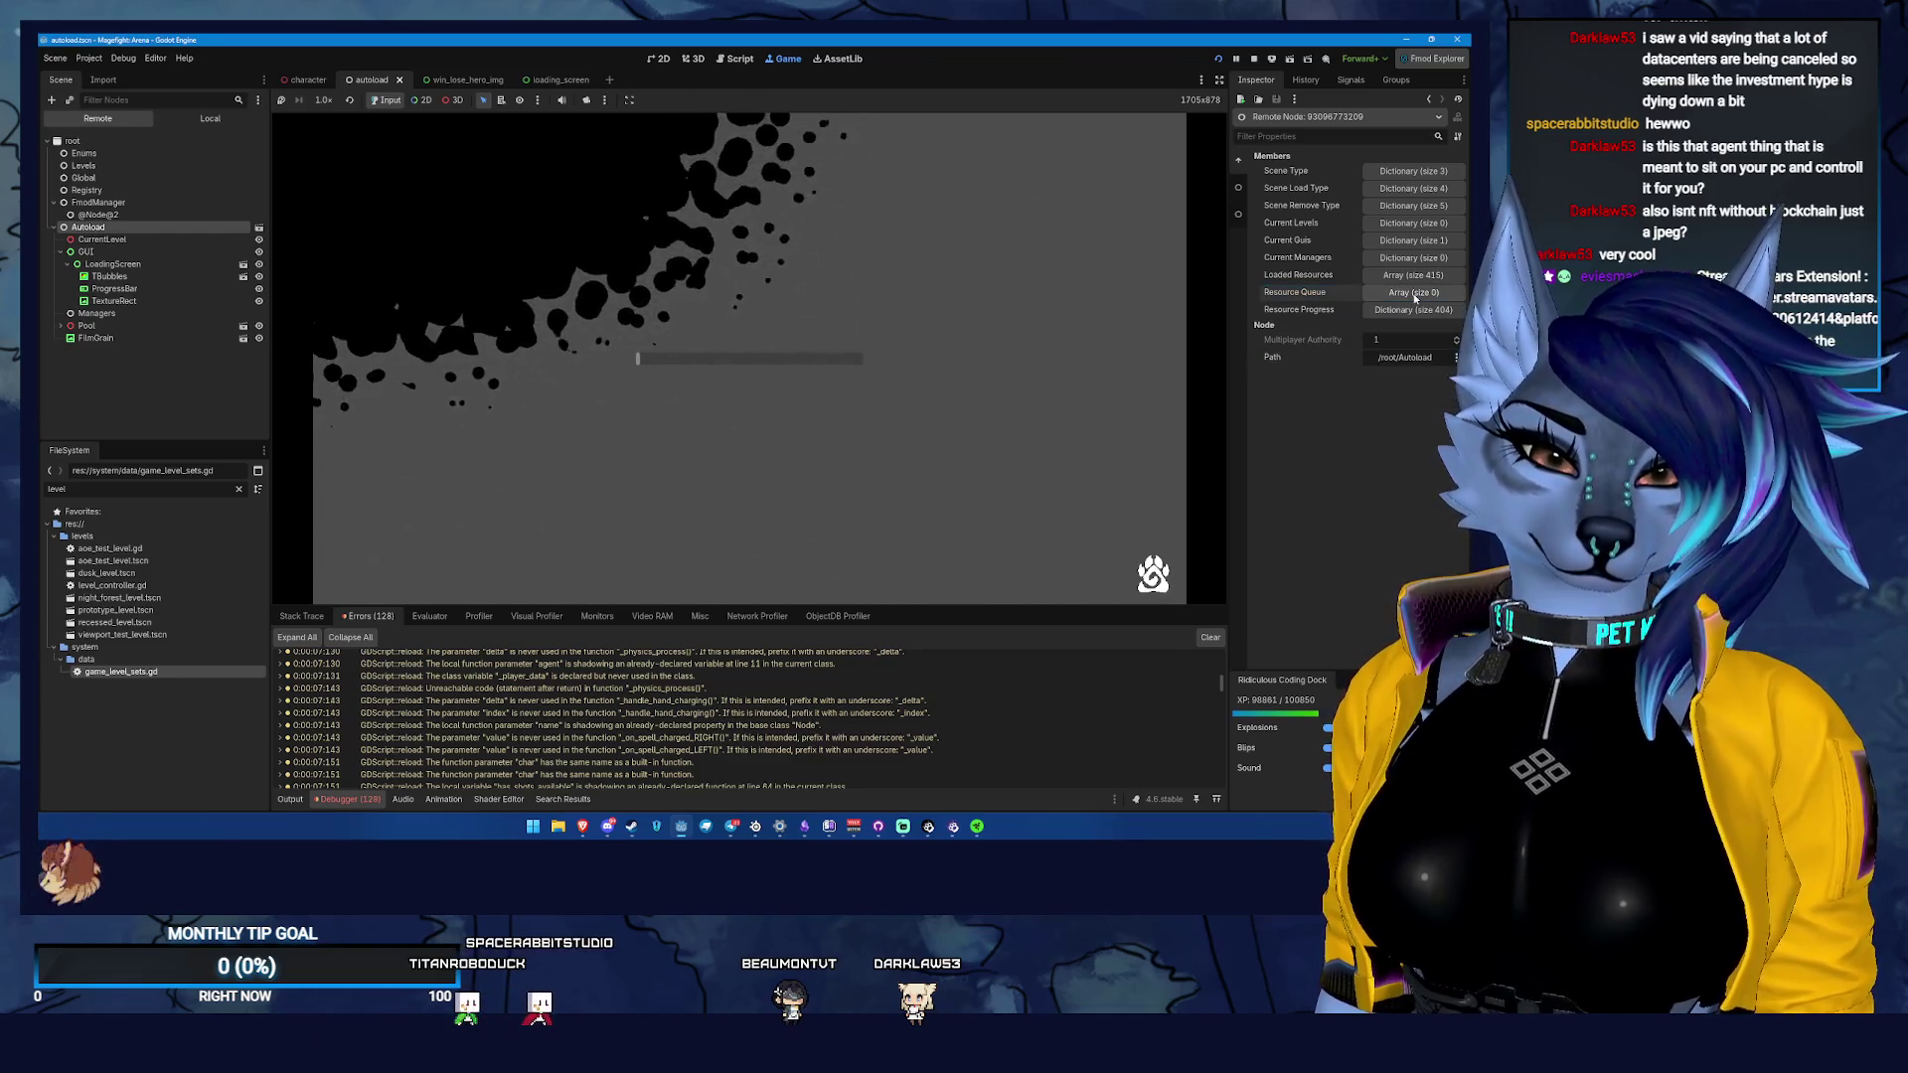
{"action": "left_click", "coordinate": [1255, 59]}
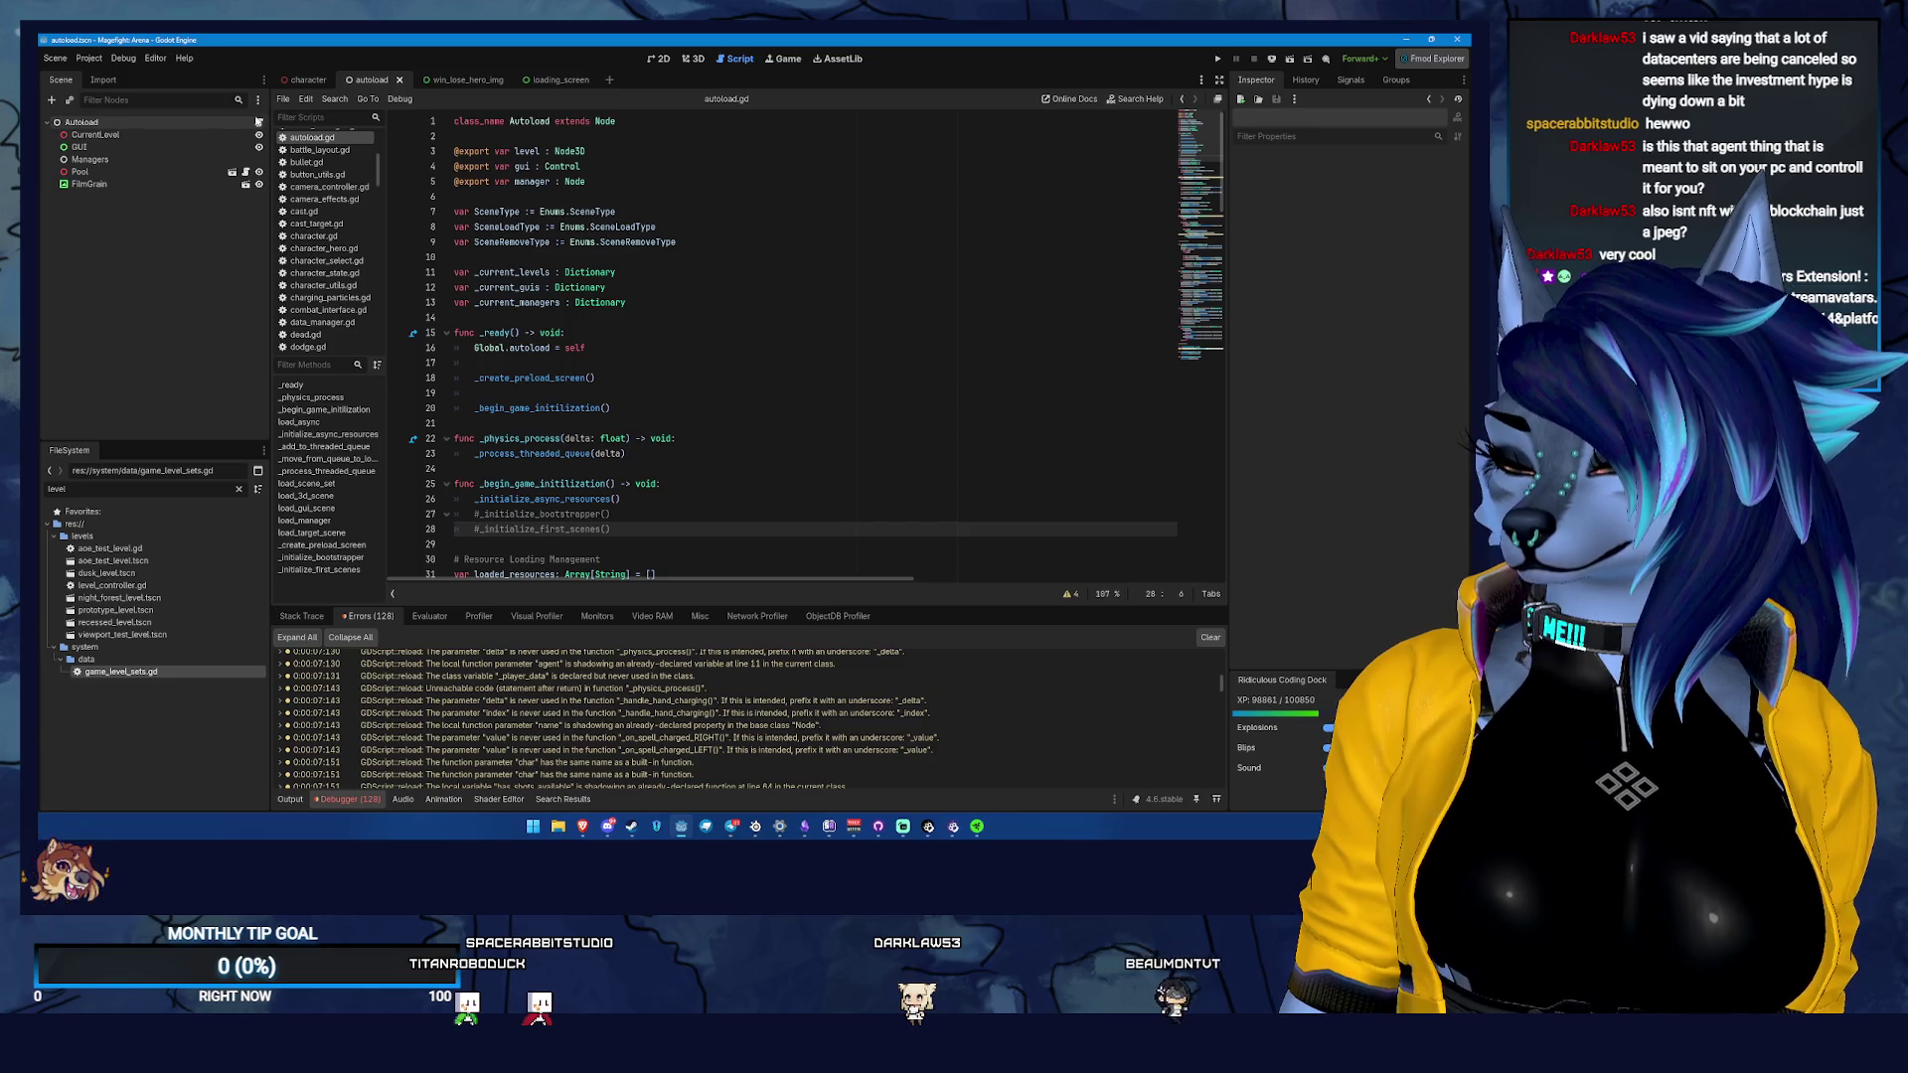
In loading_screen.gd, replace the queue_size line with an unfinished 'var' line, then return to the Autoload scene.
{"action": "key", "text": "ctrl+Tab"}
{"action": "key", "text": "ctrl+Tab"}
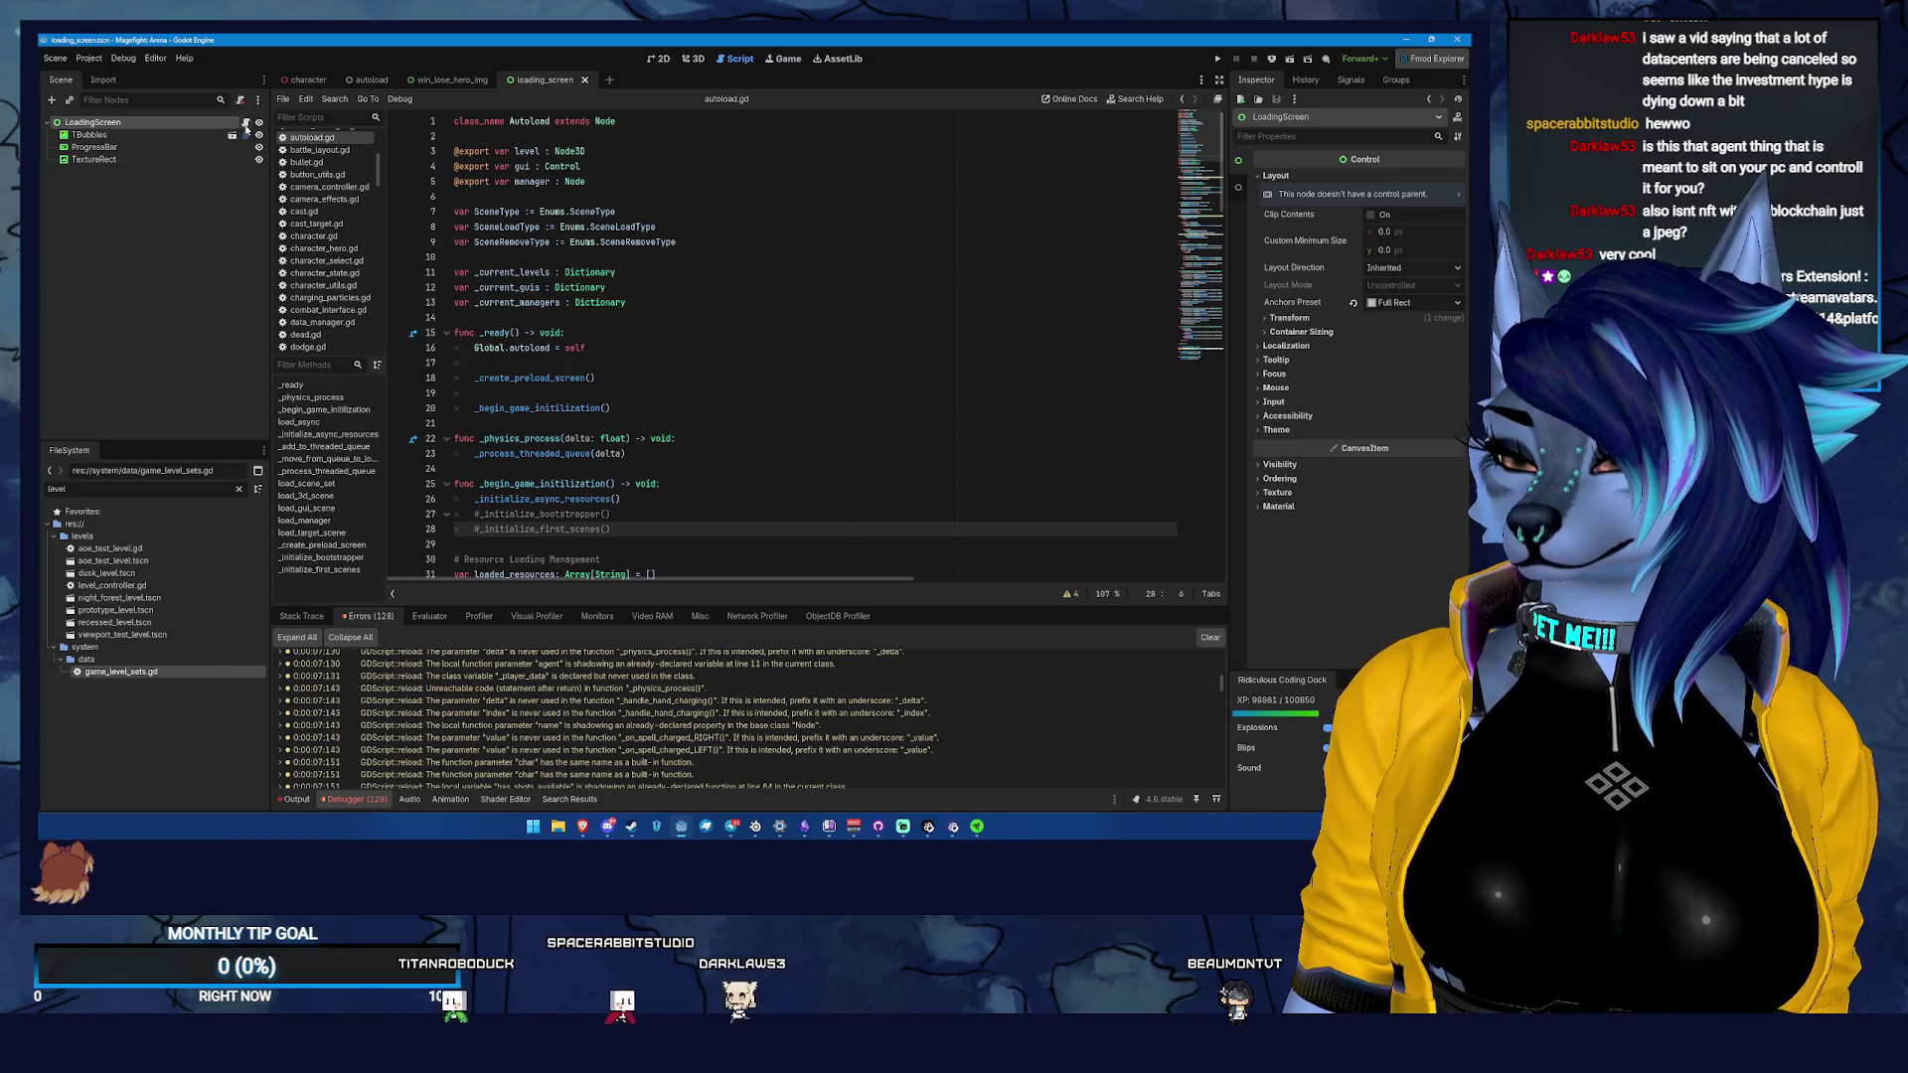
{"action": "left_click", "coordinate": [246, 122]}
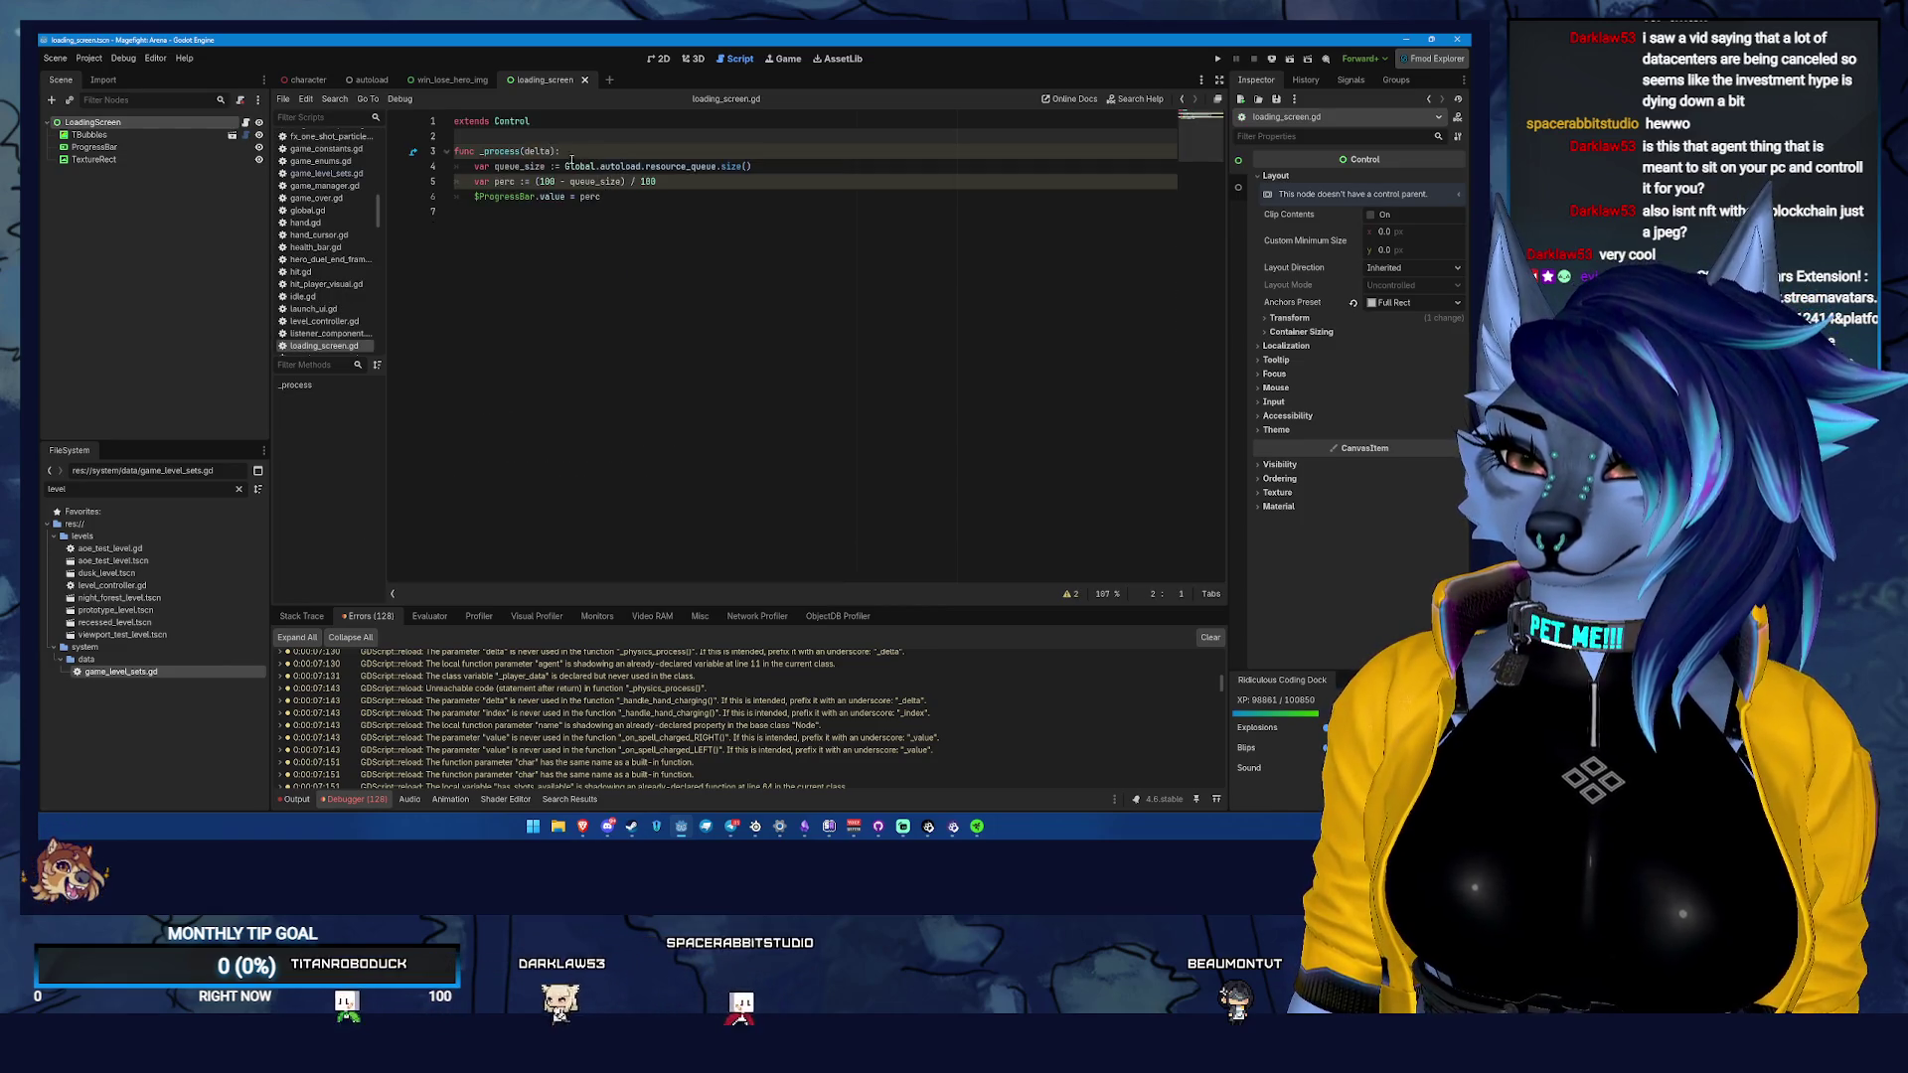
{"action": "mouse_move", "coordinate": [686, 168]}
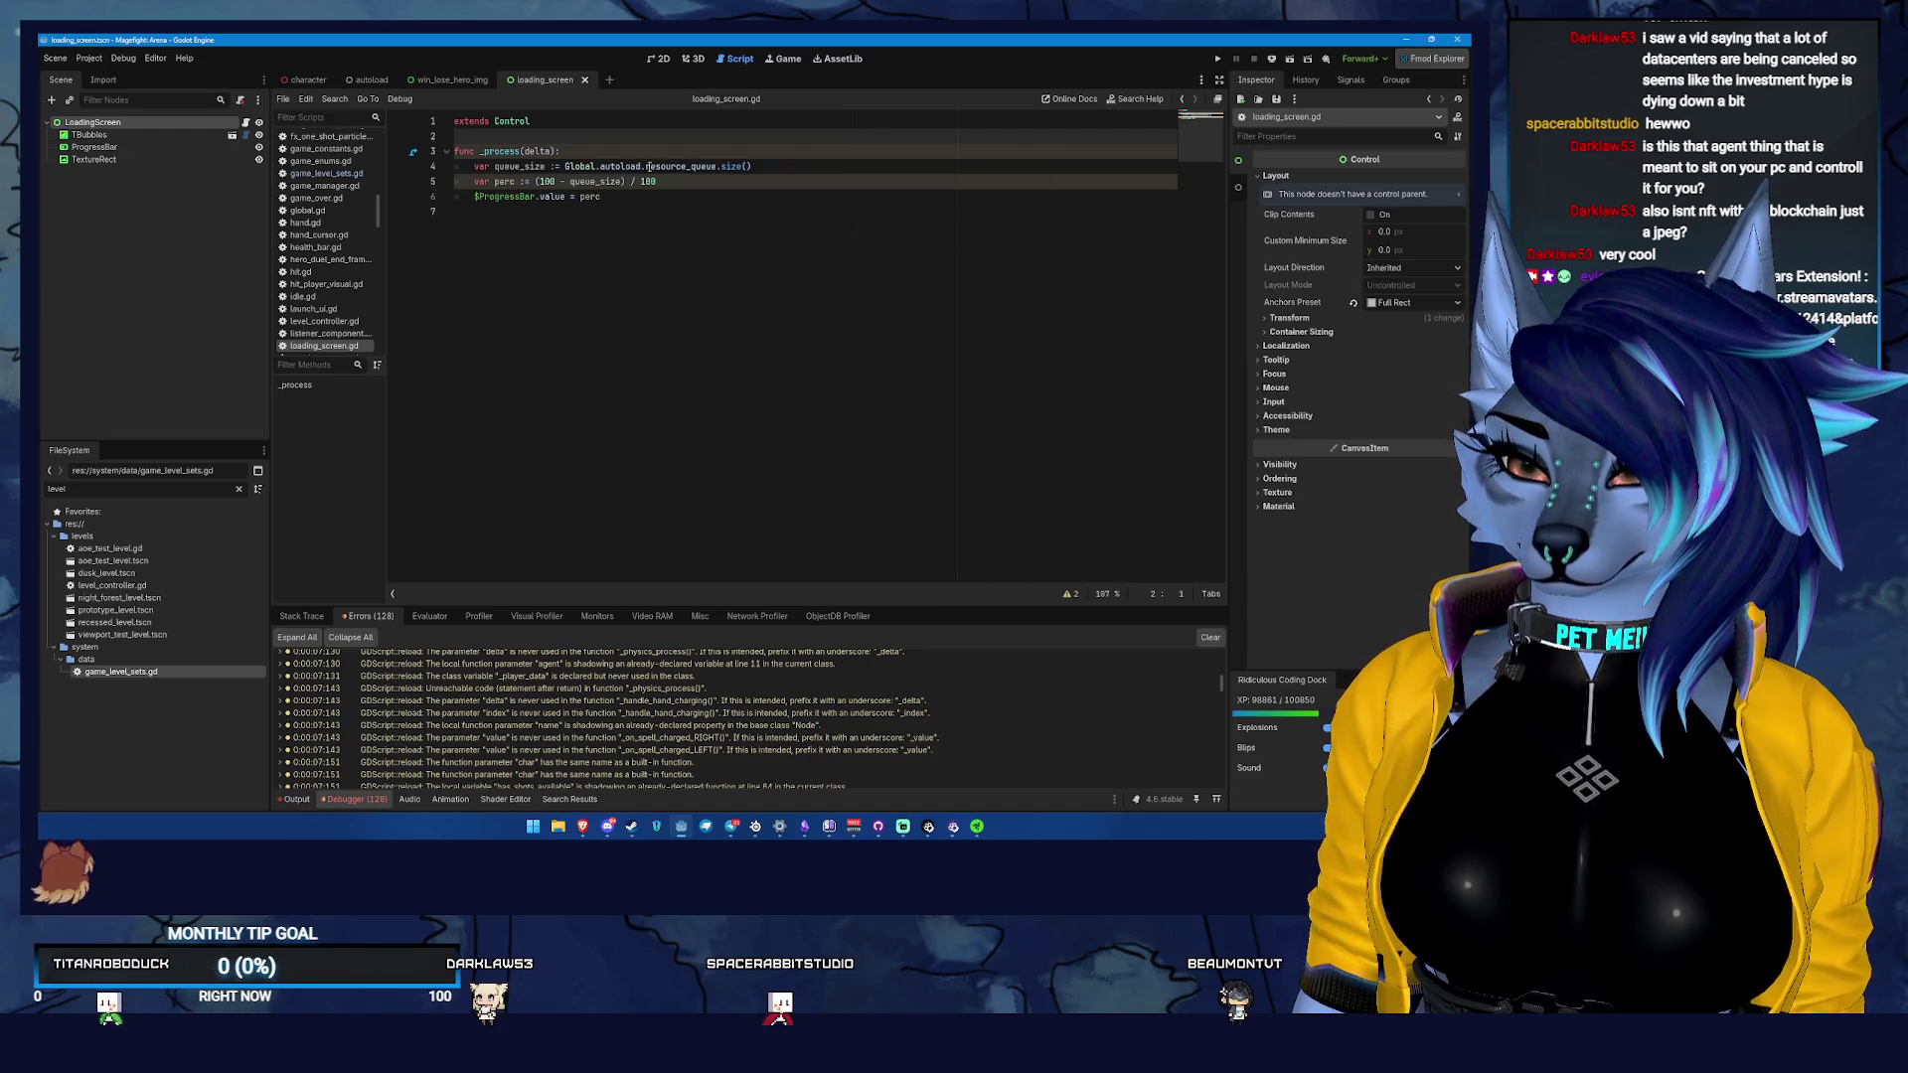
{"action": "triple_click", "coordinate": [666, 167]}
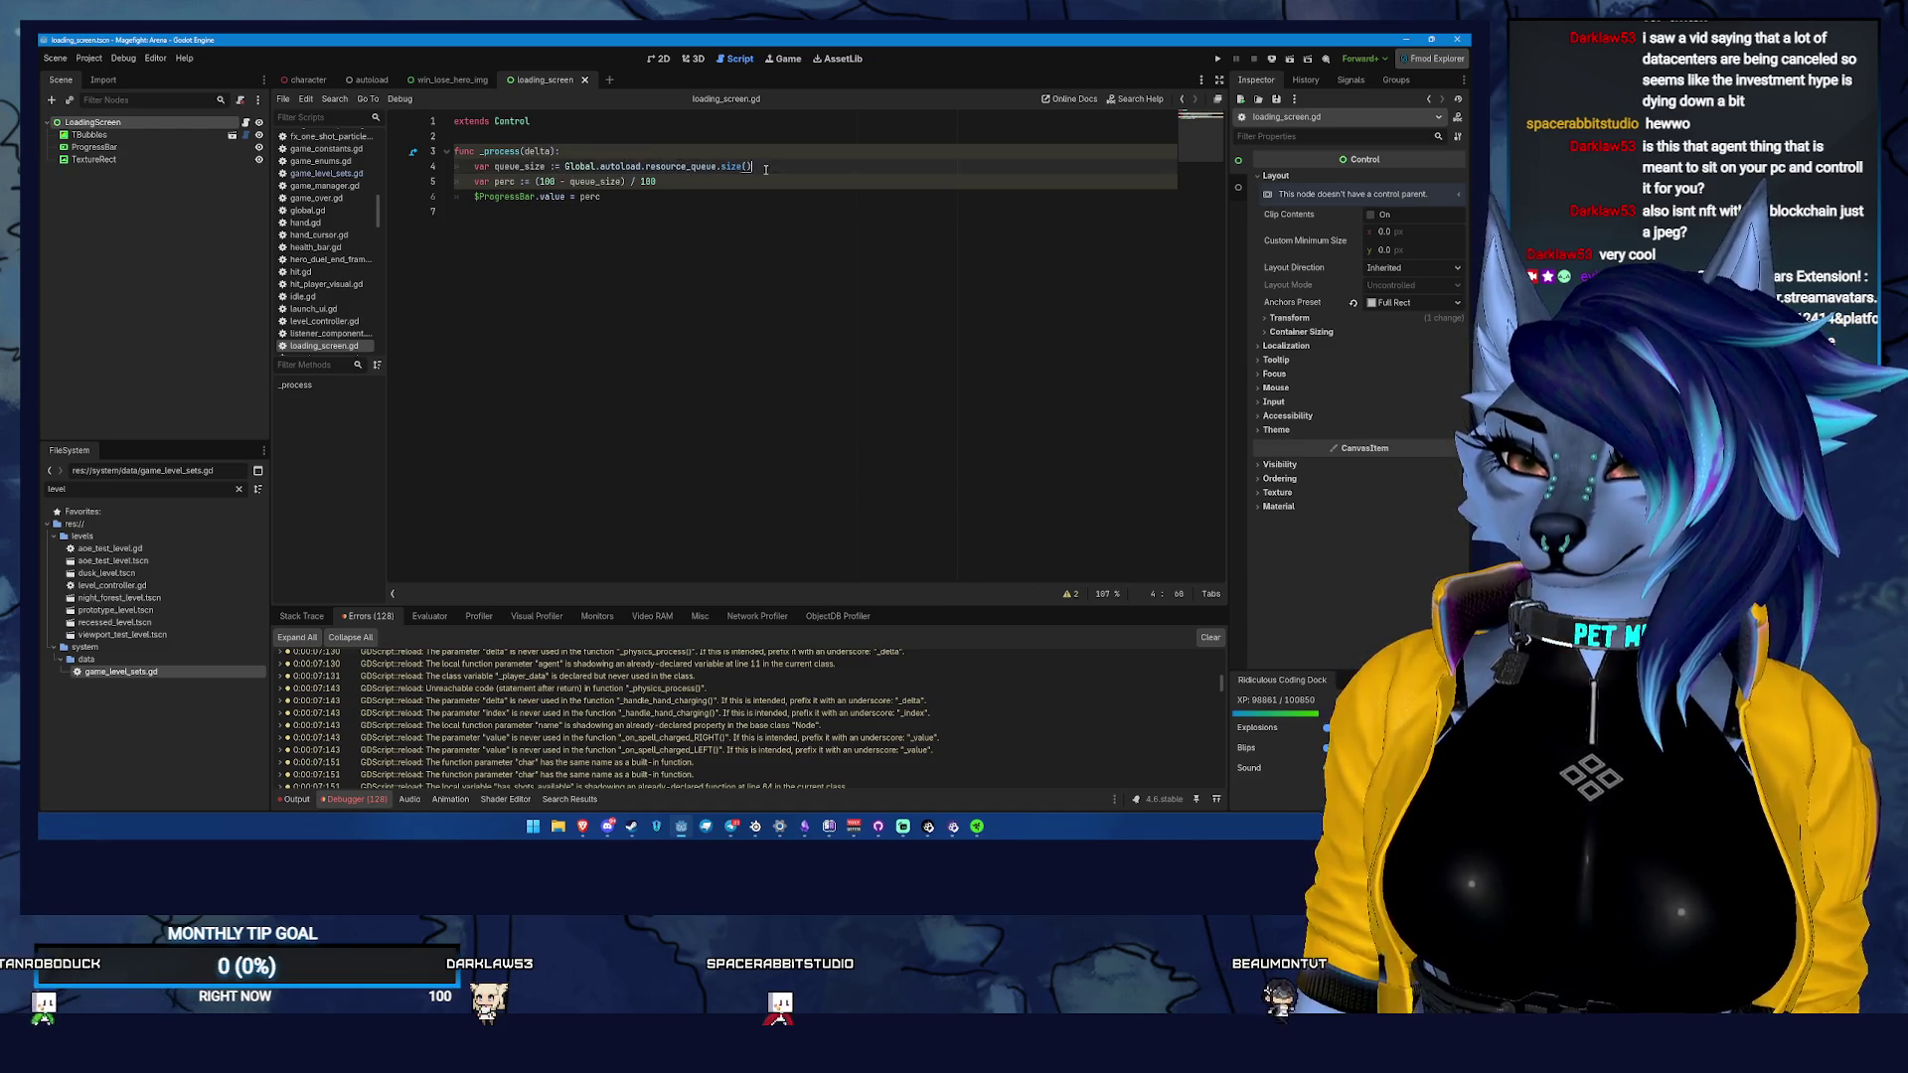
{"action": "key", "text": "BackSpace"}
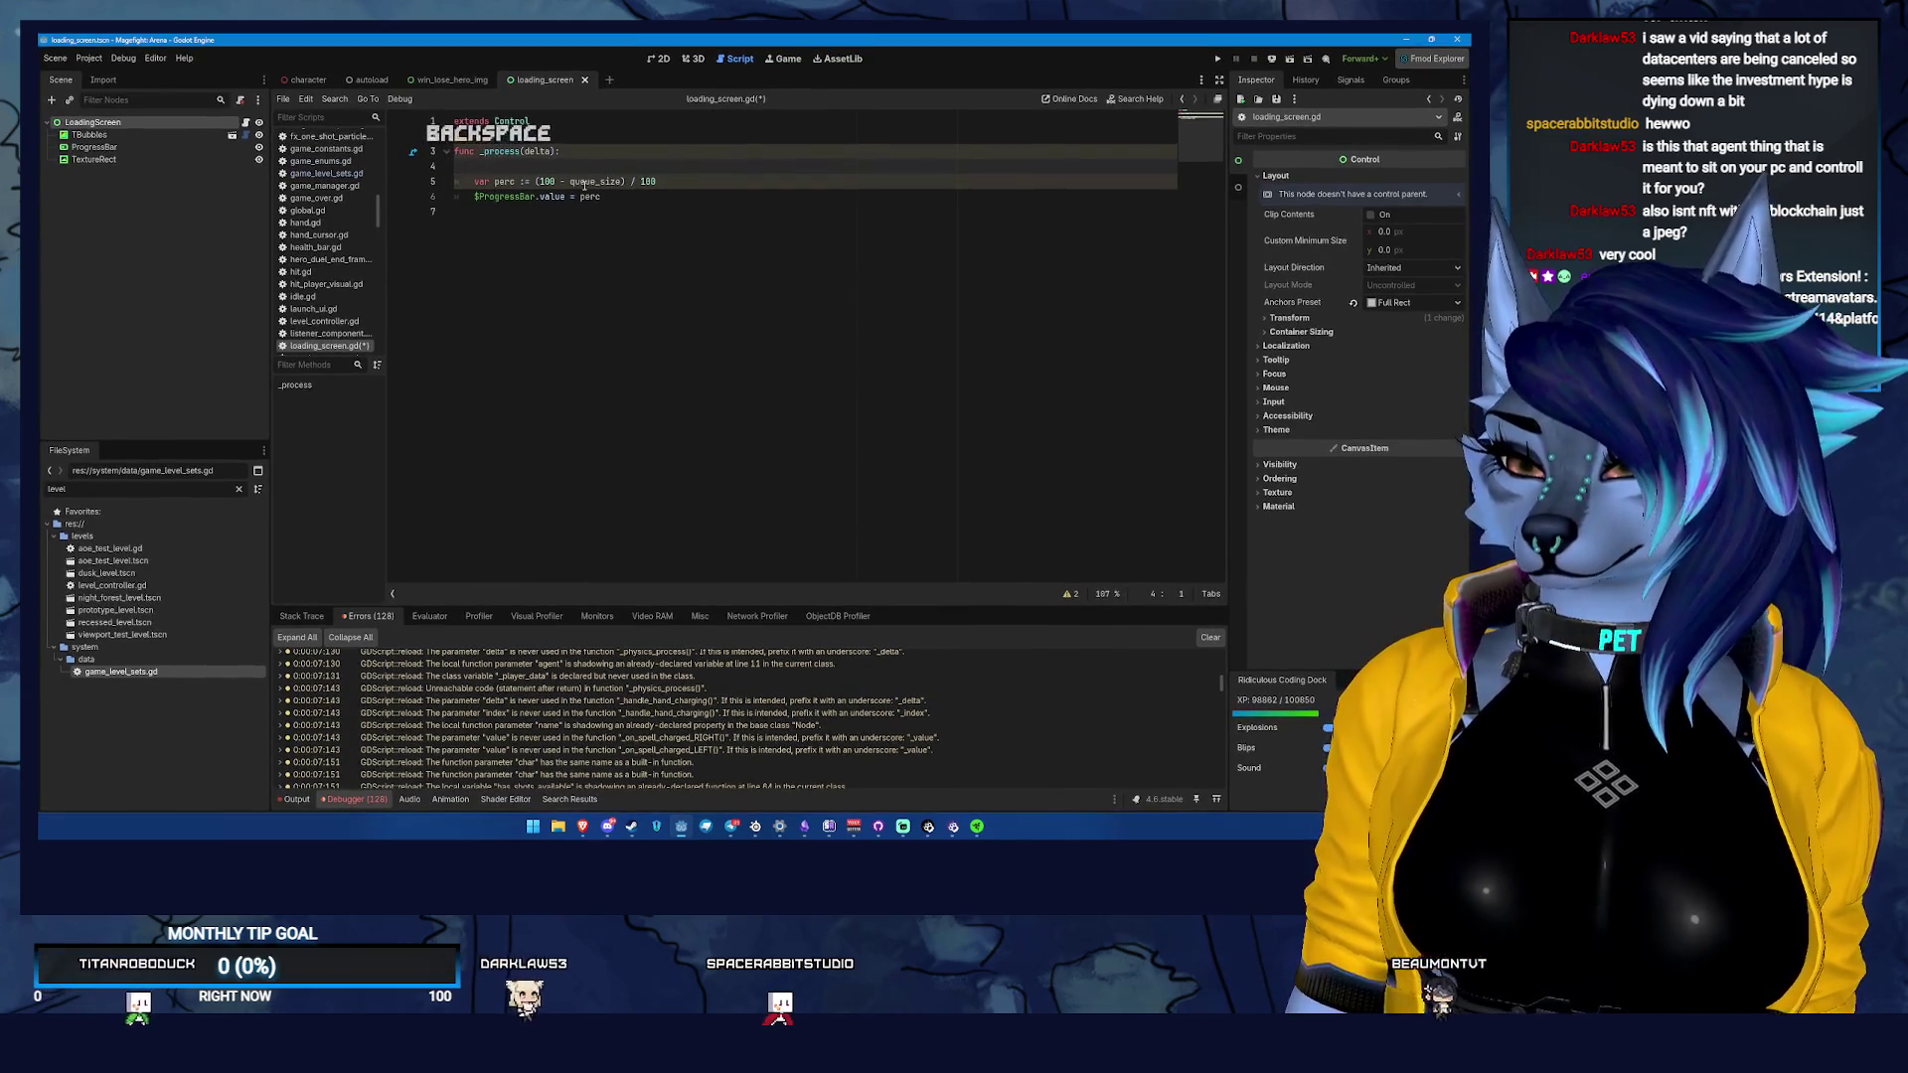
{"action": "key", "text": "BackSpace"}
{"action": "key", "text": "Return"}
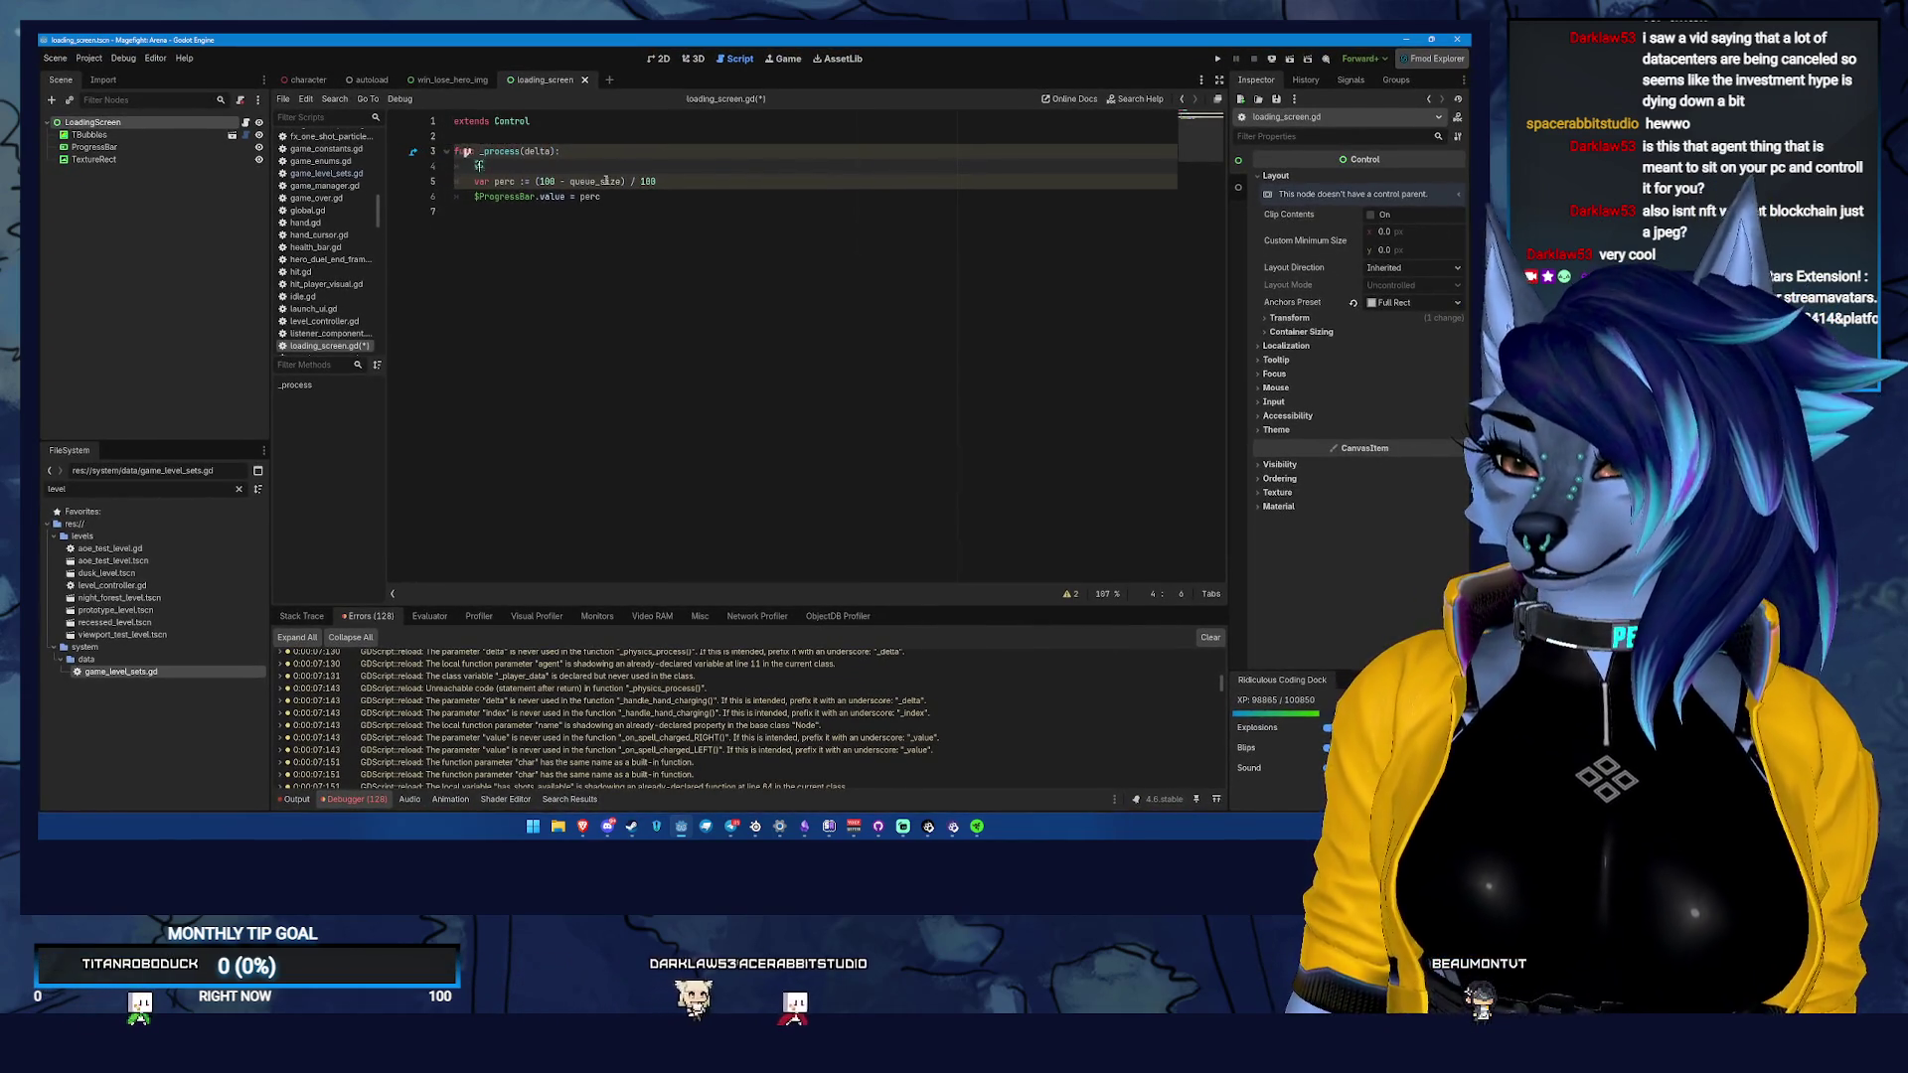
{"action": "type", "text": "var"}
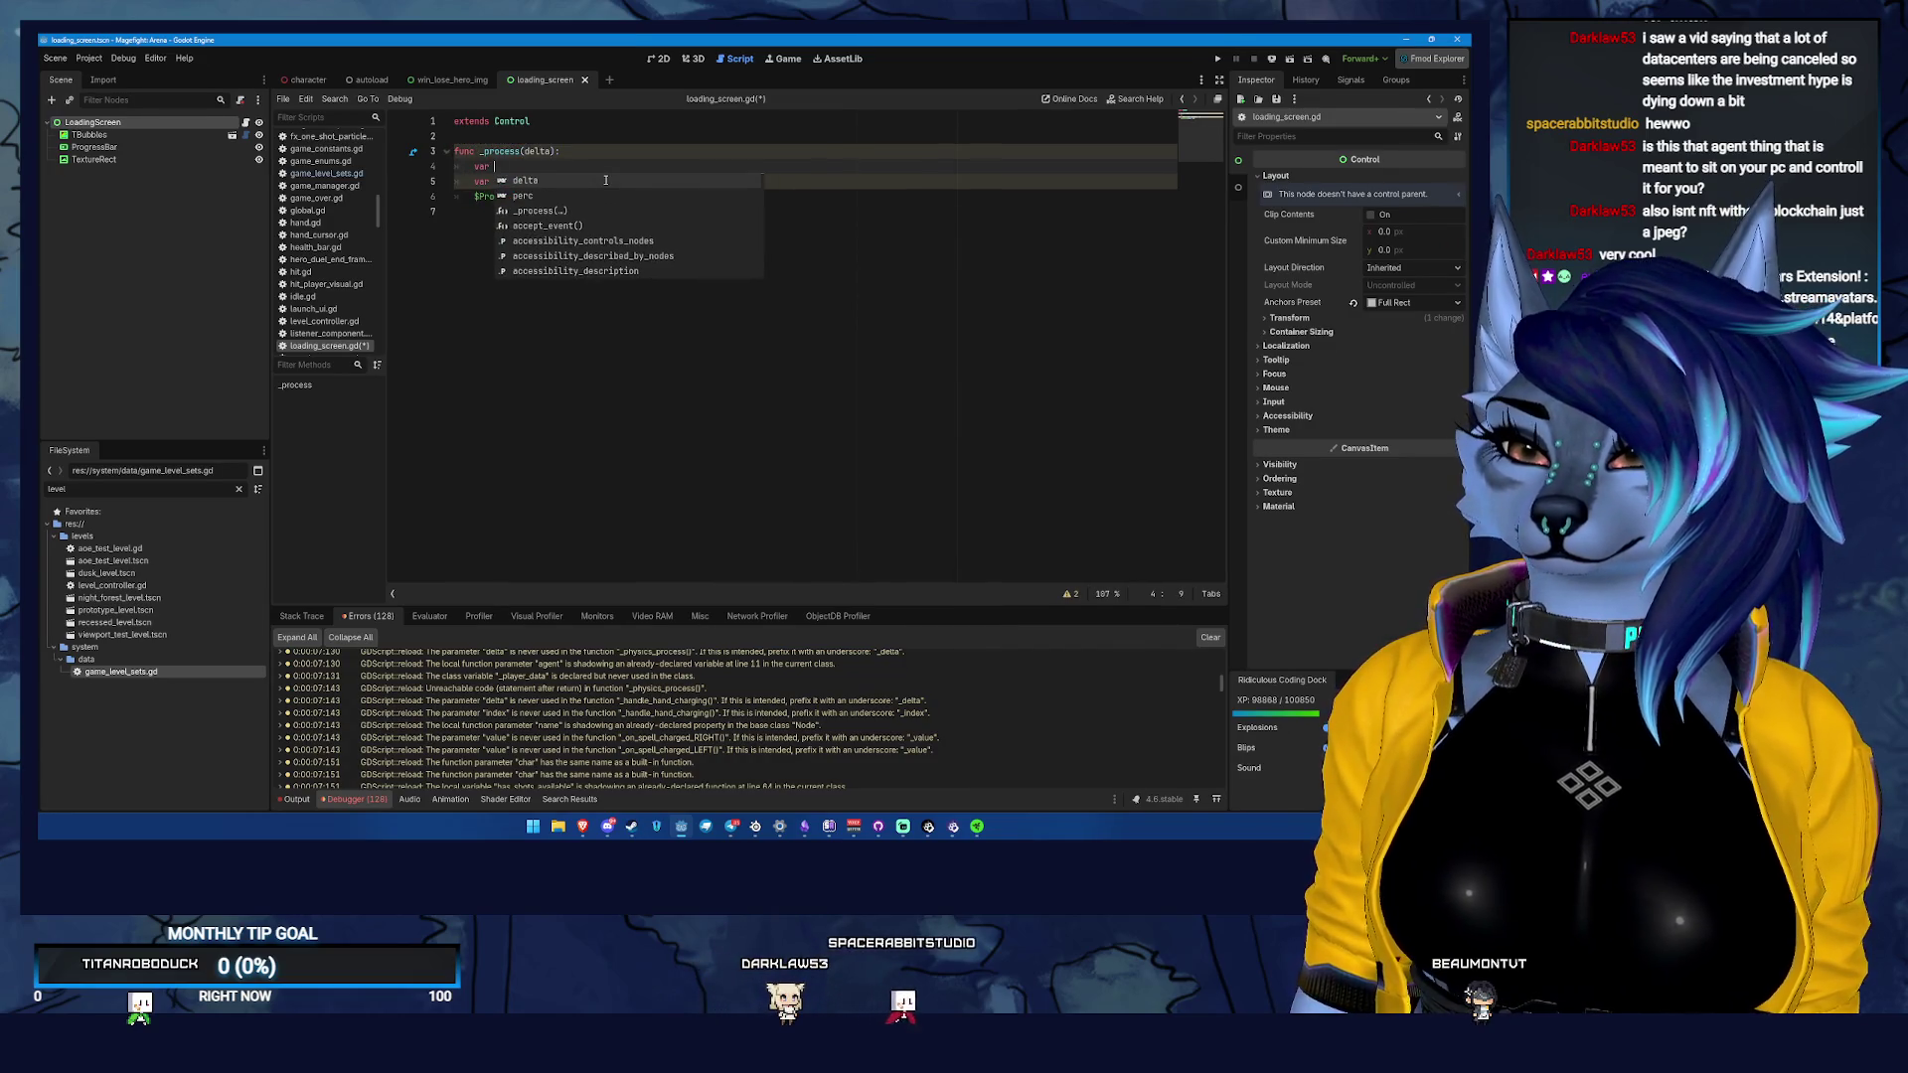
{"action": "key", "text": "Escape"}
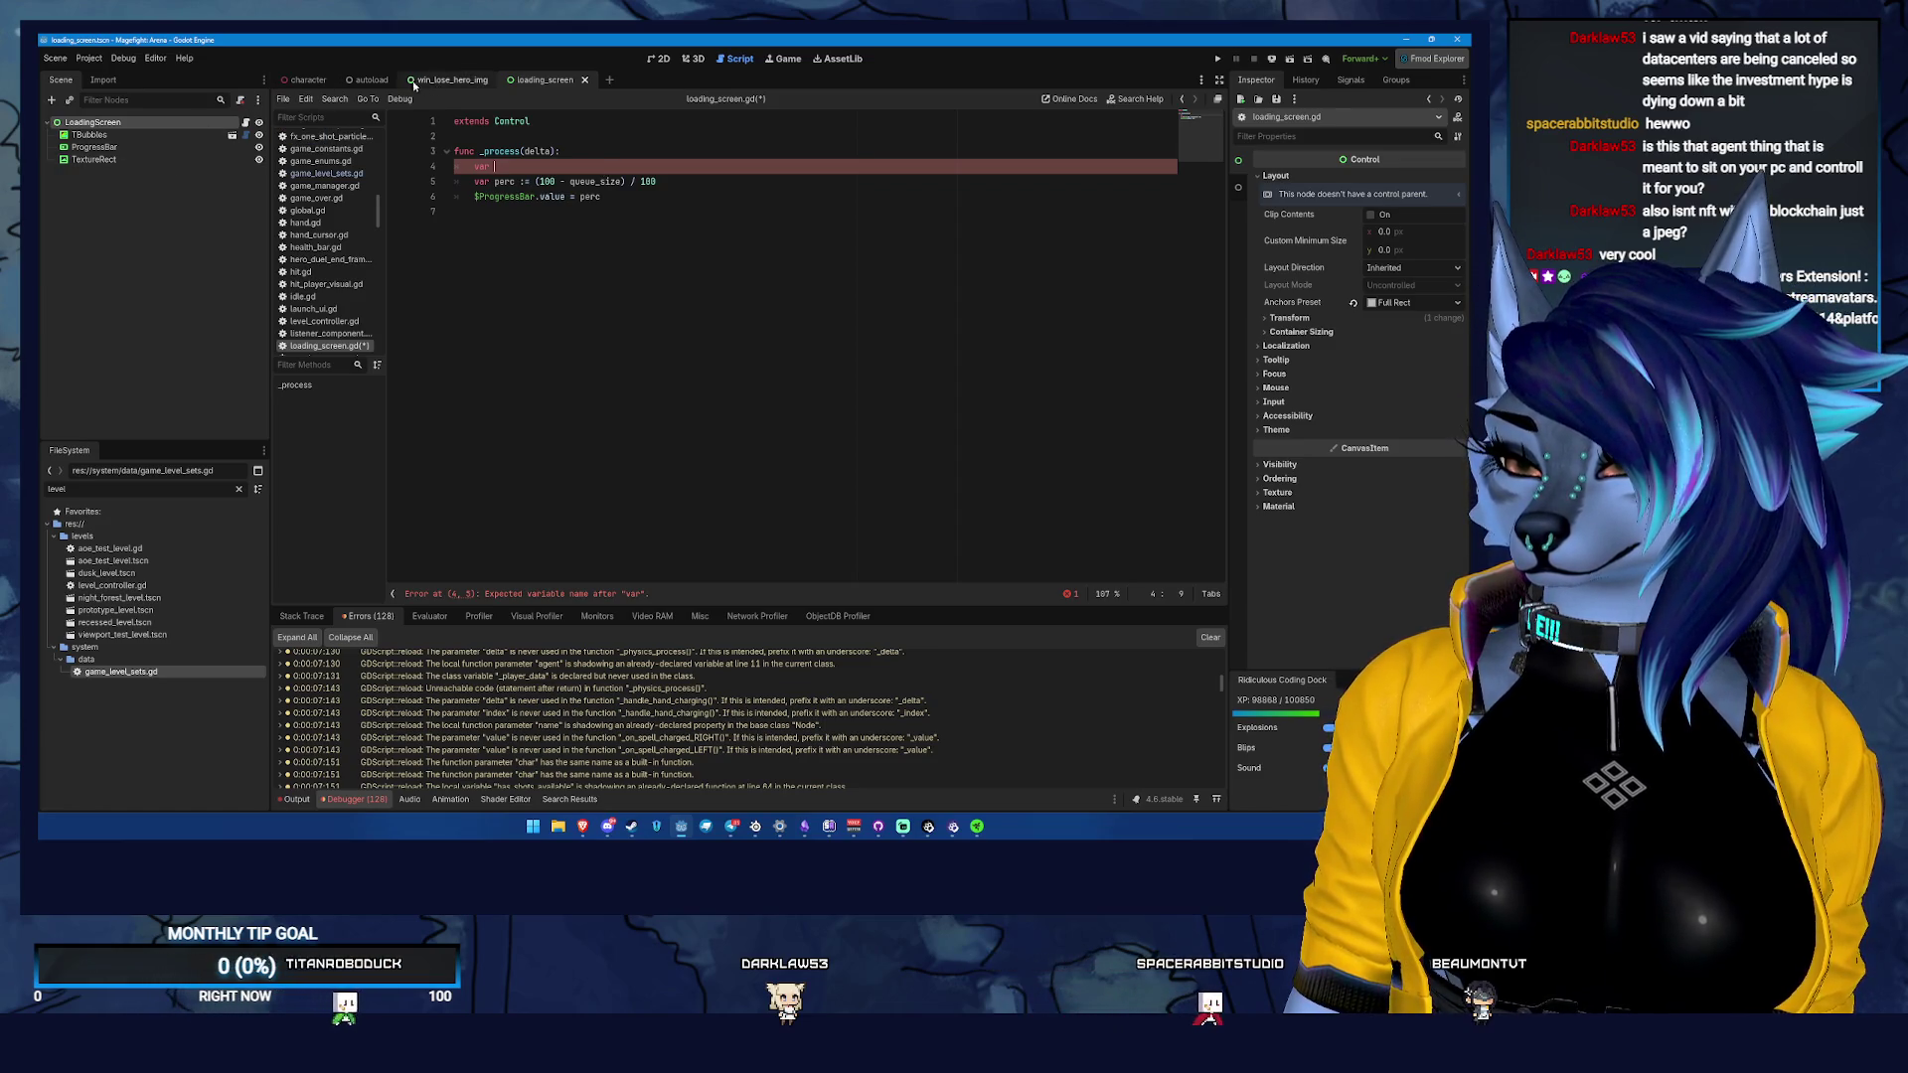
{"action": "left_click", "coordinate": [372, 81]}
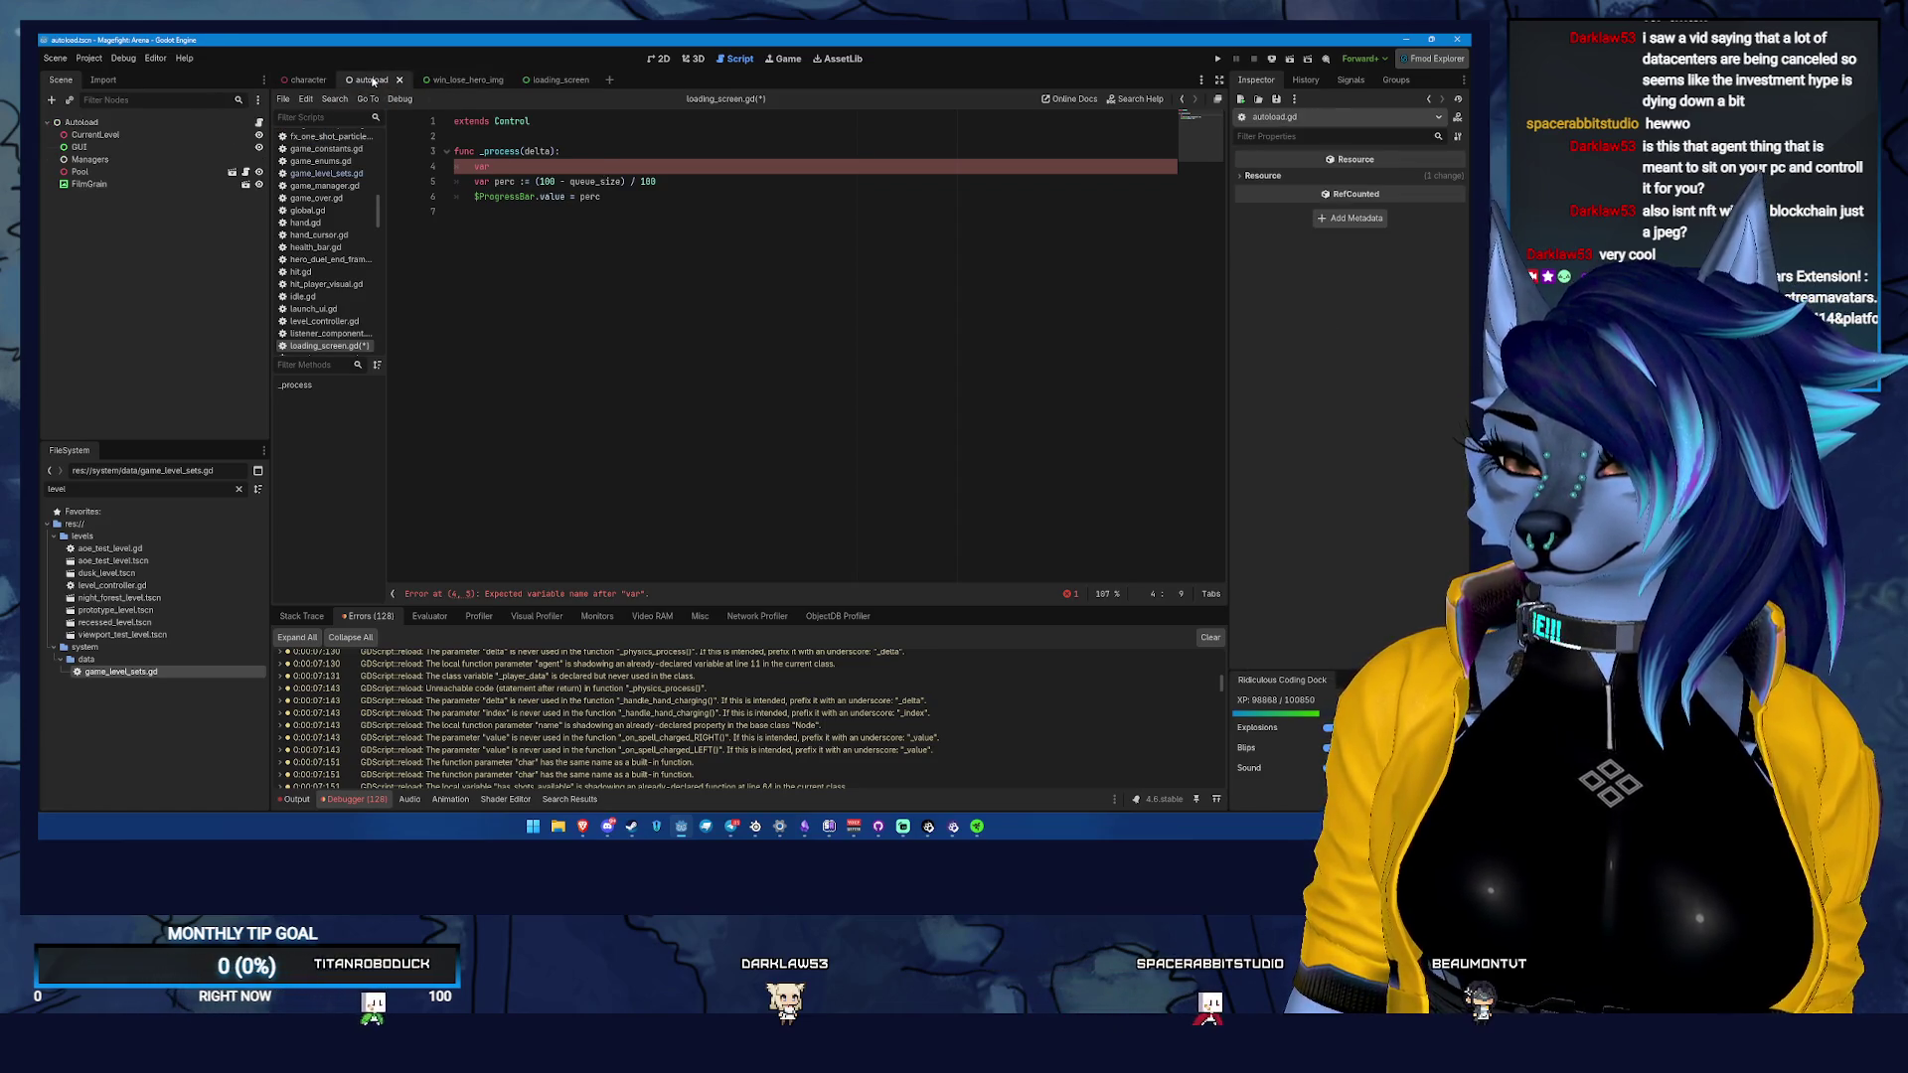
In autoload.gd, delete the var resource_progress declaration under Resource Loading Management.
{"action": "left_click", "coordinate": [259, 123]}
{"action": "scroll", "coordinate": [600, 407], "scroll_direction": "down", "scroll_amount": 2}
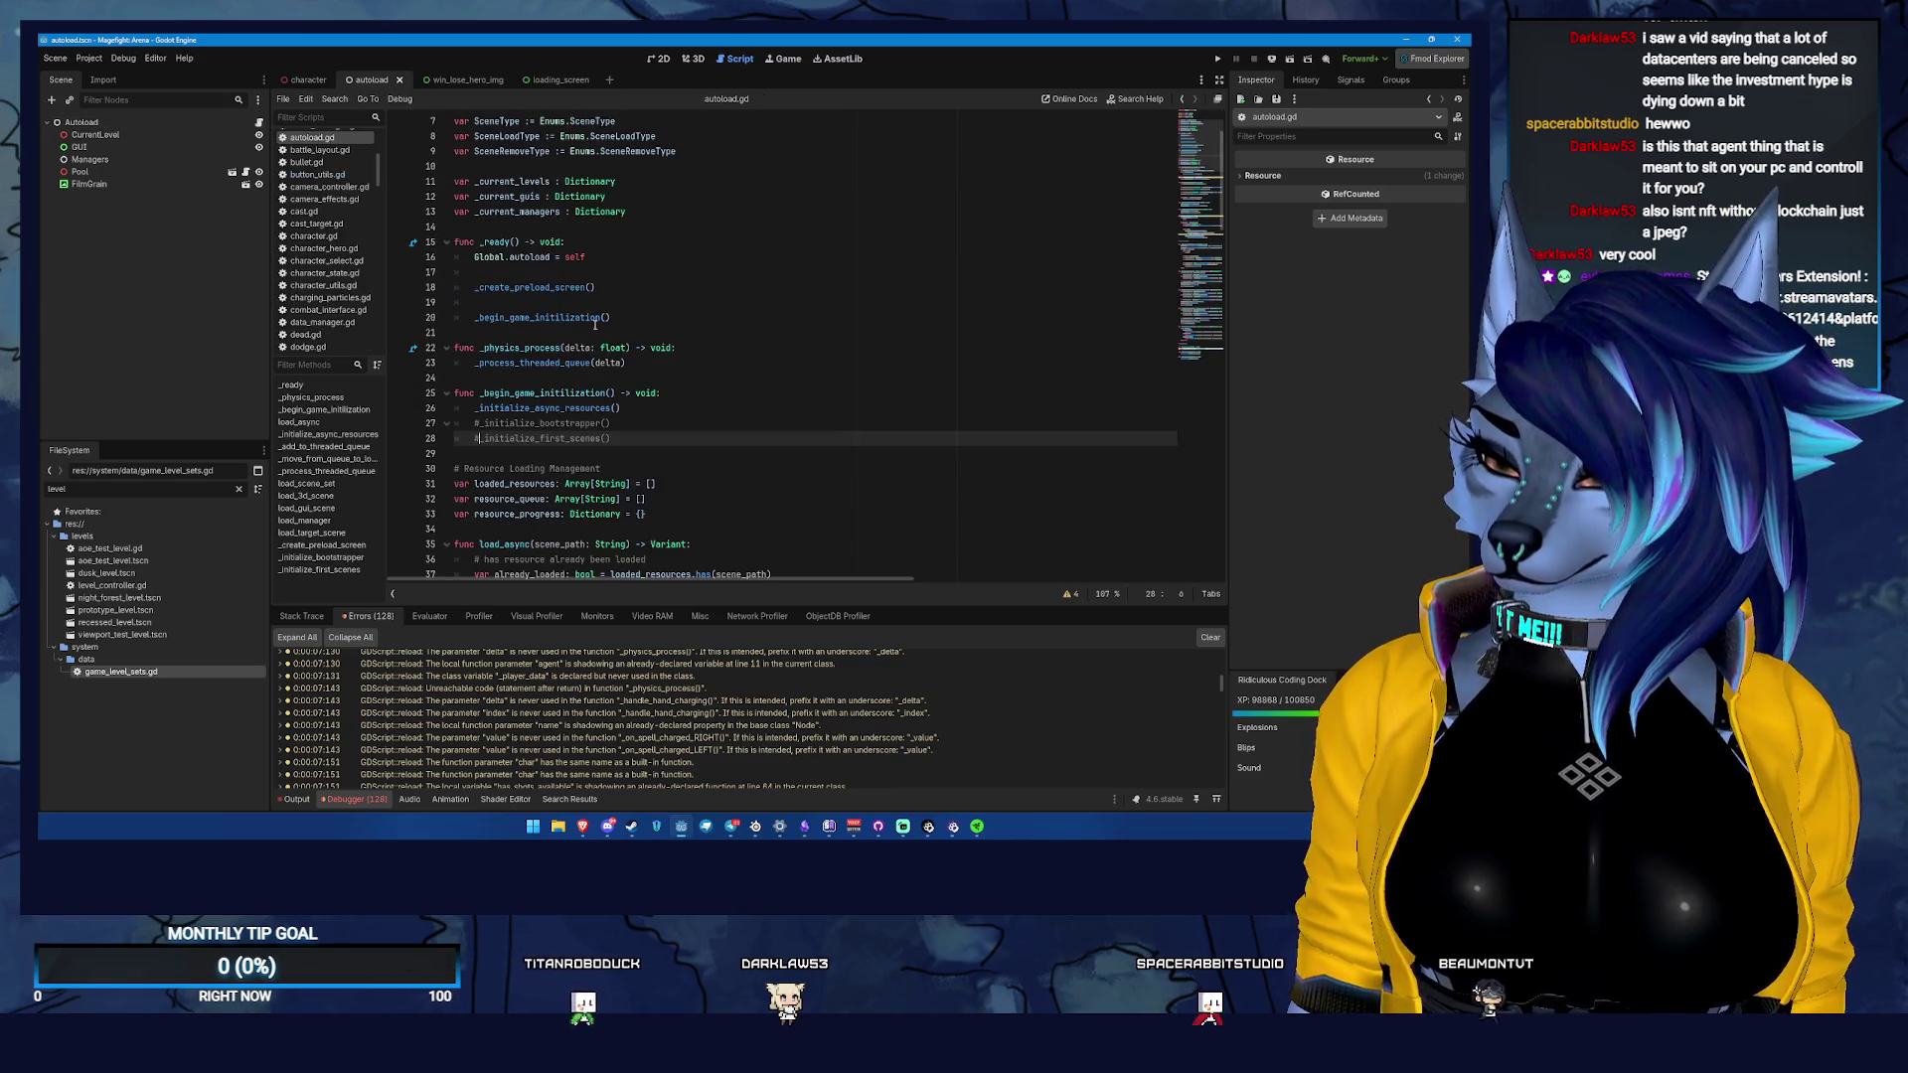
{"action": "scroll", "coordinate": [595, 324], "scroll_direction": "down", "scroll_amount": 3}
{"action": "scroll", "coordinate": [600, 341], "scroll_direction": "down", "scroll_amount": 2}
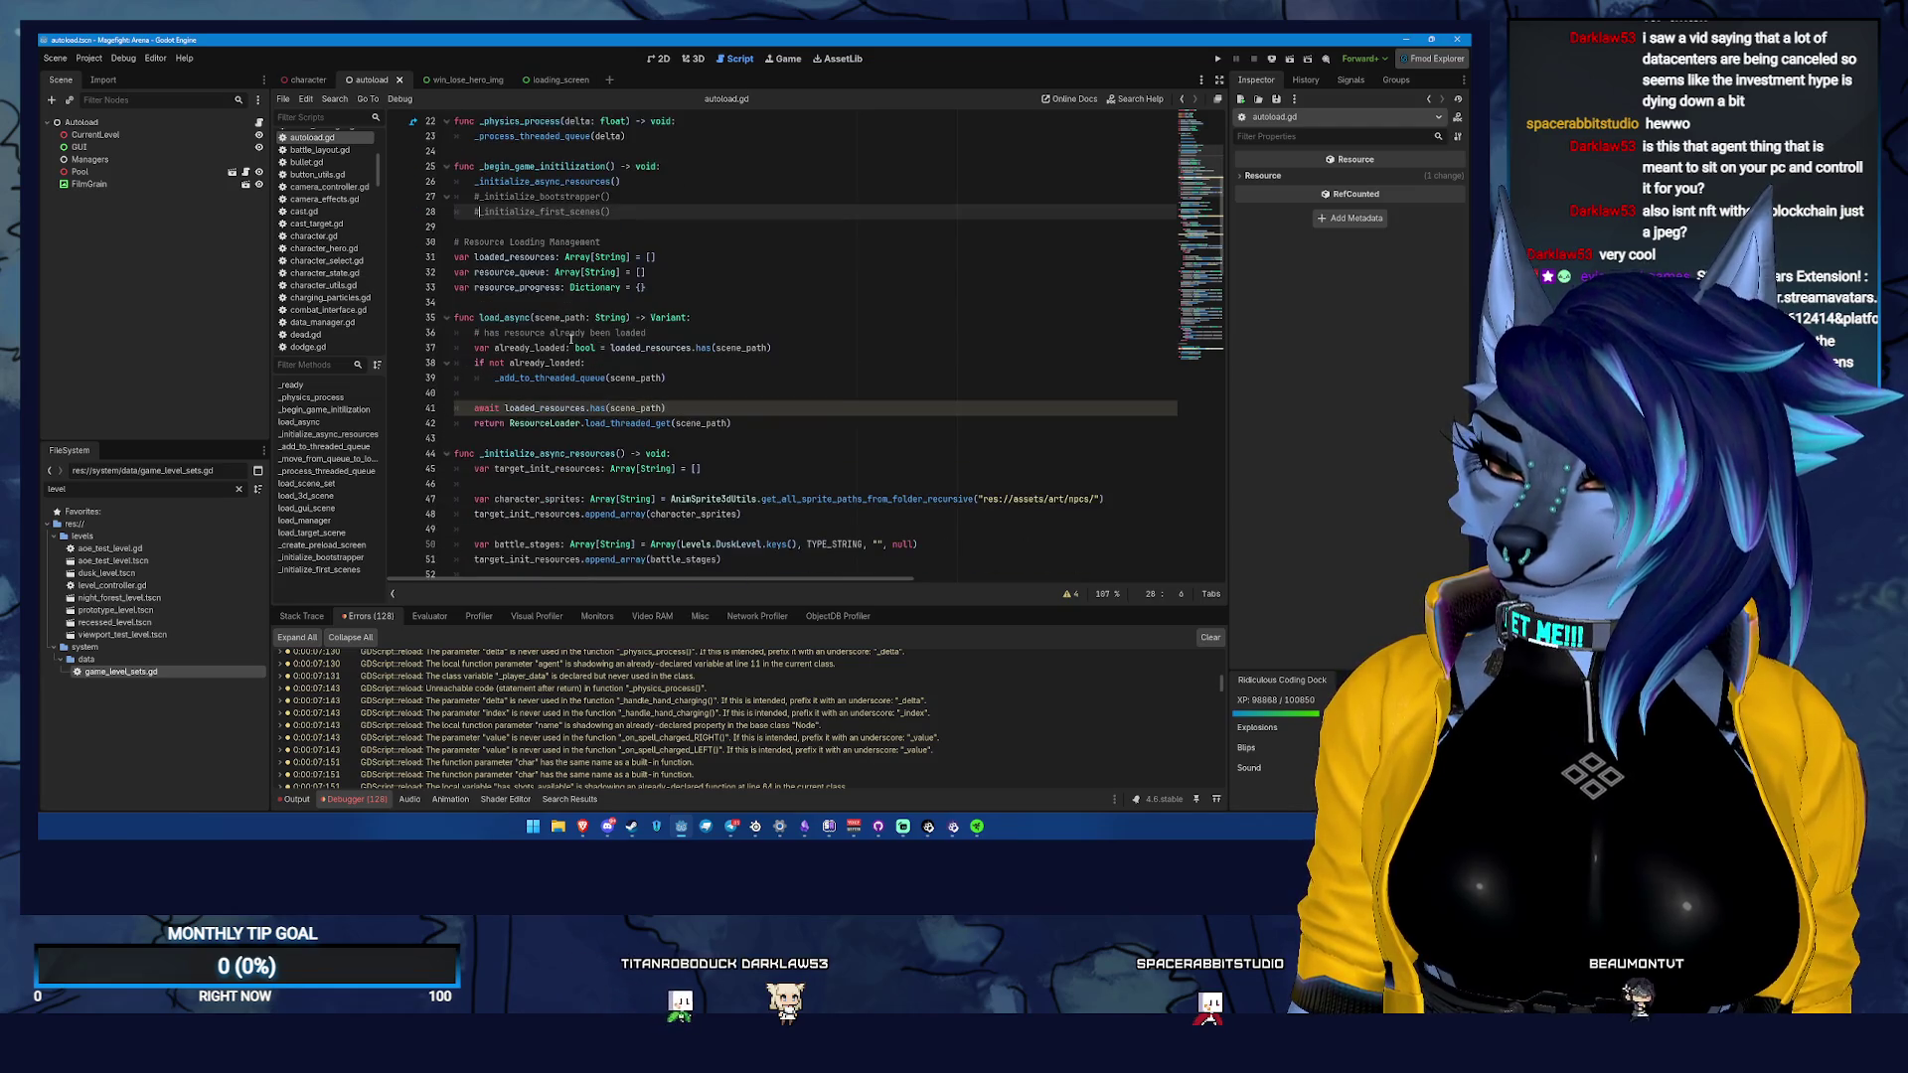
{"action": "double_click", "coordinate": [535, 288]}
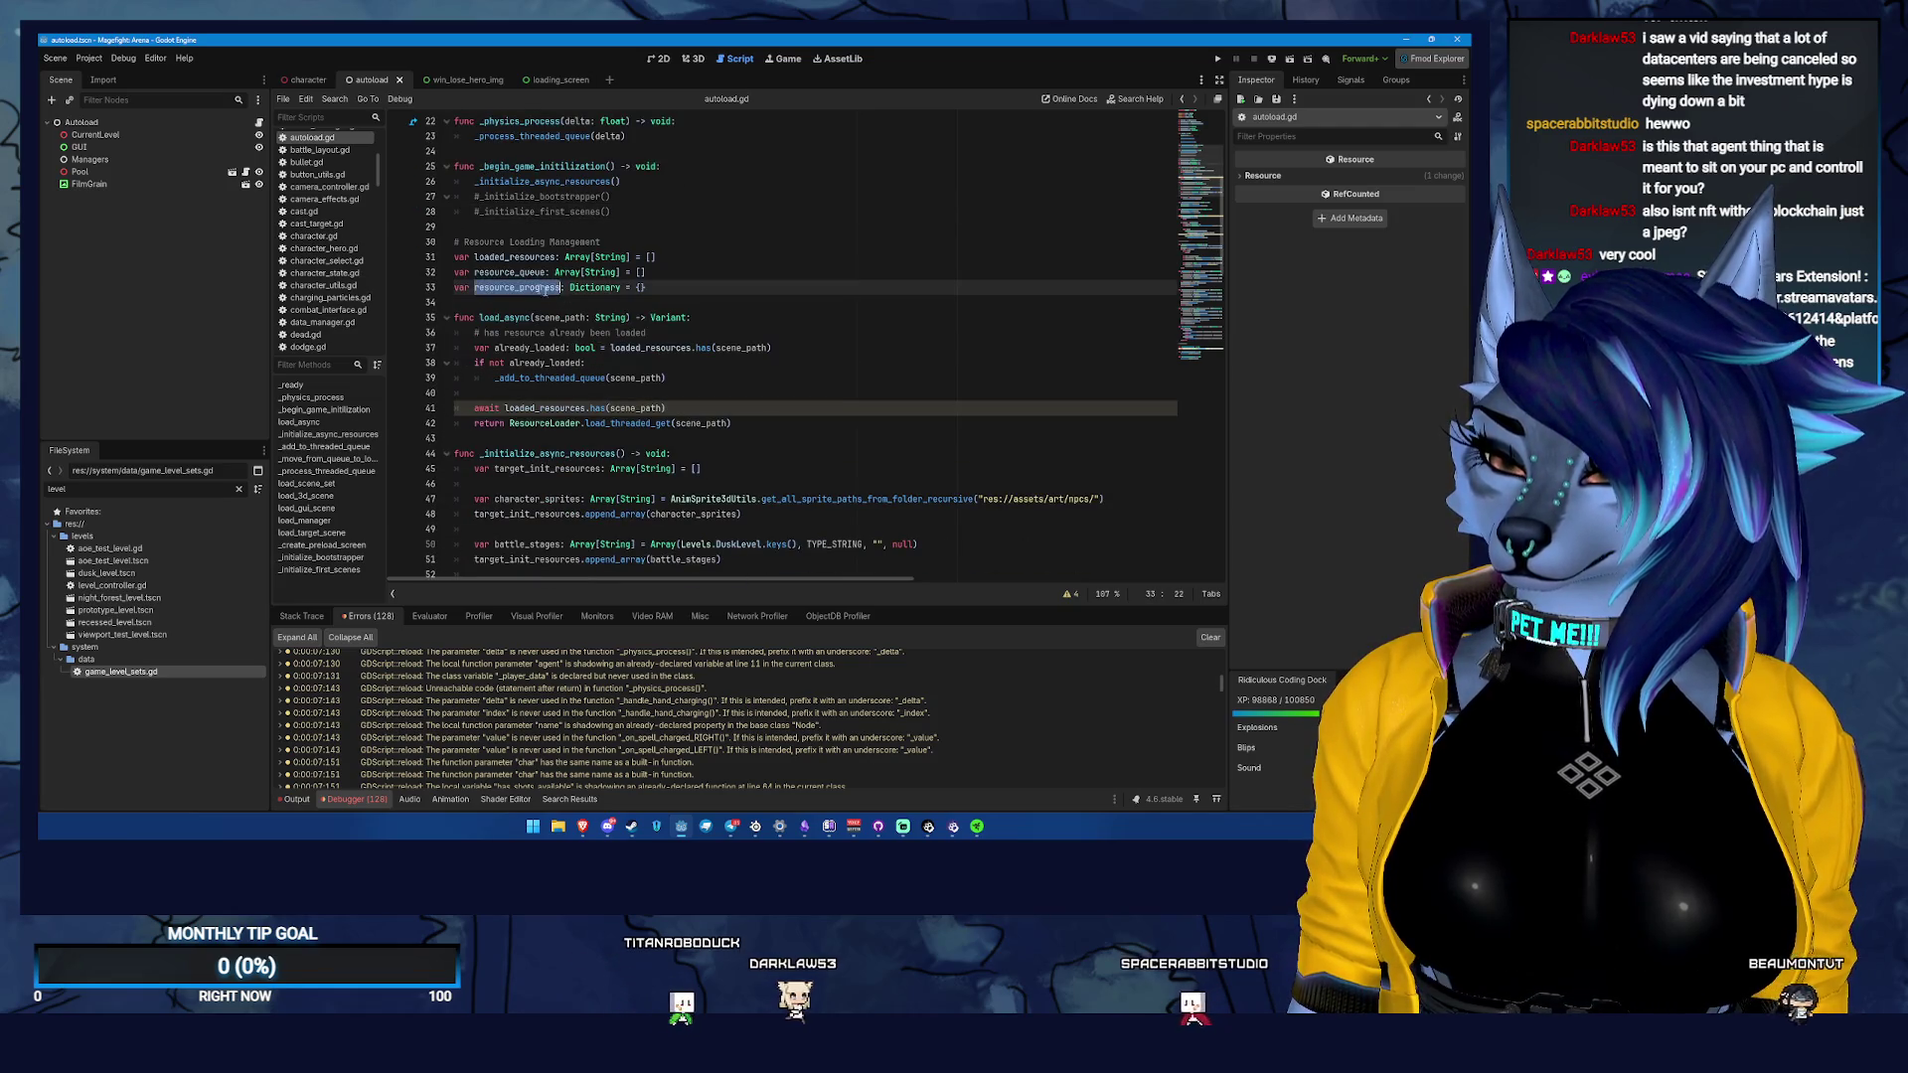
{"action": "scroll", "coordinate": [596, 299], "scroll_direction": "down", "scroll_amount": 6}
{"action": "scroll", "coordinate": [625, 306], "scroll_direction": "up", "scroll_amount": 5}
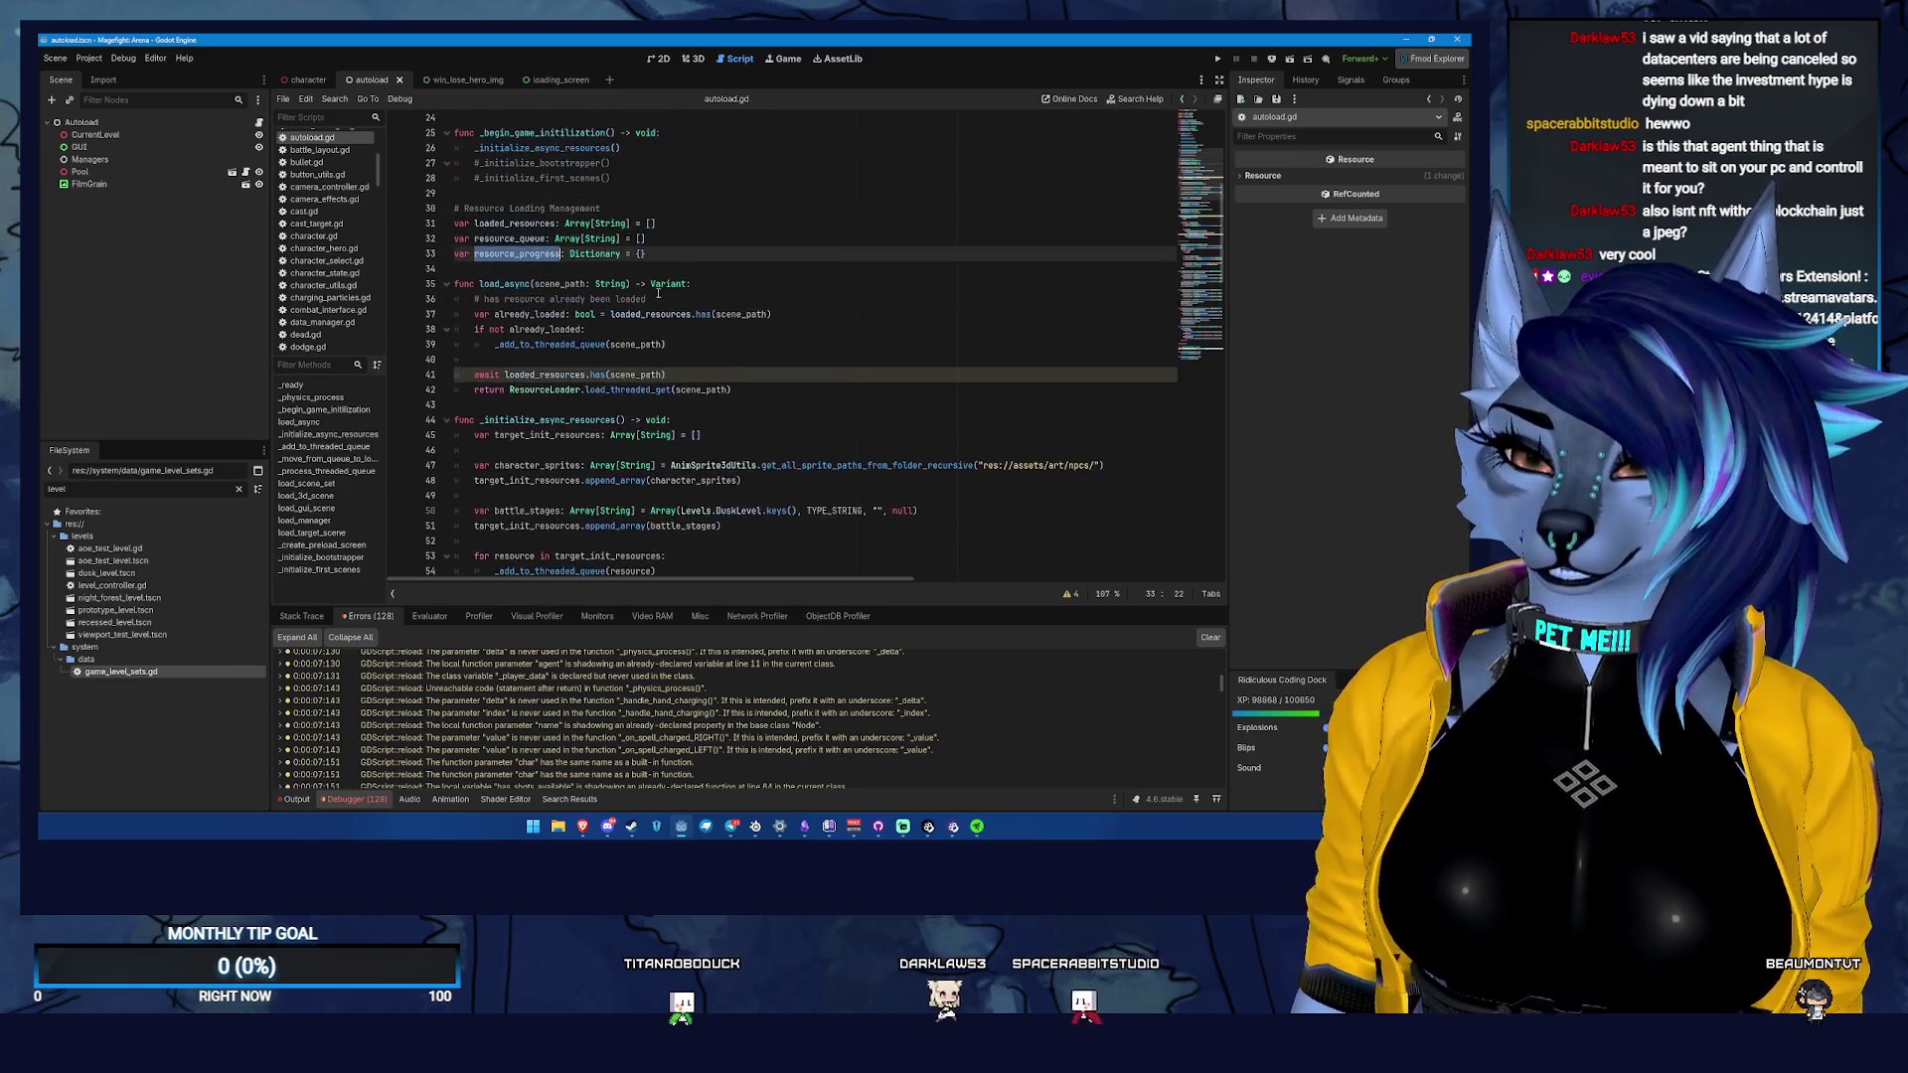
{"action": "left_click_drag", "start_coordinate": [651, 254], "coordinate": [665, 246]}
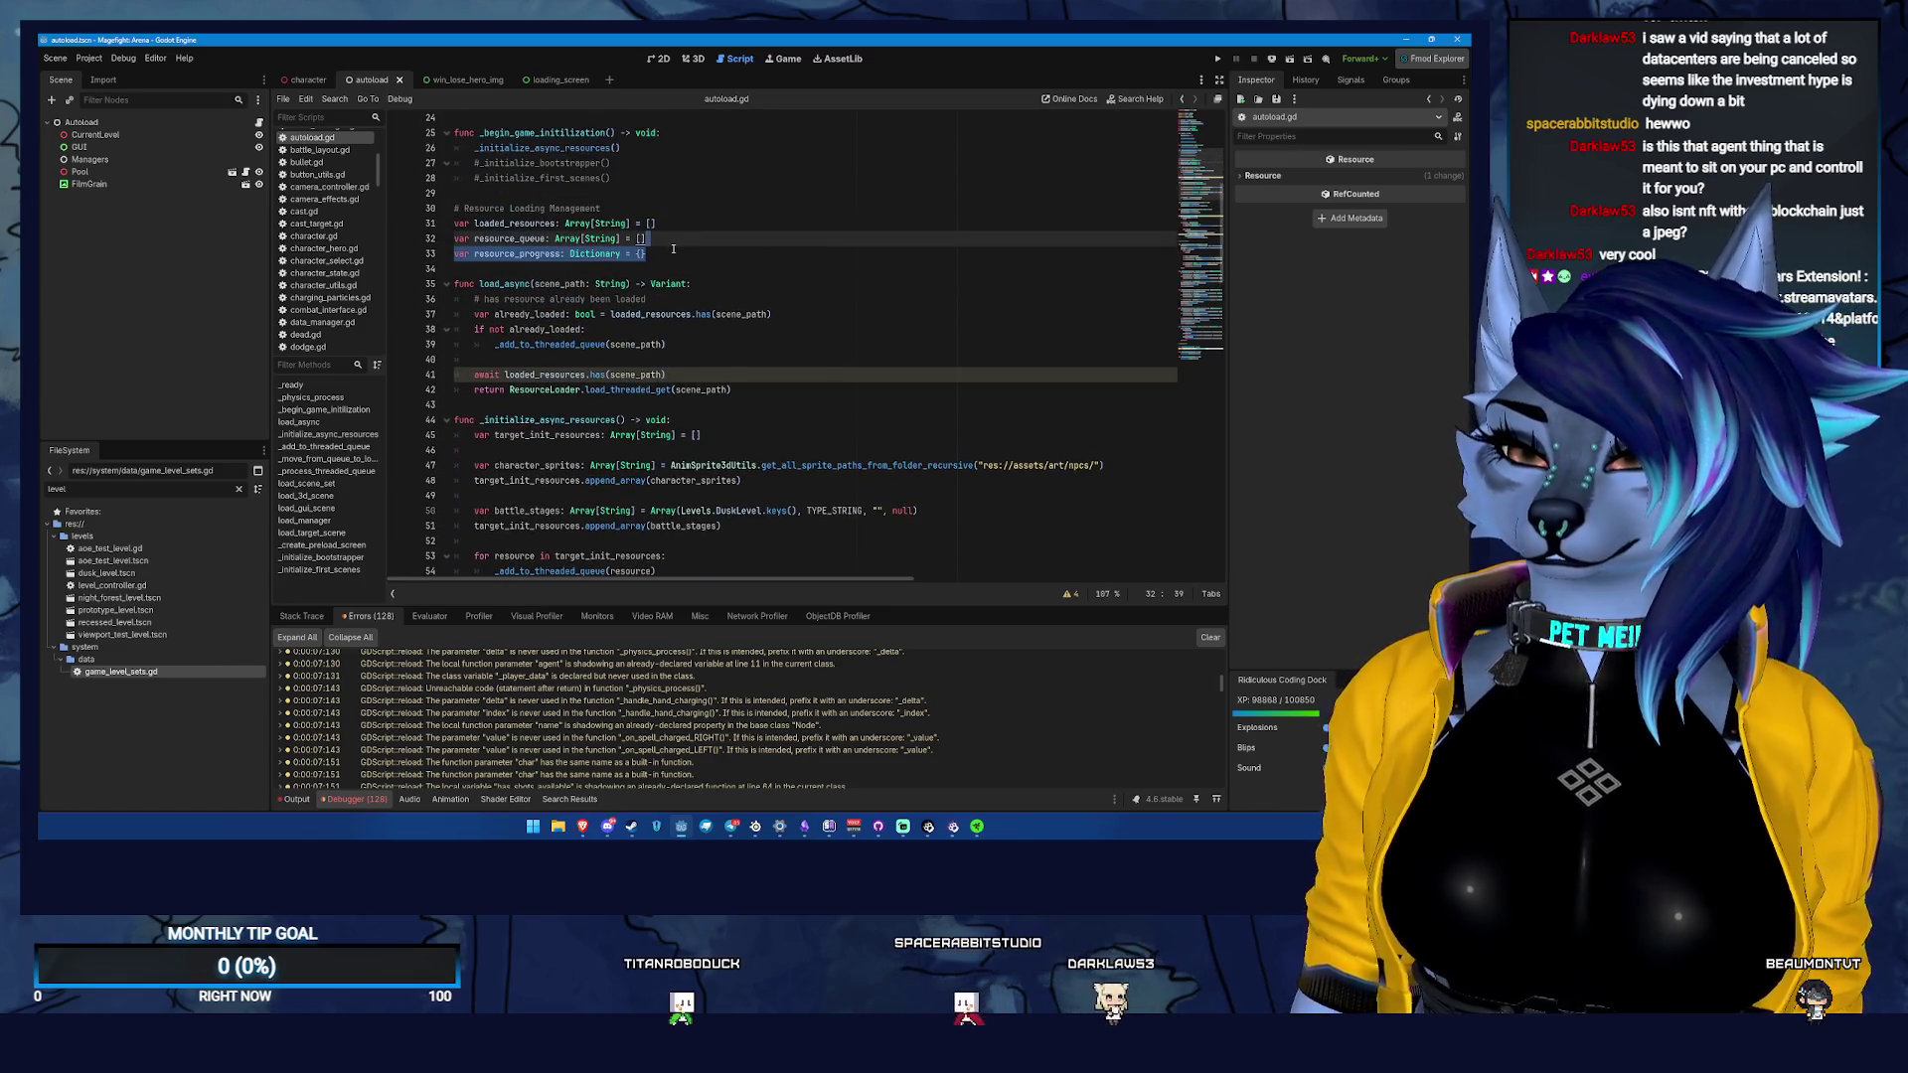
{"action": "key", "text": "BackSpace"}
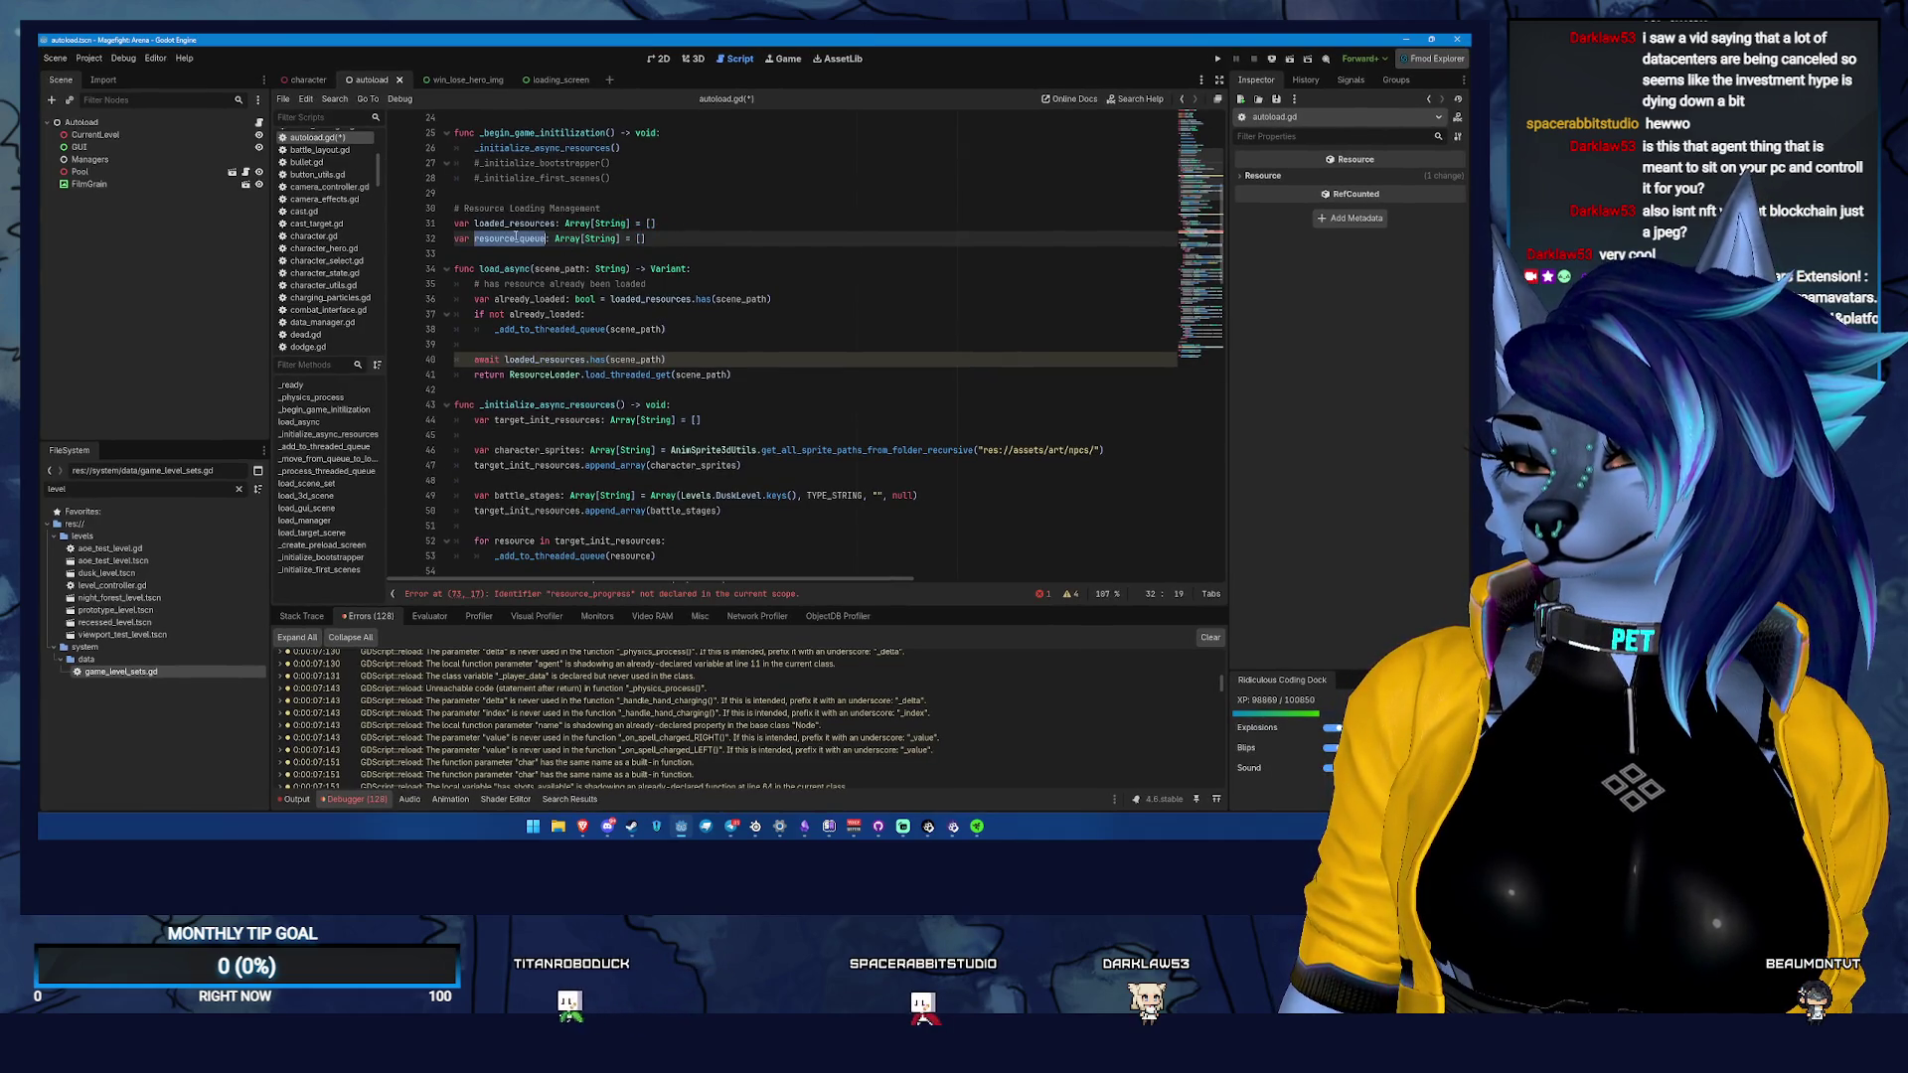
Start and discard a 'var async' line below resource_queue, then locate the _initialize_async_resources call.
{"action": "left_click", "coordinate": [676, 224]}
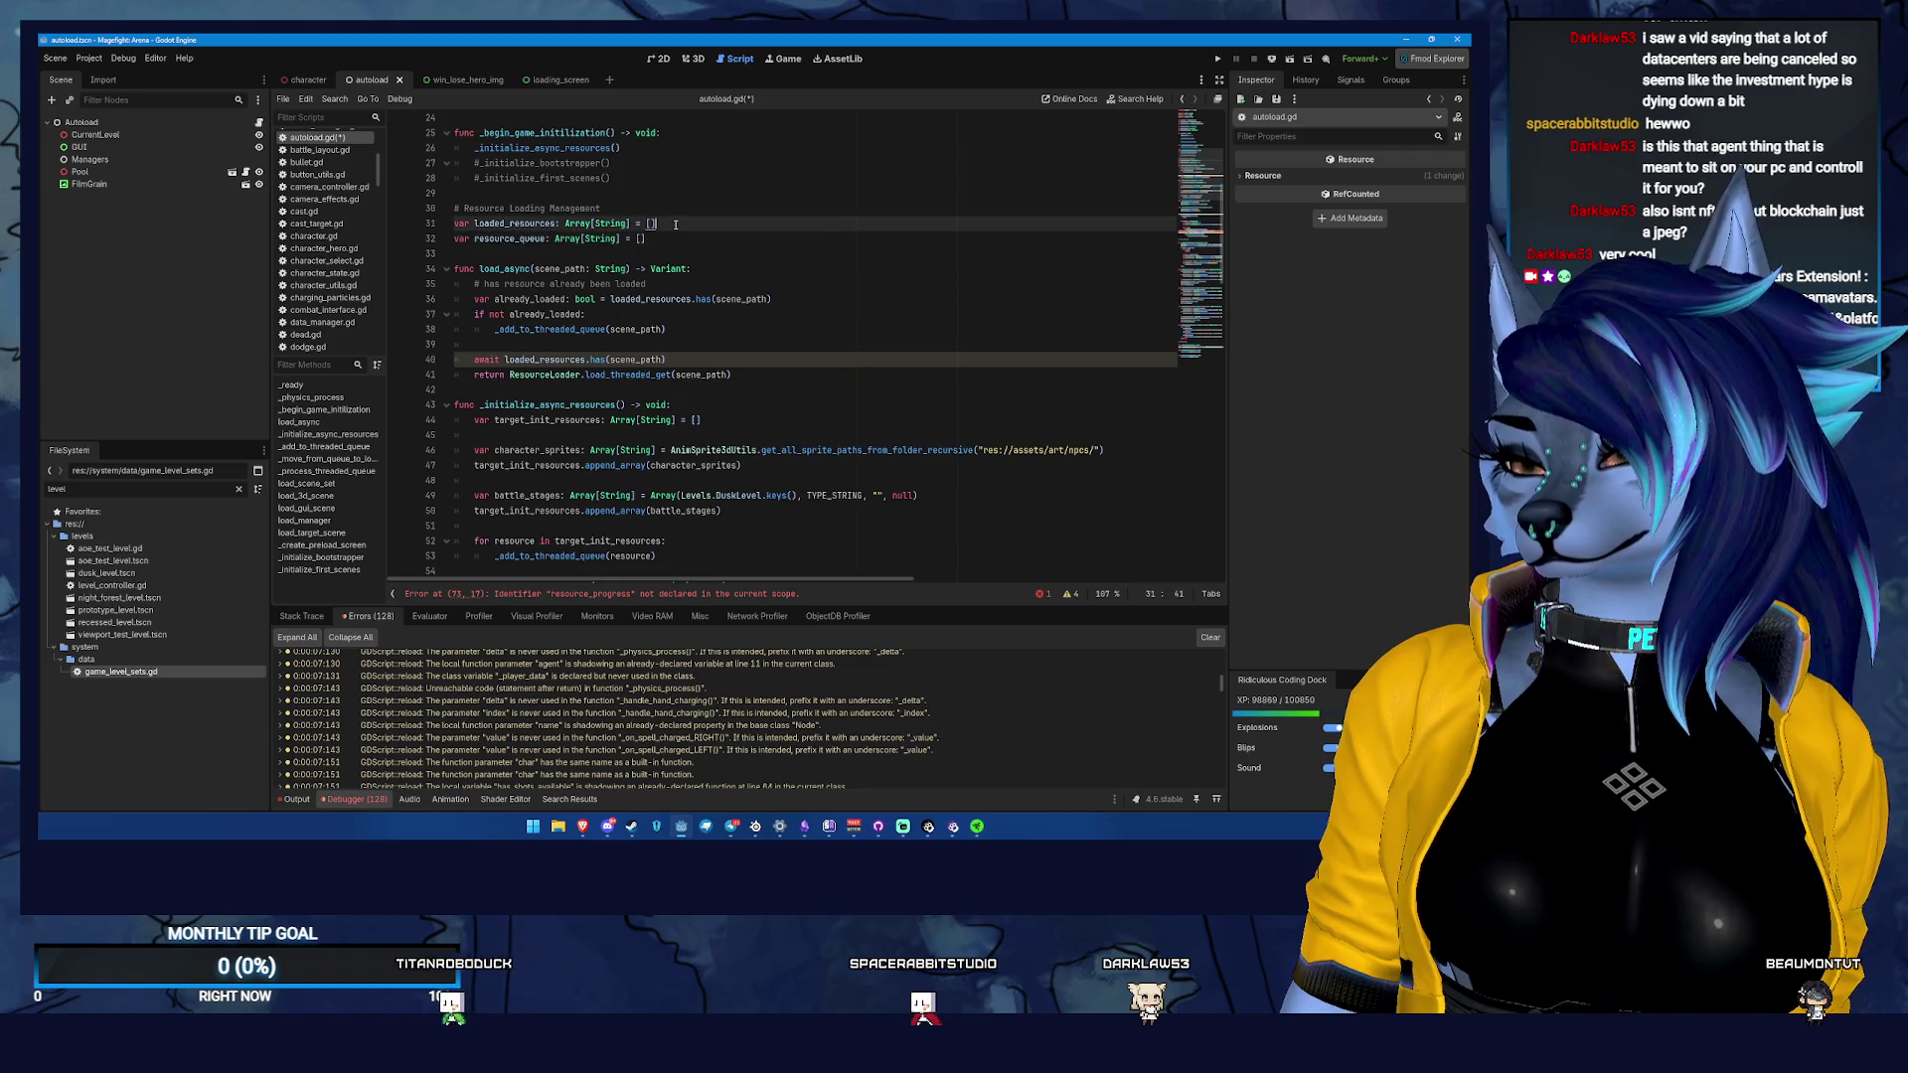
{"action": "left_click", "coordinate": [684, 239]}
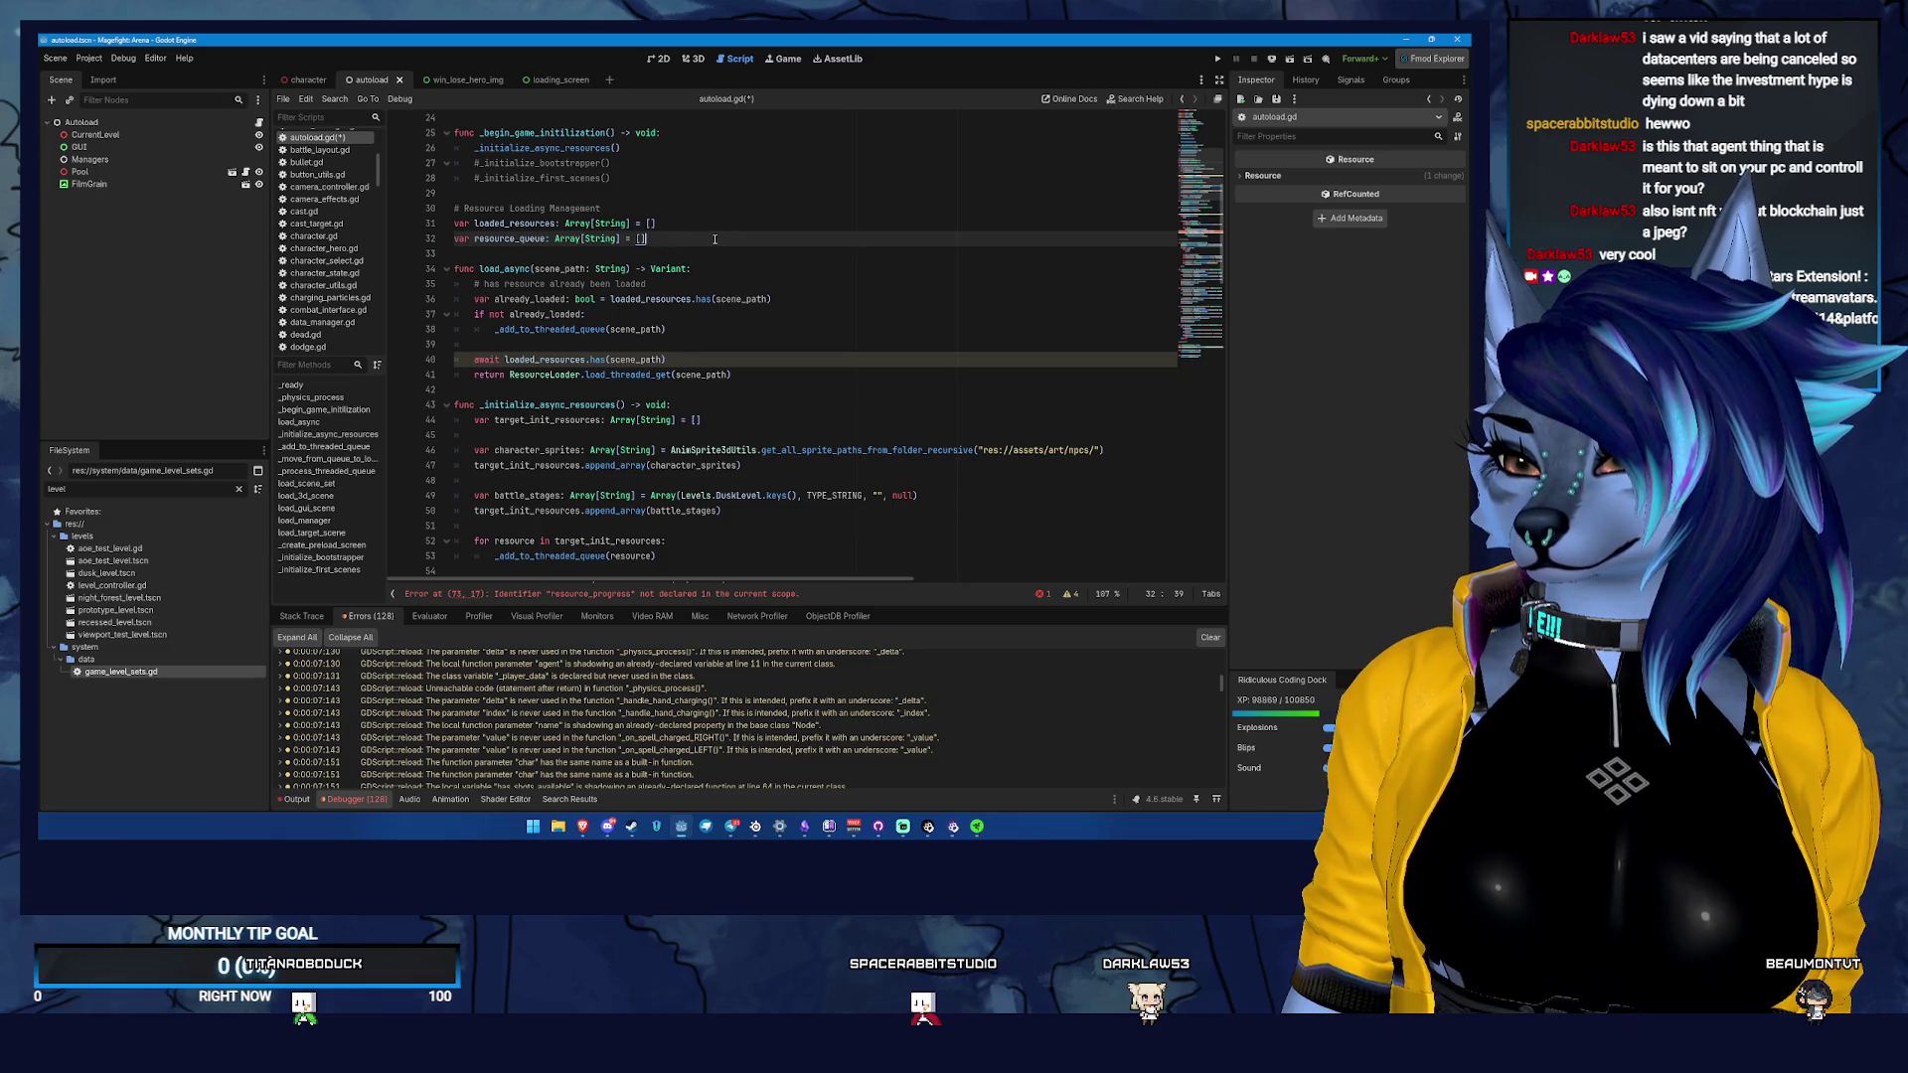
{"action": "key", "text": "Return"}
{"action": "type", "text": "var async"}
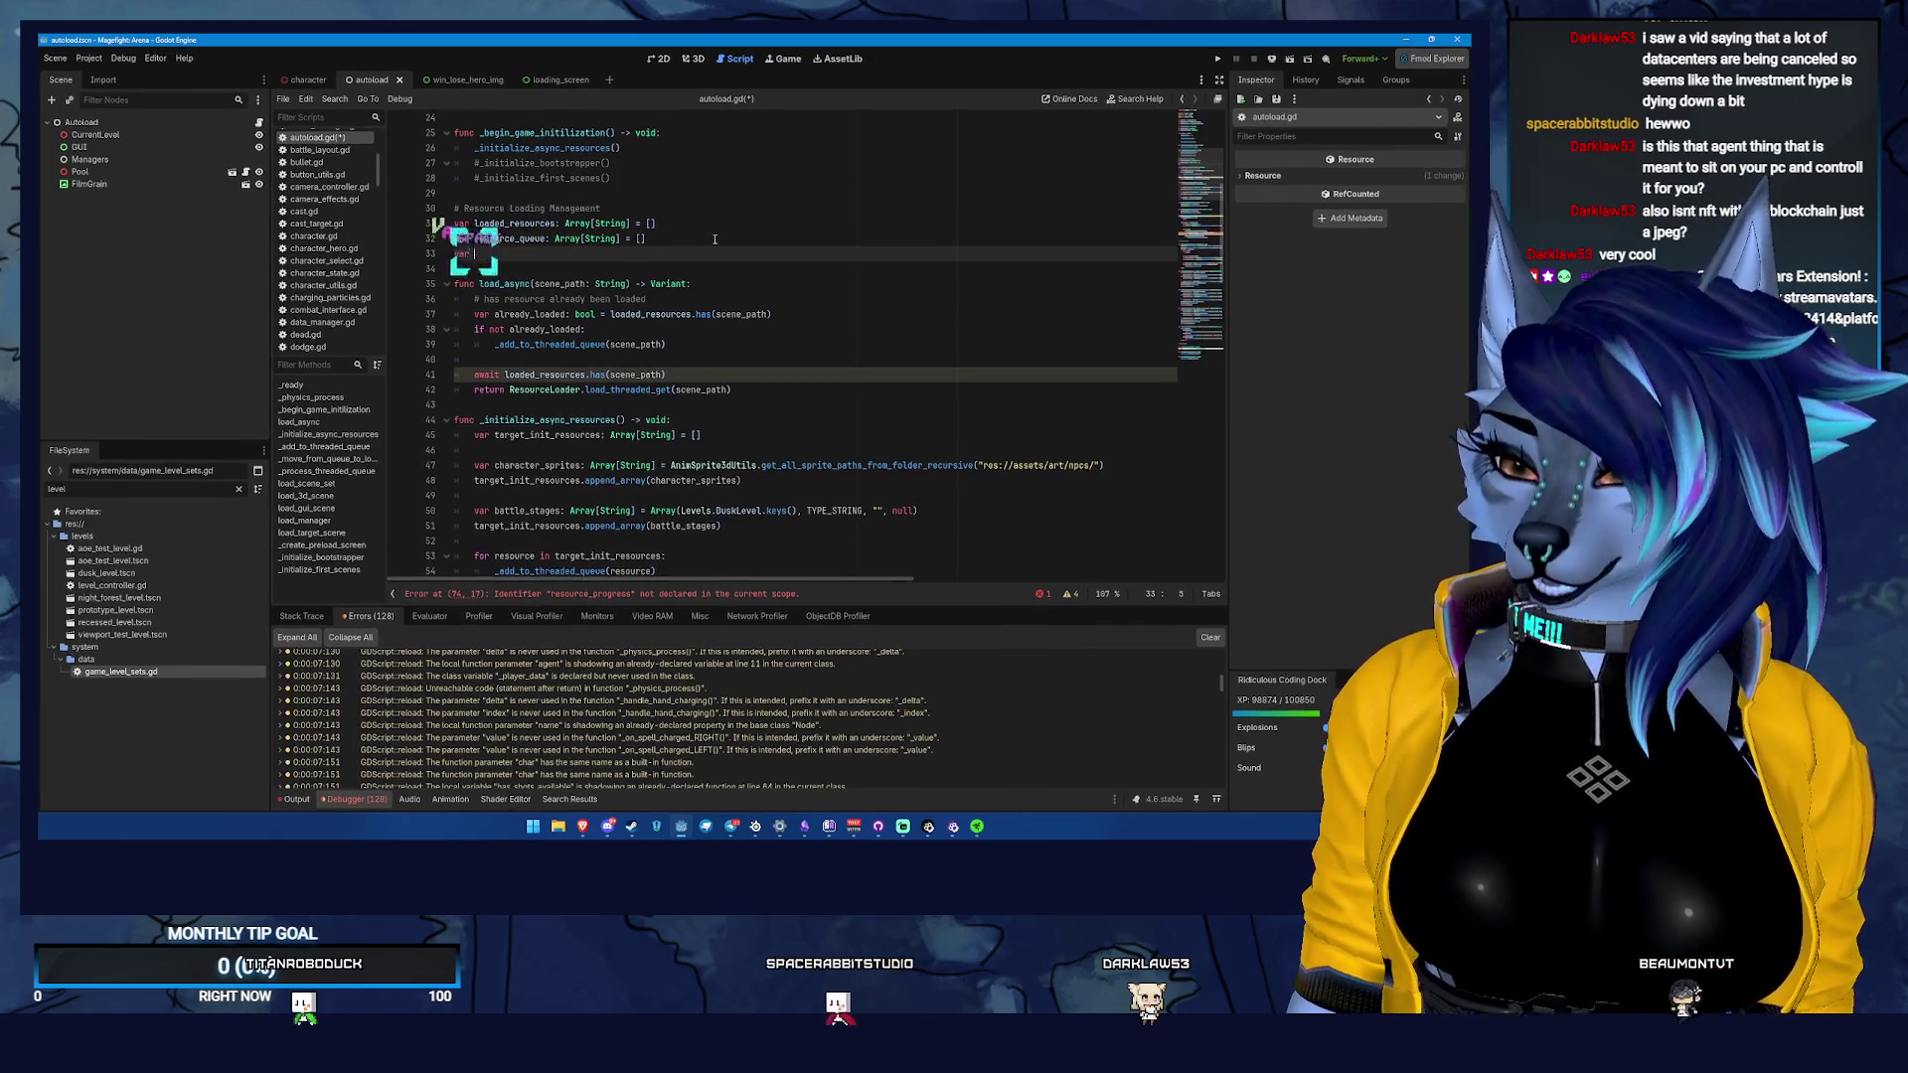
{"action": "key", "text": "BackSpace"}
{"action": "key", "text": "BackSpace"}
{"action": "key", "text": "BackSpace"}
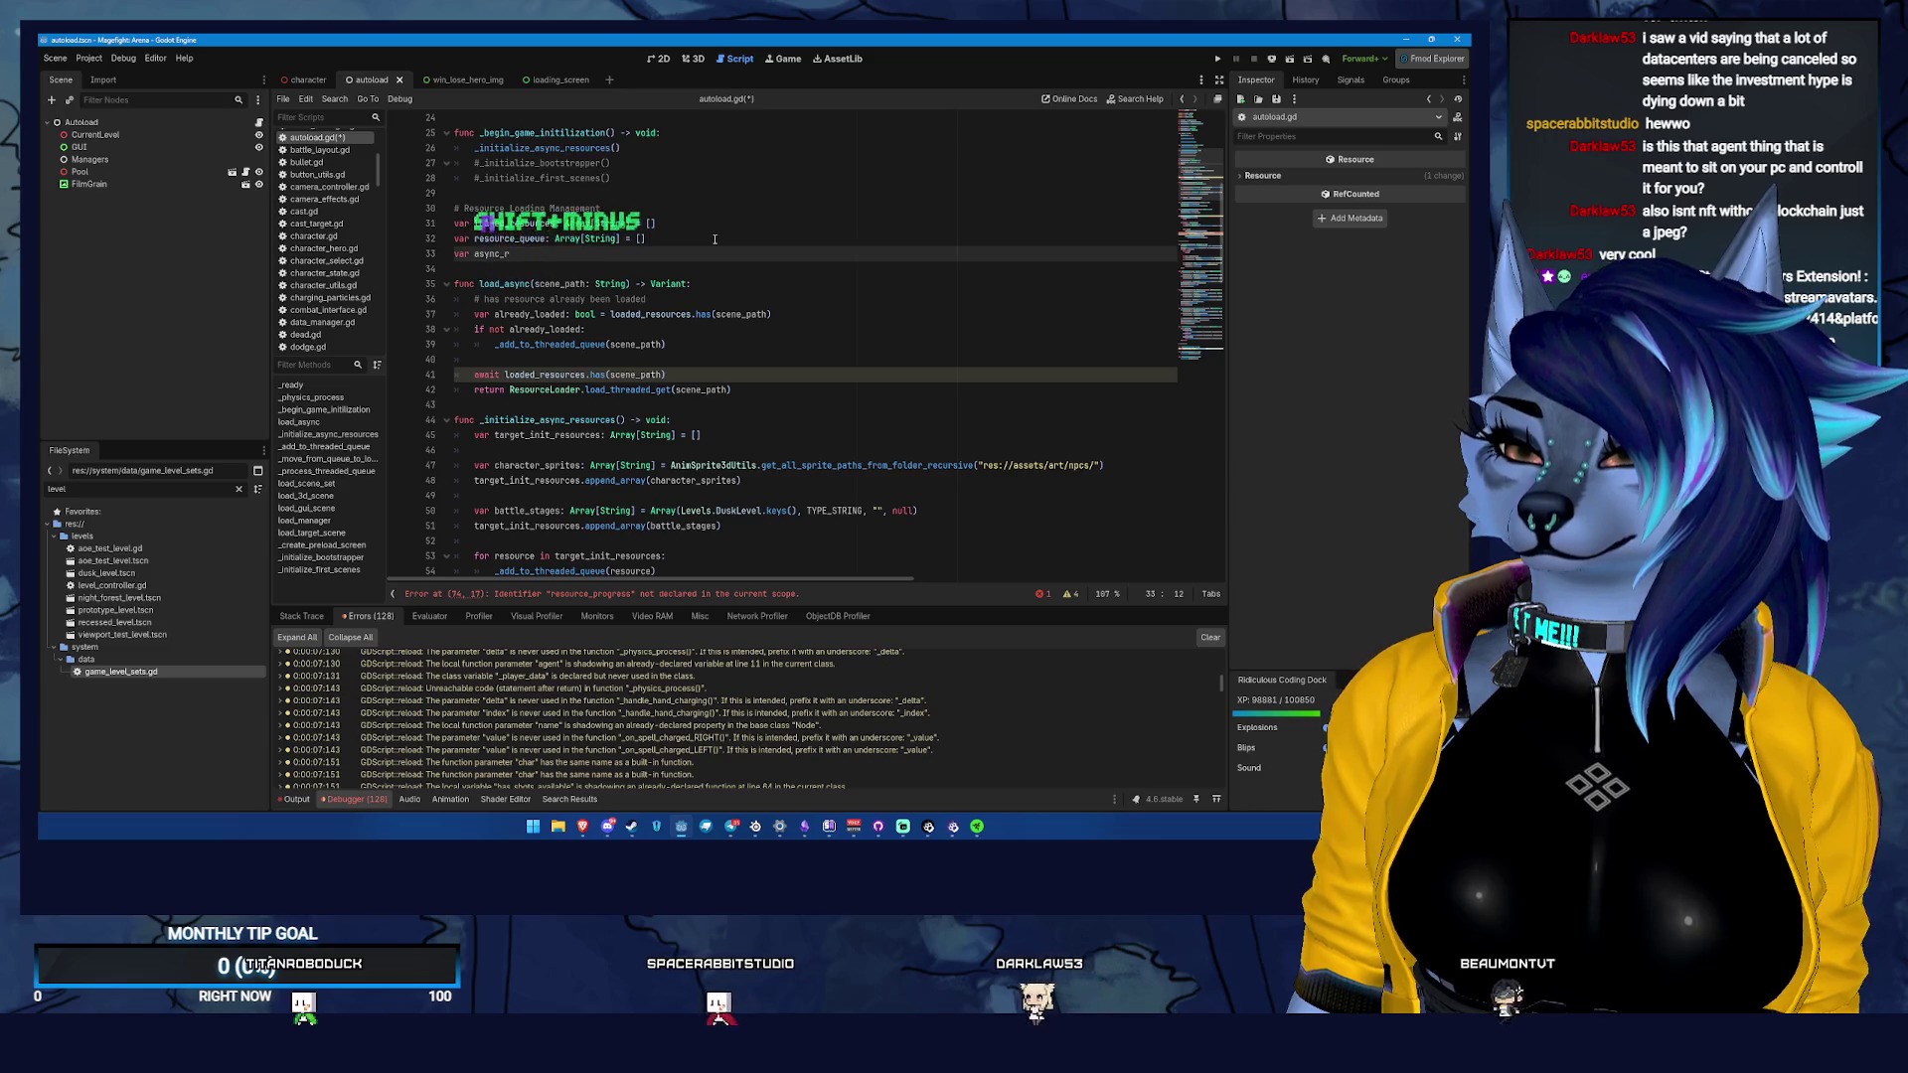
{"action": "key", "text": "BackSpace"}
{"action": "key", "text": "BackSpace"}
{"action": "key", "text": "BackSpace"}
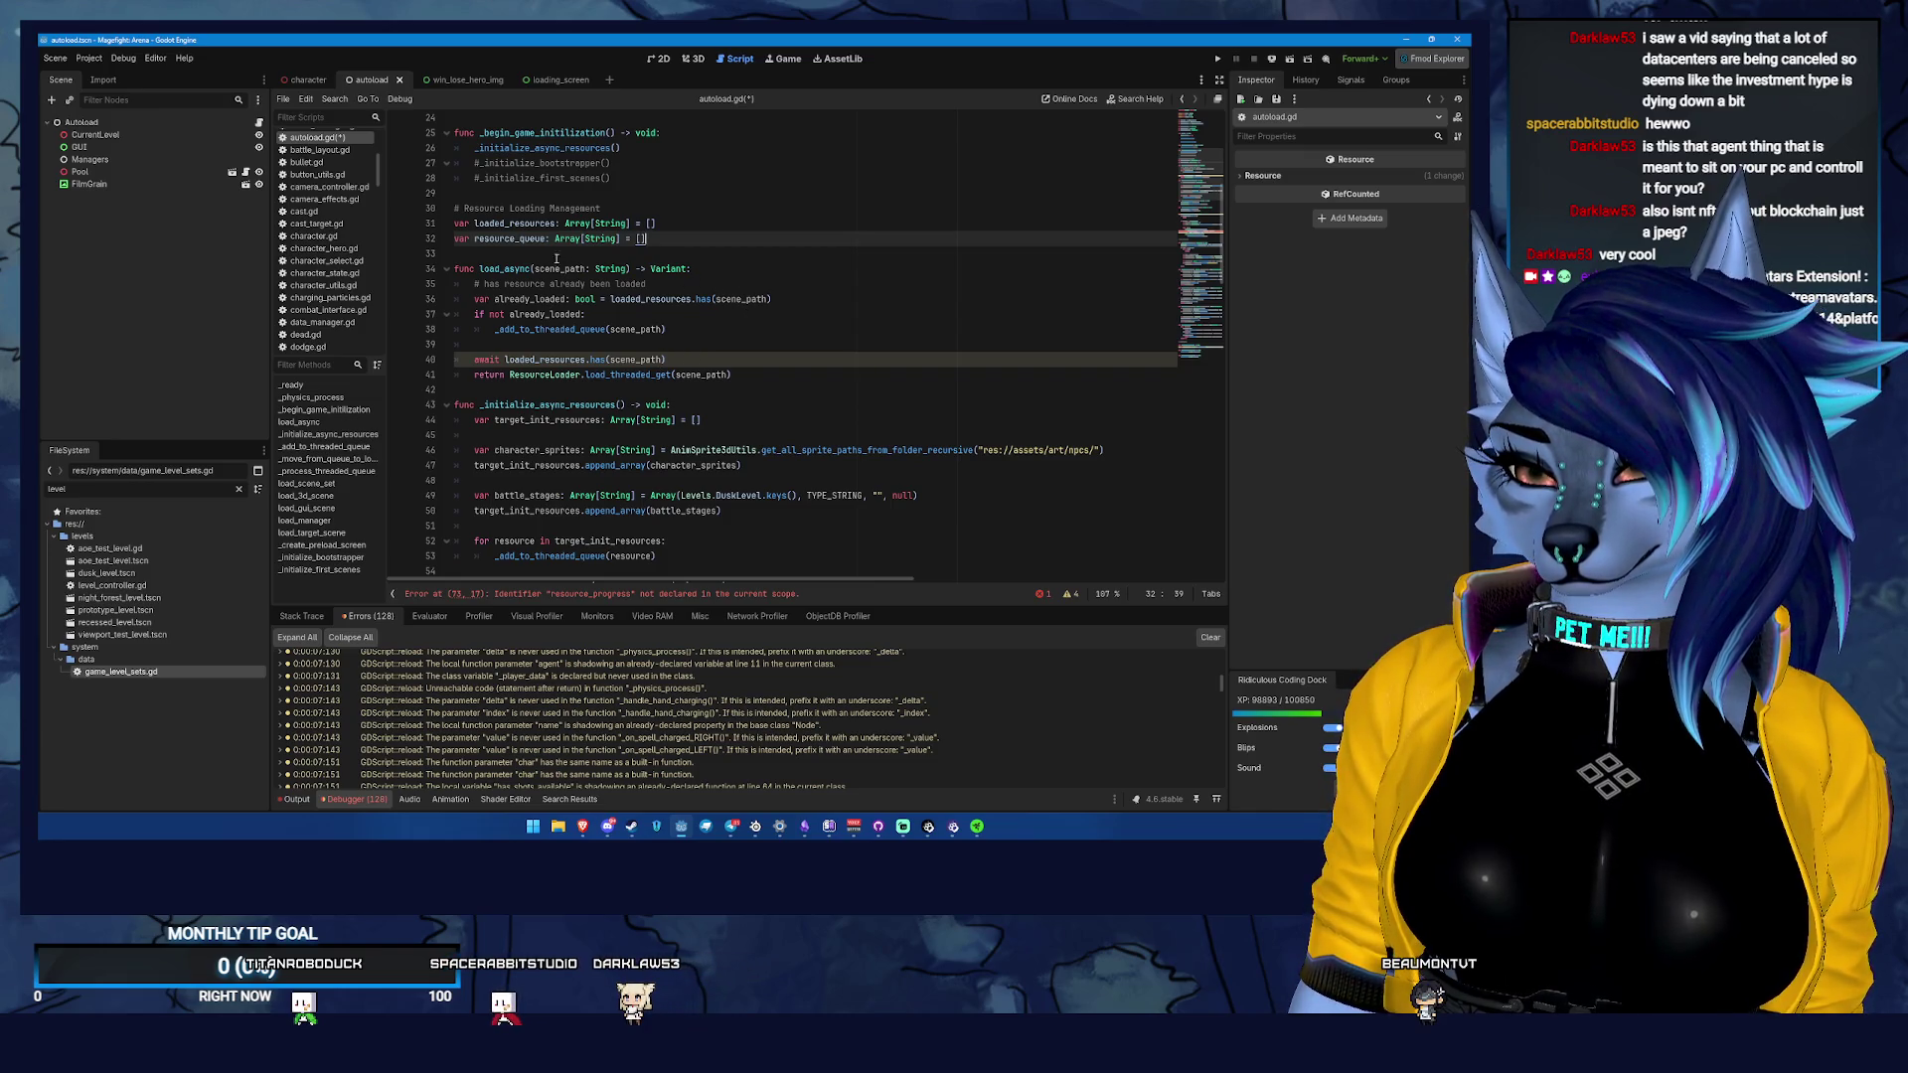
{"action": "scroll", "coordinate": [548, 251], "scroll_direction": "up", "scroll_amount": 1}
{"action": "double_click", "coordinate": [542, 193]}
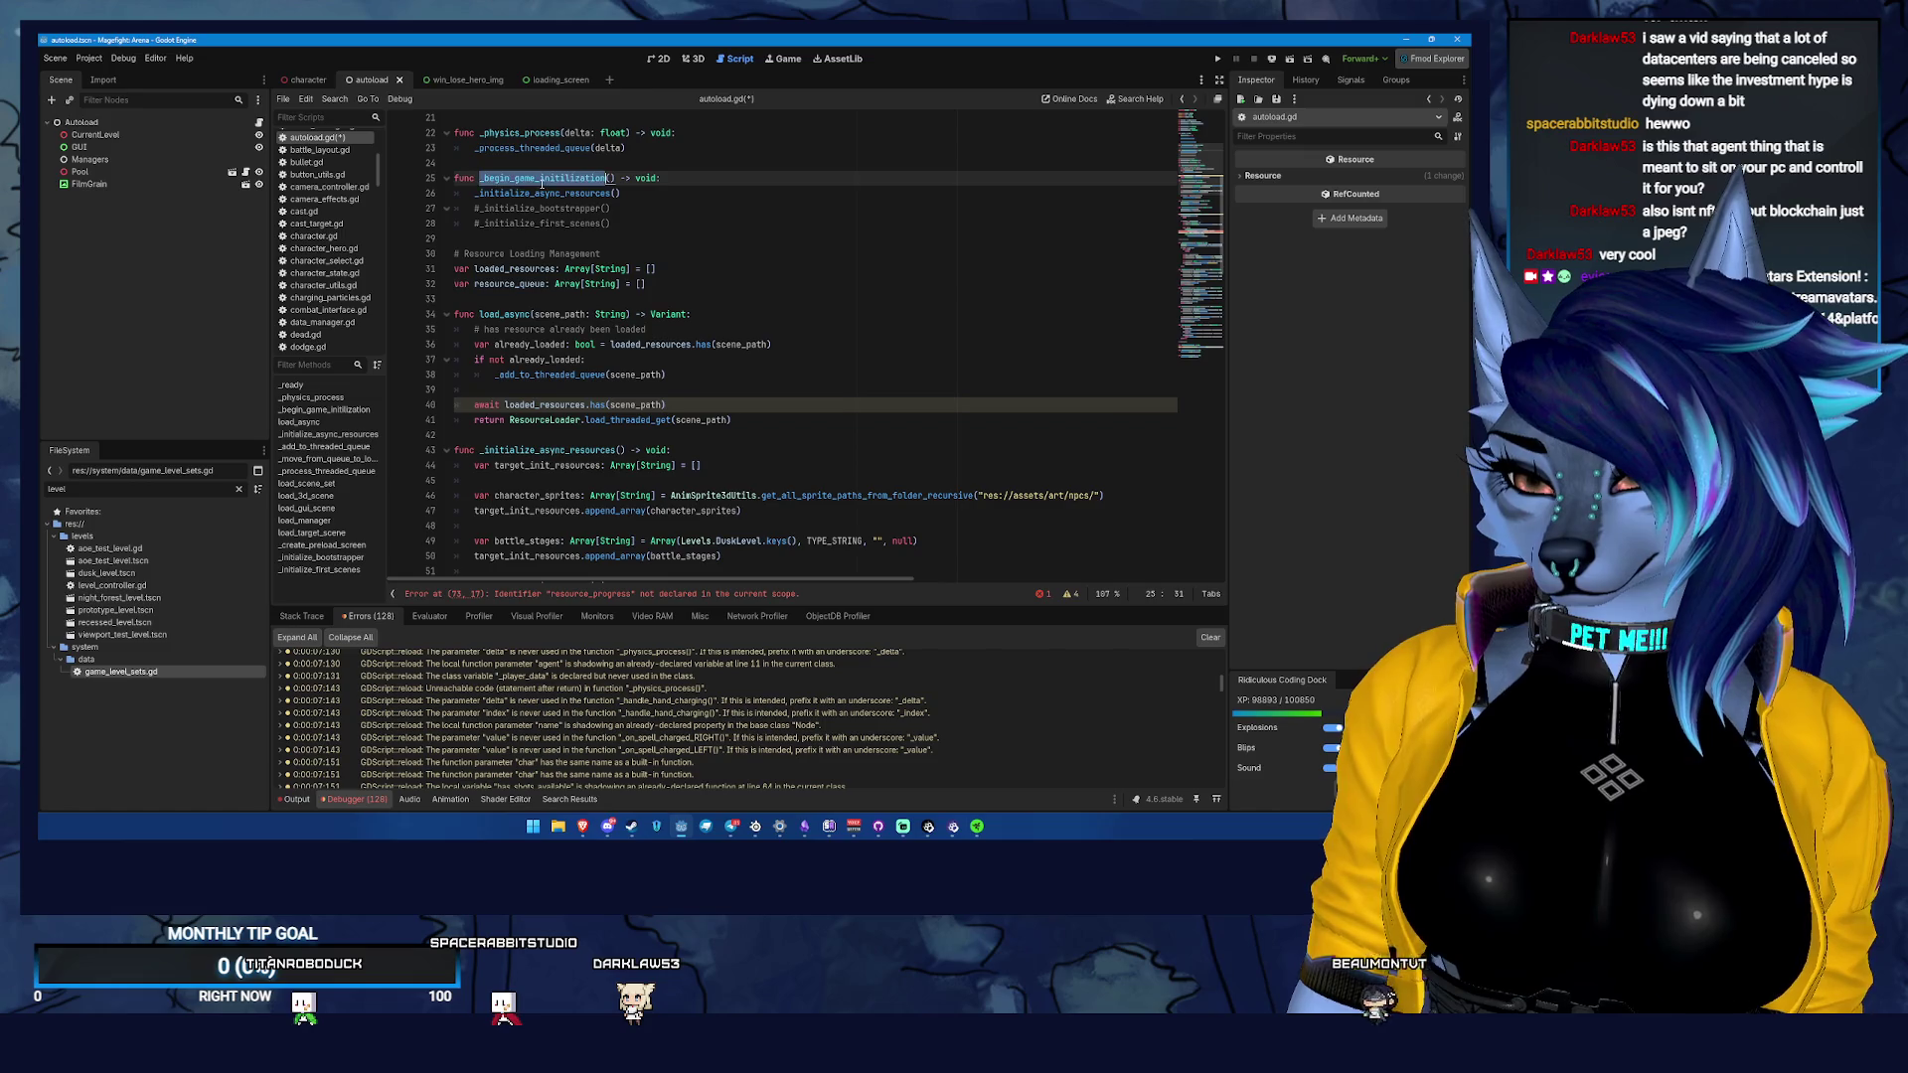
{"action": "scroll", "coordinate": [686, 373], "scroll_direction": "up", "scroll_amount": 1}
{"action": "scroll", "coordinate": [686, 374], "scroll_direction": "down", "scroll_amount": 2}
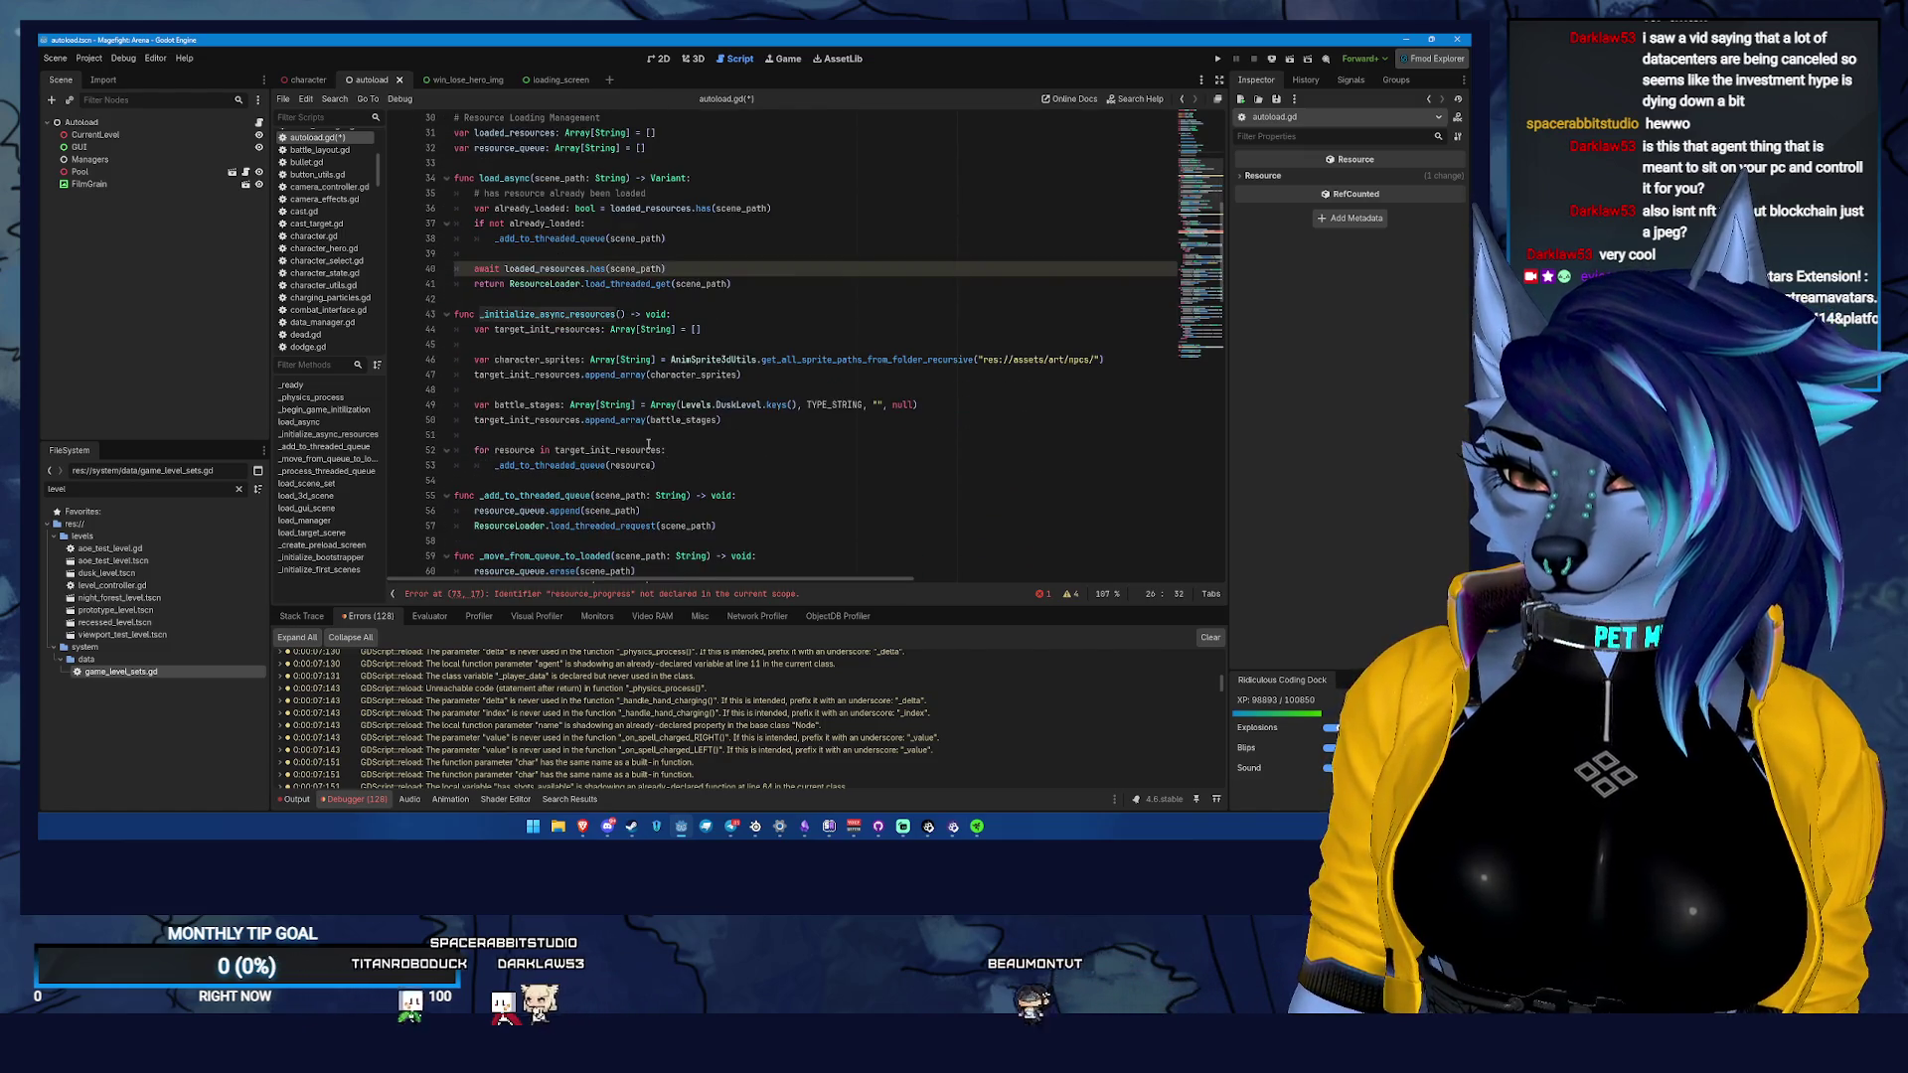
{"action": "scroll", "coordinate": [641, 231], "scroll_direction": "up", "scroll_amount": 2}
{"action": "left_click", "coordinate": [630, 226]}
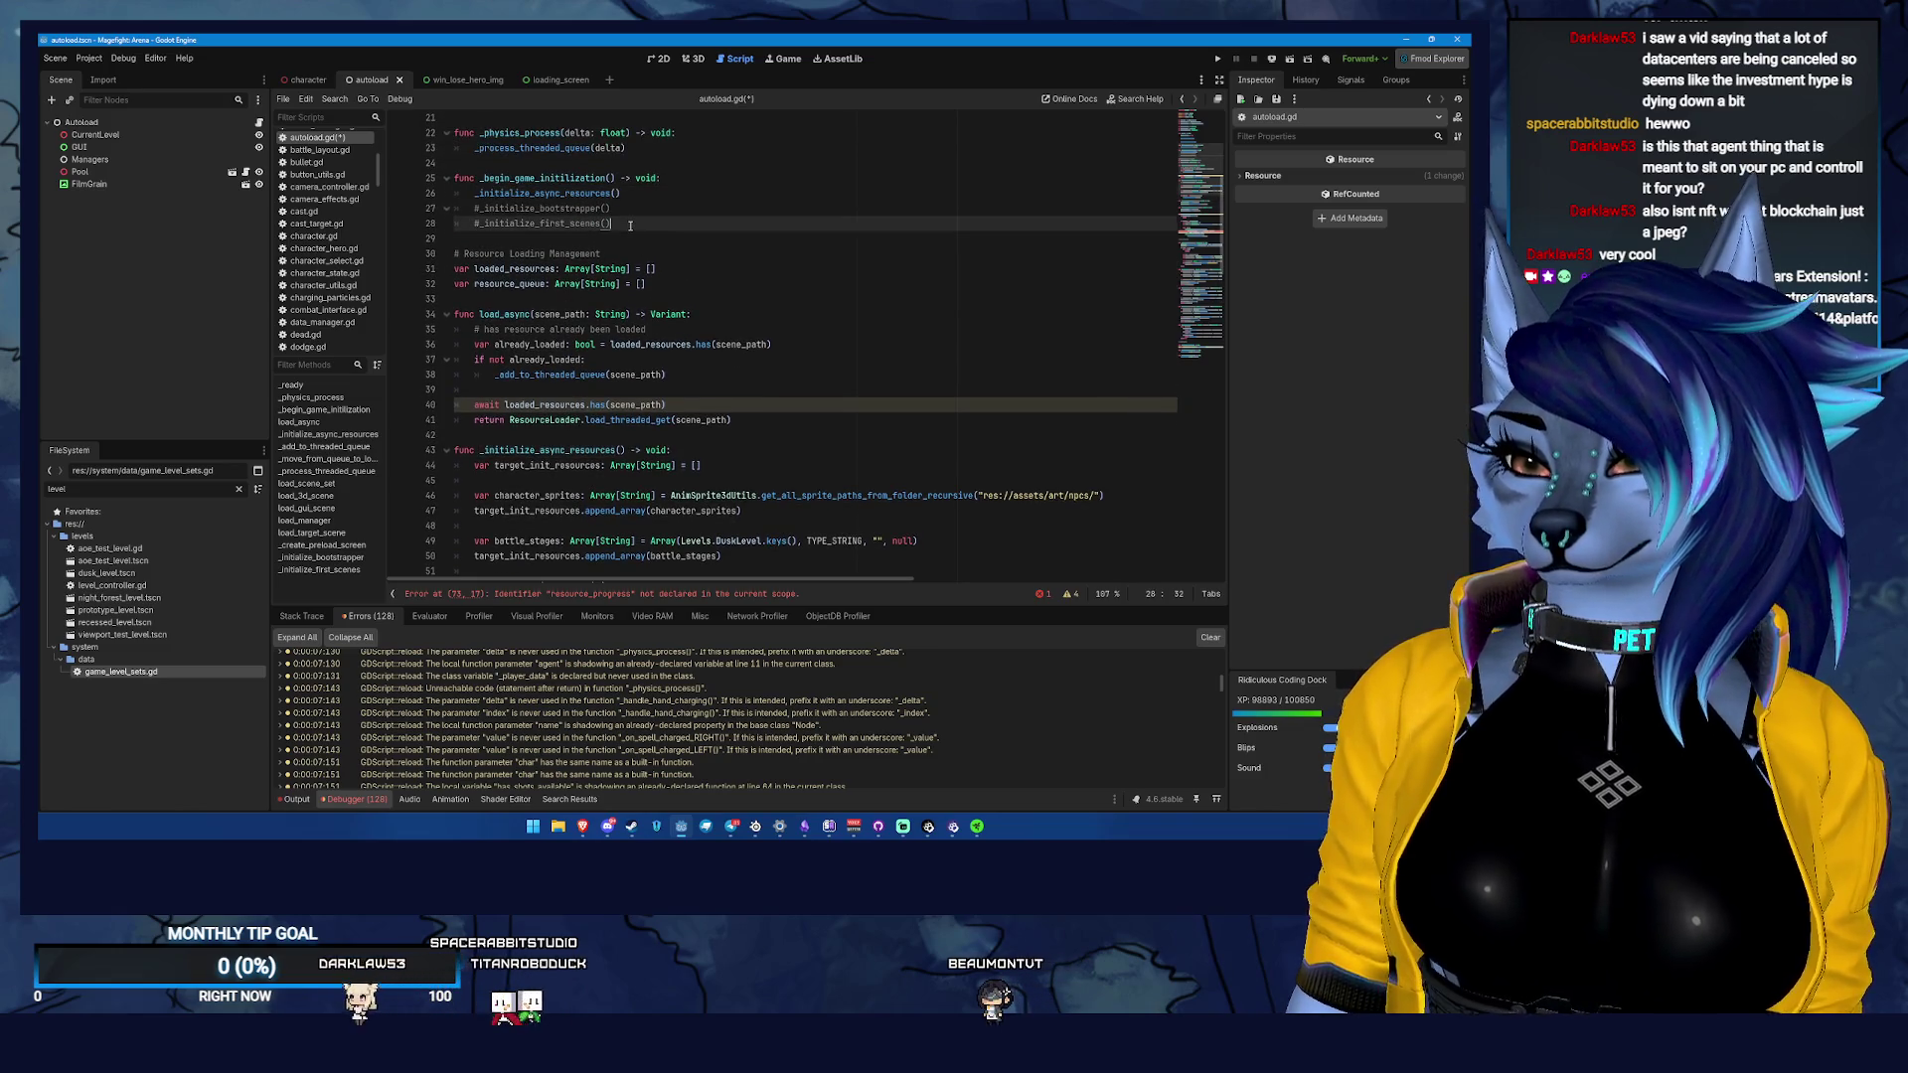
Declare var init_async_resources_num: int = 0 below resource_queue.
{"action": "left_click", "coordinate": [684, 287]}
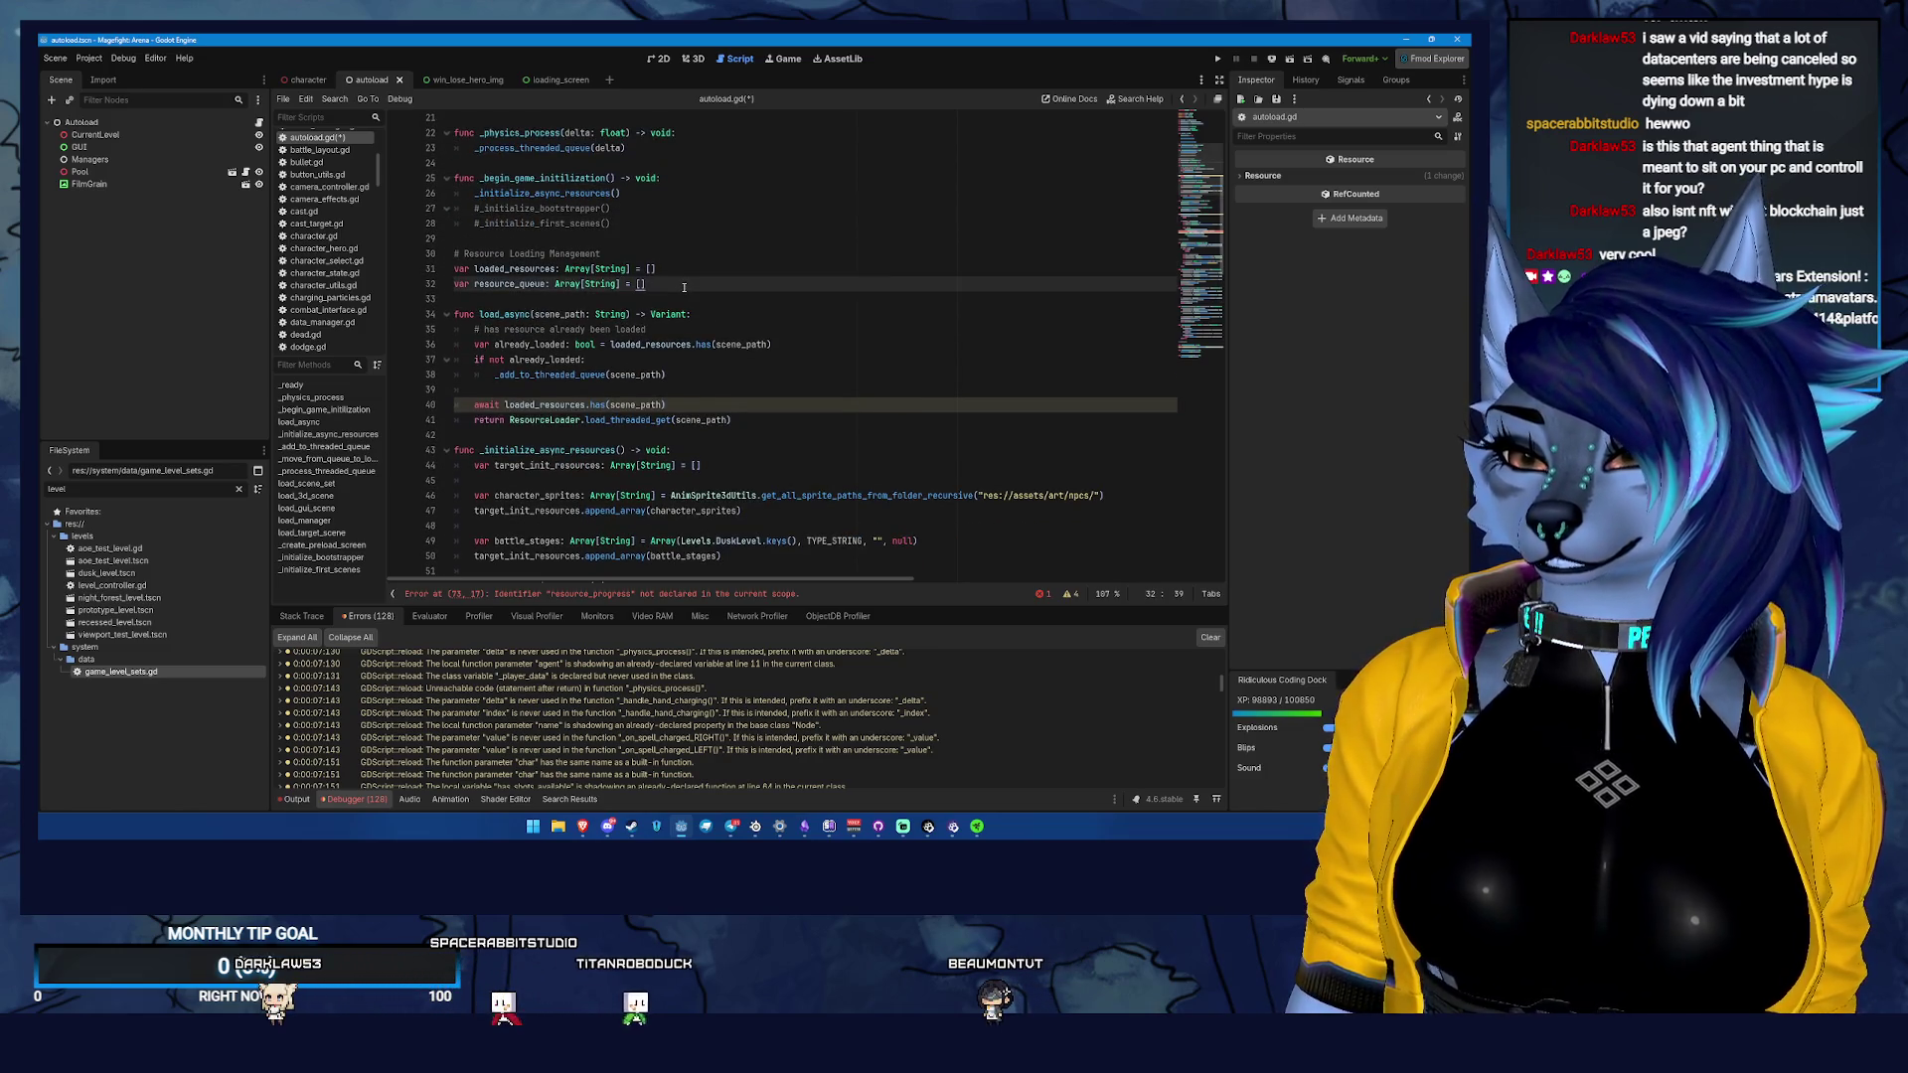
{"action": "key", "text": "Return"}
{"action": "type", "text": "var _"}
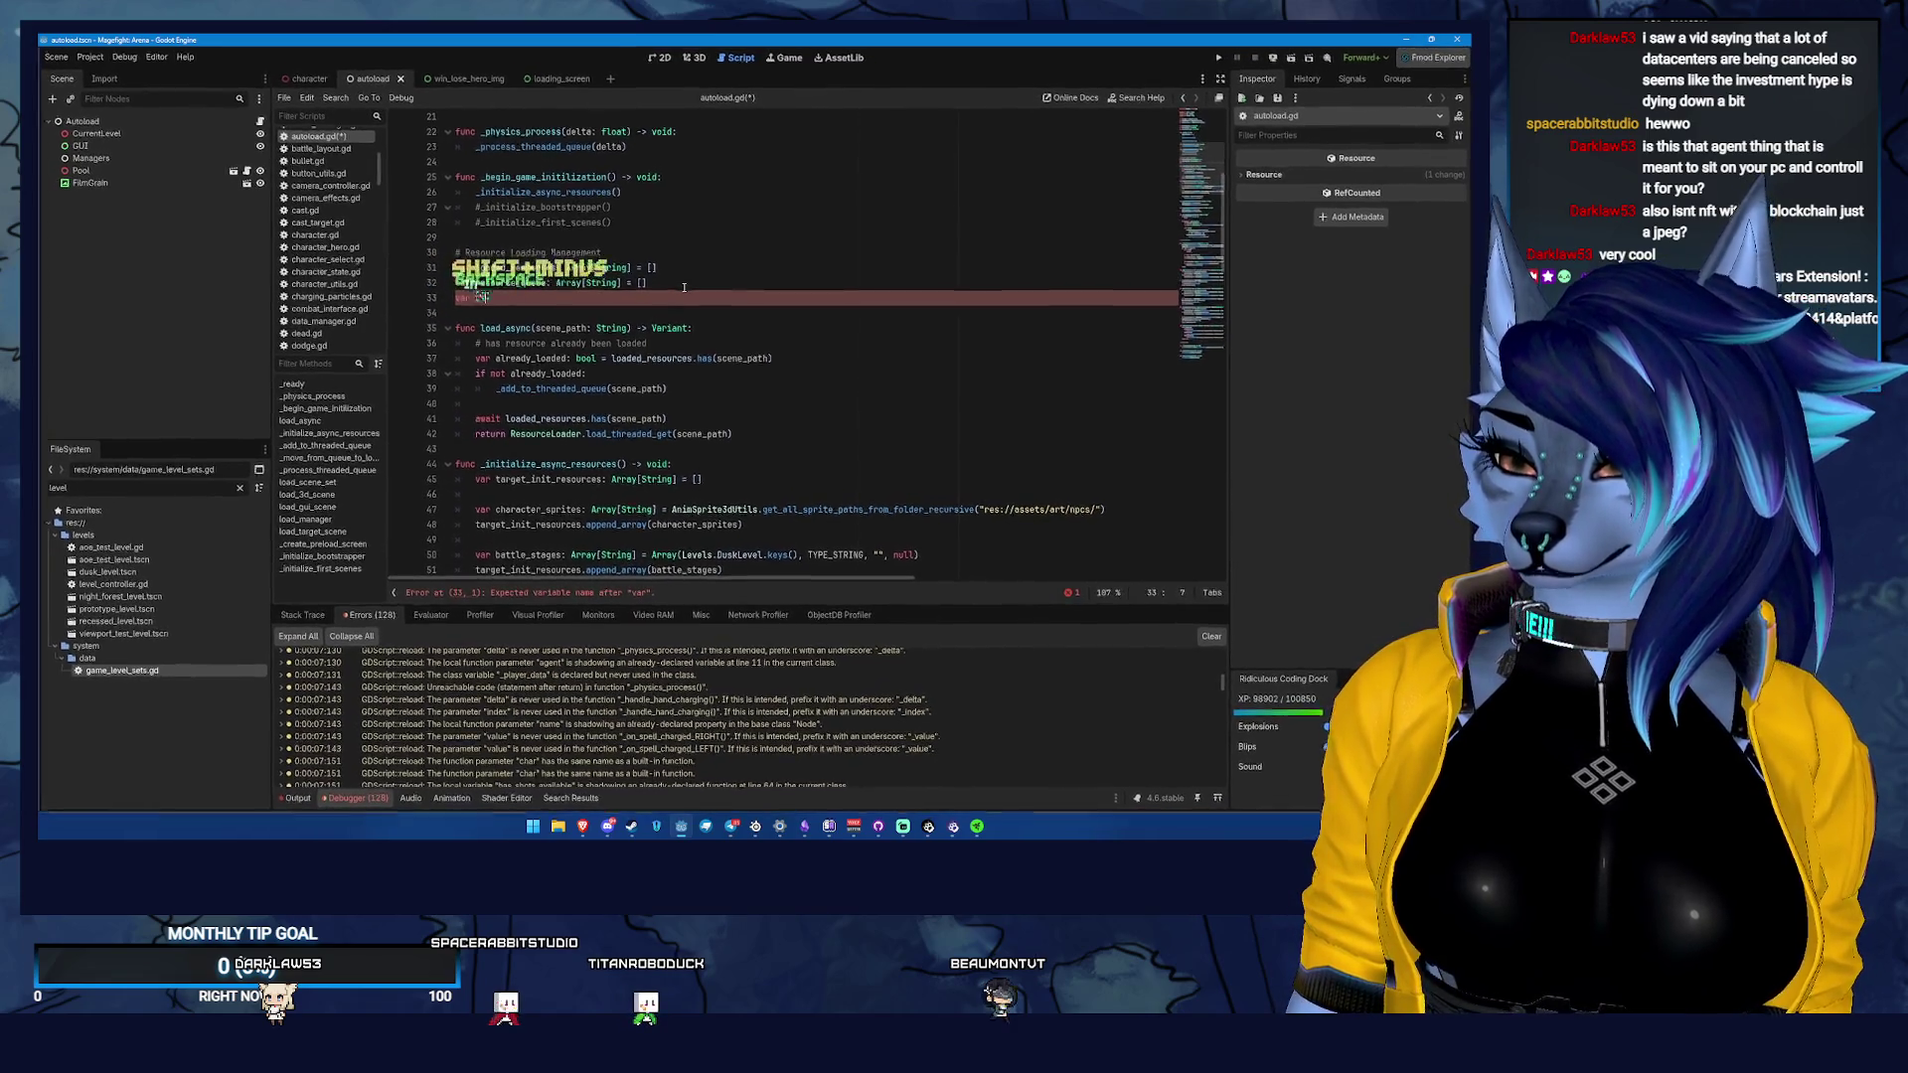
{"action": "key", "text": "BackSpace"}
{"action": "type", "text": "init_asyn"}
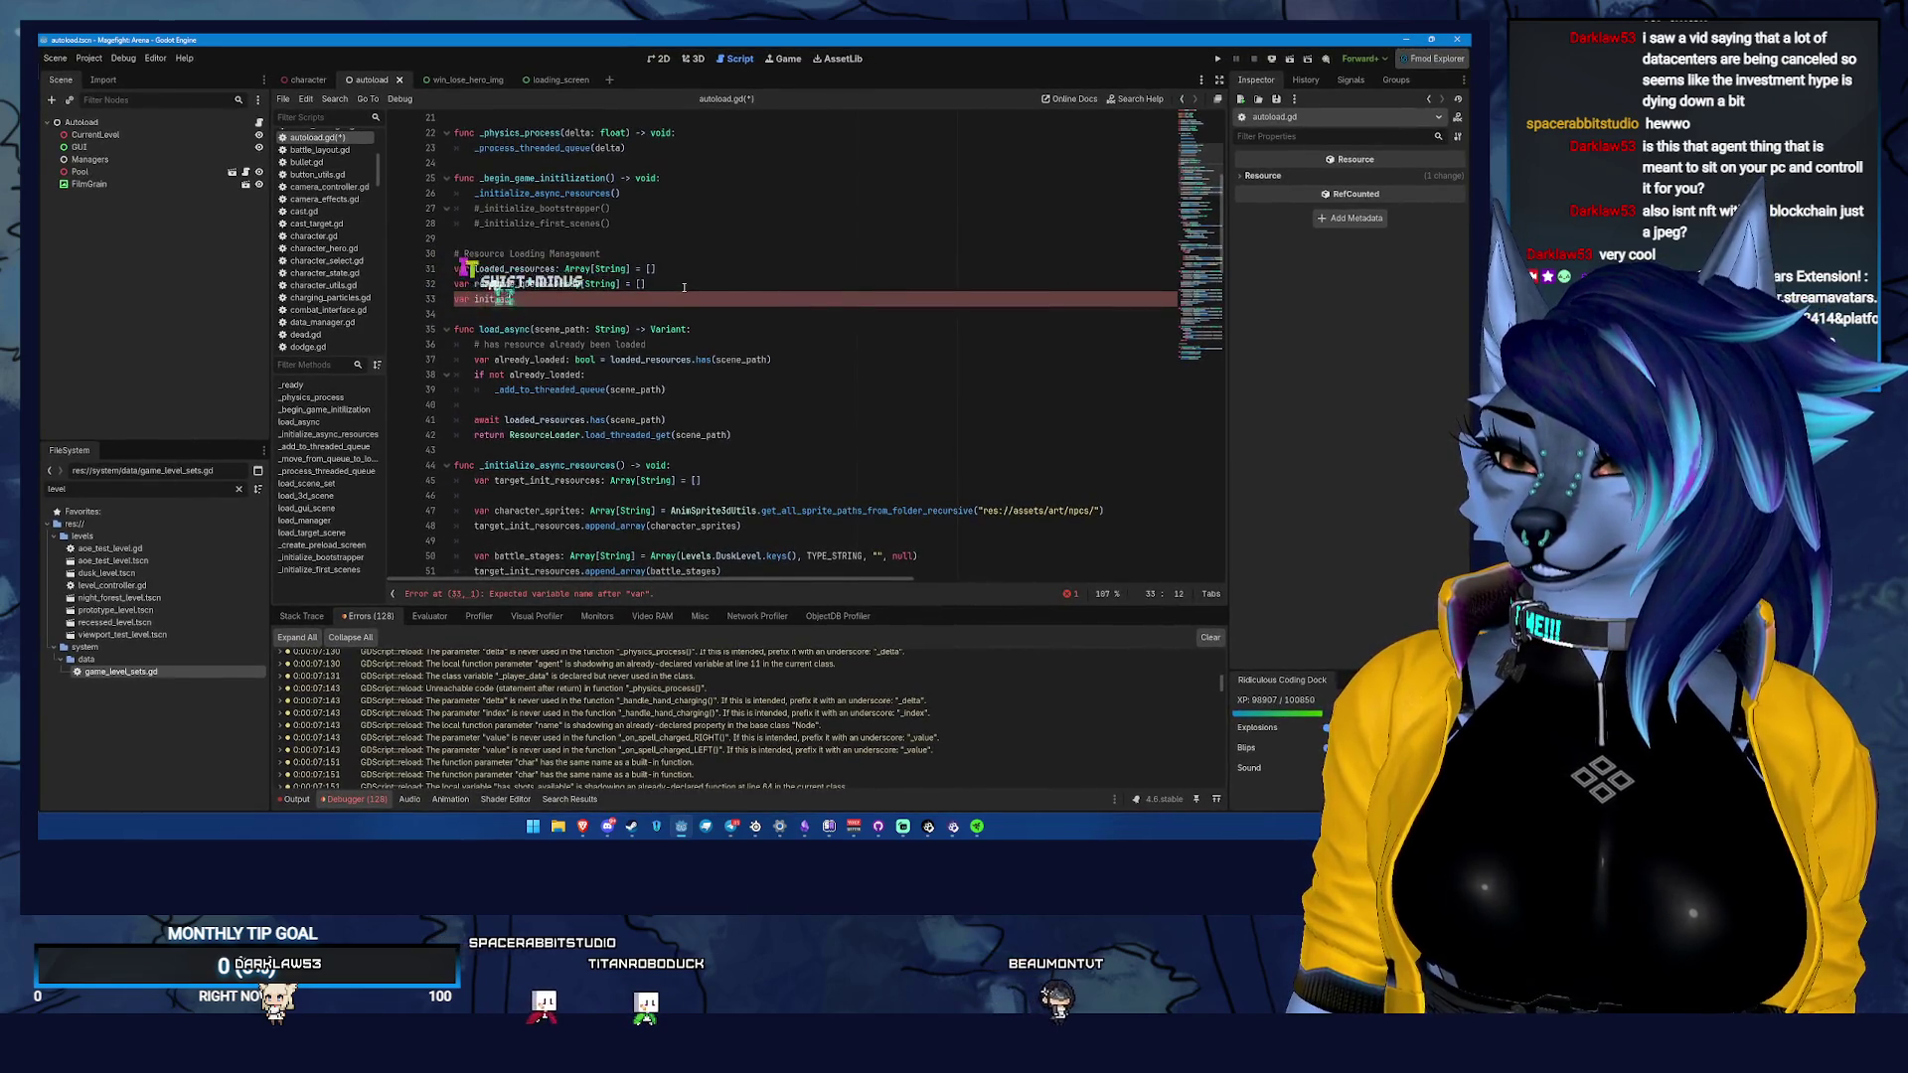
{"action": "type", "text": "_resources:"}
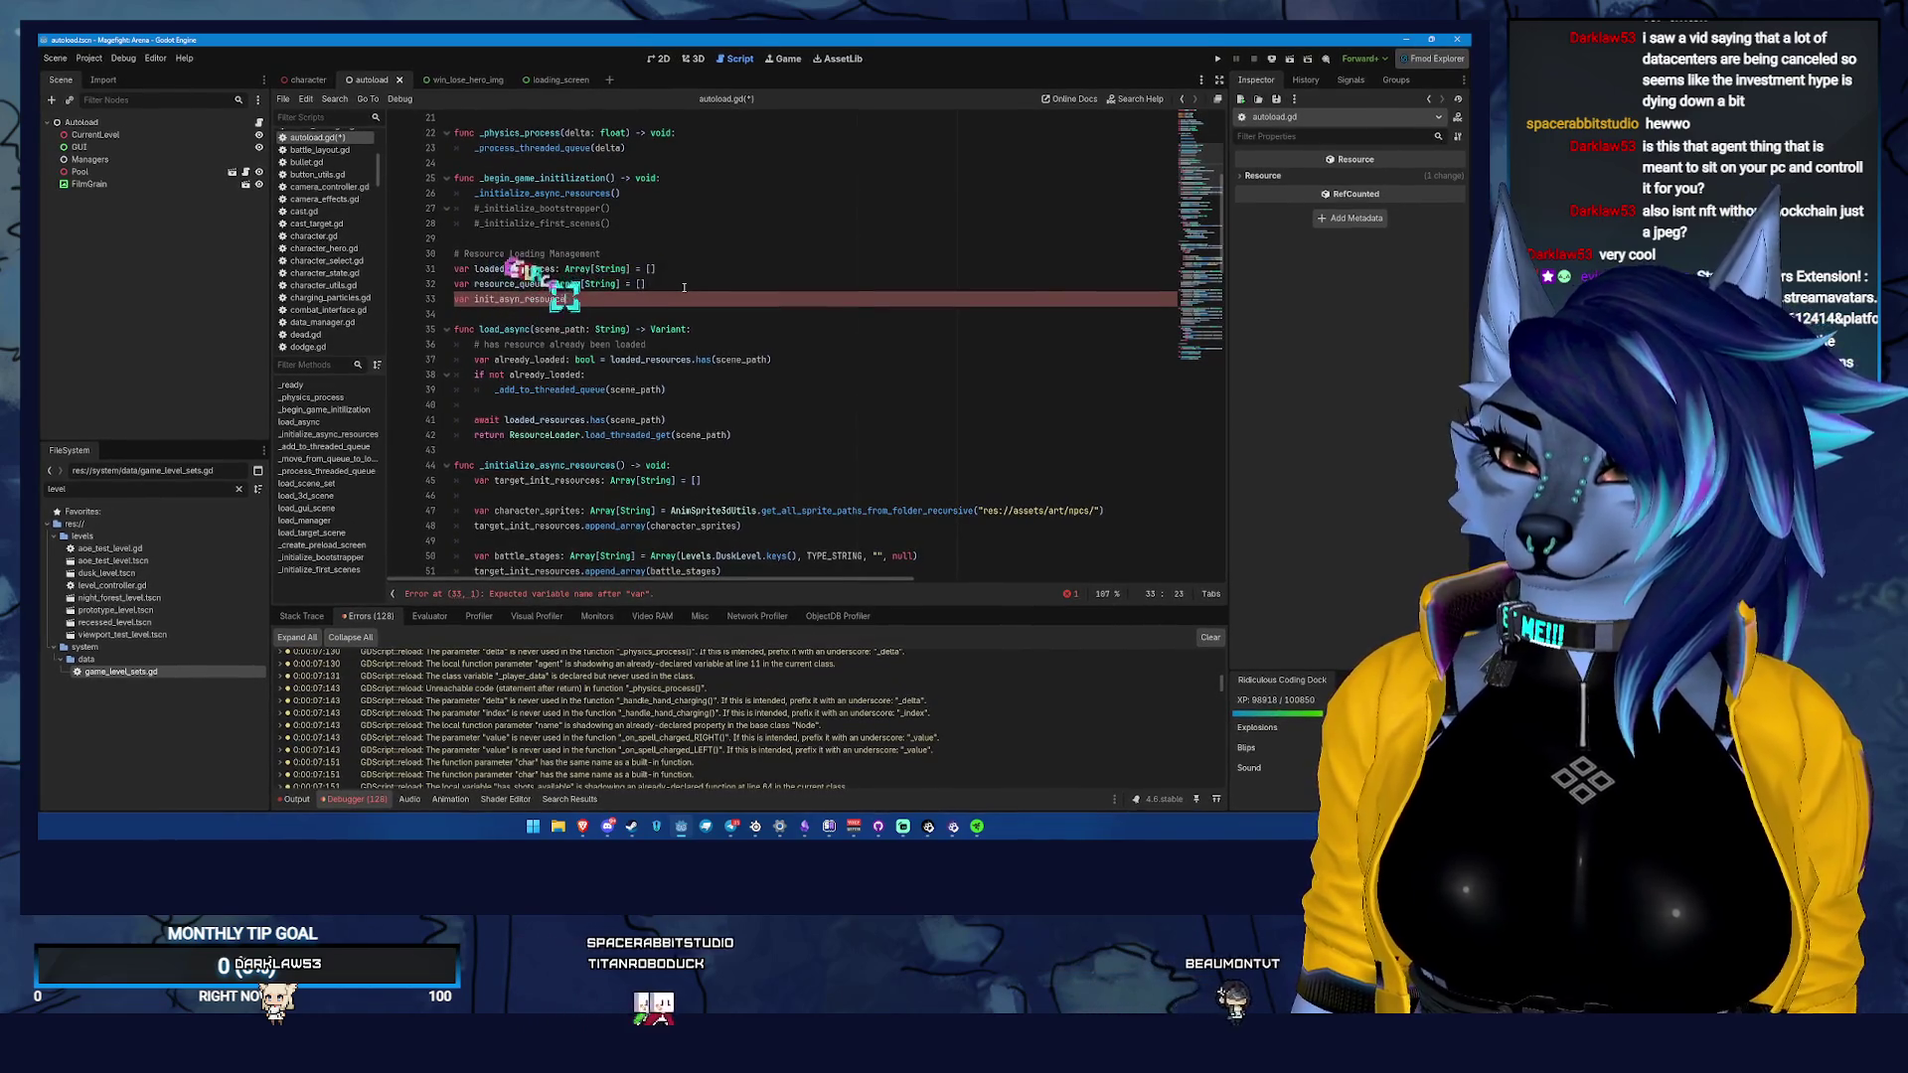
{"action": "key", "text": "BackSpace"}
{"action": "type", "text": "_num: int"}
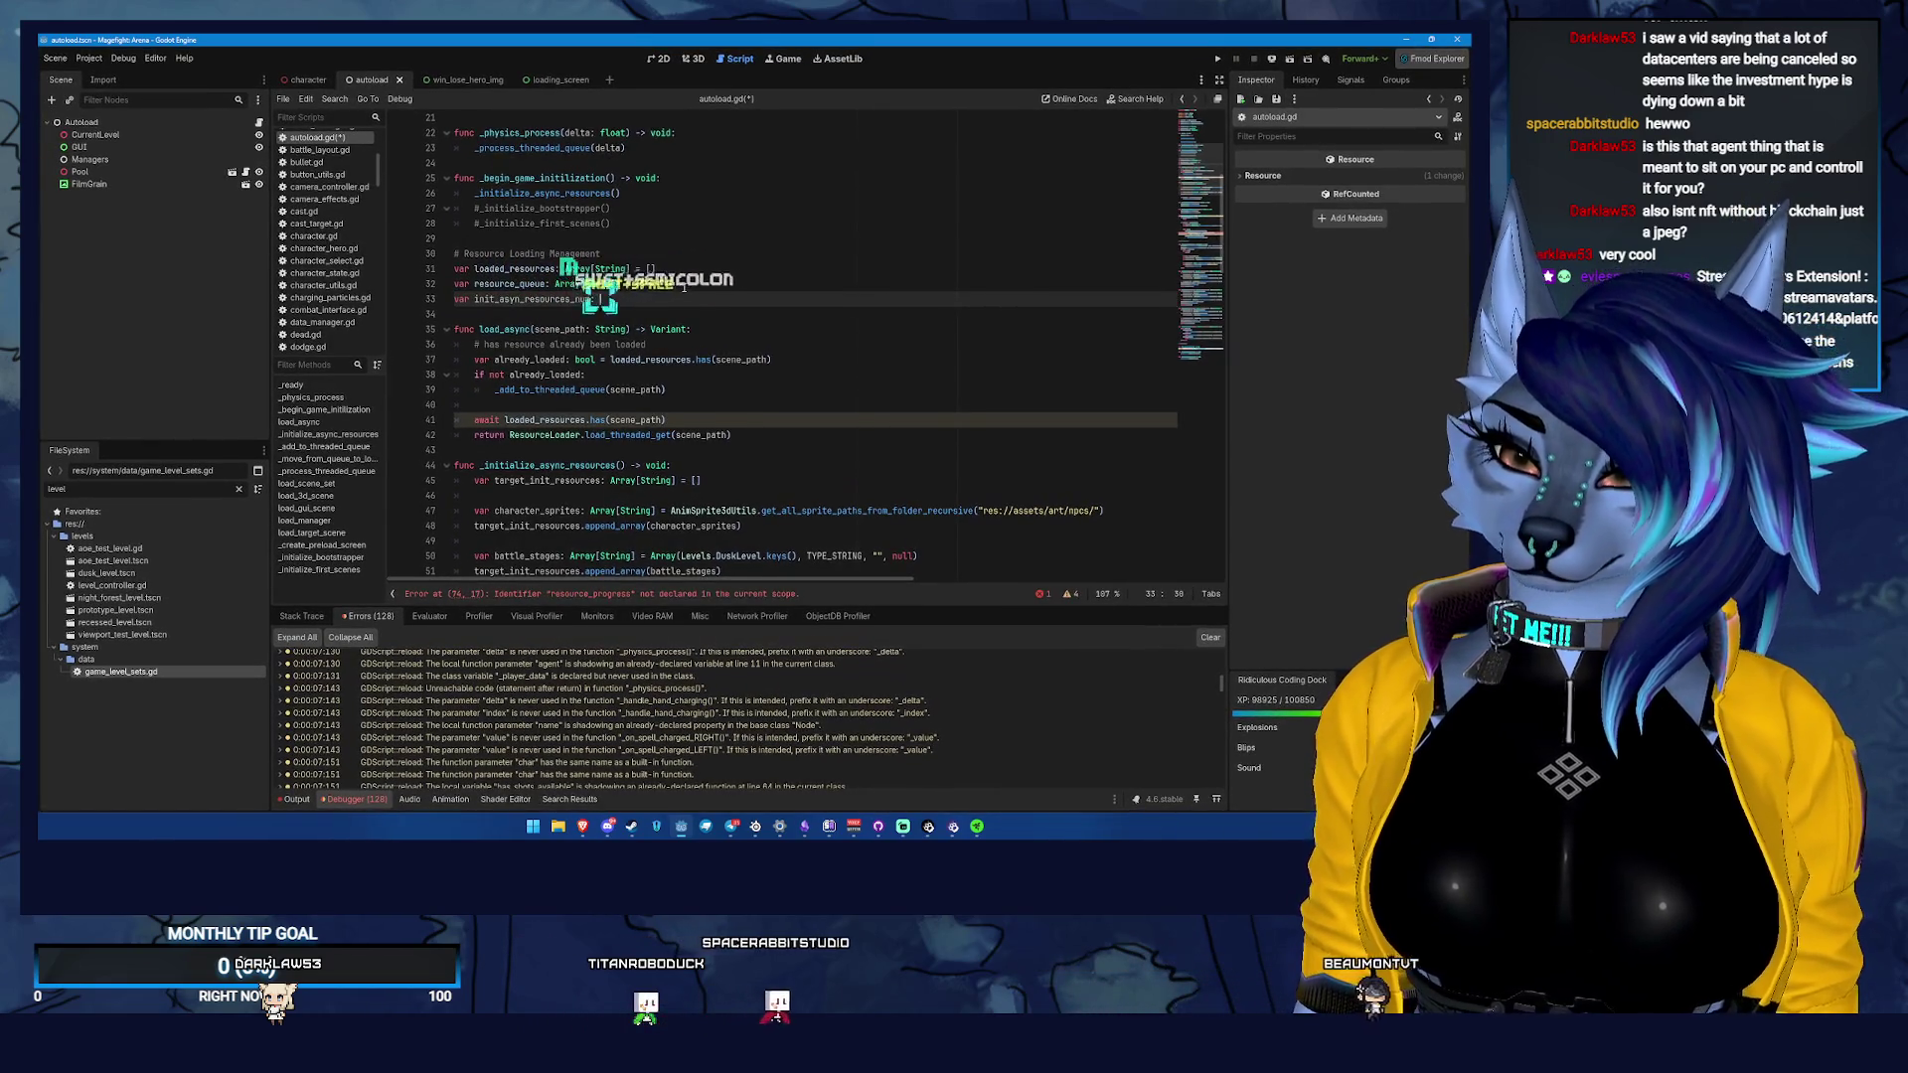
{"action": "type", "text": " = 0"}
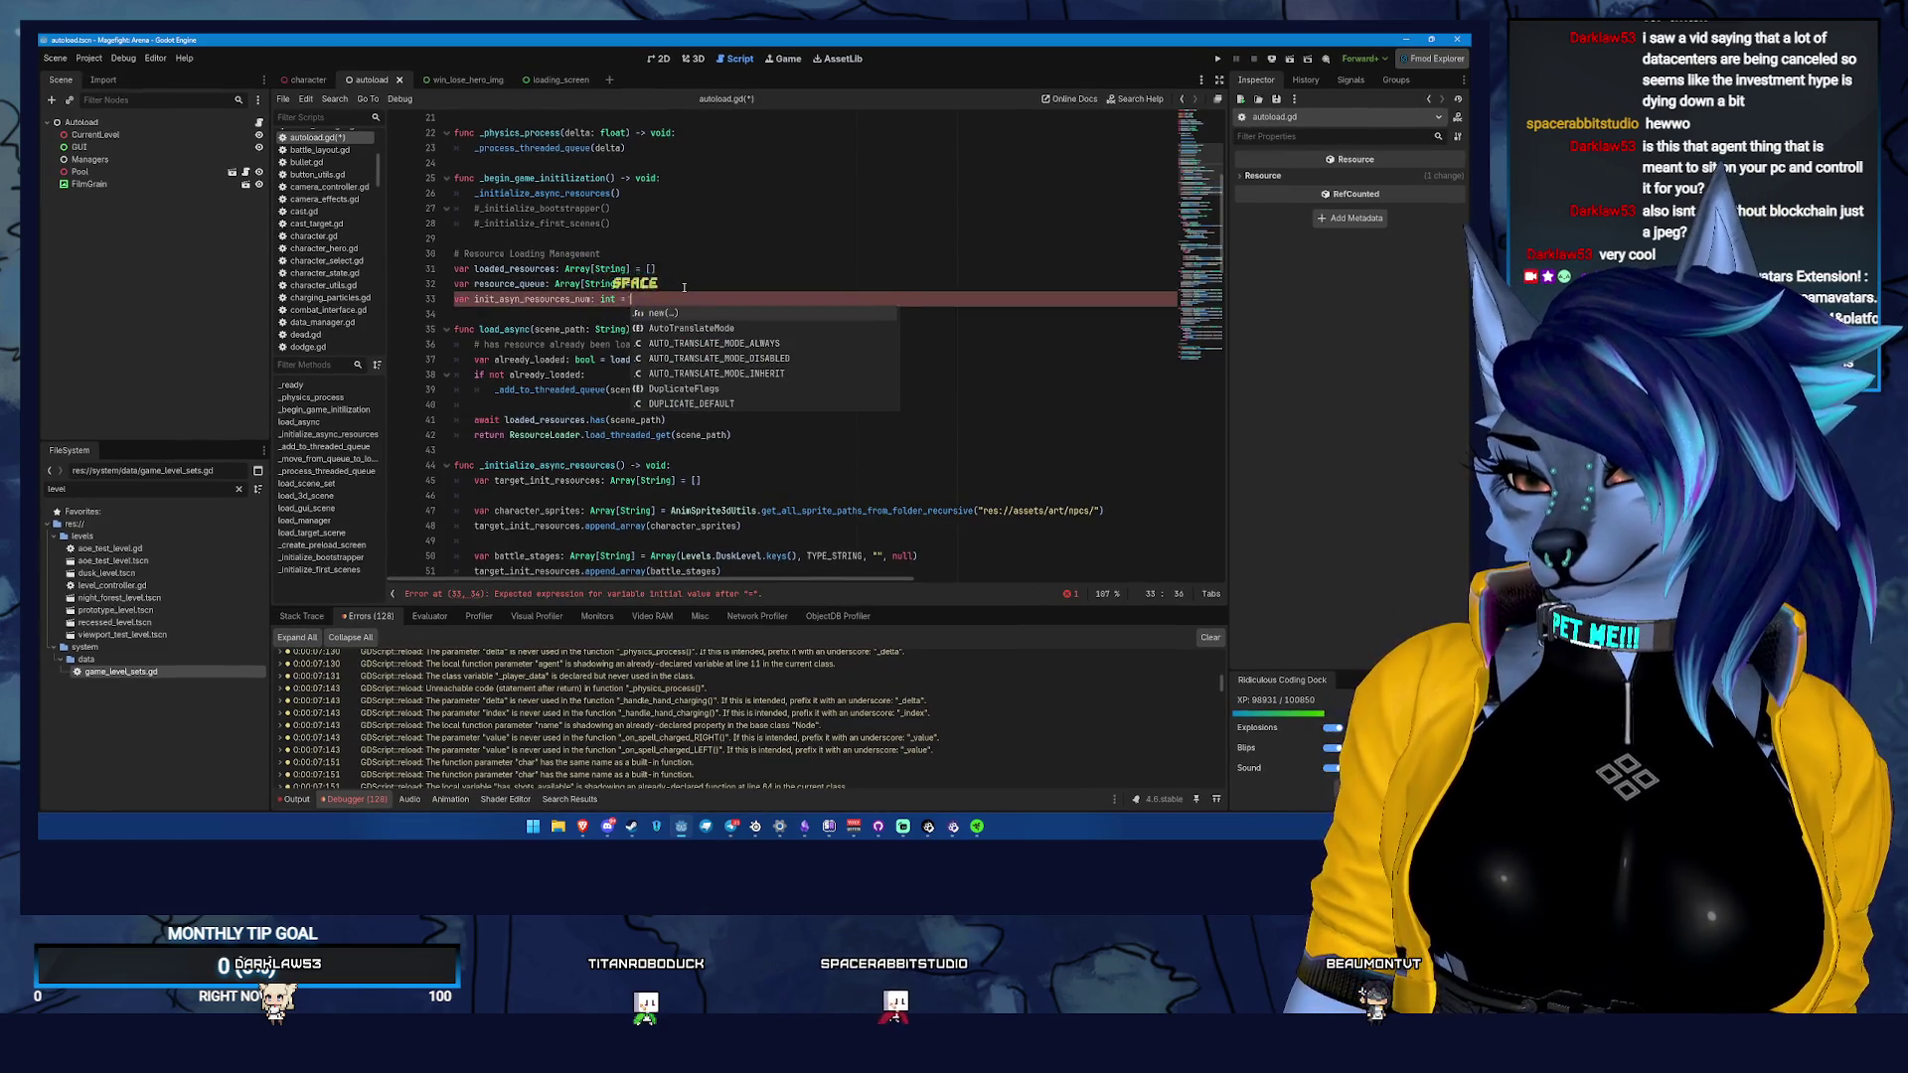
Above the for loop, set init_async_resources_num = target_init_resources.size() and save autoload.gd.
{"action": "scroll", "coordinate": [640, 343], "scroll_direction": "down", "scroll_amount": 1}
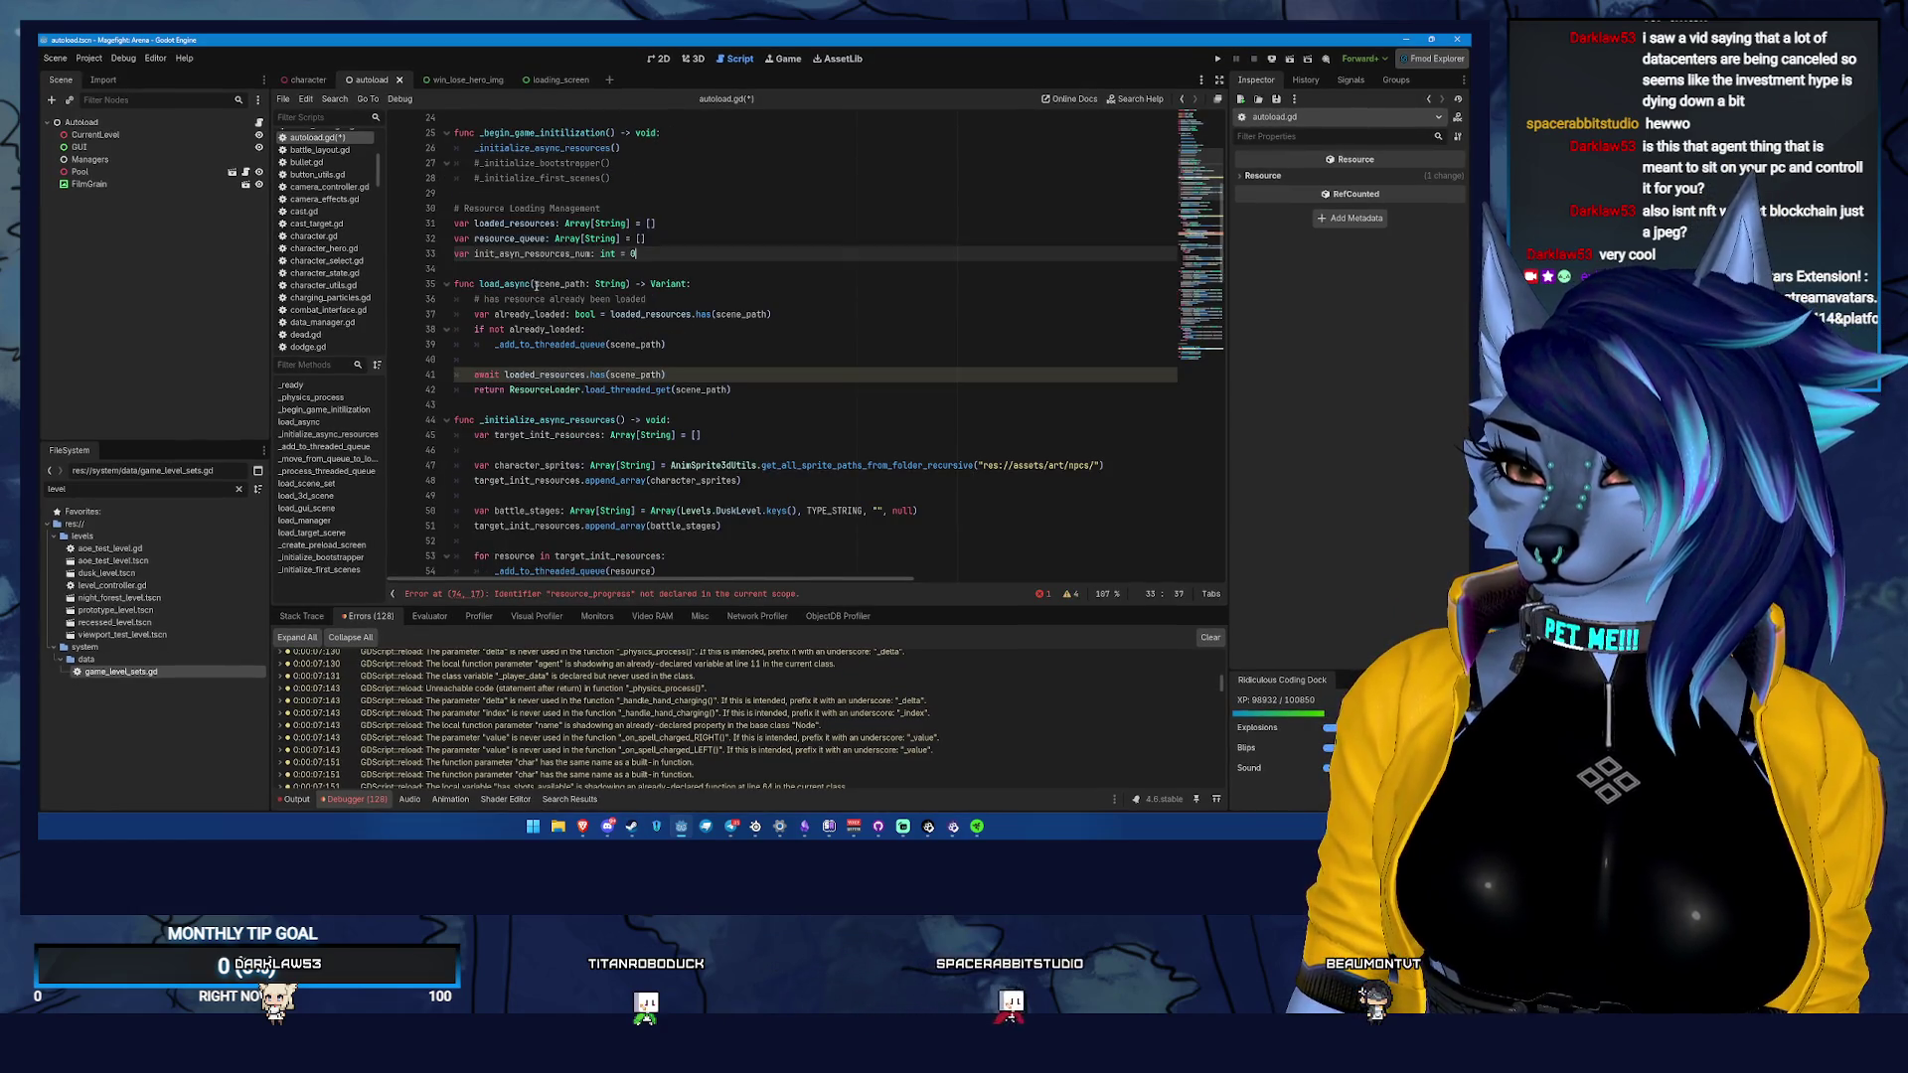
{"action": "scroll", "coordinate": [675, 344], "scroll_direction": "down", "scroll_amount": 3}
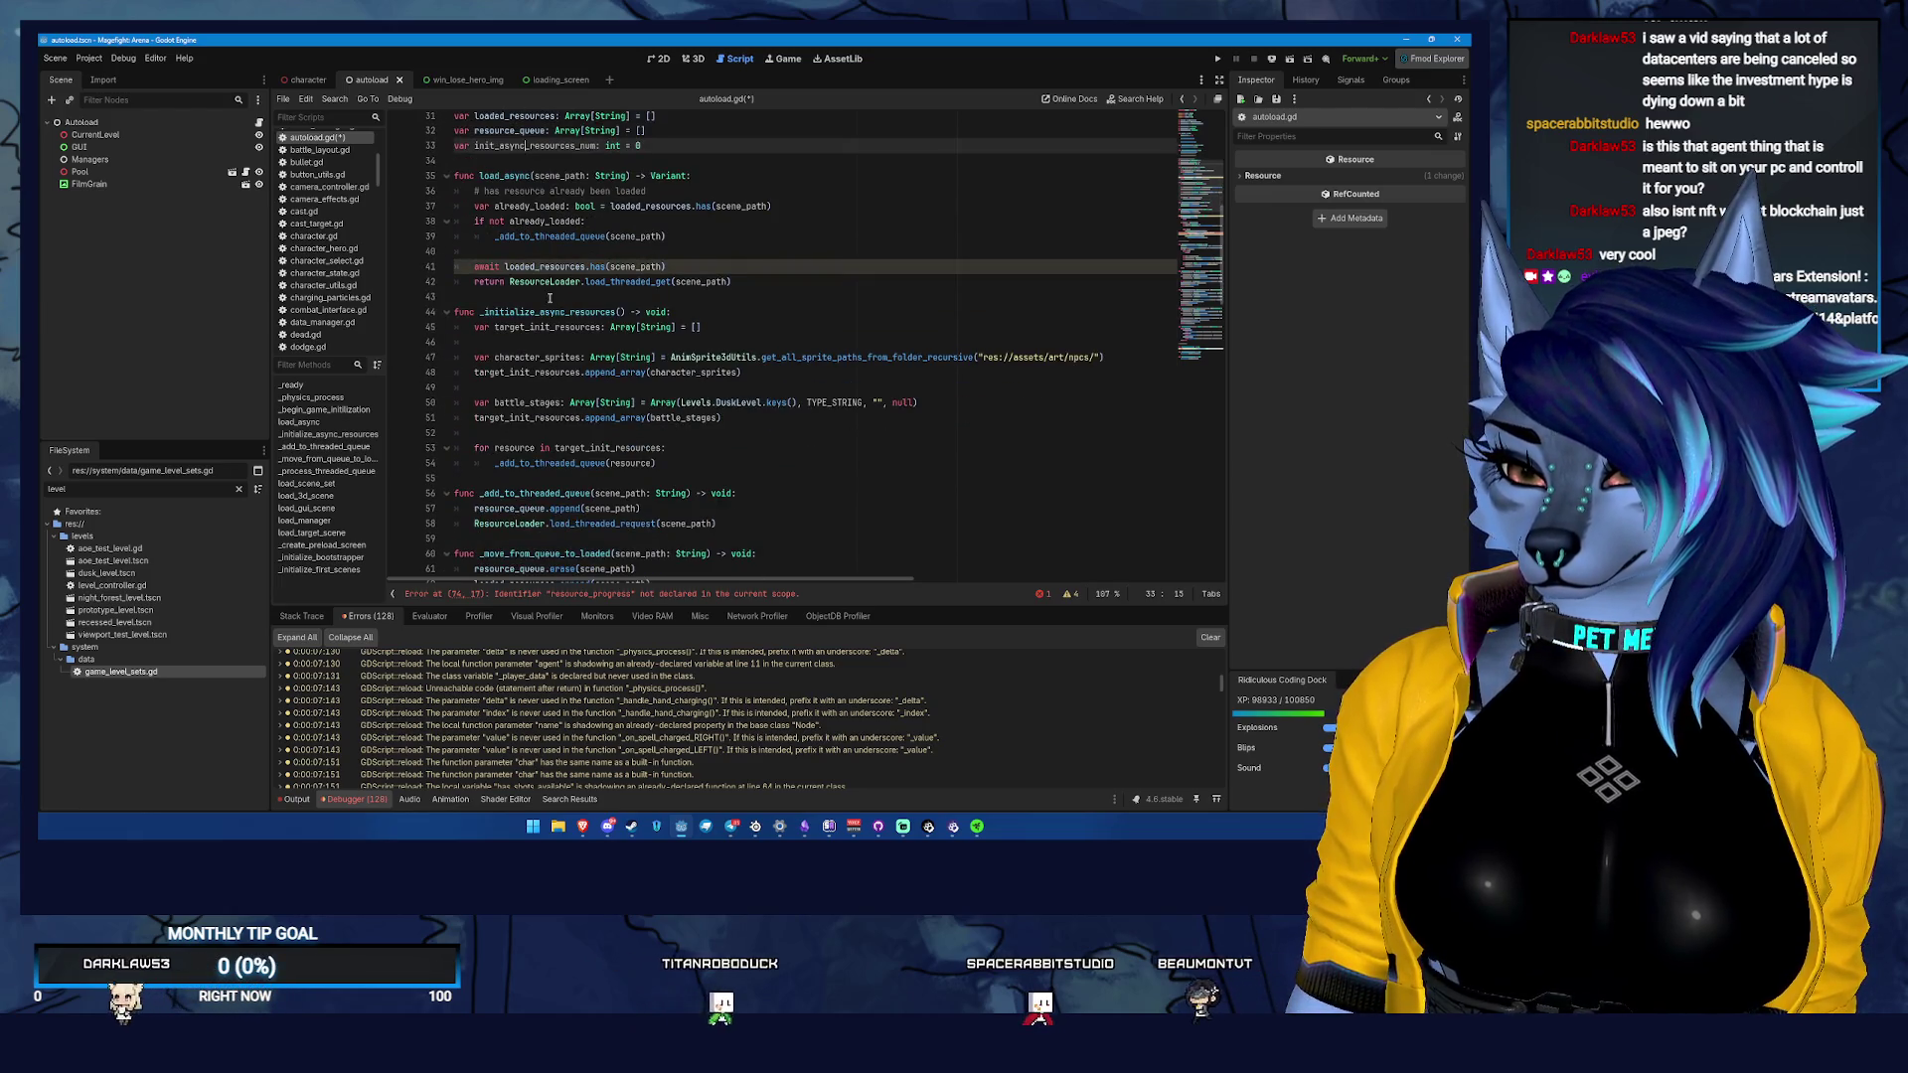
{"action": "key", "text": "F3"}
{"action": "scroll", "coordinate": [641, 417], "scroll_direction": "down", "scroll_amount": 1}
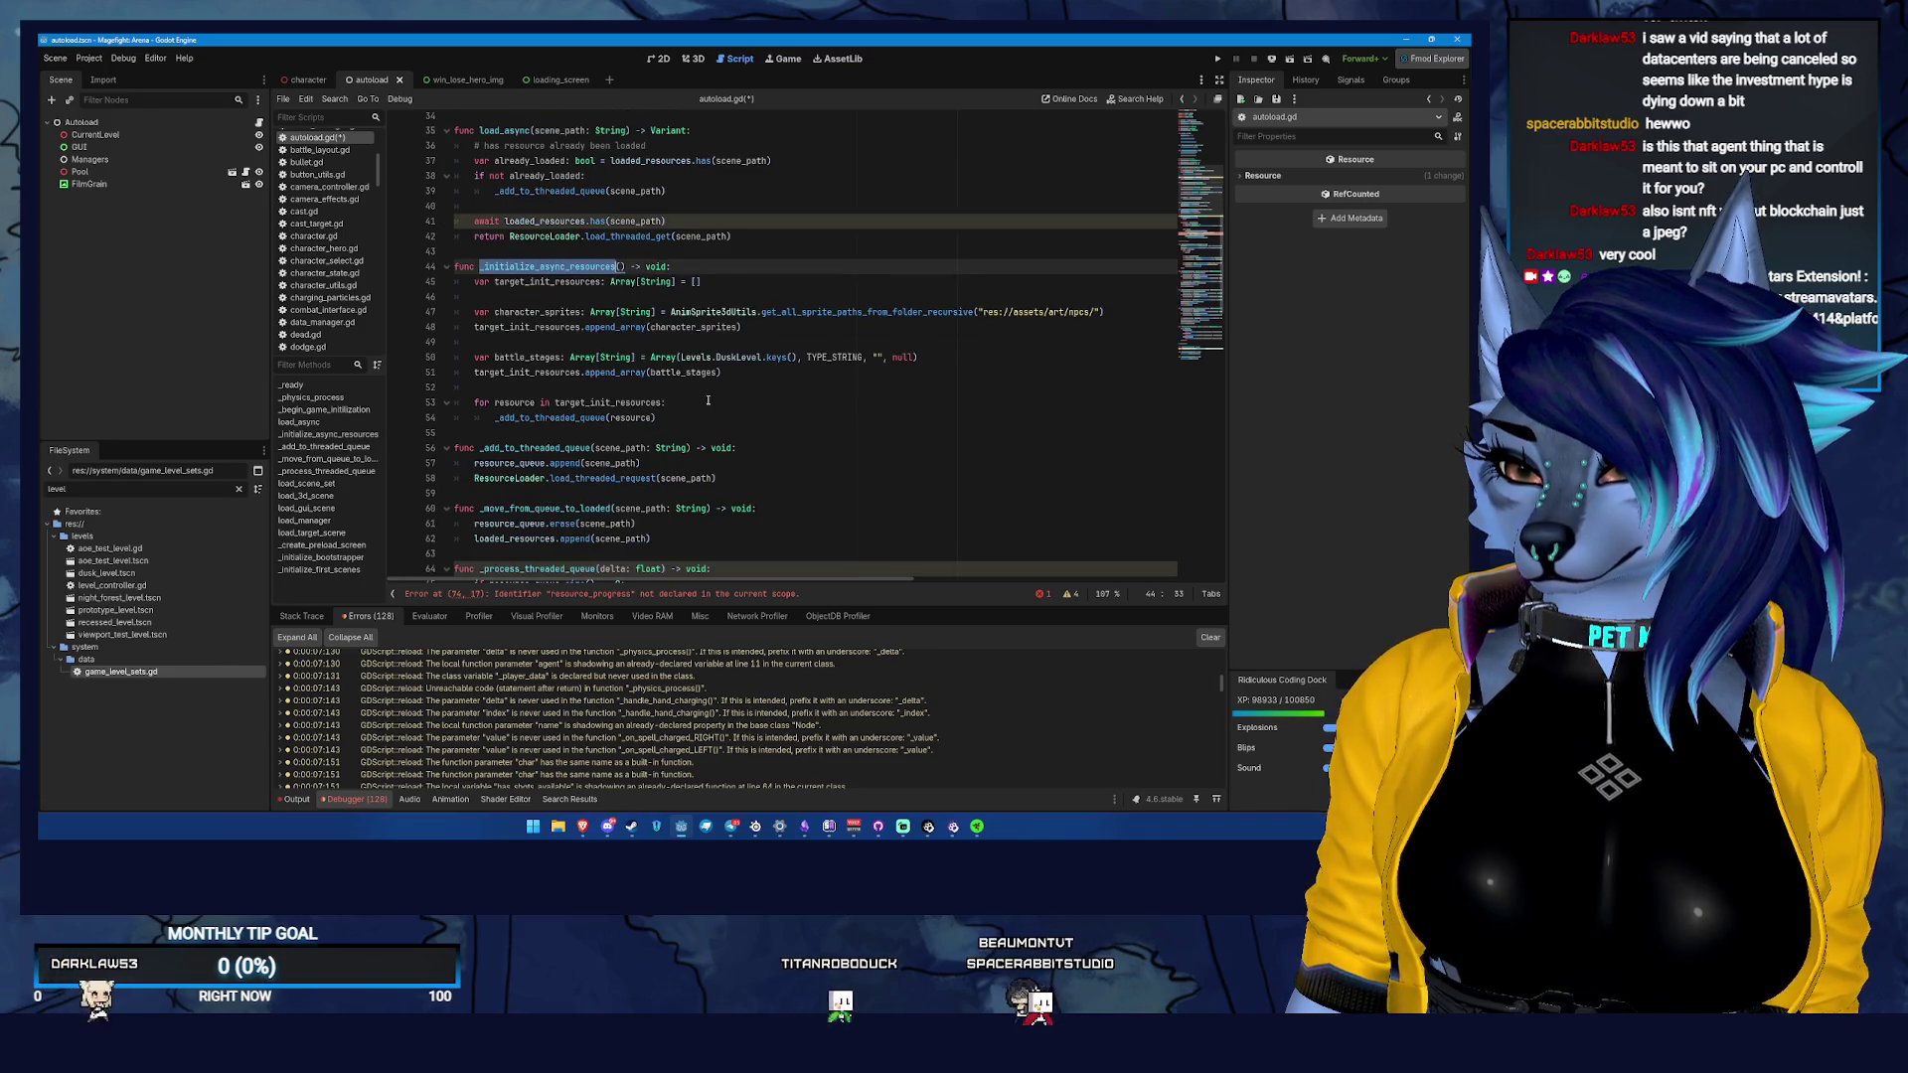
{"action": "left_click", "coordinate": [674, 417]}
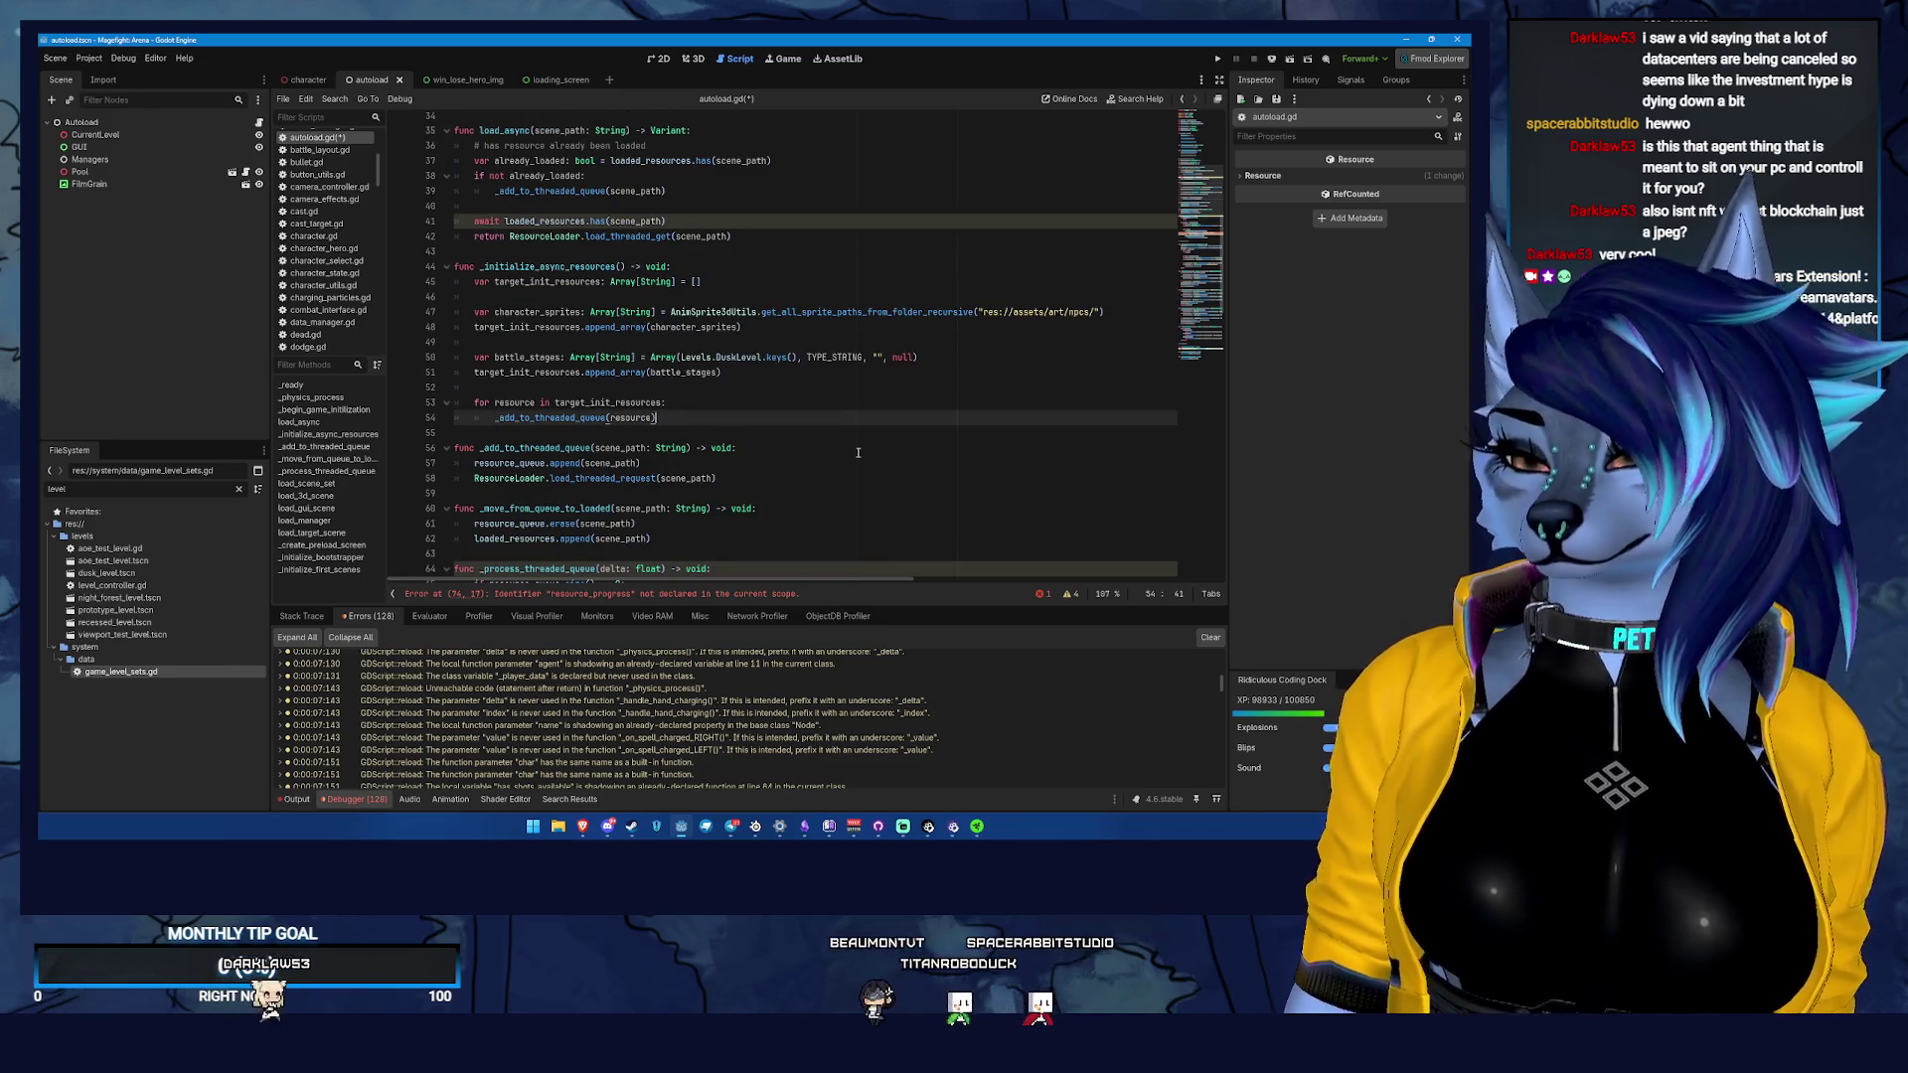
{"action": "key", "text": "Up"}
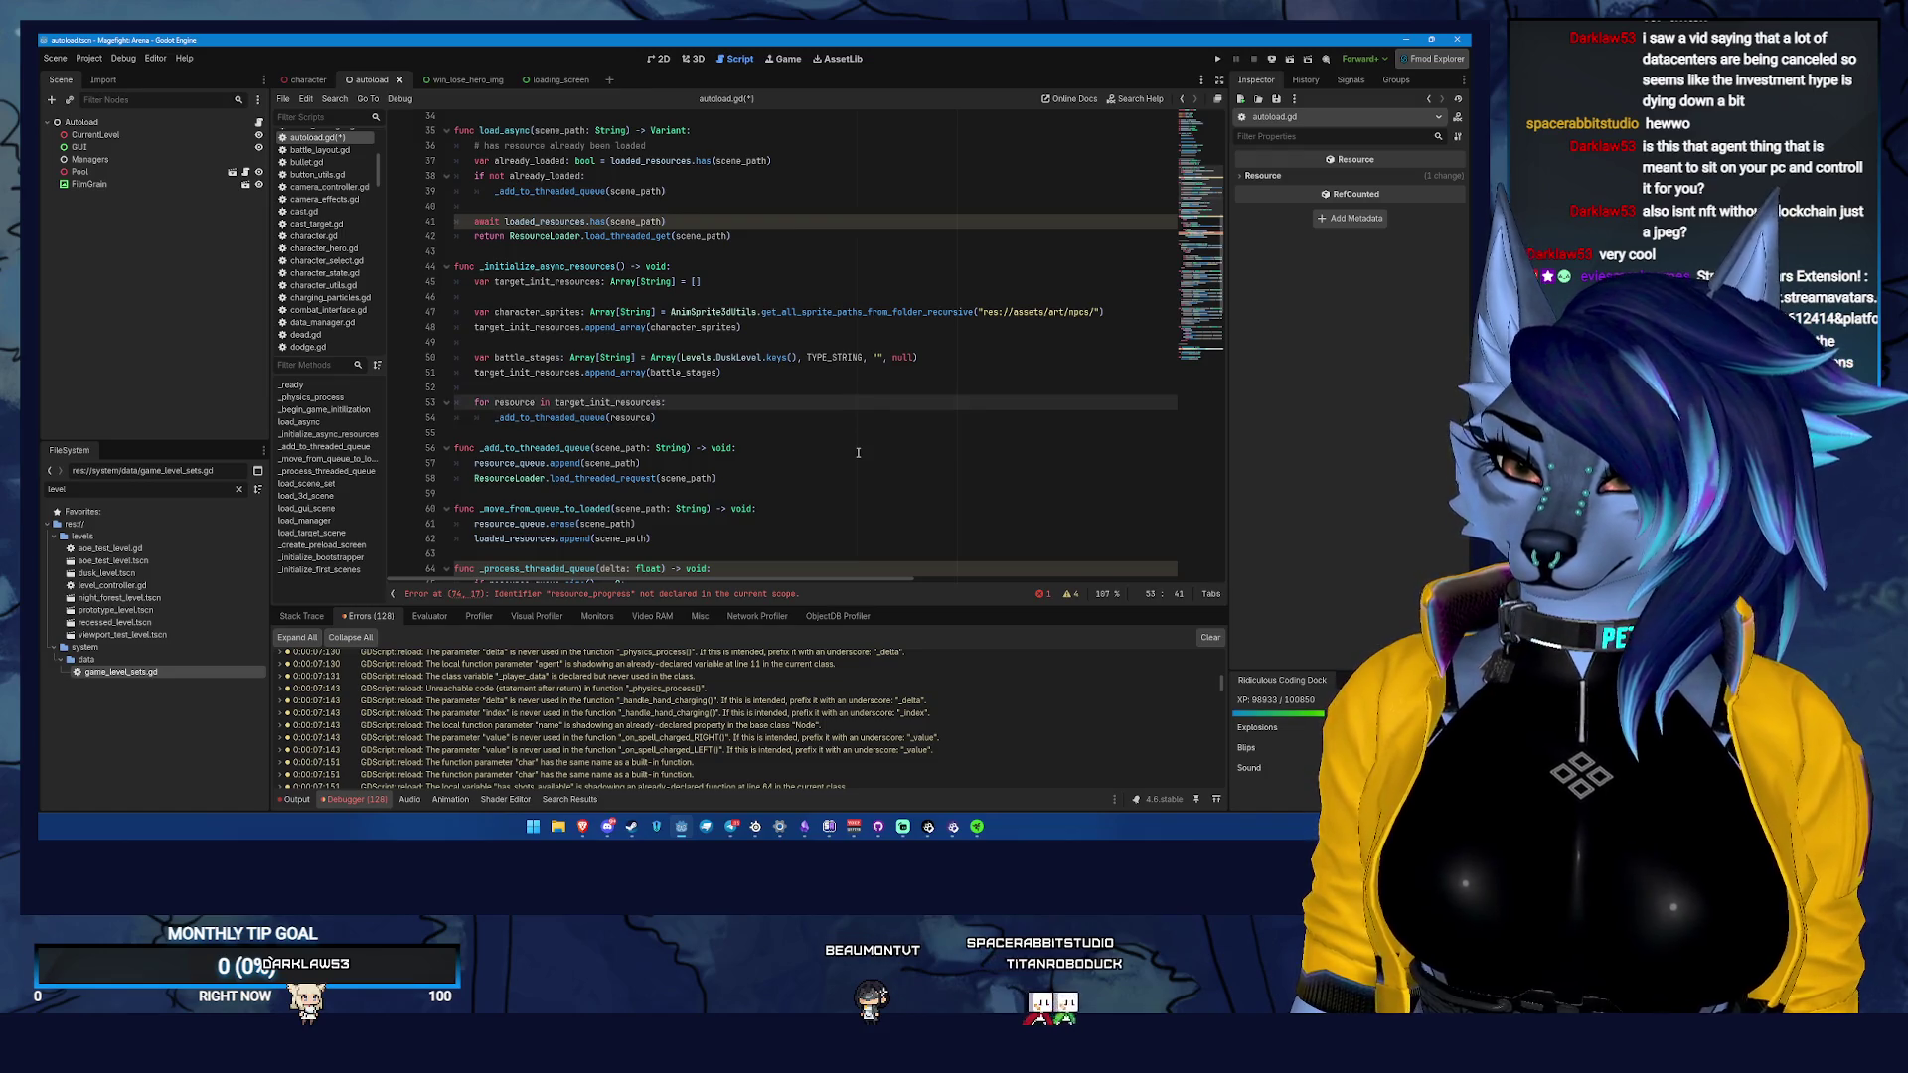
{"action": "key", "text": "ctrl+shift+Return"}
{"action": "type", "text": "init"}
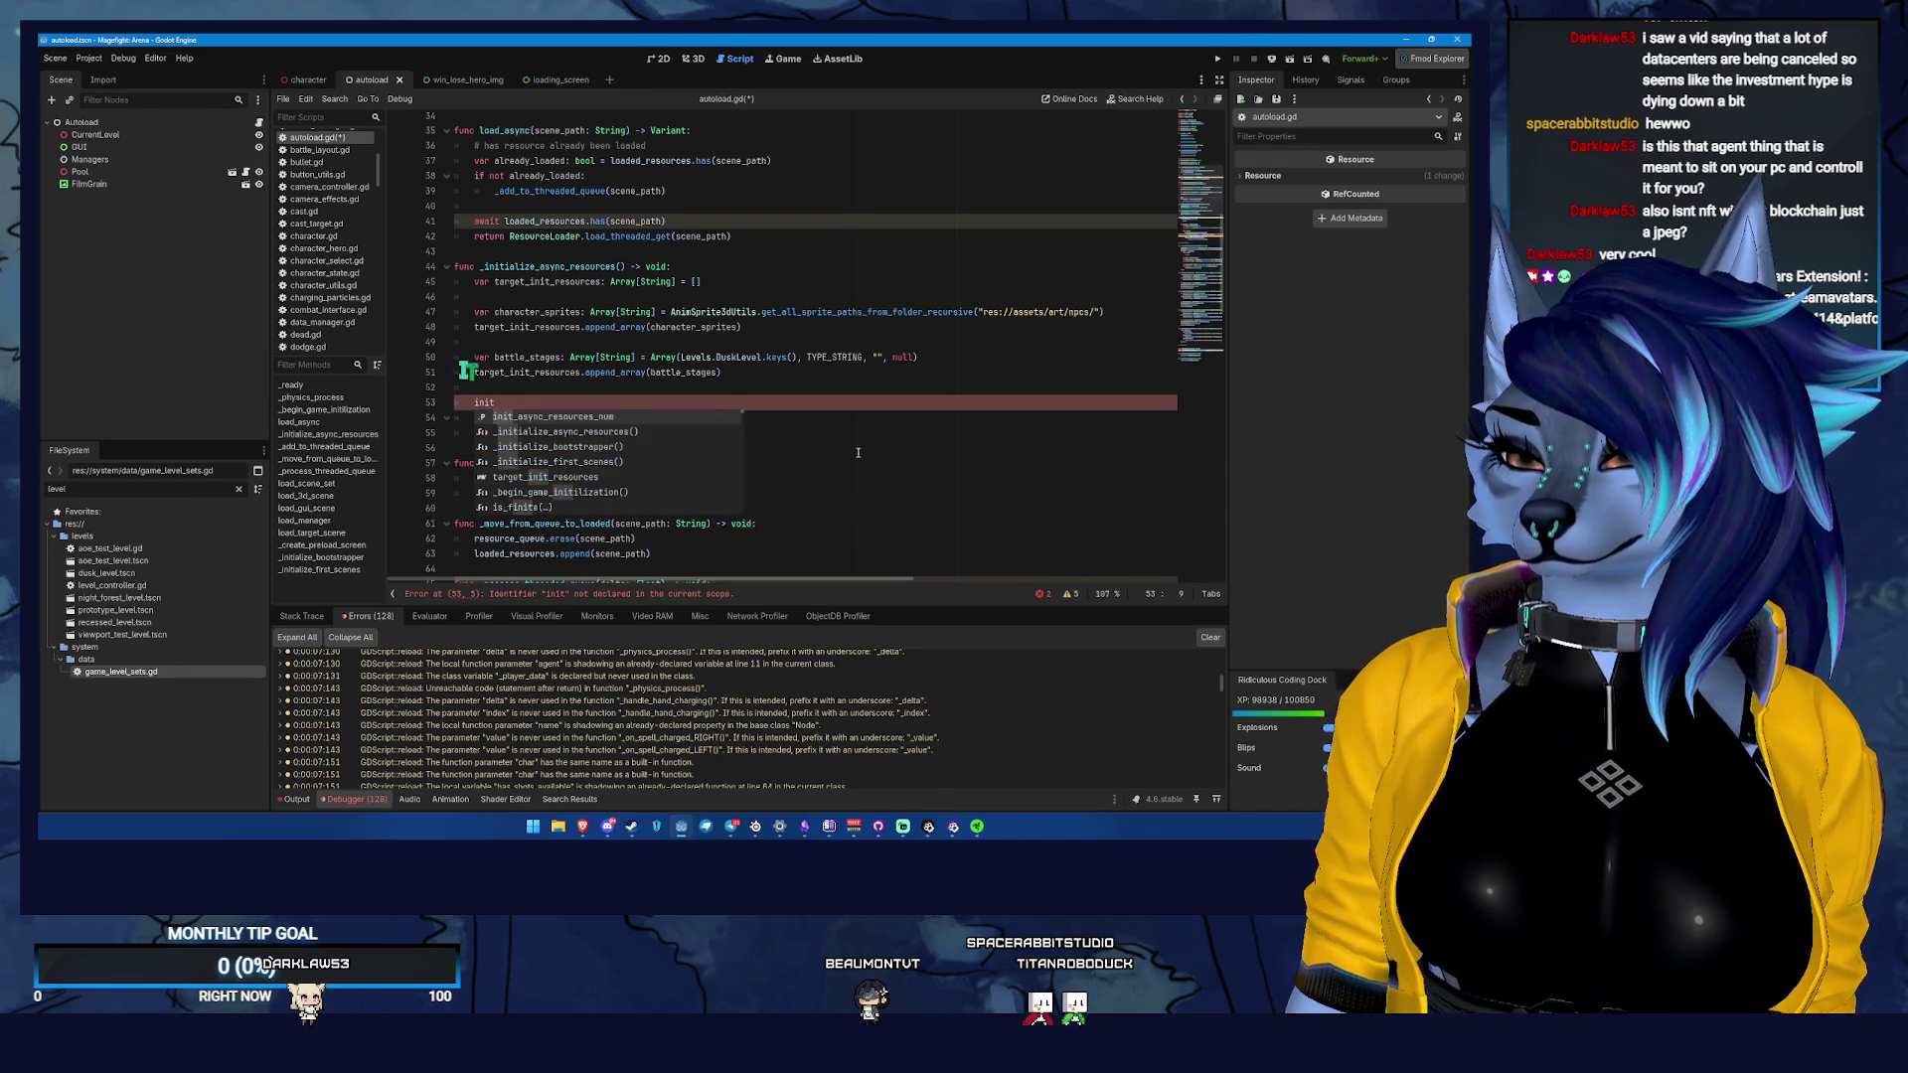
{"action": "key", "text": "Return"}
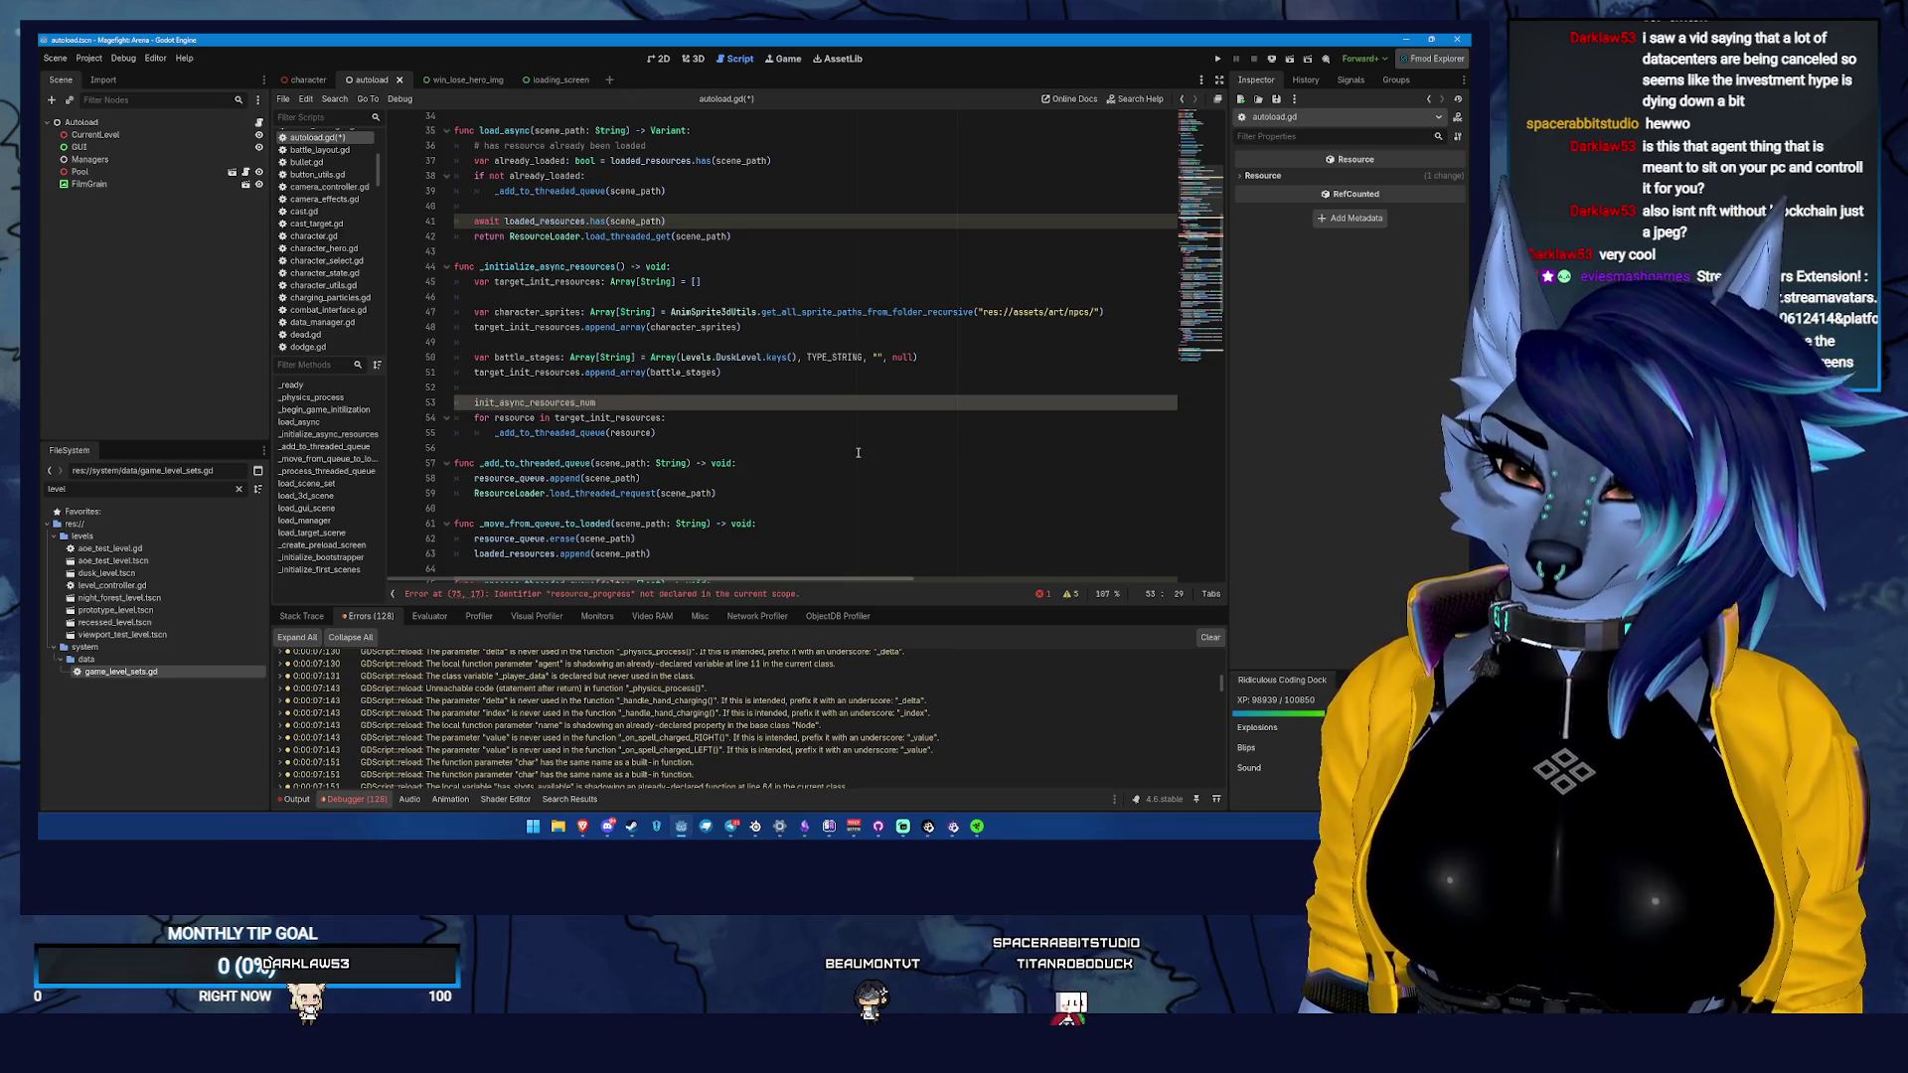
{"action": "type", "text": "= "}
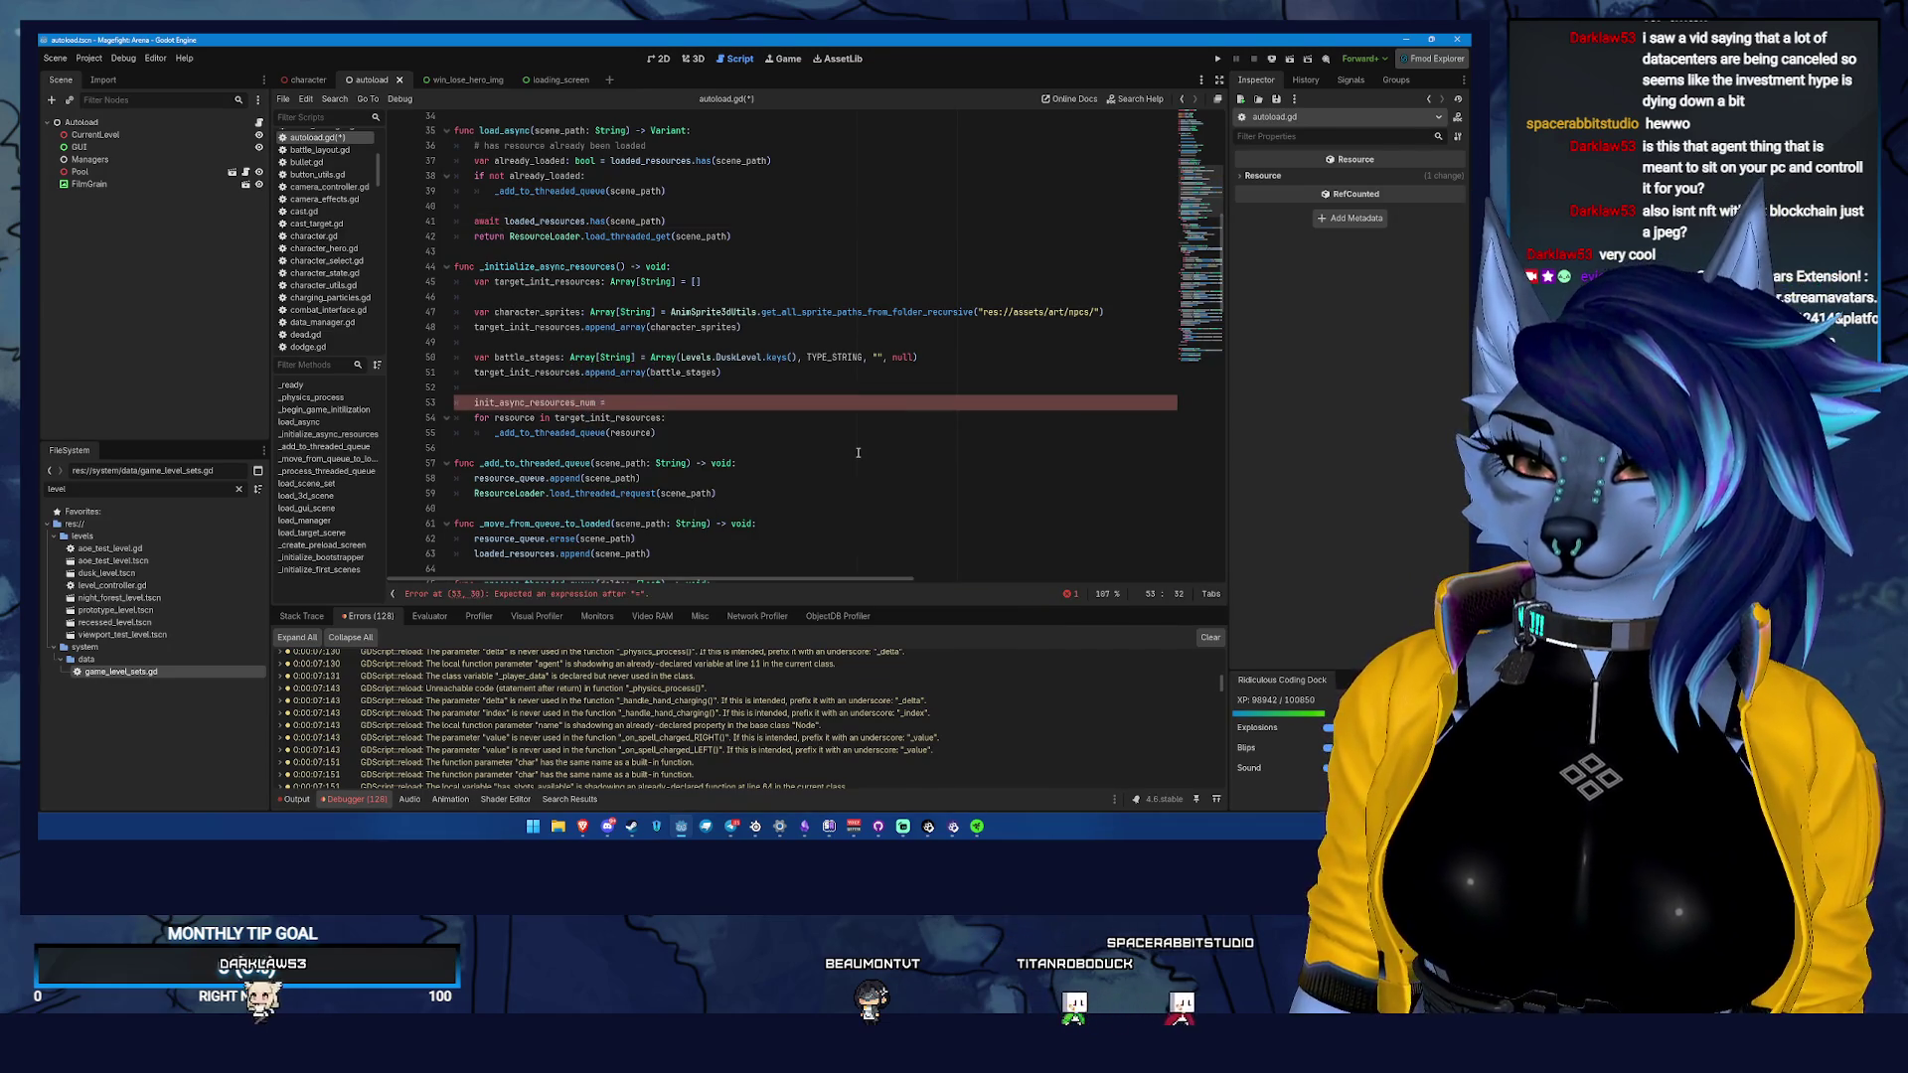
{"action": "type", "text": "target_init_resources"}
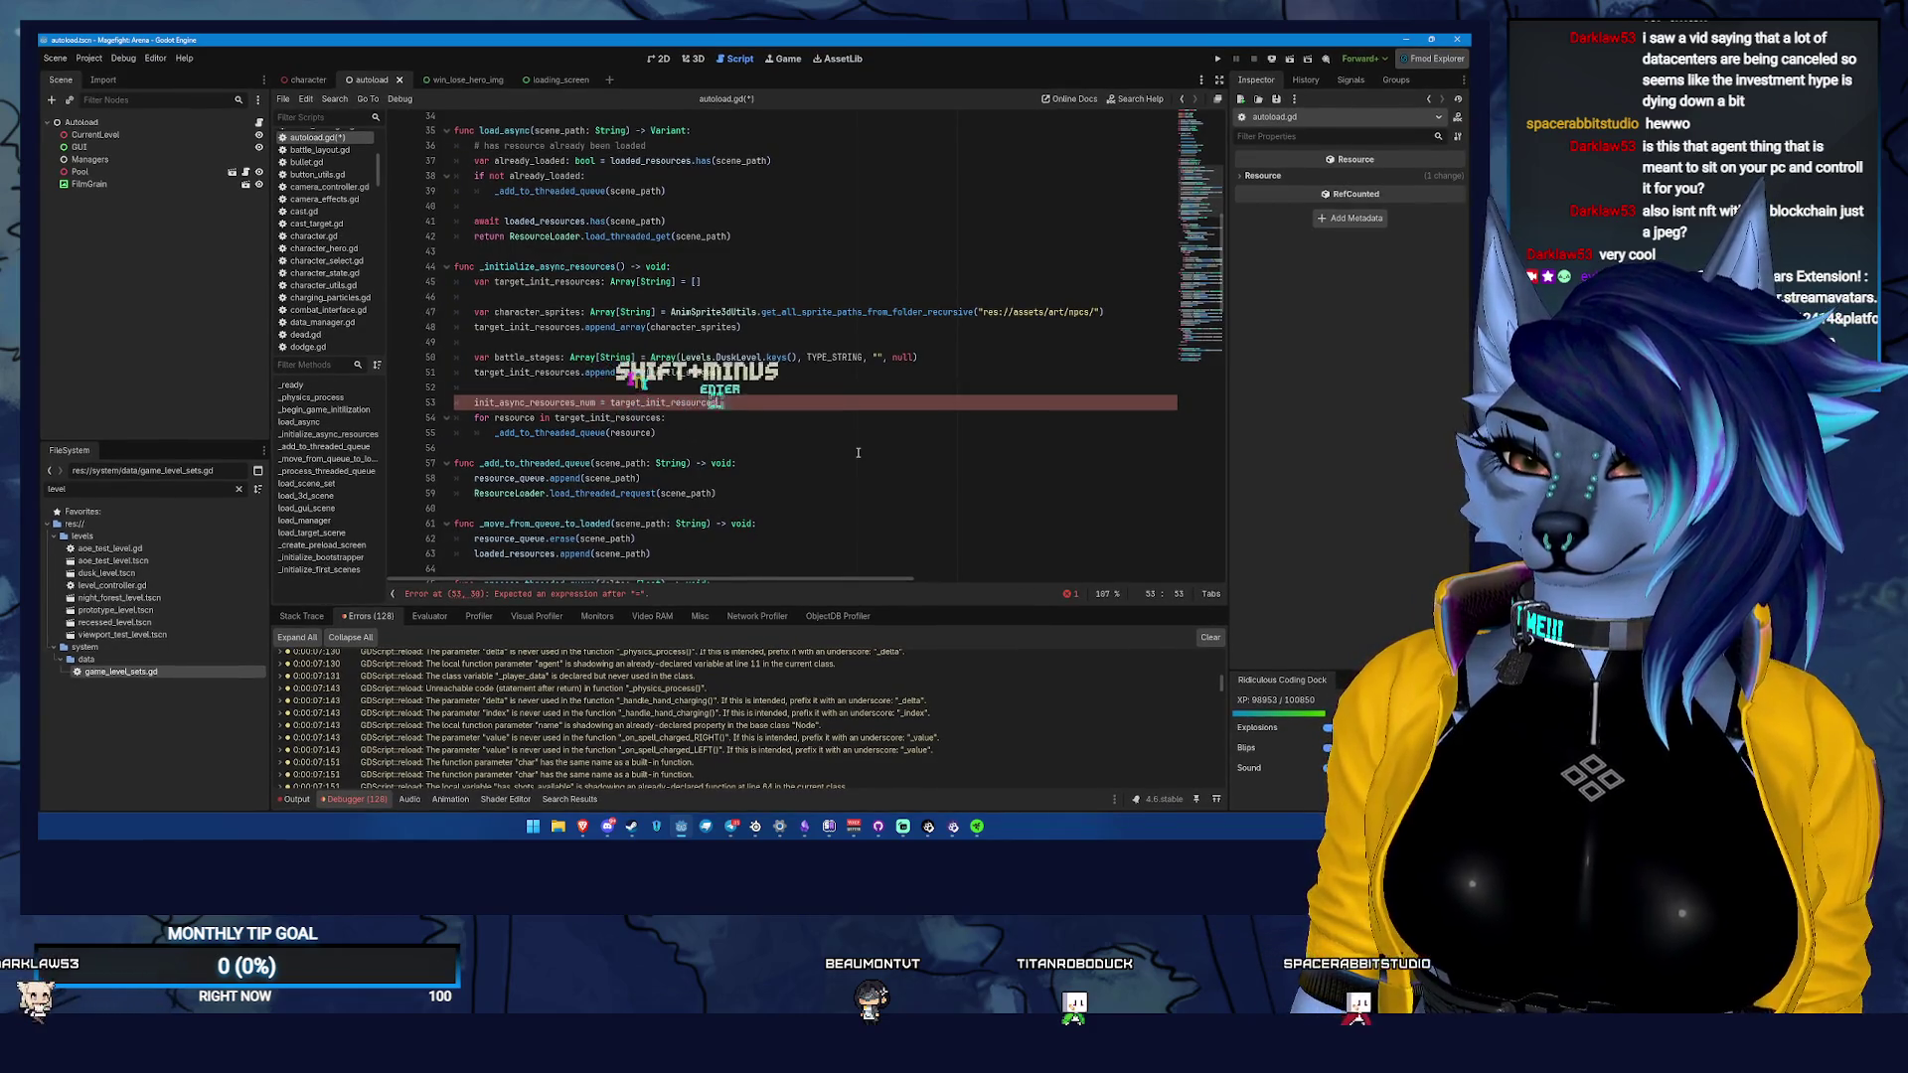
{"action": "key", "text": "Return"}
{"action": "type", "text": ".size"}
{"action": "key", "text": "Return"}
{"action": "key", "text": "ctrl+s"}
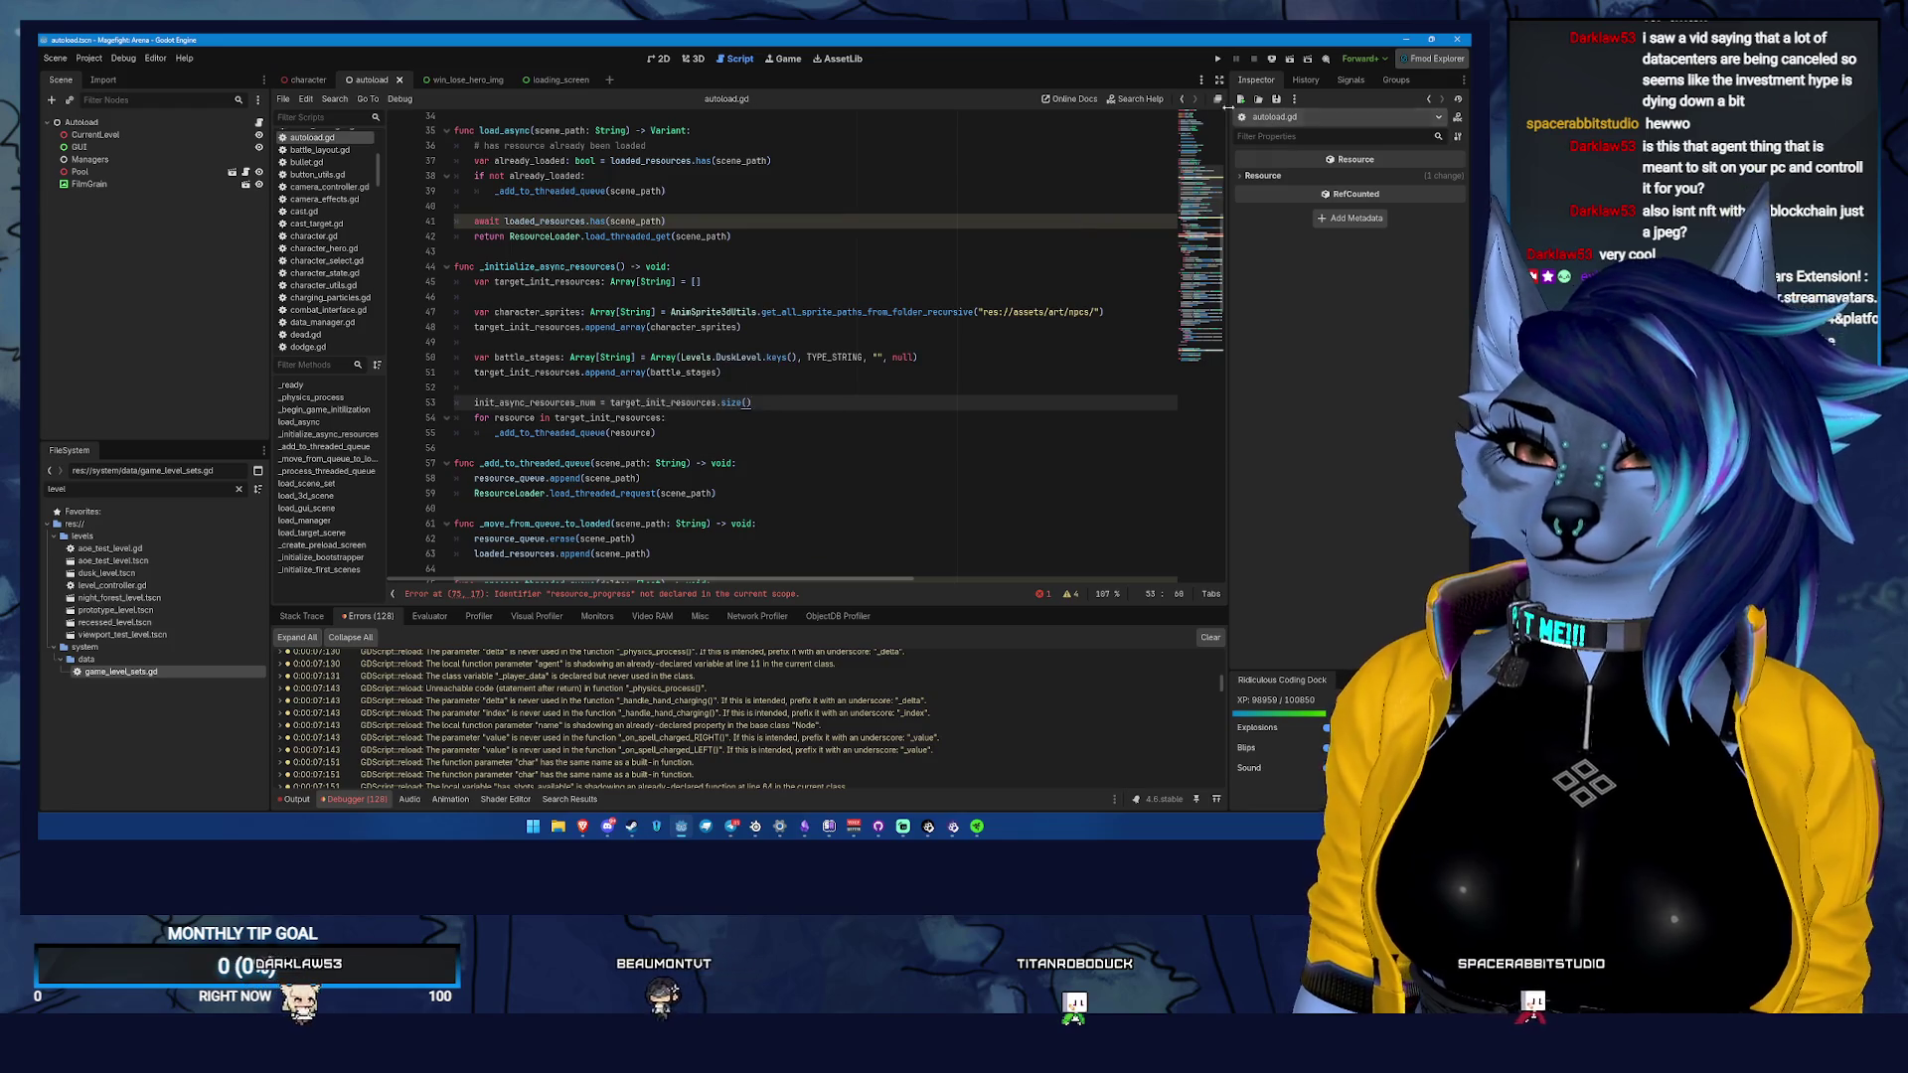
{"action": "left_click", "coordinate": [1181, 101]}
{"action": "left_click", "coordinate": [1182, 101]}
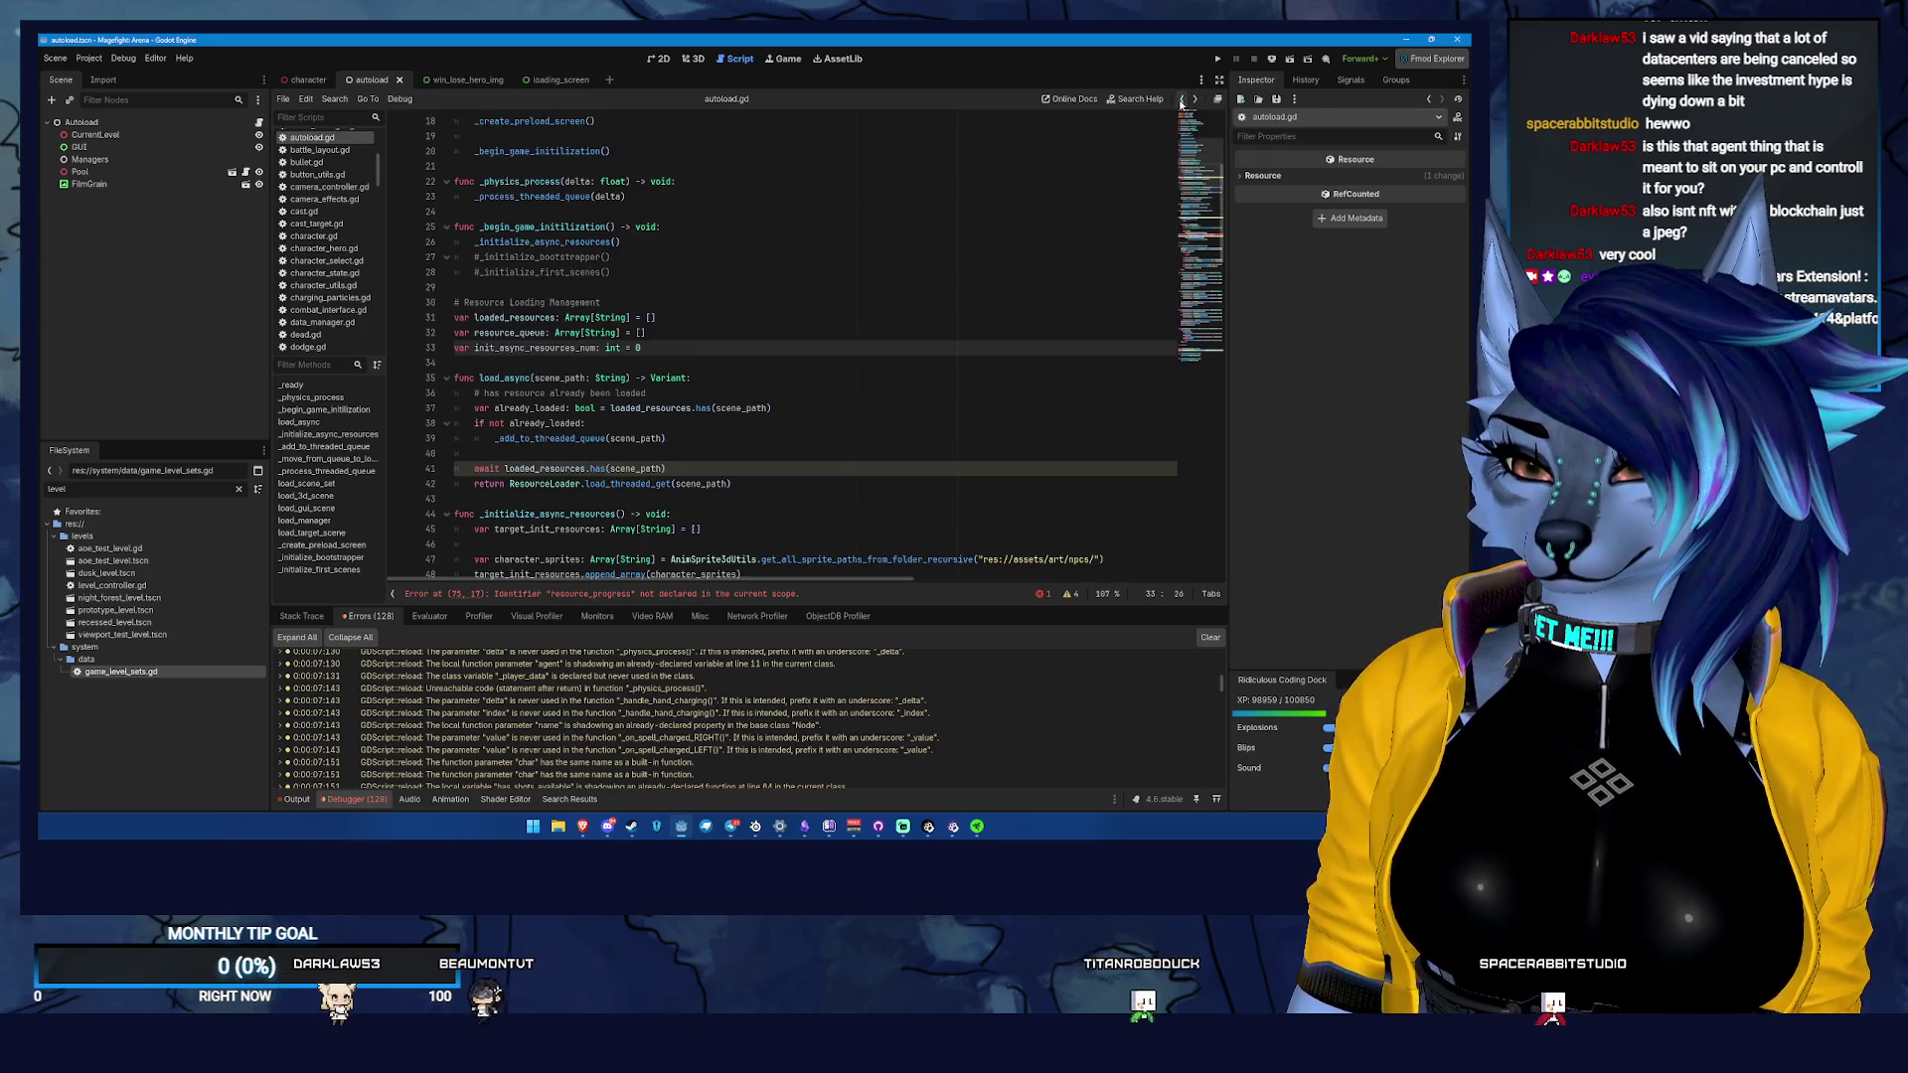
Return to loading_screen.gd and try deleting the var line, then undo it.
{"action": "left_click", "coordinate": [1182, 101]}
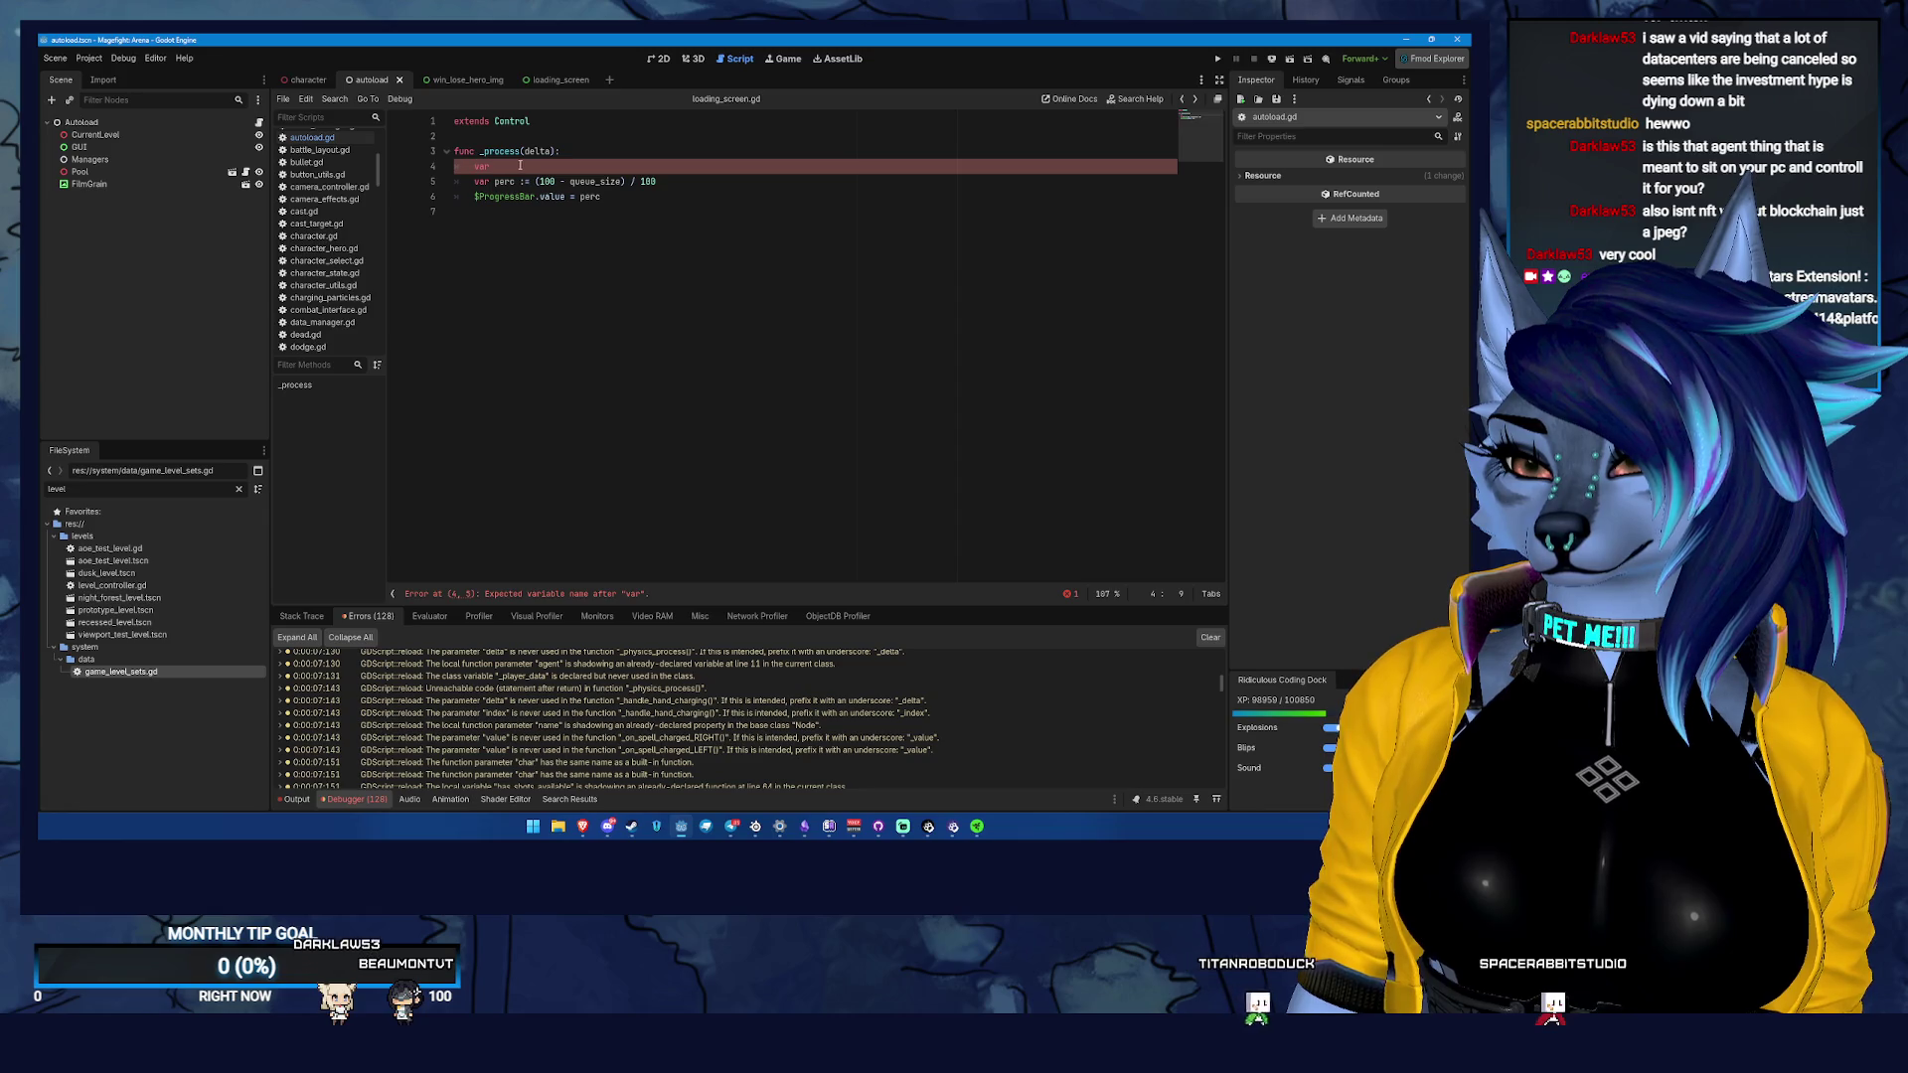
{"action": "left_click_drag", "start_coordinate": [456, 161], "coordinate": [417, 161]}
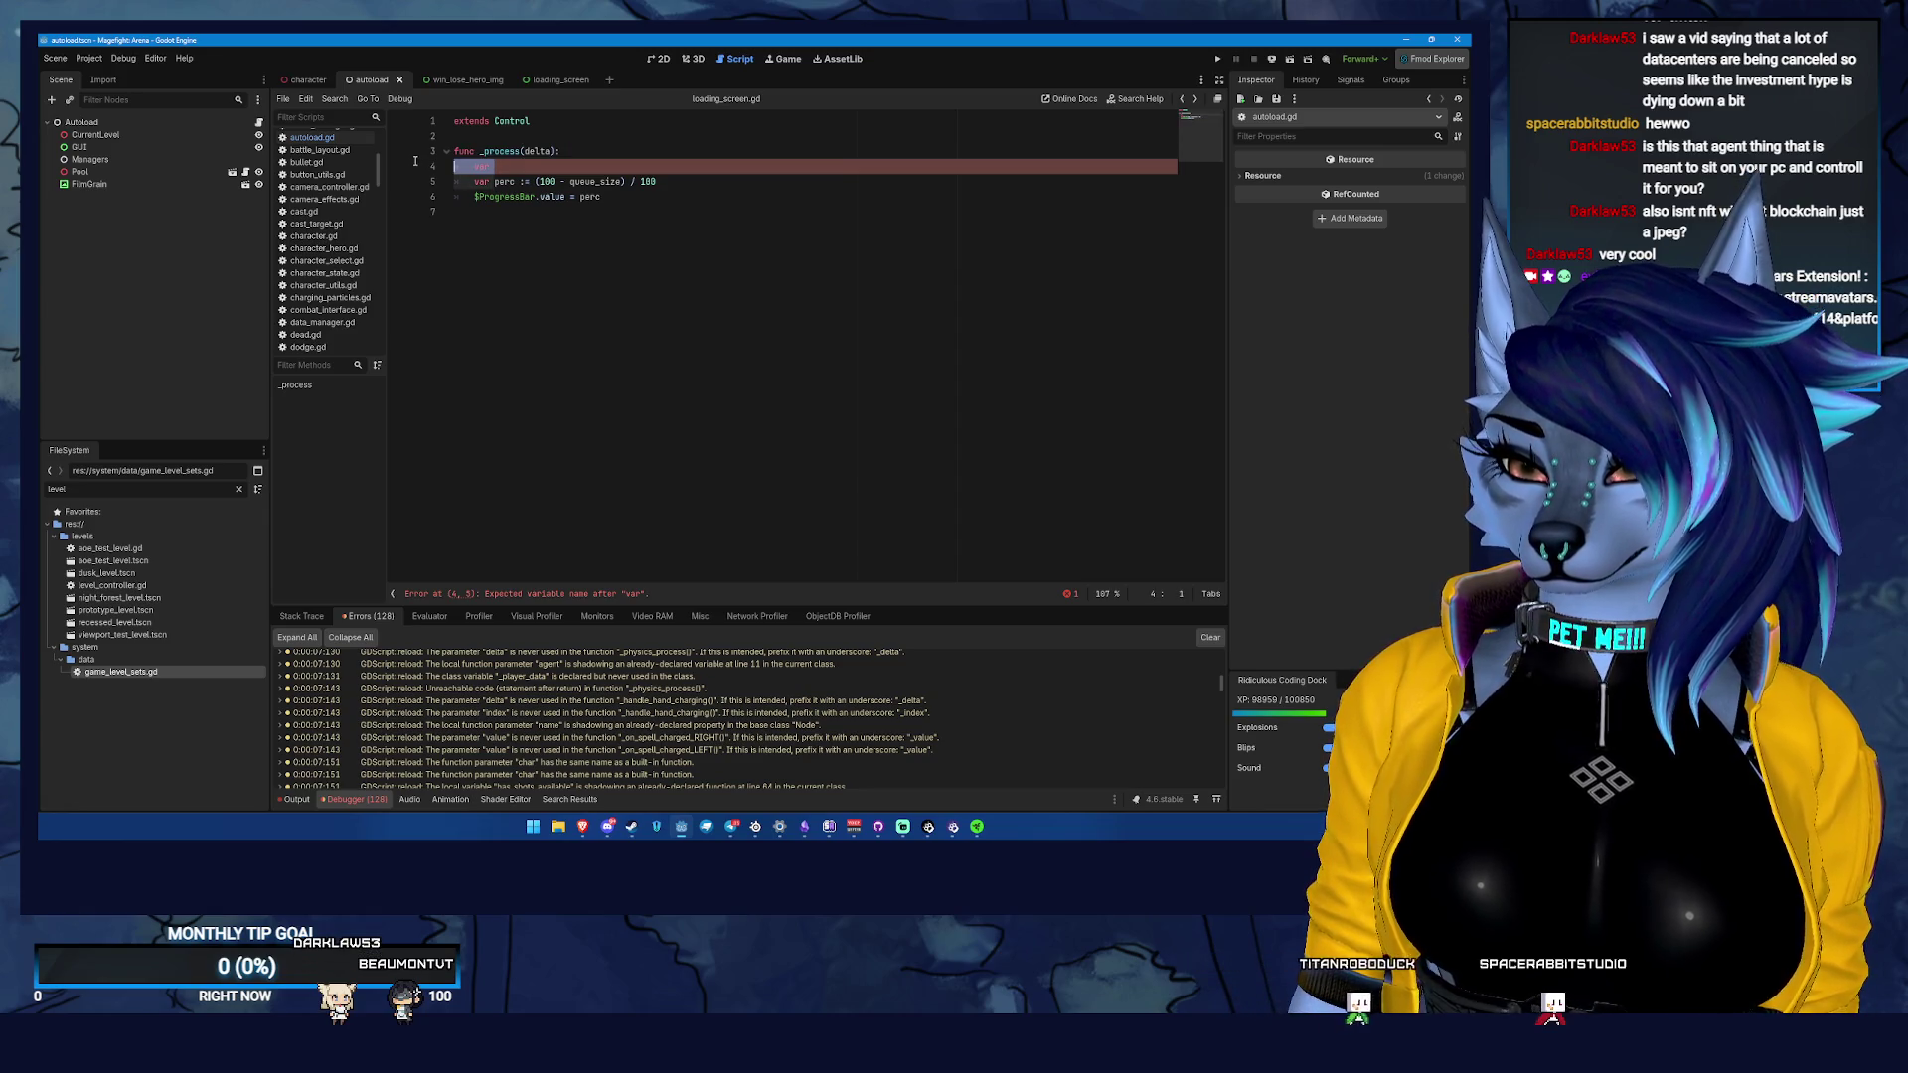
{"action": "key", "text": "BackSpace"}
{"action": "key", "text": "BackSpace"}
{"action": "left_click", "coordinate": [591, 166]}
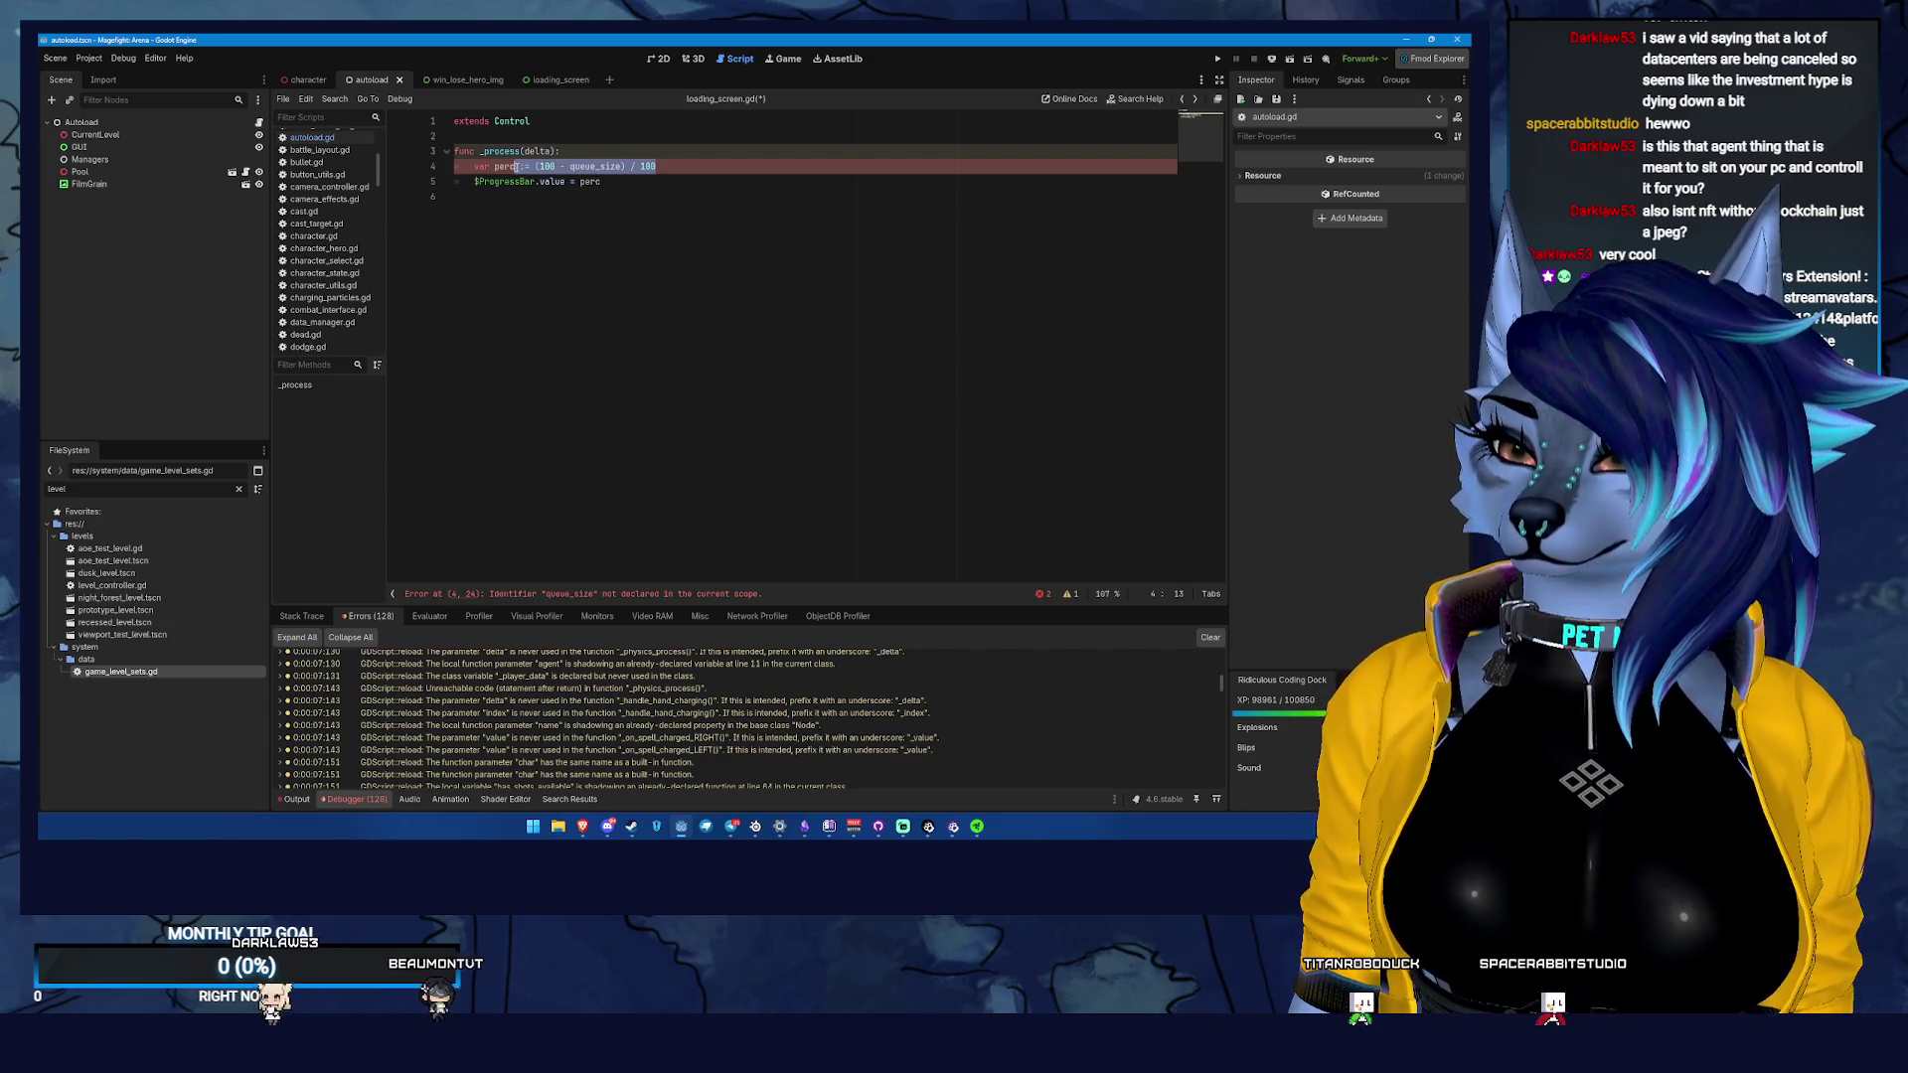
{"action": "key", "text": "ctrl+z"}
In _process, add loaded_resource_num from Global.autoload.loaded_resources.size().
{"action": "left_click", "coordinate": [608, 144]}
{"action": "key", "text": "Return"}
{"action": "type", "text": "var "}
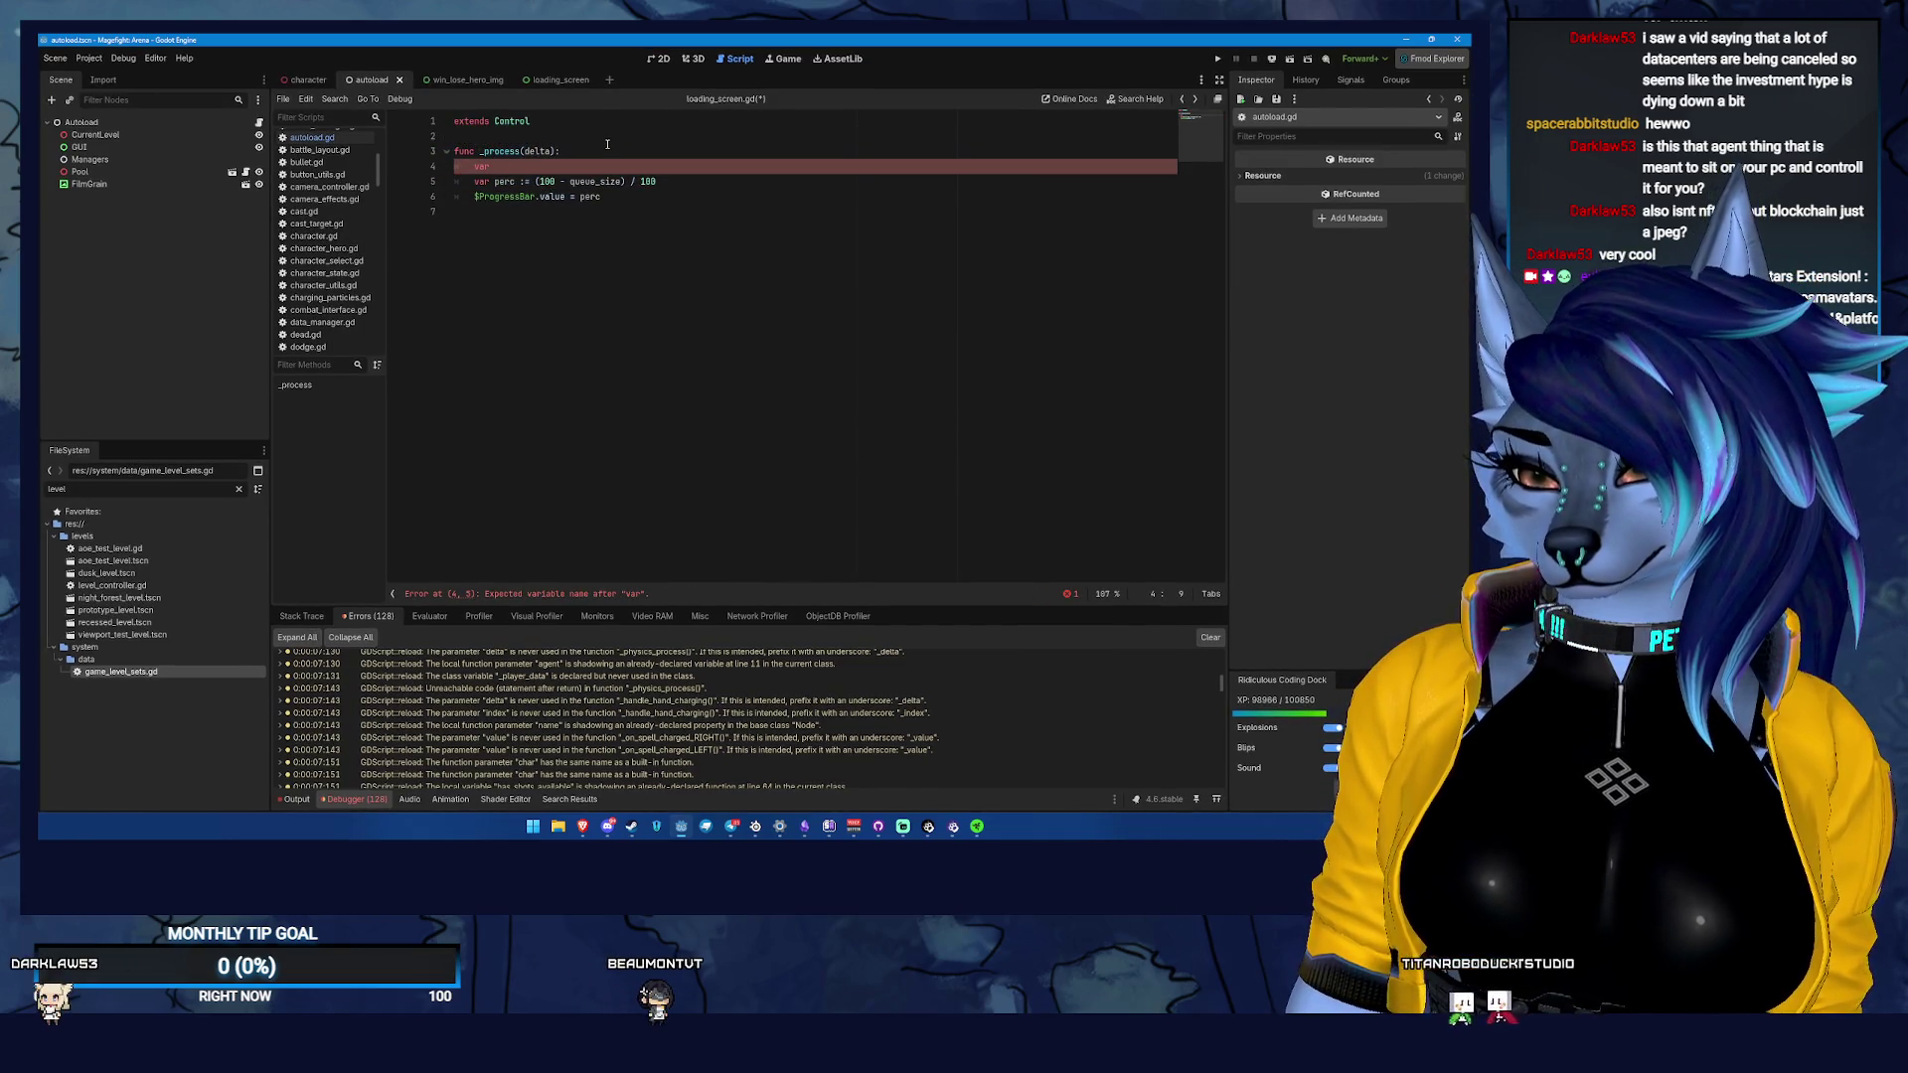
{"action": "type", "text": "ercen"}
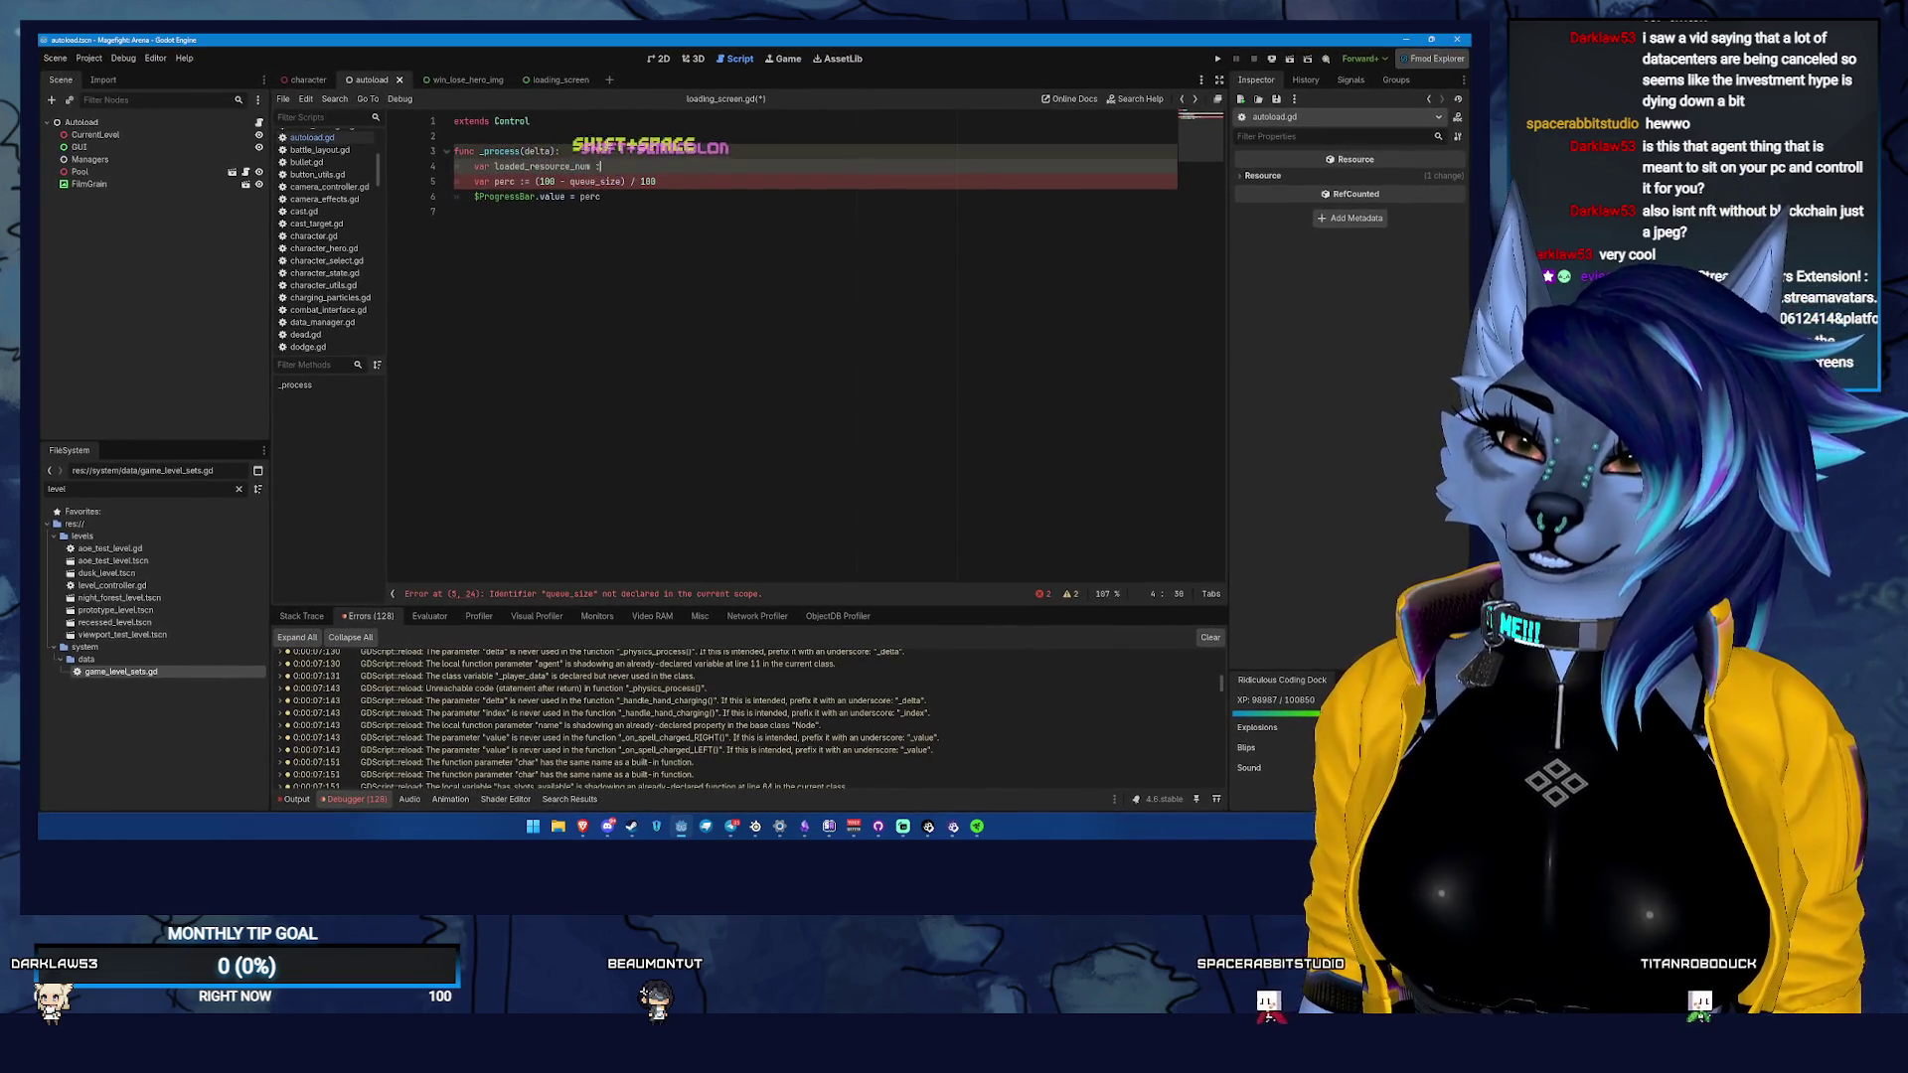
{"action": "type", "text": "aut"}
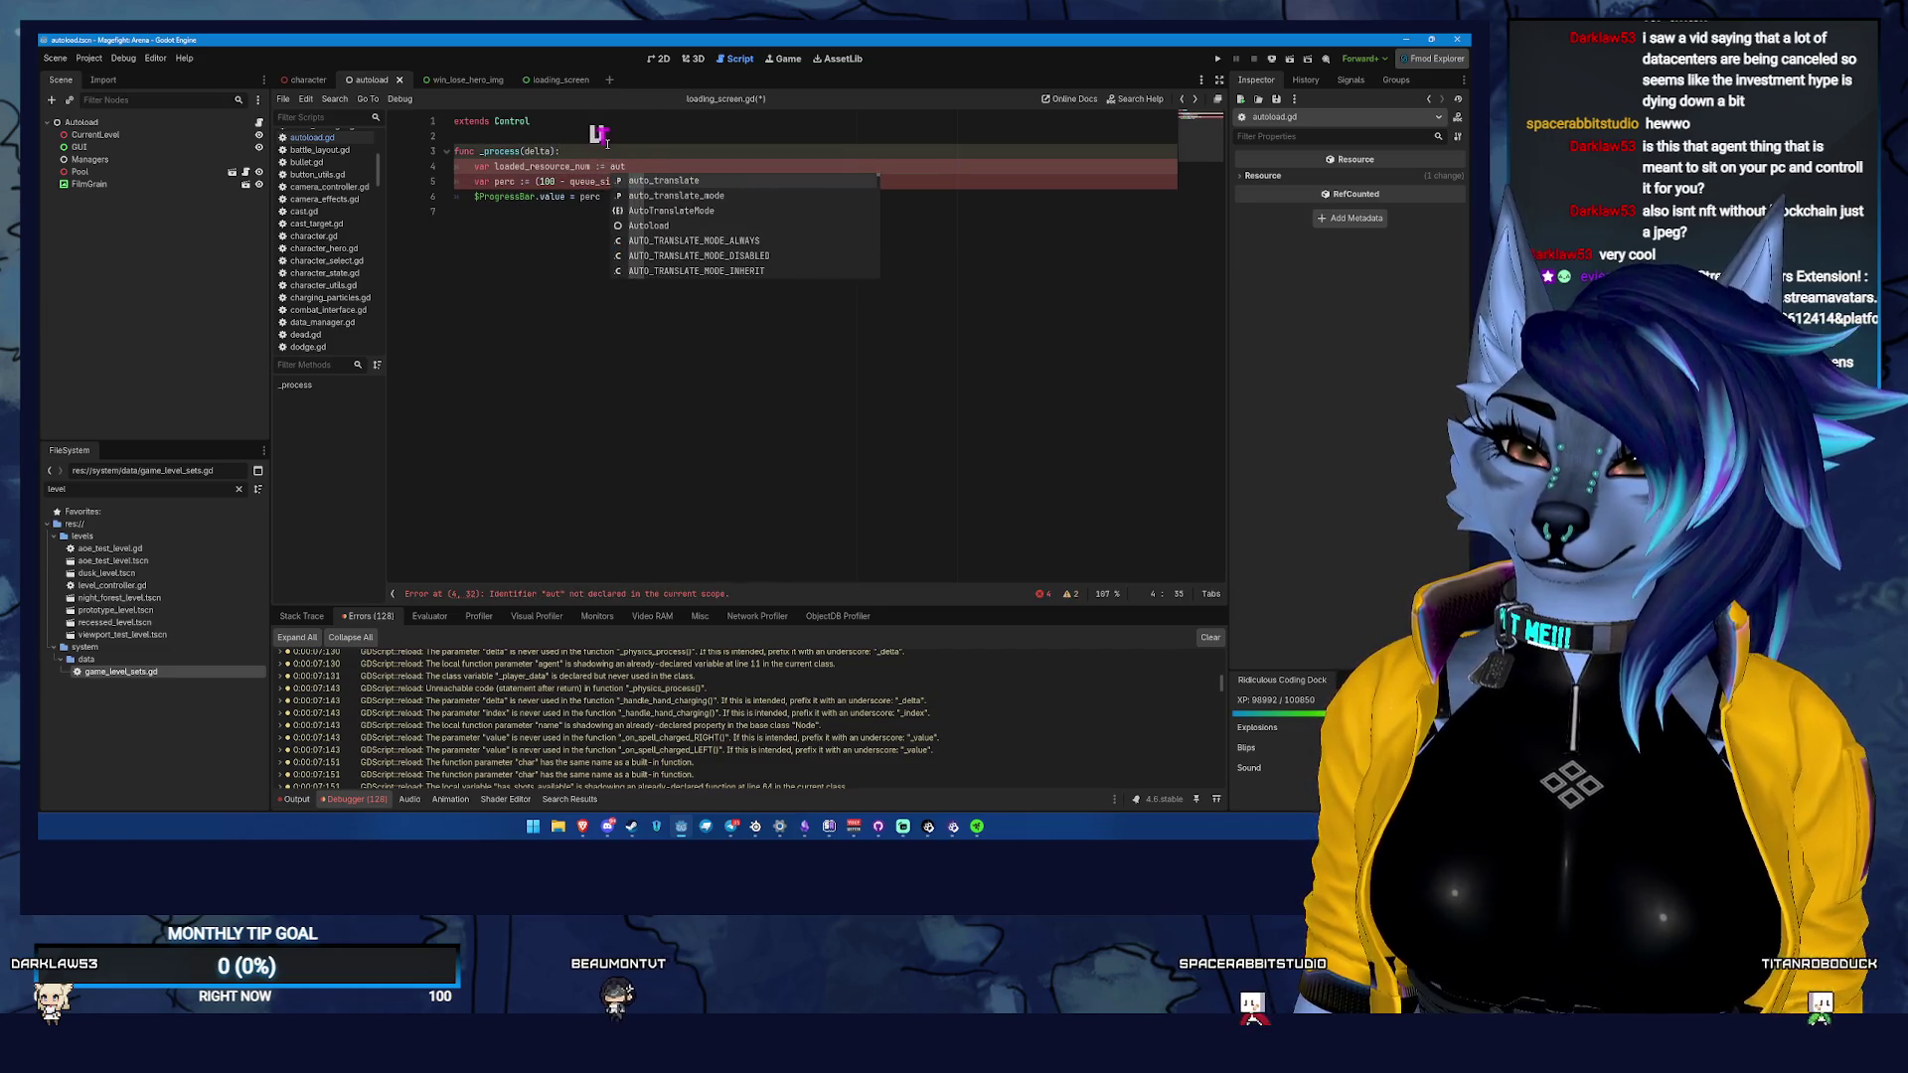
{"action": "key", "text": "BackSpace"}
{"action": "key", "text": "BackSpace"}
{"action": "key", "text": "BackSpace"}
{"action": "type", "text": "Glo"}
{"action": "key", "text": "Return"}
{"action": "type", "text": ".au"}
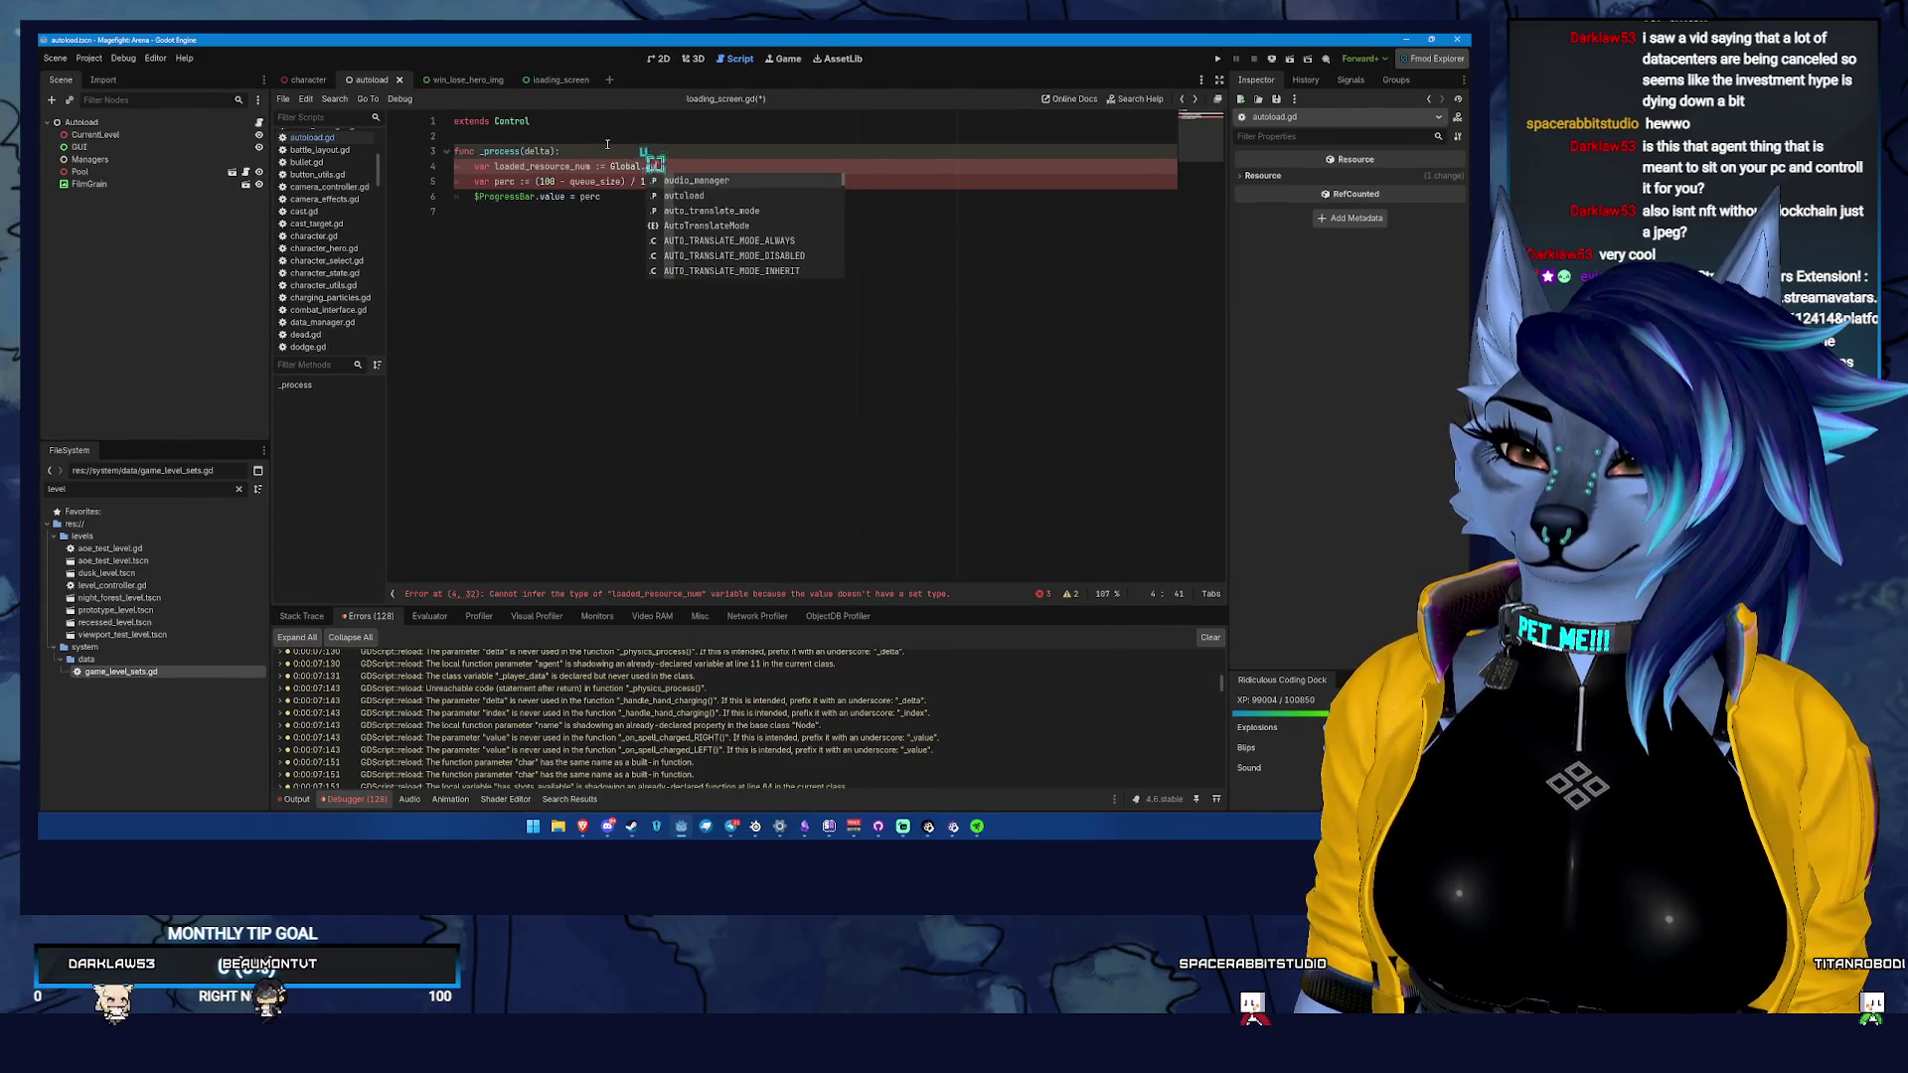
{"action": "key", "text": "Down"}
{"action": "key", "text": "Return"}
{"action": "type", "text": "."}
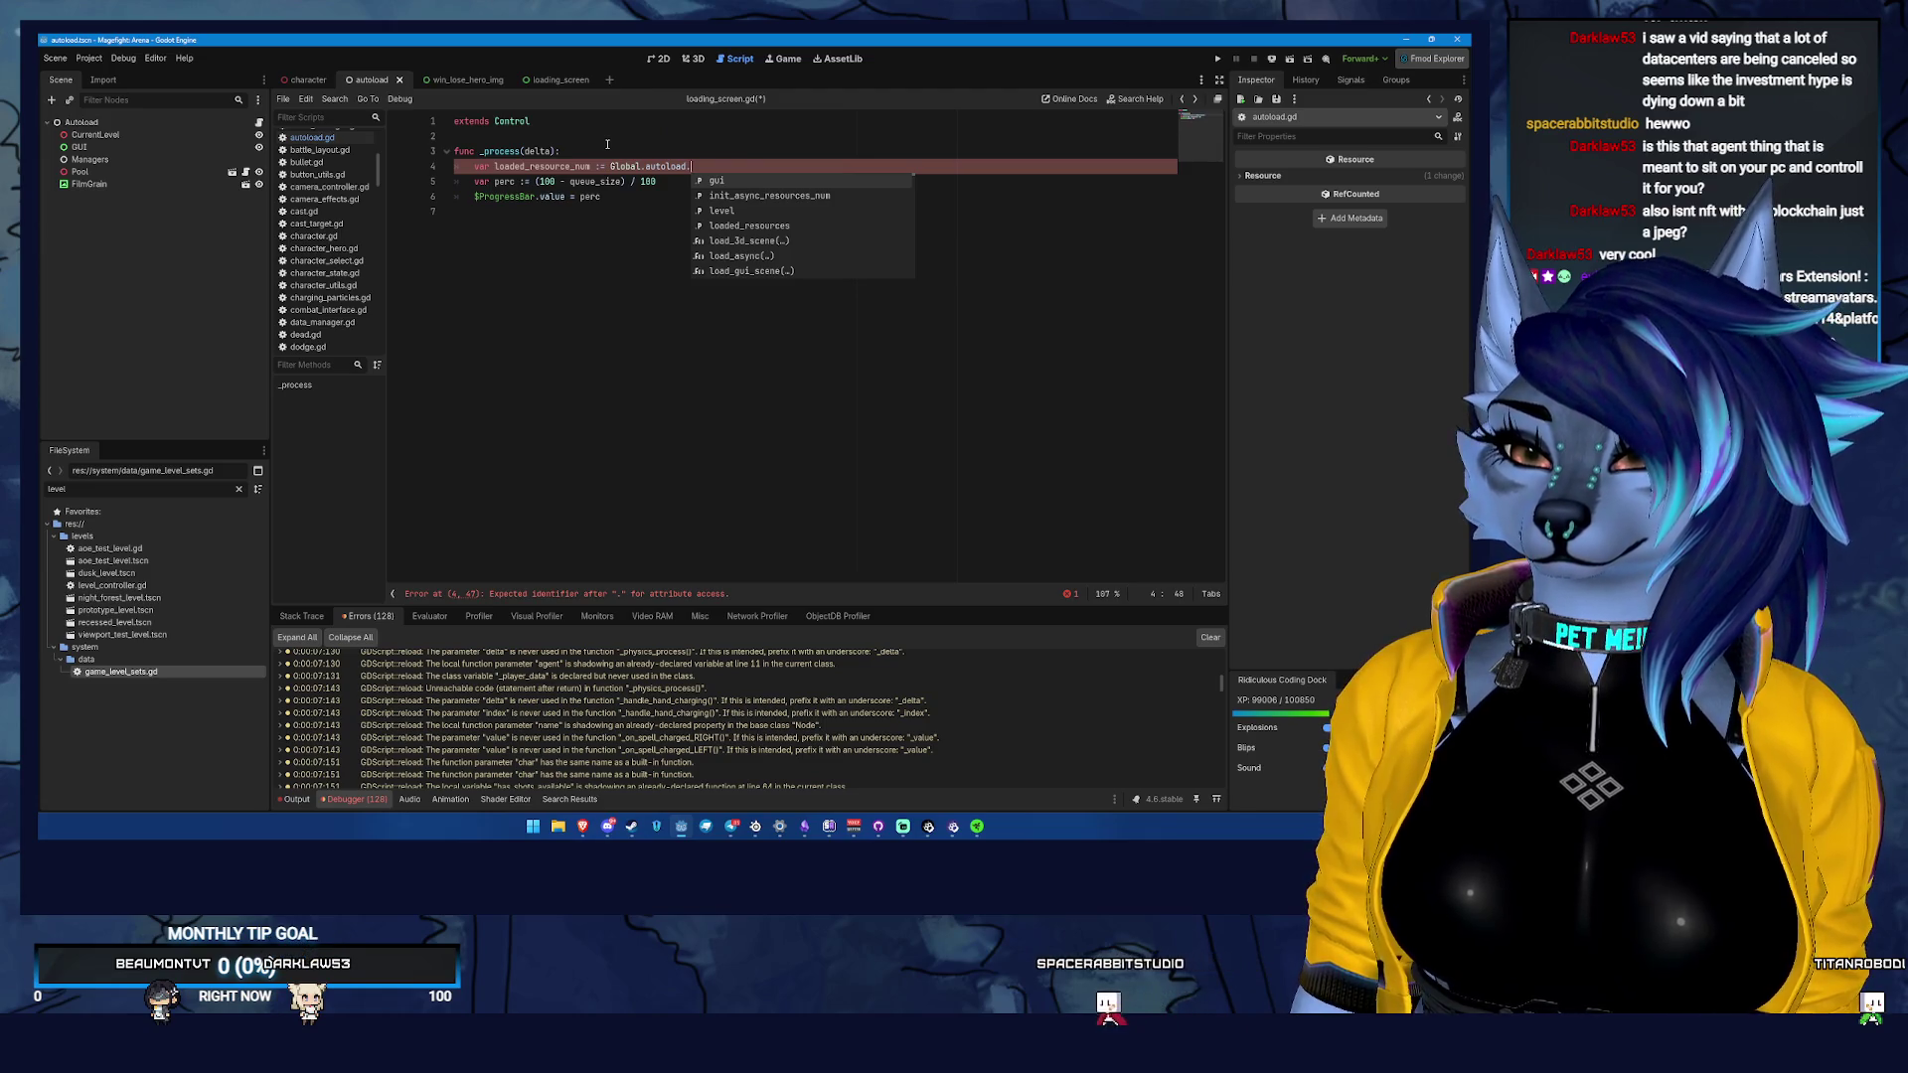
{"action": "key", "text": "Down"}
{"action": "key", "text": "Down"}
{"action": "key", "text": "Down"}
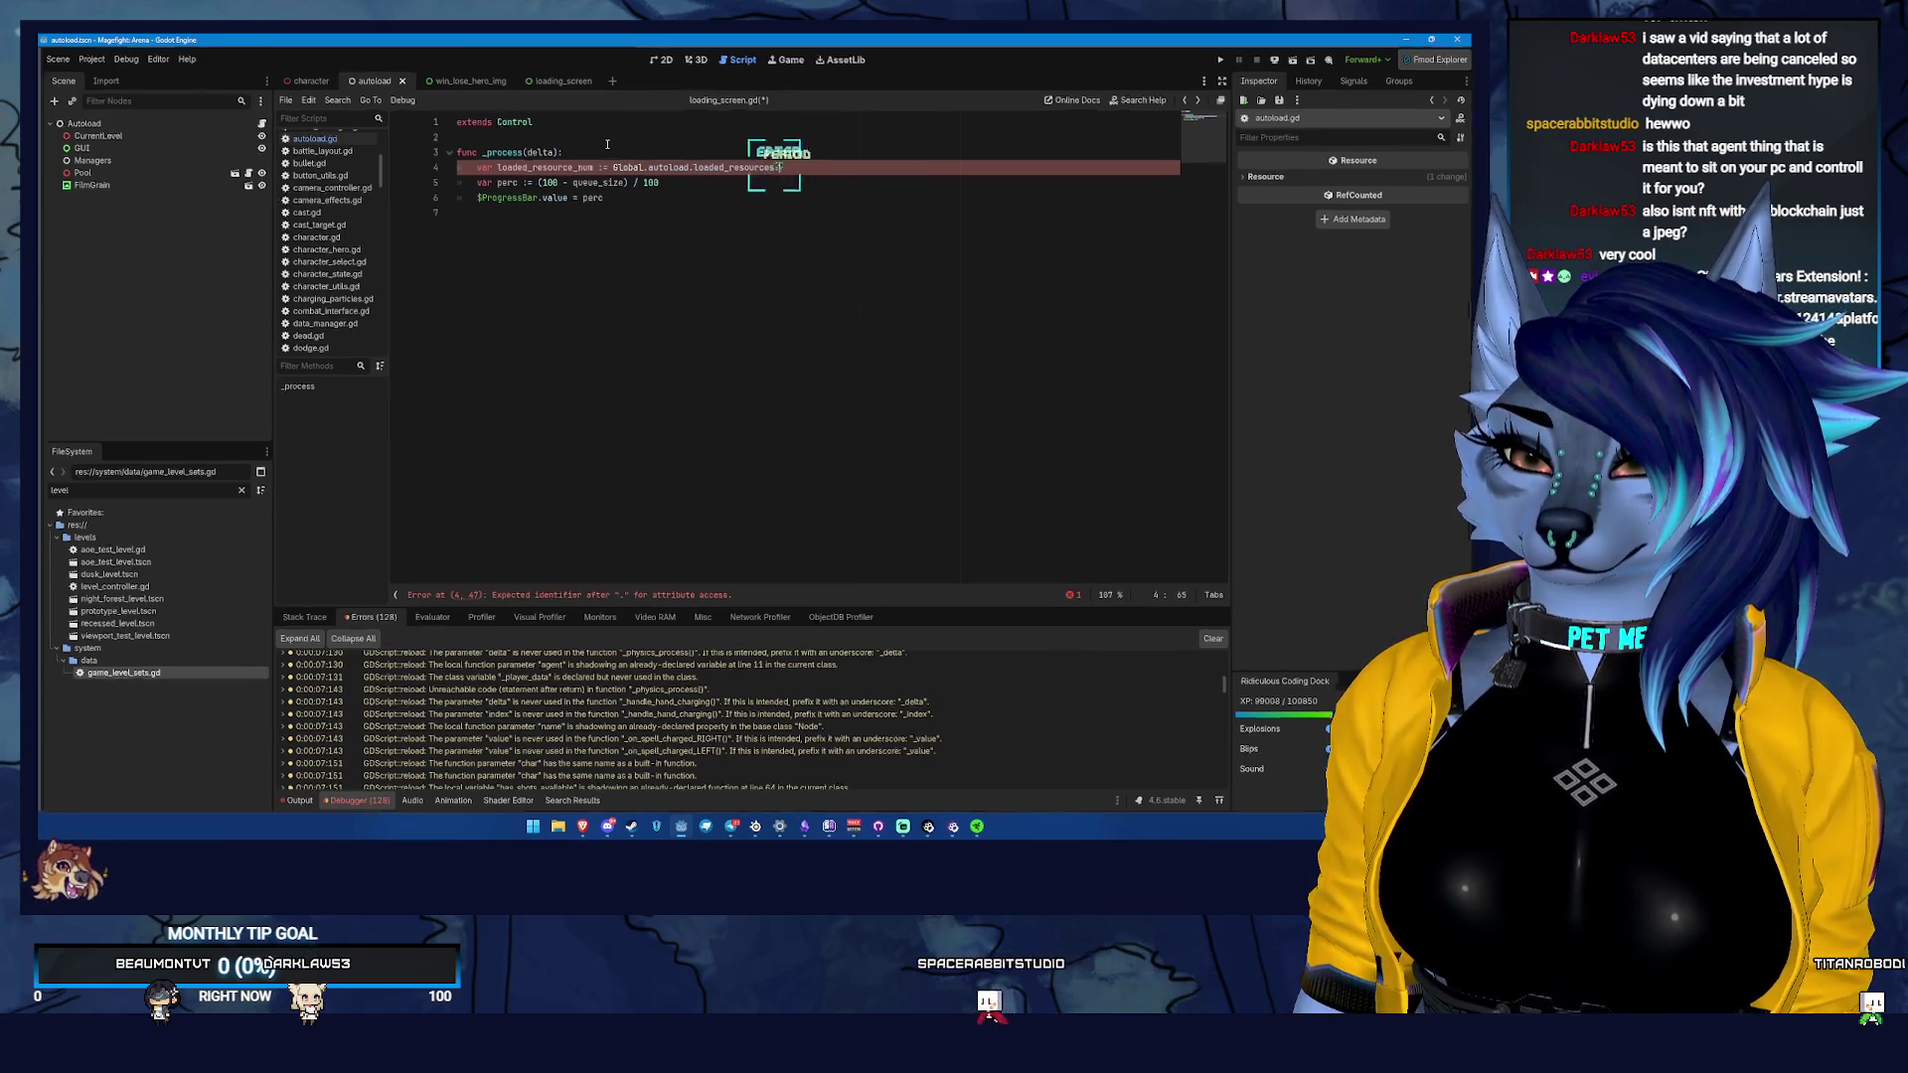
{"action": "key", "text": "Return"}
{"action": "type", "text": "."}
{"action": "key", "text": "Return"}
{"action": "key", "text": "Return"}
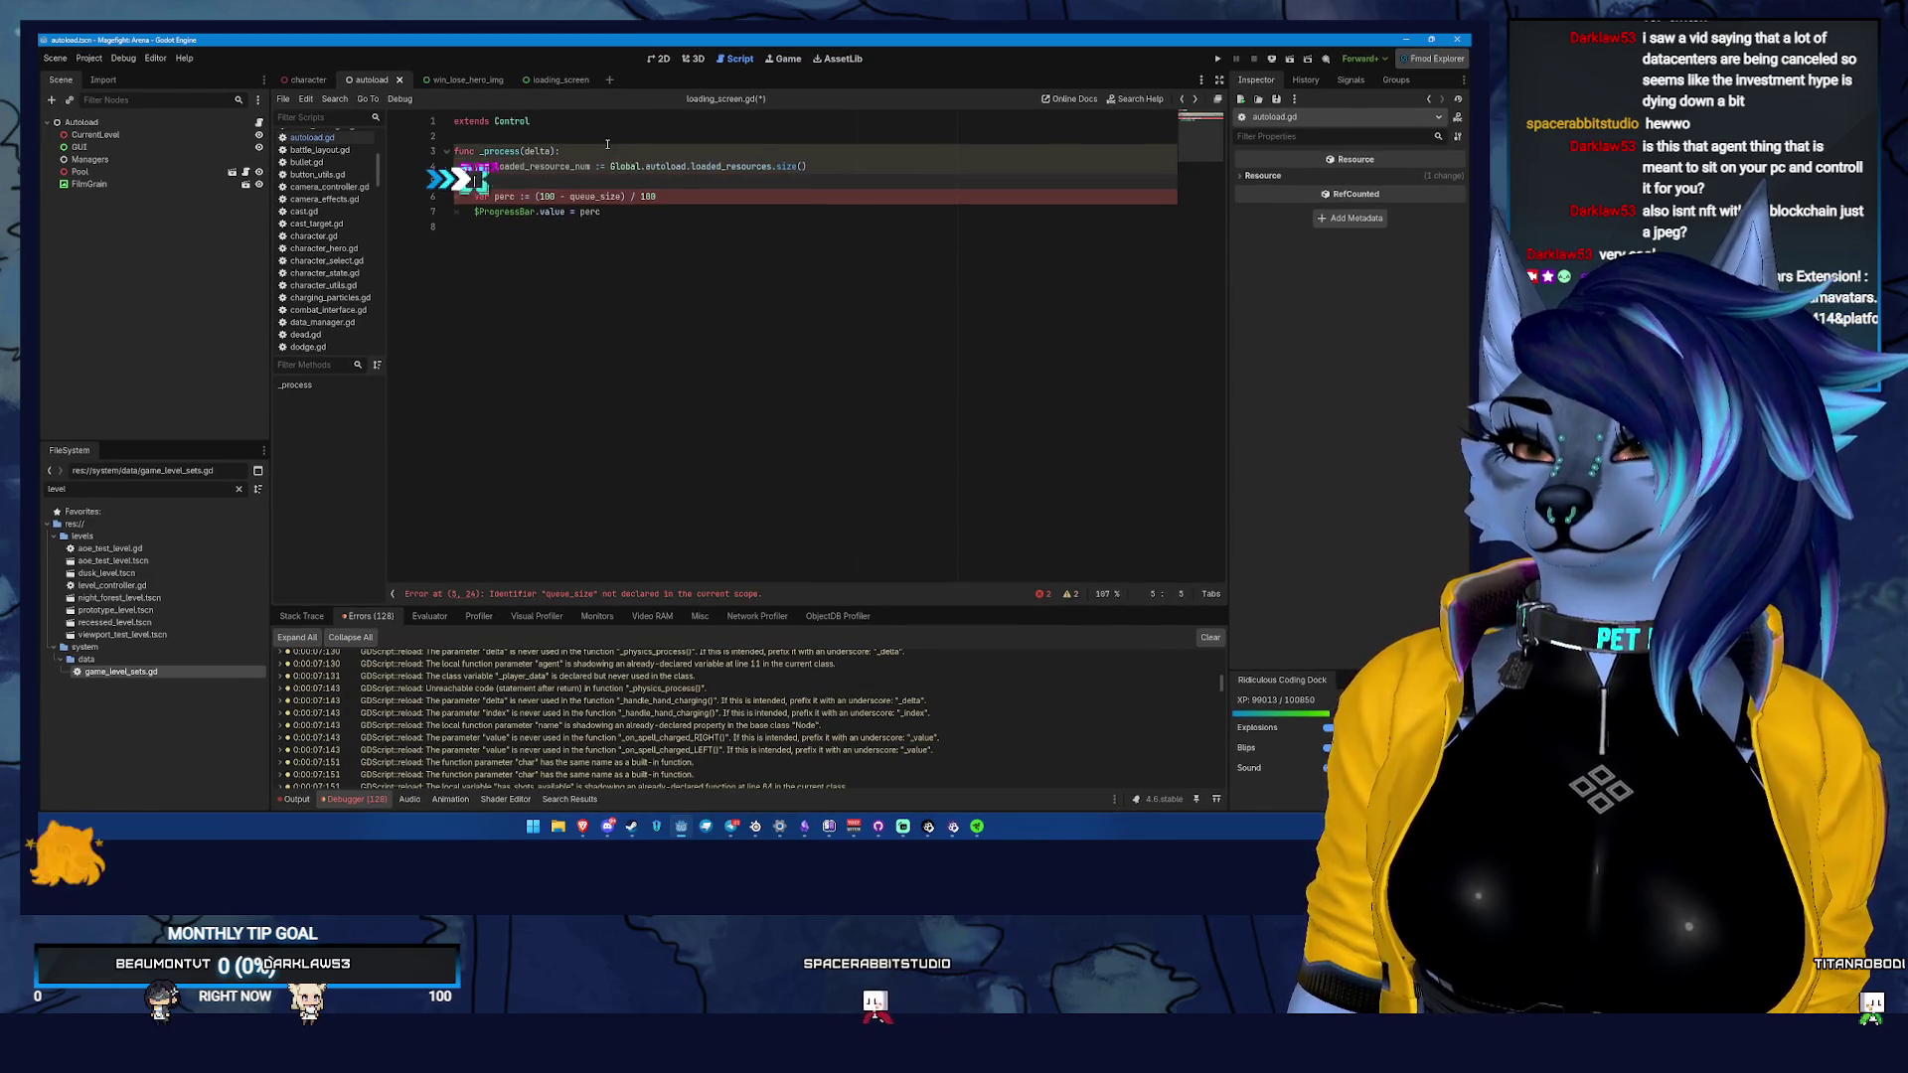
Add target_num from init_async_resources_num, set perc to (loaded_resource_num / target_num) * 100, save, and run.
{"action": "type", "text": "var "}
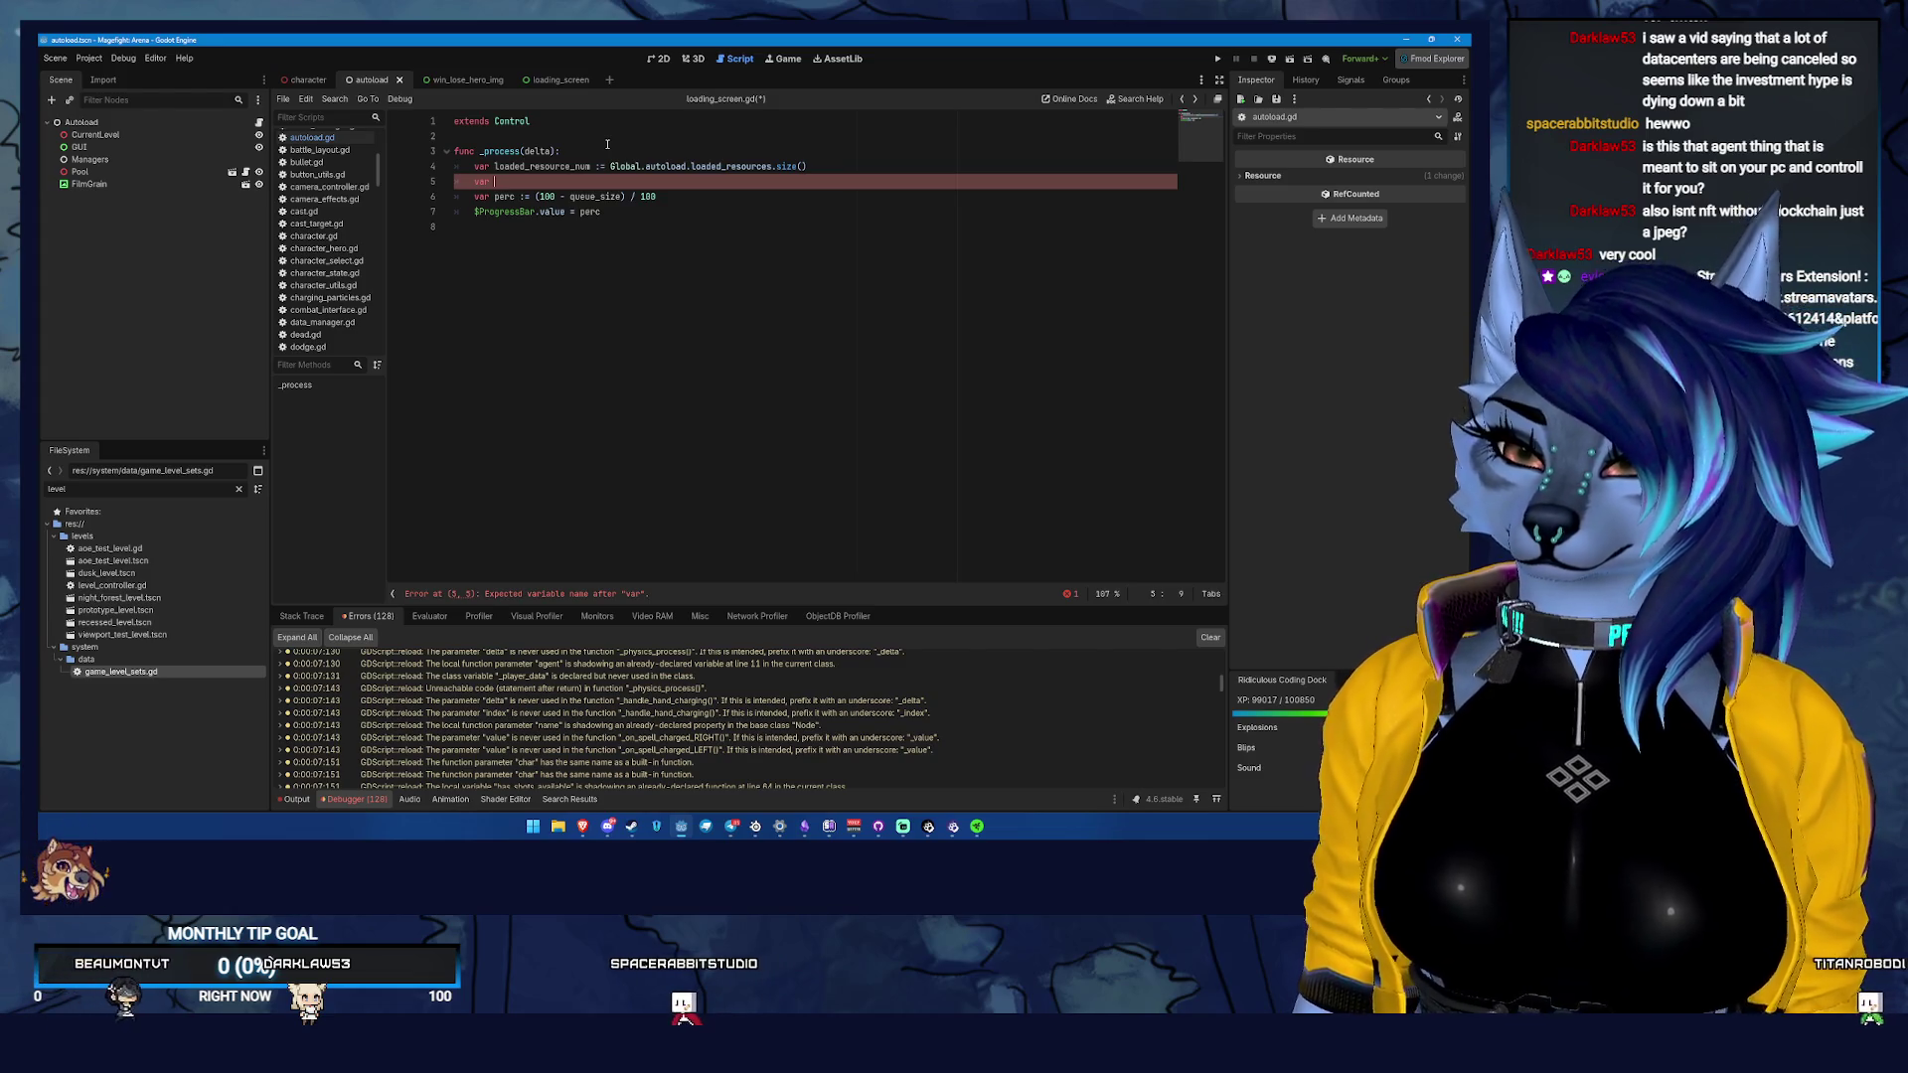
{"action": "type", "text": "target_num"}
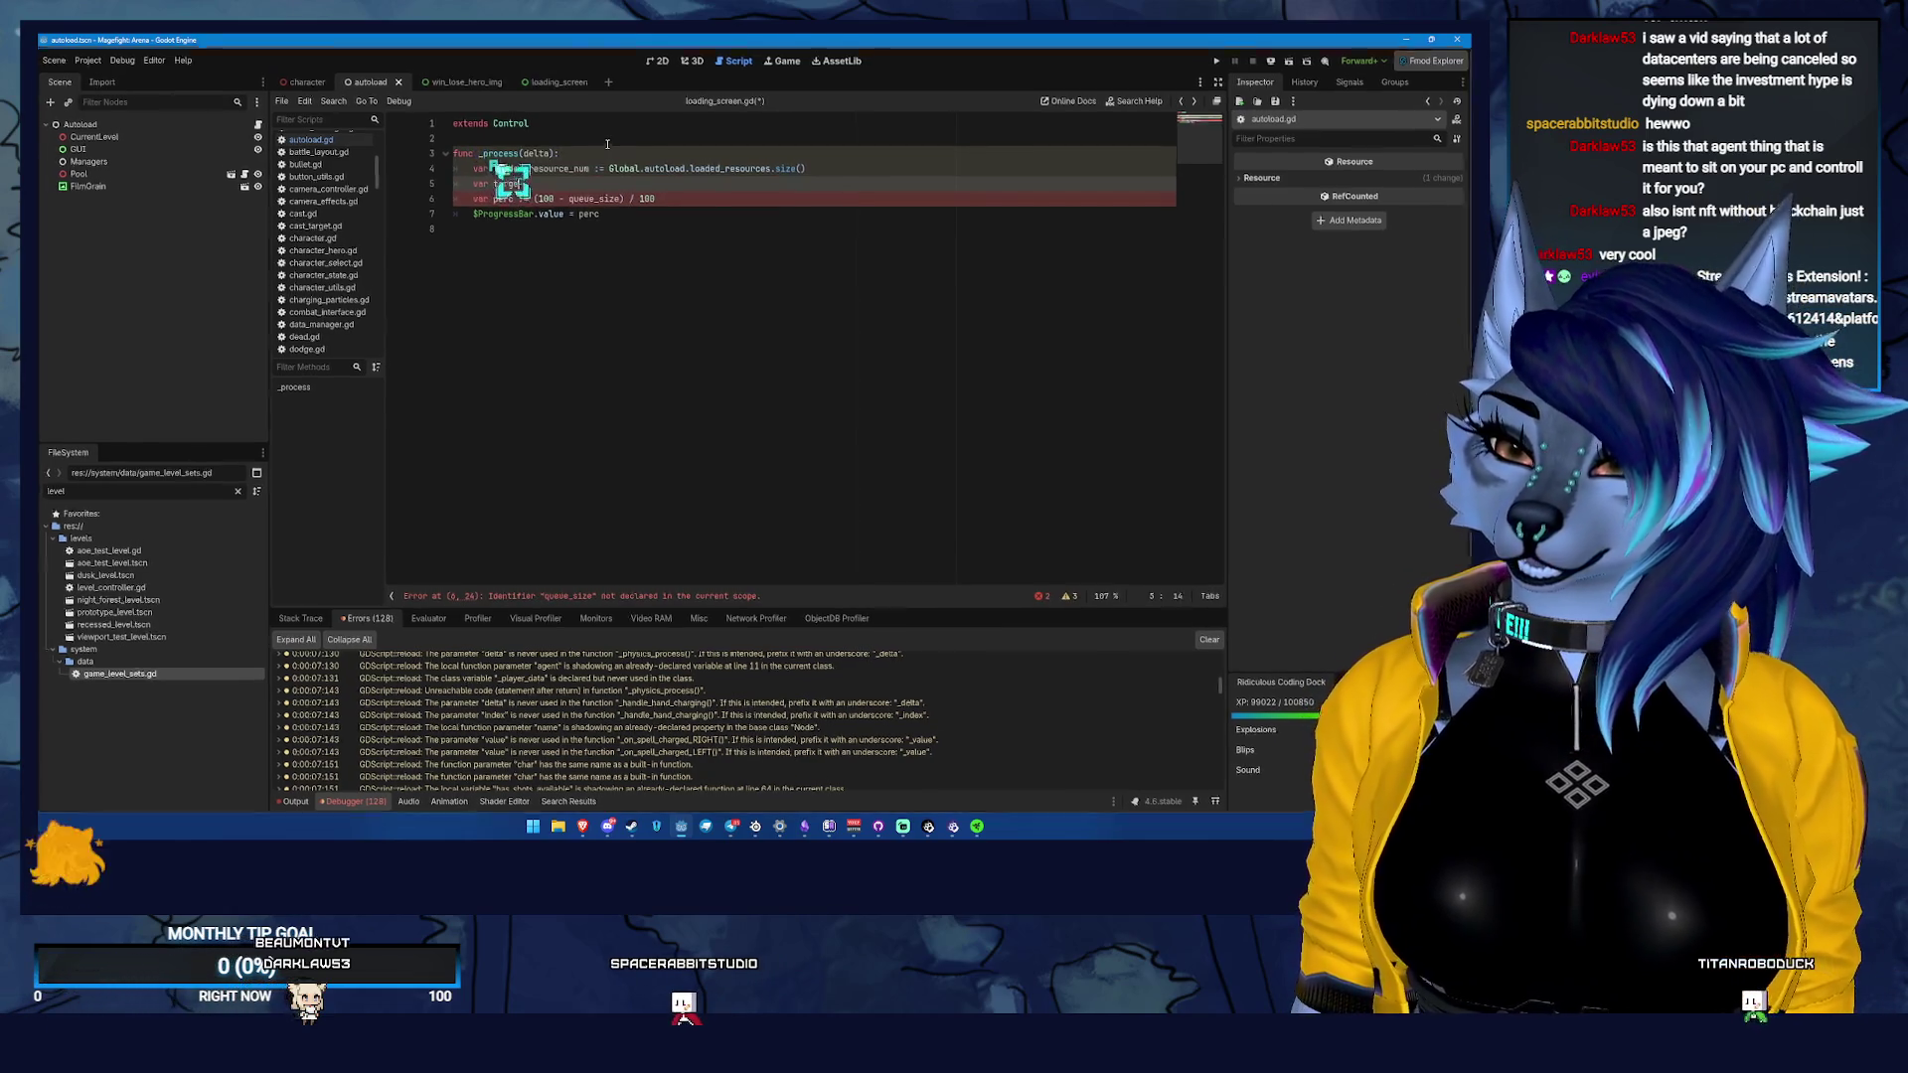
{"action": "type", "text": " := Global.autoload.i"}
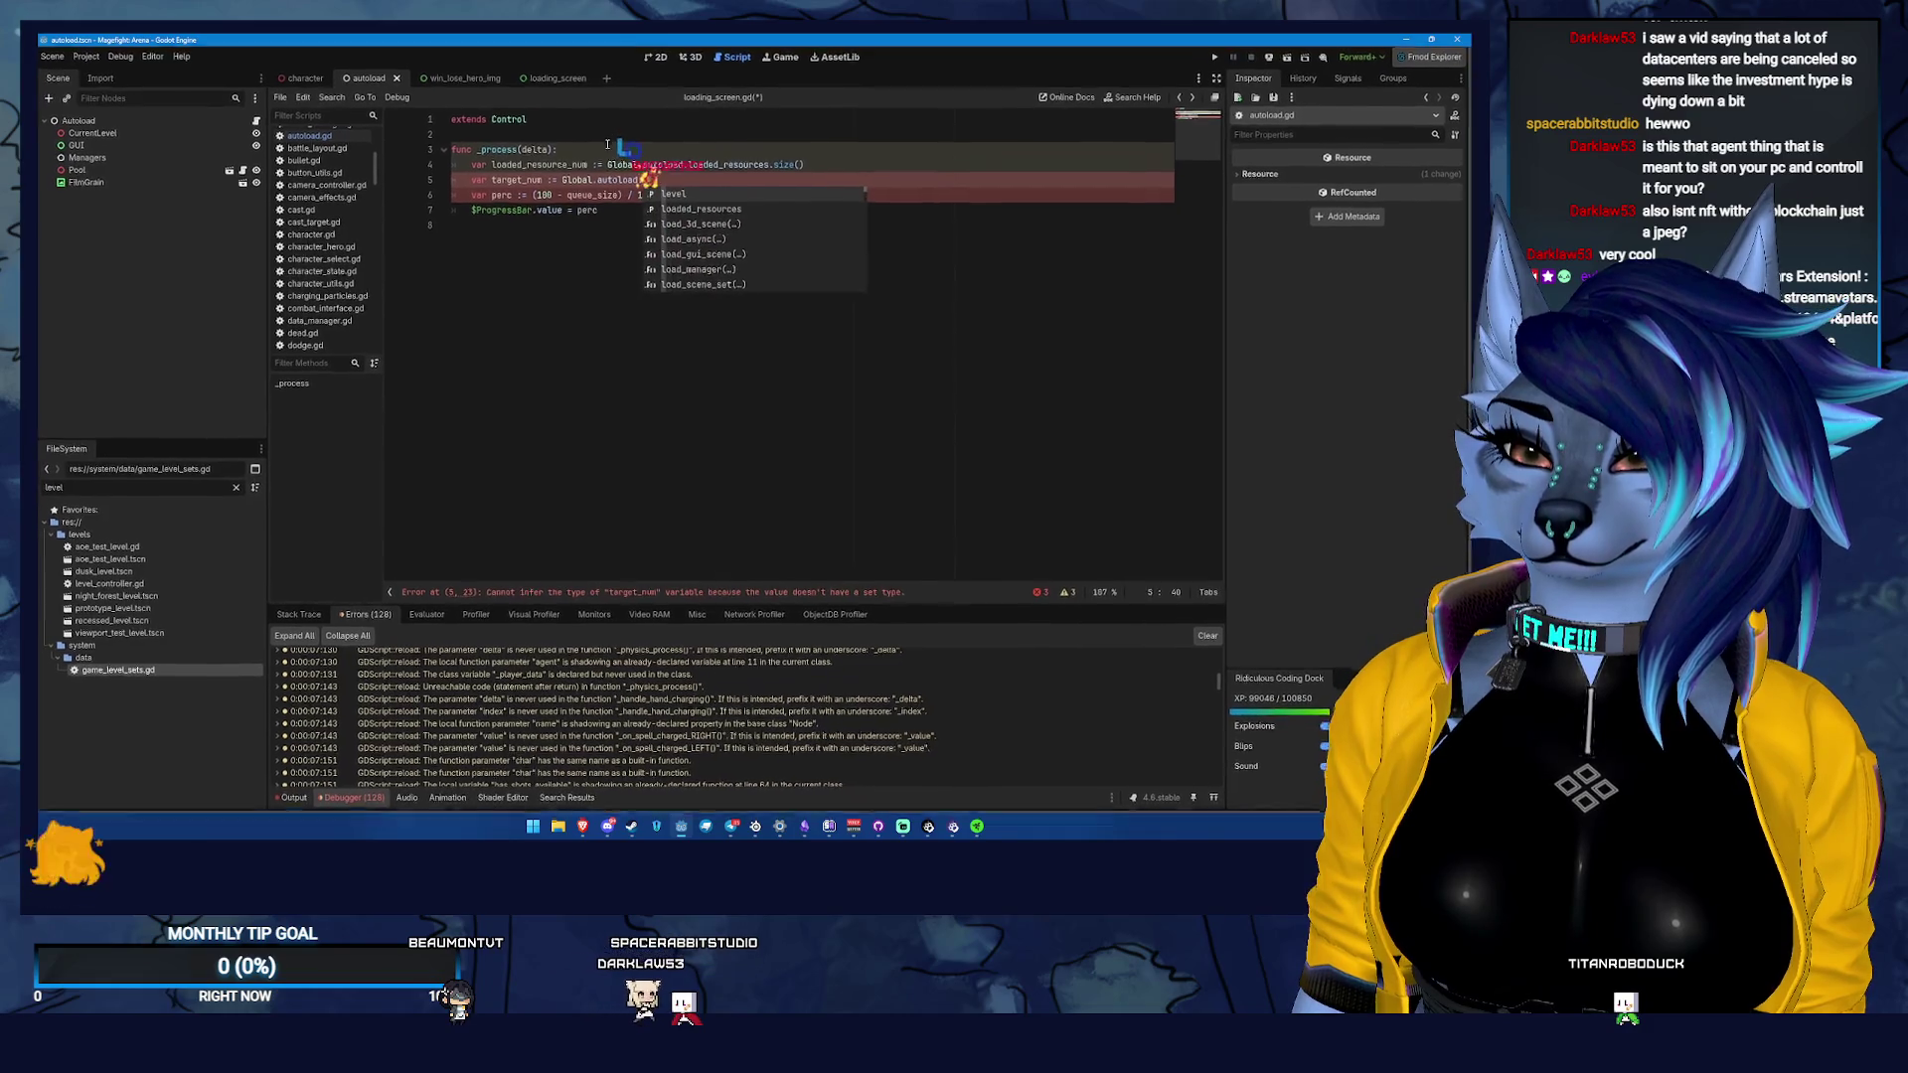
{"action": "key", "text": "BackSpace"}
{"action": "key", "text": "Return"}
{"action": "key", "text": "Right"}
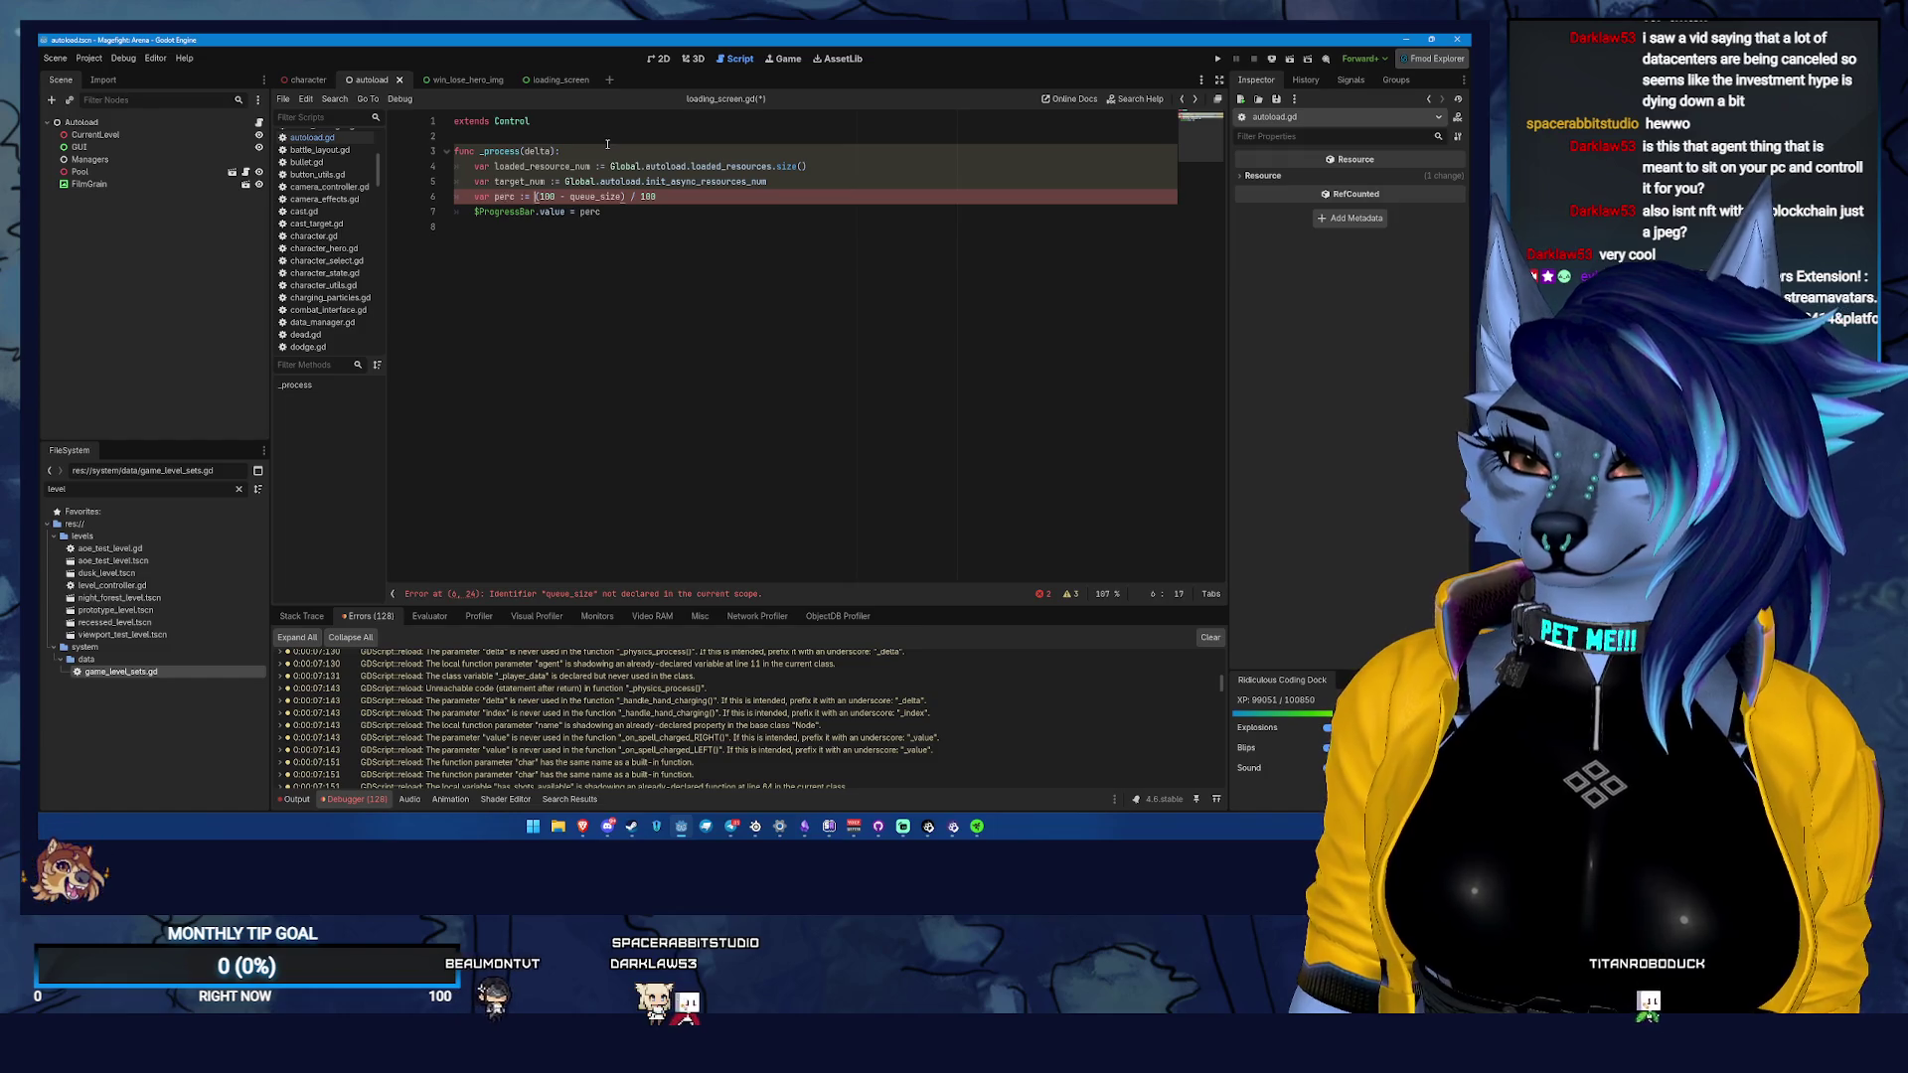
{"action": "key", "text": "shift+End"}
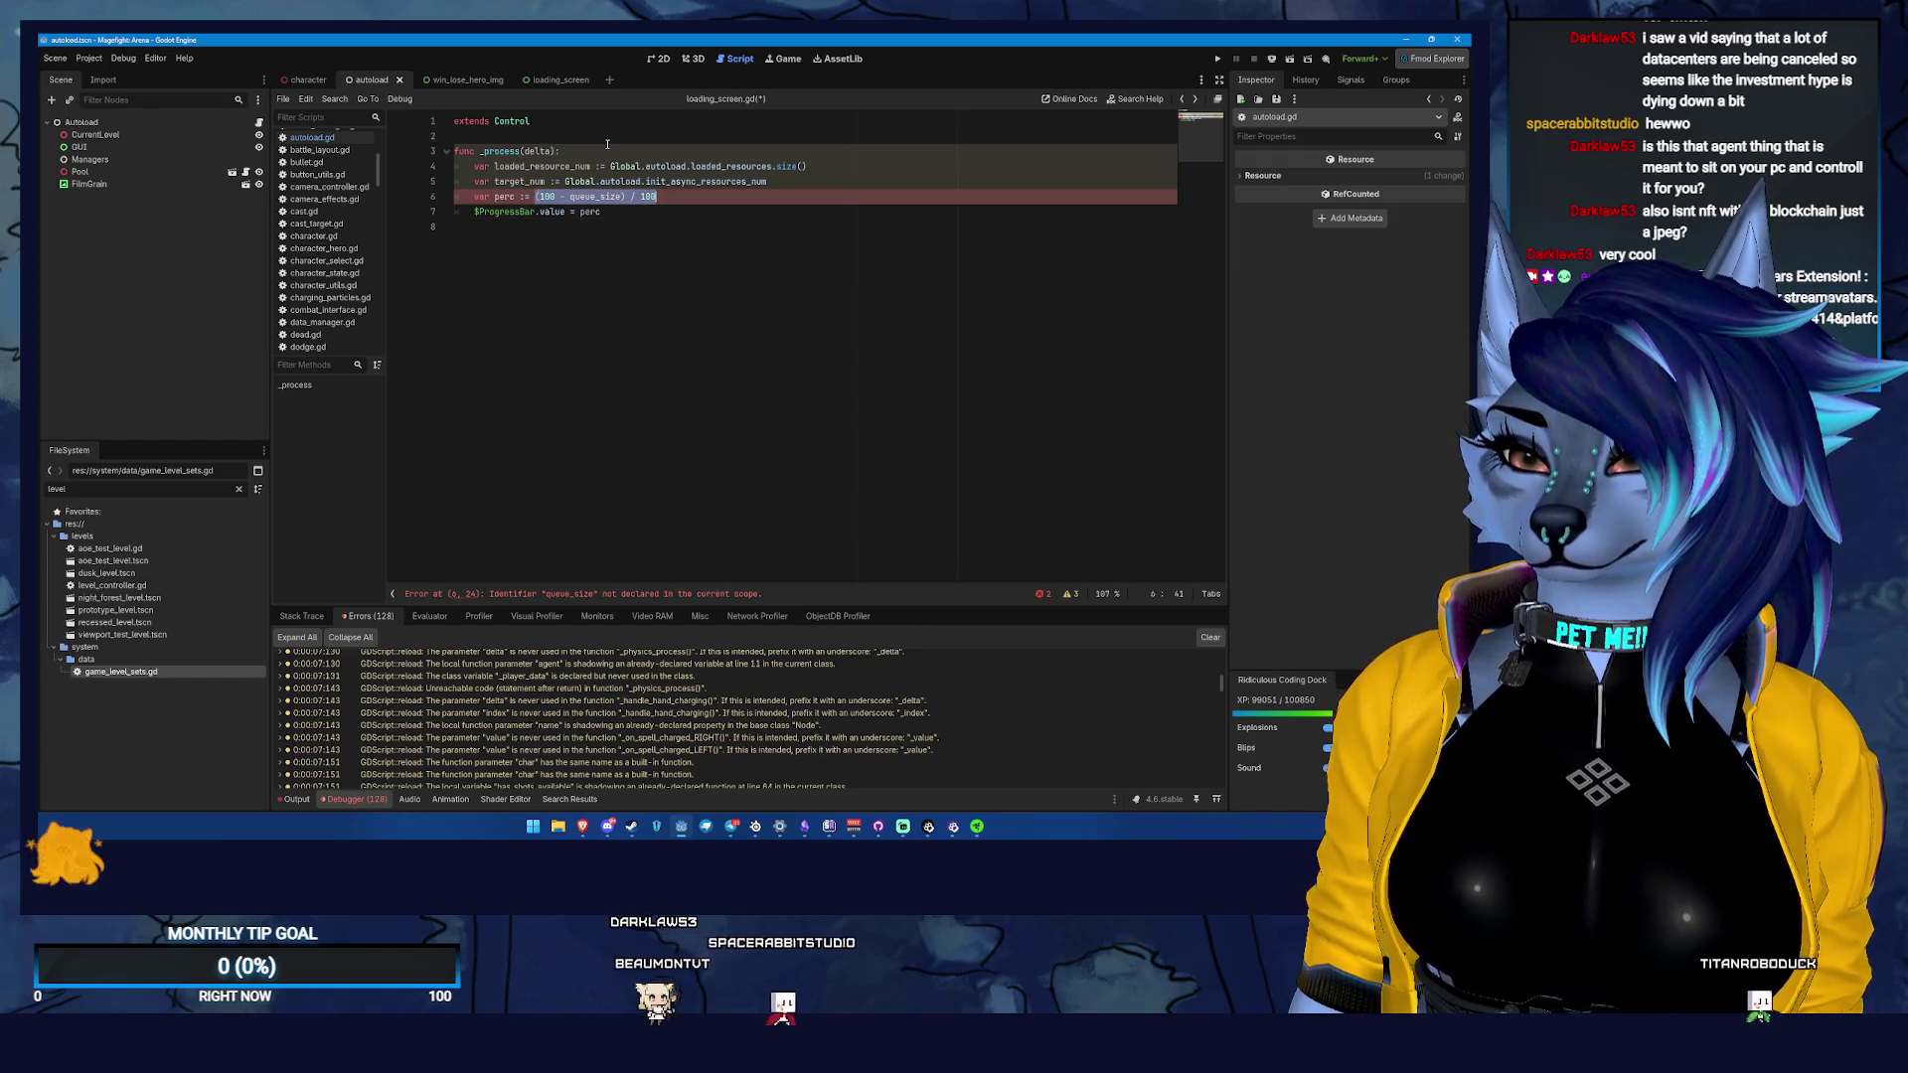
{"action": "type", "text": "load"}
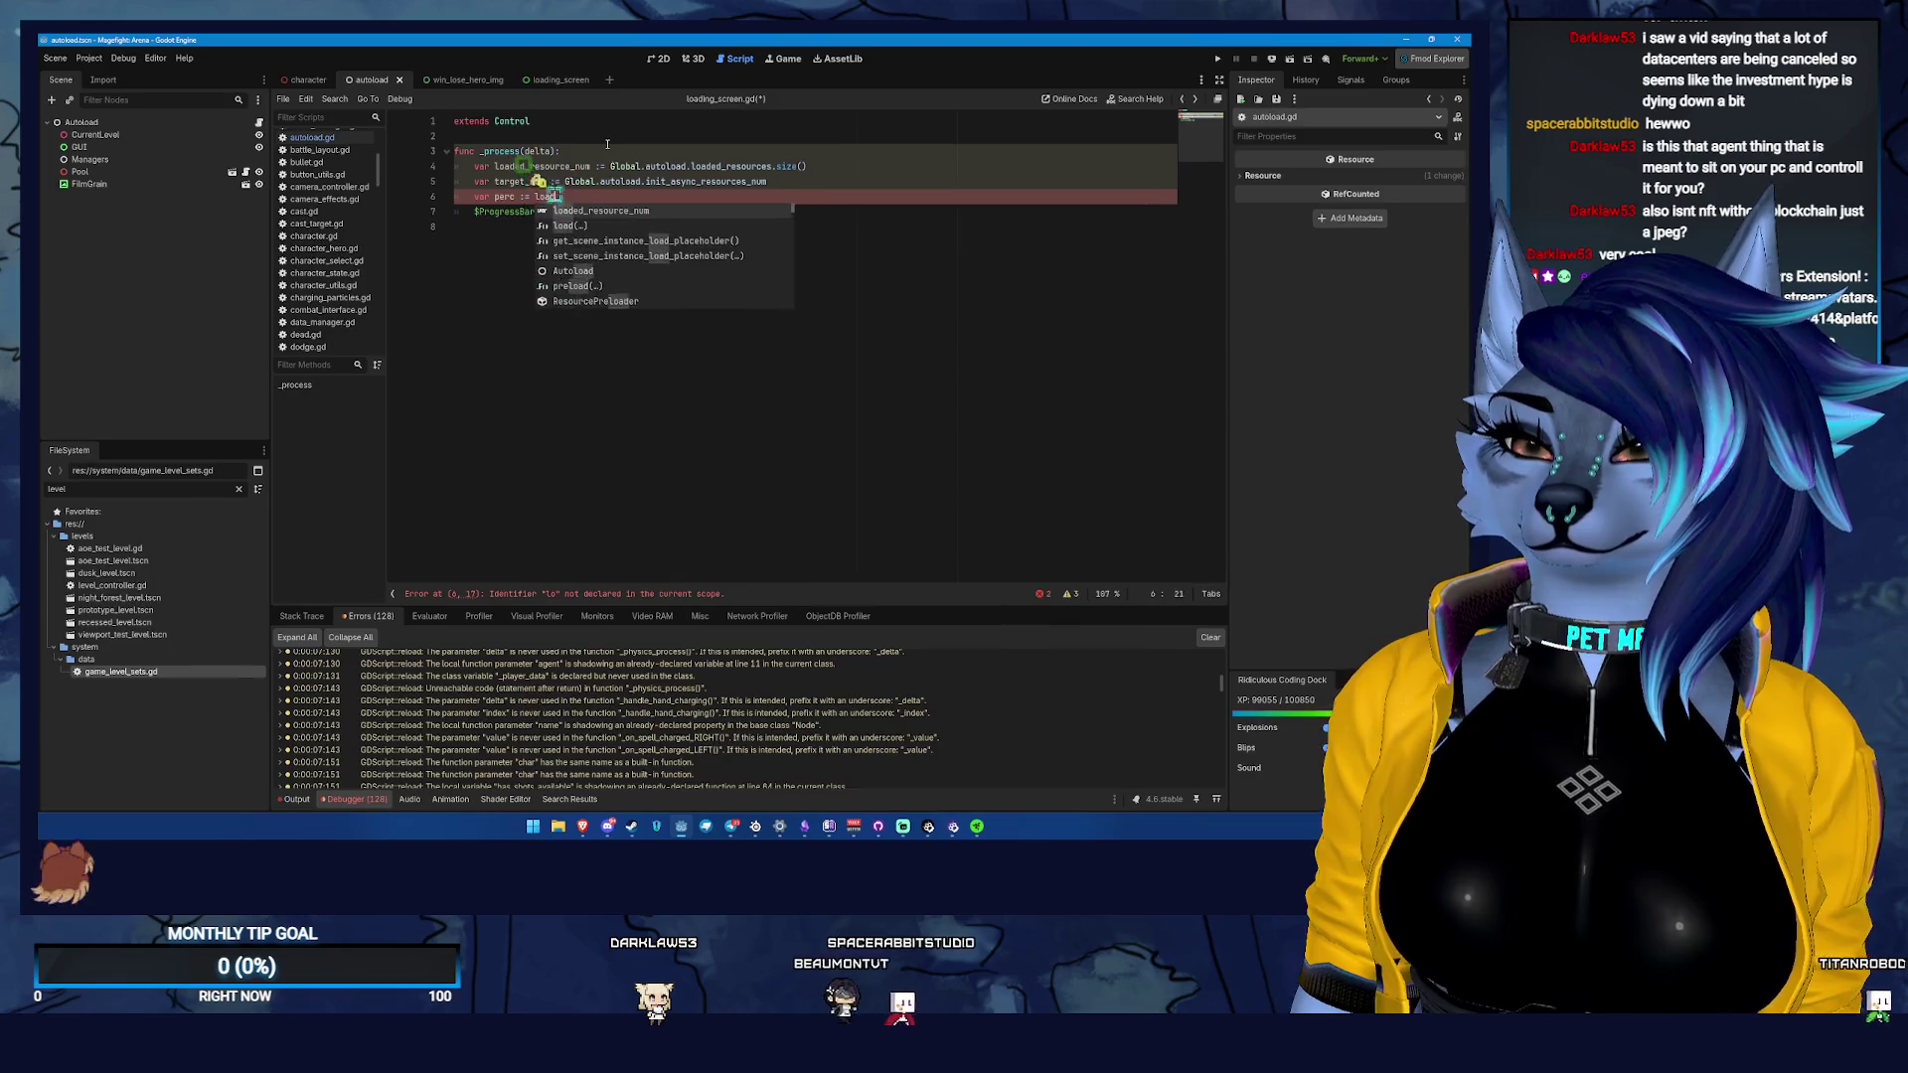
{"action": "key", "text": "Return"}
{"action": "type", "text": "/ target_num"}
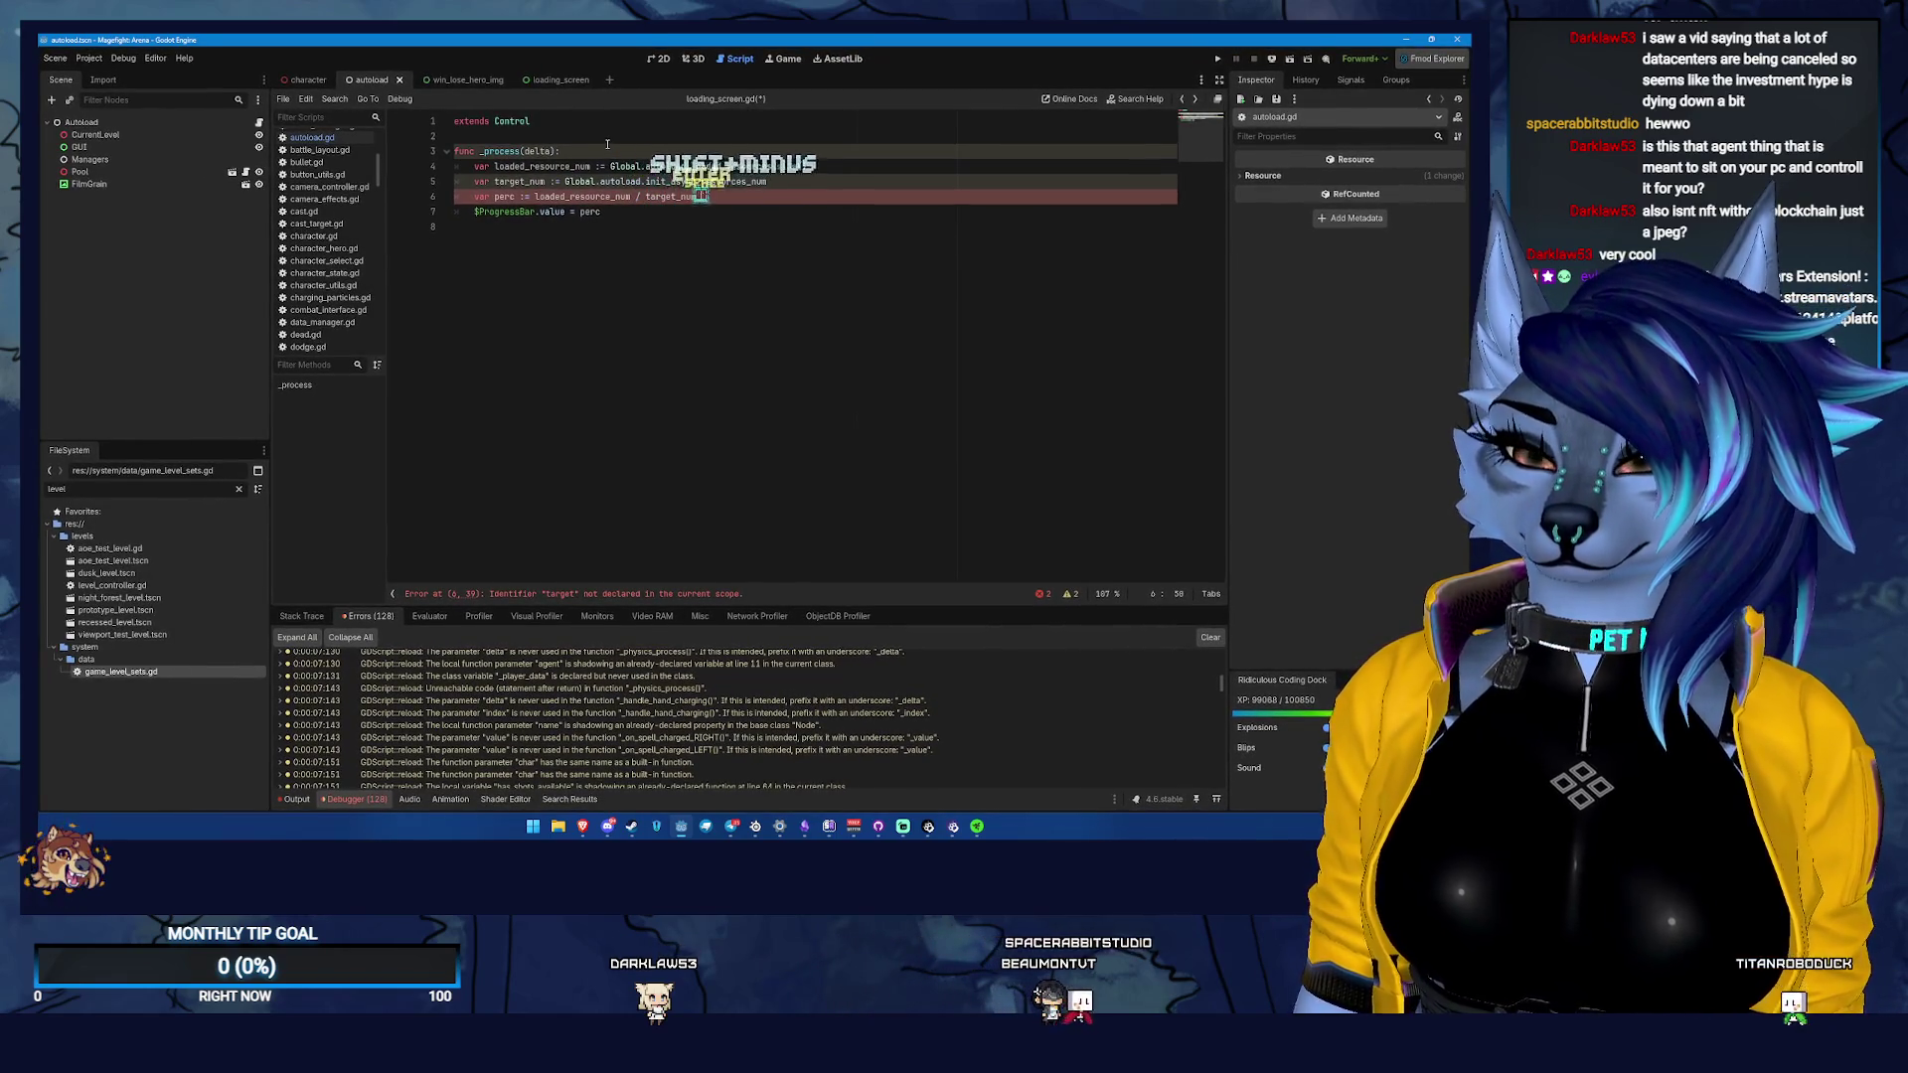
{"action": "key", "text": "Return"}
{"action": "type", "text": "* 100"}
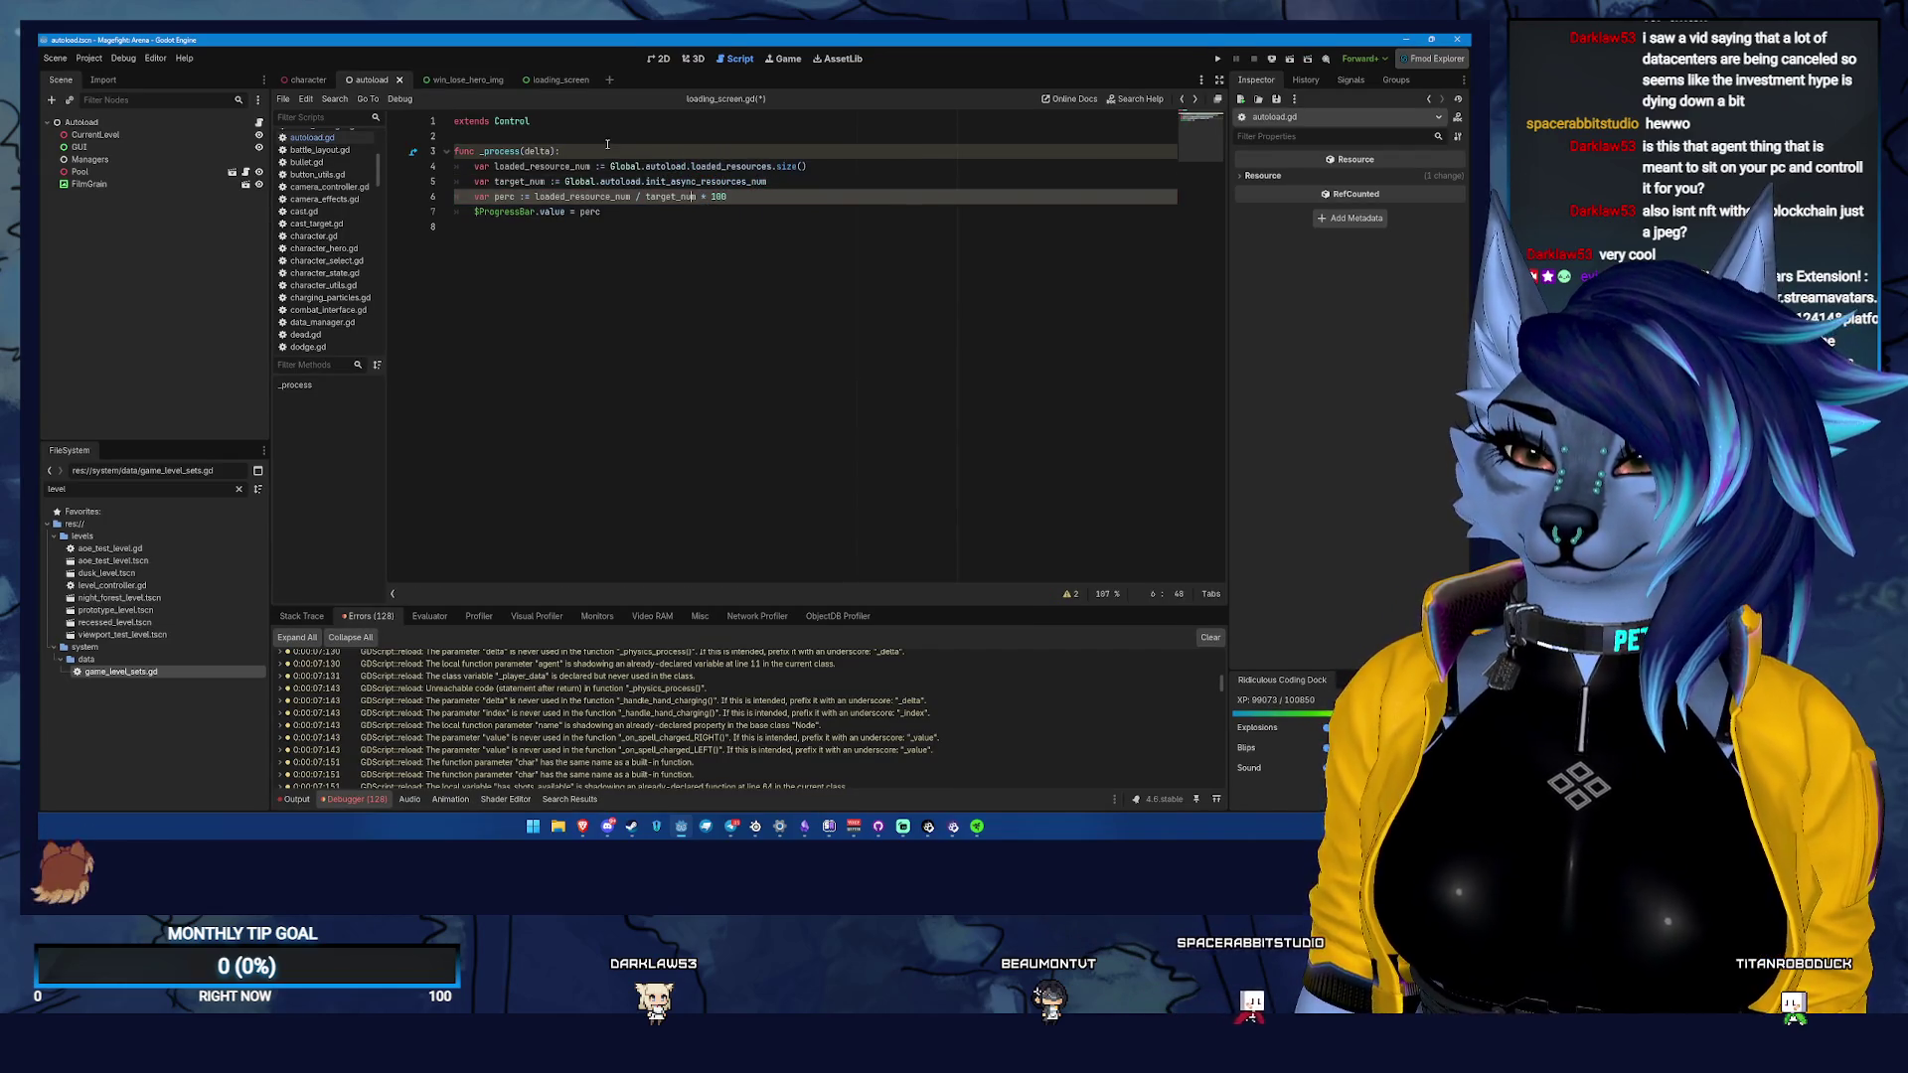
{"action": "key", "text": "Delete"}
{"action": "key", "text": "ctrl+Left"}
{"action": "key", "text": "ctrl+Left"}
{"action": "key", "text": "ctrl+Left"}
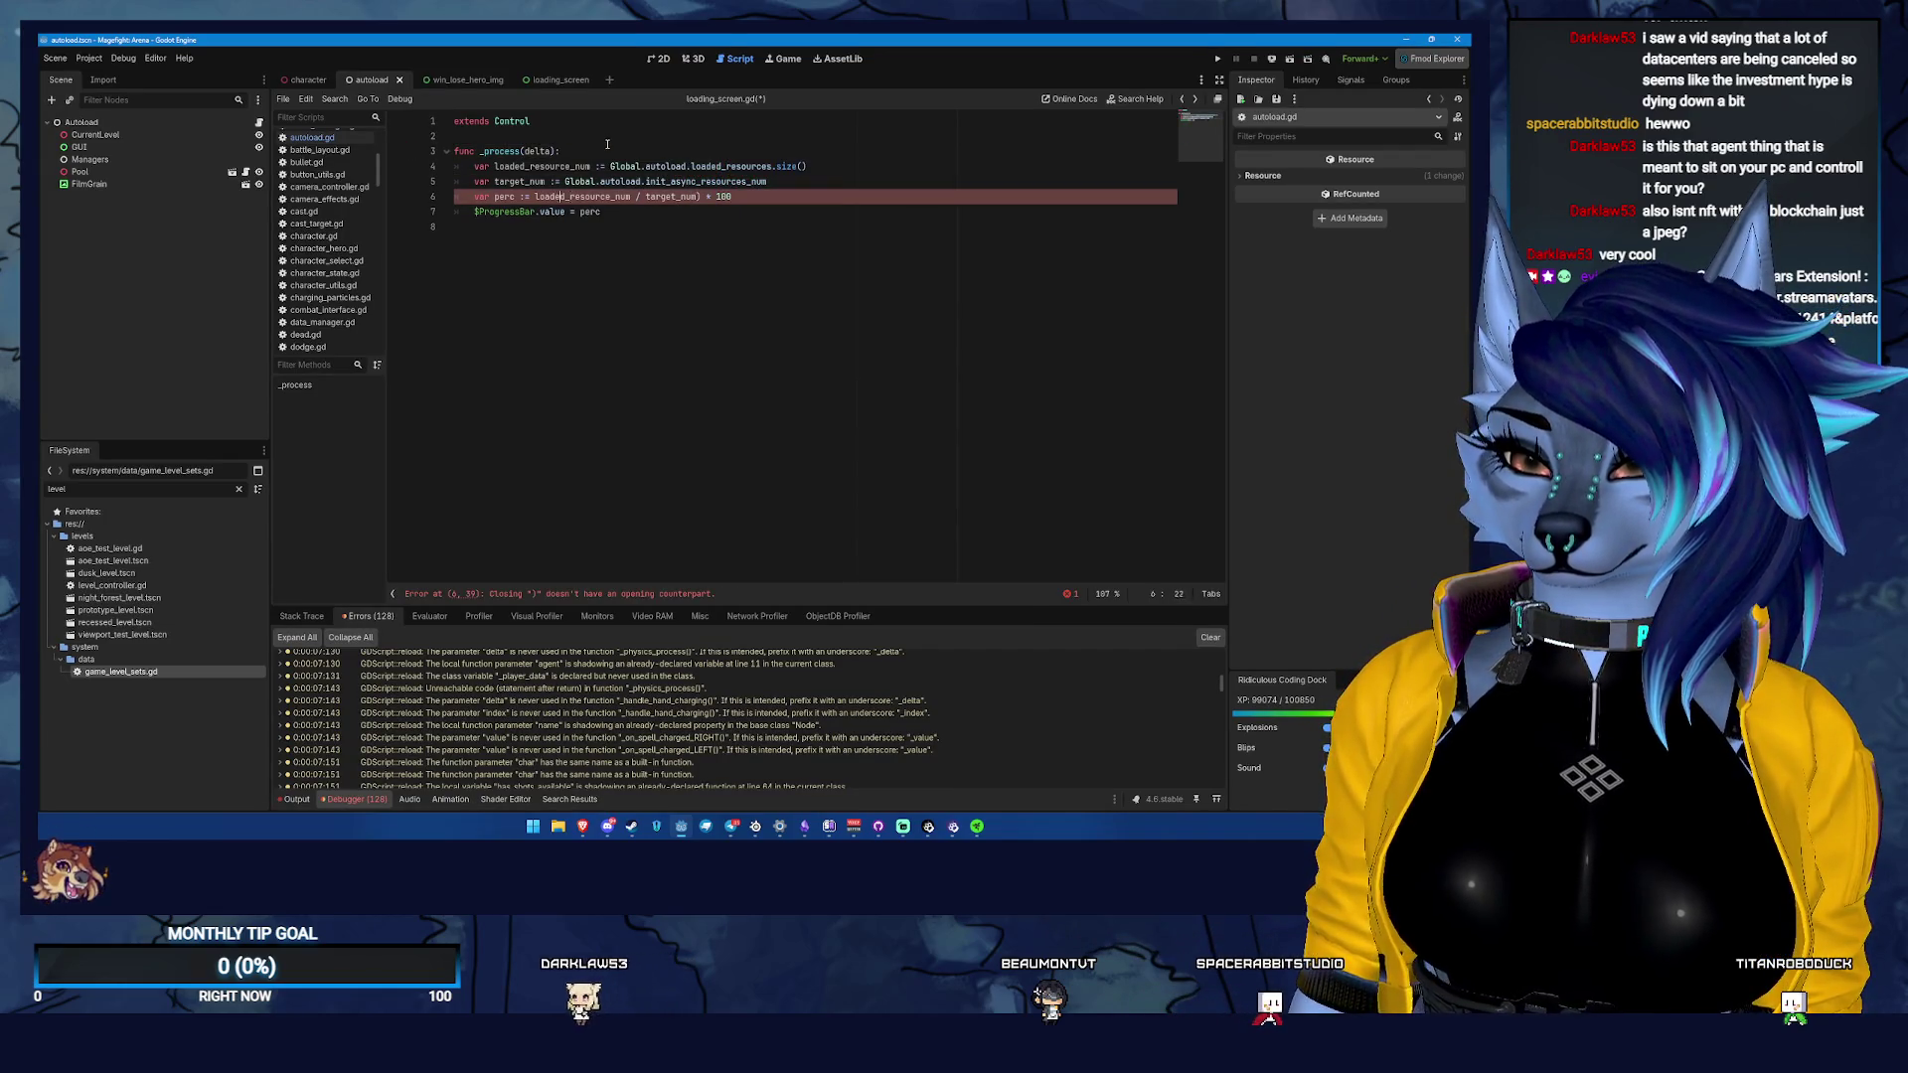
{"action": "key", "text": "ctrl+s"}
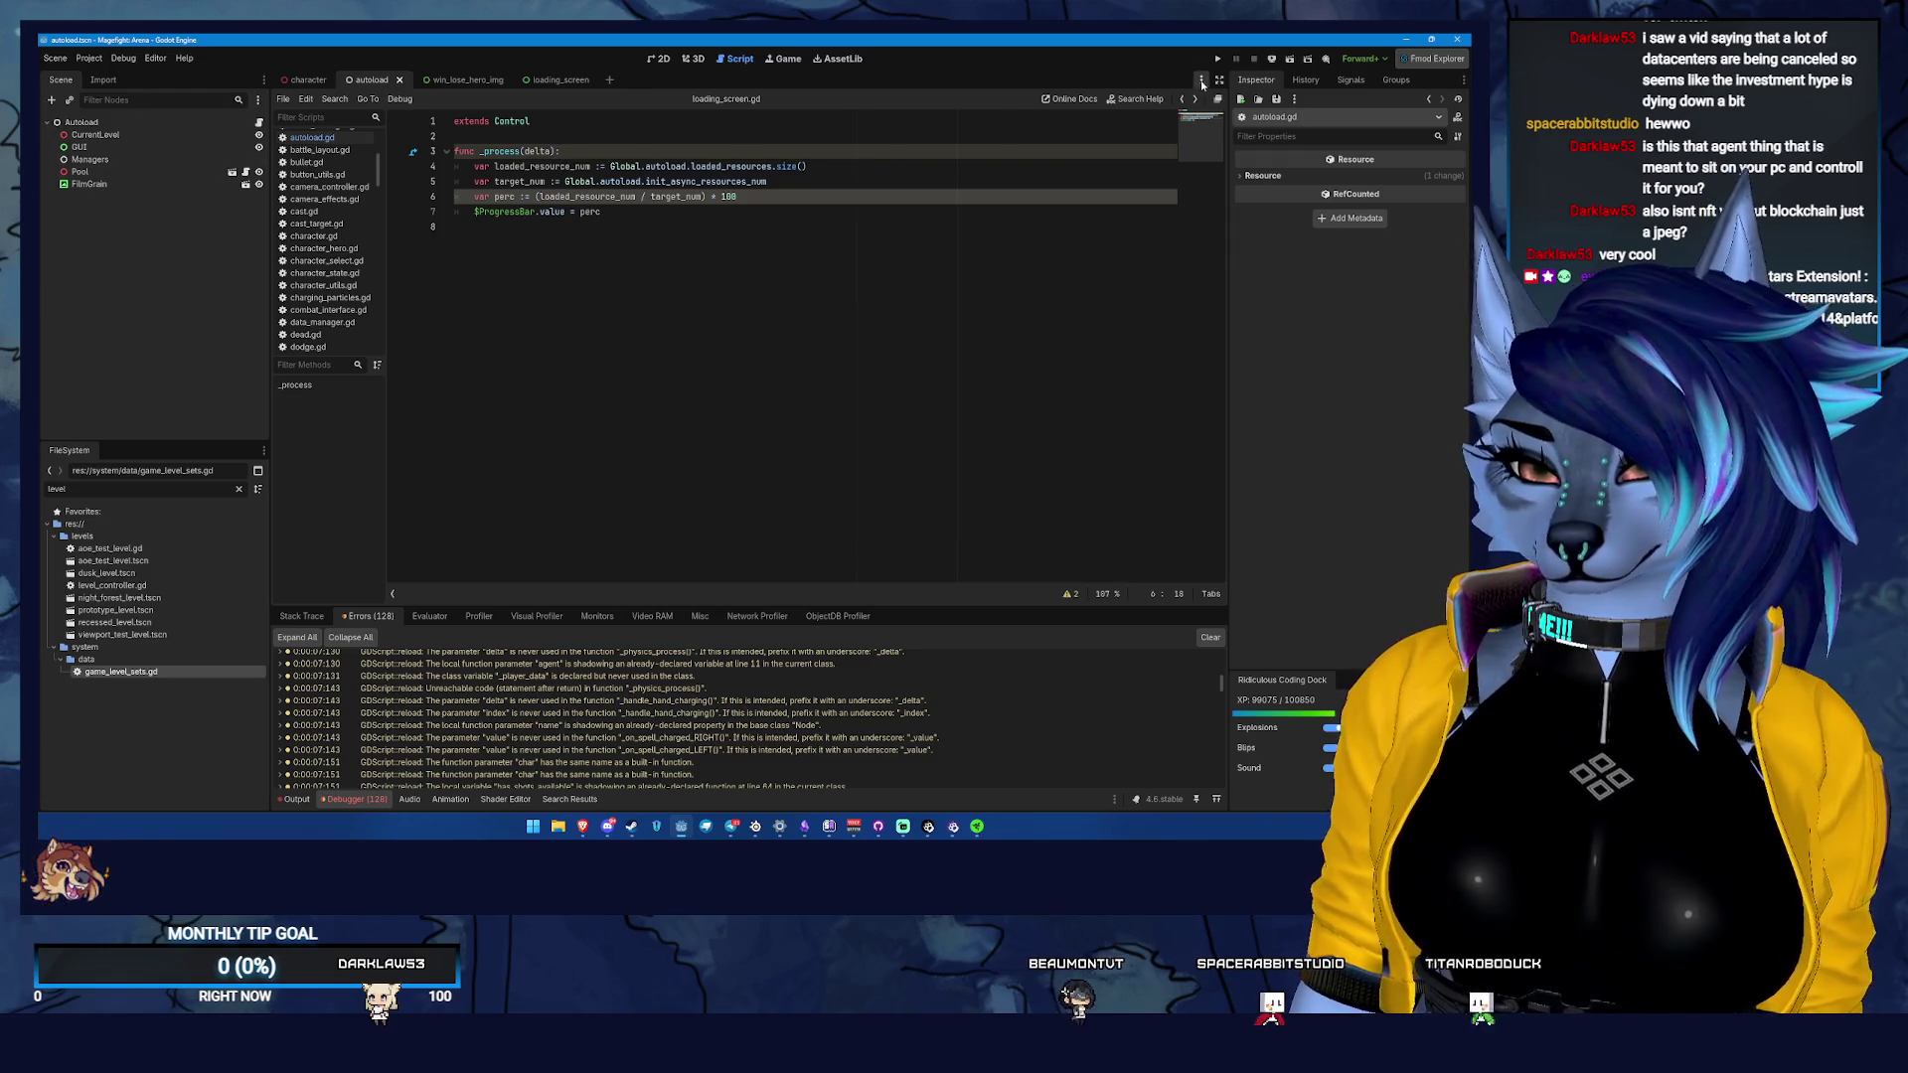
{"action": "left_click", "coordinate": [1219, 59]}
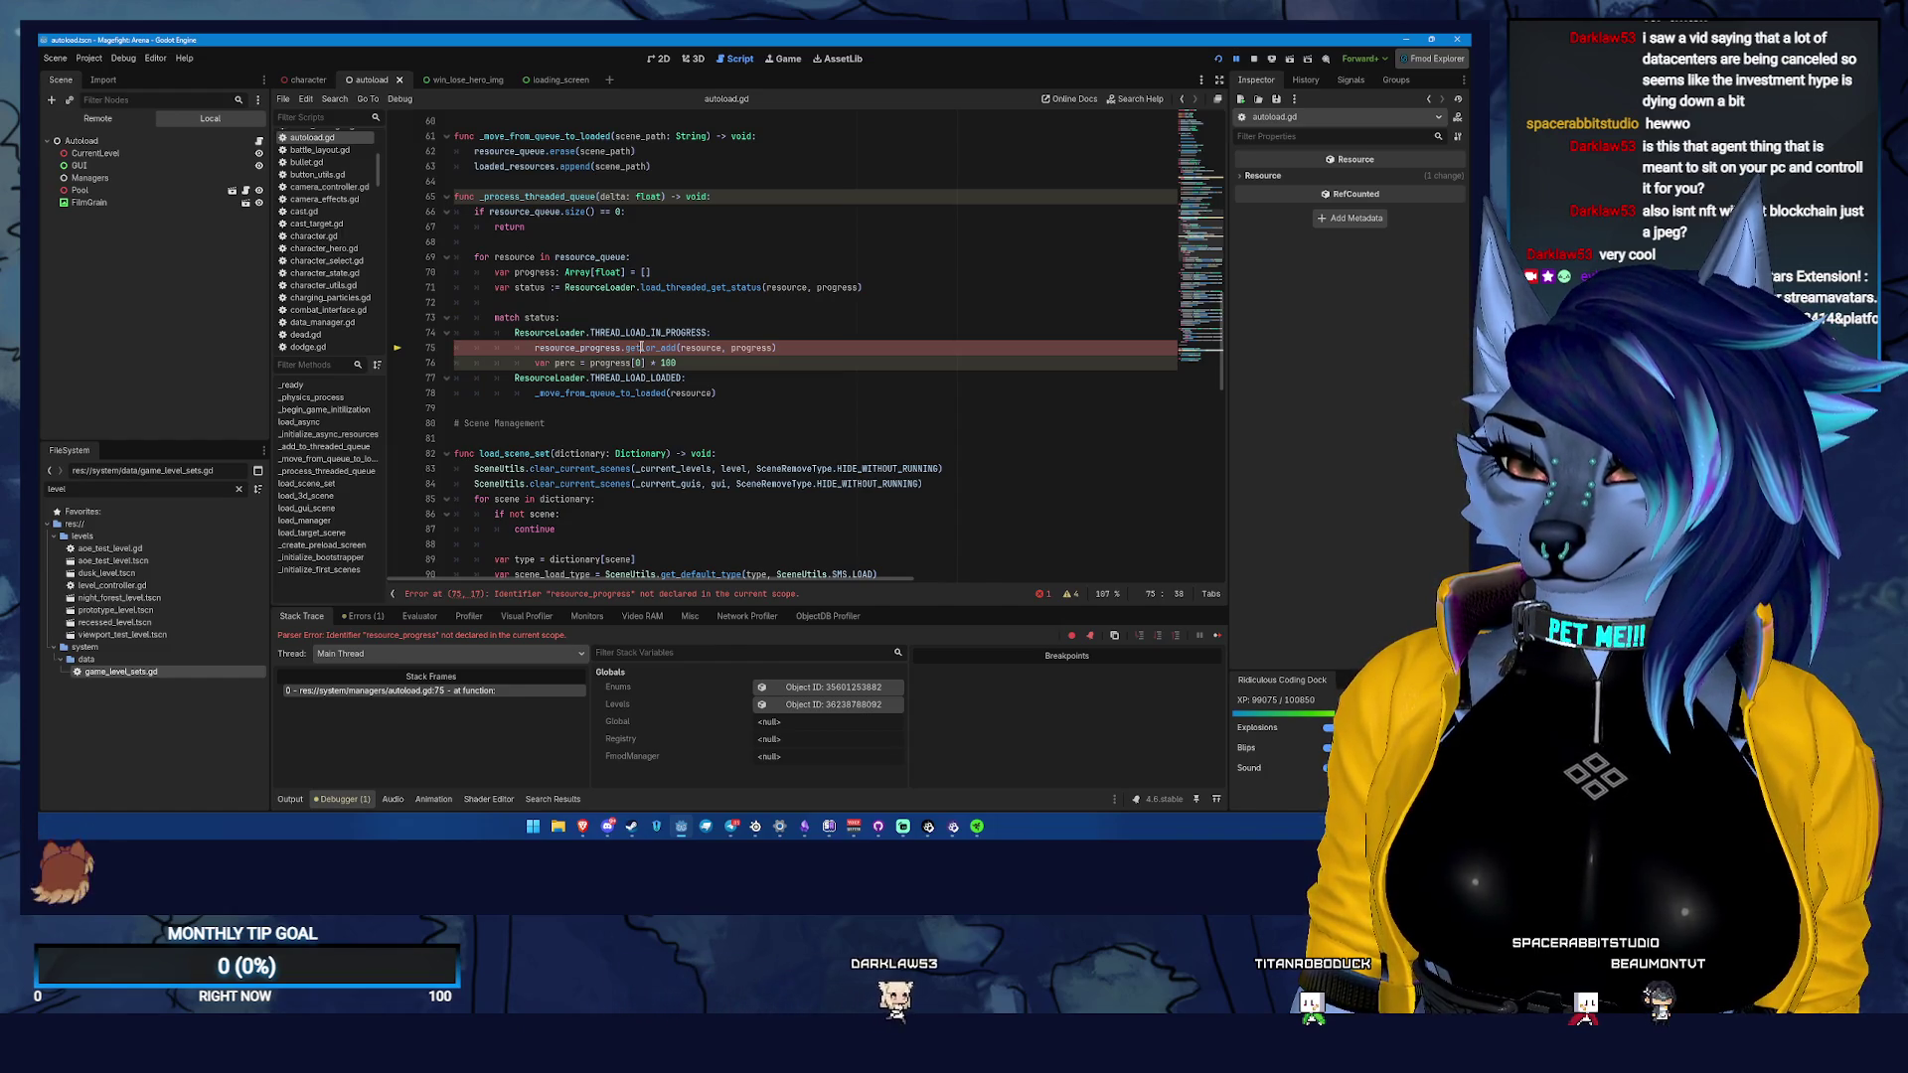
Declare var resource_progress: Dictionary = {} below resource_queue in autoload.gd and save.
{"action": "left_click", "coordinate": [584, 182]}
{"action": "scroll", "coordinate": [597, 199], "scroll_direction": "up", "scroll_amount": 5}
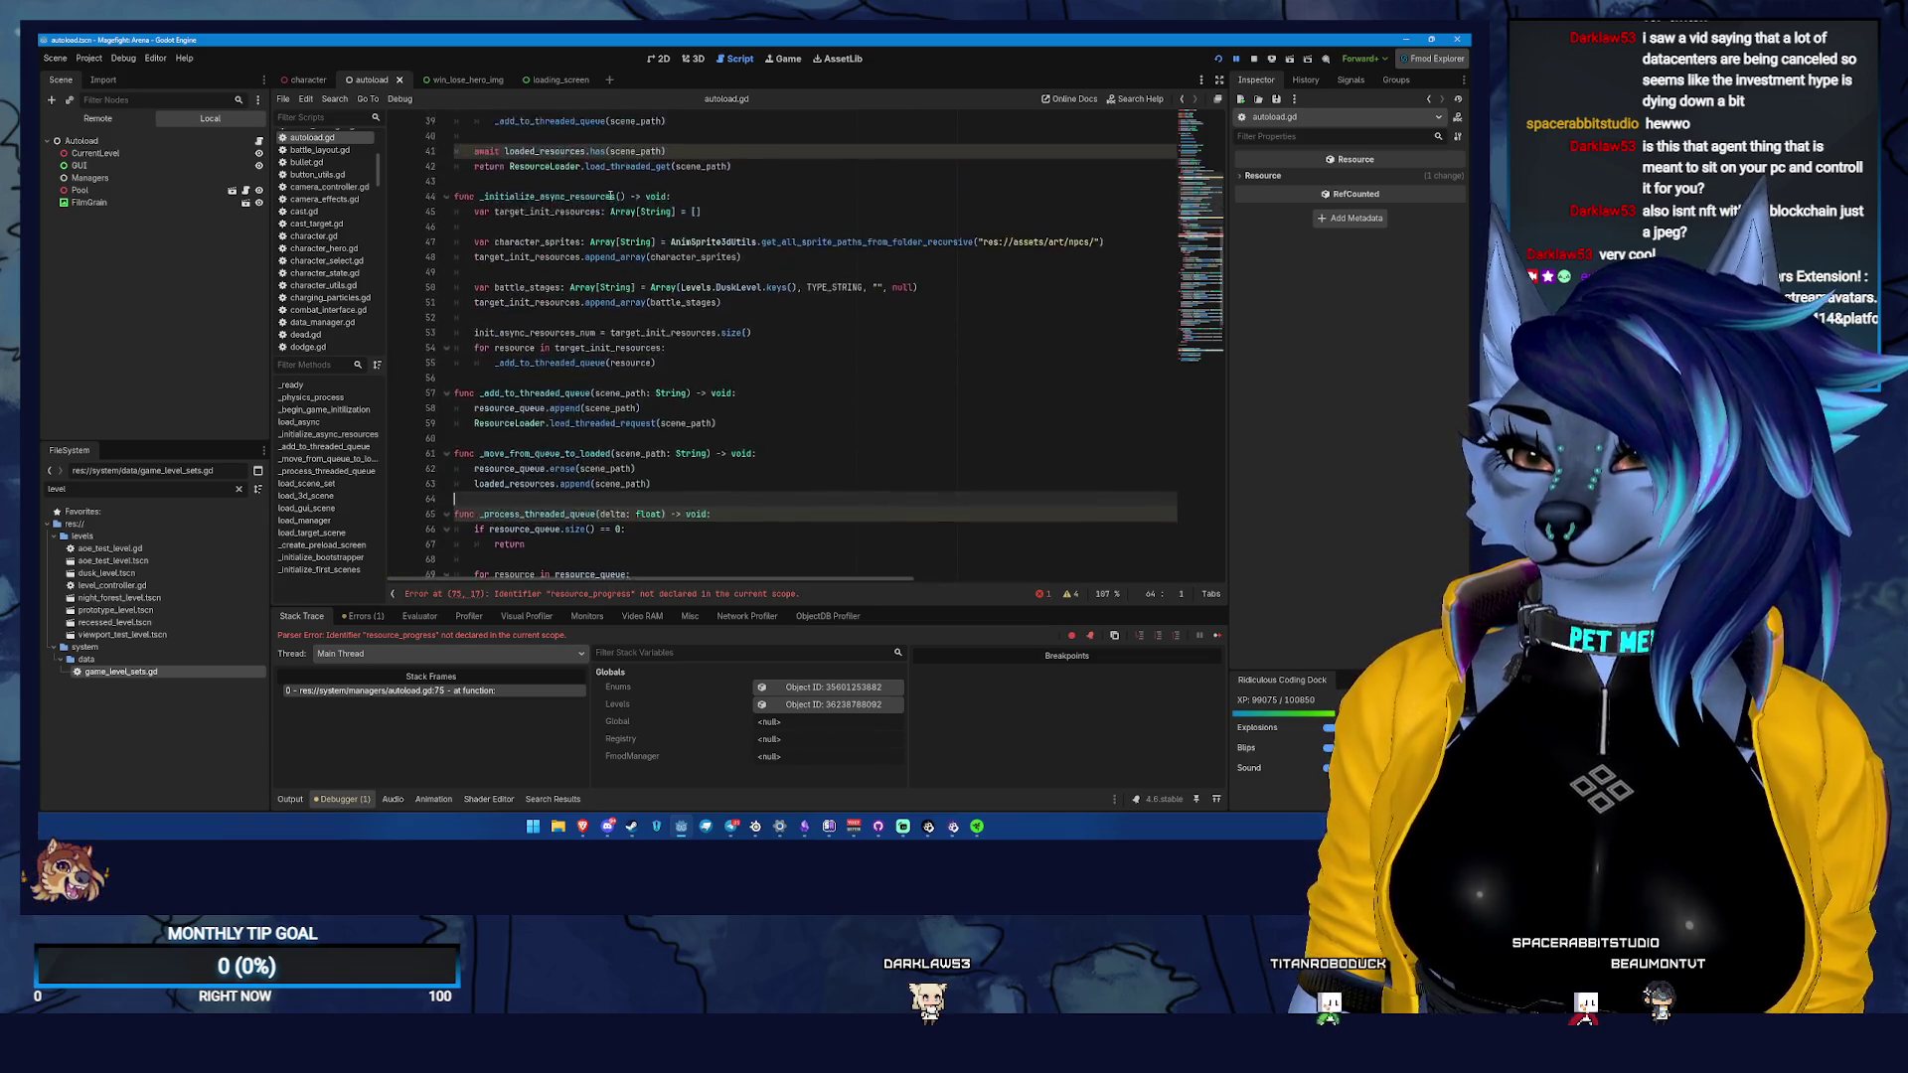
{"action": "scroll", "coordinate": [646, 208], "scroll_direction": "down", "scroll_amount": 4}
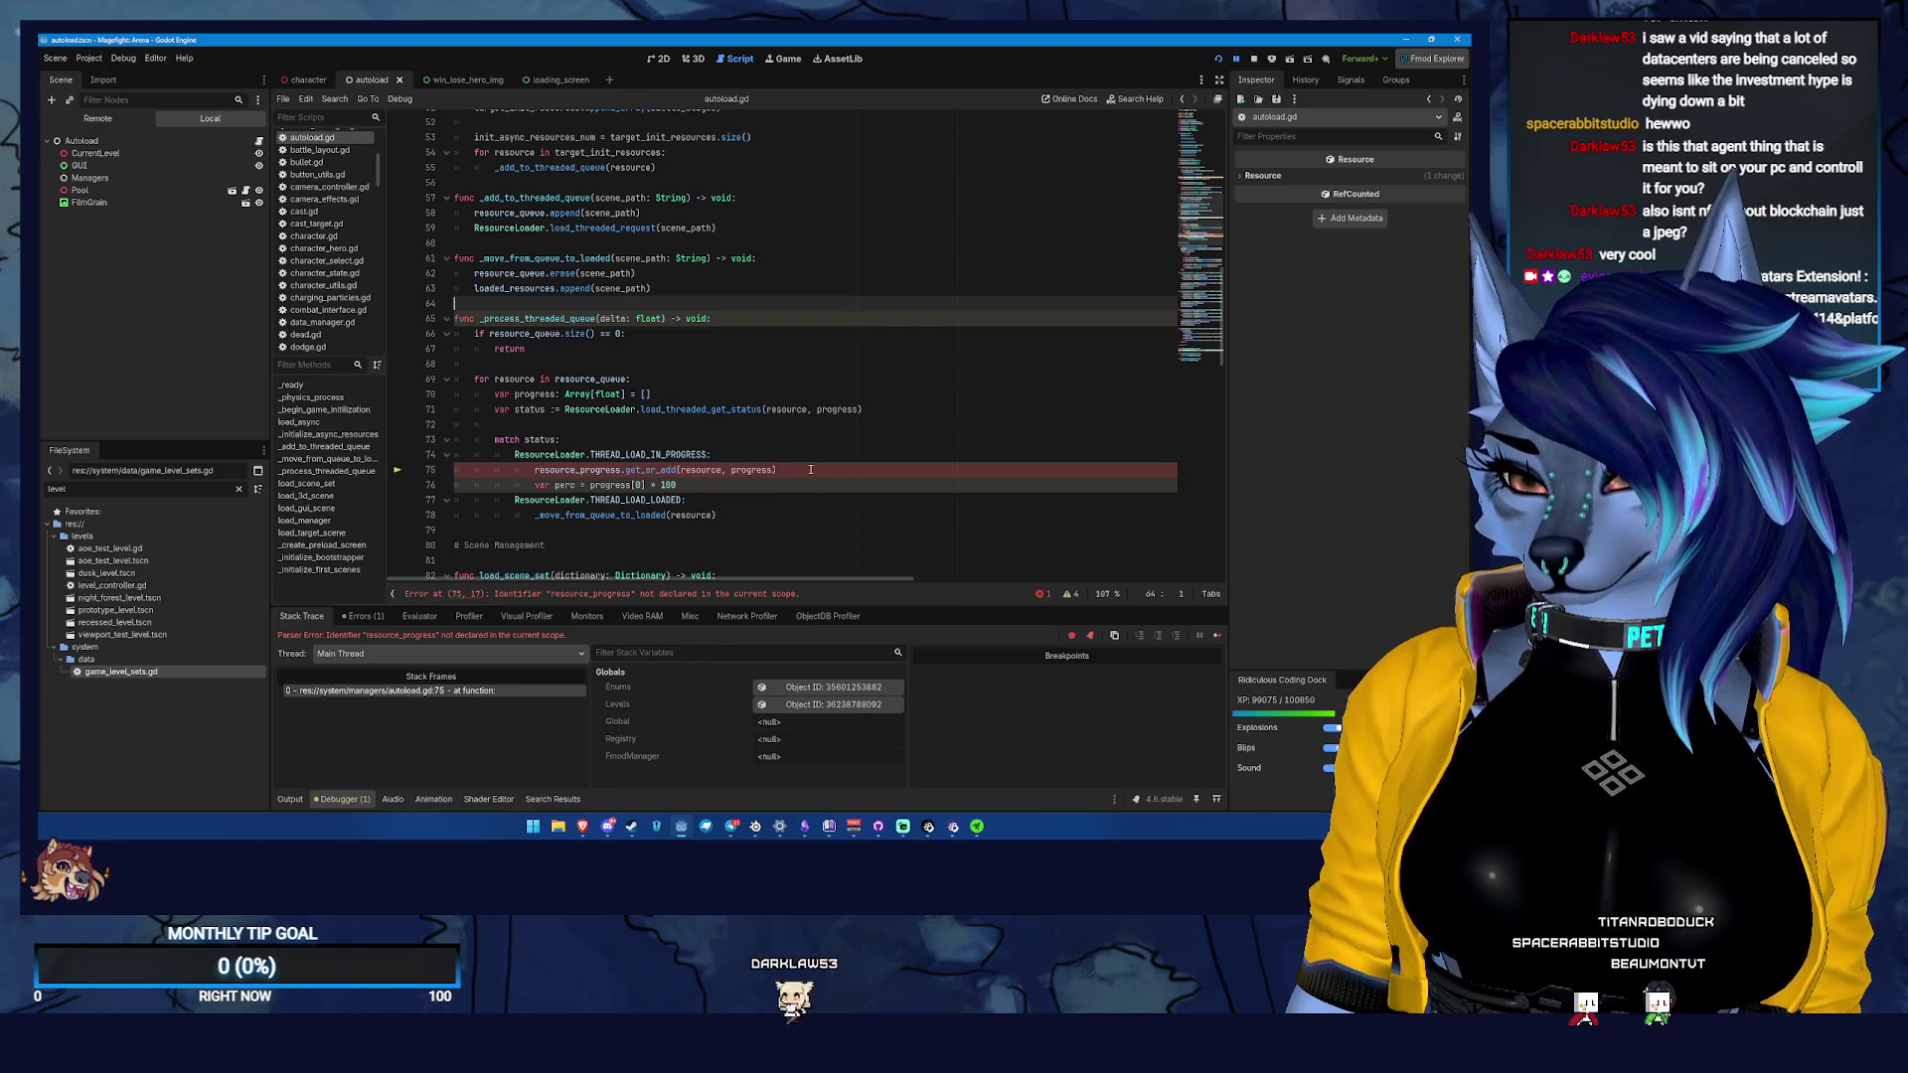
{"action": "scroll", "coordinate": [802, 372], "scroll_direction": "up", "scroll_amount": 9}
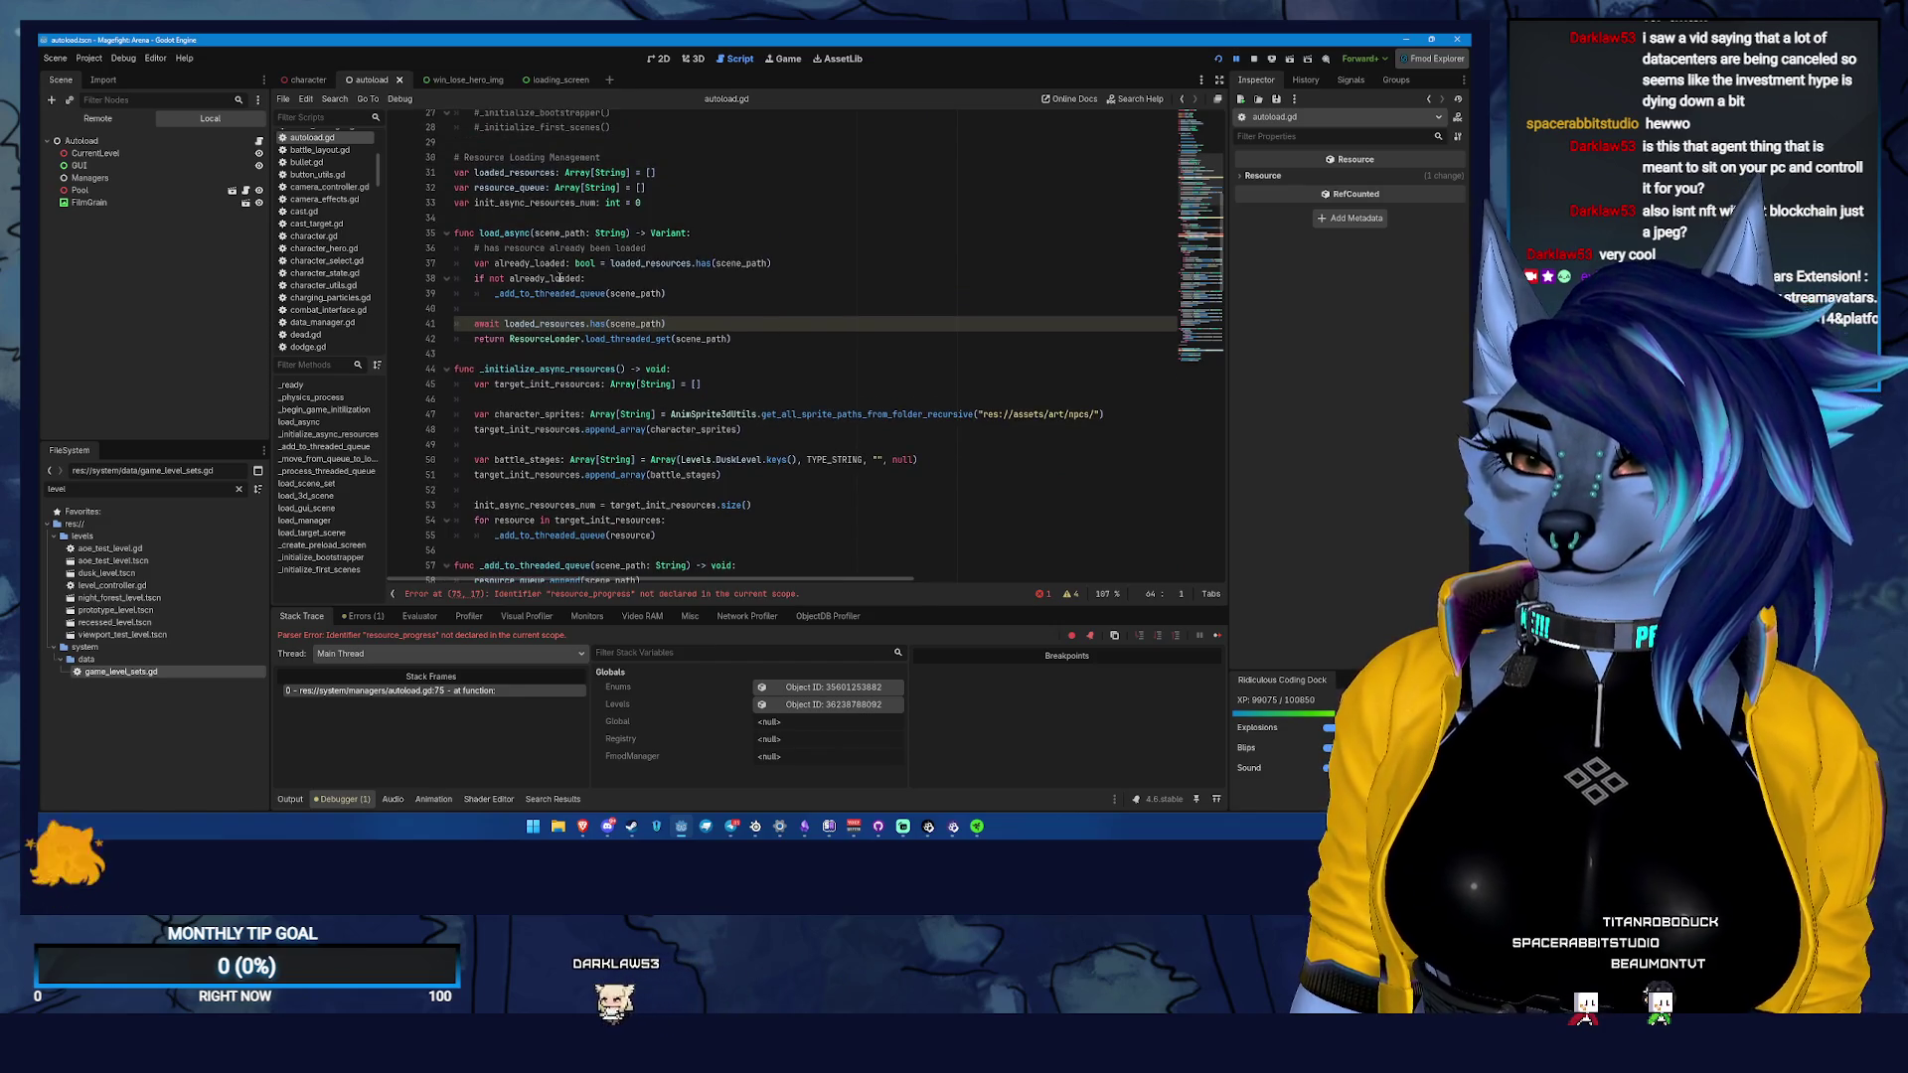
{"action": "scroll", "coordinate": [585, 281], "scroll_direction": "up", "scroll_amount": 1}
{"action": "left_click", "coordinate": [694, 233]}
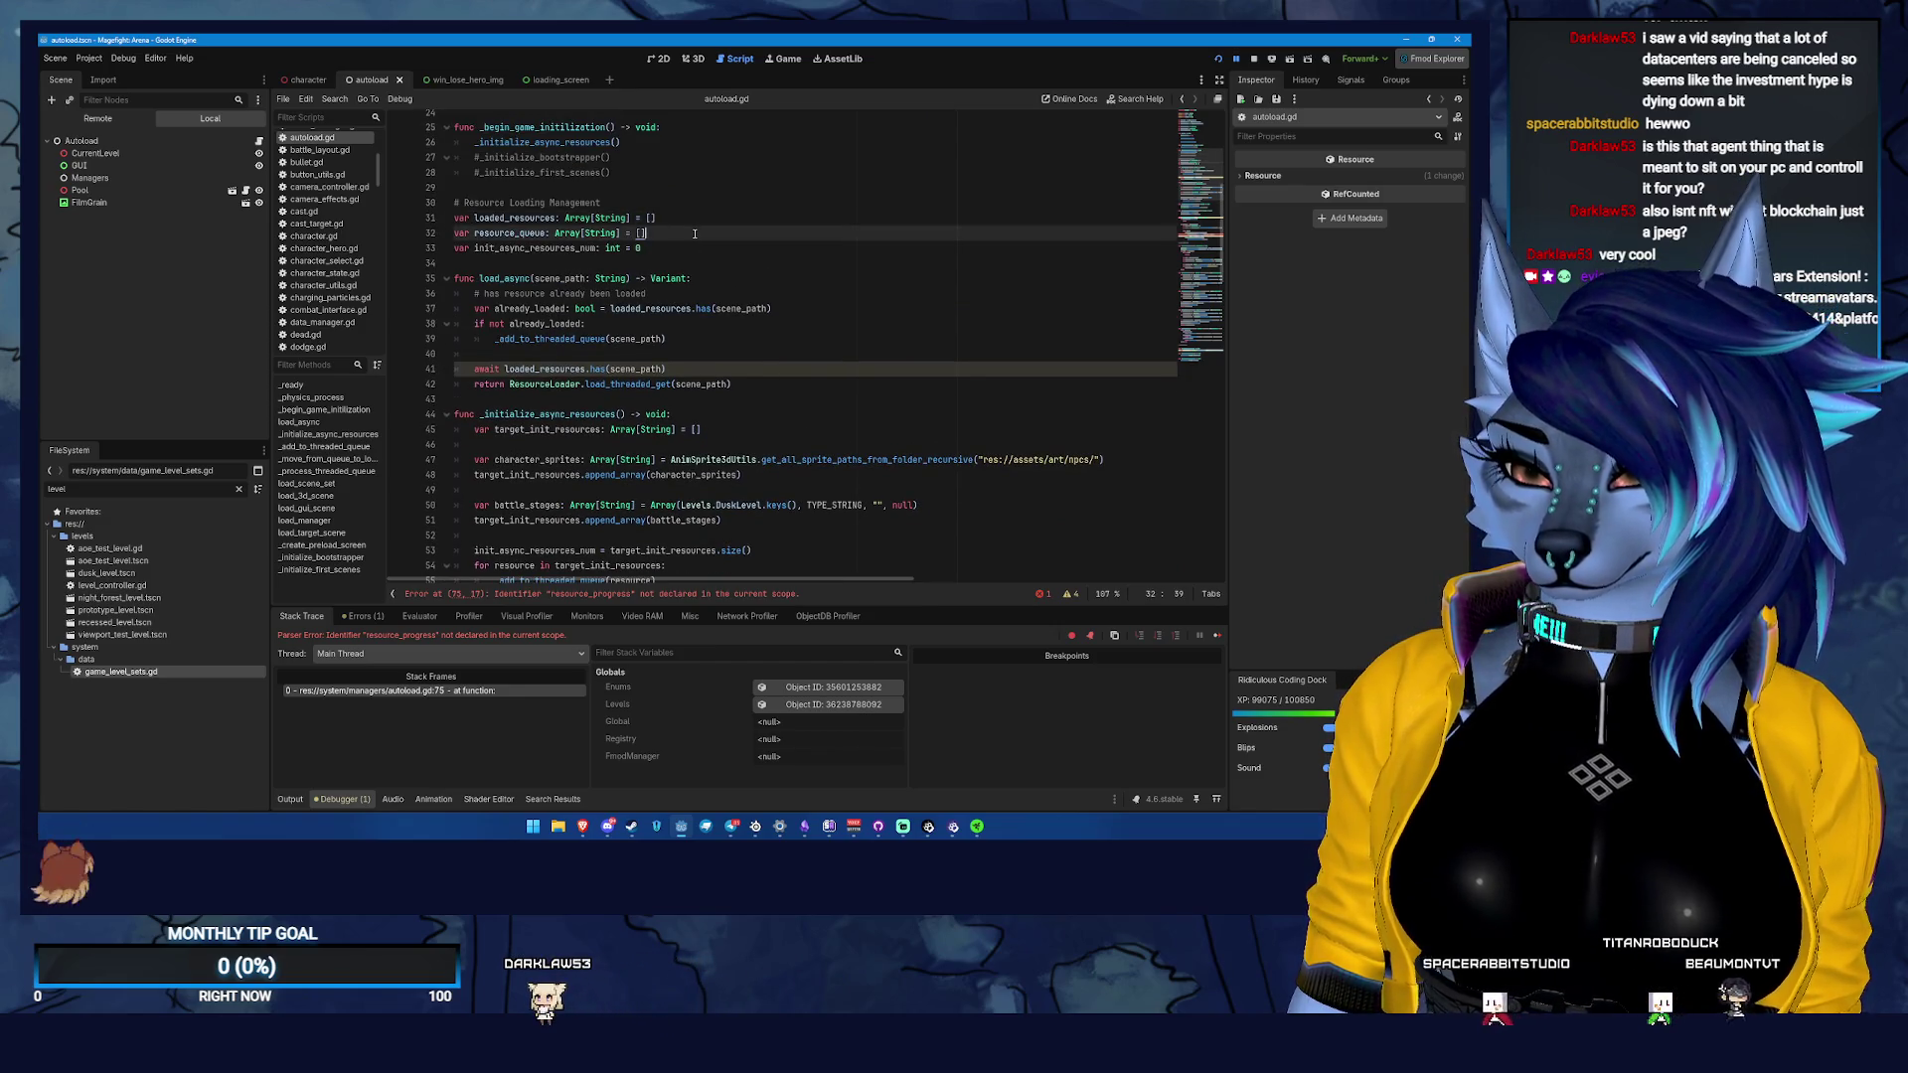
{"action": "key", "text": "Return"}
{"action": "type", "text": "#ar resource_prog"}
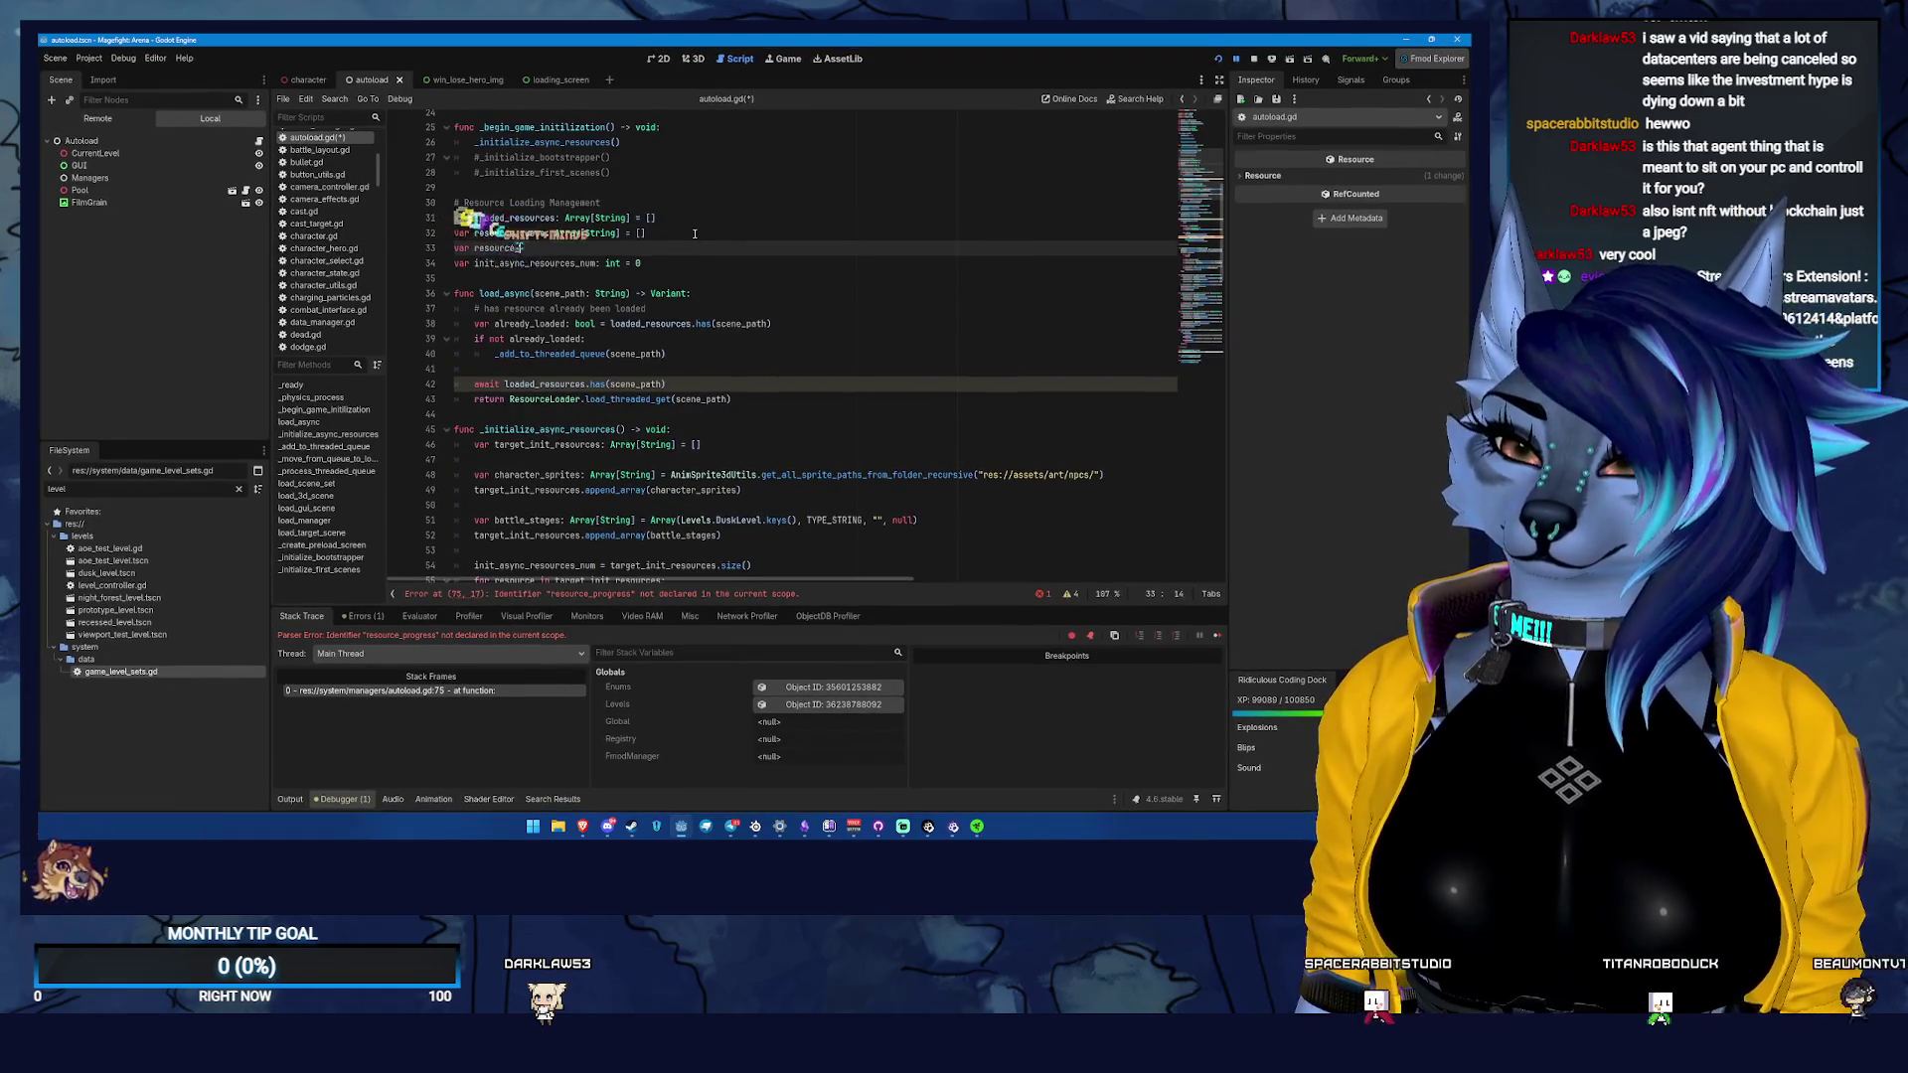
{"action": "type", "text": "ress:Dictionary ="}
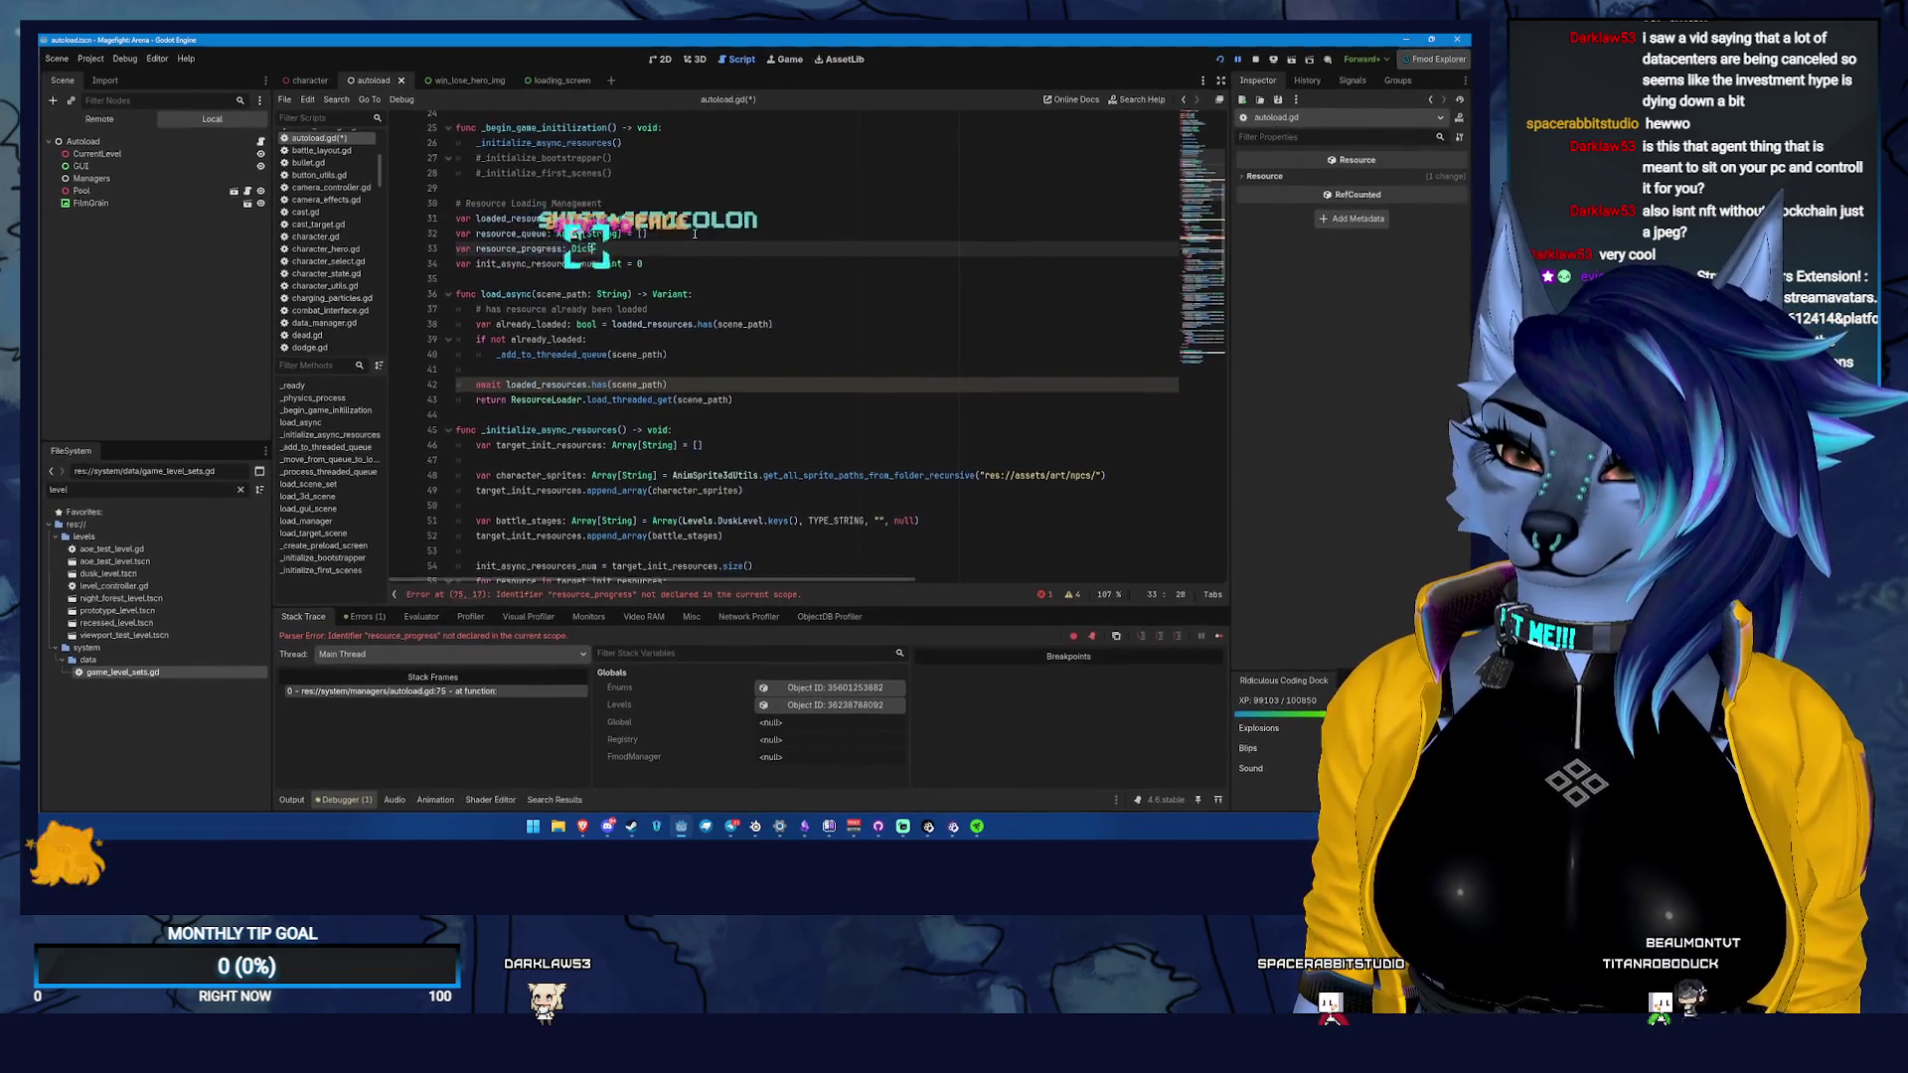
{"action": "type", "text": "}"}
{"action": "key", "text": "ctrl+s"}
Run the project to test the loading screen.
{"action": "scroll", "coordinate": [1192, 228], "scroll_direction": "down", "scroll_amount": 5}
{"action": "scroll", "coordinate": [1193, 229], "scroll_direction": "down", "scroll_amount": 1}
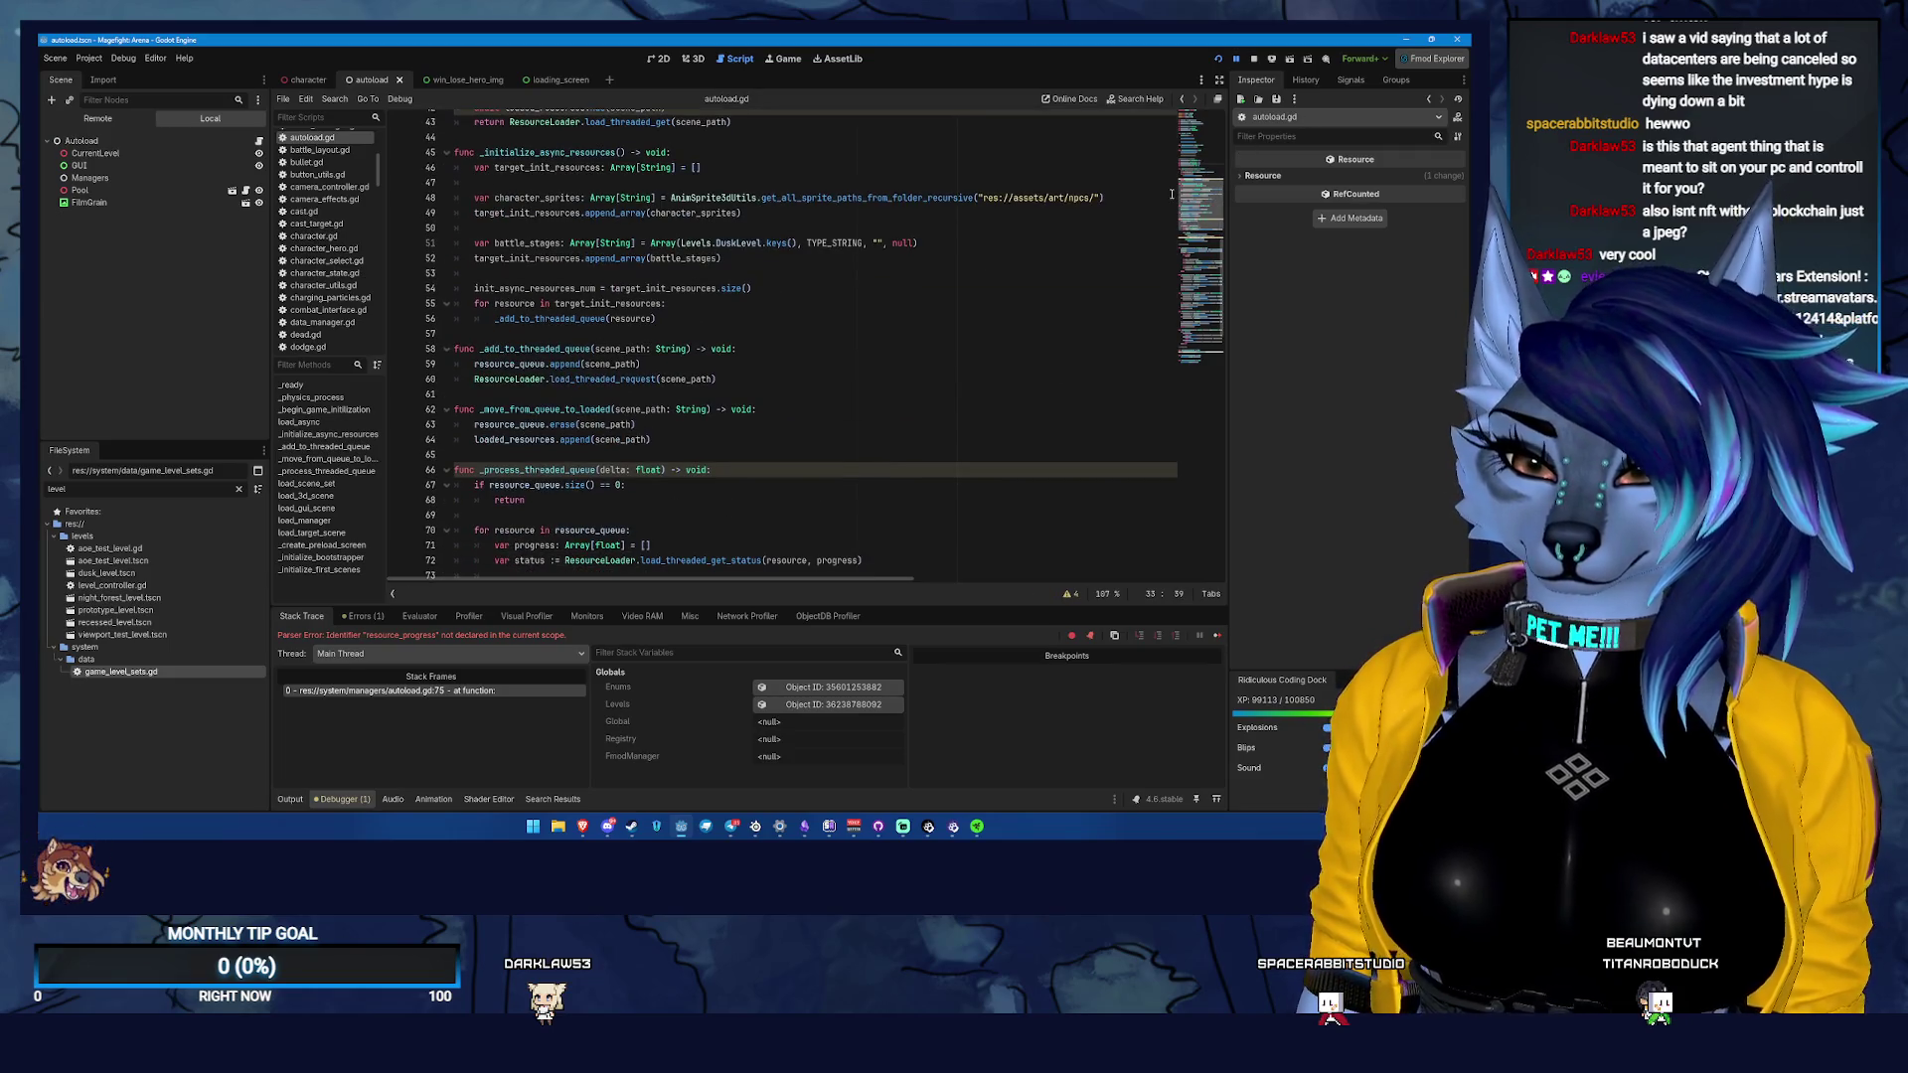
{"action": "left_click", "coordinate": [1219, 60]}
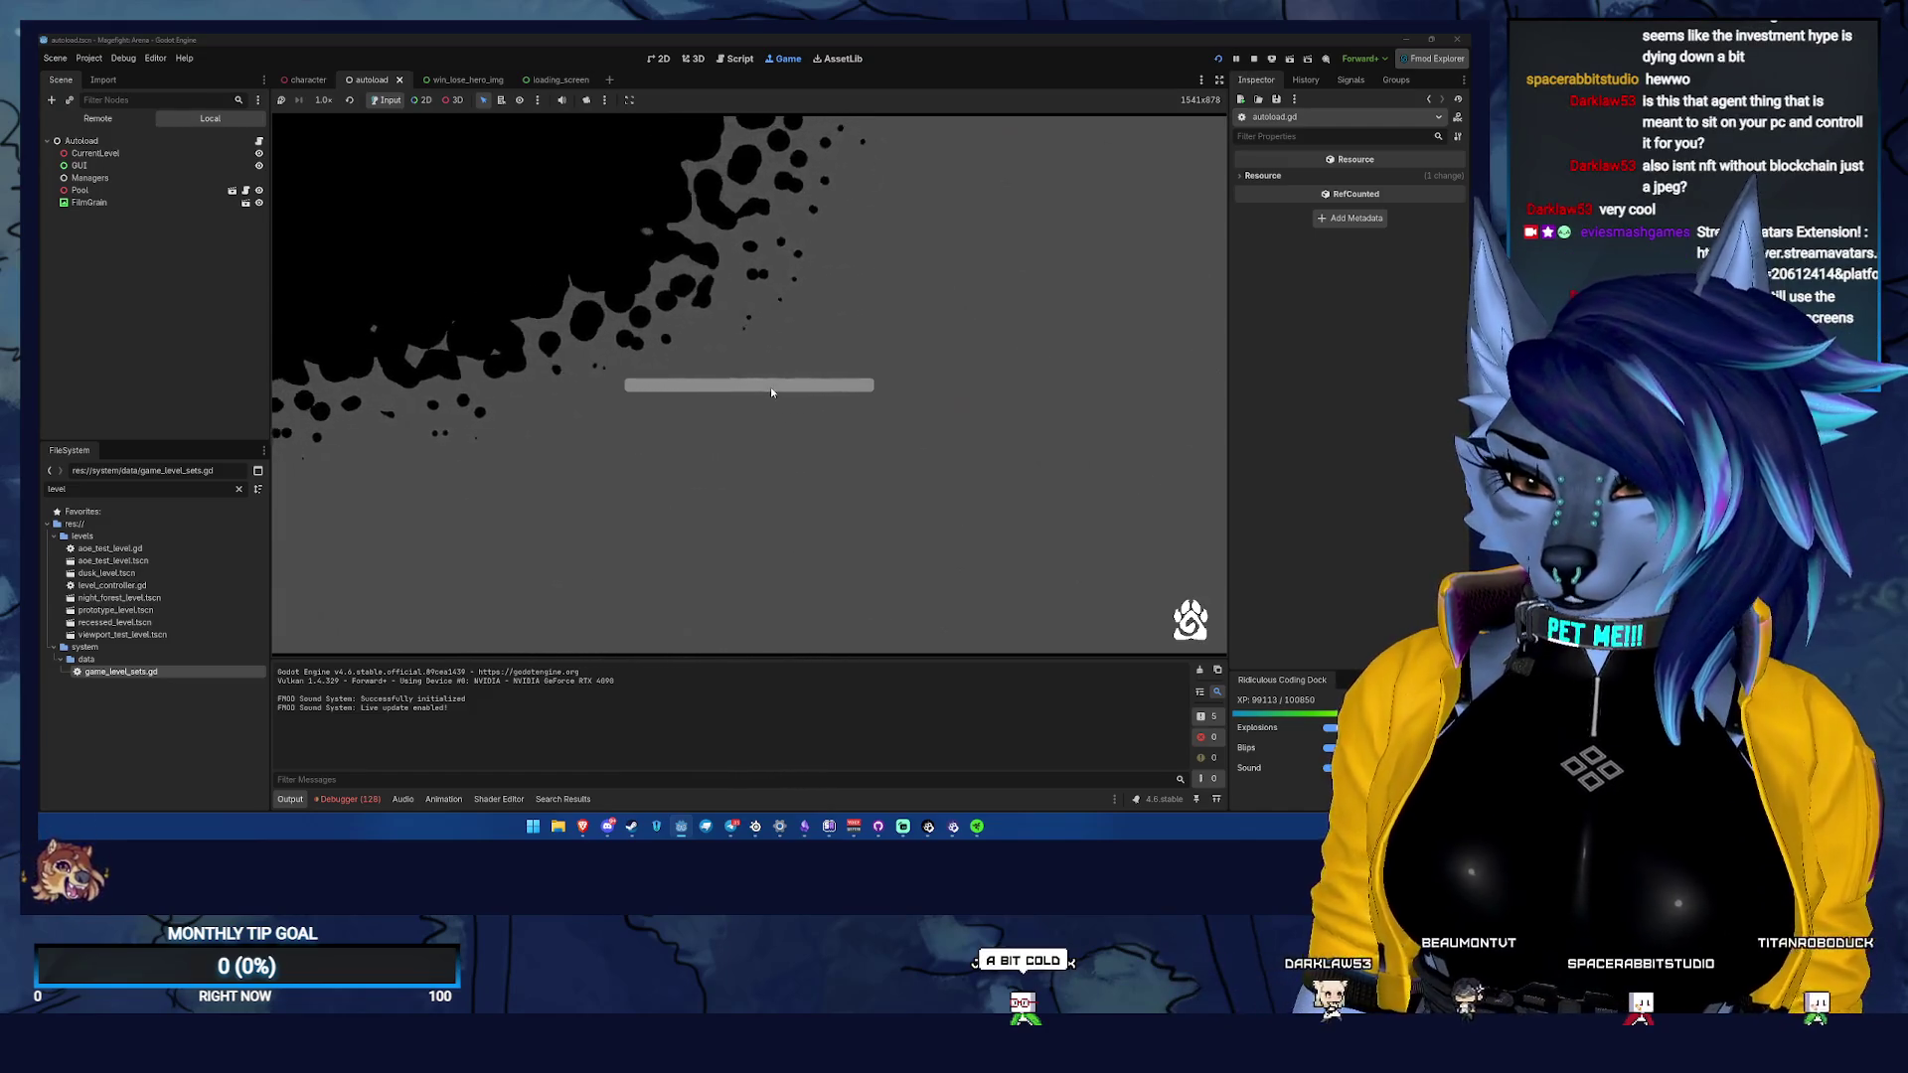
Review the Debugger's Errors list from the test run, then stop the game.
{"action": "left_click", "coordinate": [347, 799]}
{"action": "left_click", "coordinate": [368, 616]}
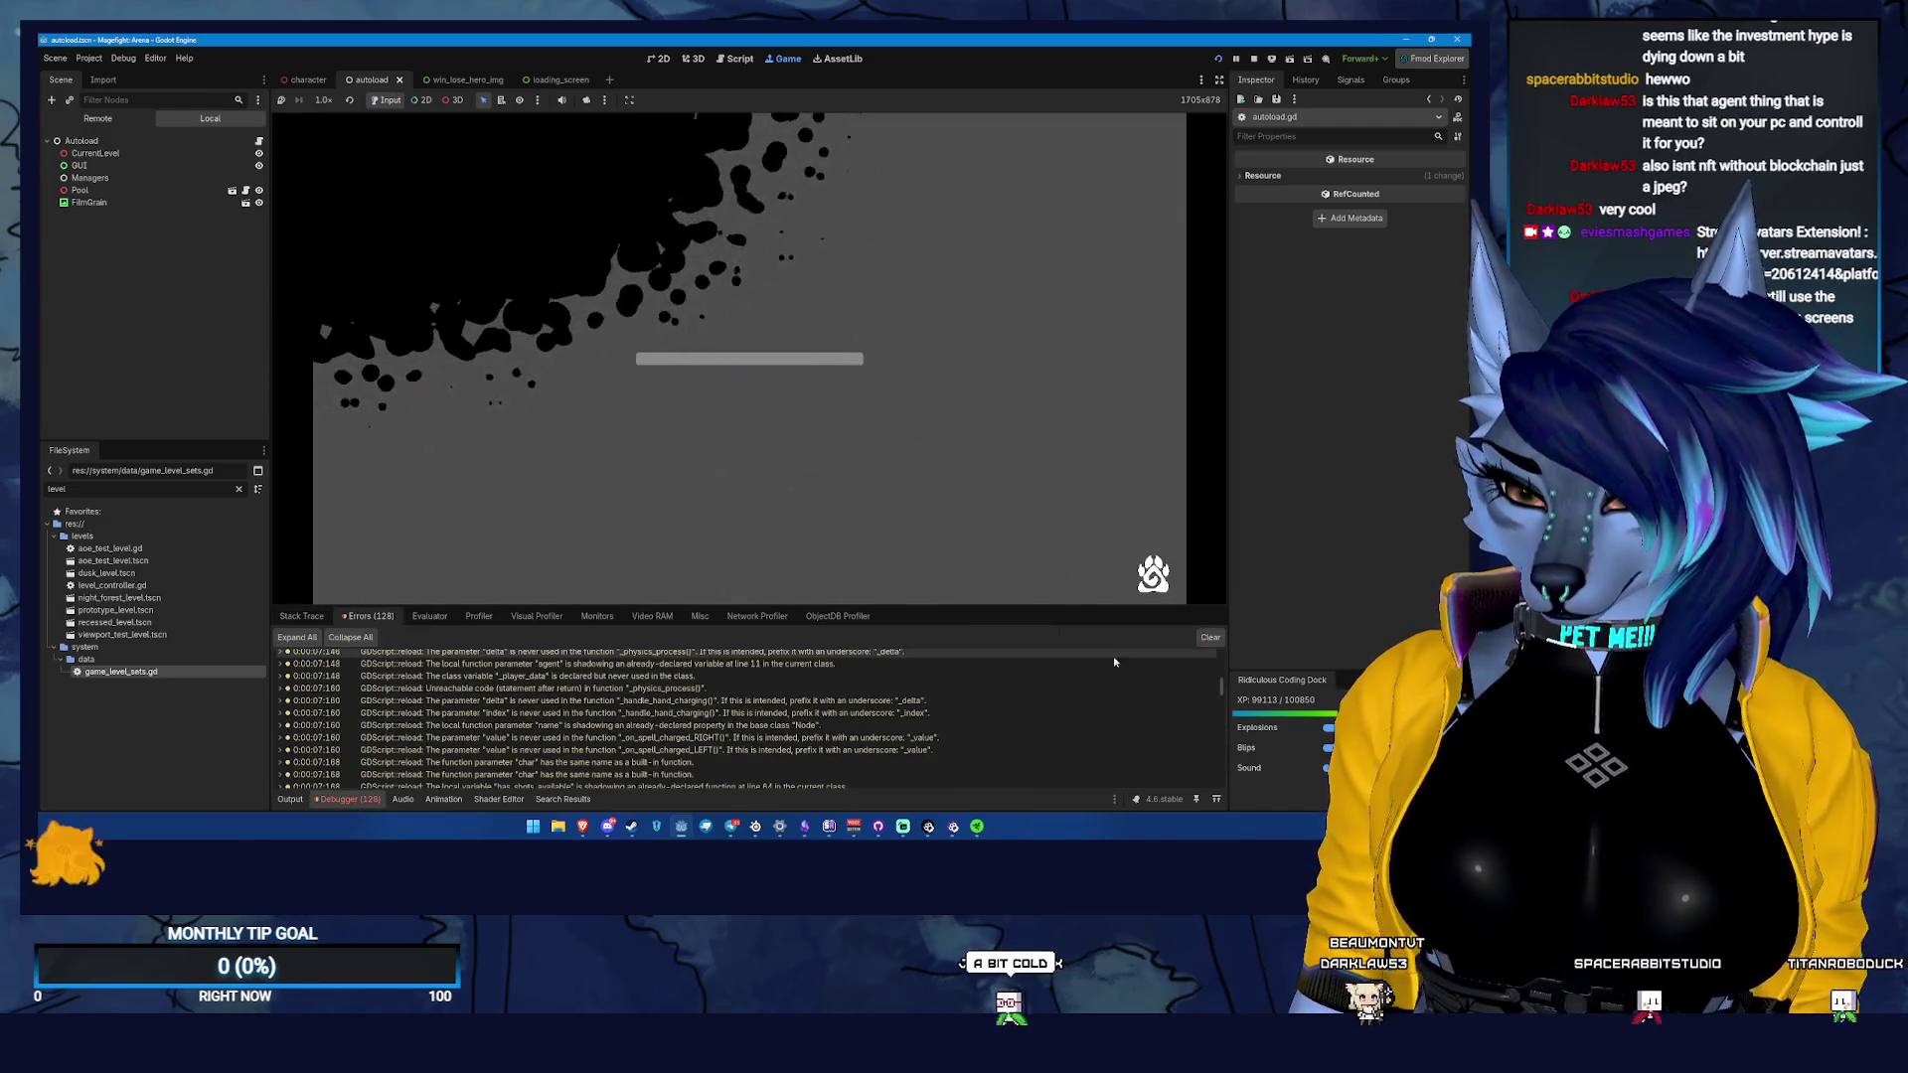
{"action": "left_click_drag", "start_coordinate": [1222, 748], "coordinate": [1248, 783]}
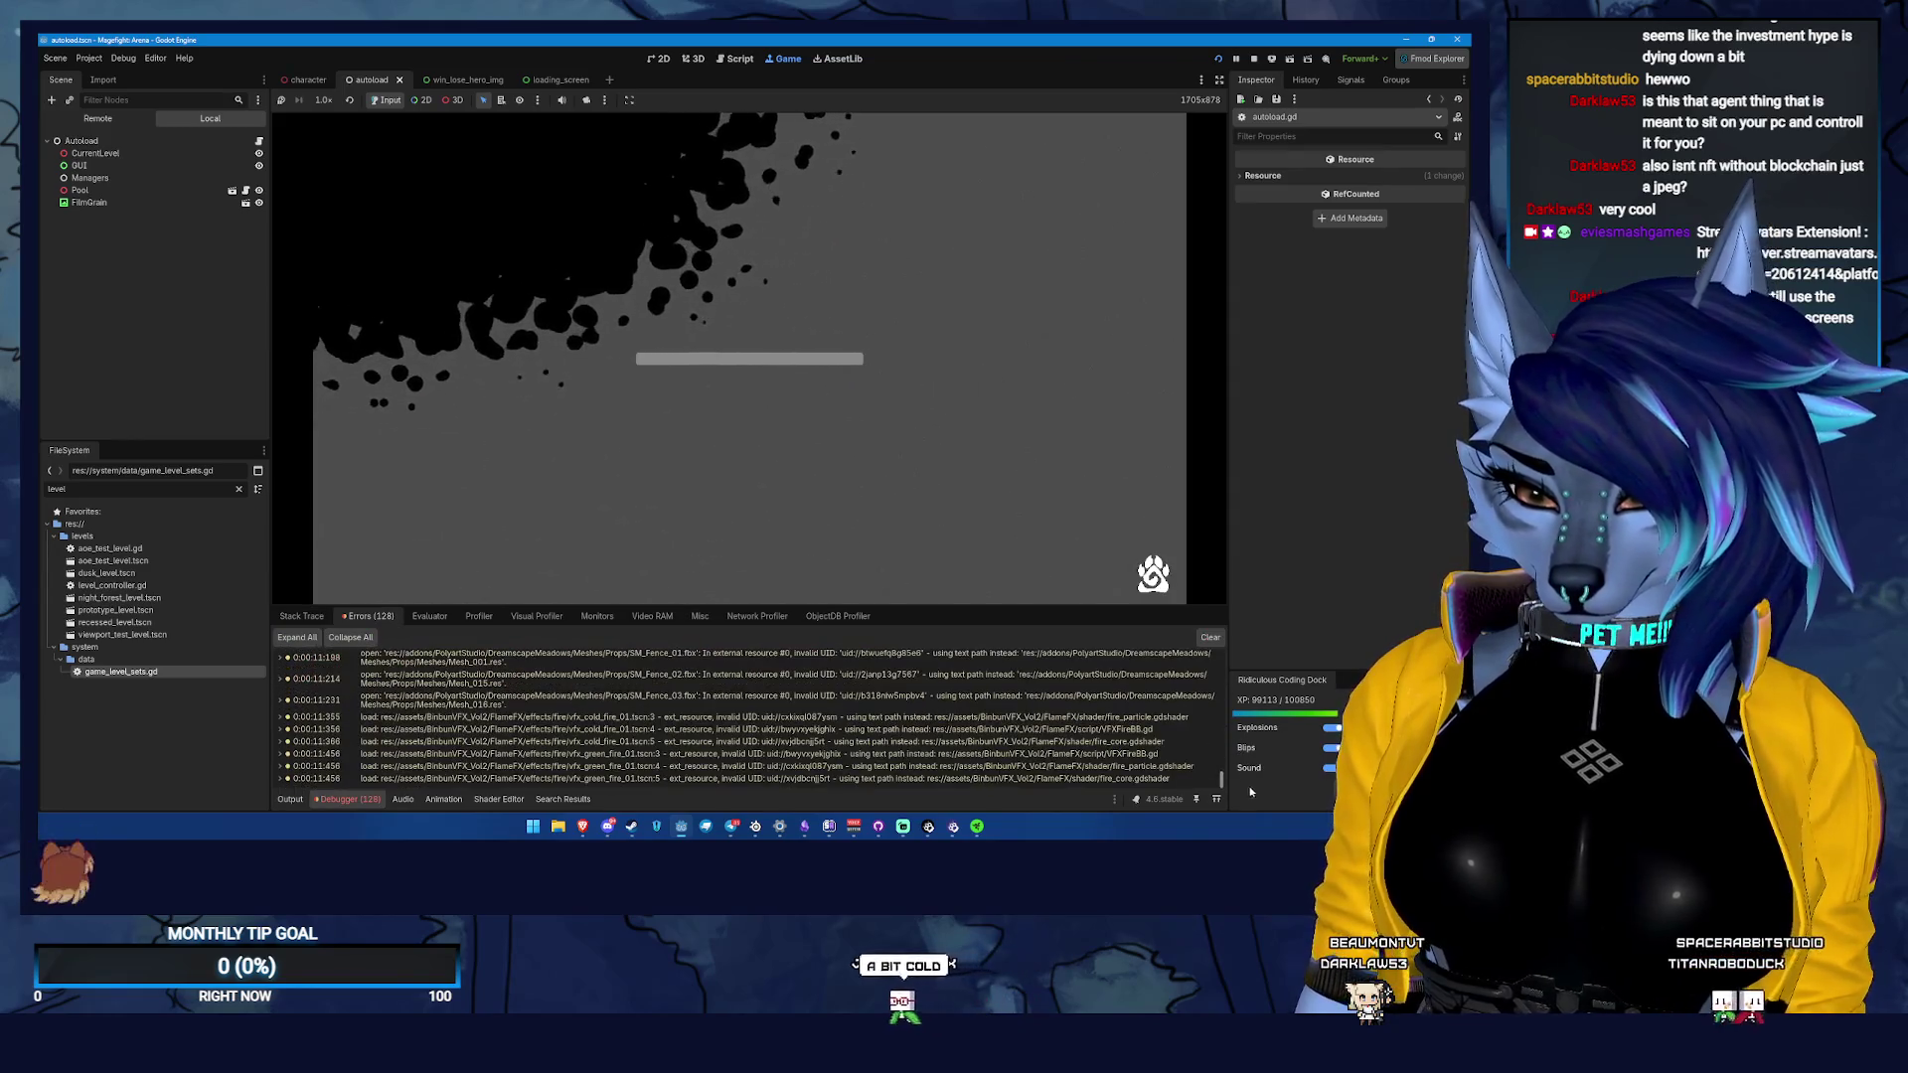
{"action": "left_click", "coordinate": [1250, 67]}
{"action": "left_click", "coordinate": [1252, 60]}
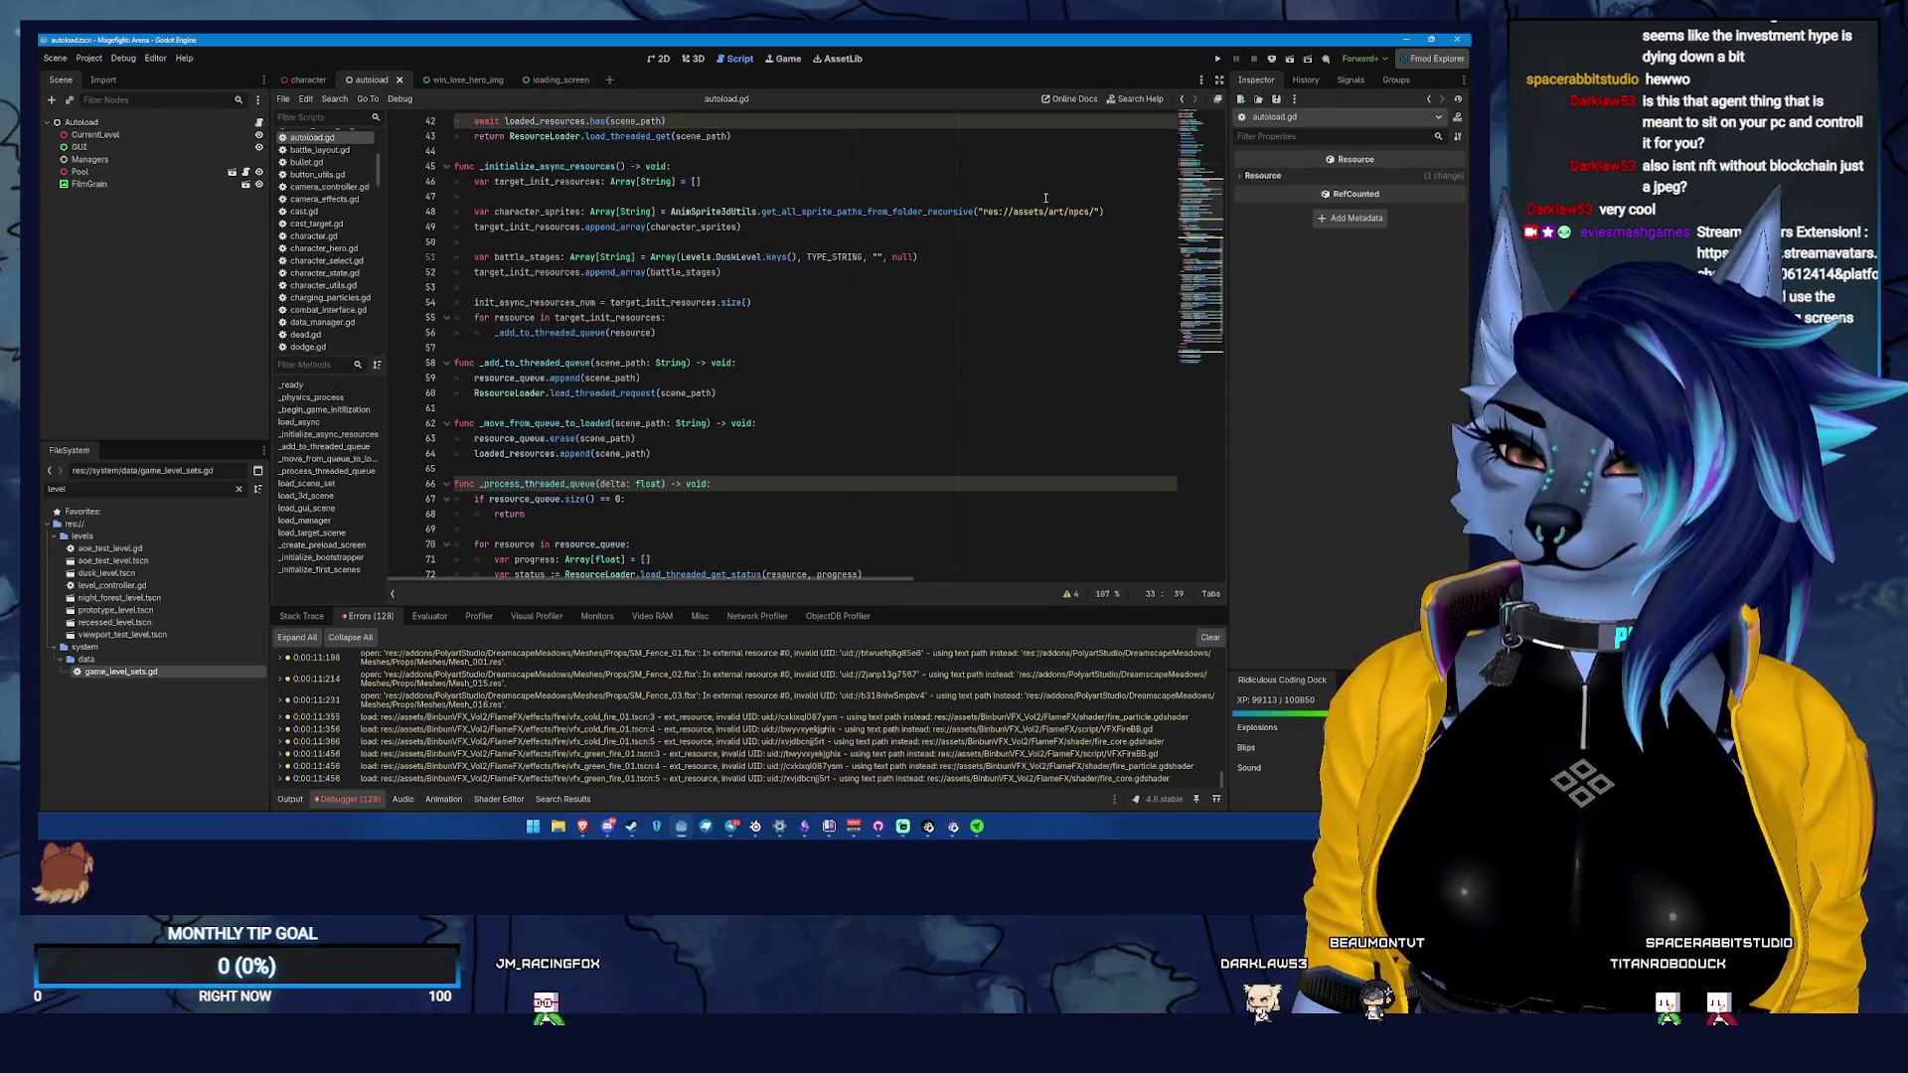
Add 'await resource_queue.size() == 0' after the _initialize_async_resources() call.
{"action": "scroll", "coordinate": [1199, 146], "scroll_direction": "up", "scroll_amount": 10}
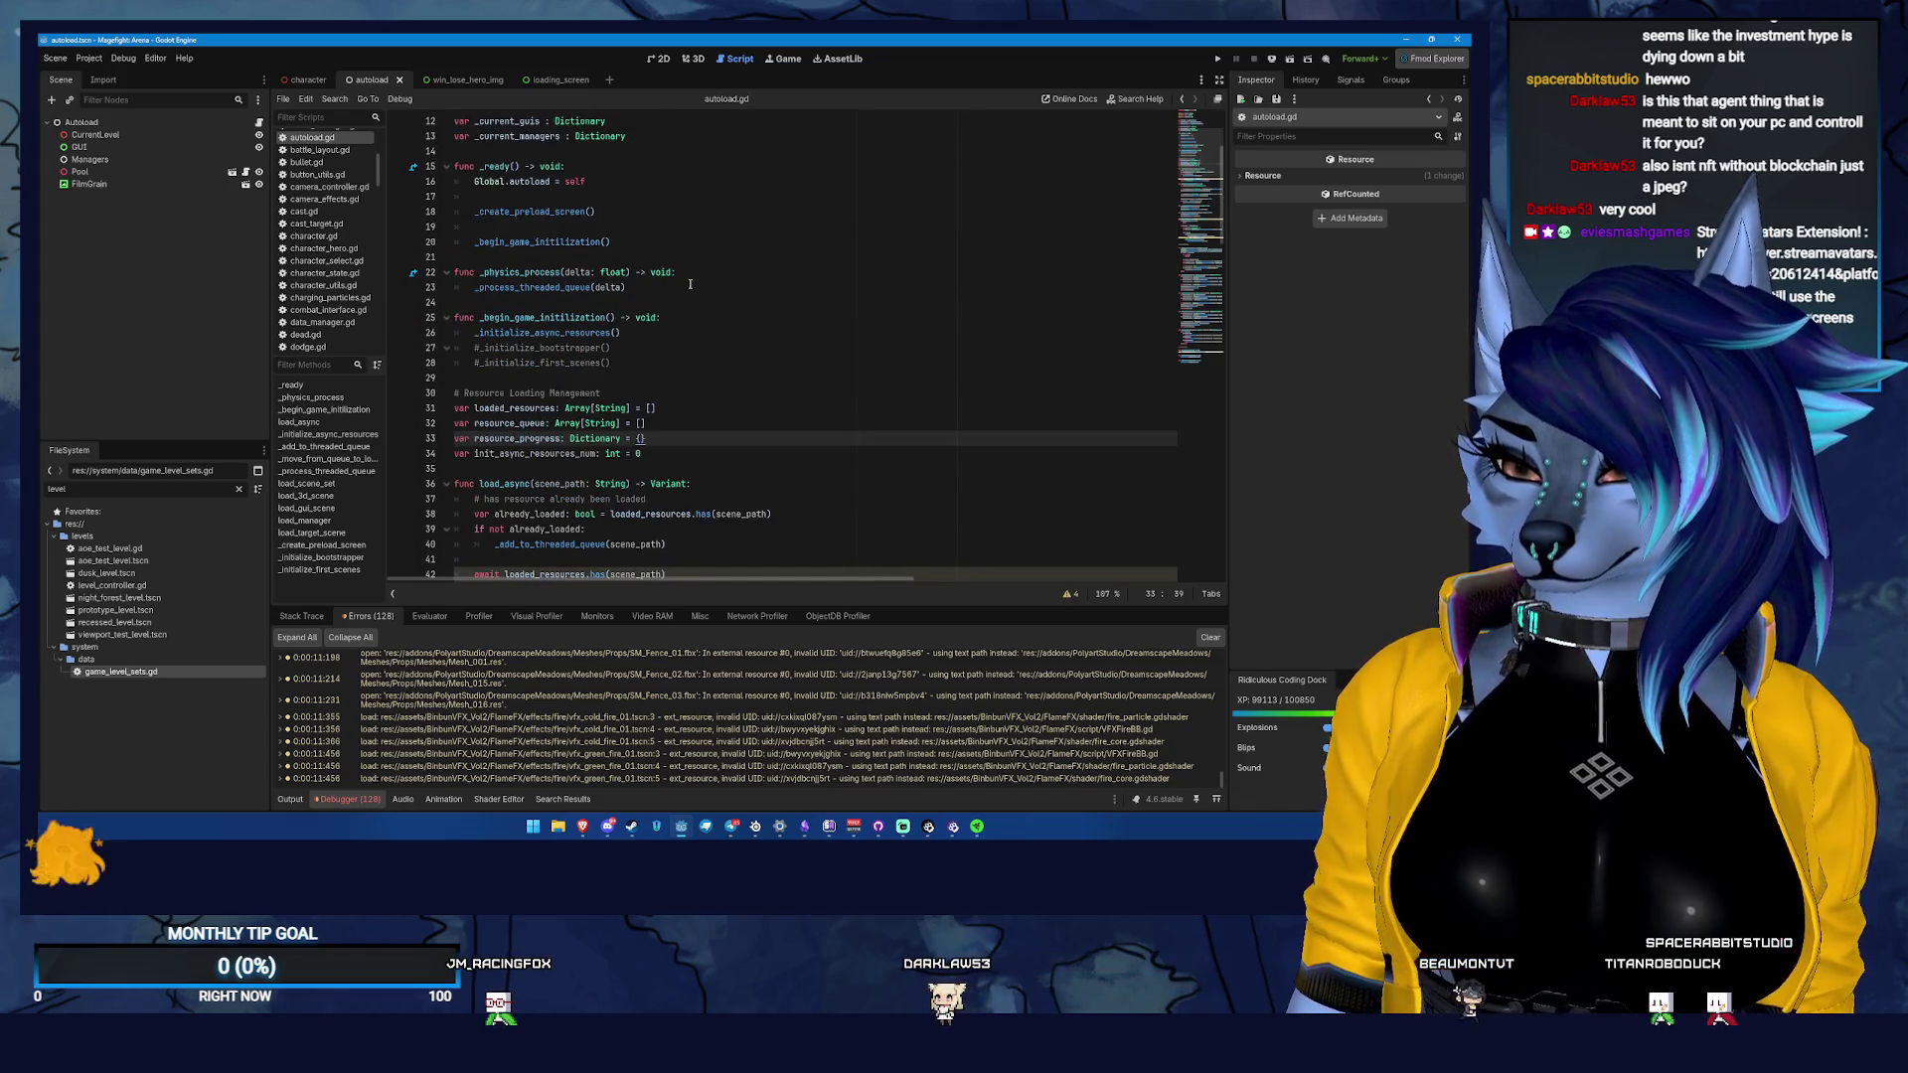
{"action": "left_click", "coordinate": [474, 333]}
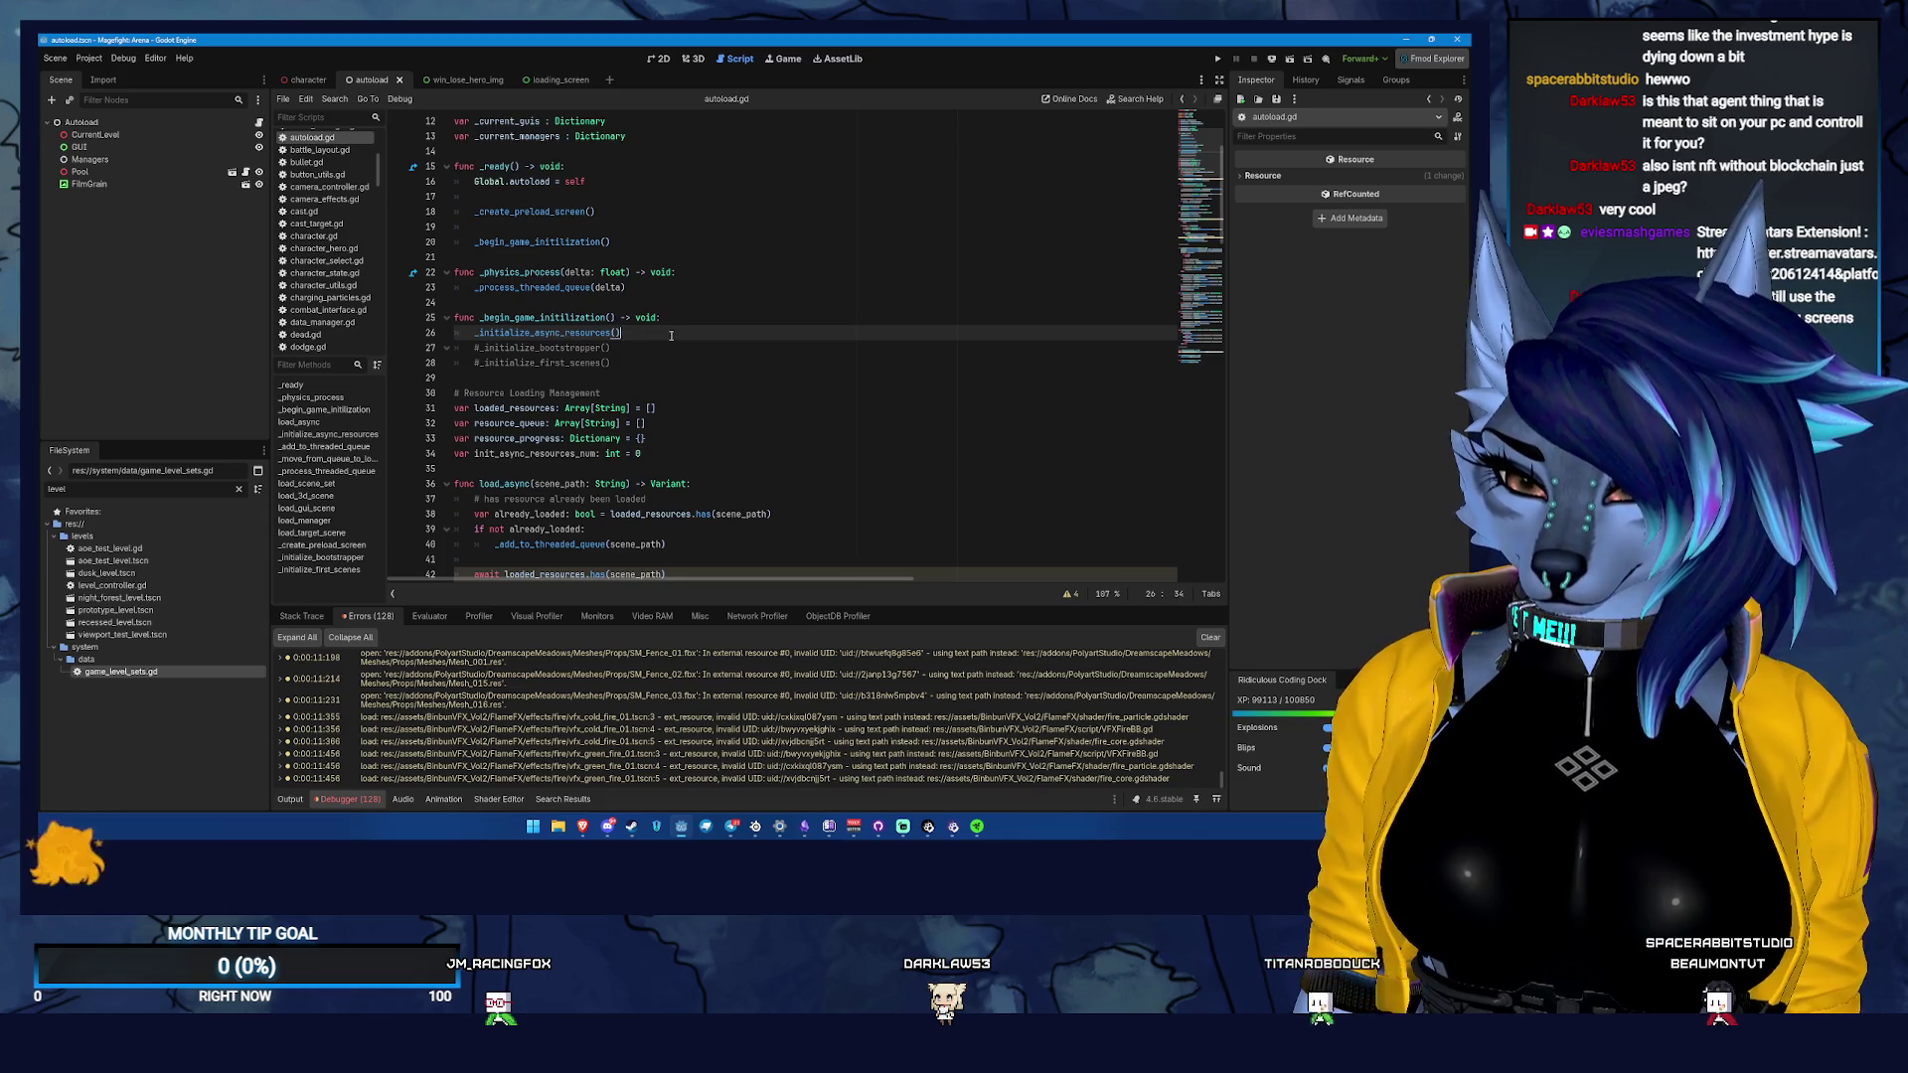
{"action": "key", "text": "Return"}
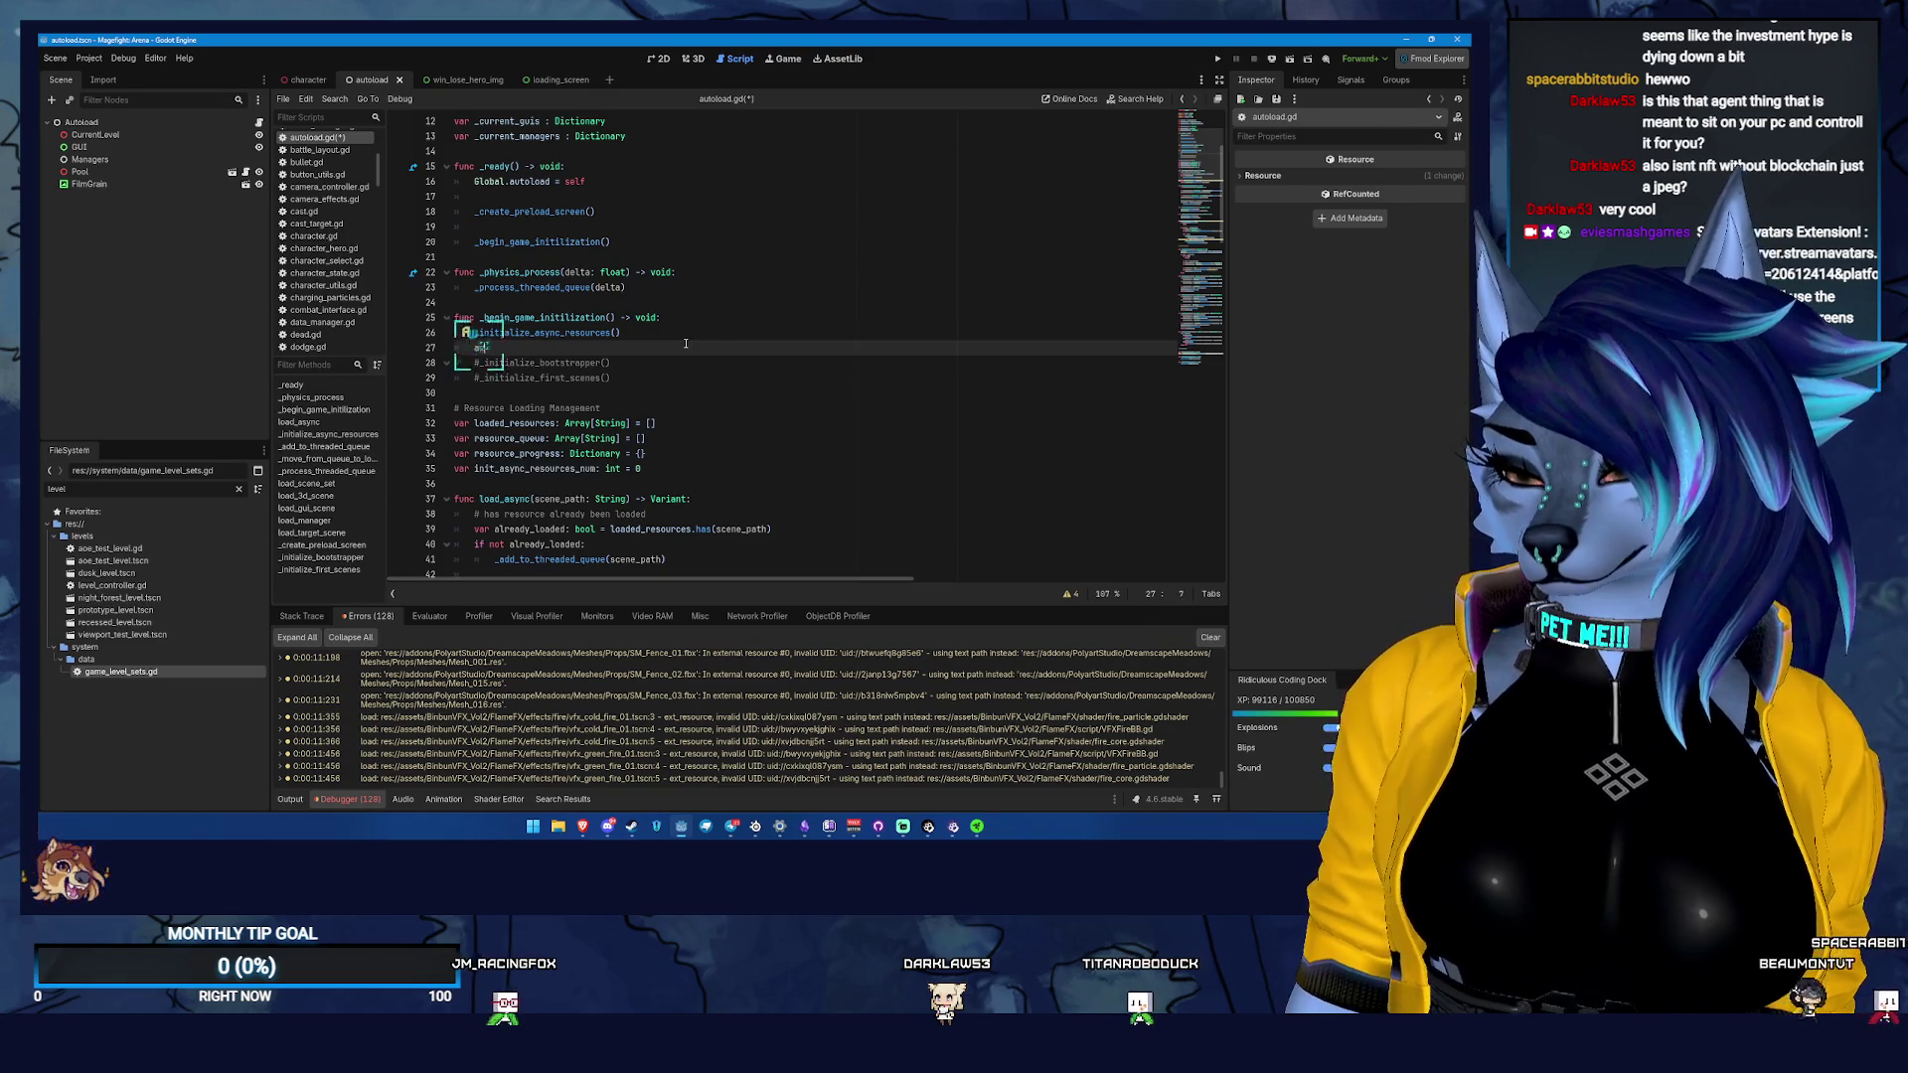
{"action": "type", "text": "ait"}
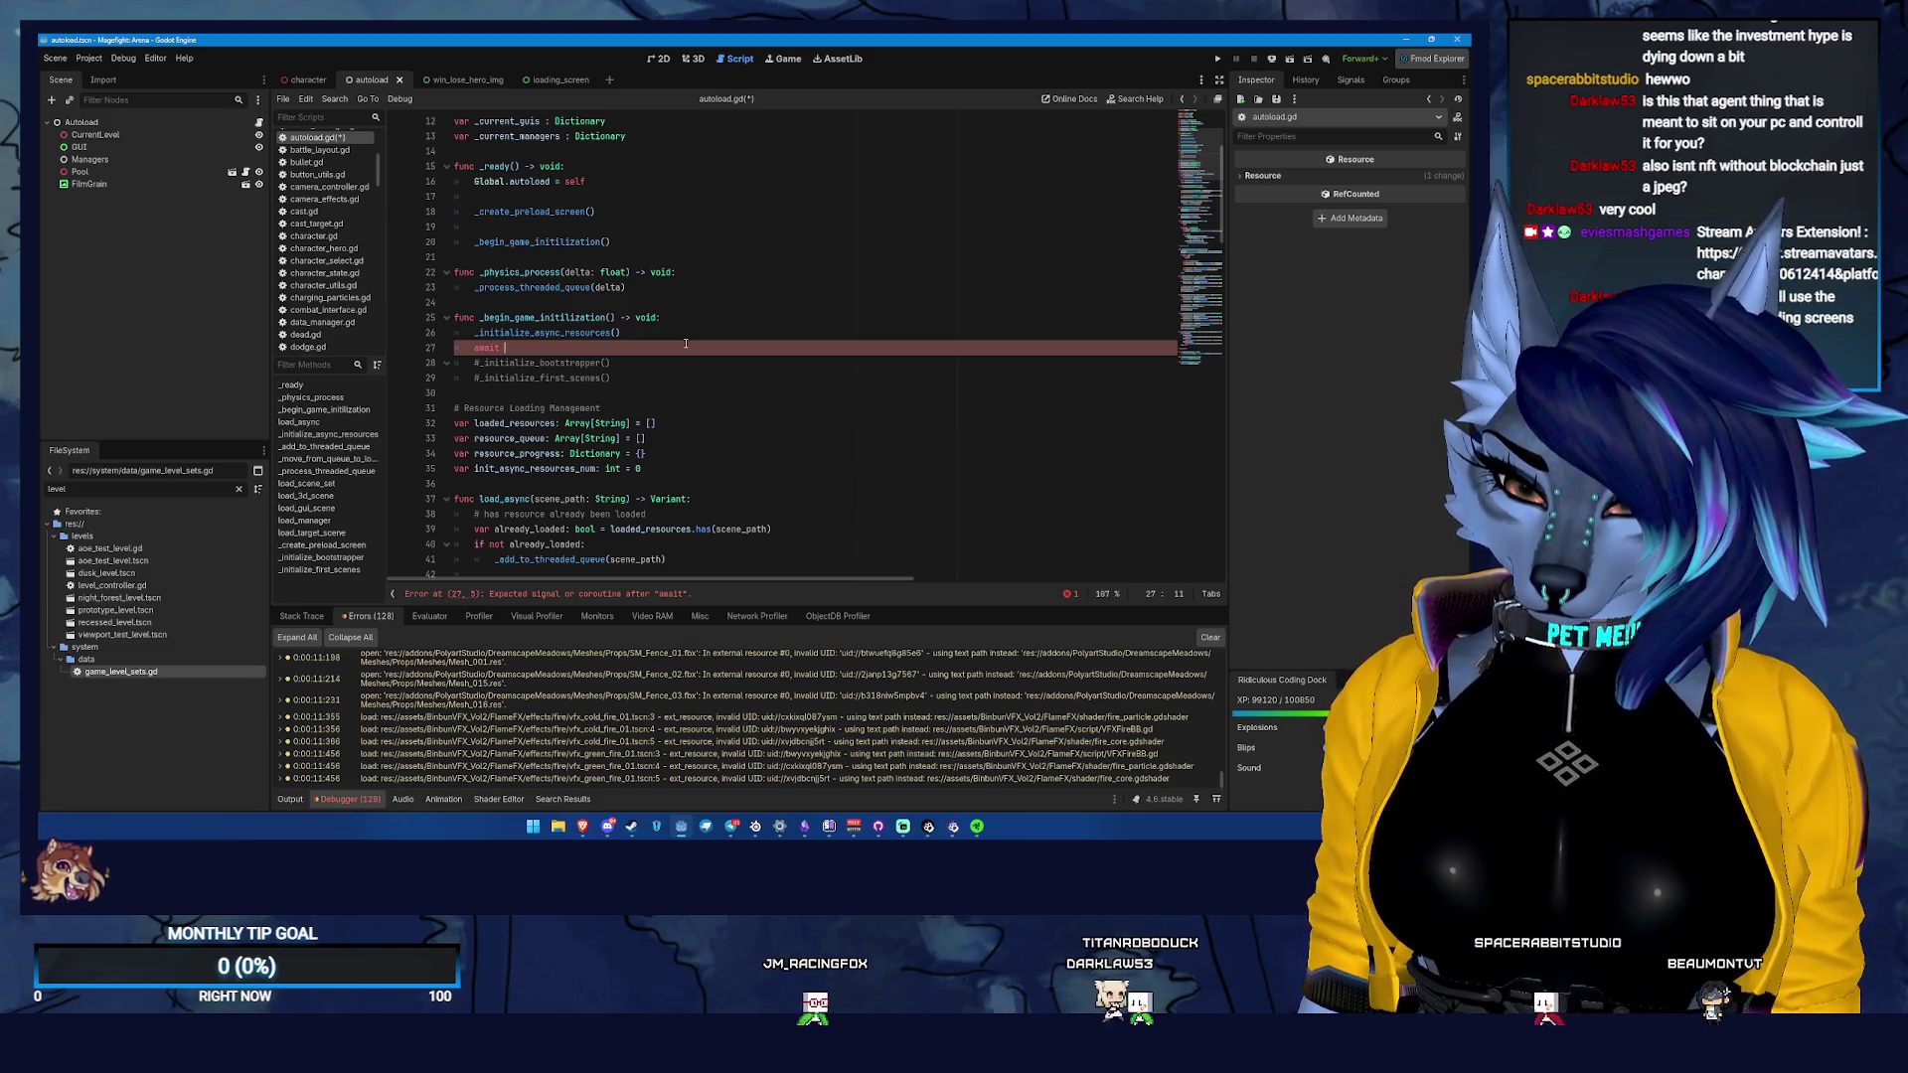
{"action": "type", "text": "es"}
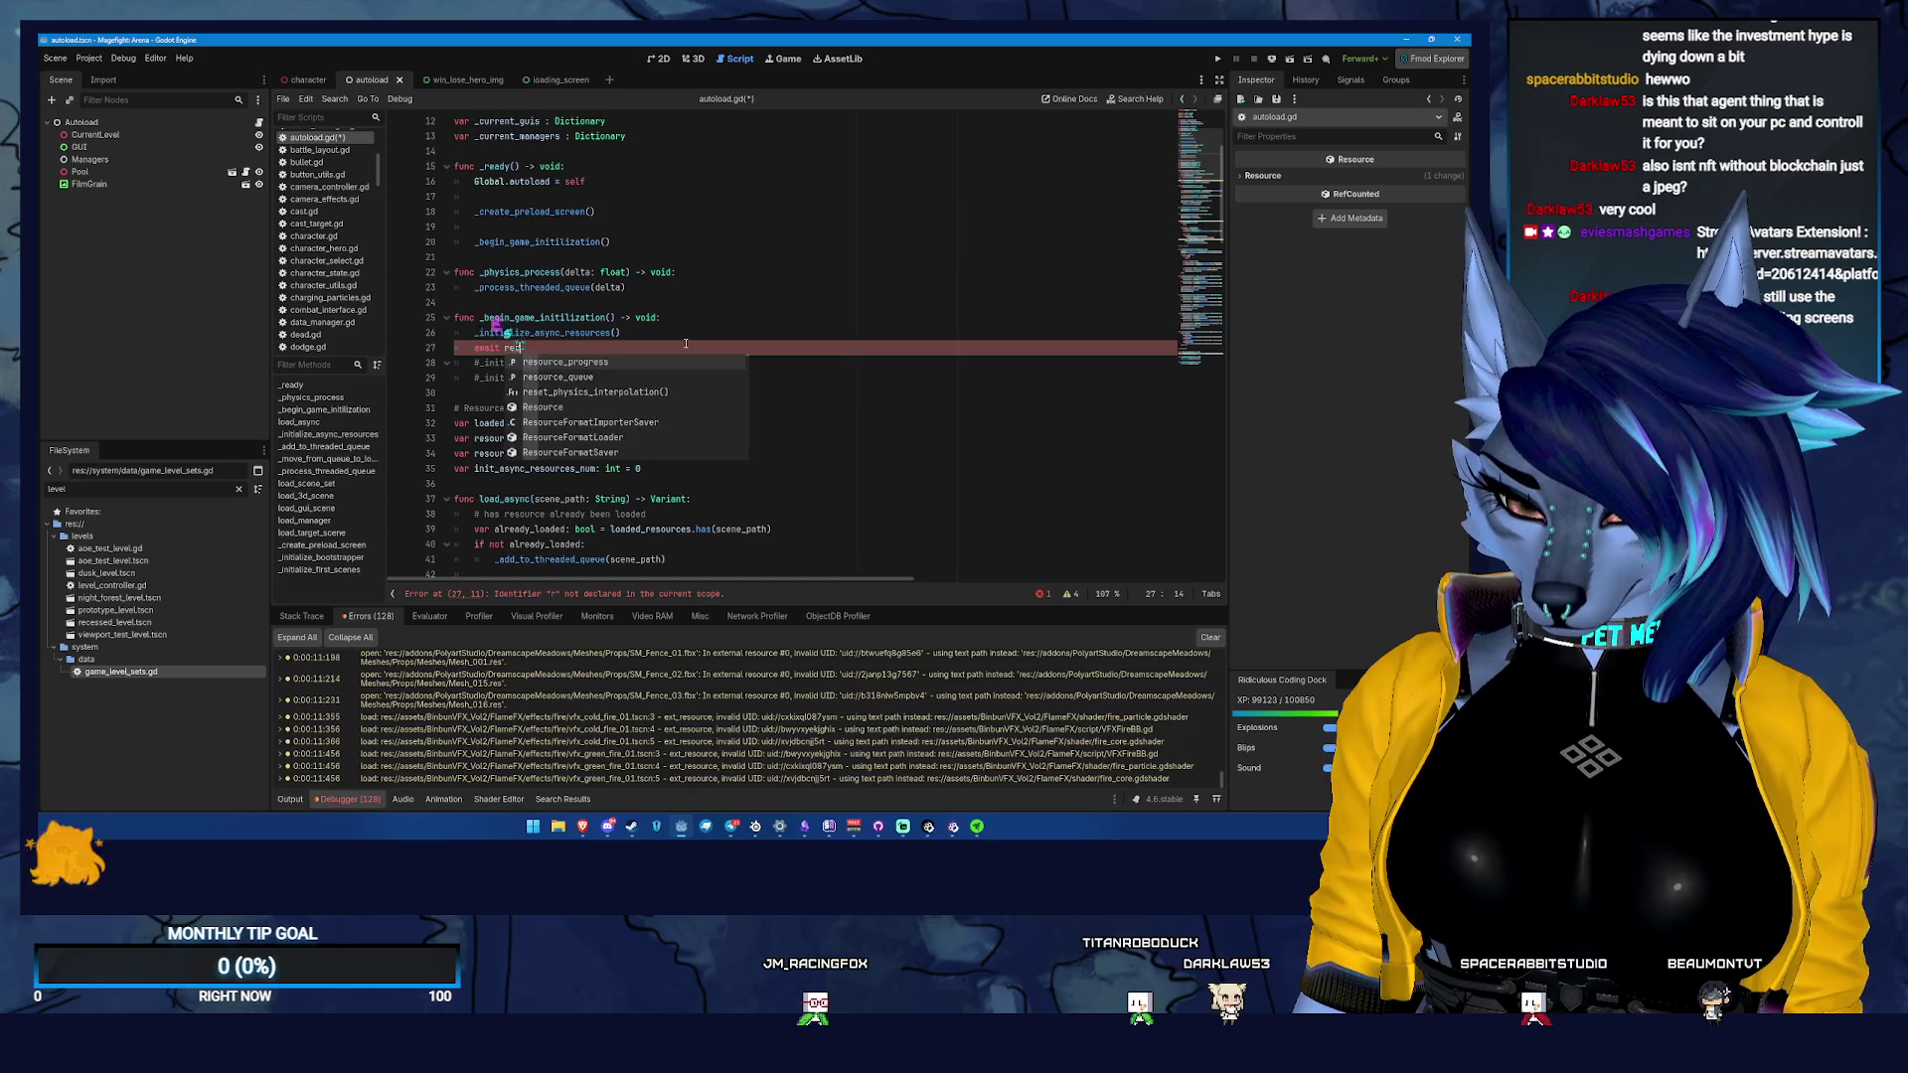
{"action": "key", "text": "Return"}
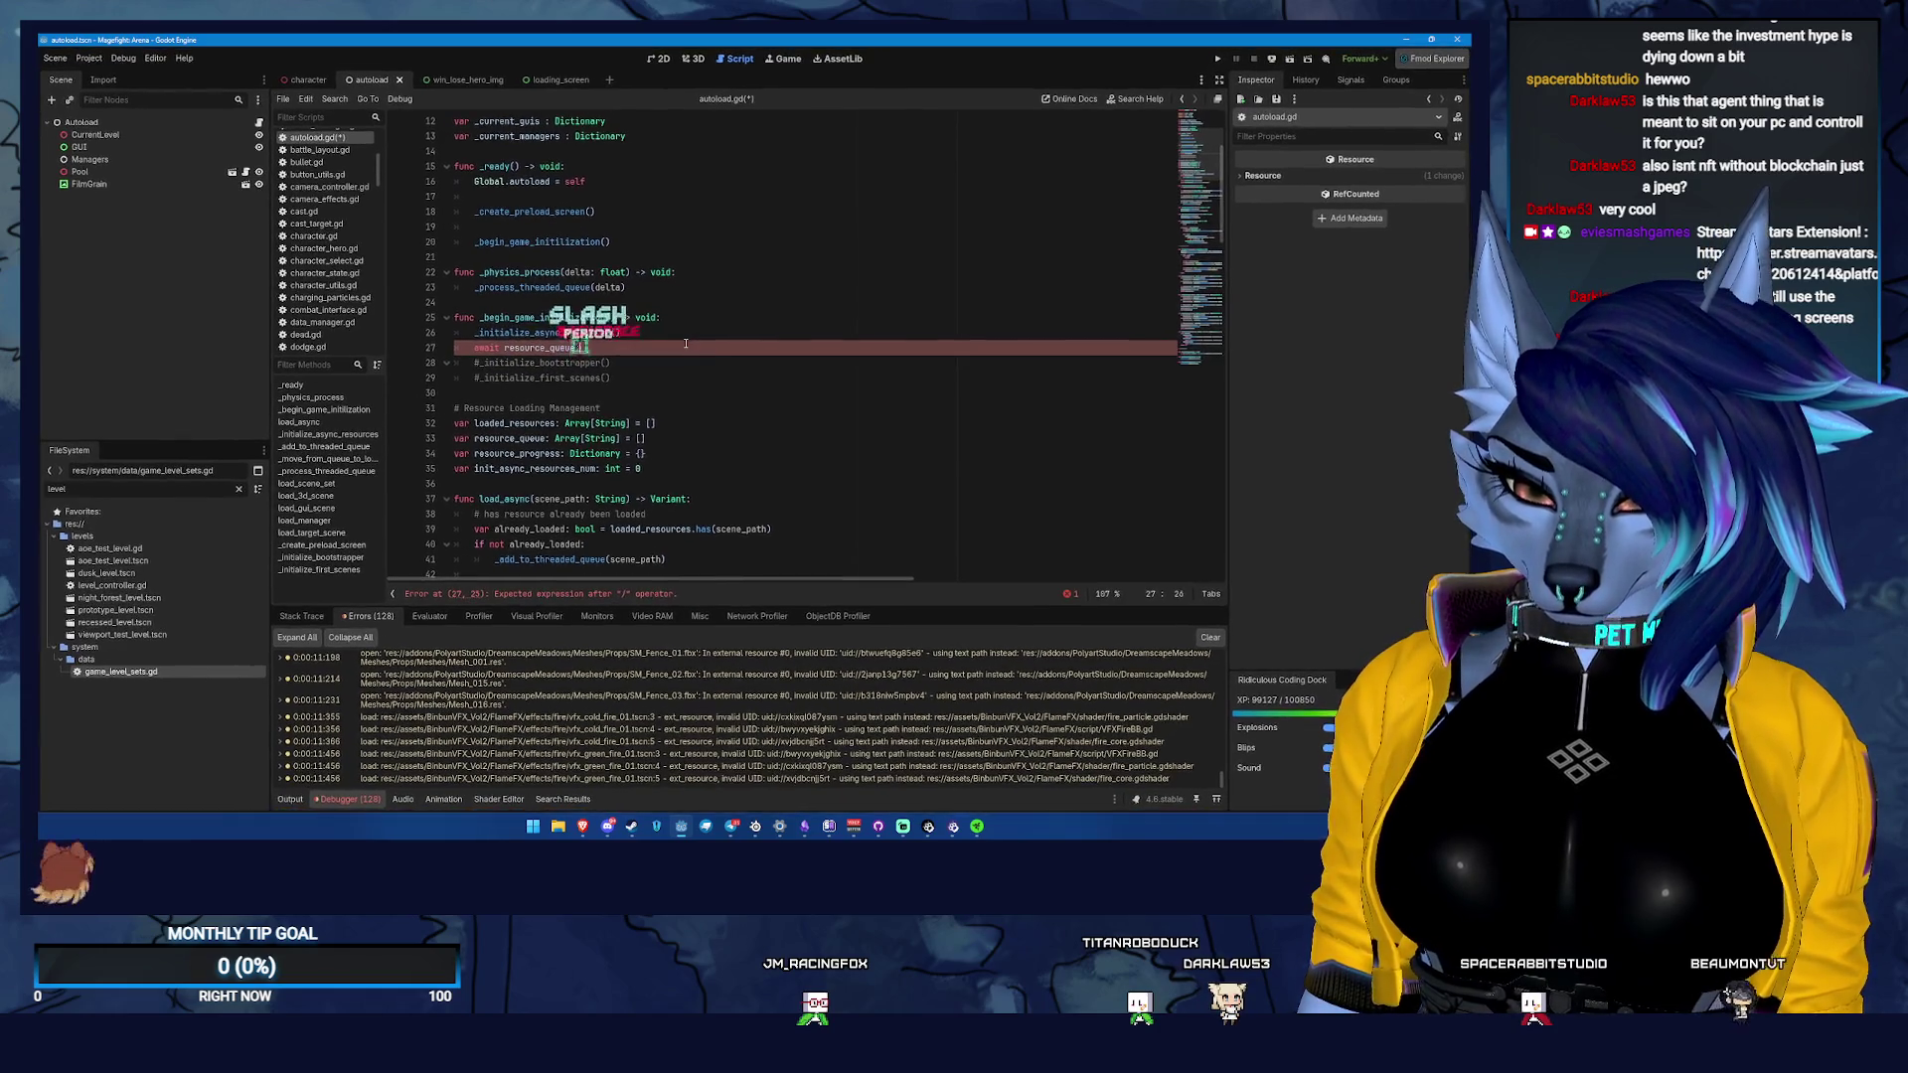
{"action": "key", "text": "BackSpace"}
{"action": "type", "text": ".s"}
{"action": "key", "text": "Return"}
{"action": "type", "text": "= 0"}
Uncomment the _initialize_bootstrapper and _initialize_first_scenes calls, save, and run the project.
{"action": "key", "text": "Down"}
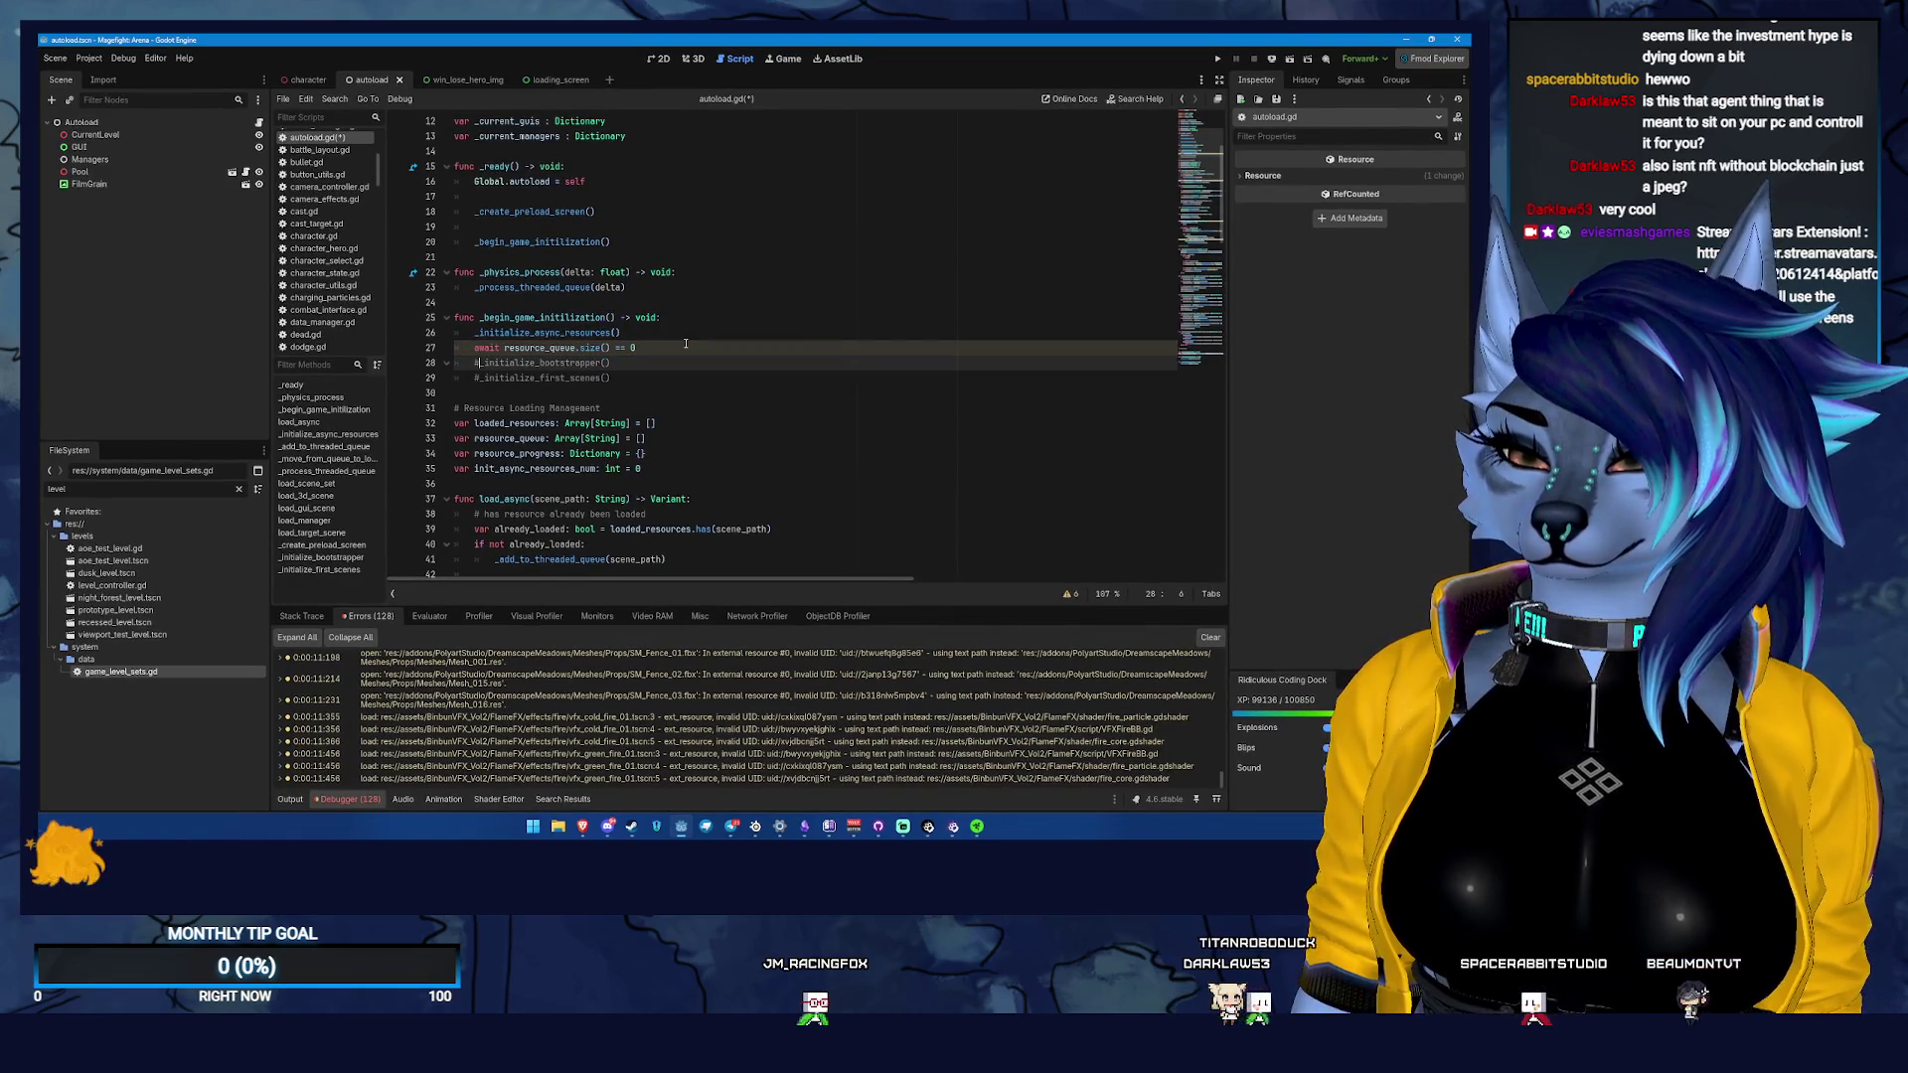
{"action": "key", "text": "BackSpace"}
{"action": "key", "text": "Down"}
{"action": "key", "text": "ctrl+s"}
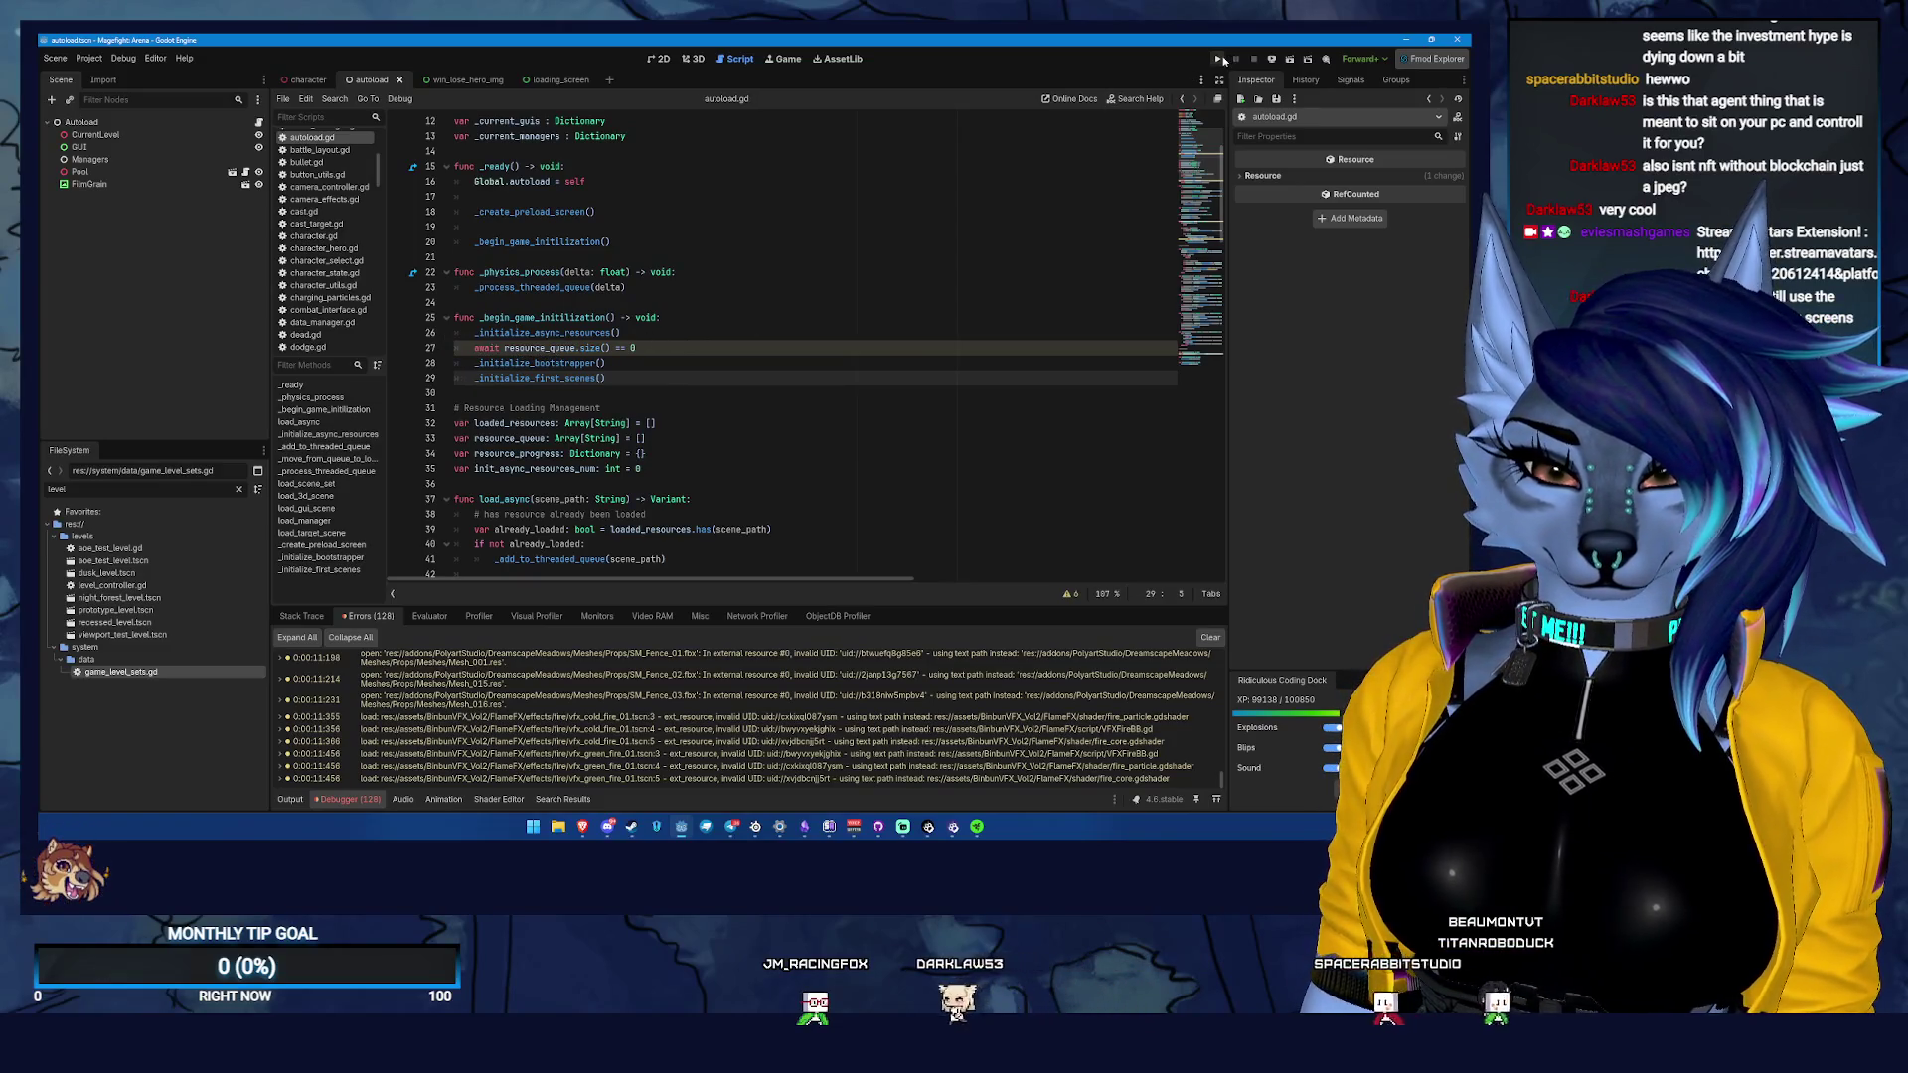
{"action": "left_click", "coordinate": [1220, 60]}
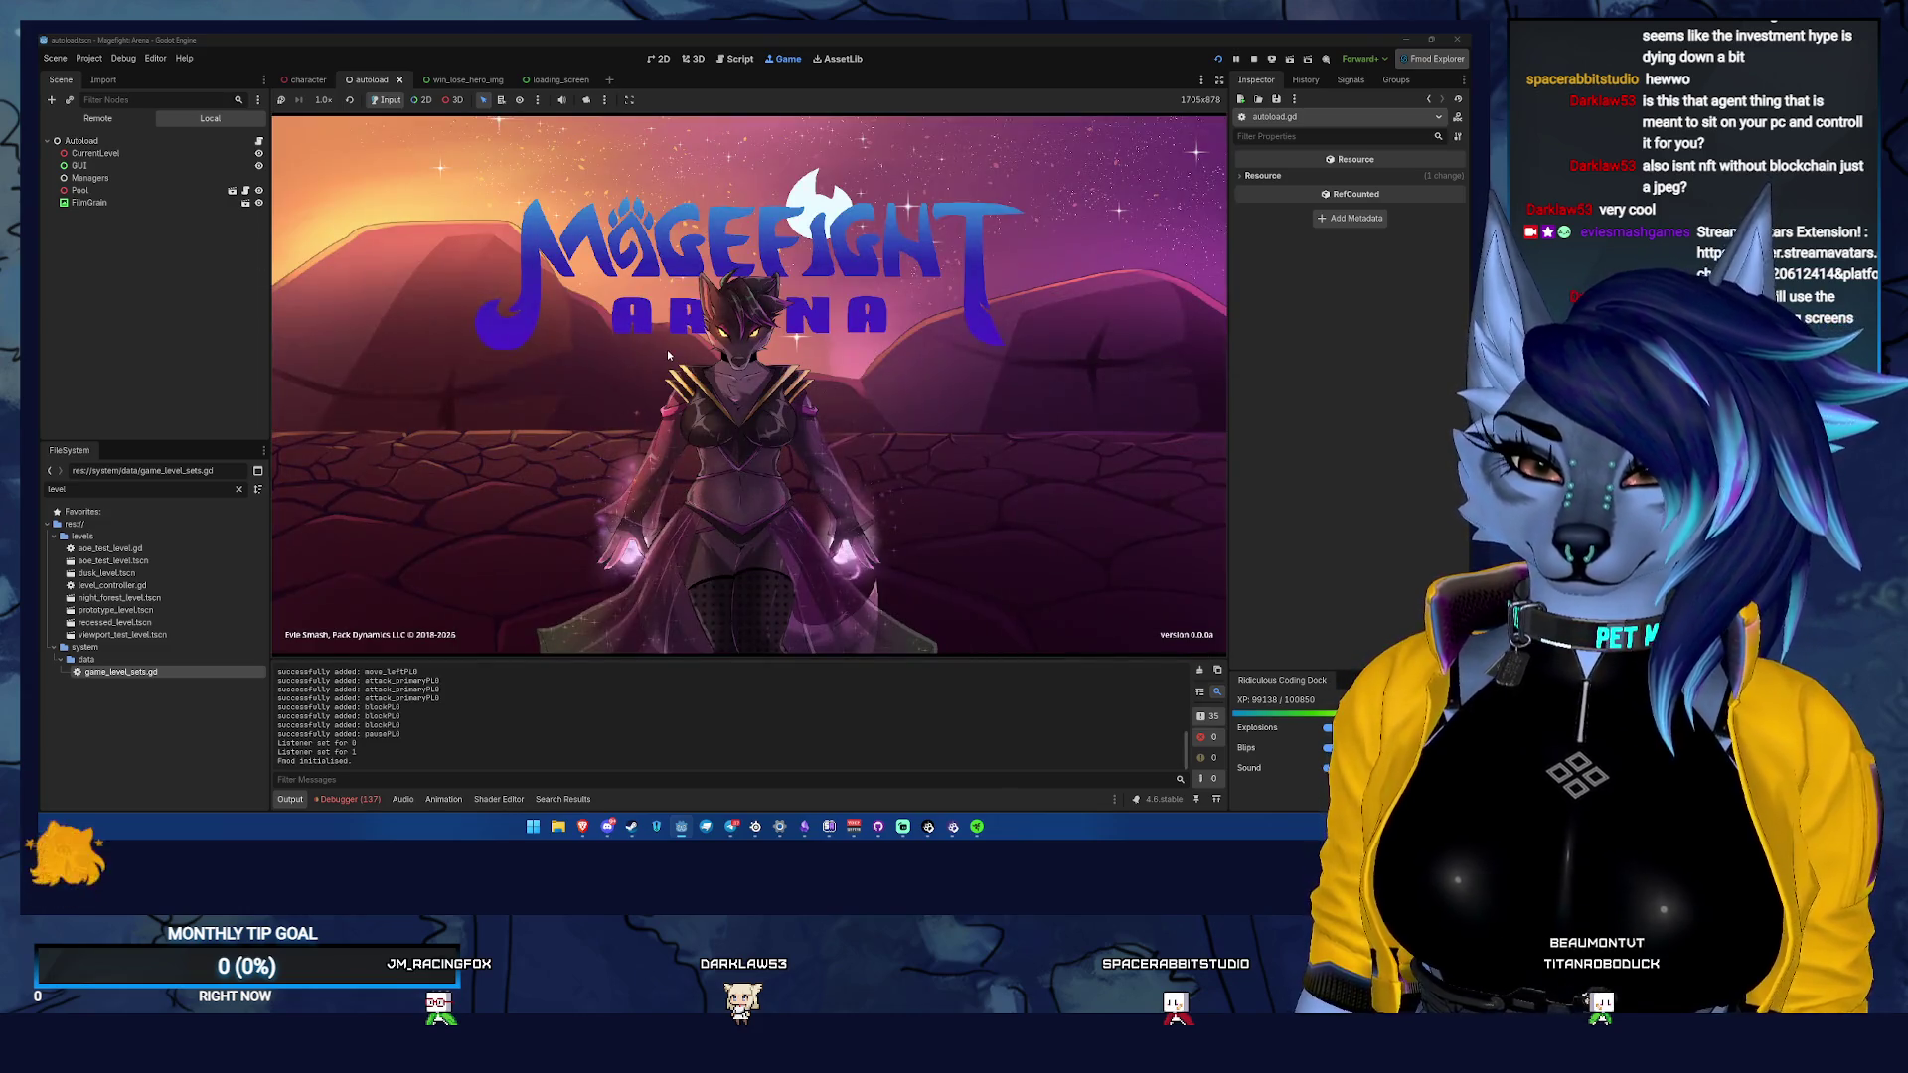
Advance past the title screen with Enter, then stop the running game.
{"action": "key", "text": "Return"}
{"action": "key", "text": "Return"}
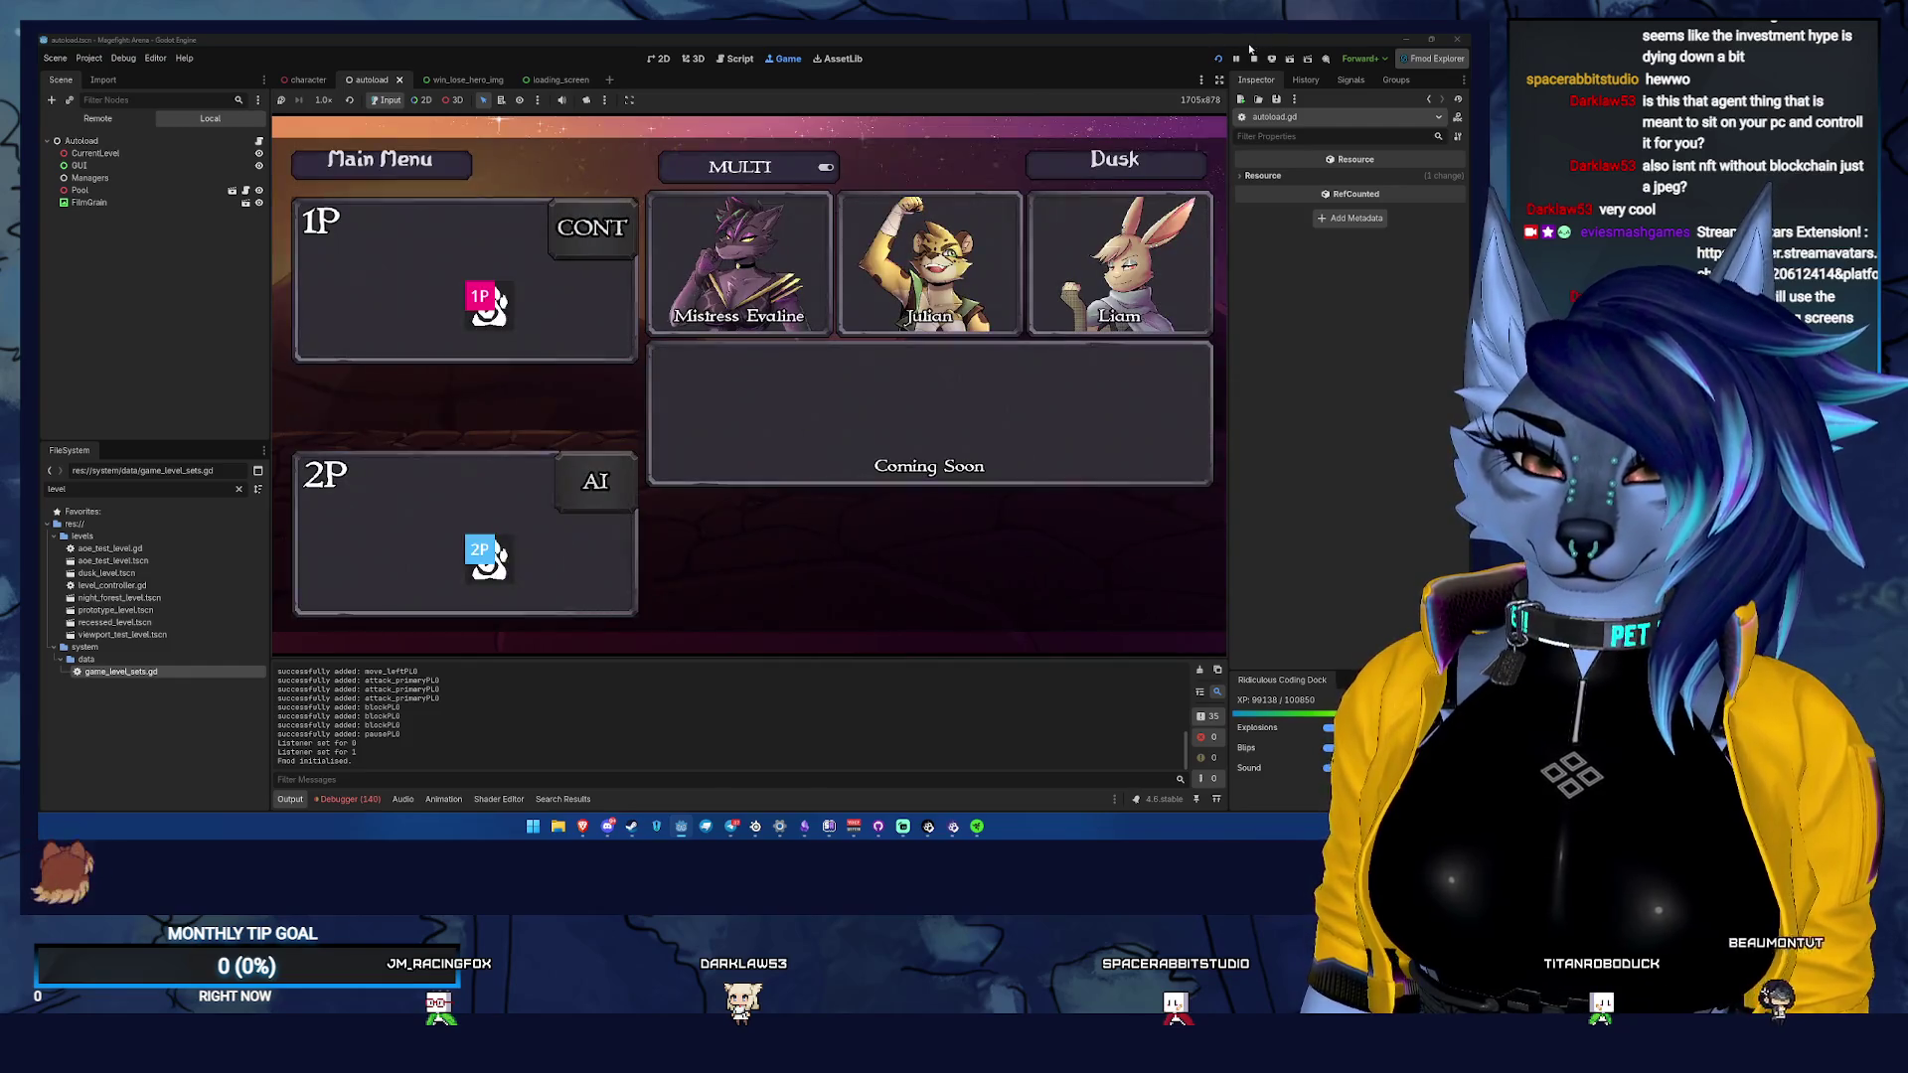
{"action": "left_click", "coordinate": [1253, 60]}
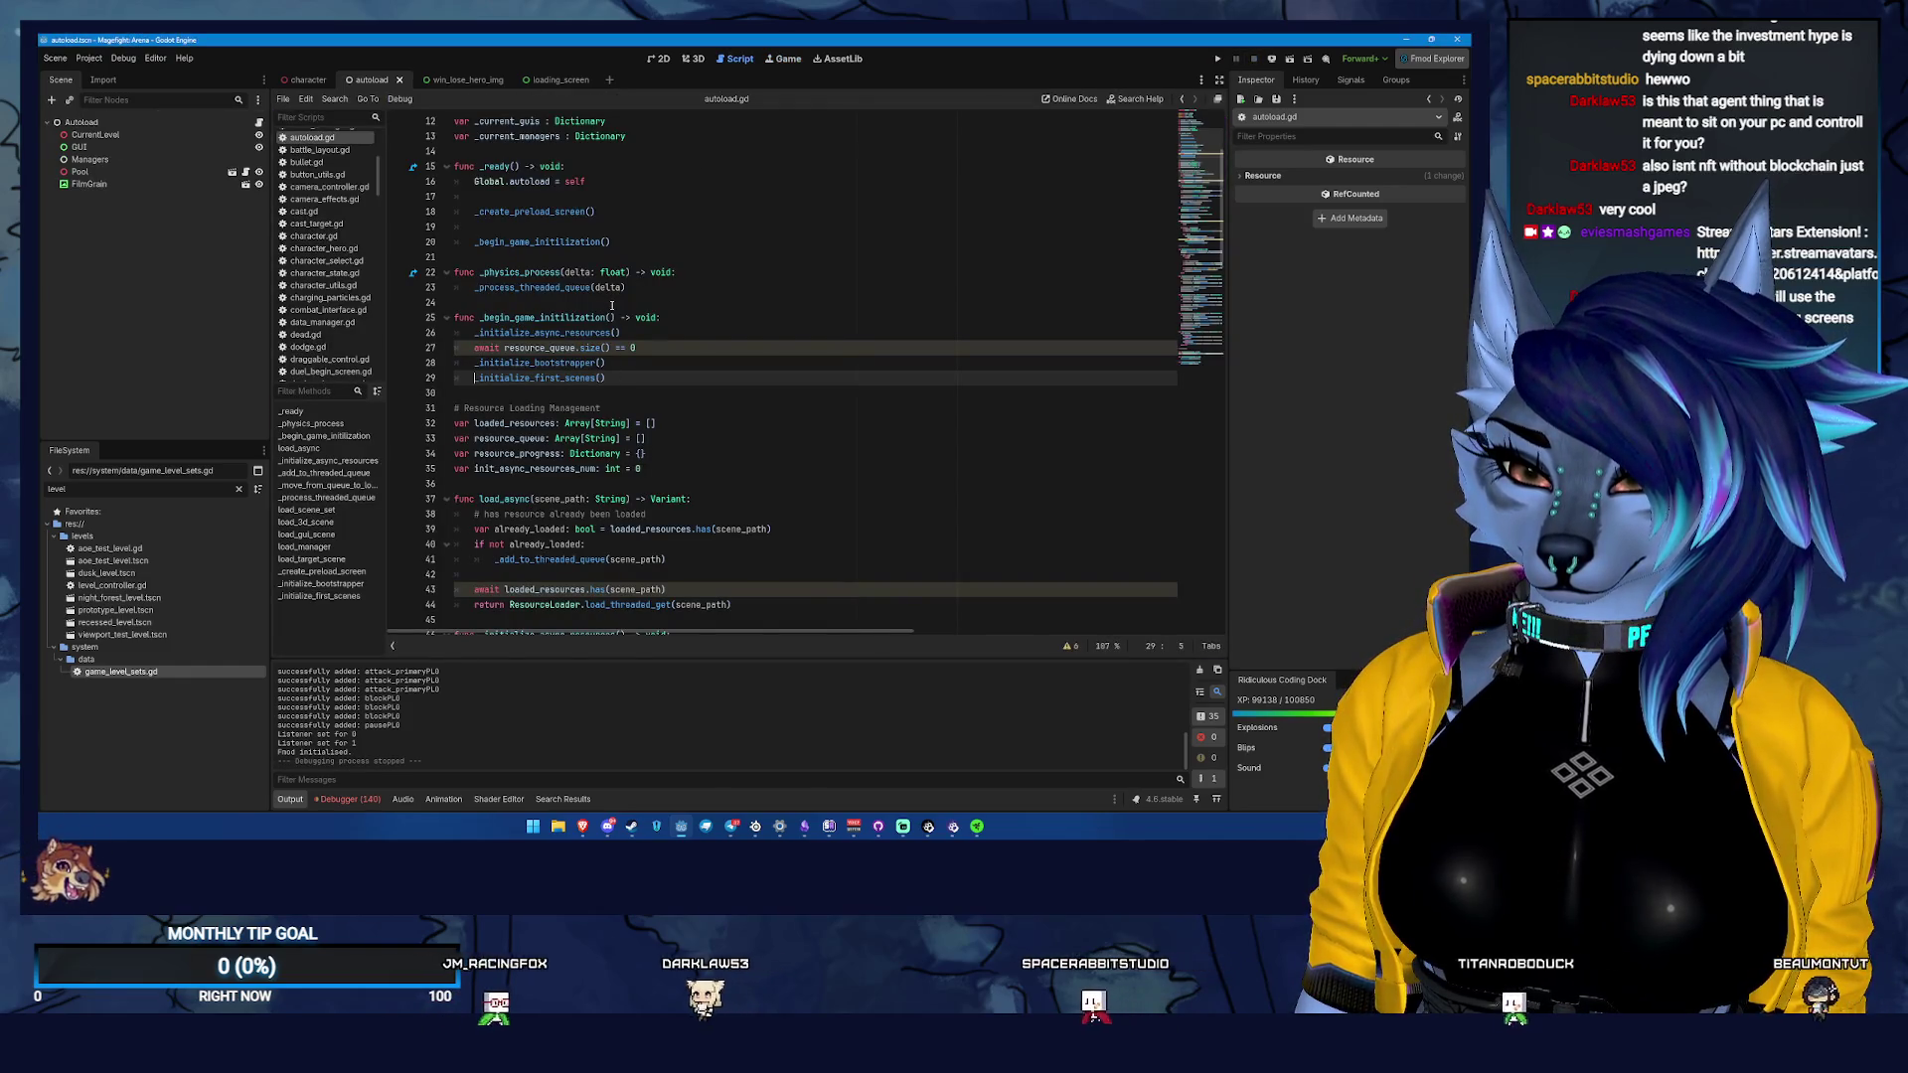
Delete blank lines 19 and 17 in _ready, then switch to the loading_screen scene.
{"action": "left_click", "coordinate": [537, 332]}
{"action": "double_click", "coordinate": [536, 332]}
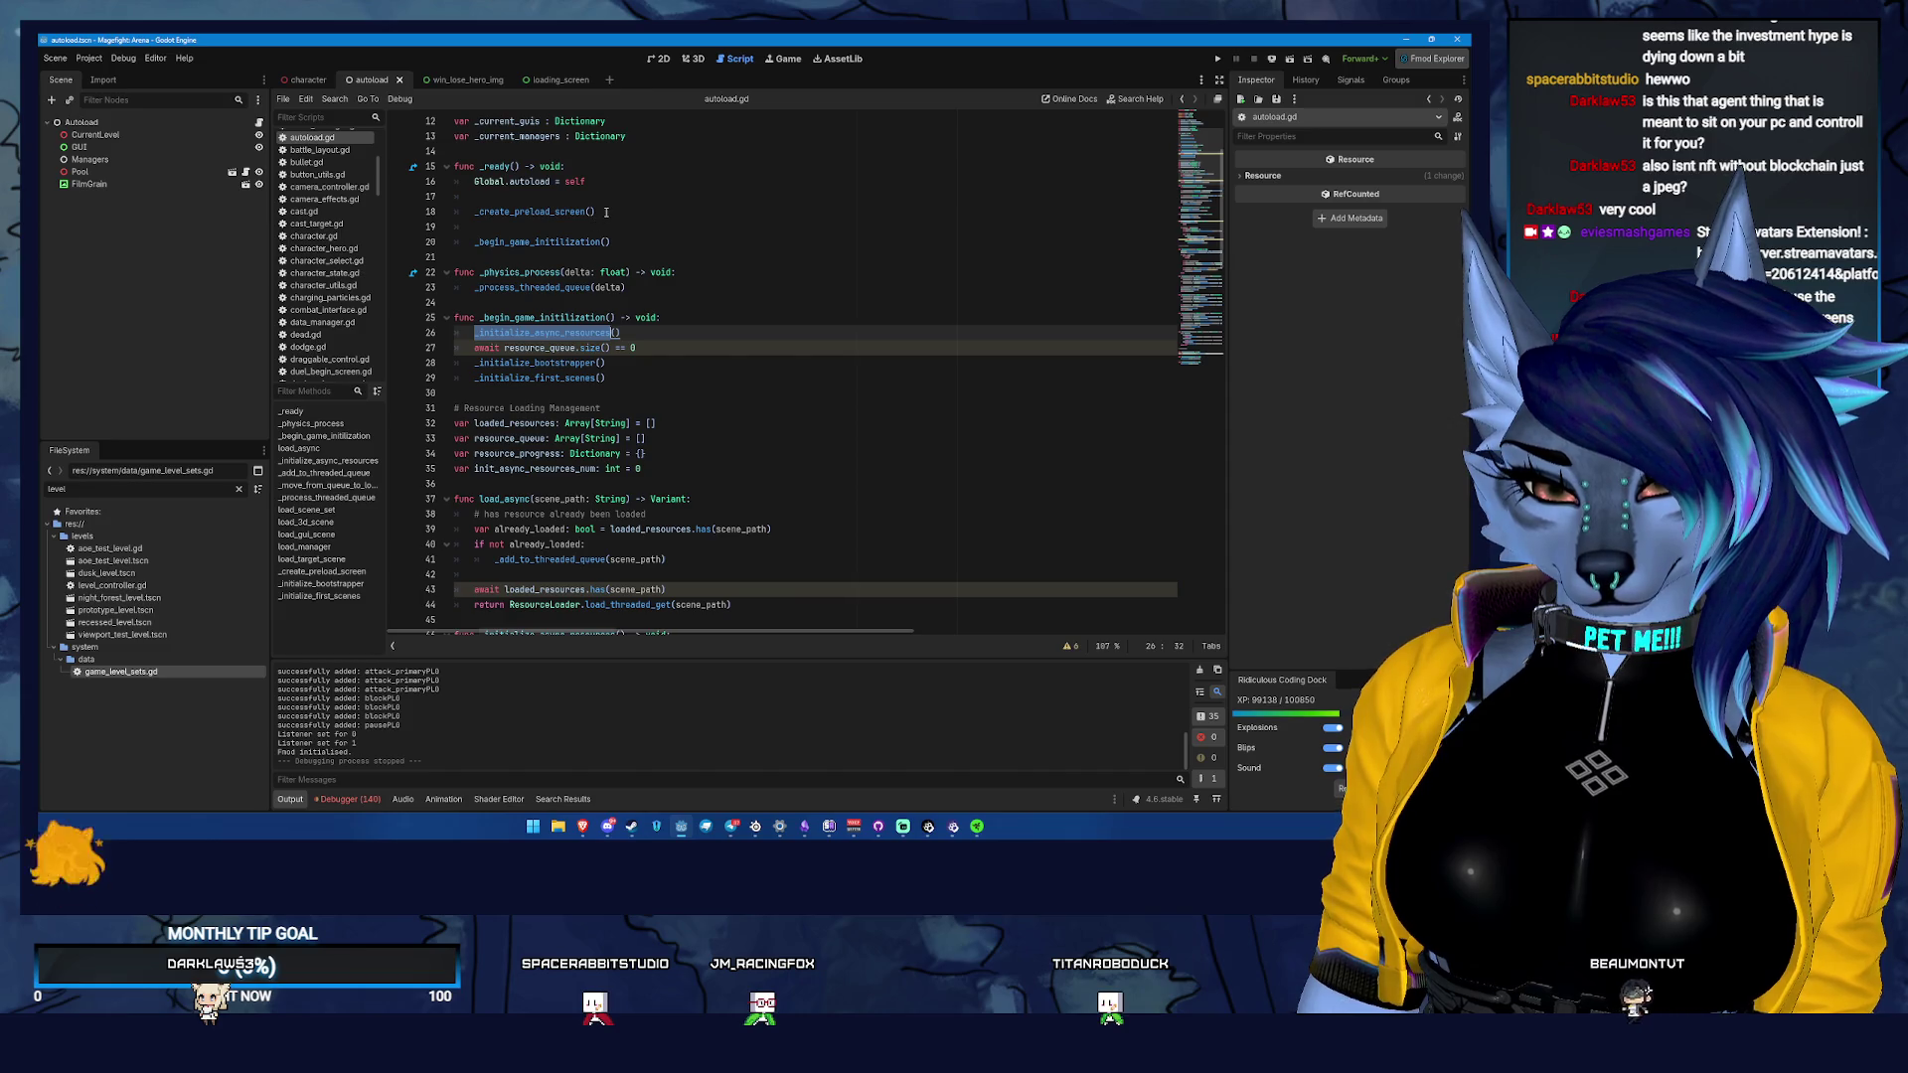
{"action": "left_click", "coordinate": [552, 227]}
{"action": "key", "text": "BackSpace"}
{"action": "key", "text": "BackSpace"}
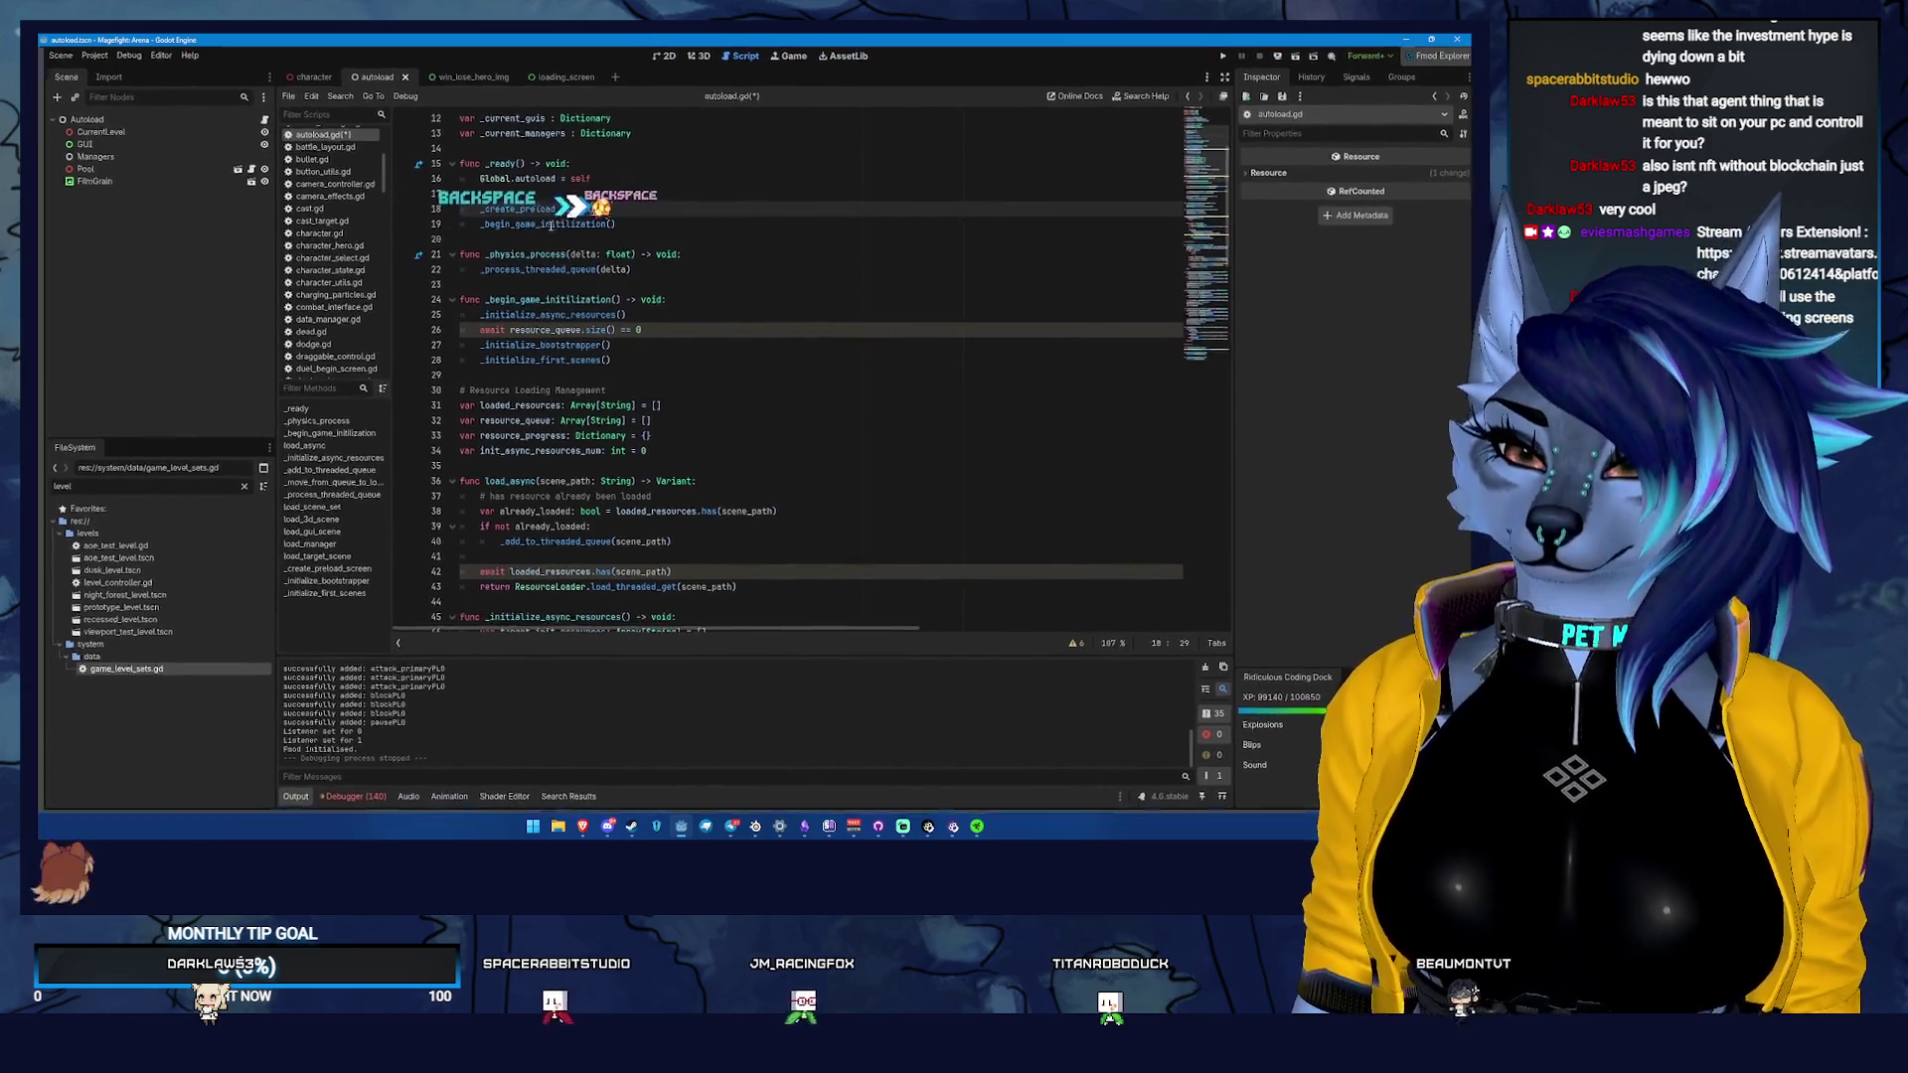
{"action": "left_click", "coordinate": [553, 196]}
{"action": "key", "text": "BackSpace"}
{"action": "key", "text": "BackSpace"}
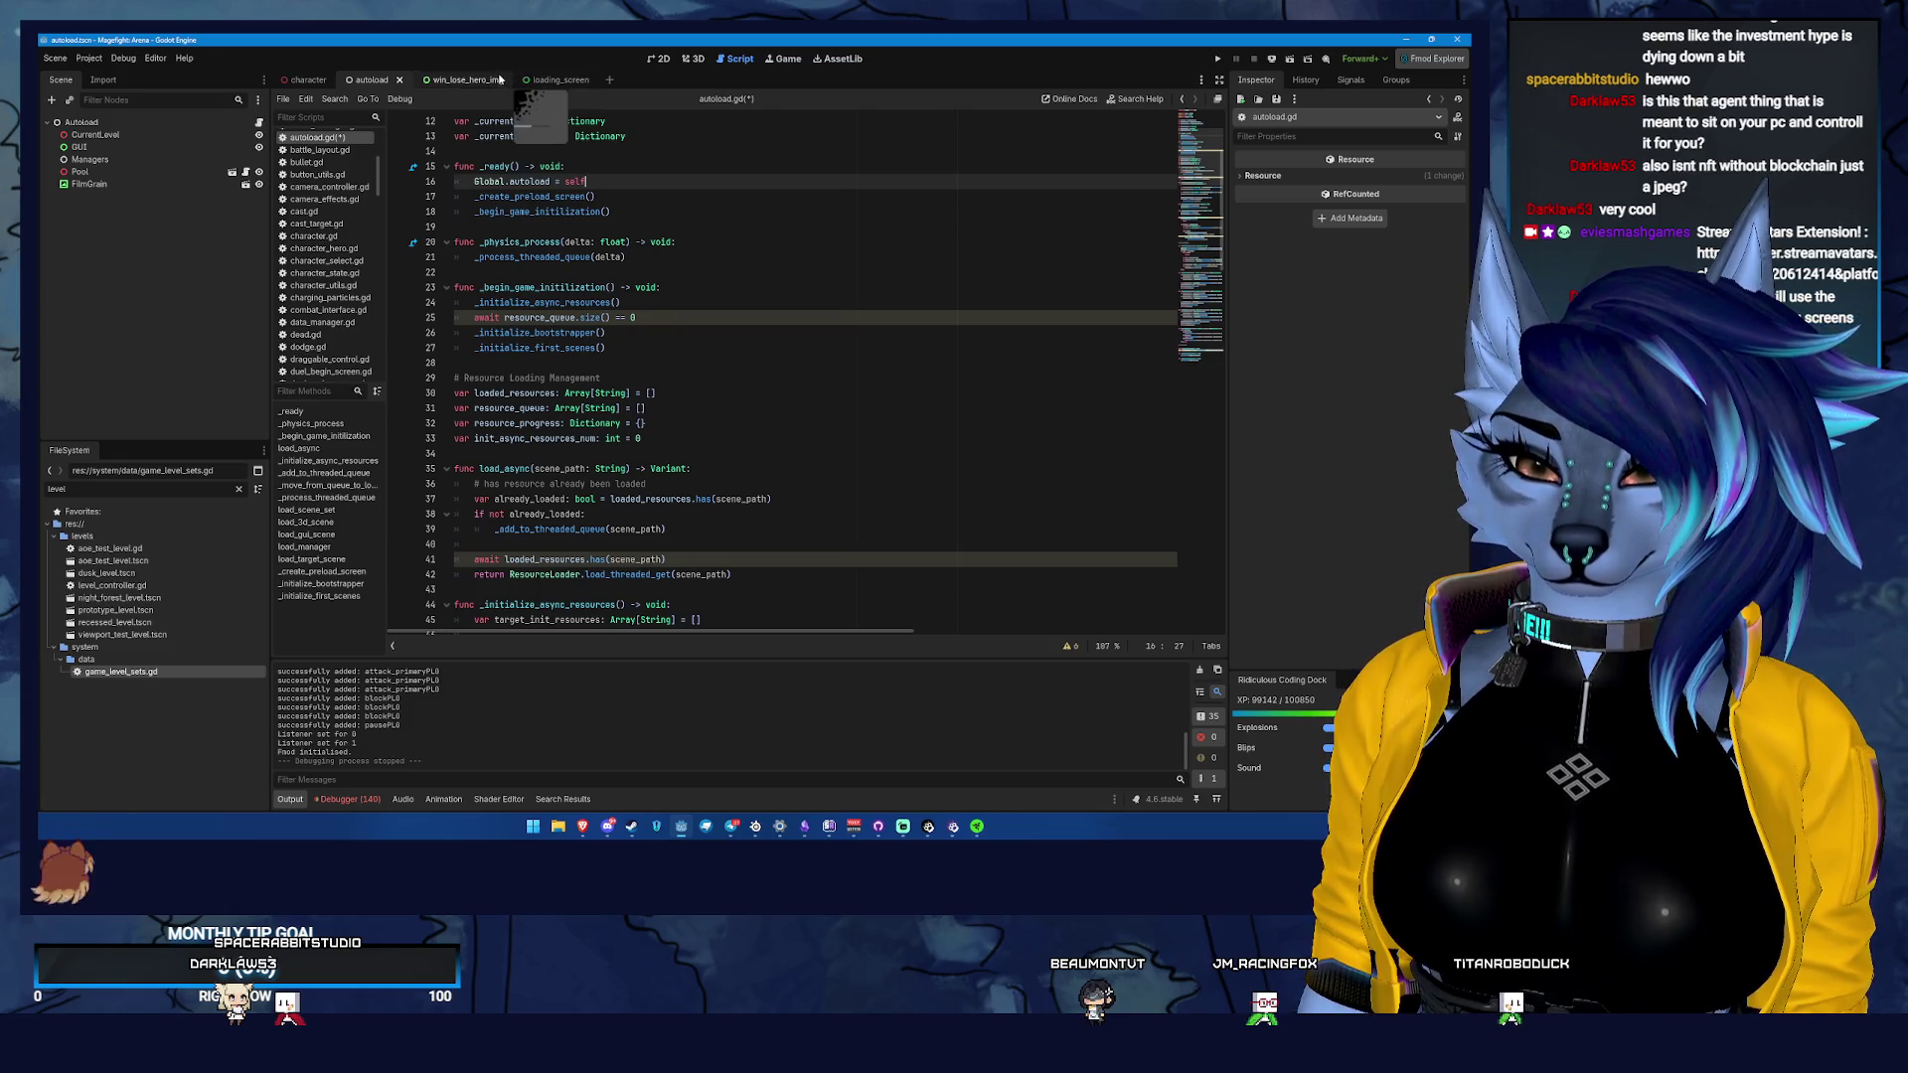
{"action": "left_click", "coordinate": [544, 78]}
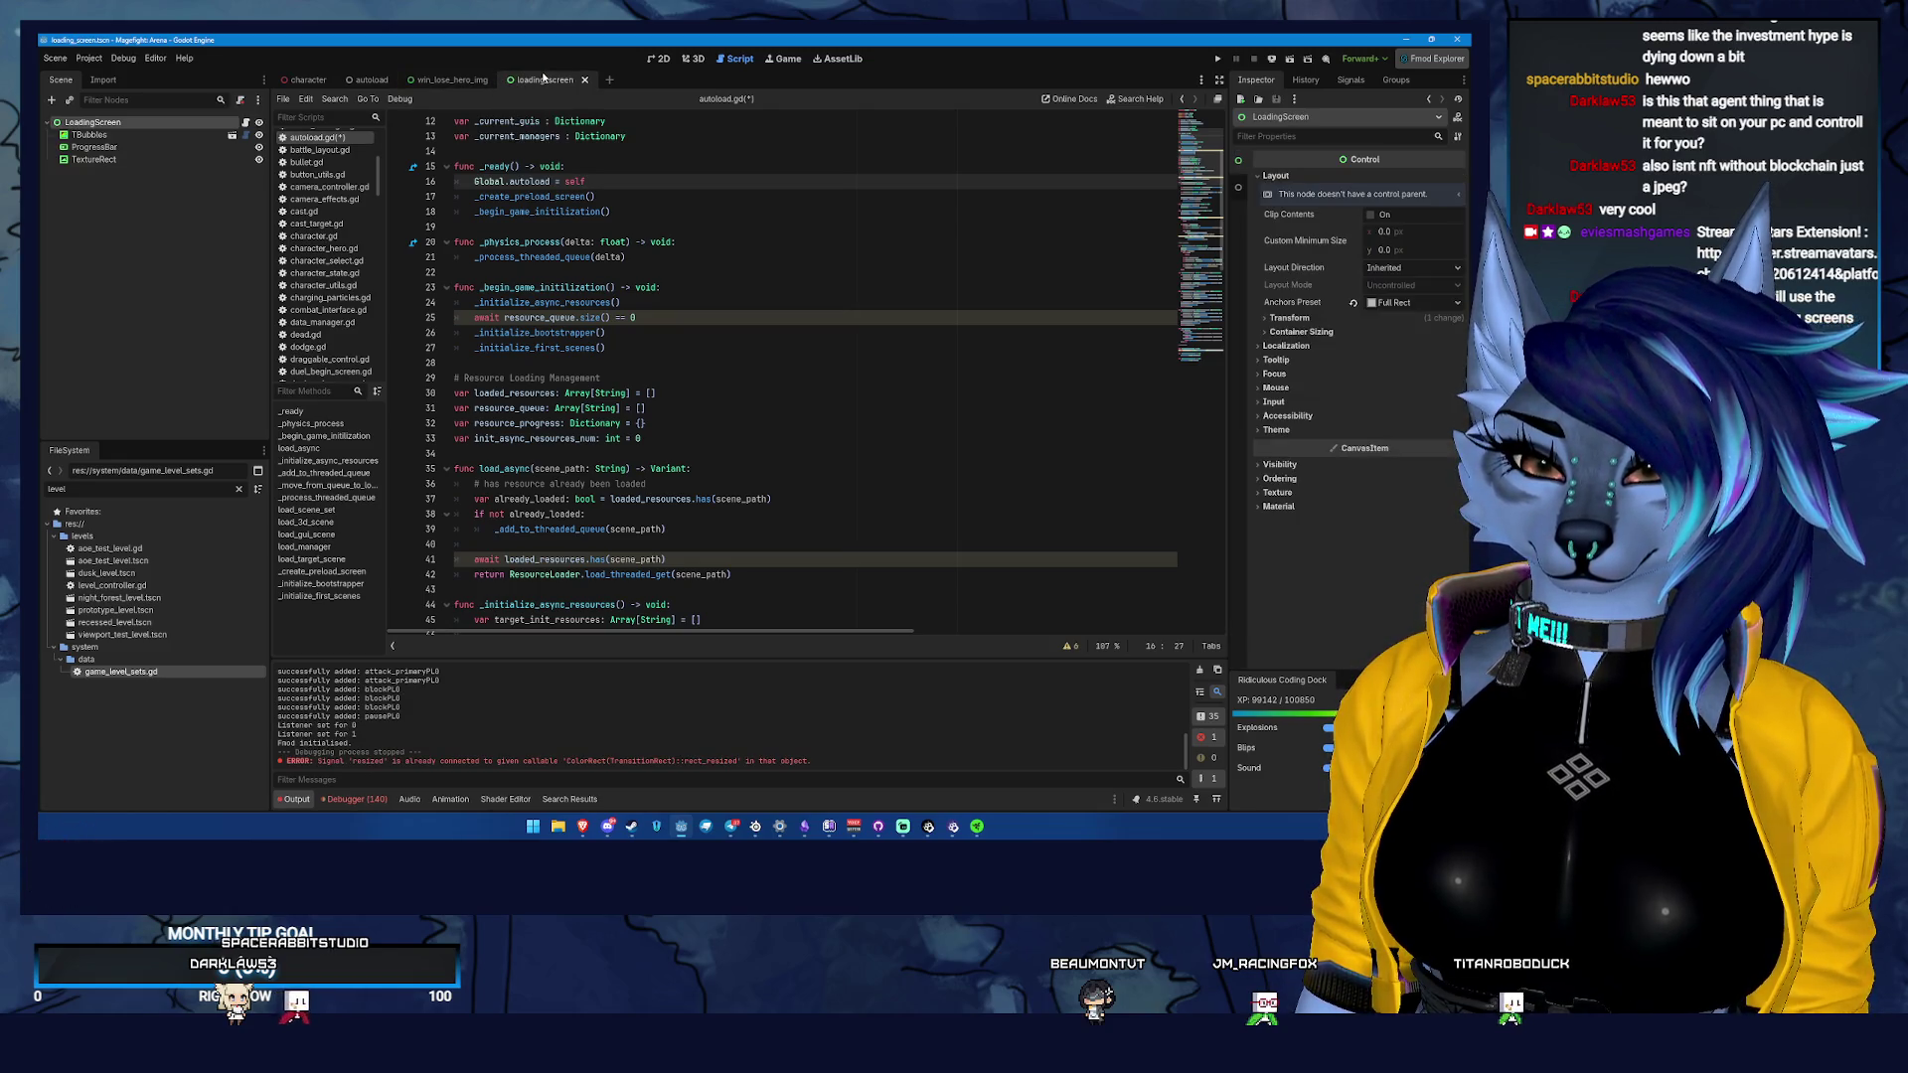
Inspect the loading_screen scene in the 2D and 3D views, then return to the script editor.
{"action": "left_click", "coordinate": [691, 59]}
{"action": "left_click", "coordinate": [660, 61]}
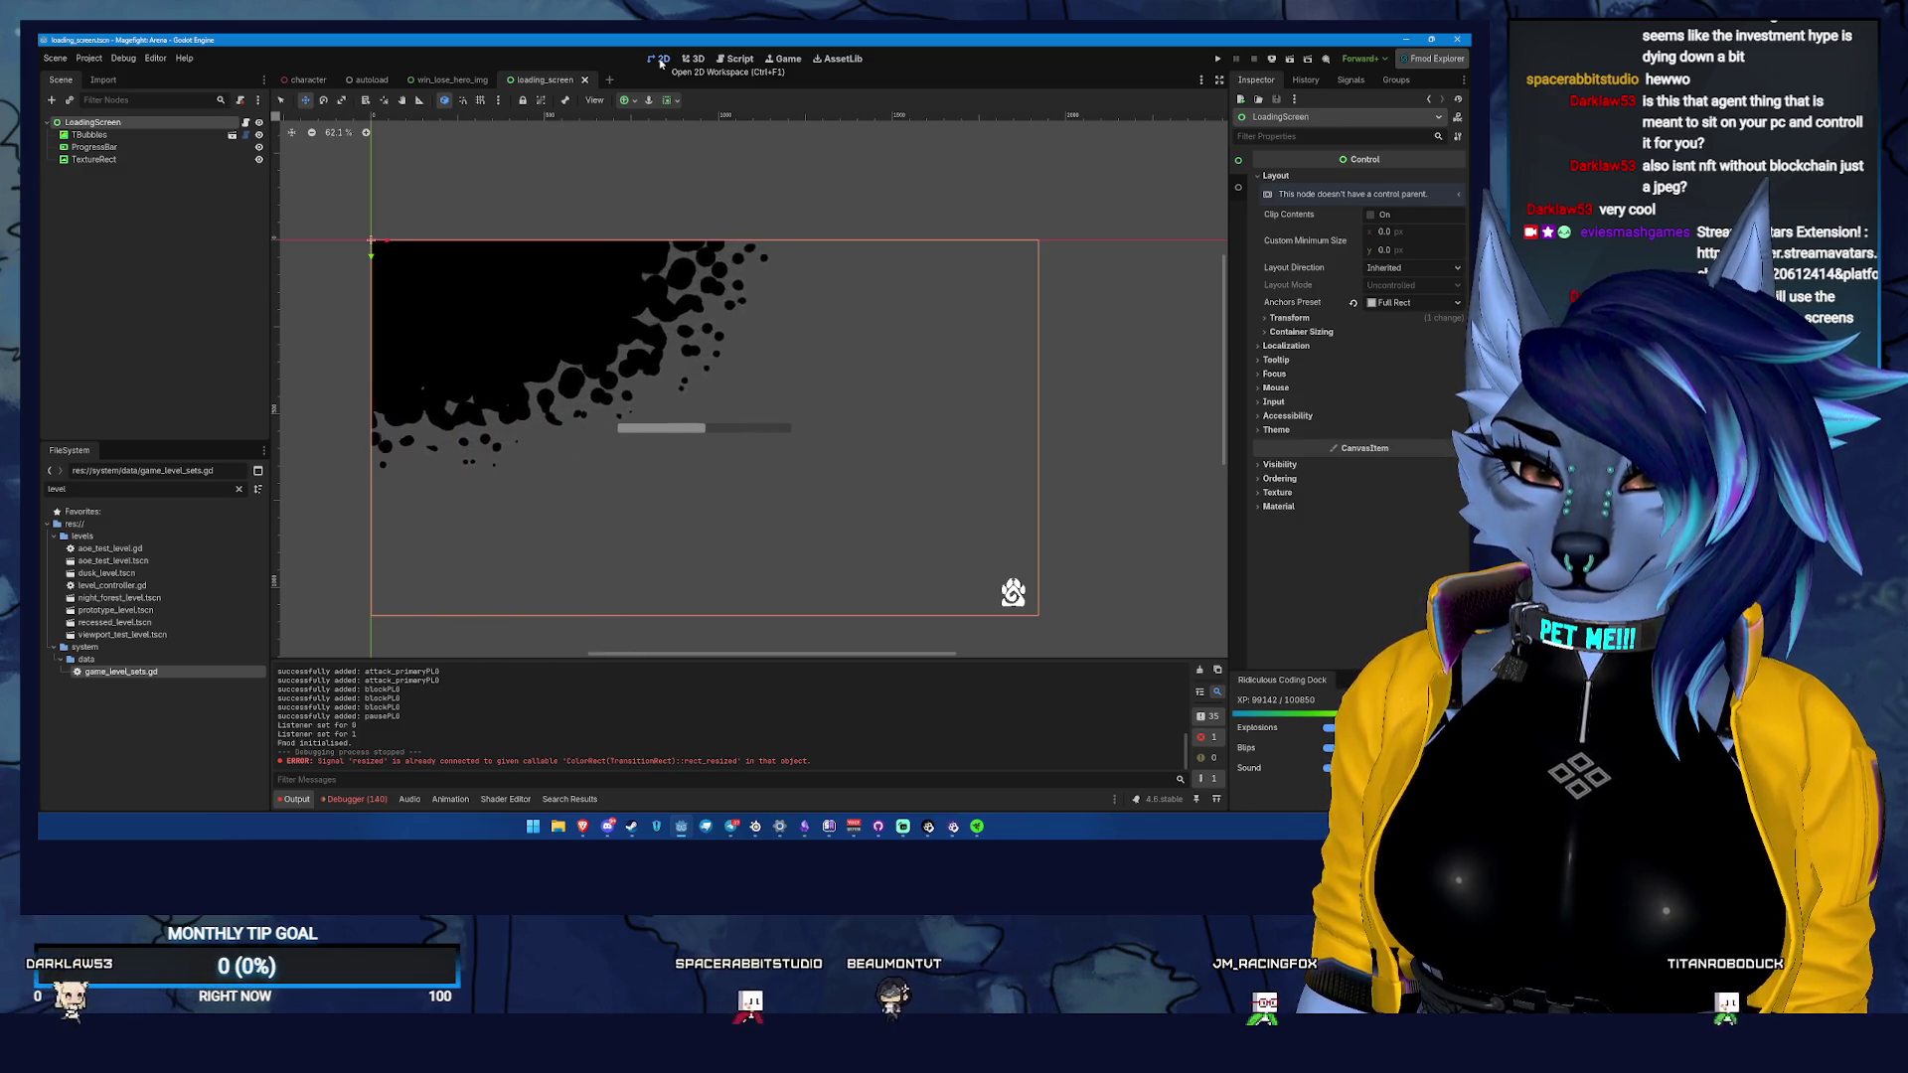
{"action": "left_click", "coordinate": [693, 63]}
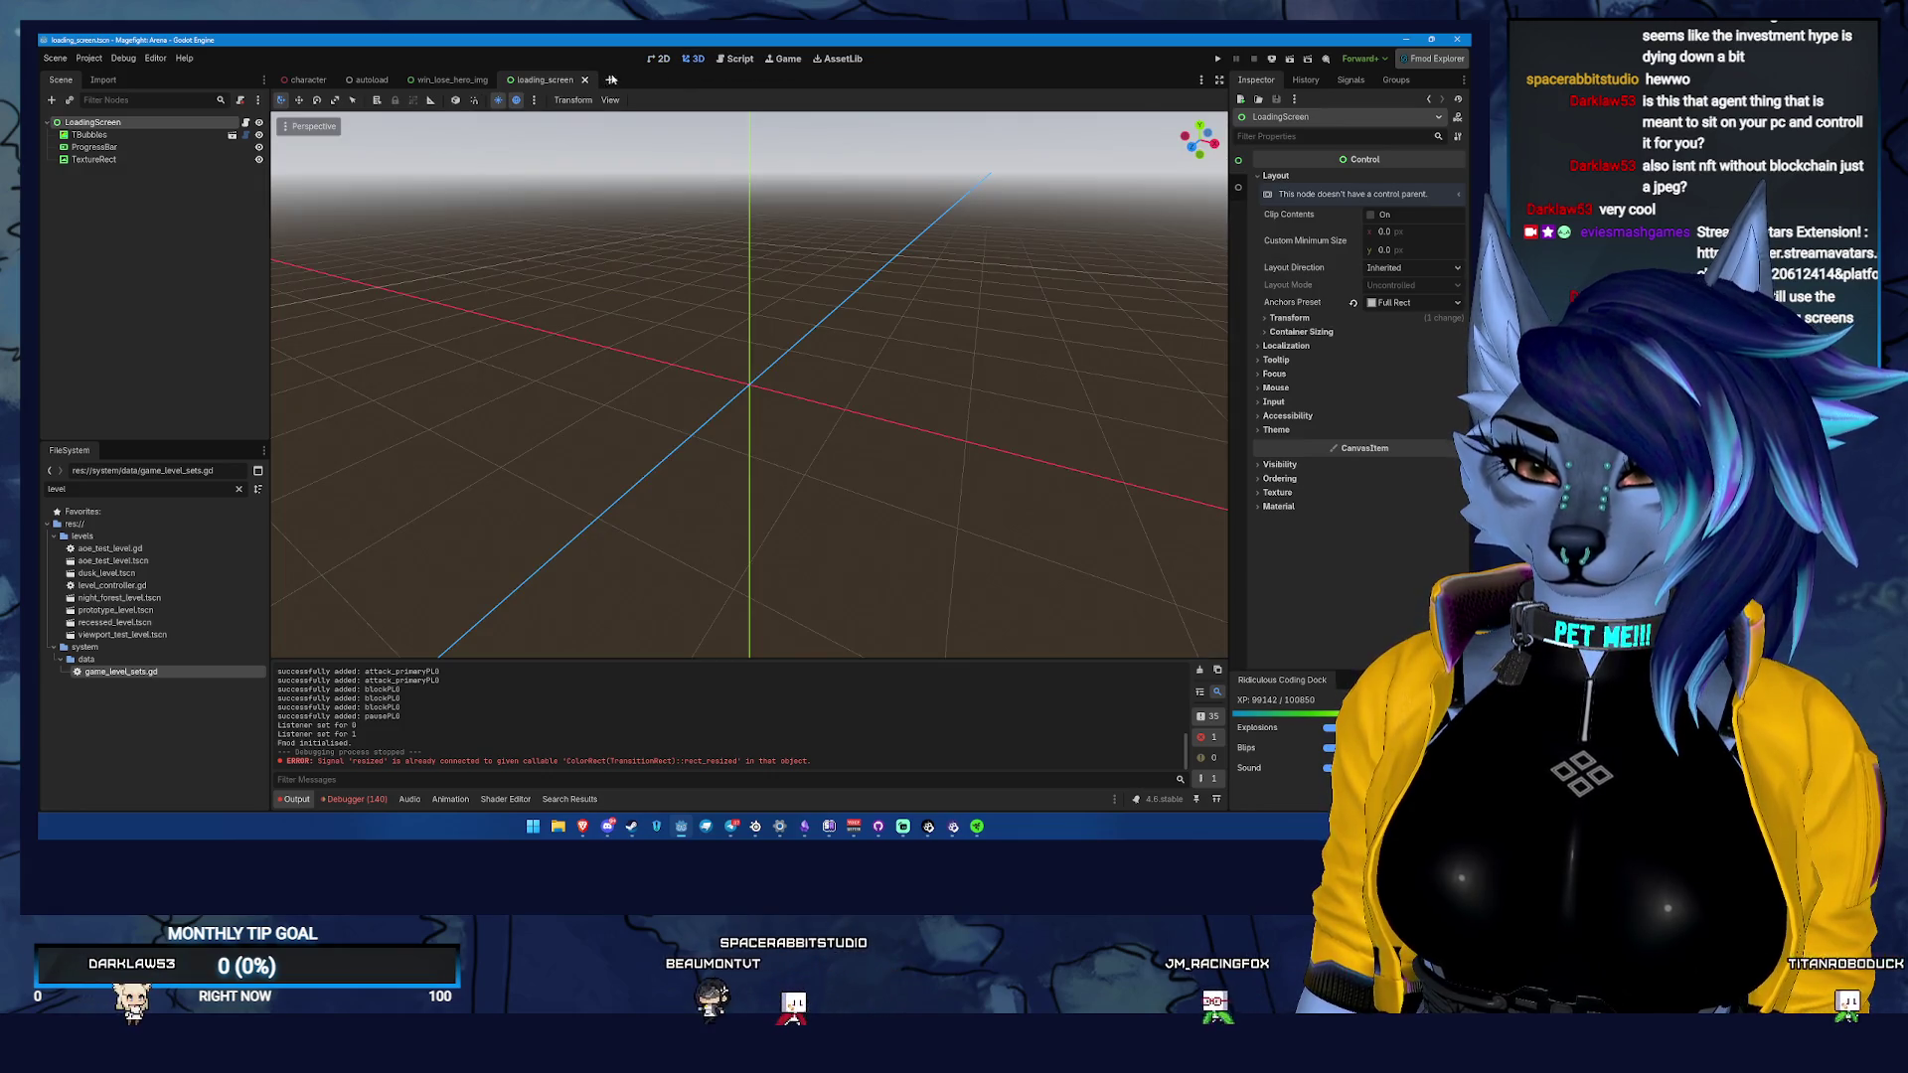
{"action": "key", "text": "ctrl+F3"}
Follow _initialize_bootstrapper to its definition and on to Levels.Bootstrapper in game_level_sets.gd.
{"action": "left_click", "coordinate": [563, 348]}
{"action": "double_click", "coordinate": [558, 333]}
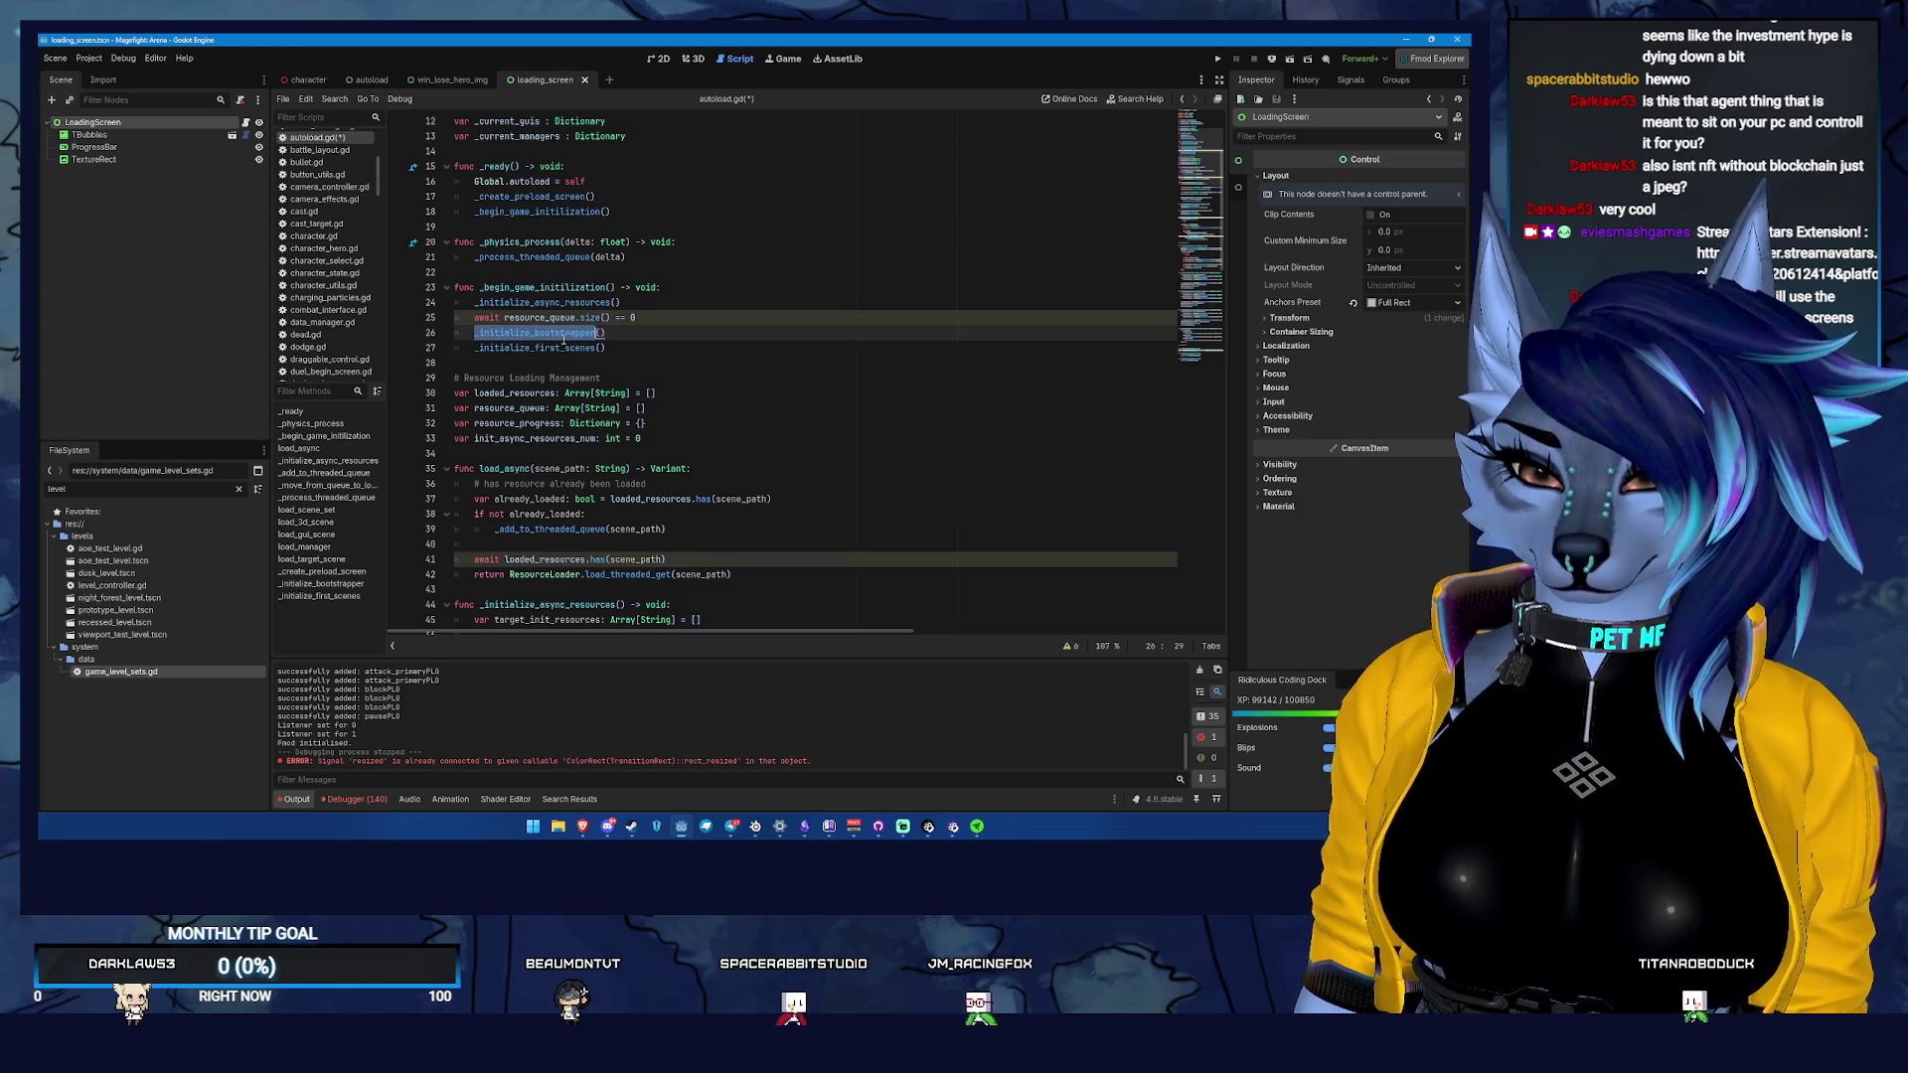
{"action": "scroll", "coordinate": [536, 365], "scroll_direction": "down", "scroll_amount": 2}
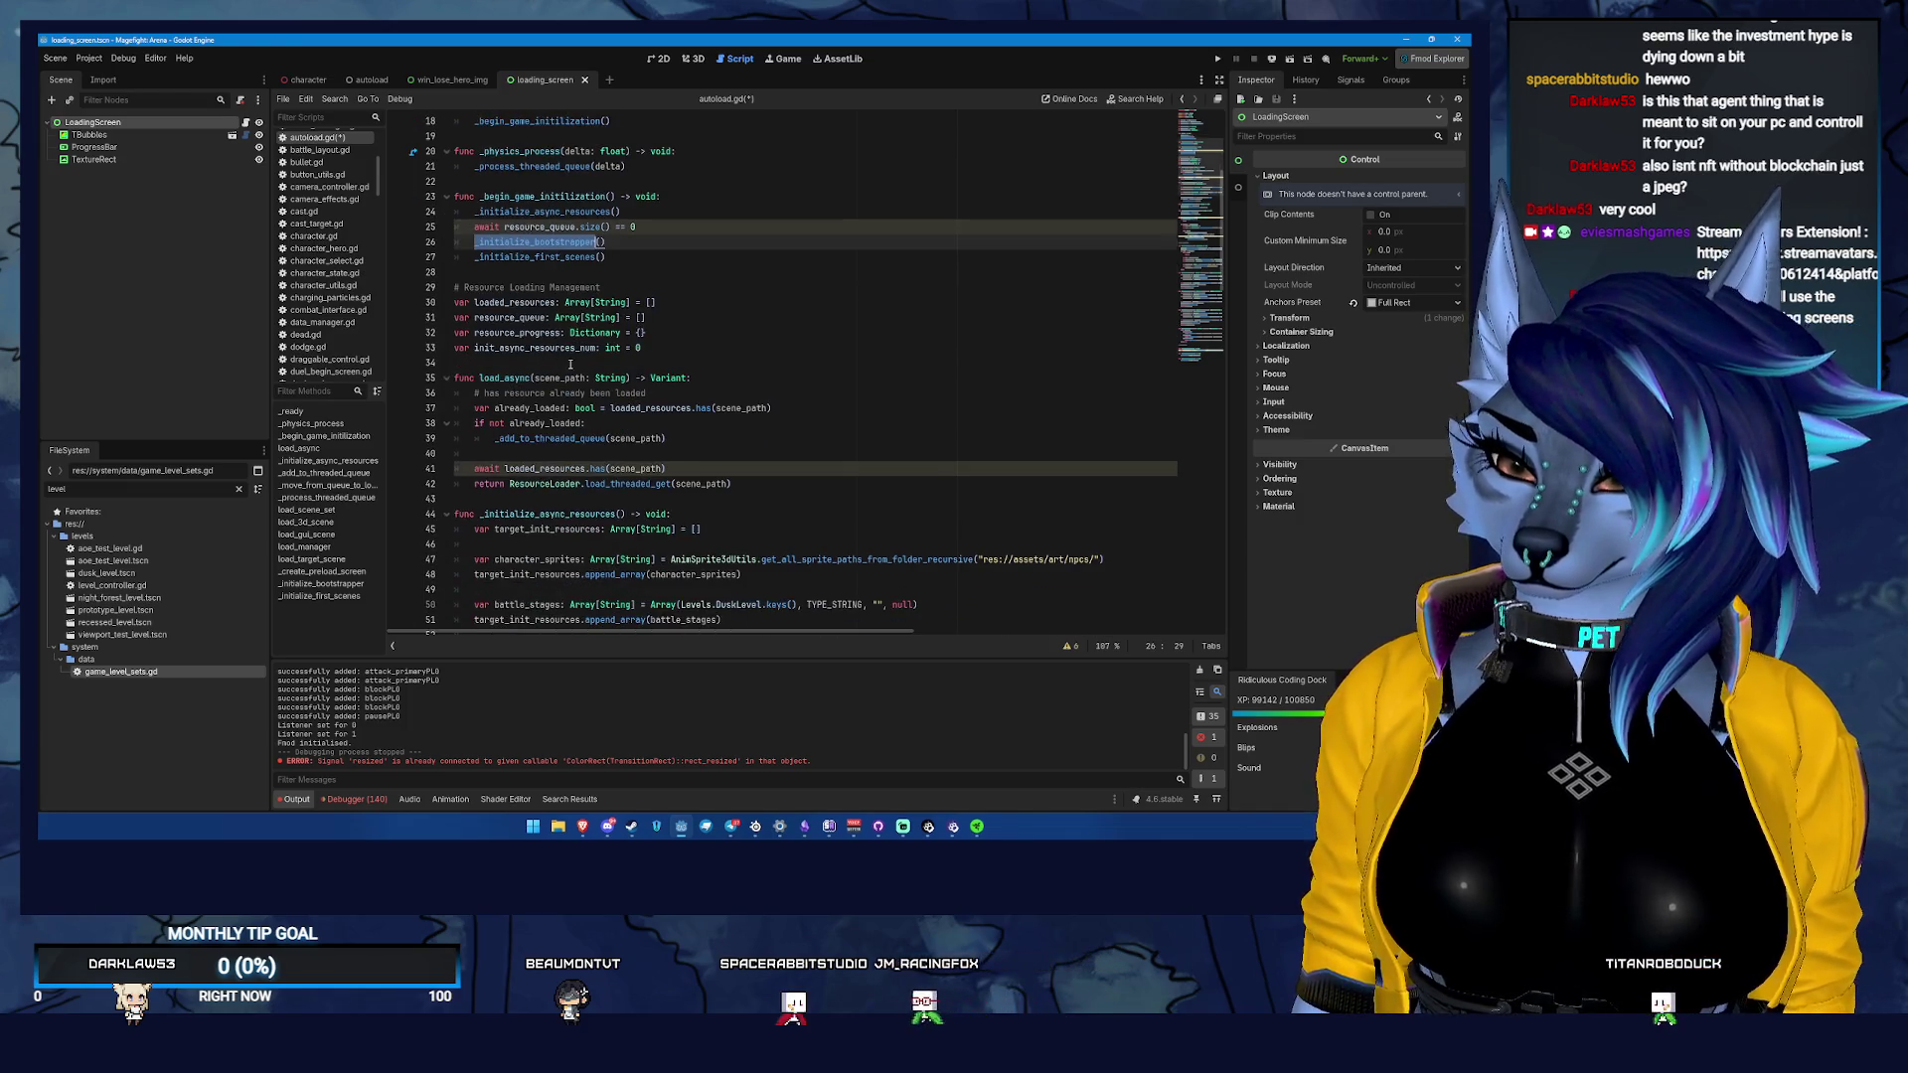
{"action": "left_click", "coordinate": [549, 243], "text": "ctrl"}
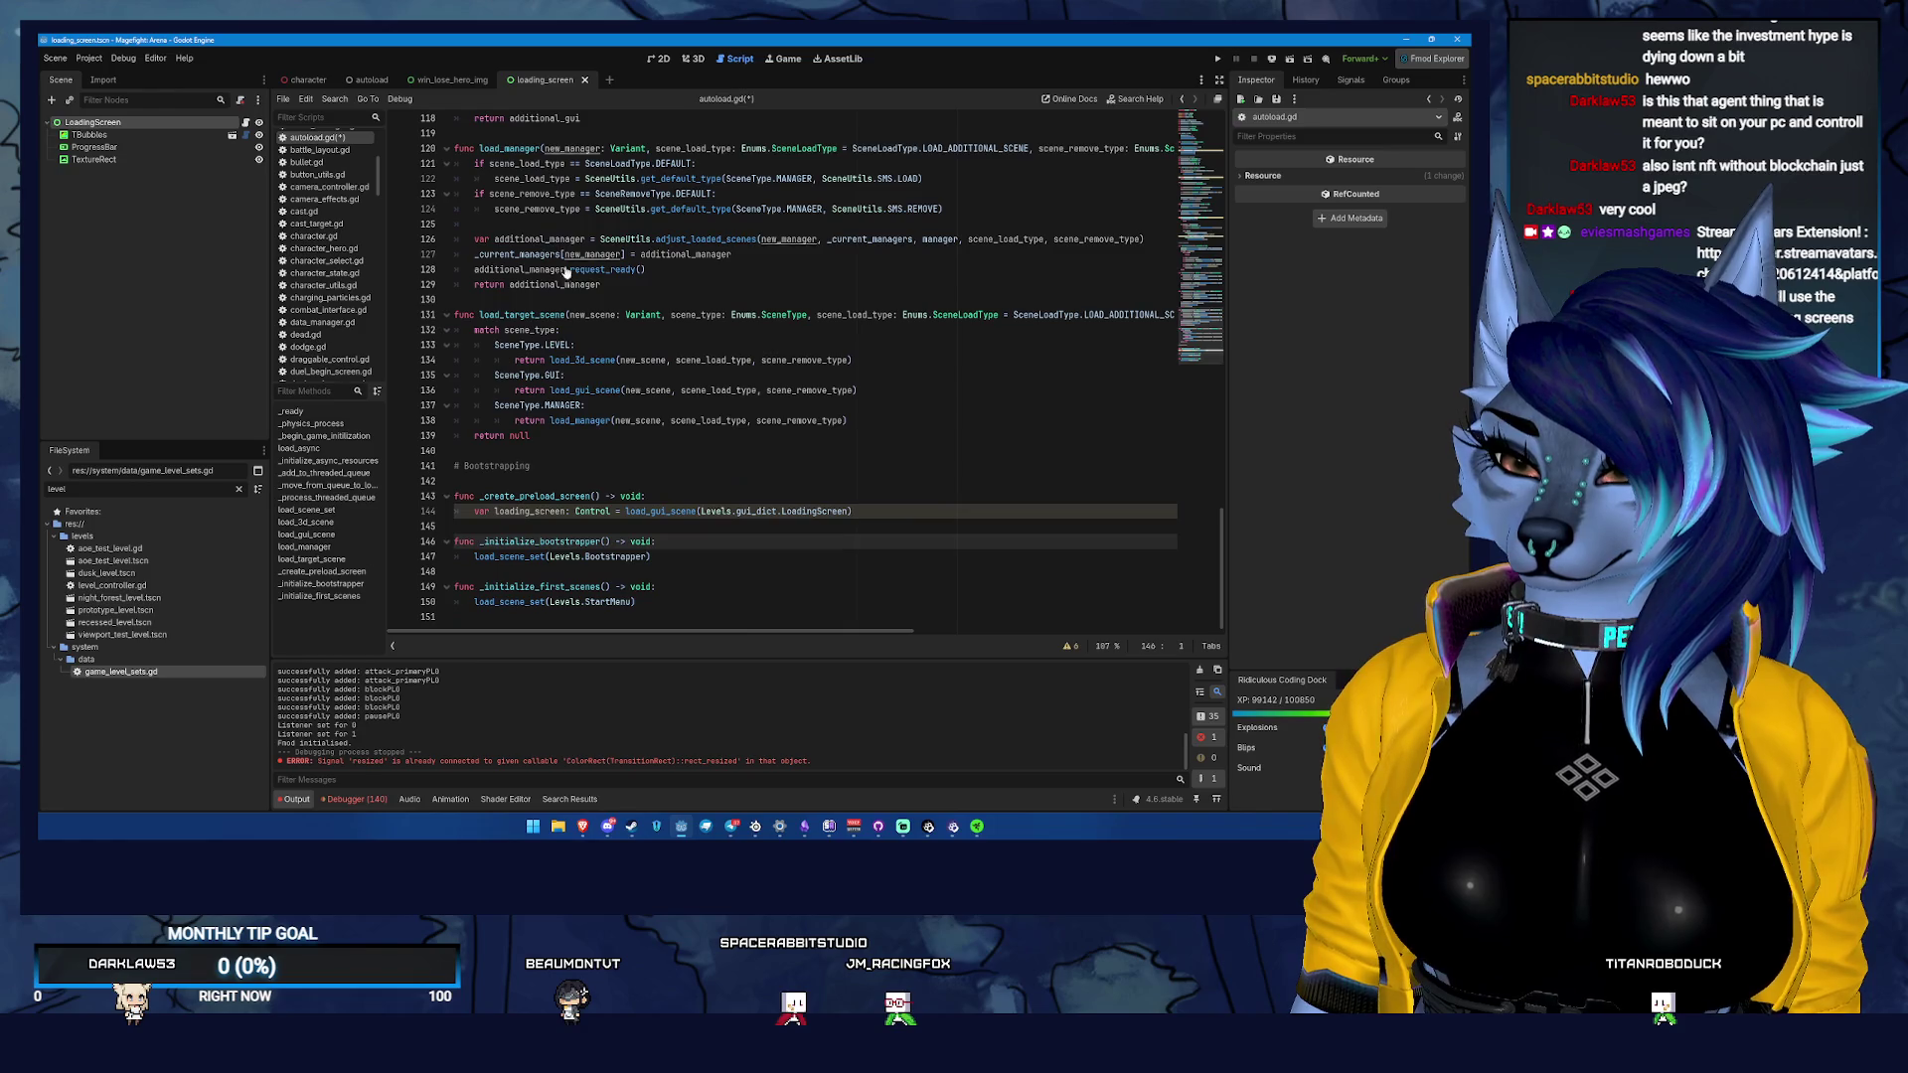
{"action": "left_click", "coordinate": [615, 557], "text": "ctrl"}
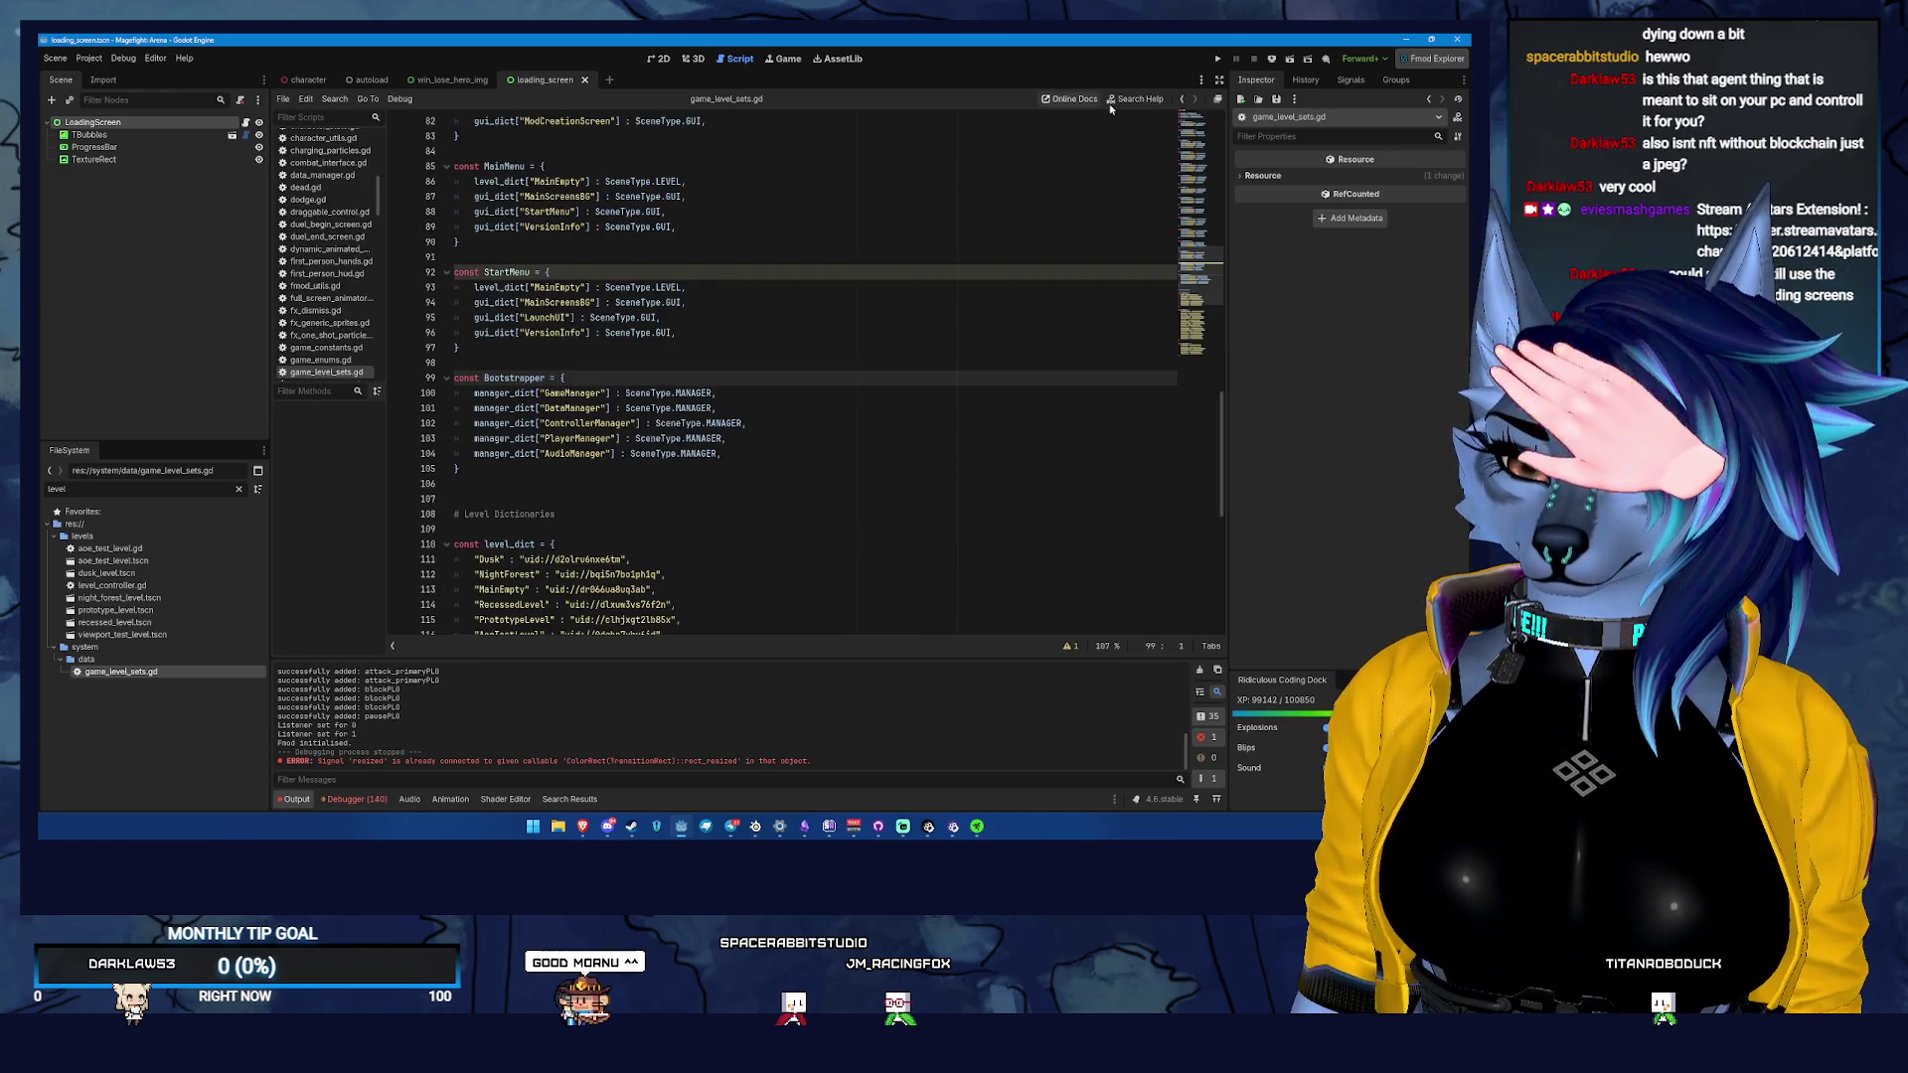
Navigate back from game_level_sets.gd to the bootstrapping code in autoload.gd.
{"action": "left_click", "coordinate": [1182, 100]}
{"action": "left_click", "coordinate": [1183, 99]}
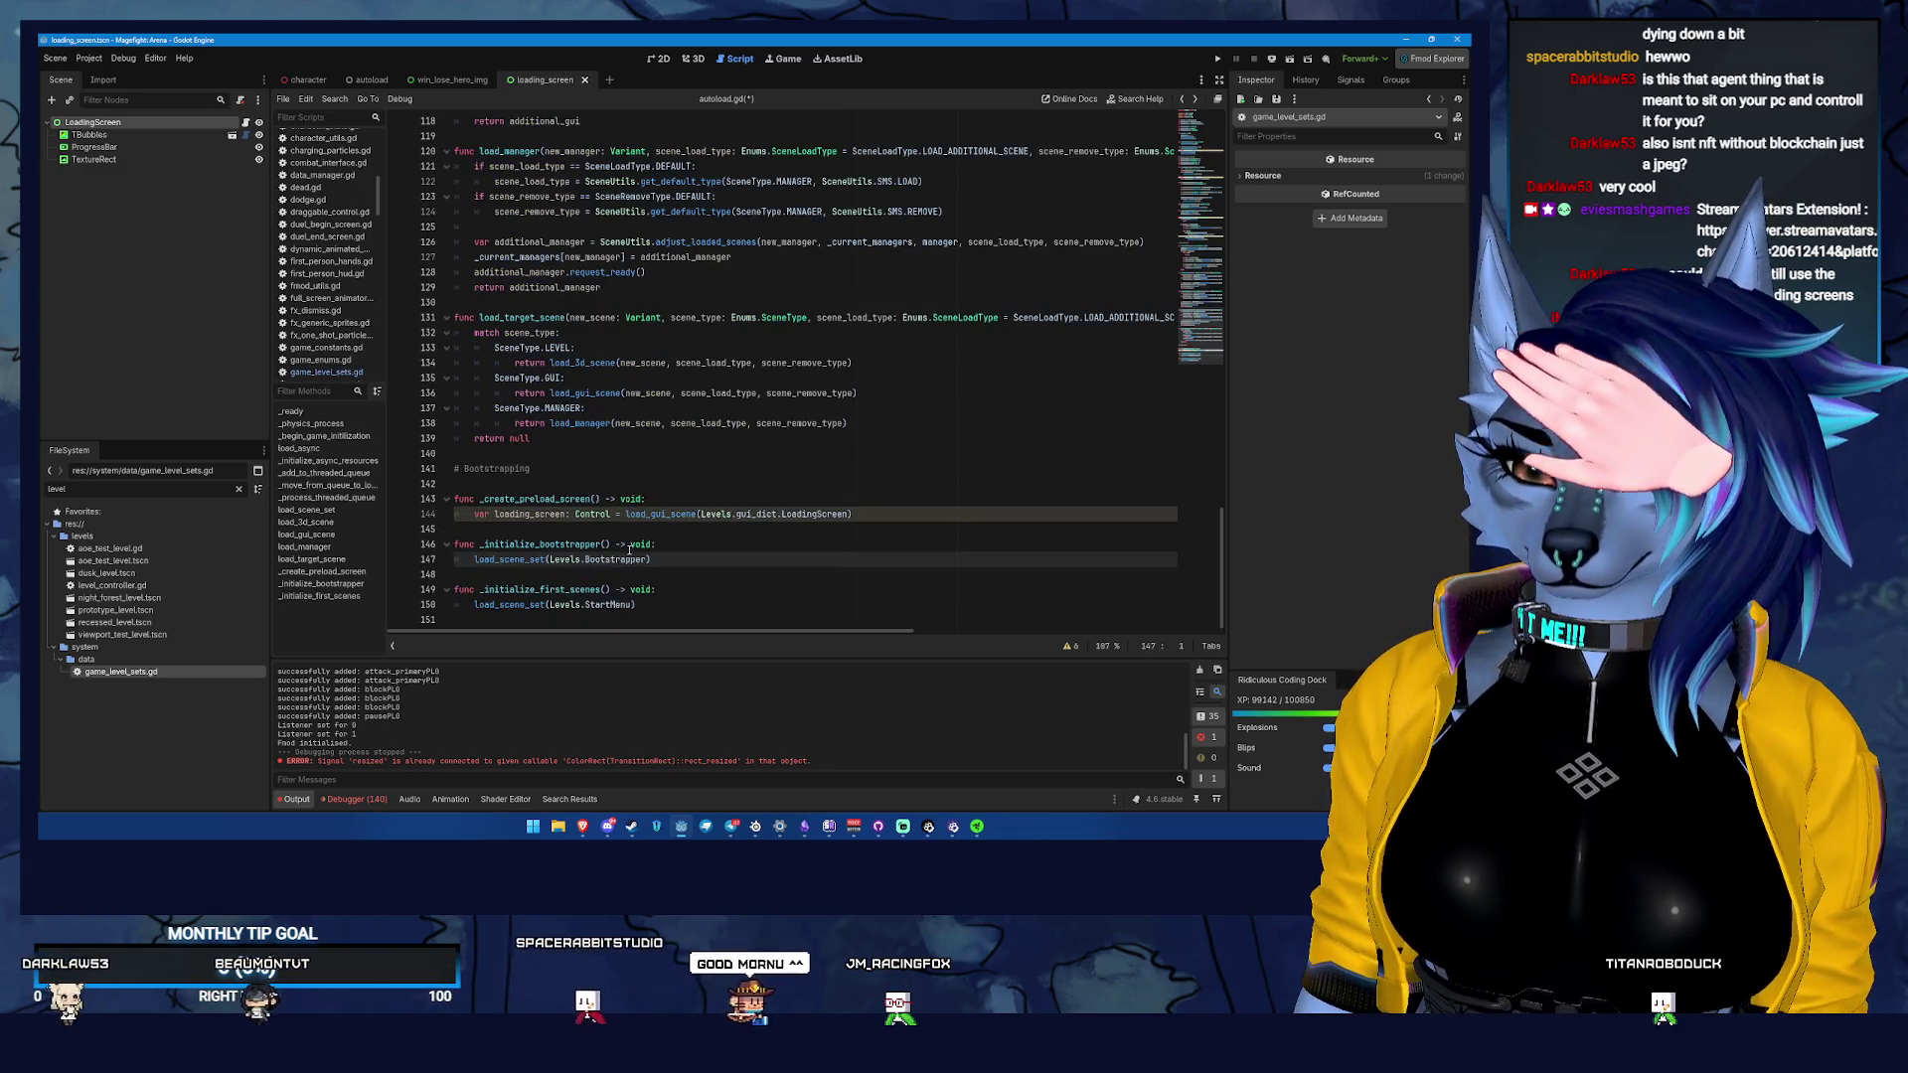
{"action": "scroll", "coordinate": [623, 512], "scroll_direction": "up", "scroll_amount": 2}
{"action": "scroll", "coordinate": [622, 512], "scroll_direction": "up", "scroll_amount": 8}
{"action": "scroll", "coordinate": [1185, 282], "scroll_direction": "up", "scroll_amount": 3}
{"action": "mouse_move", "coordinate": [1186, 282]}
{"action": "left_mouse_down"}
{"action": "mouse_move", "coordinate": [1160, 161]}
{"action": "mouse_move", "coordinate": [1180, 189]}
{"action": "mouse_move", "coordinate": [1147, 170]}
{"action": "mouse_move", "coordinate": [1196, 194]}
{"action": "left_mouse_up"}
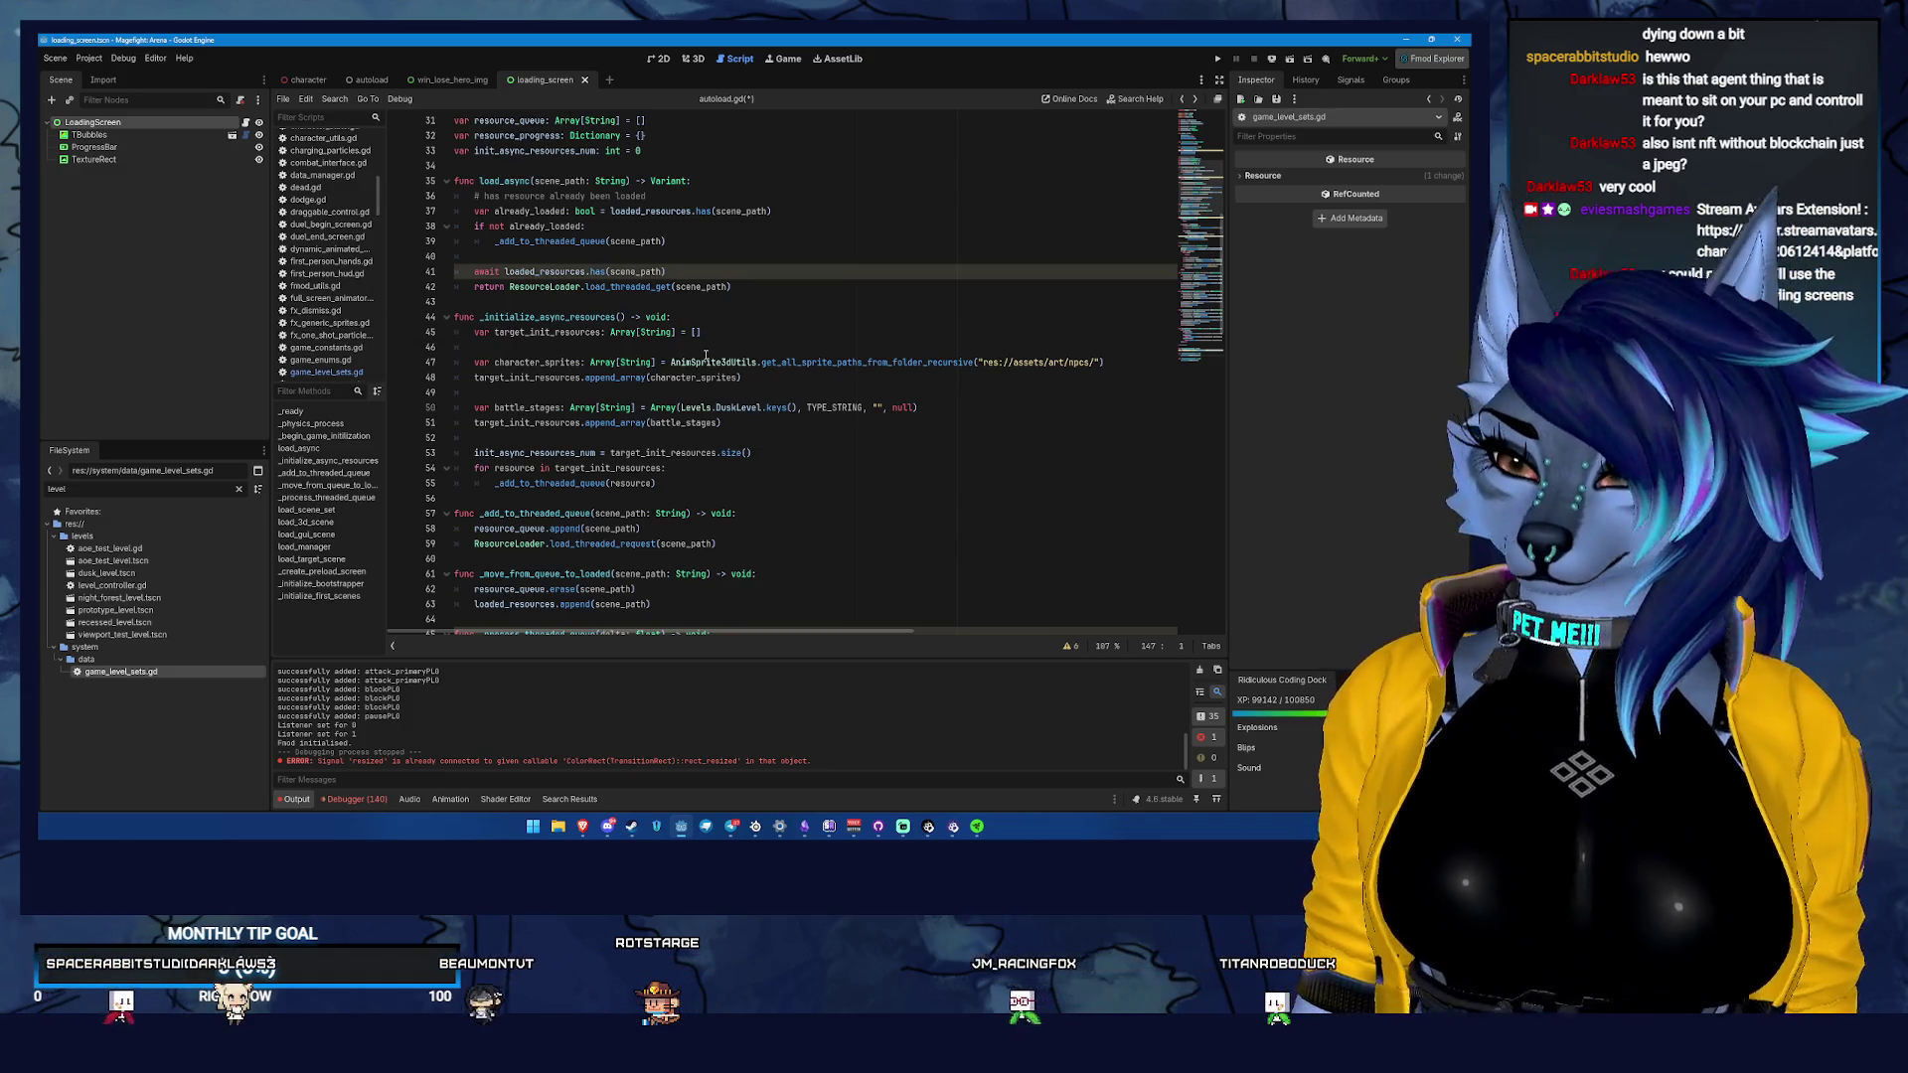
Insert a new empty line after line 52, below the battle stages code.
{"action": "left_click", "coordinate": [744, 378]}
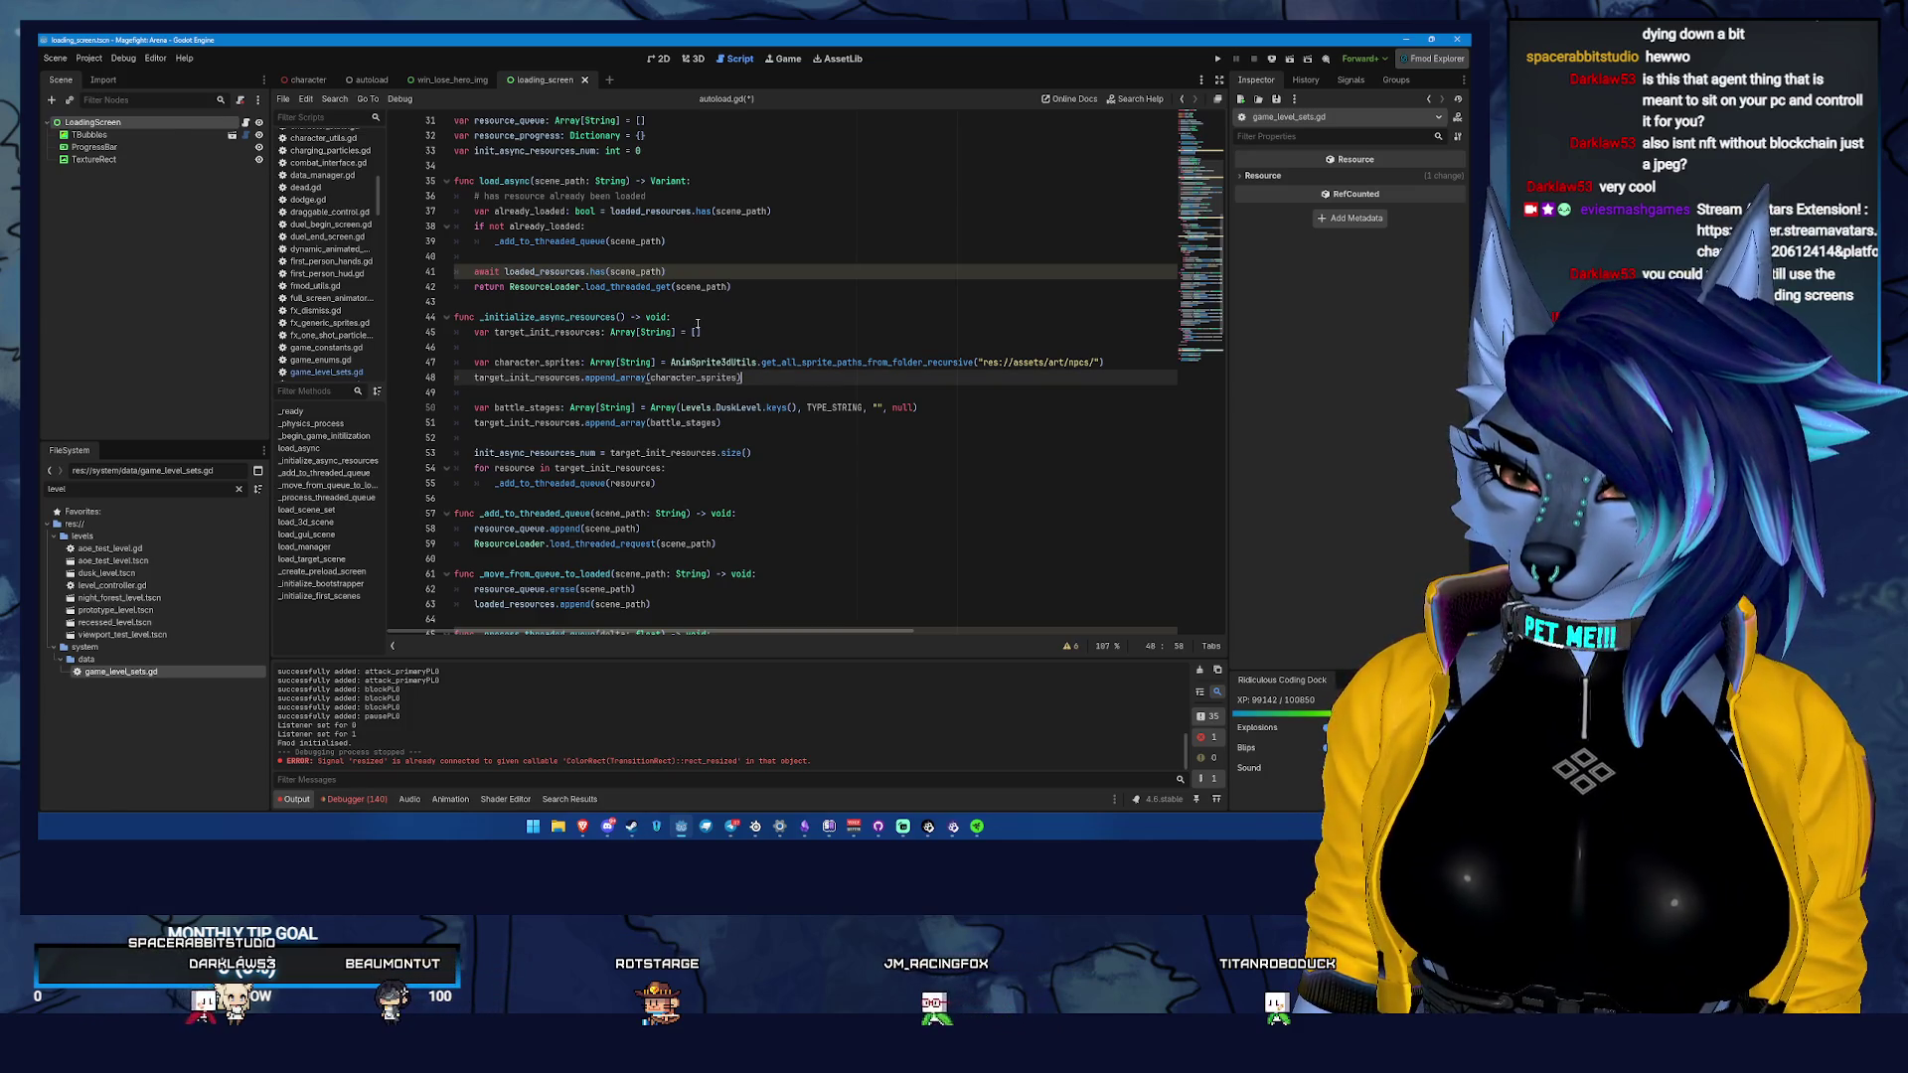
{"action": "left_click", "coordinate": [726, 332]}
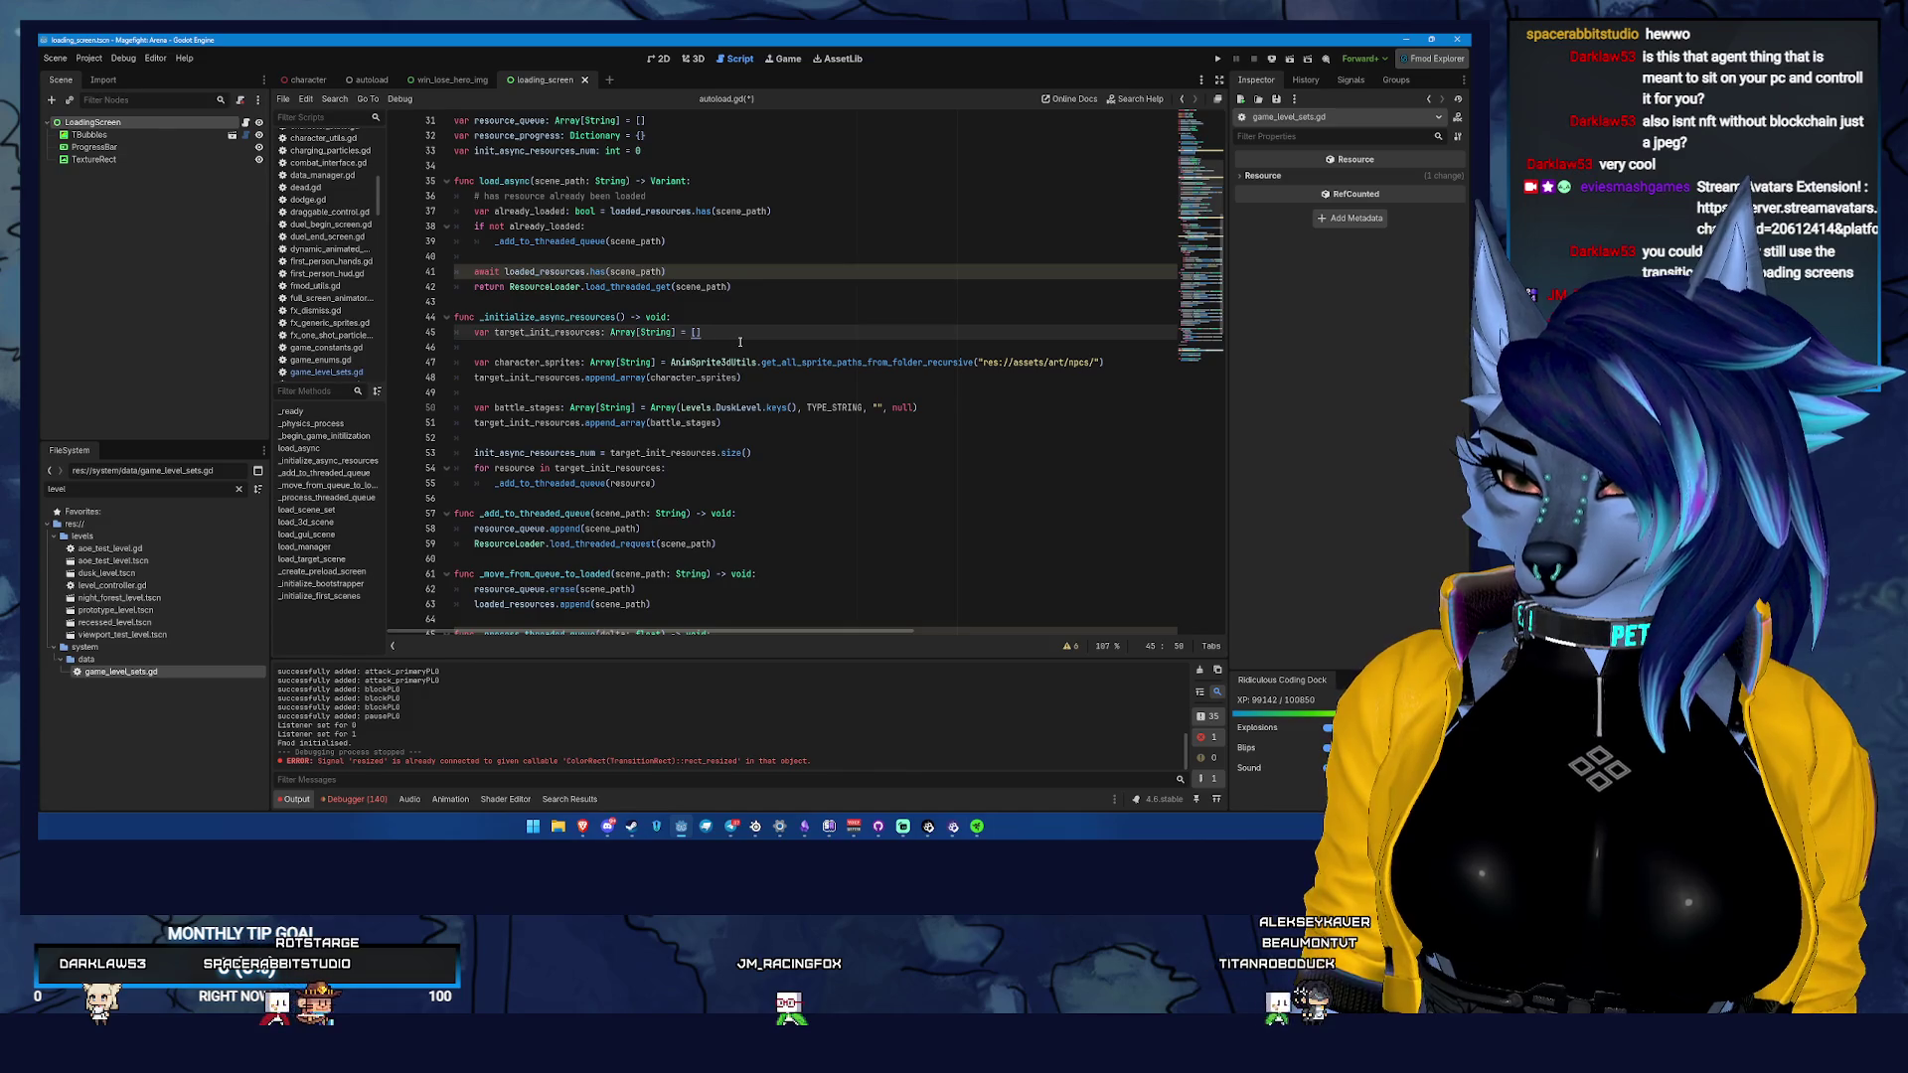
{"action": "left_click", "coordinate": [785, 376]}
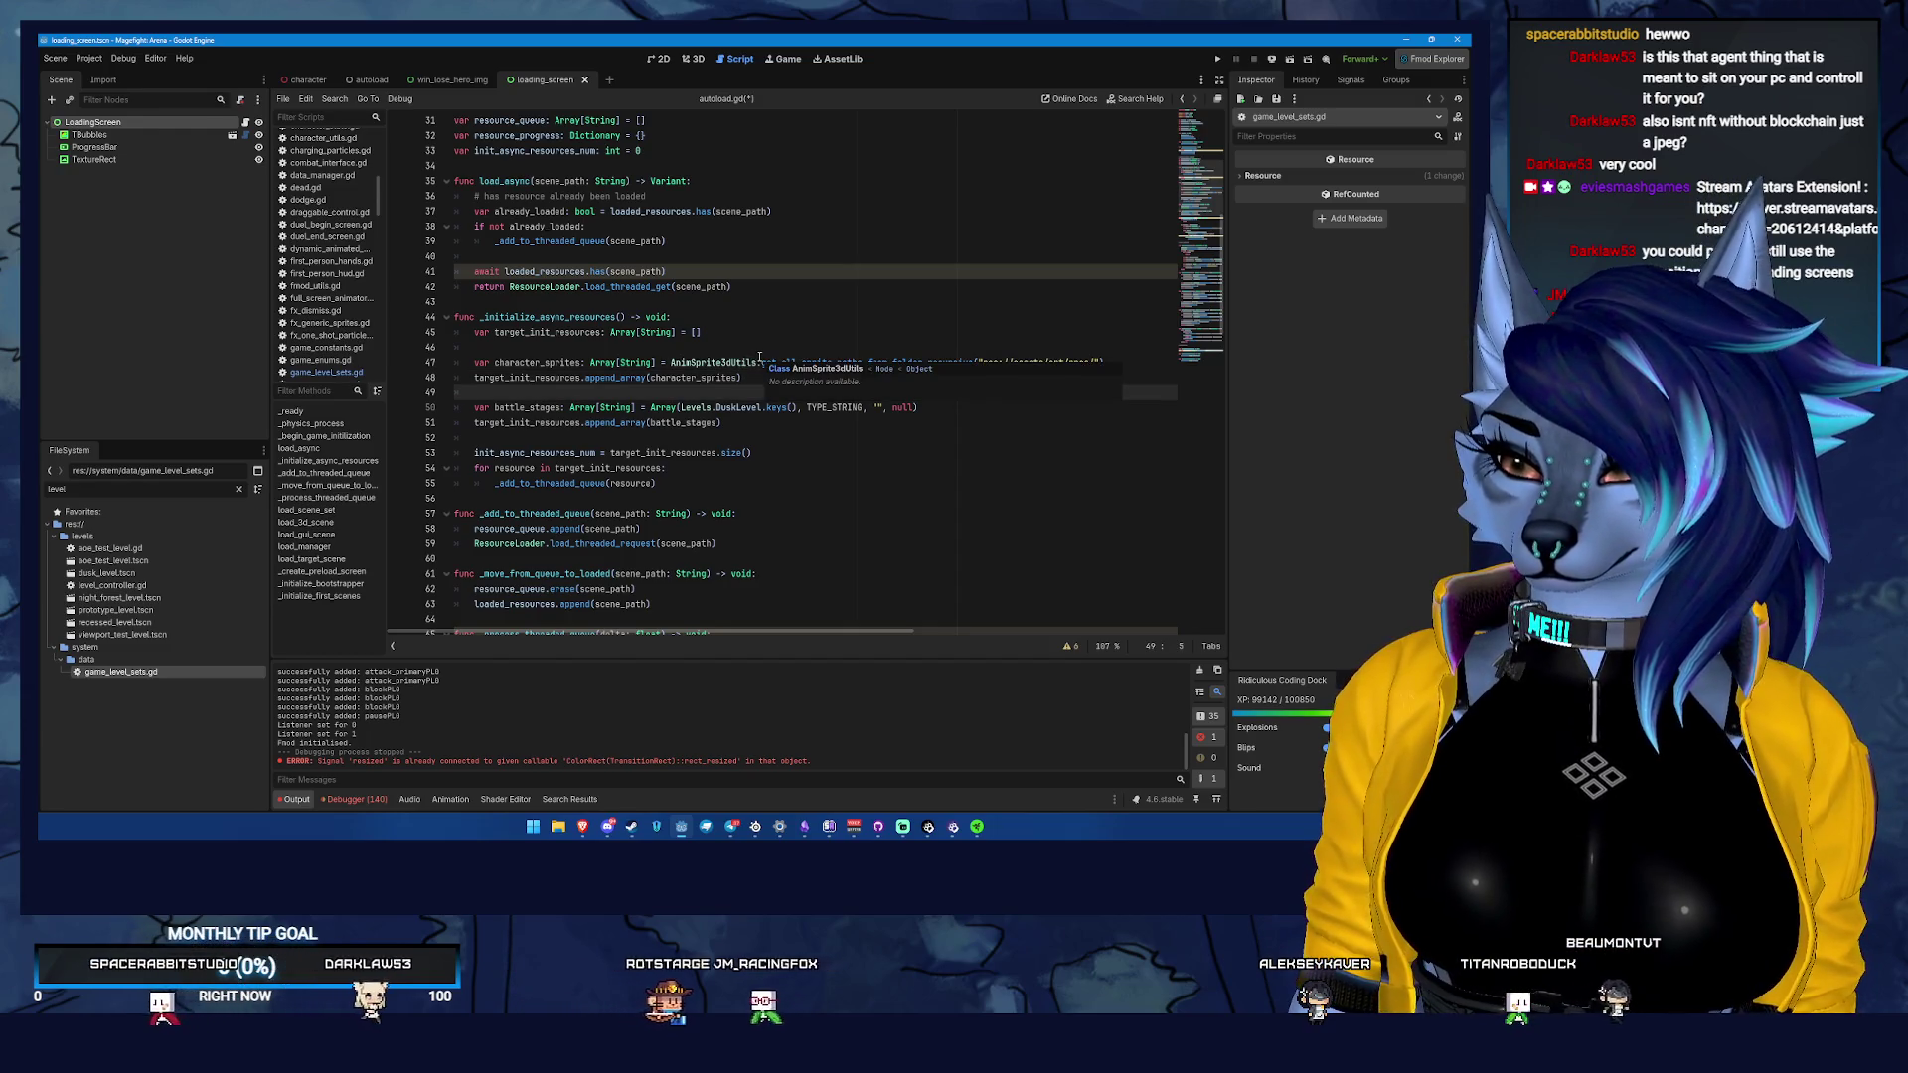
{"action": "left_click", "coordinate": [759, 354]}
{"action": "key", "text": "Down"}
{"action": "key", "text": "Down"}
{"action": "key", "text": "Down"}
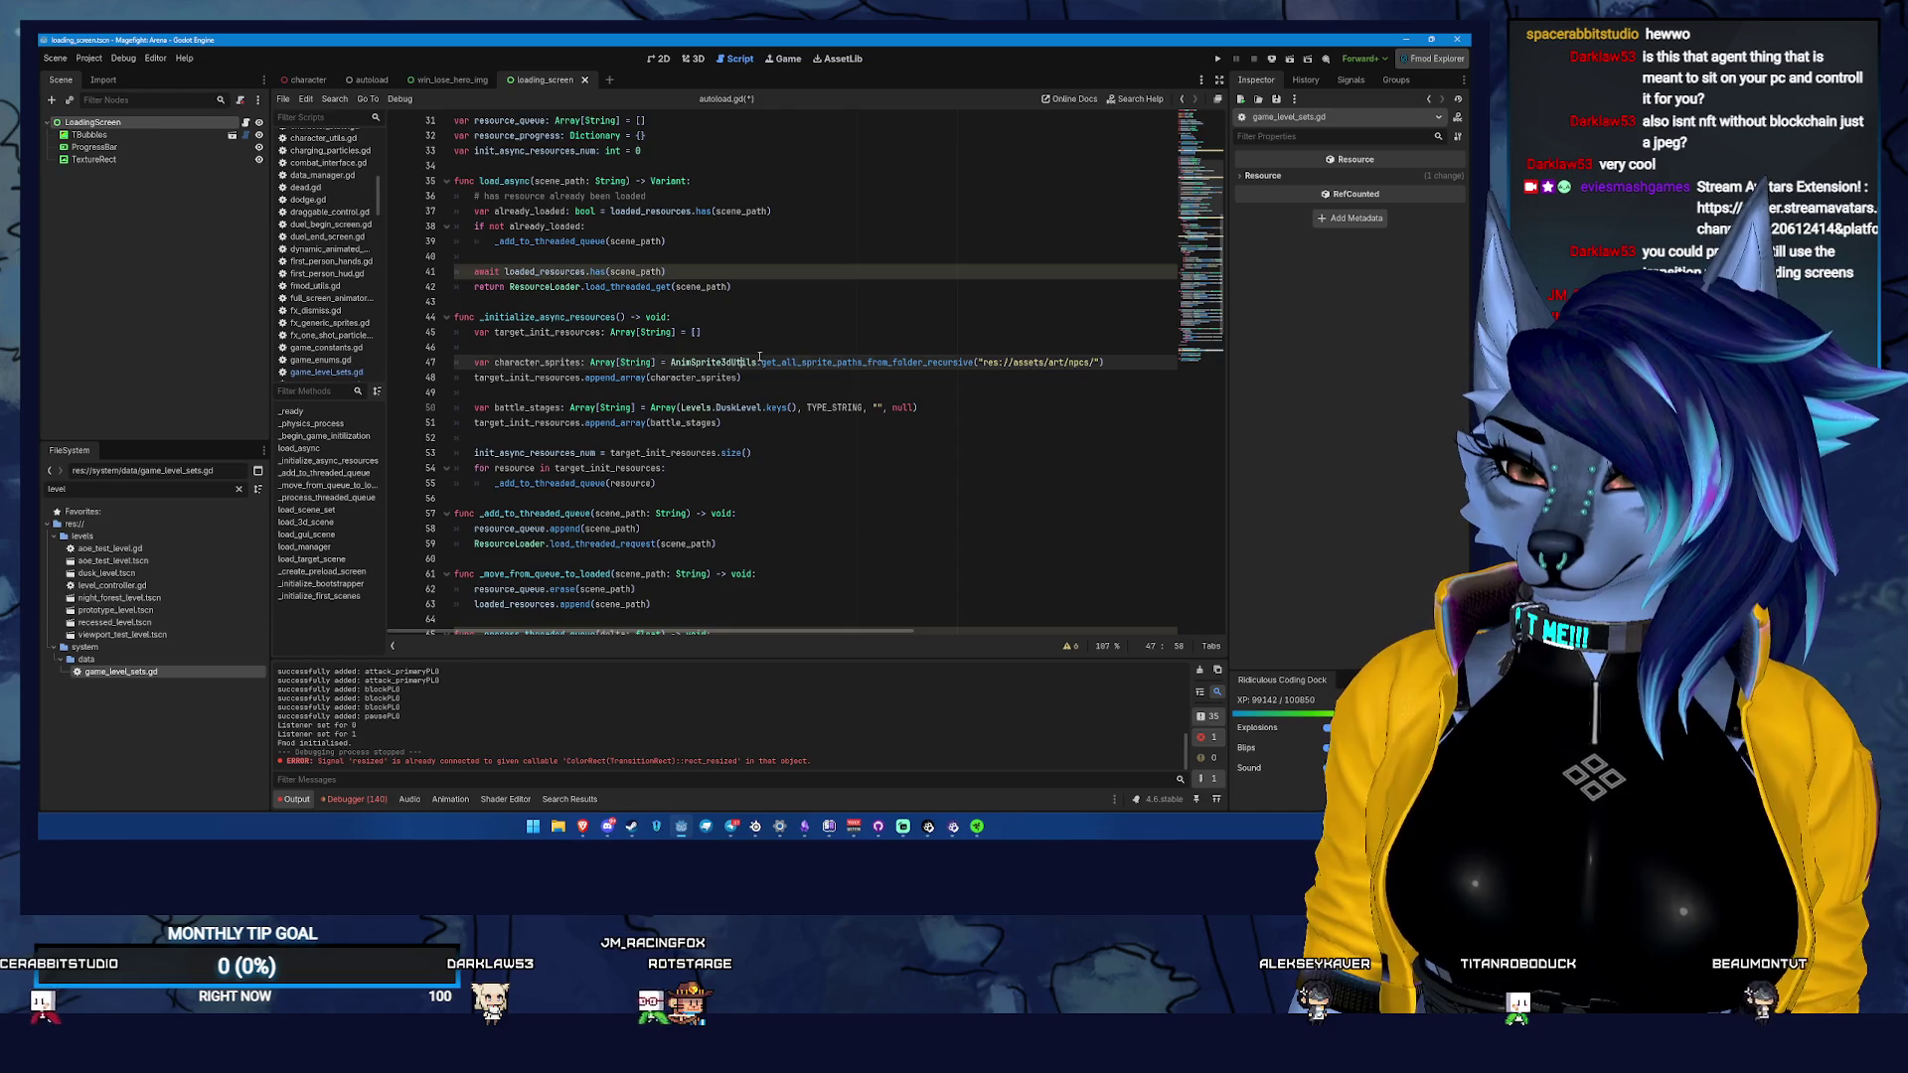
{"action": "key", "text": "Down"}
{"action": "key", "text": "Down"}
{"action": "key", "text": "Down"}
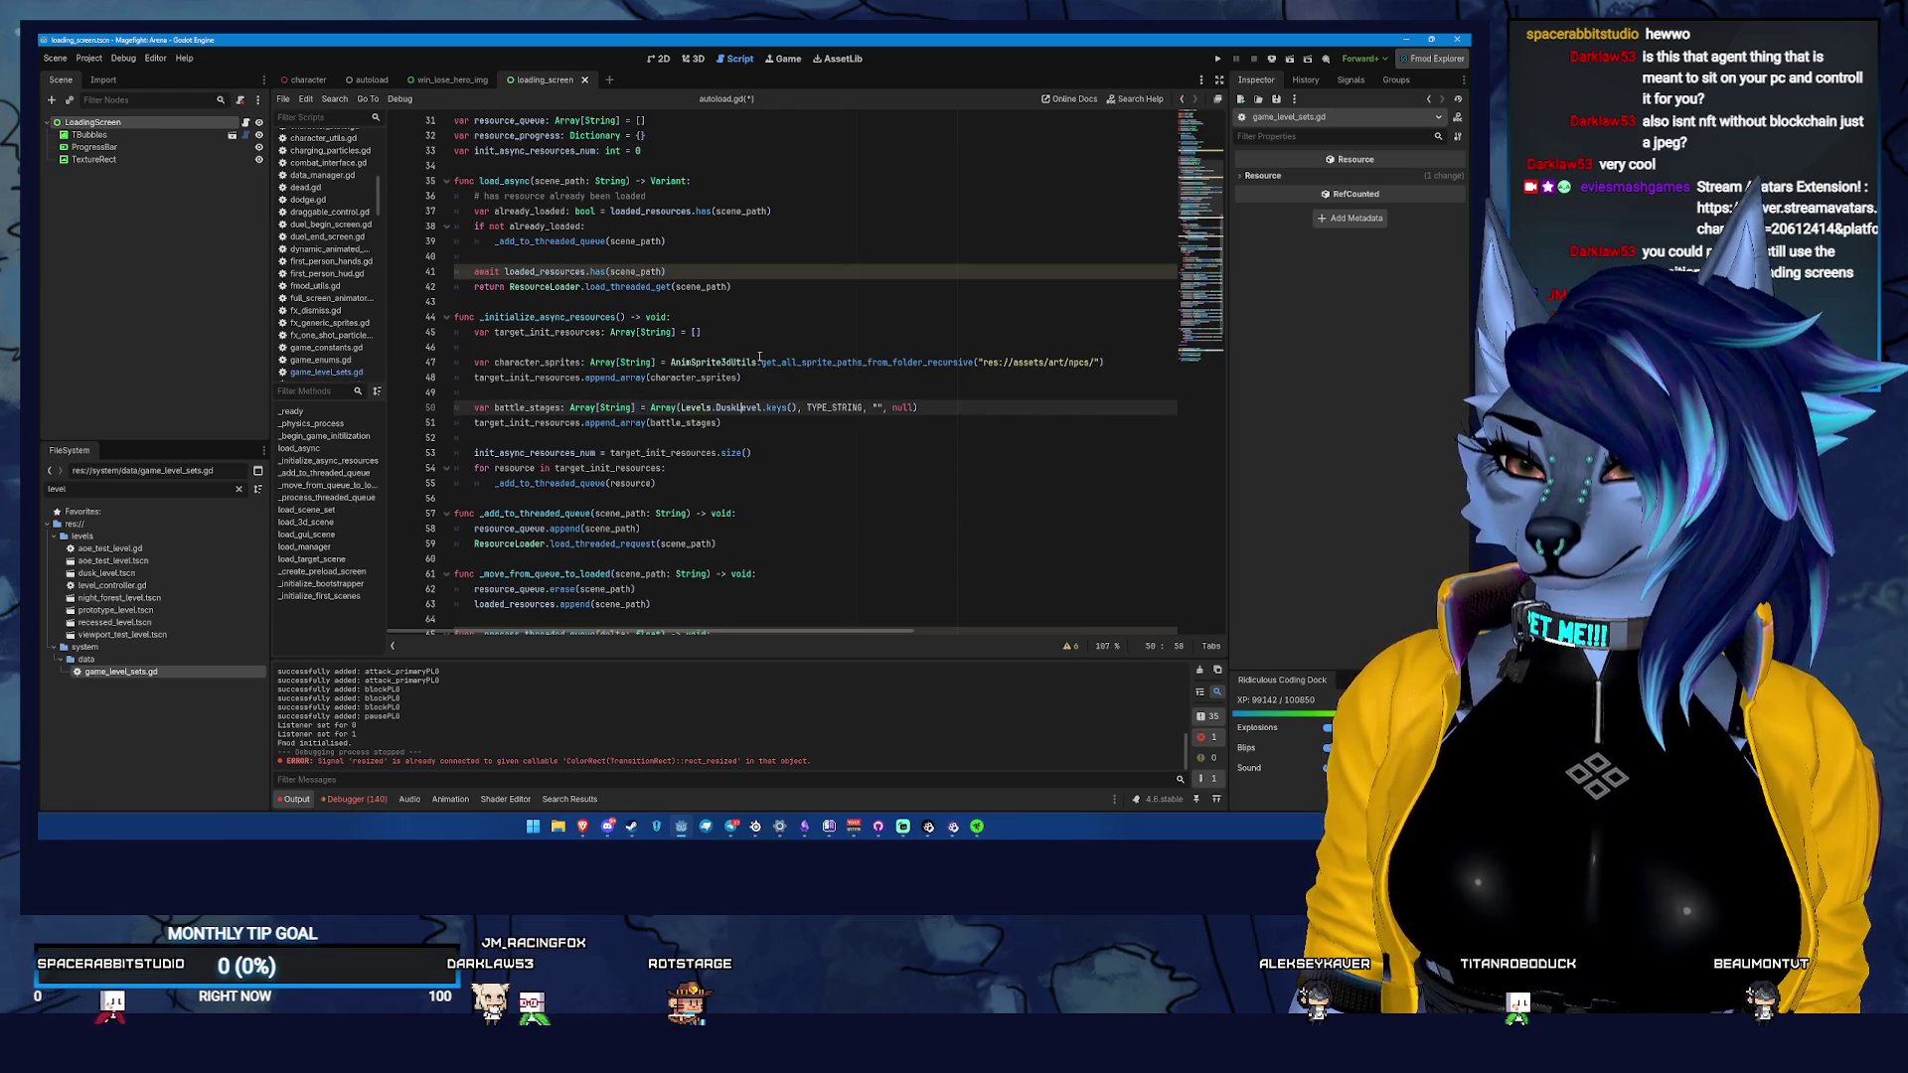
{"action": "key", "text": "Return"}
Declare bootstrapper_scenes: Array[String] using the Array initializer copied from line 50.
{"action": "type", "text": "var "}
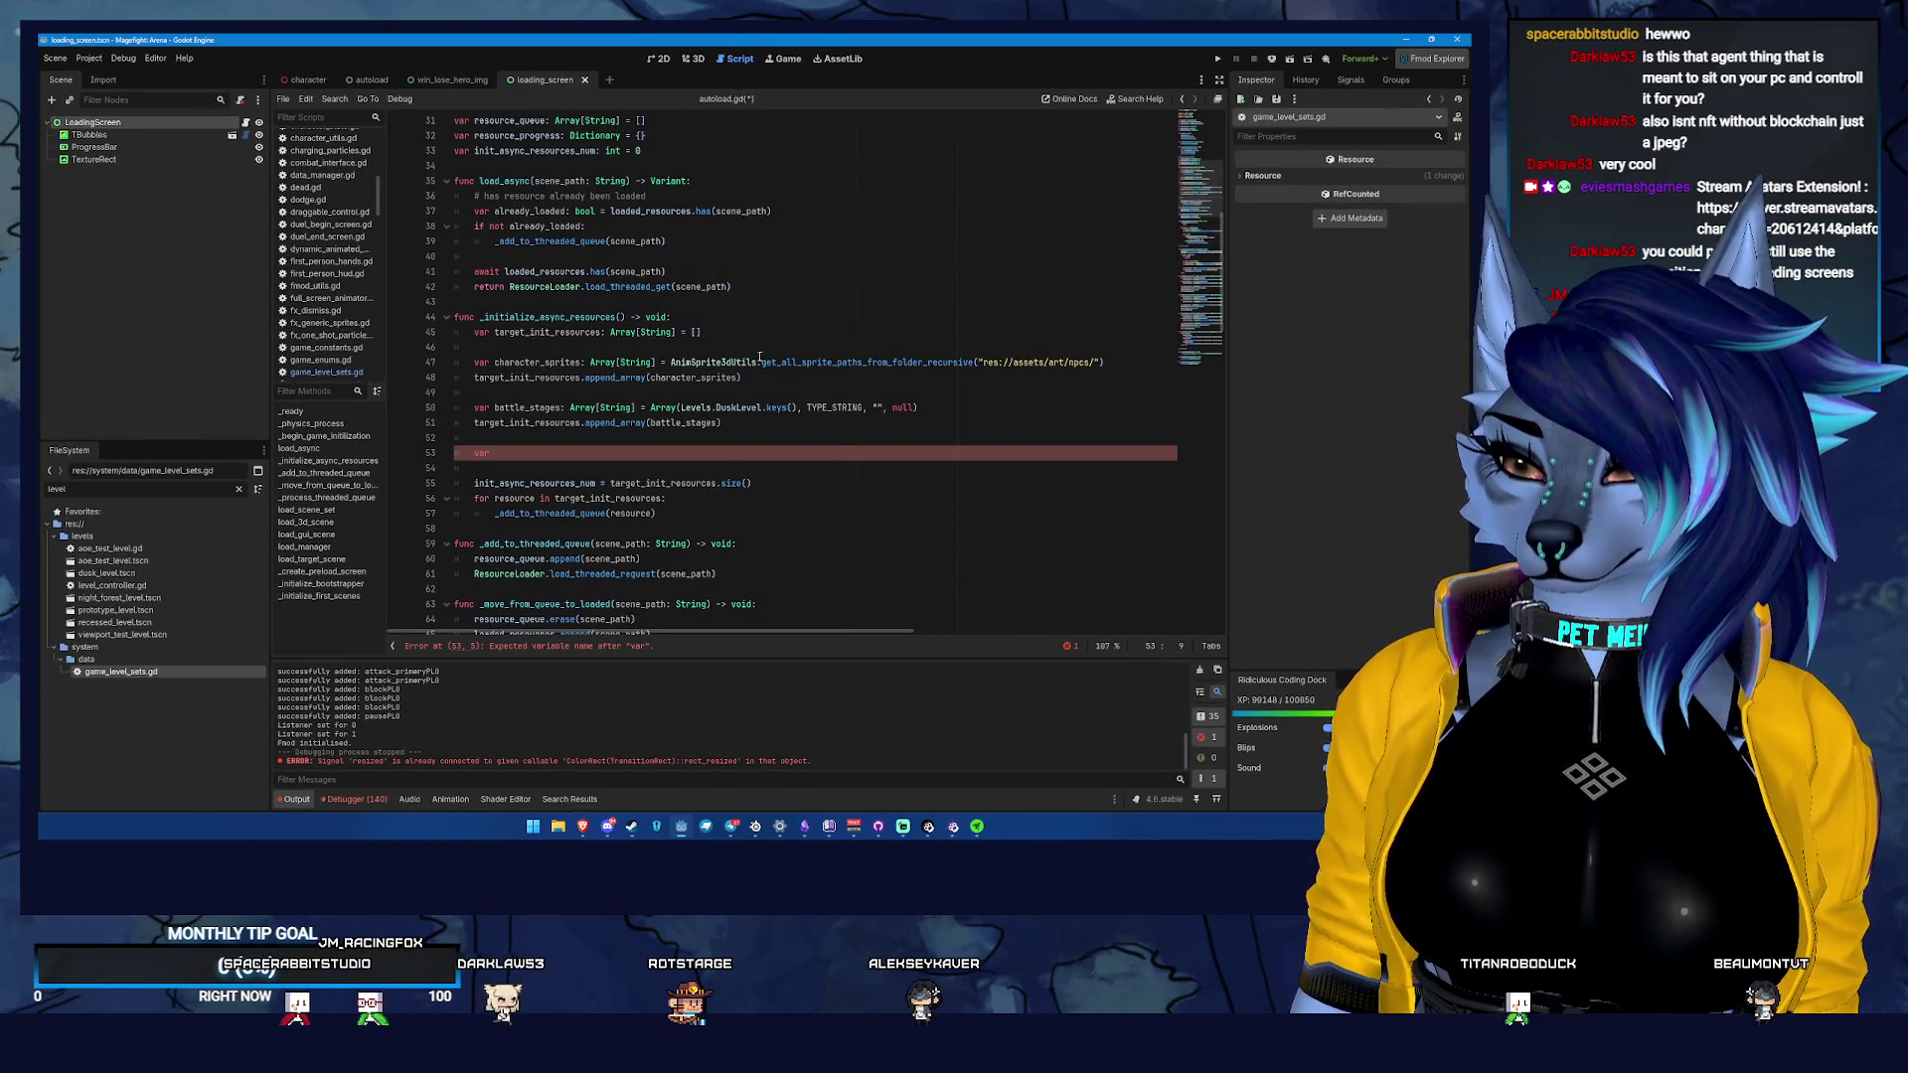
{"action": "type", "text": "level_scene"}
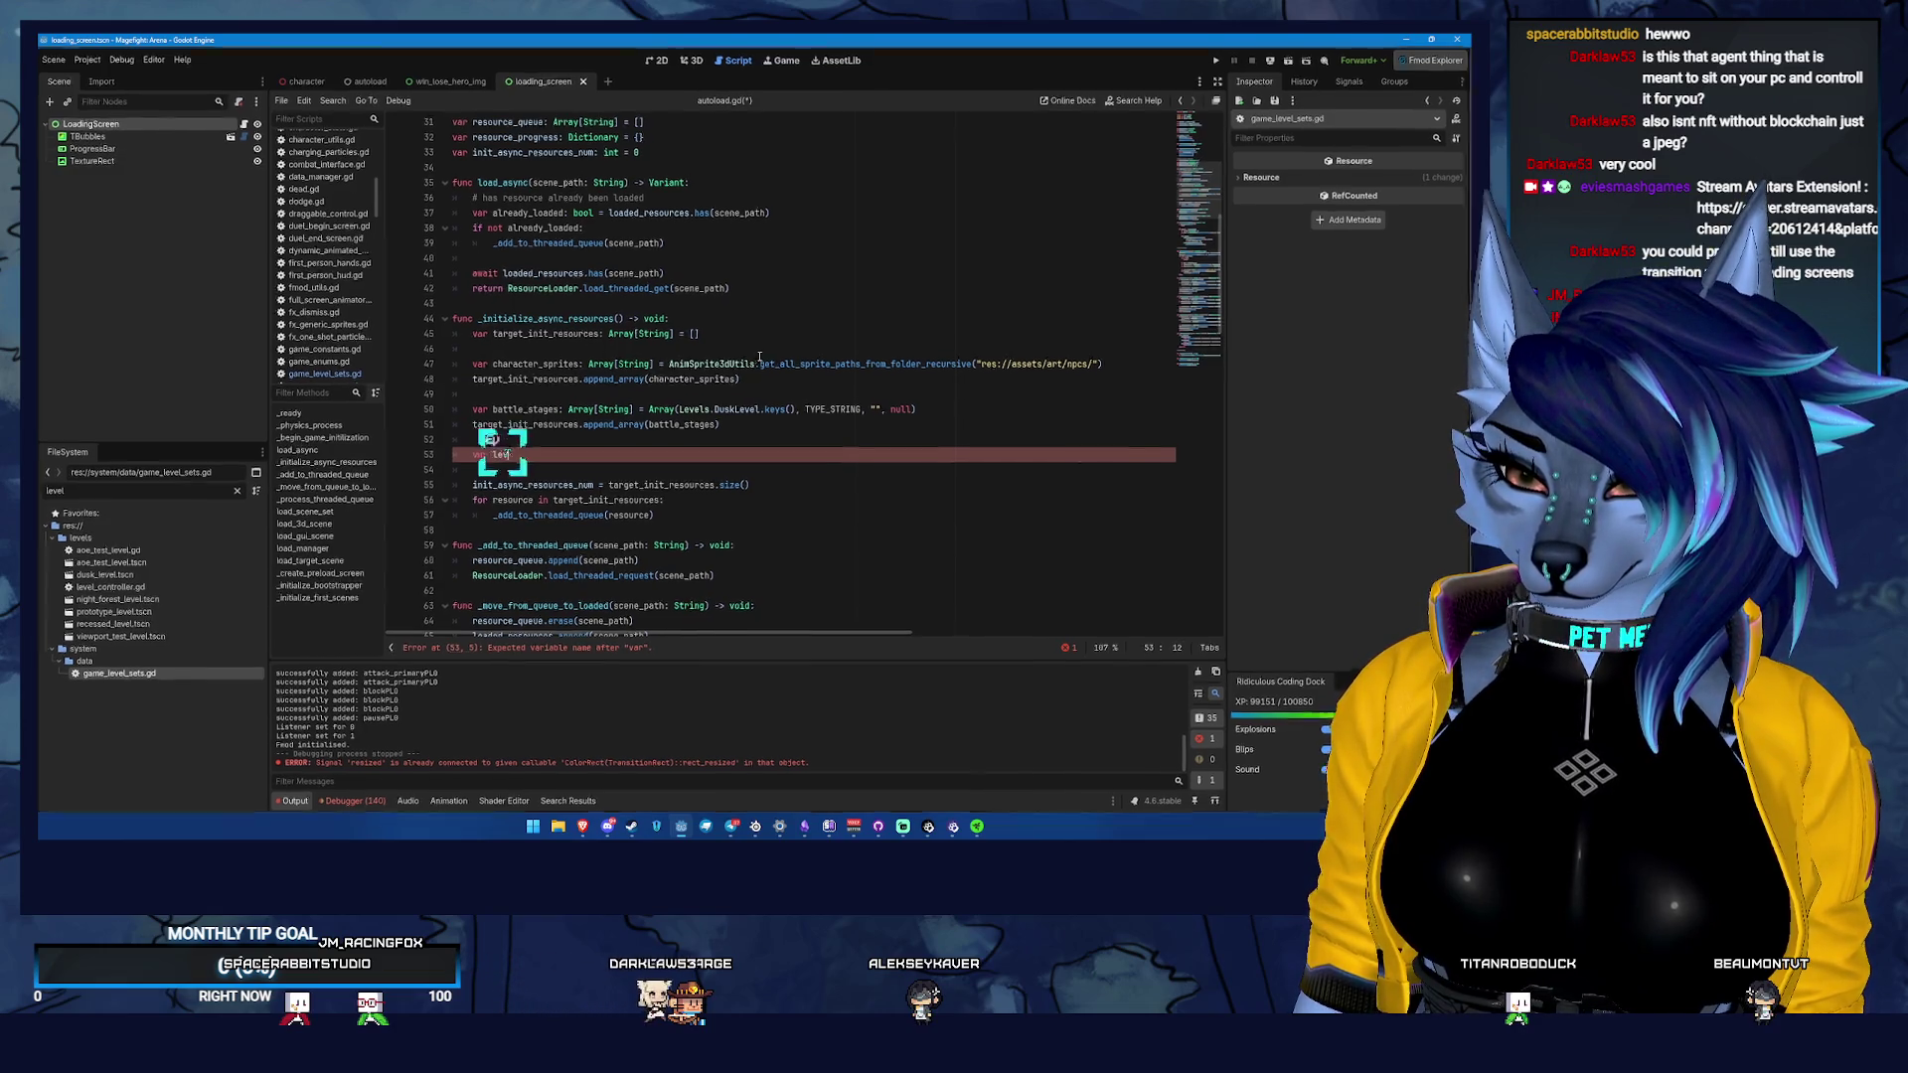
{"action": "type", "text": "s: Array["}
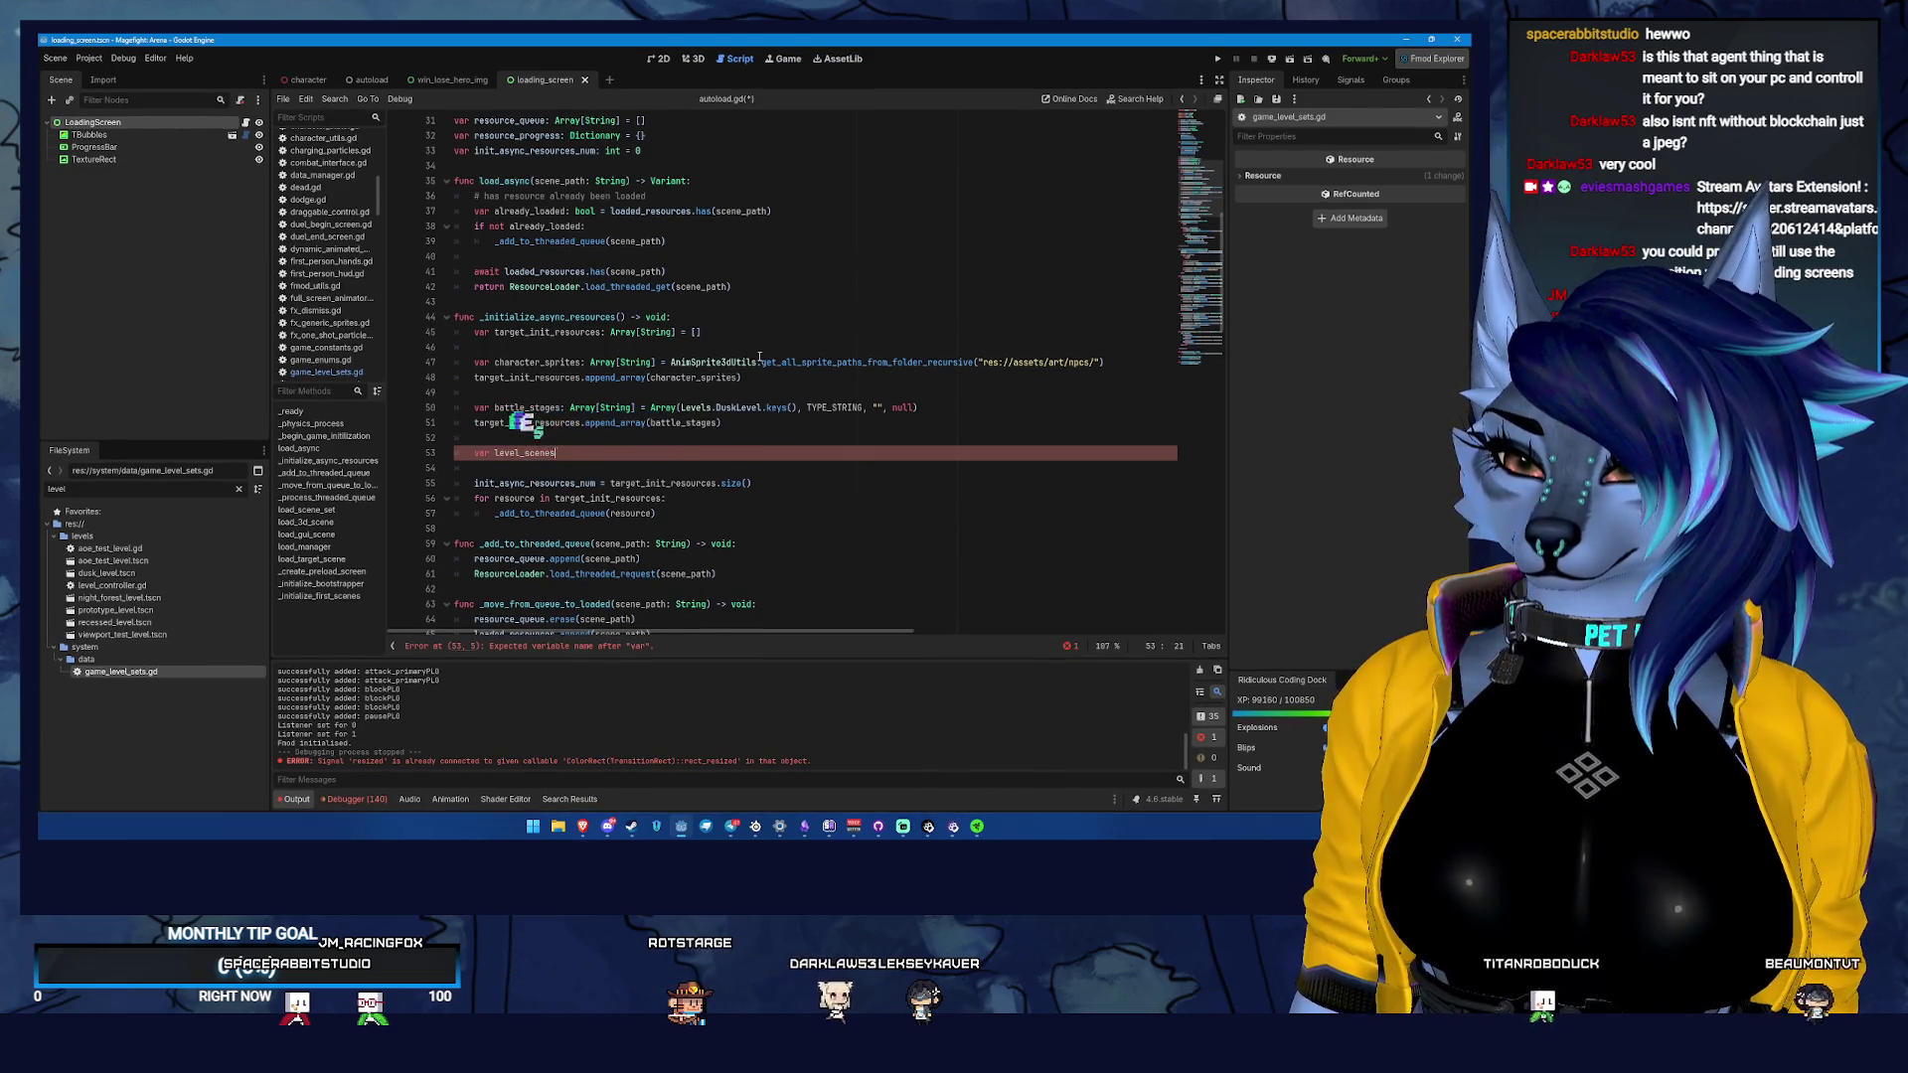
{"action": "type", "text": "String] "}
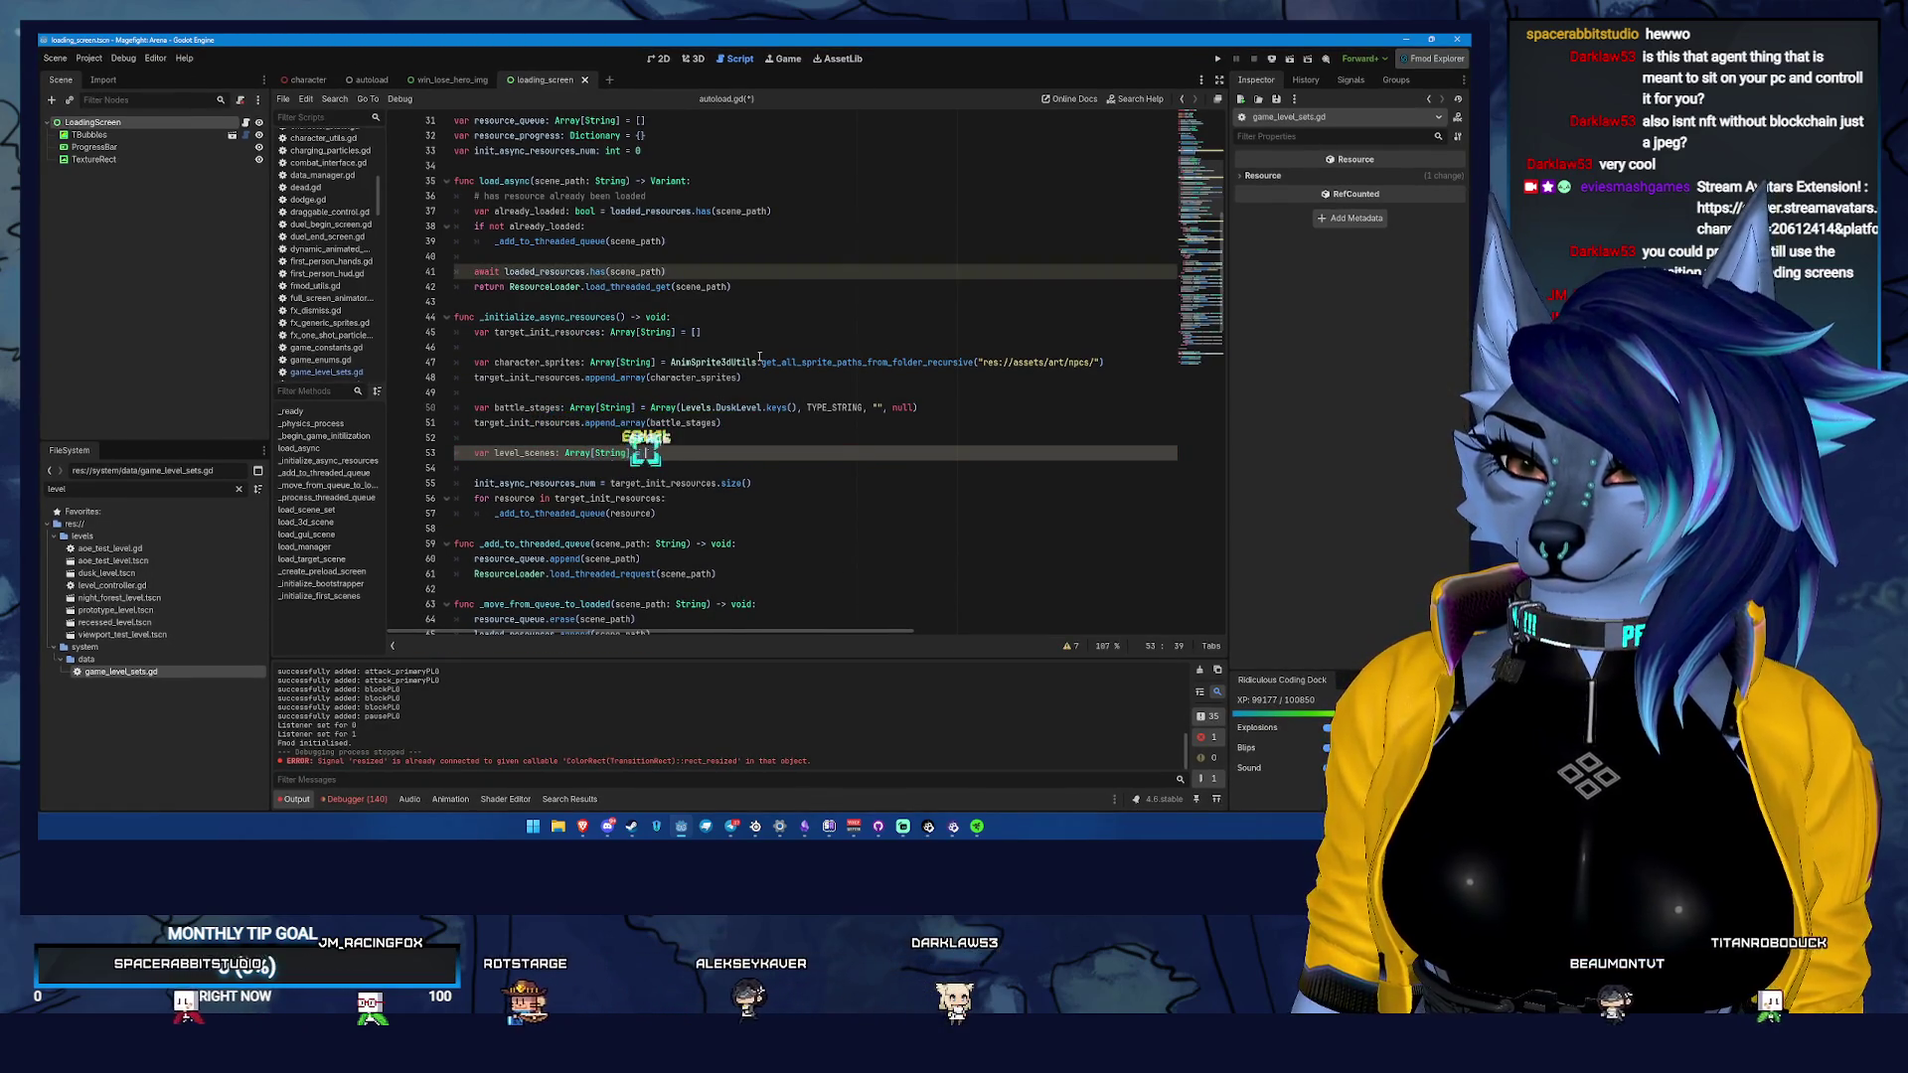
{"action": "type", "text": "="}
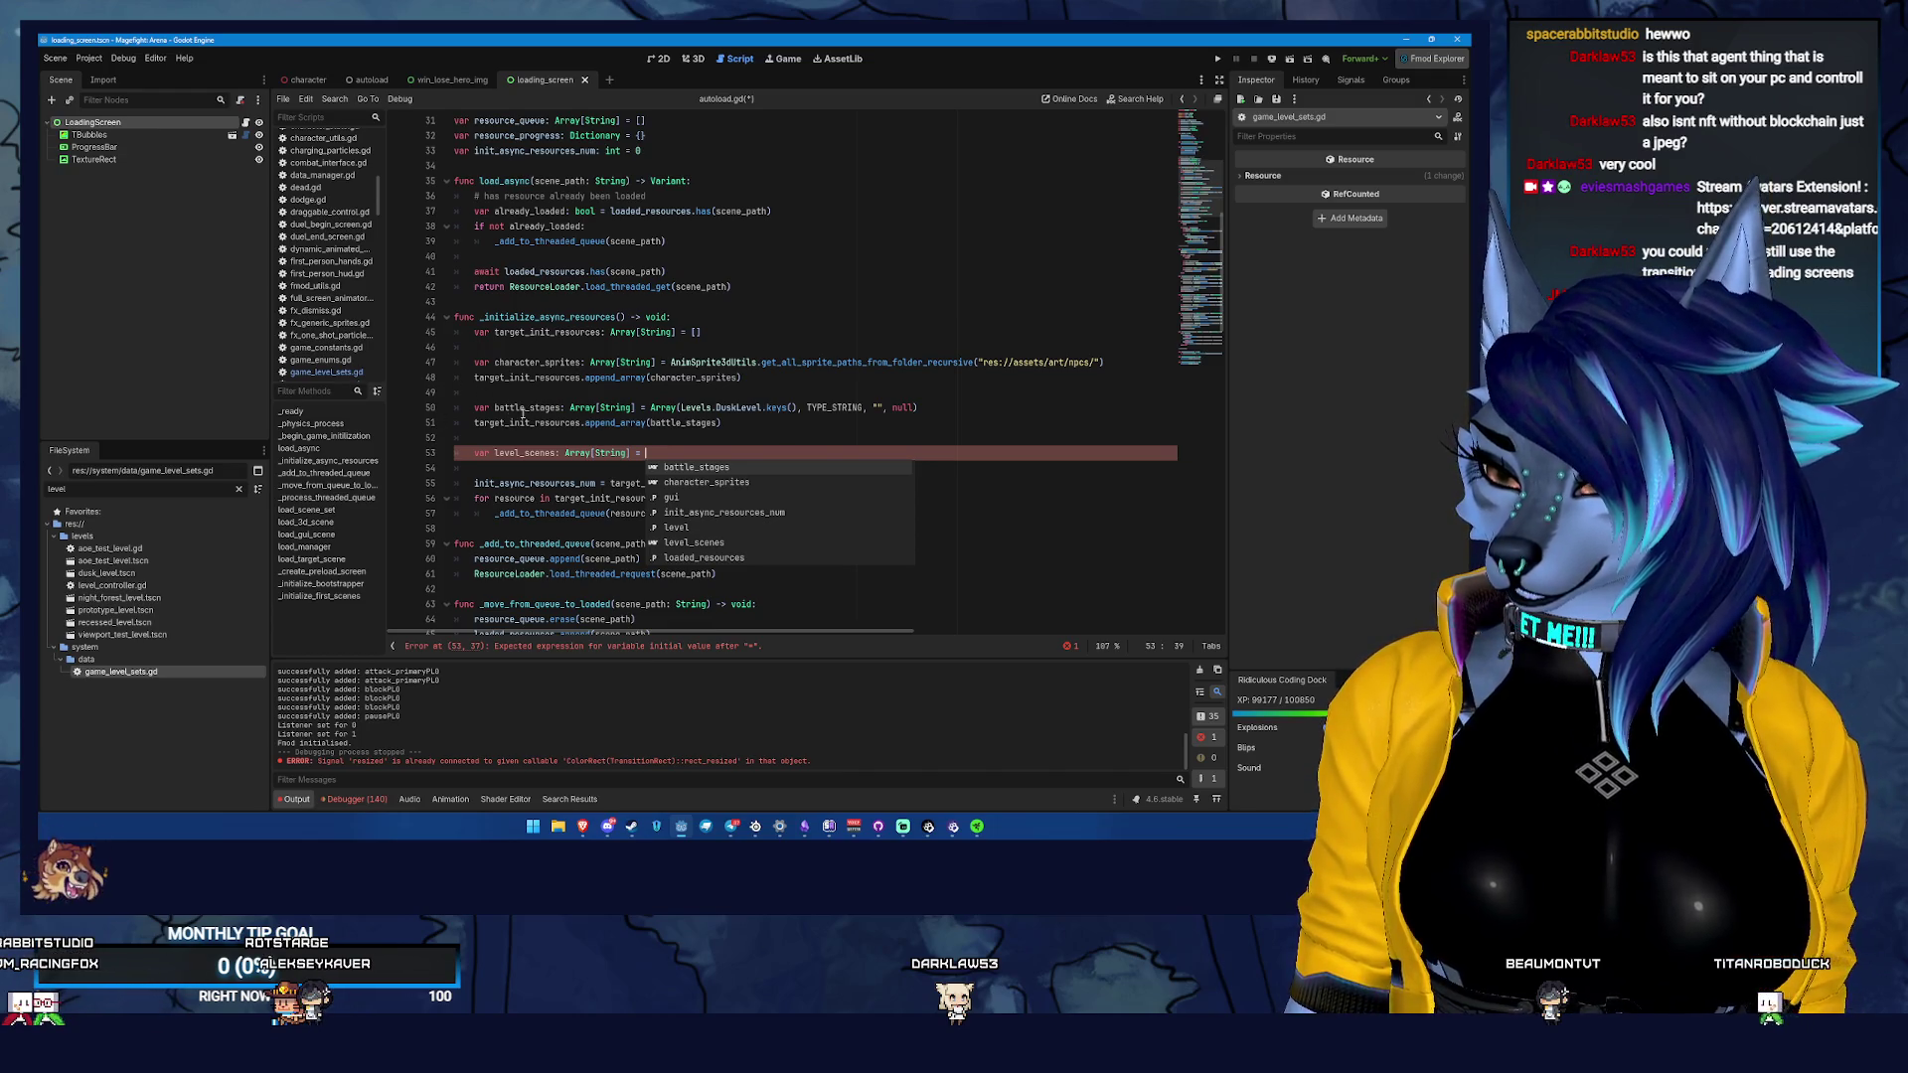
{"action": "left_click", "coordinate": [554, 452]}
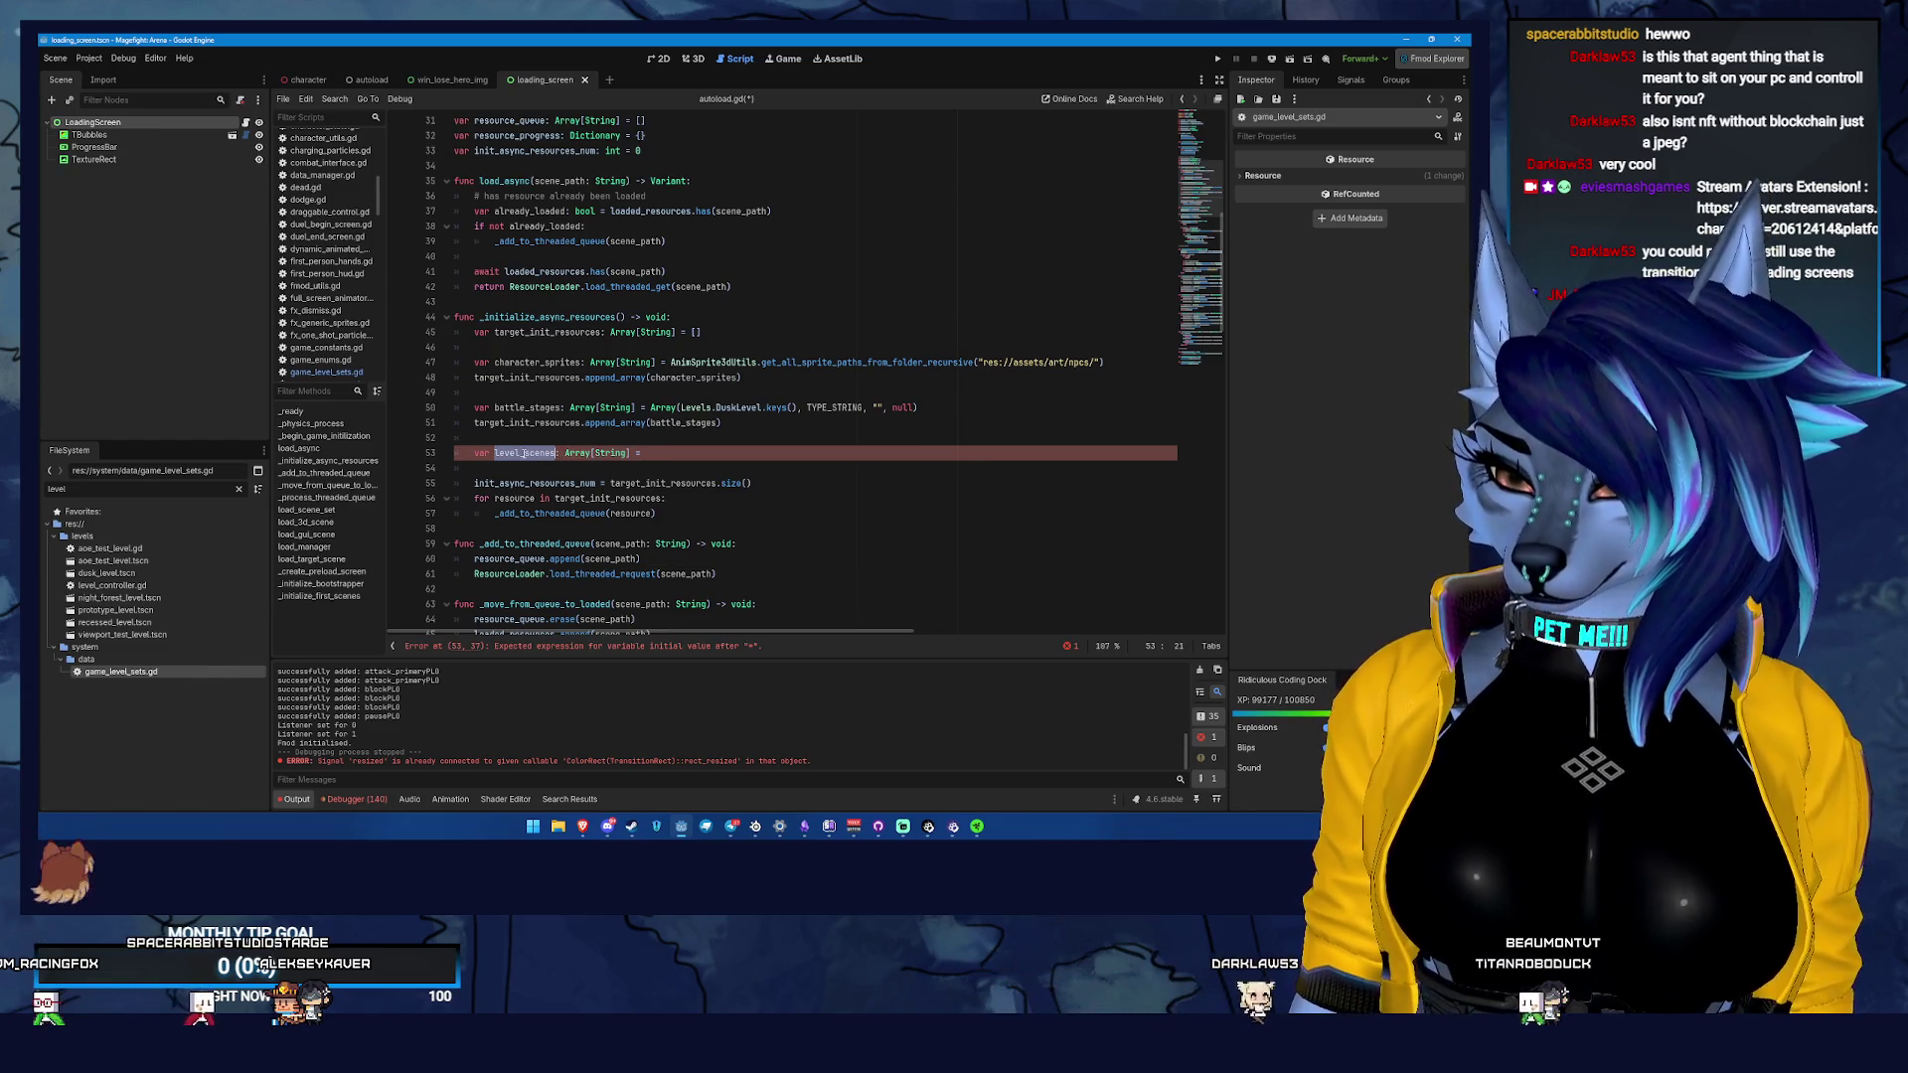
{"action": "type", "text": "bosss_"}
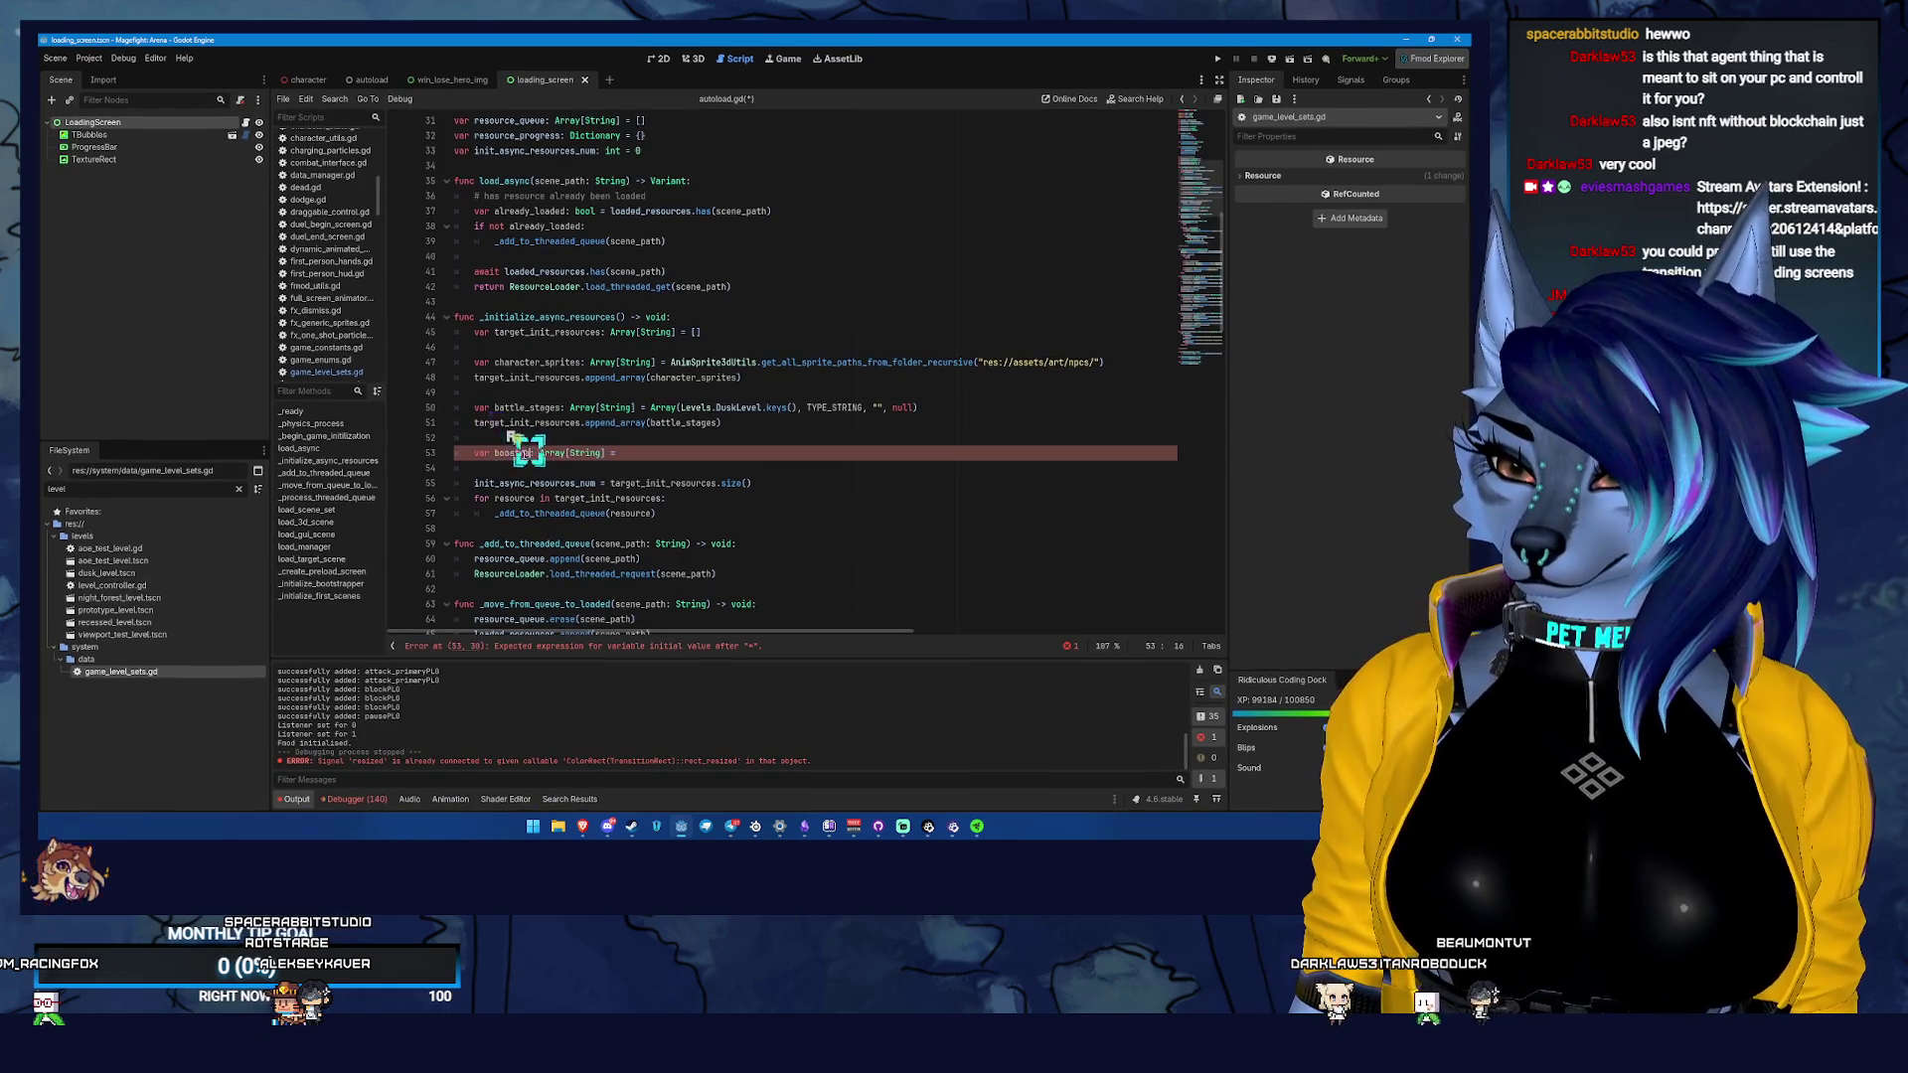
{"action": "type", "text": "scenes"}
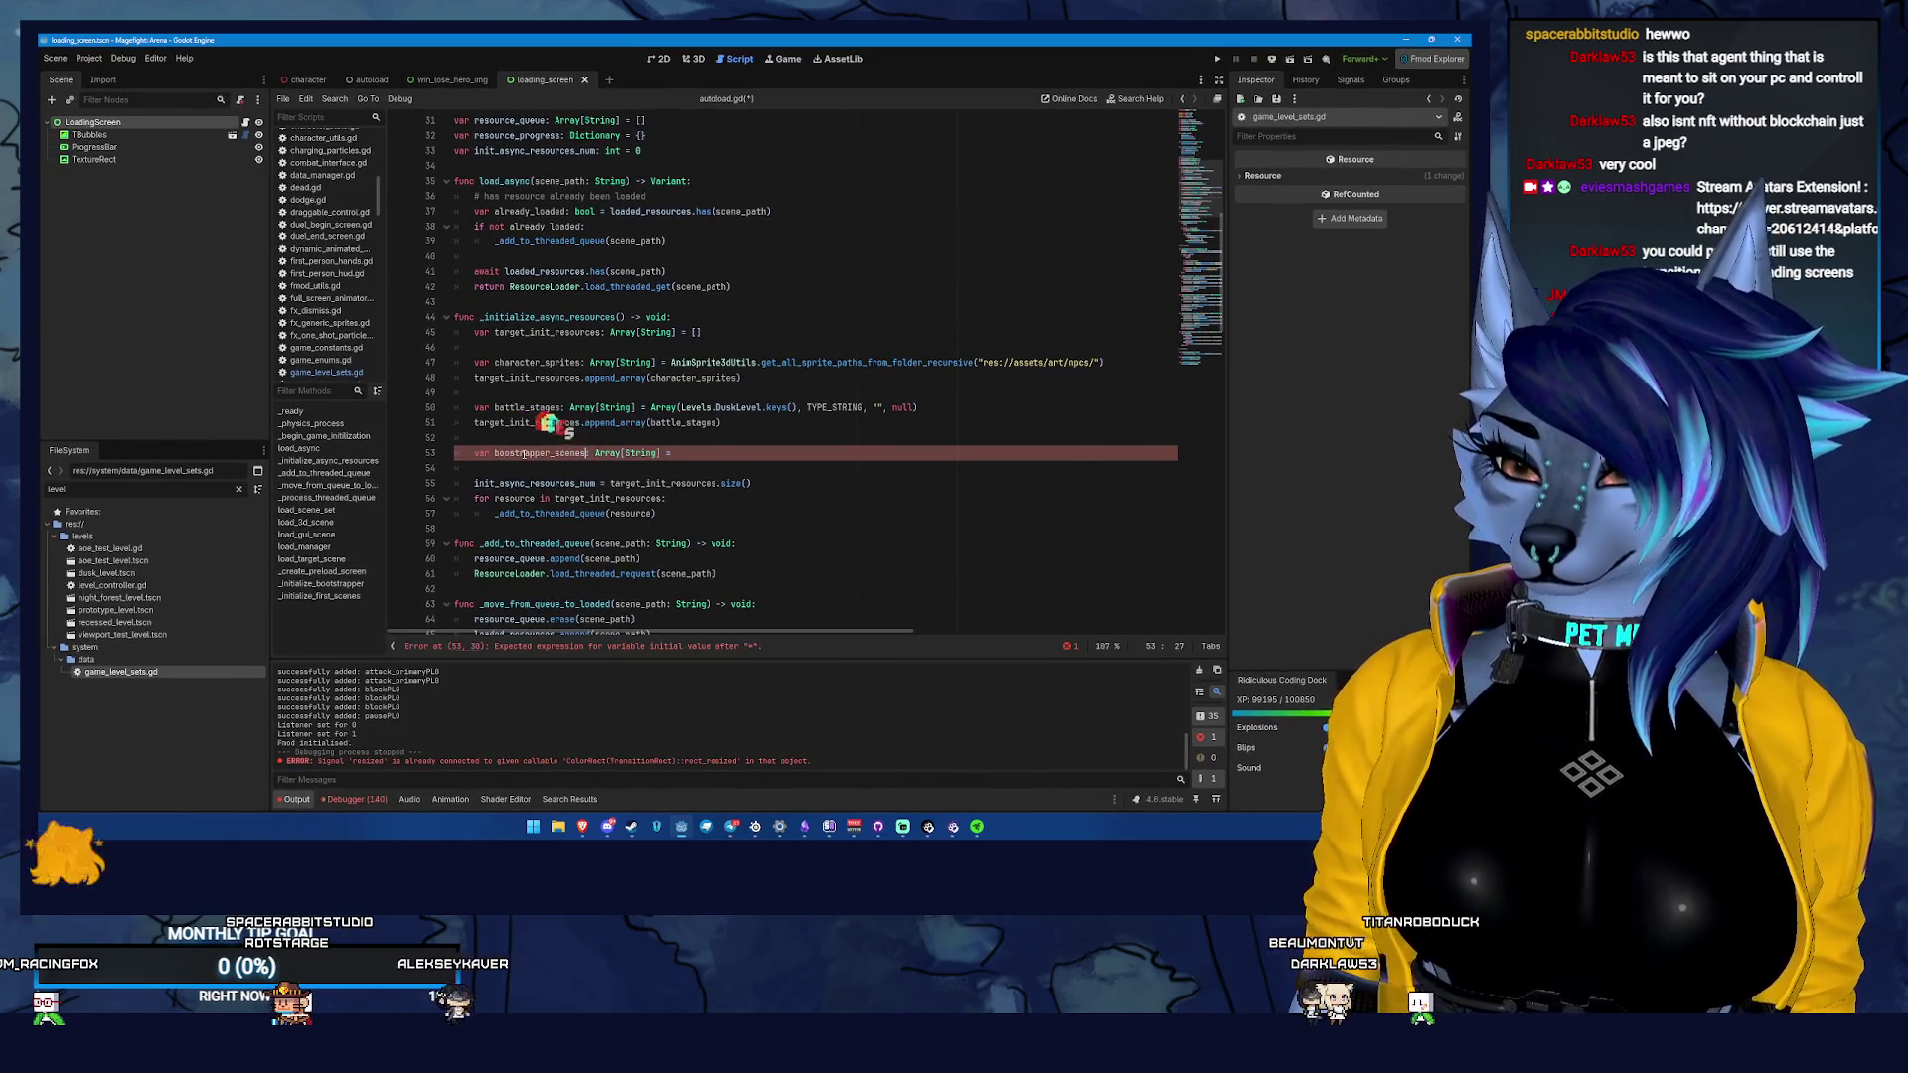
{"action": "left_click_drag", "start_coordinate": [918, 408], "coordinate": [641, 408]}
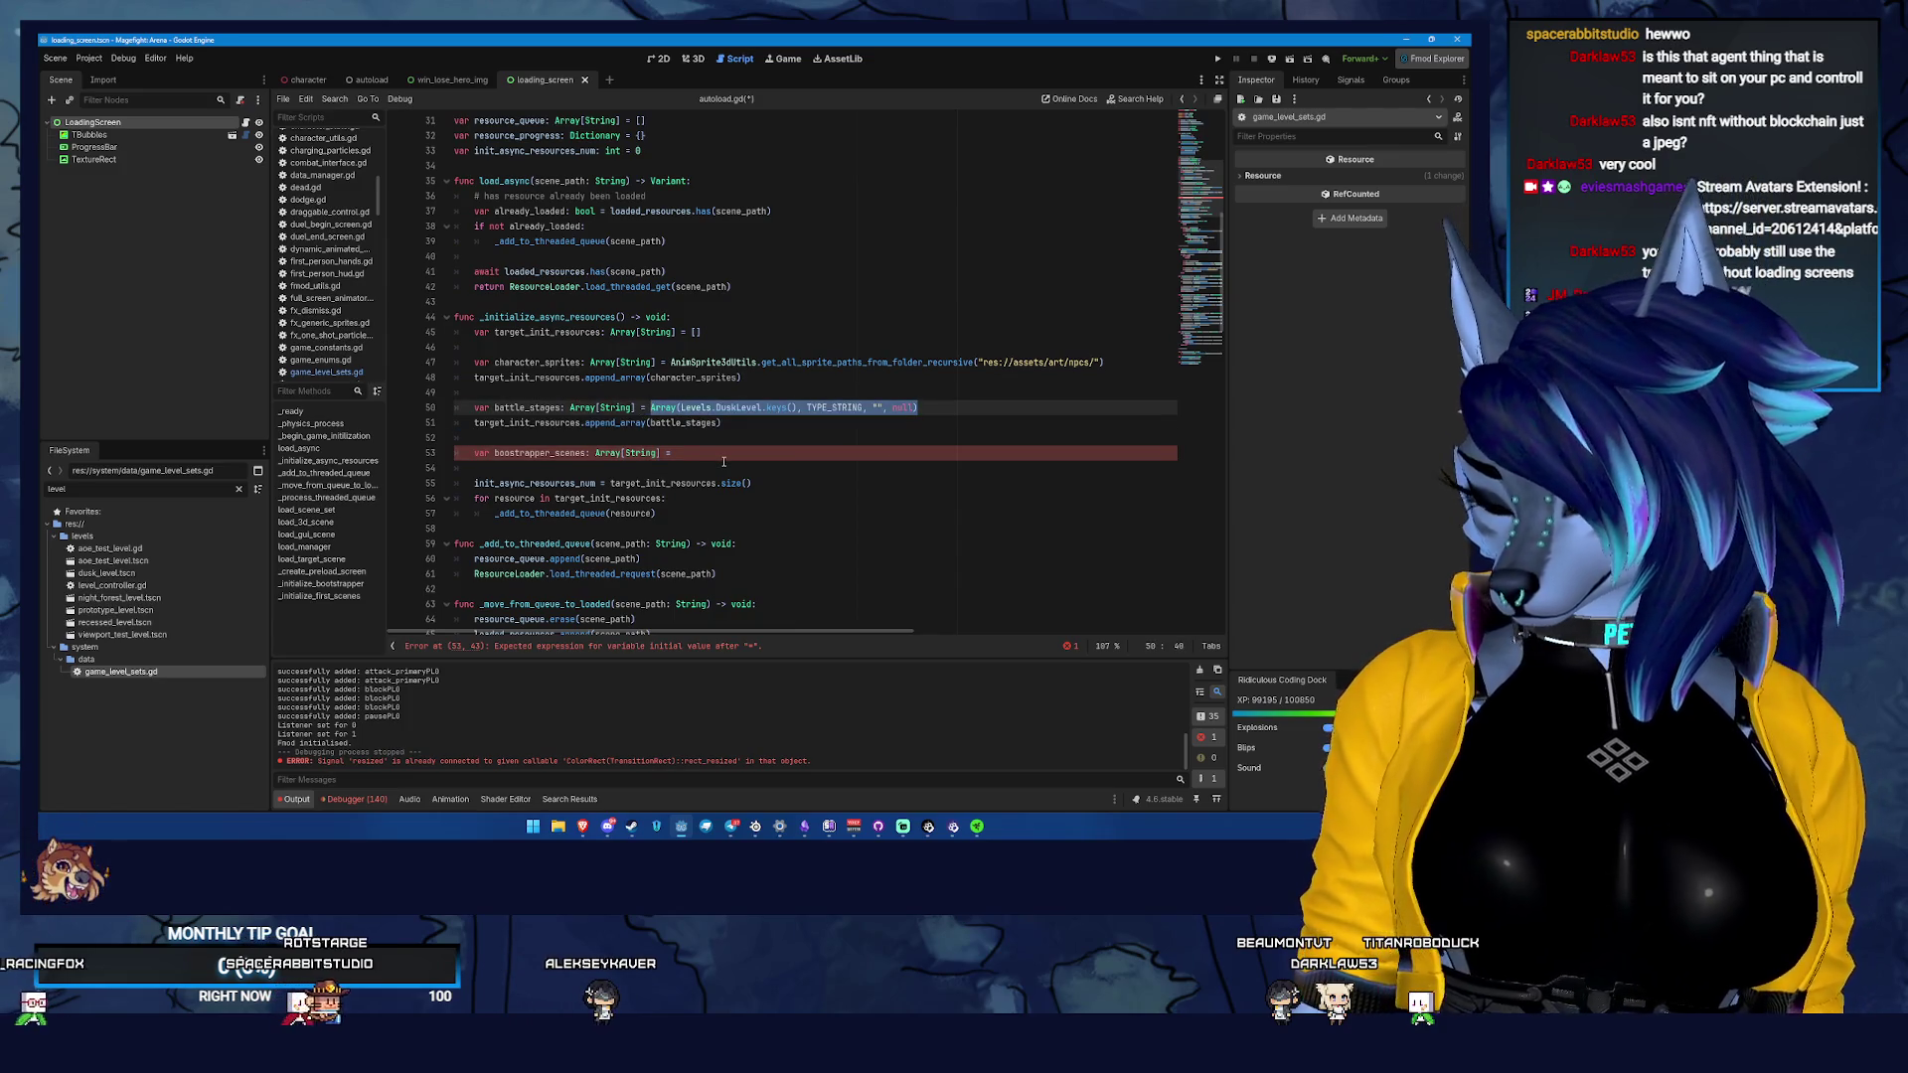
{"action": "key", "text": "ctrl+c"}
{"action": "key", "text": "ctrl+v"}
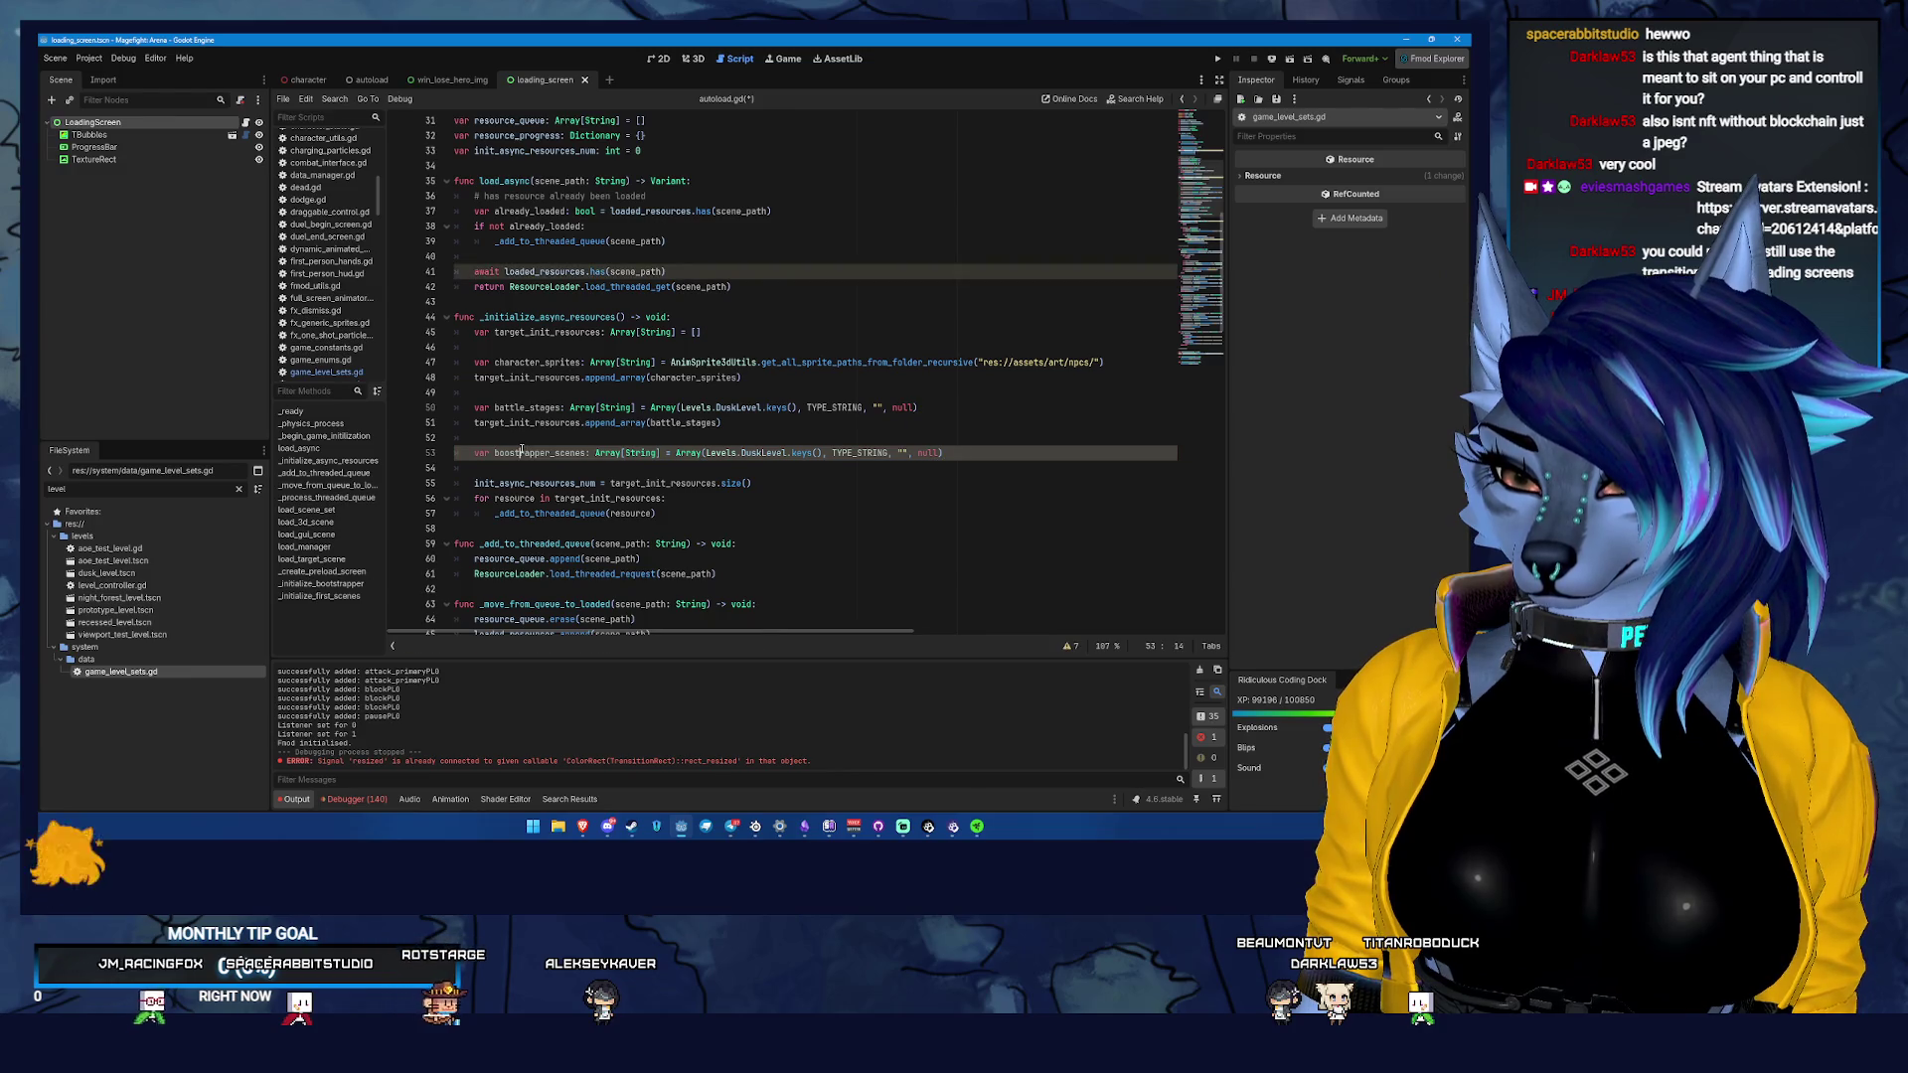
{"action": "left_click", "coordinate": [517, 453]}
{"action": "key", "text": "BackSpace"}
{"action": "type", "text": "t"}
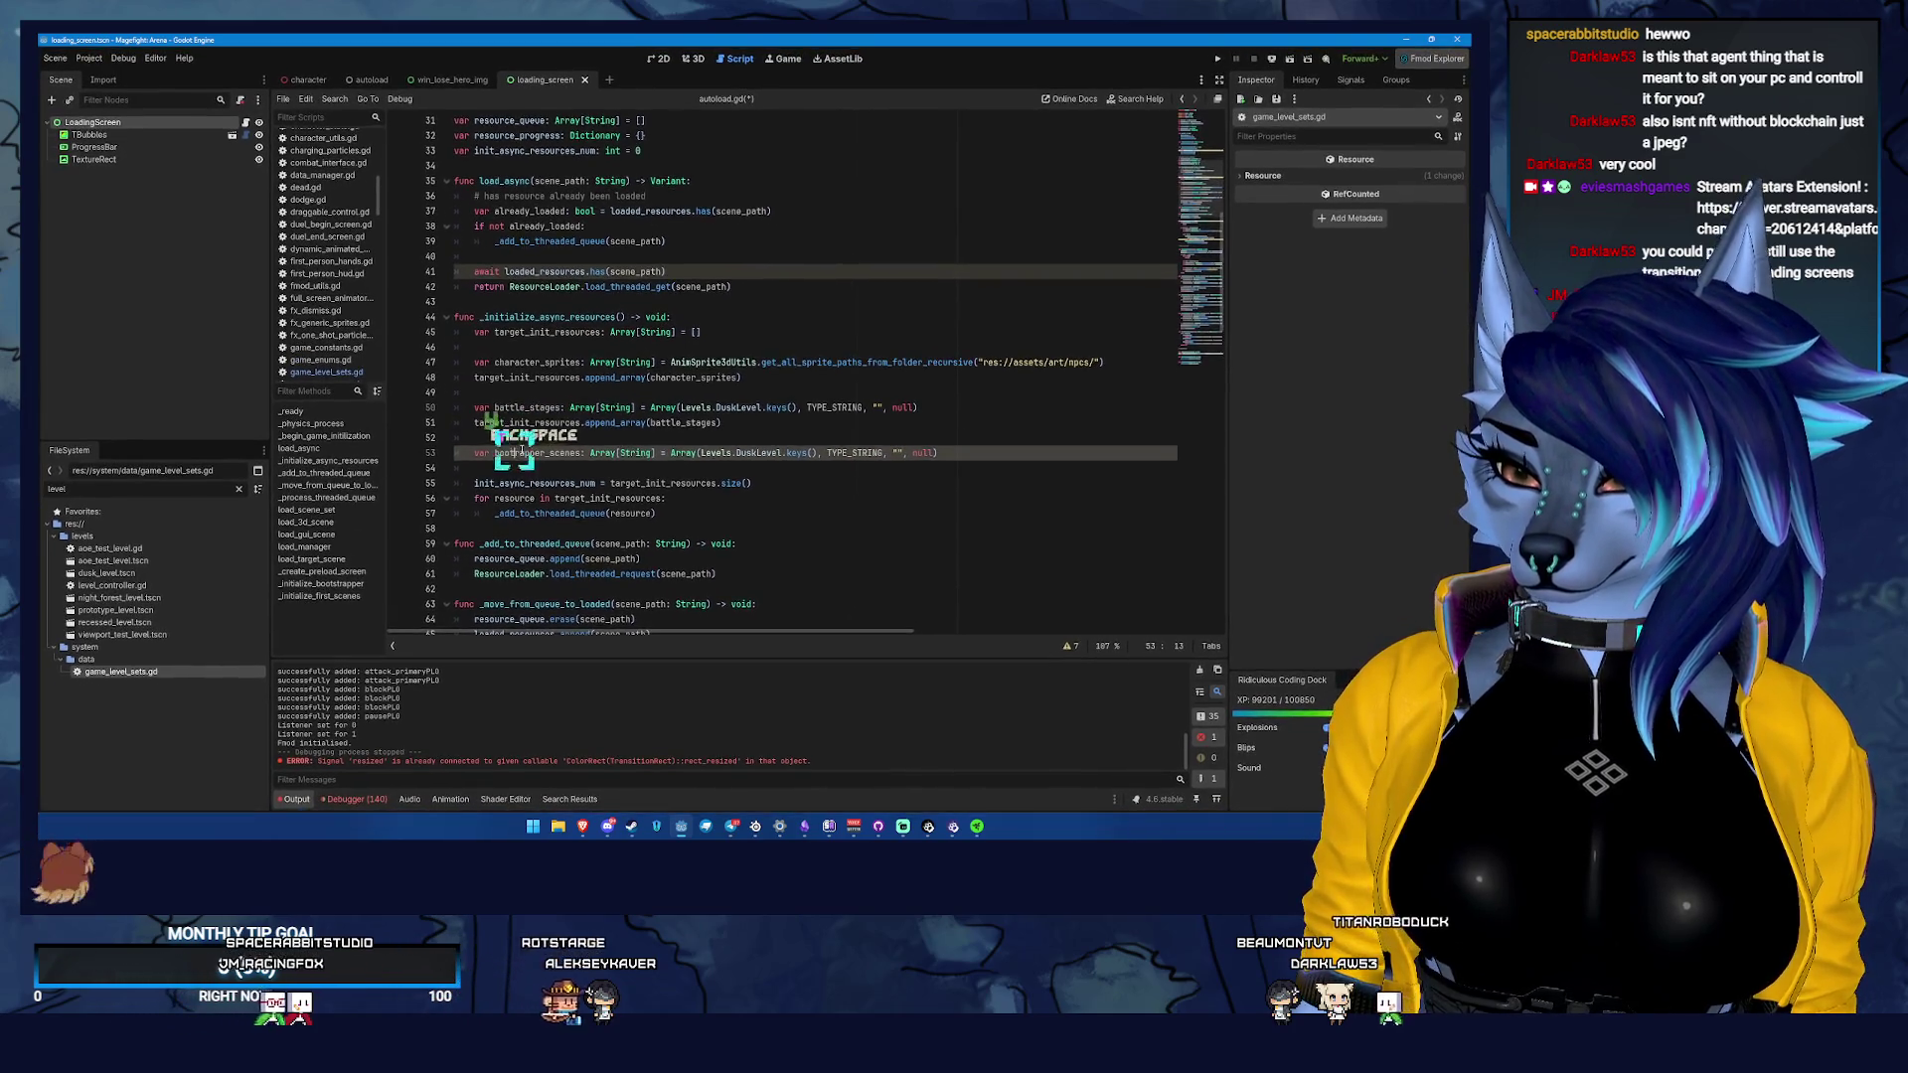
{"action": "type", "text": "s"}
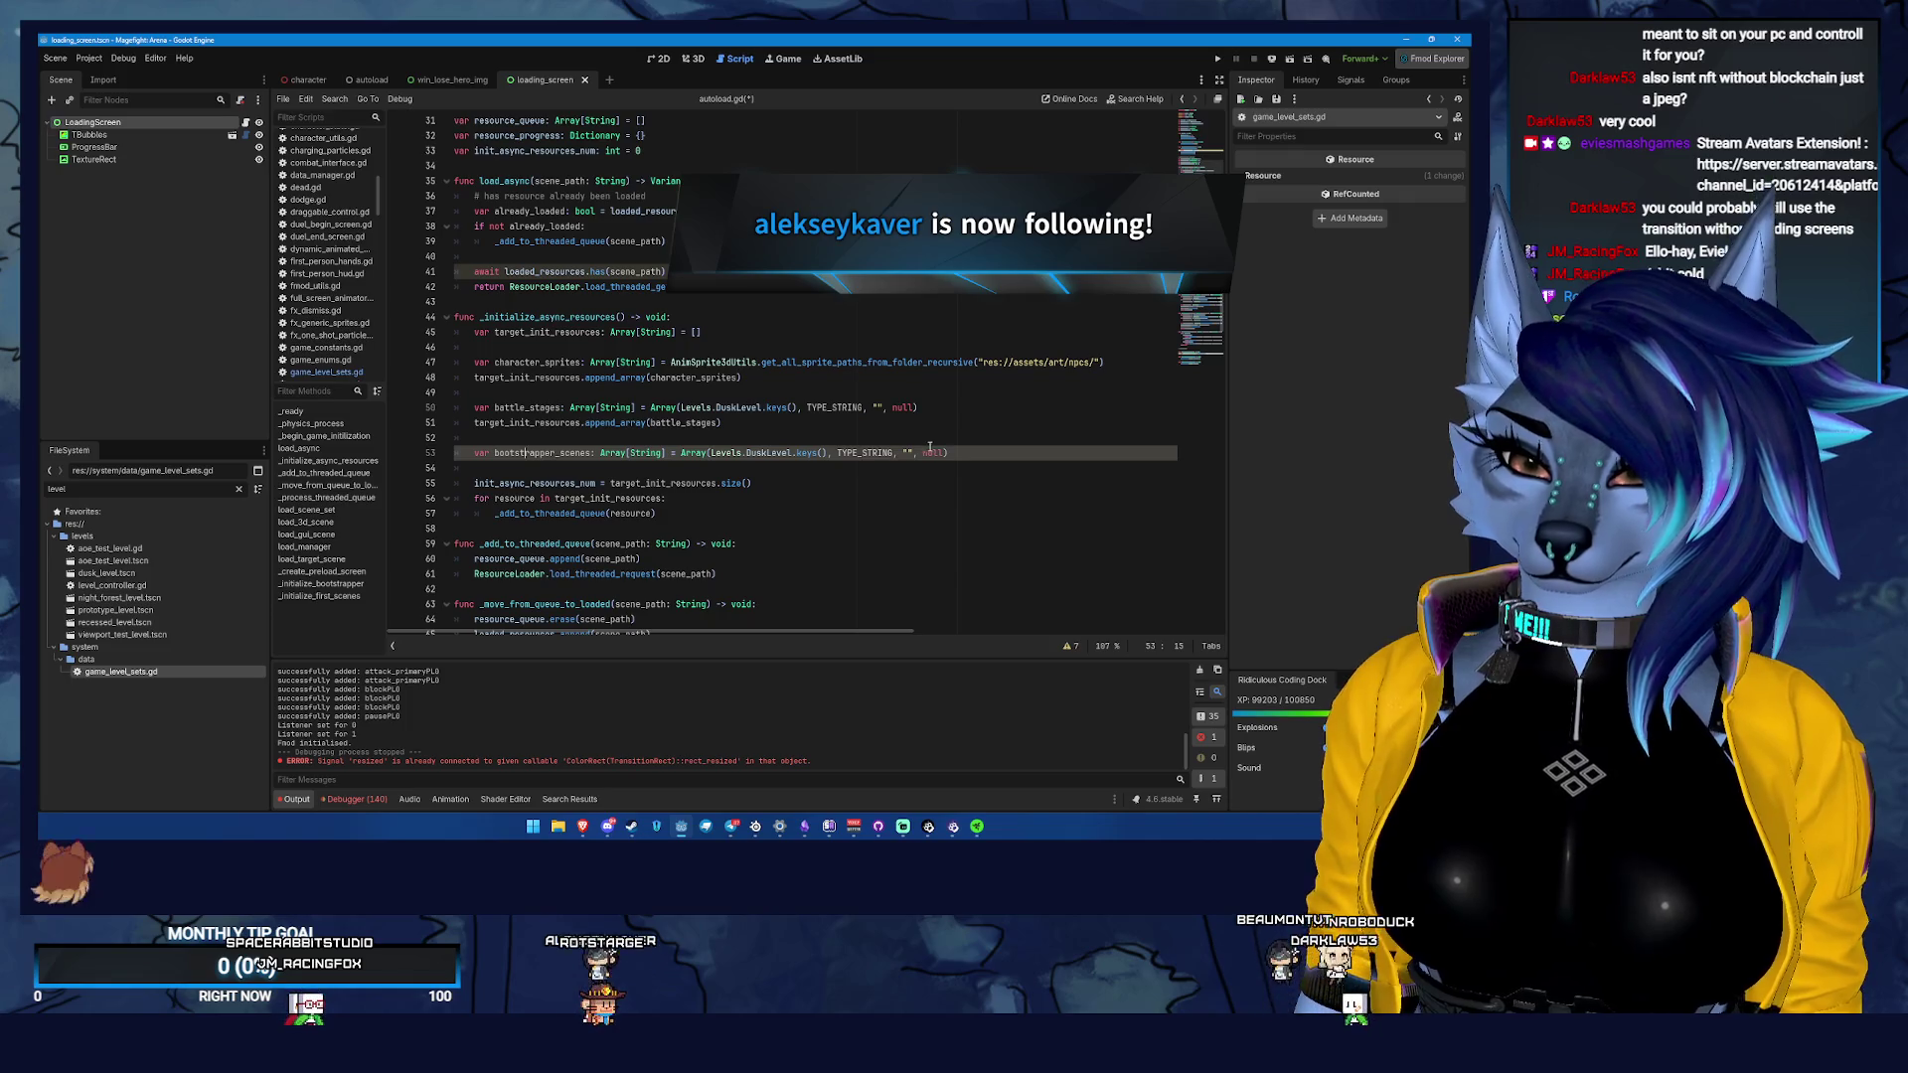
Append bootstrapper_scenes to target_init_resources and change DuskLevel to Bootstrapper on line 53.
{"action": "key", "text": "Return"}
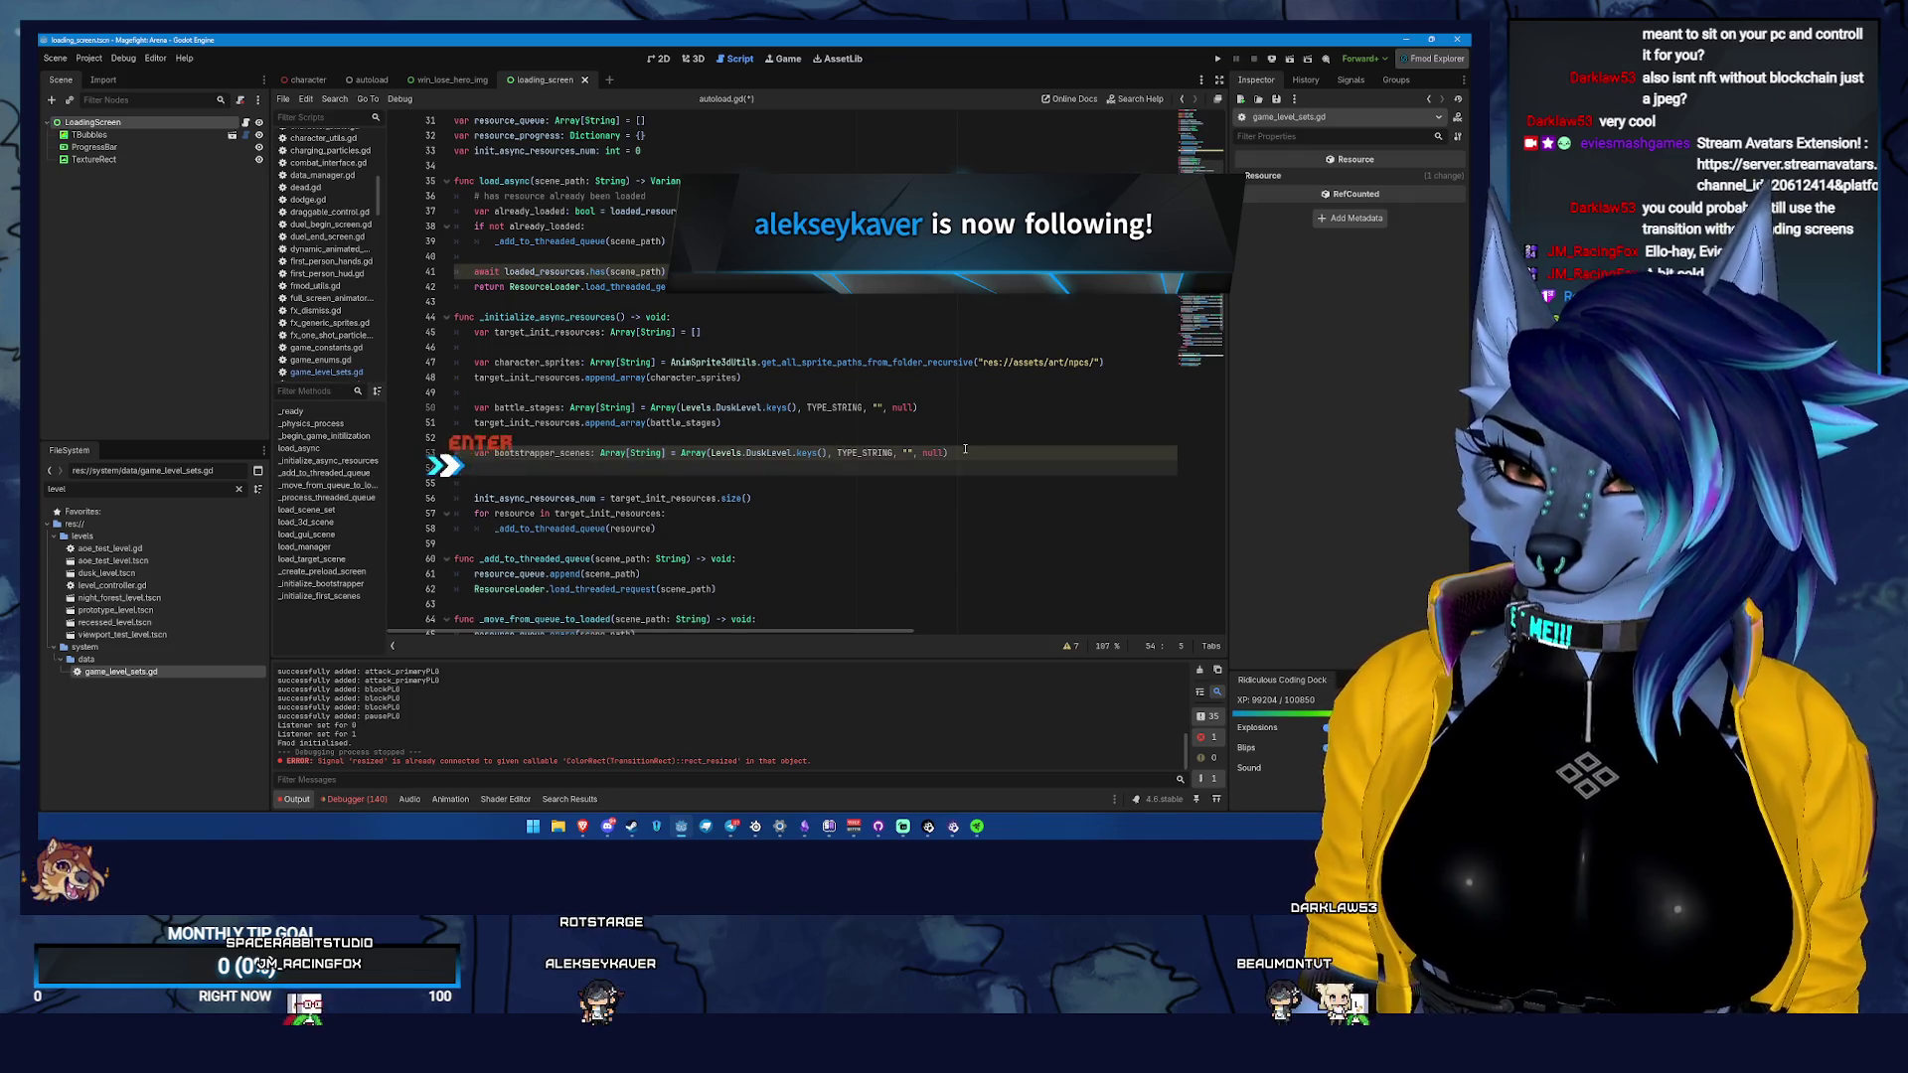
{"action": "type", "text": "_init_resources.append_array("}
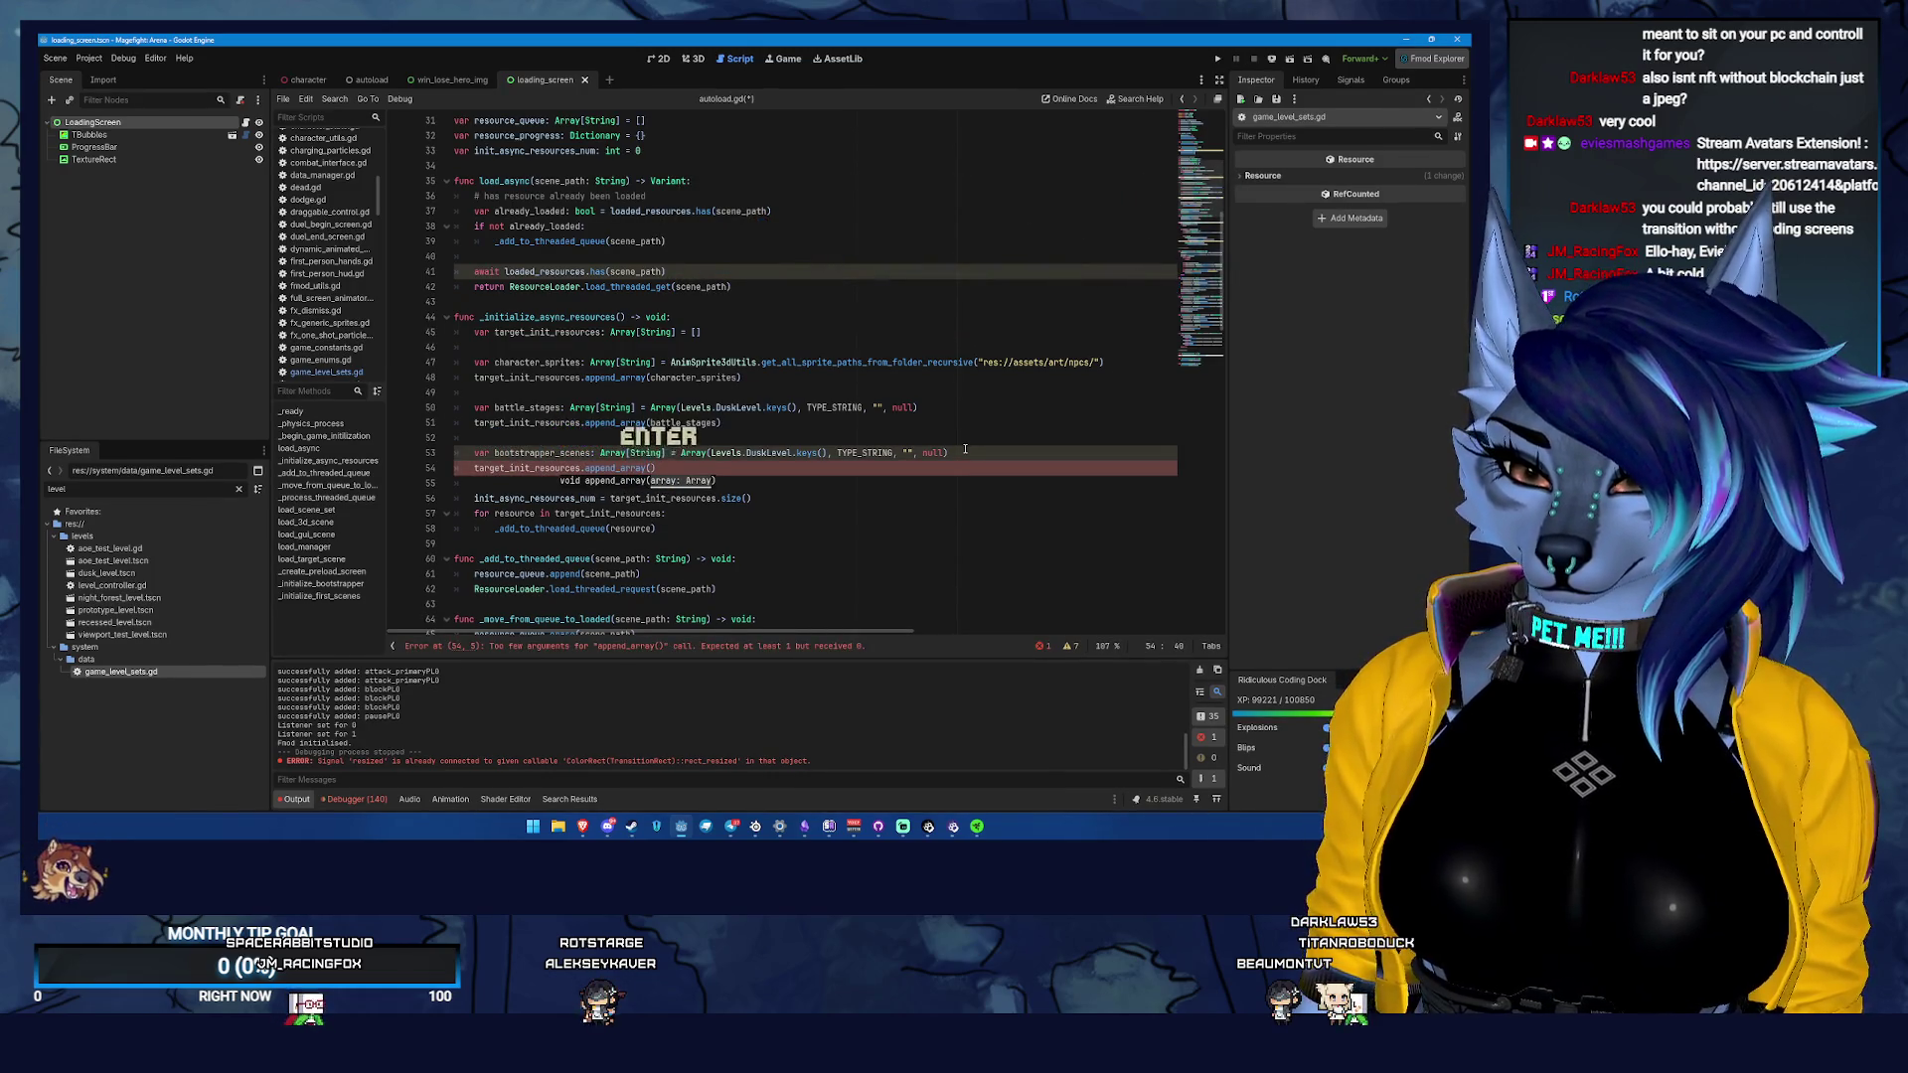
{"action": "type", "text": "ot"}
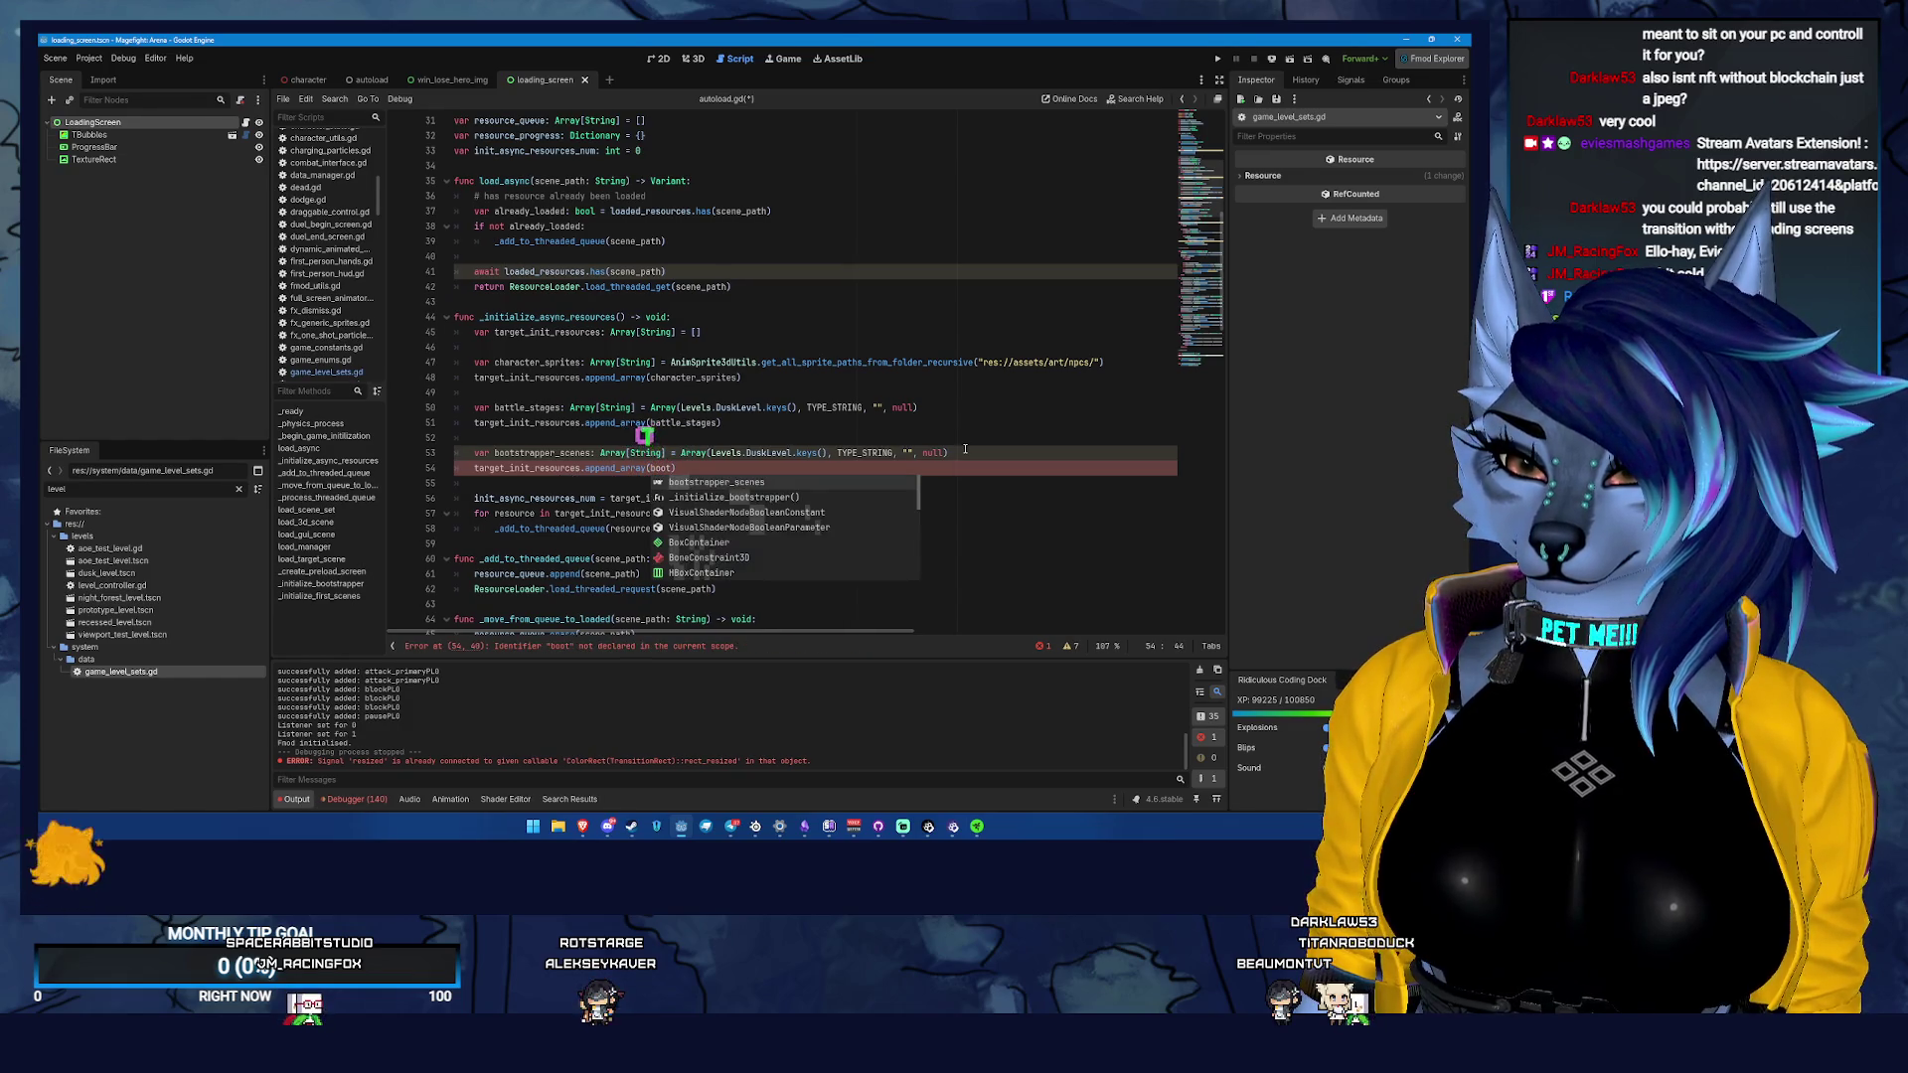
{"action": "key", "text": "Return"}
{"action": "left_click", "coordinate": [792, 452]}
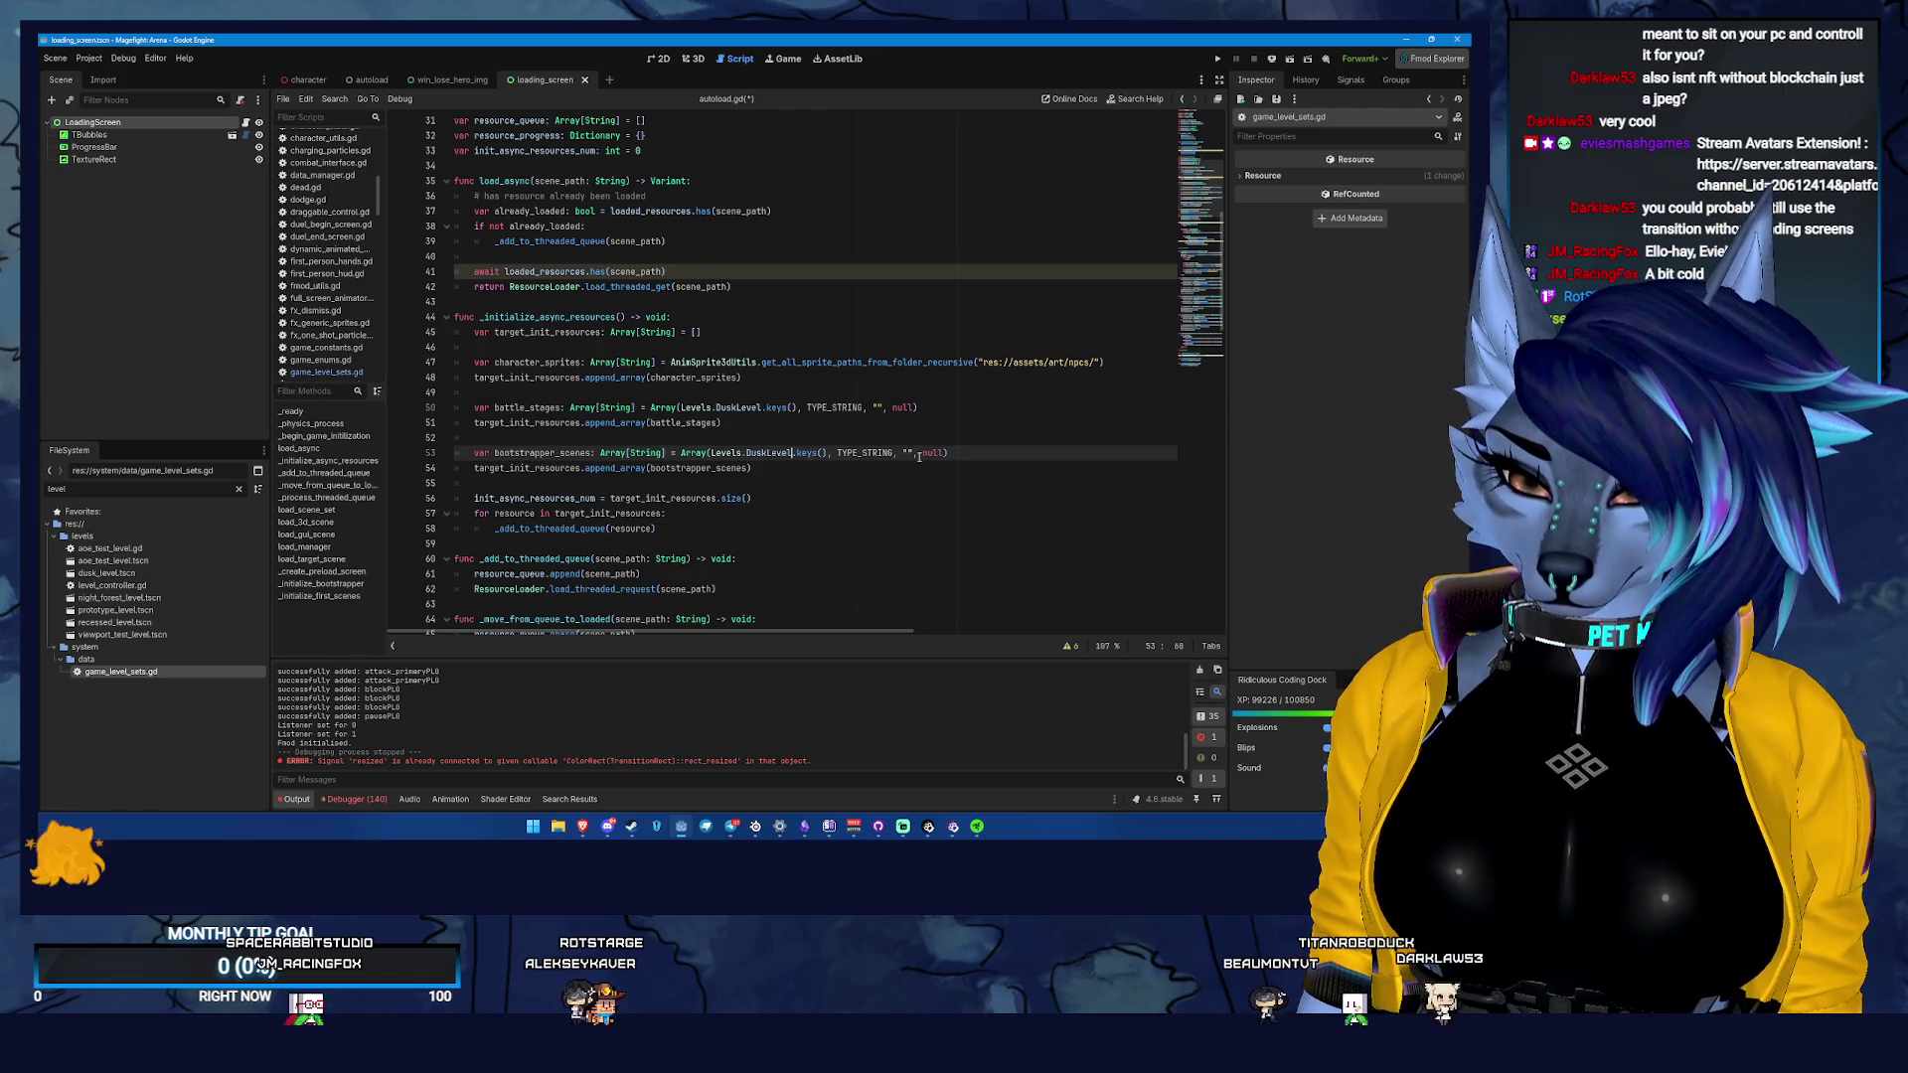
{"action": "double_click", "coordinate": [769, 452]}
{"action": "type", "text": "boot"}
{"action": "key", "text": "Return"}
{"action": "key", "text": "Down"}
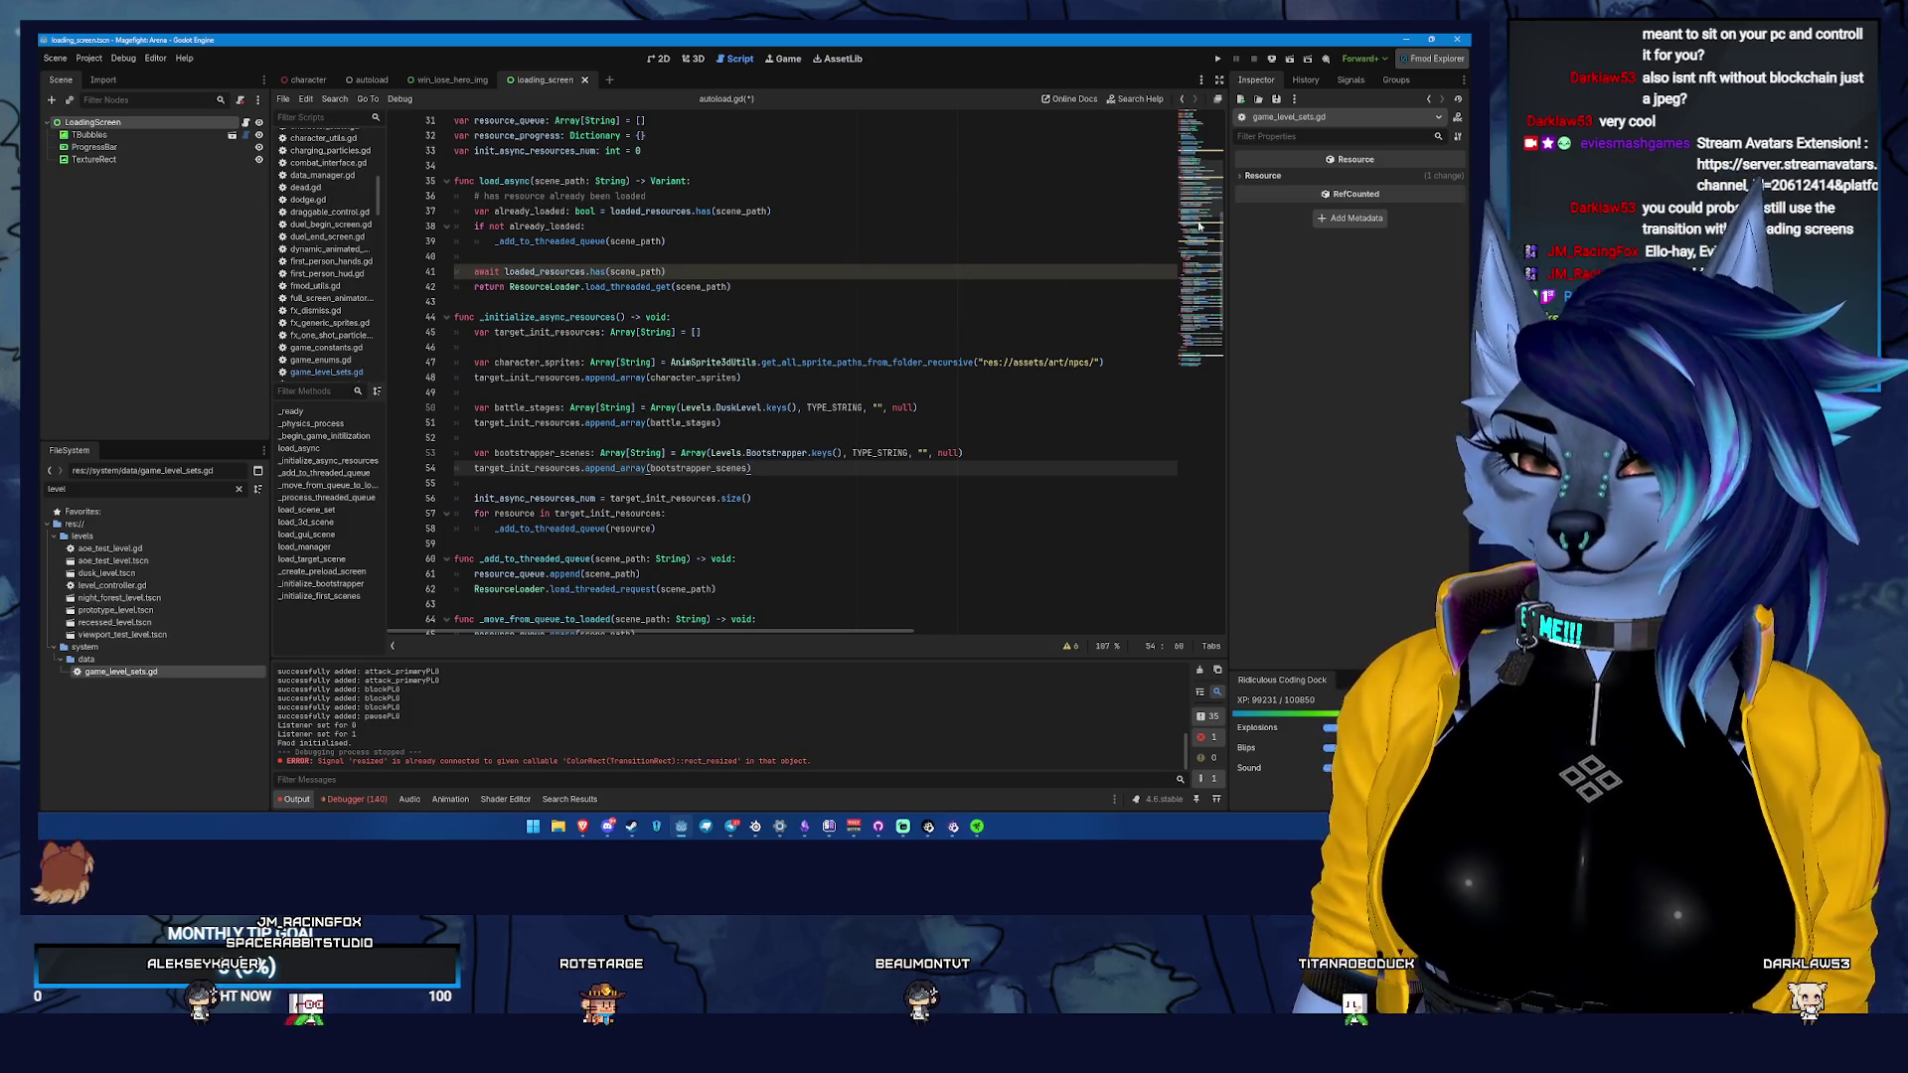
{"action": "left_click_drag", "start_coordinate": [1200, 200], "coordinate": [1215, 396]}
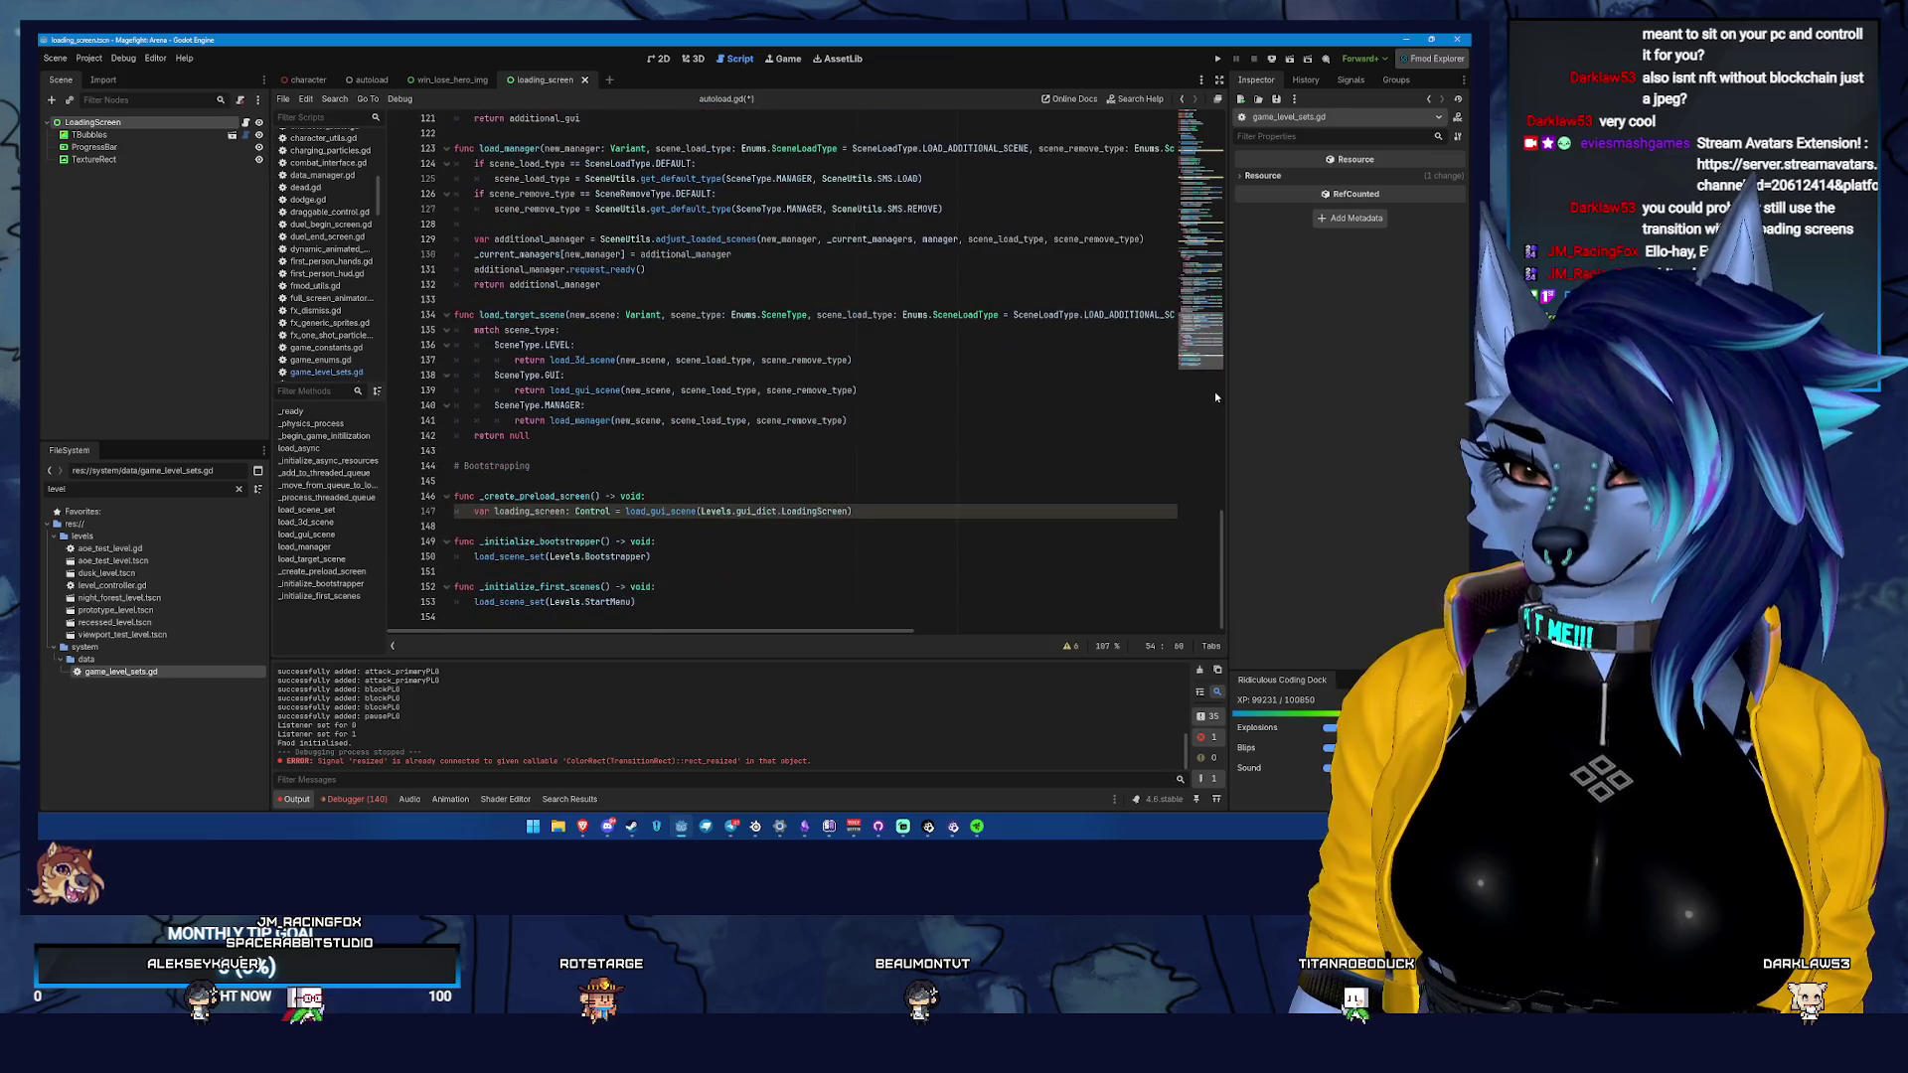
{"action": "double_click", "coordinate": [515, 603]}
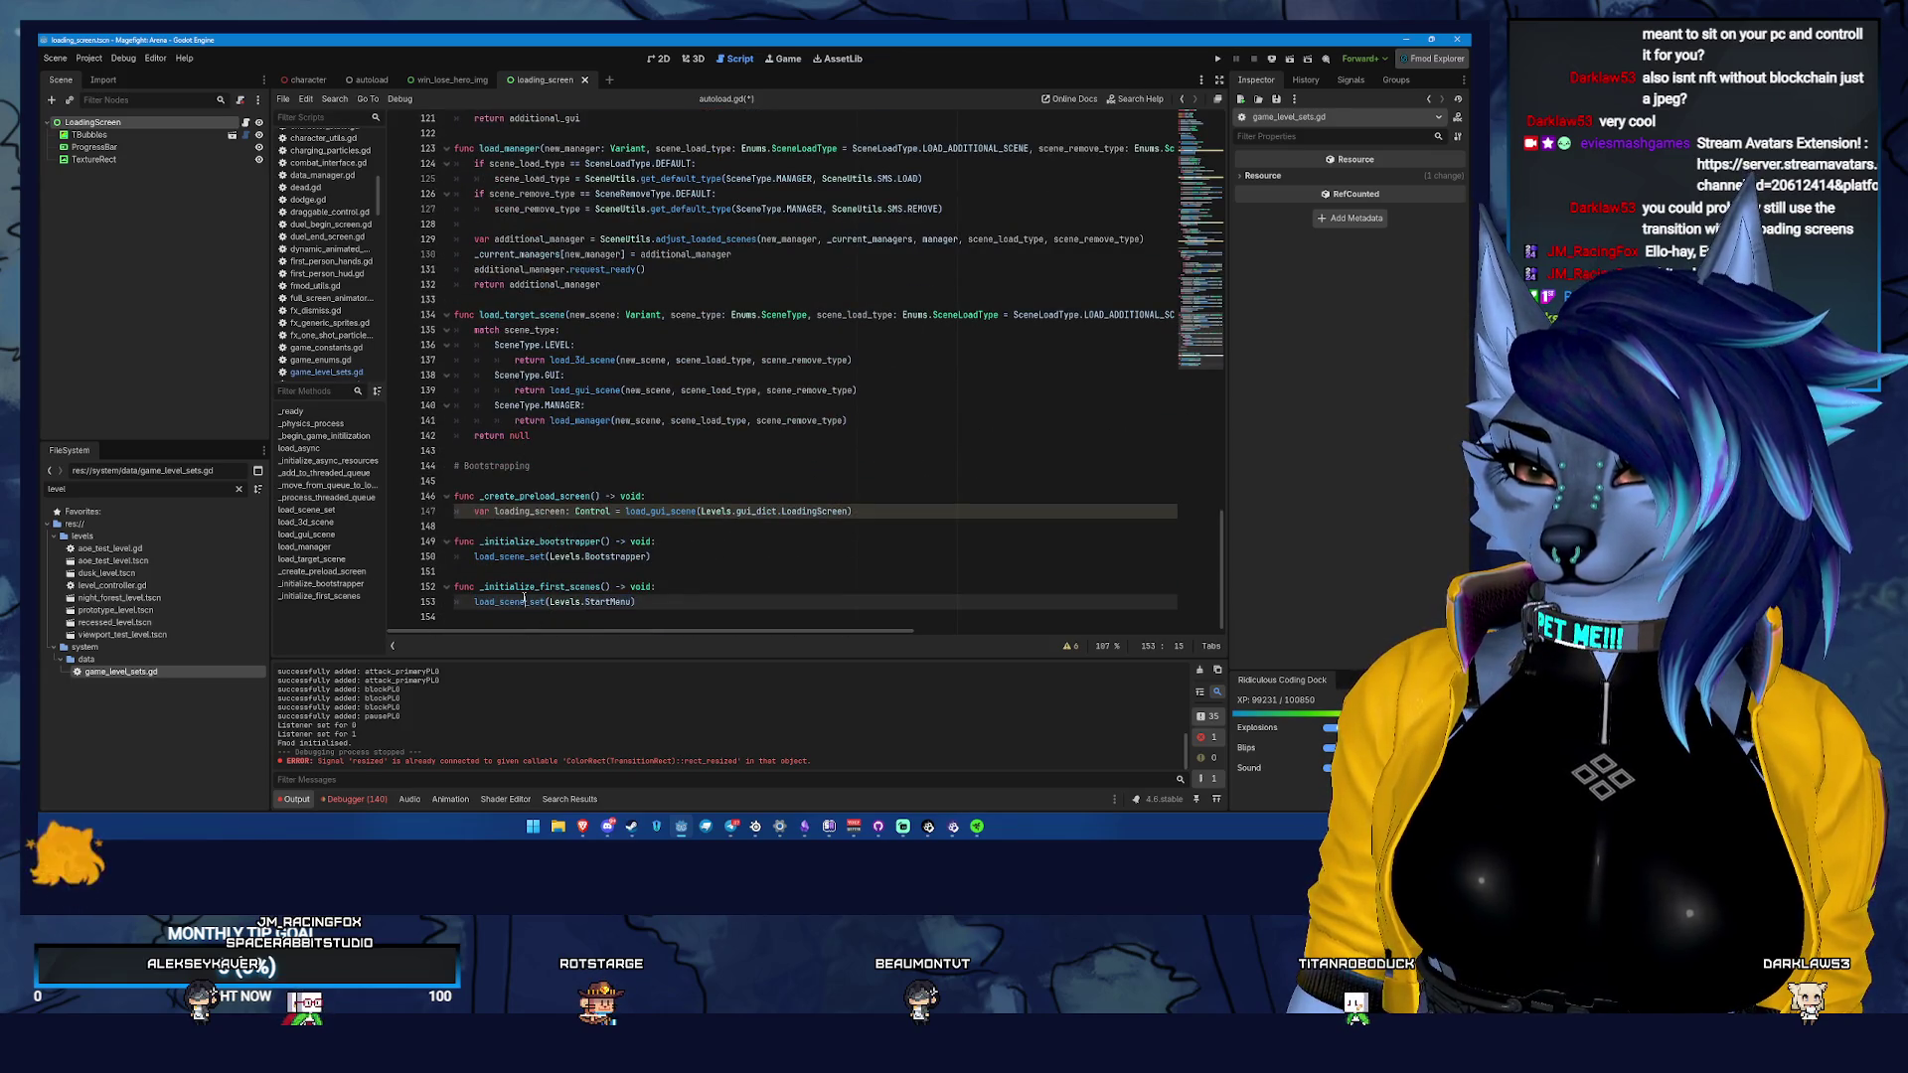
{"action": "mouse_move", "coordinate": [593, 604]}
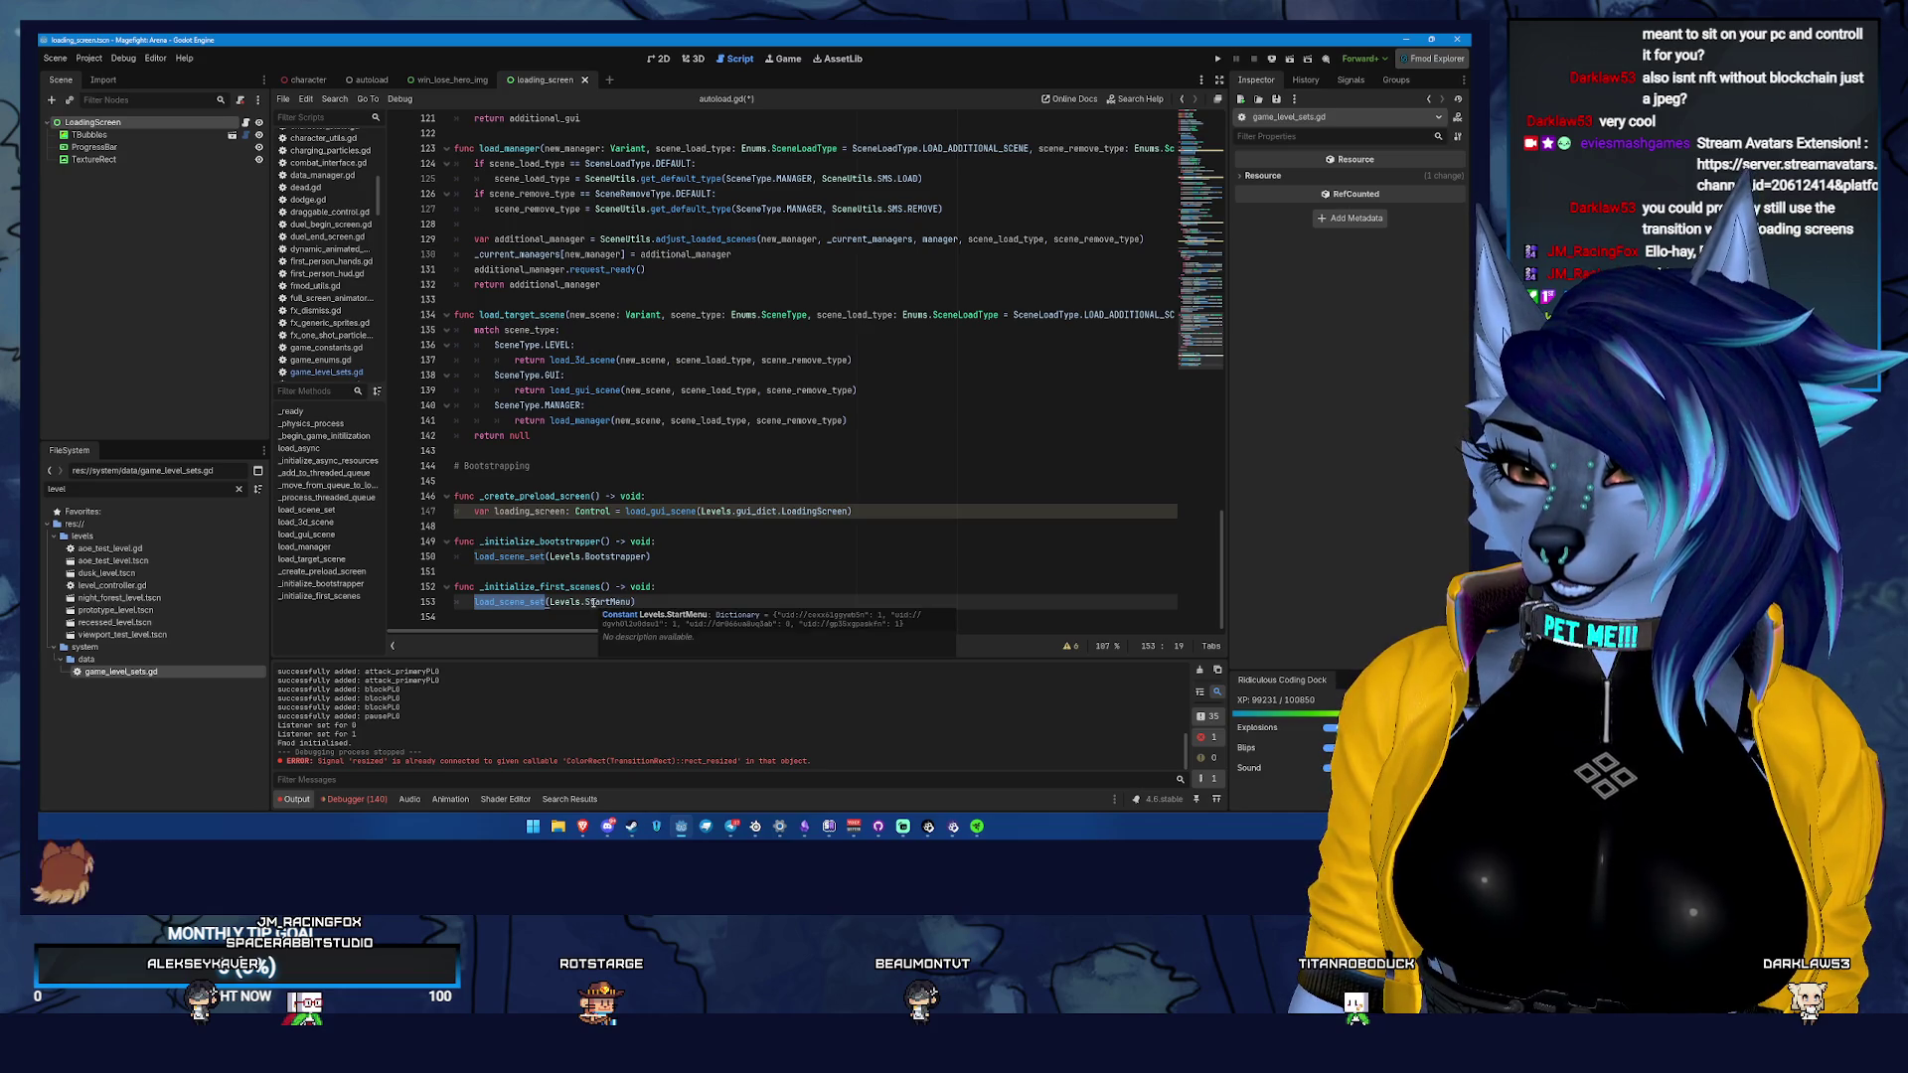
{"action": "mouse_move", "coordinate": [1193, 345]}
{"action": "left_mouse_down"}
{"action": "mouse_move", "coordinate": [1201, 309]}
{"action": "mouse_move", "coordinate": [1213, 395]}
{"action": "left_mouse_up"}
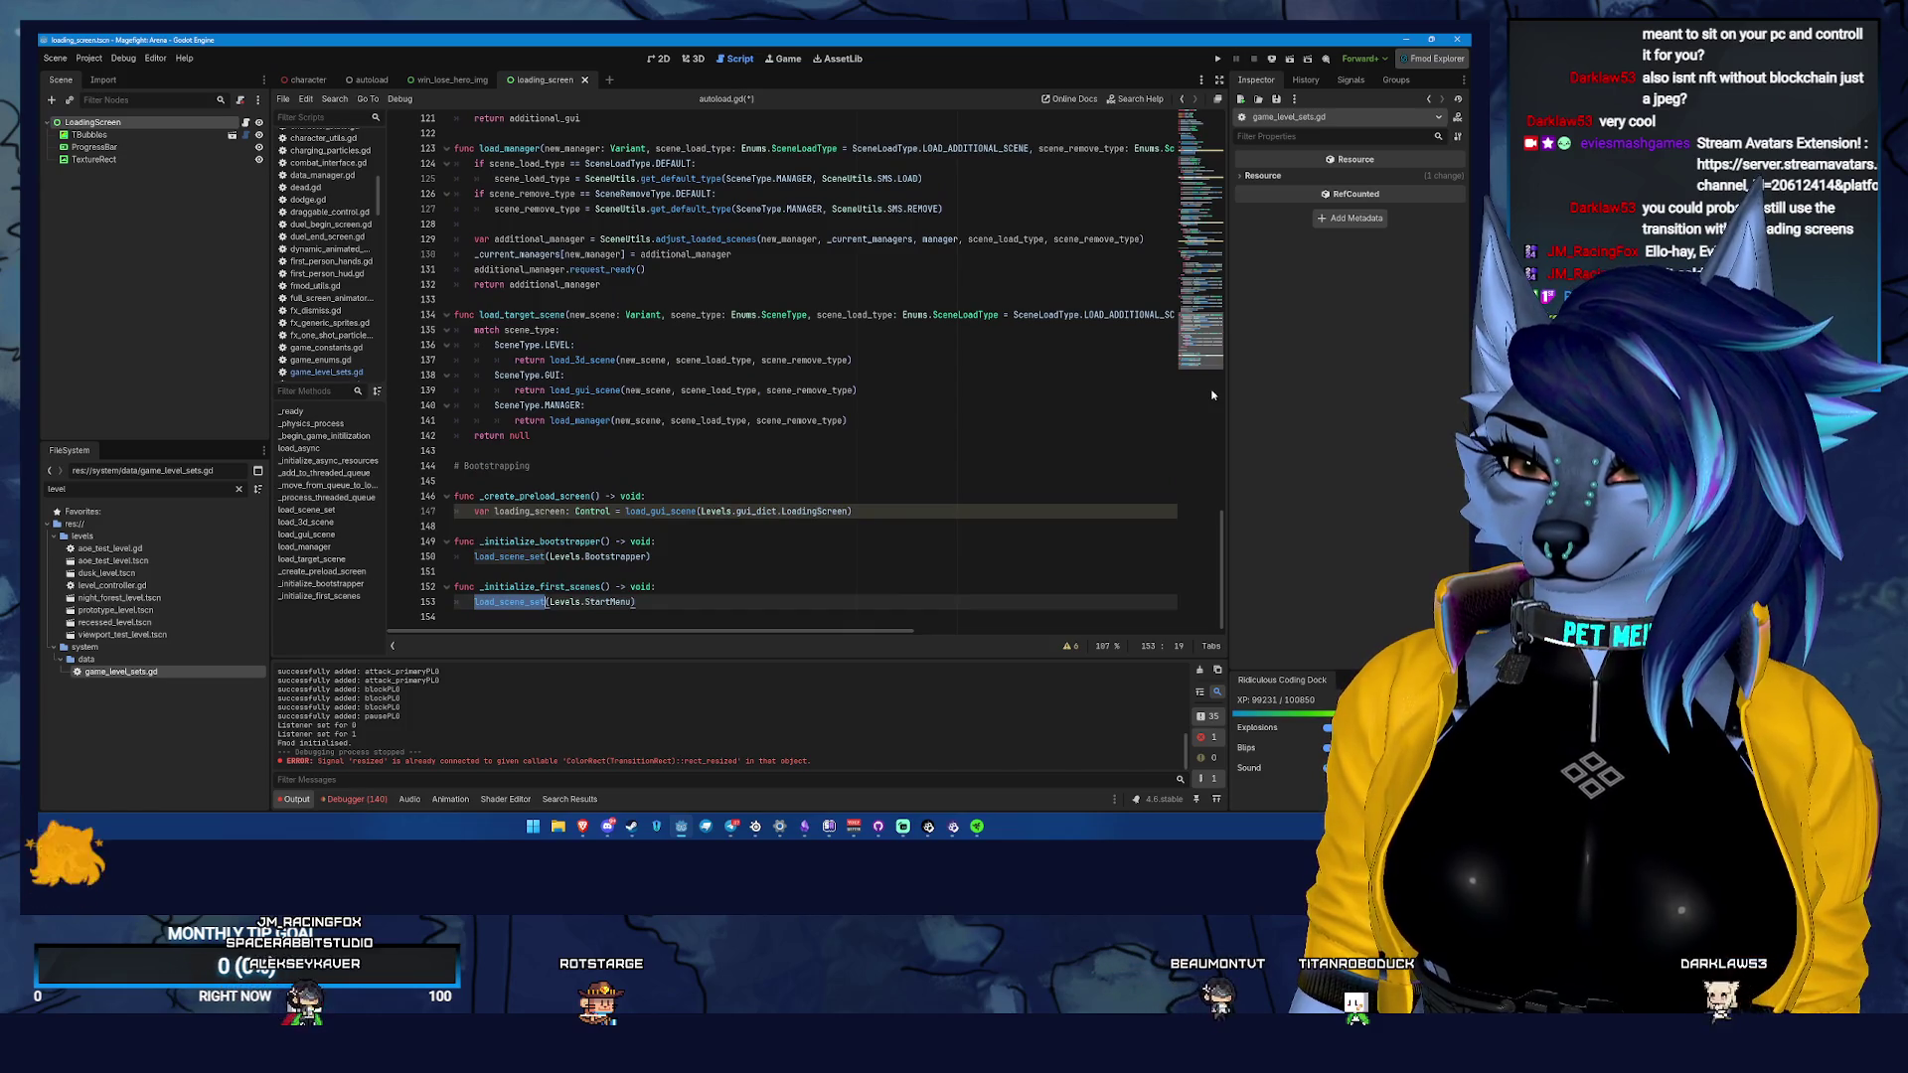
{"action": "left_click", "coordinate": [606, 557], "text": "ctrl"}
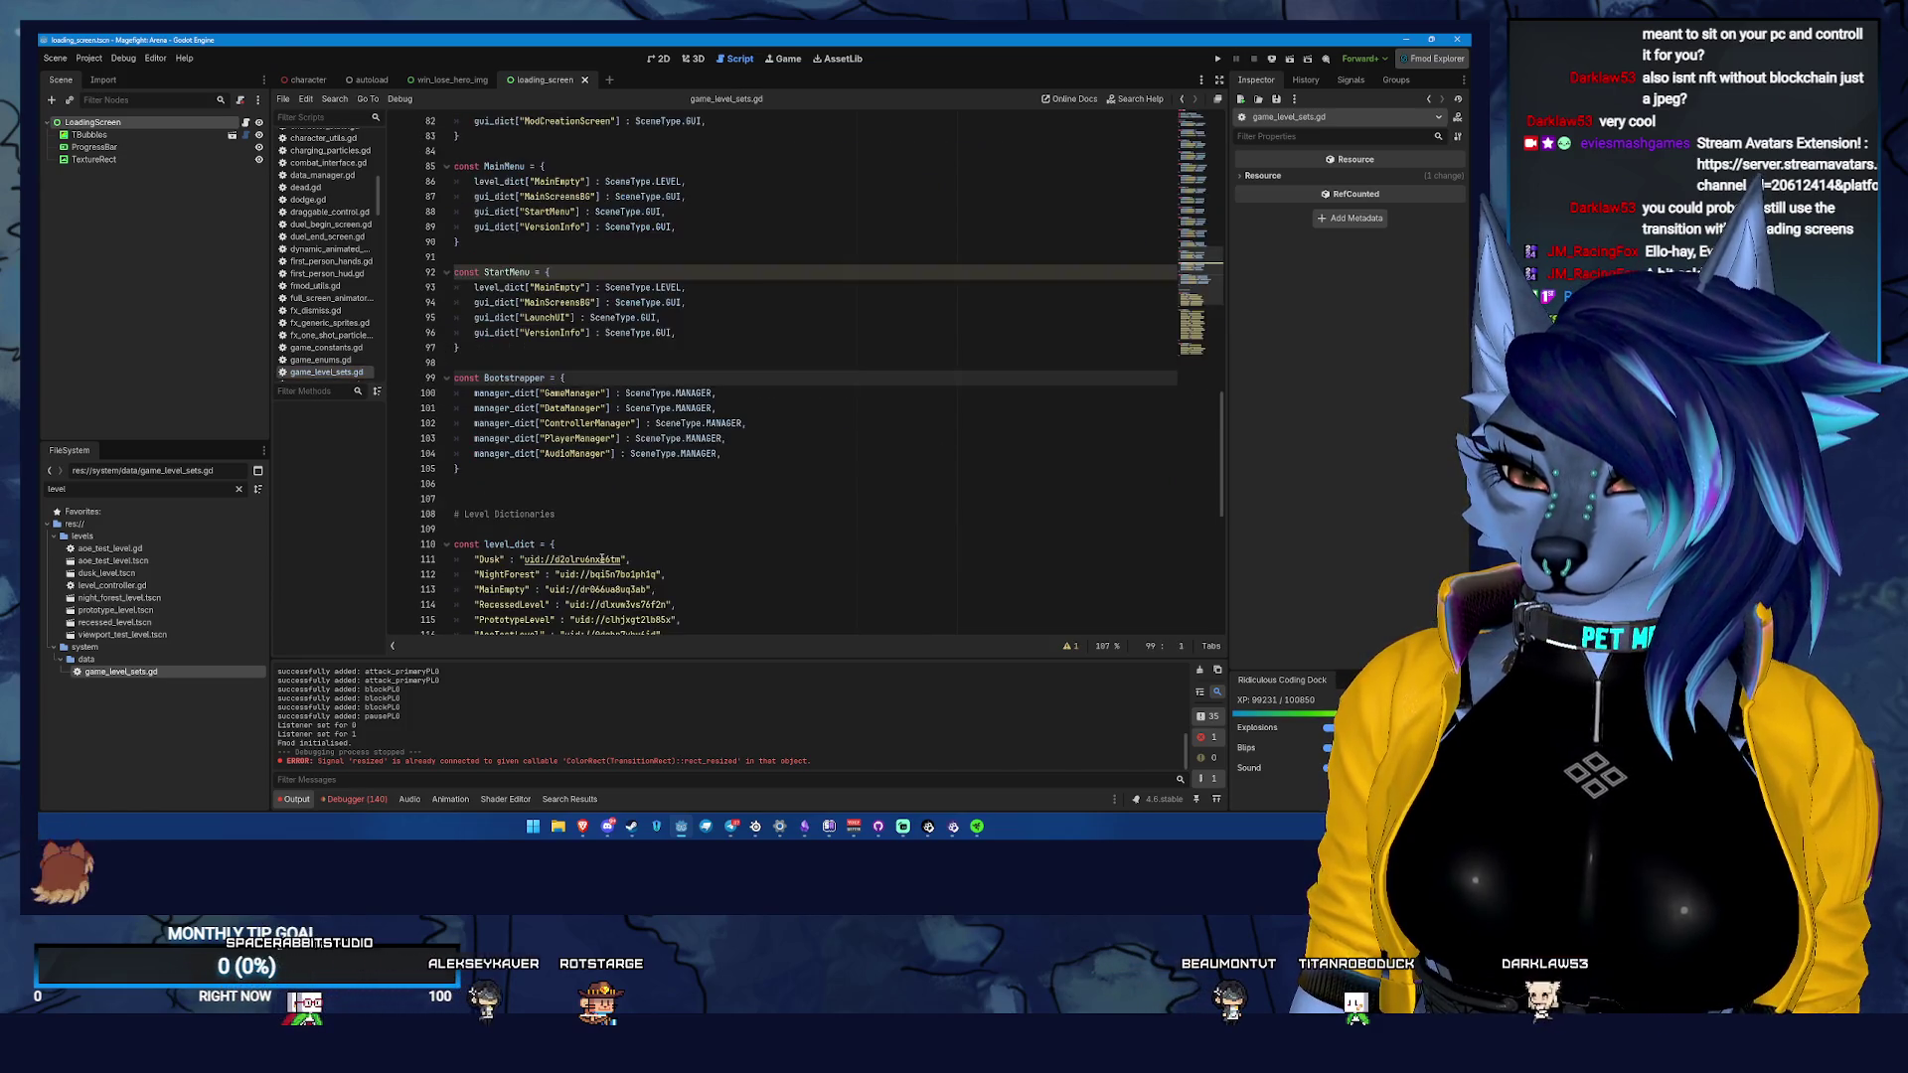
{"action": "left_click", "coordinate": [760, 450]}
{"action": "scroll", "coordinate": [753, 443], "scroll_direction": "up", "scroll_amount": 3}
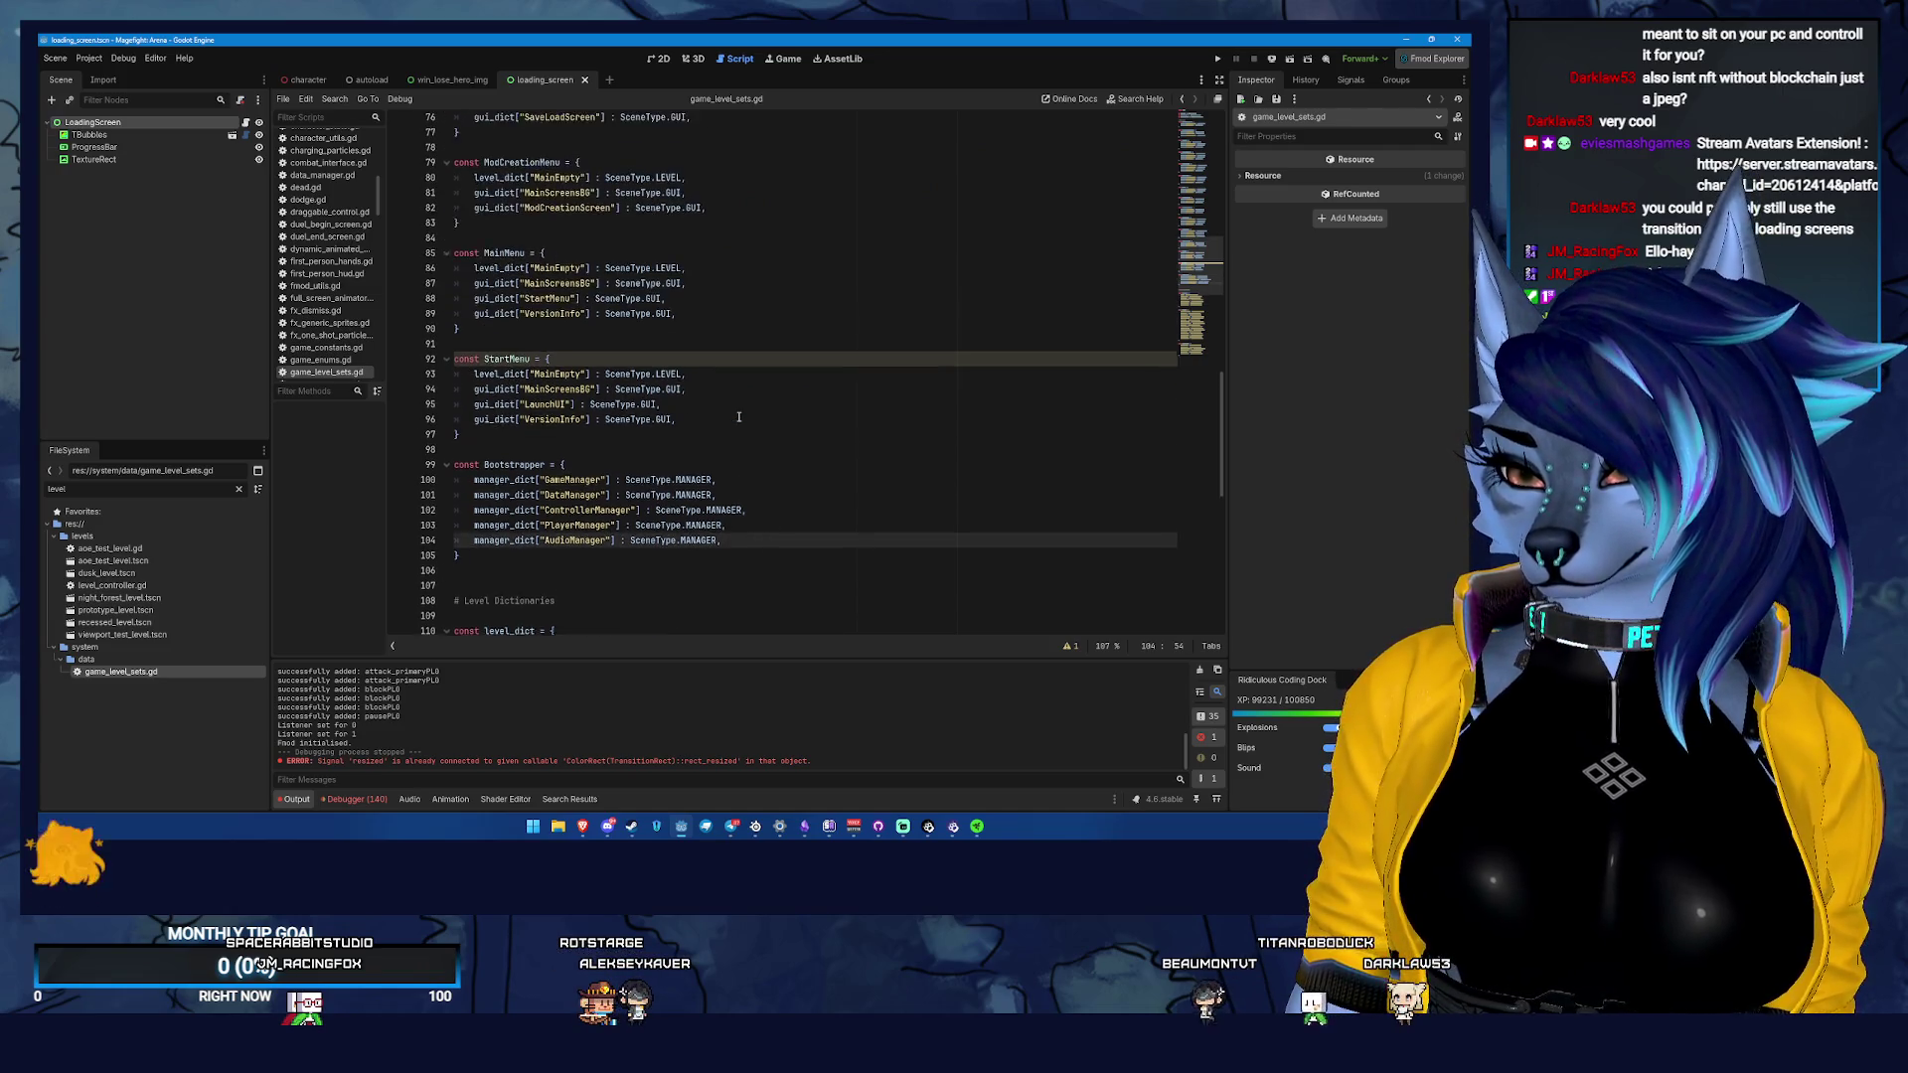
{"action": "scroll", "coordinate": [604, 384], "scroll_direction": "up", "scroll_amount": 4}
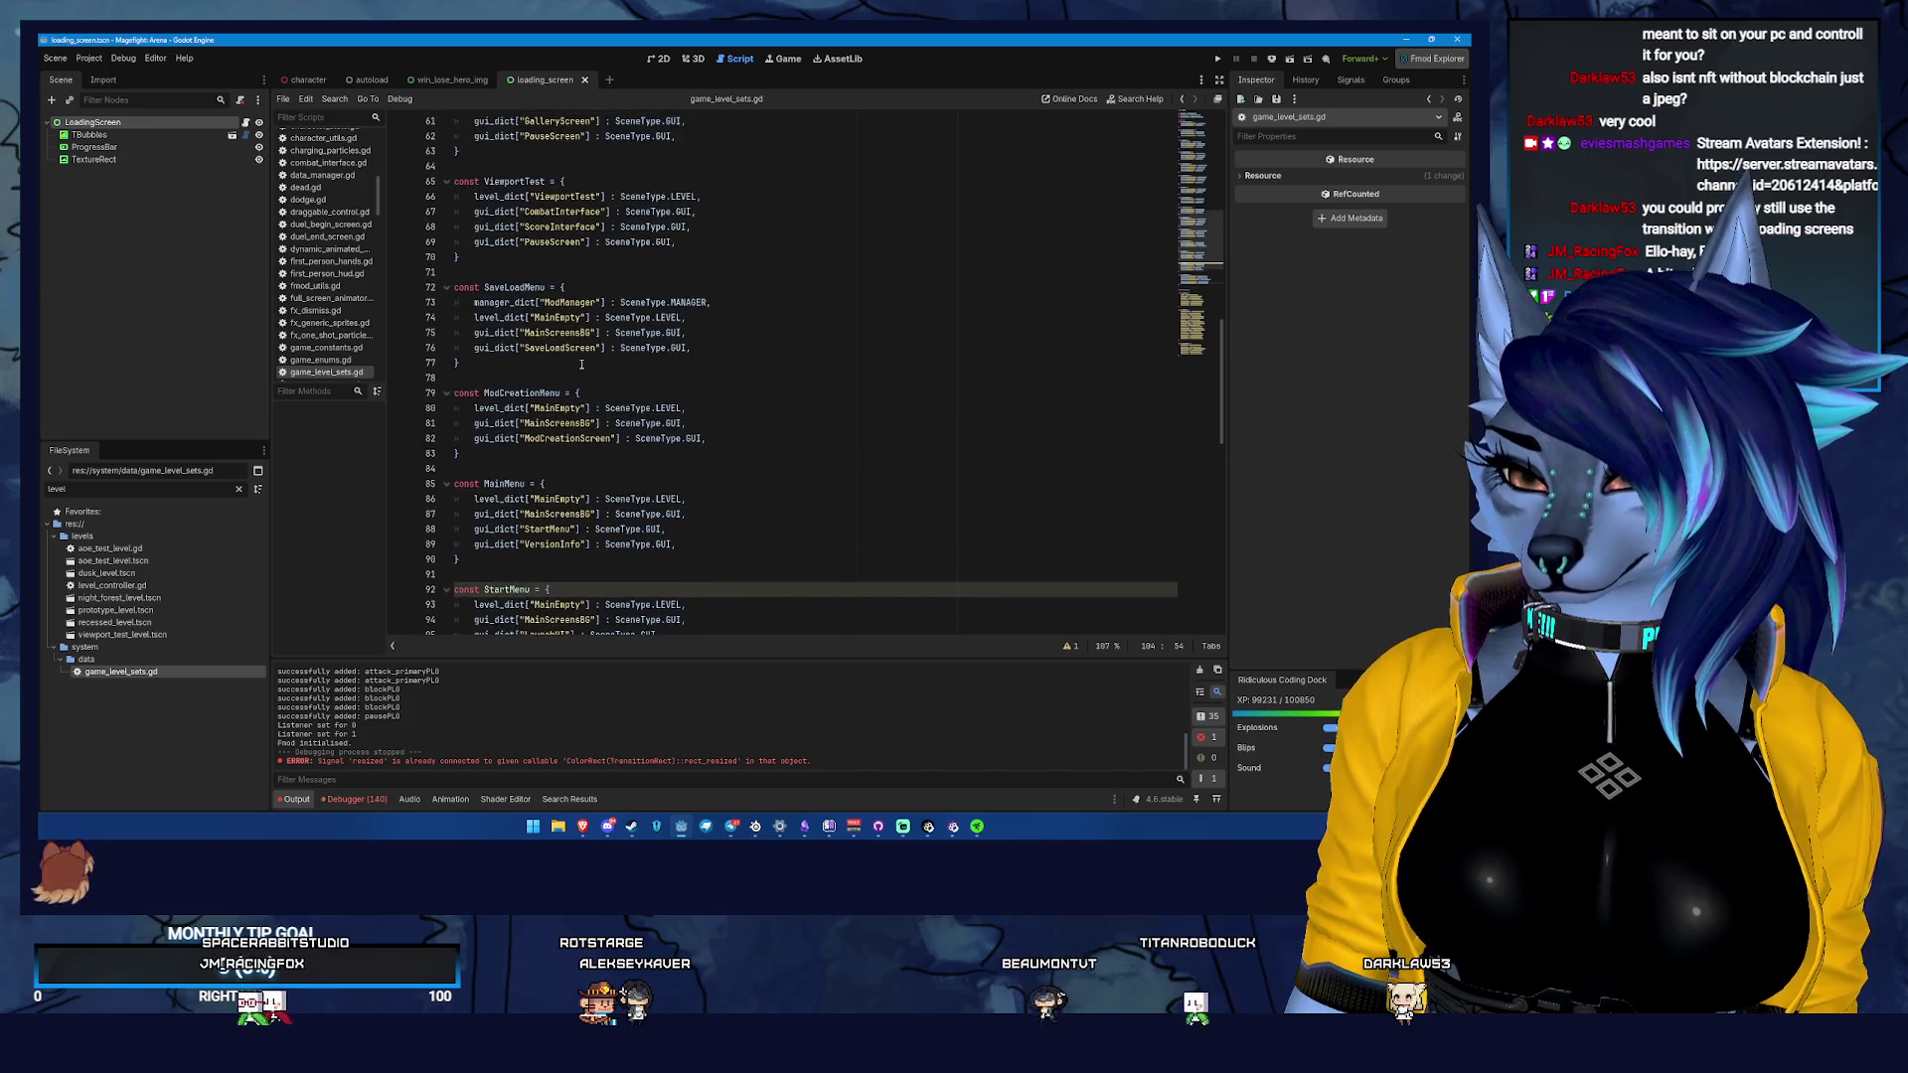
{"action": "scroll", "coordinate": [582, 365], "scroll_direction": "up", "scroll_amount": 10}
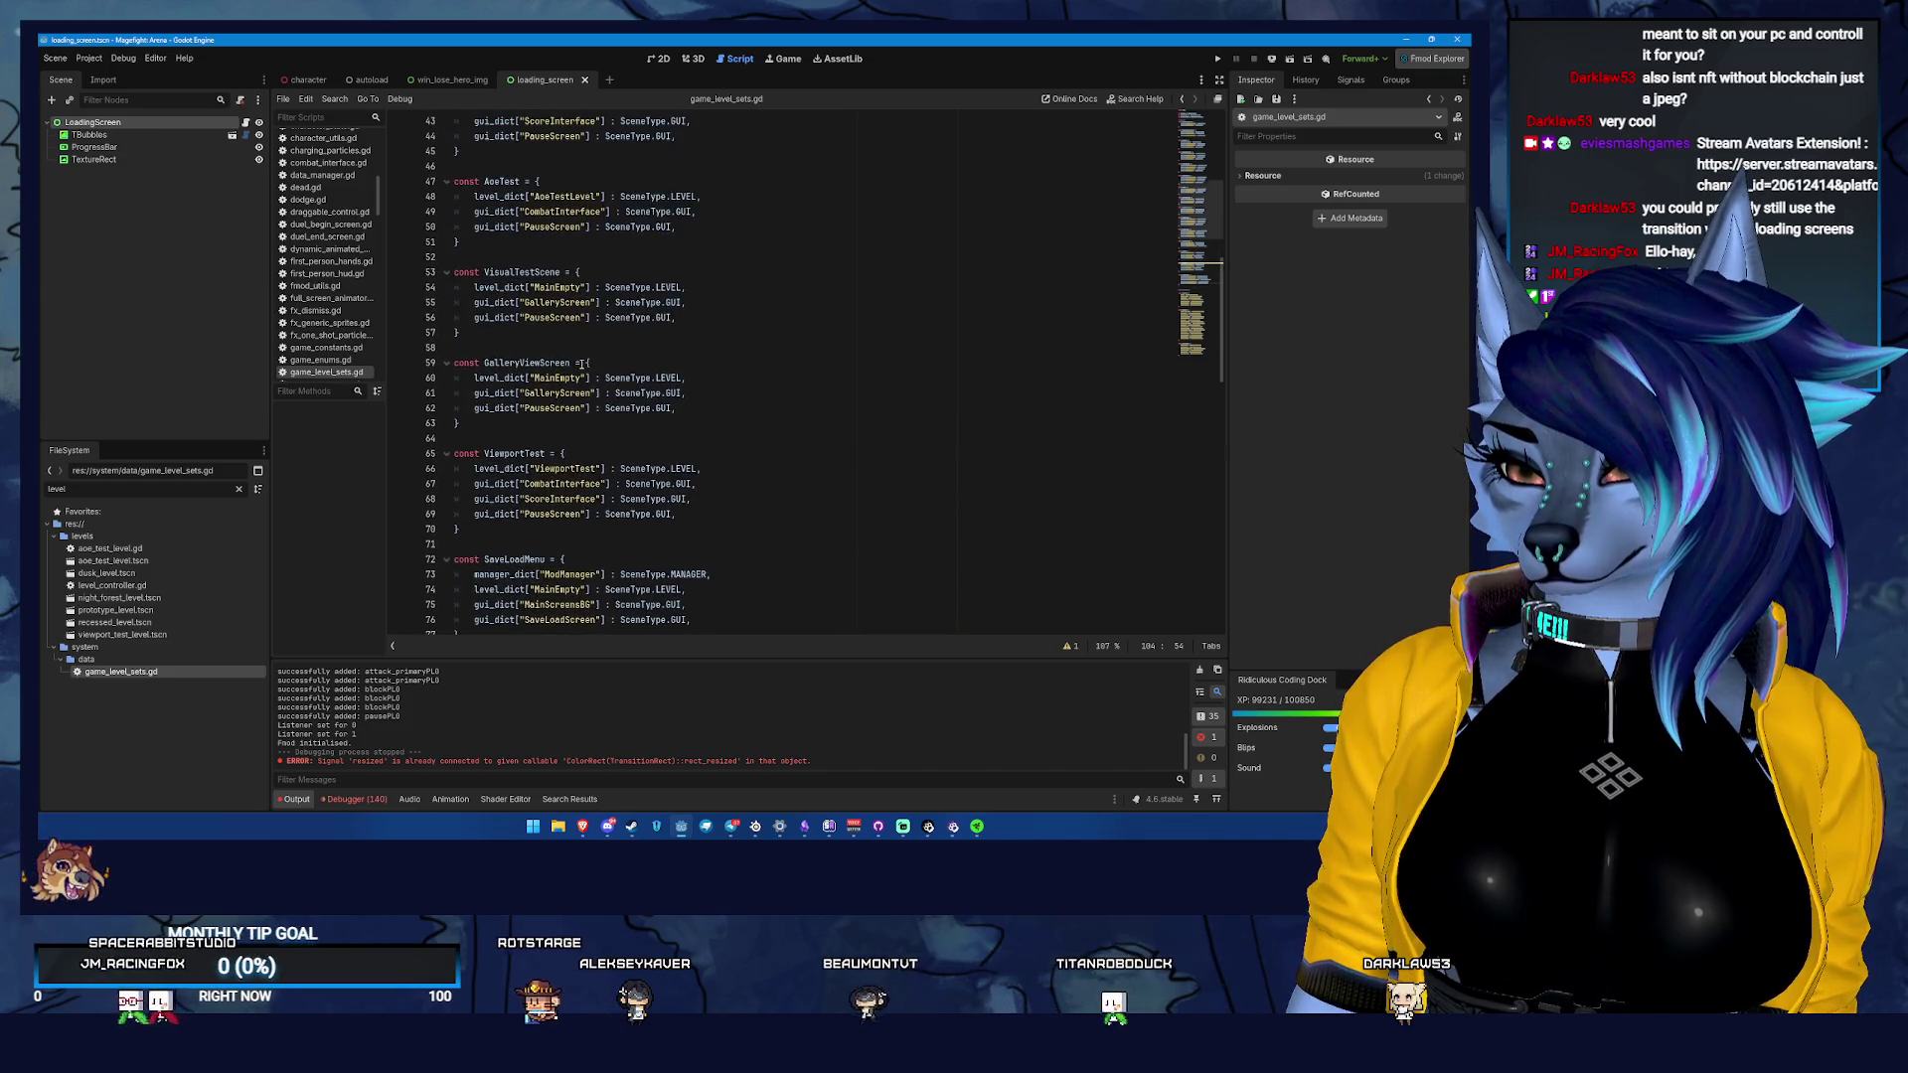
{"action": "scroll", "coordinate": [589, 366], "scroll_direction": "up", "scroll_amount": 5}
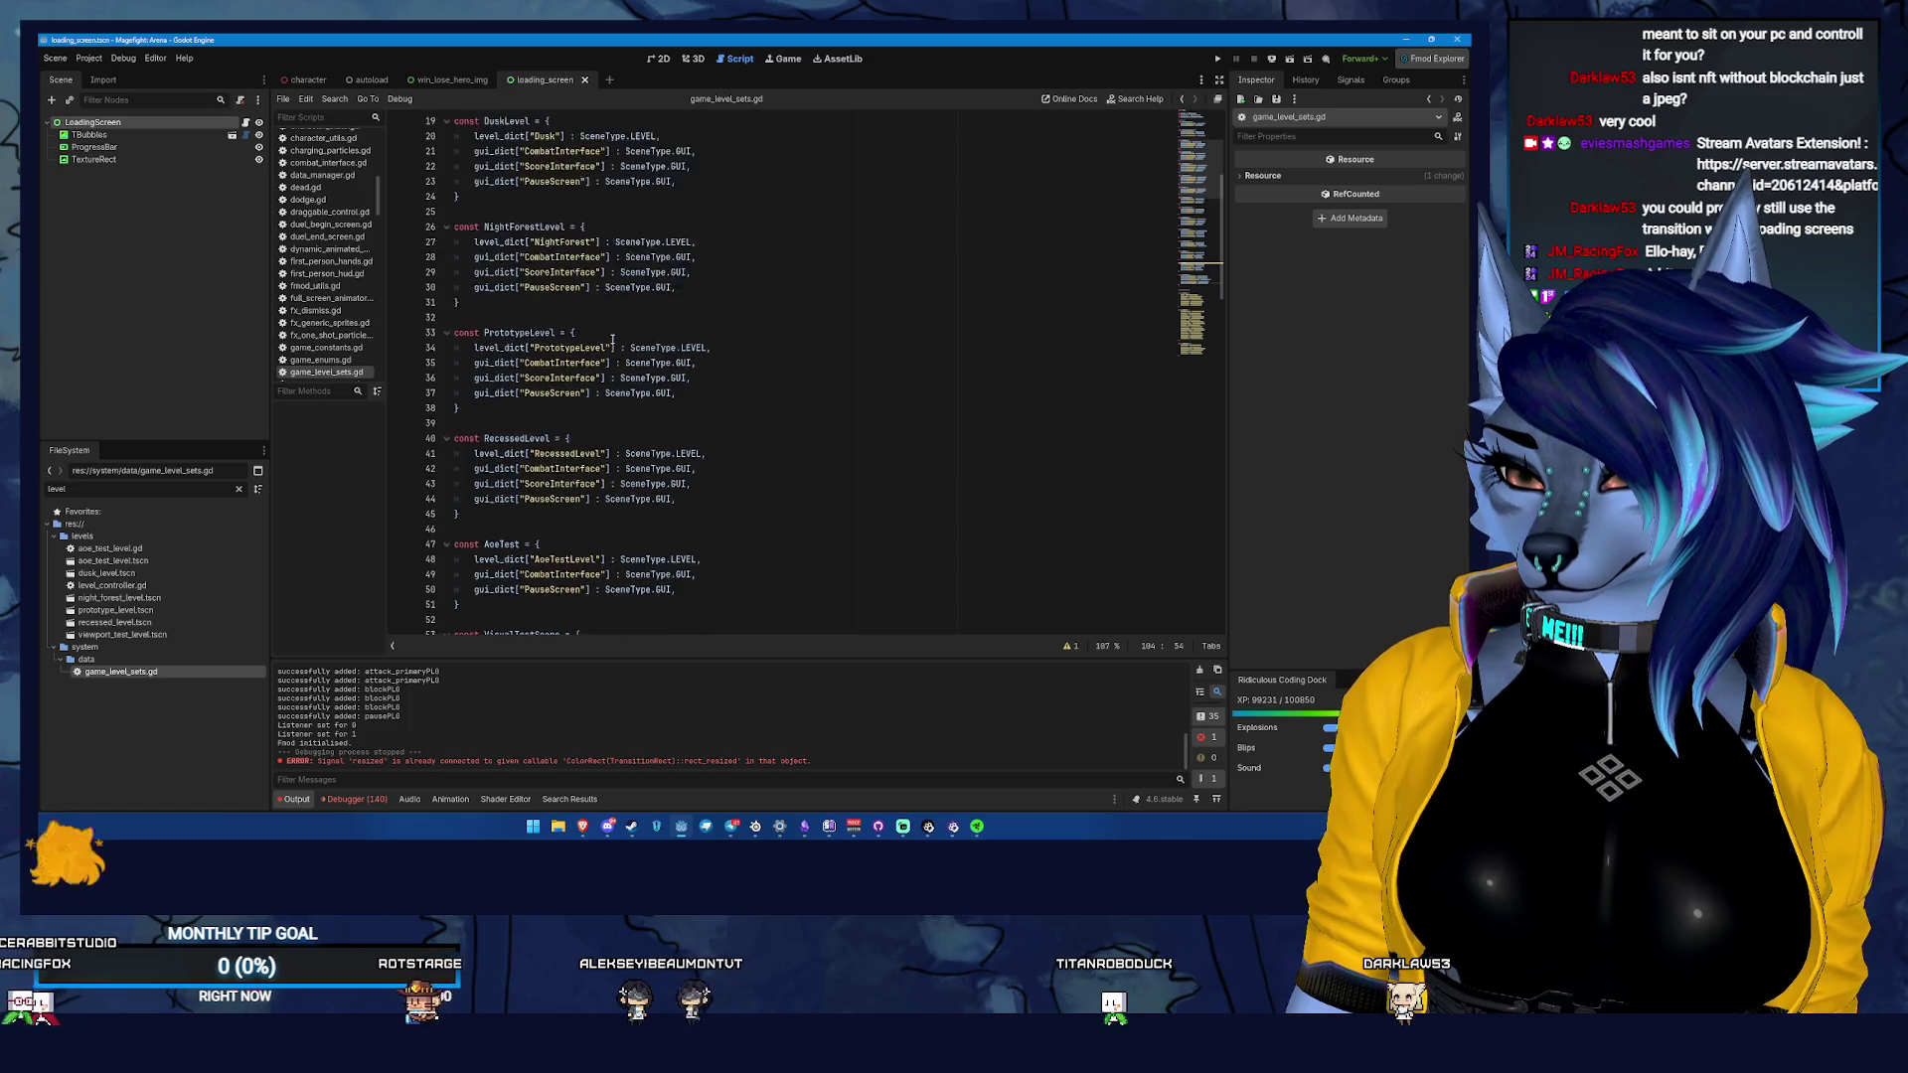
{"action": "left_click", "coordinate": [1183, 100]}
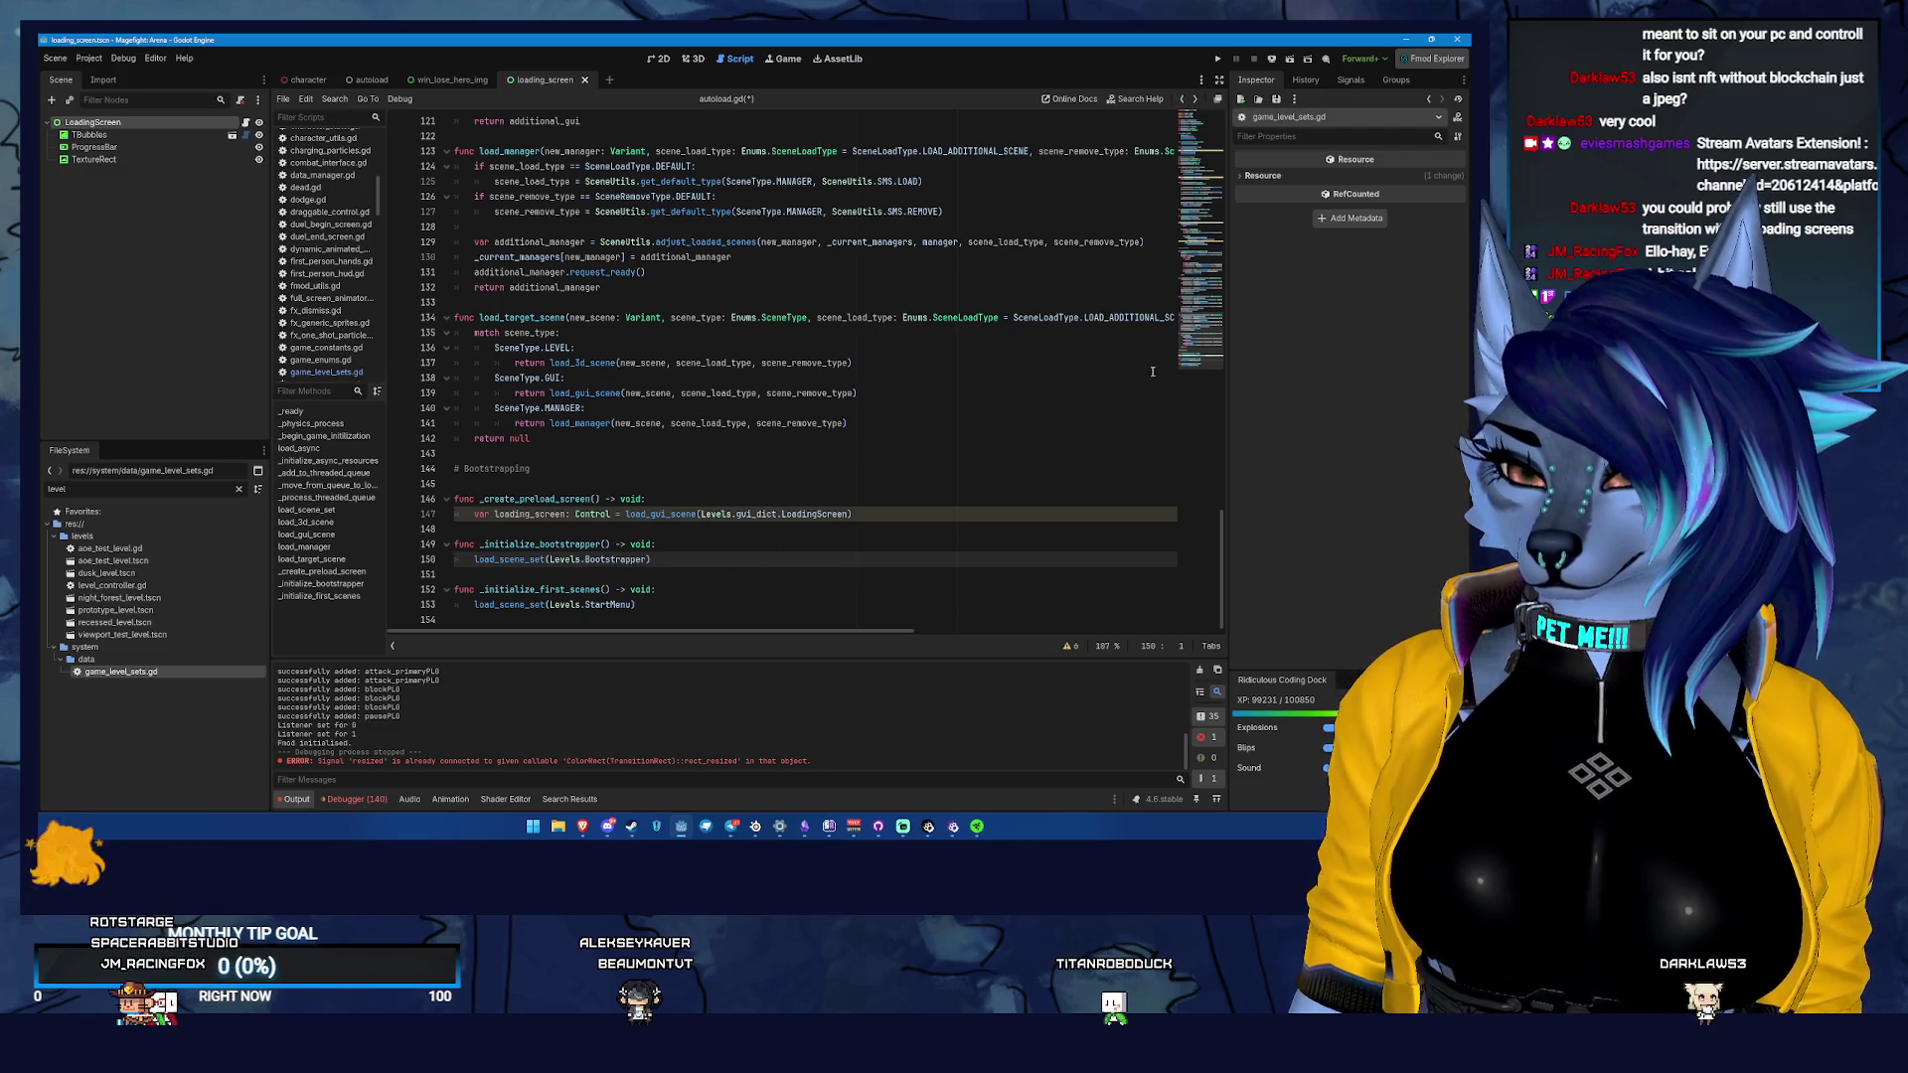
{"action": "mouse_move", "coordinate": [1208, 325]}
{"action": "left_mouse_down"}
{"action": "mouse_move", "coordinate": [1144, 214]}
{"action": "mouse_move", "coordinate": [1168, 442]}
{"action": "left_mouse_up"}
{"action": "mouse_move", "coordinate": [1188, 333]}
{"action": "left_mouse_down"}
{"action": "mouse_move", "coordinate": [1147, 151]}
{"action": "mouse_move", "coordinate": [1121, 174]}
{"action": "left_mouse_up"}
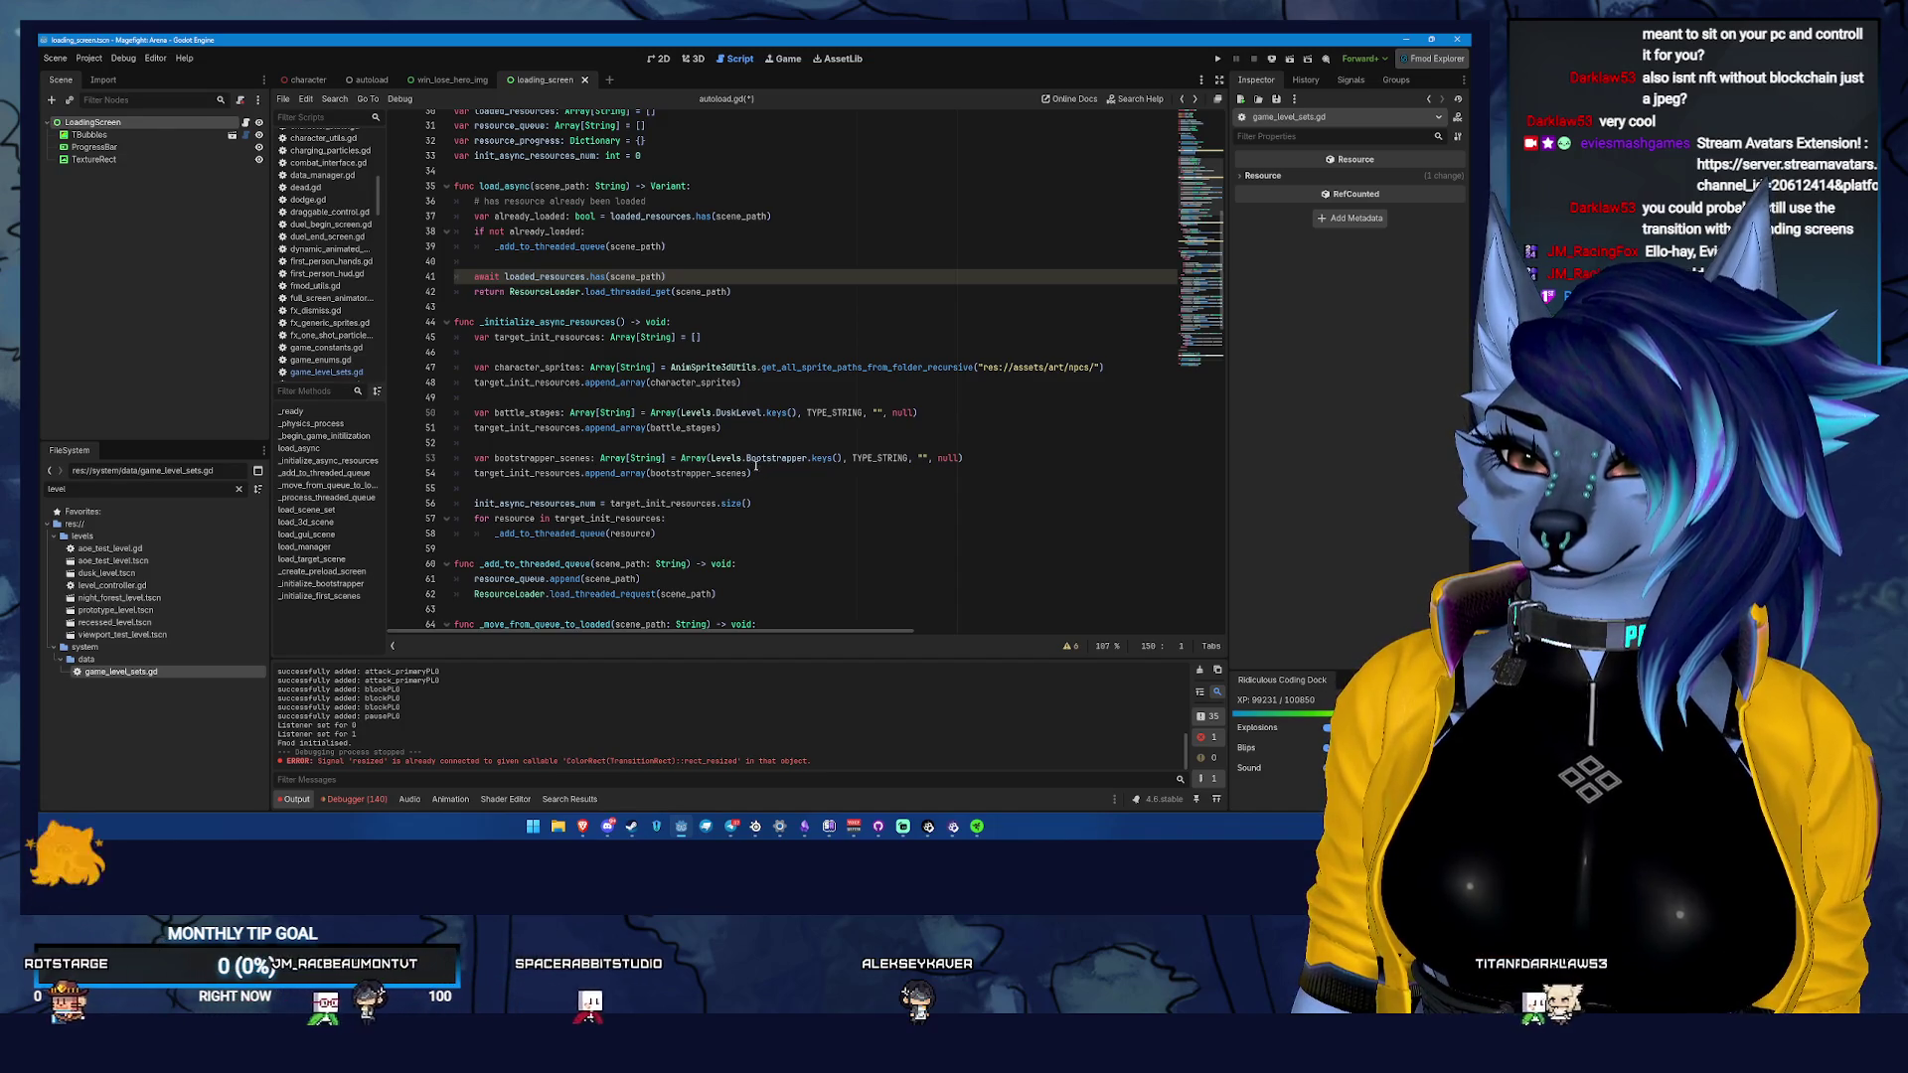
{"action": "mouse_move", "coordinate": [683, 454]}
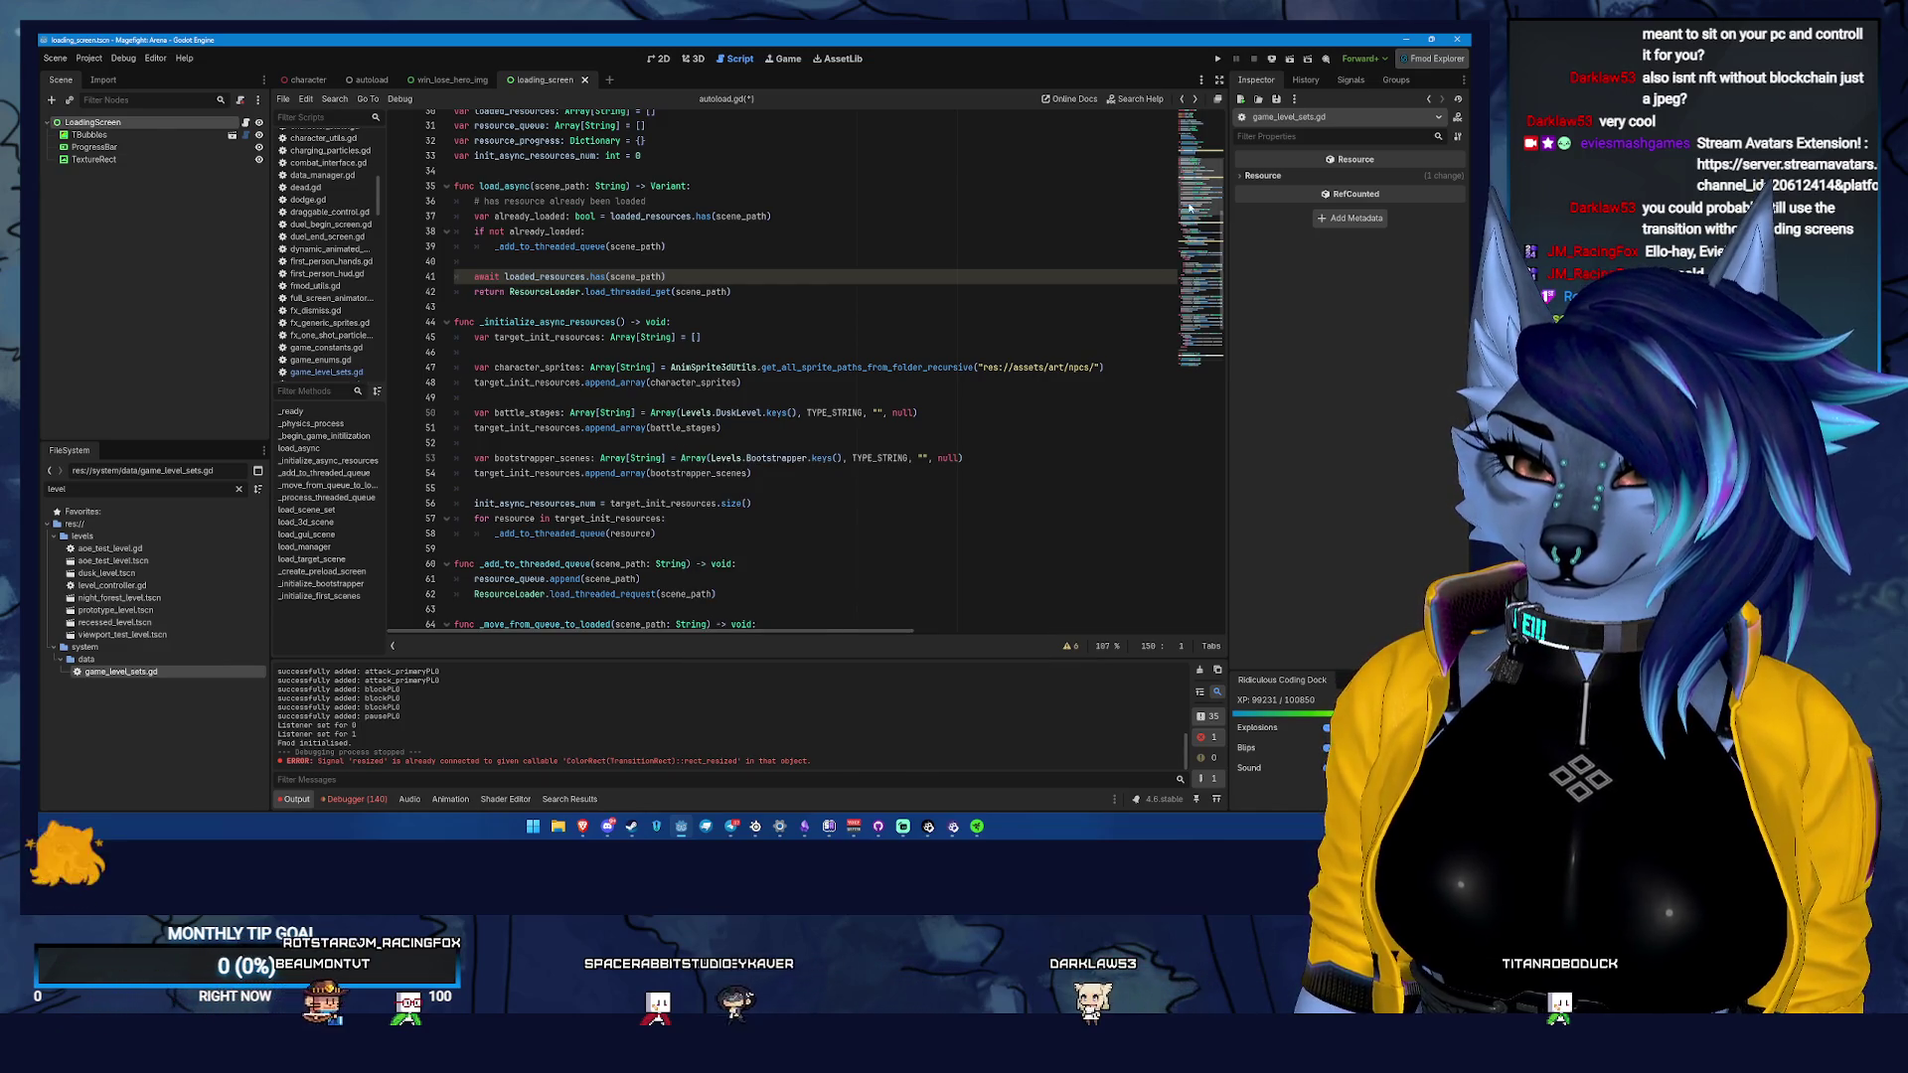
{"action": "left_click", "coordinate": [1178, 488]}
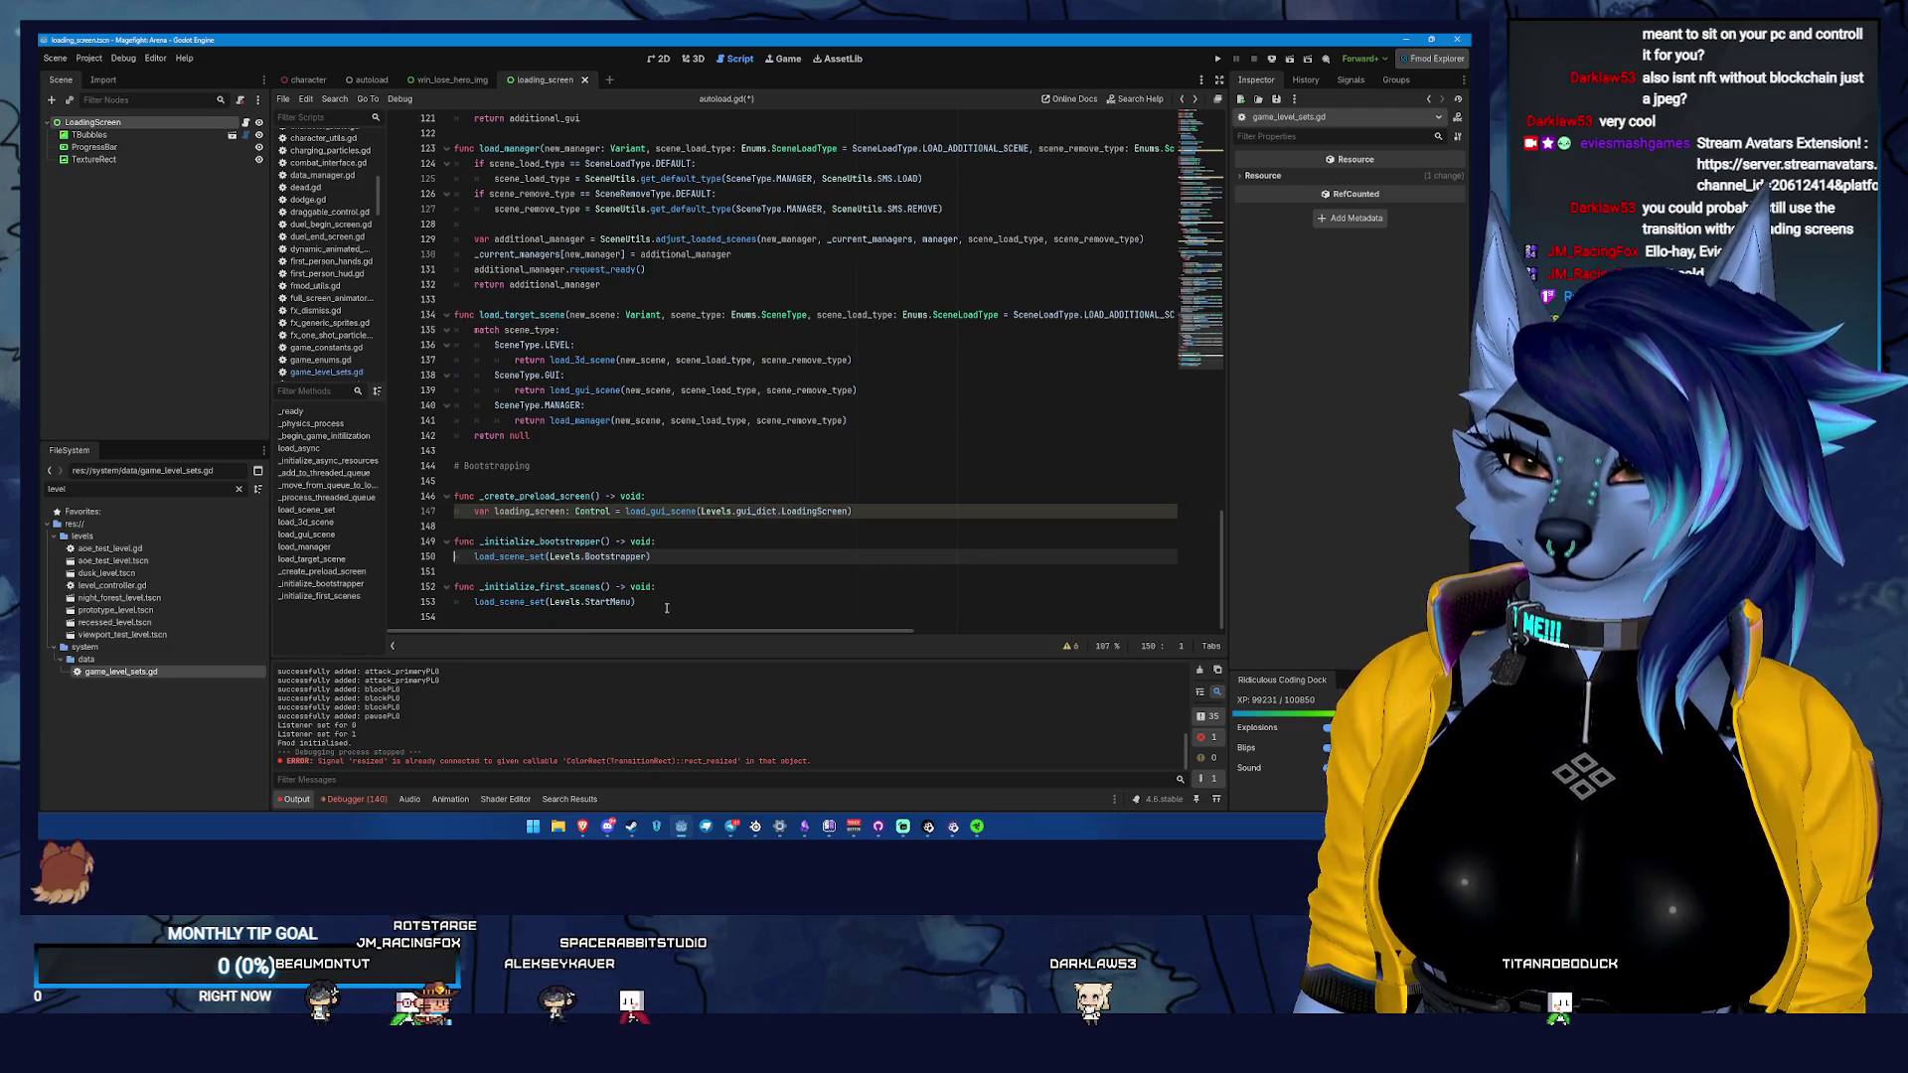
{"action": "left_click_drag", "start_coordinate": [636, 602], "coordinate": [358, 538]}
{"action": "key", "text": "shift+Up"}
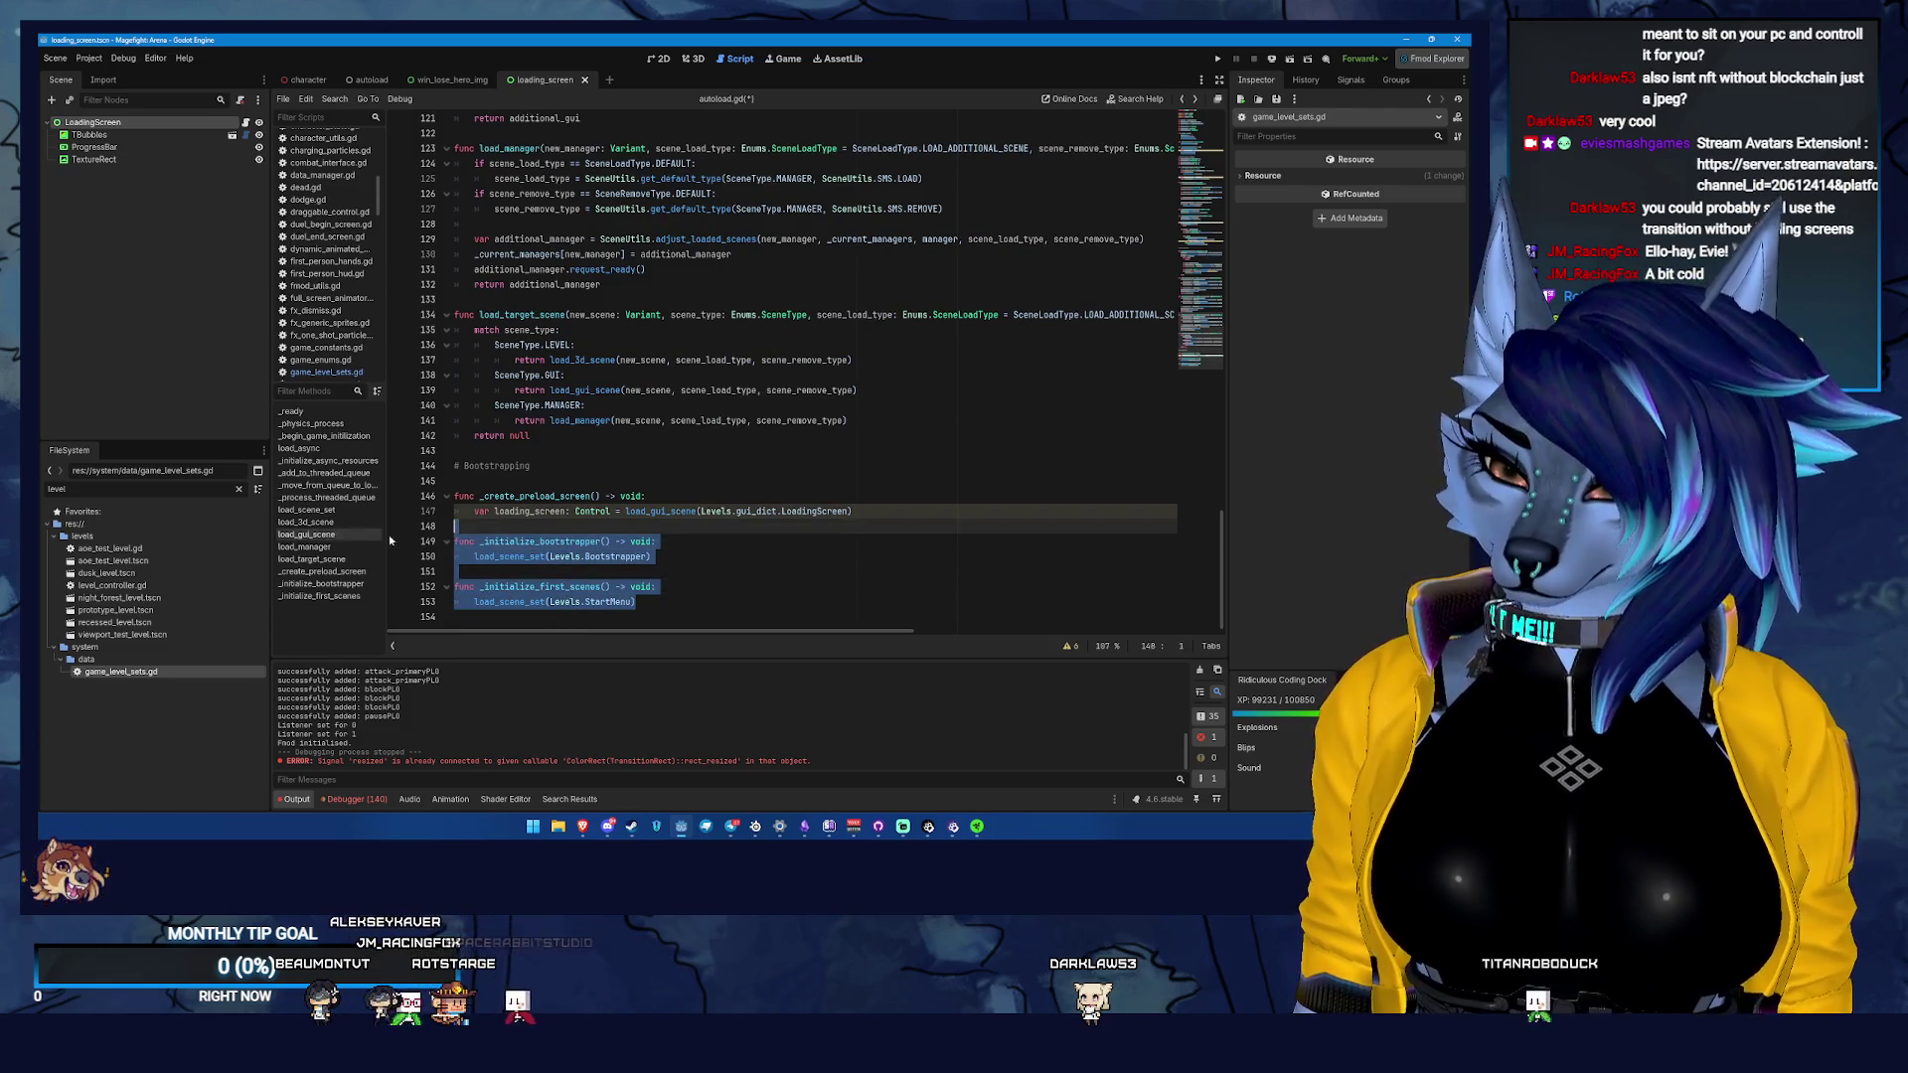
{"action": "key", "text": "BackSpace"}
{"action": "key", "text": "BackSpace"}
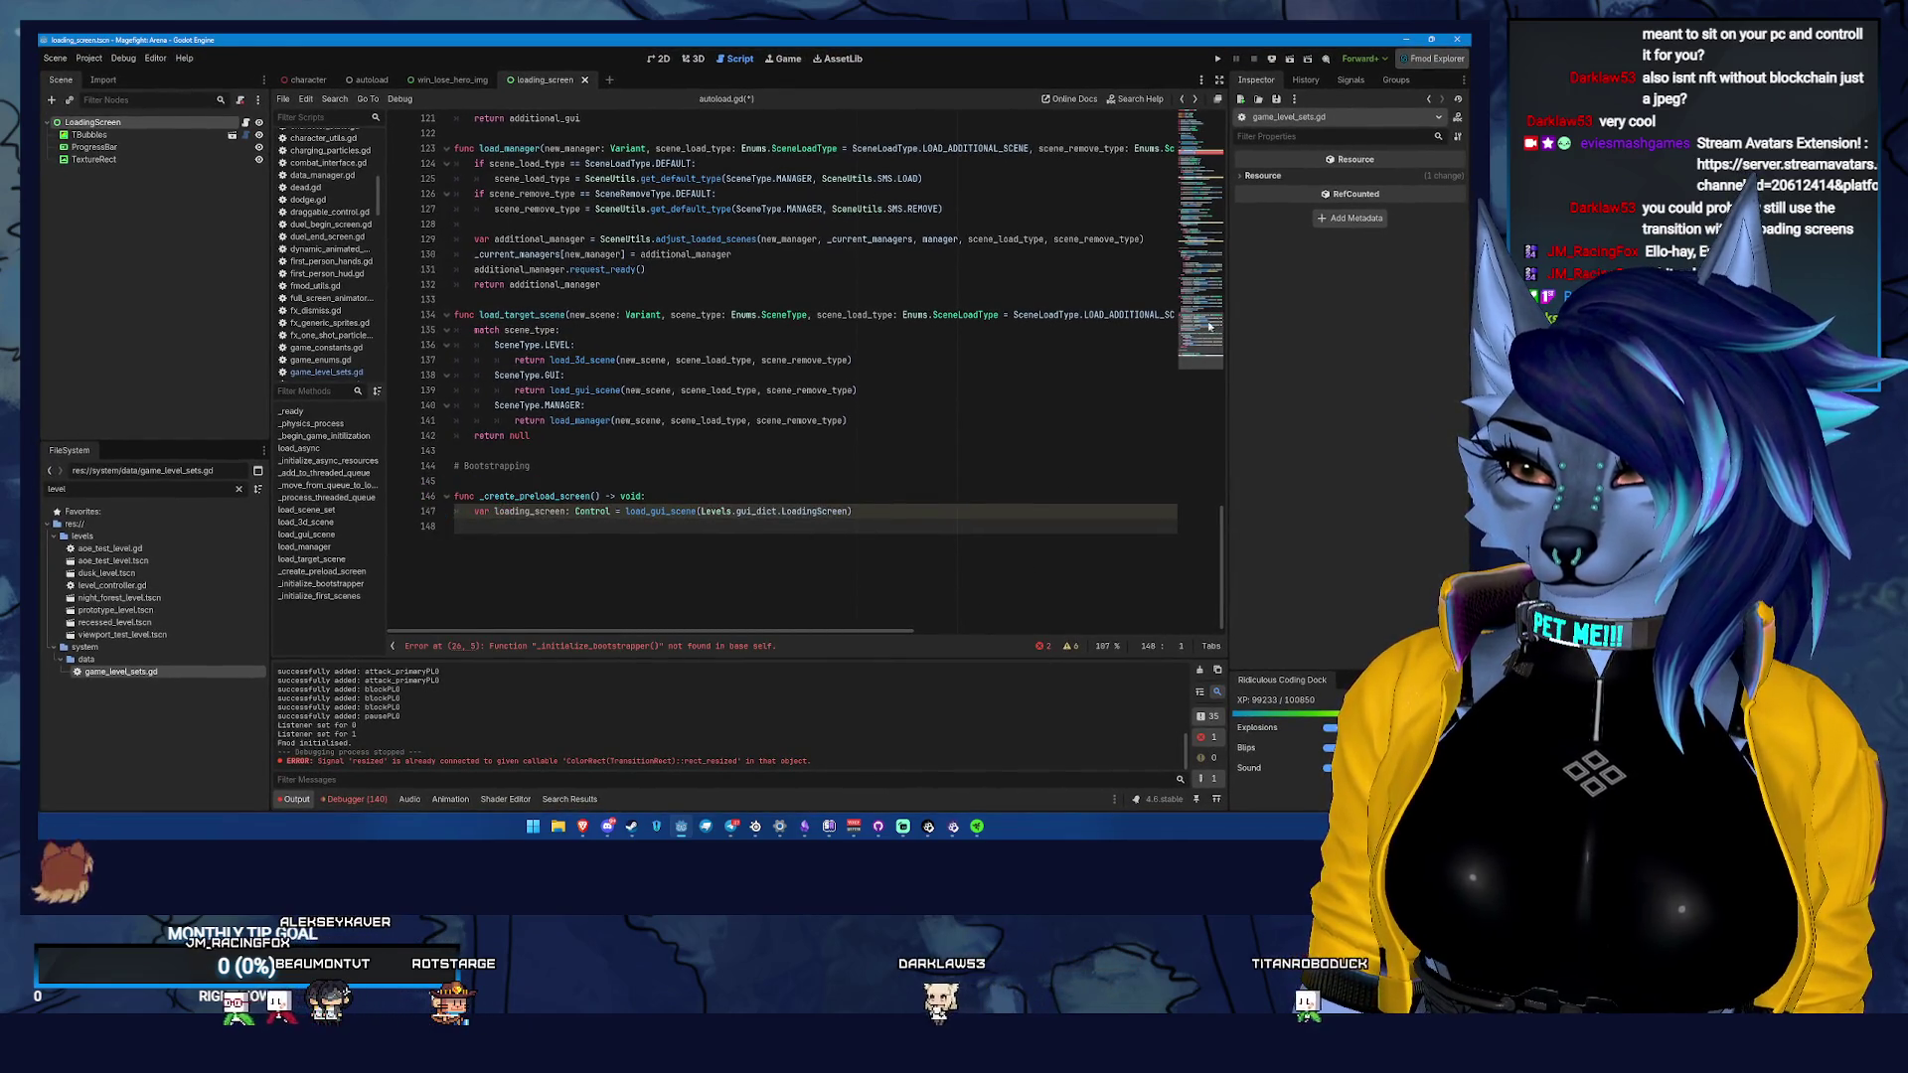
{"action": "scroll", "coordinate": [1218, 328], "scroll_direction": "up", "scroll_amount": 15}
{"action": "left_click_drag", "start_coordinate": [611, 398], "coordinate": [695, 362]}
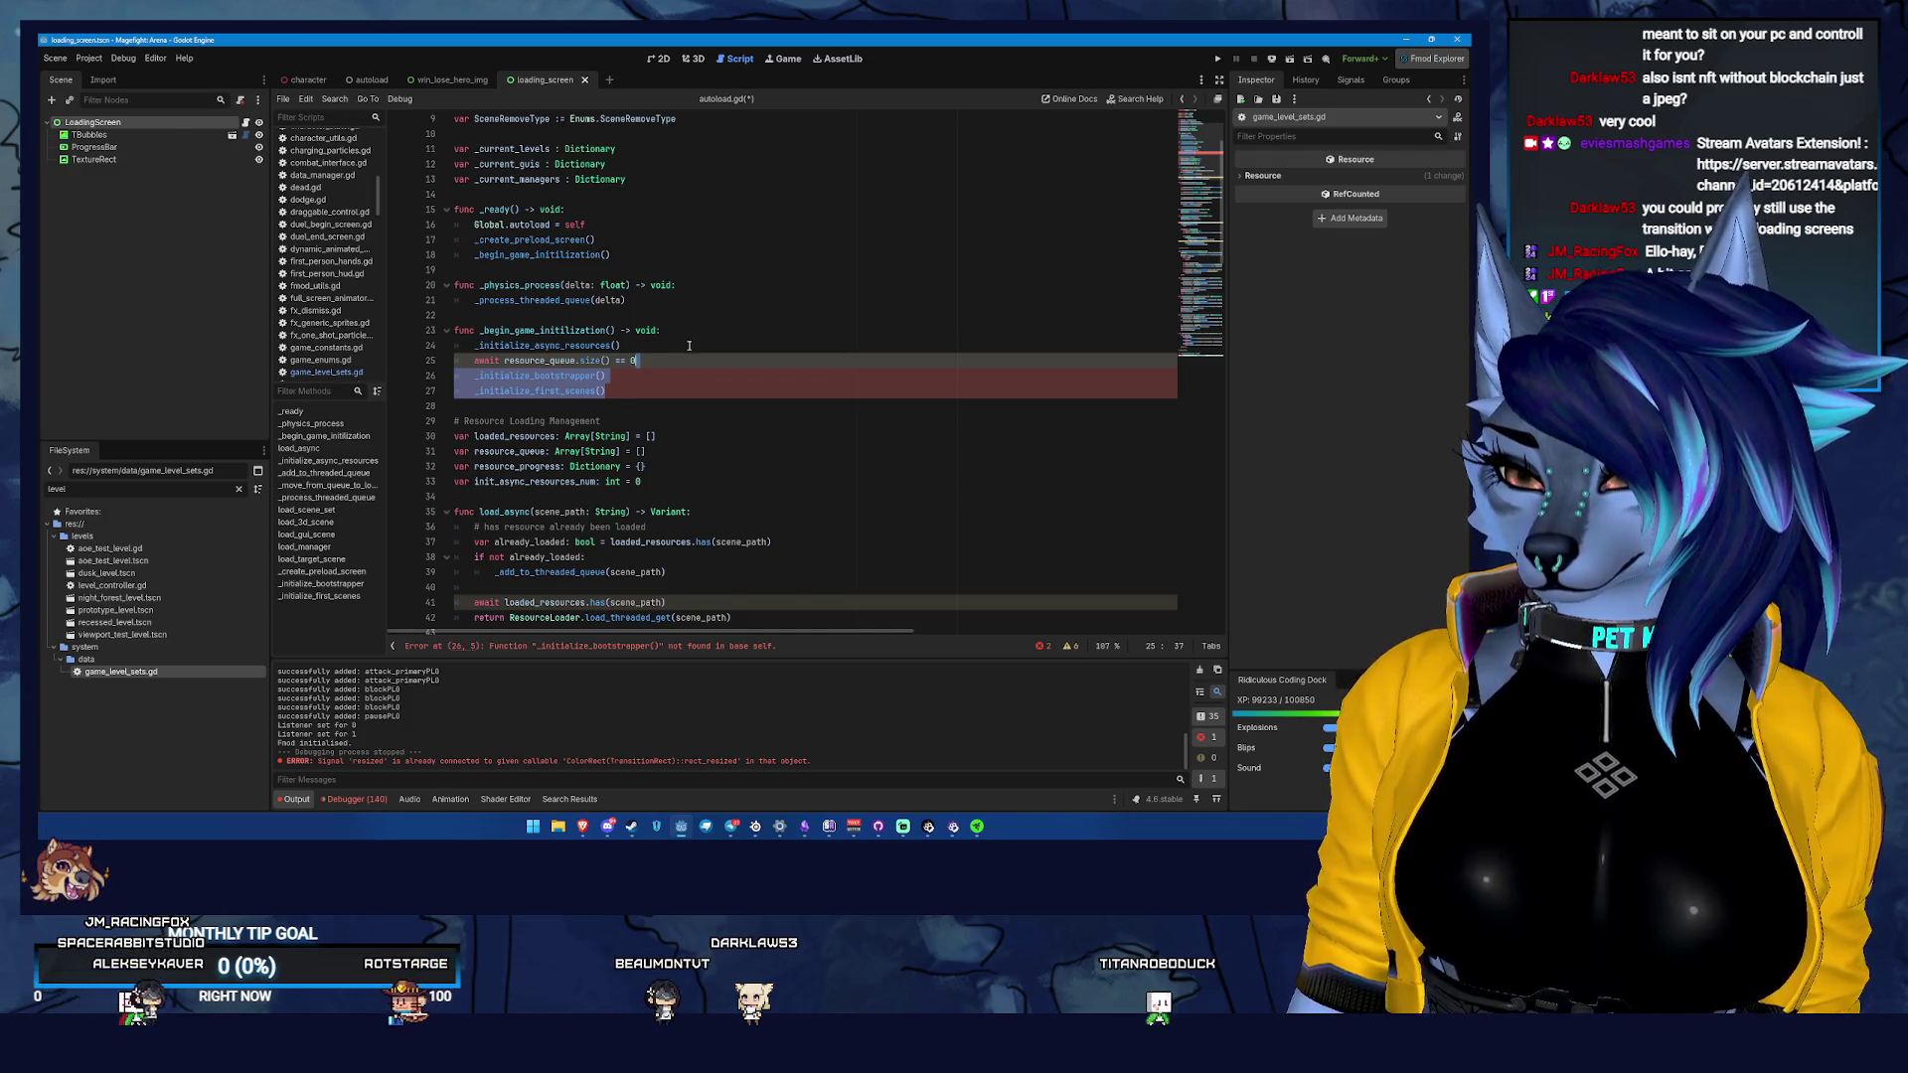
{"action": "key", "text": "shift+Down"}
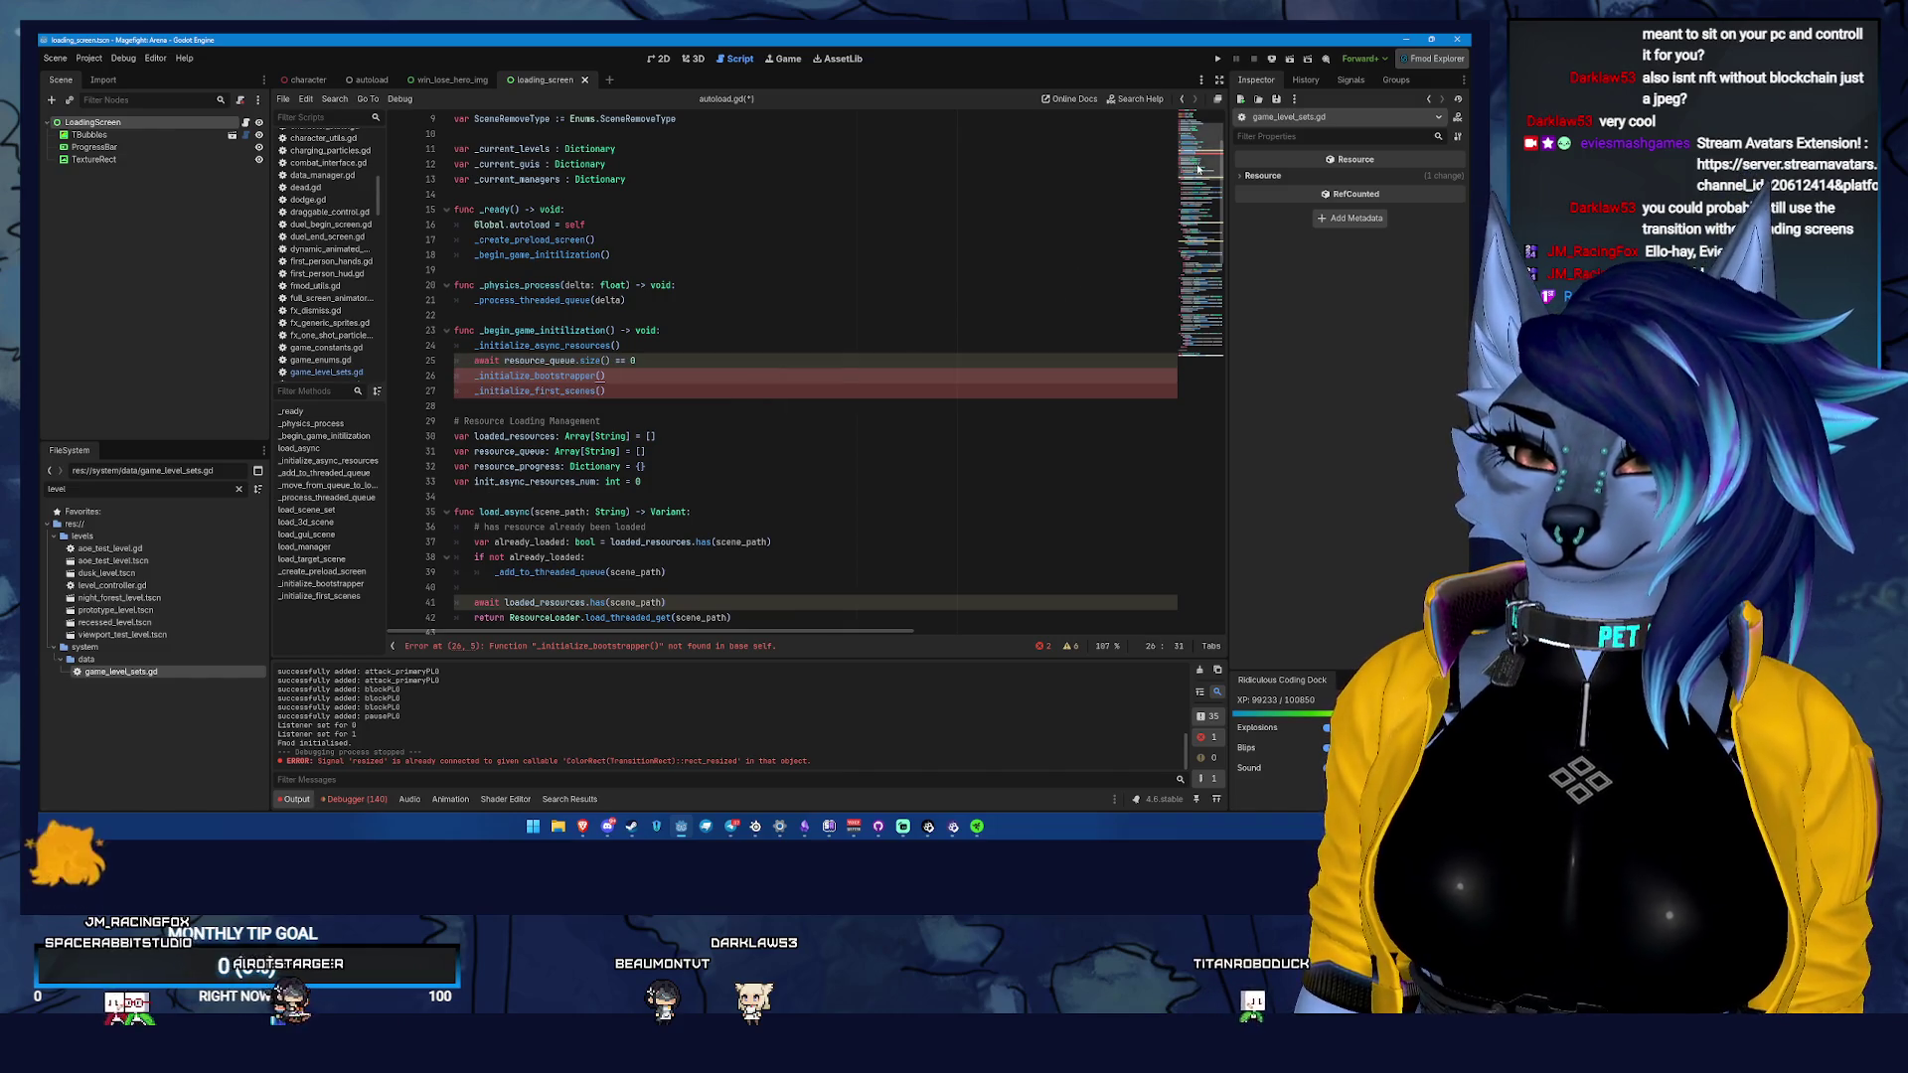
{"action": "key", "text": "ctrl+z"}
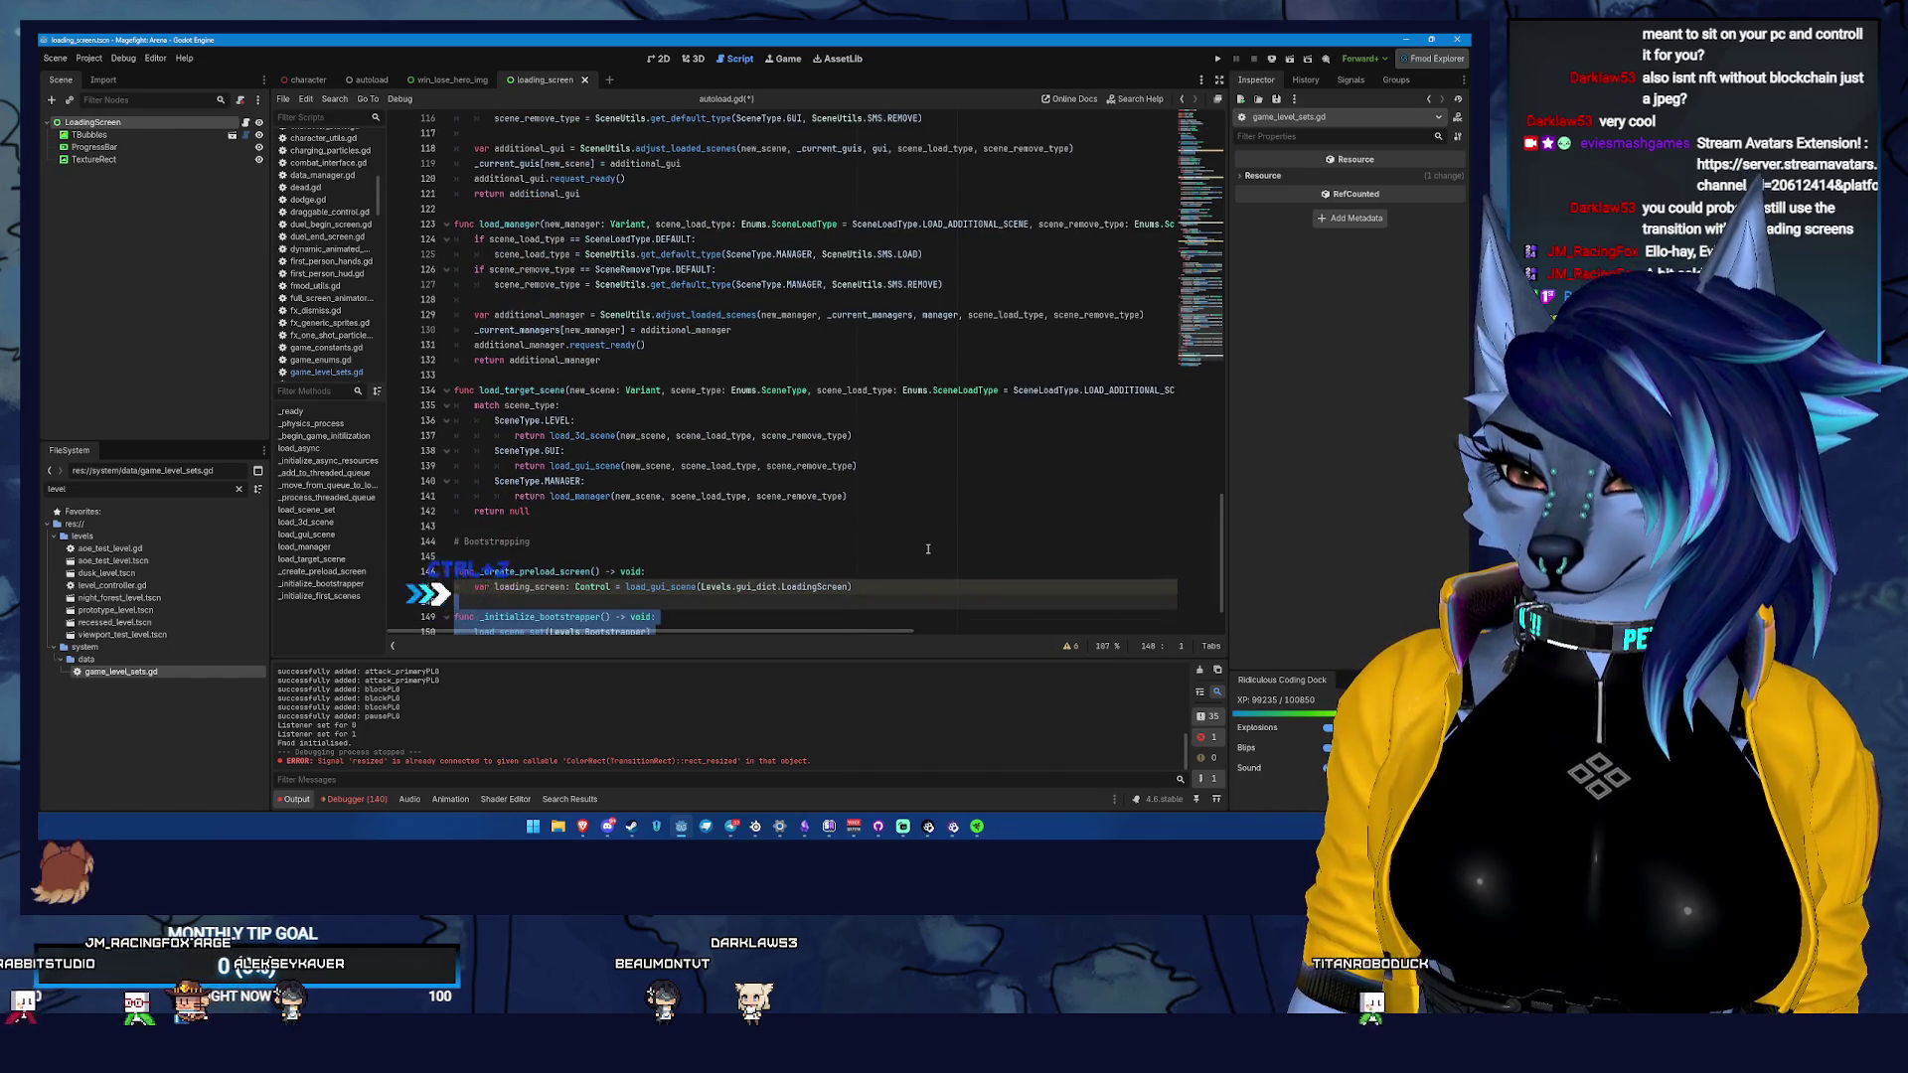
Rename the list to bootstrap_scenes and build it from Levels.gui_dict keys instead of Levels.Bootstrapper.
{"action": "key", "text": "ctrl+z"}
{"action": "key", "text": "ctrl+shift+z"}
{"action": "left_click_drag", "start_coordinate": [1181, 318], "coordinate": [1195, 141]}
{"action": "scroll", "coordinate": [805, 396], "scroll_direction": "down", "scroll_amount": 8}
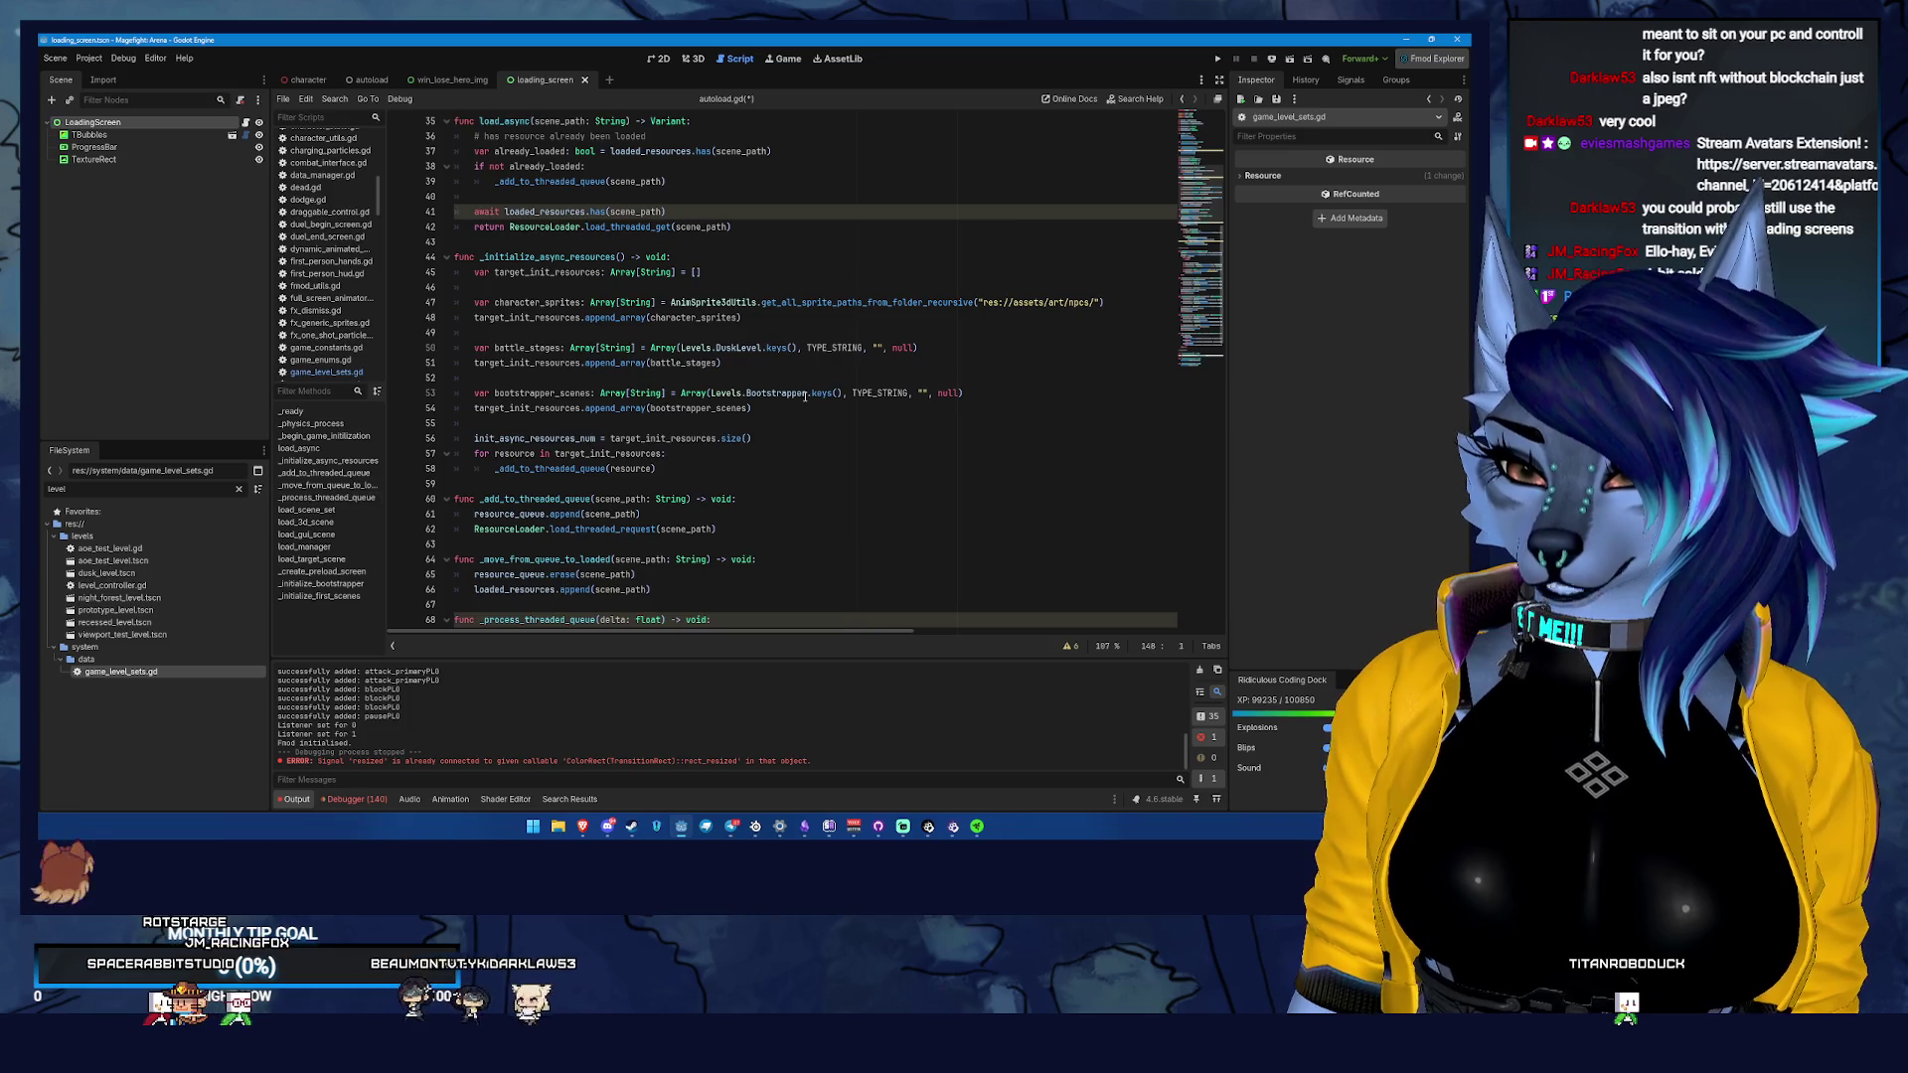
{"action": "double_click", "coordinate": [805, 394]}
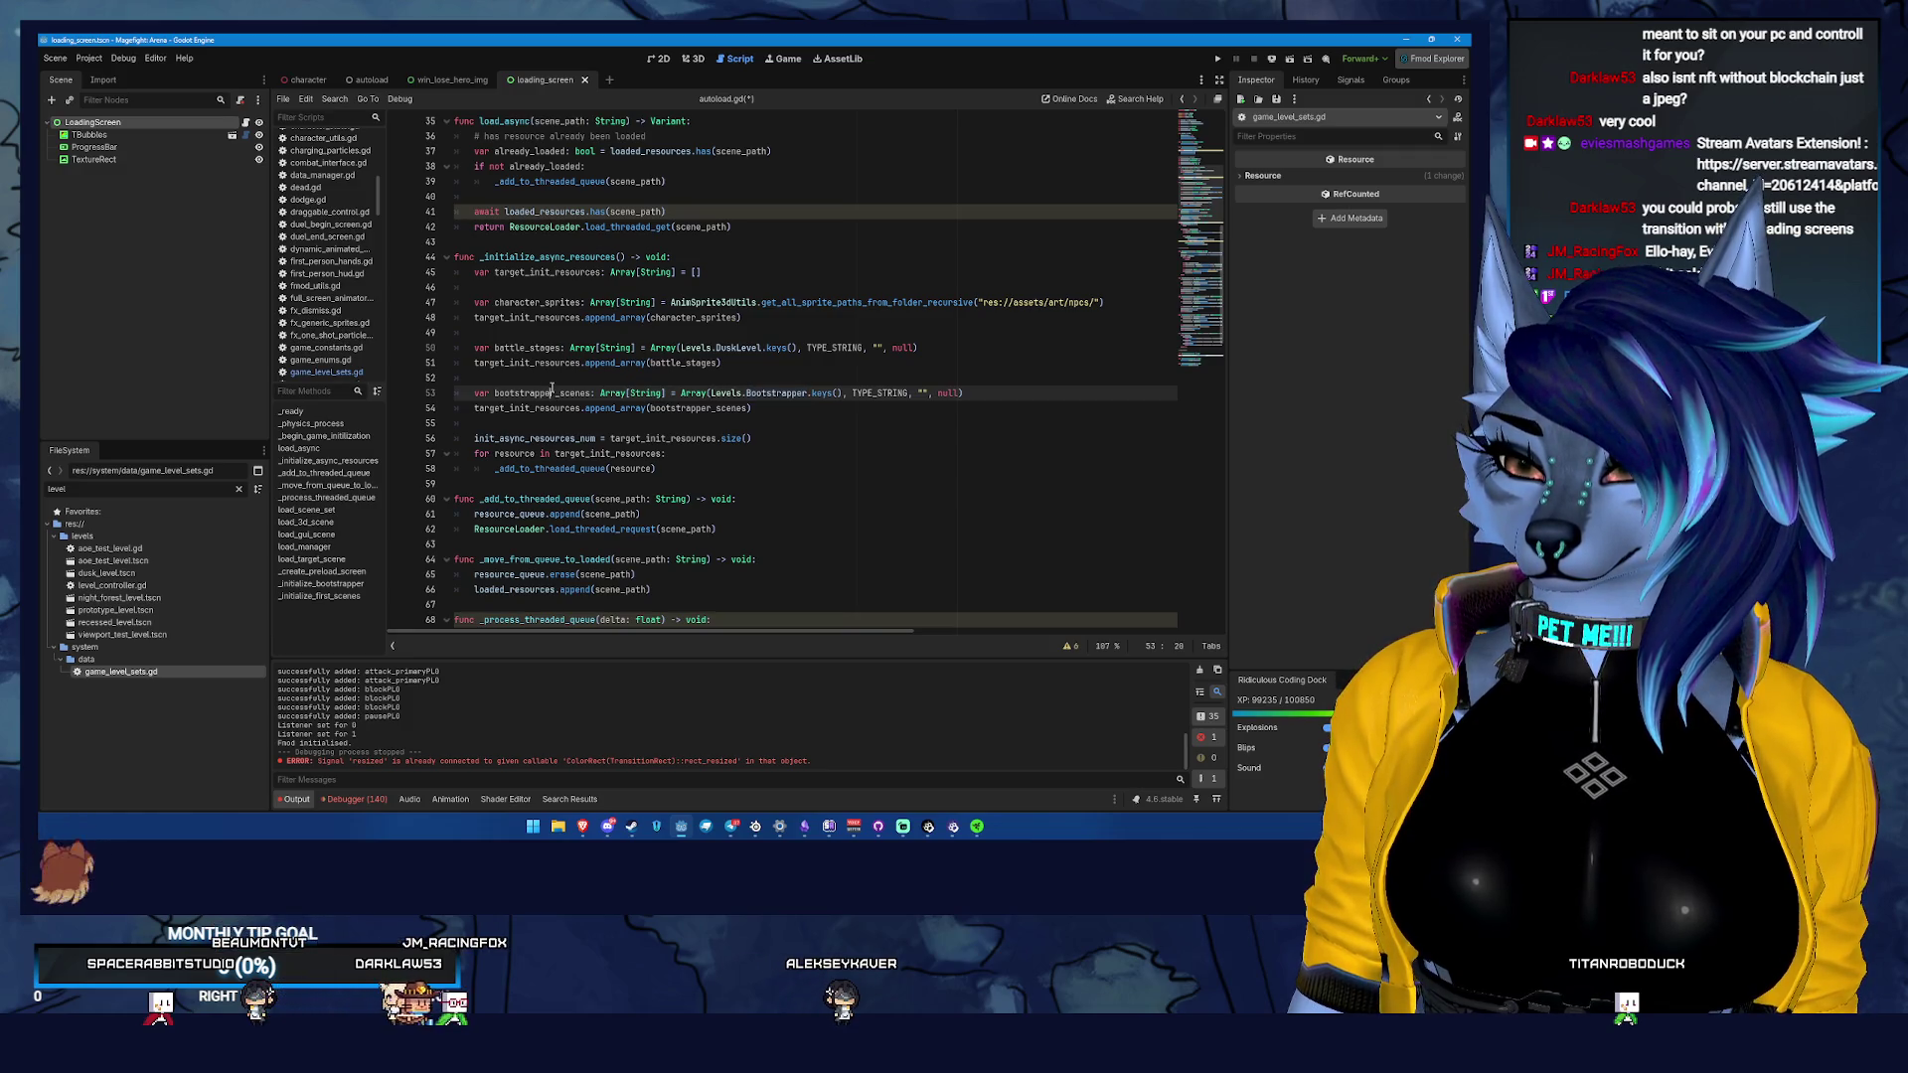
{"action": "key", "text": "BackSpace"}
{"action": "key", "text": "BackSpace"}
{"action": "key", "text": "BackSpace"}
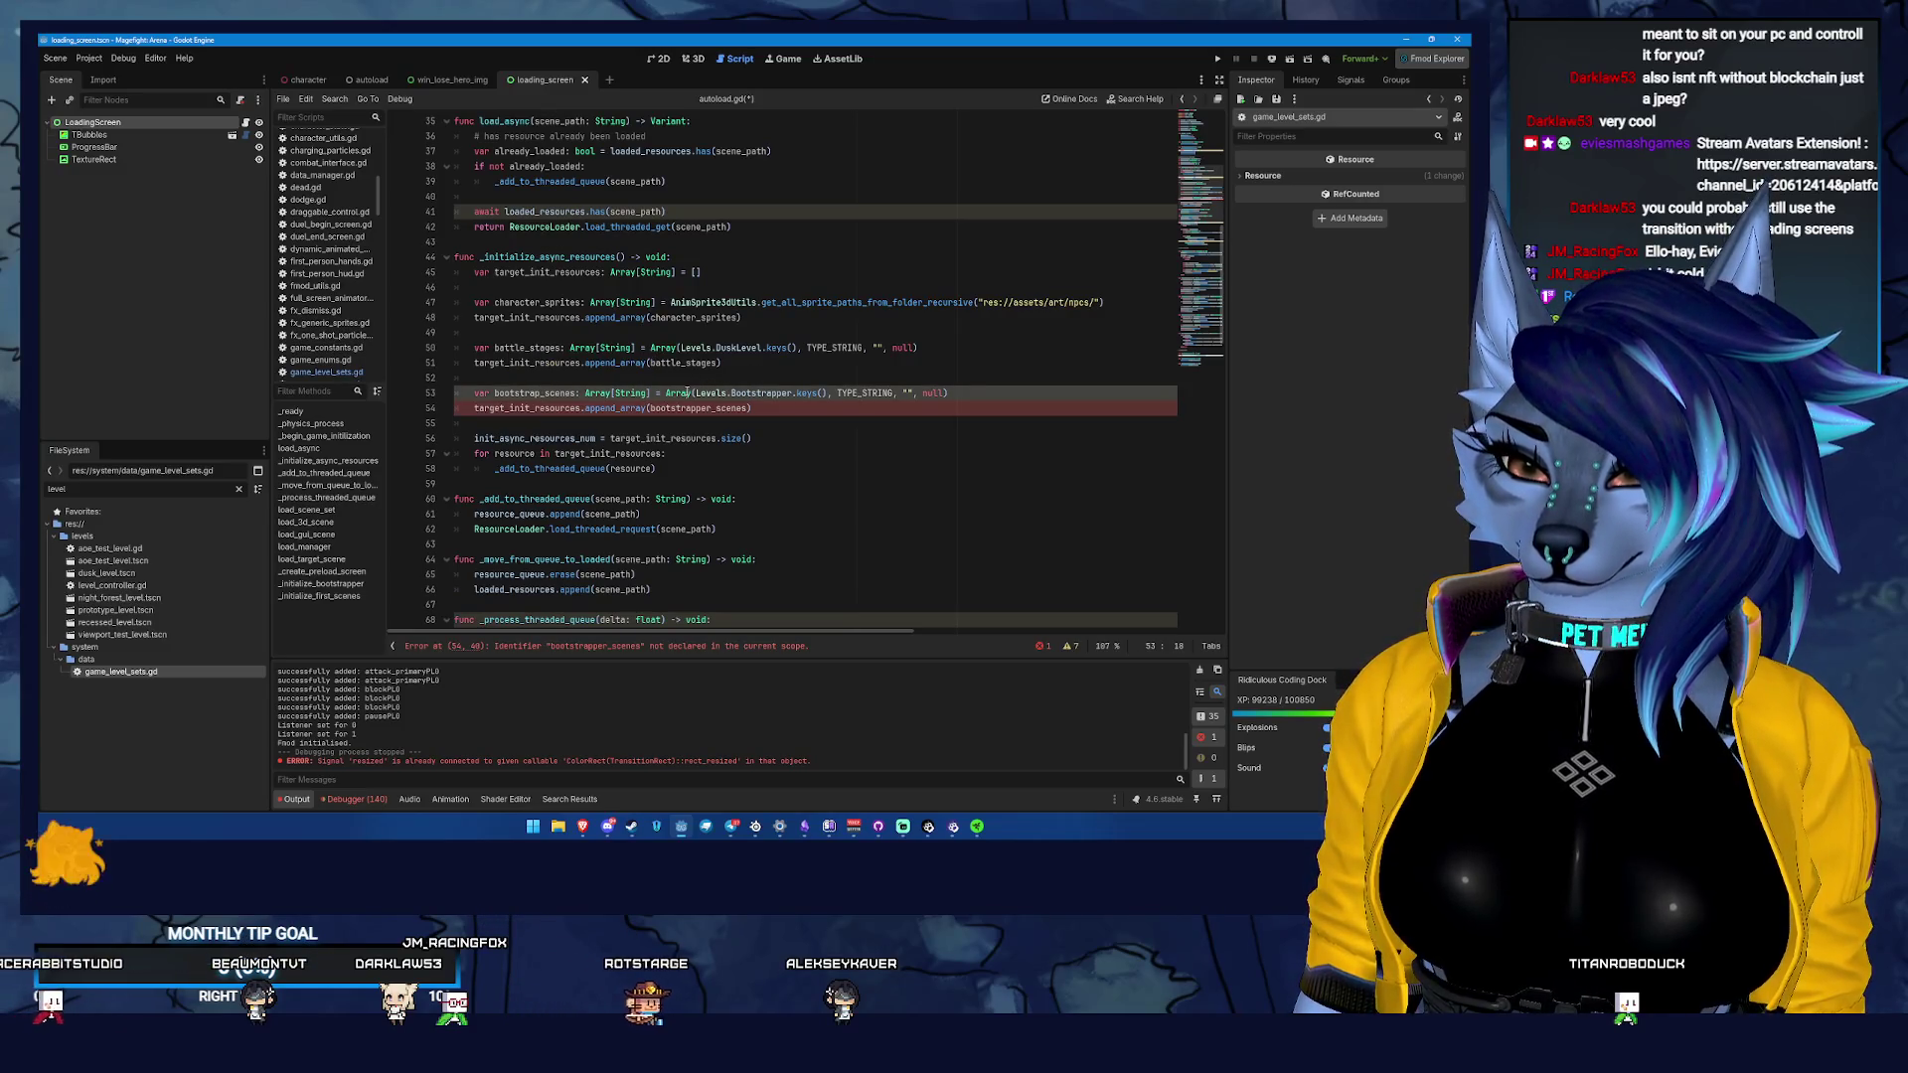
{"action": "double_click", "coordinate": [759, 394]}
{"action": "left_click", "coordinate": [758, 394]}
{"action": "mouse_move", "coordinate": [766, 393]}
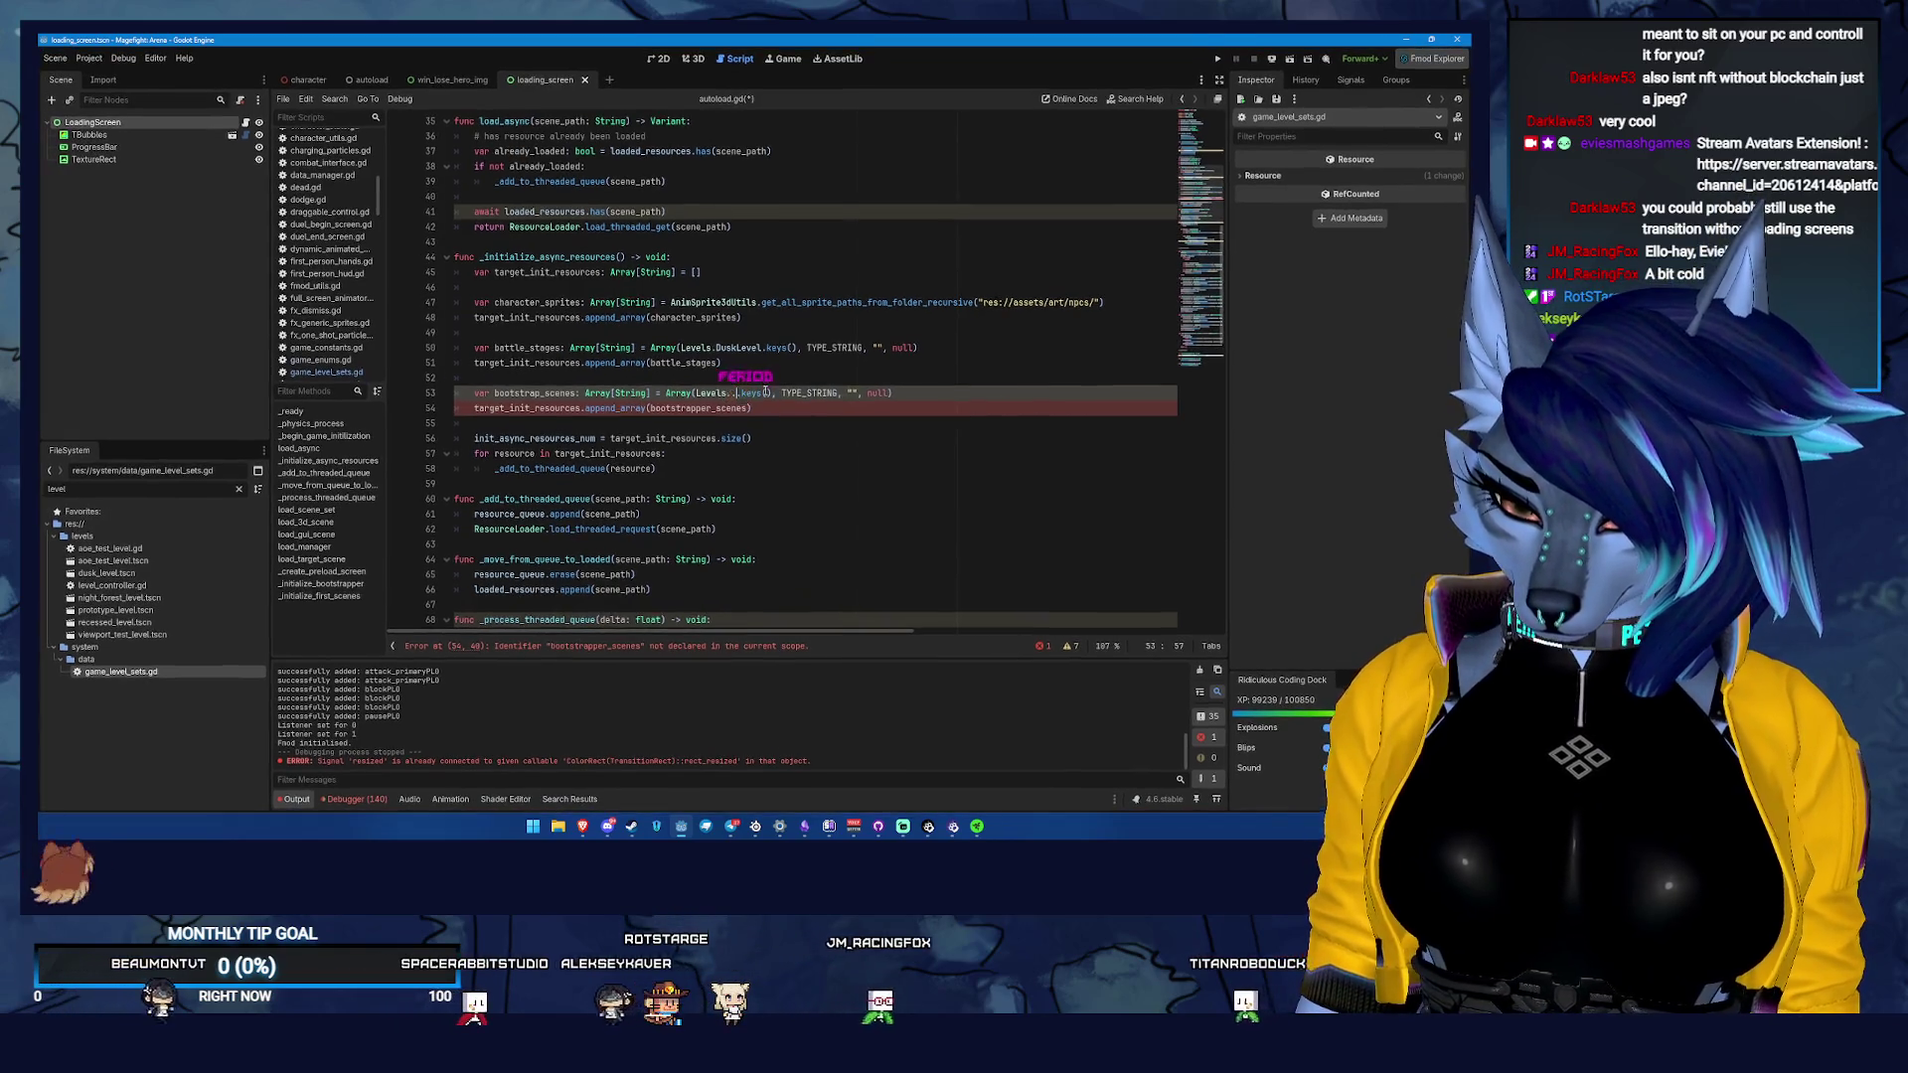
{"action": "type", "text": "."}
{"action": "key", "text": "BackSpace"}
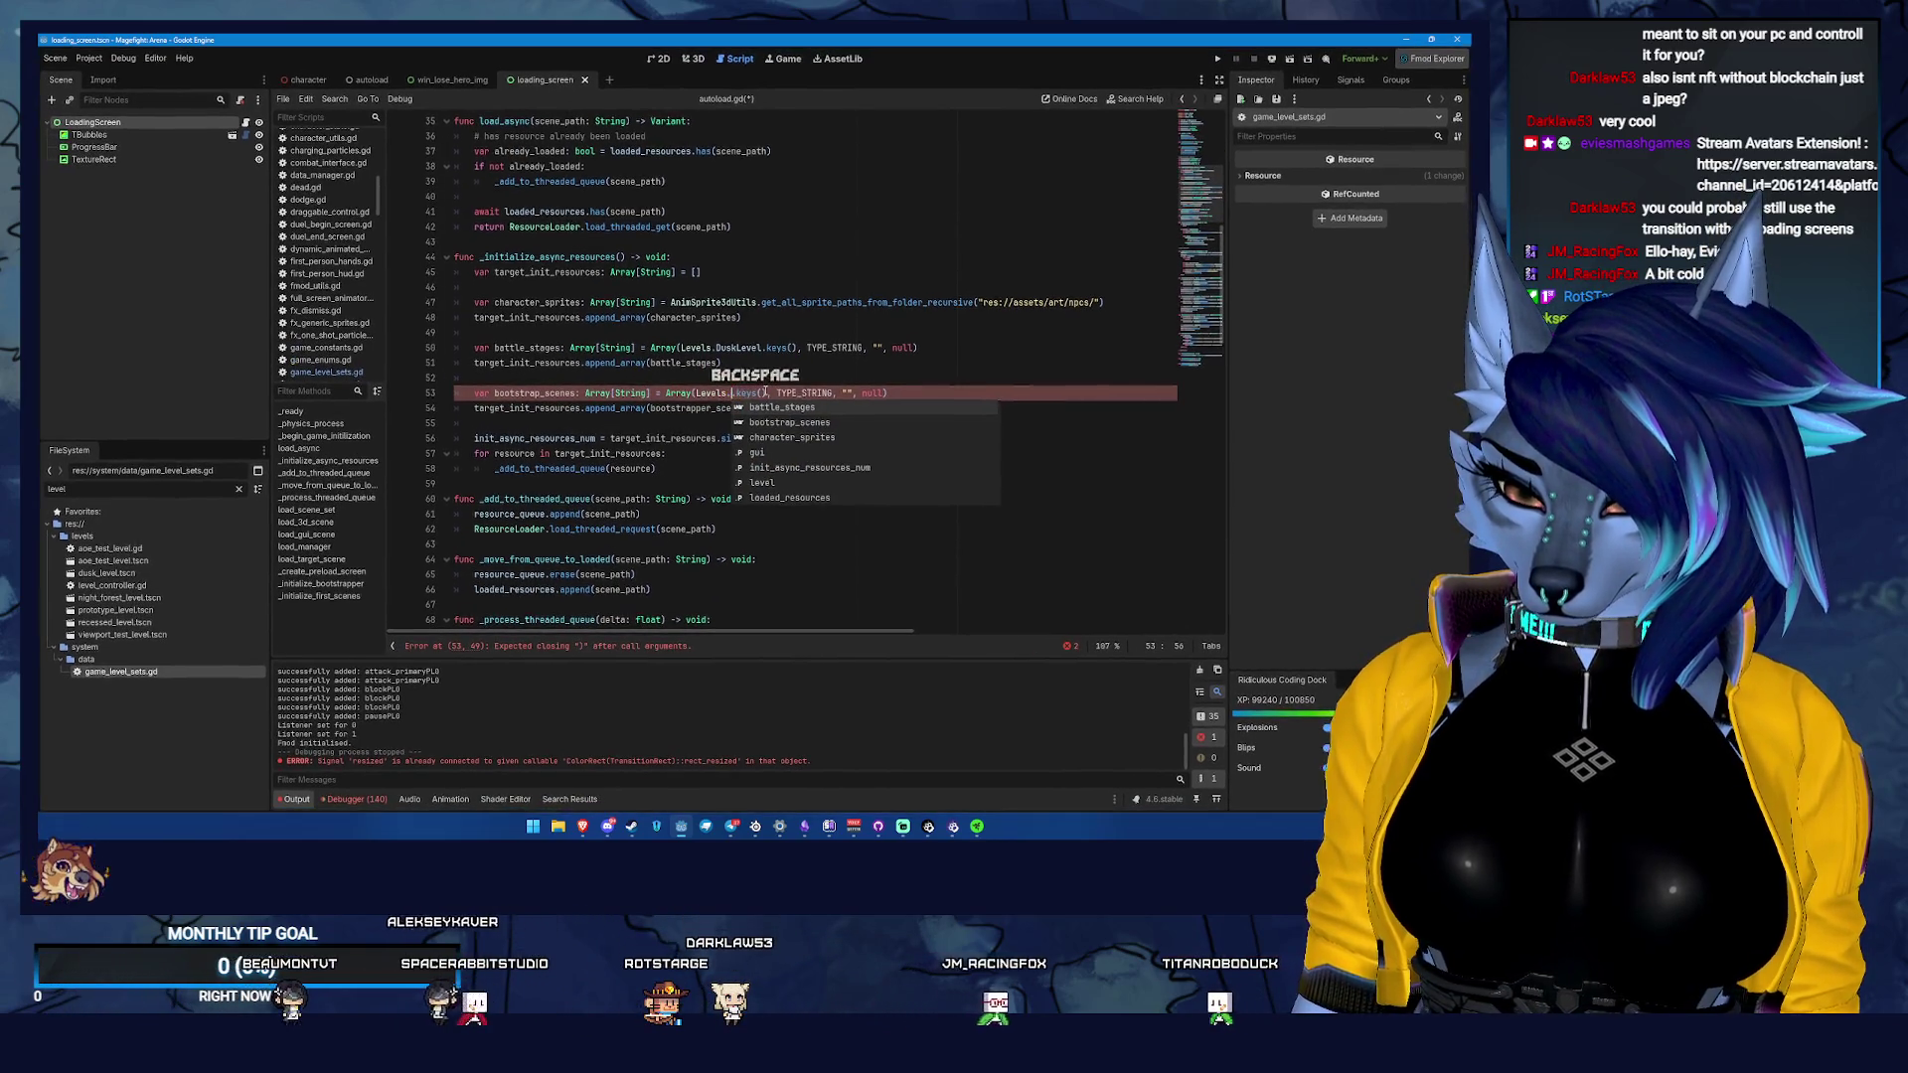
{"action": "type", "text": "gui_d"}
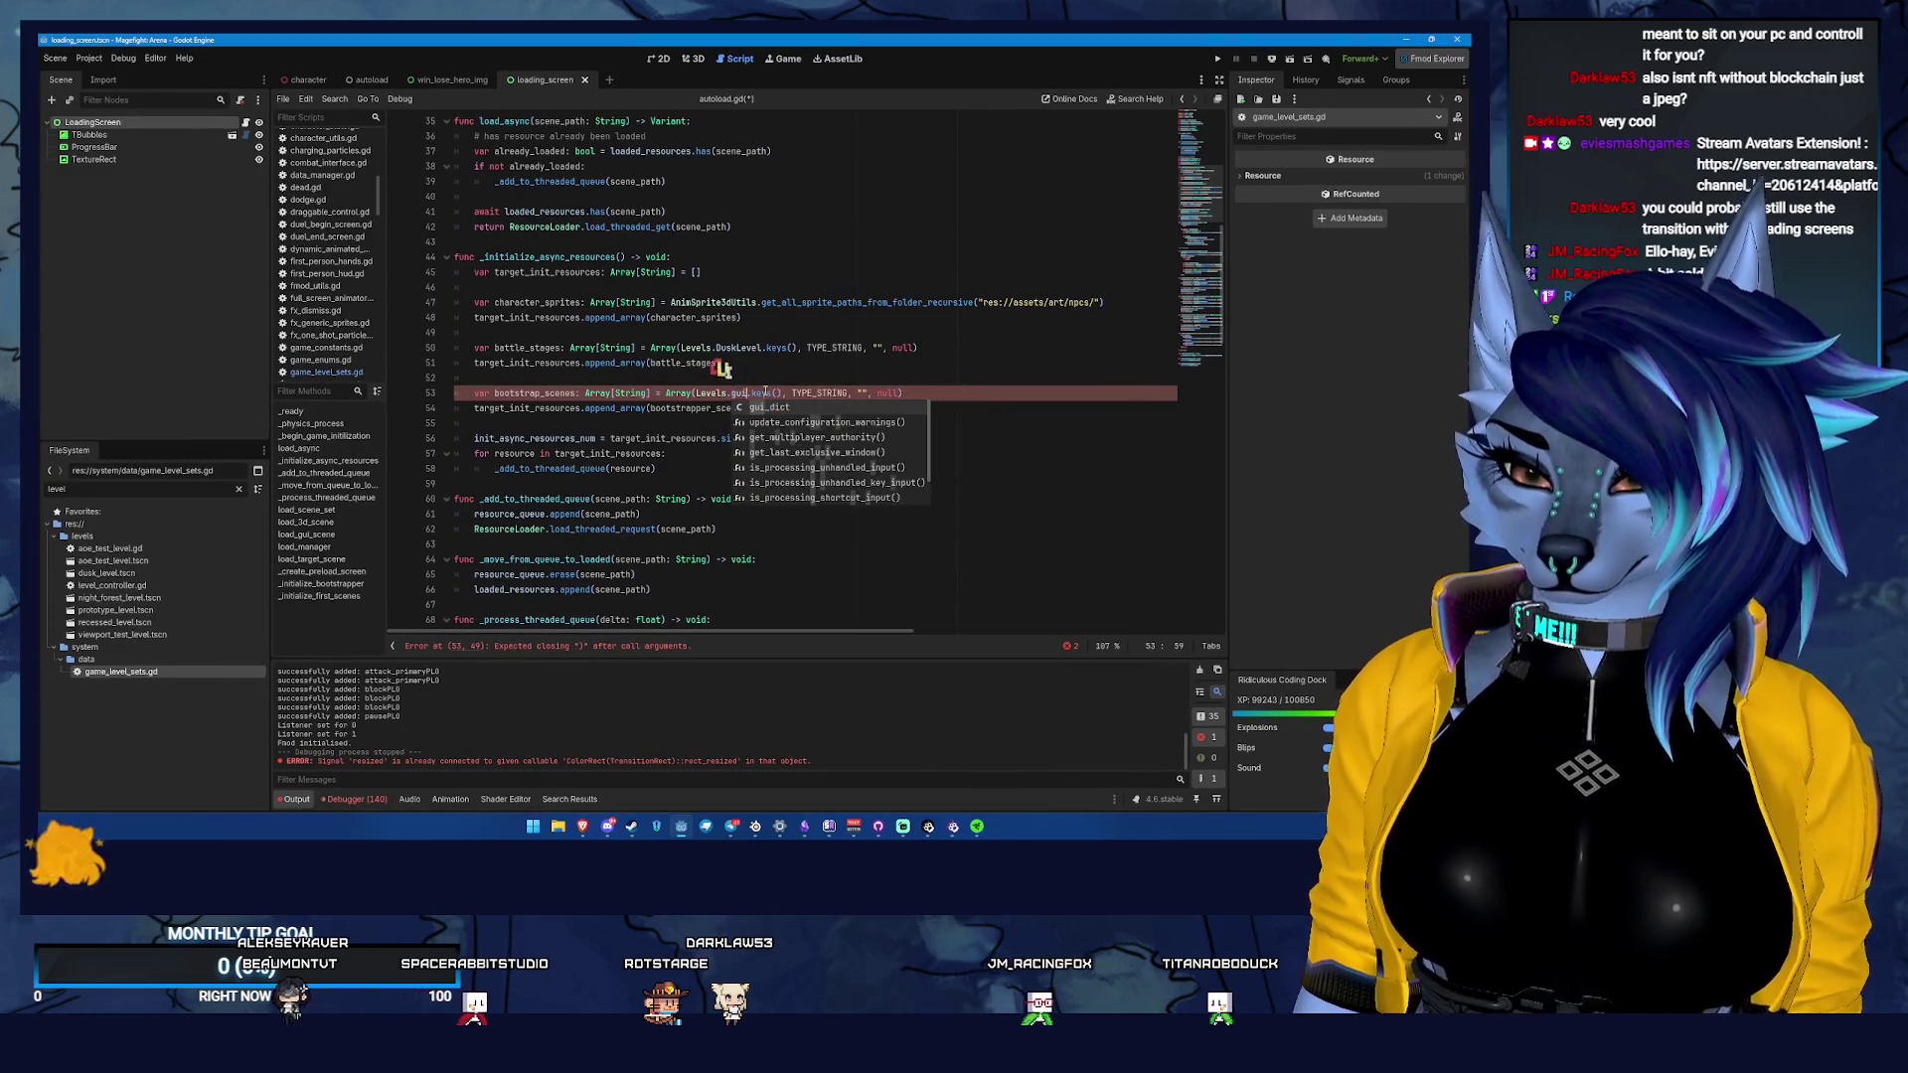
{"action": "key", "text": "Return"}
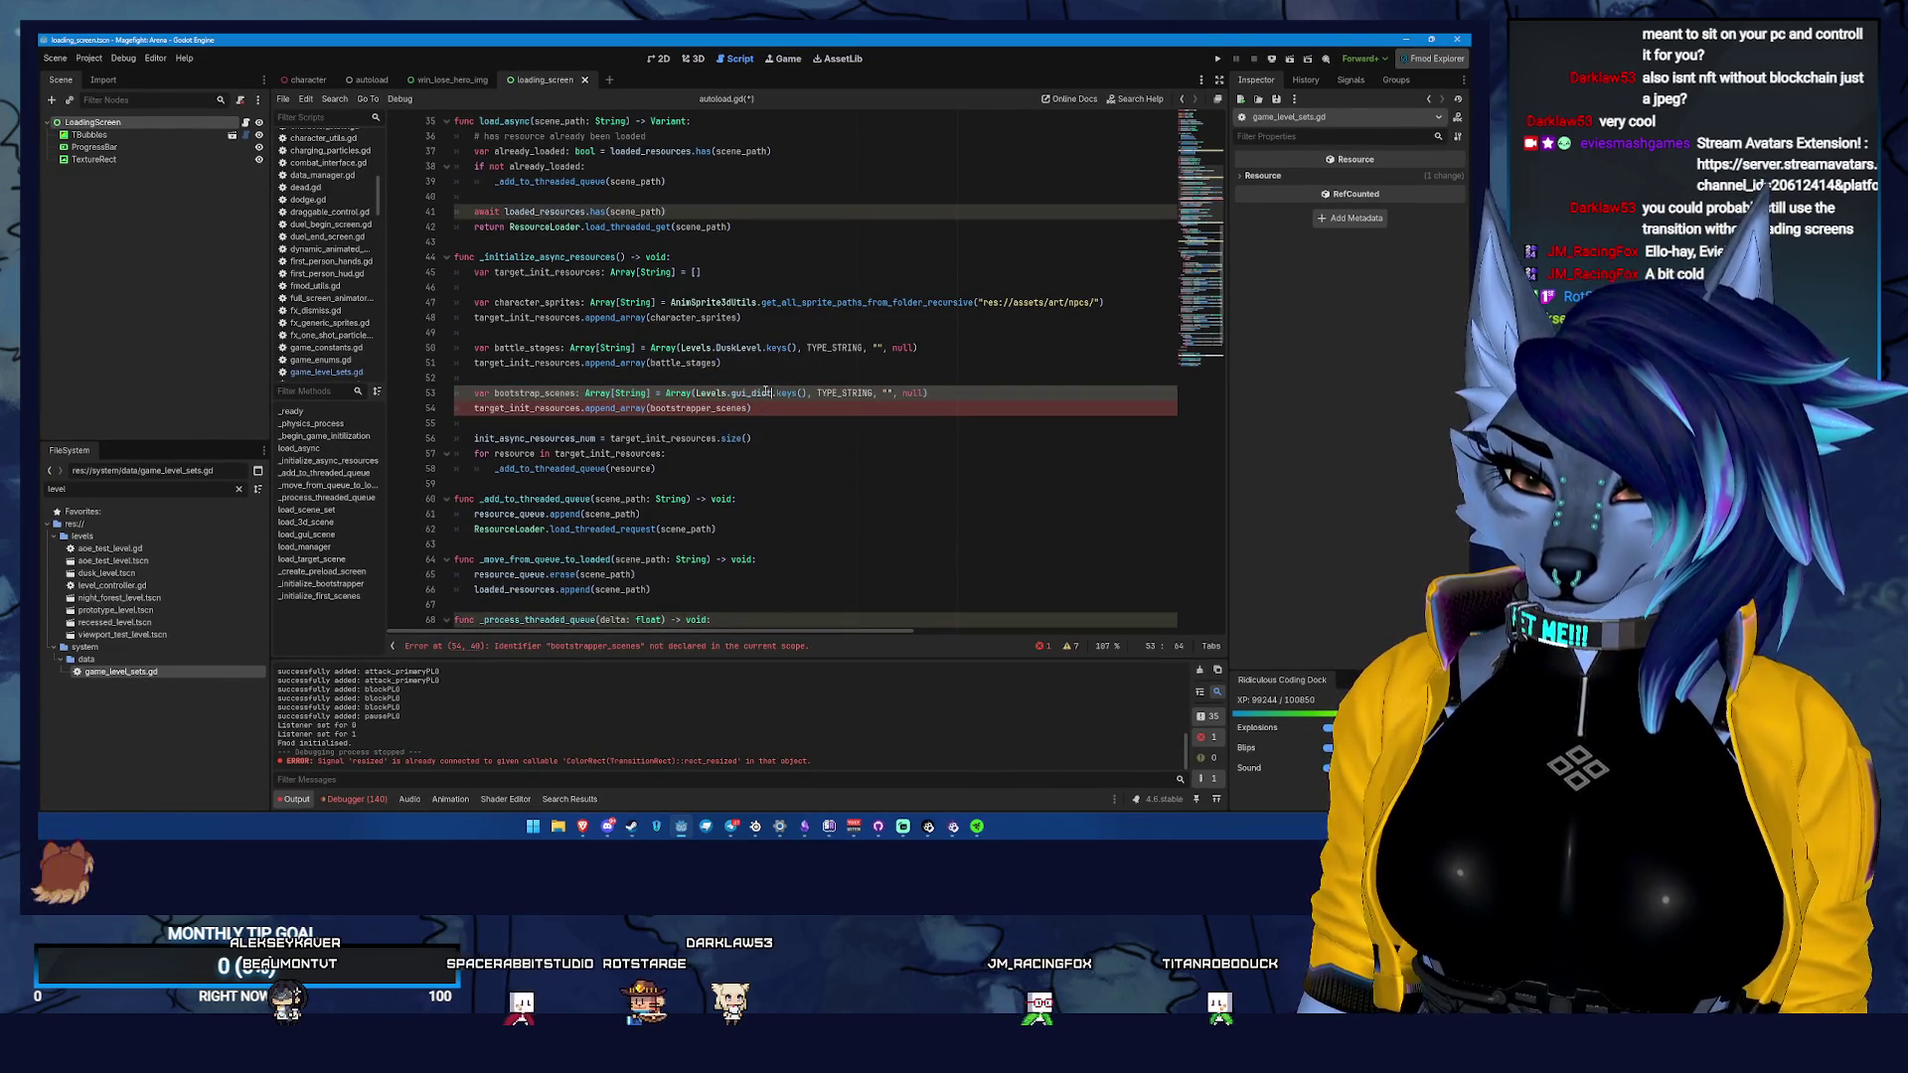
Update the append_array call on line 54 to use bootstrap_scenes.
{"action": "double_click", "coordinate": [518, 394]}
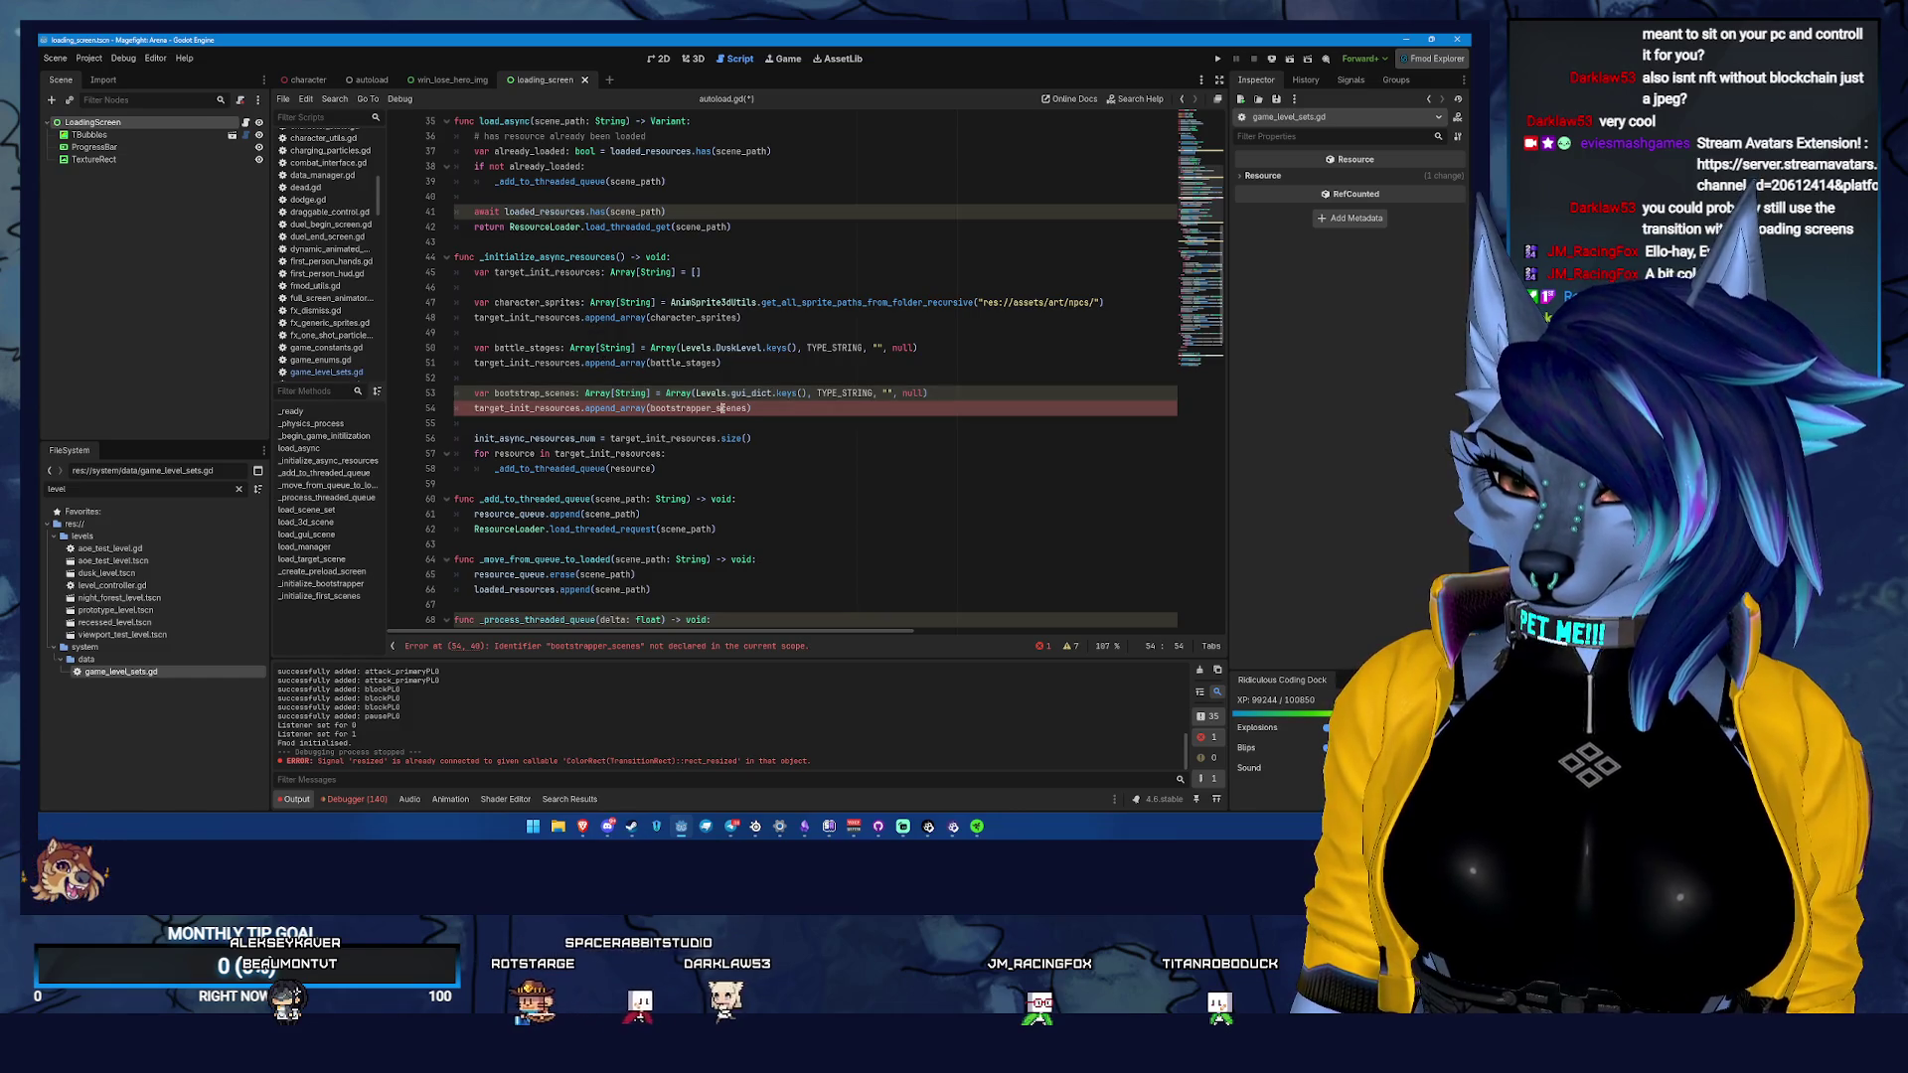
{"action": "key", "text": "ctrl+c"}
{"action": "double_click", "coordinate": [696, 408]}
{"action": "key", "text": "ctrl+v"}
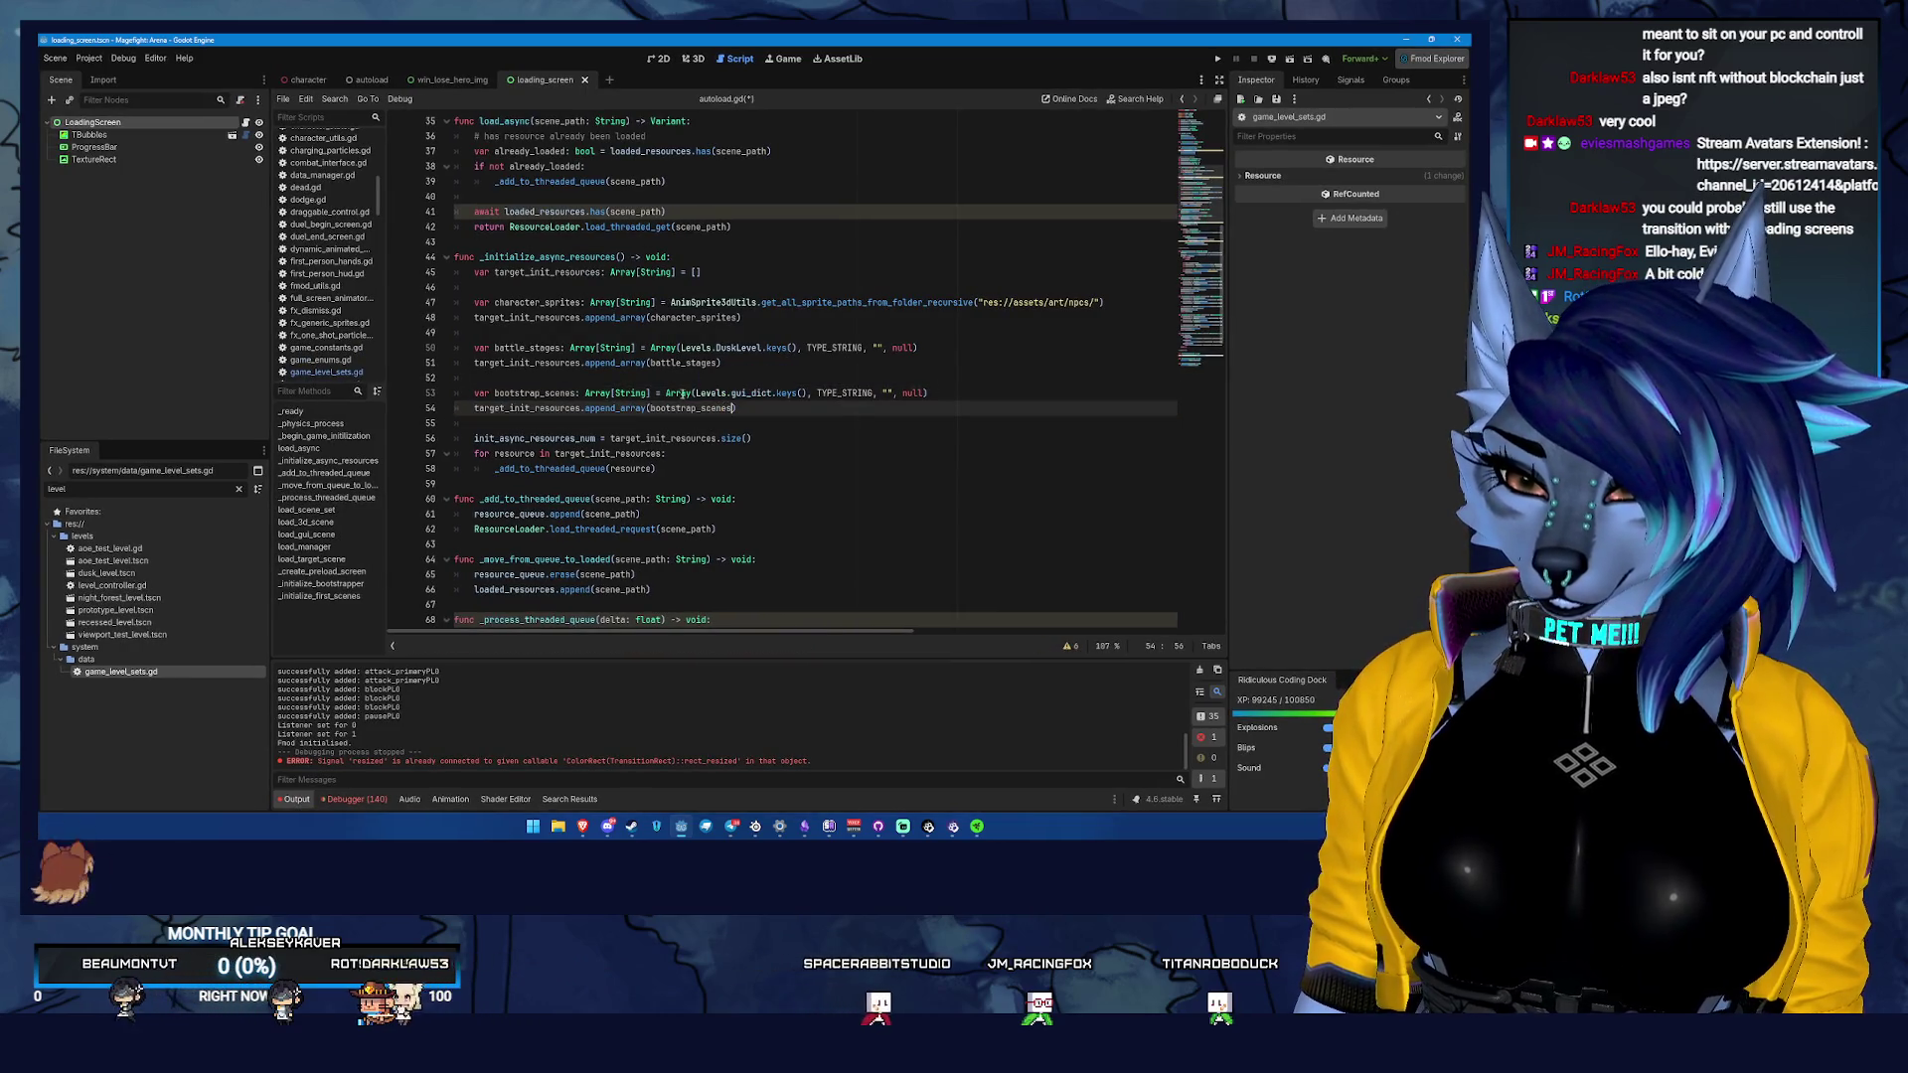
Start a new line 'bootstrap_scenes.append(Array(Levels.dic' below line 53.
{"action": "left_click", "coordinate": [665, 392]}
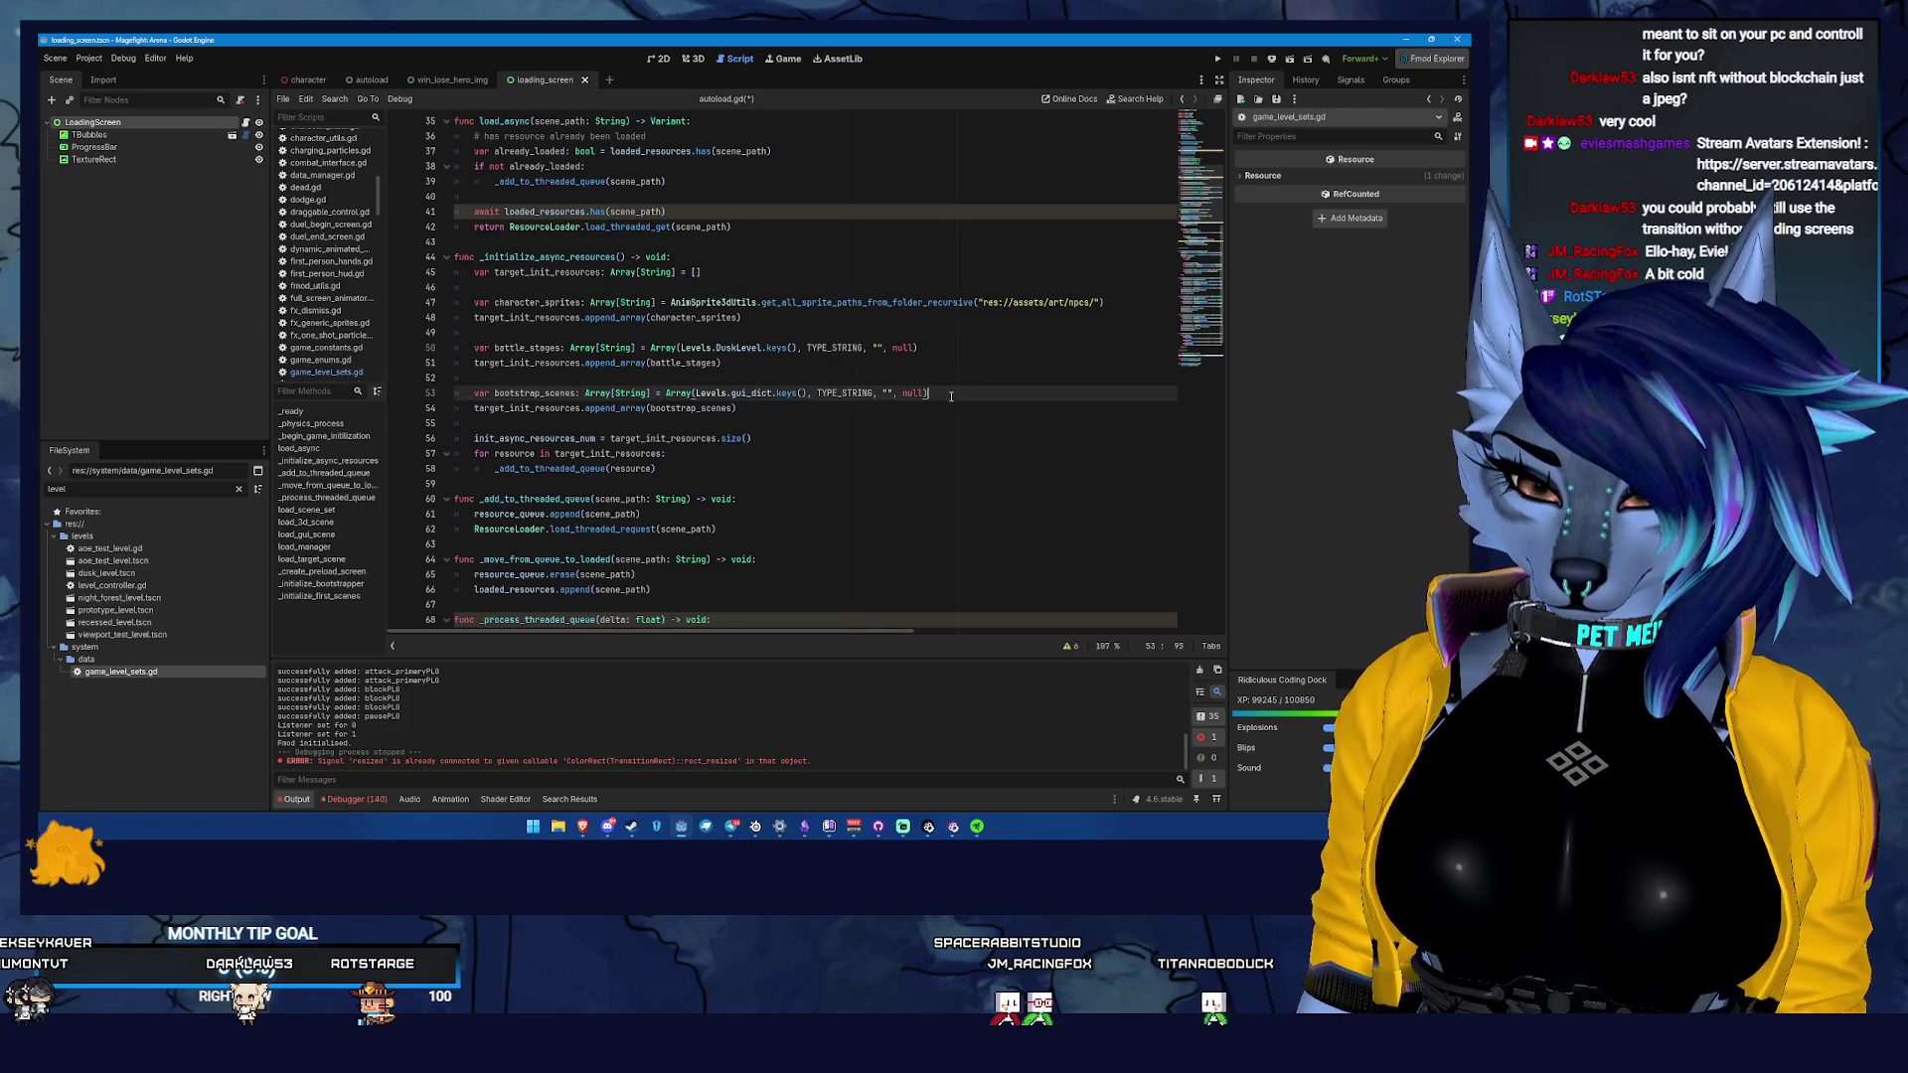
{"action": "key", "text": "Return"}
{"action": "type", "text": "boot"}
{"action": "key", "text": "Return"}
{"action": "type", "text": ".app"}
{"action": "key", "text": "Return"}
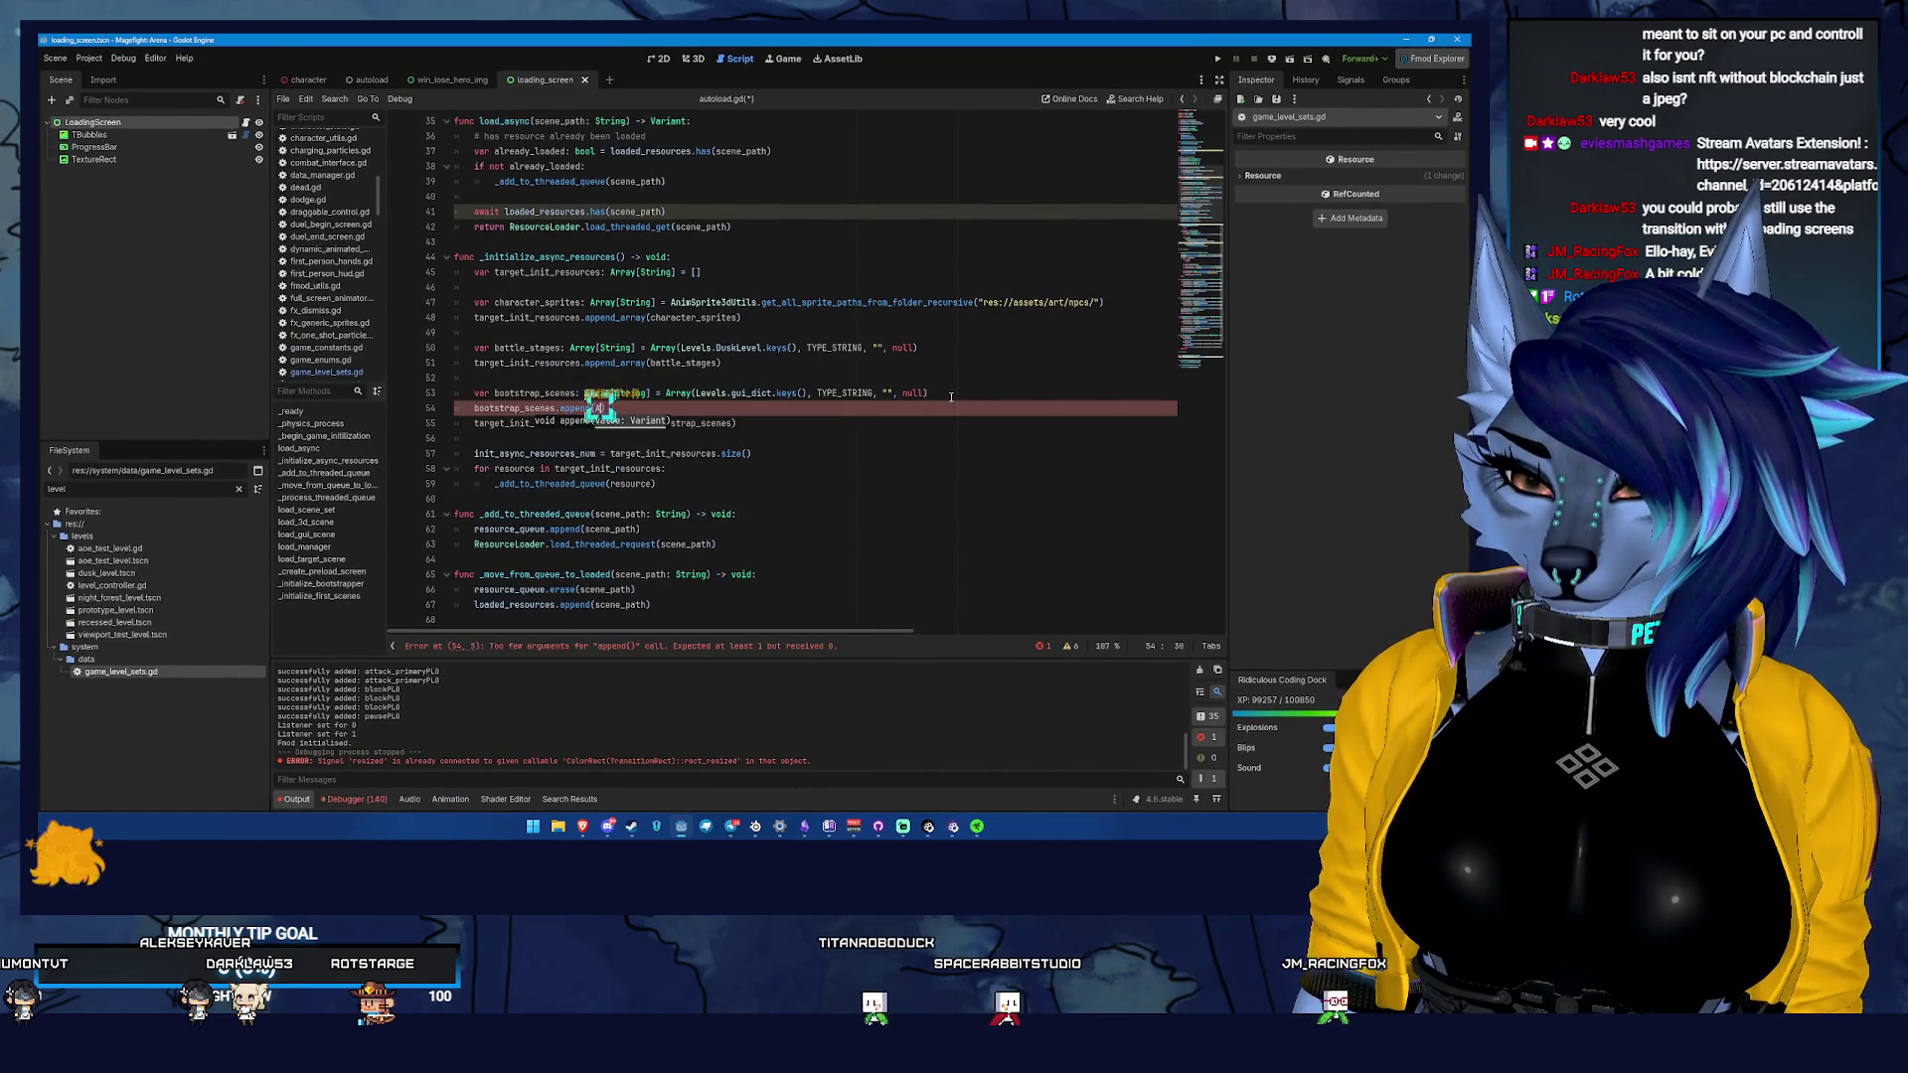
{"action": "type", "text": "rray("}
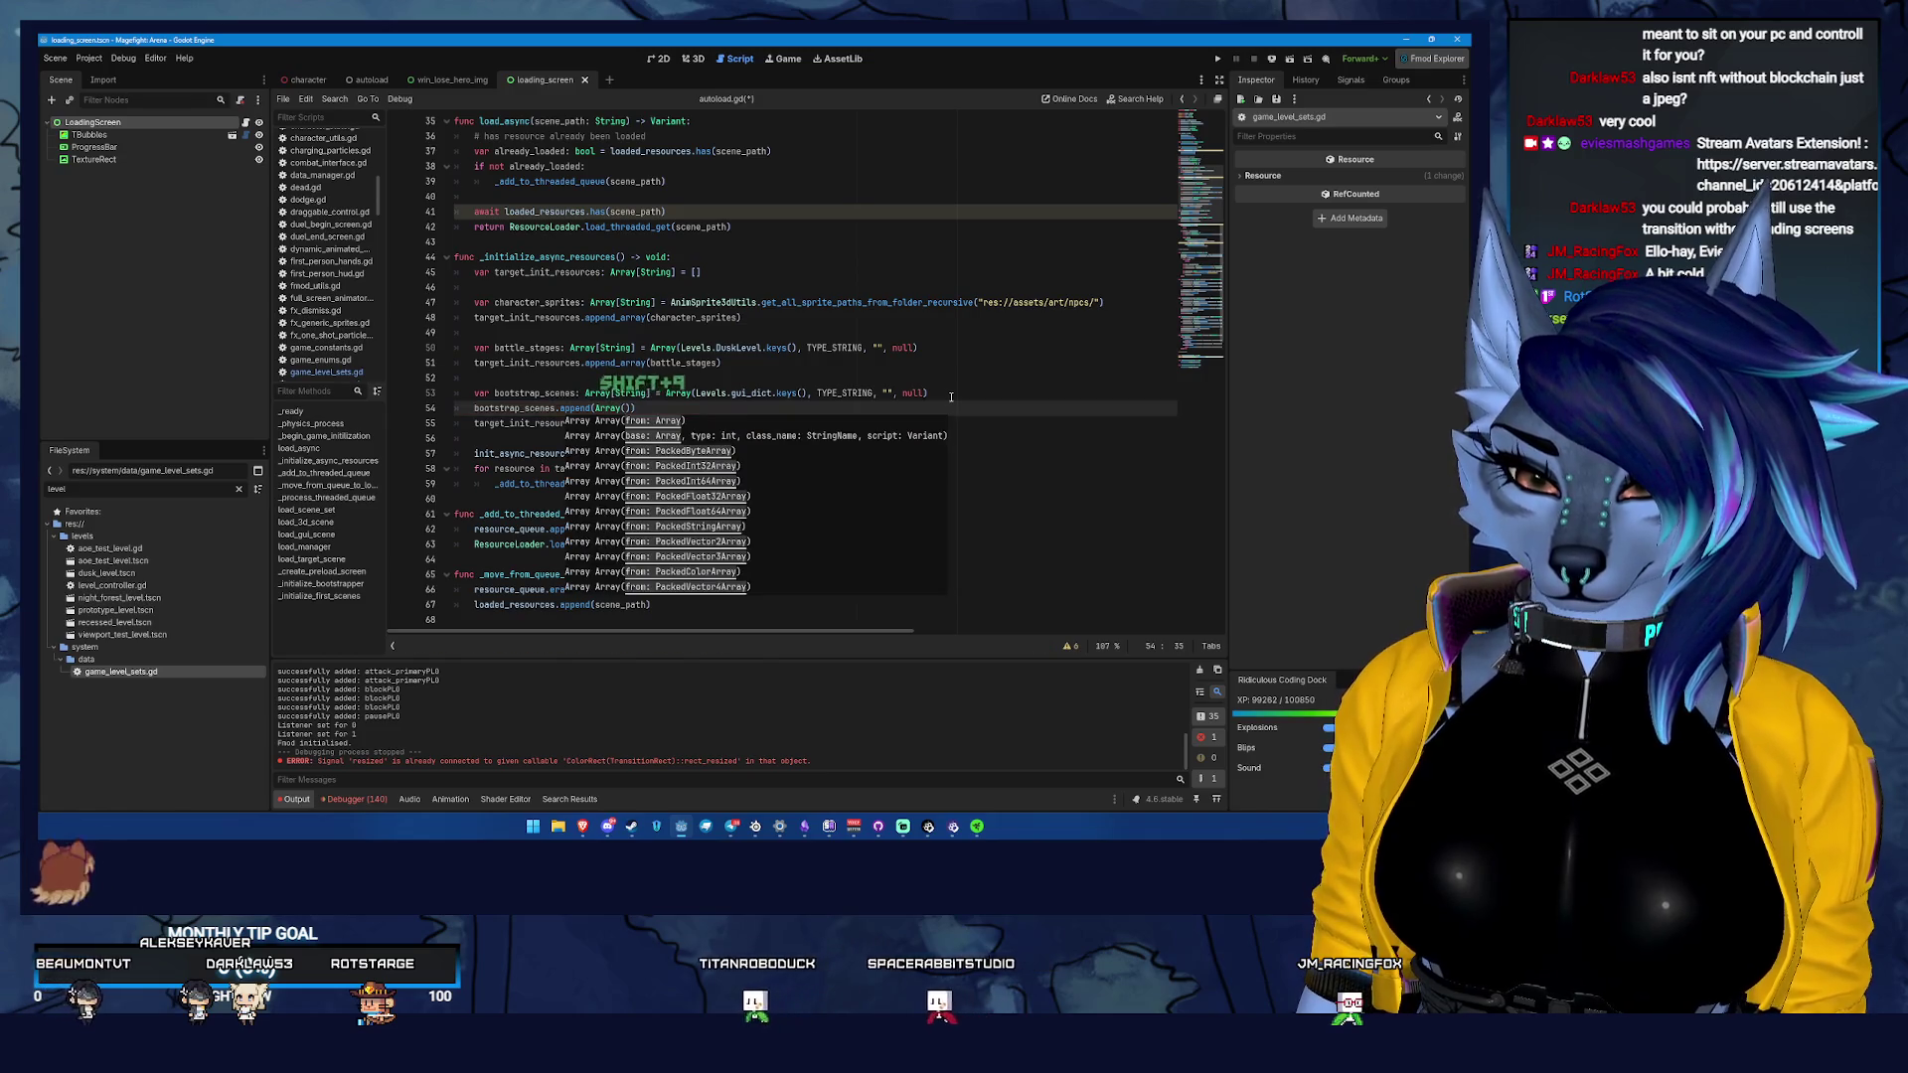
{"action": "type", "text": "L"}
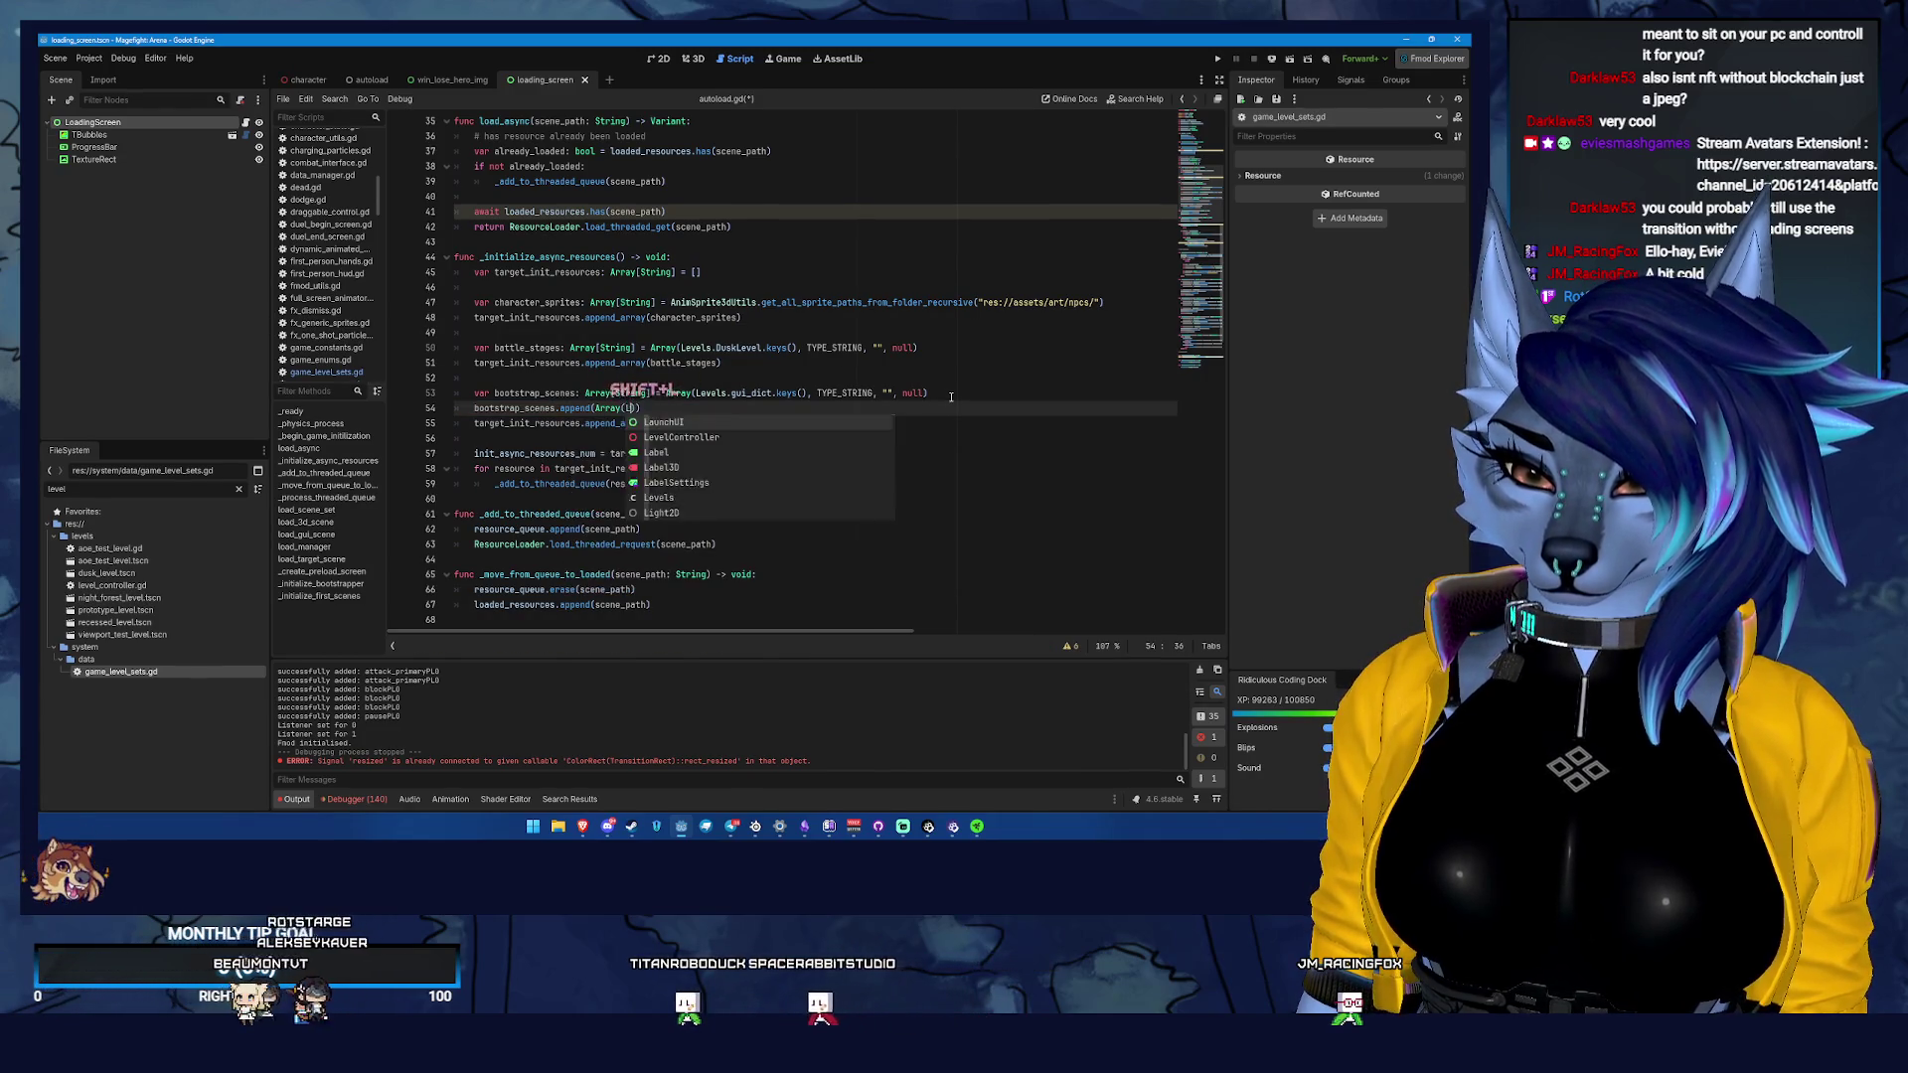
{"action": "type", "text": "evels.dict"}
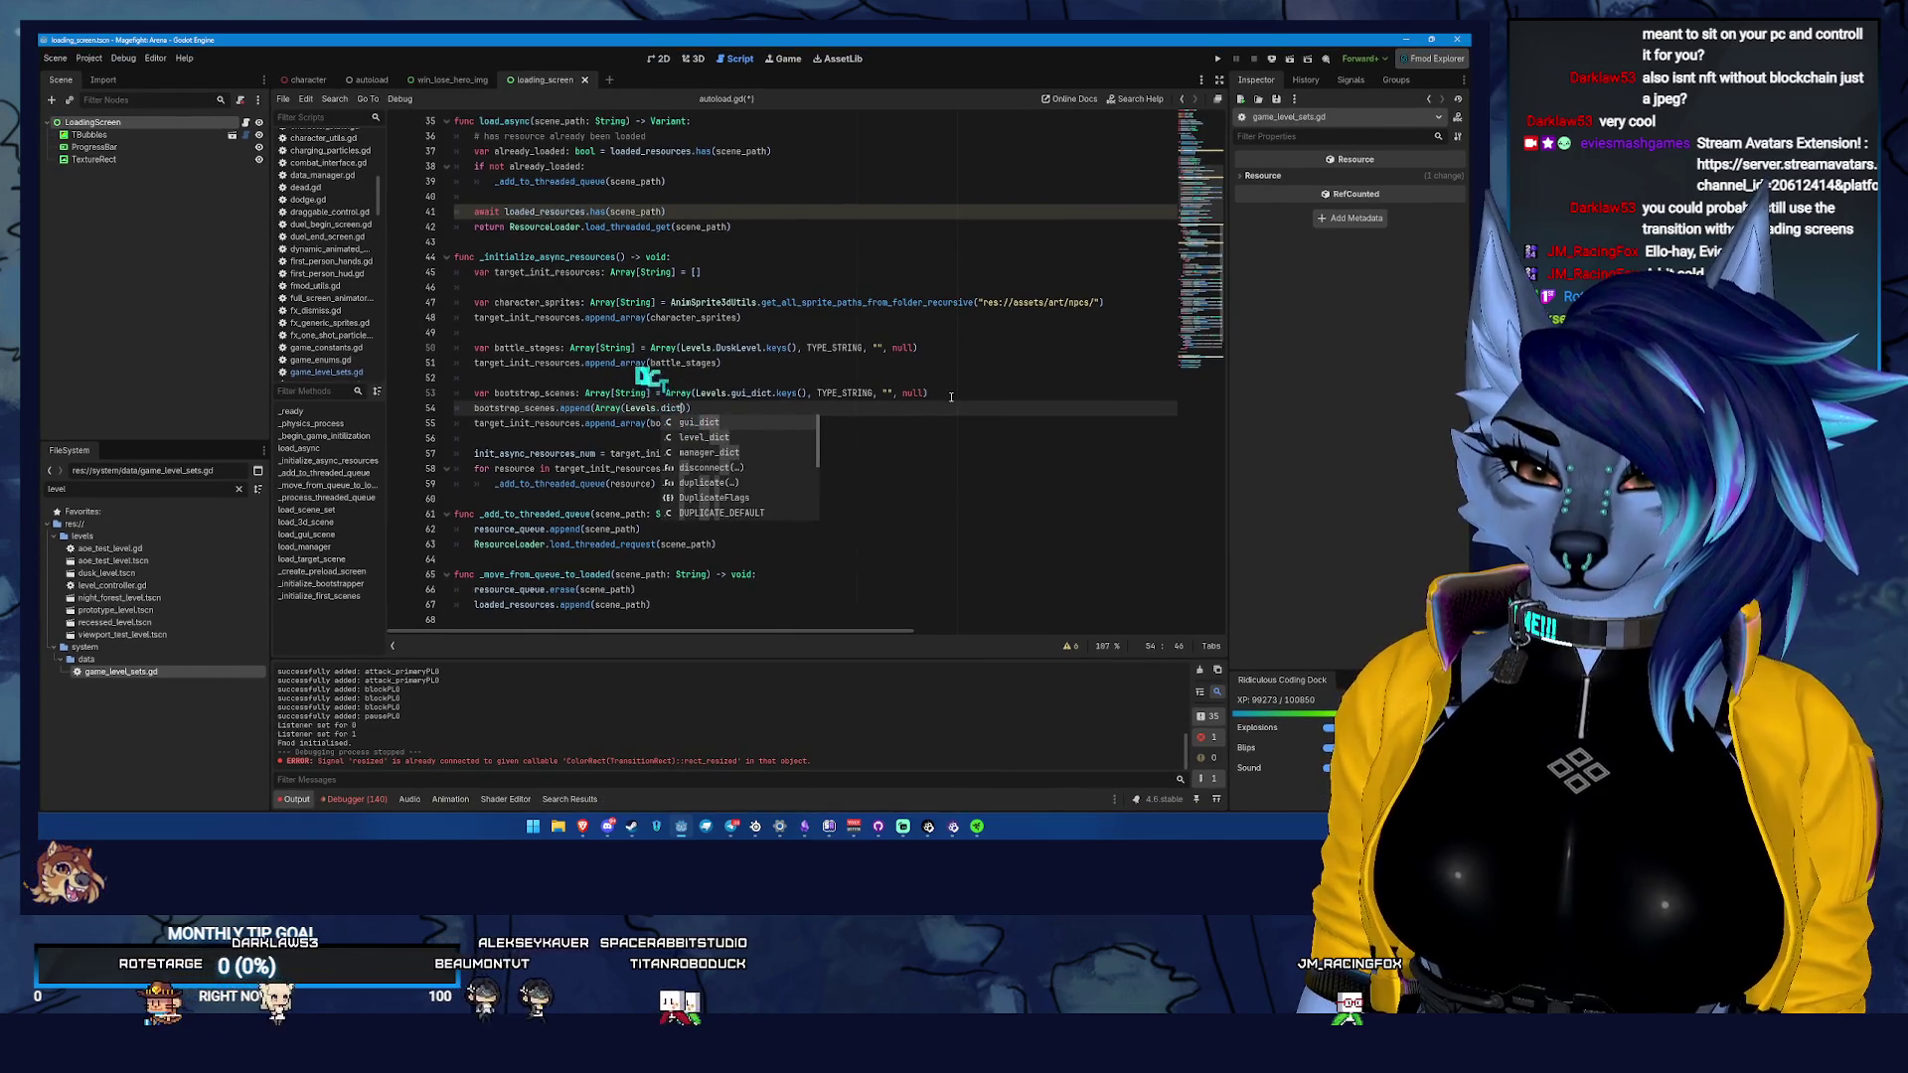
Complete line 54 with Array(Levels.level_dict.keys(), TYPE_STRING, "", null).
{"action": "key", "text": "Down"}
{"action": "key", "text": "Return"}
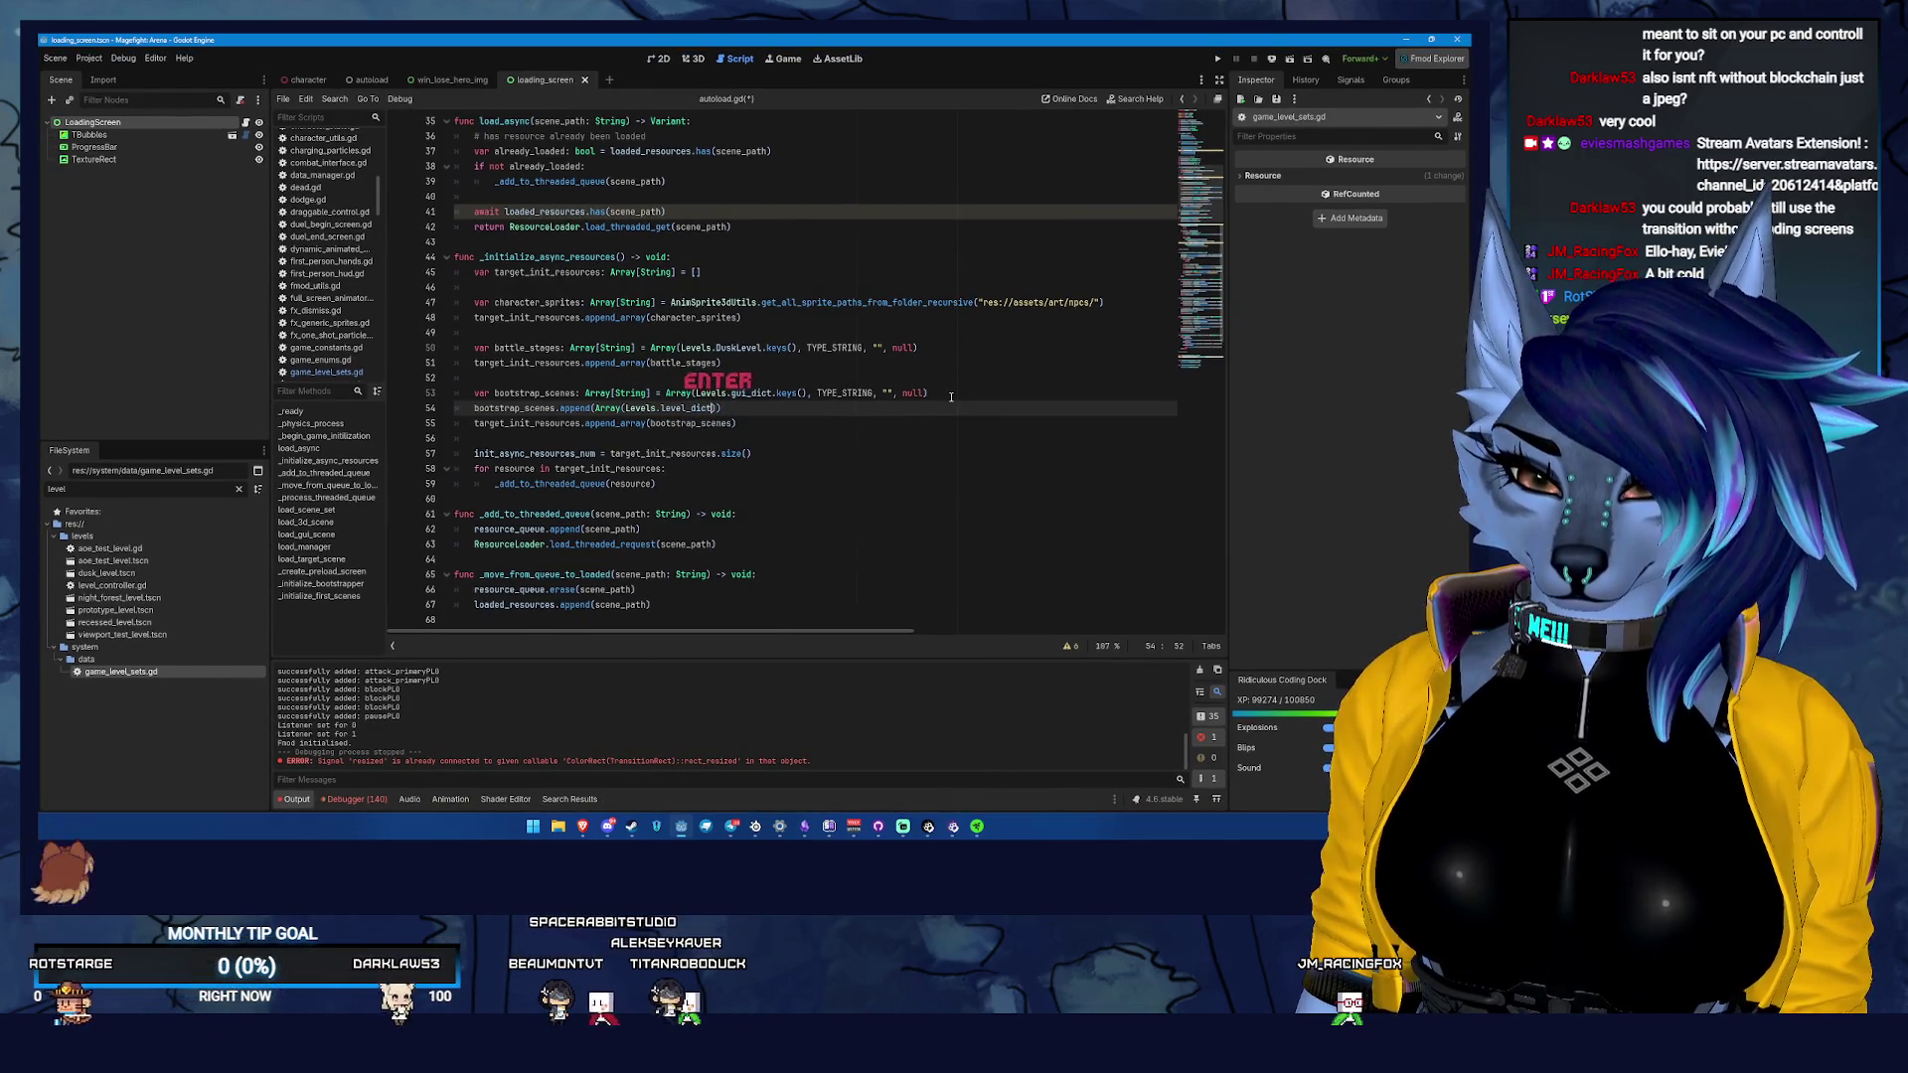
{"action": "key", "text": "Right"}
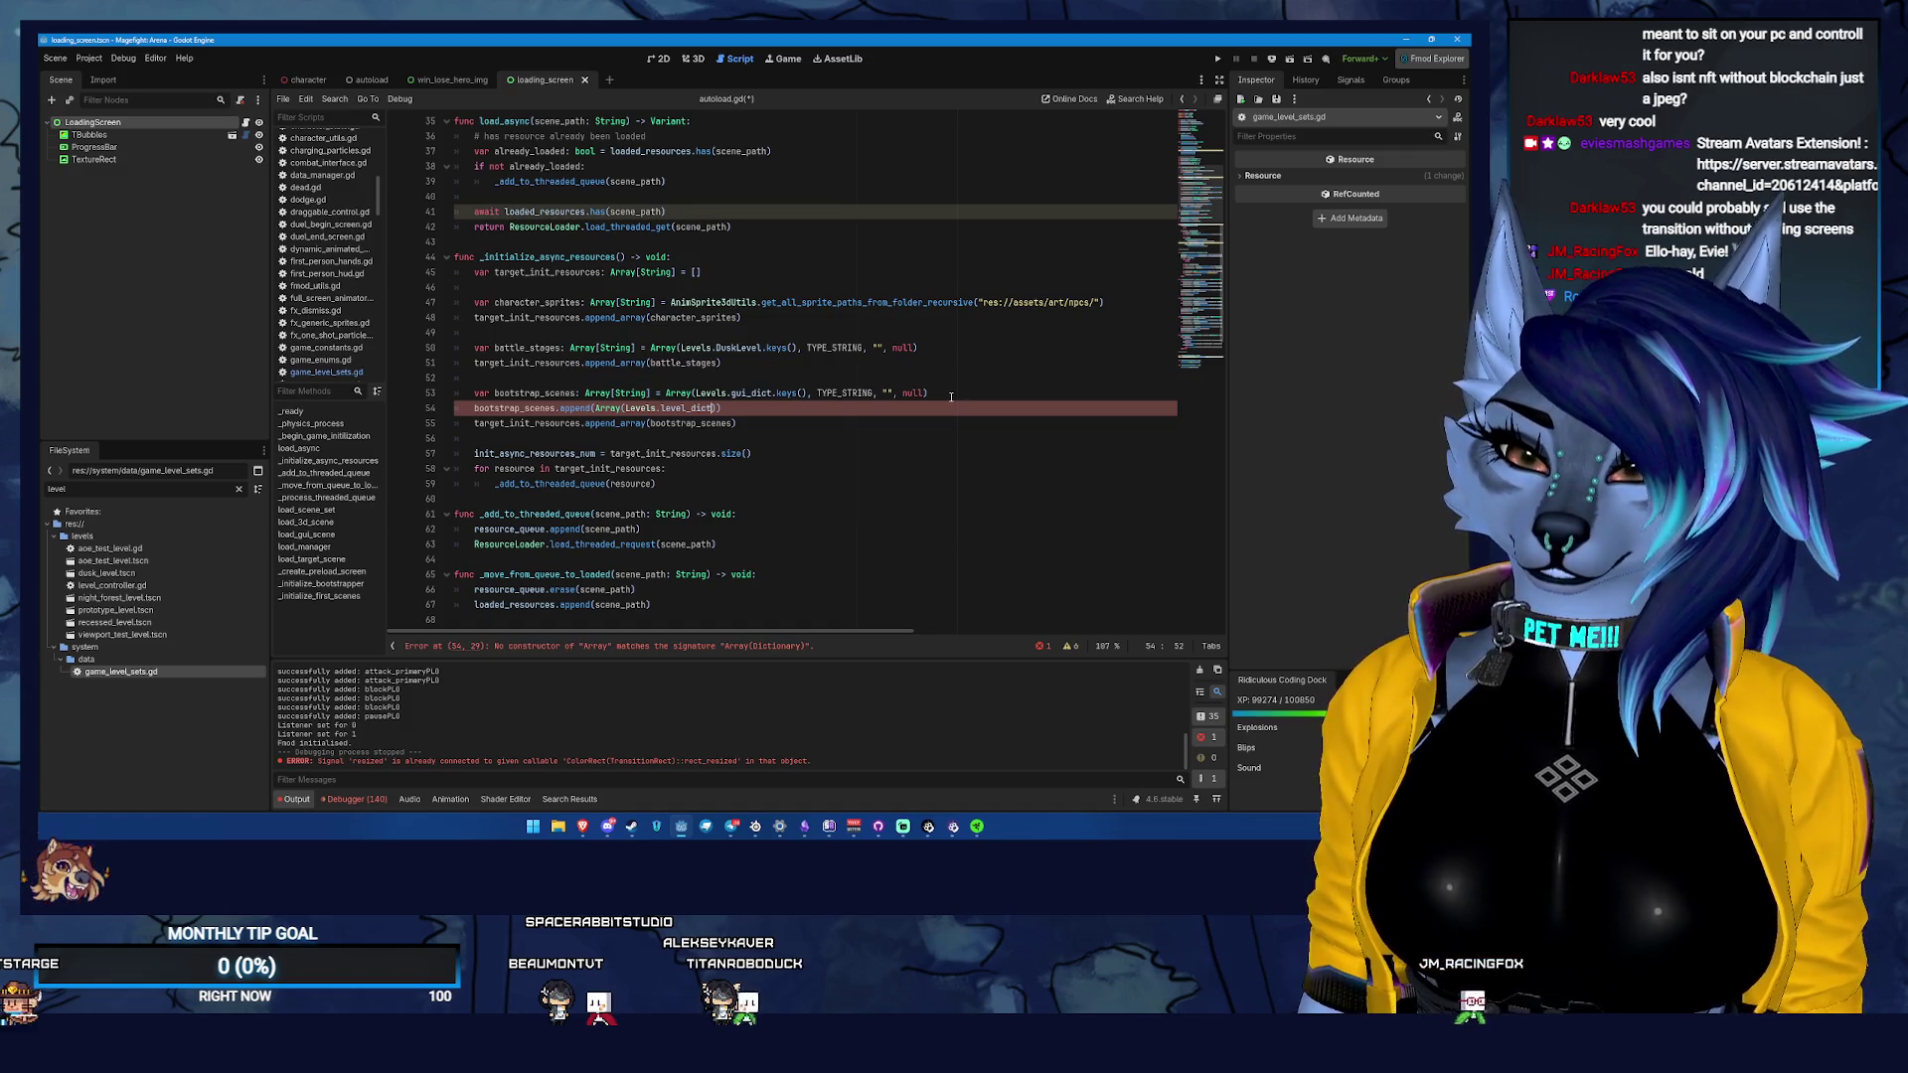
{"action": "type", "text": "key"}
{"action": "key", "text": "Return"}
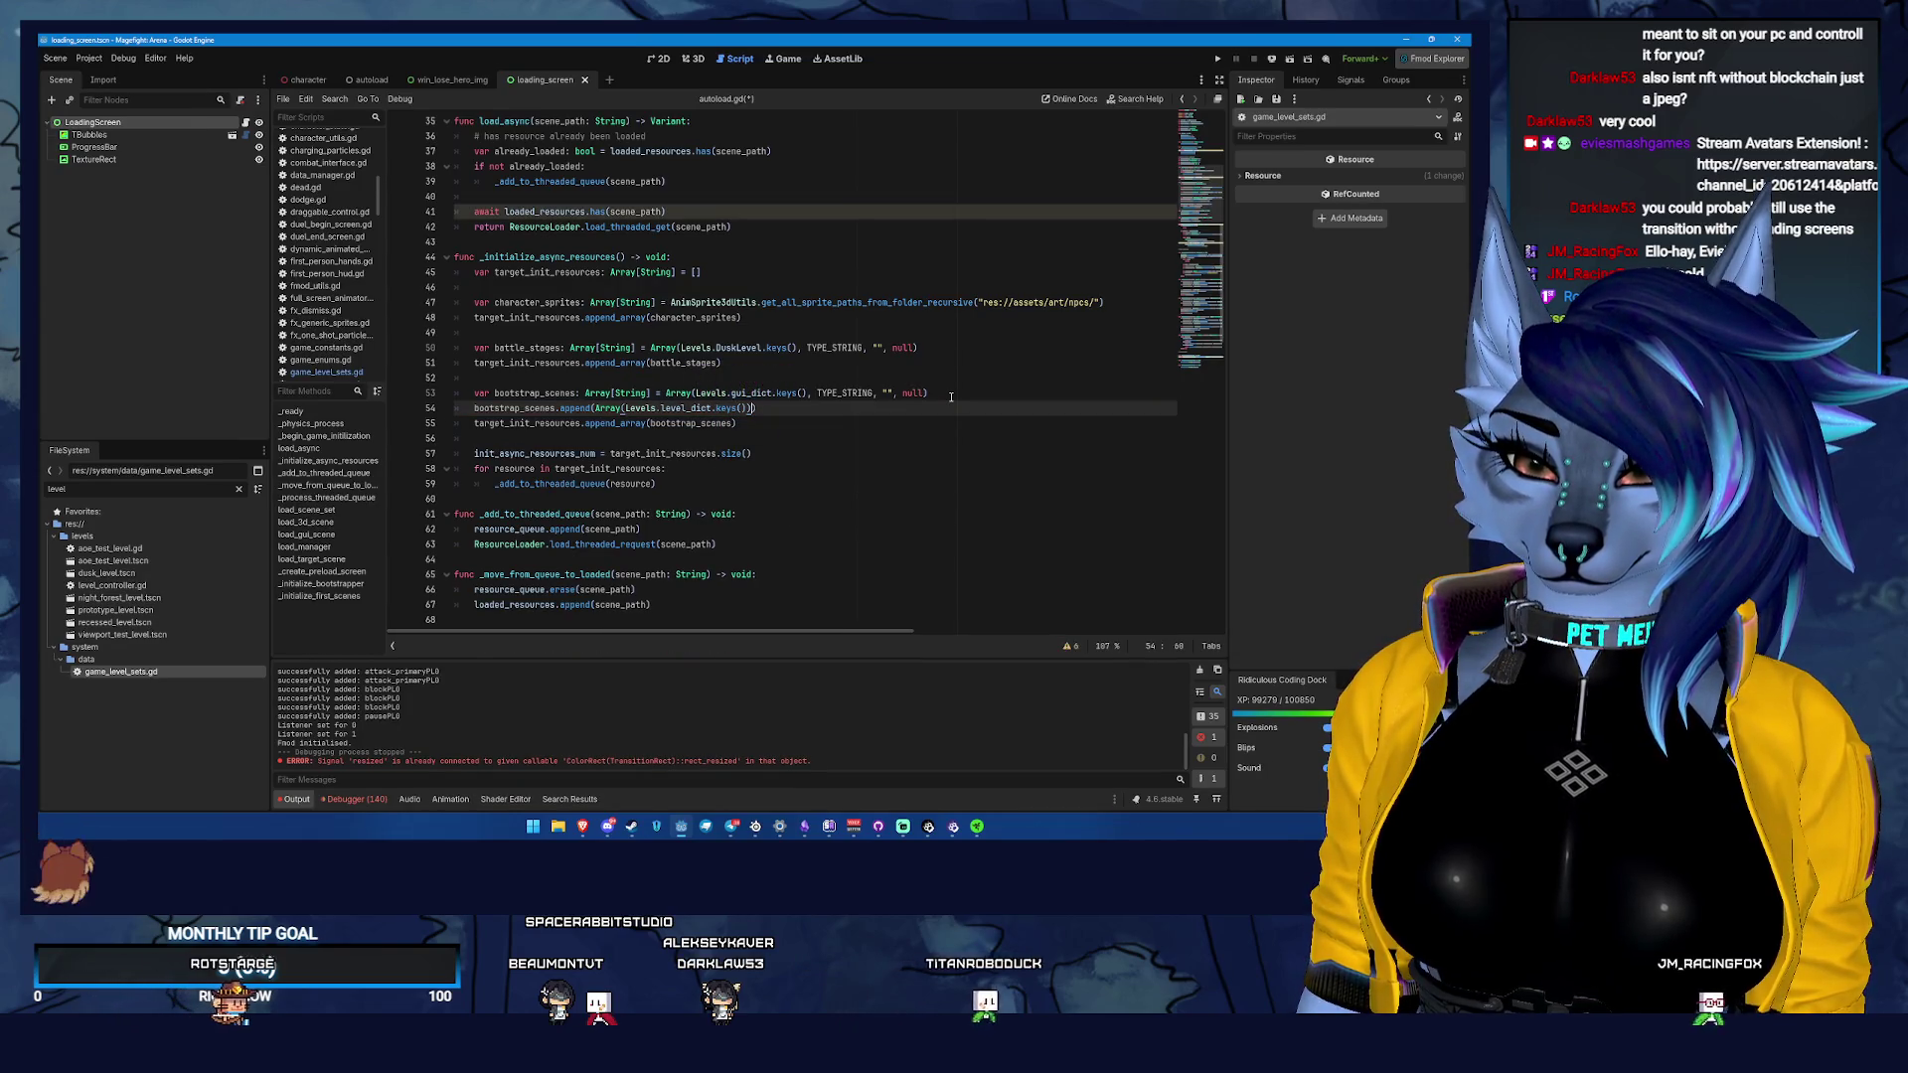
{"action": "type", "text": ", TY"}
{"action": "type", "text": "PE_STRING"}
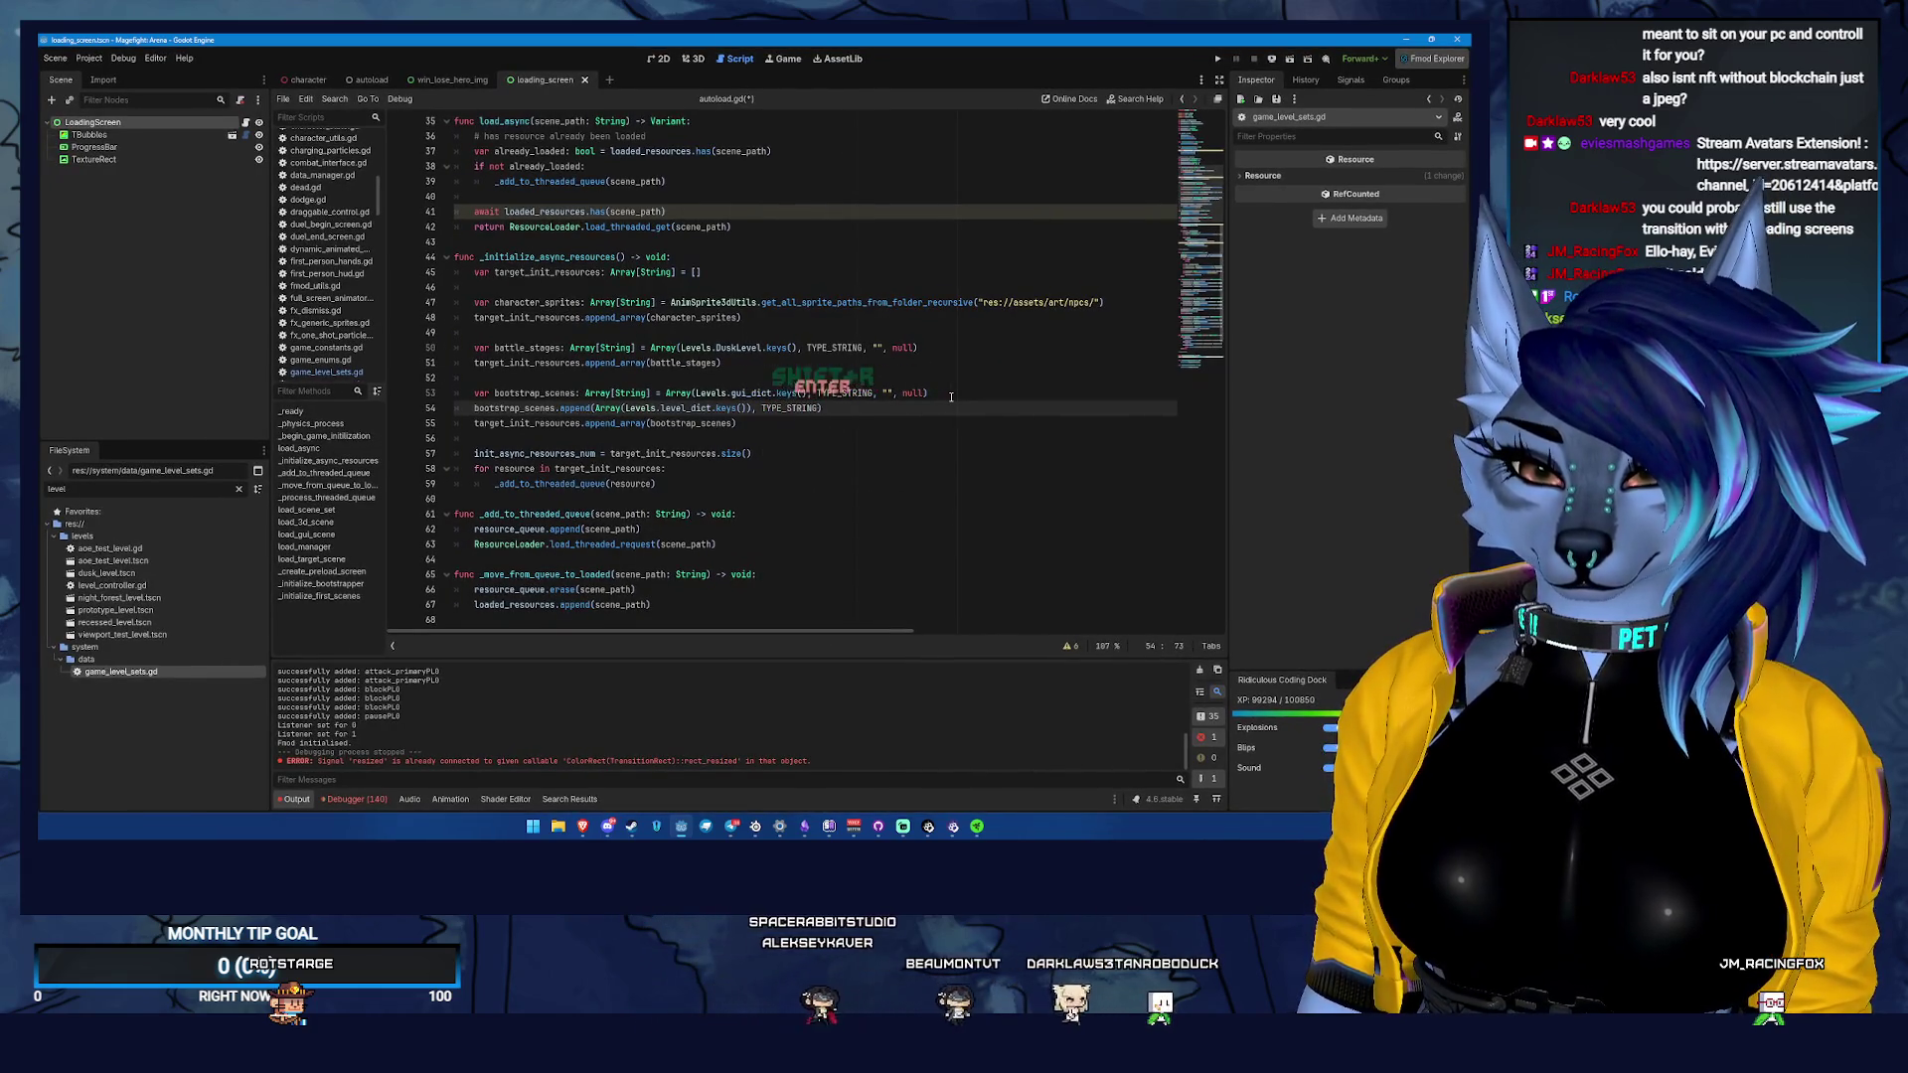
{"action": "key", "text": "Return"}
{"action": "type", "text": ","}
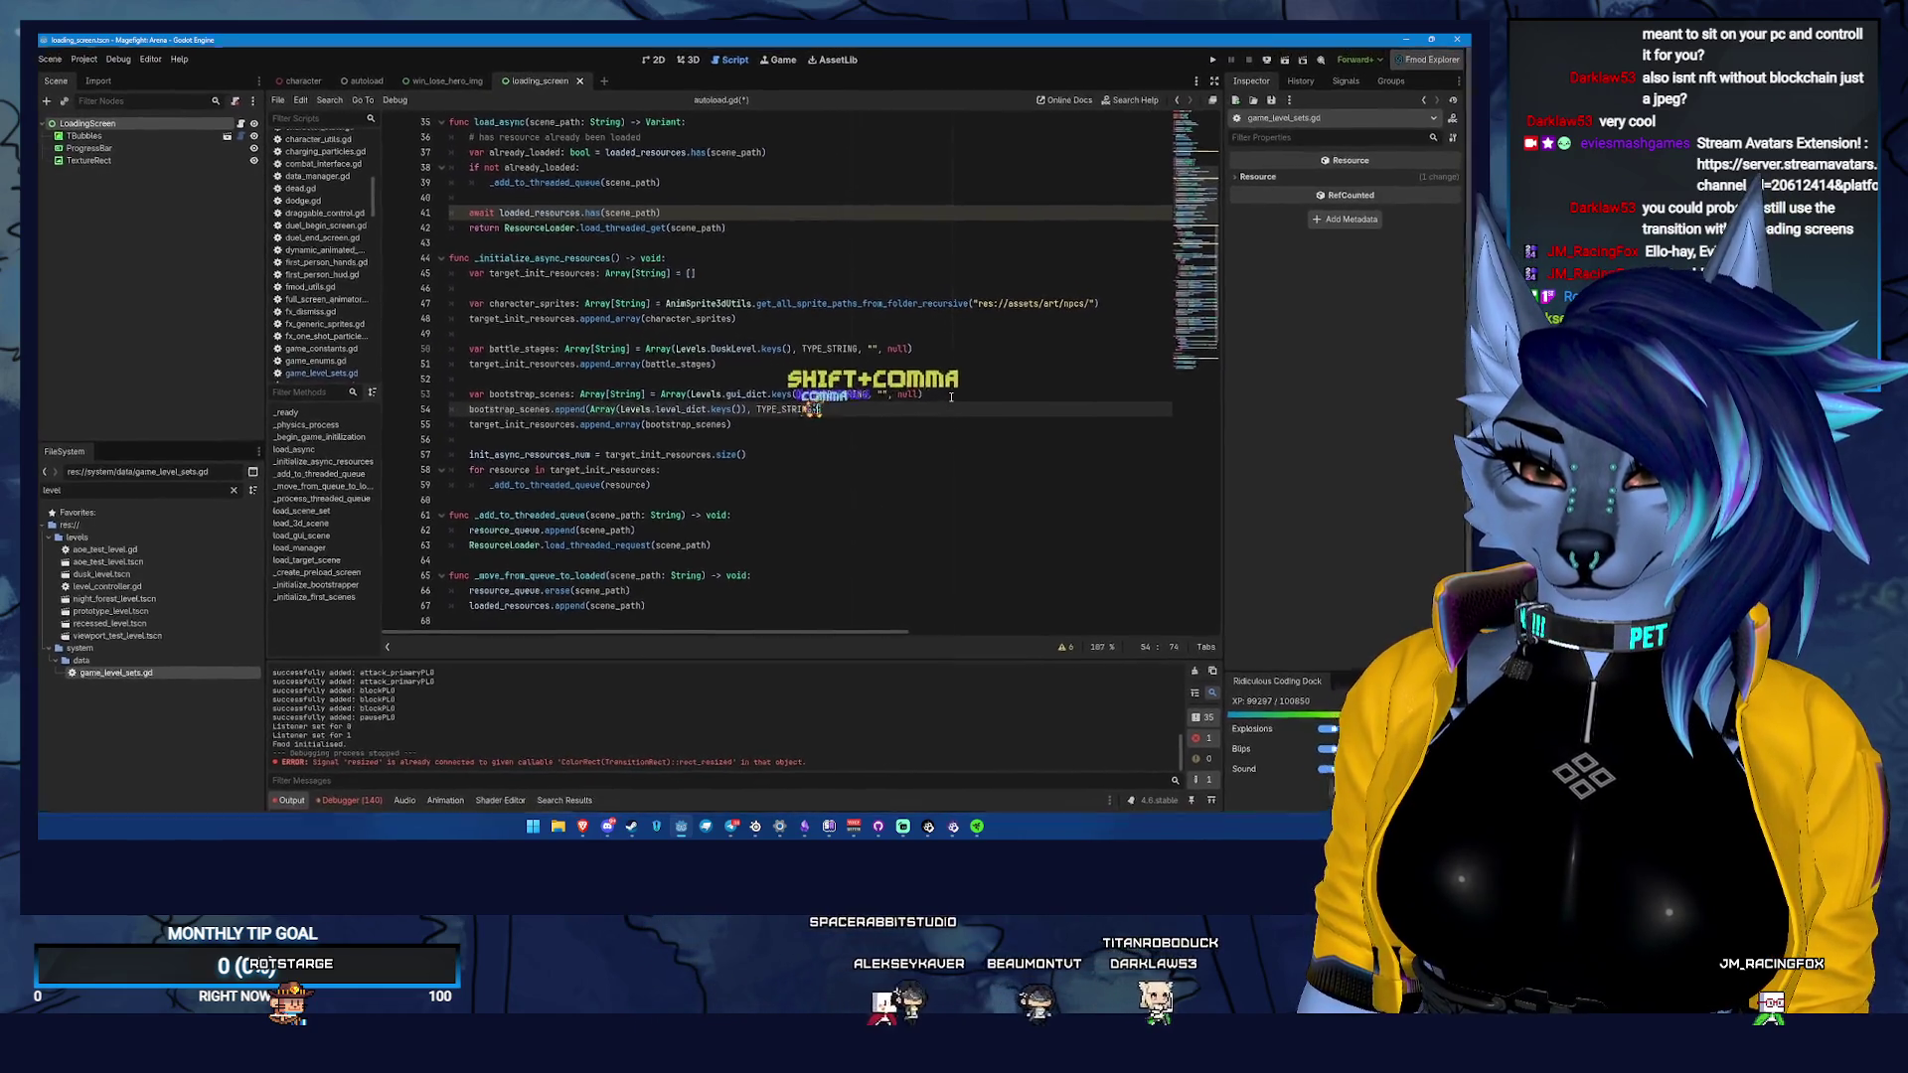
{"action": "type", "text": " \"\", "}
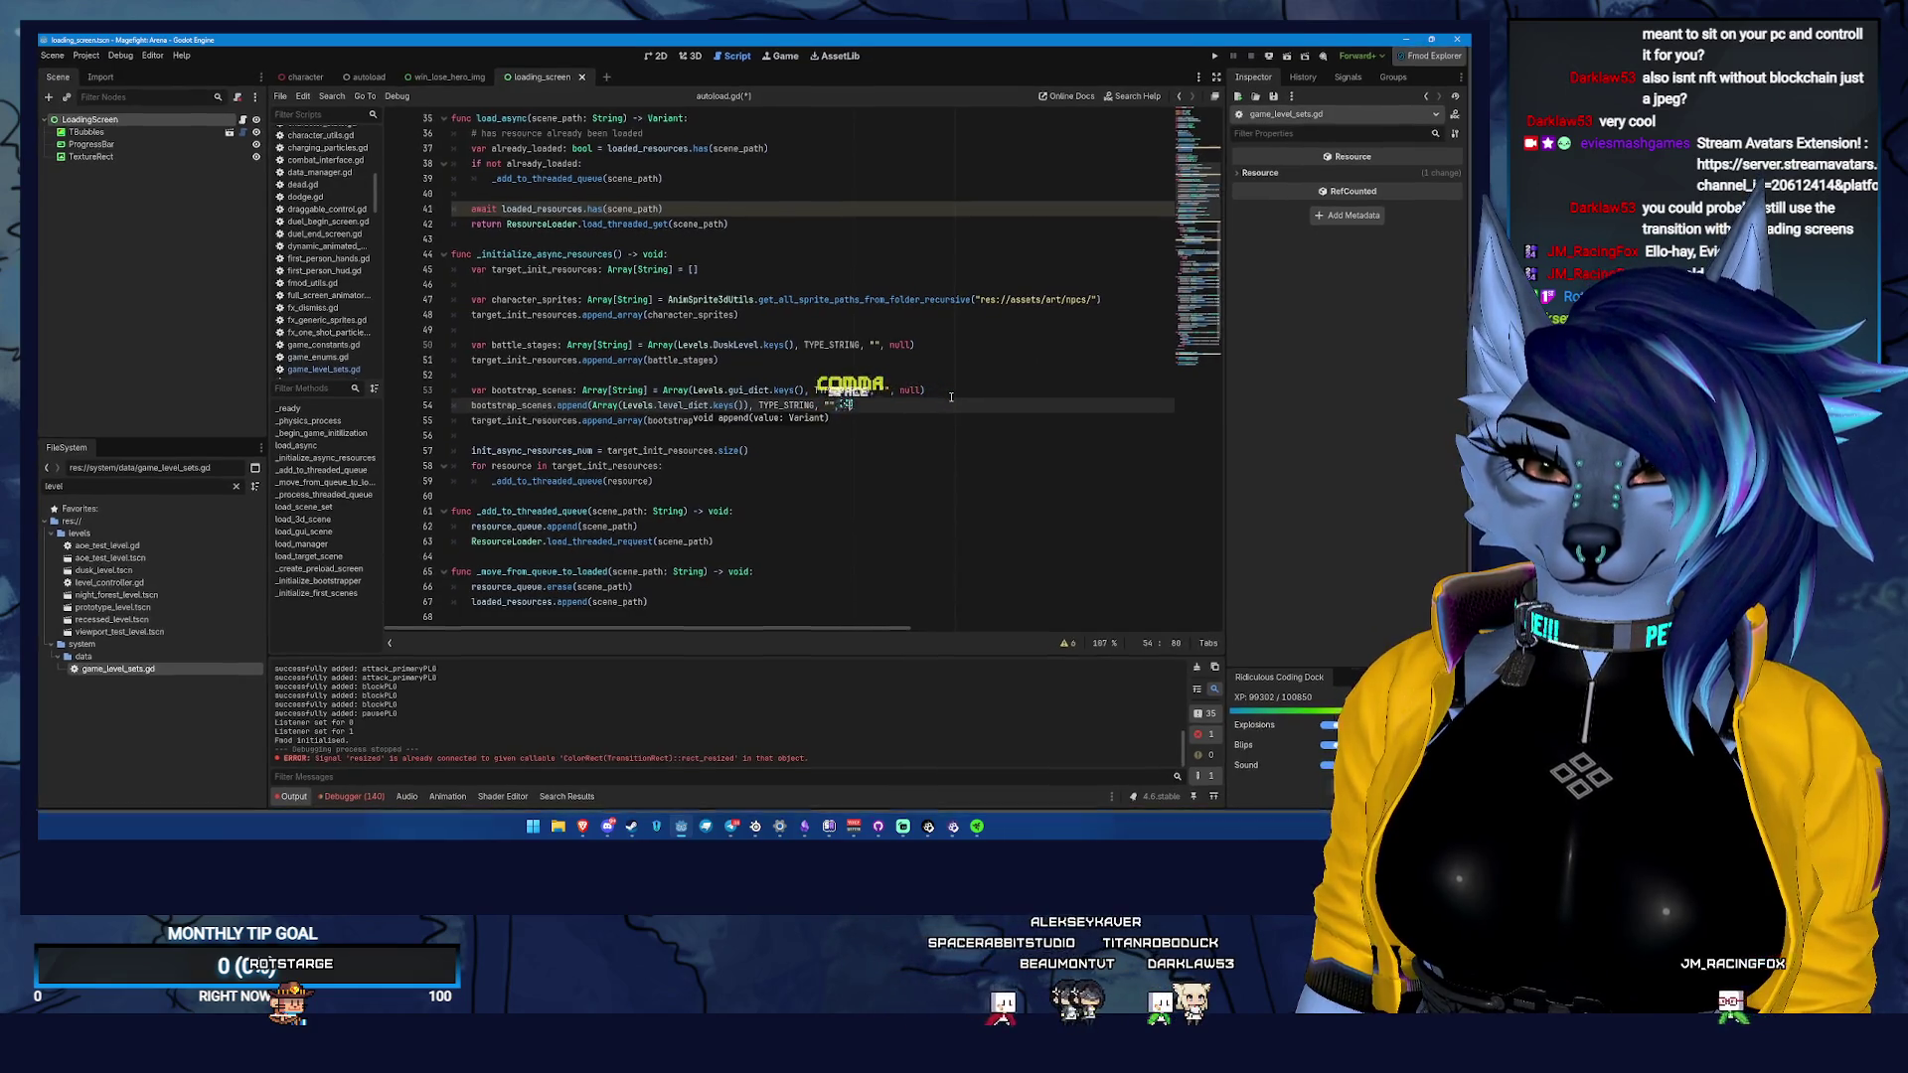
{"action": "type", "text": "null)"}
{"action": "key", "text": "Return"}
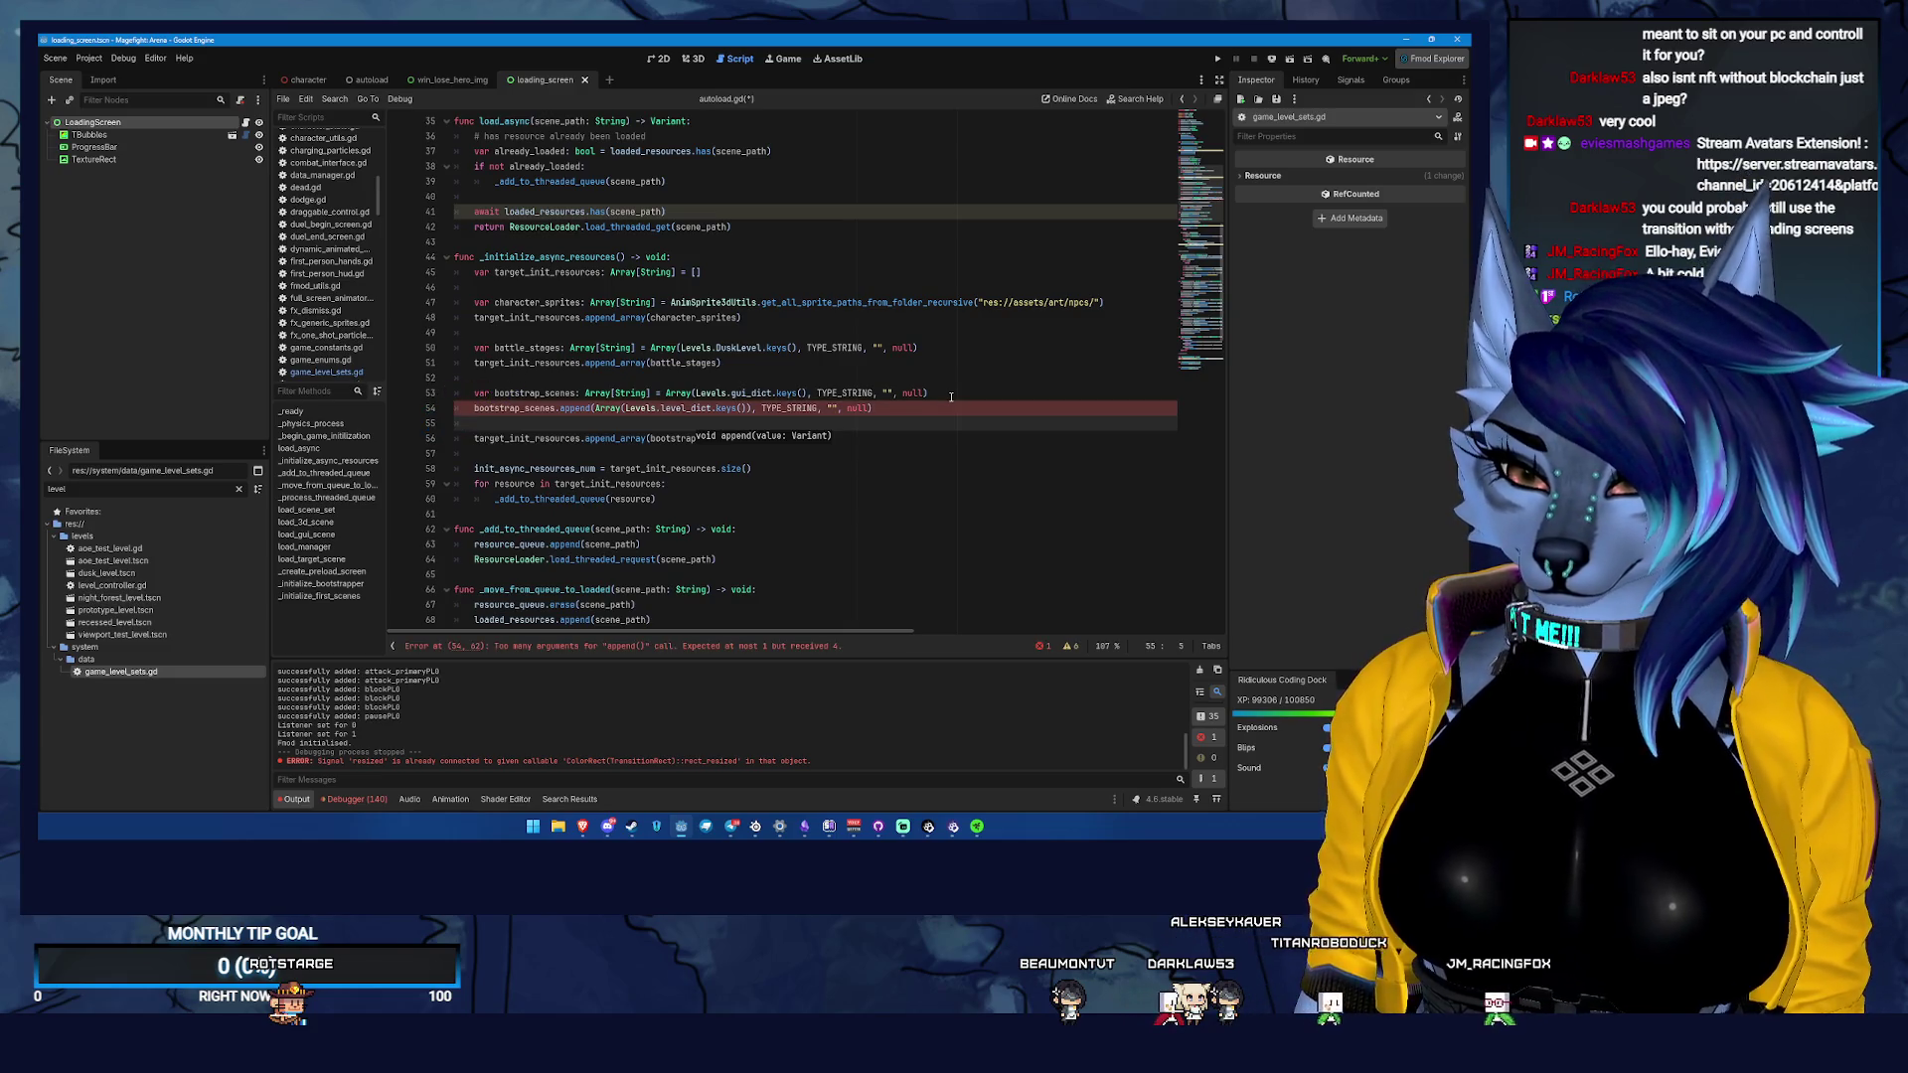
Fix line 54's misplaced parenthesis and begin 'bootstrap_scenes.append(Array(Levels.man' on the next line.
{"action": "key", "text": "Up"}
{"action": "key", "text": "End"}
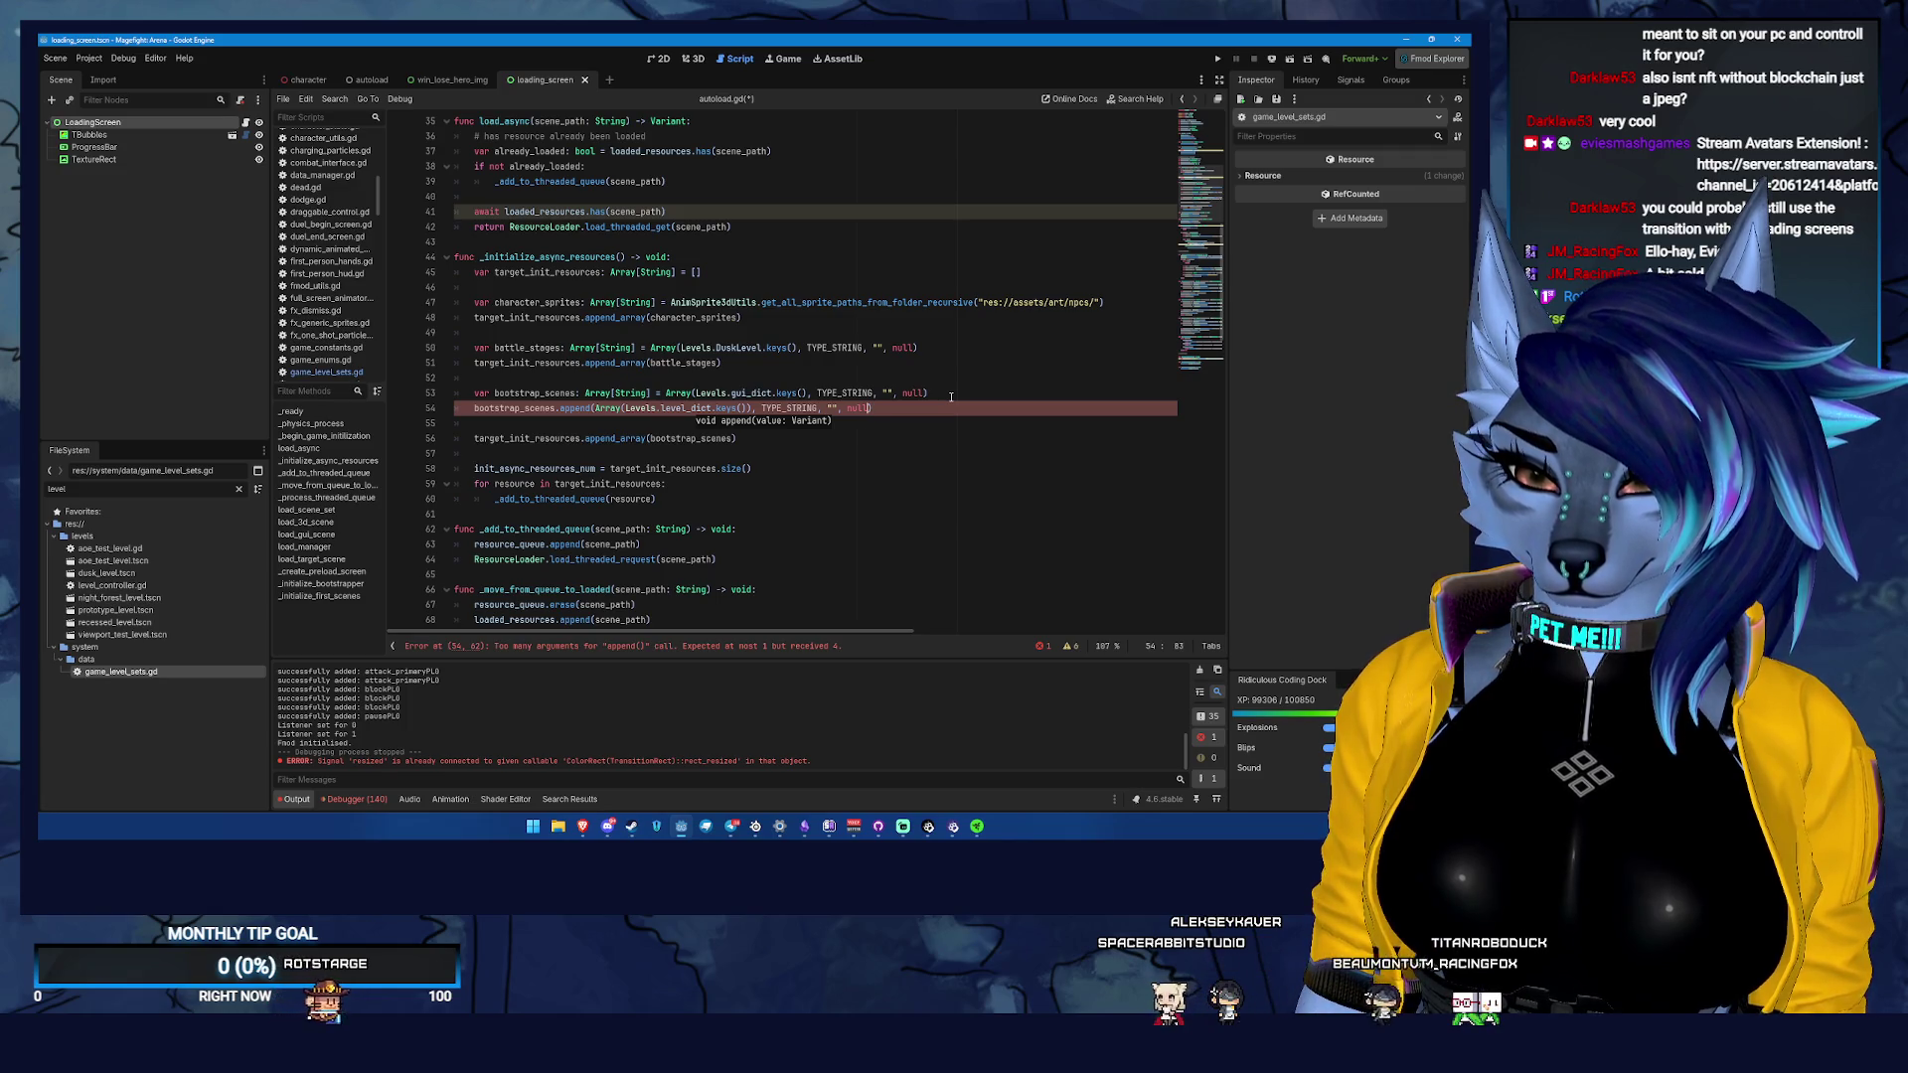
{"action": "key", "text": "Right"}
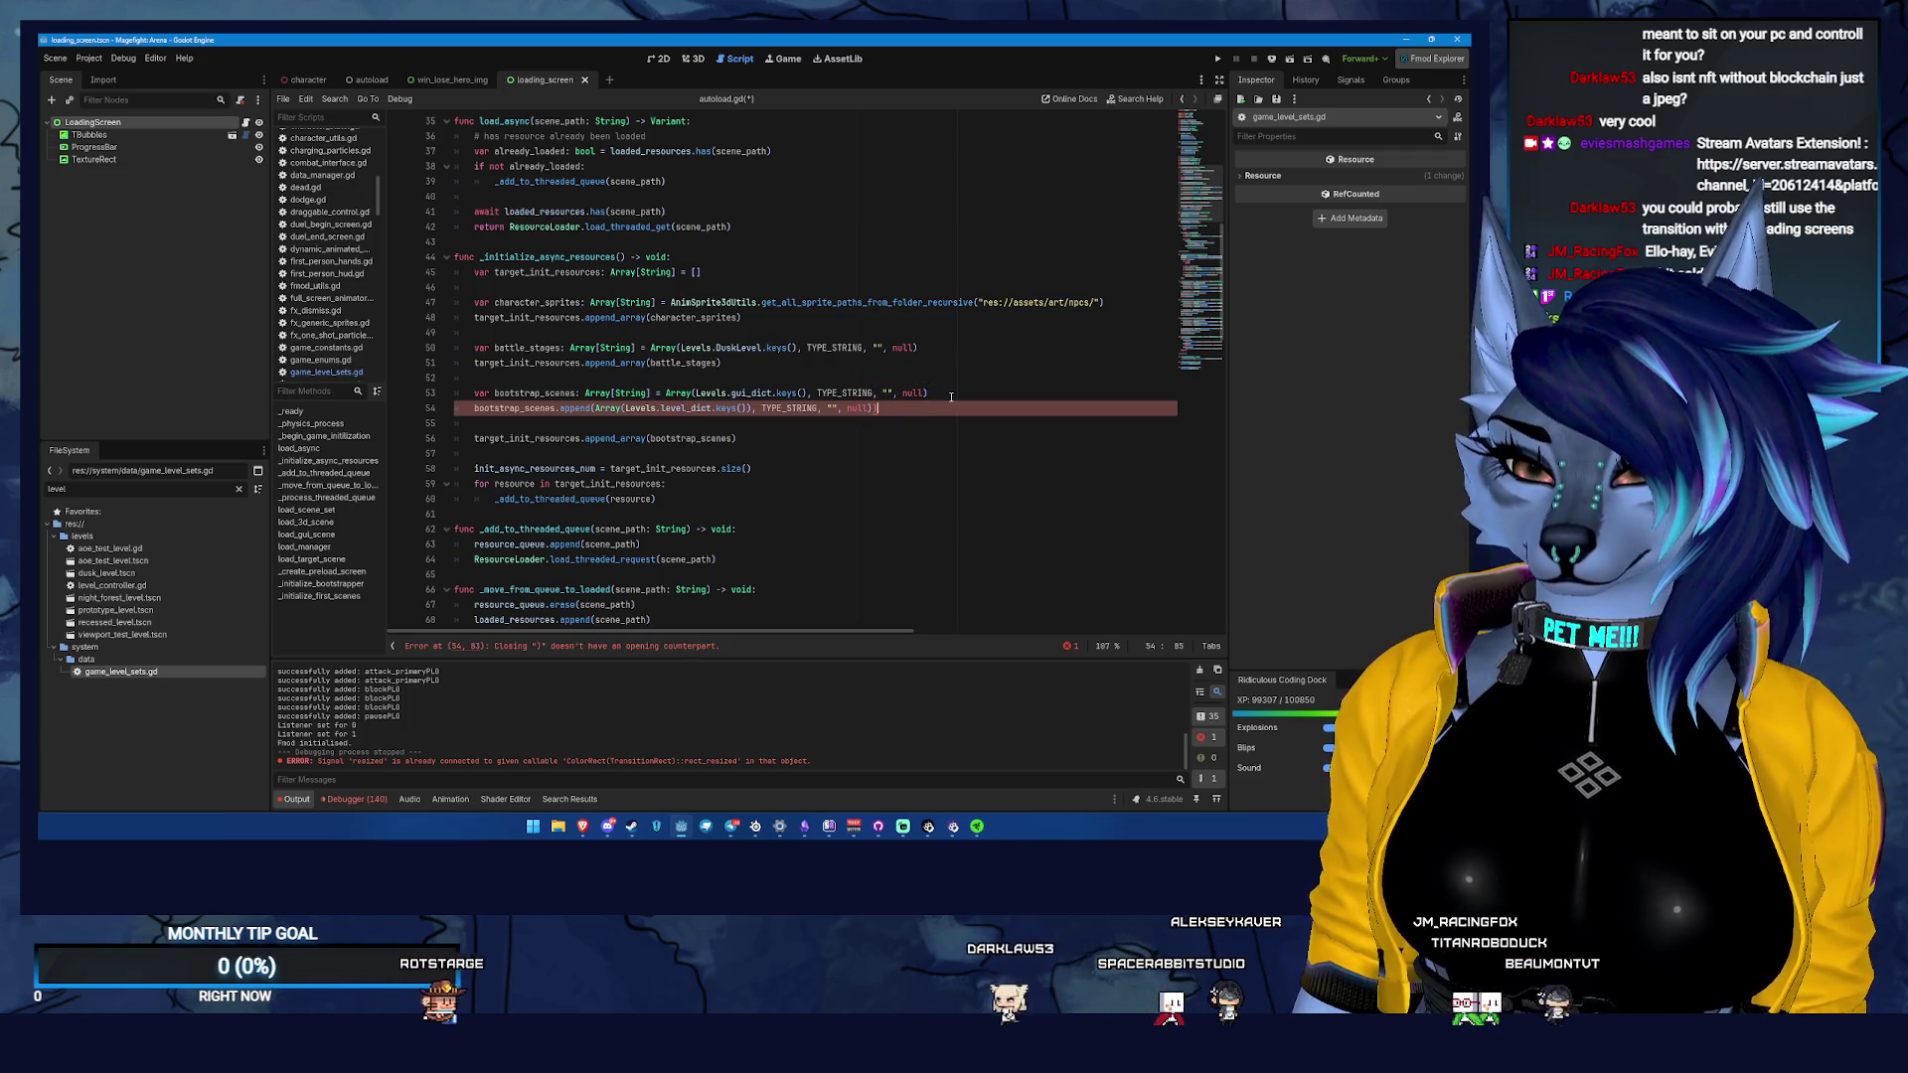
{"action": "key", "text": "BackSpace"}
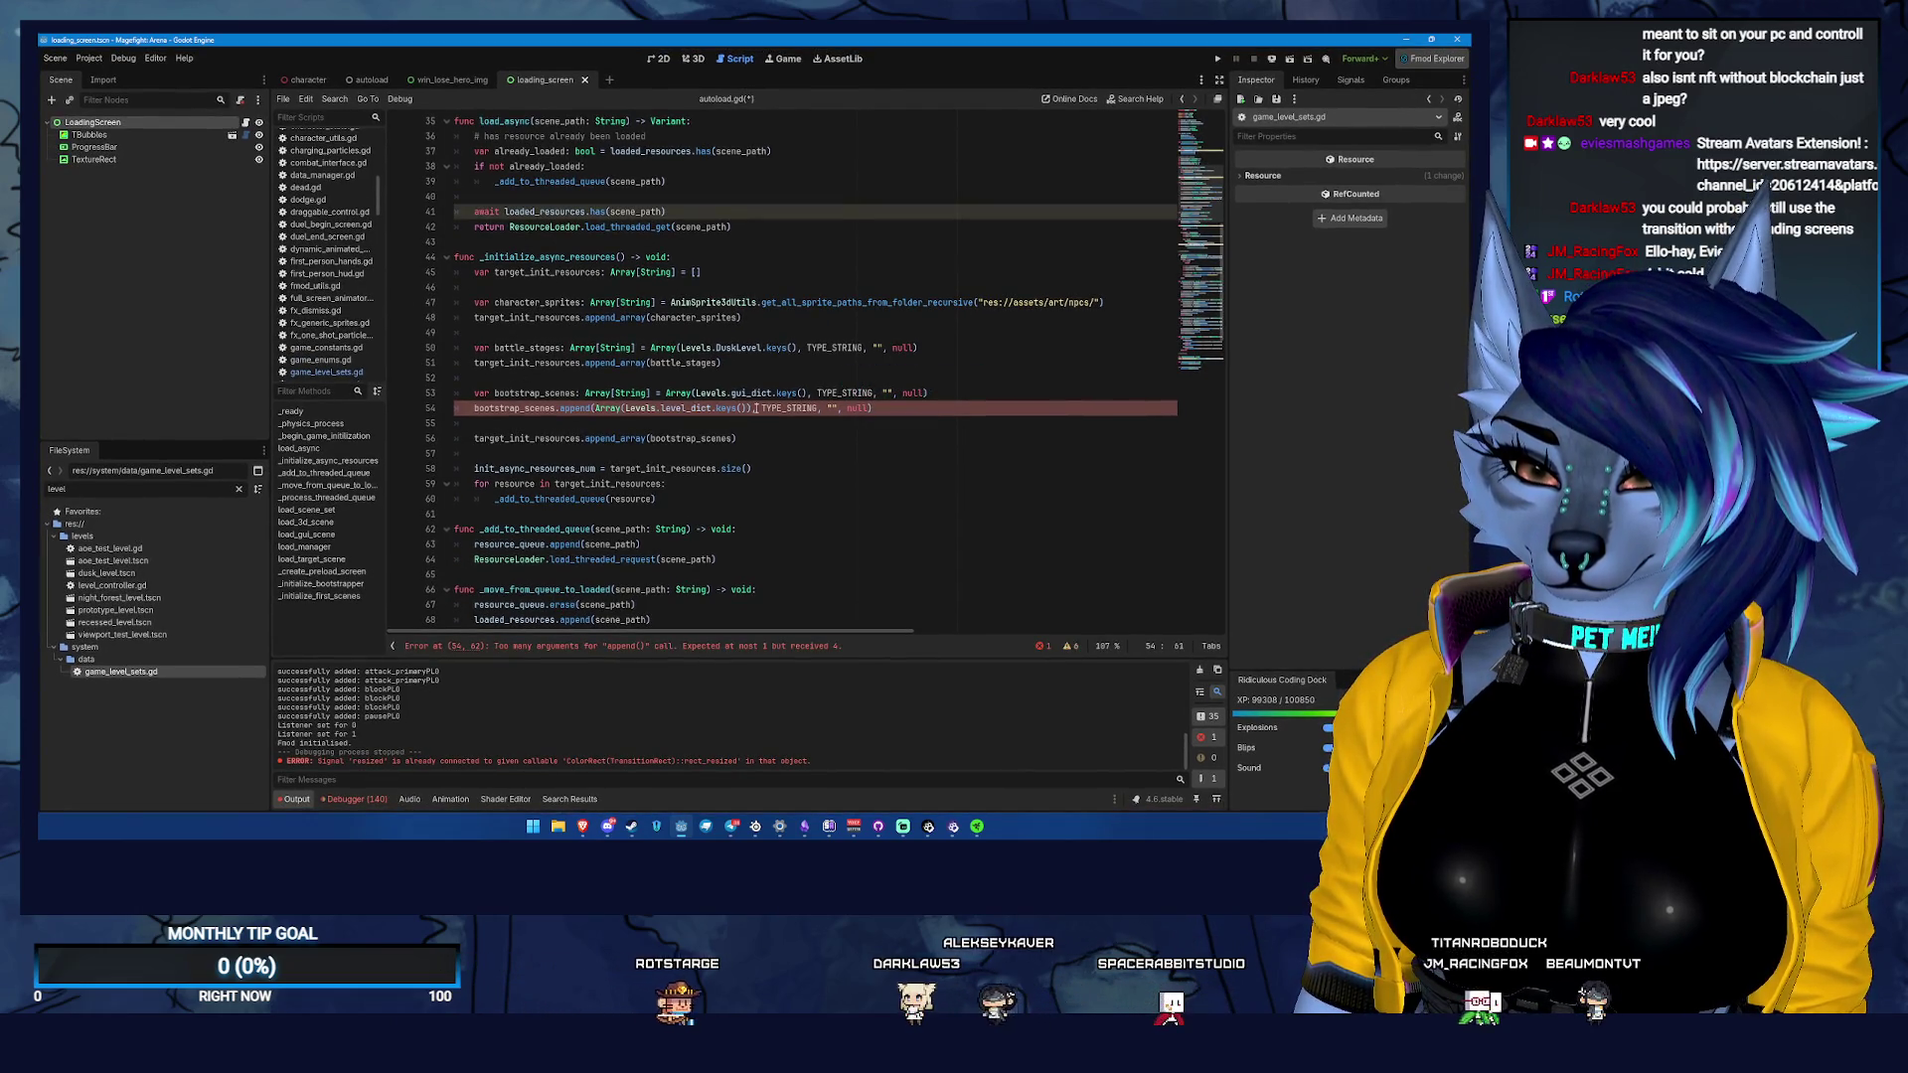
{"action": "key", "text": "BackSpace"}
{"action": "left_click", "coordinate": [891, 411]}
{"action": "type", "text": ")"}
{"action": "key", "text": "Return"}
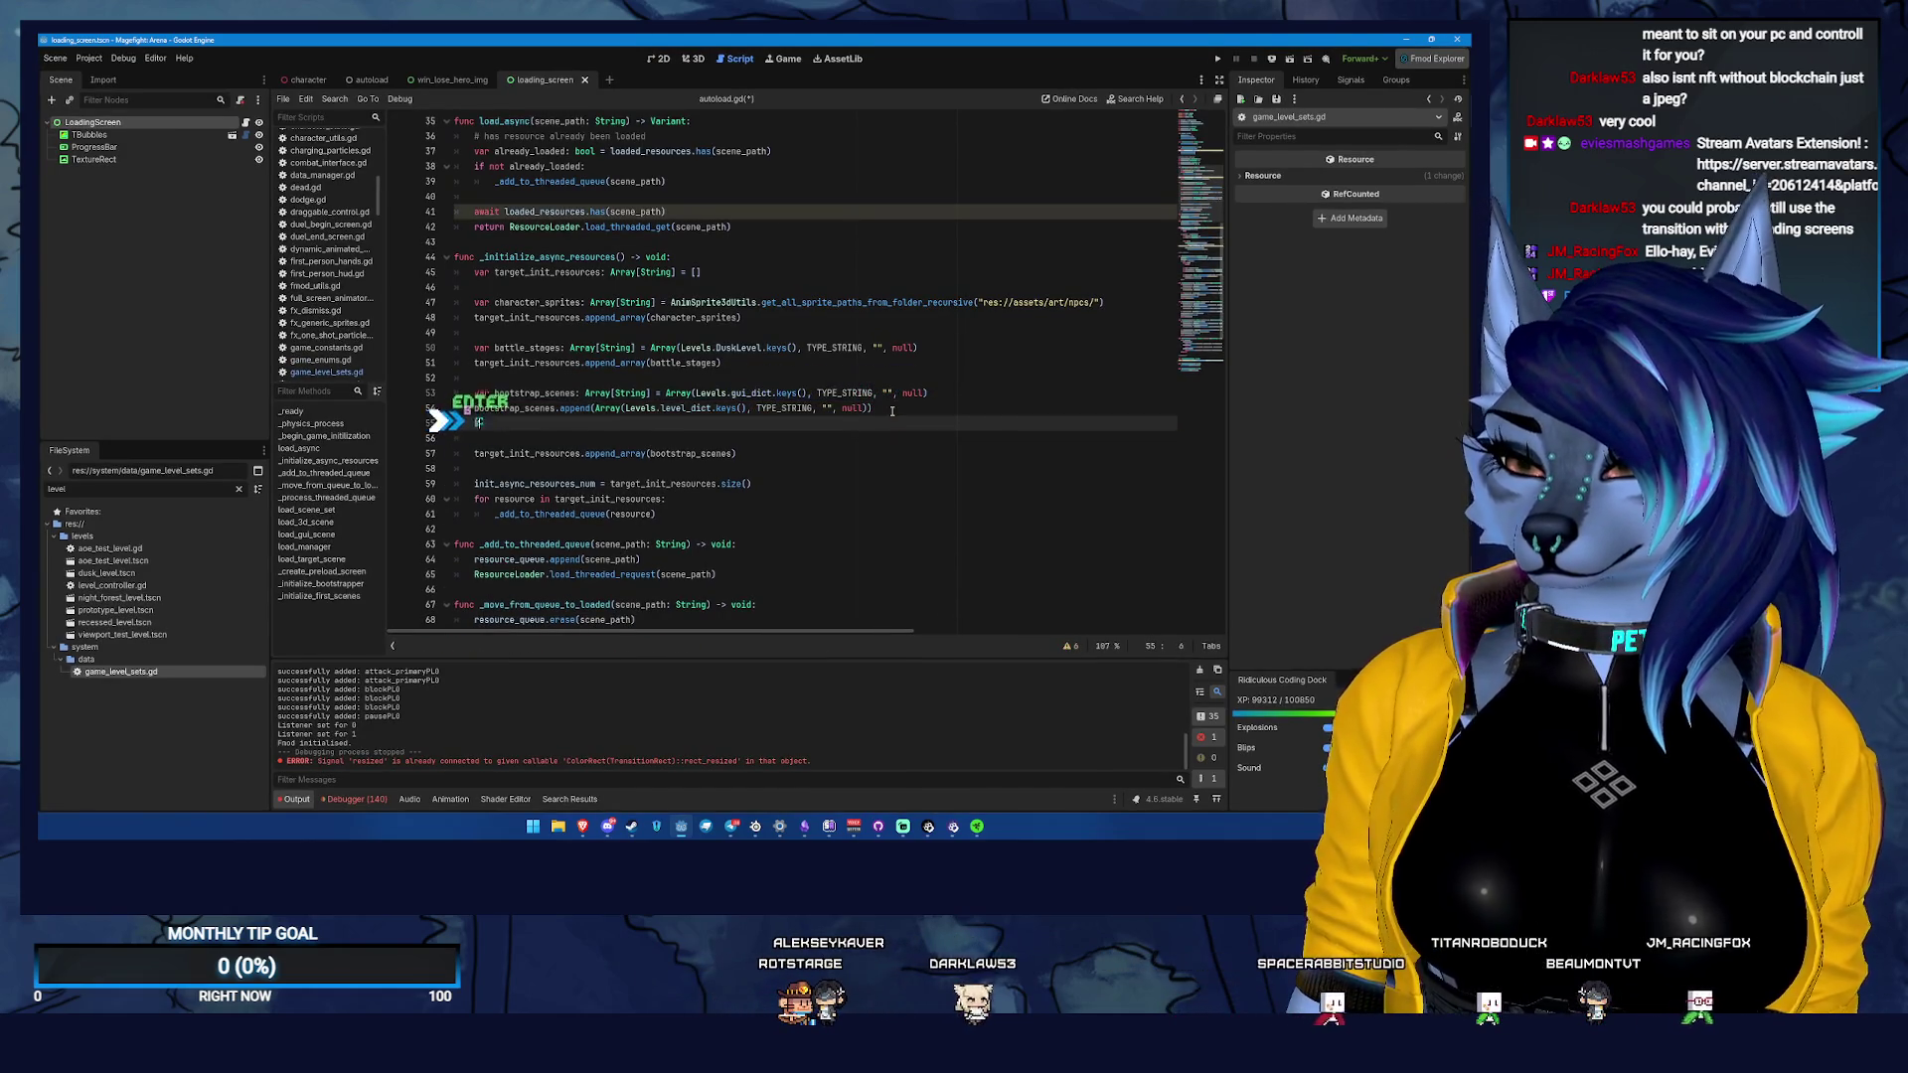
{"action": "type", "text": "bootstrap_scenes.append(Ar"}
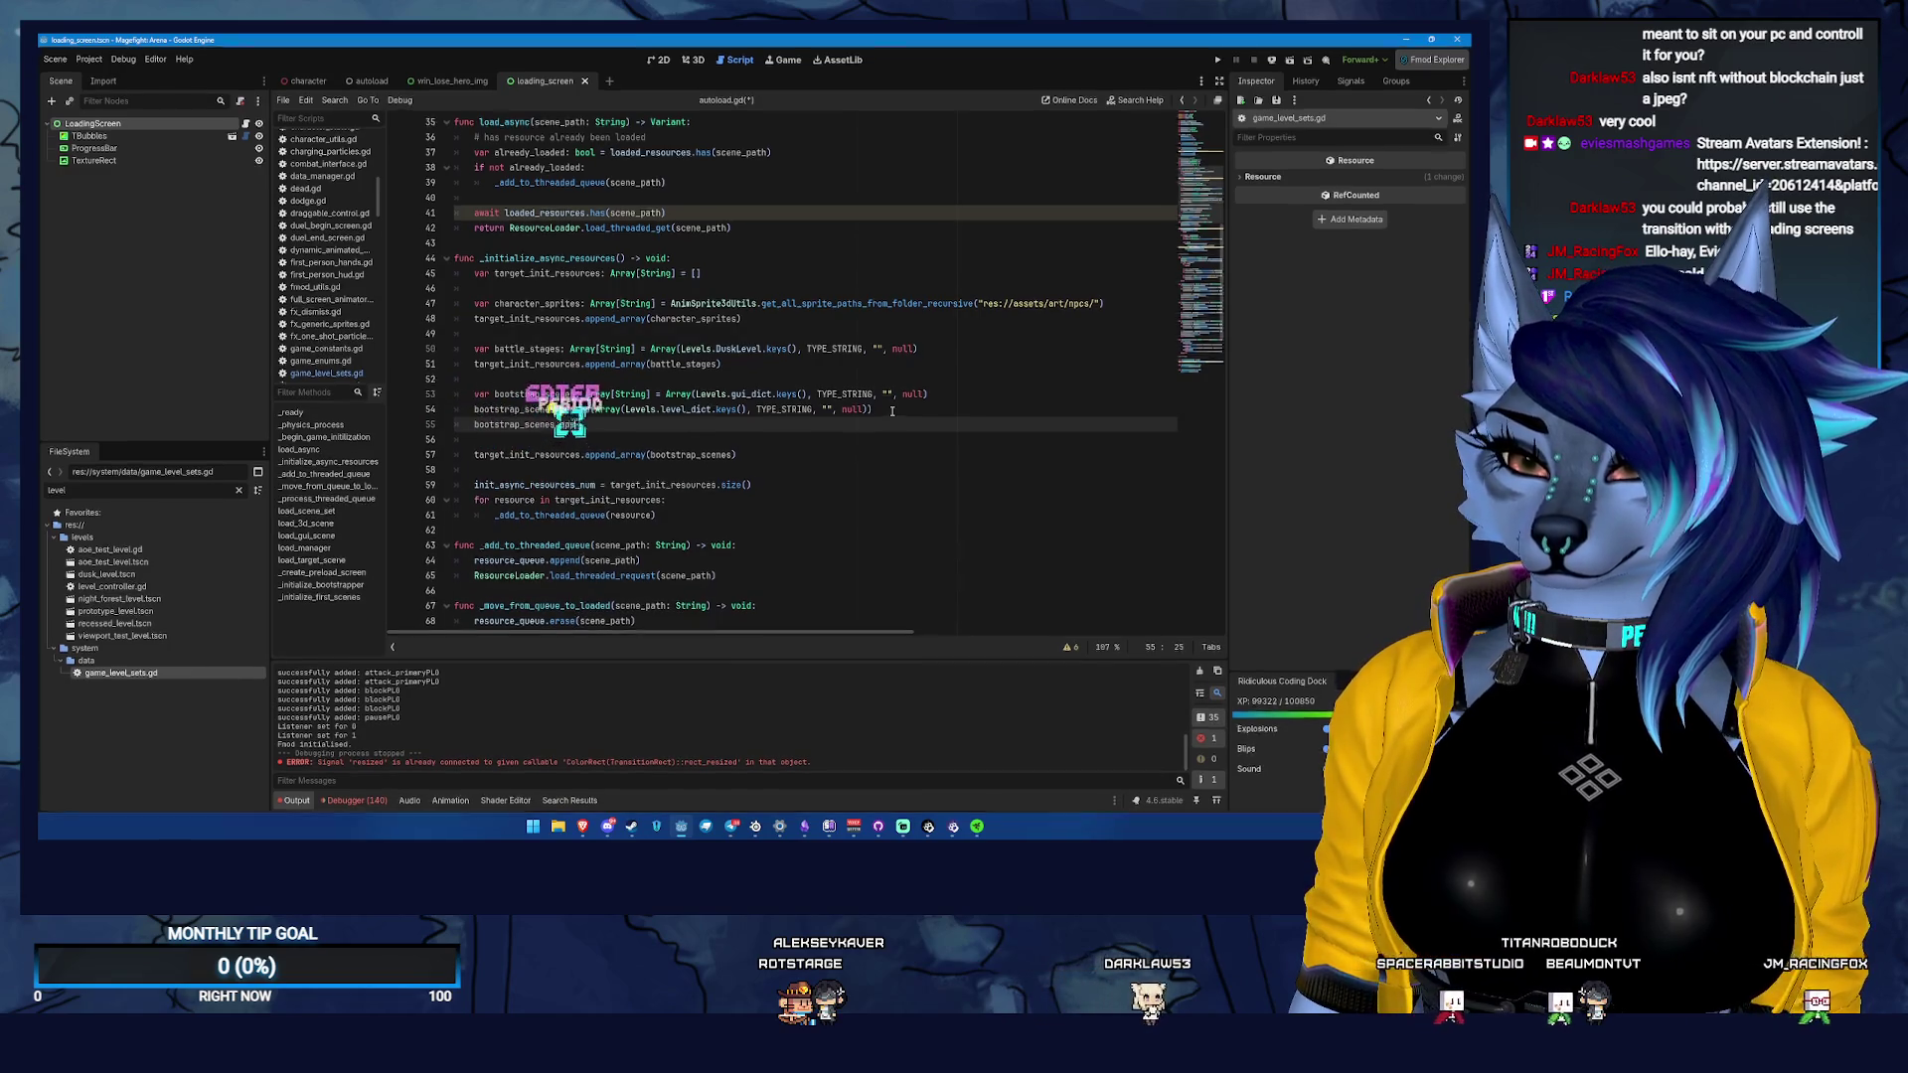
{"action": "type", "text": "ray(Le"}
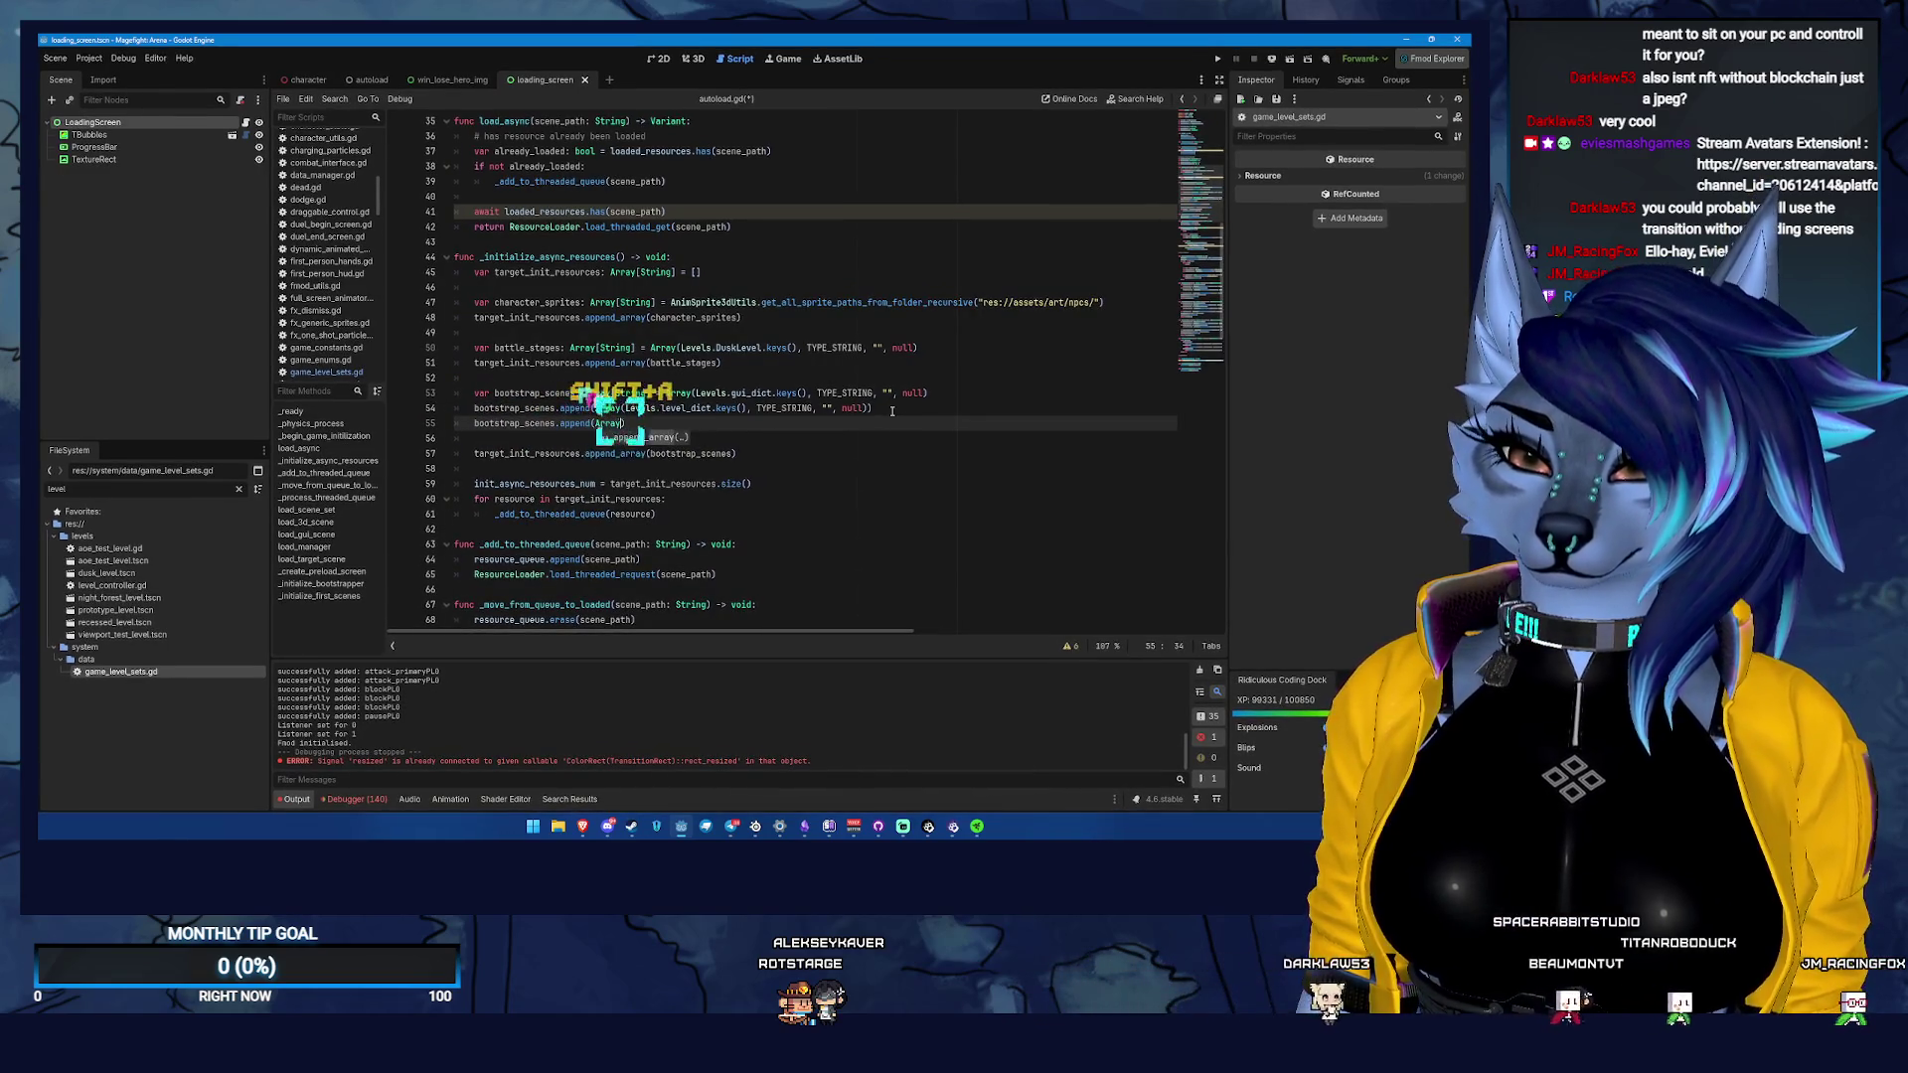
{"action": "type", "text": "vels."}
{"action": "type", "text": "manager_dict"}
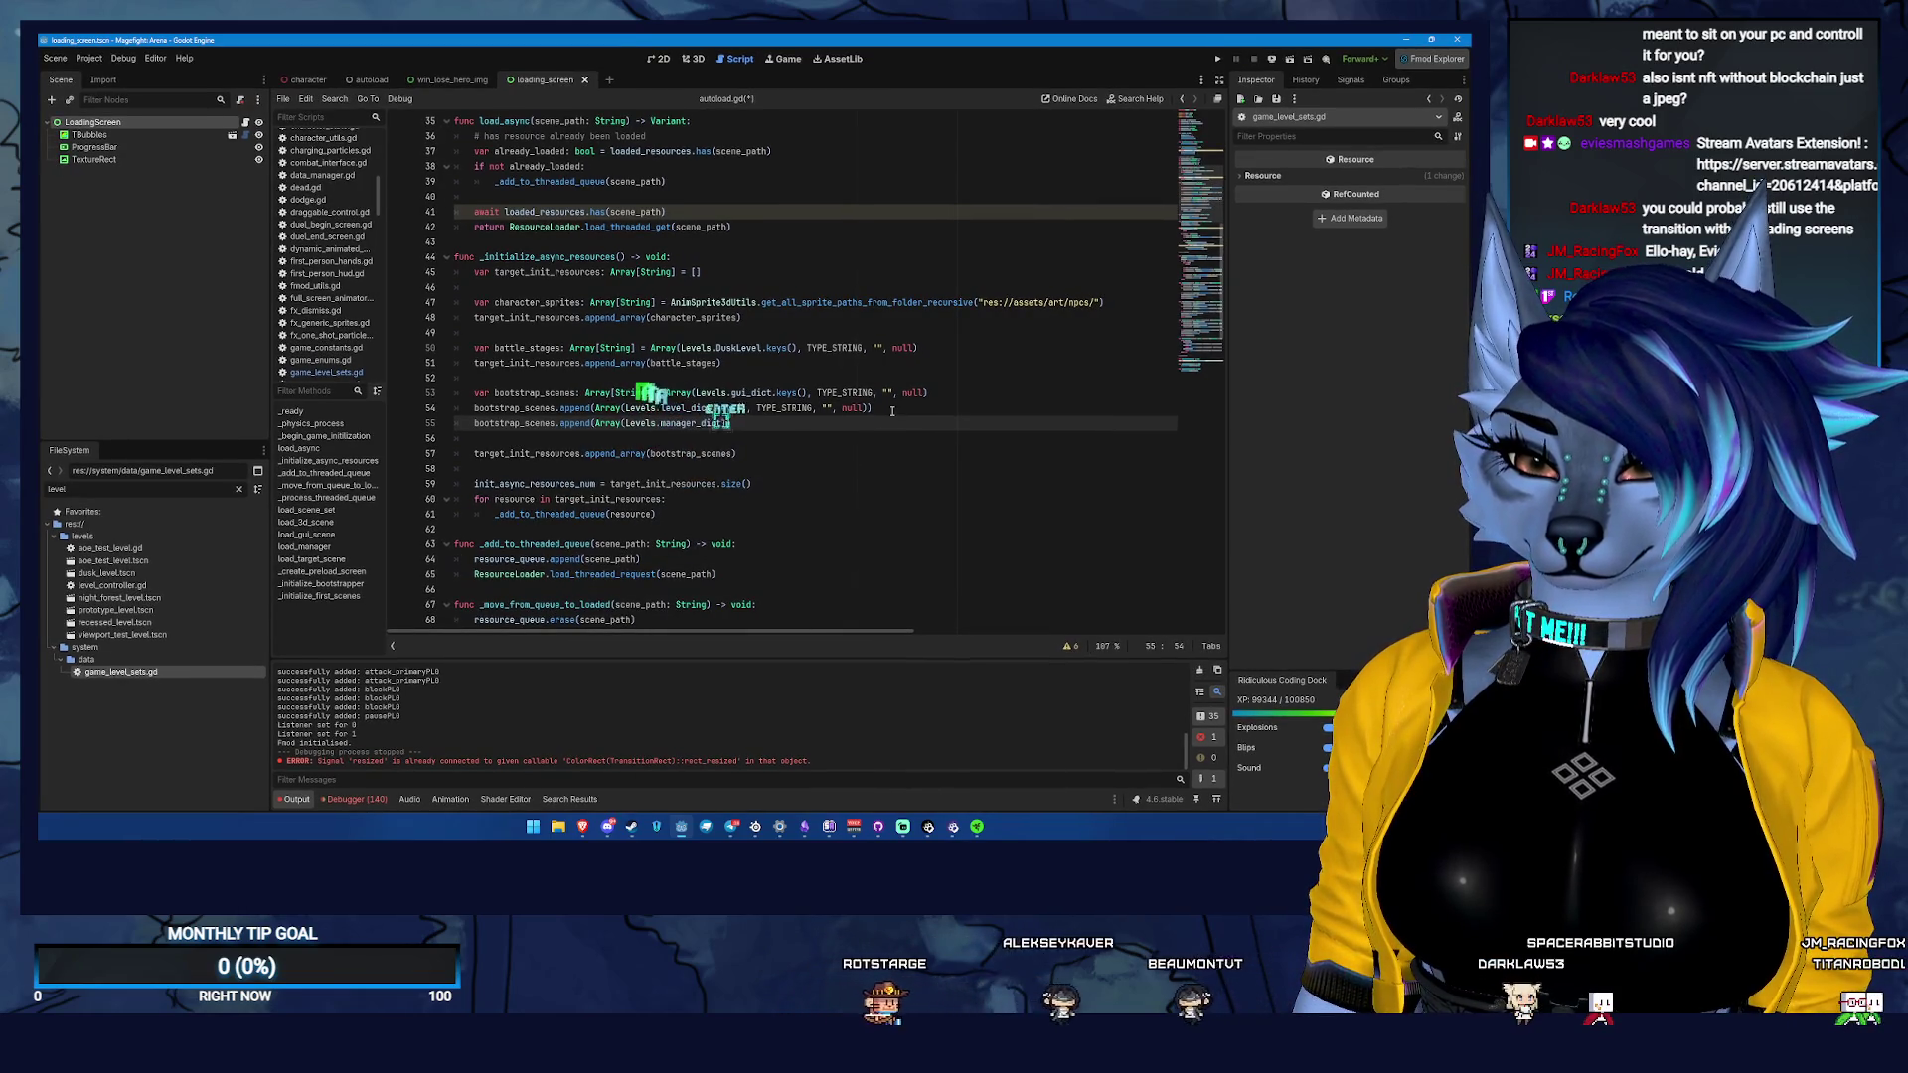
Finish line 55 as bootstrap_scenes.append(Array(Levels.manager_dict.keys(), TYPE_STRING, "", null)) and save.
{"action": "key", "text": "Return"}
{"action": "type", "text": ".keys"}
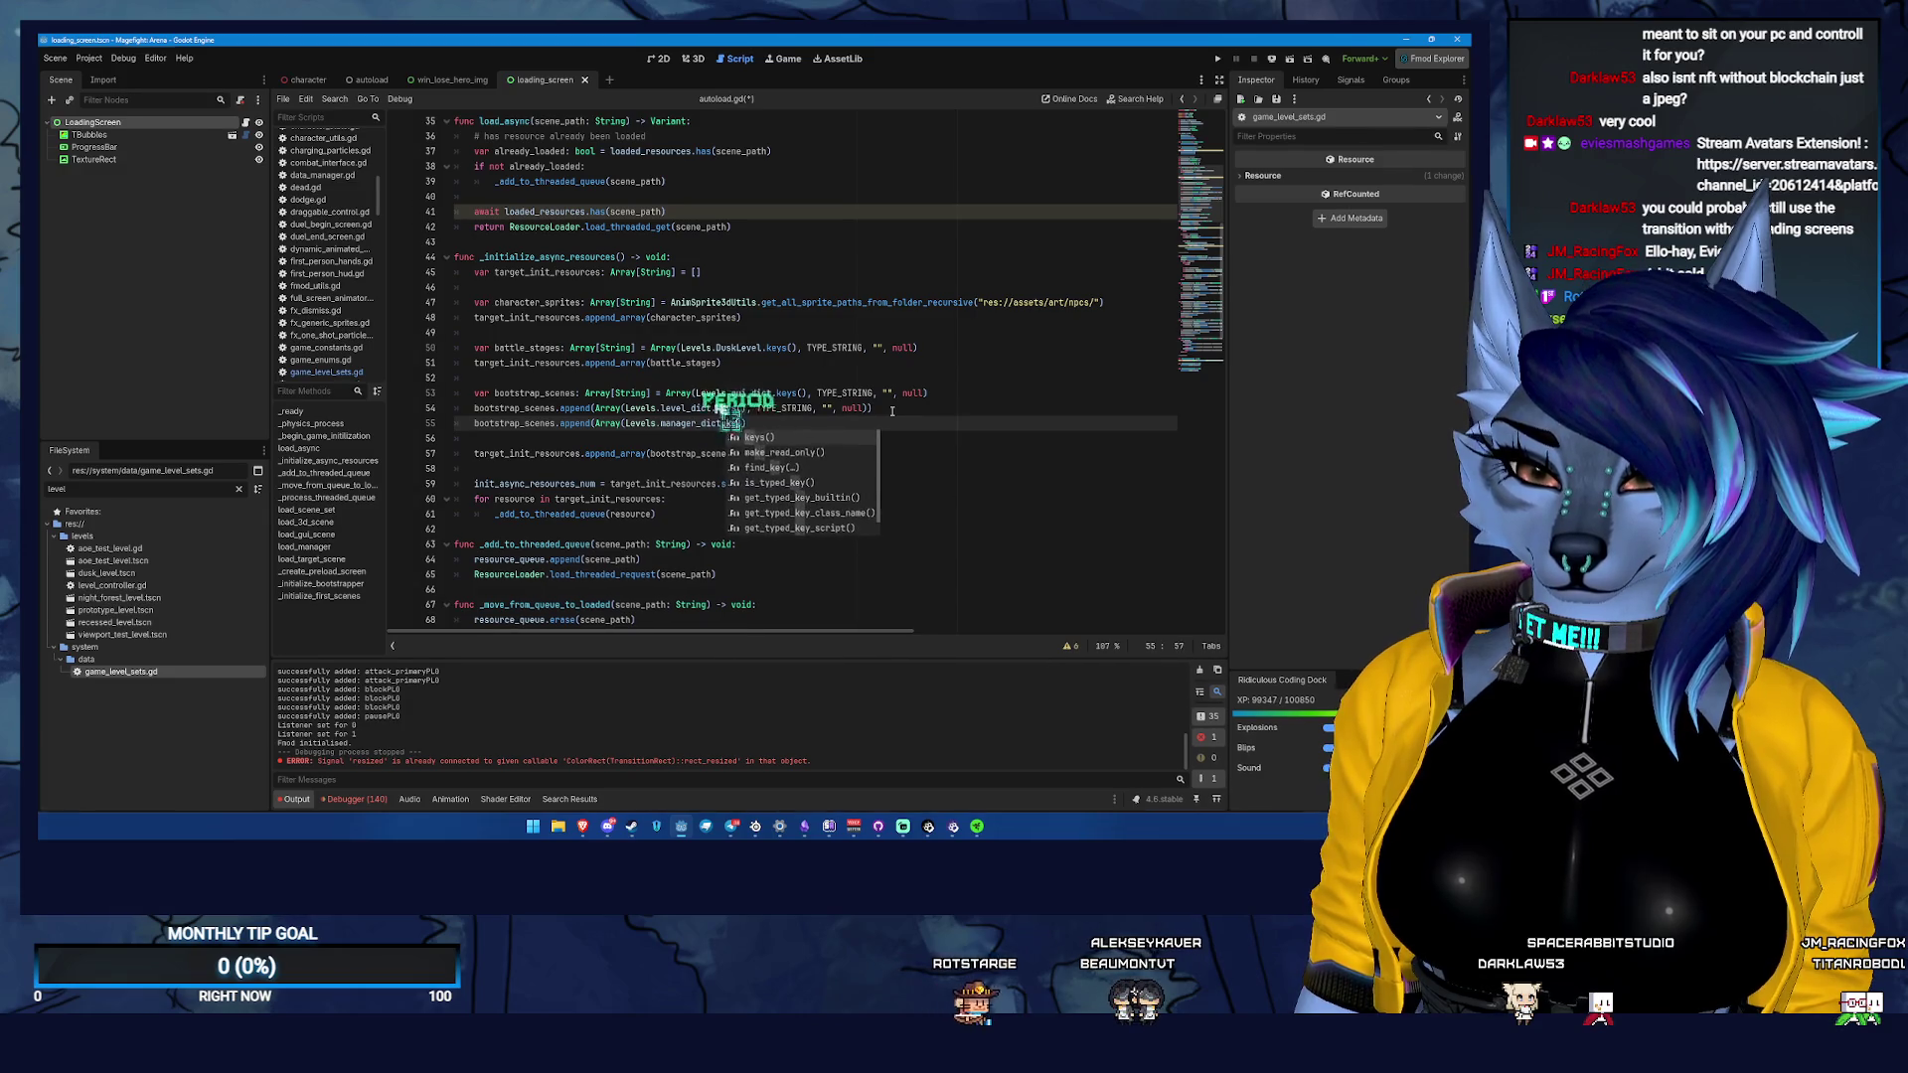
{"action": "type", "text": "()"}
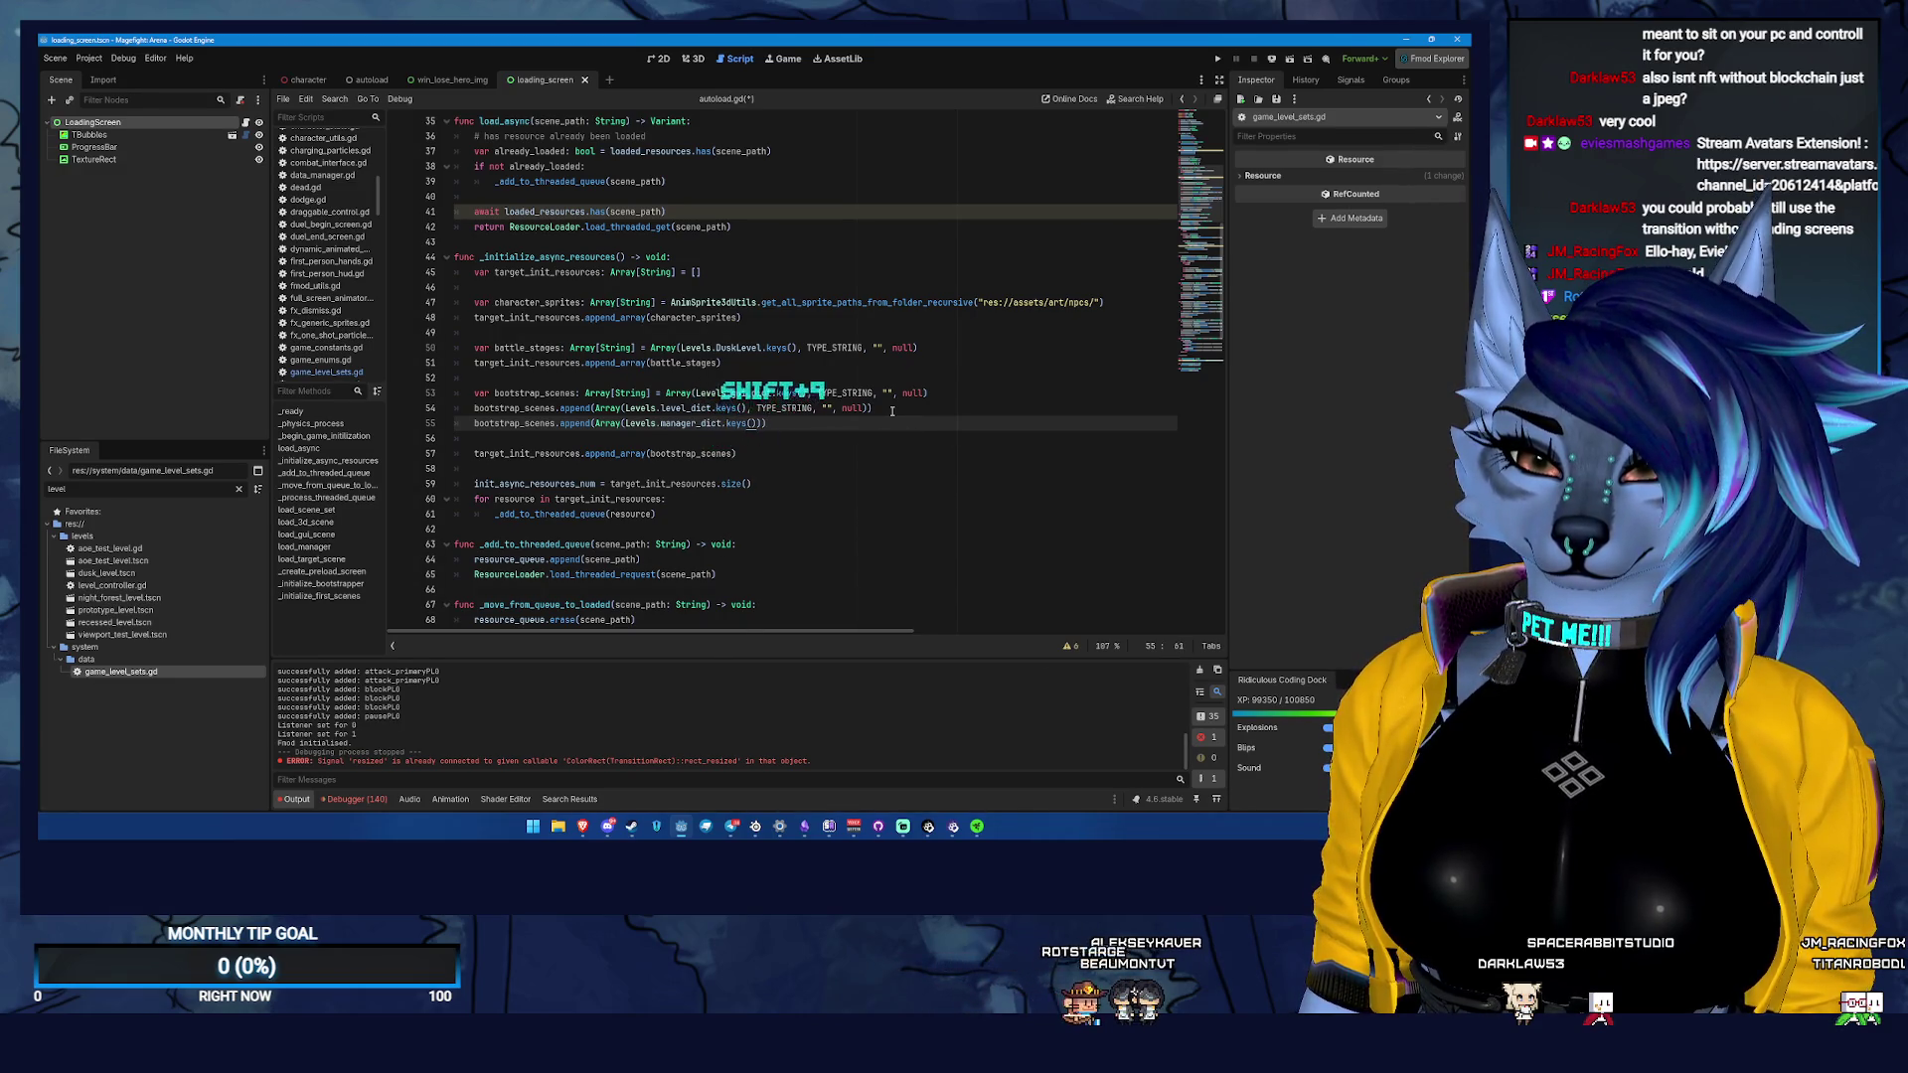
{"action": "type", "text": "e"}
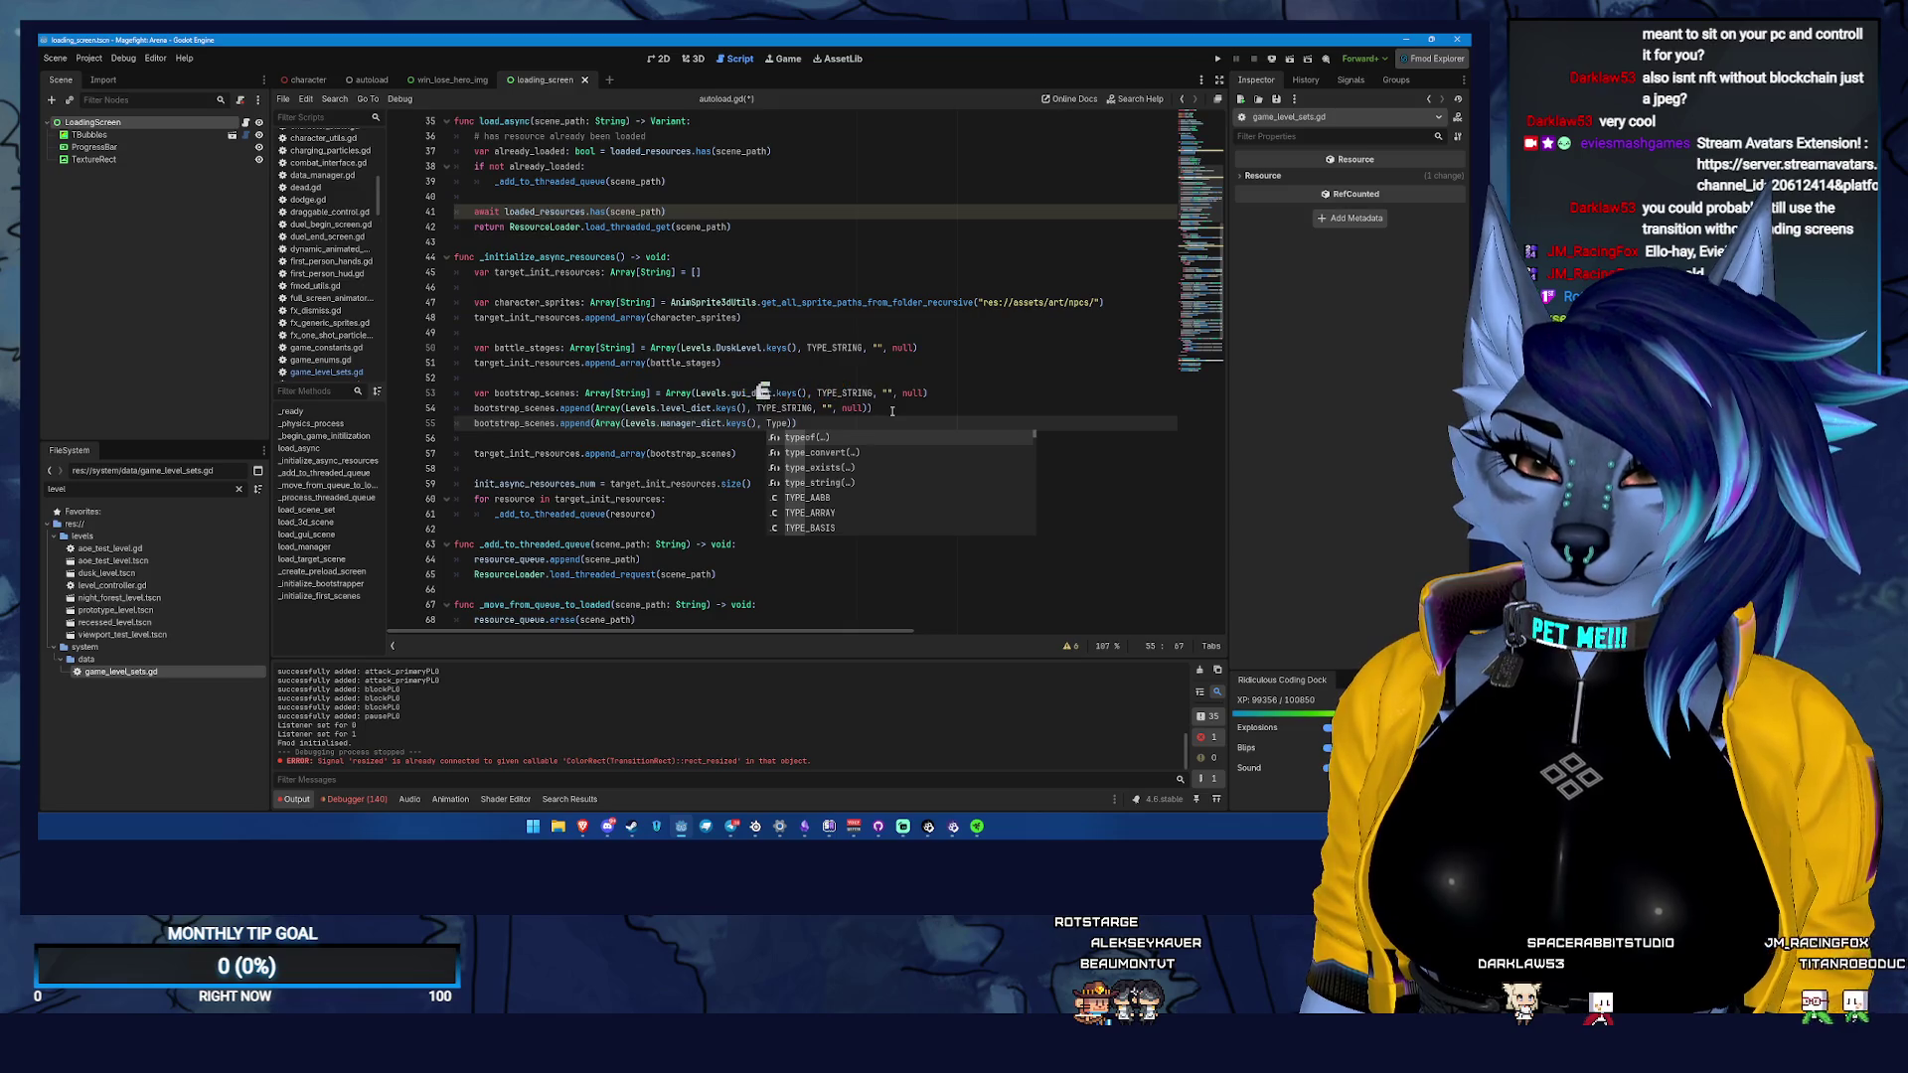
{"action": "type", "text": "_STR"}
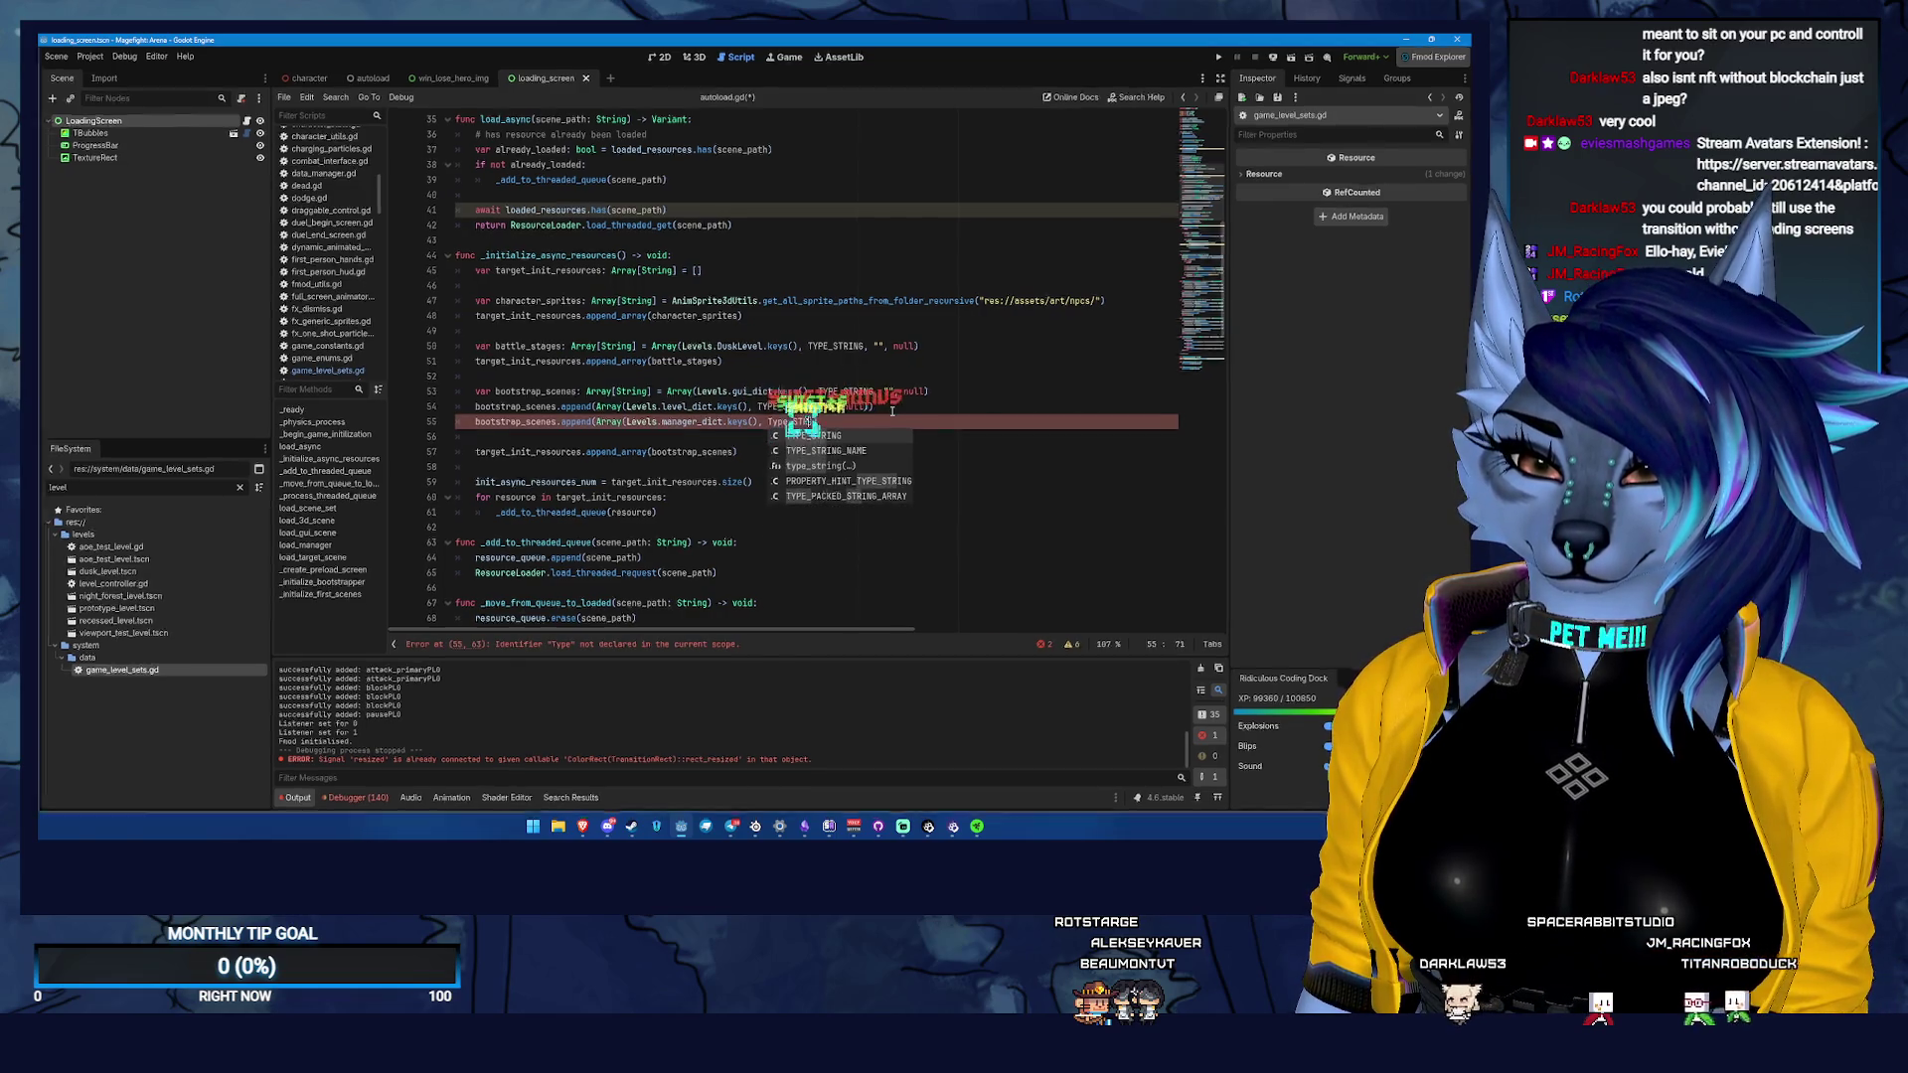
{"action": "key", "text": "Return"}
{"action": "type", "text": ", \"\", null"}
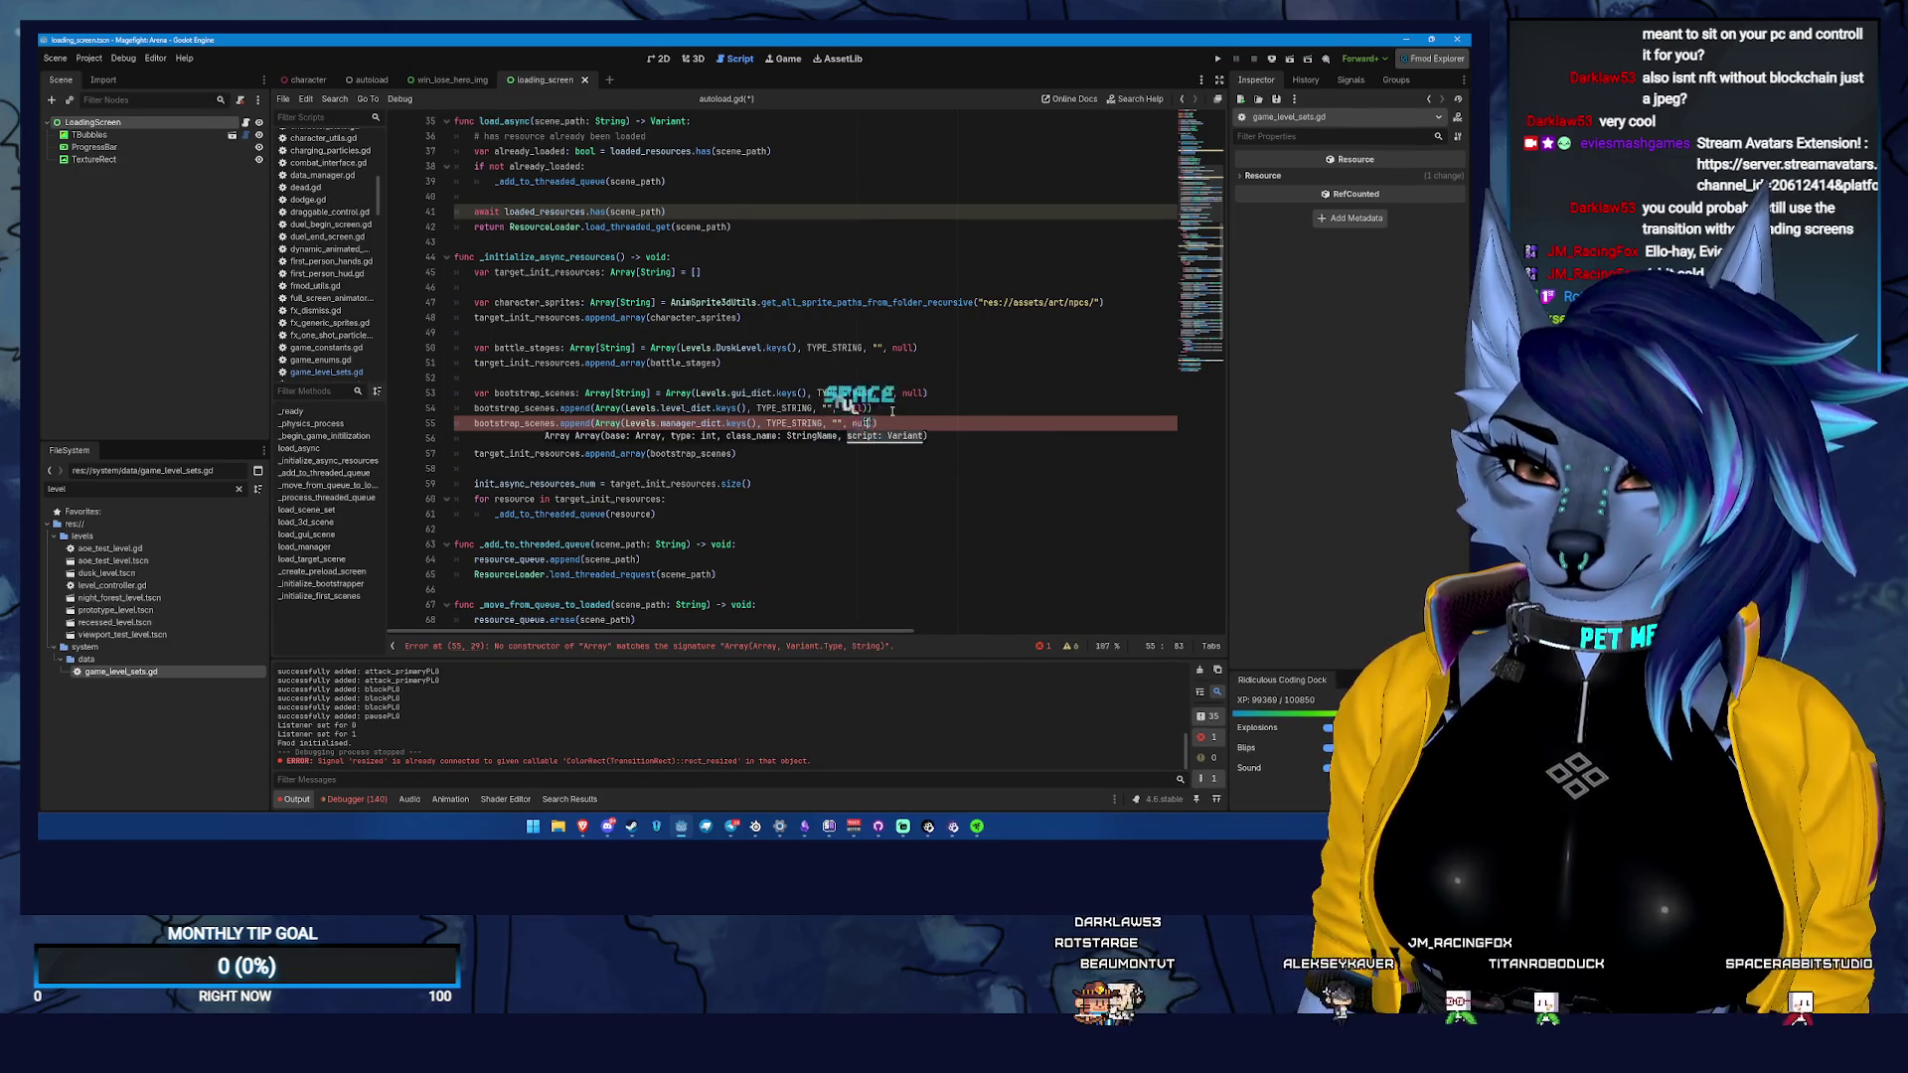
{"action": "key", "text": "ctrl+s"}
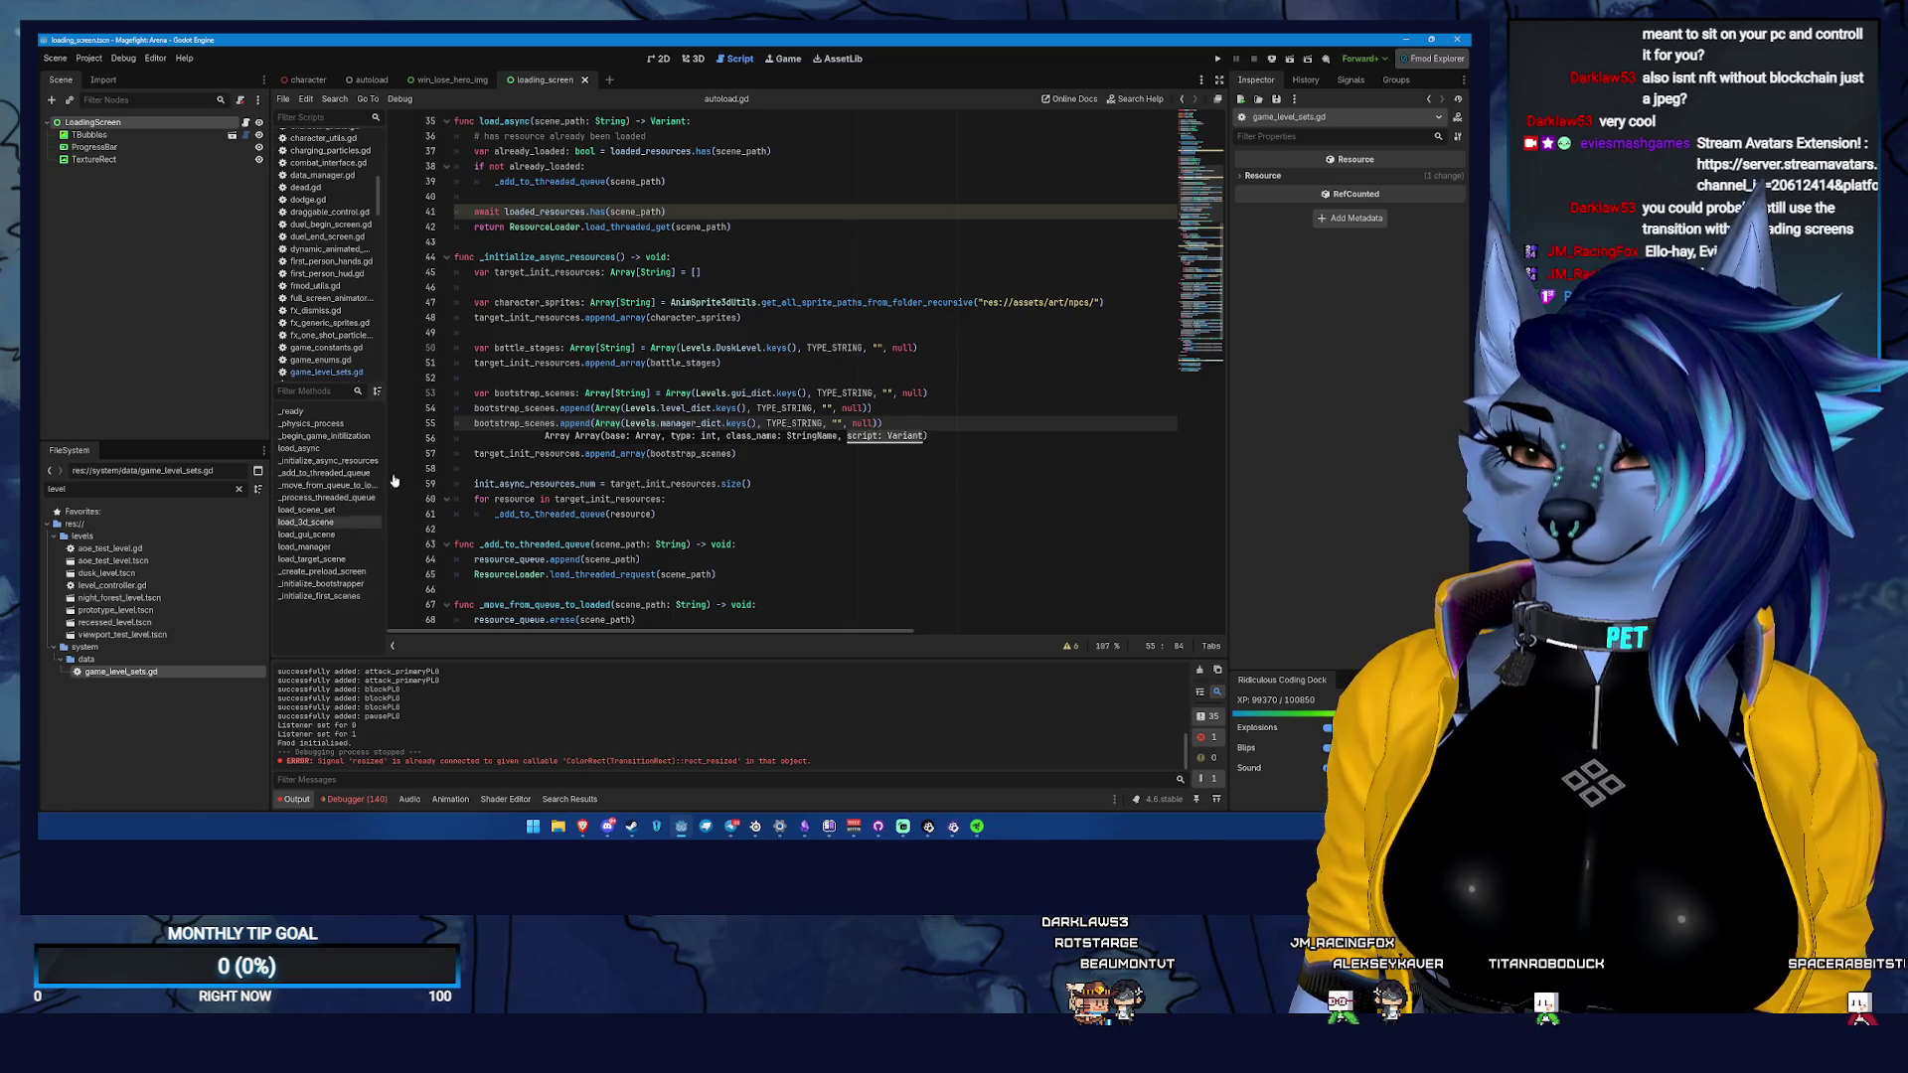
Review the bootstrap_scenes declaration on line 53 and the level_dict line 54.
{"action": "left_click", "coordinate": [559, 435]}
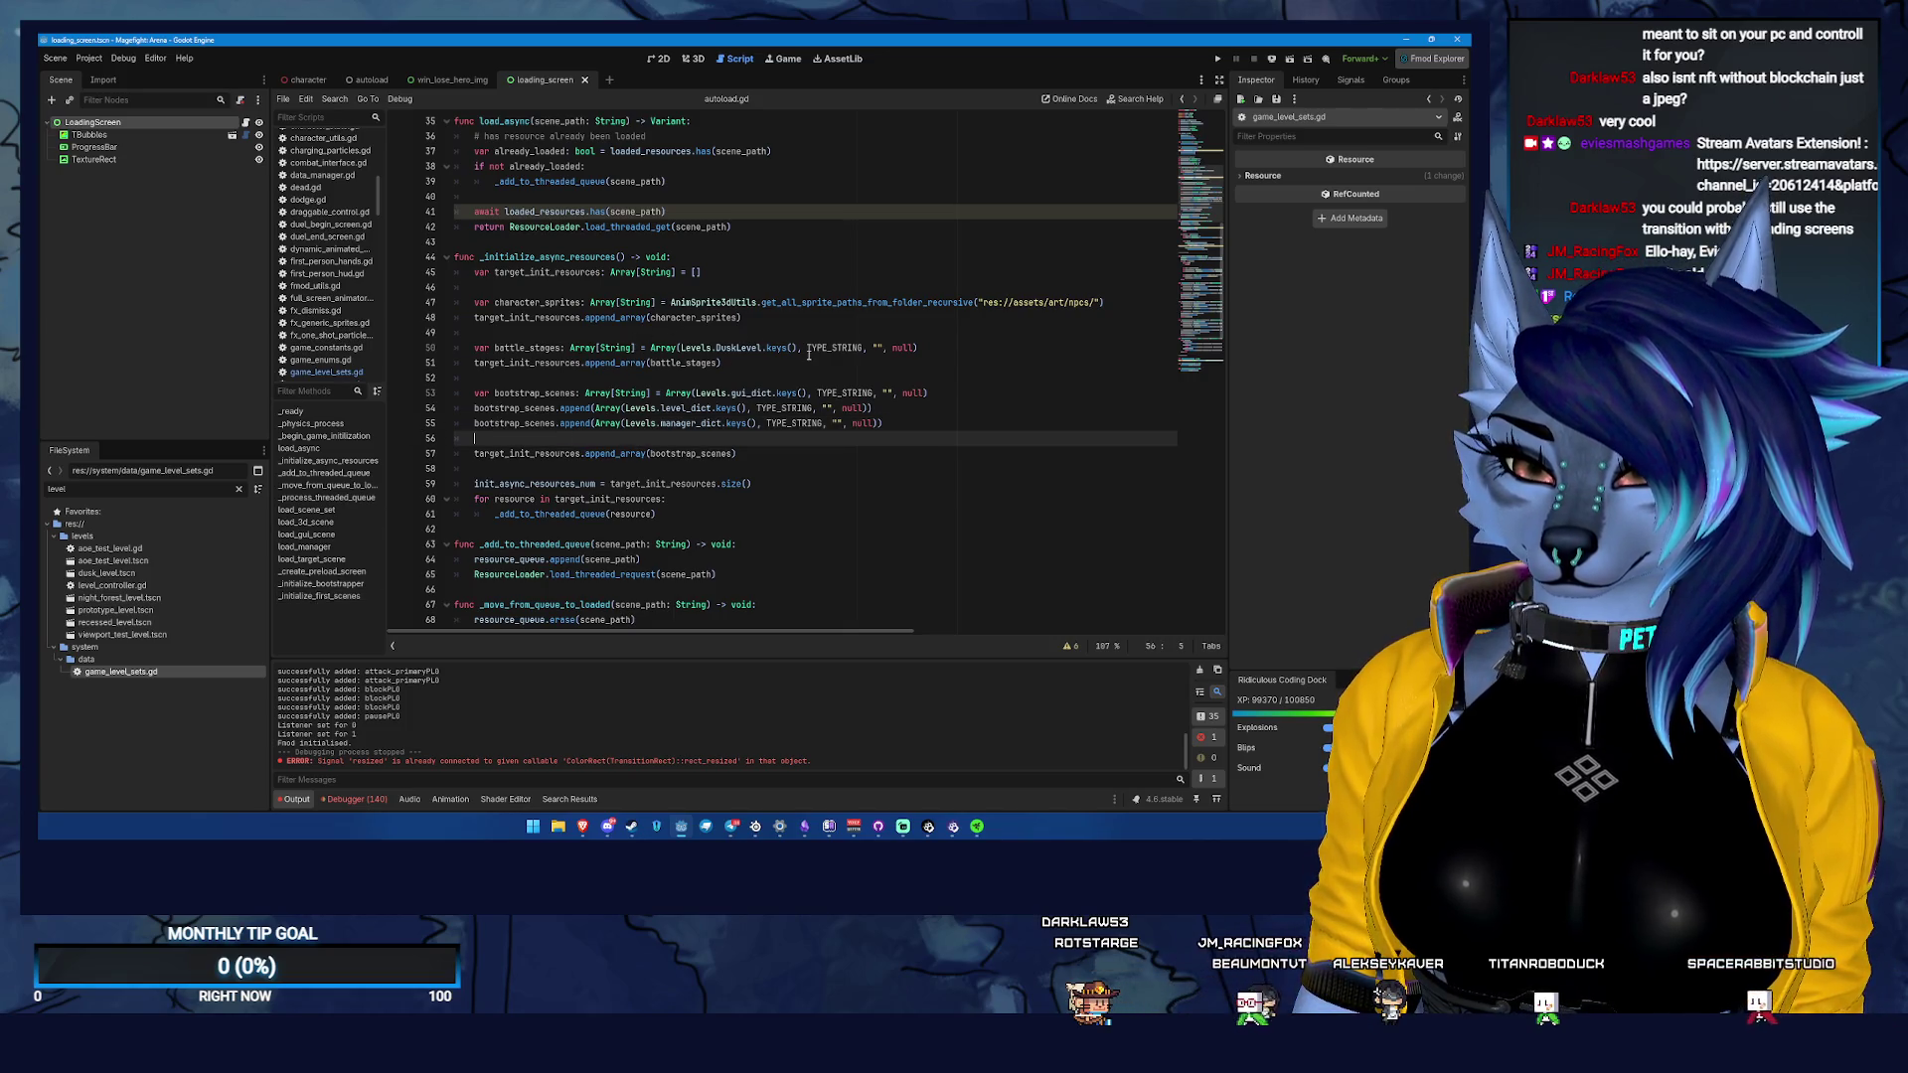
{"action": "left_click", "coordinate": [777, 356]}
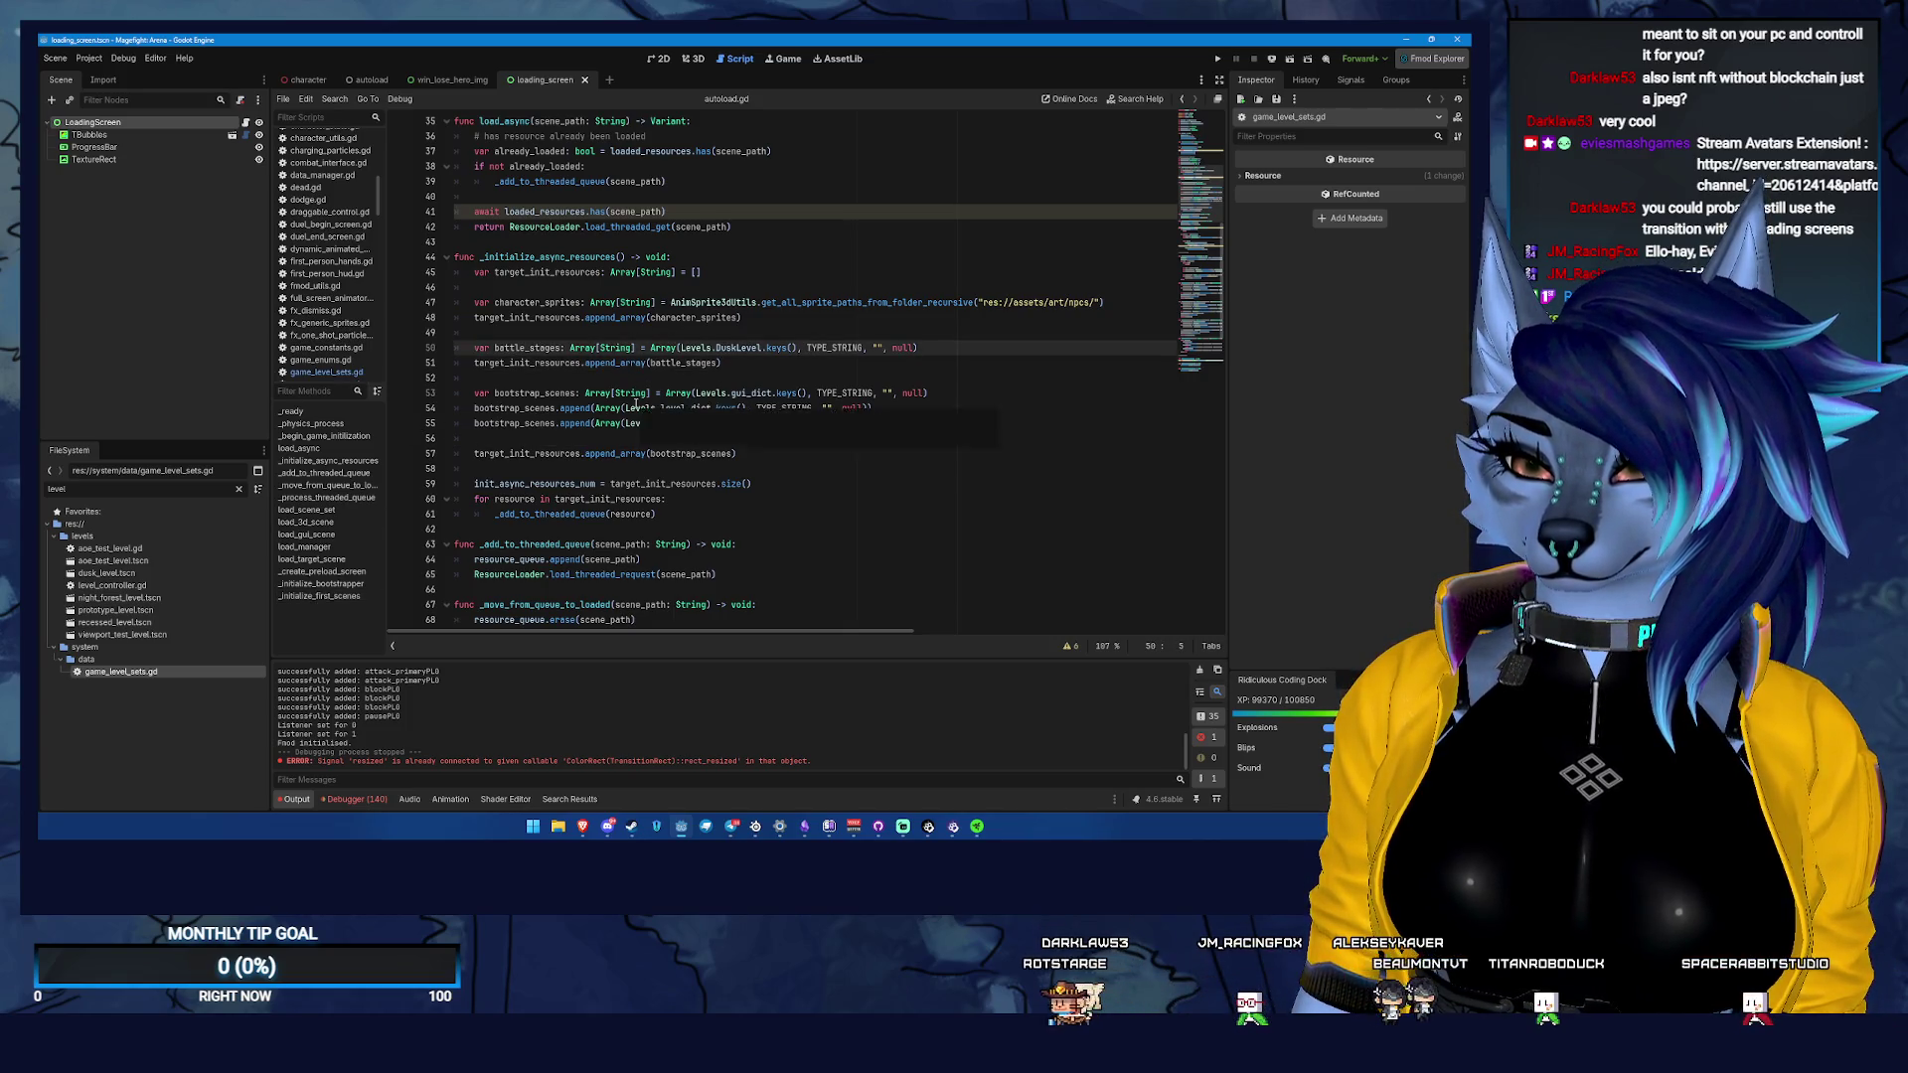
{"action": "left_click", "coordinate": [527, 394]}
{"action": "left_click", "coordinate": [664, 408]}
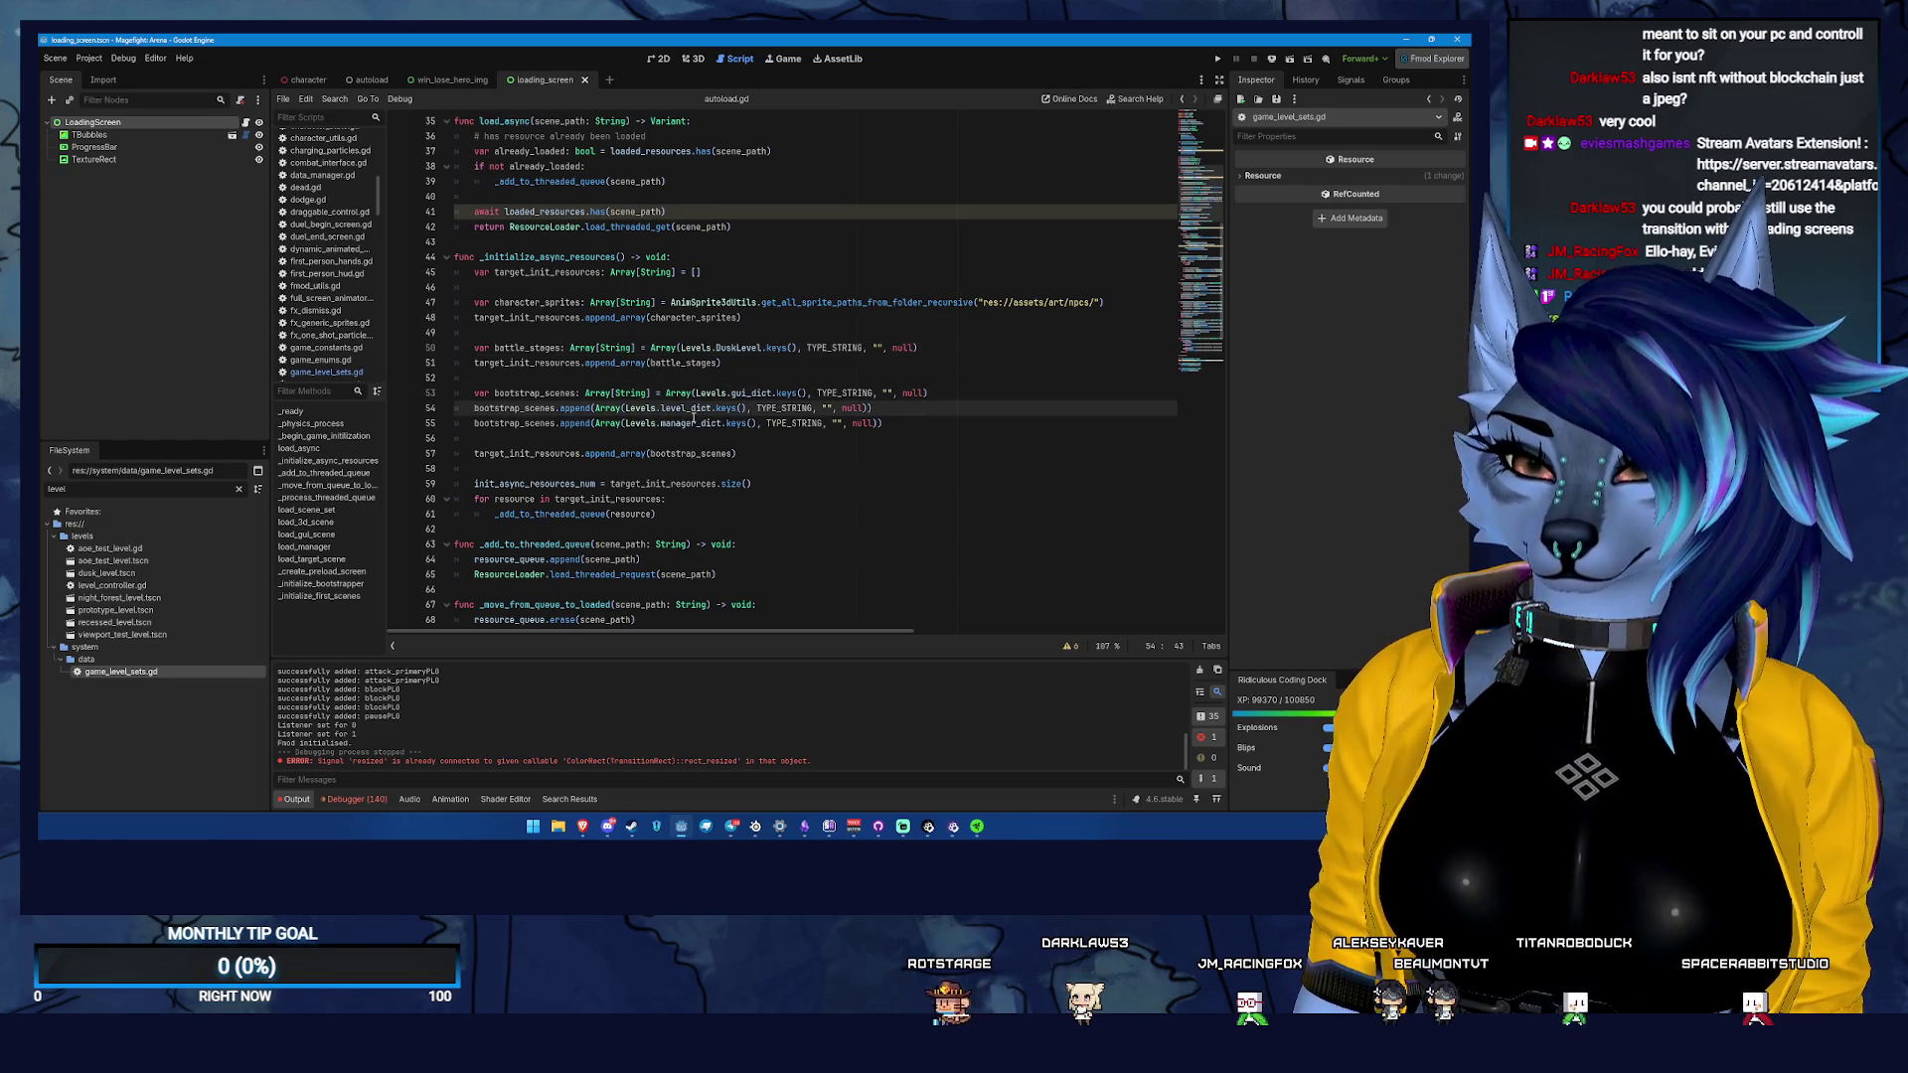
{"action": "mouse_move", "coordinate": [686, 407]}
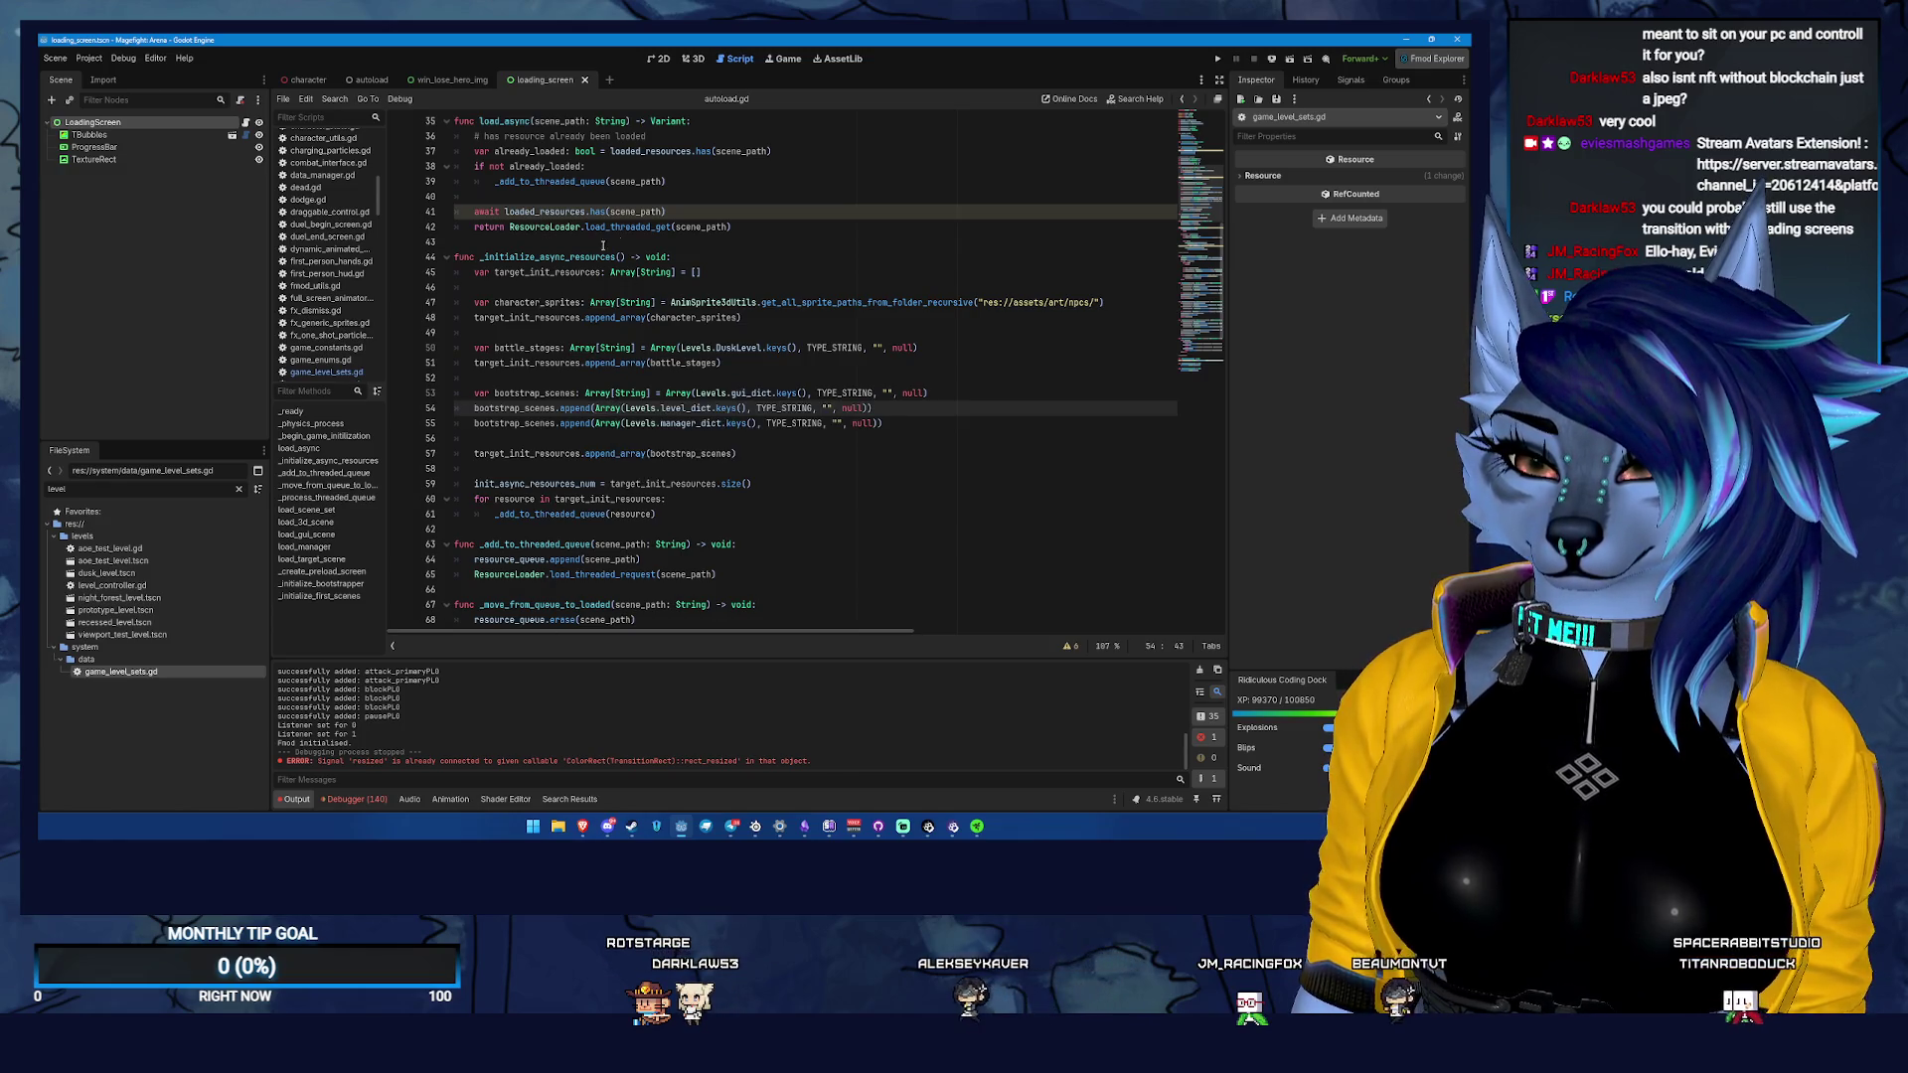
{"action": "scroll", "coordinate": [1200, 285], "scroll_direction": "up", "scroll_amount": 2}
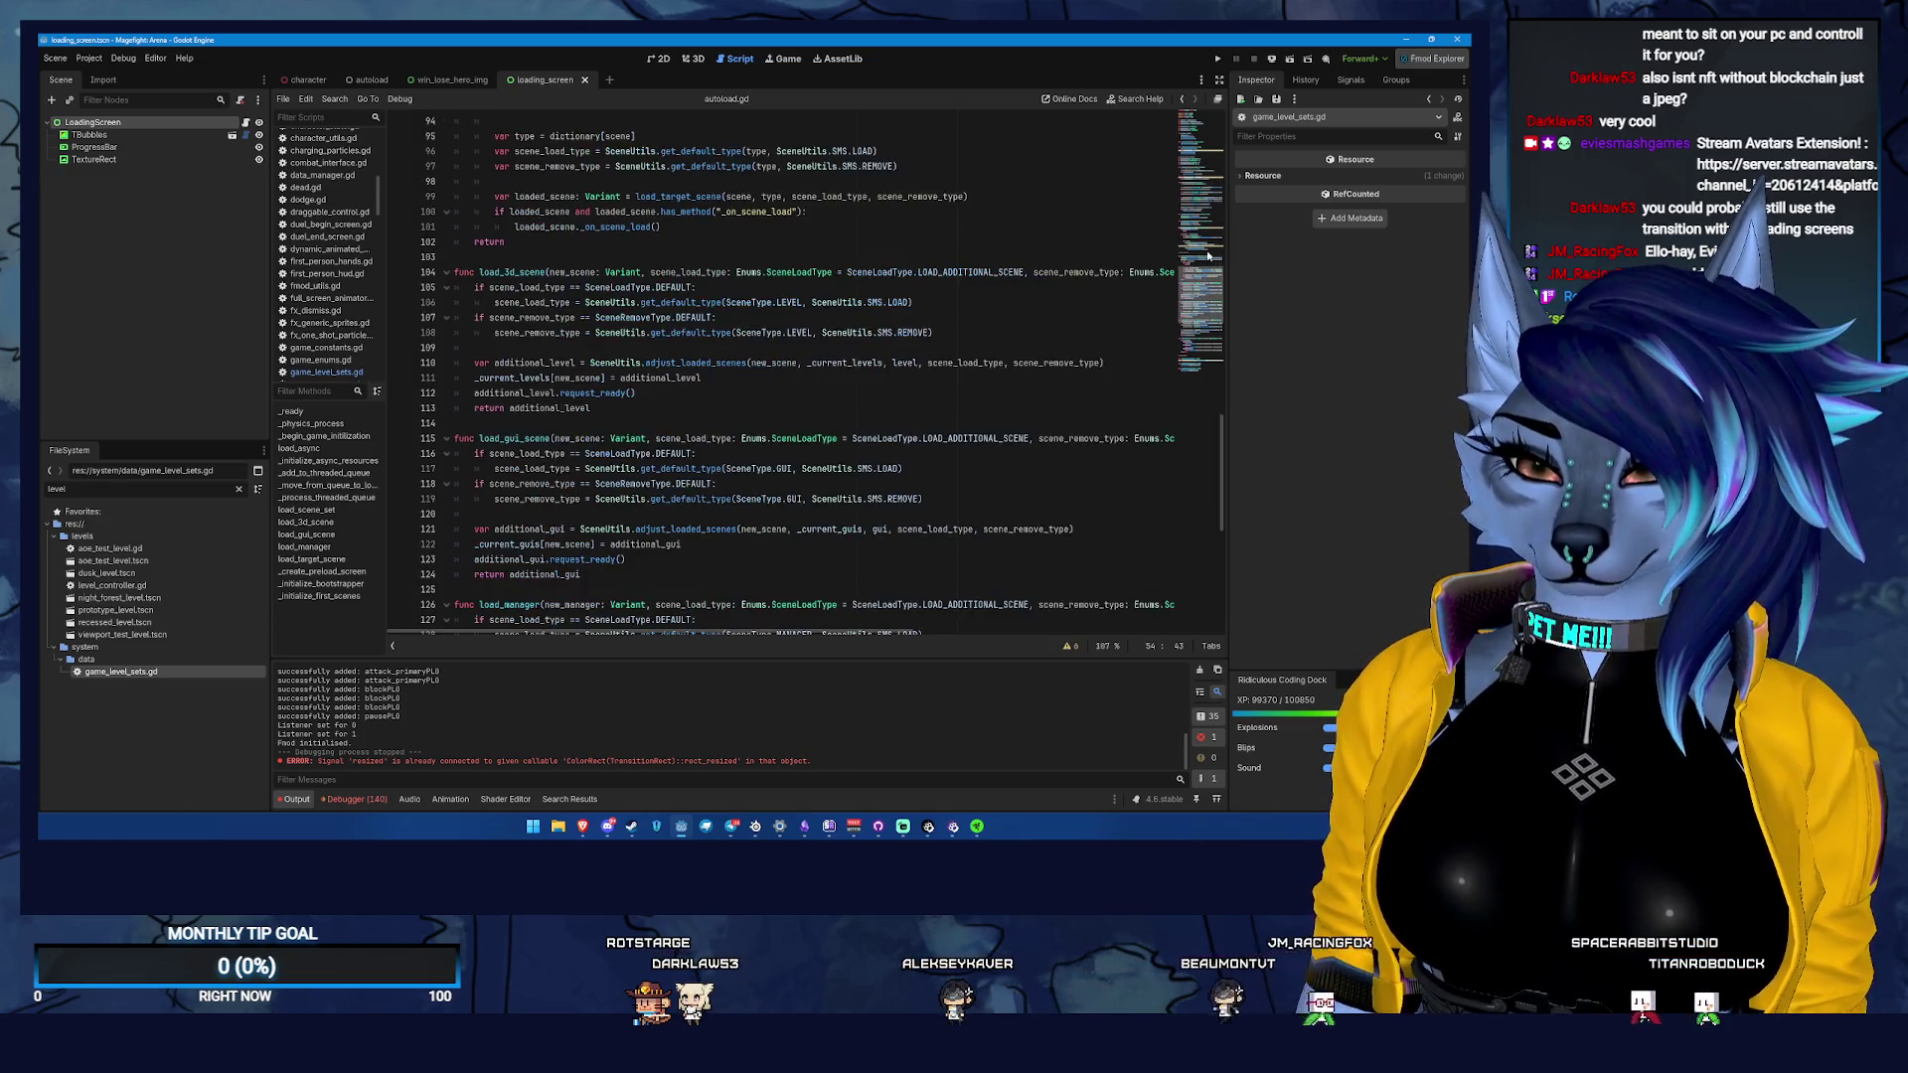
Run the project and show the Debugger's Errors list.
{"action": "mouse_move", "coordinate": [1219, 208]}
{"action": "left_mouse_down"}
{"action": "mouse_move", "coordinate": [1212, 402]}
{"action": "mouse_move", "coordinate": [1220, 78]}
{"action": "left_mouse_up"}
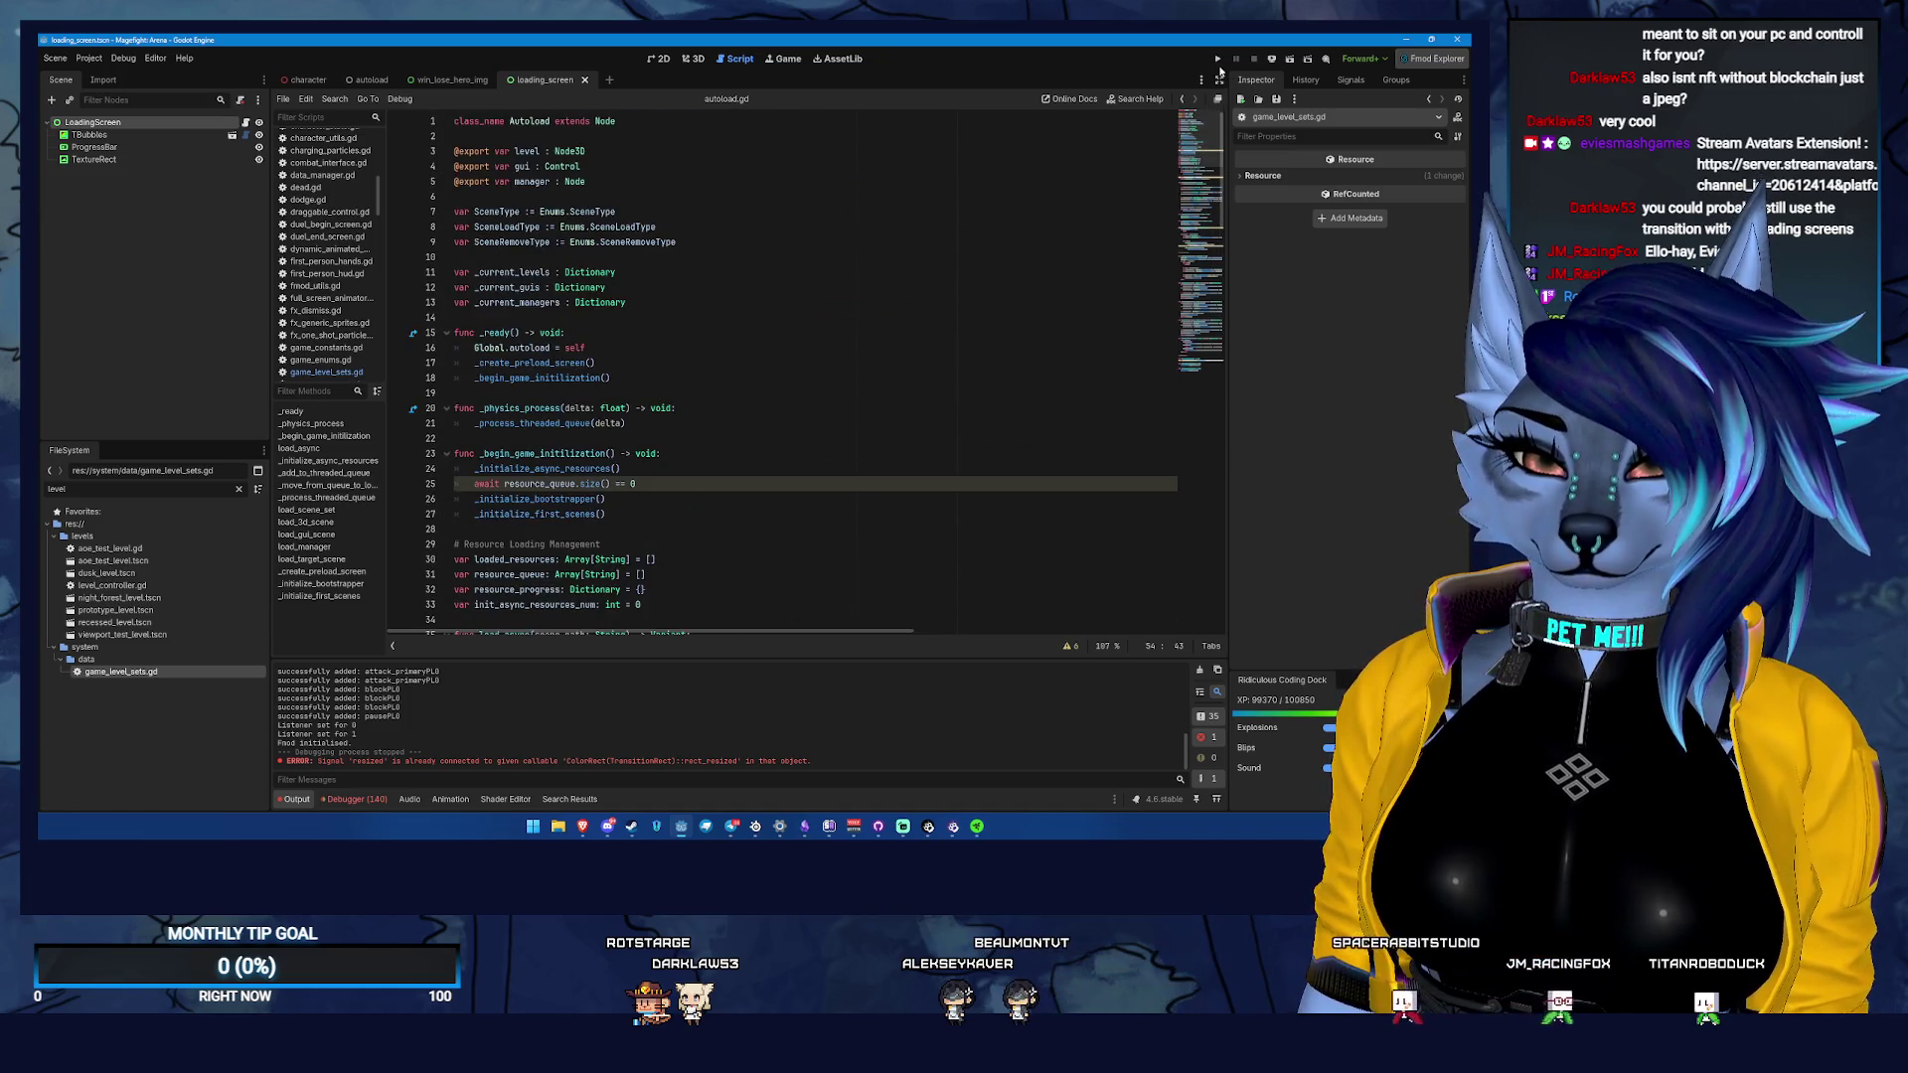
{"action": "left_click", "coordinate": [1217, 58]}
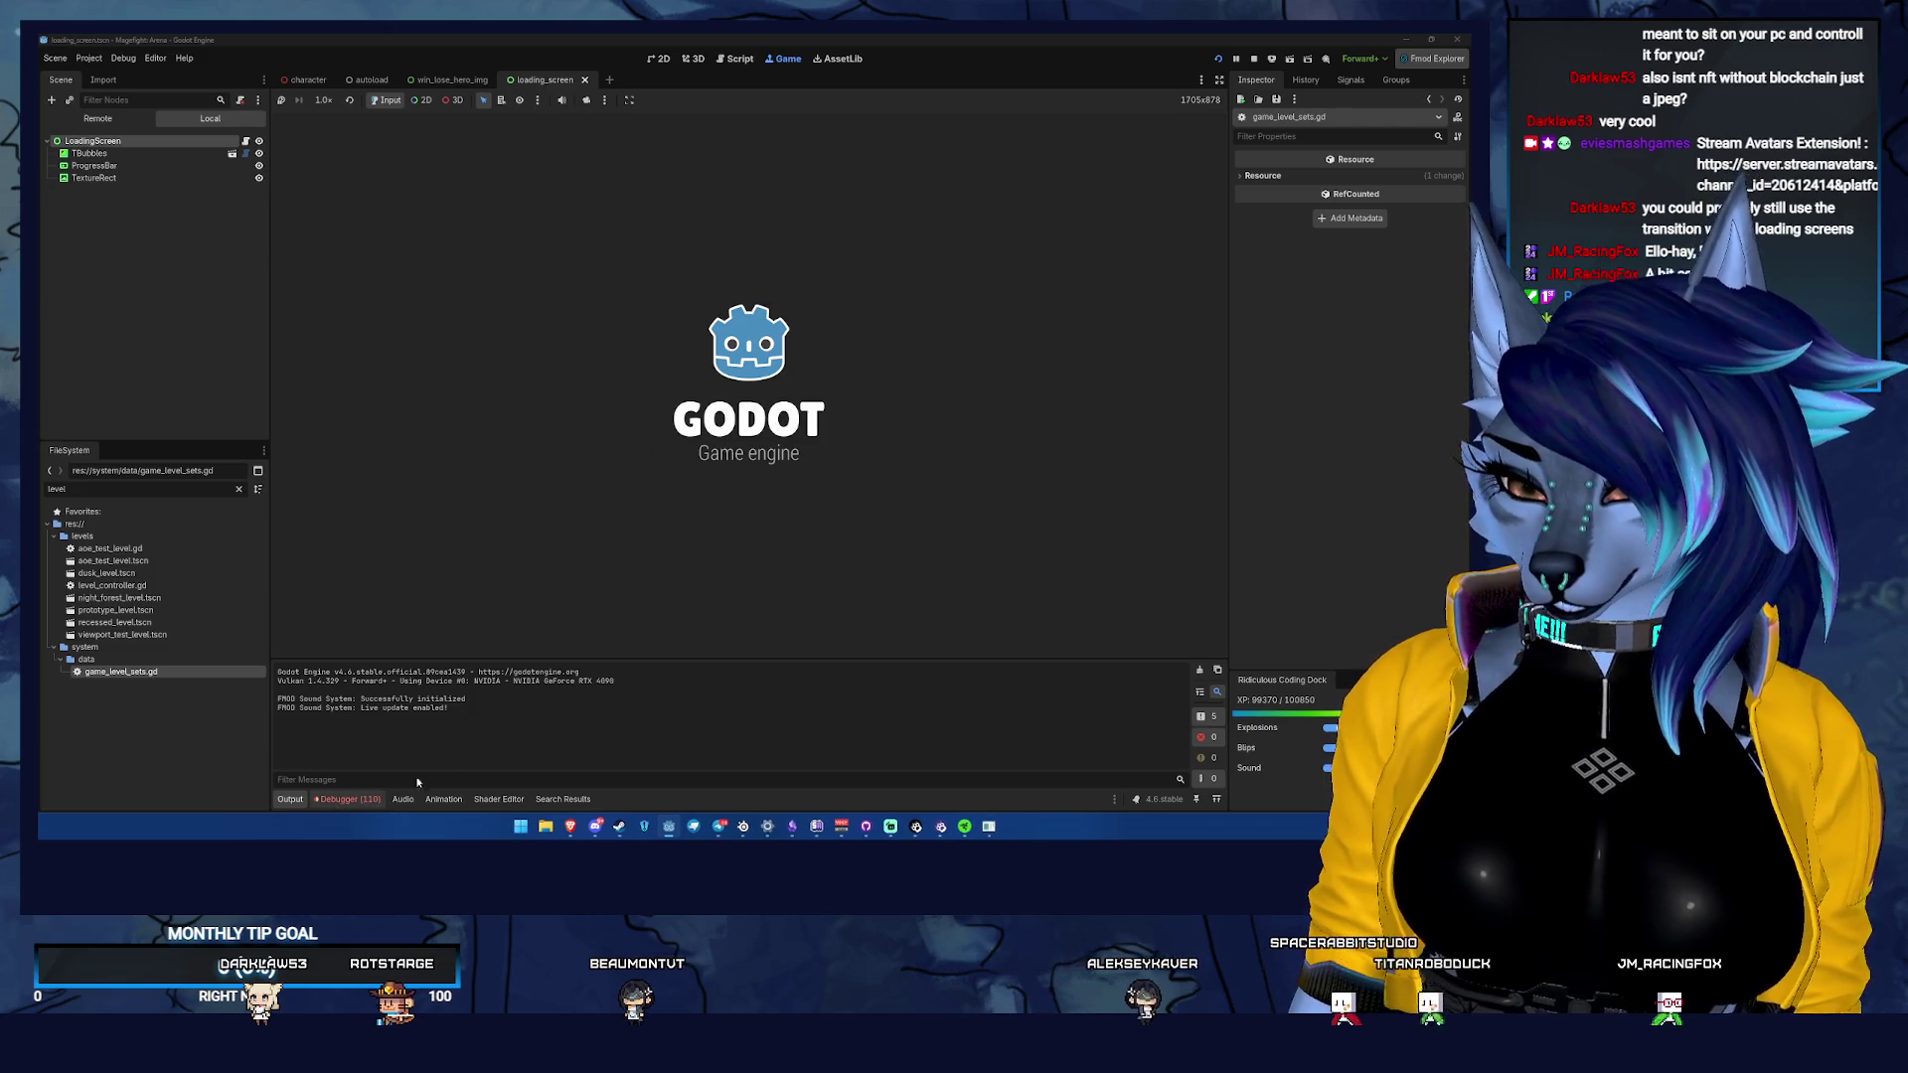
{"action": "left_click", "coordinate": [351, 800]}
Read through the 'Resource file not found' errors for res://CharacterSelect and res://StartMenu, then stop the game.
{"action": "scroll", "coordinate": [308, 775], "scroll_direction": "down", "scroll_amount": 3}
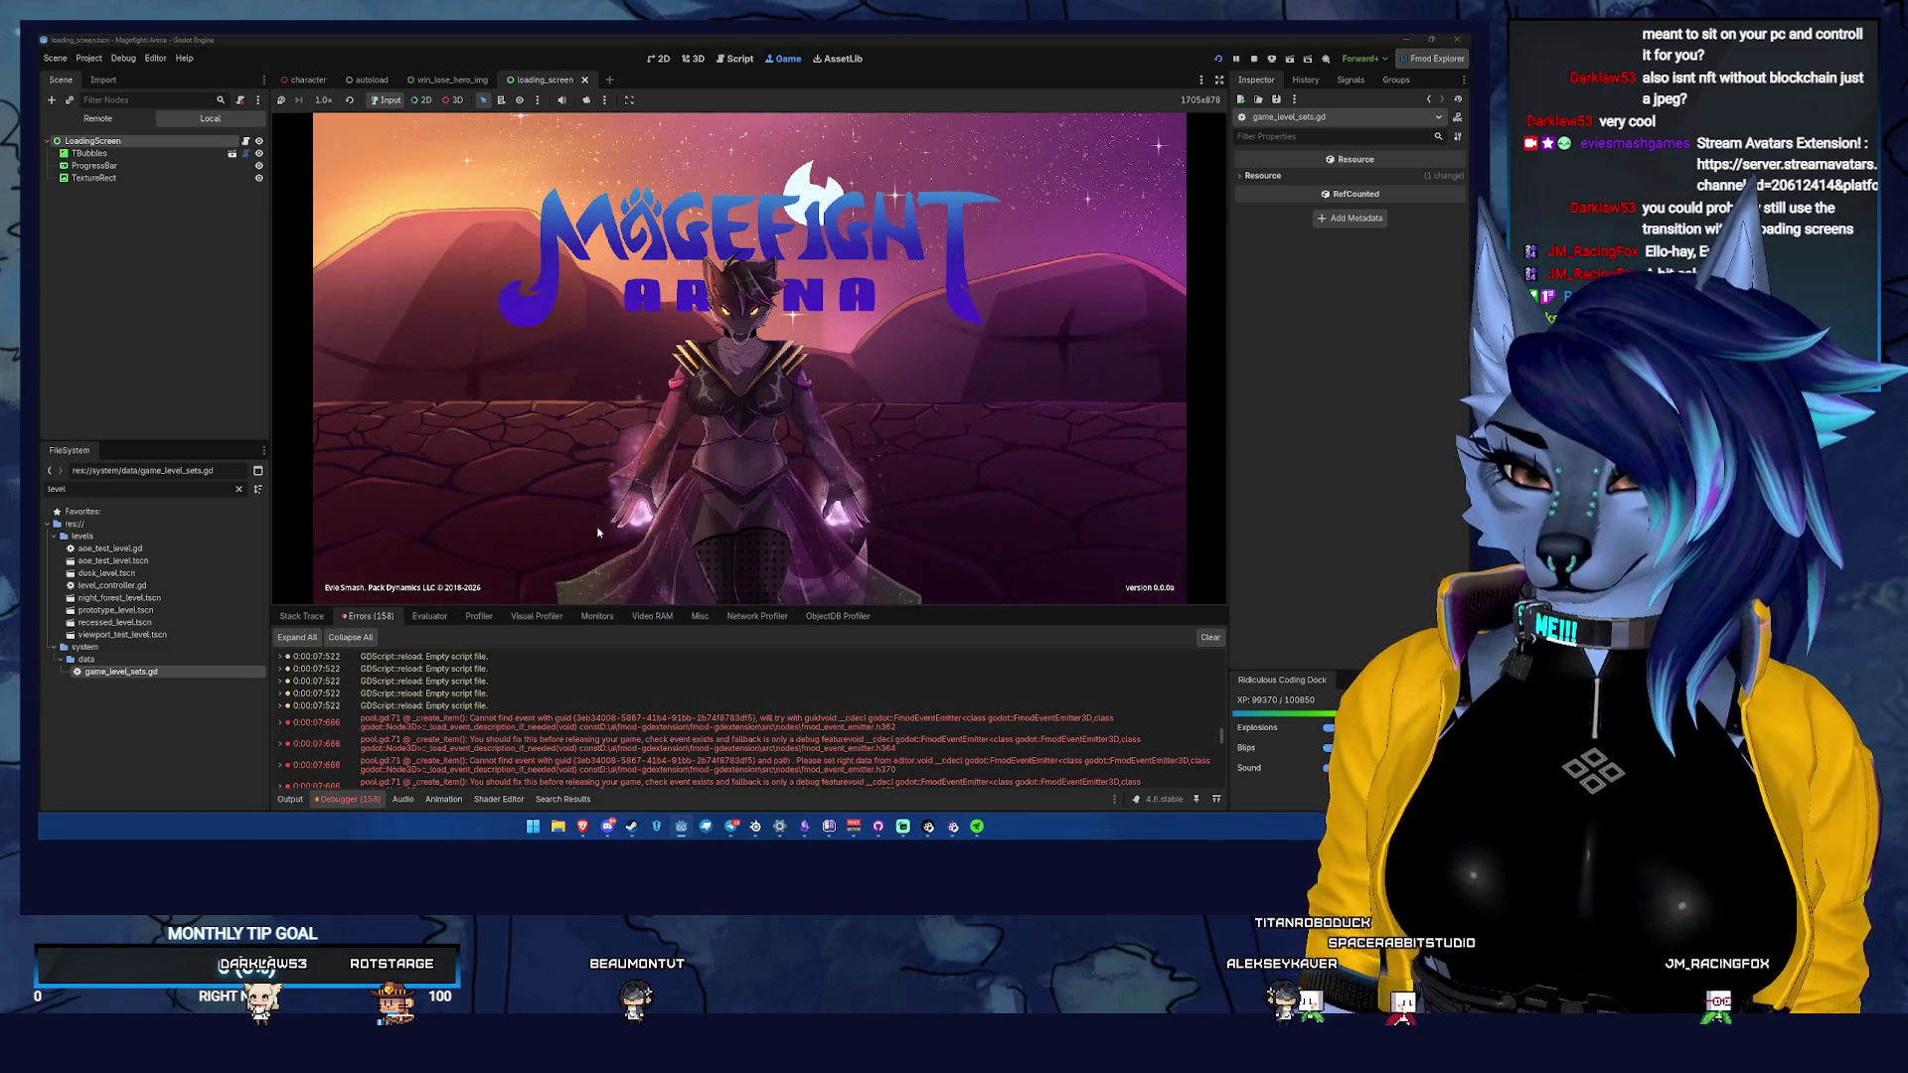
{"action": "left_click_drag", "start_coordinate": [1215, 738], "coordinate": [1217, 783]}
{"action": "scroll", "coordinate": [1212, 785], "scroll_direction": "up", "scroll_amount": 2}
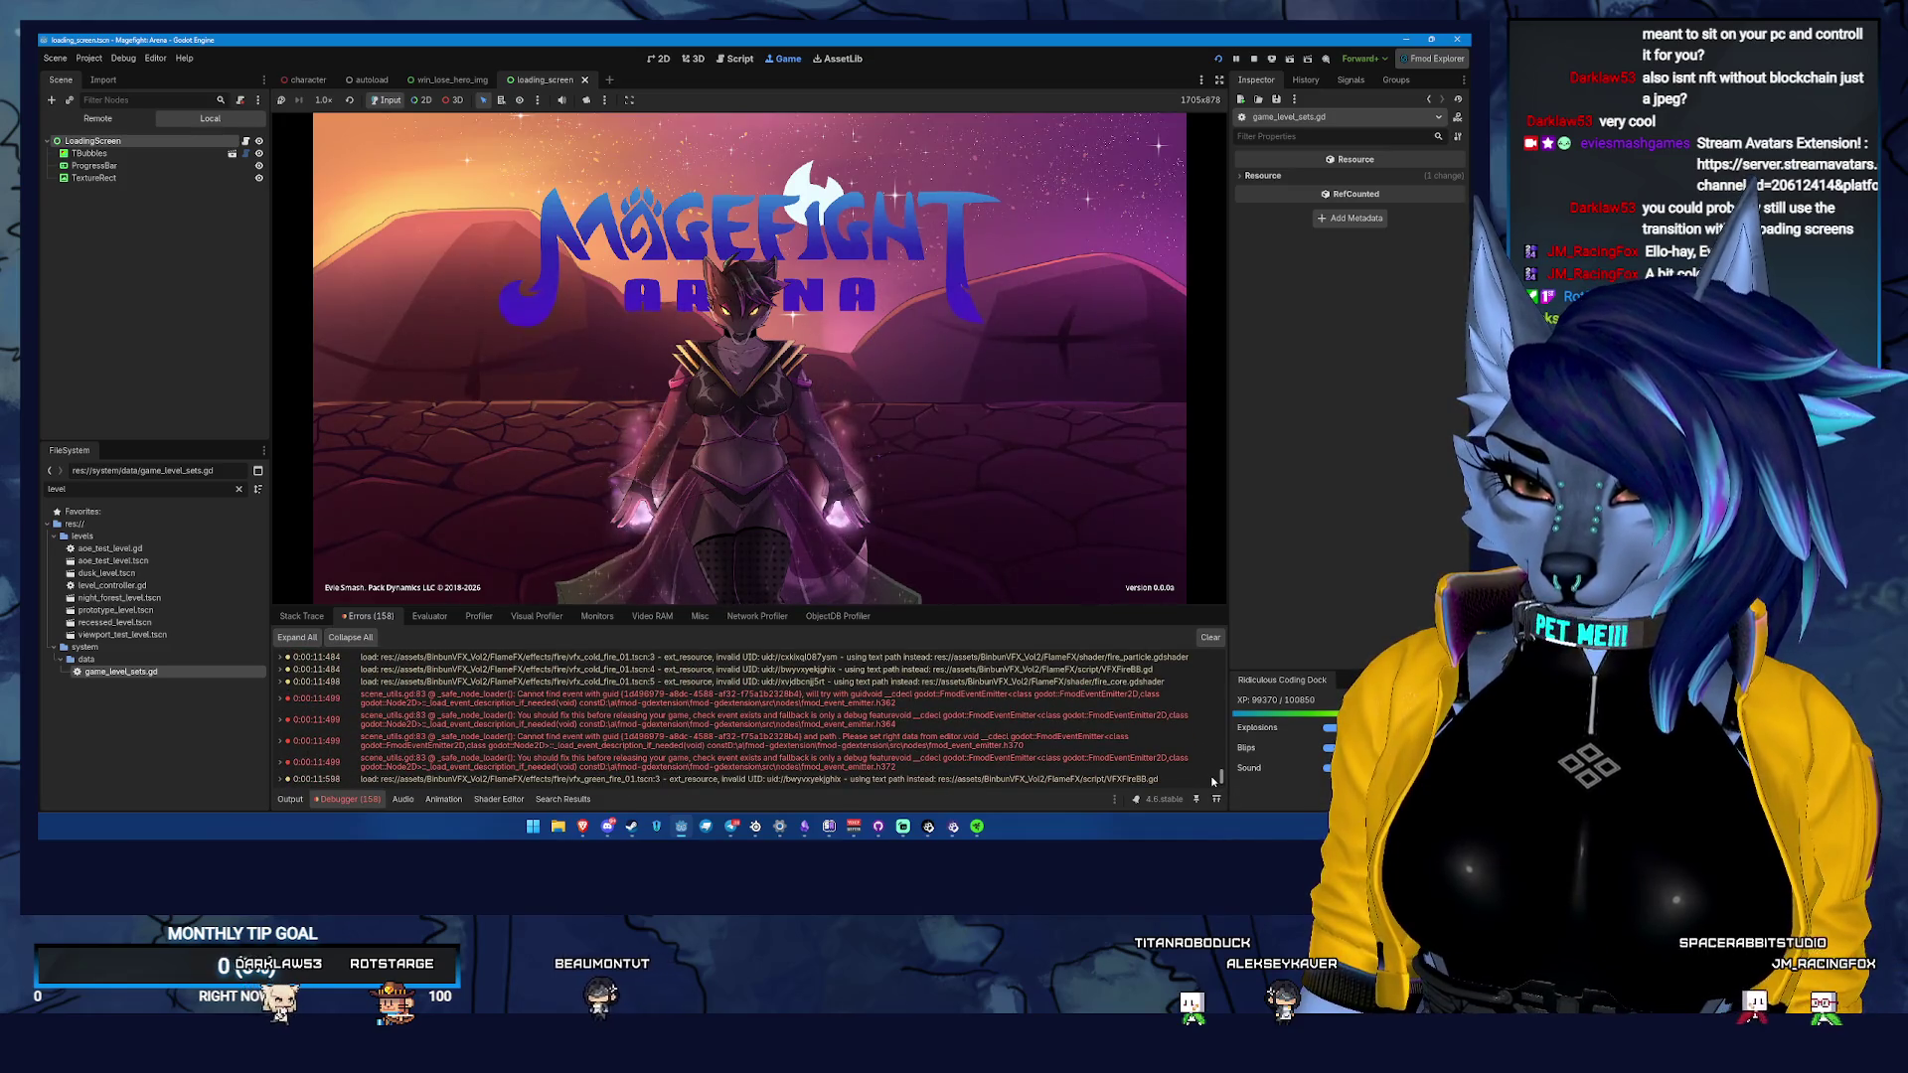
{"action": "scroll", "coordinate": [1208, 775], "scroll_direction": "up", "scroll_amount": 5}
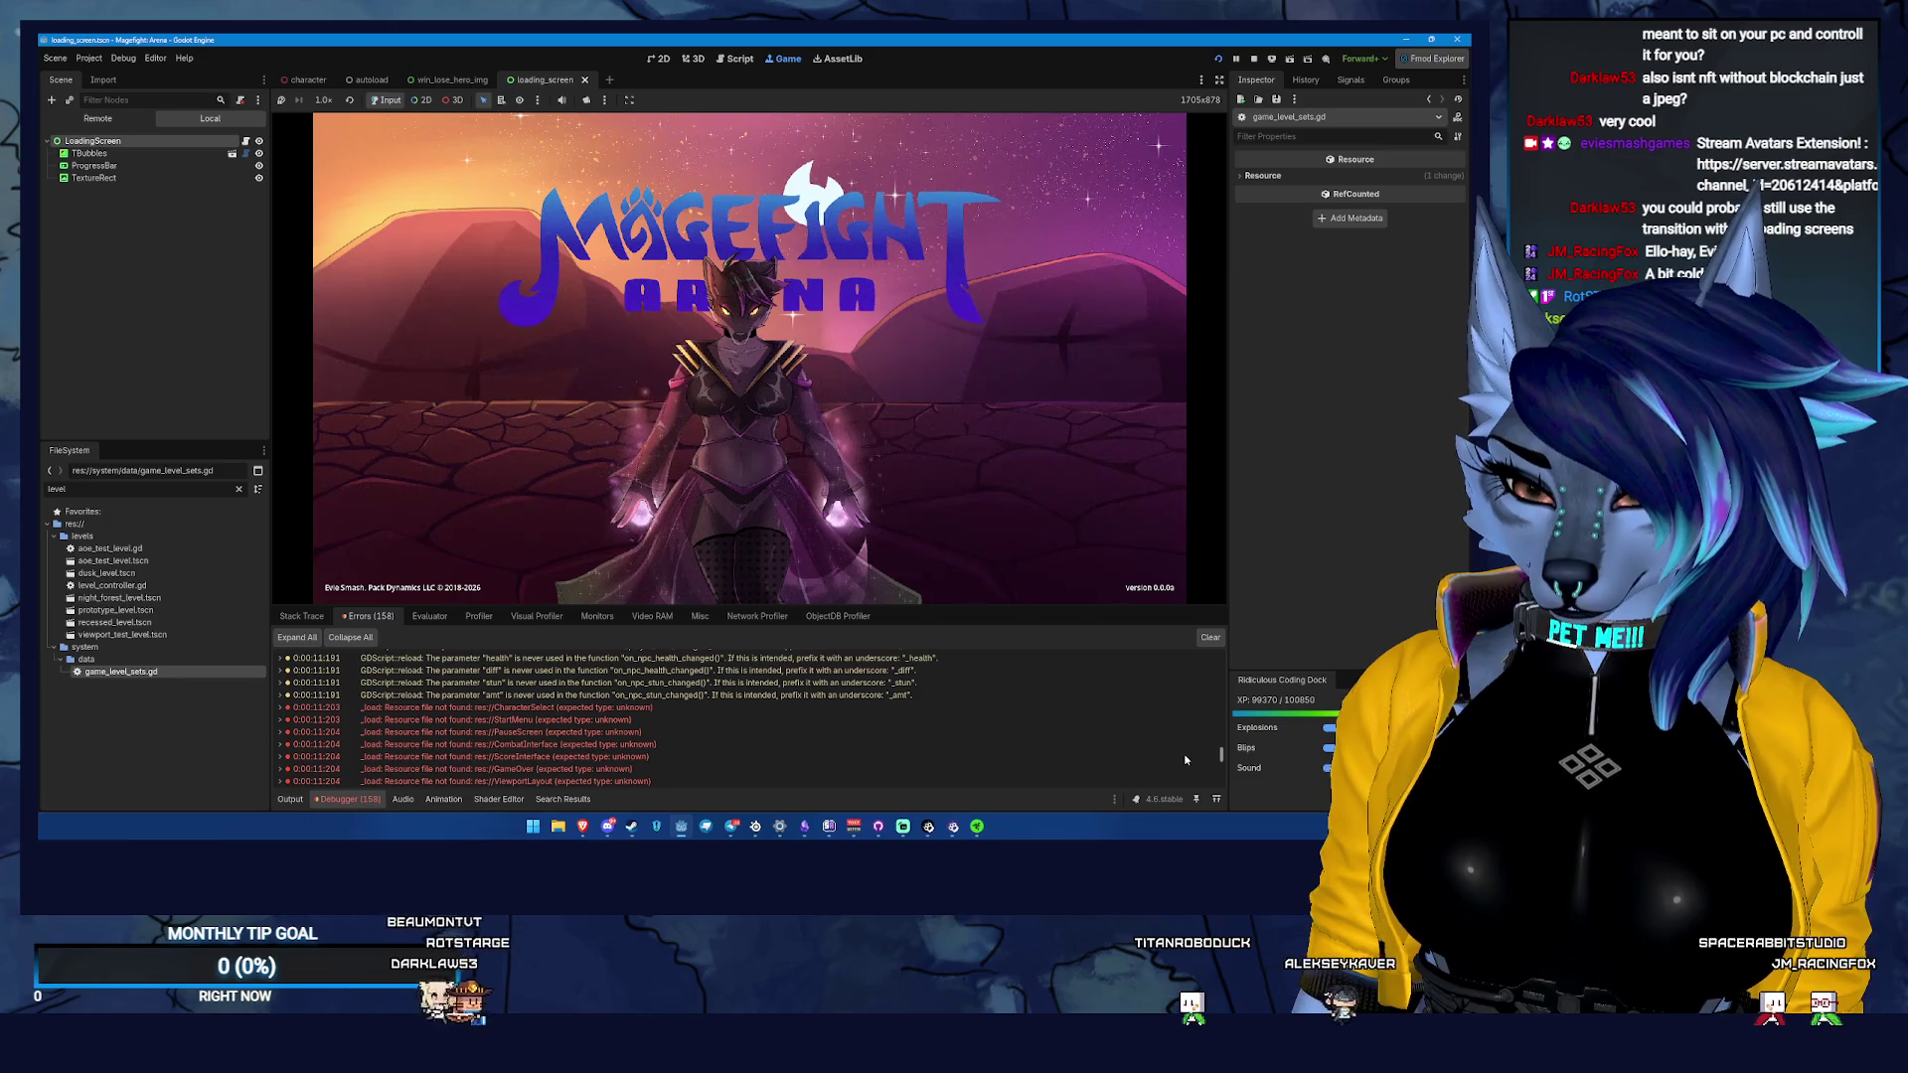
{"action": "mouse_move", "coordinate": [618, 707]}
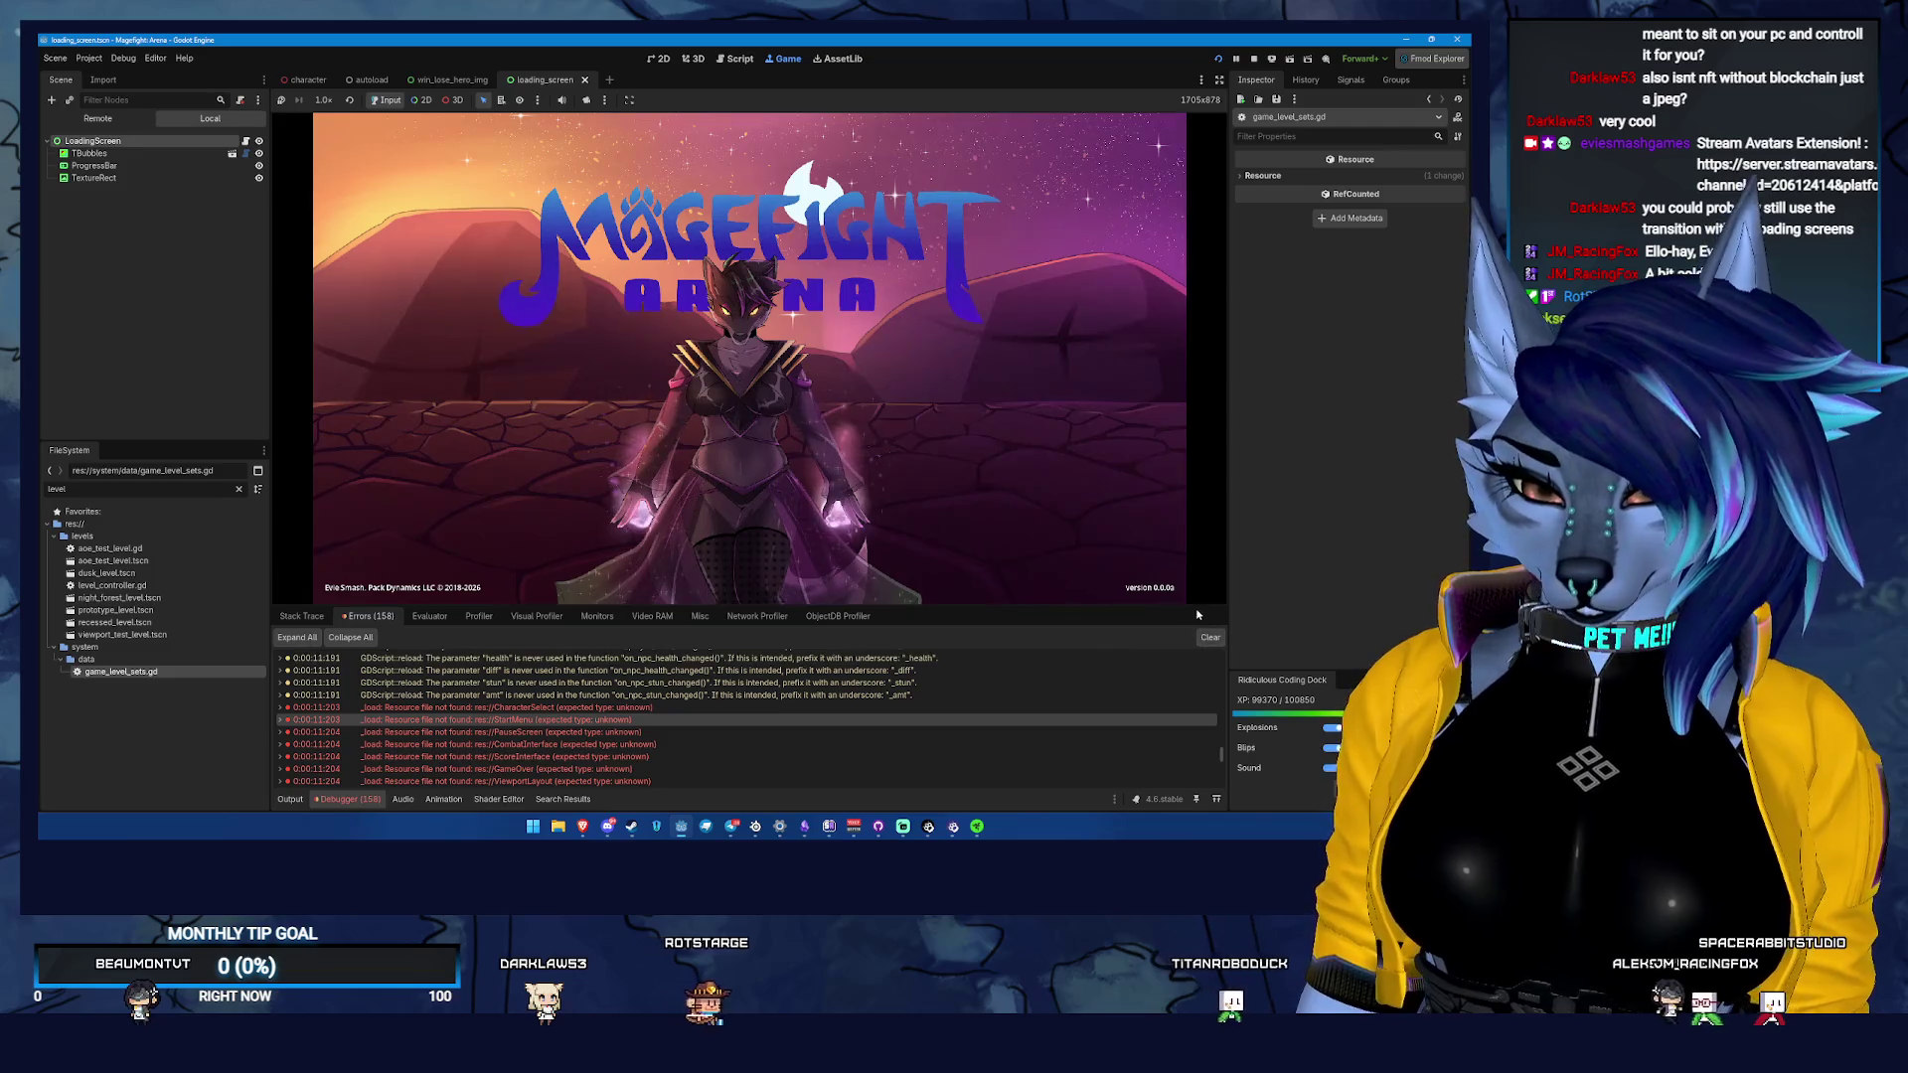
{"action": "left_click", "coordinate": [1253, 60]}
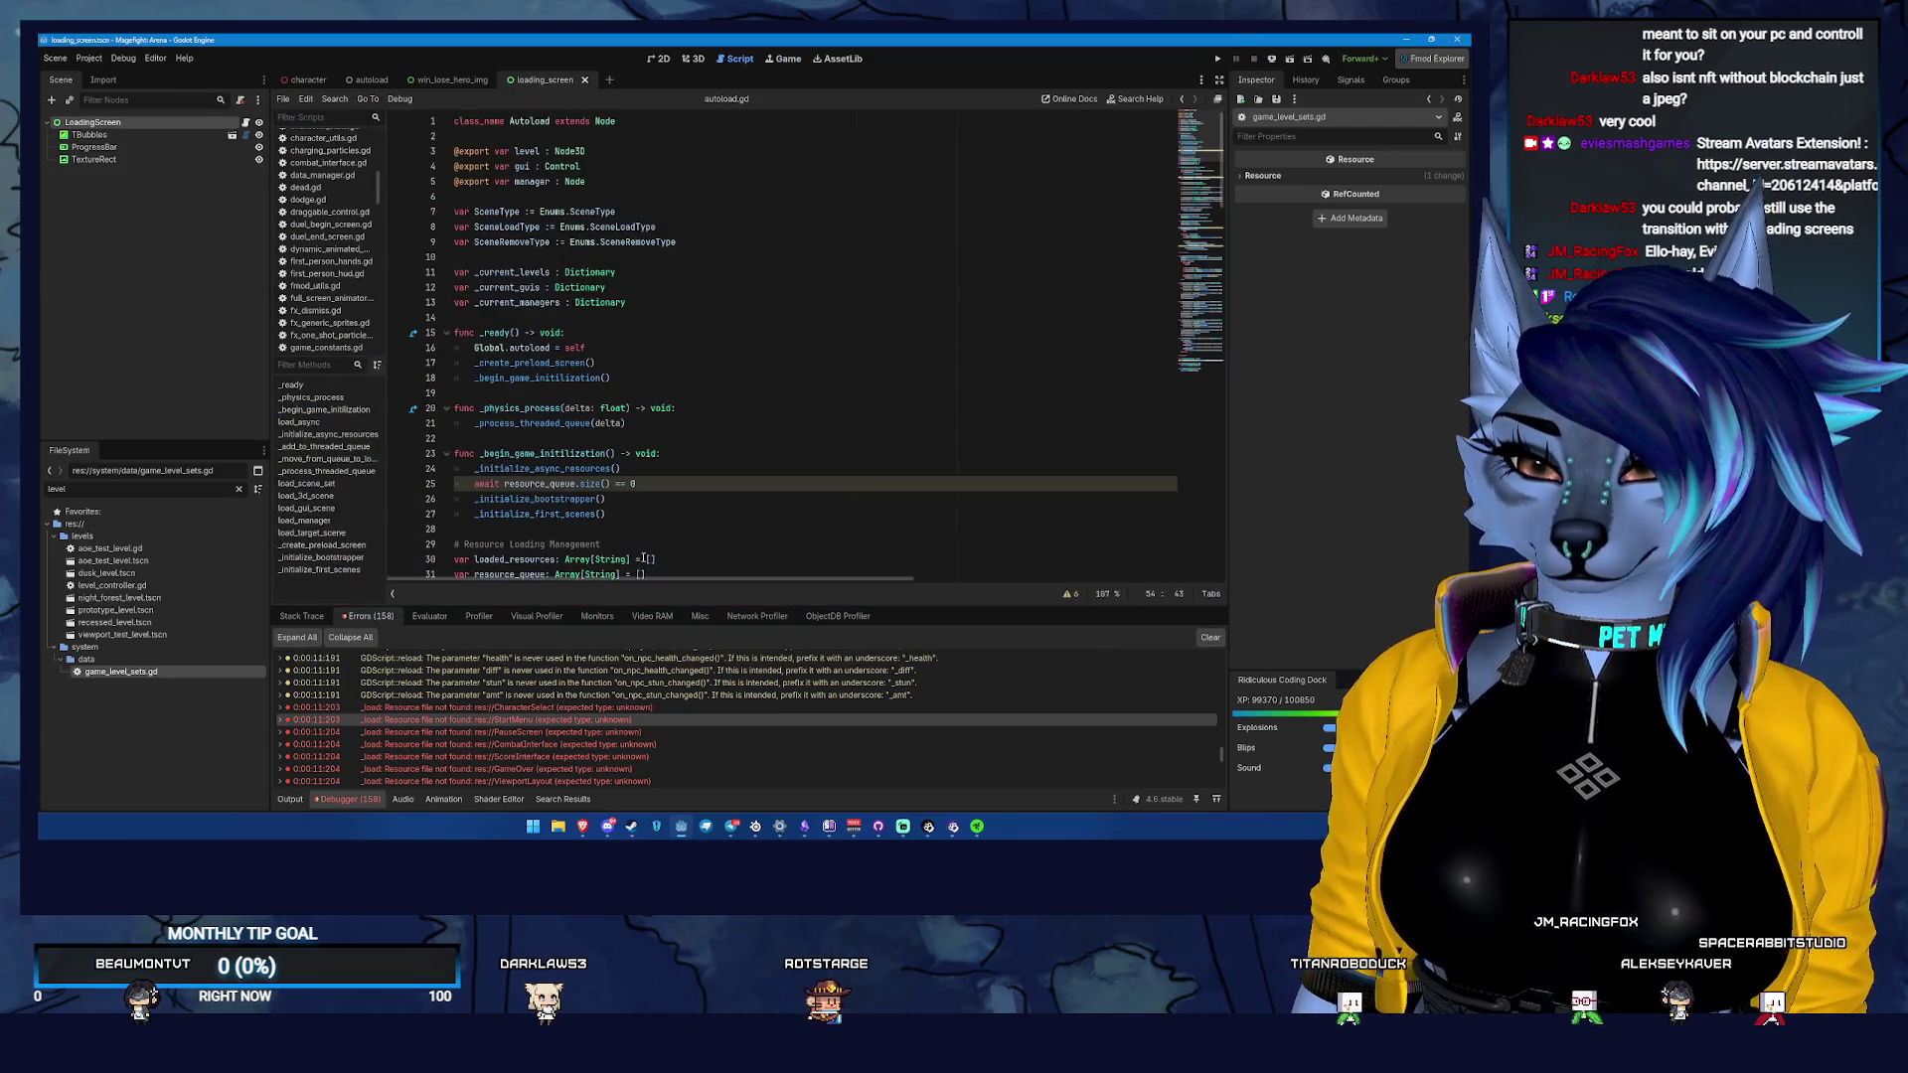
Change keys() to values() for gui_dict, level_dict and manager_dict on lines 53–55, save, and rerun.
{"action": "mouse_move", "coordinate": [1204, 152]}
{"action": "left_mouse_down"}
{"action": "mouse_move", "coordinate": [1197, 398]}
{"action": "mouse_move", "coordinate": [1191, 211]}
{"action": "left_mouse_up"}
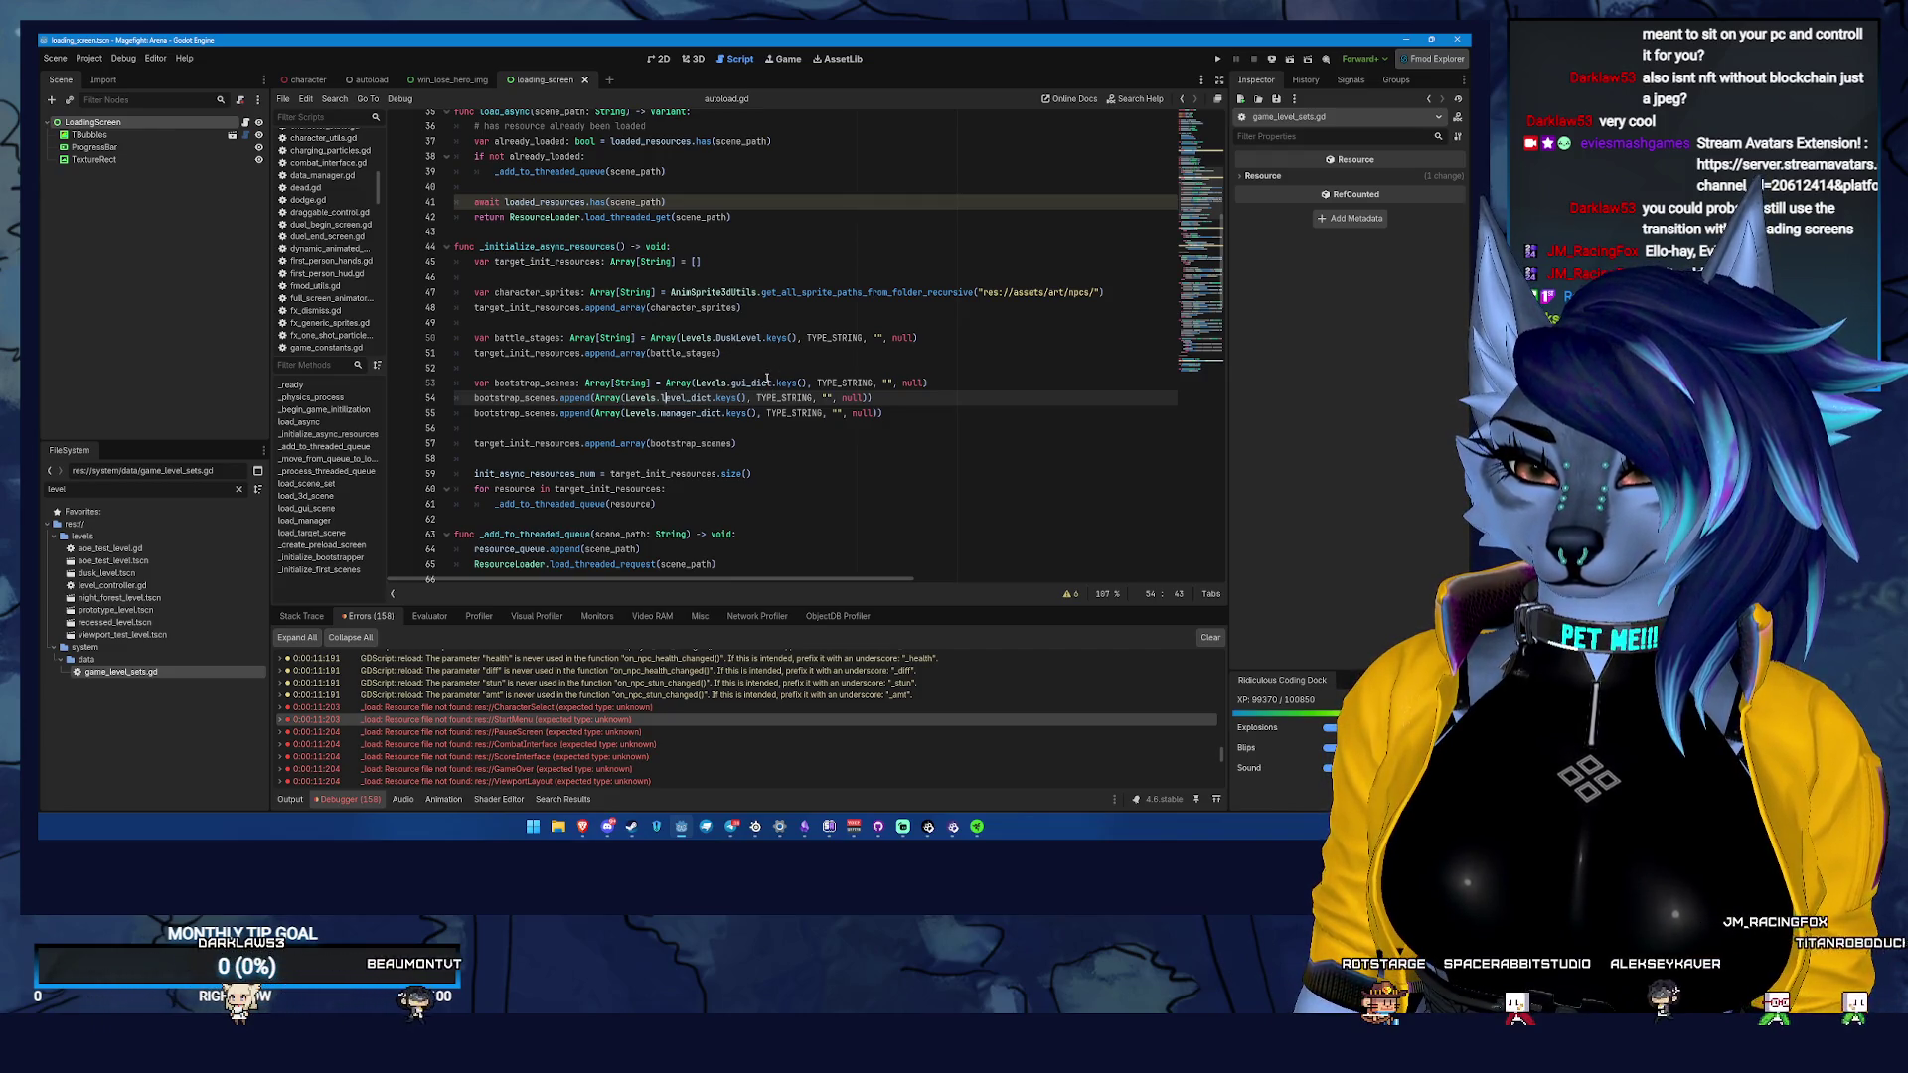
{"action": "double_click", "coordinate": [787, 383]}
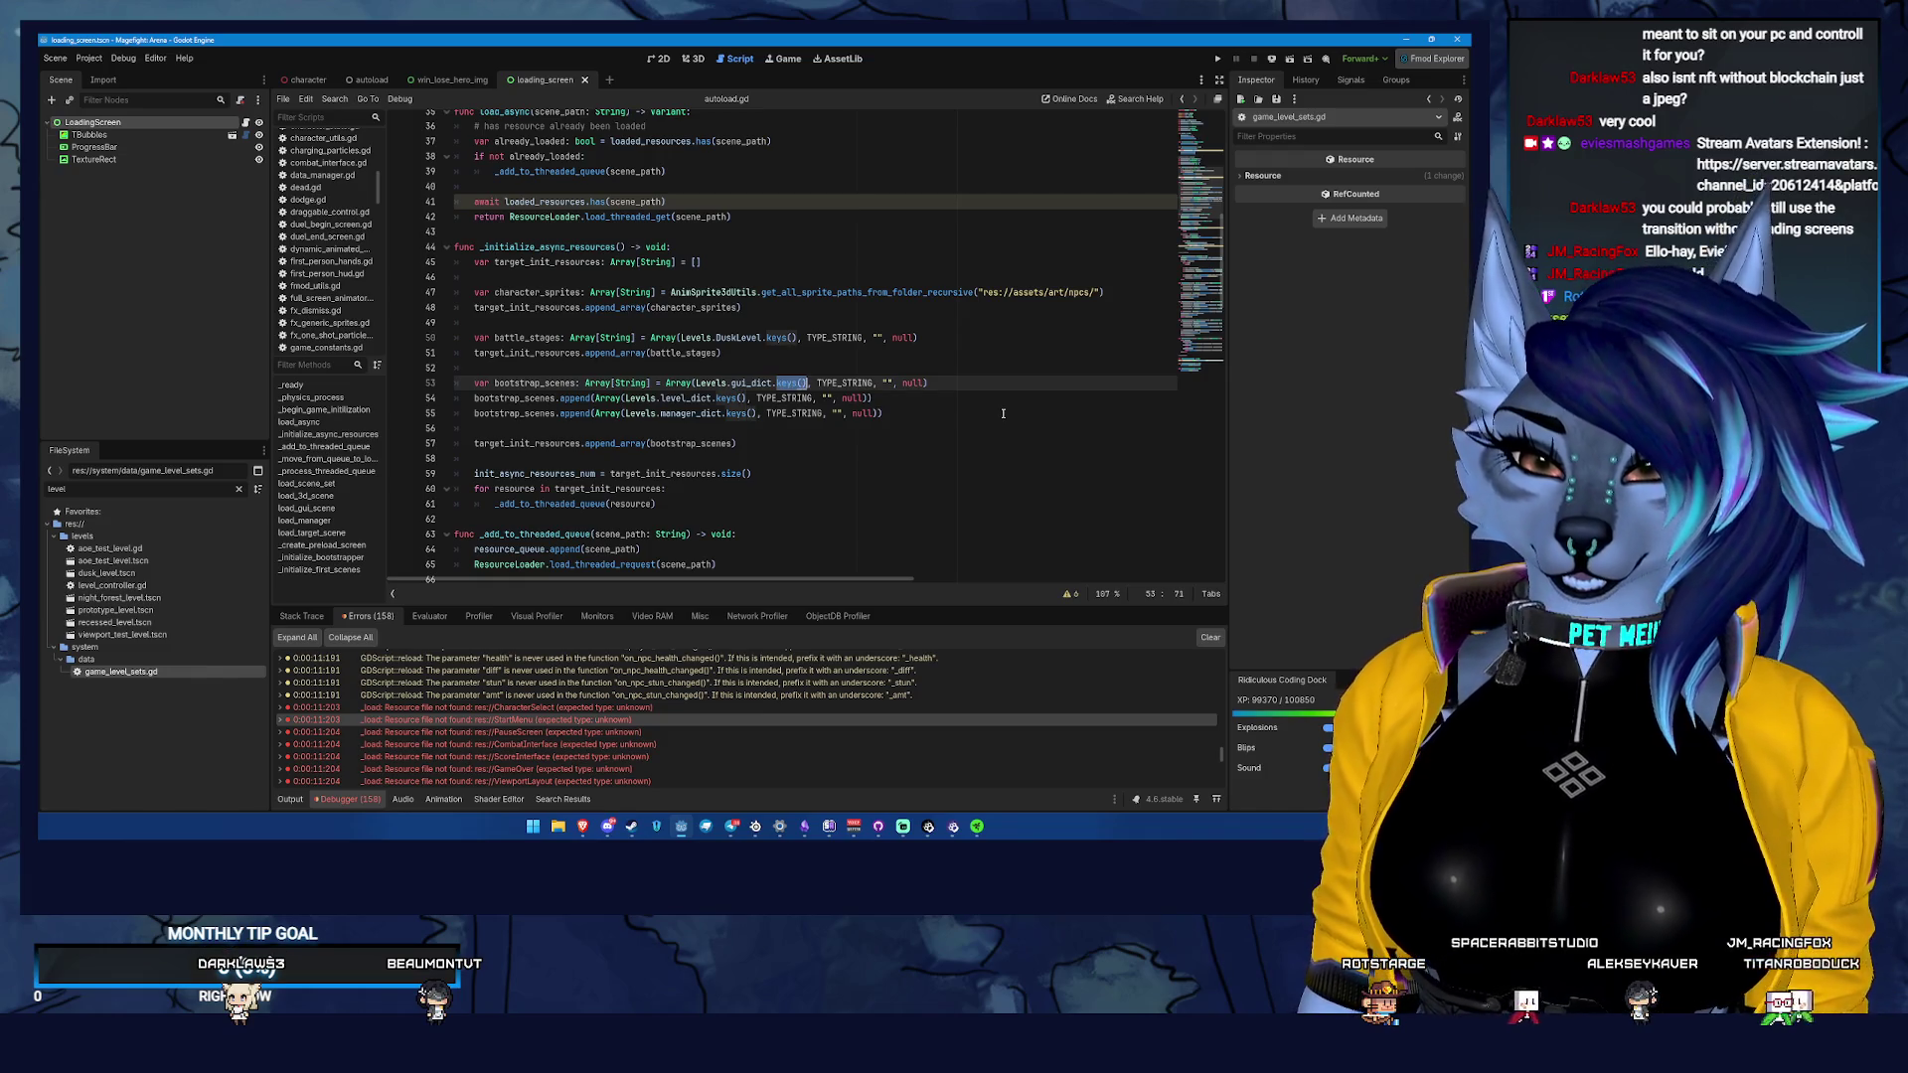
{"action": "type", "text": "lues("}
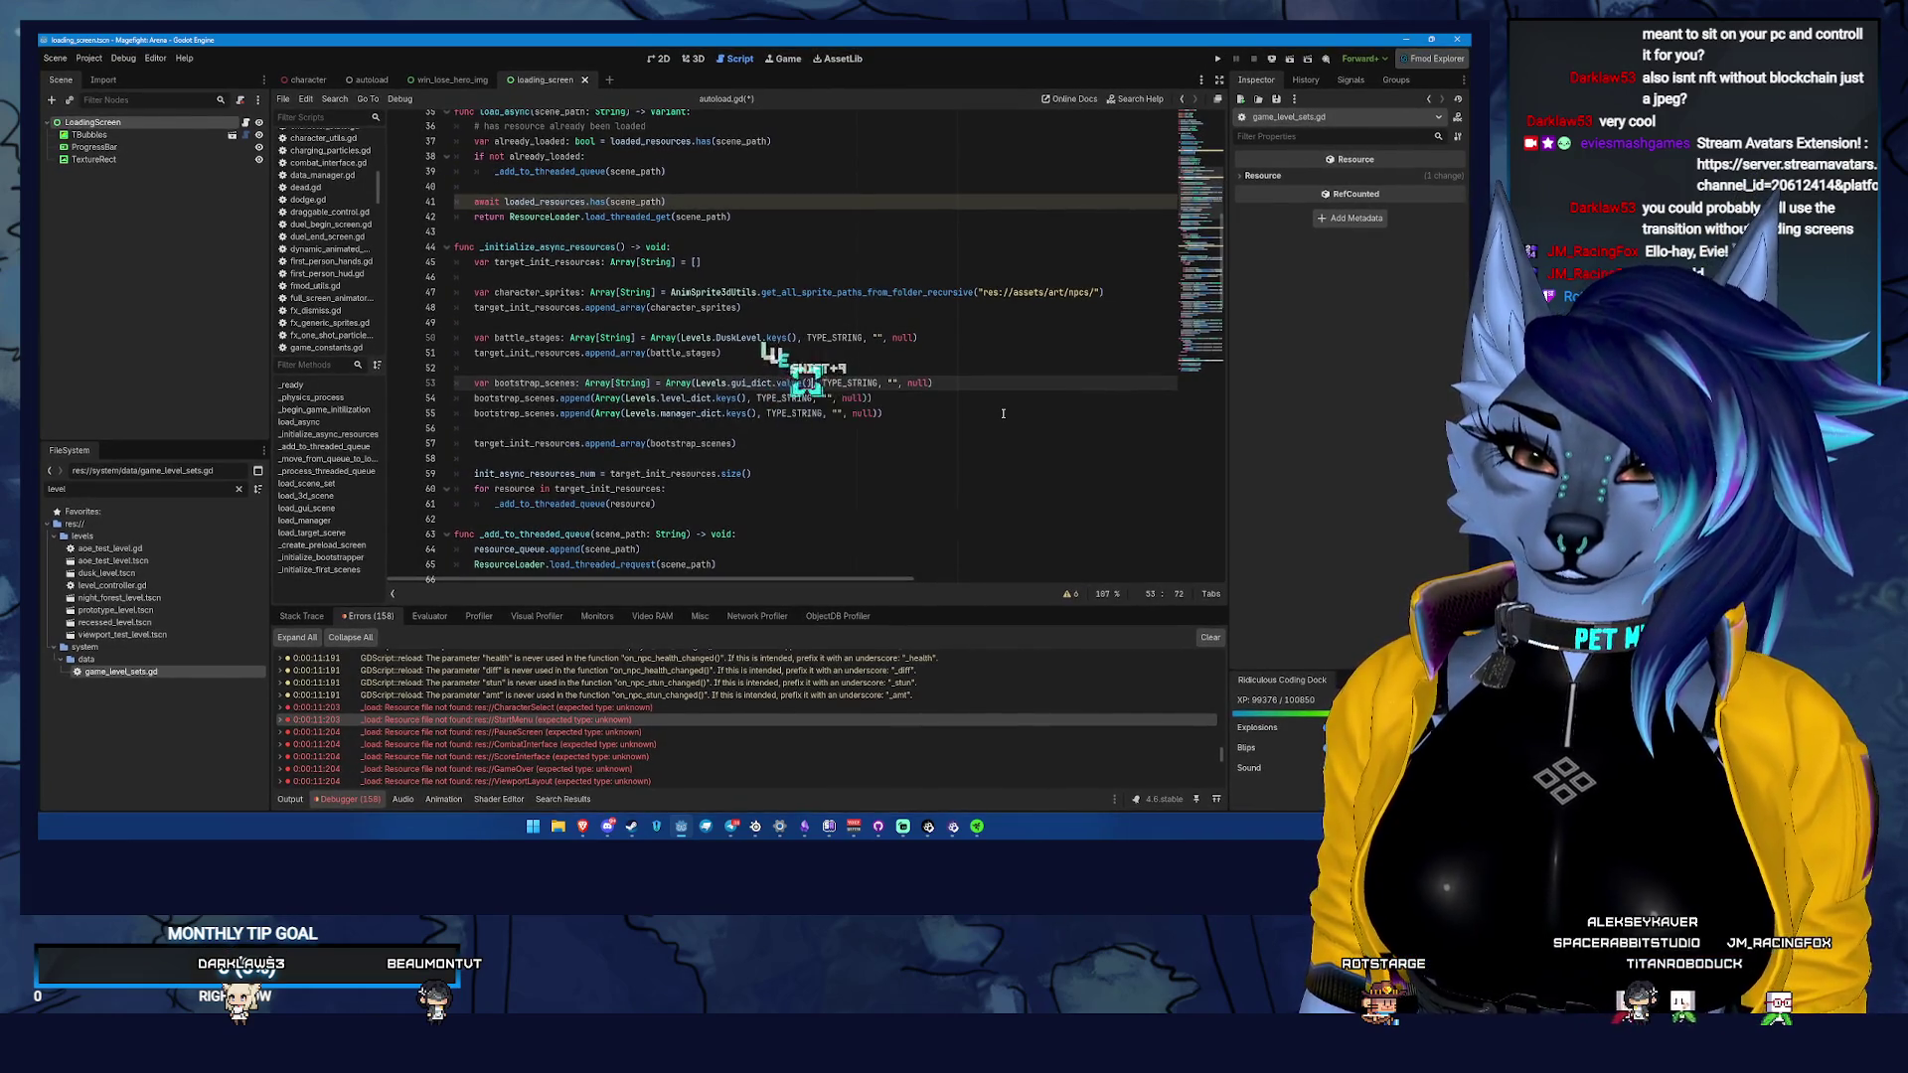
{"action": "type", "text": ")"}
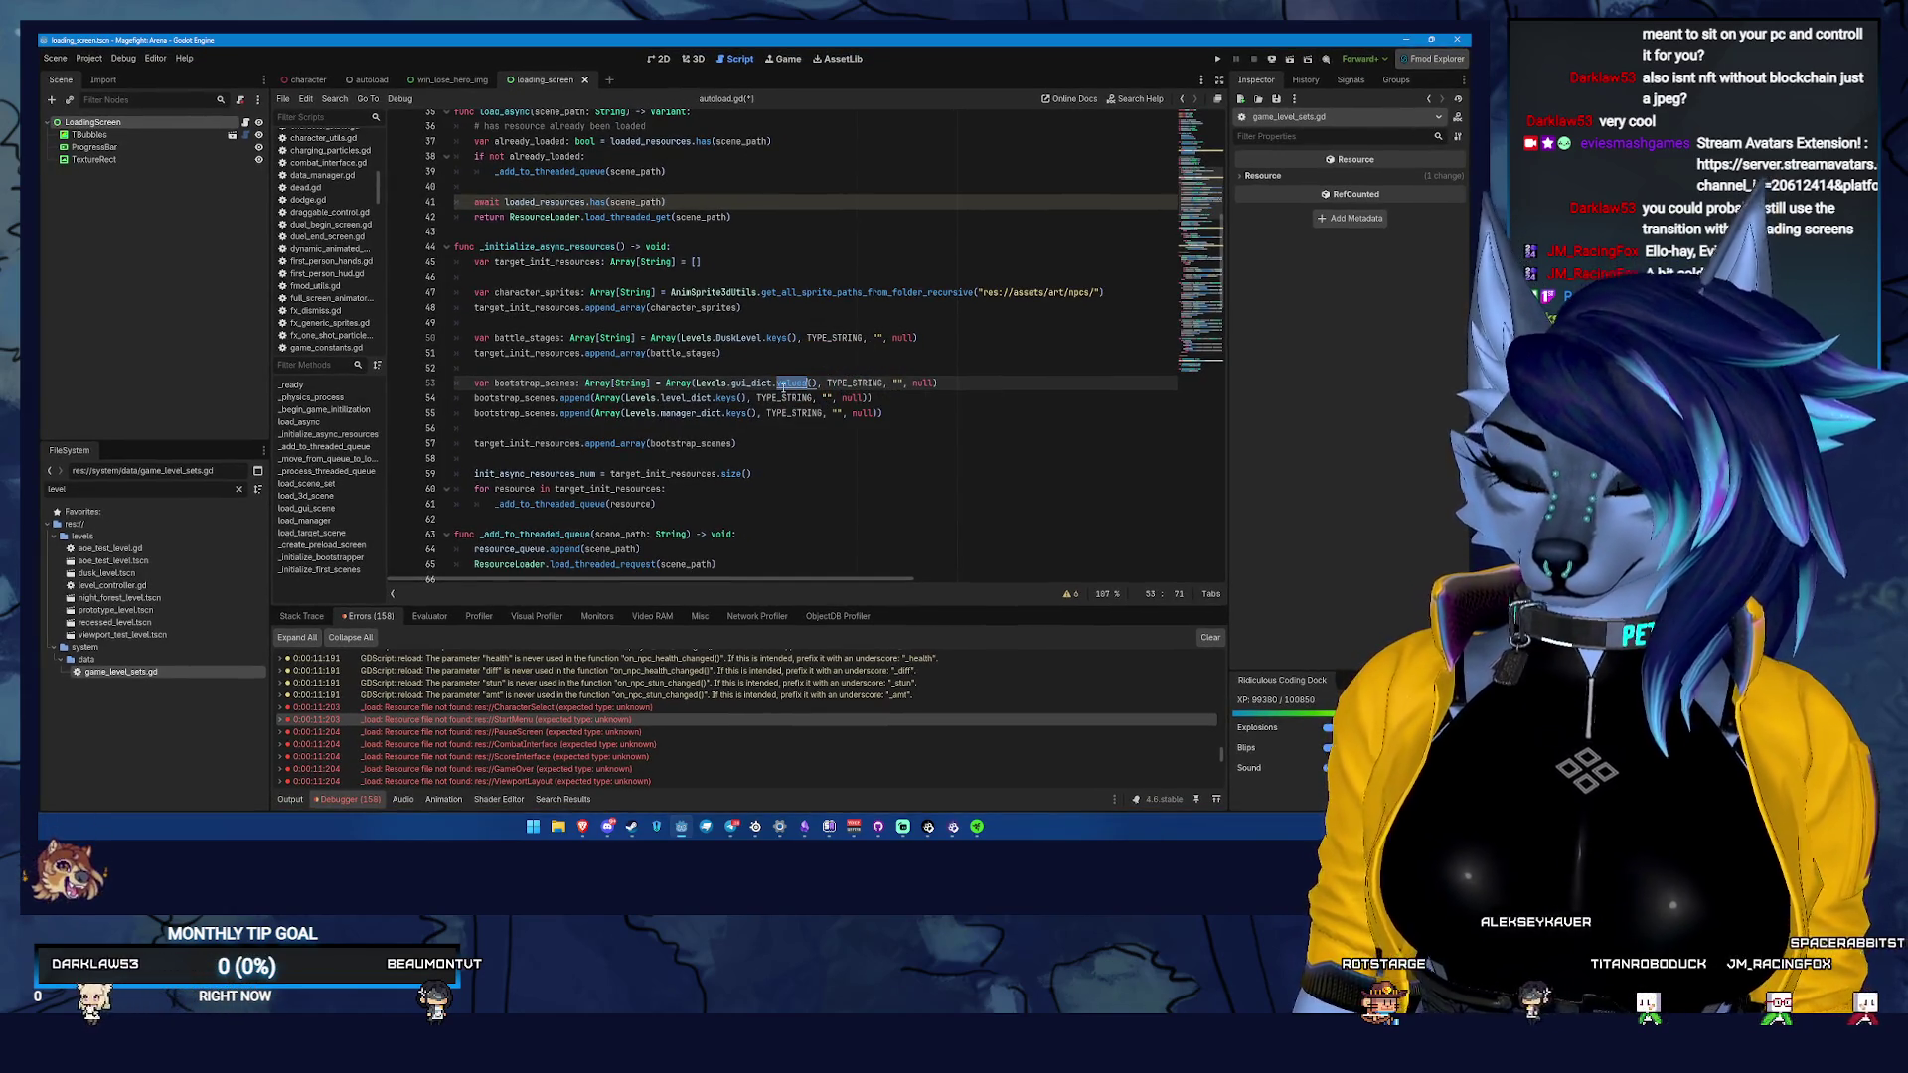
{"action": "left_click", "coordinate": [733, 398]}
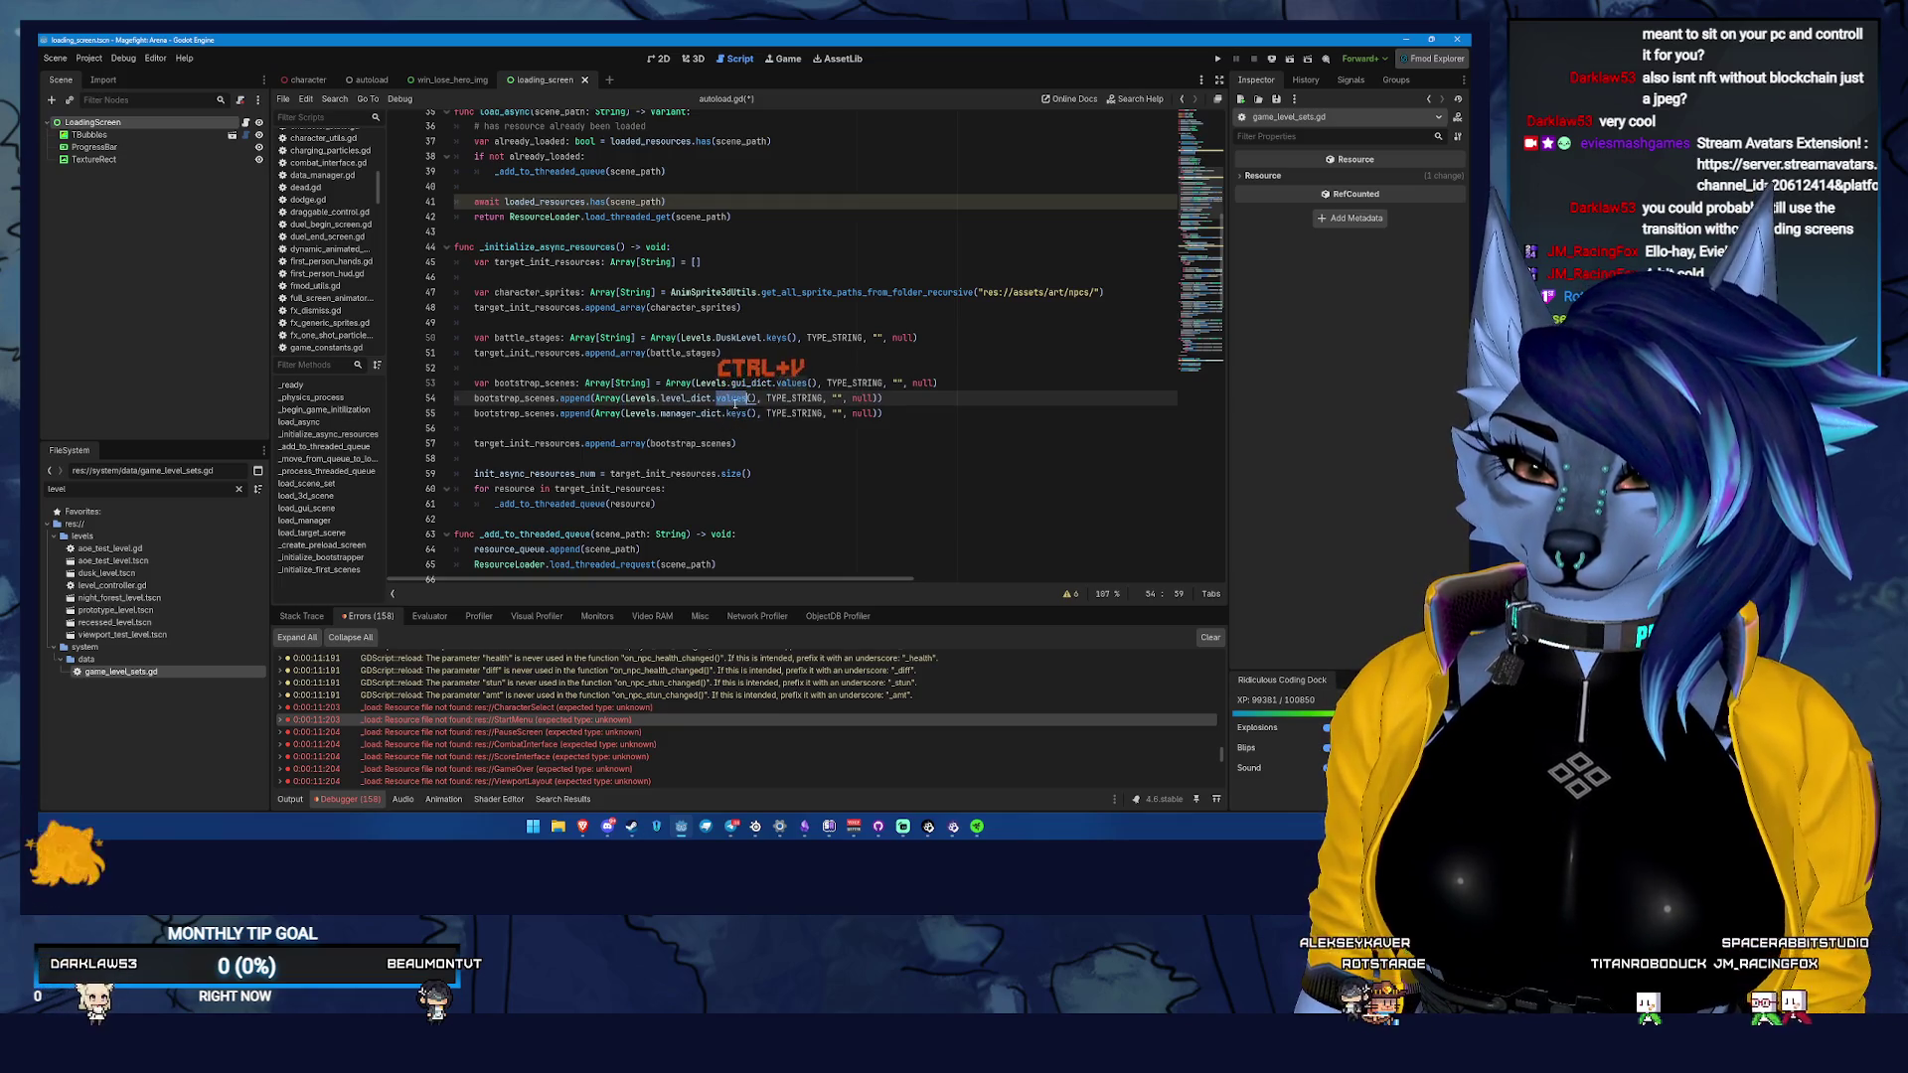
{"action": "double_click", "coordinate": [737, 414]}
{"action": "key", "text": "ctrl+s"}
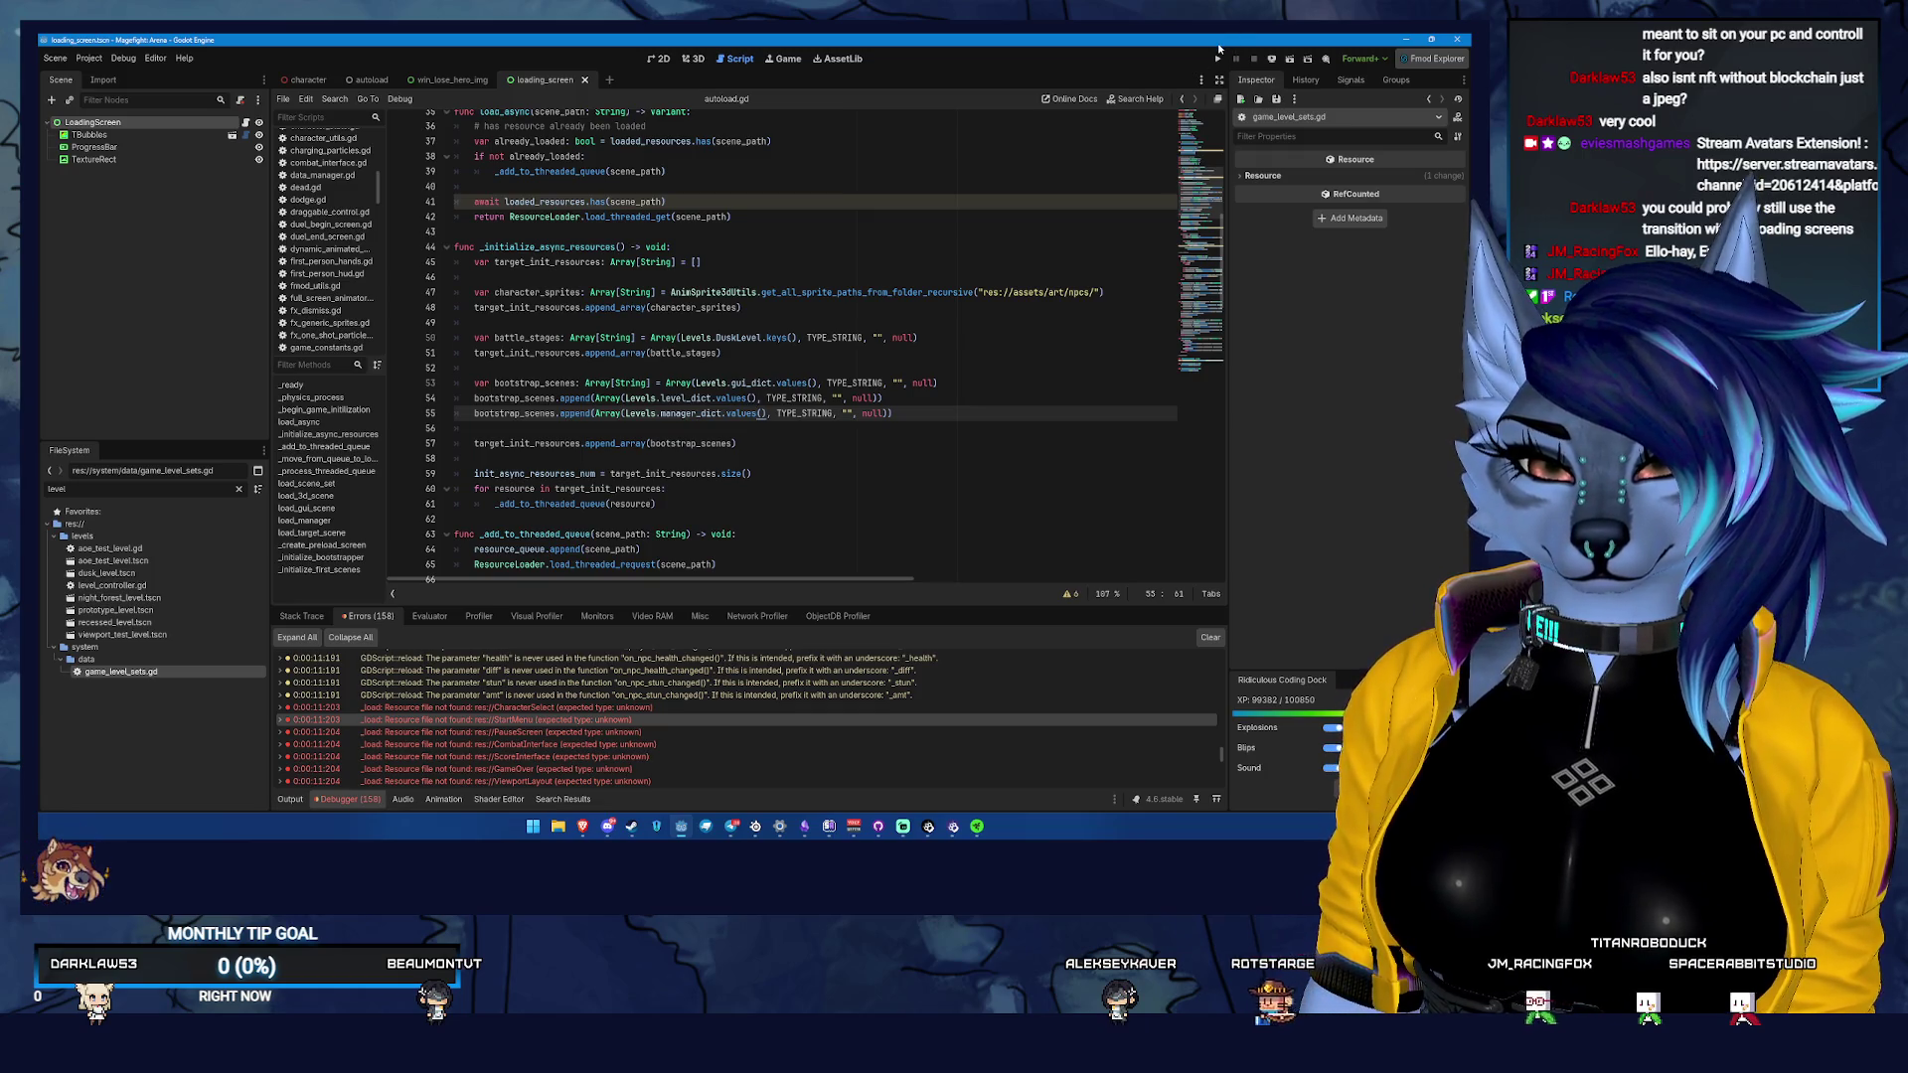
{"action": "left_click", "coordinate": [1218, 58]}
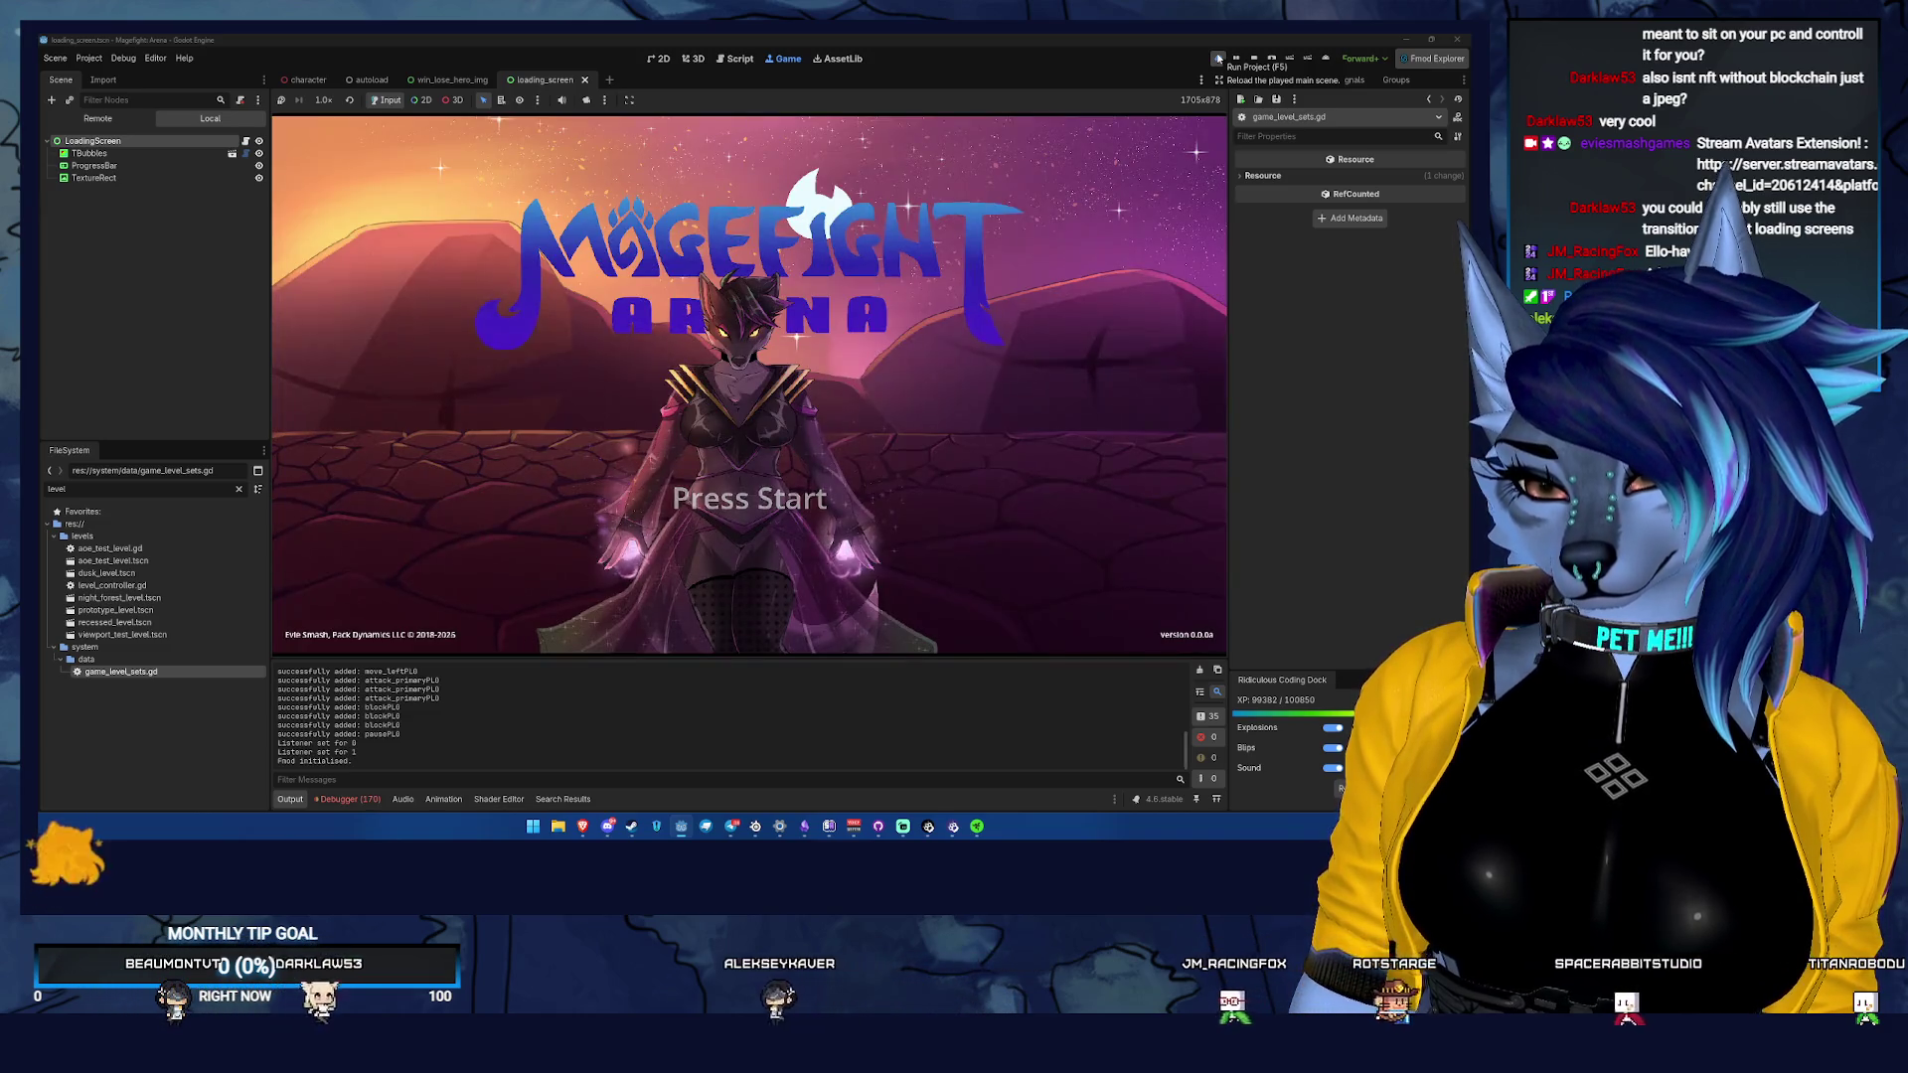
{"action": "left_click", "coordinate": [347, 799]}
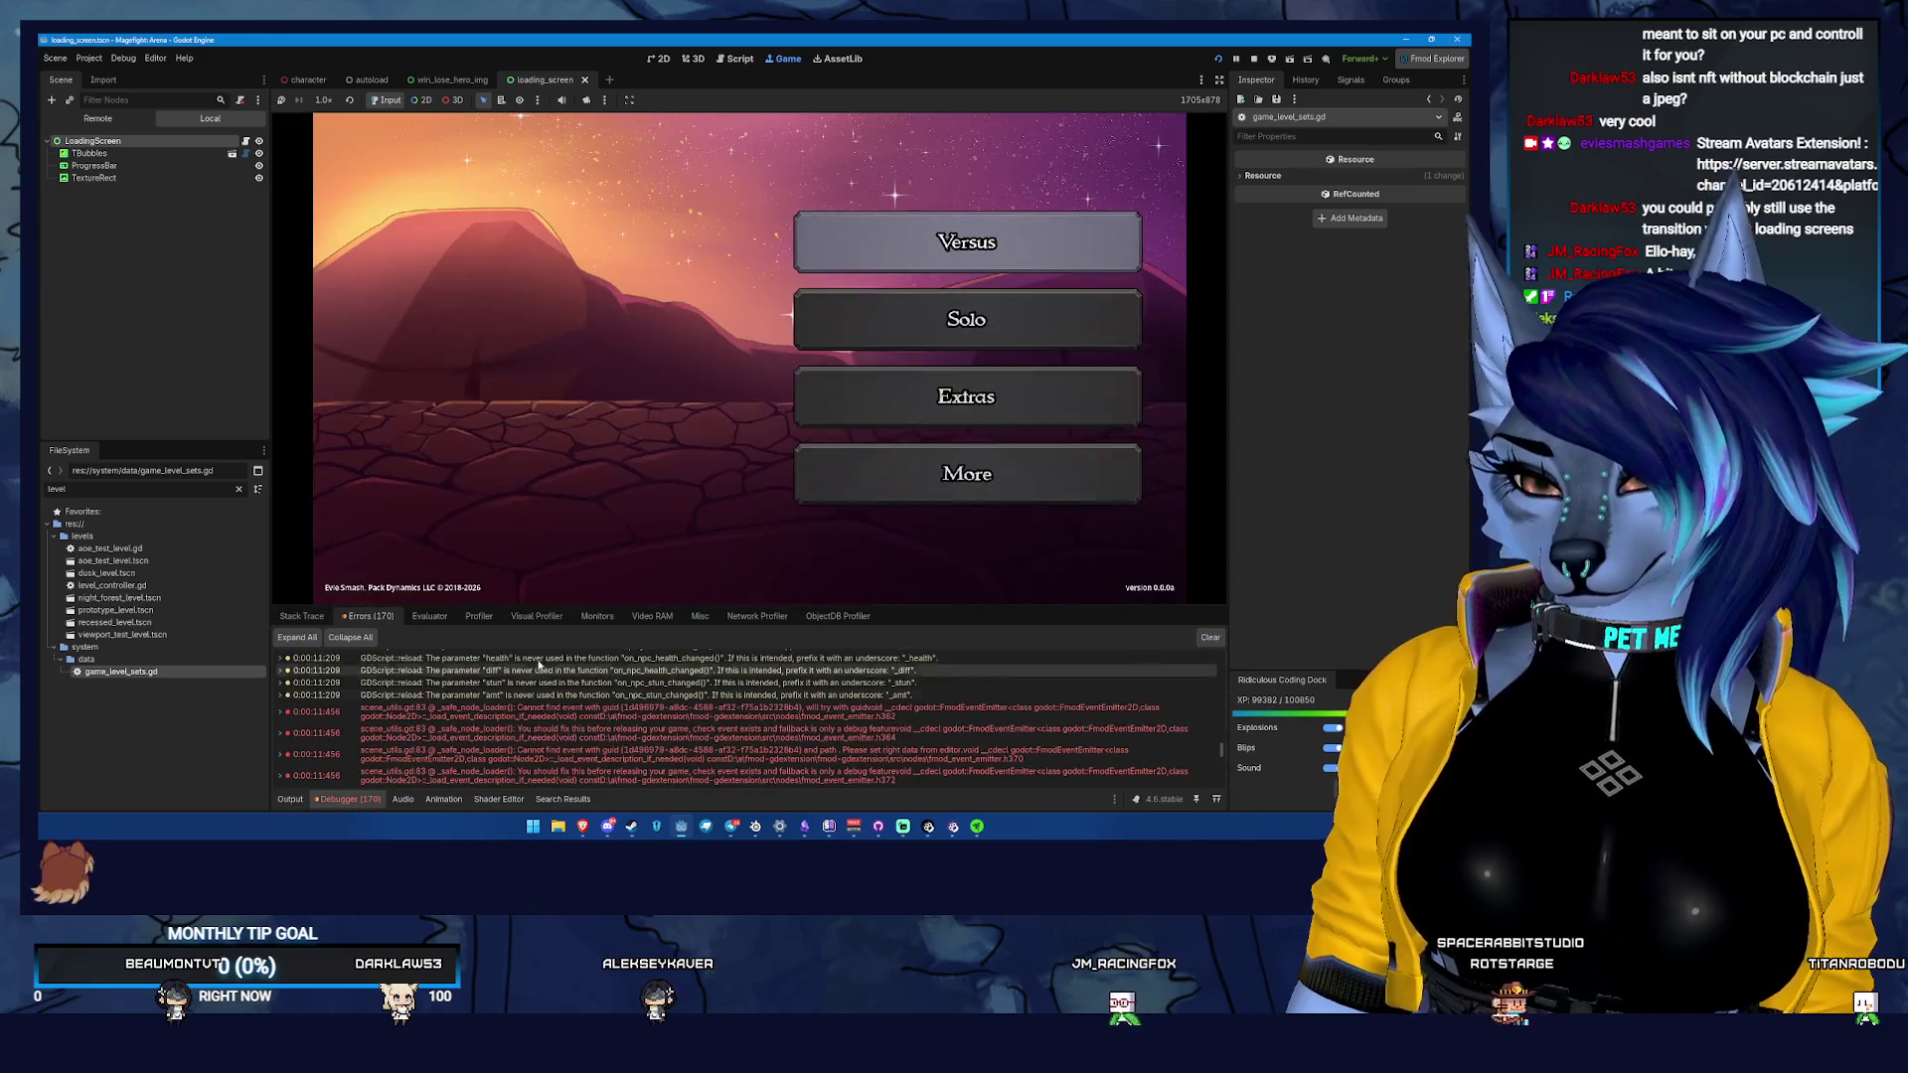
{"action": "scroll", "coordinate": [1078, 686], "scroll_direction": "down", "scroll_amount": 5}
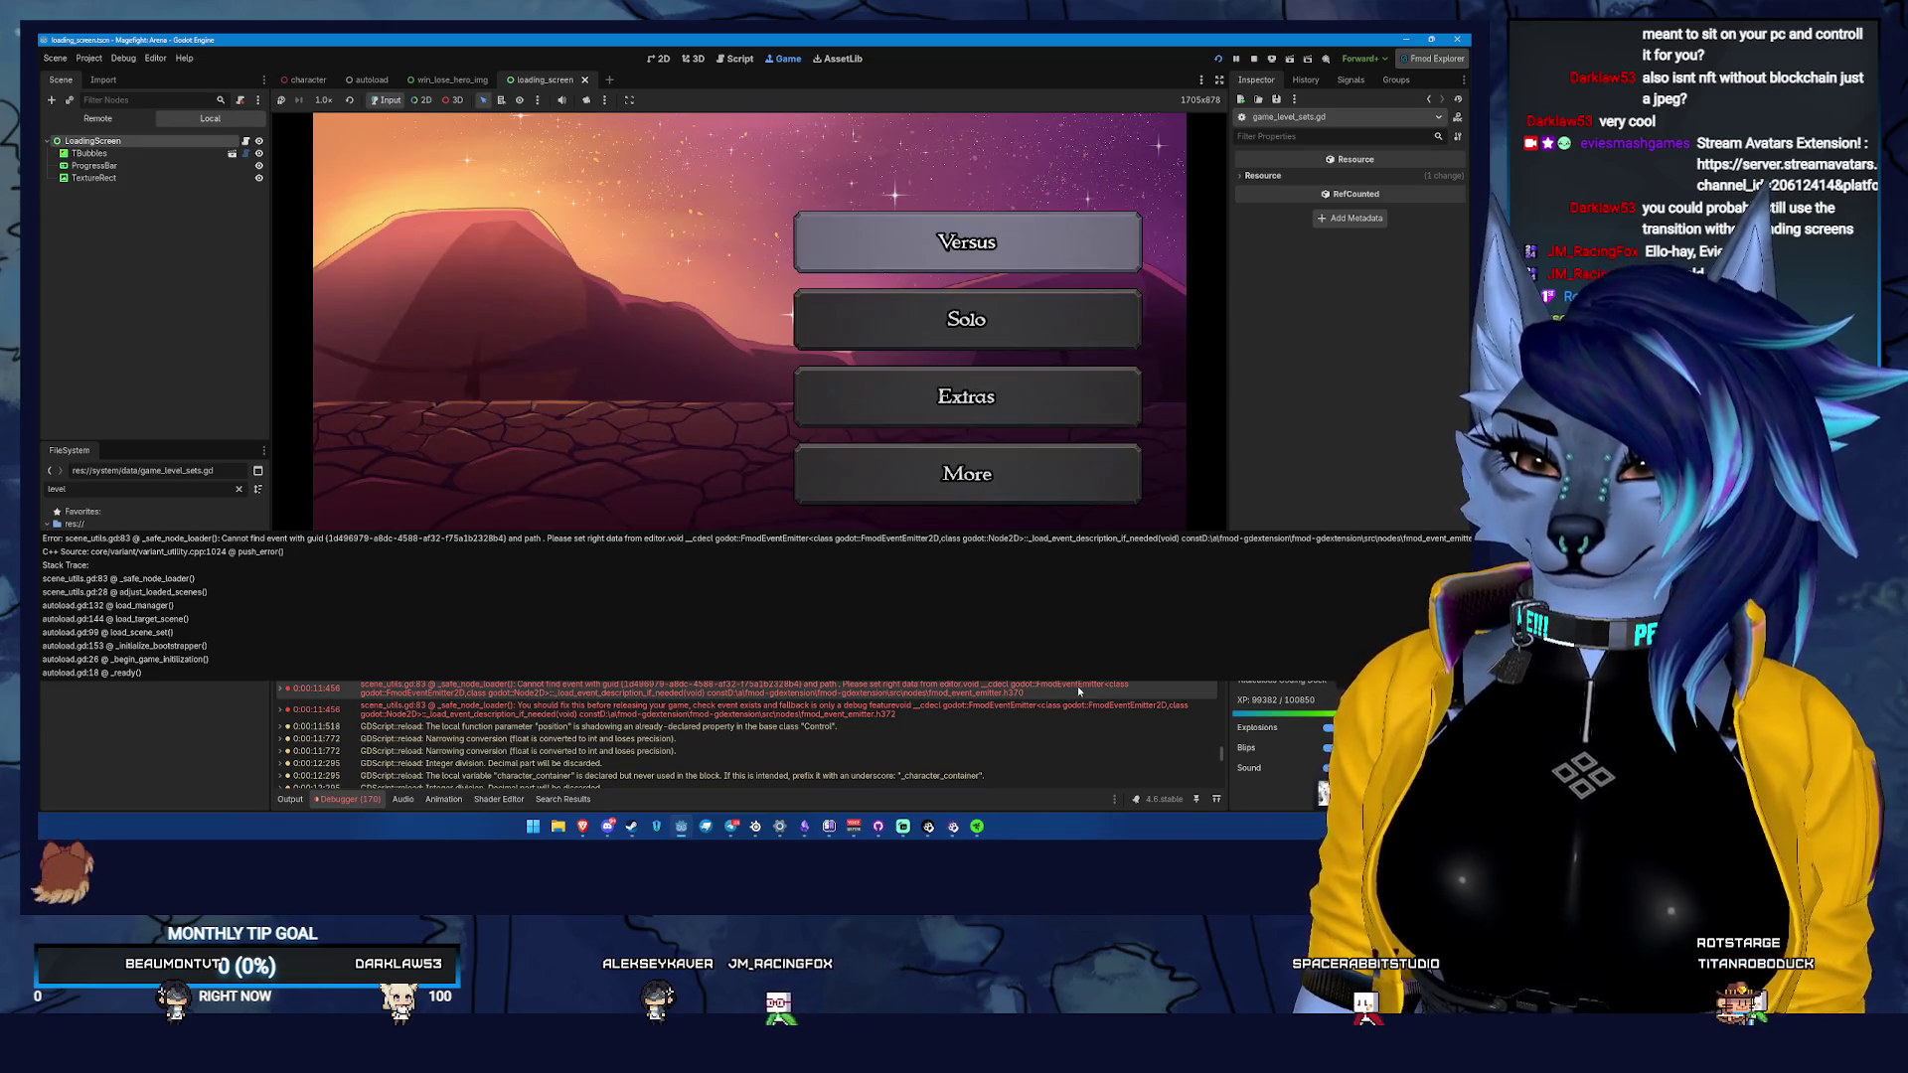
{"action": "scroll", "coordinate": [1222, 753], "scroll_direction": "down", "scroll_amount": 2}
{"action": "scroll", "coordinate": [1218, 761], "scroll_direction": "down", "scroll_amount": 5}
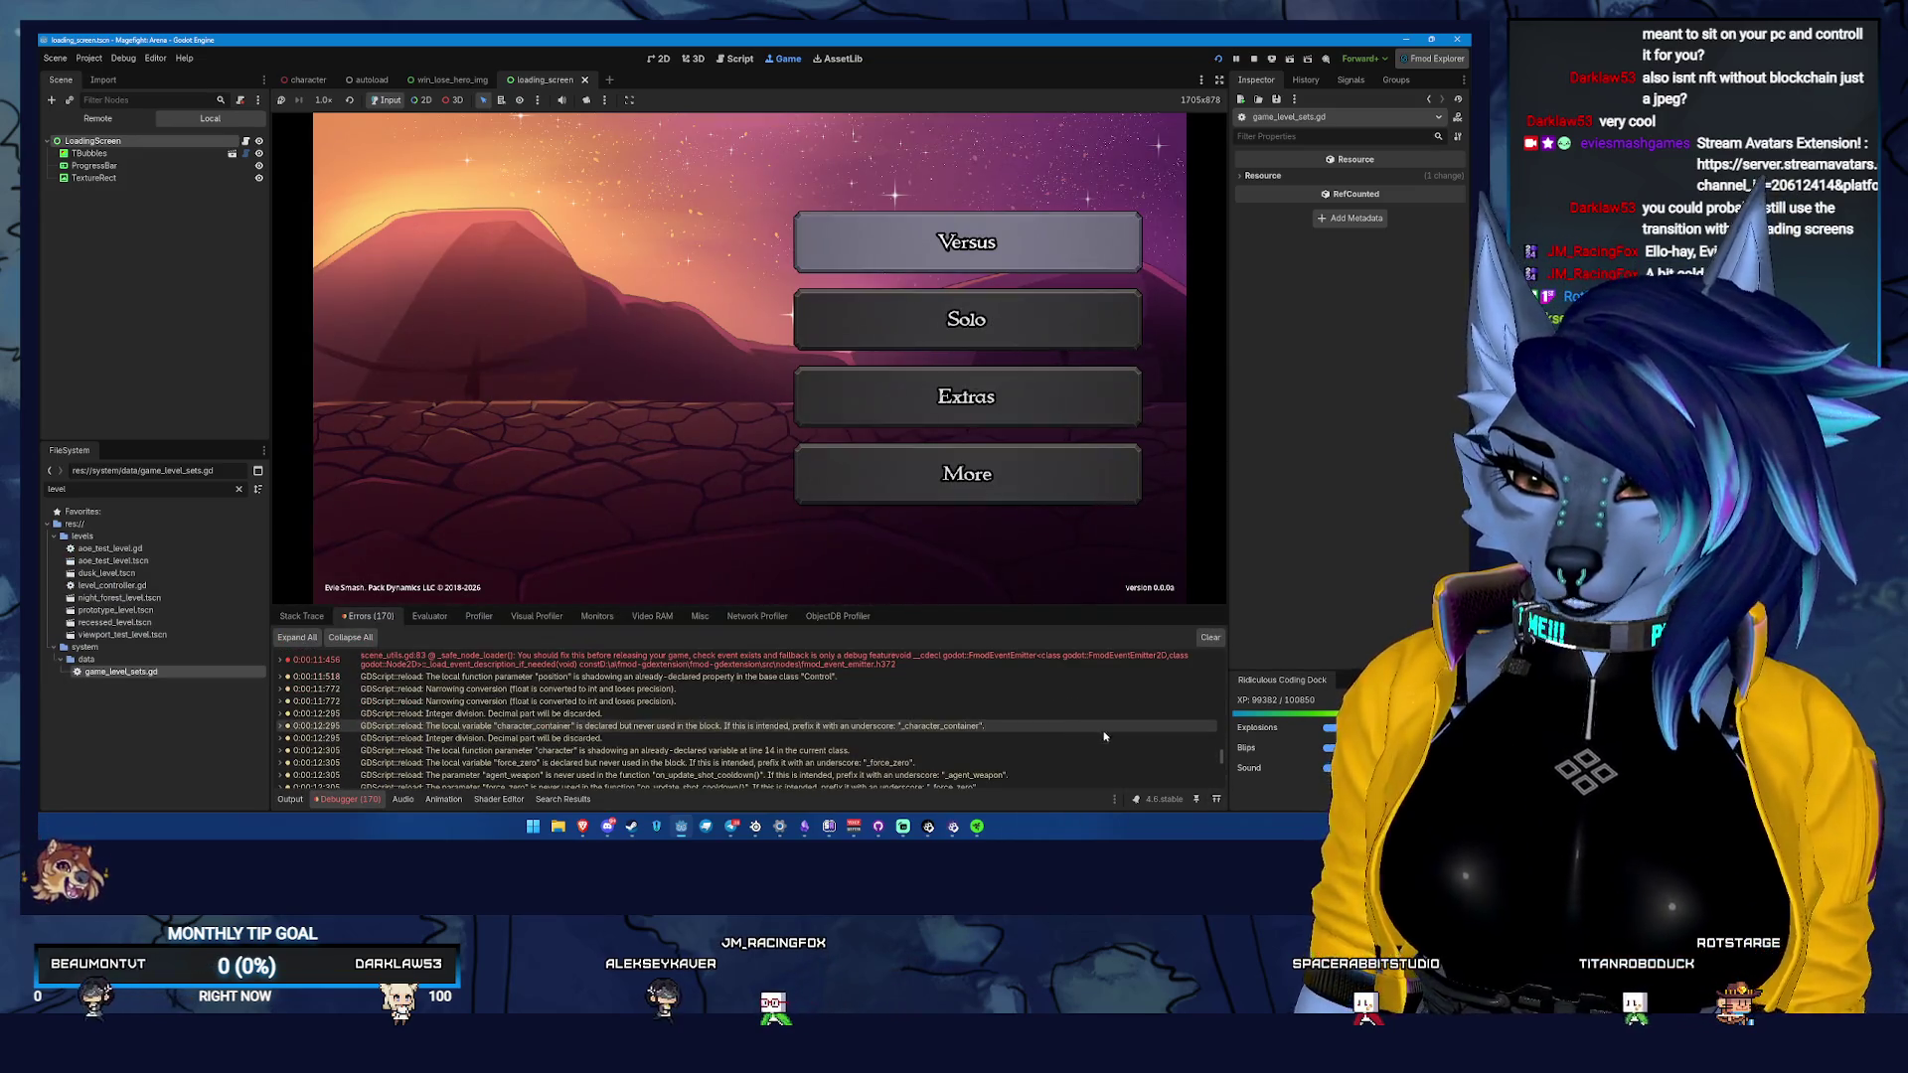
{"action": "scroll", "coordinate": [1202, 780], "scroll_direction": "down", "scroll_amount": 5}
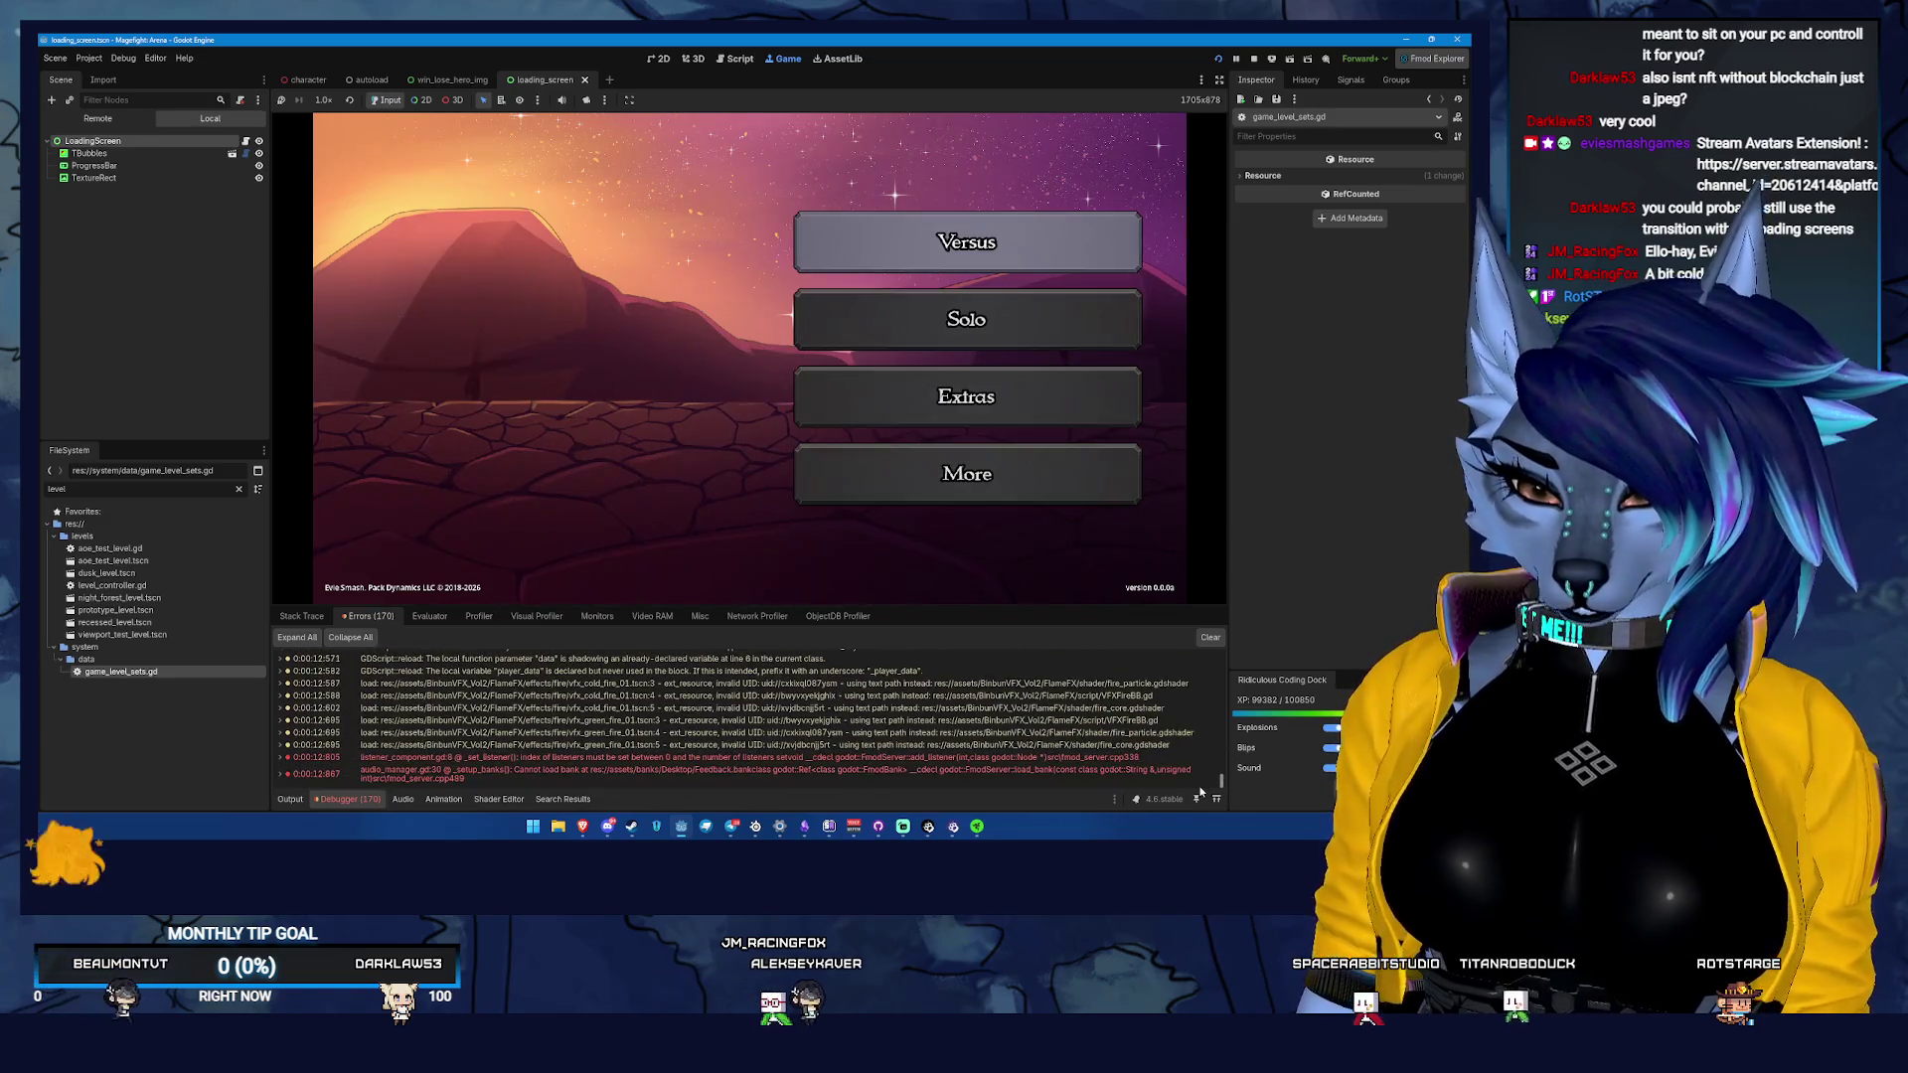
{"action": "scroll", "coordinate": [1197, 756], "scroll_direction": "up", "scroll_amount": 10}
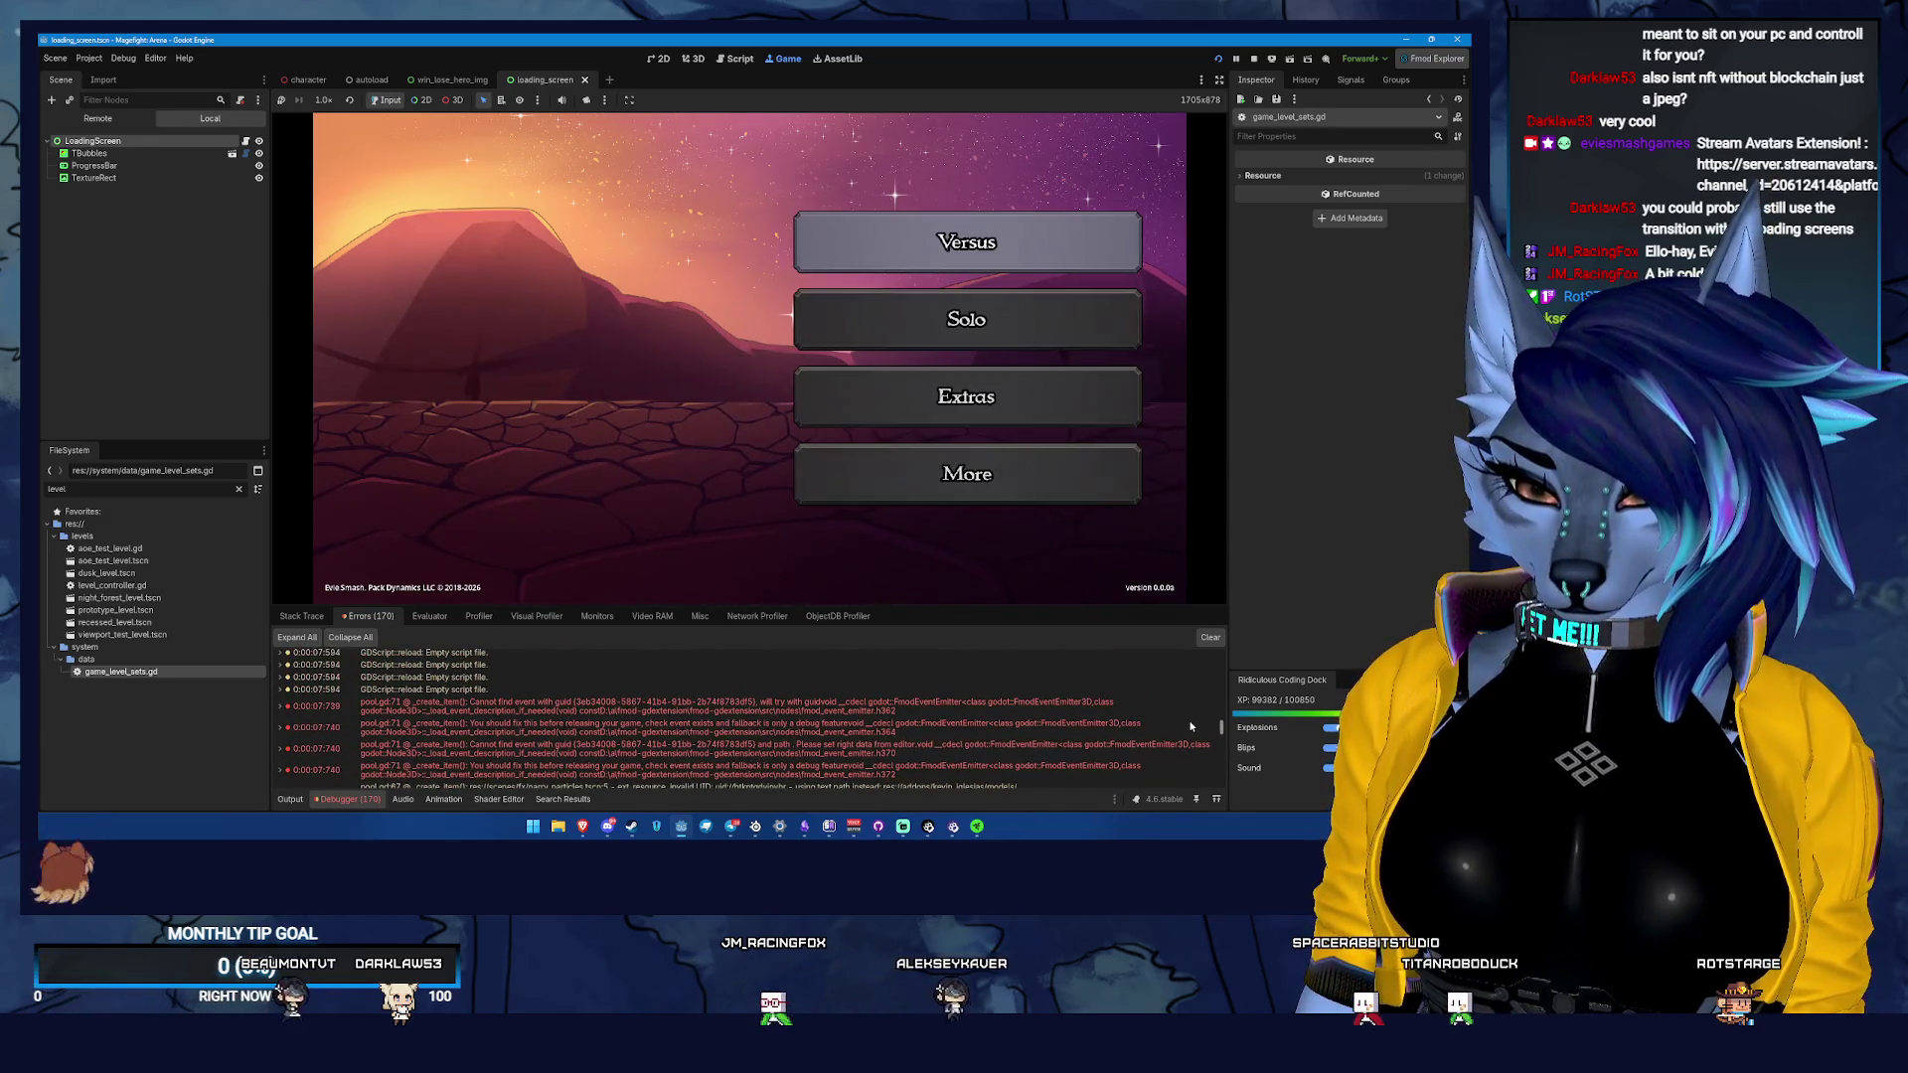
{"action": "scroll", "coordinate": [1198, 668], "scroll_direction": "up", "scroll_amount": 10}
{"action": "scroll", "coordinate": [1205, 674], "scroll_direction": "down", "scroll_amount": 20}
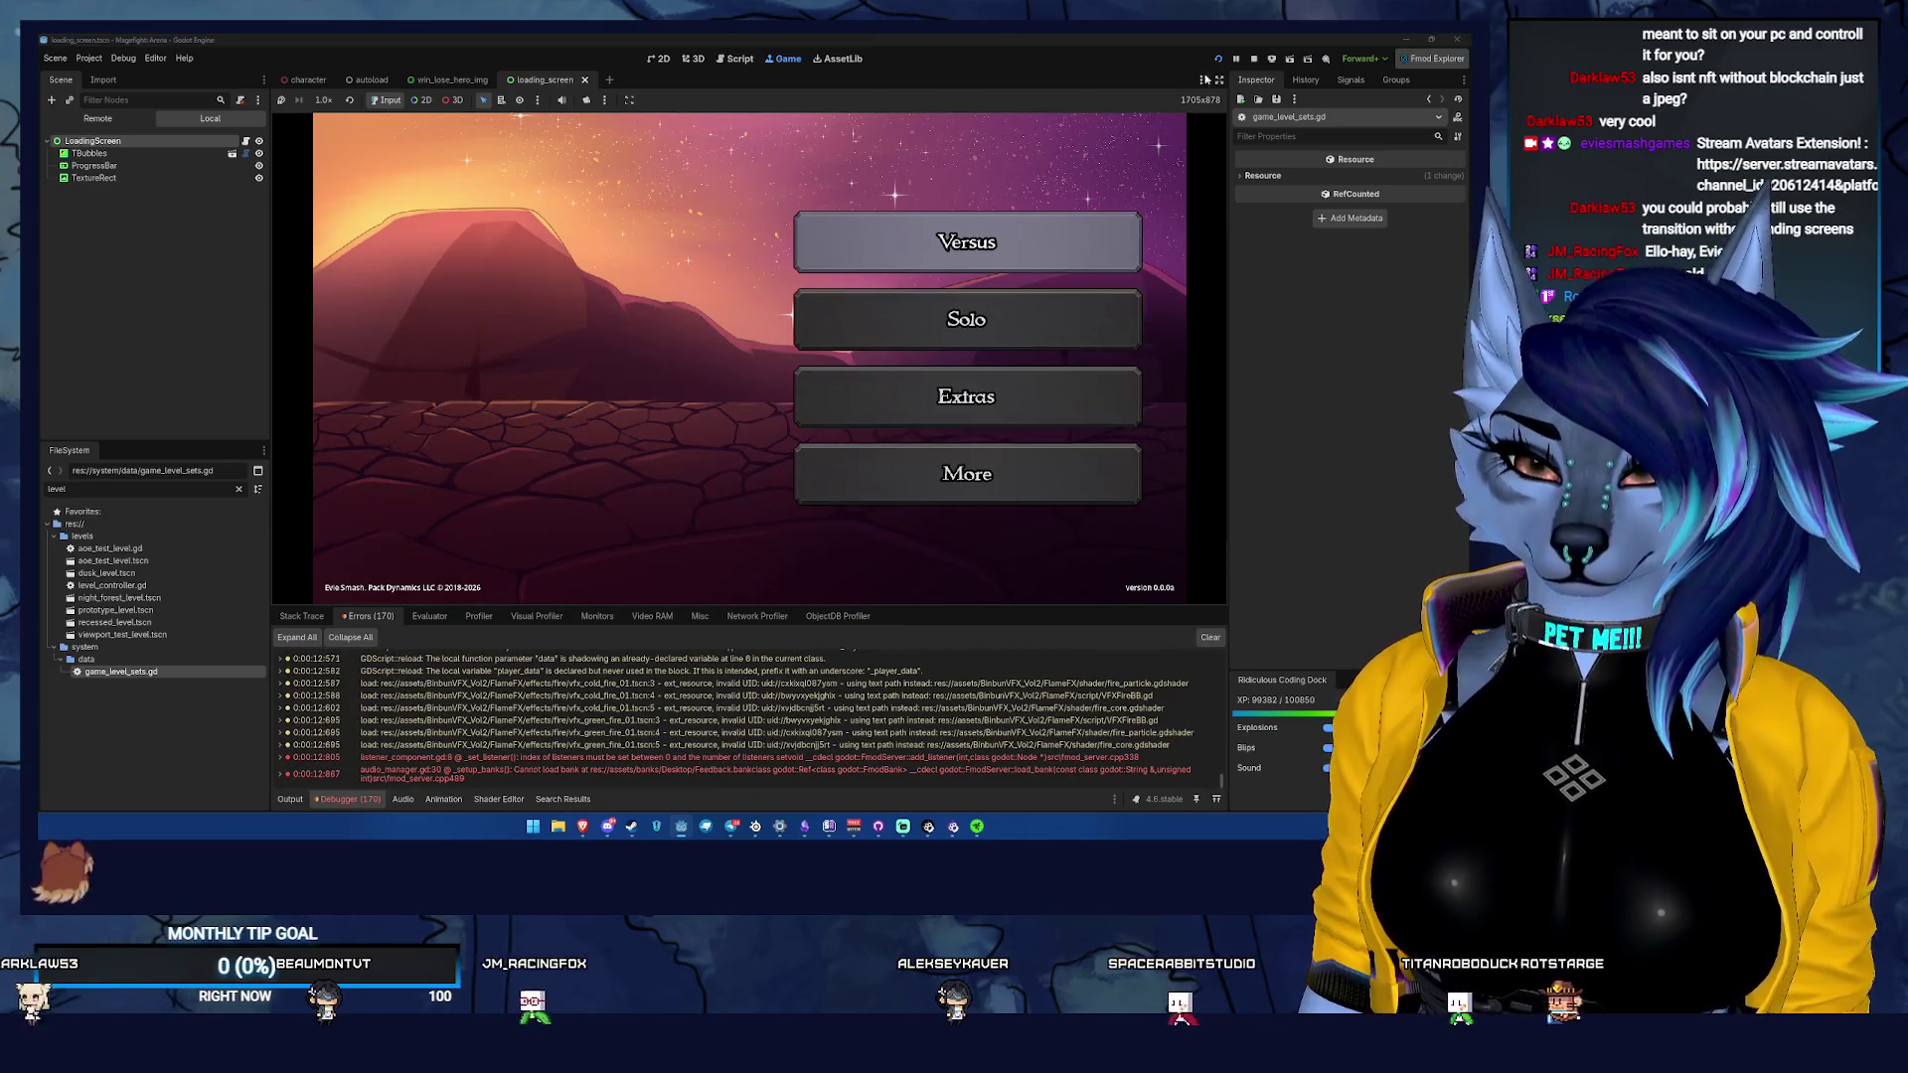
{"action": "left_click", "coordinate": [1255, 59]}
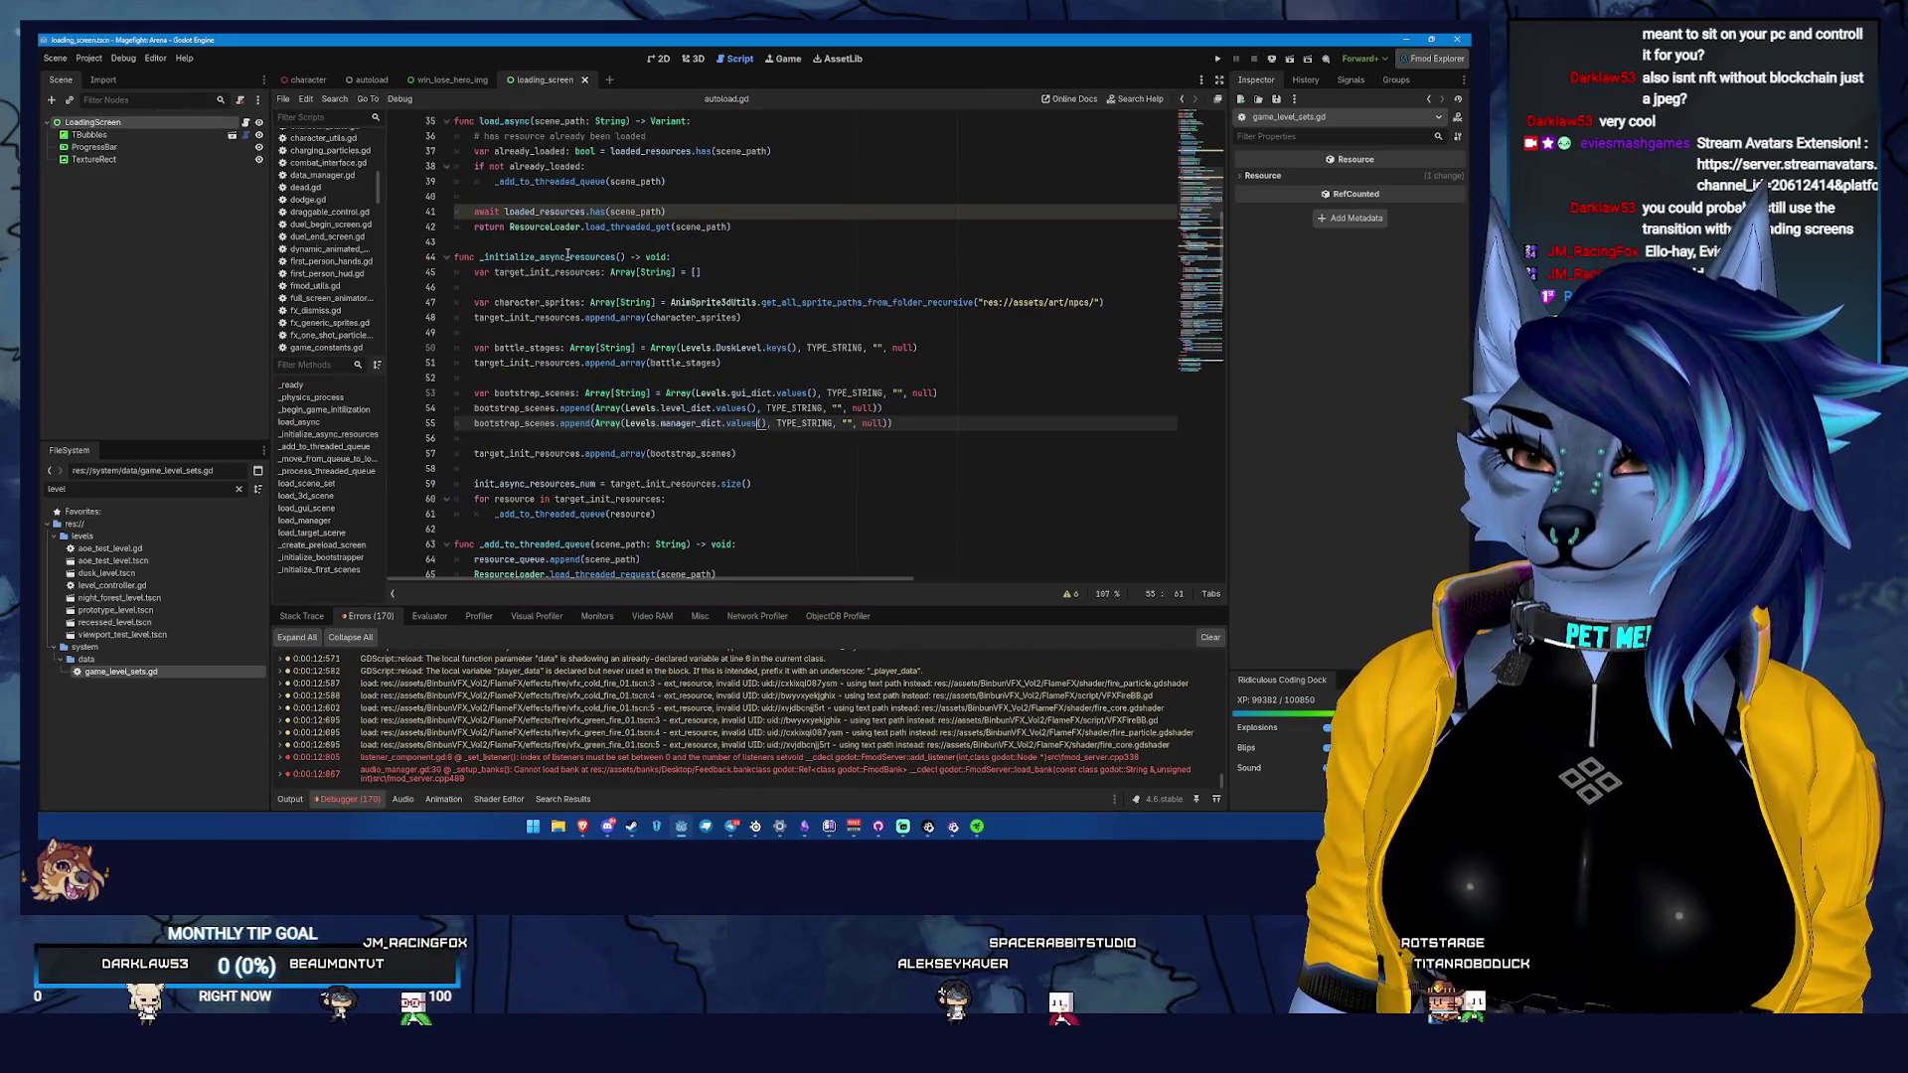
Trace from _begin_game_initialization to _initialize_async_resources and highlight the target_init_resources uses.
{"action": "left_click", "coordinate": [1202, 116]}
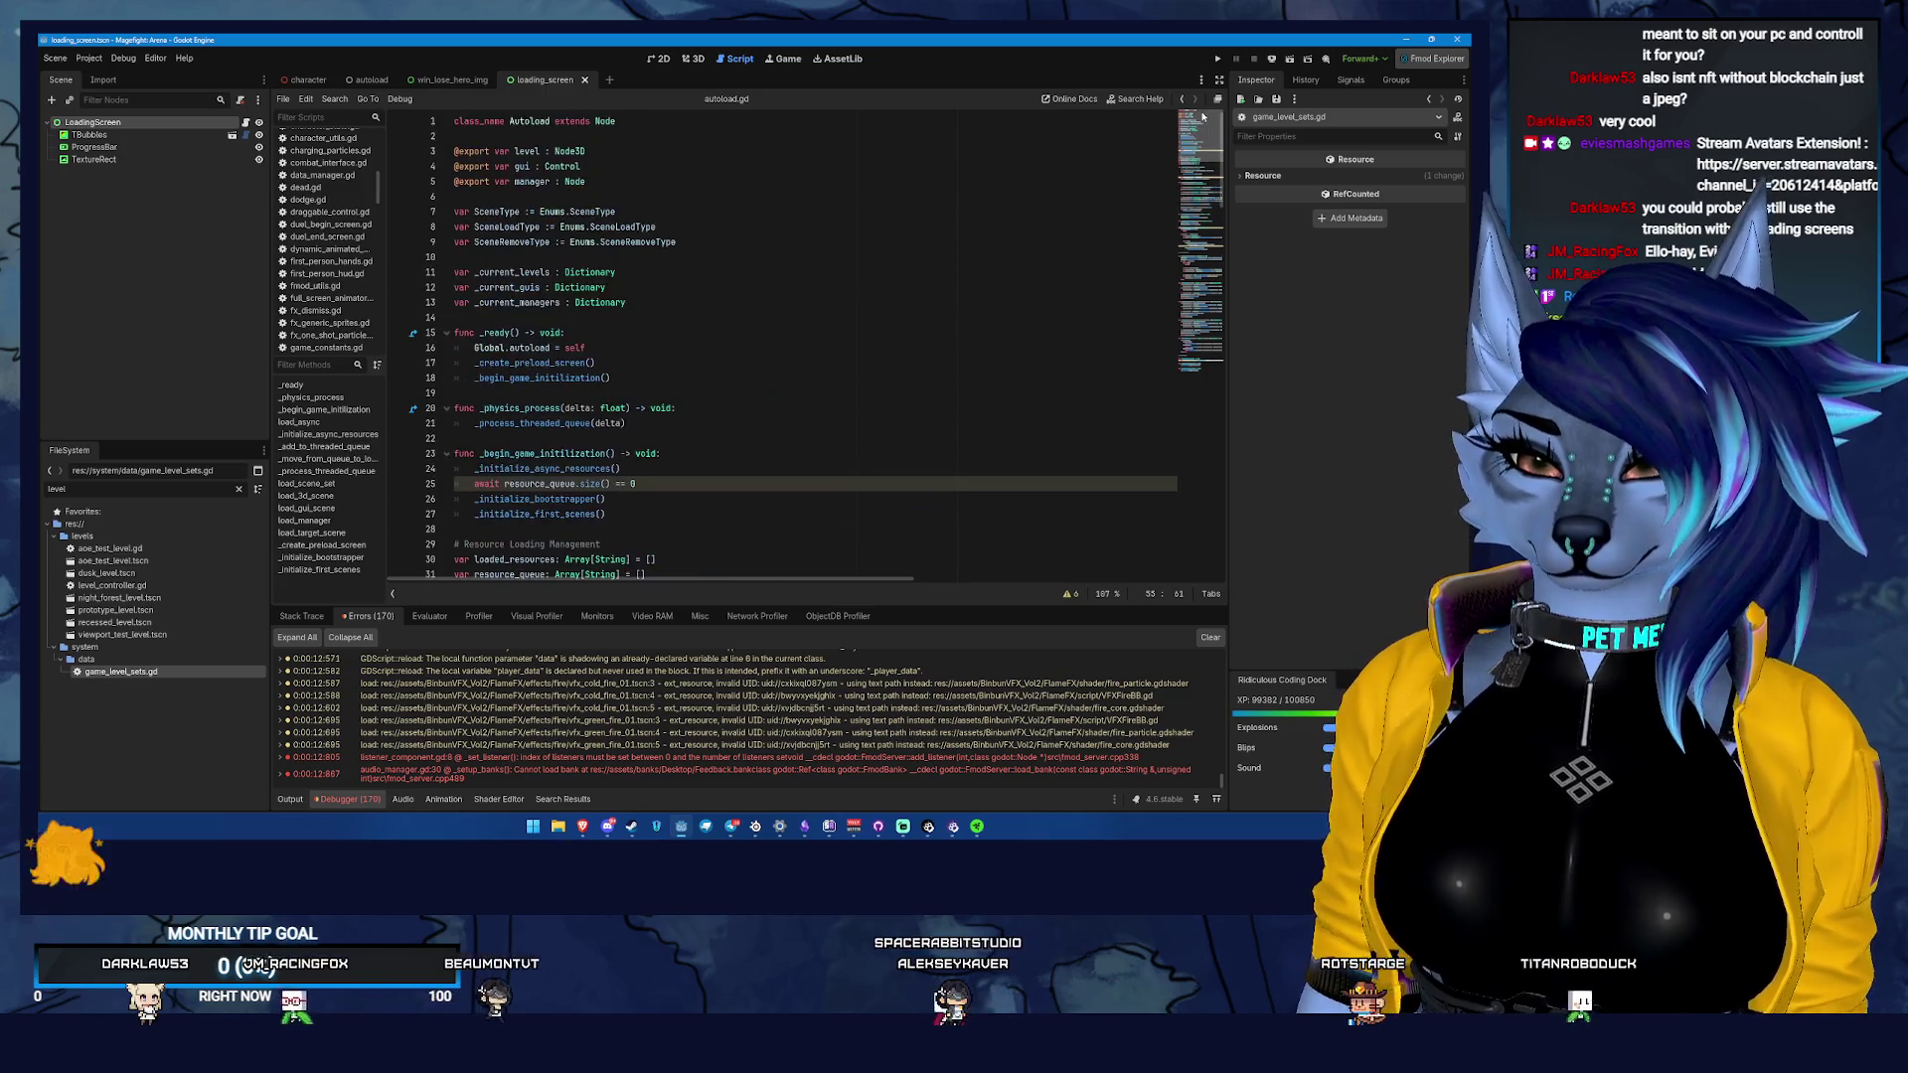
{"action": "left_click", "coordinate": [531, 378], "text": "ctrl"}
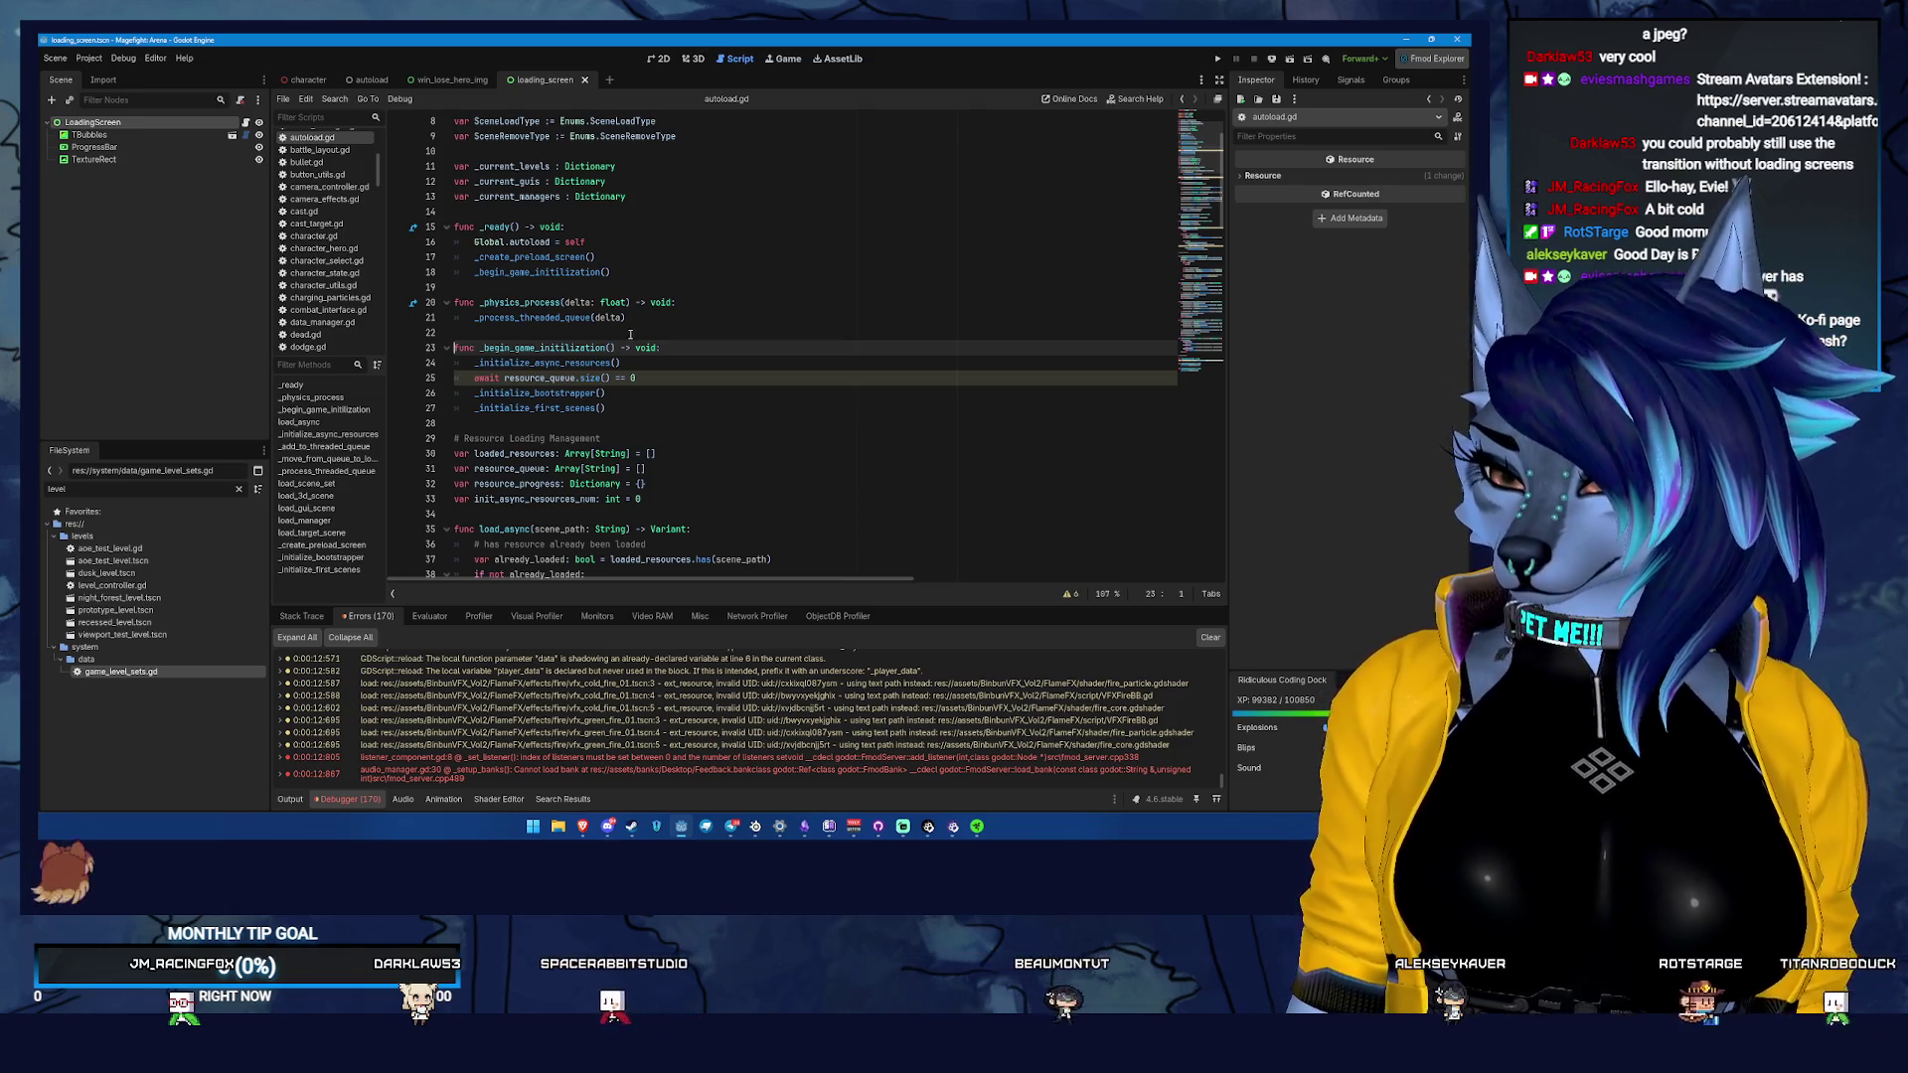
{"action": "double_click", "coordinate": [572, 362]}
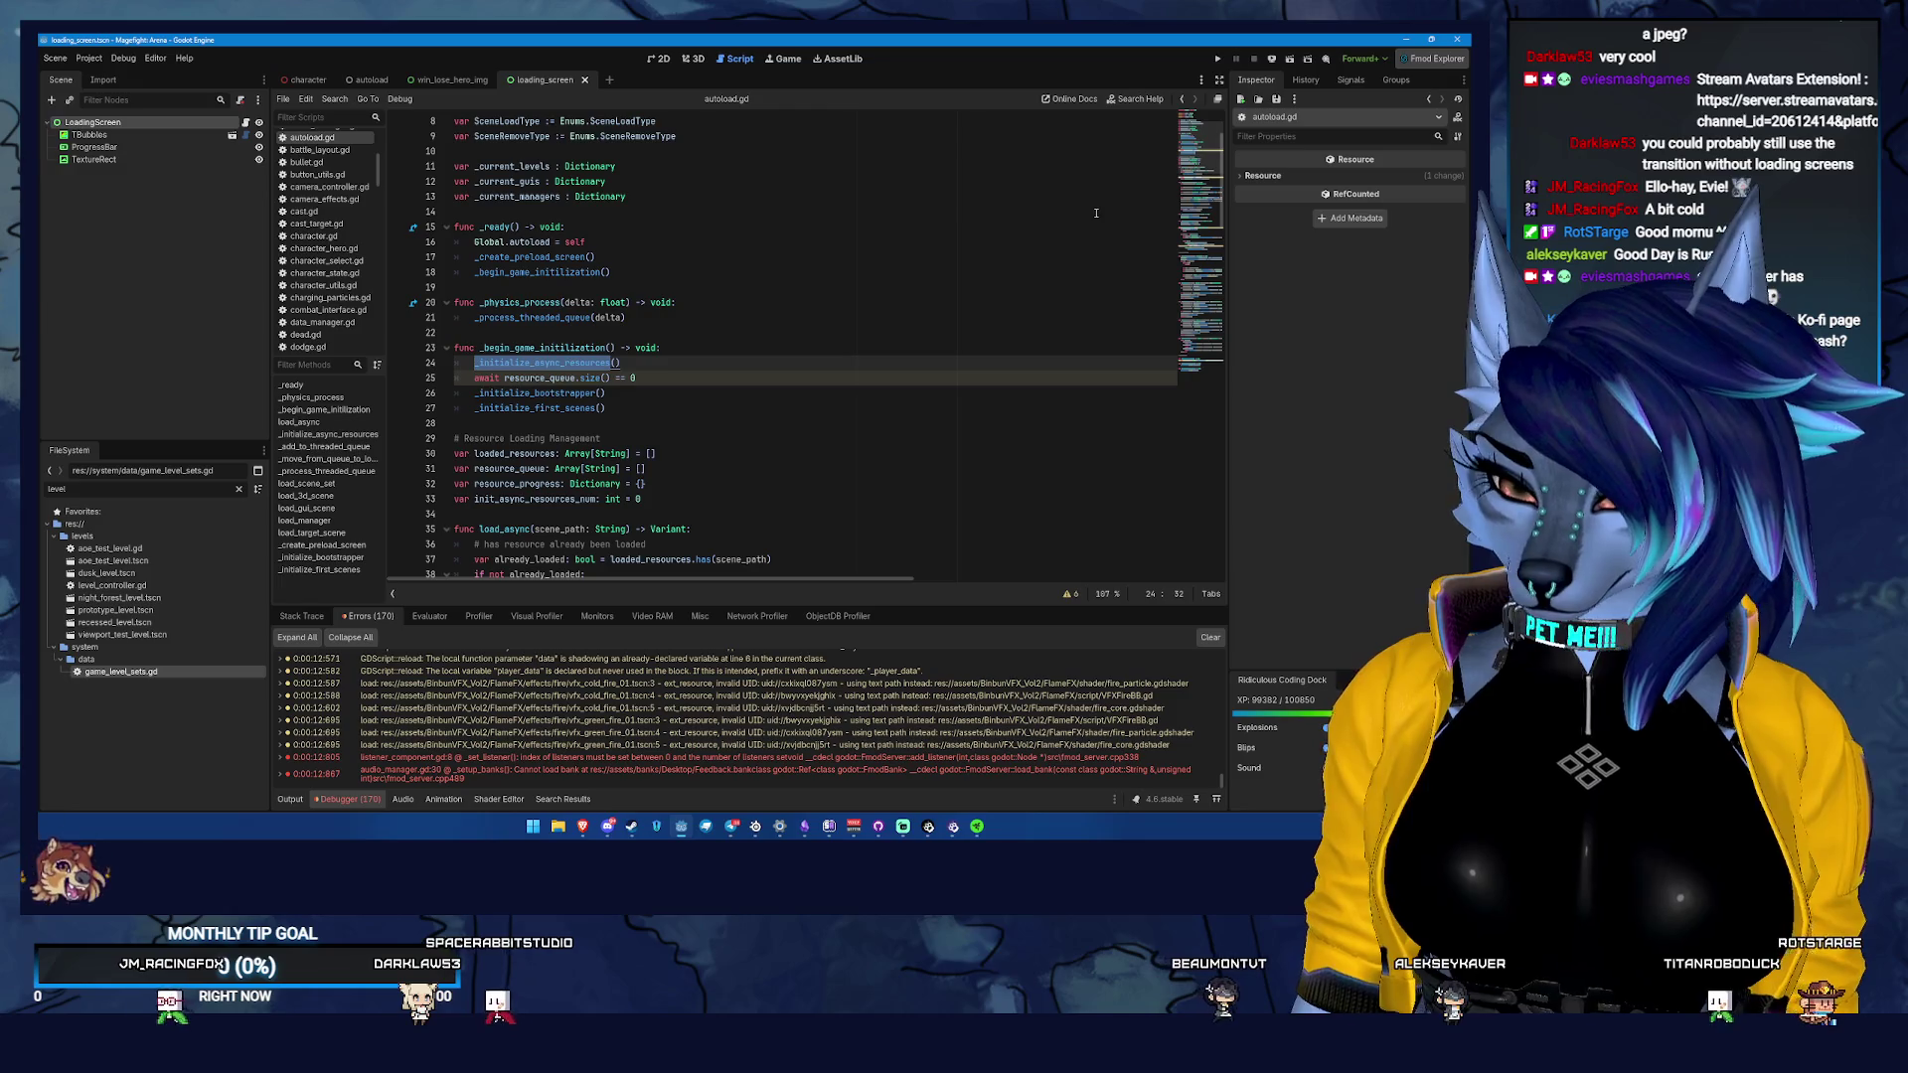
{"action": "left_click", "coordinate": [1211, 202]}
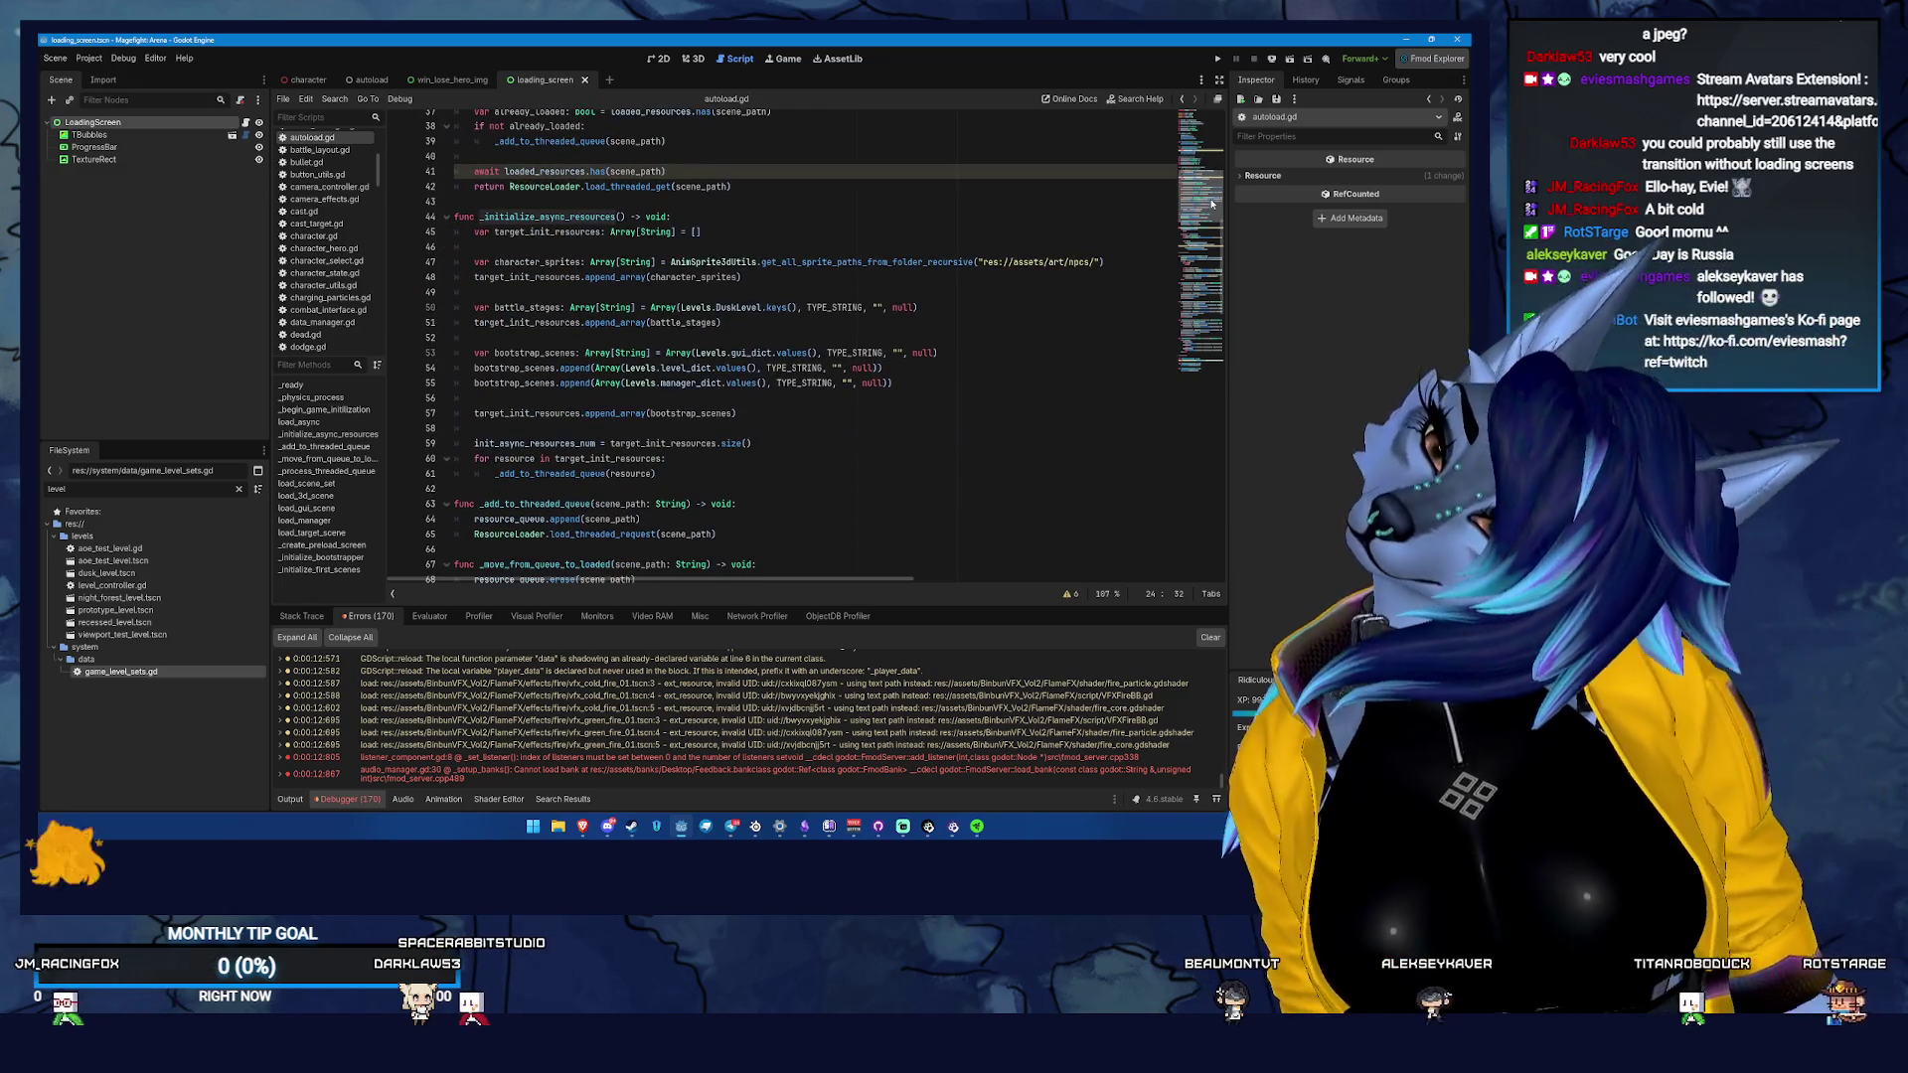
{"action": "left_click_drag", "start_coordinate": [1202, 203], "coordinate": [1185, 205]}
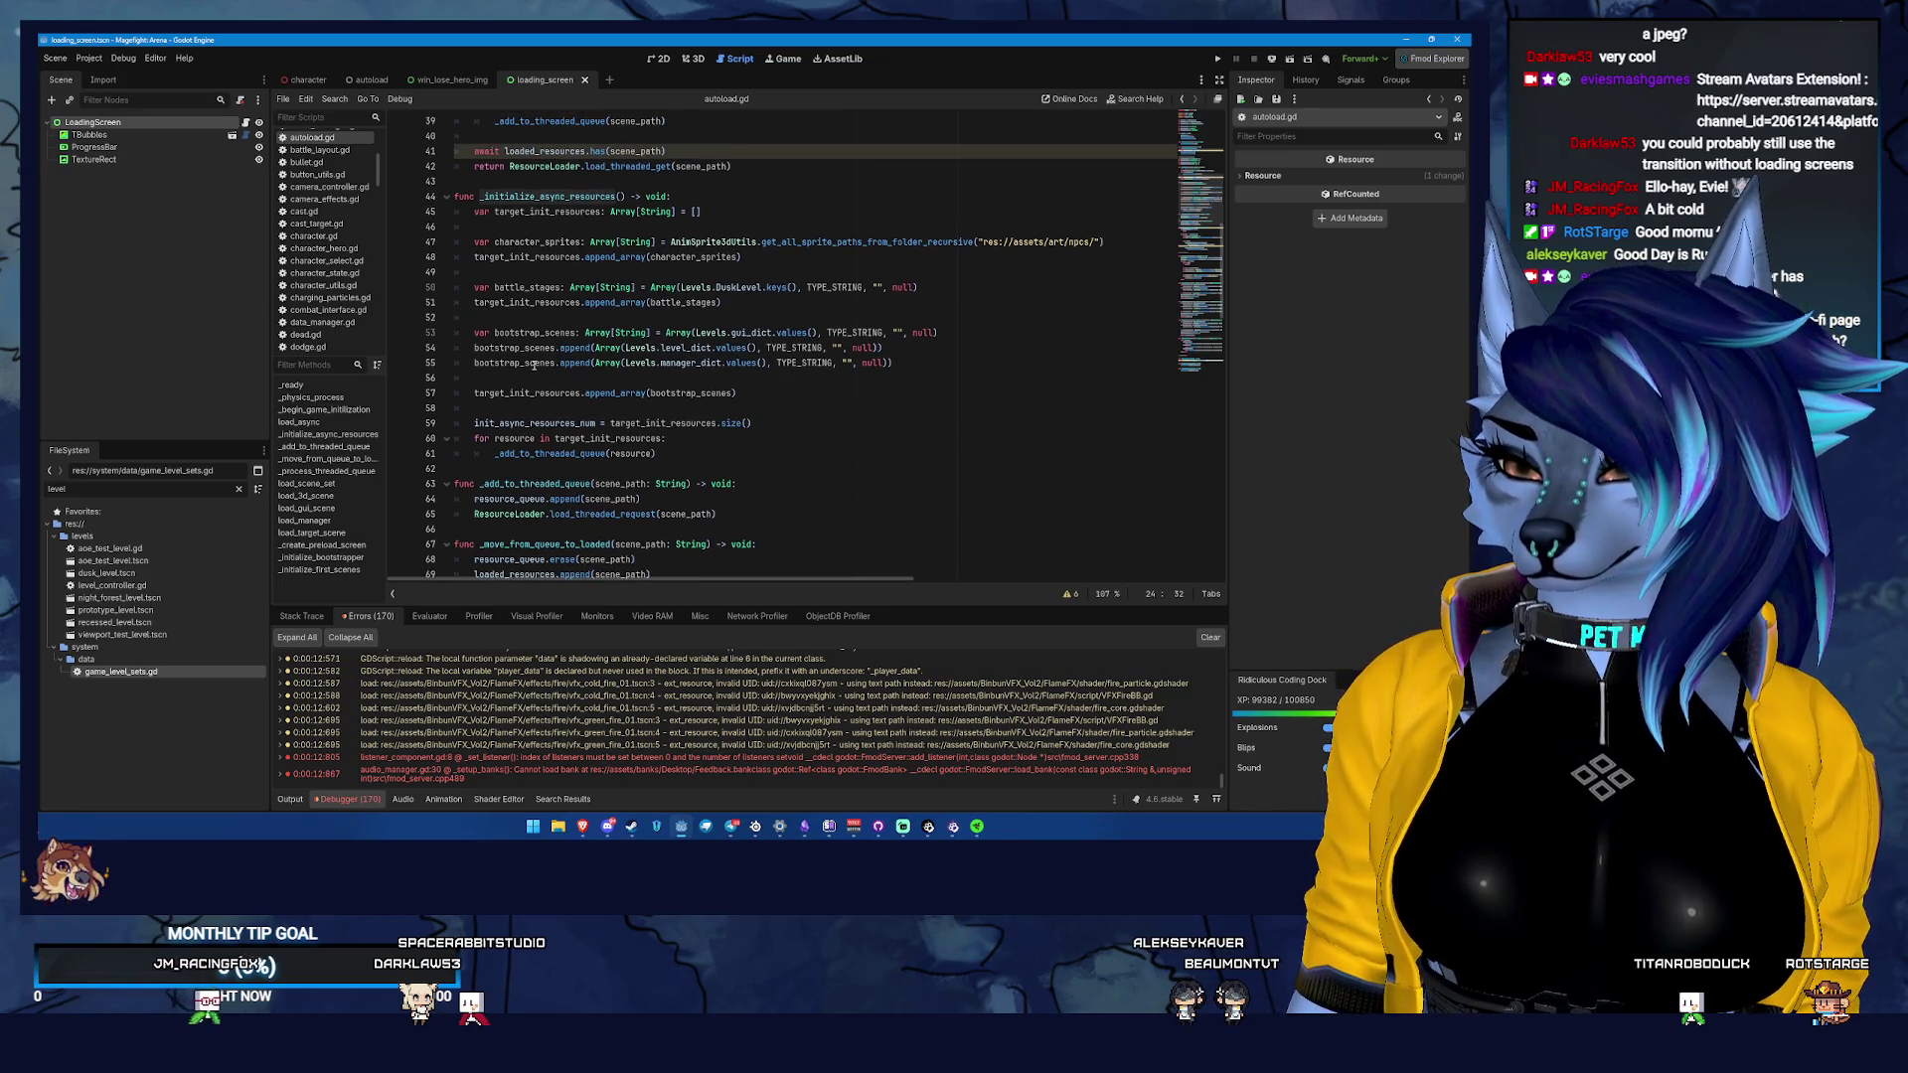
{"action": "double_click", "coordinate": [519, 392]}
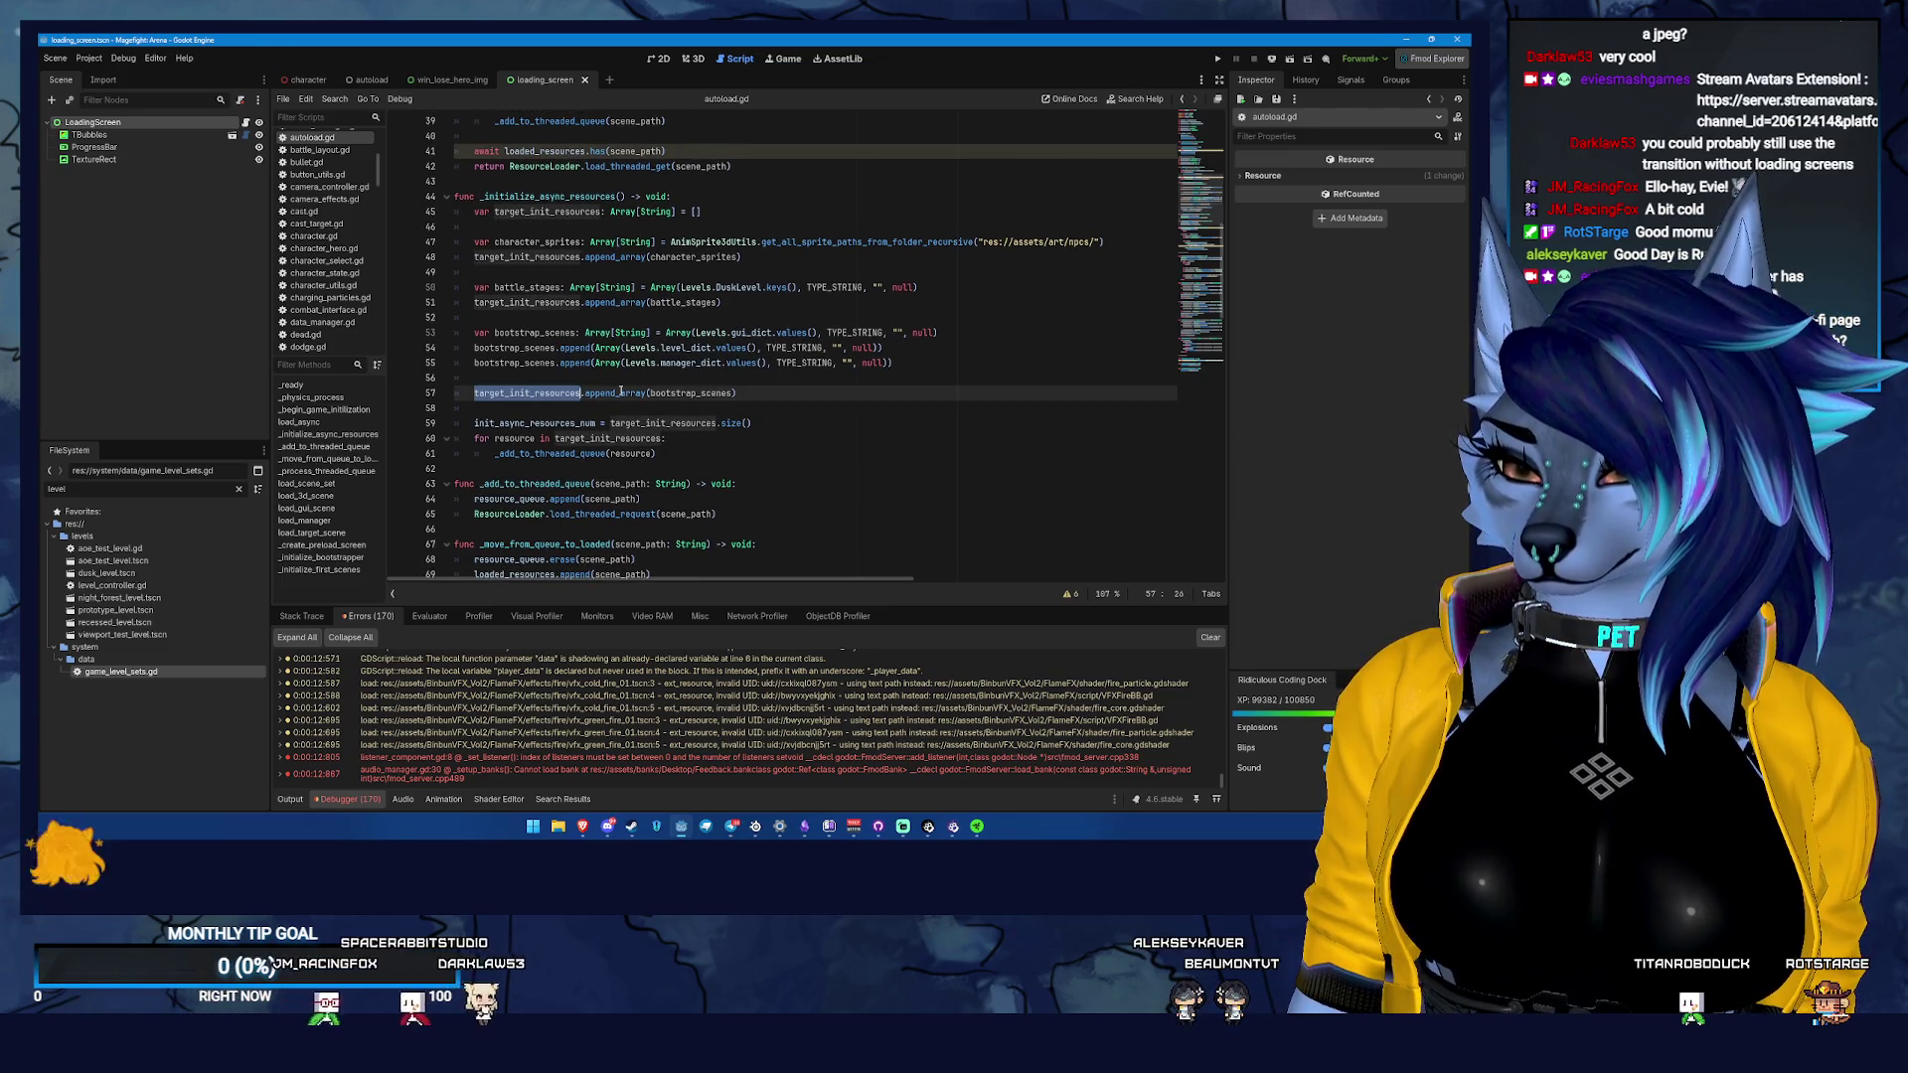
{"action": "left_click", "coordinate": [662, 392]}
Delete the empty line 56 in _initialize_async_resources and save autoload.gd.
{"action": "left_click", "coordinate": [608, 376]}
{"action": "key", "text": "BackSpace"}
{"action": "key", "text": "BackSpace"}
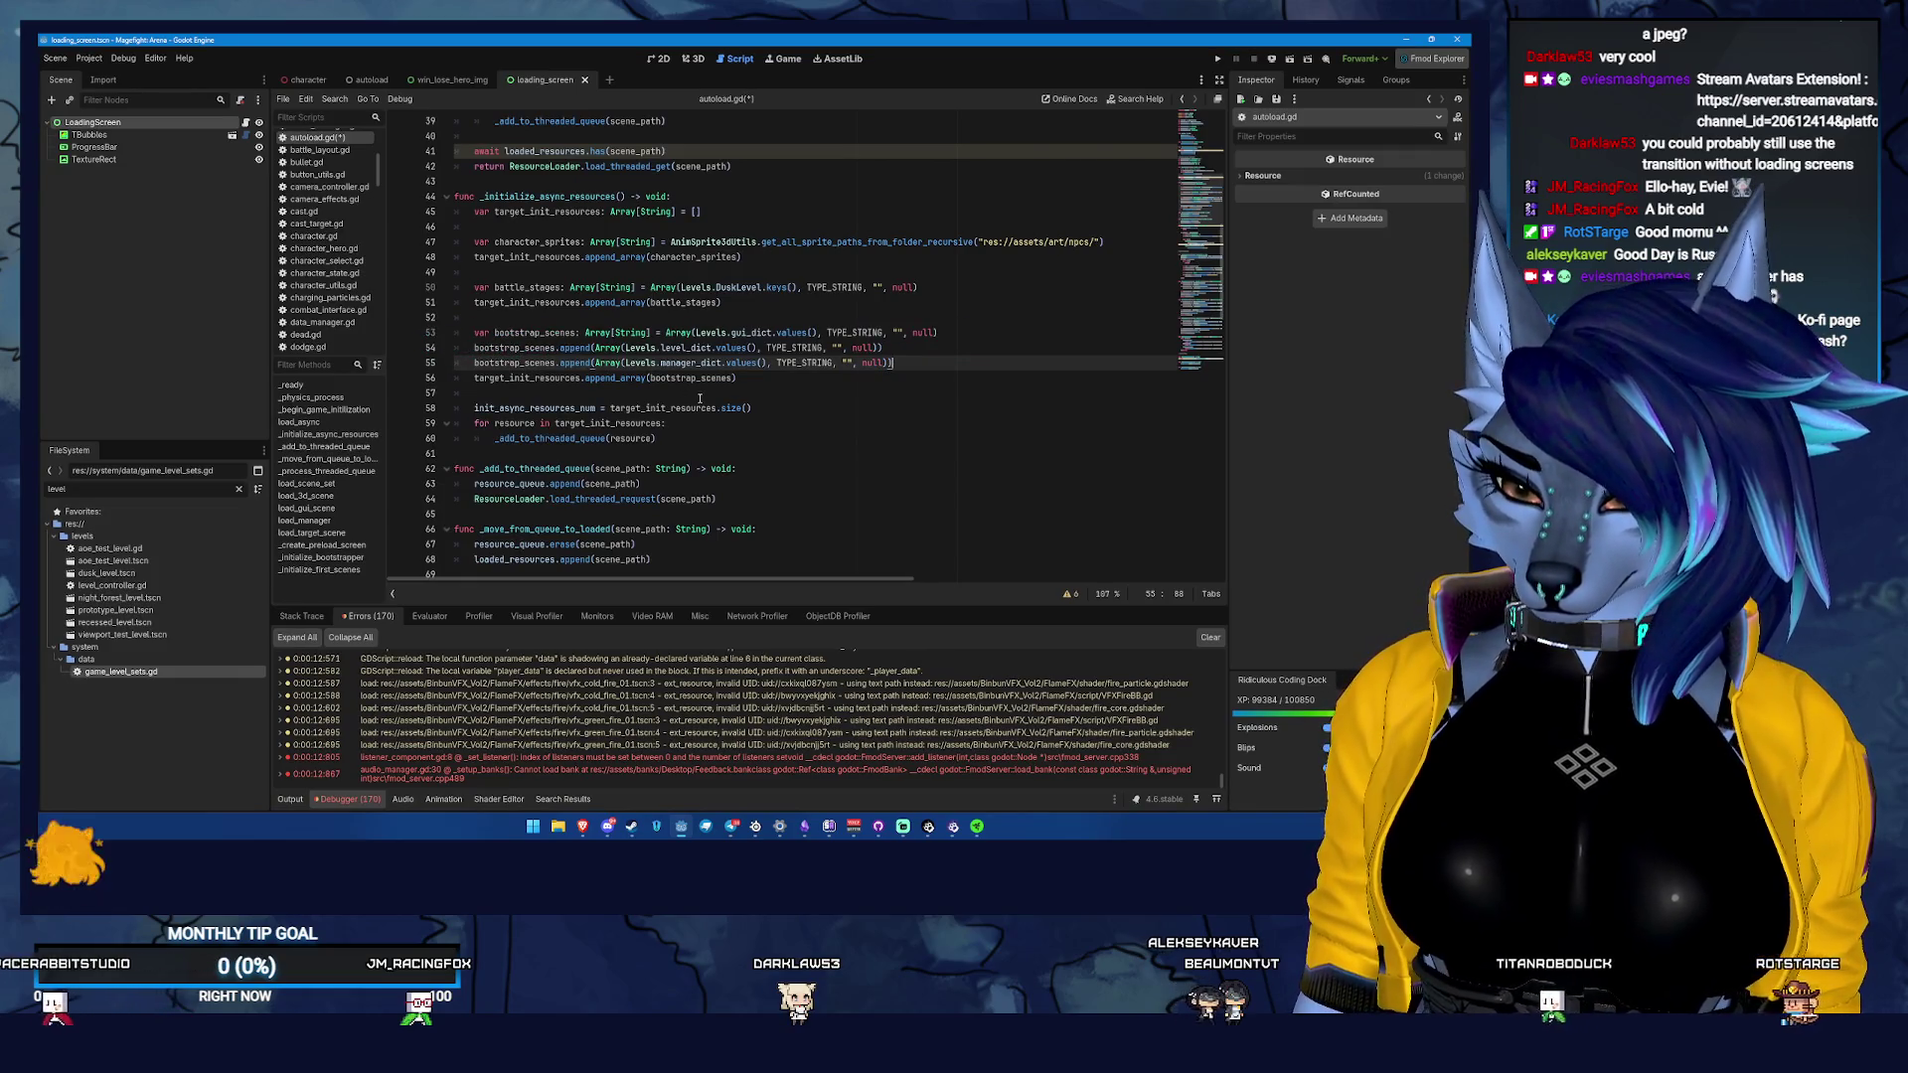
{"action": "key", "text": "ctrl+s"}
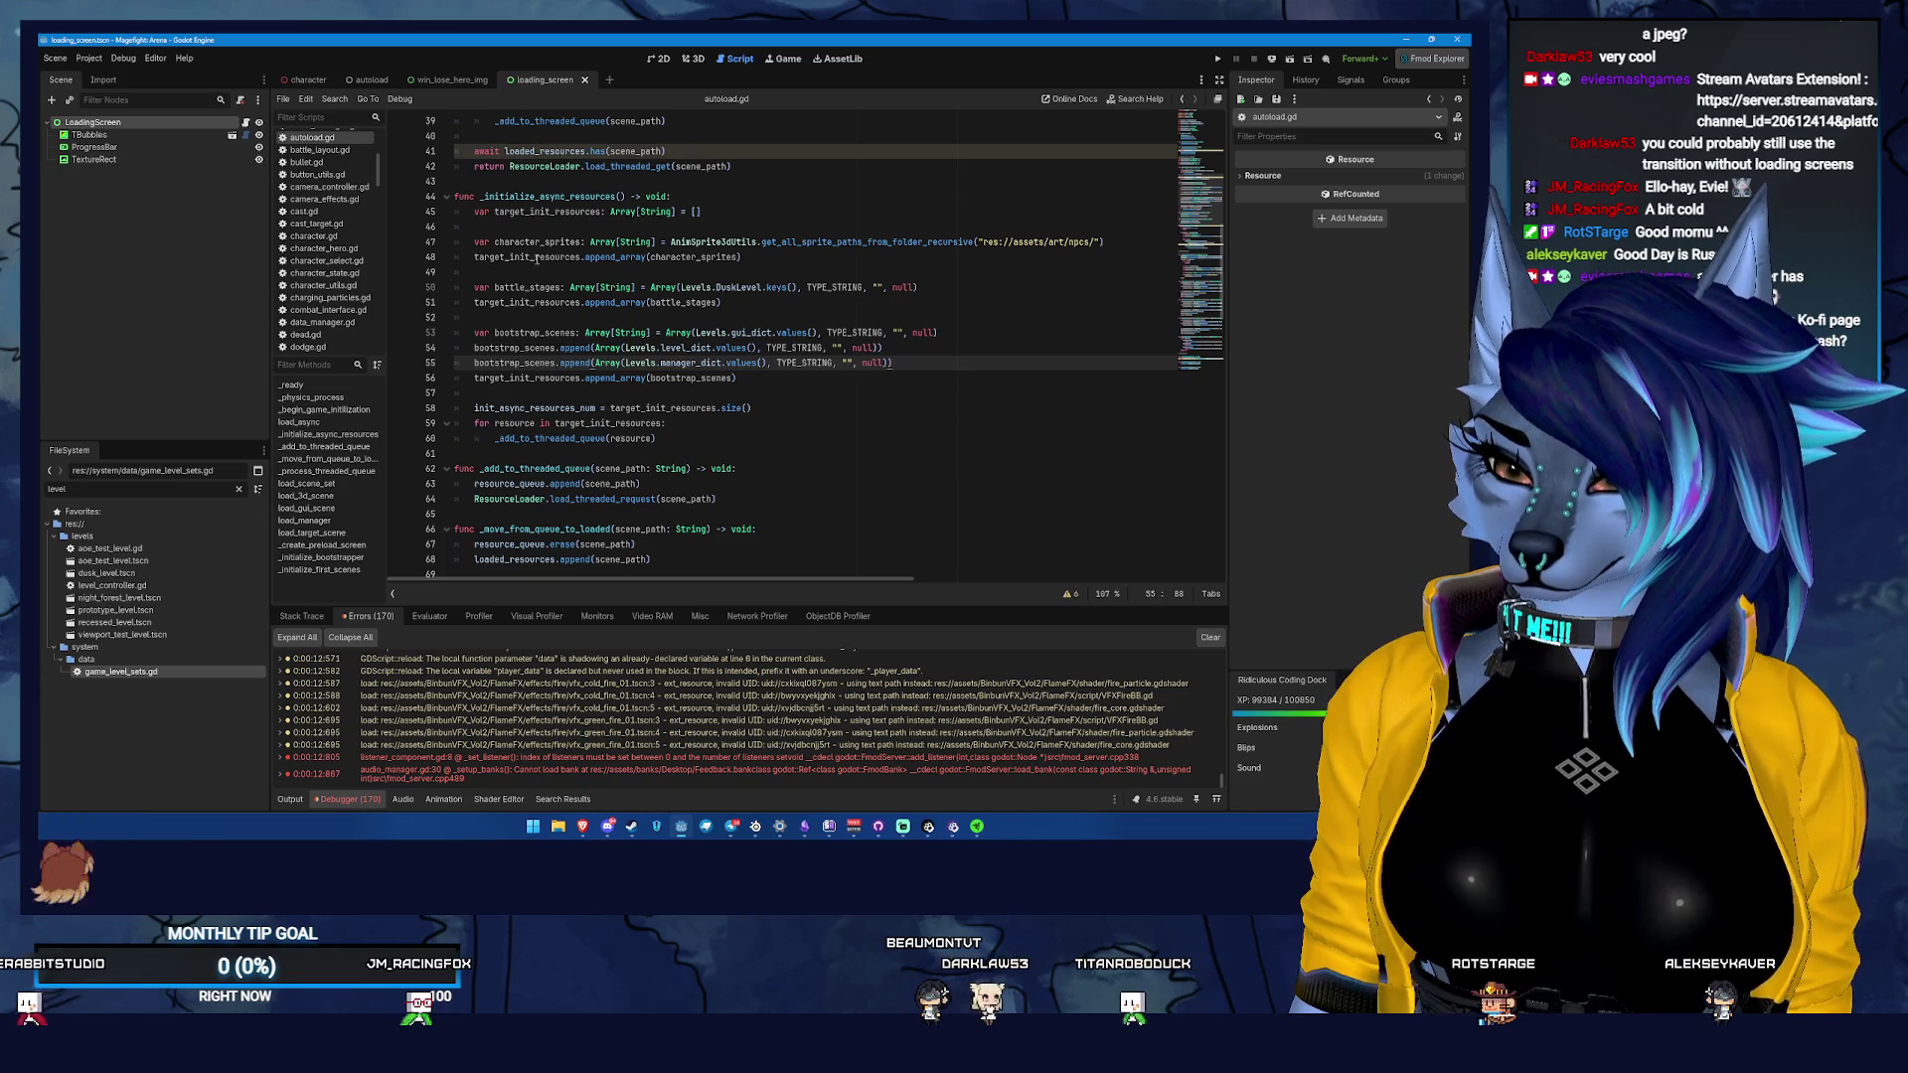
{"action": "left_click", "coordinate": [544, 80]}
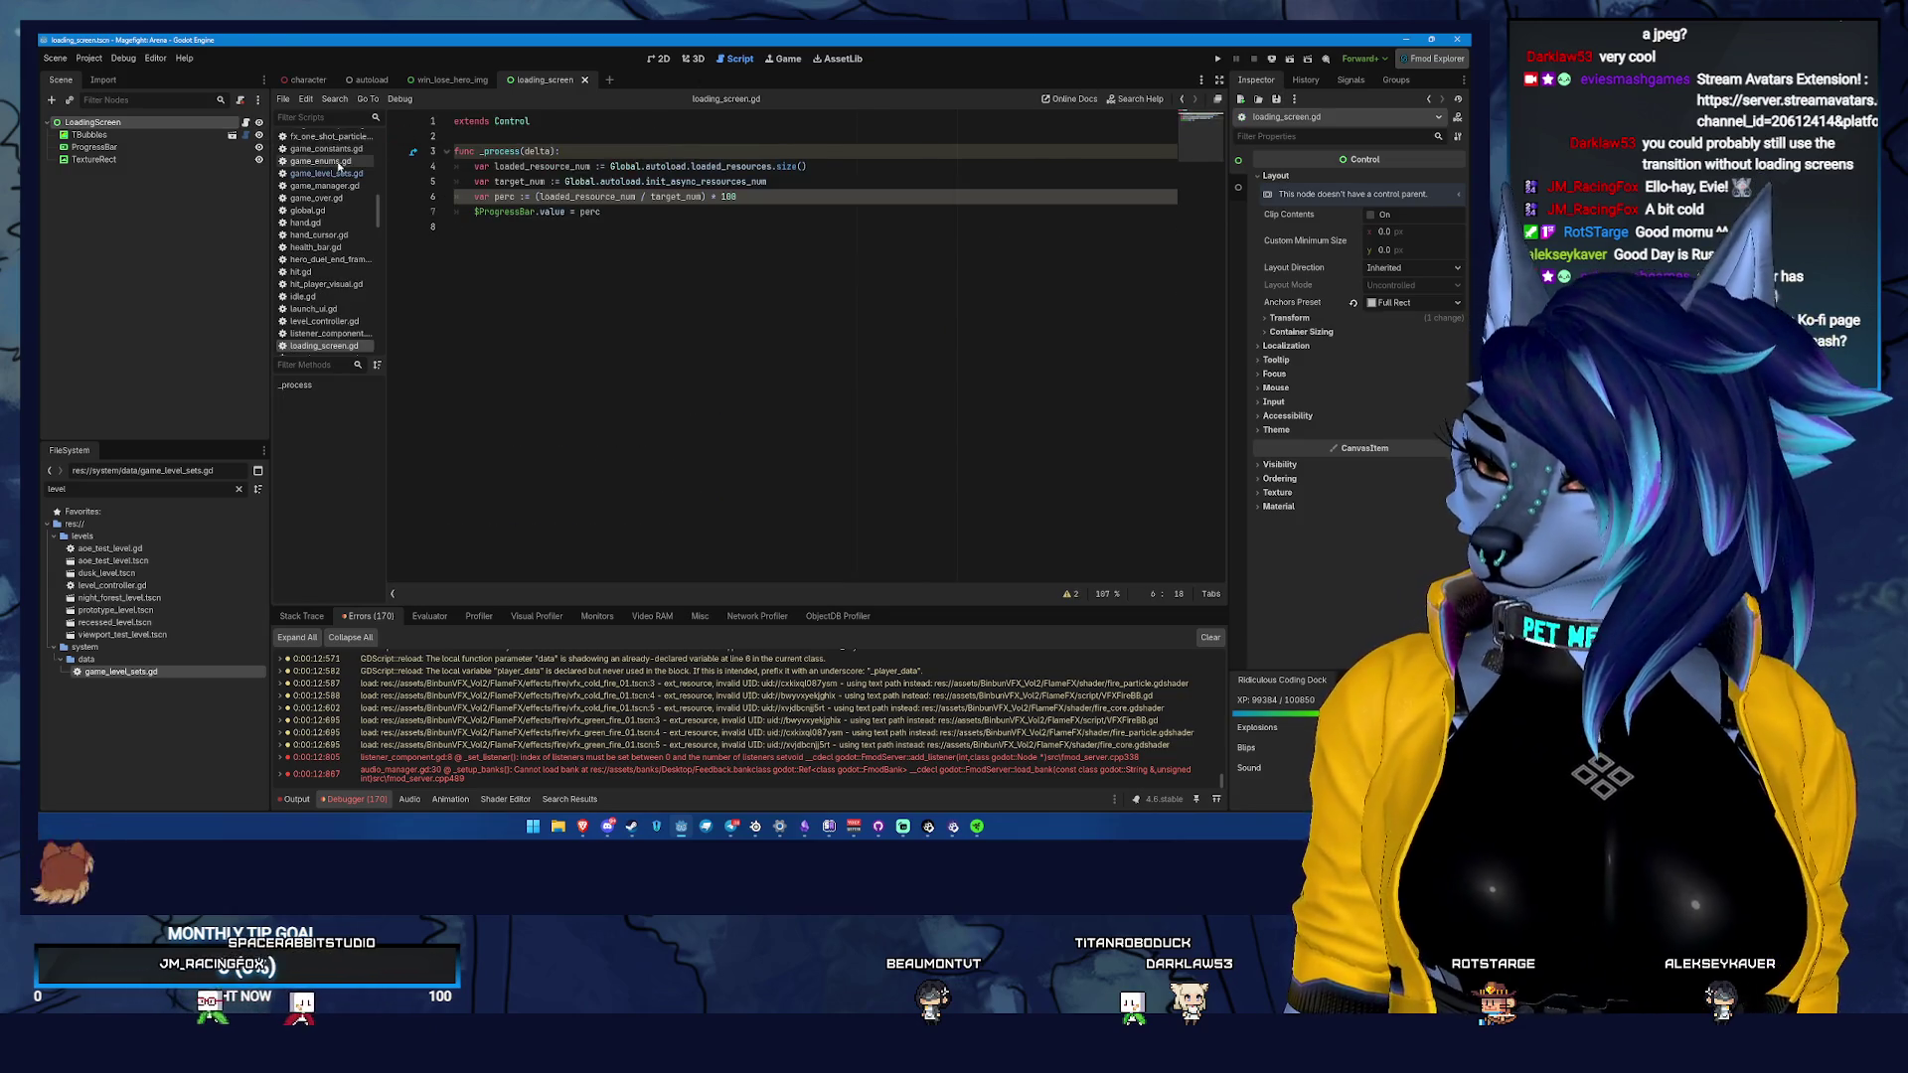
Add func _ready() -> void: with a pass body above _process in loading_screen.gd.
{"action": "left_click", "coordinate": [551, 139]}
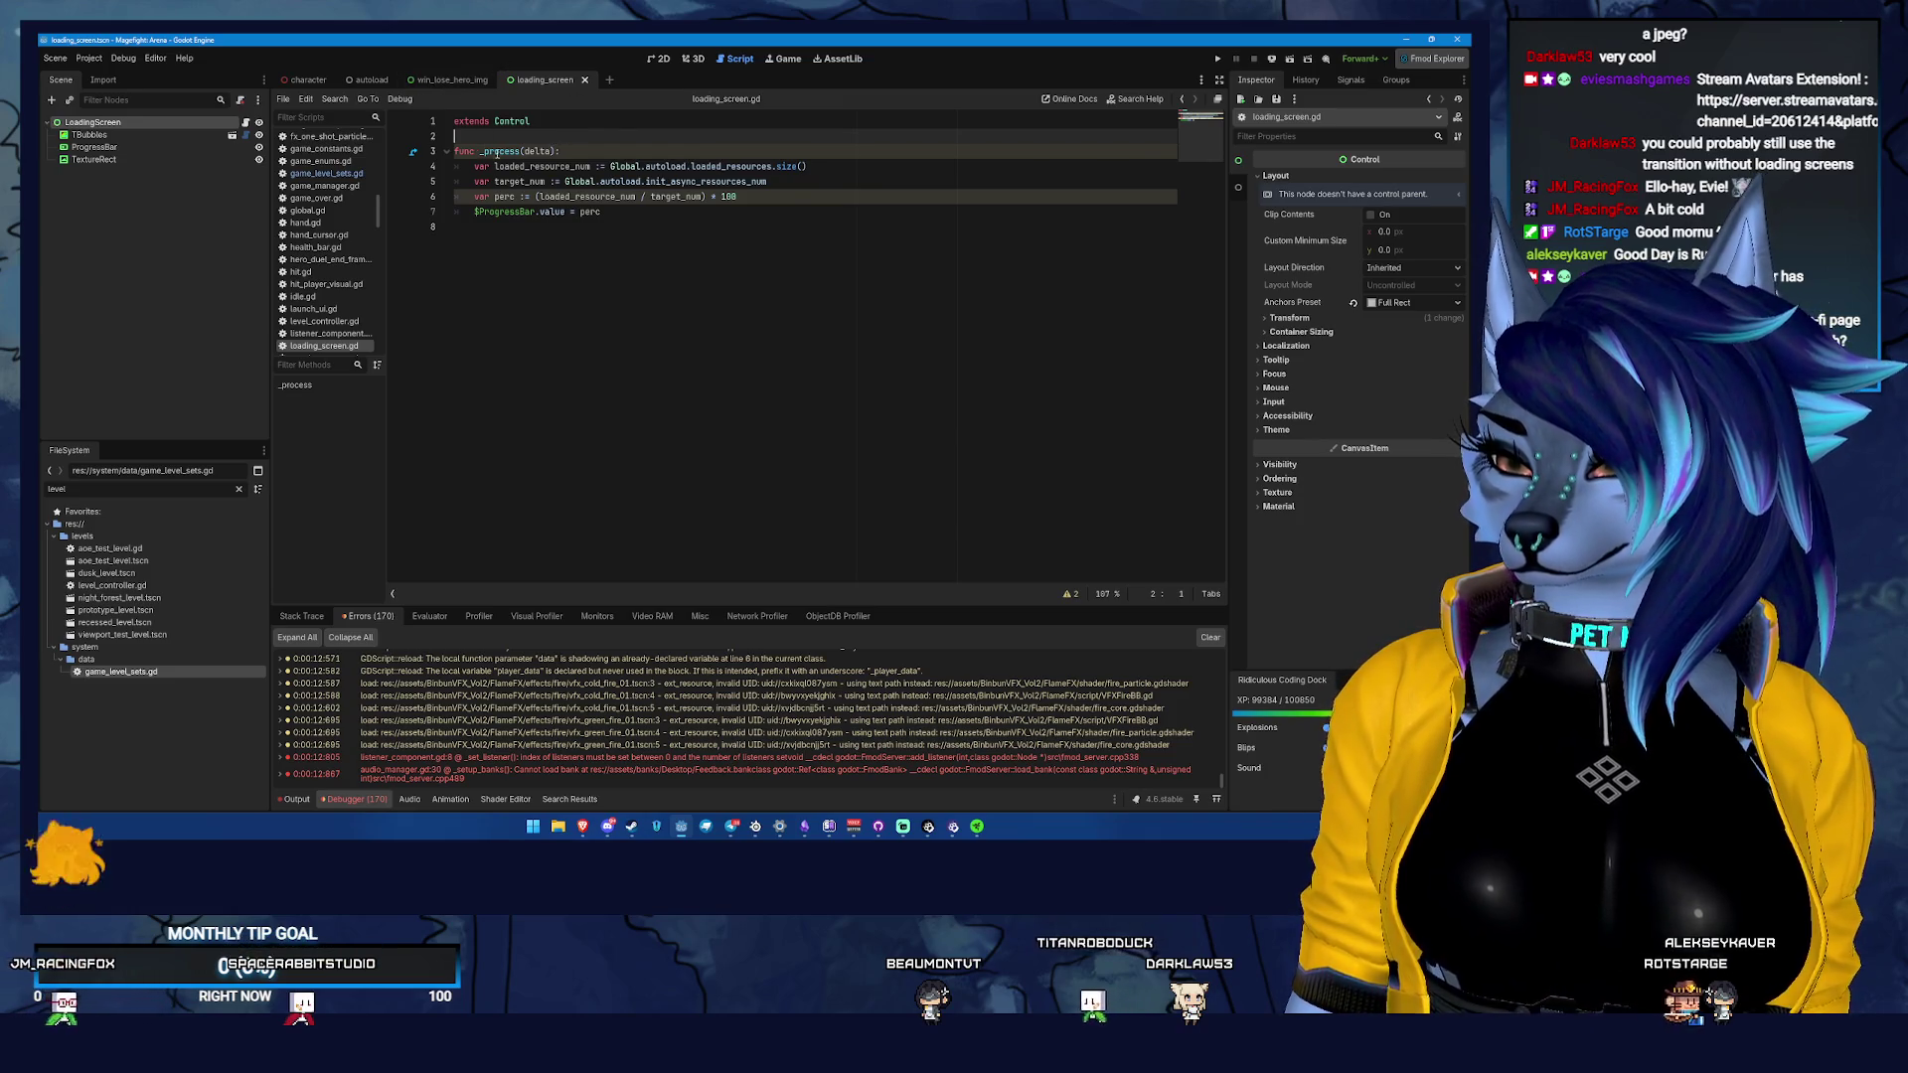
{"action": "key", "text": "Return"}
{"action": "key", "text": "Return"}
{"action": "key", "text": "Up"}
{"action": "type", "text": "func "}
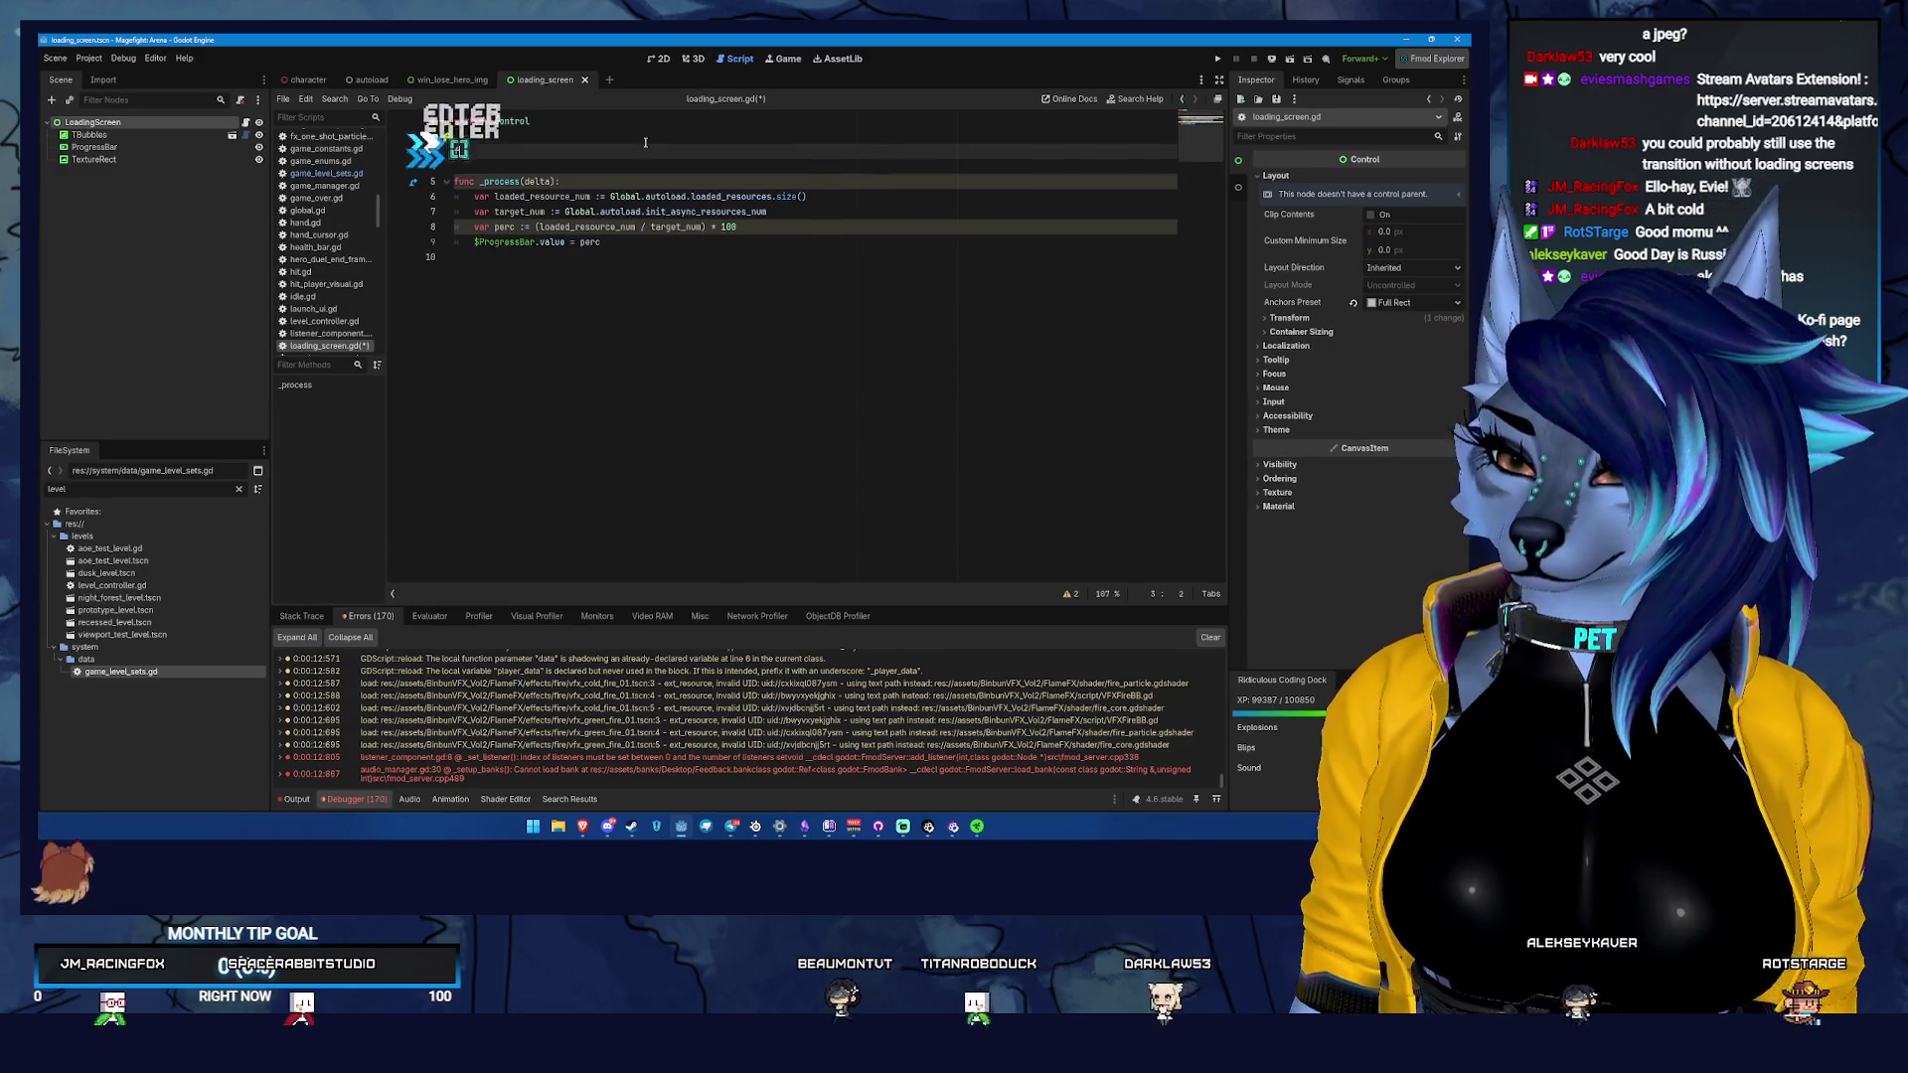
{"action": "type", "text": "_"}
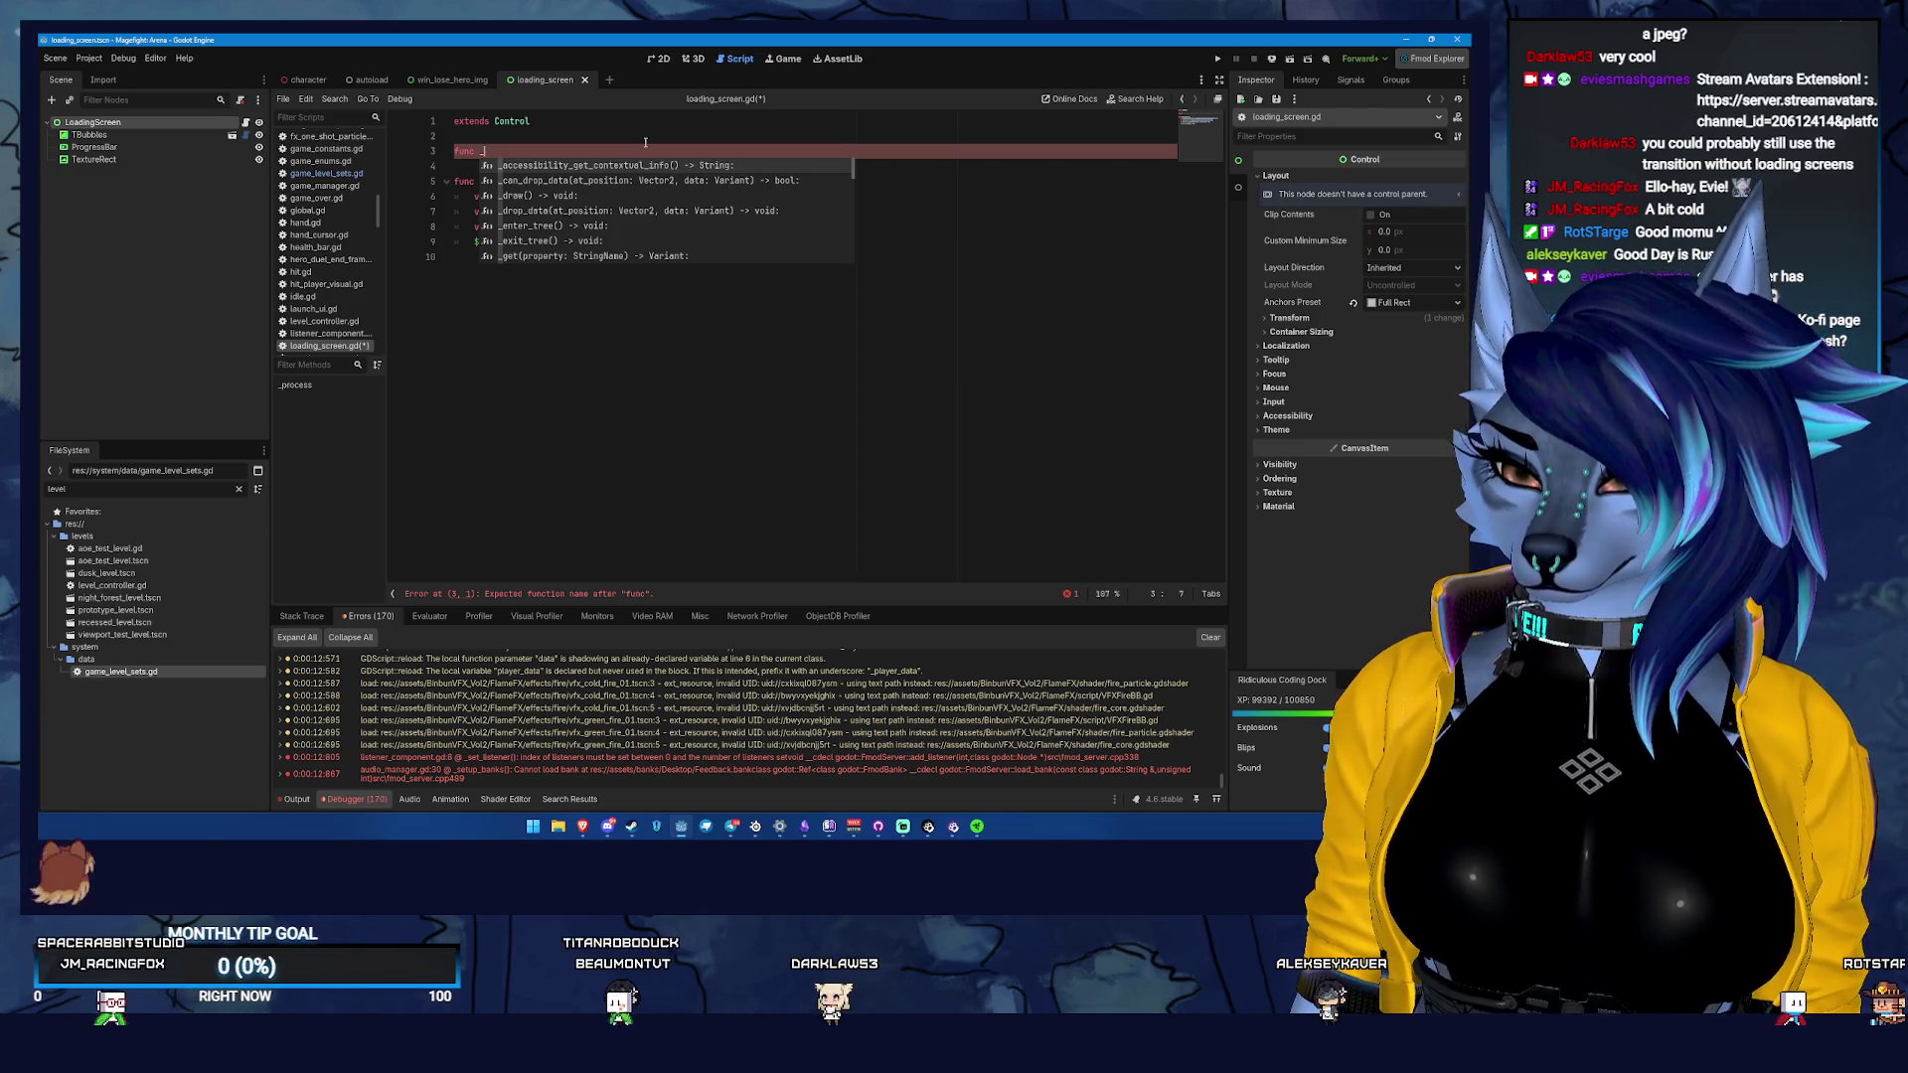
{"action": "type", "text": "r"}
{"action": "key", "text": "Return"}
{"action": "key", "text": "Return"}
{"action": "type", "text": "pa"}
{"action": "key", "text": "Return"}
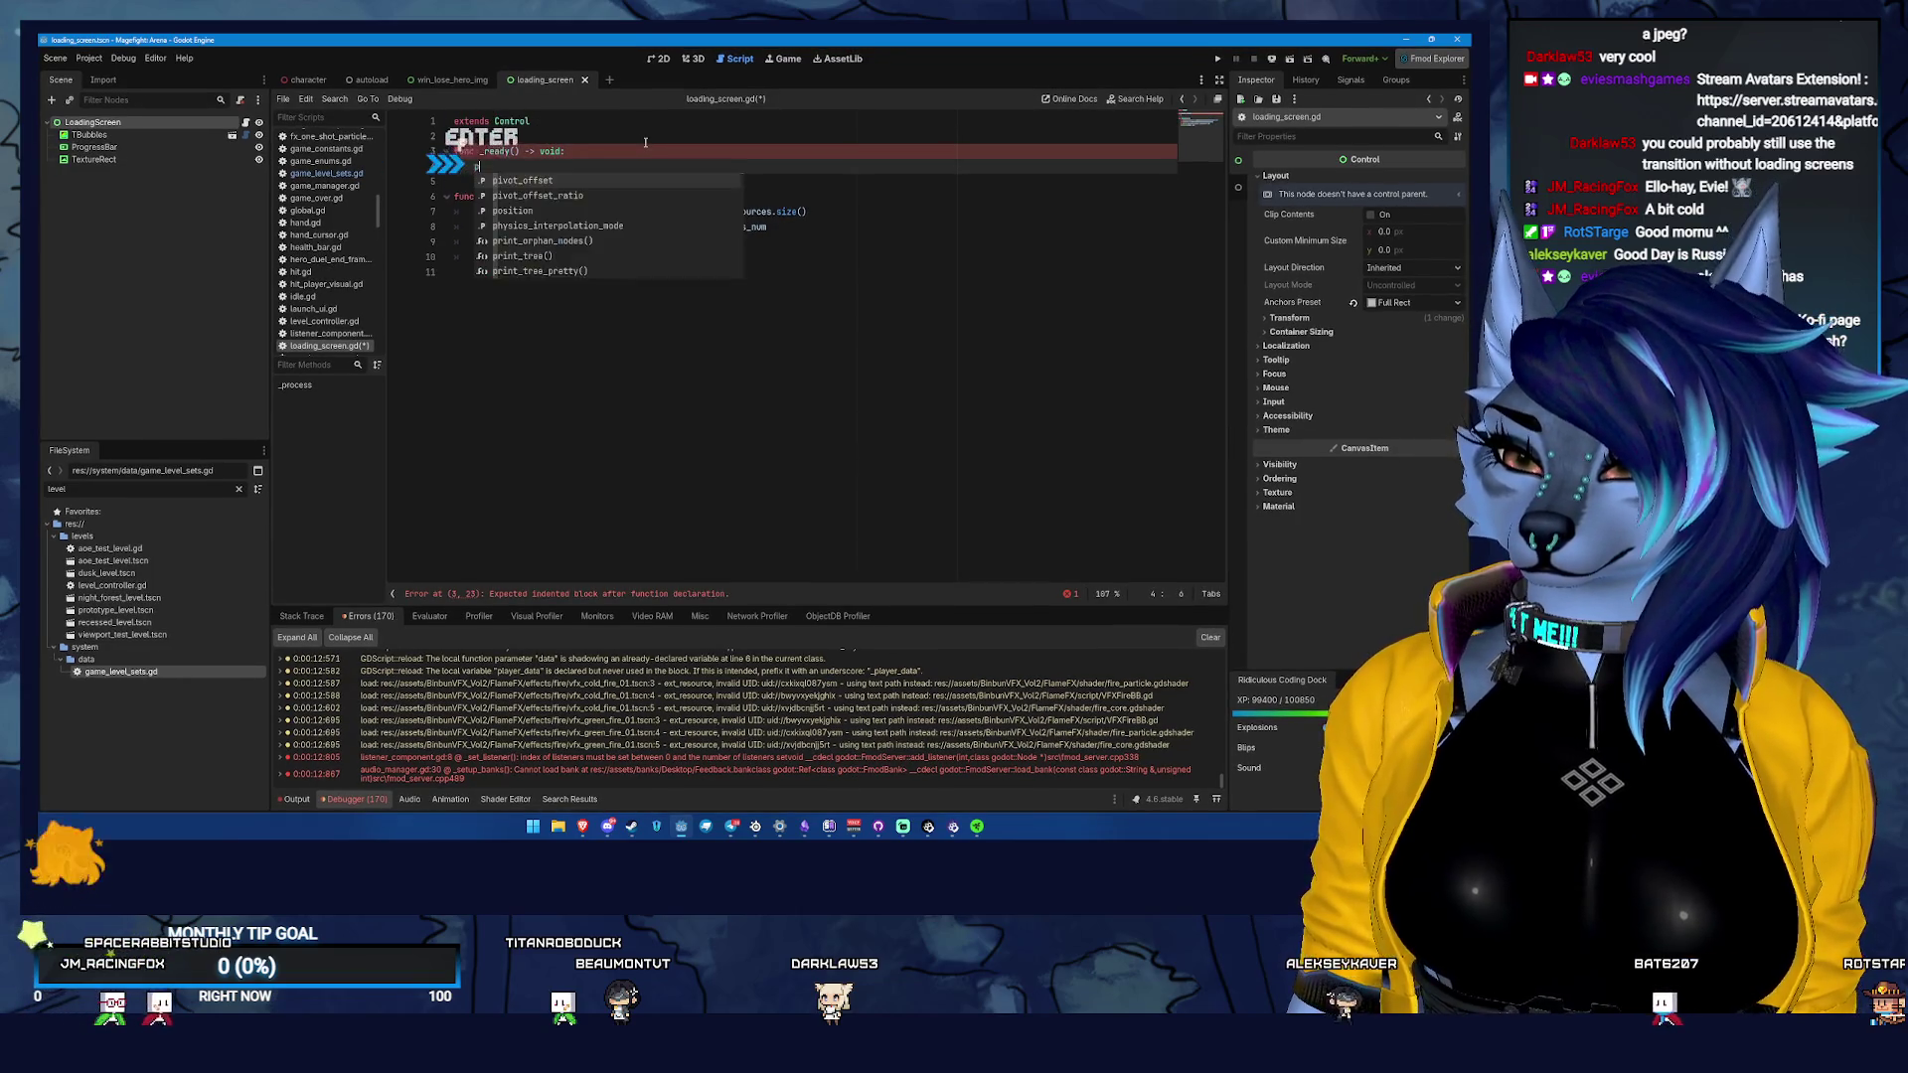
{"action": "key", "text": "Down"}
{"action": "left_click", "coordinate": [645, 143]}
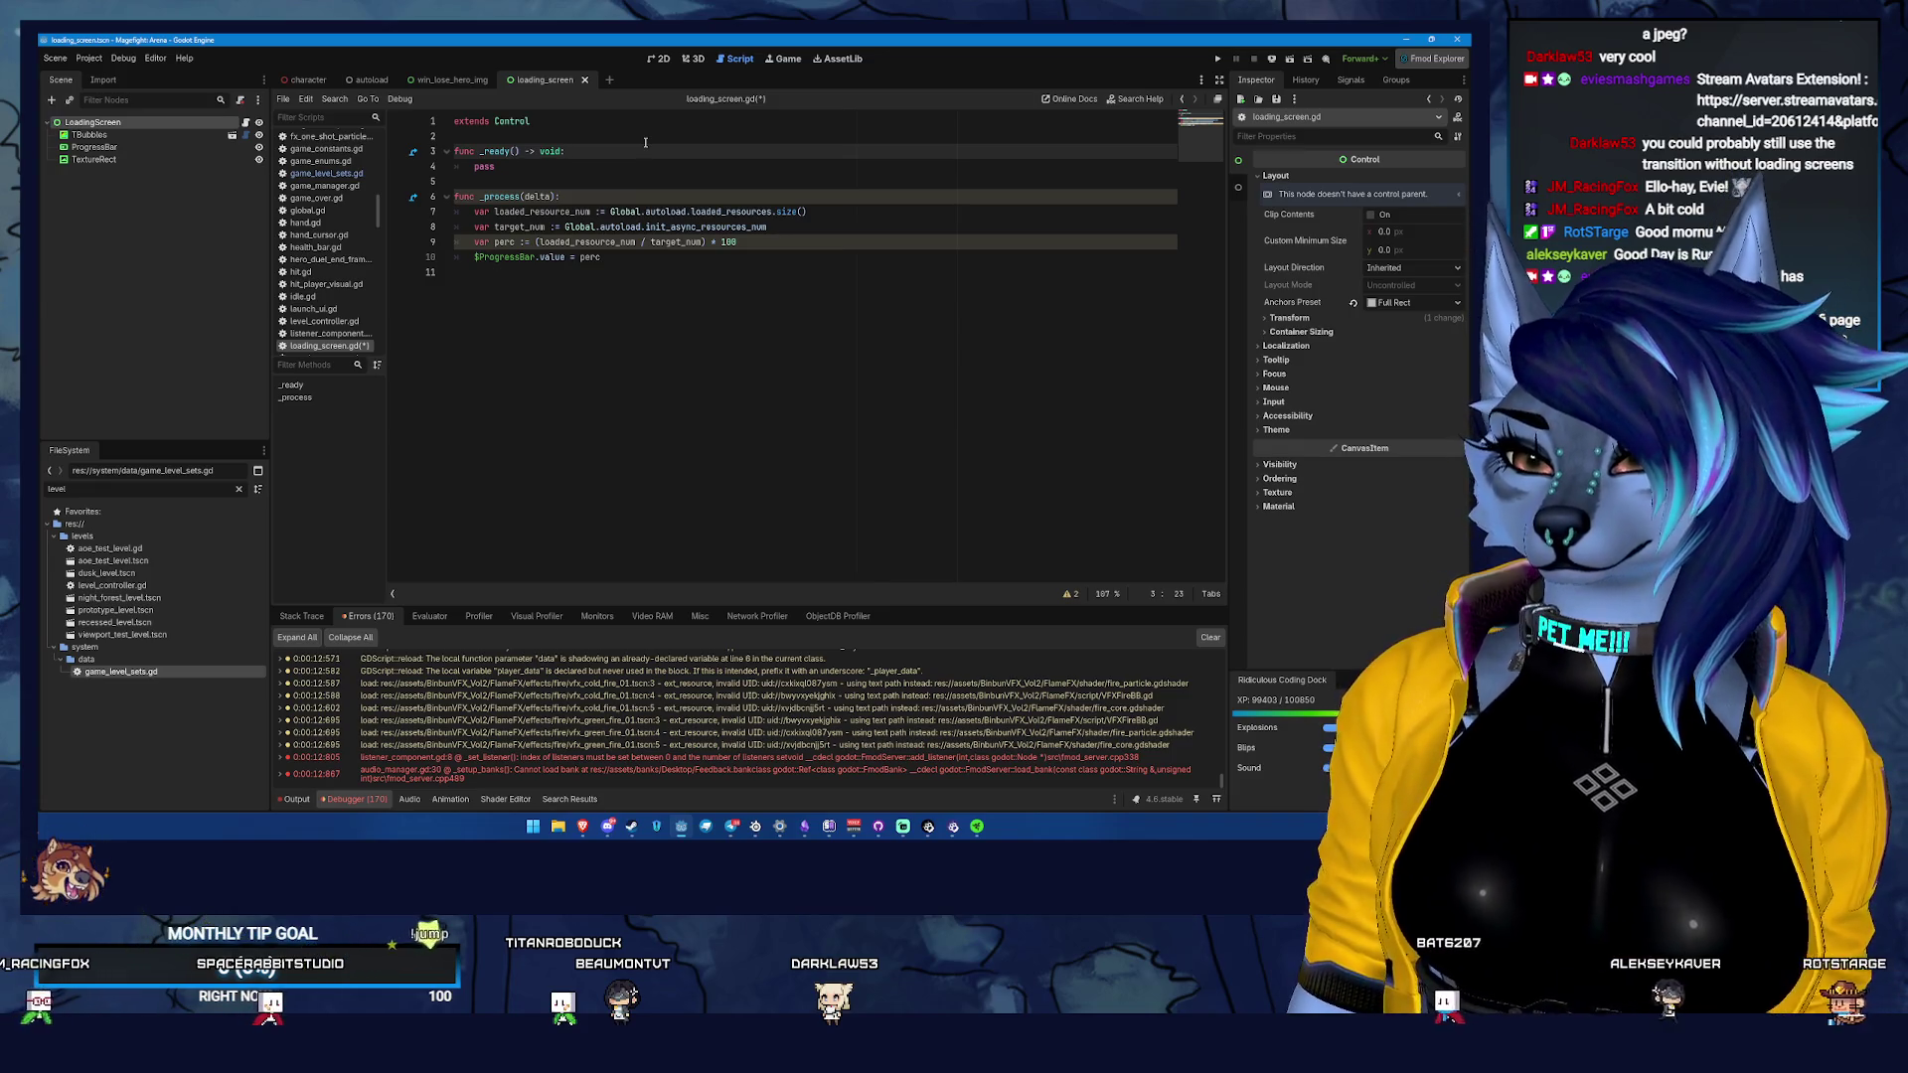
{"action": "key", "text": "Down"}
{"action": "key", "text": "Down"}
{"action": "key", "text": "Down"}
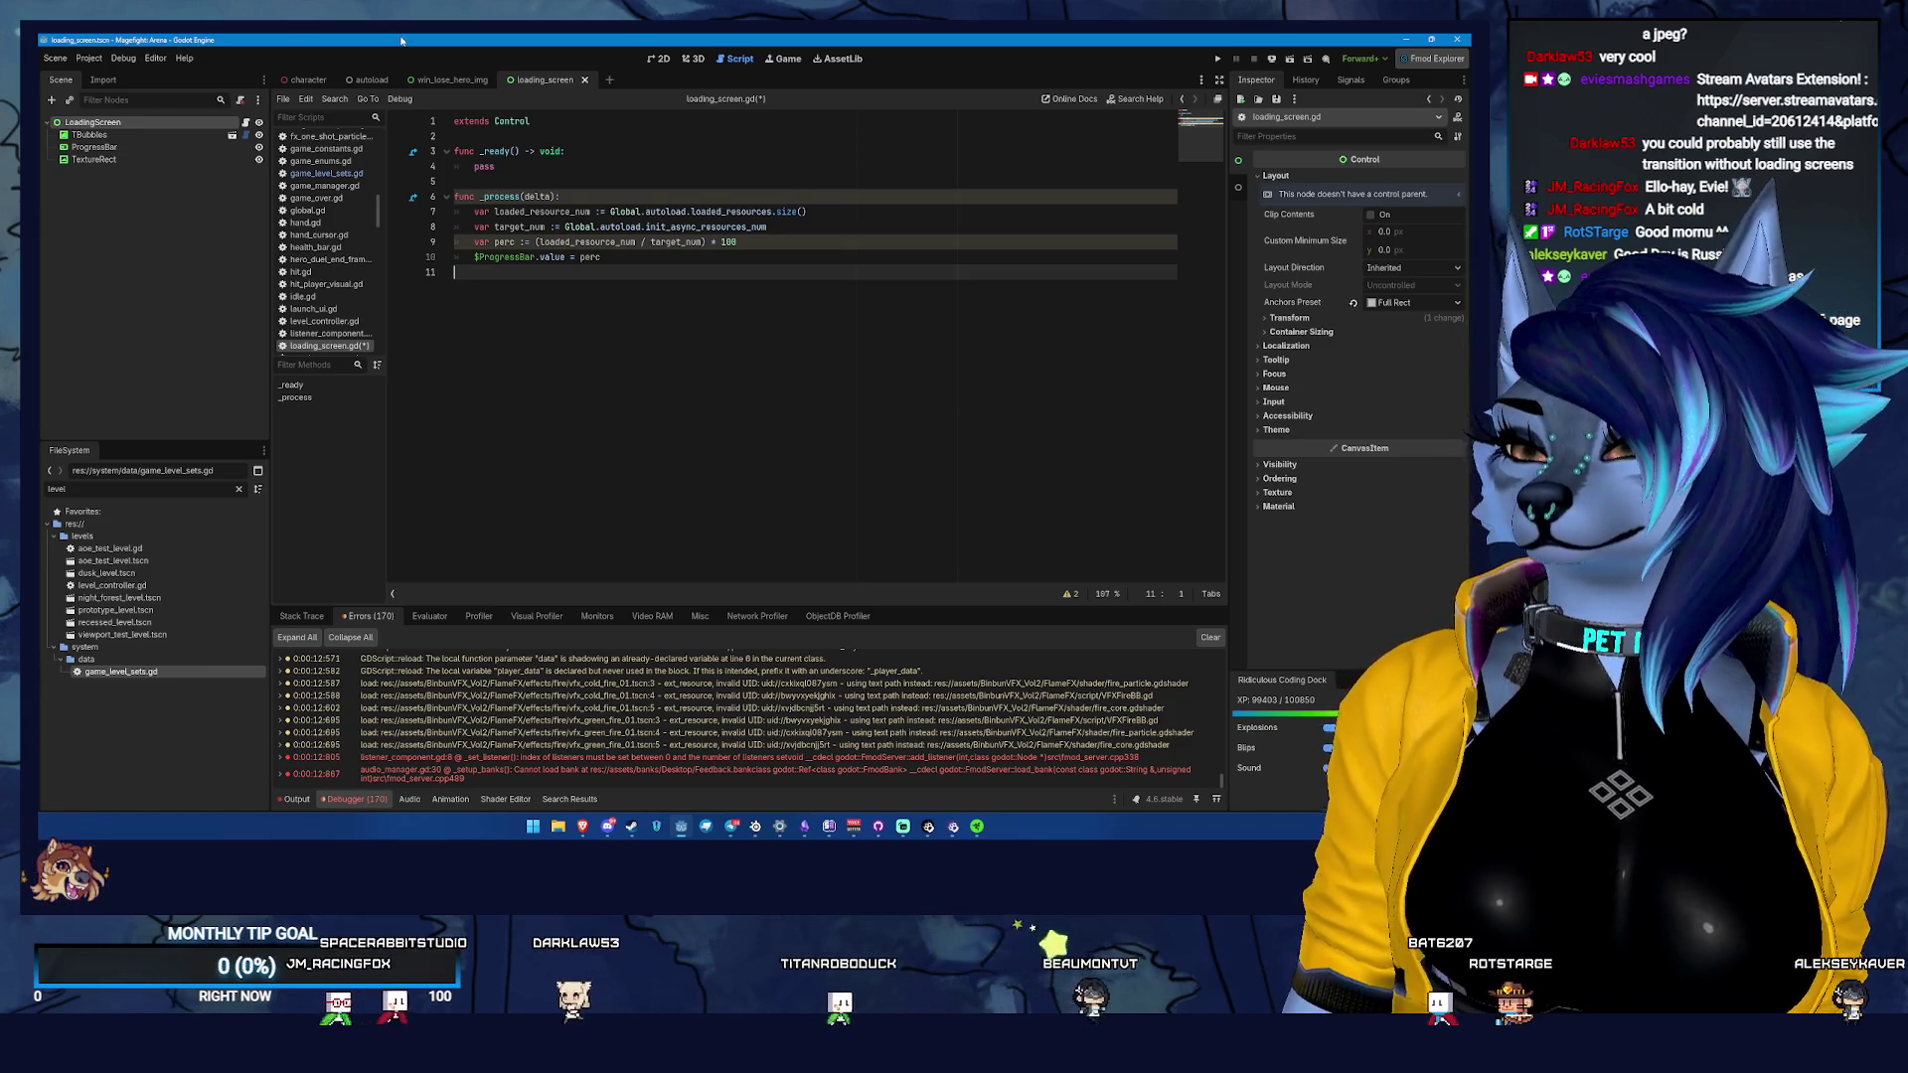
Reopen autoload.gd from the Autoload node at the _initialize_first_scenes() line of _begin_game_initialization.
{"action": "left_click", "coordinate": [372, 79]}
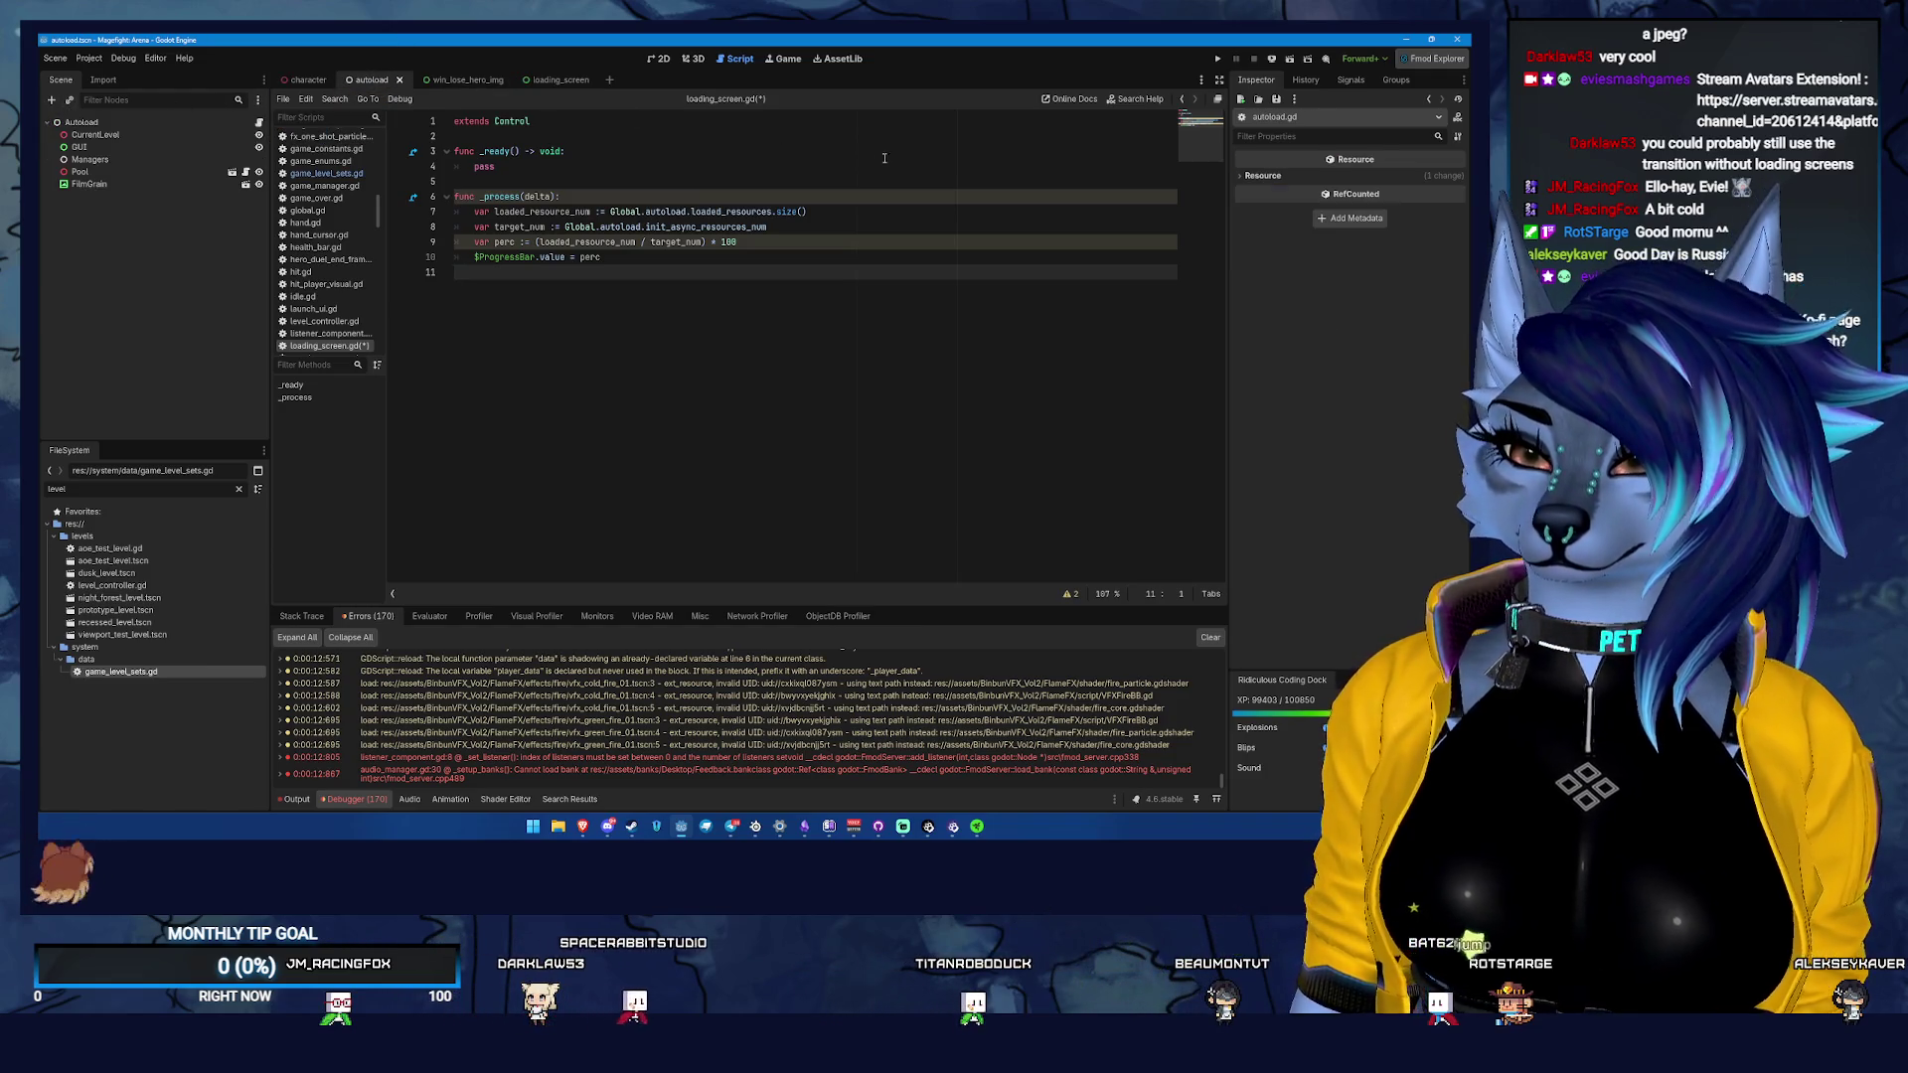
{"action": "left_click", "coordinate": [259, 123]}
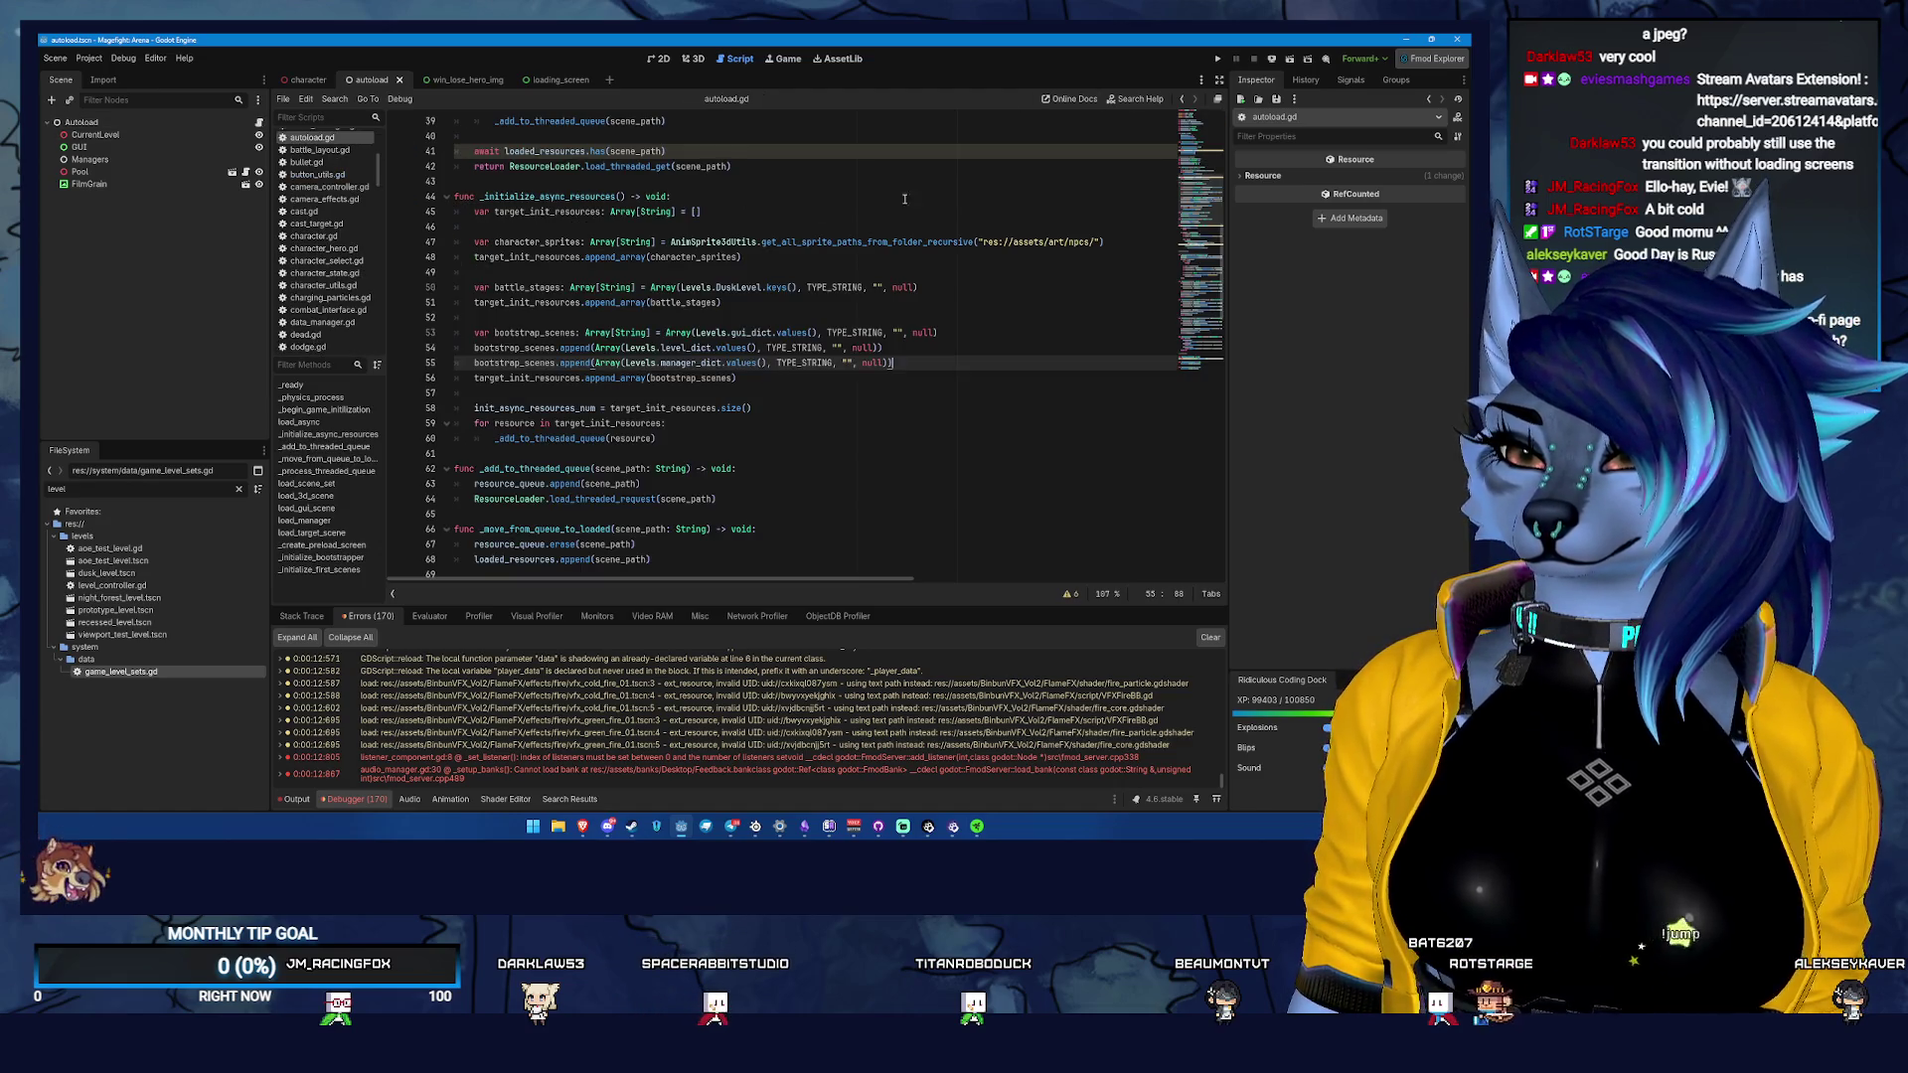
{"action": "scroll", "coordinate": [1193, 198], "scroll_direction": "up", "scroll_amount": 10}
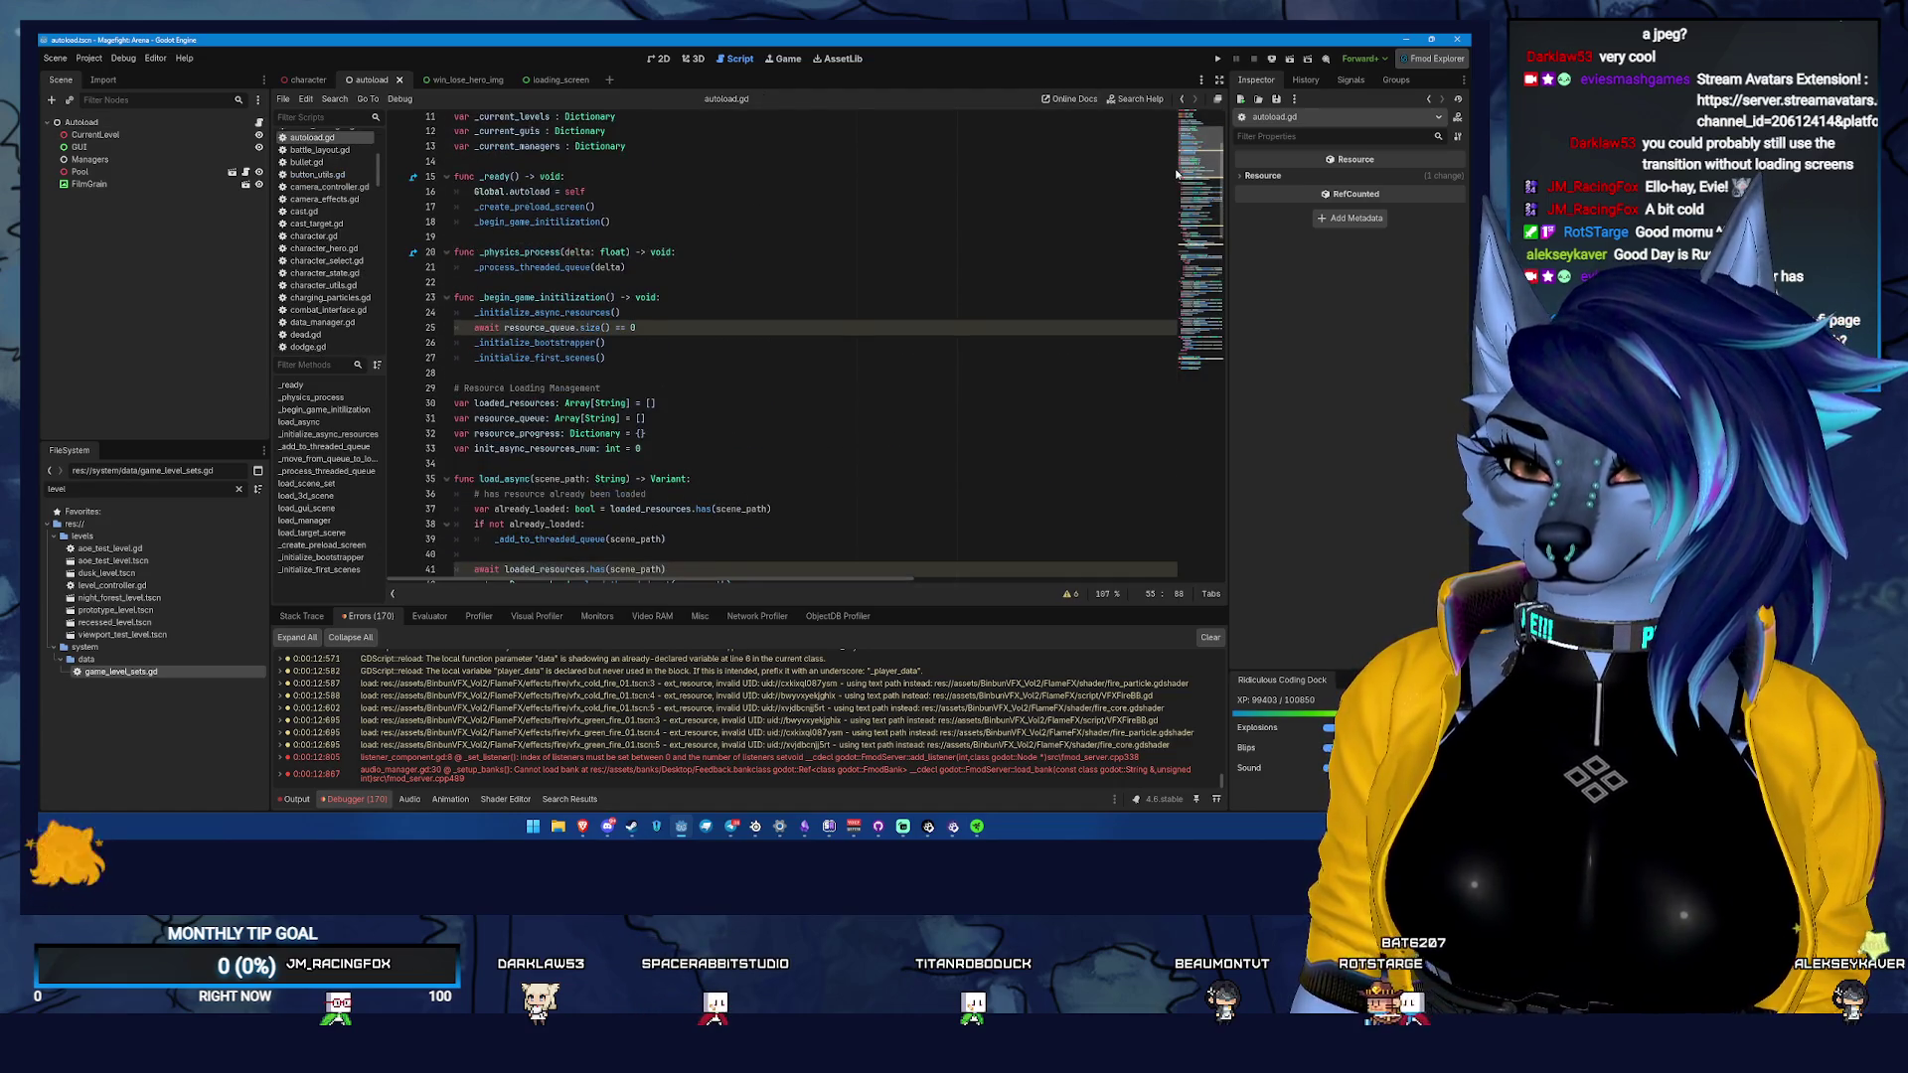
{"action": "scroll", "coordinate": [1176, 174], "scroll_direction": "up", "scroll_amount": 1}
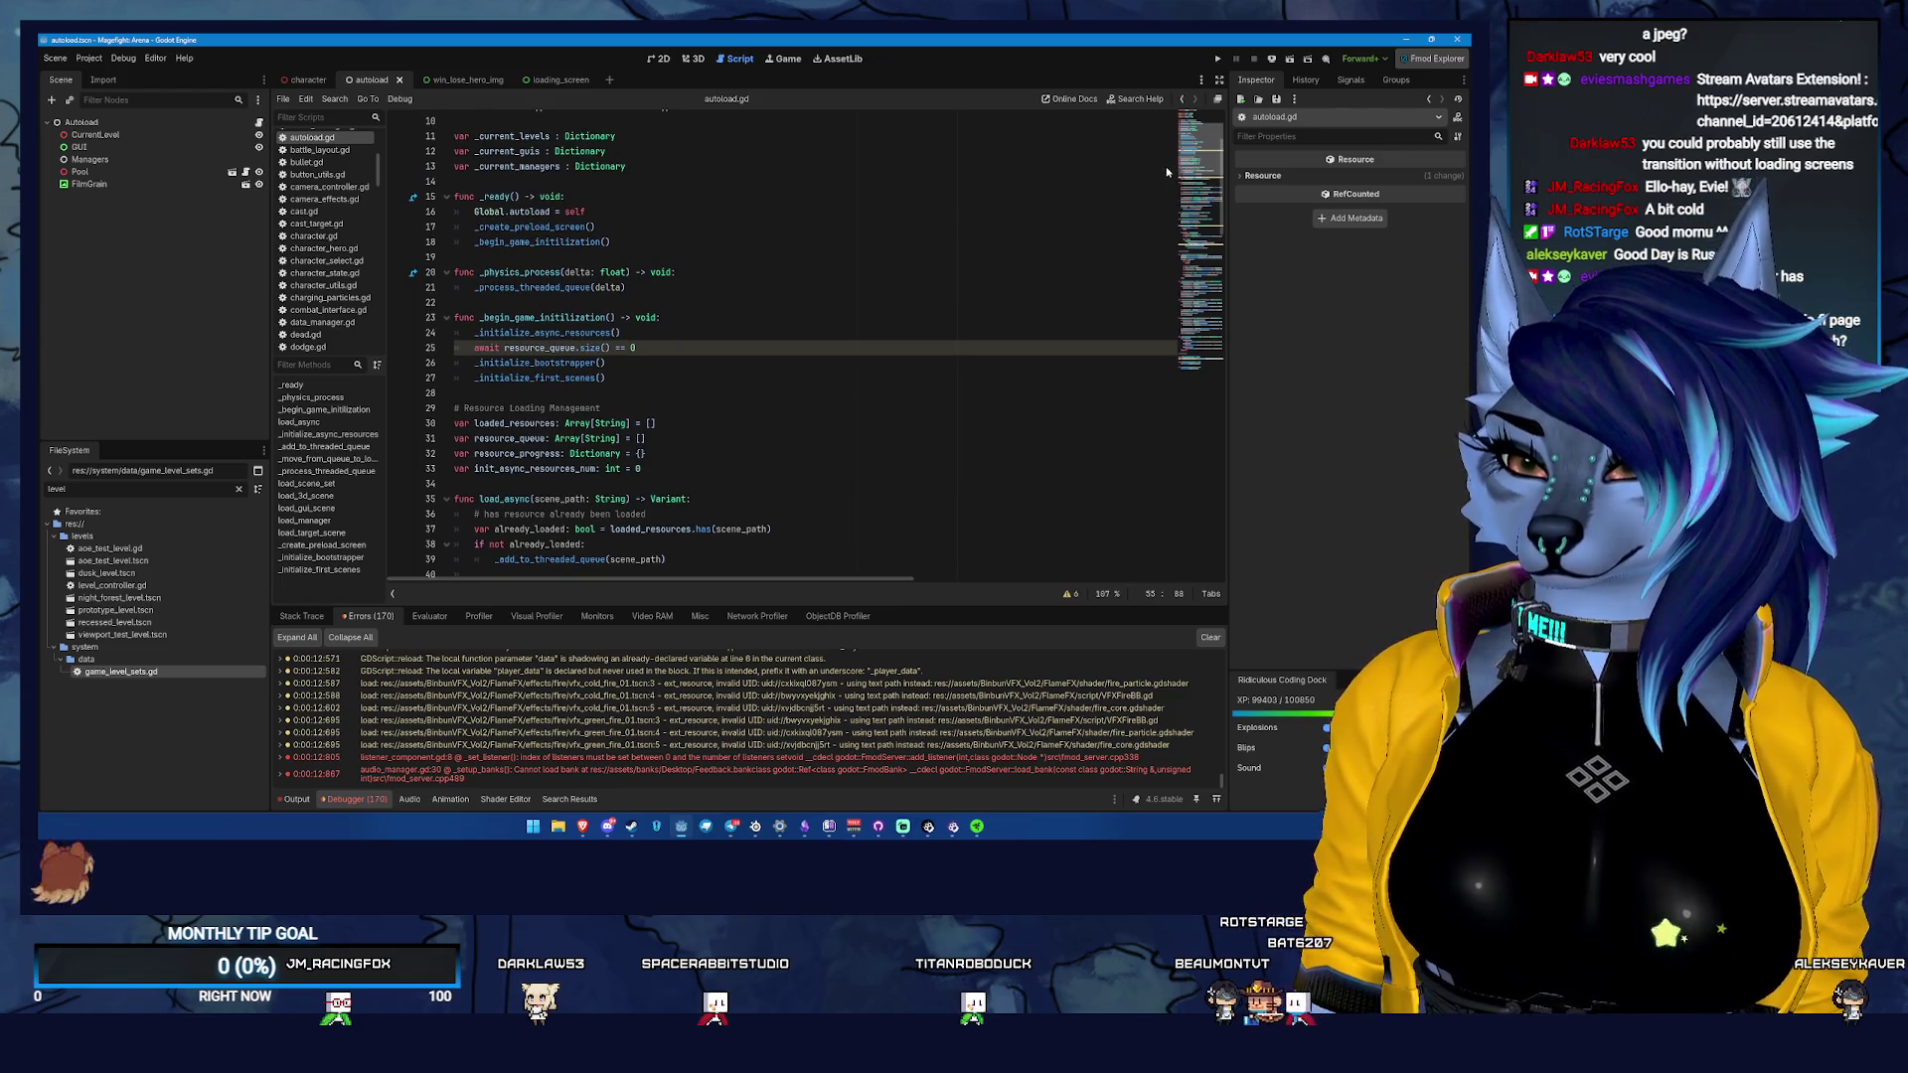
{"action": "scroll", "coordinate": [1166, 172], "scroll_direction": "up", "scroll_amount": 1}
{"action": "scroll", "coordinate": [1204, 170], "scroll_direction": "down", "scroll_amount": 7}
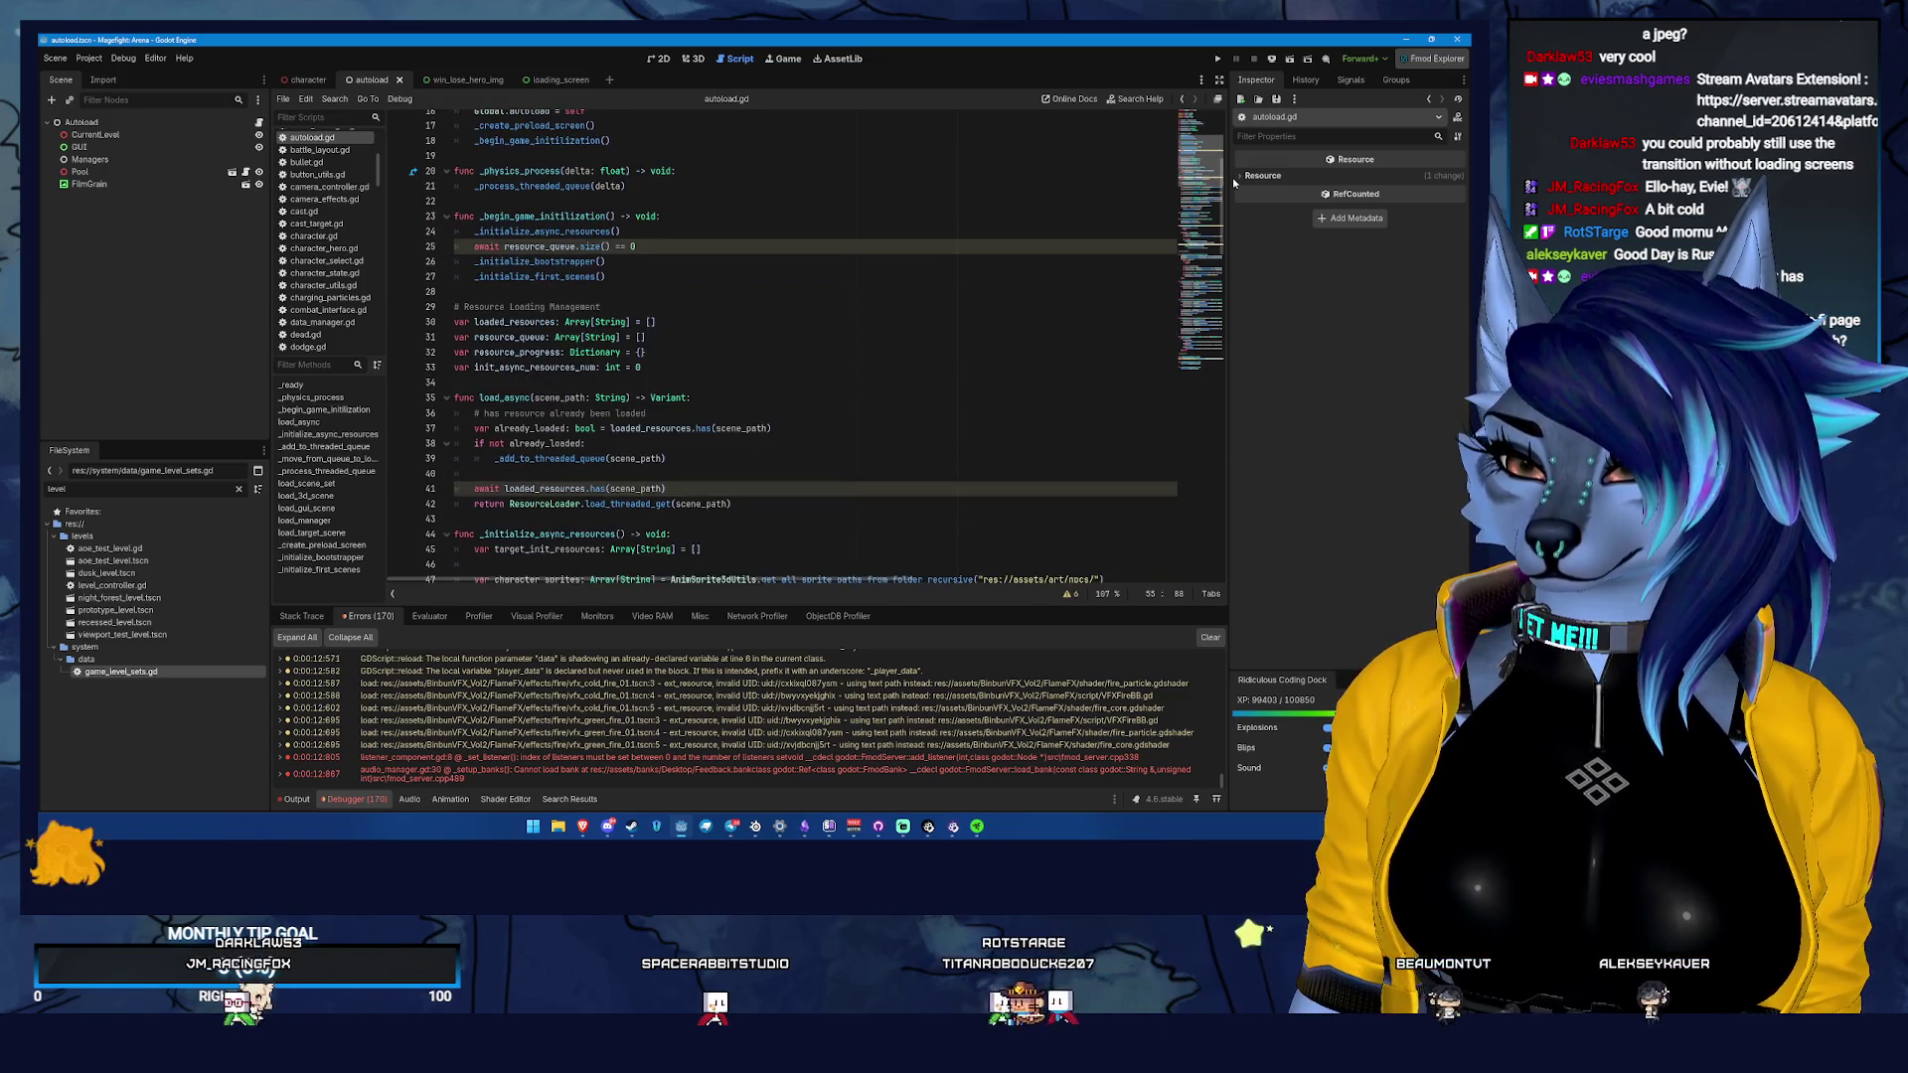
{"action": "left_click", "coordinate": [629, 271]}
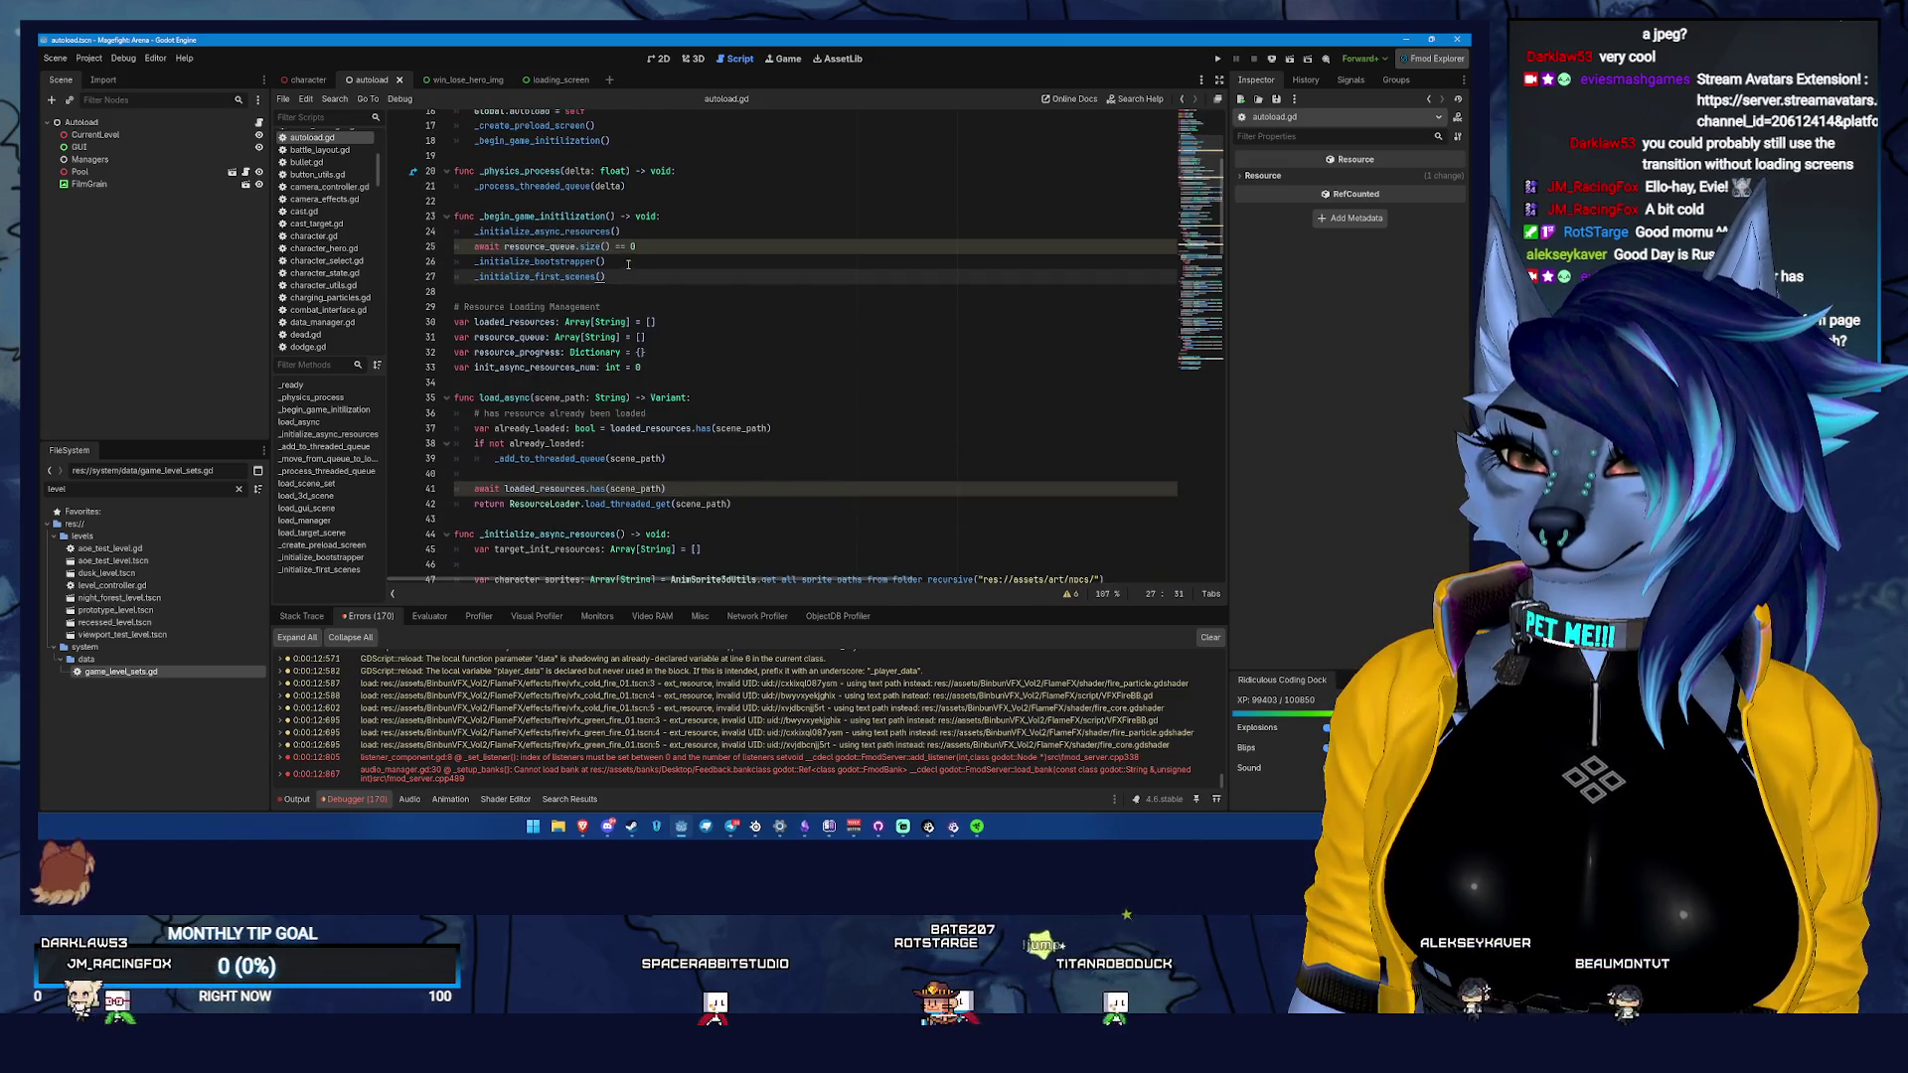
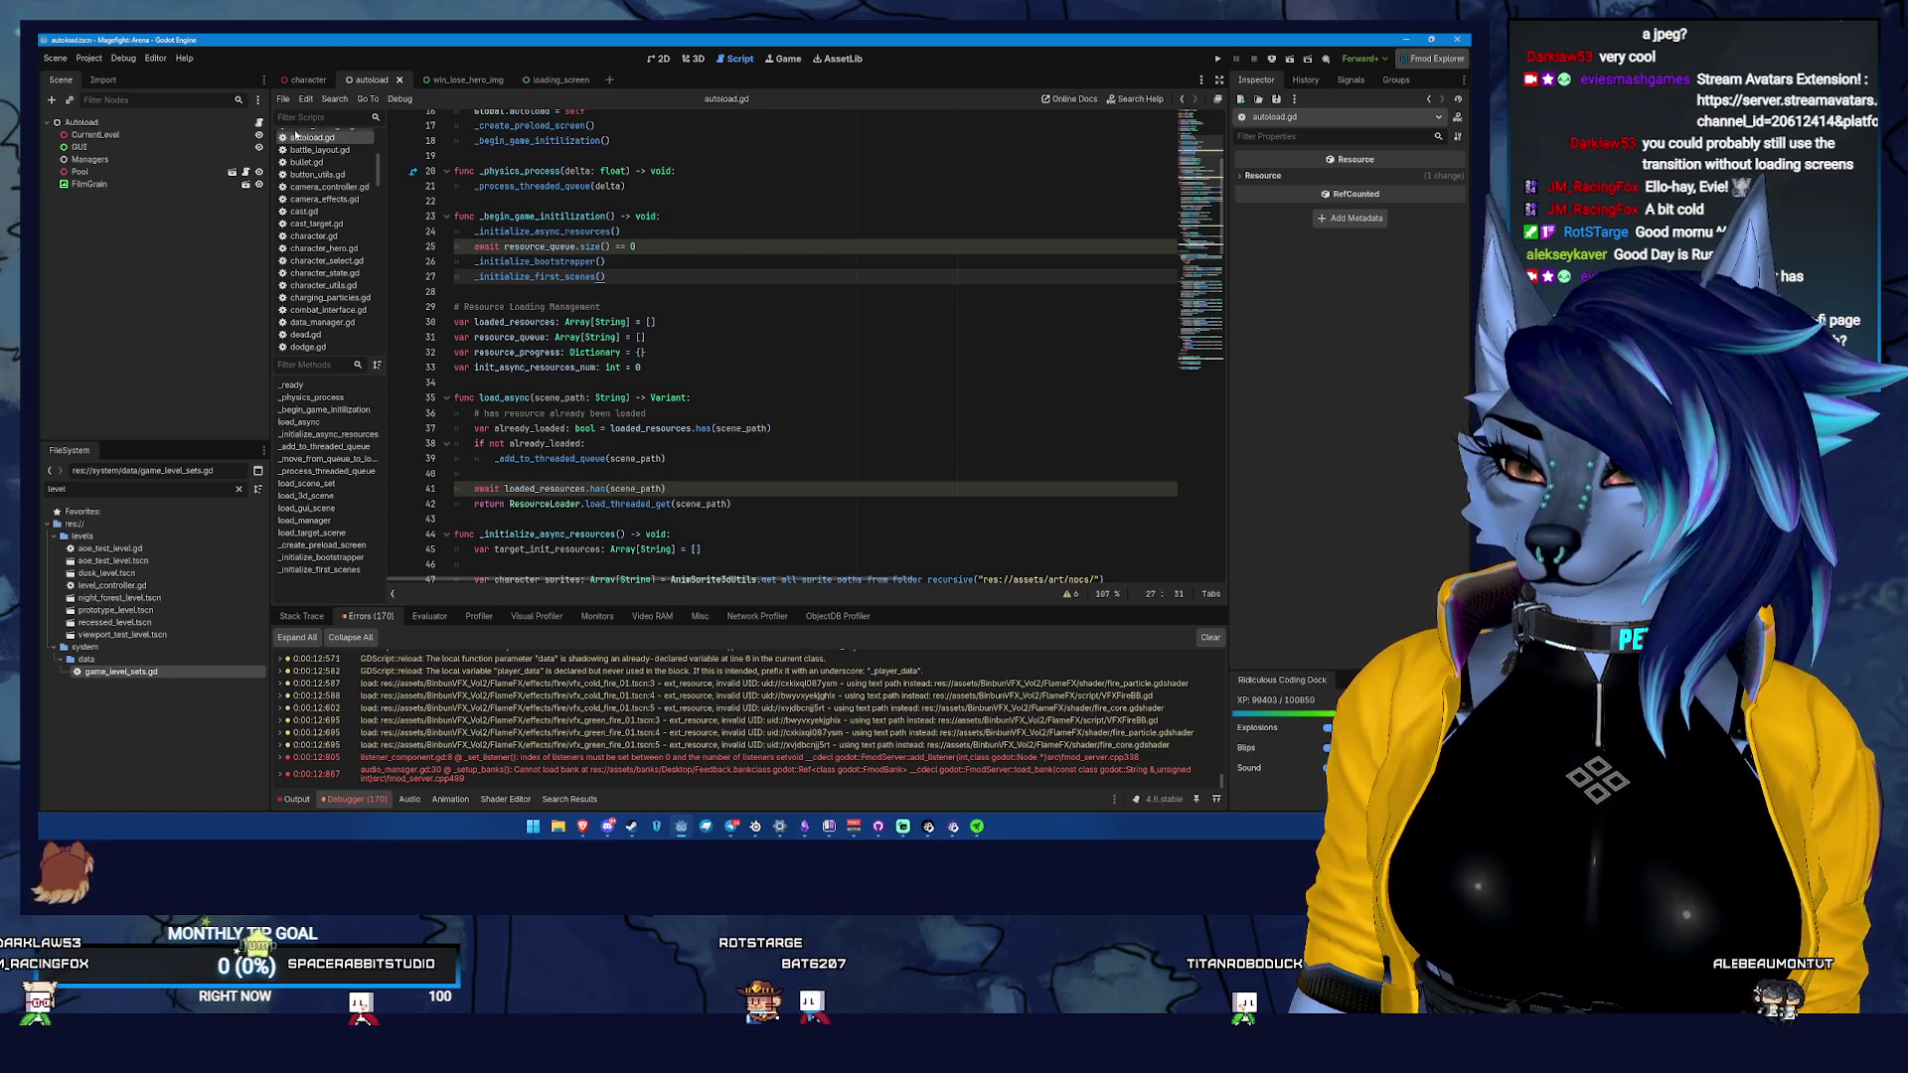
Show the loading_screen scene in 2D and rename its TextureRect to PawLogo.
{"action": "left_click", "coordinate": [547, 79]}
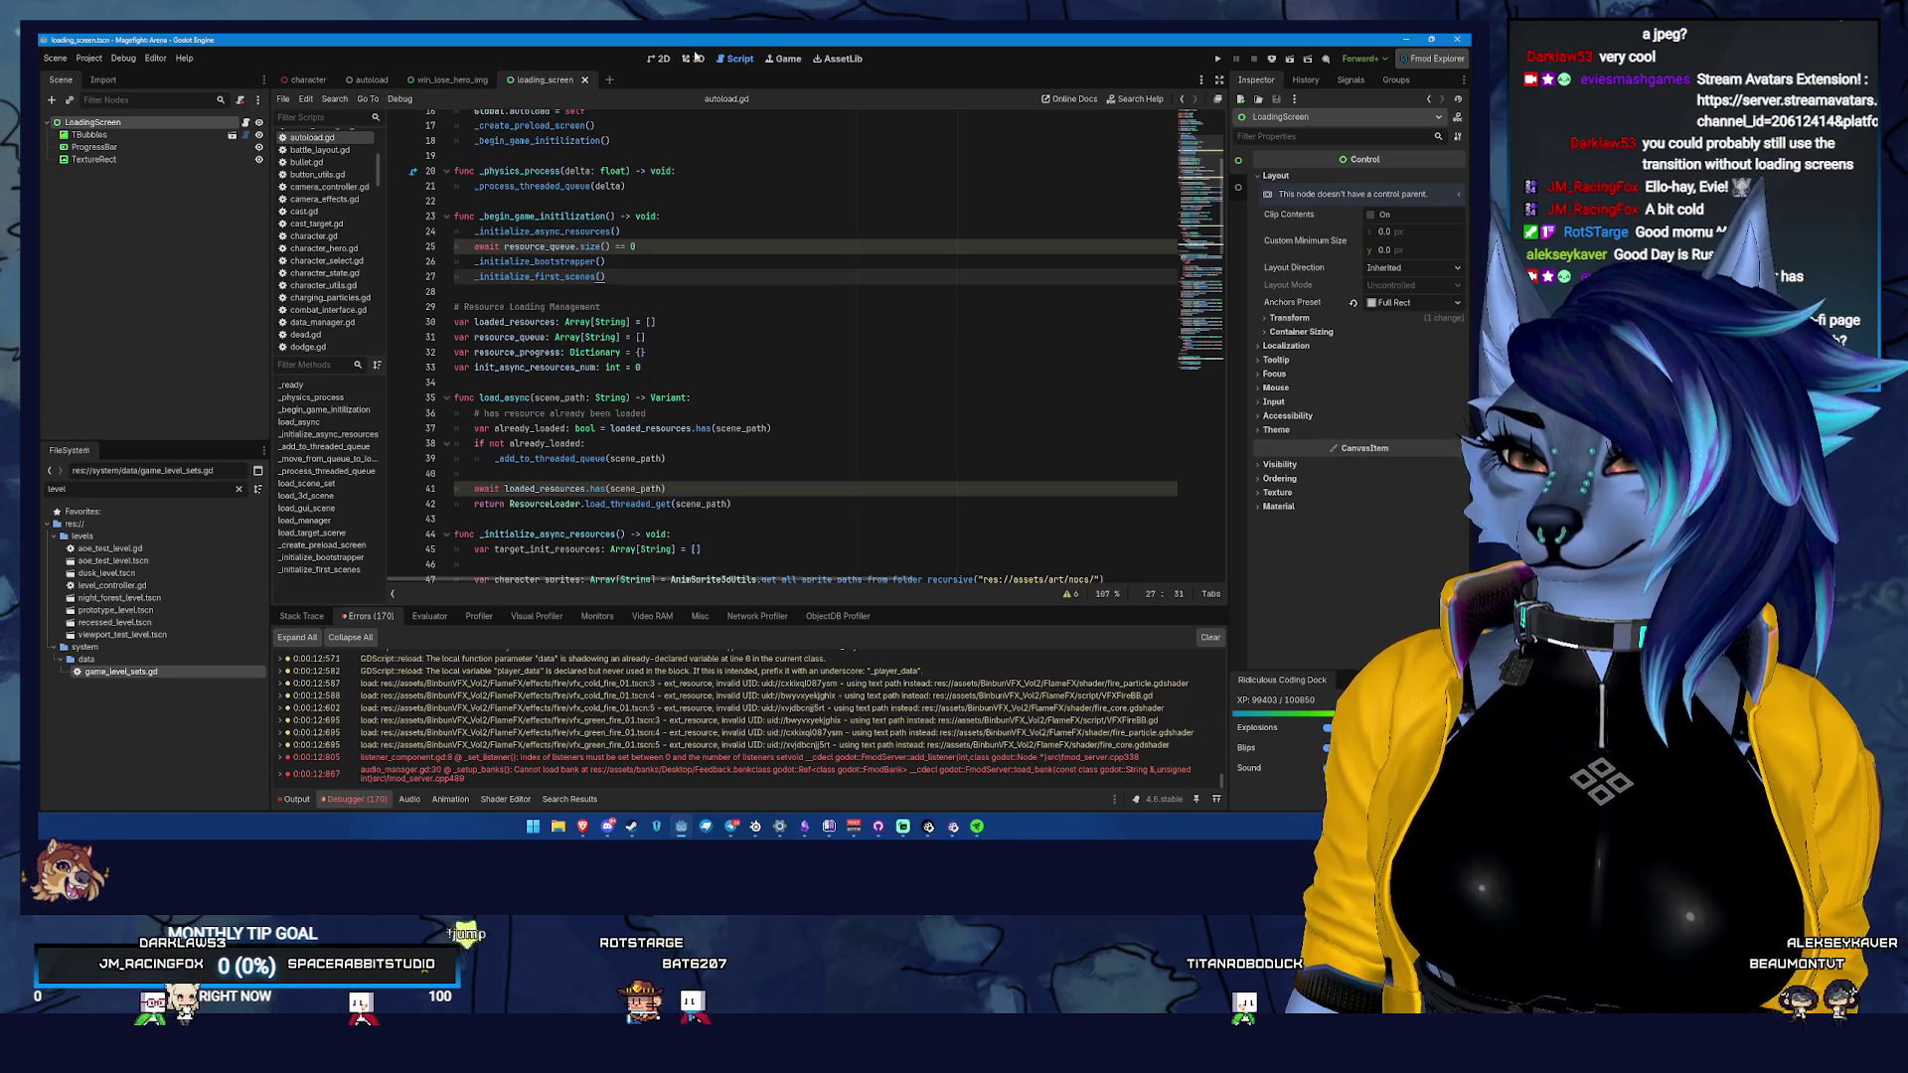
{"action": "left_click", "coordinate": [693, 59]}
{"action": "left_click", "coordinate": [658, 59]}
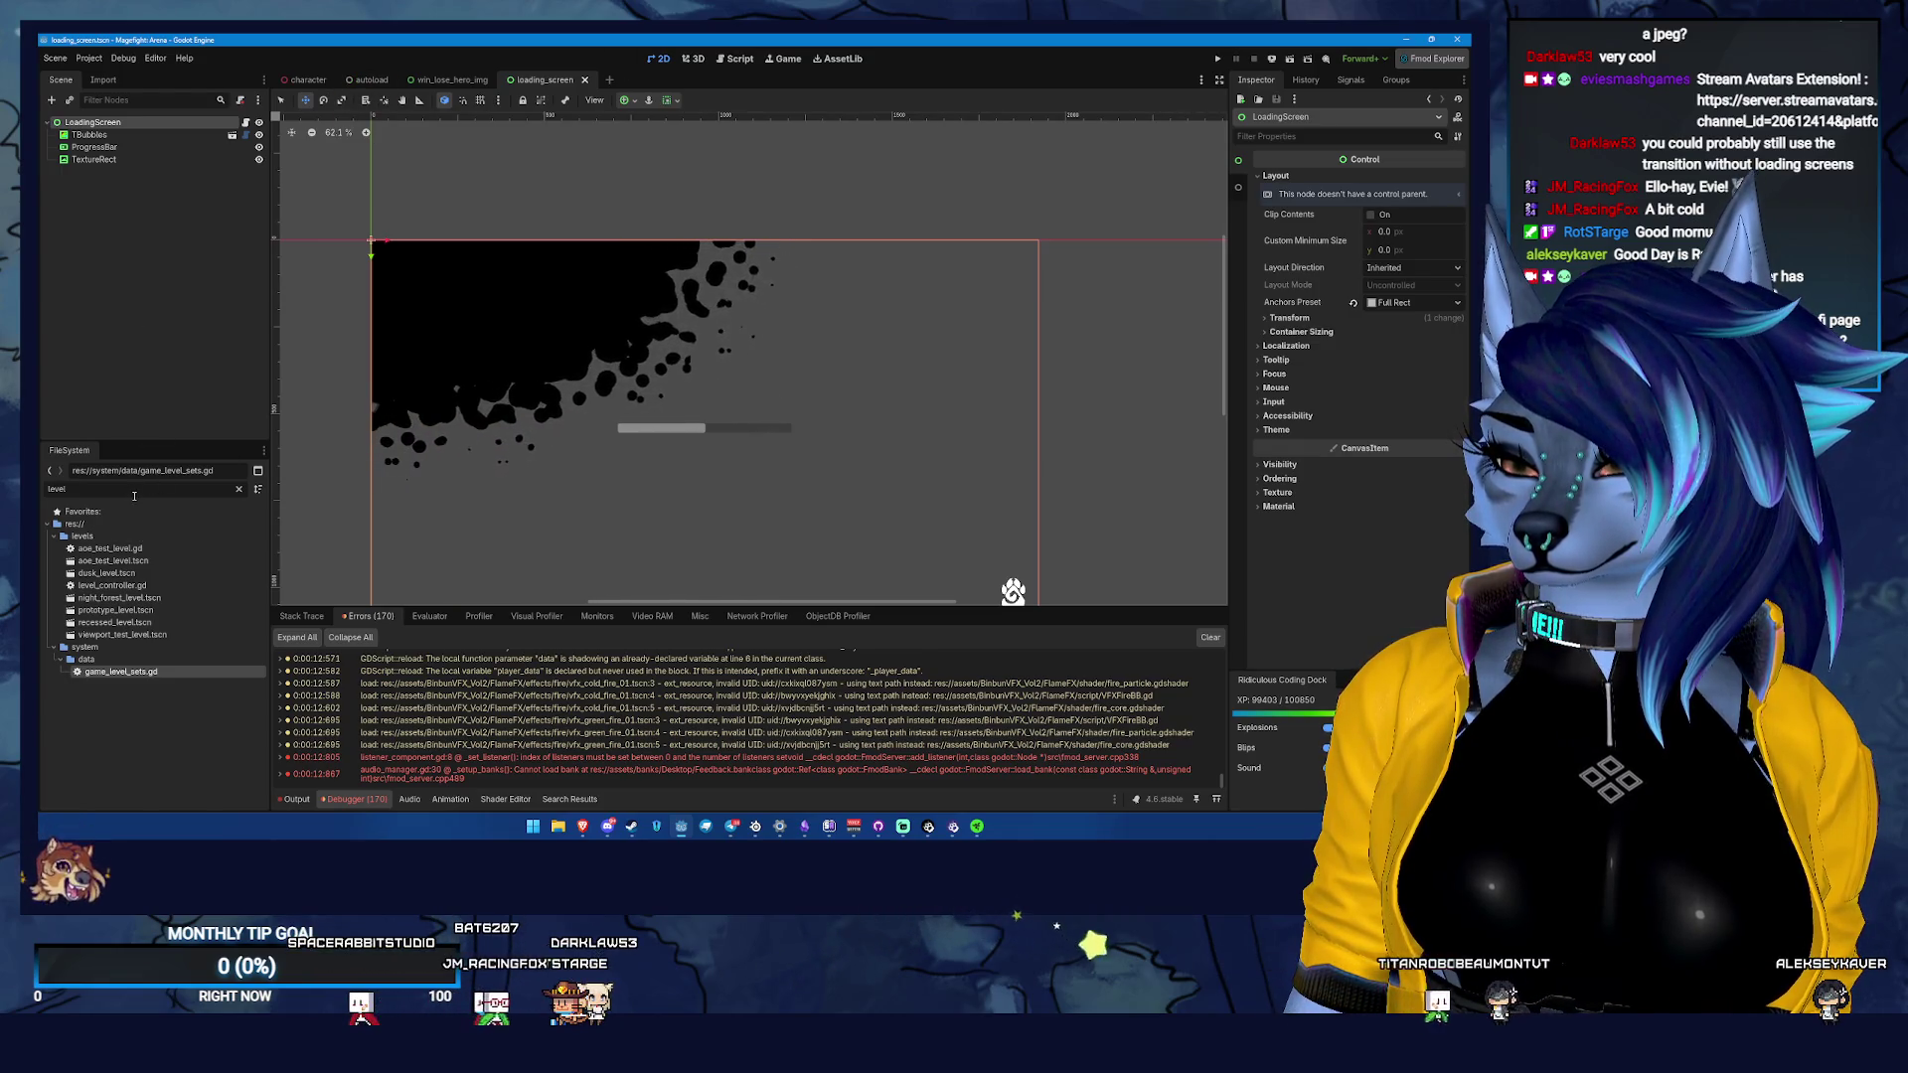
{"action": "left_click", "coordinate": [151, 159]}
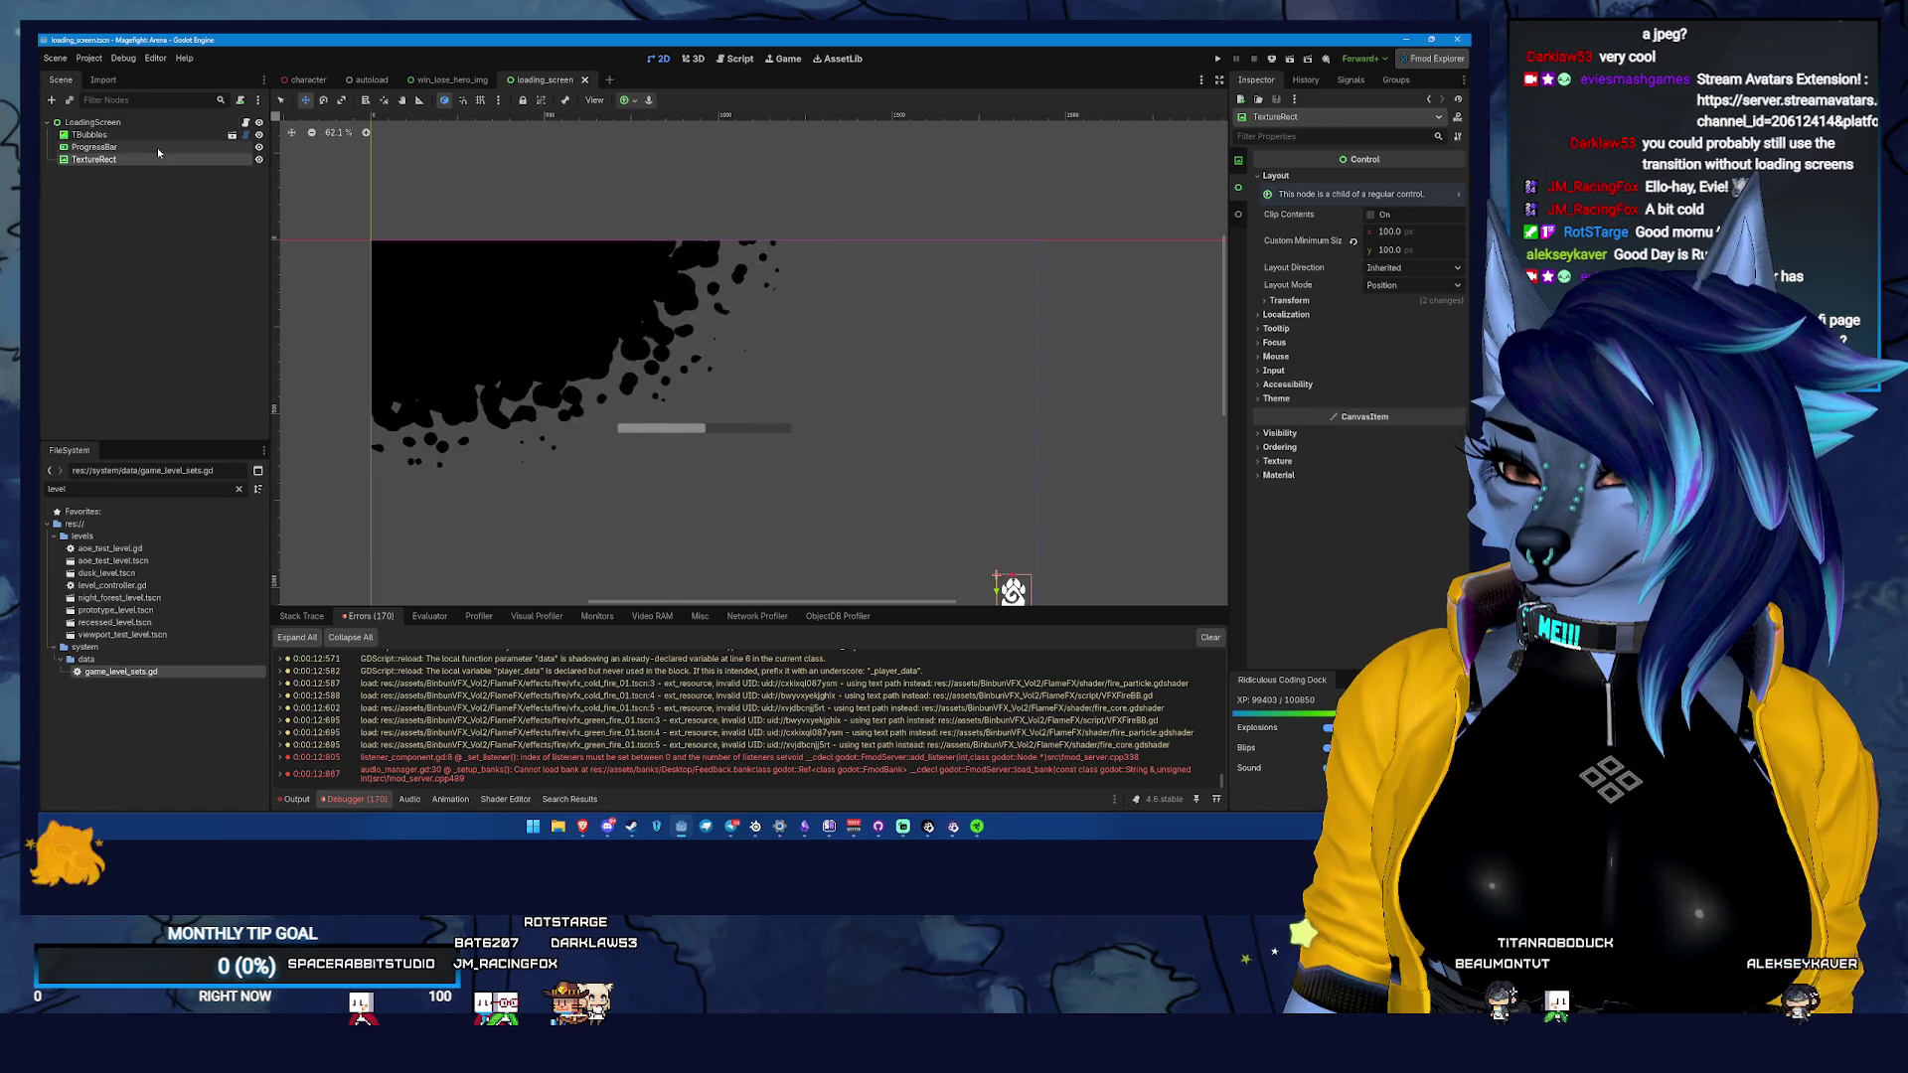
{"action": "left_click", "coordinate": [163, 123]}
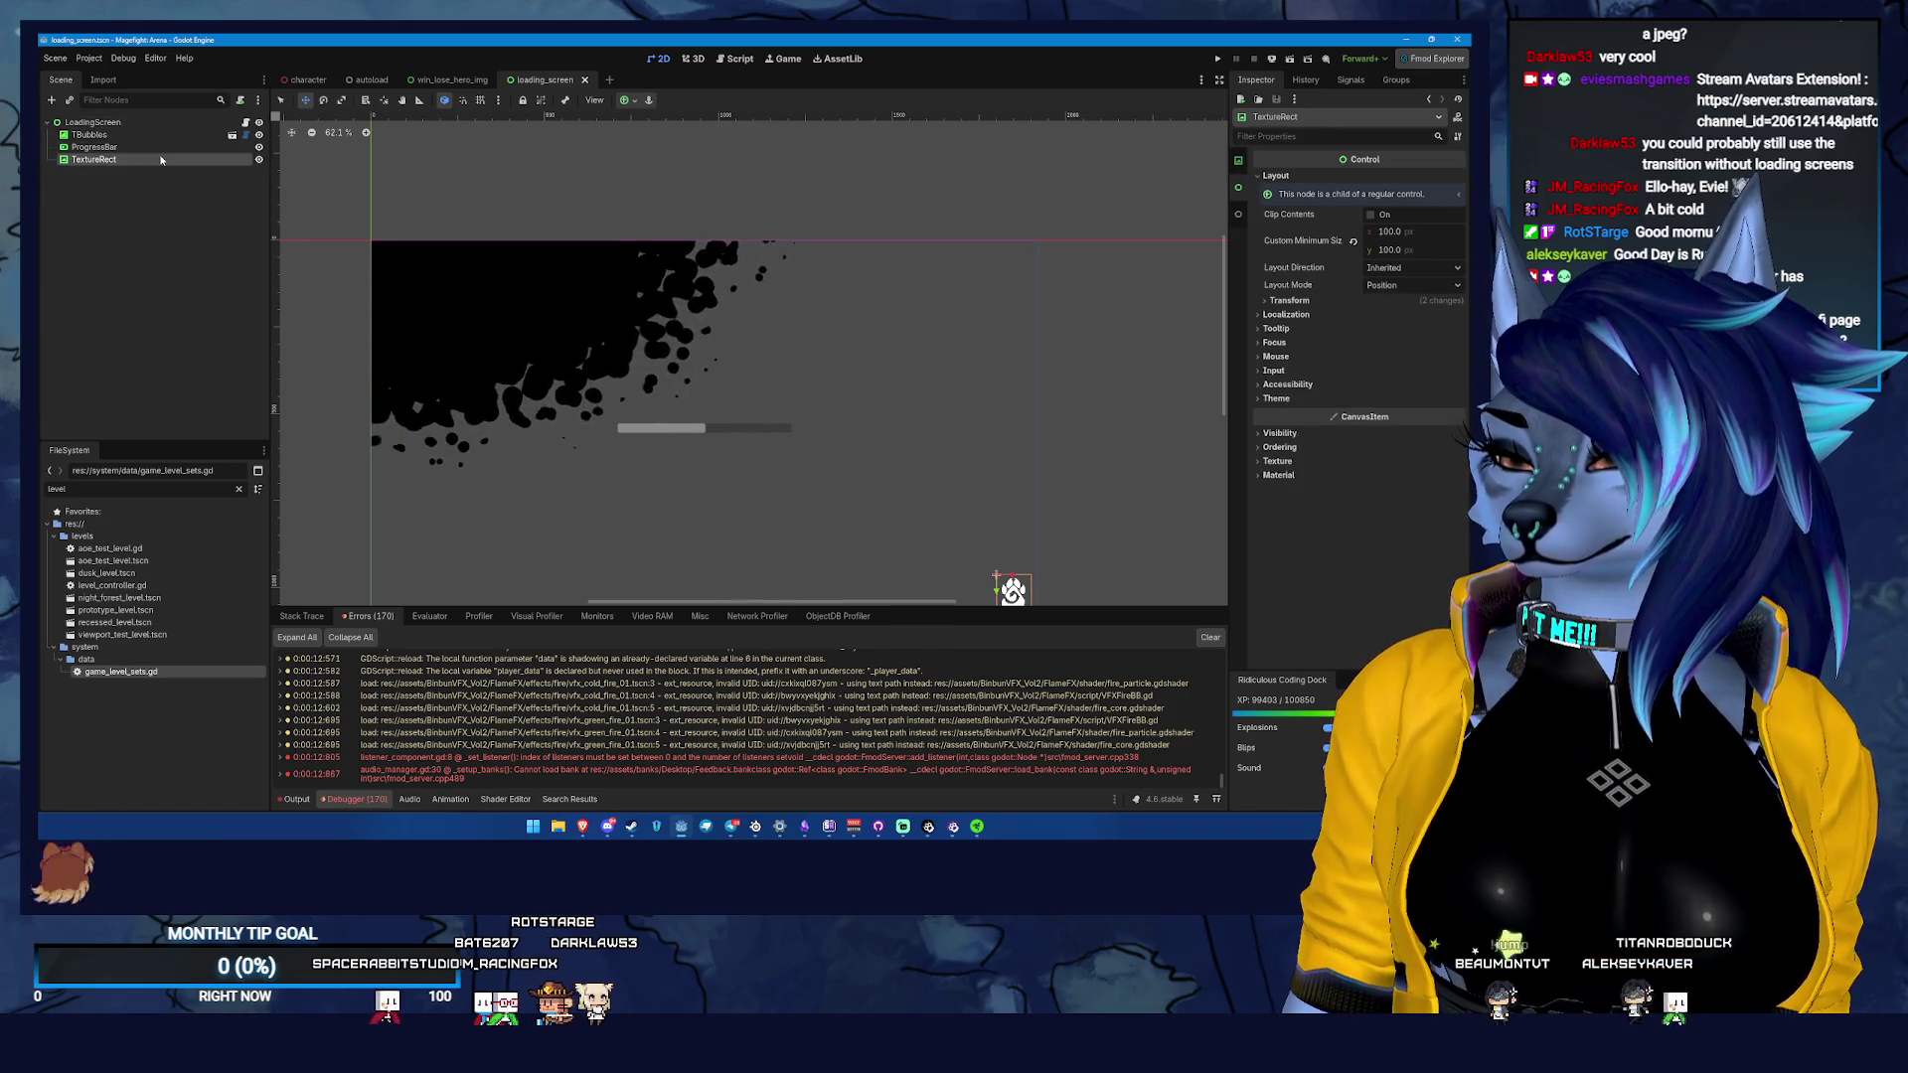
{"action": "double_click", "coordinate": [161, 159]}
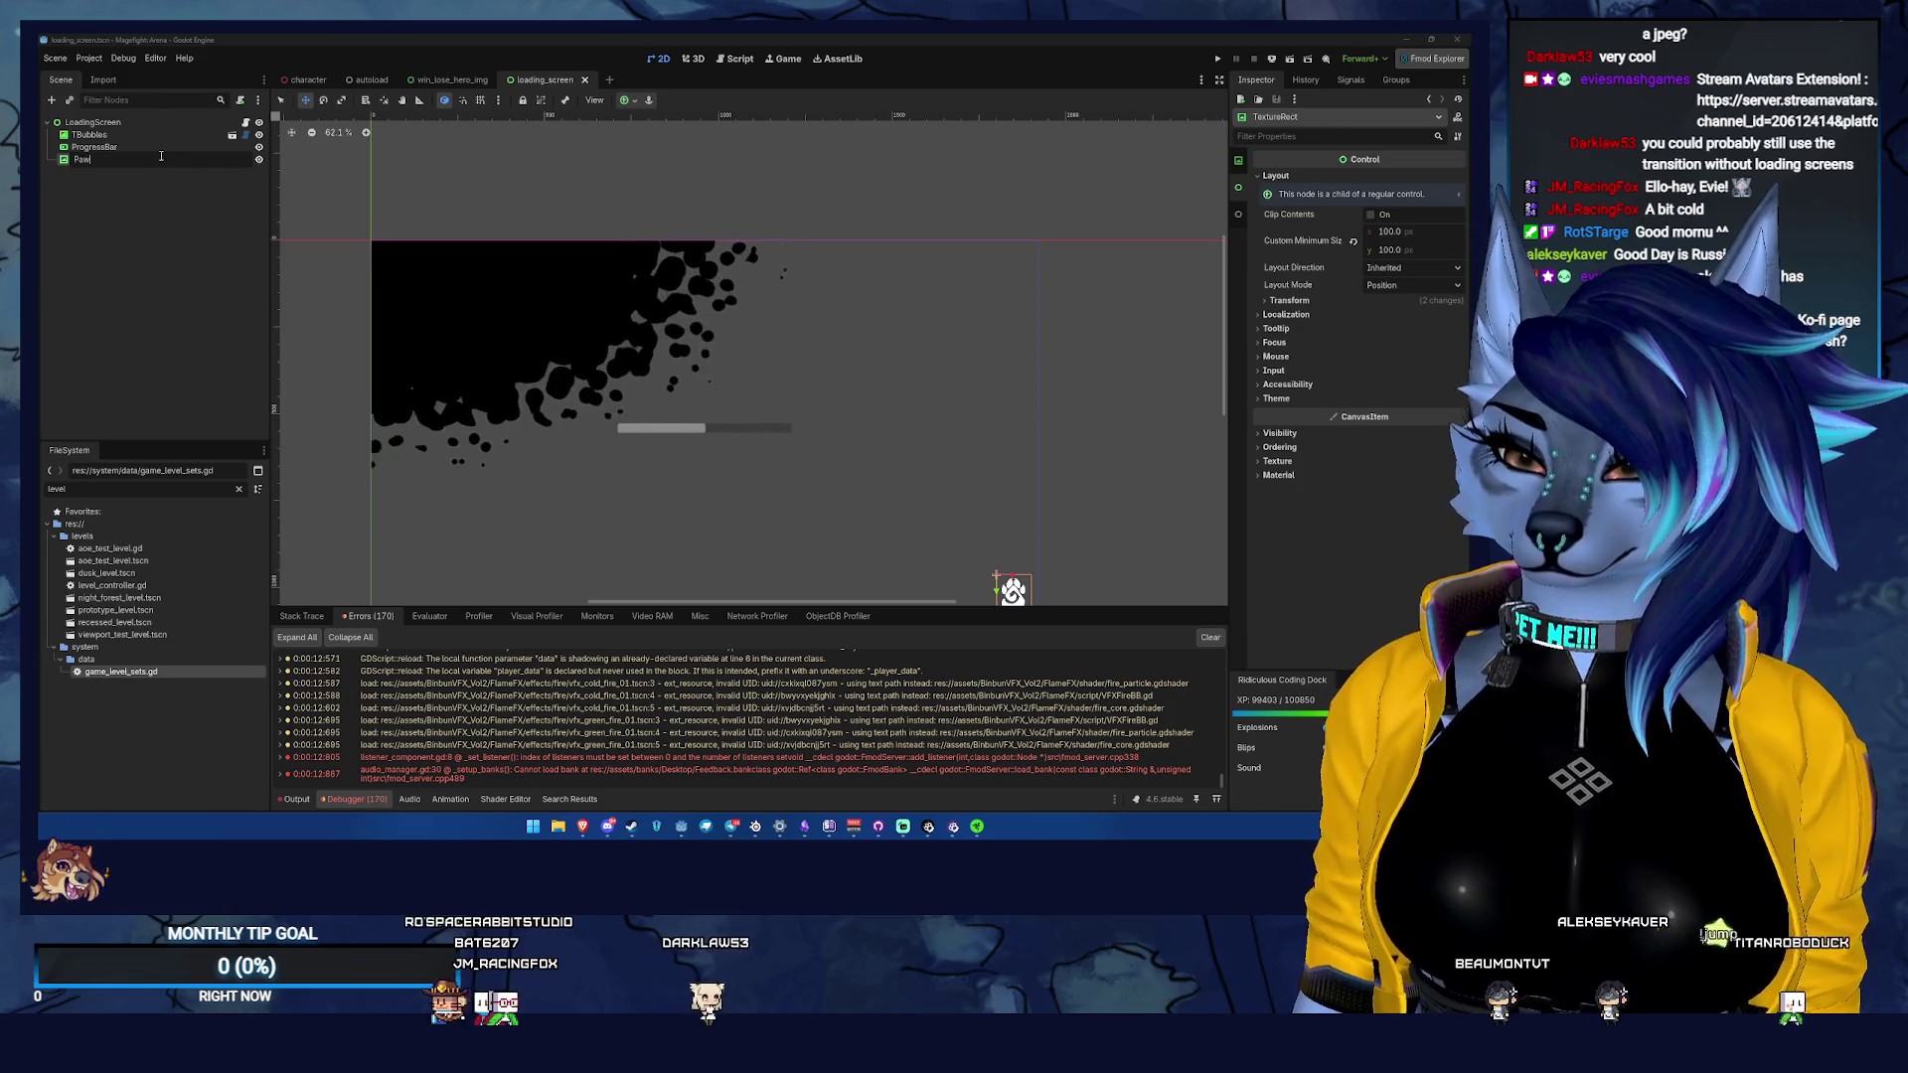
{"action": "type", "text": "og"}
{"action": "key", "text": "Return"}
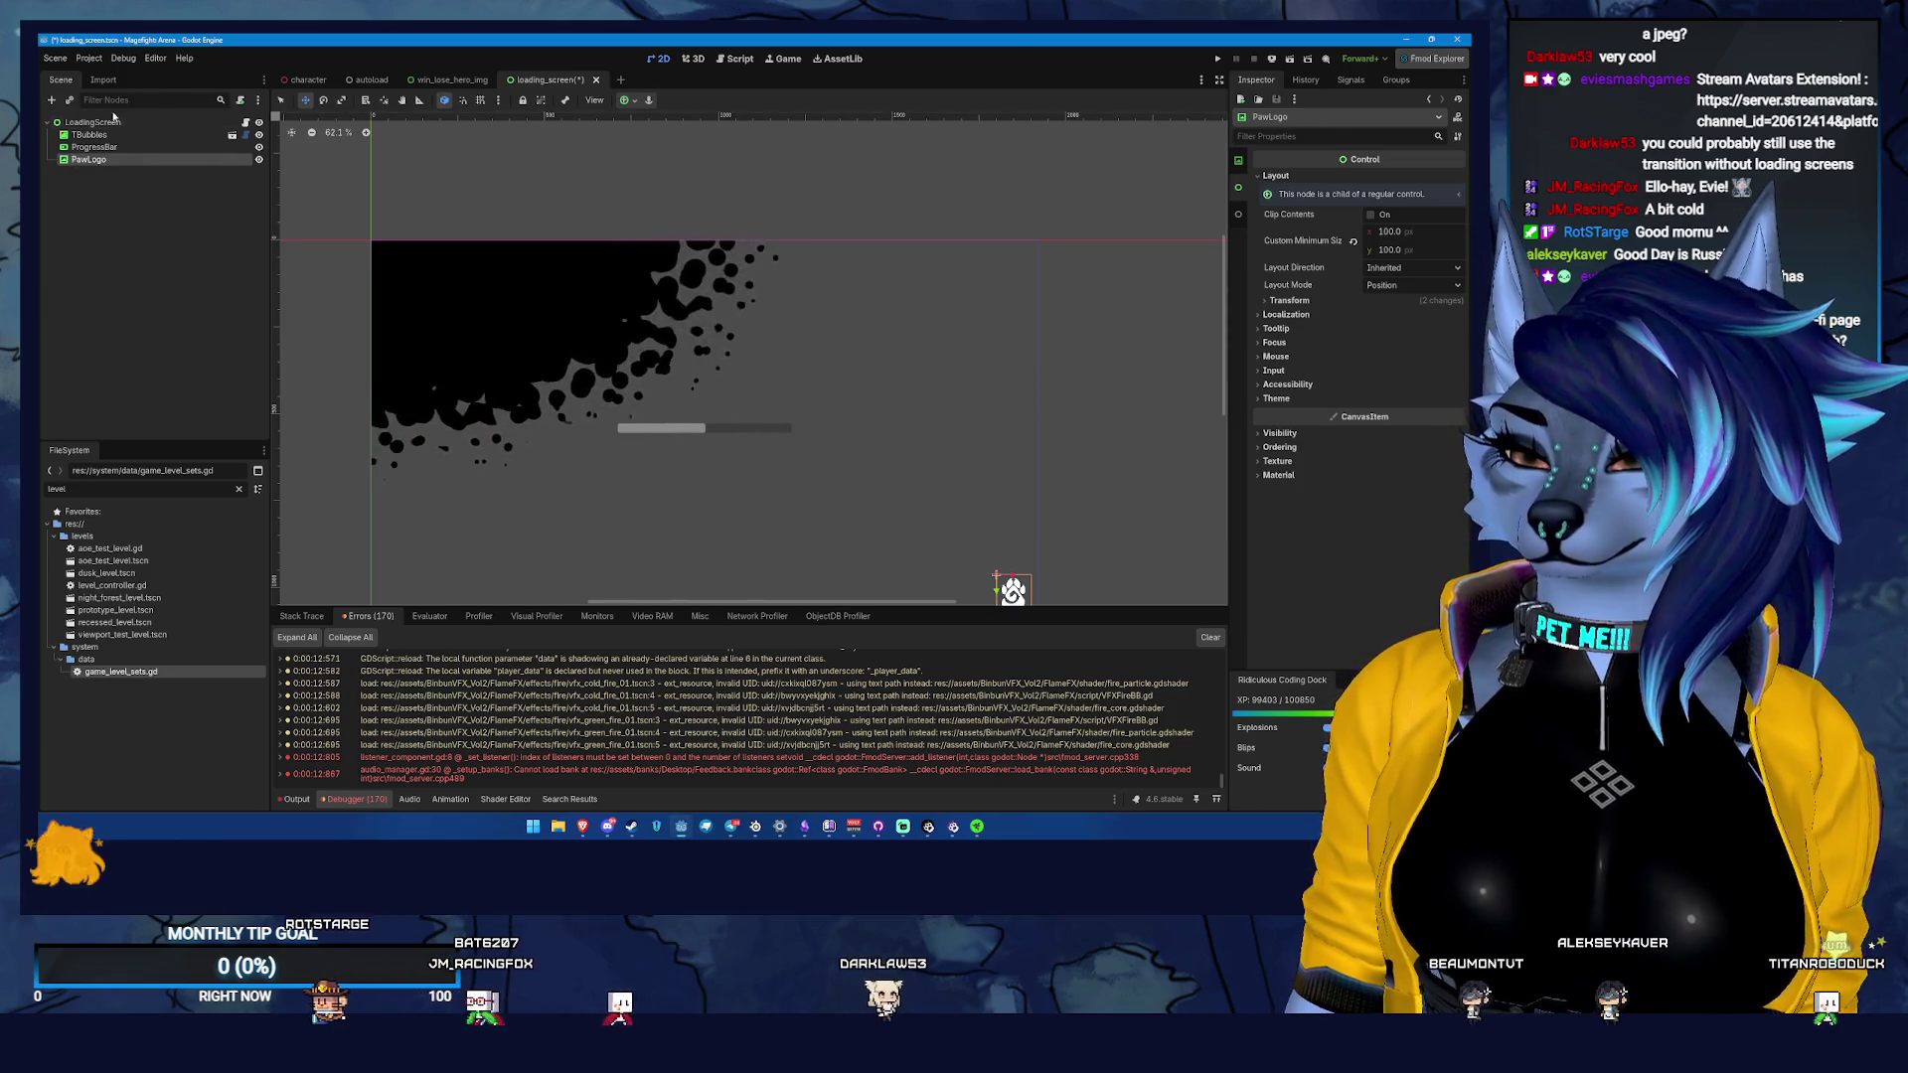
Add a child TextureRect to LoadingScreen with Anchors layout and the Full Rect preset.
{"action": "right_click", "coordinate": [106, 123]}
{"action": "left_click", "coordinate": [185, 152]}
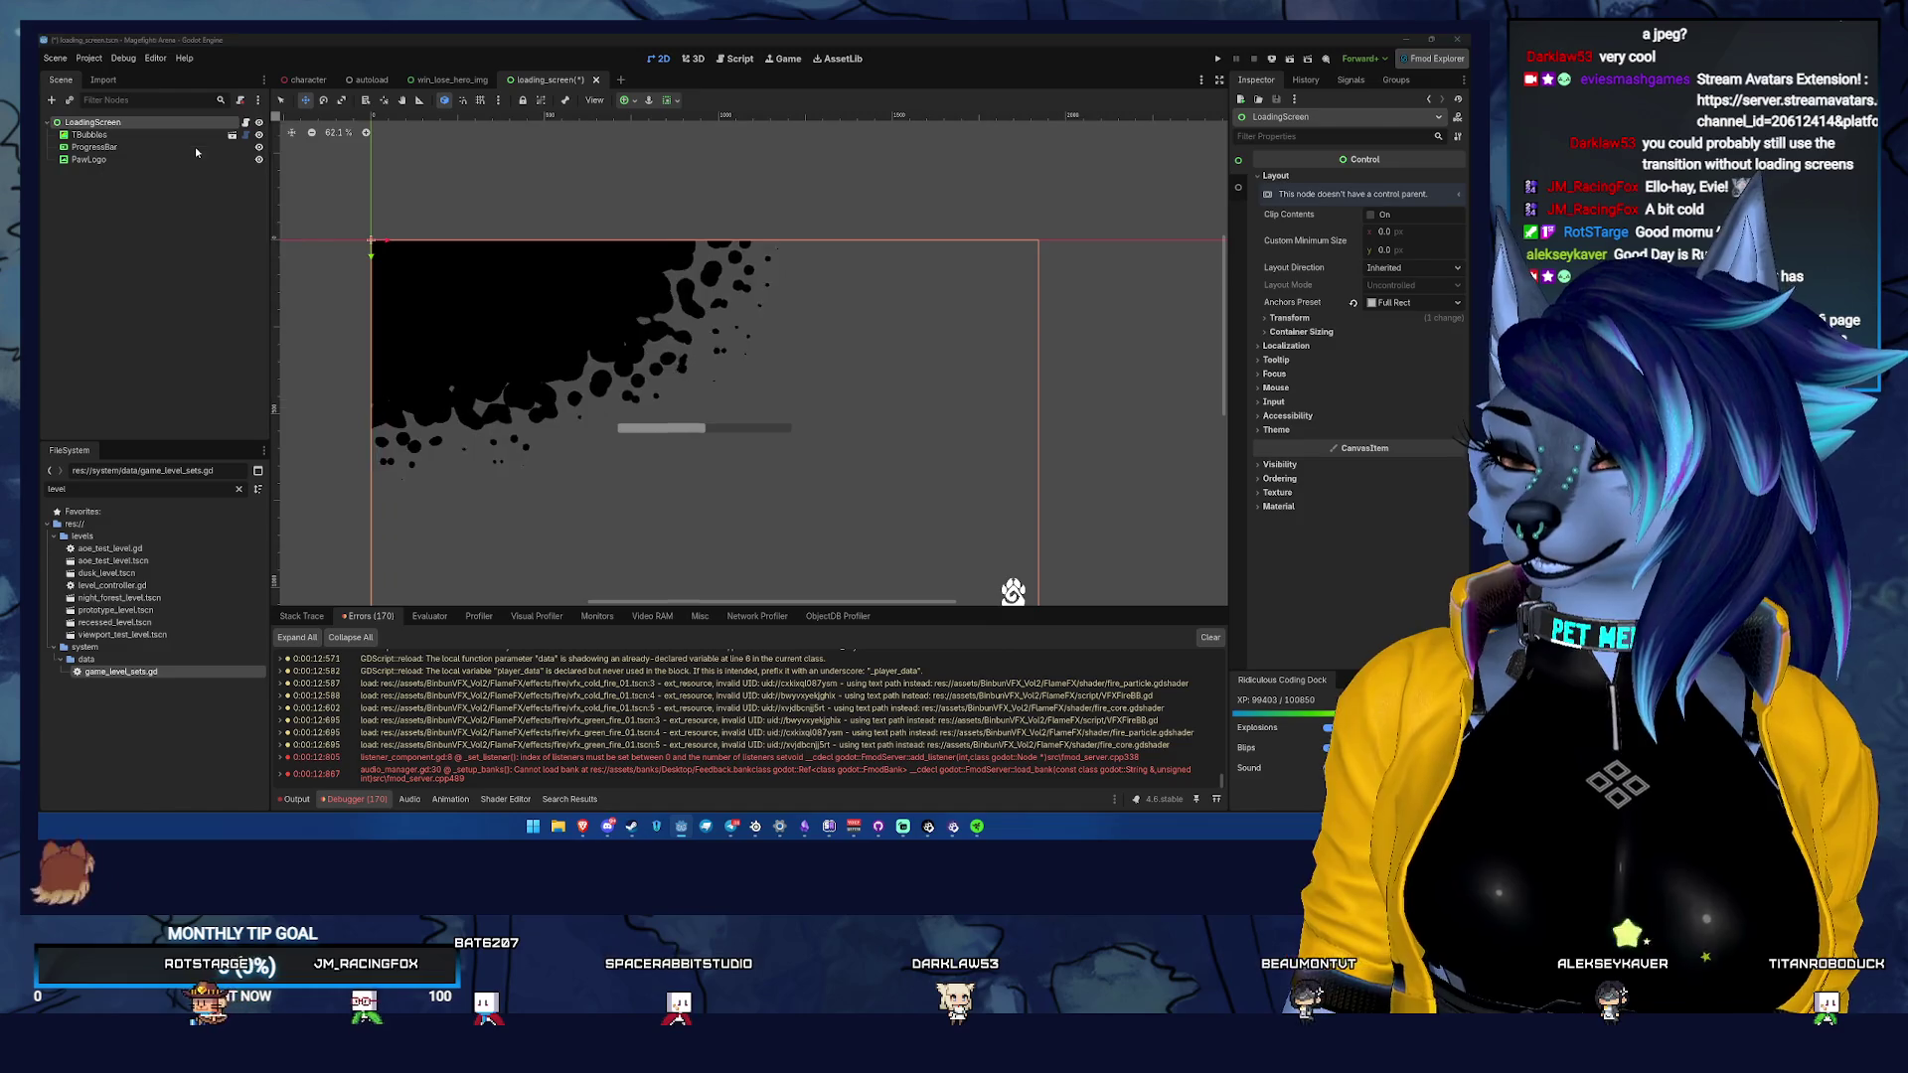
{"action": "type", "text": "texture"}
{"action": "key", "text": "Return"}
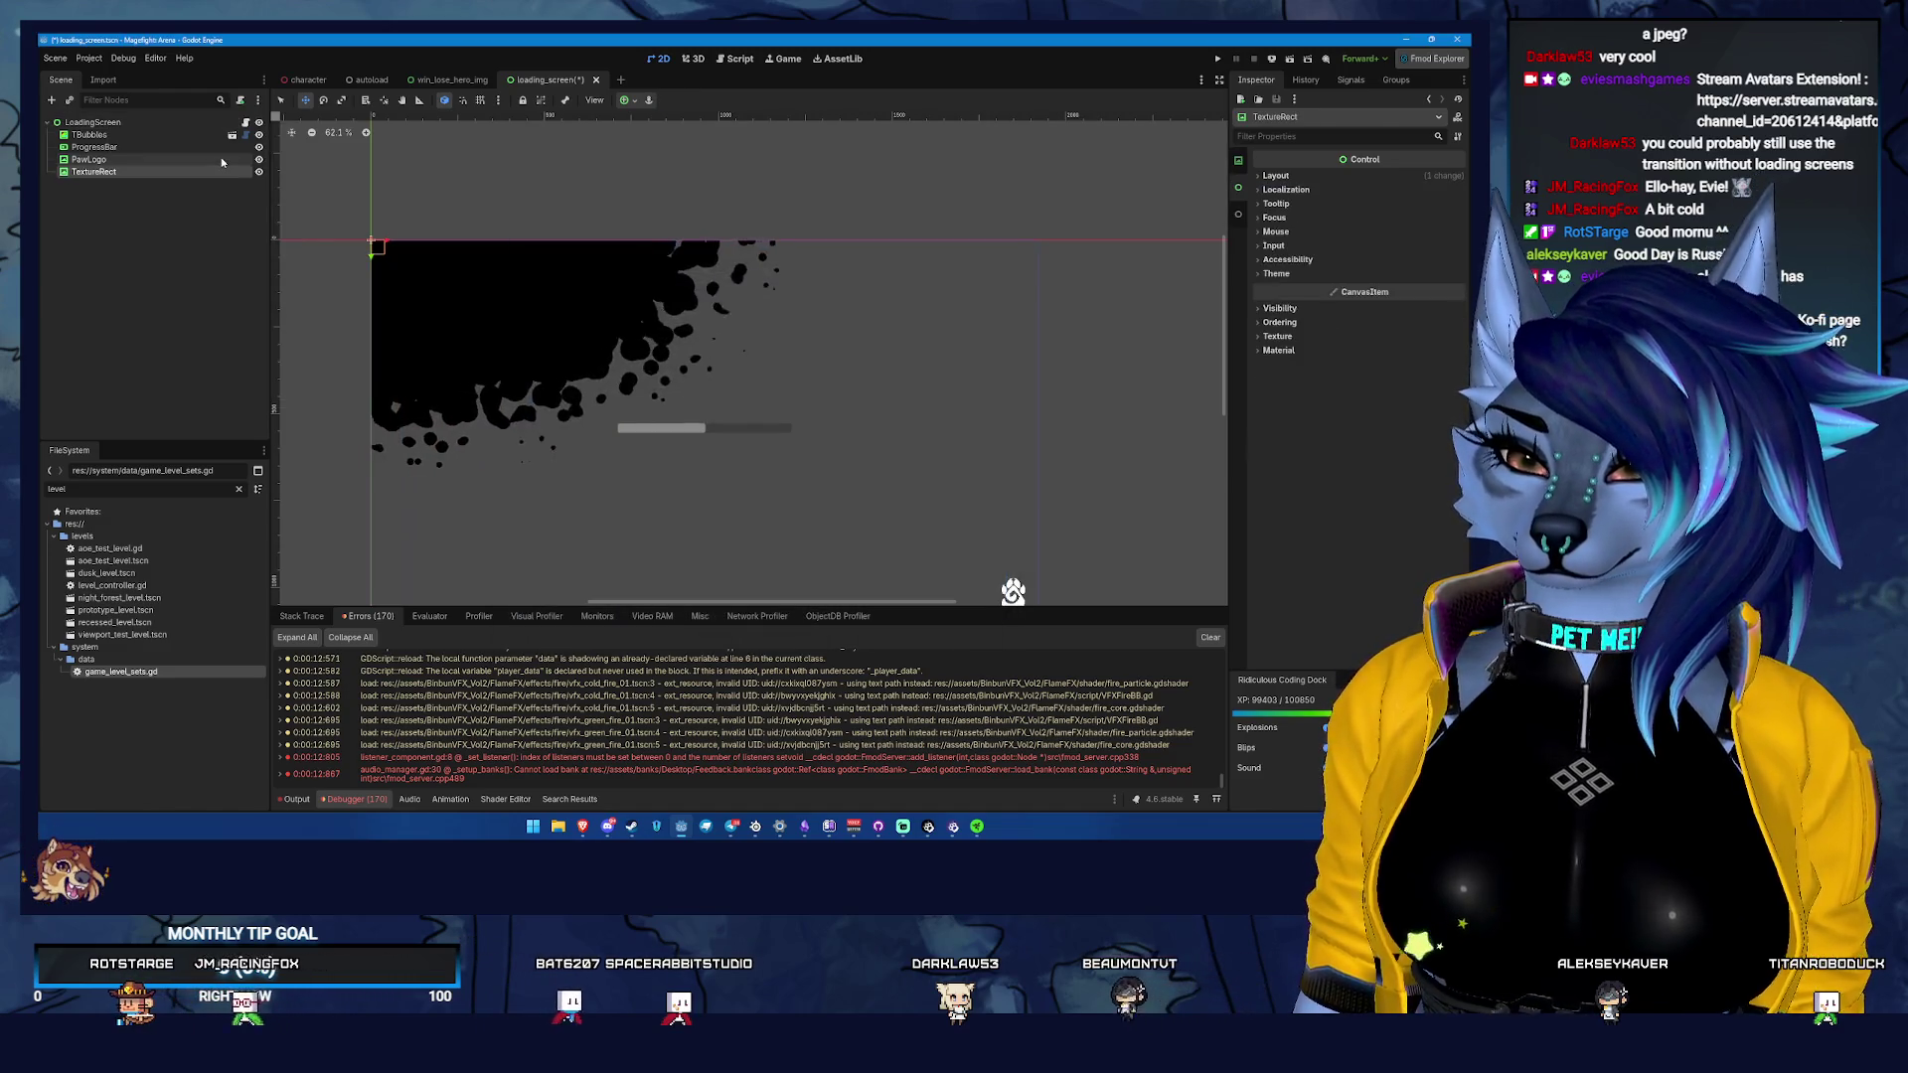
{"action": "left_click", "coordinate": [1276, 174]}
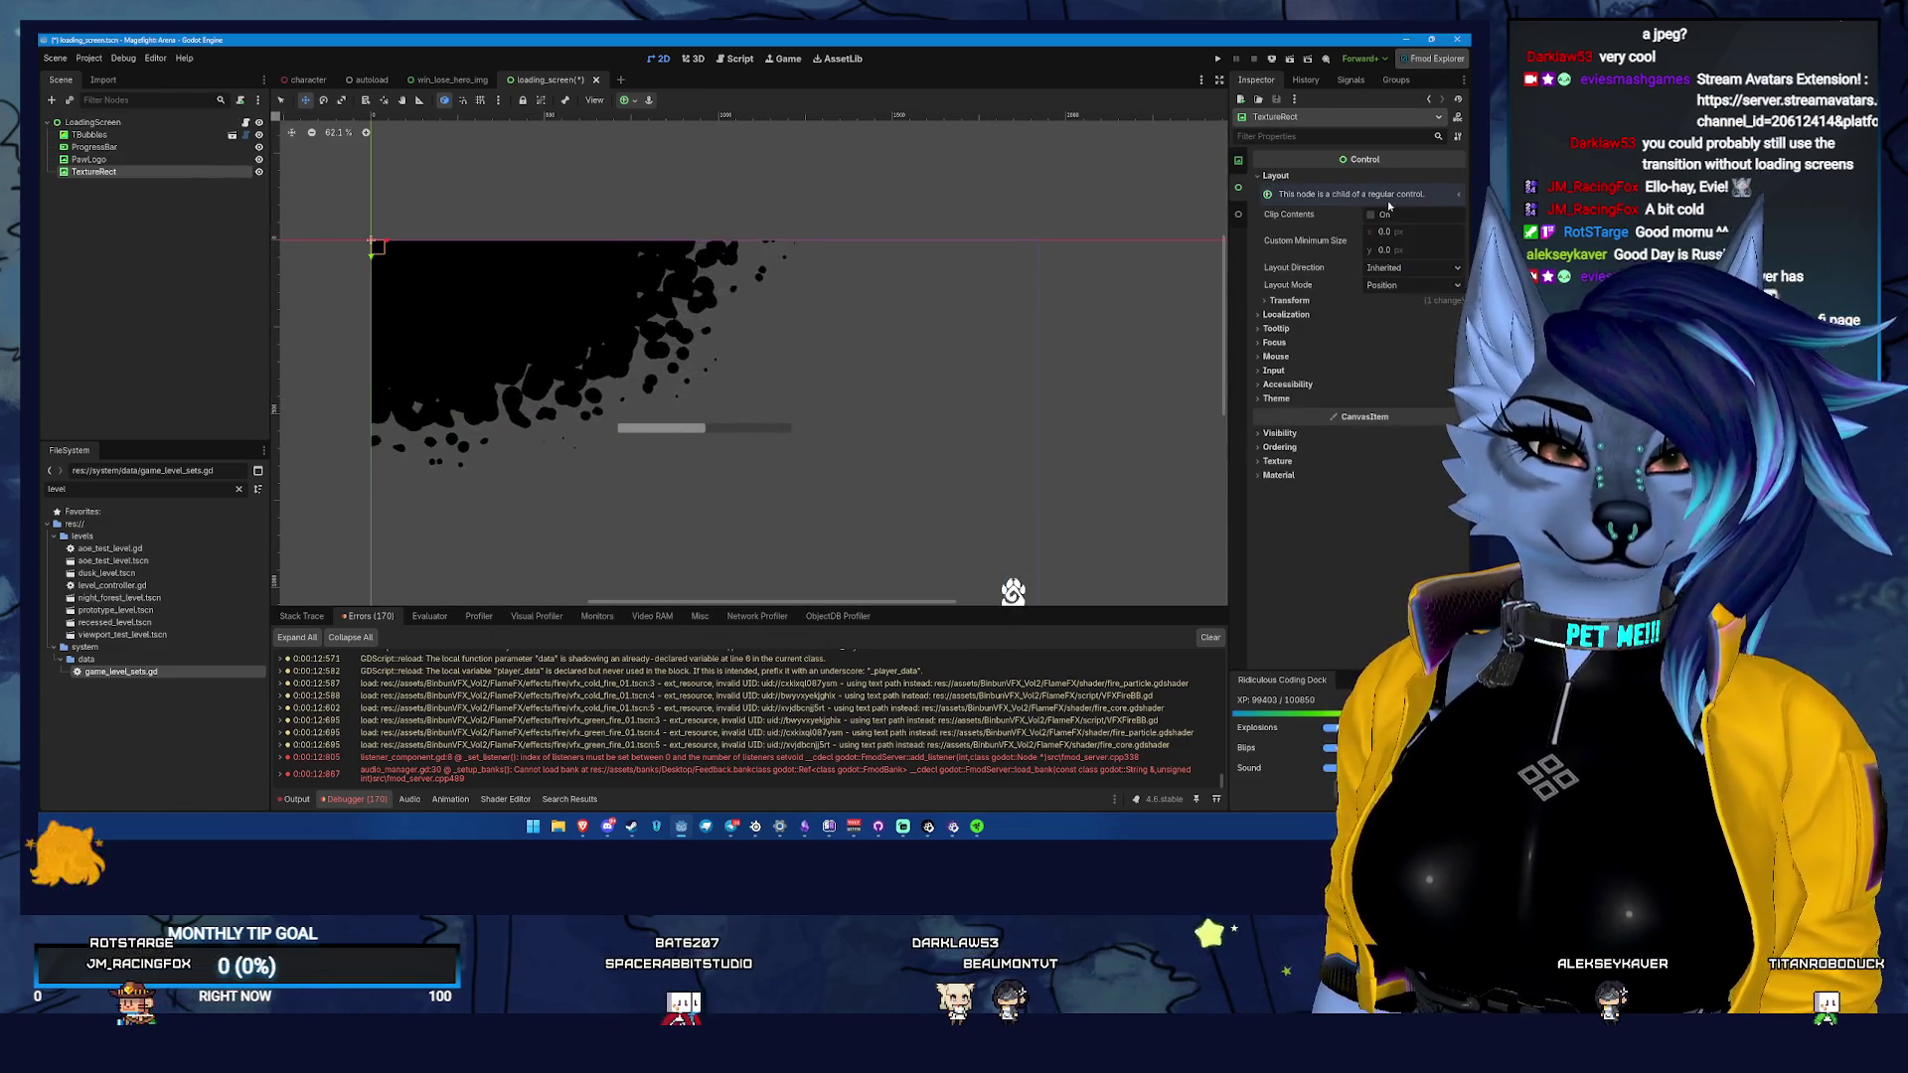
{"action": "left_click", "coordinate": [1401, 317]}
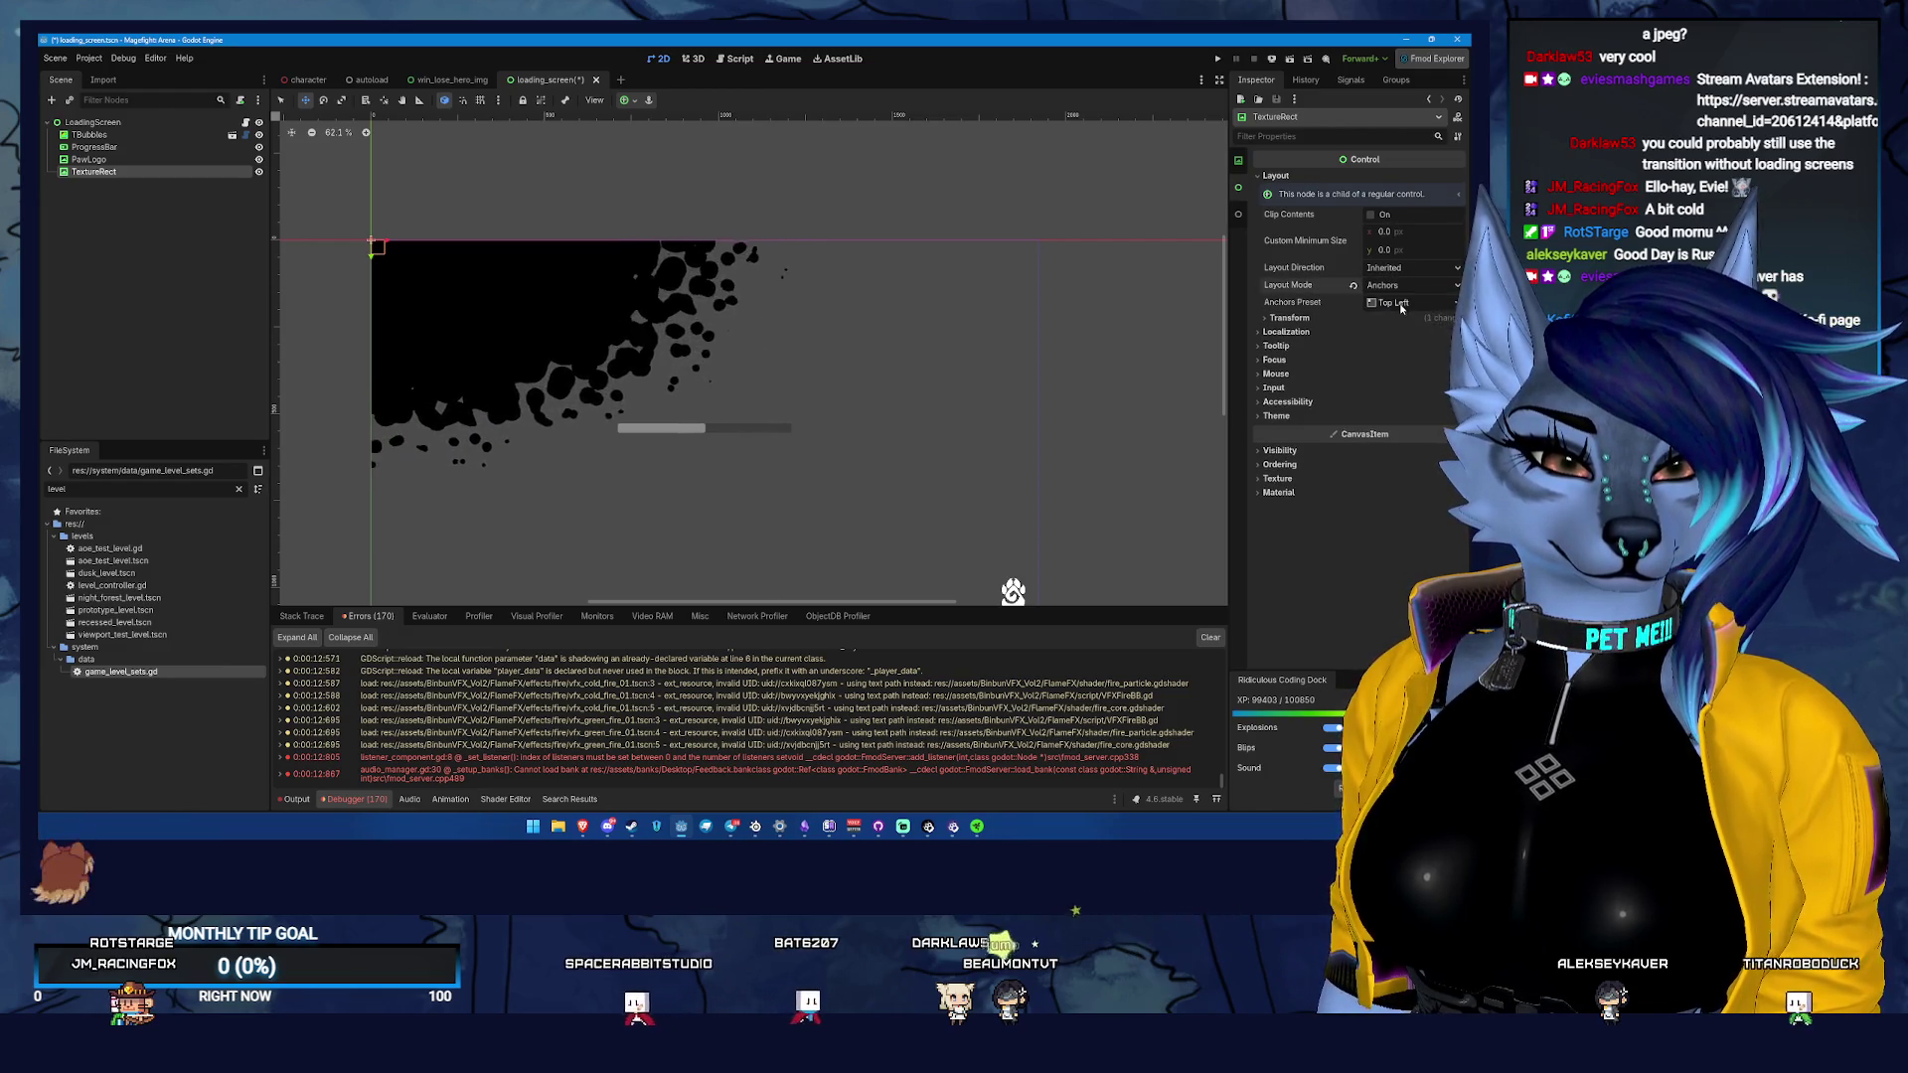
{"action": "left_click", "coordinate": [1414, 302]}
{"action": "left_click", "coordinate": [1415, 340]}
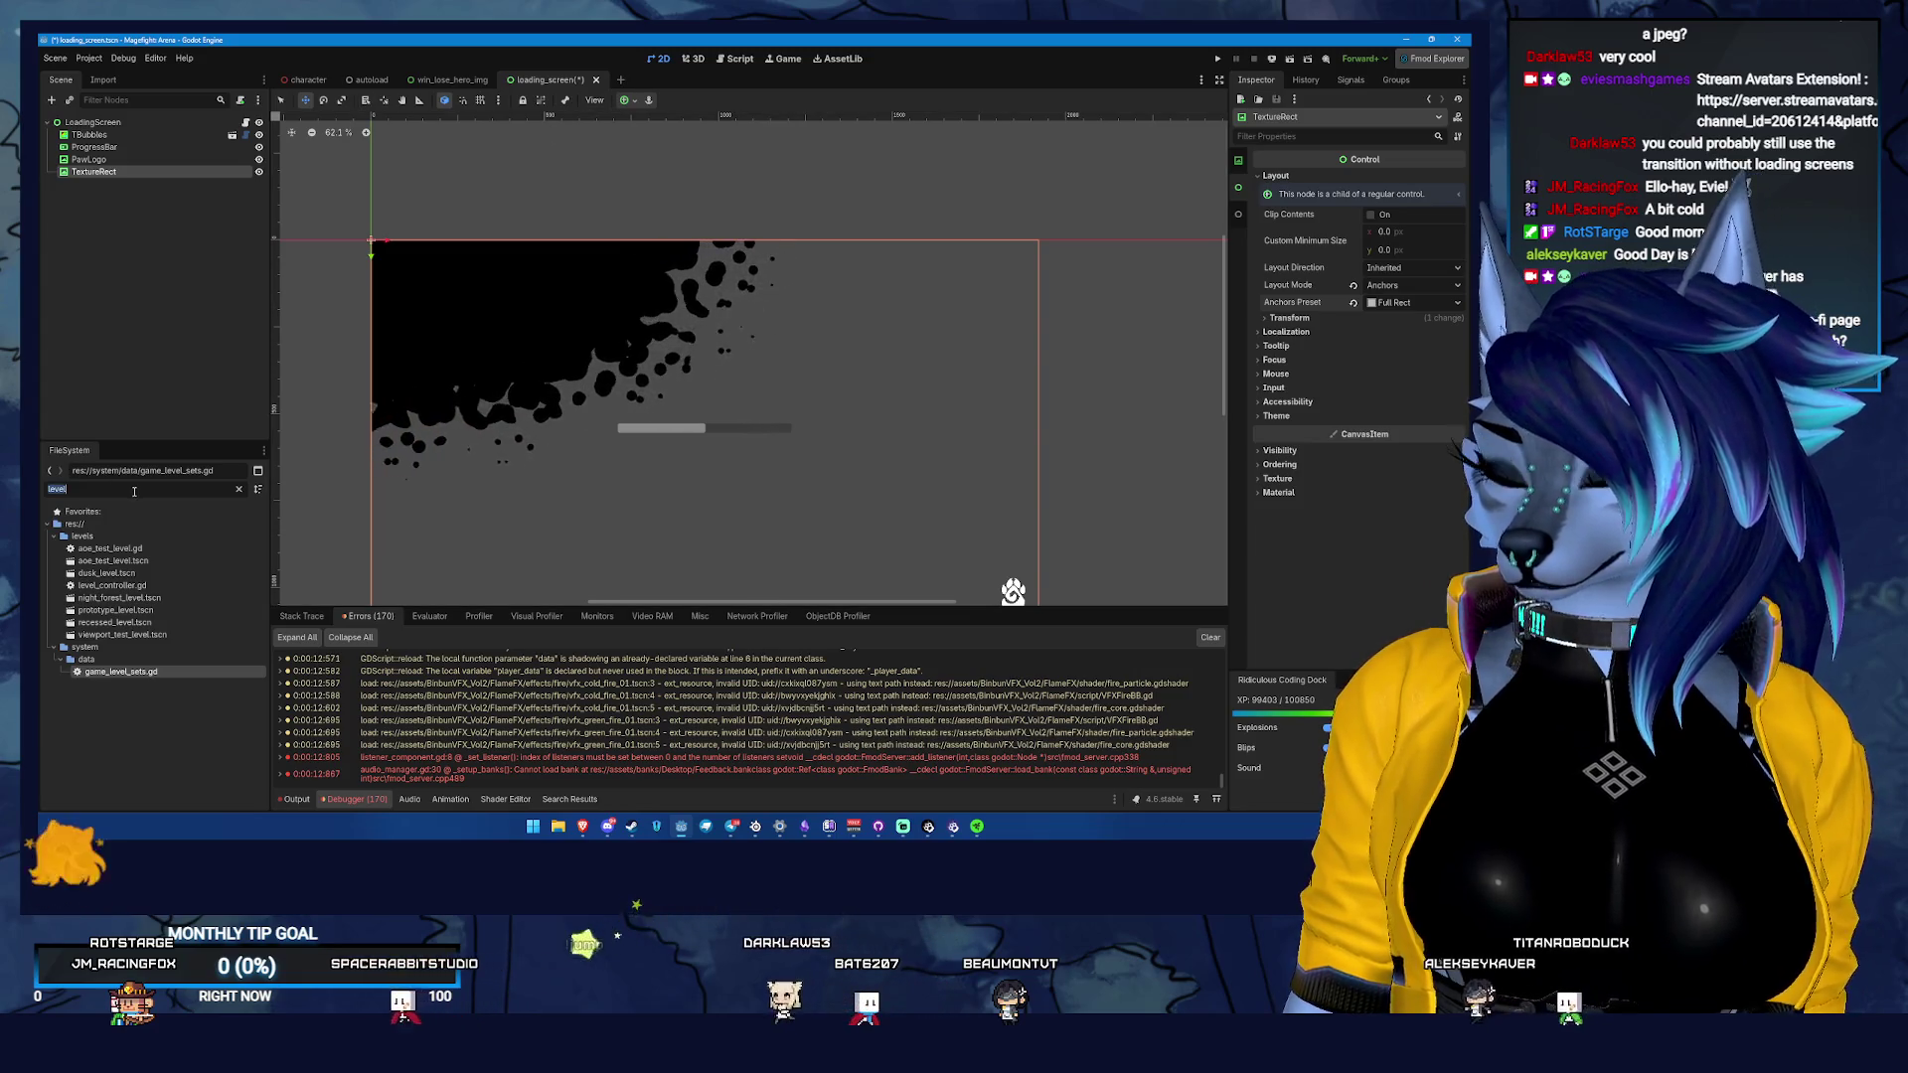
{"action": "type", "text": "launch"}
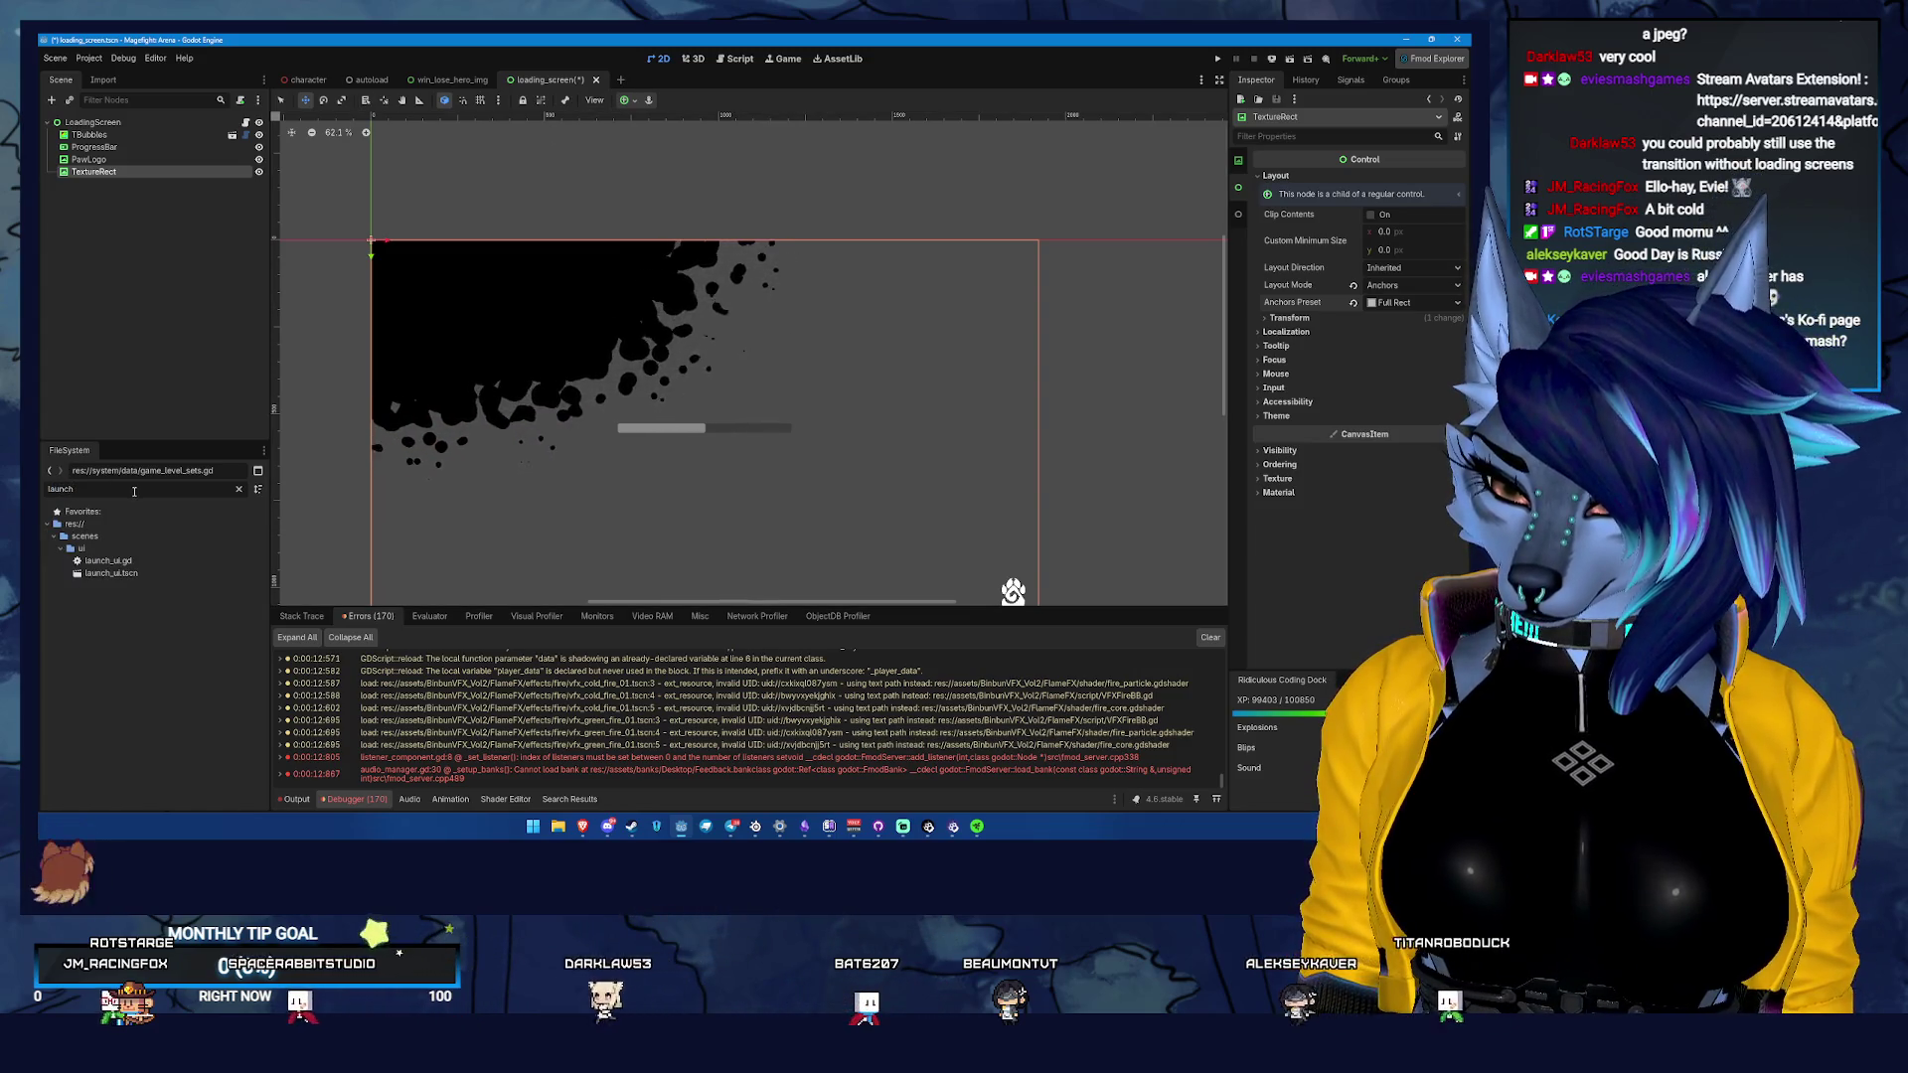
Open launch_ui.tscn from the FileSystem filtered for 'launch'.
{"action": "double_click", "coordinate": [111, 574]}
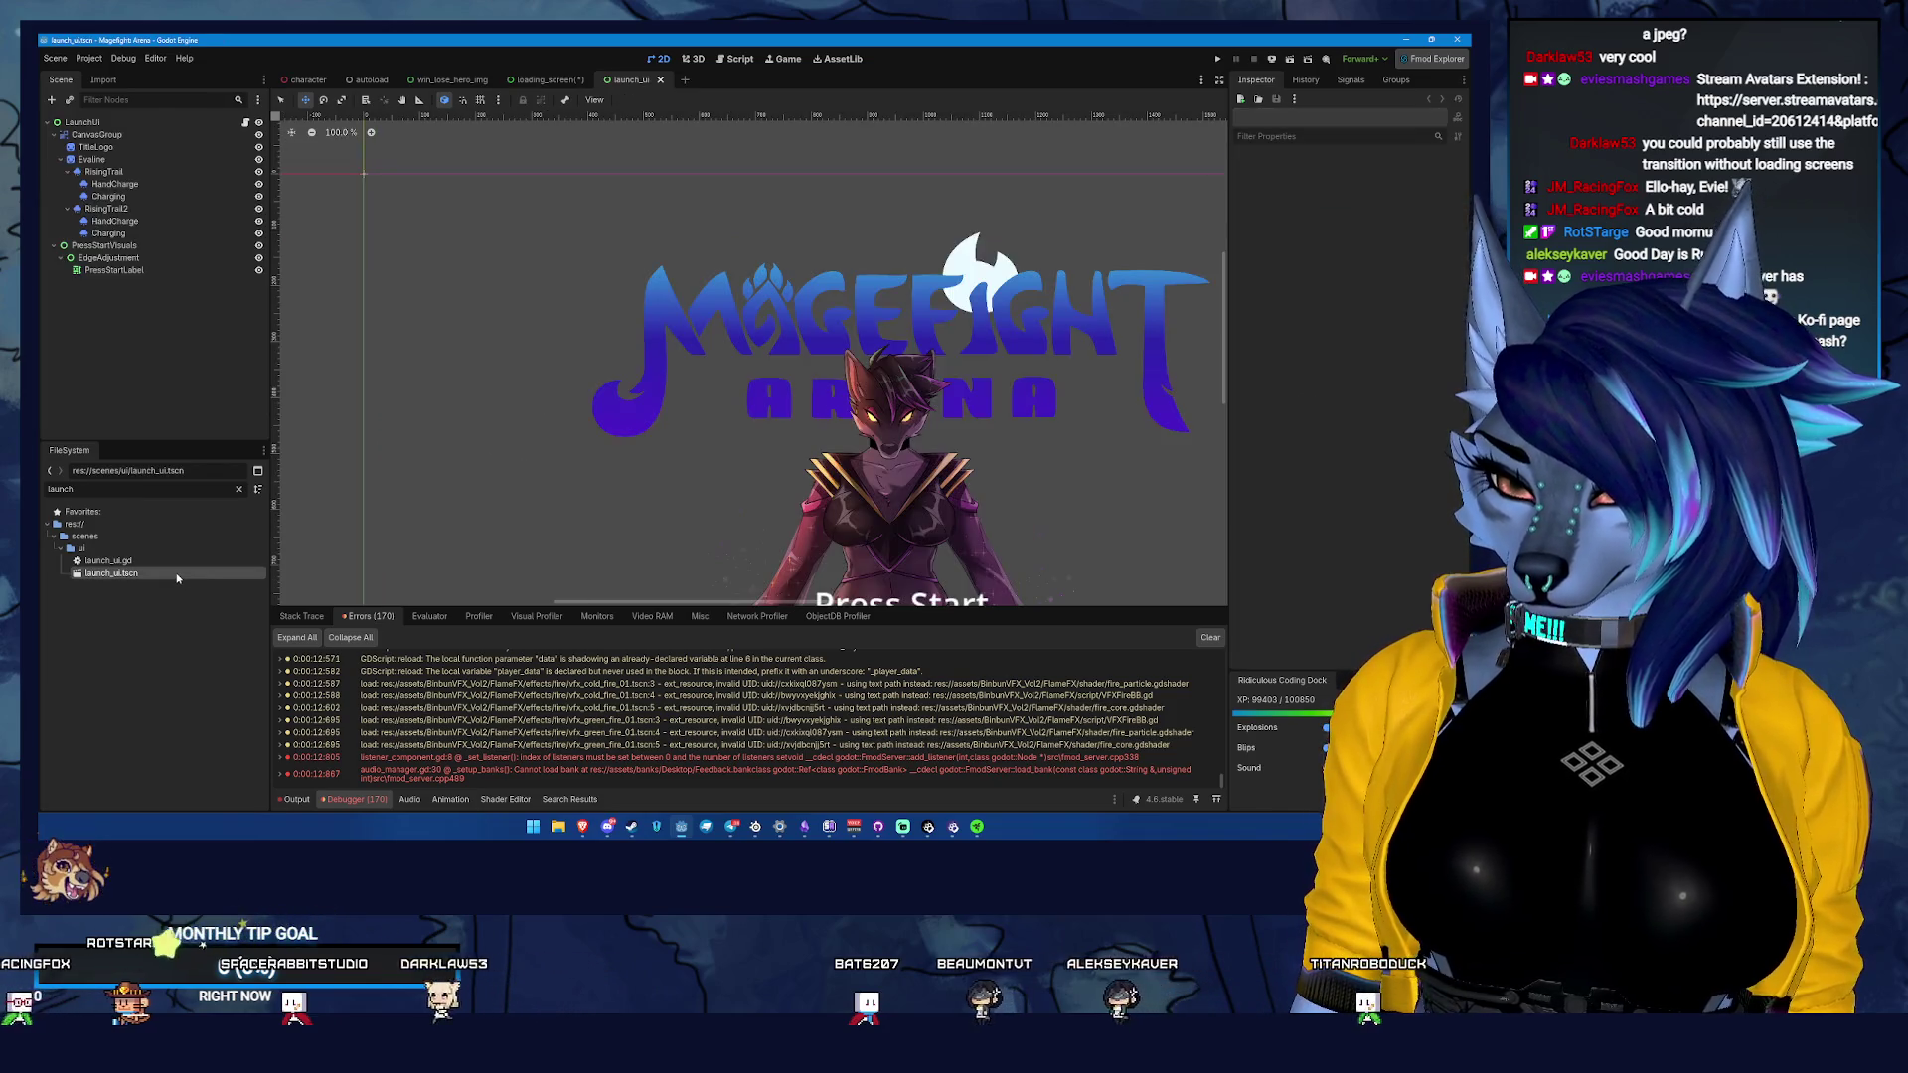
{"action": "double_click", "coordinate": [139, 488]}
{"action": "type", "text": "start_sc"}
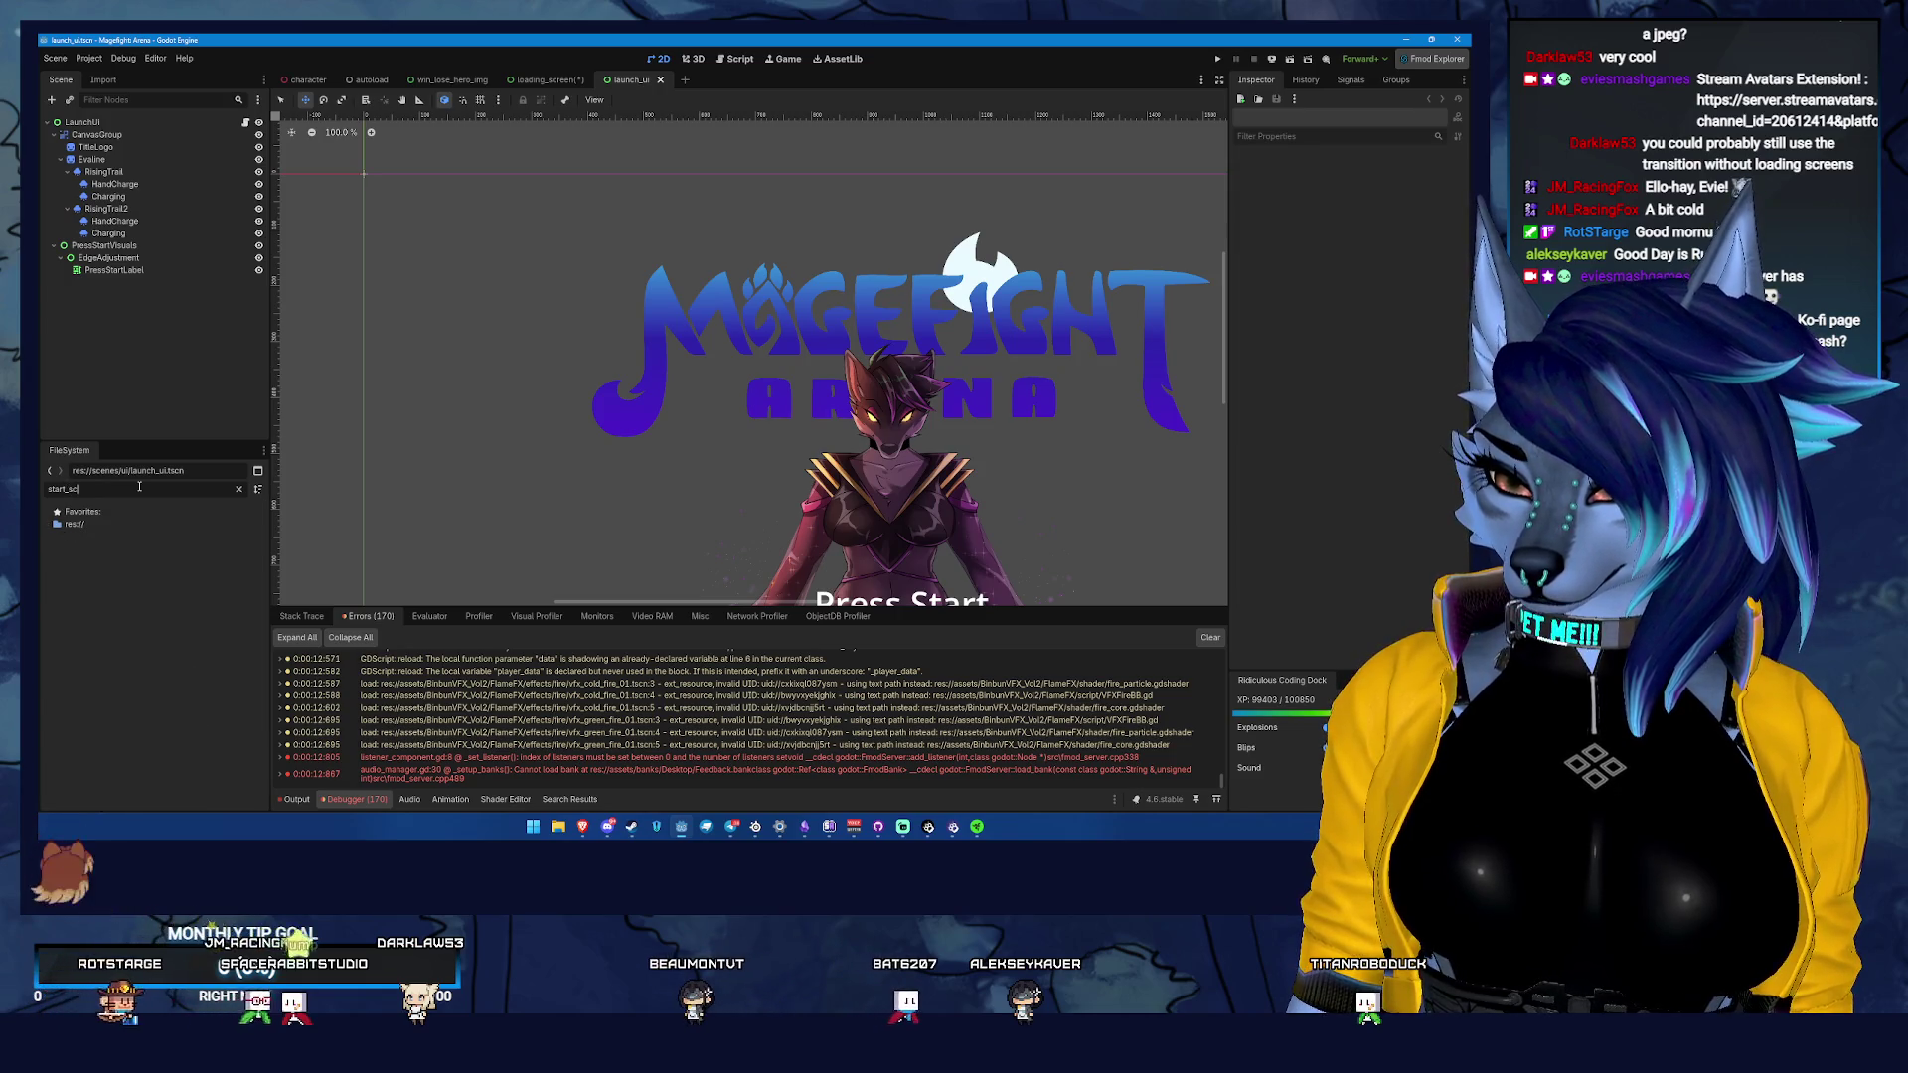
{"action": "key", "text": "ctrl+a"}
{"action": "key", "text": "BackSpace"}
{"action": "scroll", "coordinate": [749, 350], "scroll_direction": "down", "scroll_amount": 3}
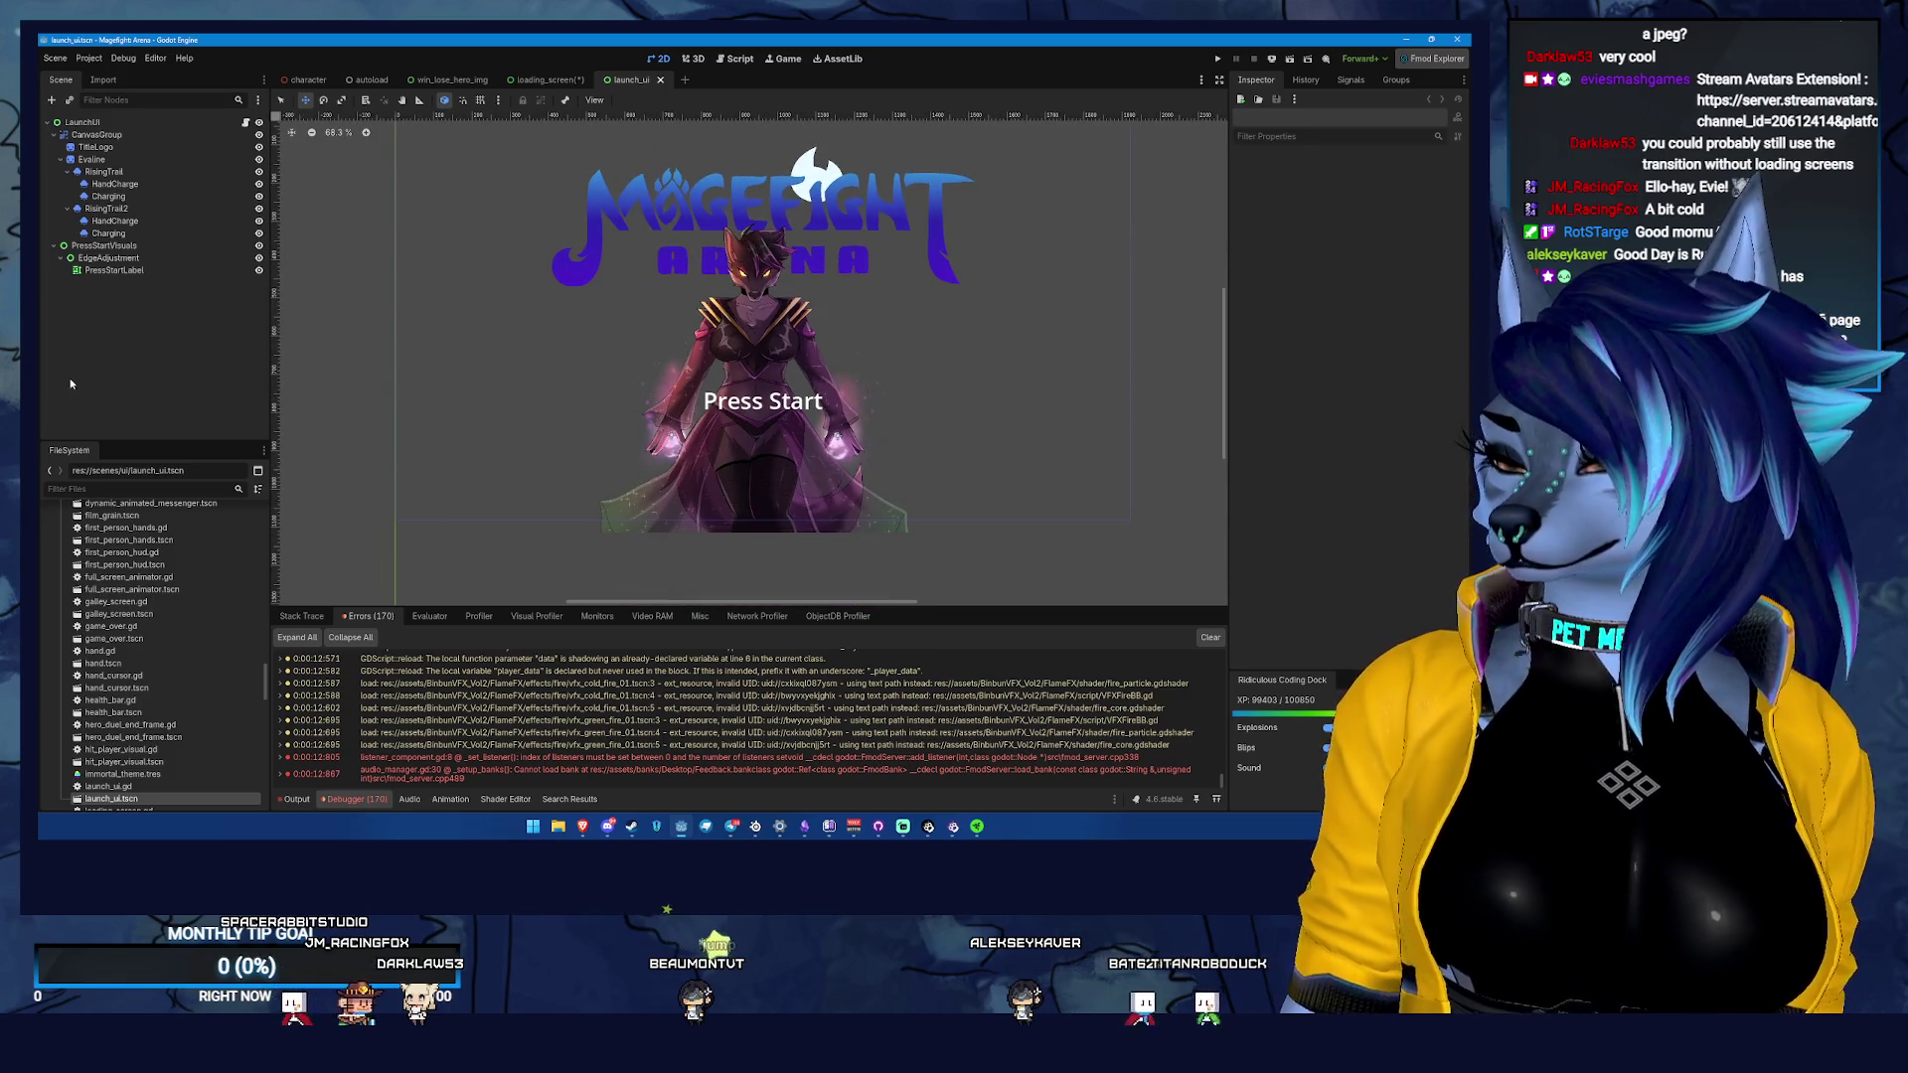
Filter the FileSystem for 'bg' and open main_screens_bg.tscn.
{"action": "left_click", "coordinate": [139, 479]}
{"action": "type", "text": "la"}
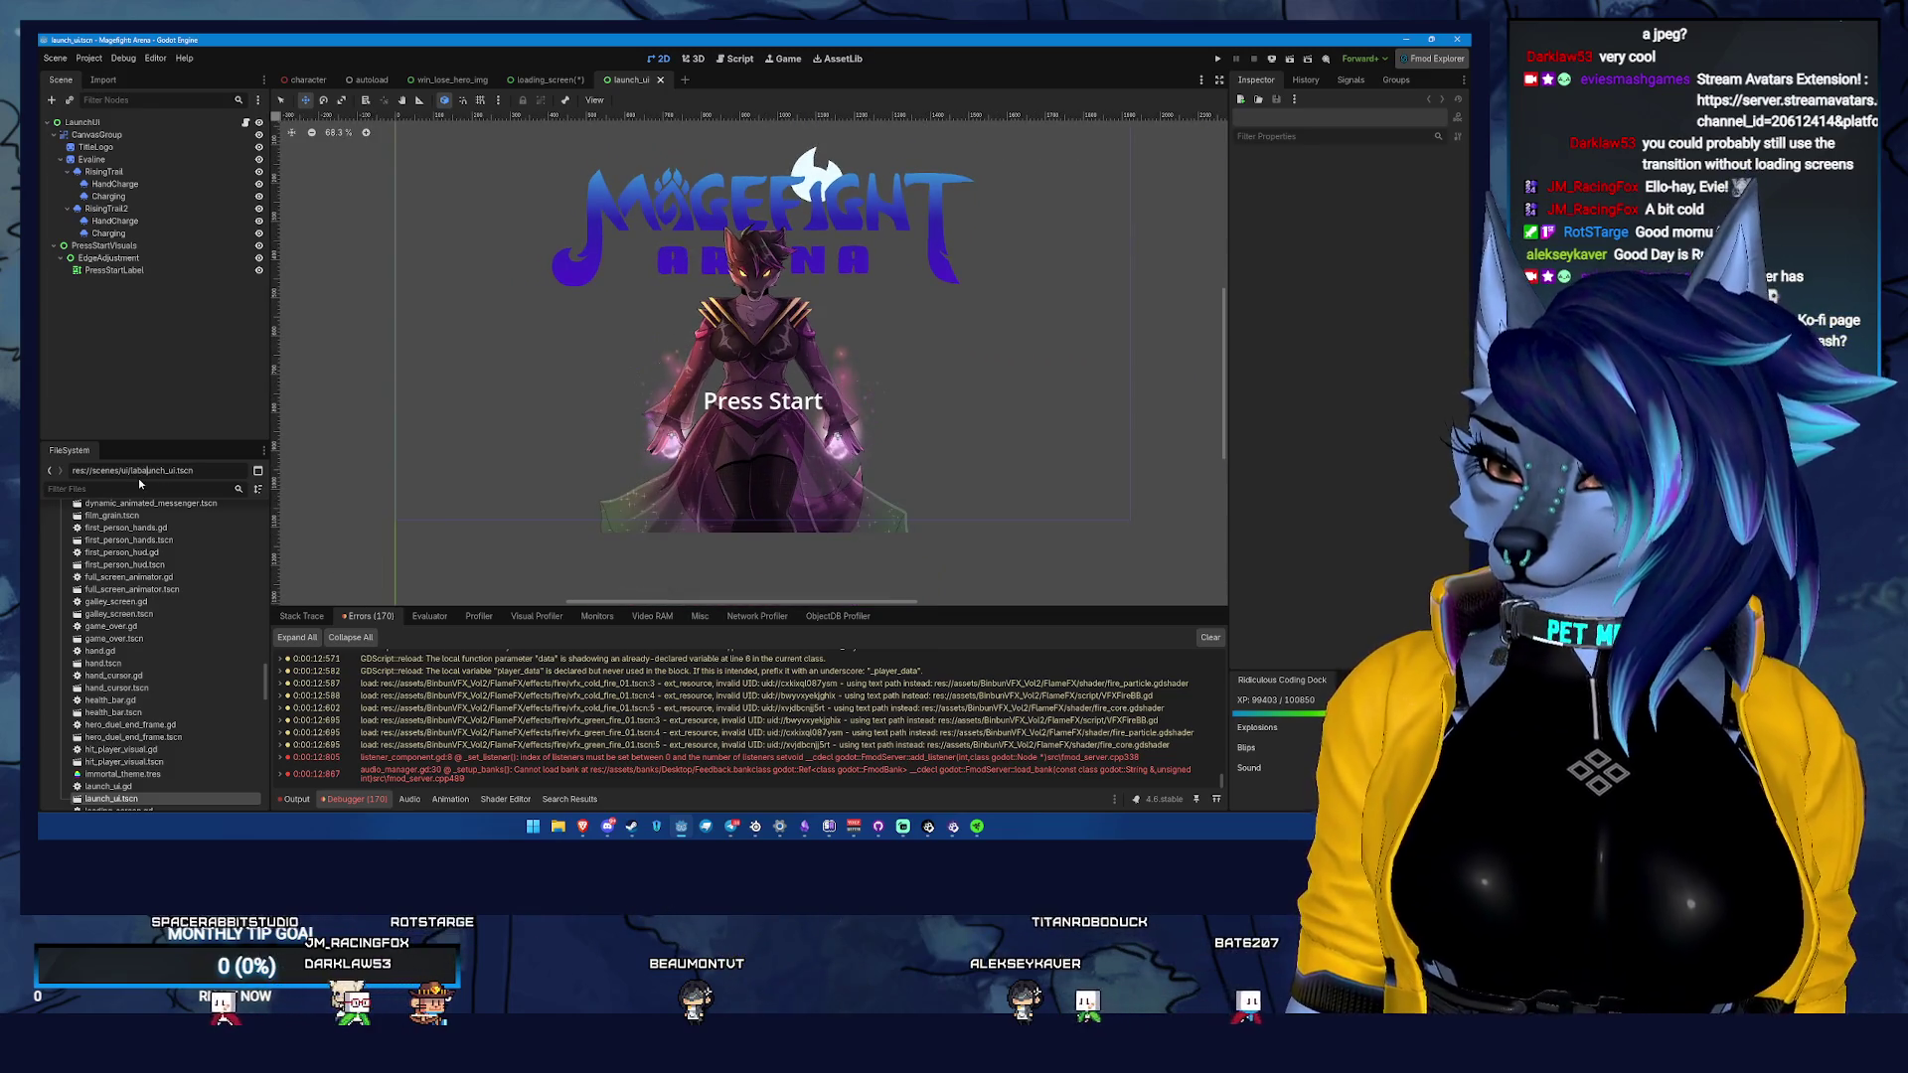
{"action": "left_click", "coordinate": [156, 487]}
{"action": "type", "text": "back"}
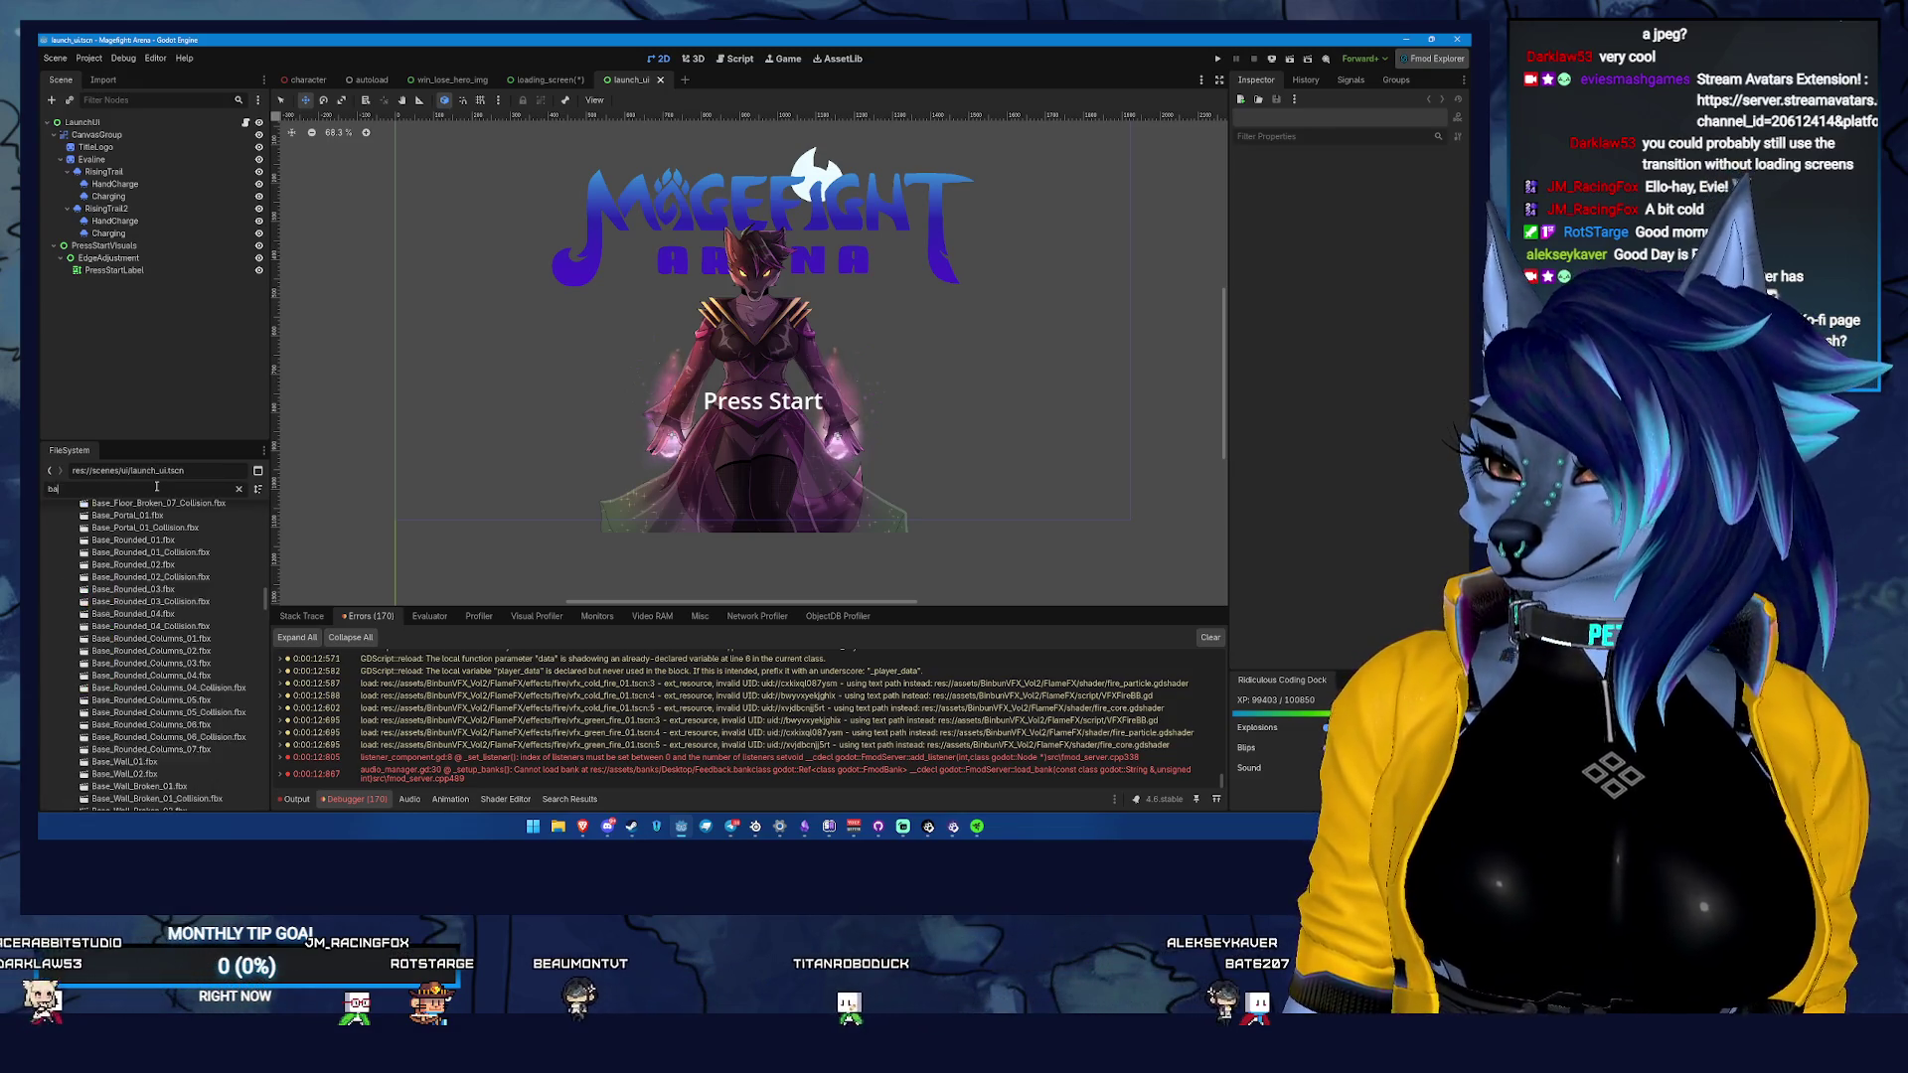
{"action": "type", "text": "g"}
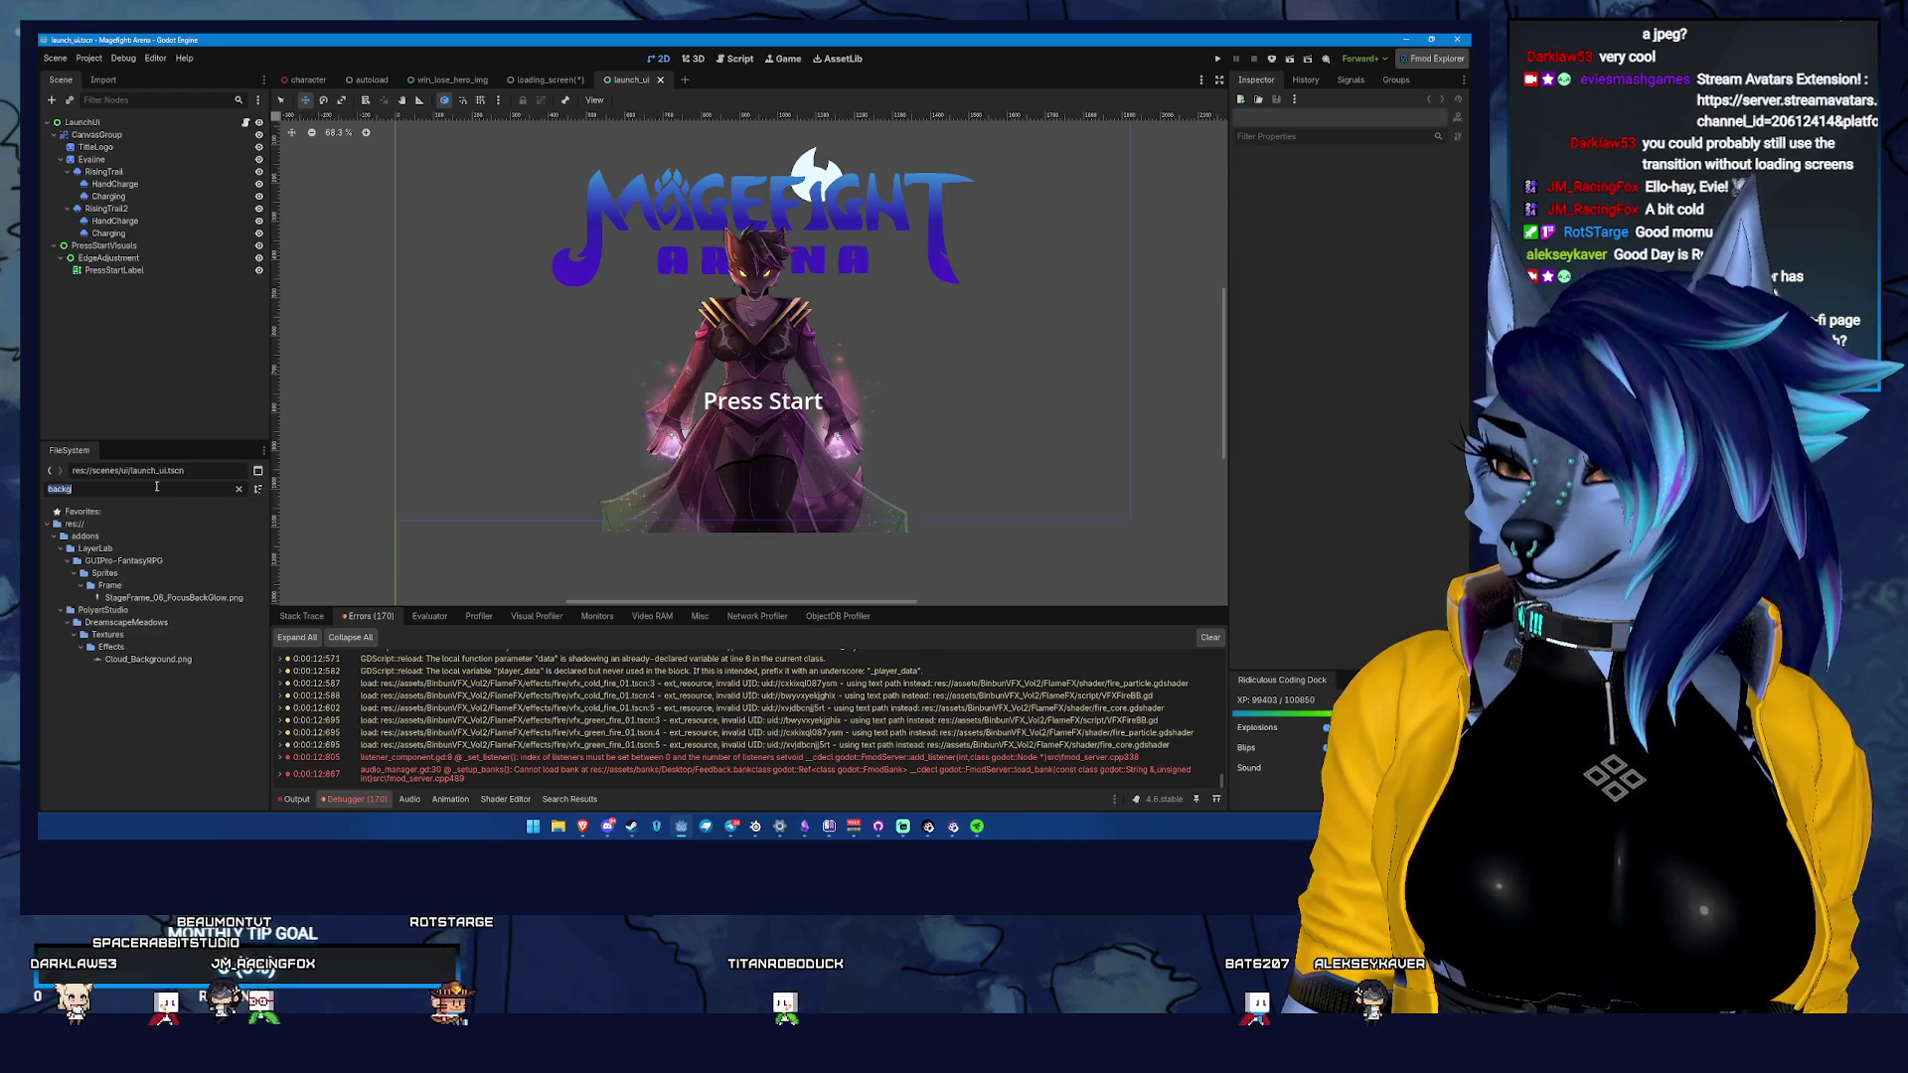
{"action": "type", "text": "bg"}
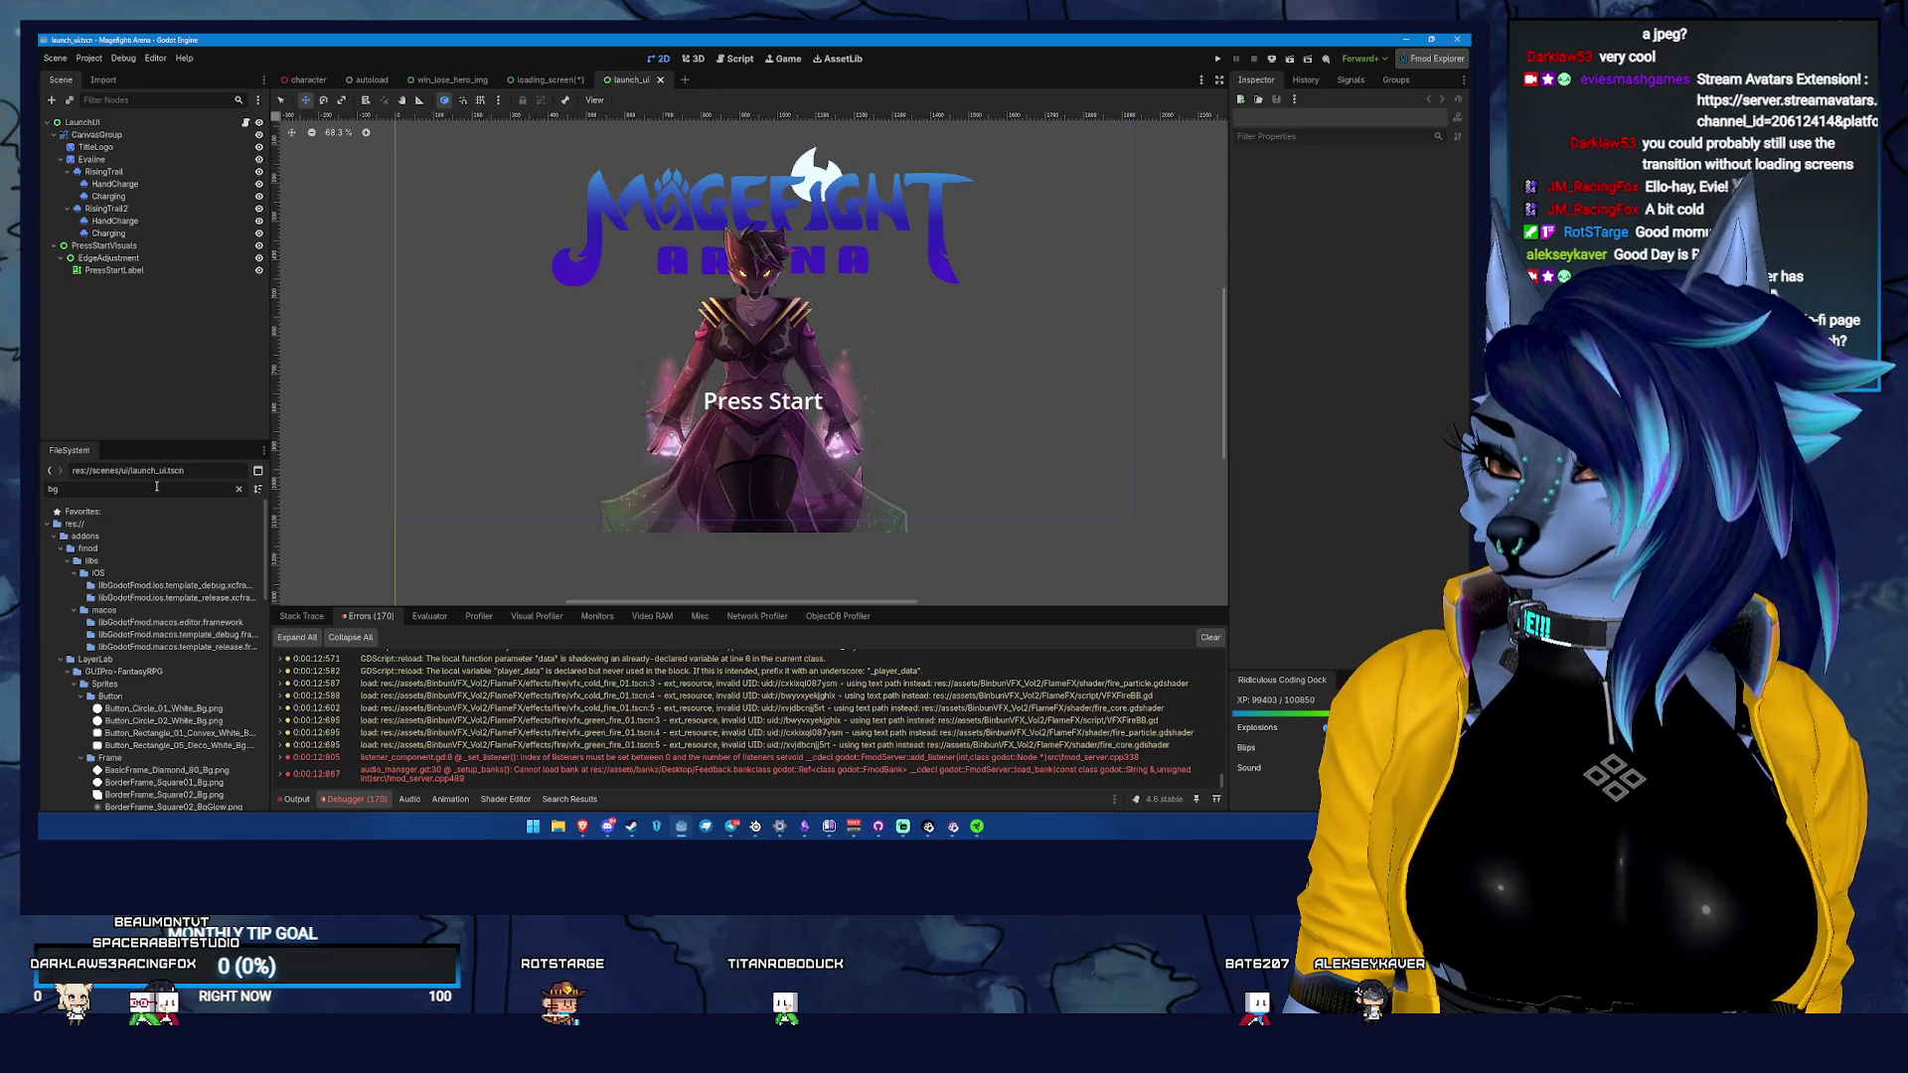
{"action": "left_click_drag", "start_coordinate": [266, 538], "coordinate": [254, 779]}
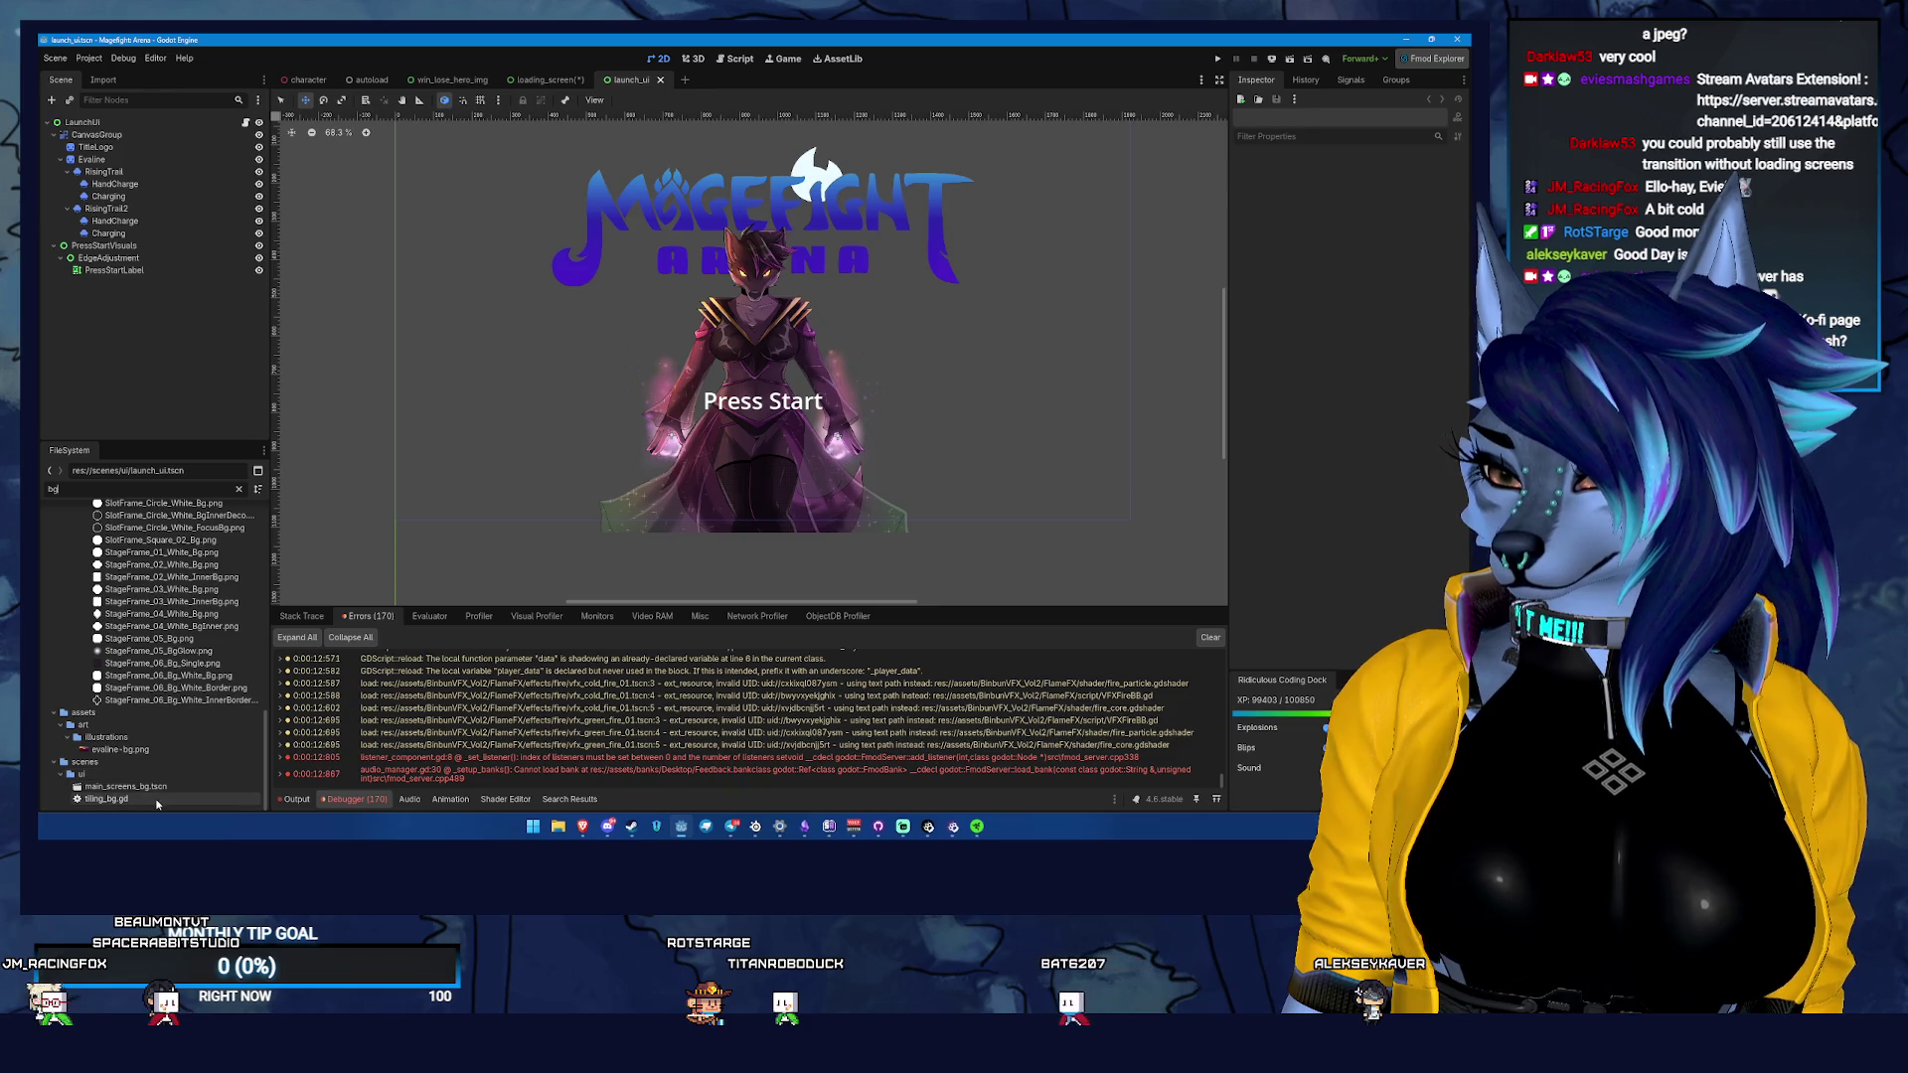
{"action": "double_click", "coordinate": [211, 783]}
{"action": "left_click", "coordinate": [90, 135]}
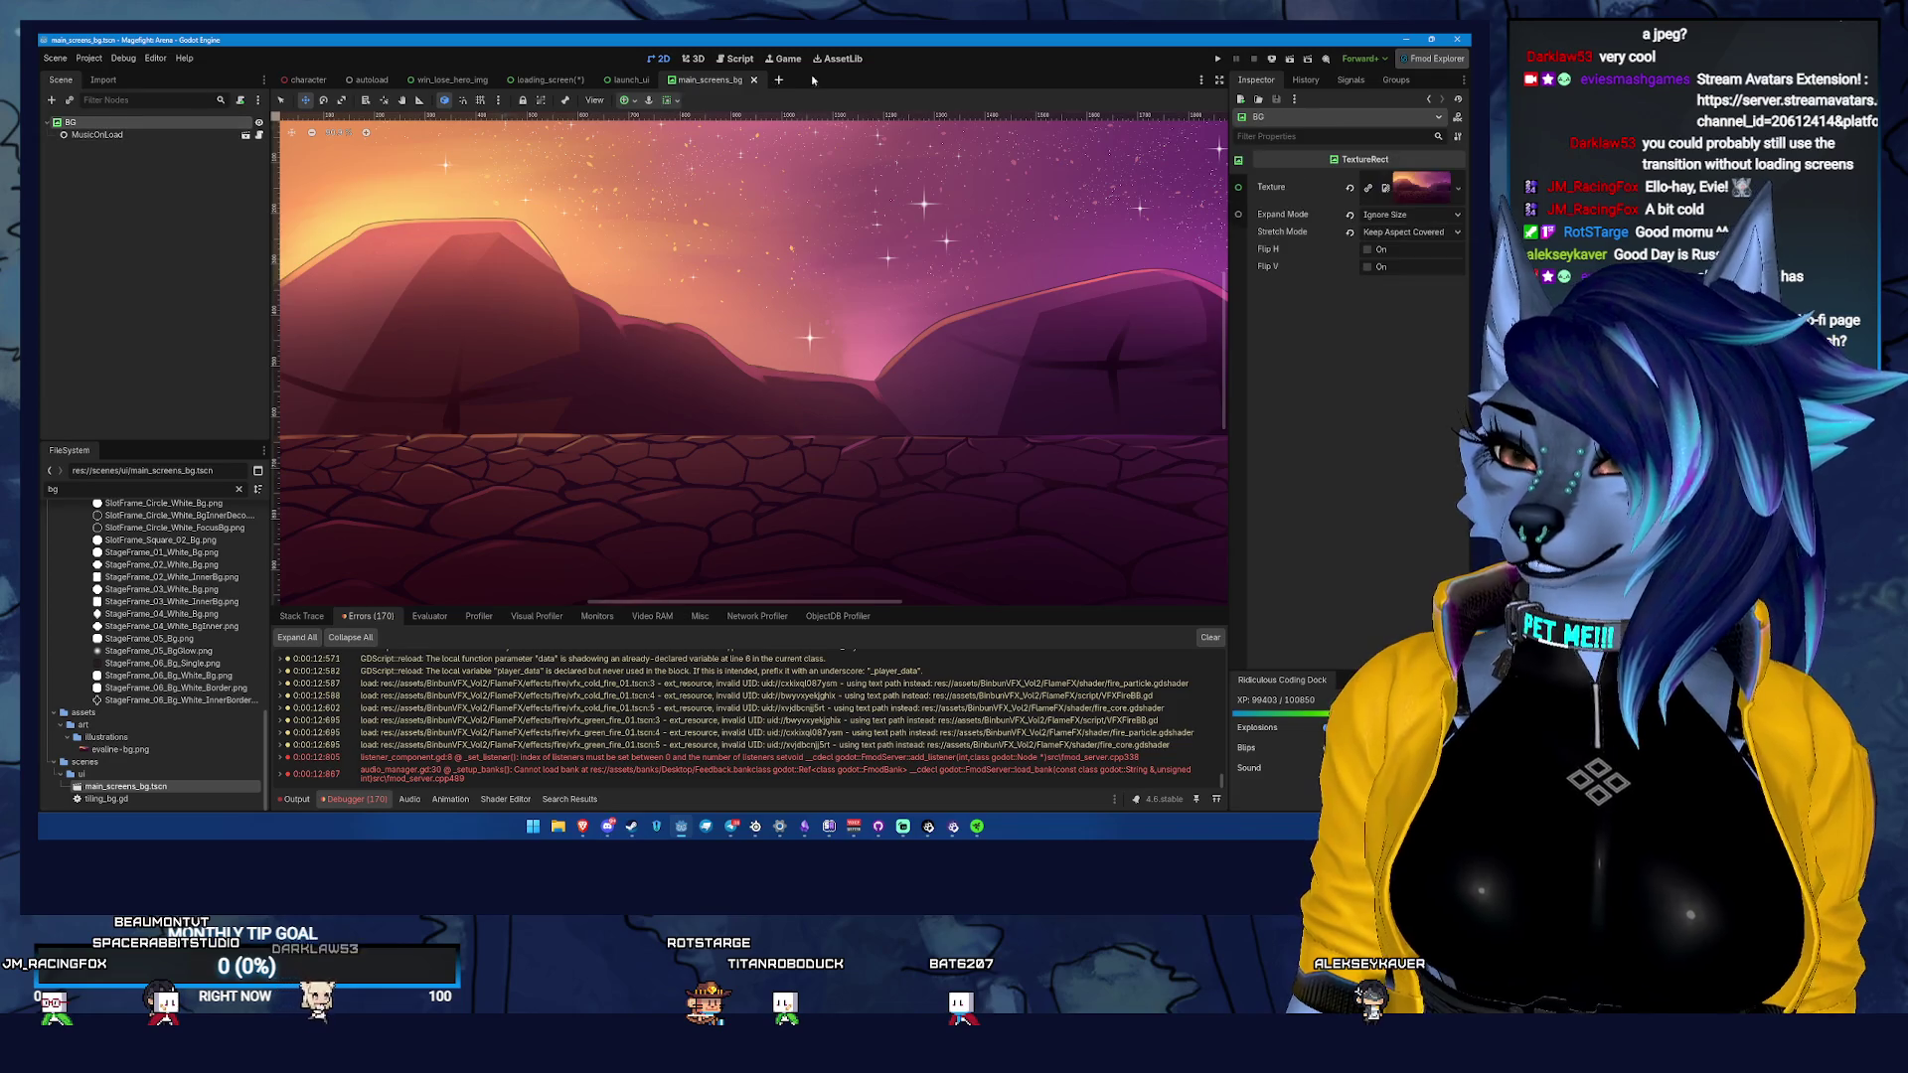
Drag the main_screens_bg background into LoadingScreen as BG and delete the empty TextureRect.
{"action": "left_click", "coordinate": [546, 79]}
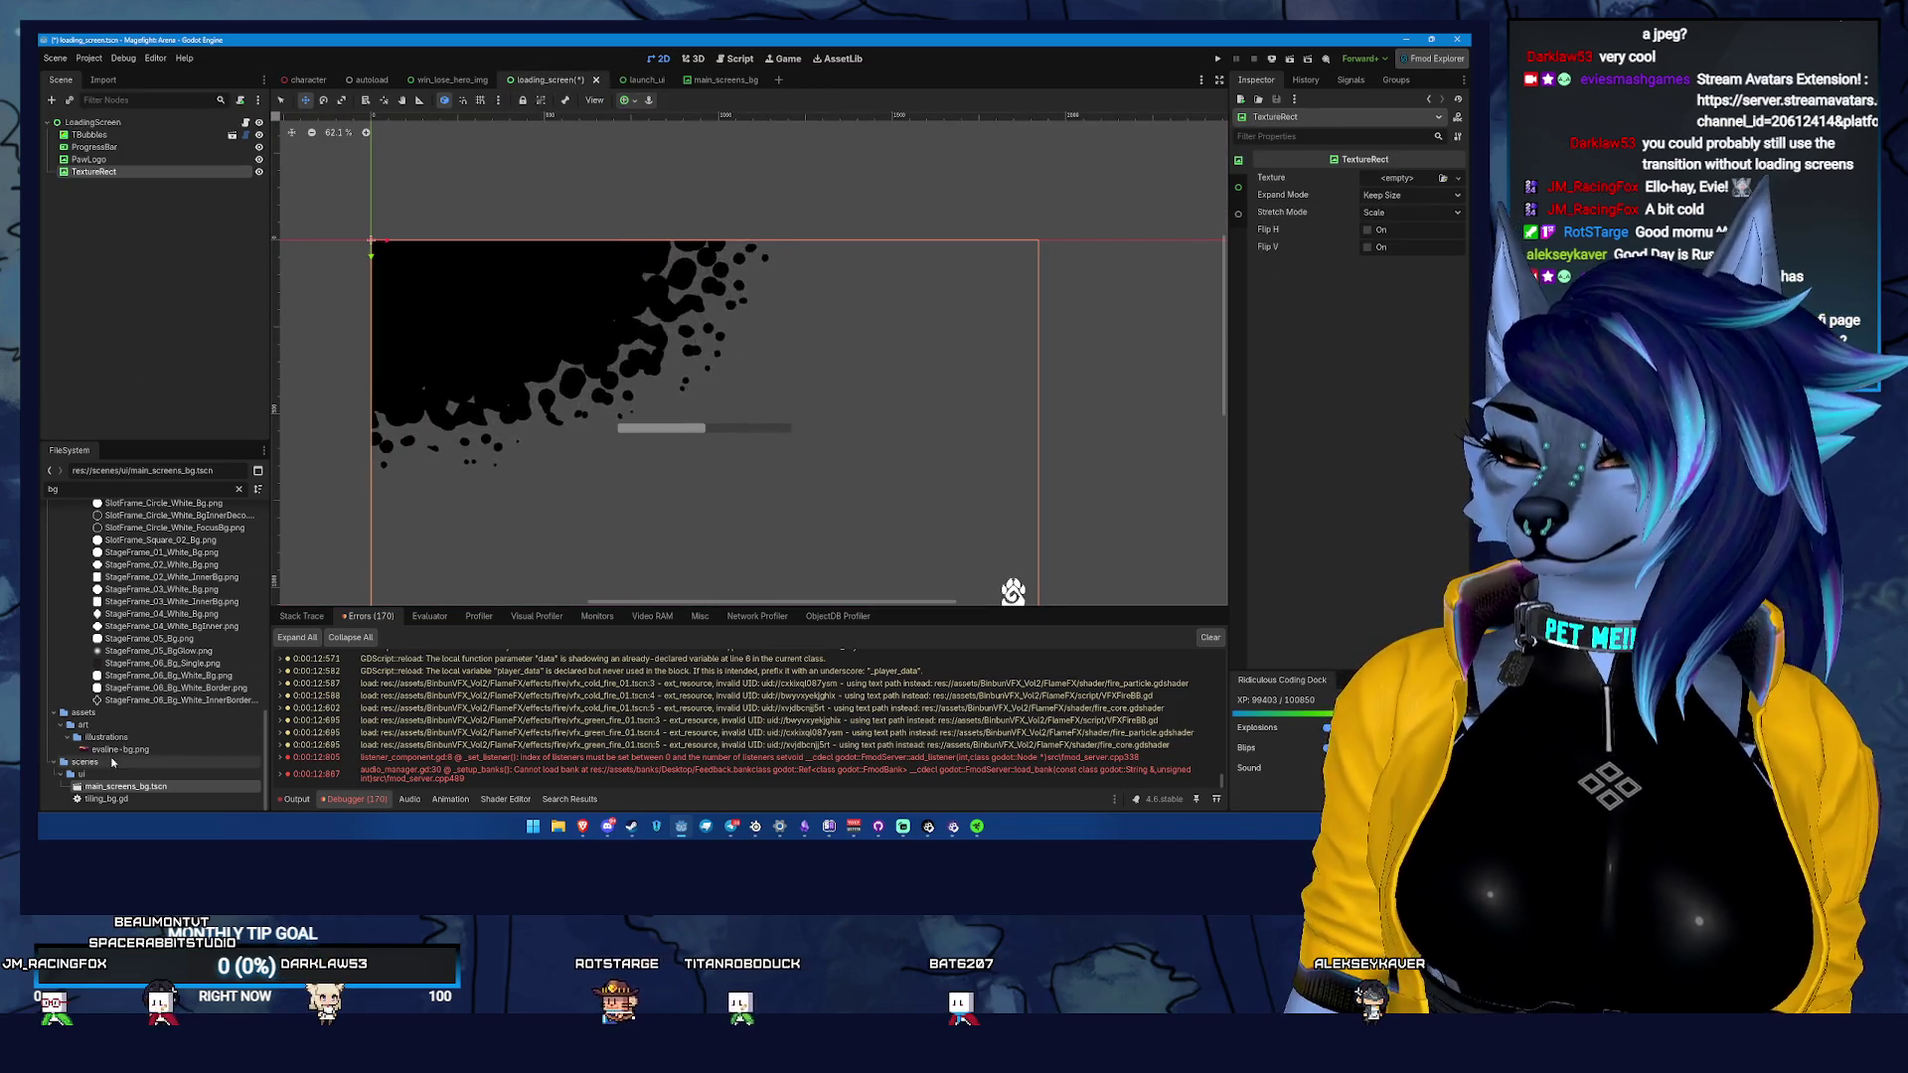
{"action": "left_click_drag", "start_coordinate": [126, 788], "coordinate": [132, 124]}
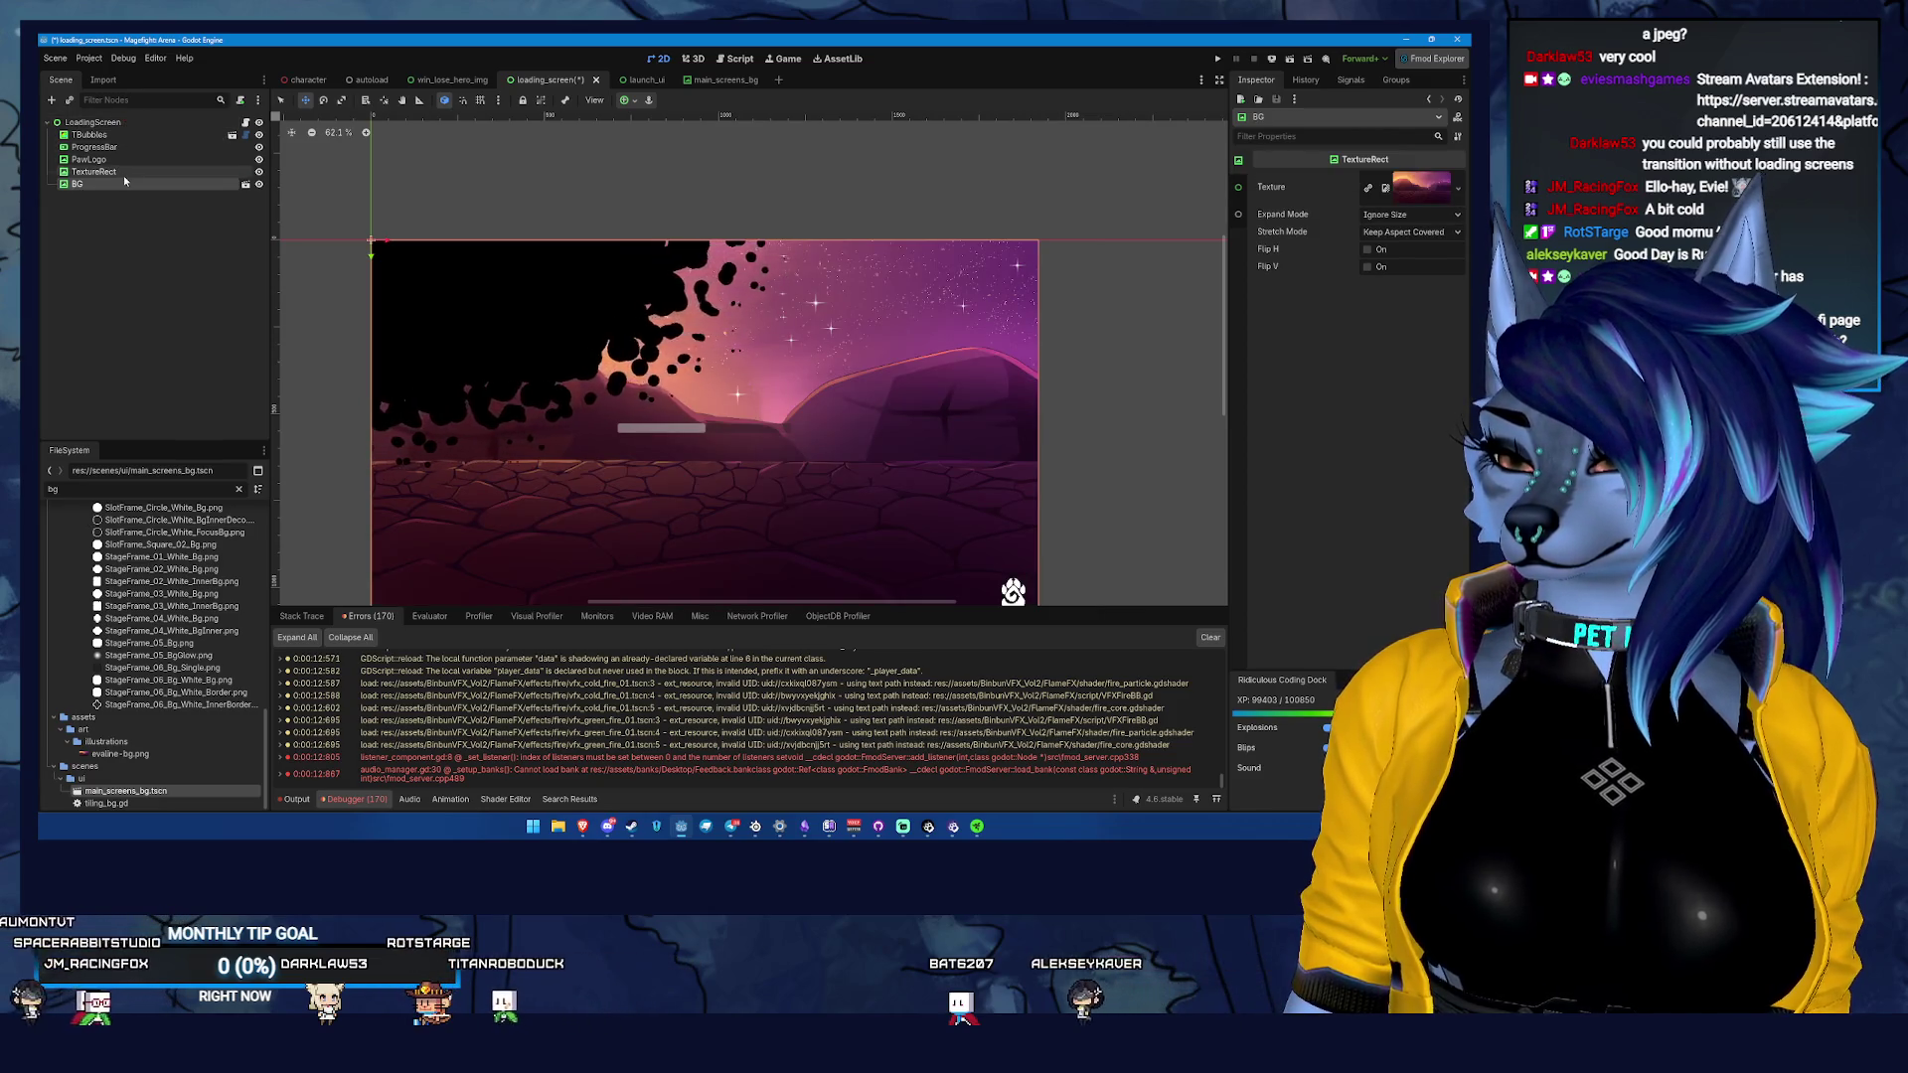
{"action": "left_click", "coordinate": [123, 175]}
{"action": "key", "text": "Delete"}
{"action": "key", "text": "Return"}
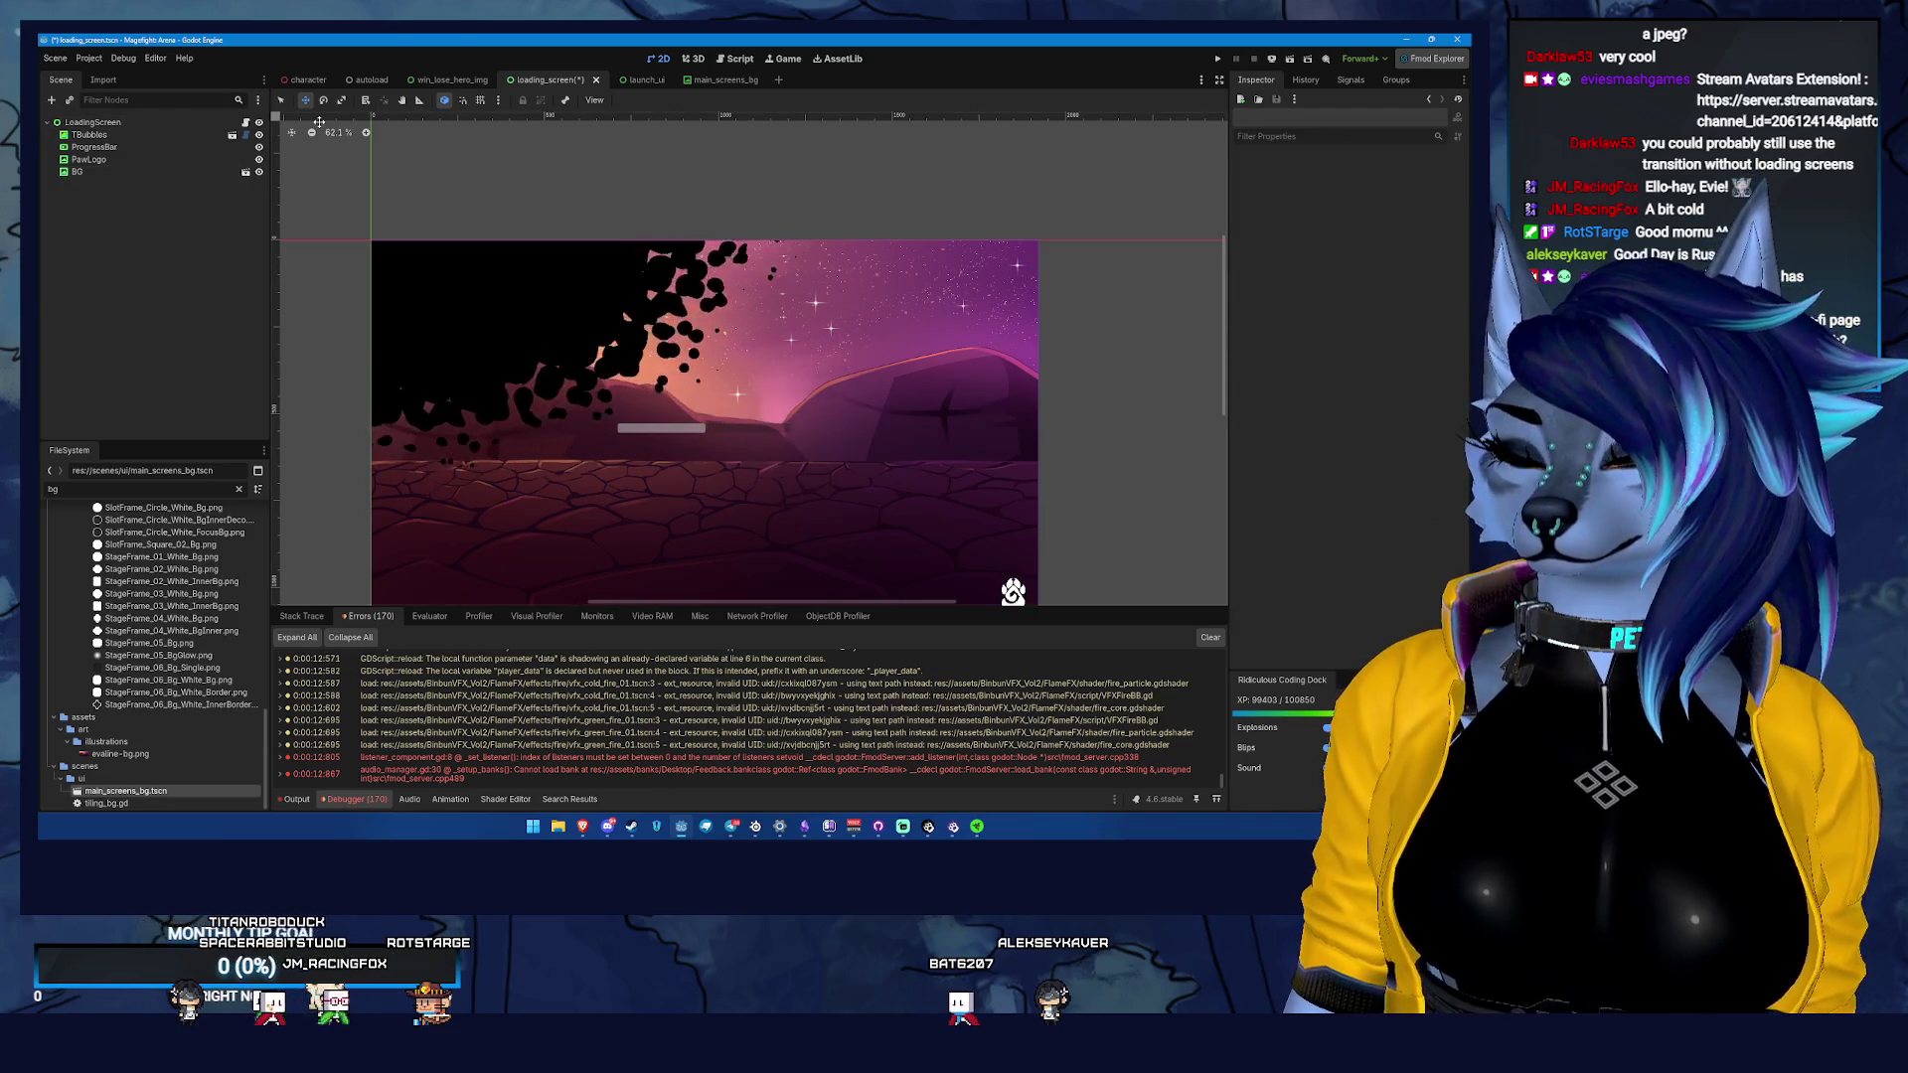
Hide PressStartLabel in launch_ui, then save both launch_ui and loading_screen.
{"action": "left_click", "coordinate": [715, 80]}
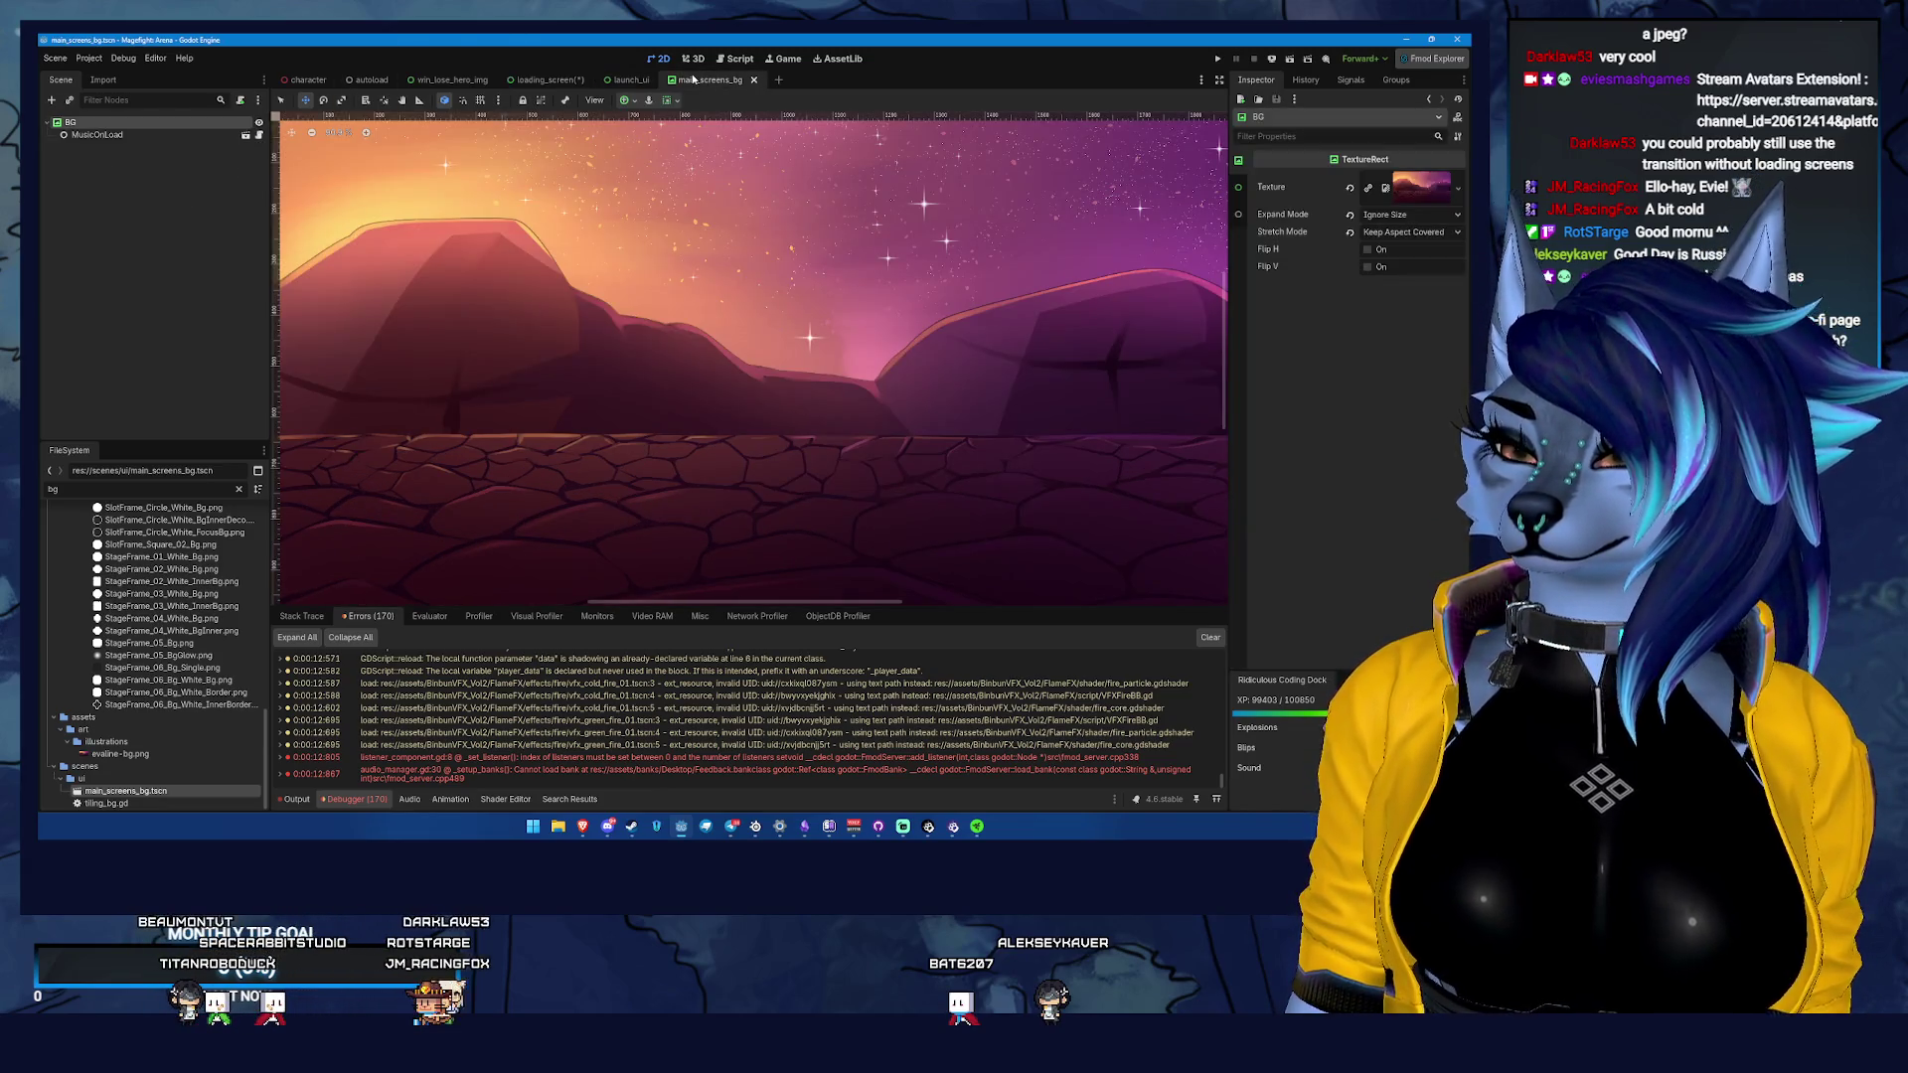
{"action": "left_click", "coordinate": [636, 81]}
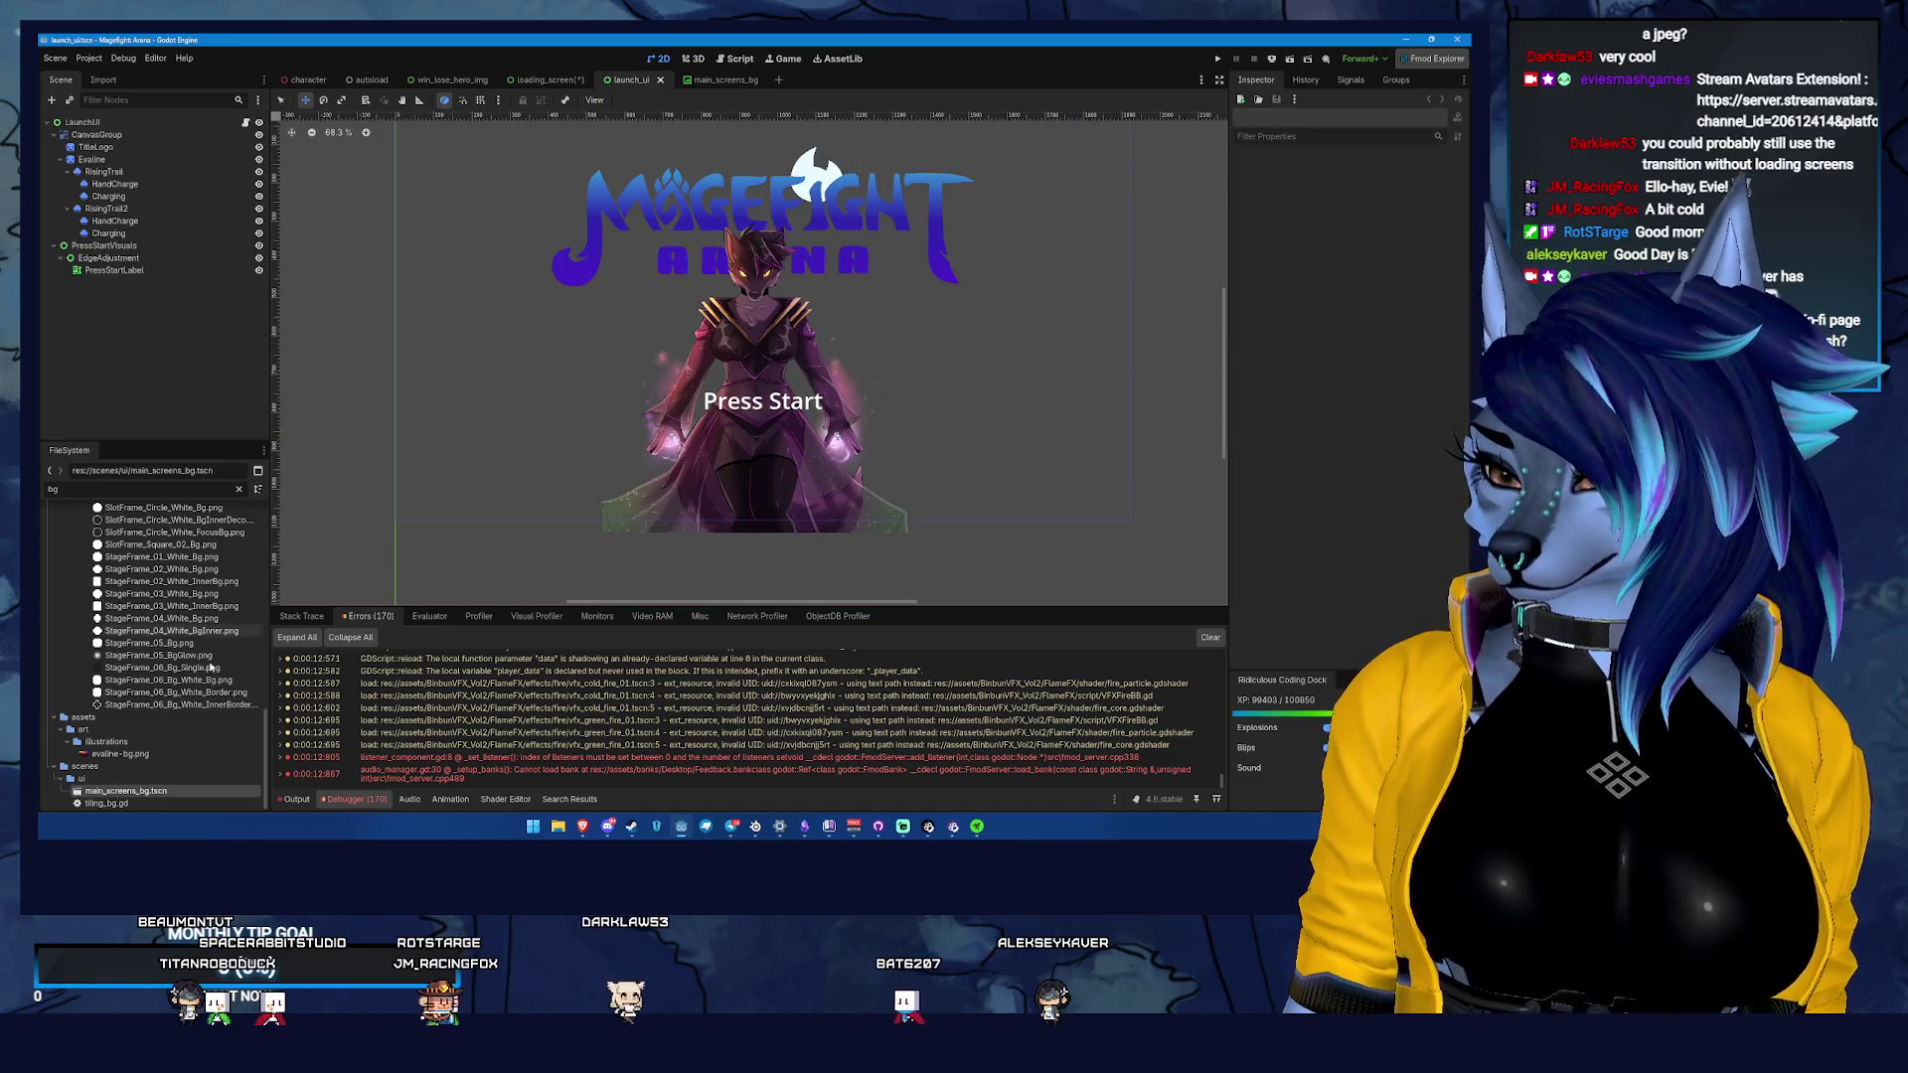
{"action": "left_click", "coordinate": [84, 121]}
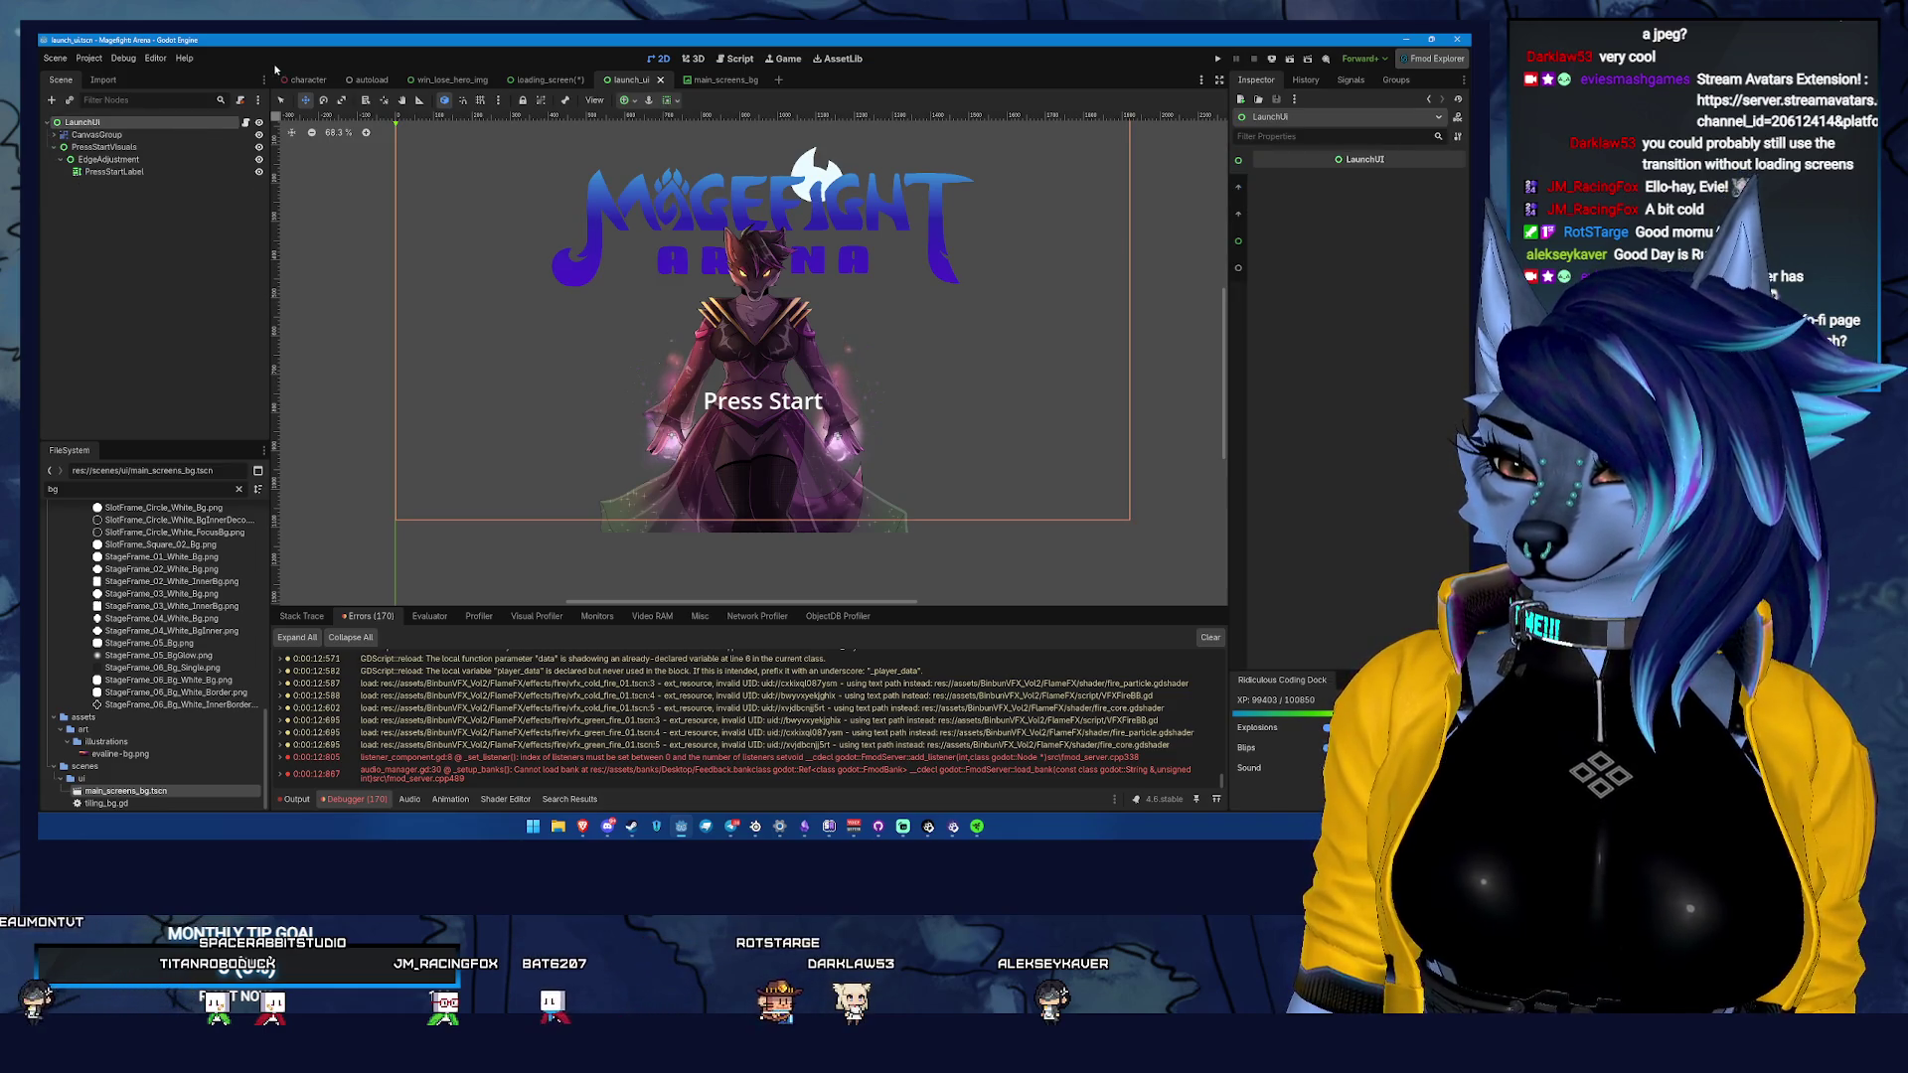
{"action": "left_click", "coordinate": [114, 171]}
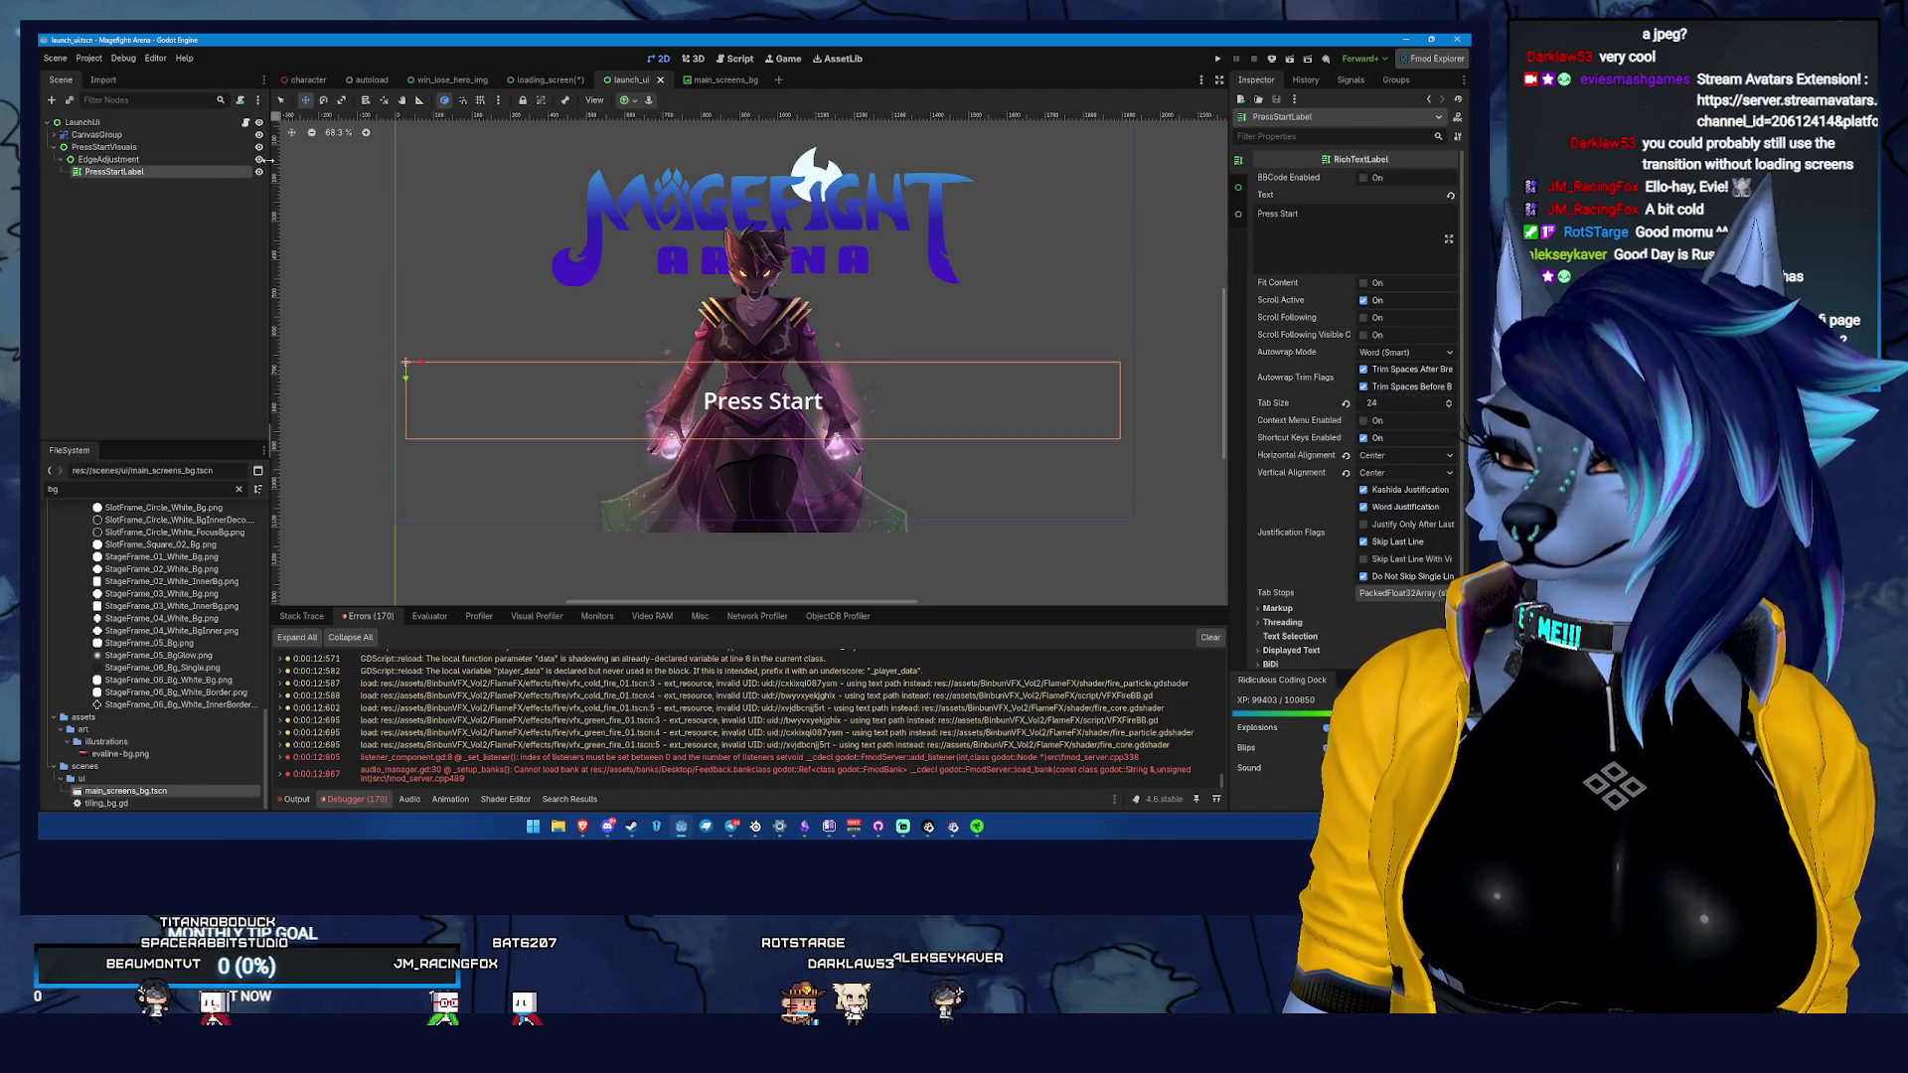
{"action": "left_click", "coordinate": [258, 171]}
{"action": "left_click", "coordinate": [468, 139]}
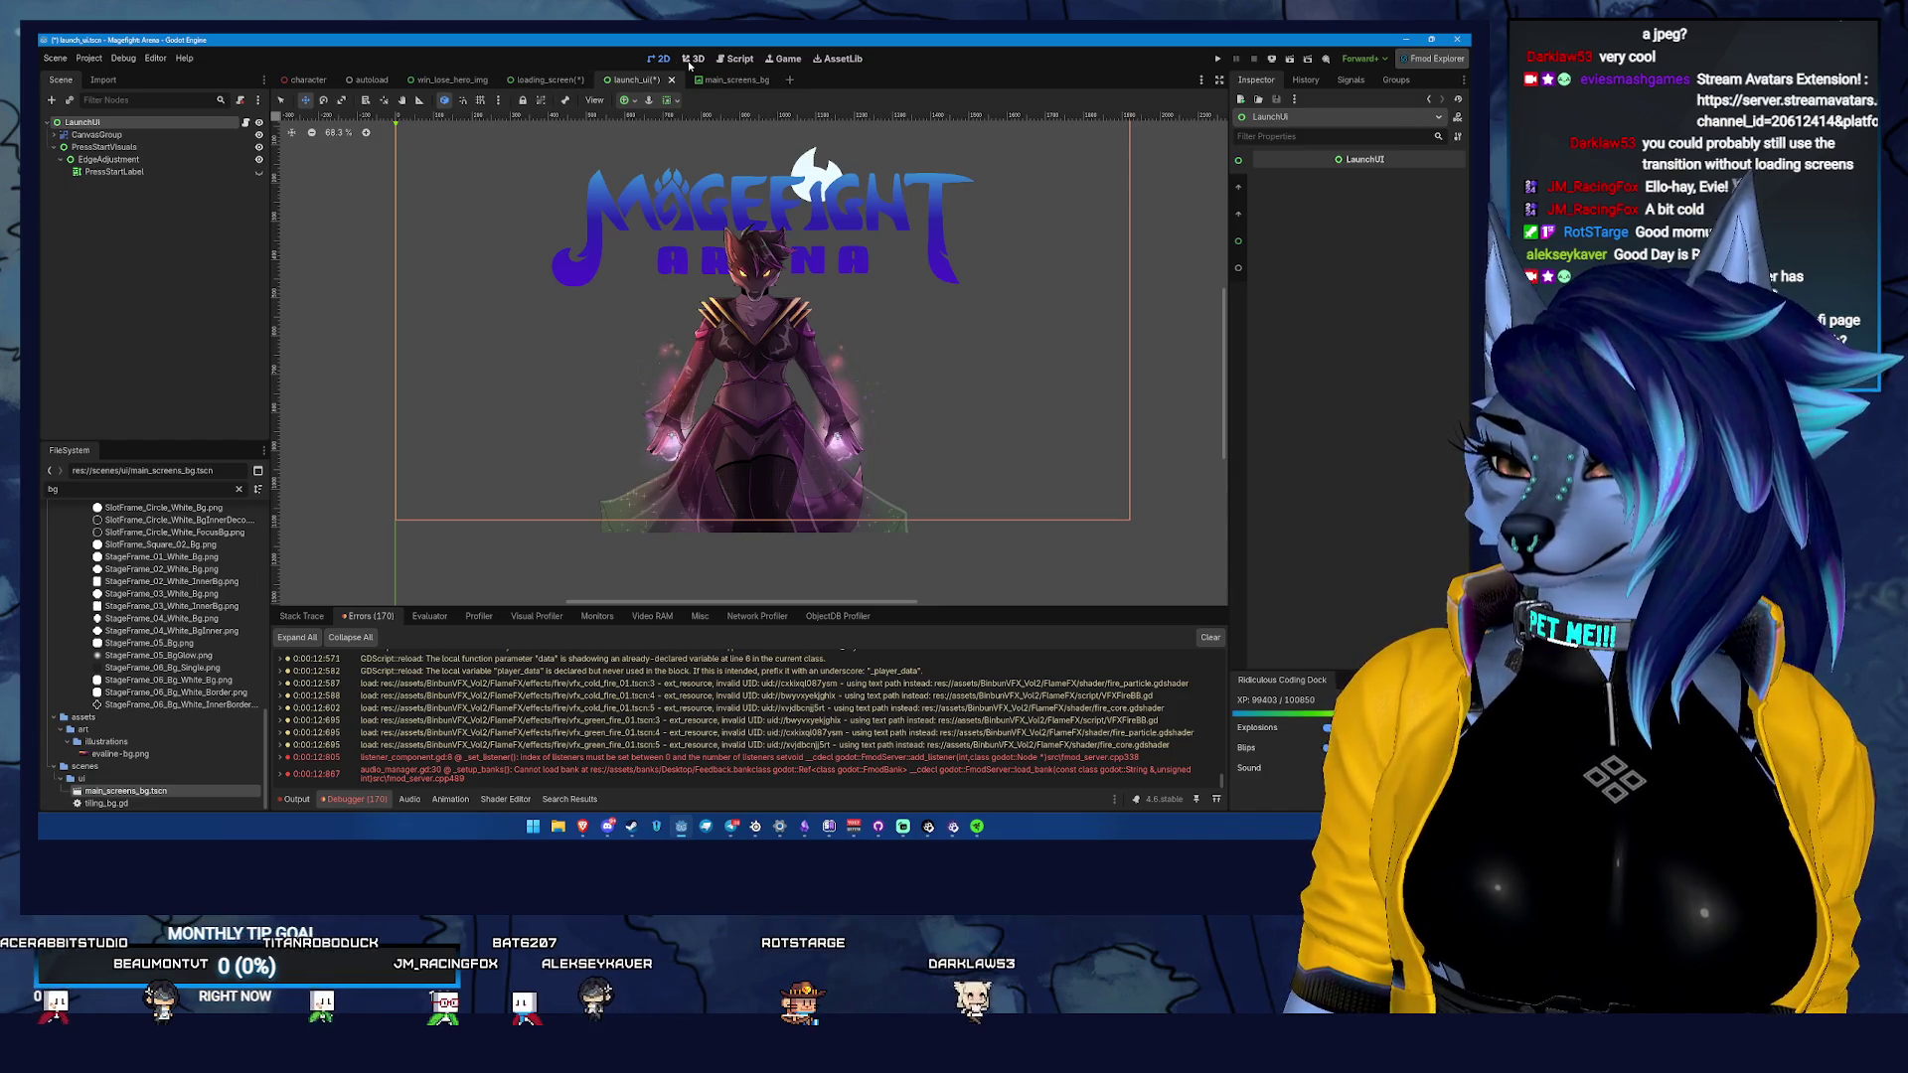
{"action": "key", "text": "ctrl+s"}
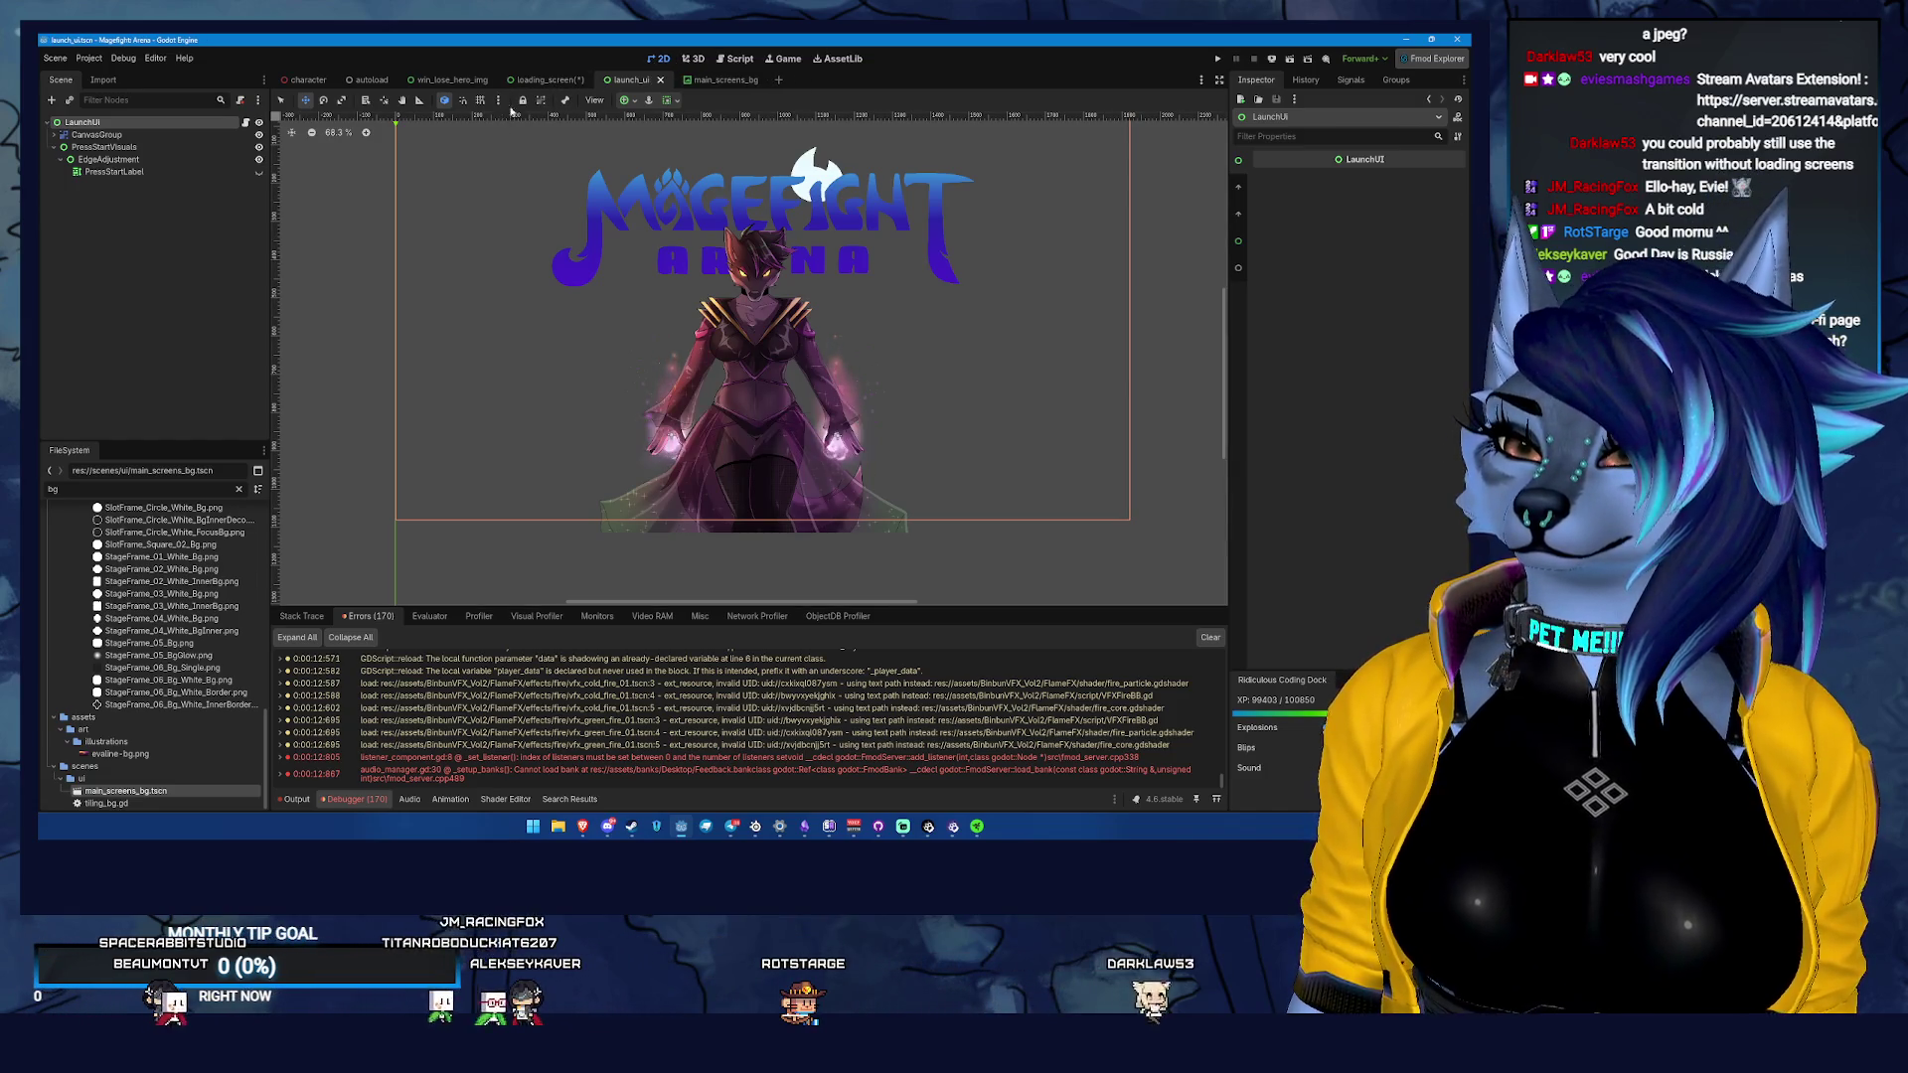
{"action": "left_click", "coordinate": [527, 82]}
{"action": "key", "text": "ctrl+s"}
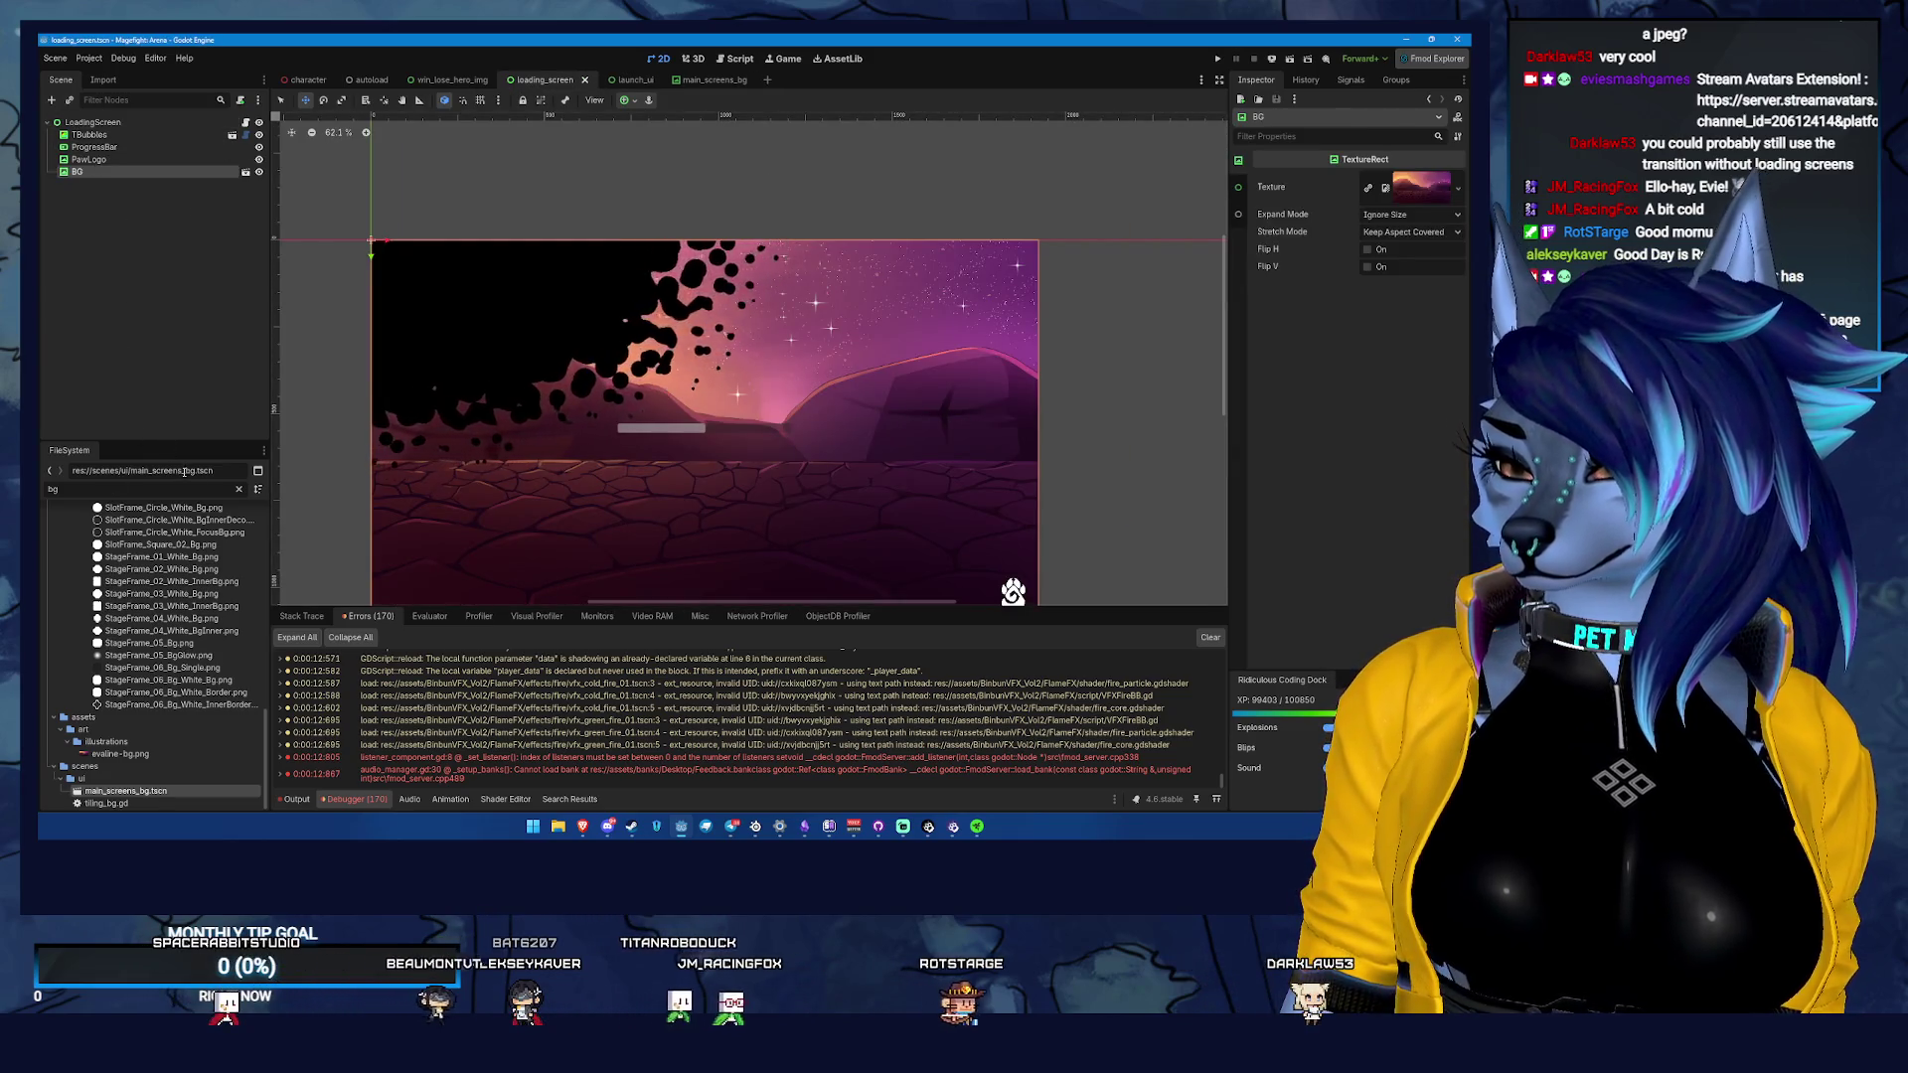
Drag launch_ui.tscn from the FileSystem into the LoadingScreen scene tree.
{"action": "key", "text": "BackSpace"}
{"action": "key", "text": "BackSpace"}
{"action": "type", "text": "launch"}
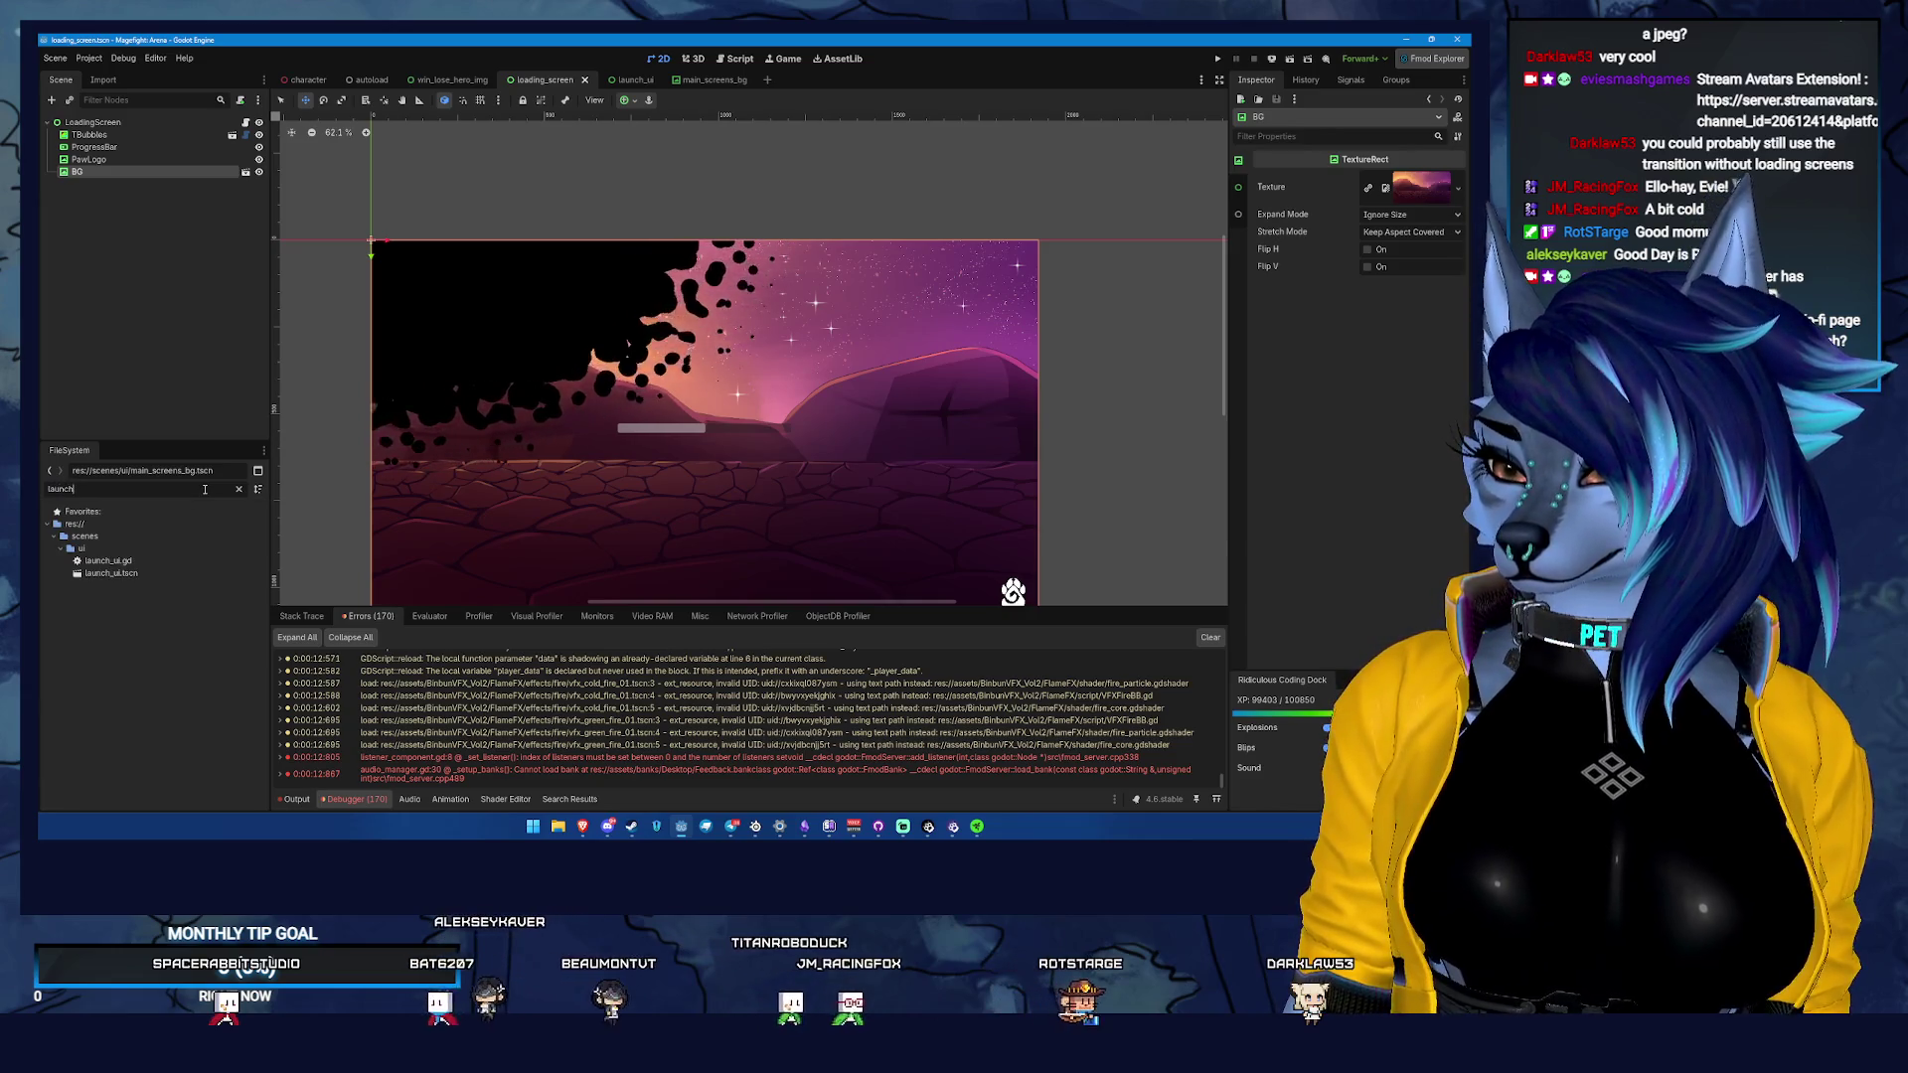
{"action": "mouse_move", "coordinate": [159, 573]}
{"action": "left_mouse_down"}
{"action": "mouse_move", "coordinate": [195, 577]}
{"action": "mouse_move", "coordinate": [128, 128]}
{"action": "left_mouse_up"}
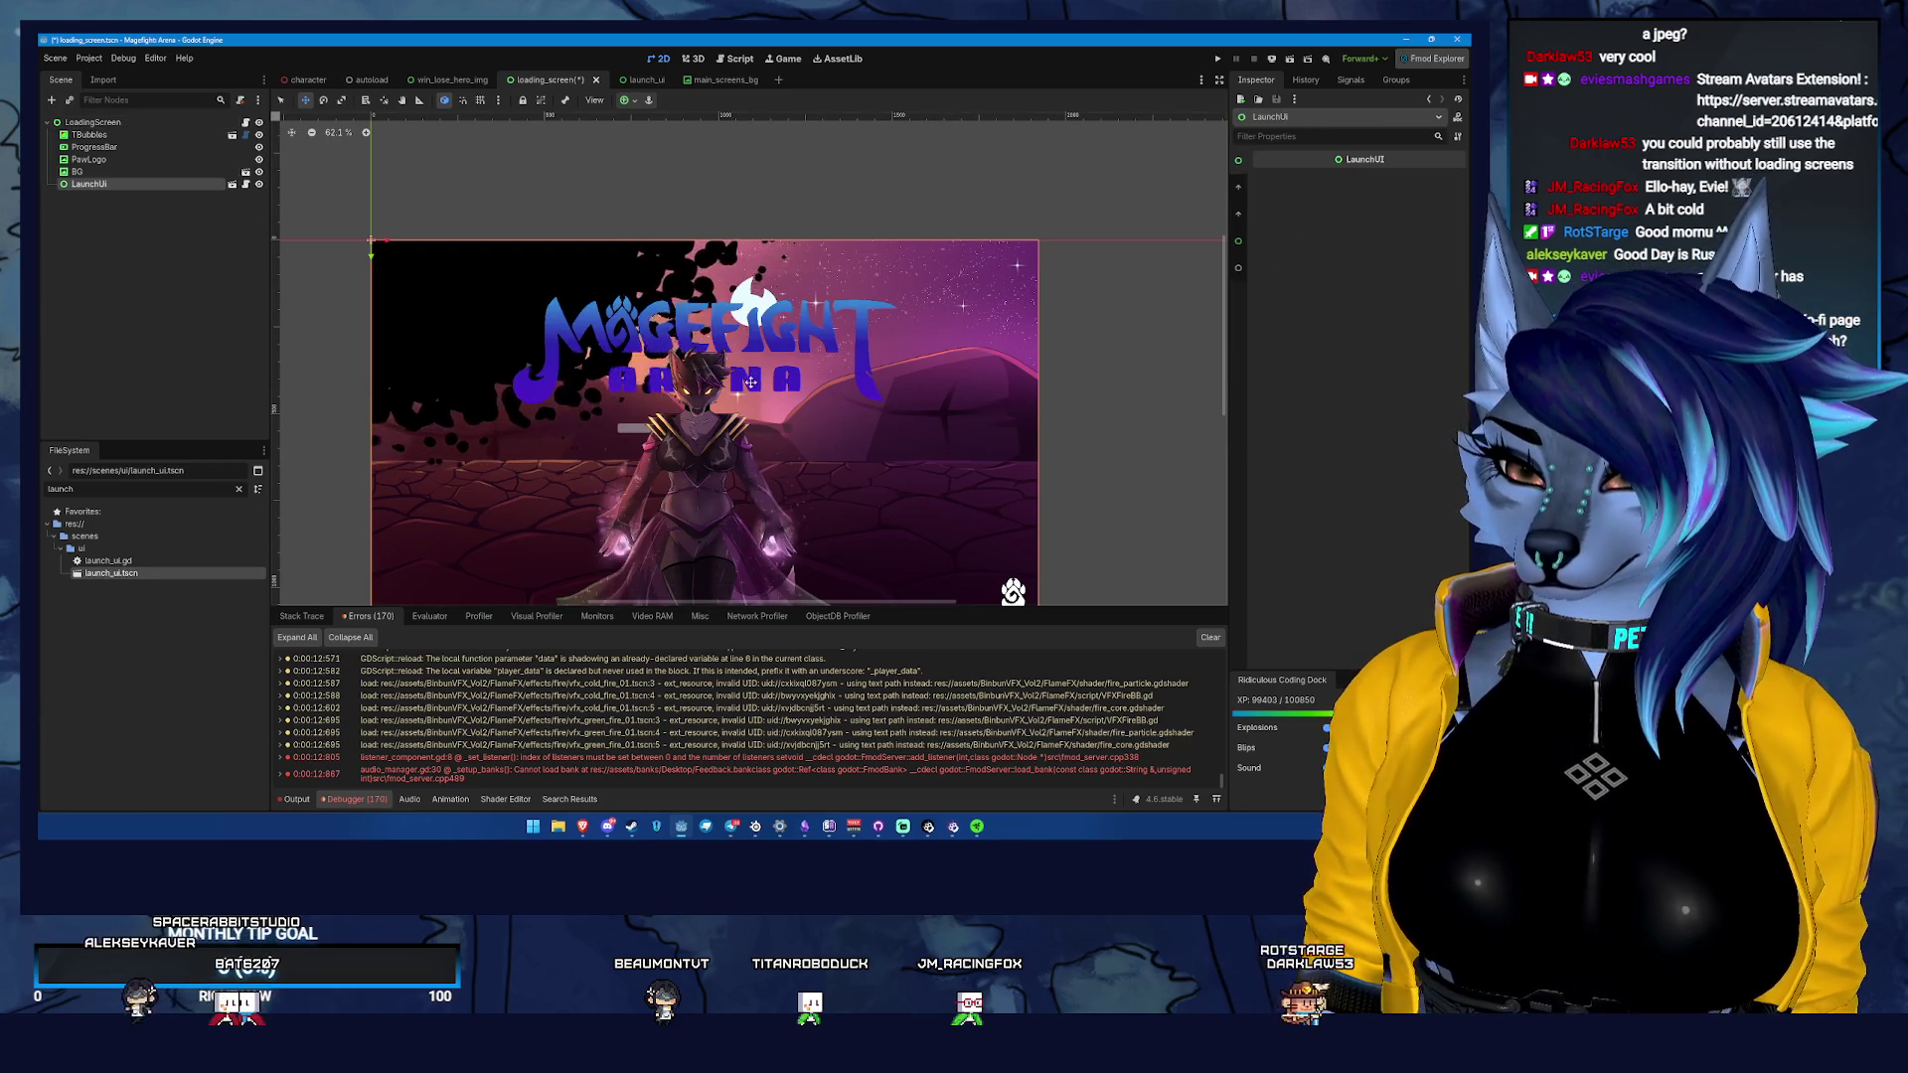
{"action": "scroll", "coordinate": [511, 334], "scroll_direction": "up", "scroll_amount": 1}
{"action": "left_click", "coordinate": [77, 171]}
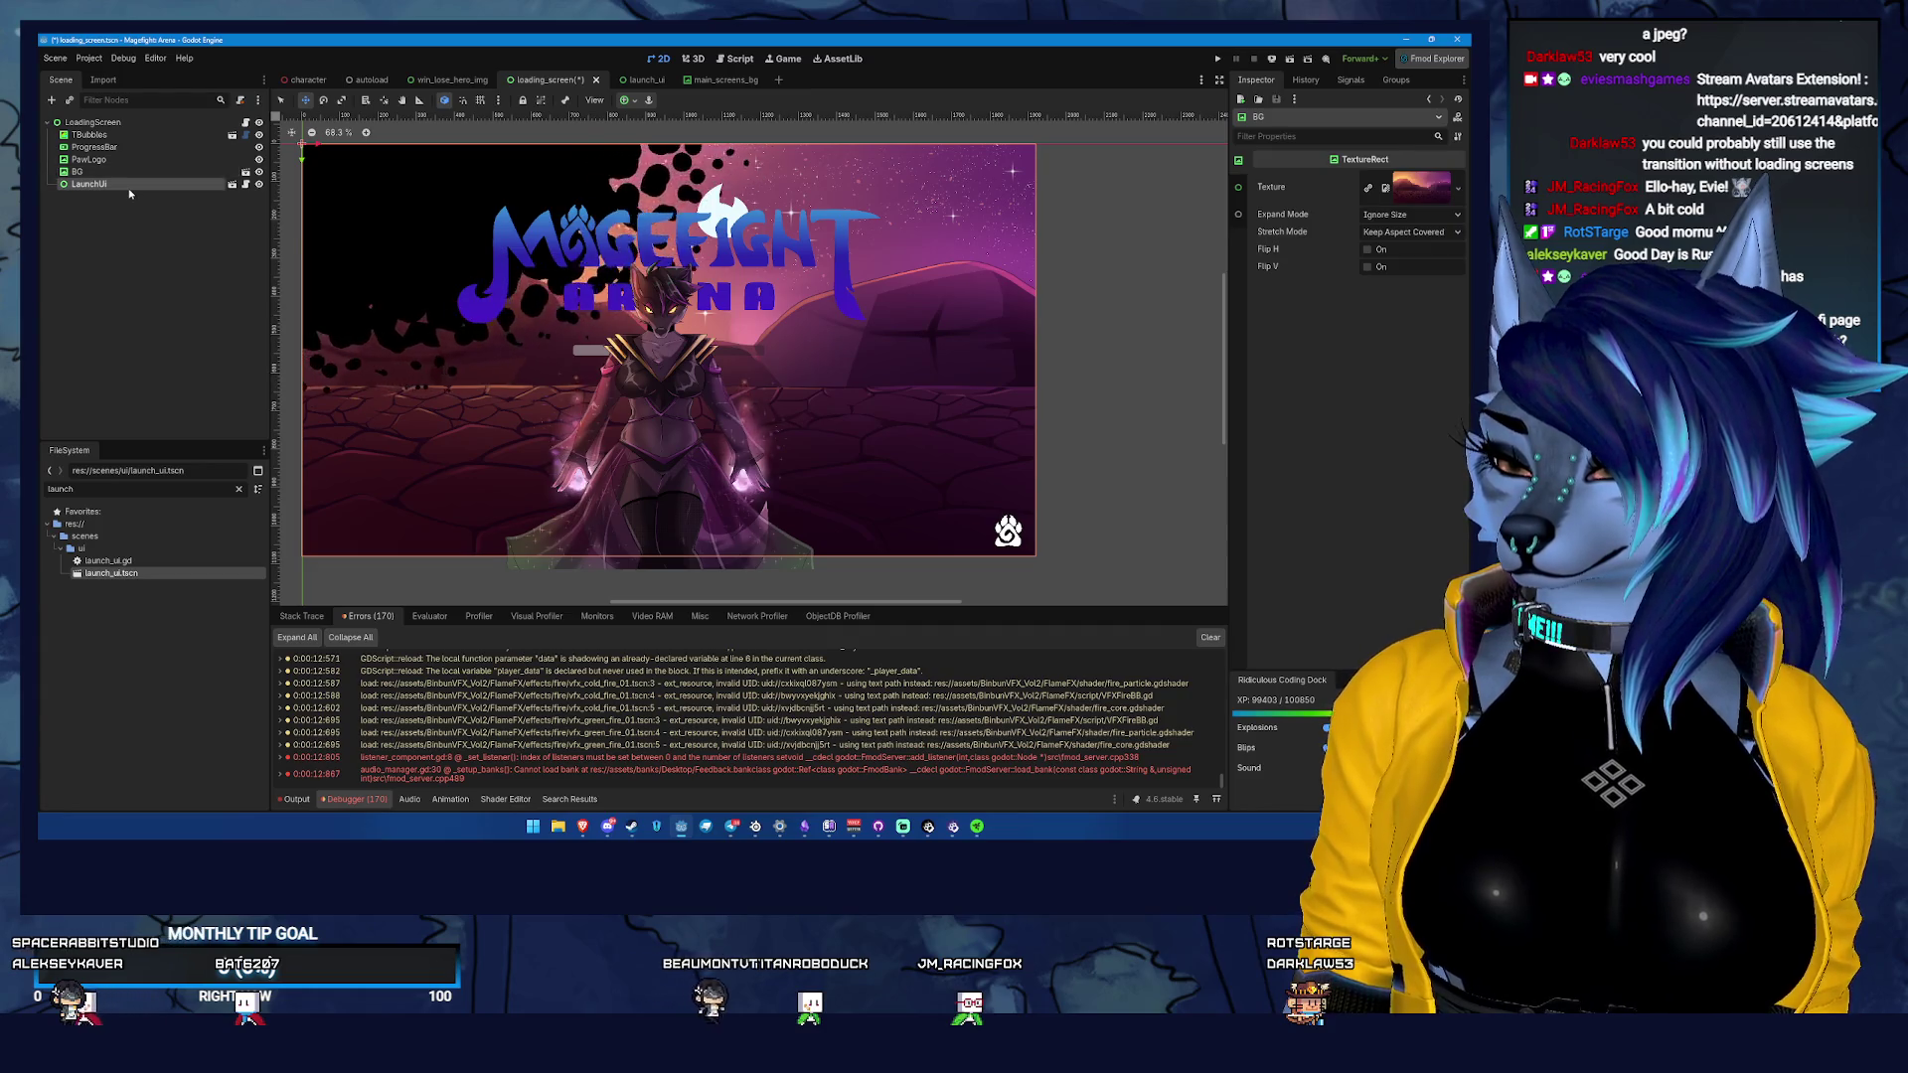
{"action": "left_click", "coordinate": [129, 187]}
Reorder children to BG, LaunchUI, TBubbles, ProgressBar, PawLogo by moving ProgressBar and TBubbles.
{"action": "left_click", "coordinate": [95, 147]}
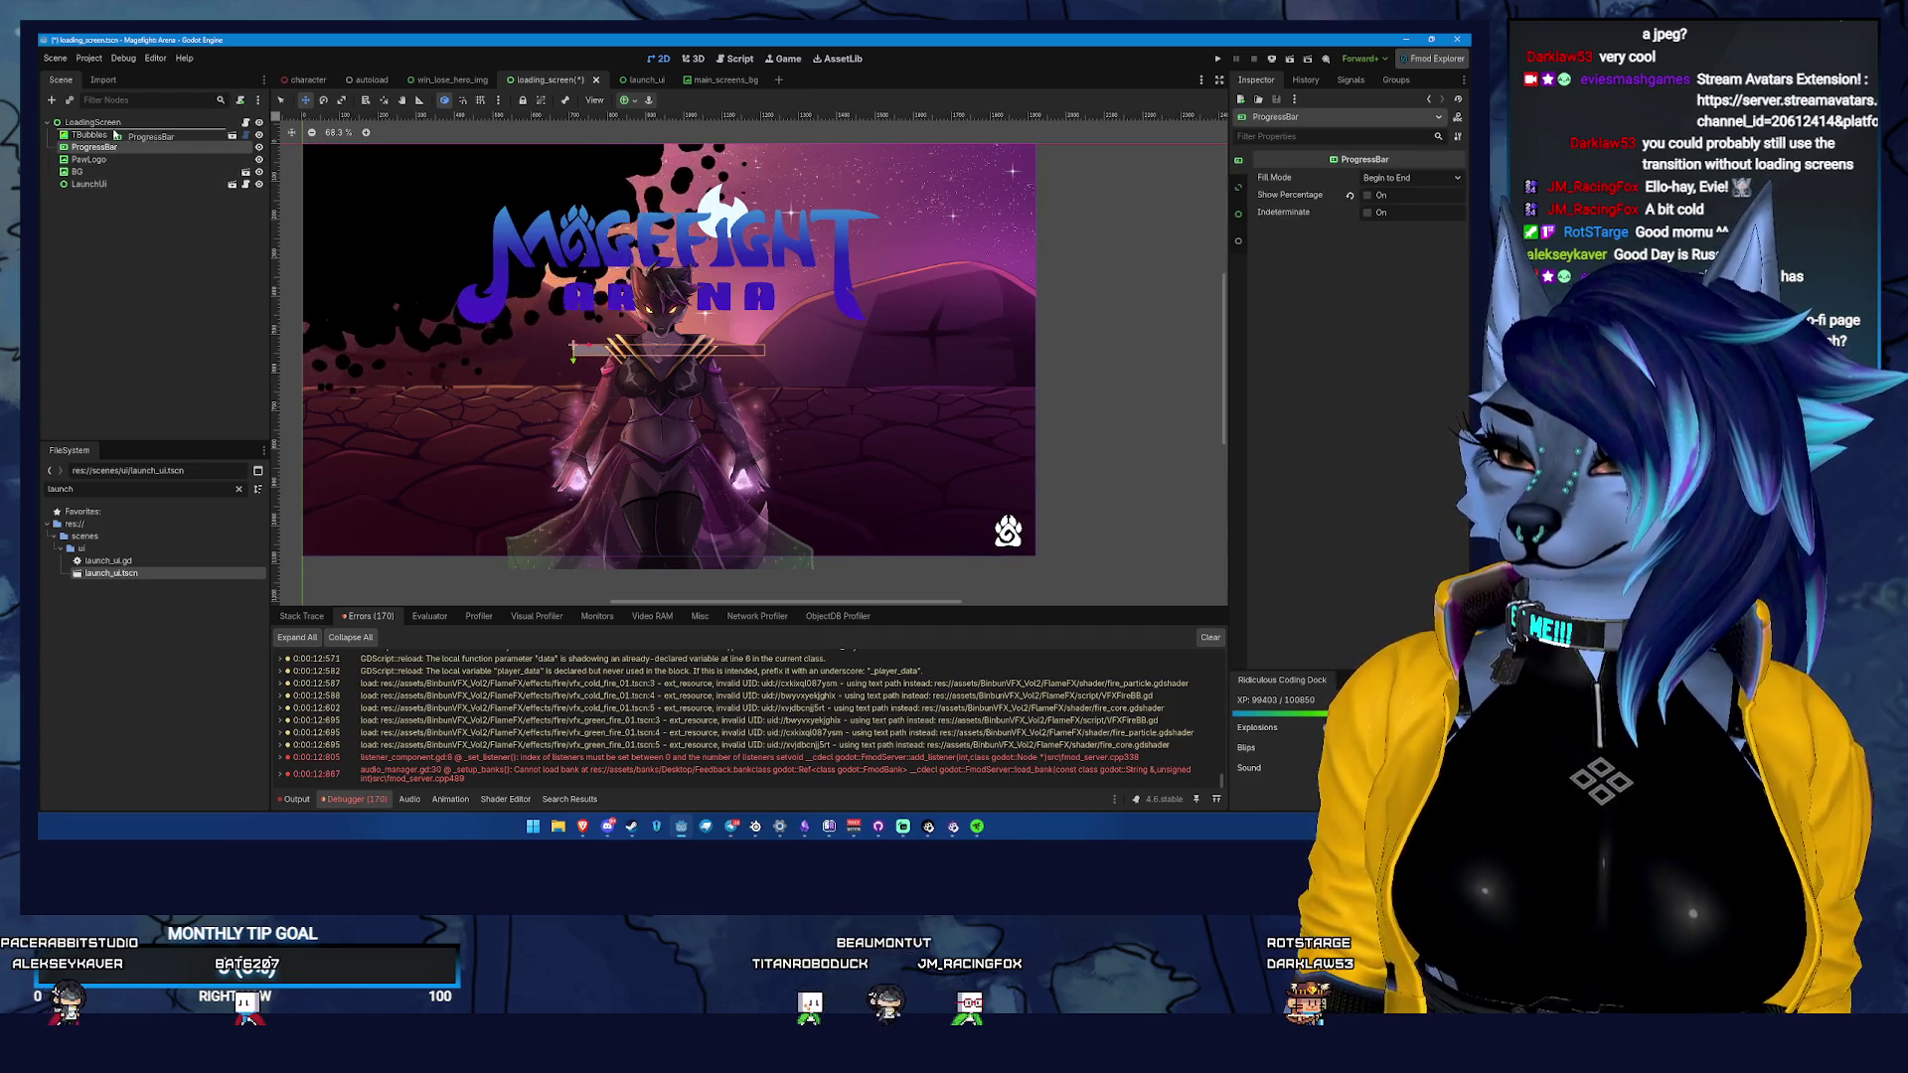
{"action": "left_click_drag", "start_coordinate": [107, 127], "coordinate": [106, 124]}
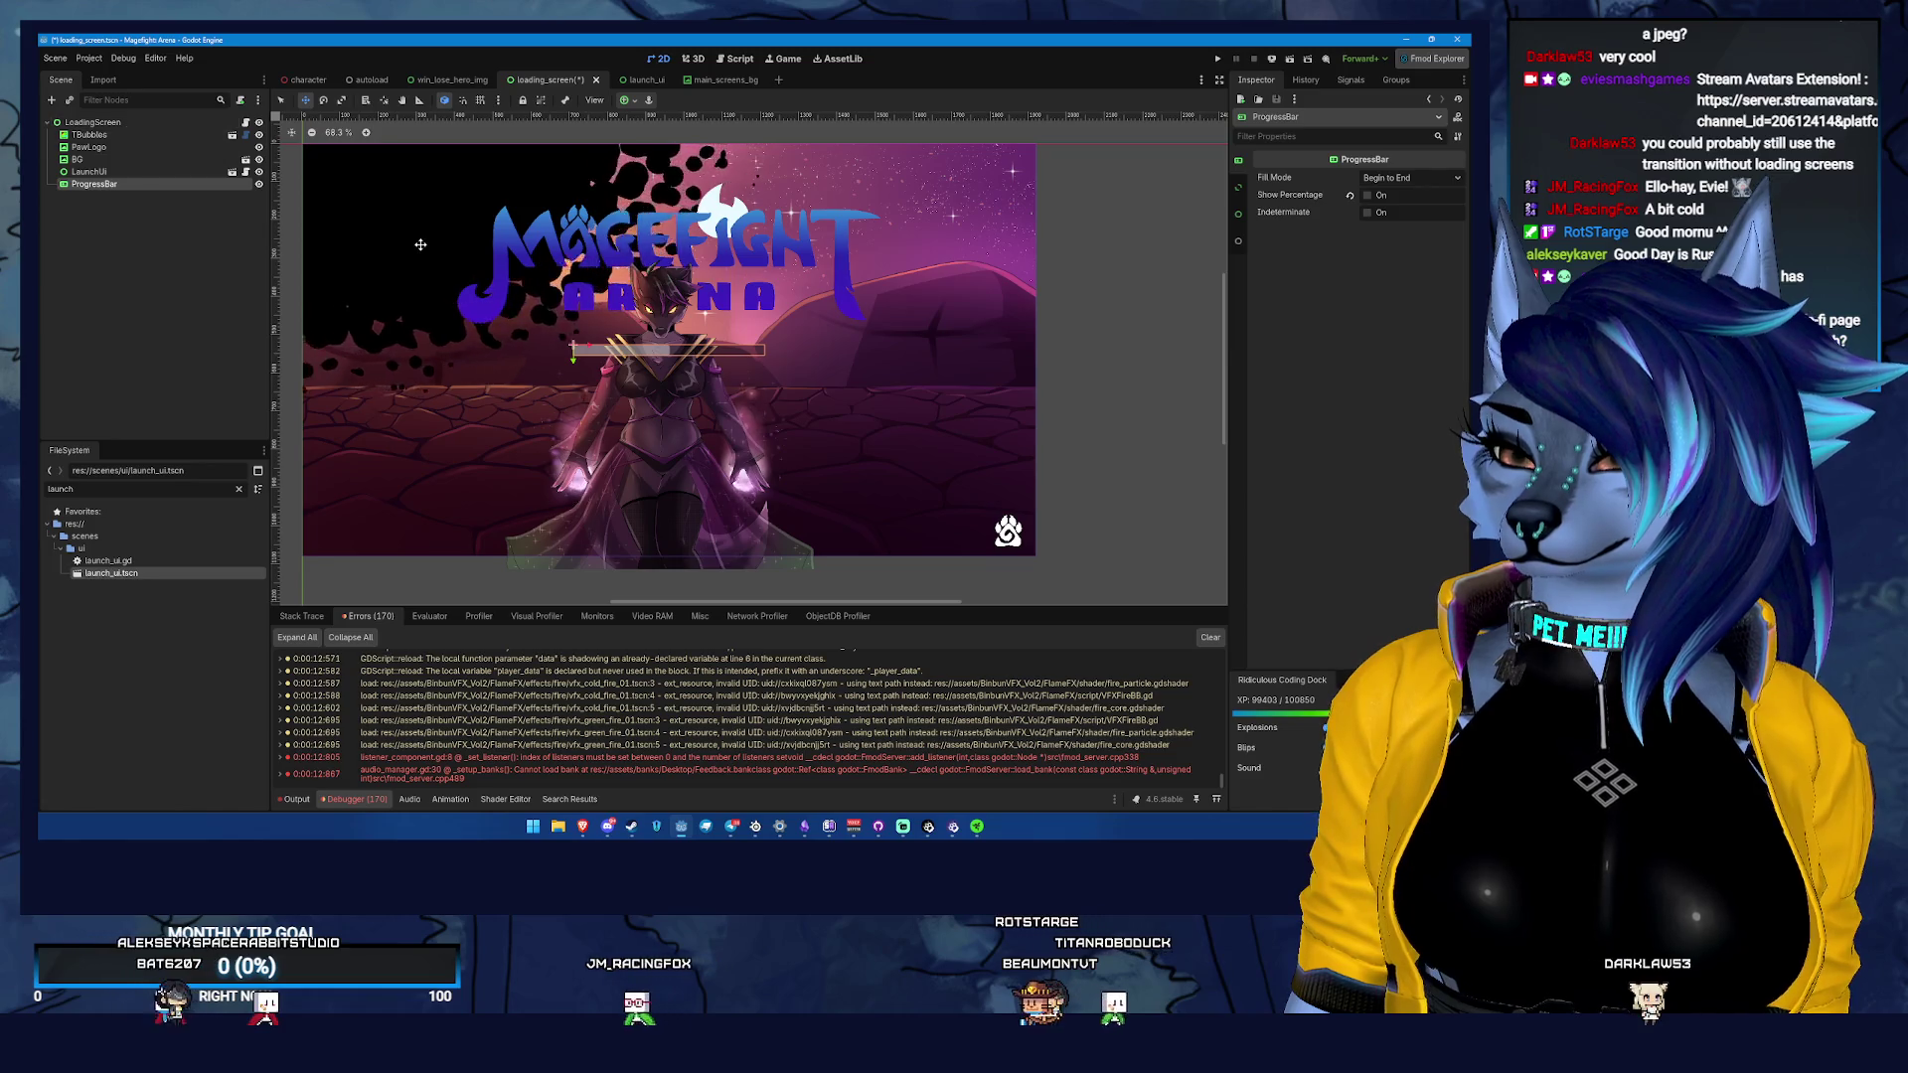
{"action": "left_click", "coordinate": [113, 135]}
{"action": "mouse_move", "coordinate": [100, 128]}
{"action": "left_mouse_down"}
{"action": "mouse_move", "coordinate": [99, 187]}
{"action": "mouse_move", "coordinate": [141, 190]}
{"action": "mouse_move", "coordinate": [120, 159]}
{"action": "mouse_move", "coordinate": [127, 188]}
{"action": "left_mouse_up"}
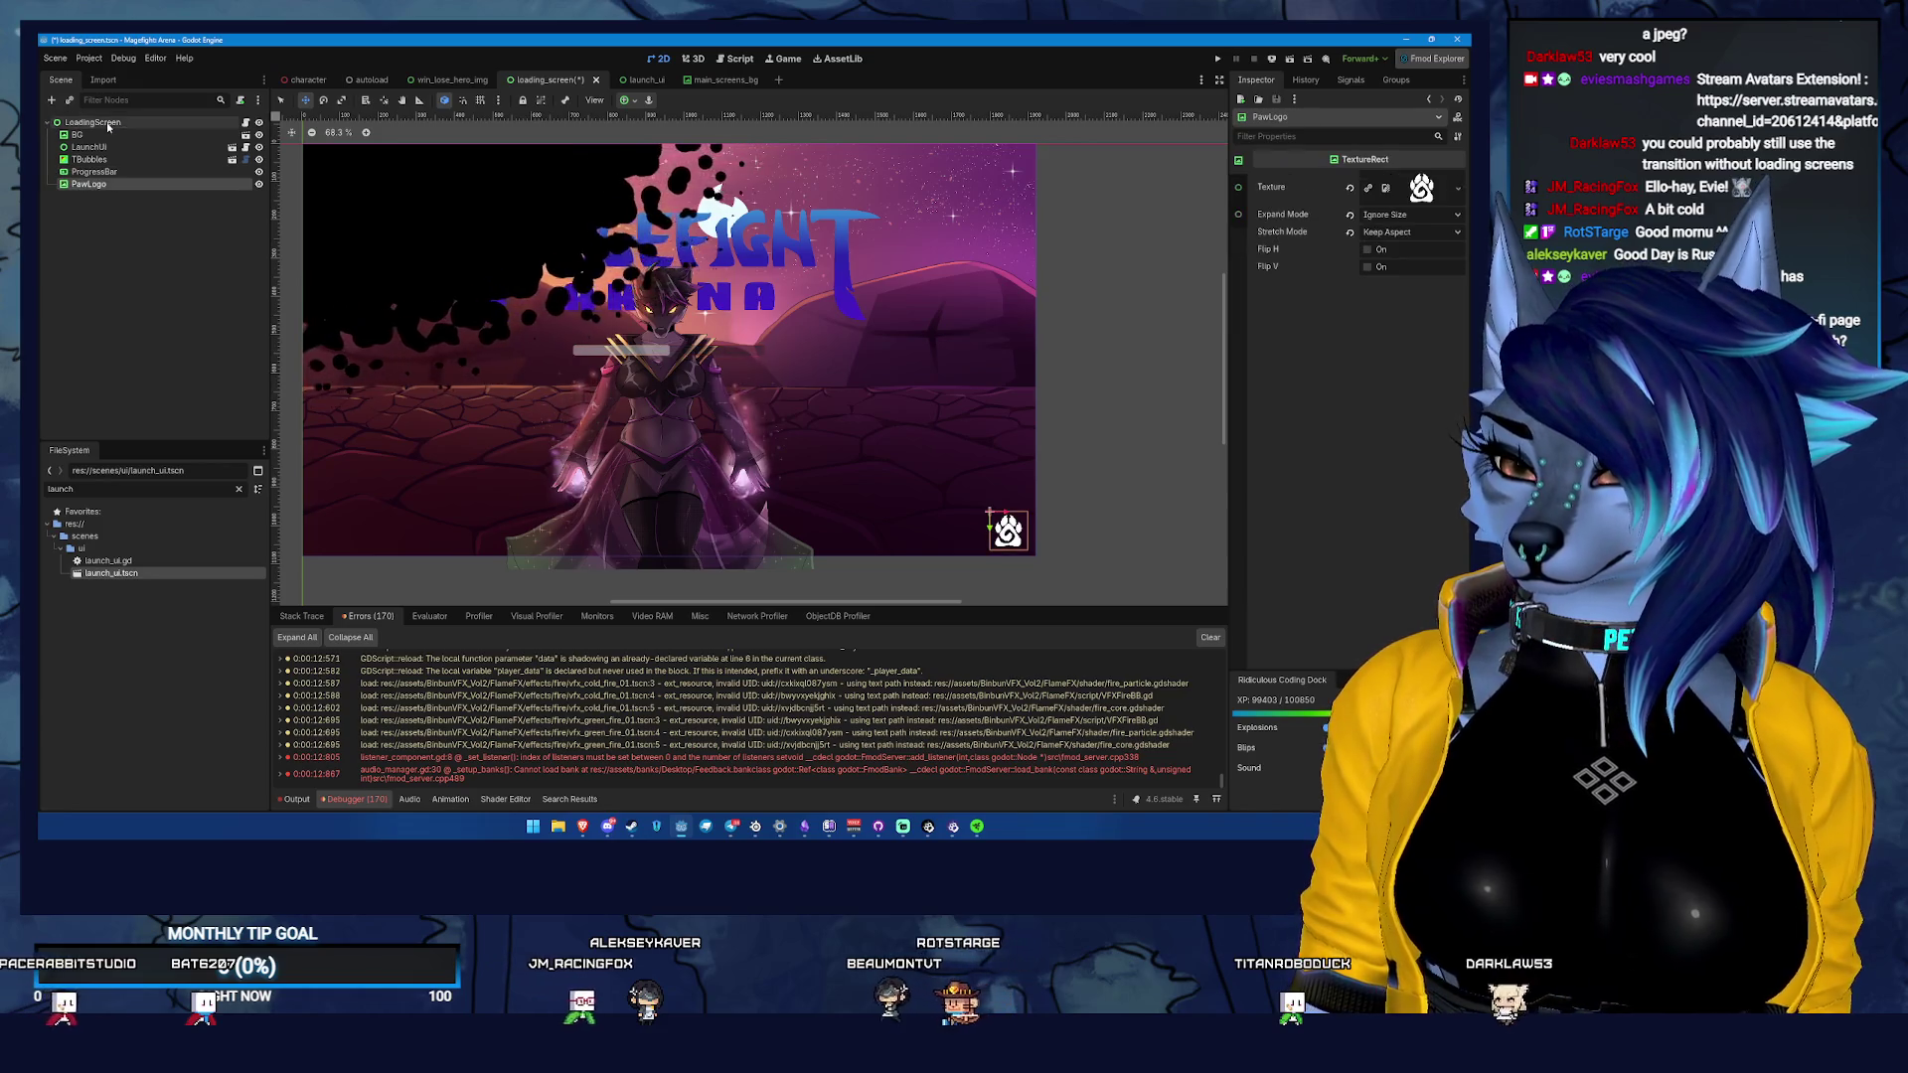
{"action": "left_click", "coordinate": [147, 170]}
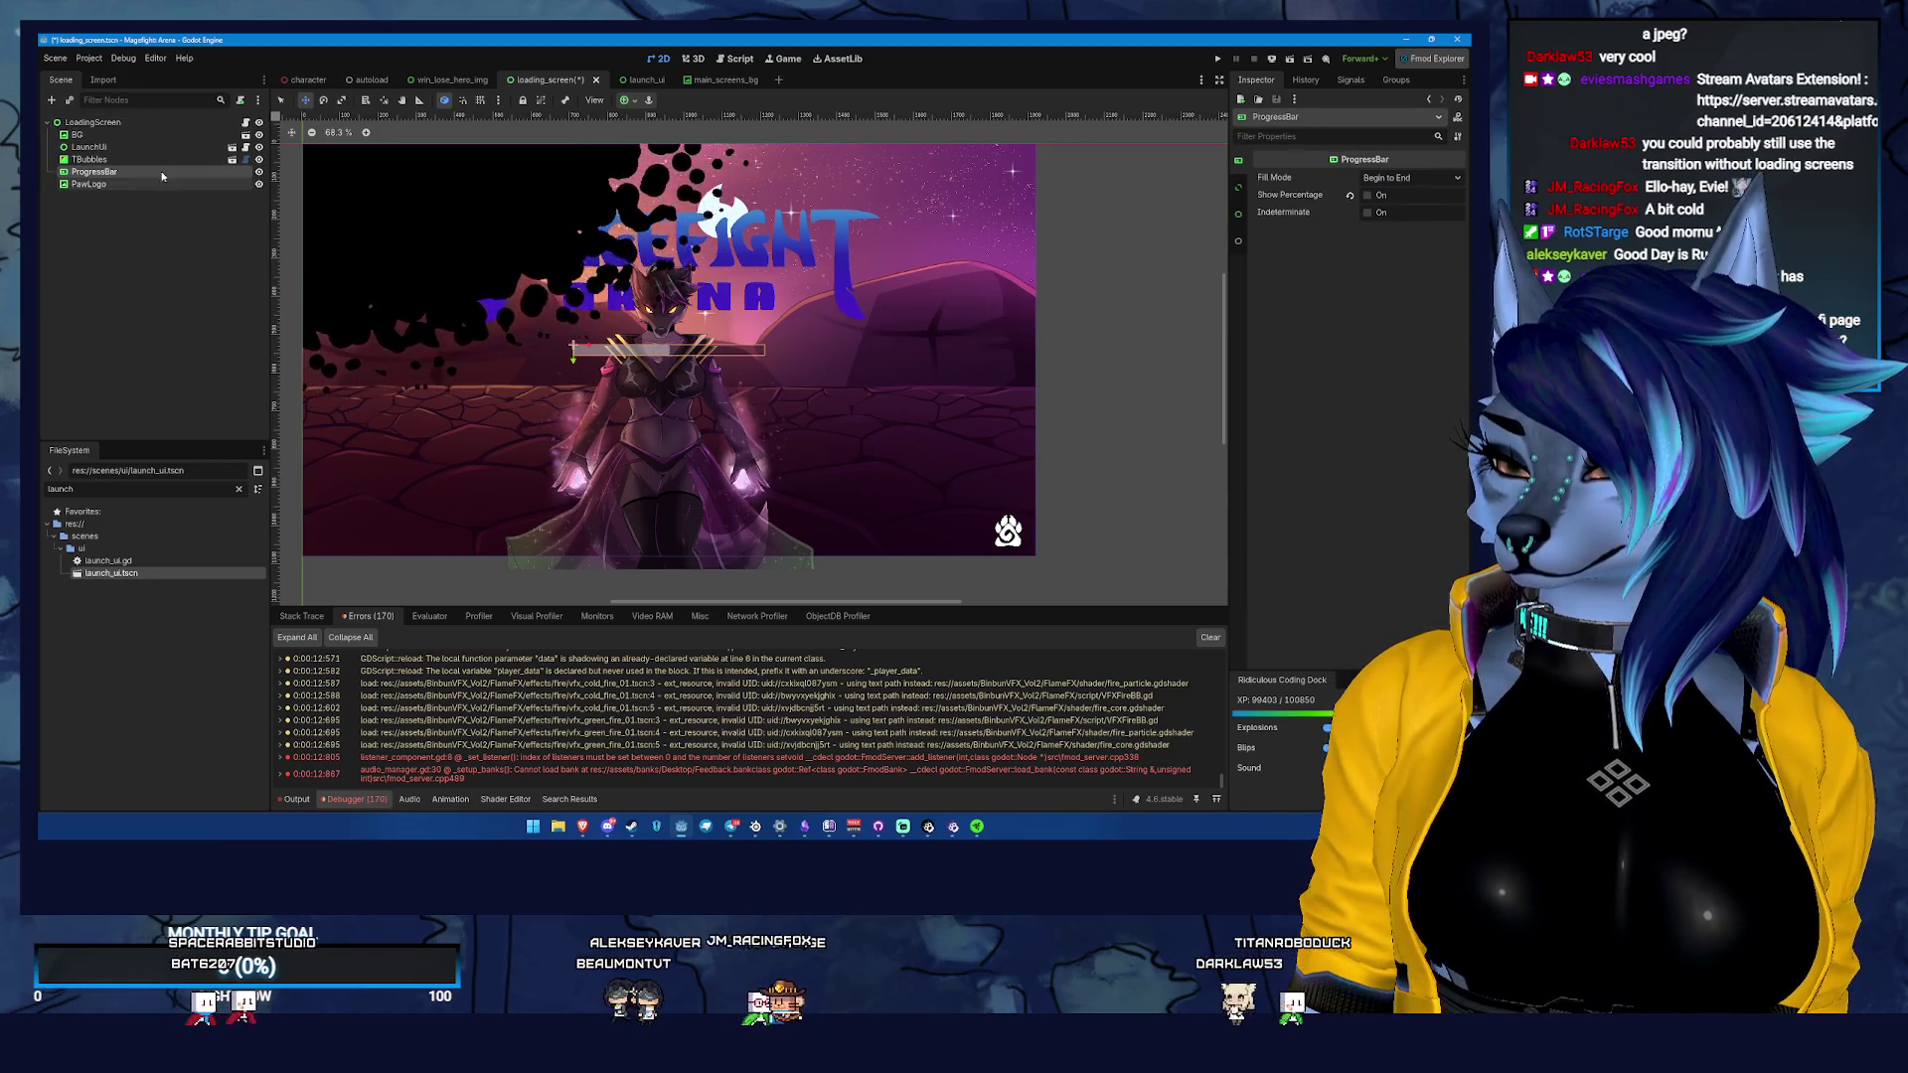
{"action": "left_click", "coordinate": [155, 163]}
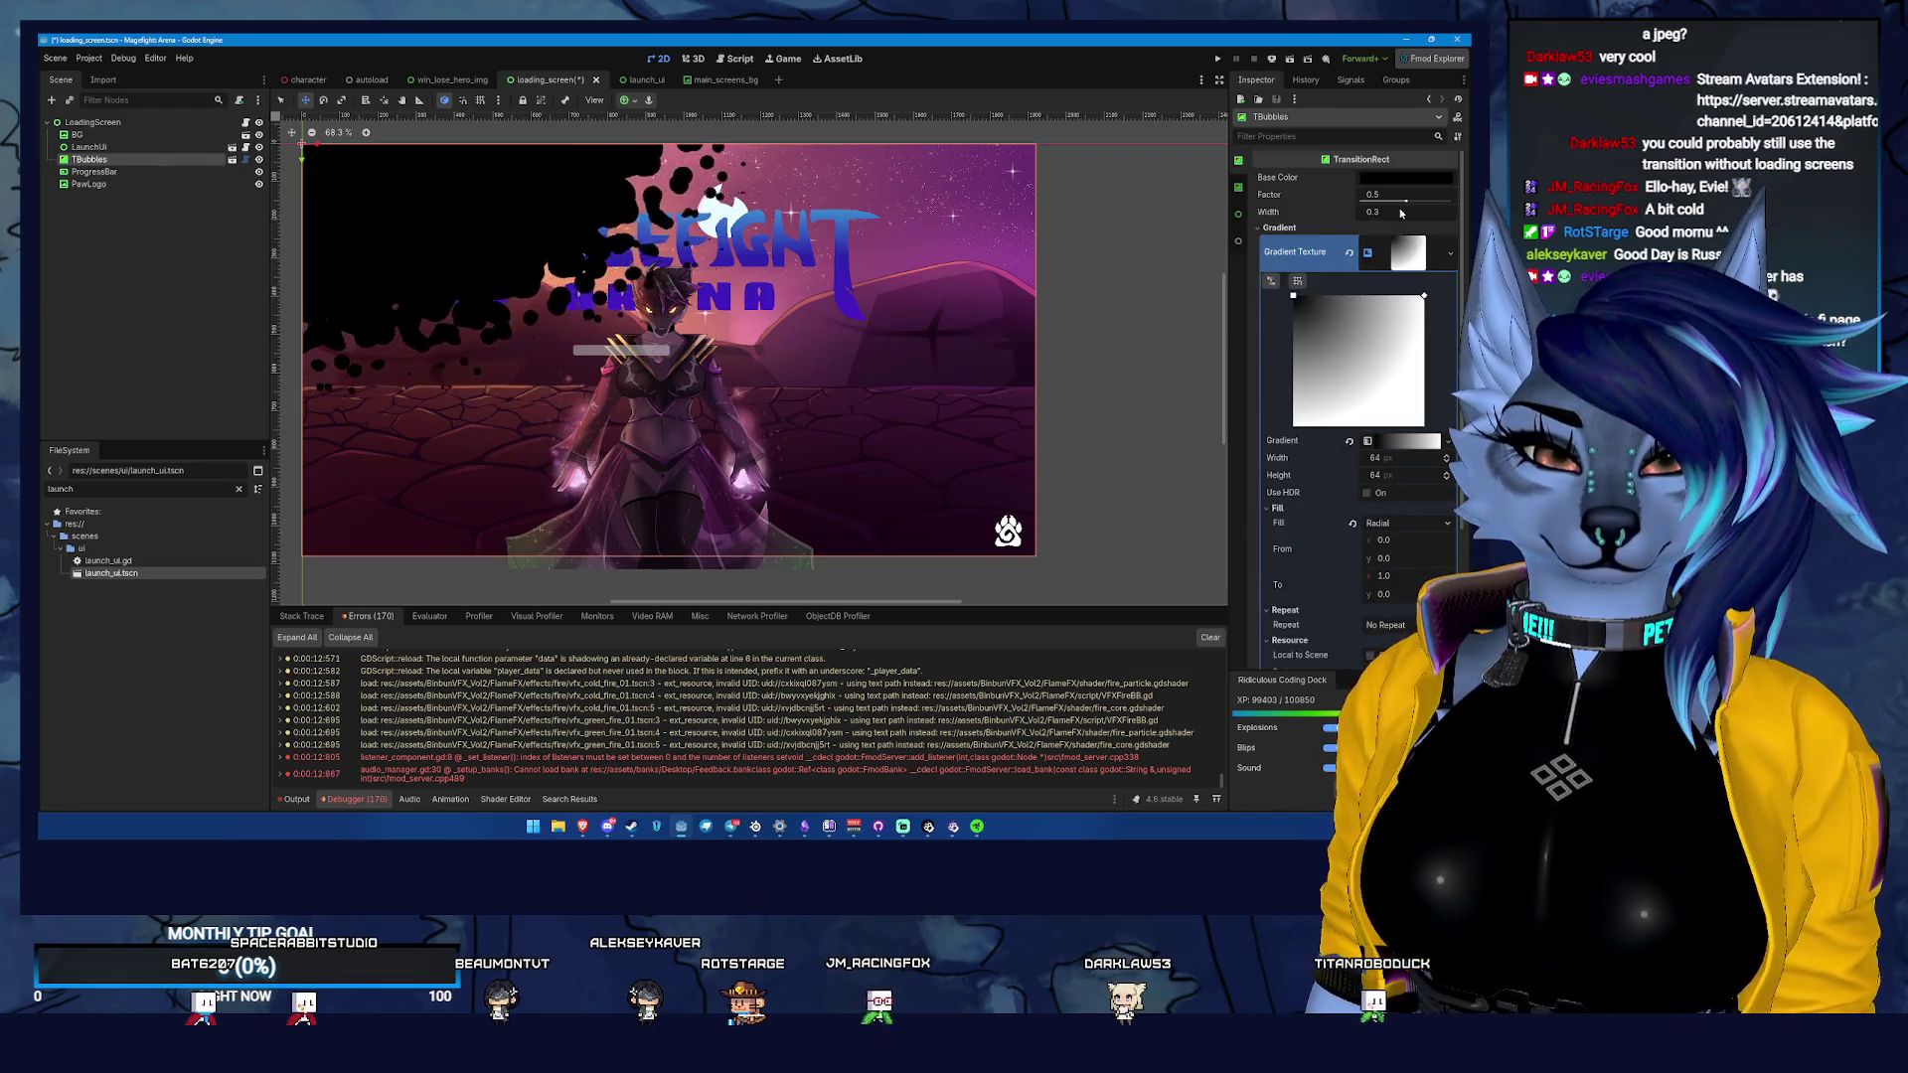
Preview the TBubbles transition by dragging its Factor, then hide the overlay.
{"action": "mouse_move", "coordinate": [1398, 201]}
{"action": "left_mouse_down"}
{"action": "mouse_move", "coordinate": [1377, 200]}
{"action": "mouse_move", "coordinate": [1443, 199]}
{"action": "mouse_move", "coordinate": [1405, 196]}
{"action": "left_mouse_up"}
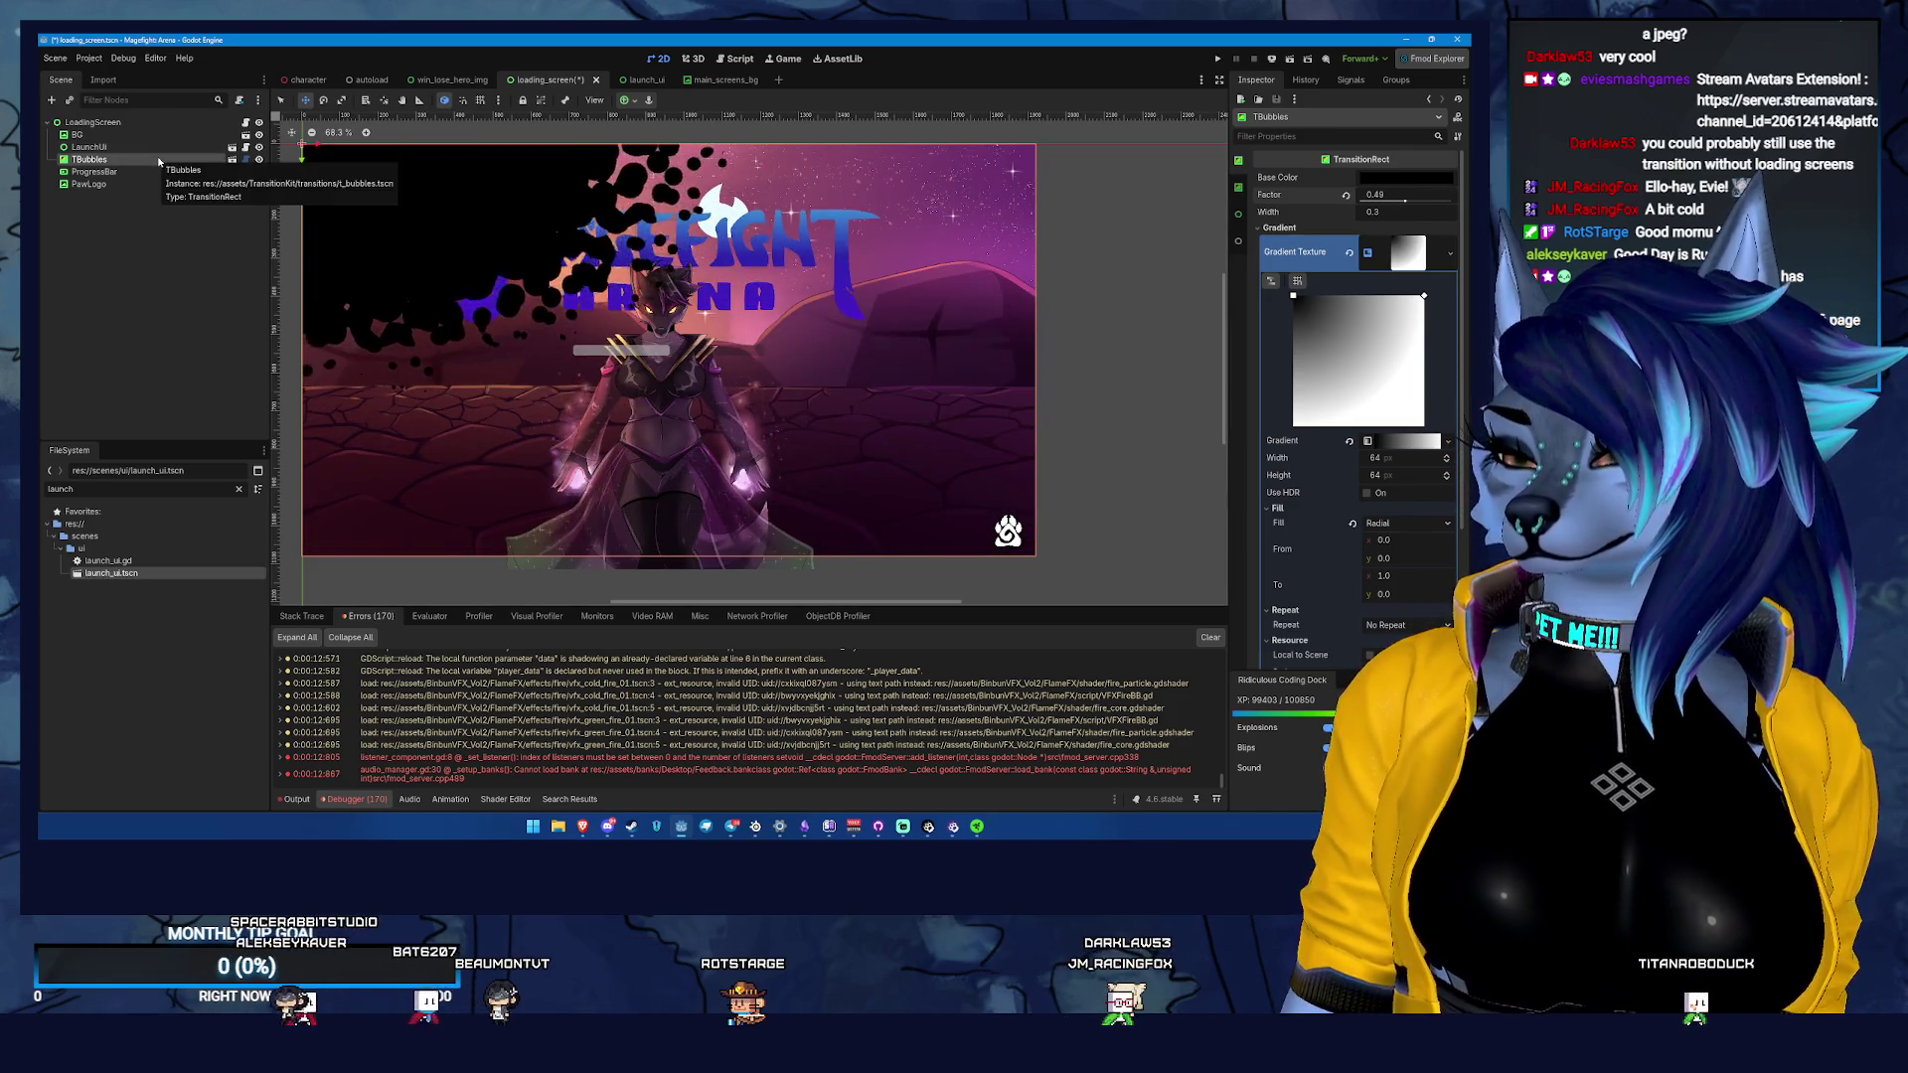
{"action": "left_click_drag", "start_coordinate": [157, 159], "coordinate": [137, 144]}
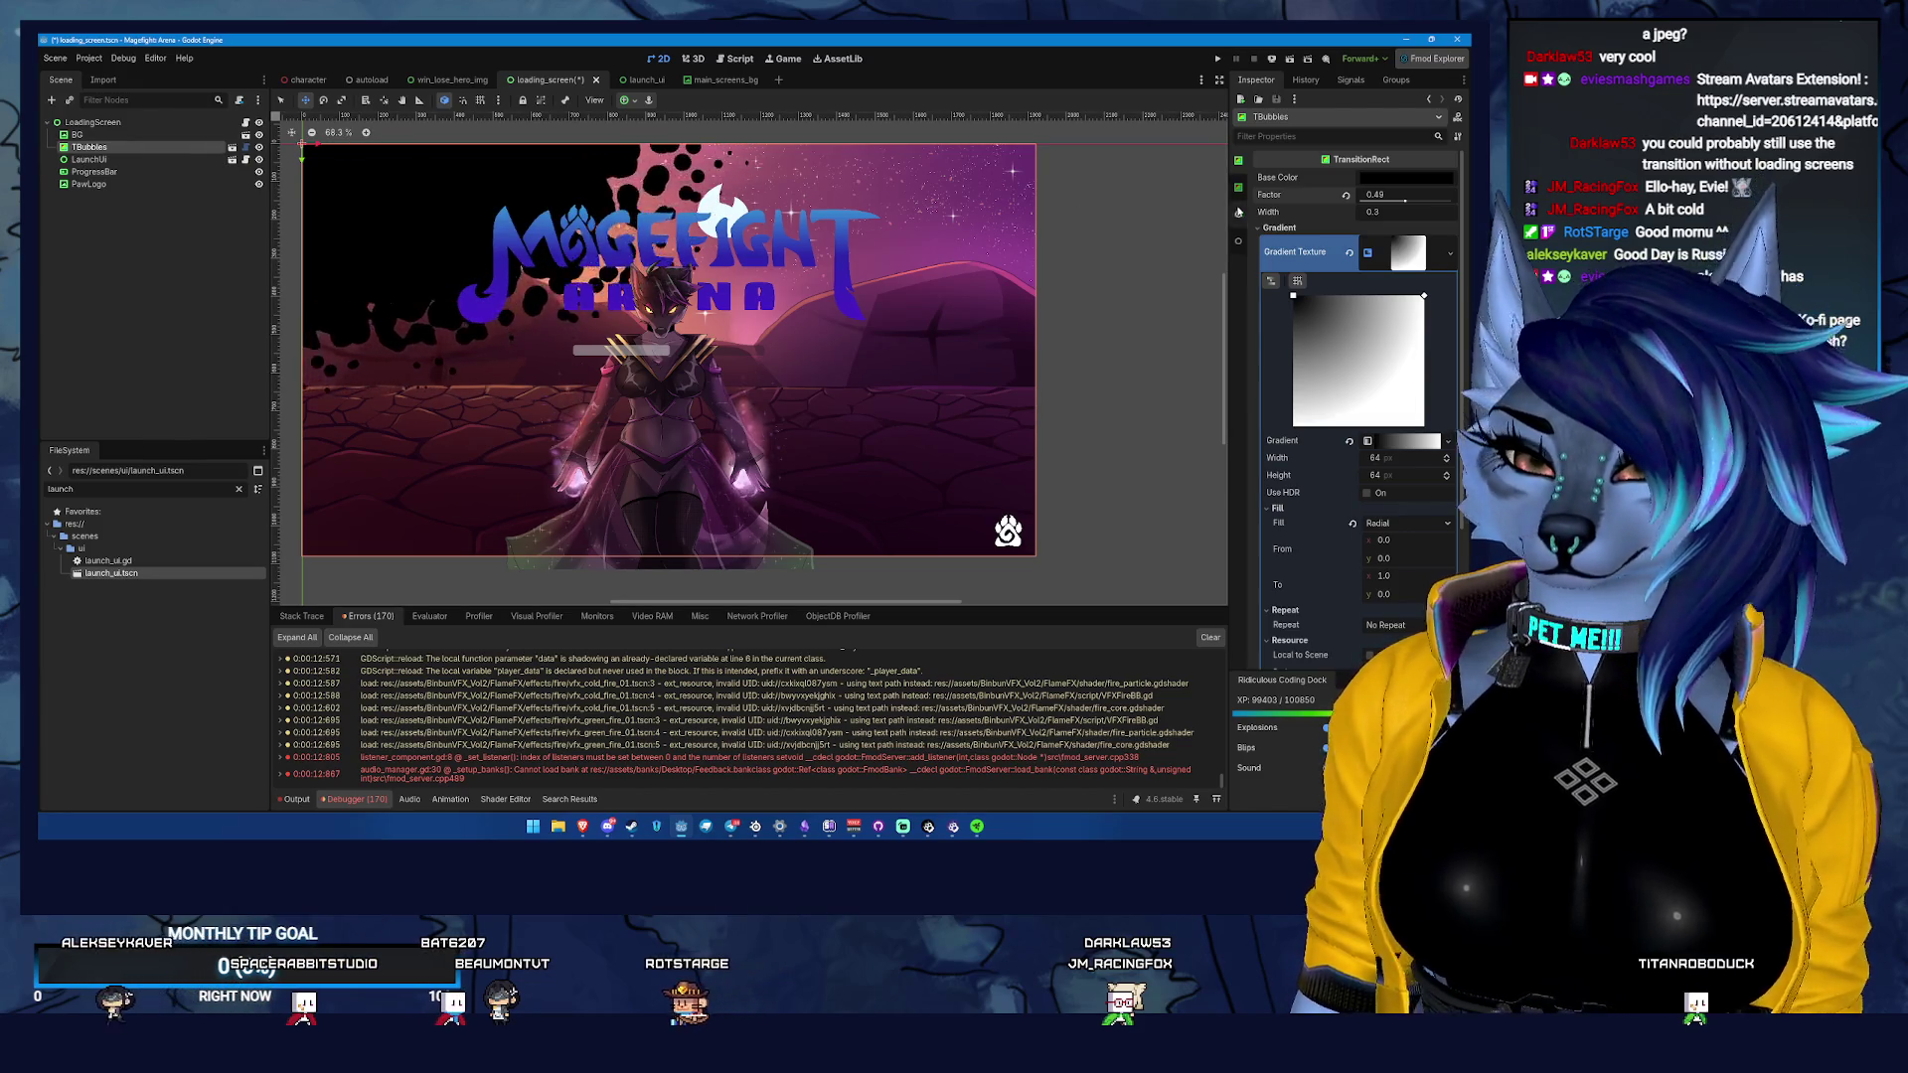
{"action": "mouse_move", "coordinate": [1405, 202]}
{"action": "left_mouse_down"}
{"action": "mouse_move", "coordinate": [1472, 202]}
{"action": "mouse_move", "coordinate": [1404, 197]}
{"action": "left_mouse_up"}
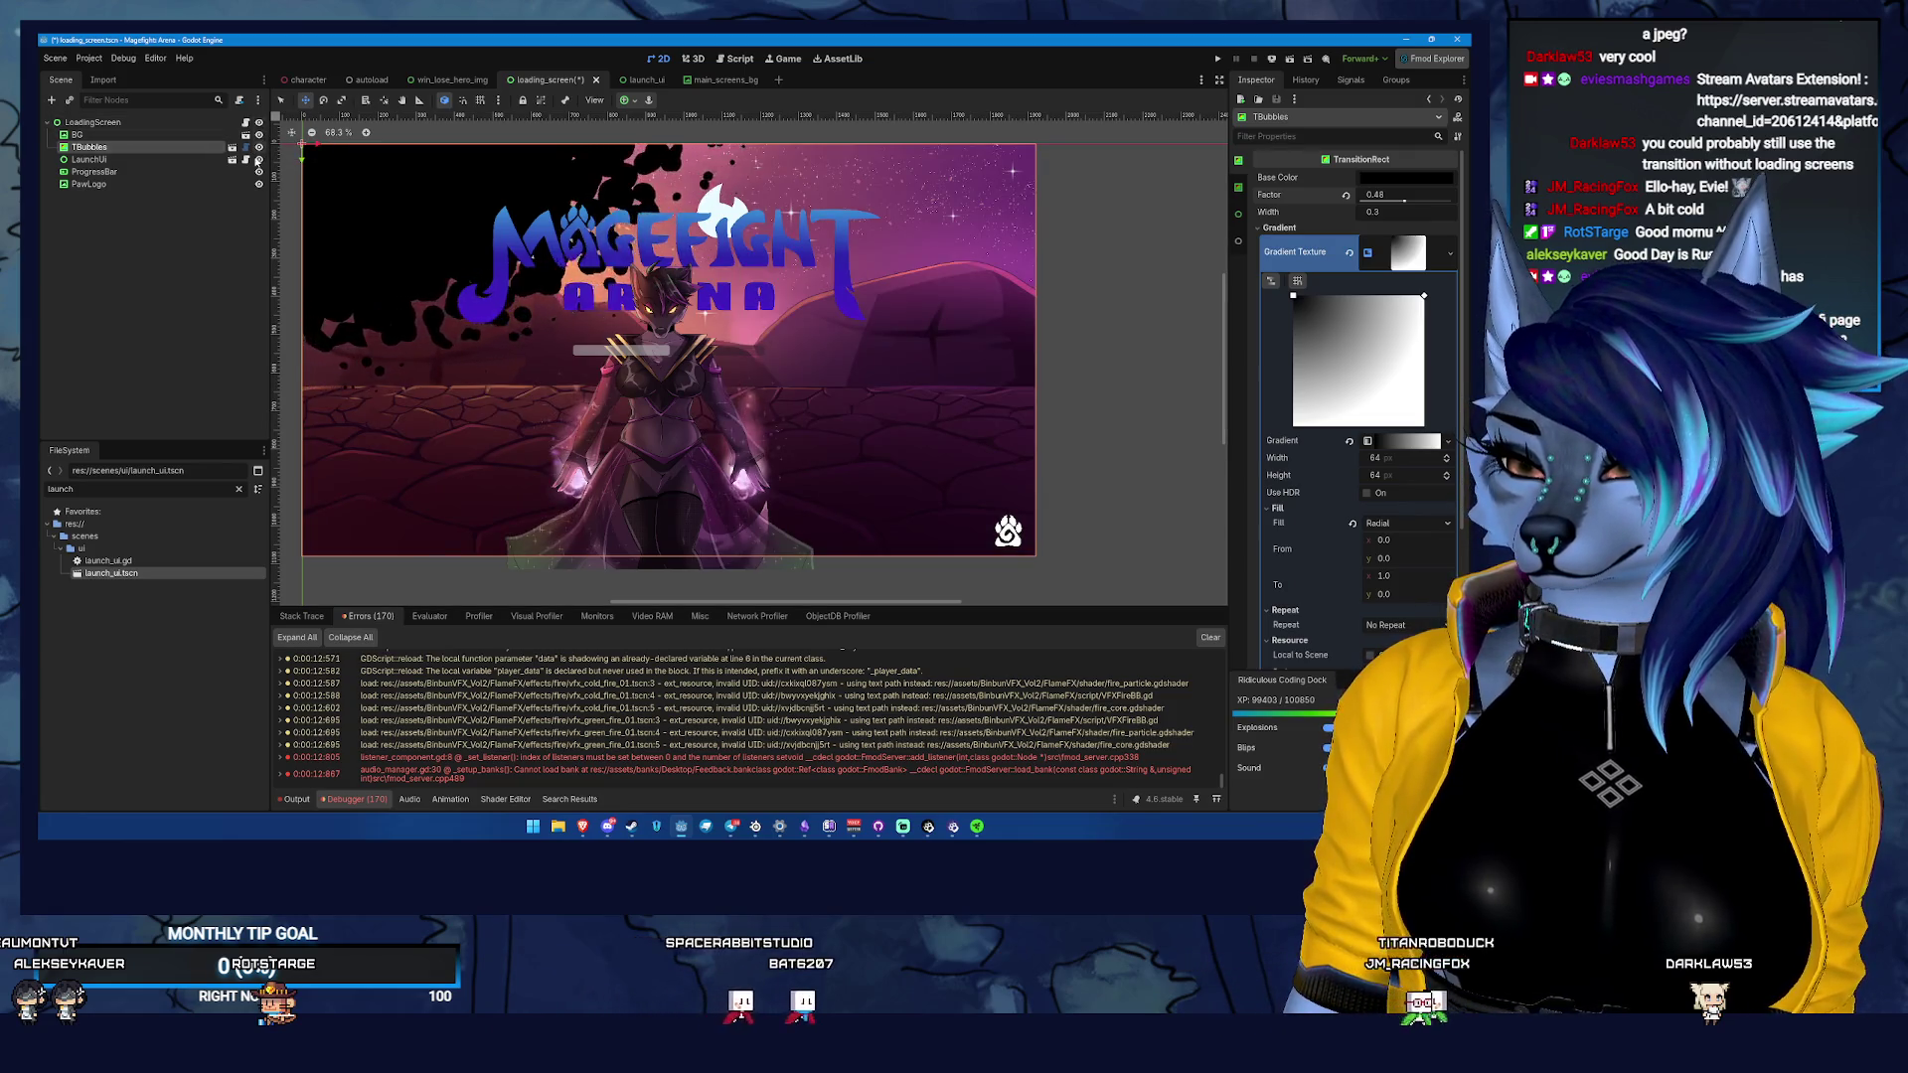
{"action": "left_click", "coordinate": [258, 149]}
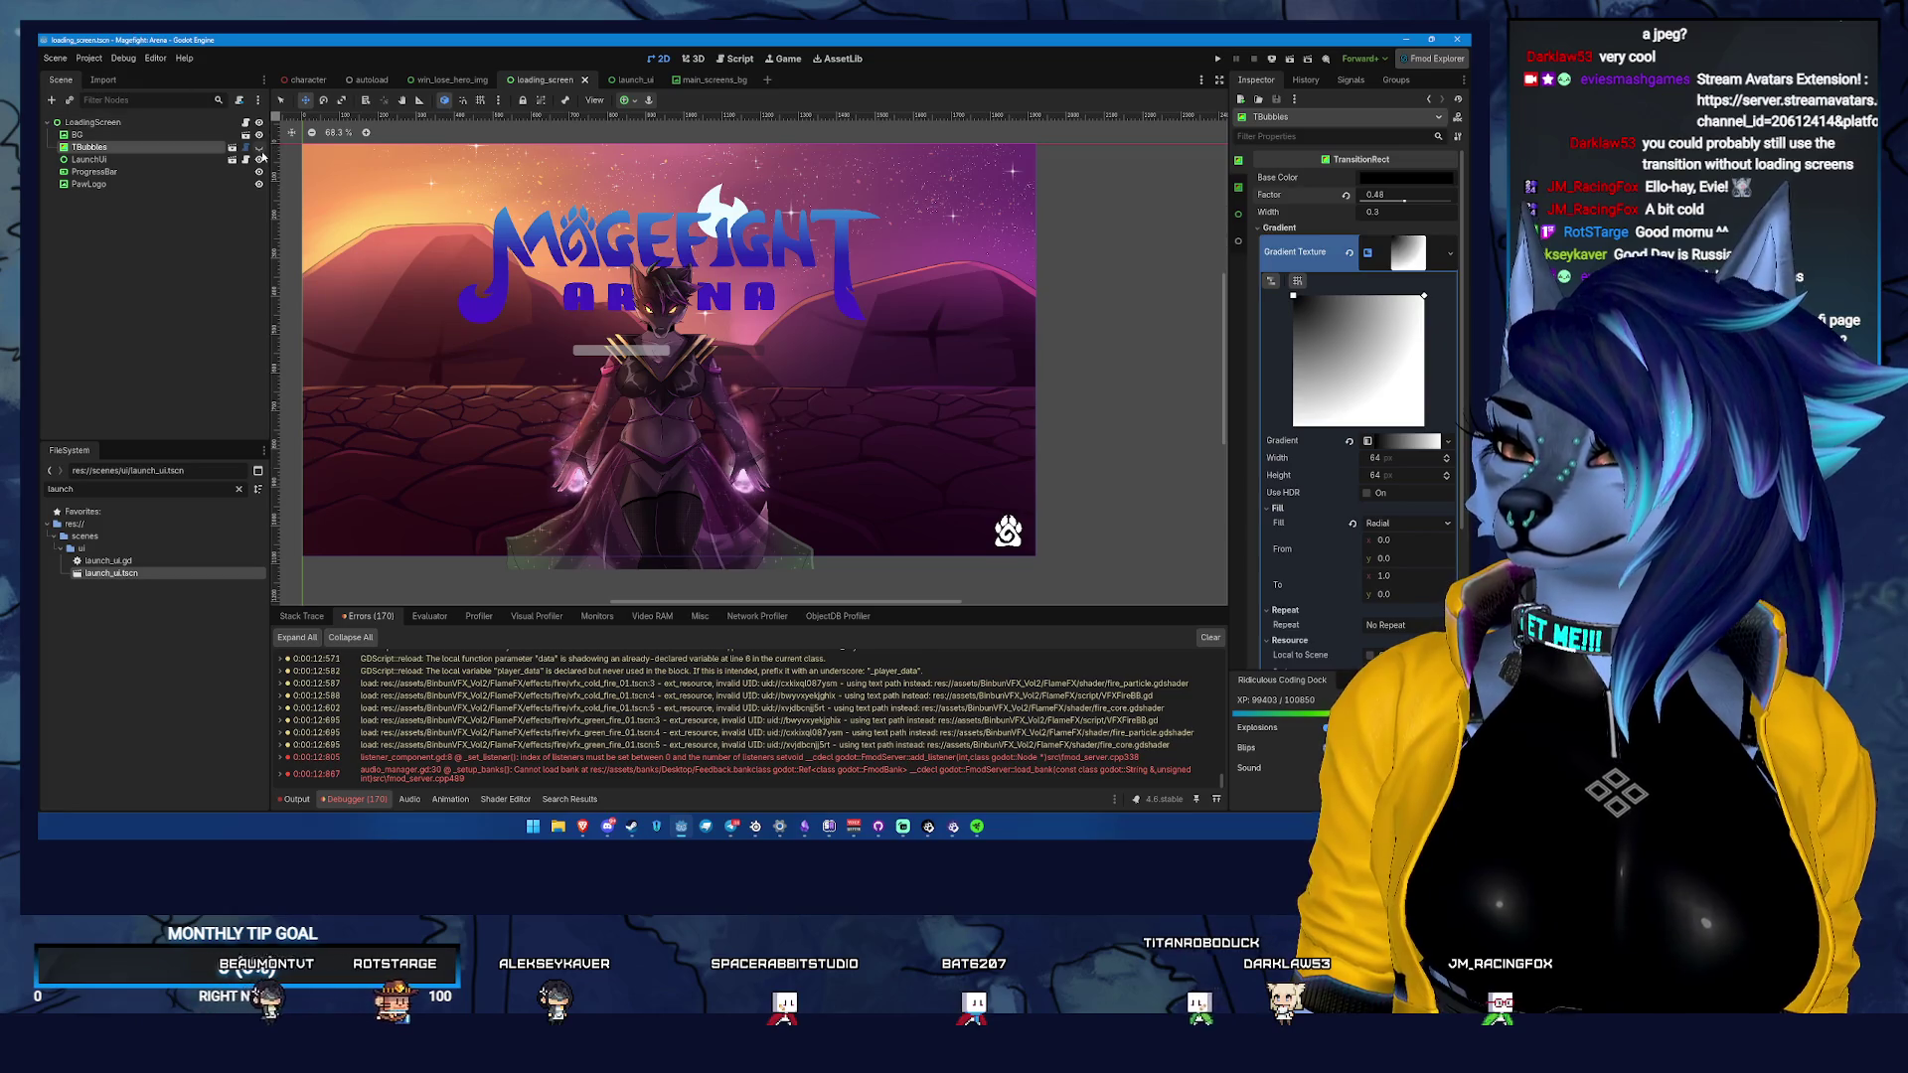
Move TBubbles to the last child, save the loading screen, and open autoload.gd.
{"action": "key", "text": "ctrl+Down"}
{"action": "key", "text": "ctrl+Down"}
{"action": "key", "text": "ctrl+Down"}
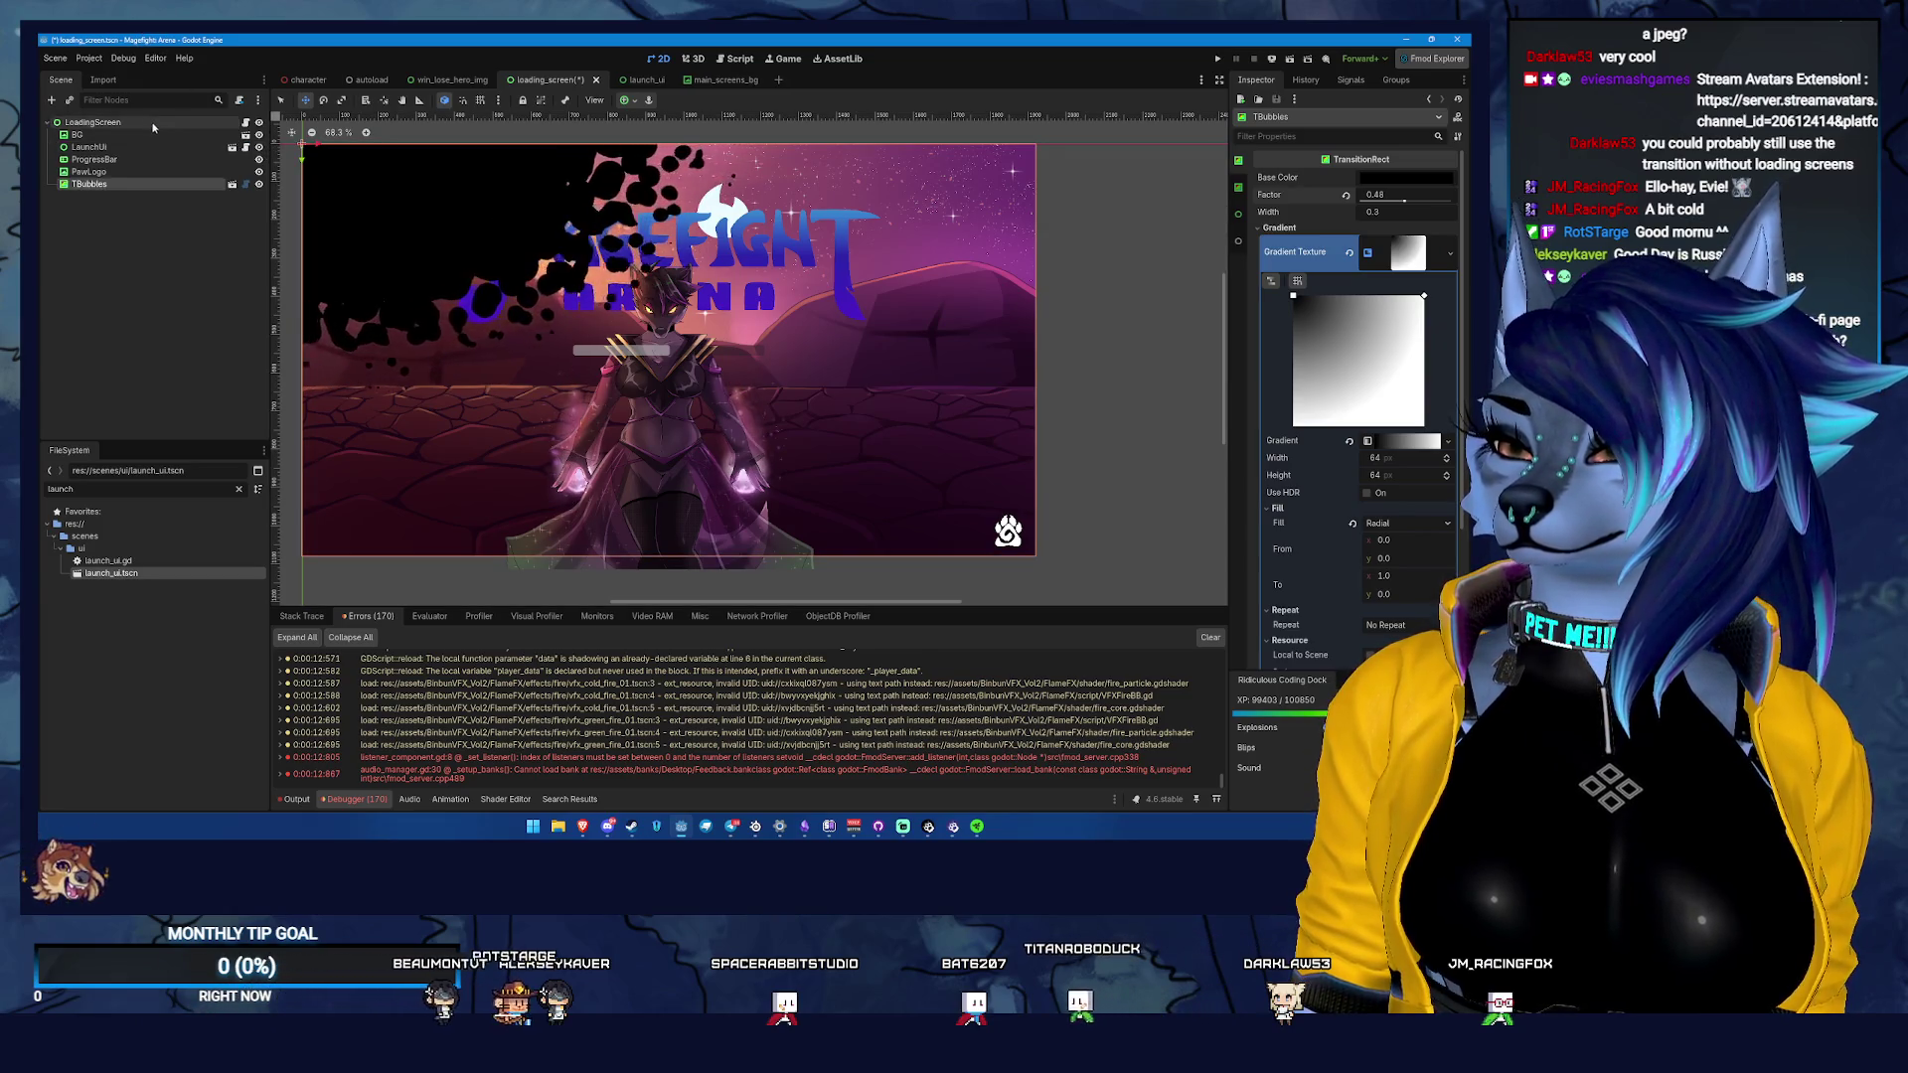
{"action": "mouse_move", "coordinate": [1403, 200]}
{"action": "left_mouse_down"}
{"action": "mouse_move", "coordinate": [1453, 201]}
{"action": "mouse_move", "coordinate": [1359, 201]}
{"action": "left_mouse_up"}
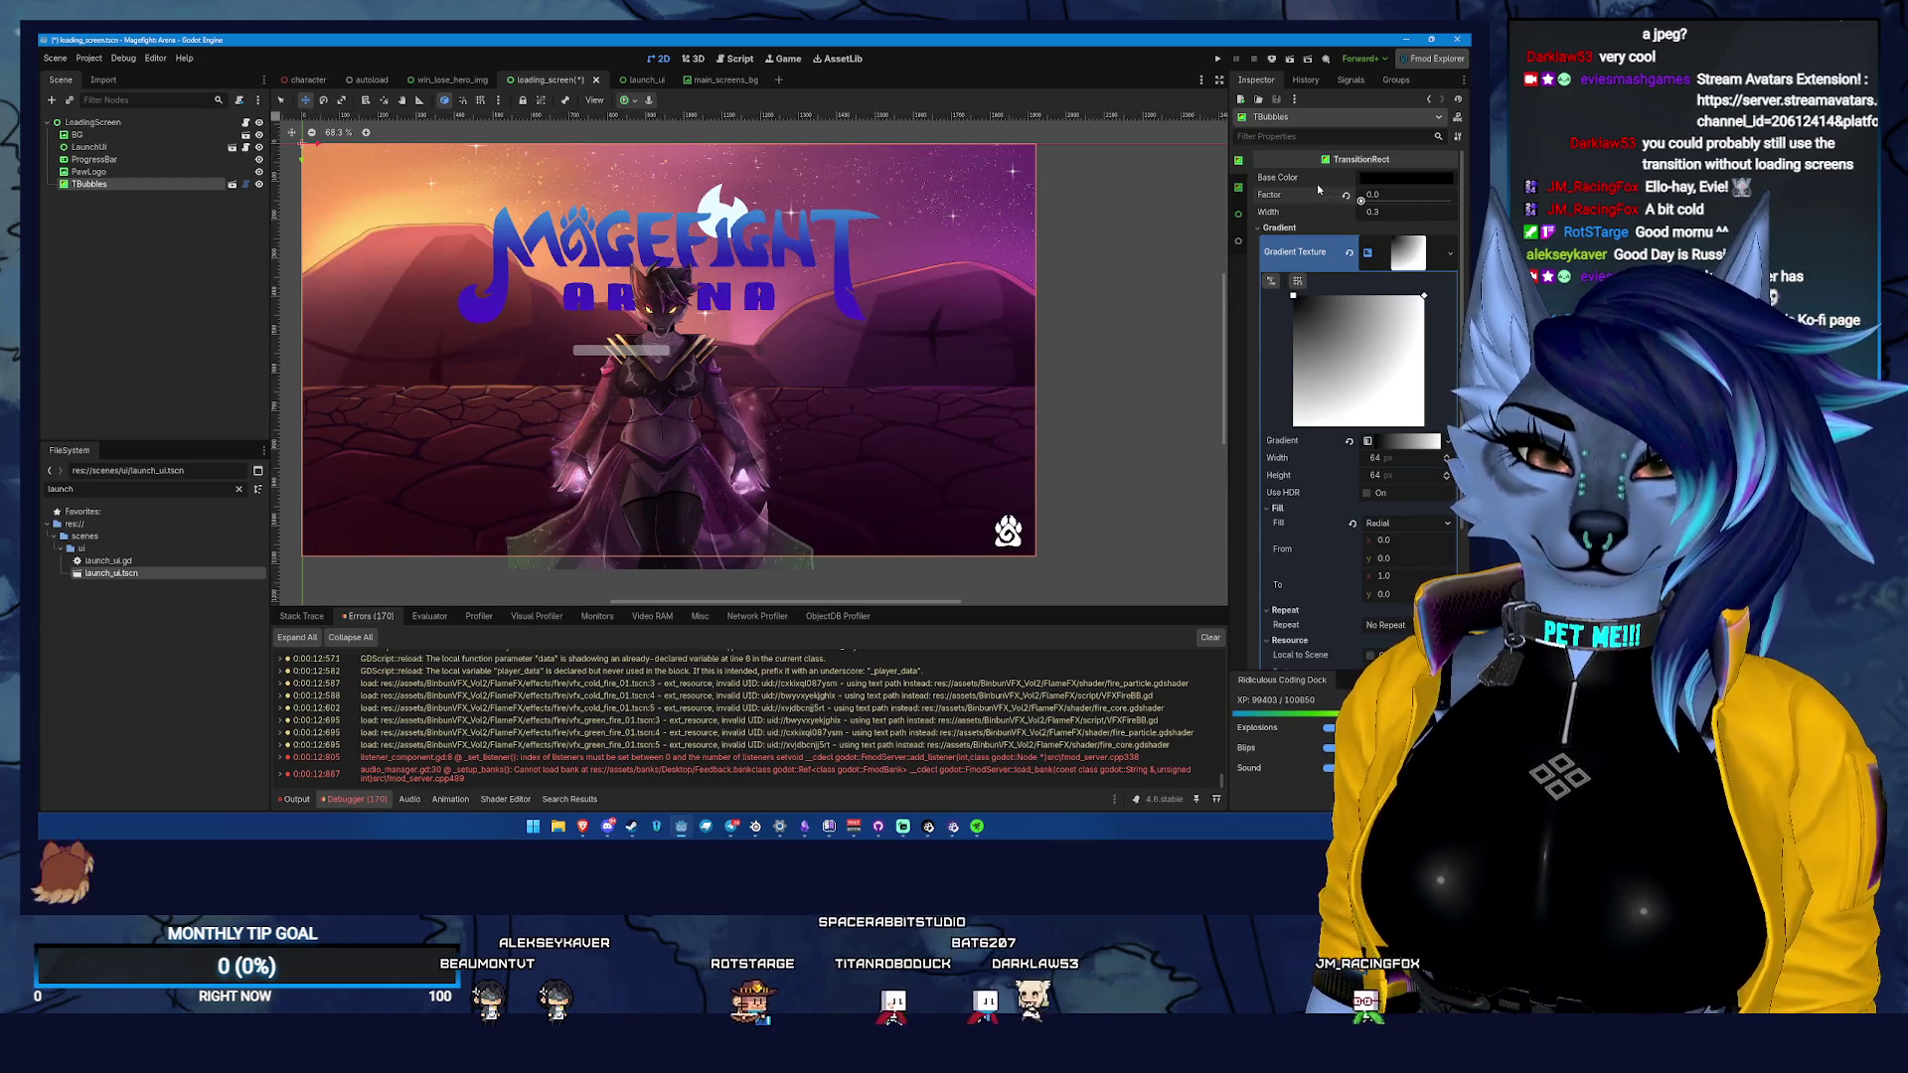
{"action": "key", "text": "ctrl+s"}
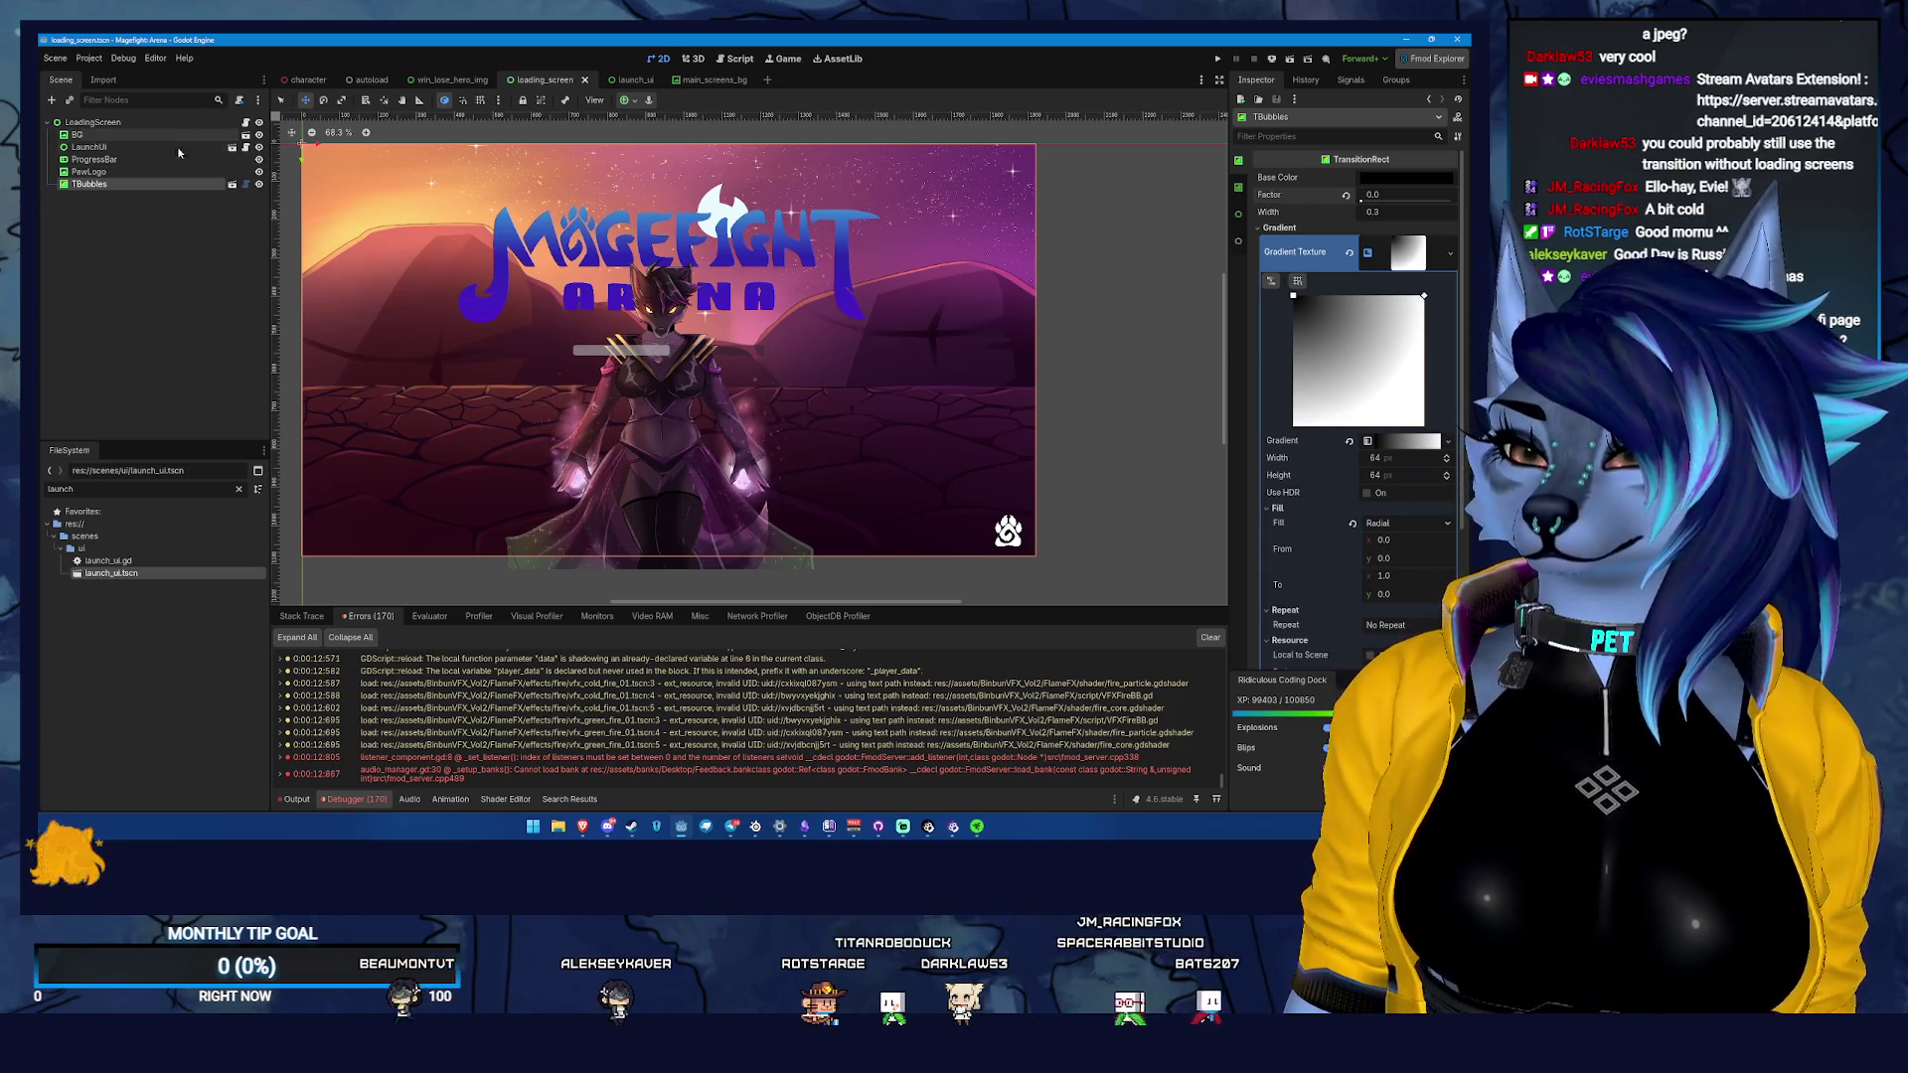
{"action": "mouse_move", "coordinate": [1372, 196]}
{"action": "left_mouse_down"}
{"action": "mouse_move", "coordinate": [1453, 196]}
{"action": "mouse_move", "coordinate": [1374, 195]}
{"action": "mouse_move", "coordinate": [1419, 196]}
{"action": "mouse_move", "coordinate": [1389, 202]}
{"action": "left_mouse_up"}
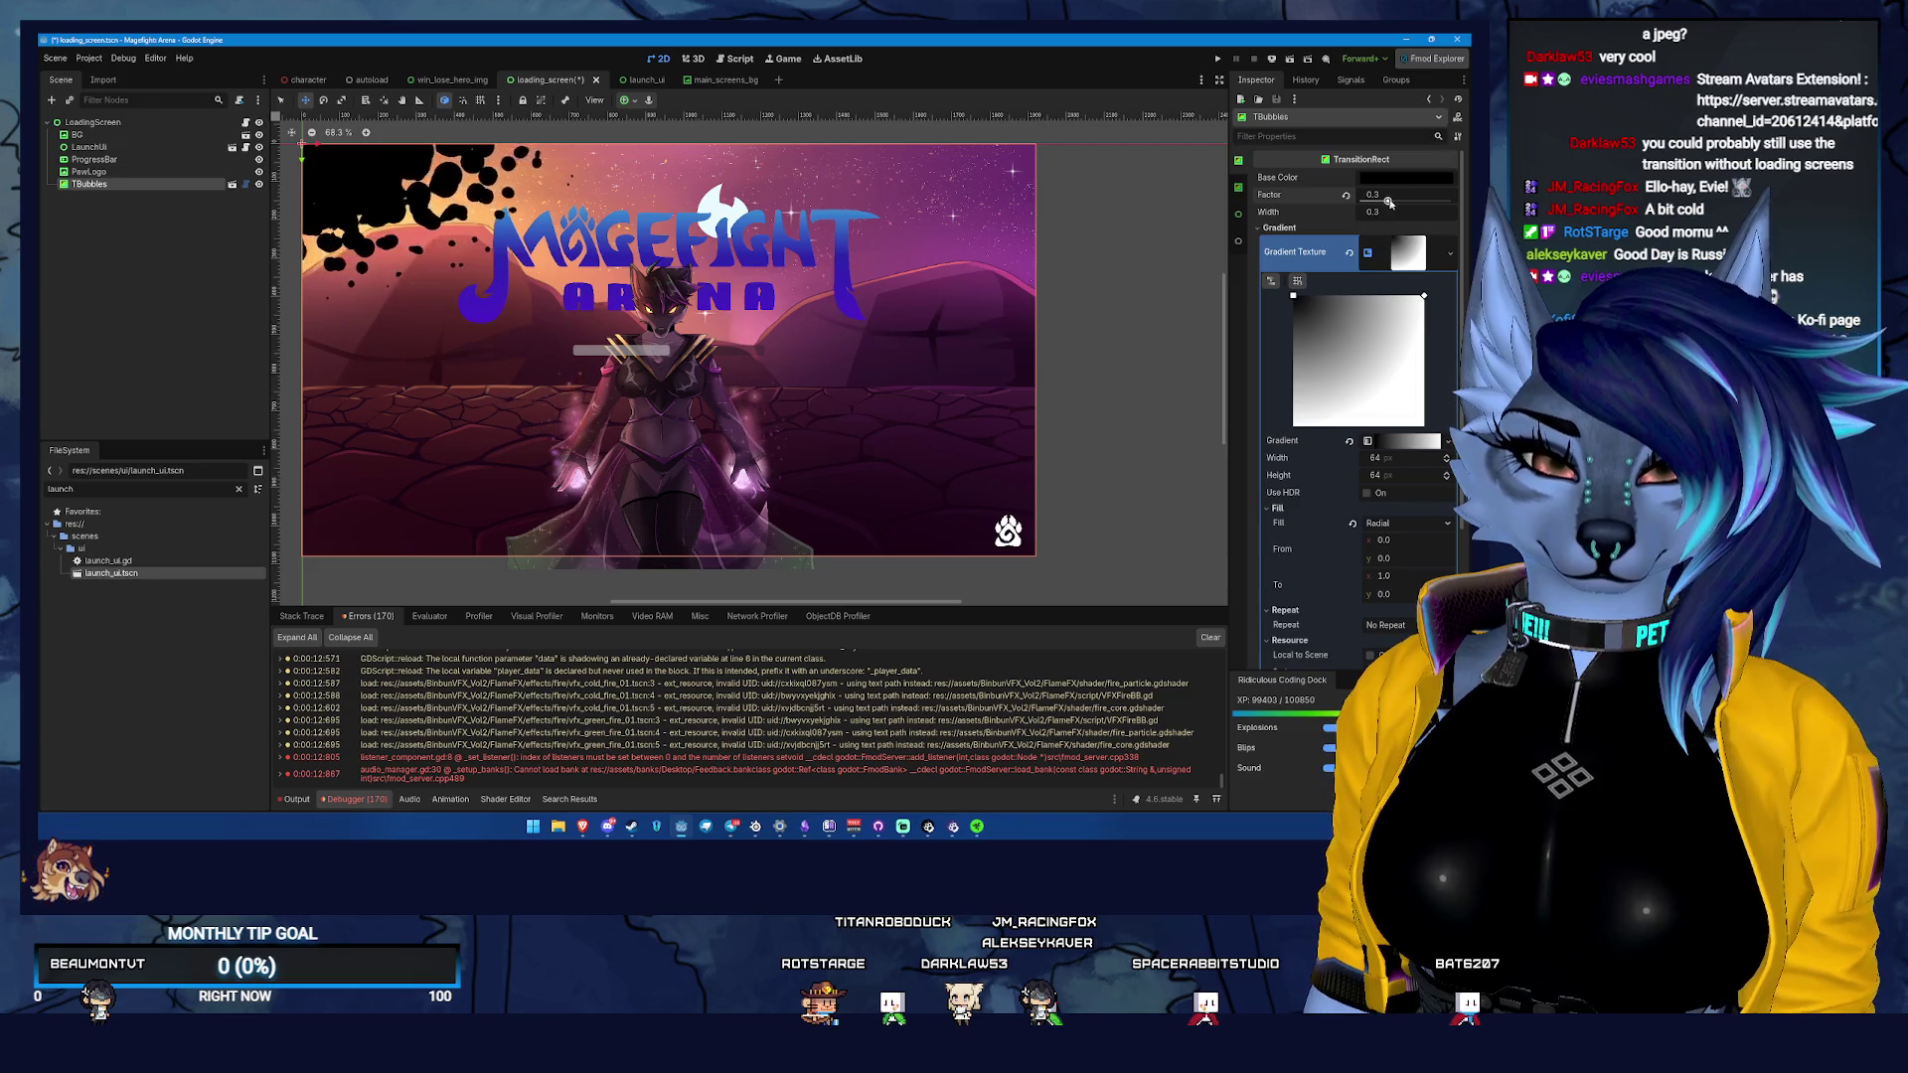
{"action": "key", "text": "ctrl+s"}
{"action": "left_click", "coordinate": [92, 121]}
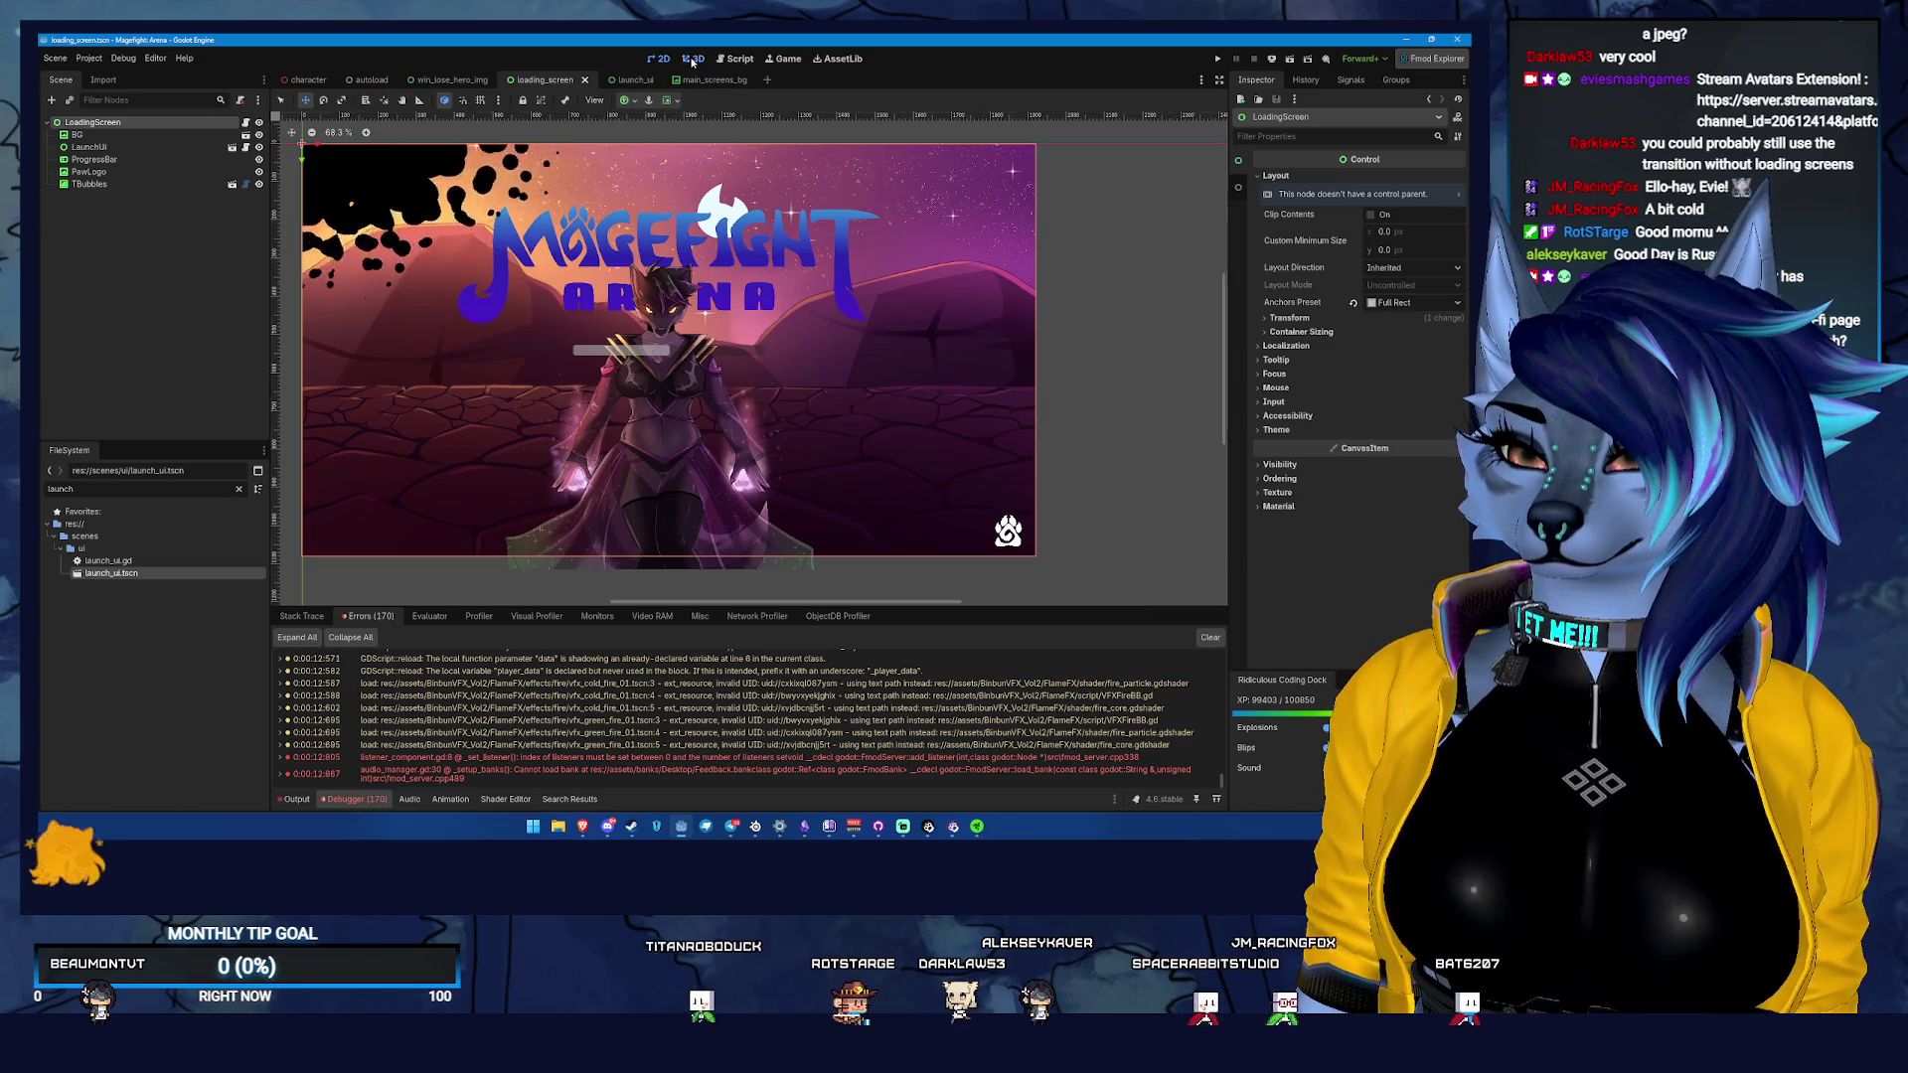
{"action": "key", "text": "ctrl+F2"}
{"action": "key", "text": "ctrl+F3"}
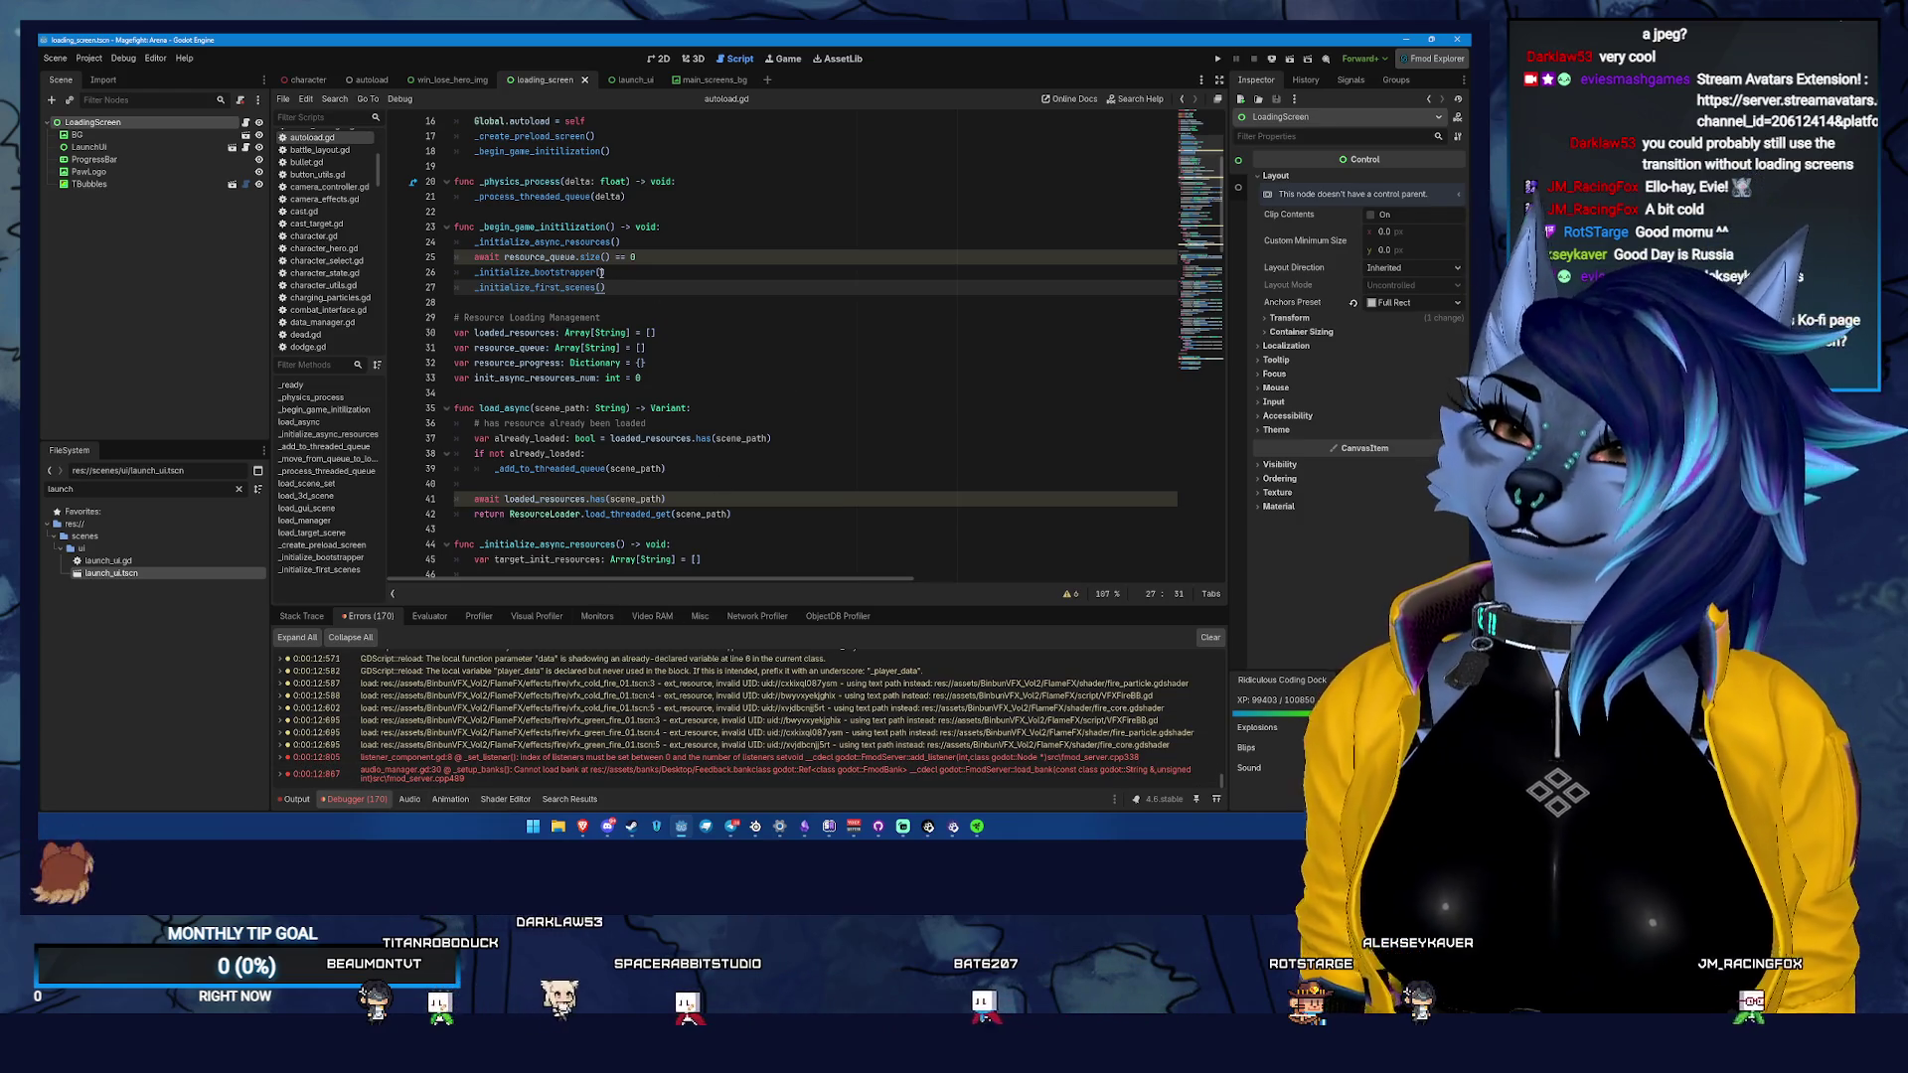
Jump to _create_preload_screen in autoload.gd and inspect the LoadingScreen load line.
{"action": "scroll", "coordinate": [557, 248], "scroll_direction": "up", "scroll_amount": 4}
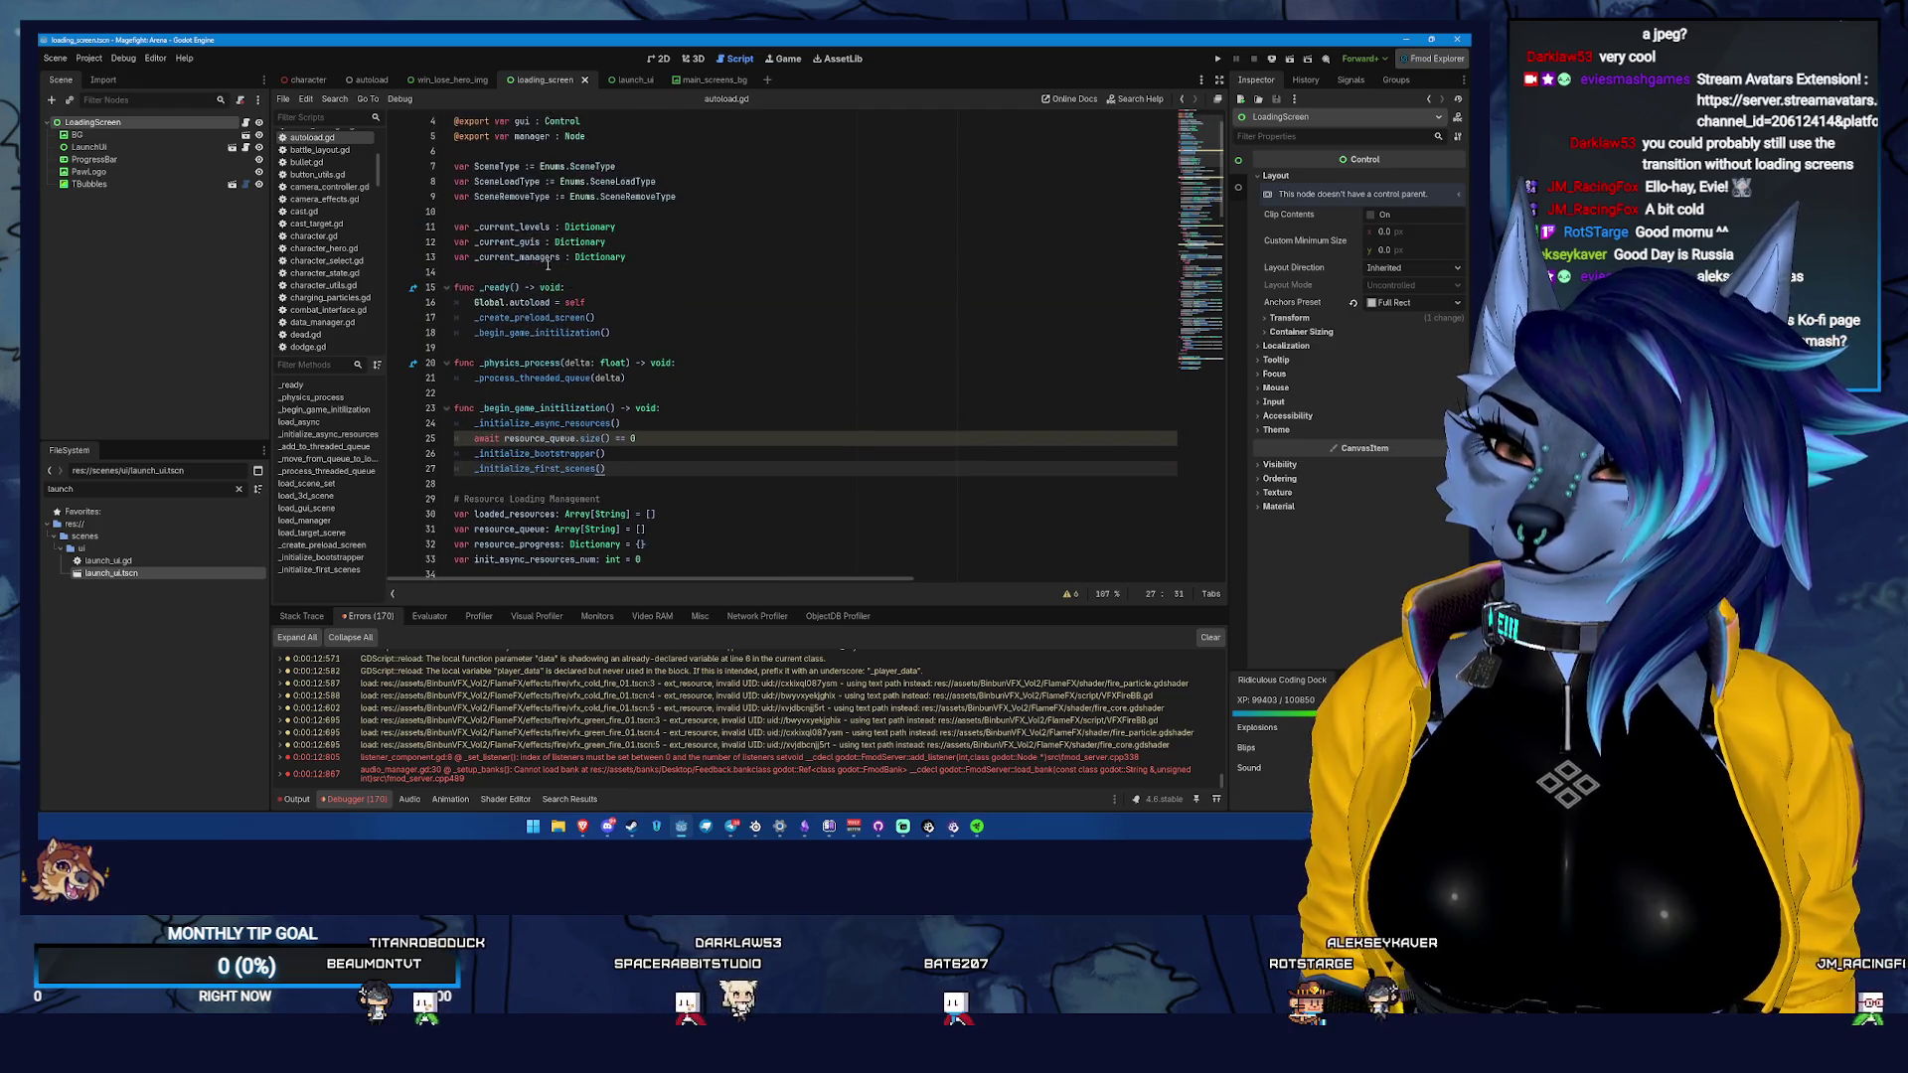
{"action": "left_click", "coordinate": [553, 319], "text": "ctrl"}
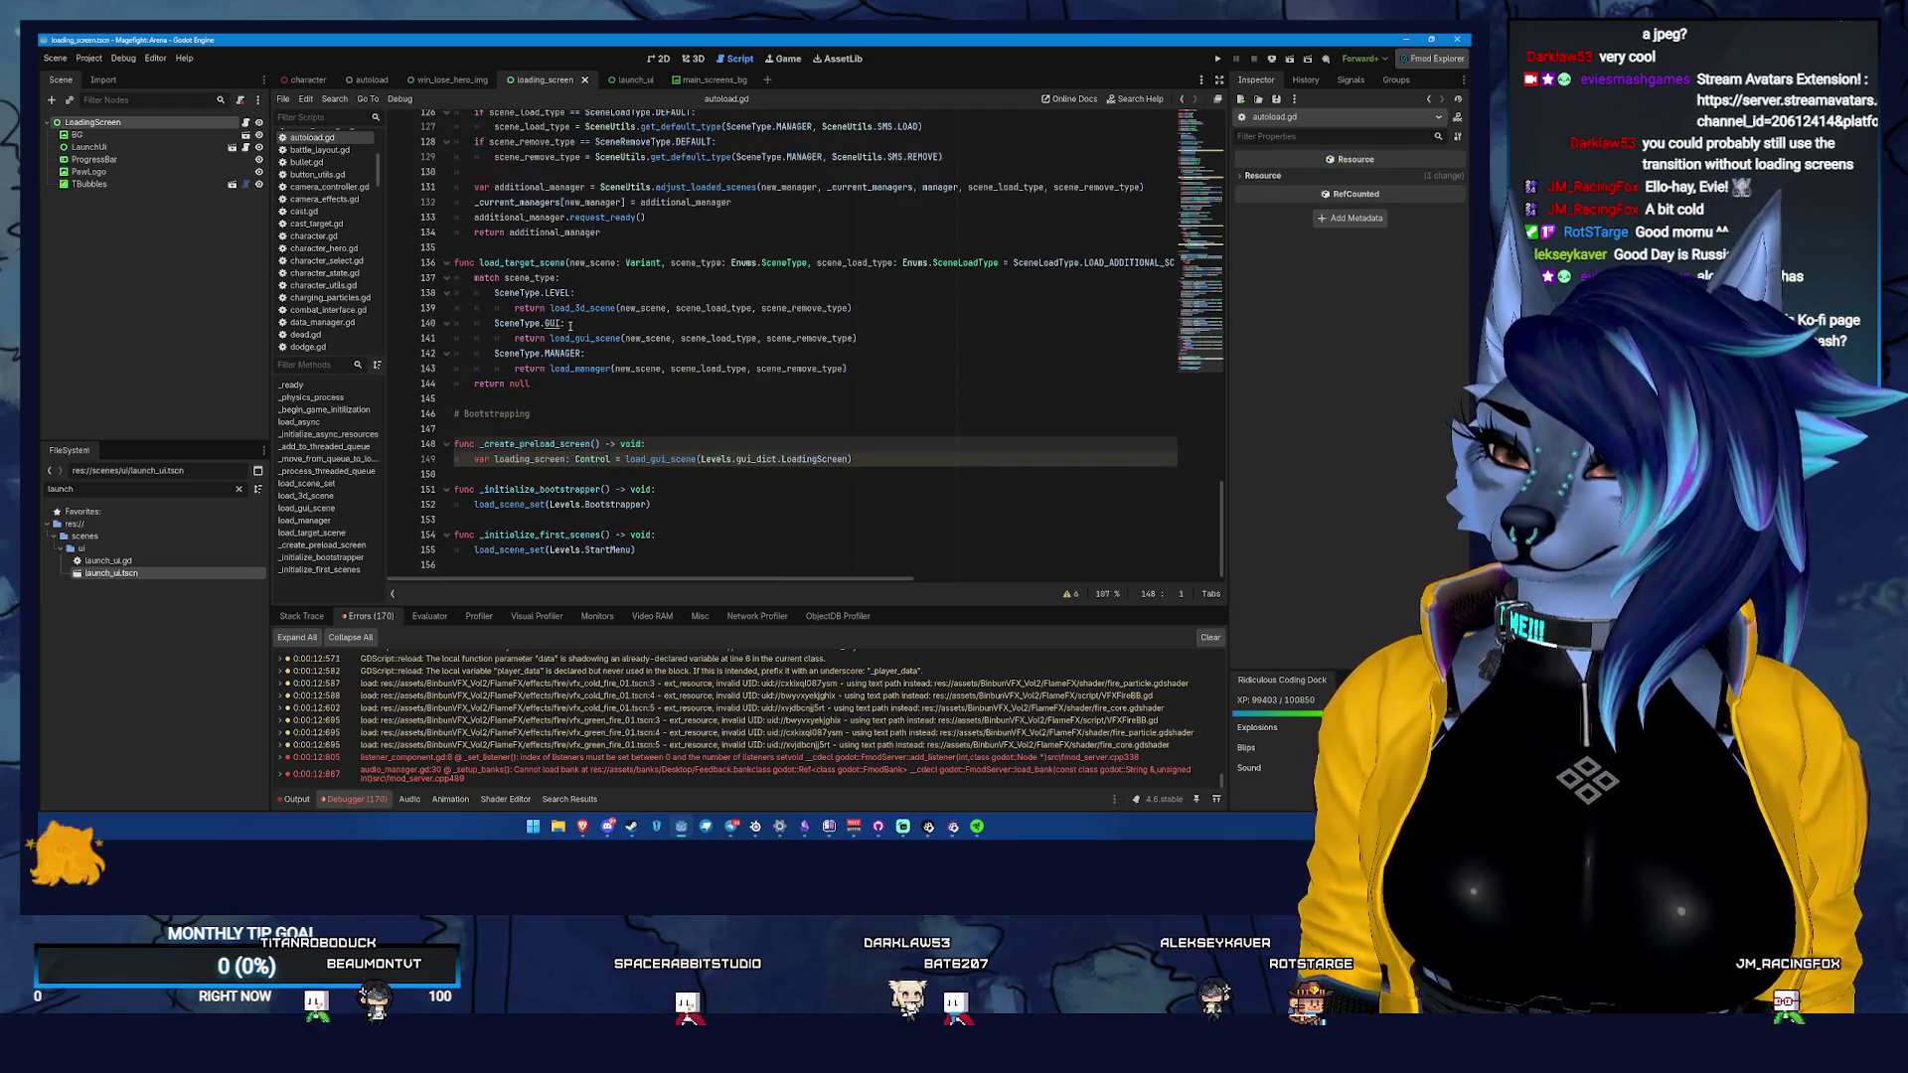
{"action": "left_click", "coordinate": [626, 459]}
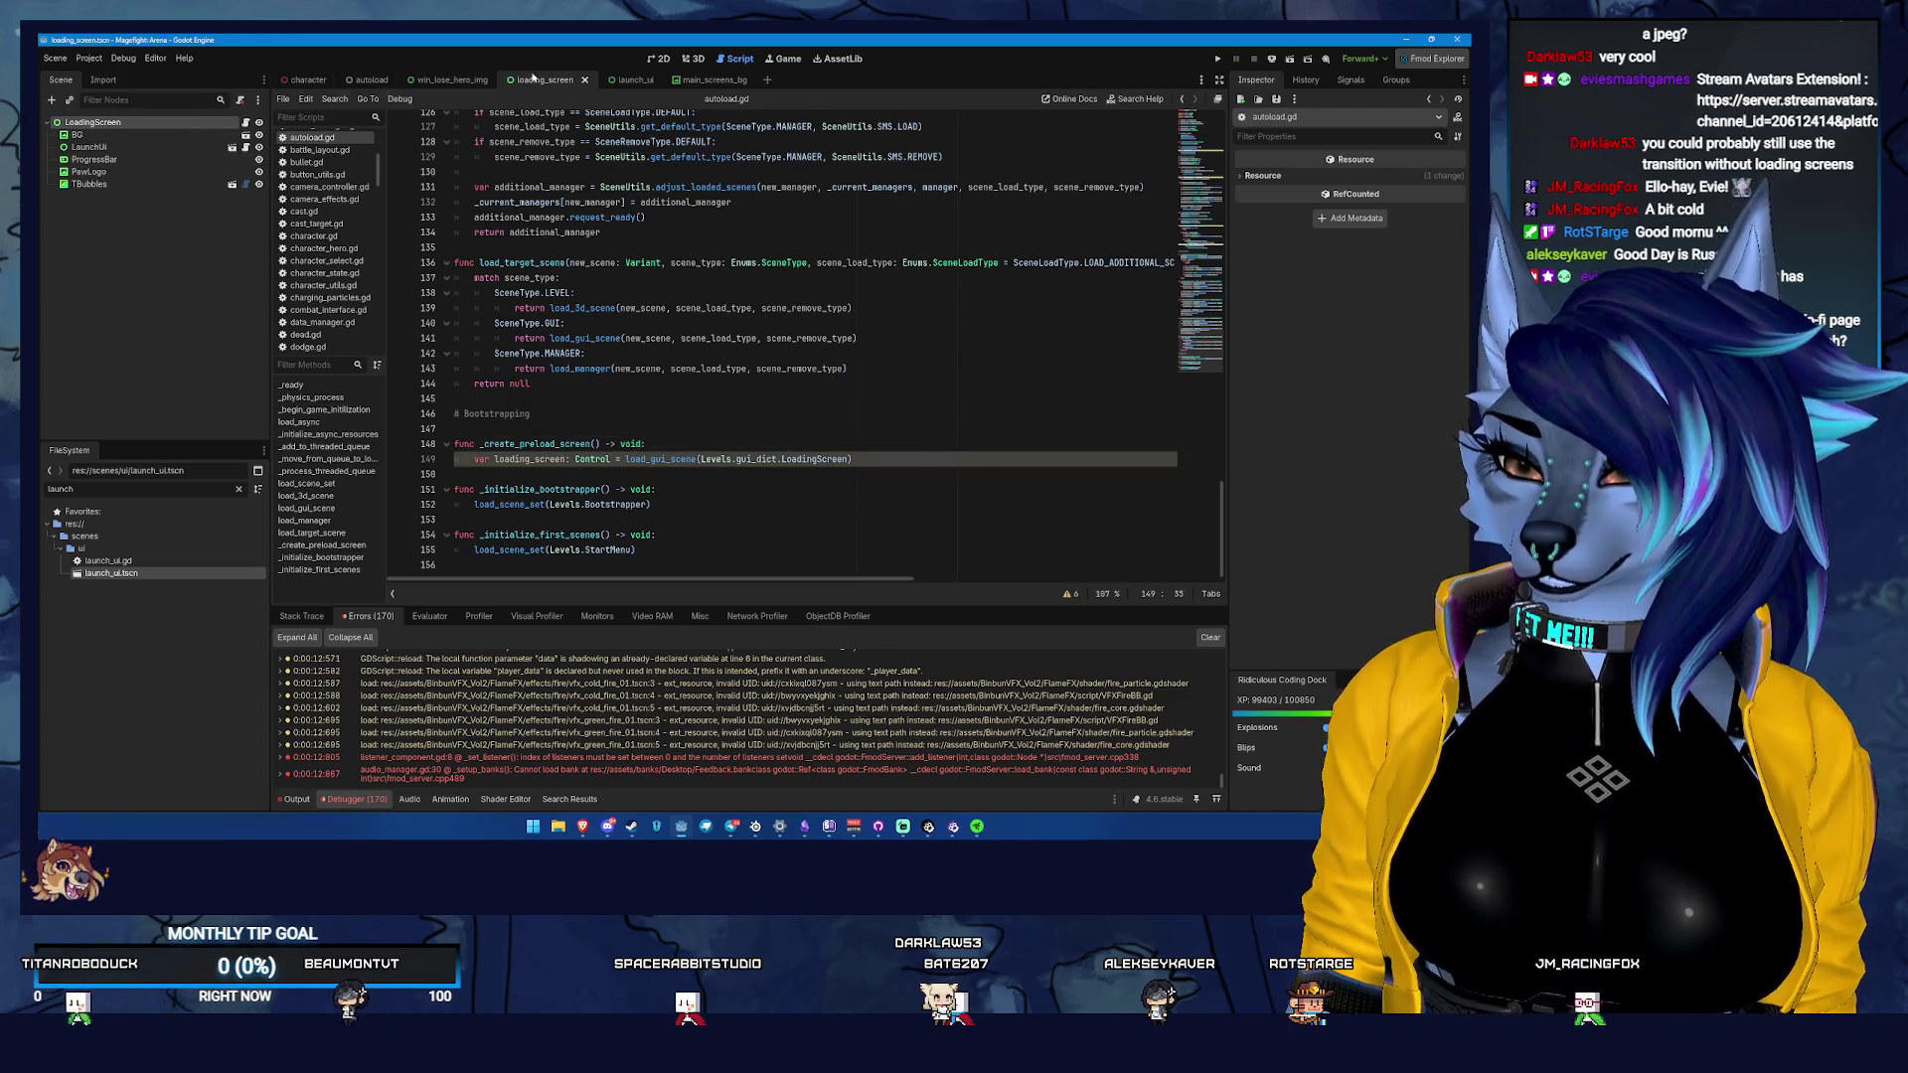
{"action": "left_click", "coordinate": [693, 59]}
{"action": "left_click", "coordinate": [658, 58]}
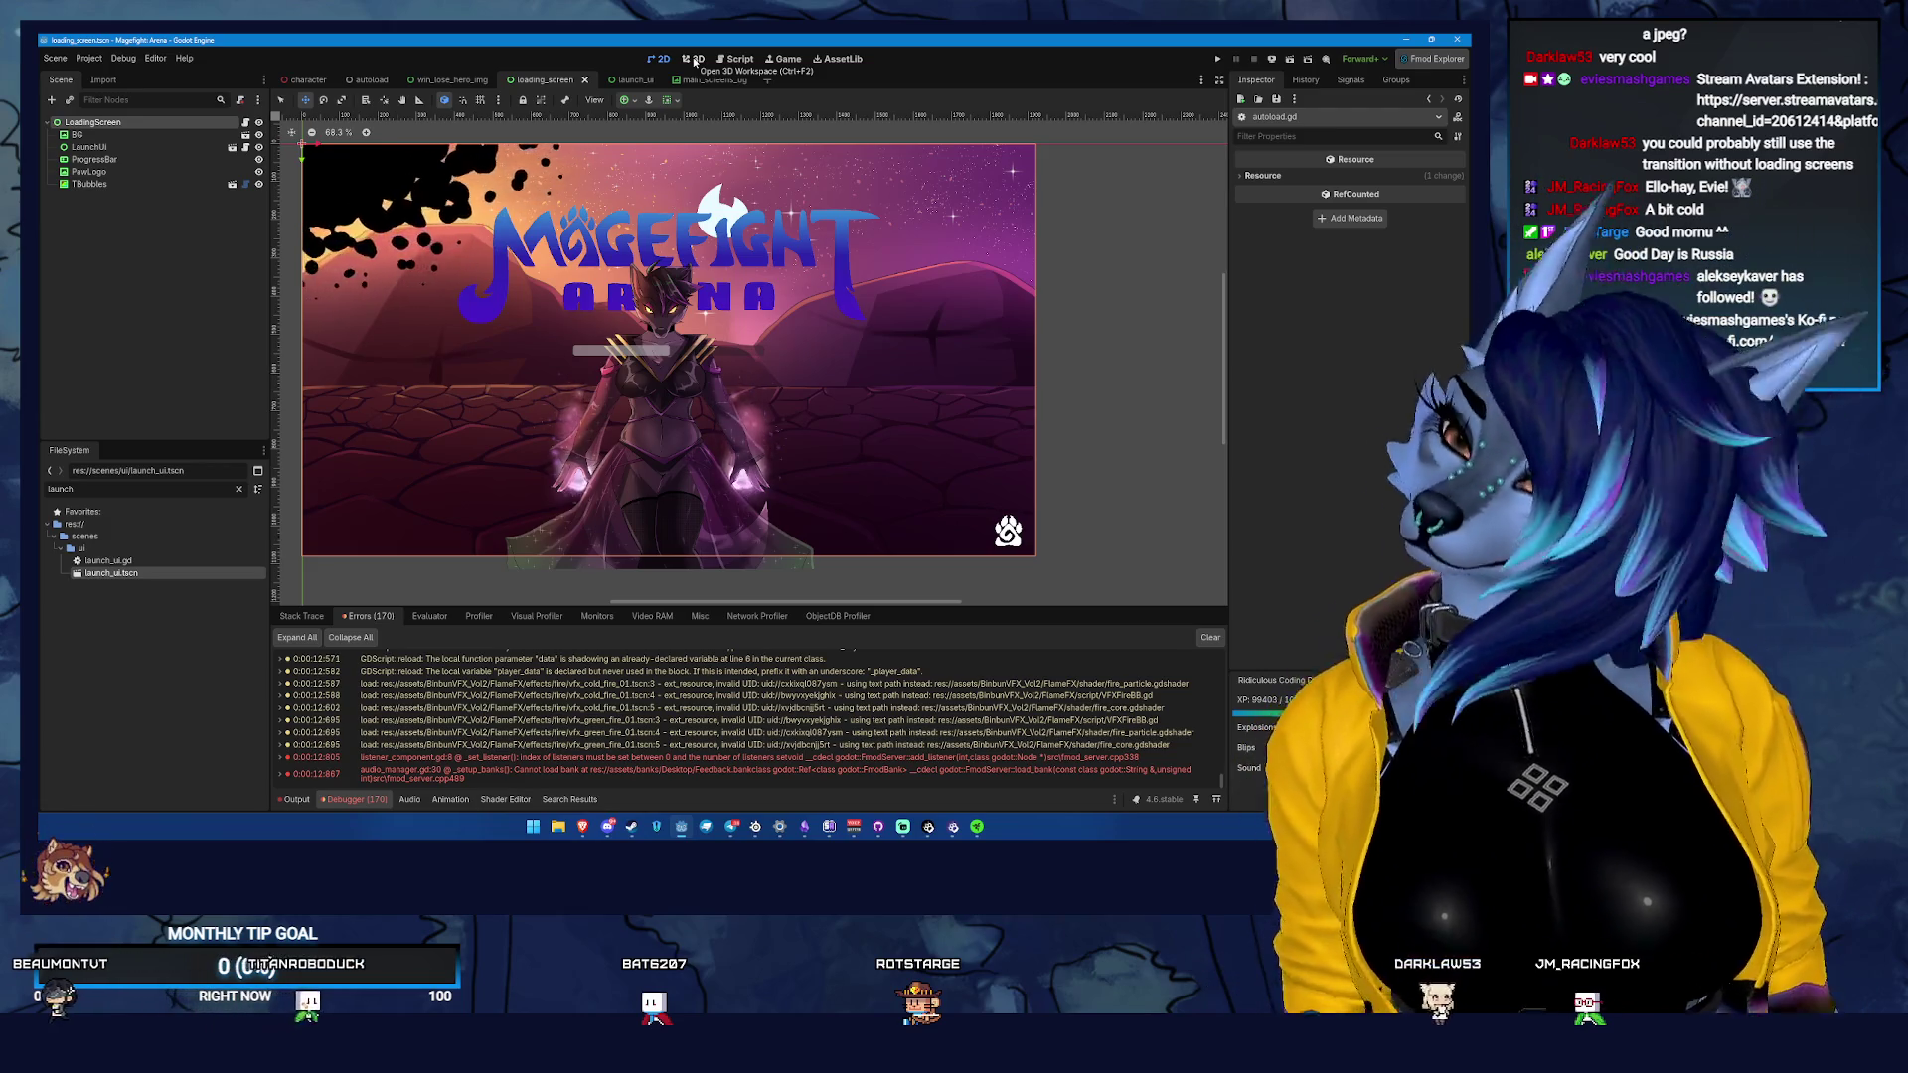
{"action": "left_click", "coordinate": [695, 59]}
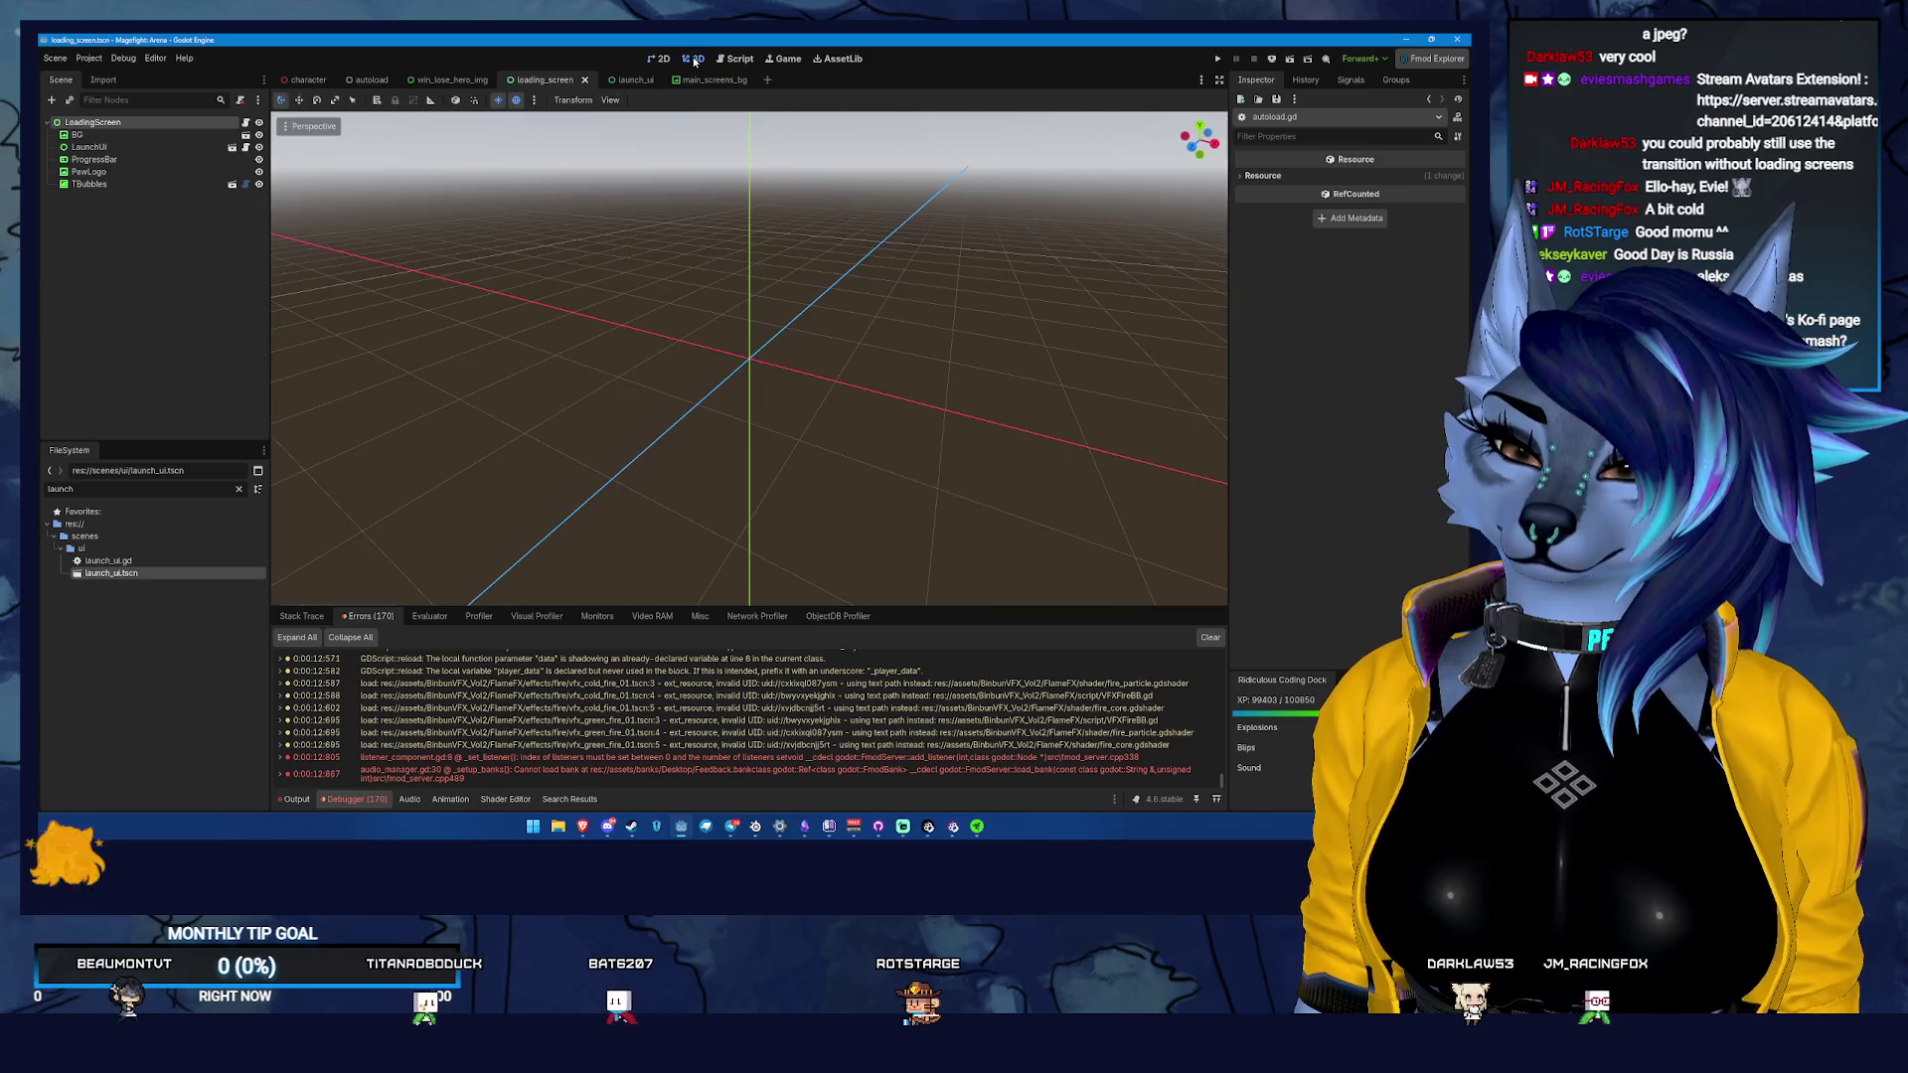
{"action": "left_click", "coordinate": [662, 59]}
{"action": "left_click", "coordinate": [736, 59]}
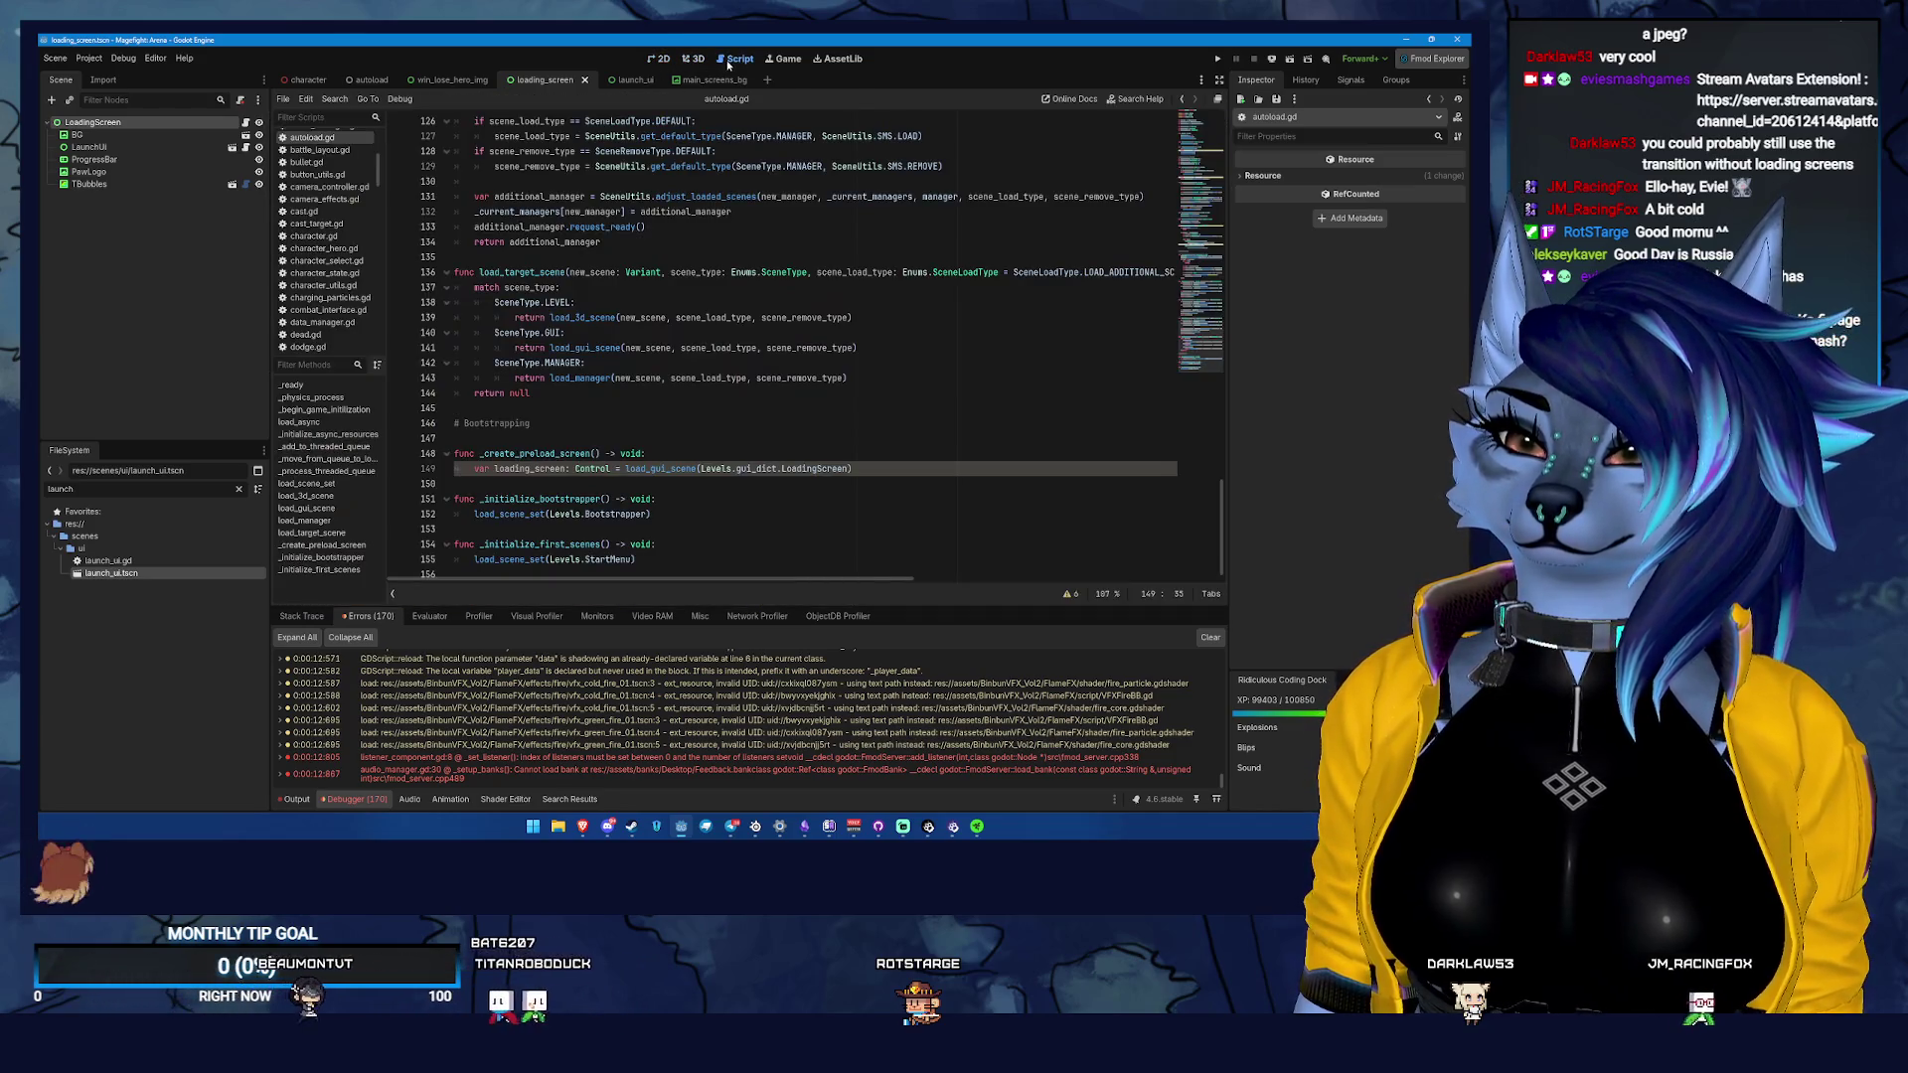
Switch scene tabs to the loading_screen scene to show loading_screen.gd.
{"action": "scroll", "coordinate": [614, 413], "scroll_direction": "up", "scroll_amount": 6}
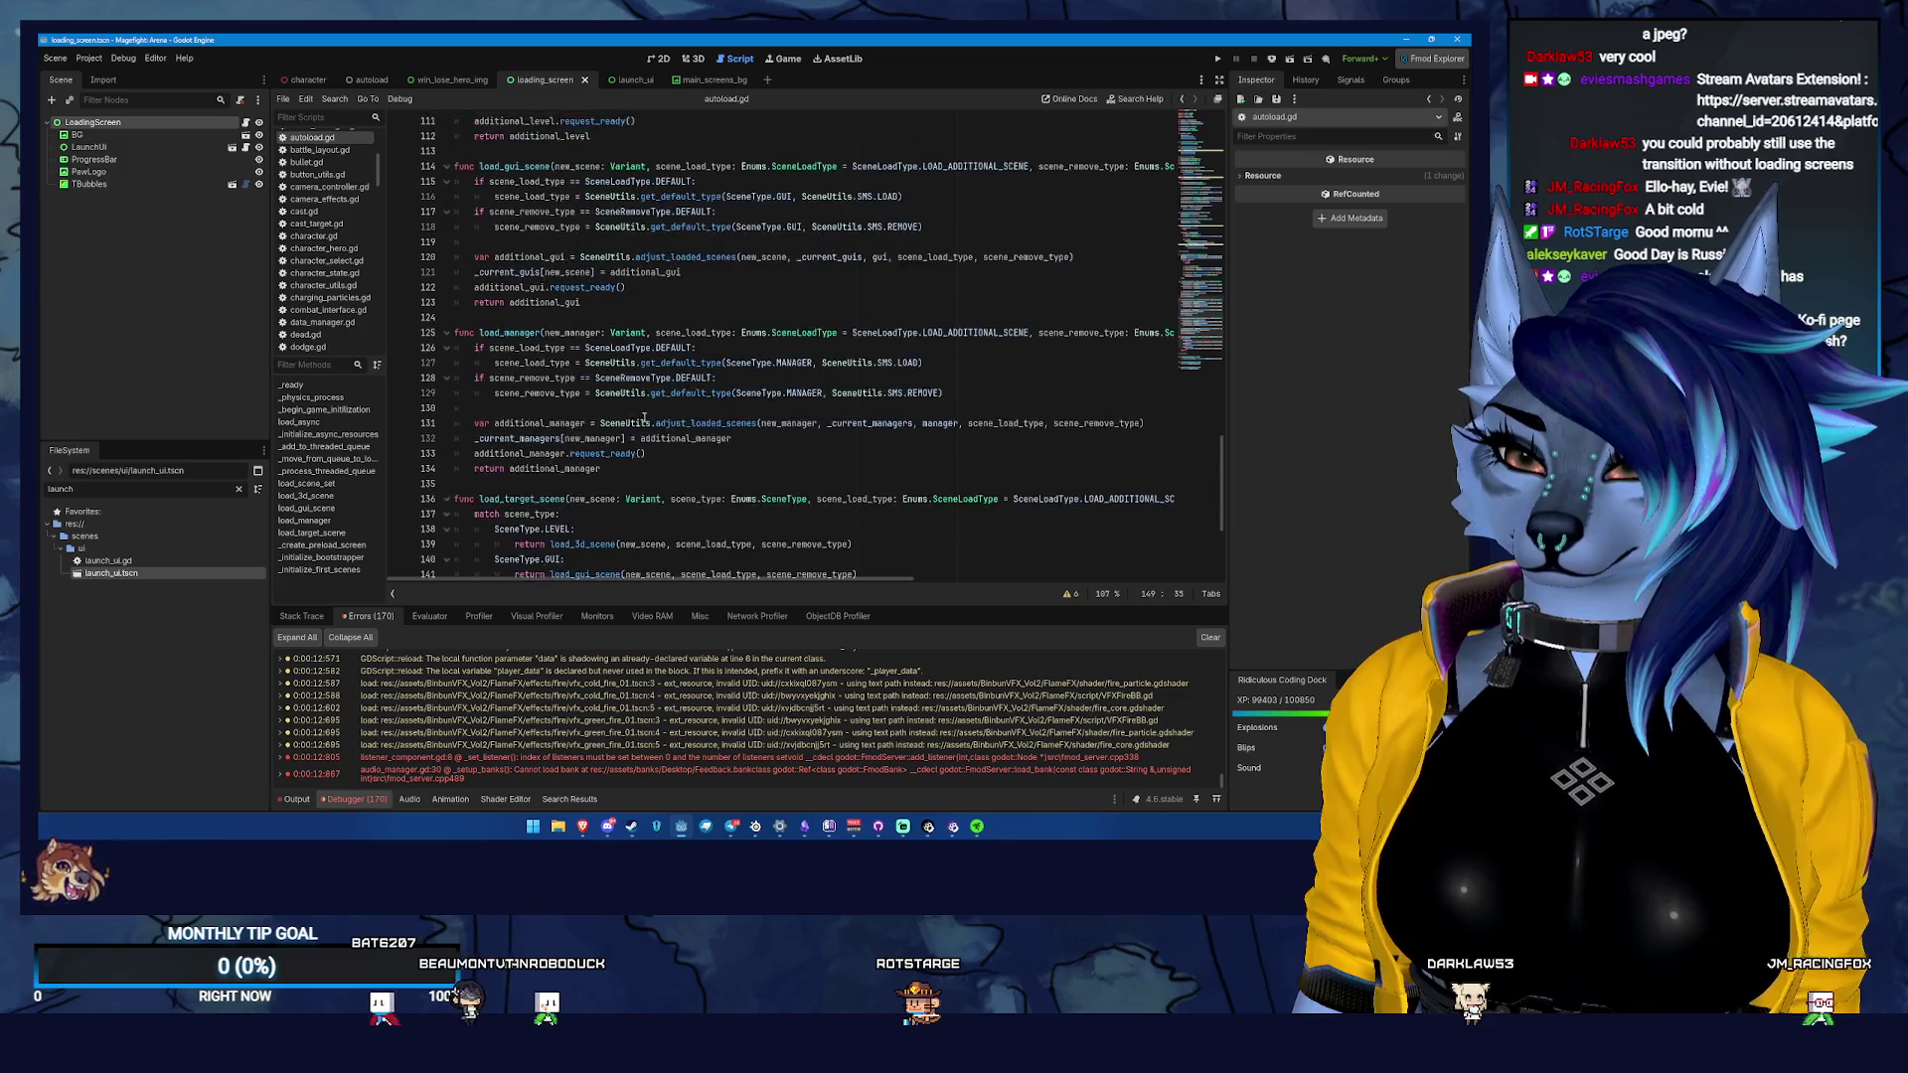
{"action": "left_click_drag", "start_coordinate": [1195, 311], "coordinate": [1206, 235]}
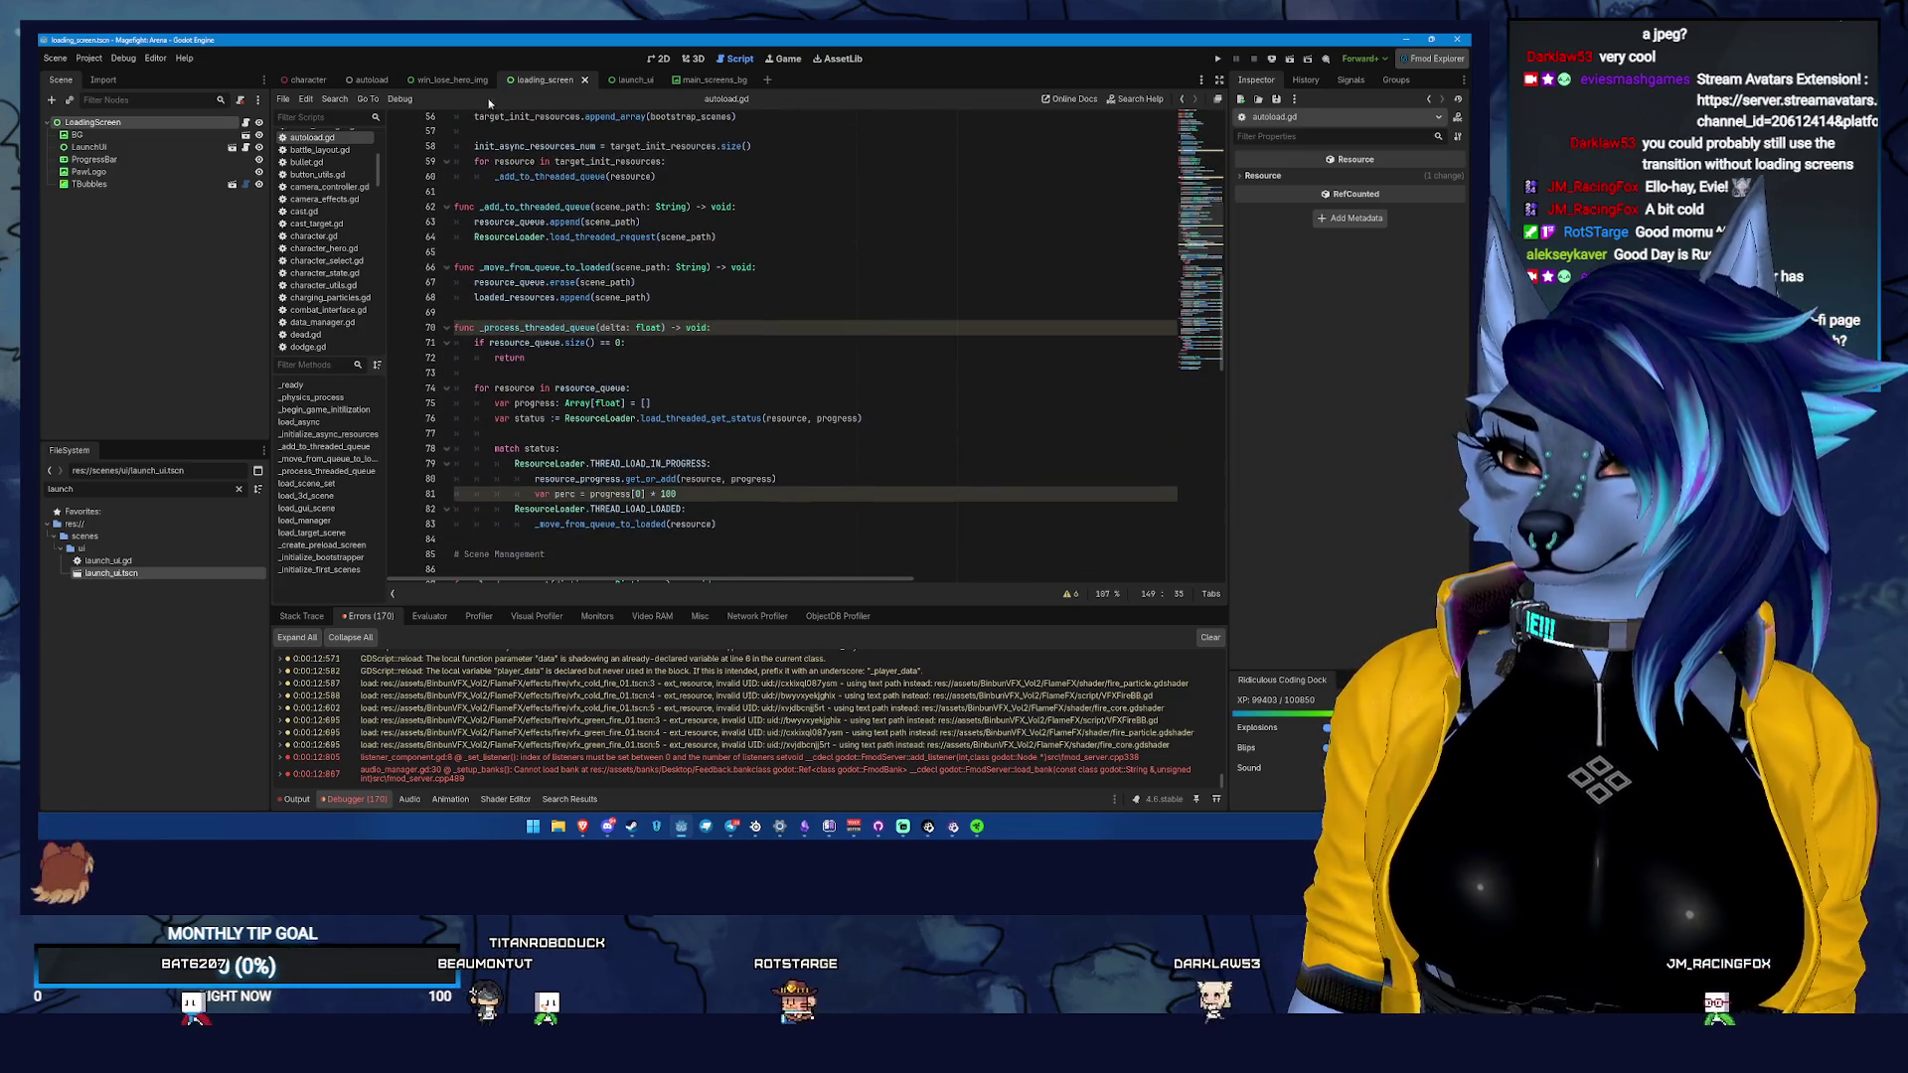
{"action": "left_click", "coordinate": [697, 82]}
{"action": "left_click", "coordinate": [618, 80]}
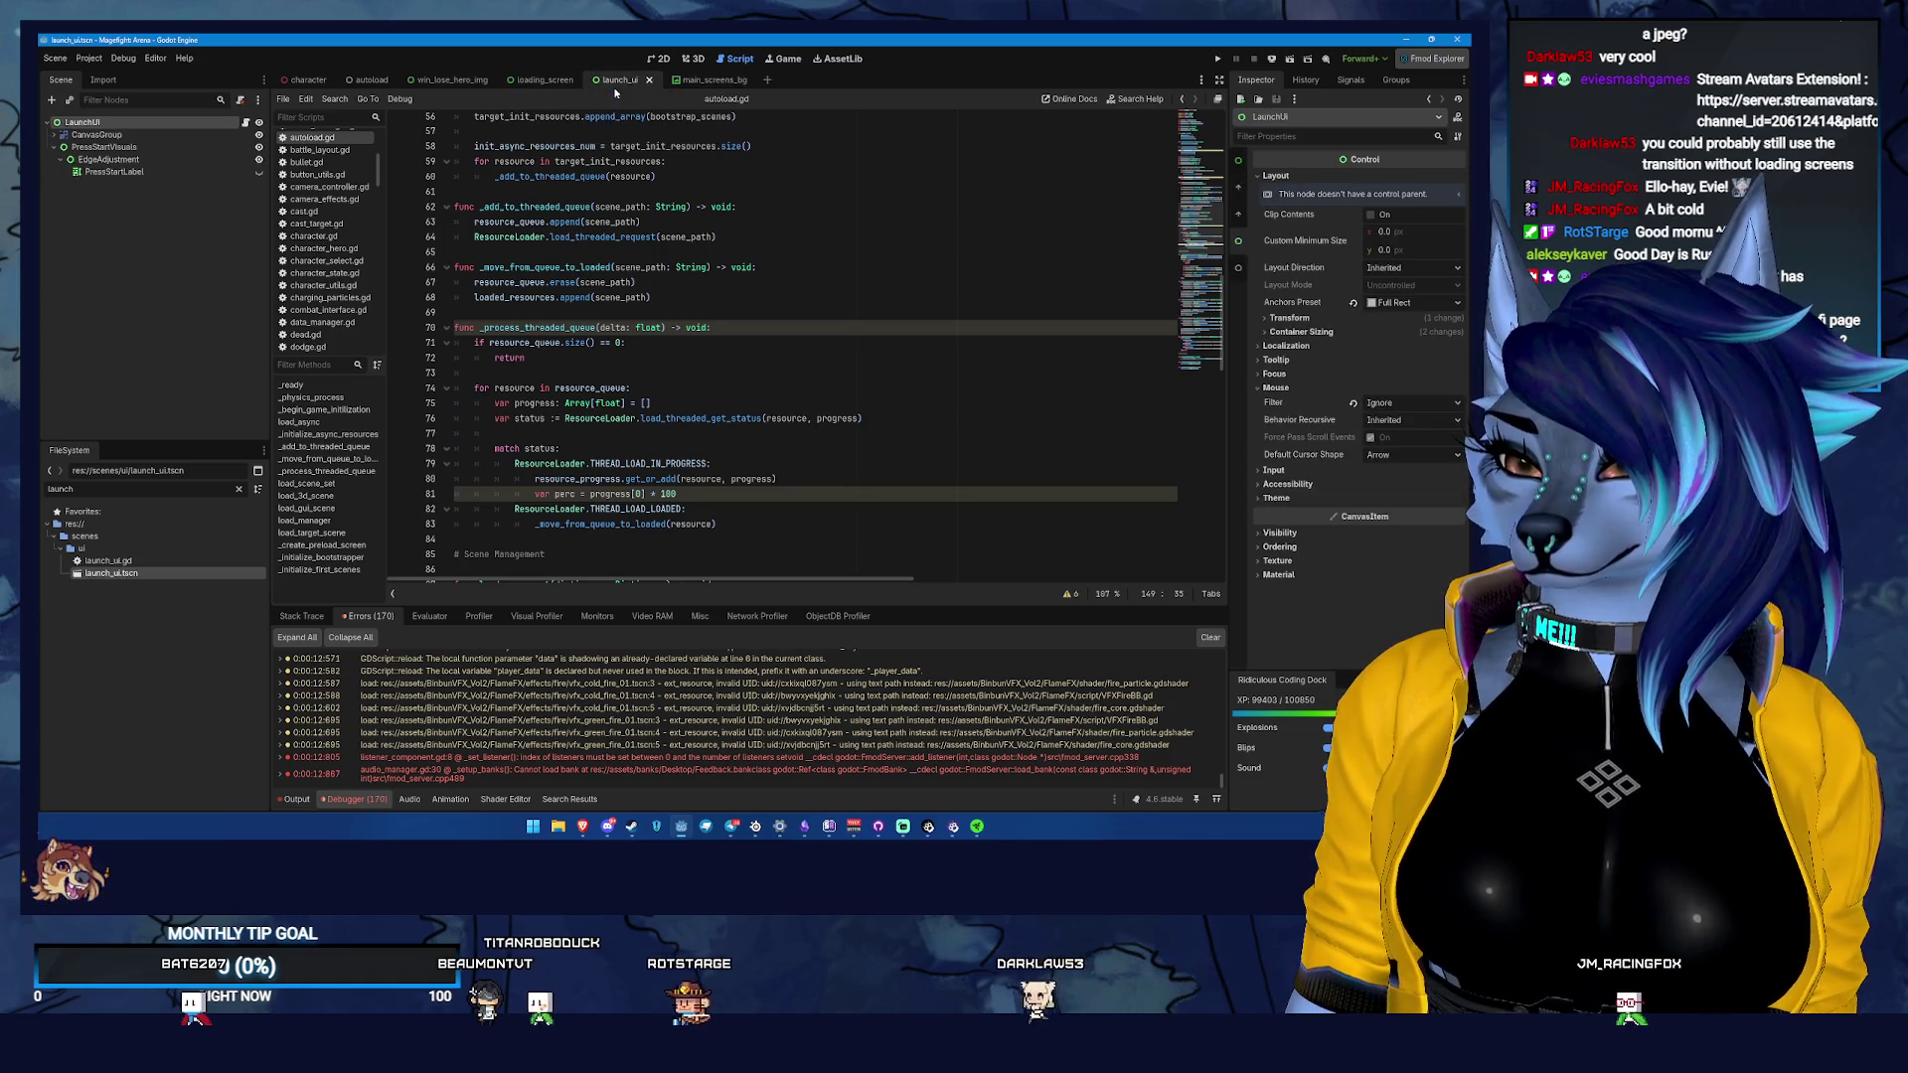
{"action": "left_click", "coordinate": [527, 82]}
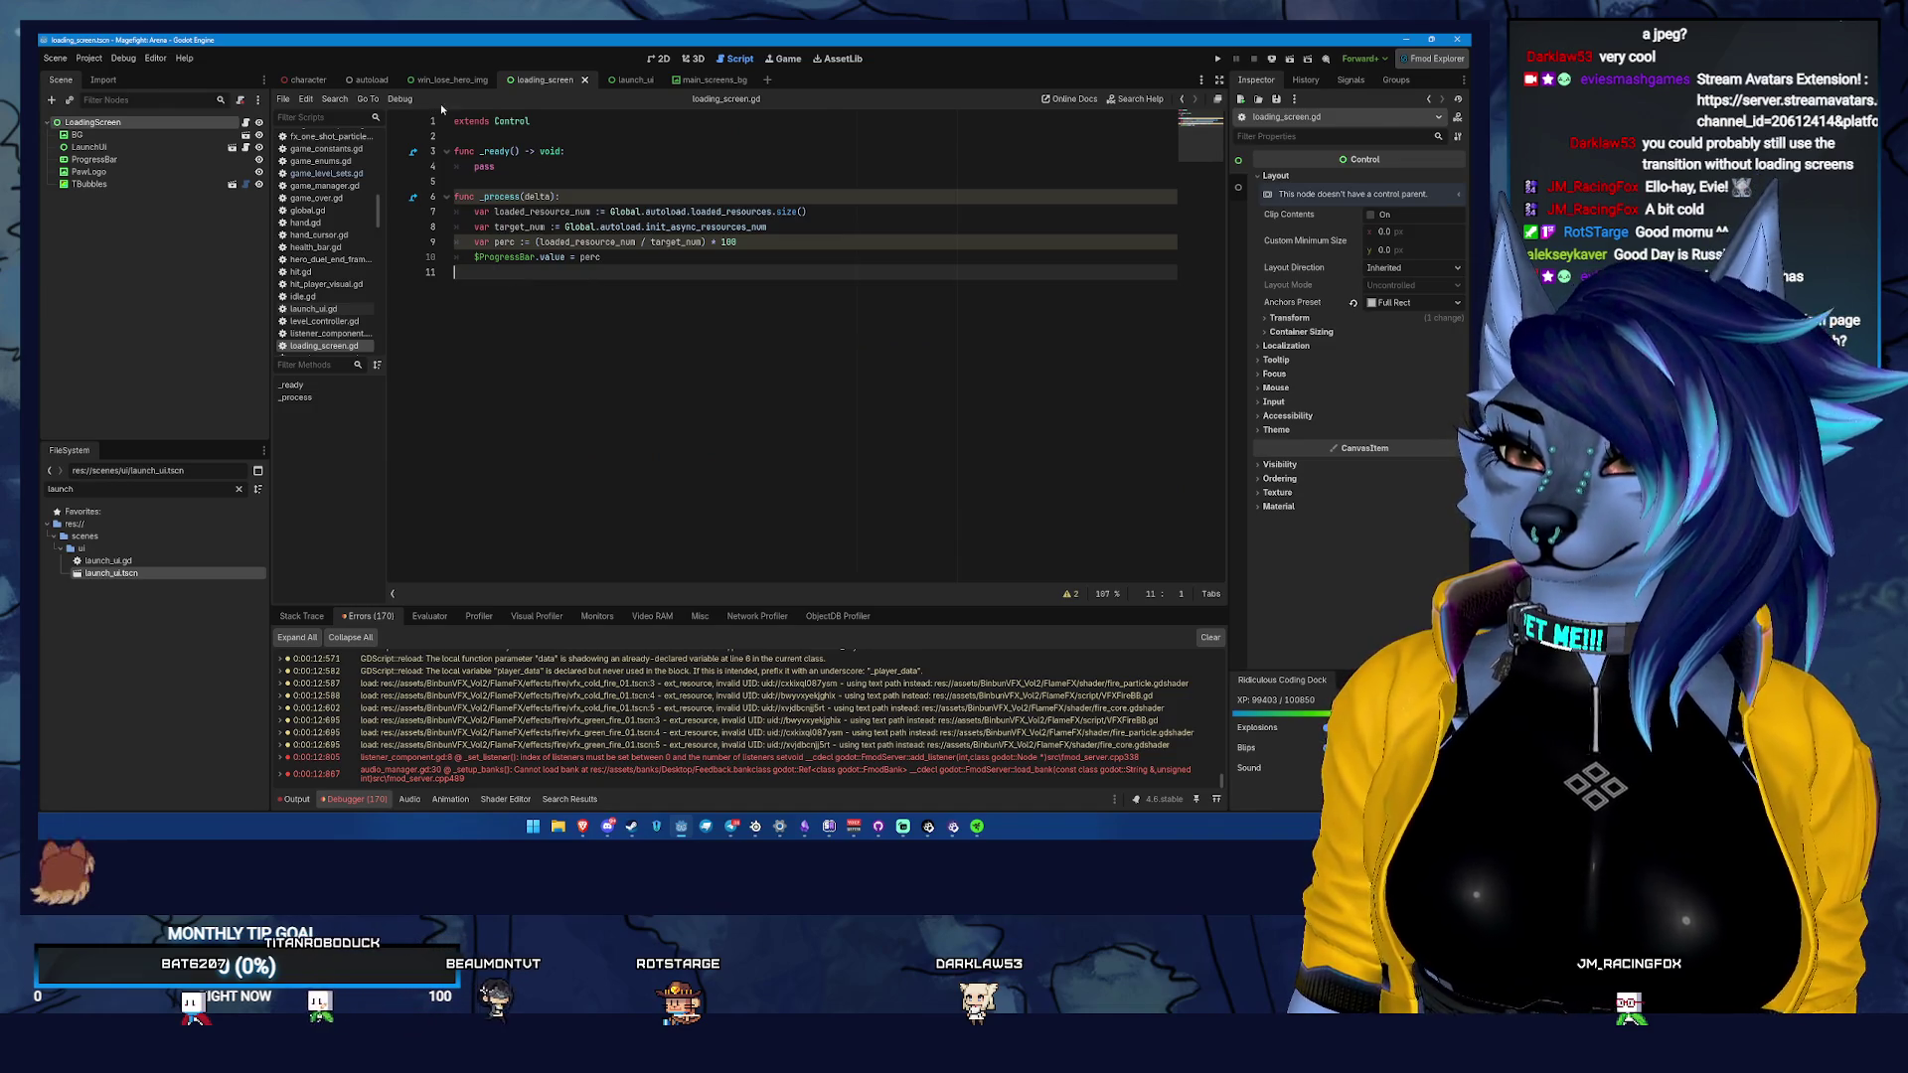
Add blank lines and declare 'var tween: Tween' near the top of loading_screen.gd.
{"action": "left_click", "coordinate": [500, 183]}
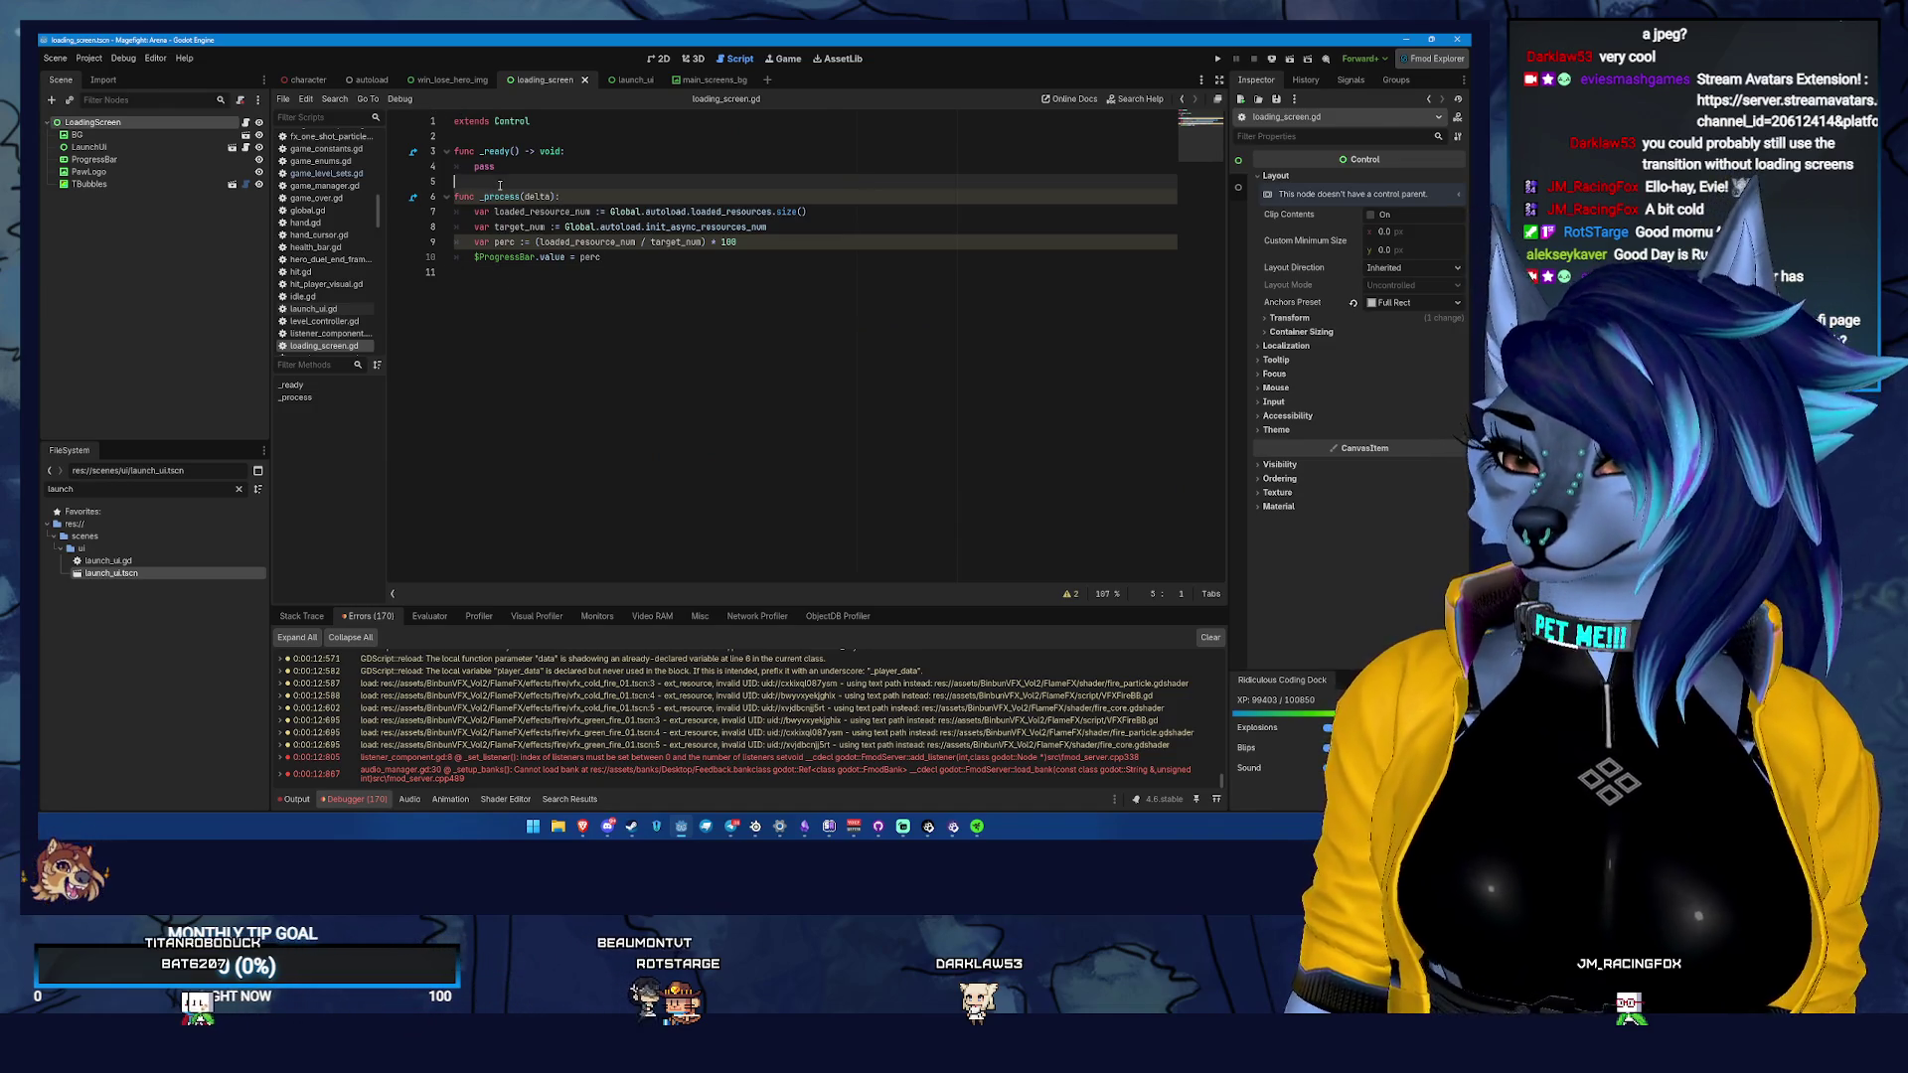
{"action": "mouse_move", "coordinate": [658, 227]}
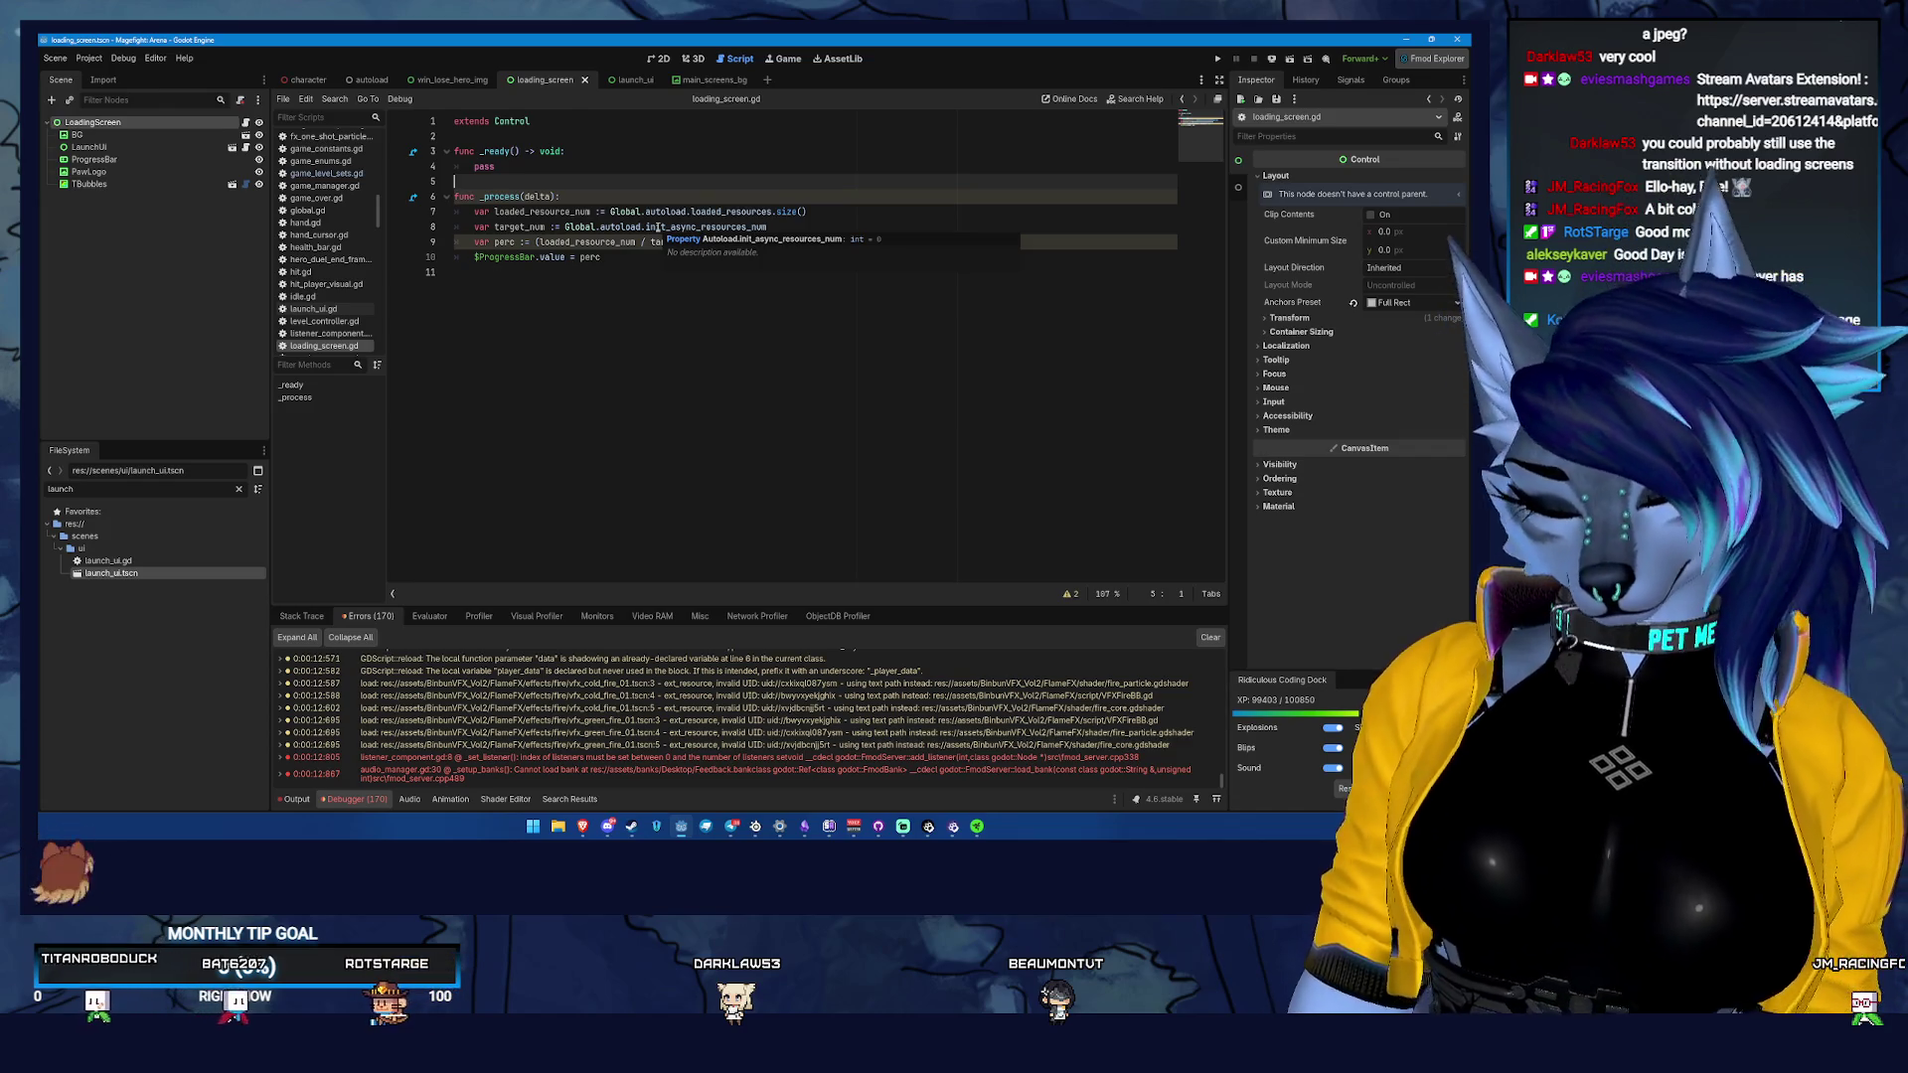
{"action": "key", "text": "Down"}
{"action": "key", "text": "Down"}
{"action": "key", "text": "Down"}
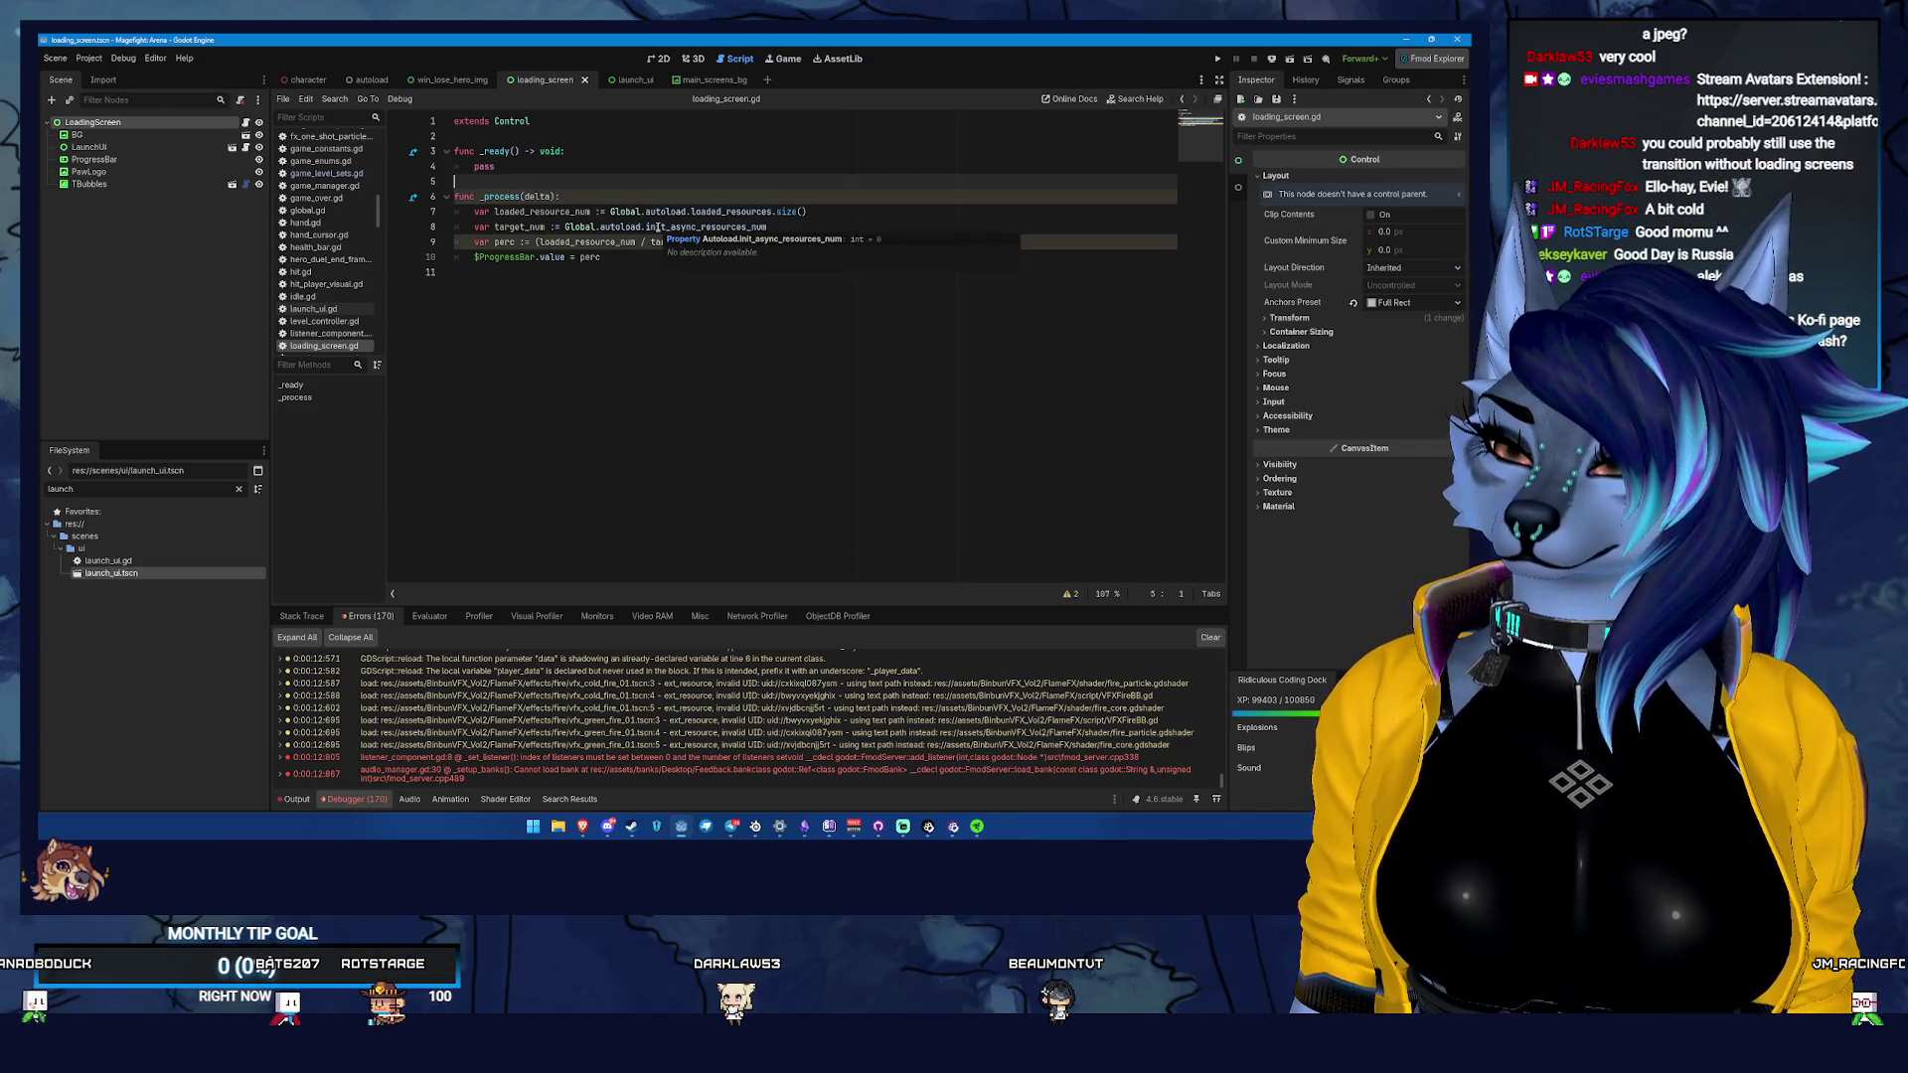
{"action": "key", "text": "Down"}
{"action": "key", "text": "Return"}
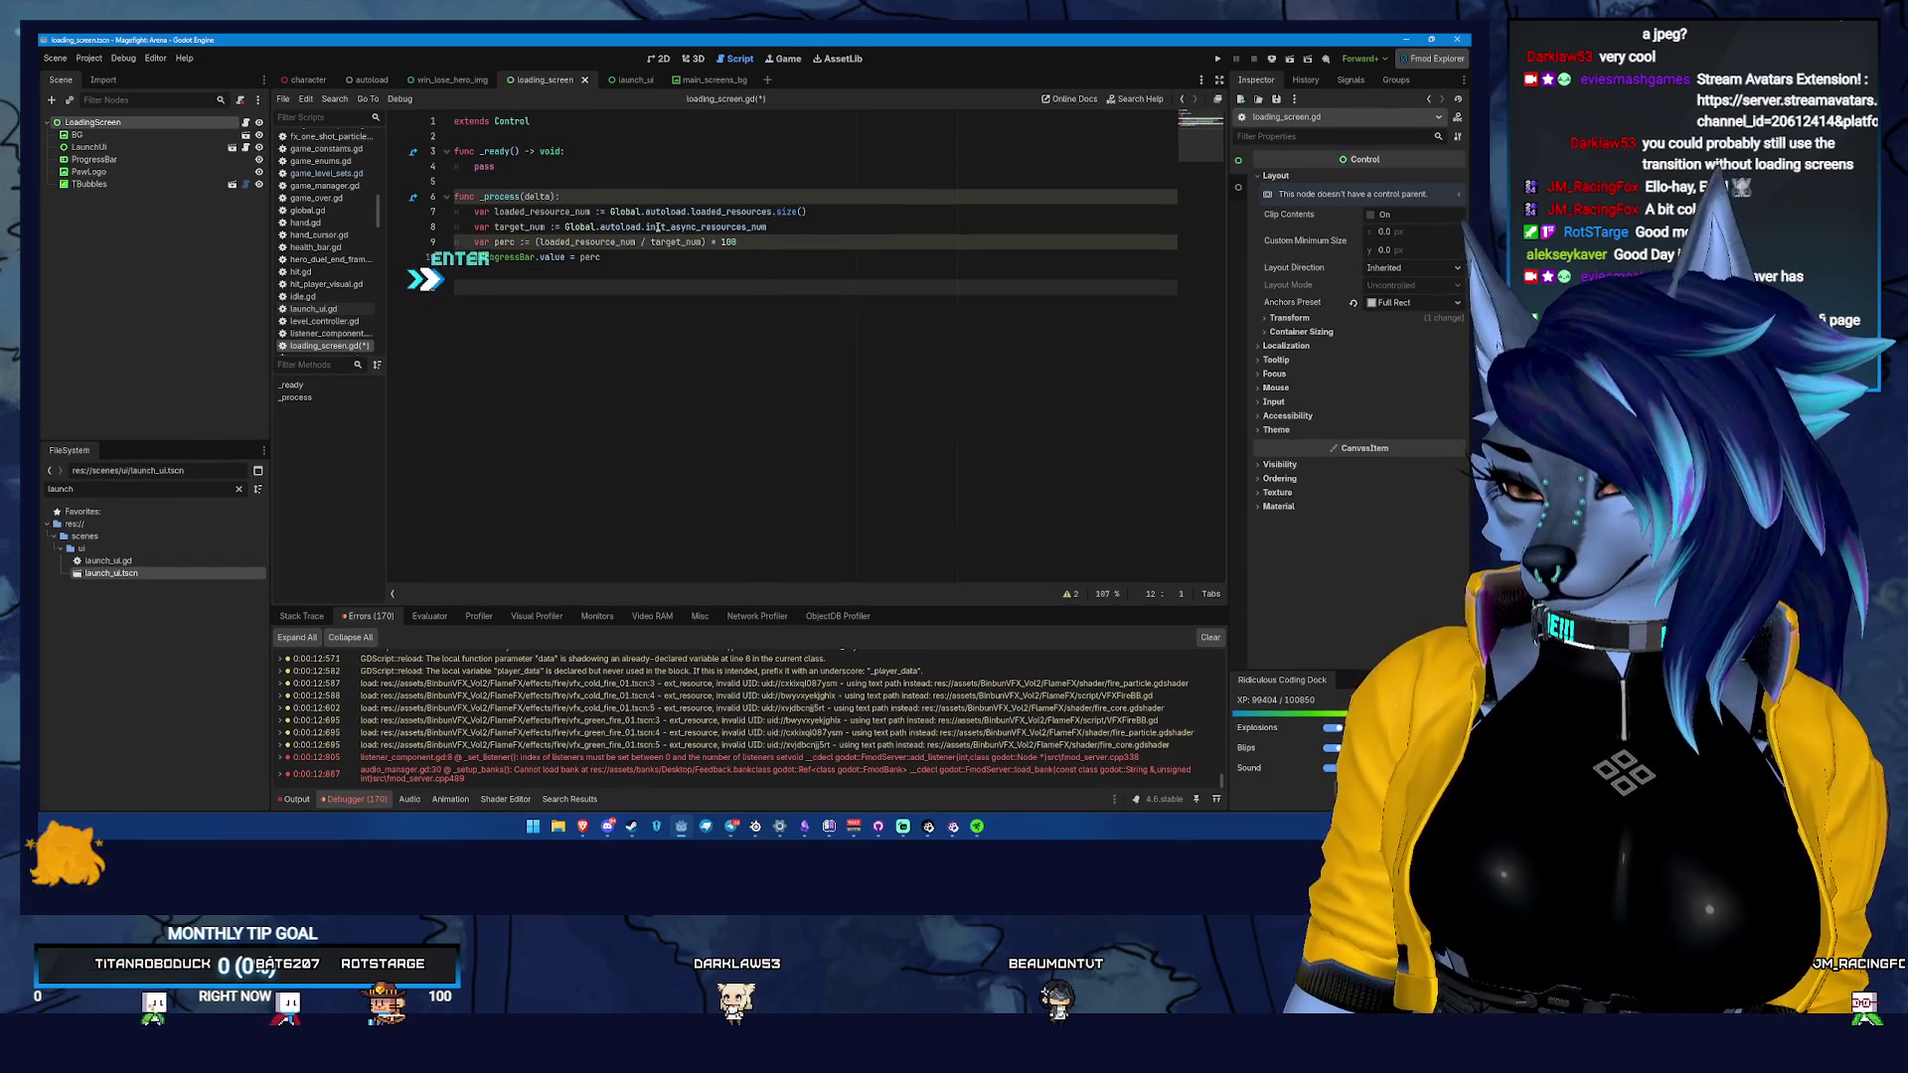
{"action": "key", "text": "Up"}
{"action": "key", "text": "Up"}
{"action": "key", "text": "Up"}
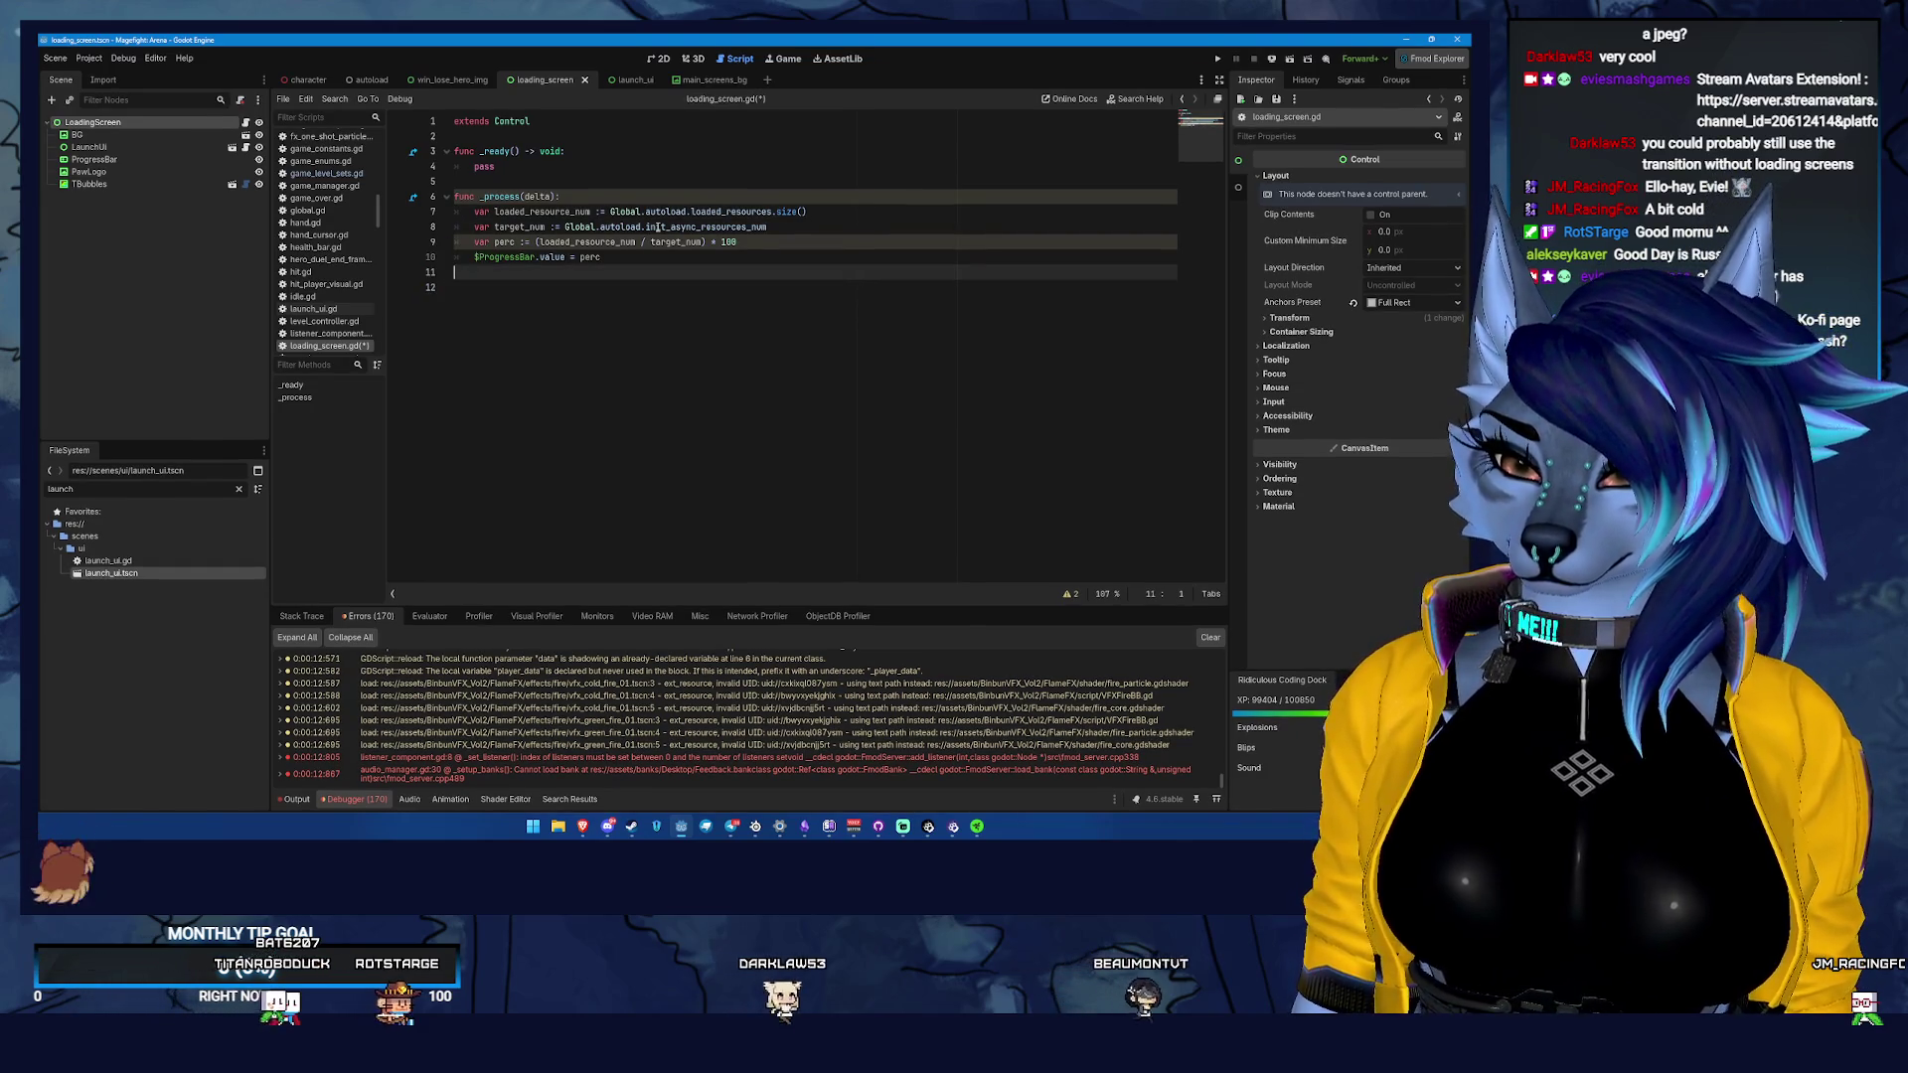
{"action": "key", "text": "Return"}
{"action": "key", "text": "Return"}
{"action": "key", "text": "Up"}
{"action": "key", "text": "Up"}
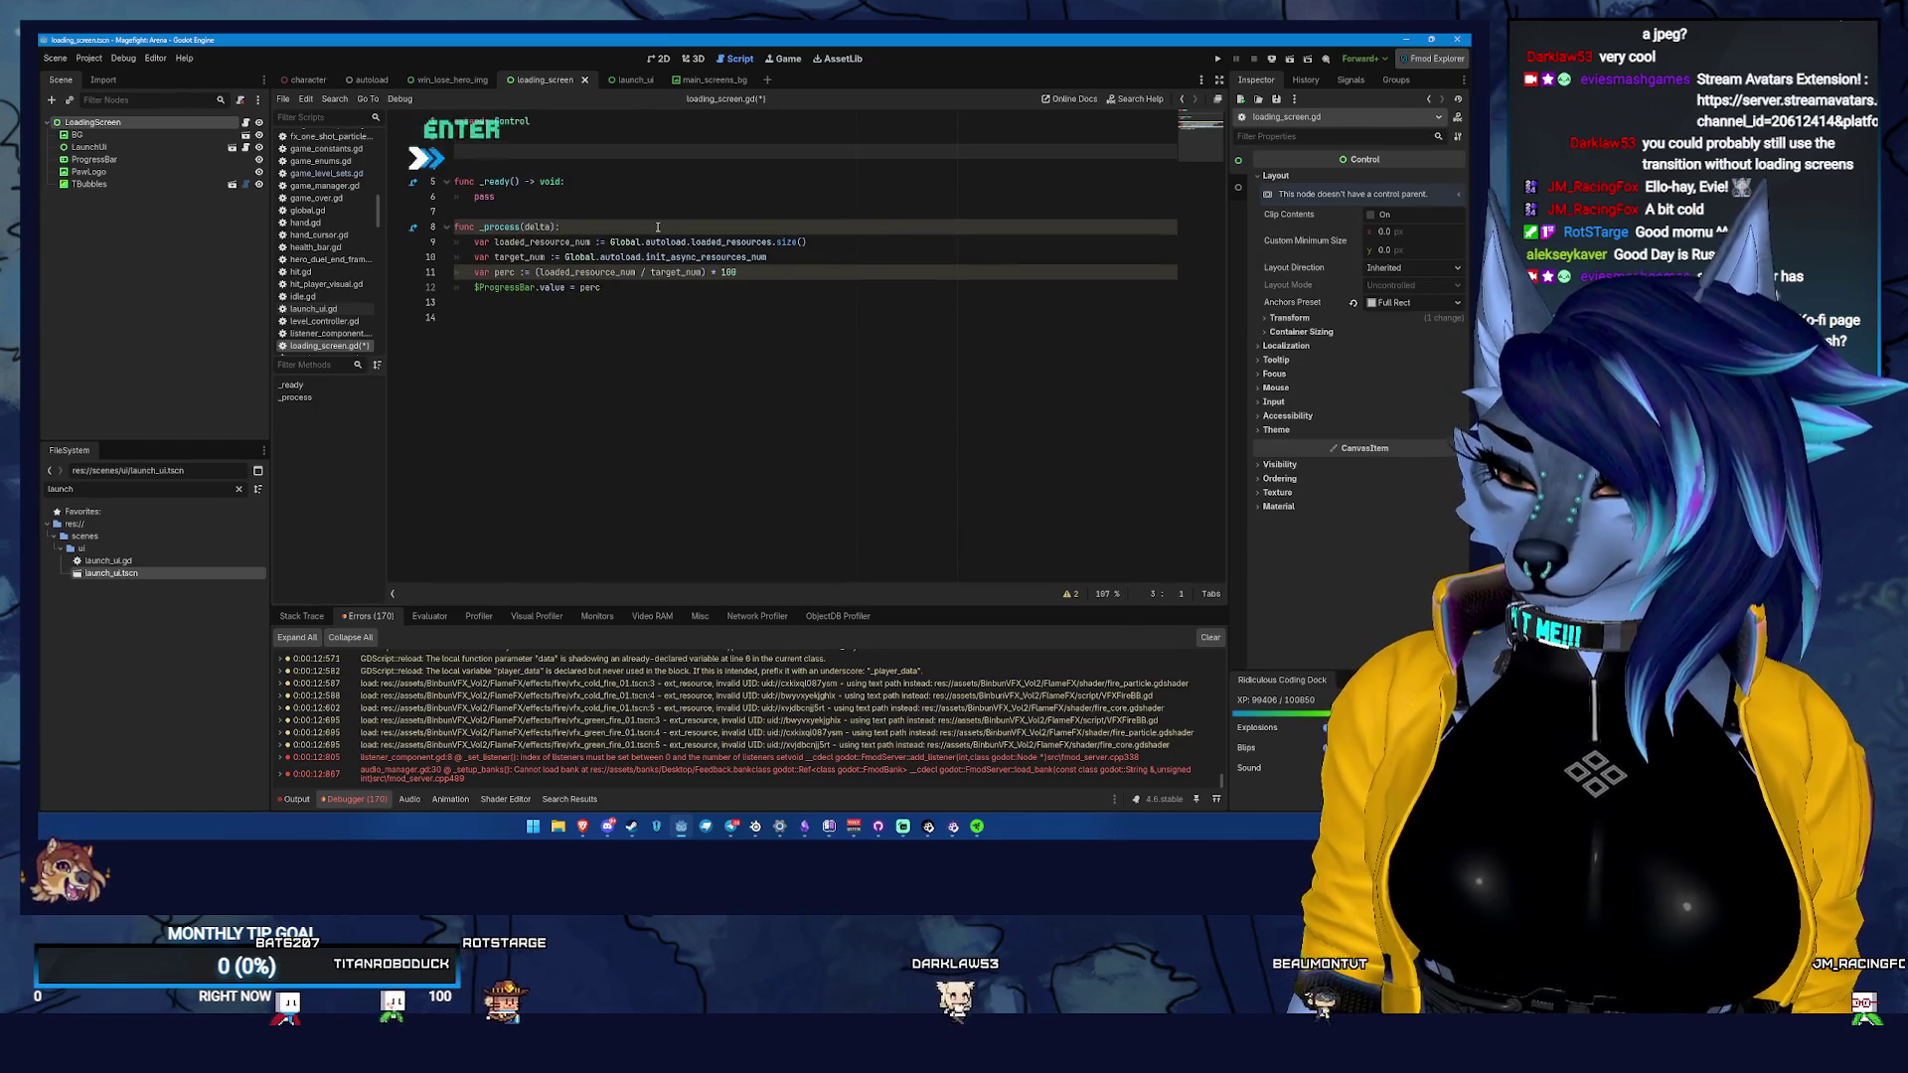
{"action": "type", "text": "var "}
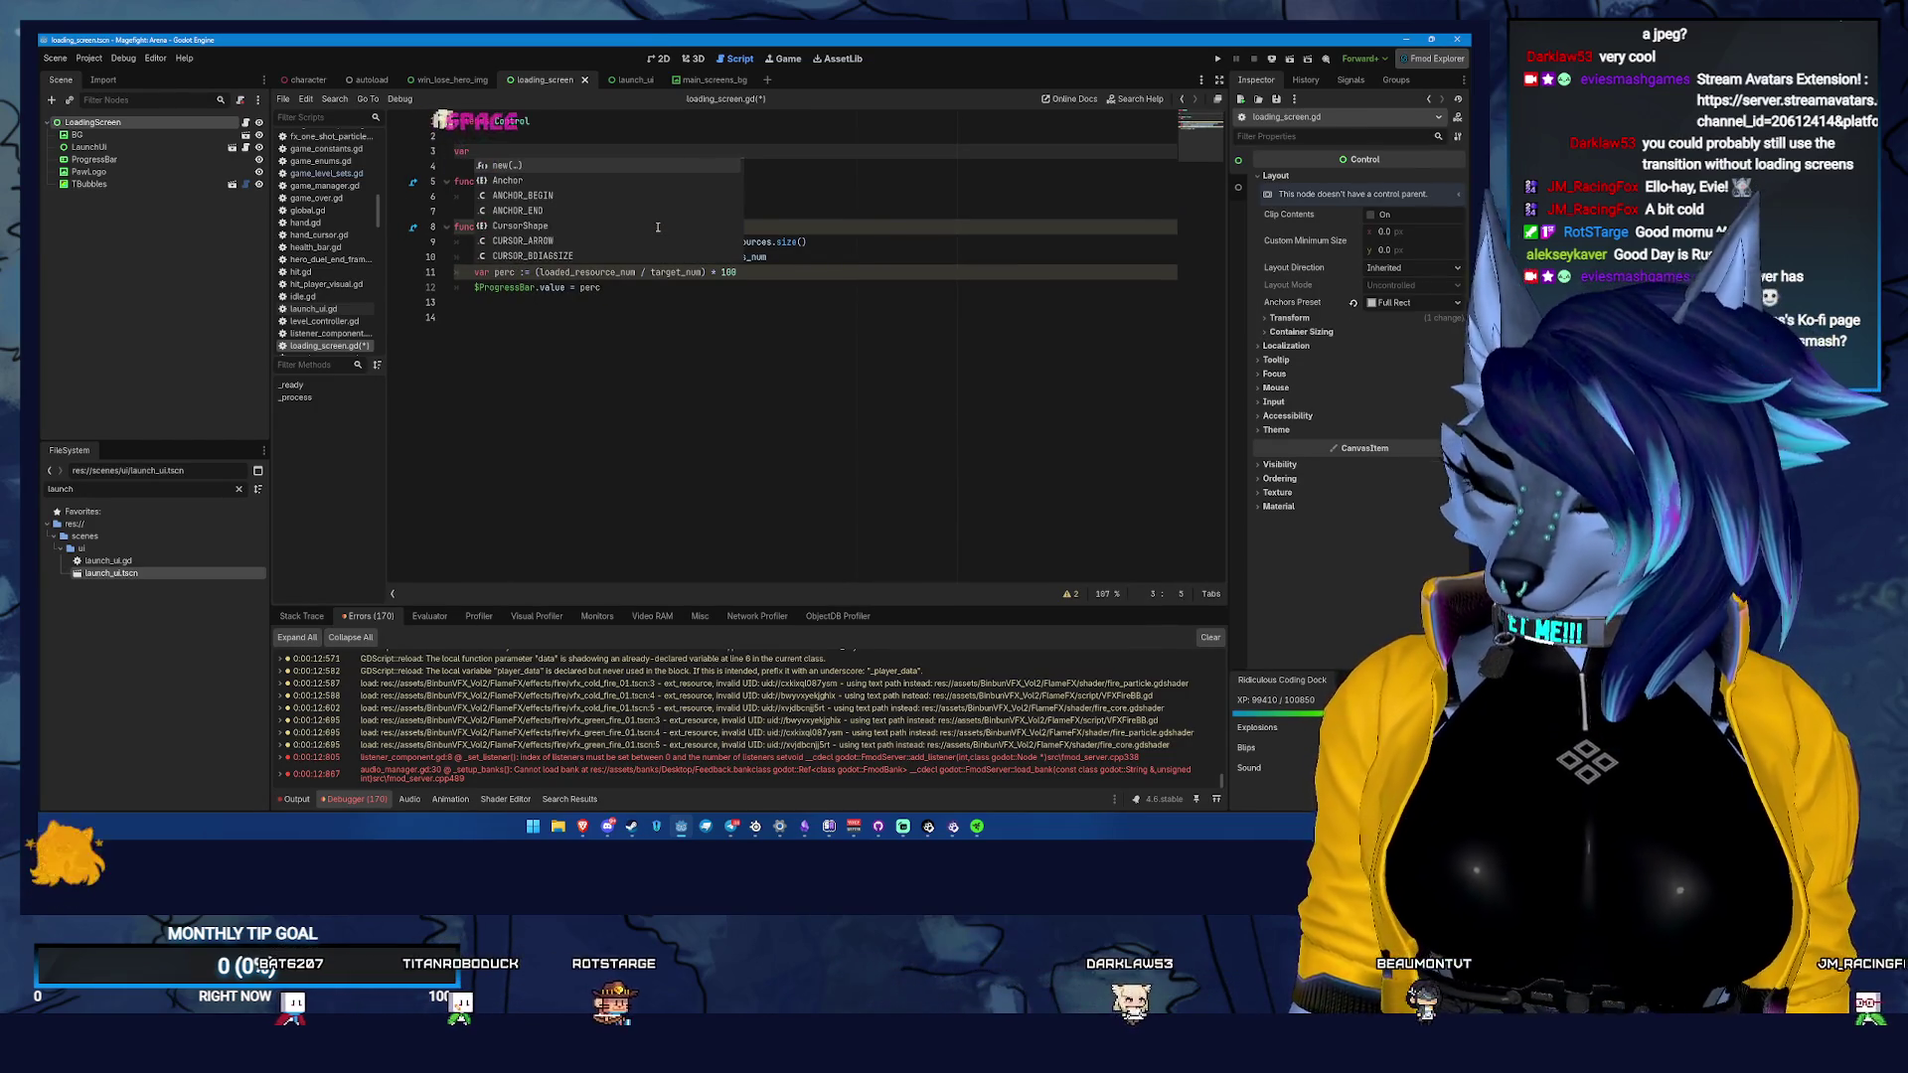
{"action": "type", "text": "tween: Tween"}
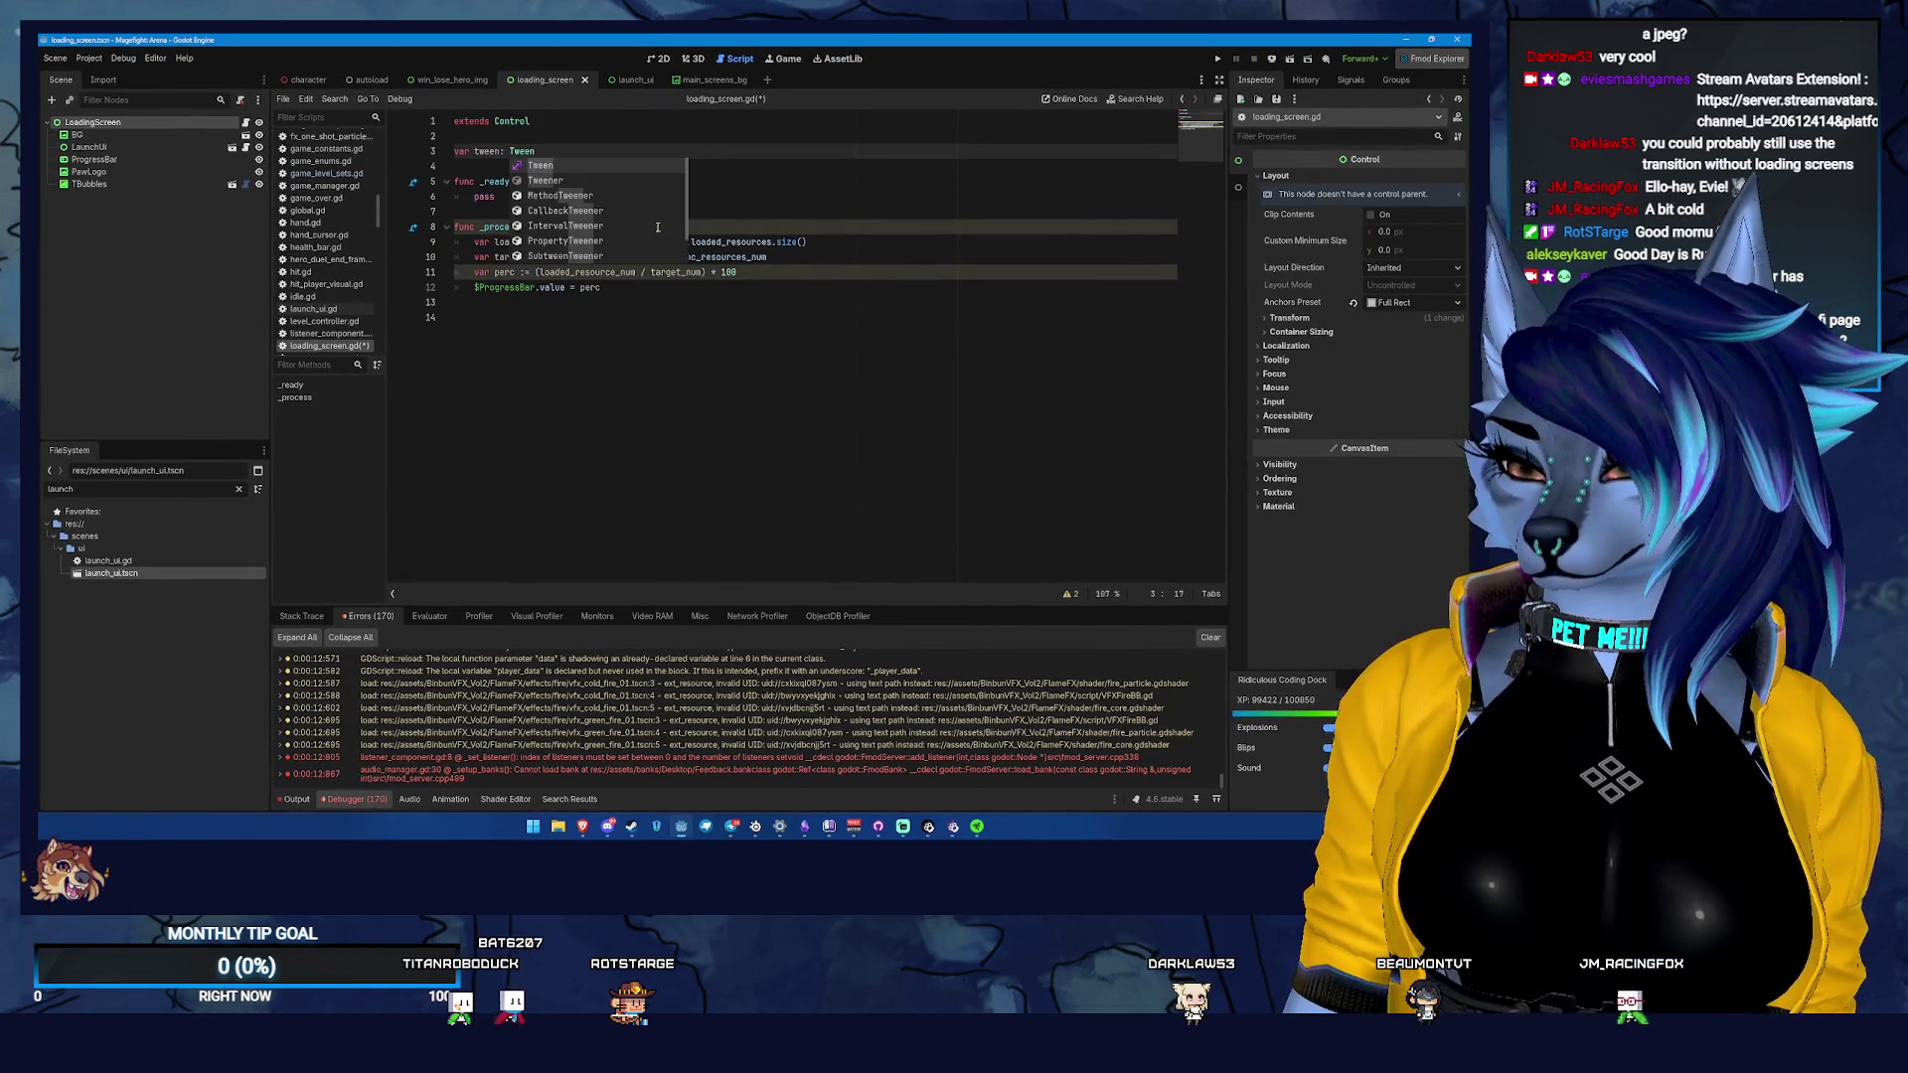
{"action": "key", "text": "Escape"}
Add 'func animate_close():' at the bottom of the script.
{"action": "key", "text": "Down"}
{"action": "key", "text": "Down"}
{"action": "key", "text": "Down"}
{"action": "type", "text": "@"}
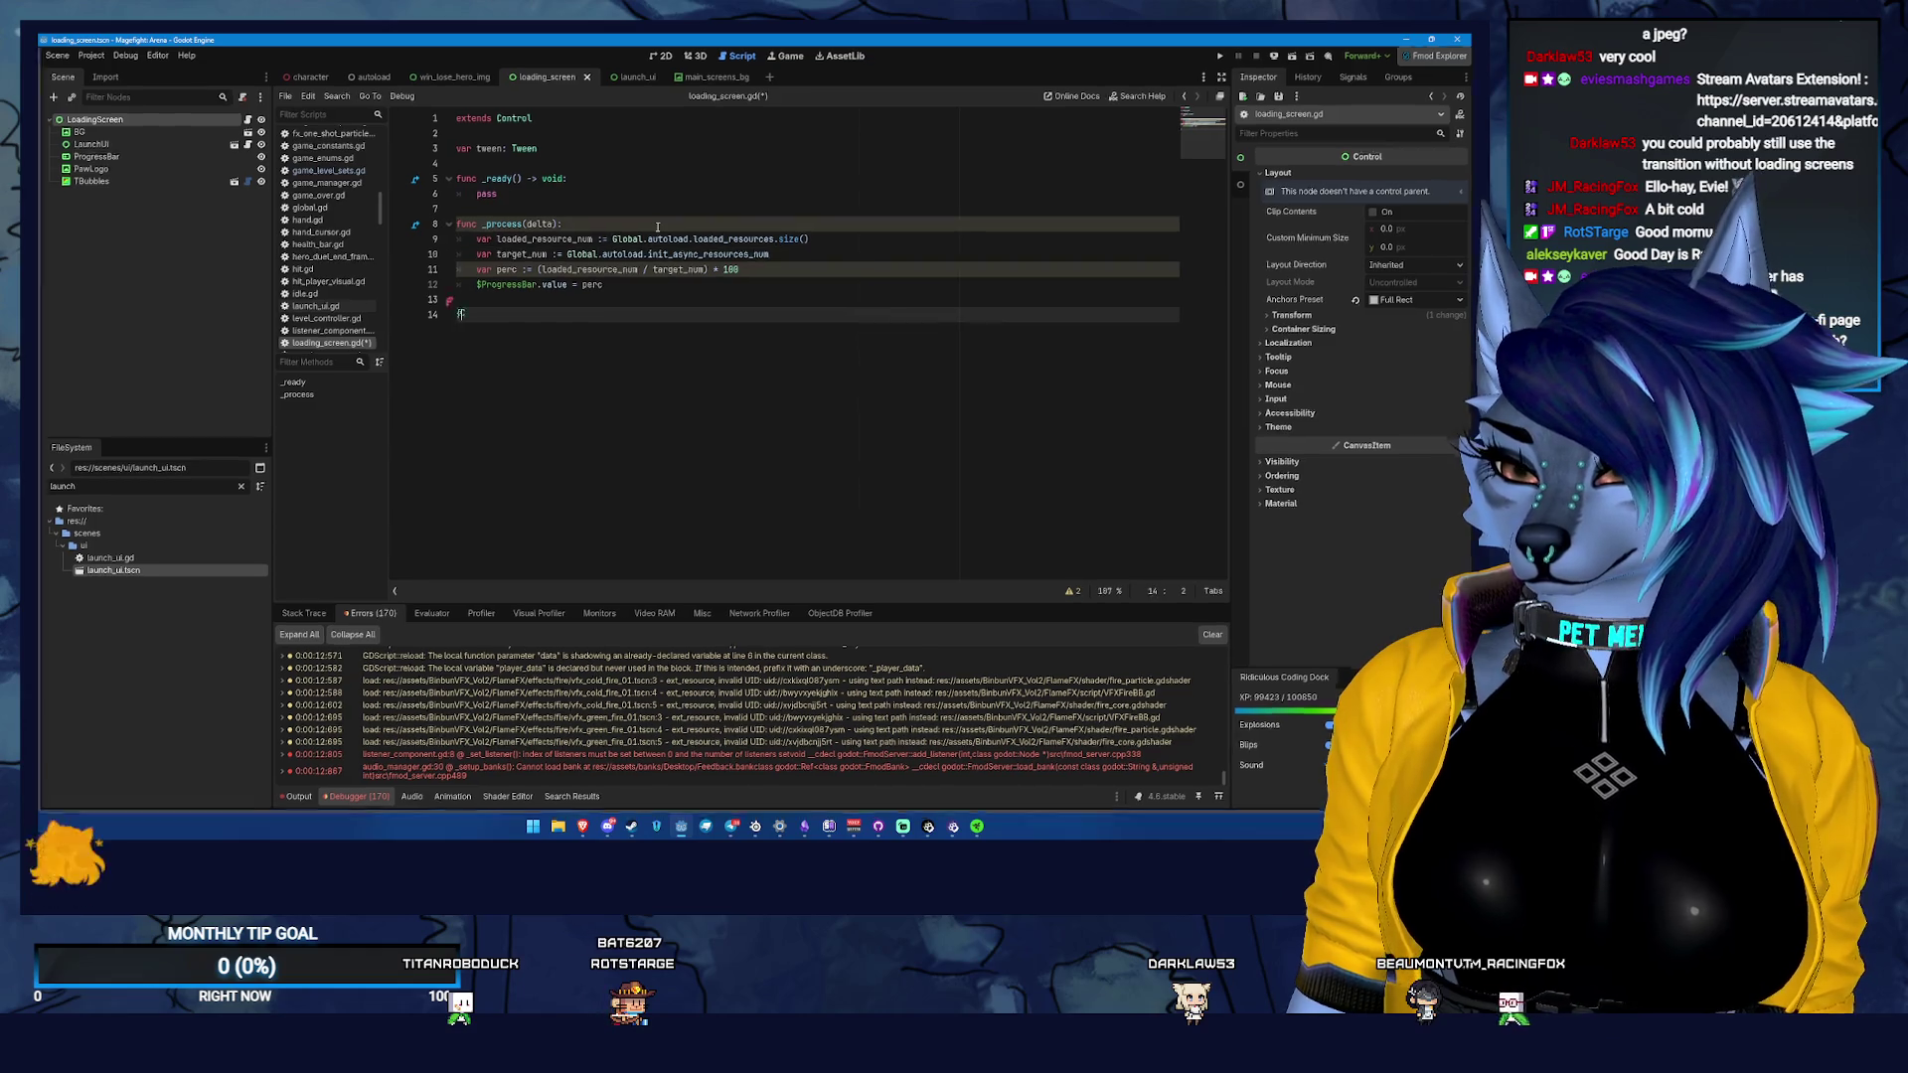
{"action": "key", "text": "BackSpace"}
{"action": "type", "text": "fu"}
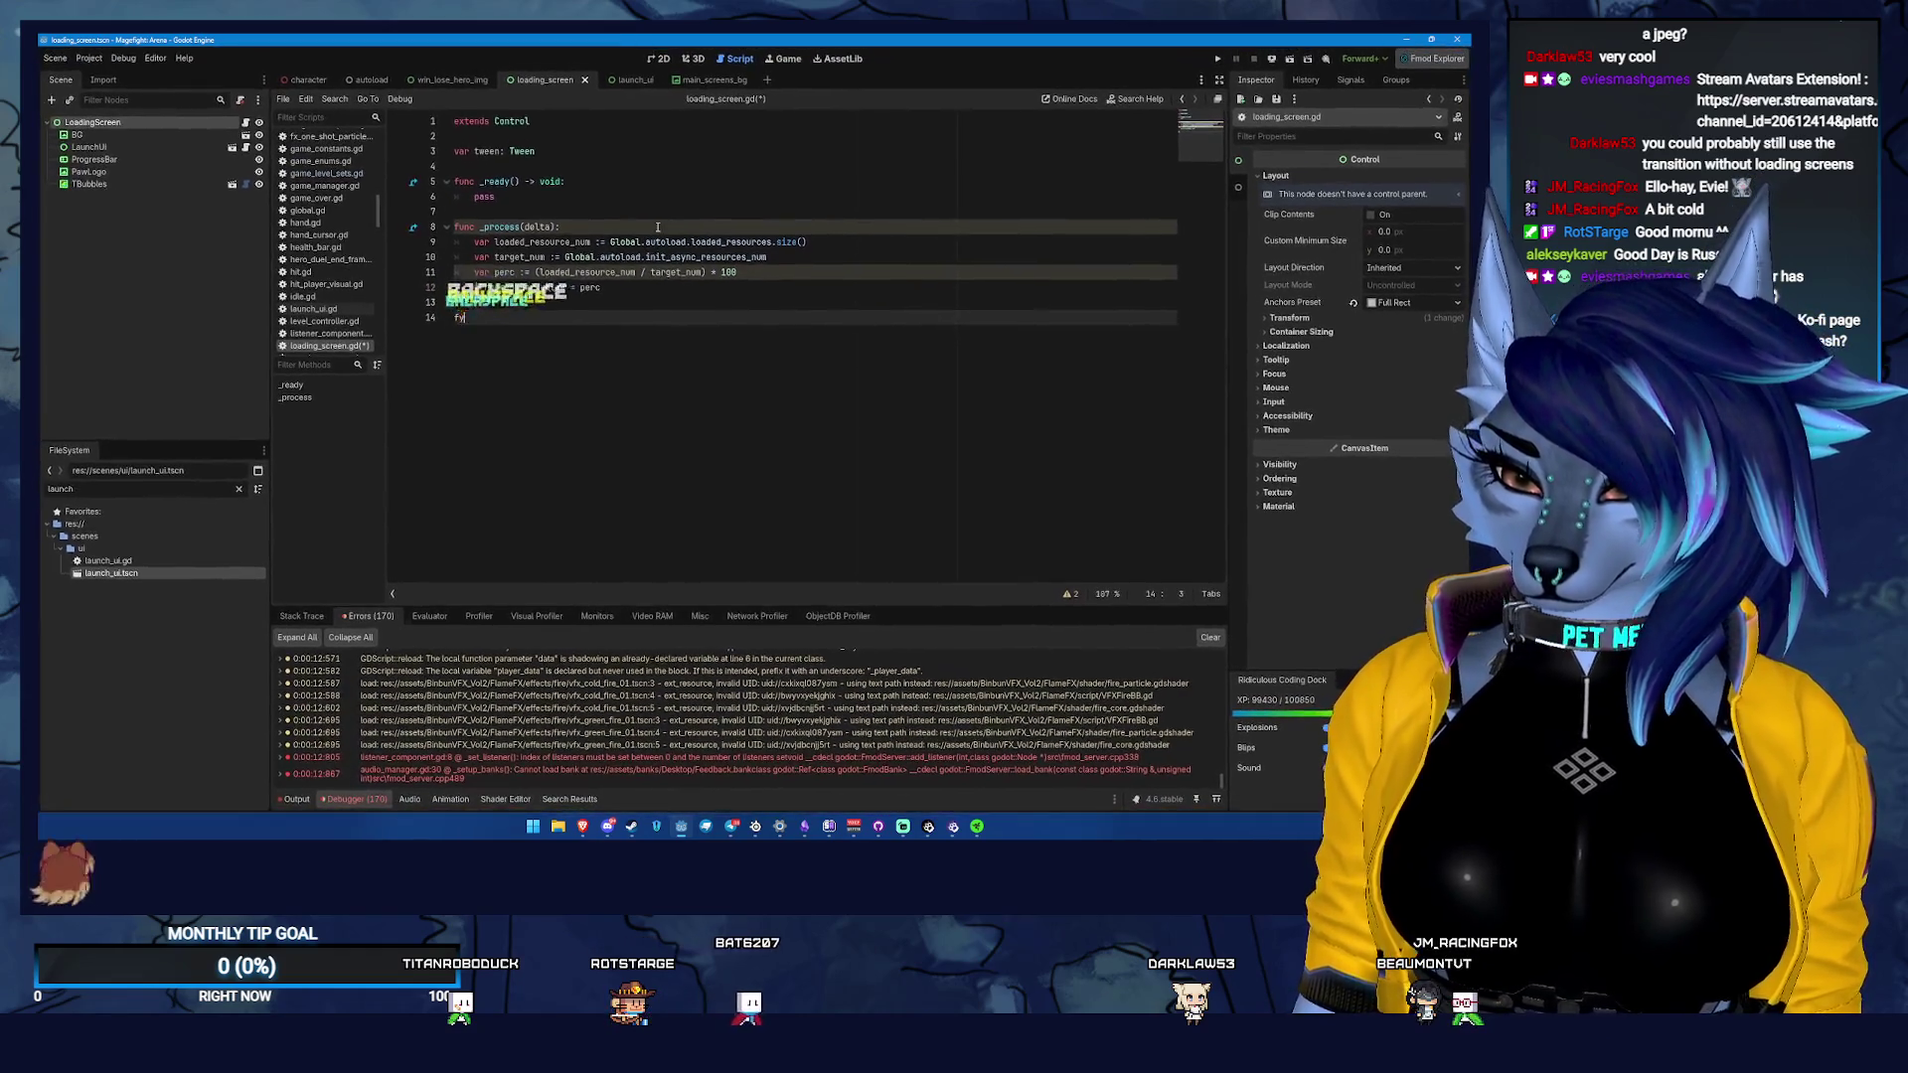
{"action": "type", "text": "nc an"}
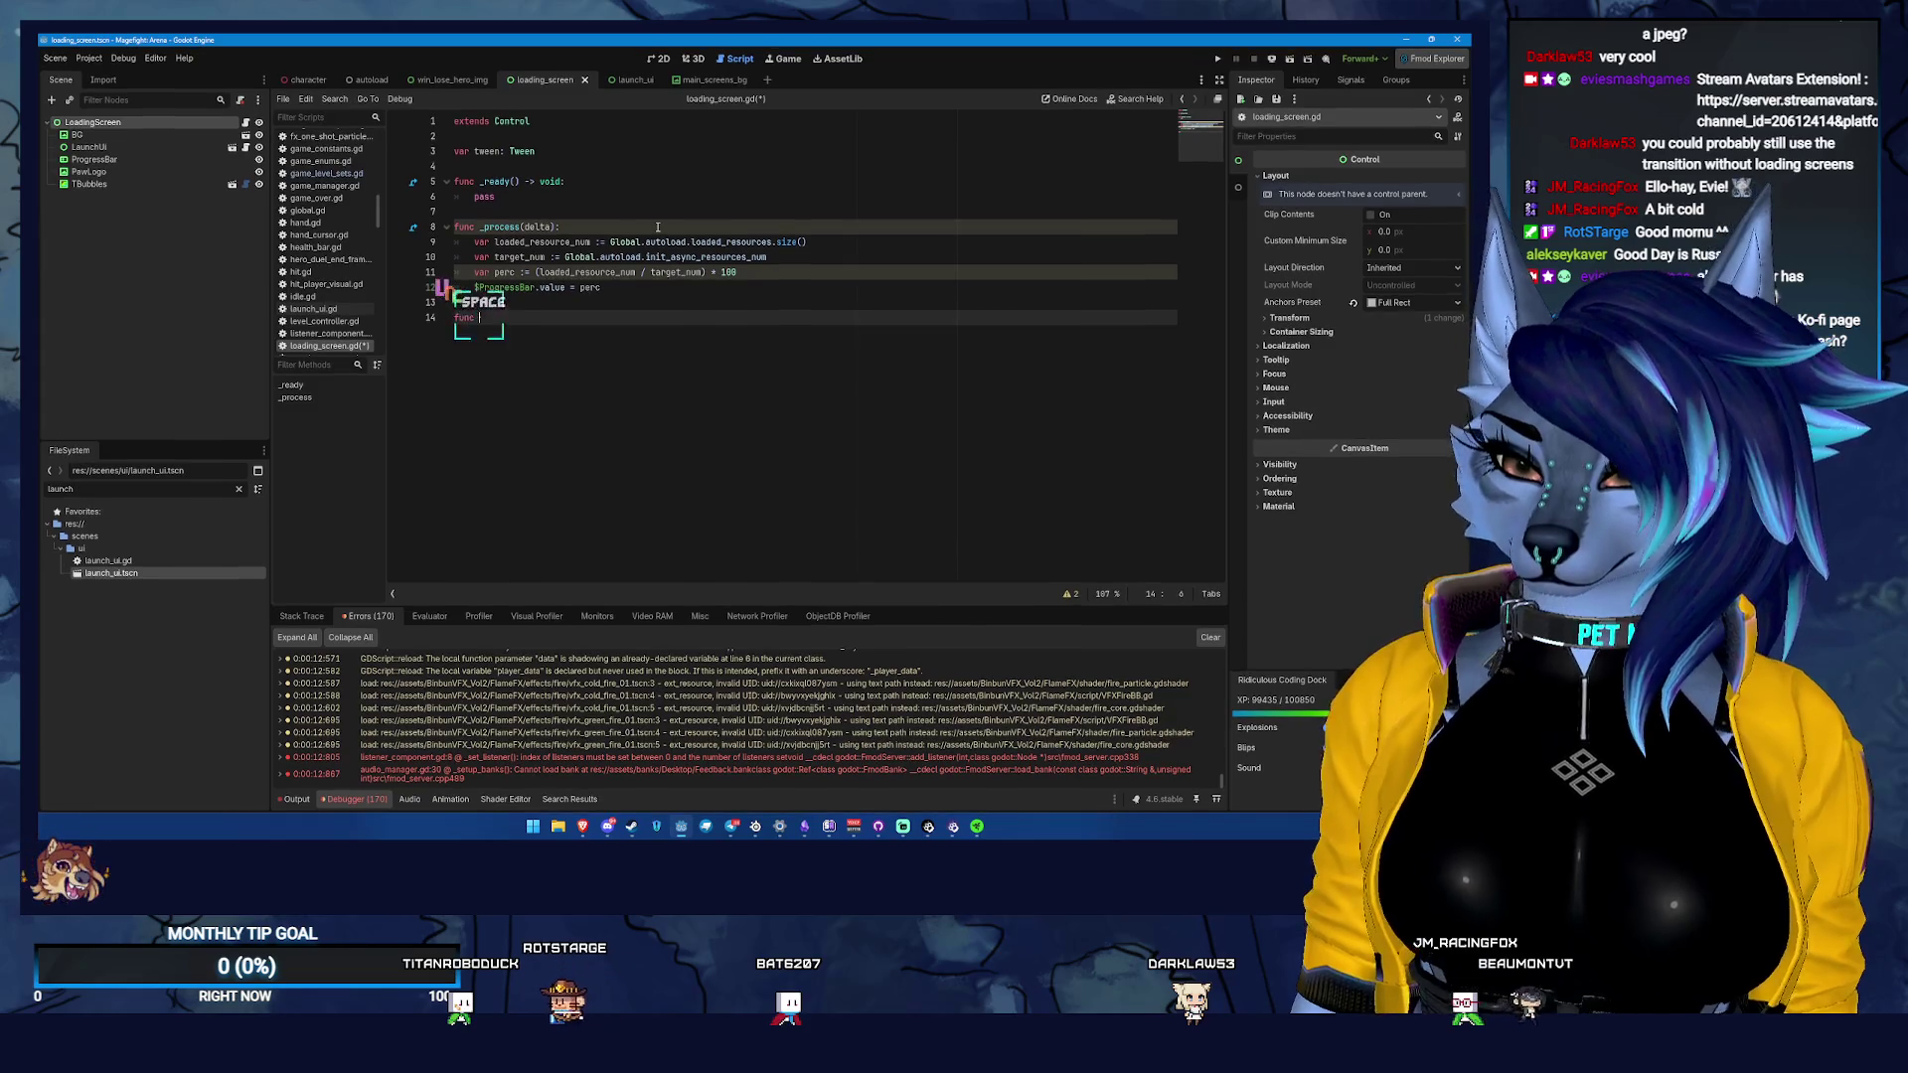
{"action": "type", "text": "imate_cloth()"}
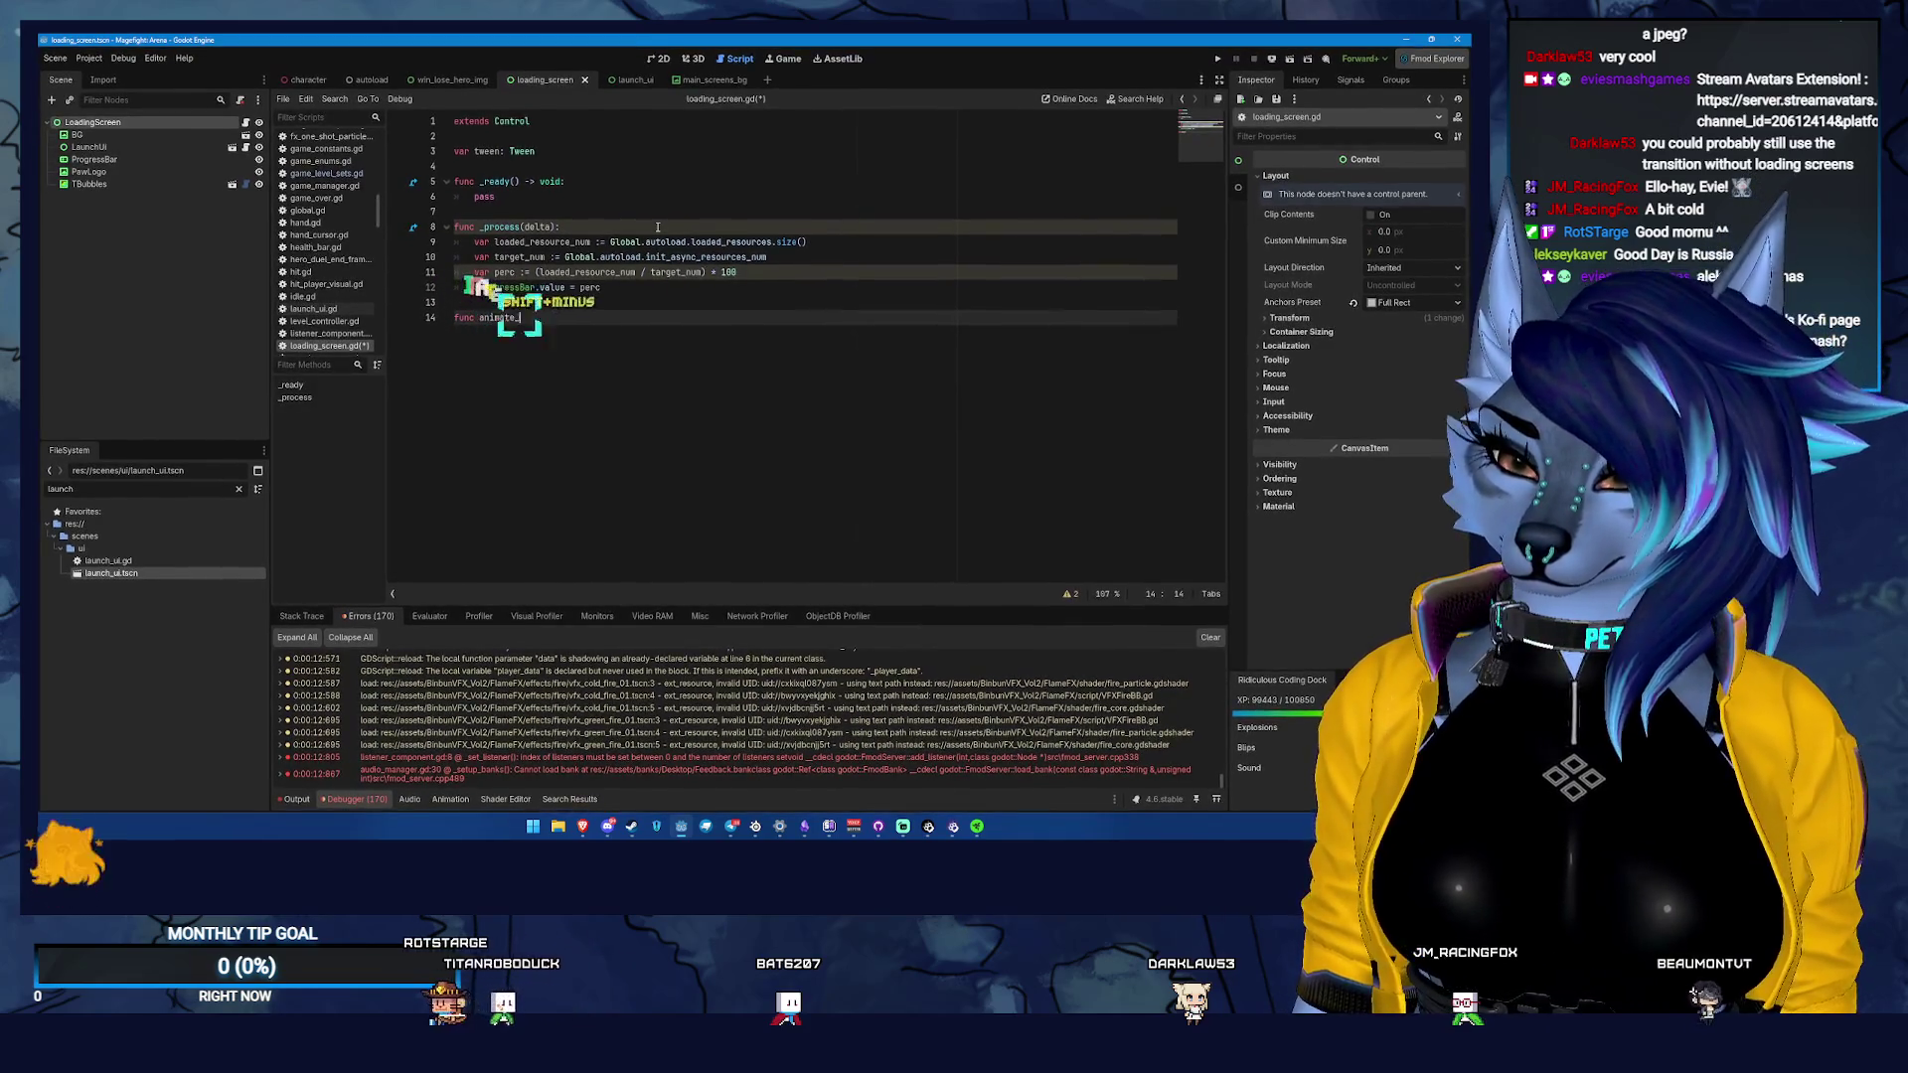
{"action": "key", "text": "BackSpace"}
{"action": "key", "text": "BackSpace"}
{"action": "key", "text": "BackSpace"}
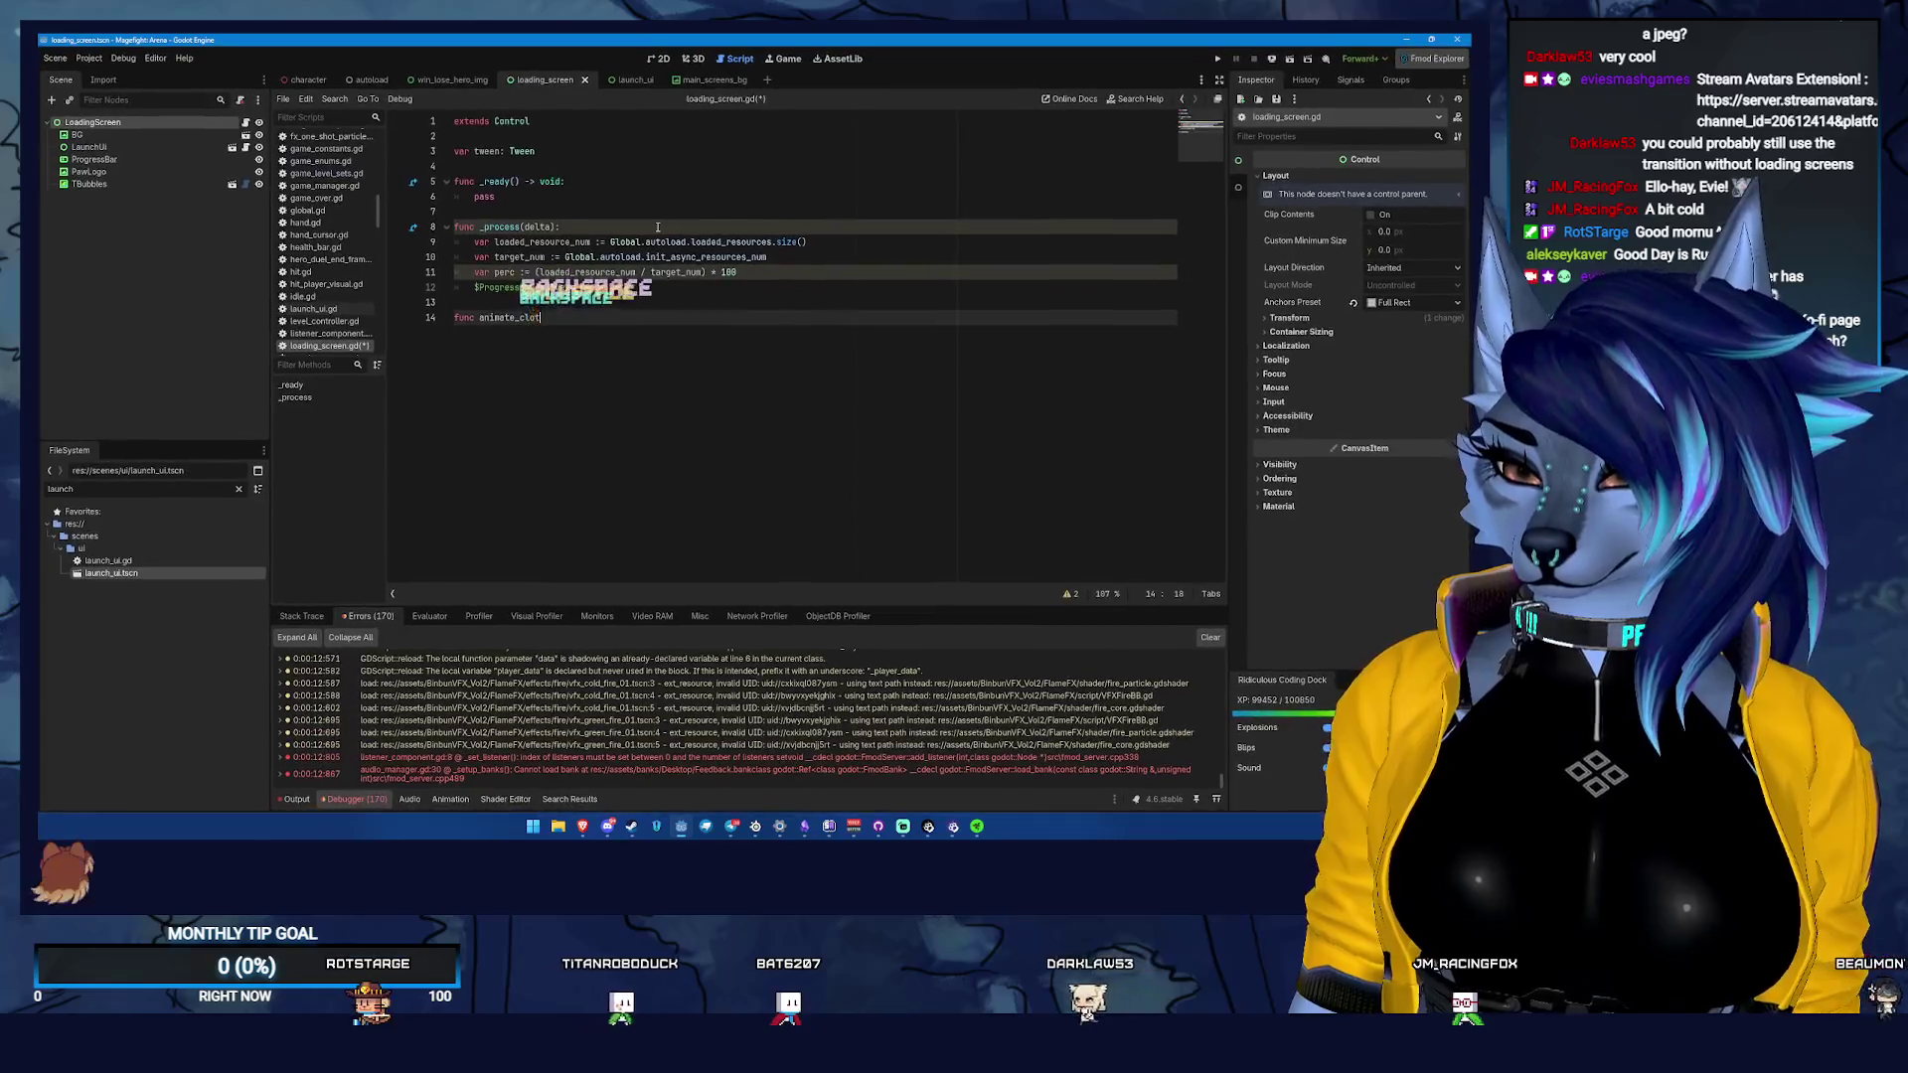
{"action": "type", "text": "se():"}
{"action": "key", "text": "Return"}
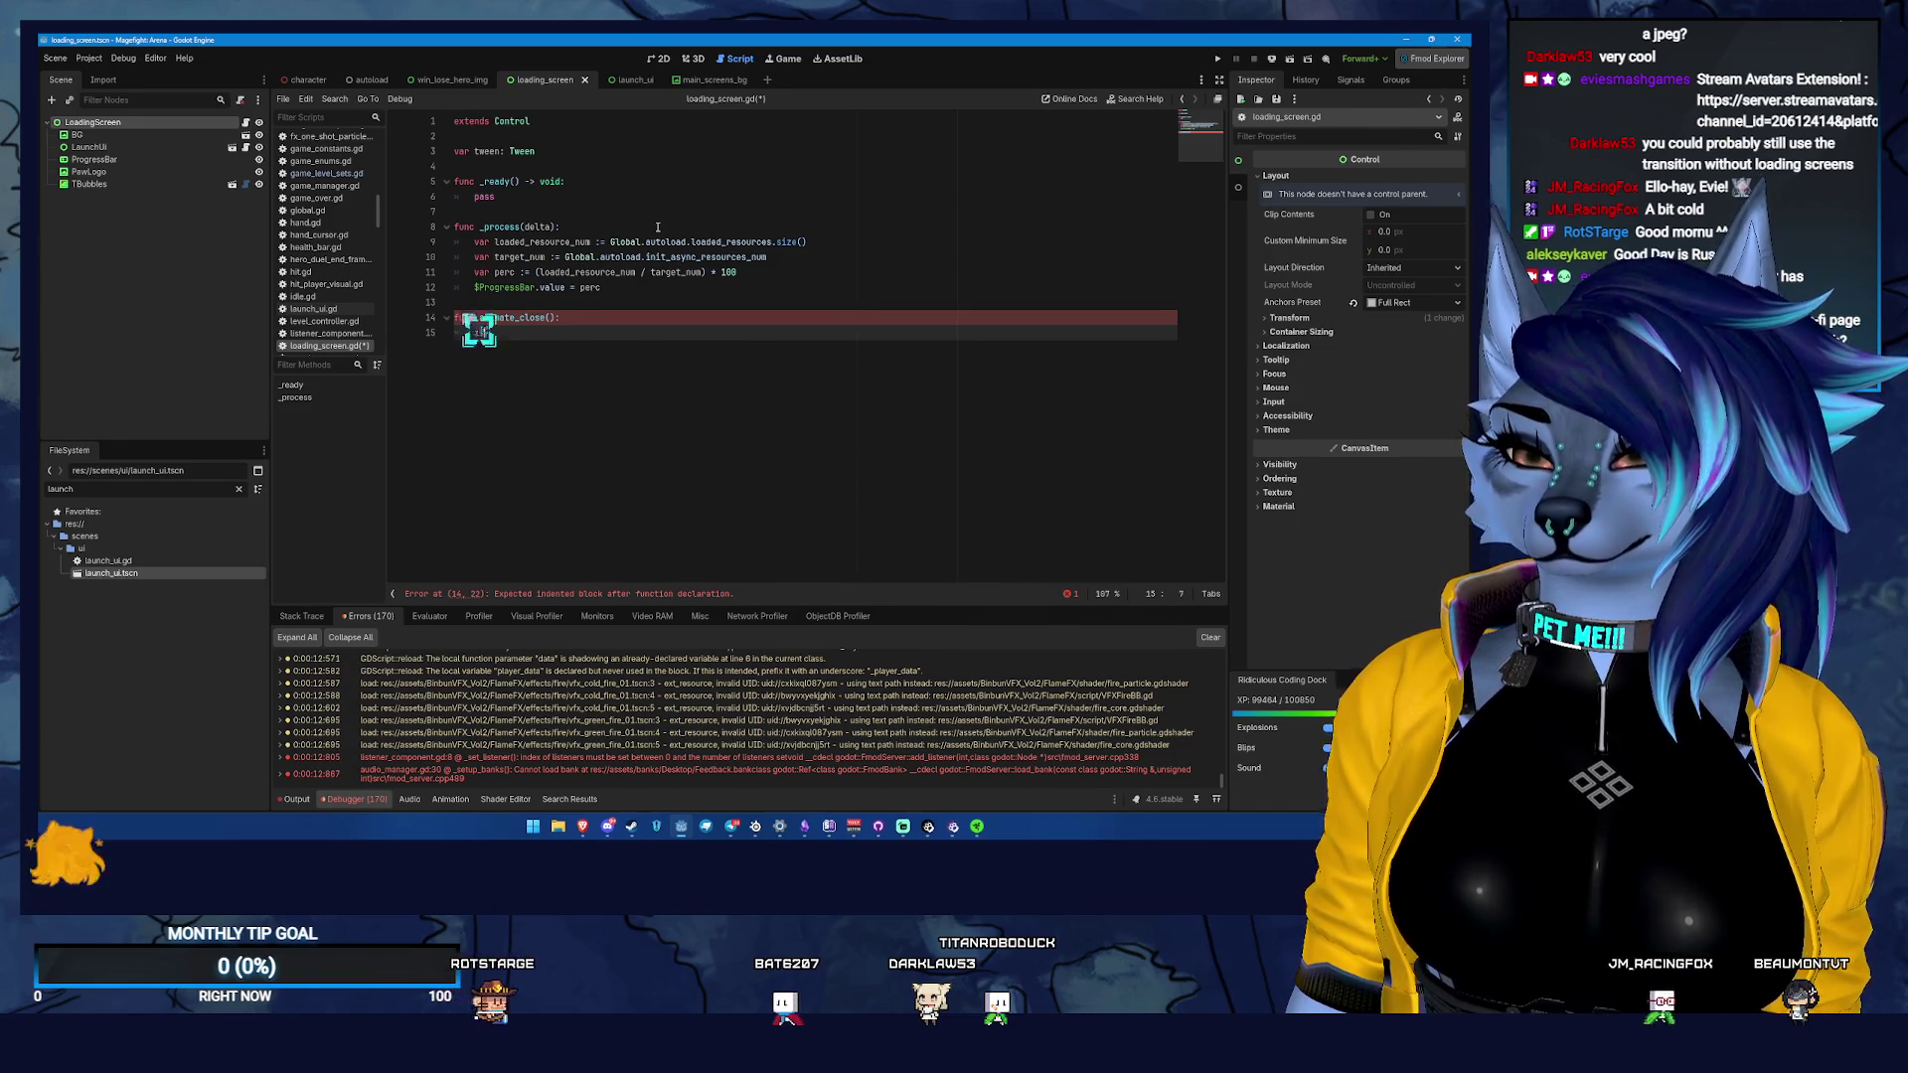
Write 'if tween and tween.is_running(): return' at the start of animate_close.
{"action": "type", "text": "t"}
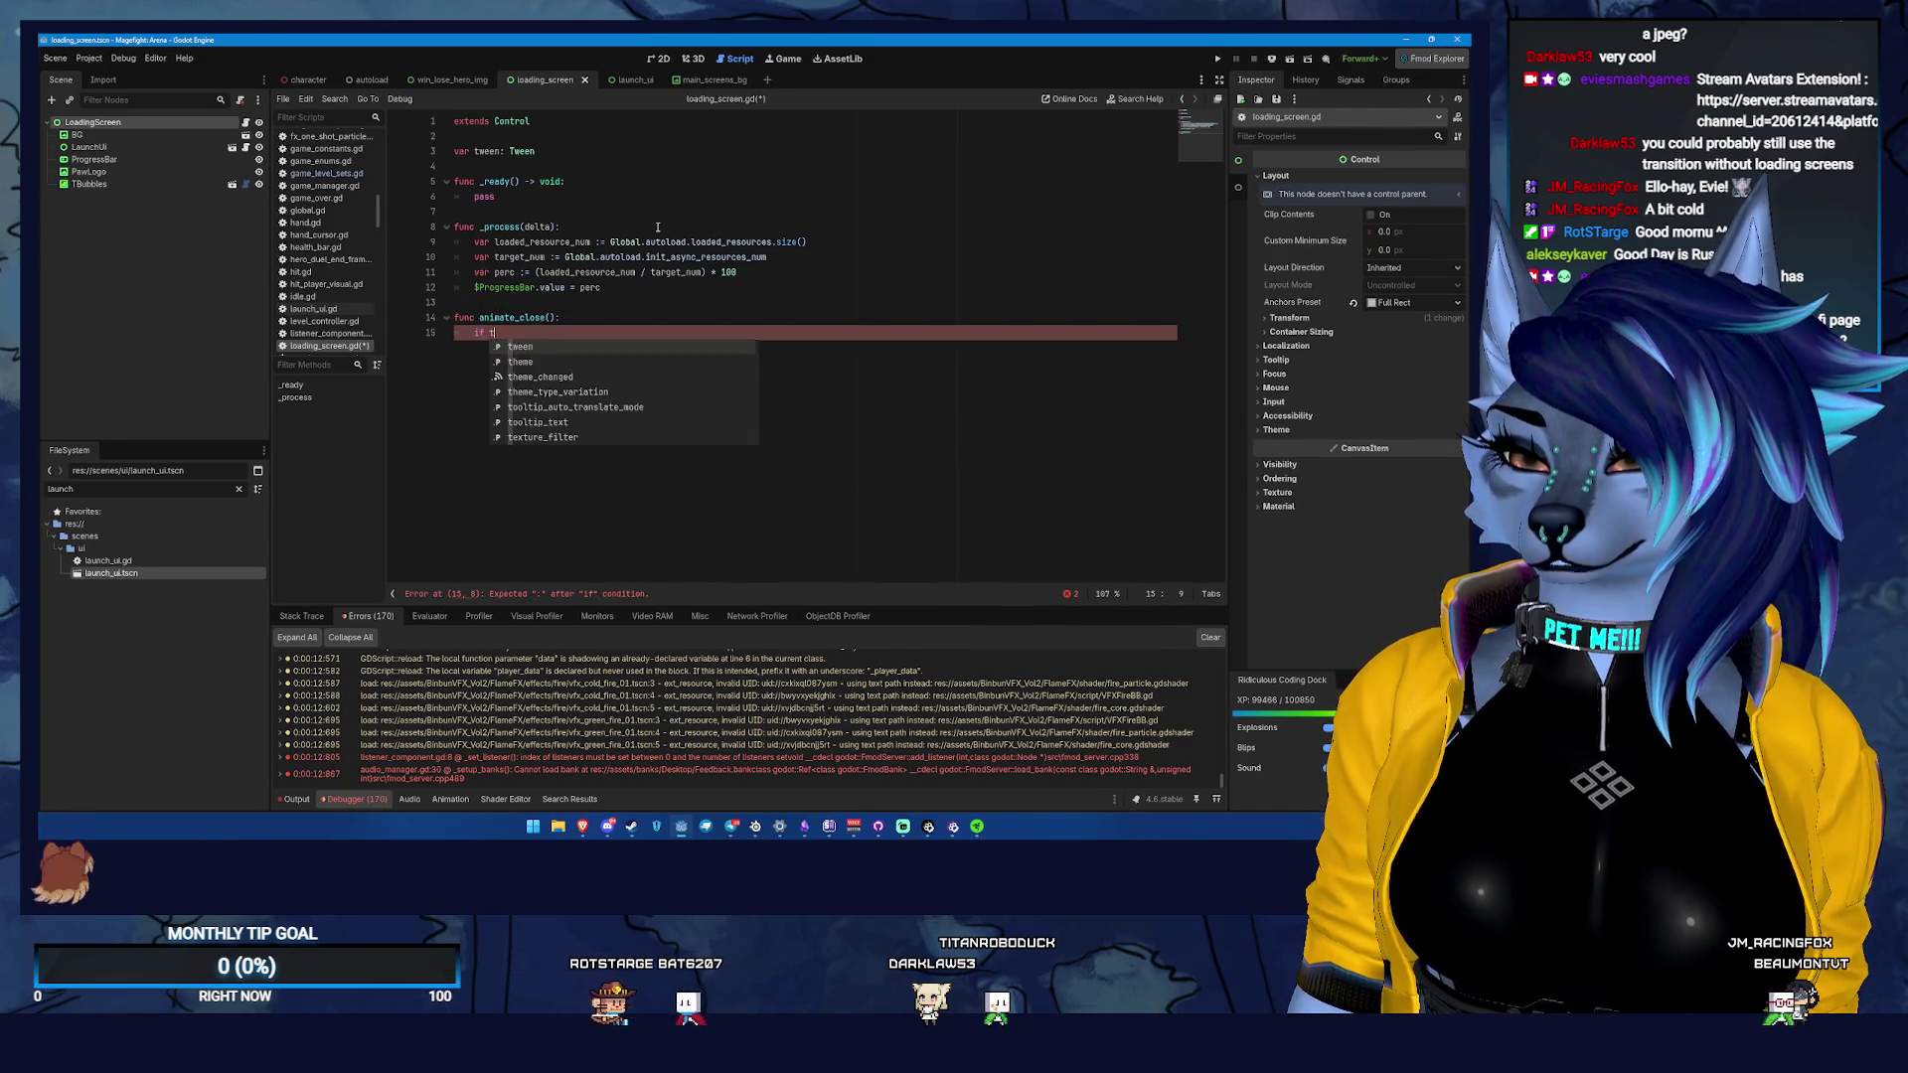
{"action": "key", "text": "Return"}
{"action": "type", "text": "."}
{"action": "key", "text": "BackSpace"}
{"action": "type", "text": "and tween"}
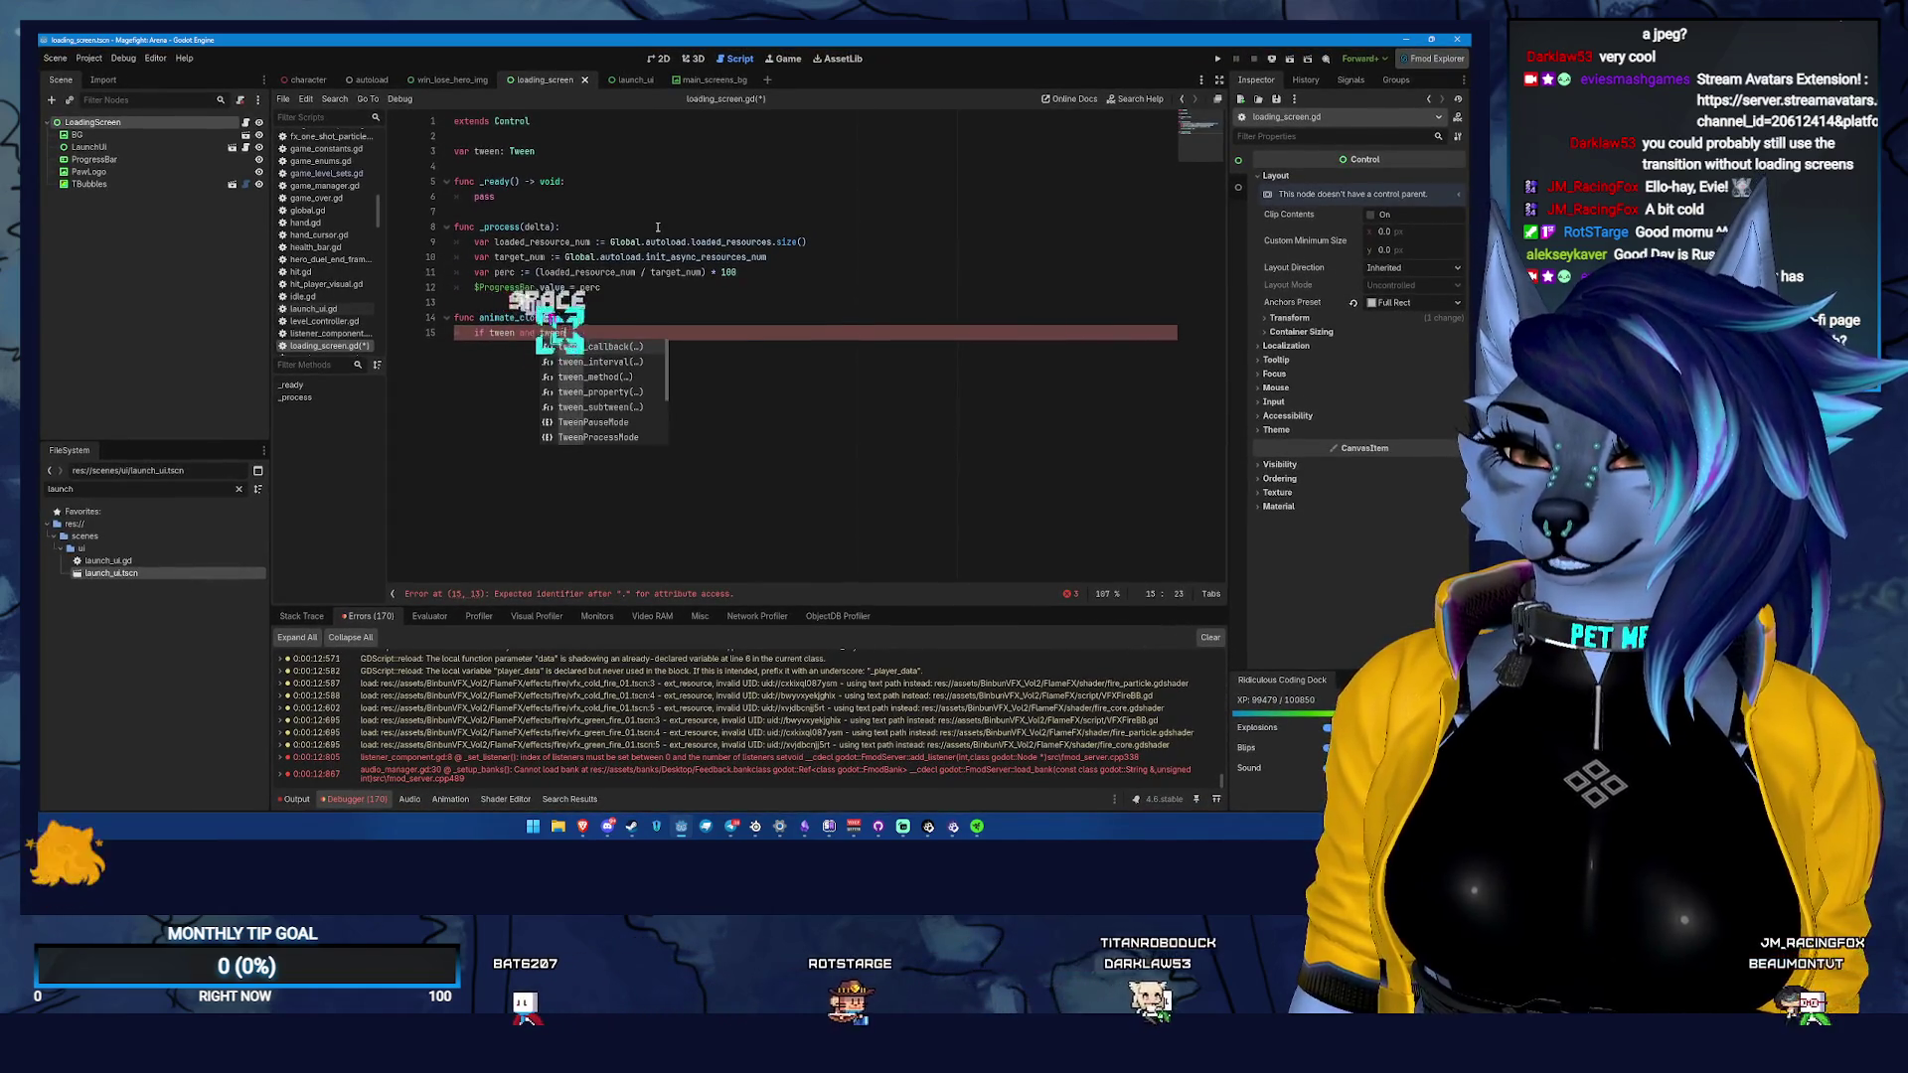
{"action": "type", "text": ".pla"}
{"action": "key", "text": "BackSpace"}
{"action": "type", "text": "_"}
{"action": "key", "text": "Return"}
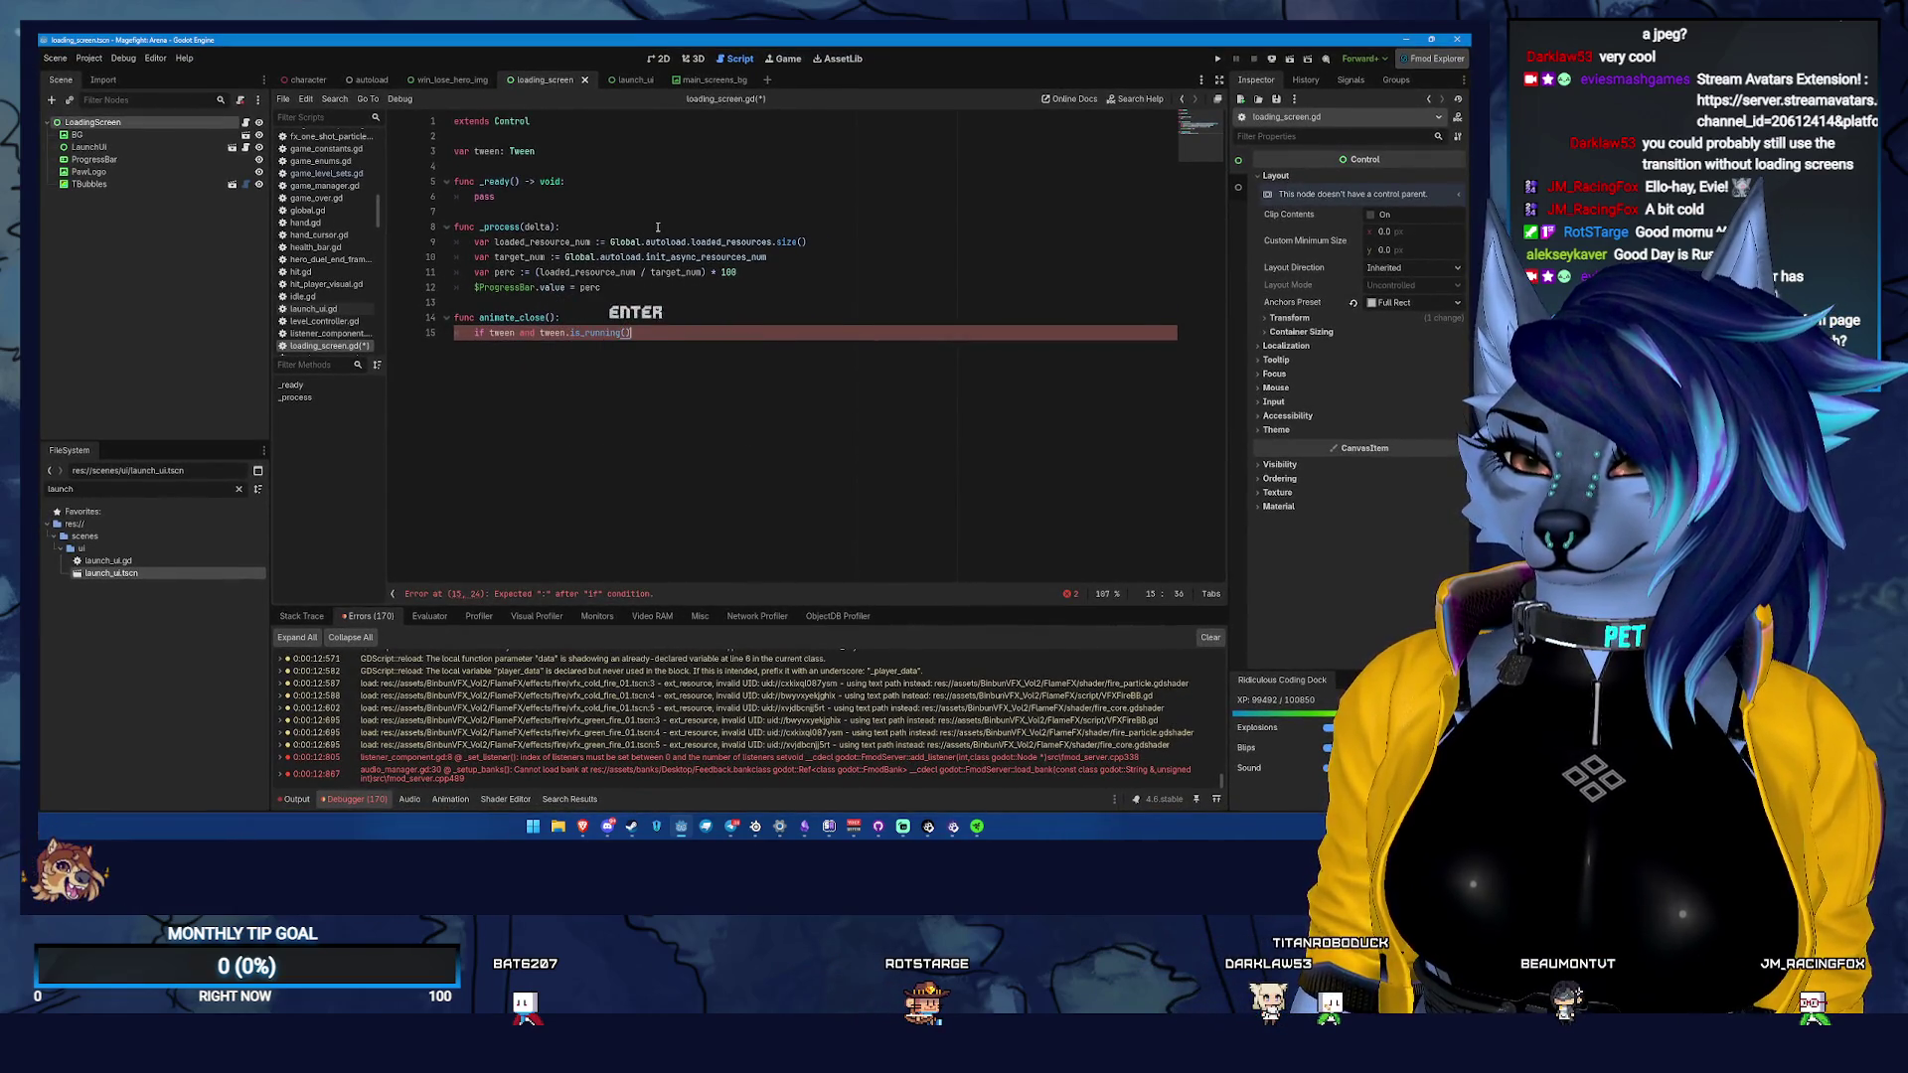
{"action": "key", "text": "Return"}
{"action": "type", "text": "ret"}
{"action": "key", "text": "Return"}
{"action": "key", "text": "Return"}
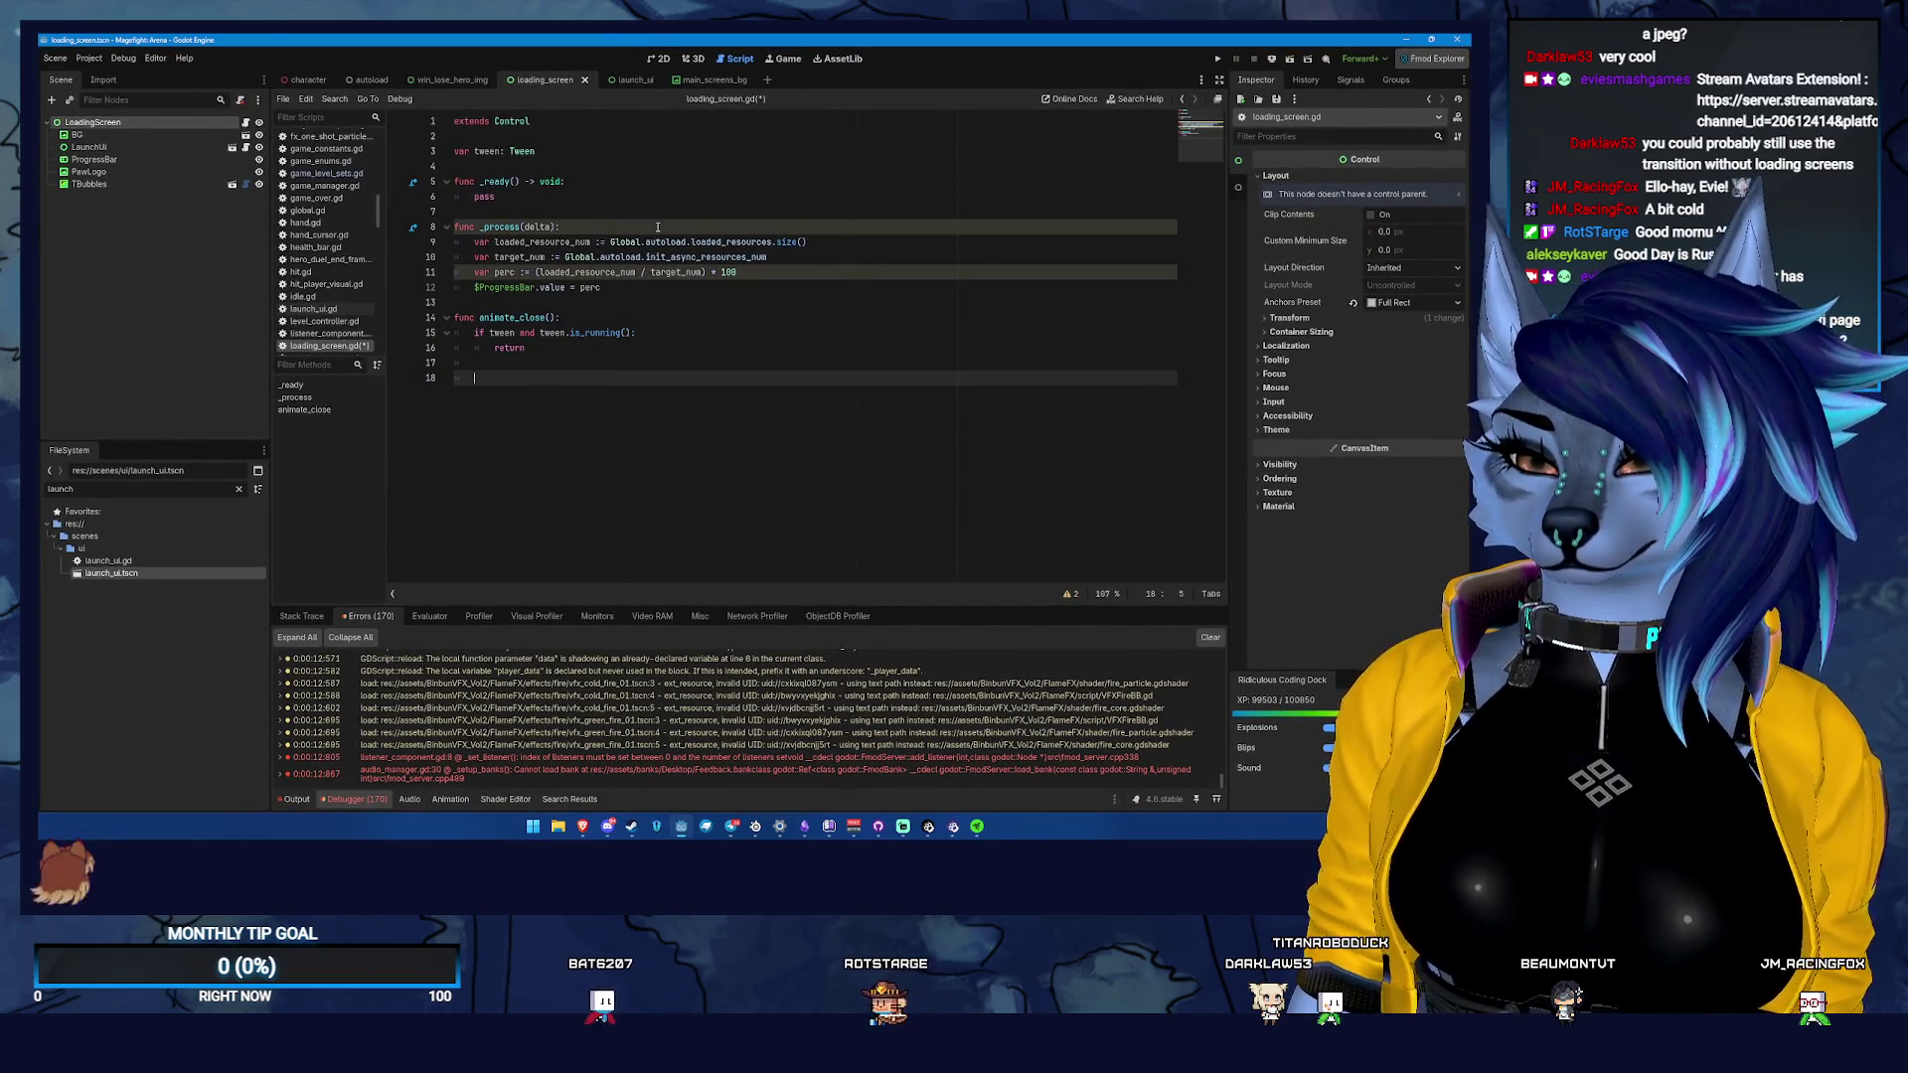
Assign 'tween = create_tween()' and begin a tween.tween_property call.
{"action": "type", "text": "= create"}
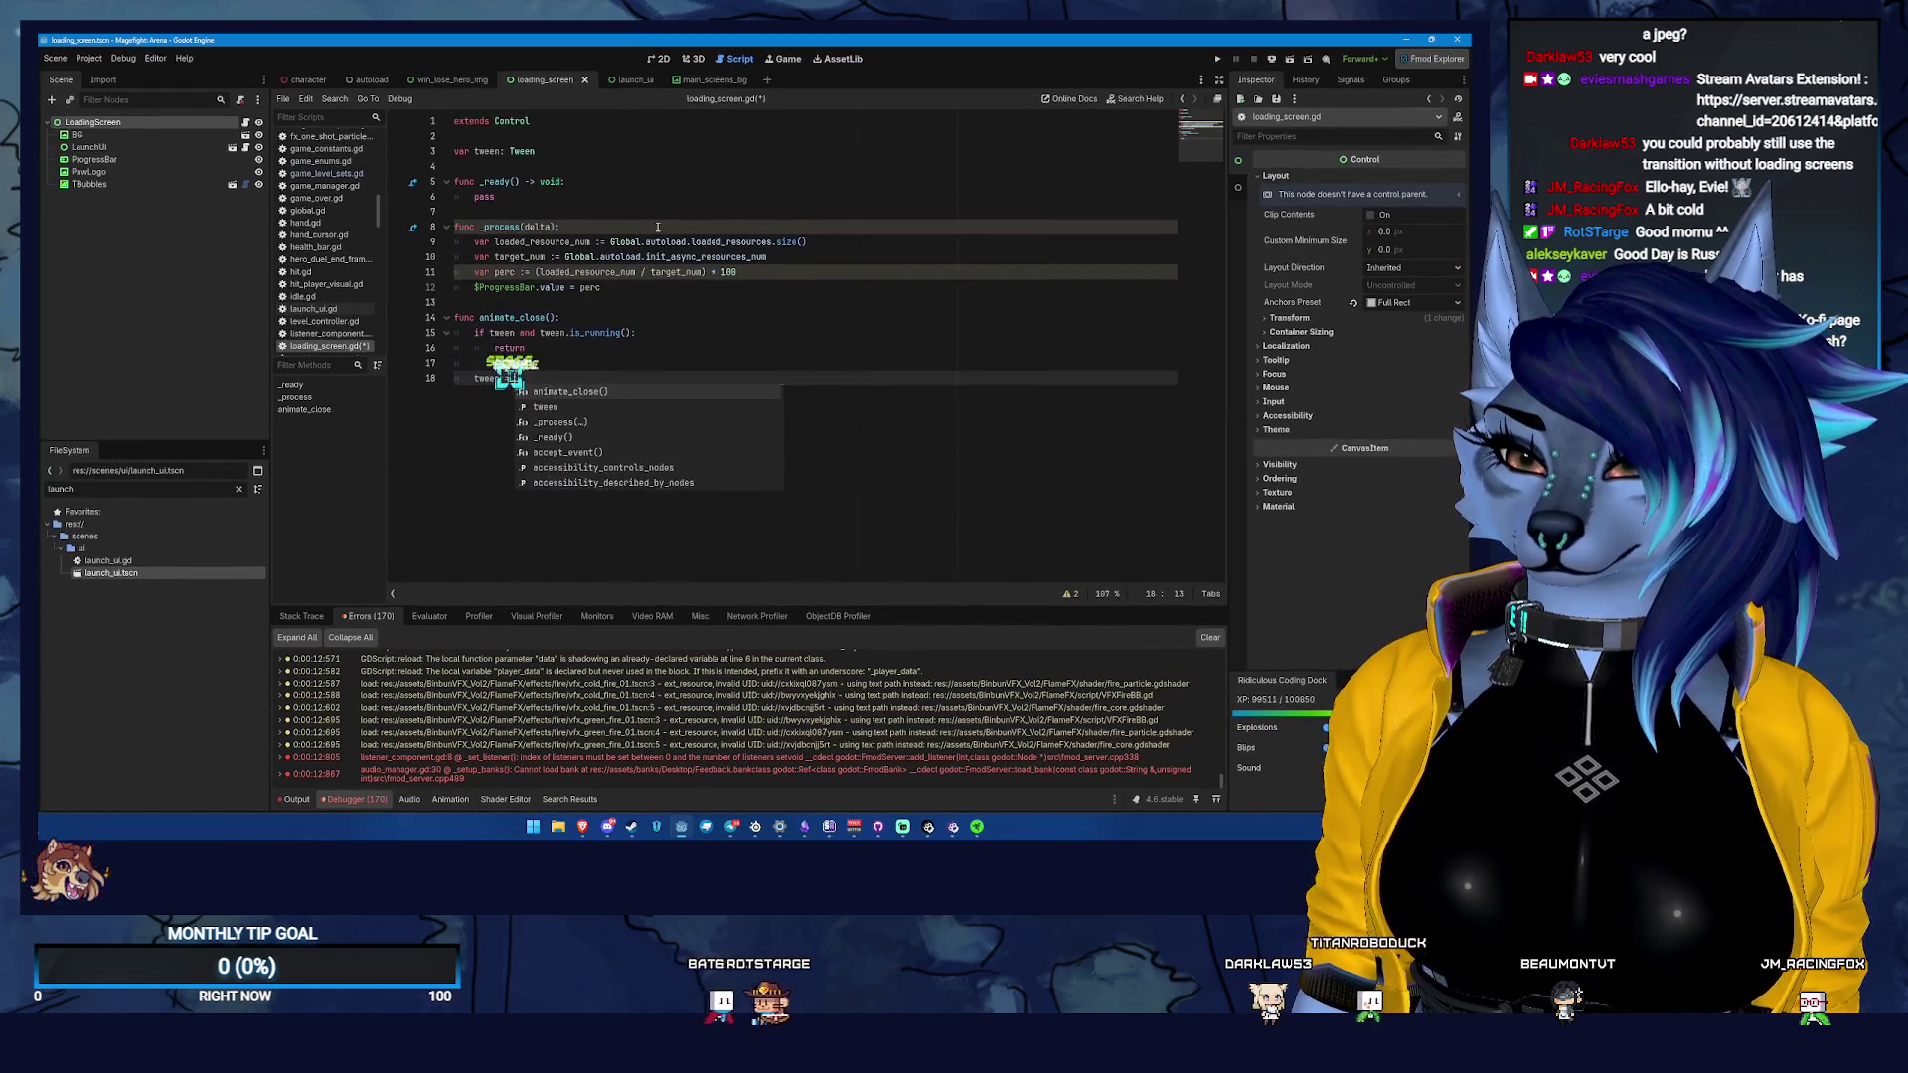
{"action": "key", "text": "Return"}
{"action": "key", "text": "Return"}
{"action": "type", "text": "tween.add"}
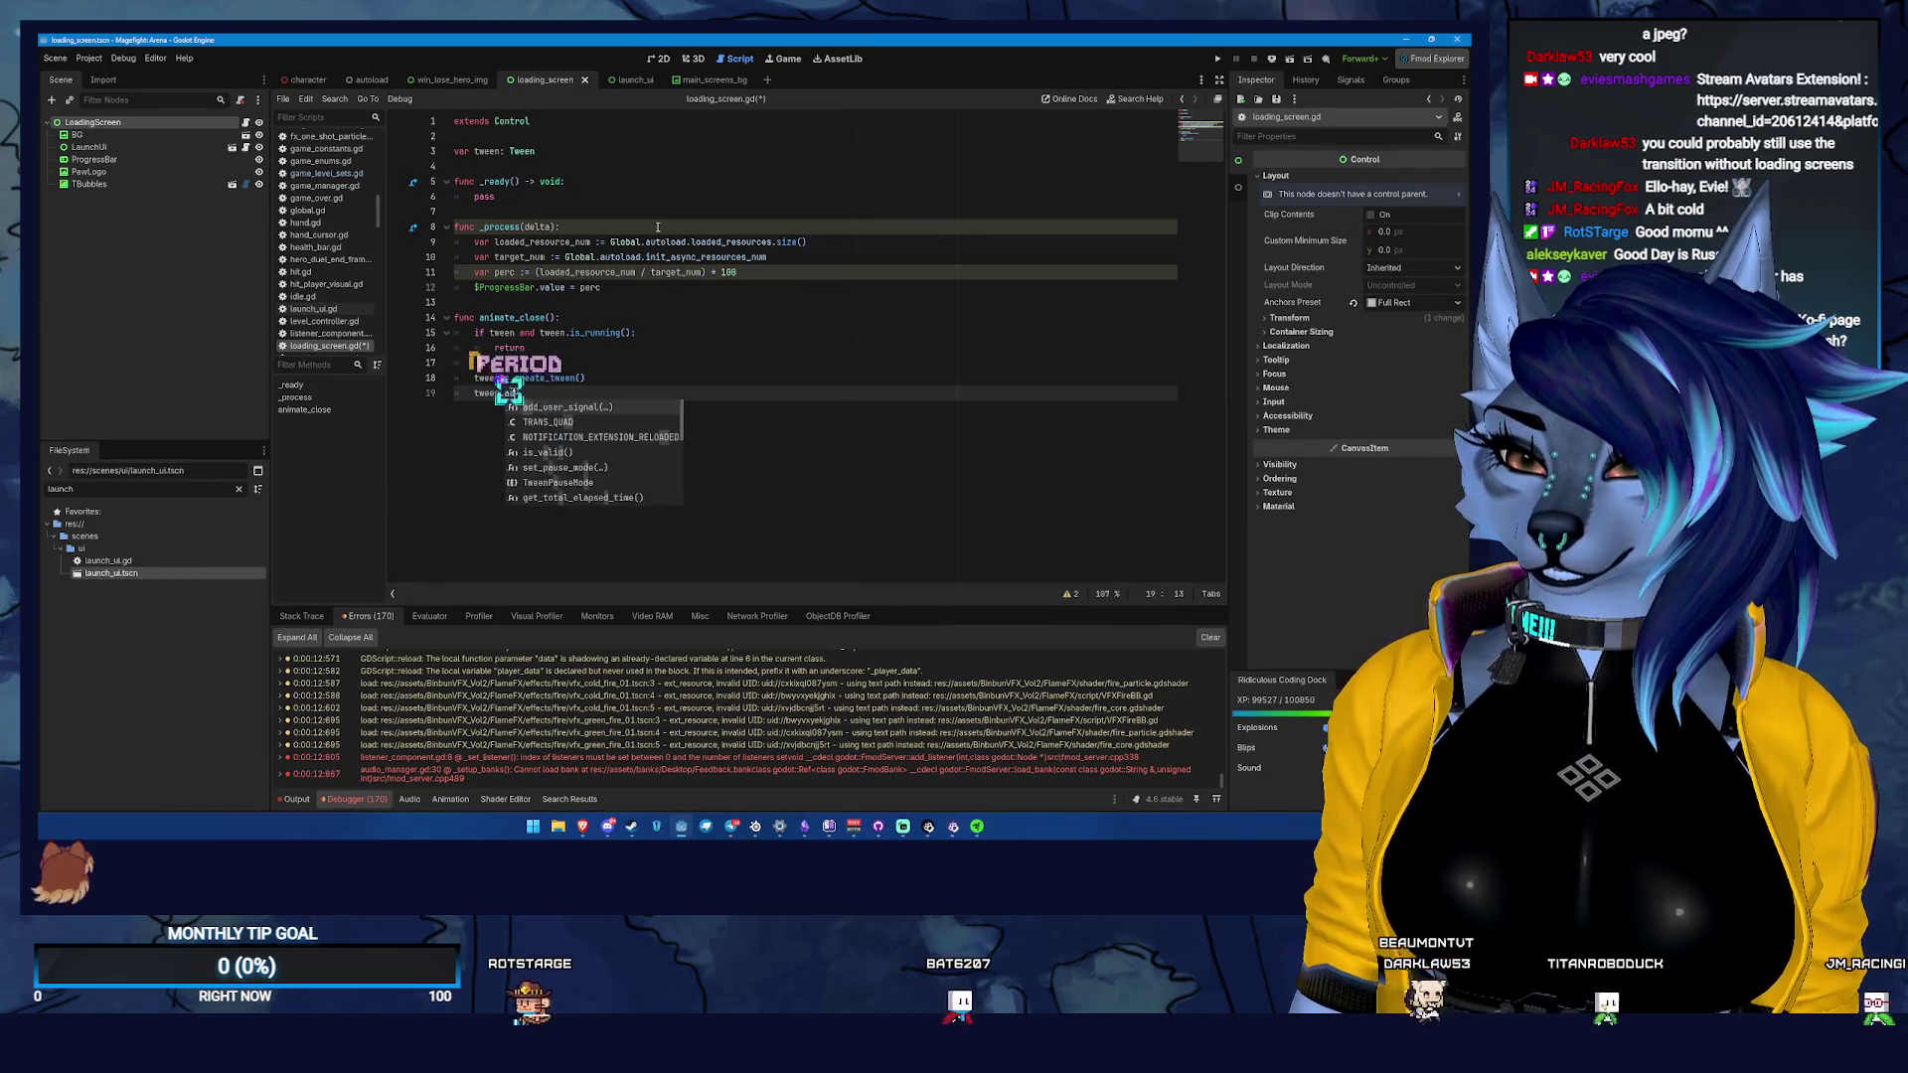
{"action": "key", "text": "BackSpace"}
{"action": "key", "text": "BackSpace"}
{"action": "key", "text": "BackSpace"}
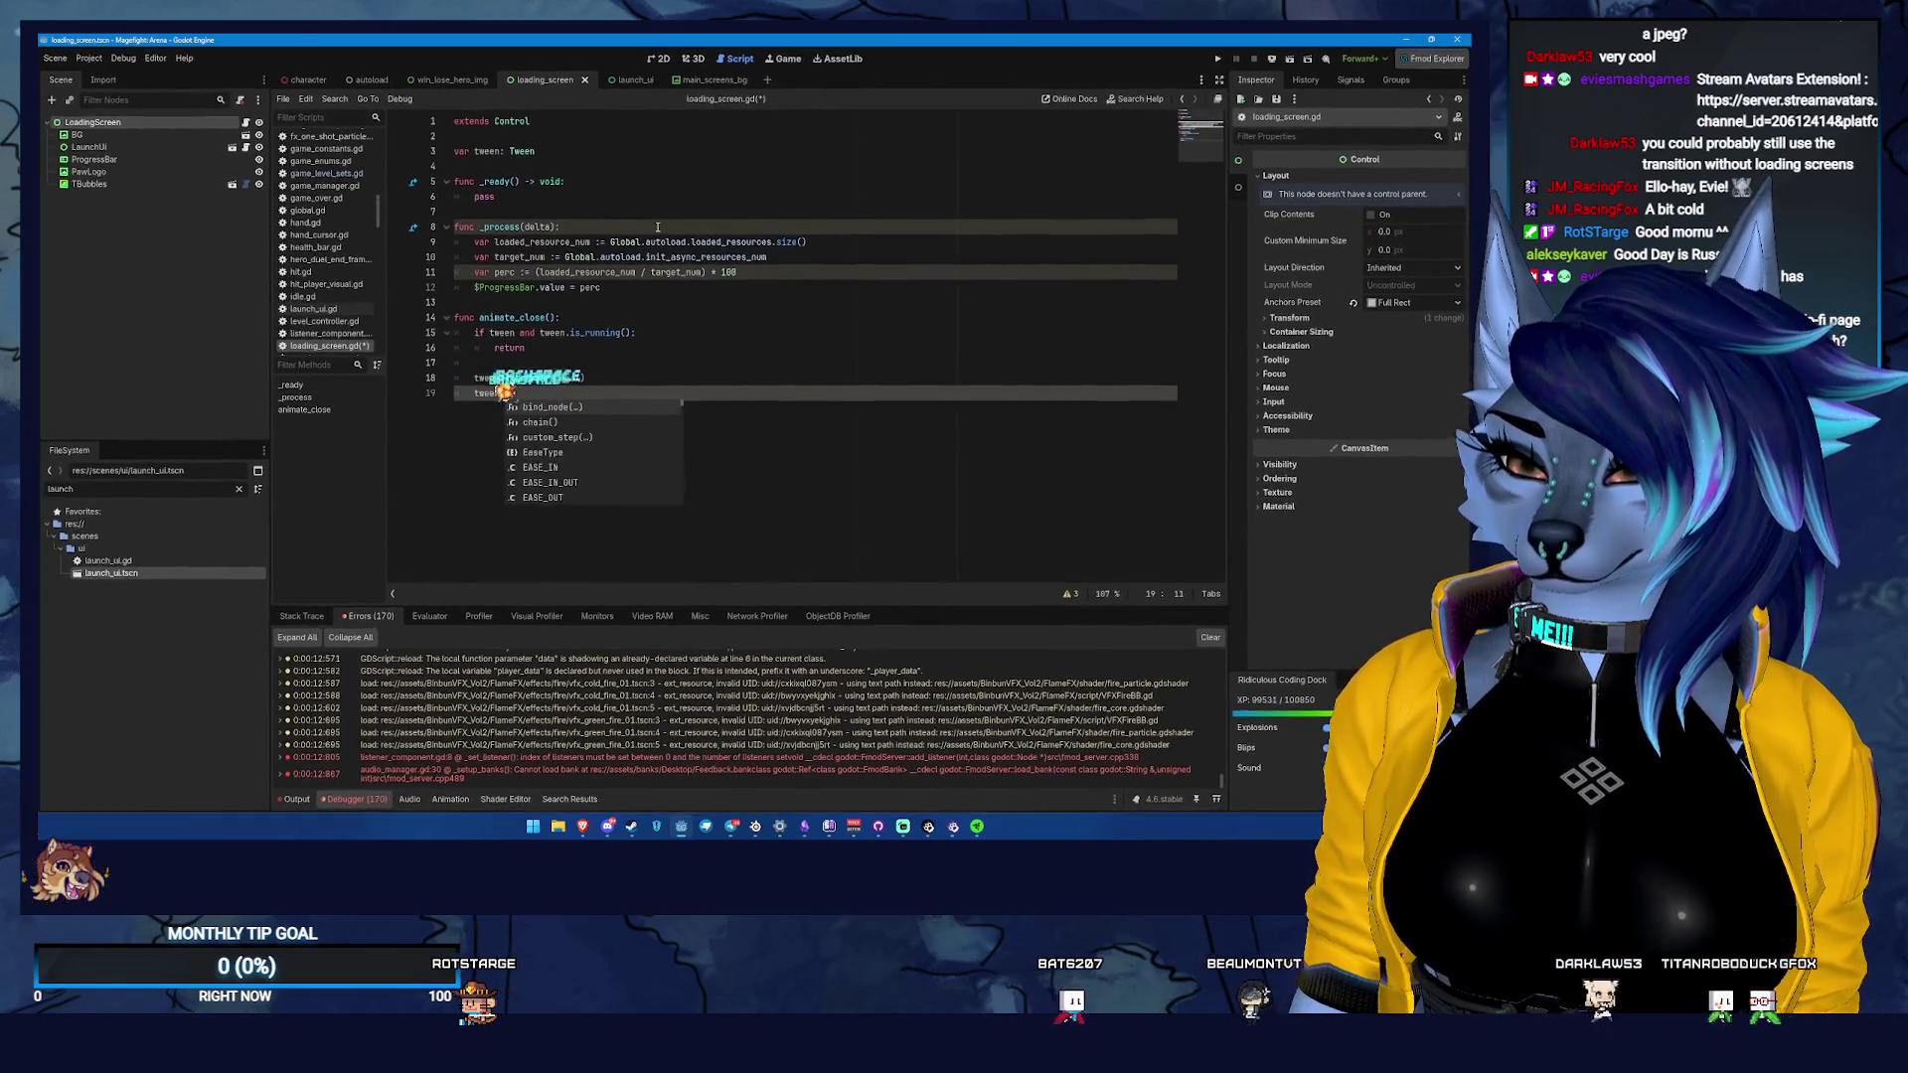
{"action": "type", "text": "proper"}
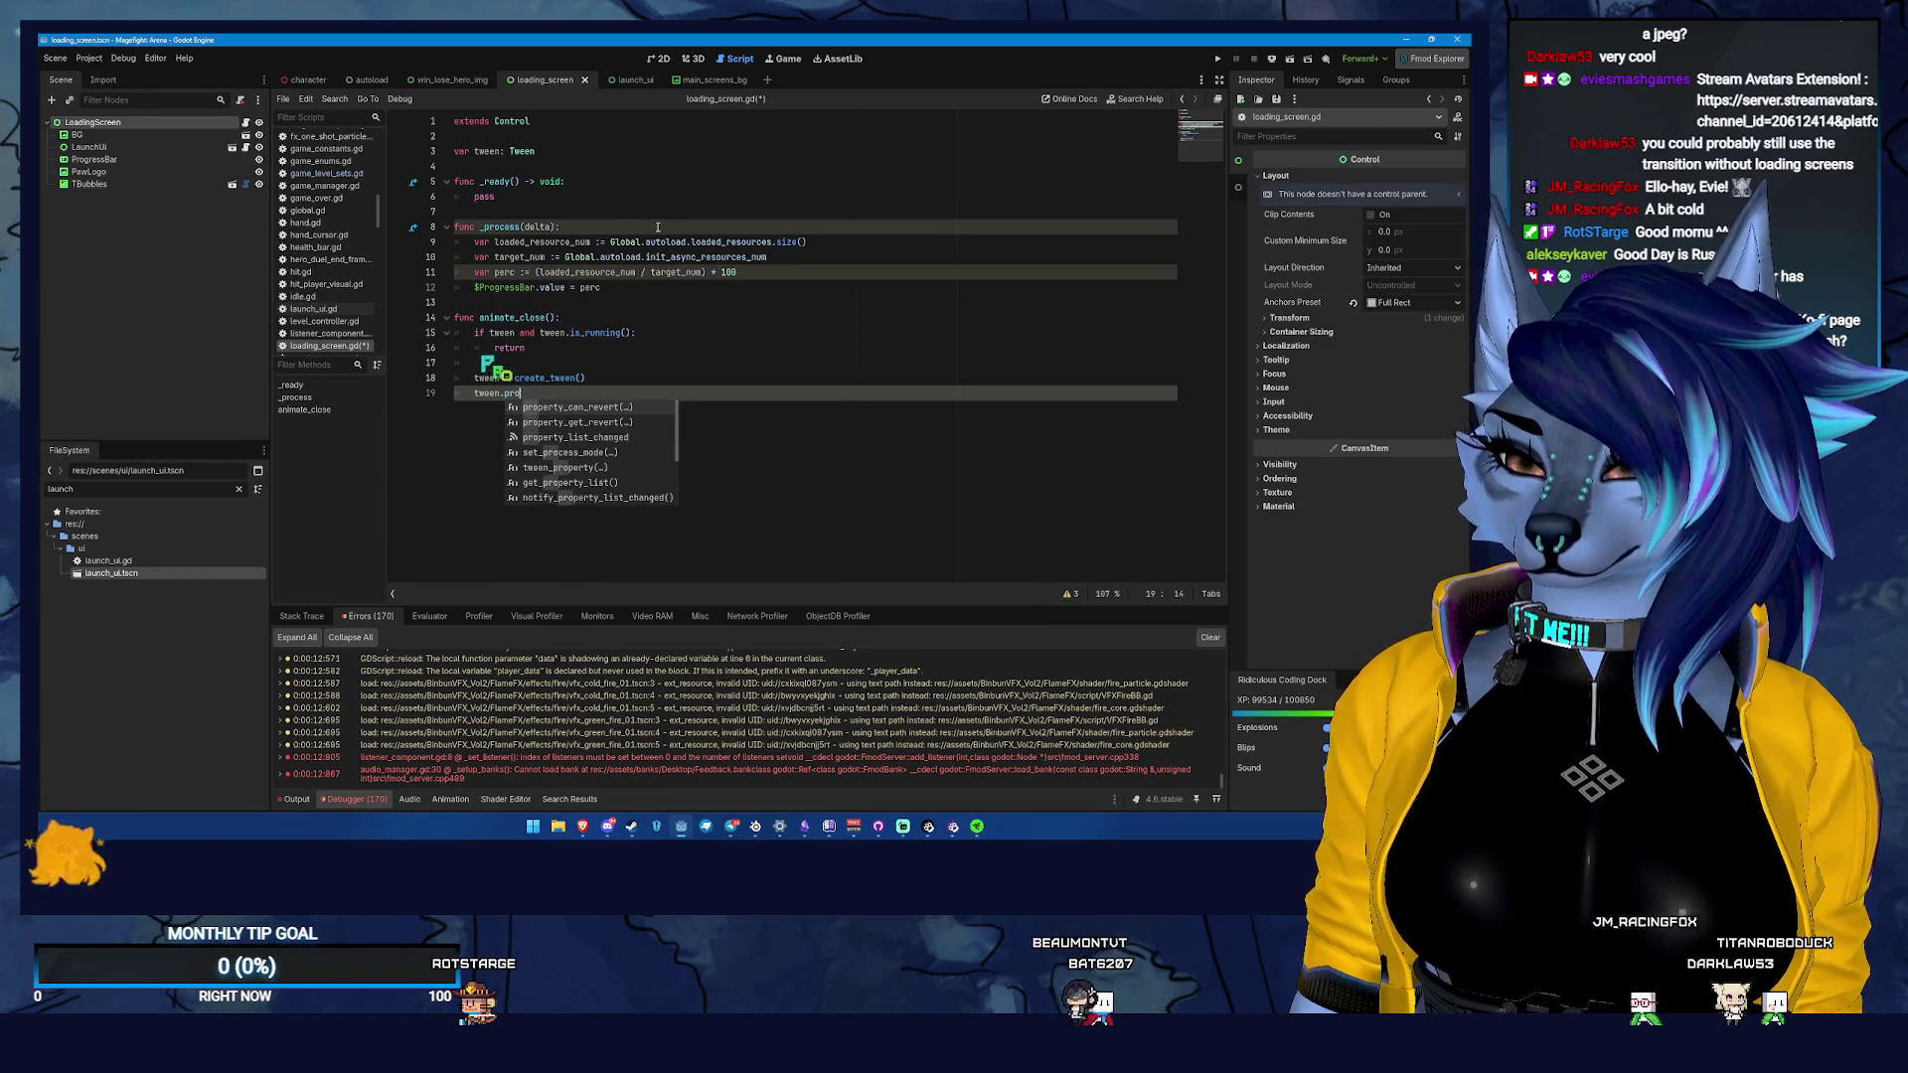
{"action": "key", "text": "Down"}
{"action": "key", "text": "Return"}
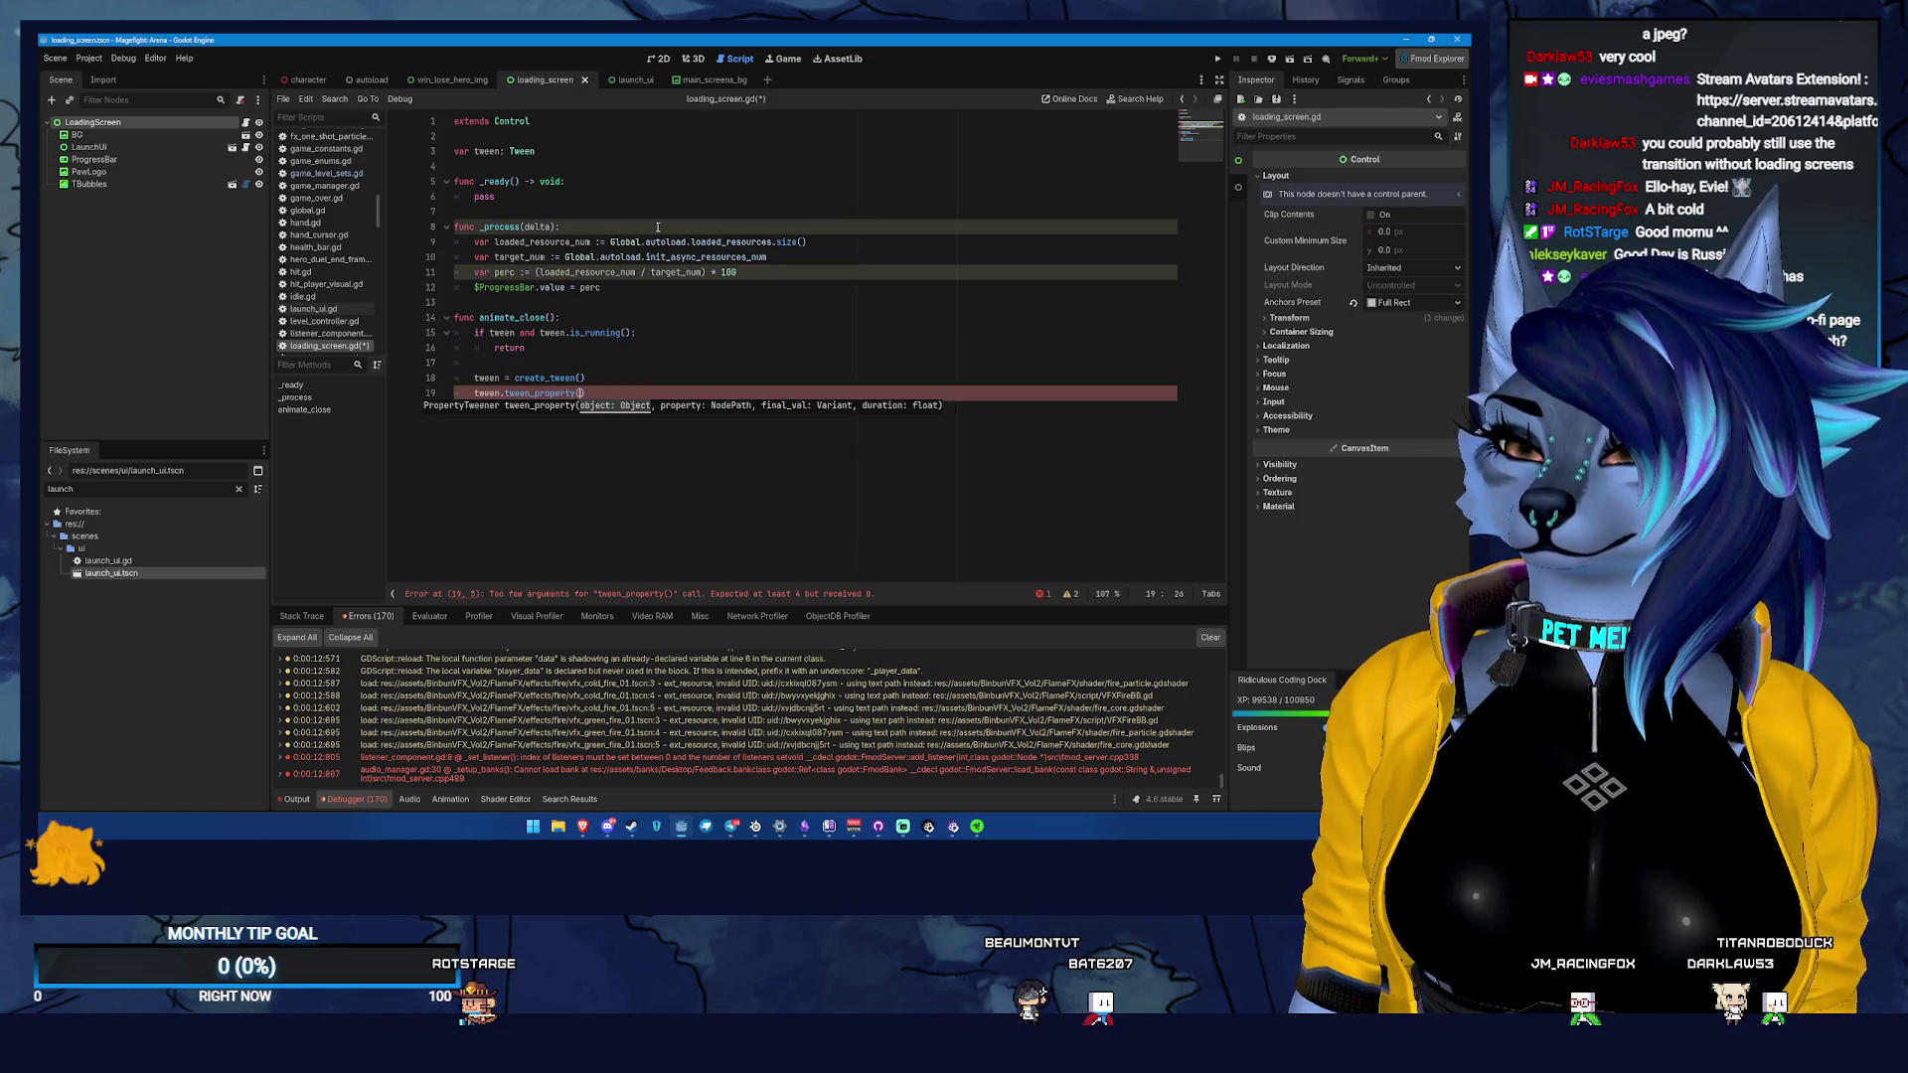
Pass $TBubbles and "factor" as the tween_property target and property.
{"action": "key", "text": "BackSpace"}
{"action": "type", "text": "B"}
{"action": "key", "text": "Return"}
{"action": "left_click", "coordinate": [189, 184]}
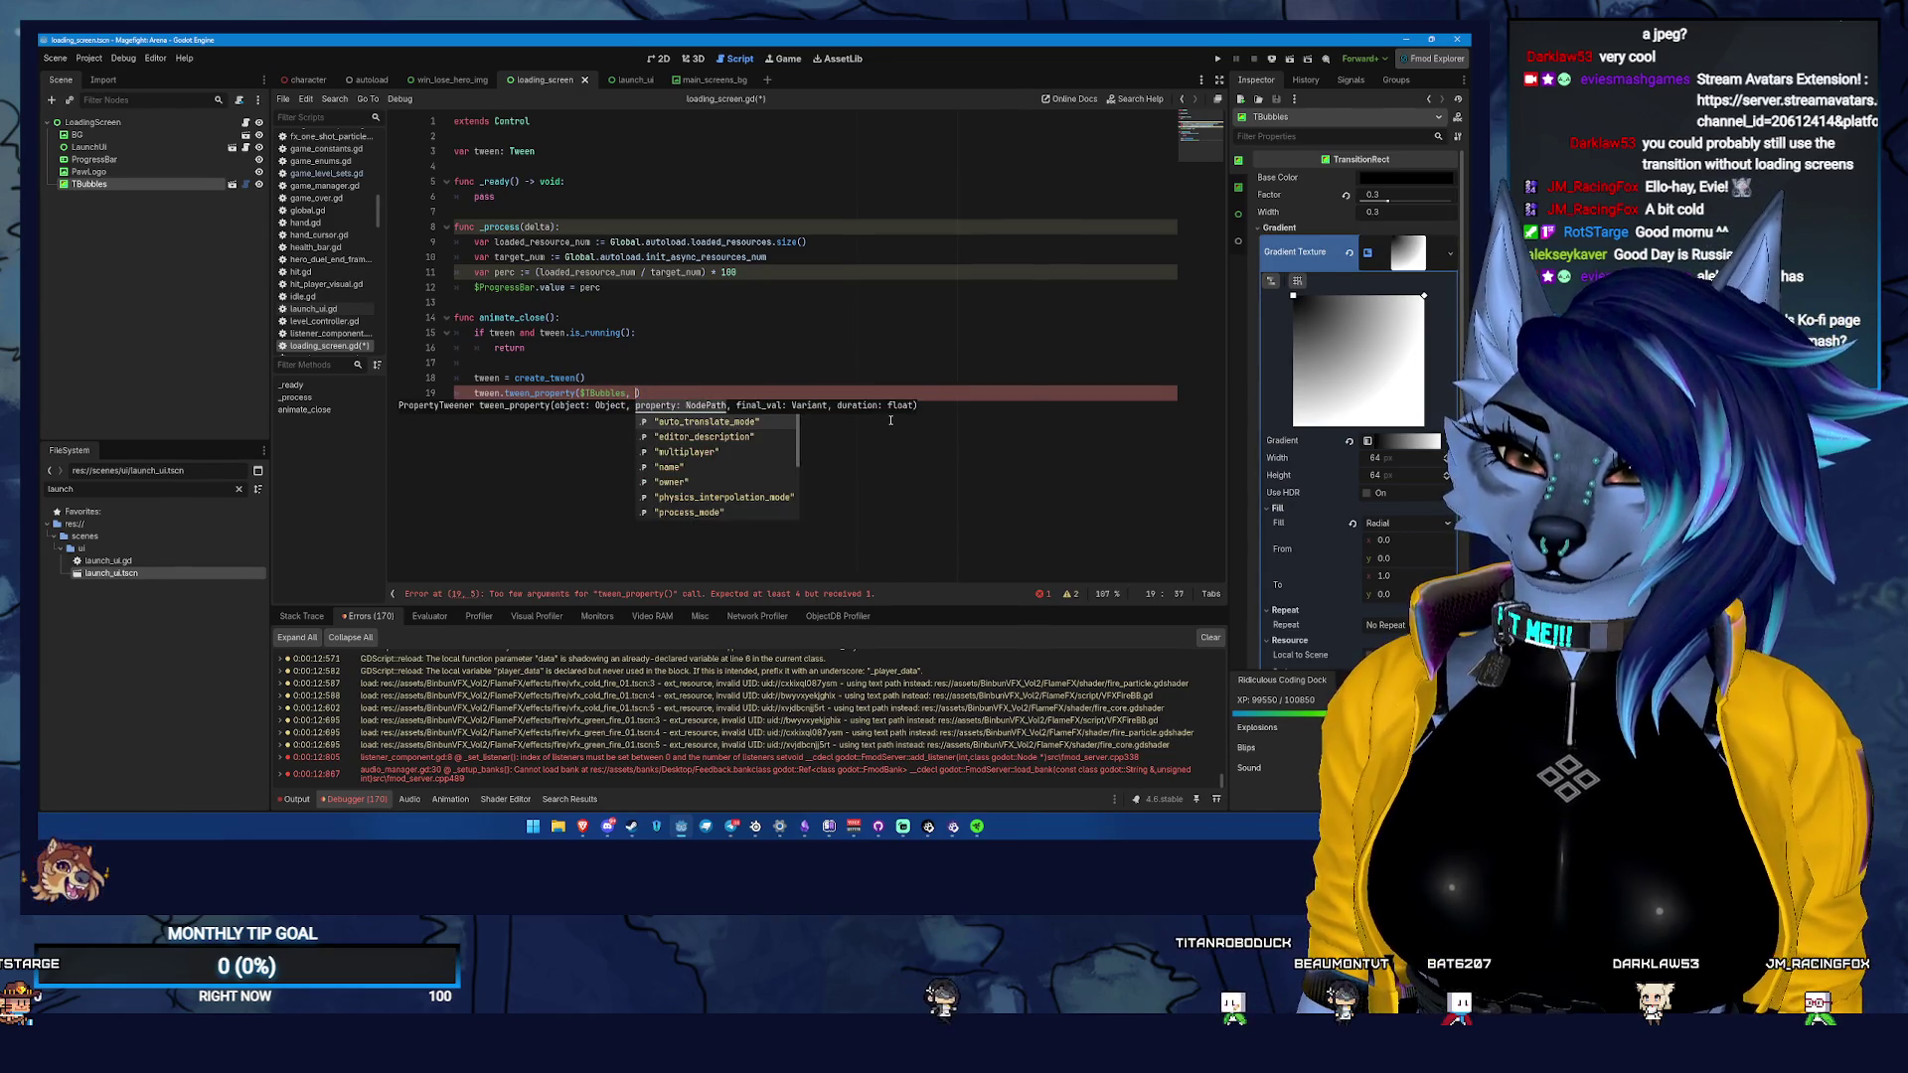
{"action": "type", "text": "\"factor\", 1.0"}
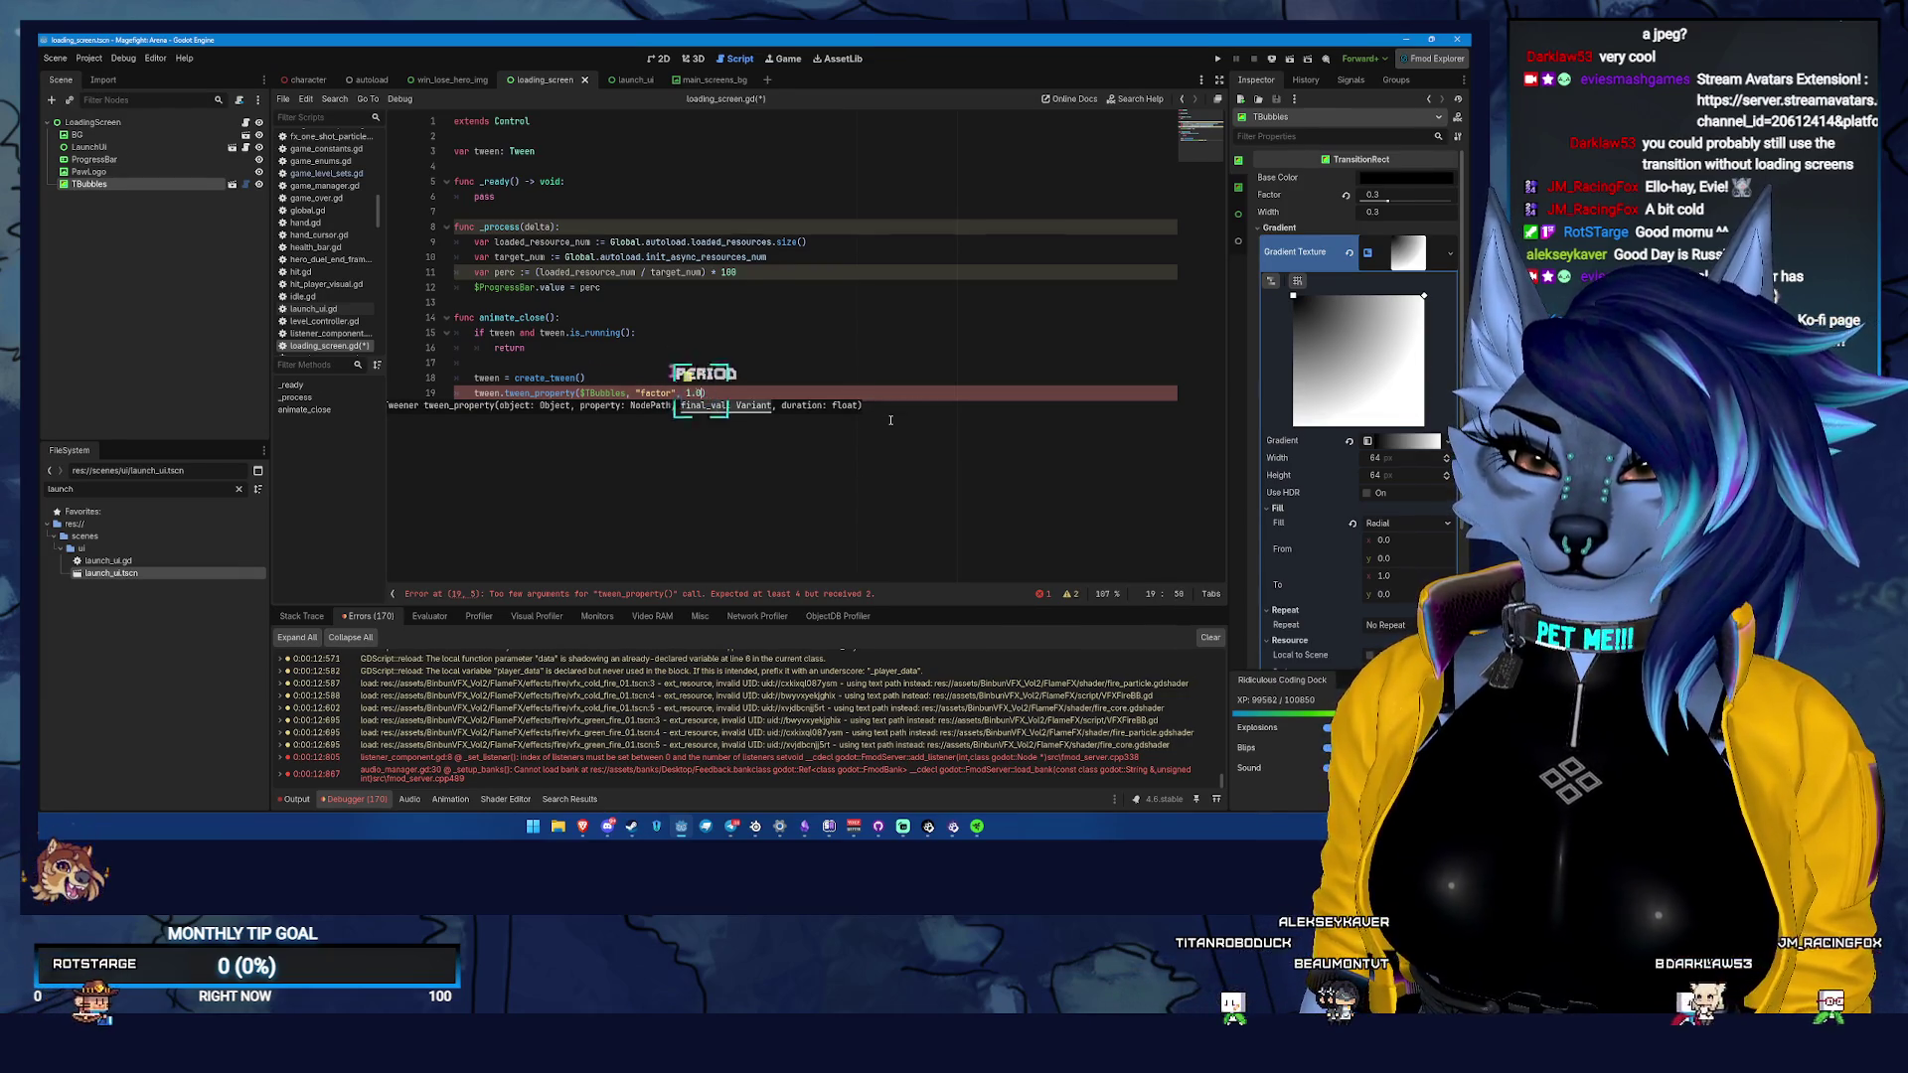
{"action": "type", "text": ","}
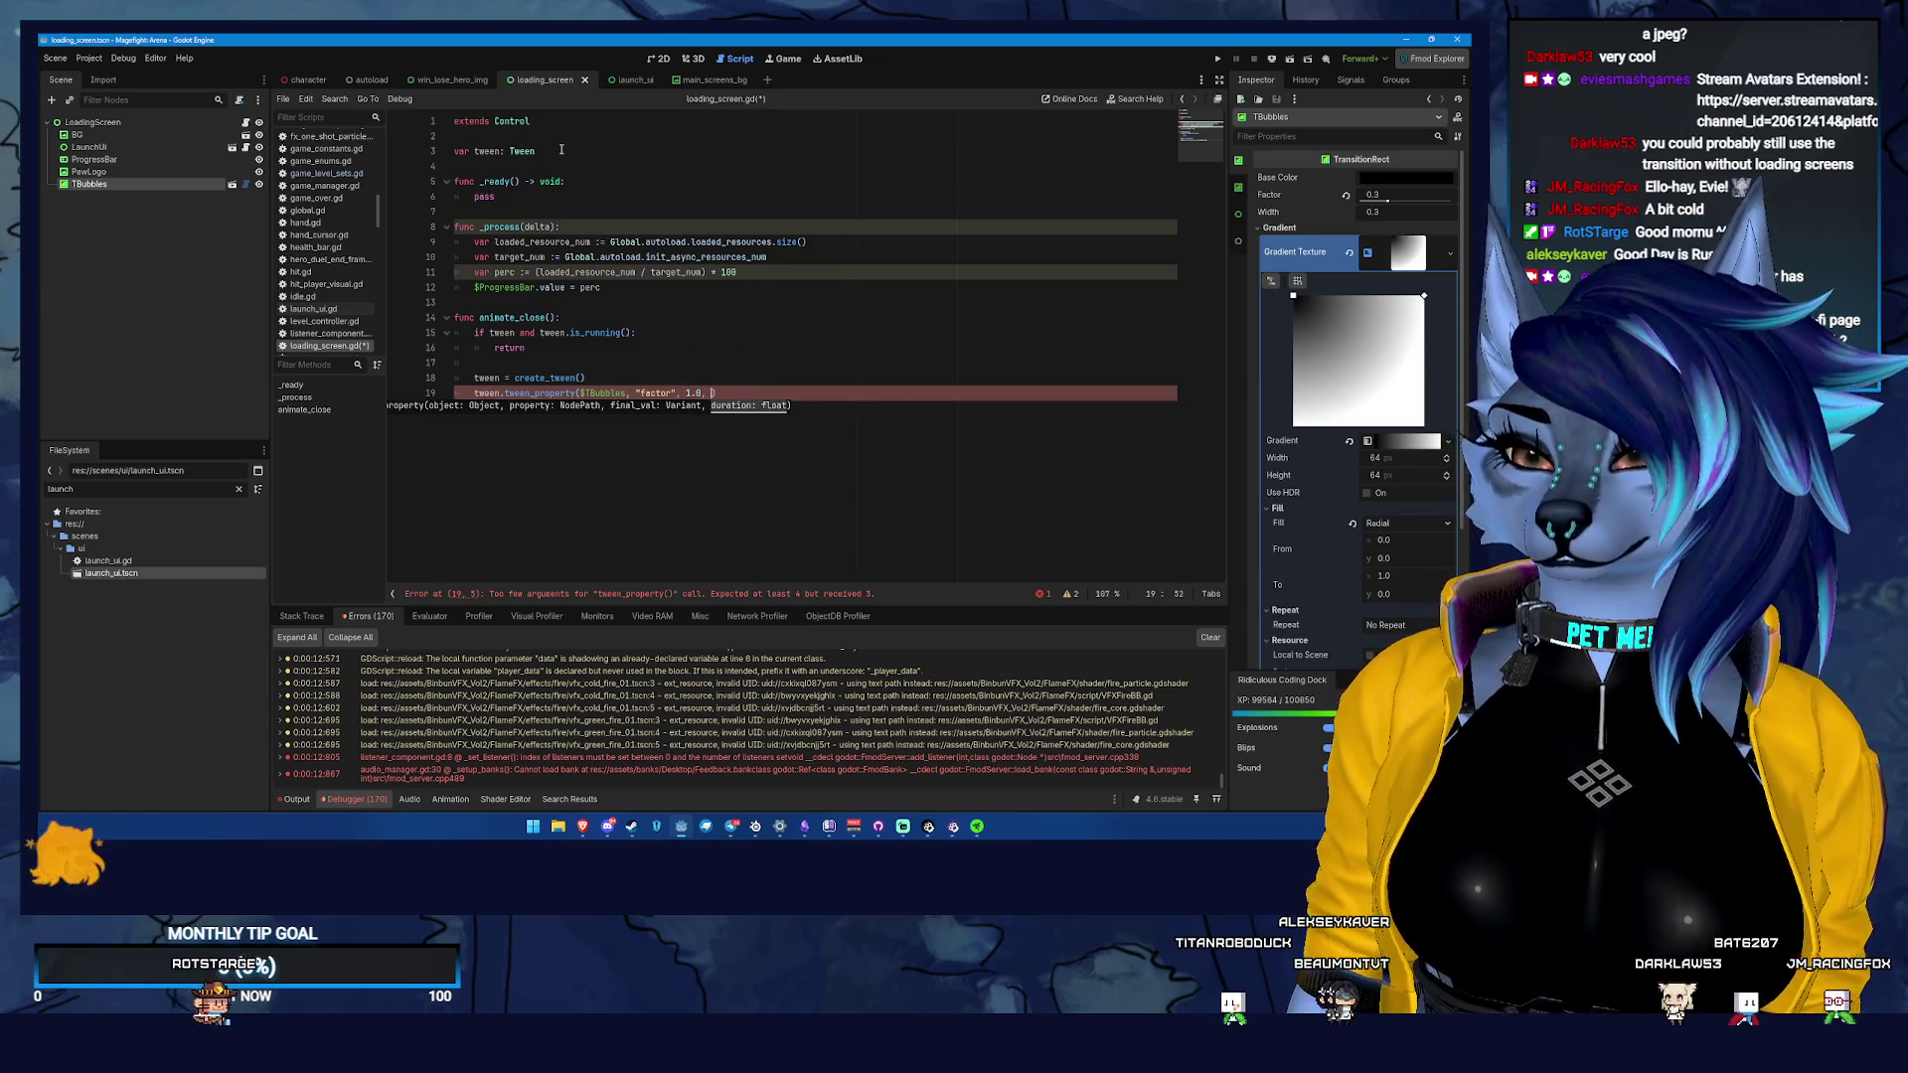
{"action": "left_click", "coordinate": [561, 139]}
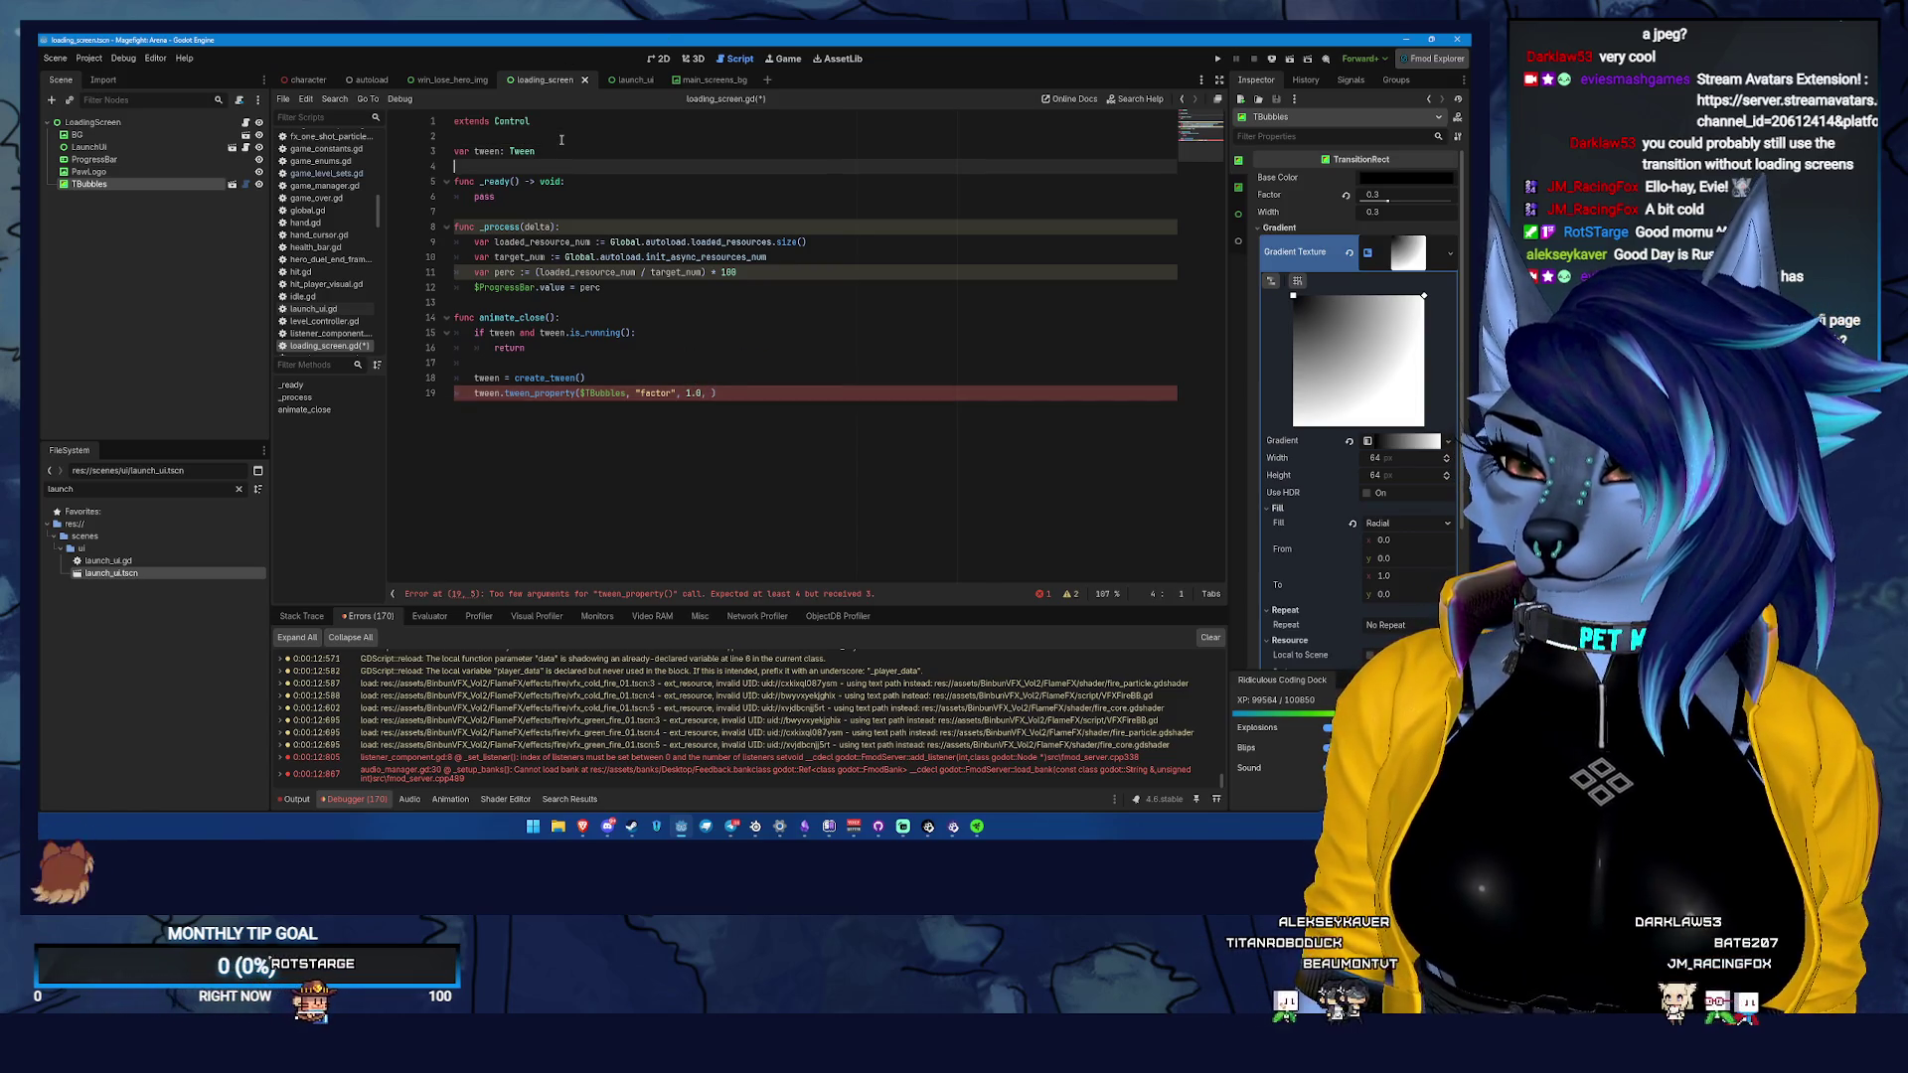
{"action": "key", "text": "Return"}
{"action": "key", "text": "Return"}
{"action": "type", "text": "xport var "}
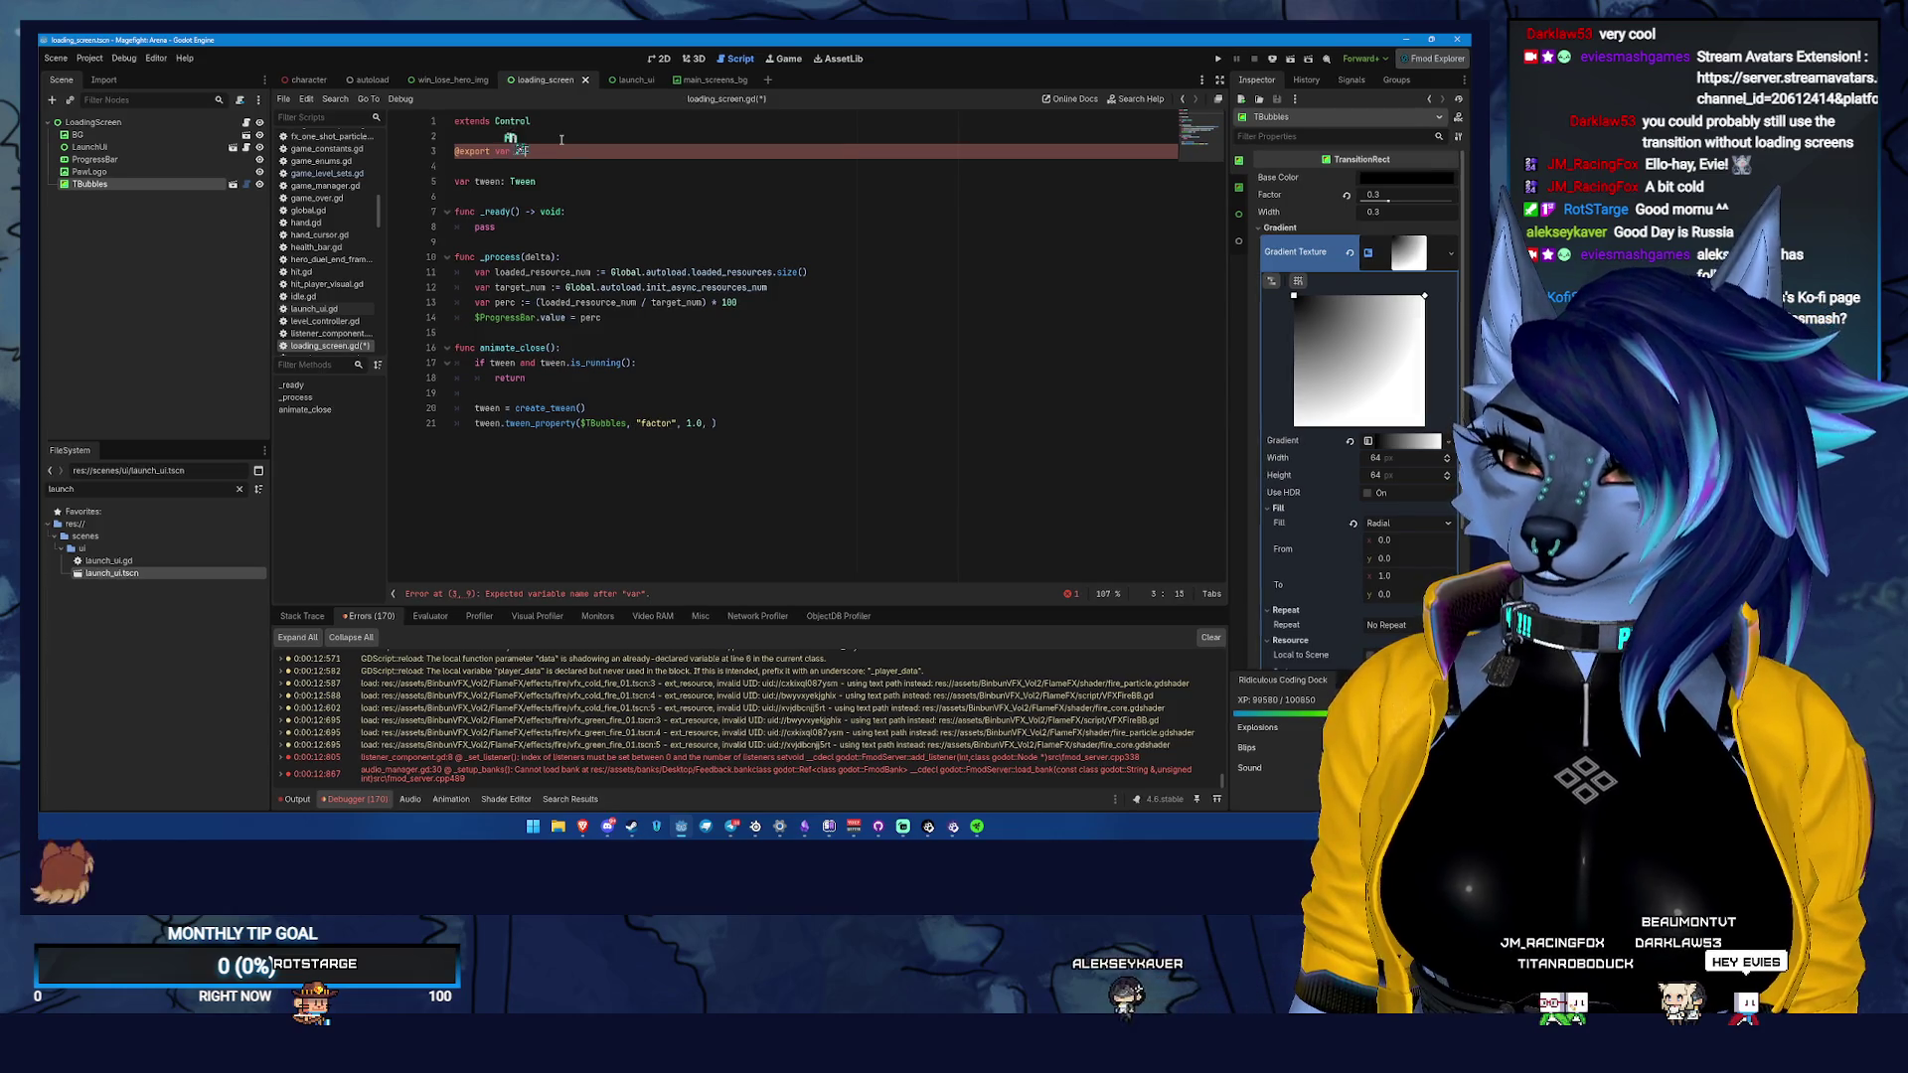
{"action": "type", "text": "ani"}
{"action": "key", "text": "BackSpace"}
{"action": "key", "text": "BackSpace"}
{"action": "key", "text": "BackSpace"}
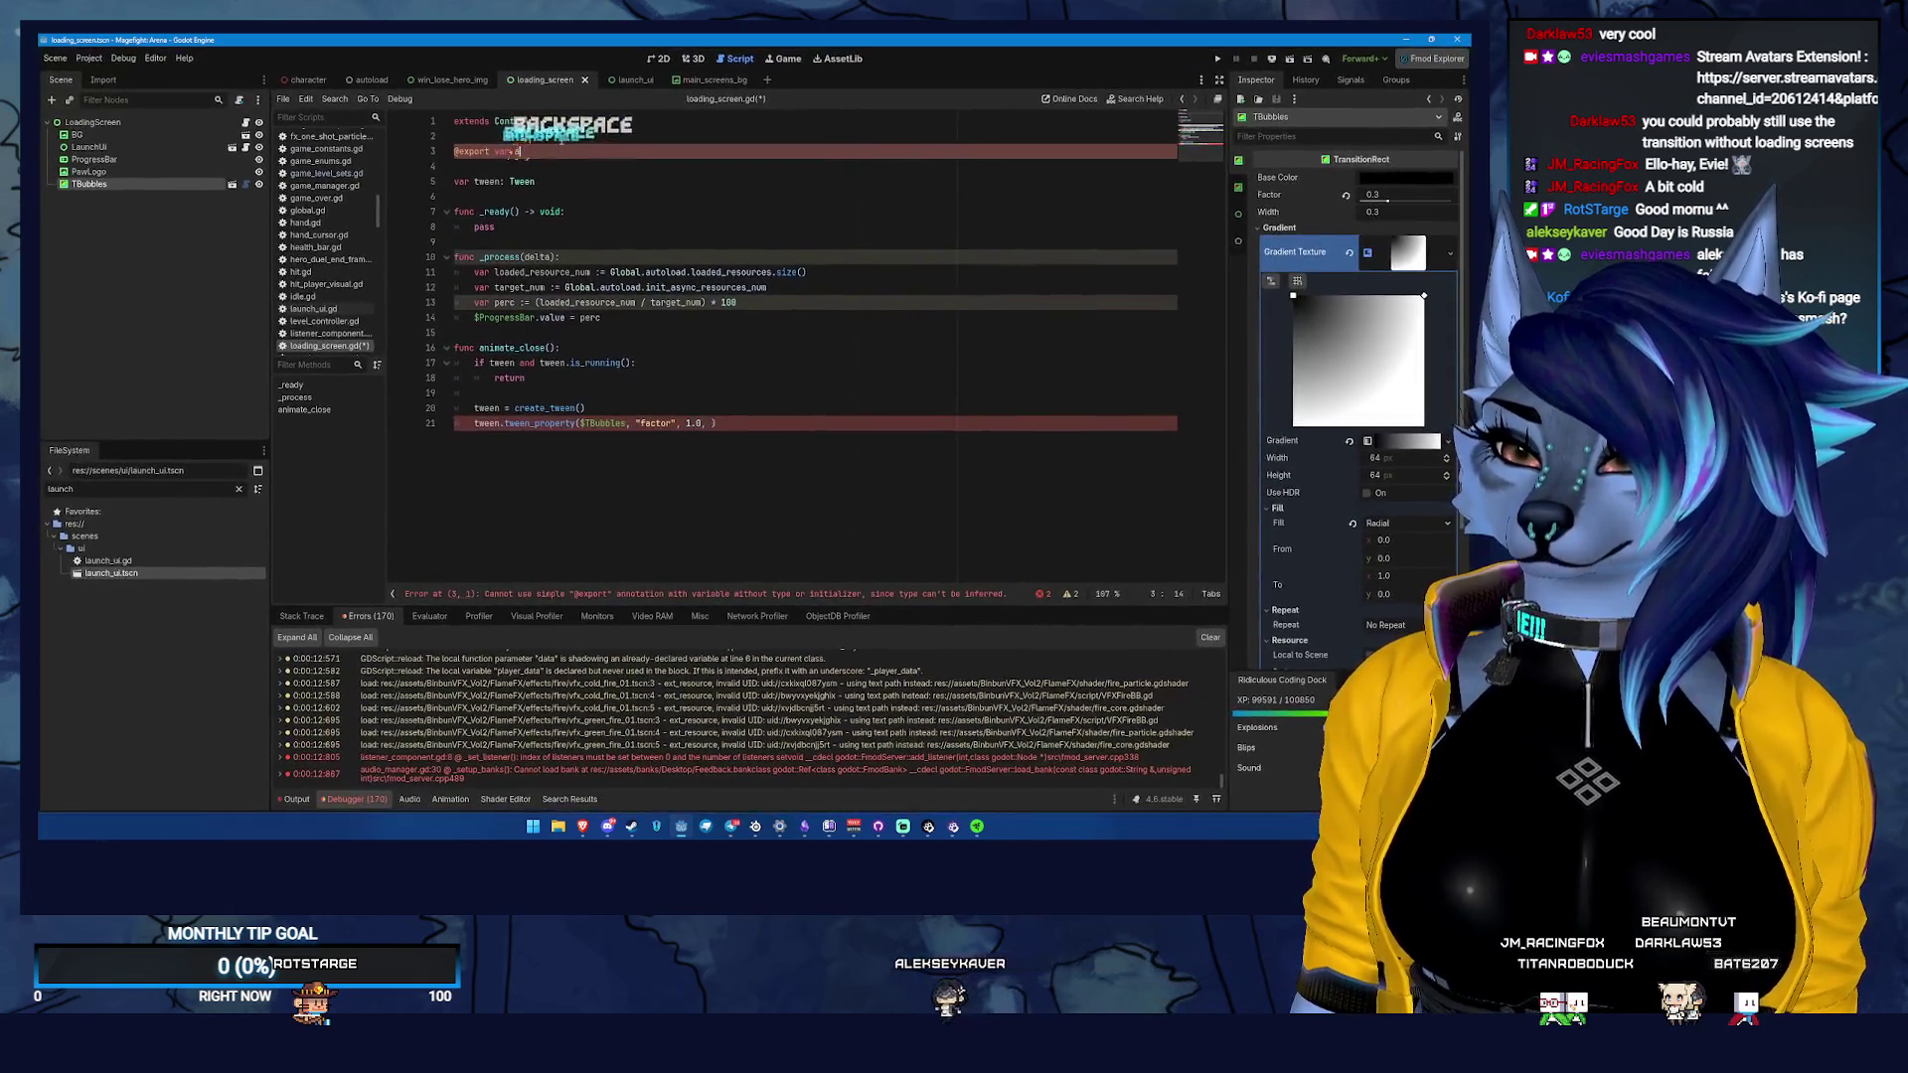
{"action": "type", "text": "length: "}
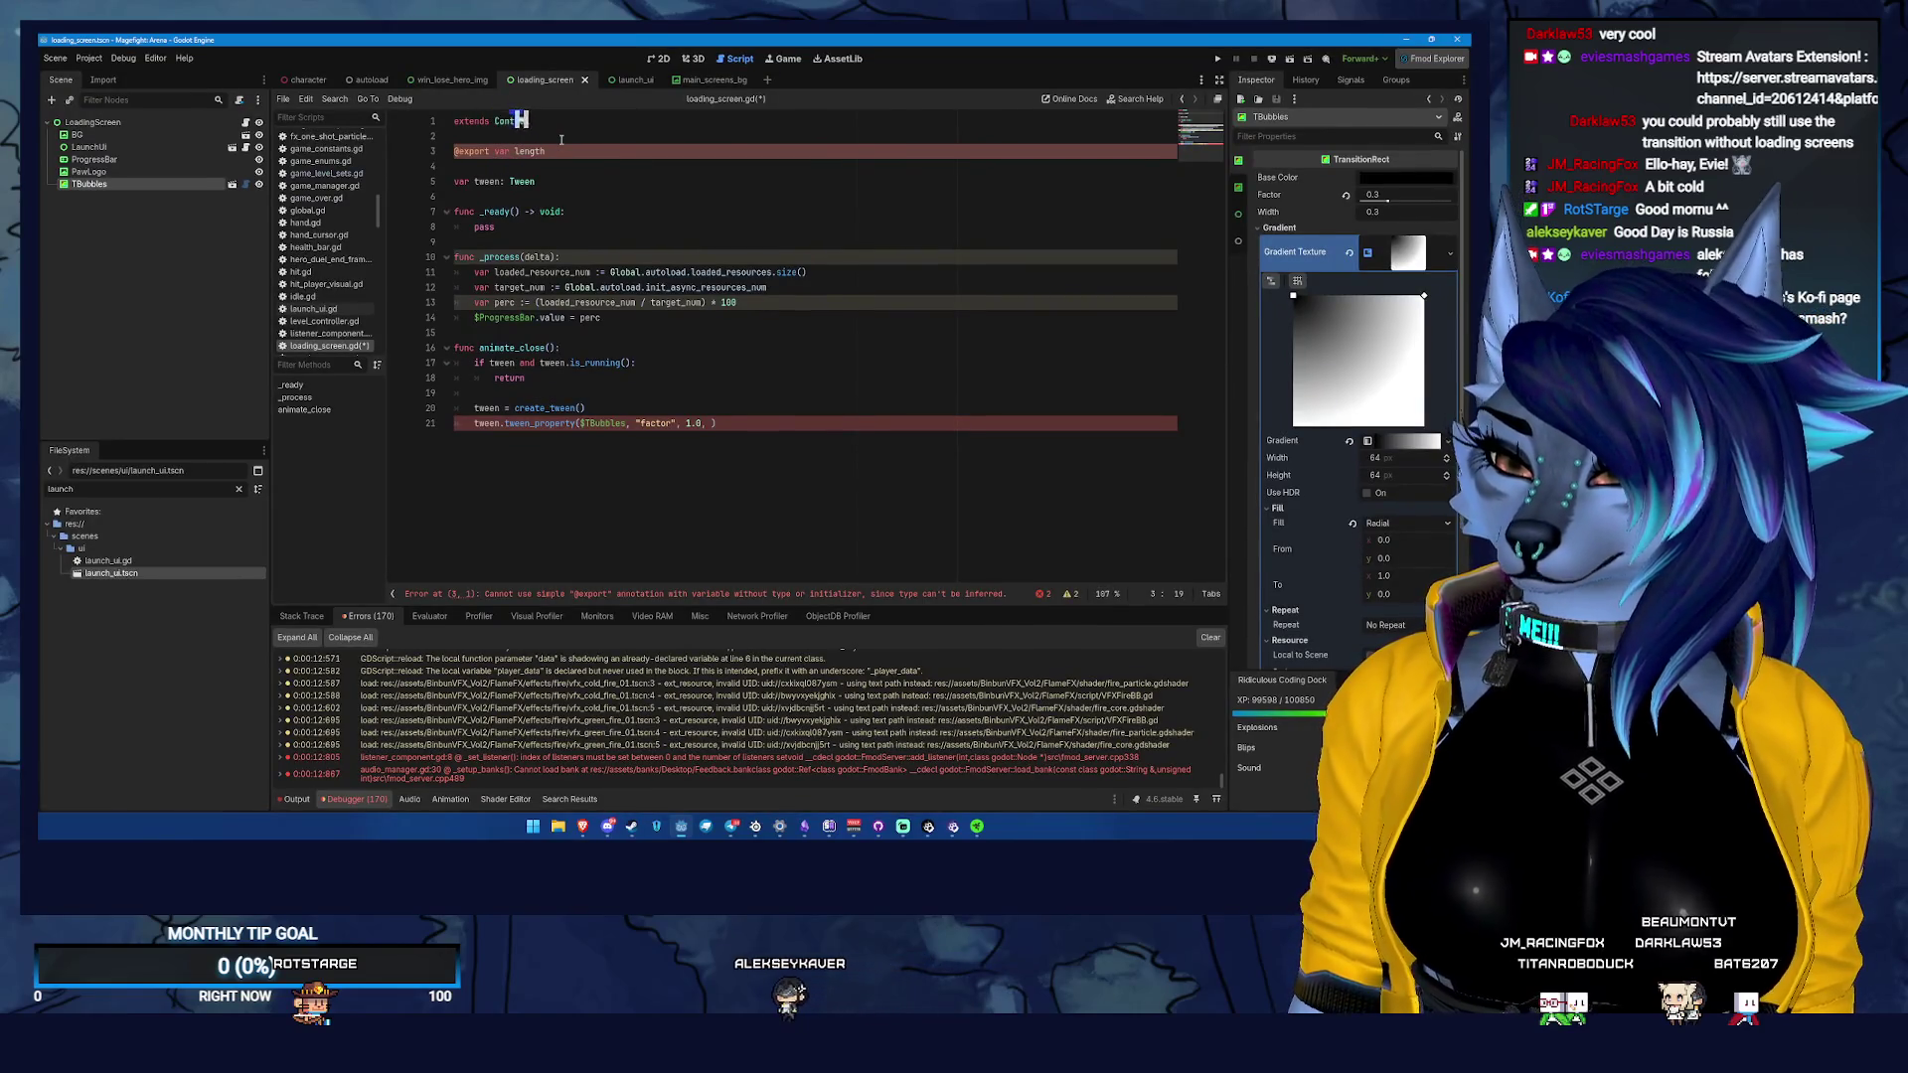
{"action": "type", "text": "float = 1."}
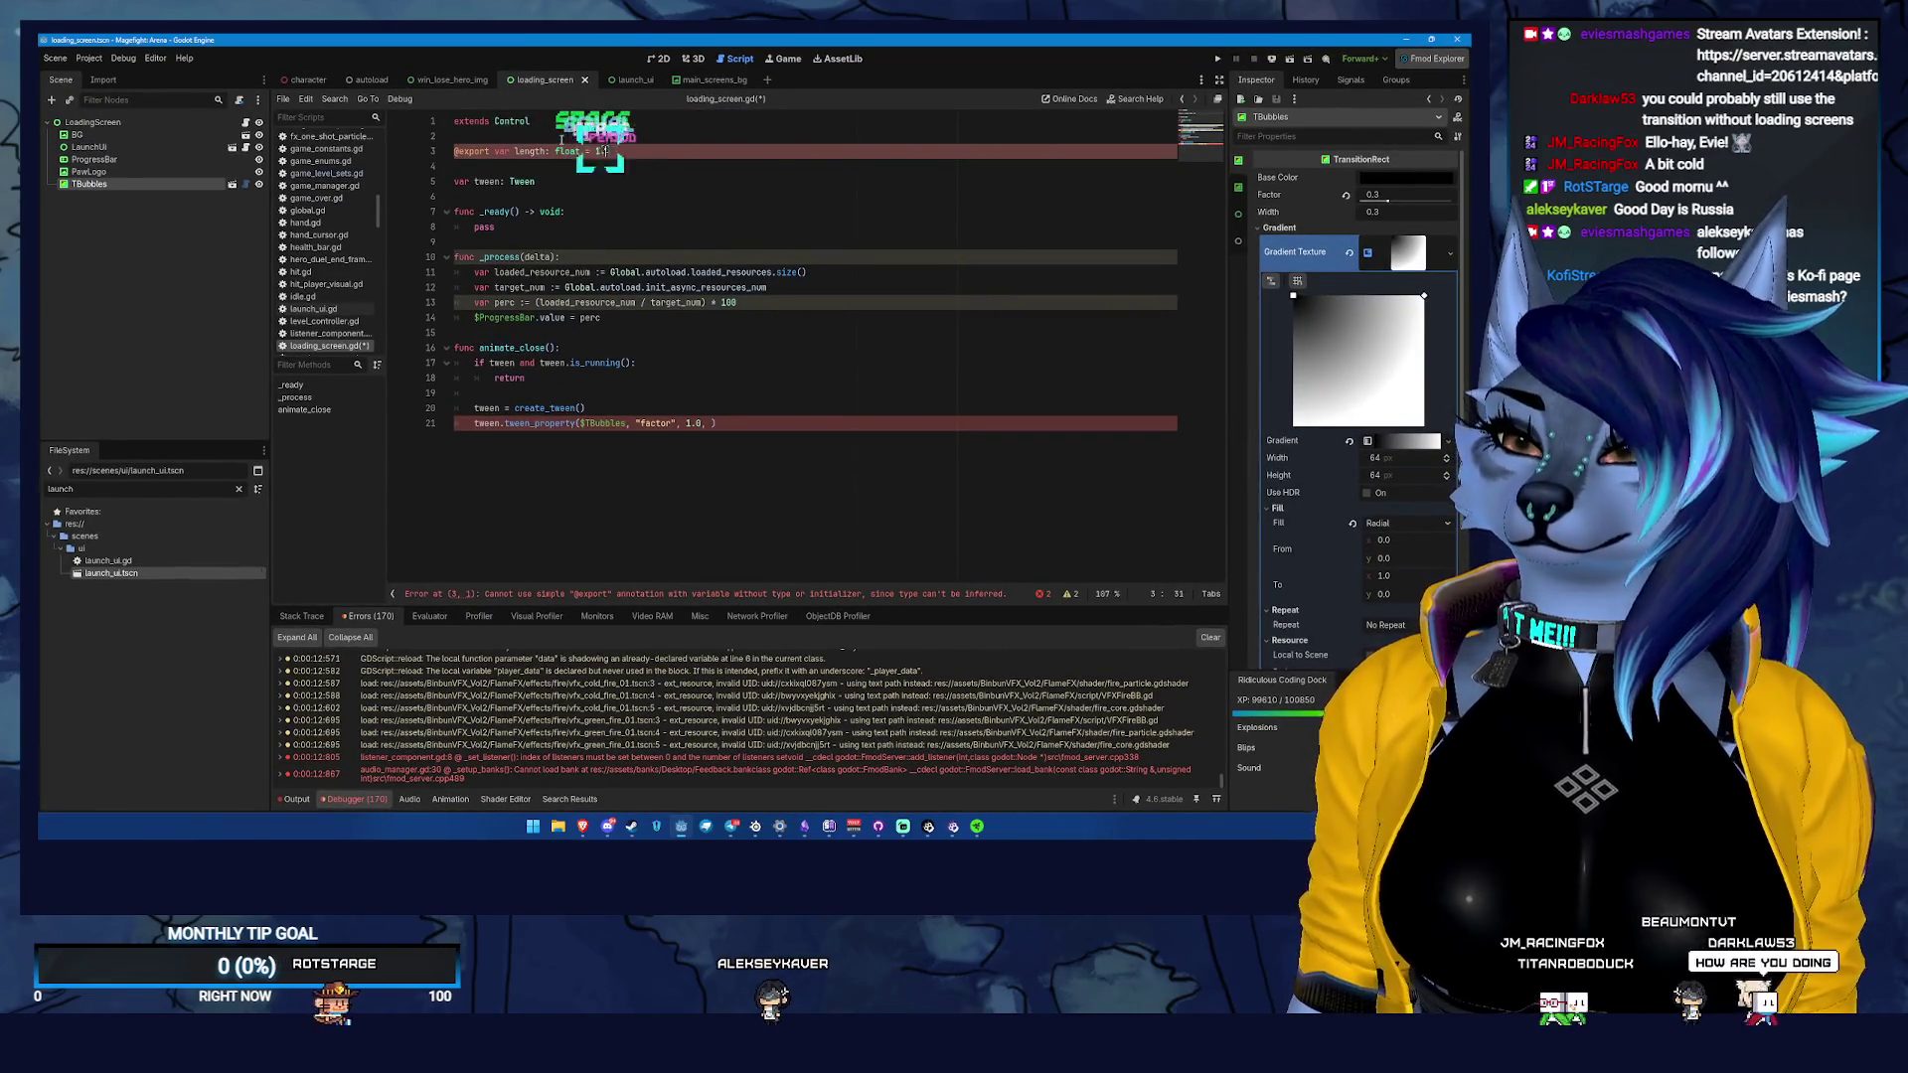
{"action": "key", "text": "ctrl+s"}
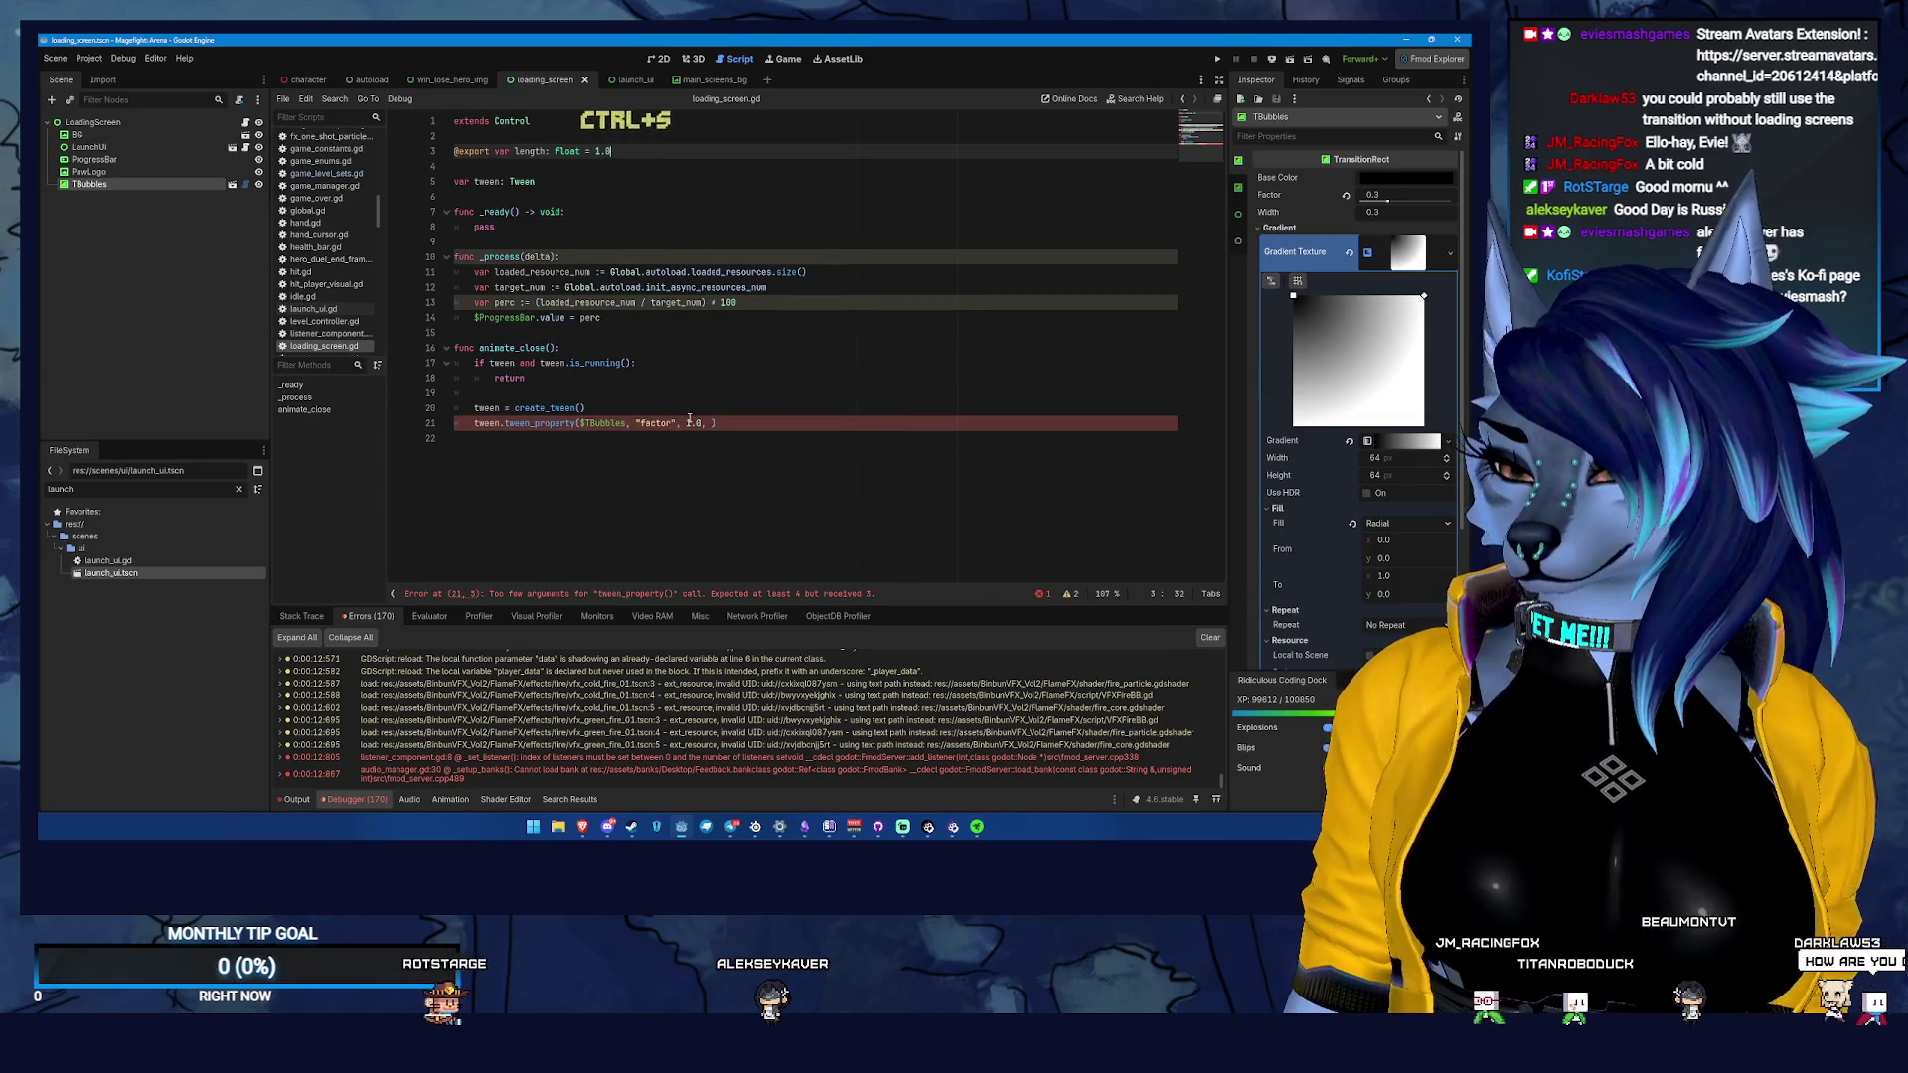
{"action": "left_click", "coordinate": [718, 423]}
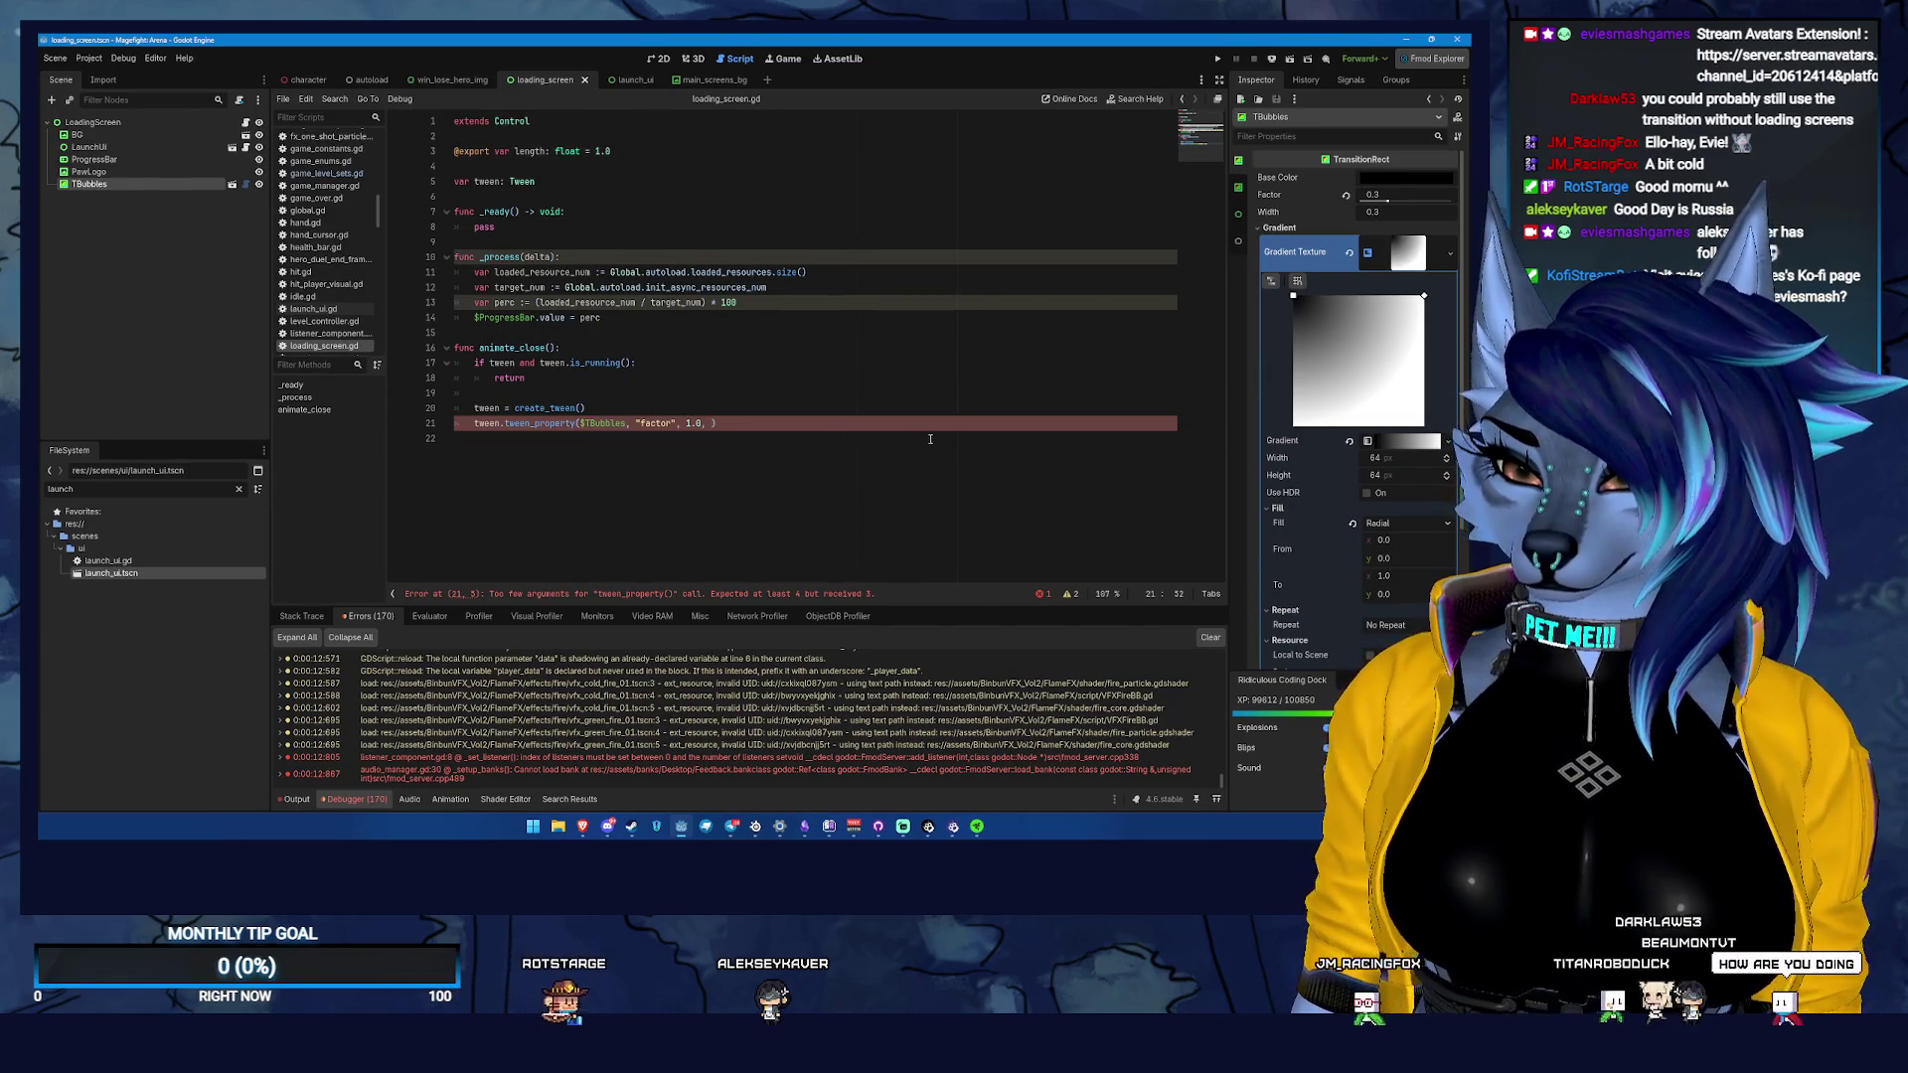
{"action": "key", "text": "BackSpace"}
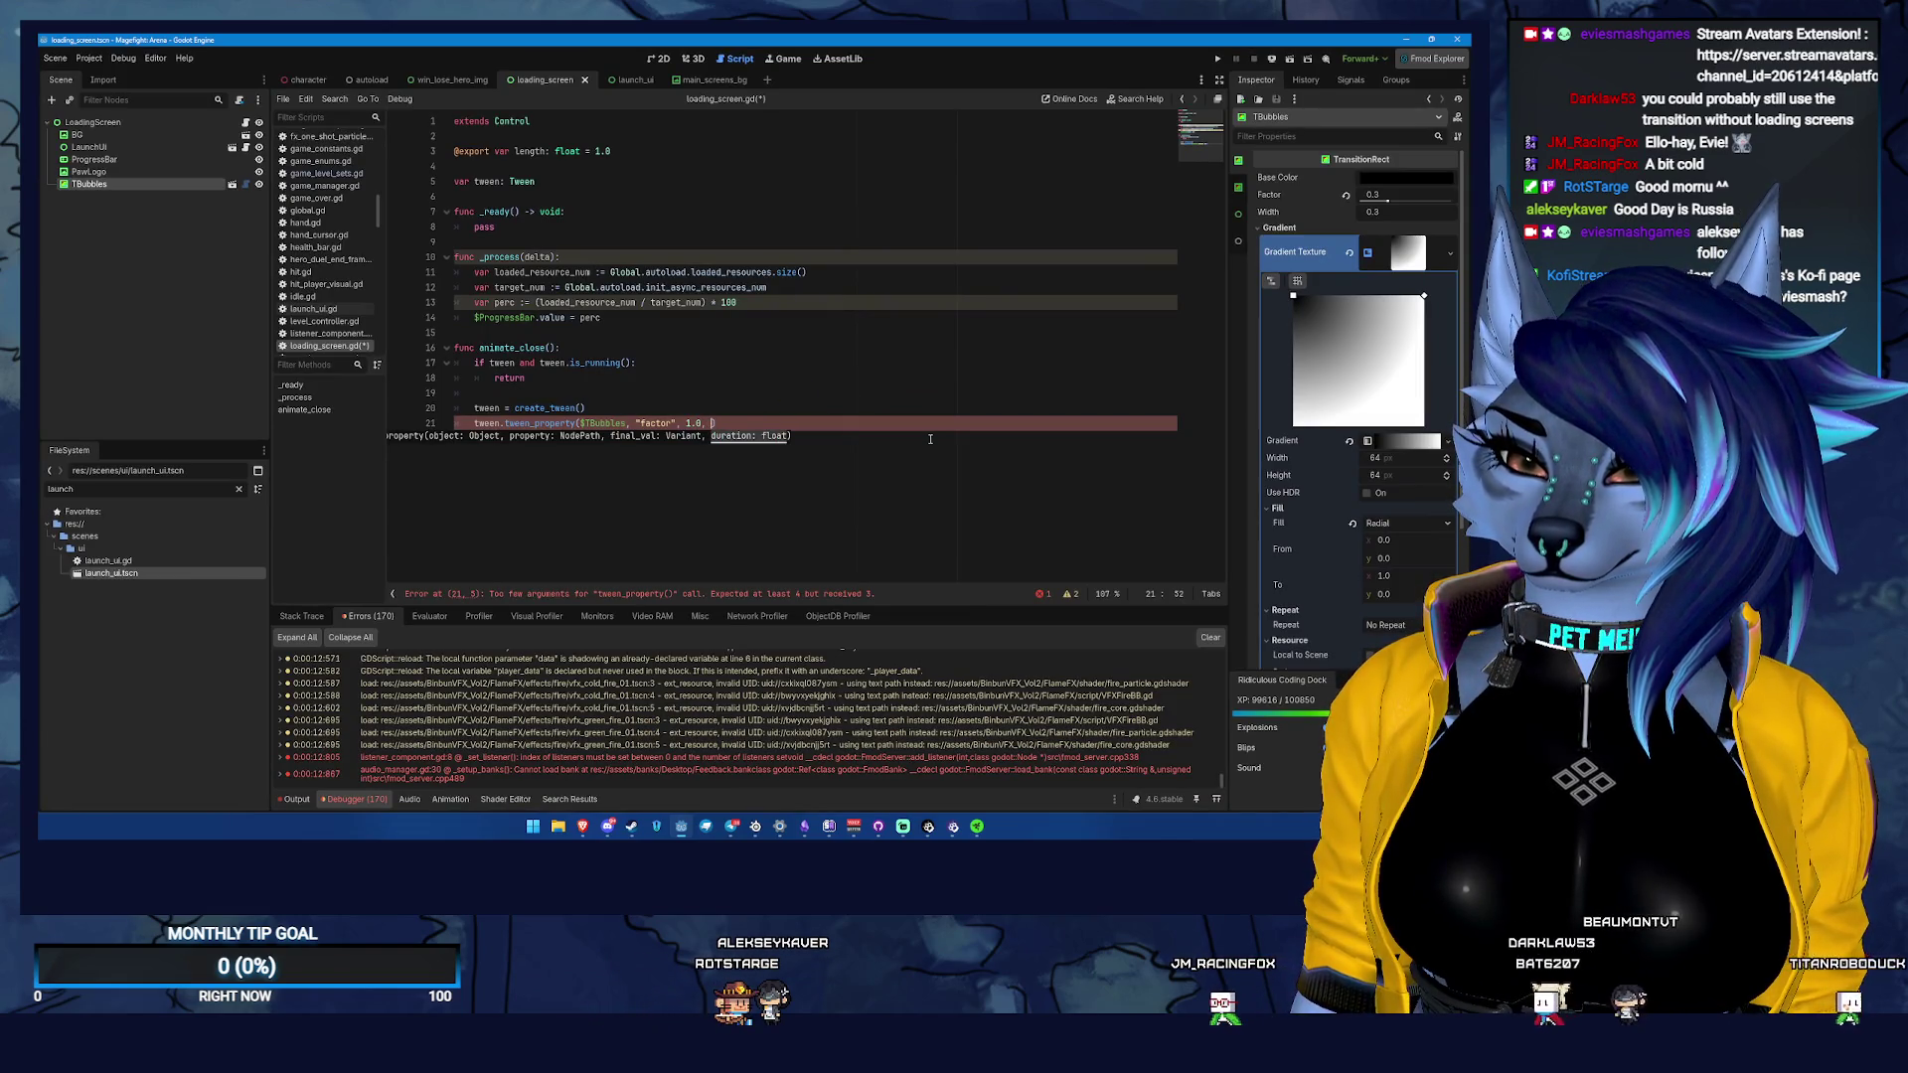
Remove the stray 'd', then add 'const OPEN := 0.0' and 'const CLOSE := 1.0' below the tween variable.
{"action": "type", "text": "d"}
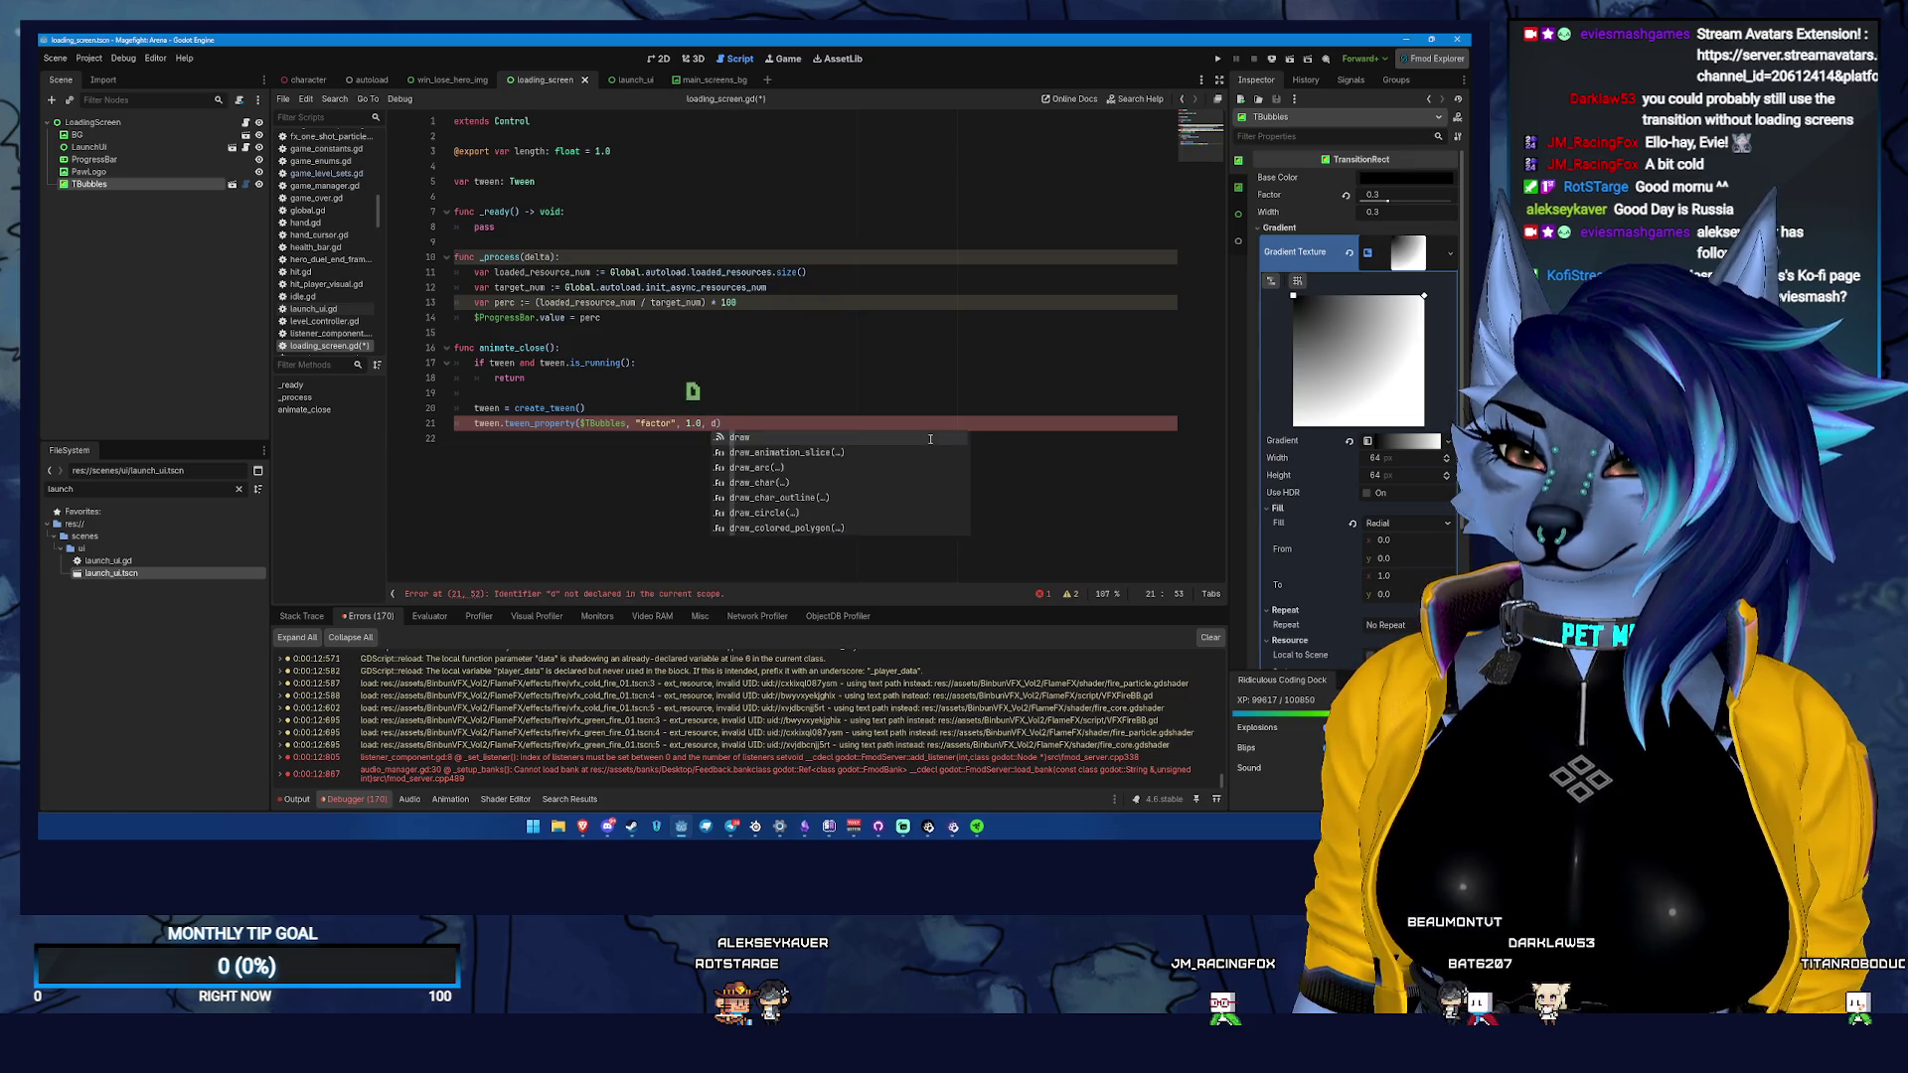
{"action": "key", "text": "BackSpace"}
{"action": "left_click", "coordinate": [563, 182]}
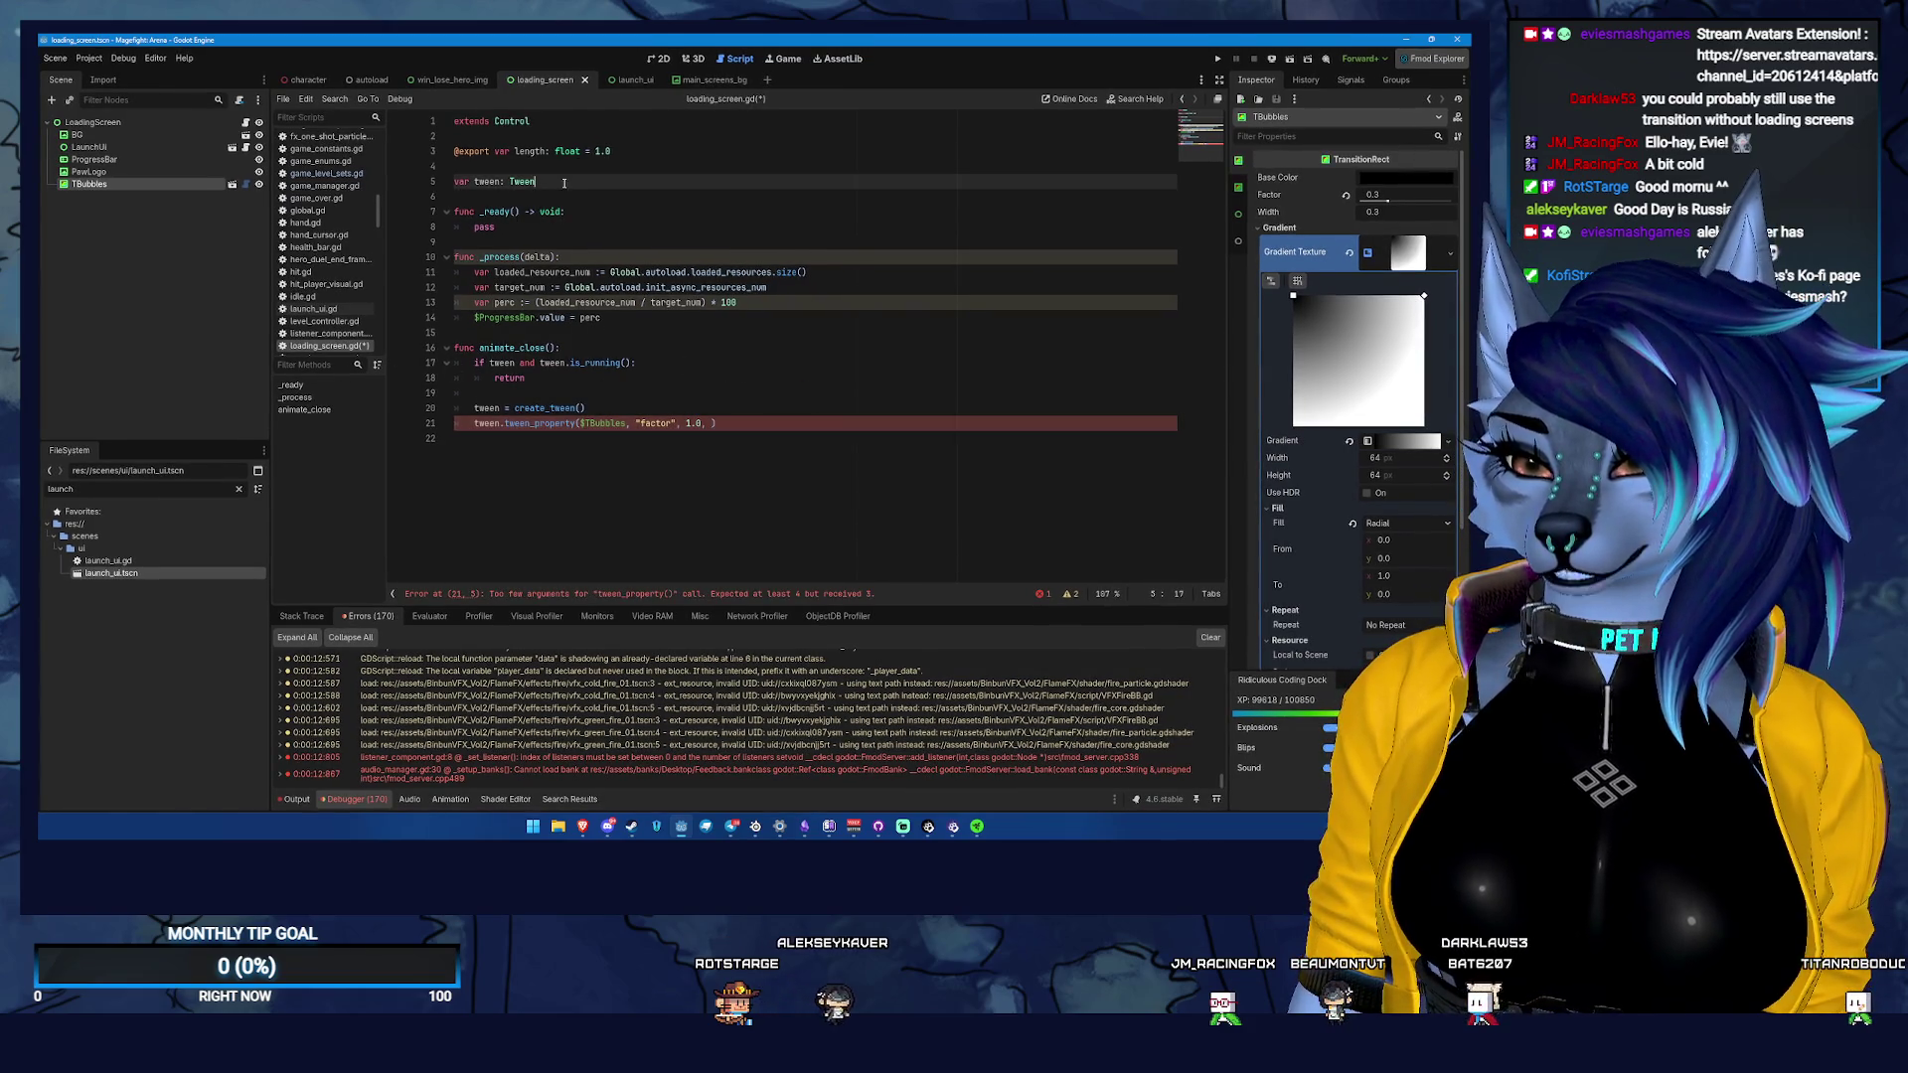
{"action": "key", "text": "Return"}
{"action": "key", "text": "Return"}
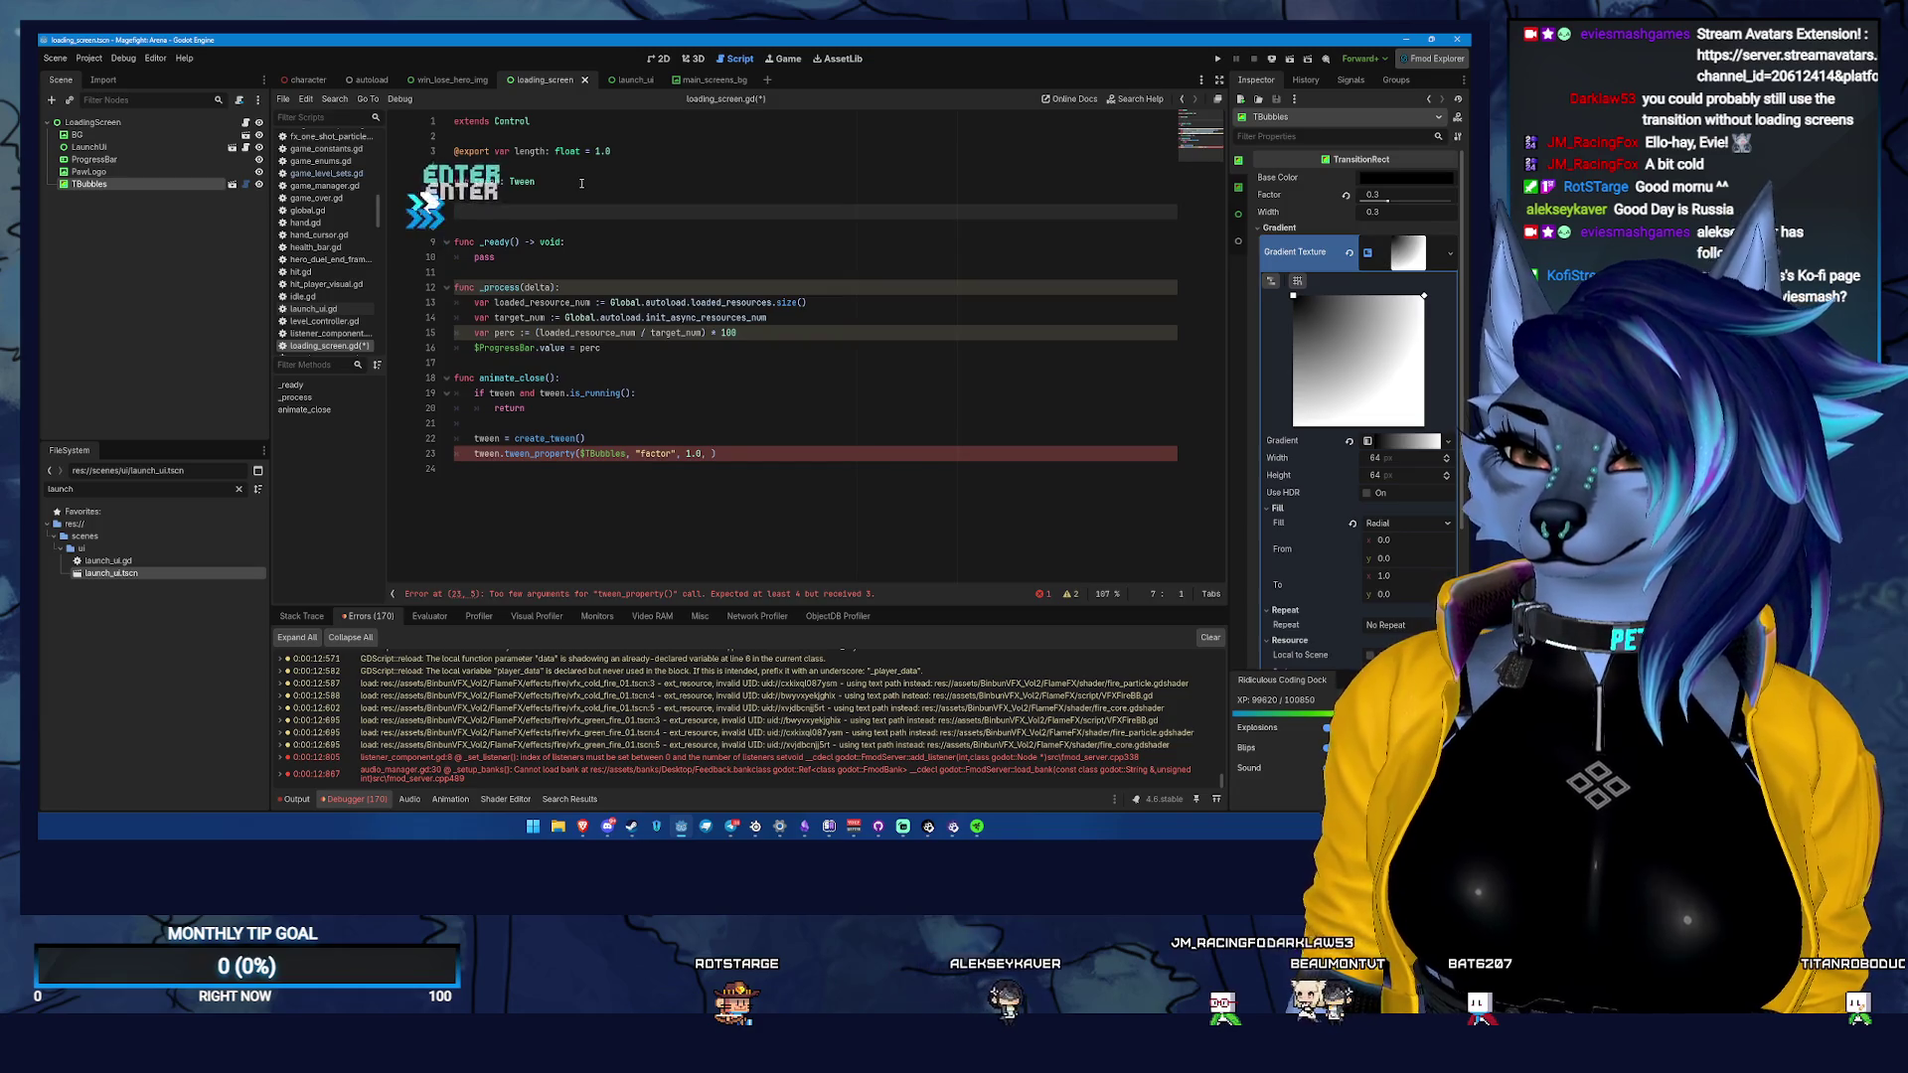
{"action": "type", "text": "onst "}
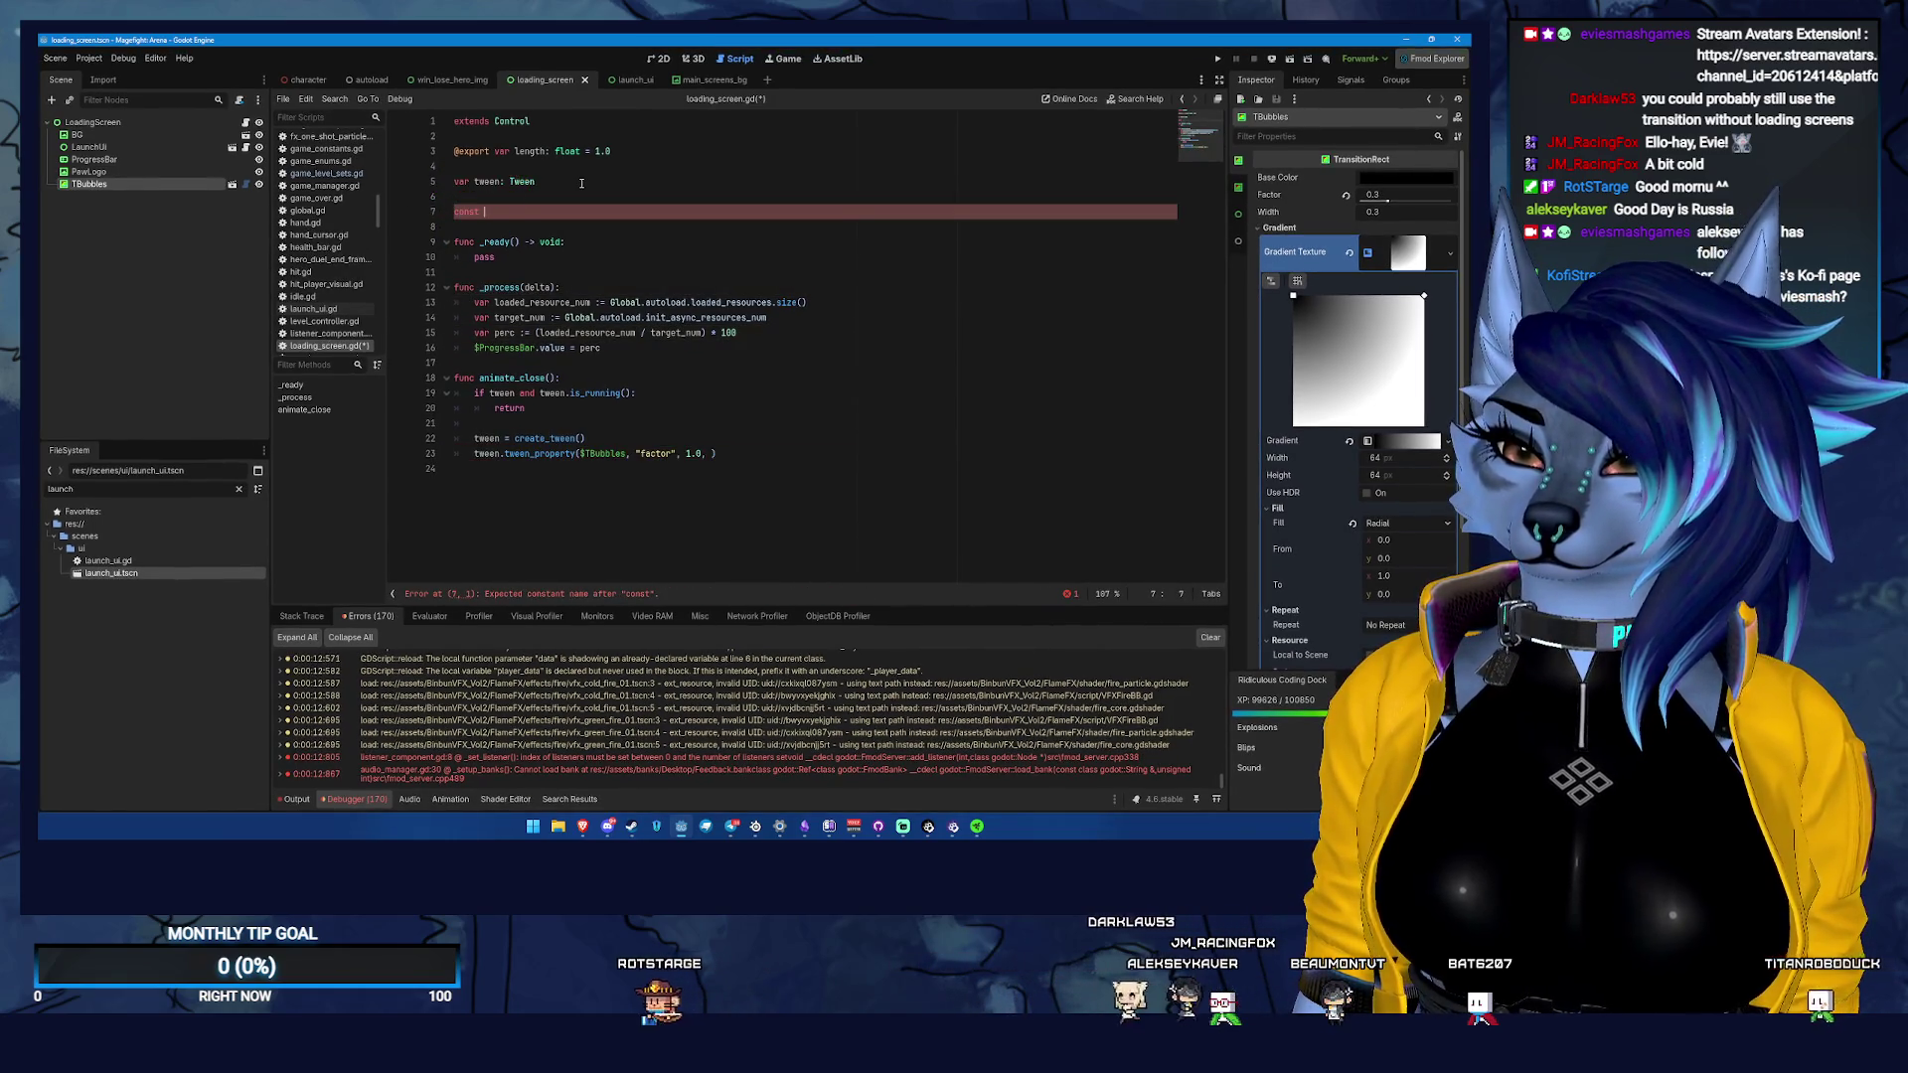
{"action": "type", "text": "CLOSE :"}
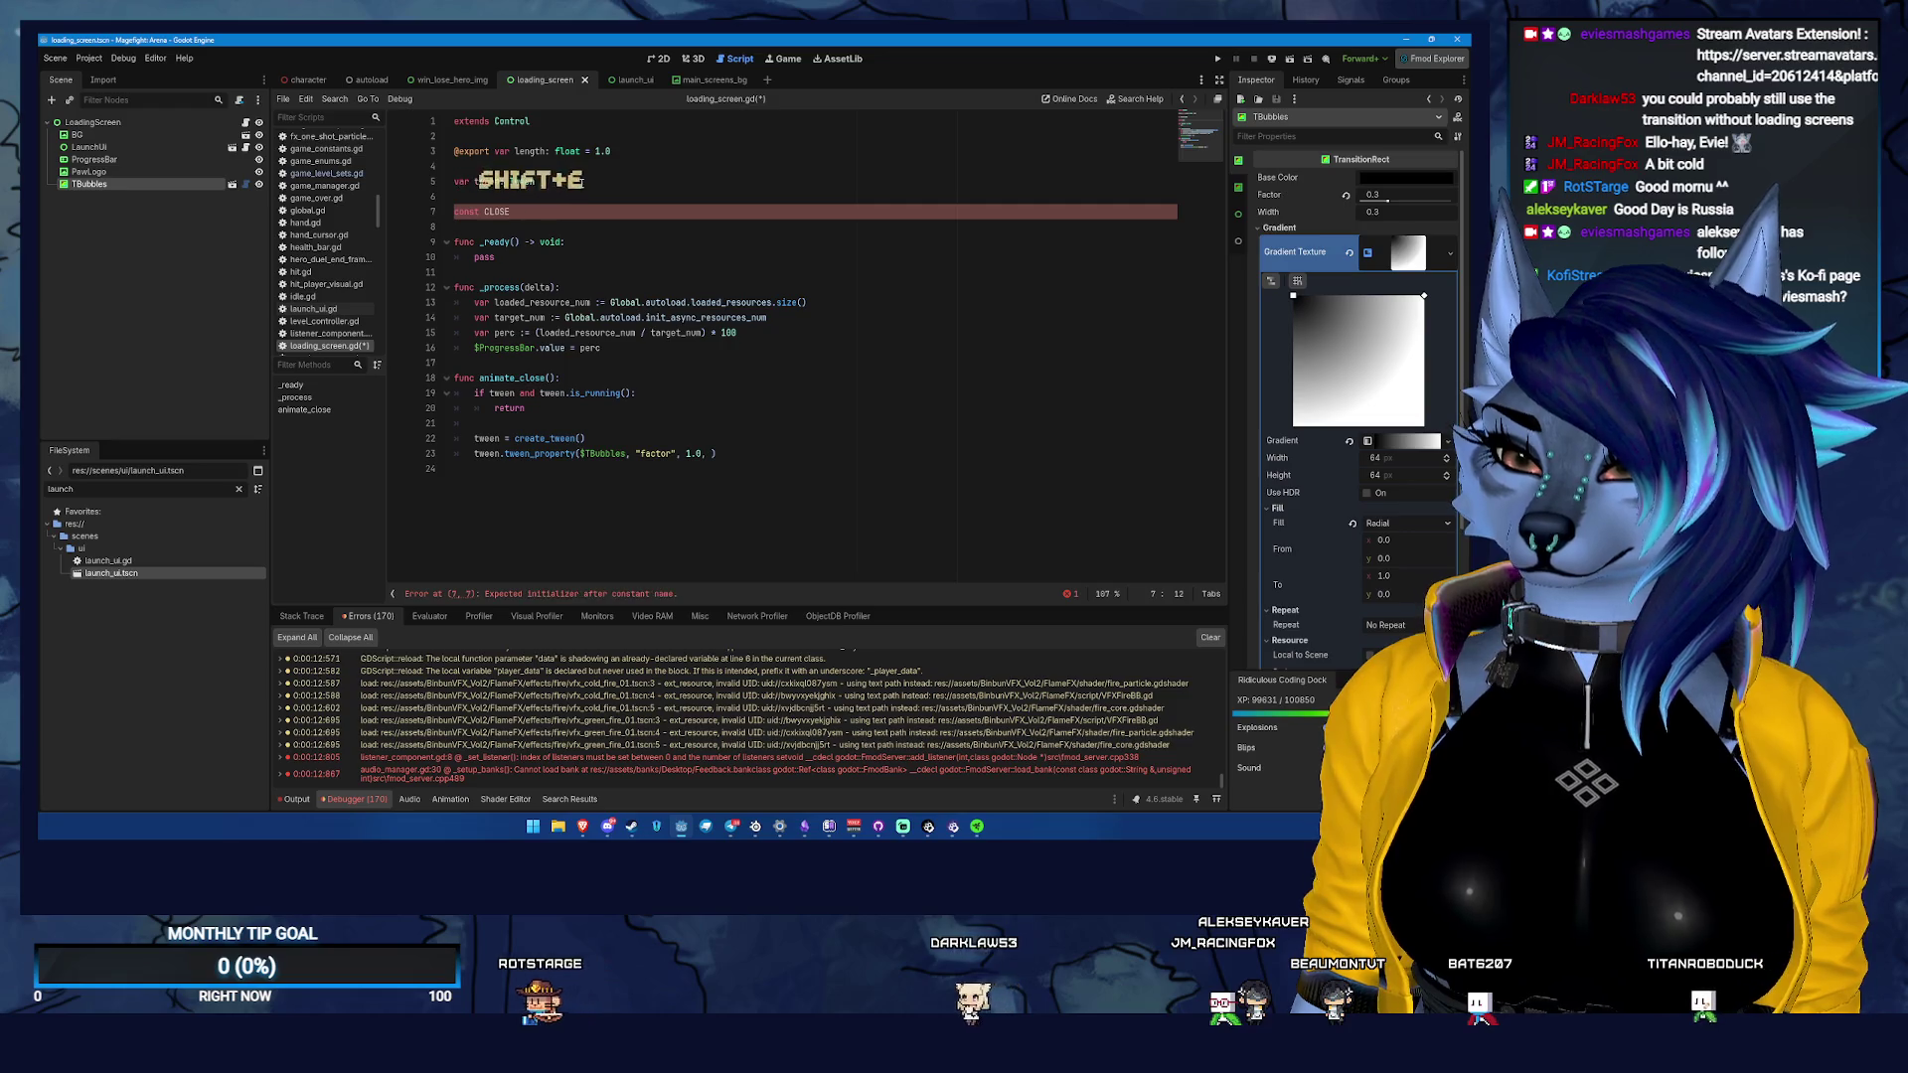
{"action": "type", "text": "= 1.0"}
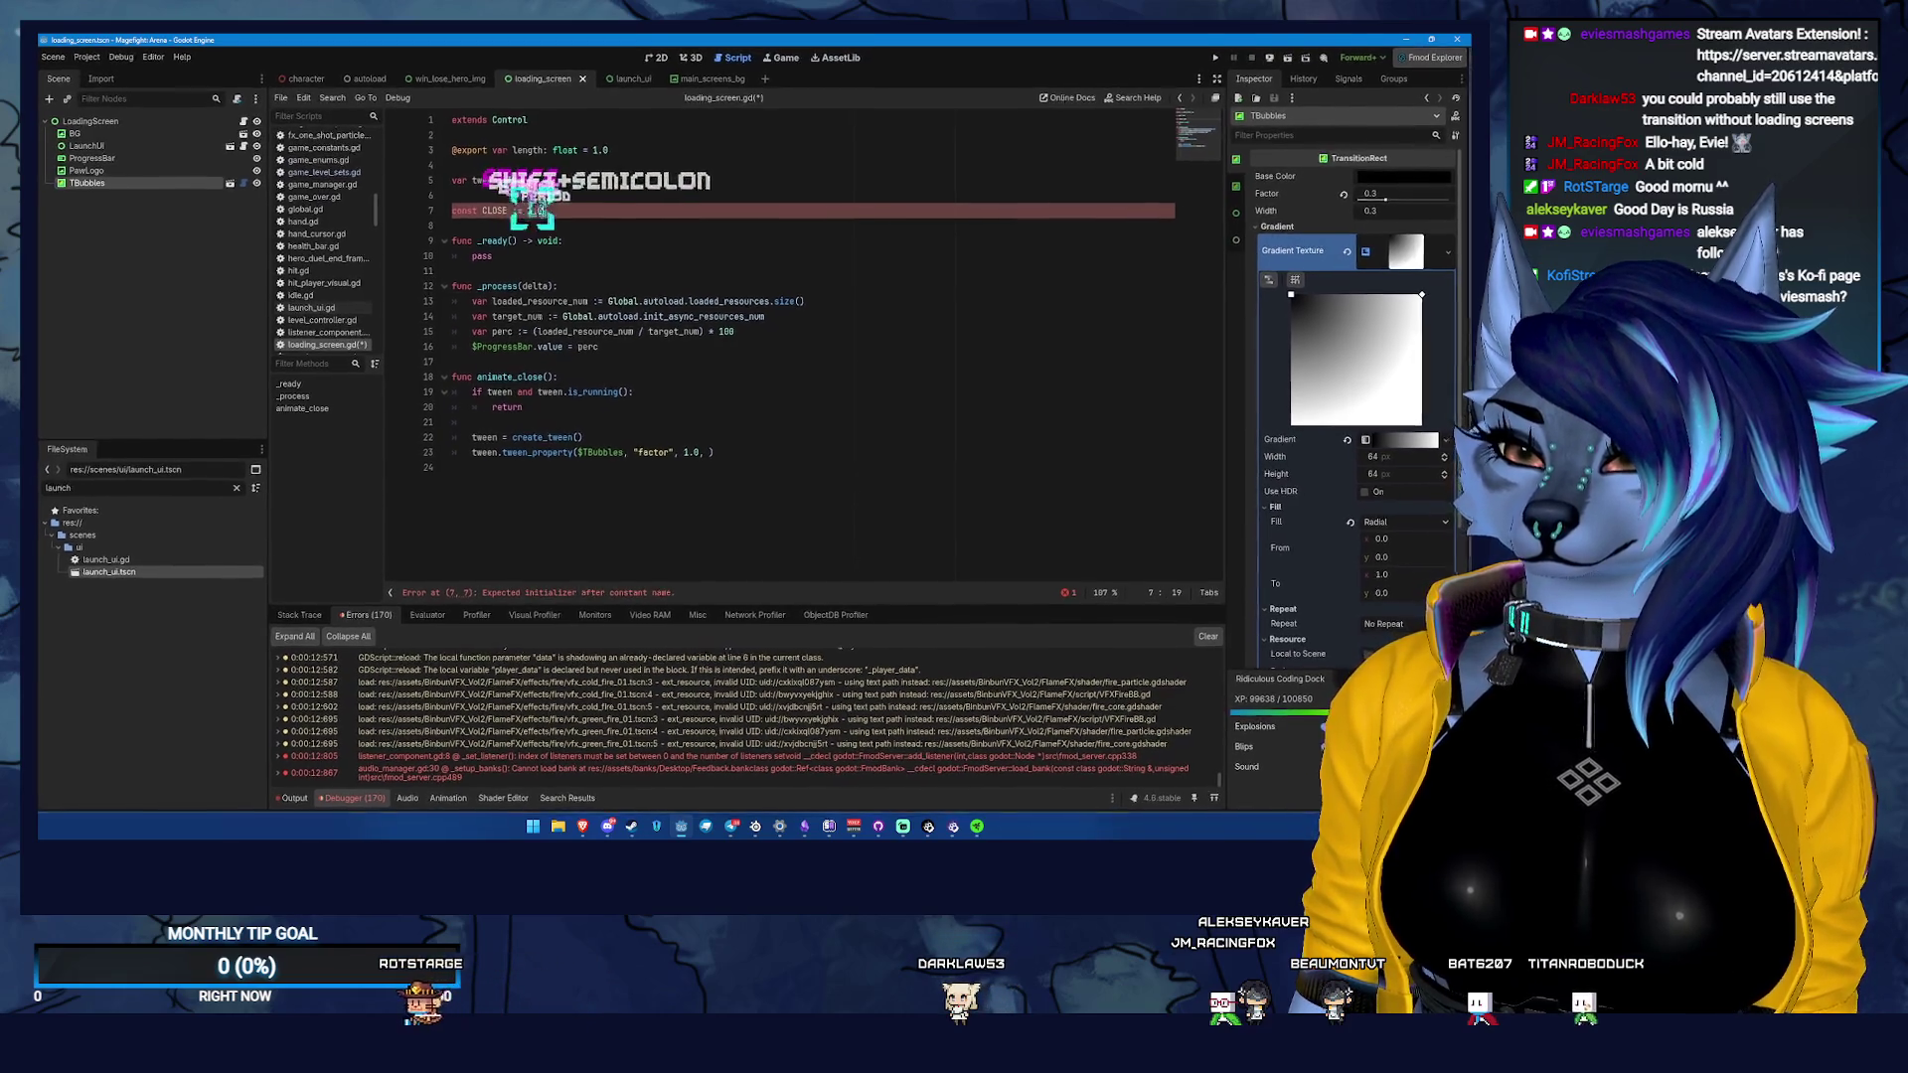
{"action": "key", "text": "Up"}
{"action": "key", "text": "Return"}
{"action": "type", "text": "const OPEN :"}
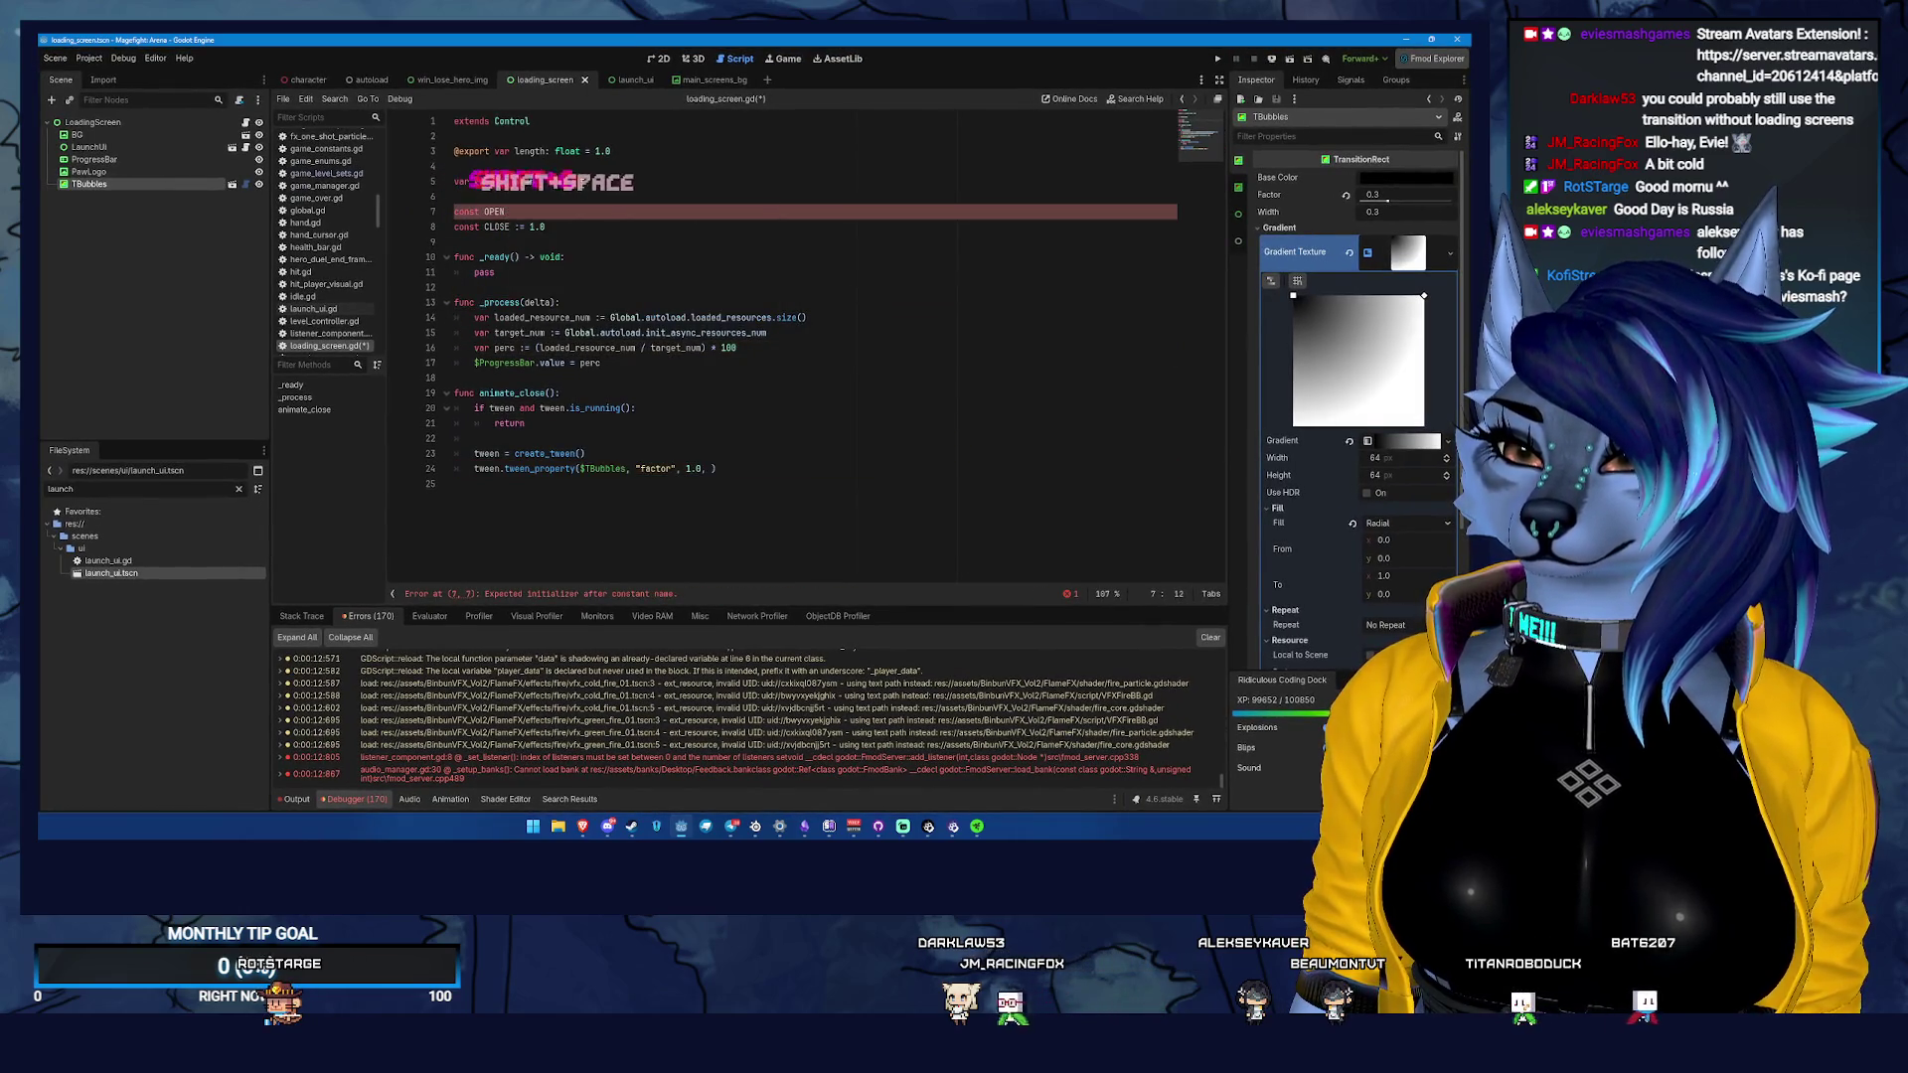
{"action": "type", "text": "= 0.0"}
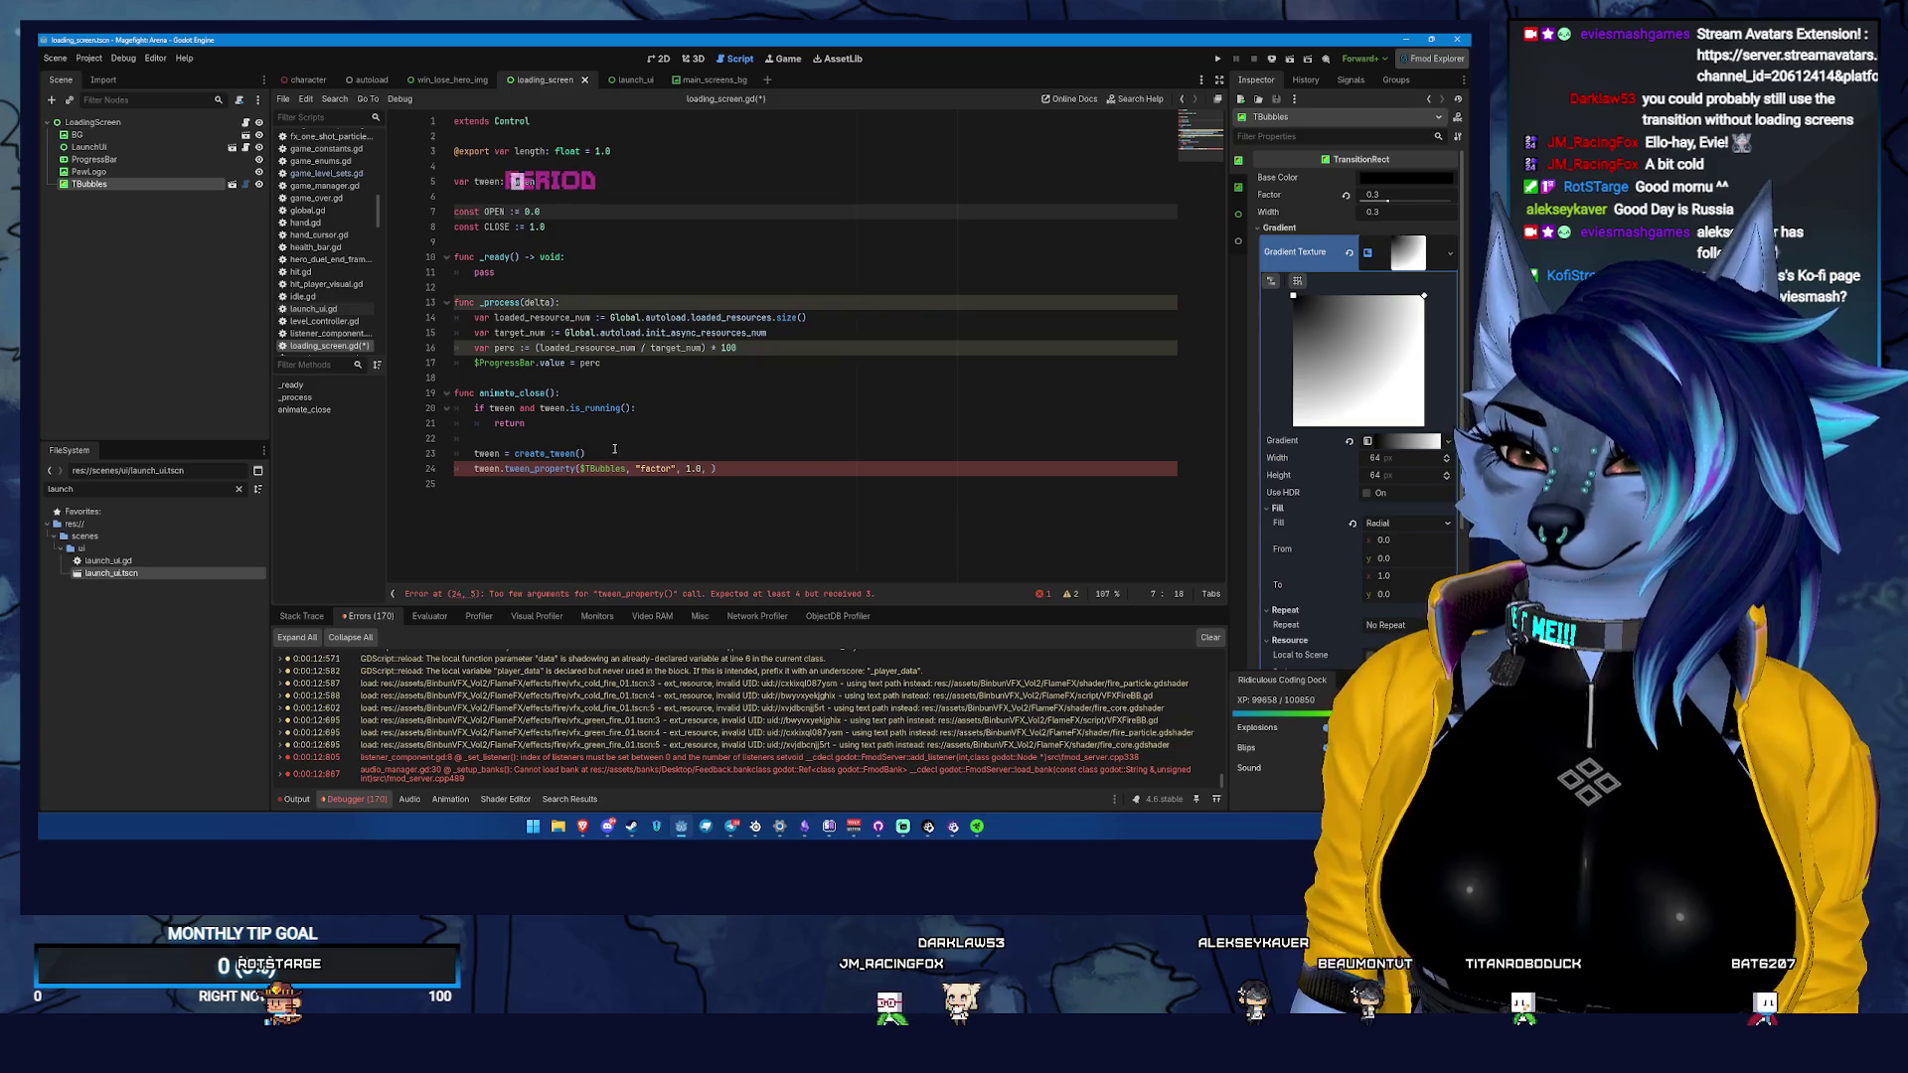
Remove the hardcoded 1.0 end value from the tween_property call.
{"action": "triple_click", "coordinate": [693, 467]}
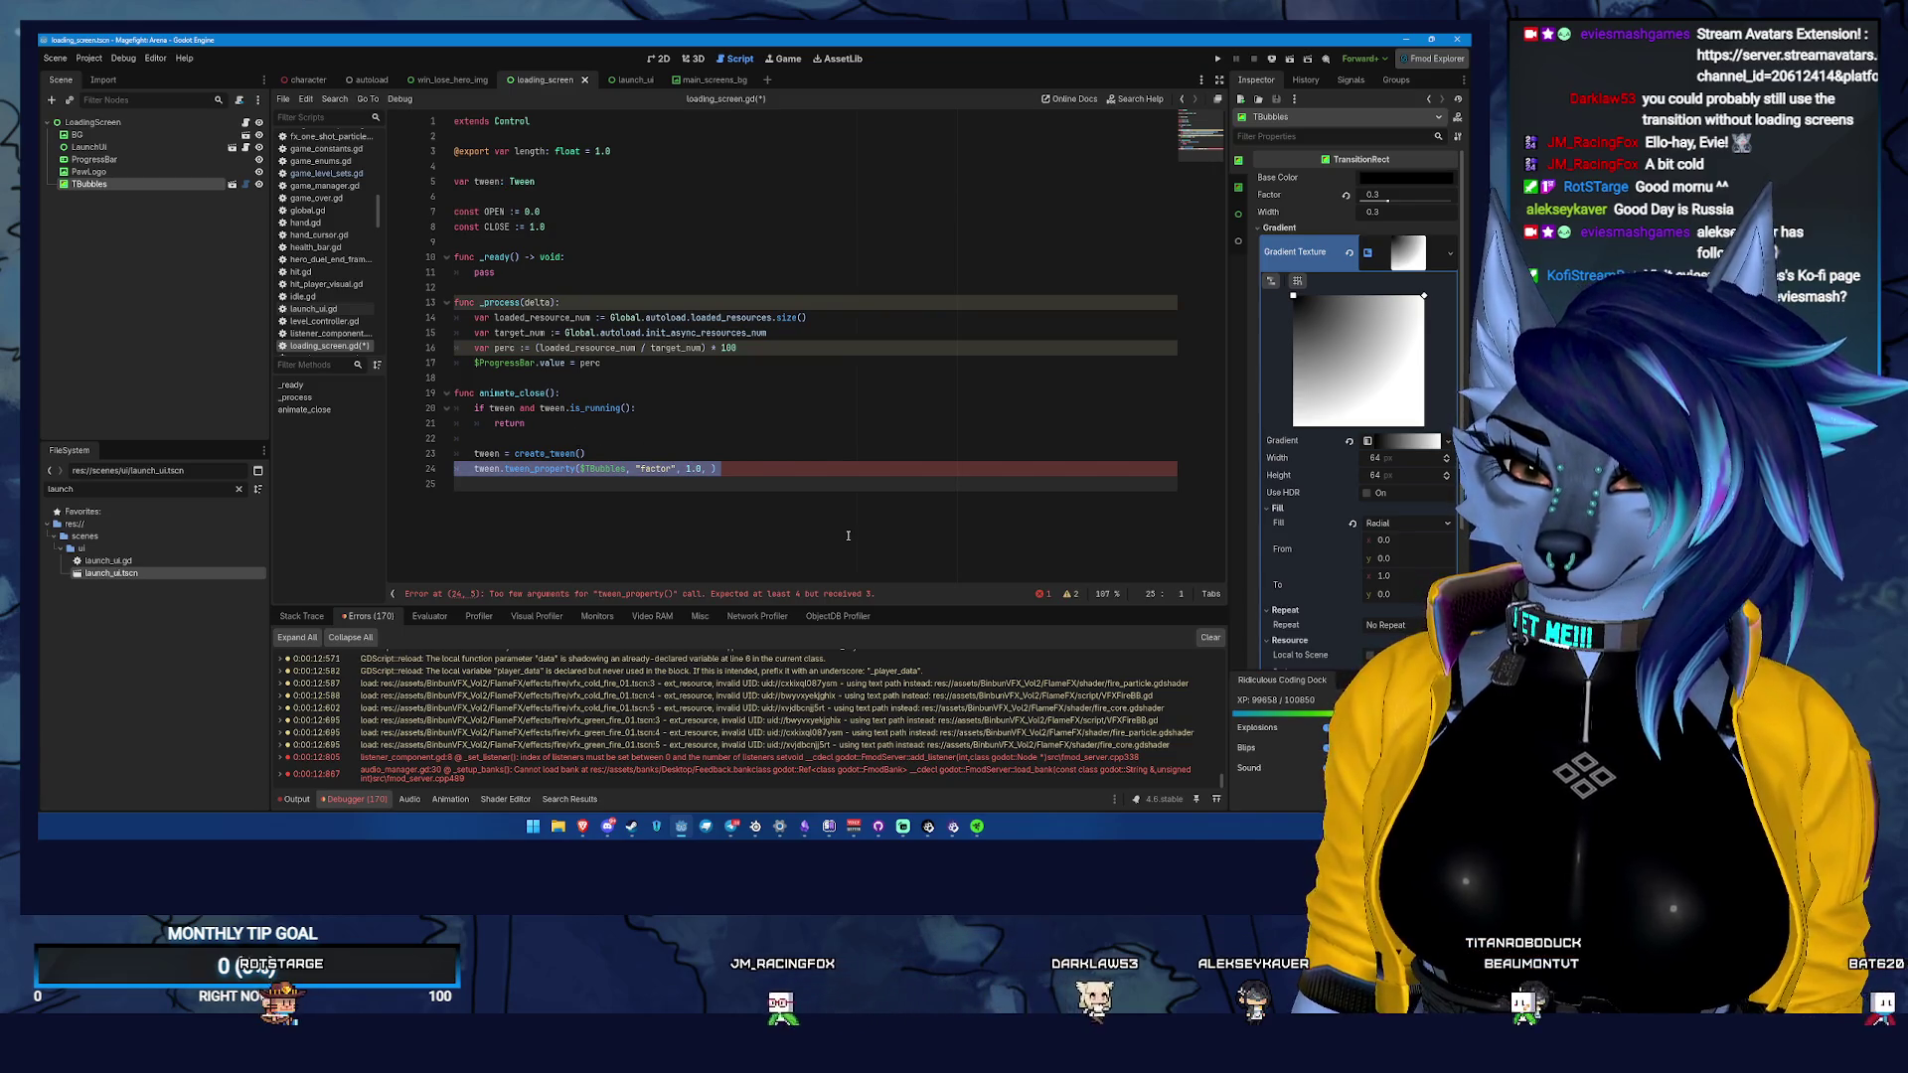
{"action": "key", "text": "Left"}
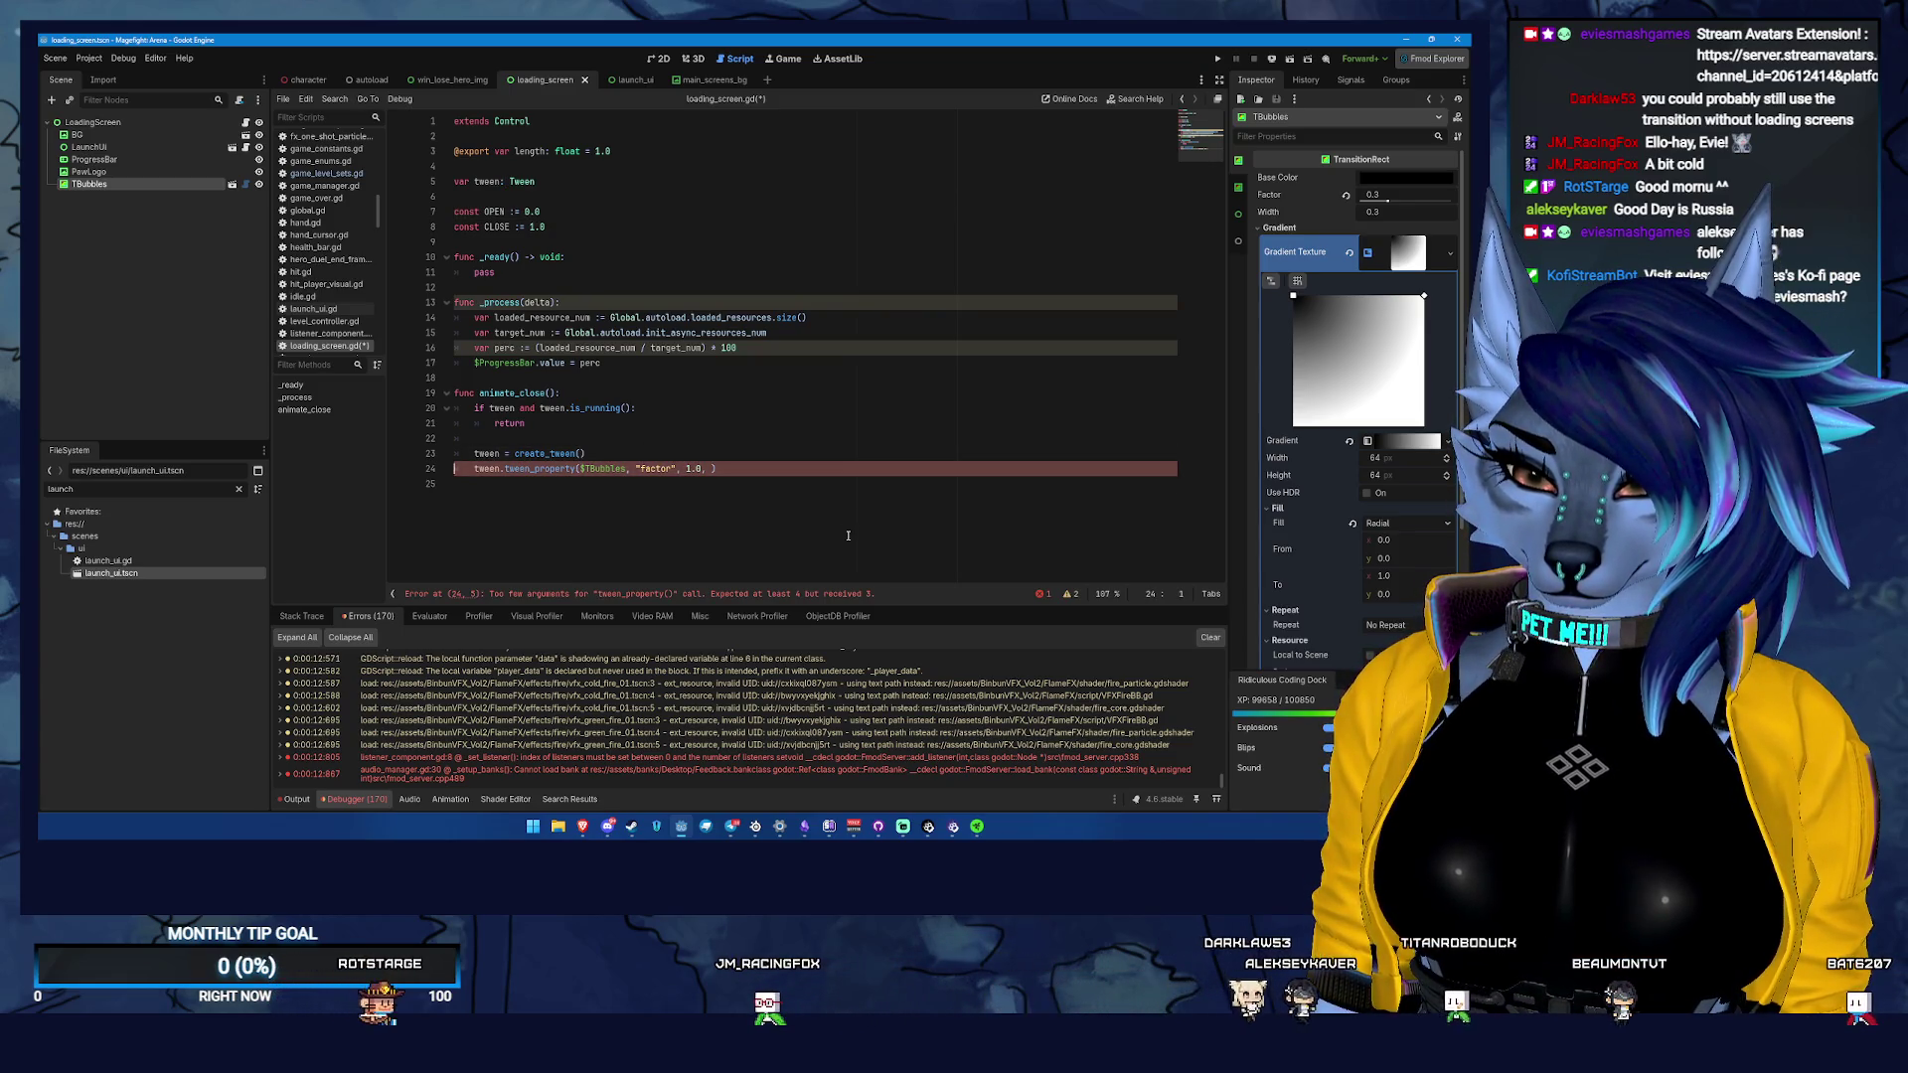
{"action": "key", "text": "BackSpace"}
{"action": "key", "text": "BackSpace"}
{"action": "key", "text": "BackSpace"}
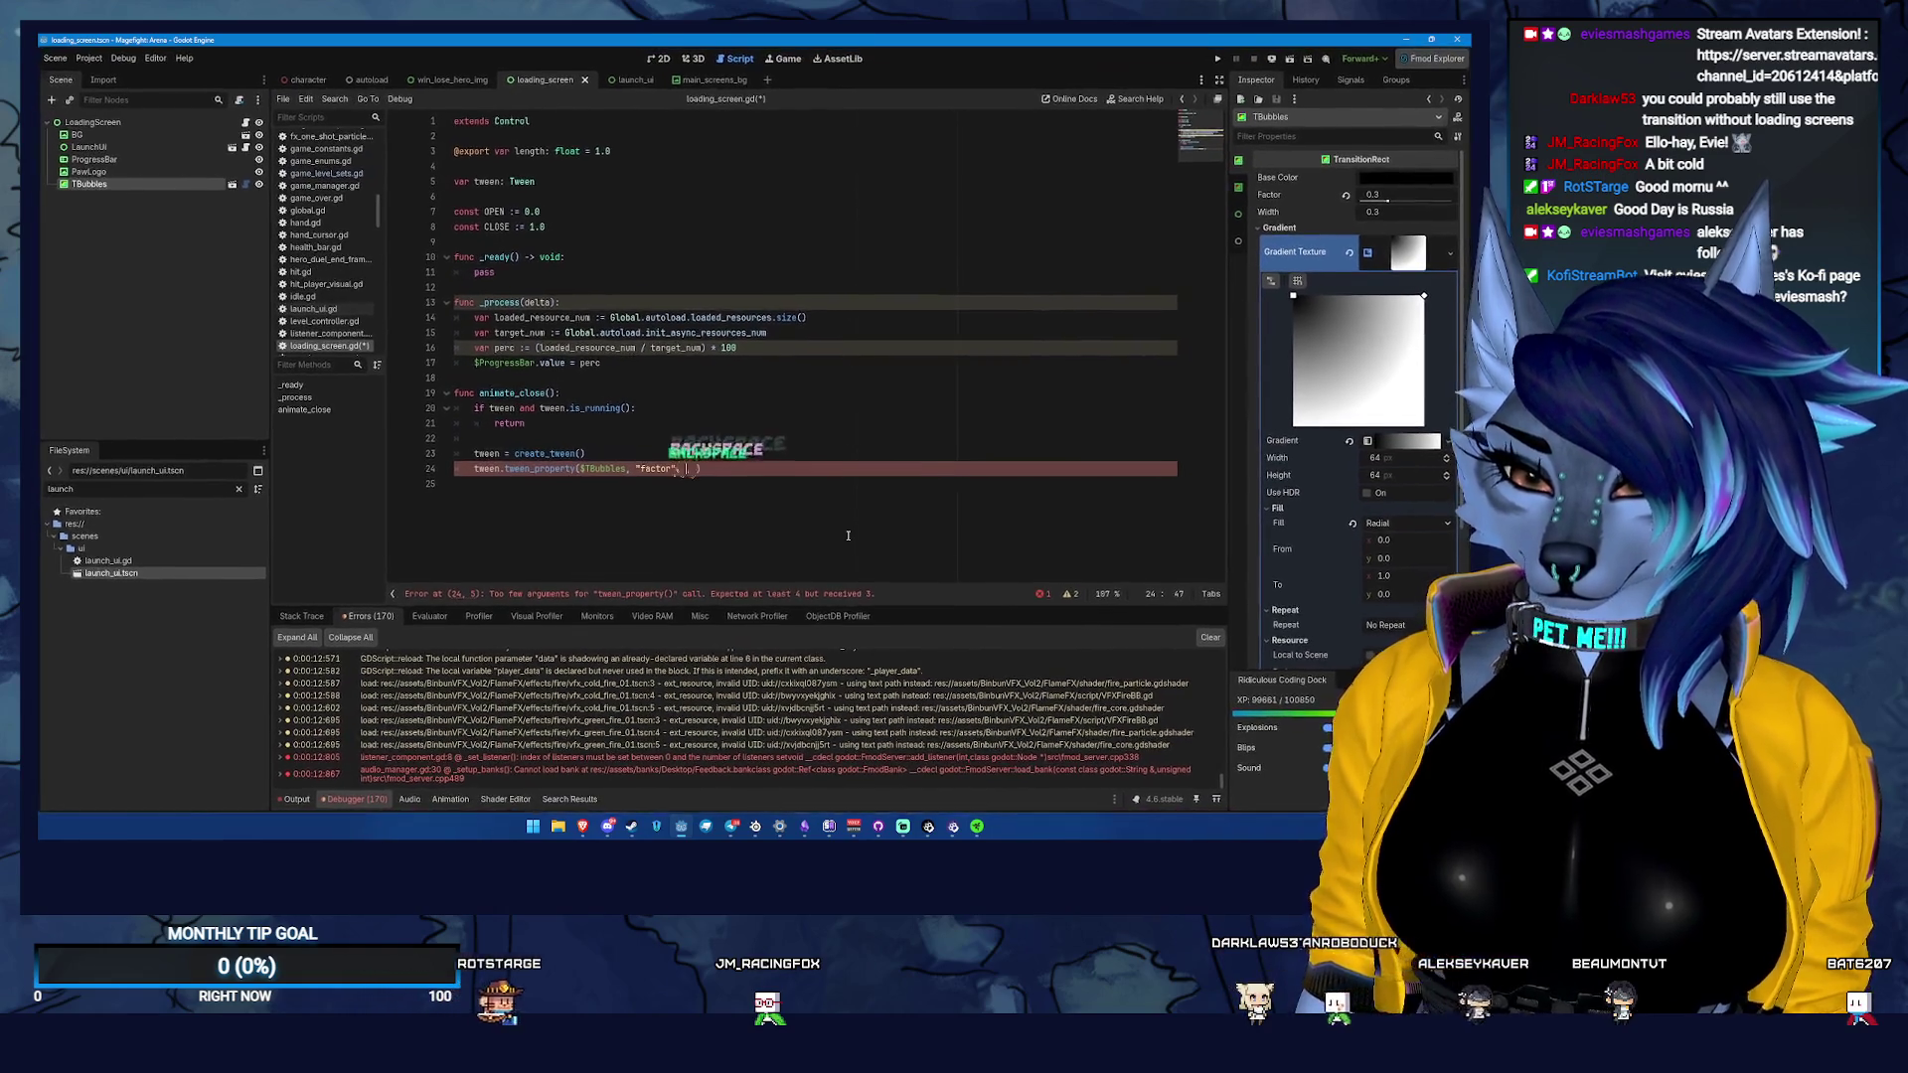
{"action": "type", "text": "CLOSE"}
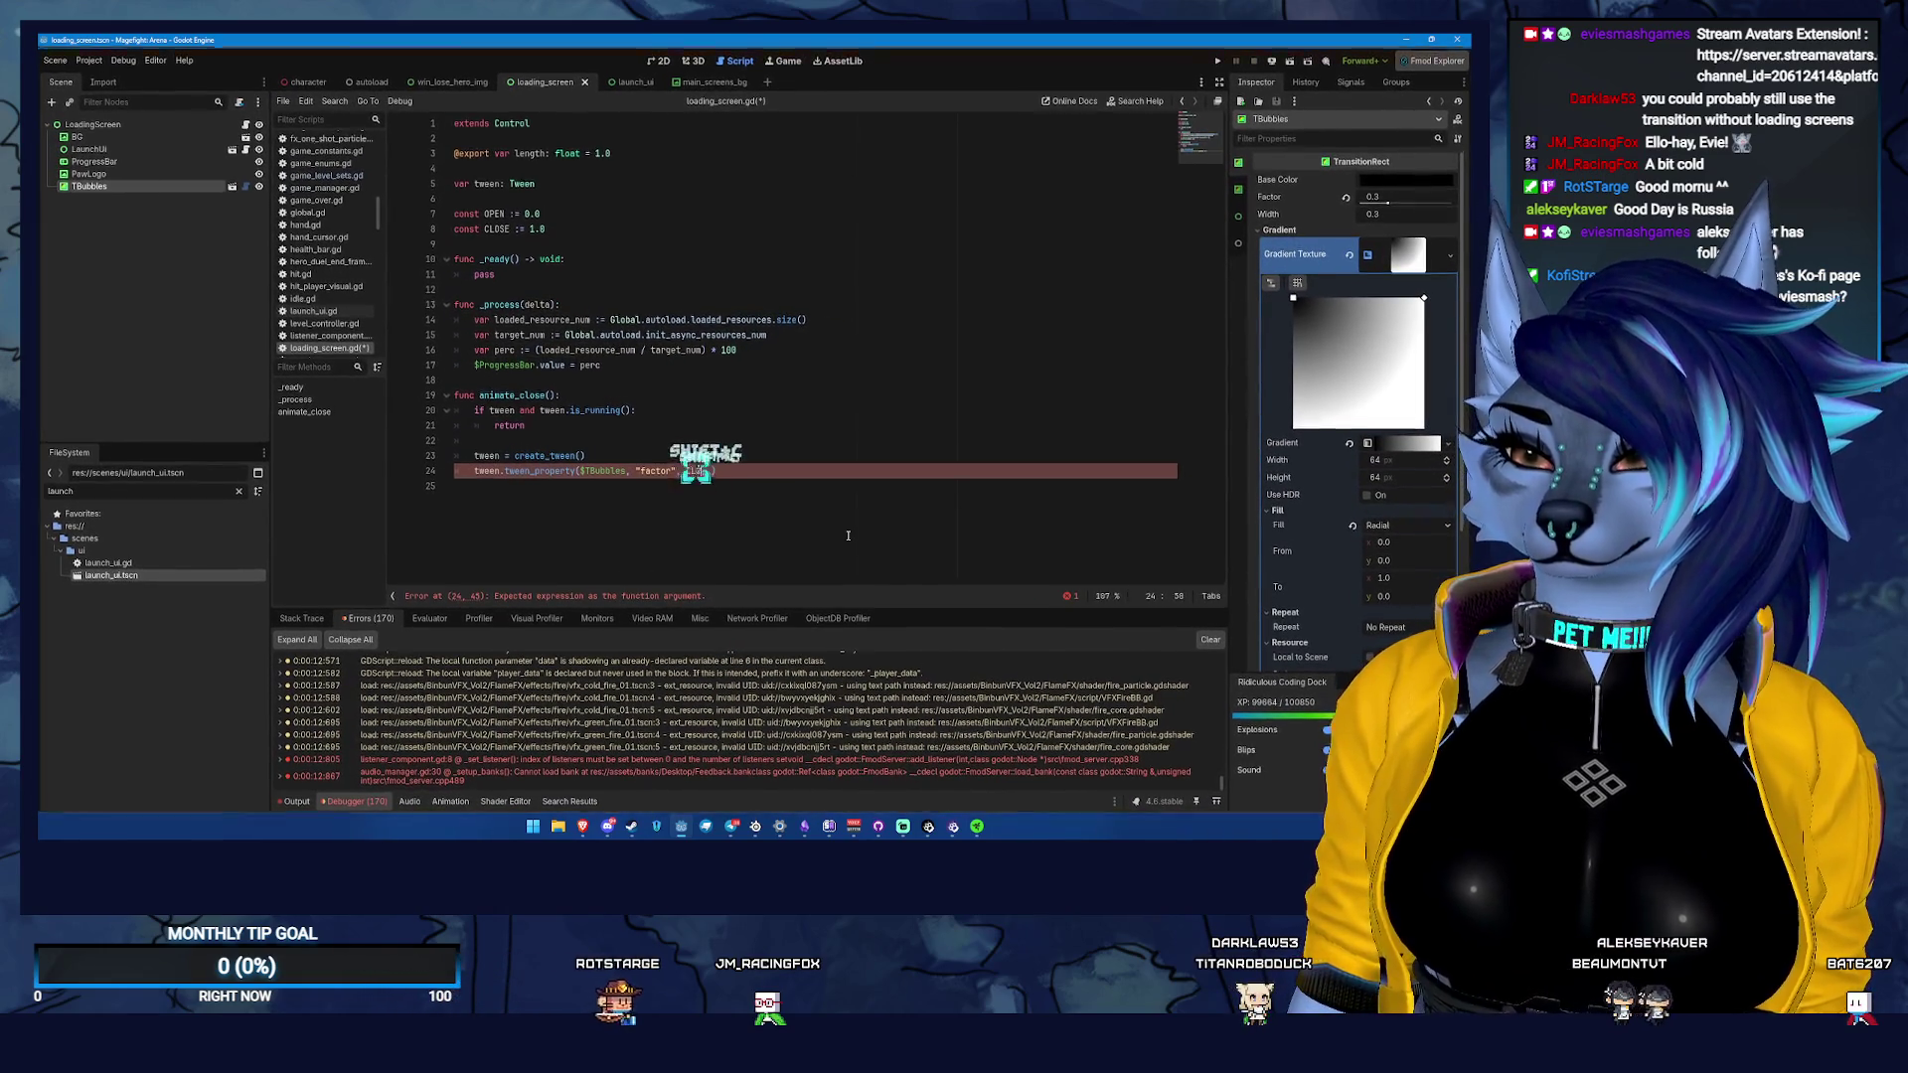
{"action": "key", "text": "Right"}
{"action": "key", "text": "Right"}
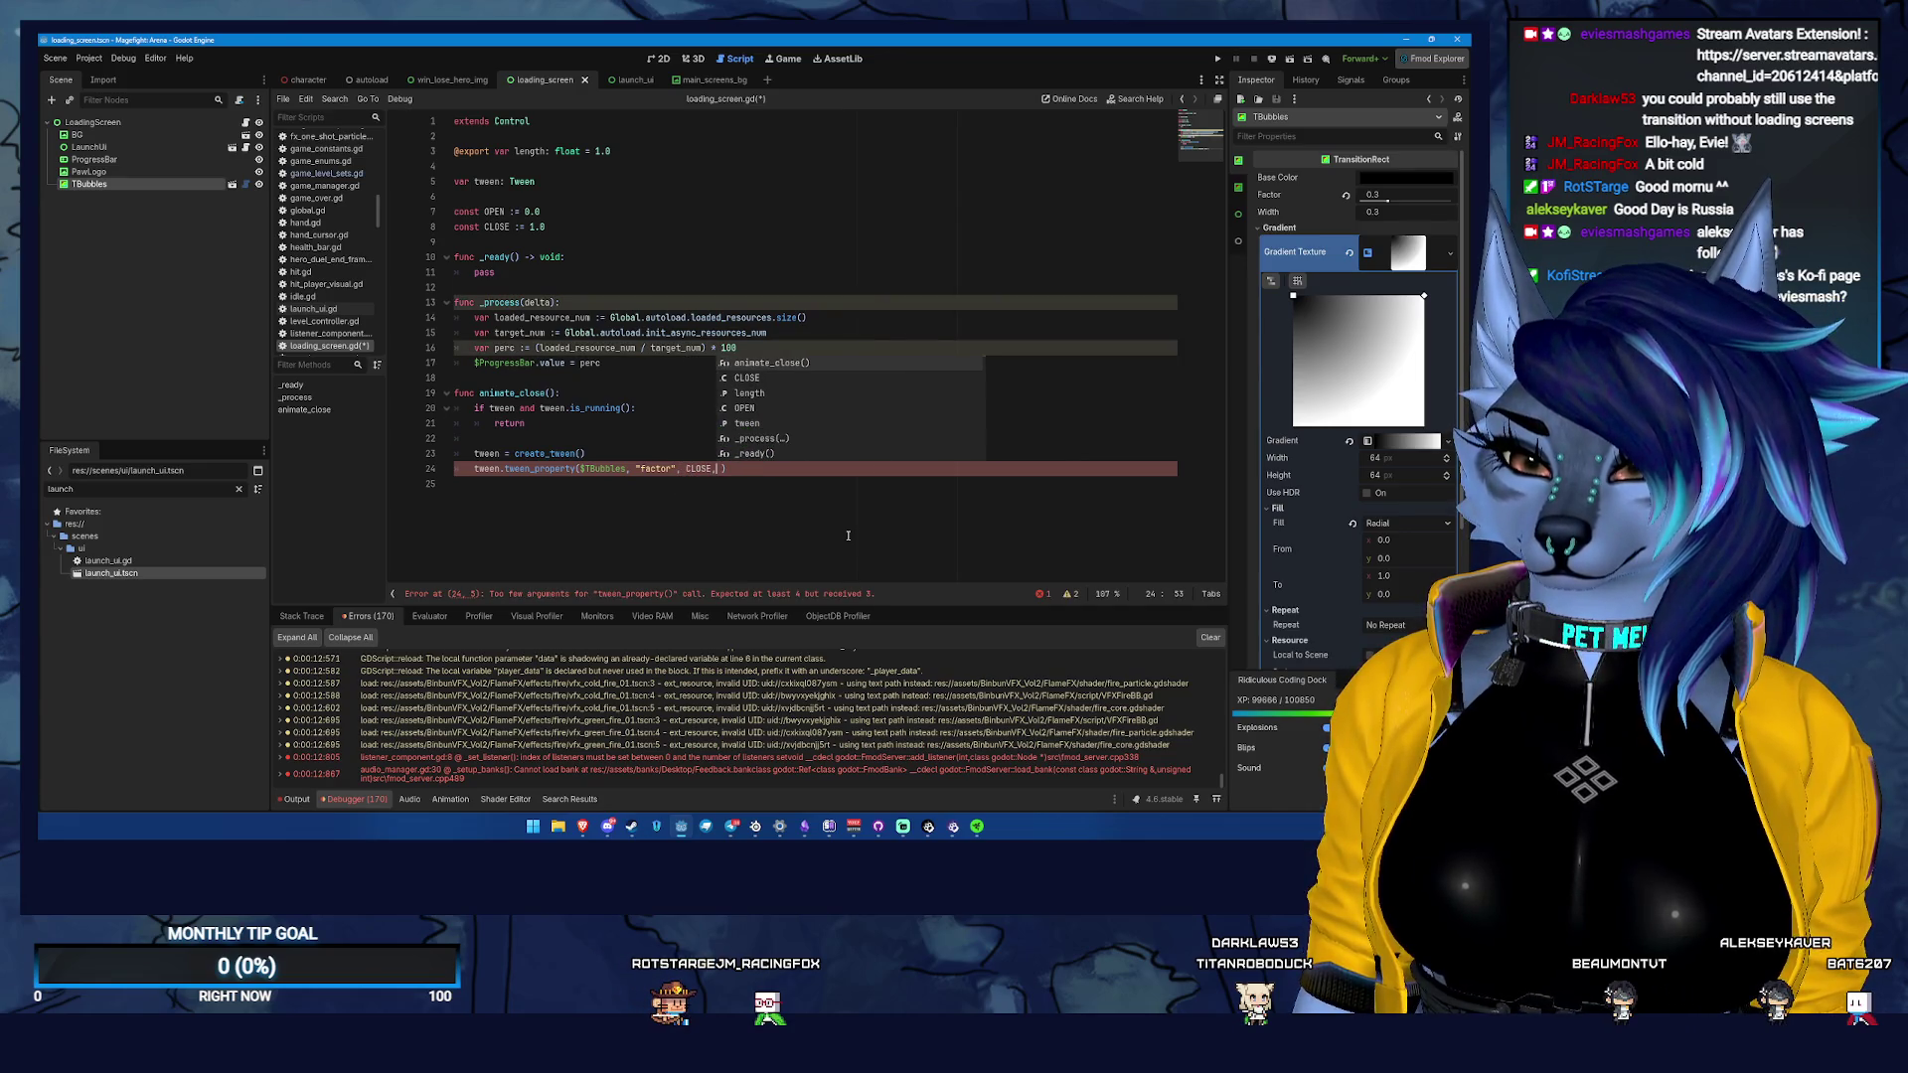
{"action": "key", "text": "BackSpace"}
{"action": "key", "text": "BackSpace"}
{"action": "key", "text": "BackSpace"}
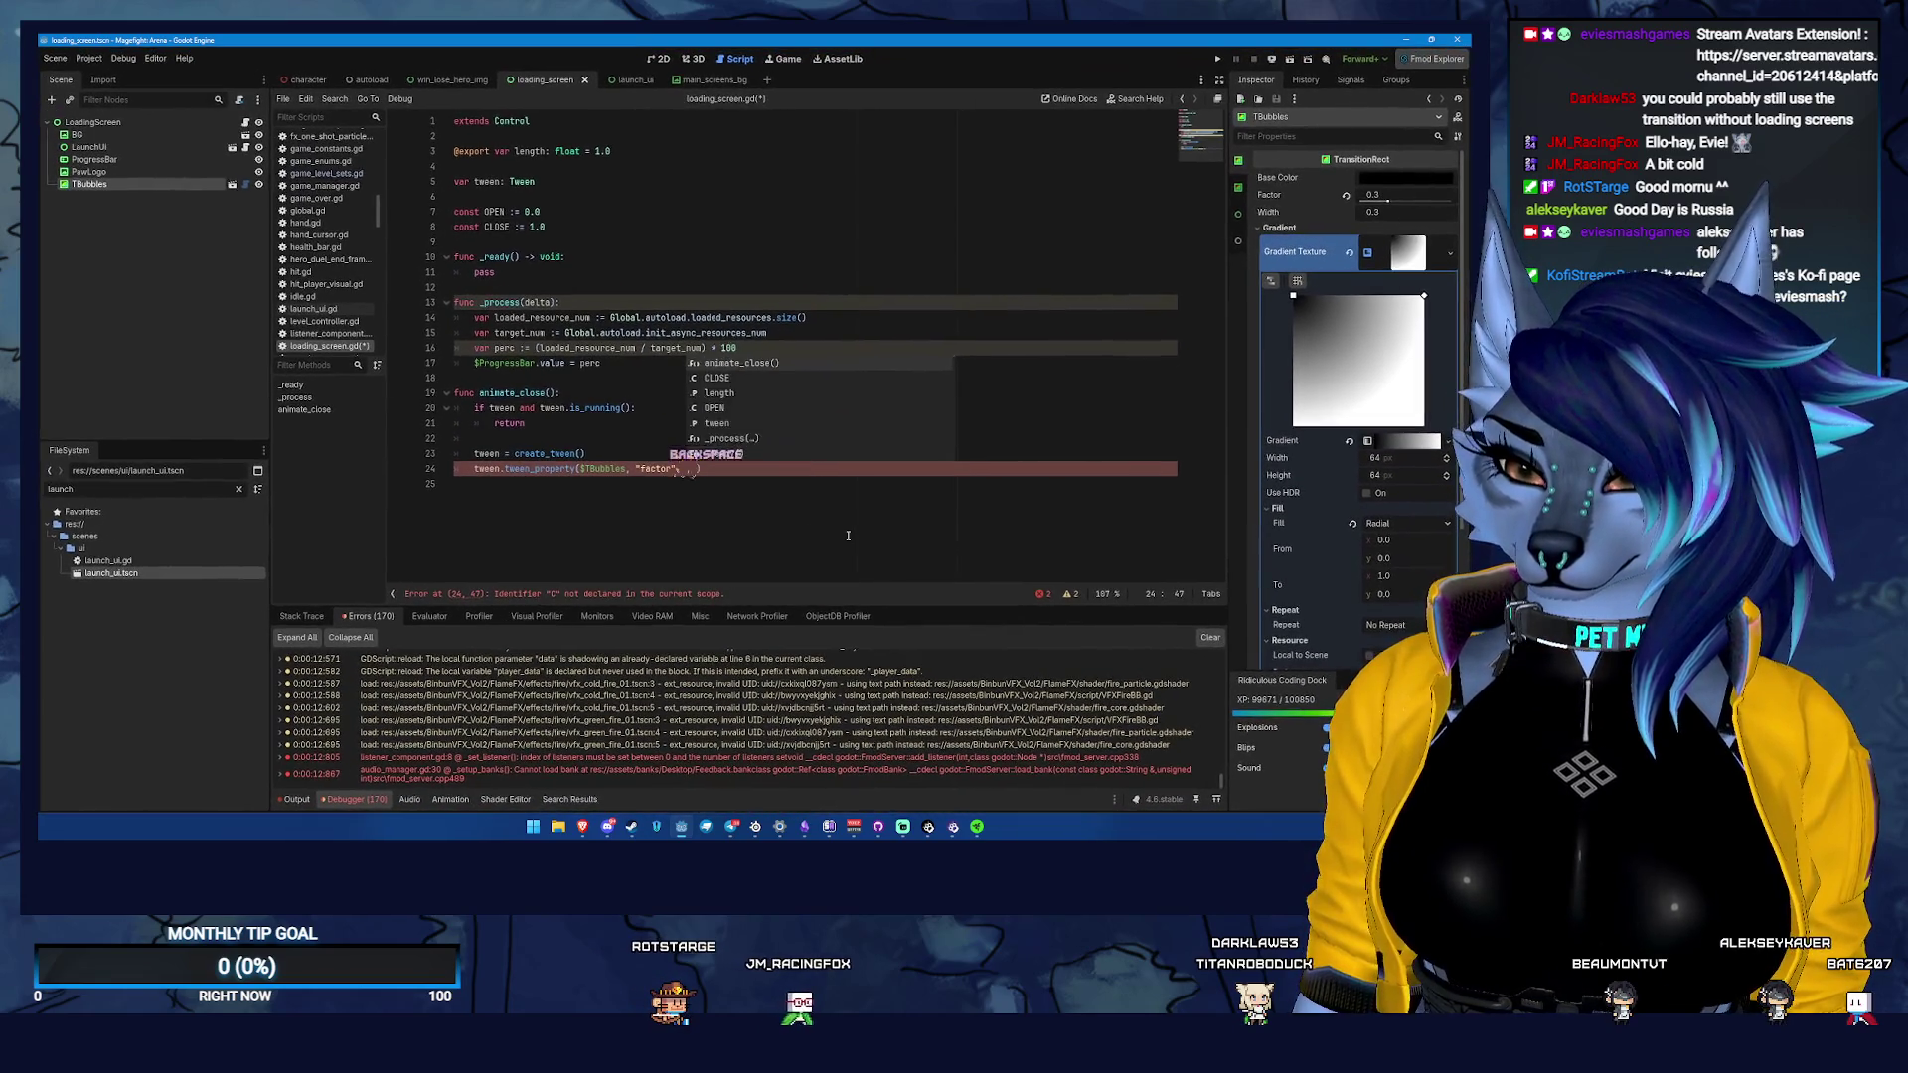
{"action": "key", "text": "BackSpace"}
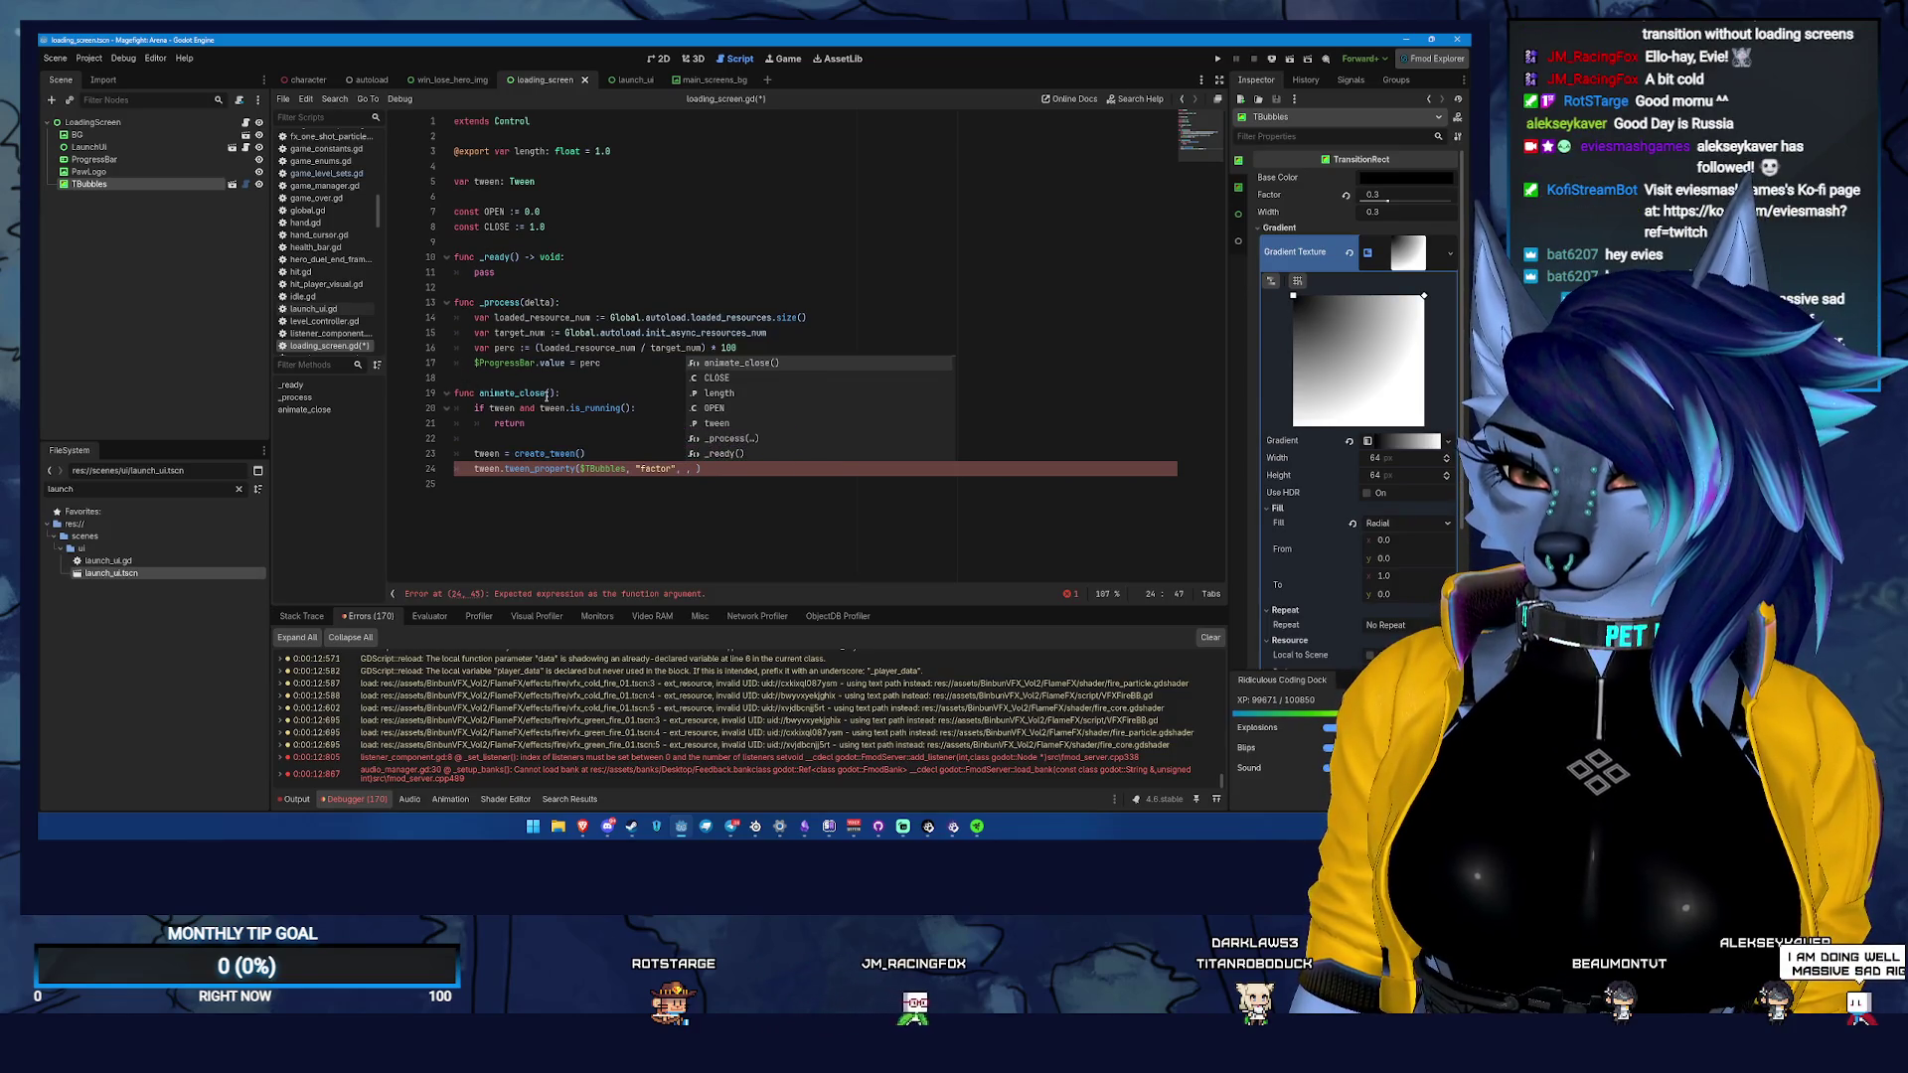
Give animate_close a 'target: float' parameter.
{"action": "left_click", "coordinate": [546, 395]}
{"action": "type", "text": "targe: float"}
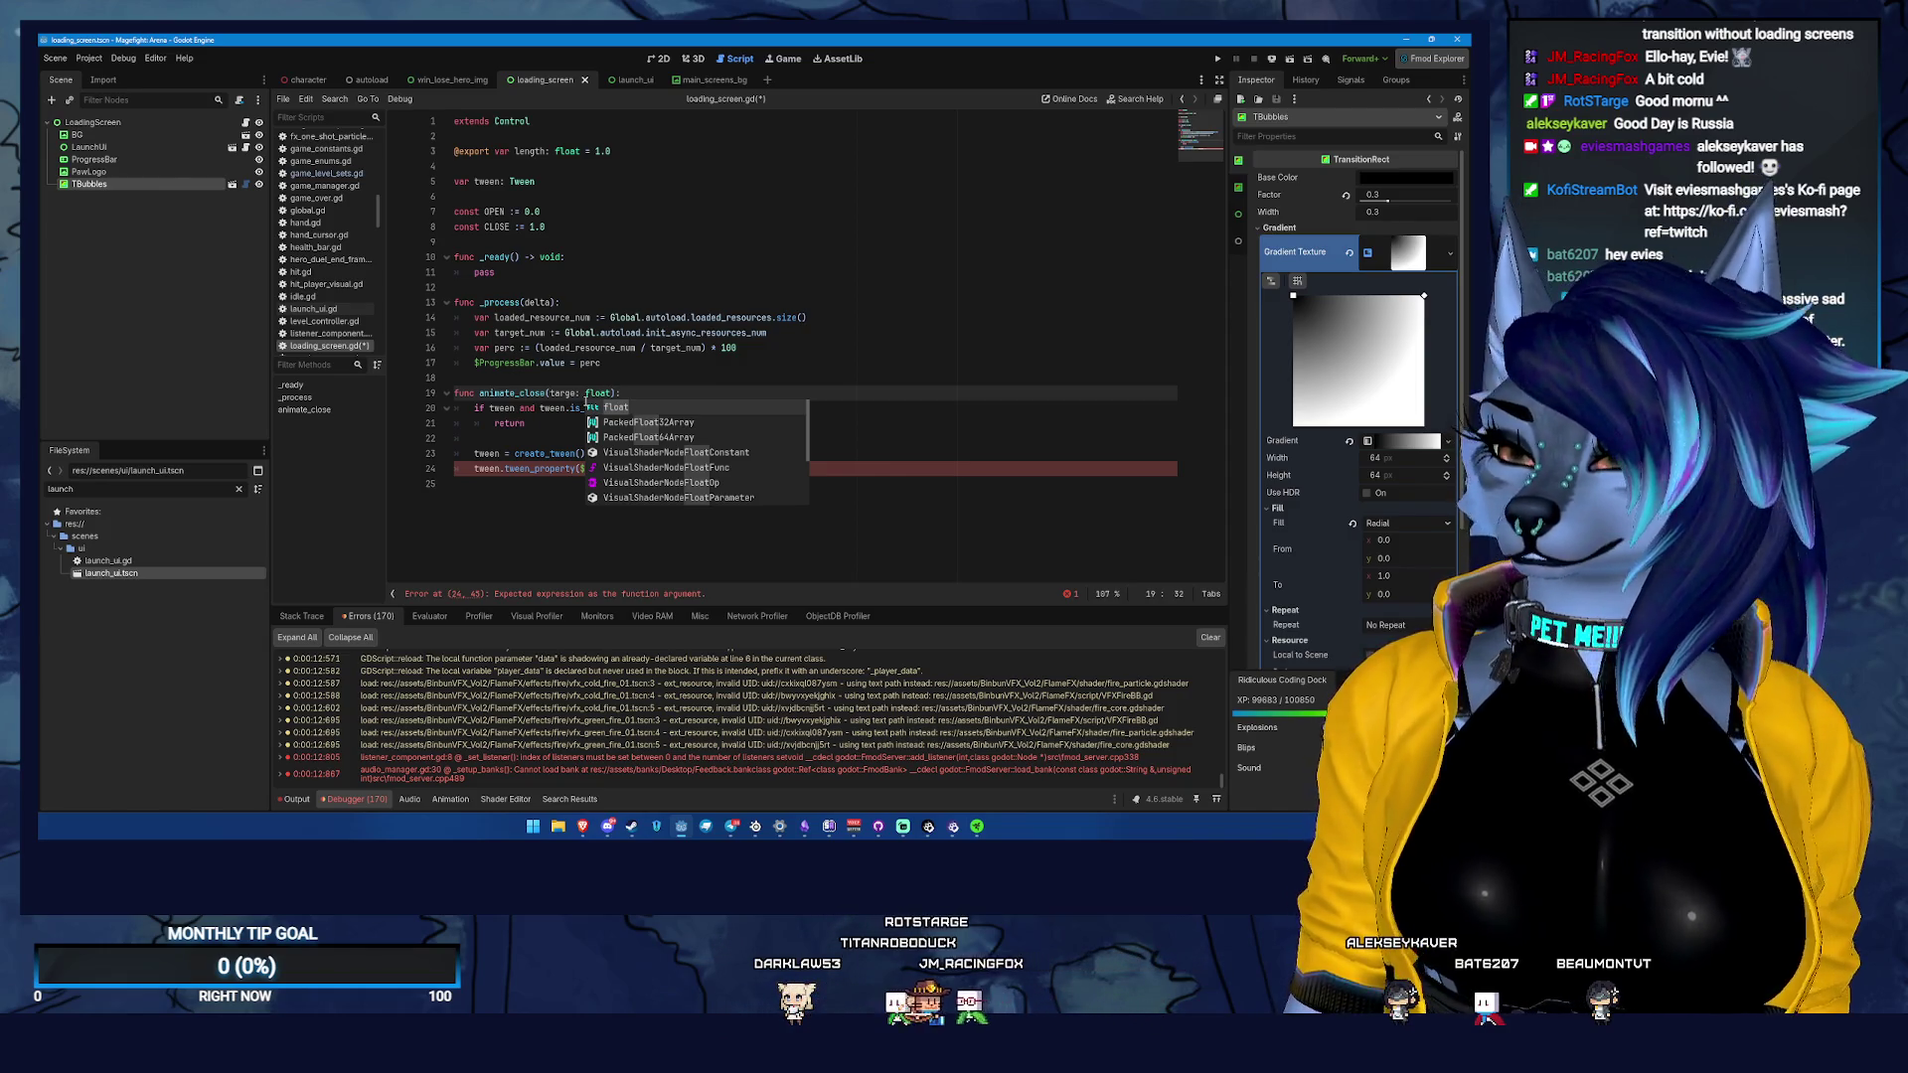
{"action": "key", "text": "Escape"}
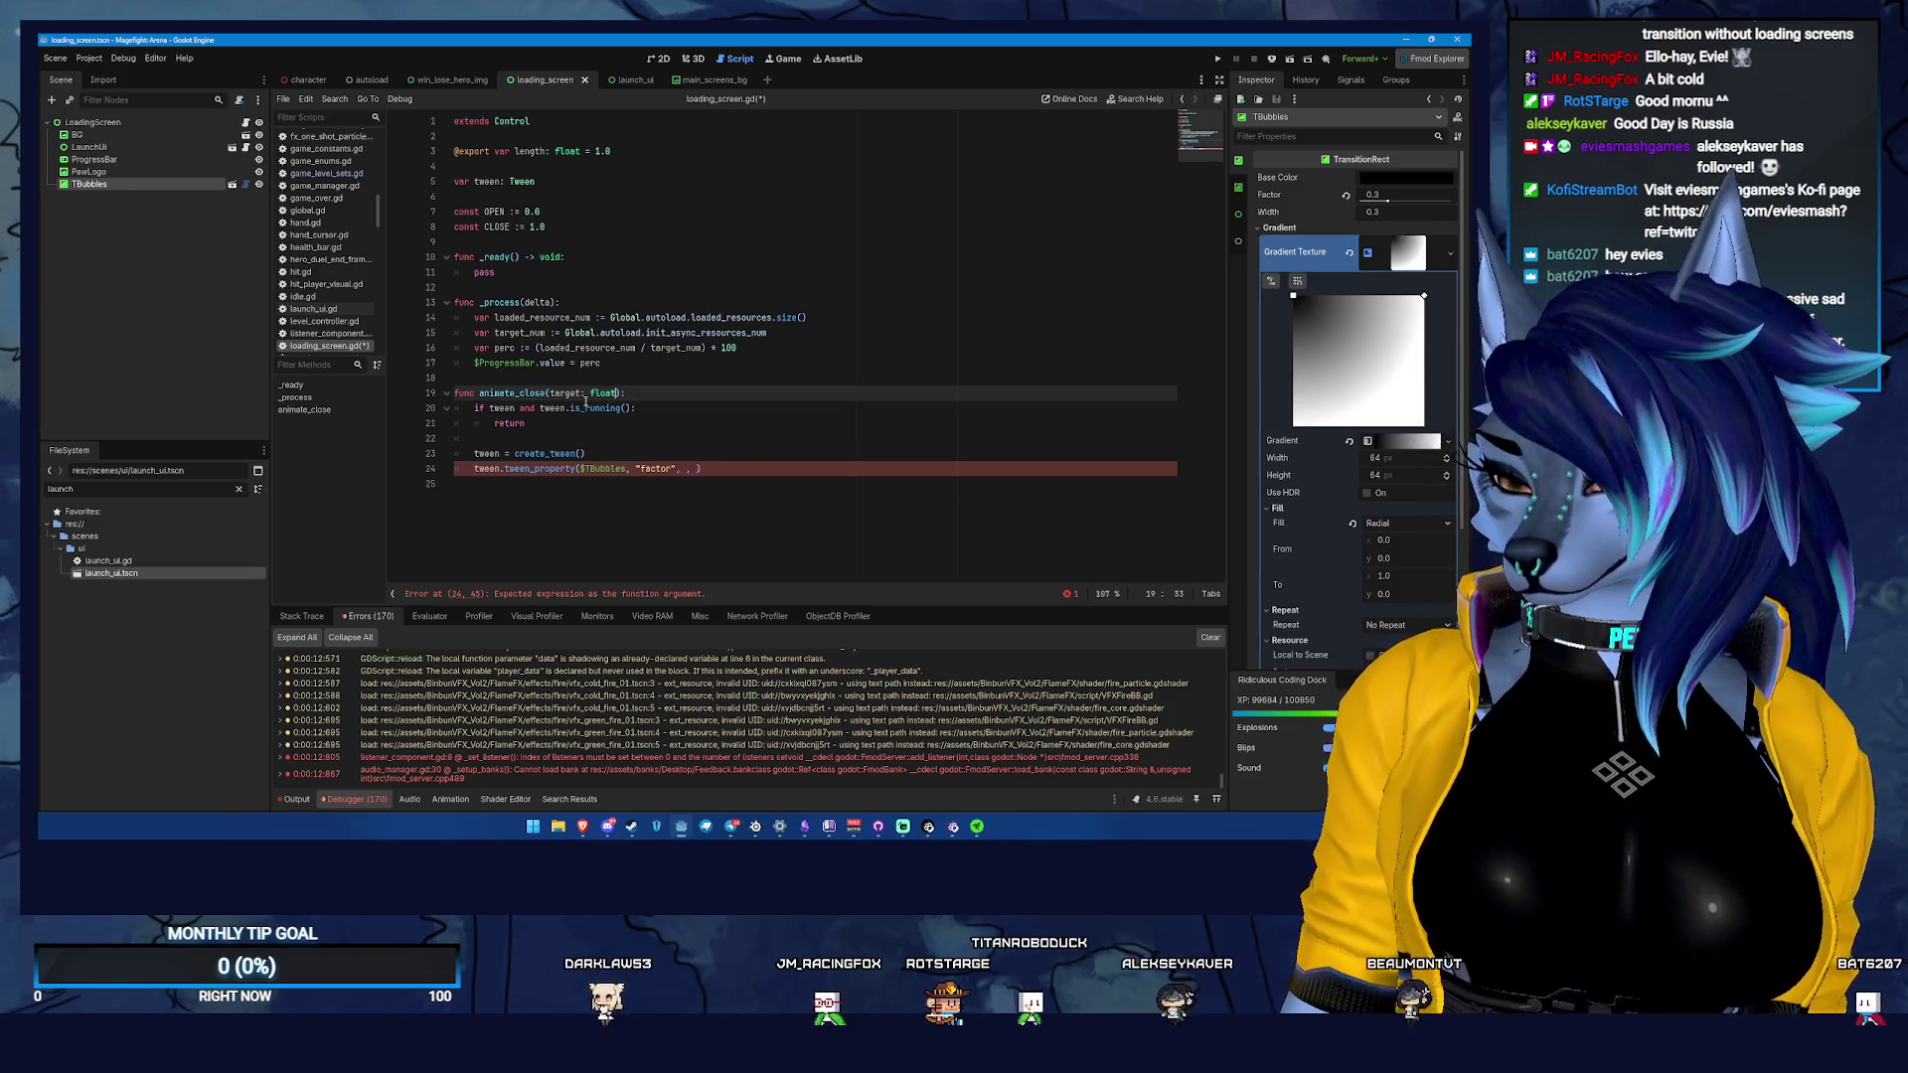
{"action": "key", "text": "space"}
{"action": "key", "text": "space"}
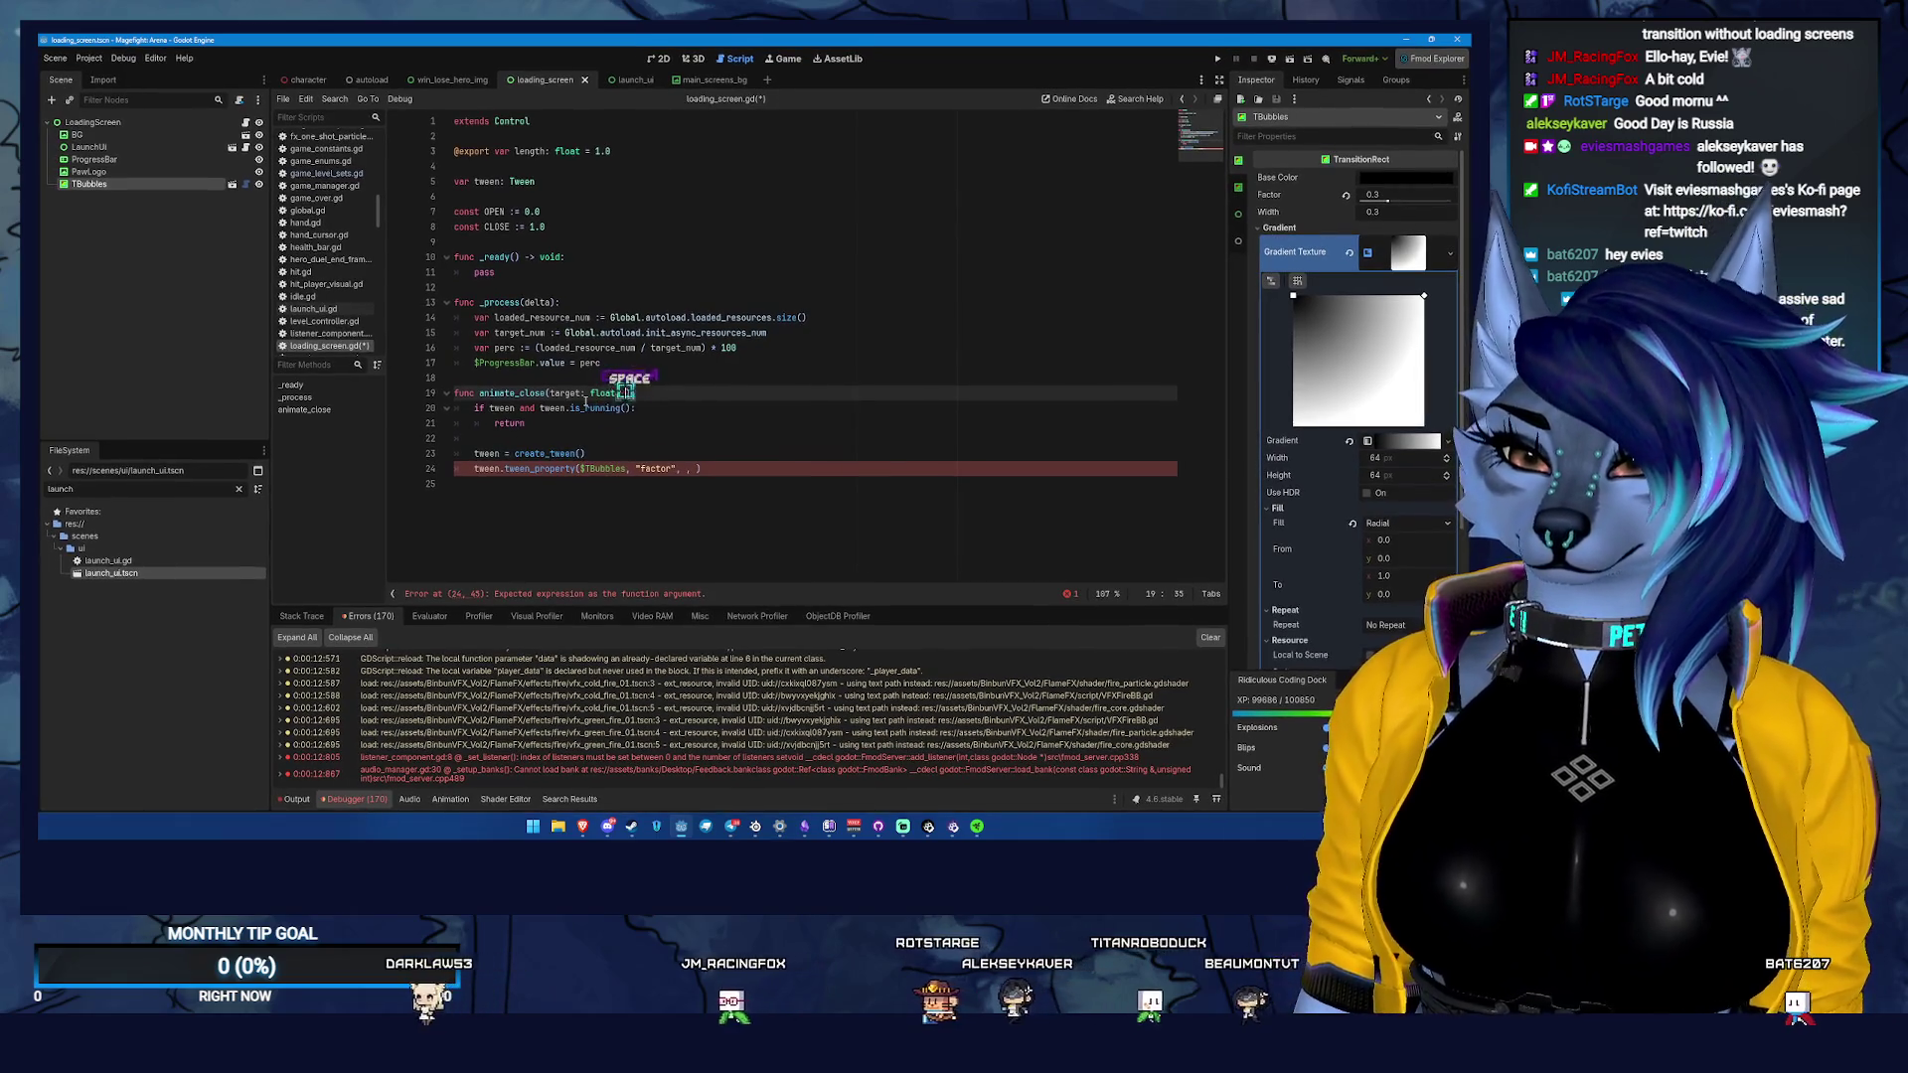
{"action": "key", "text": "BackSpace"}
{"action": "key", "text": "BackSpace"}
Make tween_property animate $TBubbles "factor" to target over length.
{"action": "key", "text": "Down"}
{"action": "key", "text": "Down"}
{"action": "key", "text": "Down"}
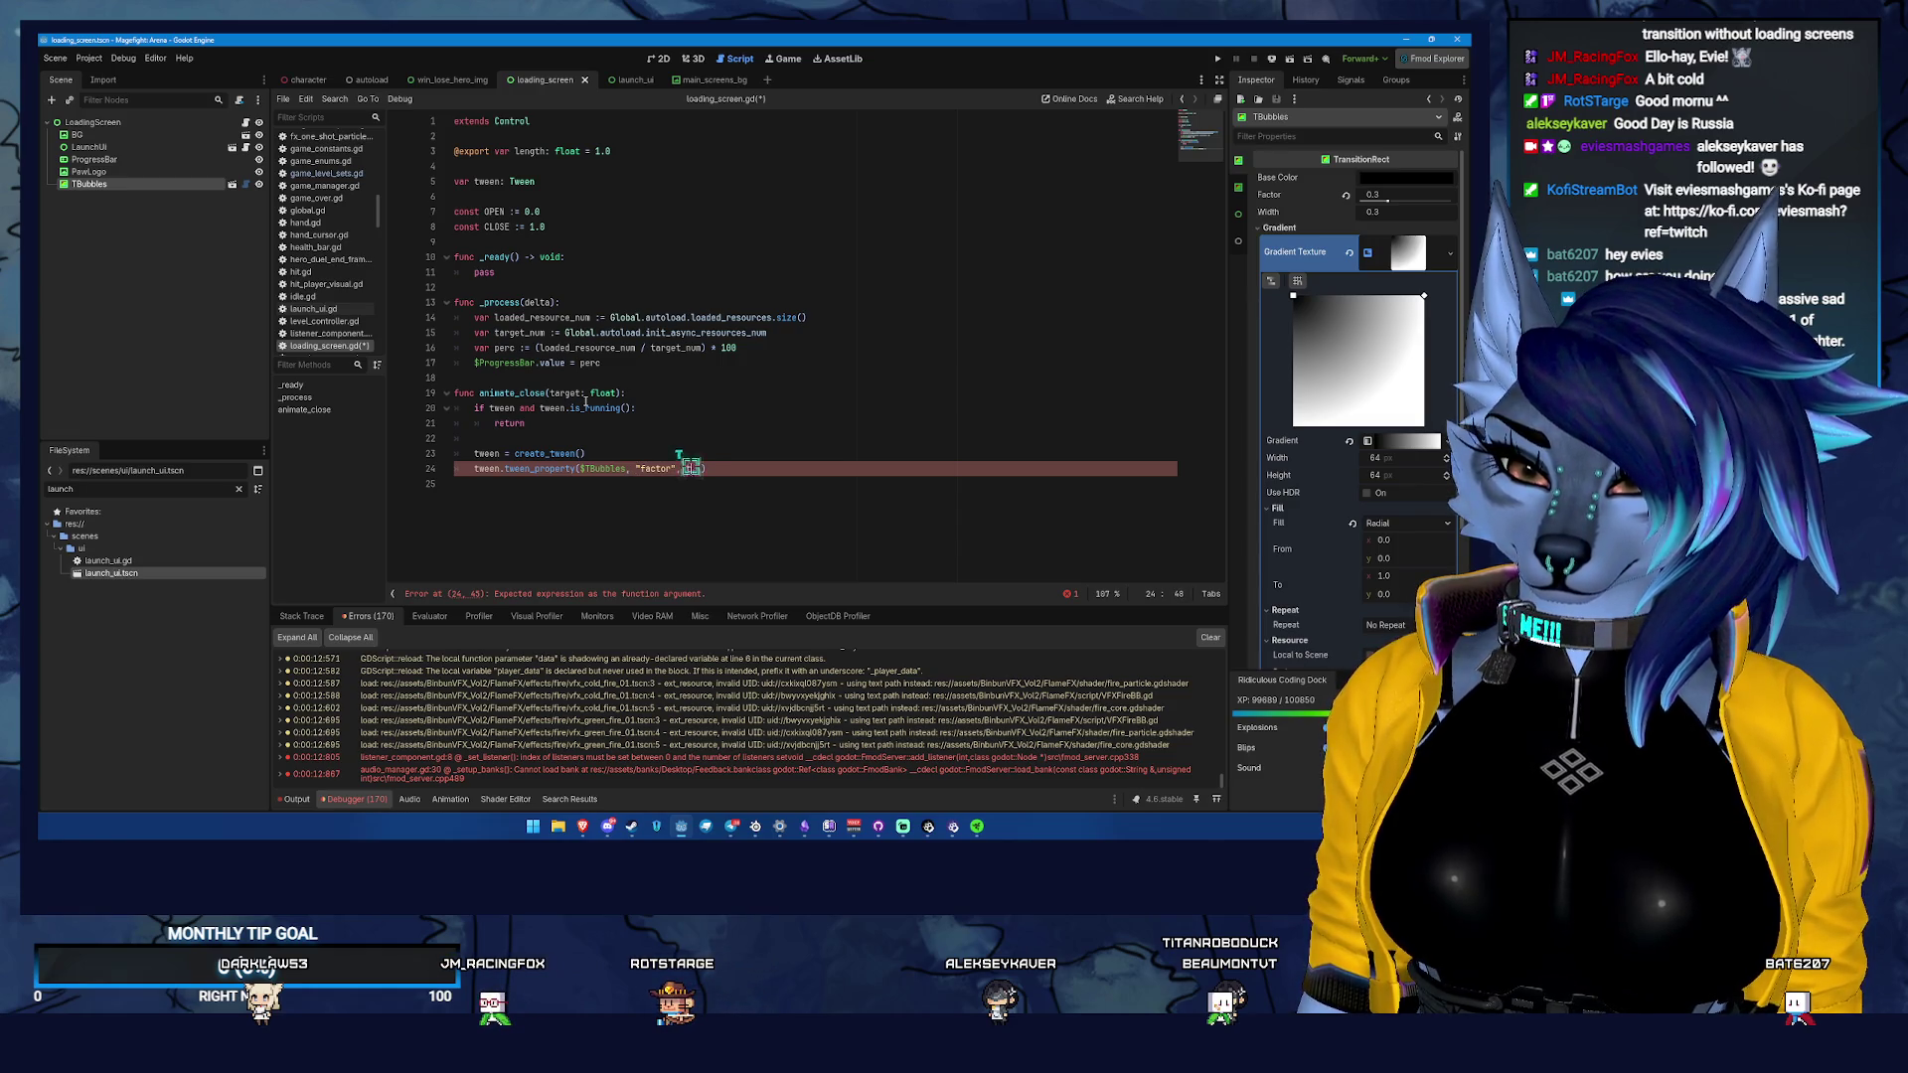
{"action": "type", "text": "et, "}
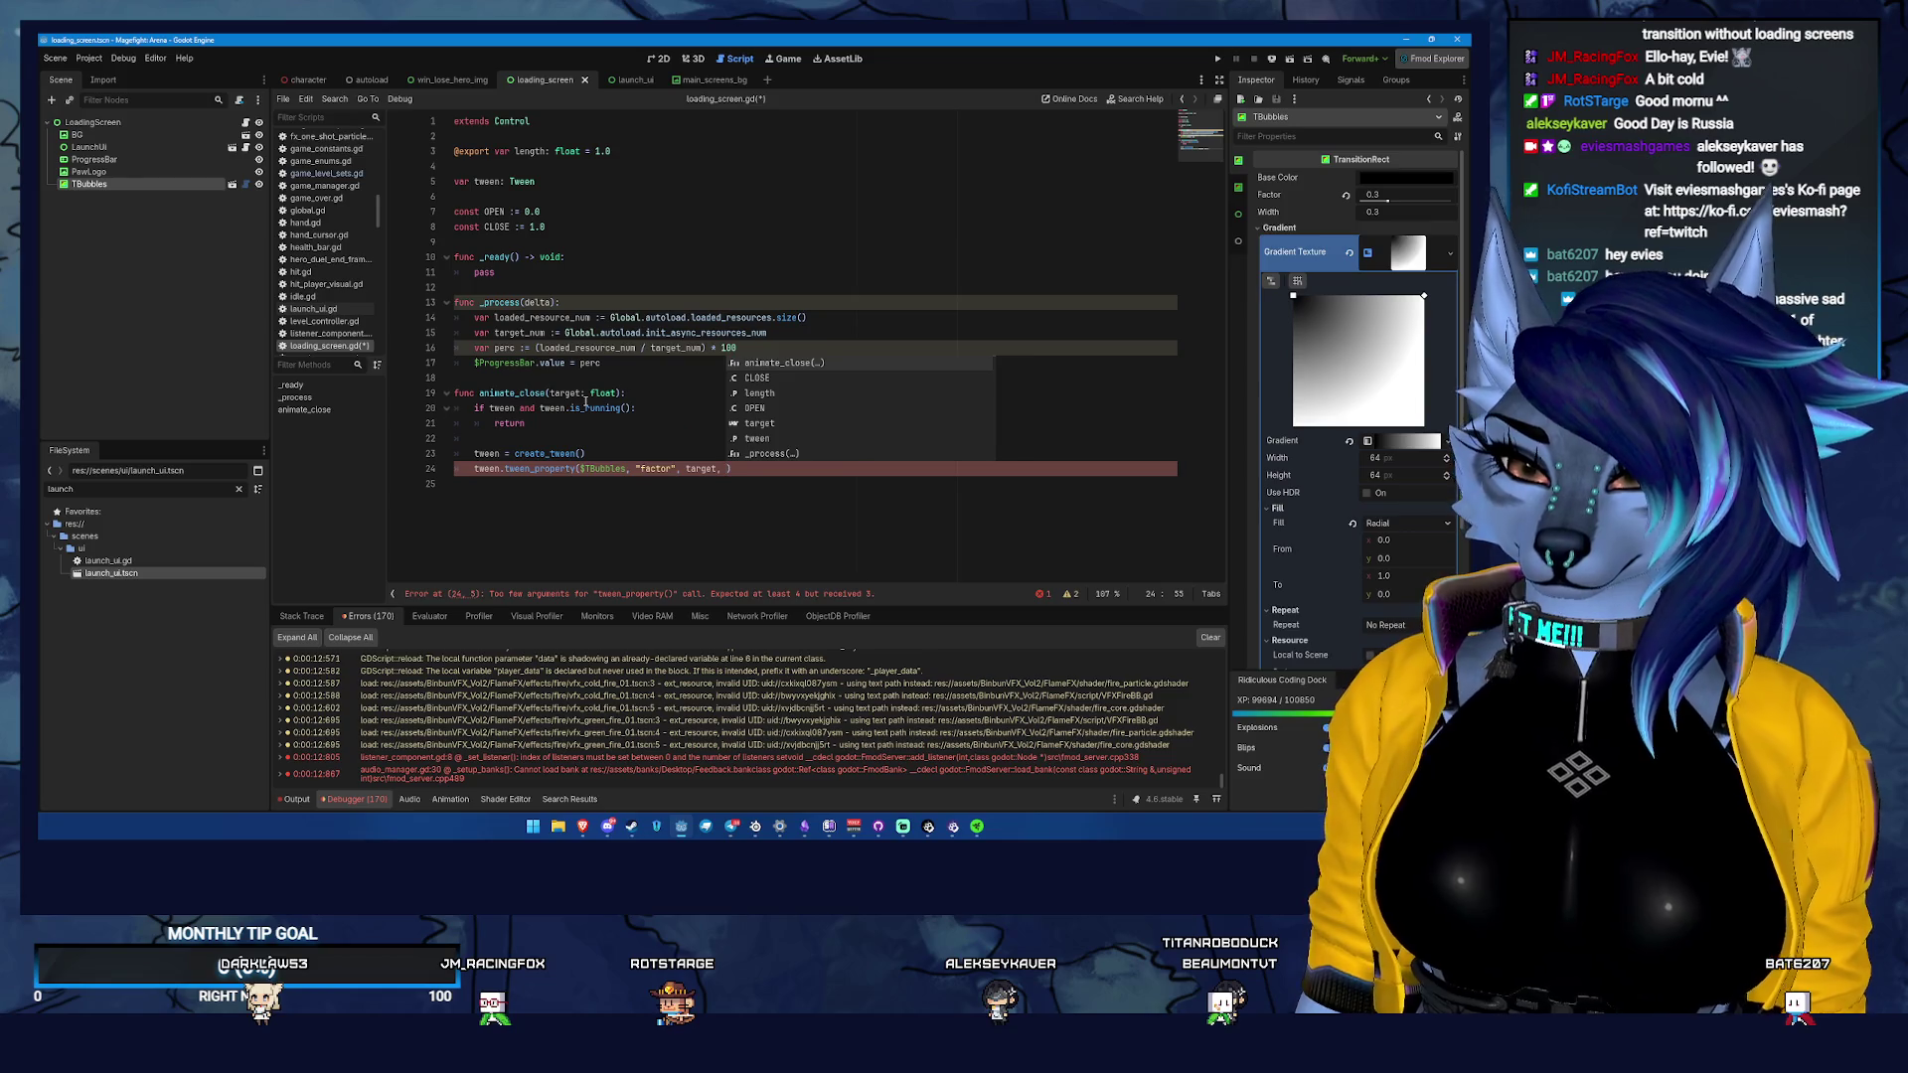
{"action": "type", "text": "length"}
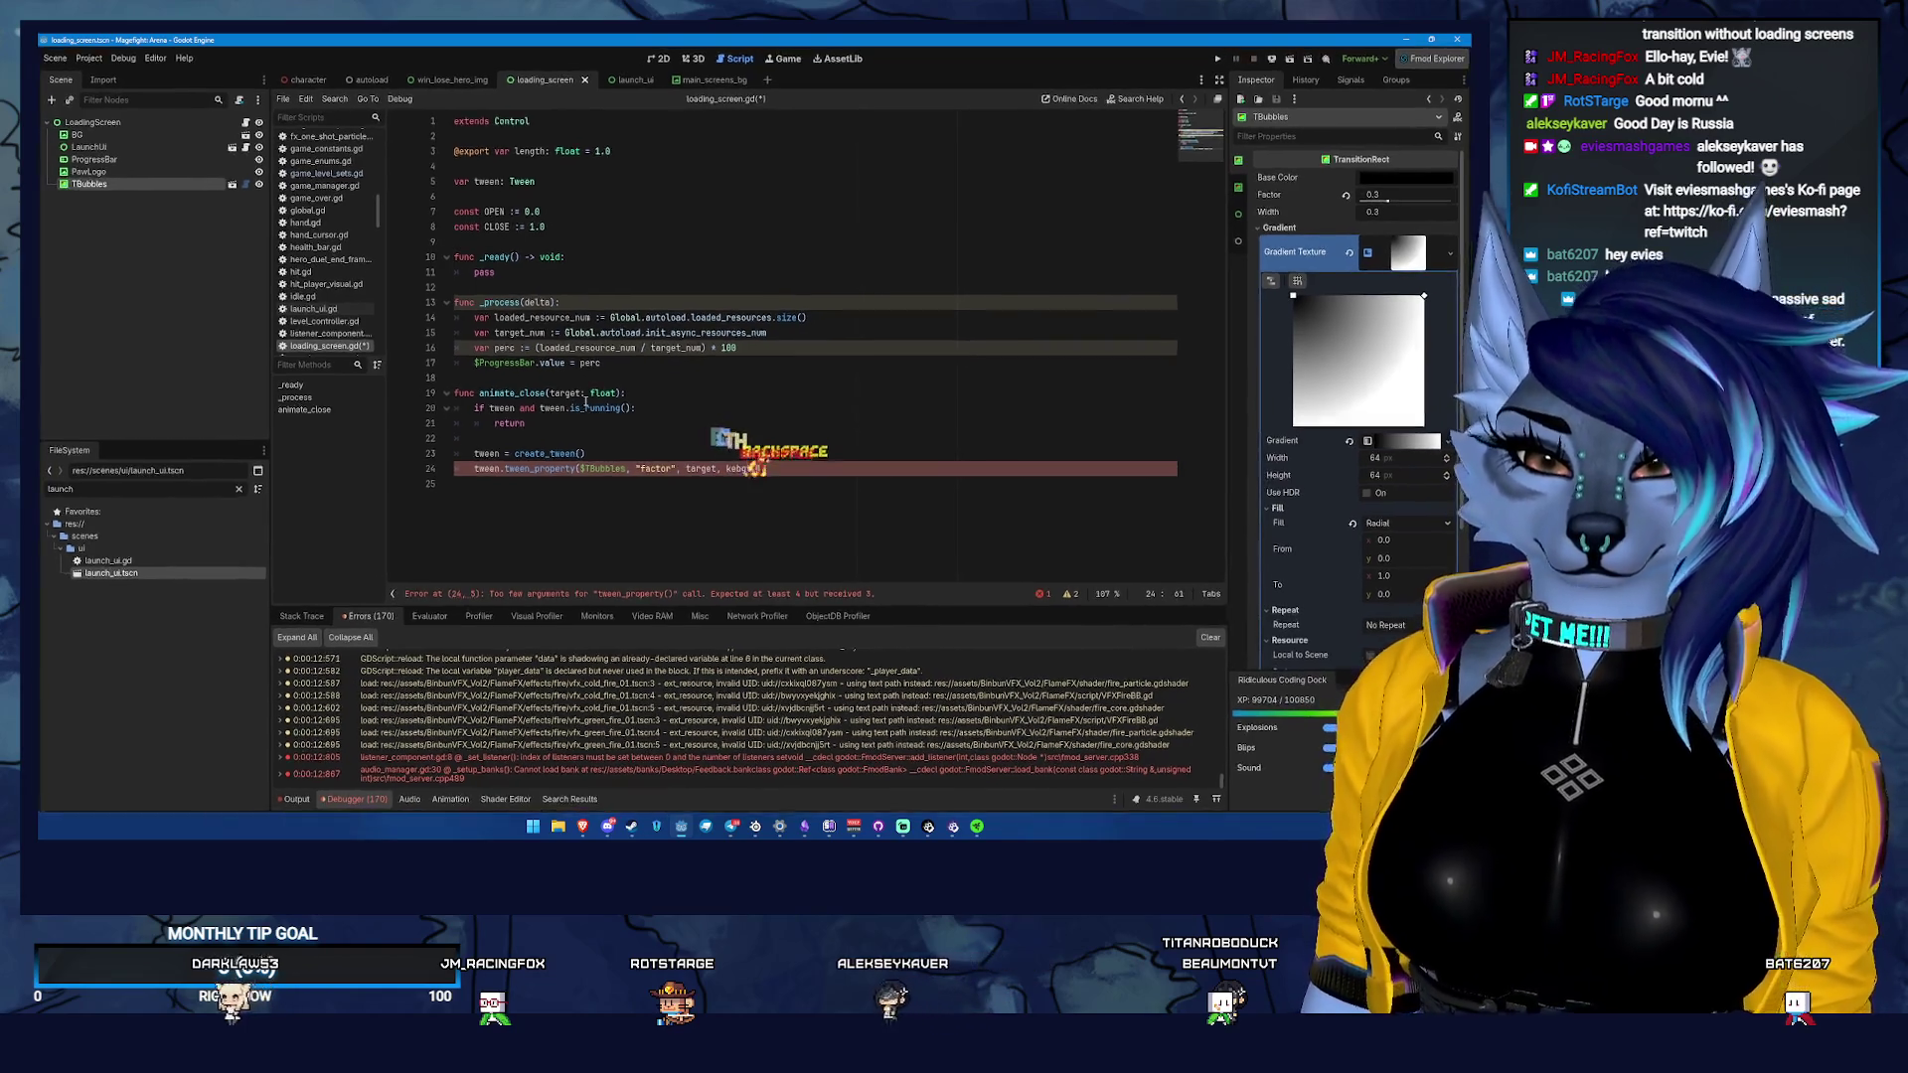
{"action": "key", "text": "BackSpace"}
{"action": "type", "text": "gth"}
{"action": "key", "text": "Up"}
{"action": "key", "text": "Up"}
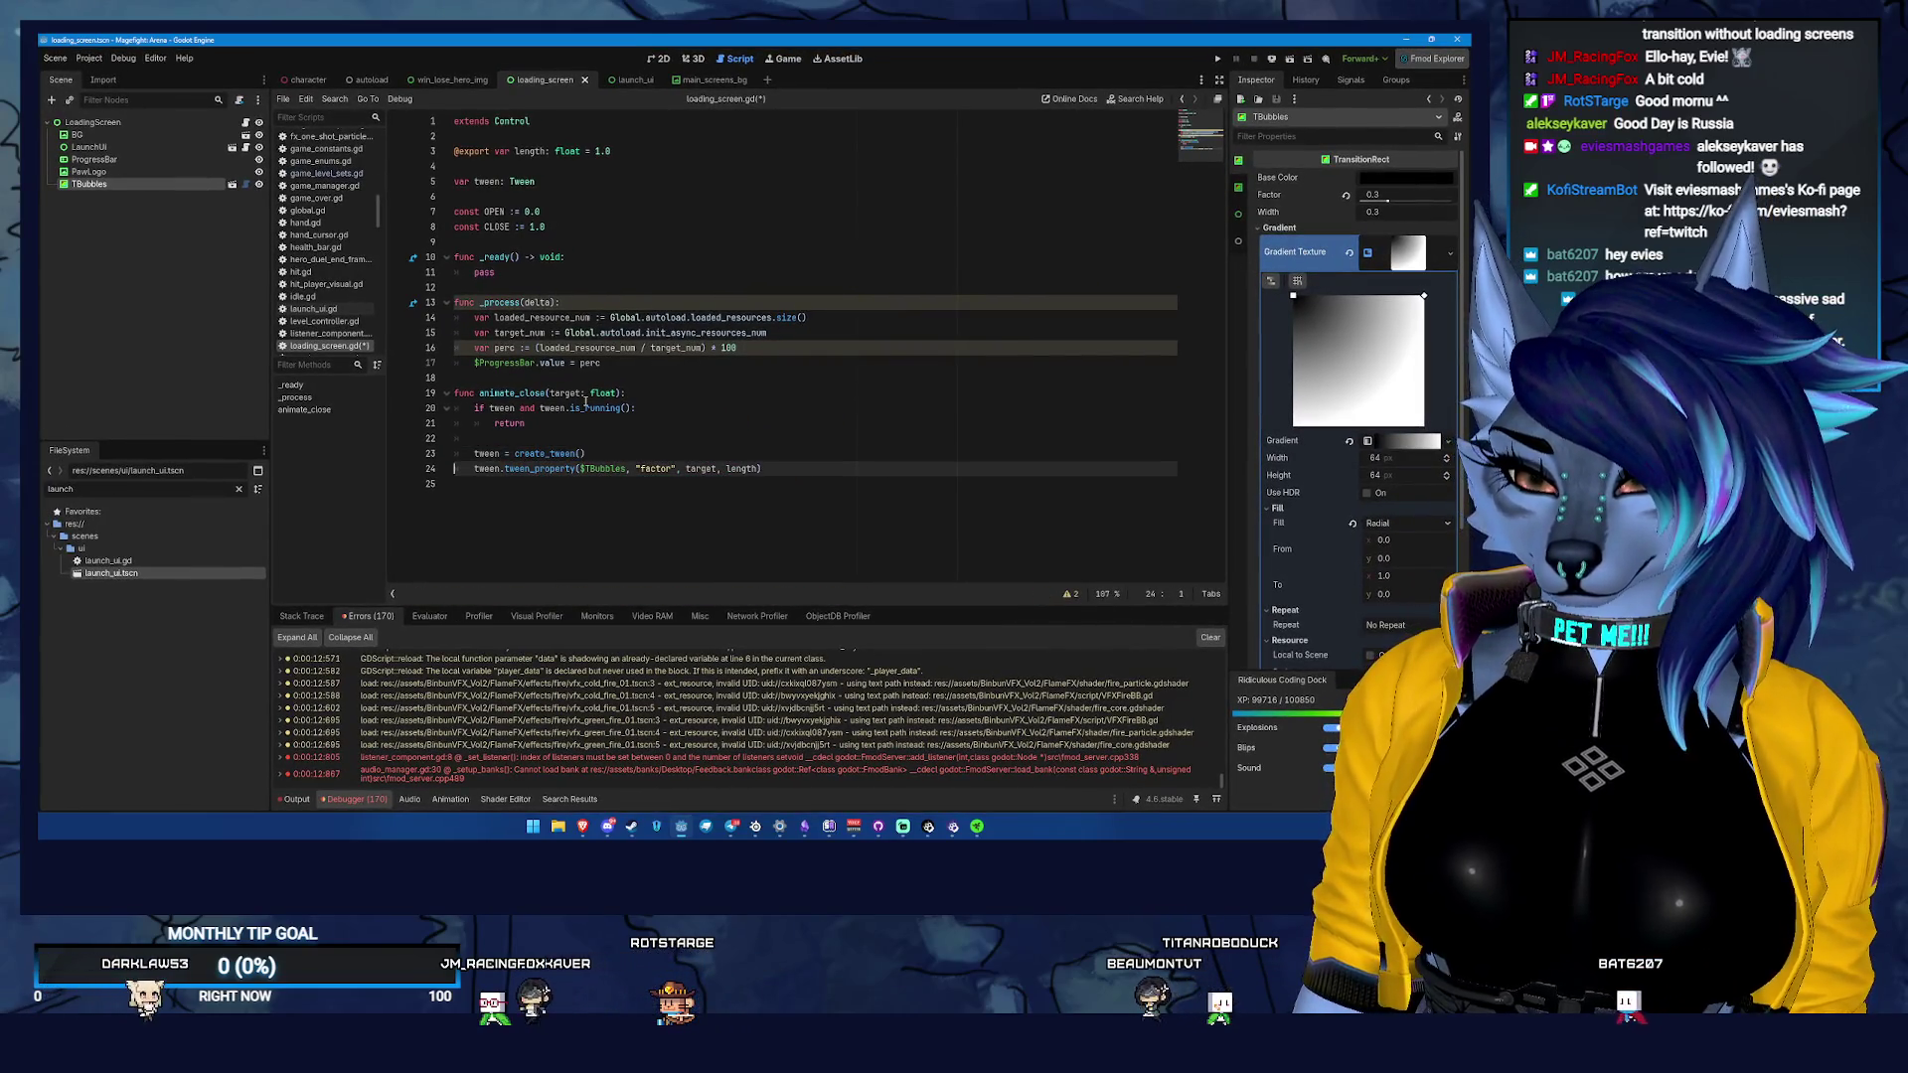
{"action": "left_click", "coordinate": [586, 396]}
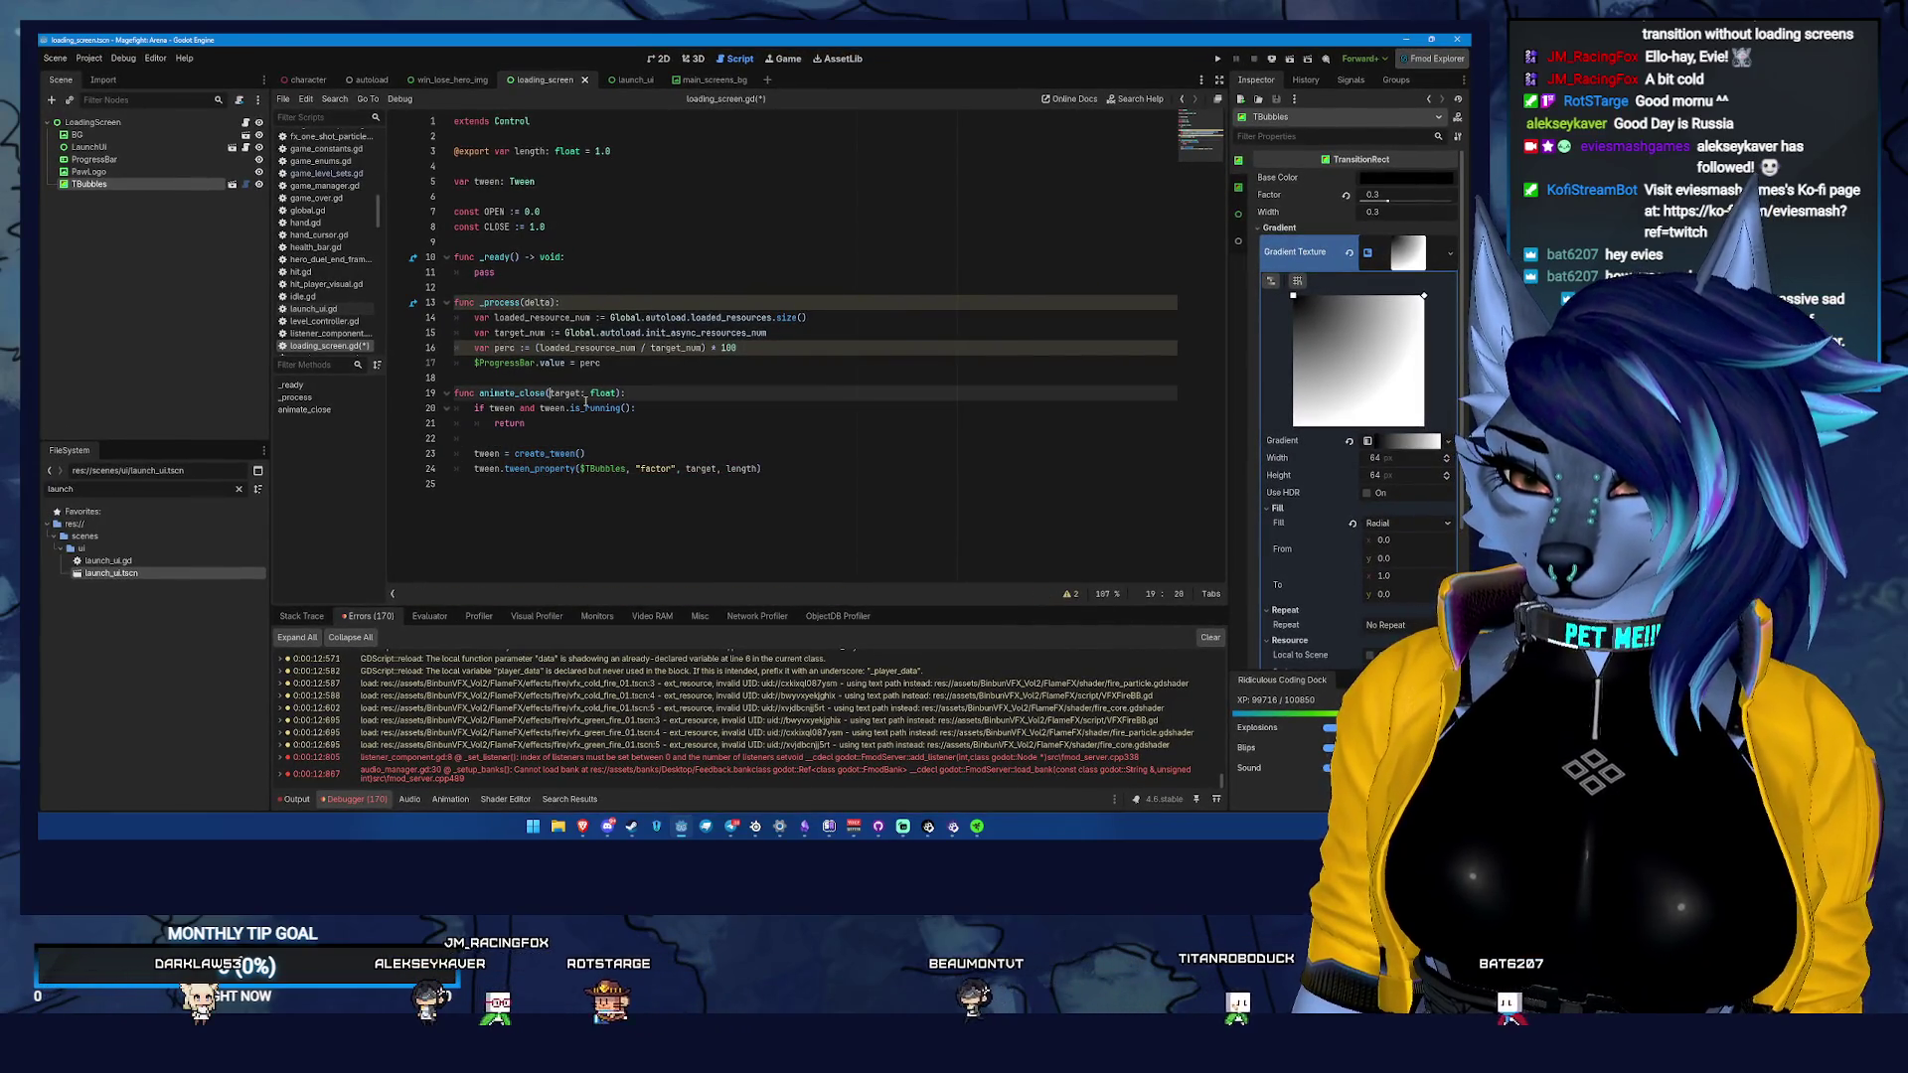
Add a 'start: float' parameter ahead of target in the function signature.
{"action": "key", "text": "ctrl+Left"}
{"action": "type", "text": "start_"}
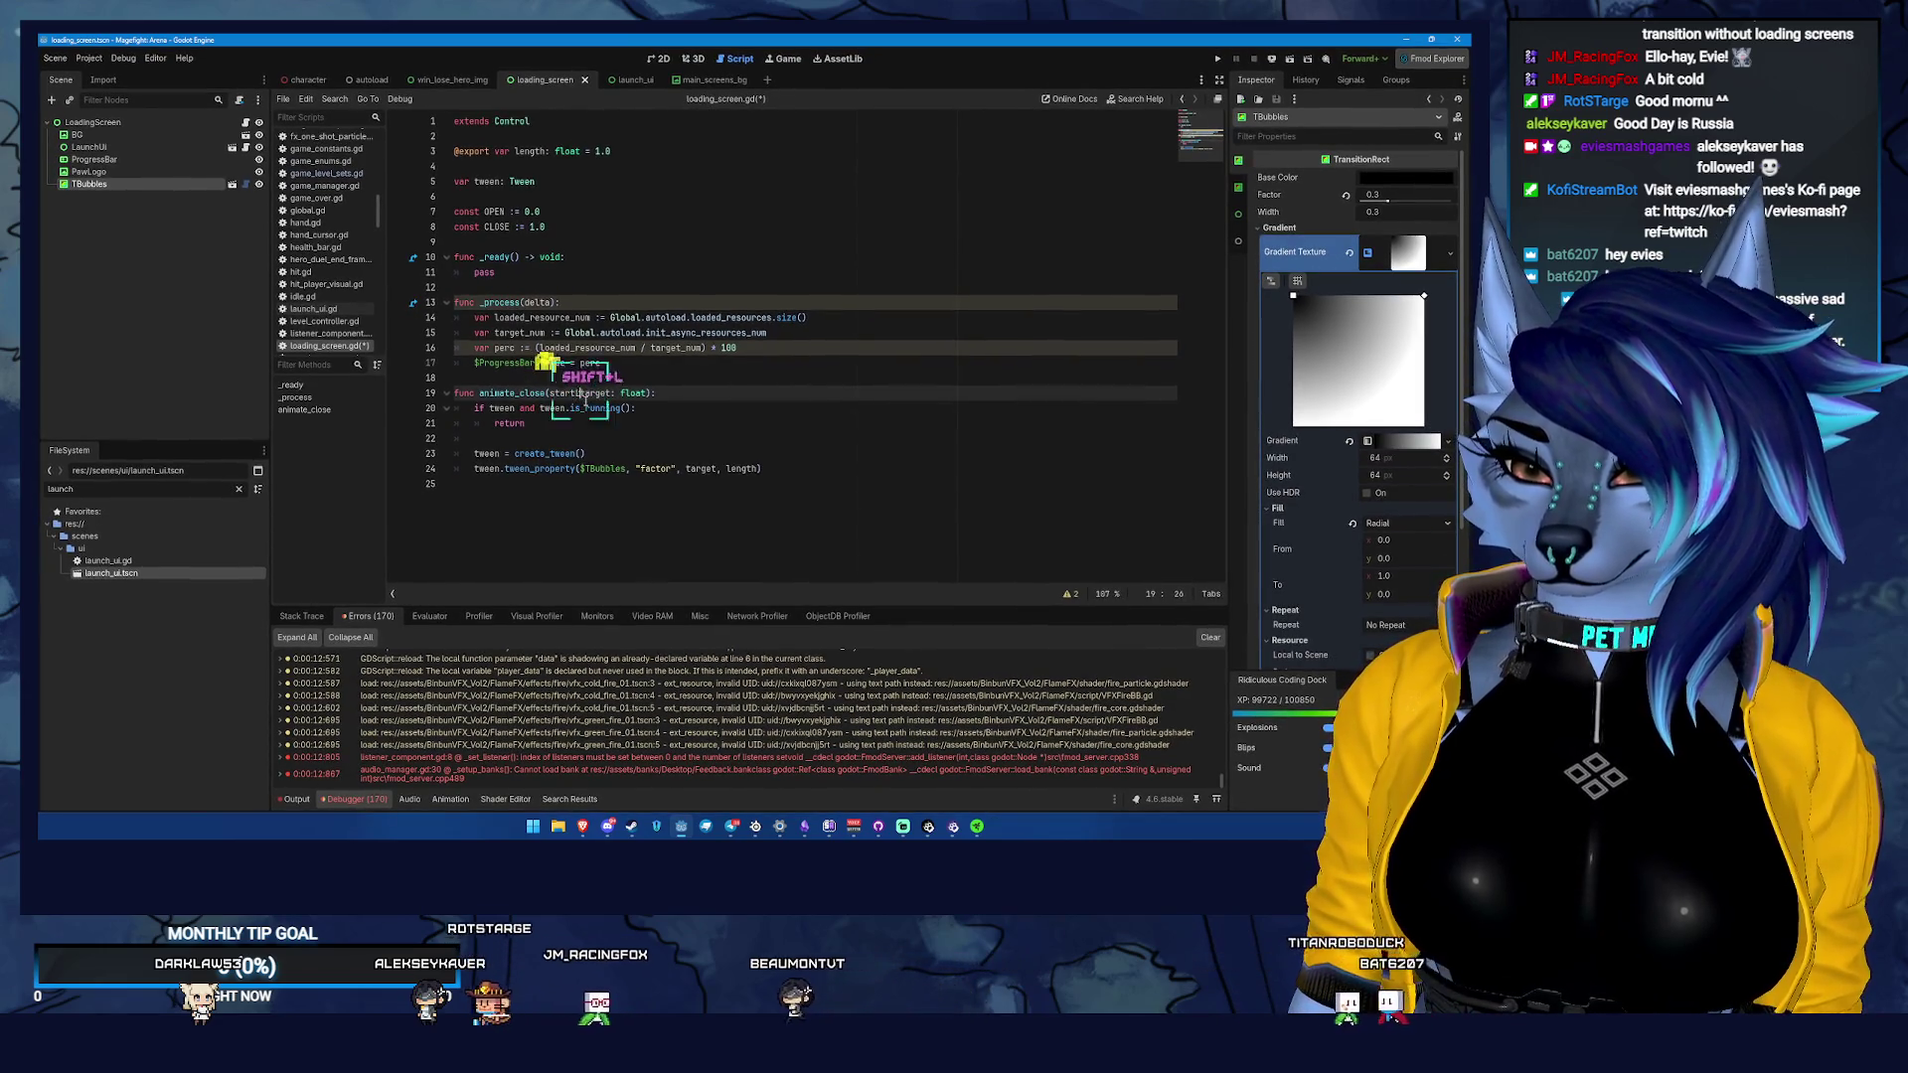
{"action": "key", "text": "BackSpace"}
{"action": "type", "text": ": float,"}
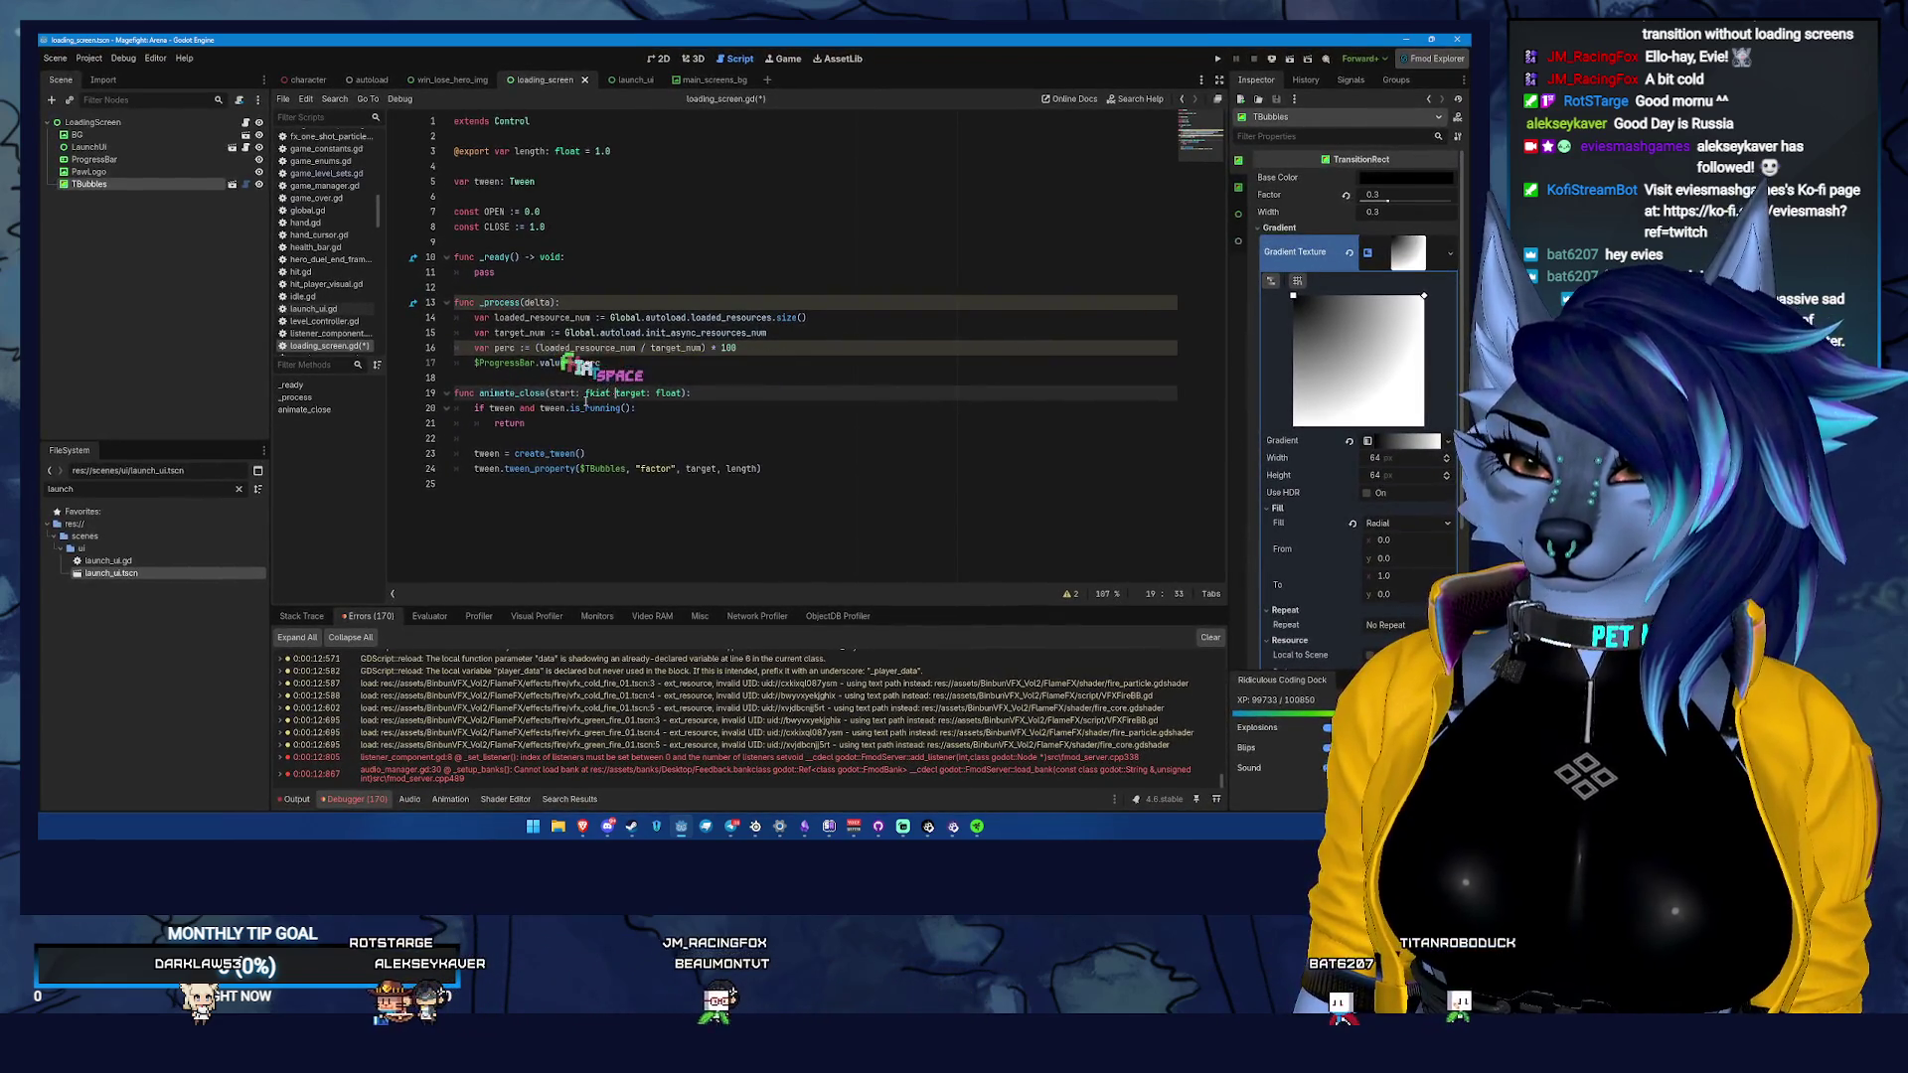
{"action": "key", "text": "BackSpace"}
{"action": "key", "text": "BackSpace"}
{"action": "key", "text": "BackSpace"}
{"action": "type", "text": "oat"}
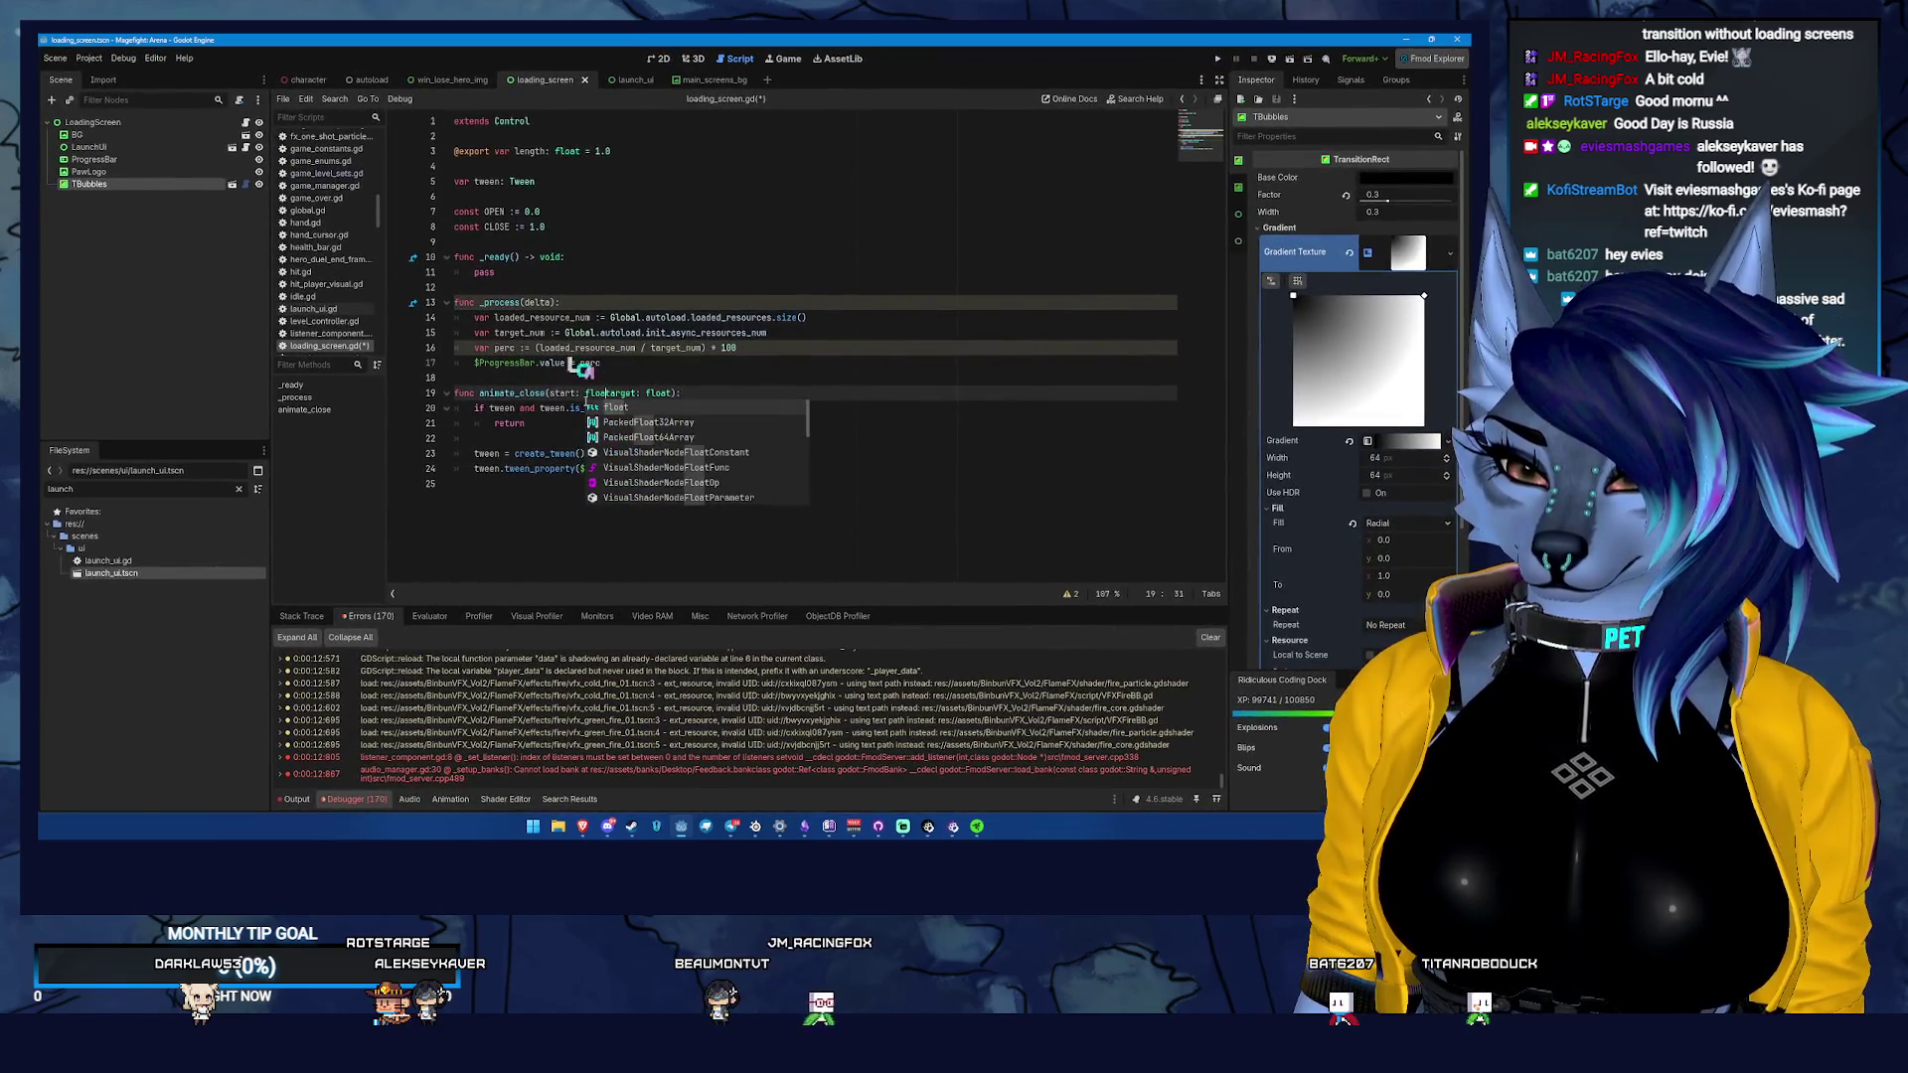
{"action": "type", "text": ","}
Insert '$TBubbles.factor = start' before the tween is created.
{"action": "key", "text": "Down"}
{"action": "key", "text": "Down"}
{"action": "key", "text": "Down"}
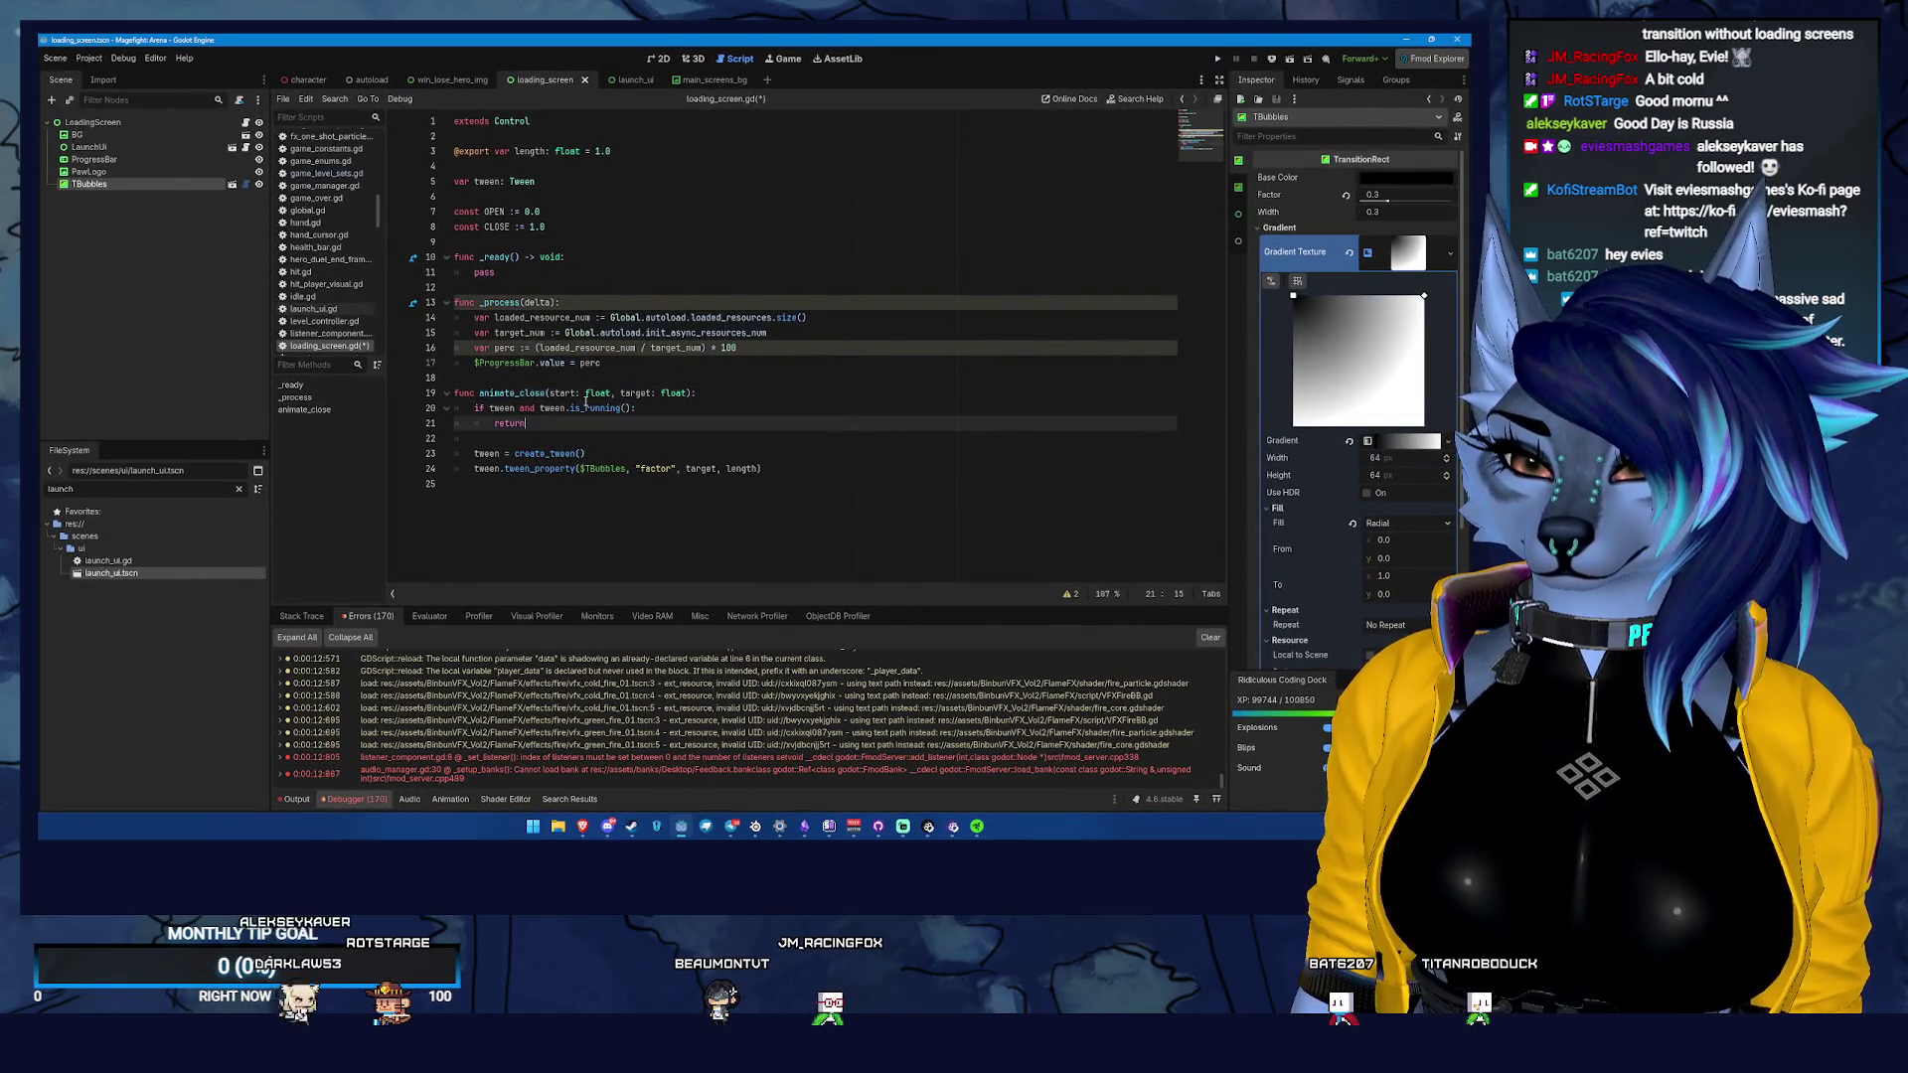
{"action": "key", "text": "Up"}
{"action": "key", "text": "Return"}
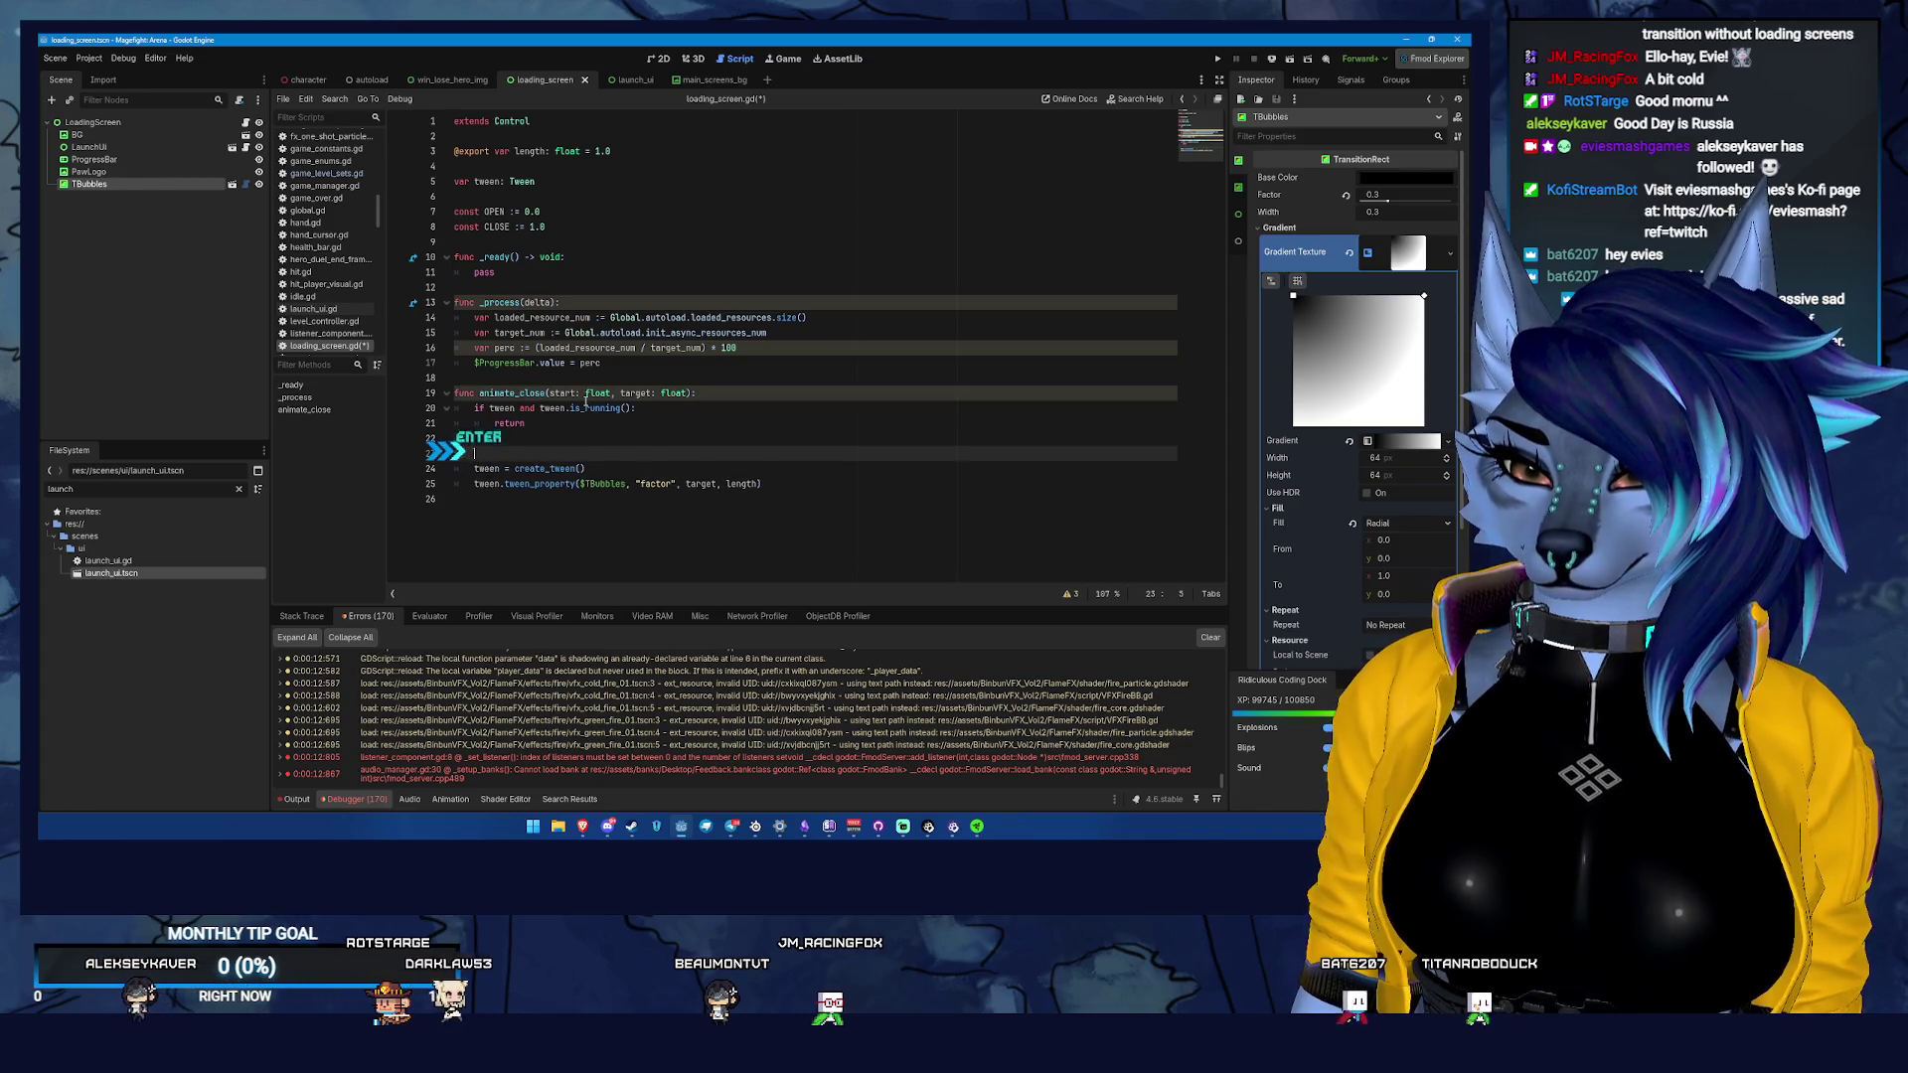
{"action": "key", "text": "BackSpace"}
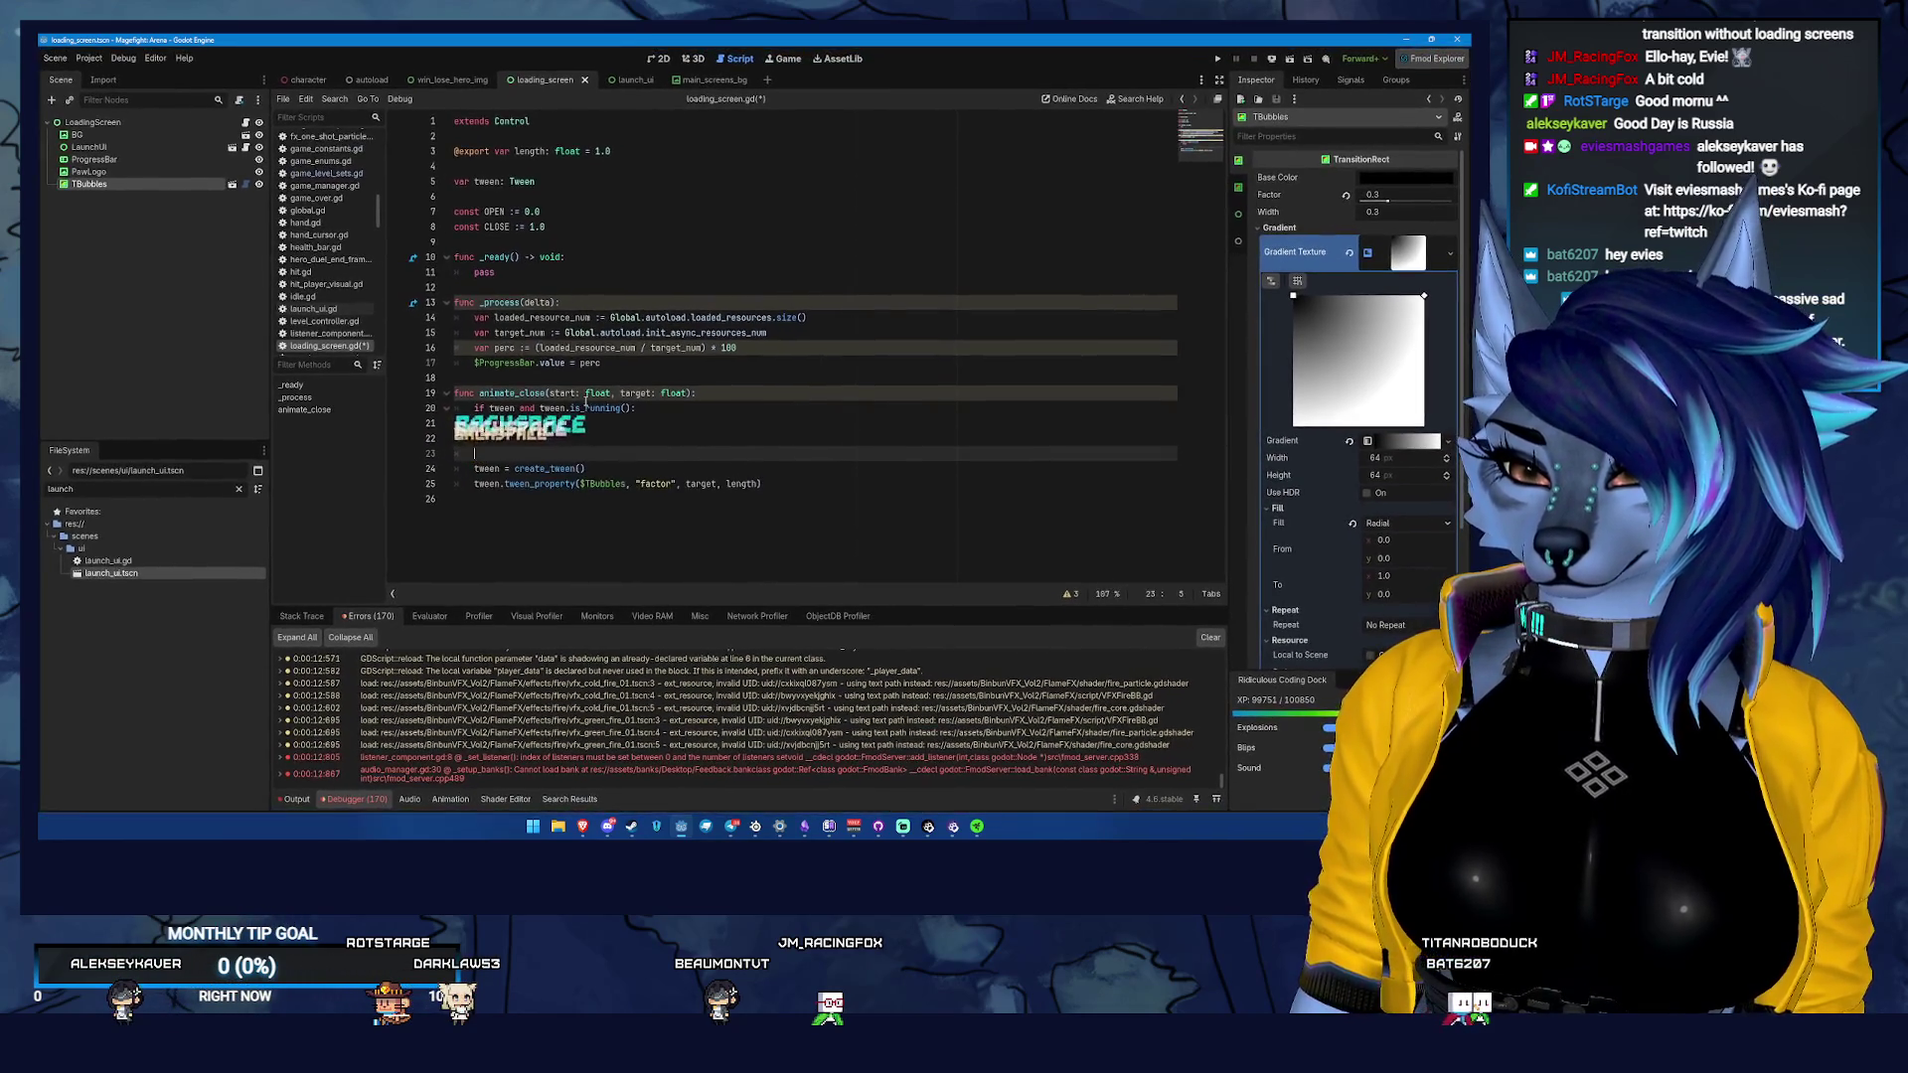
{"action": "type", "text": "$TB"}
{"action": "key", "text": "Return"}
{"action": "type", "text": ".factor"}
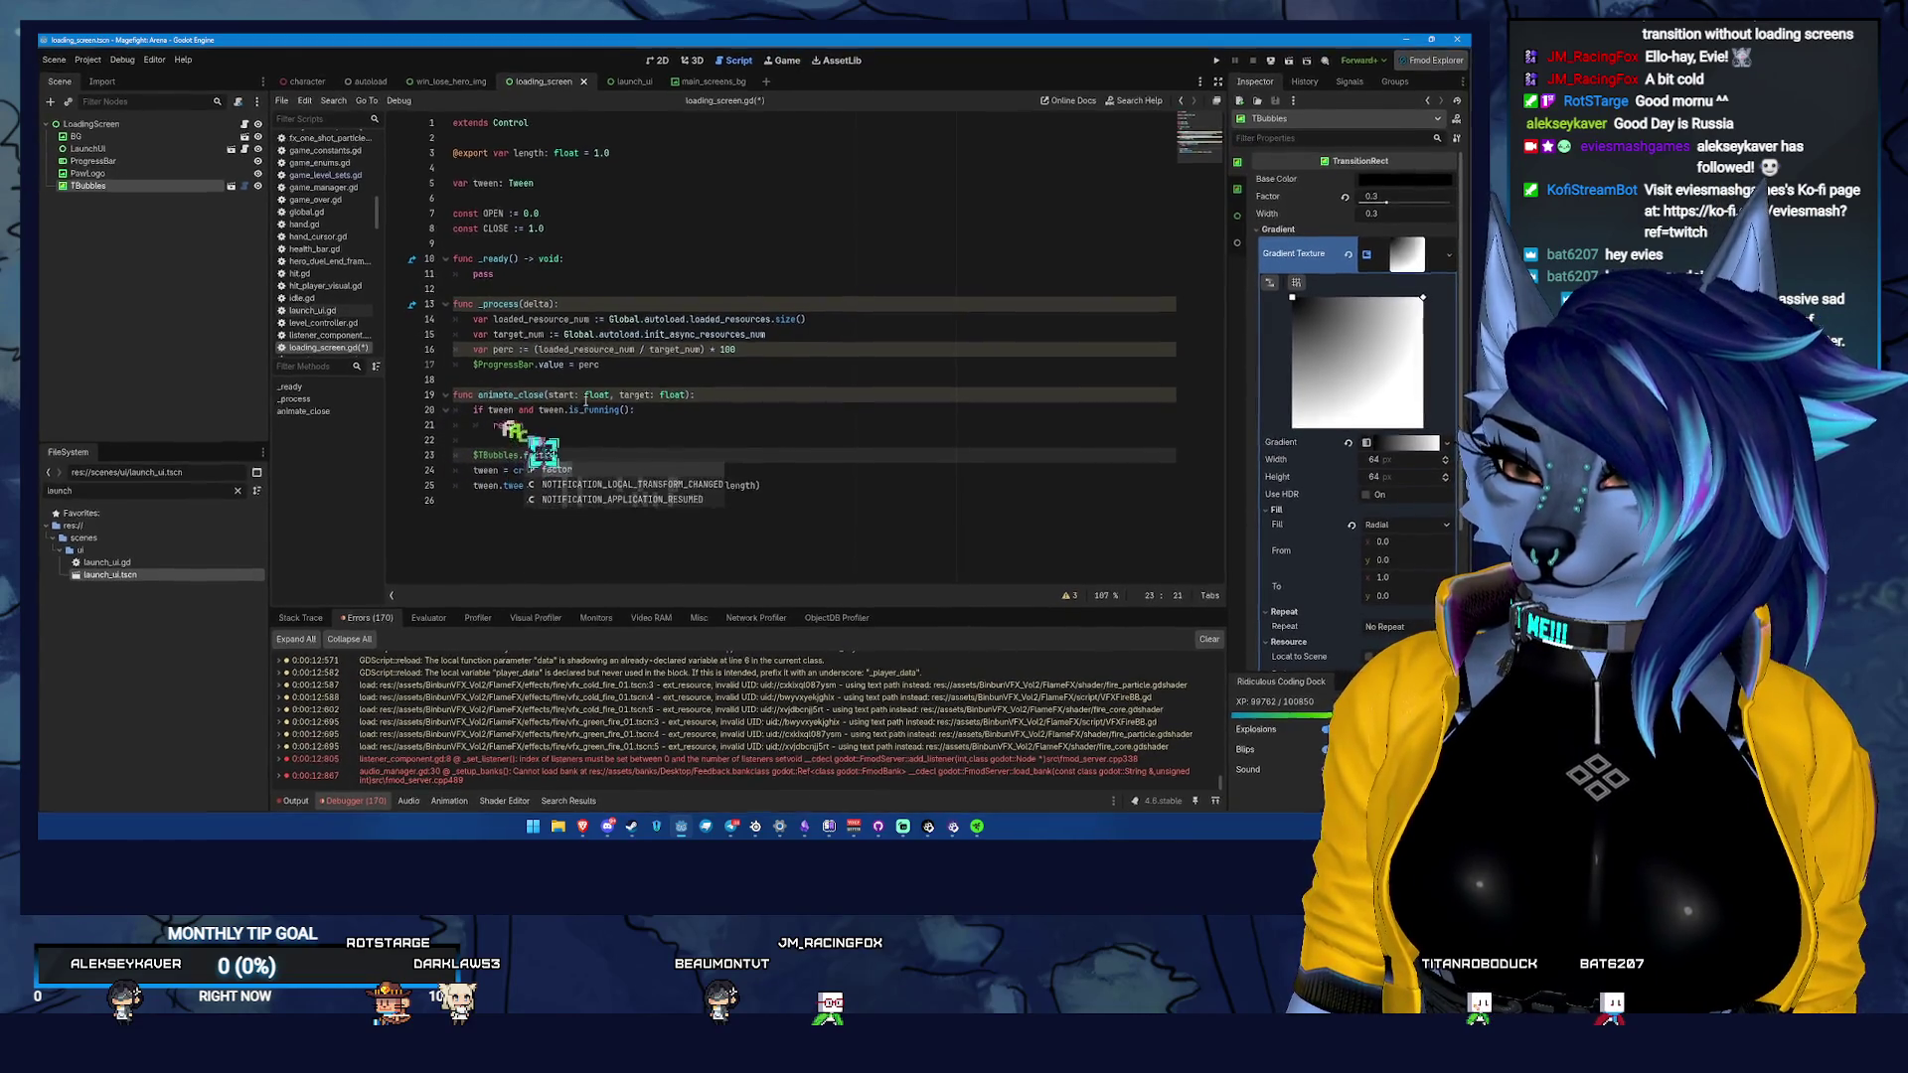
{"action": "key", "text": "Escape"}
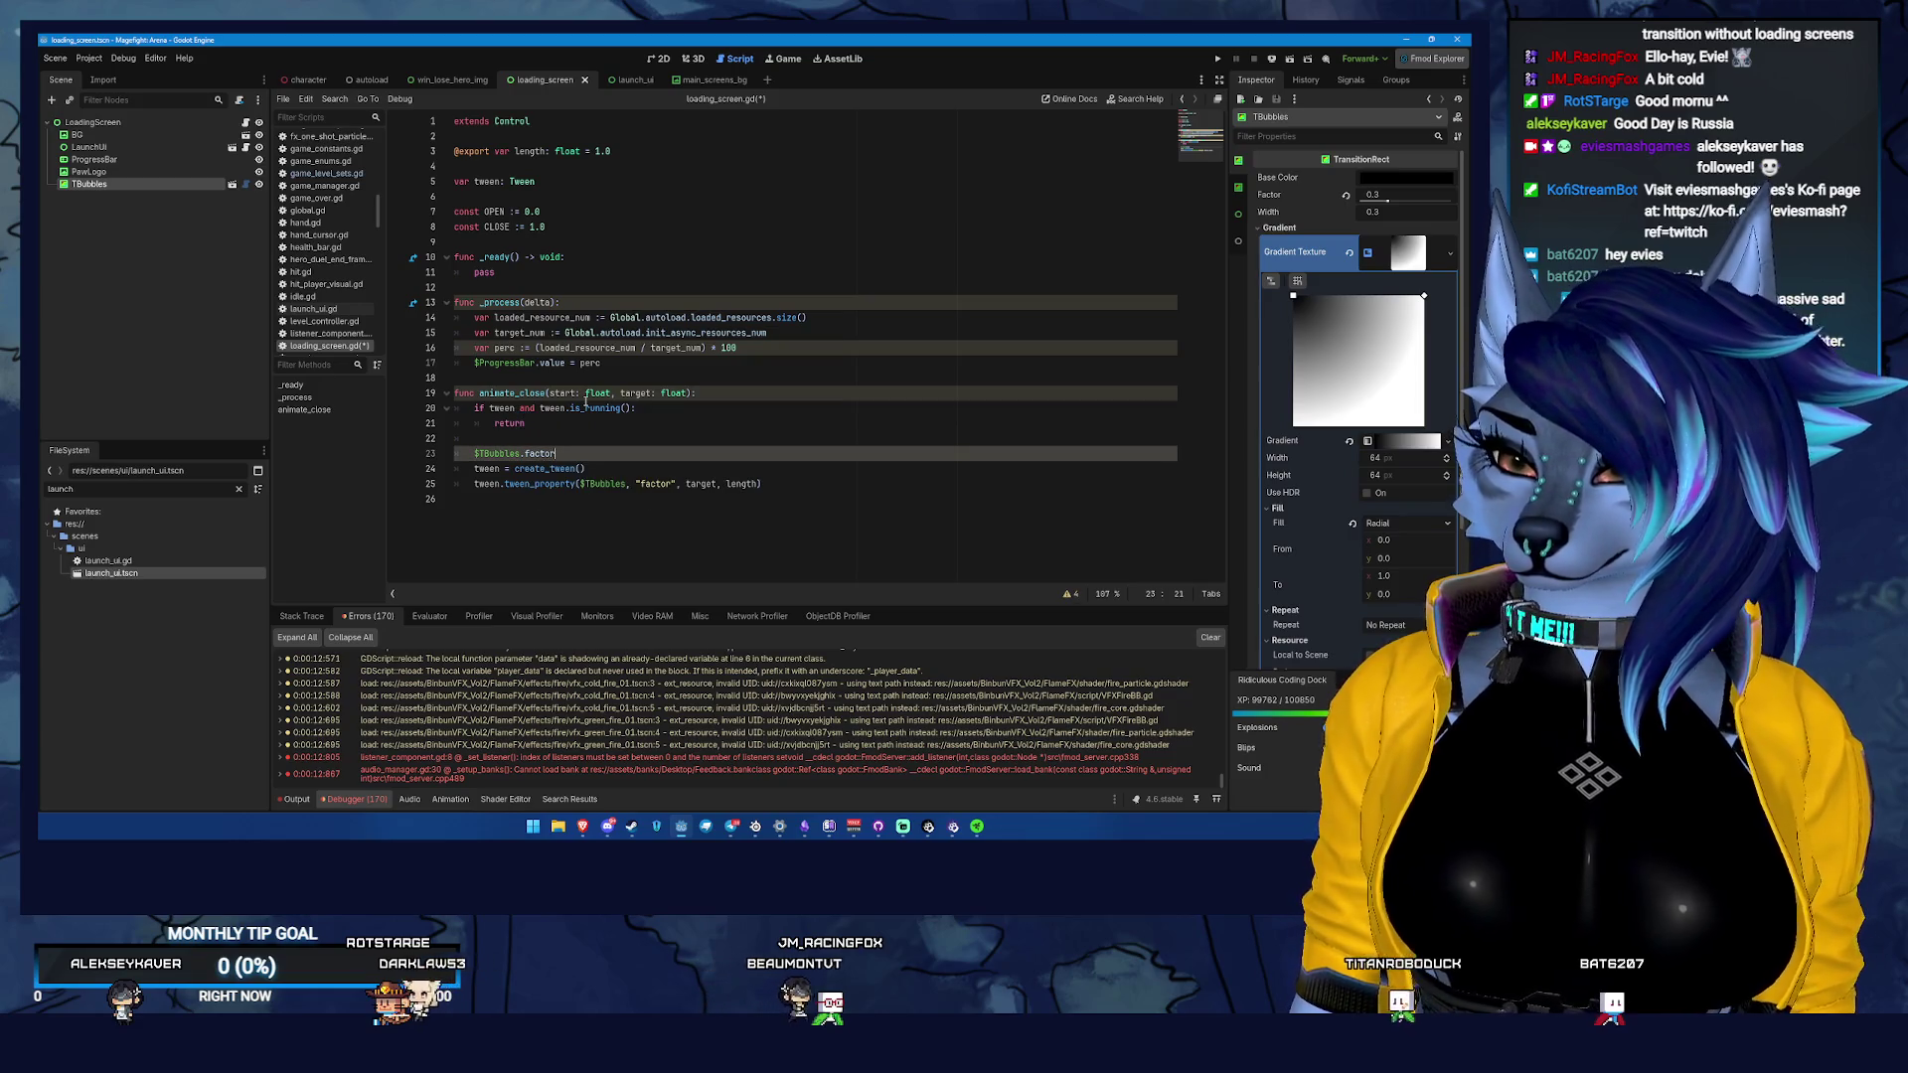
{"action": "type", "text": "= start"}
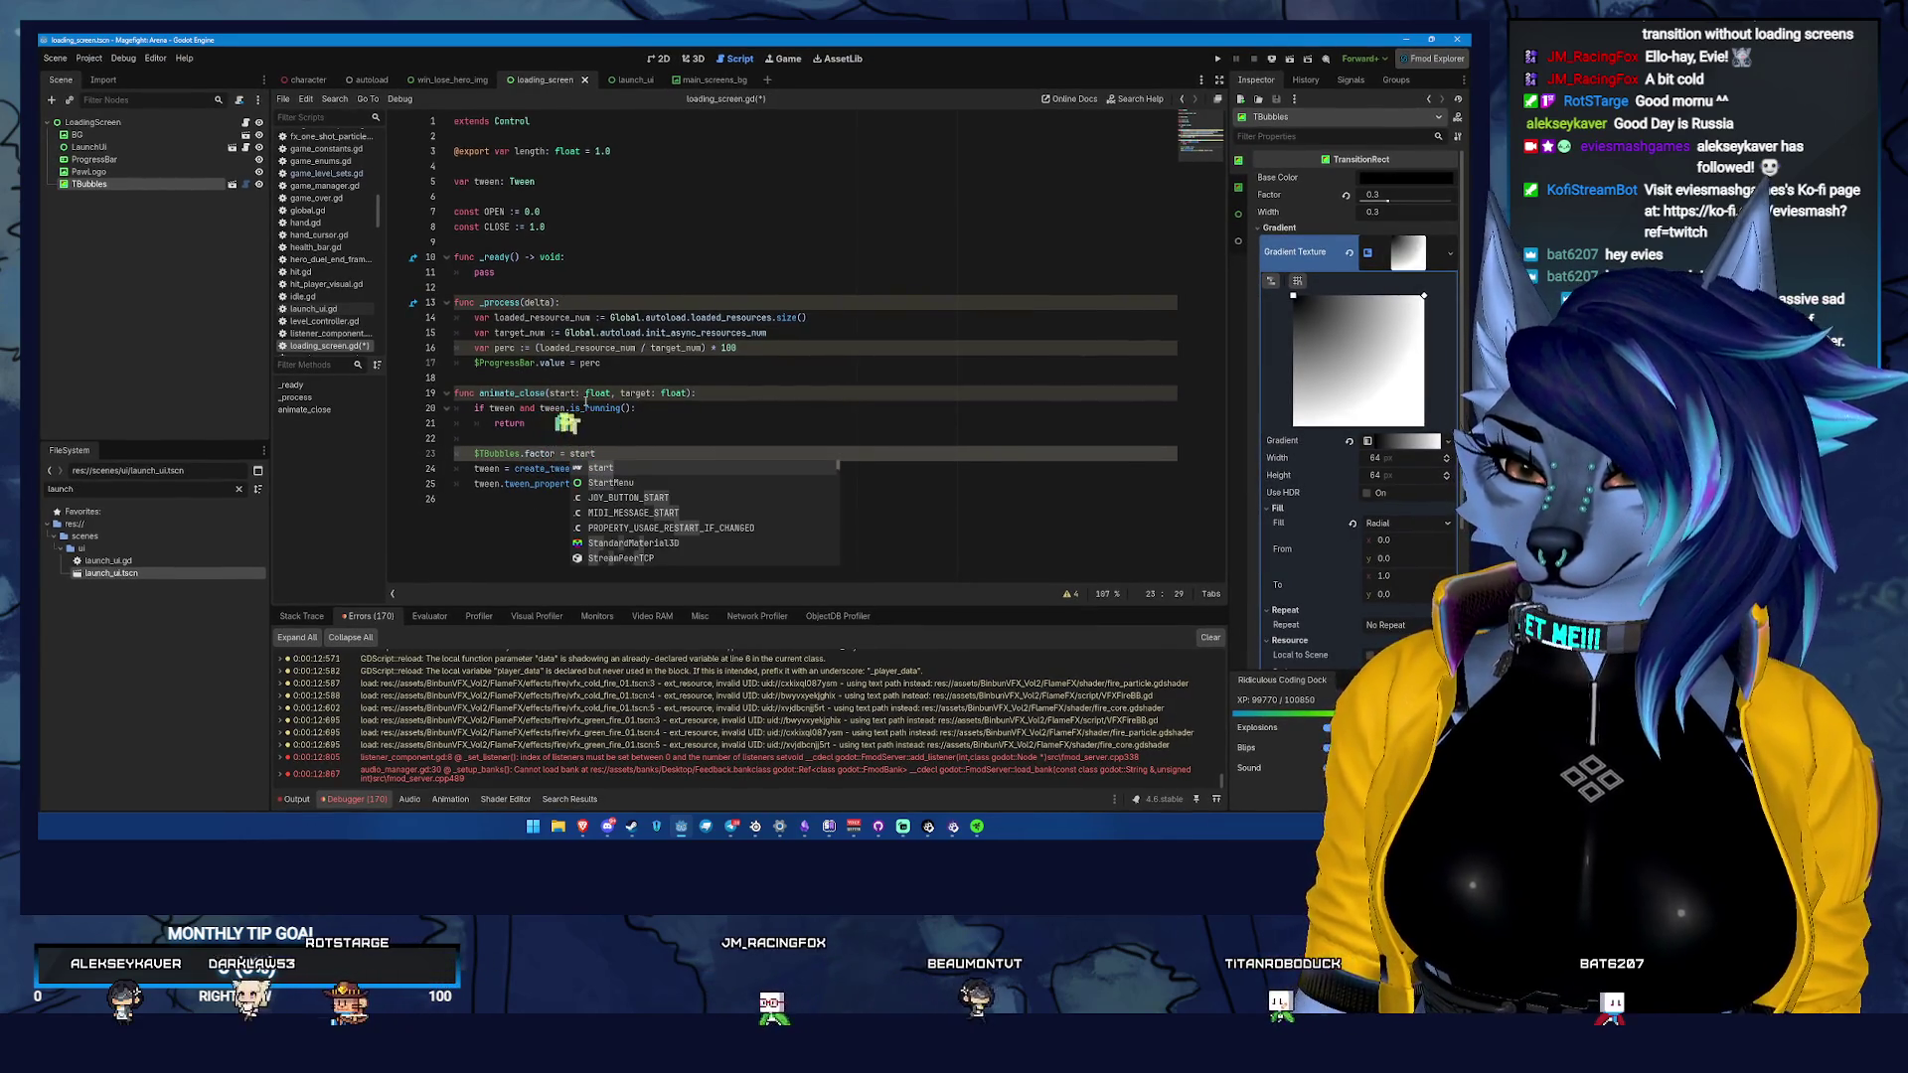
Rename the target parameter to end in the signature and the tween_property call.
{"action": "double_click", "coordinate": [632, 393]}
{"action": "type", "text": "en"}
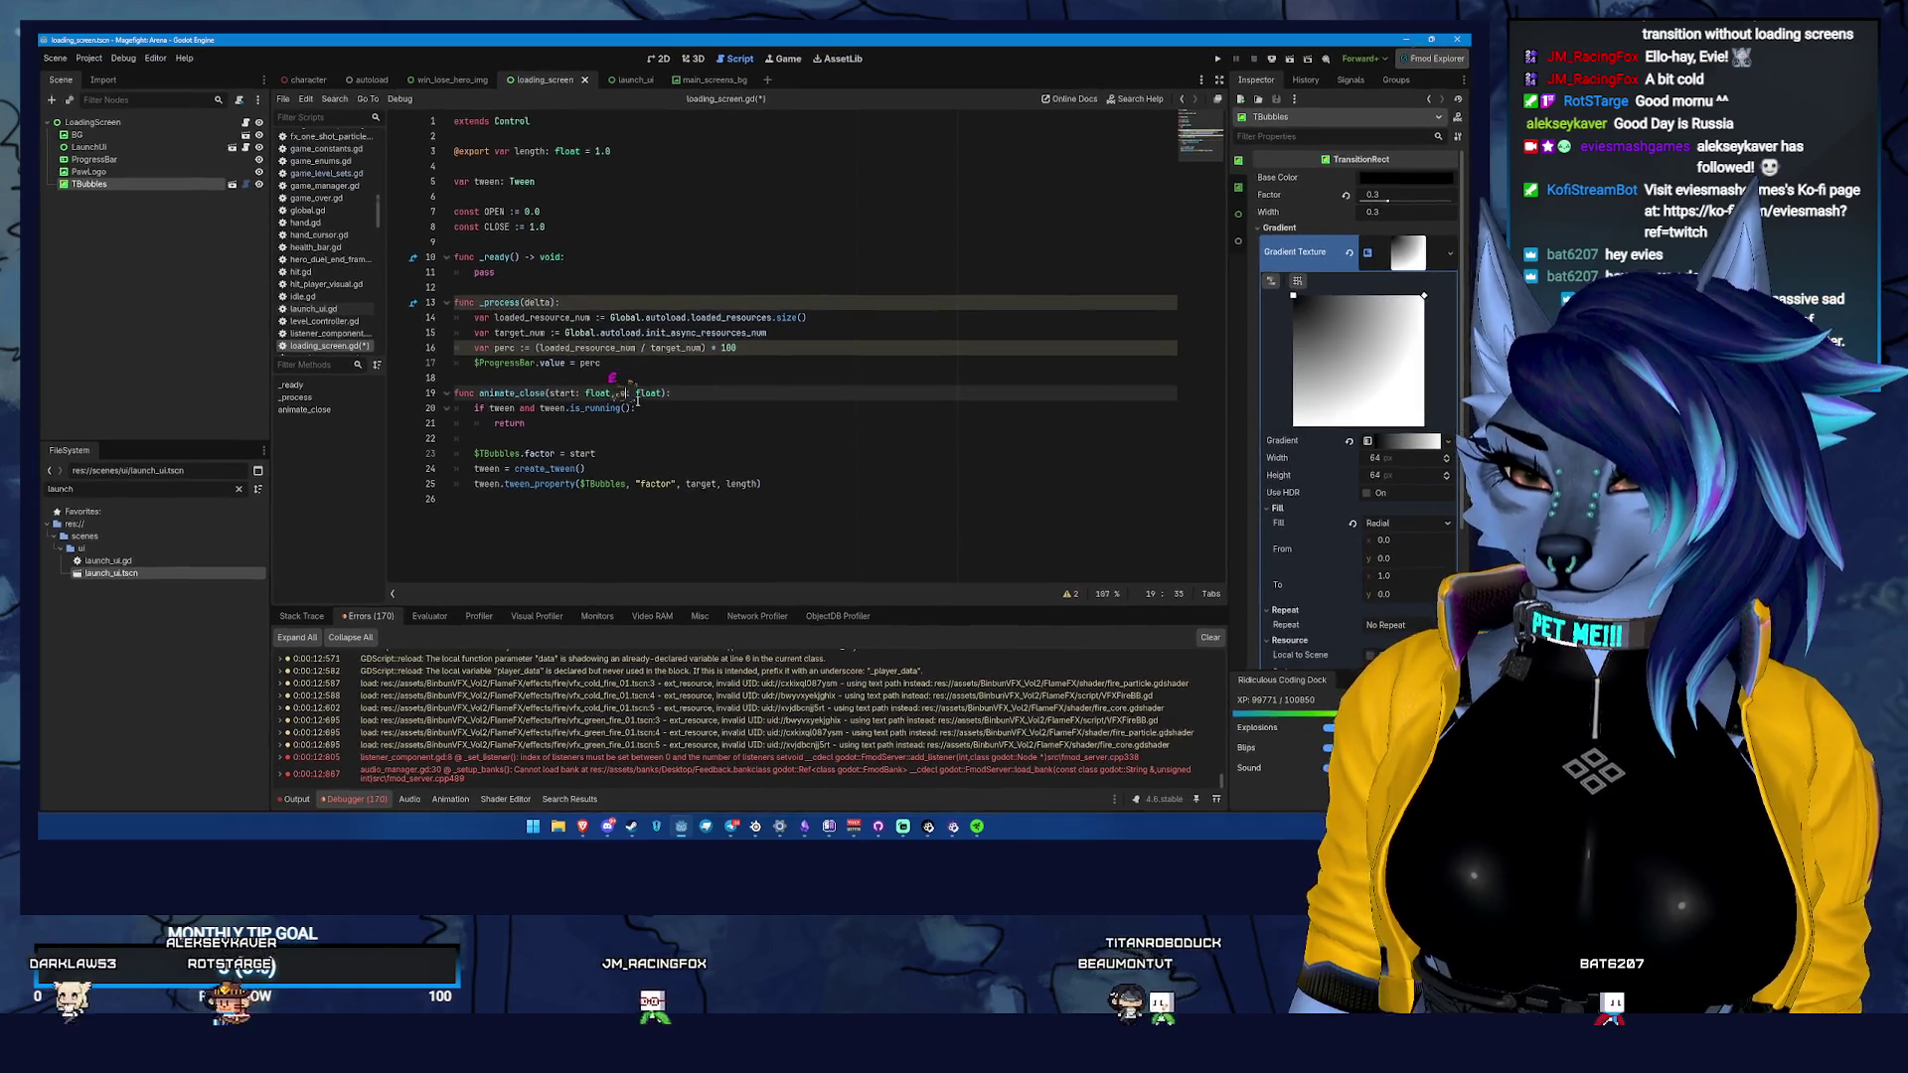
{"action": "type", "text": "d"}
{"action": "left_click", "coordinate": [698, 475]}
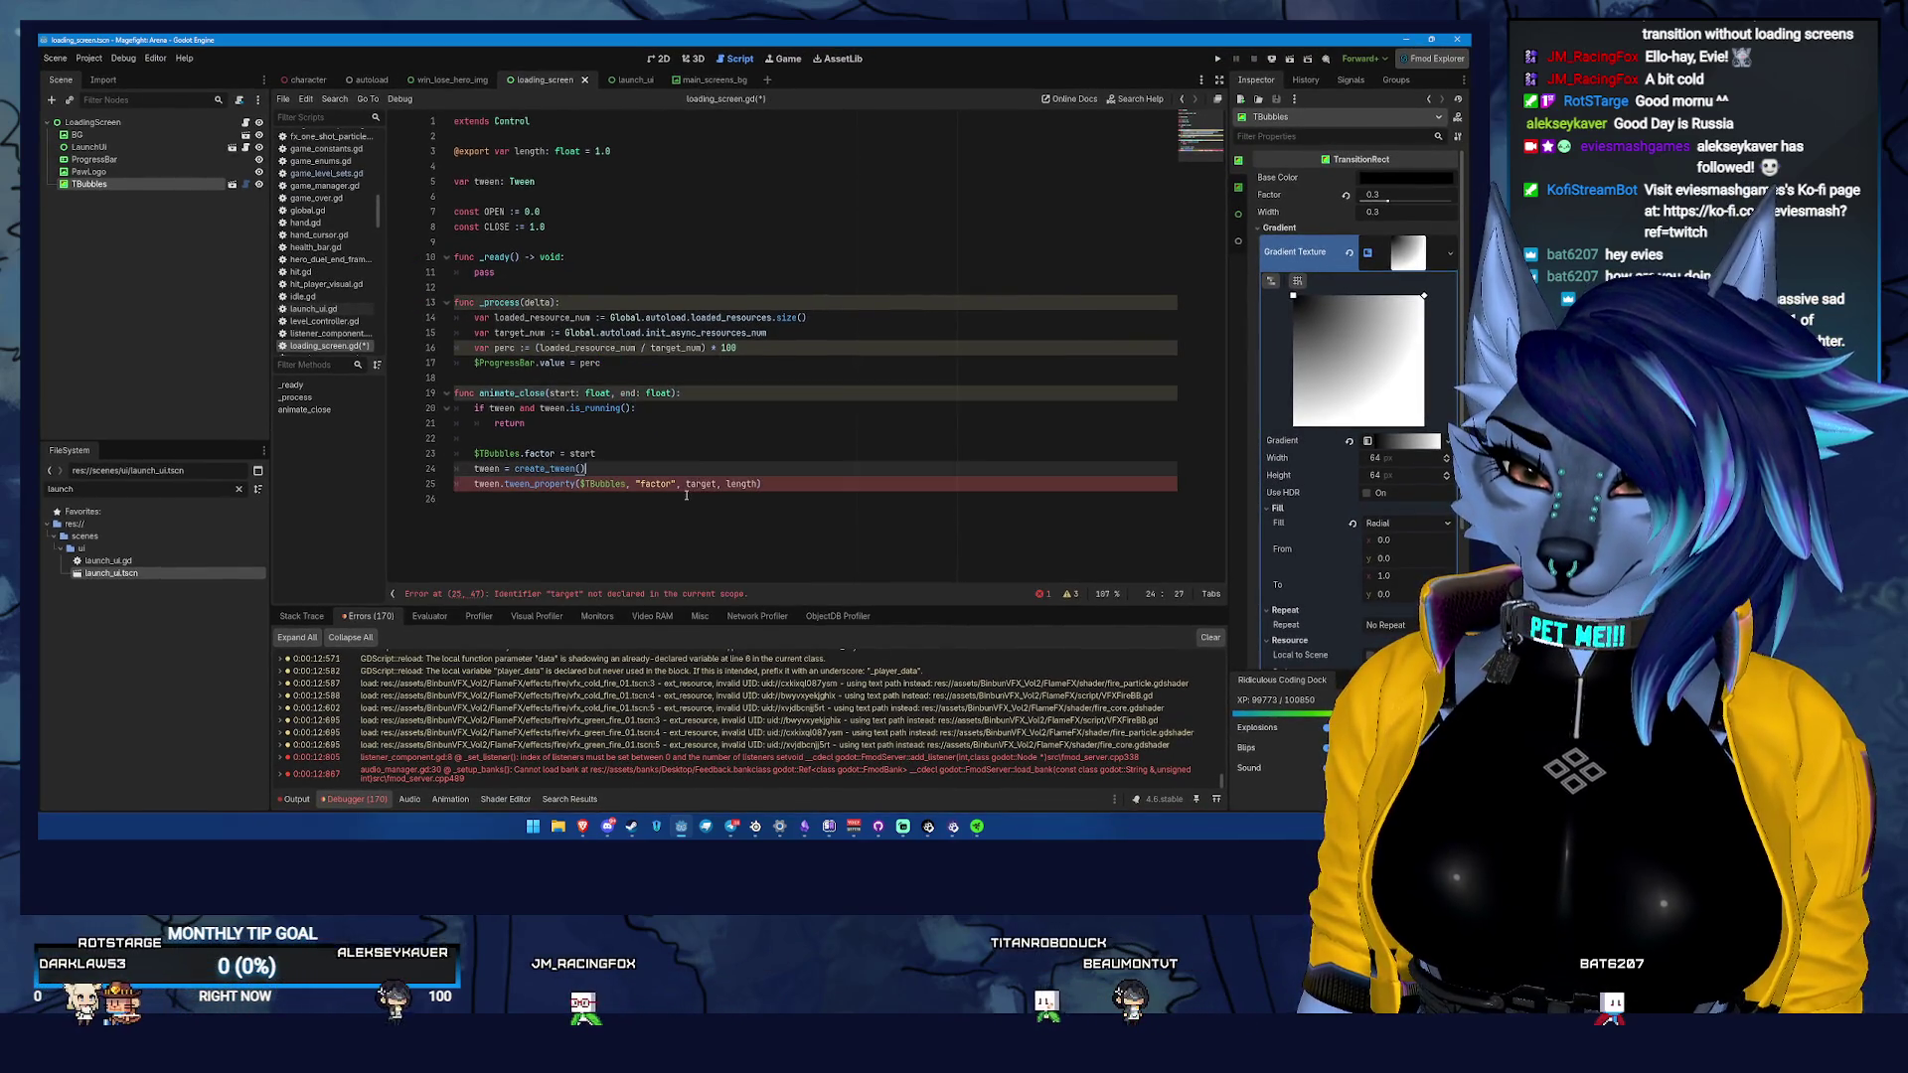
{"action": "double_click", "coordinate": [700, 484]}
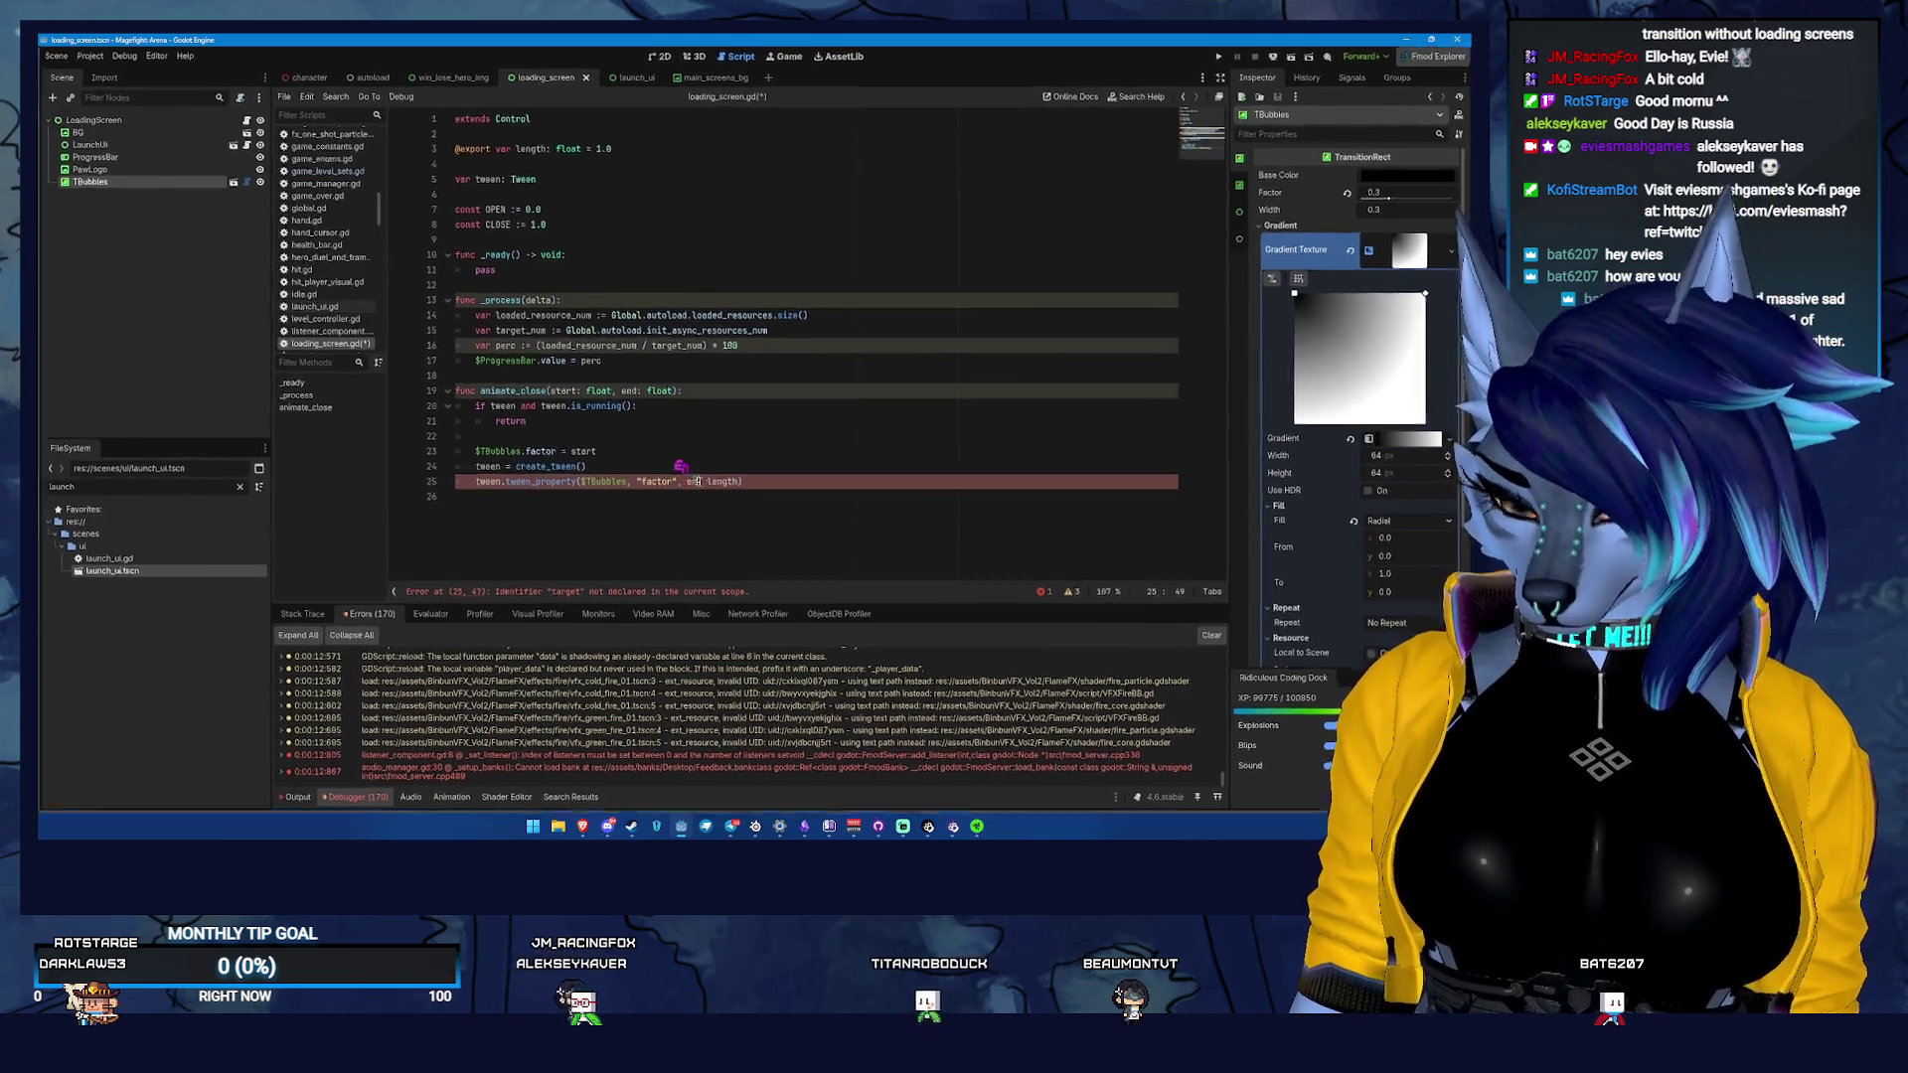
{"action": "type", "text": "end"}
Rename animate_close to animate_factor and save the loading screen script.
{"action": "left_click", "coordinate": [541, 394]}
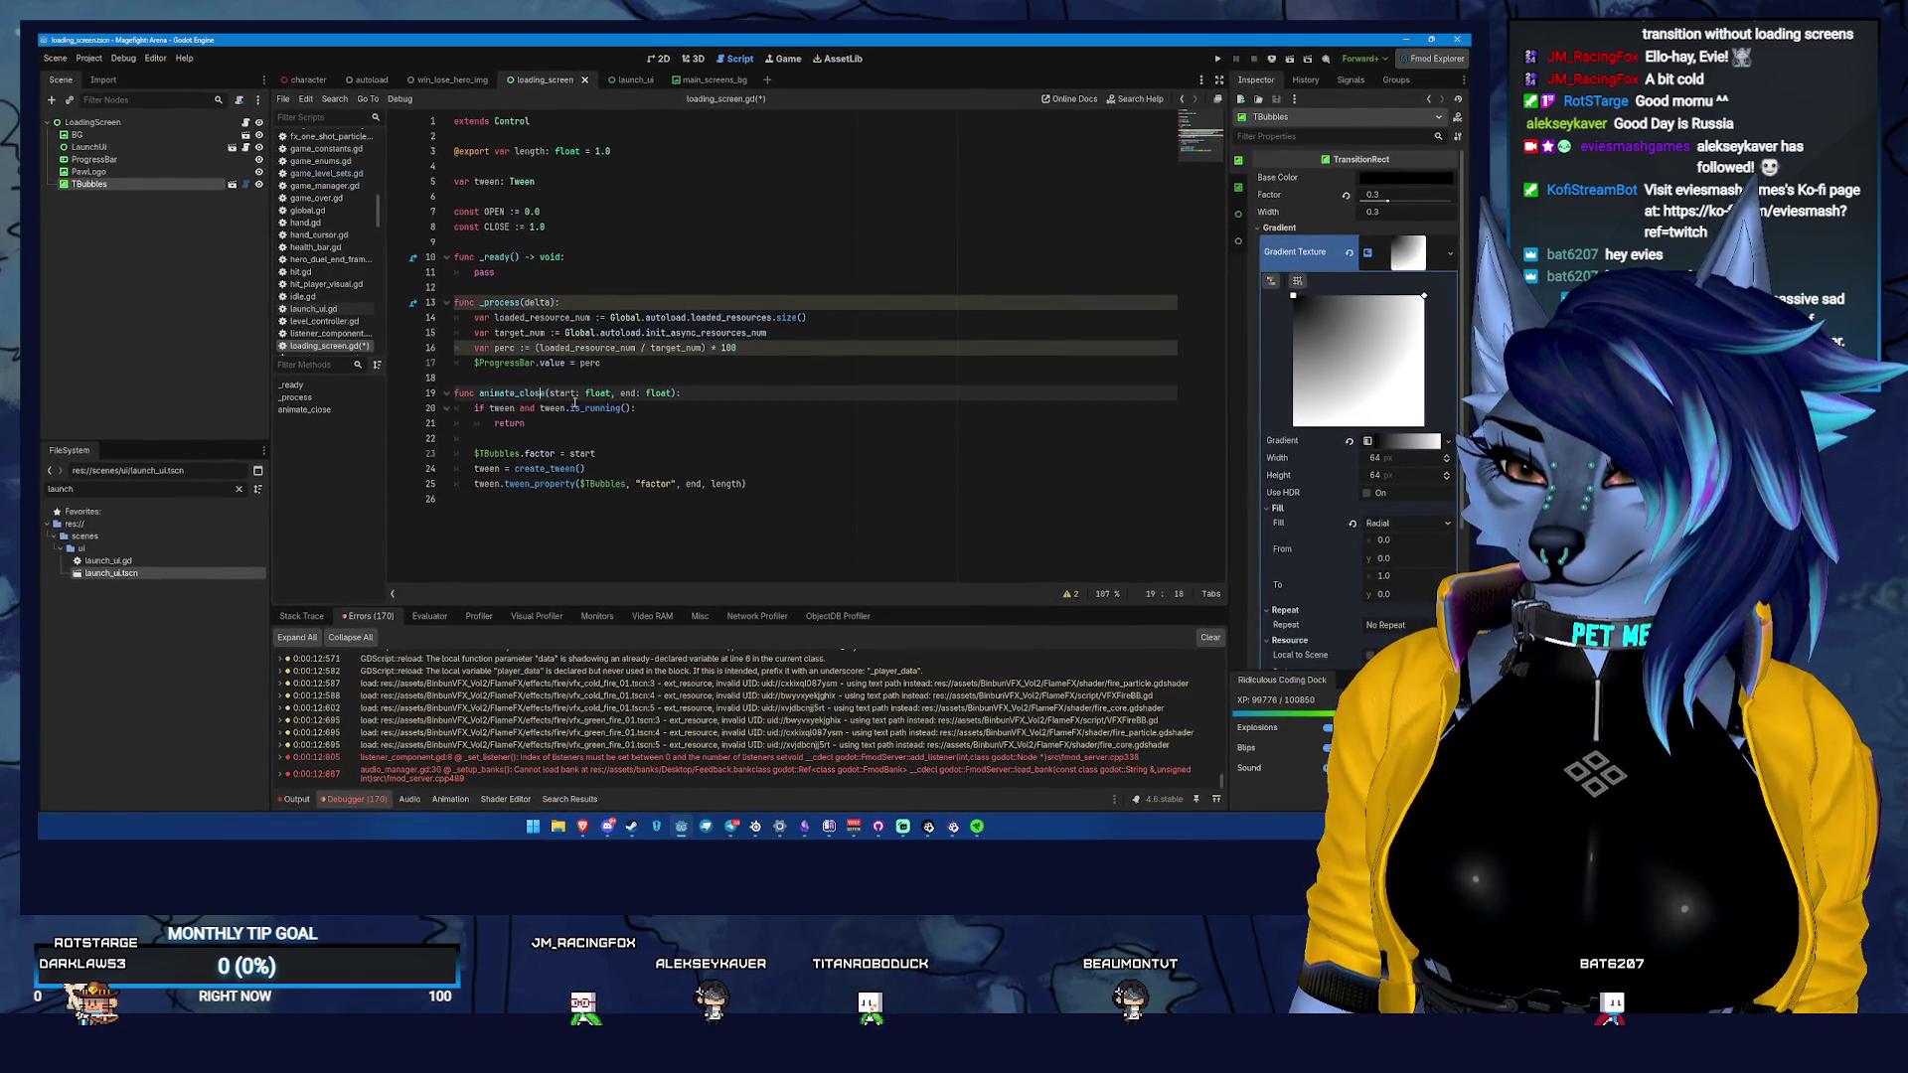
{"action": "key", "text": "BackSpace"}
{"action": "key", "text": "BackSpace"}
{"action": "key", "text": "BackSpace"}
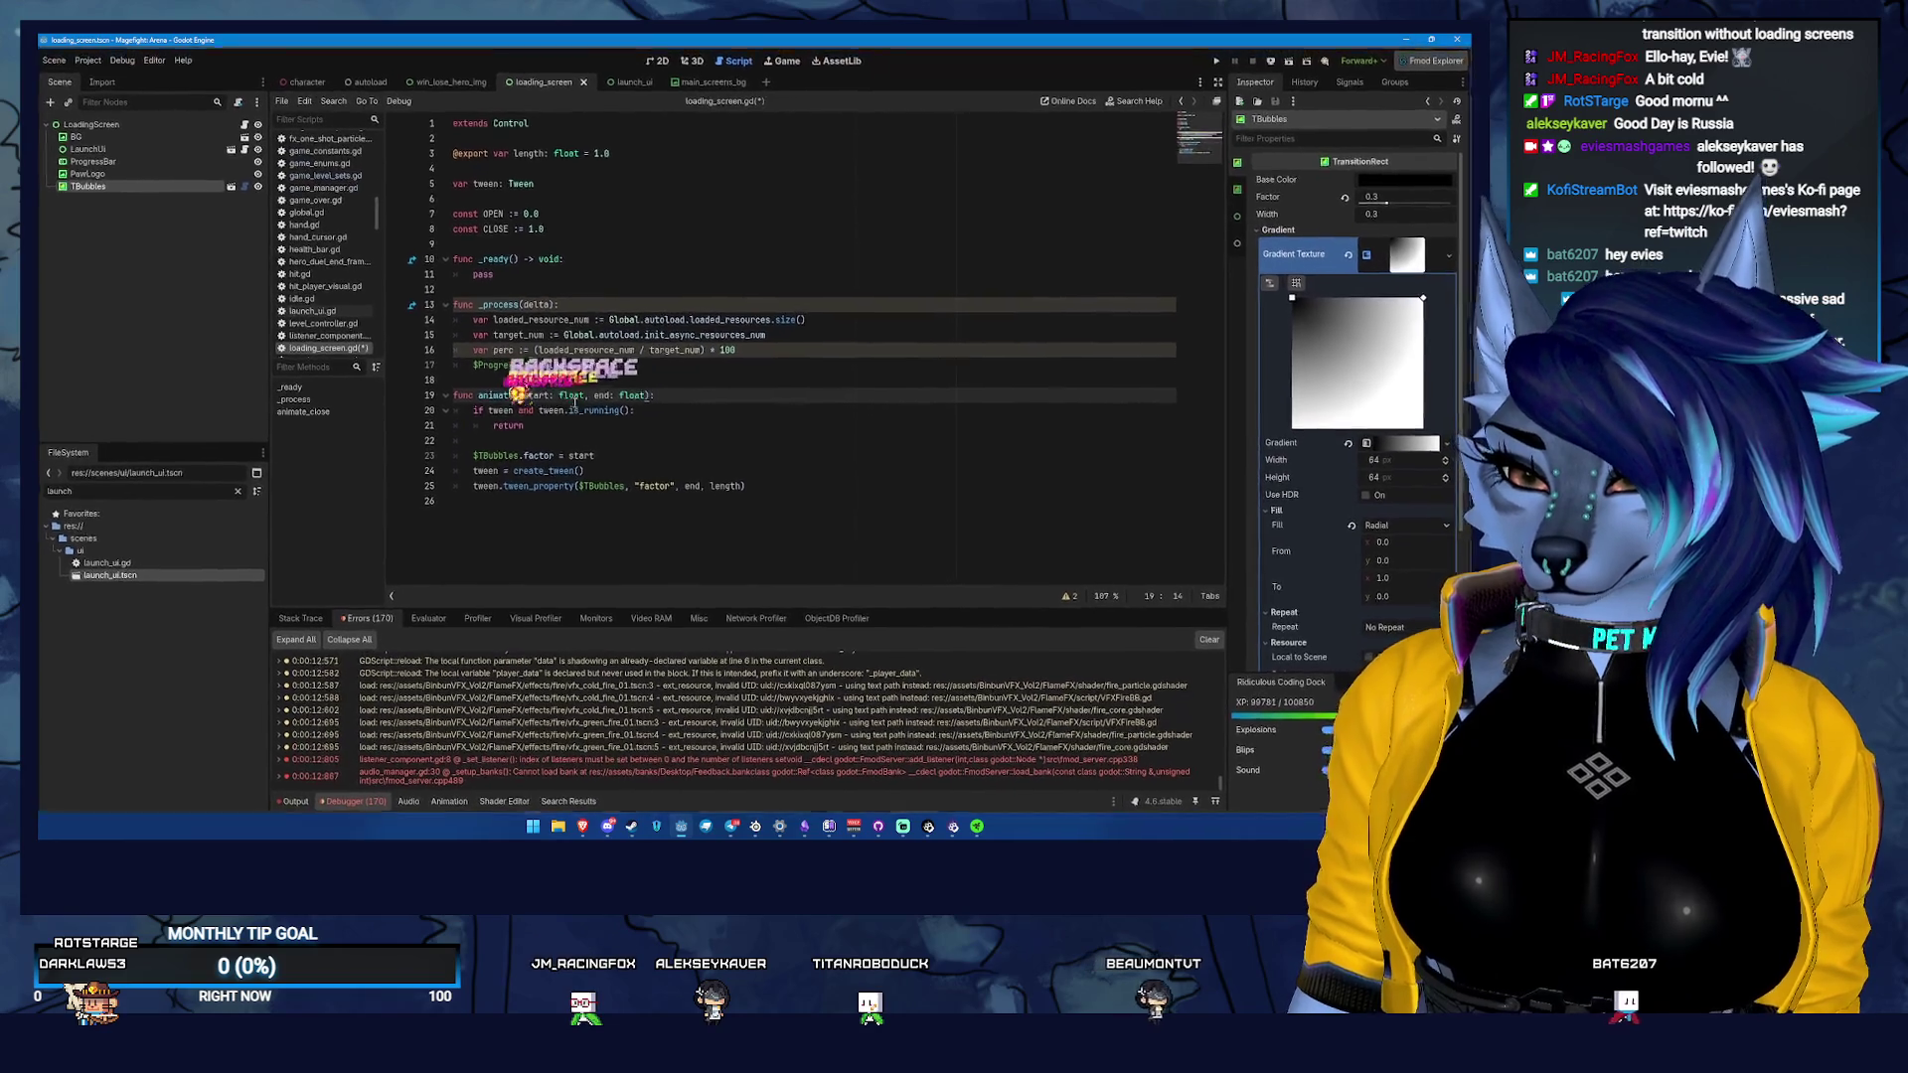
{"action": "type", "text": "fad"}
{"action": "key", "text": "BackSpace"}
{"action": "type", "text": "ctor"}
{"action": "key", "text": "ctrl+s"}
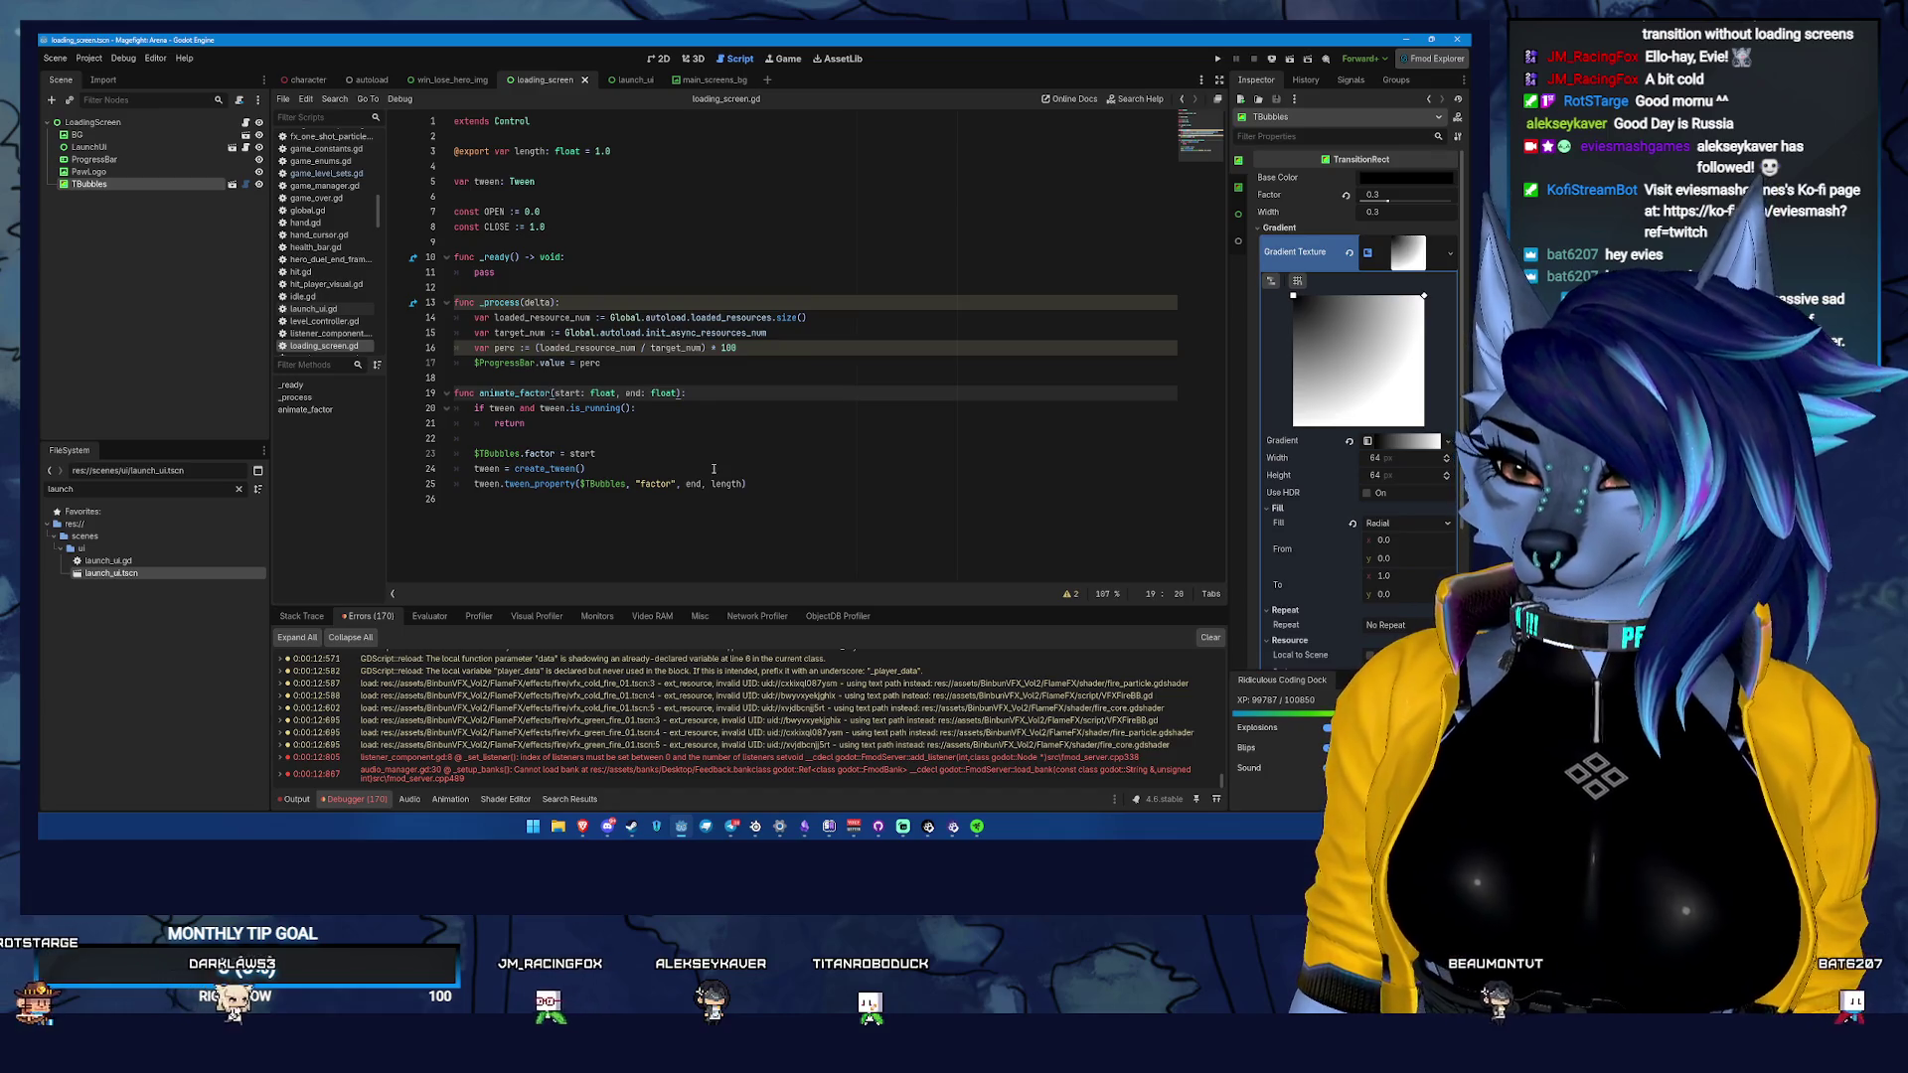
{"action": "left_click", "coordinate": [608, 363]}
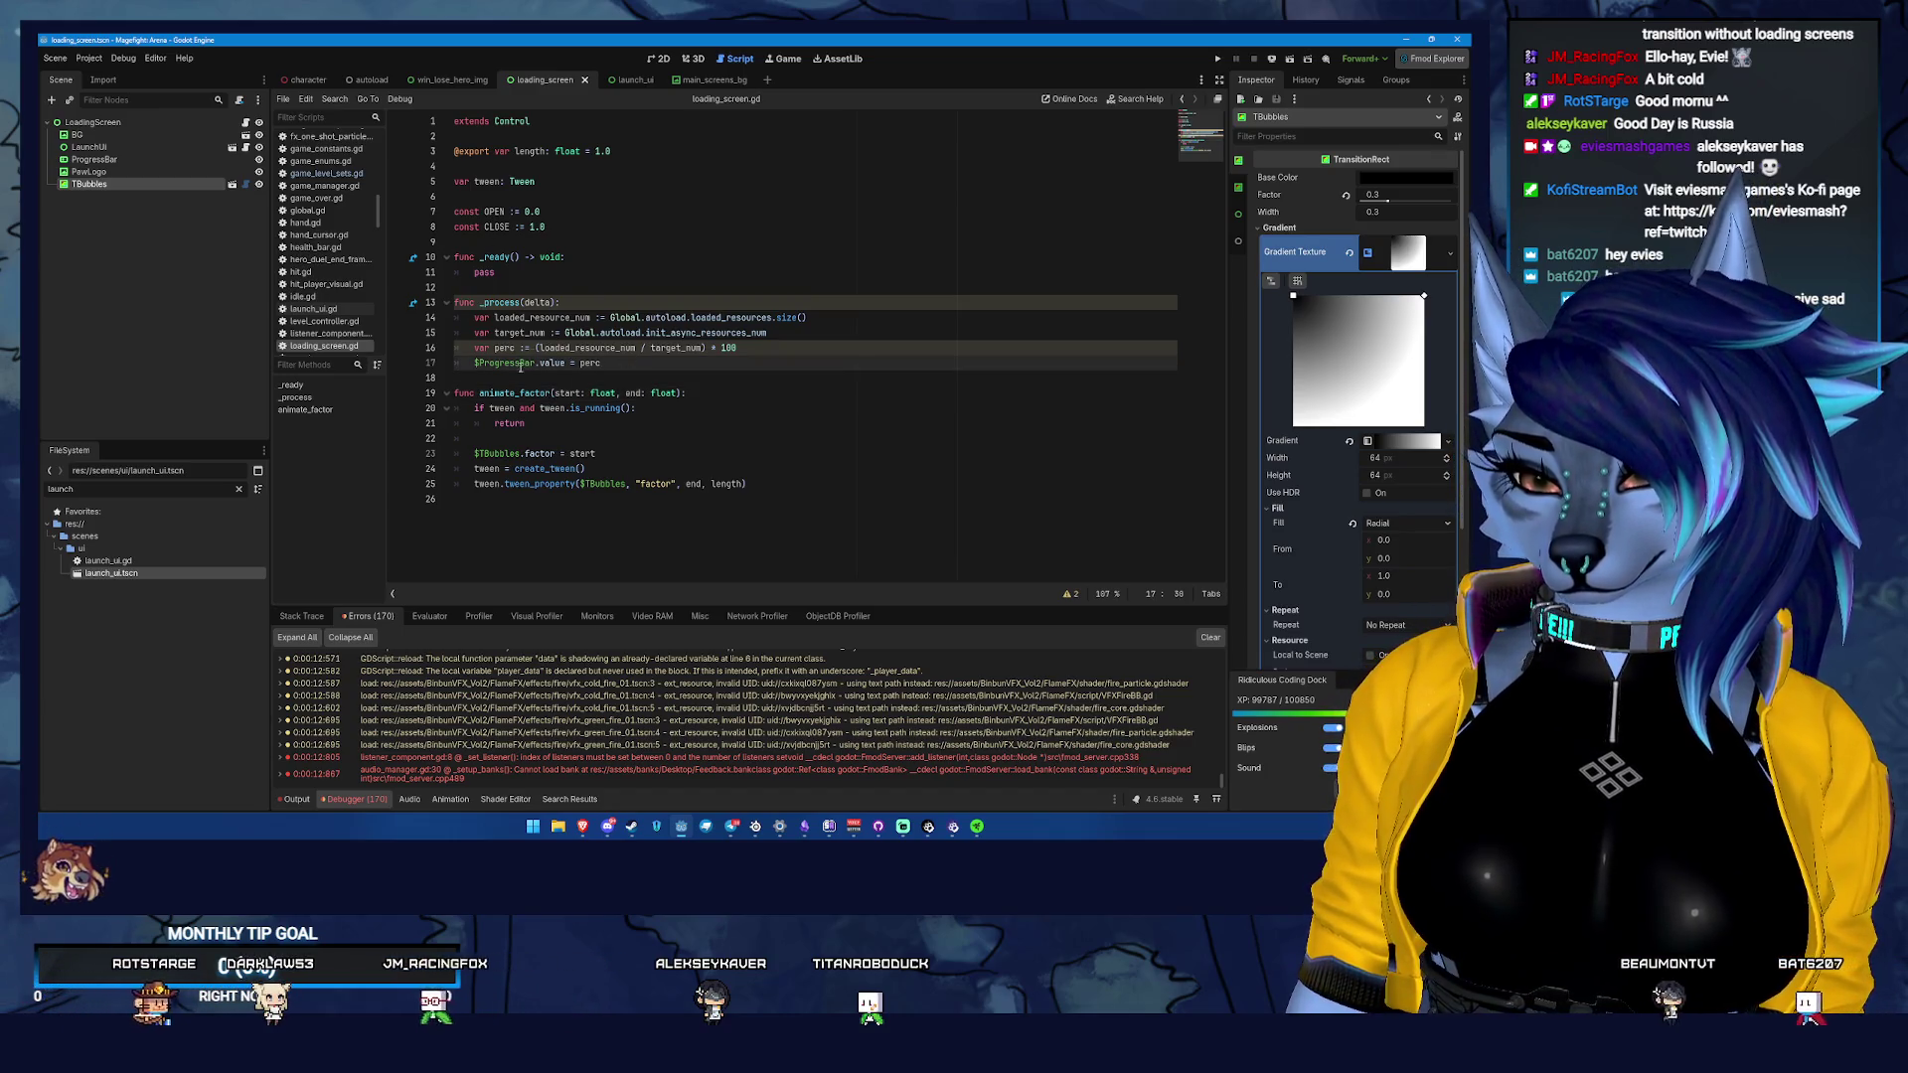
Add func animate_open() that calls animate_factor(CLOSE, OPEN).
{"action": "key", "text": "Return"}
{"action": "key", "text": "Return"}
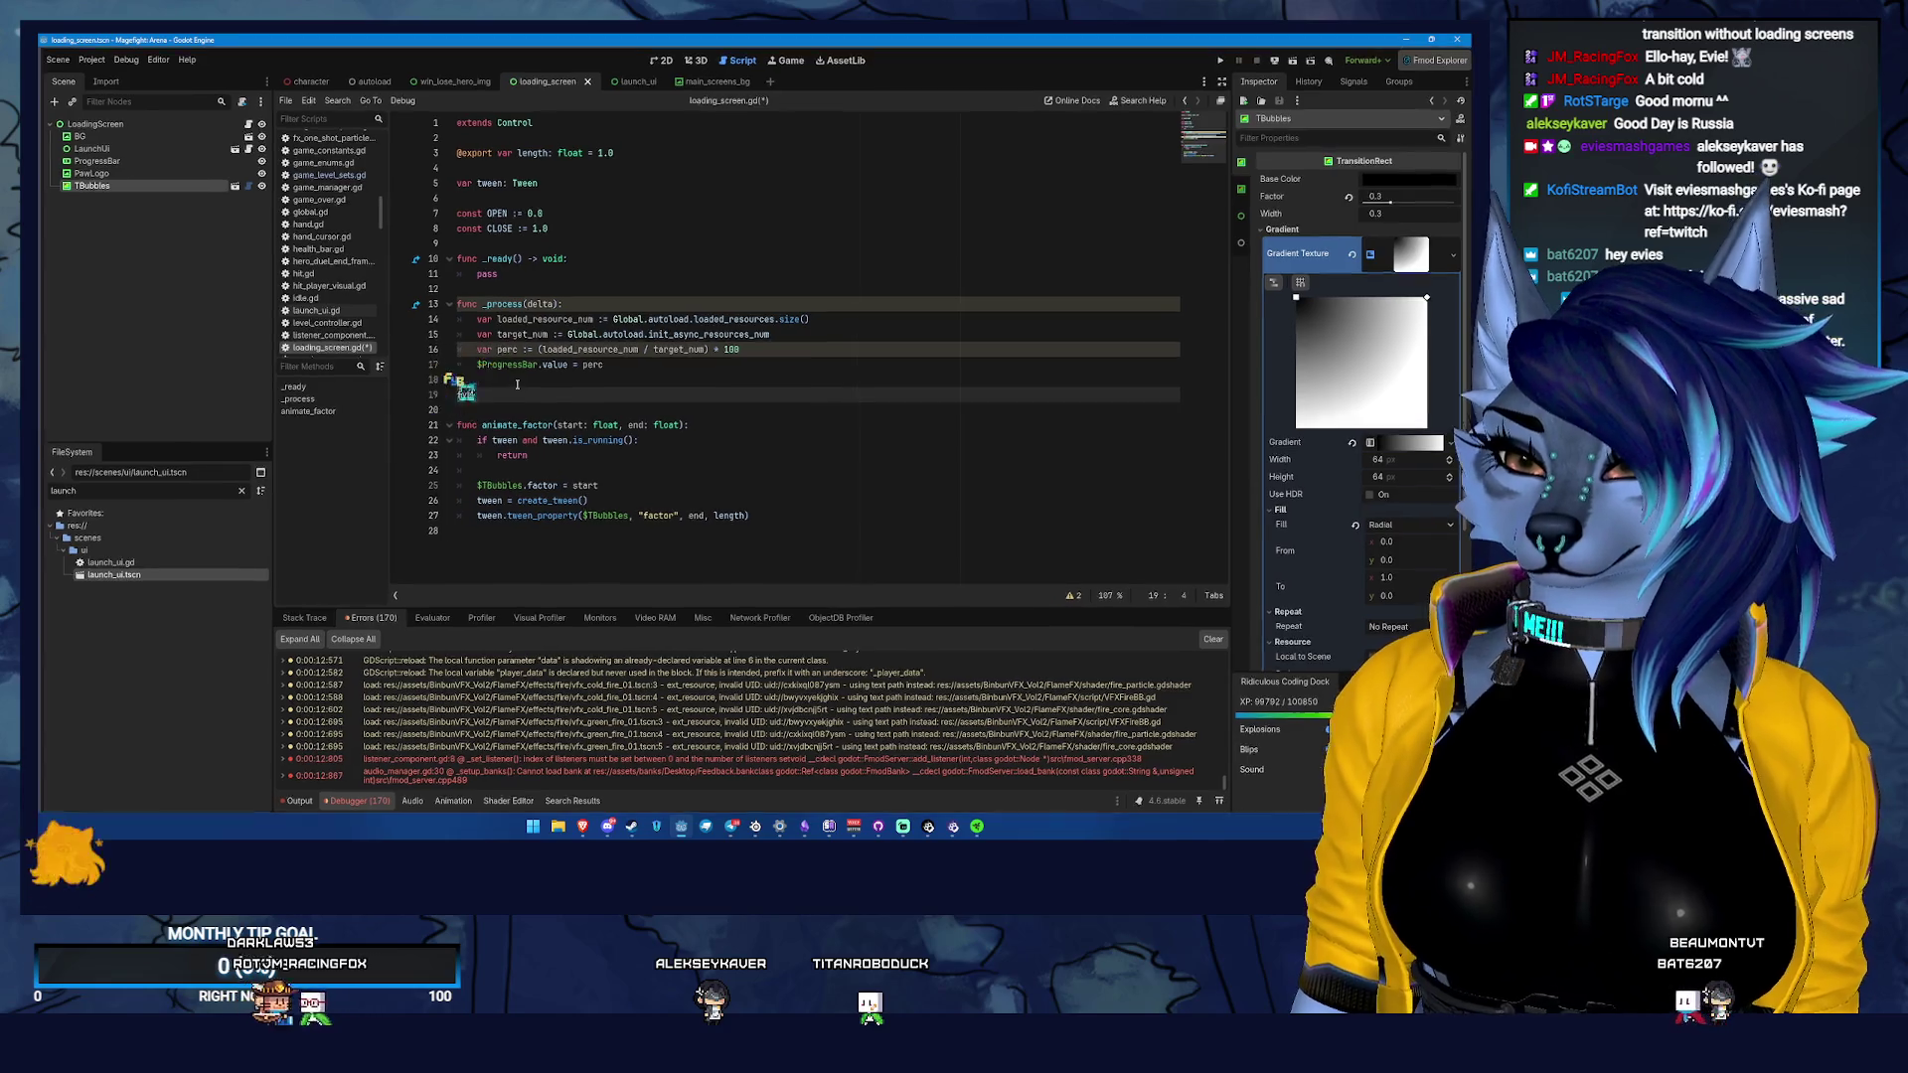
{"action": "key", "text": "BackSpace"}
{"action": "type", "text": "f"}
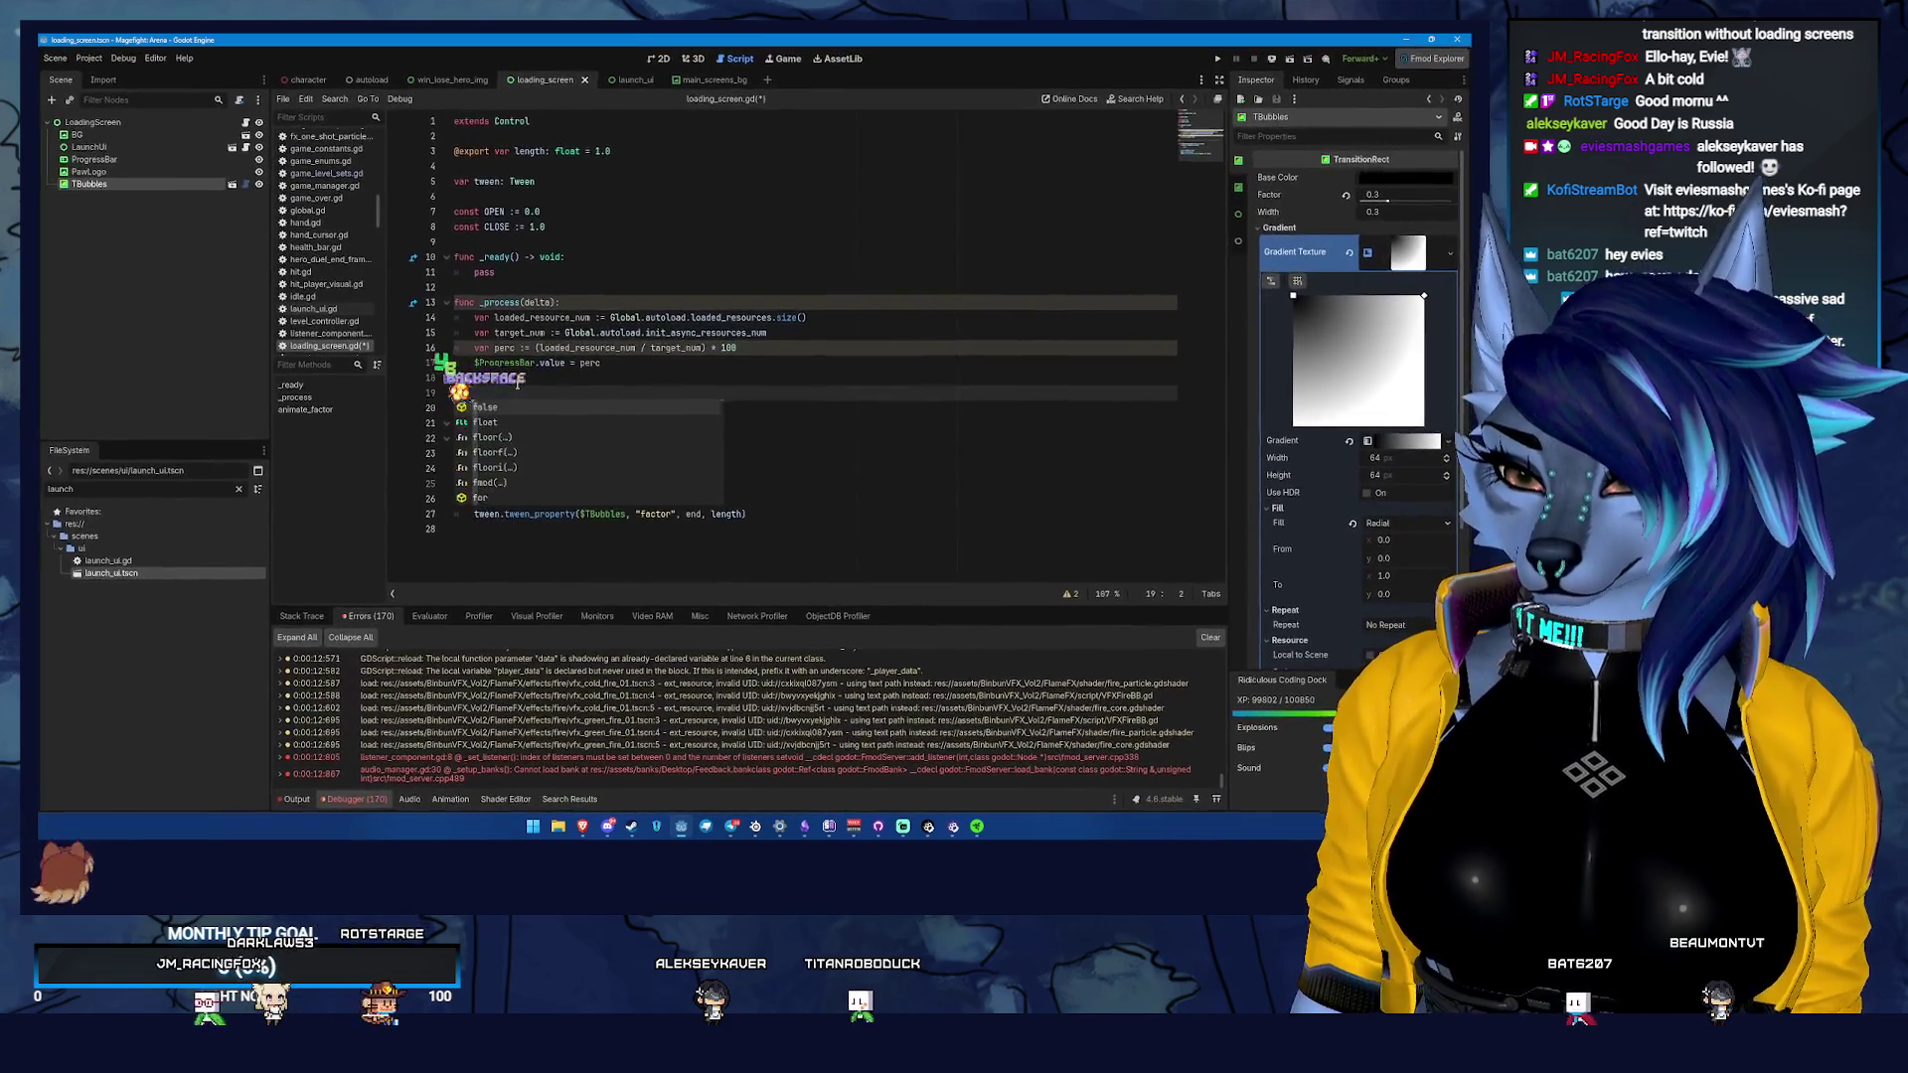
{"action": "type", "text": "ub"}
{"action": "key", "text": "BackSpace"}
{"action": "type", "text": "nc animate_open"}
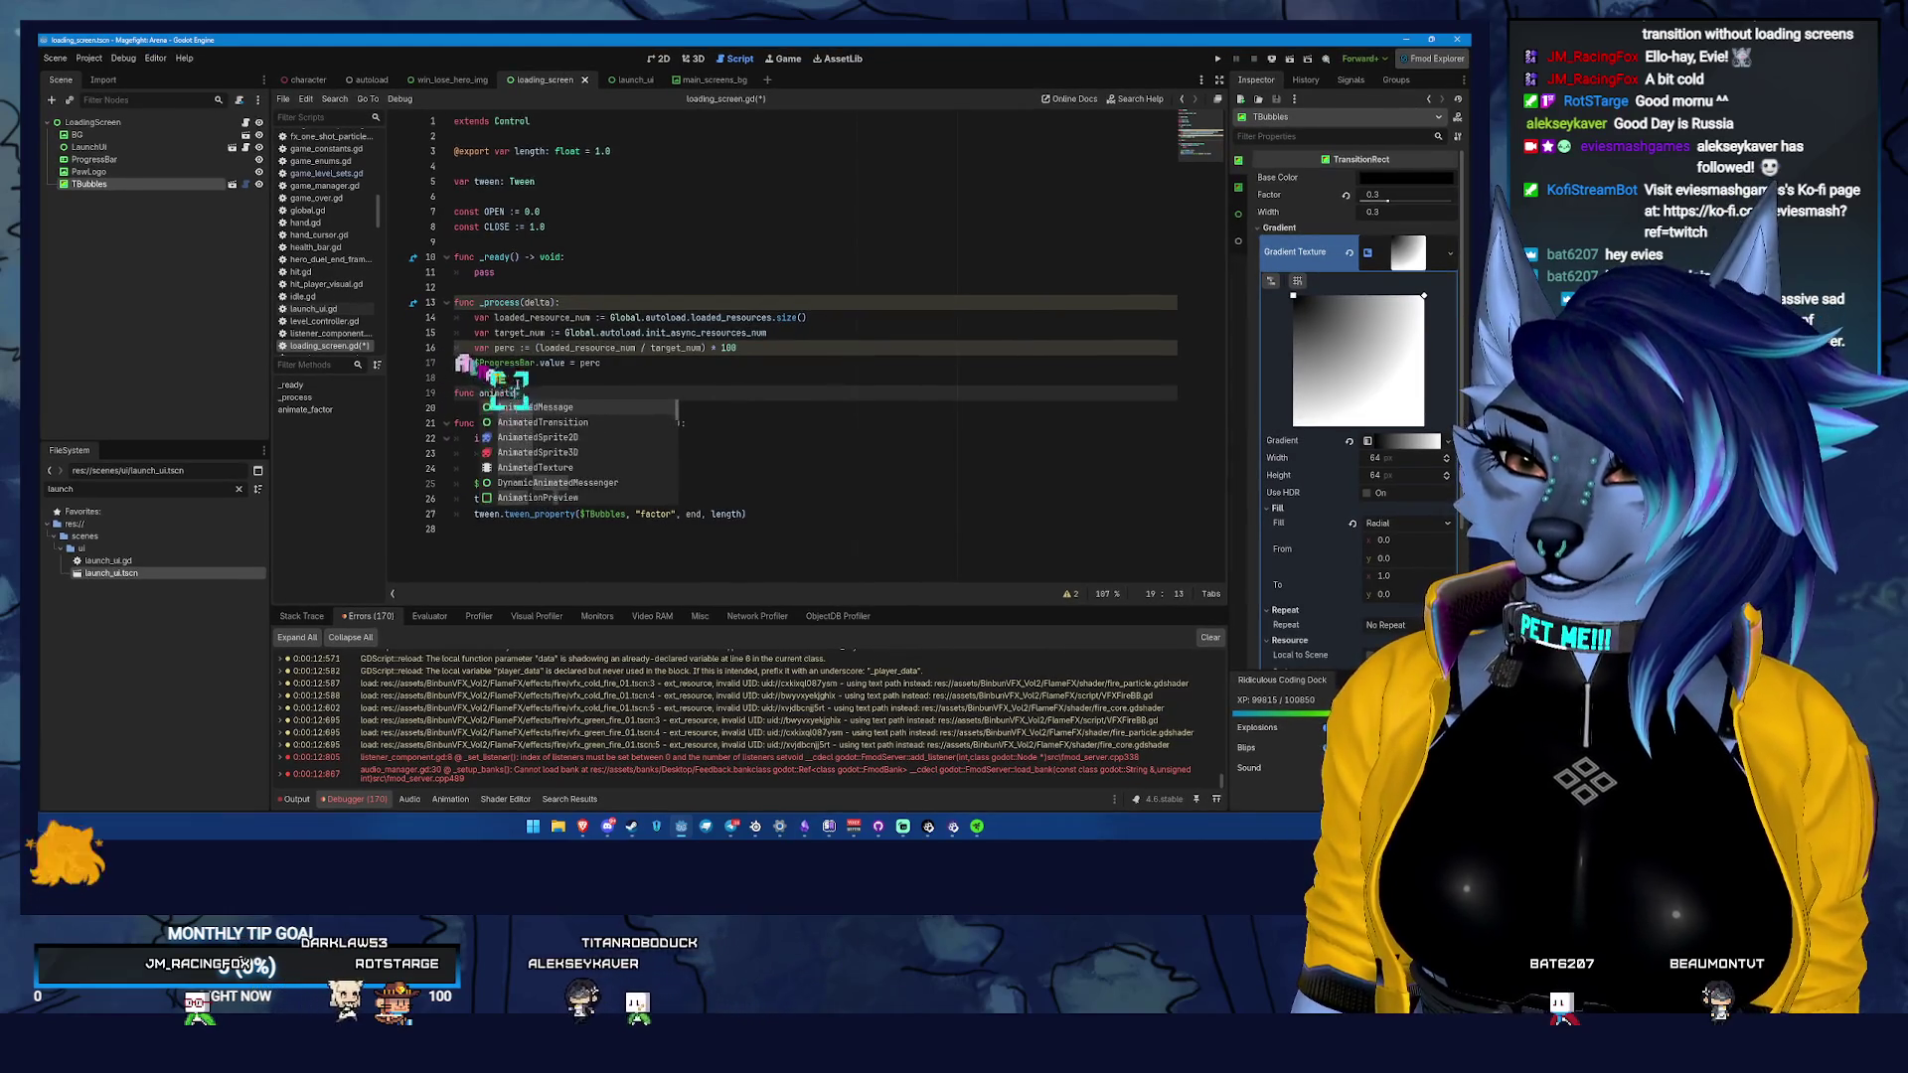
{"action": "type", "text": "():"}
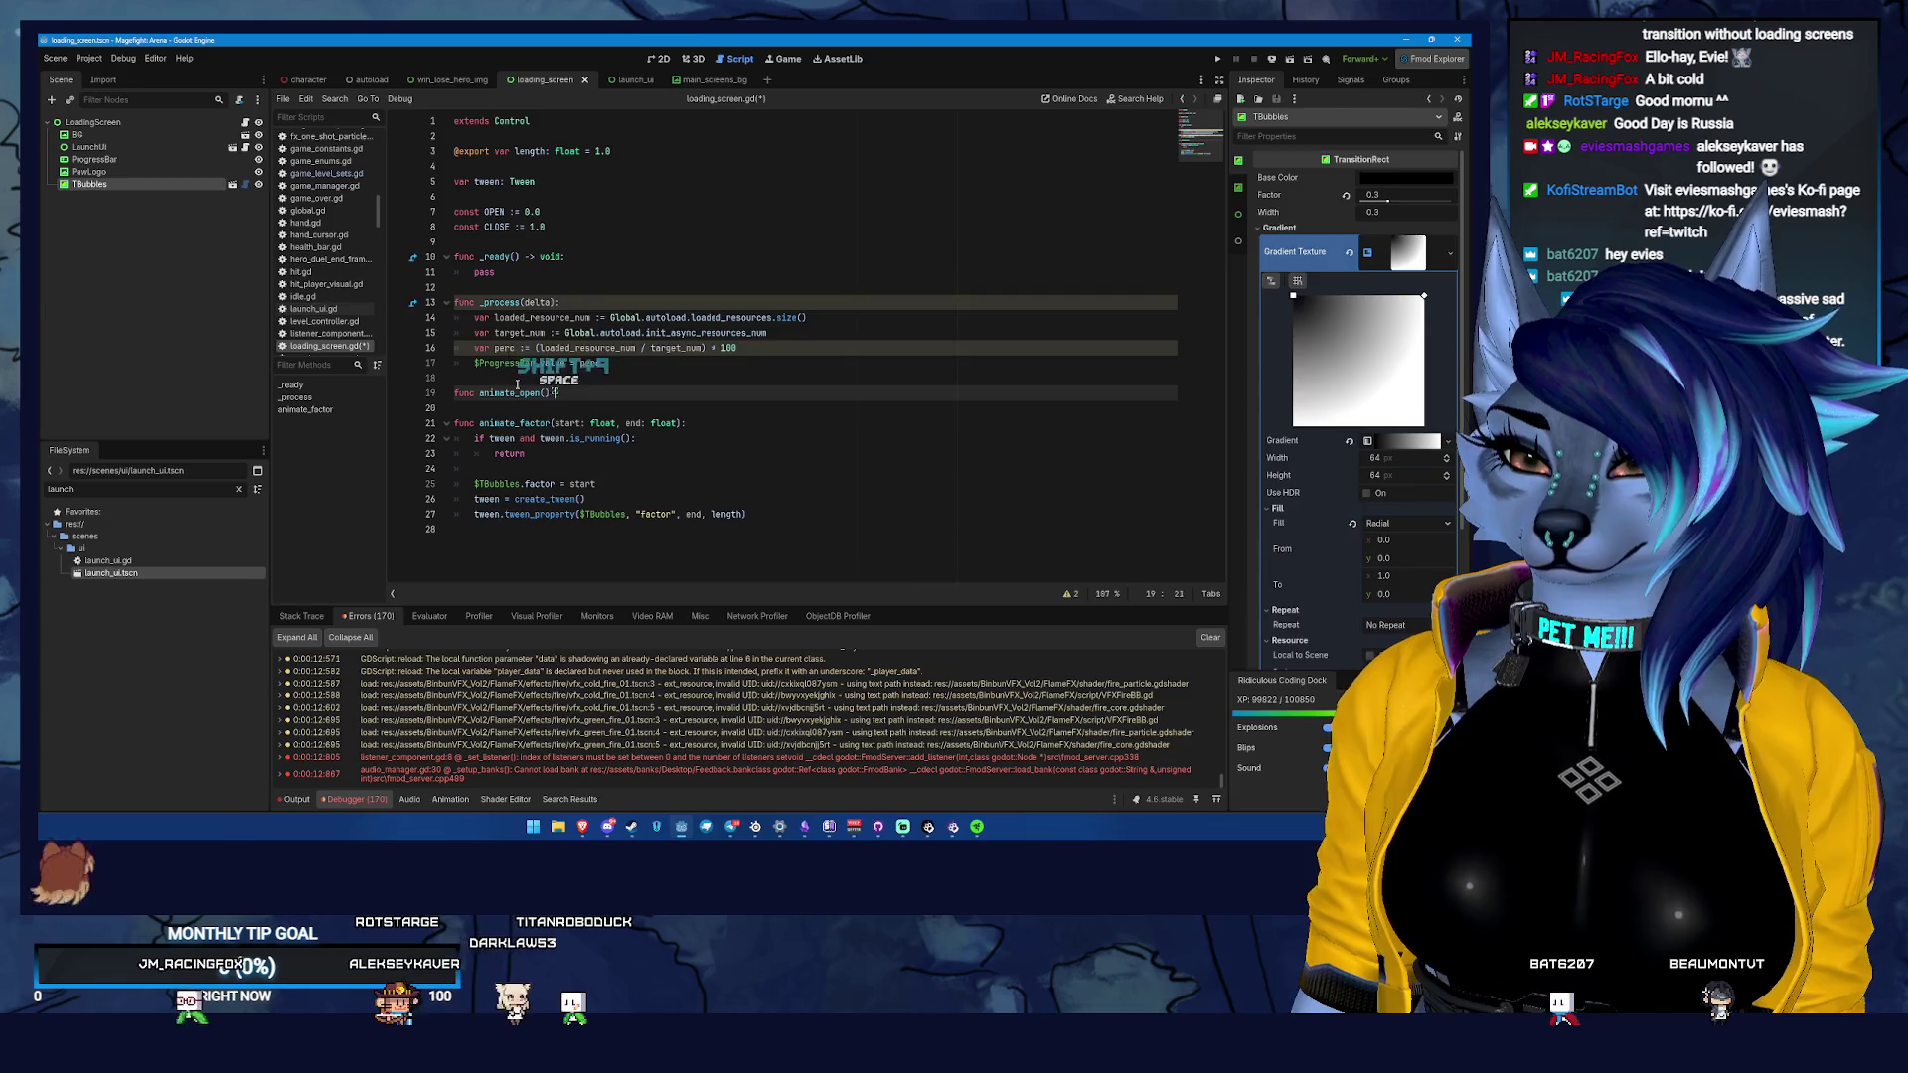
{"action": "key", "text": "BackSpace"}
{"action": "key", "text": "BackSpace"}
{"action": "type", "text": ":"}
{"action": "key", "text": "Return"}
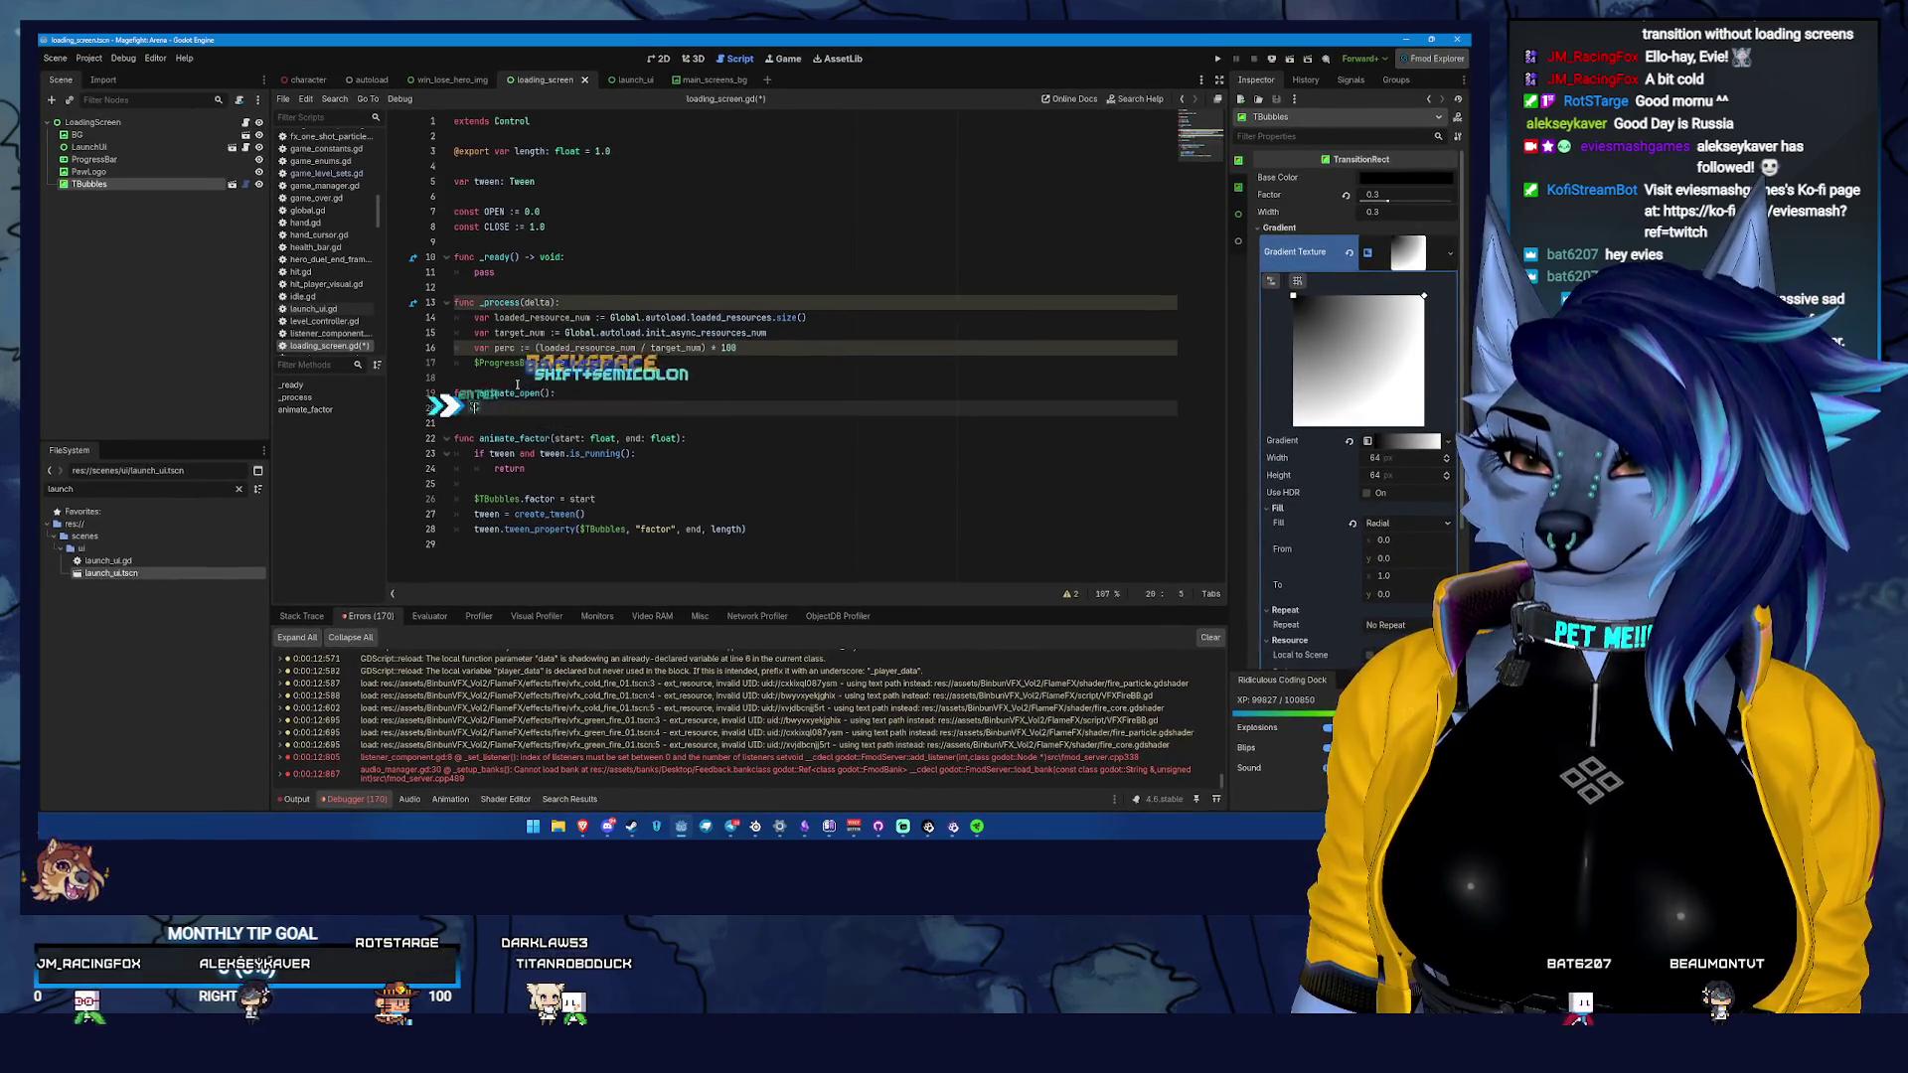
{"action": "type", "text": "animate_factor("}
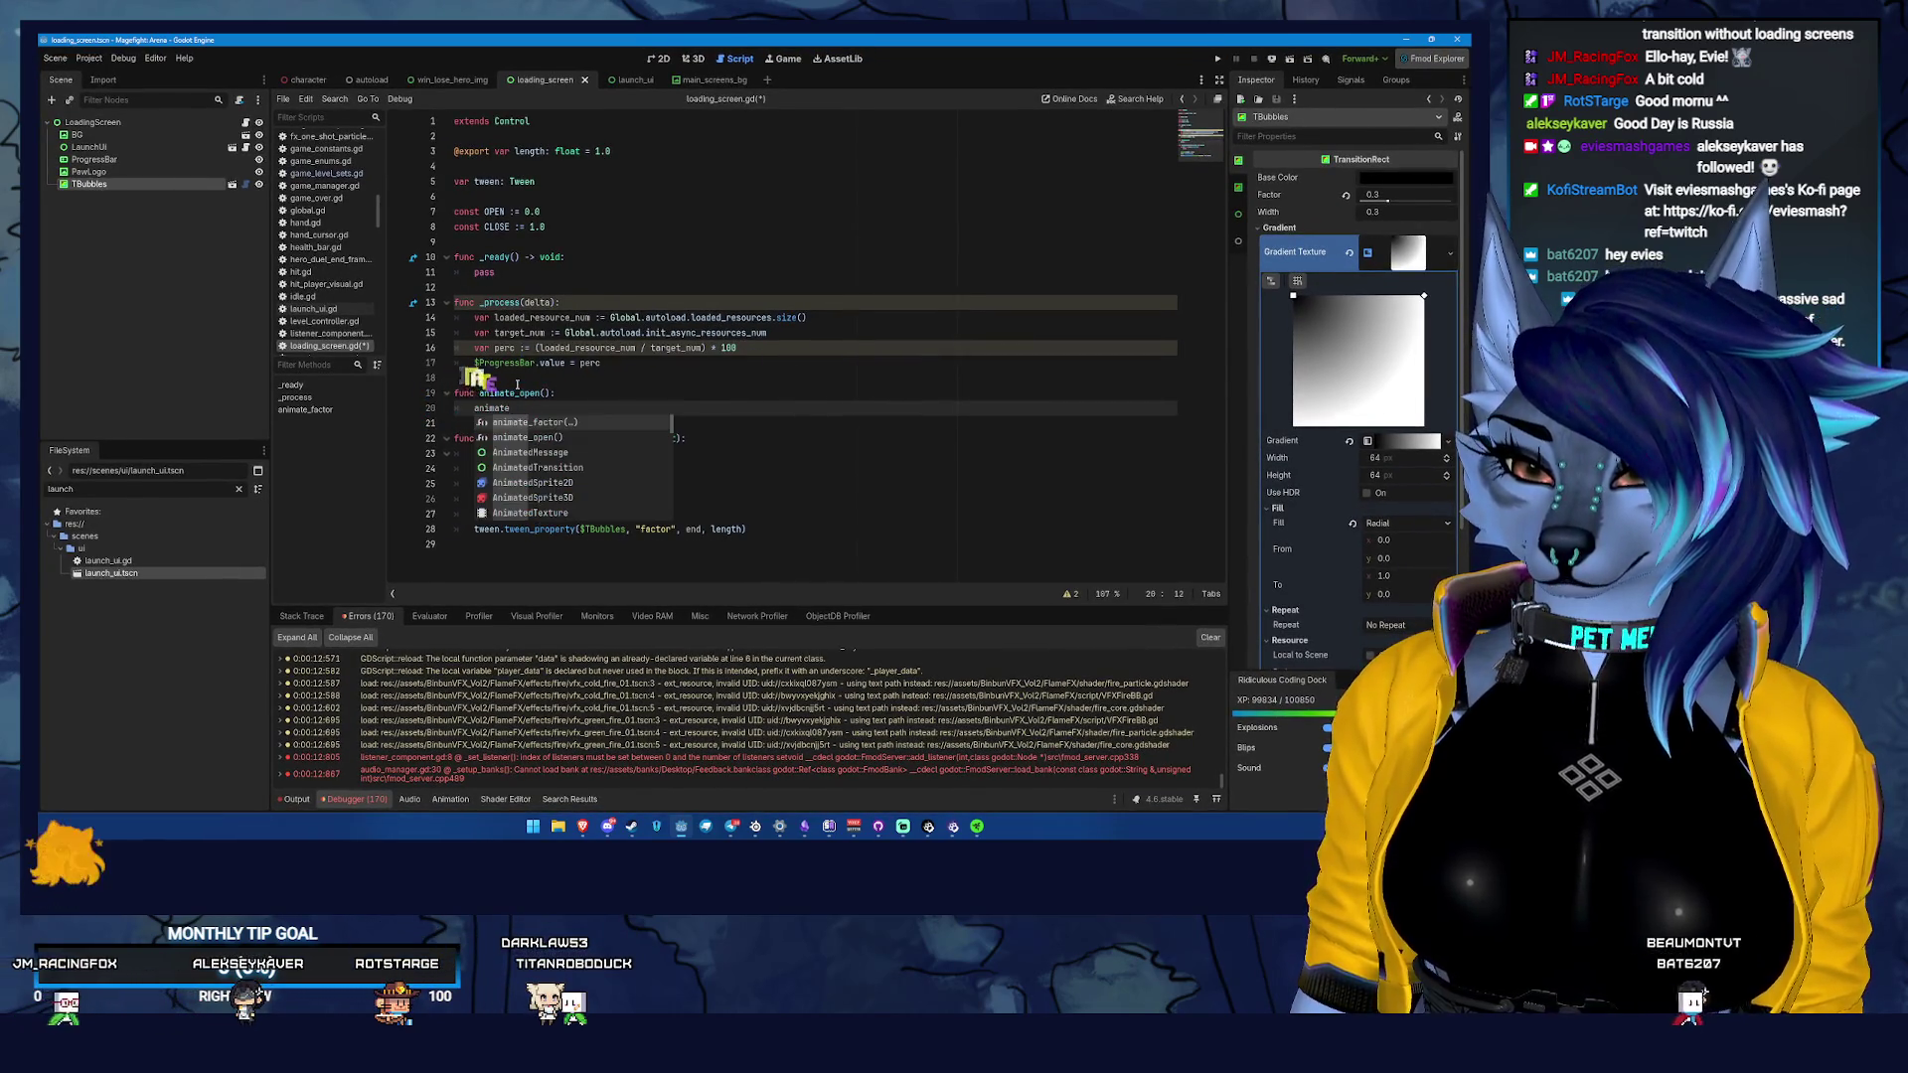
{"action": "type", "text": "CL"}
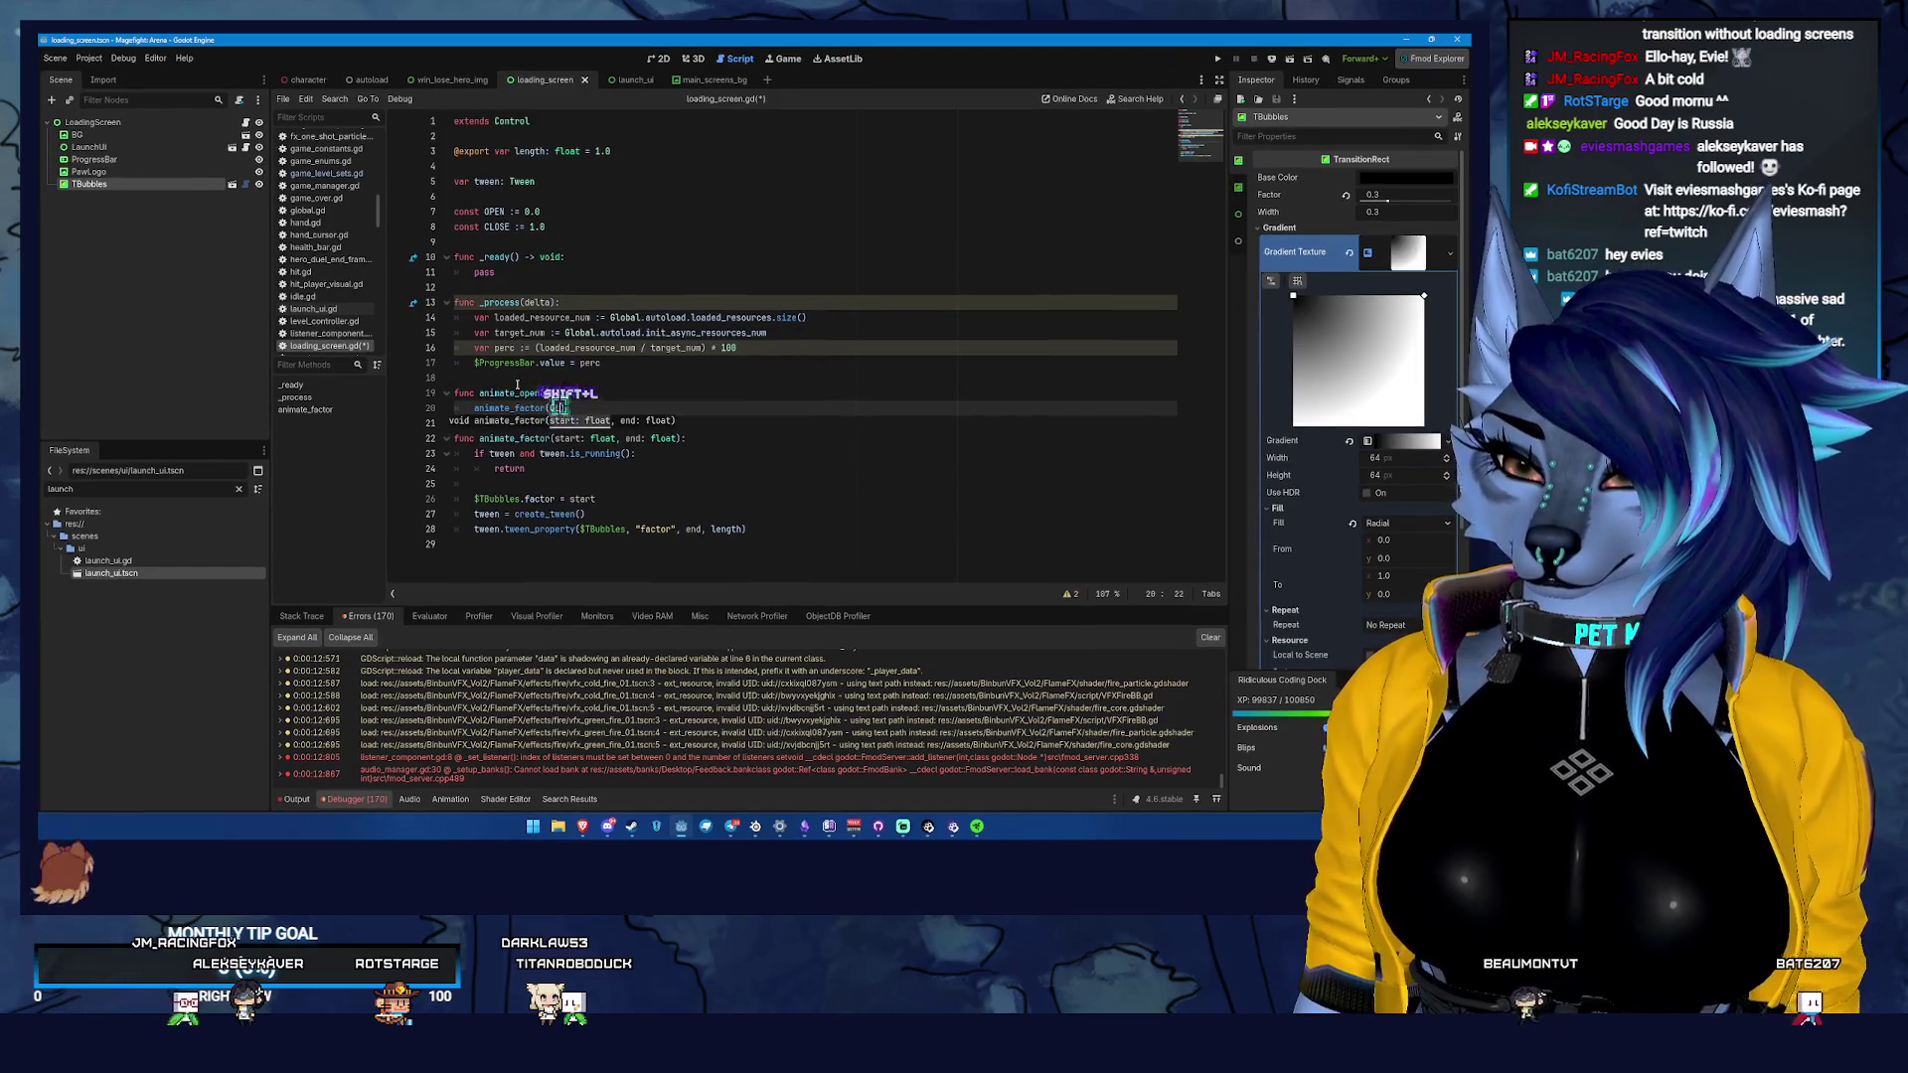
{"action": "key", "text": "Return"}
{"action": "type", "text": "EN"}
{"action": "key", "text": "Return"}
Make animate_factor private as _animate_factor in both the call and the definition.
{"action": "key", "text": "Down"}
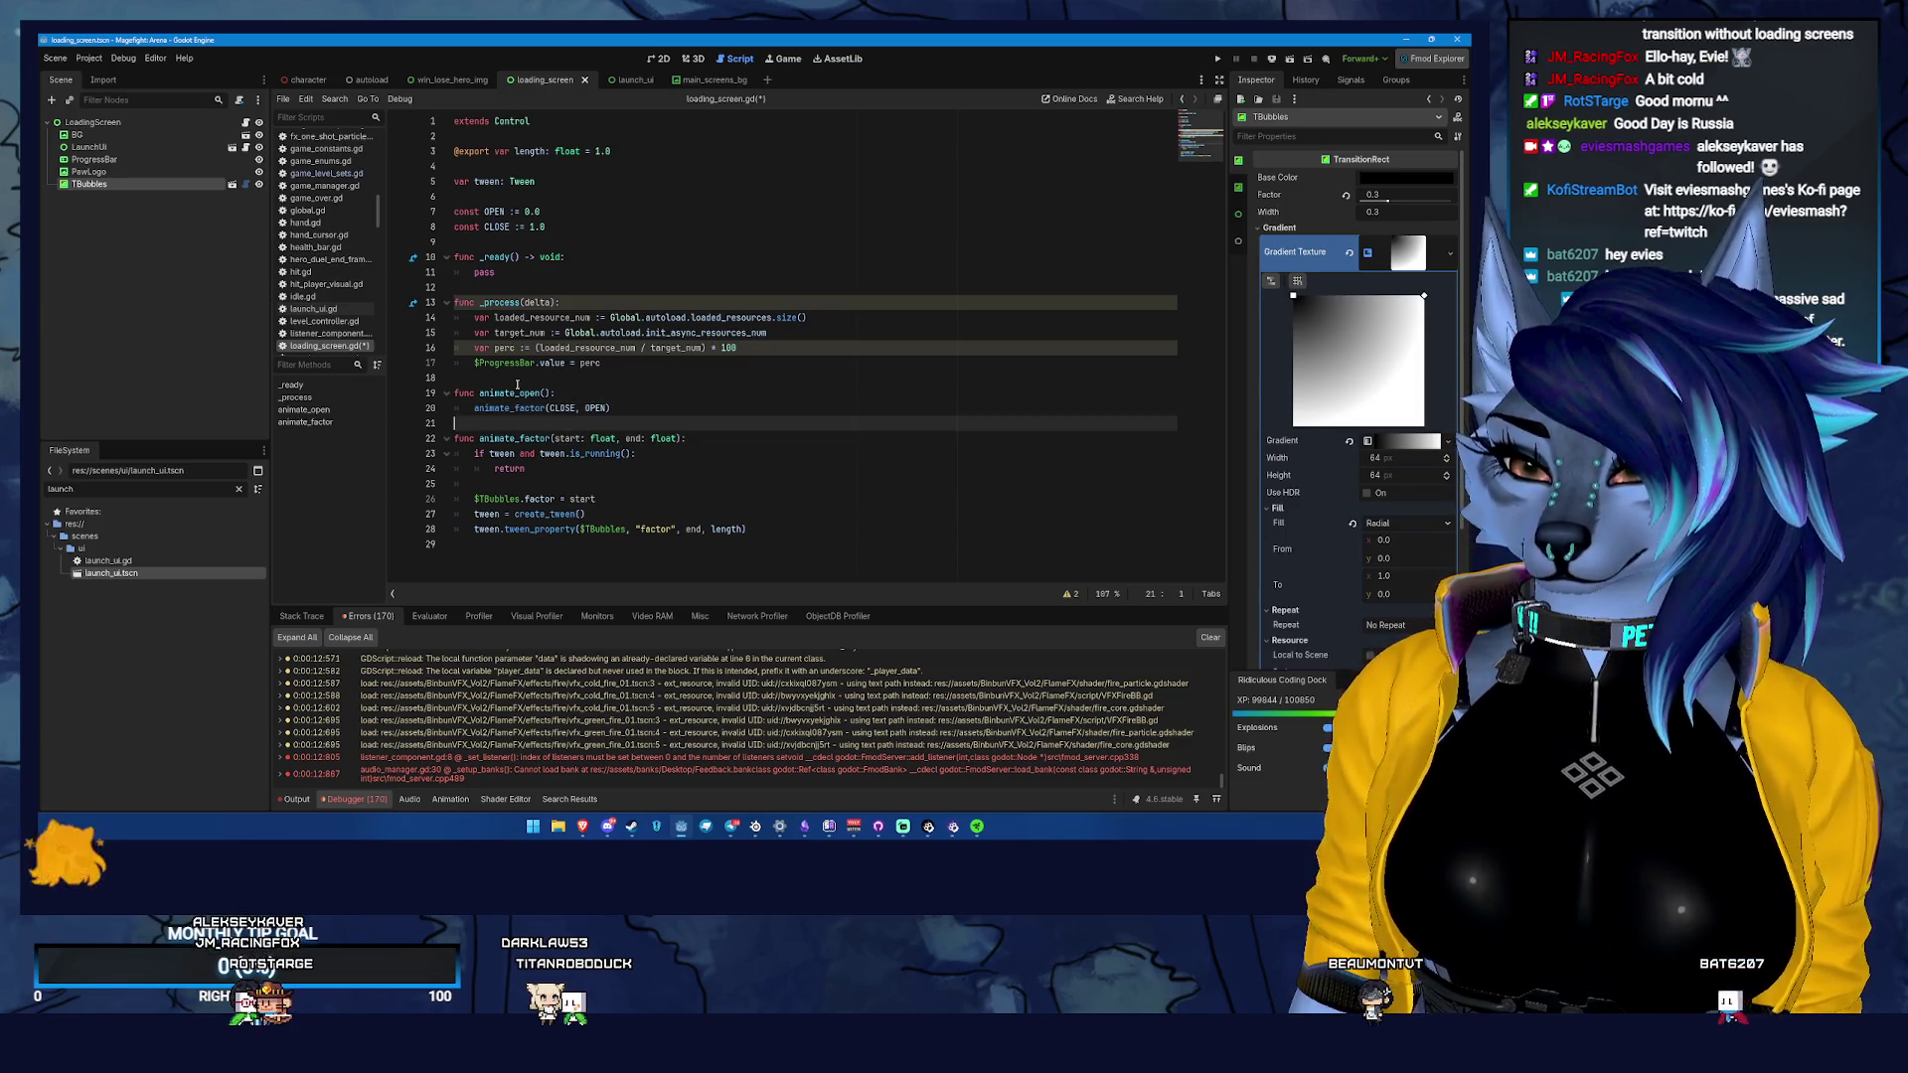
{"action": "key", "text": "Return"}
{"action": "key", "text": "Return"}
{"action": "key", "text": "Up"}
{"action": "key", "text": "Up"}
{"action": "key", "text": "Up"}
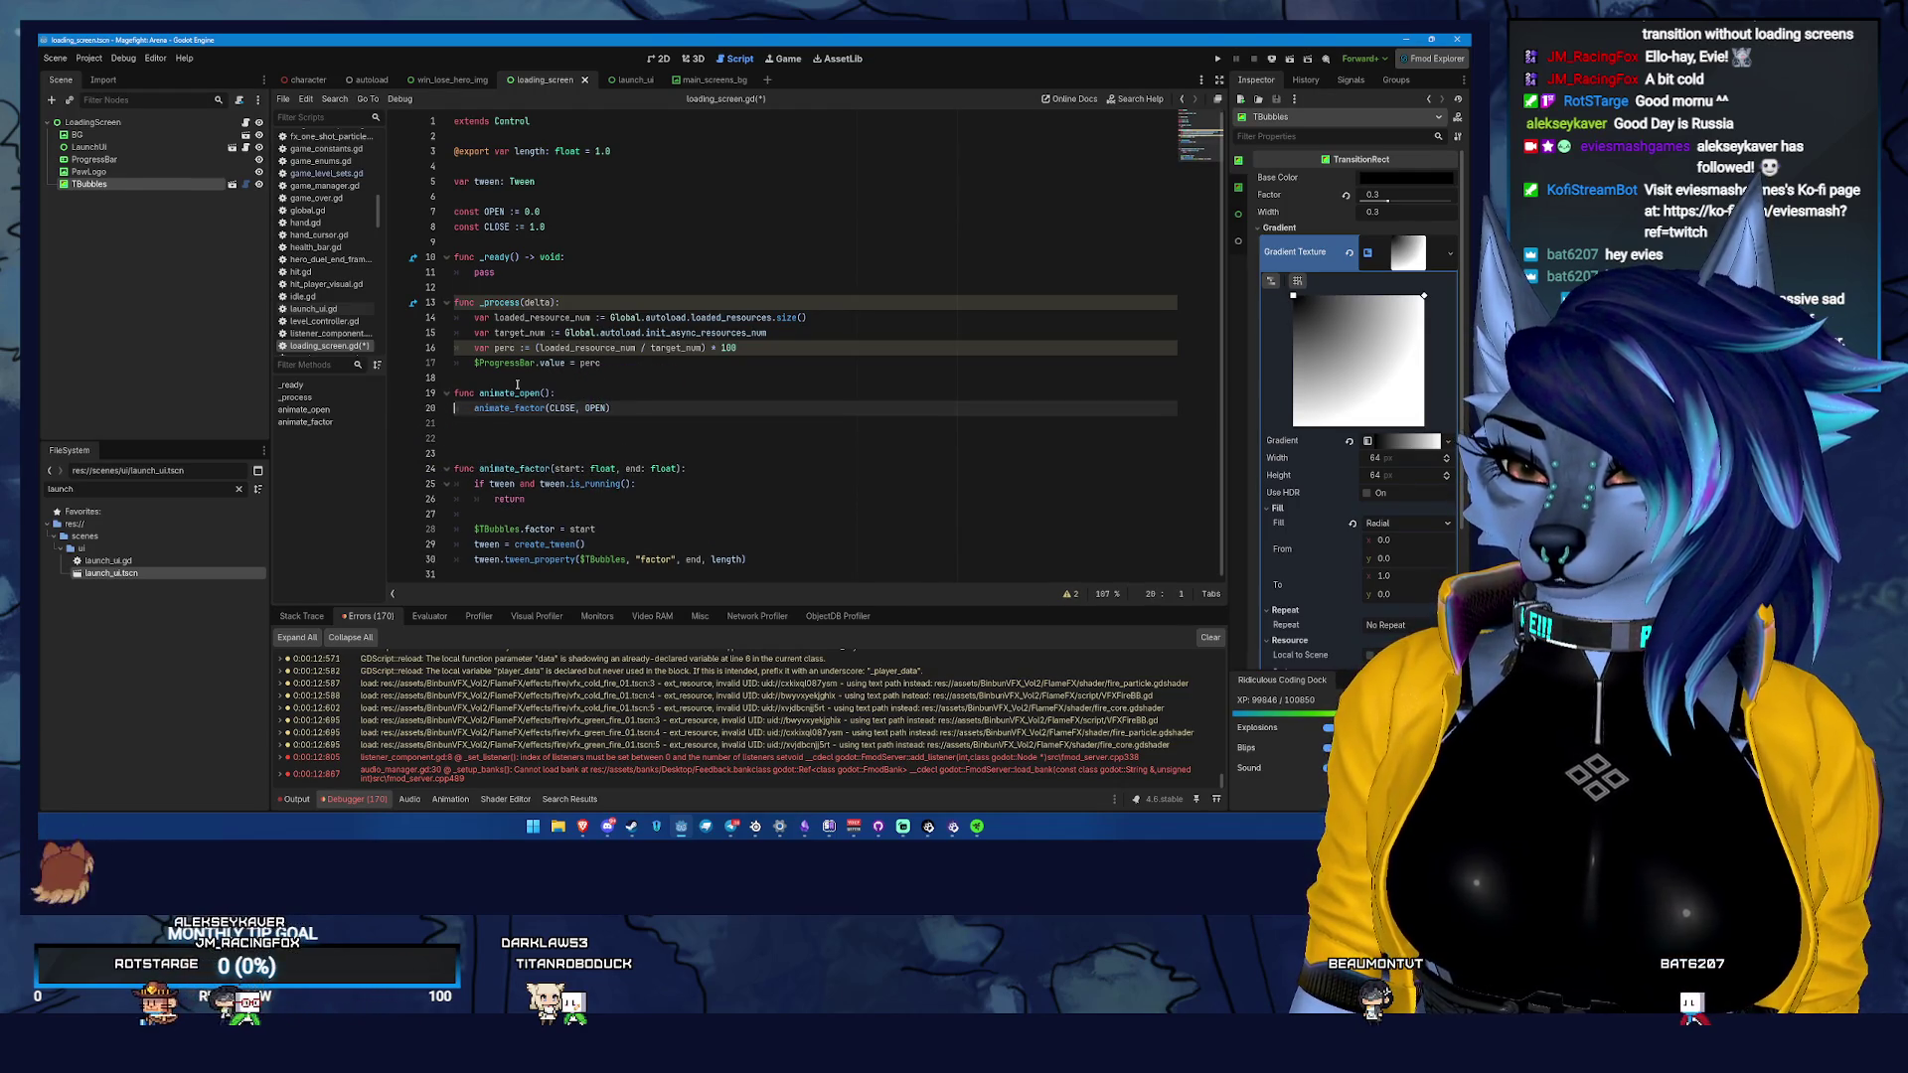
{"action": "key", "text": "Down"}
{"action": "key", "text": "Up"}
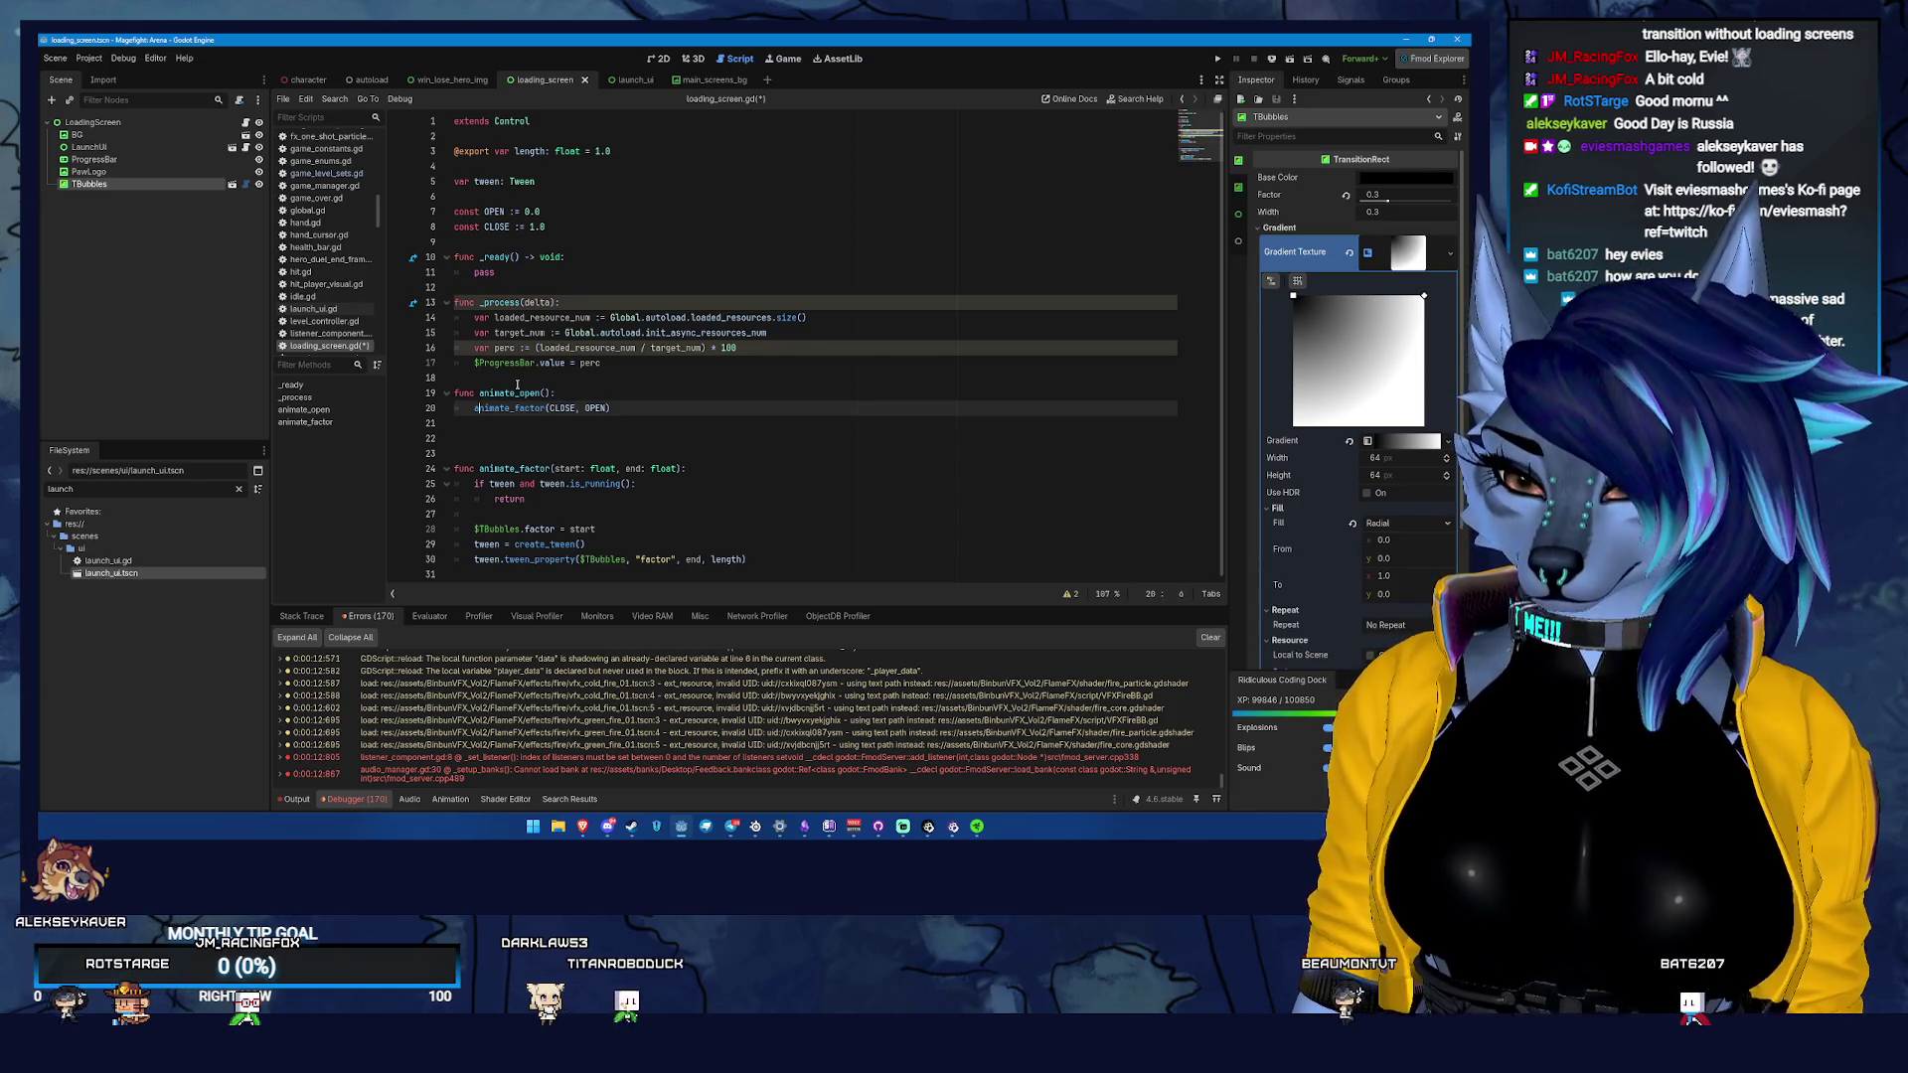
{"action": "key", "text": "Home"}
{"action": "type", "text": "_"}
{"action": "key", "text": "Down"}
{"action": "key", "text": "Down"}
{"action": "key", "text": "Down"}
{"action": "type", "text": "_"}
Add an animate_close function calling _animate_factor(OPEN, CLOSE) and save the script.
{"action": "key", "text": "Up"}
{"action": "key", "text": "Up"}
{"action": "type", "text": "func _can"}
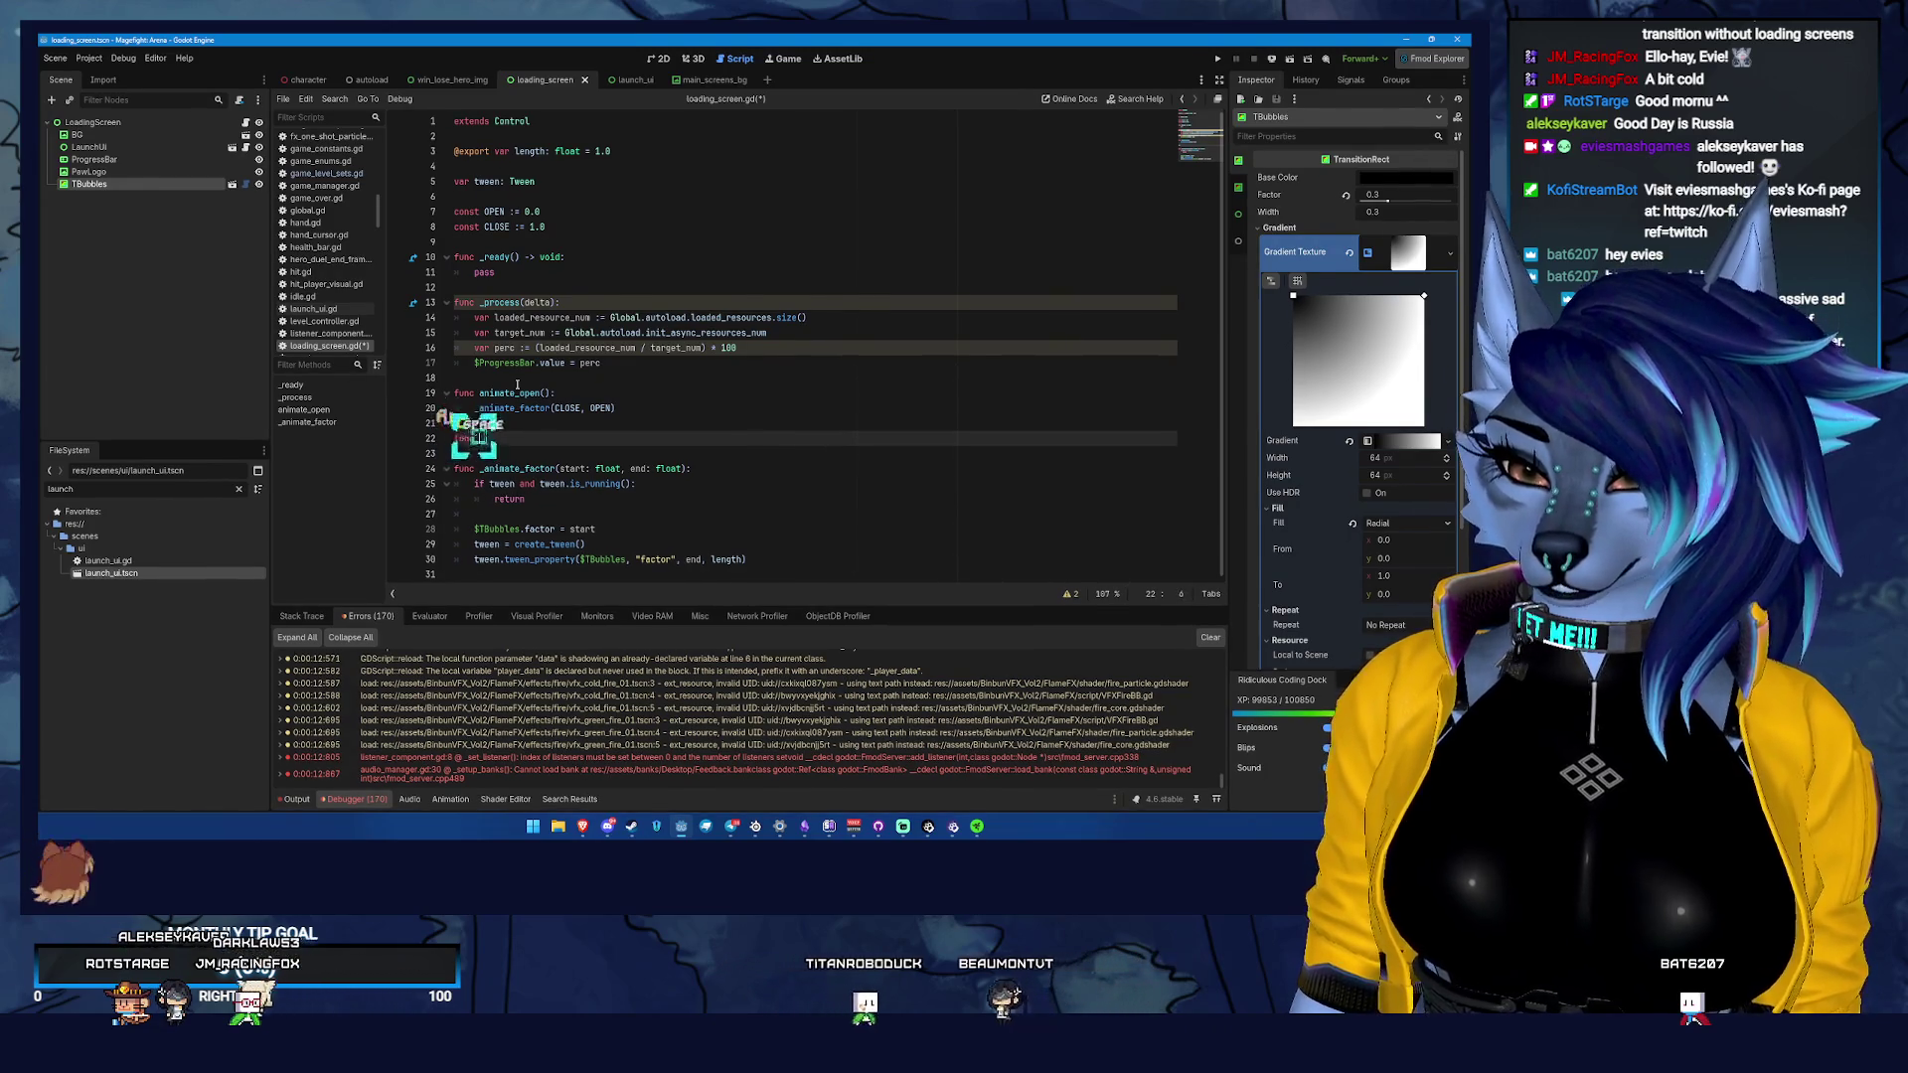
{"action": "type", "text": "ate_close("}
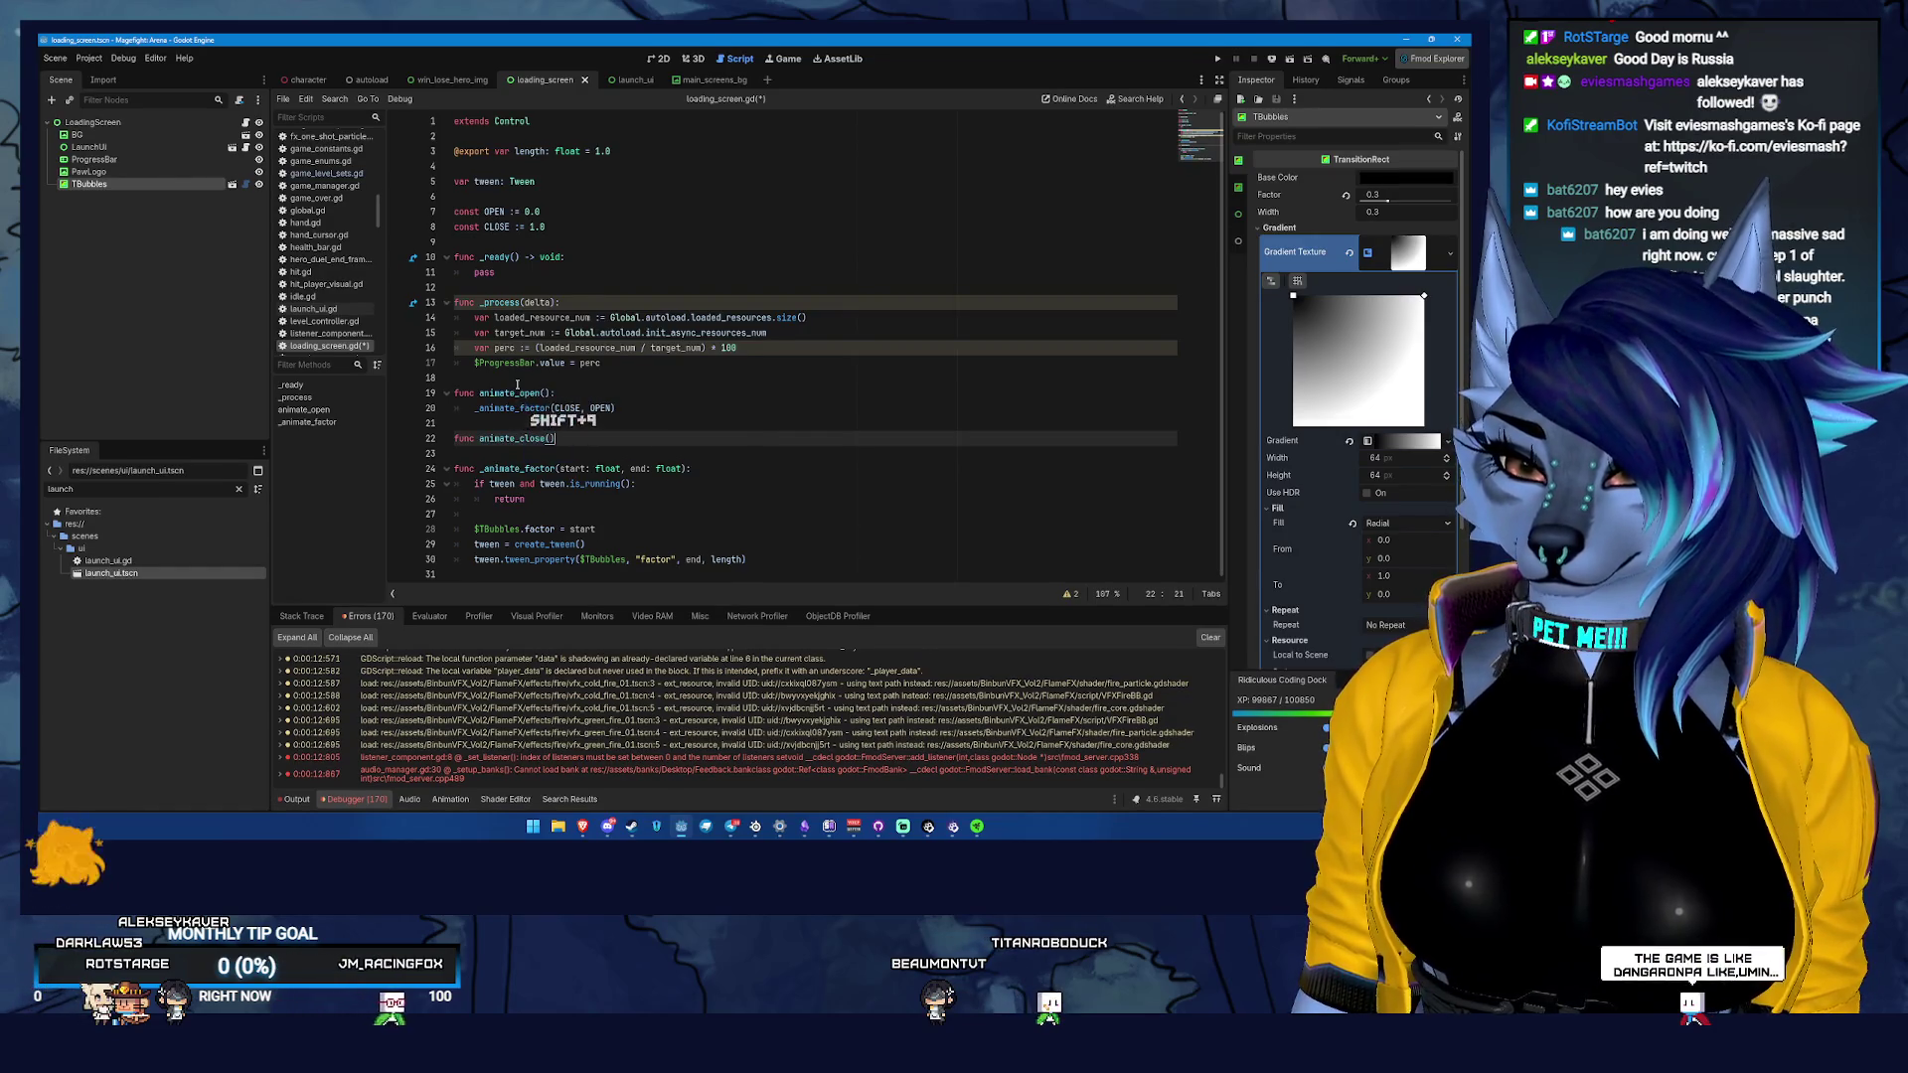
{"action": "type", "text": ":"}
{"action": "key", "text": "Return"}
{"action": "type", "text": "_animate_"}
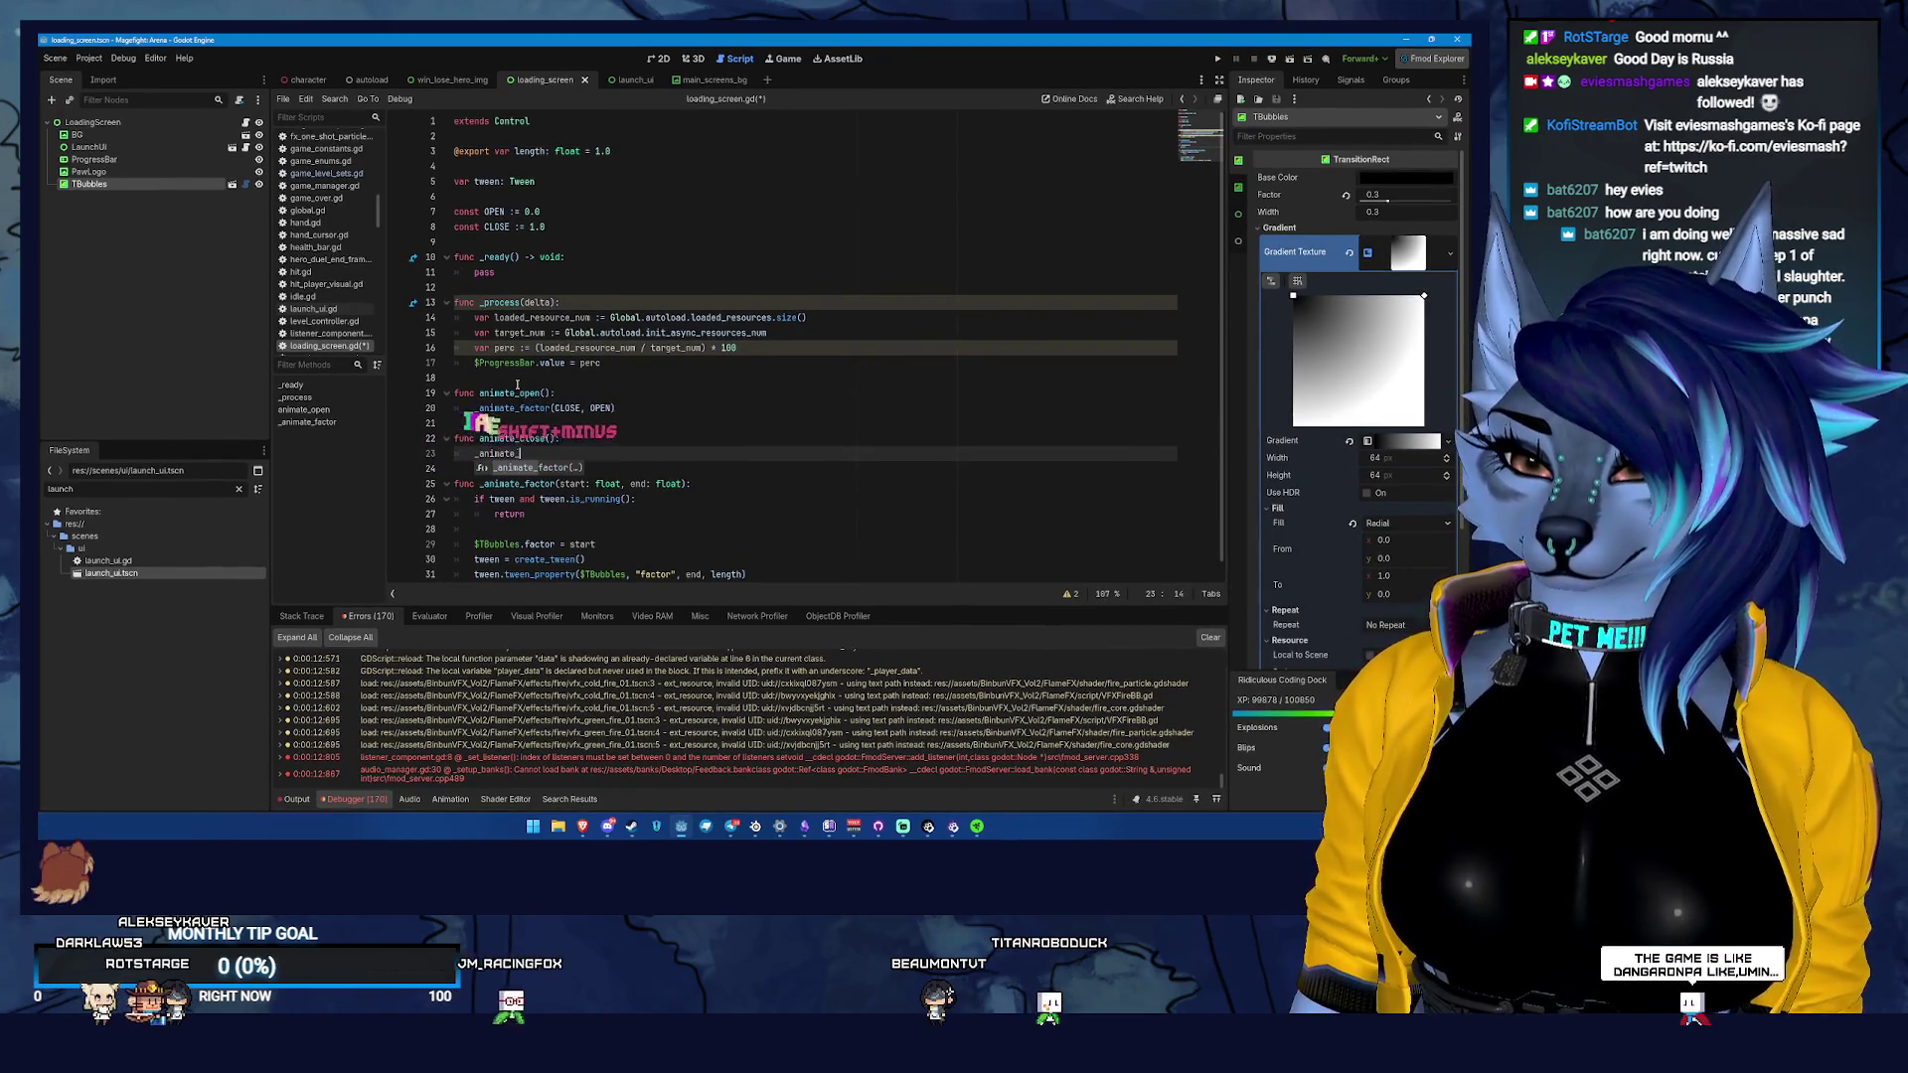
{"action": "type", "text": "factor(OPEN, CLOSE"}
{"action": "key", "text": "ctrl+s"}
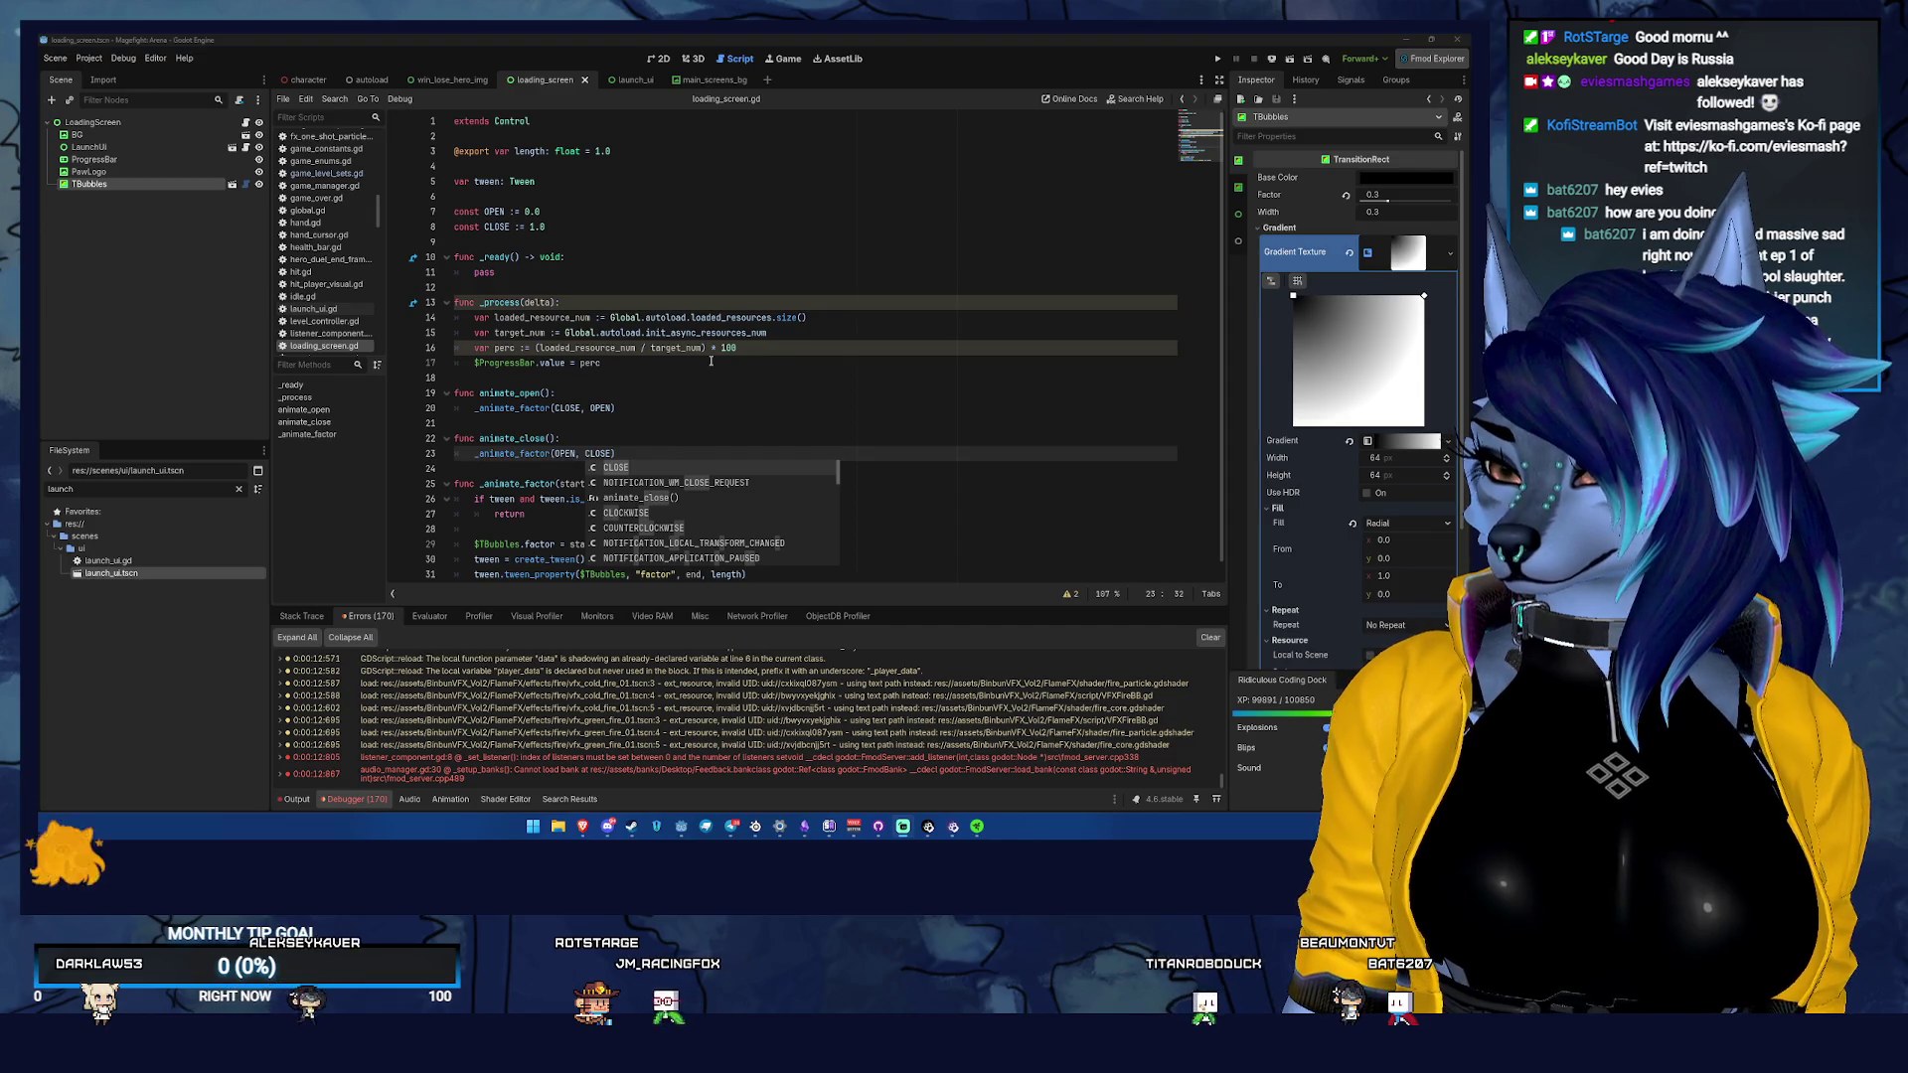
Scroll to the _ready function and put the caret after its pass statement.
{"action": "left_click", "coordinate": [637, 363]}
{"action": "scroll", "coordinate": [672, 422], "scroll_direction": "down", "scroll_amount": 1}
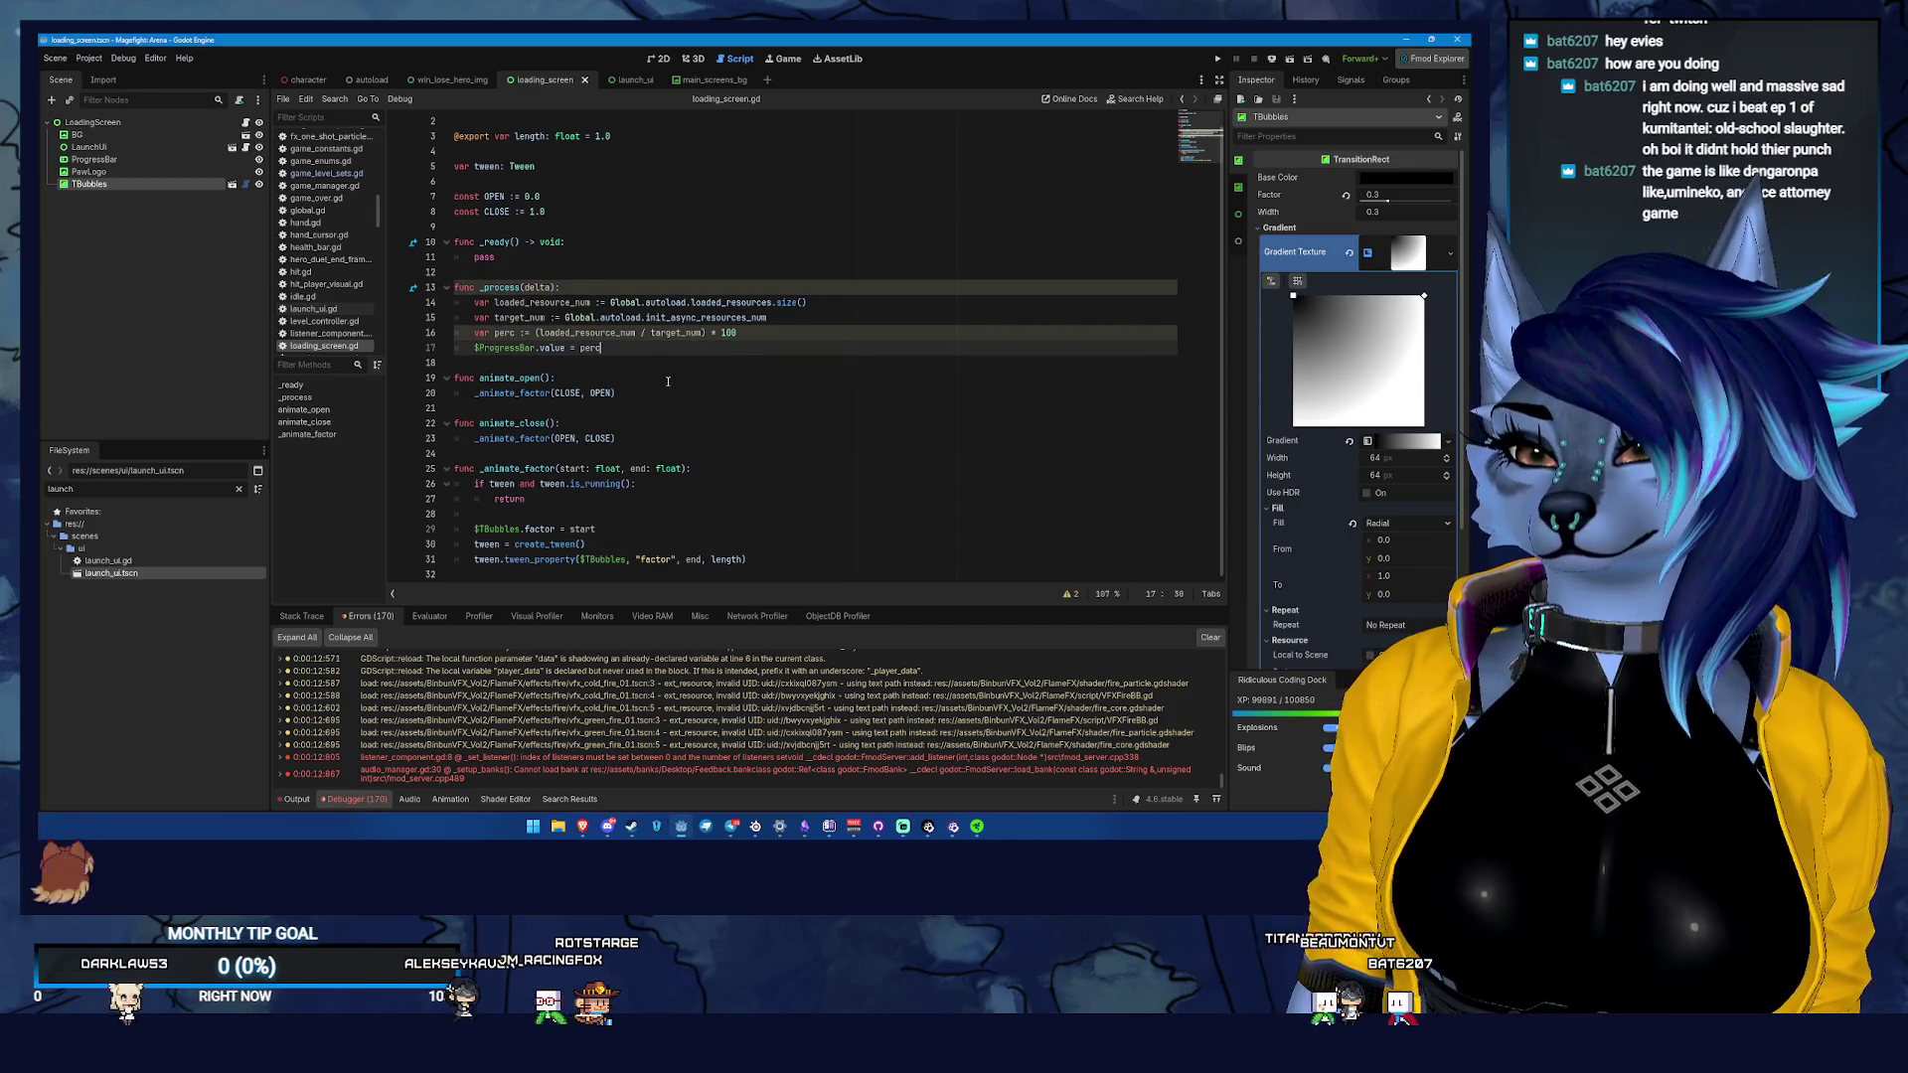
{"action": "left_click", "coordinate": [551, 270]}
{"action": "left_click", "coordinate": [576, 258]}
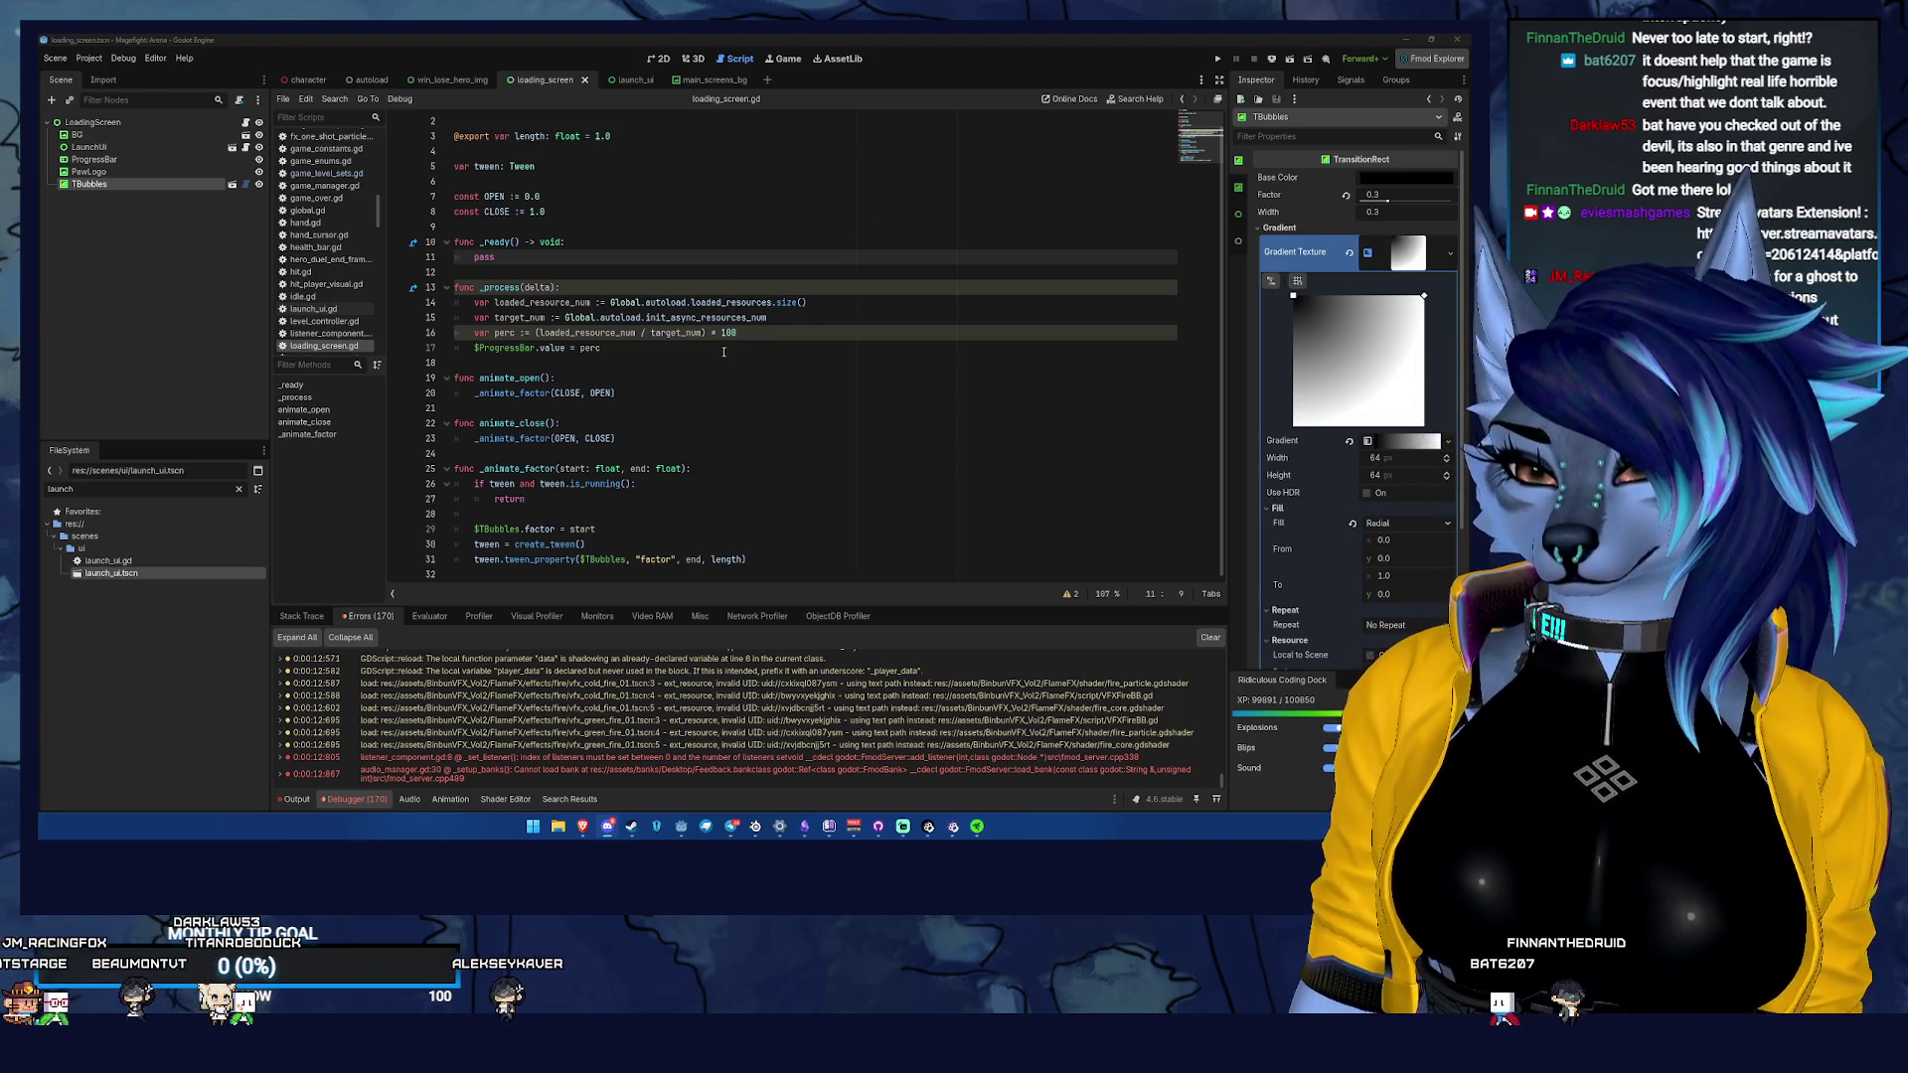
Delete the pass line and the empty func _ready() block, then save loading_screen.gd.
{"action": "left_click", "coordinate": [781, 332]}
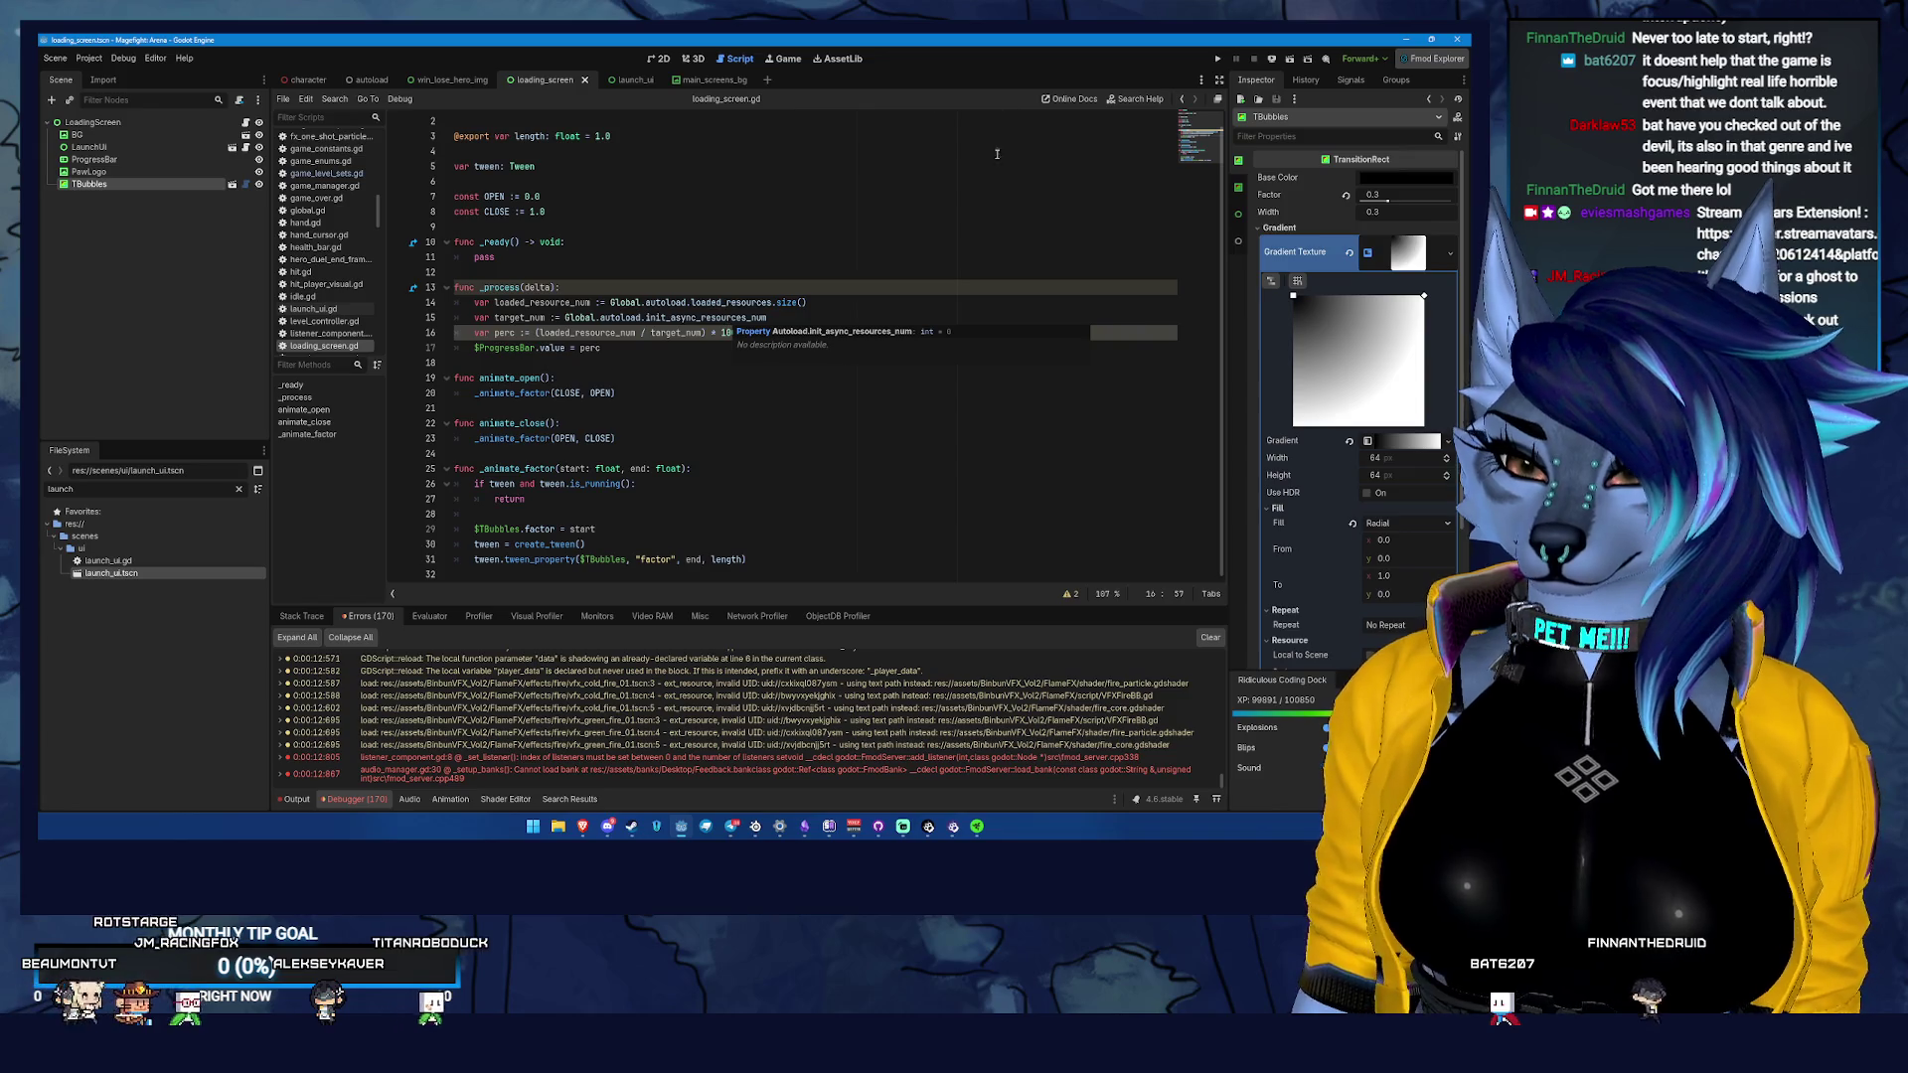
{"action": "key", "text": "Up"}
{"action": "key", "text": "Up"}
{"action": "key", "text": "Up"}
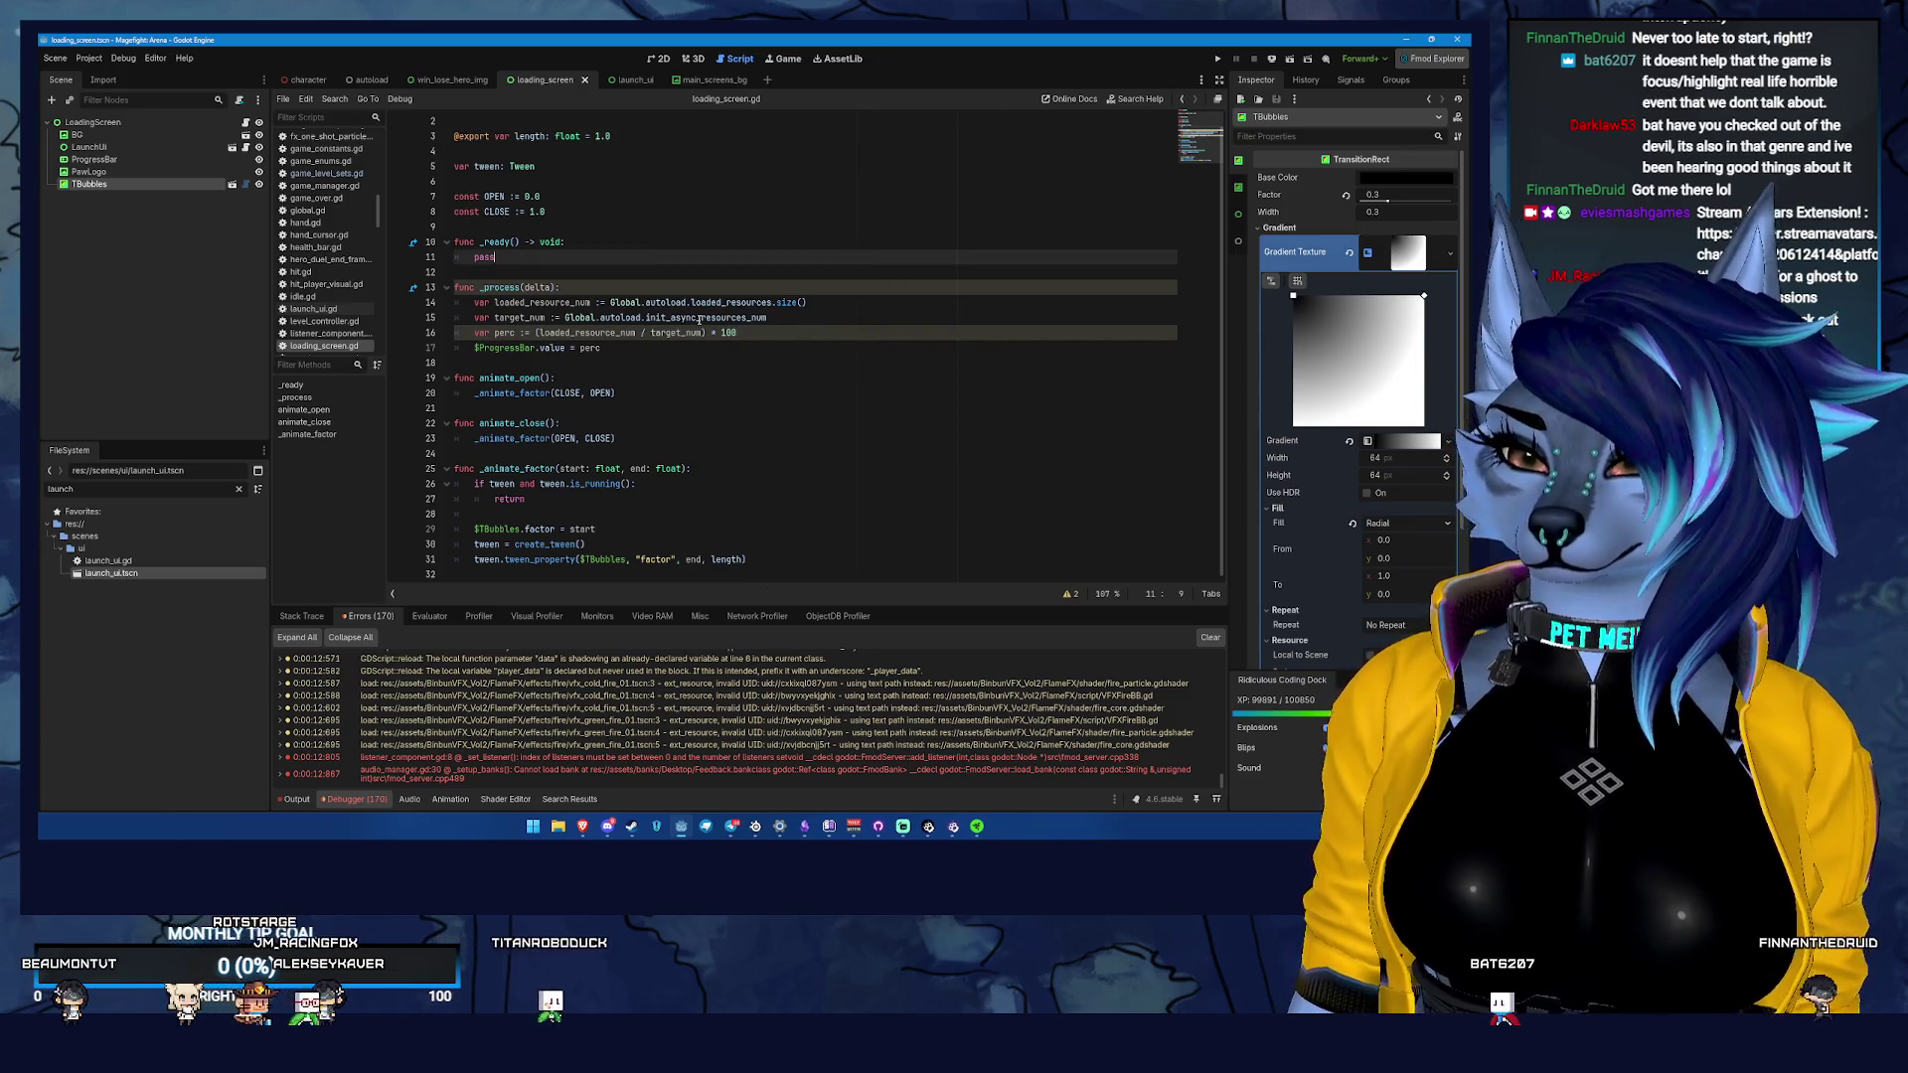
{"action": "key", "text": "BackSpace"}
{"action": "key", "text": "BackSpace"}
{"action": "key", "text": "BackSpace"}
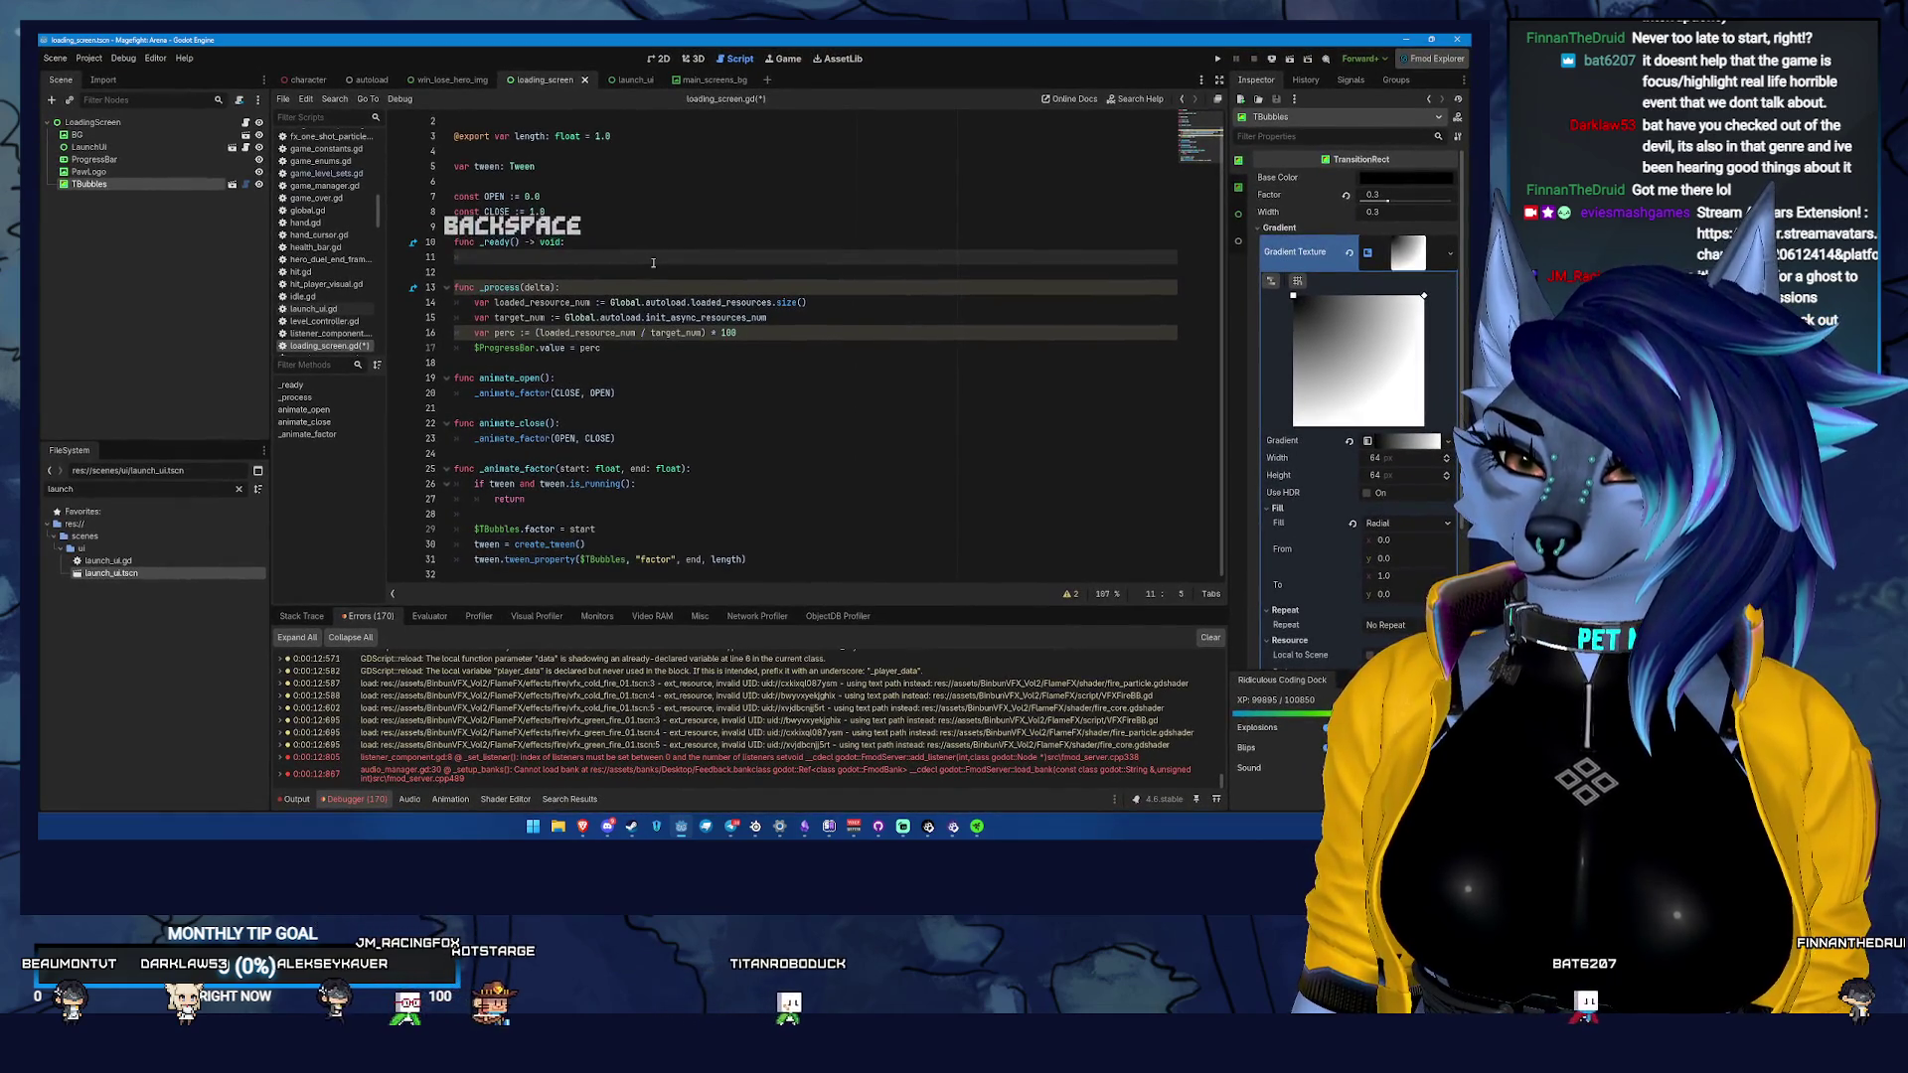
{"action": "key", "text": "shift+Up"}
{"action": "key", "text": "shift+Up"}
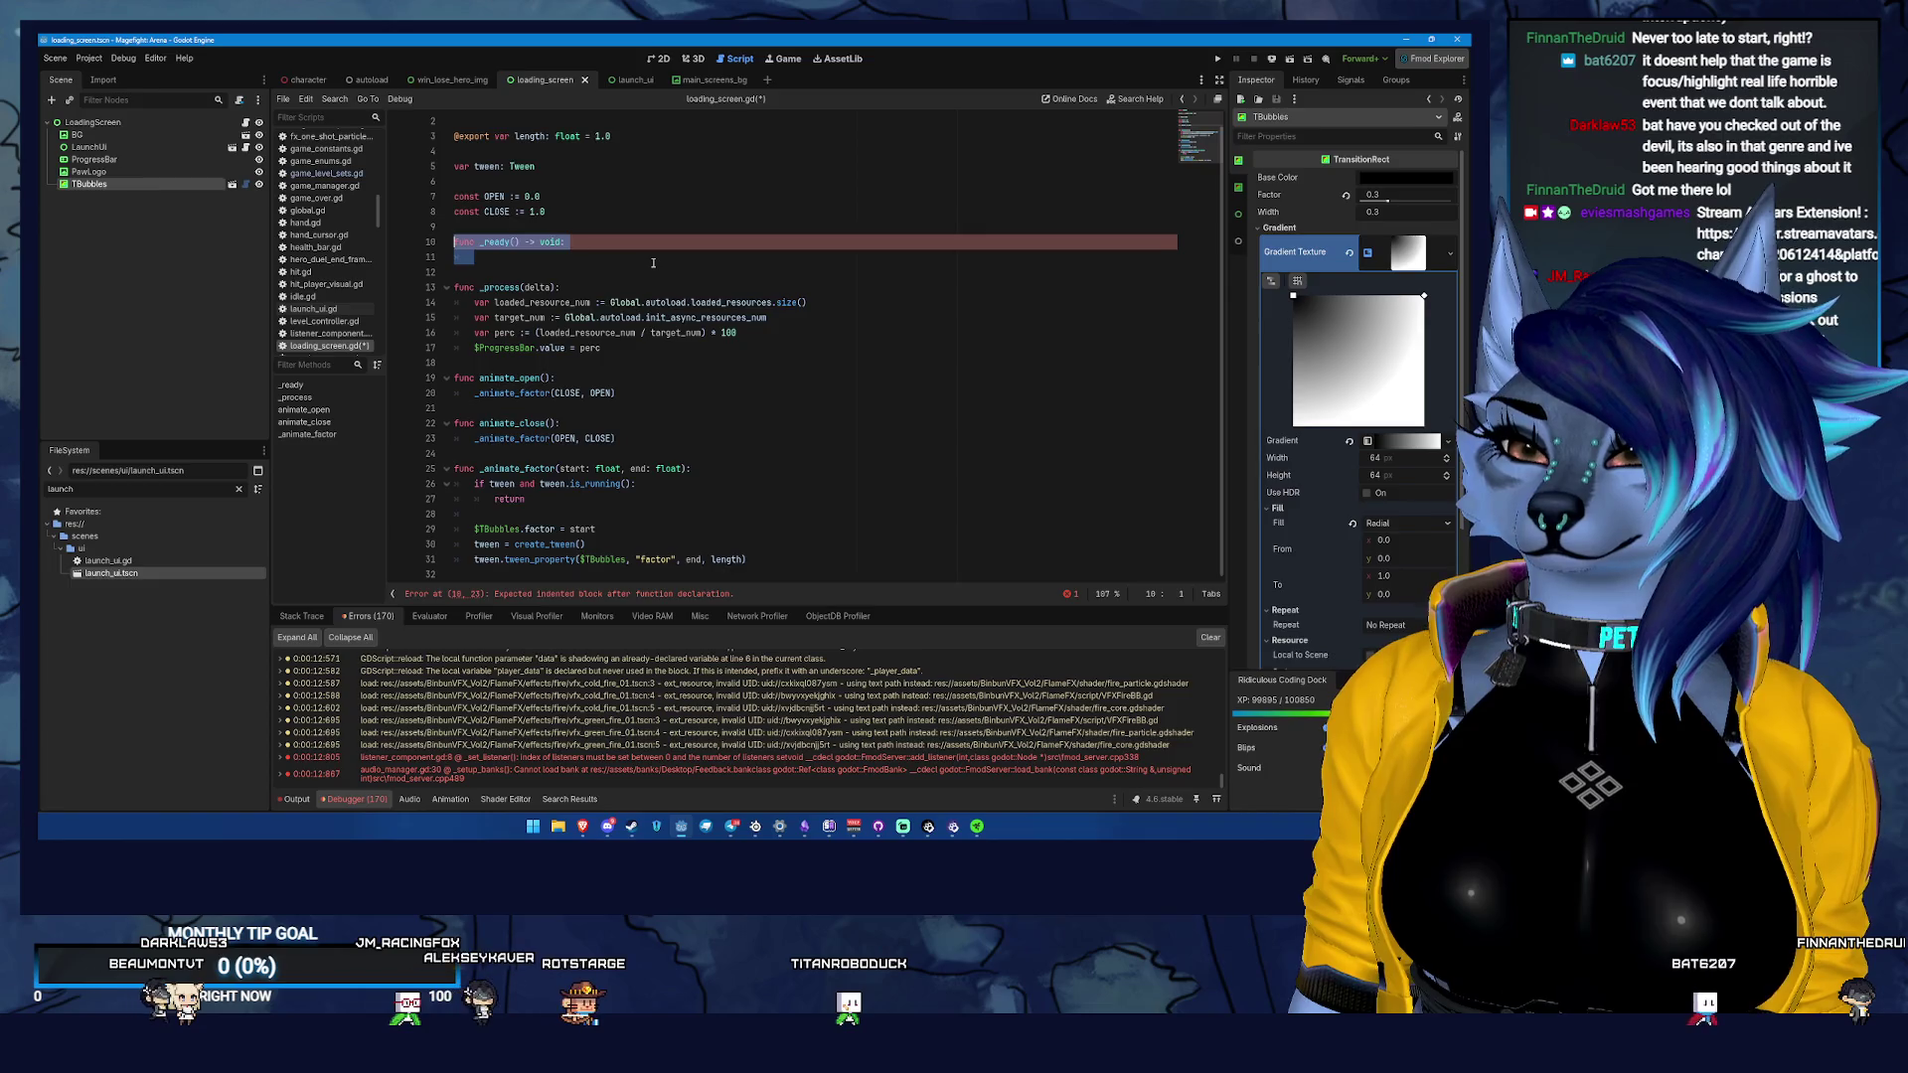
{"action": "key", "text": "BackSpace"}
{"action": "key", "text": "BackSpace"}
{"action": "key", "text": "ctrl+s"}
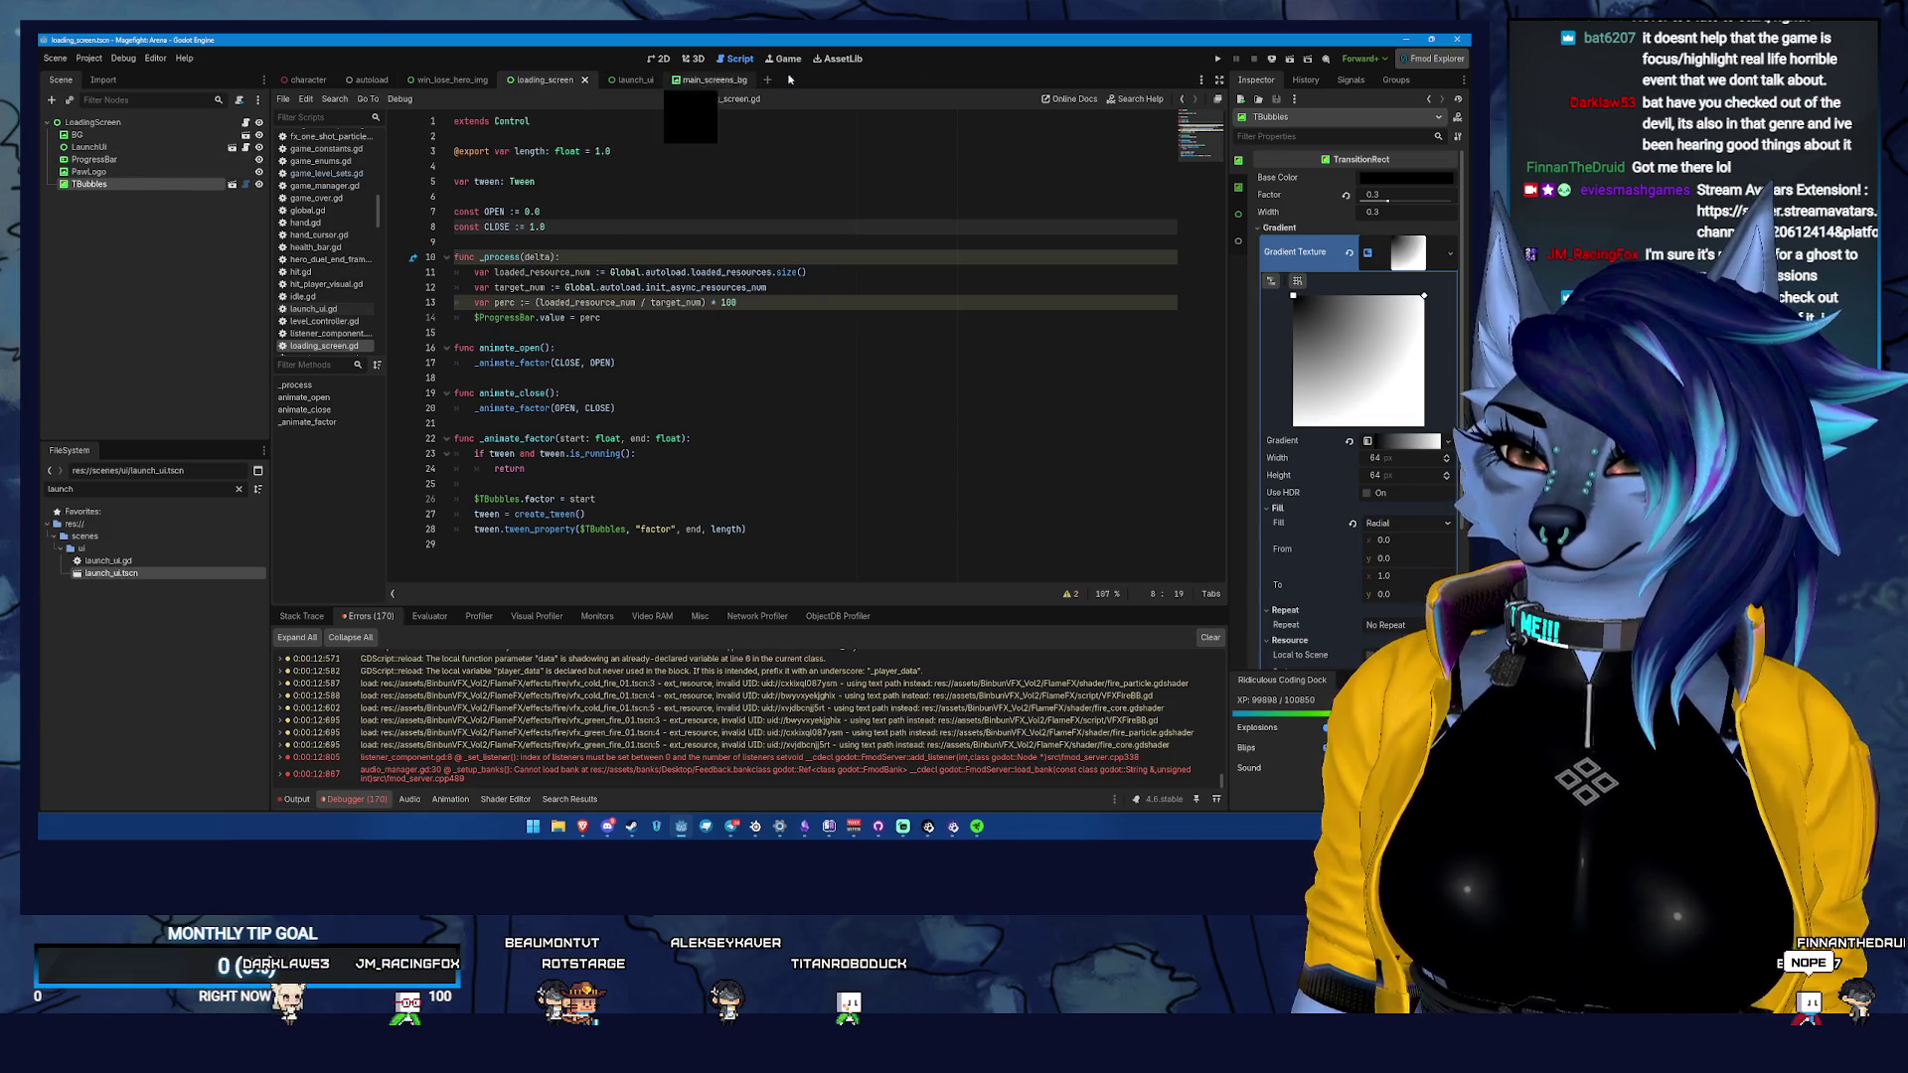
Switch from the script editor to the 2D view showing the launch_ui scene.
{"action": "left_click", "coordinate": [694, 59]}
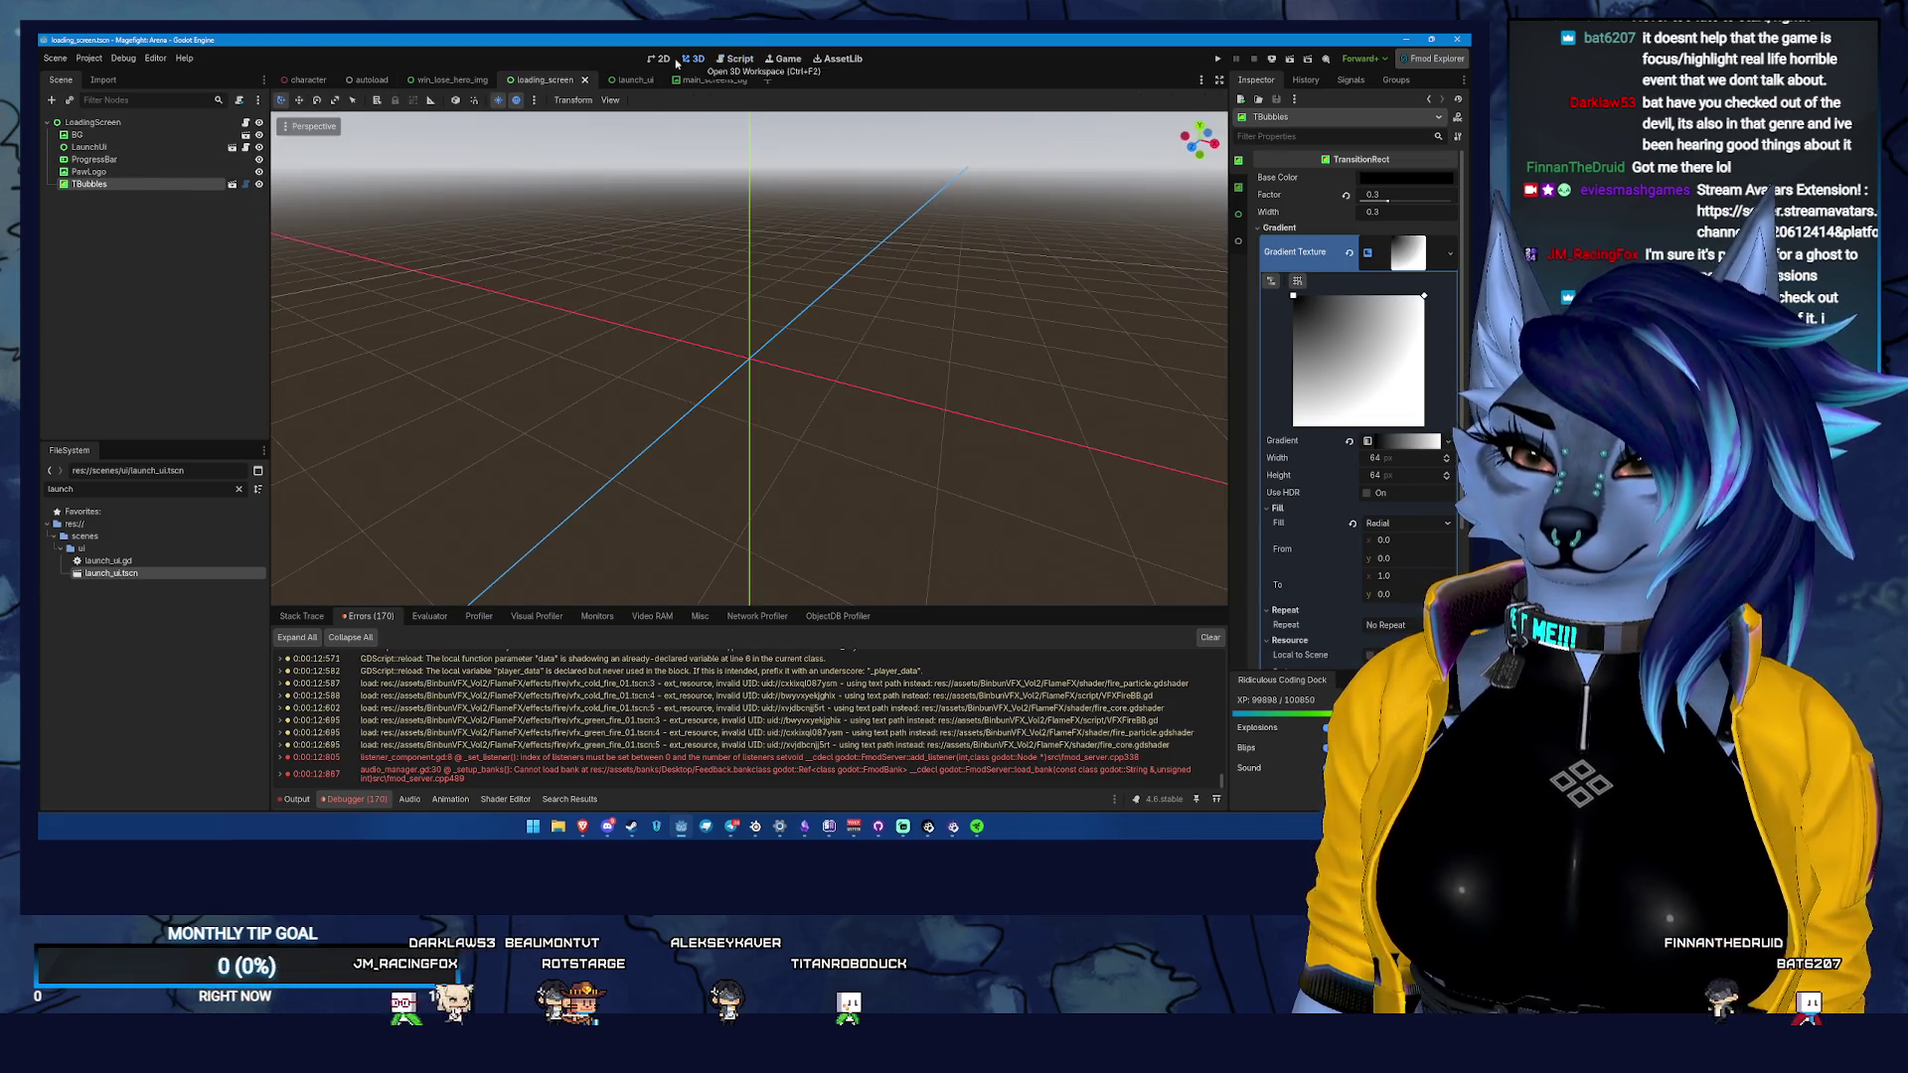
{"action": "left_click", "coordinate": [661, 59]}
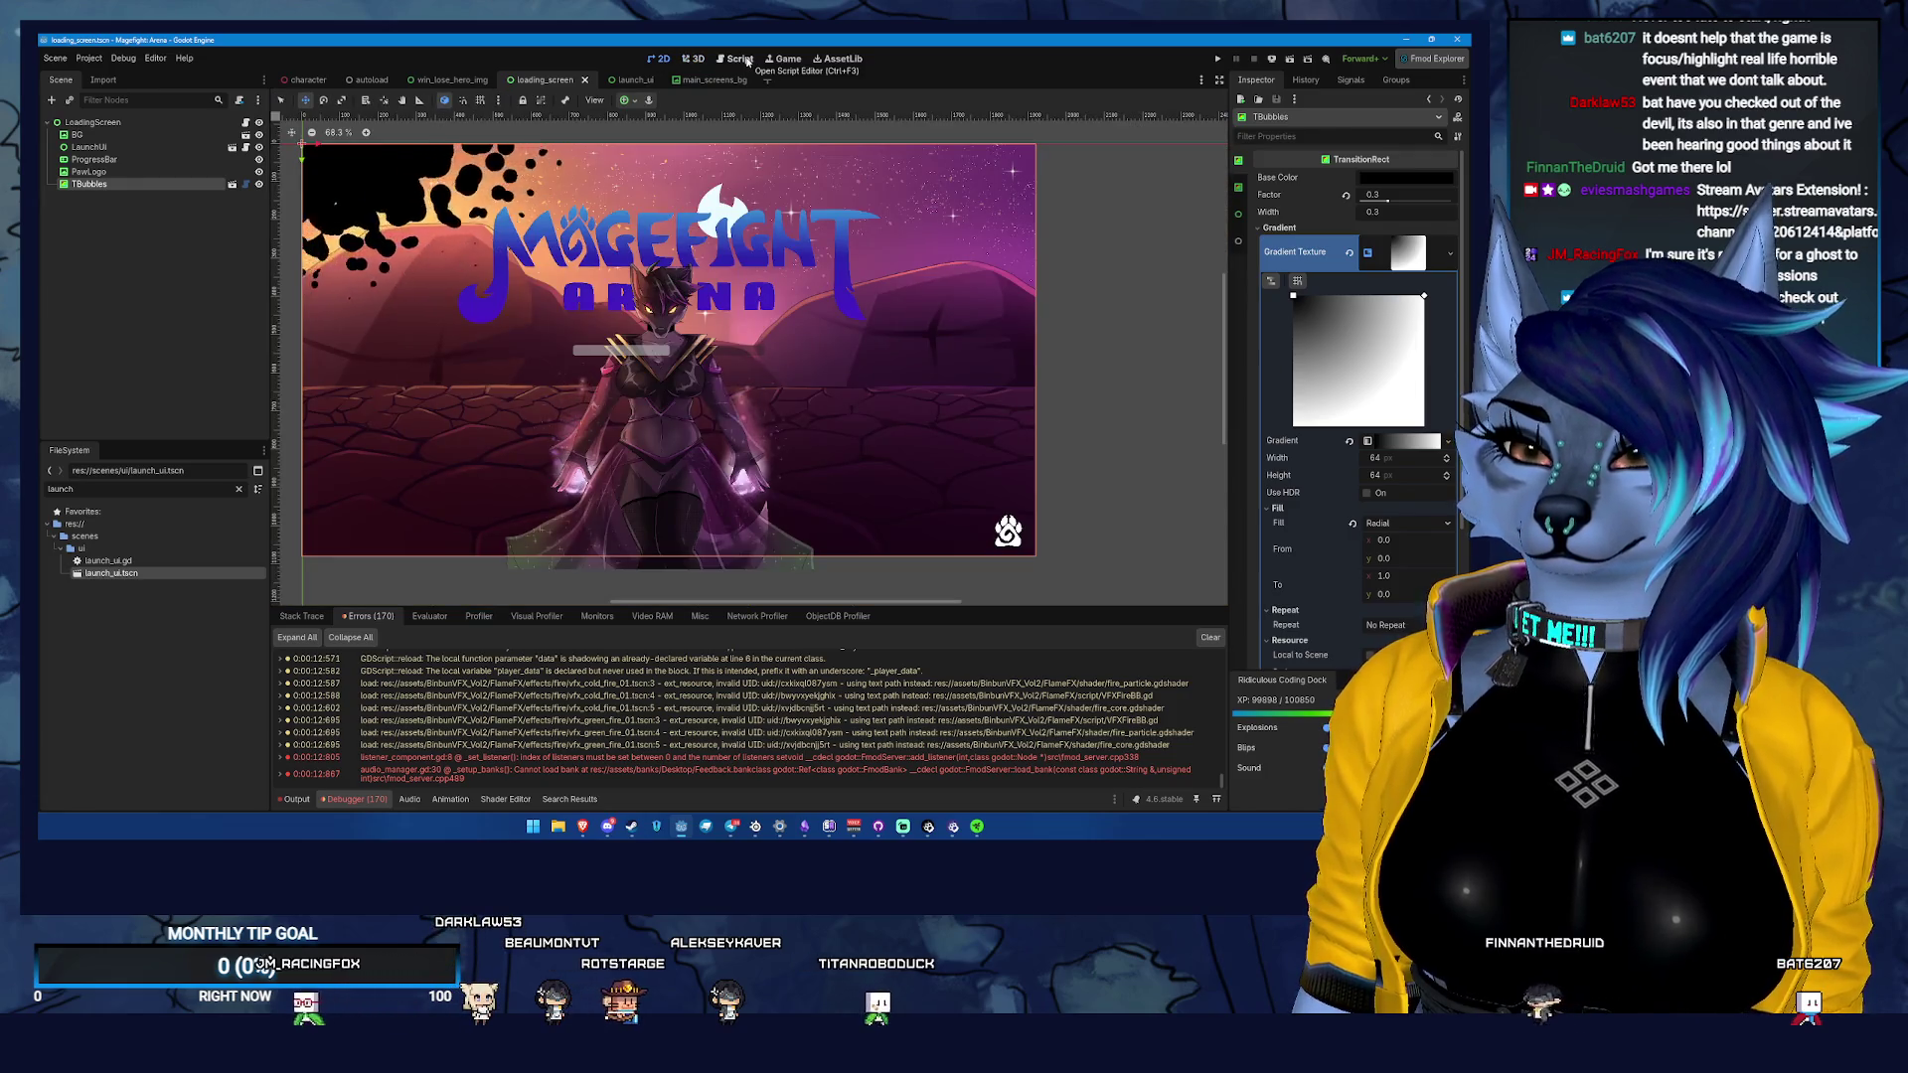
{"action": "left_click", "coordinate": [748, 61]}
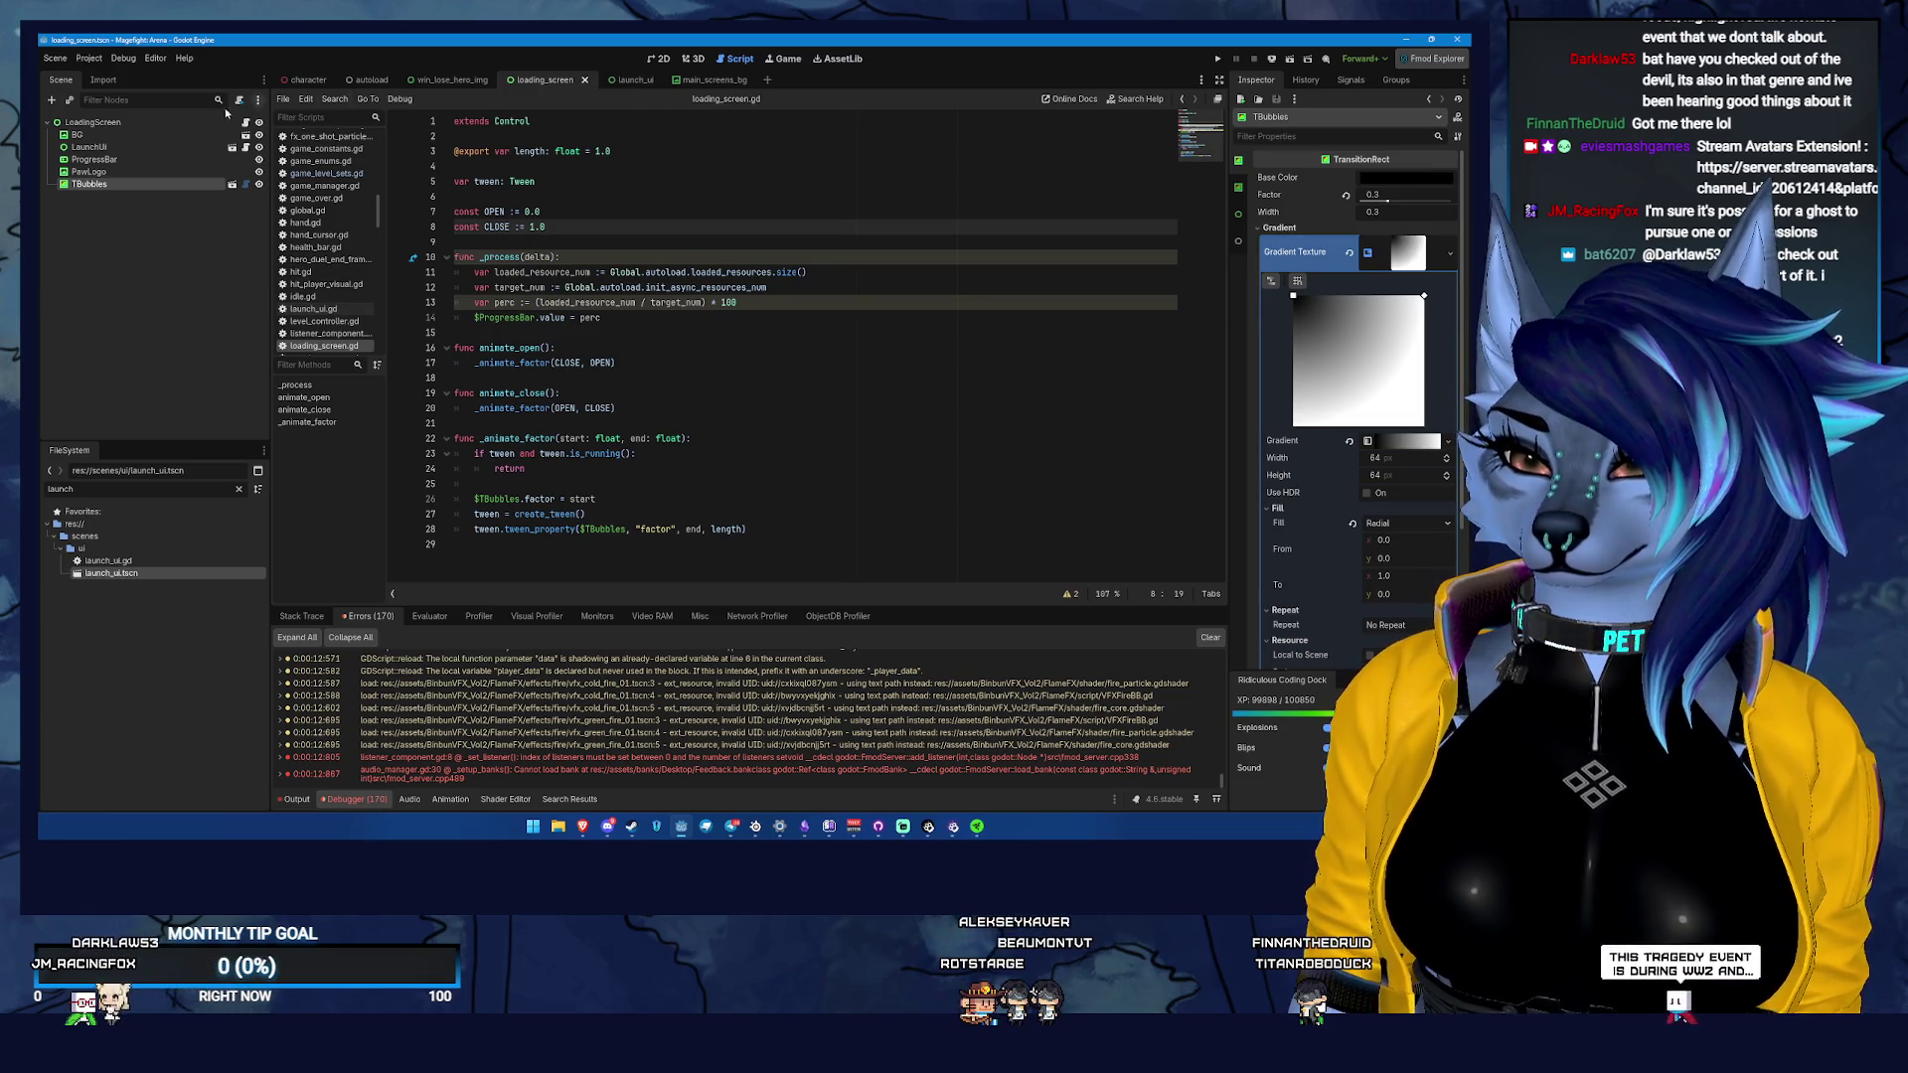
{"action": "left_click", "coordinate": [694, 59]}
{"action": "left_click", "coordinate": [628, 79]}
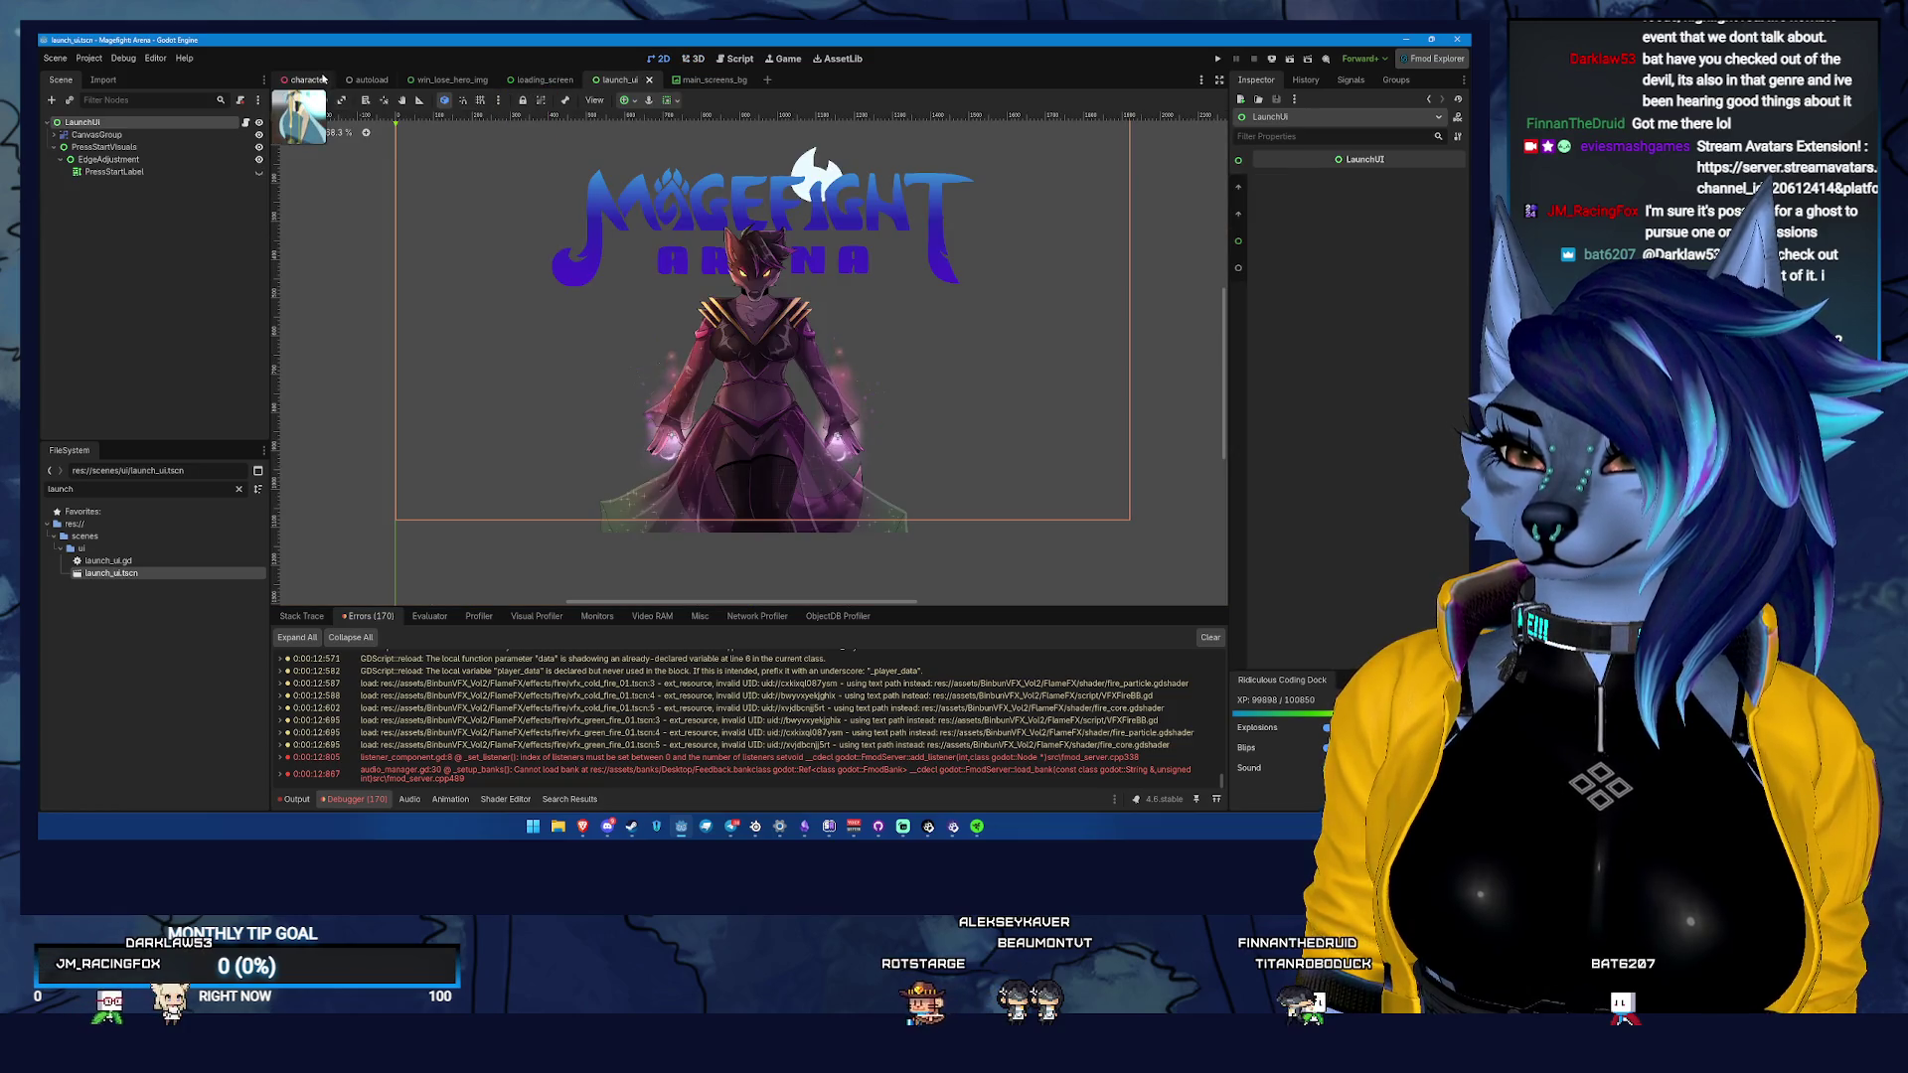
Open the autoload scene's autoload.gd script.
{"action": "left_click", "coordinate": [368, 79]}
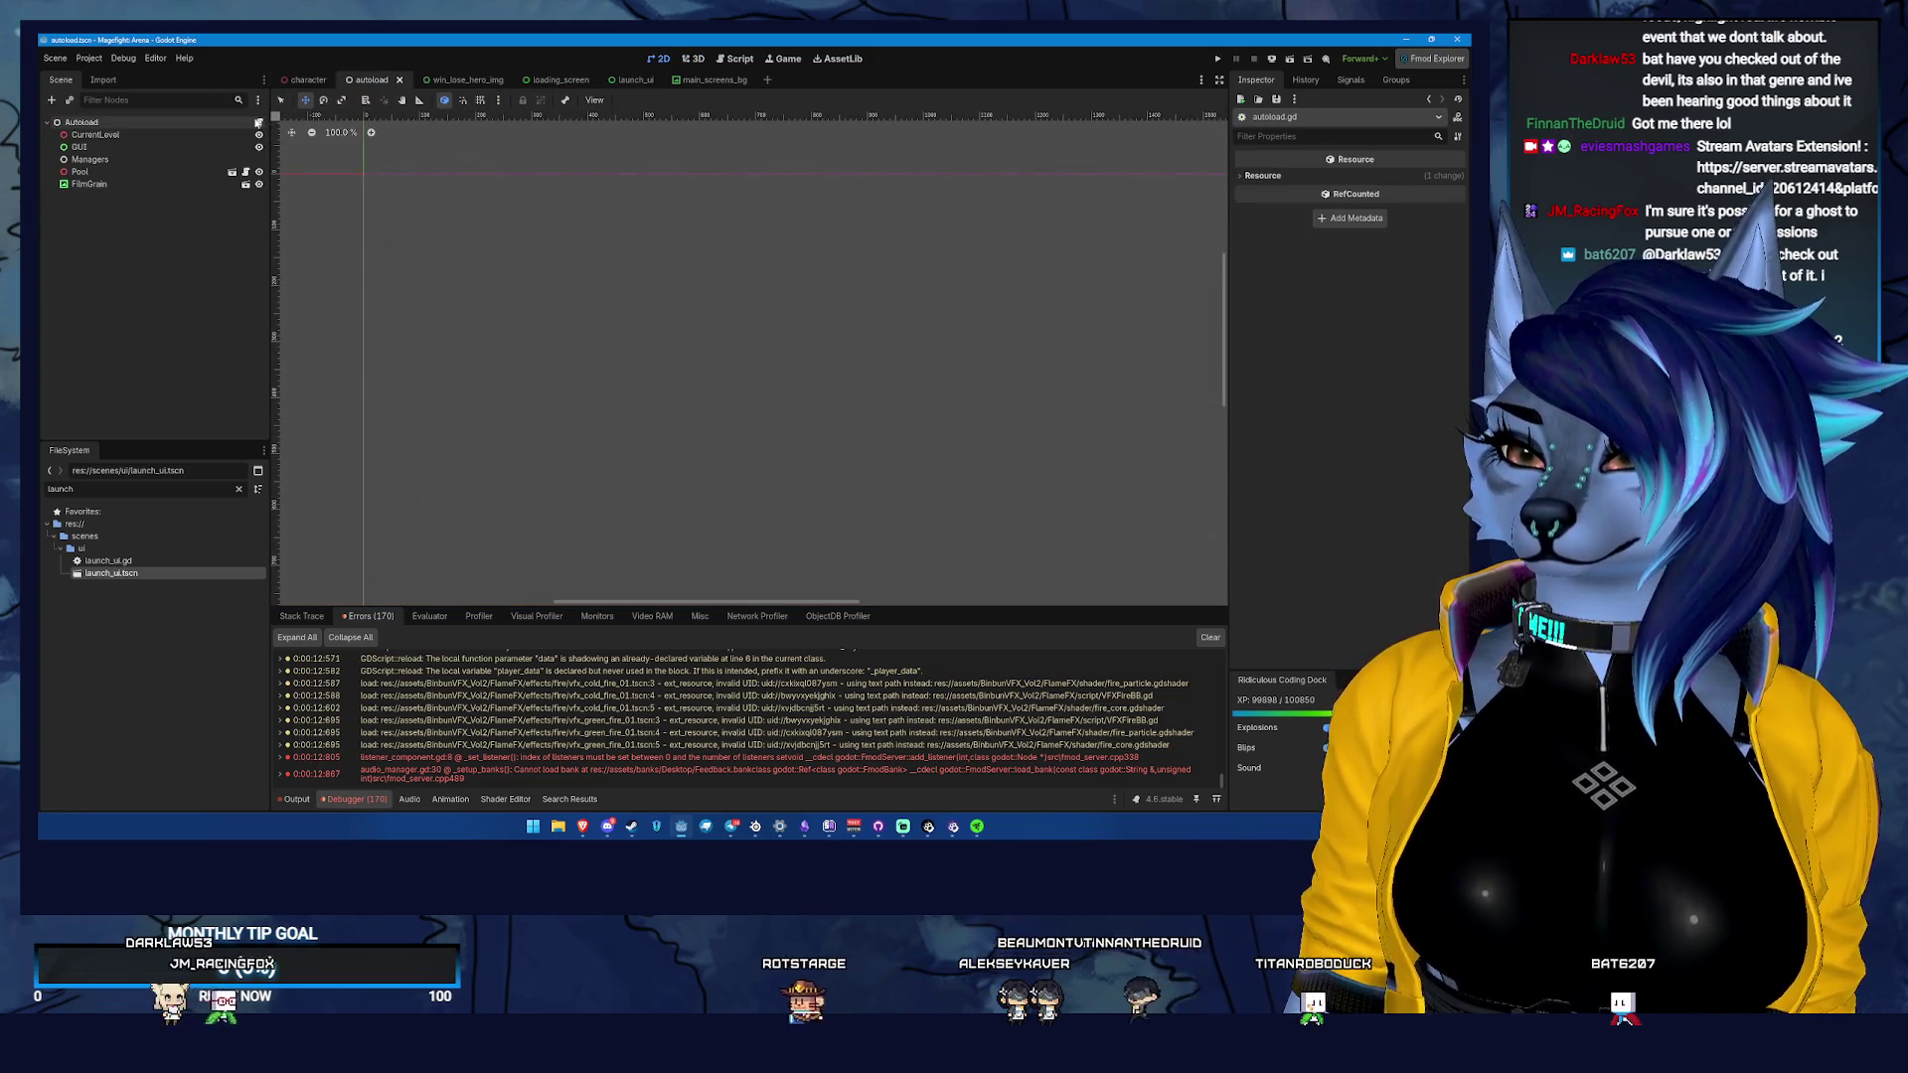
{"action": "left_click", "coordinate": [260, 121]}
{"action": "left_click_drag", "start_coordinate": [1199, 221], "coordinate": [1182, 161]}
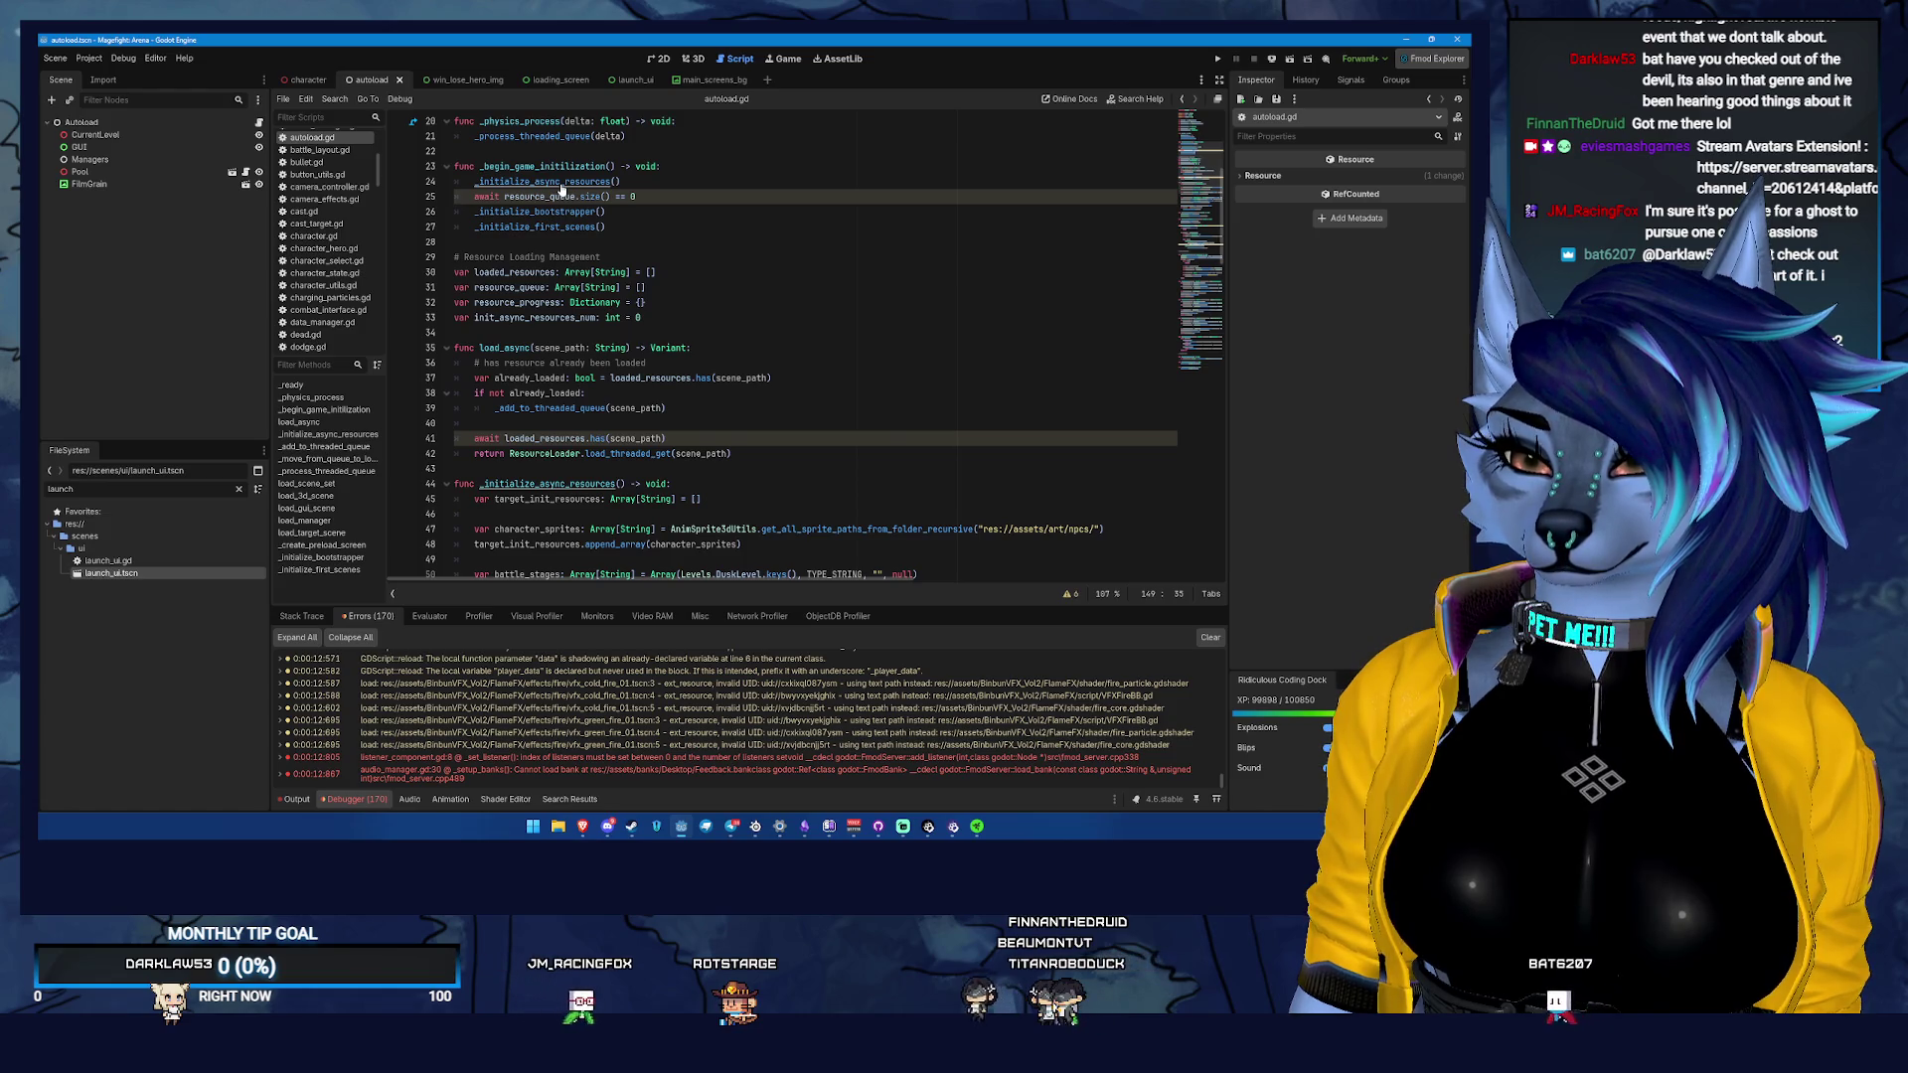
{"action": "scroll", "coordinate": [566, 182], "scroll_direction": "up", "scroll_amount": 3}
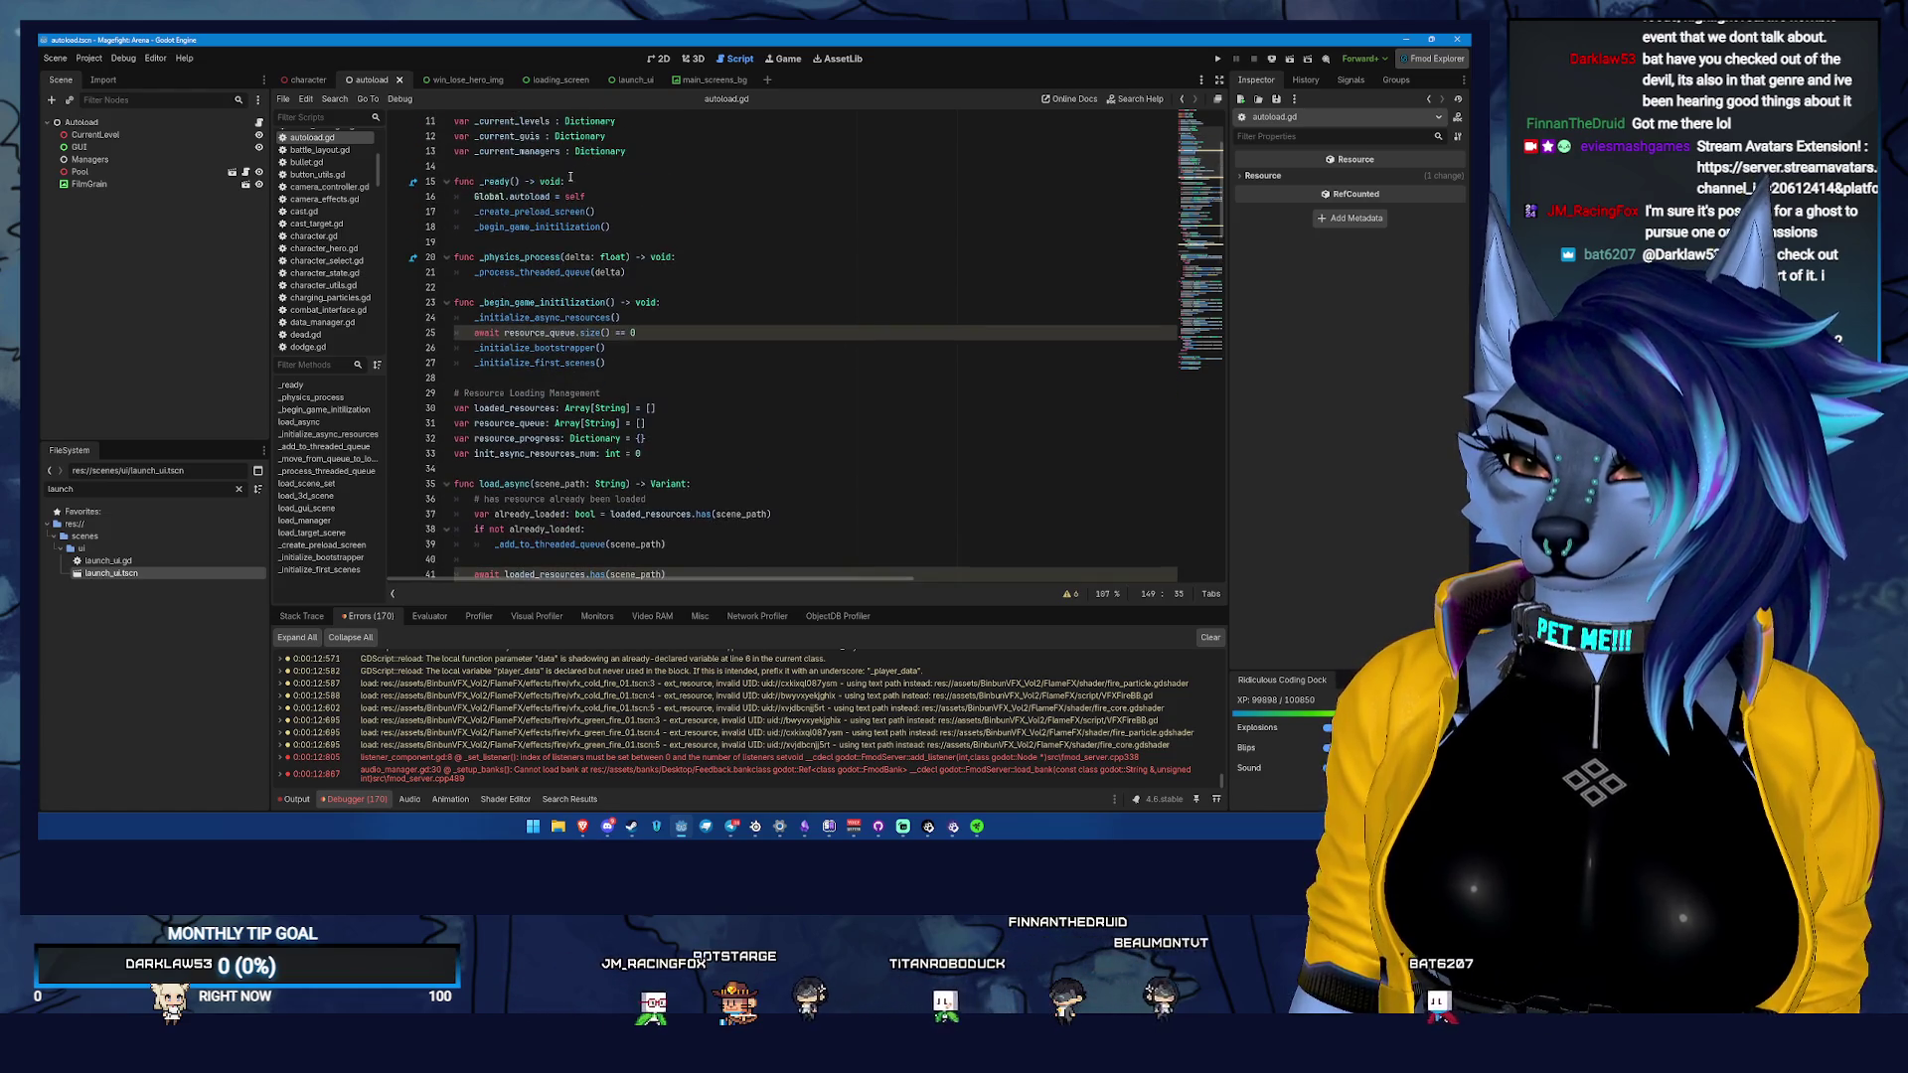
In _create_preload_screen, add a loading_screen.animate_open line after the loading screen is created.
{"action": "left_click", "coordinate": [553, 212], "text": "ctrl"}
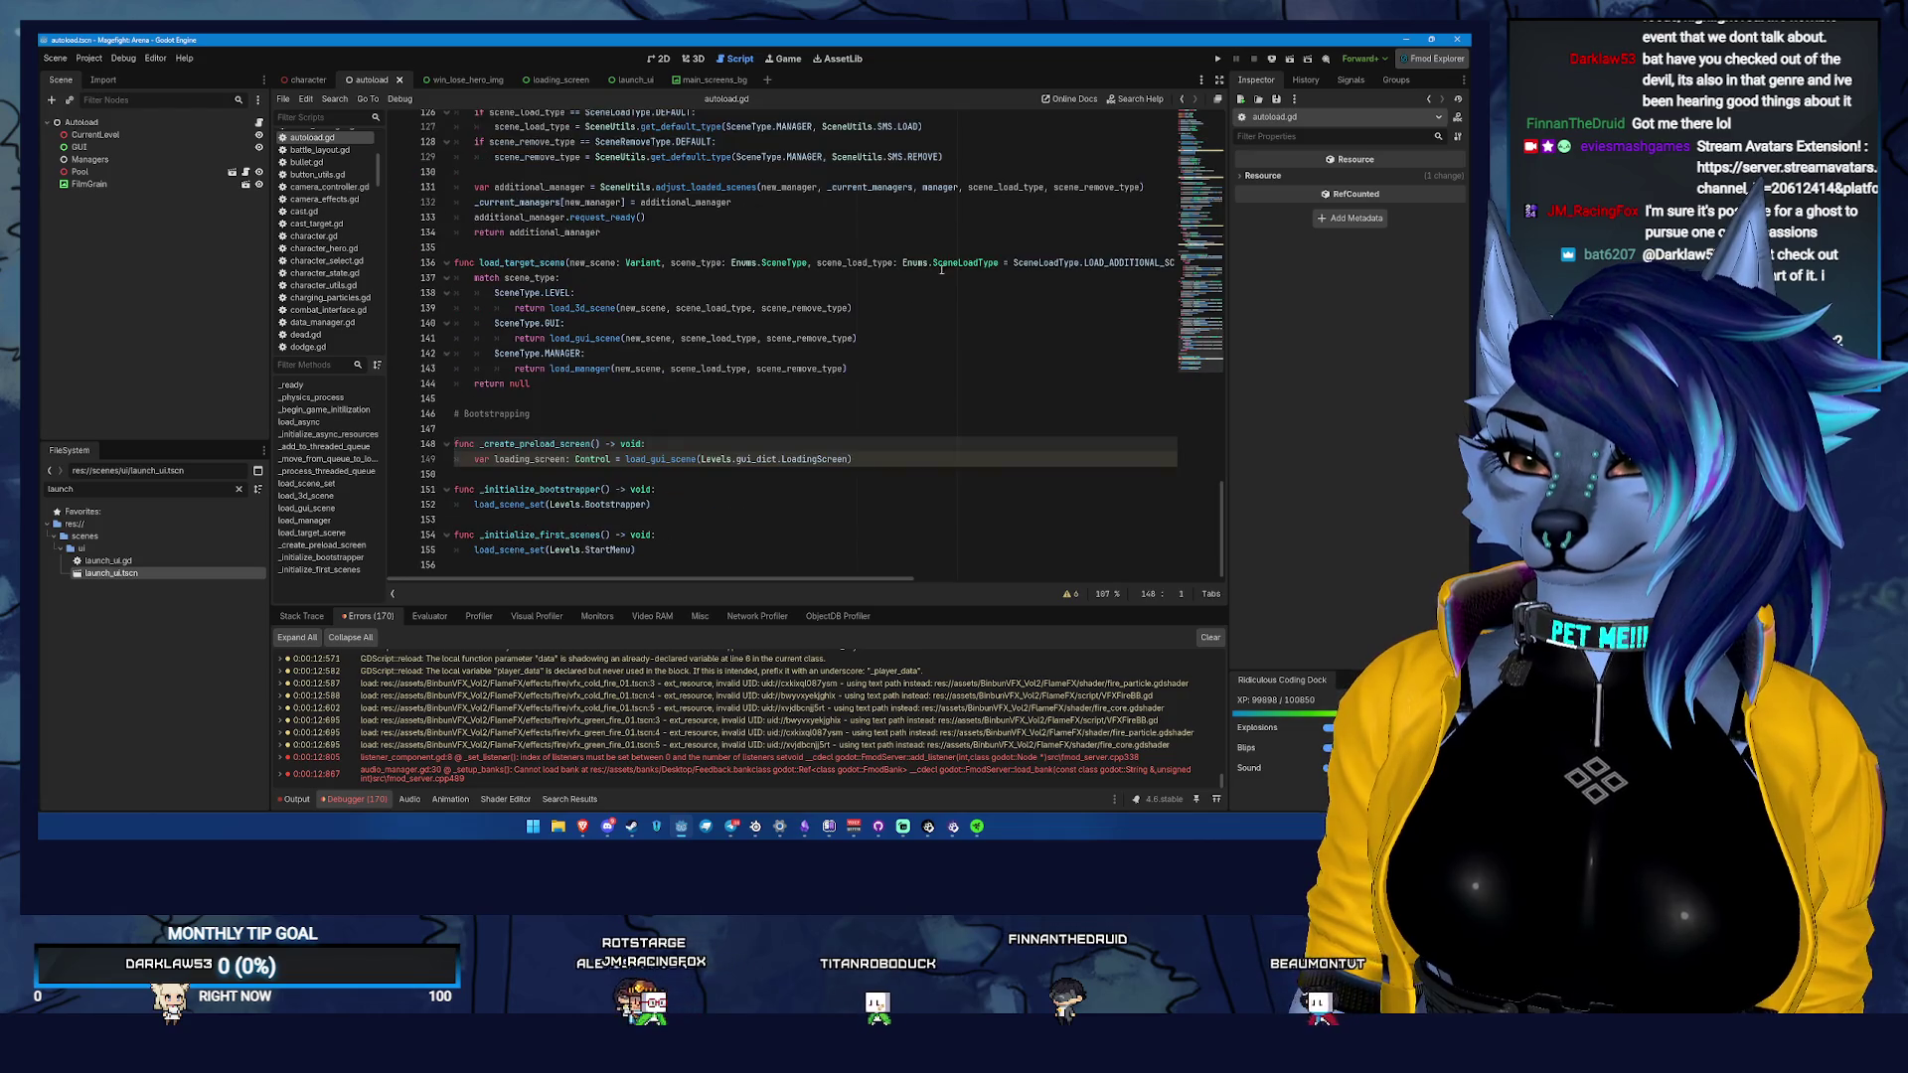
{"action": "left_click", "coordinate": [903, 462]}
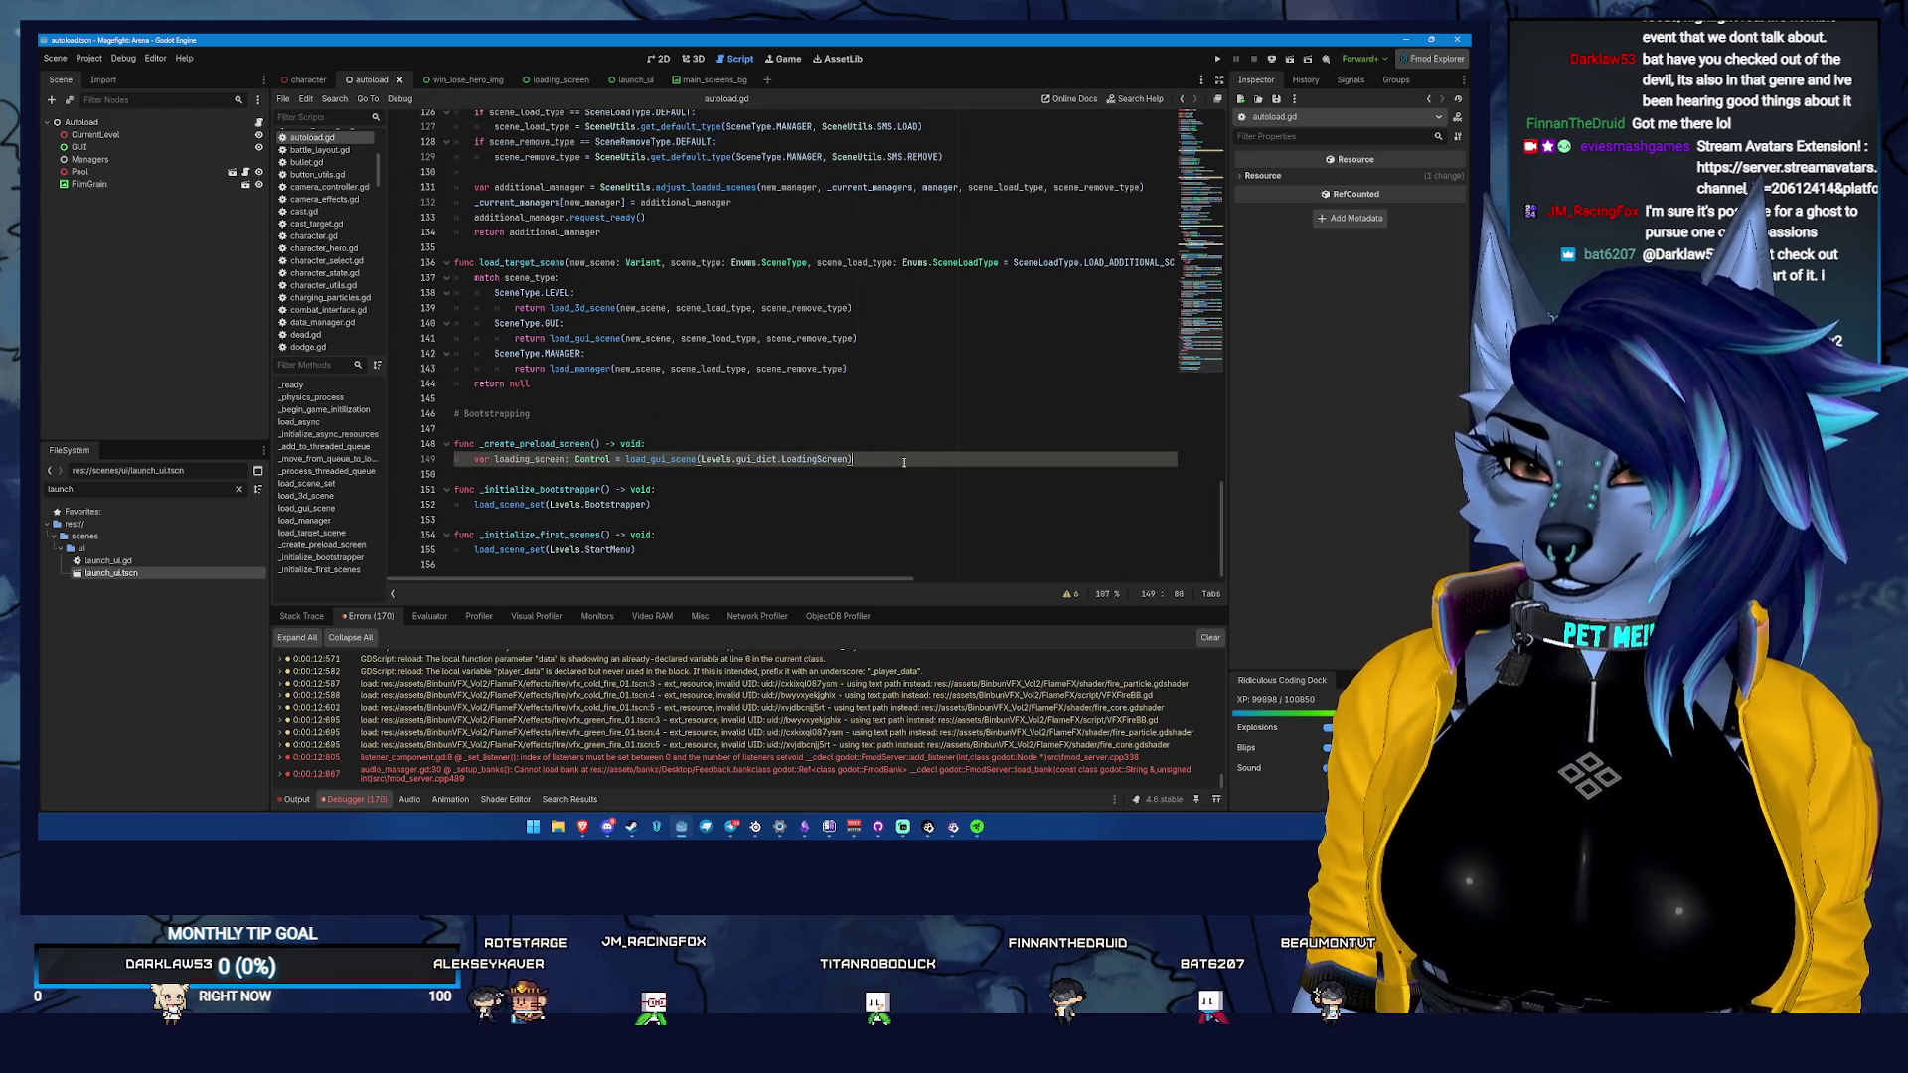
{"action": "key", "text": "Return"}
{"action": "type", "text": "loading_screen."}
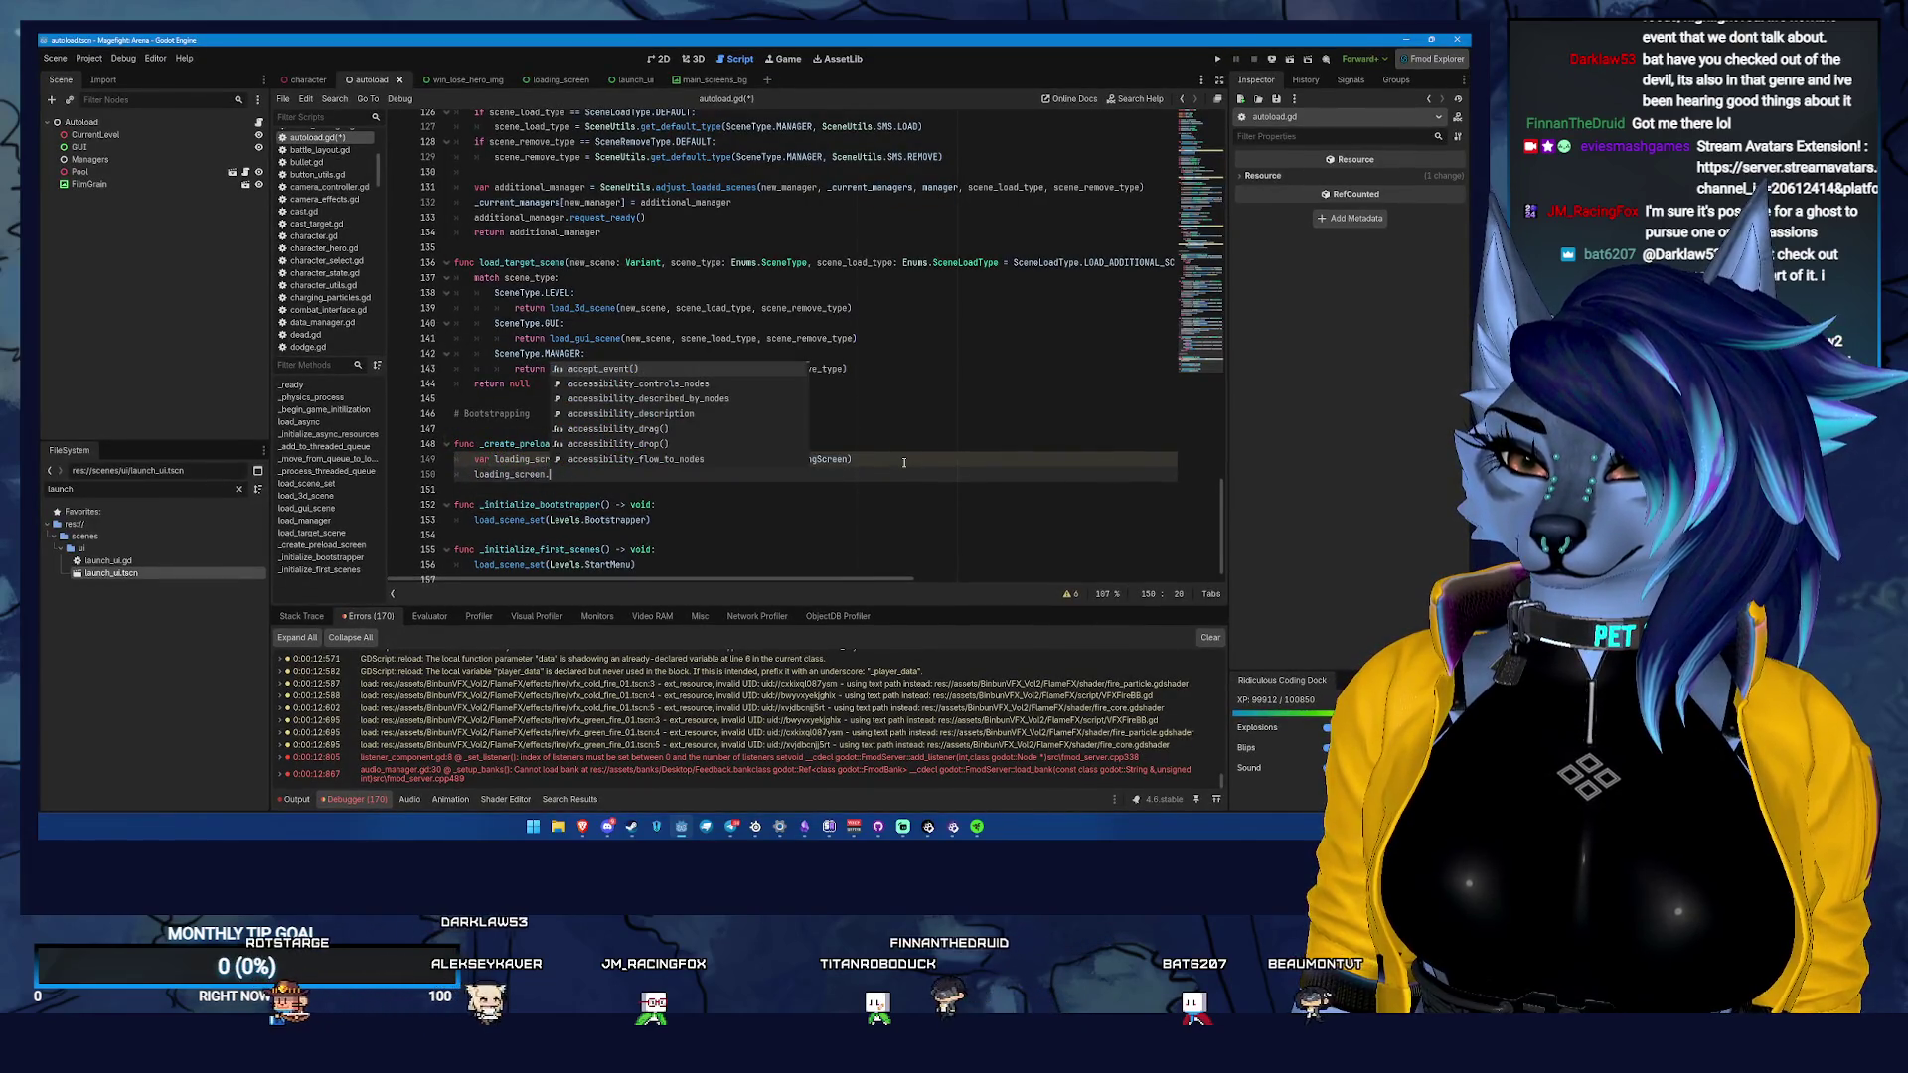
{"action": "type", "text": "animate"}
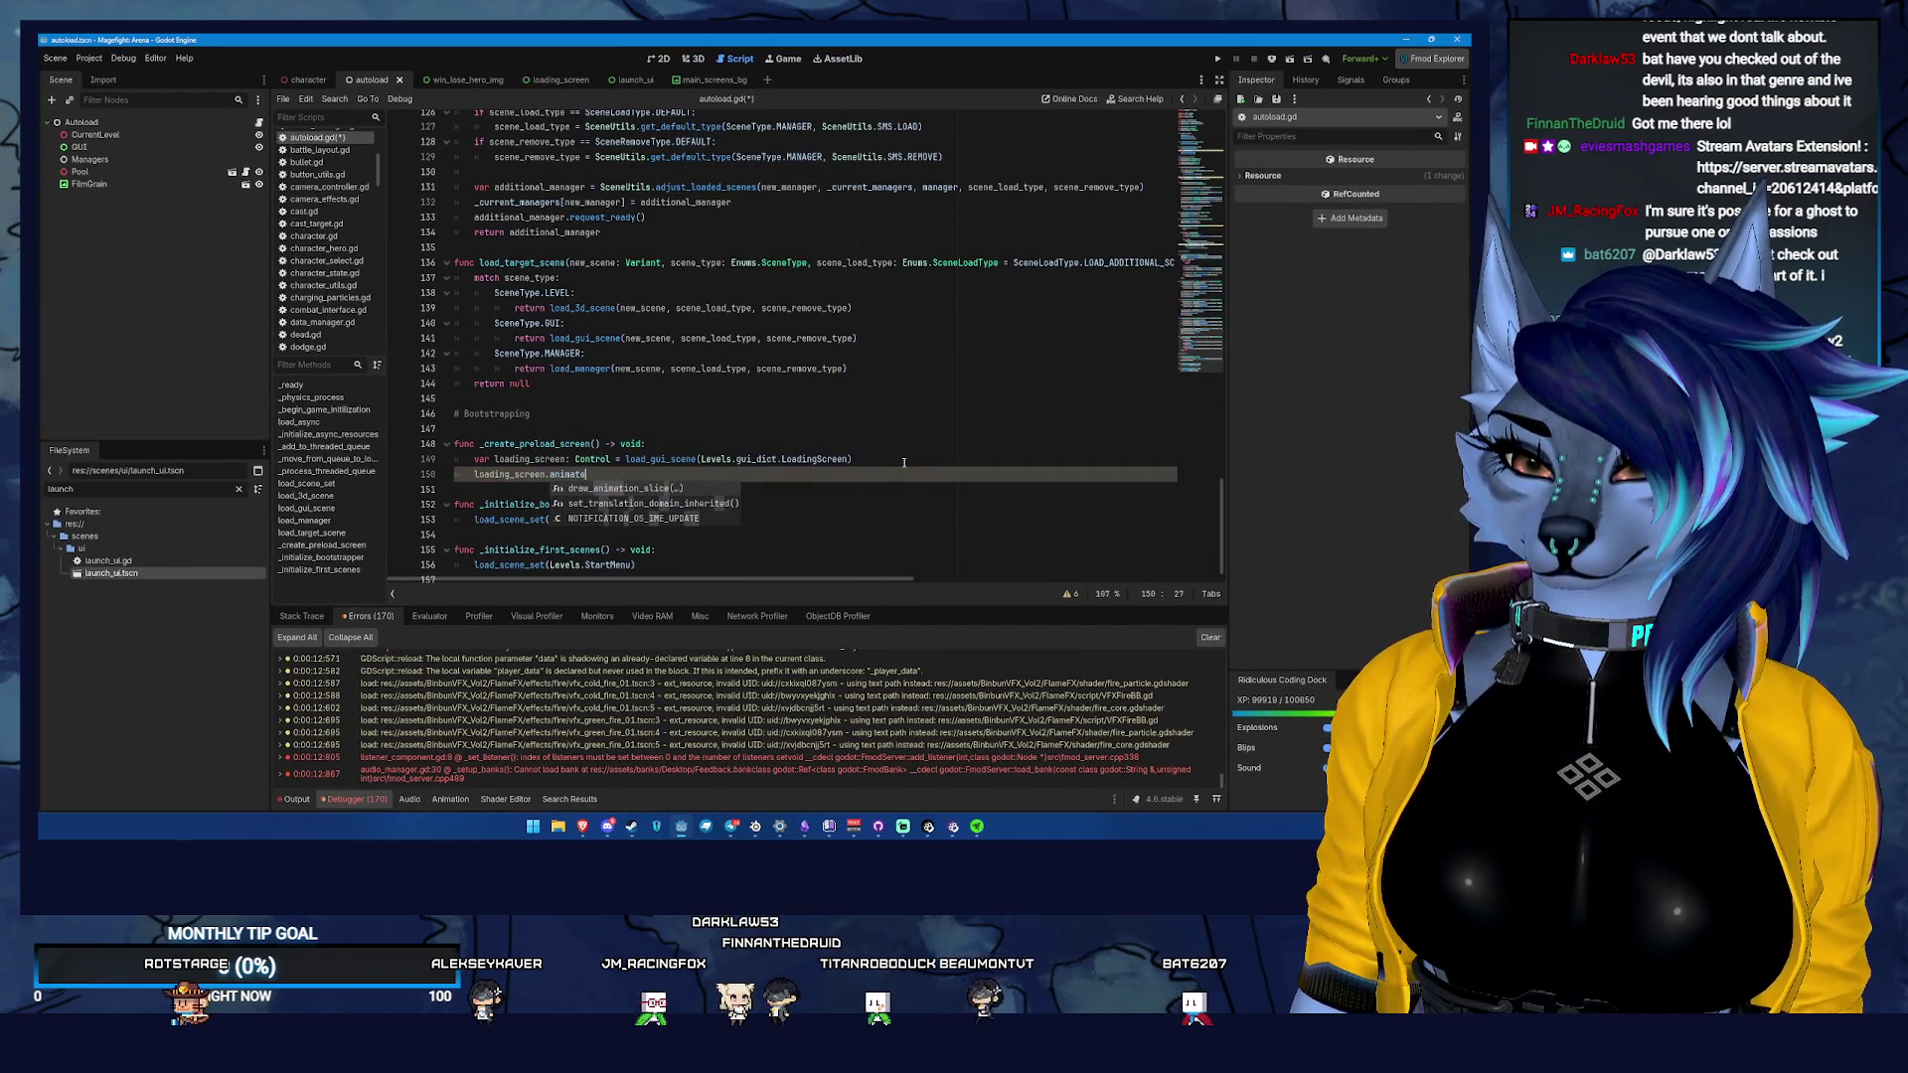
{"action": "type", "text": "_op"}
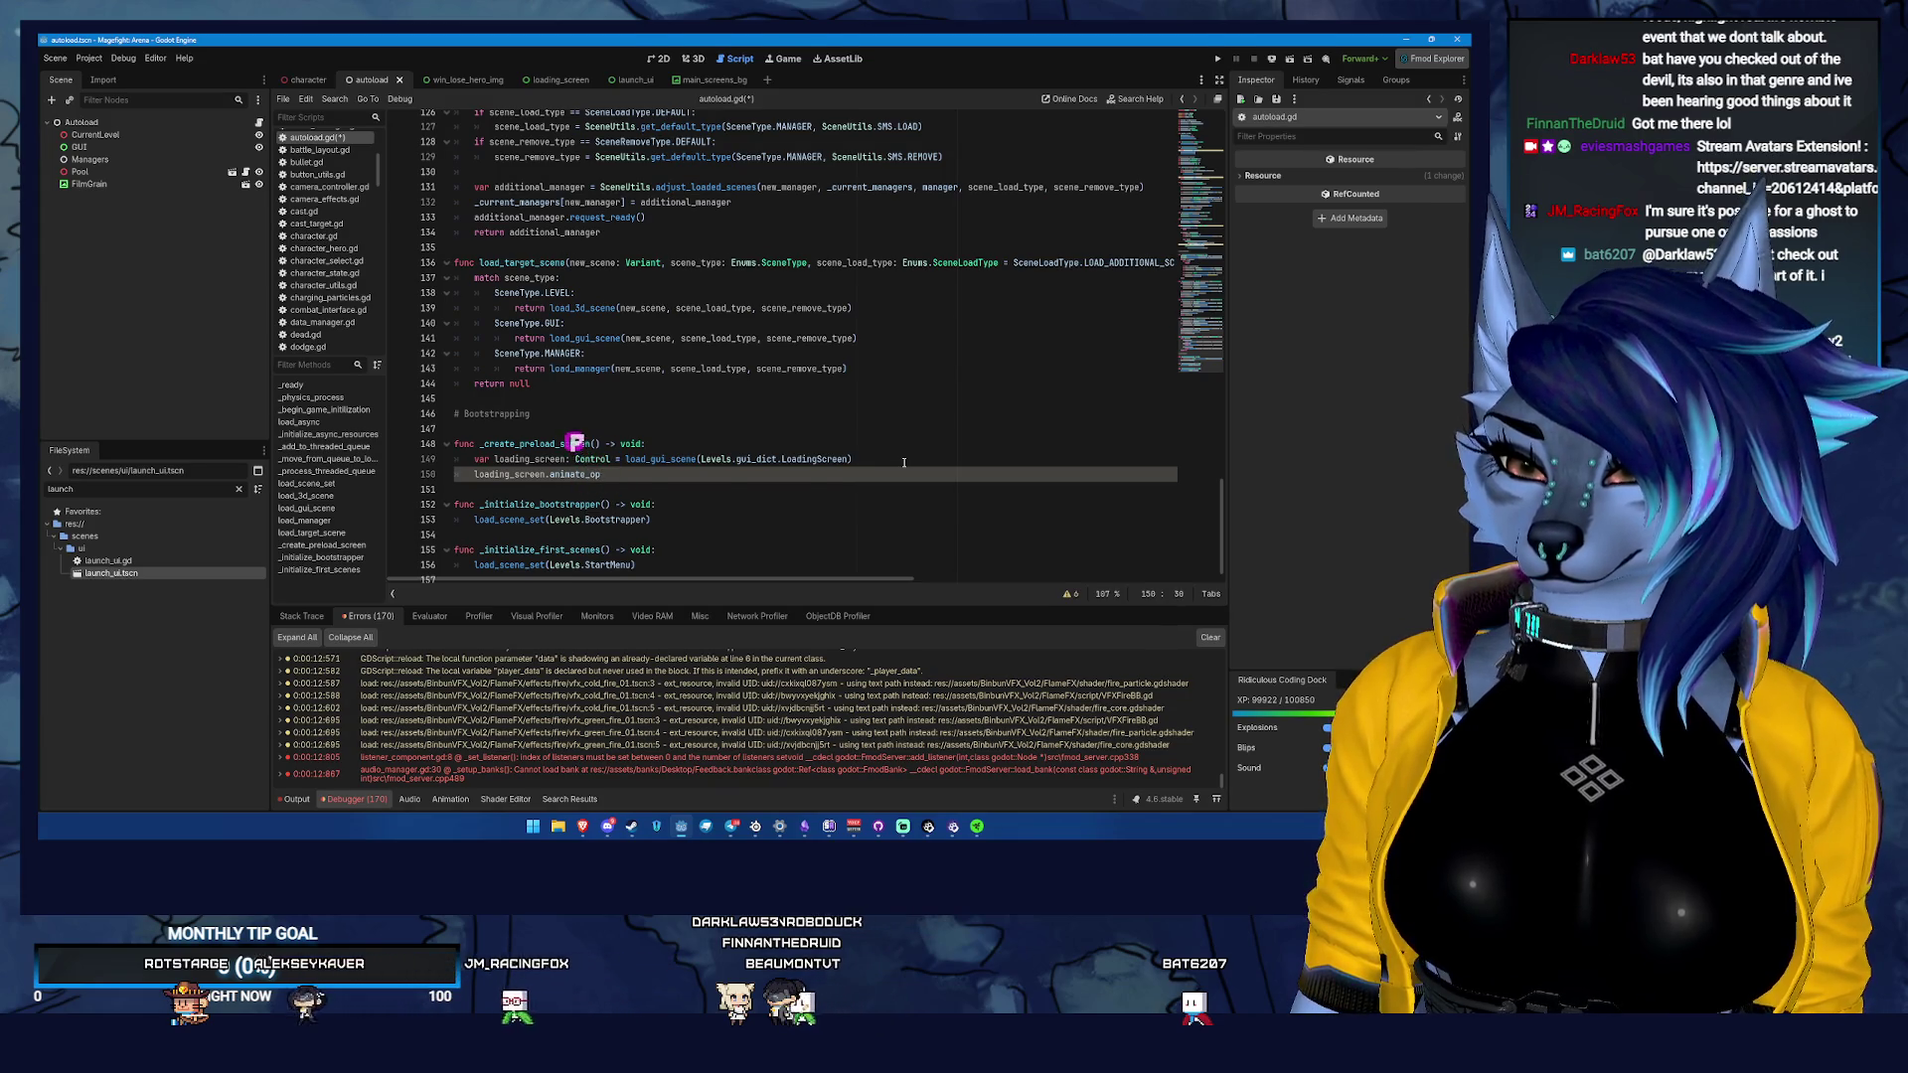
{"action": "type", "text": "en("}
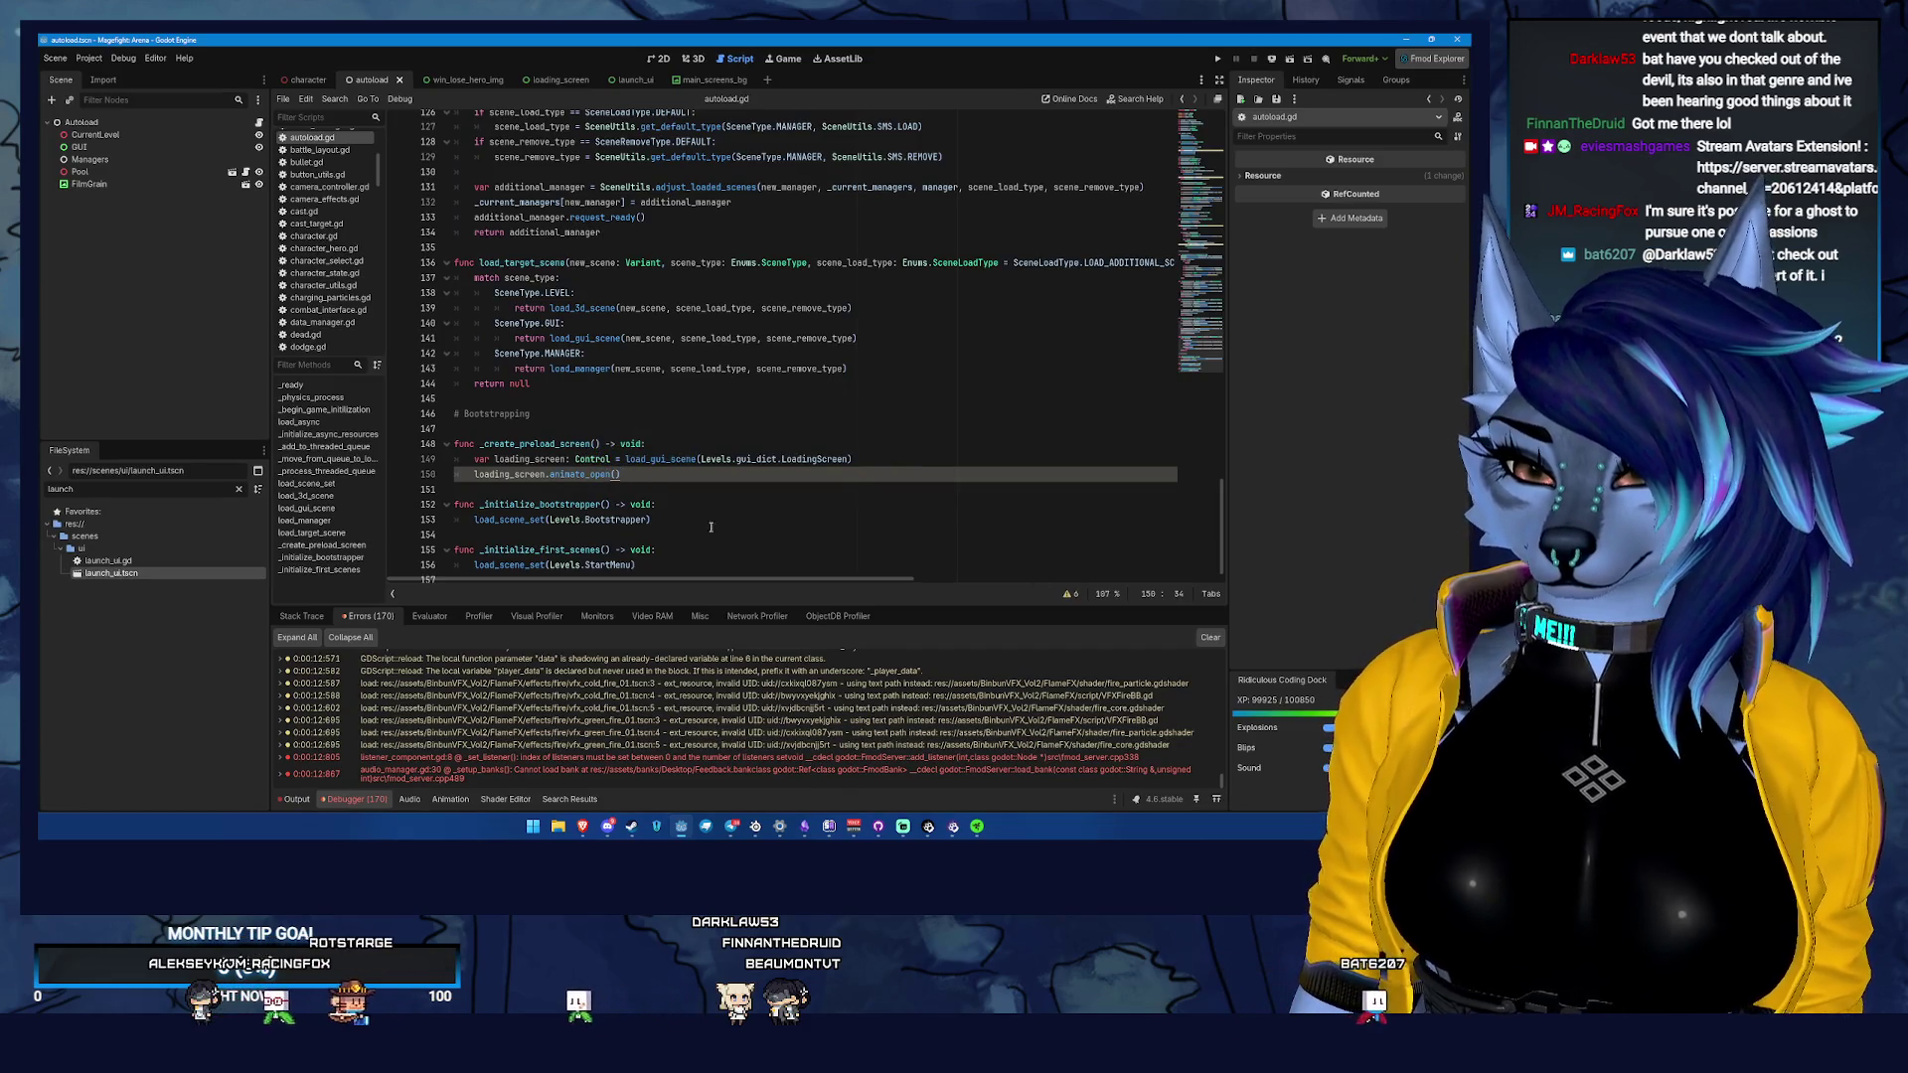
Save autoload.gd and start an 'await loading_screen.tween.' line after animate_open().
{"action": "key", "text": "ctrl+s"}
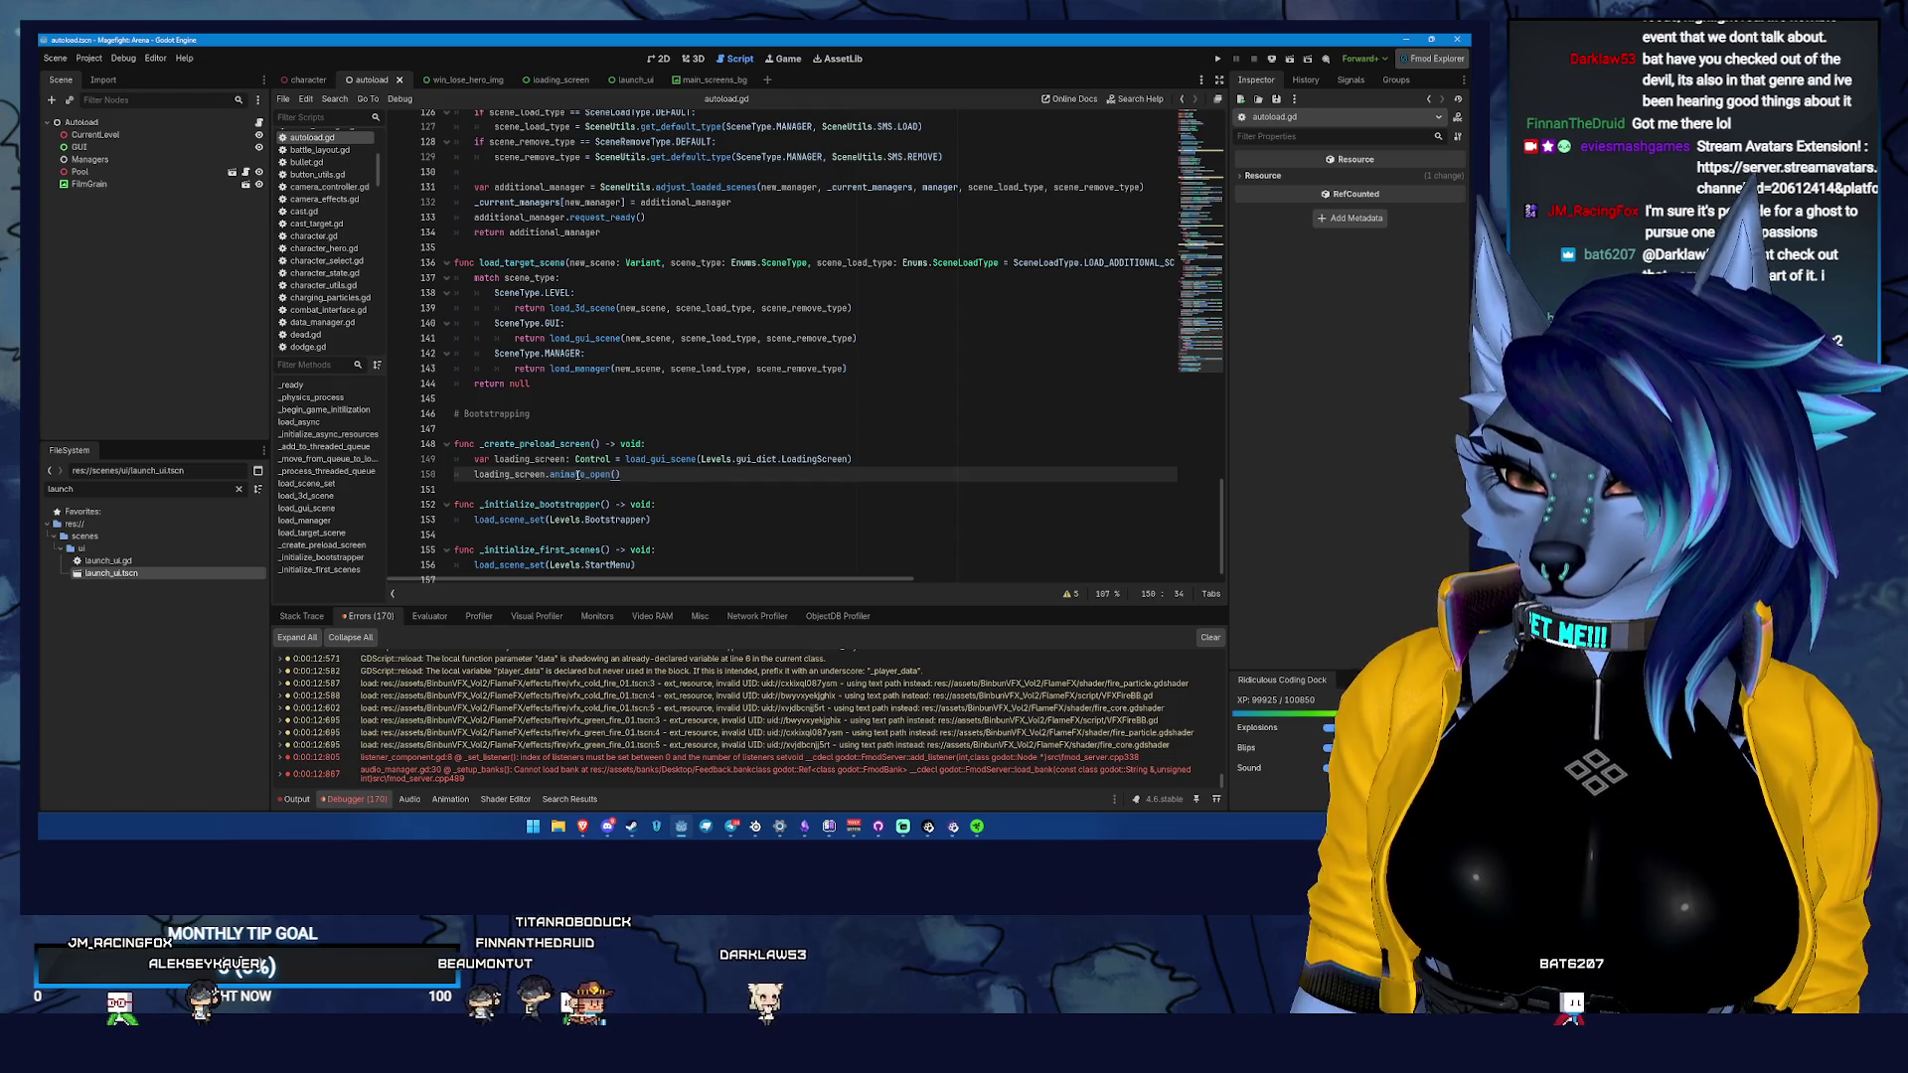
{"action": "key", "text": "Return"}
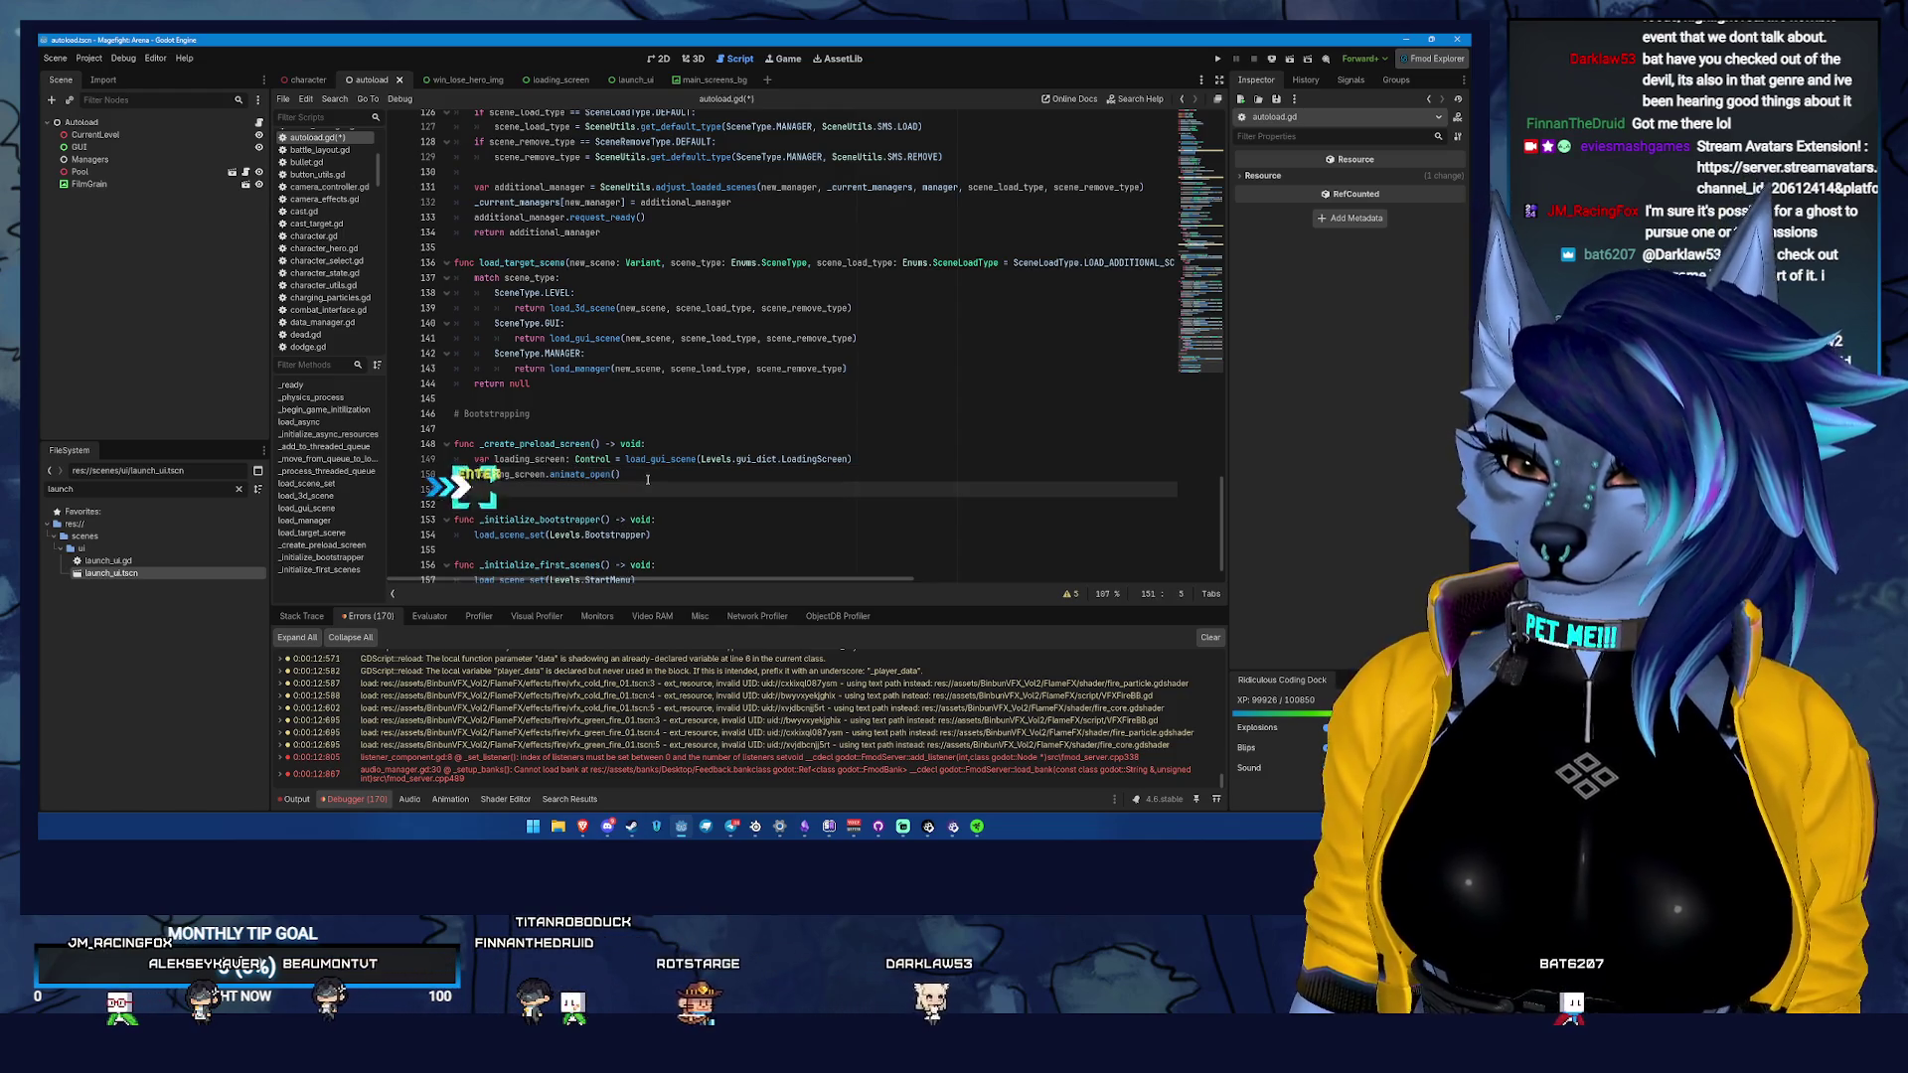
{"action": "type", "text": "await "}
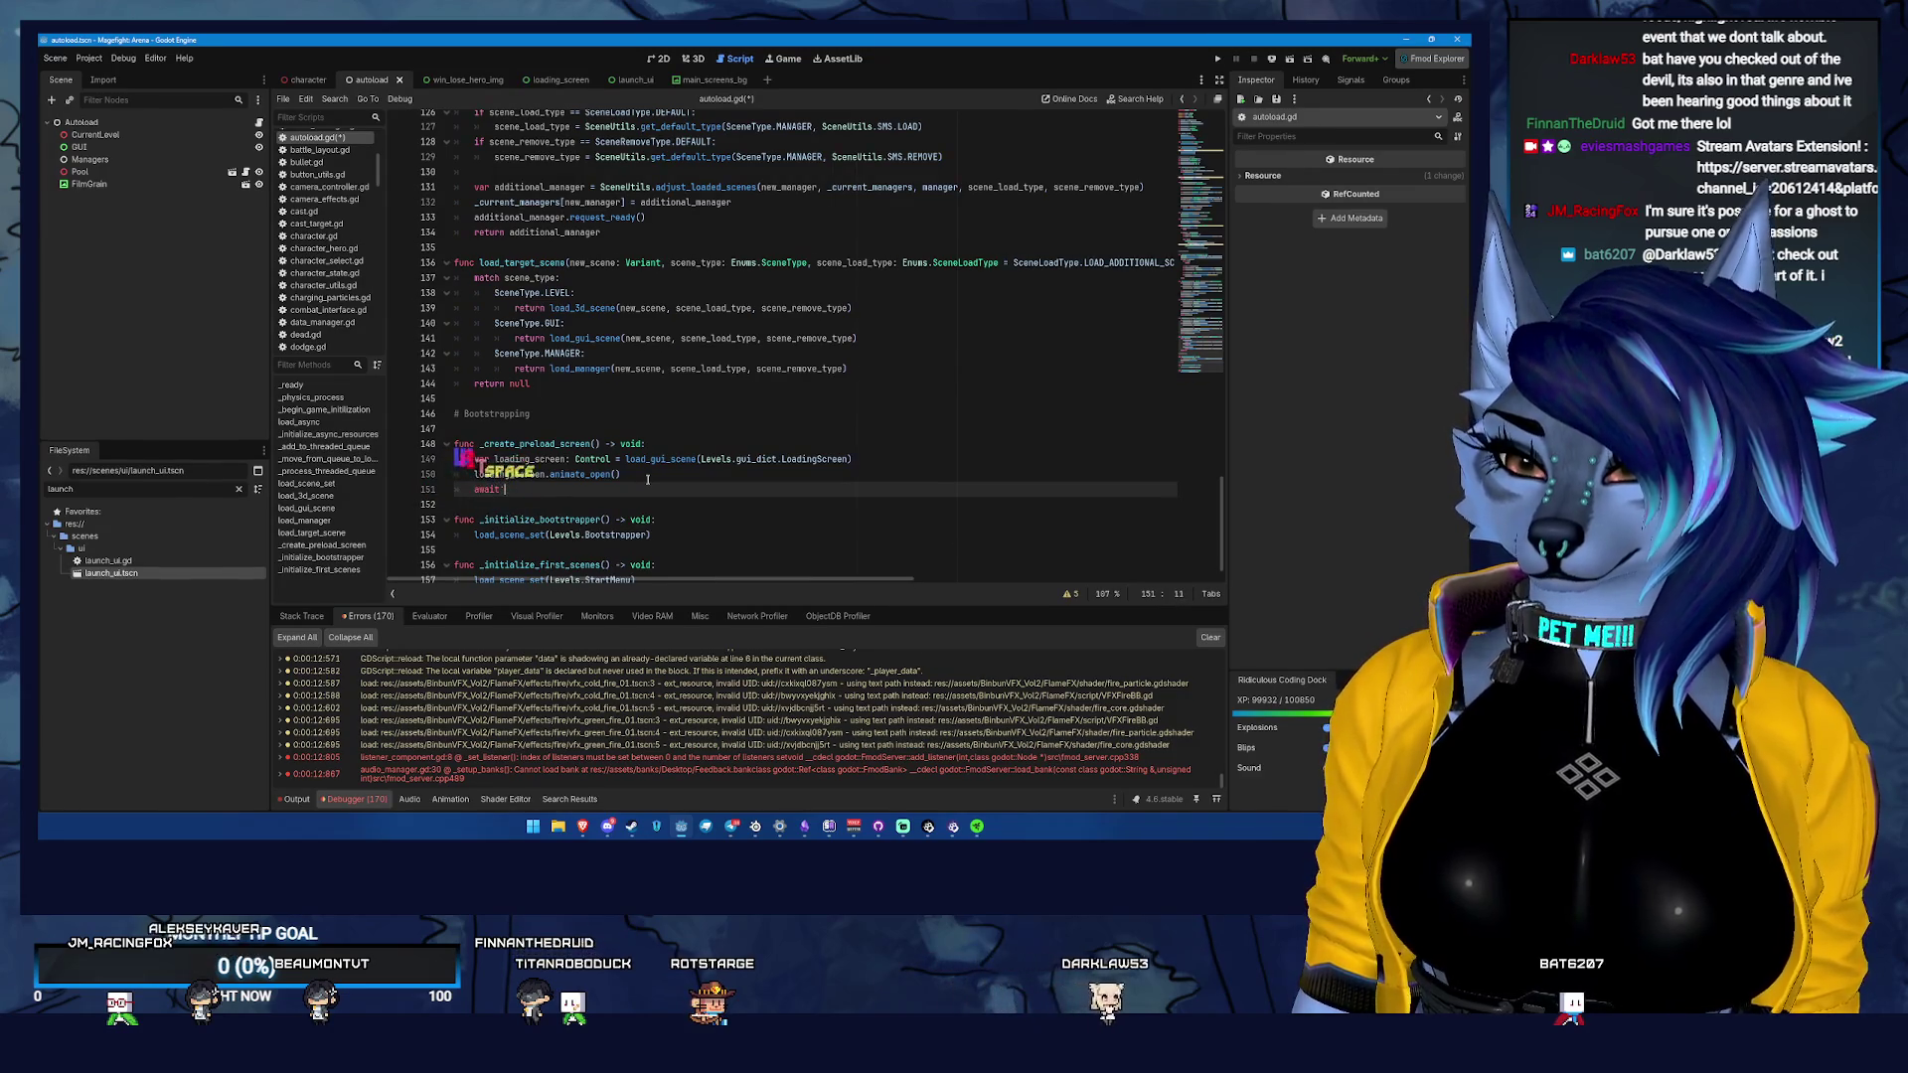
{"action": "type", "text": "loading_screen."}
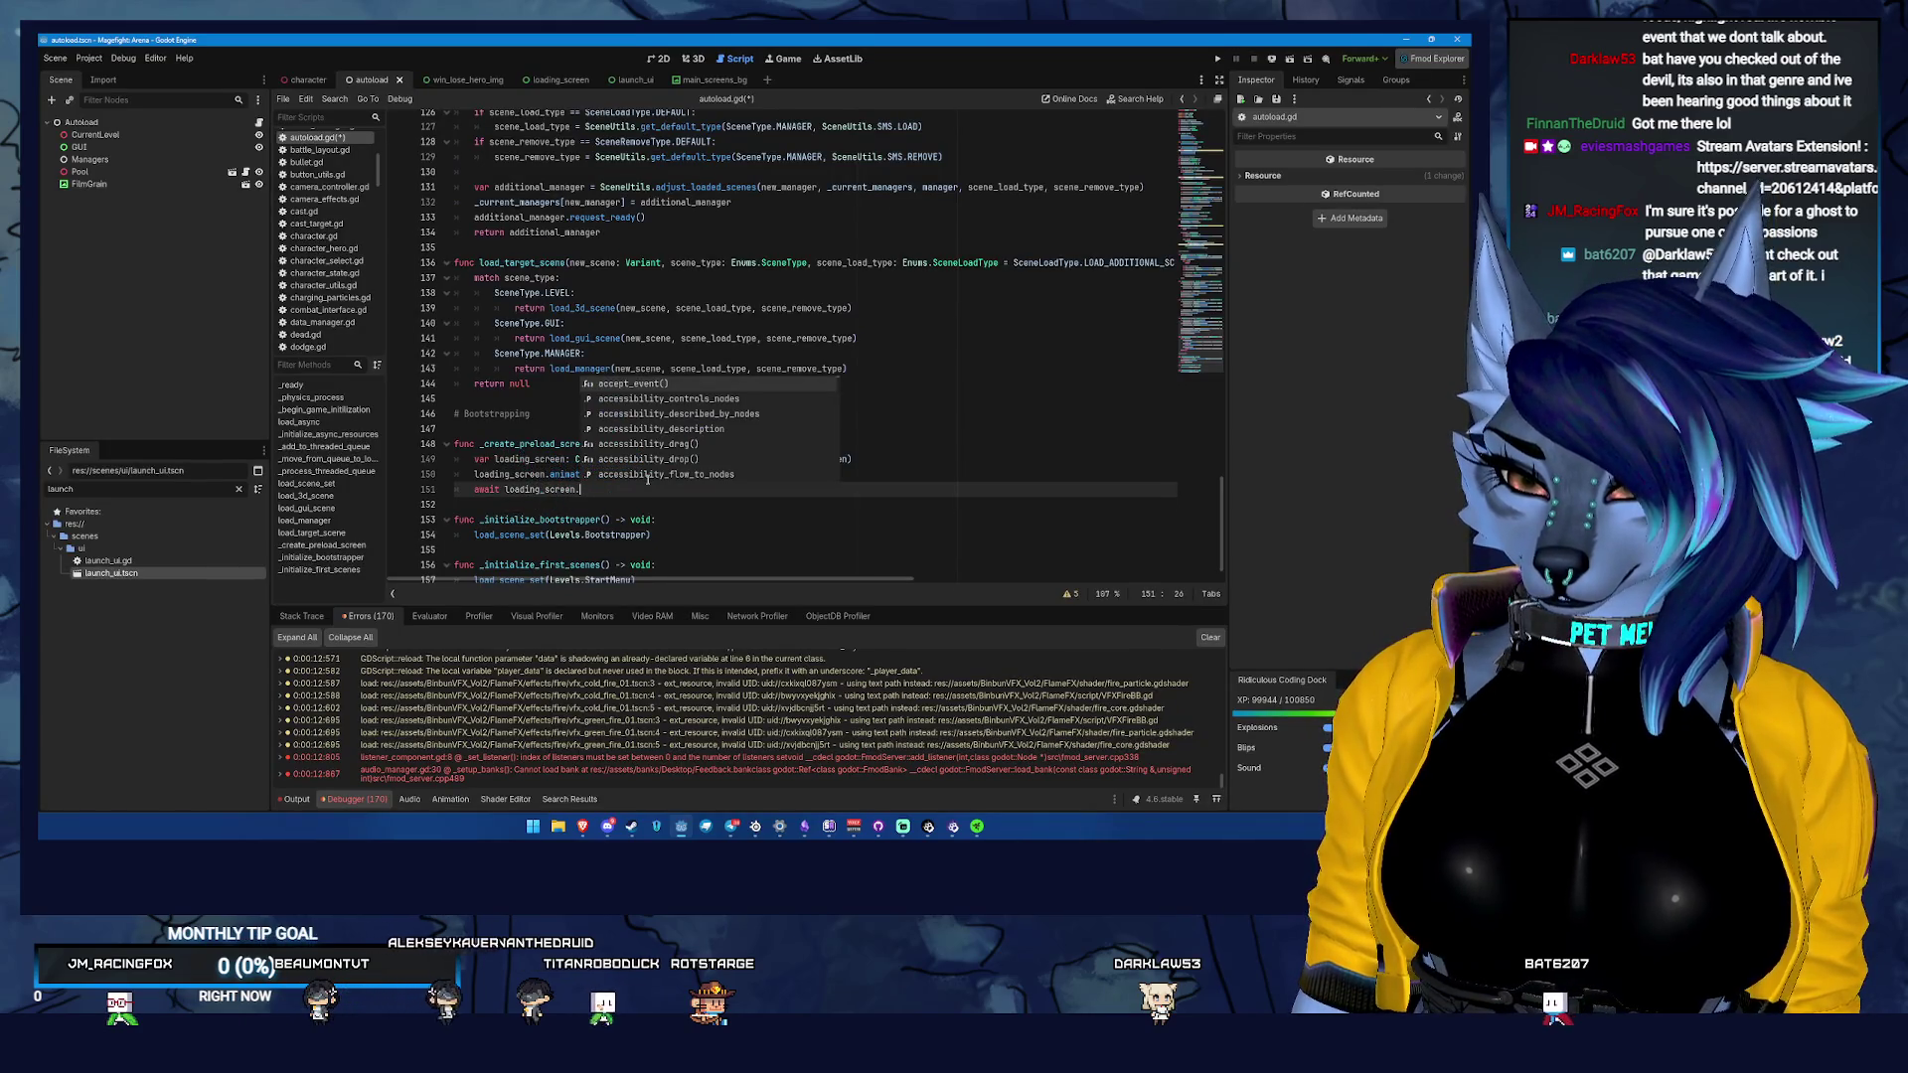
{"action": "key", "text": "Escape"}
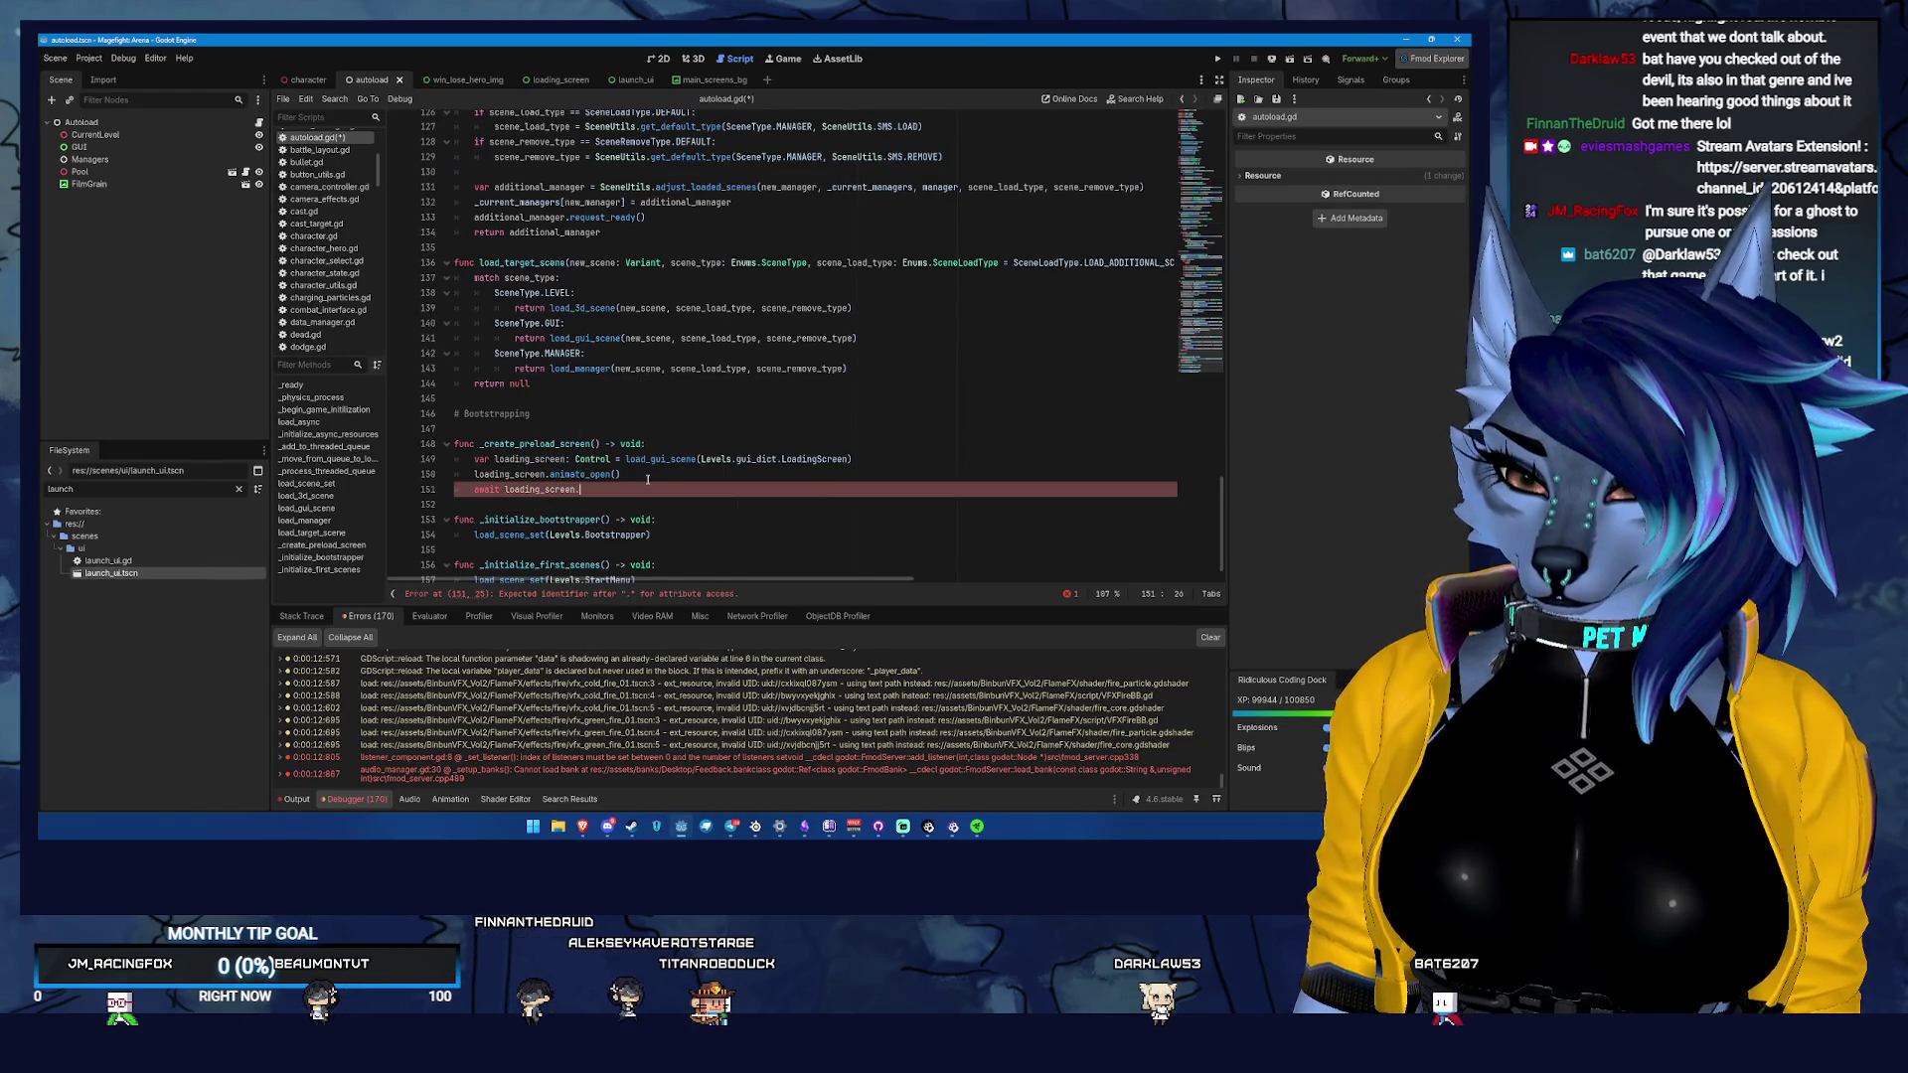
{"action": "type", "text": "tween."}
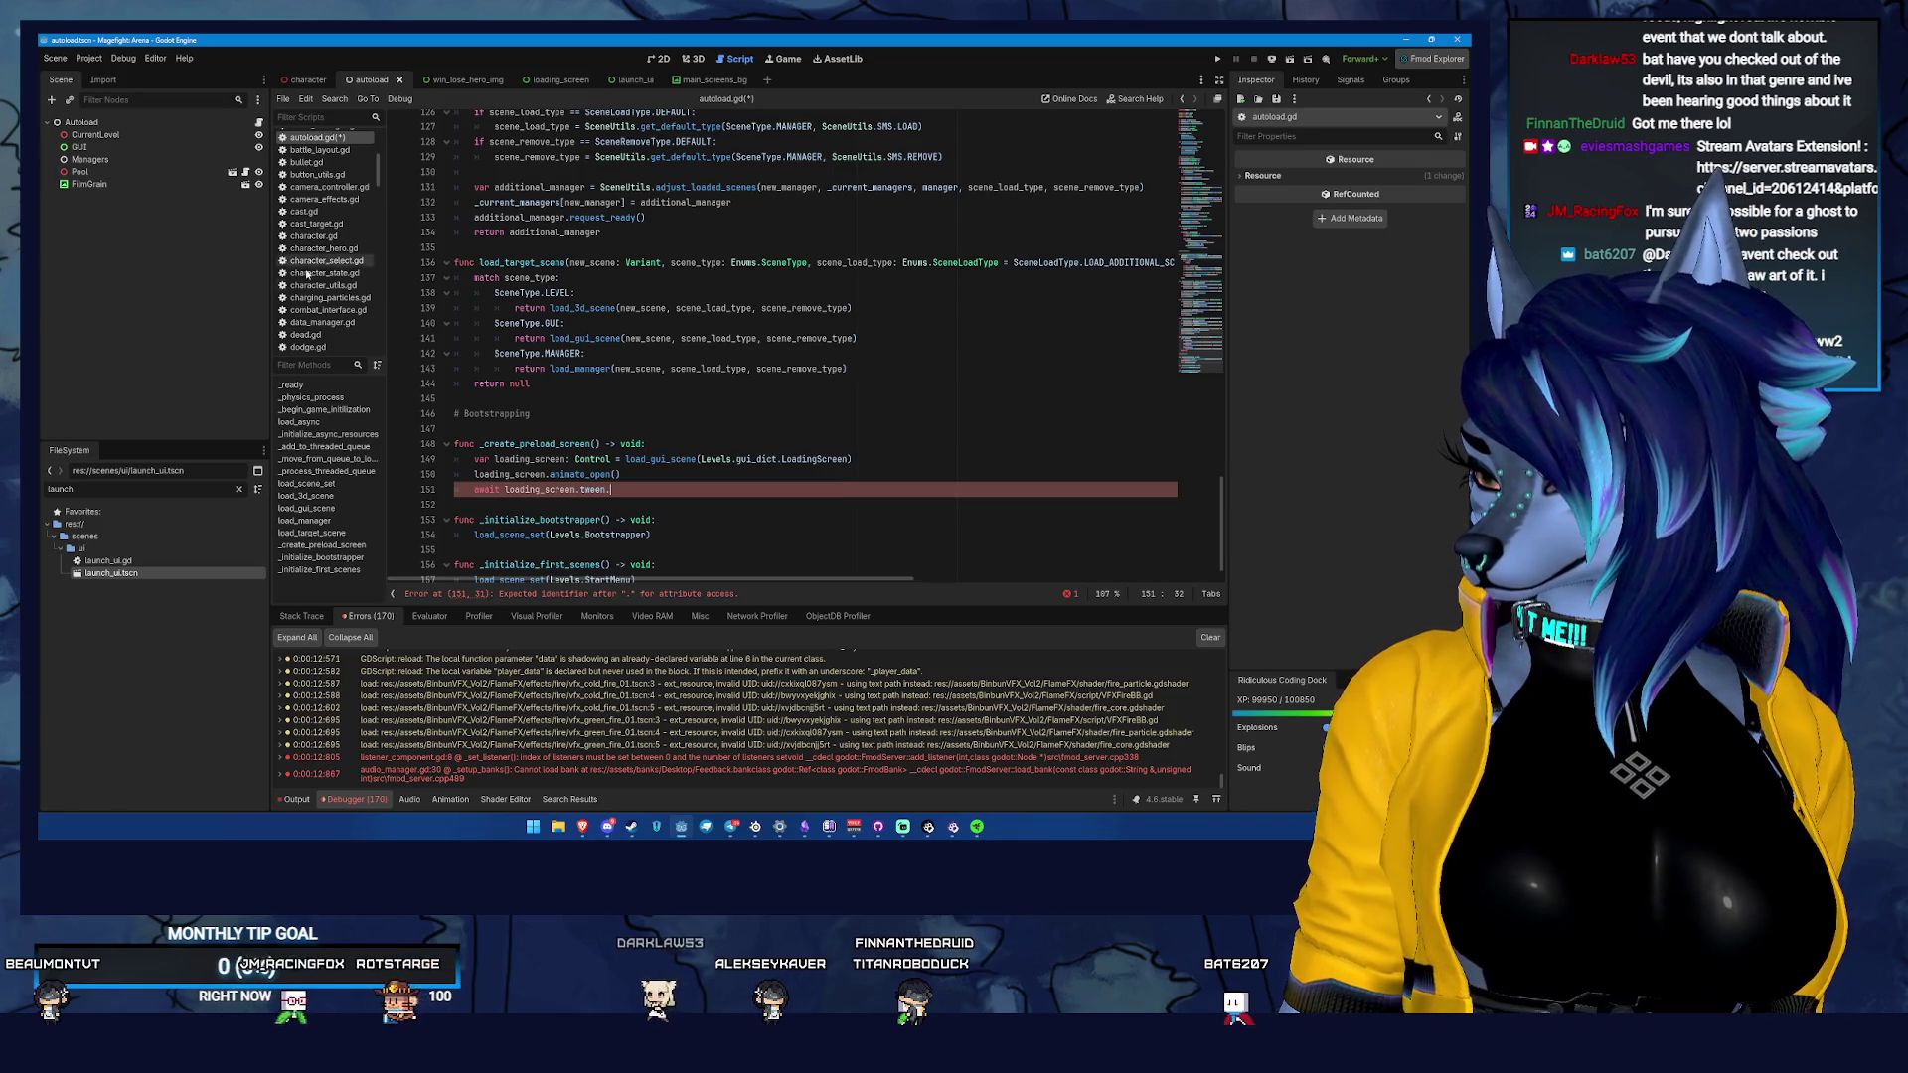
{"action": "mouse_move", "coordinate": [580, 841]}
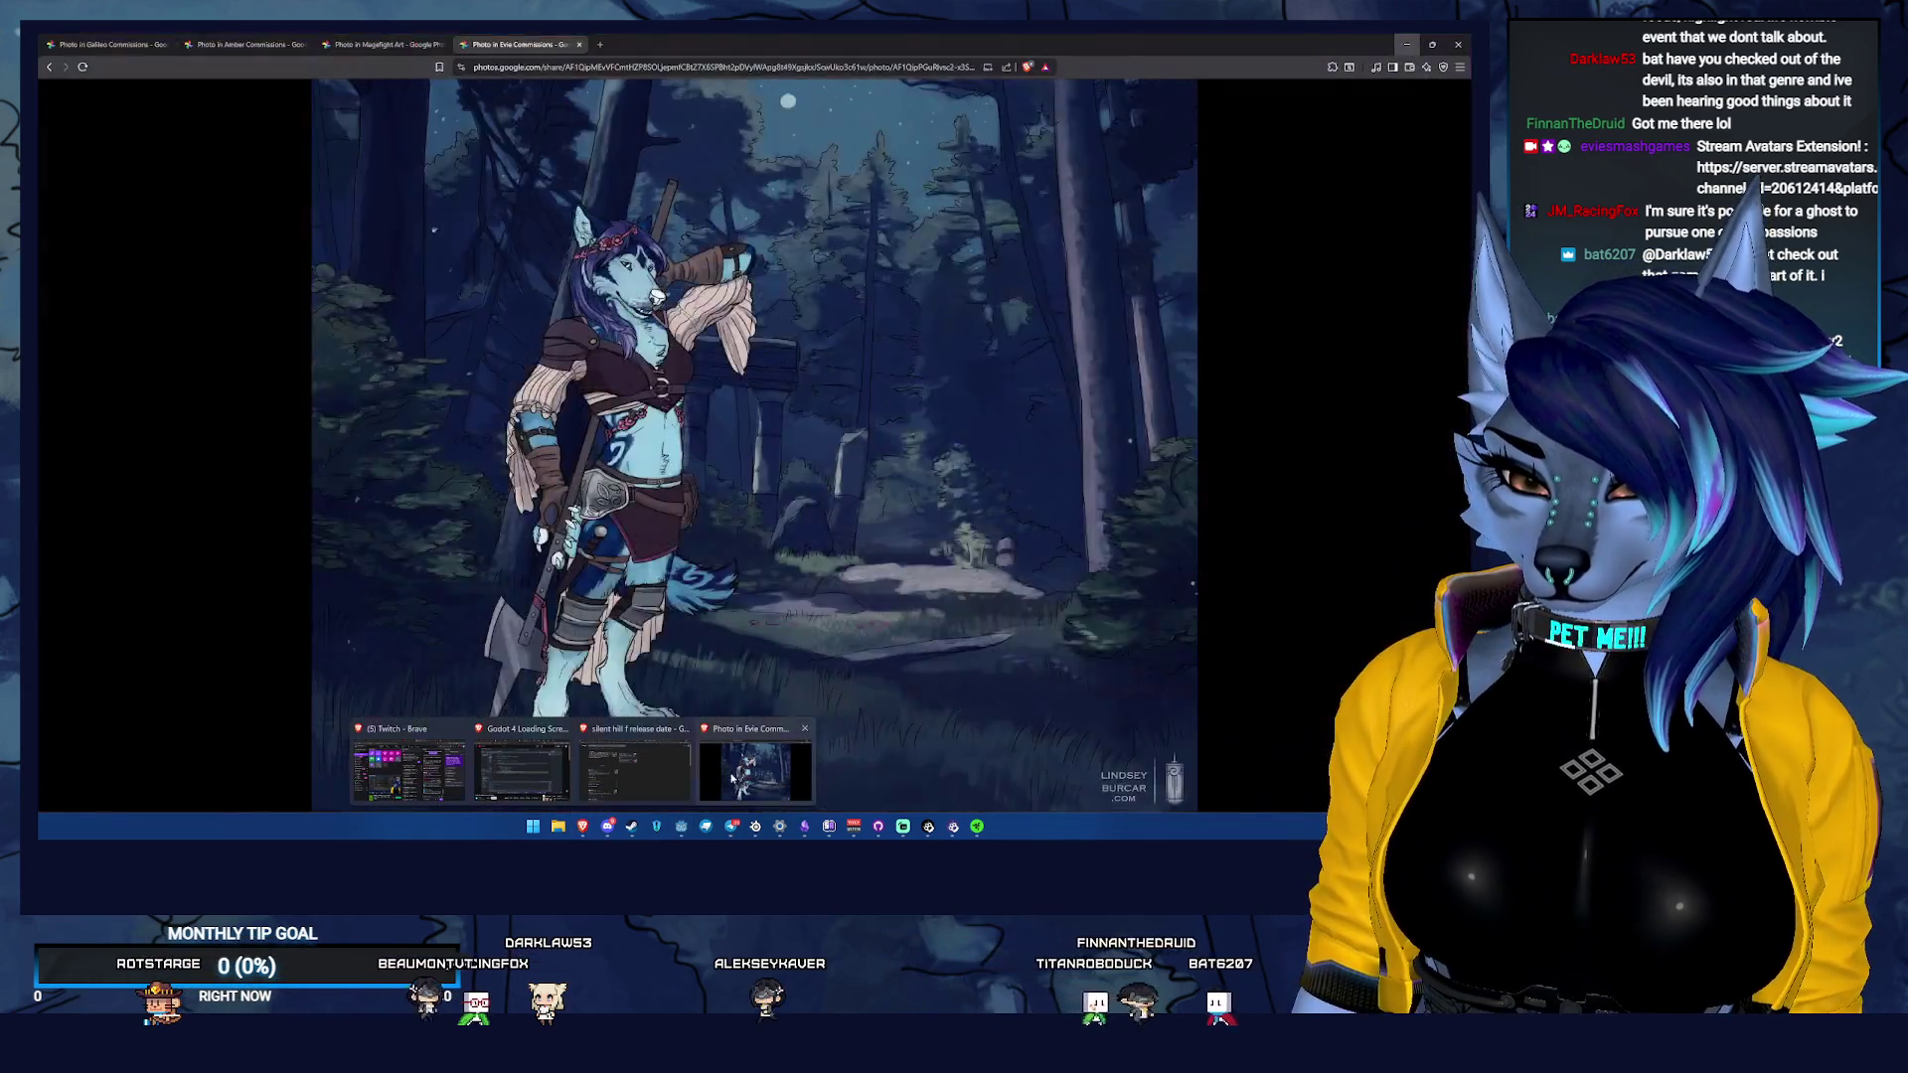
Search 'gdscript tween' in Brave, read the Godot Tween docs' Methods, then minimize the browser.
{"action": "left_click", "coordinate": [732, 780]}
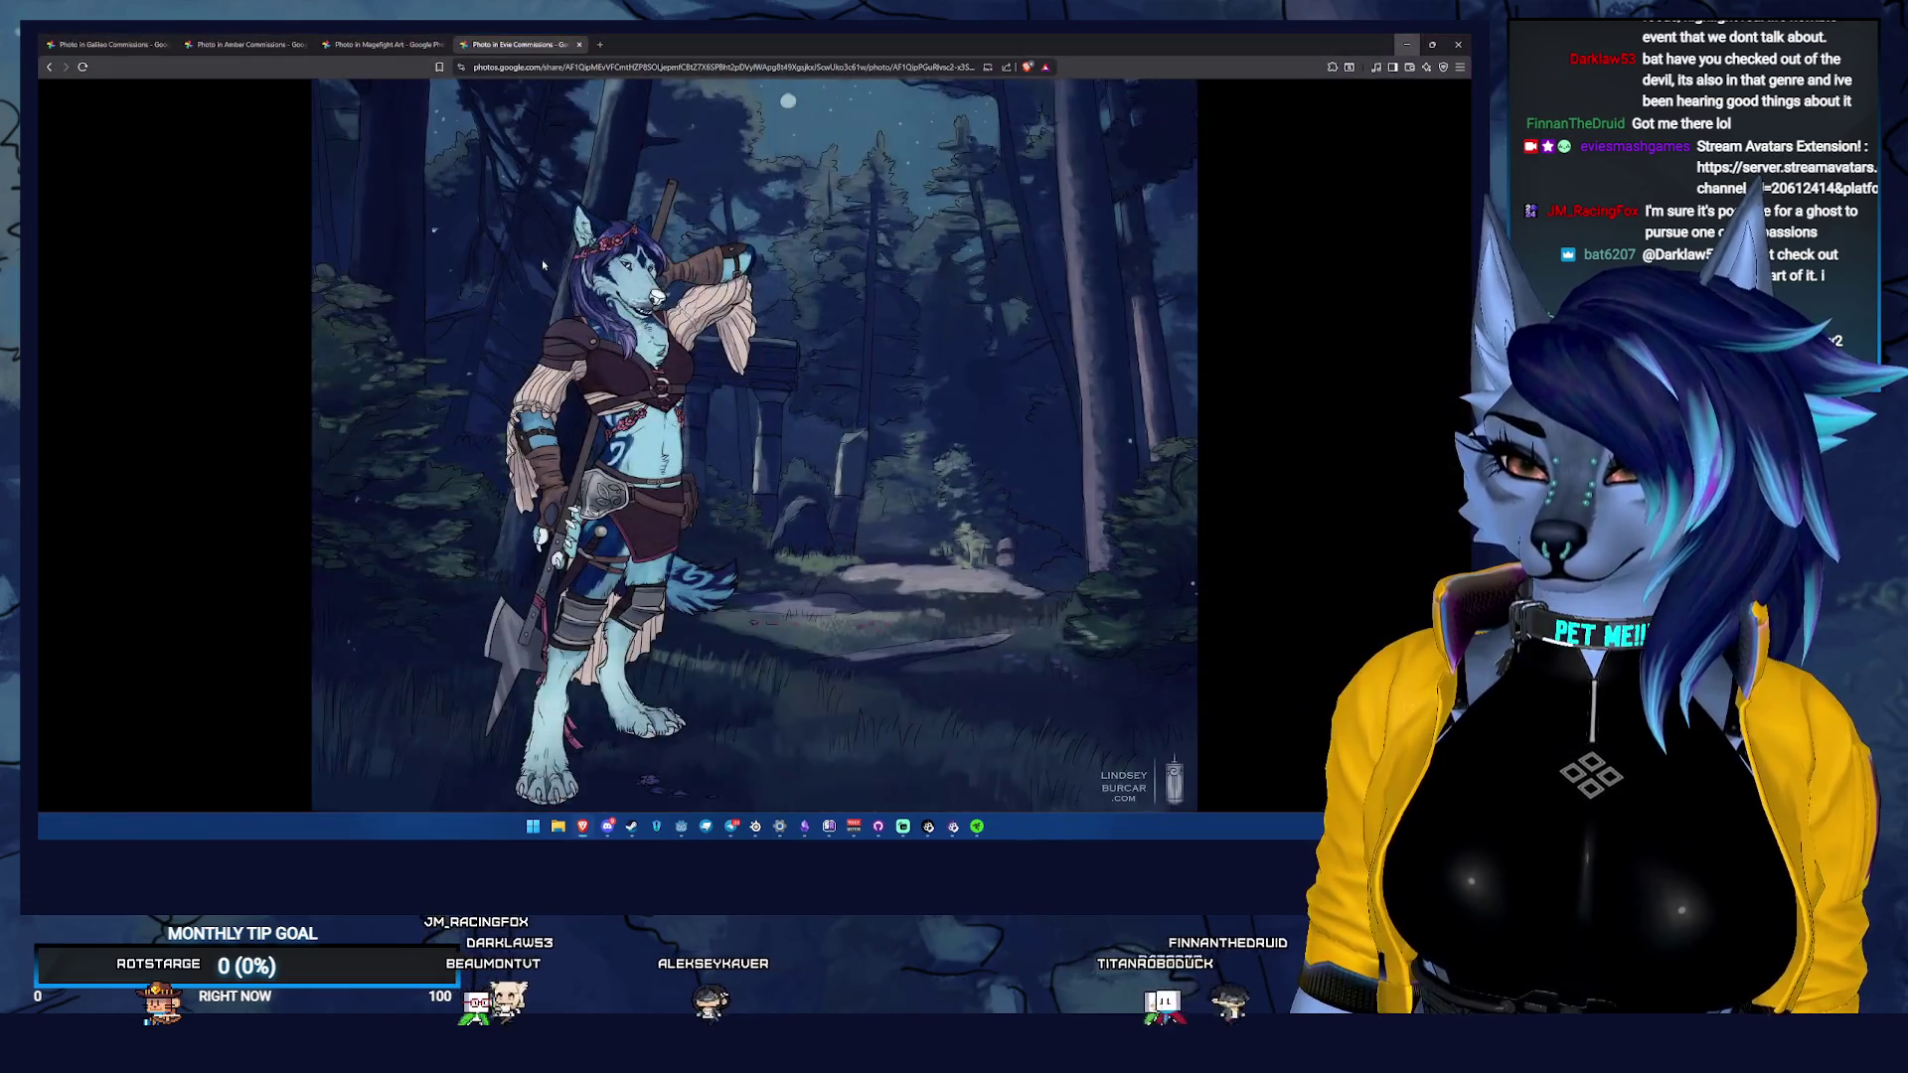
{"action": "left_click", "coordinate": [600, 44]}
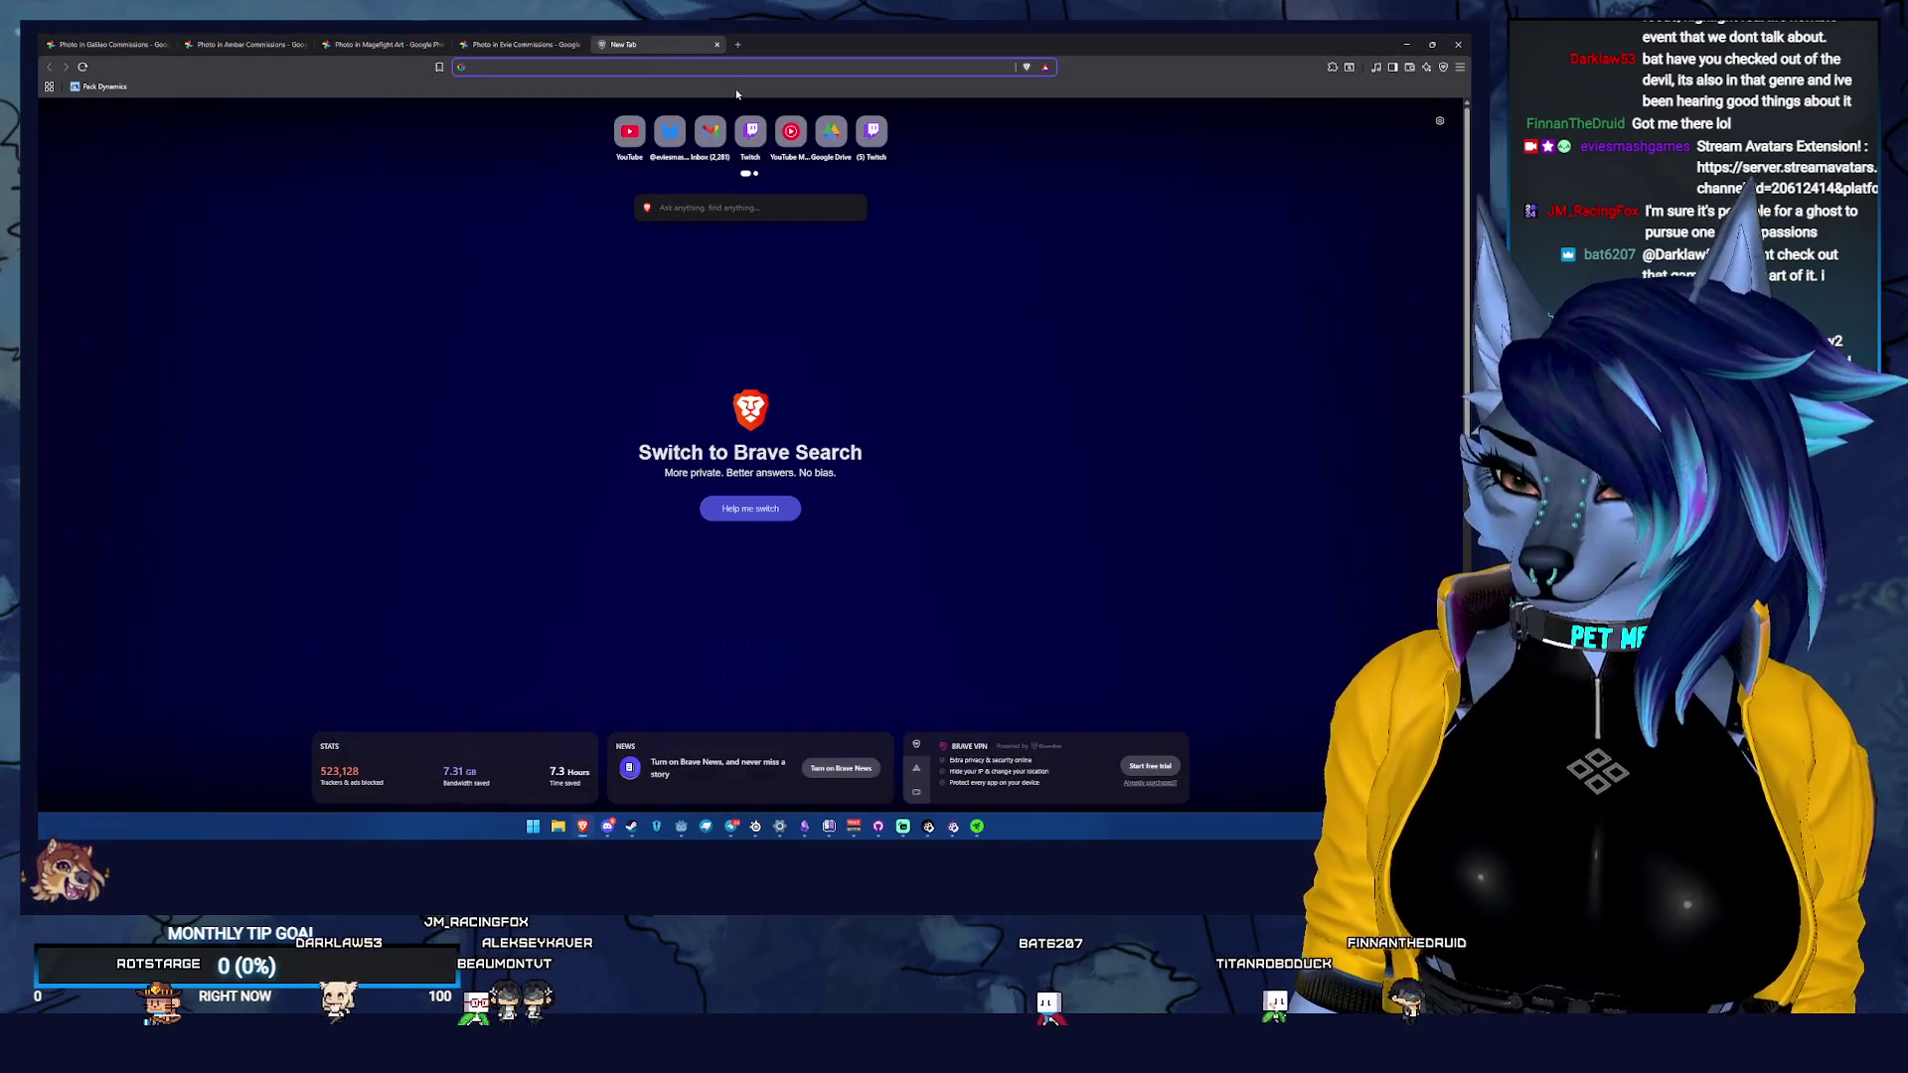
{"action": "type", "text": "gdscript tween"}
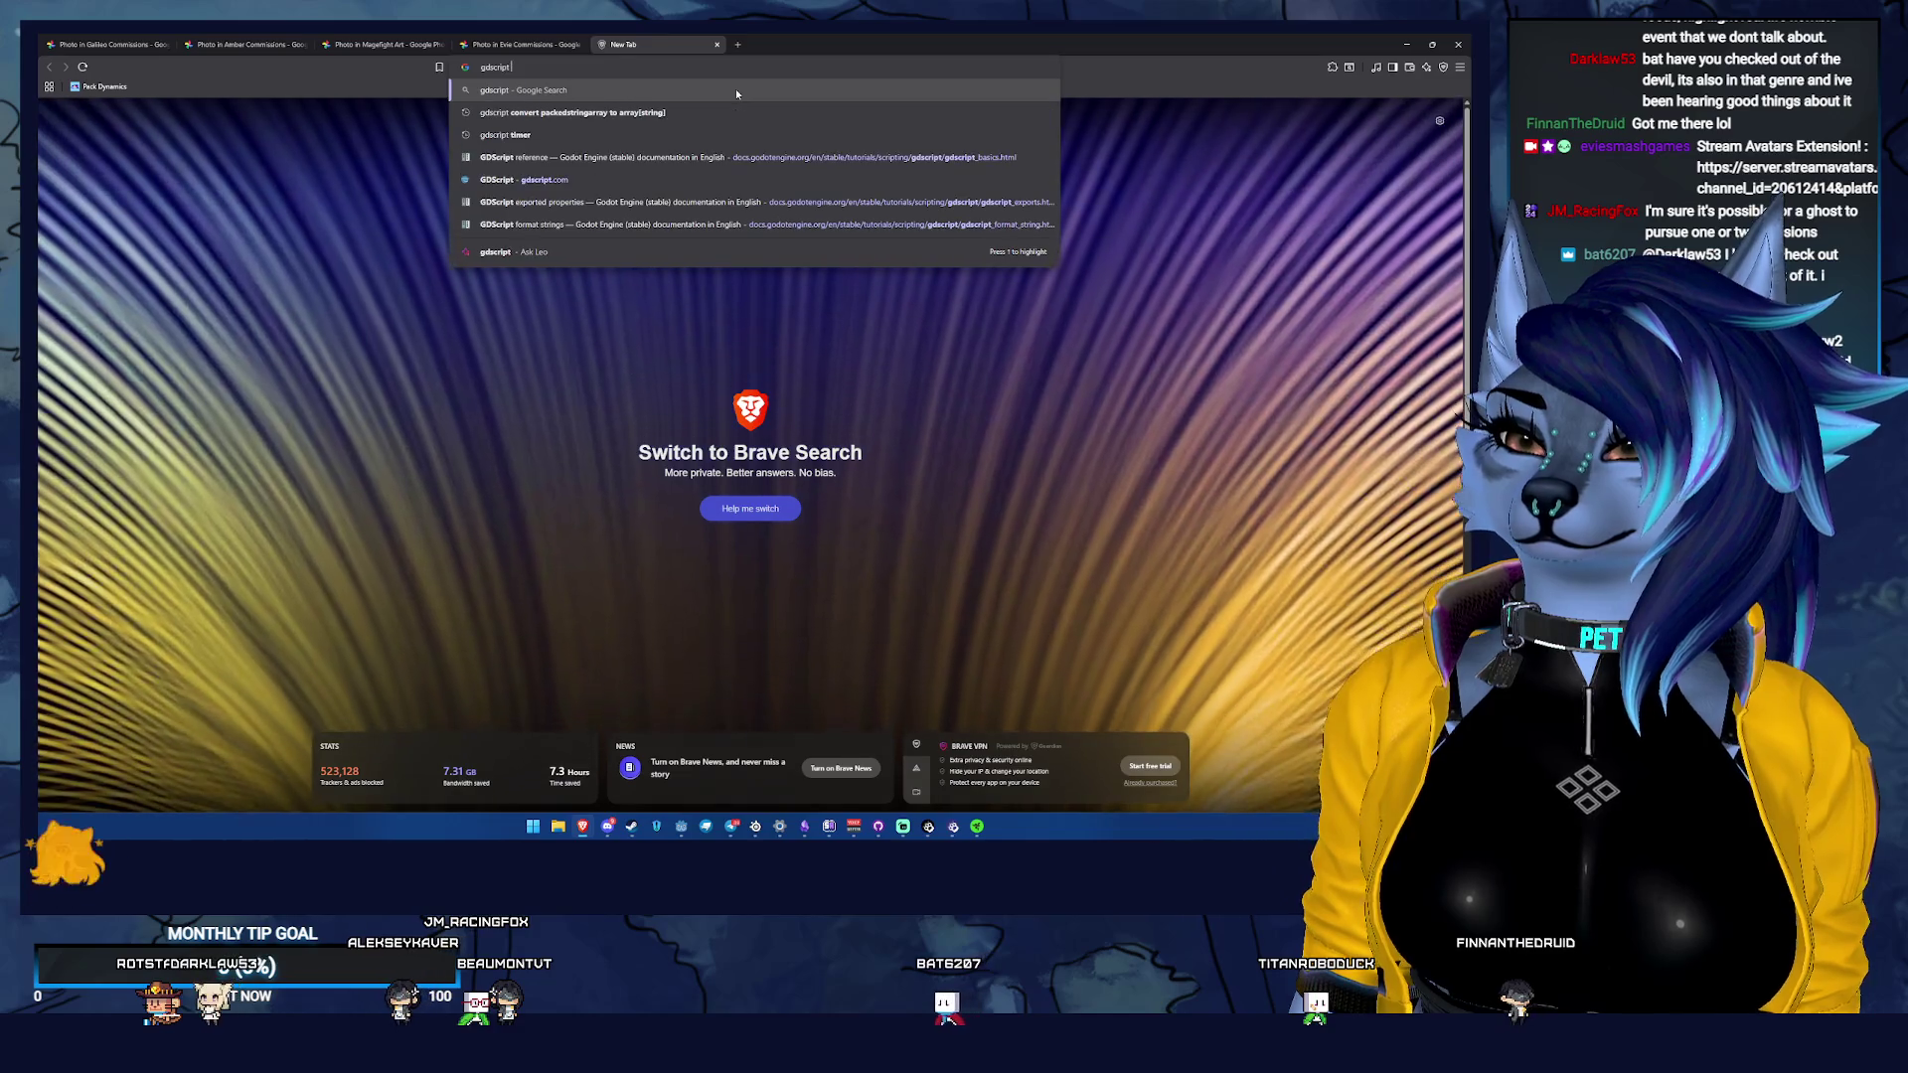
{"action": "key", "text": "Return"}
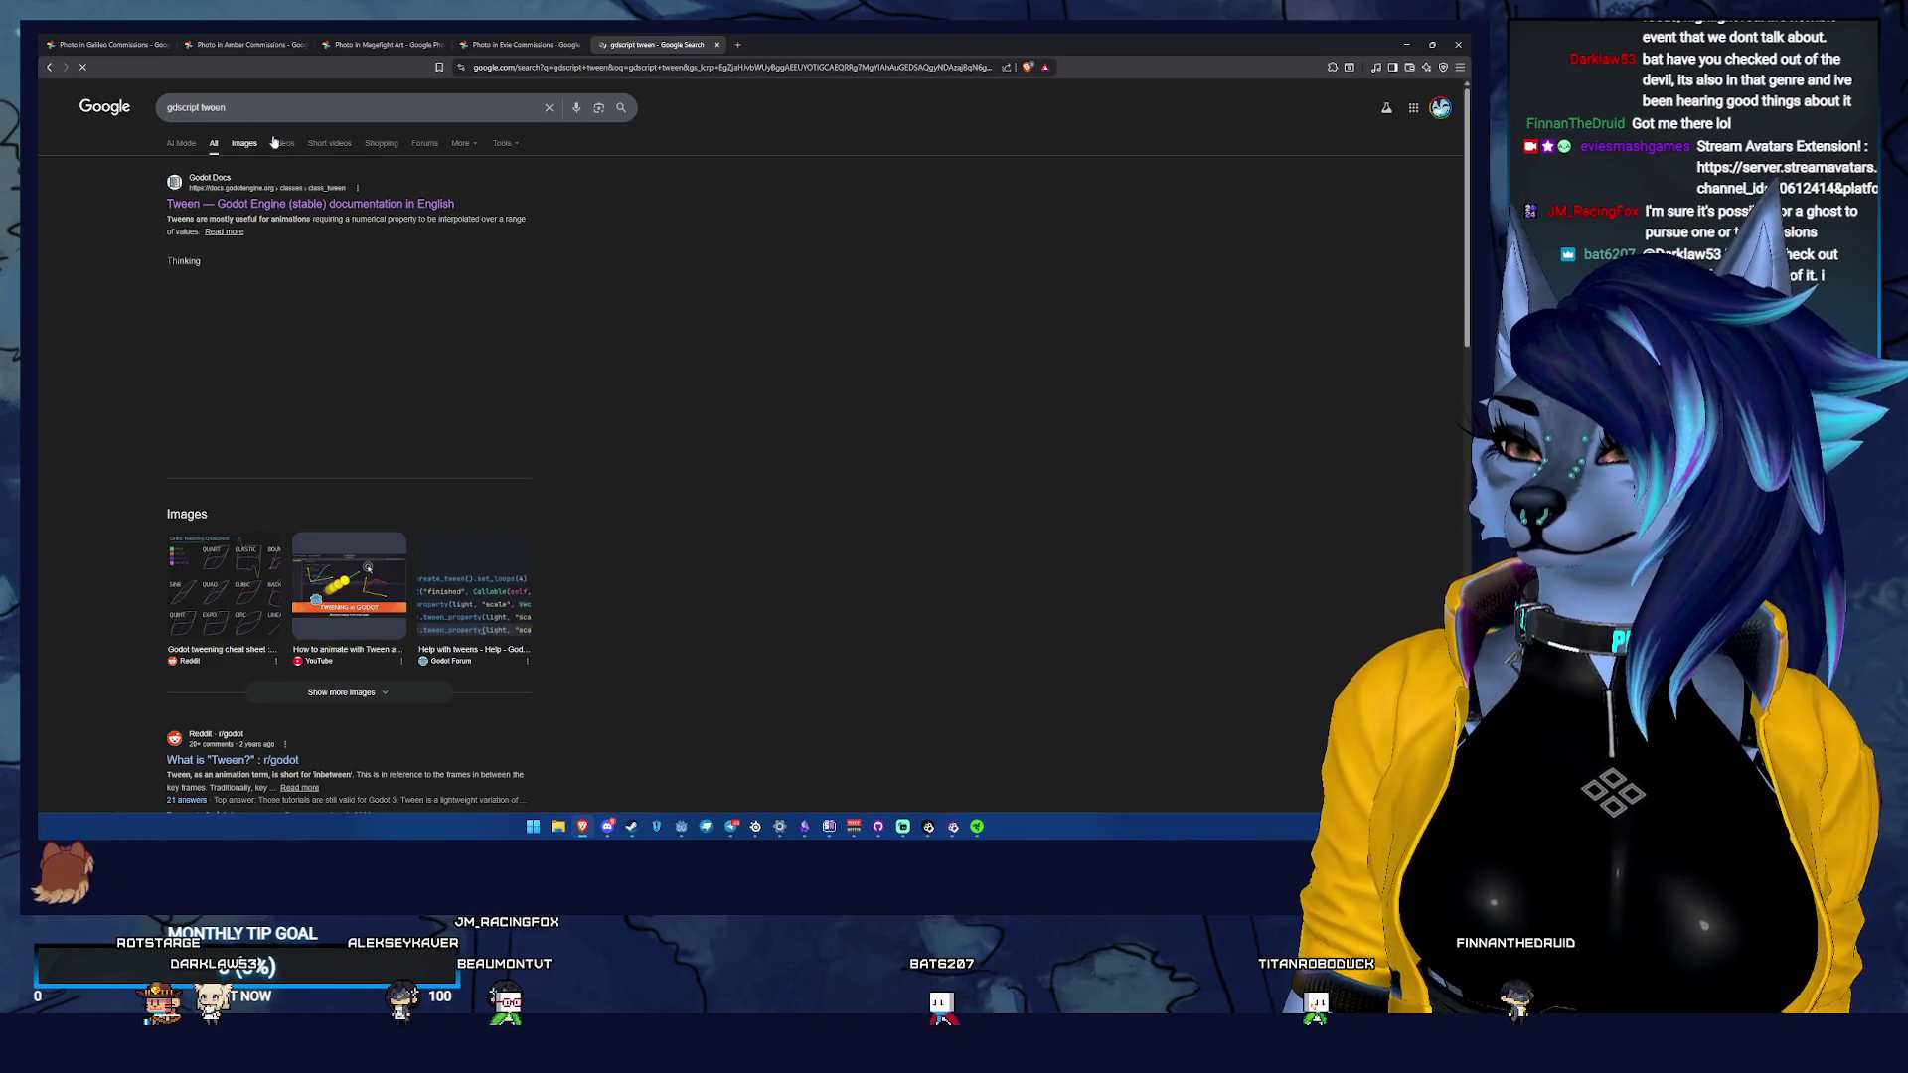
{"action": "left_click", "coordinate": [356, 205]}
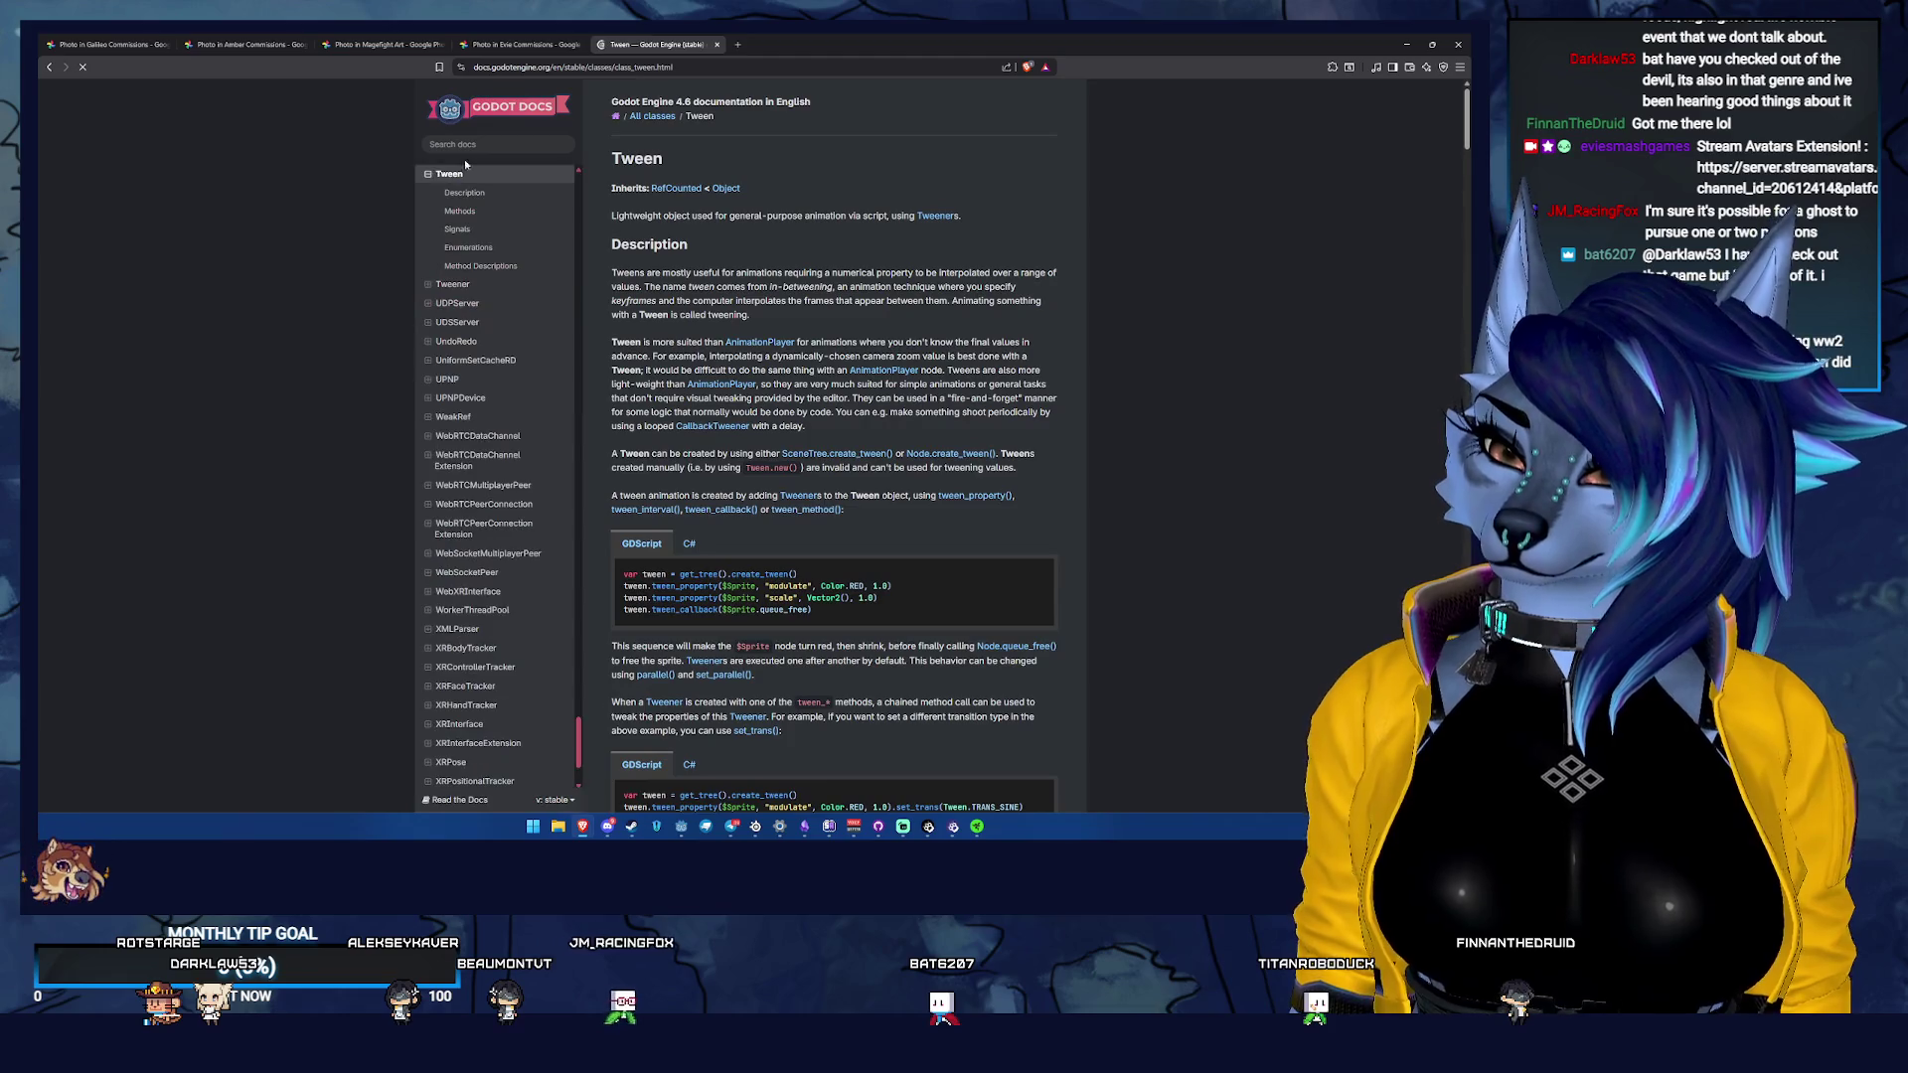
{"action": "scroll", "coordinate": [1151, 348], "scroll_direction": "down", "scroll_amount": 10}
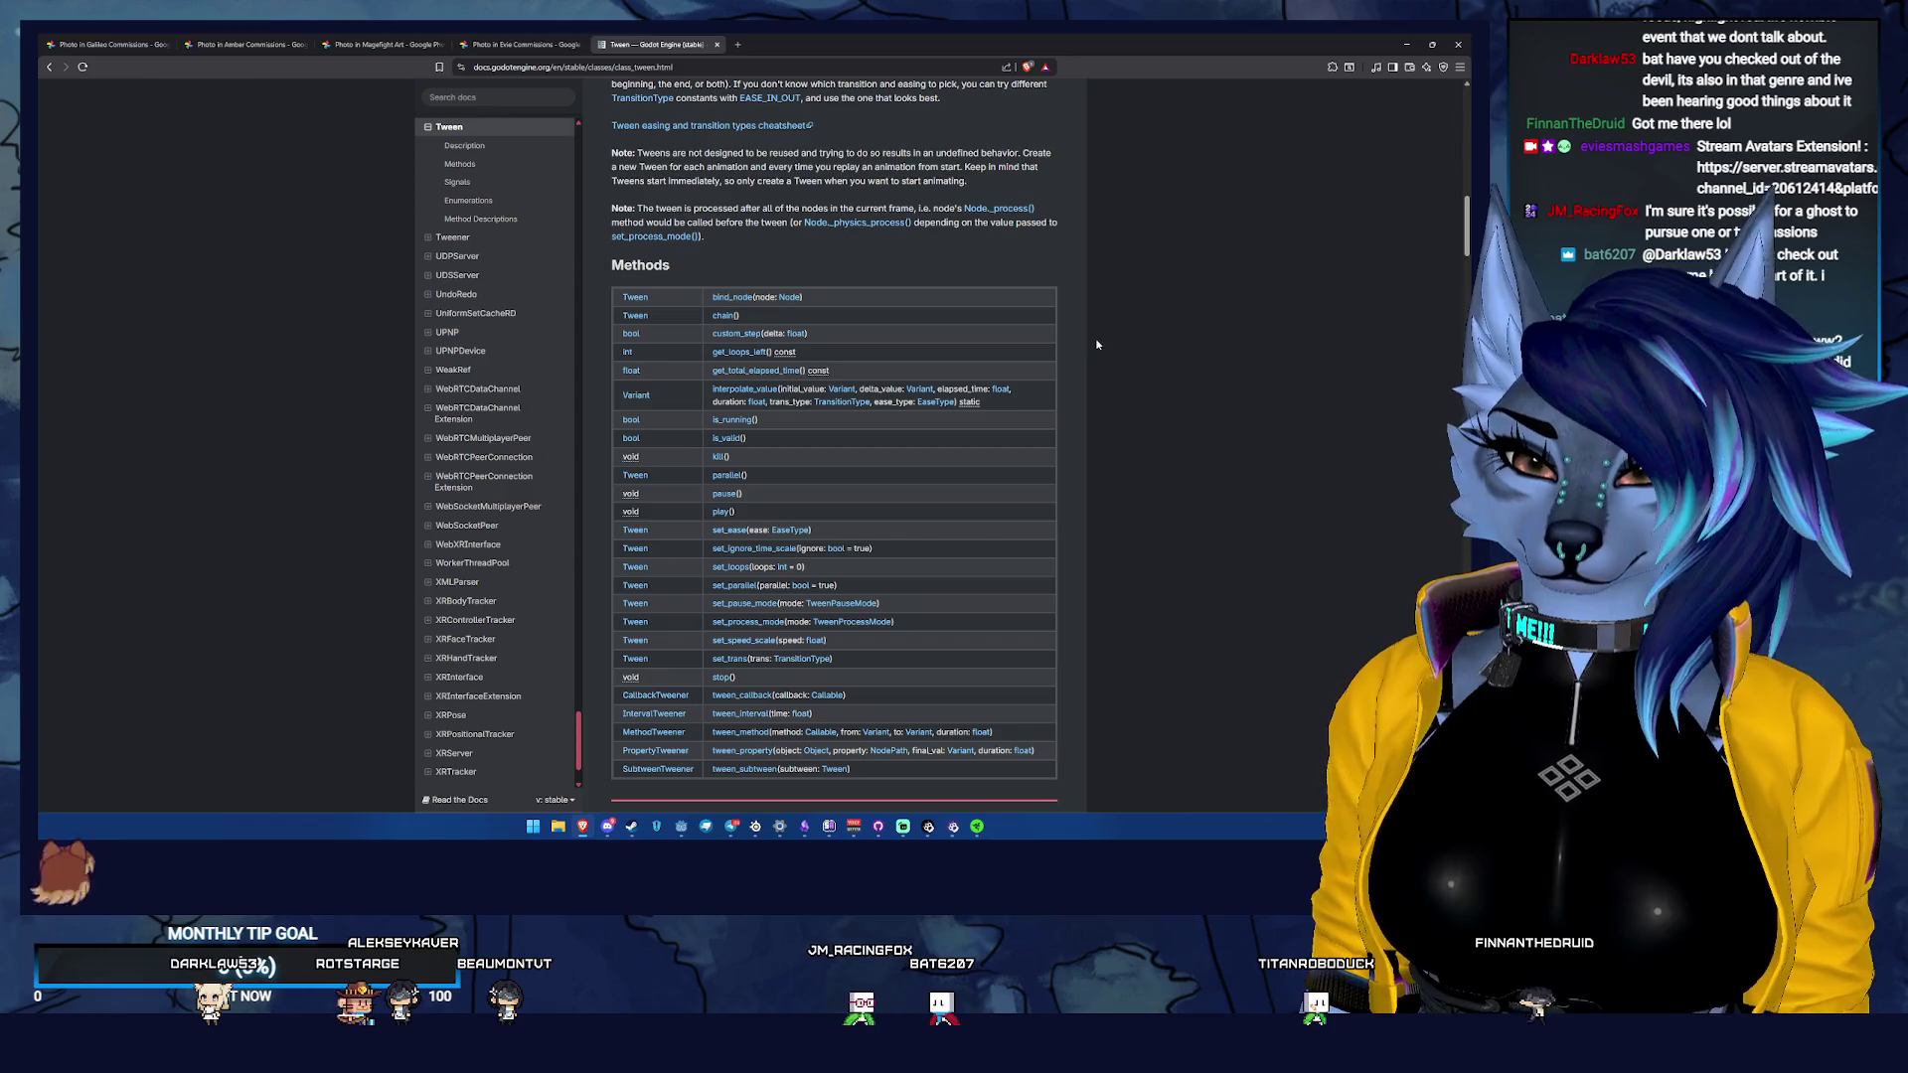
{"action": "scroll", "coordinate": [1114, 352], "scroll_direction": "down", "scroll_amount": 1}
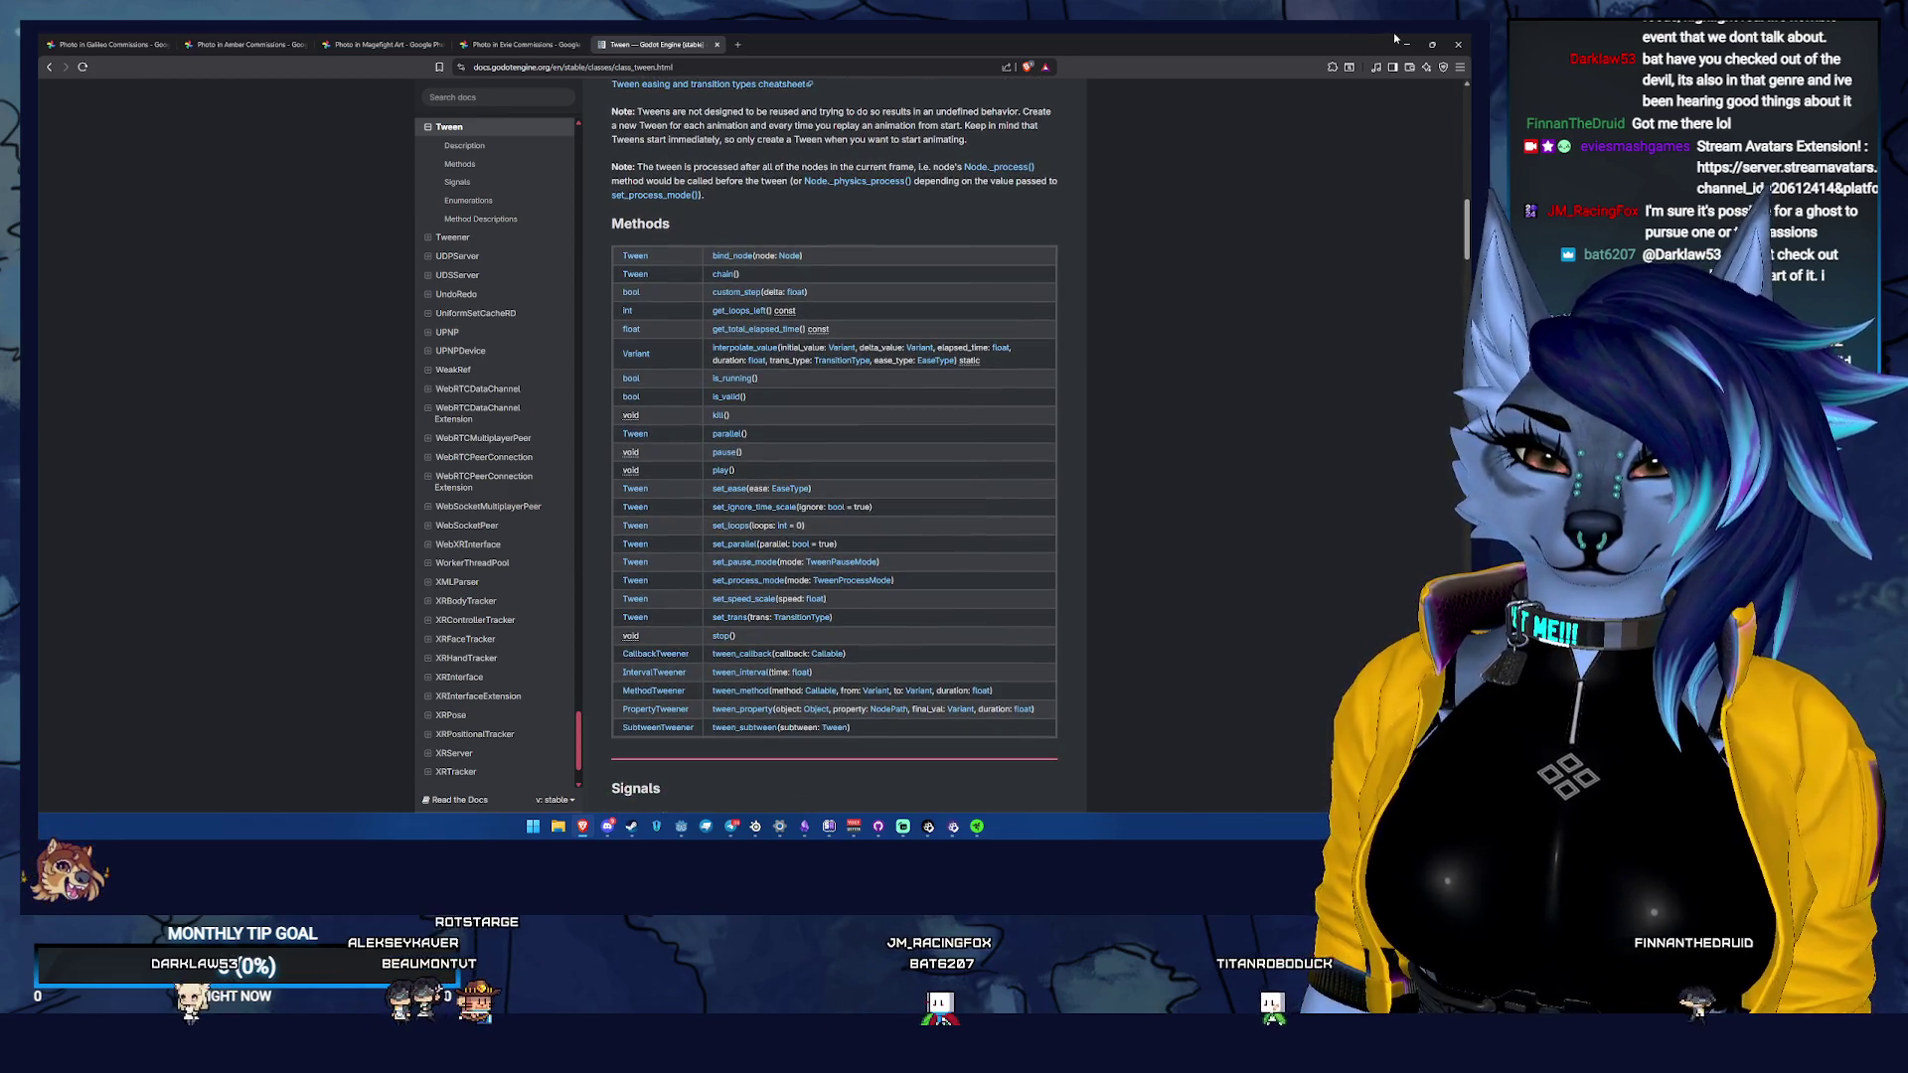
{"action": "left_click", "coordinate": [1411, 42]}
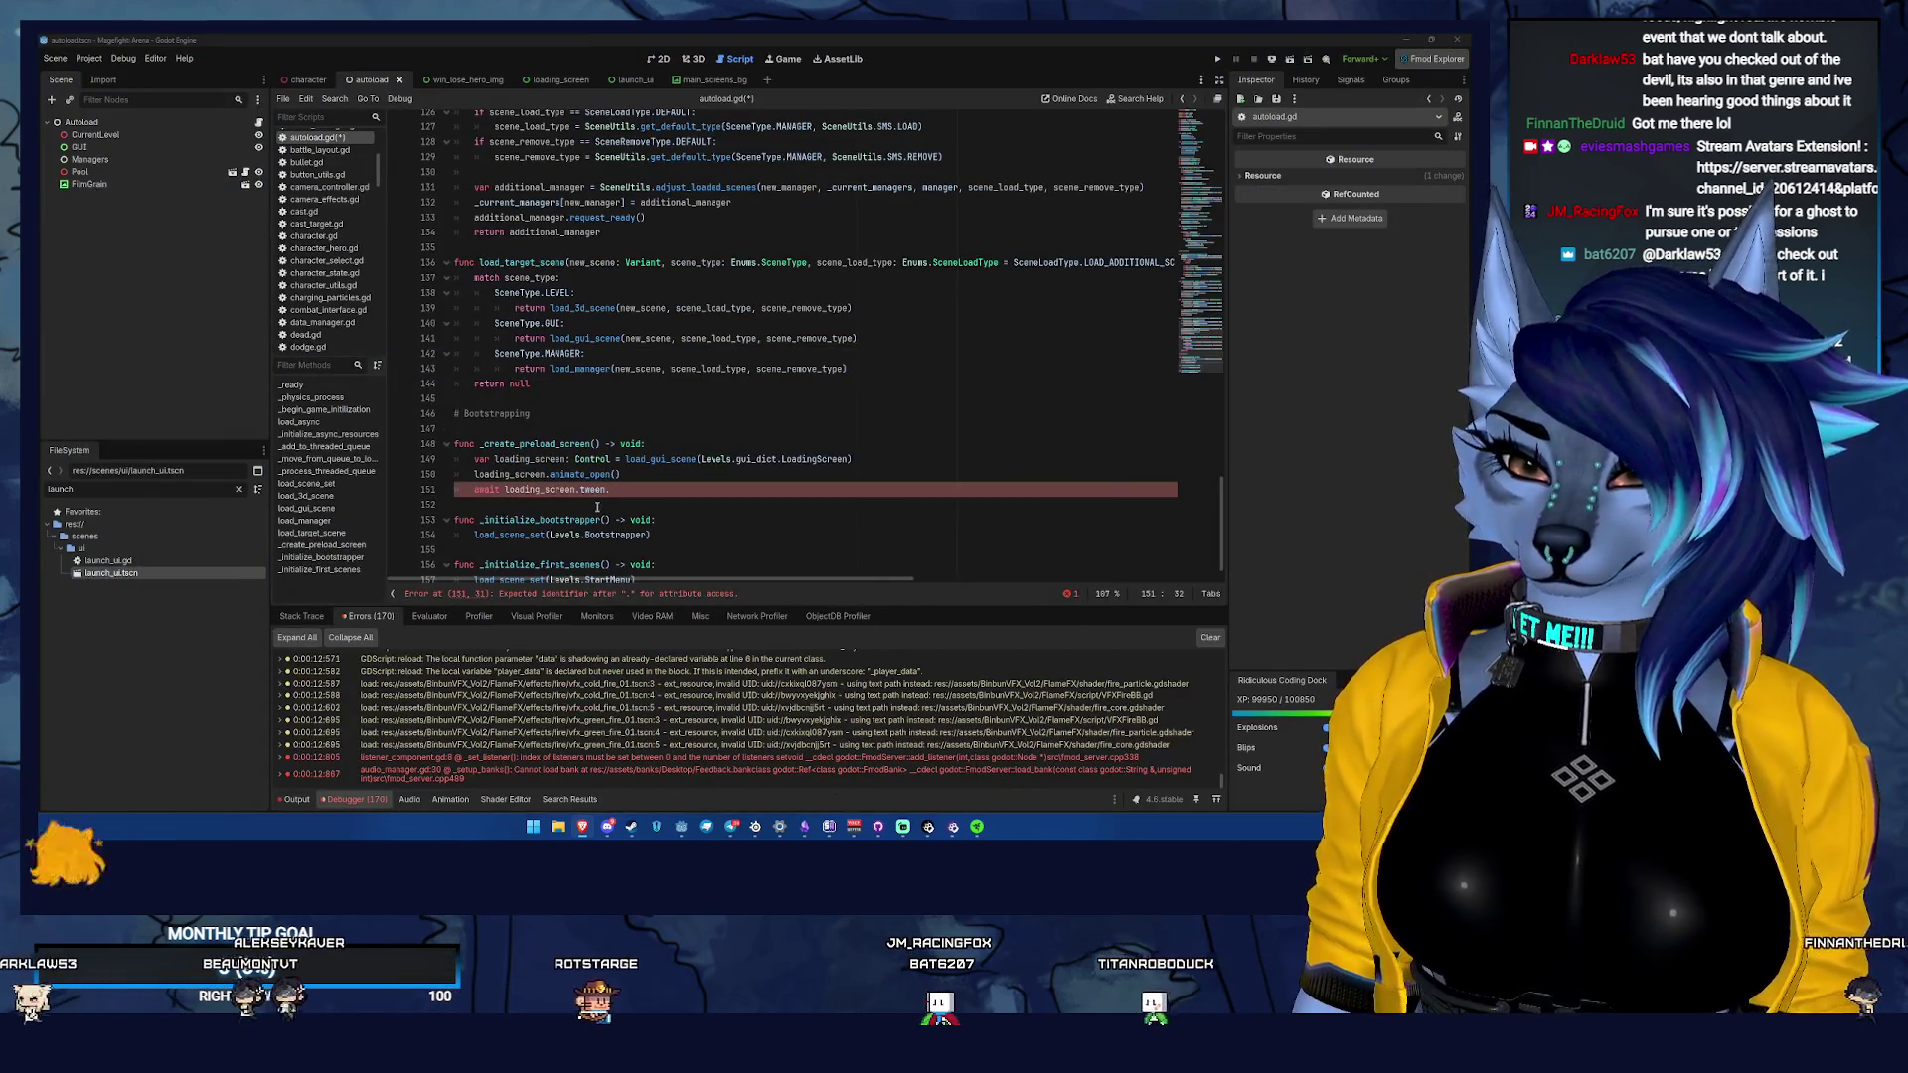
Finish the await line with tween.is_running, add 'not' at its start, and save.
{"action": "key", "text": "alt+Tab"}
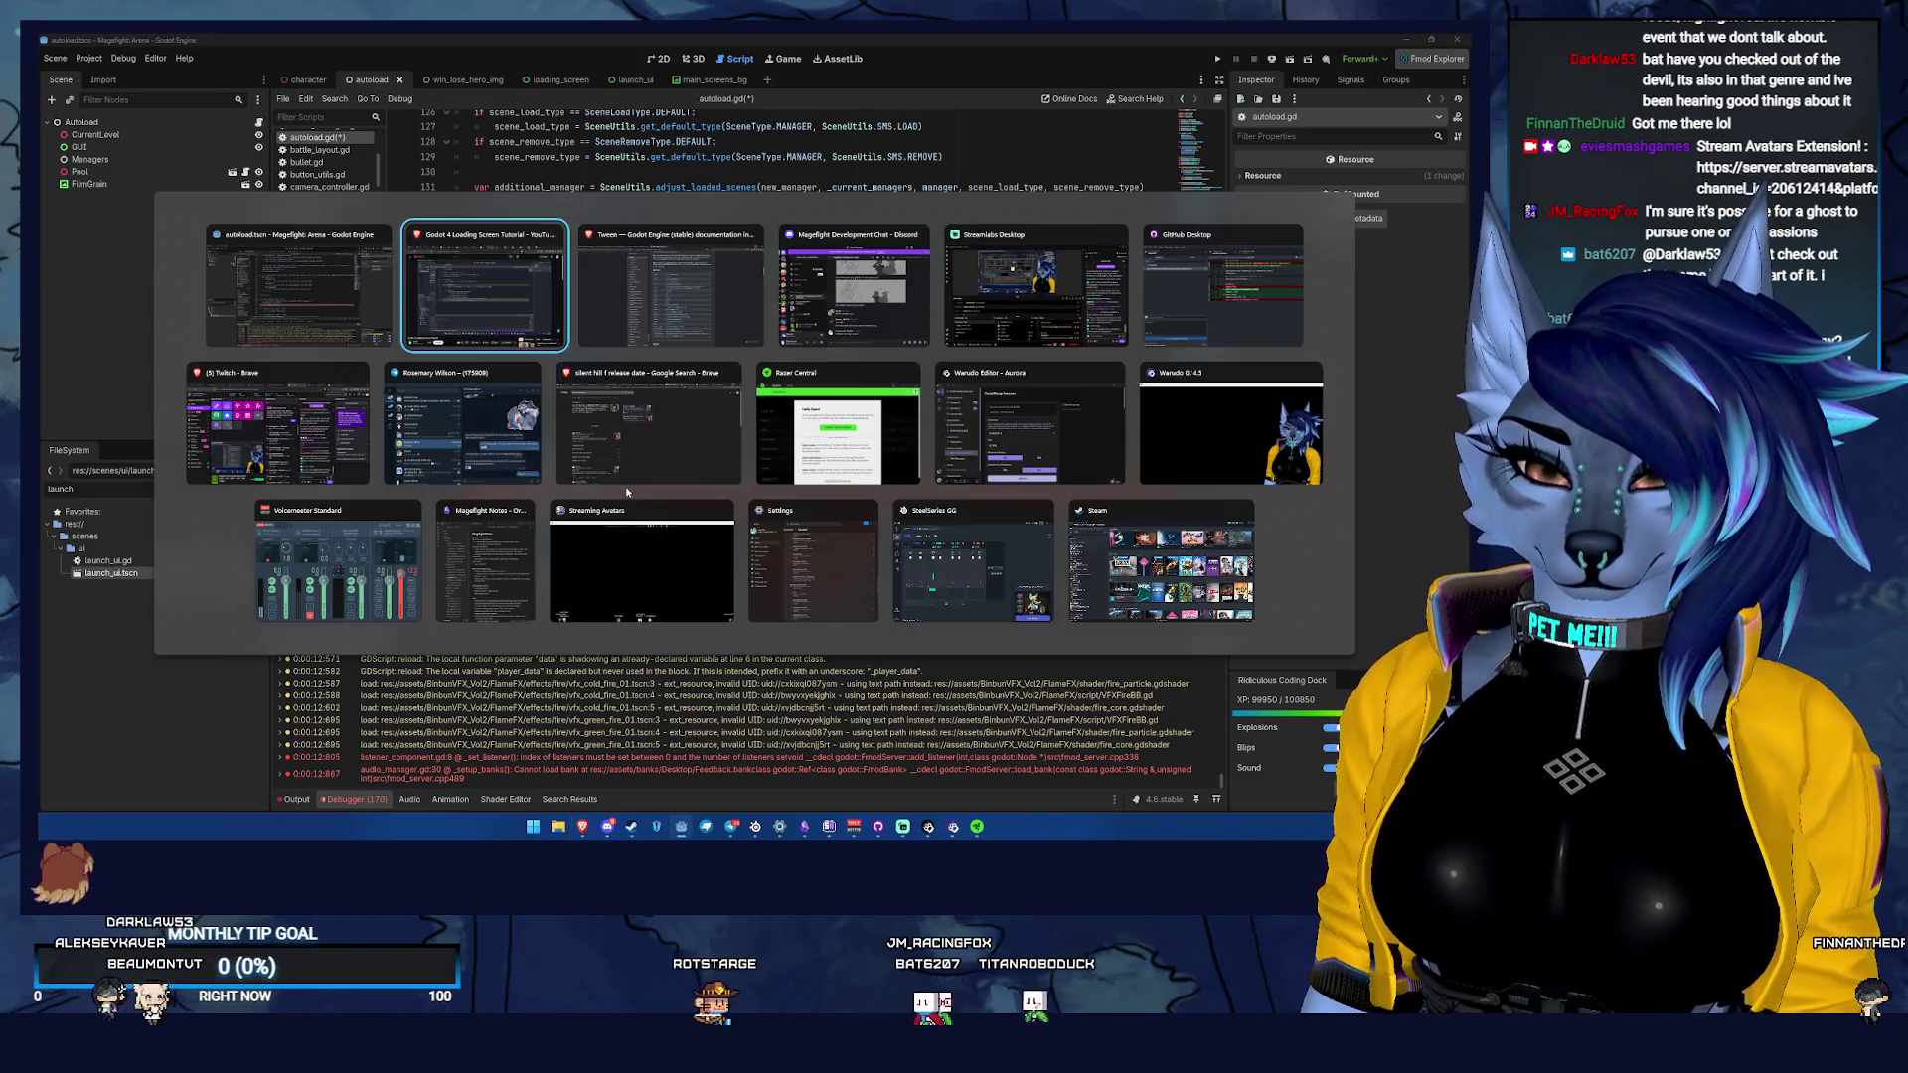
{"action": "key", "text": "Escape"}
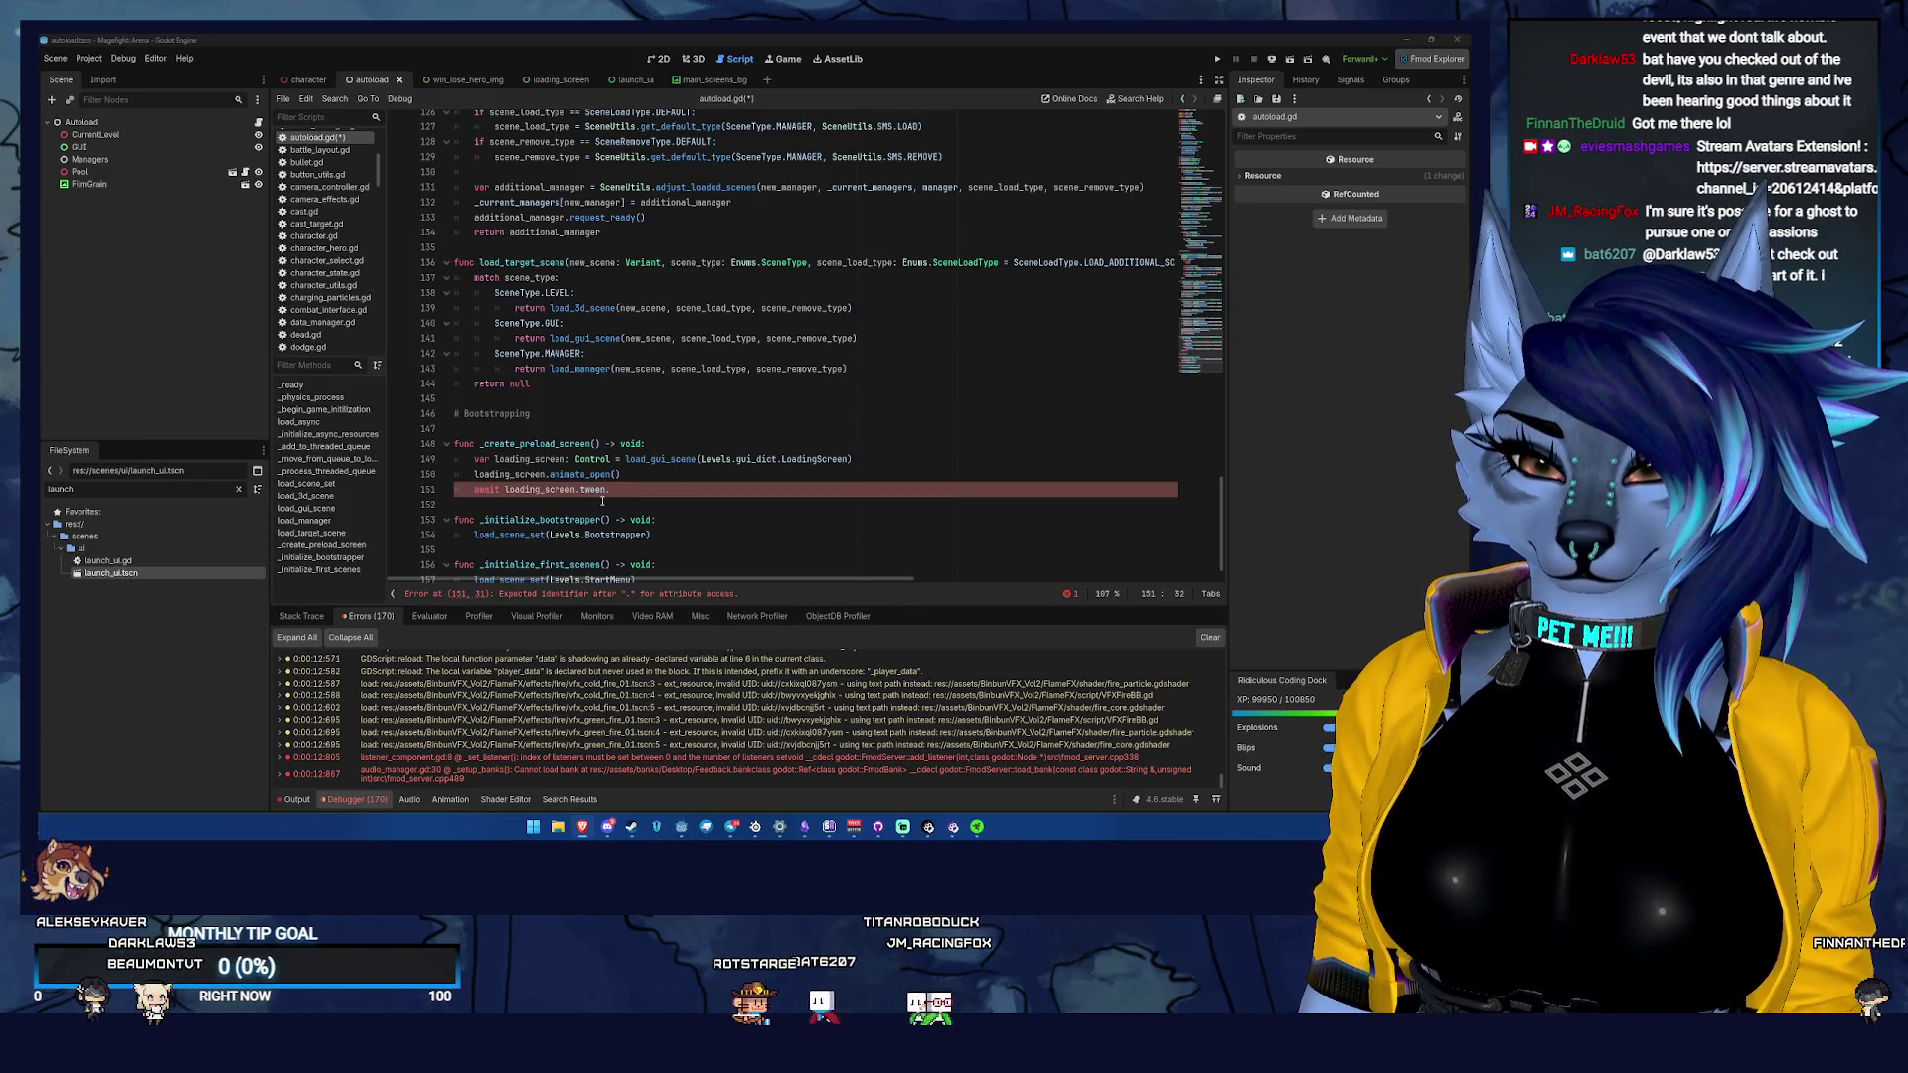
{"action": "left_click", "coordinate": [622, 487]}
{"action": "type", "text": "is_running"}
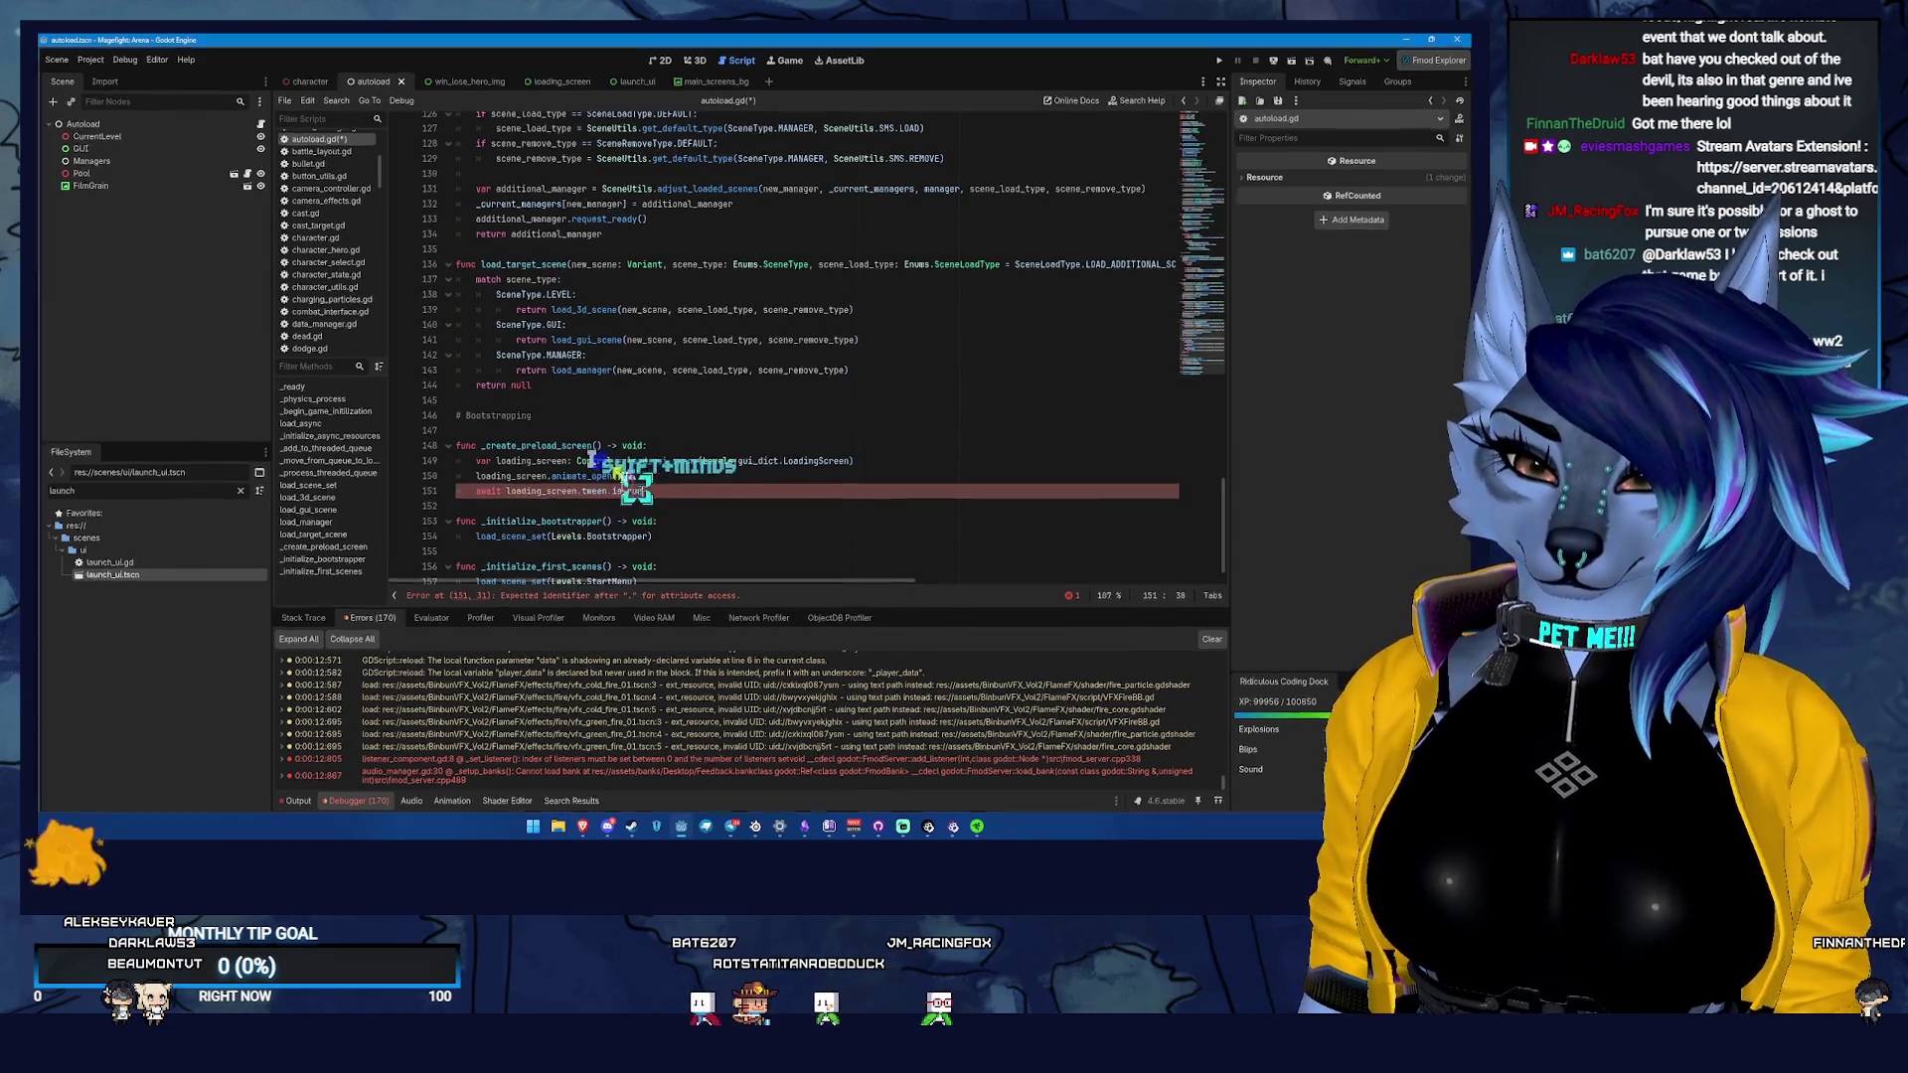
{"action": "key", "text": "Home"}
{"action": "key", "text": "Home"}
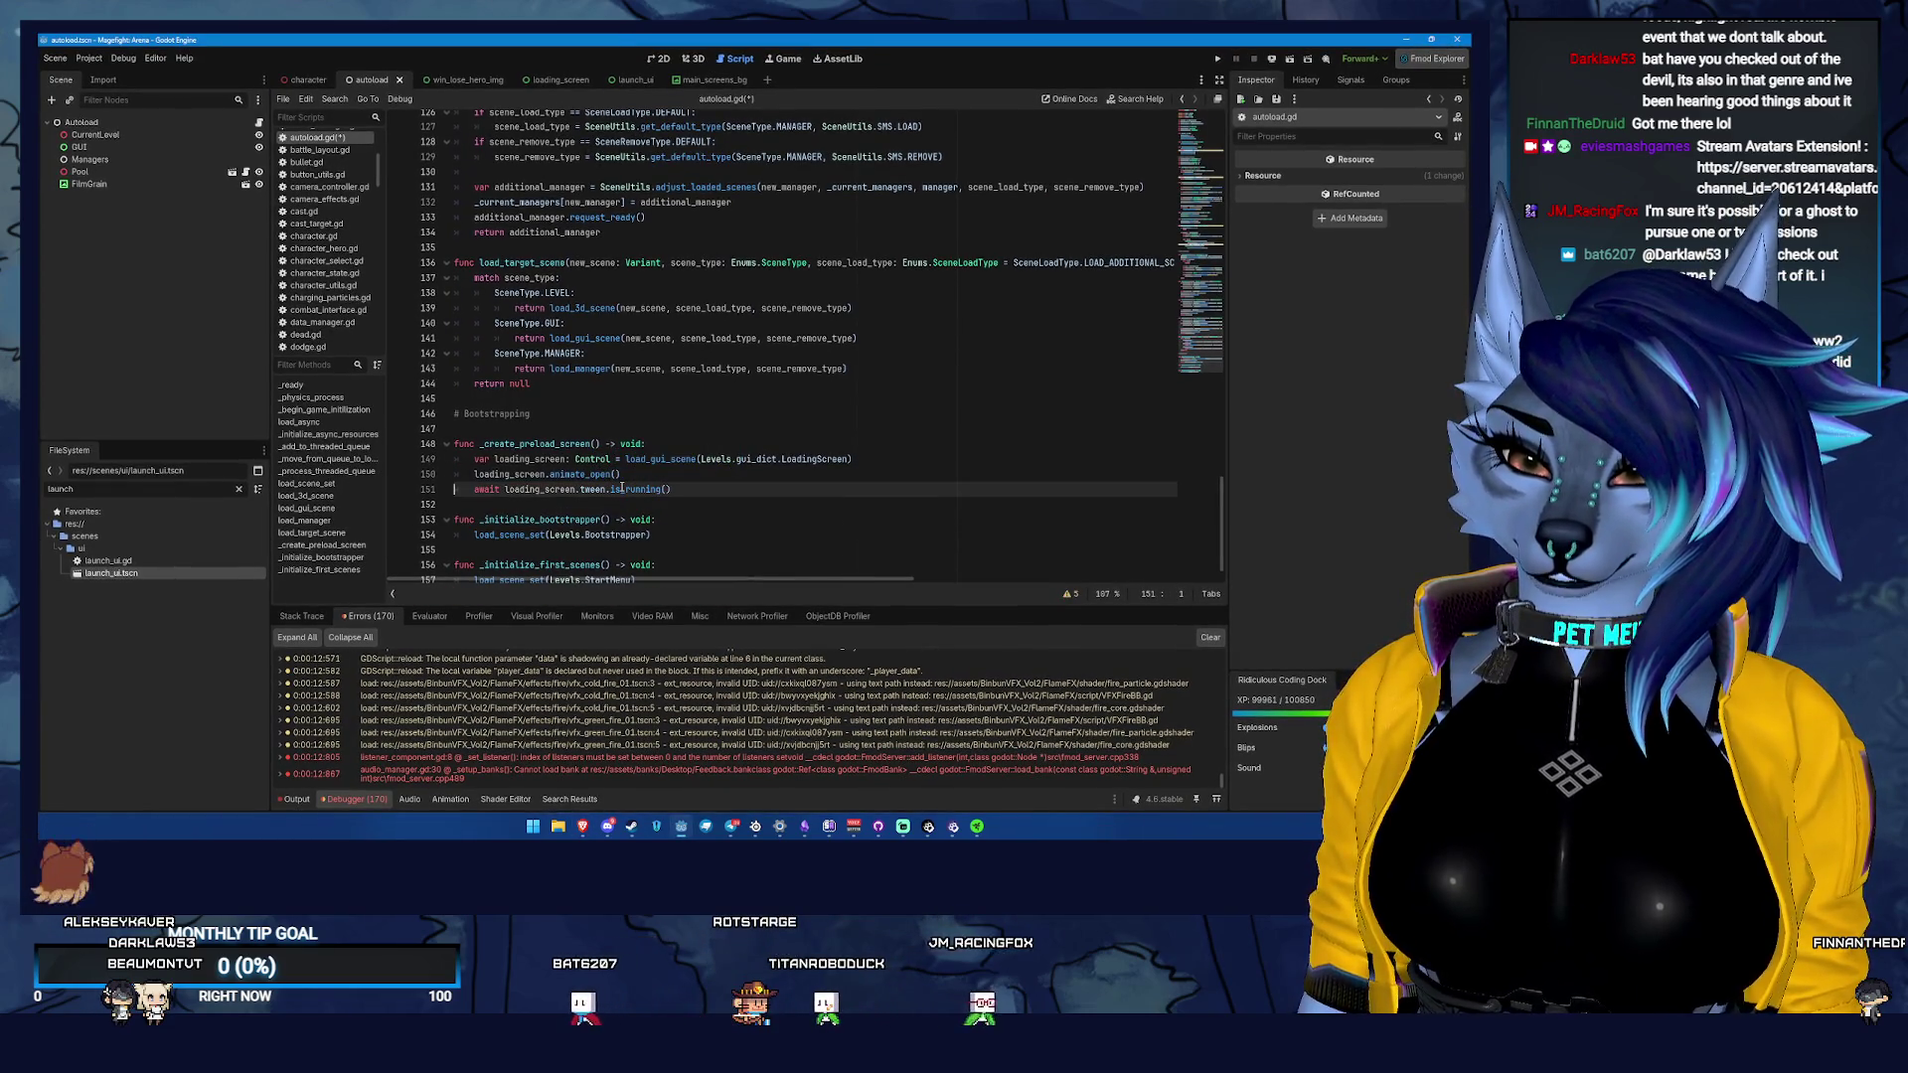
{"action": "type", "text": "not"}
{"action": "key", "text": "ctrl+s"}
{"action": "left_click", "coordinate": [772, 495]}
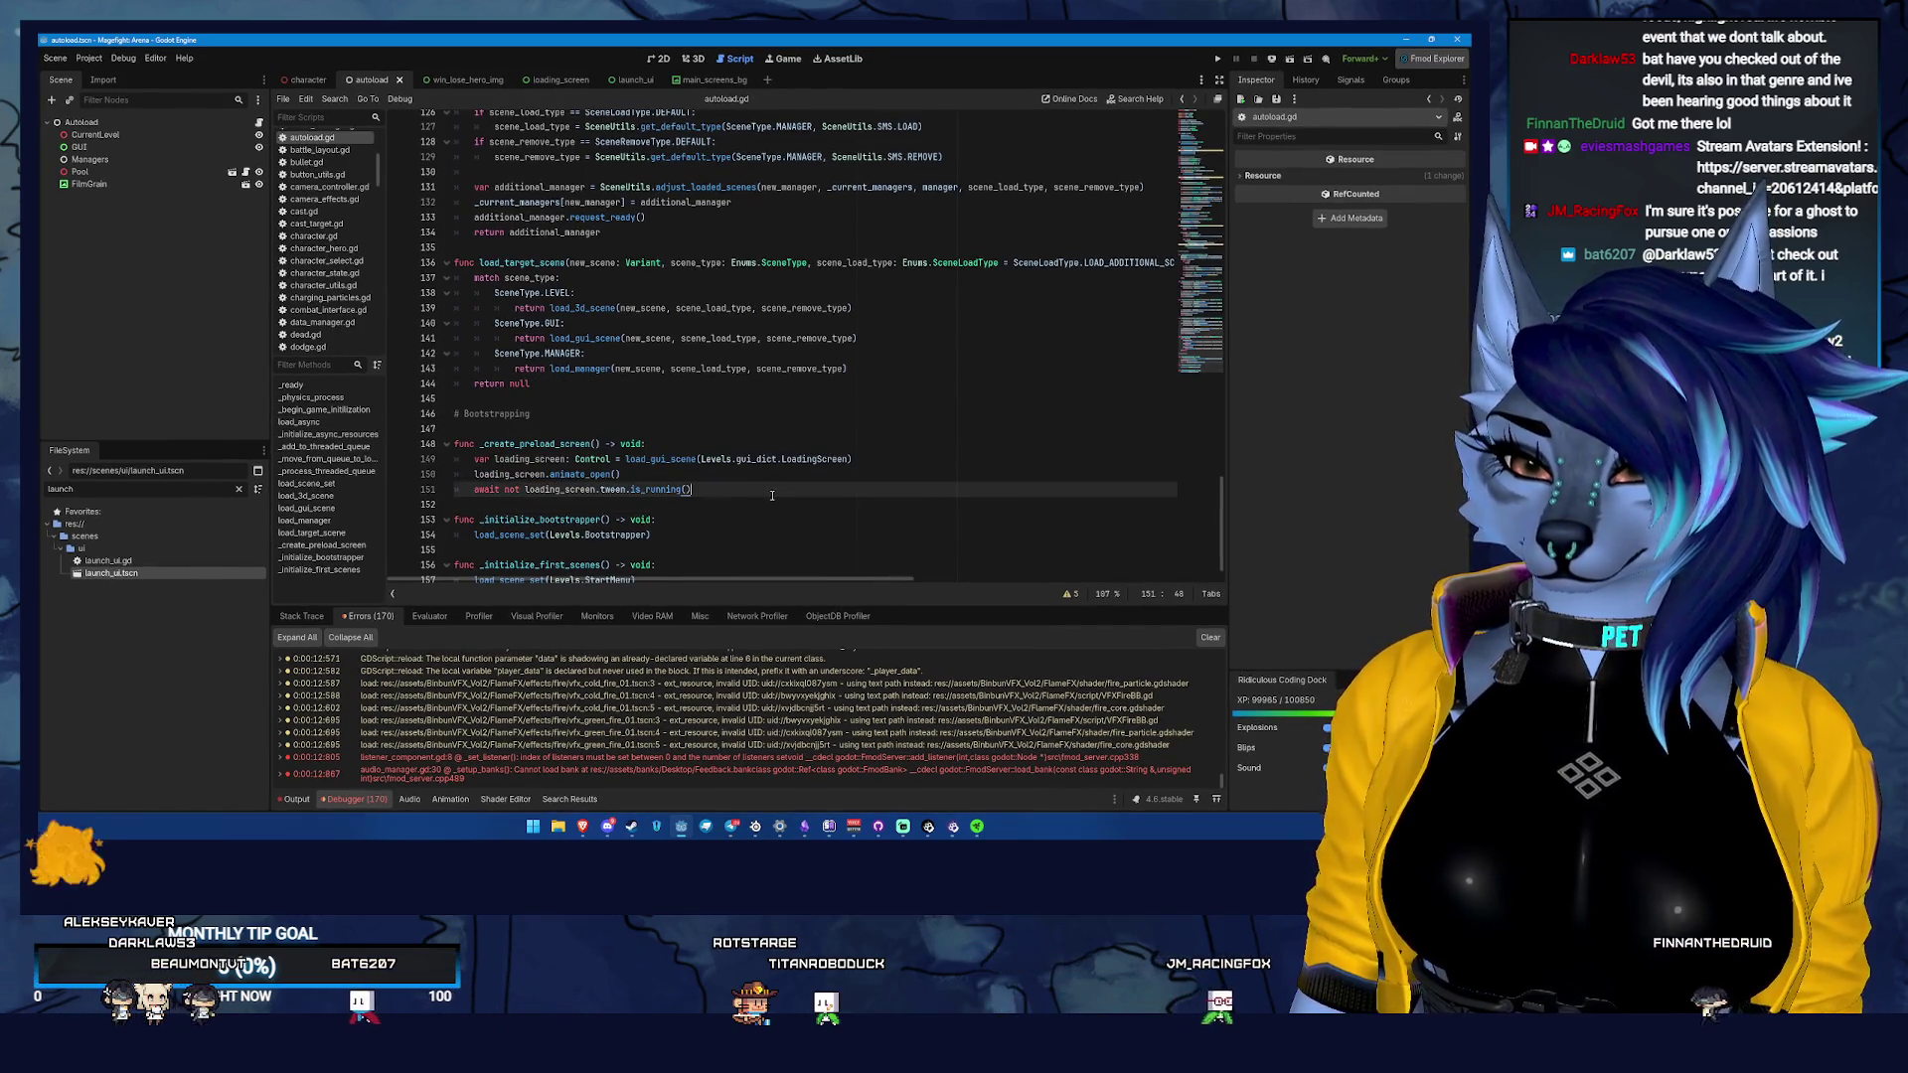
Change _create_preload_screen's return type from void to Control.
{"action": "scroll", "coordinate": [785, 465], "scroll_direction": "up", "scroll_amount": 5}
{"action": "scroll", "coordinate": [443, 454], "scroll_direction": "down", "scroll_amount": 5}
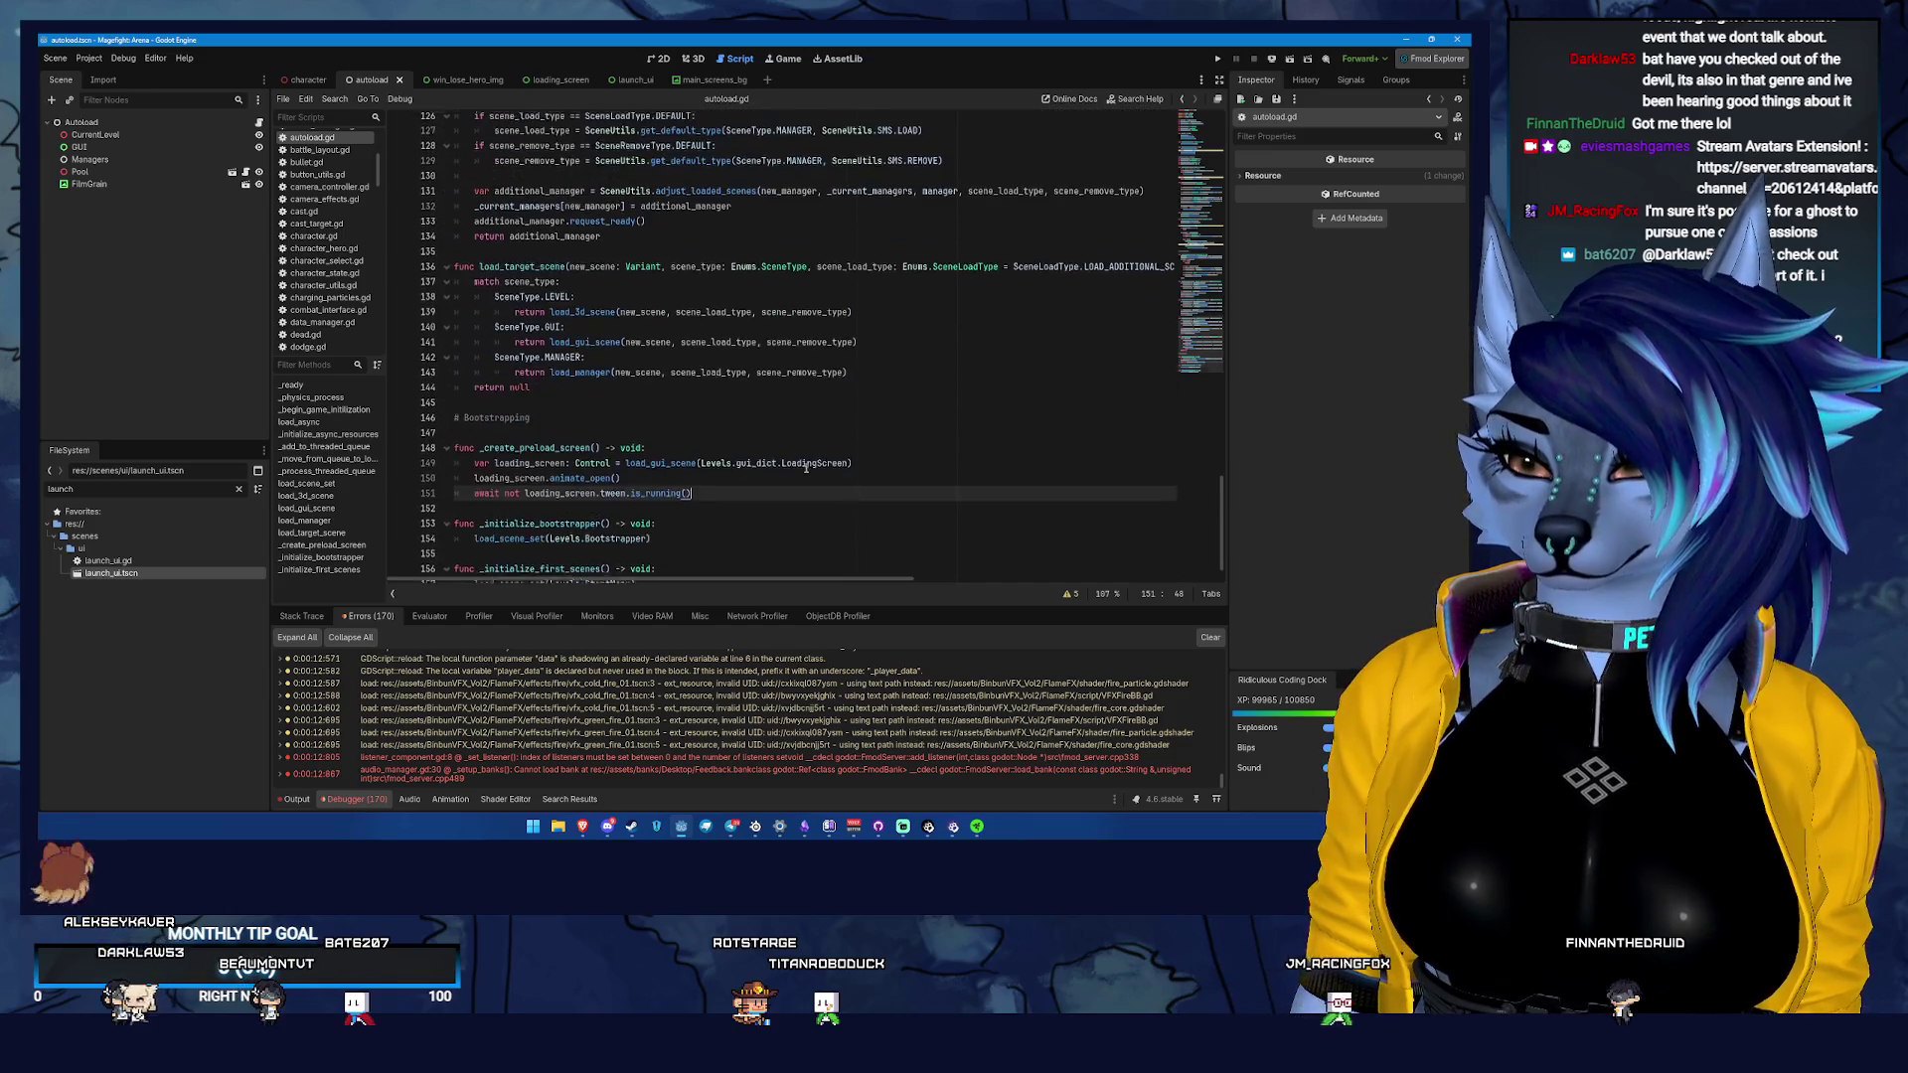
{"action": "double_click", "coordinate": [638, 444]}
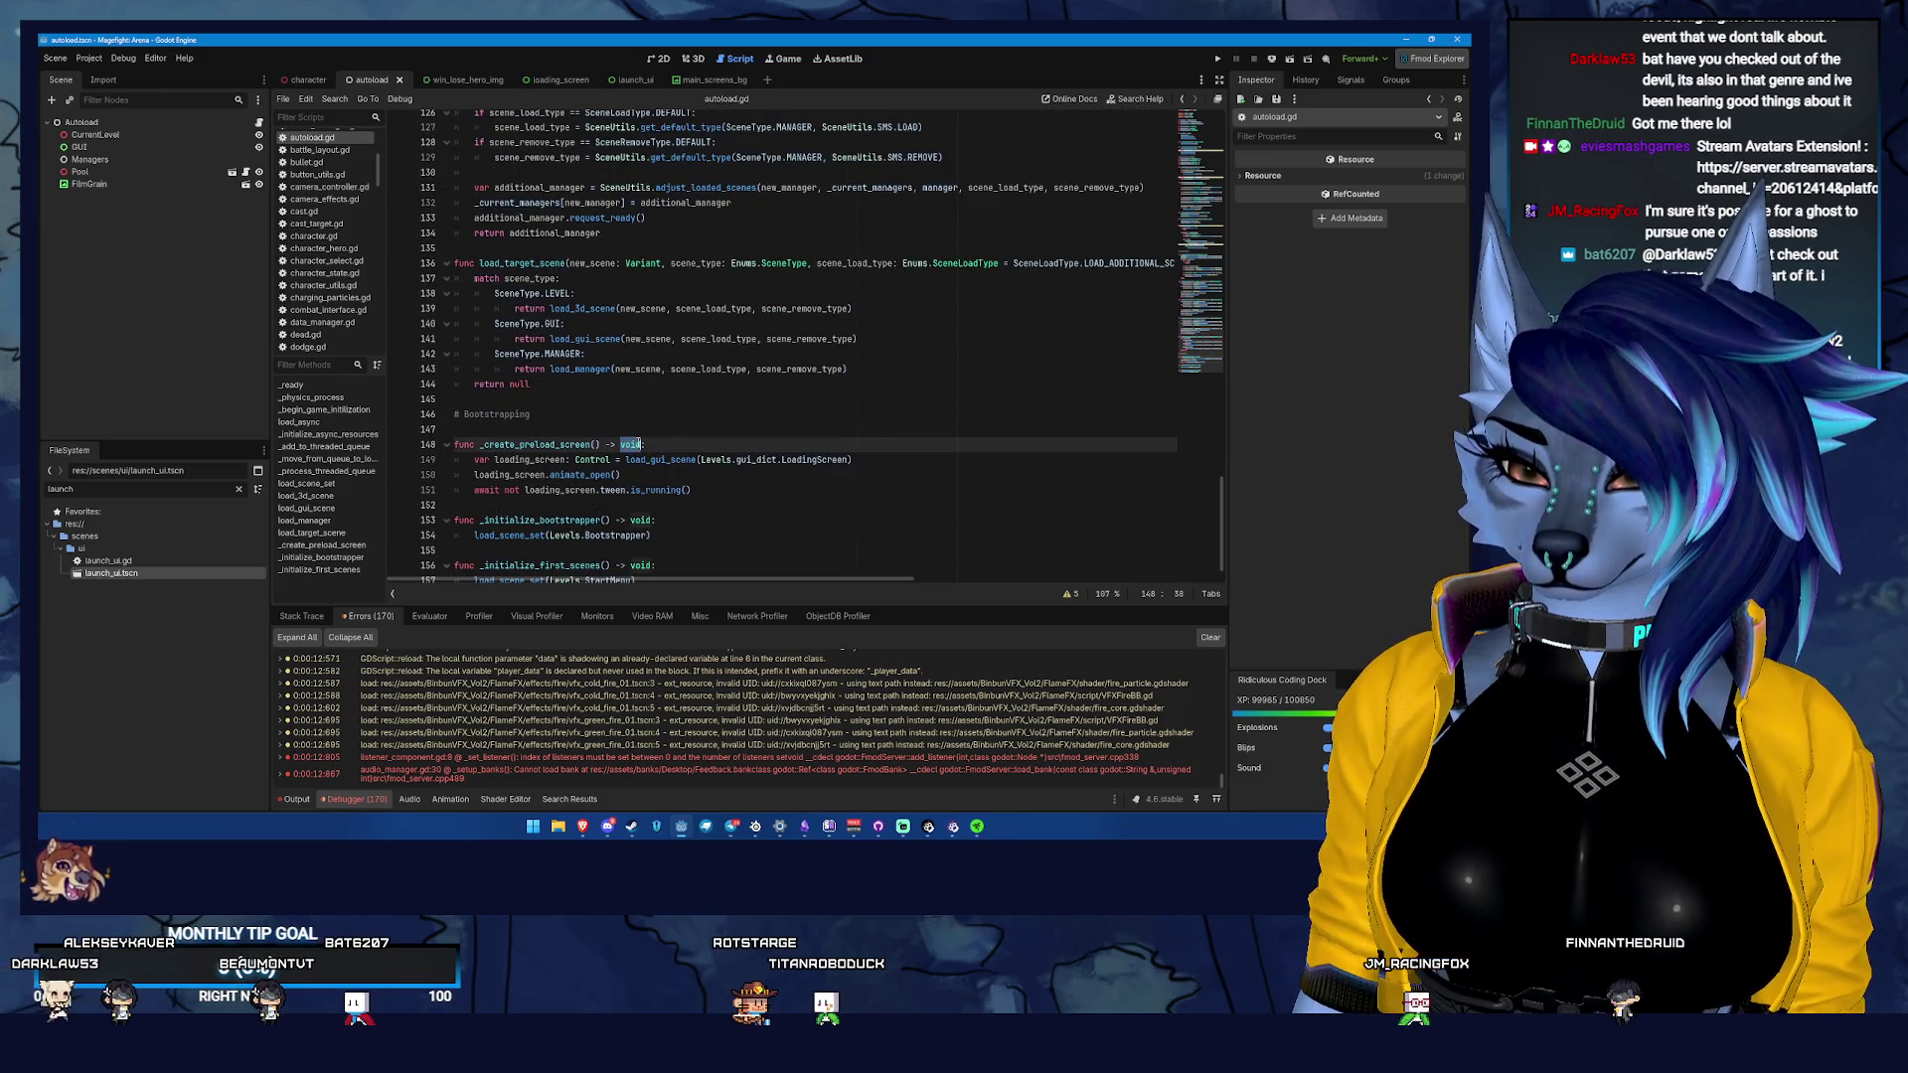
{"action": "type", "text": "return"}
{"action": "key", "text": "BackSpace"}
{"action": "key", "text": "BackSpace"}
{"action": "key", "text": "BackSpace"}
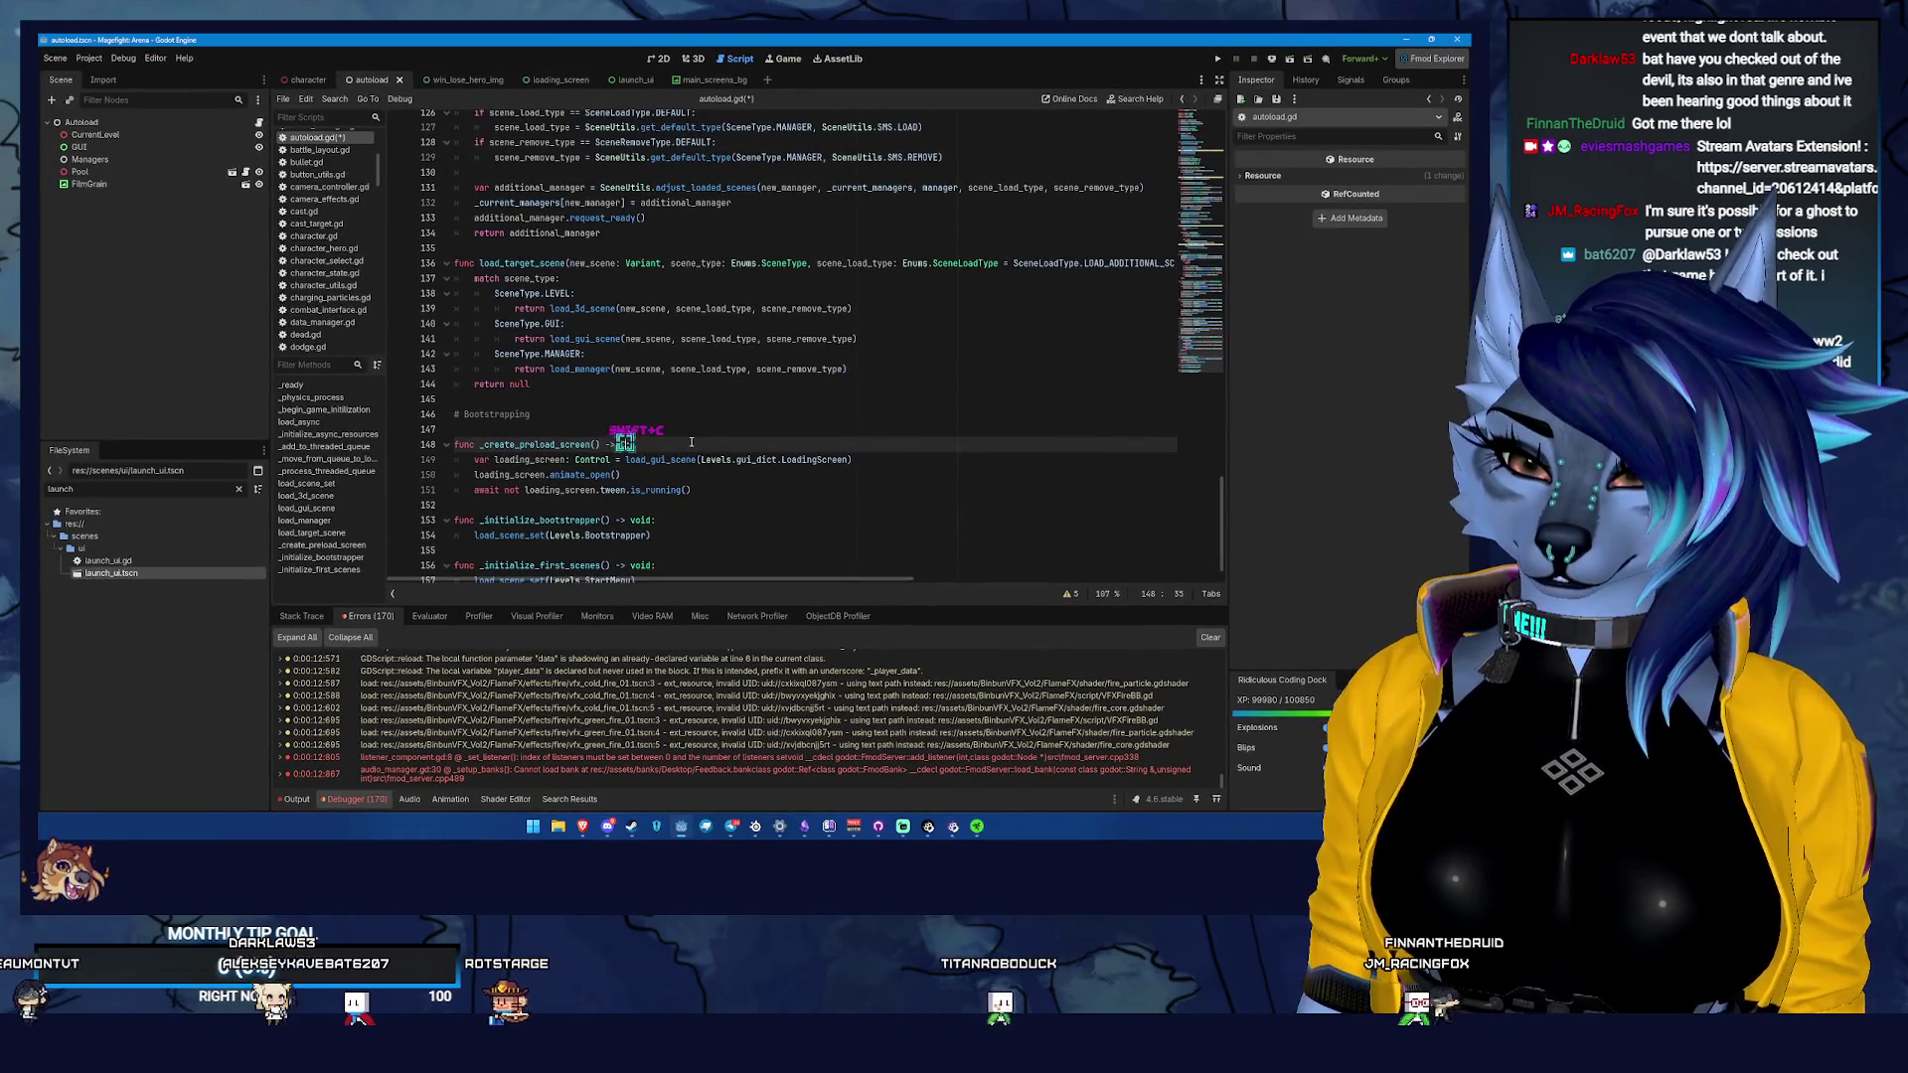
{"action": "type", "text": "Control"}
{"action": "key", "text": "Escape"}
Add 'return loading_screen' after animate_open(), delete the await tween line, and save.
{"action": "left_click", "coordinate": [675, 470]}
{"action": "key", "text": "Return"}
{"action": "type", "text": "return loading_screen"}
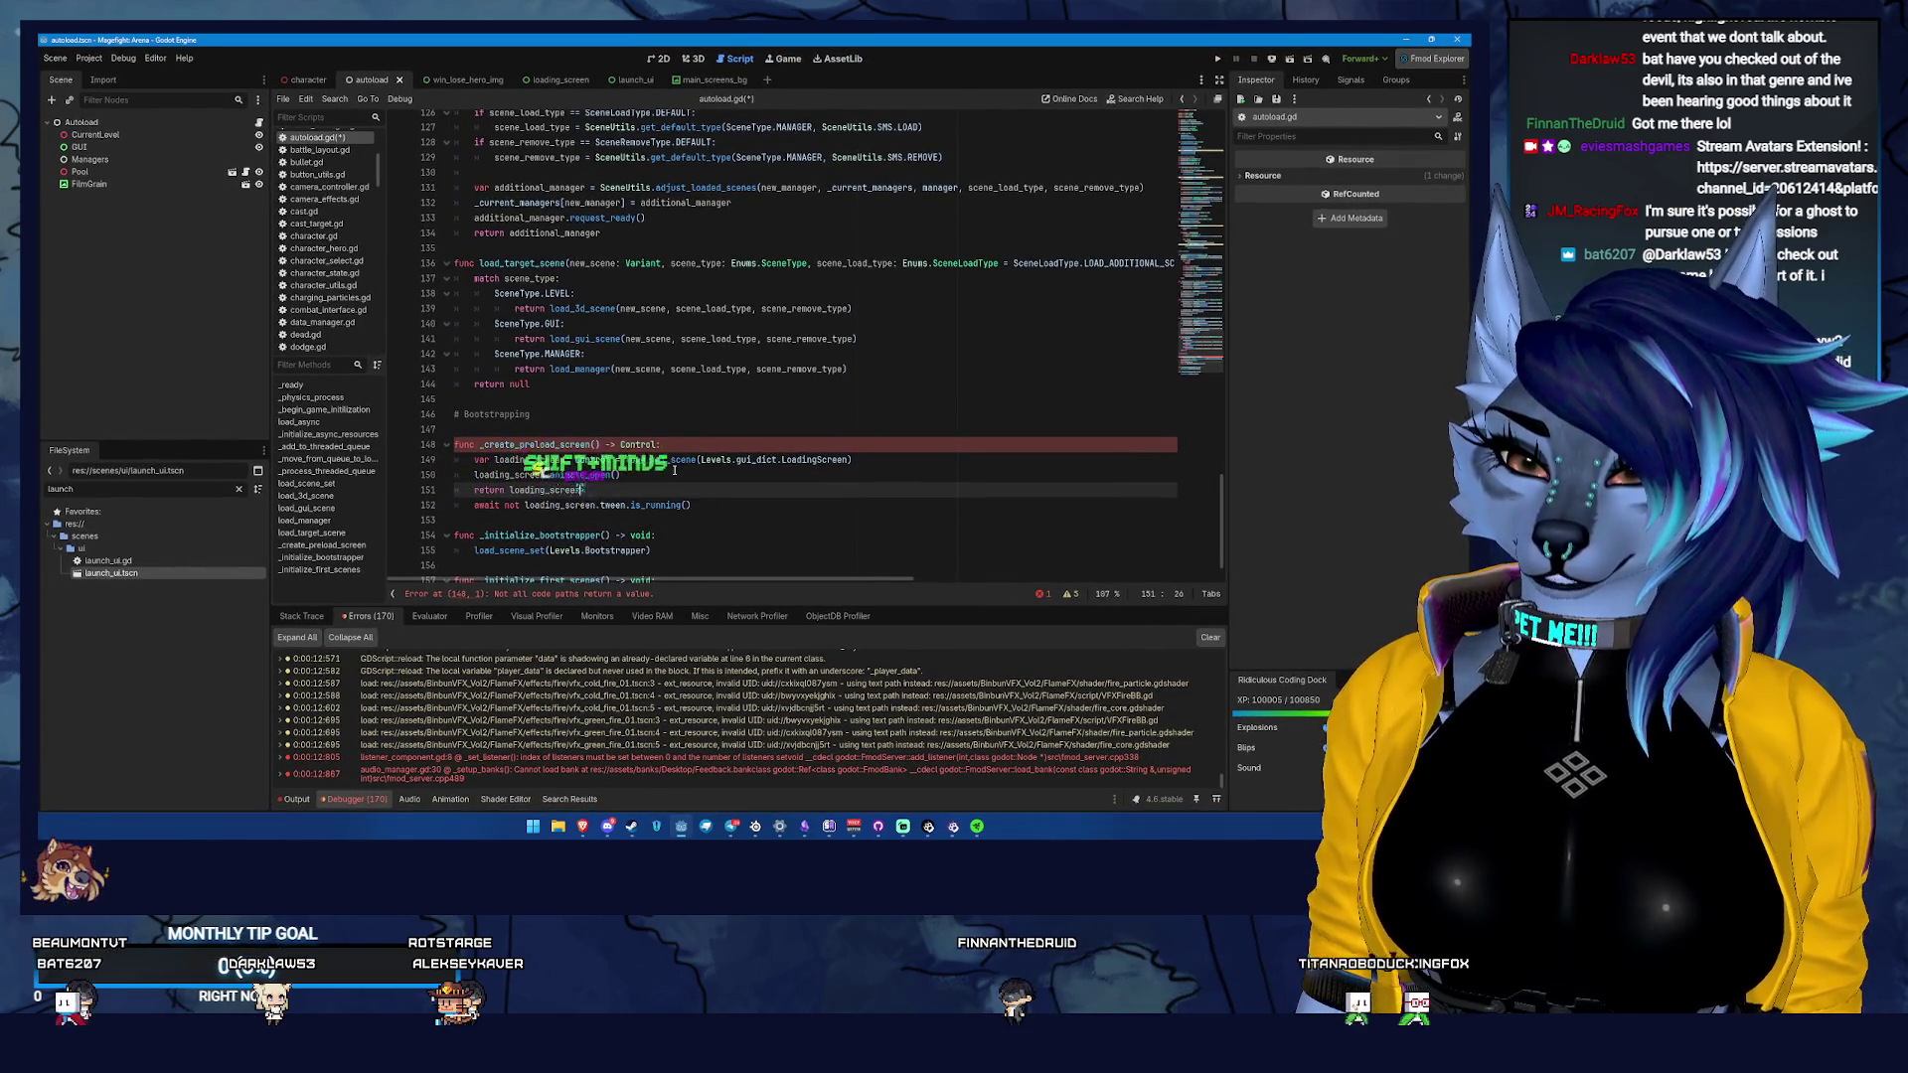
{"action": "key", "text": "Return"}
{"action": "left_click", "coordinate": [657, 507]}
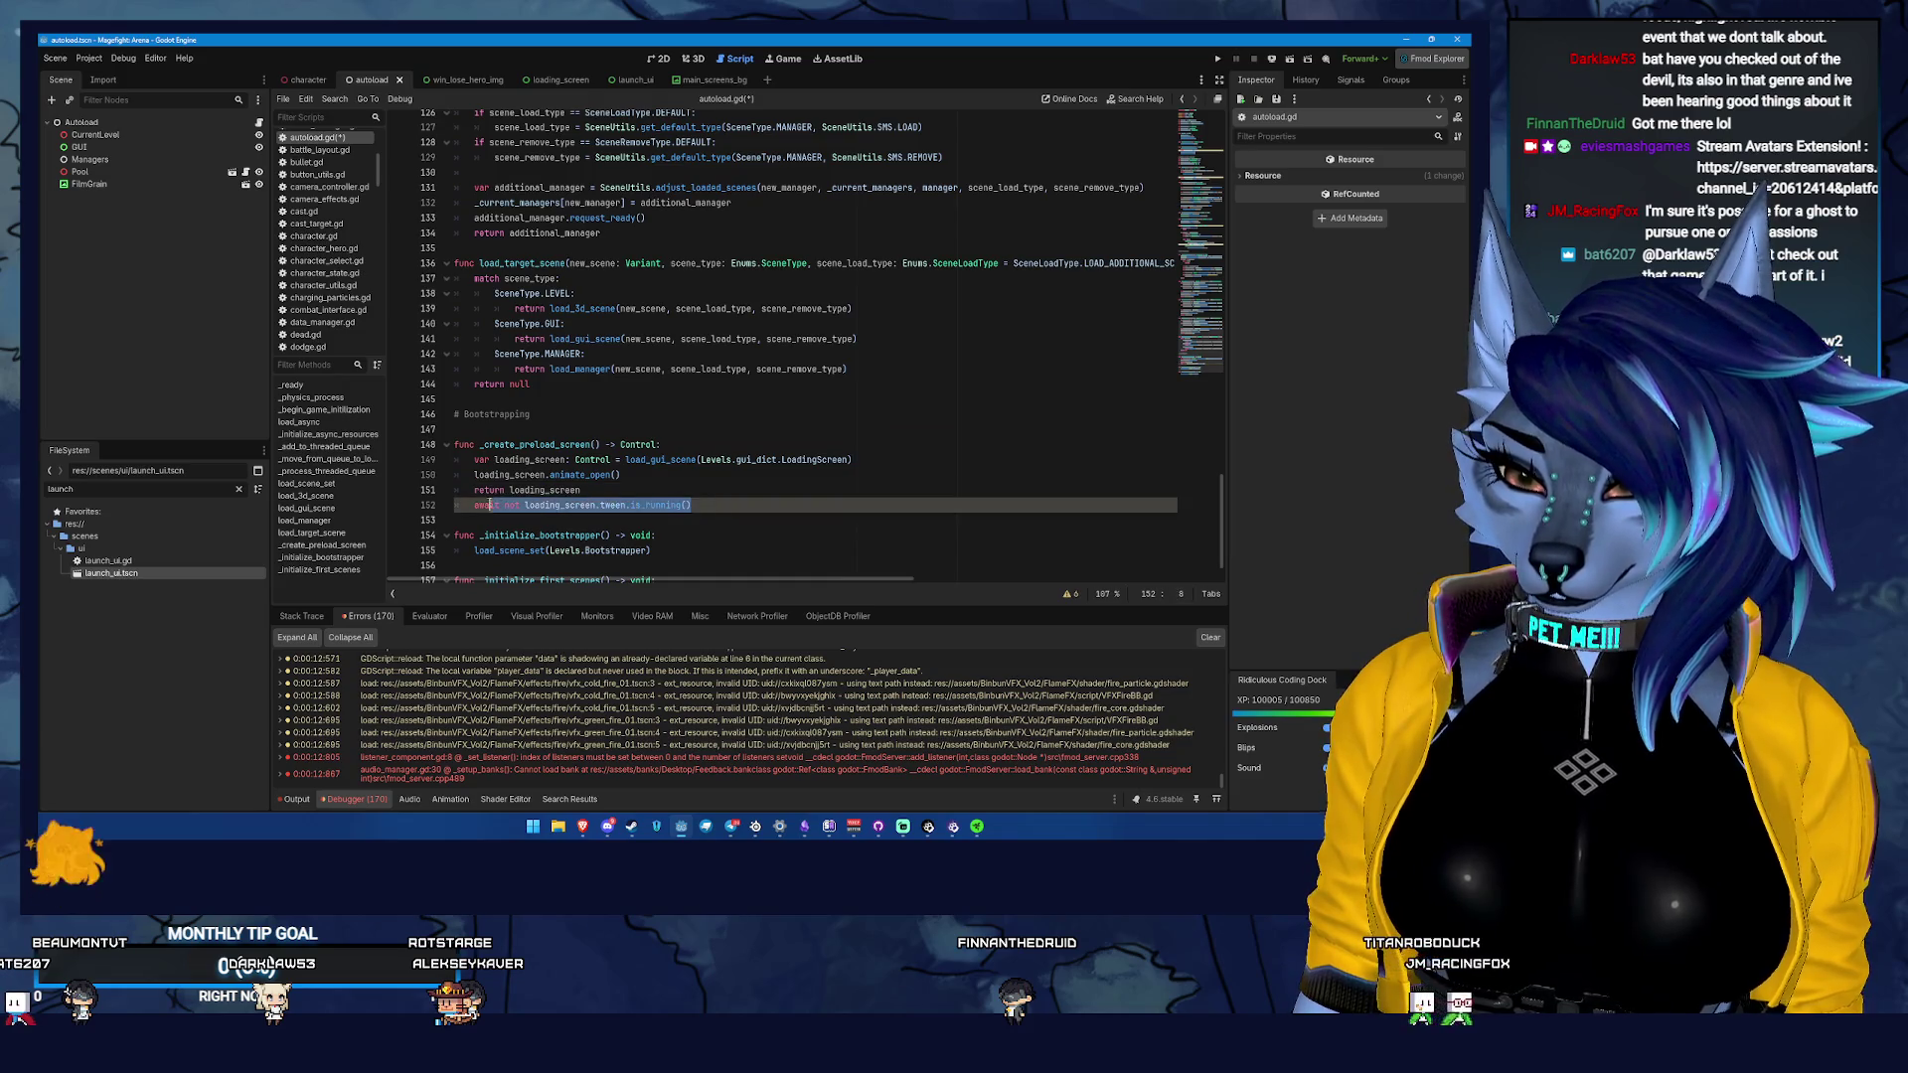
{"action": "key", "text": "BackSpace"}
{"action": "key", "text": "BackSpace"}
{"action": "key", "text": "BackSpace"}
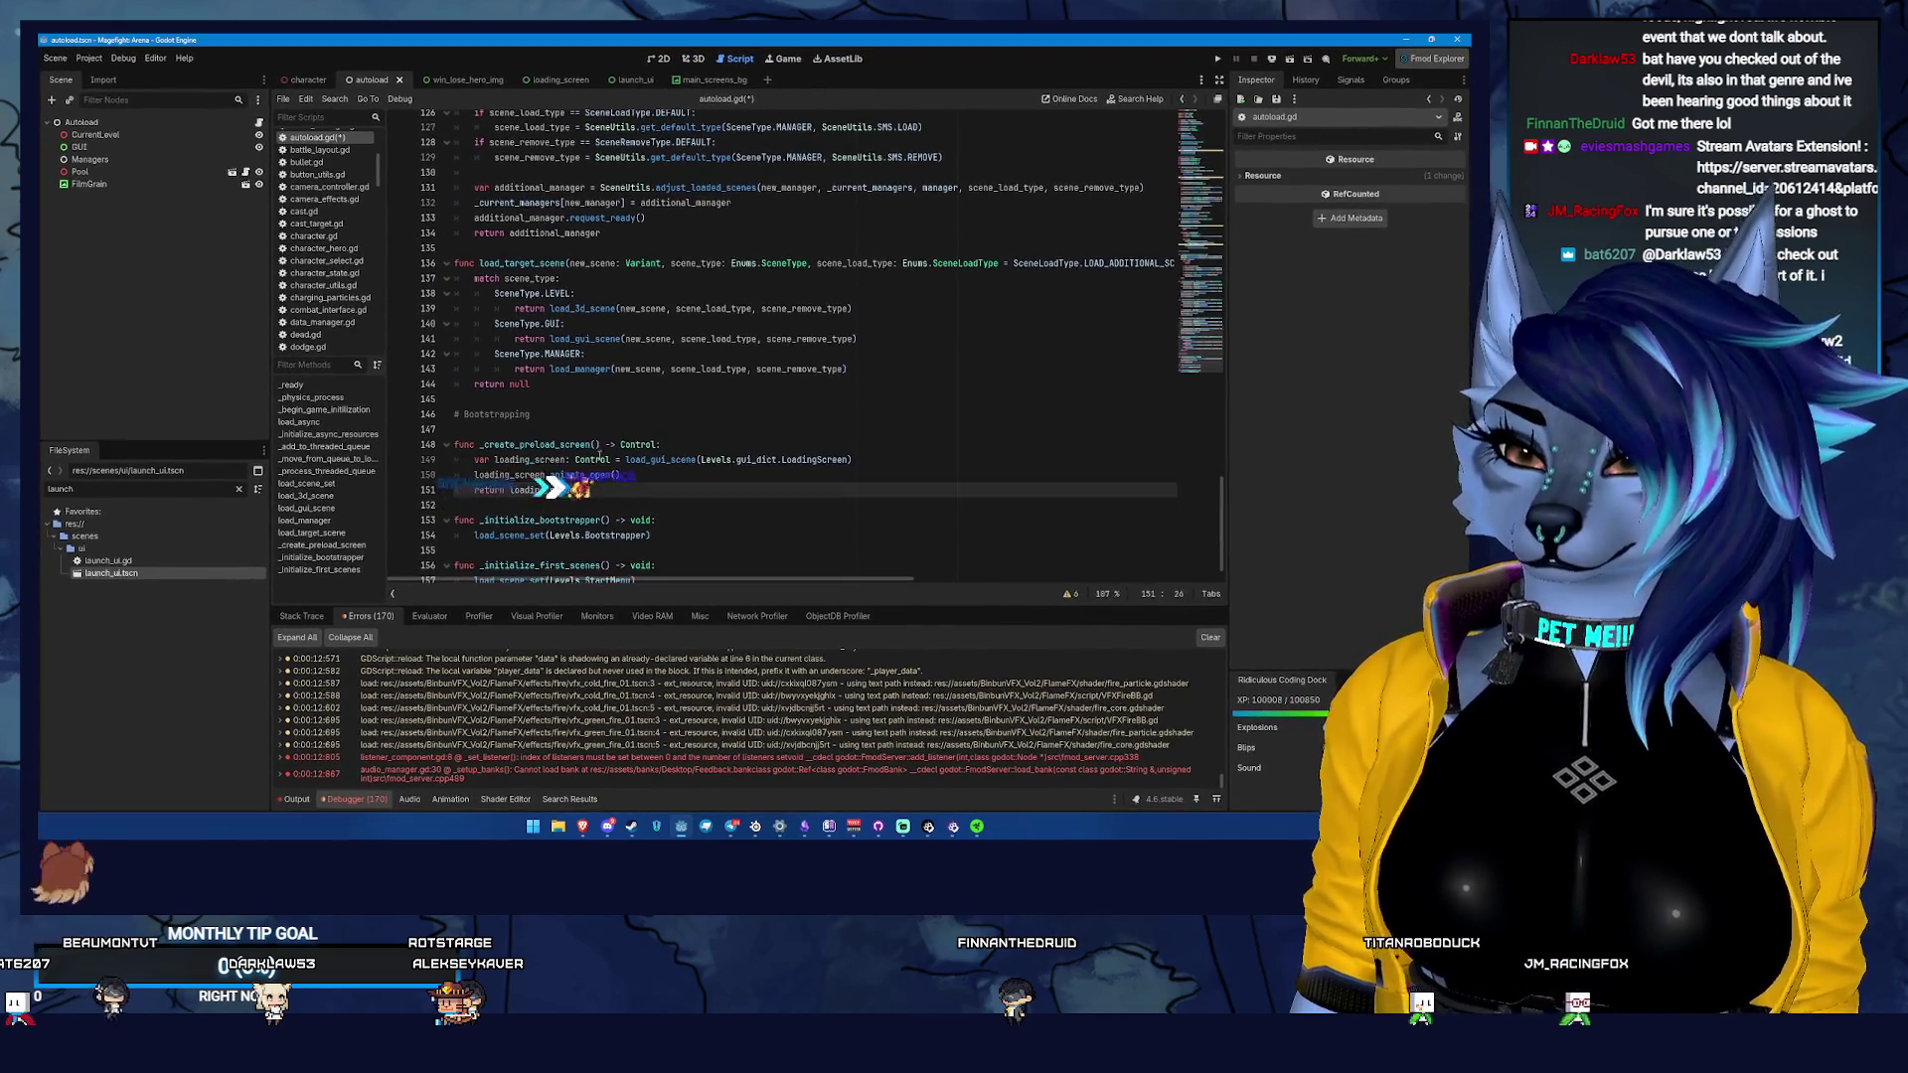
{"action": "key", "text": "ctrl+s"}
In _ready, store _create_preload_screen() as 'var loading_screen: Control', paste the tween await, and save.
{"action": "left_click", "coordinate": [1194, 146]}
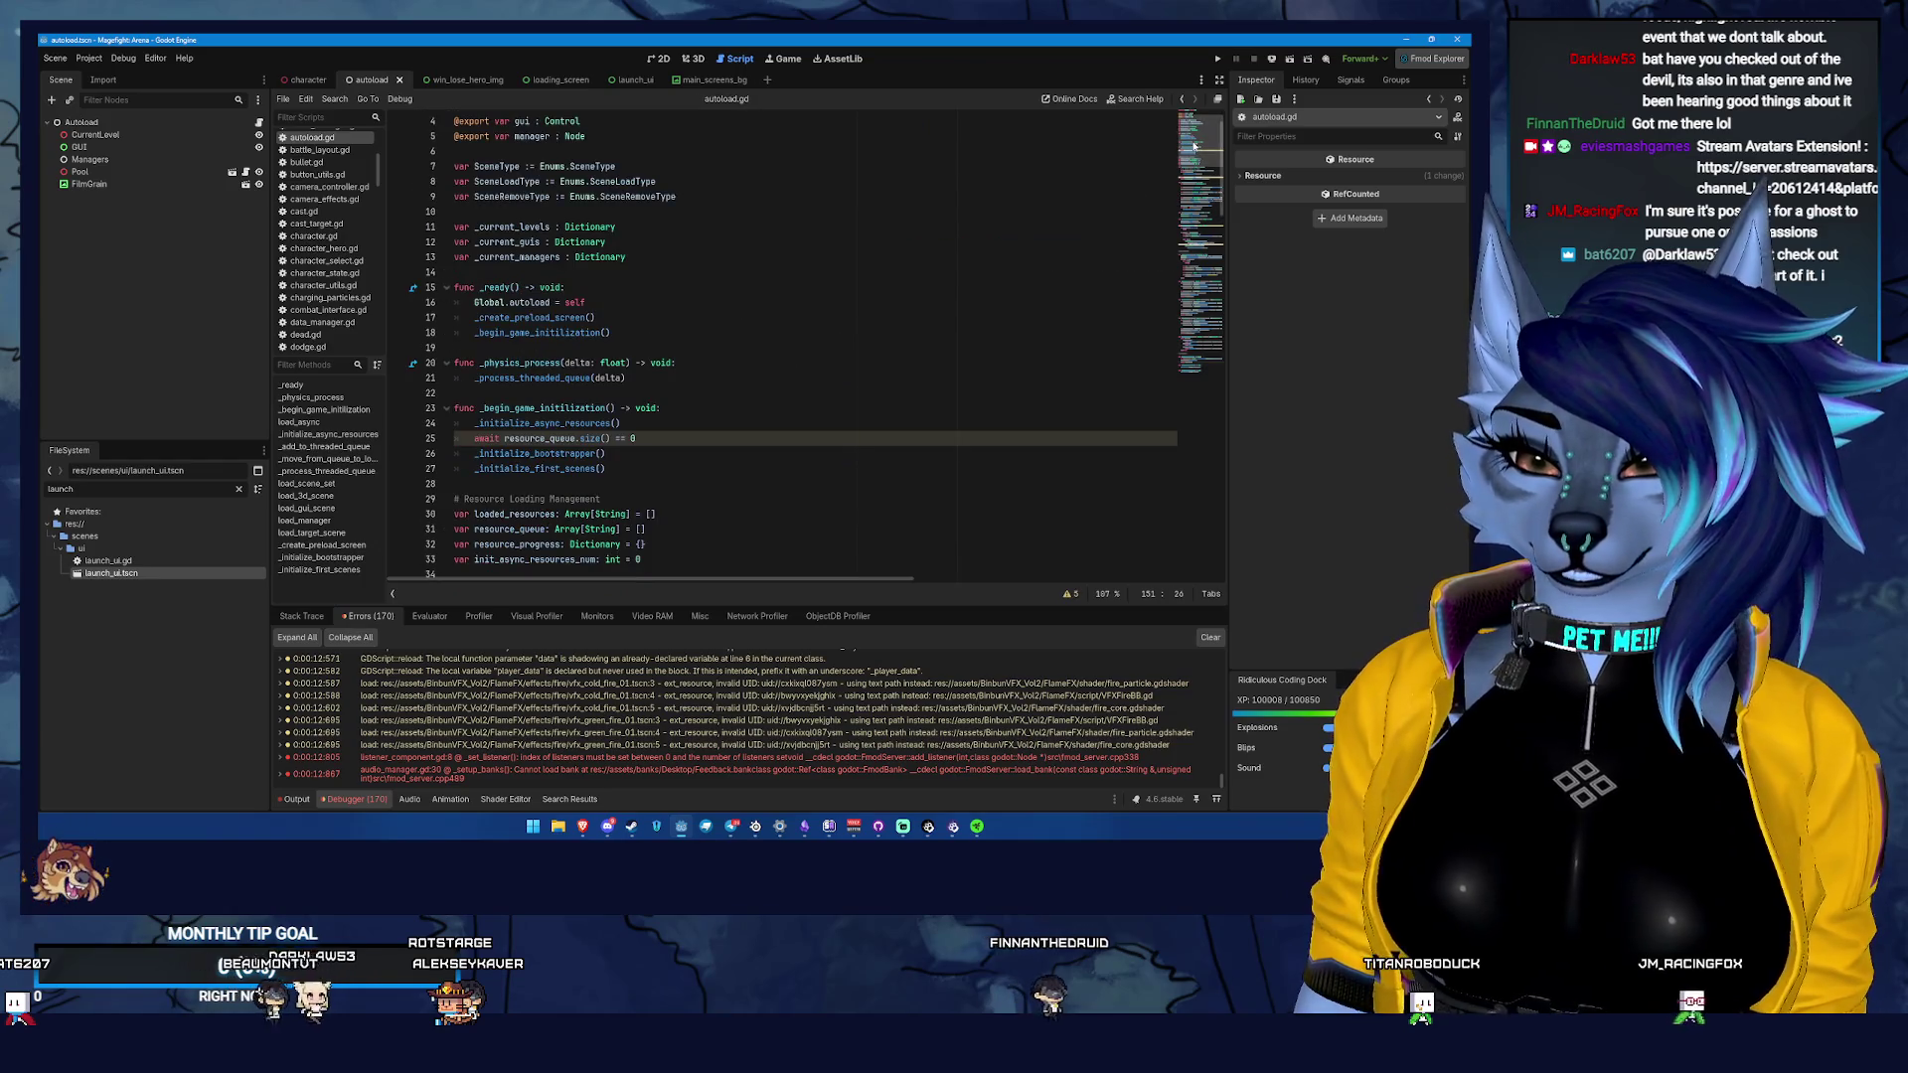
{"action": "scroll", "coordinate": [459, 291], "scroll_direction": "up", "scroll_amount": 1}
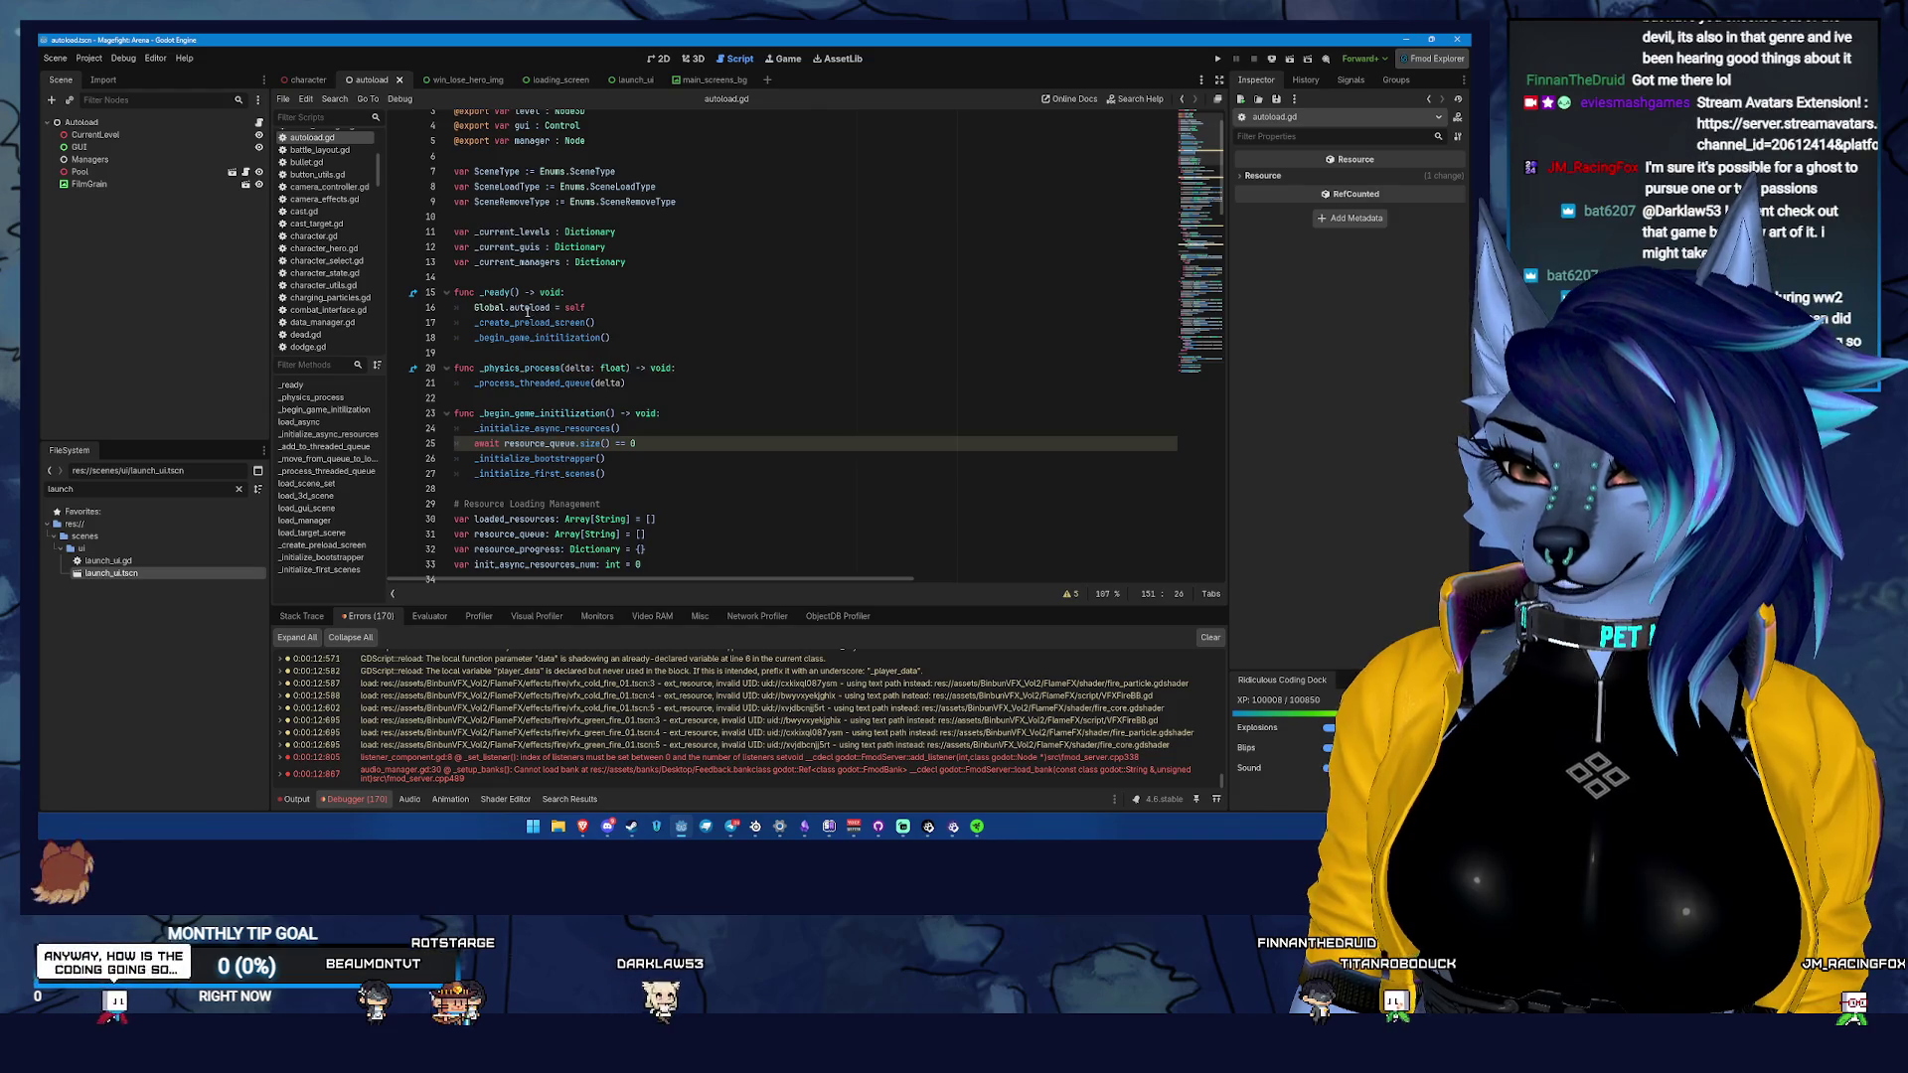
{"action": "left_click", "coordinate": [475, 322]}
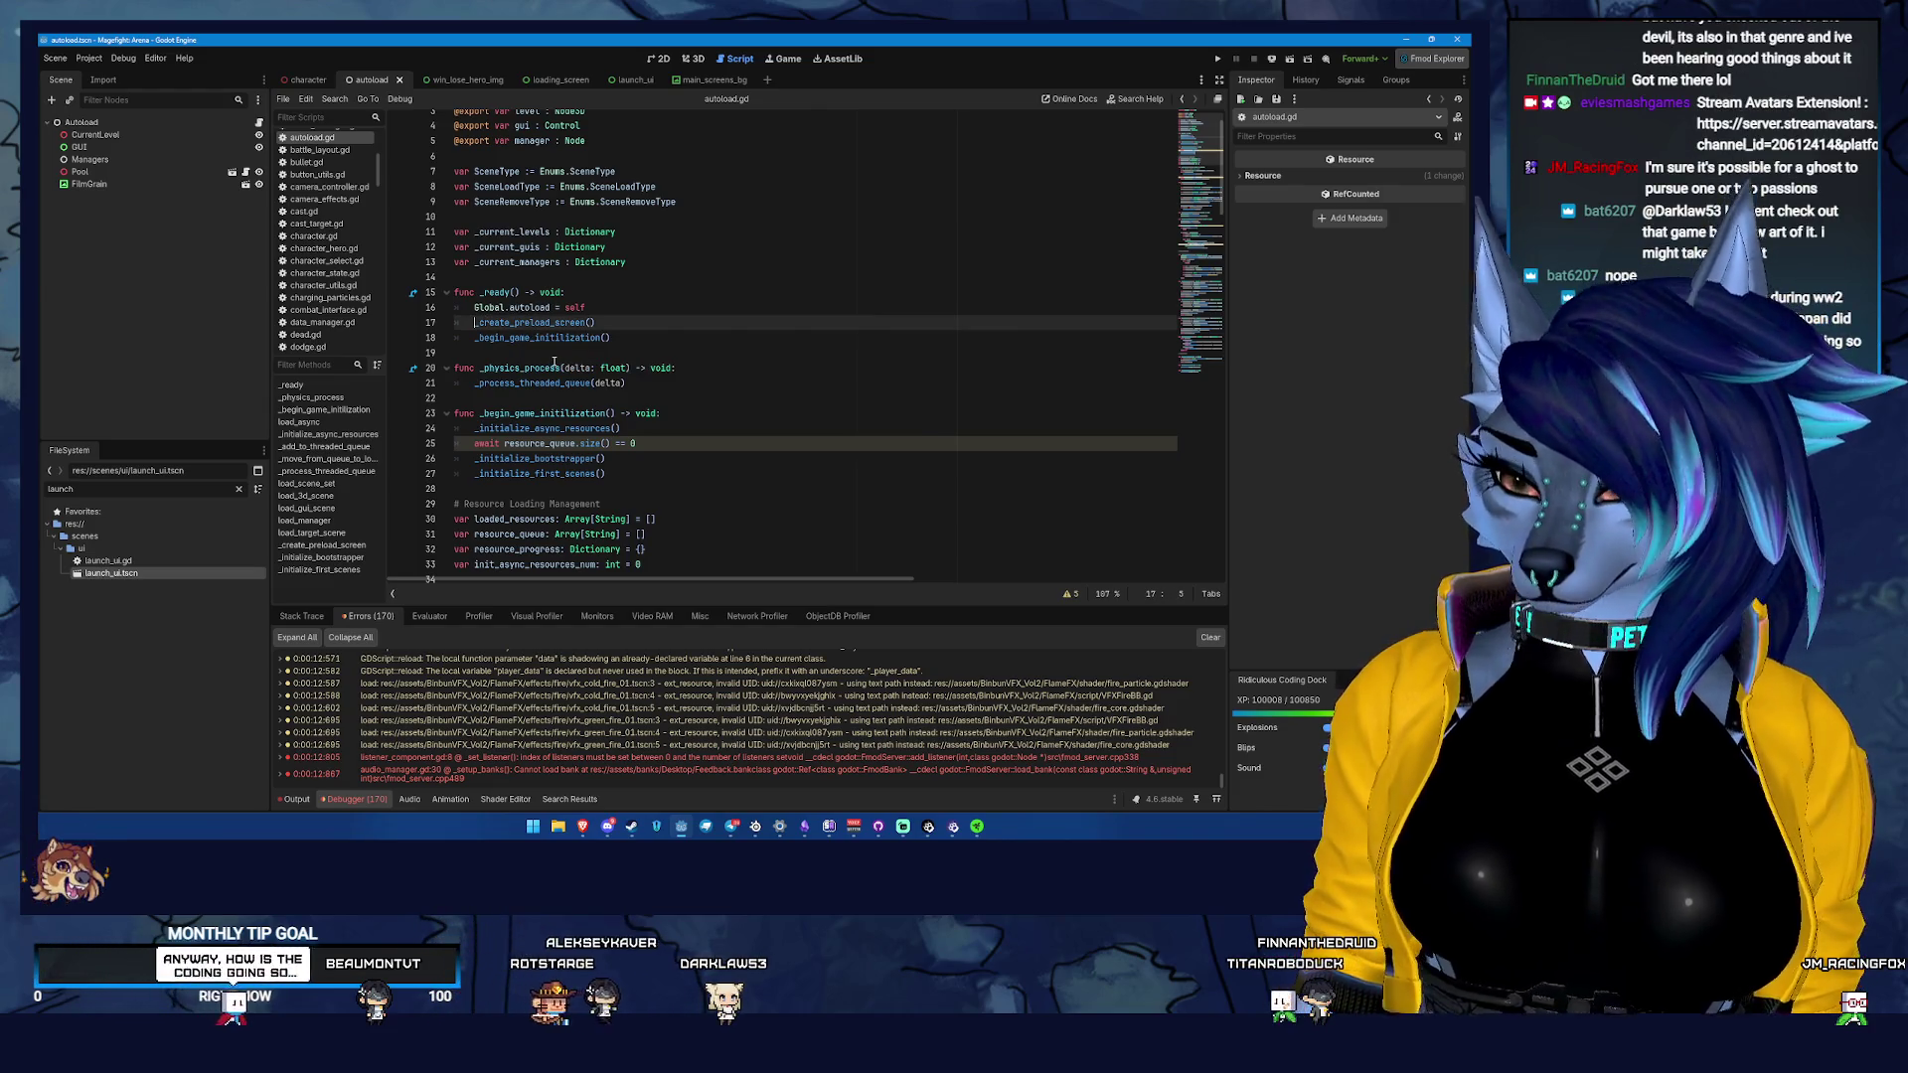
{"action": "type", "text": "var "}
{"action": "type", "text": "loading_screen"}
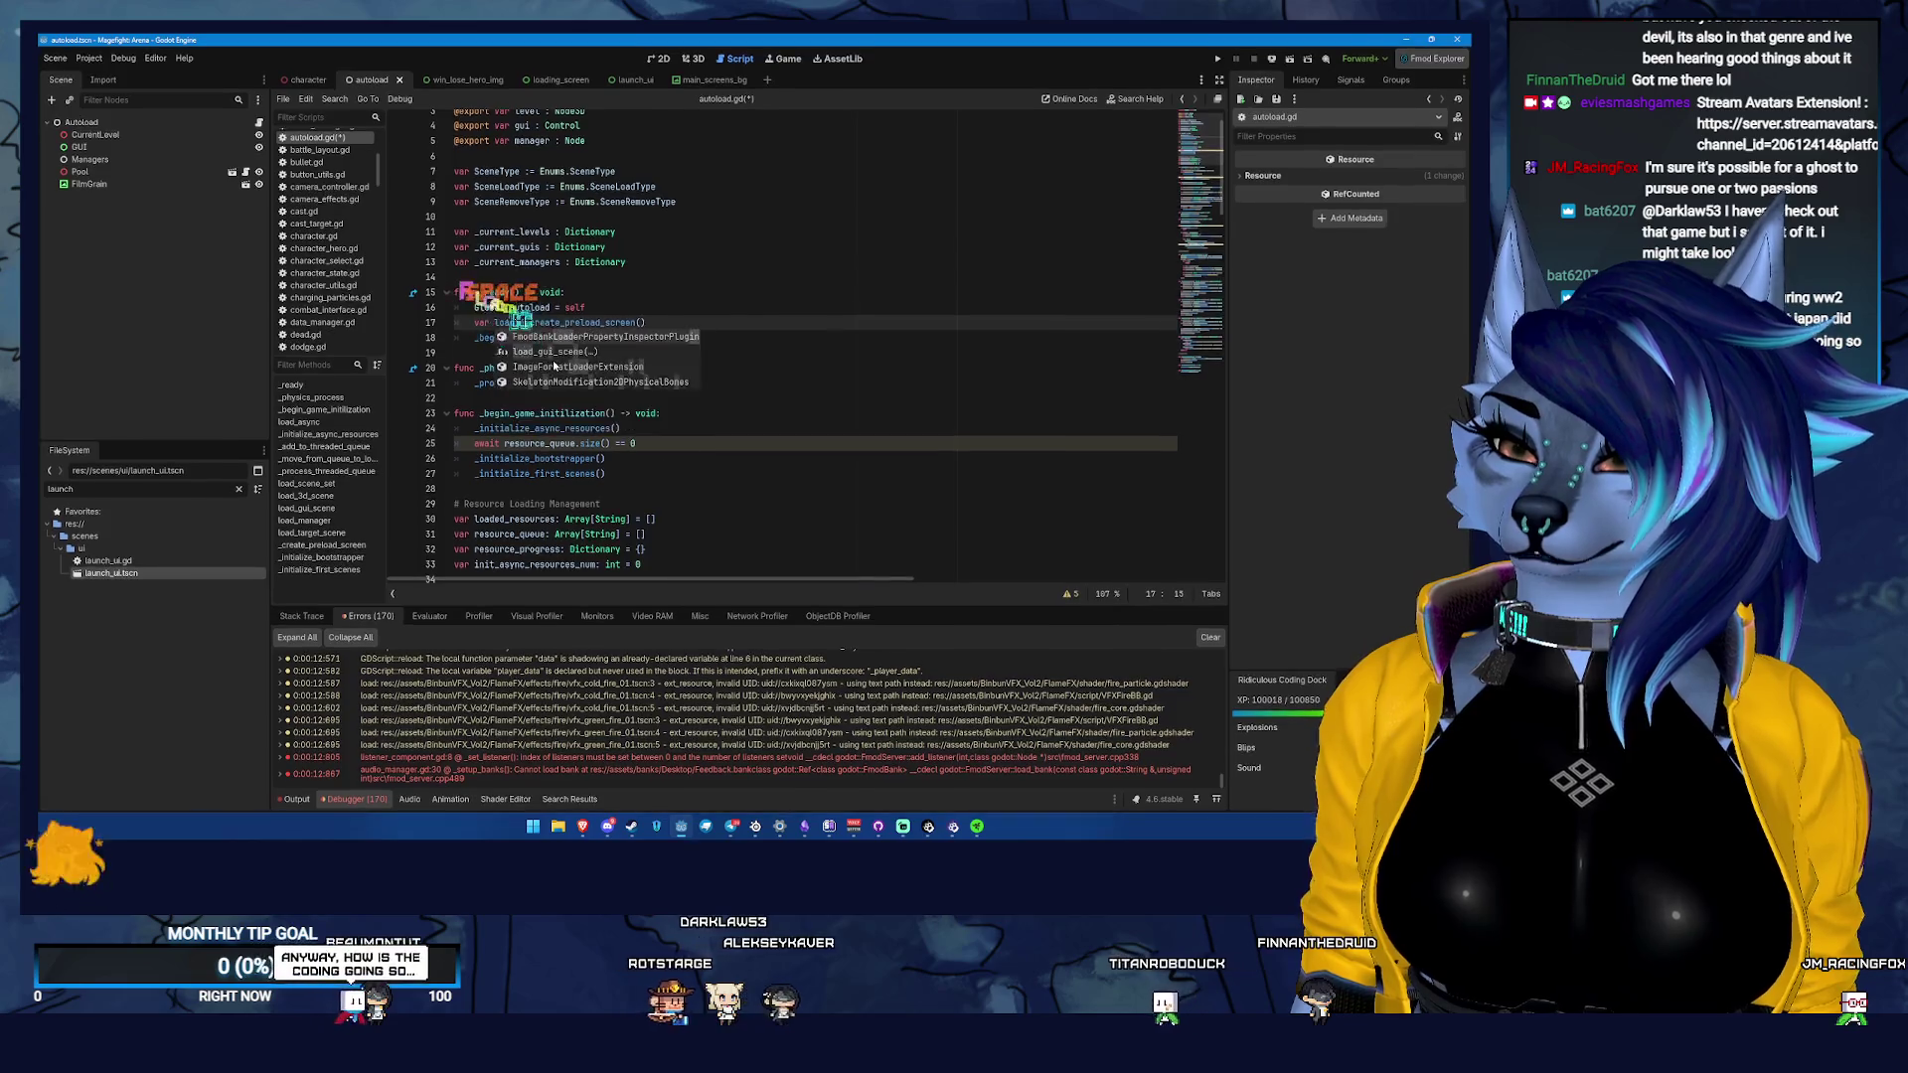
{"action": "type", "text": ": Control ="}
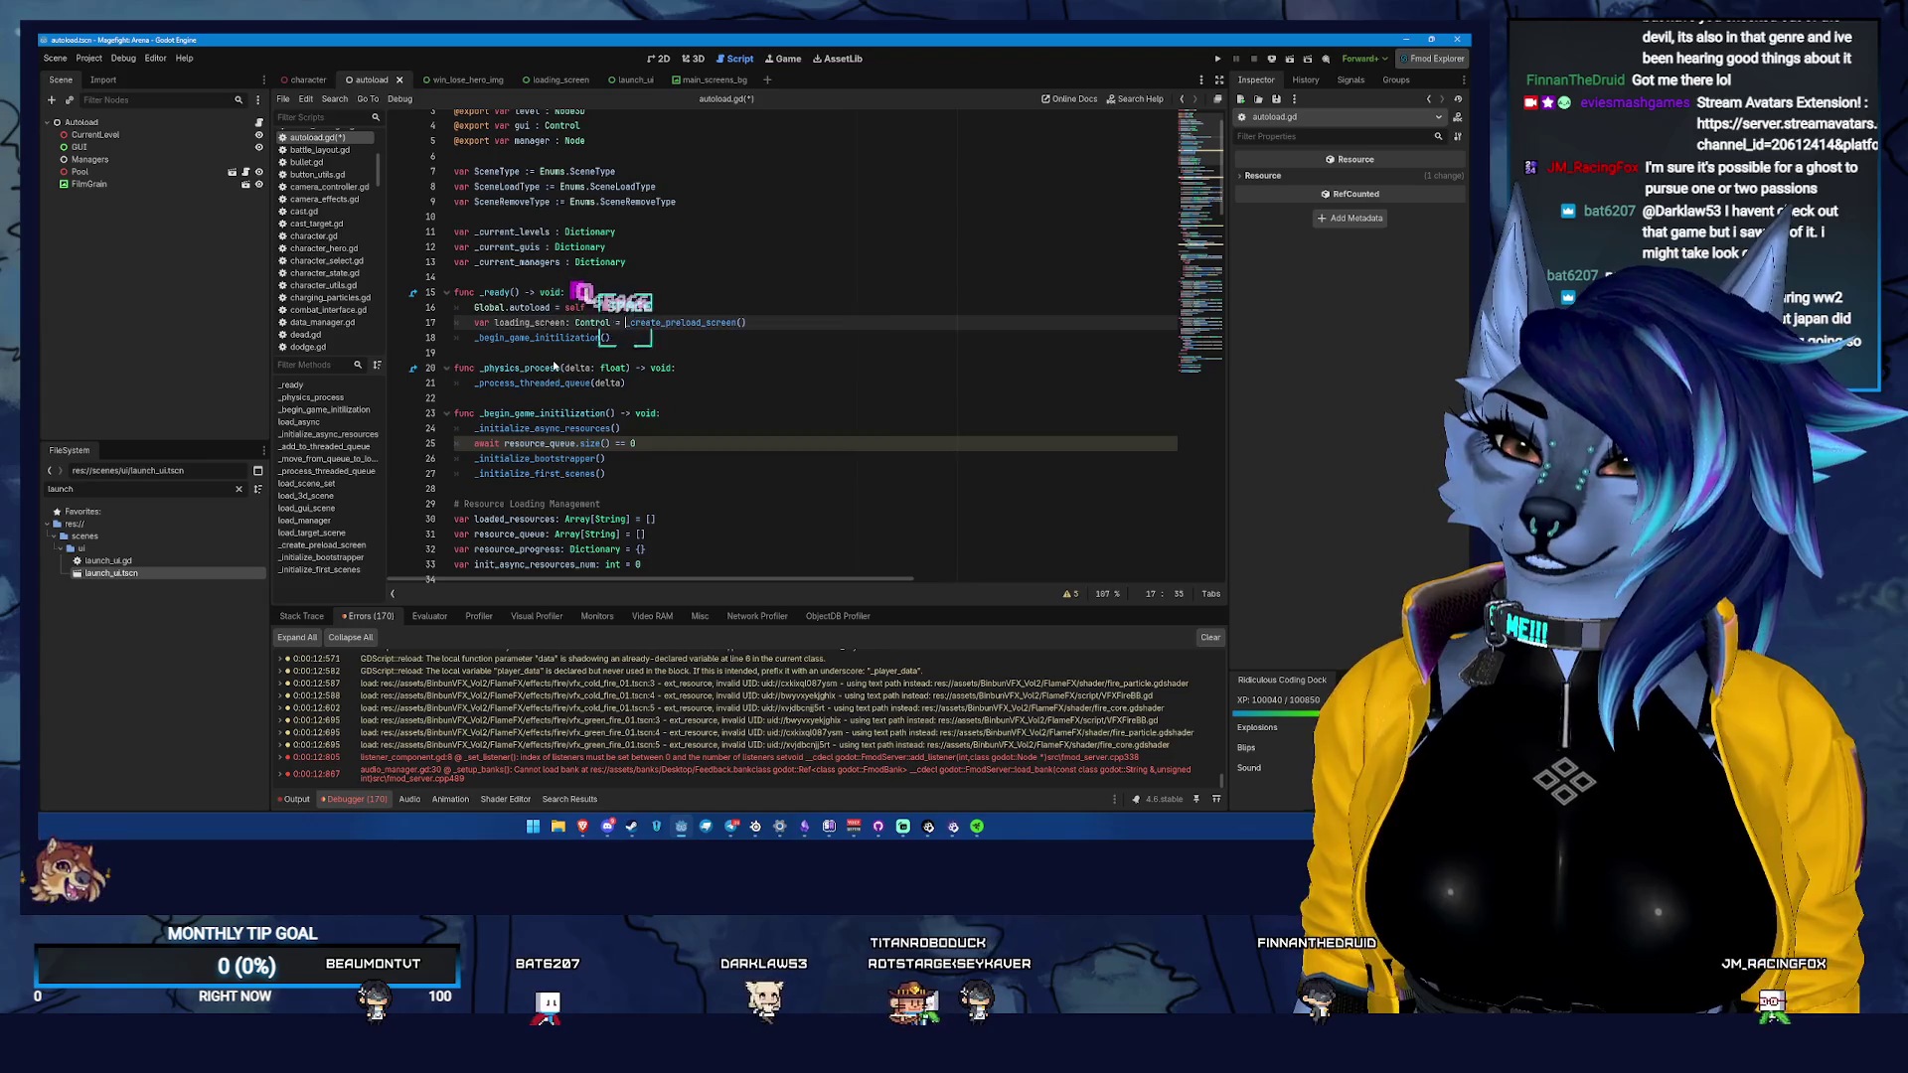
{"action": "left_click", "coordinate": [754, 322]}
{"action": "key", "text": "Return"}
{"action": "type", "text": "await not loading_screen.tween.is_running()"}
{"action": "key", "text": "ctrl+s"}
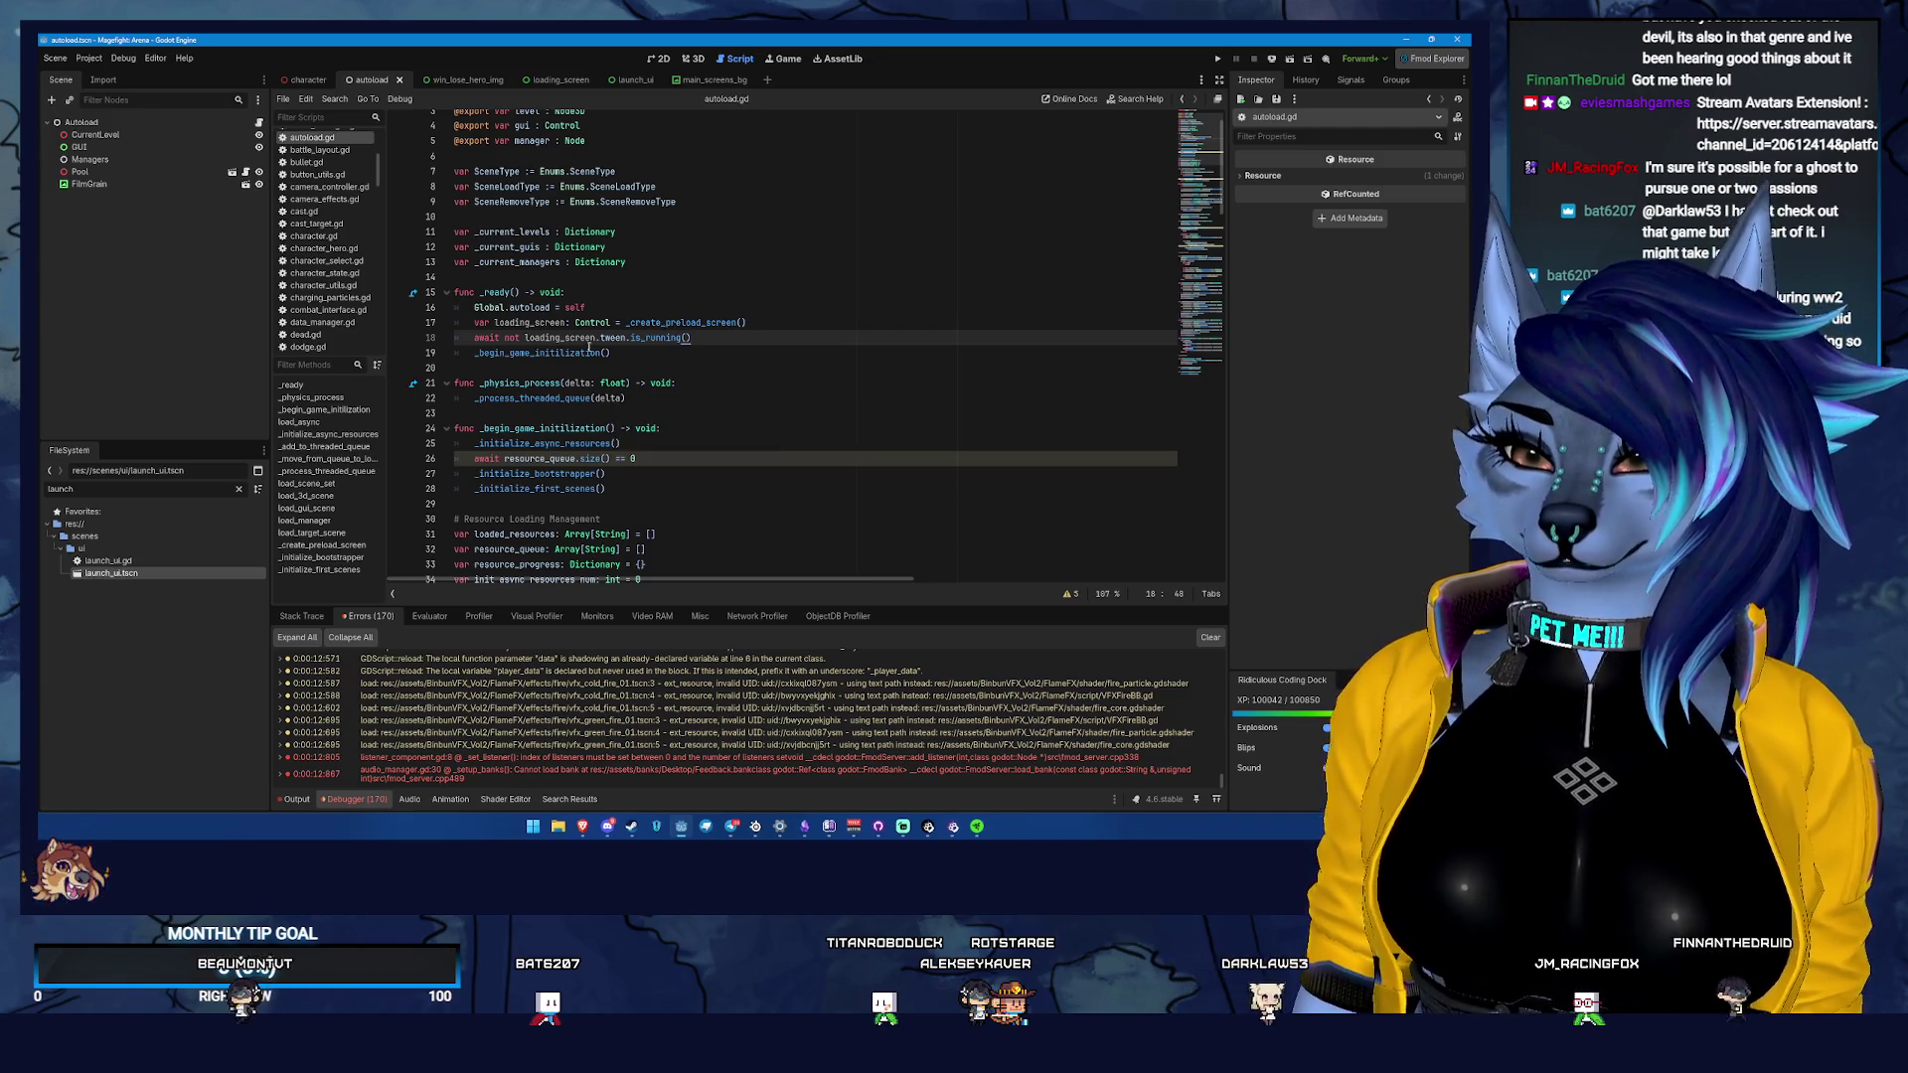
Select the loading_screen assignment and await lines in _ready.
{"action": "double_click", "coordinate": [552, 353]}
{"action": "scroll", "coordinate": [651, 417], "scroll_direction": "down", "scroll_amount": 1}
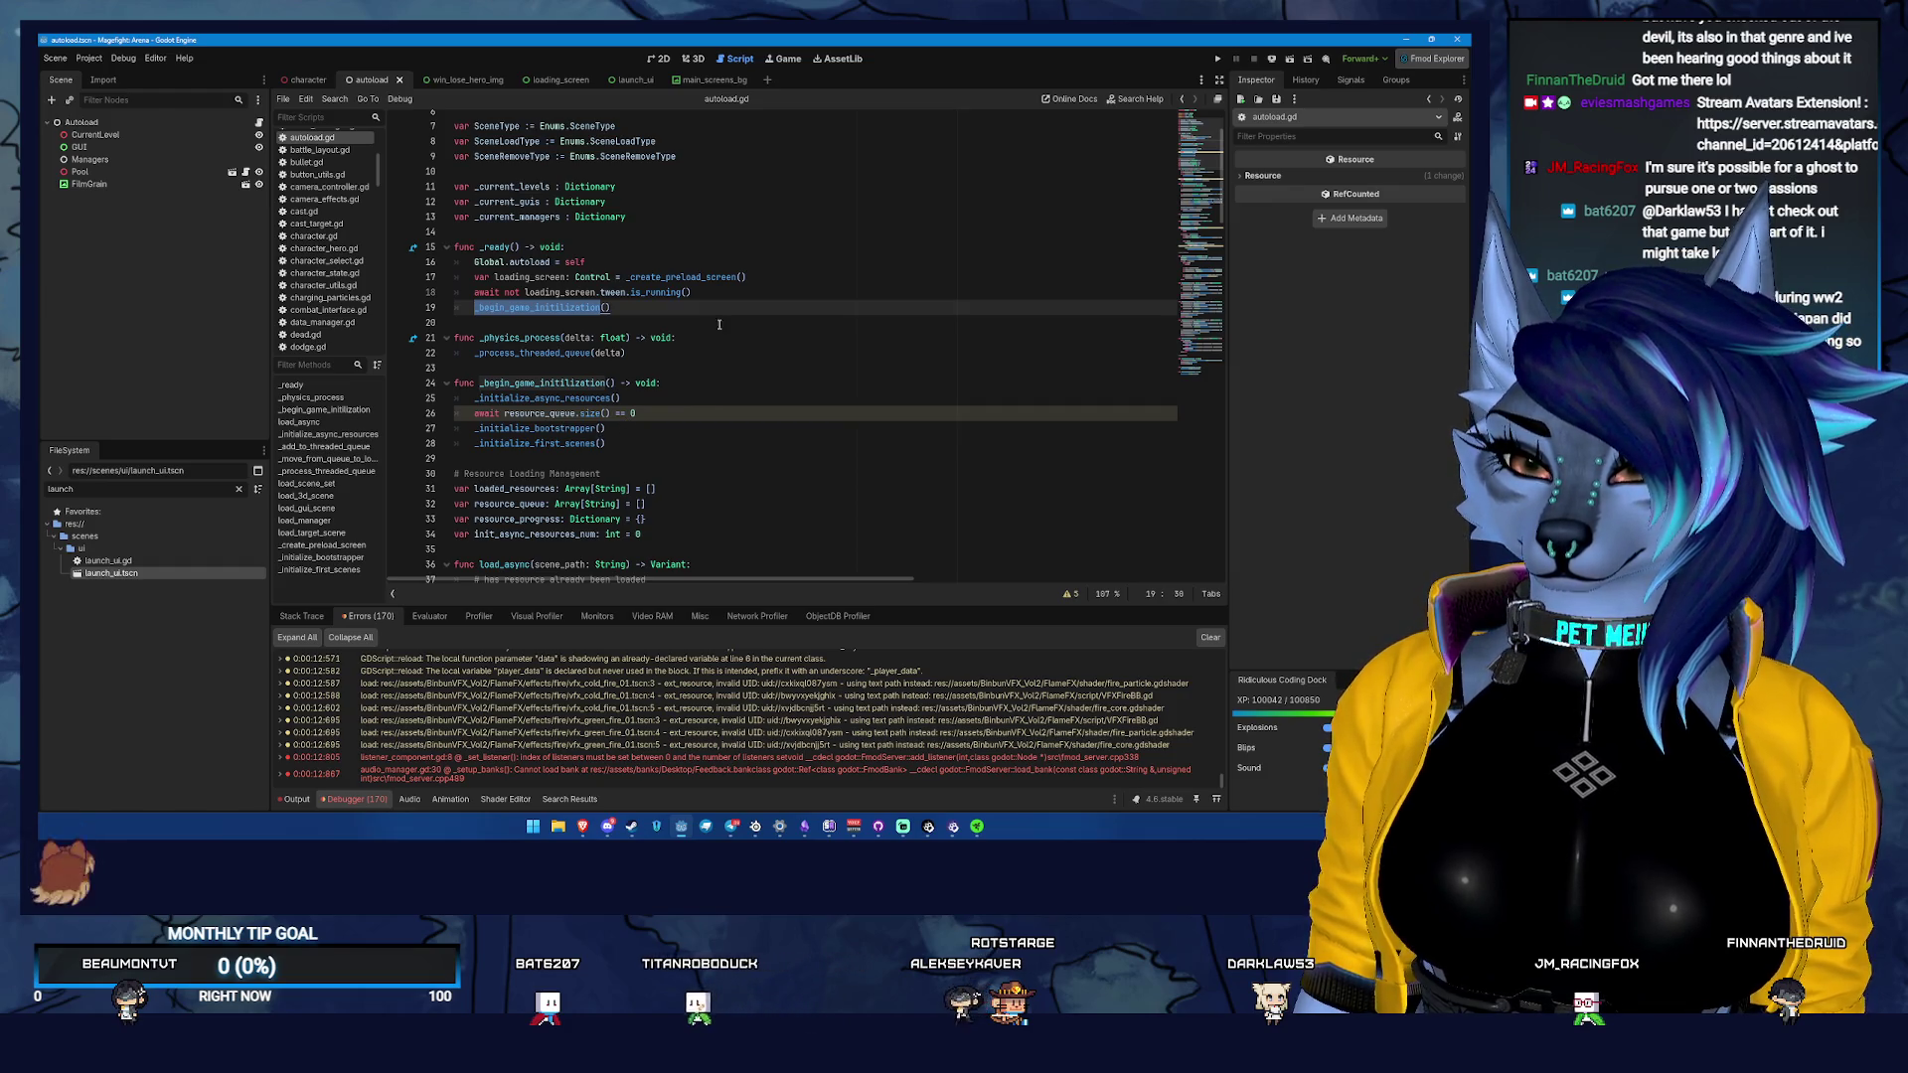
{"action": "left_click", "coordinate": [674, 306]}
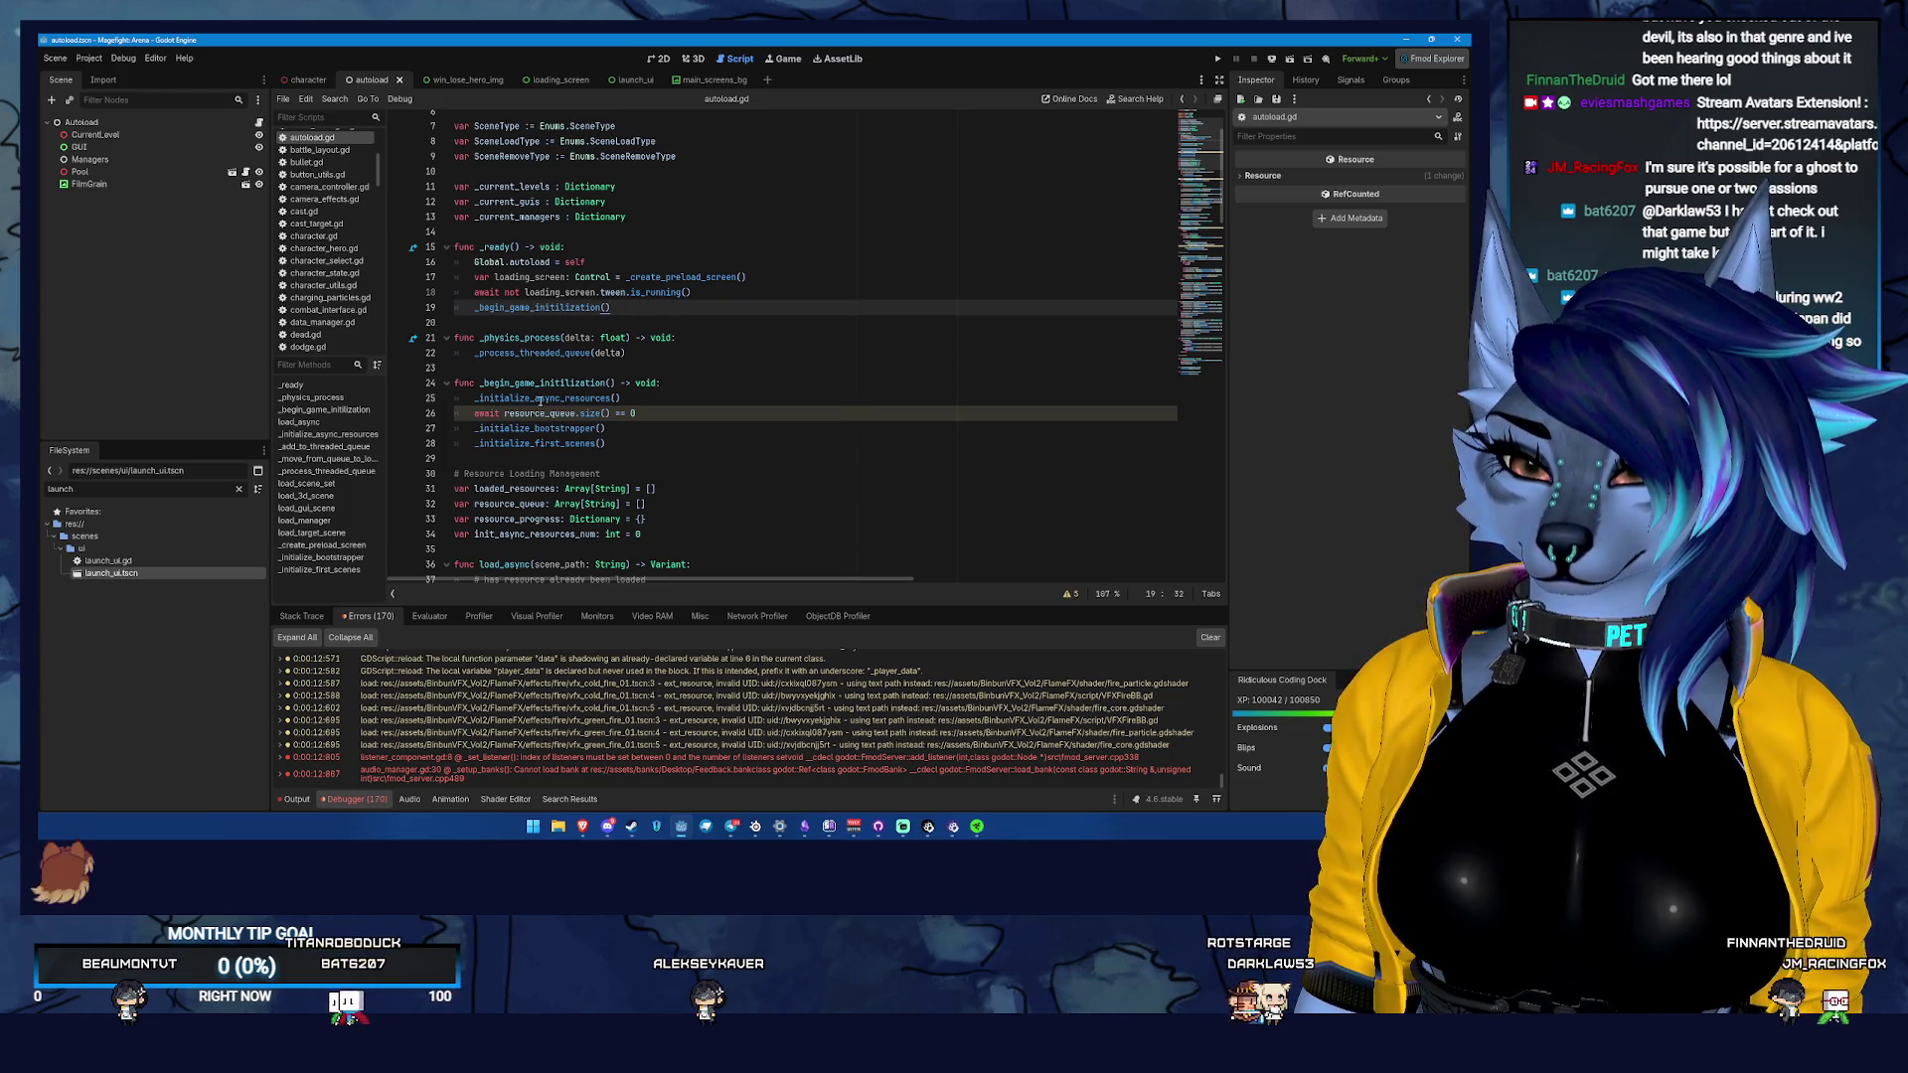
{"action": "mouse_move", "coordinate": [517, 410]}
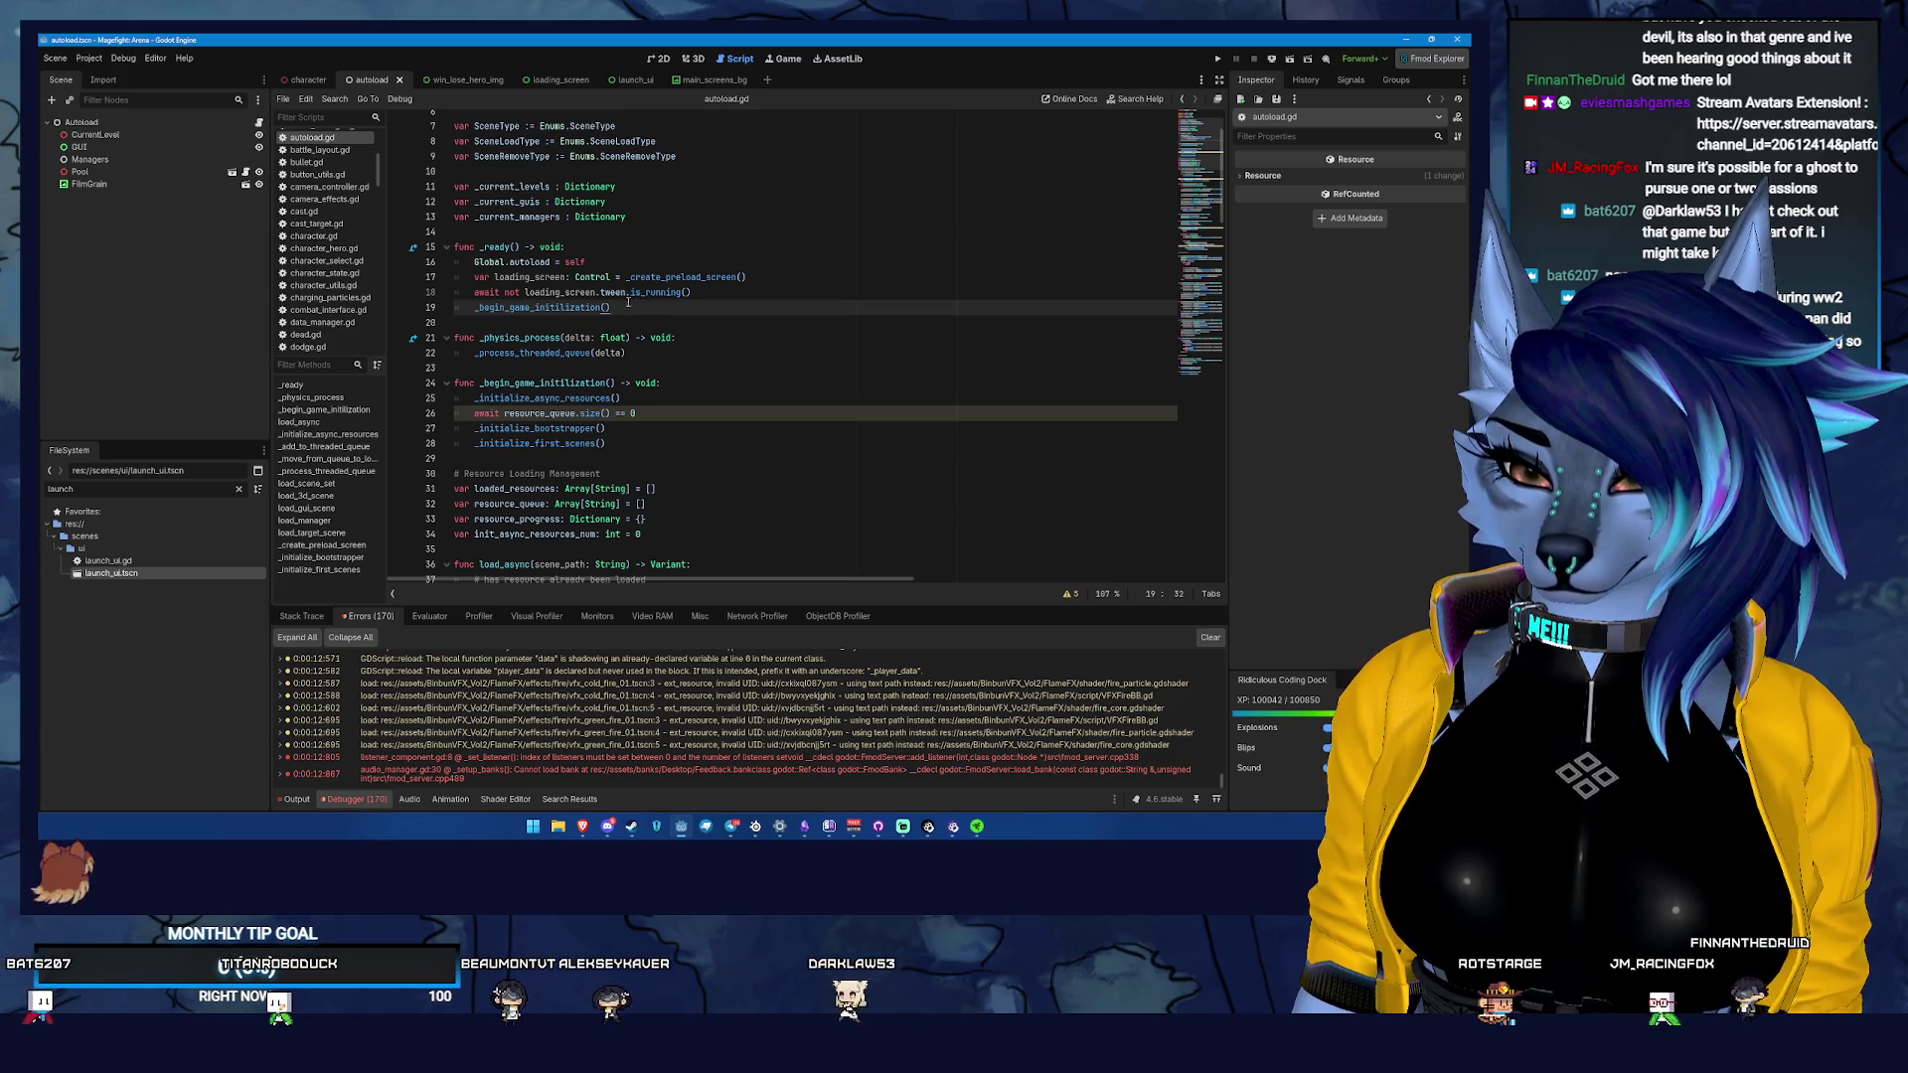
{"action": "left_click_drag", "start_coordinate": [693, 293], "coordinate": [496, 283]}
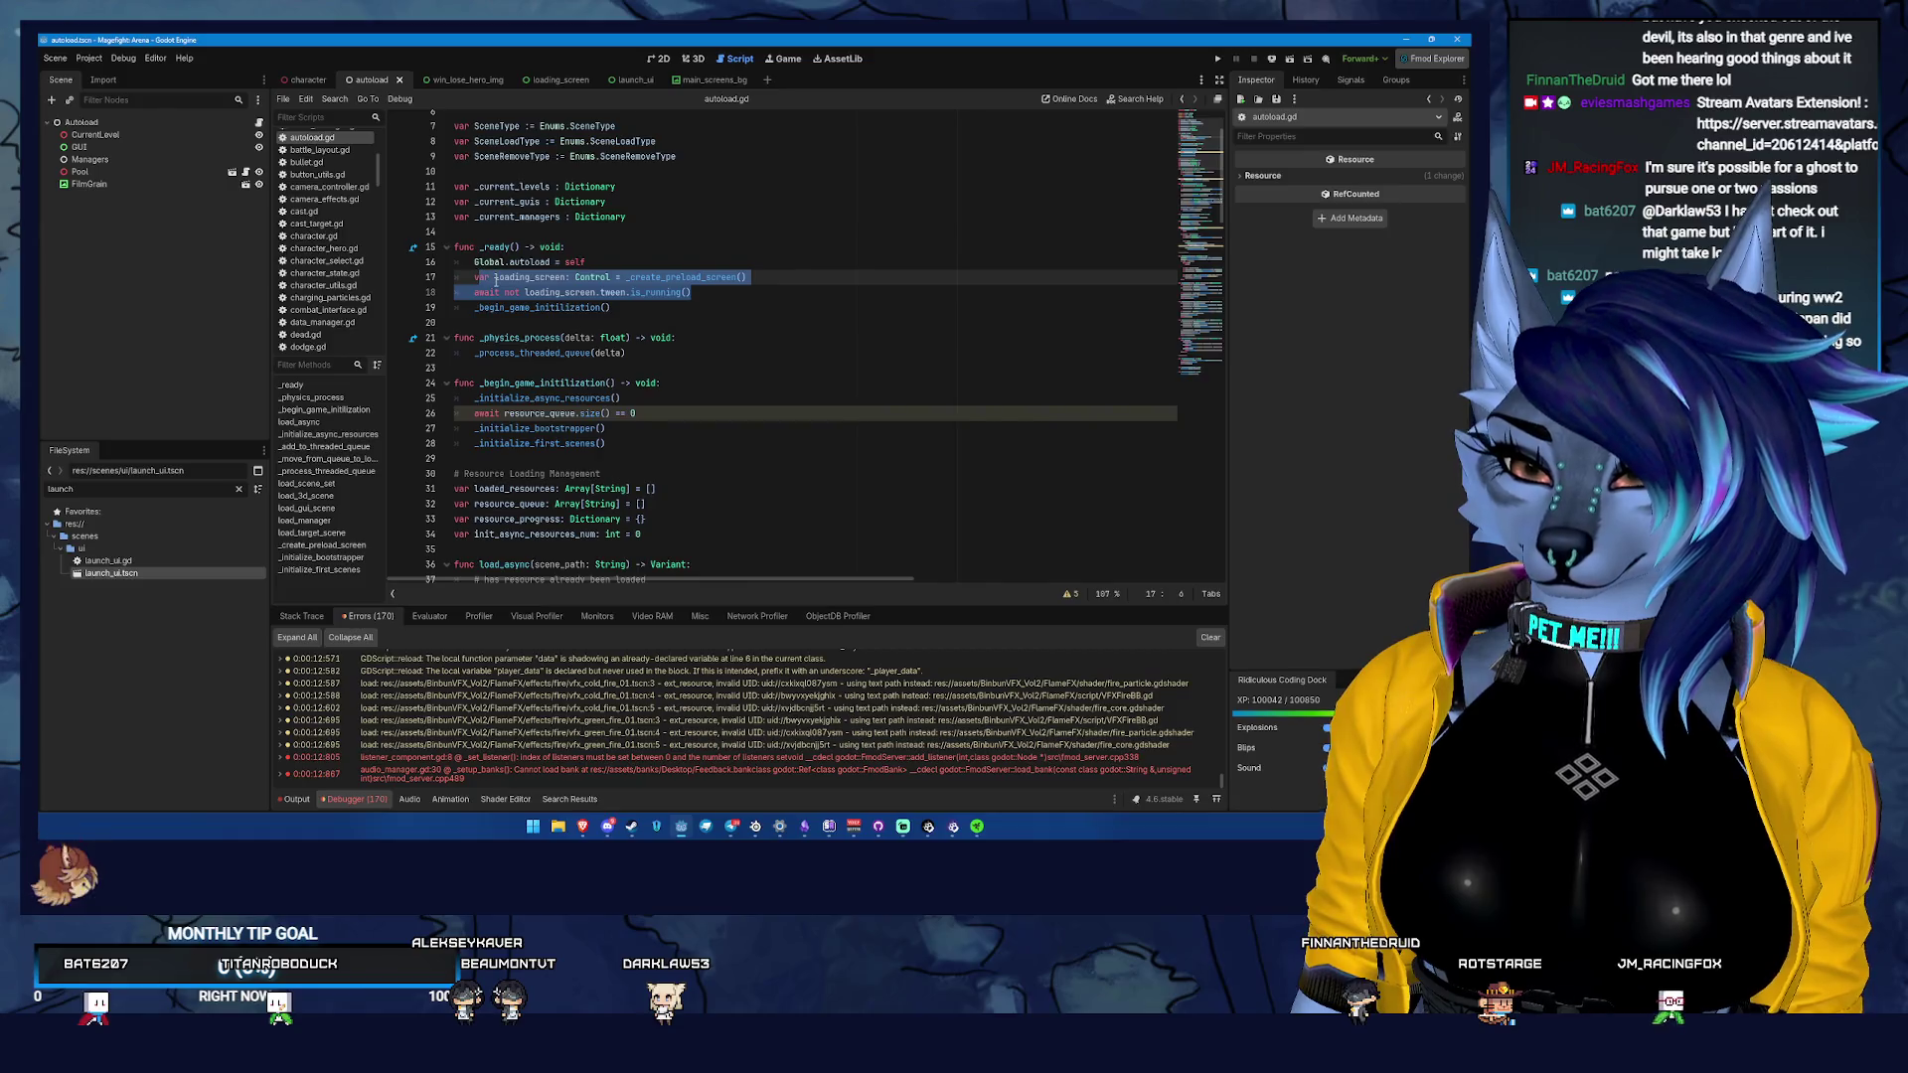
Move the loading_screen and tween await lines to the start of _begin_game_initilization.
{"action": "key", "text": "ctrl+x"}
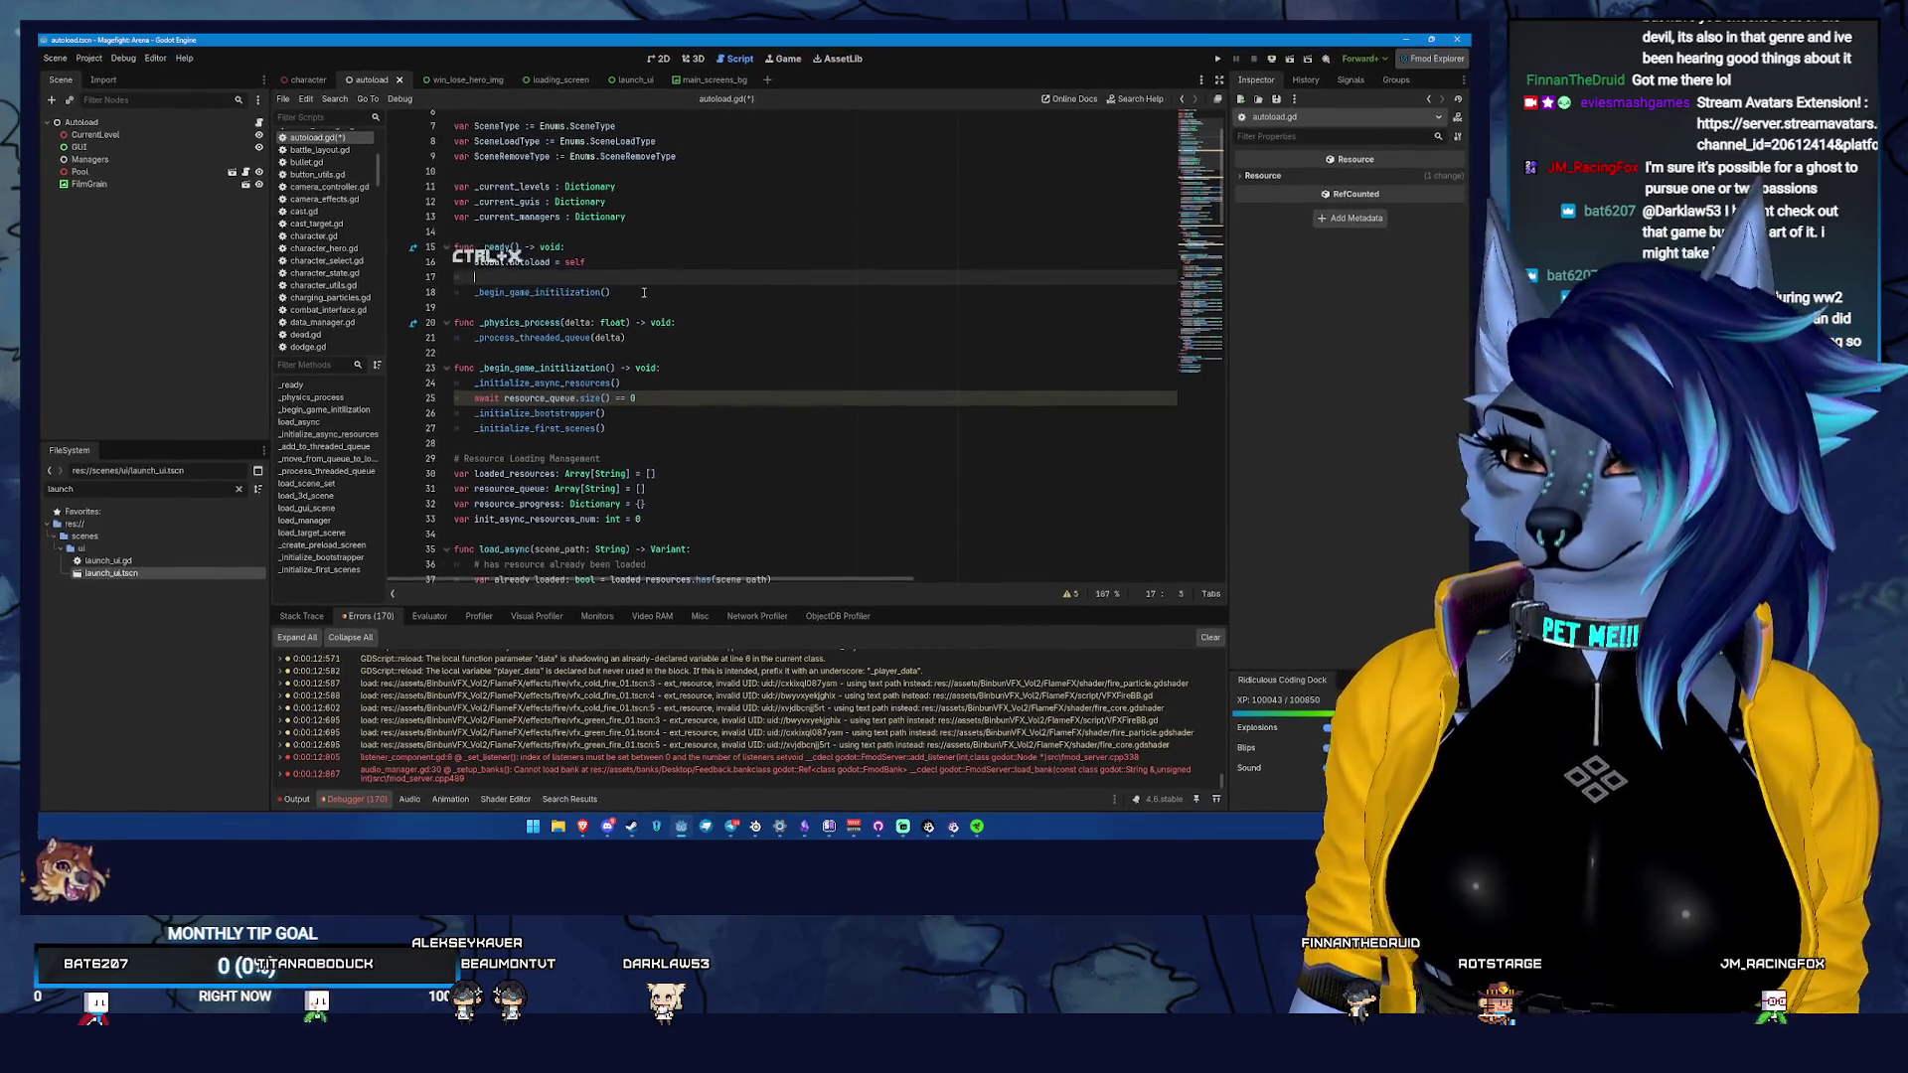
{"action": "key", "text": "BackSpace"}
{"action": "key", "text": "BackSpace"}
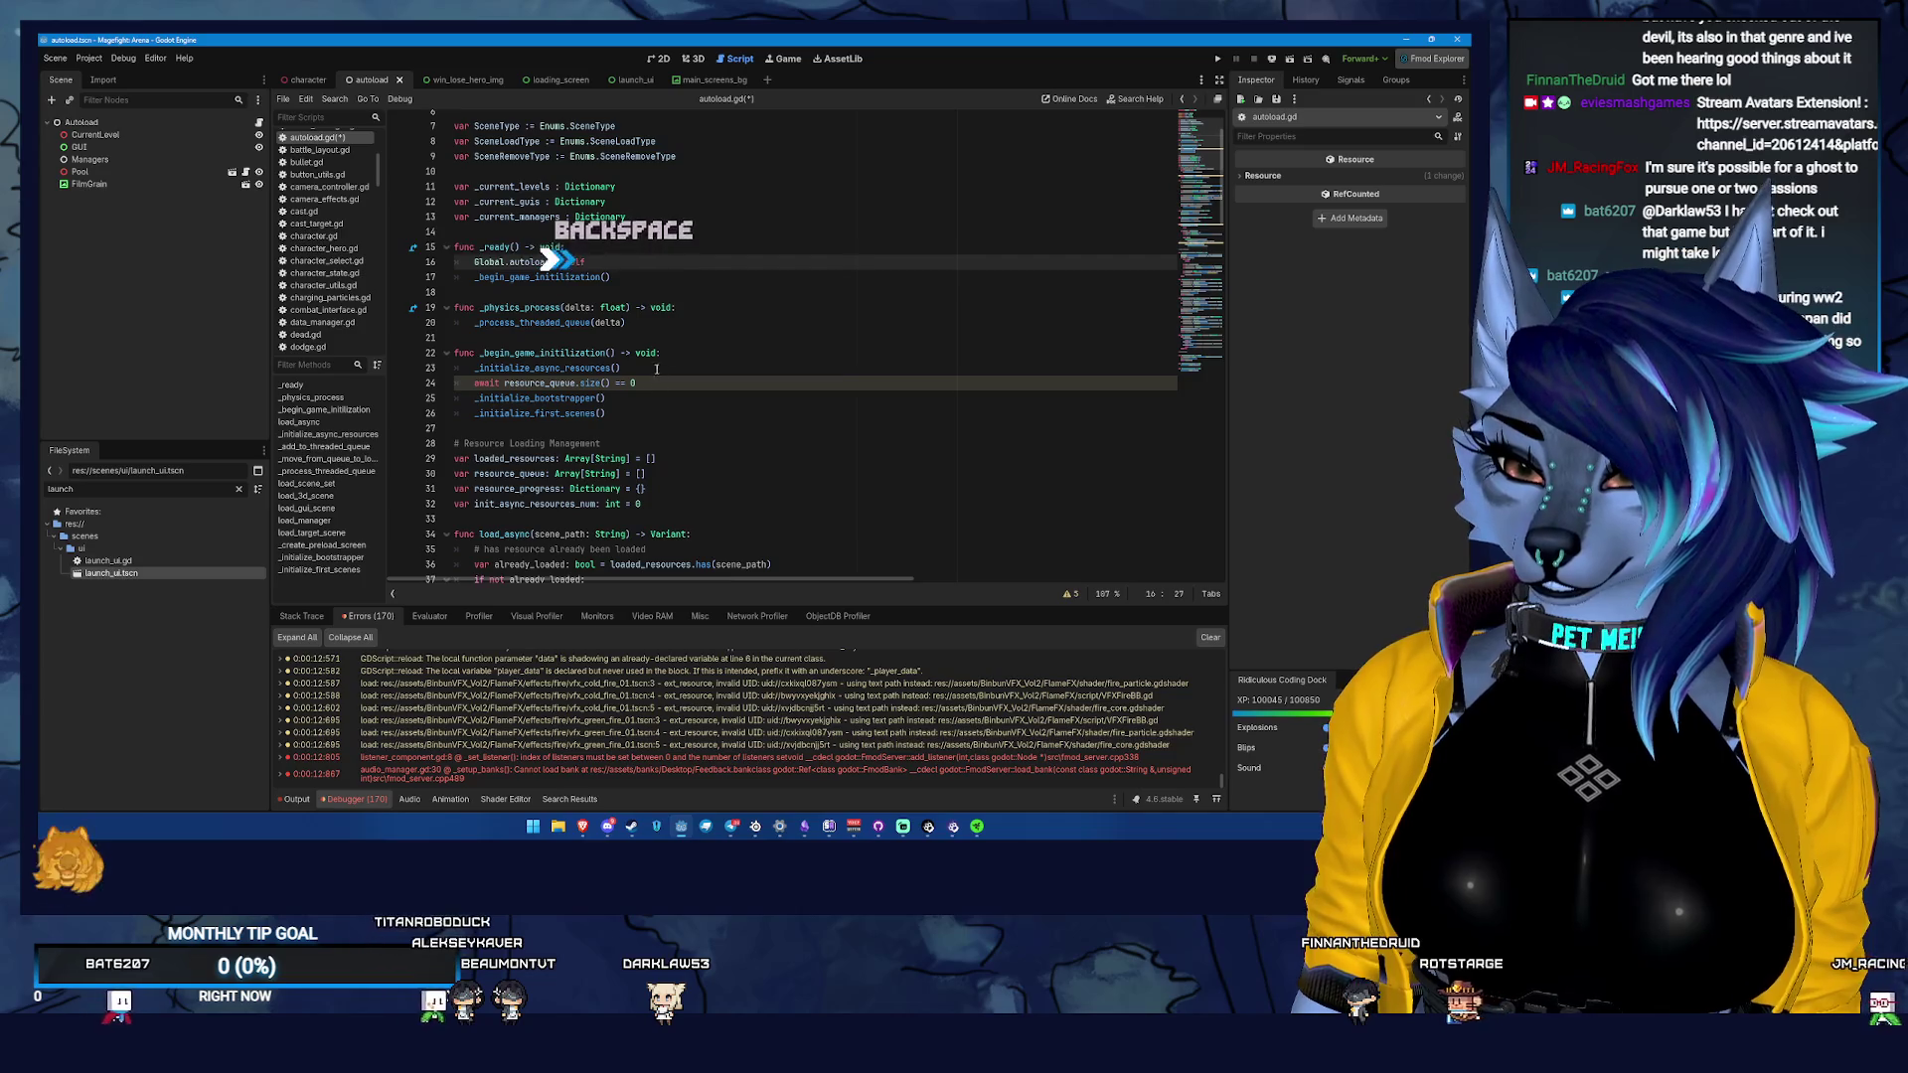
{"action": "left_click", "coordinate": [692, 357]}
{"action": "key", "text": "Return"}
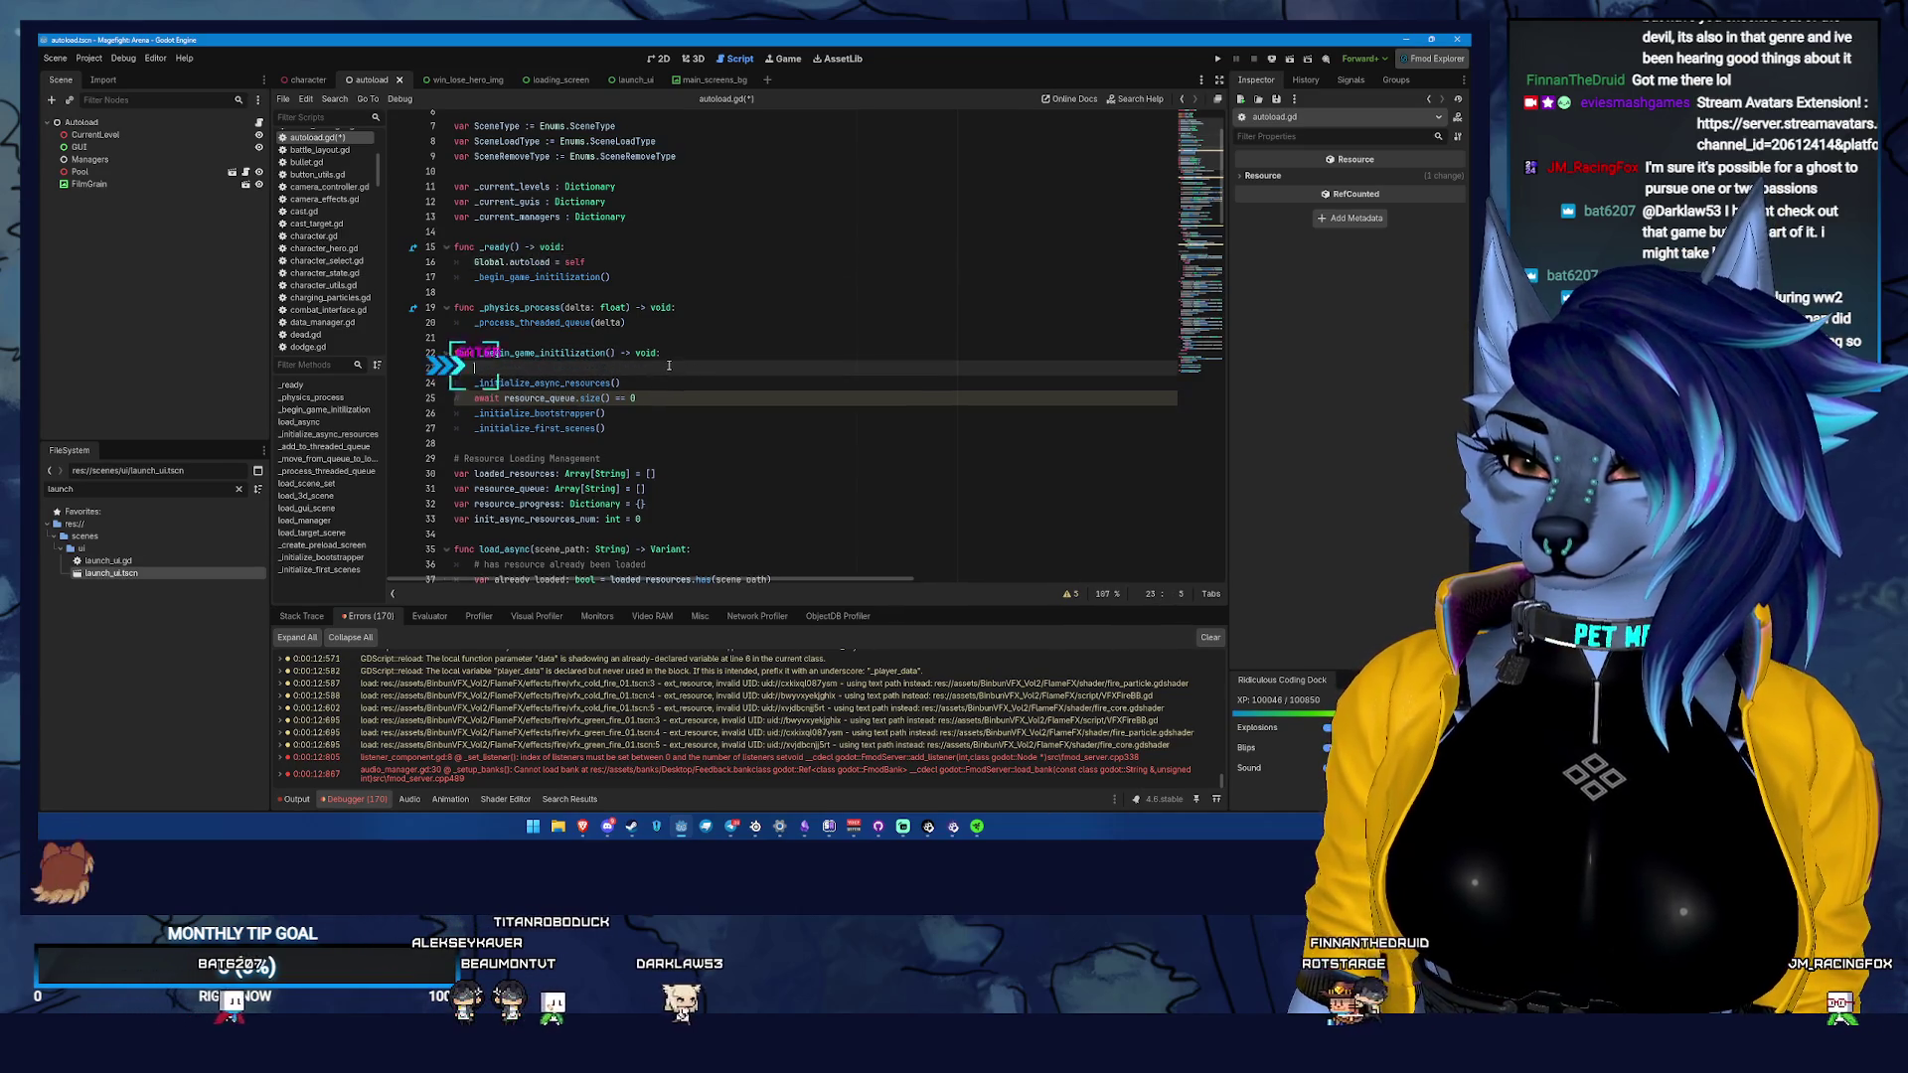
{"action": "key", "text": "ctrl+v"}
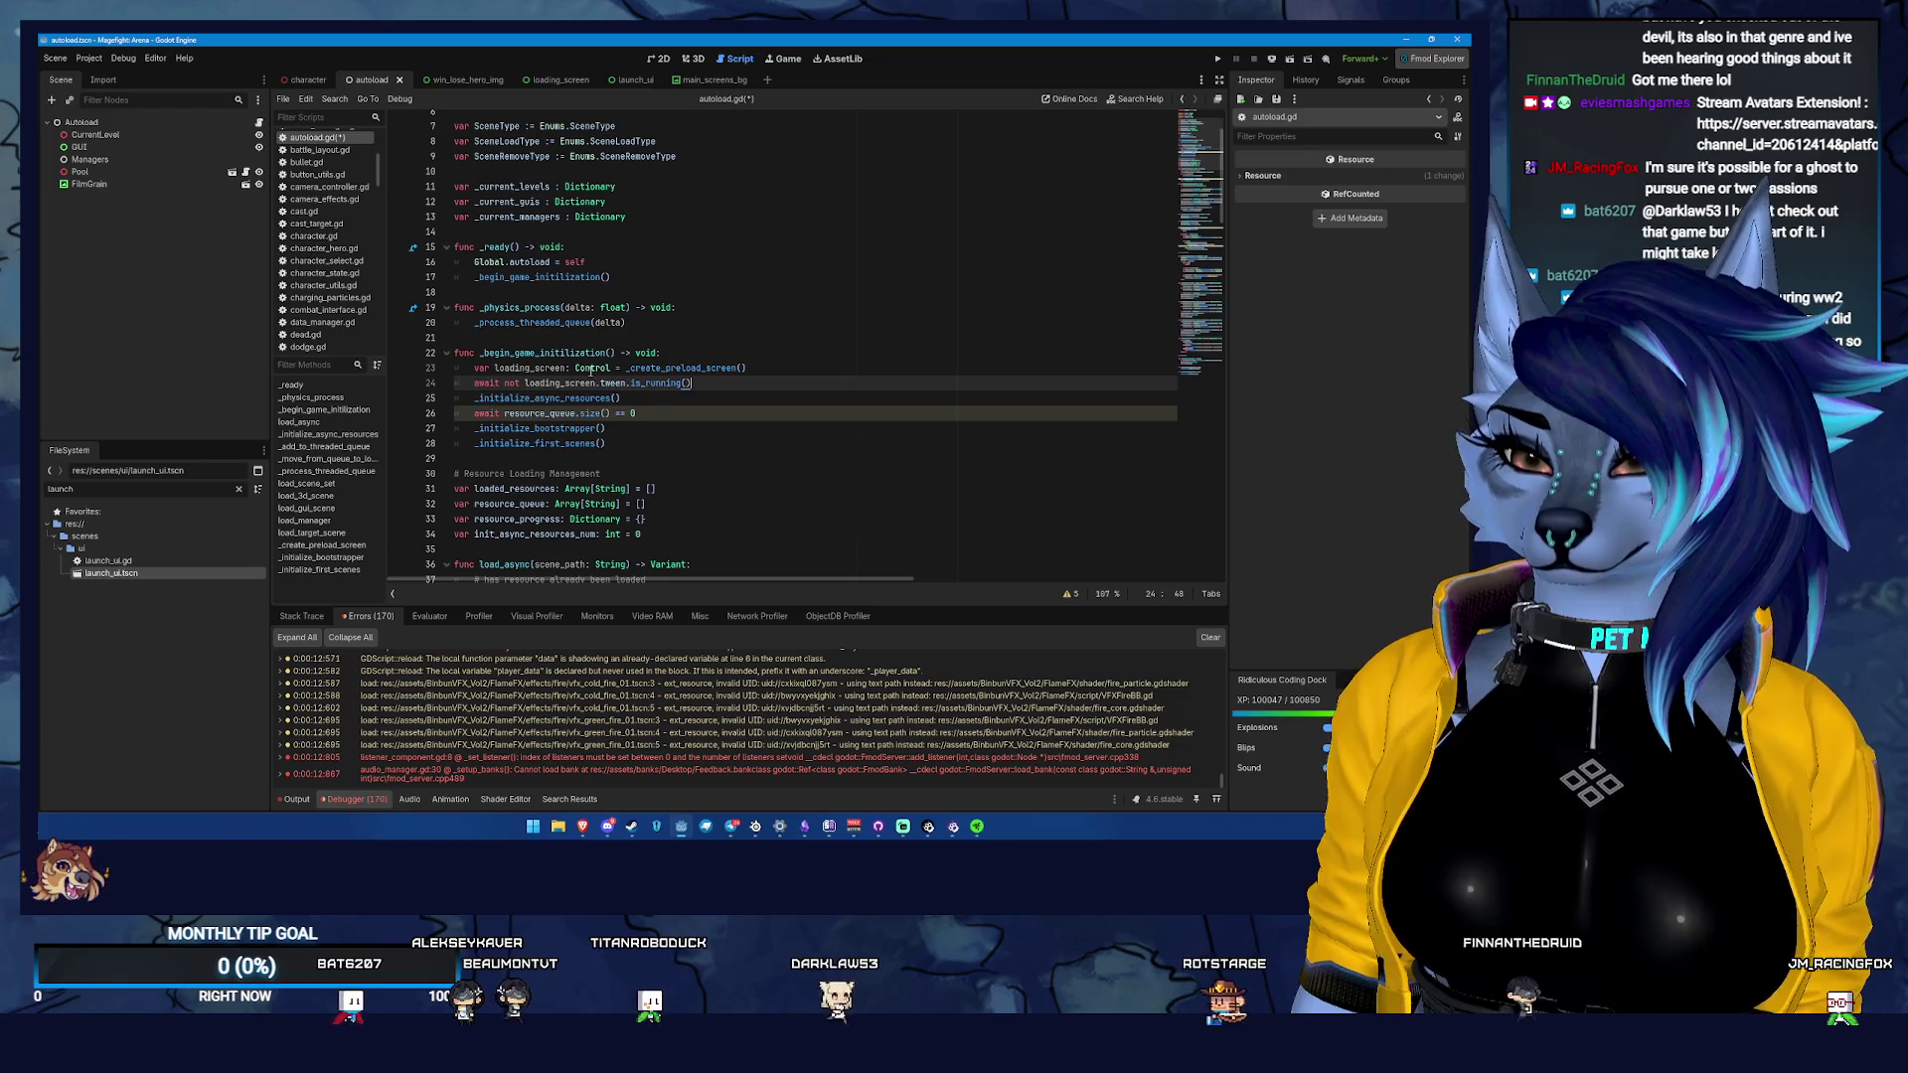
Begin an unfinished 'loading_screen.' line after the resource_queue await.
{"action": "double_click", "coordinate": [548, 398]}
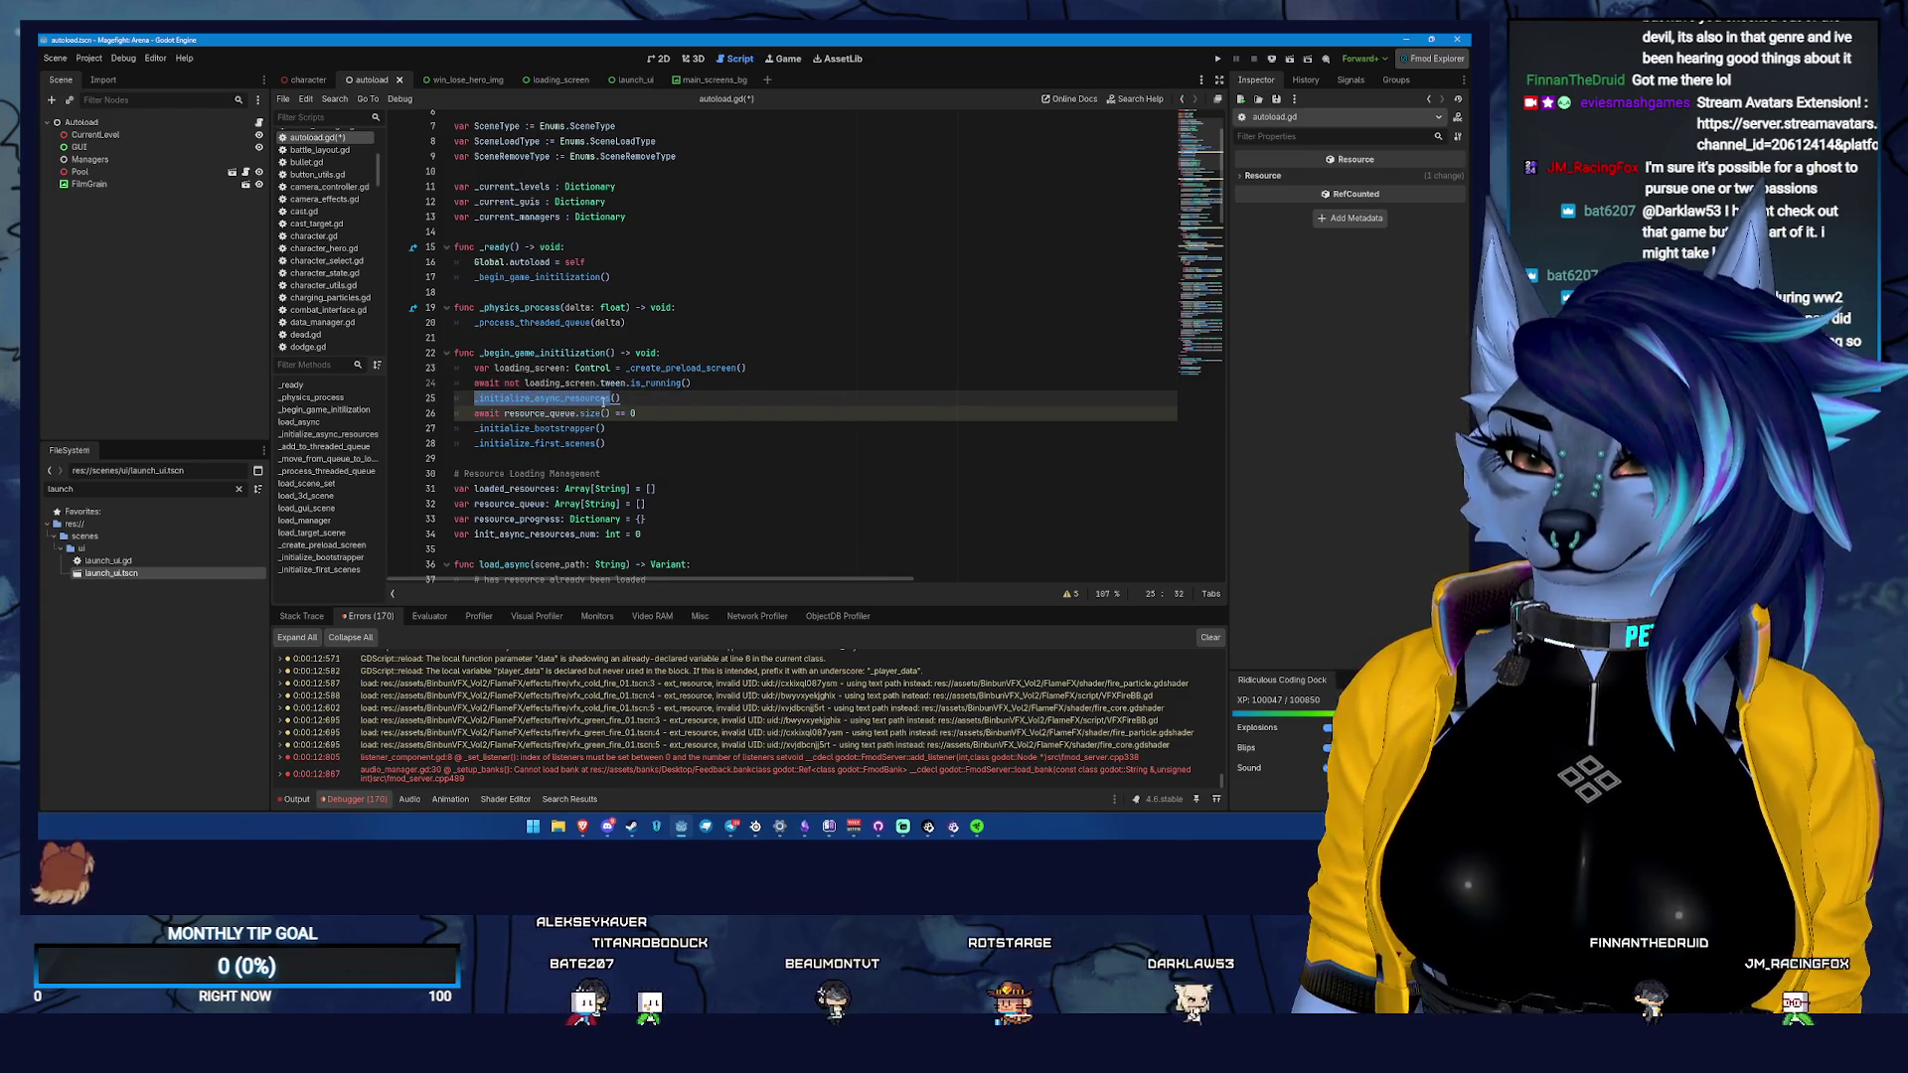
{"action": "left_click", "coordinate": [525, 413]}
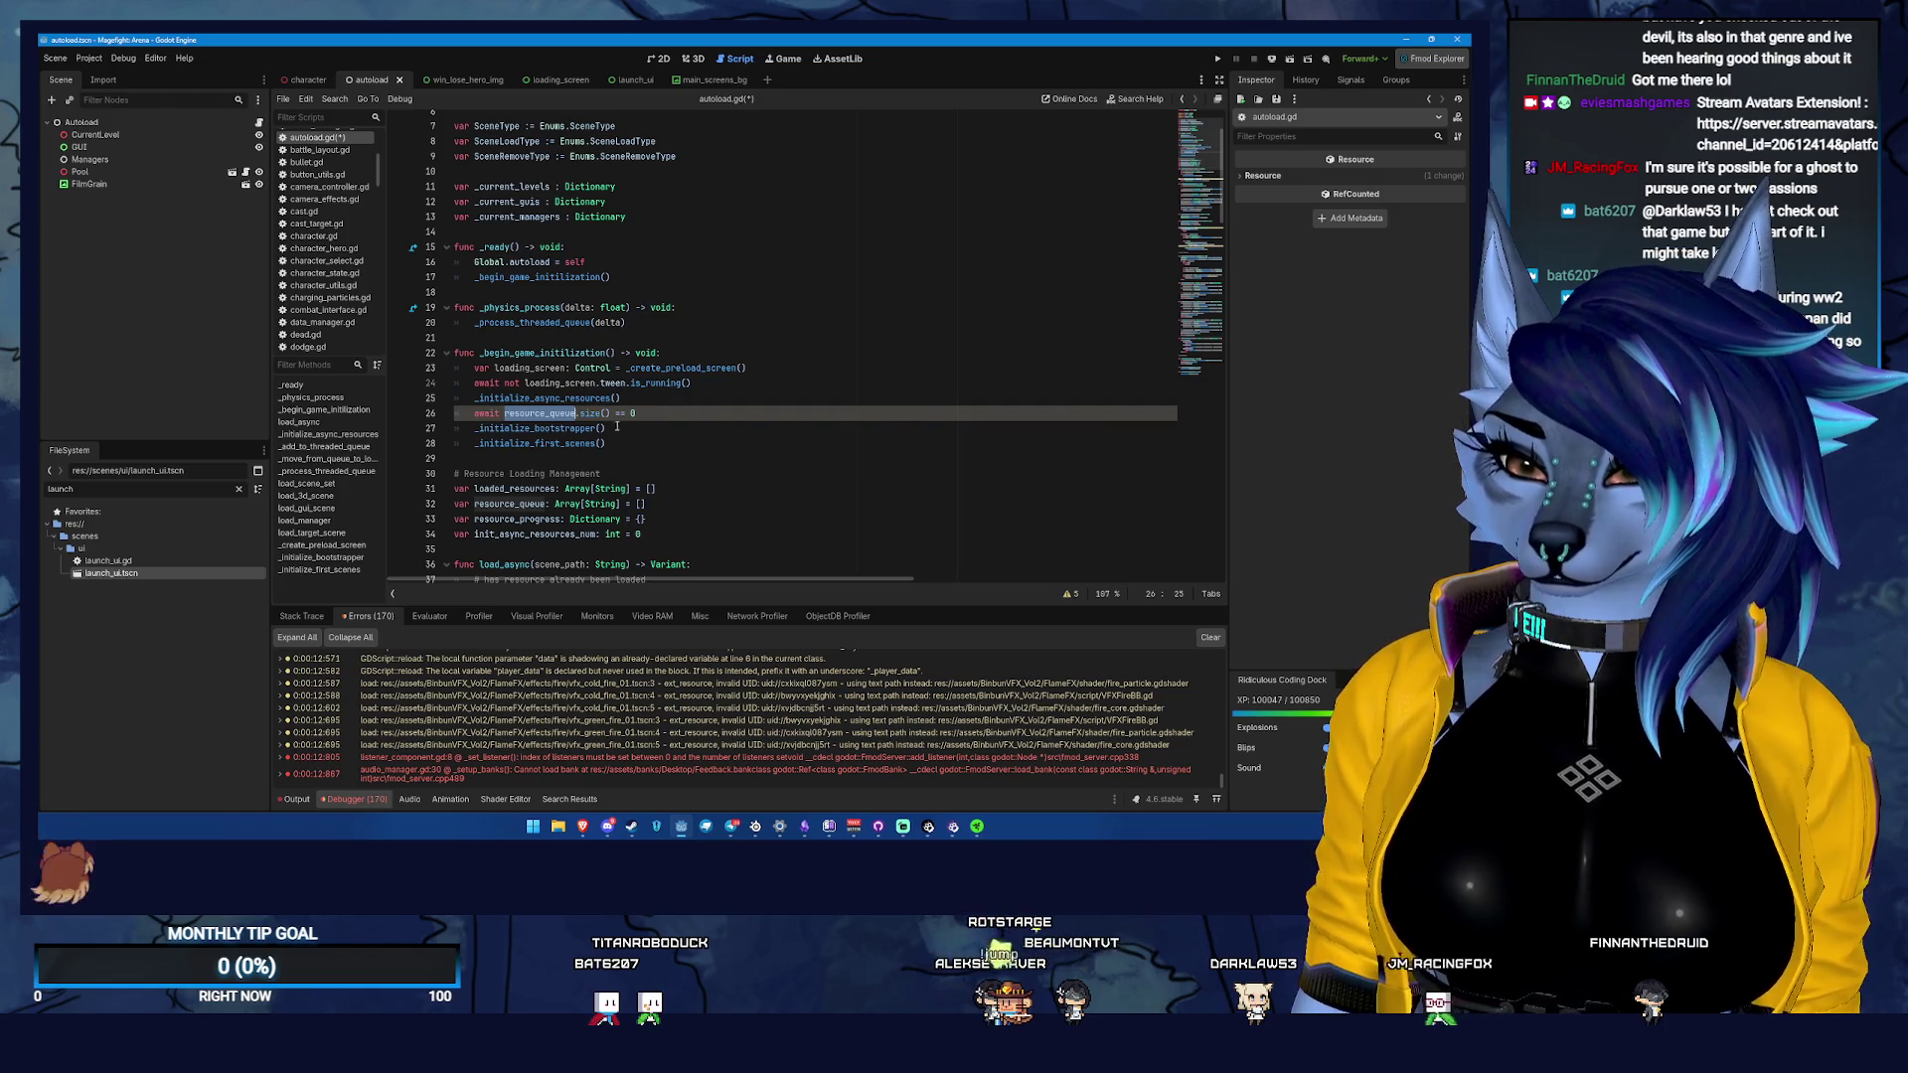
{"action": "left_click", "coordinate": [677, 413]}
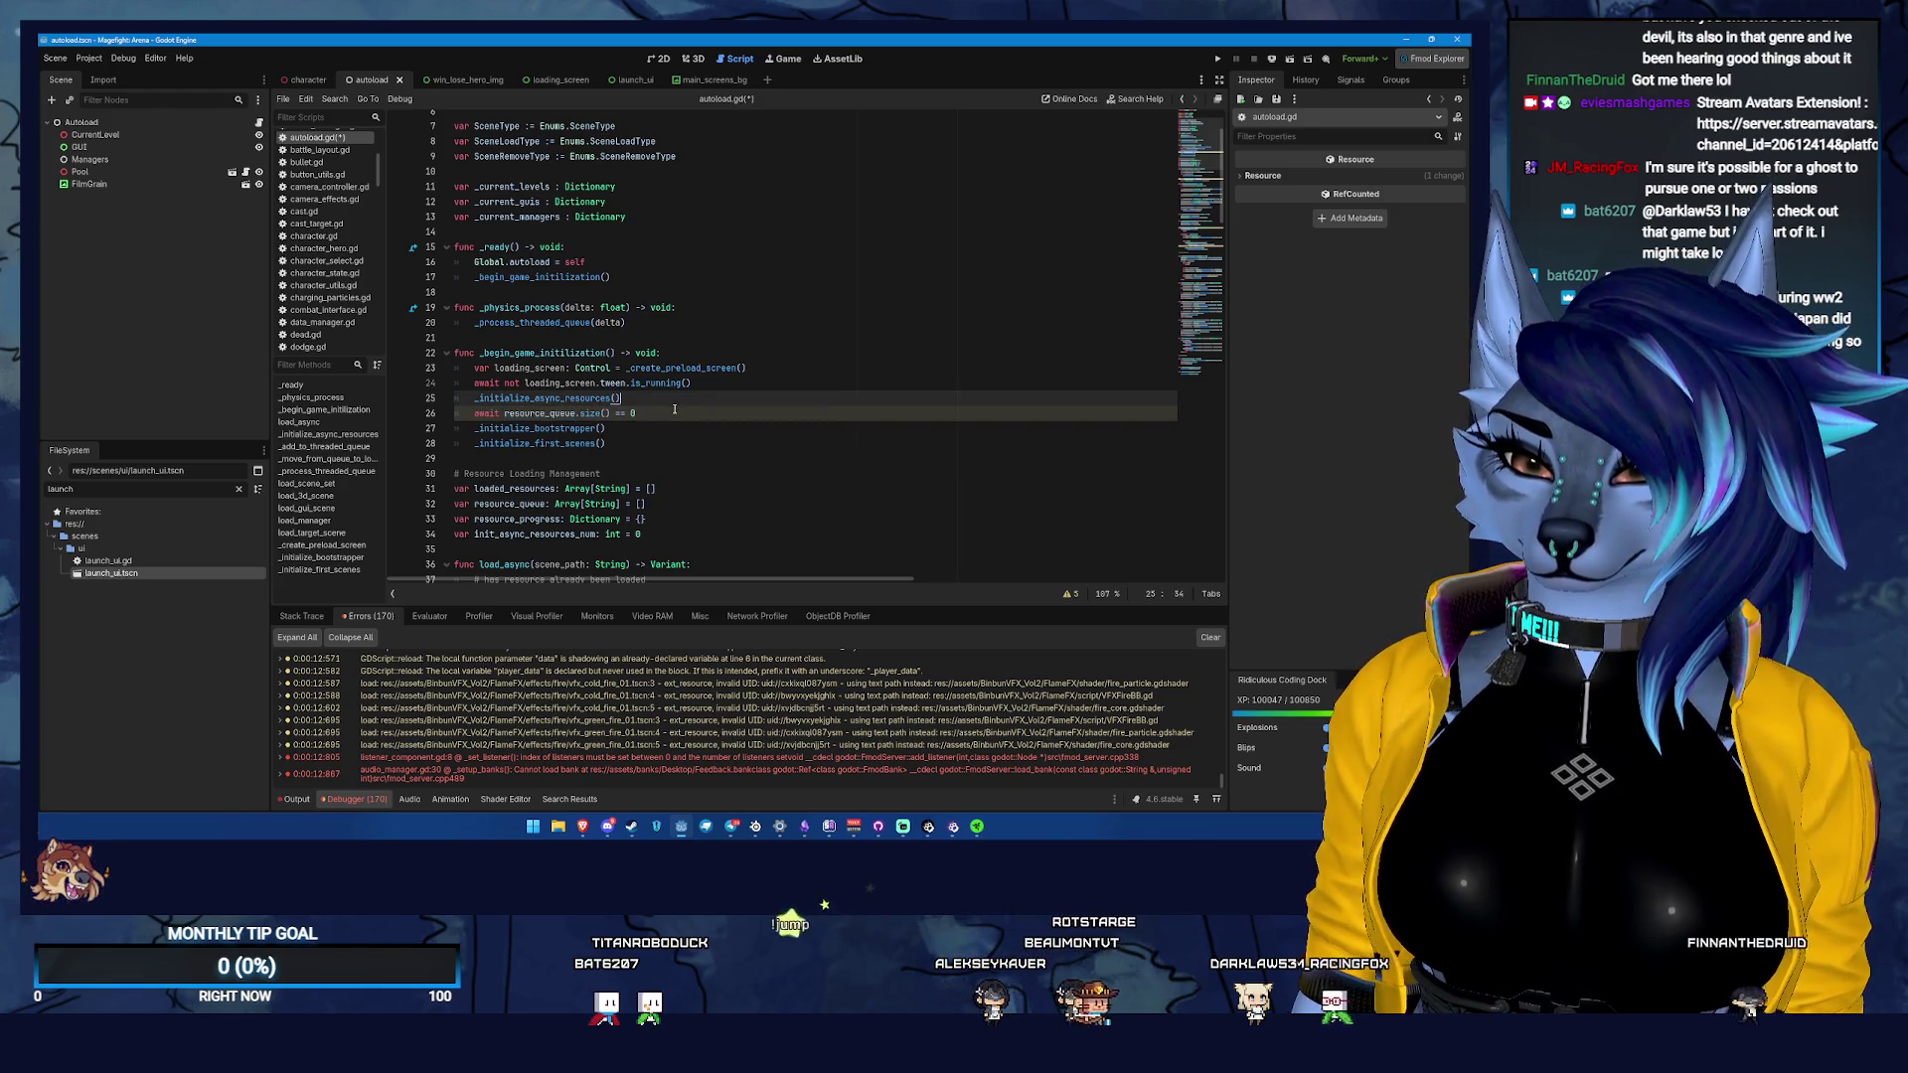
{"action": "key", "text": "Return"}
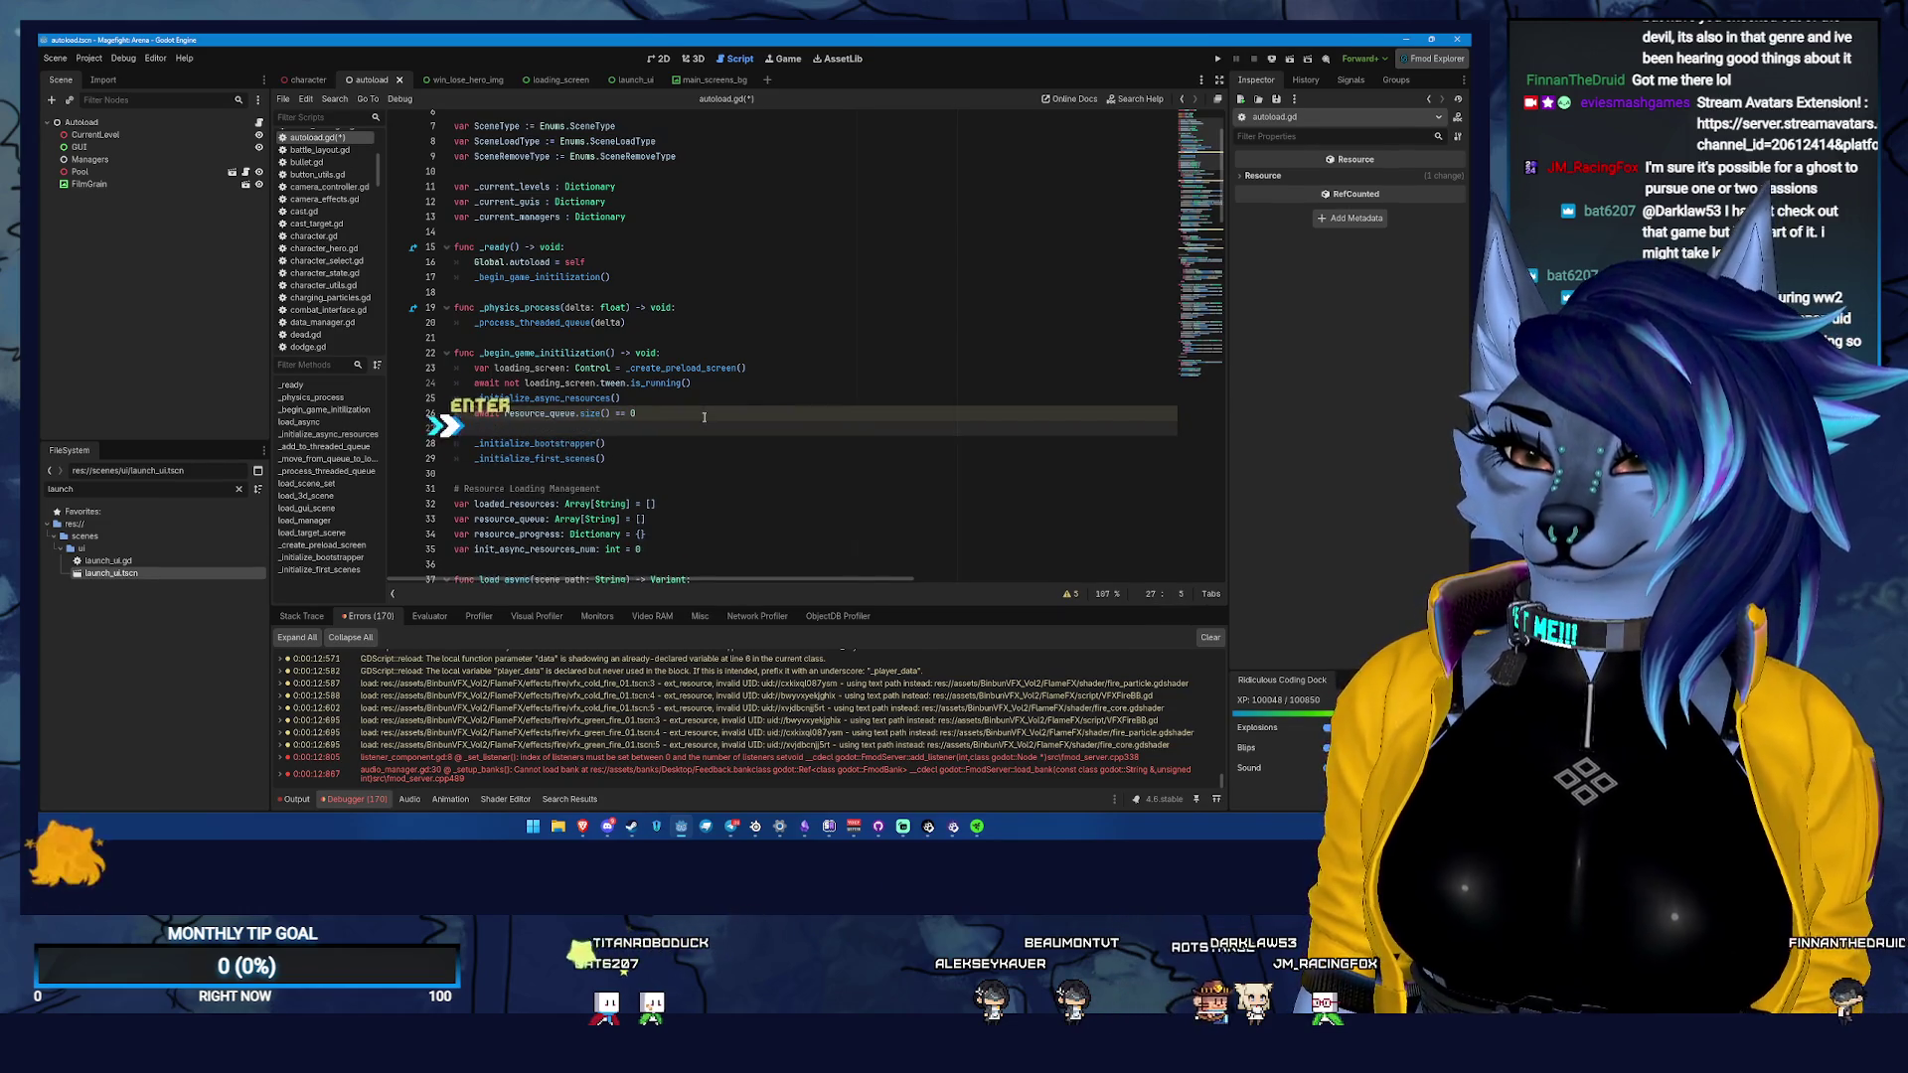
{"action": "key", "text": "BackSpace"}
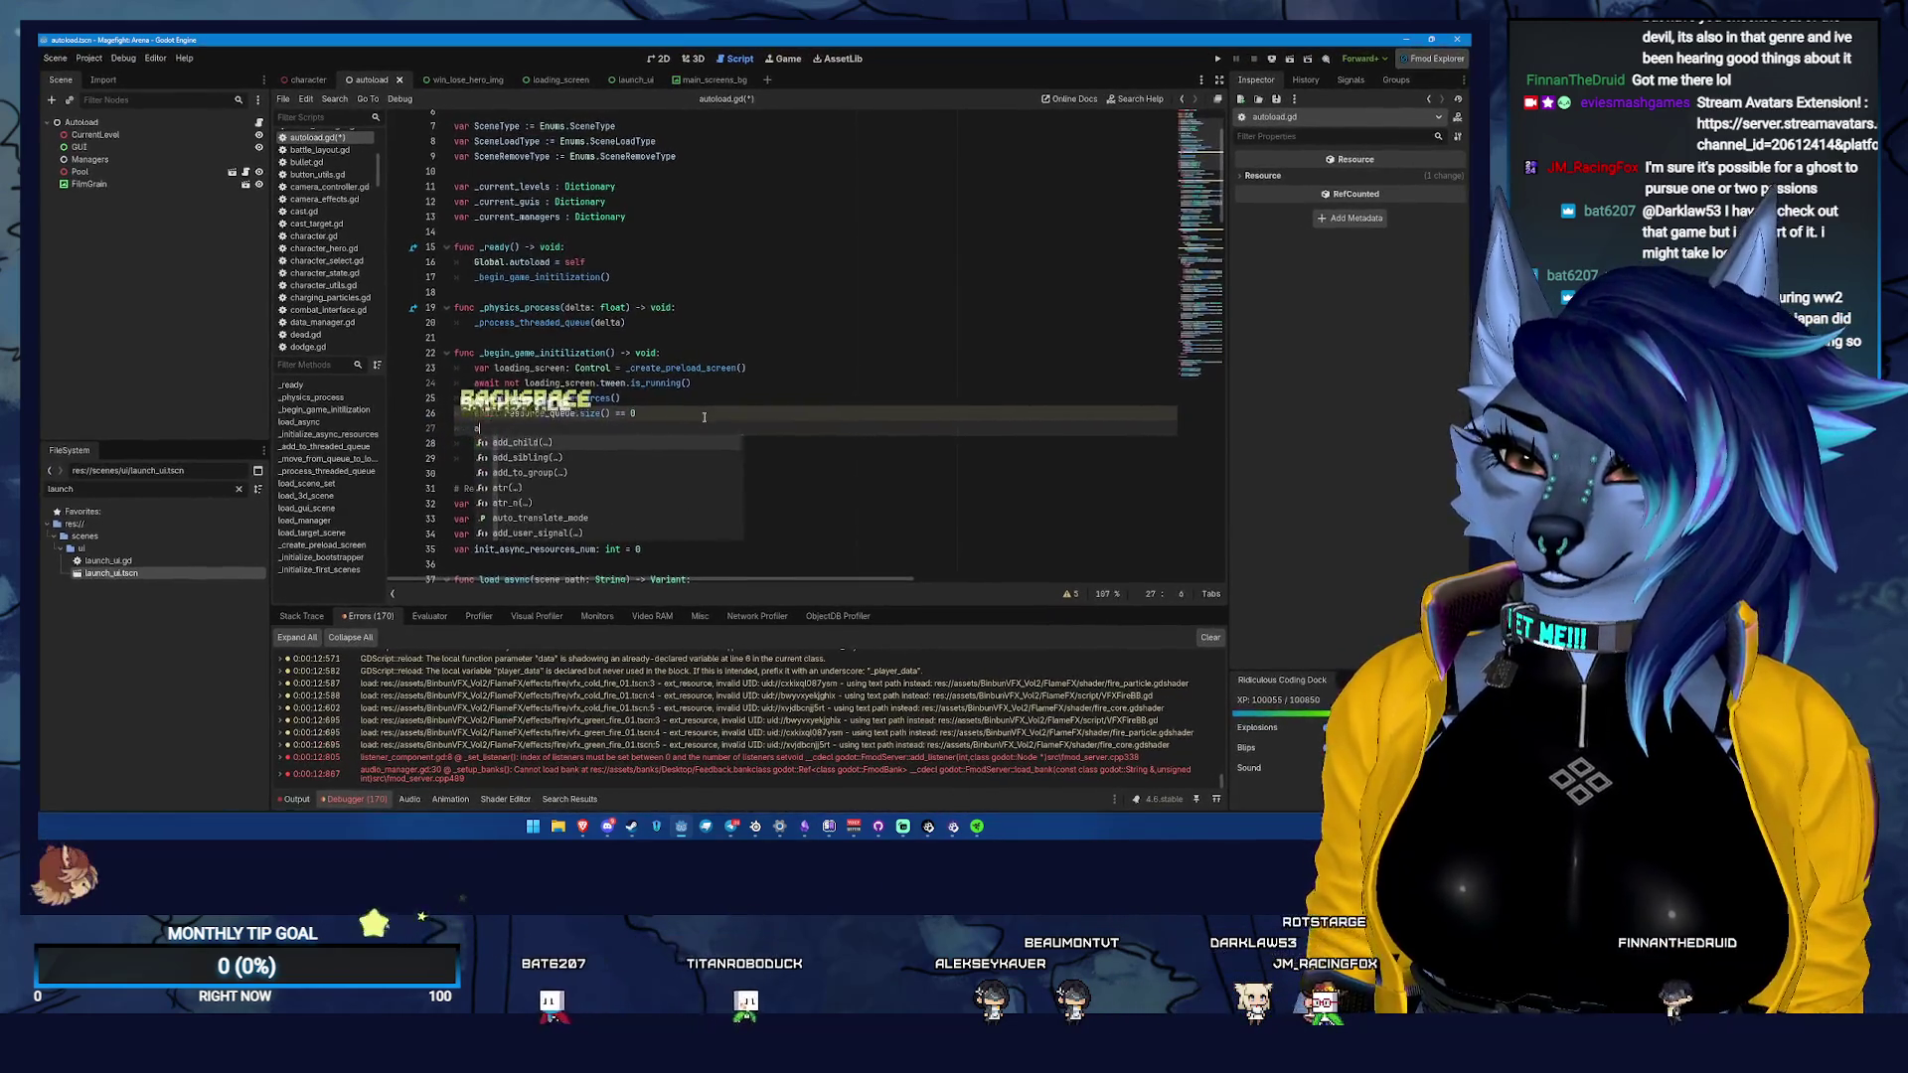
{"action": "type", "text": "ading_screen."}
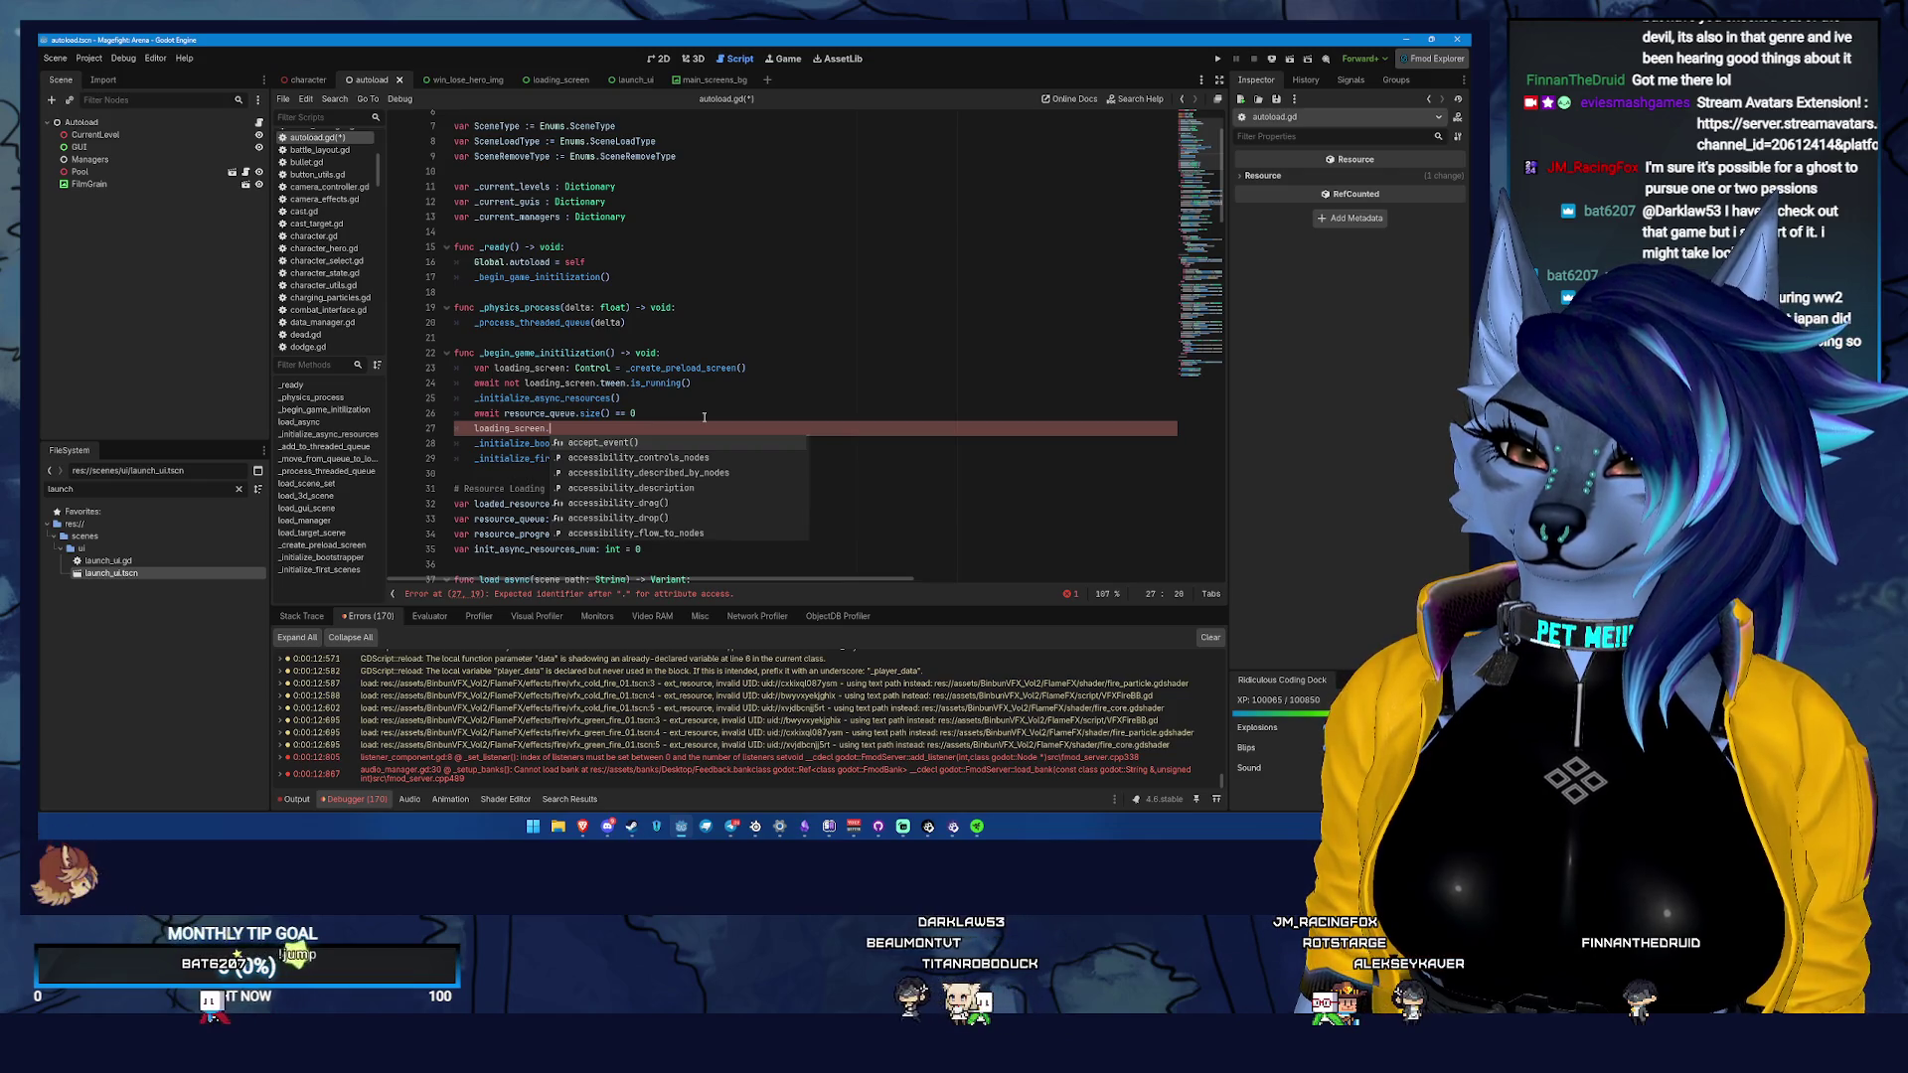
{"action": "scroll", "coordinate": [703, 418], "scroll_direction": "down", "scroll_amount": 3}
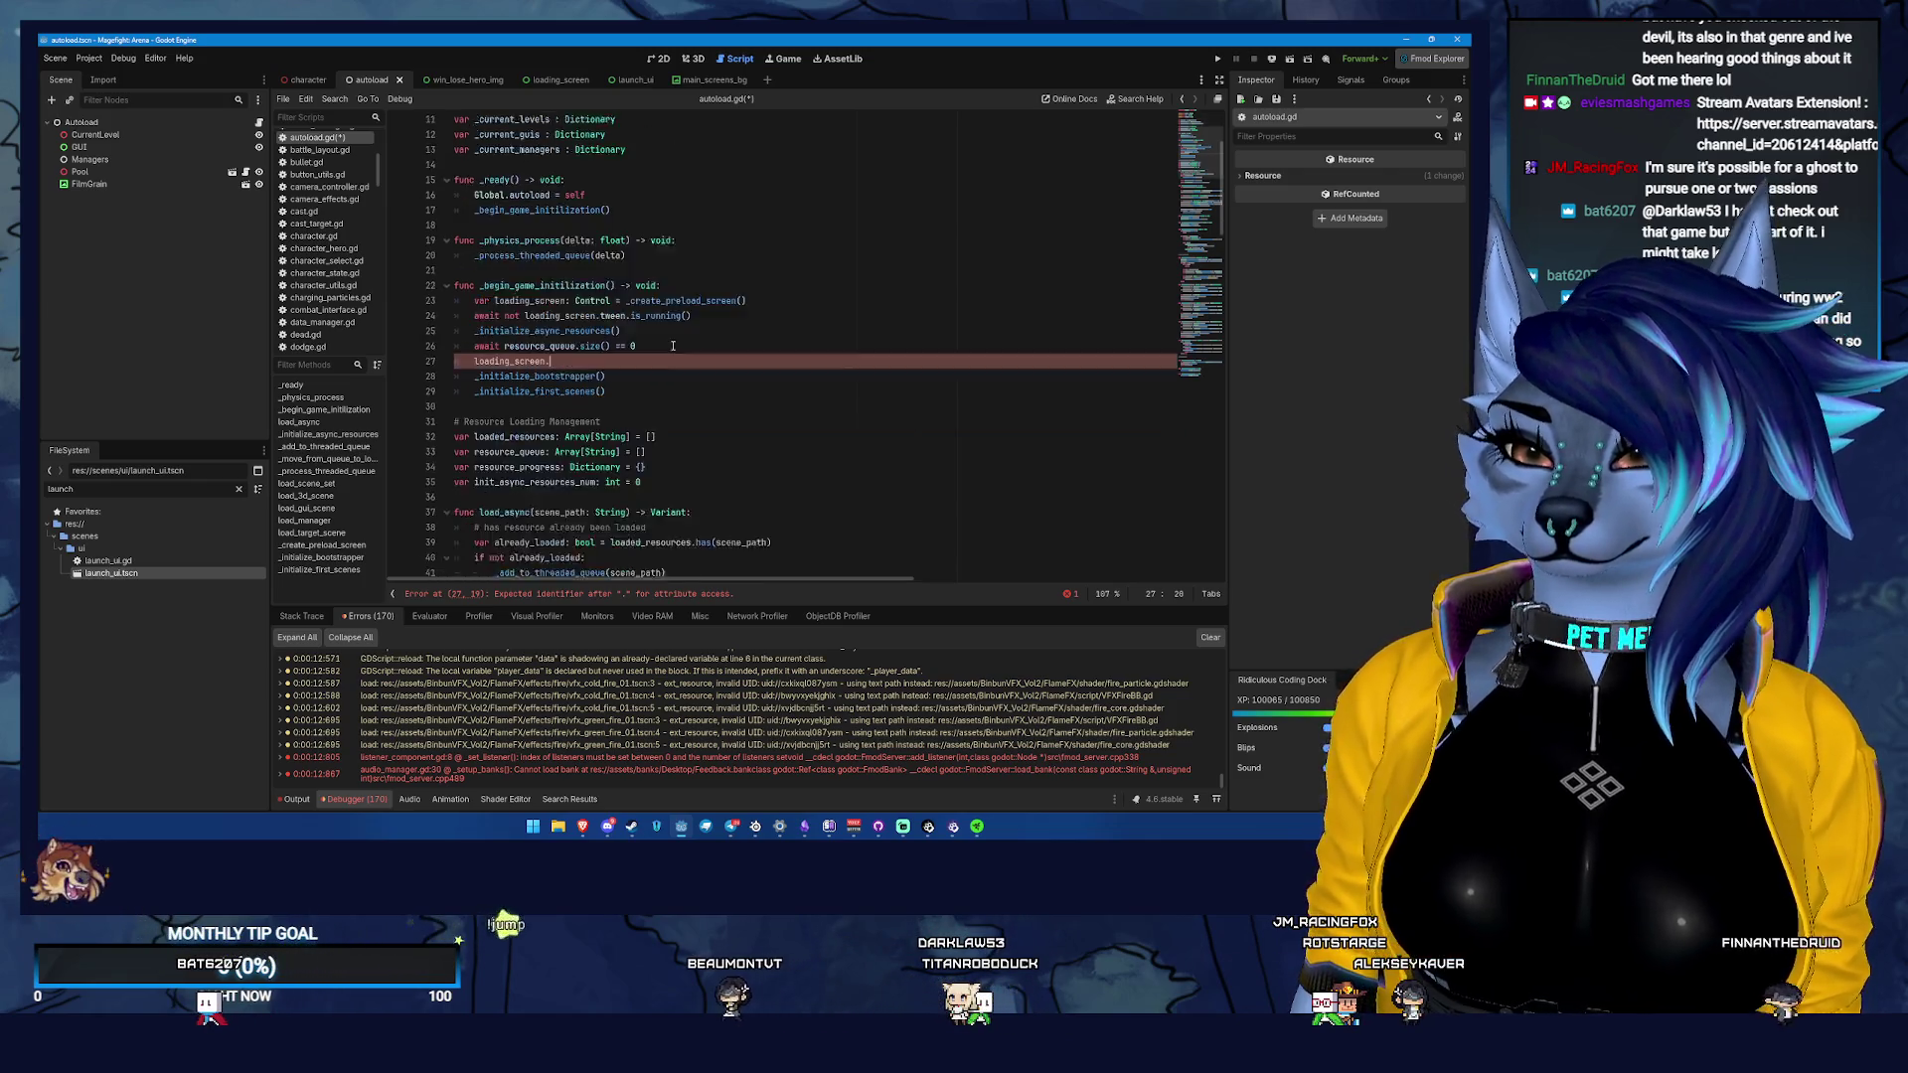
{"action": "left_click_drag", "start_coordinate": [1196, 182], "coordinate": [1186, 411]}
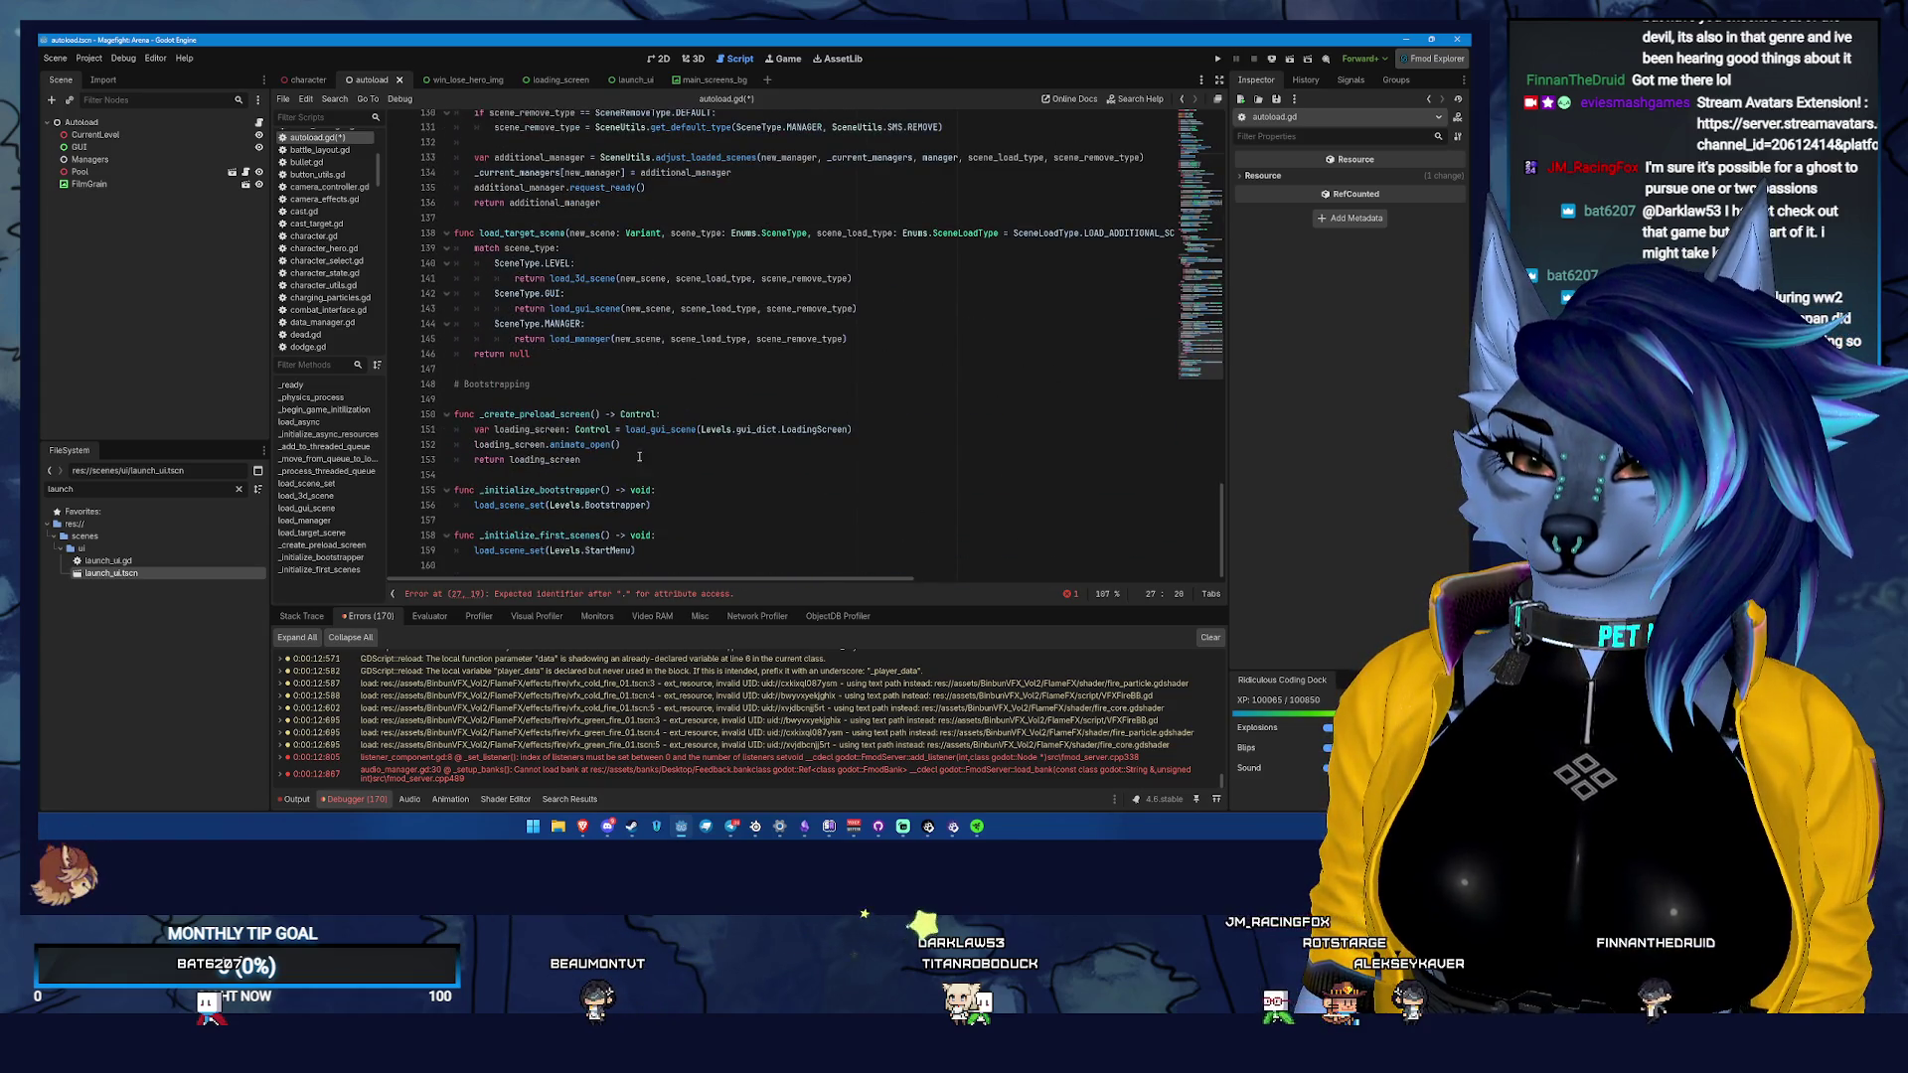
Move the animate_open() call to a new line right after the loading screen is created.
{"action": "left_click_drag", "start_coordinate": [622, 445], "coordinate": [523, 444]}
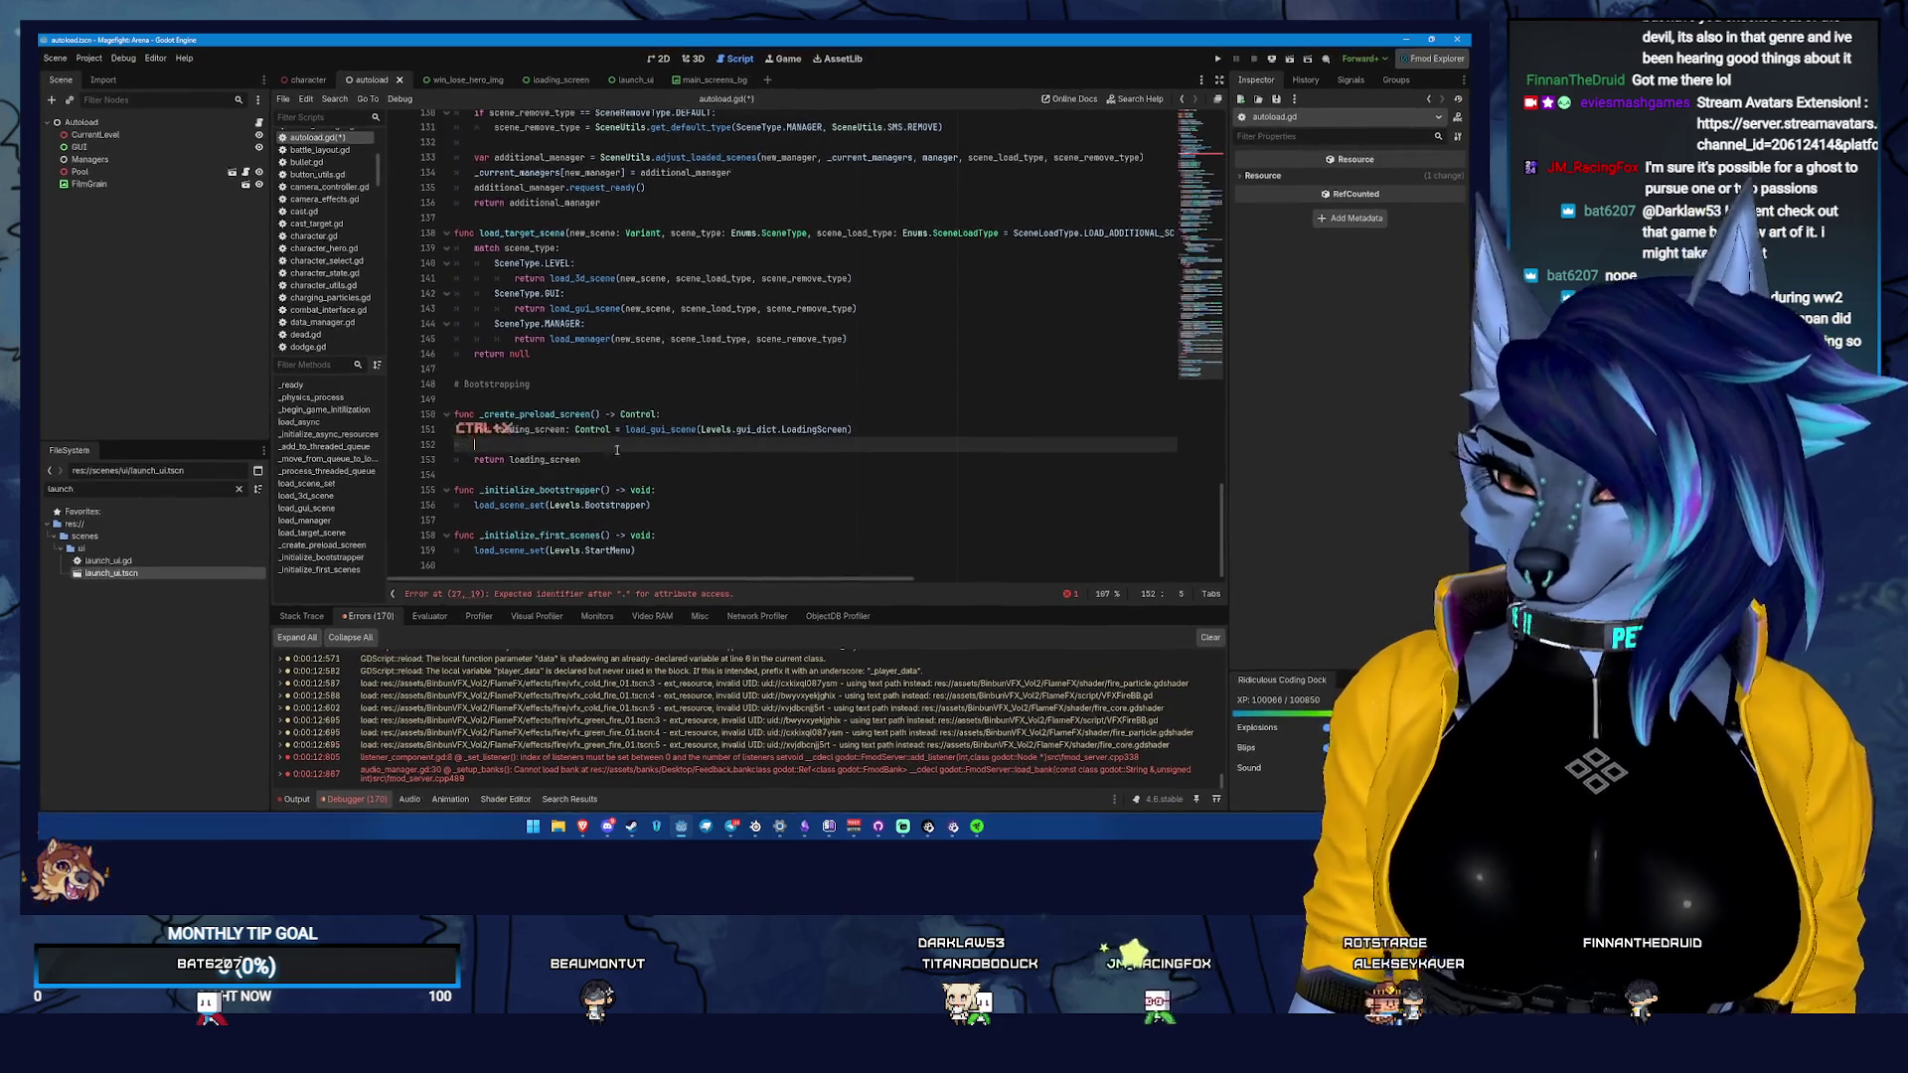
{"action": "key", "text": "BackSpace"}
{"action": "key", "text": "BackSpace"}
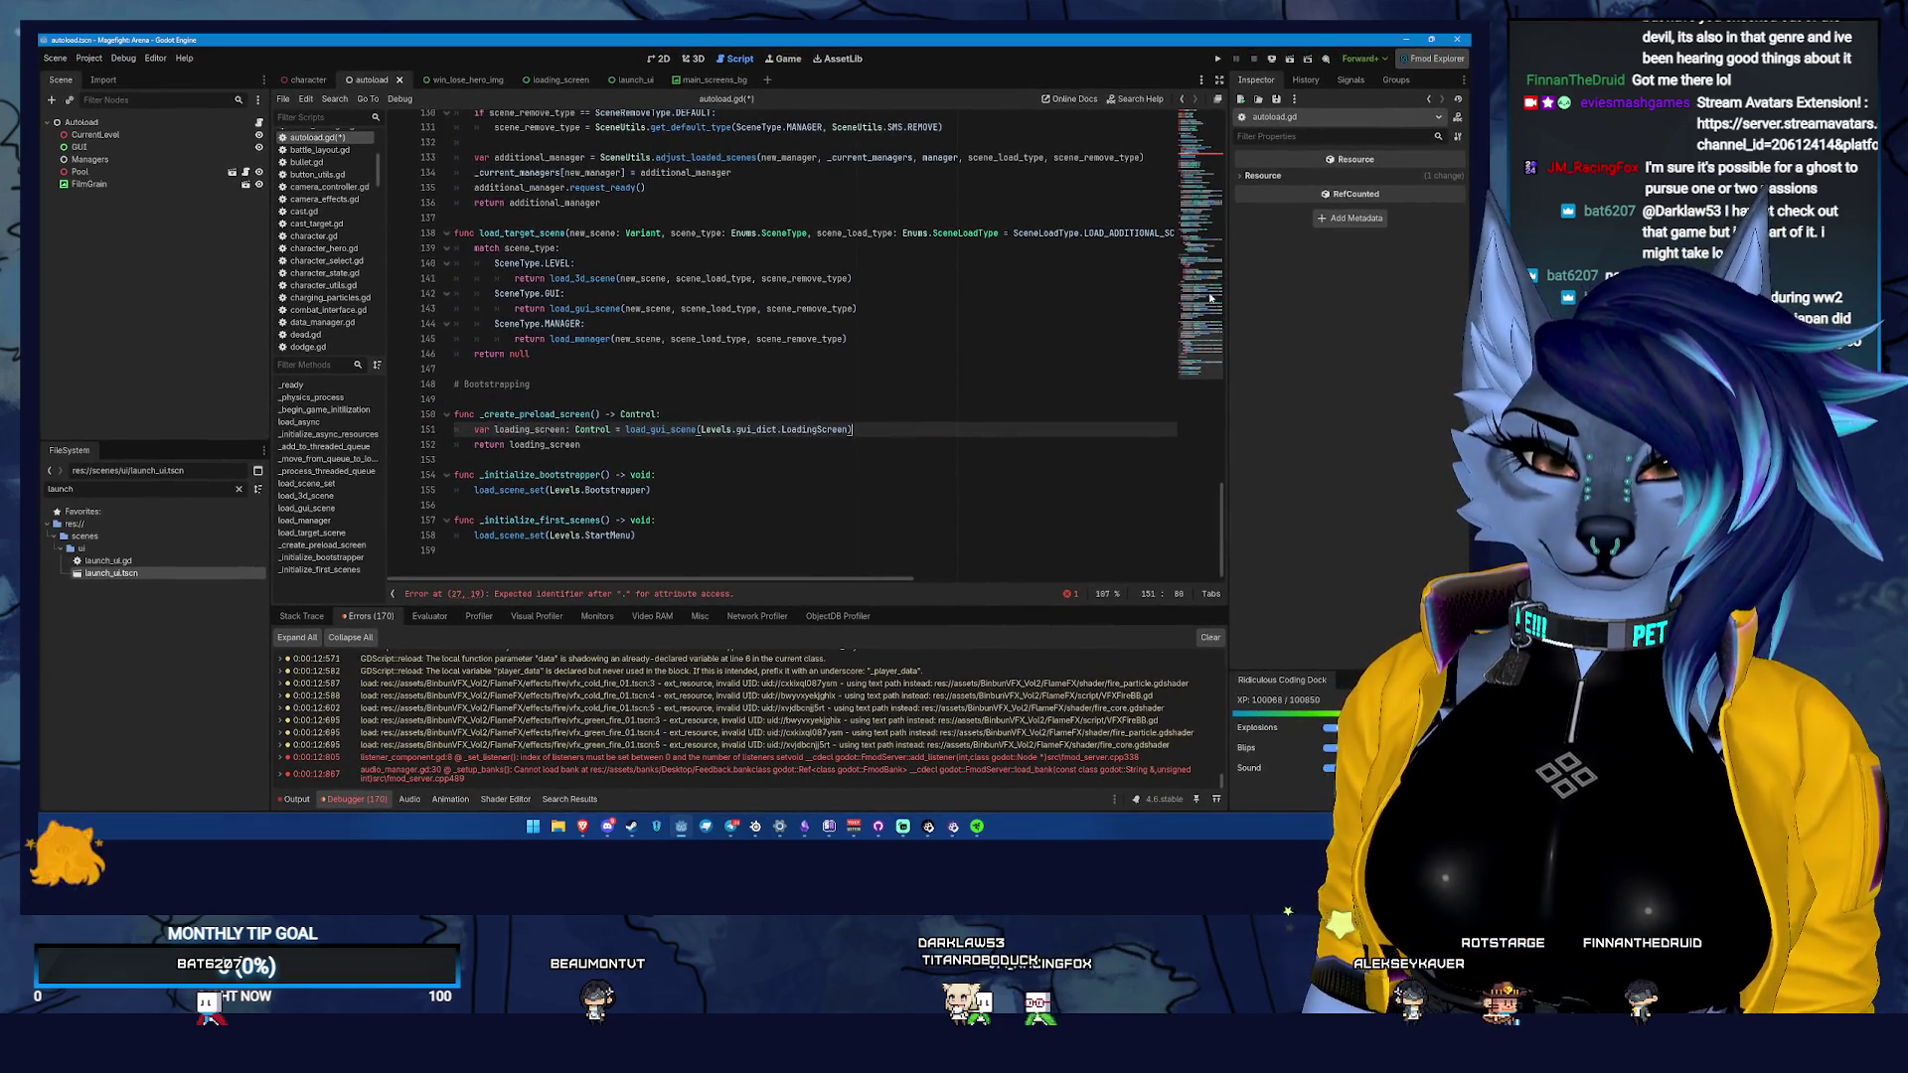
{"action": "scroll", "coordinate": [1205, 295], "scroll_direction": "up", "scroll_amount": 20}
{"action": "left_click", "coordinate": [685, 383]}
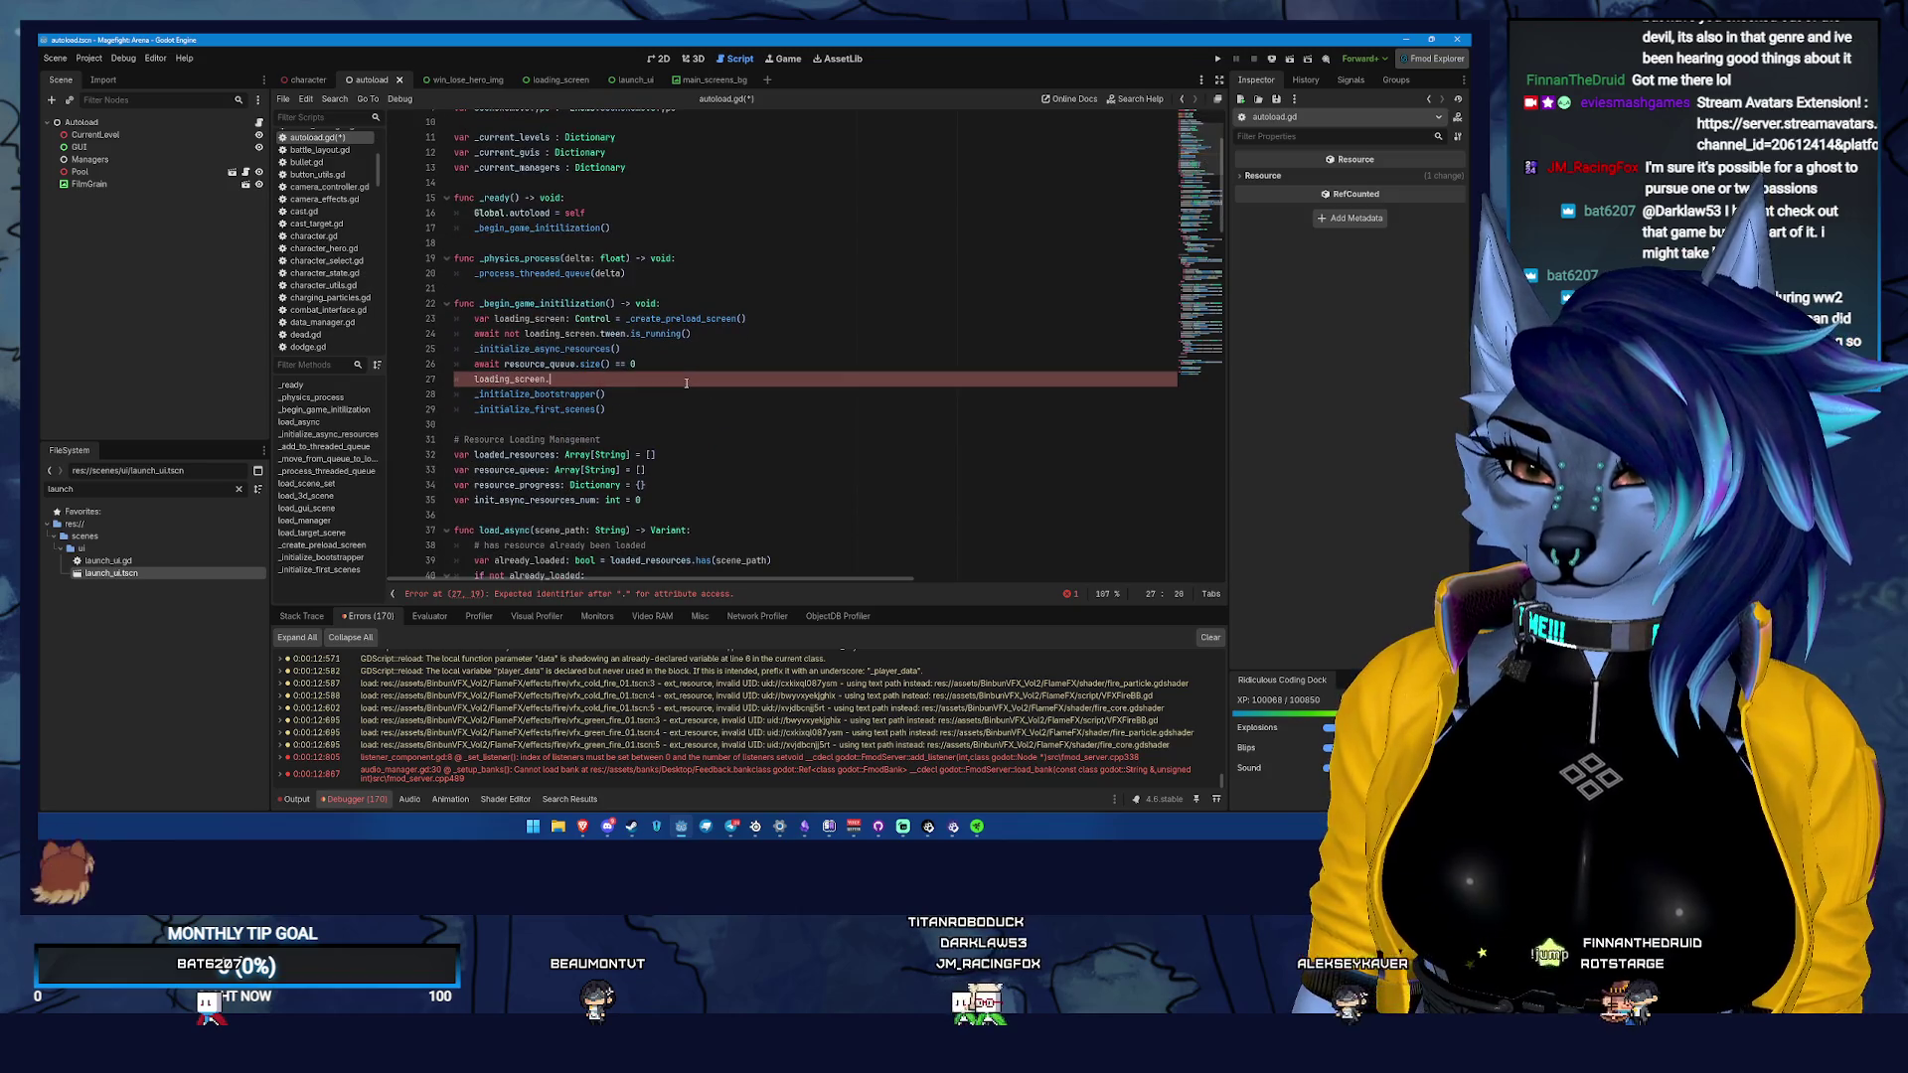
{"action": "left_click", "coordinate": [787, 318]}
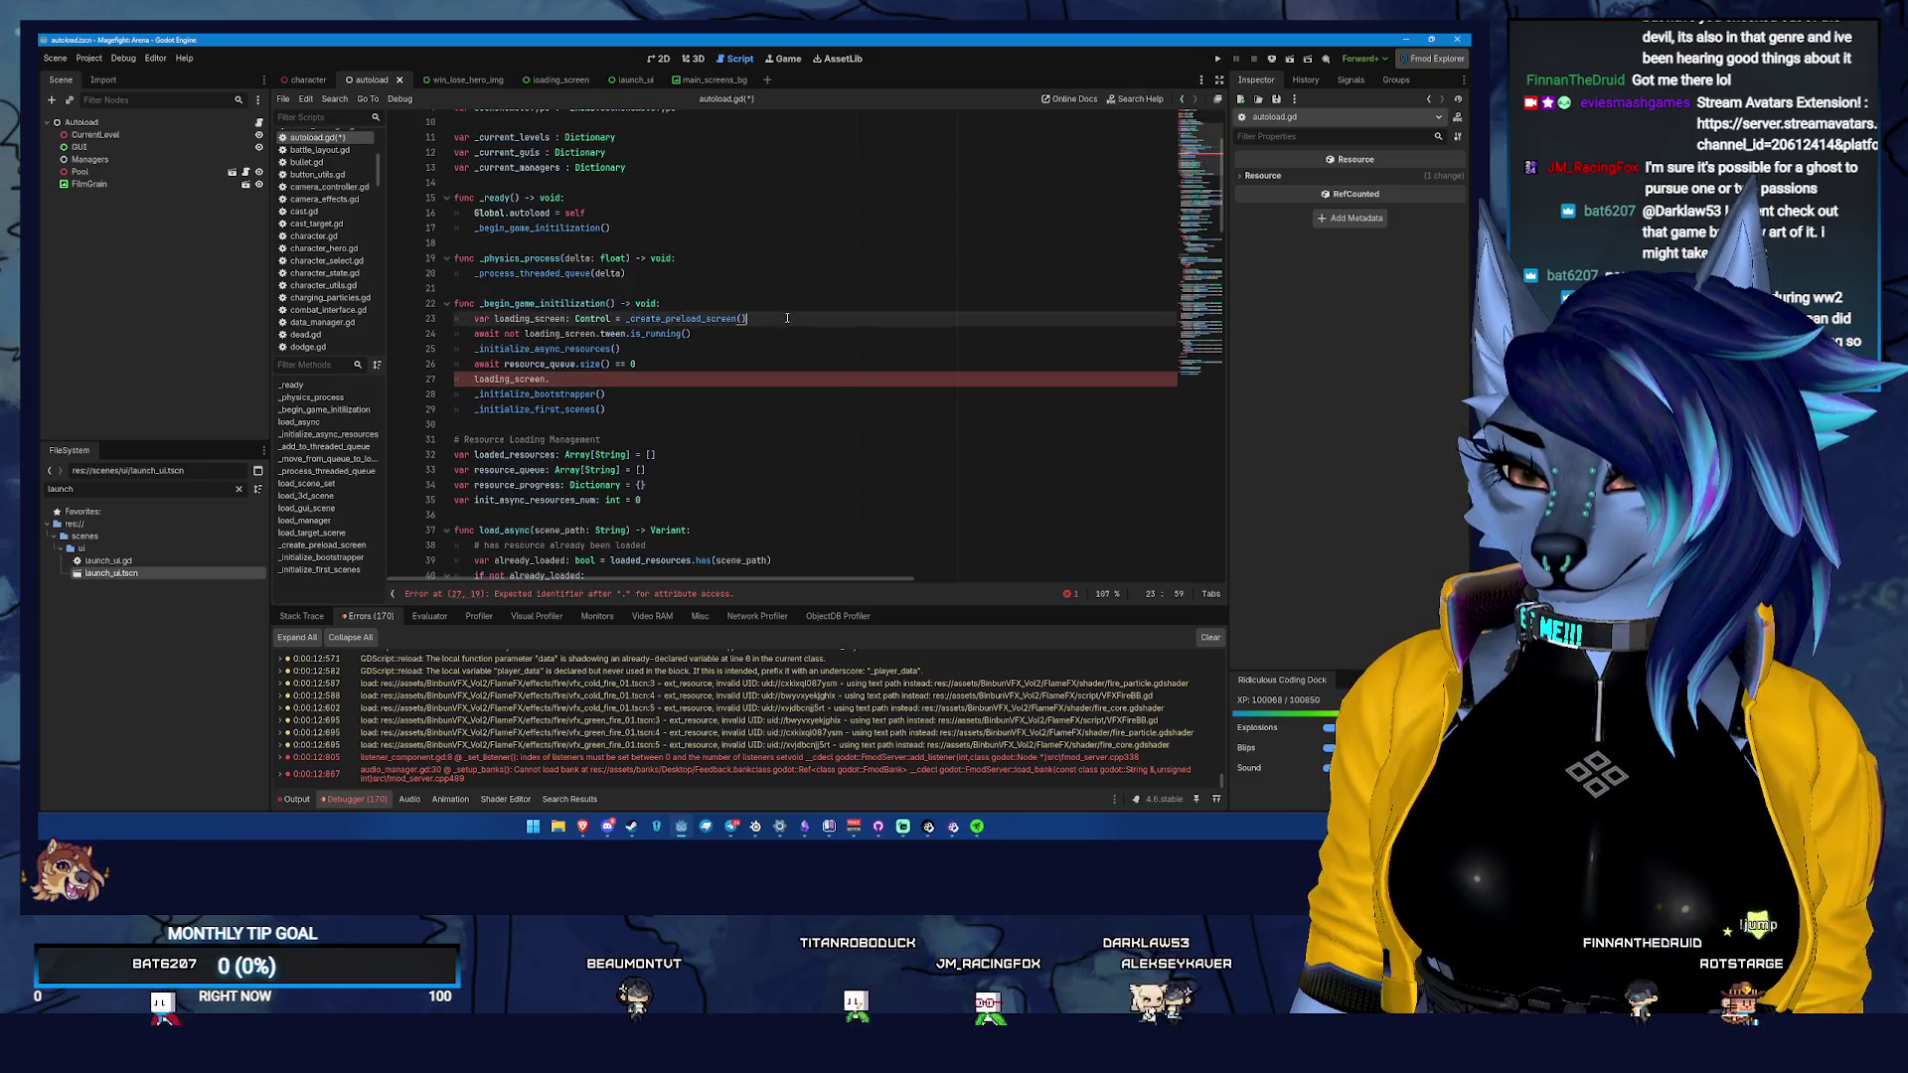
{"action": "key", "text": "Return"}
{"action": "type", "text": "loading_screen.animate_open()"}
Complete the pending line as loading_screen.animate_close(), save, and add blank lines between the loading steps.
{"action": "left_click", "coordinate": [620, 401]}
{"action": "type", "text": "animate"}
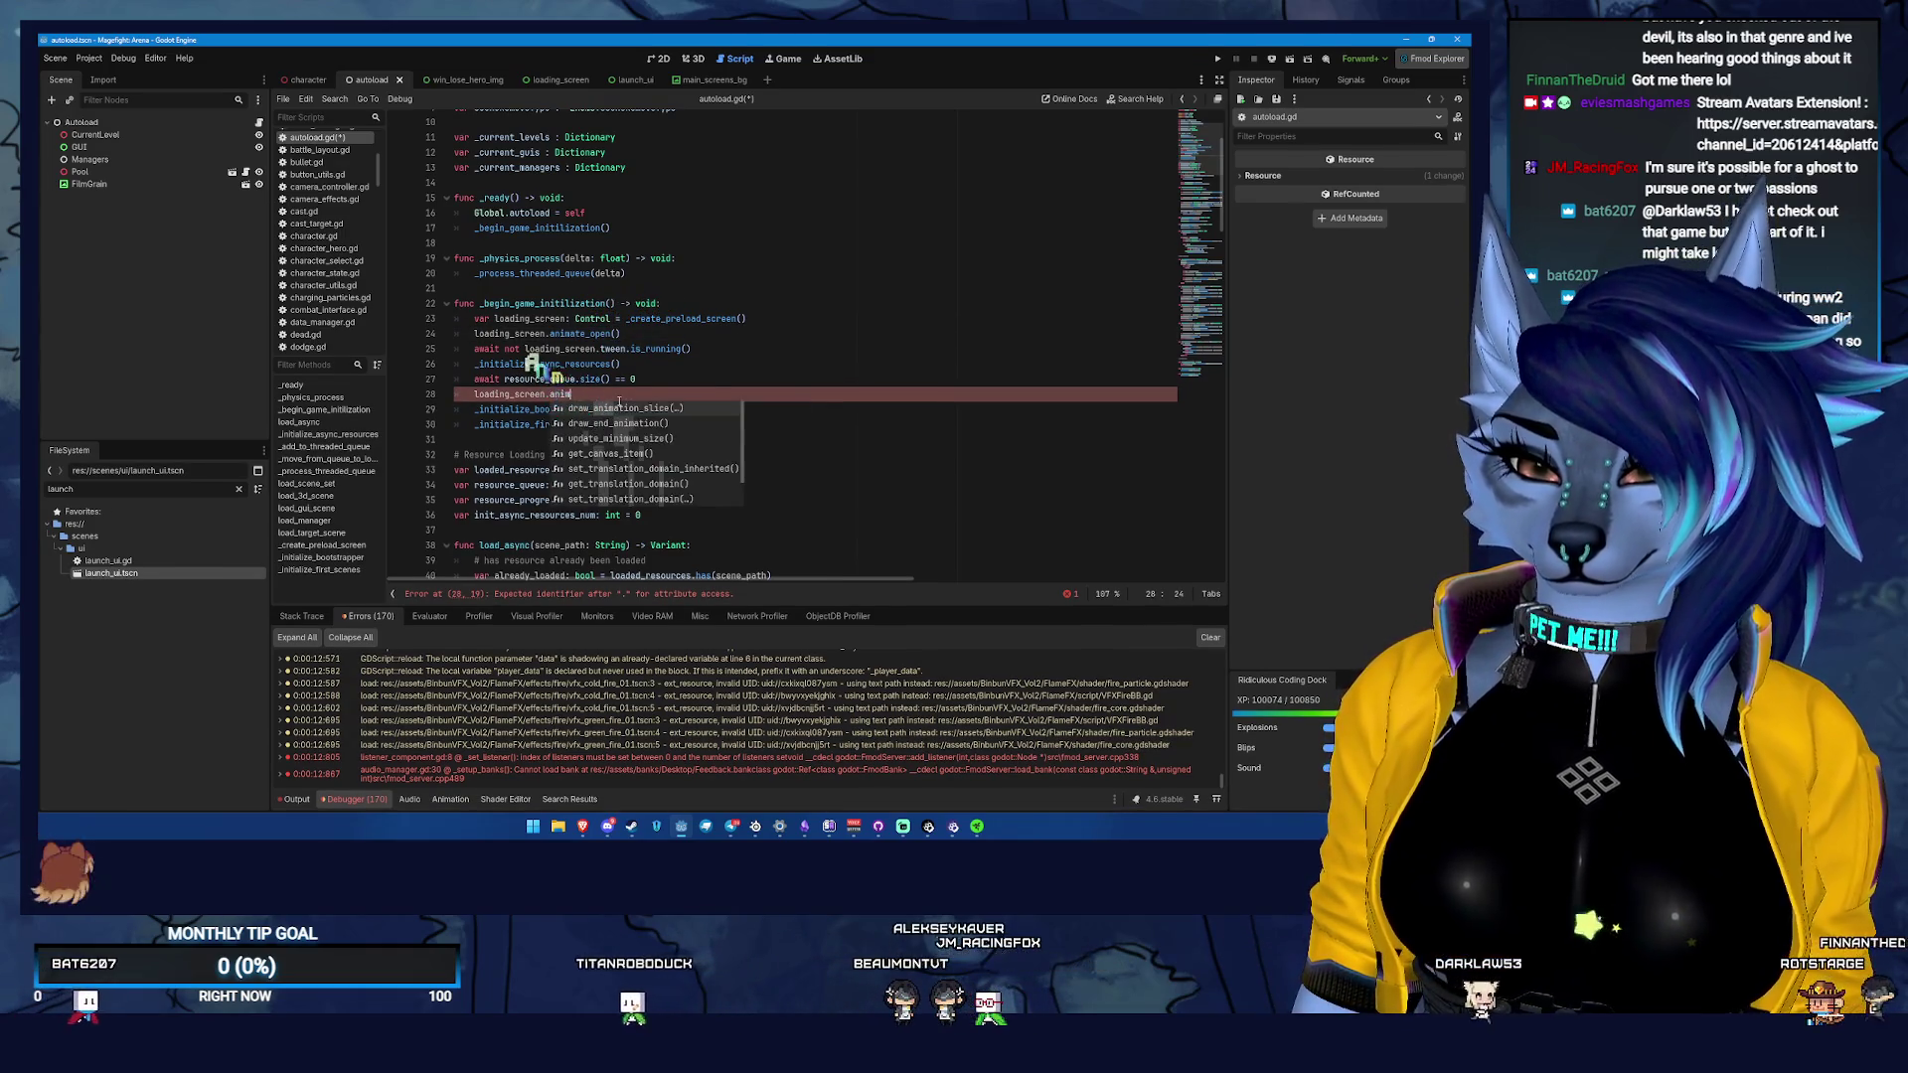
{"action": "type", "text": "_close("}
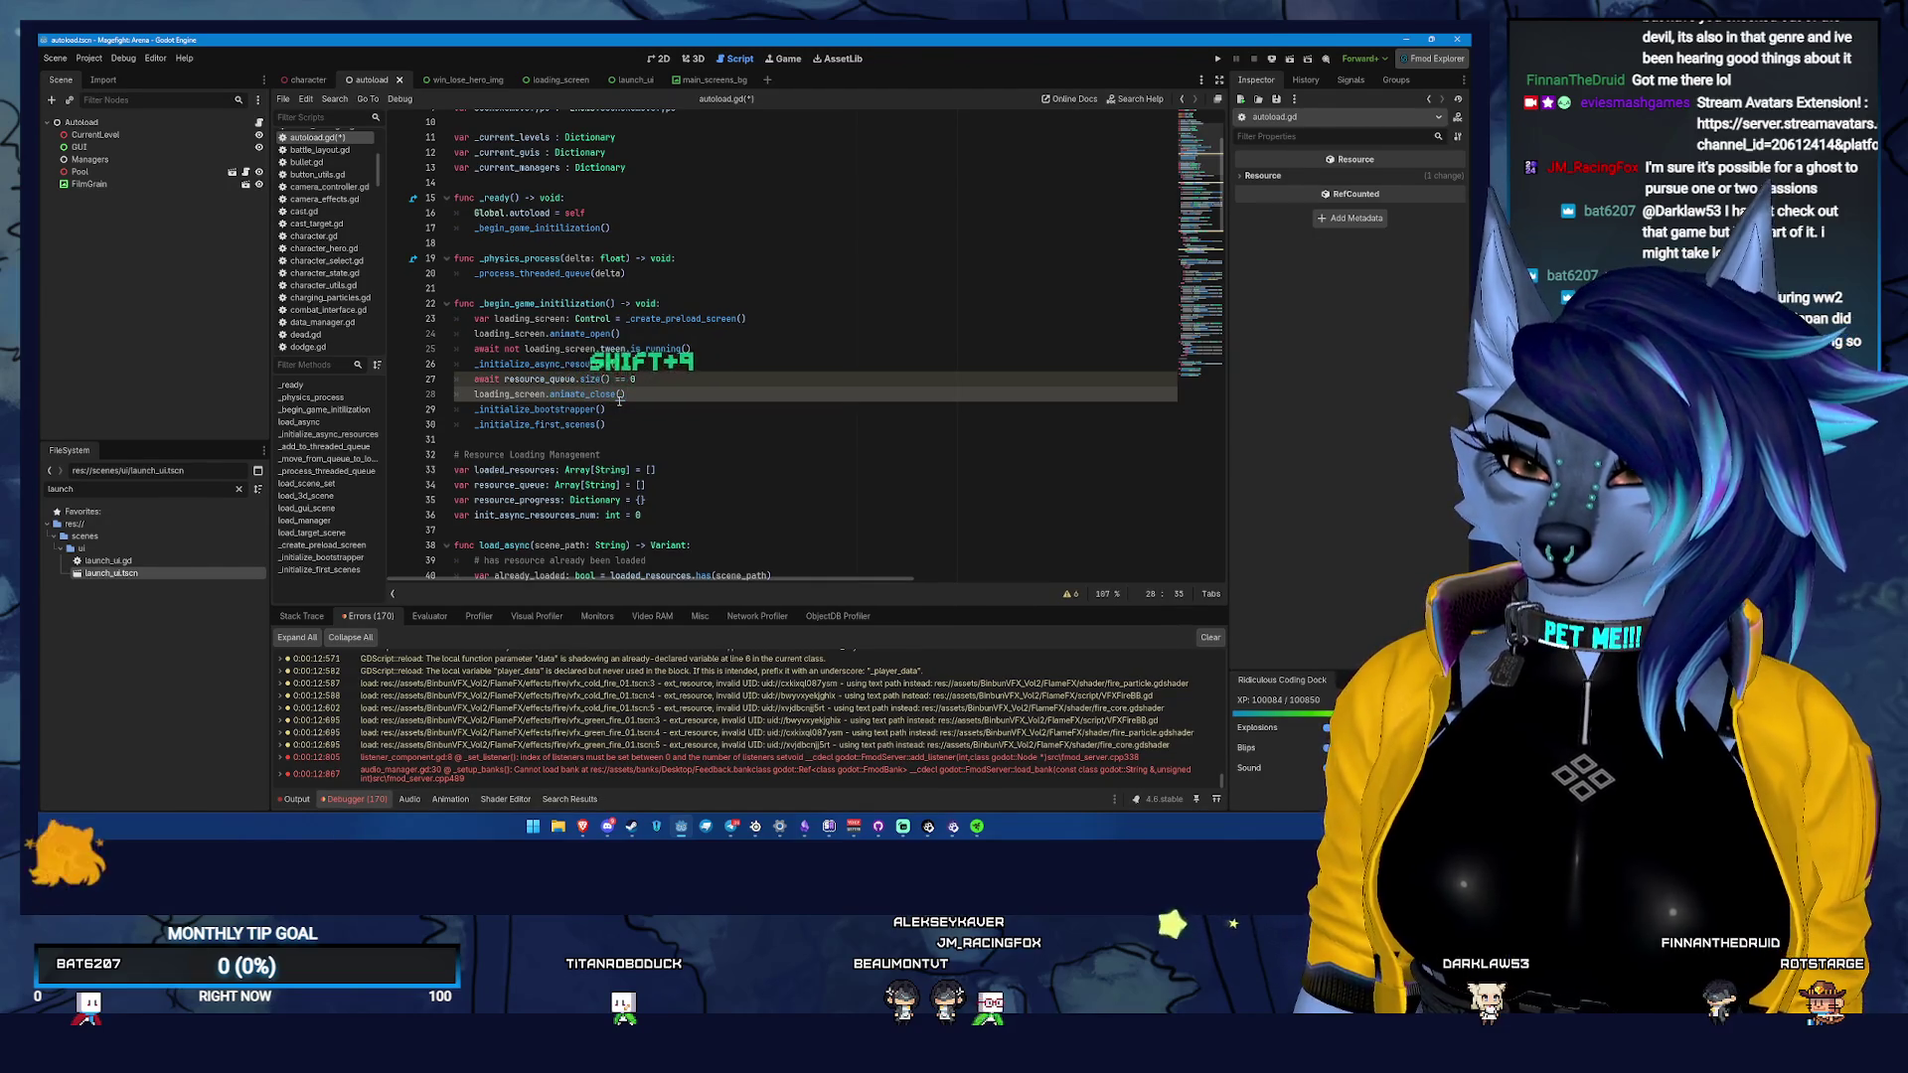
{"action": "key", "text": "ctrl+s"}
{"action": "key", "text": "Up"}
{"action": "key", "text": "Up"}
{"action": "key", "text": "Up"}
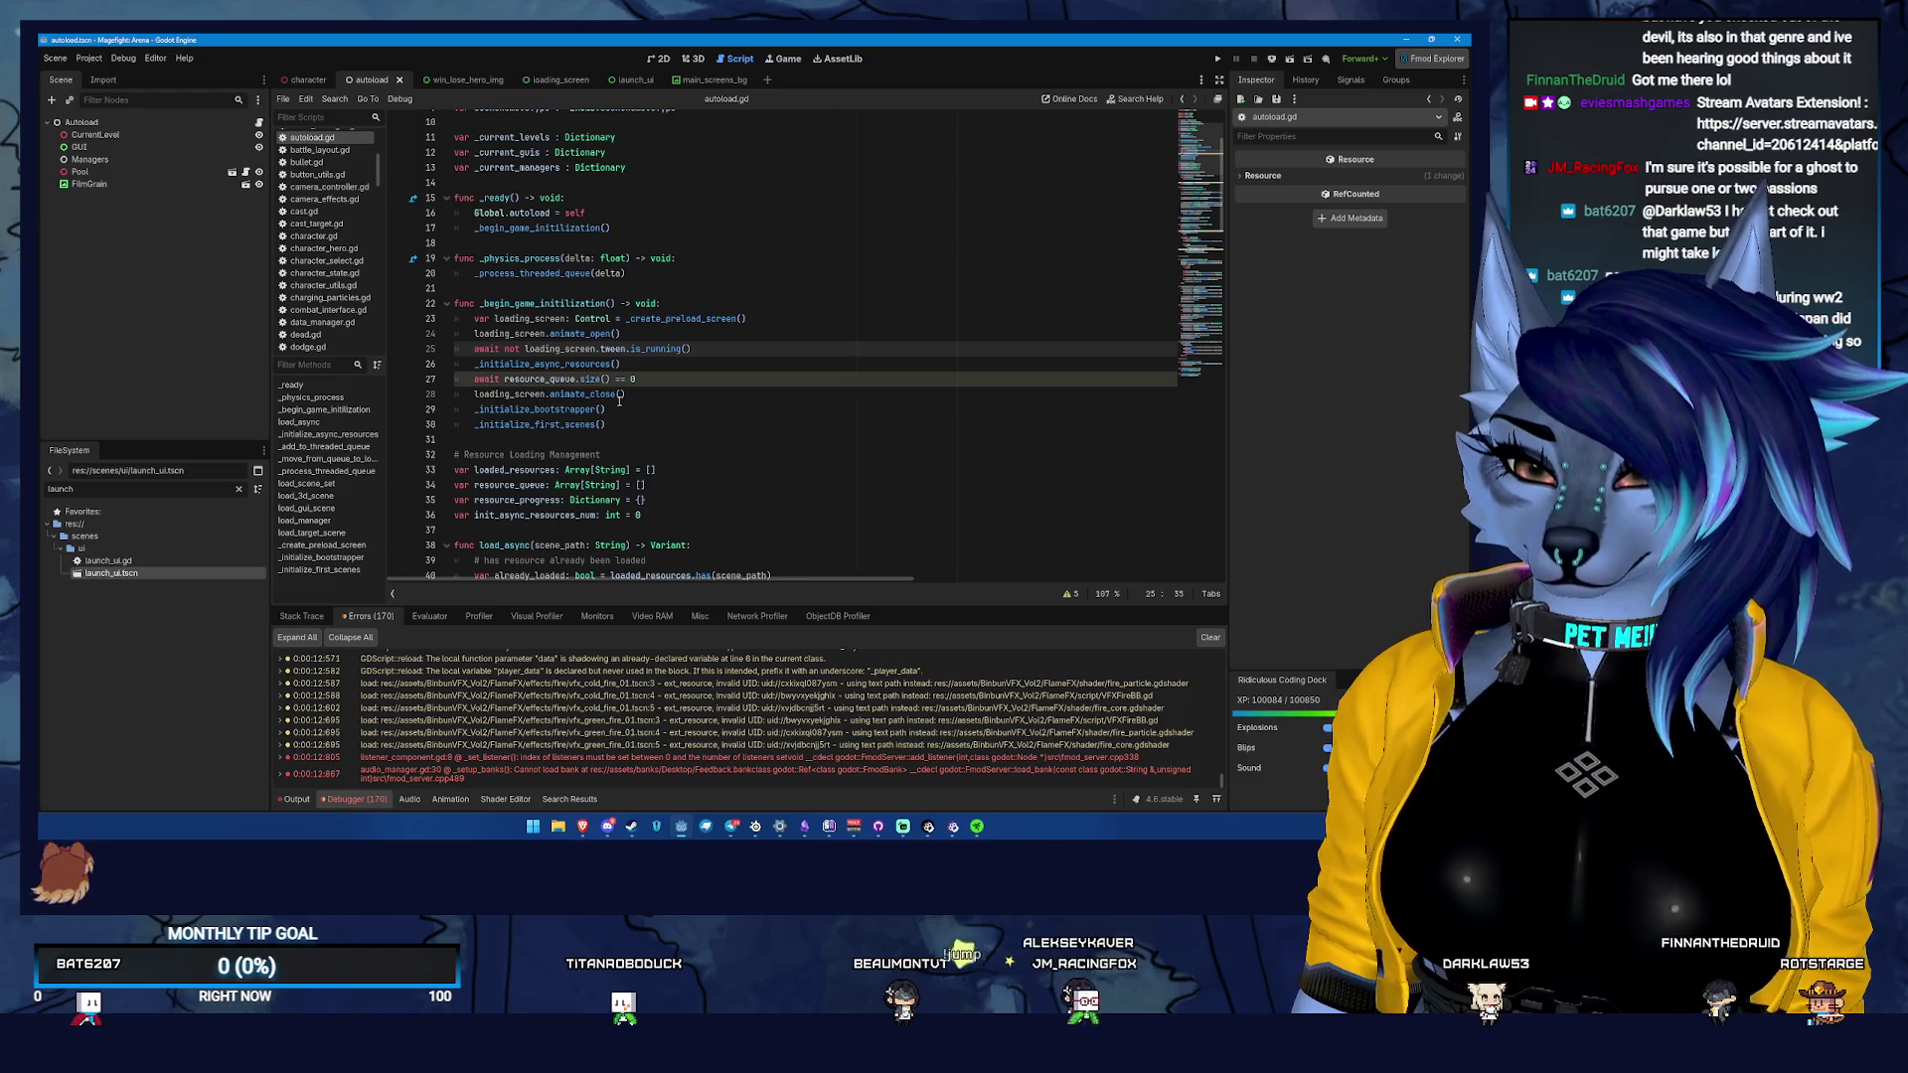
{"action": "key", "text": "End"}
{"action": "key", "text": "Return"}
{"action": "key", "text": "Down"}
{"action": "key", "text": "Down"}
{"action": "key", "text": "End"}
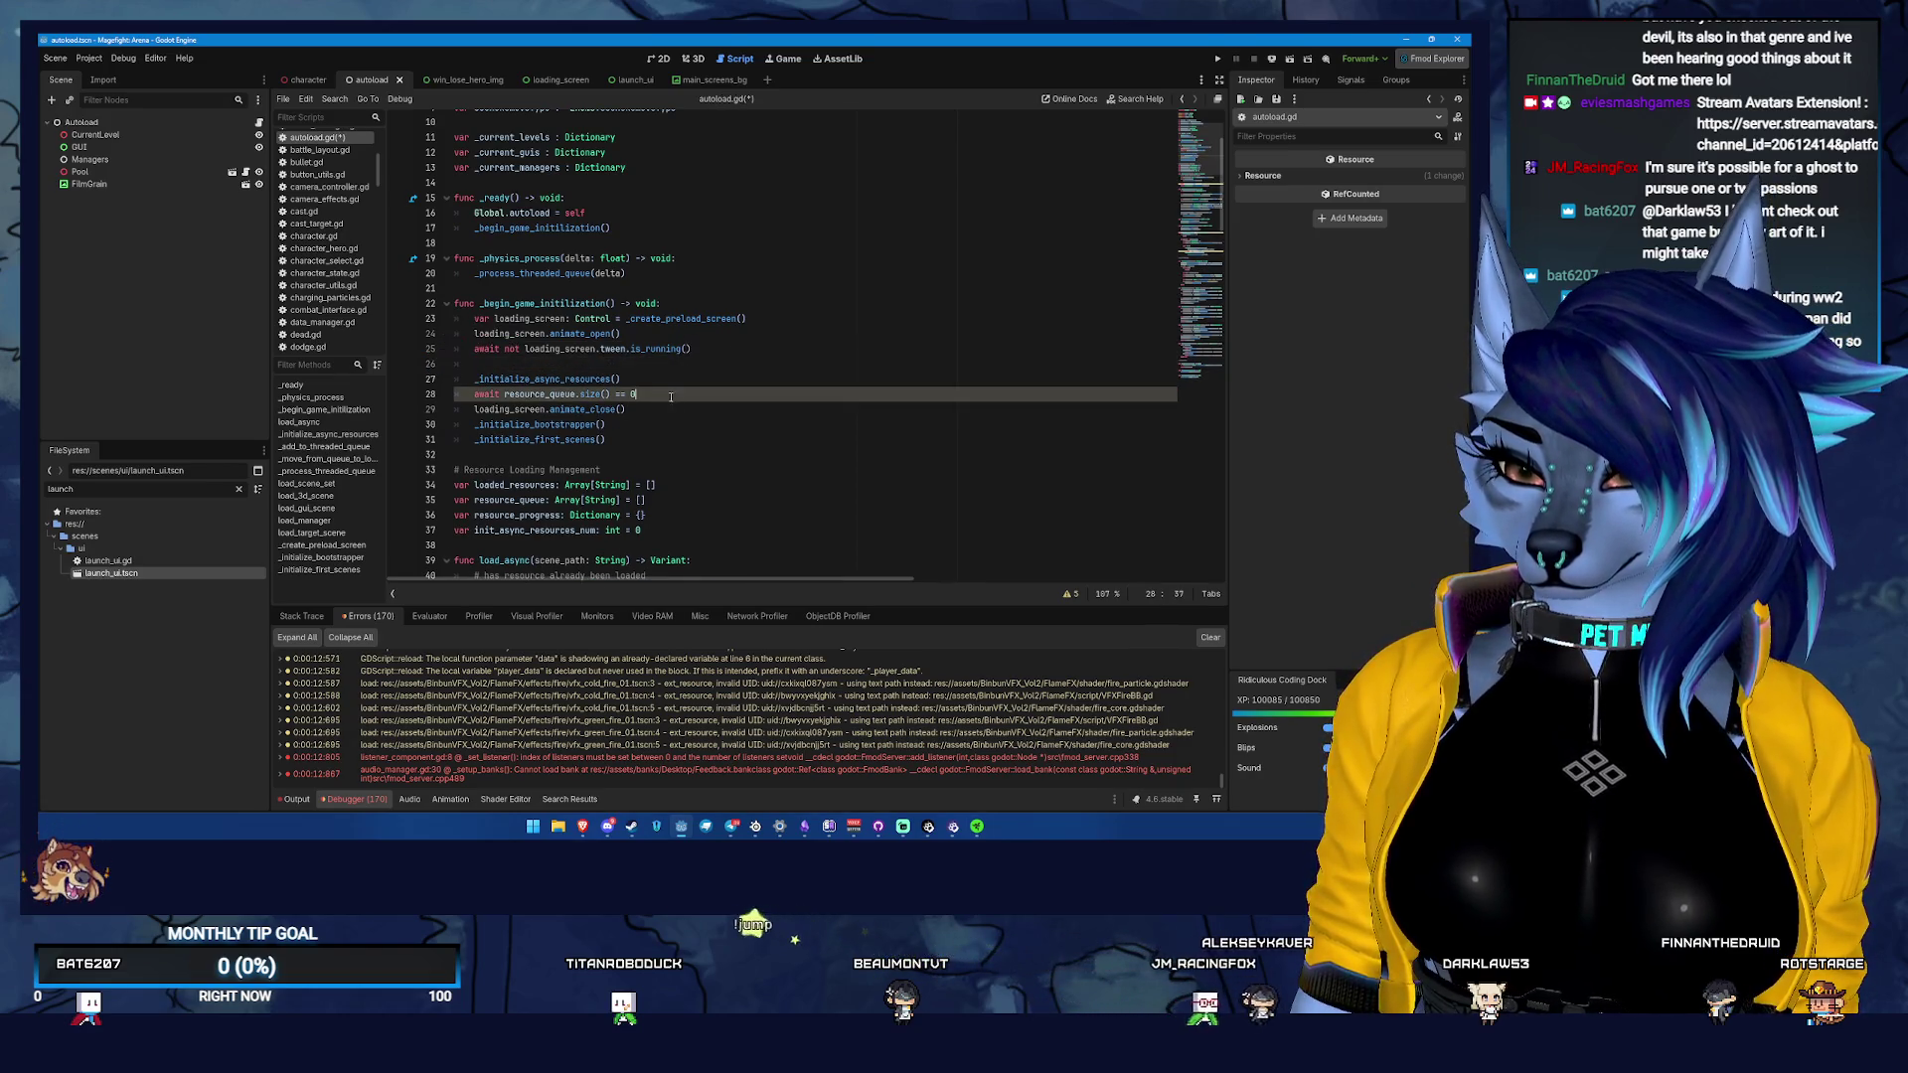
{"action": "key", "text": "Return"}
{"action": "key", "text": "Down"}
{"action": "key", "text": "End"}
{"action": "key", "text": "Return"}
{"action": "key", "text": "Return"}
{"action": "key", "text": "Up"}
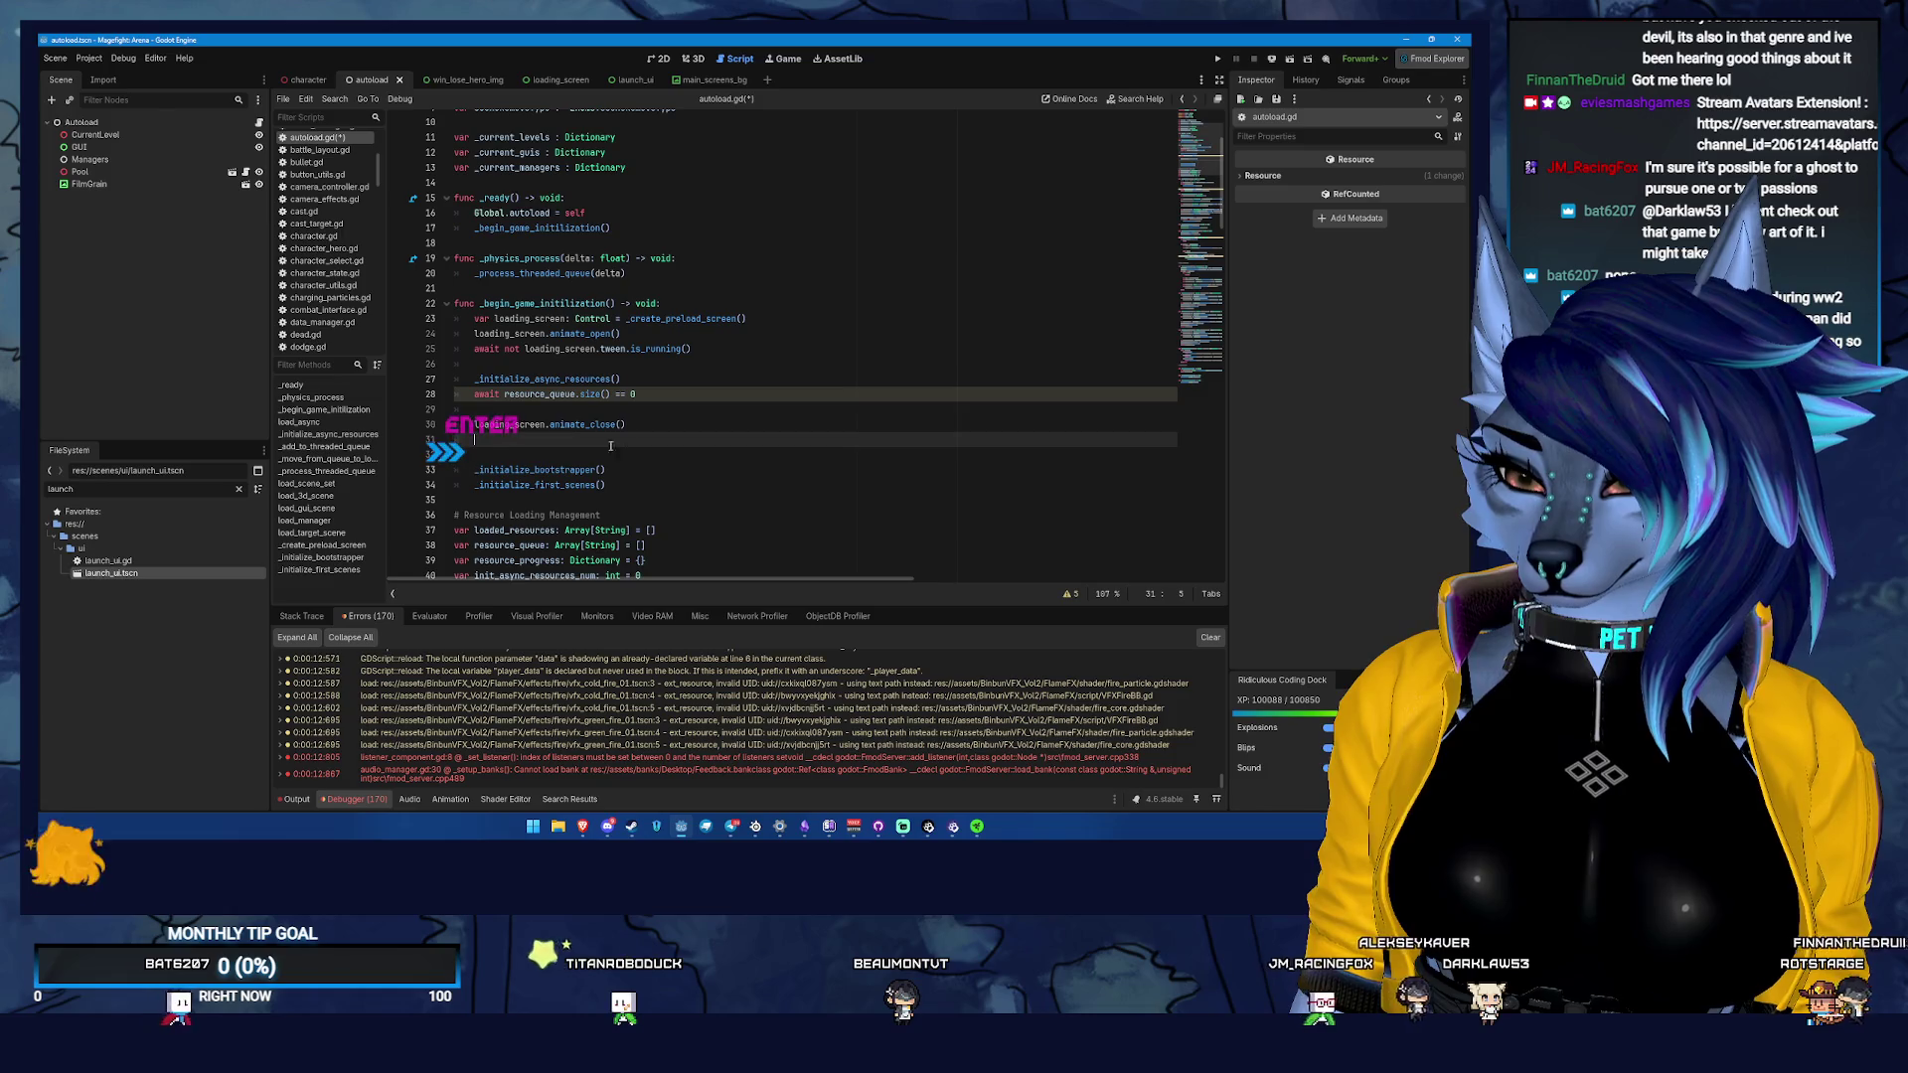
Add an 'await not loading_screen.tween.is_running()' line, save, and run the project.
{"action": "type", "text": "await n"}
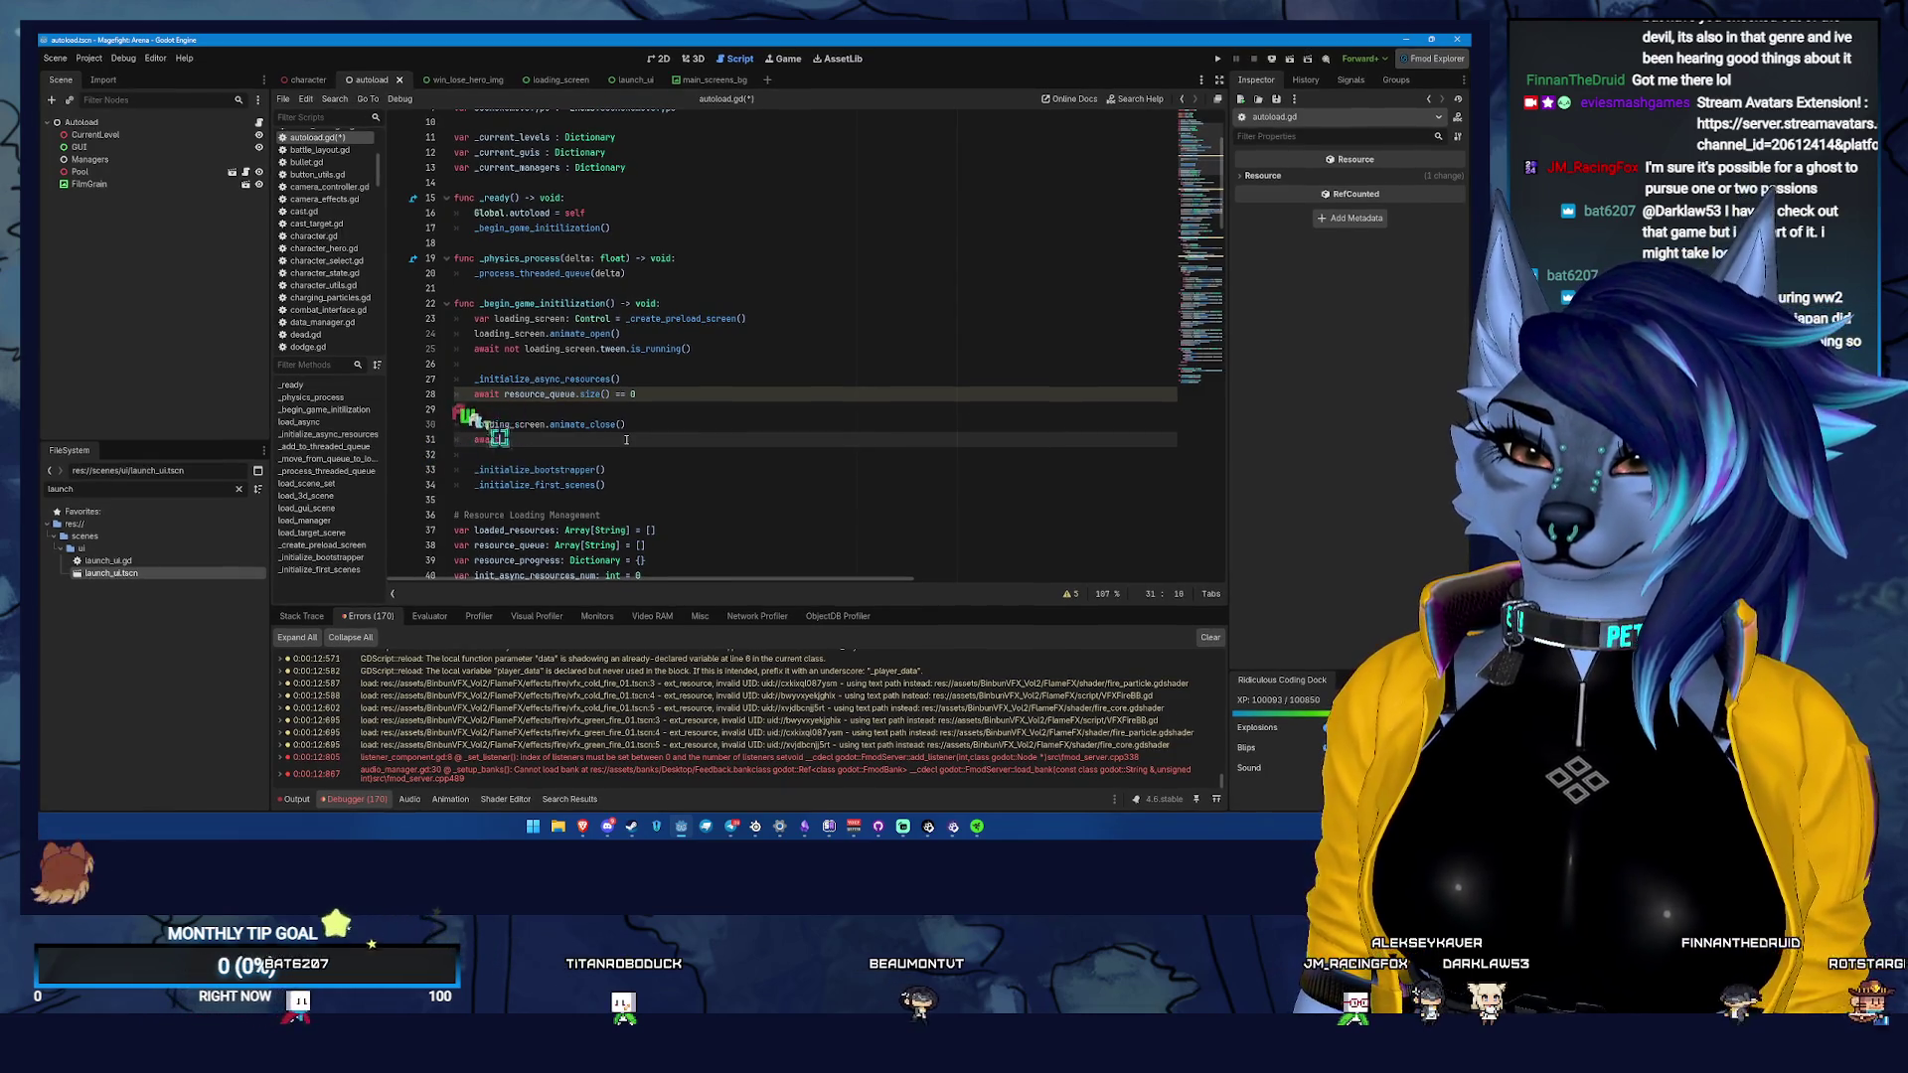
{"action": "type", "text": "ot loading"}
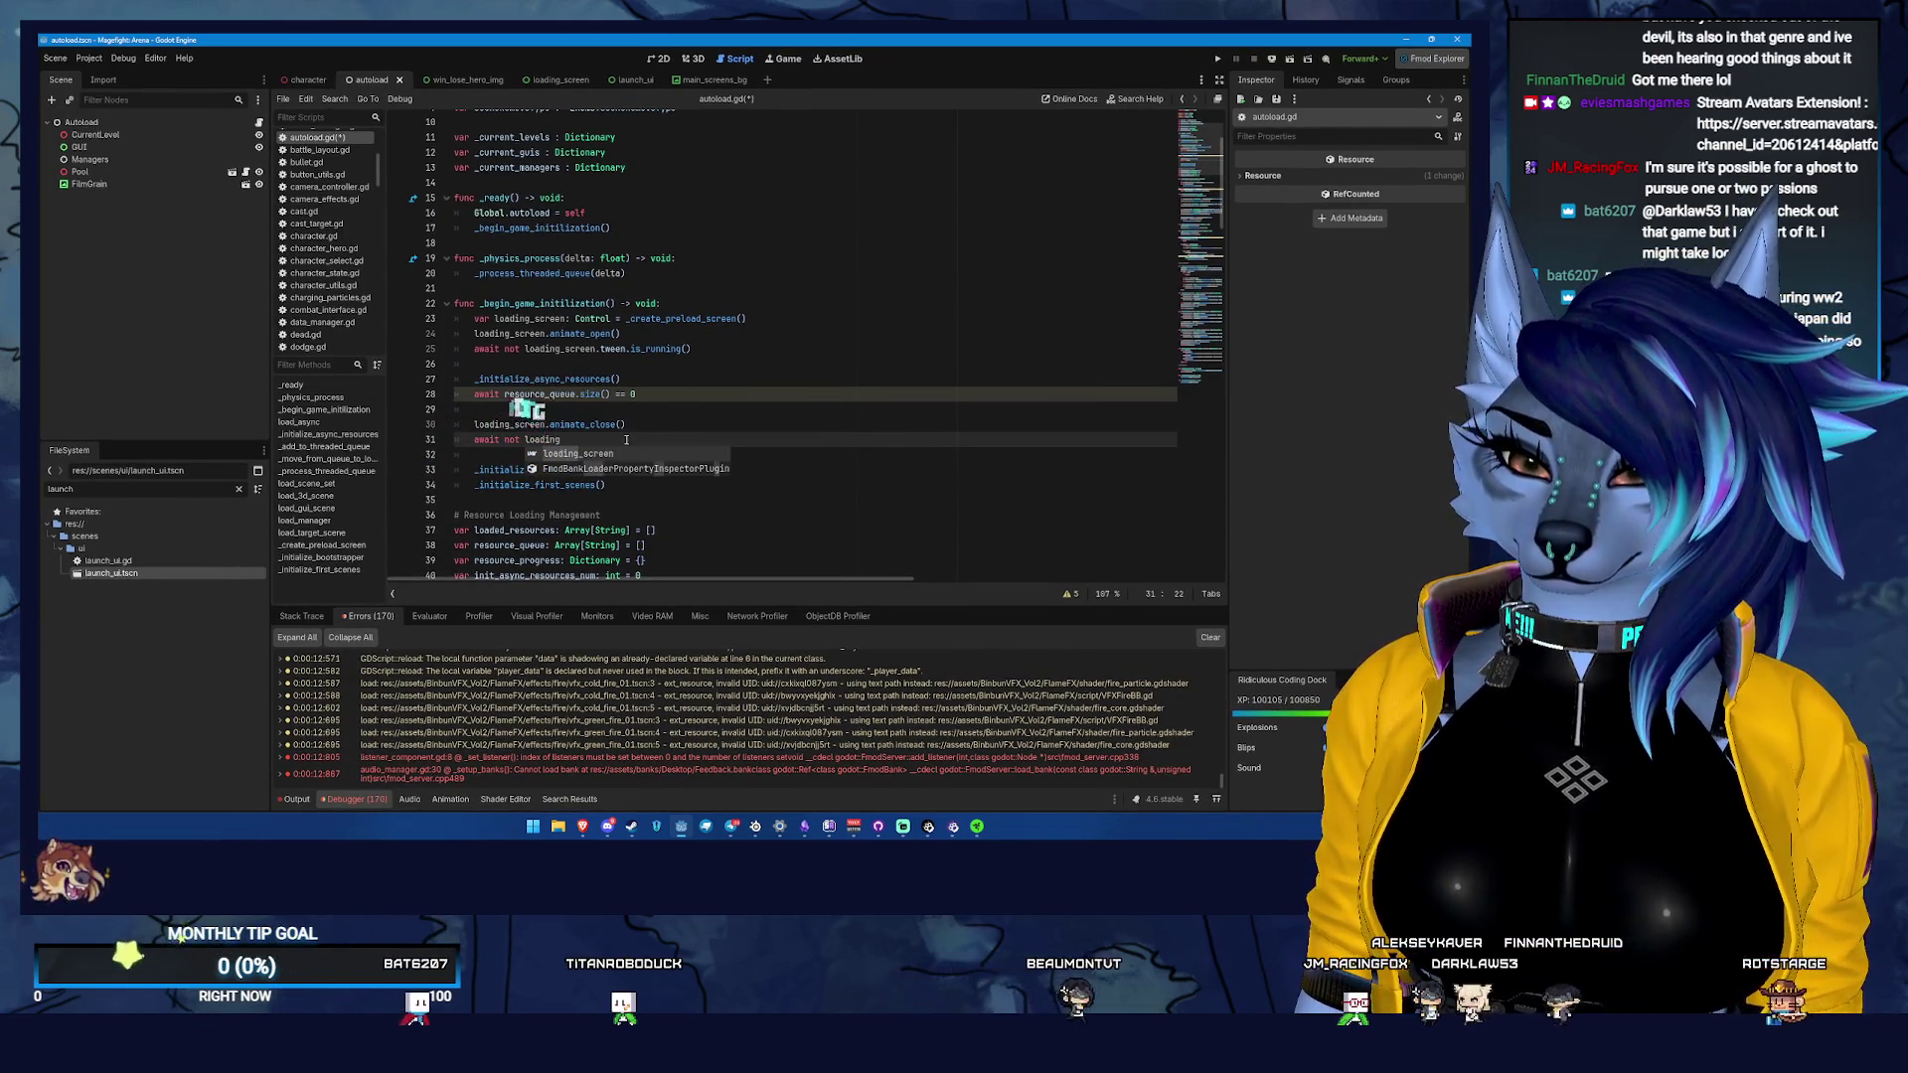
{"action": "key", "text": "Return"}
{"action": "type", "text": ".tween.i"}
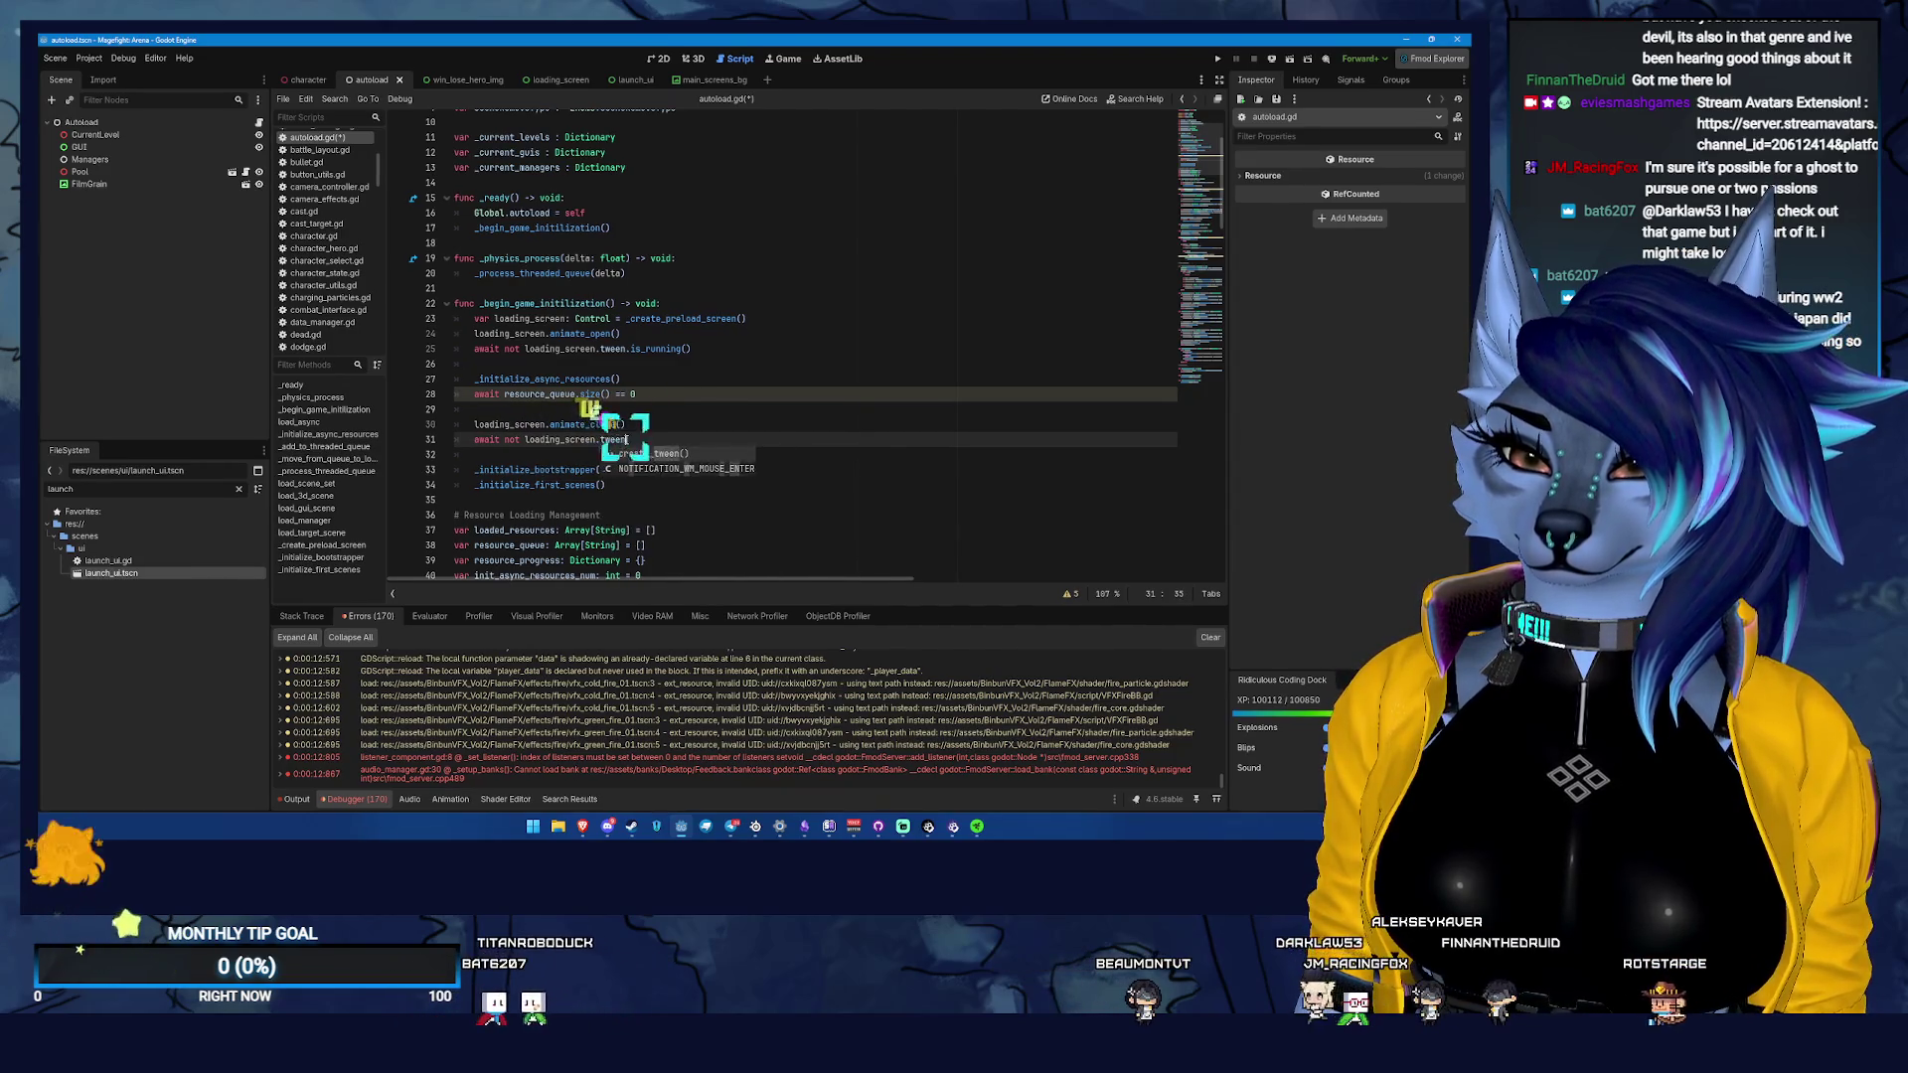
{"action": "type", "text": "s_running()"}
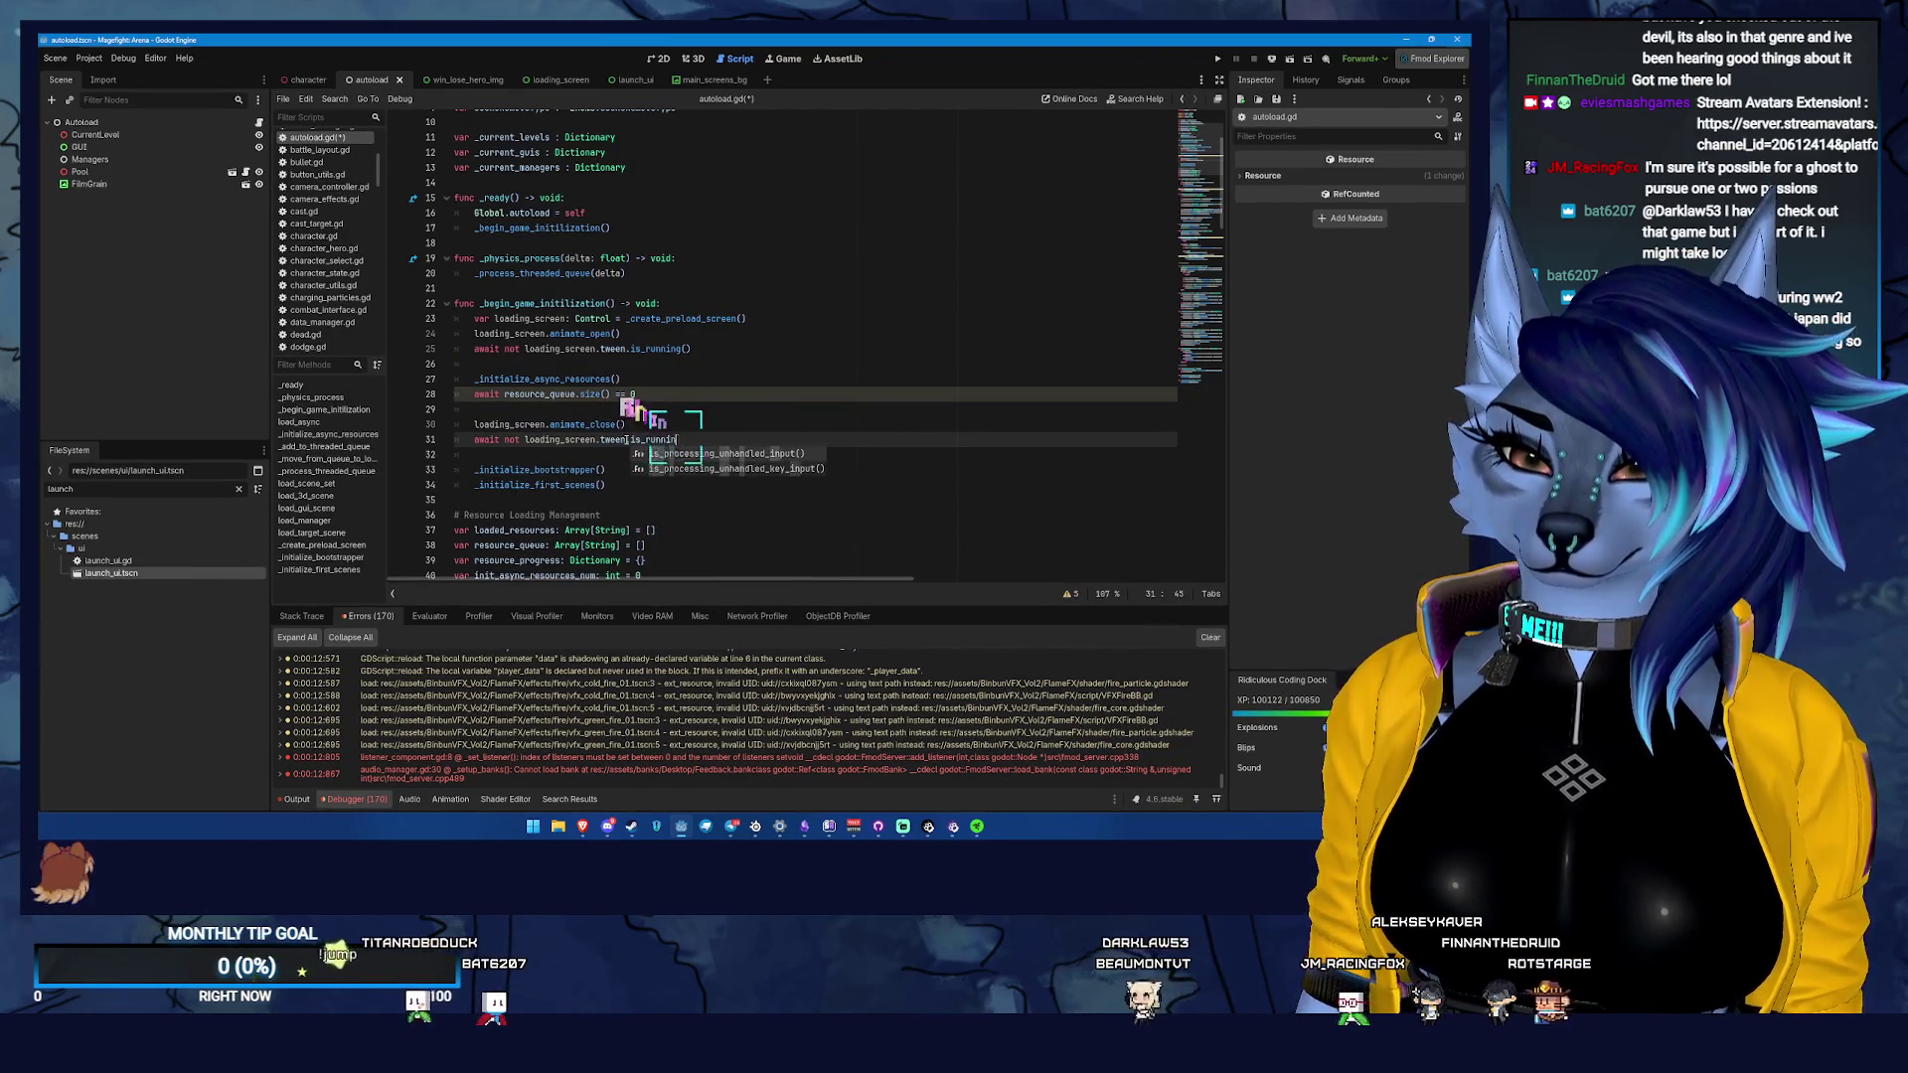
{"action": "key", "text": "alt+shift+s"}
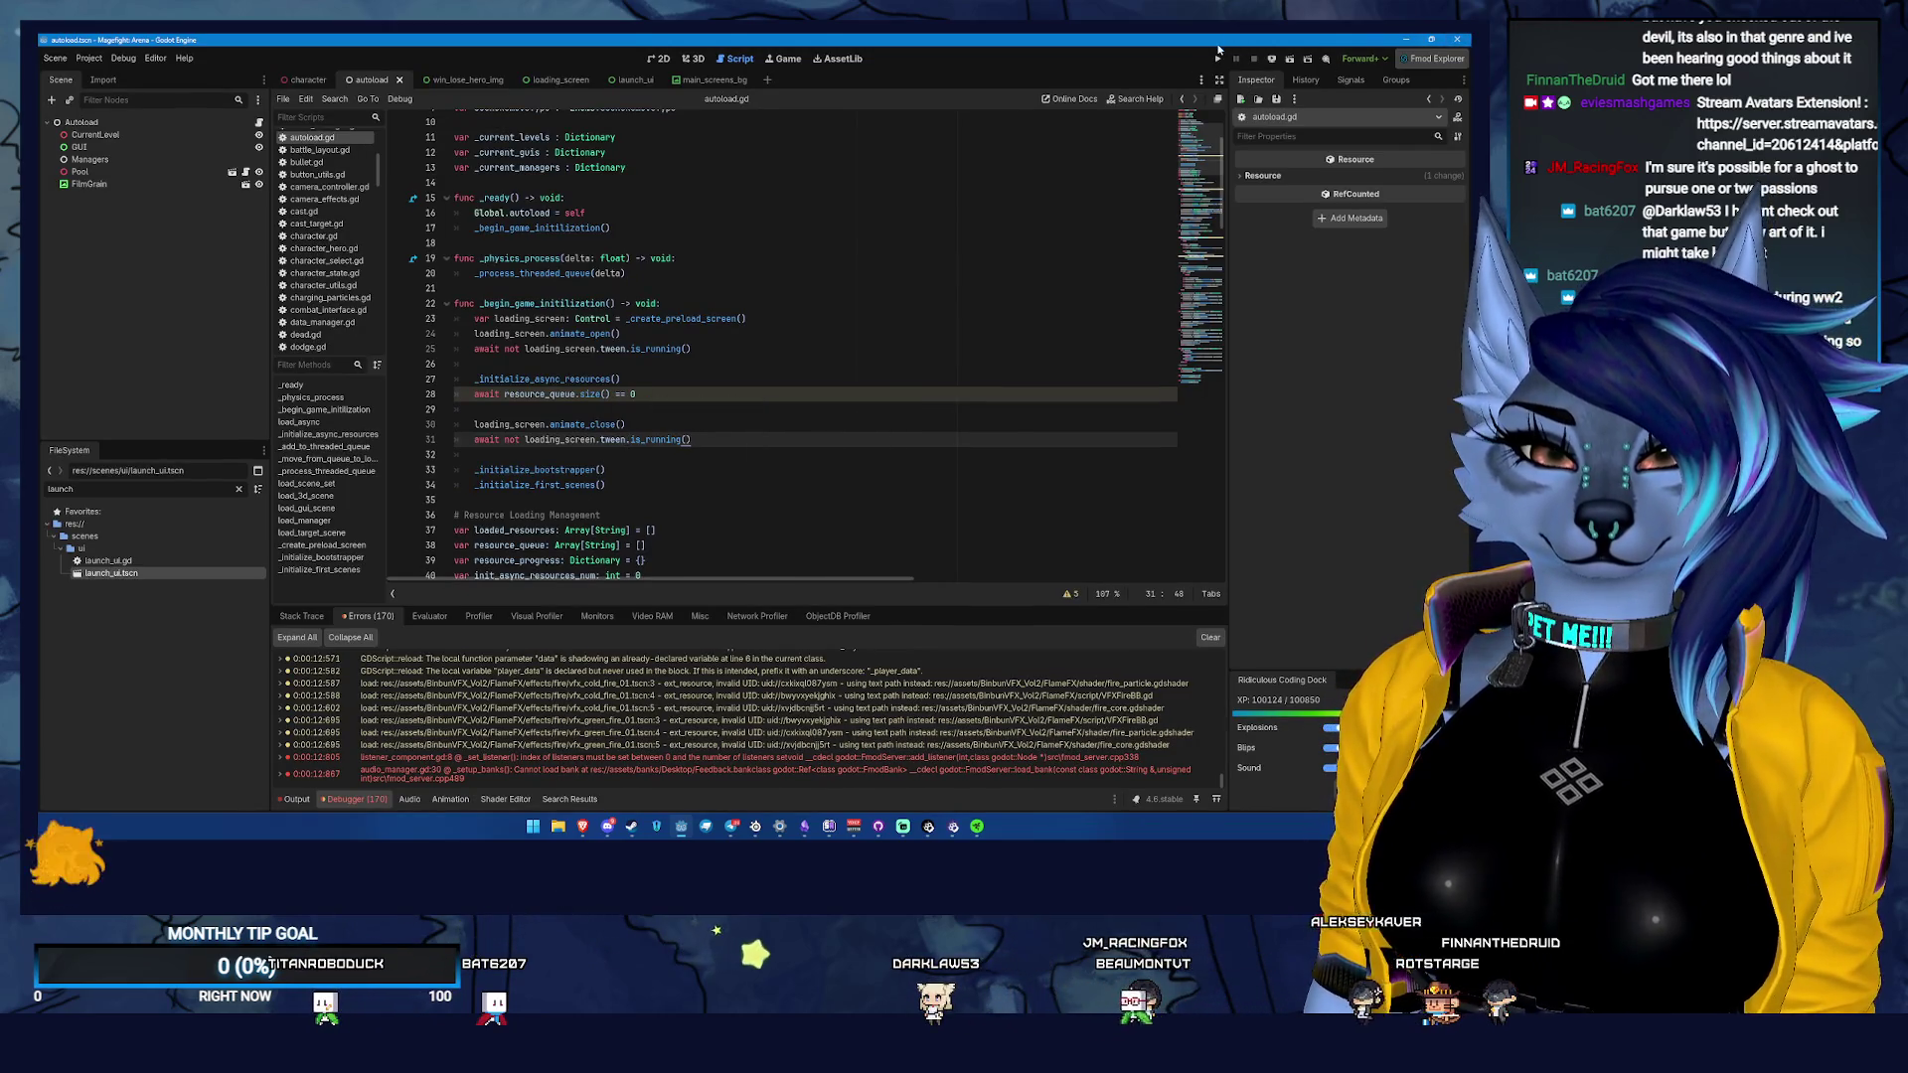
{"action": "left_click", "coordinate": [1216, 58]}
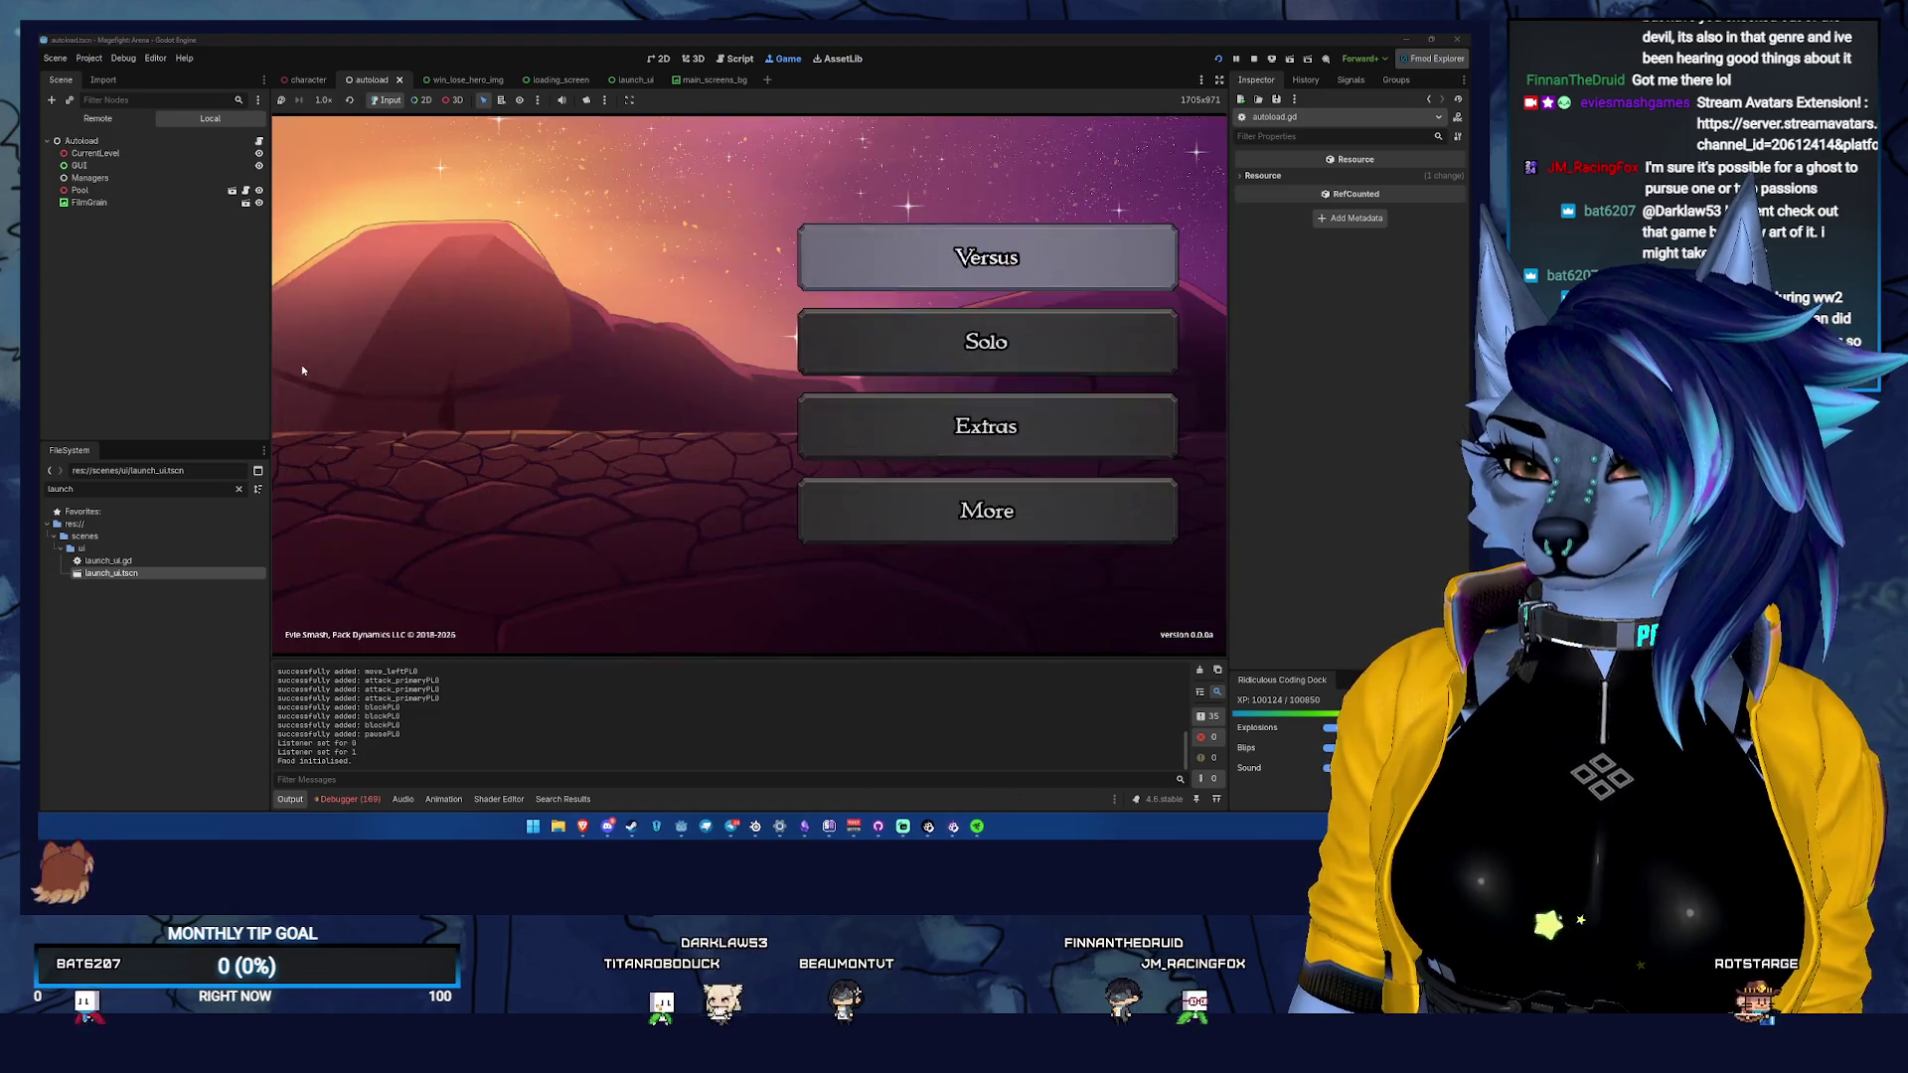
Show the Debugger's Errors list in the editor.
{"action": "left_click", "coordinate": [345, 780]}
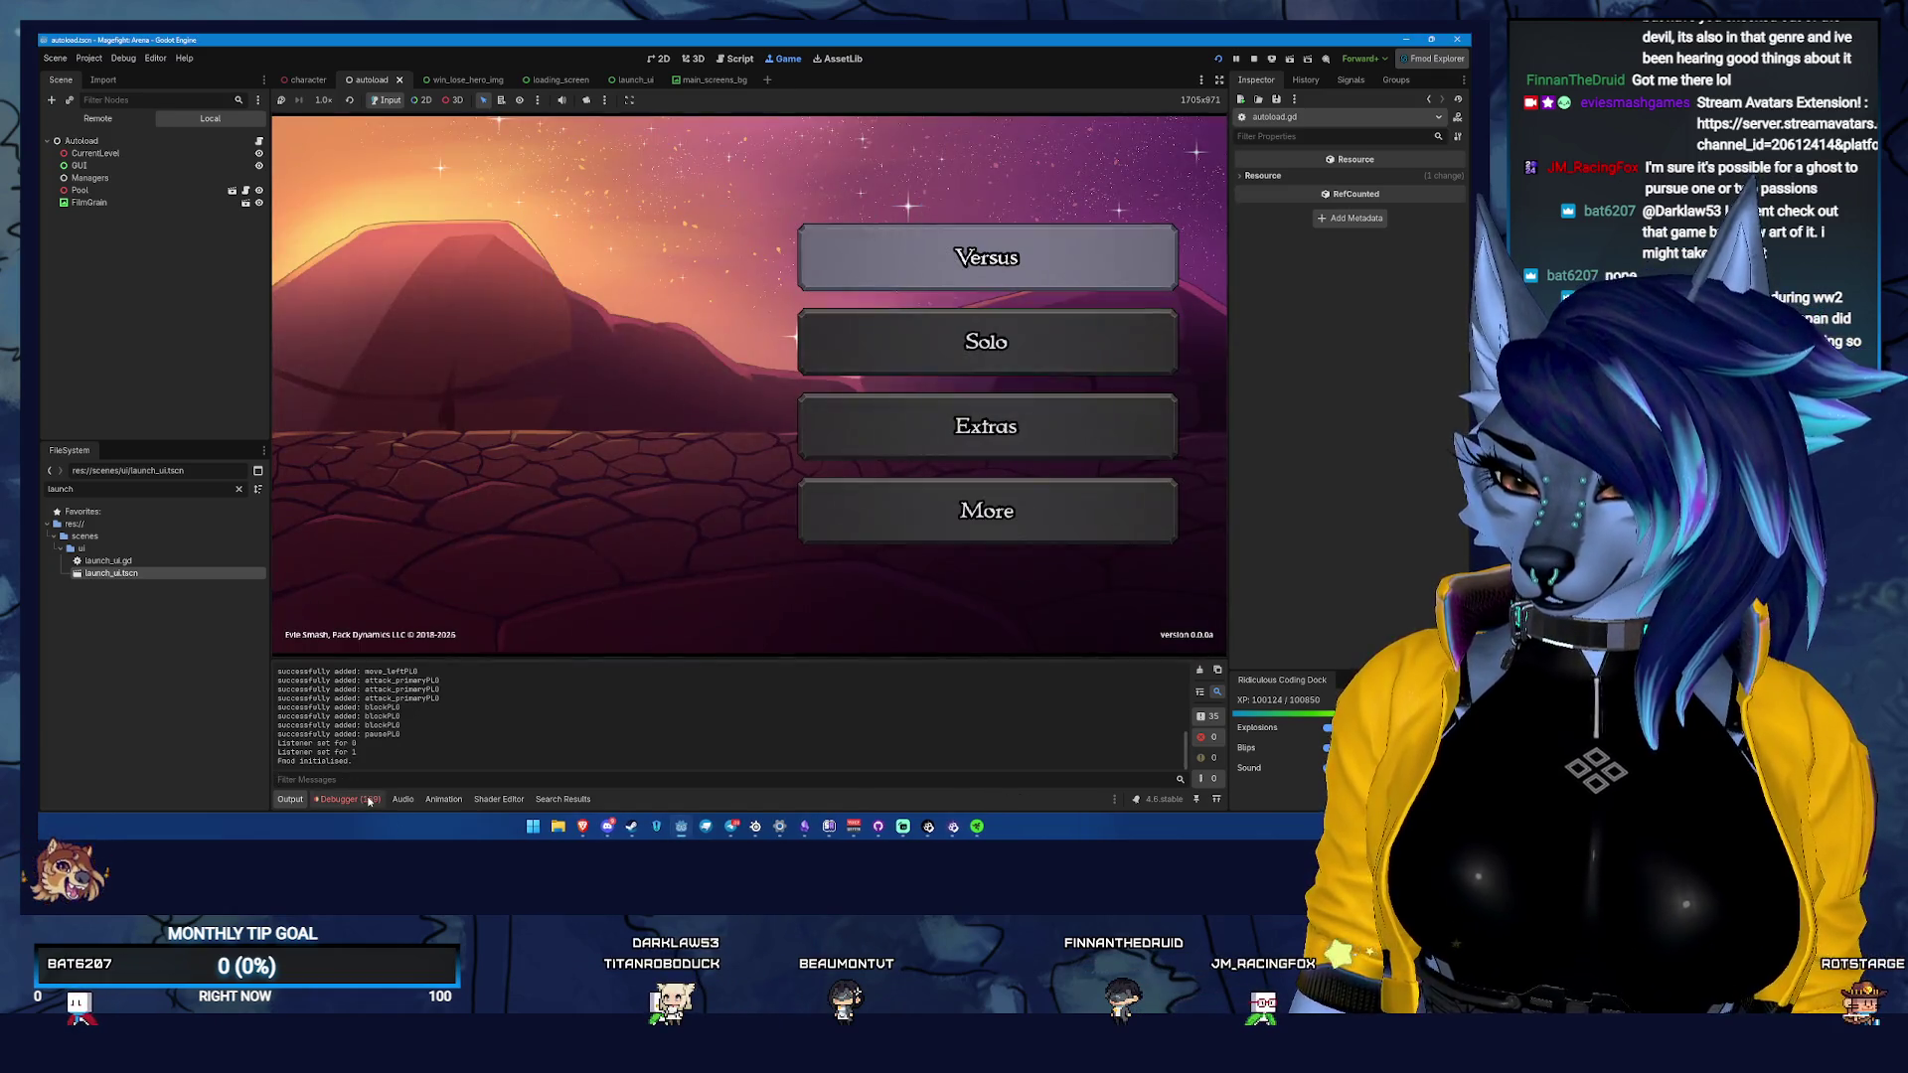
{"action": "left_click", "coordinate": [368, 800]}
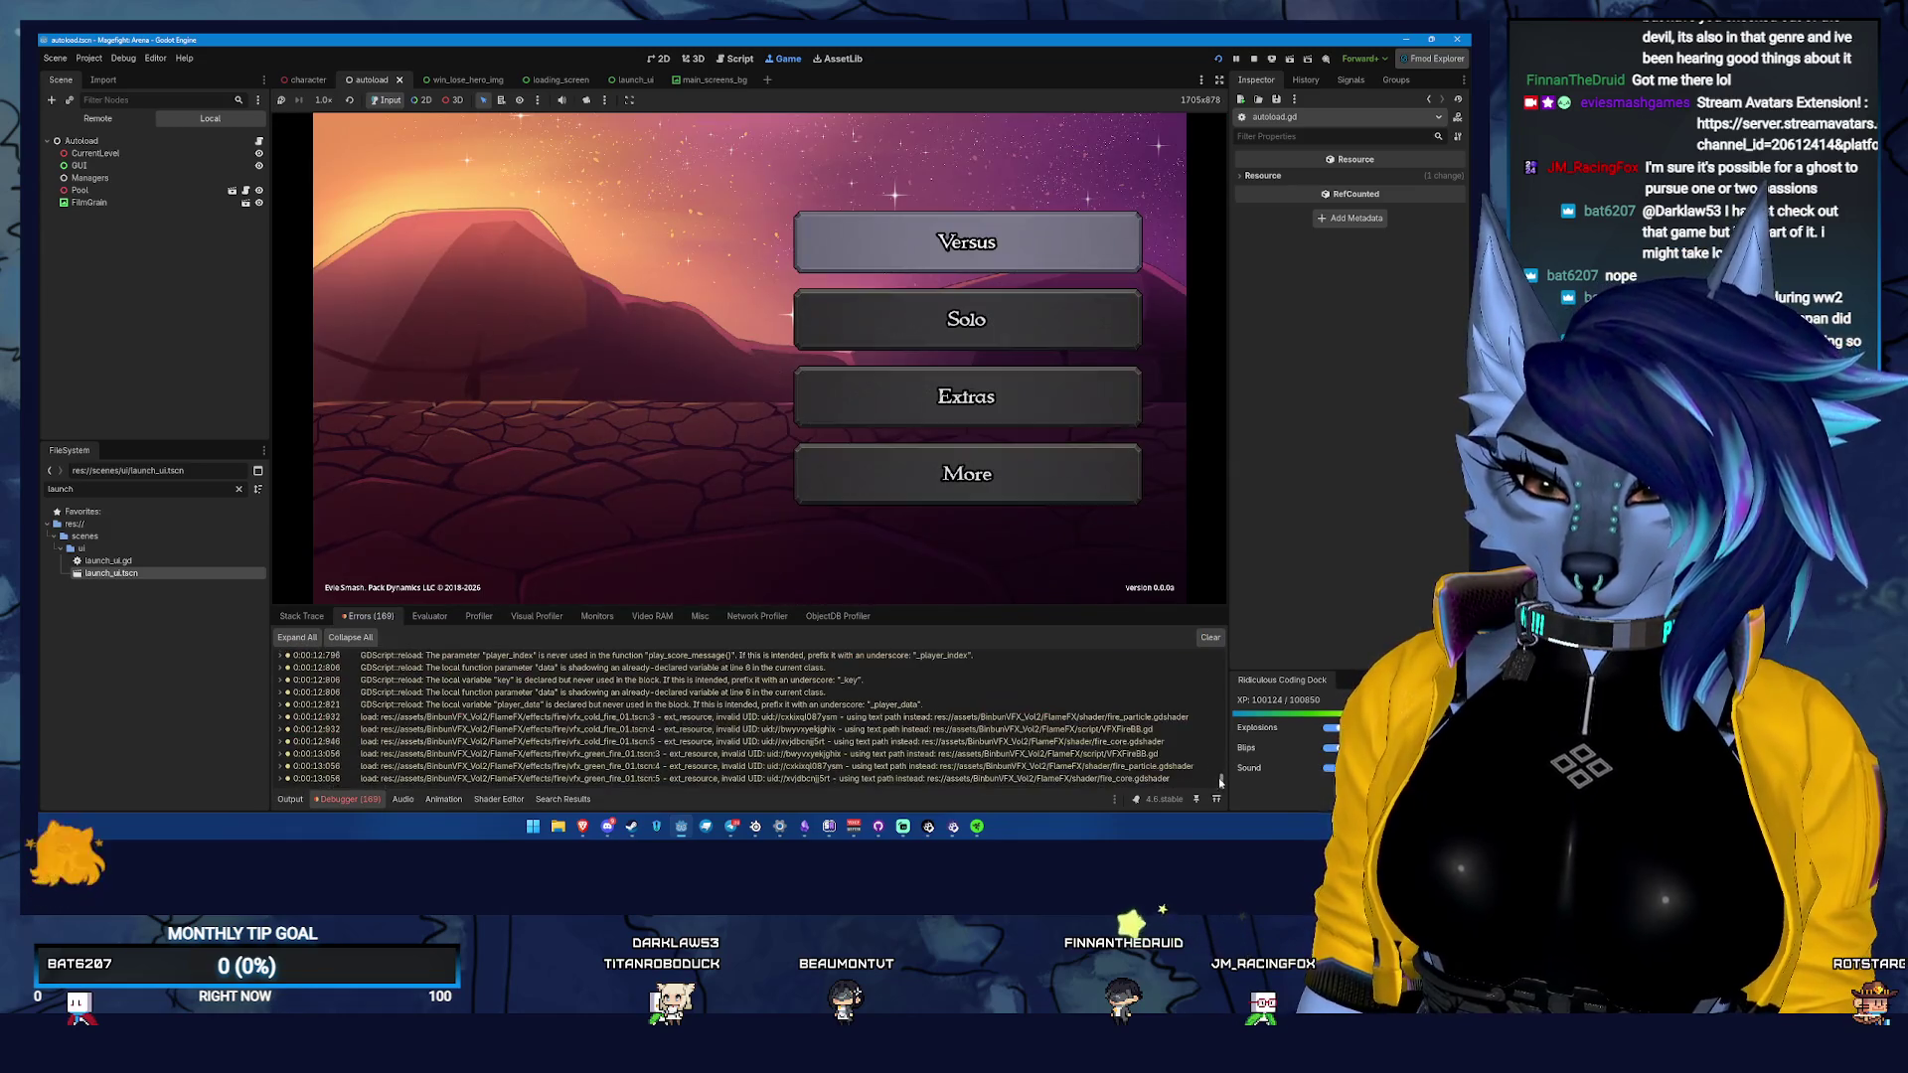
{"action": "scroll", "coordinate": [1213, 731], "scroll_direction": "up", "scroll_amount": 15}
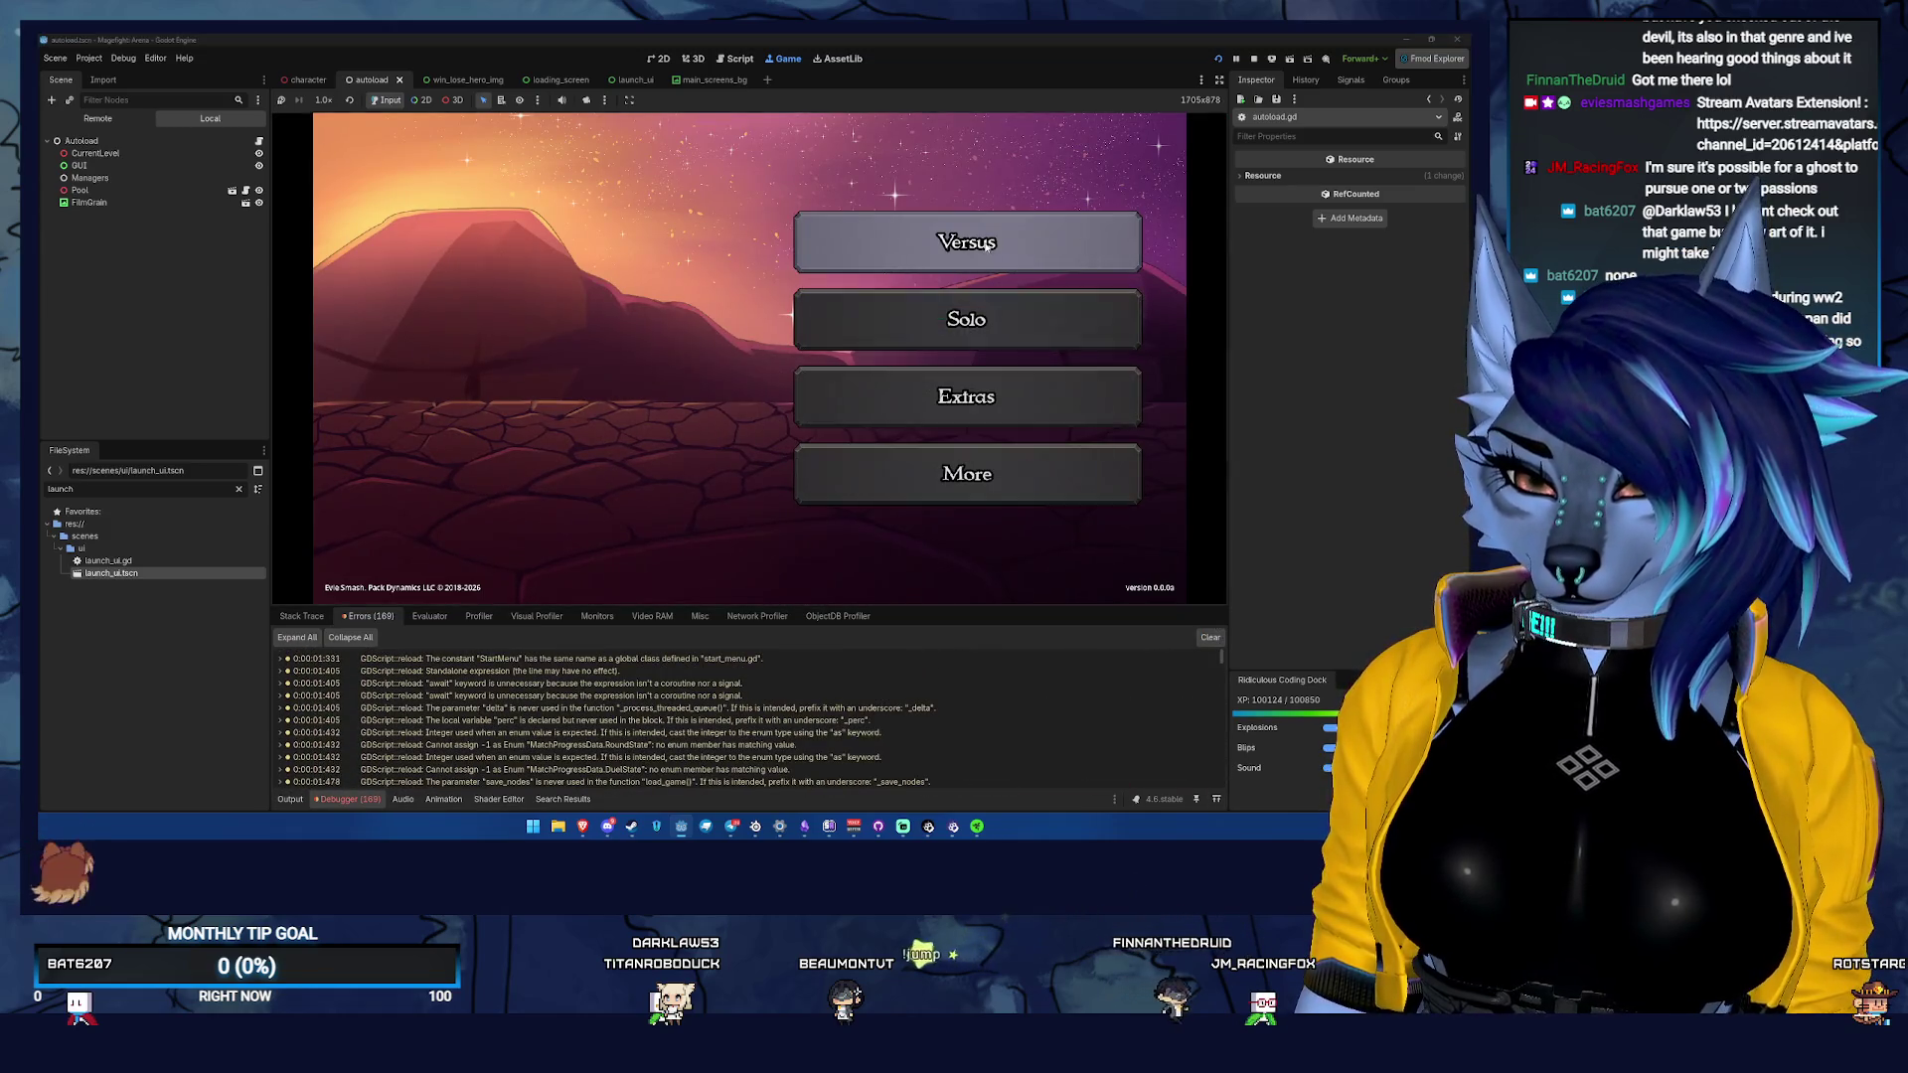
Start a Versus duel of Mistress Evaline against Julian, then pause, quit, and stop the game.
{"action": "left_click", "coordinate": [987, 246]}
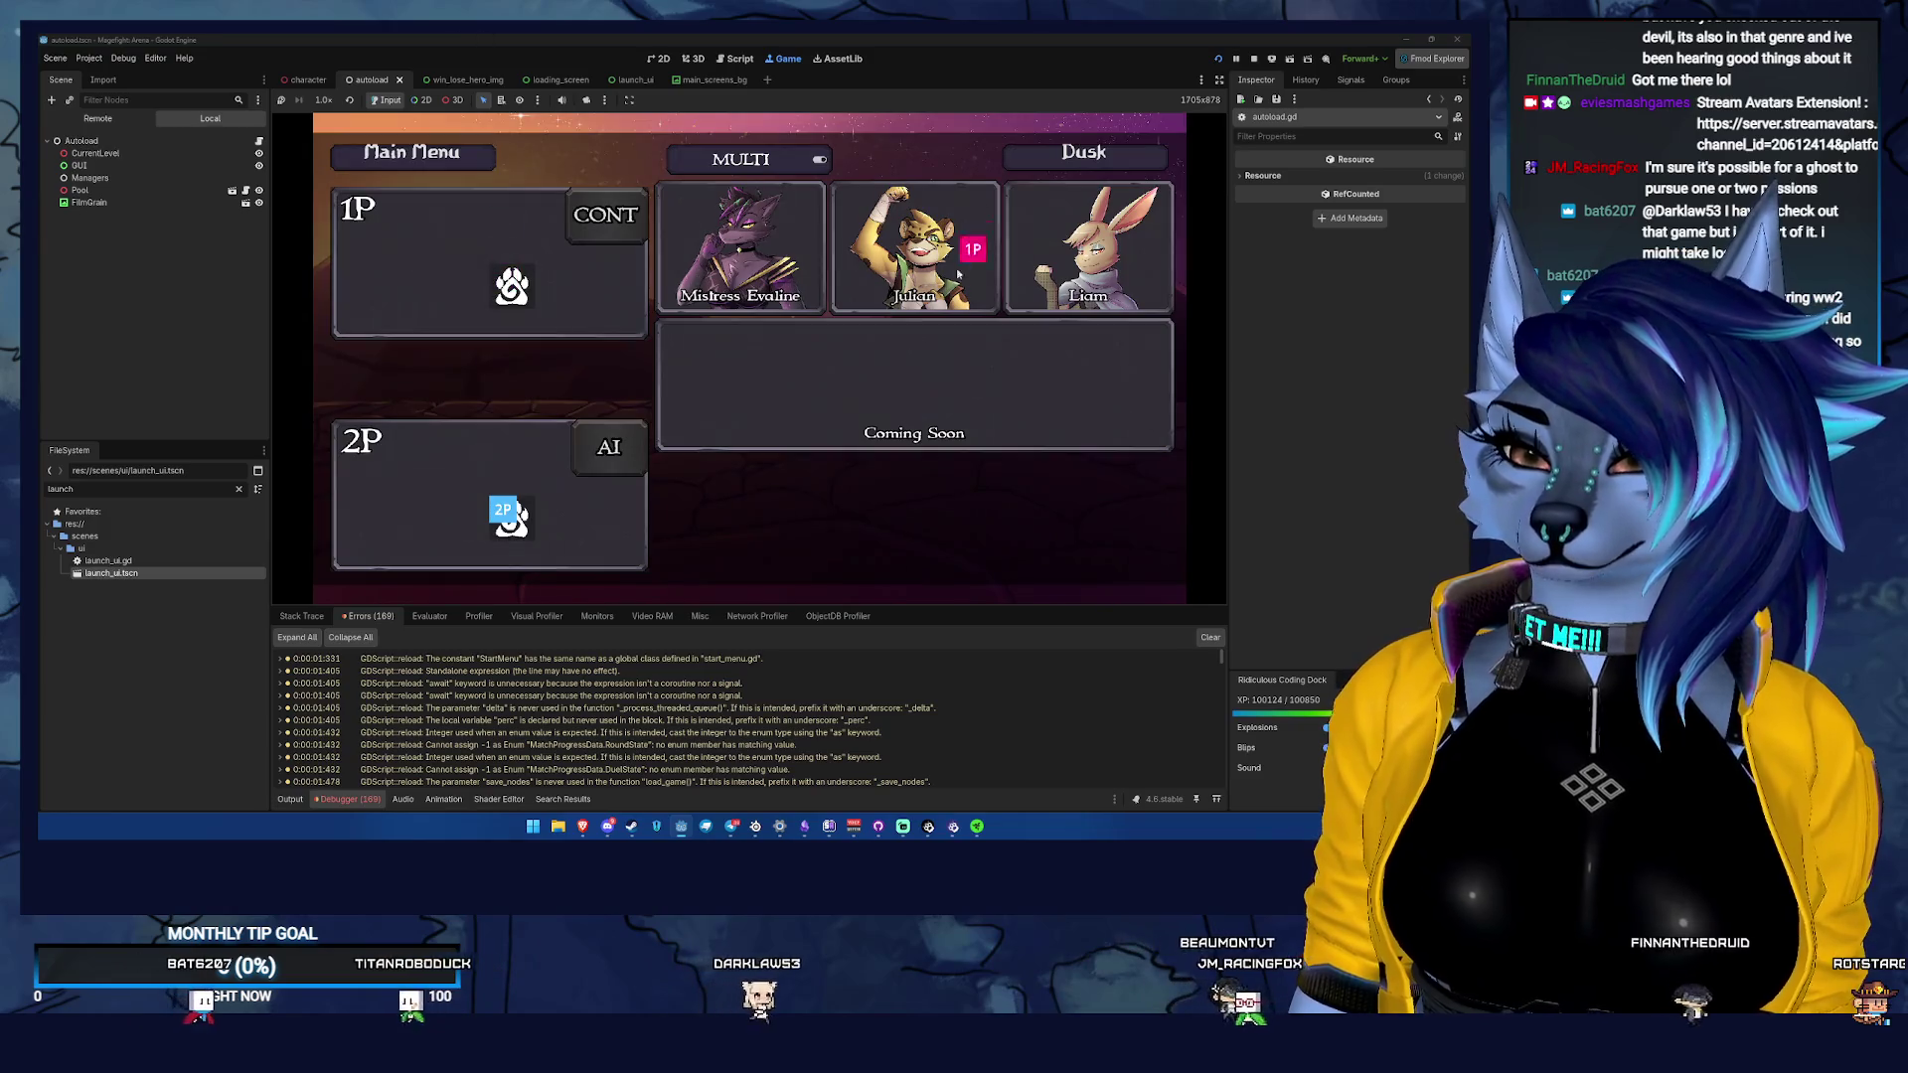
{"action": "left_click", "coordinate": [748, 288]}
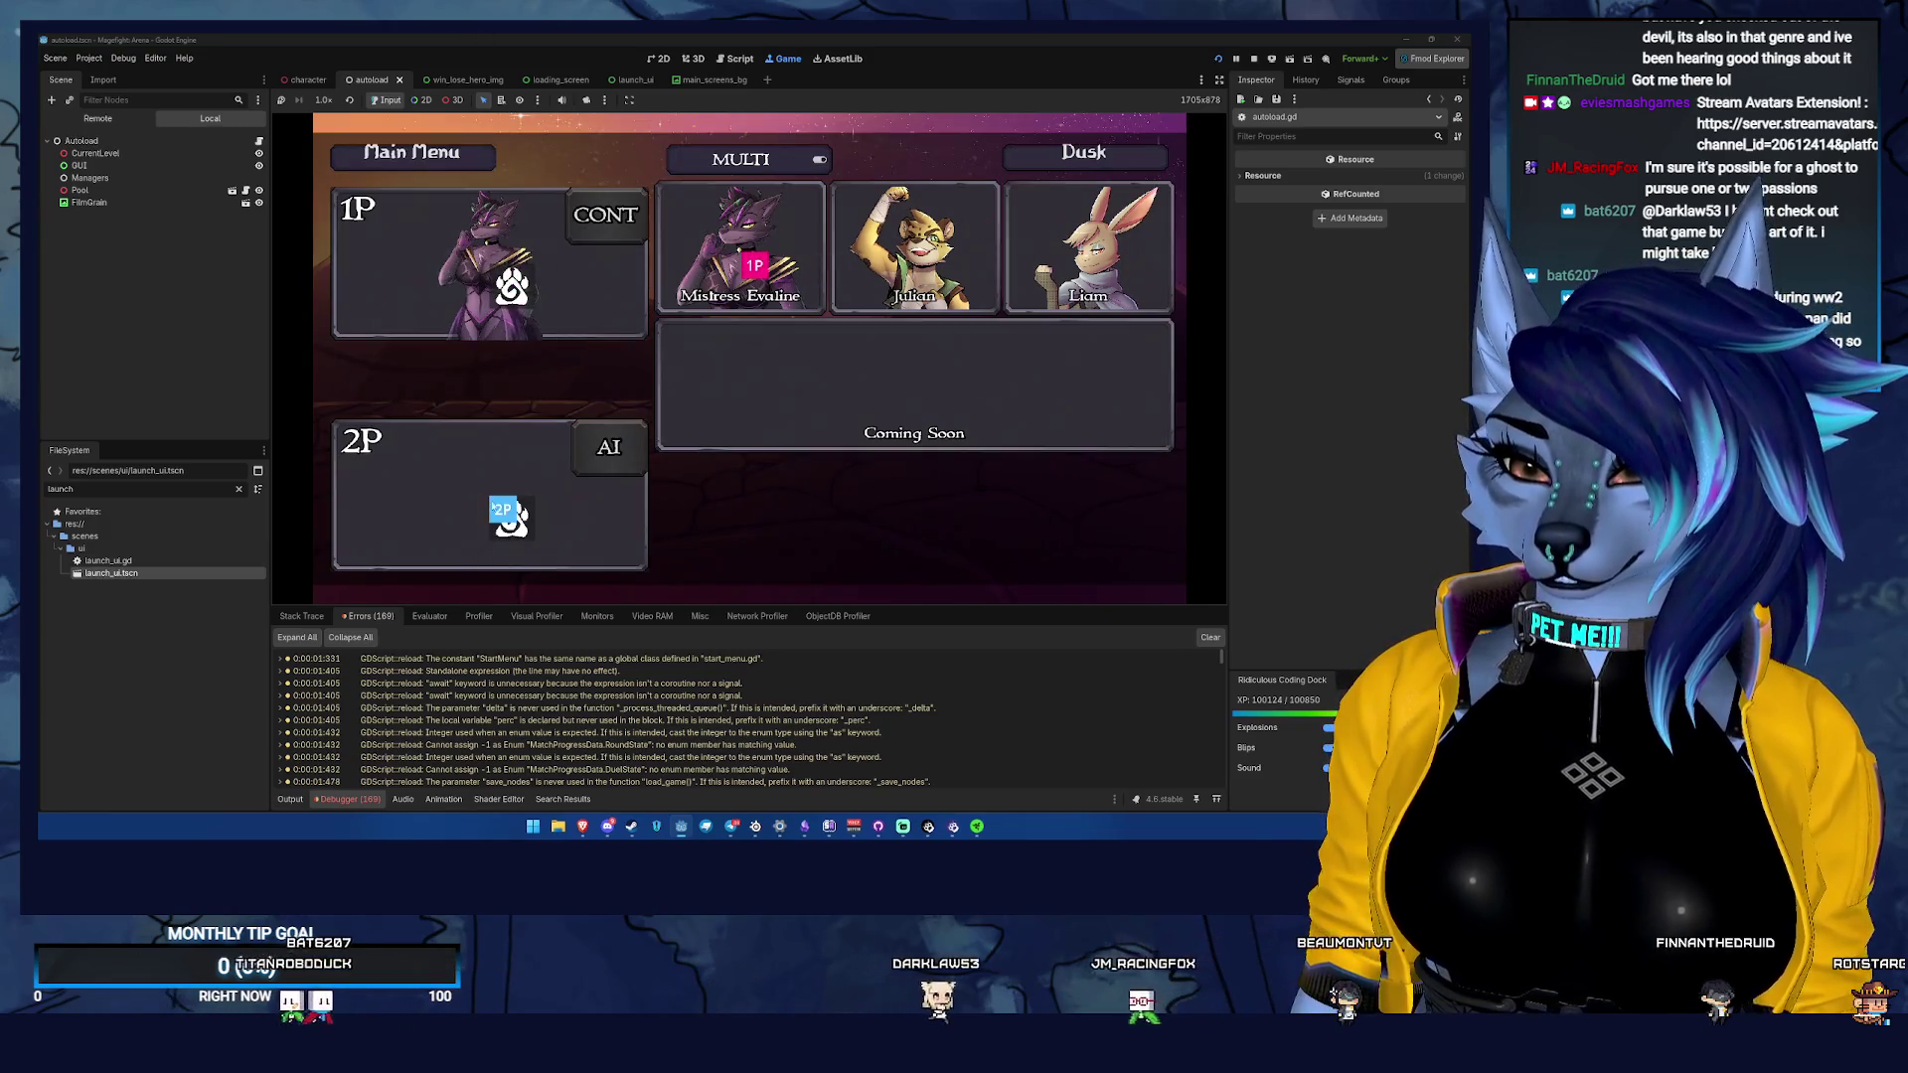
{"action": "left_click", "coordinate": [890, 294]}
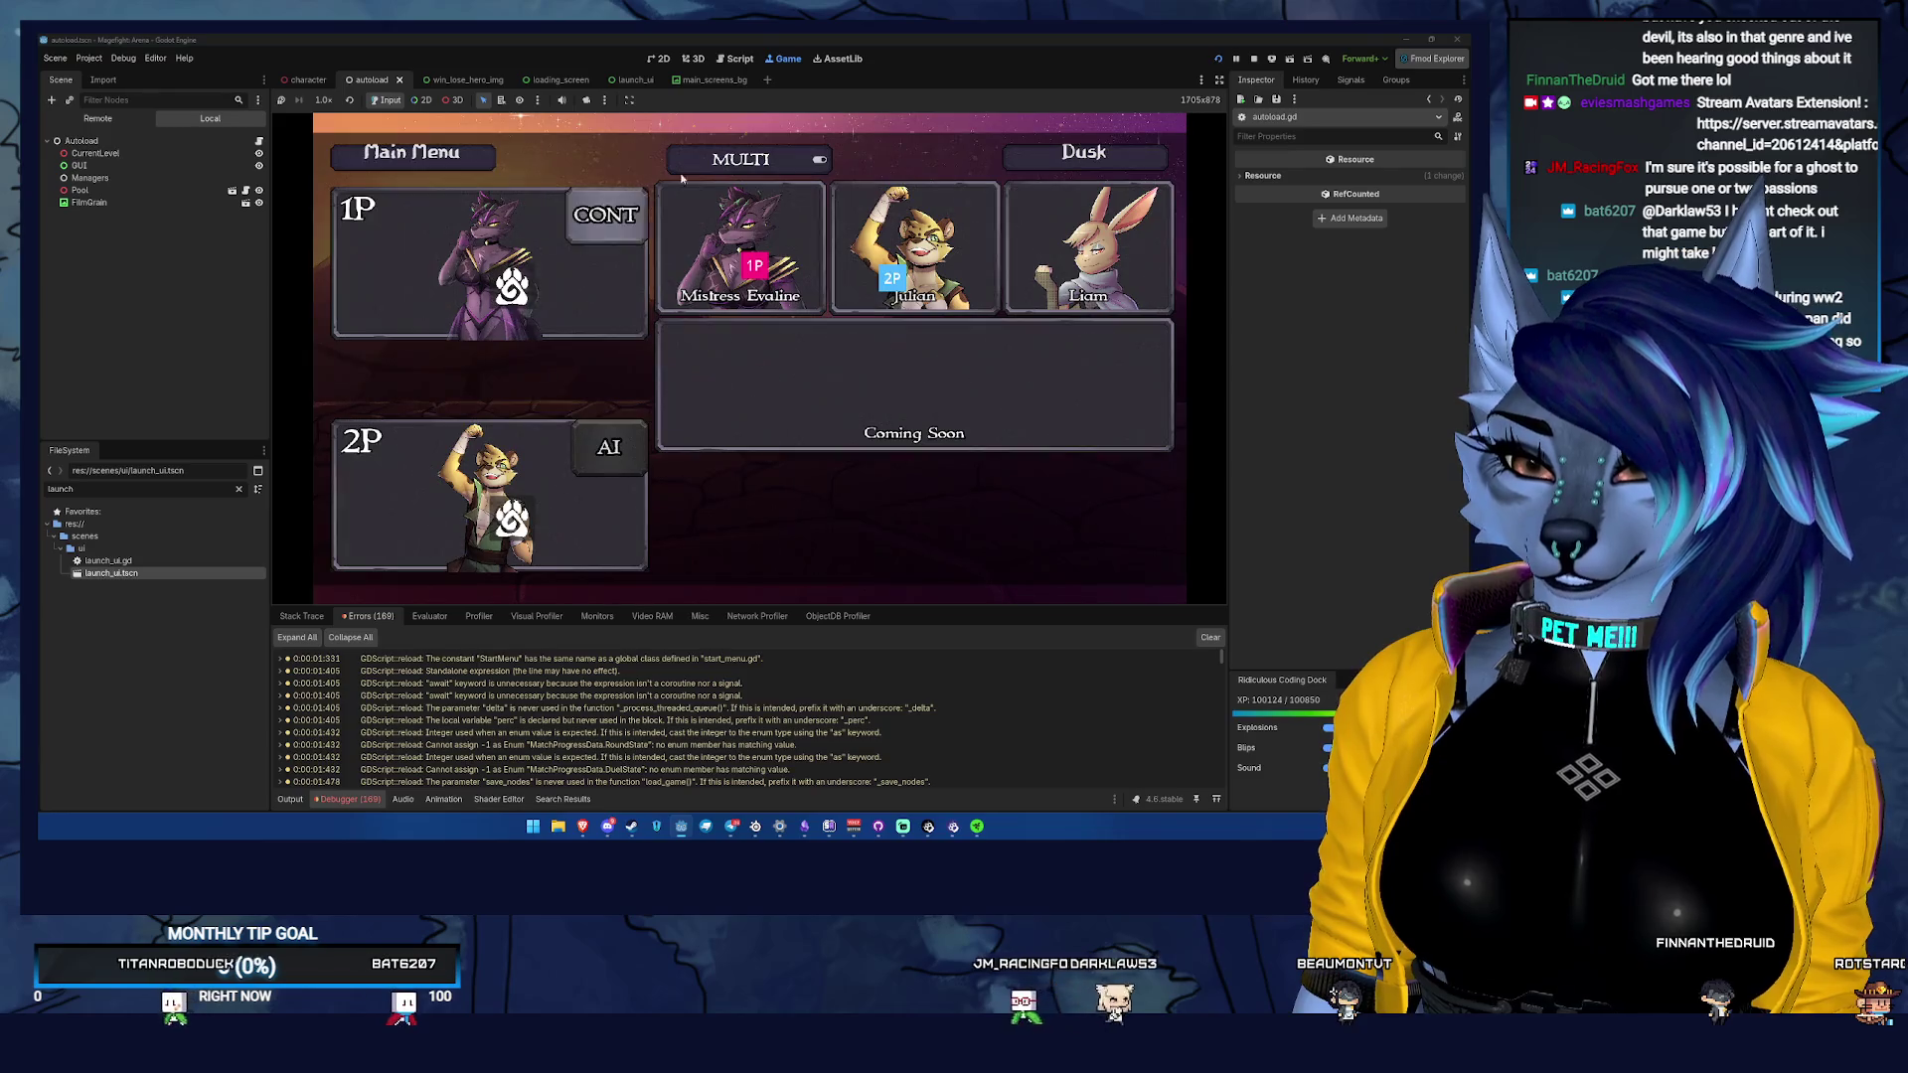
{"action": "left_click", "coordinate": [1077, 159]}
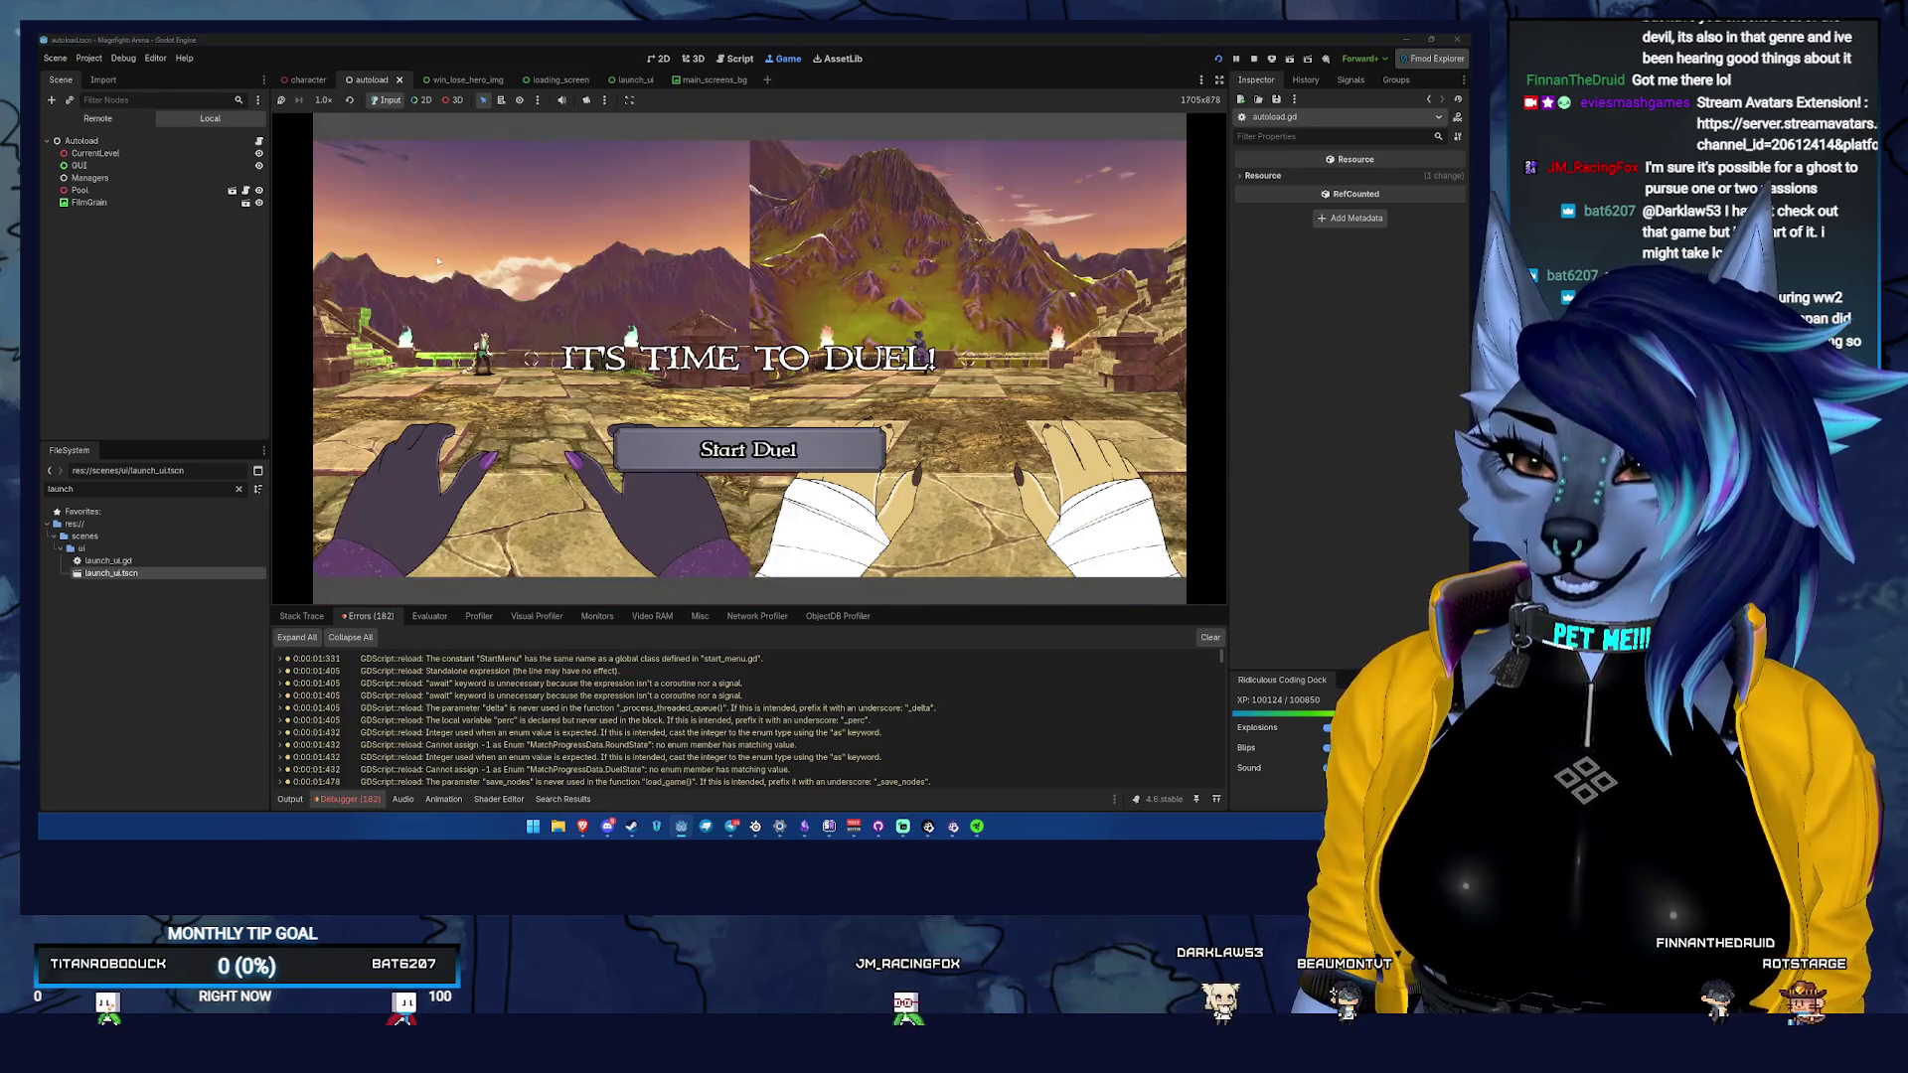
{"action": "key", "text": "Escape"}
{"action": "left_click", "coordinate": [750, 417]}
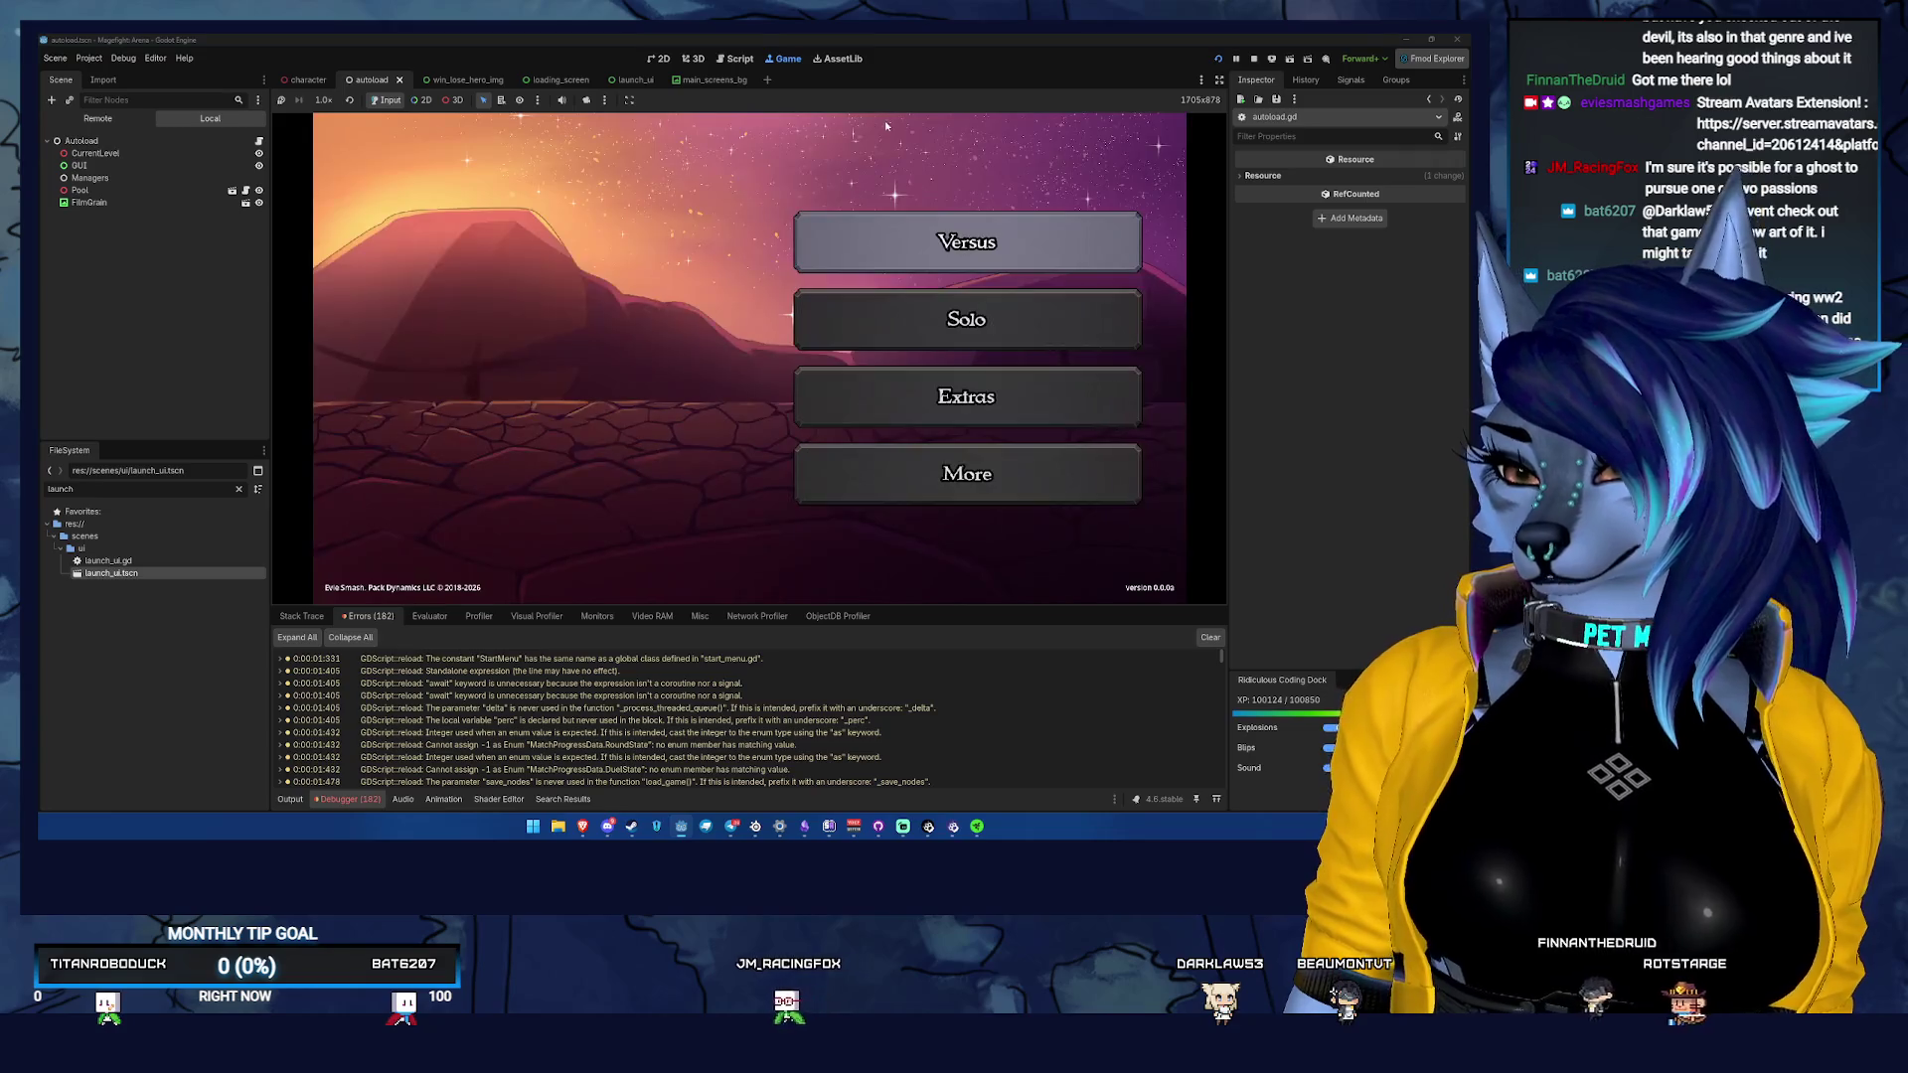
{"action": "left_click", "coordinate": [1255, 58]}
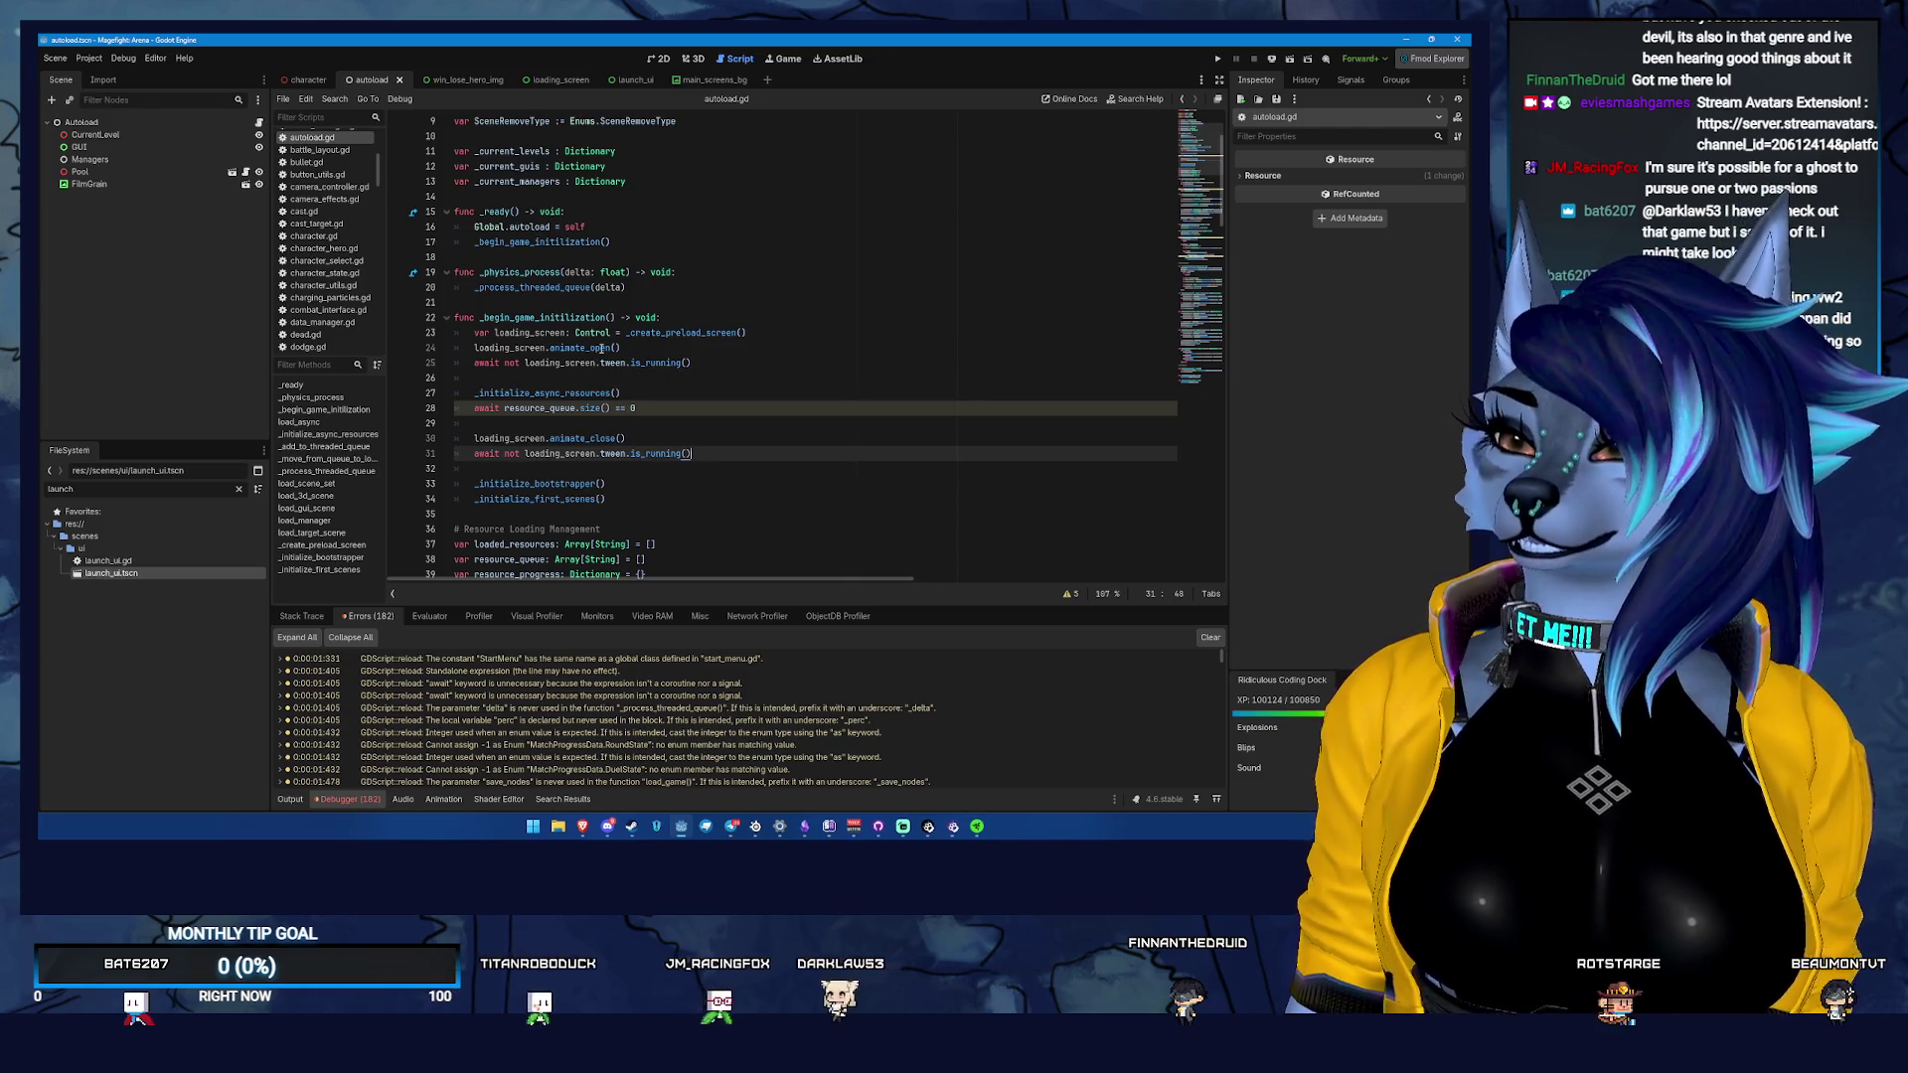
In the loading_screen scene, slide TBubbles' Factor to 1.0 and back to 0.5, then open loading_screen.gd.
{"action": "left_click", "coordinate": [552, 79]}
{"action": "left_click", "coordinate": [658, 58]}
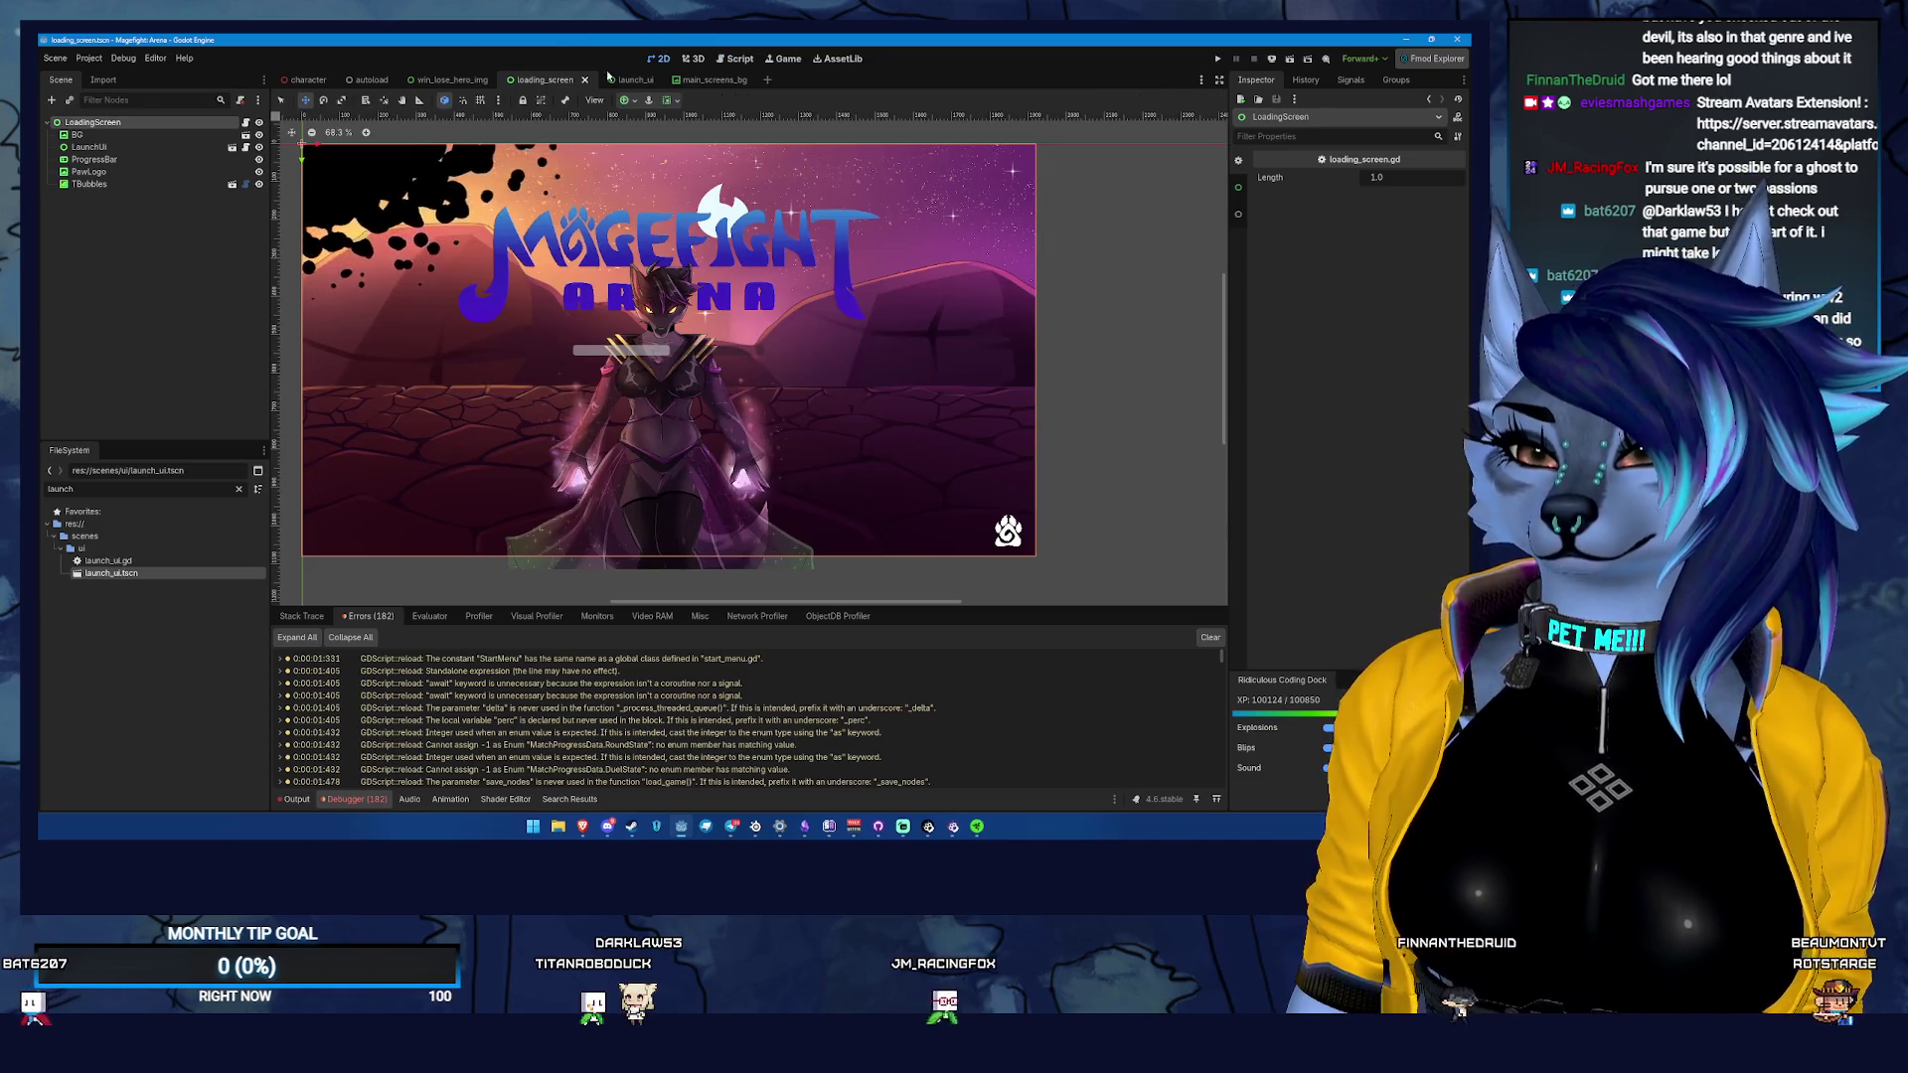
{"action": "left_click", "coordinate": [183, 161]}
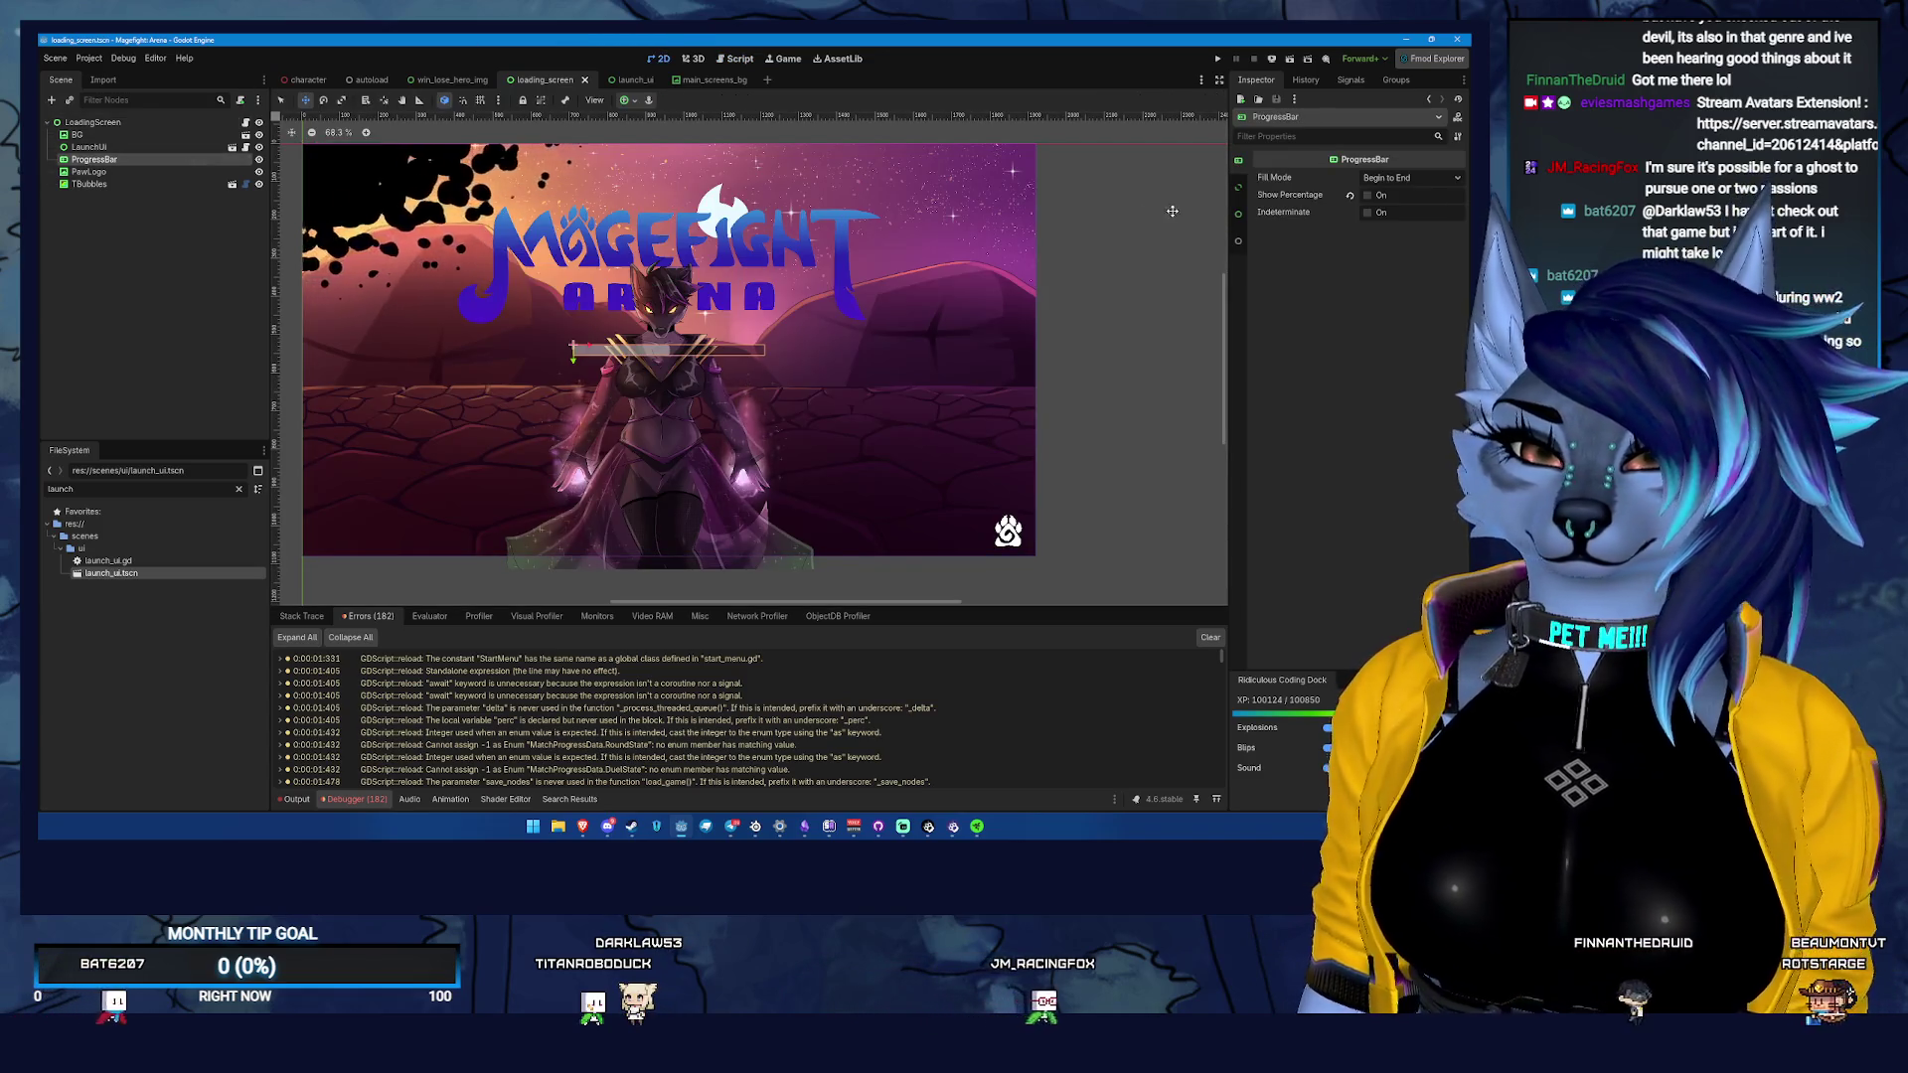
{"action": "left_click", "coordinate": [166, 134]}
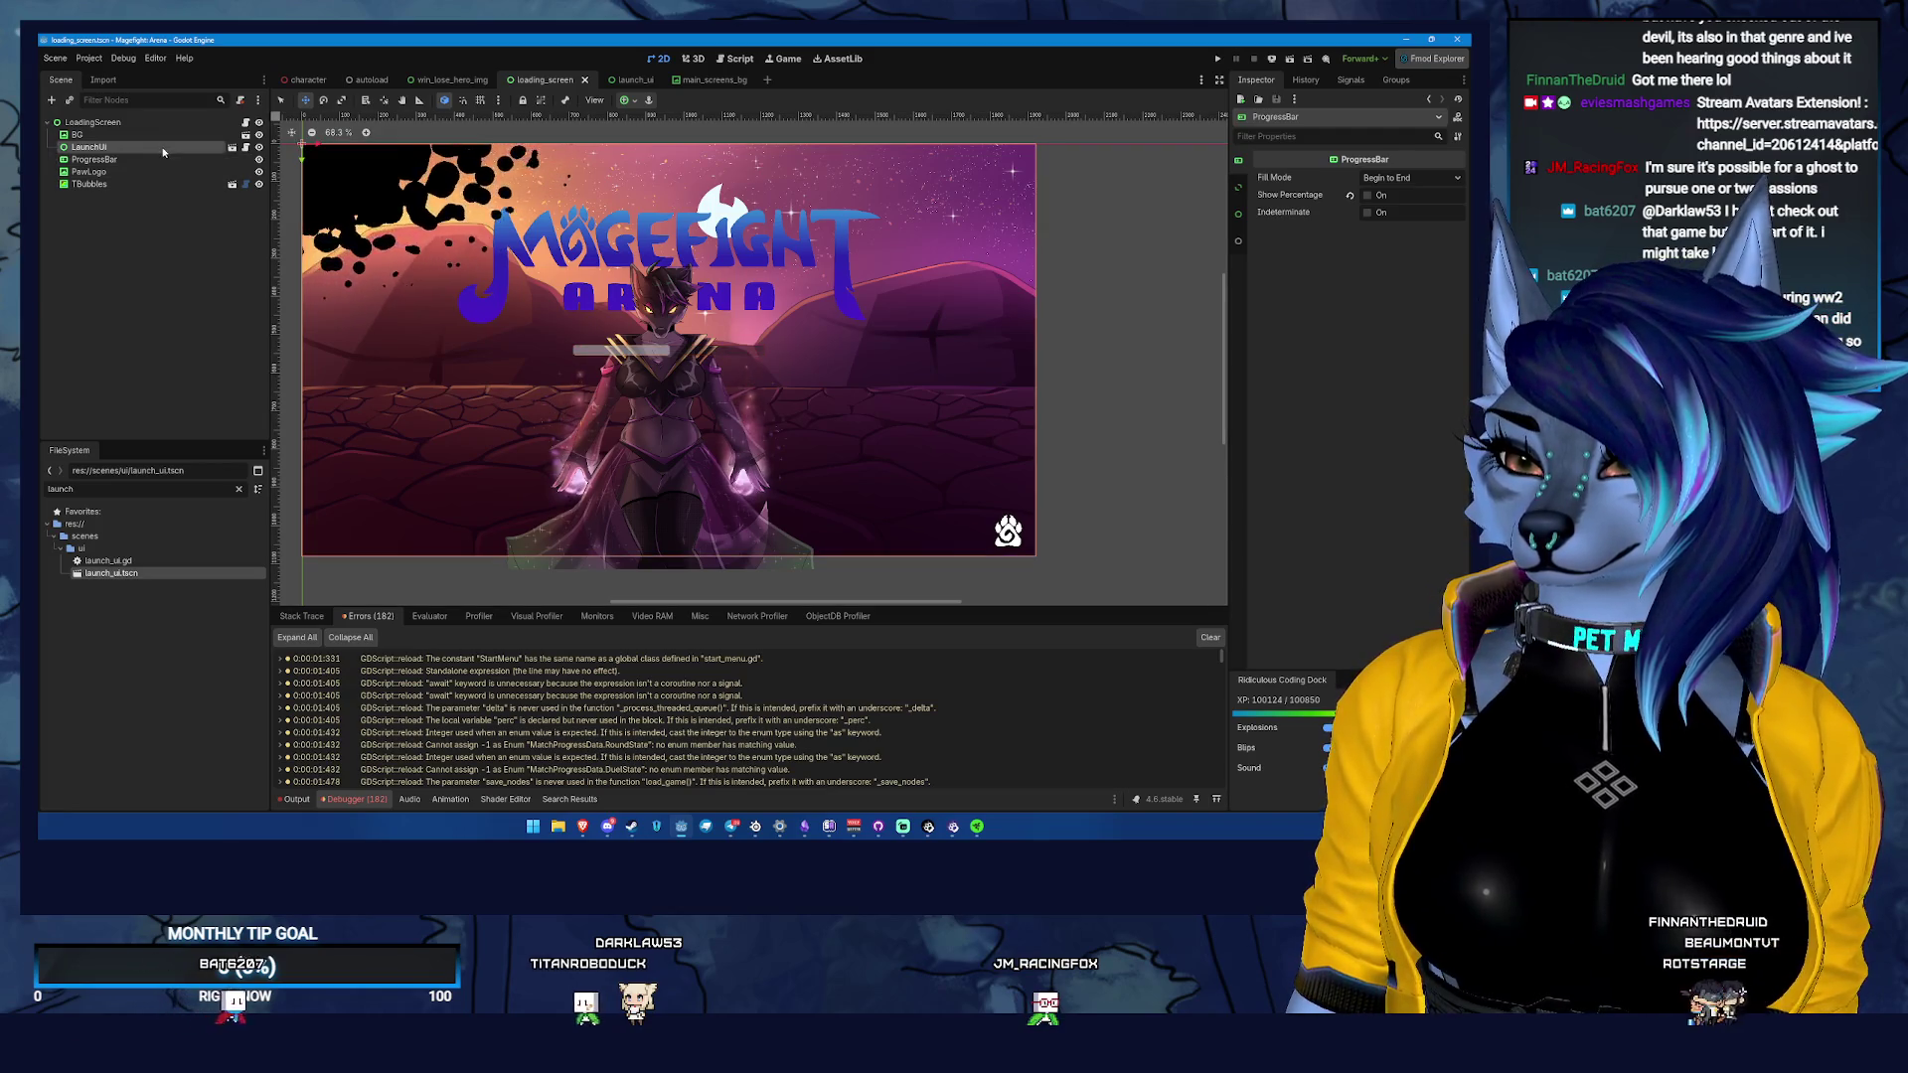
{"action": "left_click", "coordinate": [88, 184]}
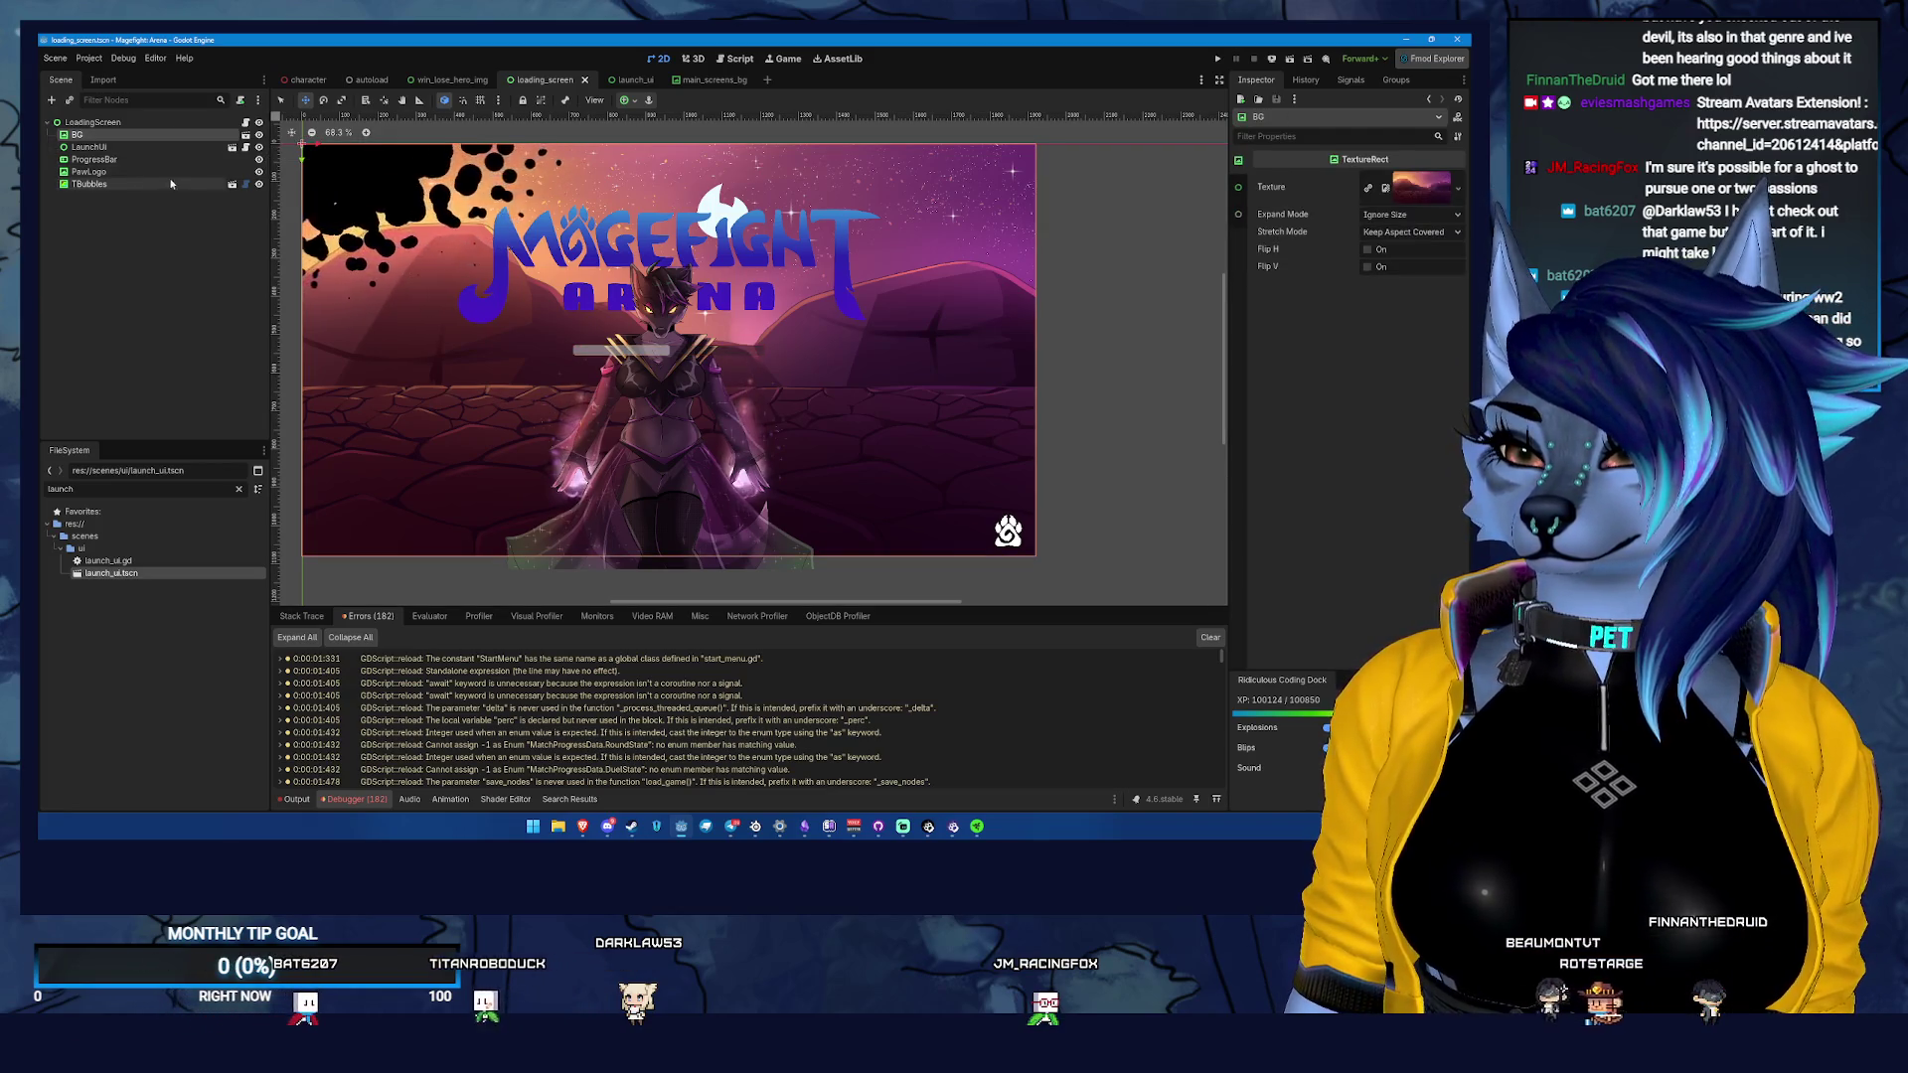
{"action": "left_click", "coordinate": [1407, 252]}
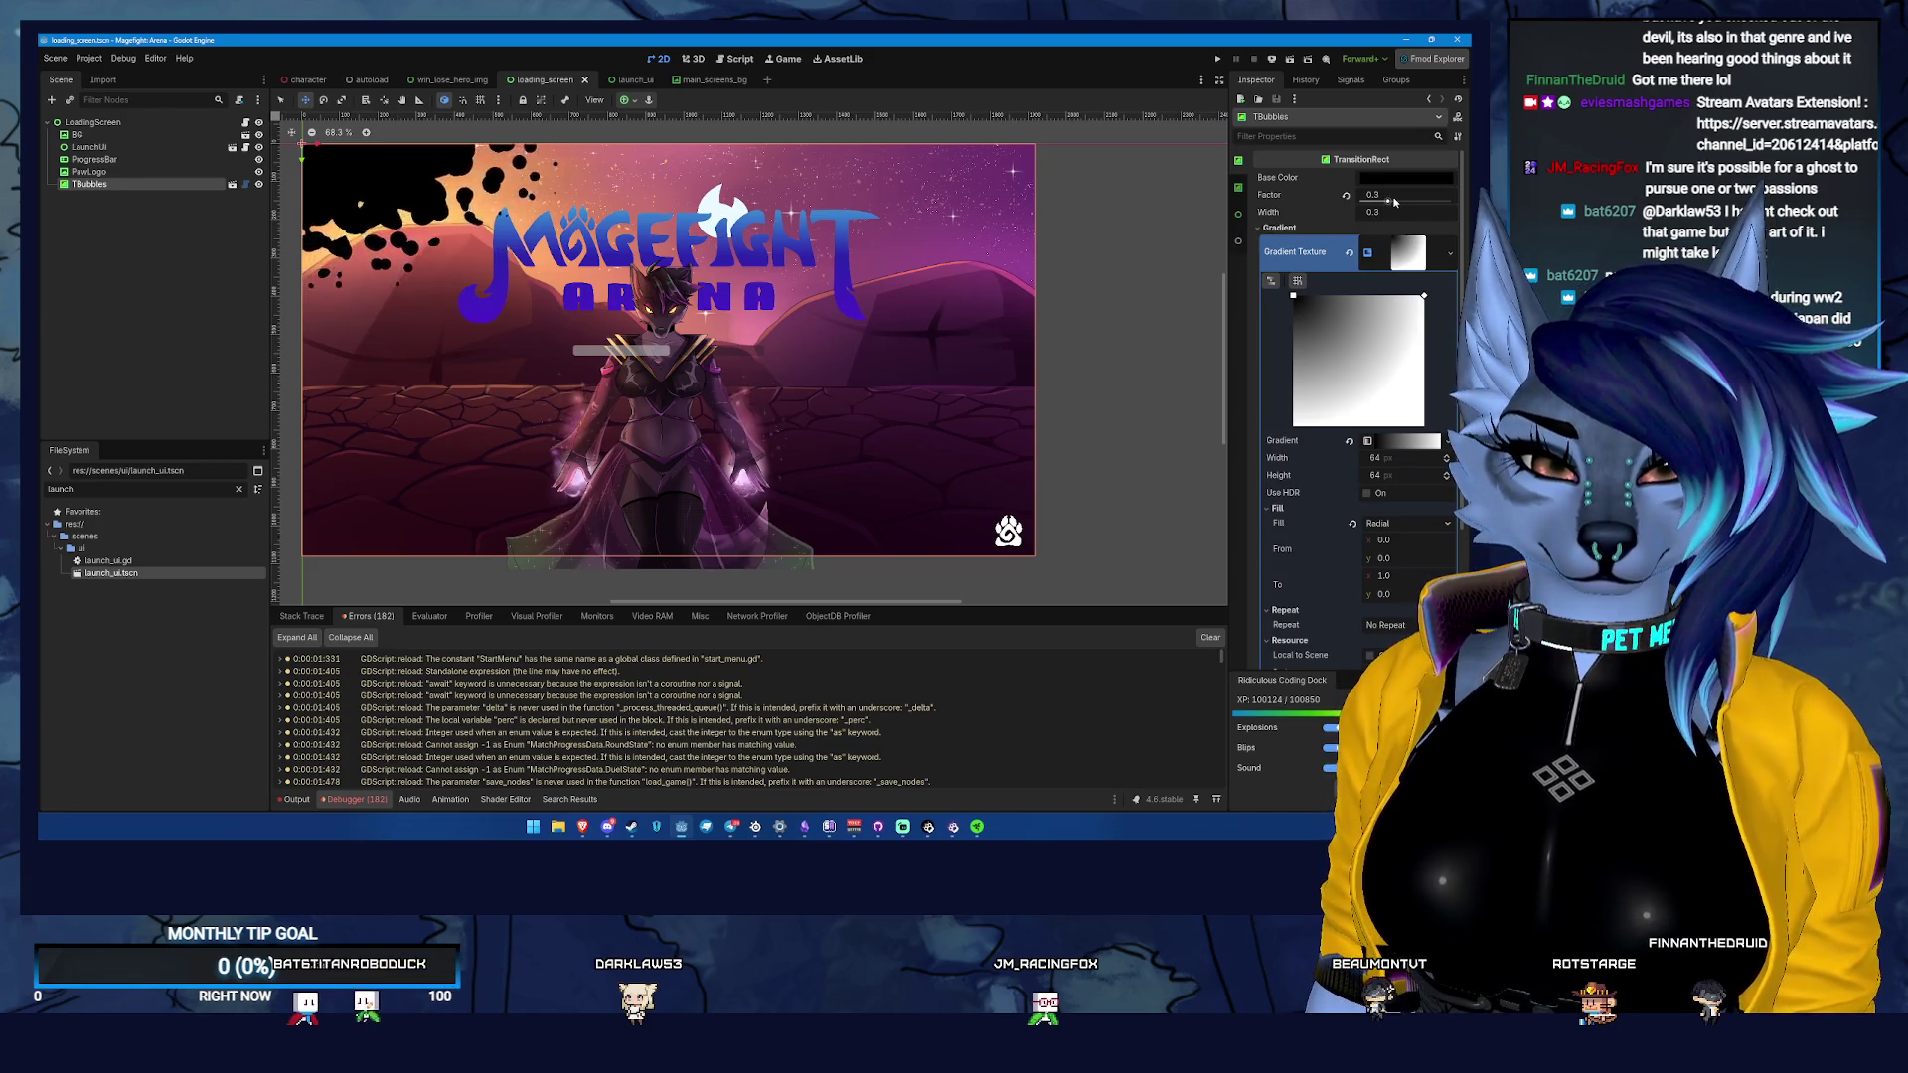
{"action": "left_click_drag", "start_coordinate": [1389, 194], "coordinate": [1452, 194]}
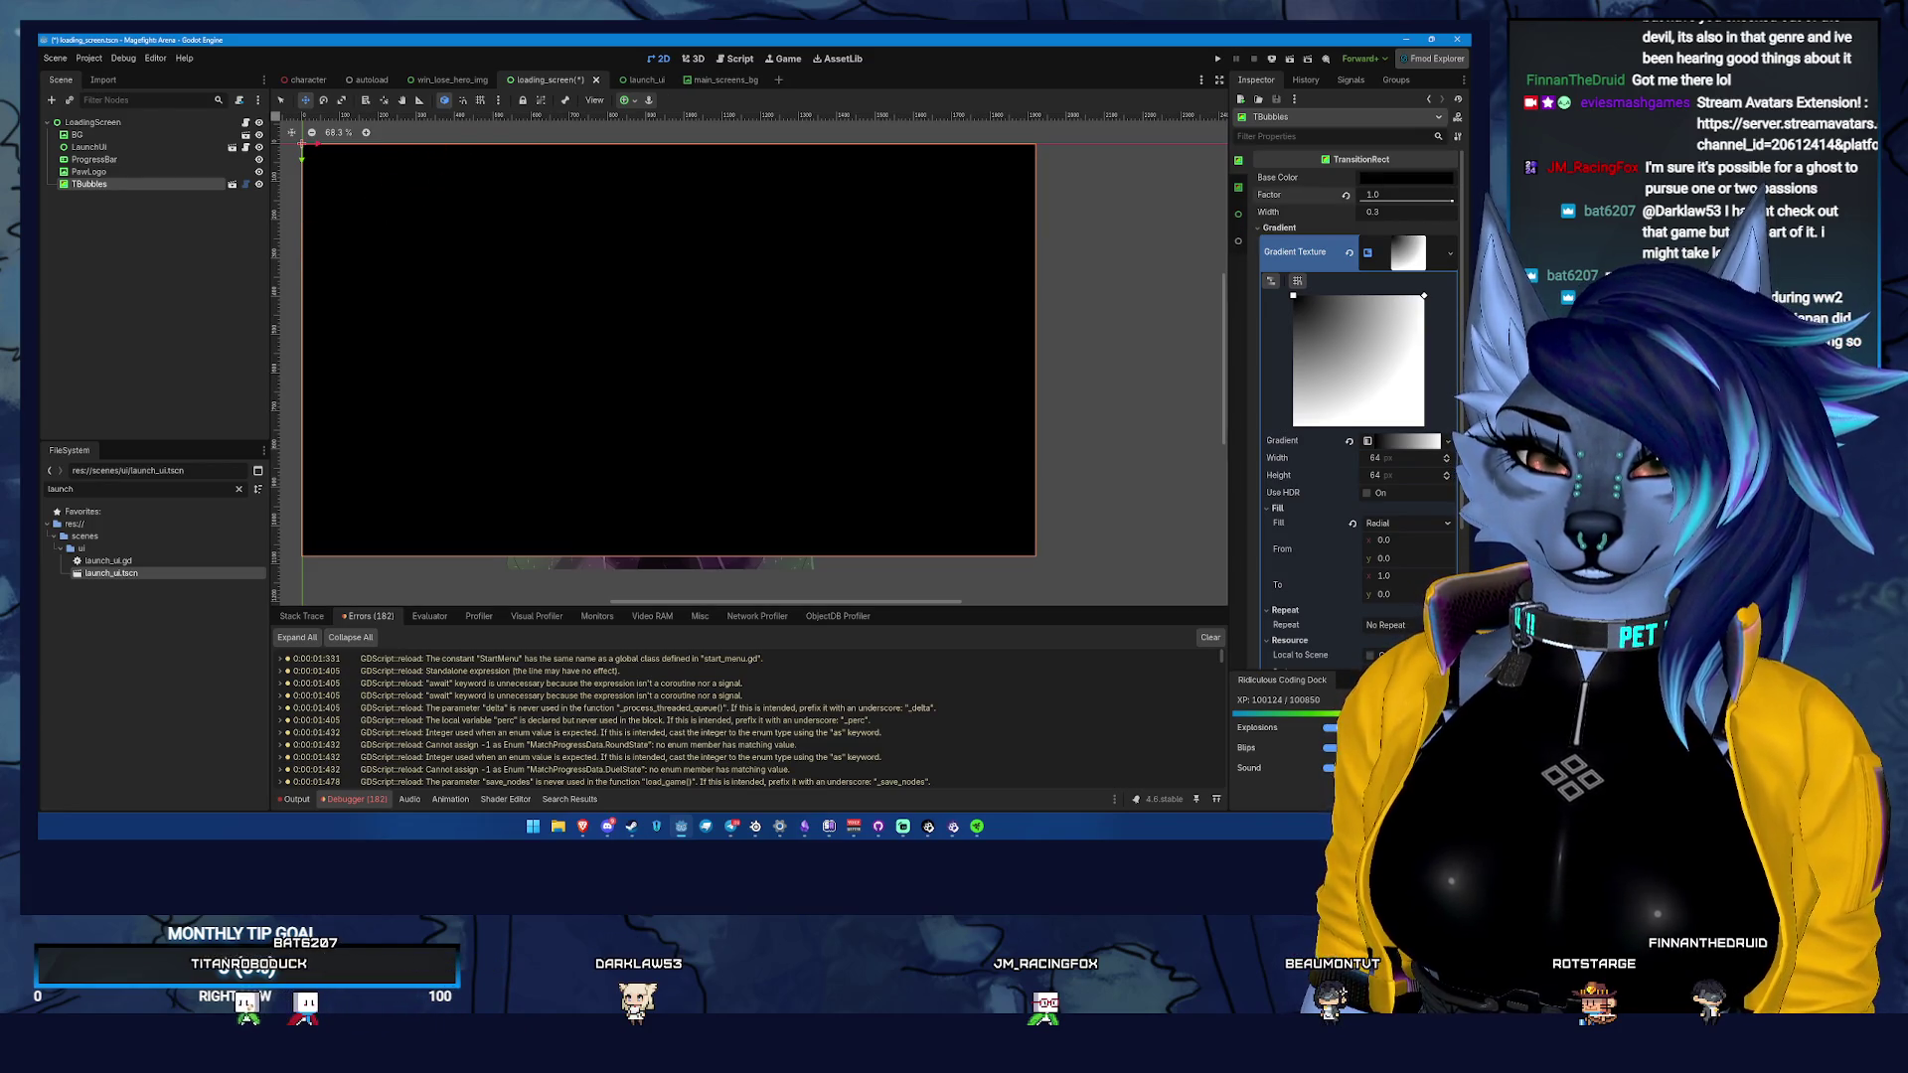
{"action": "mouse_move", "coordinate": [1449, 195]}
{"action": "left_mouse_down"}
{"action": "mouse_move", "coordinate": [1373, 201]}
{"action": "mouse_move", "coordinate": [1472, 197]}
{"action": "mouse_move", "coordinate": [1362, 199]}
{"action": "mouse_move", "coordinate": [1406, 199]}
{"action": "left_mouse_up"}
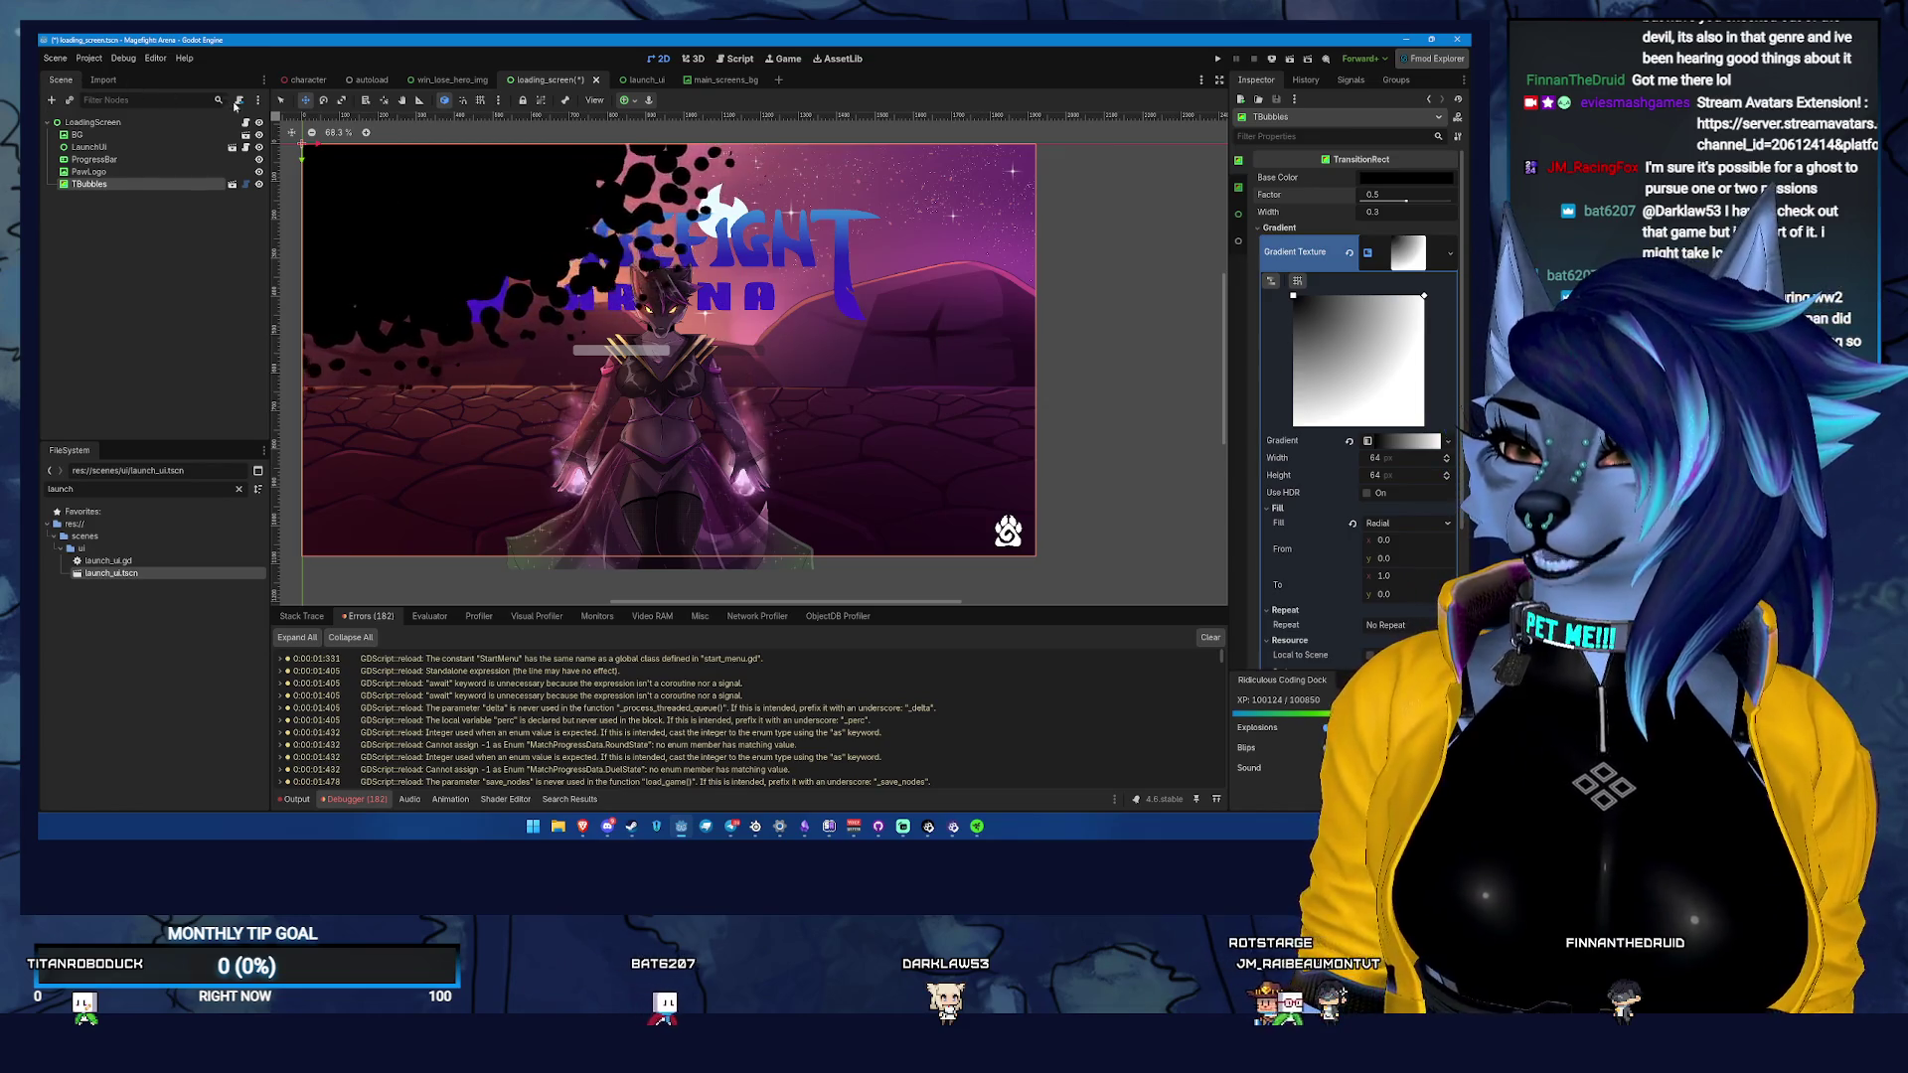
{"action": "left_click", "coordinate": [735, 59]}
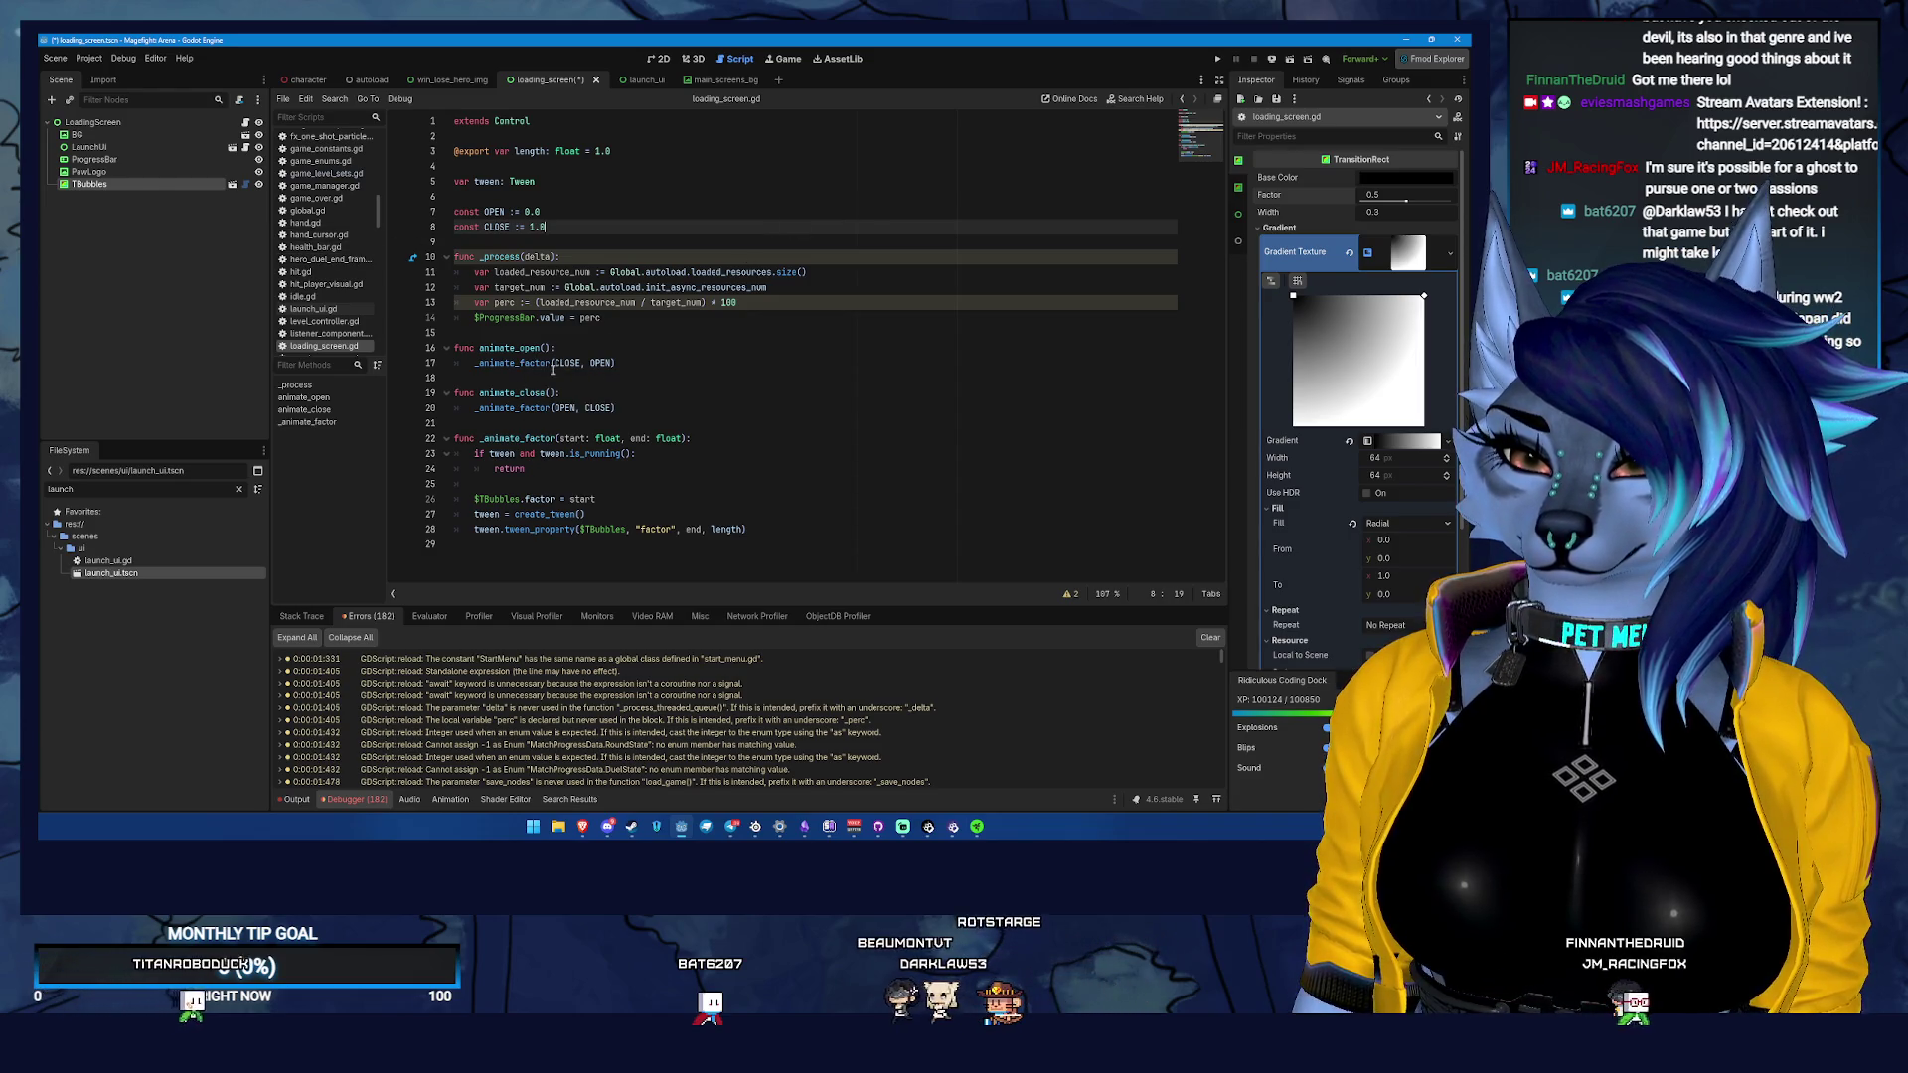
Save the loading_screen scene from its LoadingScreen root node.
{"action": "mouse_move", "coordinate": [551, 369]}
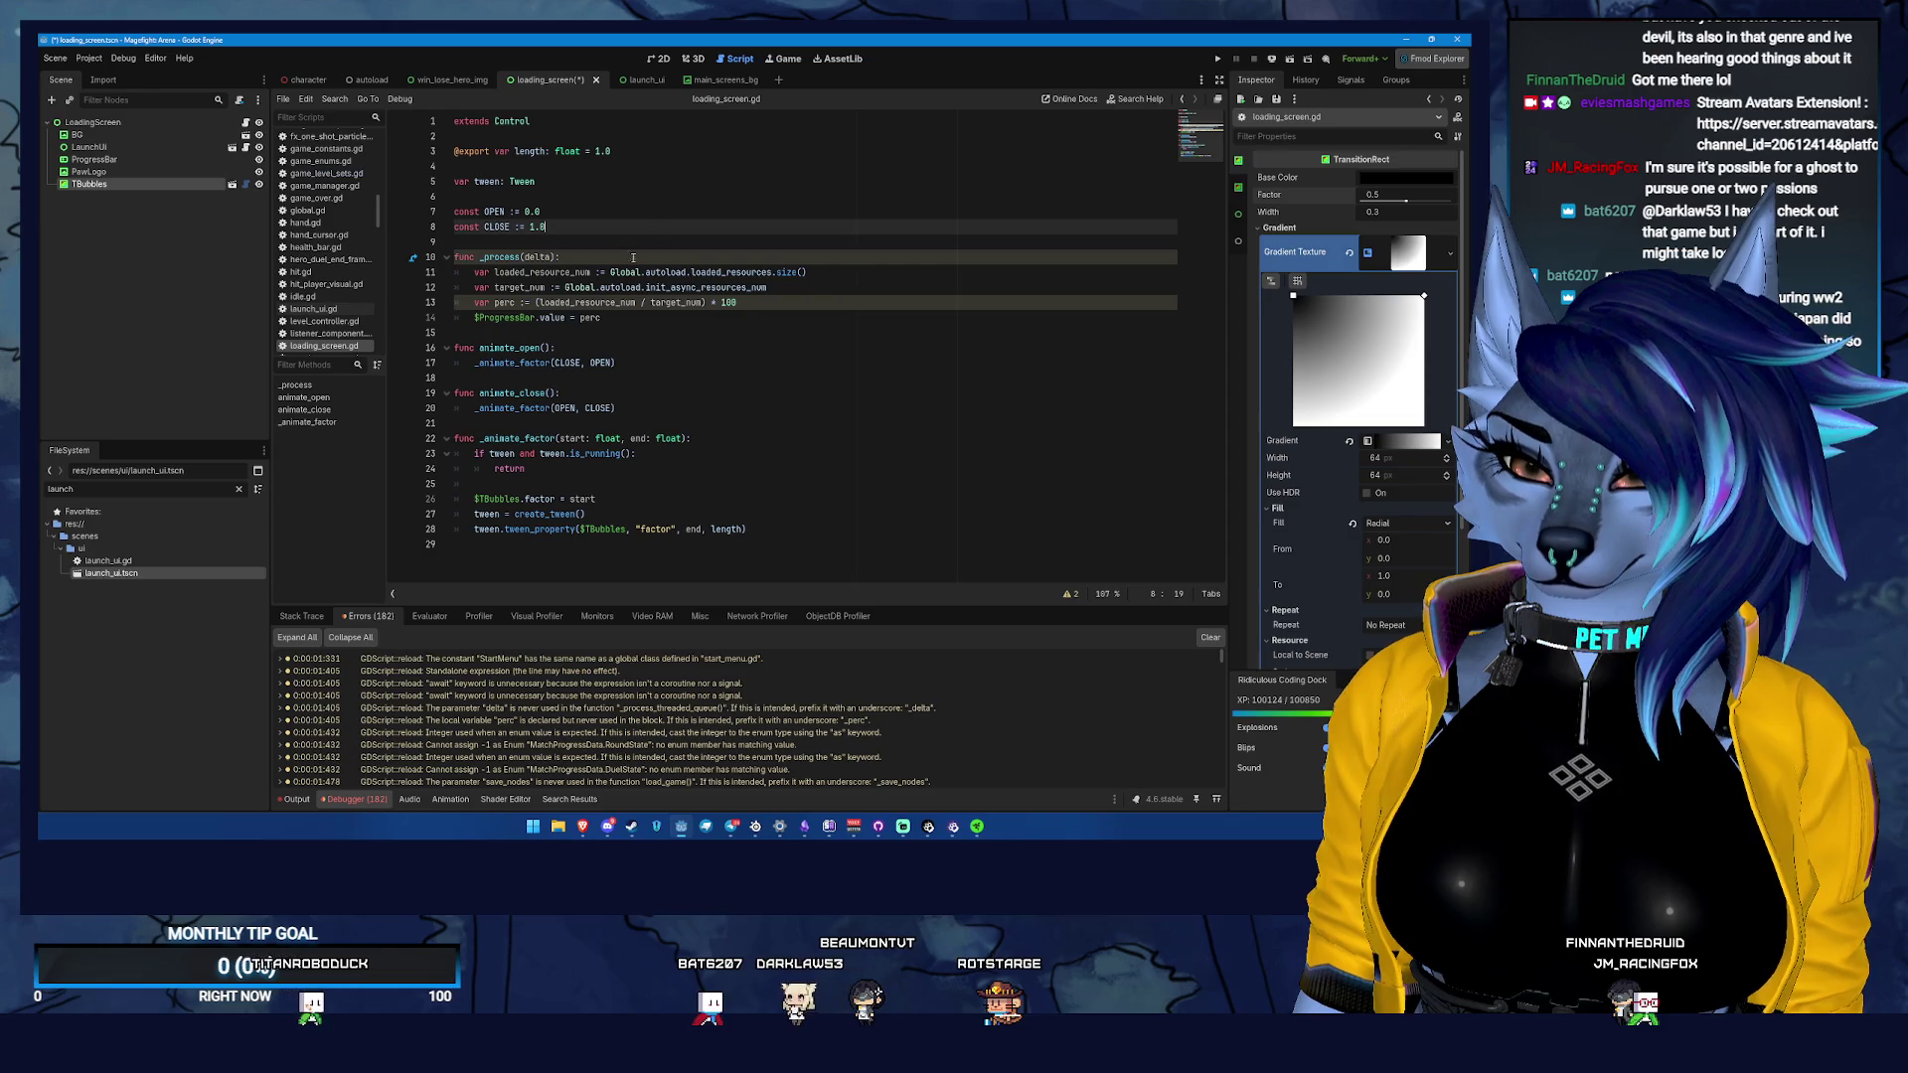
{"action": "left_click", "coordinate": [696, 58]}
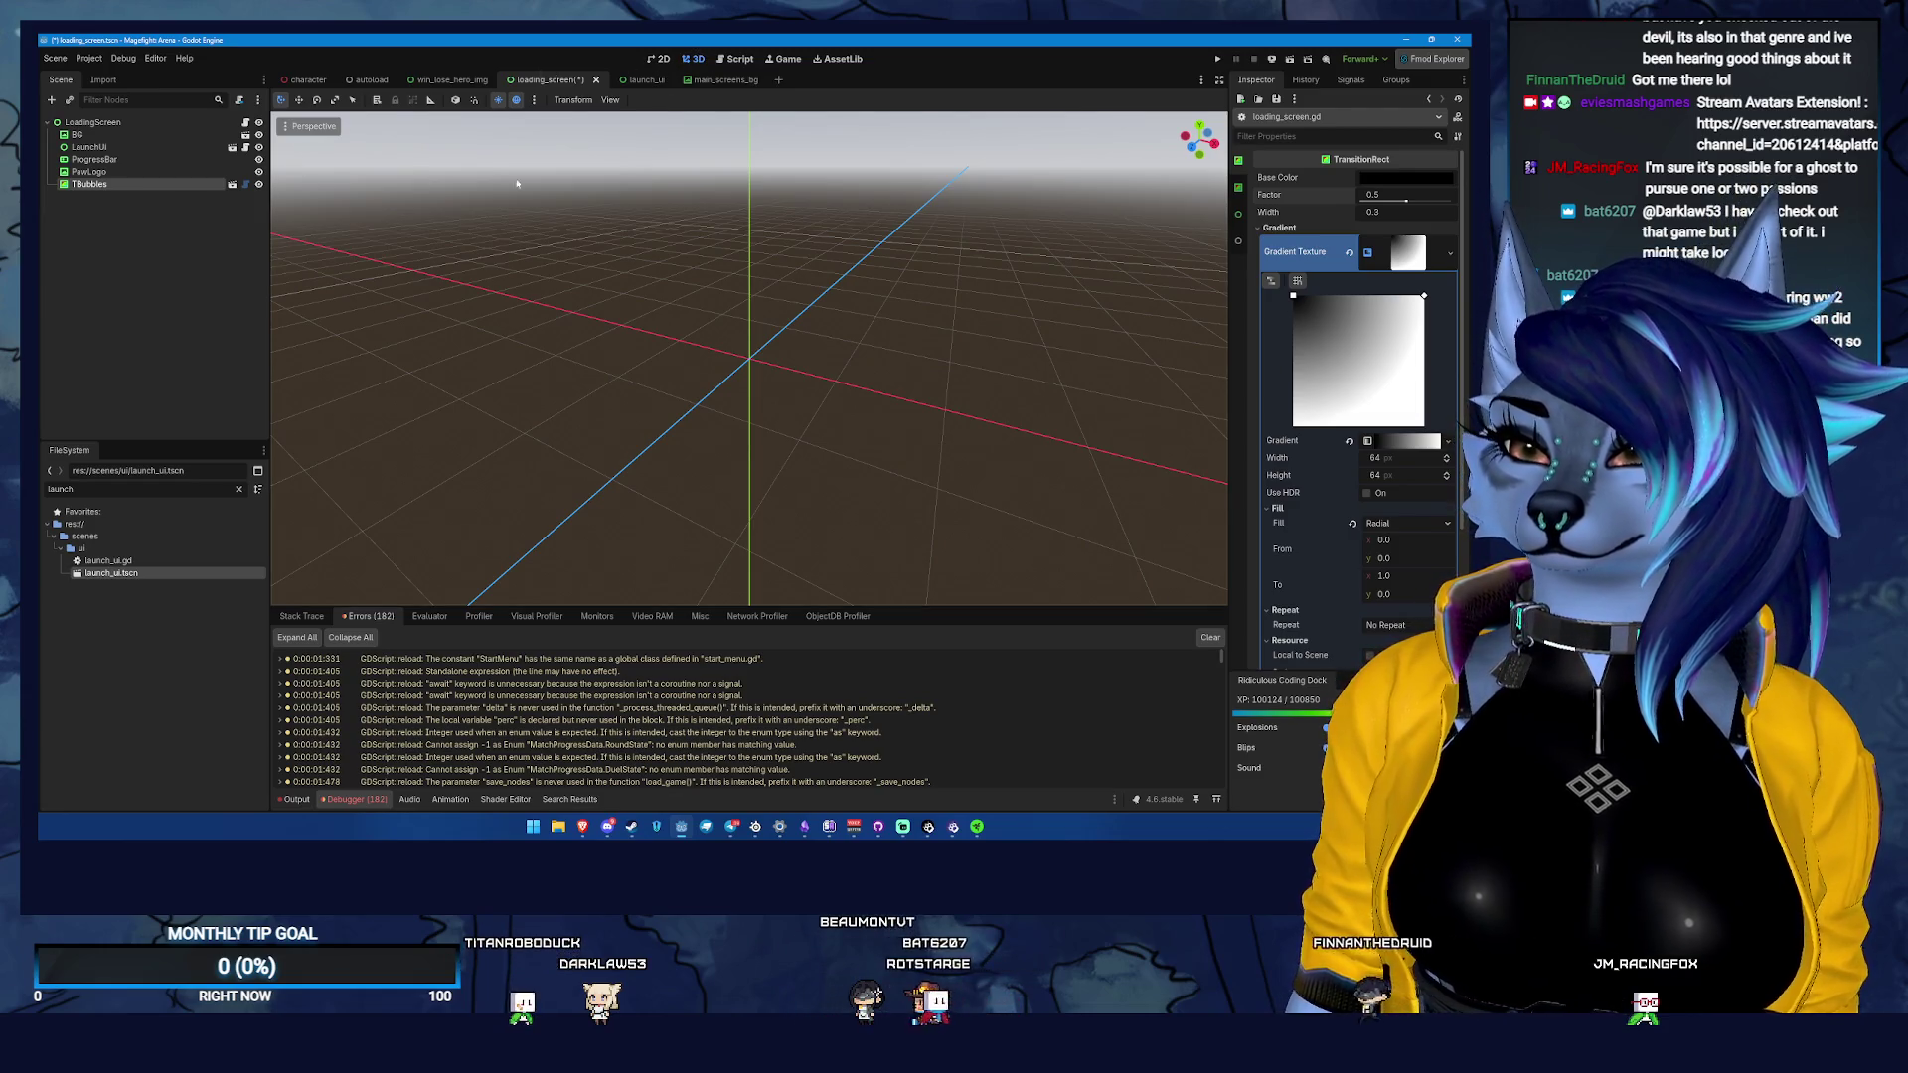
{"action": "left_click", "coordinate": [92, 122]}
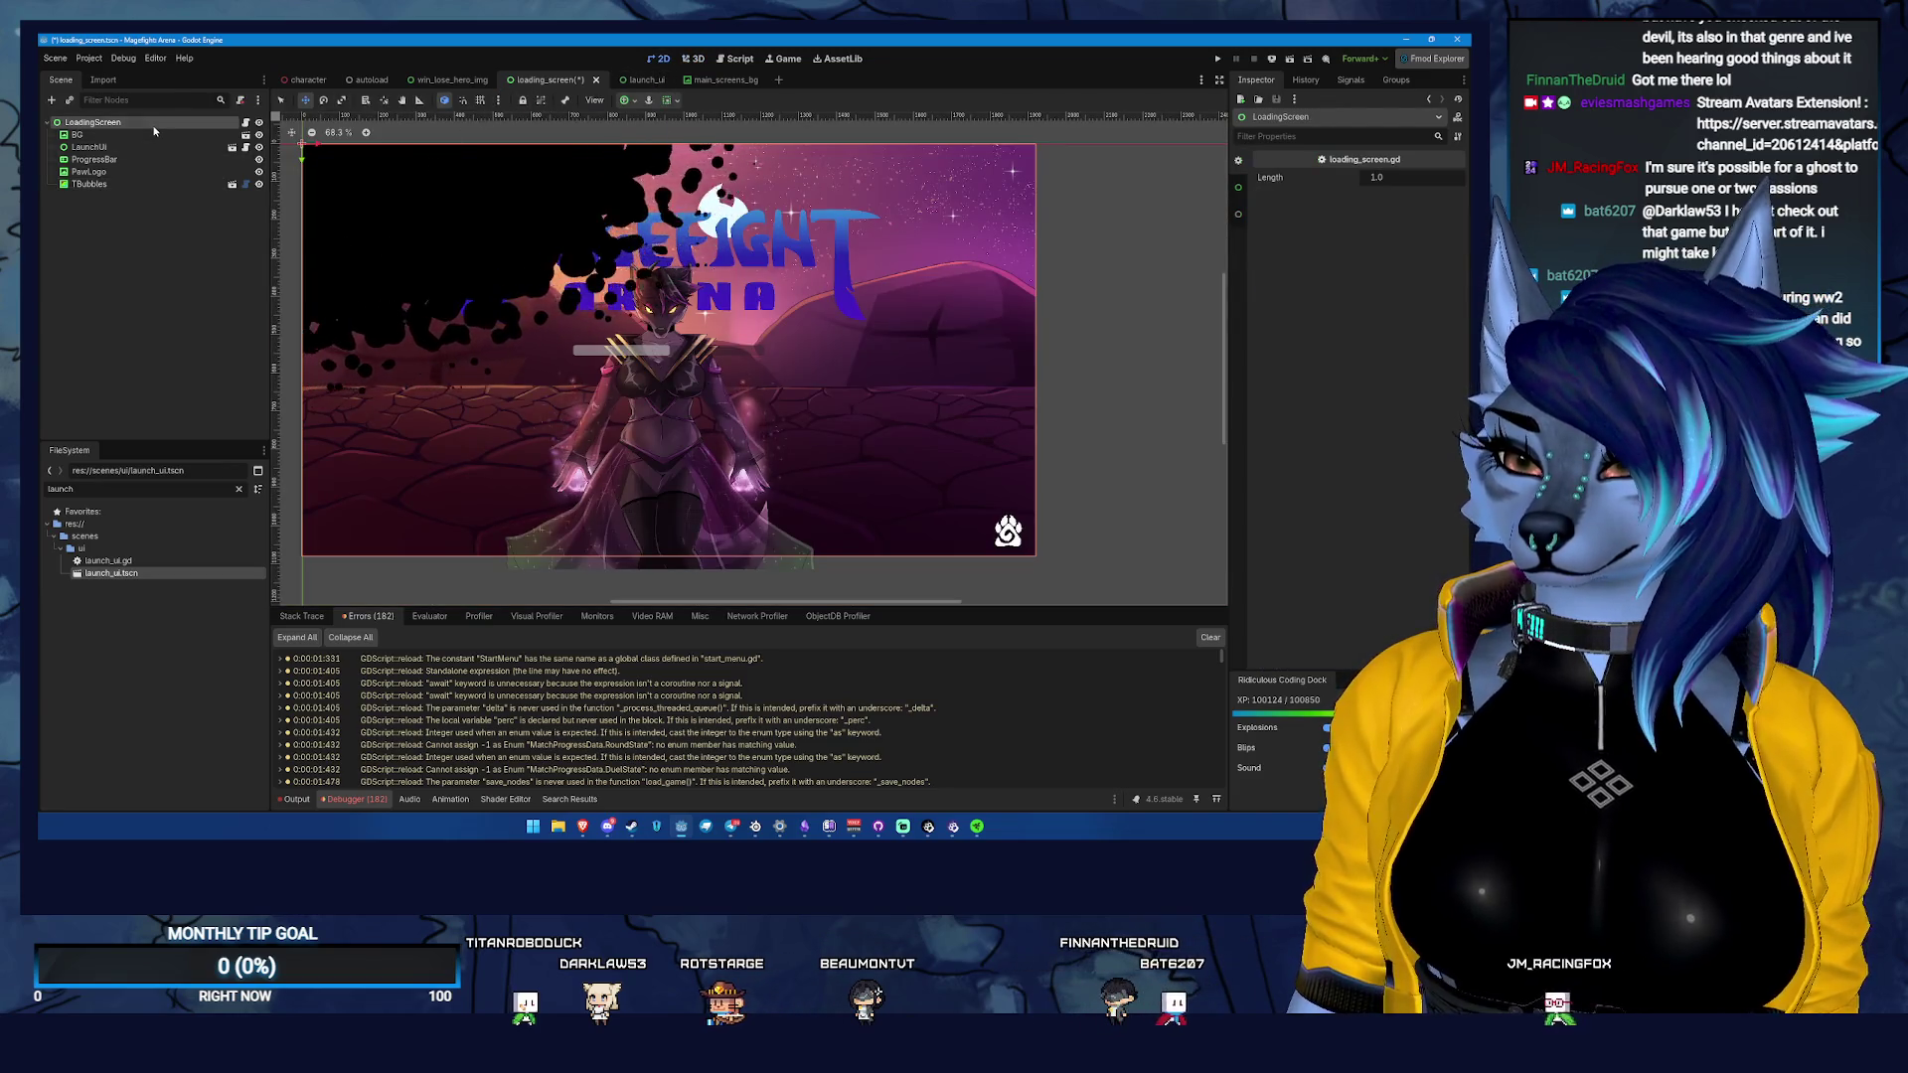
{"action": "key", "text": "ctrl+s"}
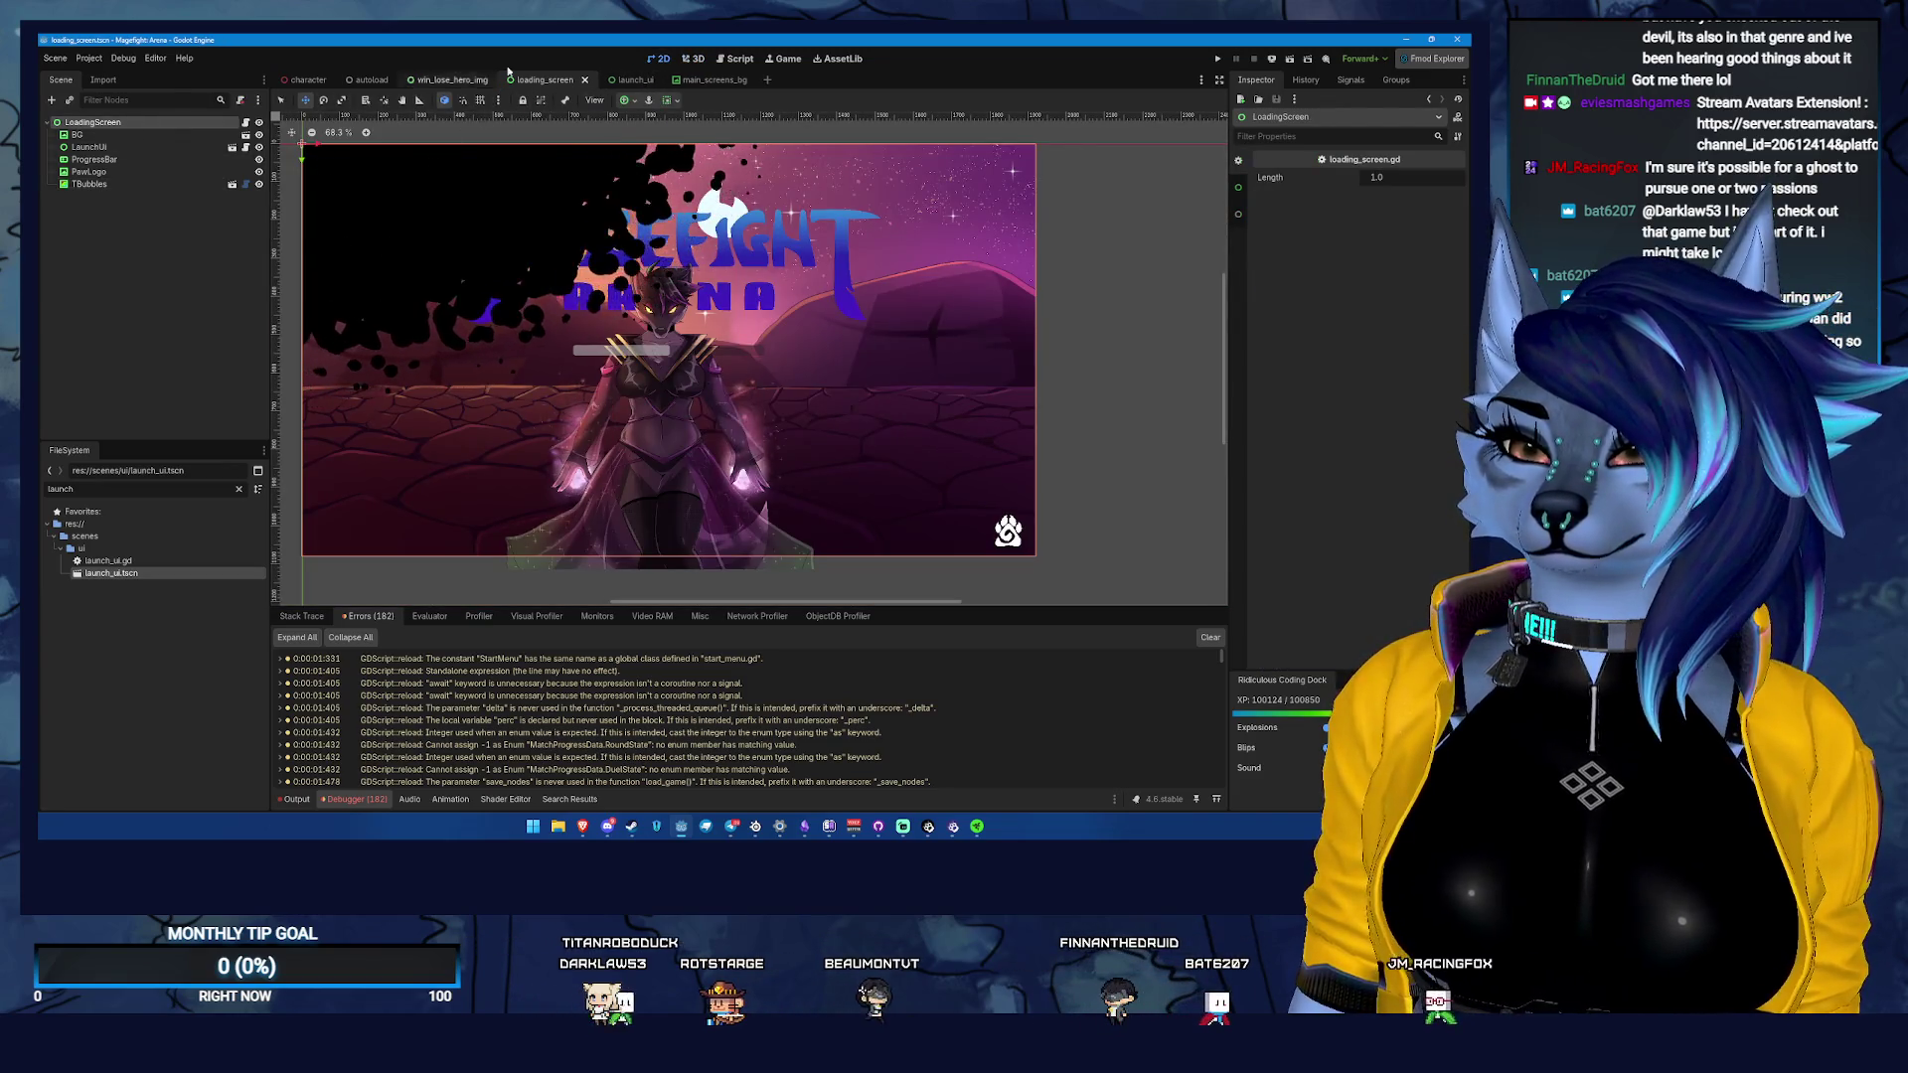
Open autoload.gd from the autoload scene tab.
{"action": "left_click", "coordinate": [307, 80]}
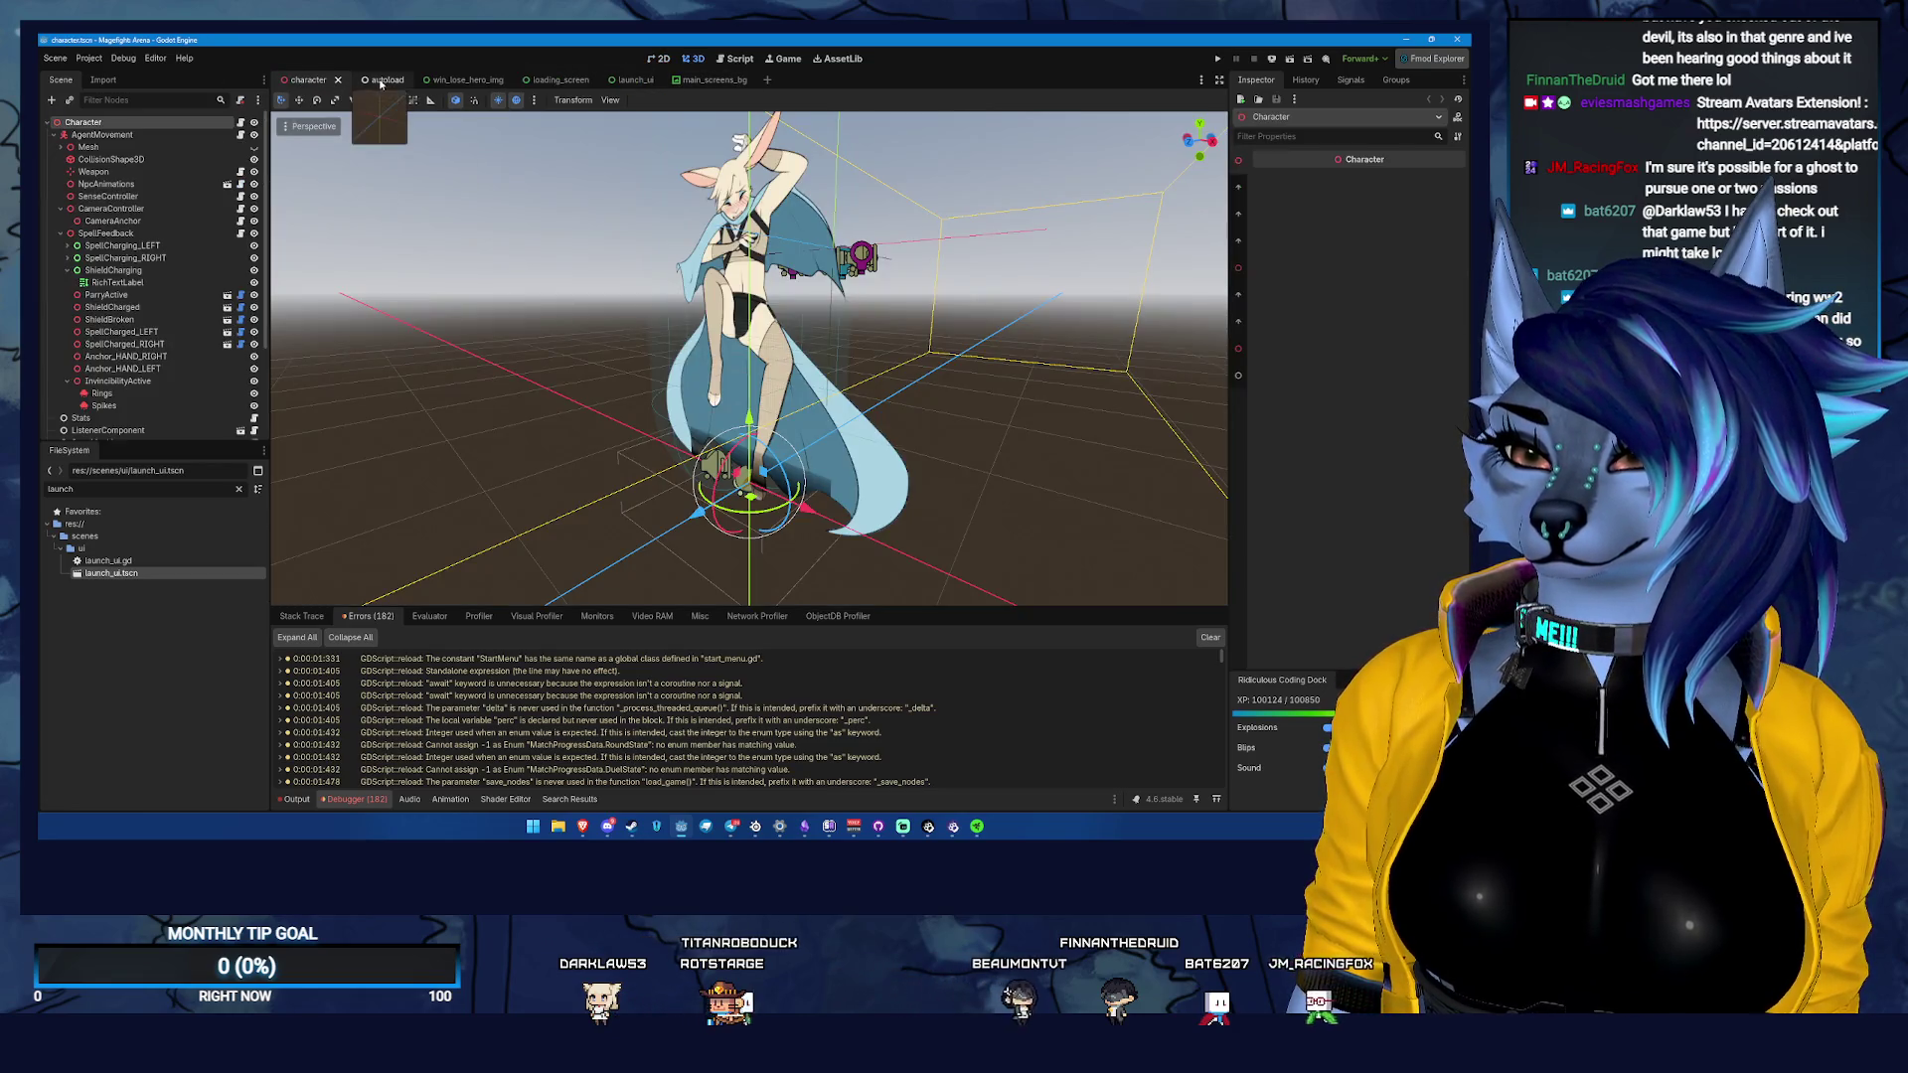
{"action": "left_click", "coordinate": [370, 80]}
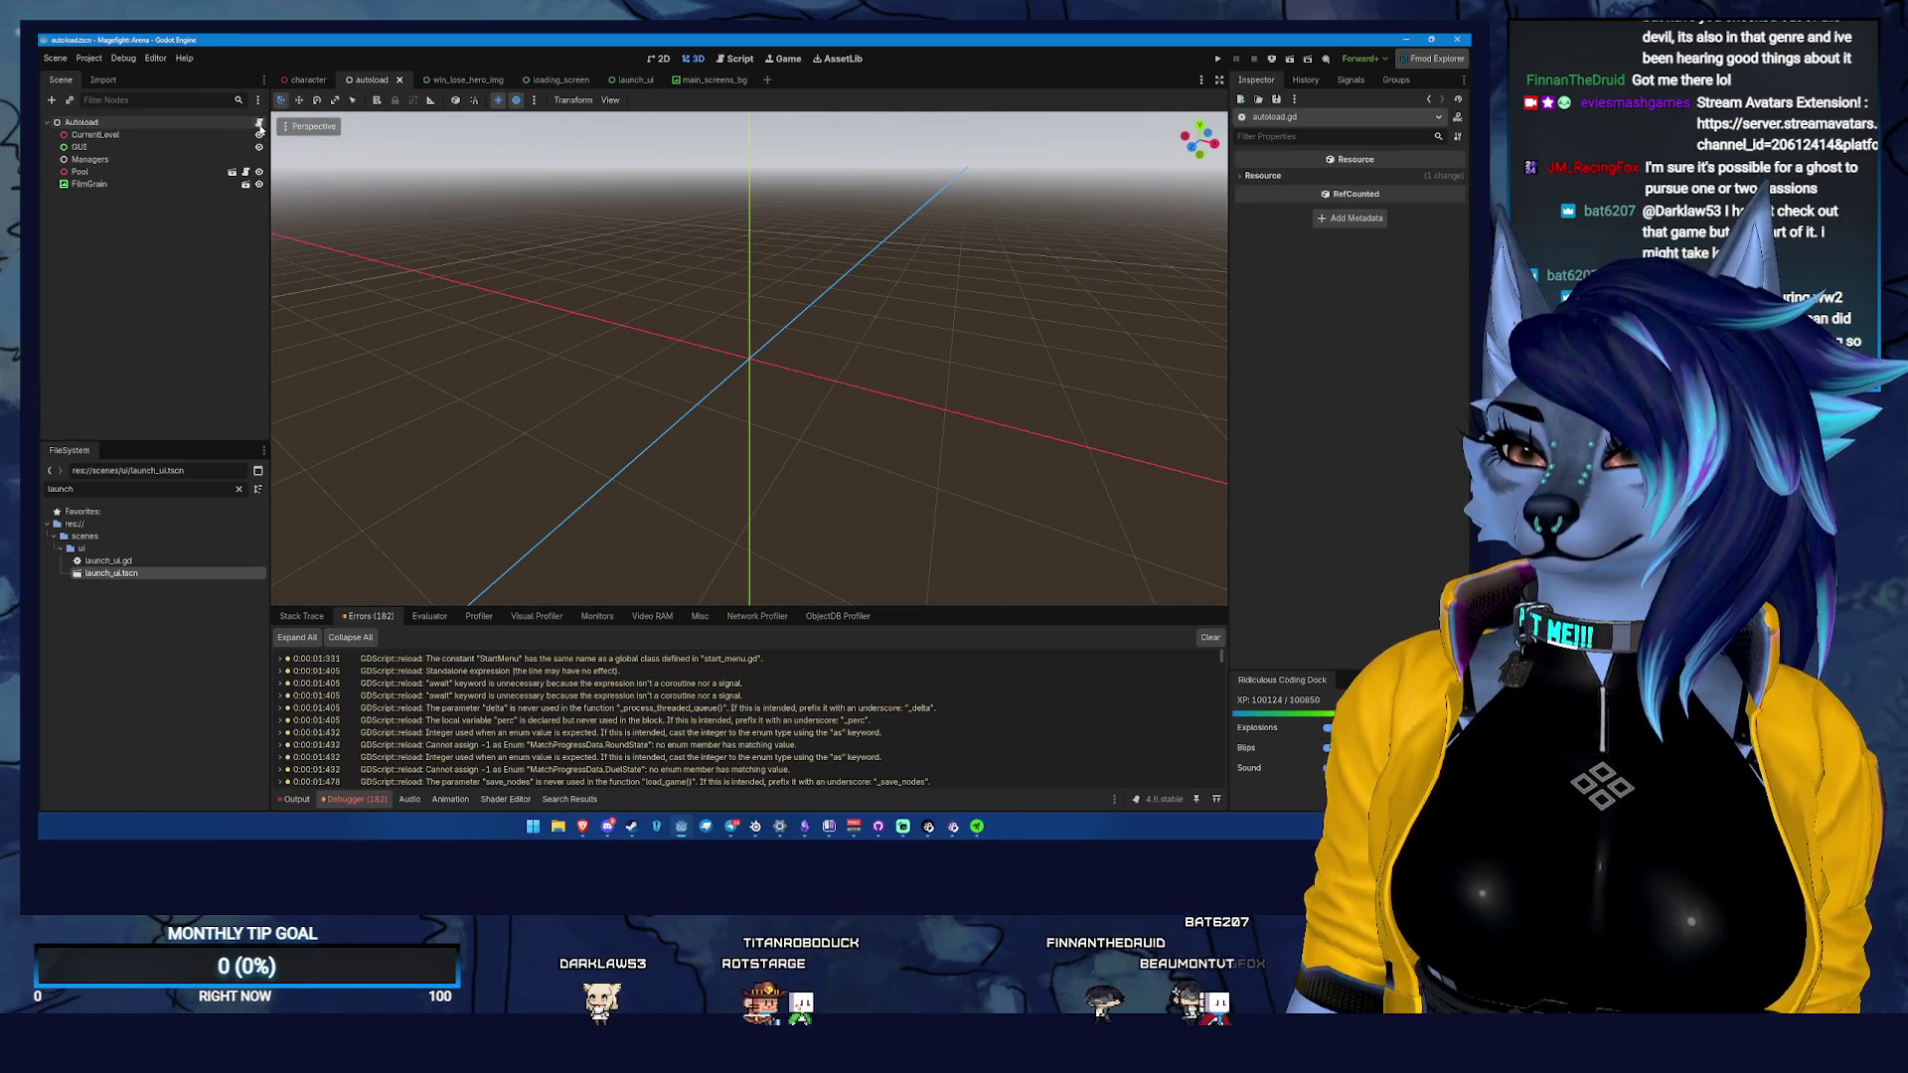
{"action": "left_click", "coordinate": [259, 122]}
{"action": "mouse_move", "coordinate": [561, 452]}
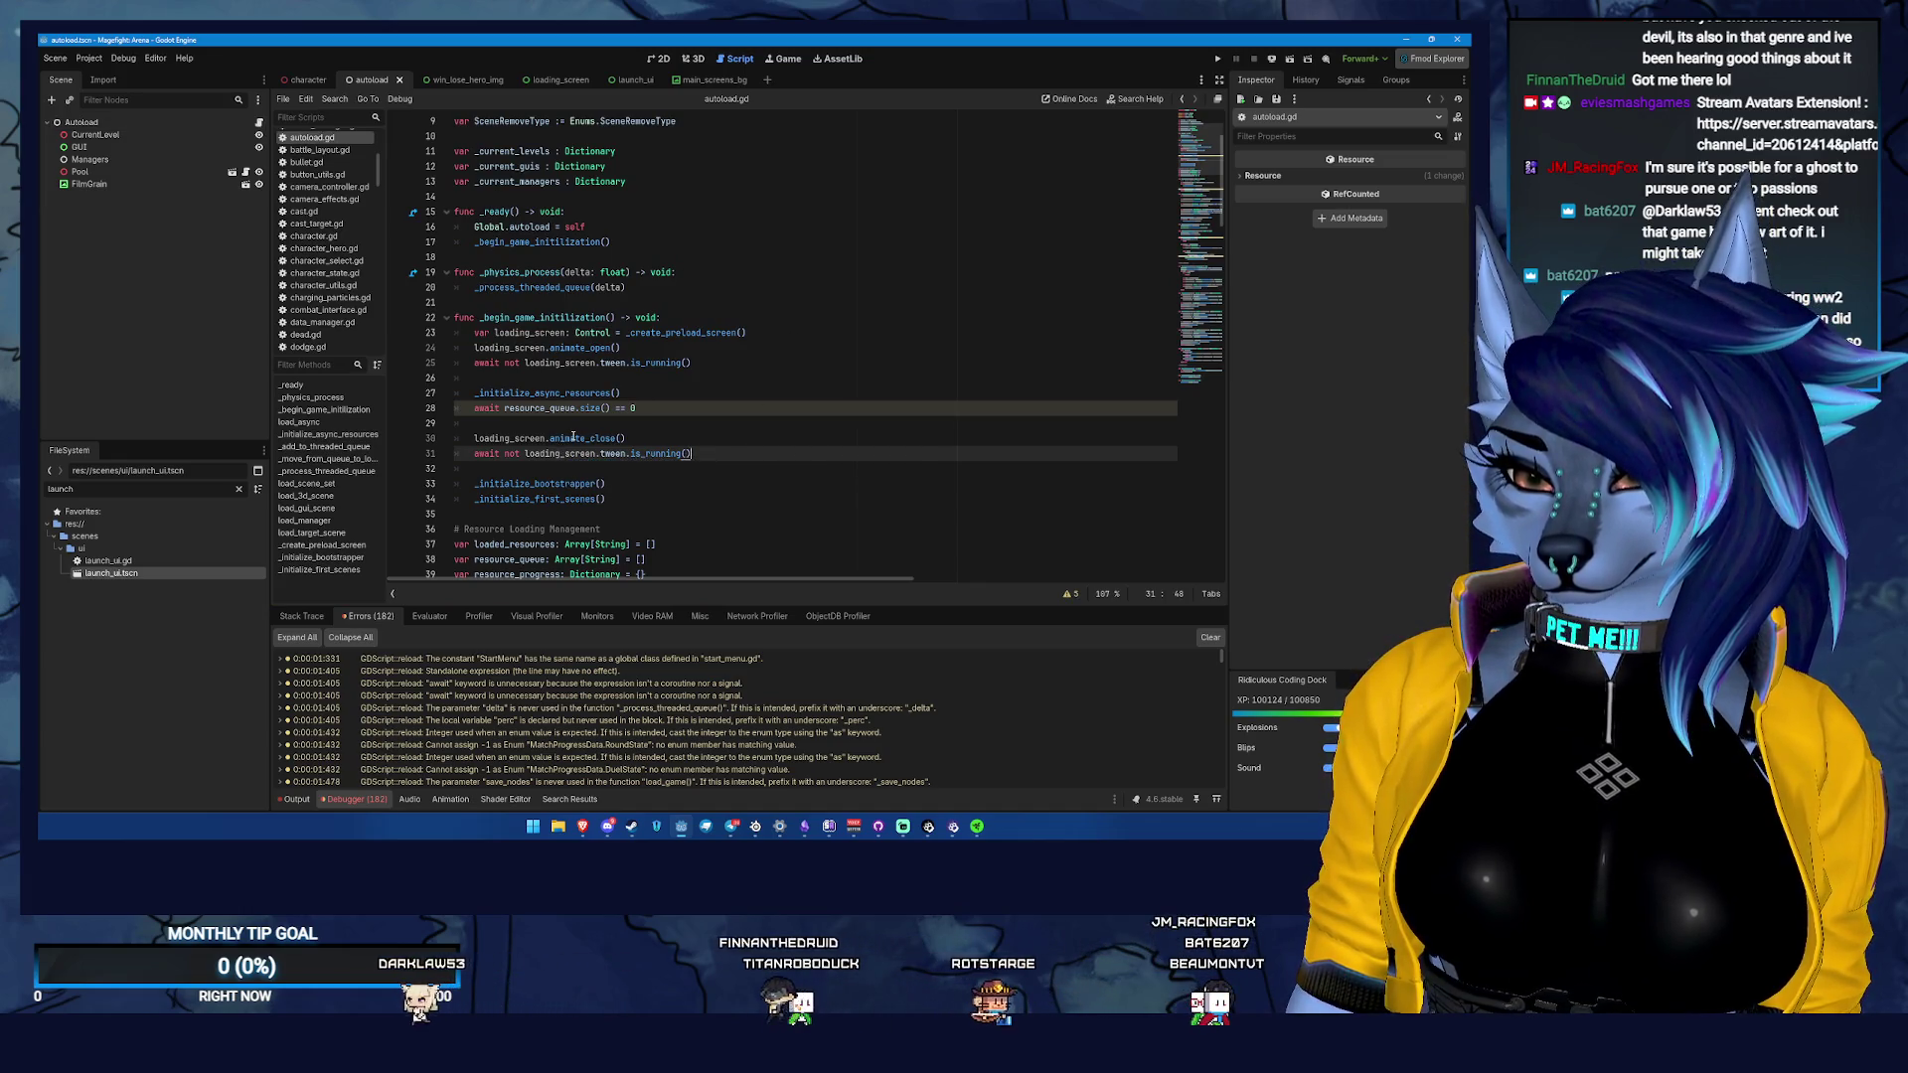
Insert 'return' after the opening tween await in _begin_game_initialization, save, and run the project.
{"action": "double_click", "coordinate": [577, 439]}
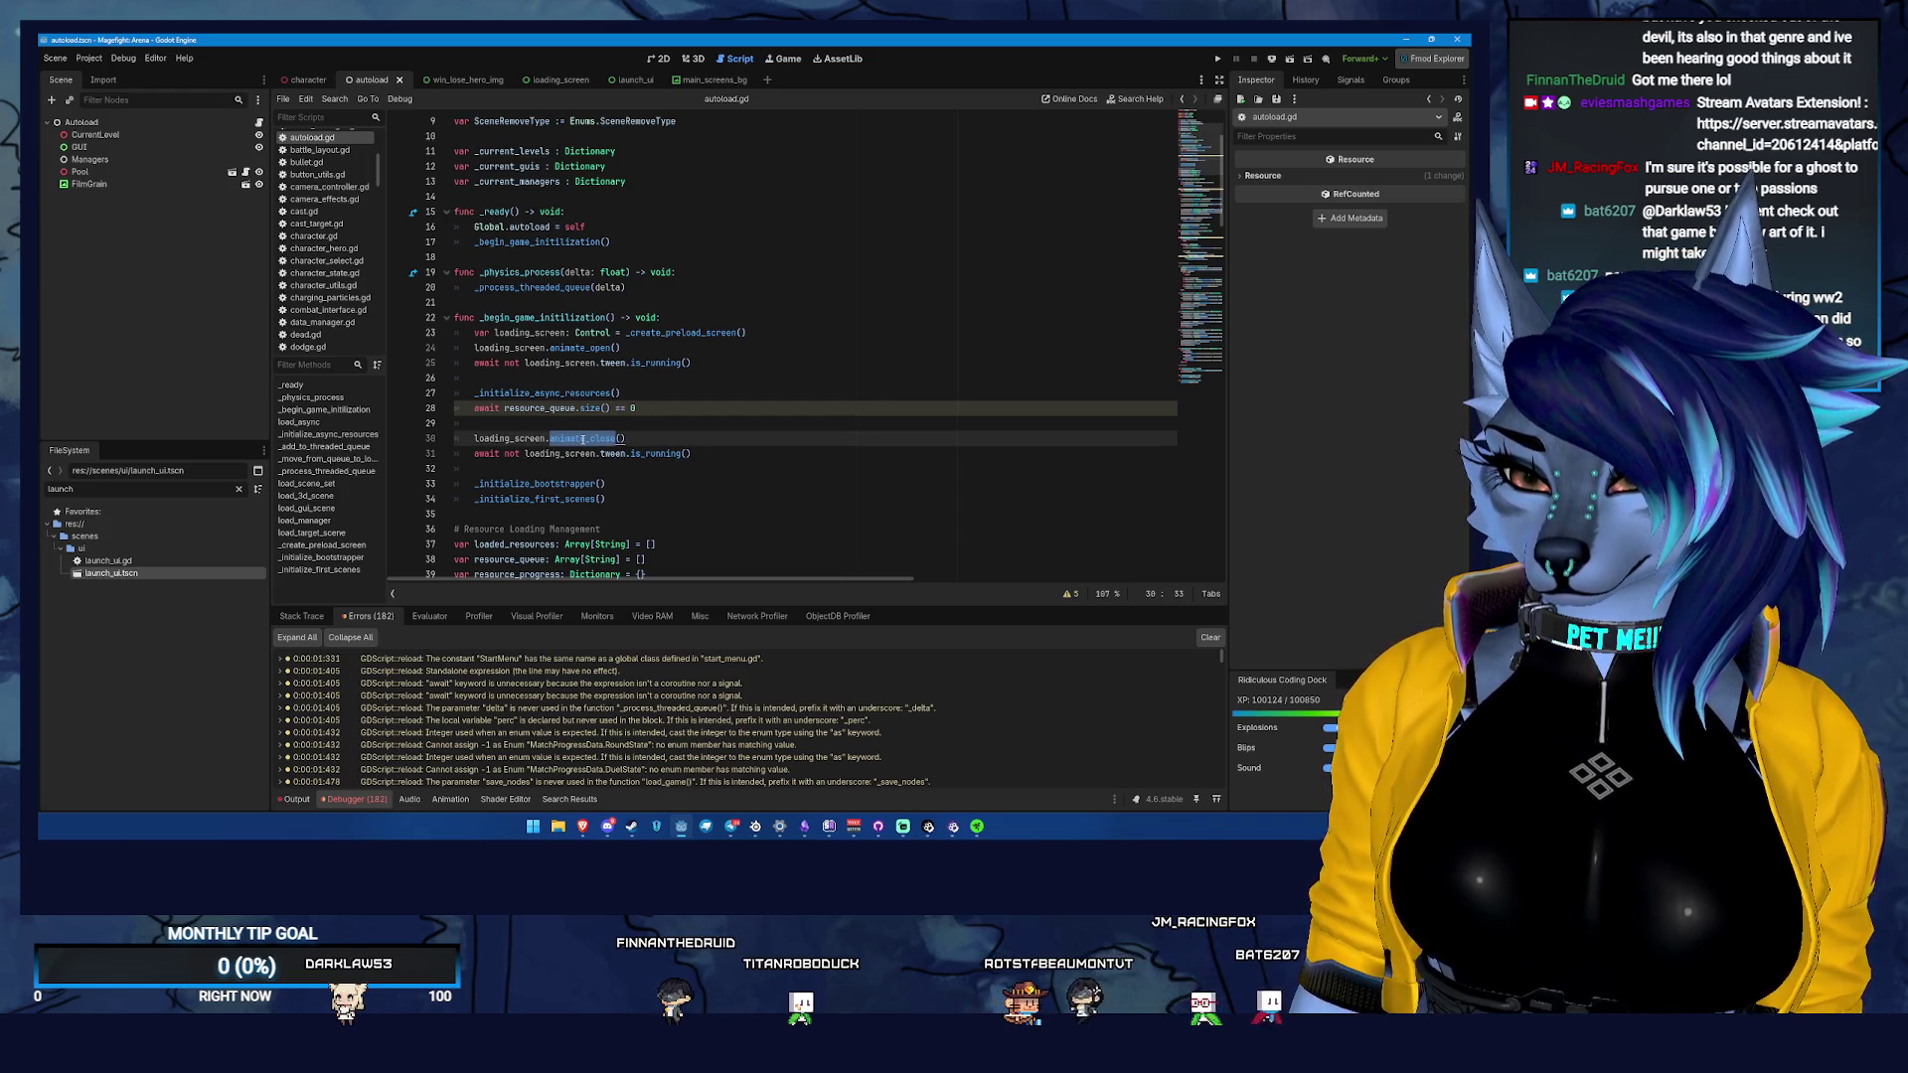
{"action": "left_click", "coordinate": [679, 426]}
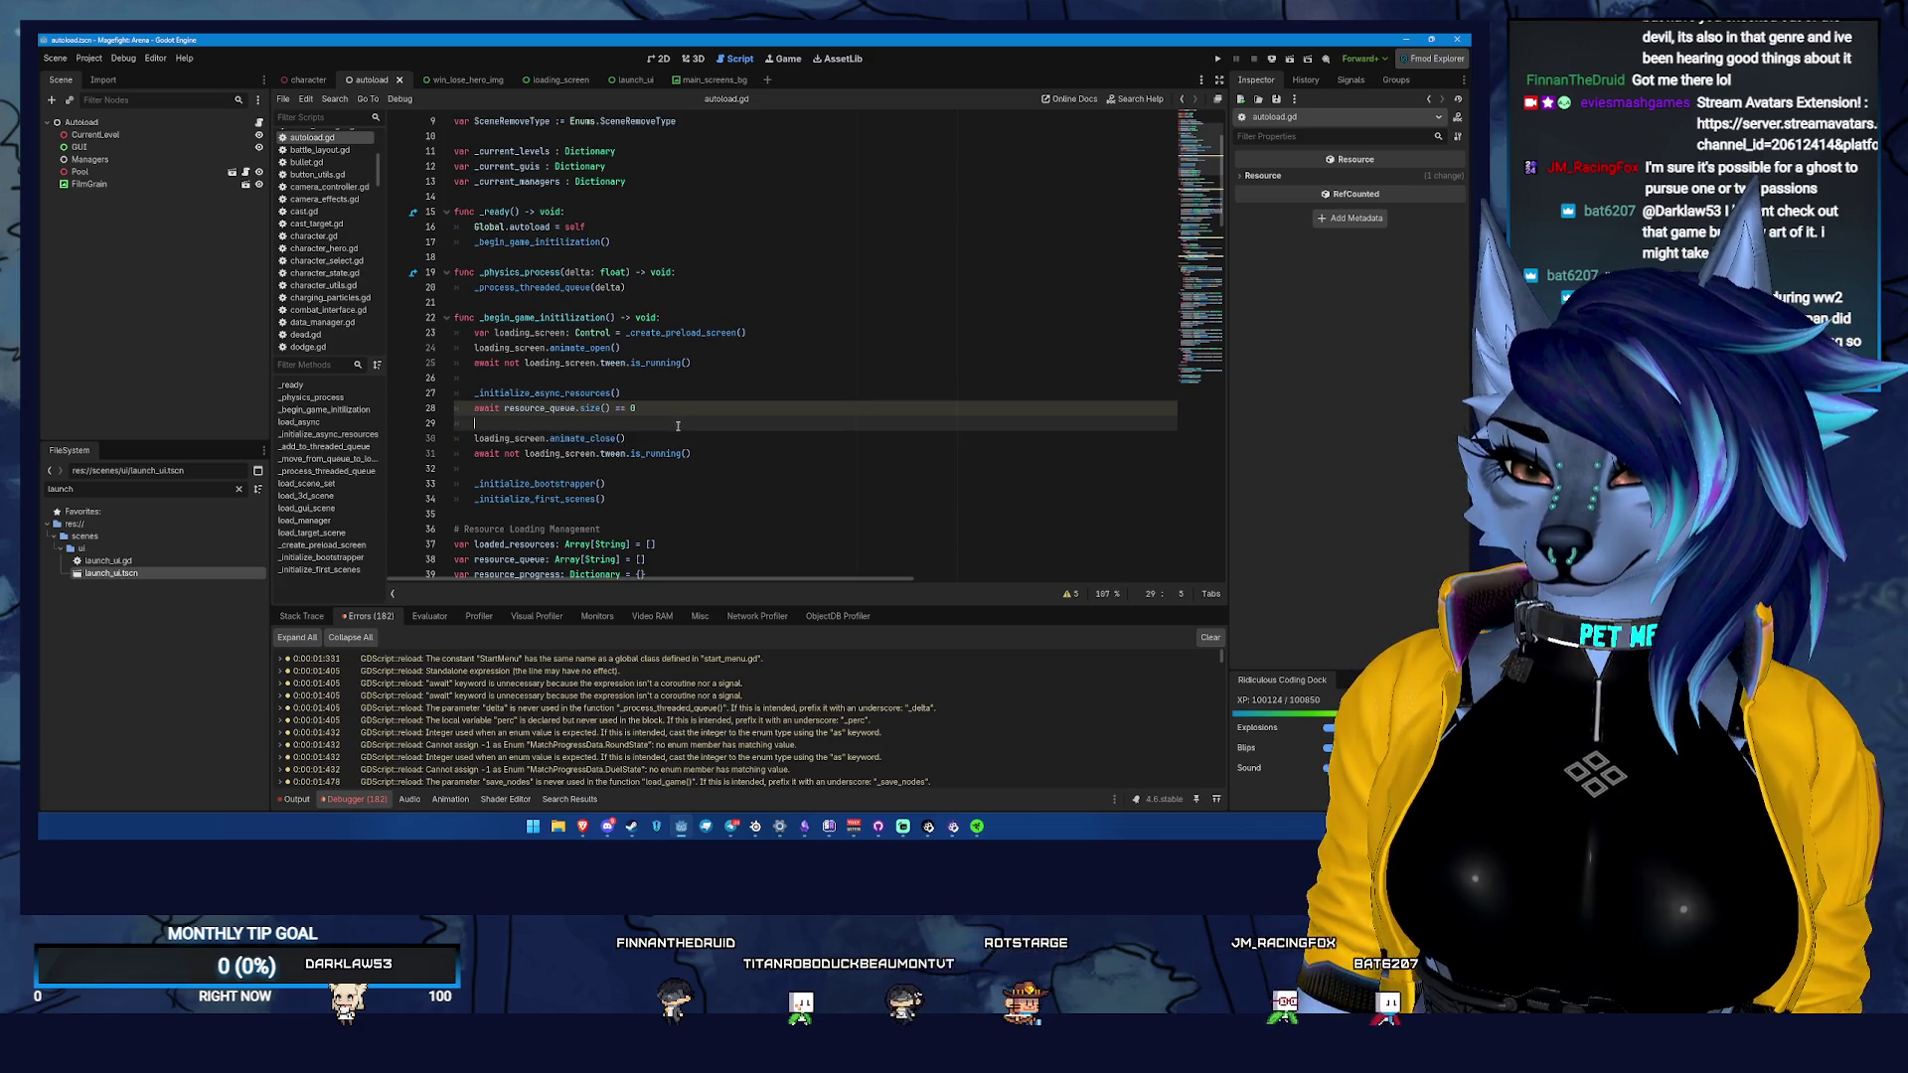
{"action": "left_click", "coordinate": [683, 436]}
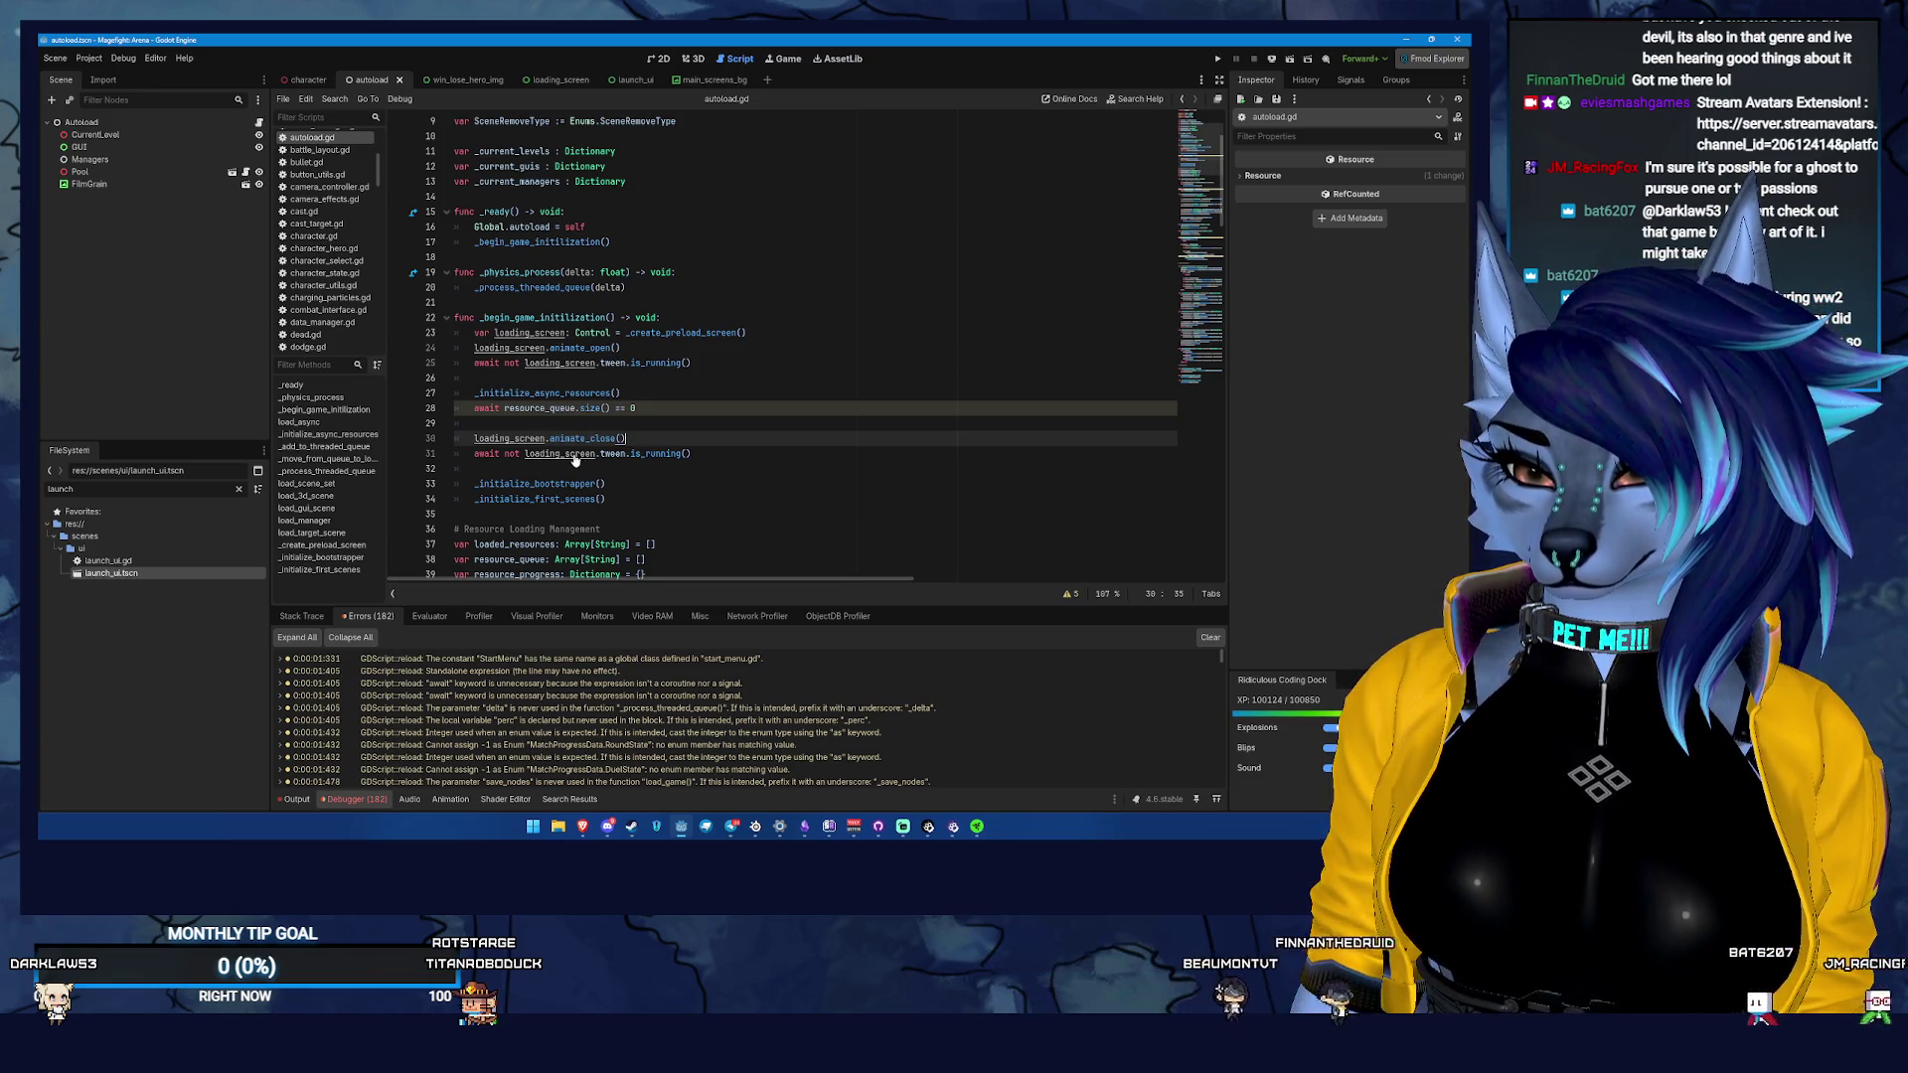
{"action": "left_click", "coordinate": [544, 380]}
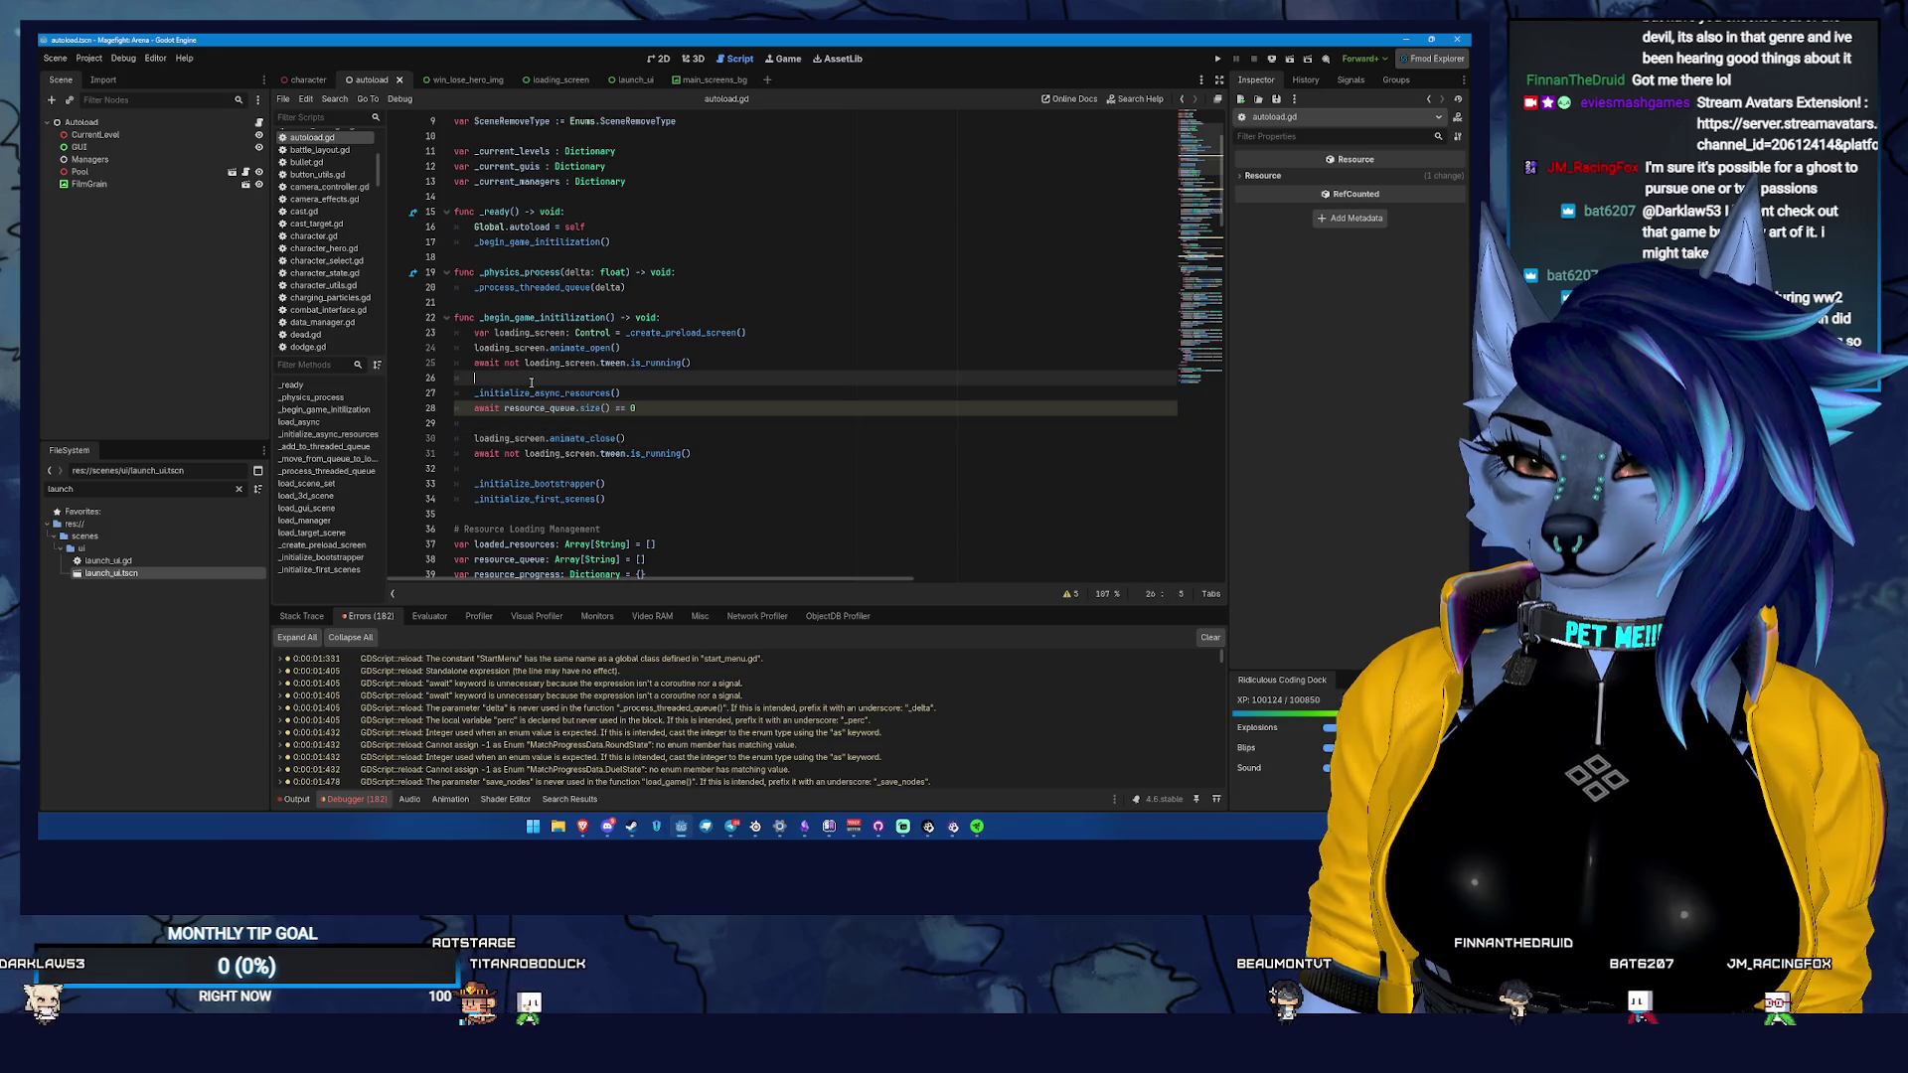
{"action": "key", "text": "Return"}
{"action": "type", "text": "return"}
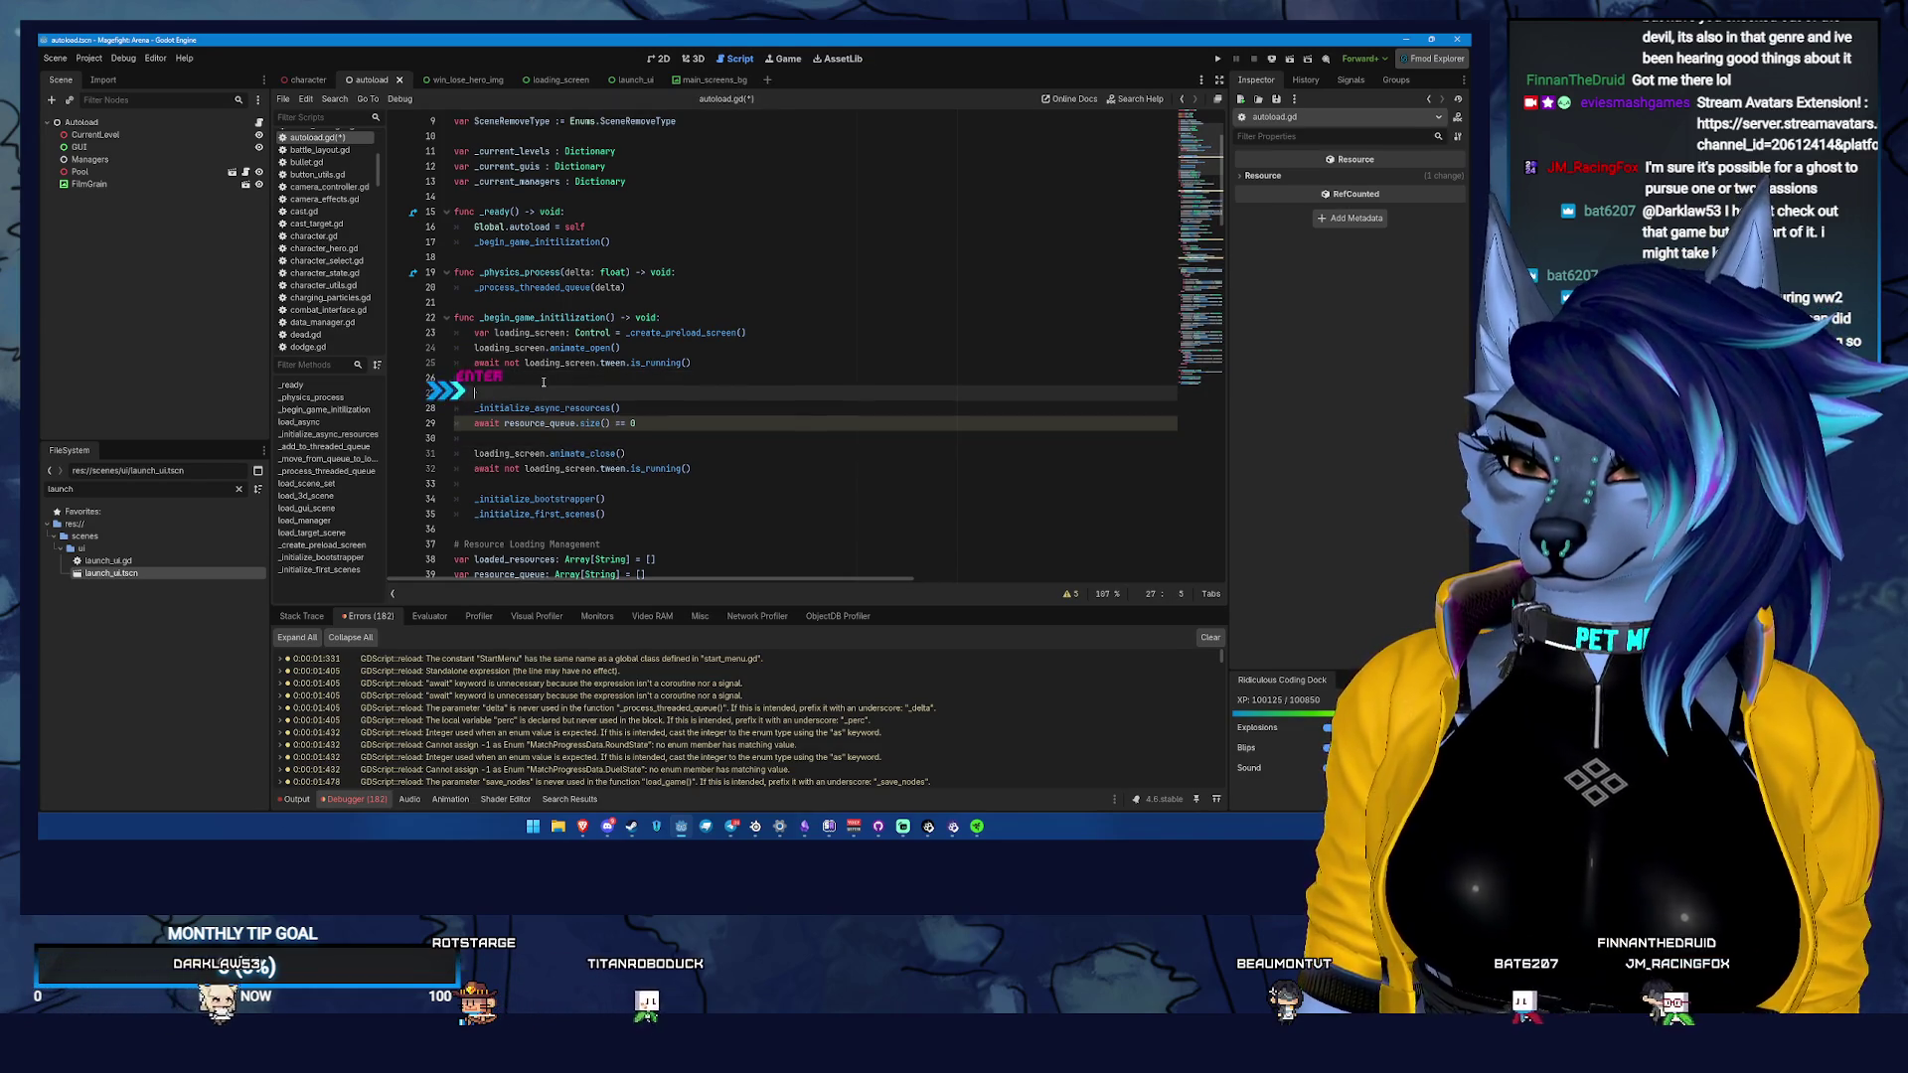
{"action": "key", "text": "ctrl+s"}
{"action": "left_click", "coordinate": [1220, 58]}
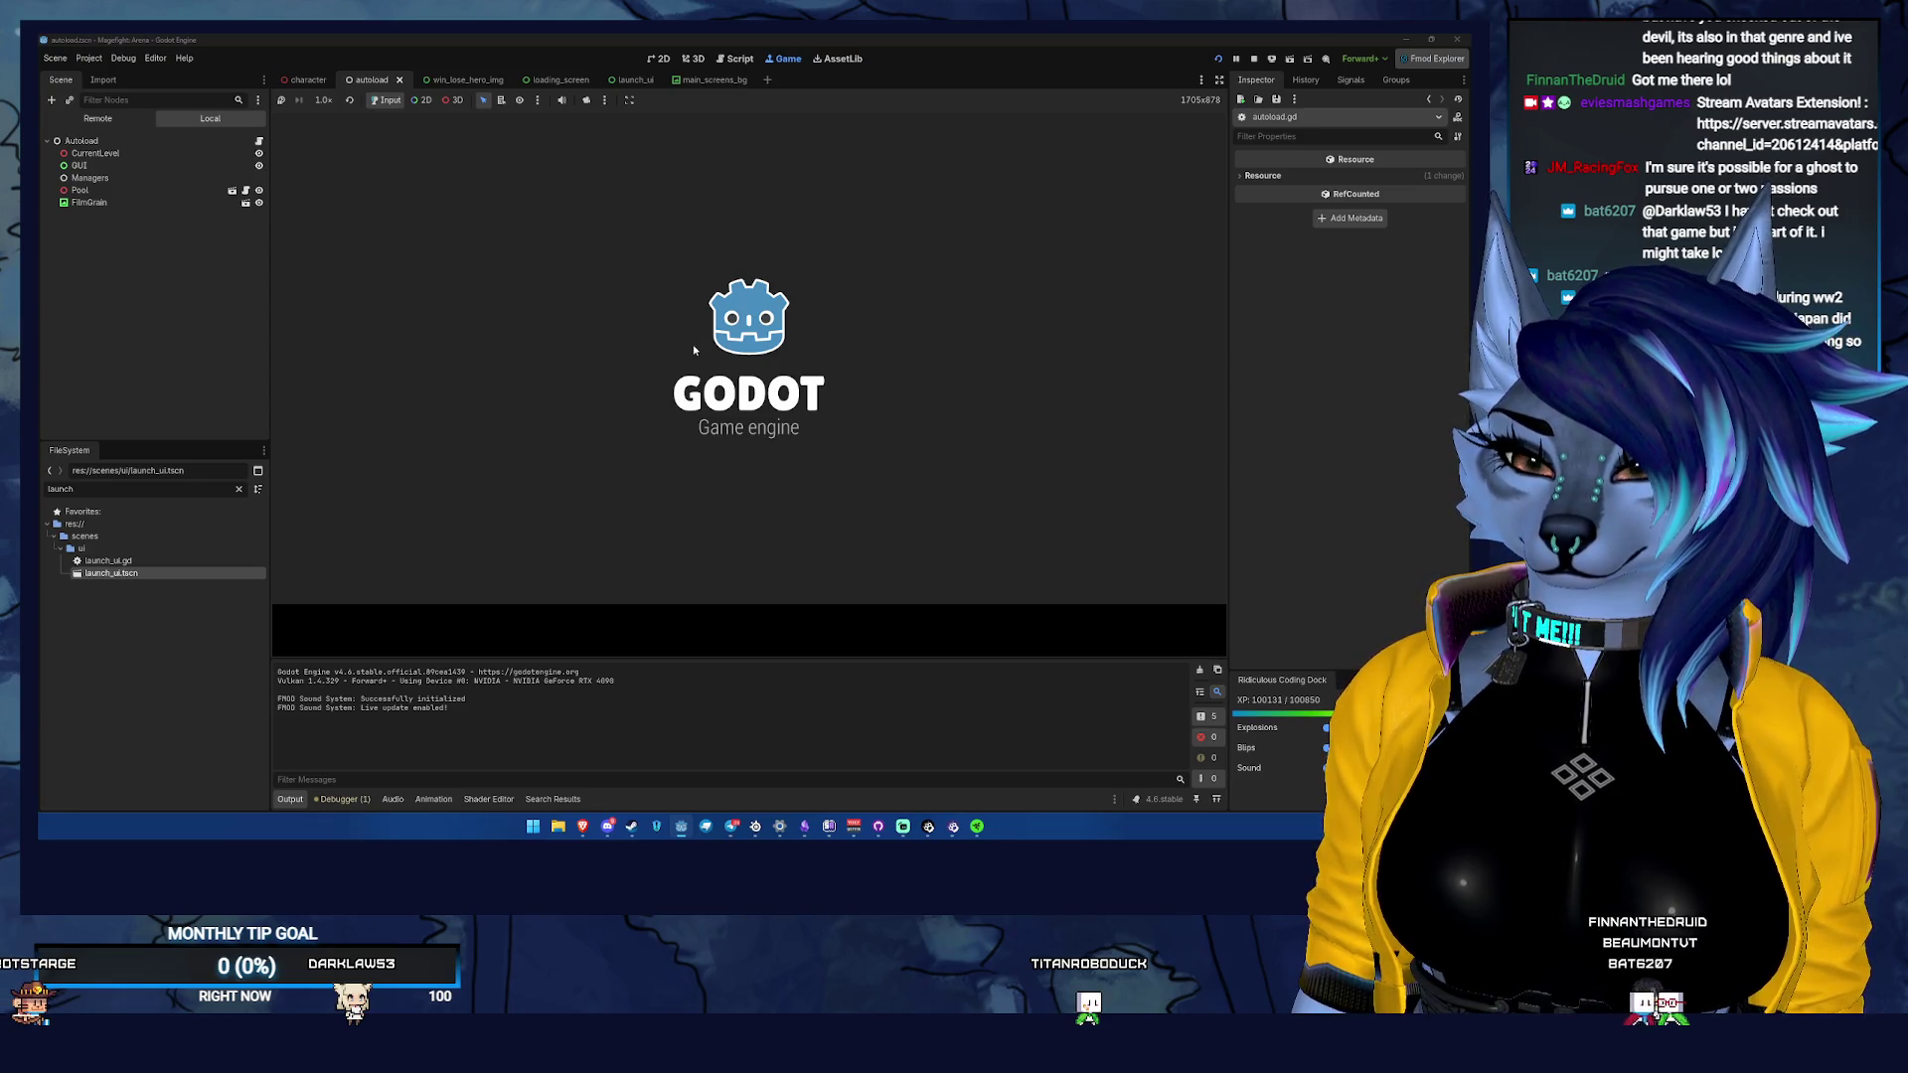
Stop the game and delete the early return line from _begin_game_initialization.
{"action": "left_click", "coordinate": [1253, 60]}
{"action": "scroll", "coordinate": [560, 396], "scroll_direction": "up", "scroll_amount": 2}
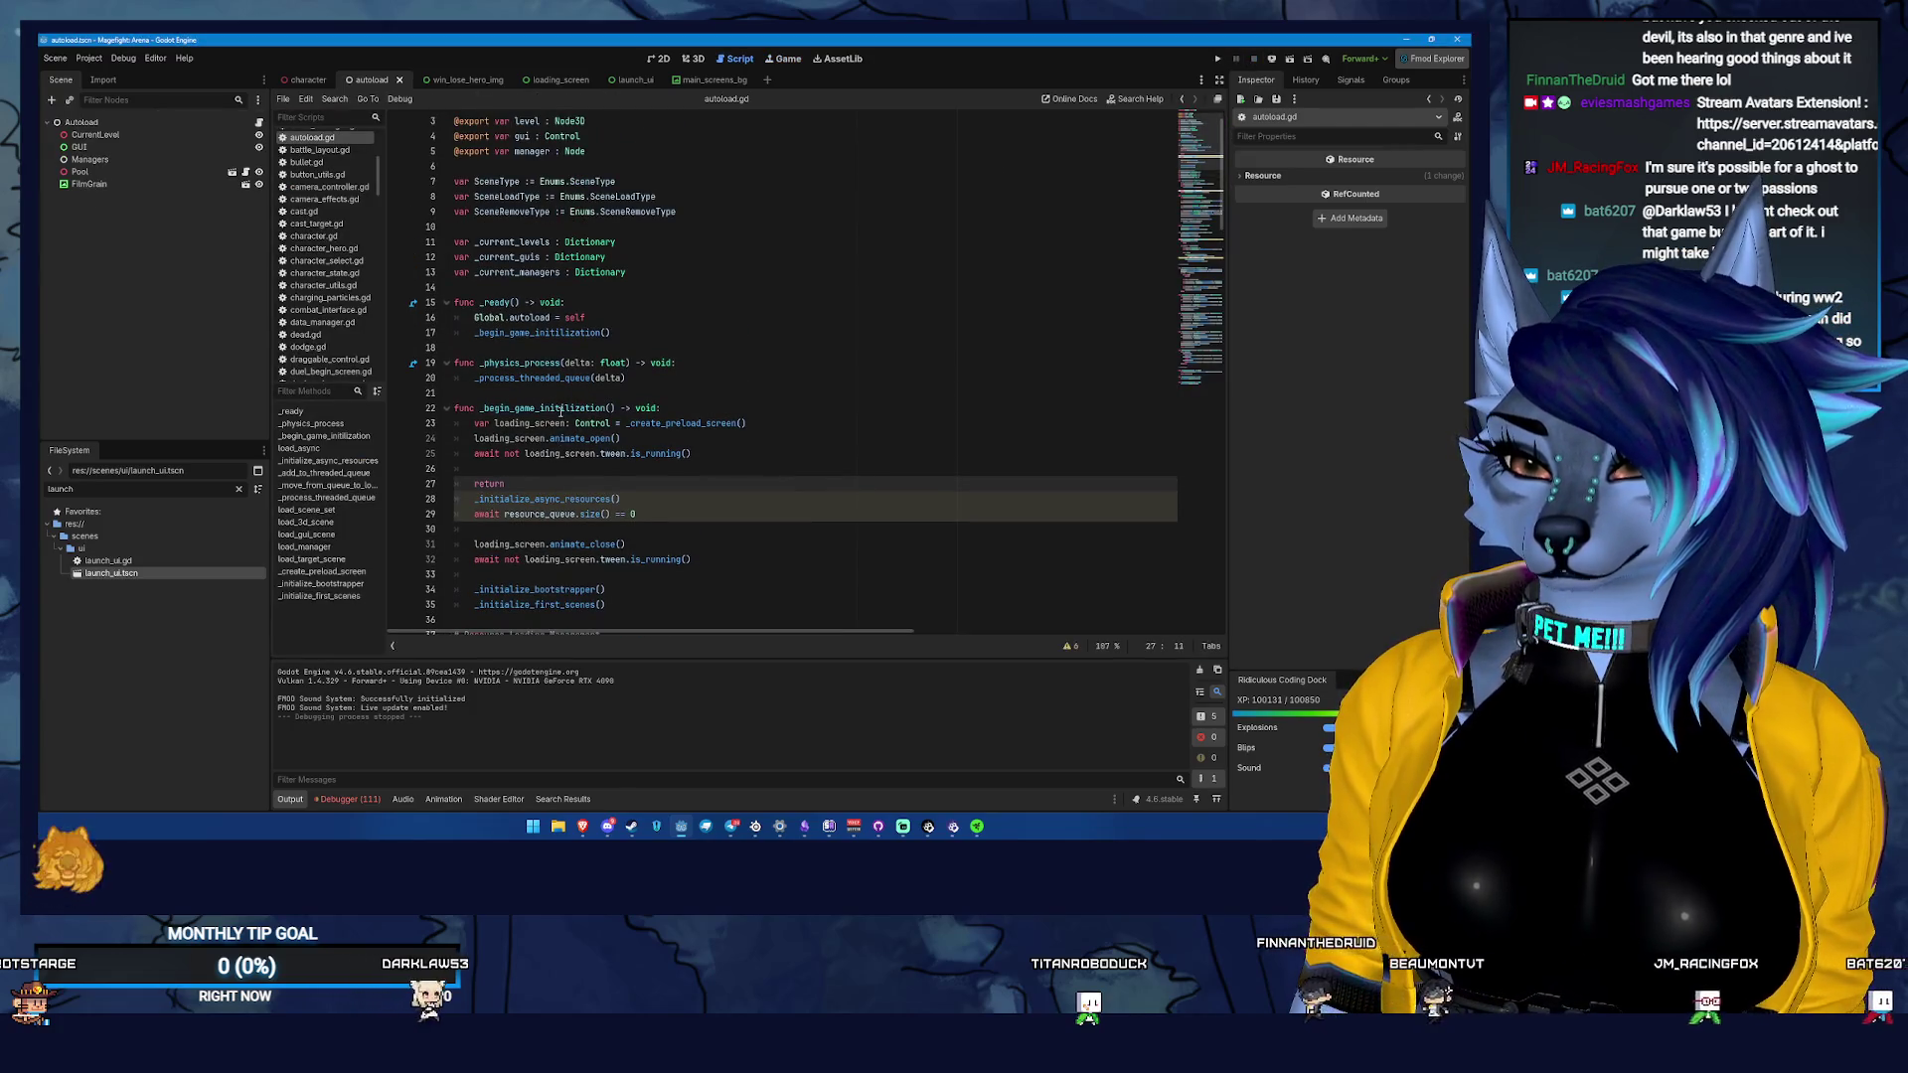
{"action": "double_click", "coordinate": [553, 333]}
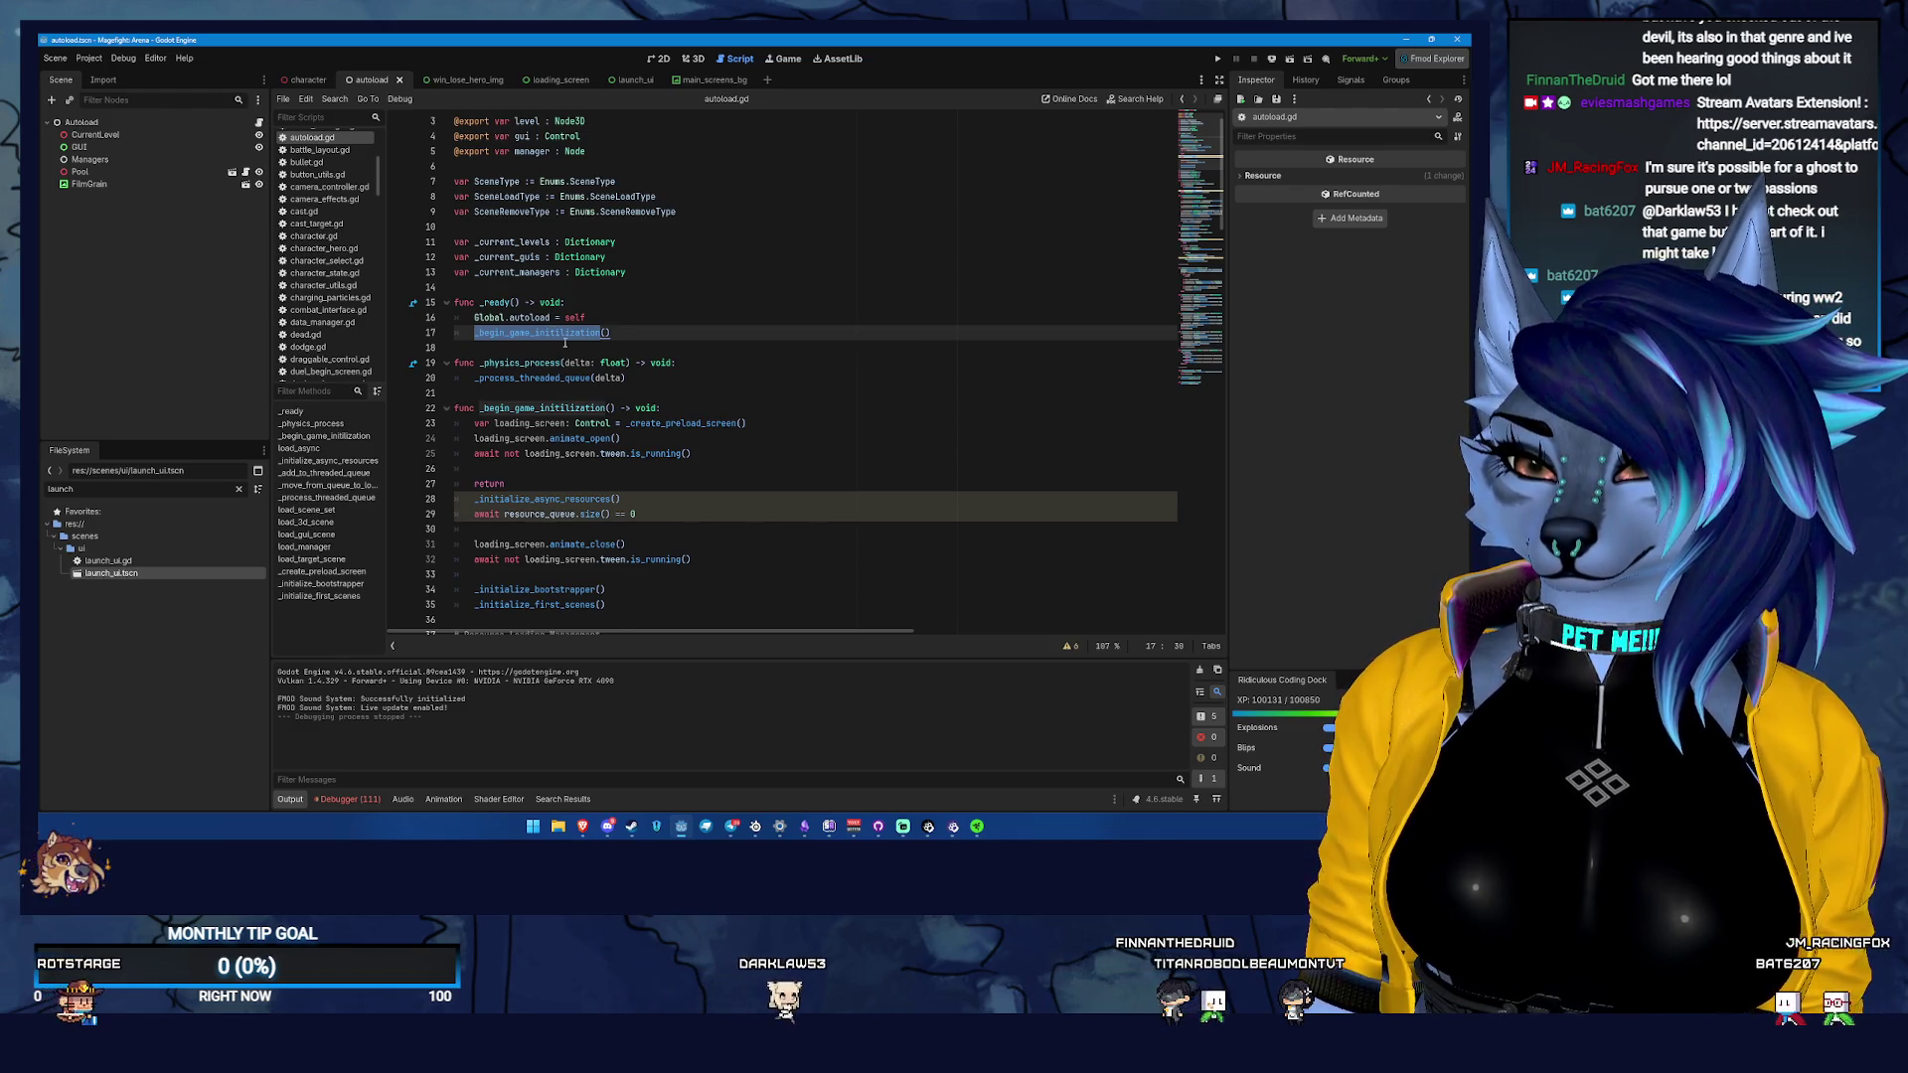
{"action": "scroll", "coordinate": [554, 338], "scroll_direction": "down", "scroll_amount": 1}
{"action": "scroll", "coordinate": [553, 339], "scroll_direction": "down", "scroll_amount": 6}
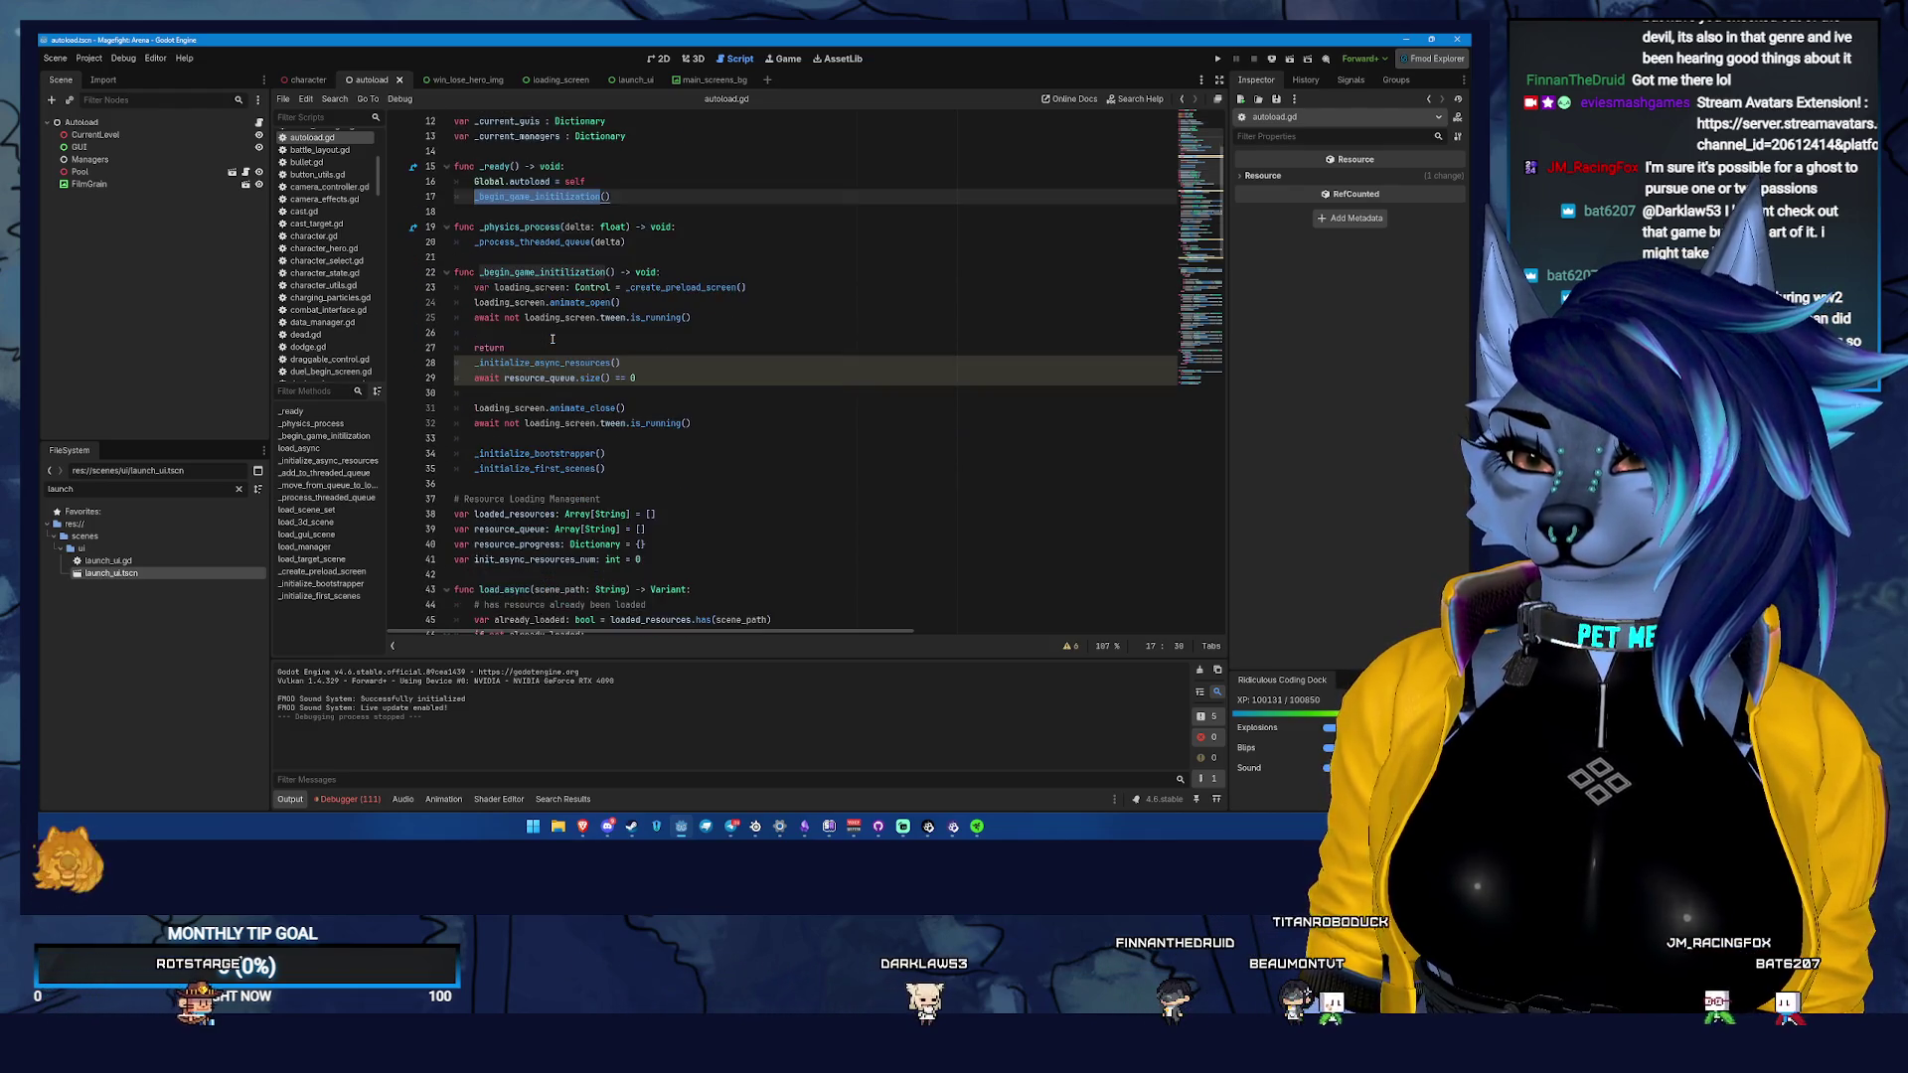
{"action": "scroll", "coordinate": [553, 339], "scroll_direction": "up", "scroll_amount": 3}
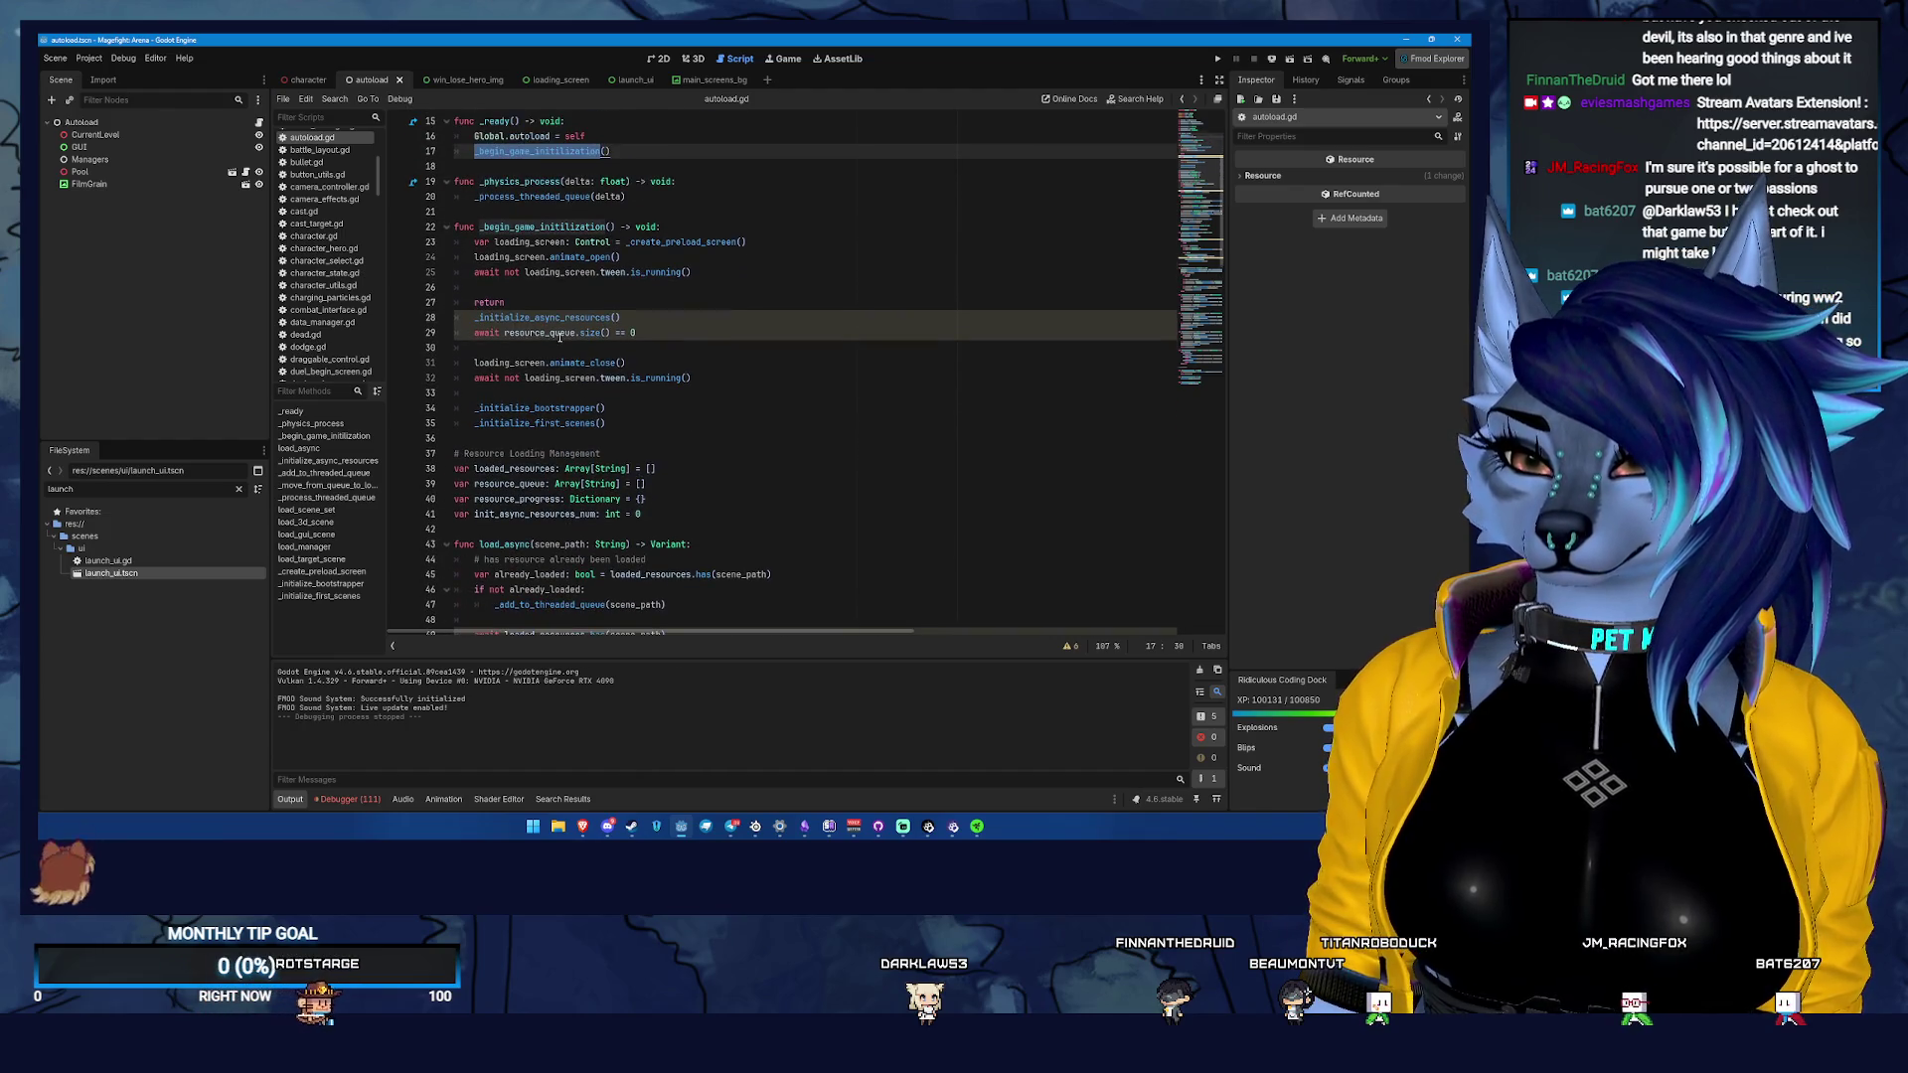
{"action": "scroll", "coordinate": [560, 338], "scroll_direction": "up", "scroll_amount": 1}
{"action": "left_click_drag", "start_coordinate": [570, 350], "coordinate": [424, 346]}
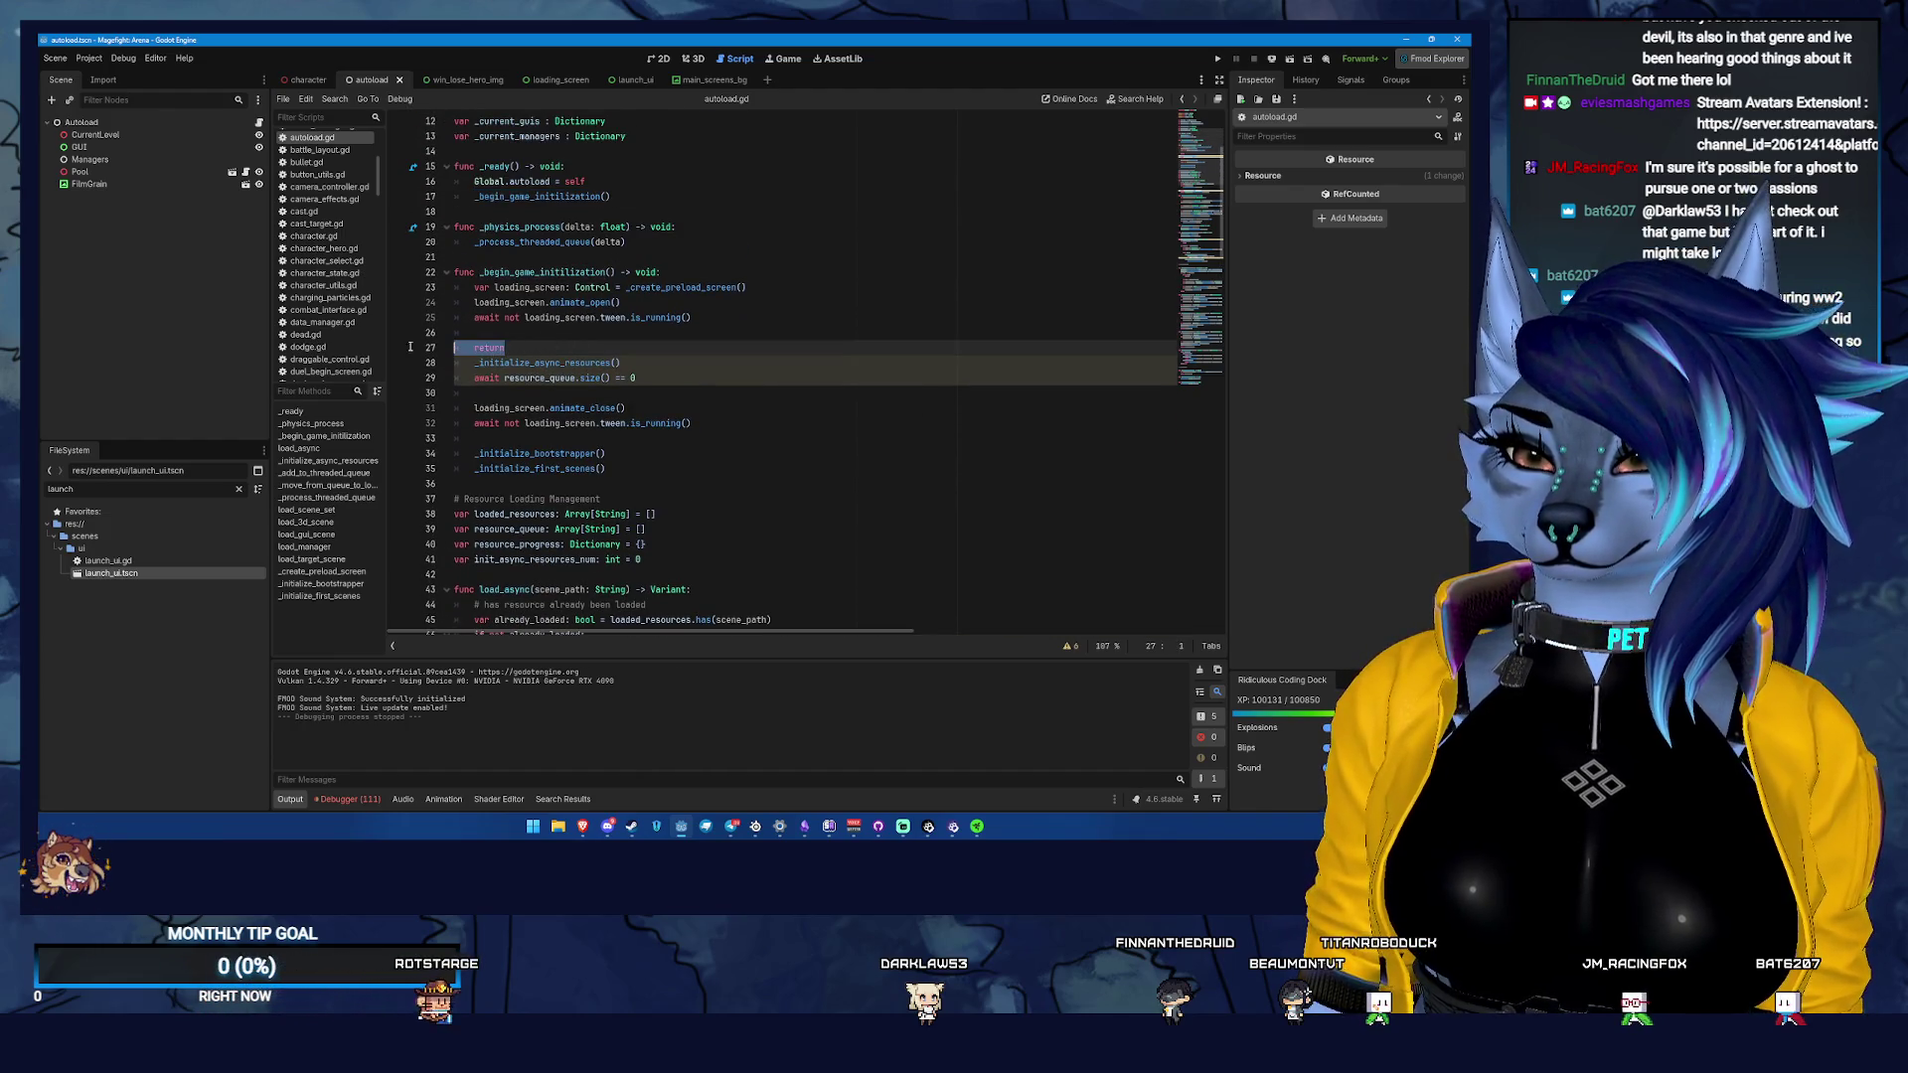
{"action": "scroll", "coordinate": [442, 323], "scroll_direction": "up", "scroll_amount": 1}
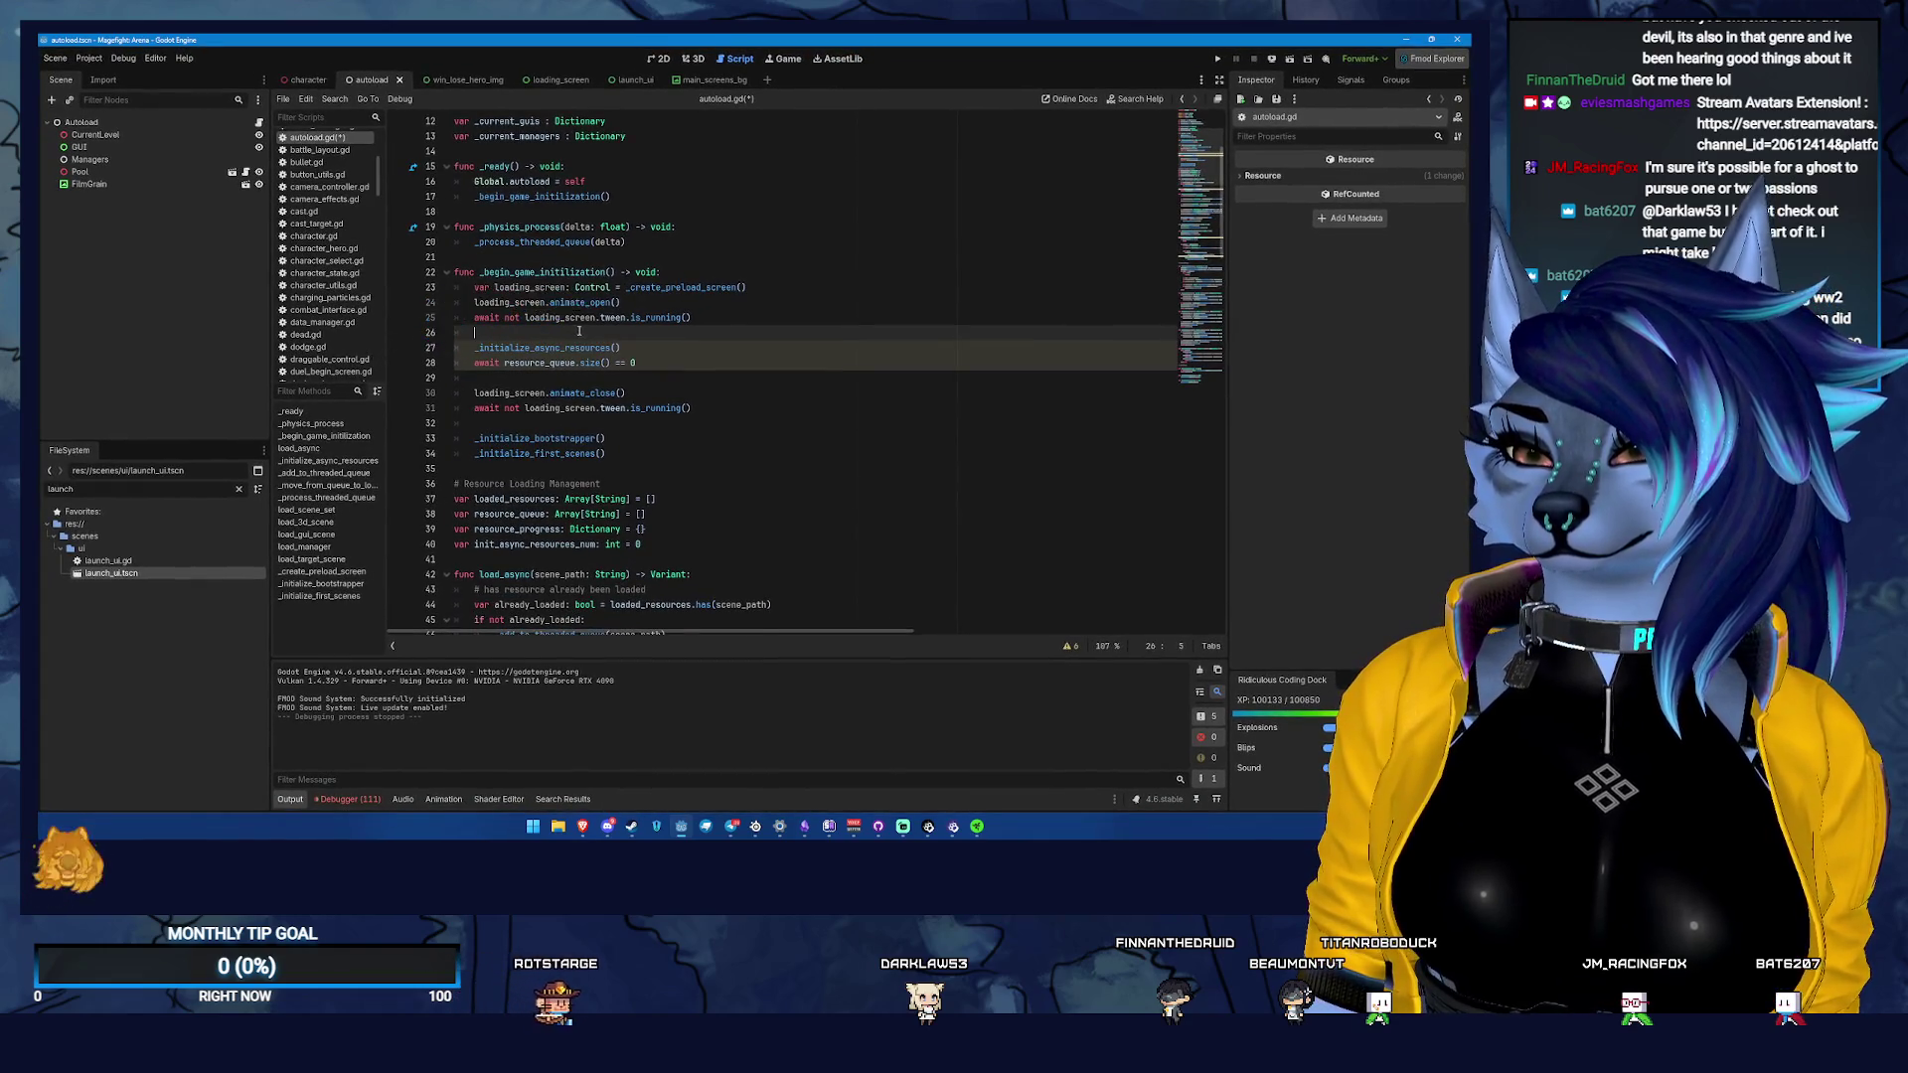
{"action": "key", "text": "BackSpace"}
{"action": "key", "text": "BackSpace"}
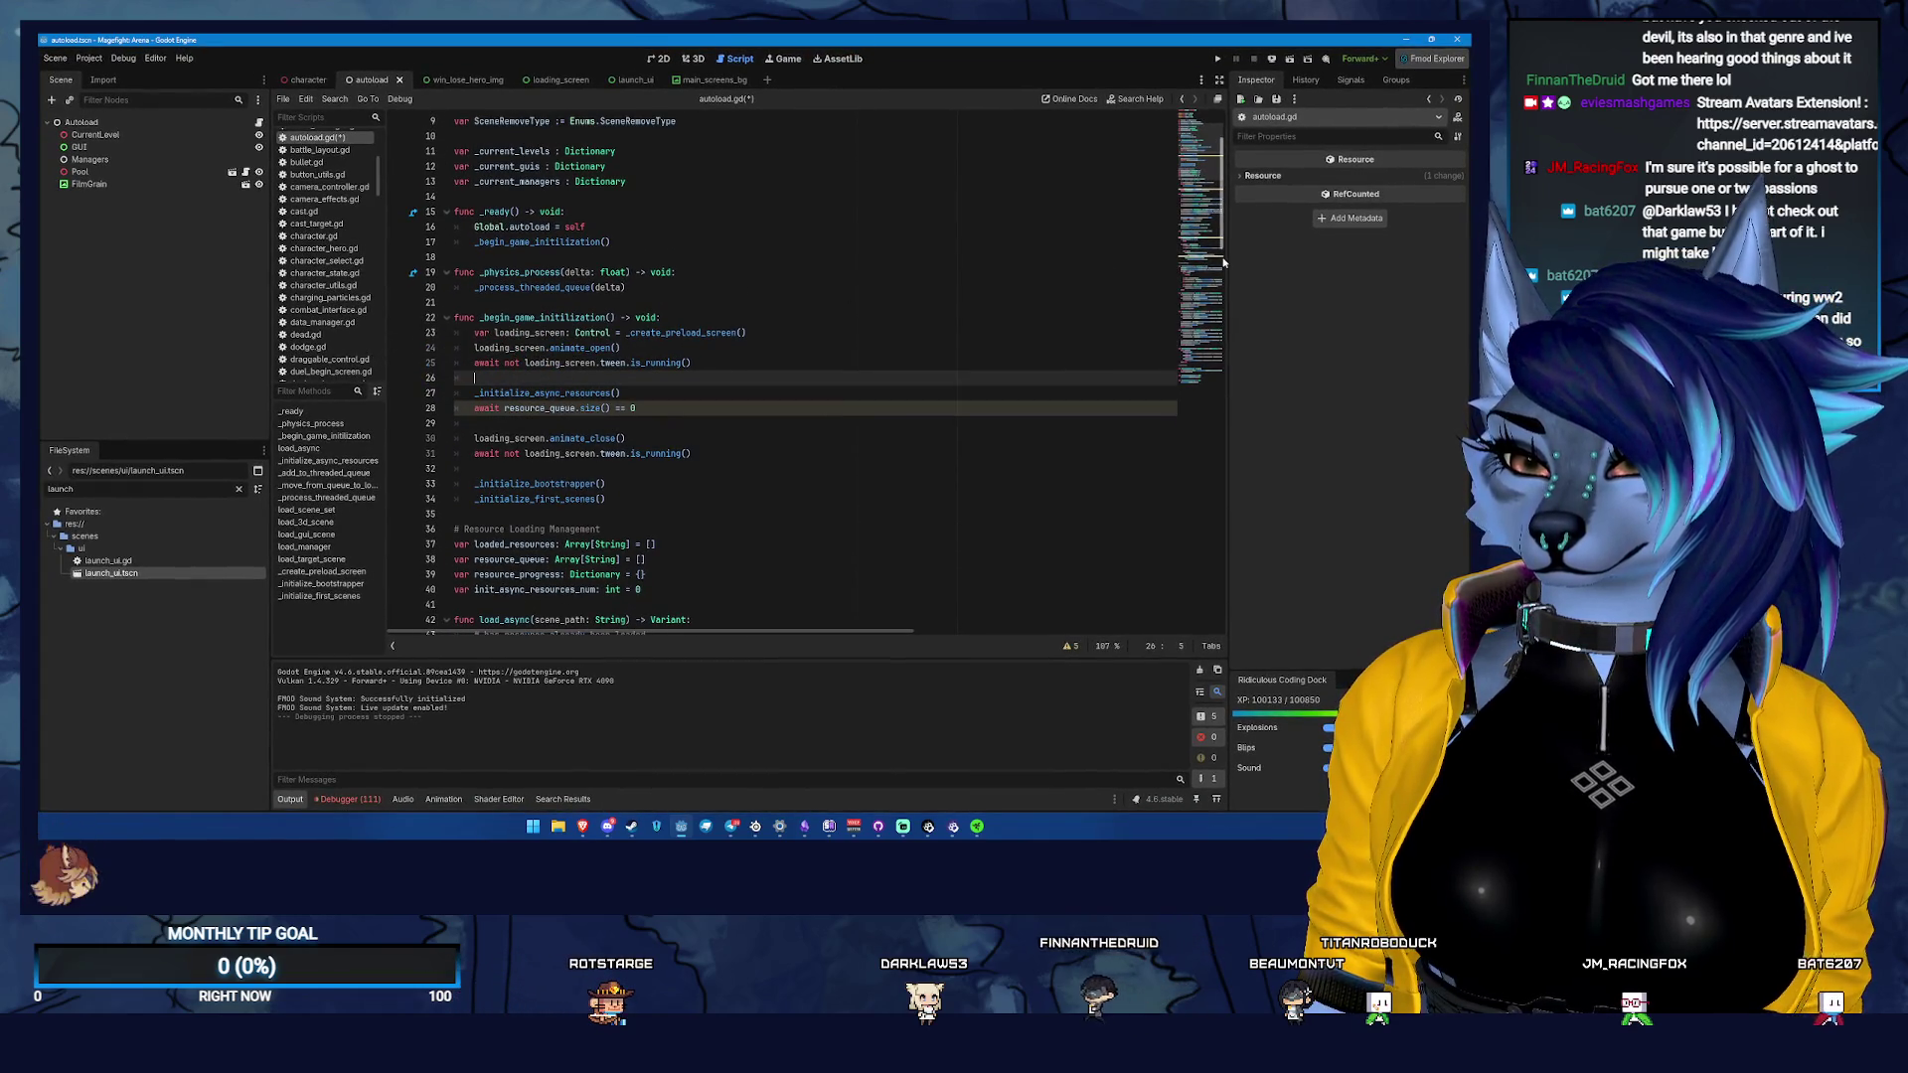
Comment out the _begin_game_initialization call on line 17, save, and run the project.
{"action": "left_click", "coordinate": [1216, 402]}
{"action": "left_click", "coordinate": [1218, 134]}
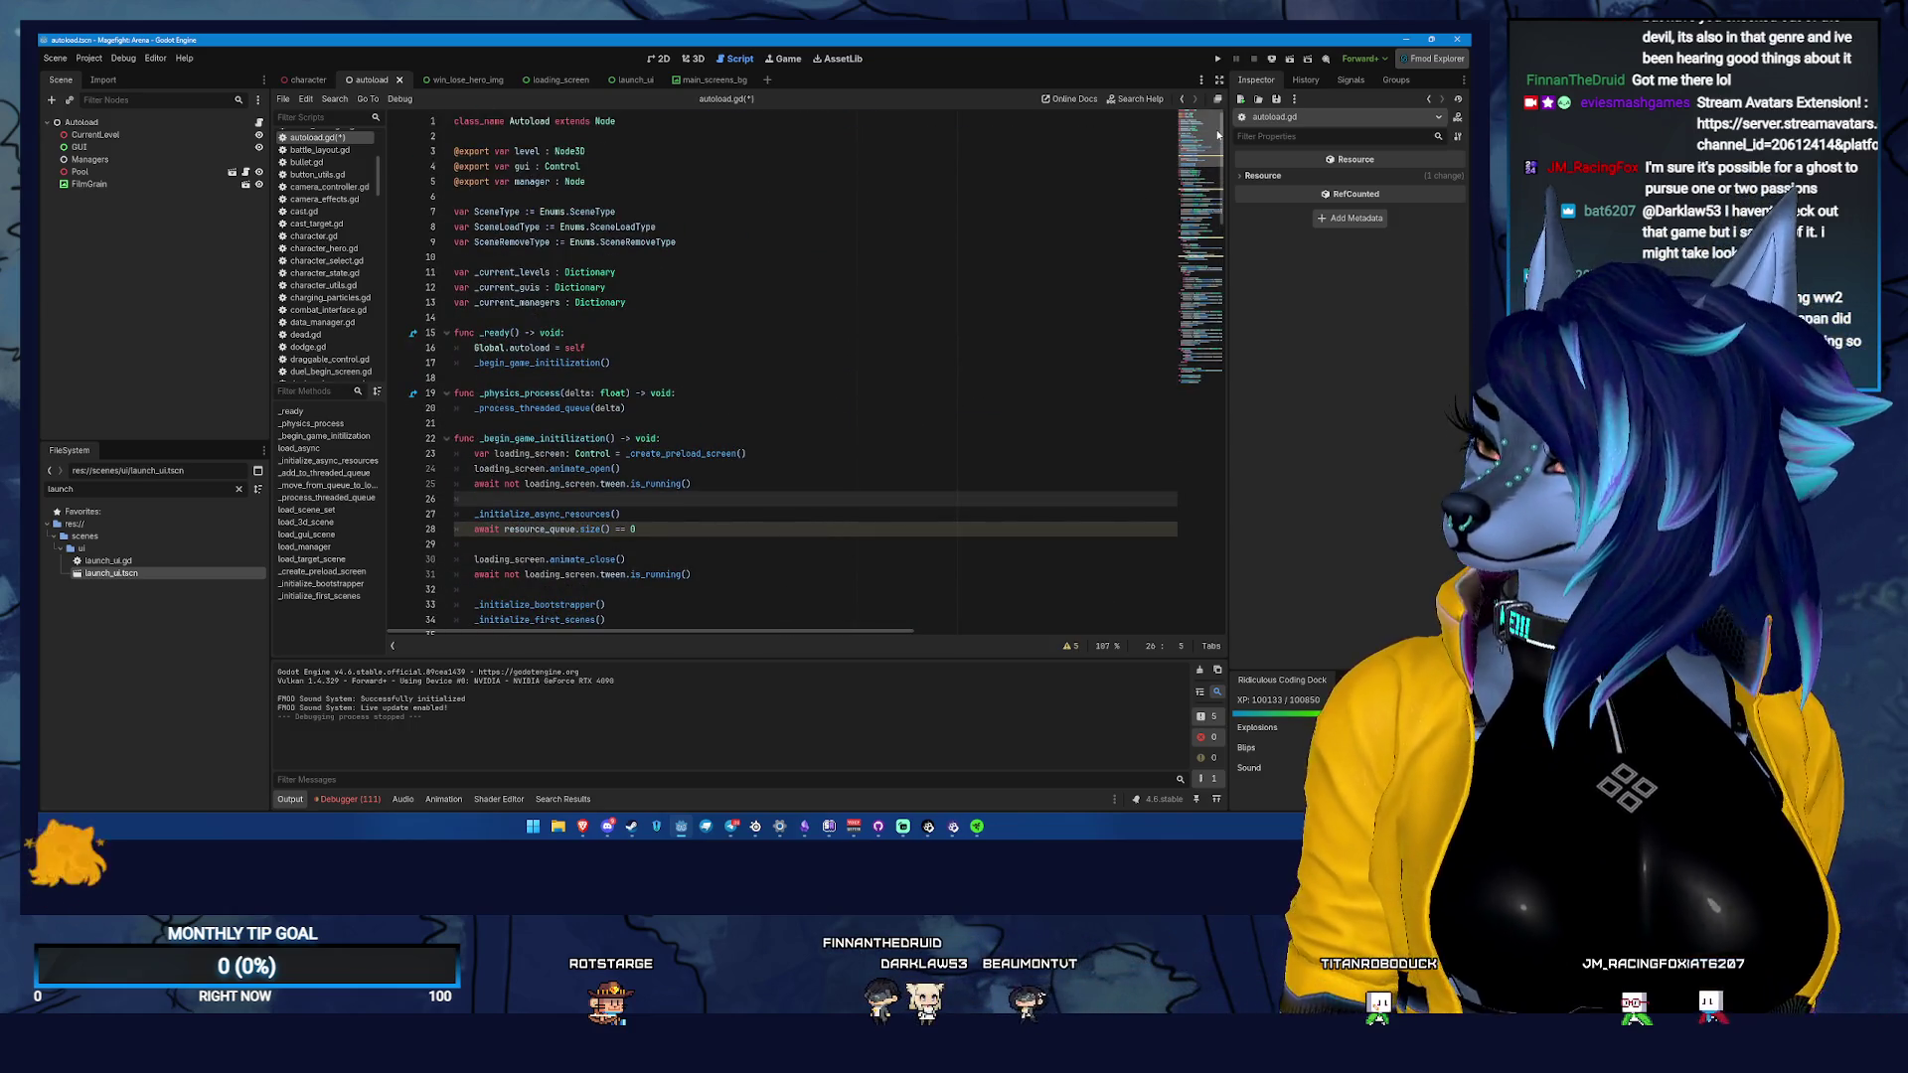
{"action": "mouse_move", "coordinate": [1218, 151]}
{"action": "left_mouse_down"}
{"action": "mouse_move", "coordinate": [1210, 184]}
{"action": "mouse_move", "coordinate": [1187, 160]}
{"action": "left_mouse_up"}
{"action": "left_click", "coordinate": [471, 312]}
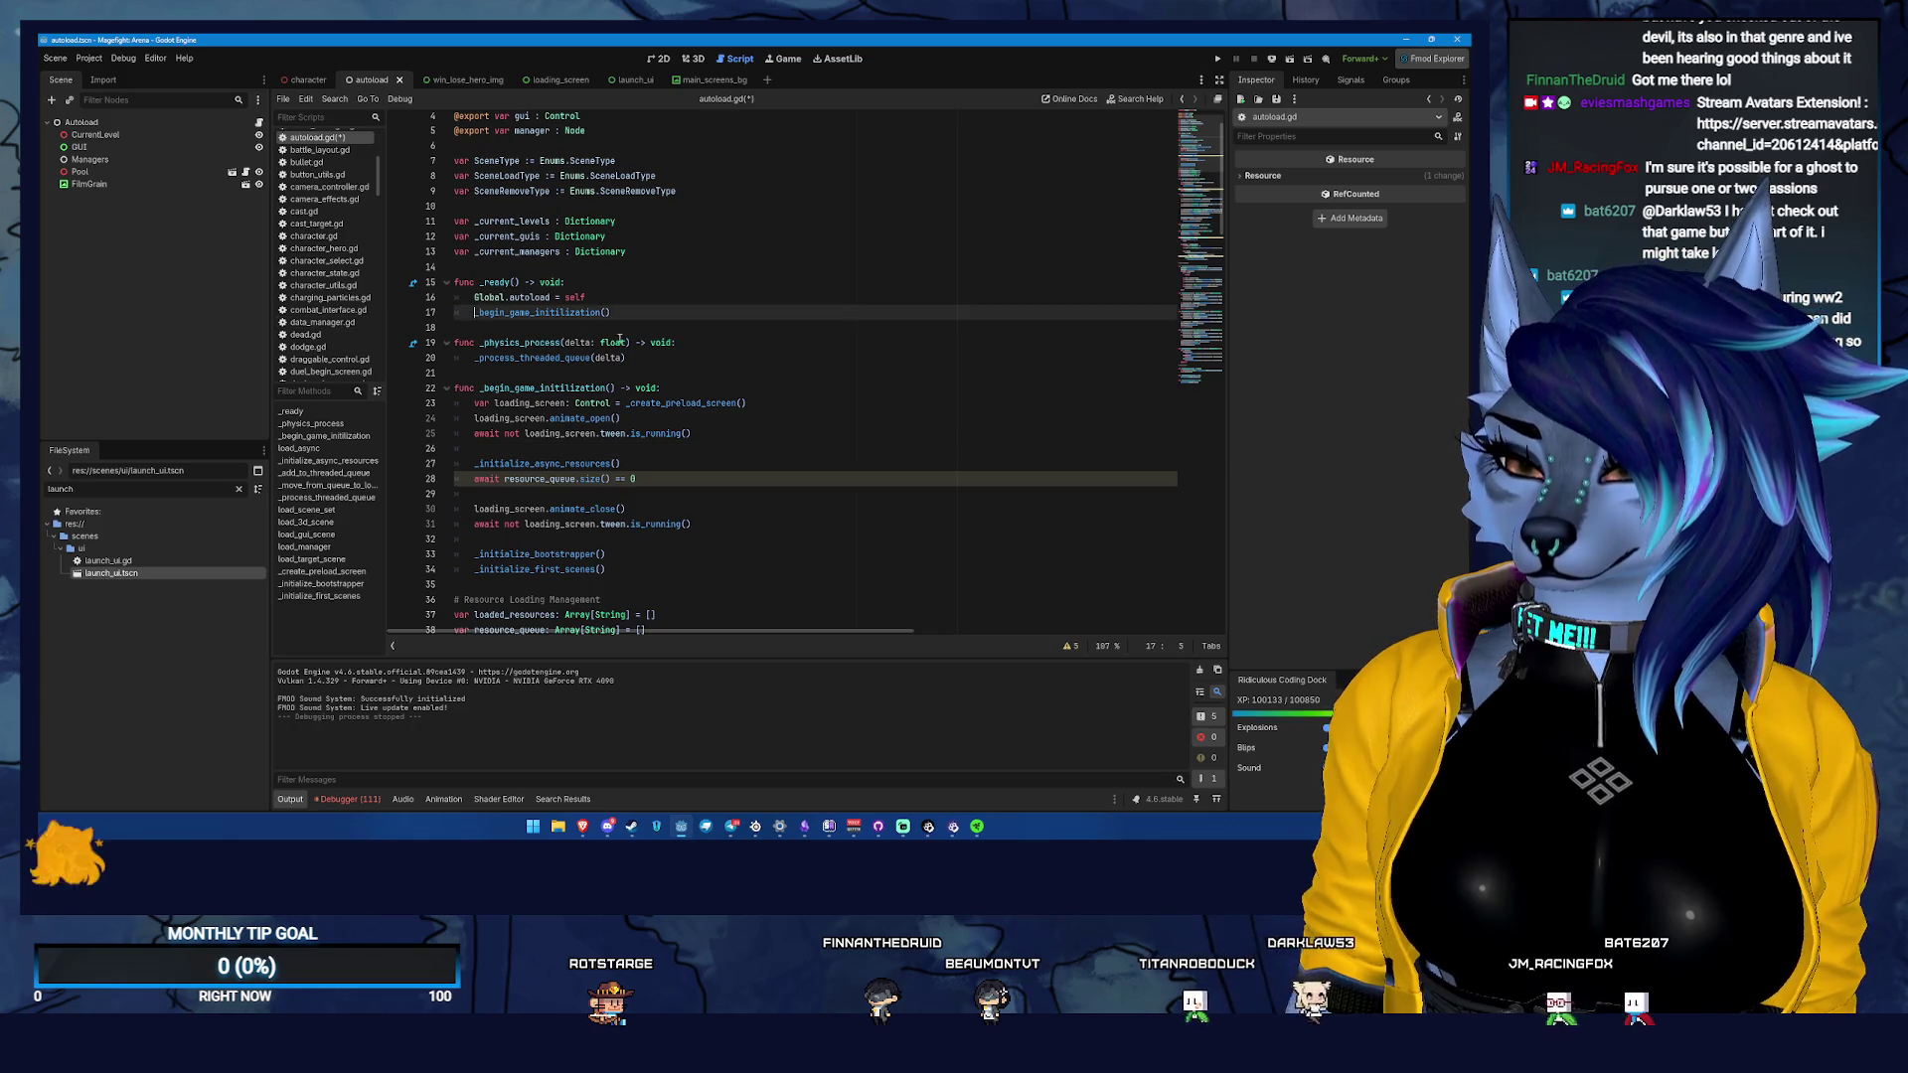
{"action": "key", "text": "ctrl+s"}
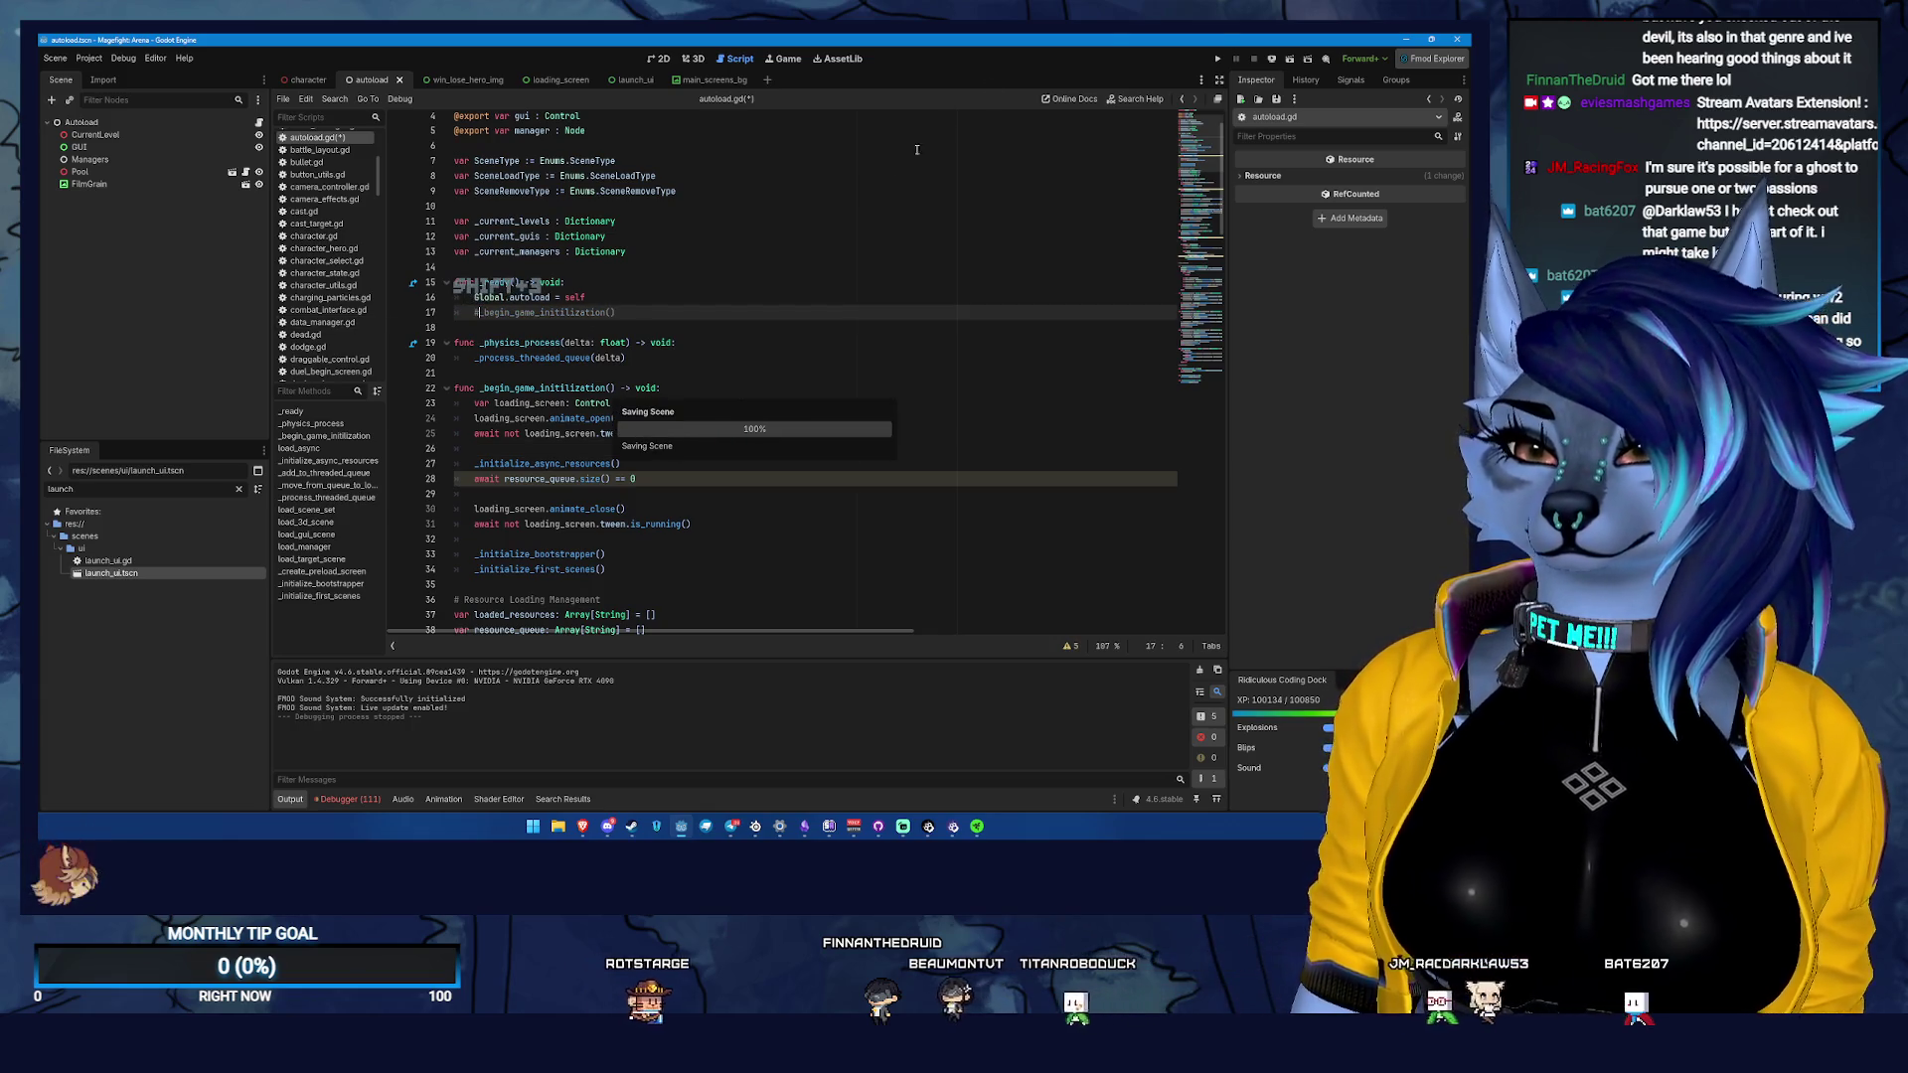
{"action": "left_click", "coordinate": [1216, 58]}
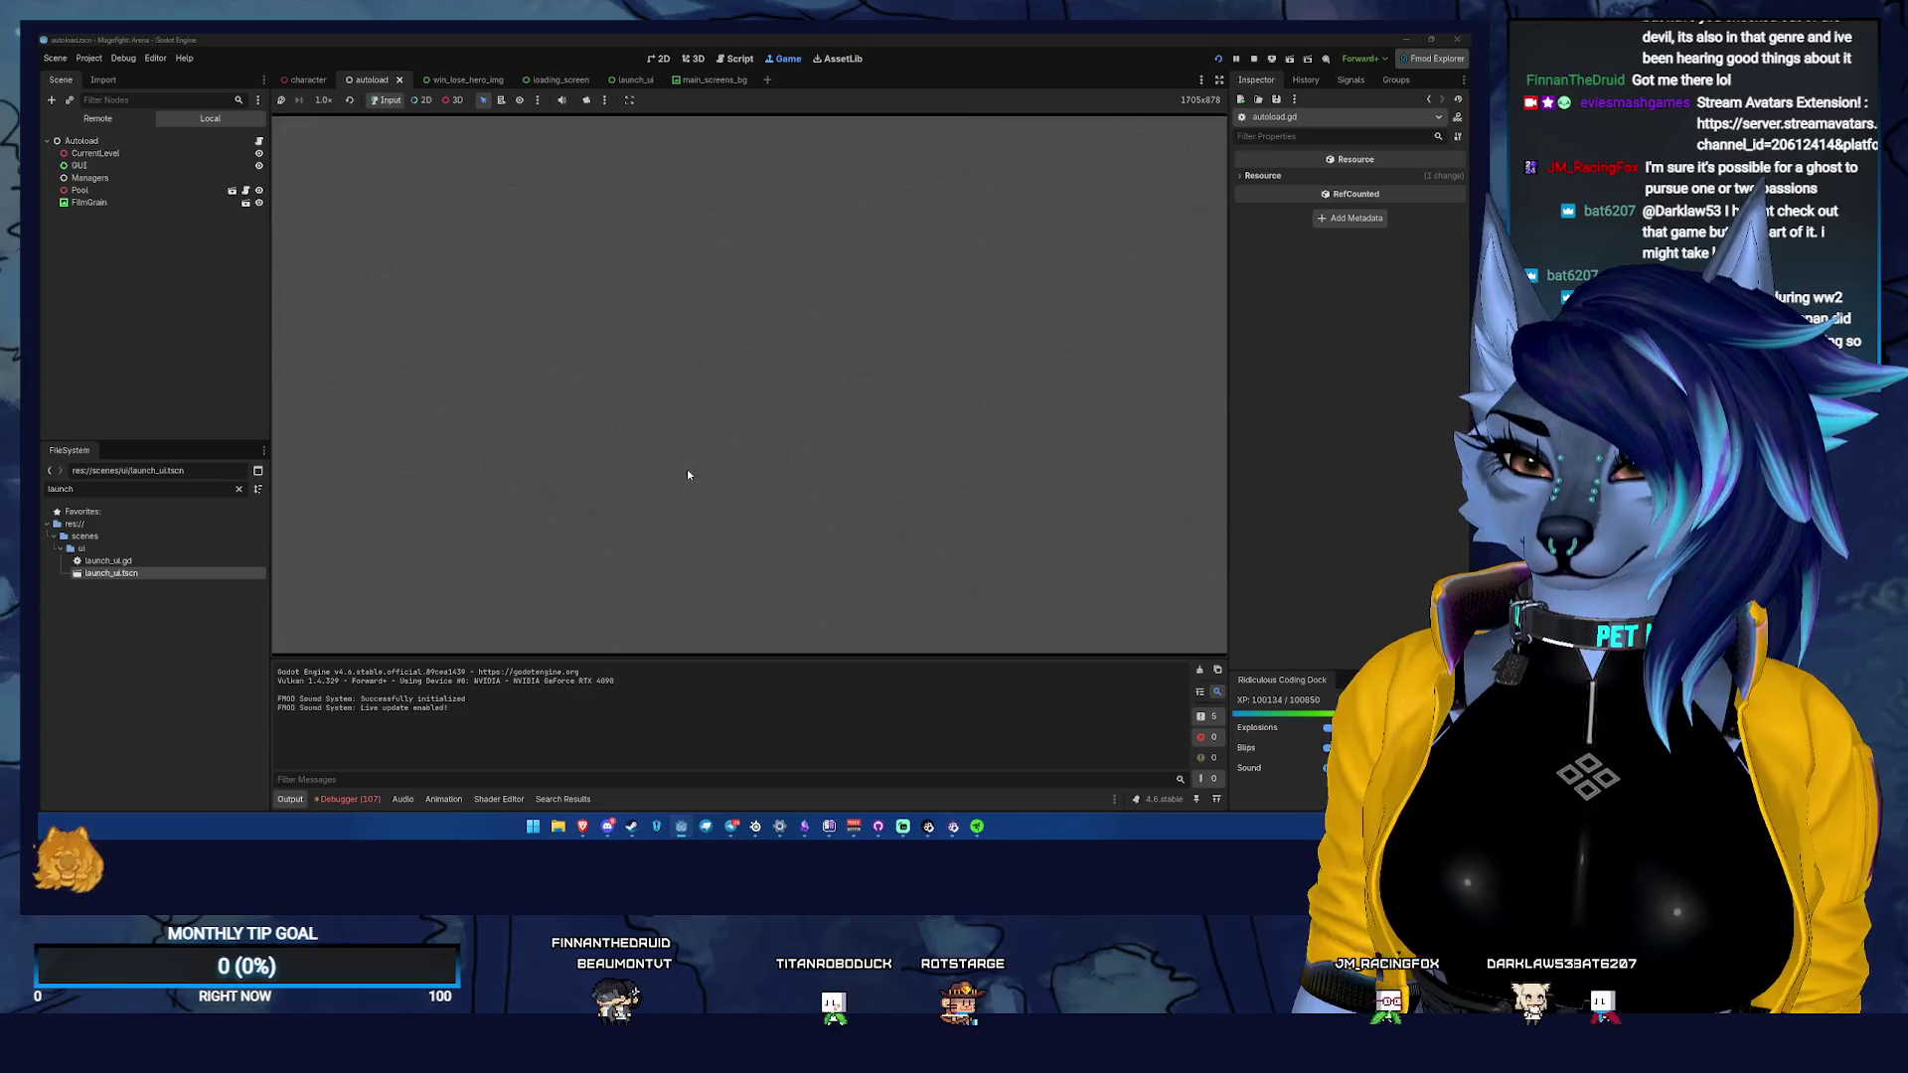
Uncomment the line 17 initialization call, delete is_running() from the tween await, and show the Tween docs.
{"action": "key", "text": "F8"}
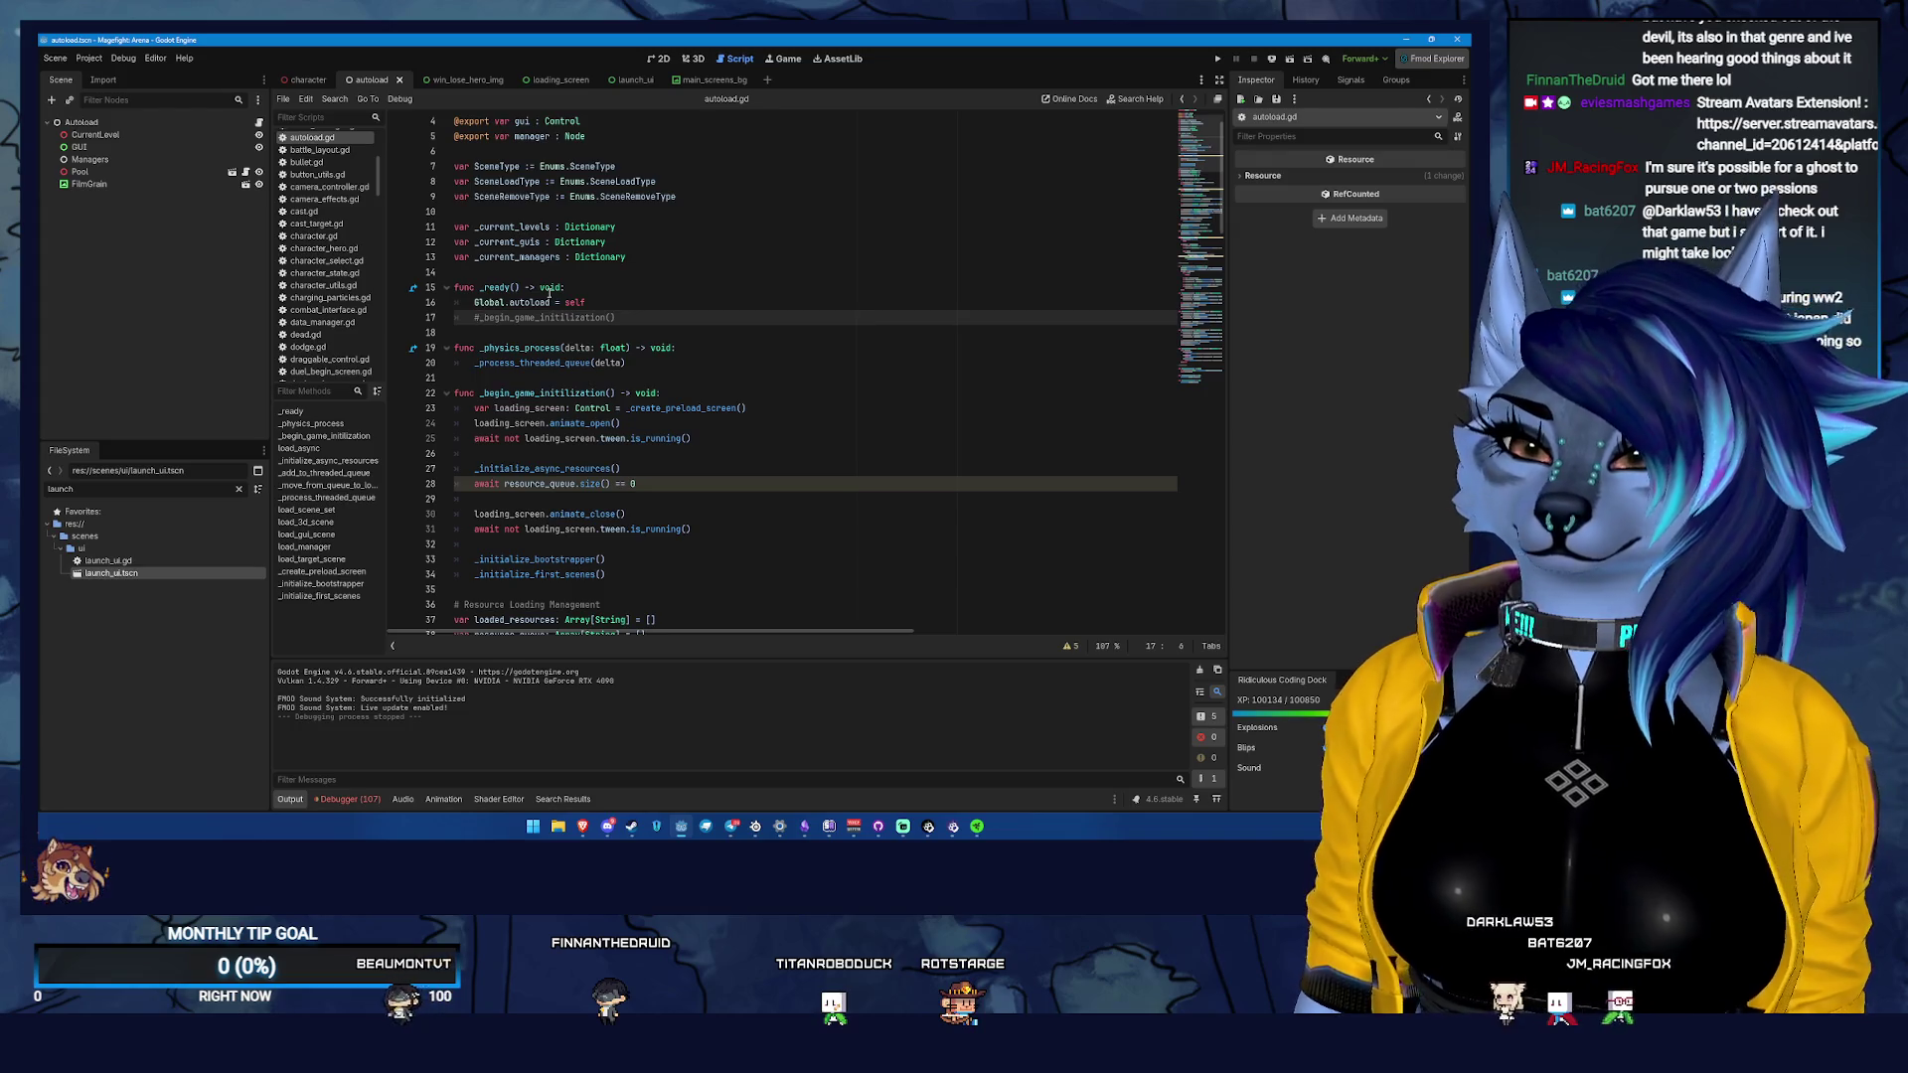
{"action": "key", "text": "ctrl+k"}
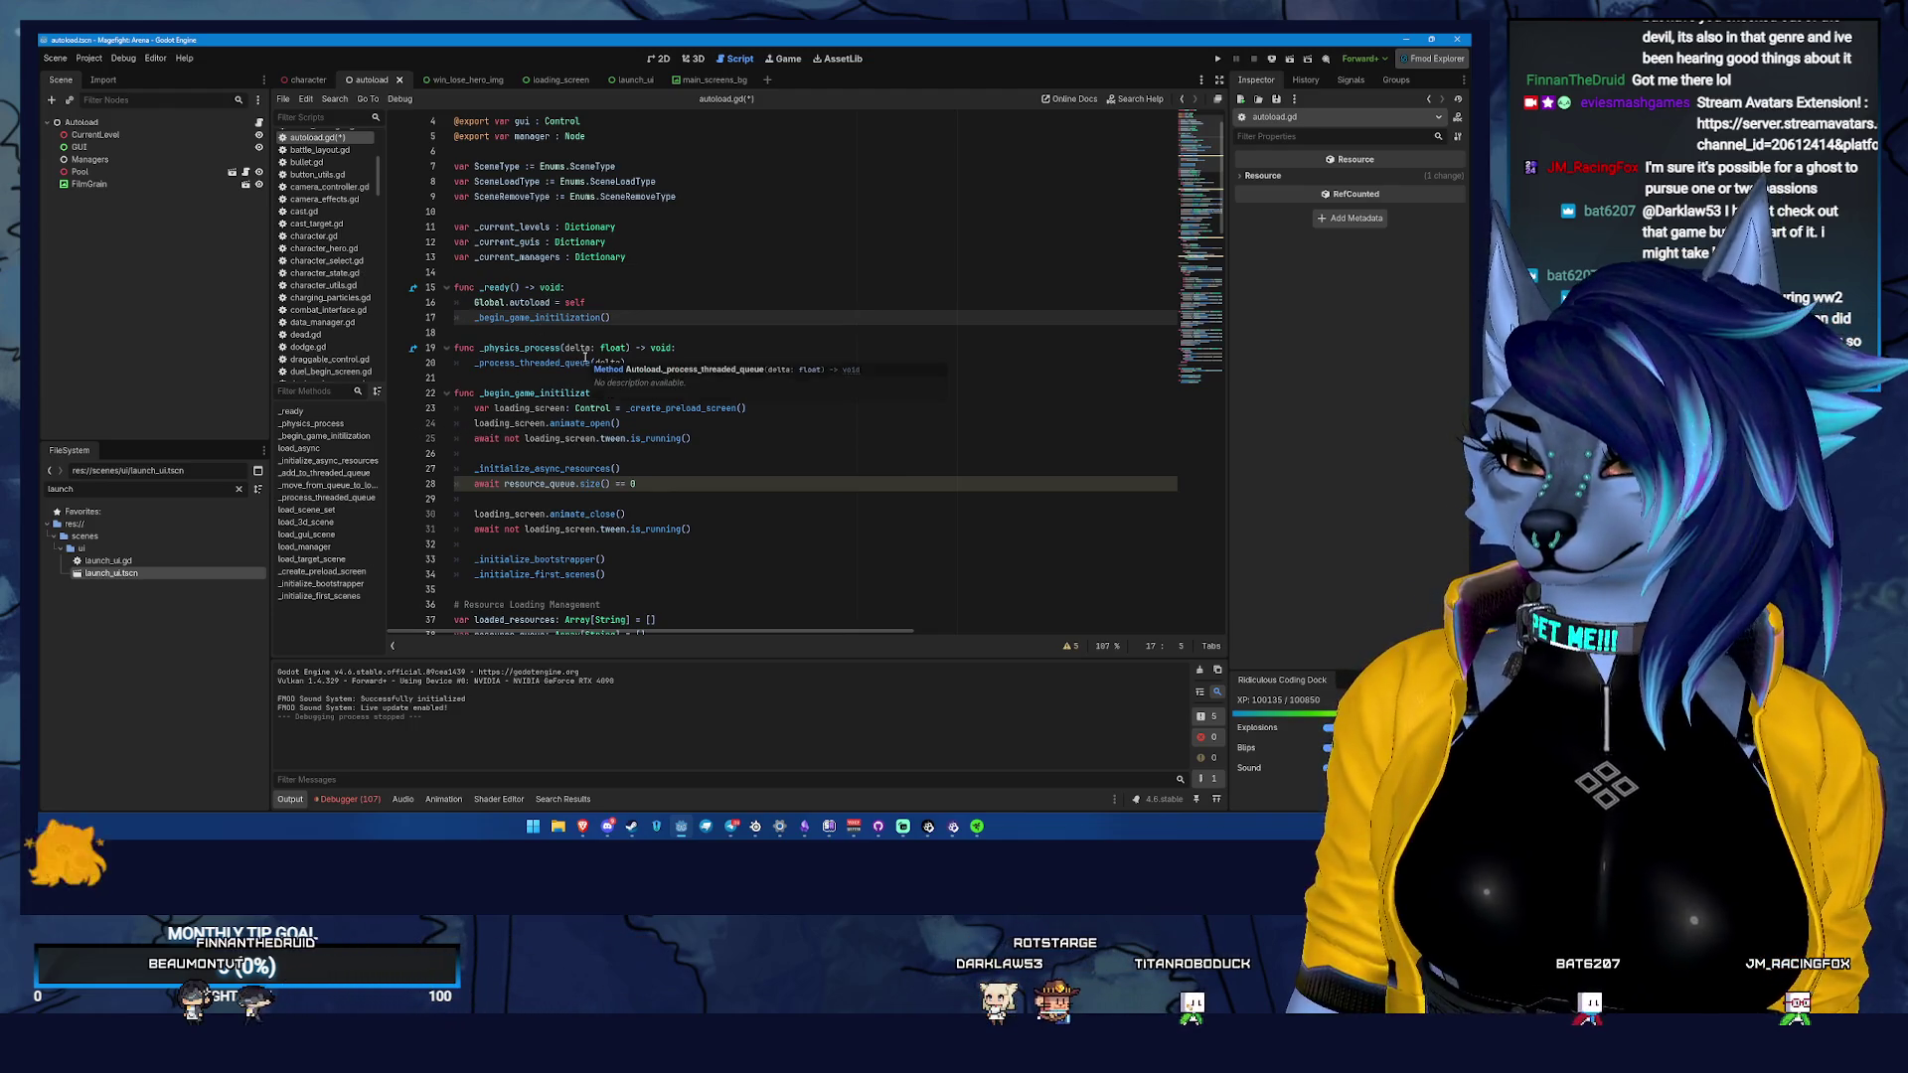
{"action": "scroll", "coordinate": [616, 358], "scroll_direction": "down", "scroll_amount": 2}
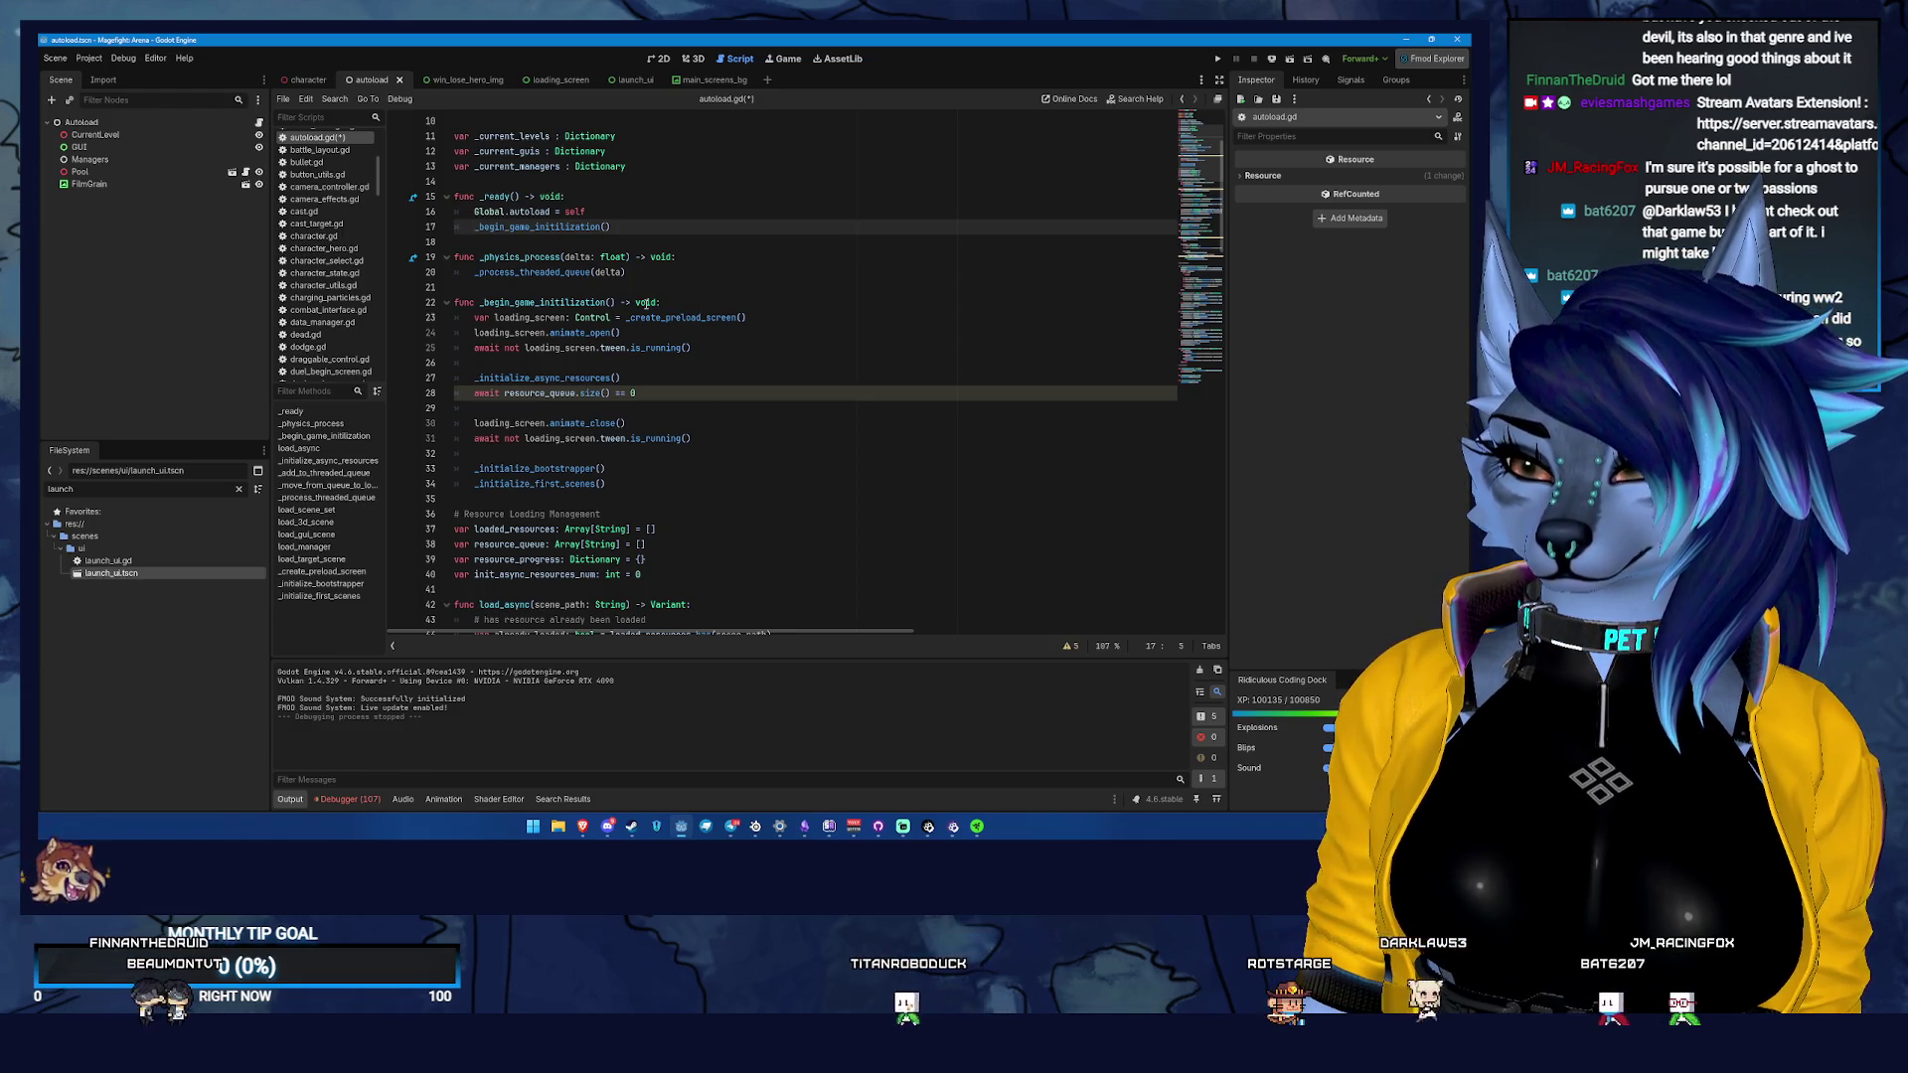
{"action": "left_click", "coordinate": [490, 348]}
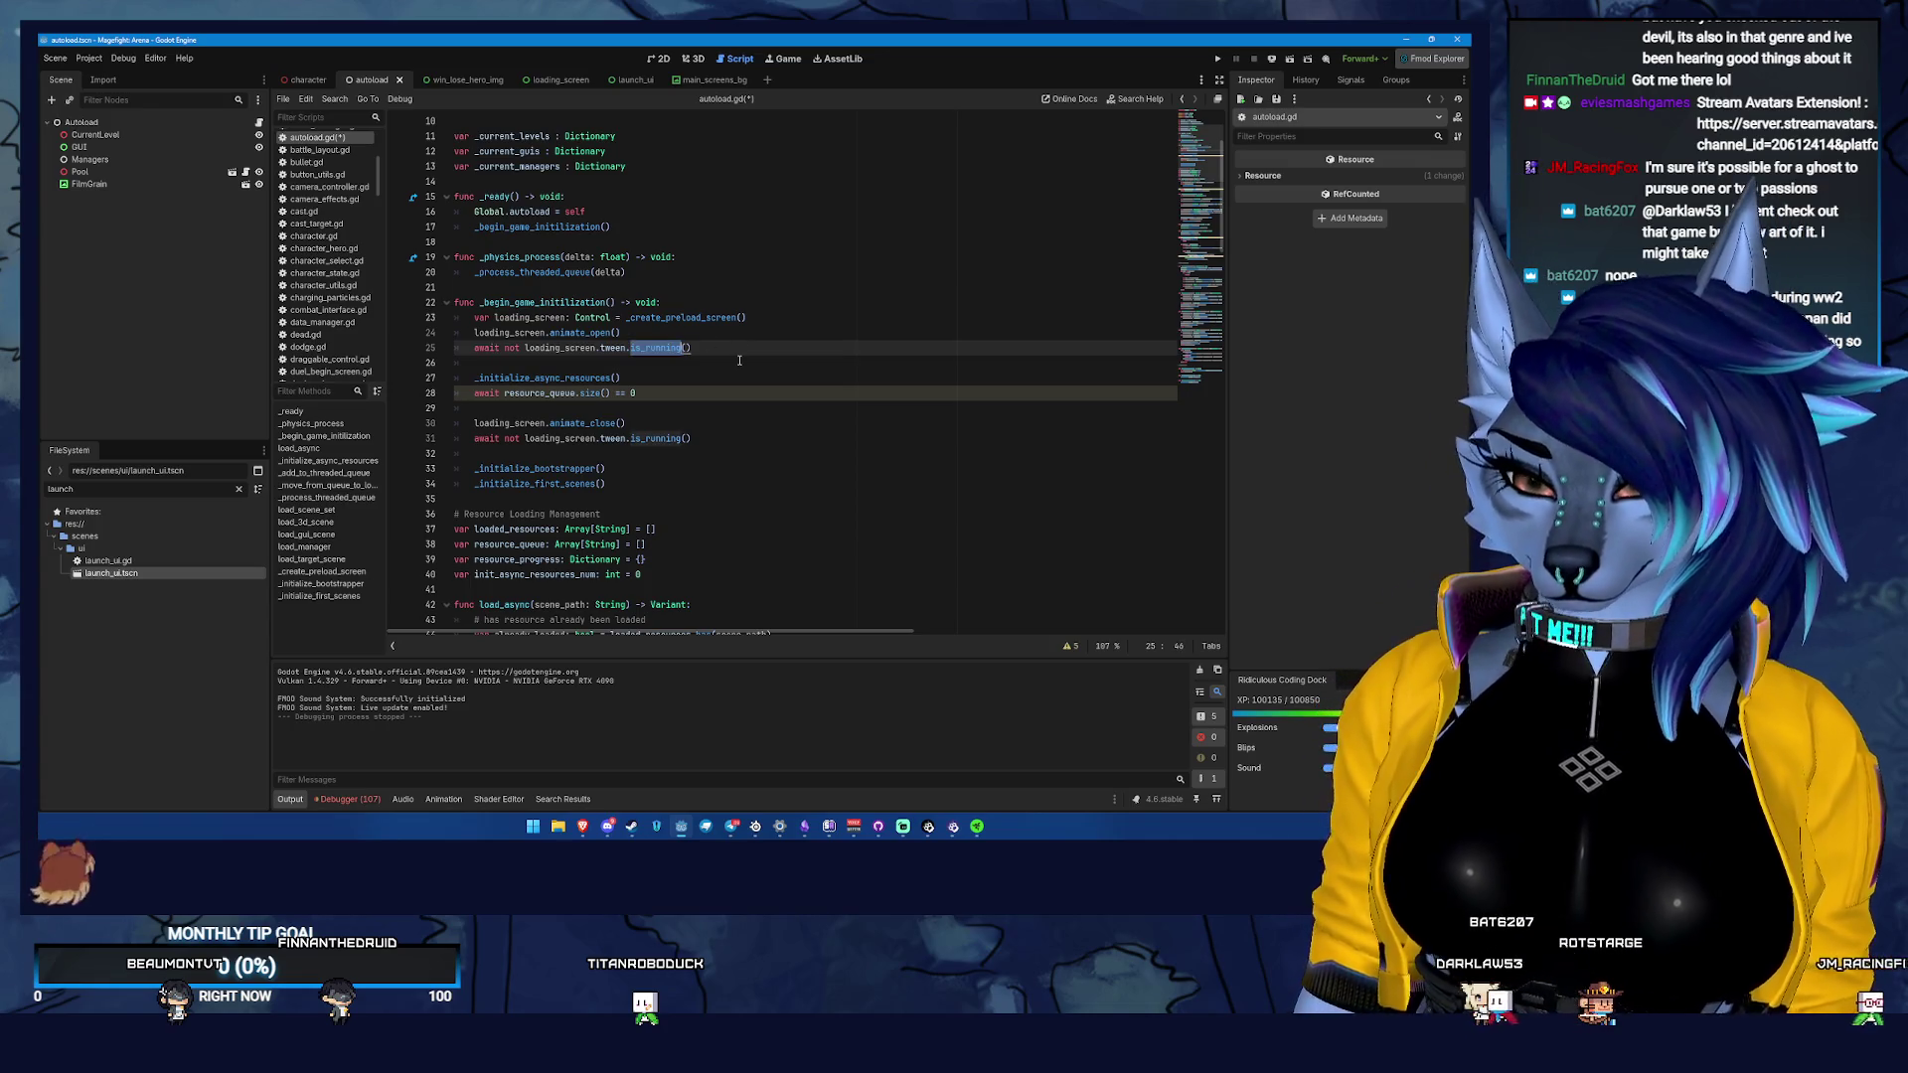
{"action": "key", "text": "BackSpace"}
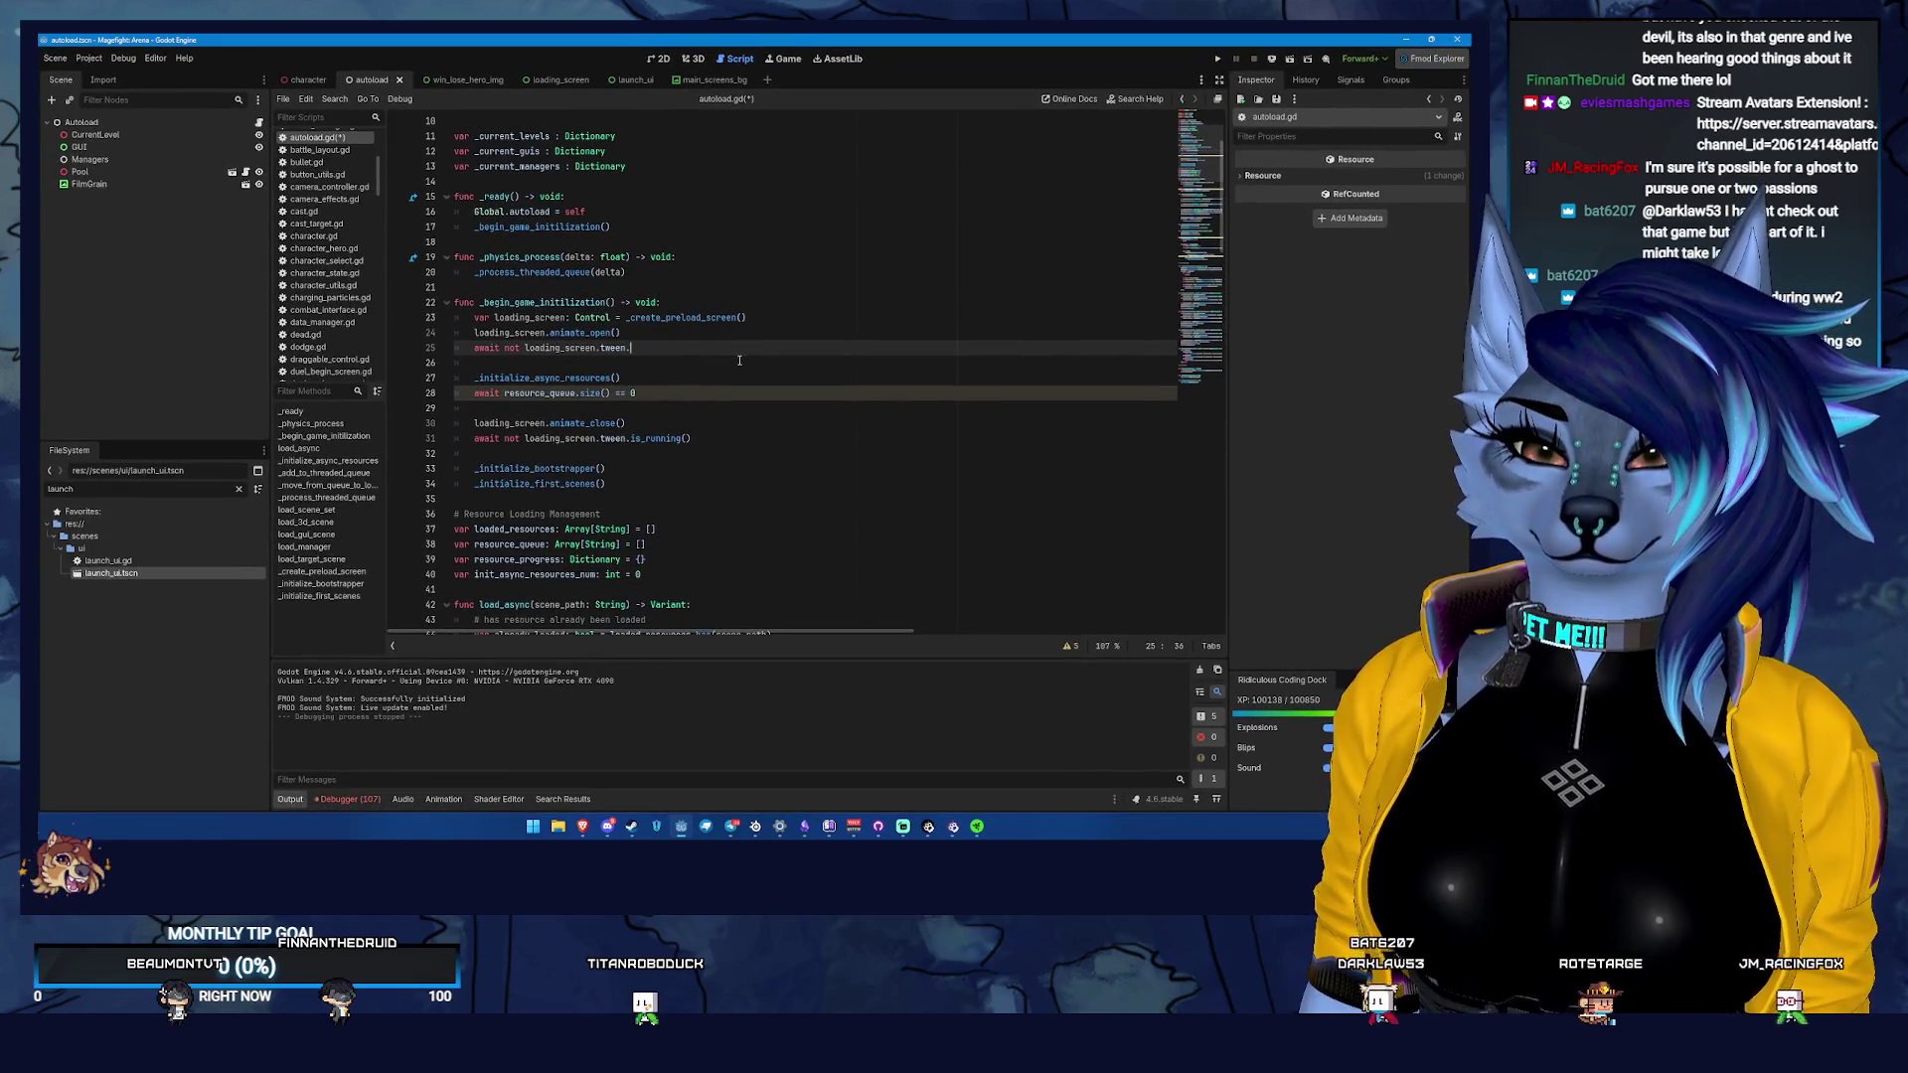
{"action": "left_click", "coordinate": [582, 826]}
{"action": "left_click", "coordinate": [763, 762]}
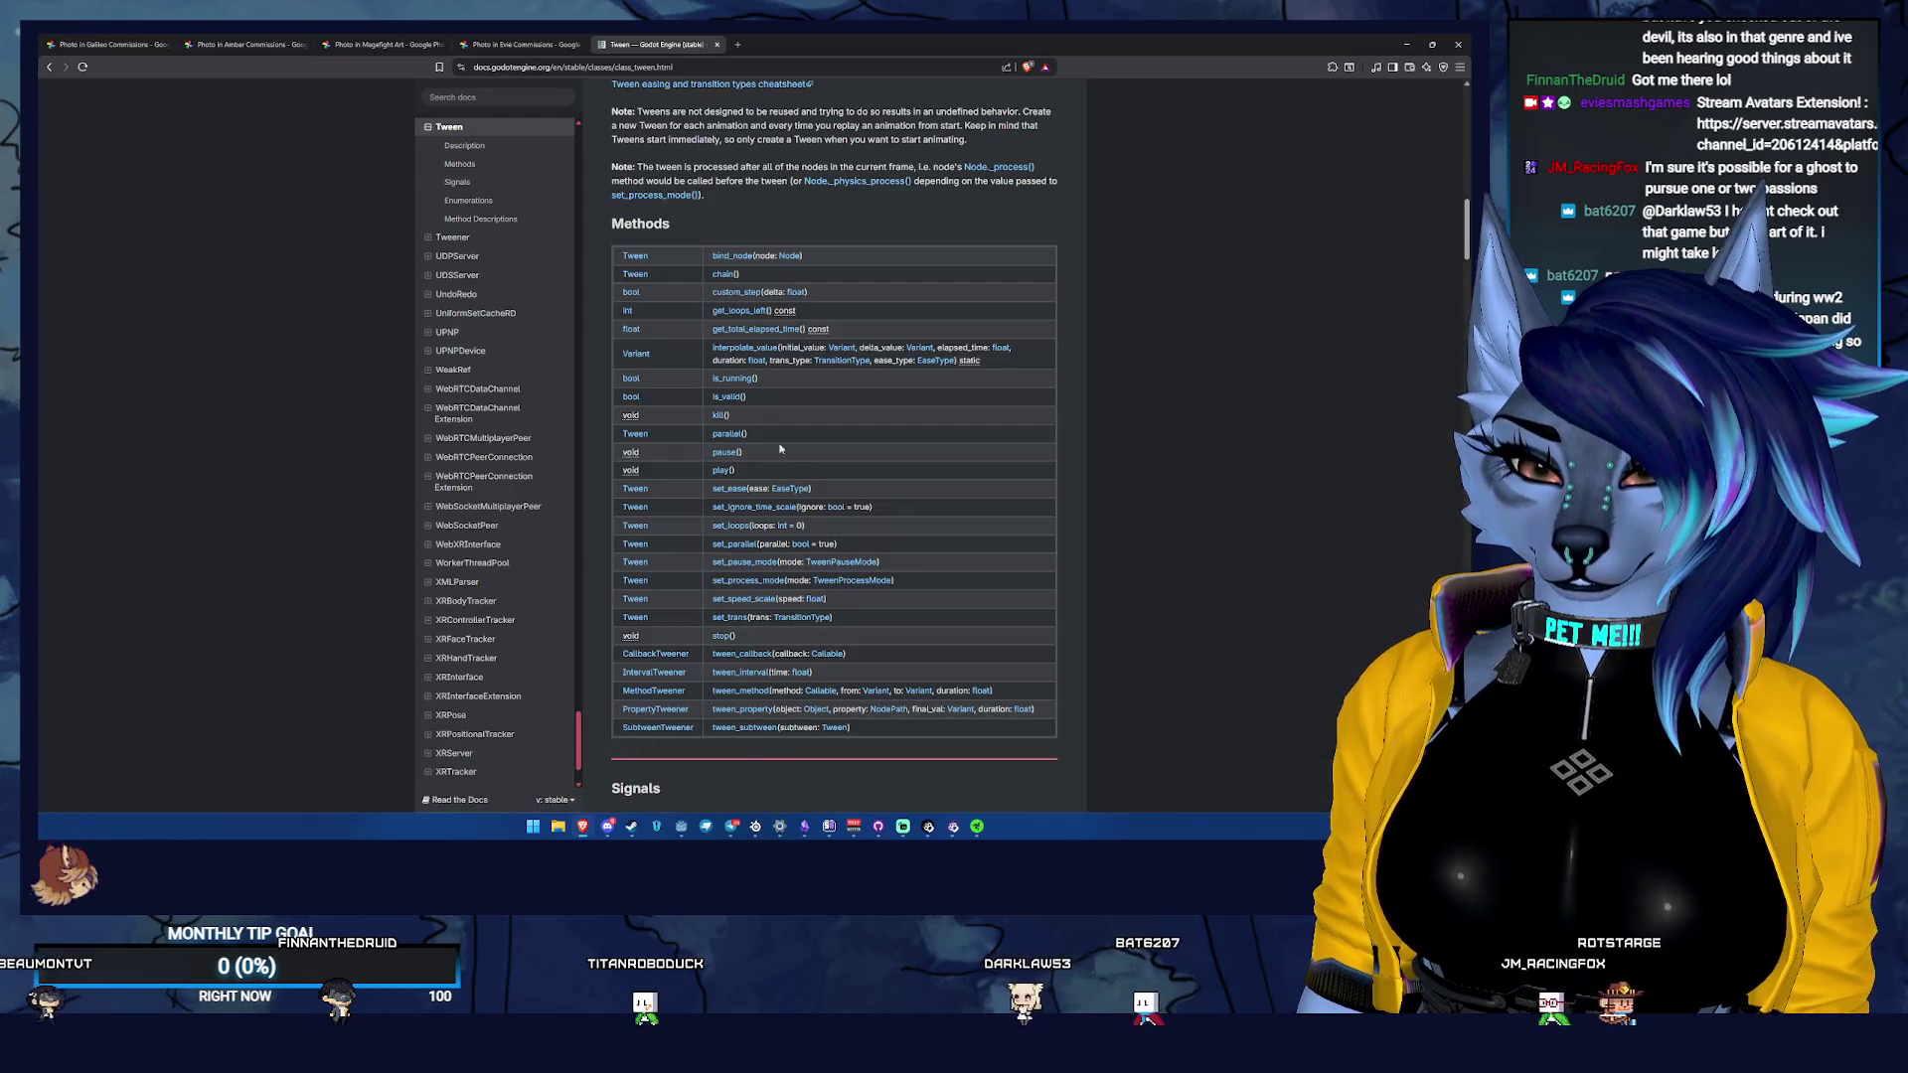
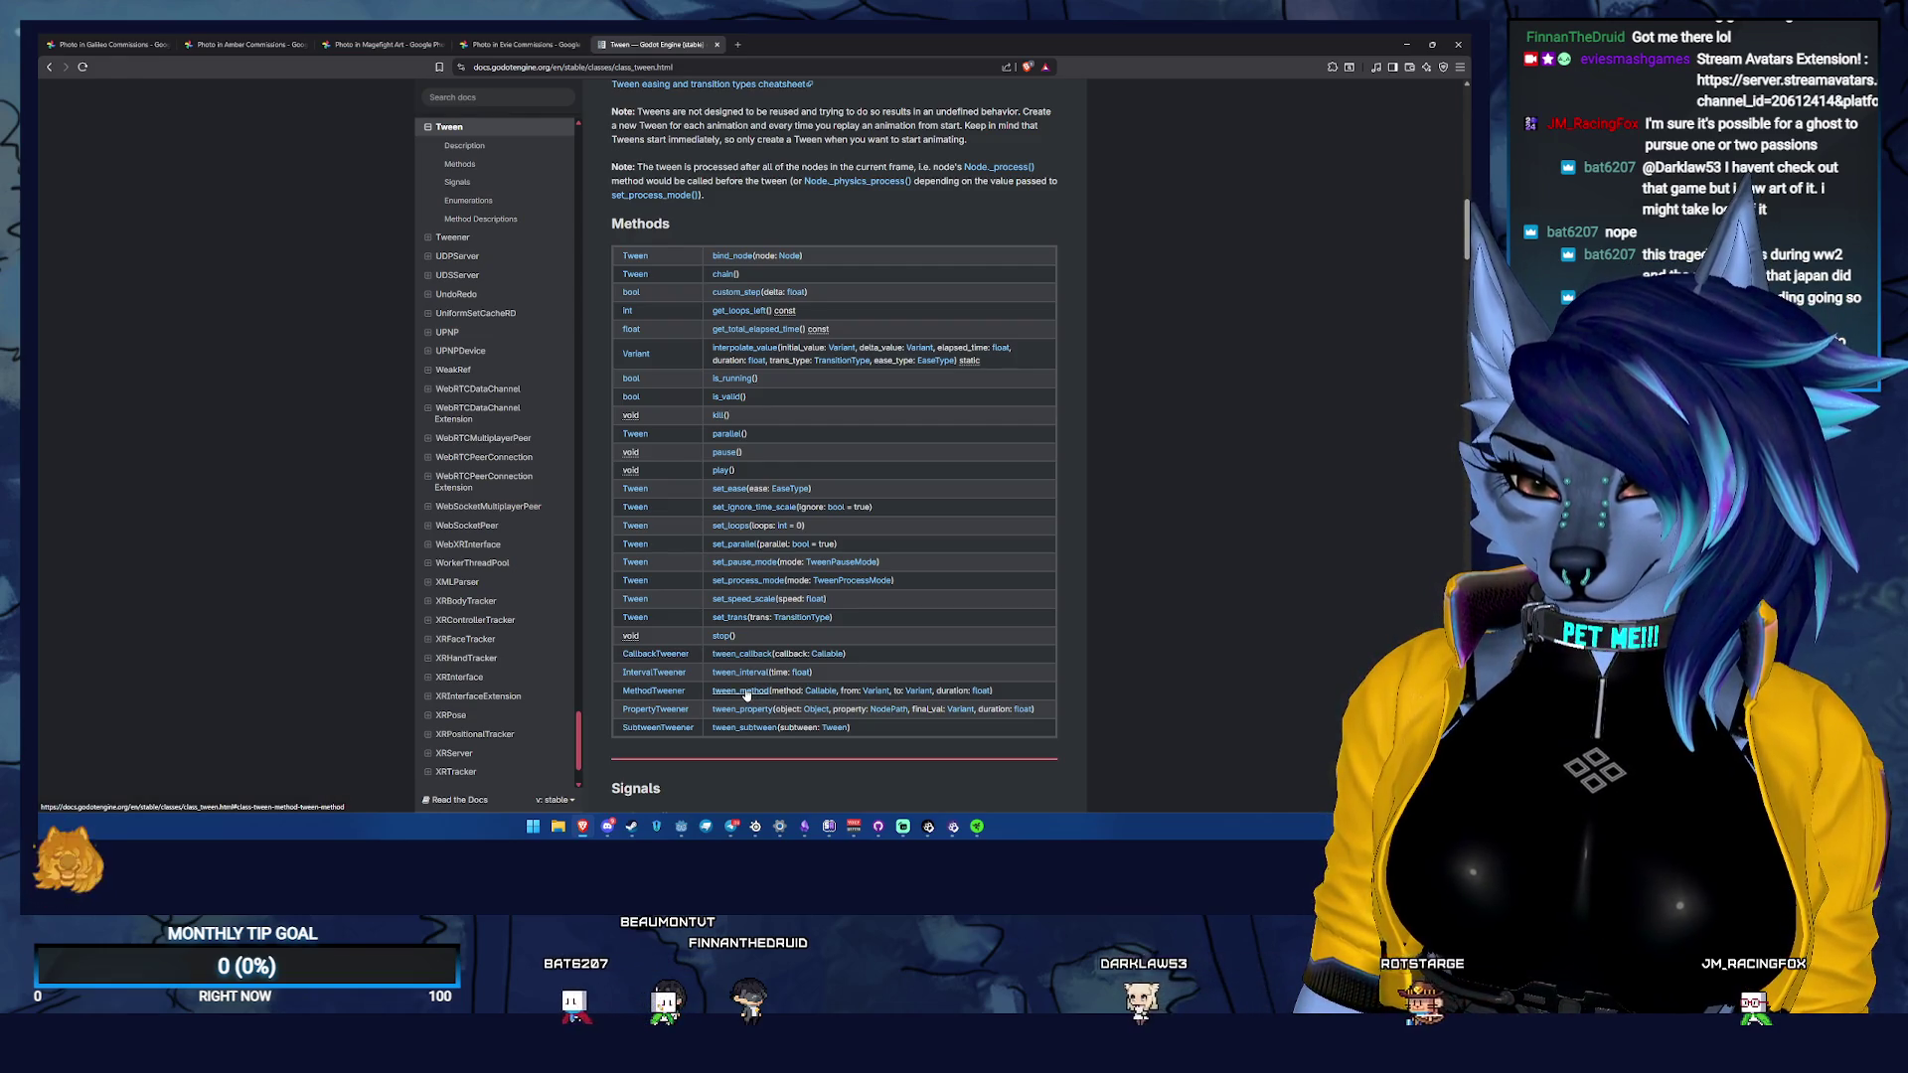
Scroll the Tween docs down to the Signals section, then return to autoload.gd in Godot.
{"action": "scroll", "coordinate": [1137, 636], "scroll_direction": "down", "scroll_amount": 3}
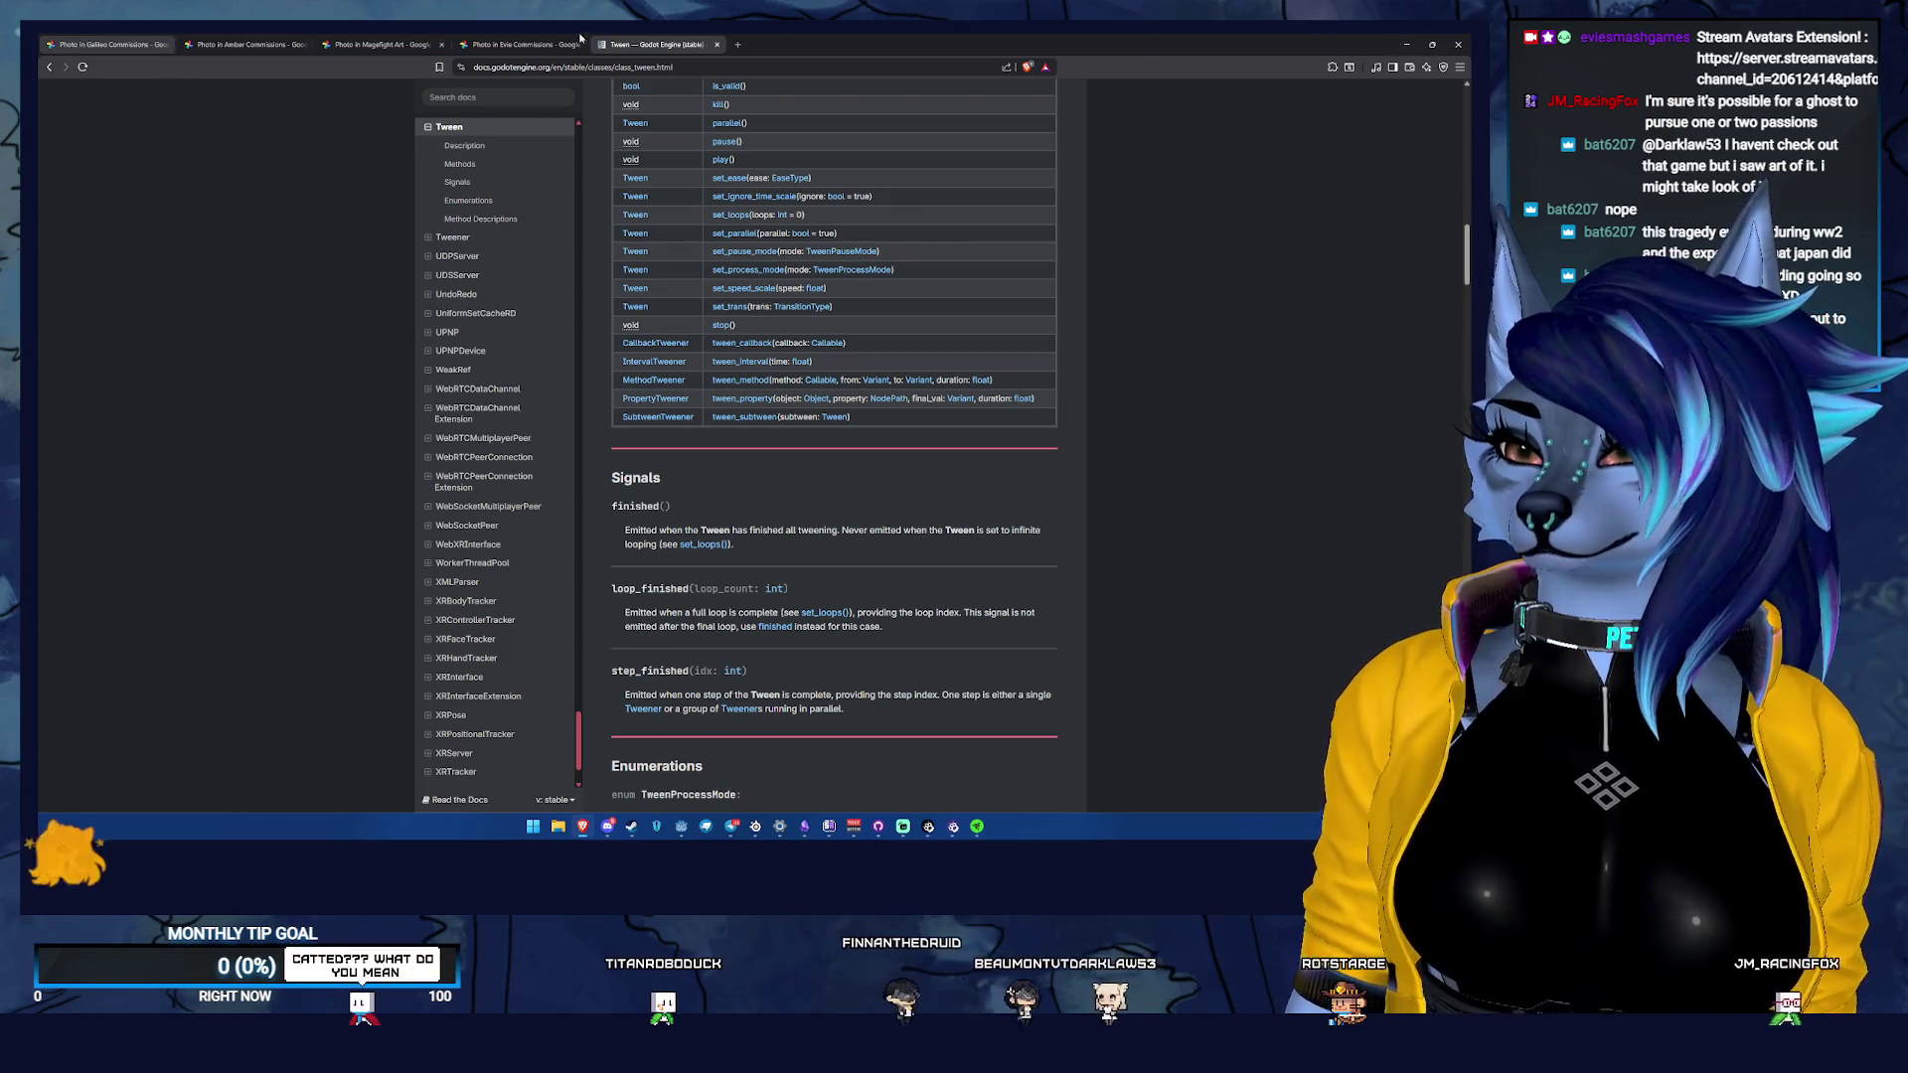
{"action": "key", "text": "alt+Tab"}
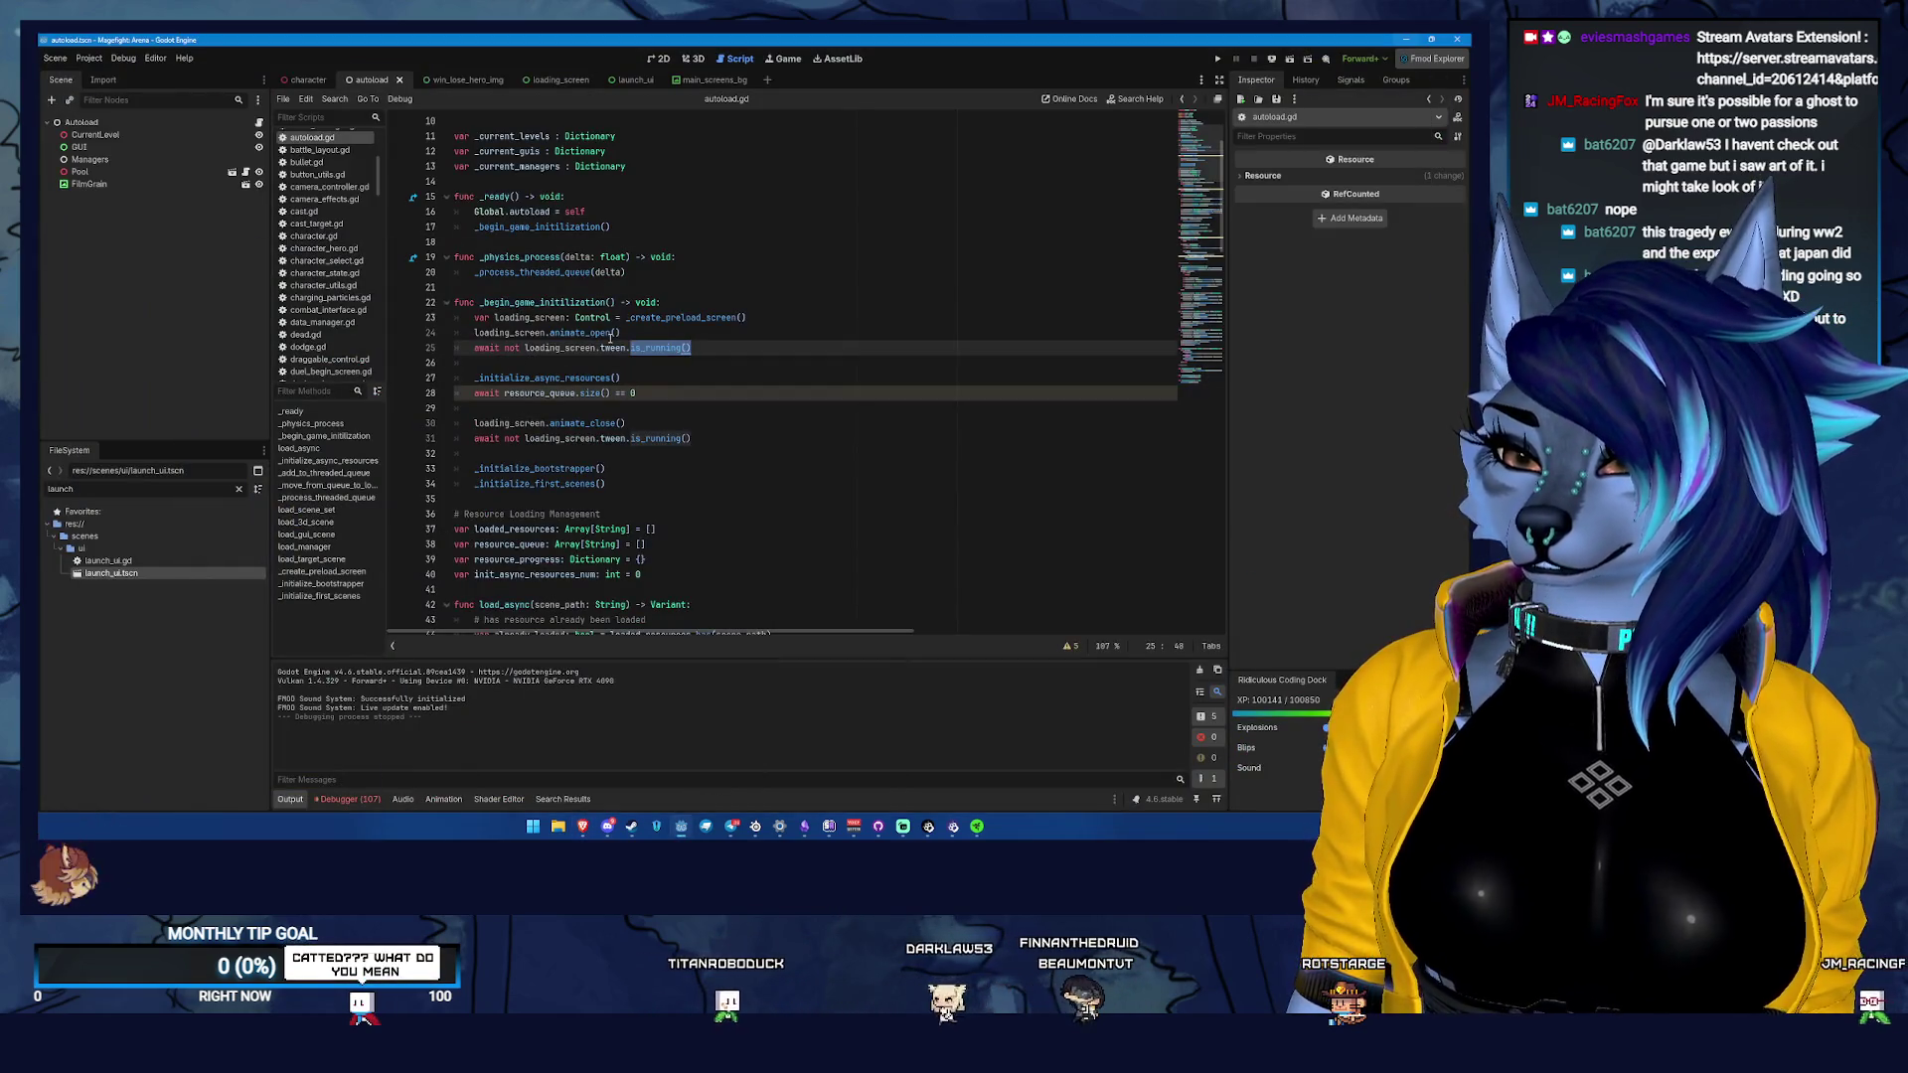
Make the line 25 loading-screen wait await tween.finished instead of 'not is_running()'.
{"action": "type", "text": "f"}
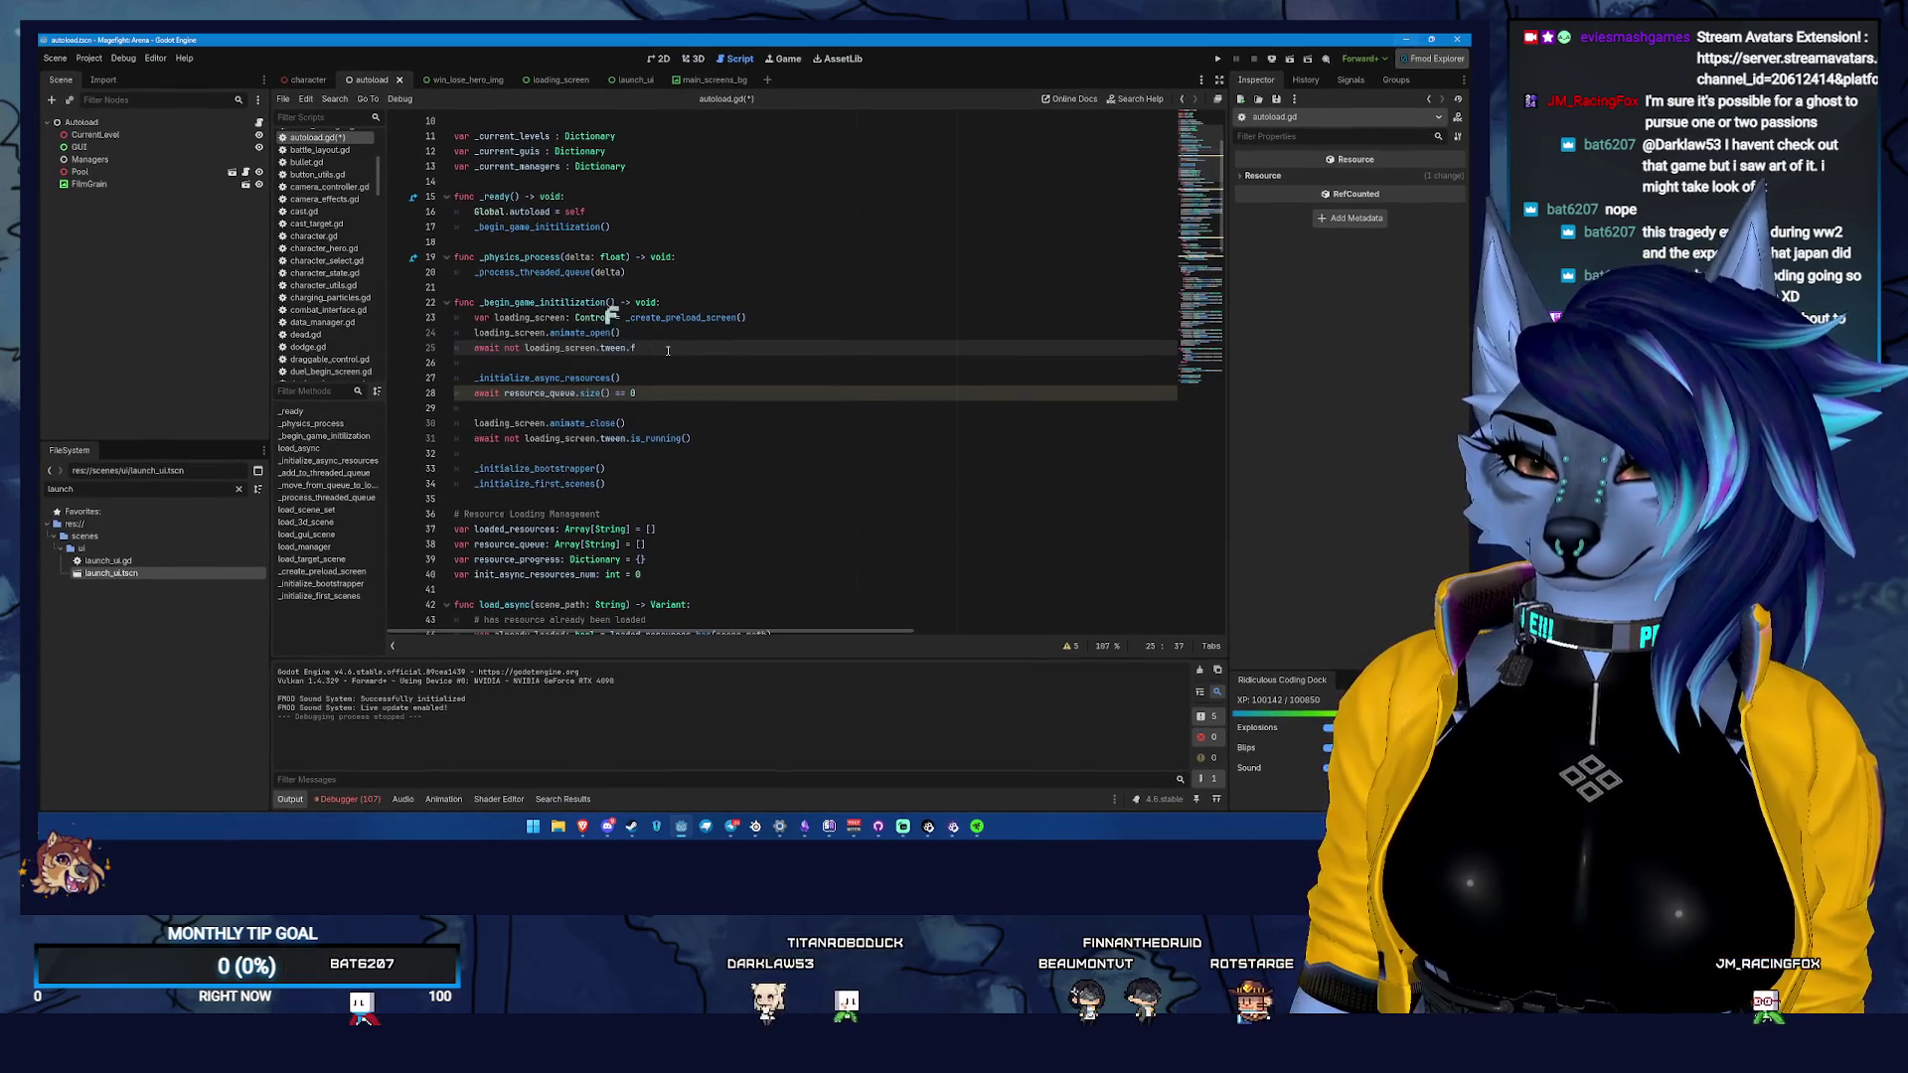
{"action": "type", "text": "inished"}
{"action": "double_click", "coordinate": [512, 348]}
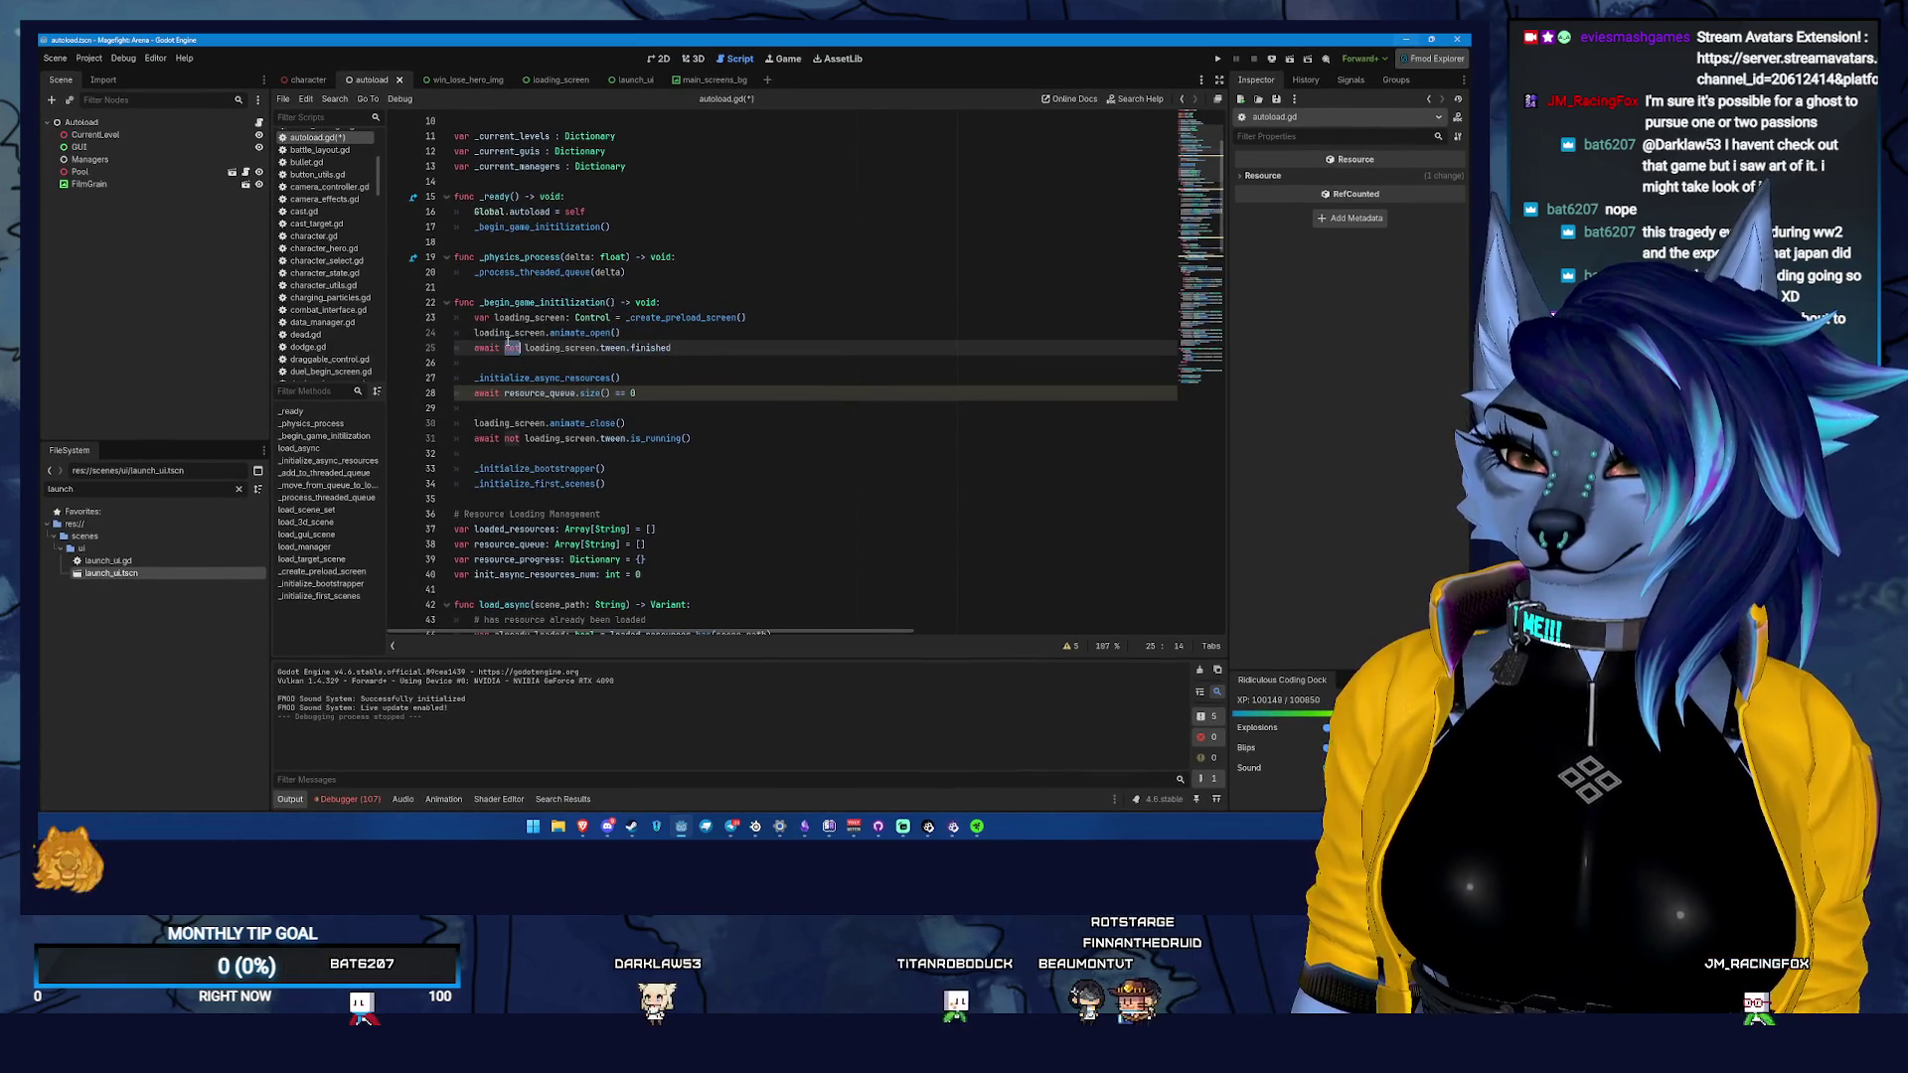
{"action": "key", "text": "BackSpace"}
{"action": "key", "text": "BackSpace"}
Make line 31 await tween.finished as well, save autoload.gd, and run the project.
{"action": "double_click", "coordinate": [656, 438]}
{"action": "left_click", "coordinate": [718, 446]}
{"action": "left_click", "coordinate": [646, 439]}
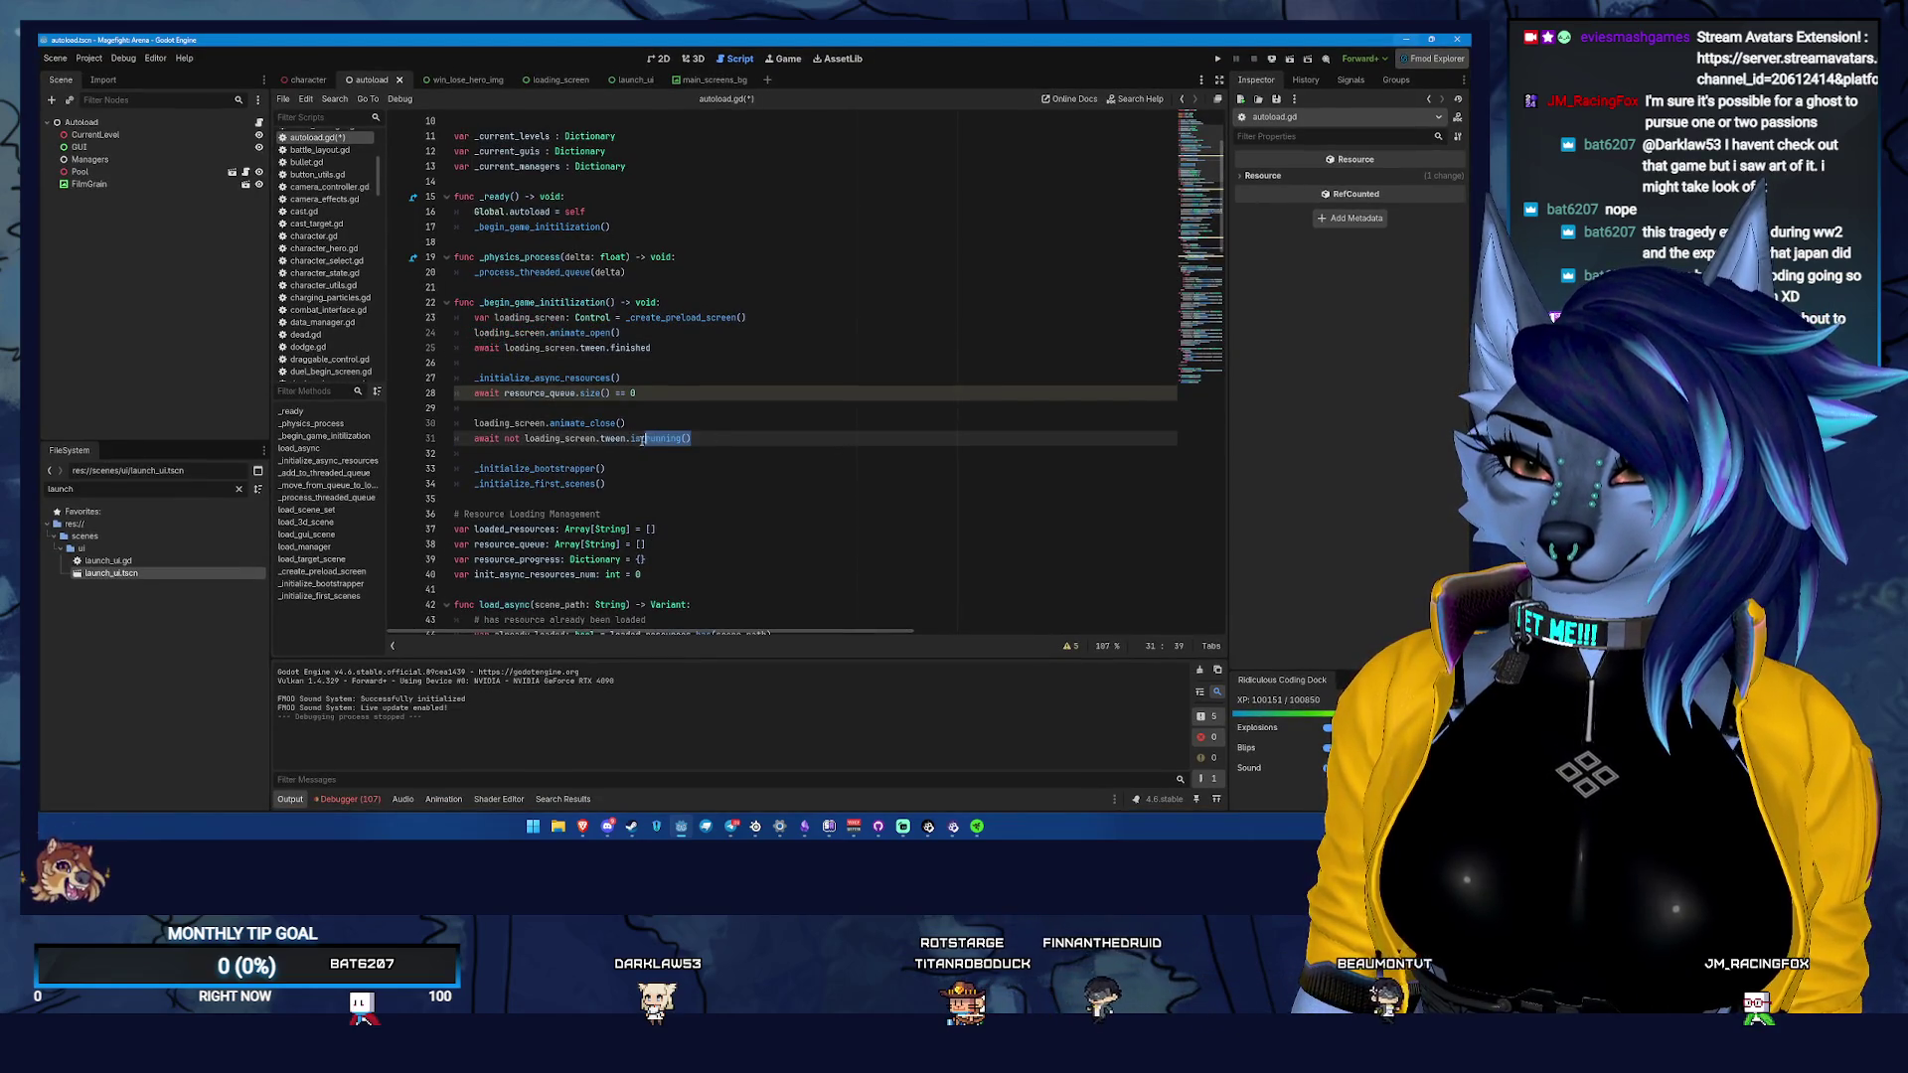
{"action": "type", "text": "finished"}
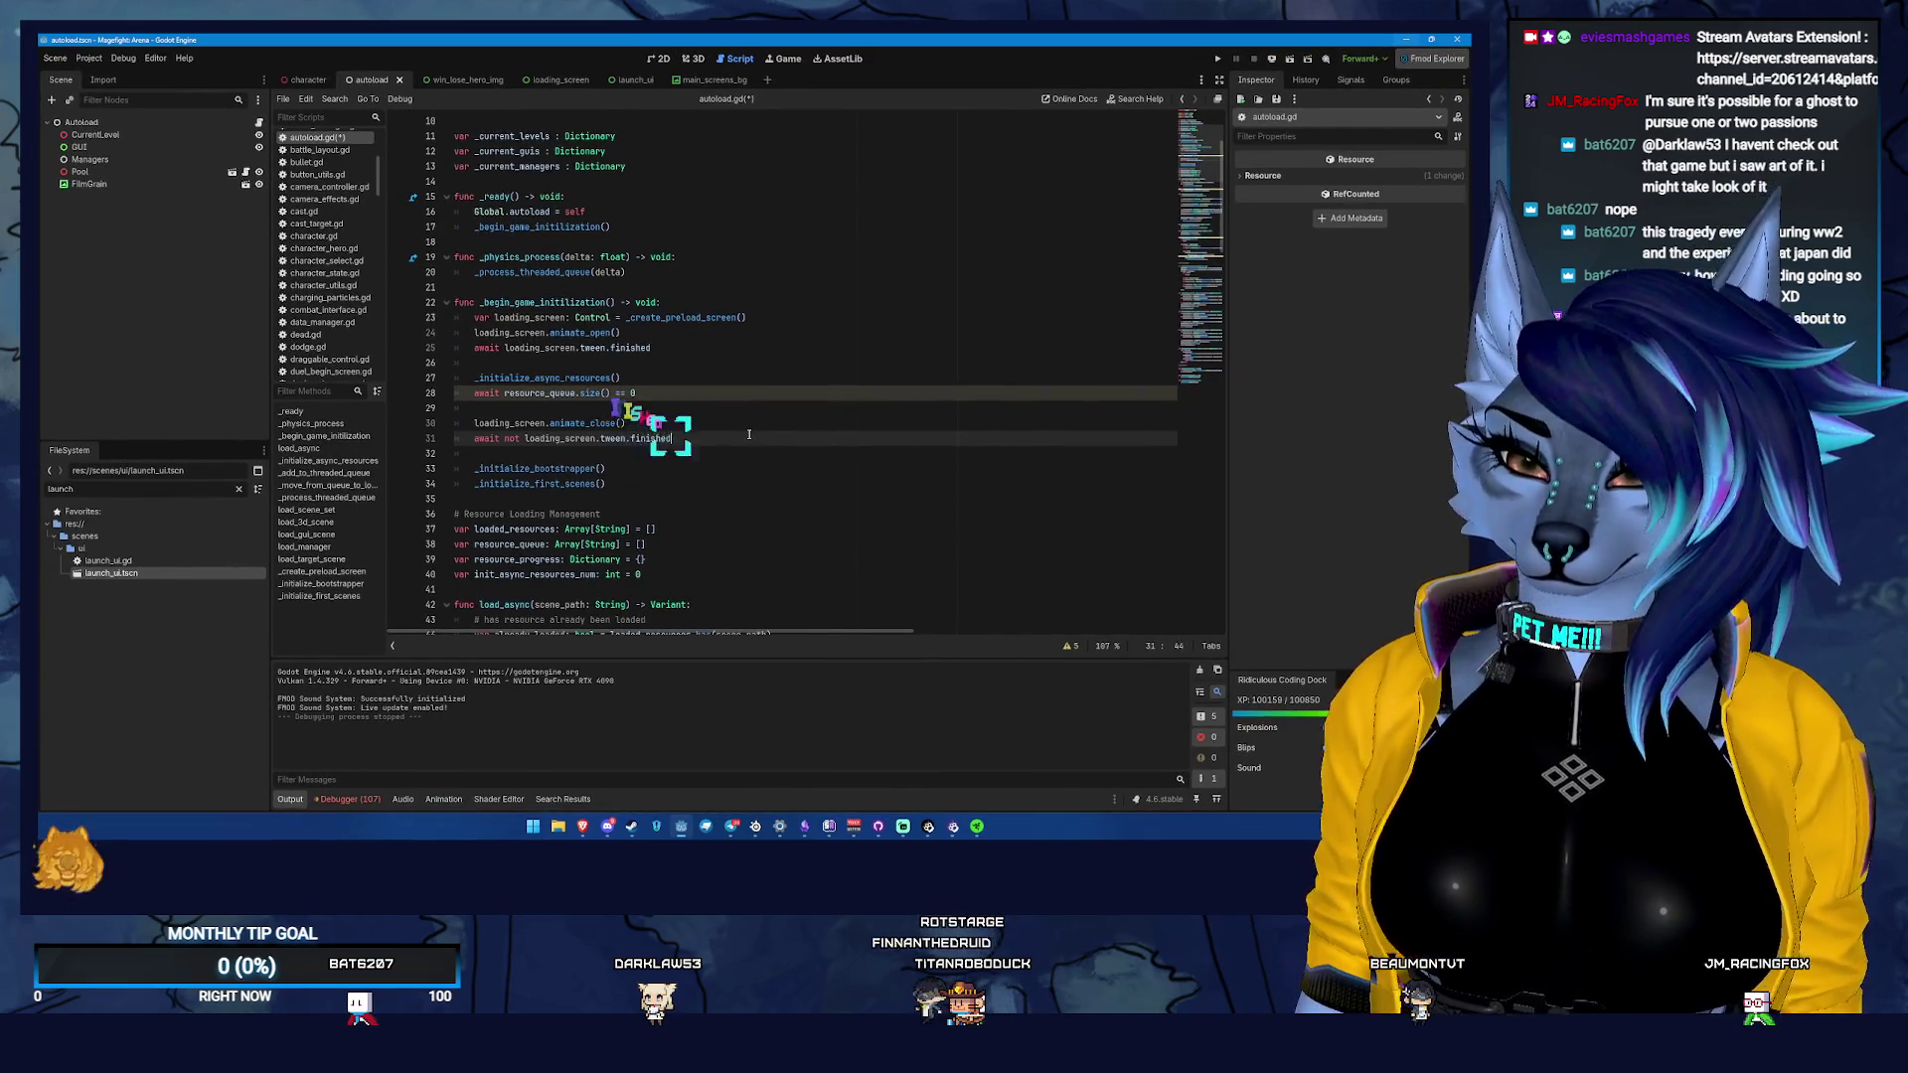
{"action": "key", "text": "BackSpace"}
{"action": "key", "text": "BackSpace"}
{"action": "key", "text": "BackSpace"}
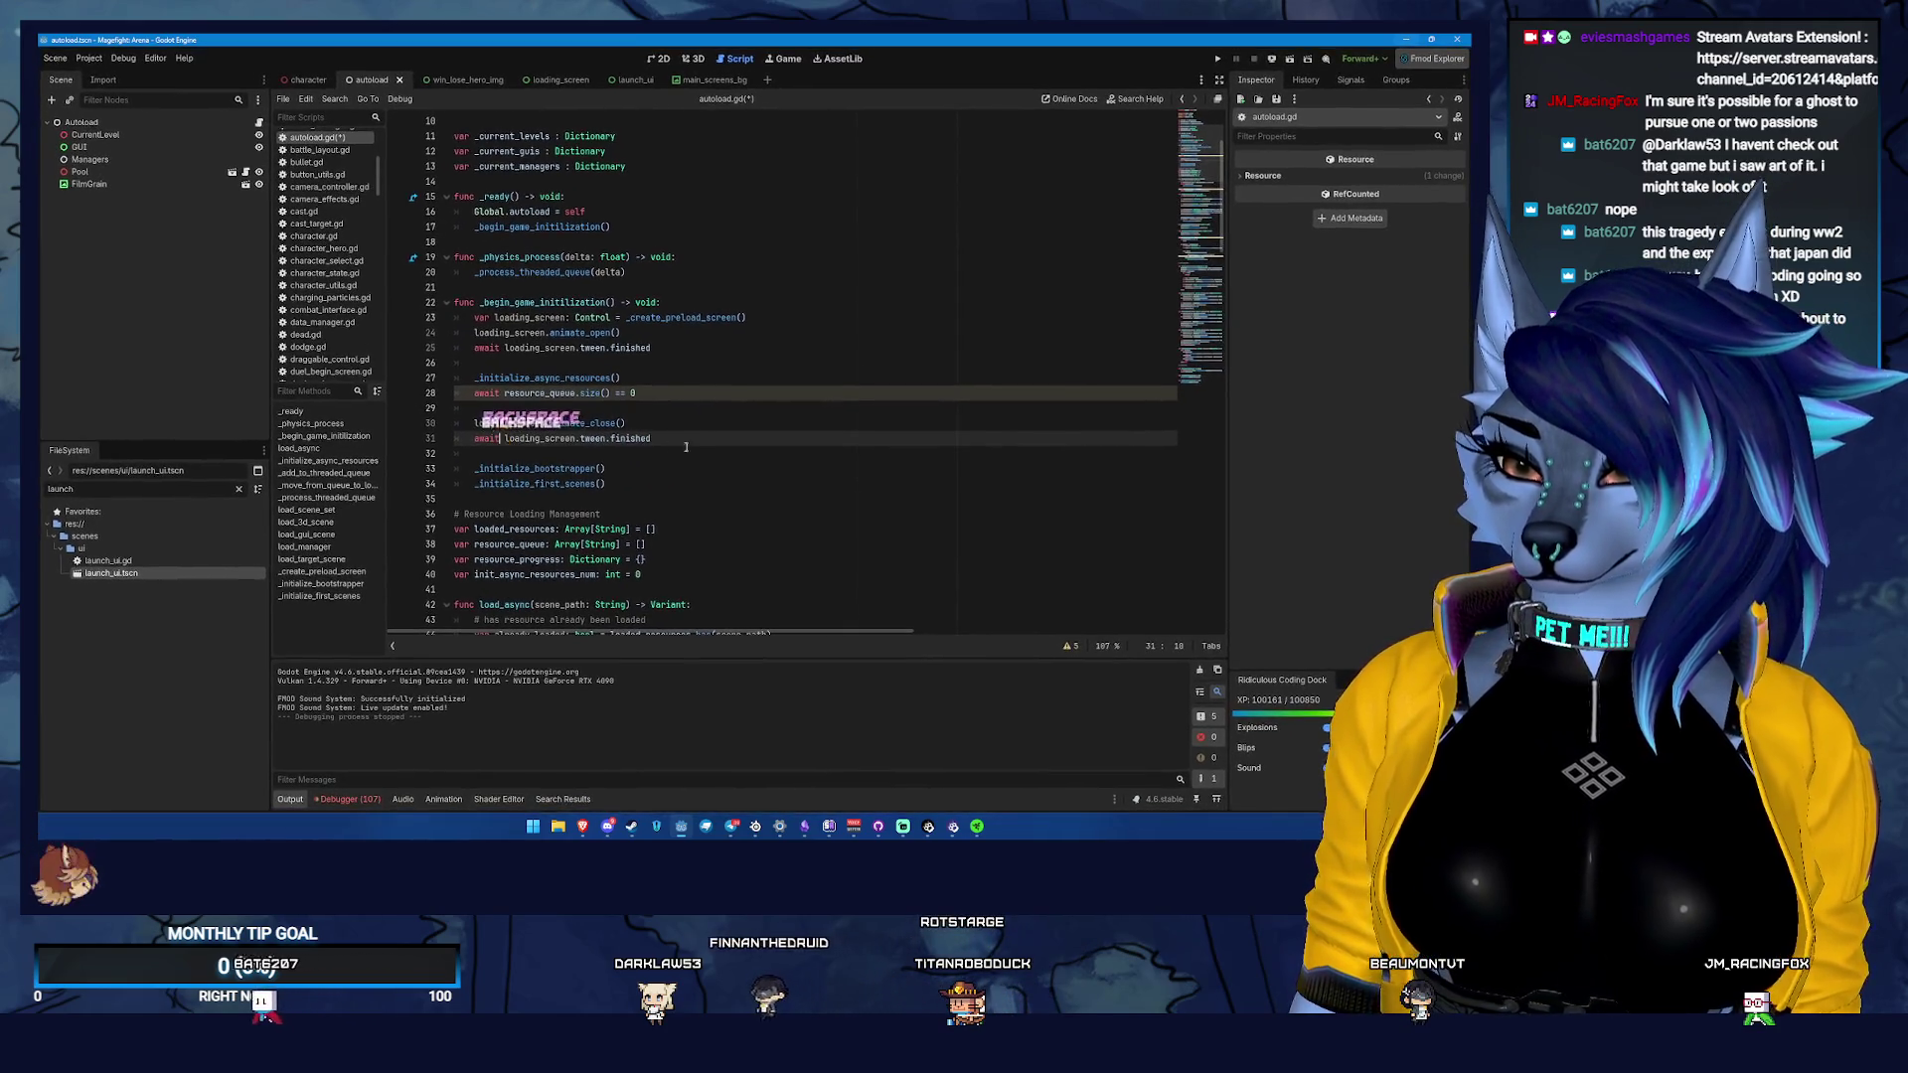
{"action": "key", "text": "ctrl+s"}
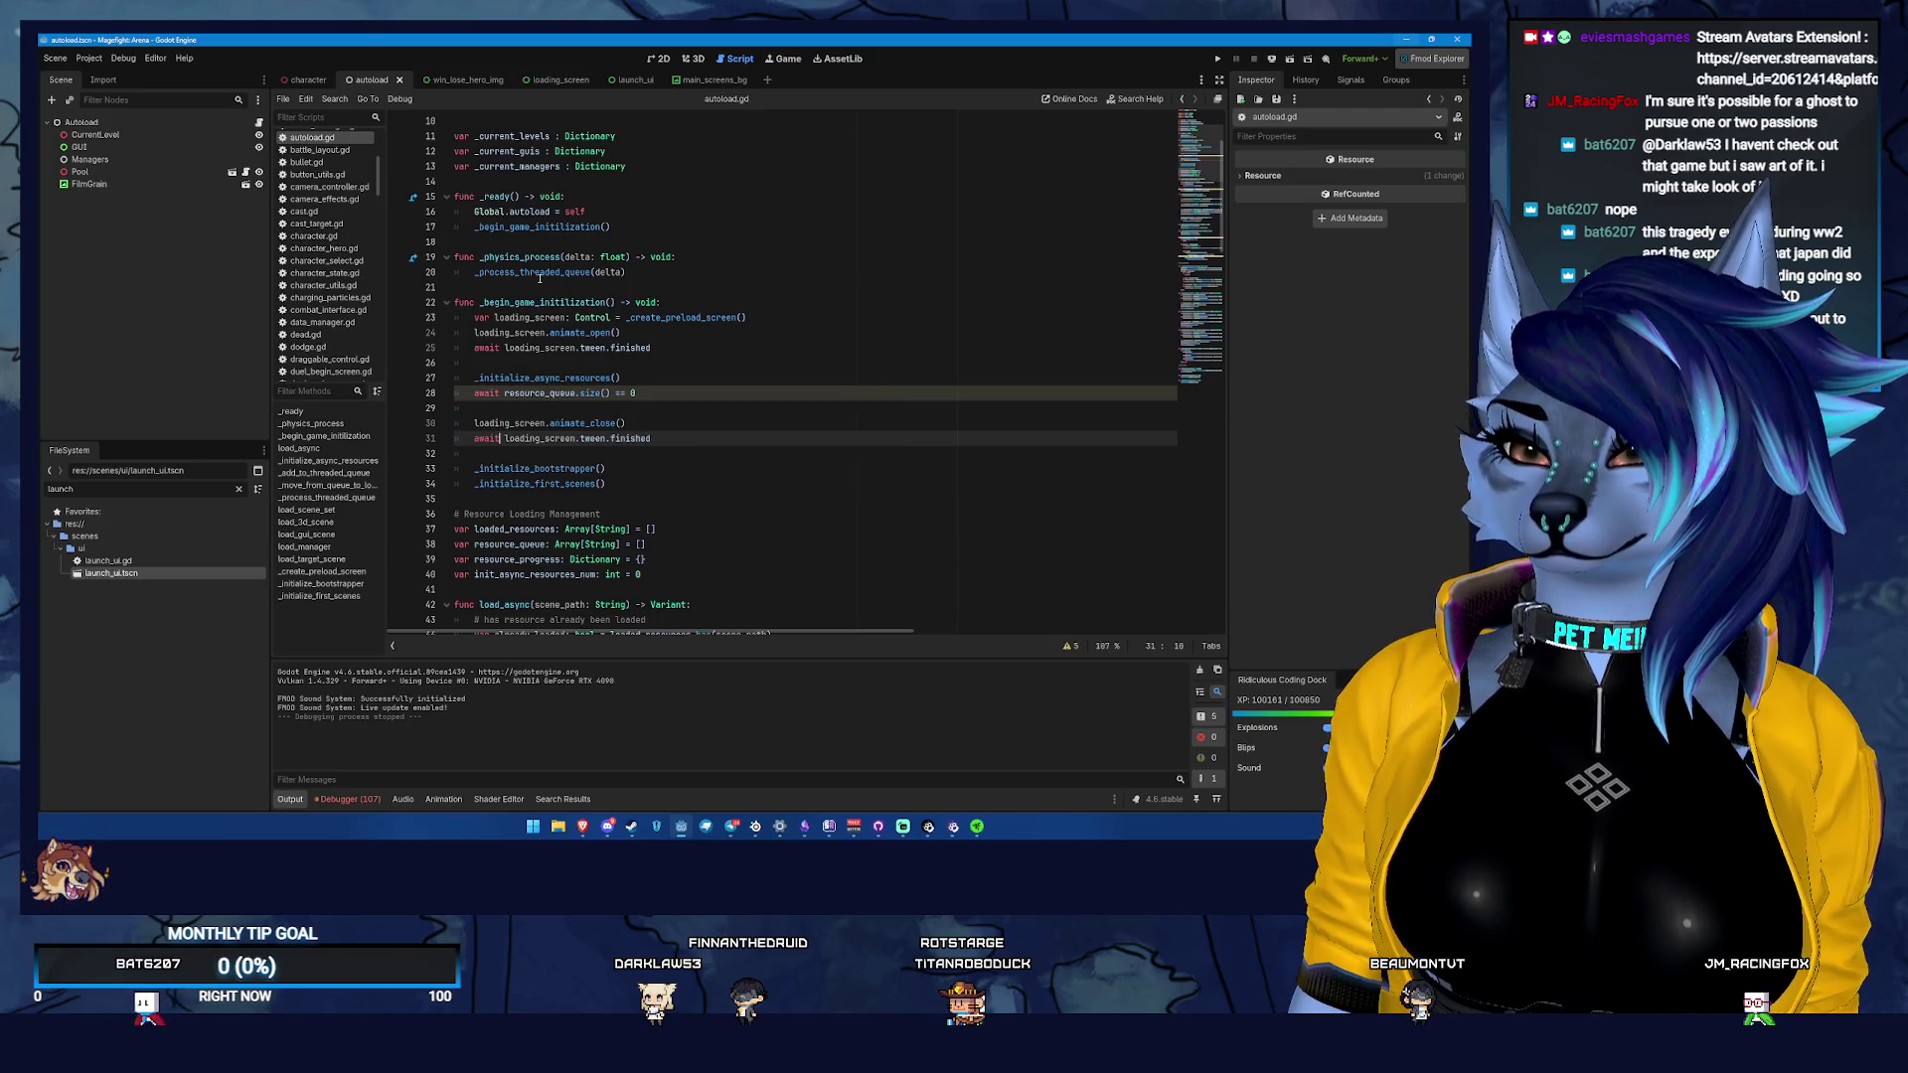
{"action": "left_click", "coordinate": [1217, 58]}
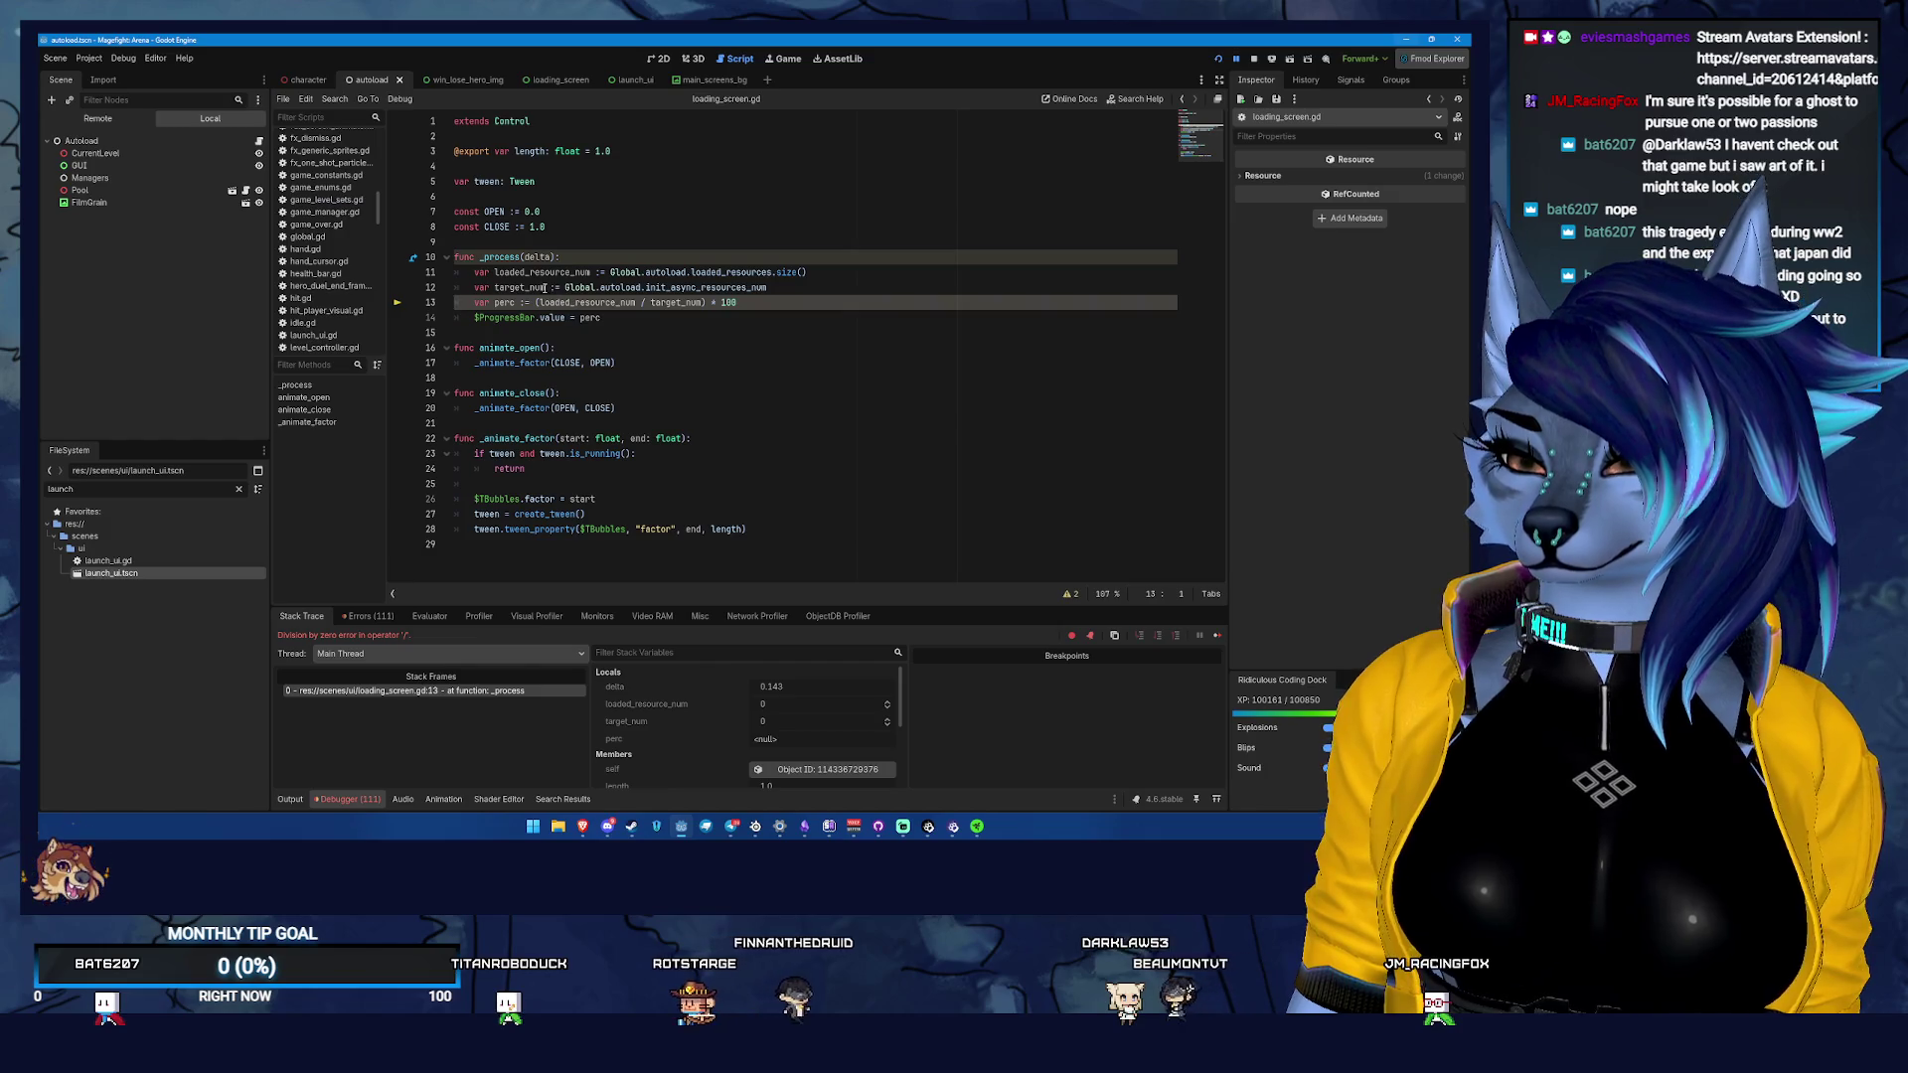
Stop the crashed game and move the var target_num line to the top of _process.
{"action": "mouse_move", "coordinate": [599, 302]}
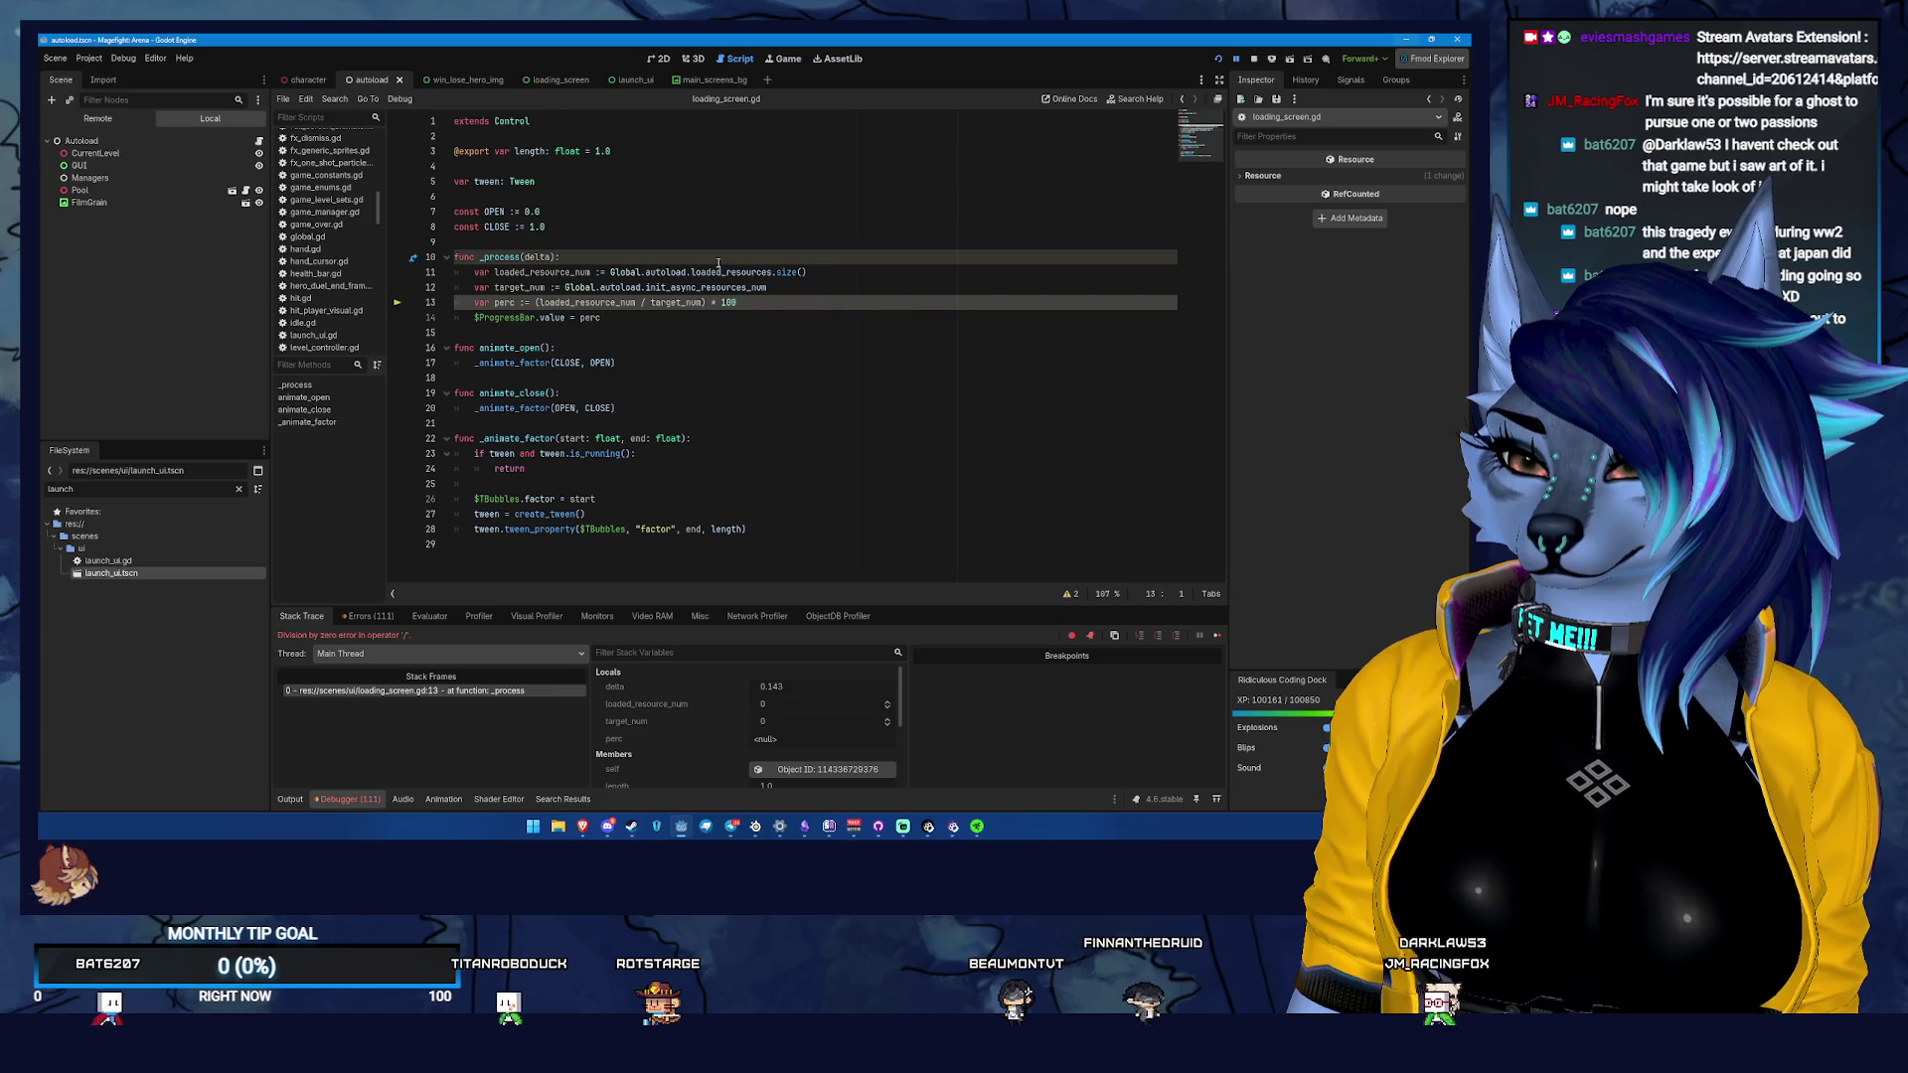
{"action": "left_click", "coordinate": [1254, 59]}
{"action": "left_click", "coordinate": [686, 257]}
{"action": "key", "text": "Return"}
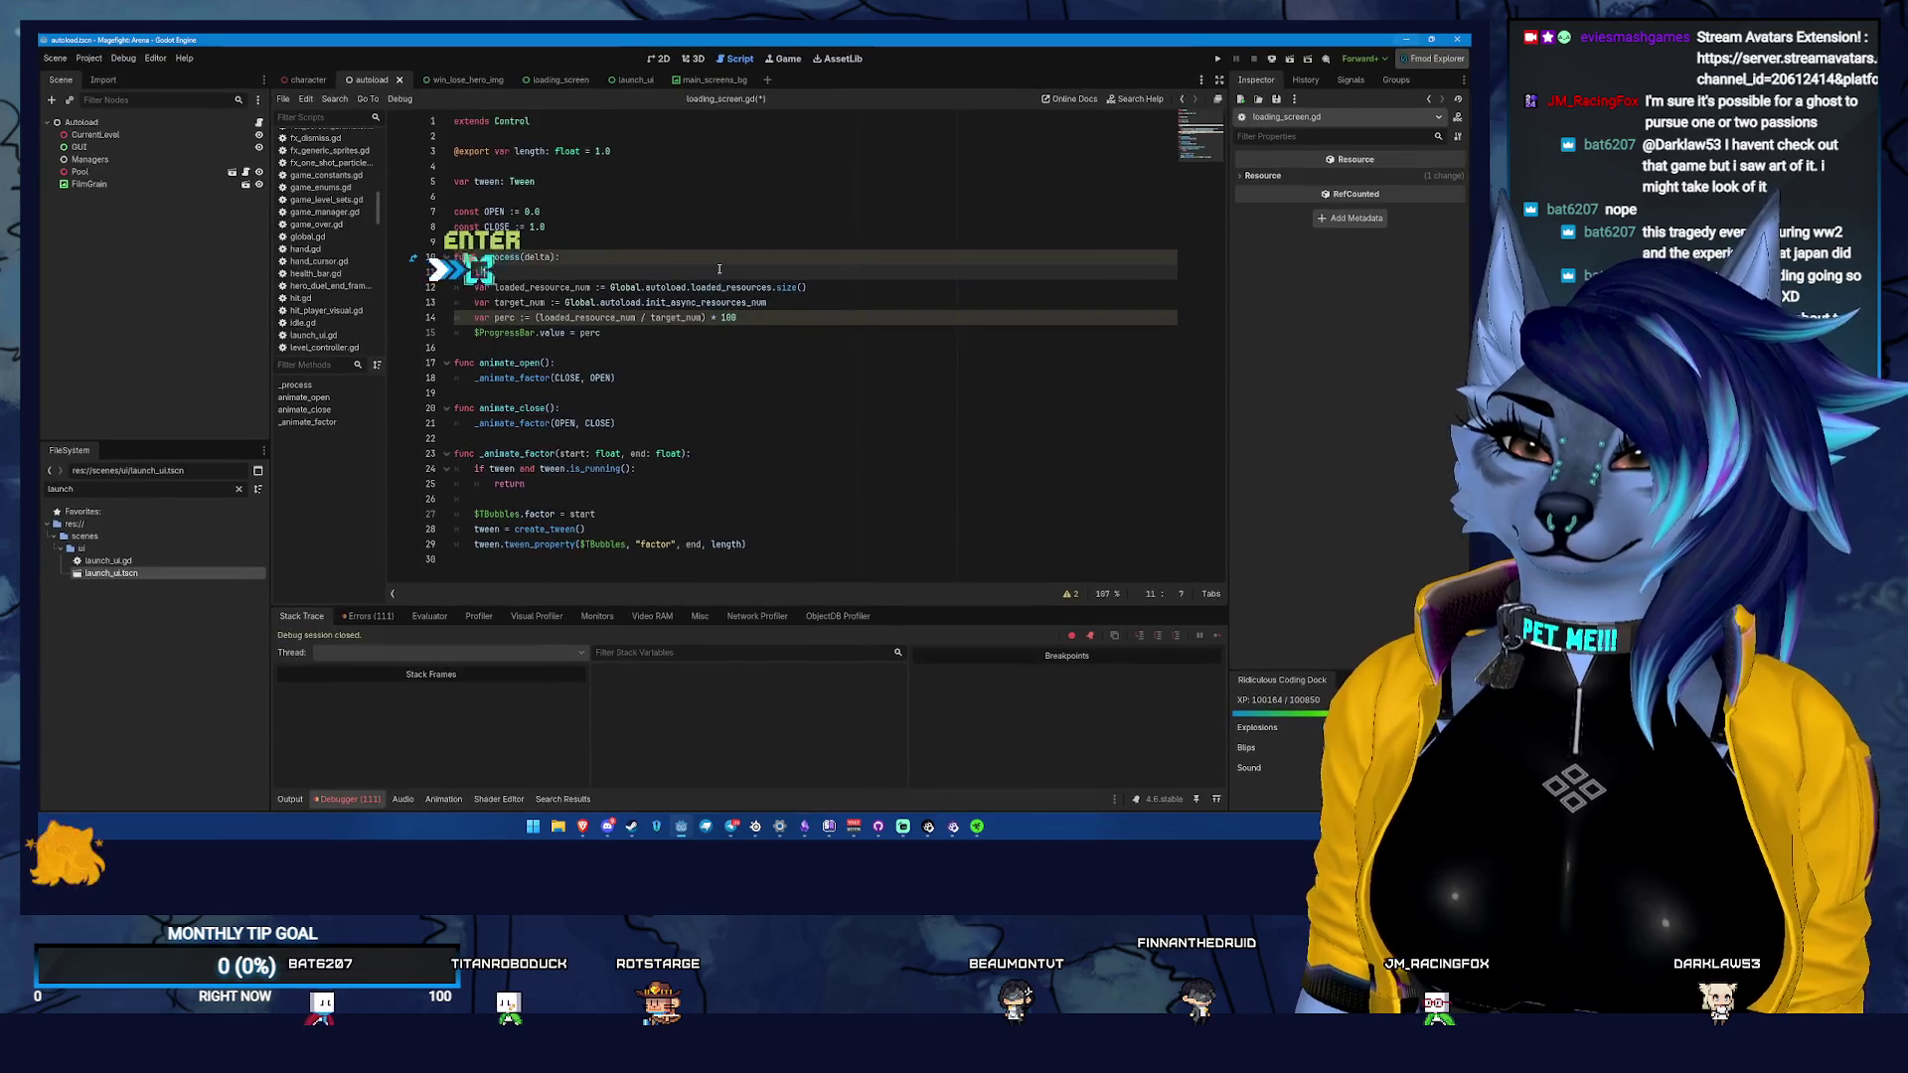
{"action": "key", "text": "BackSpace"}
{"action": "key", "text": "BackSpace"}
{"action": "key", "text": "BackSpace"}
{"action": "key", "text": "BackSpace"}
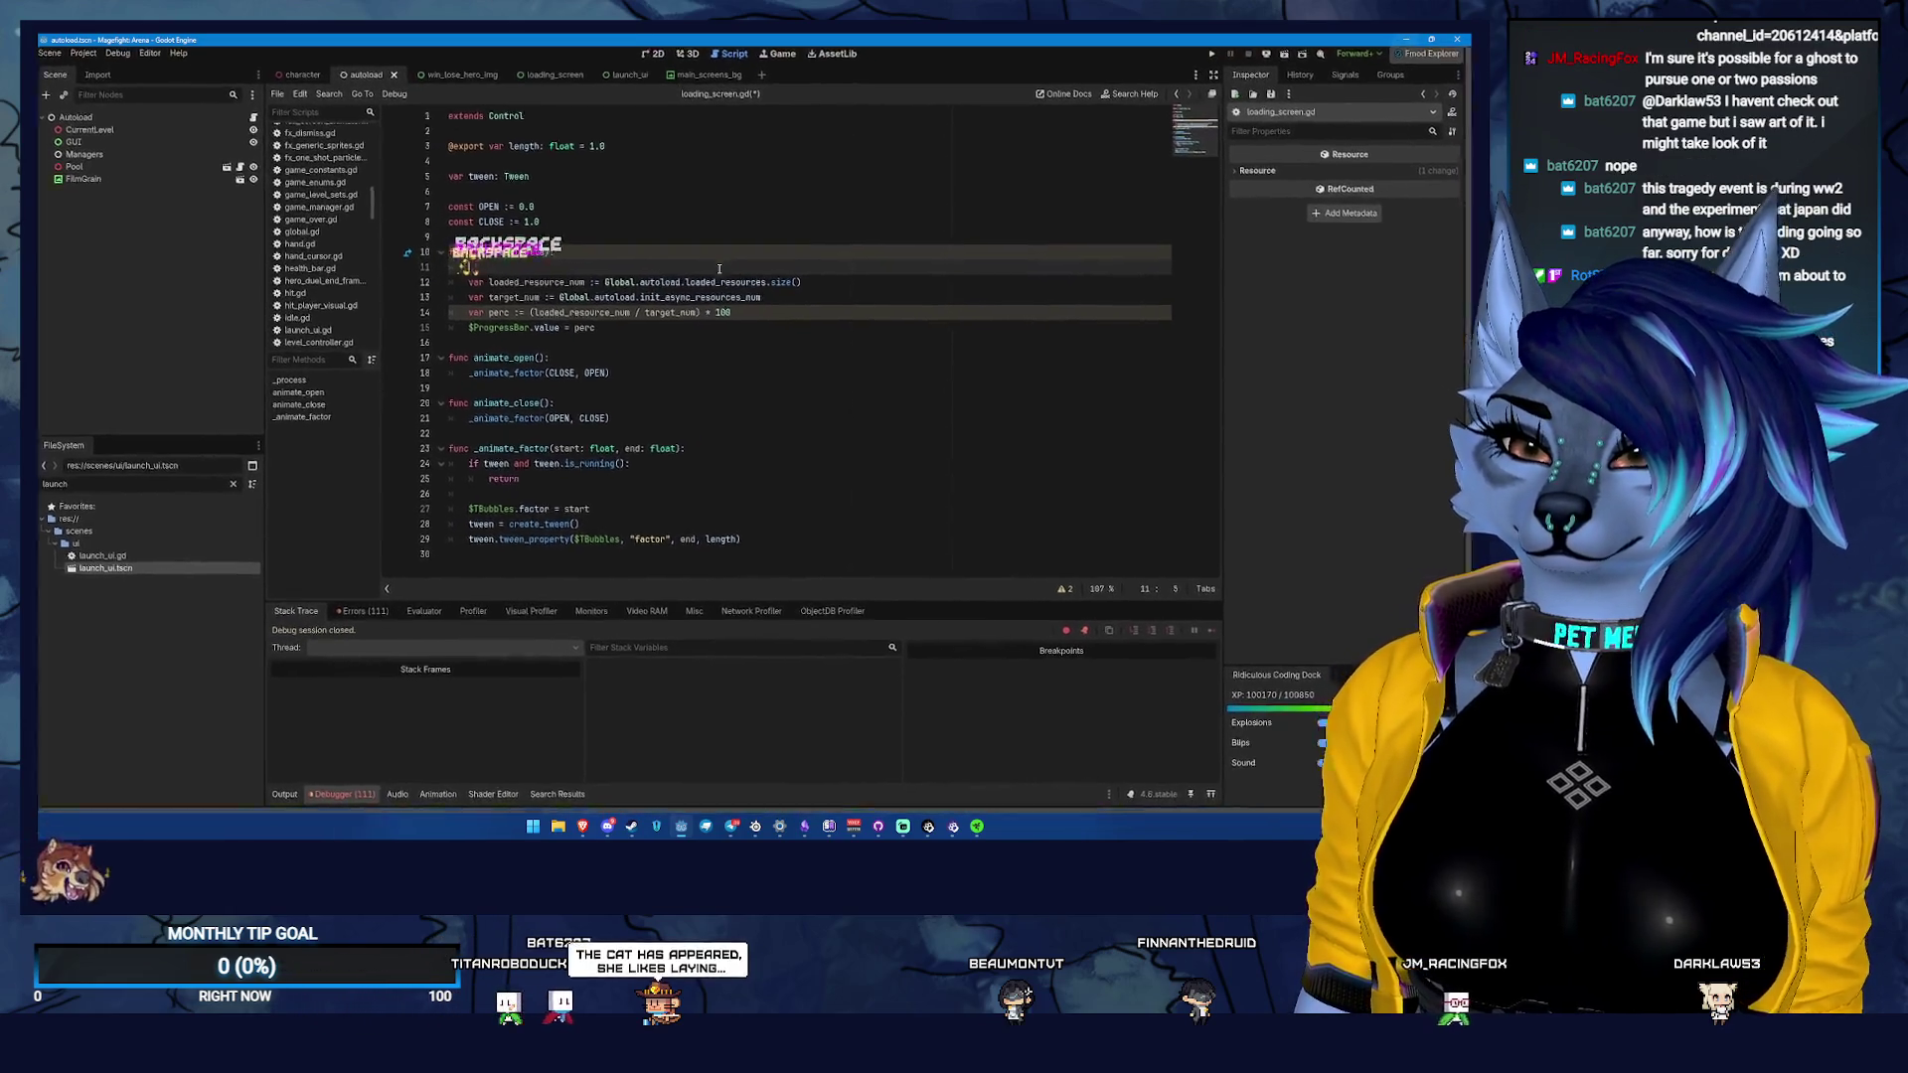
{"action": "key", "text": "Down"}
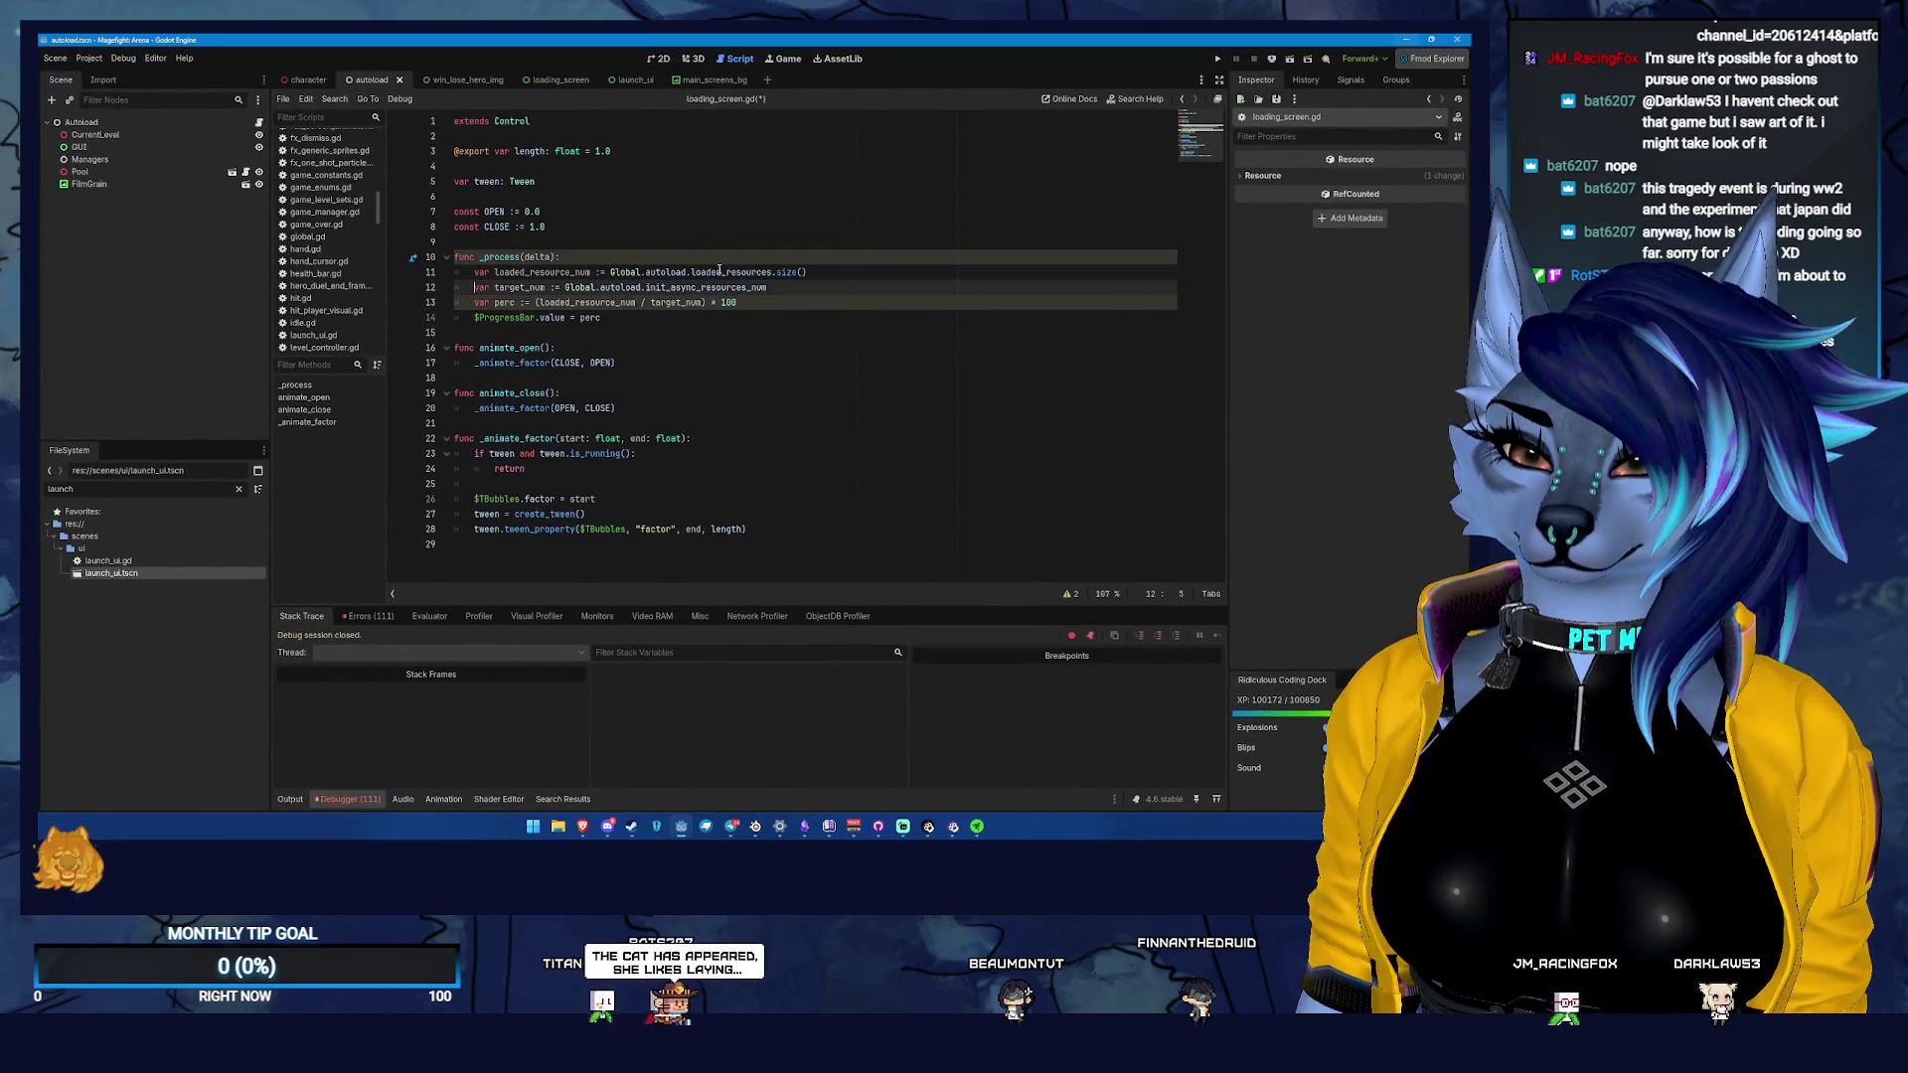
{"action": "key", "text": "shift+Down"}
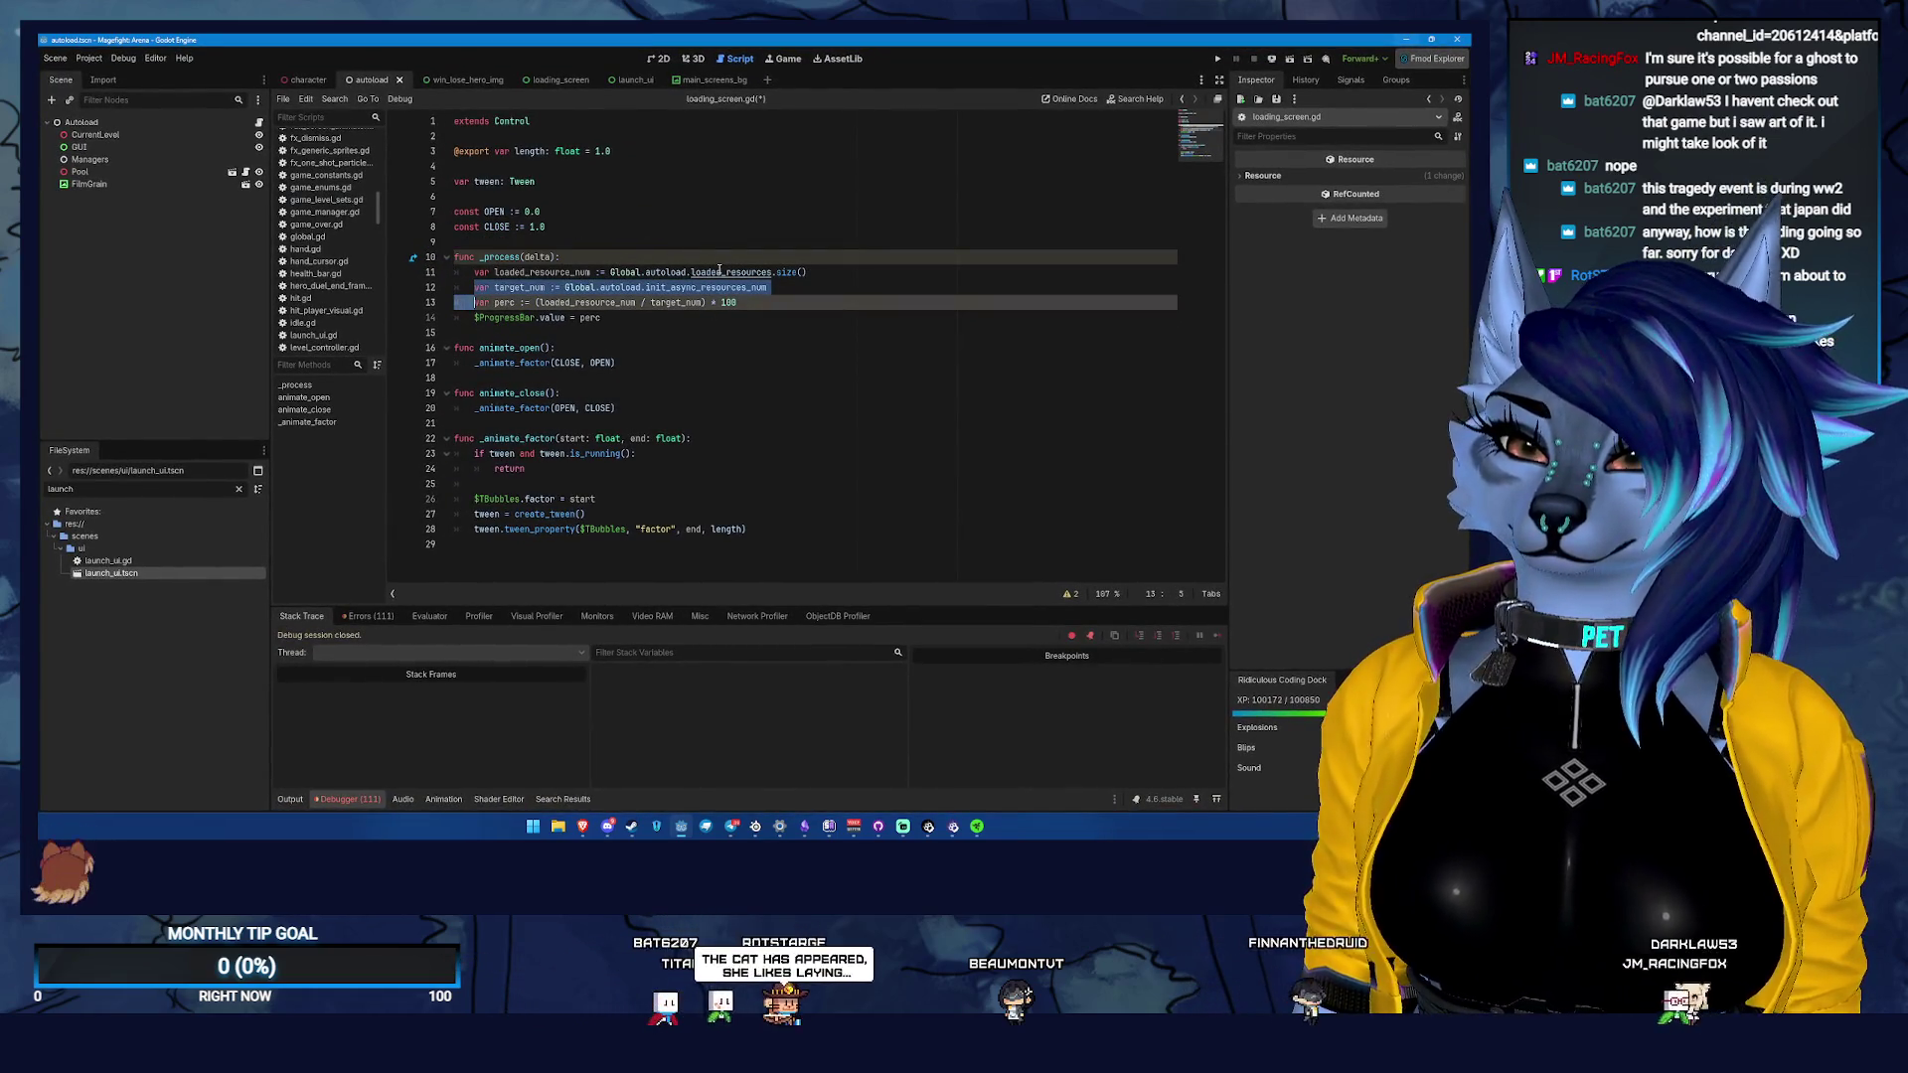
{"action": "key", "text": "ctrl+z"}
{"action": "key", "text": "Return"}
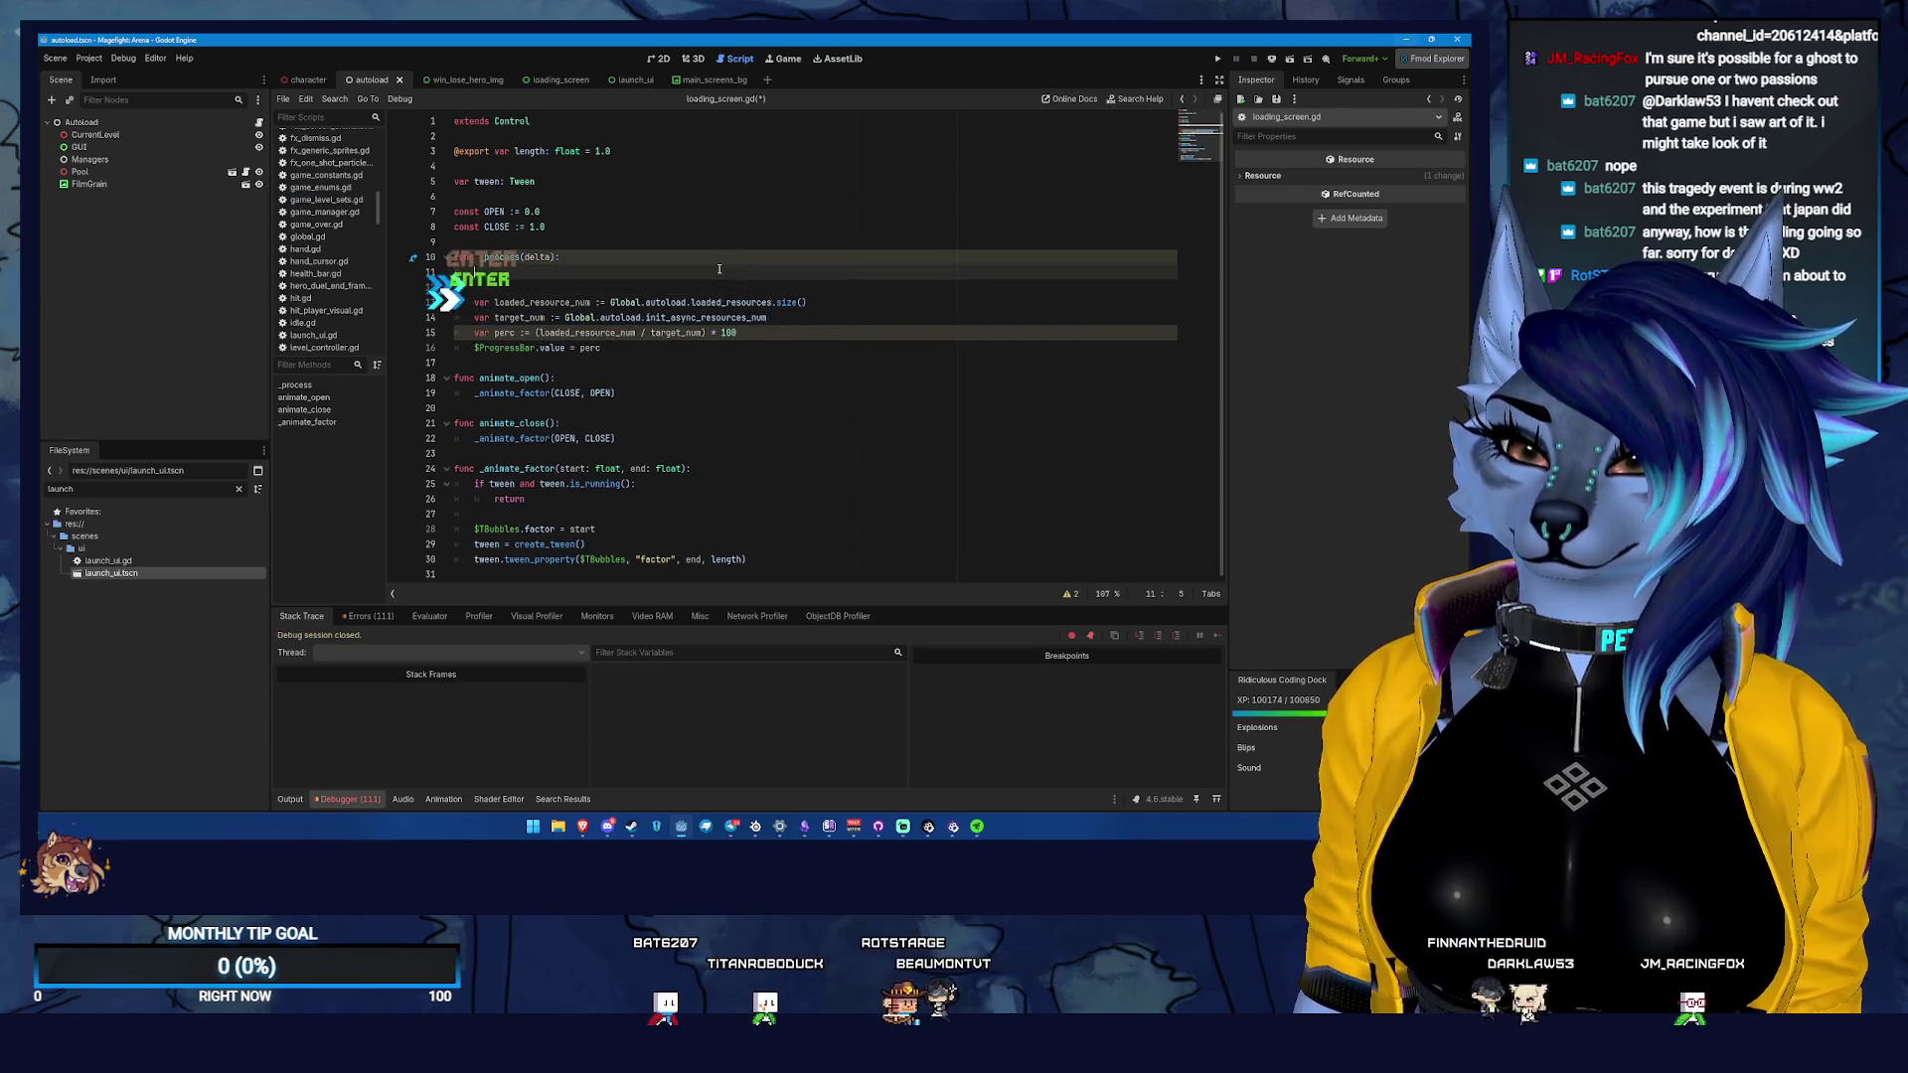
{"action": "key", "text": "ctrl+v"}
{"action": "key", "text": "Down"}
{"action": "key", "text": "Down"}
{"action": "key", "text": "Down"}
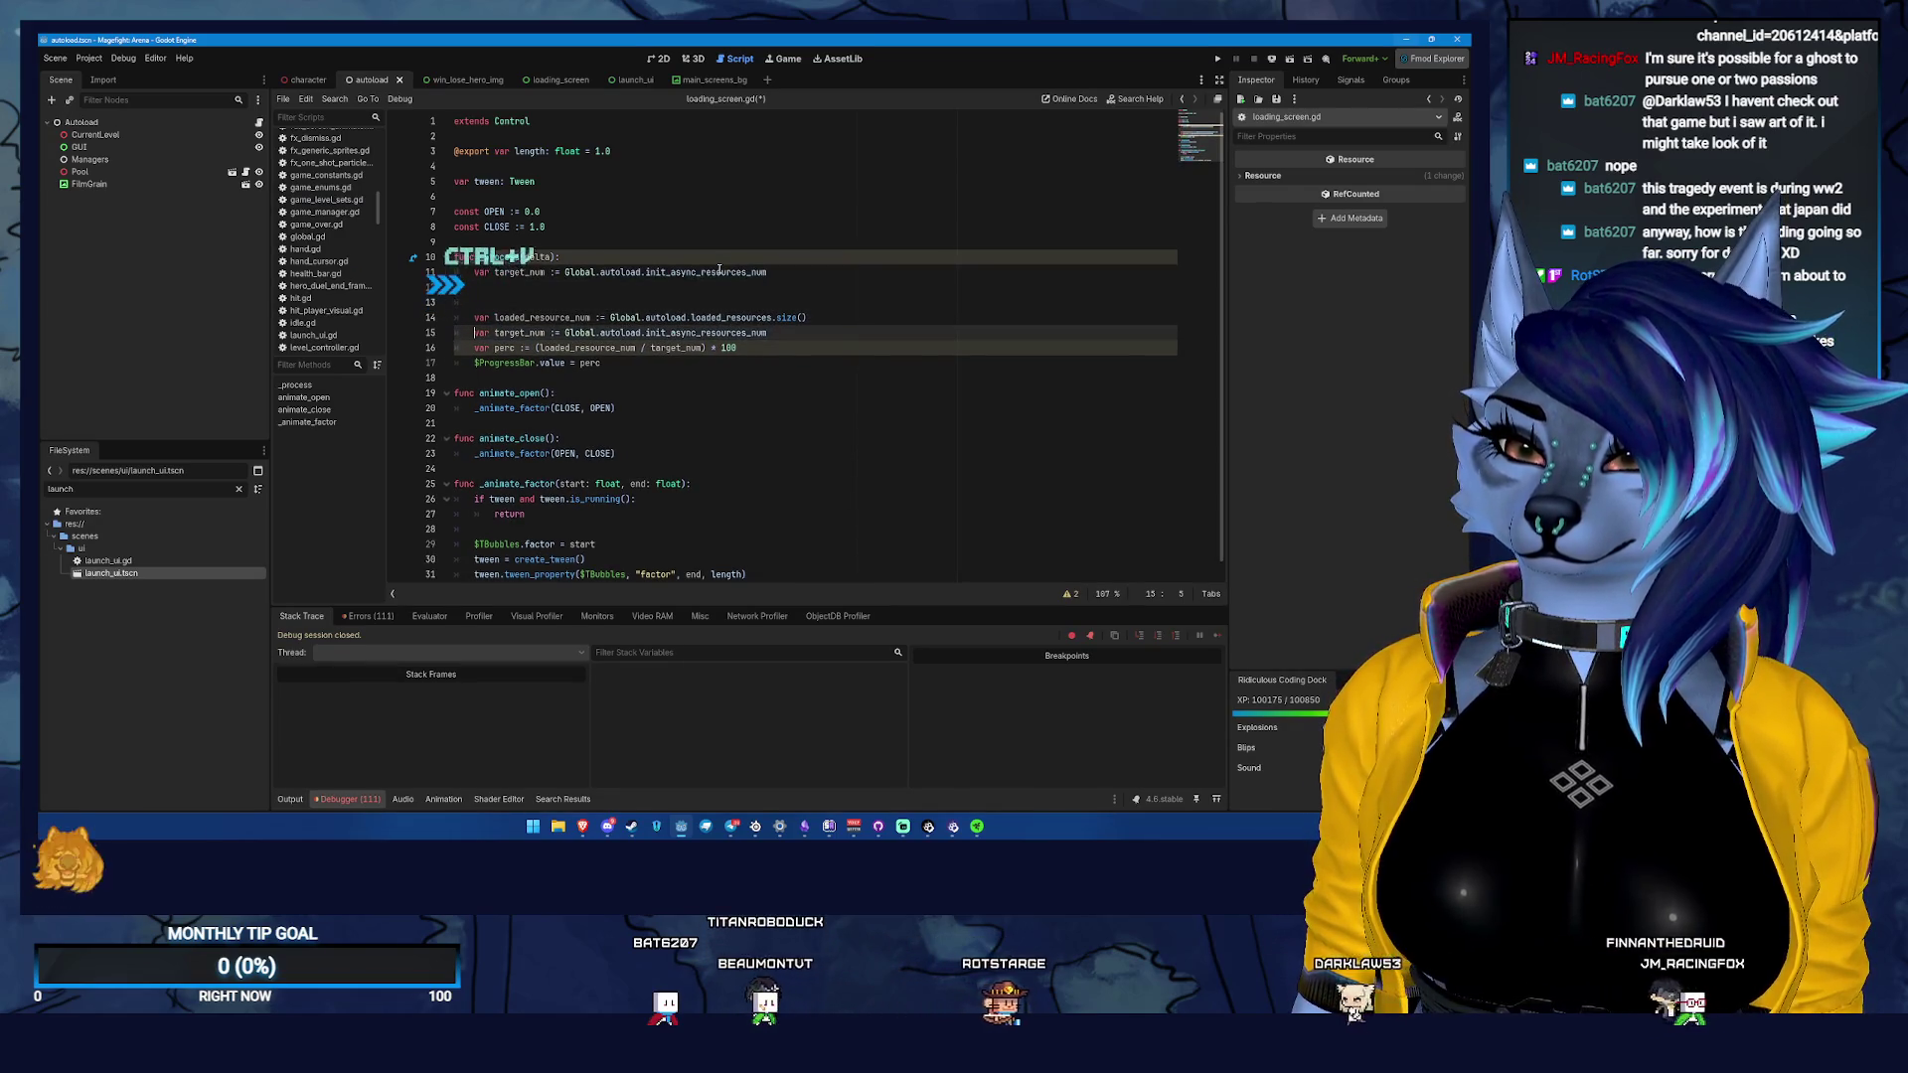
{"action": "key", "text": "shift+Down"}
{"action": "key", "text": "BackSpace"}
Replace the leftover text on line 12 with 'if target_num == 0: return', save, and rerun.
{"action": "key", "text": "Up"}
{"action": "key", "text": "Up"}
{"action": "key", "text": "Up"}
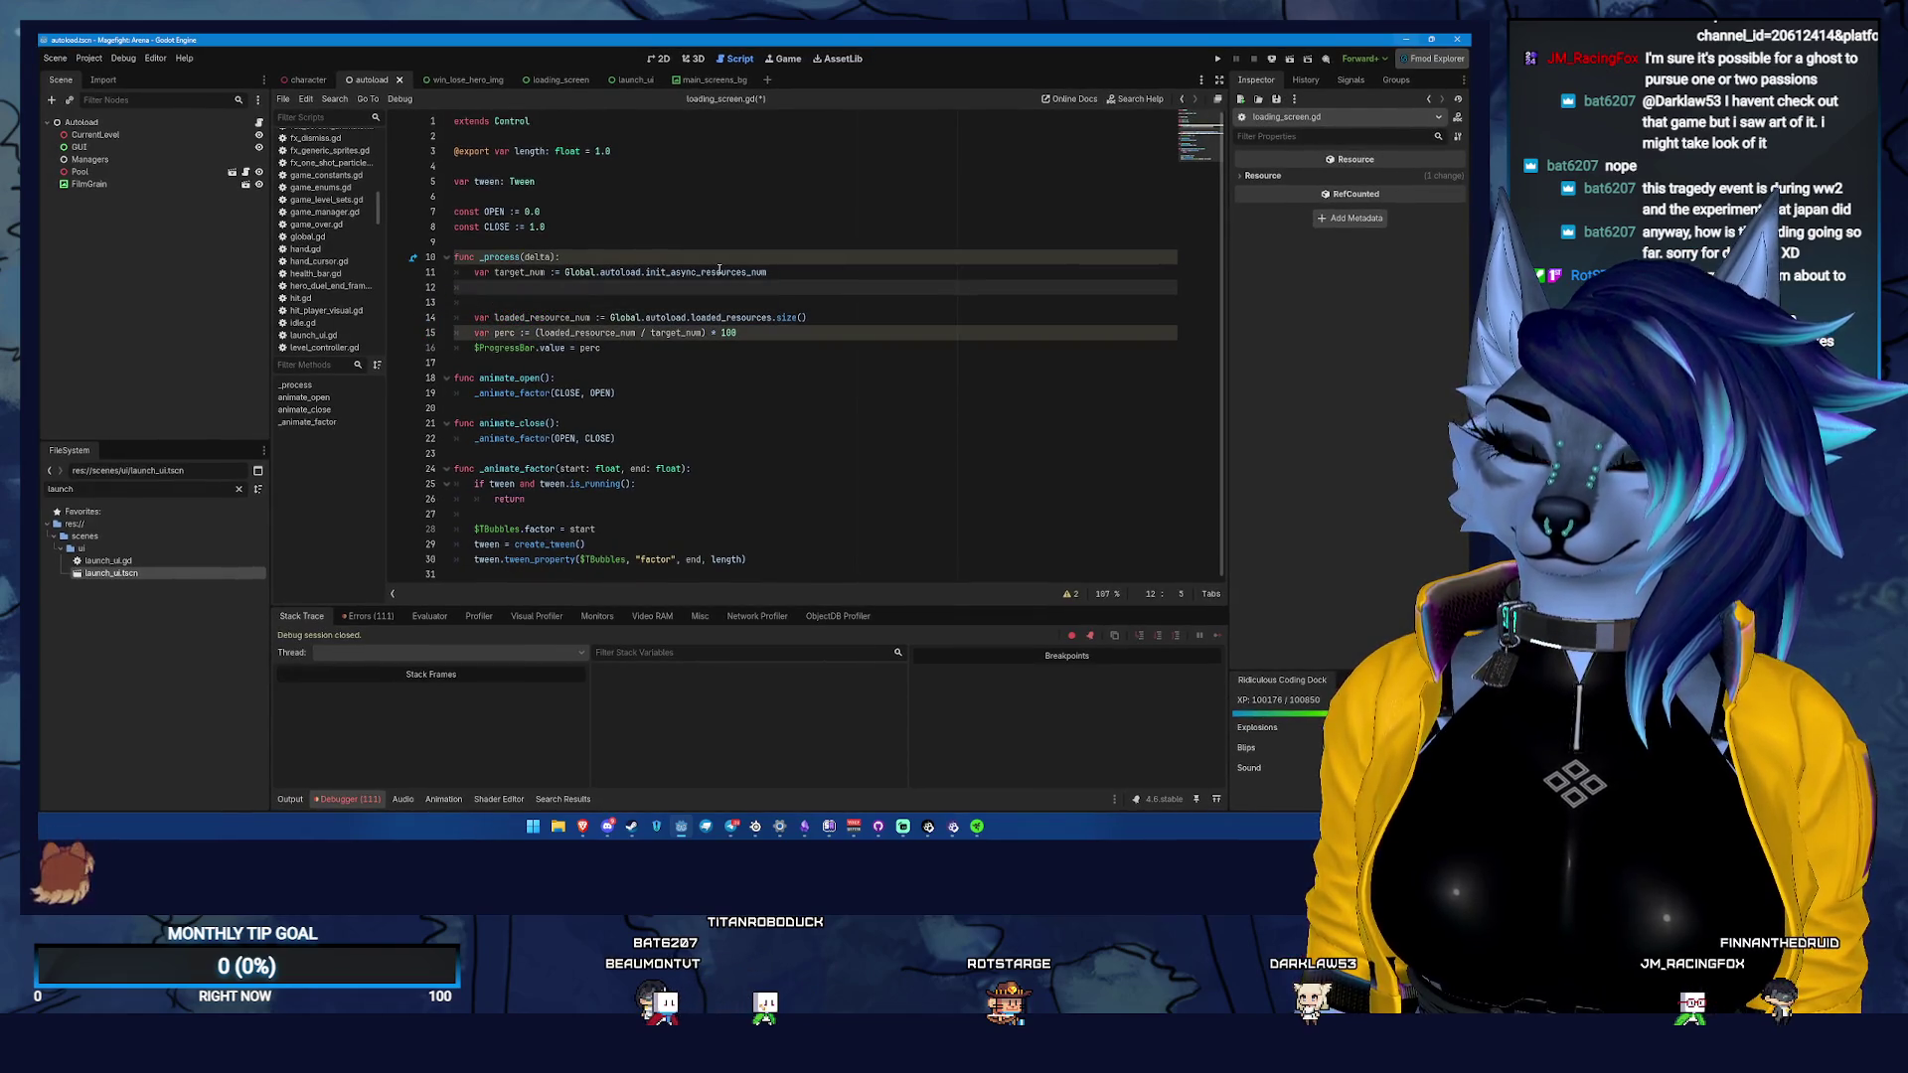
{"action": "key", "text": "Down"}
{"action": "key", "text": "Down"}
{"action": "key", "text": "Down"}
{"action": "key", "text": "Up"}
{"action": "key", "text": "Up"}
{"action": "key", "text": "Up"}
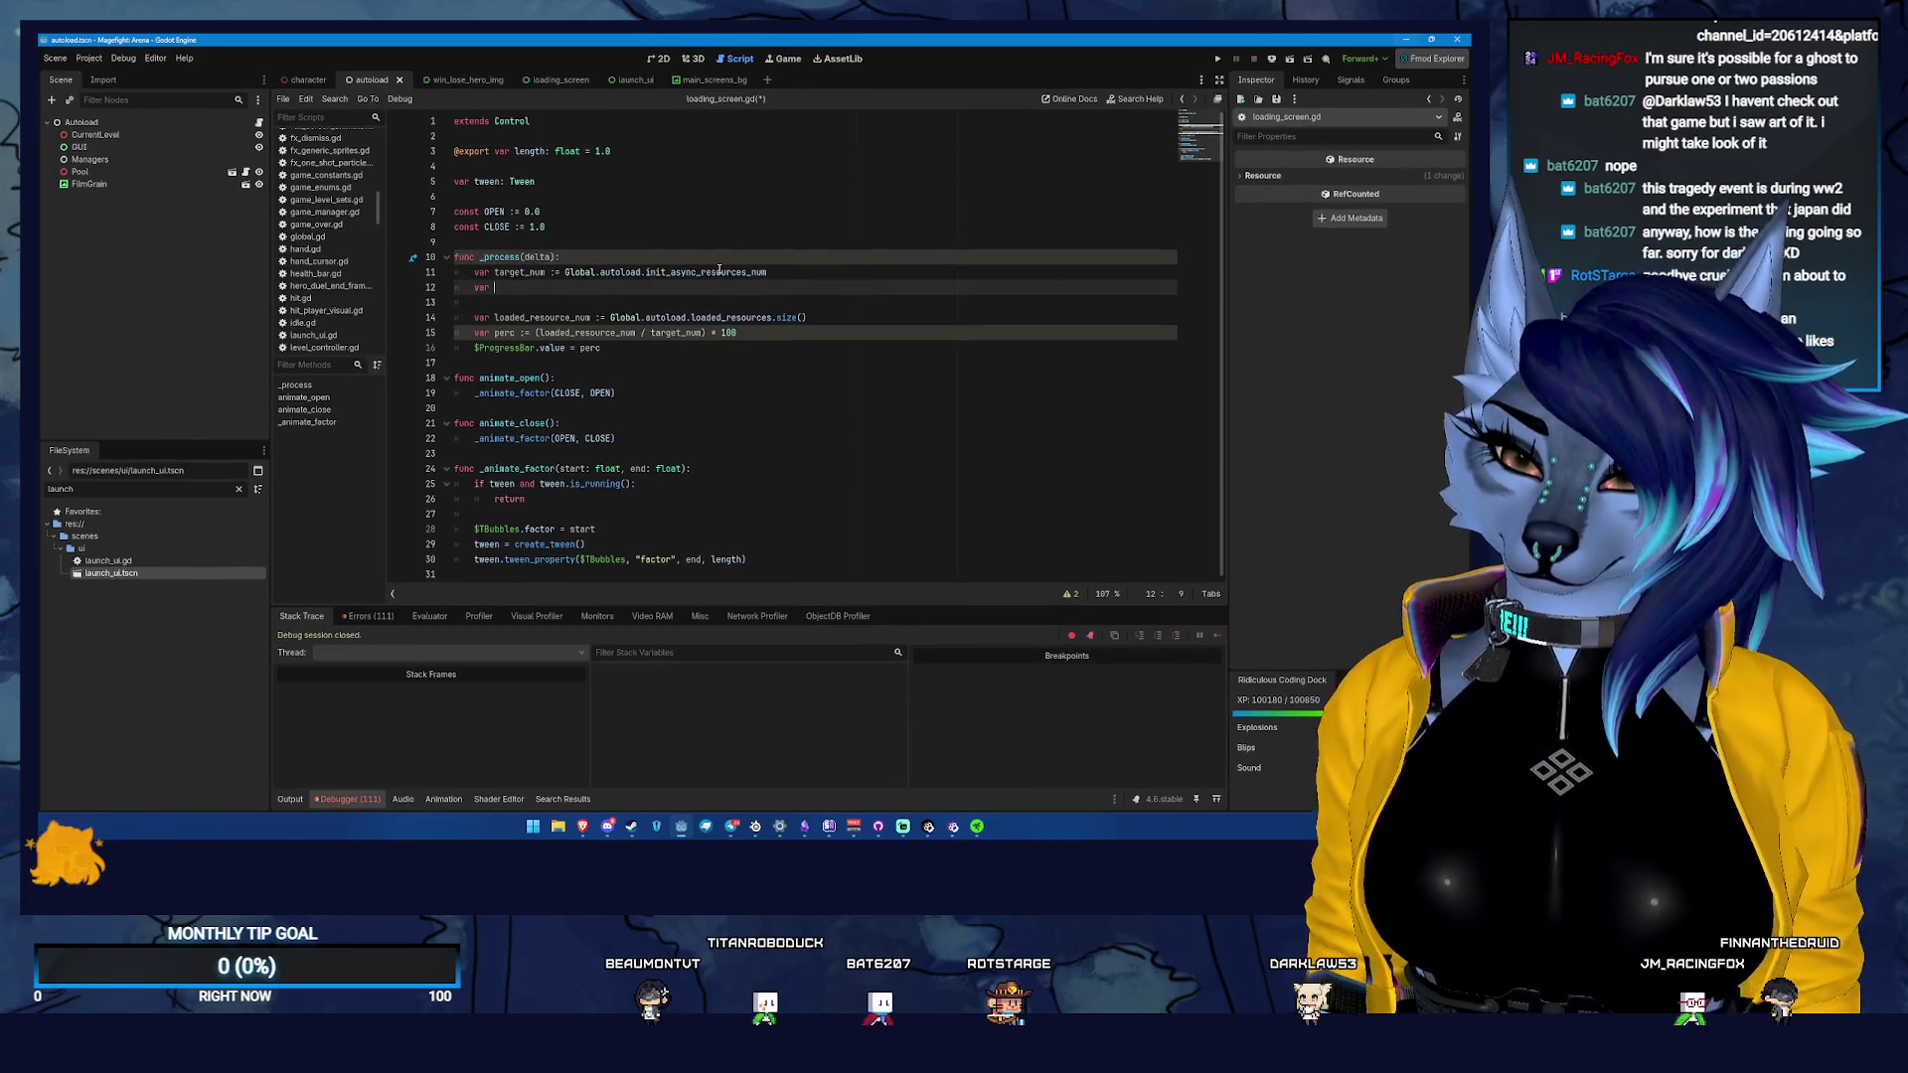
{"action": "key", "text": "shift+Home"}
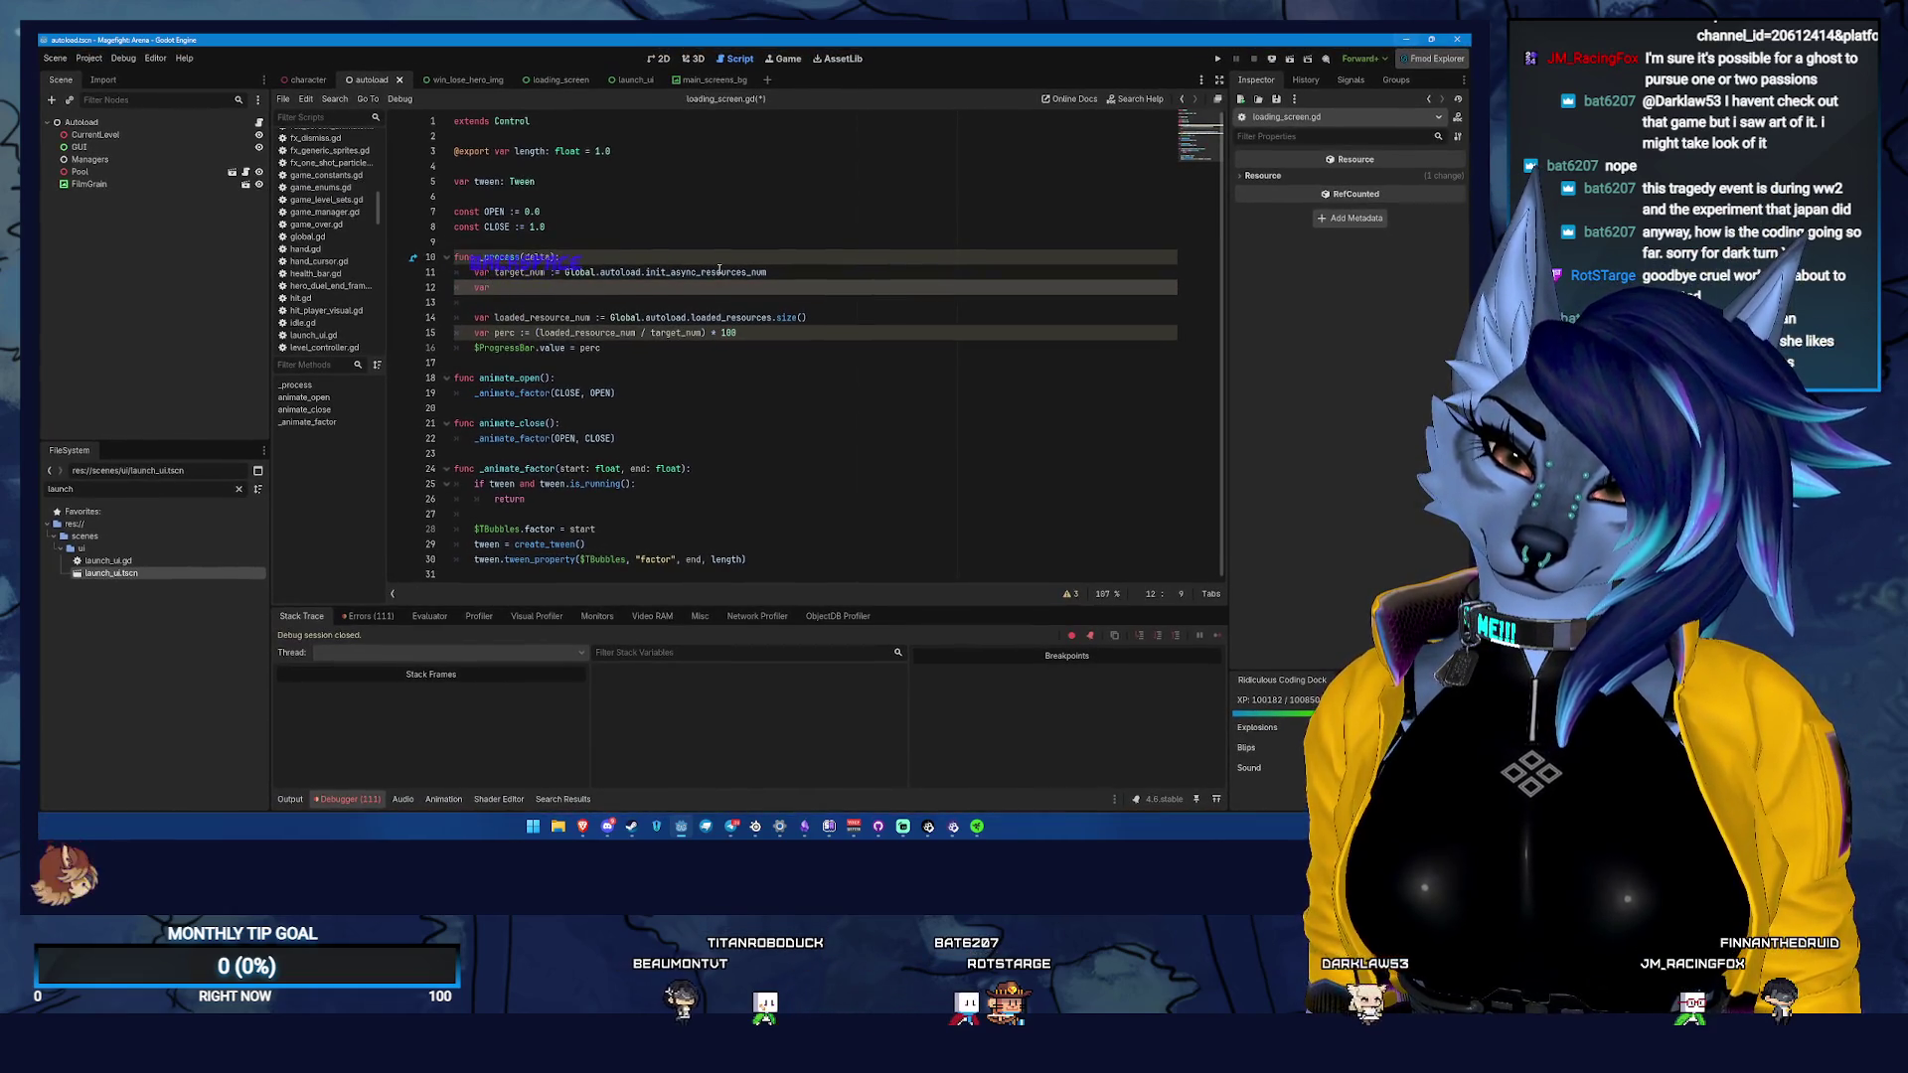
{"action": "key", "text": "BackSpace"}
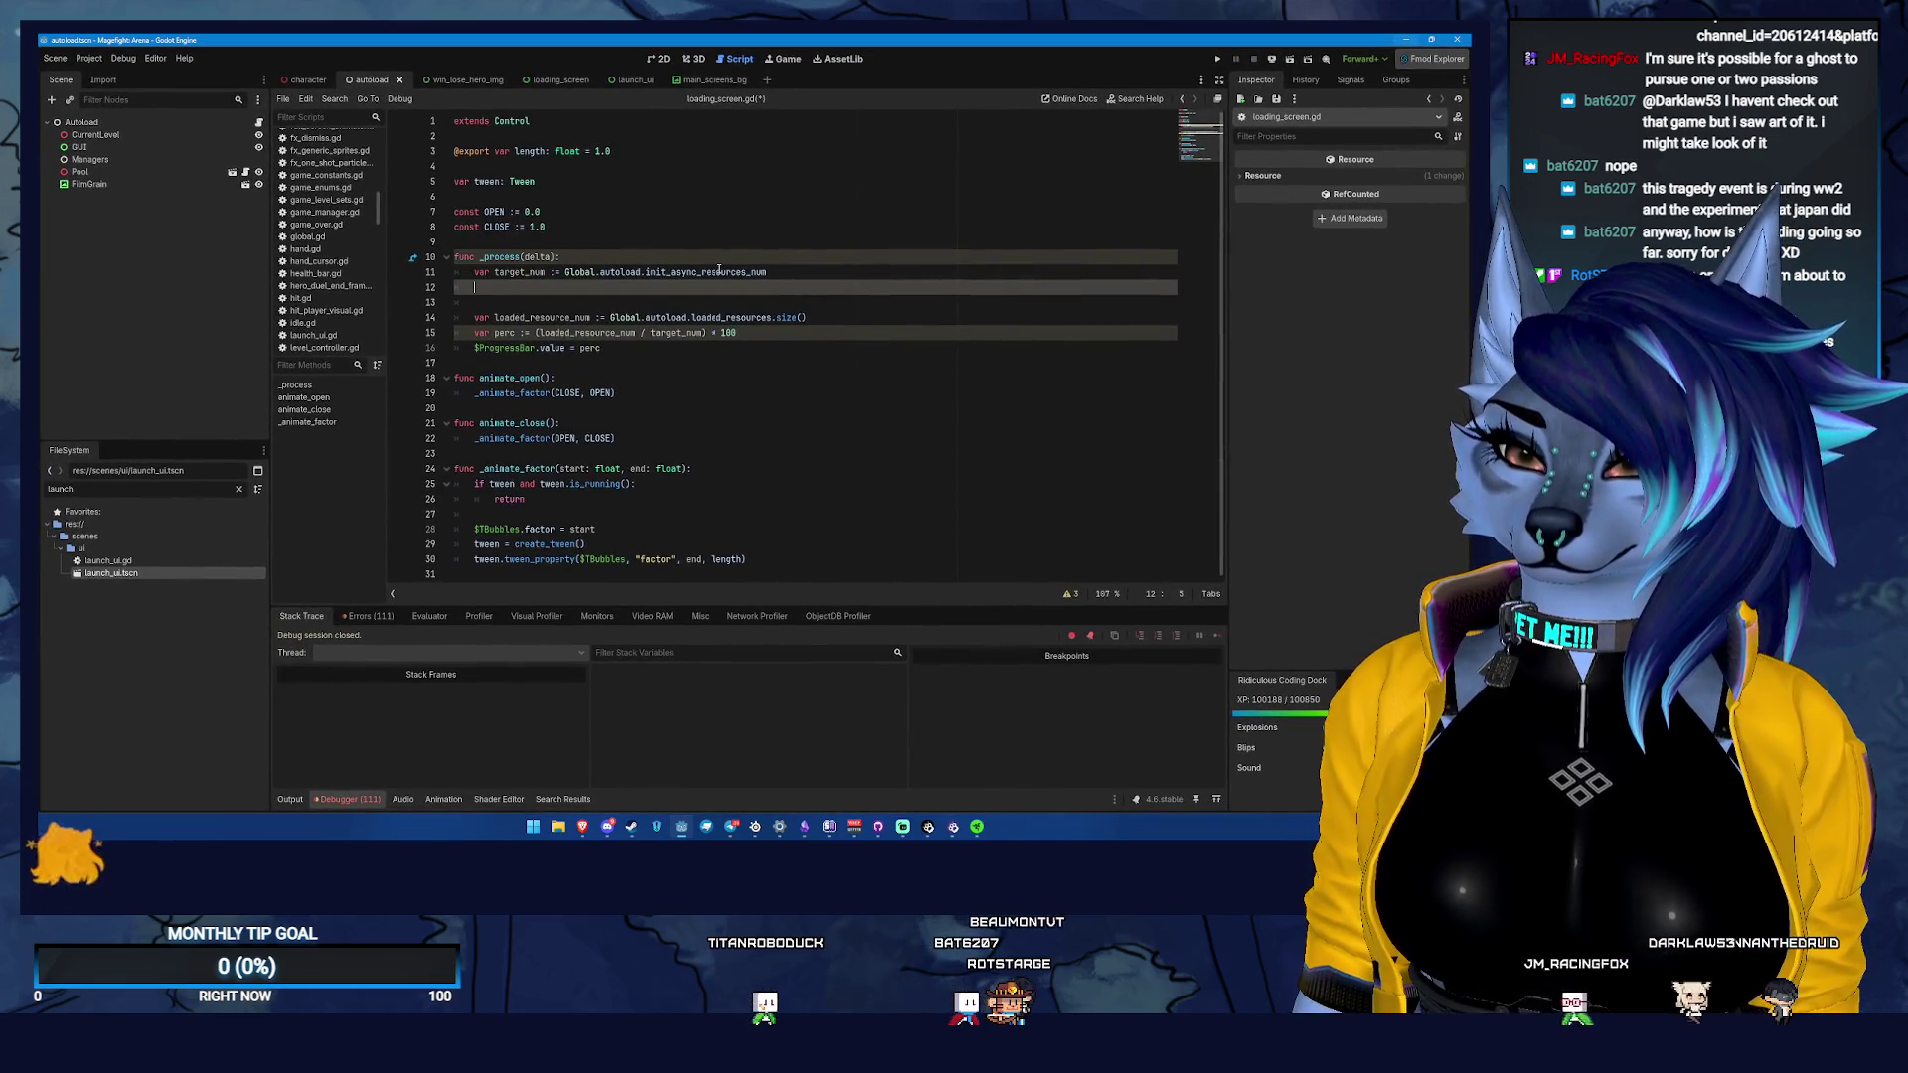
{"action": "type", "text": "if target_num == 0:"}
{"action": "key", "text": "Return"}
{"action": "type", "text": "return"}
{"action": "key", "text": "ctrl+s"}
{"action": "left_click", "coordinate": [1219, 59]}
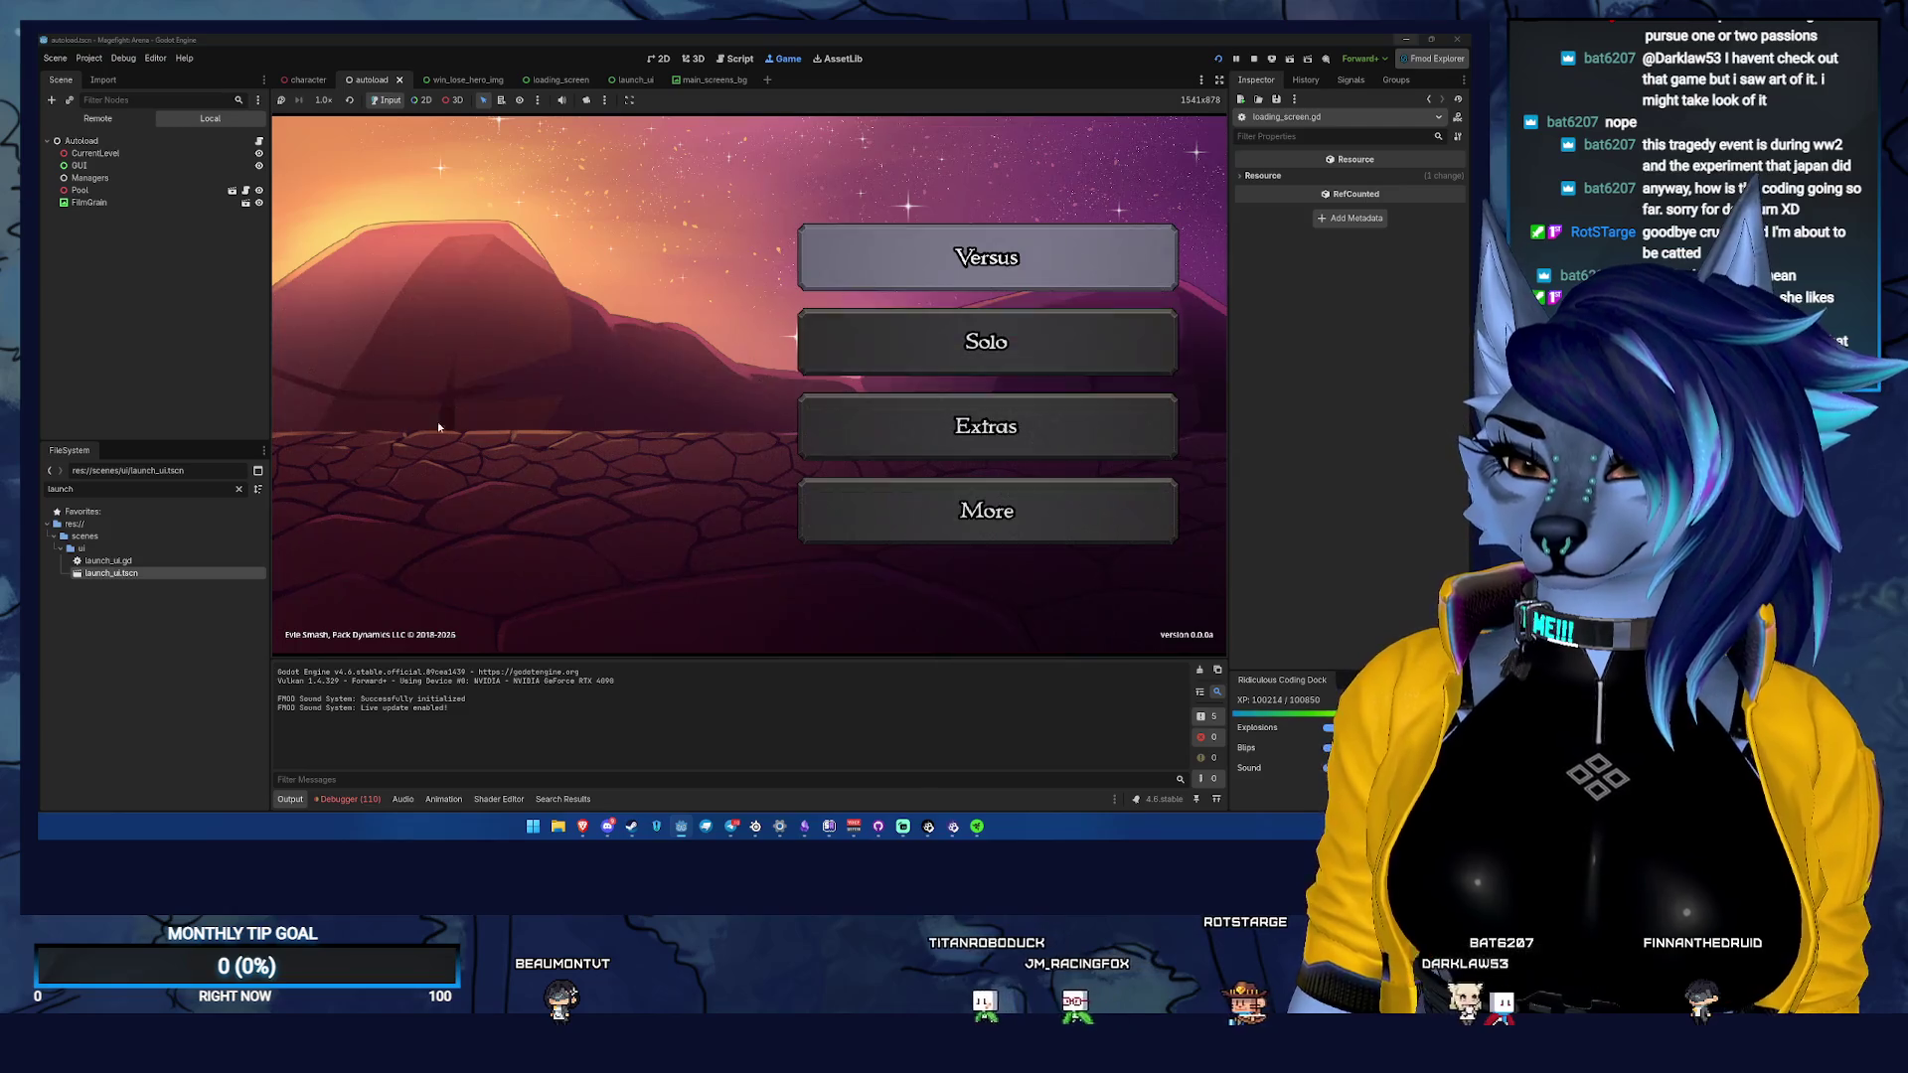
Review the run's logged errors in the Debugger's Errors list, then stop the game.
{"action": "left_click", "coordinate": [443, 665]}
{"action": "left_click", "coordinate": [369, 617]}
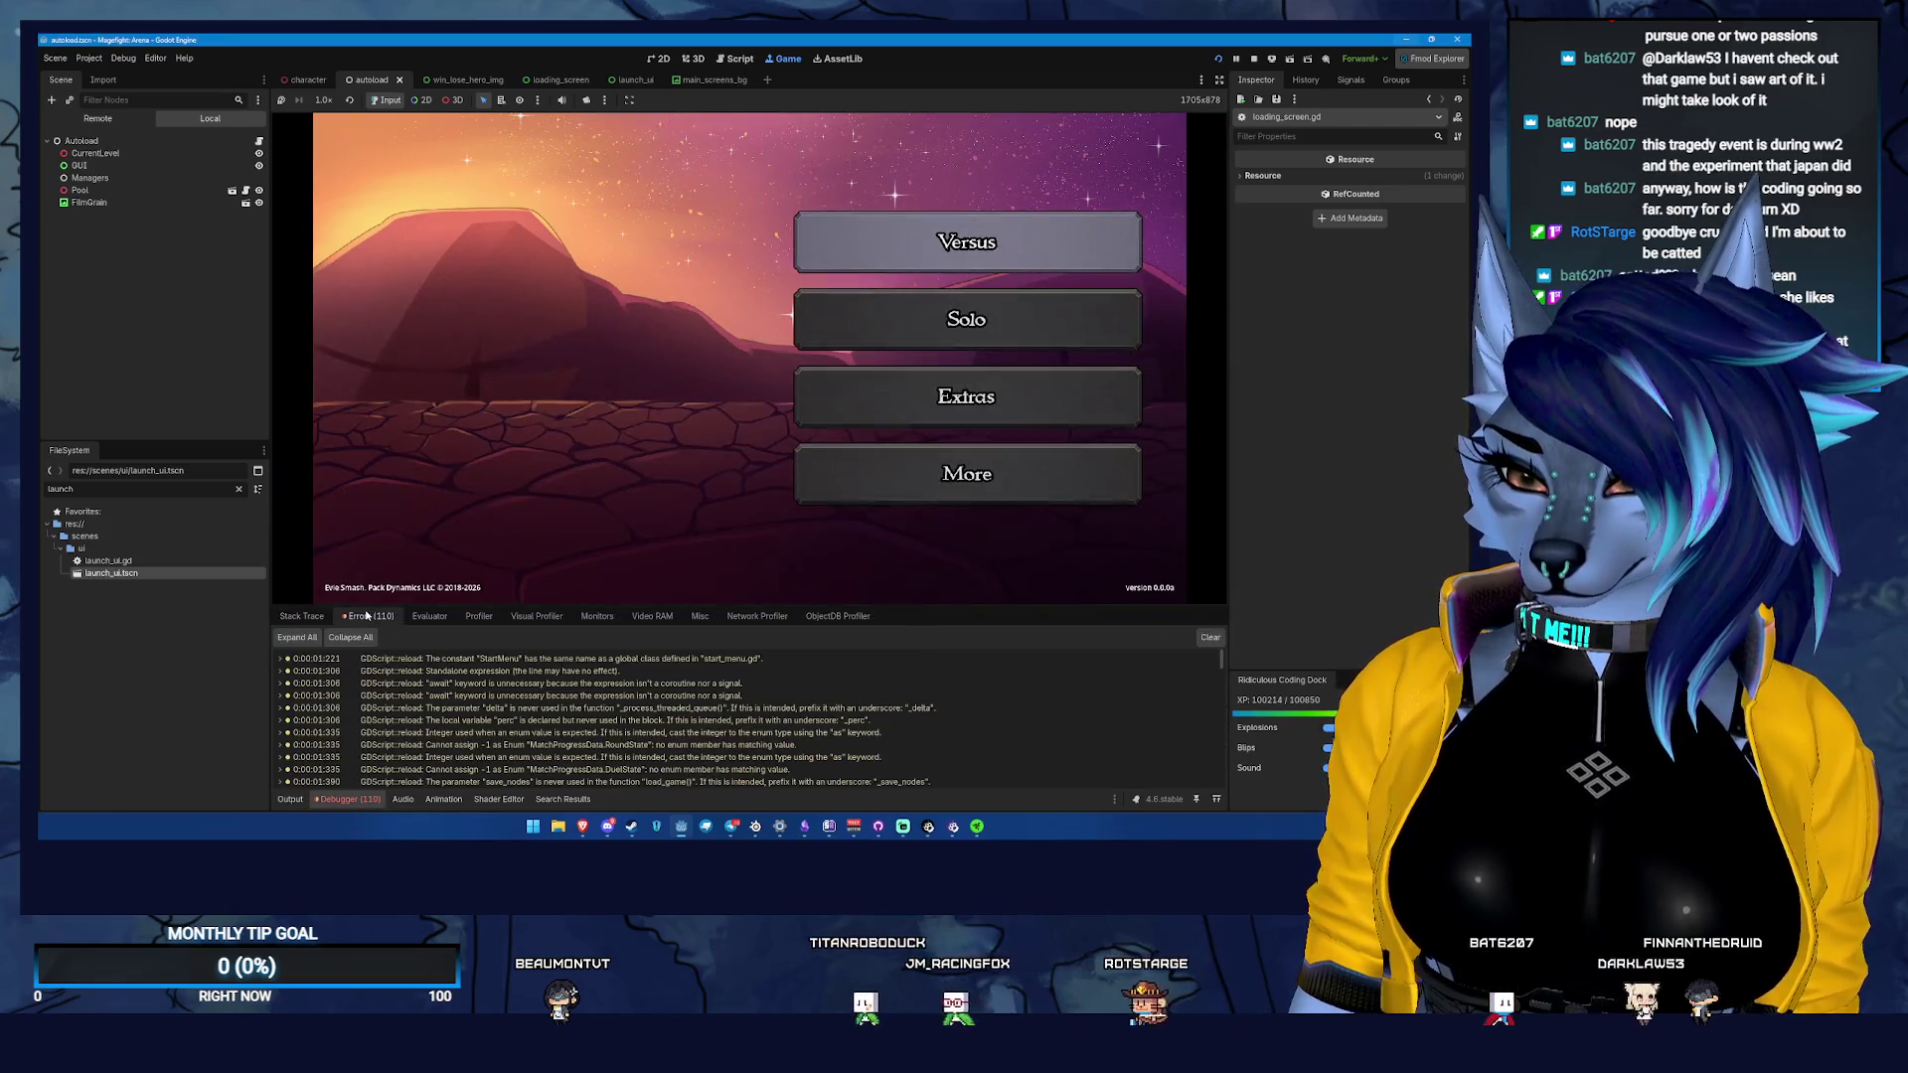
{"action": "scroll", "coordinate": [1222, 714], "scroll_direction": "down", "scroll_amount": 10}
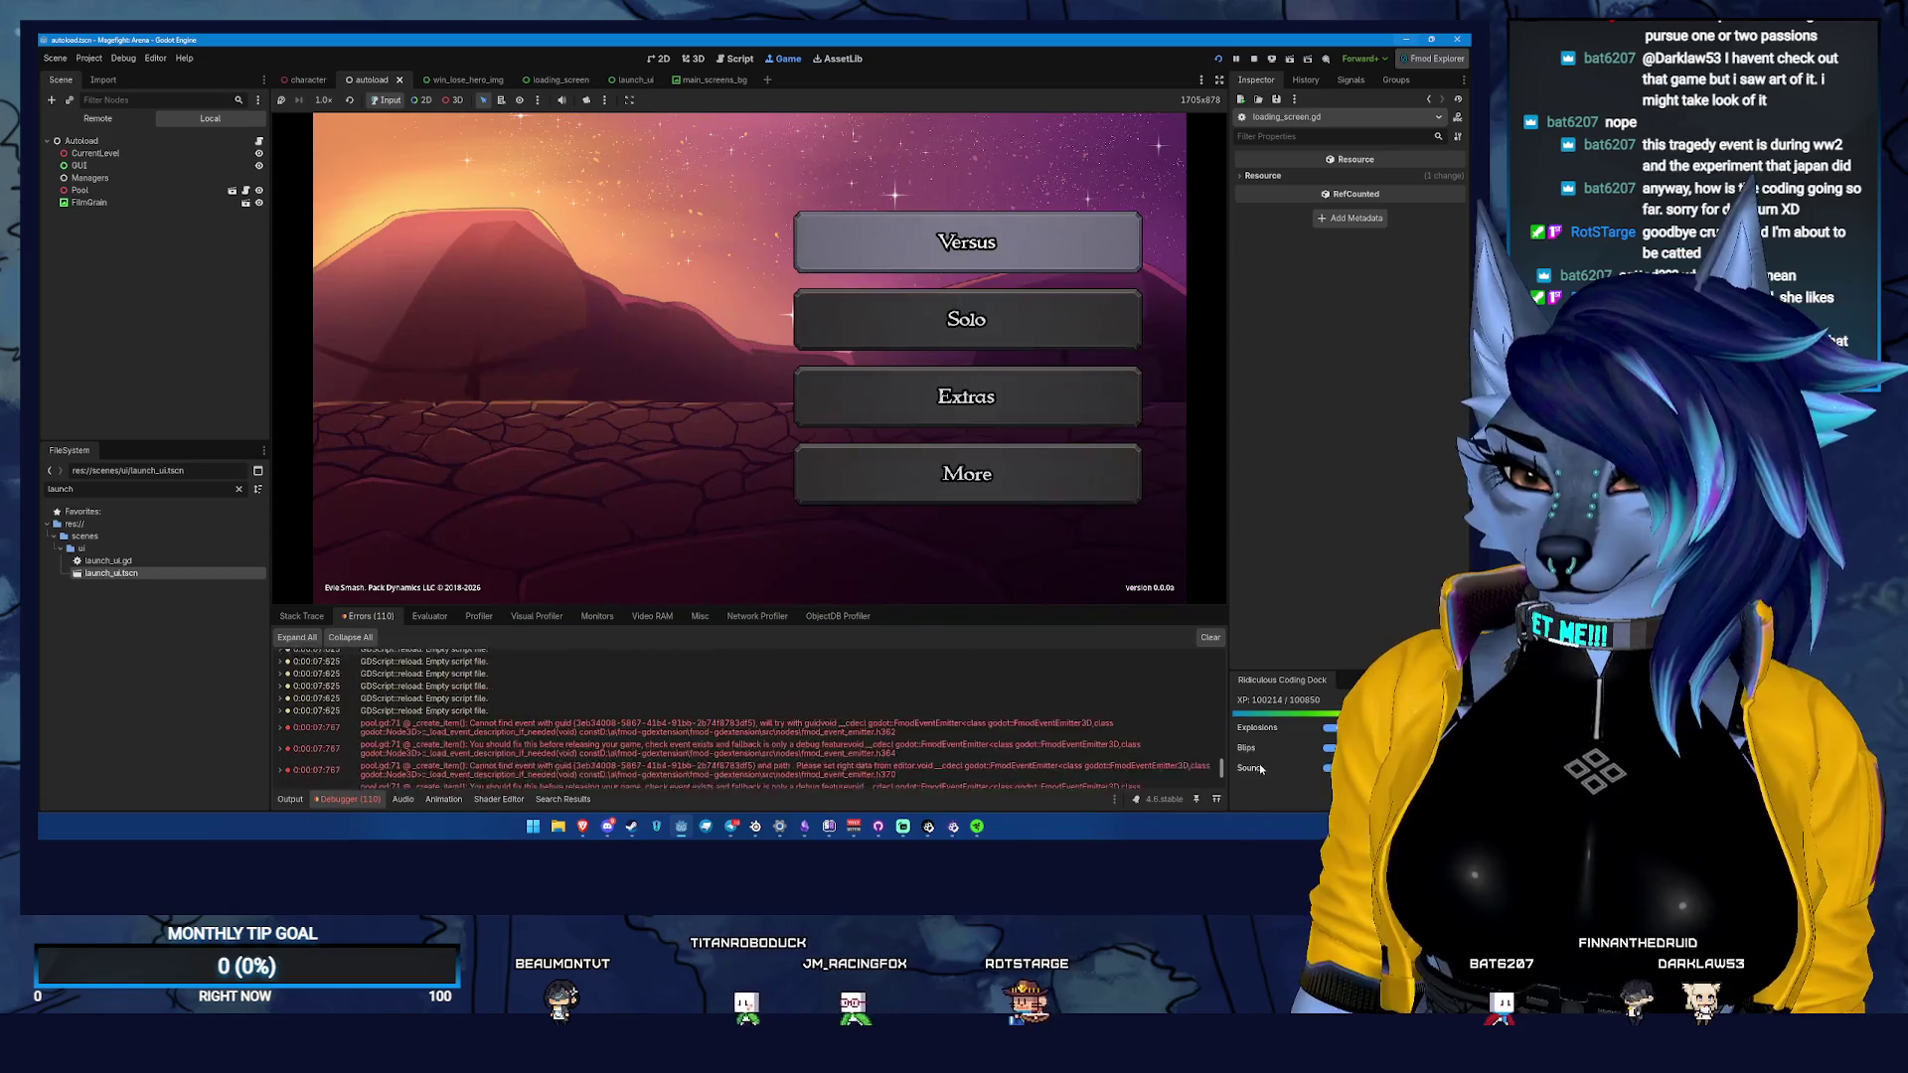
{"action": "left_click", "coordinate": [1165, 261]}
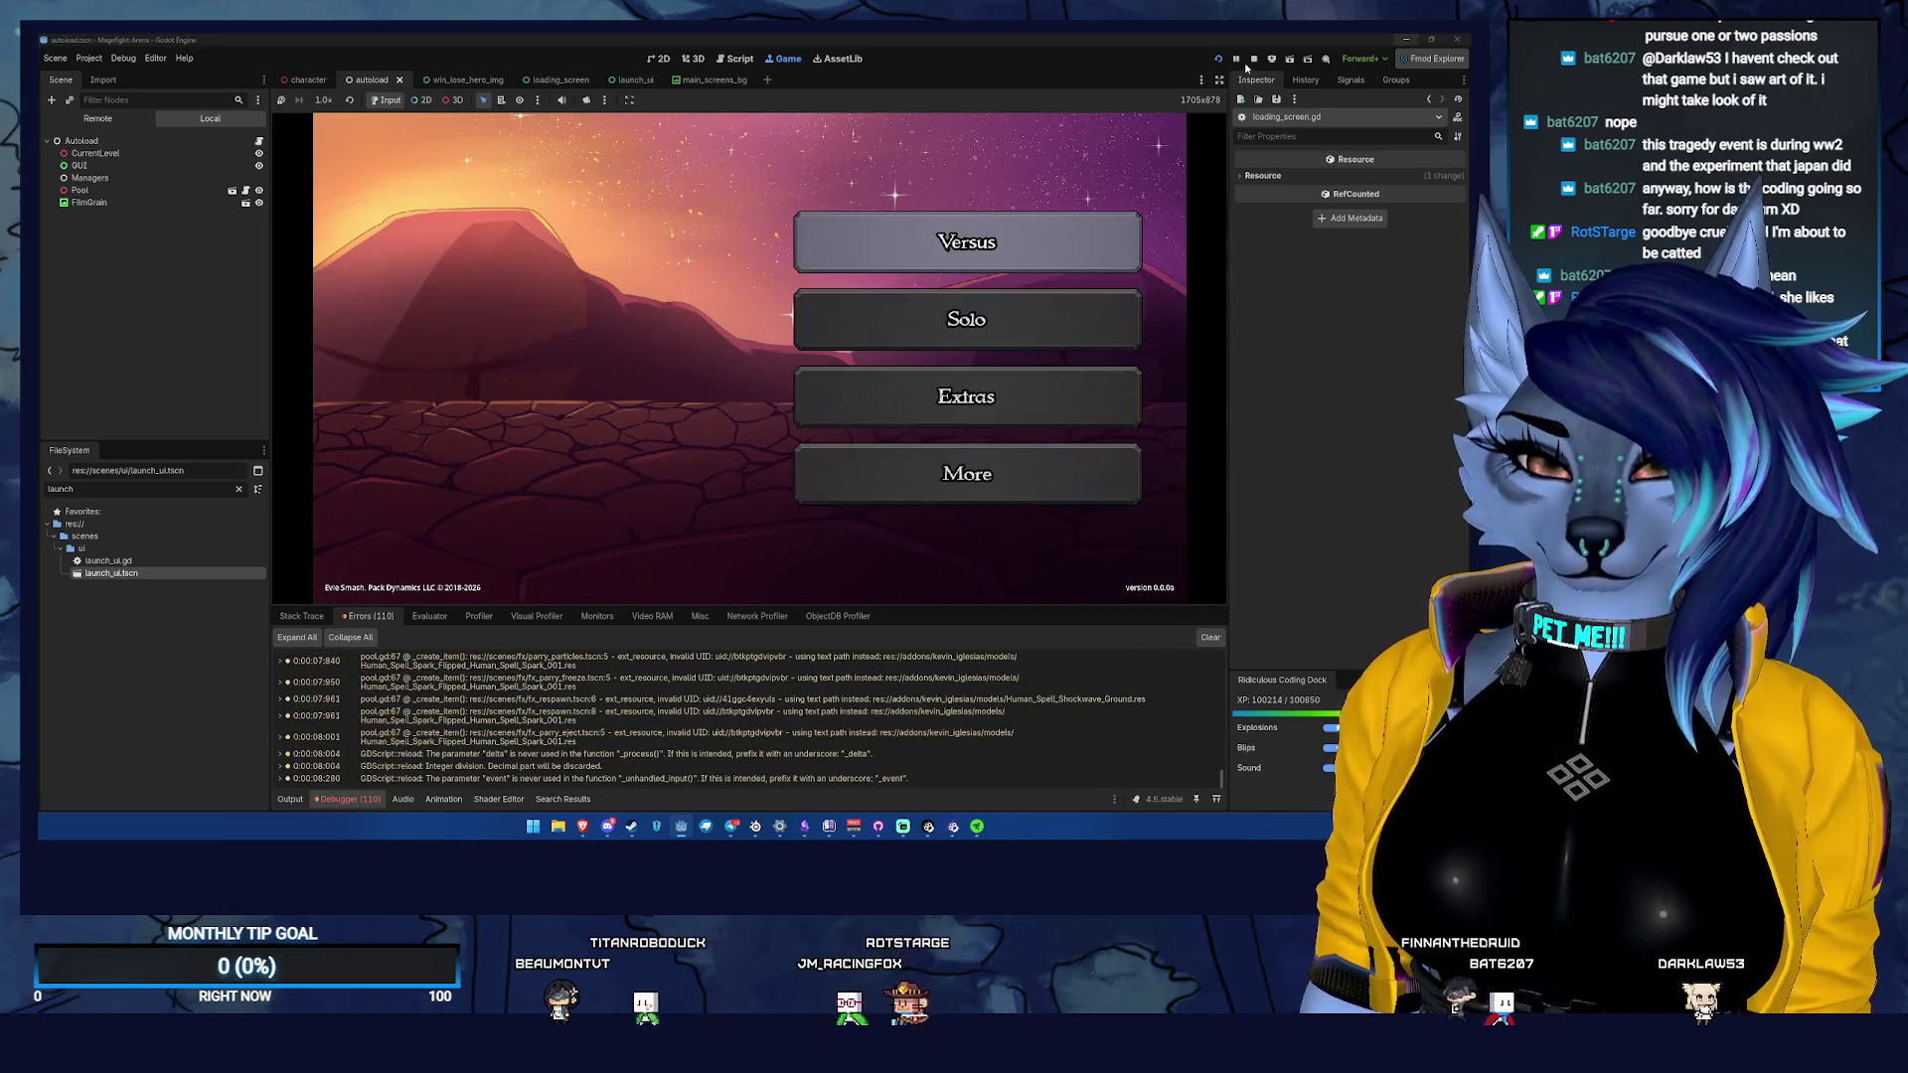
{"action": "left_click", "coordinate": [1255, 59]}
{"action": "scroll", "coordinate": [611, 487], "scroll_direction": "down", "scroll_amount": 1}
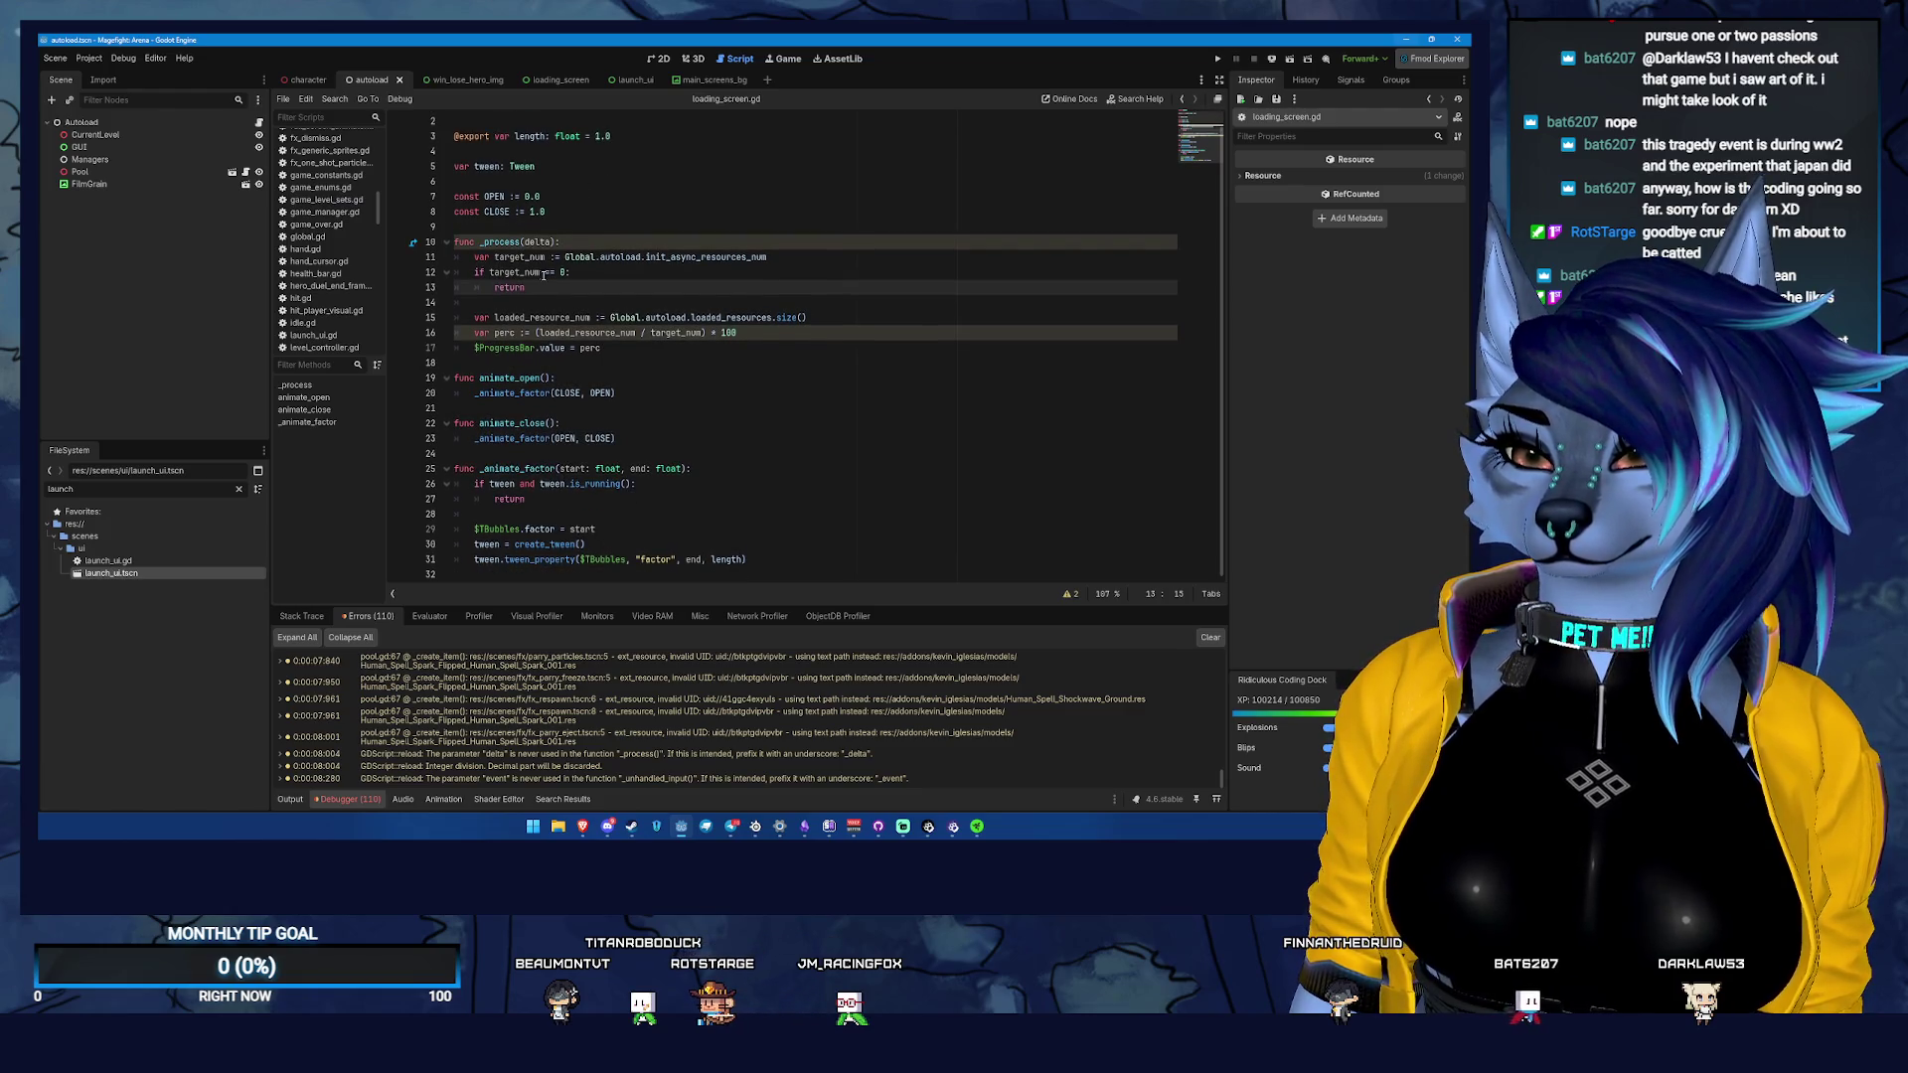
Comment out the _initialize_bootstrapper() and _initialize_first_scenes() calls in autoload.gd, then run with F5.
{"action": "left_click", "coordinate": [455, 79]}
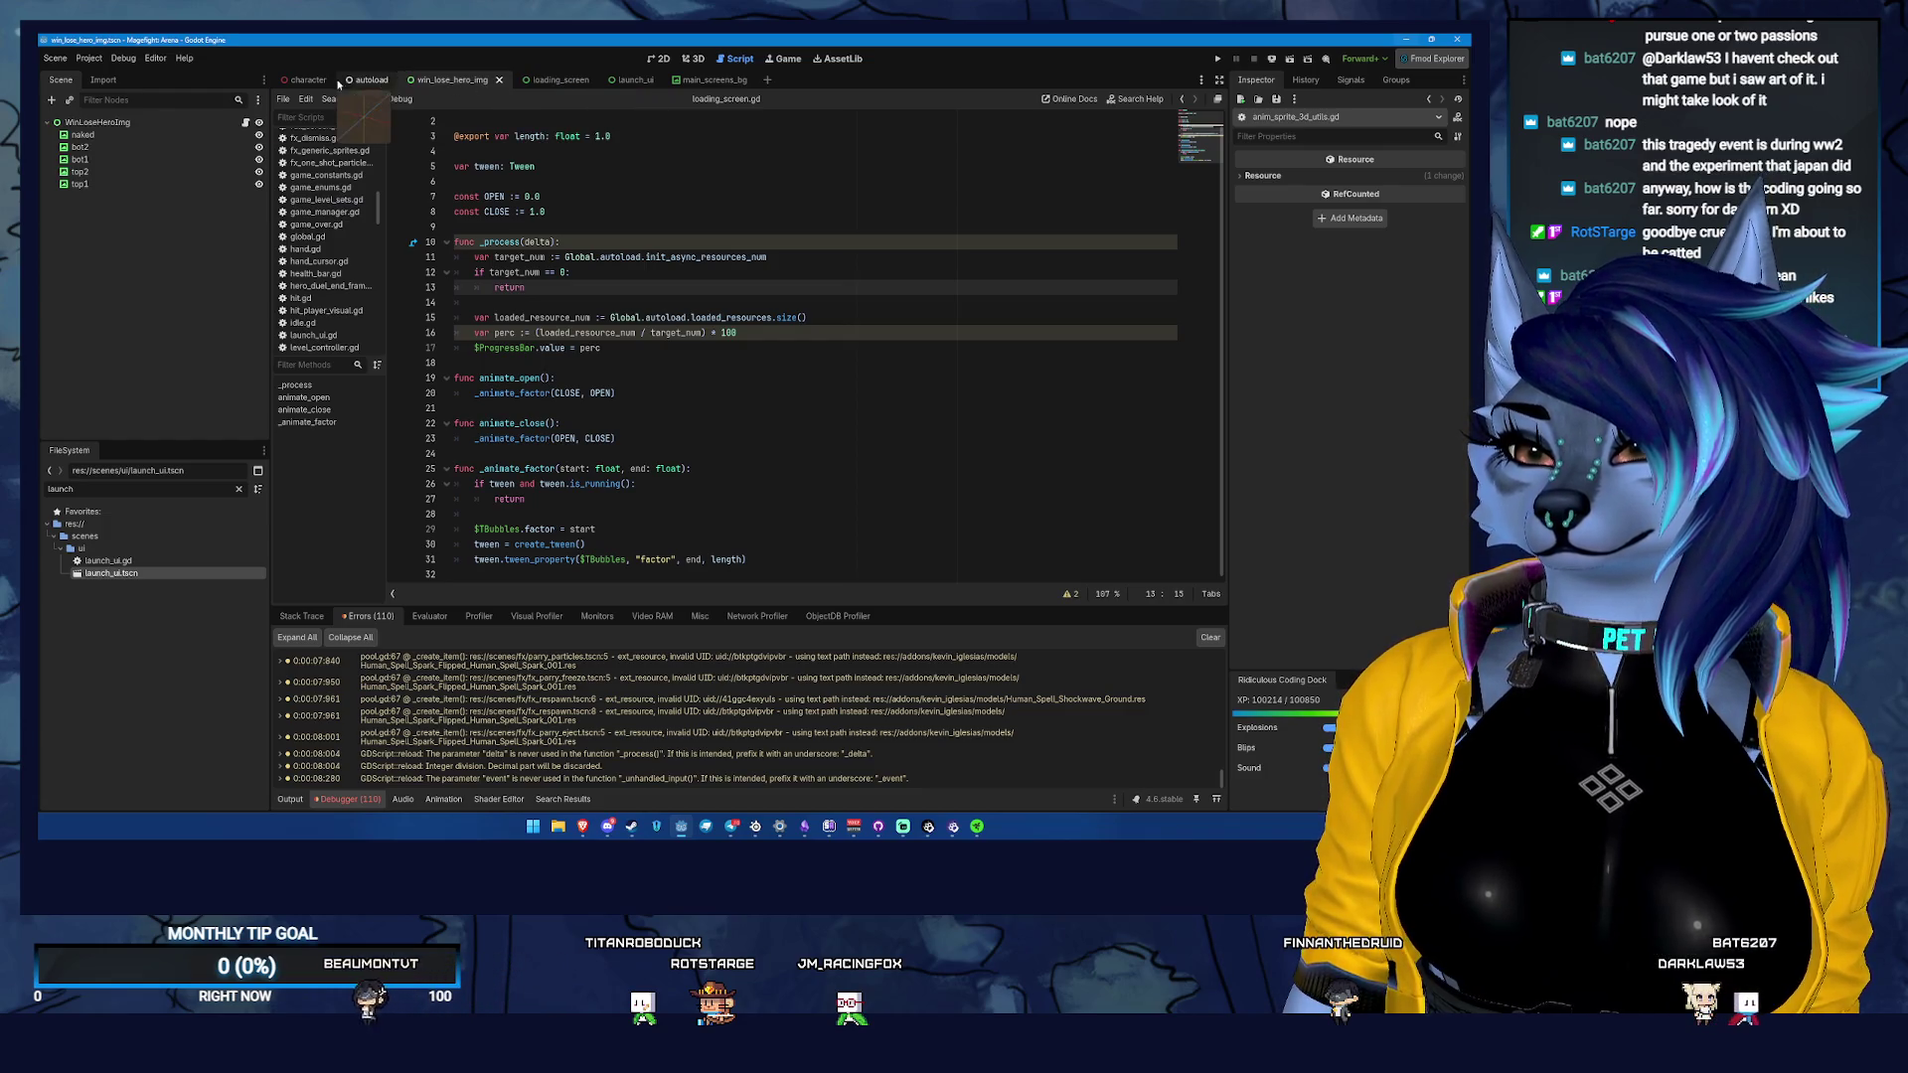
{"action": "left_click", "coordinate": [369, 80]}
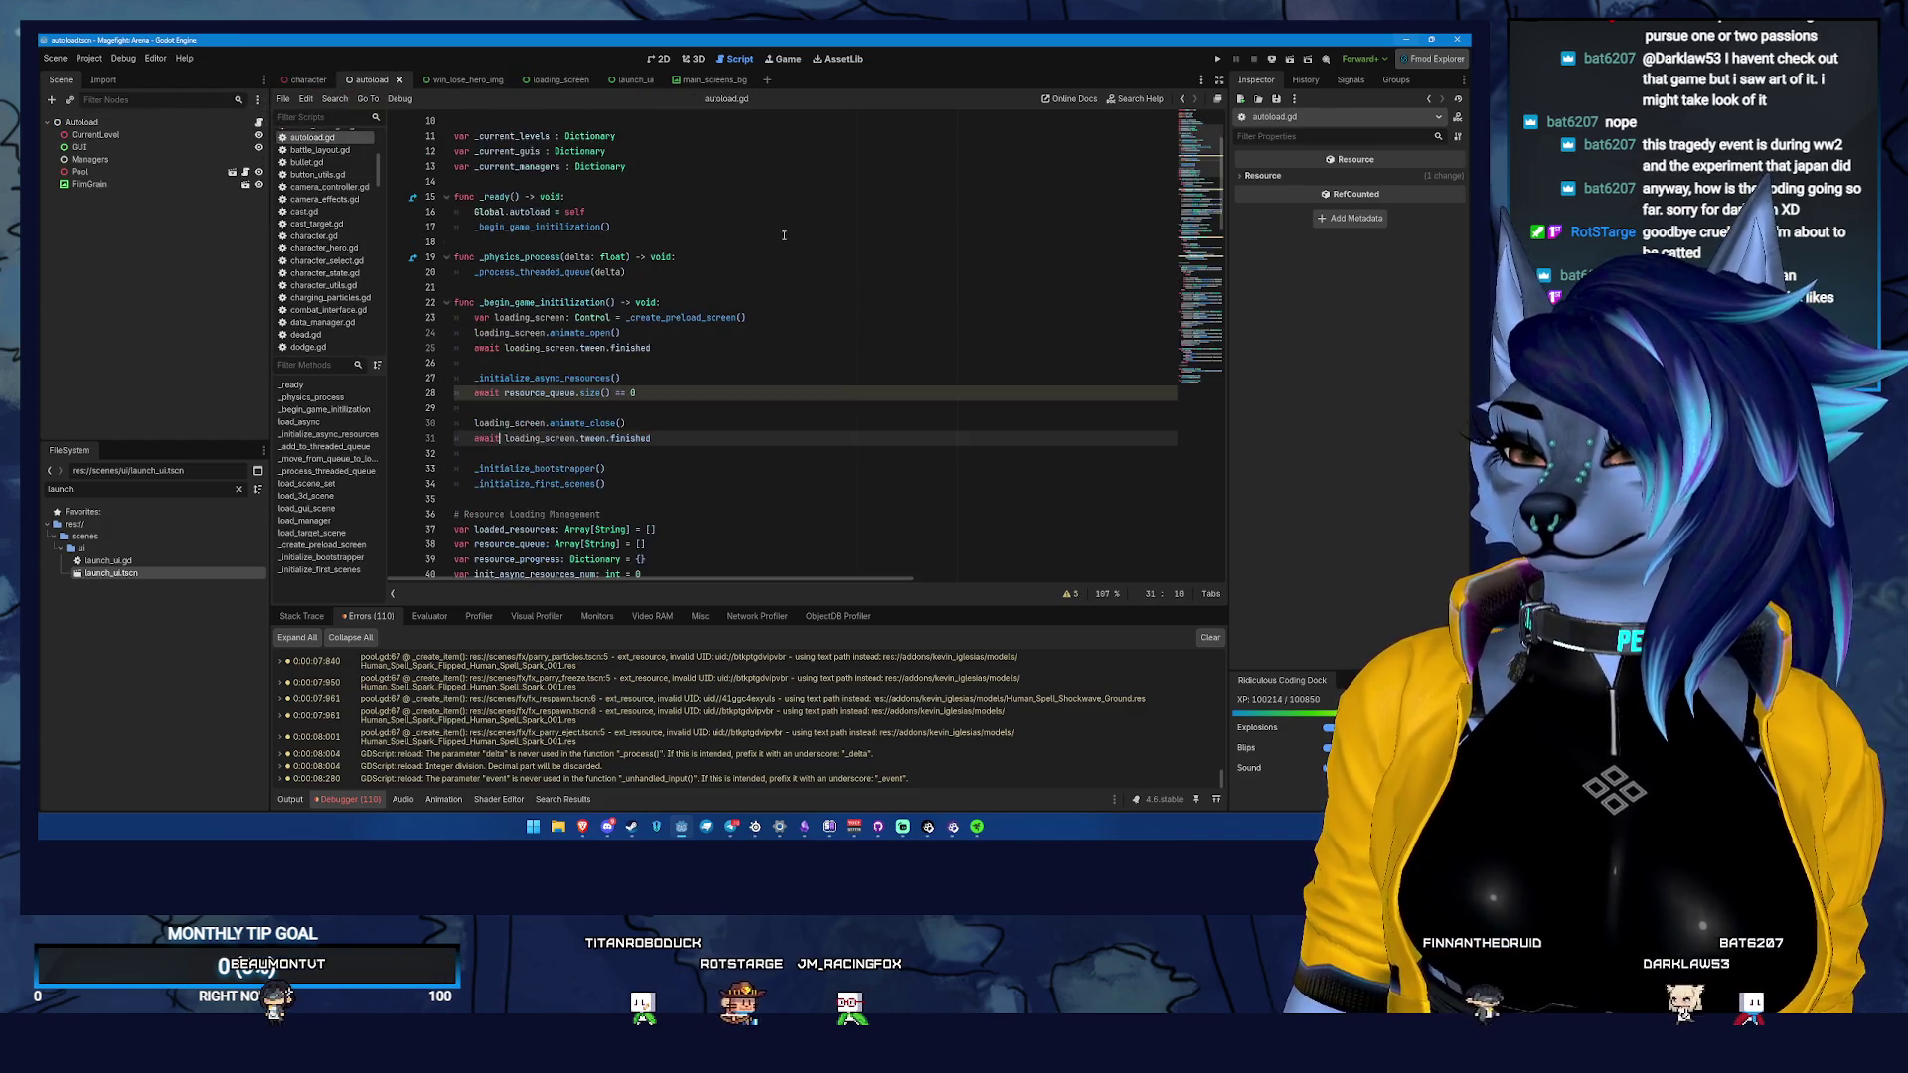
{"action": "left_click", "coordinate": [477, 469]}
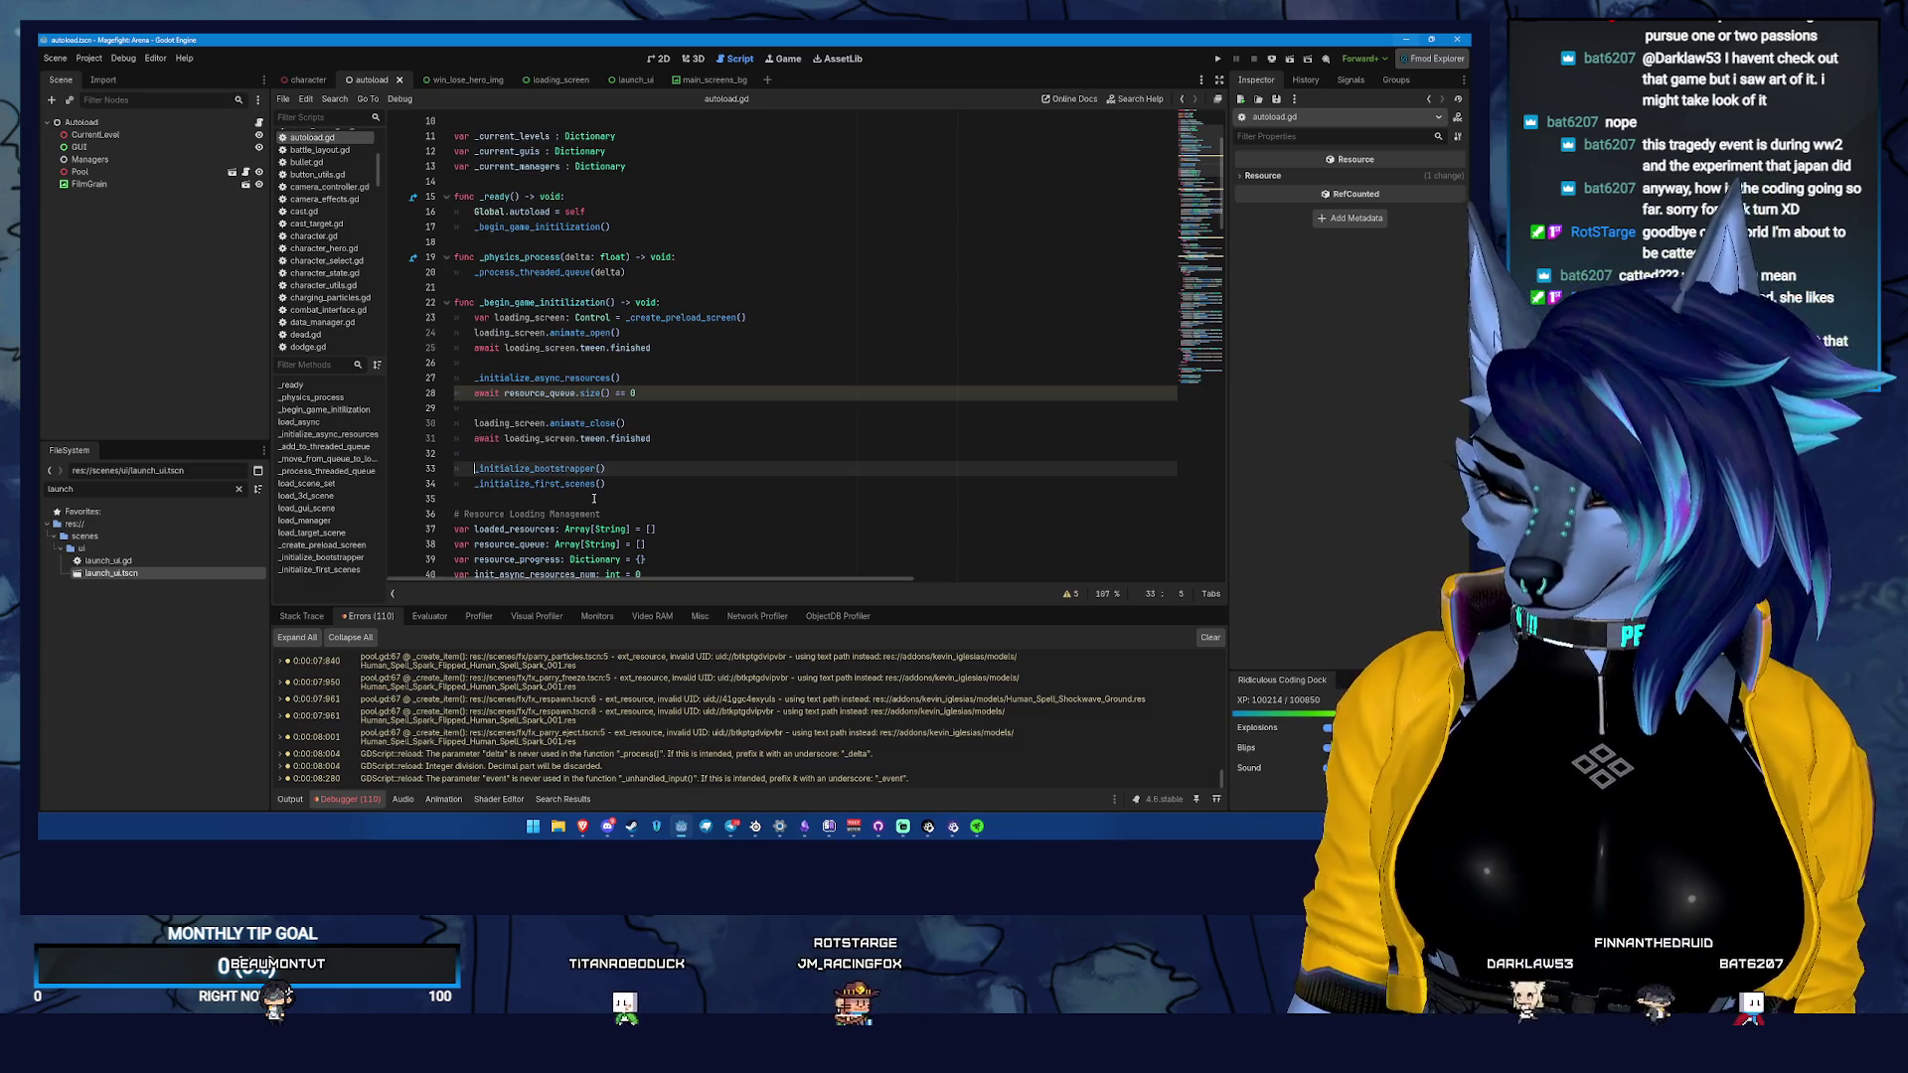
{"action": "type", "text": "#"}
{"action": "key", "text": "Down"}
{"action": "type", "text": "#"}
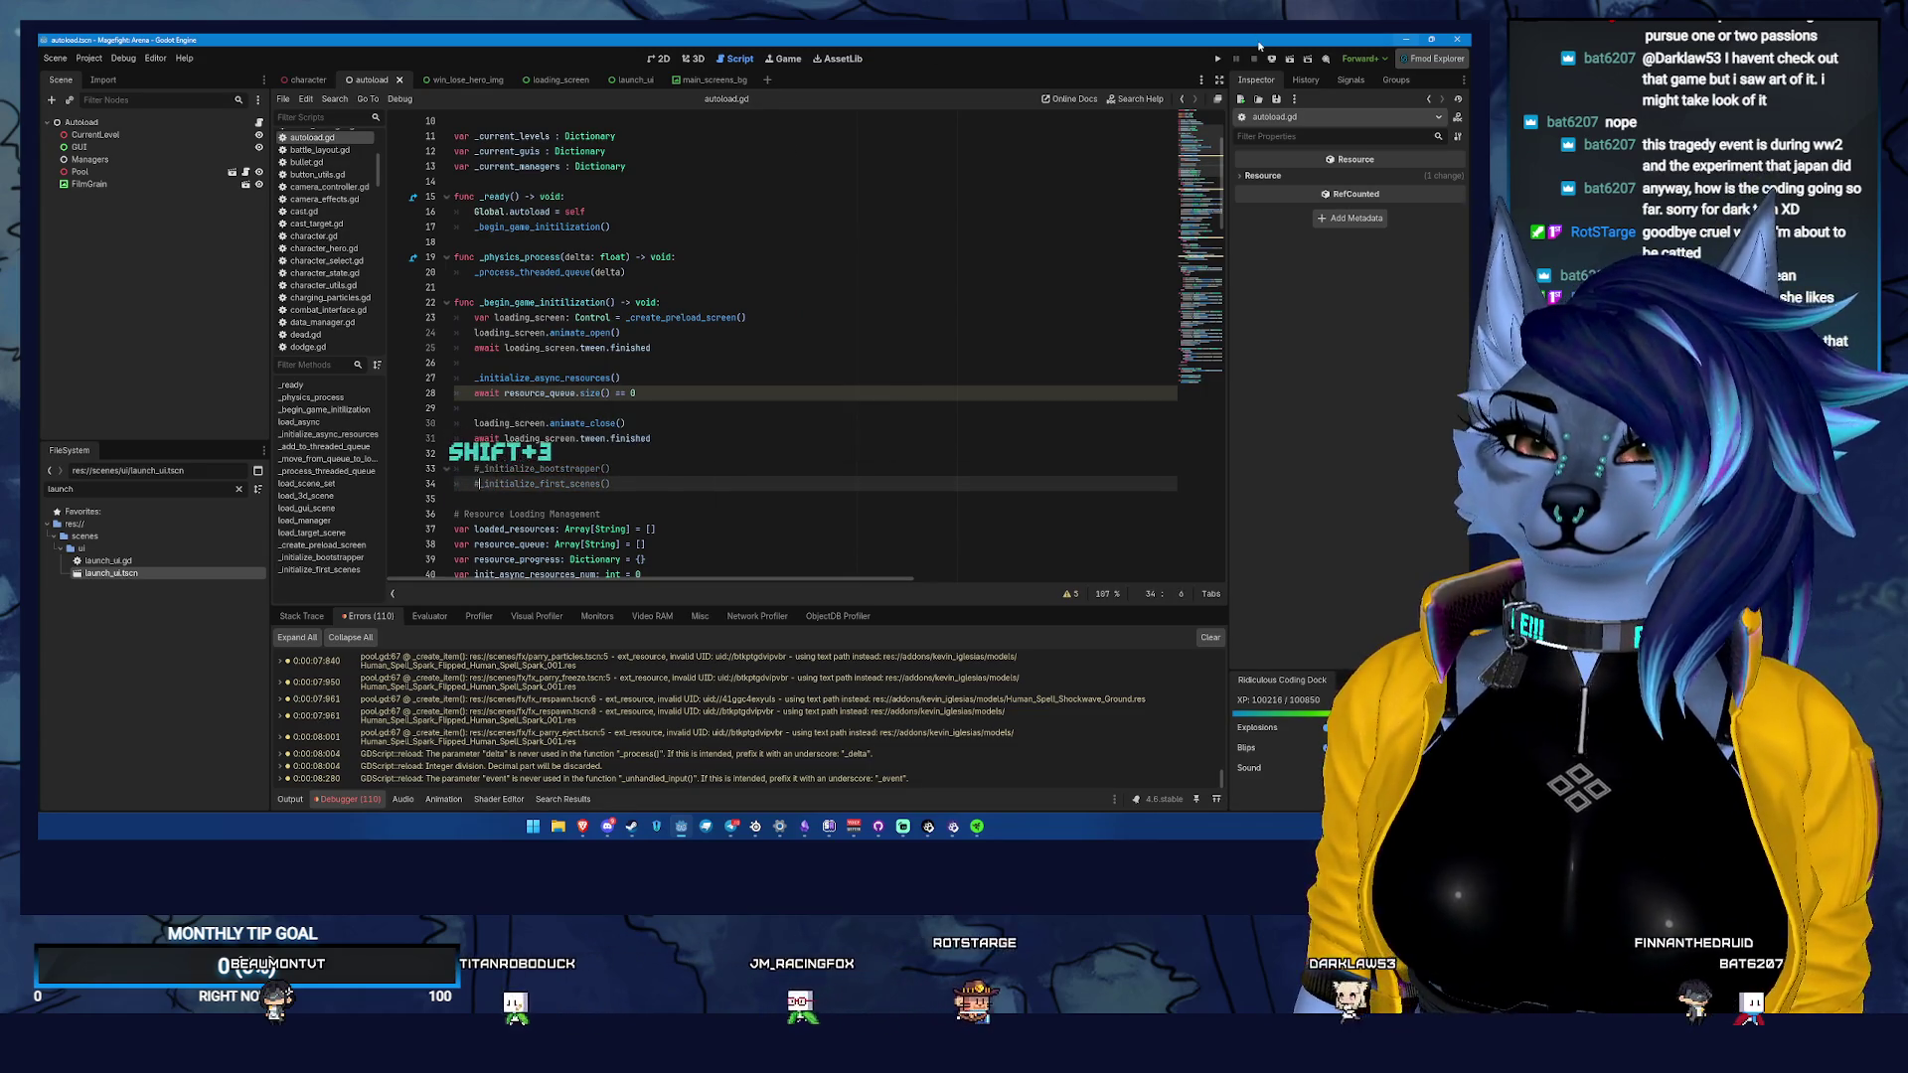
{"action": "key", "text": "F5"}
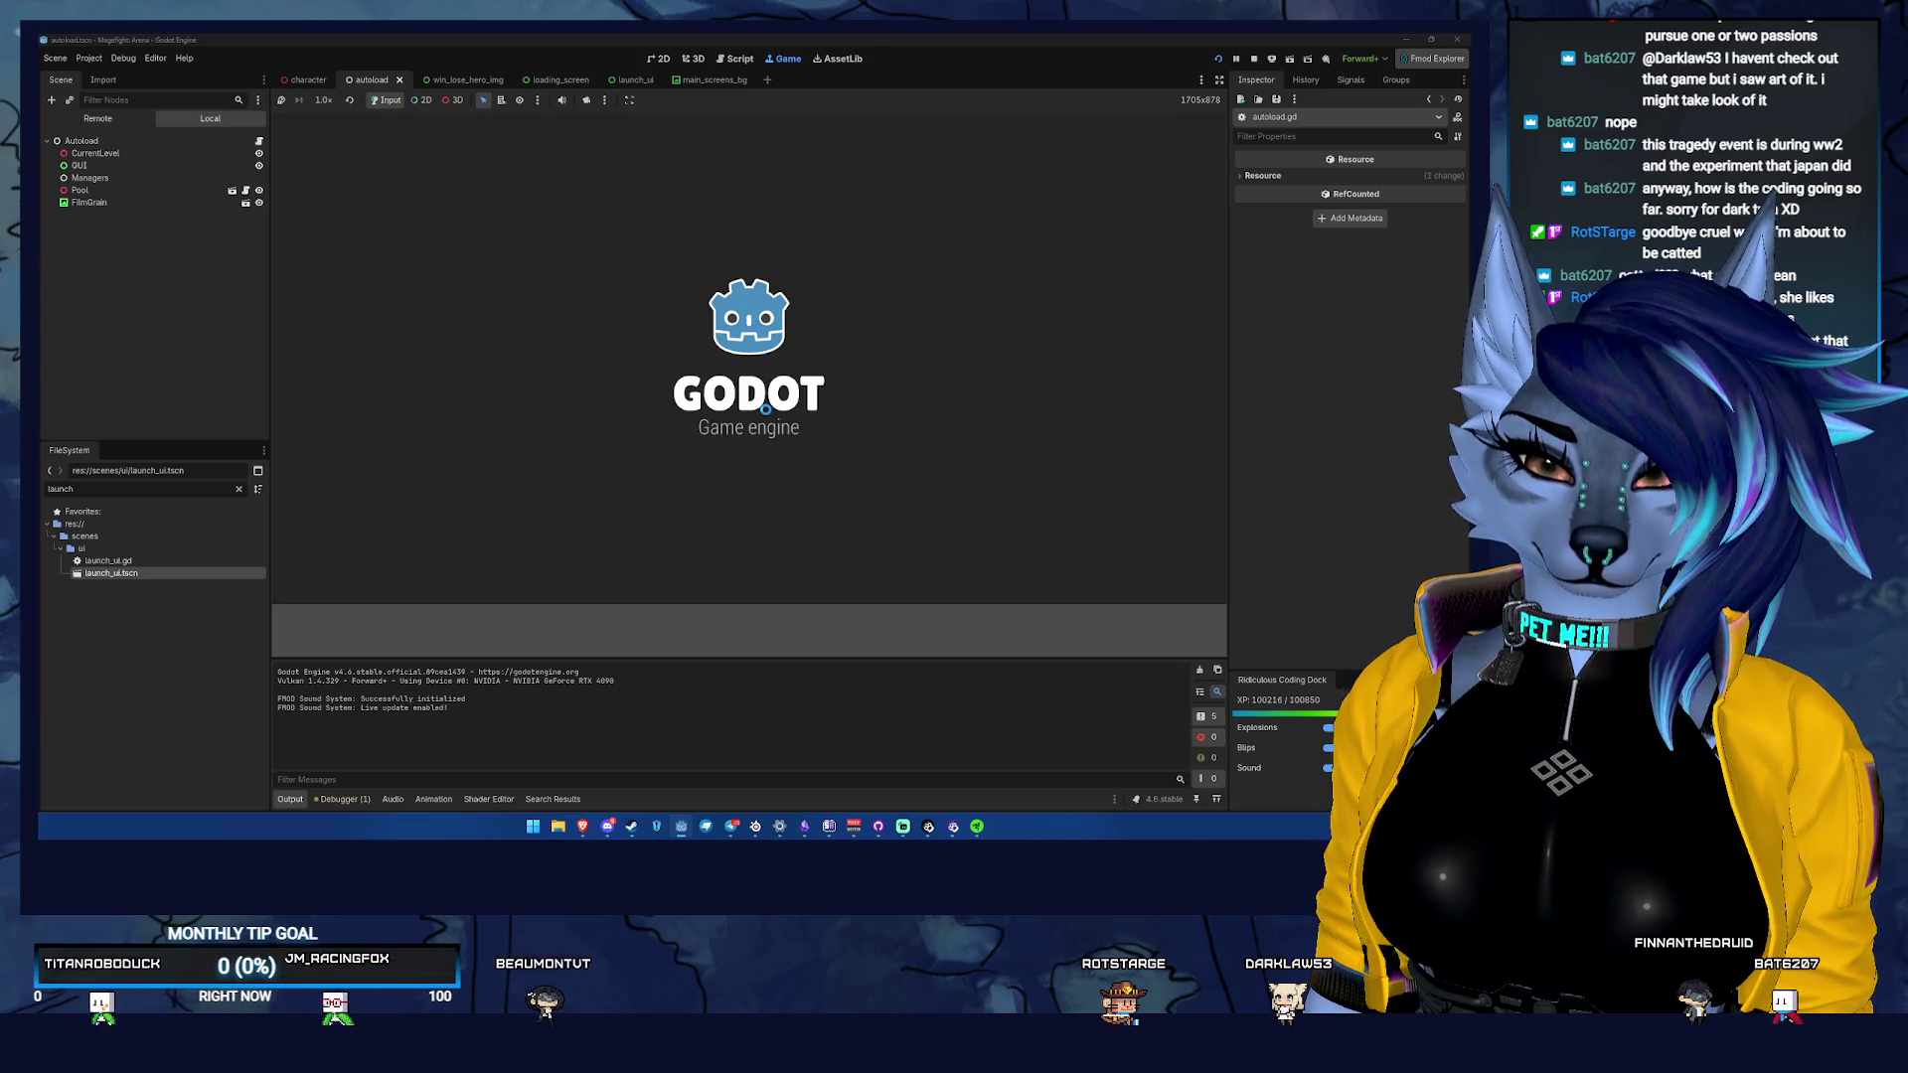
Inspect the live remote Autoload node and check its empty Resource Queue array in the Inspector.
{"action": "left_click", "coordinate": [110, 118]}
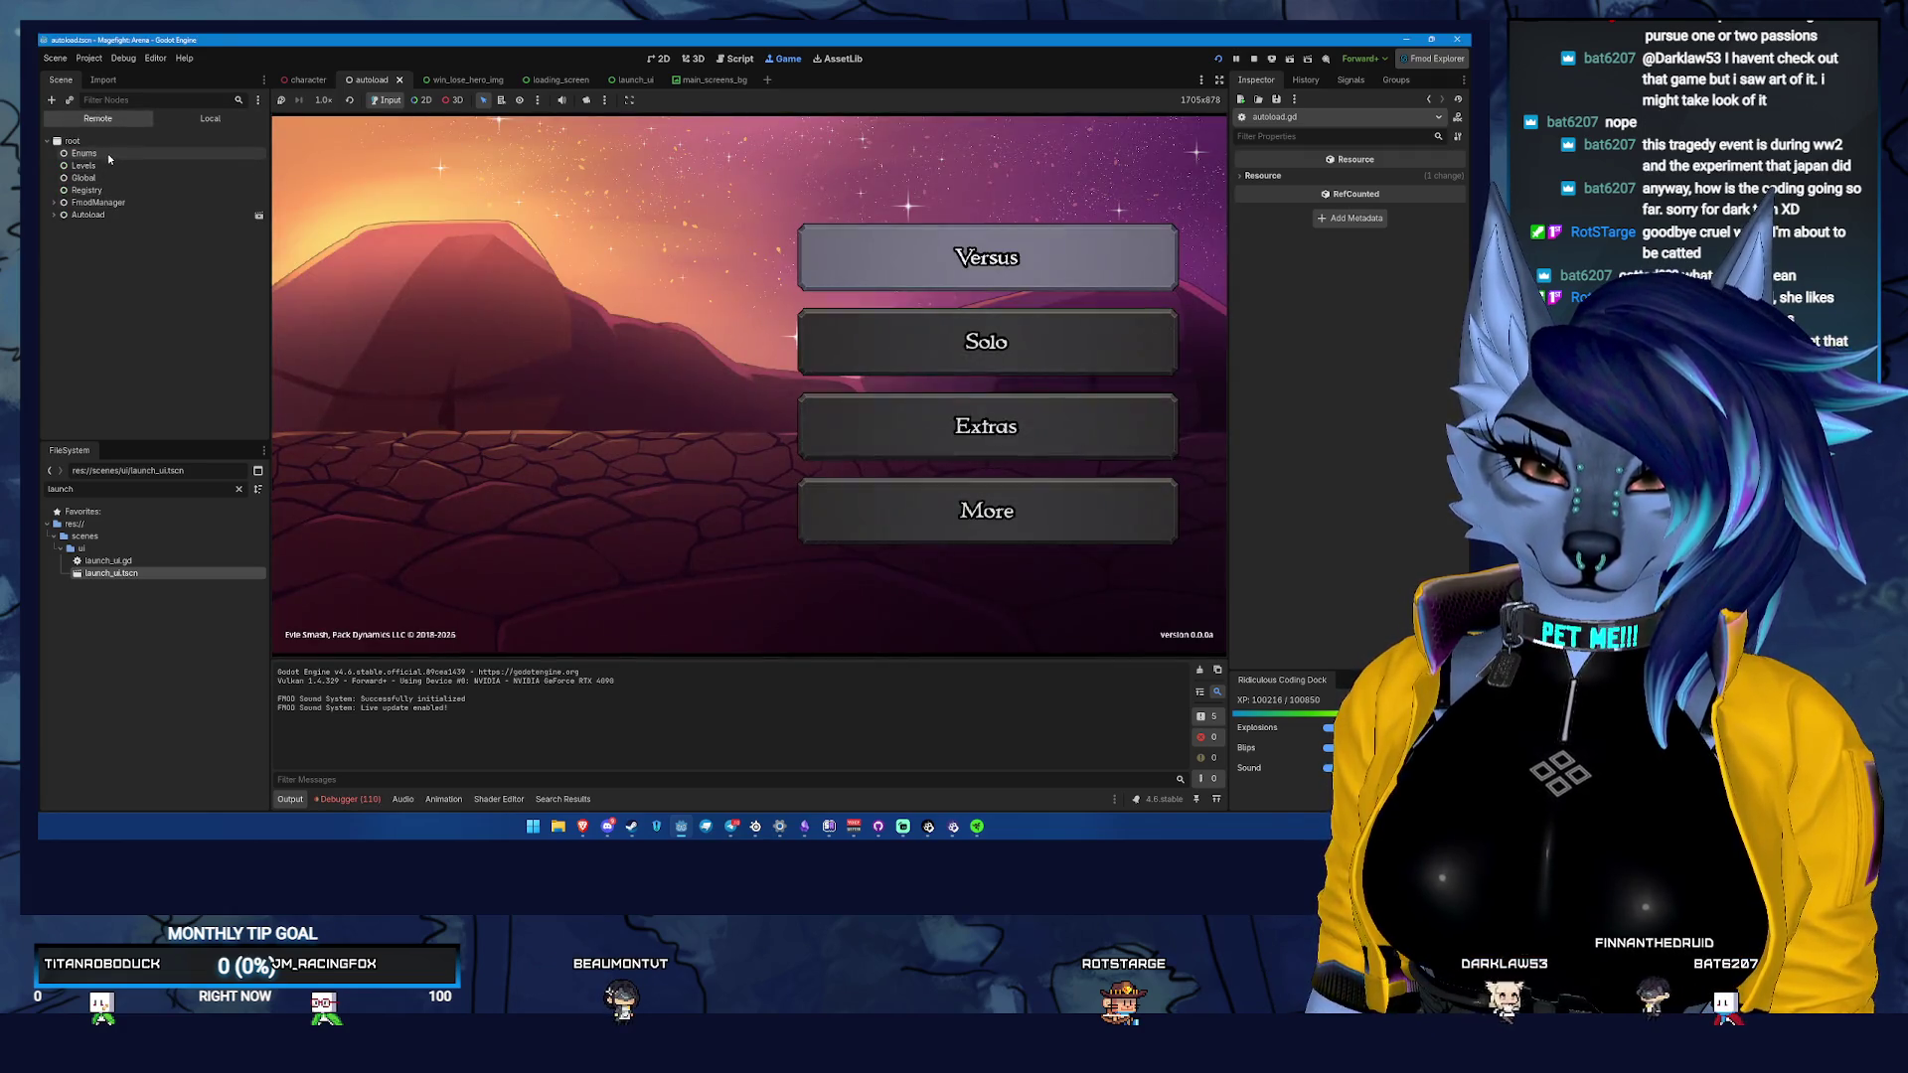
{"action": "left_click", "coordinate": [156, 202]}
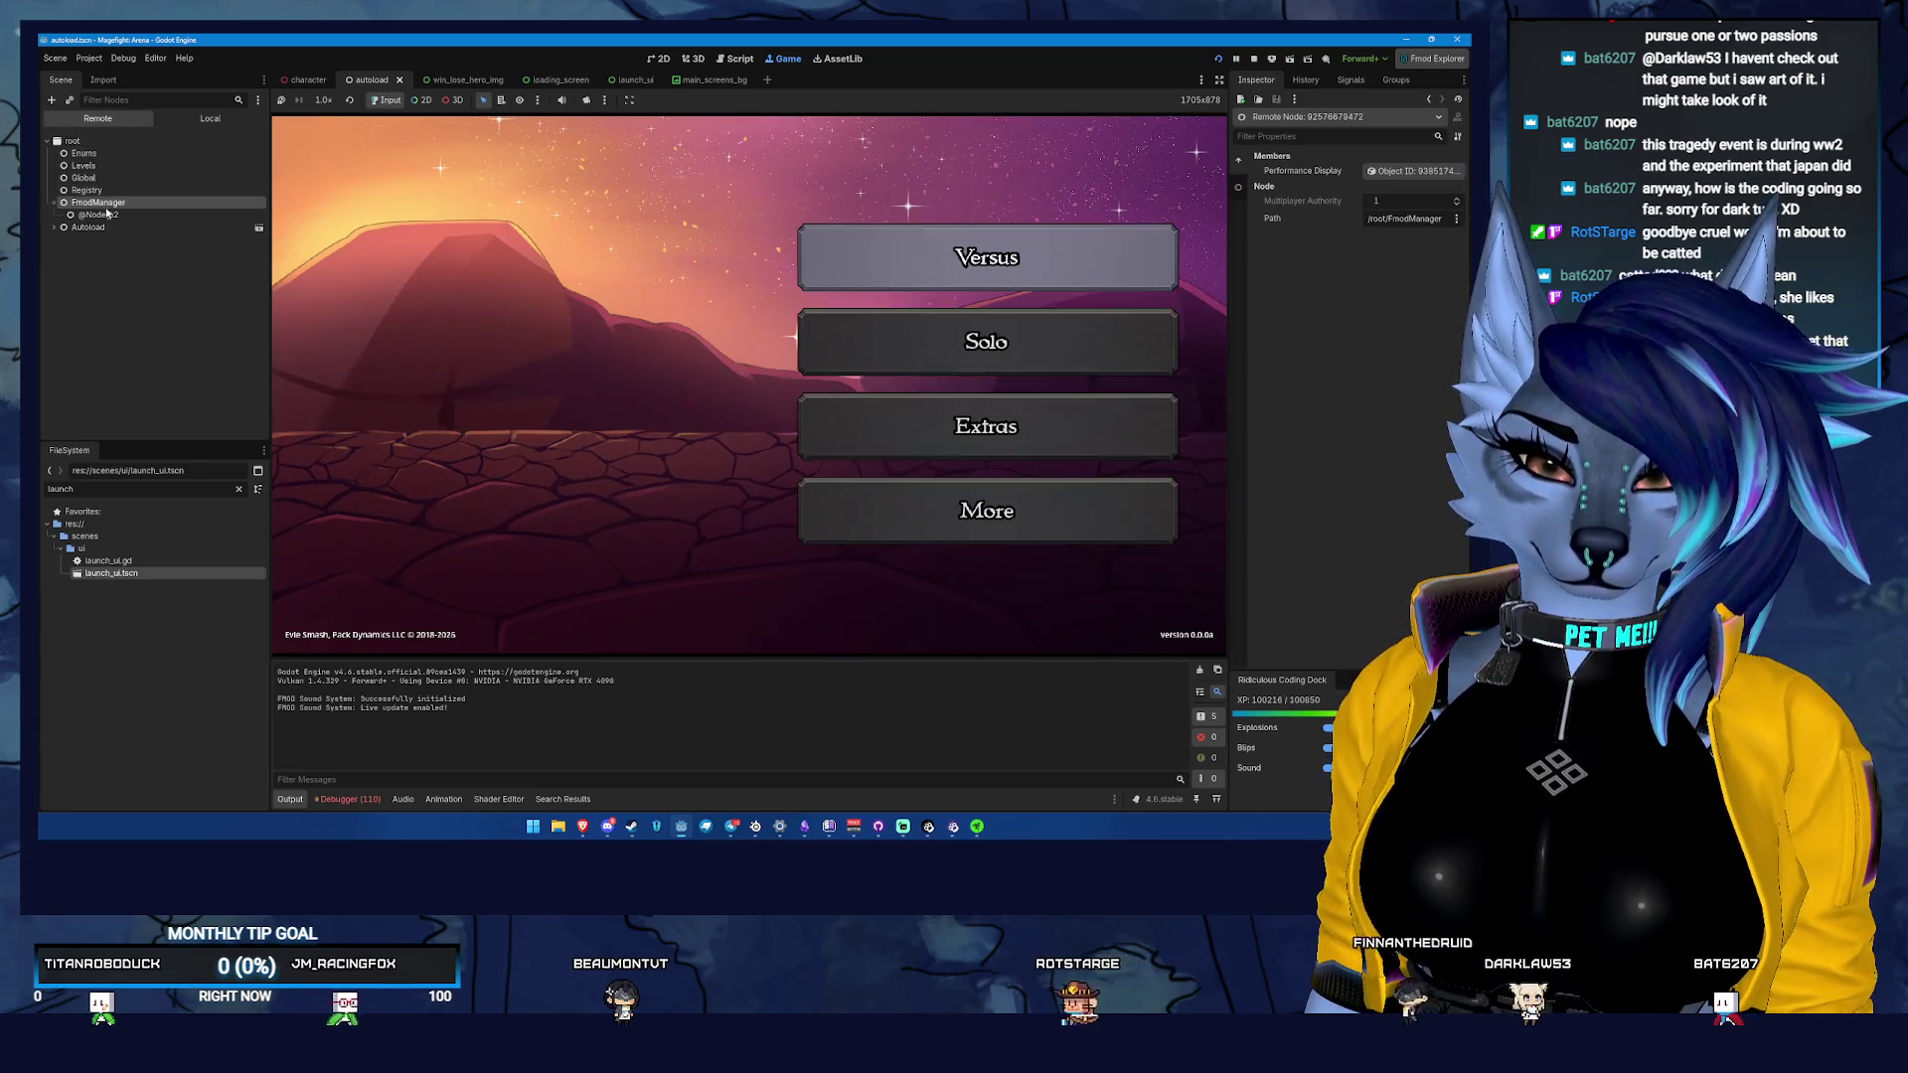
{"action": "left_click", "coordinate": [159, 228]}
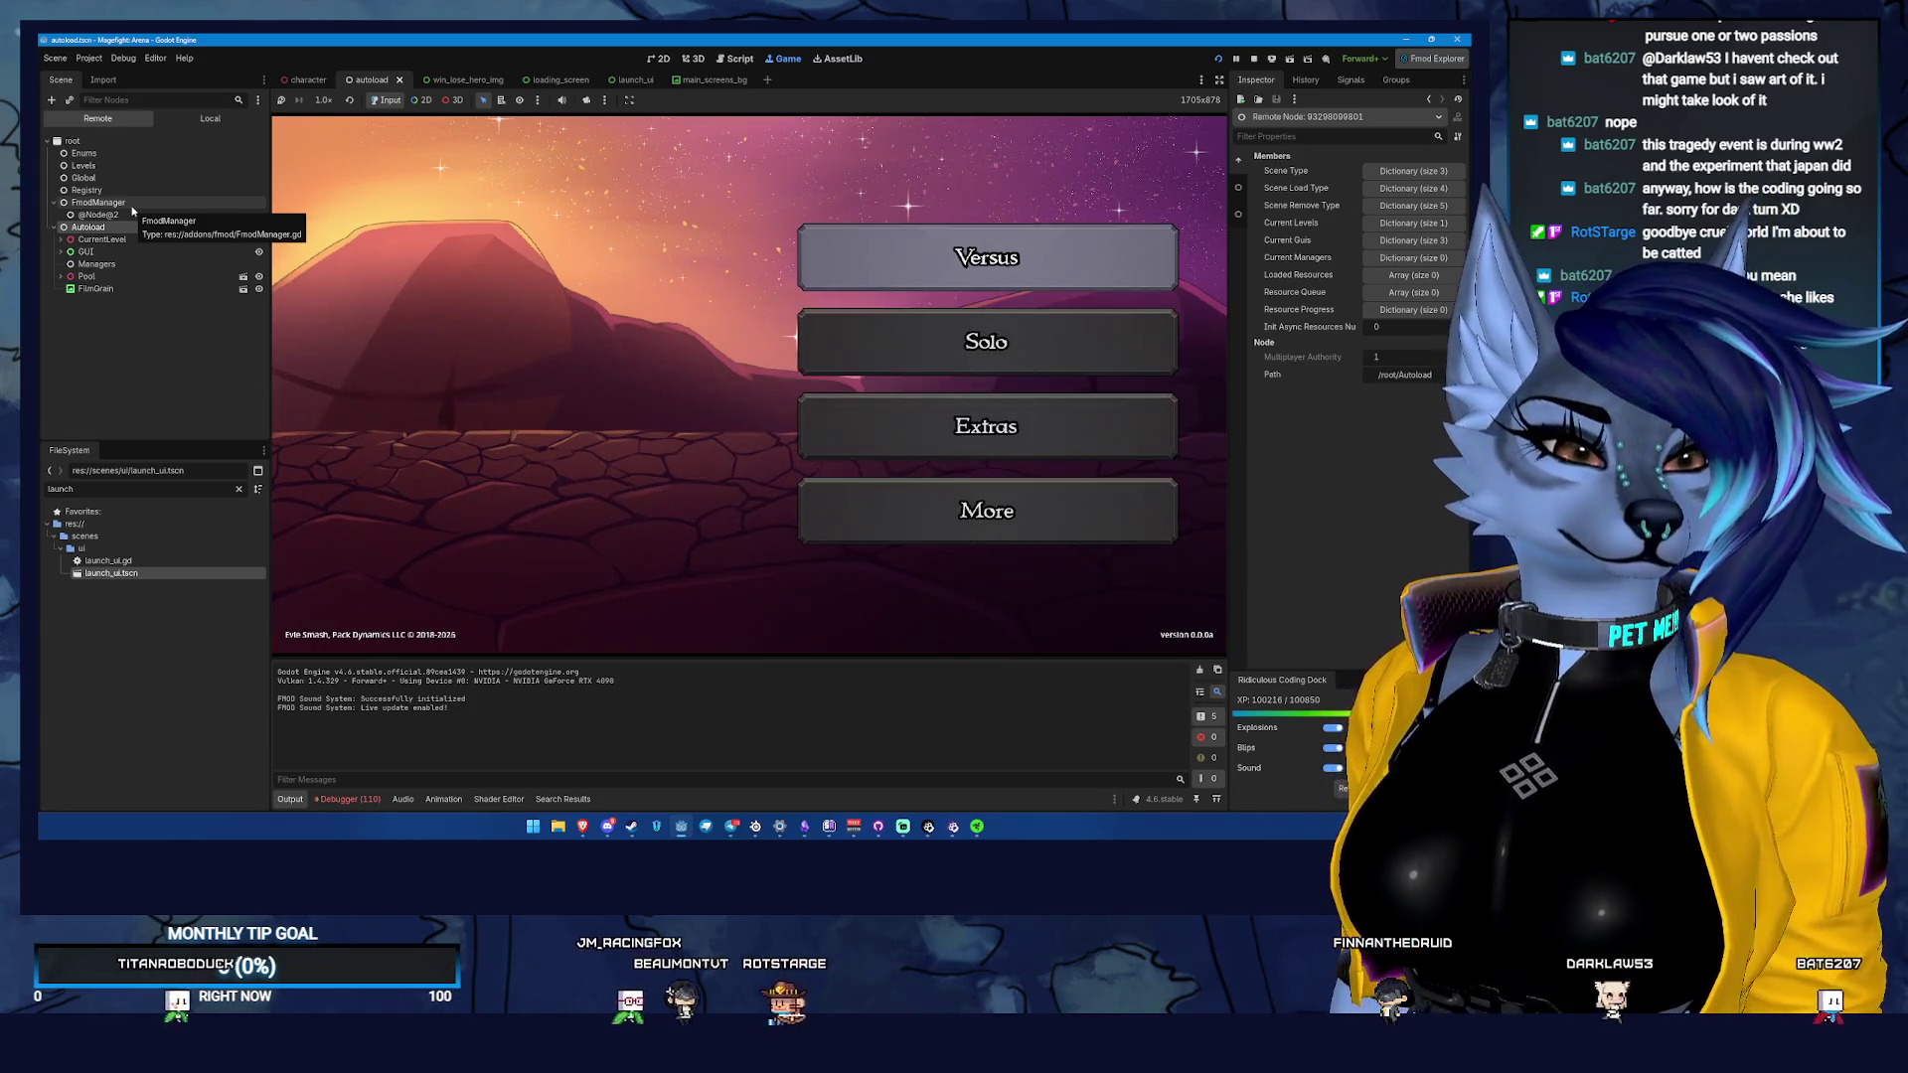
{"action": "left_click", "coordinate": [1193, 312]}
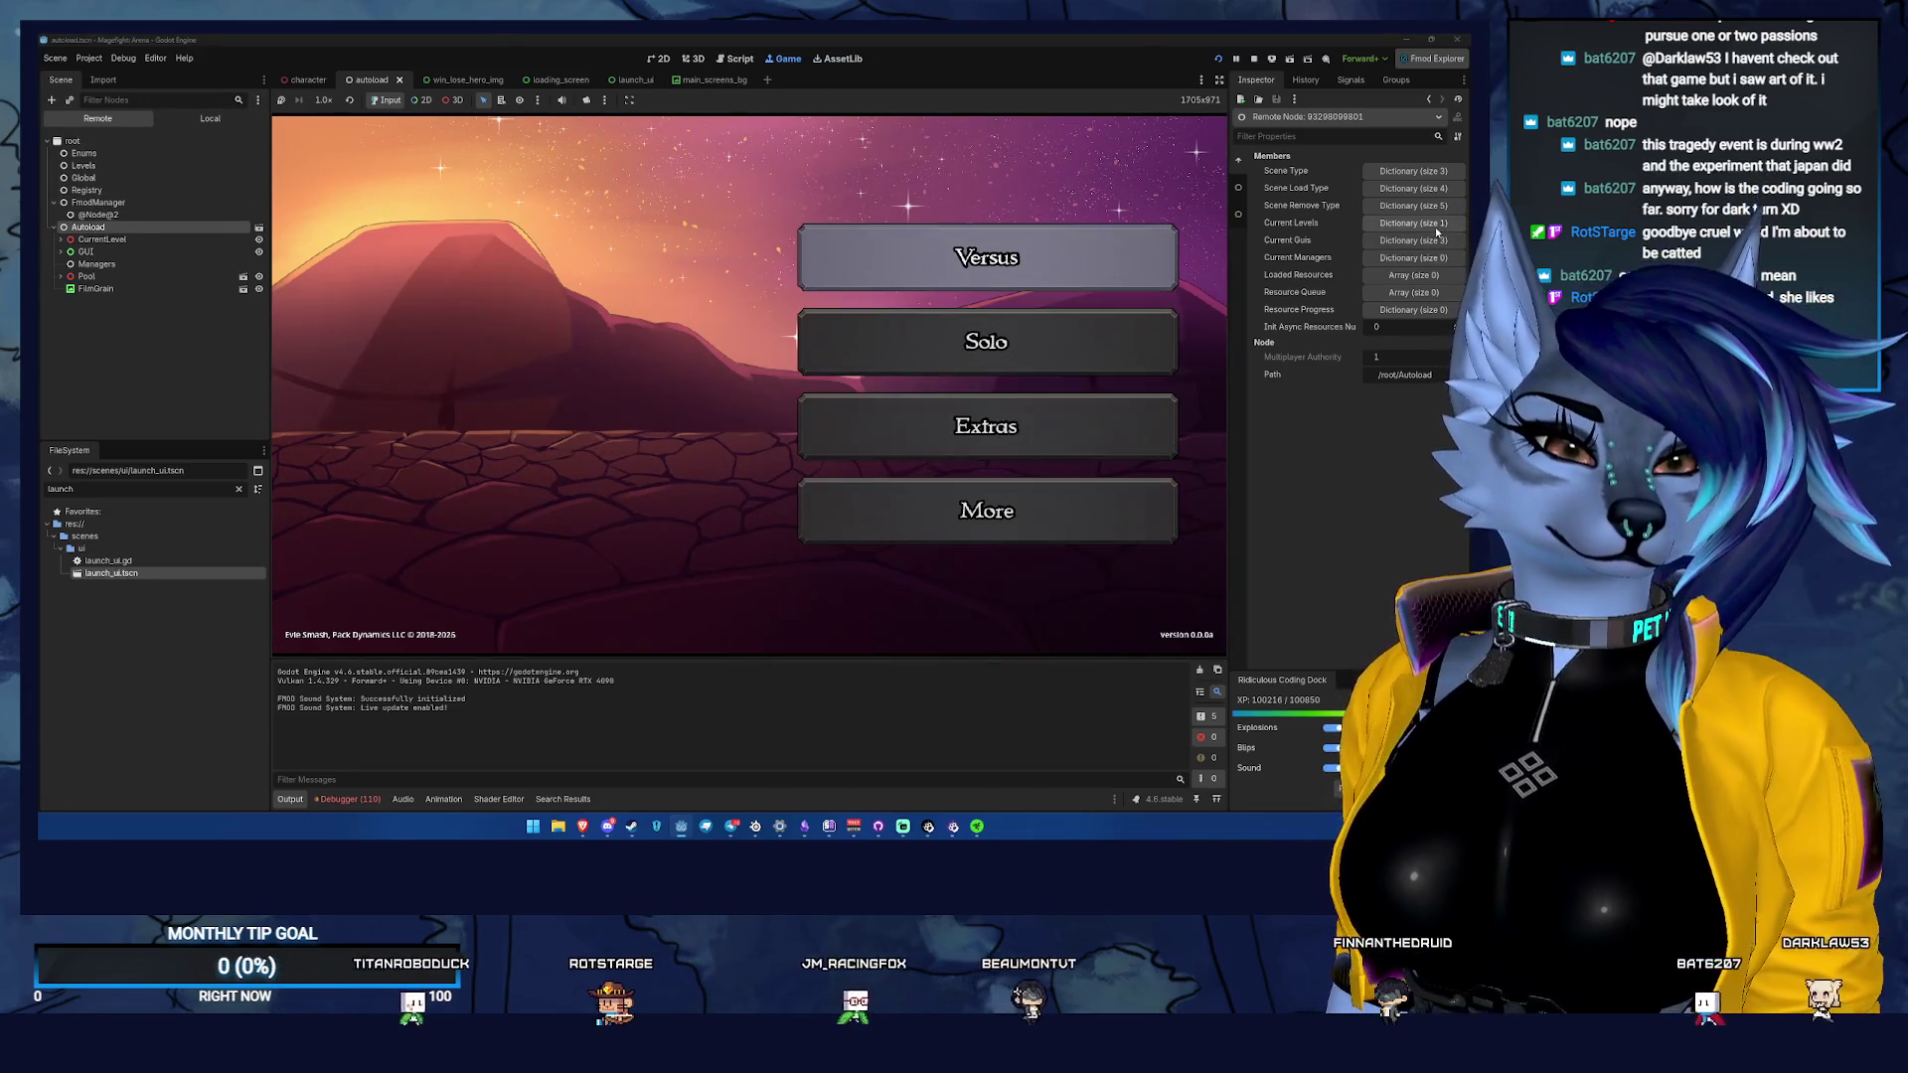
{"action": "left_click", "coordinate": [1425, 293]}
{"action": "left_click", "coordinate": [1425, 294]}
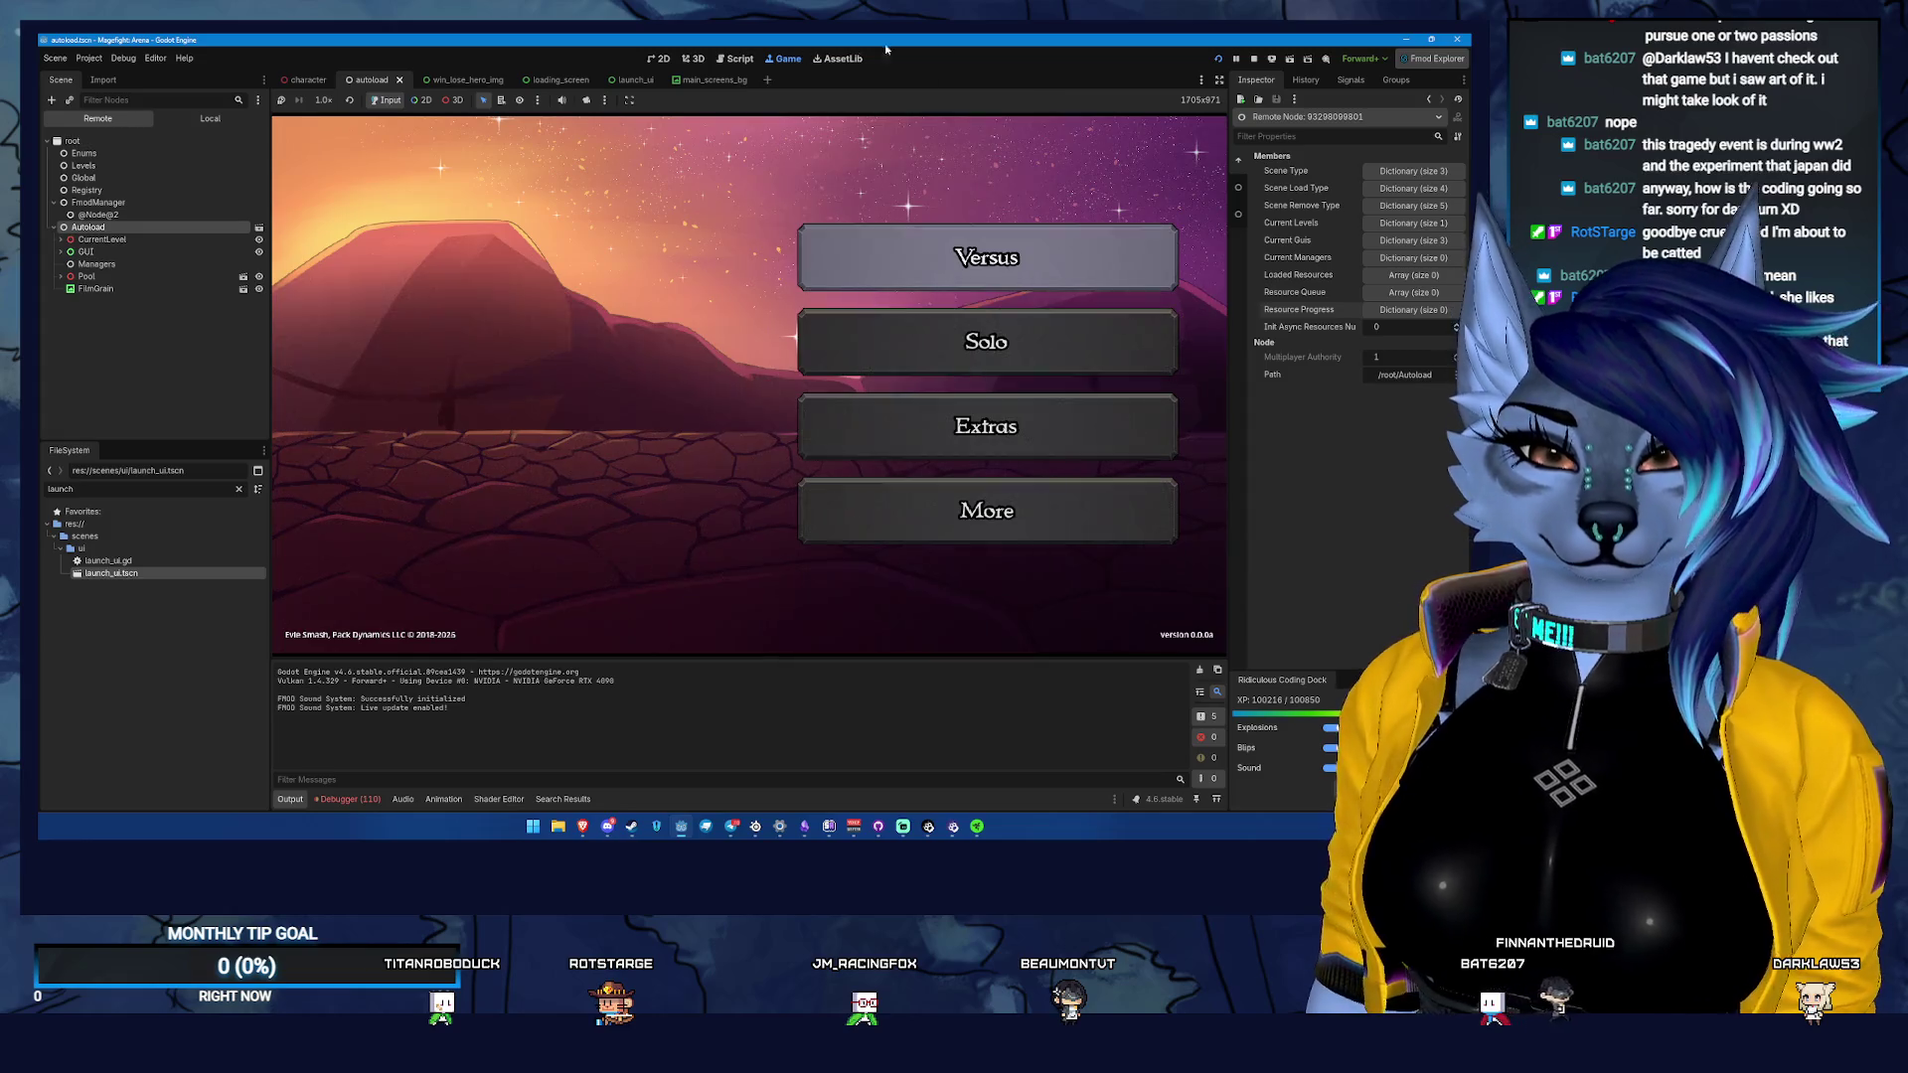
Stop the game and examine the _initialize_async_resources call and its resource_queue await condition.
{"action": "left_click", "coordinate": [1253, 58]}
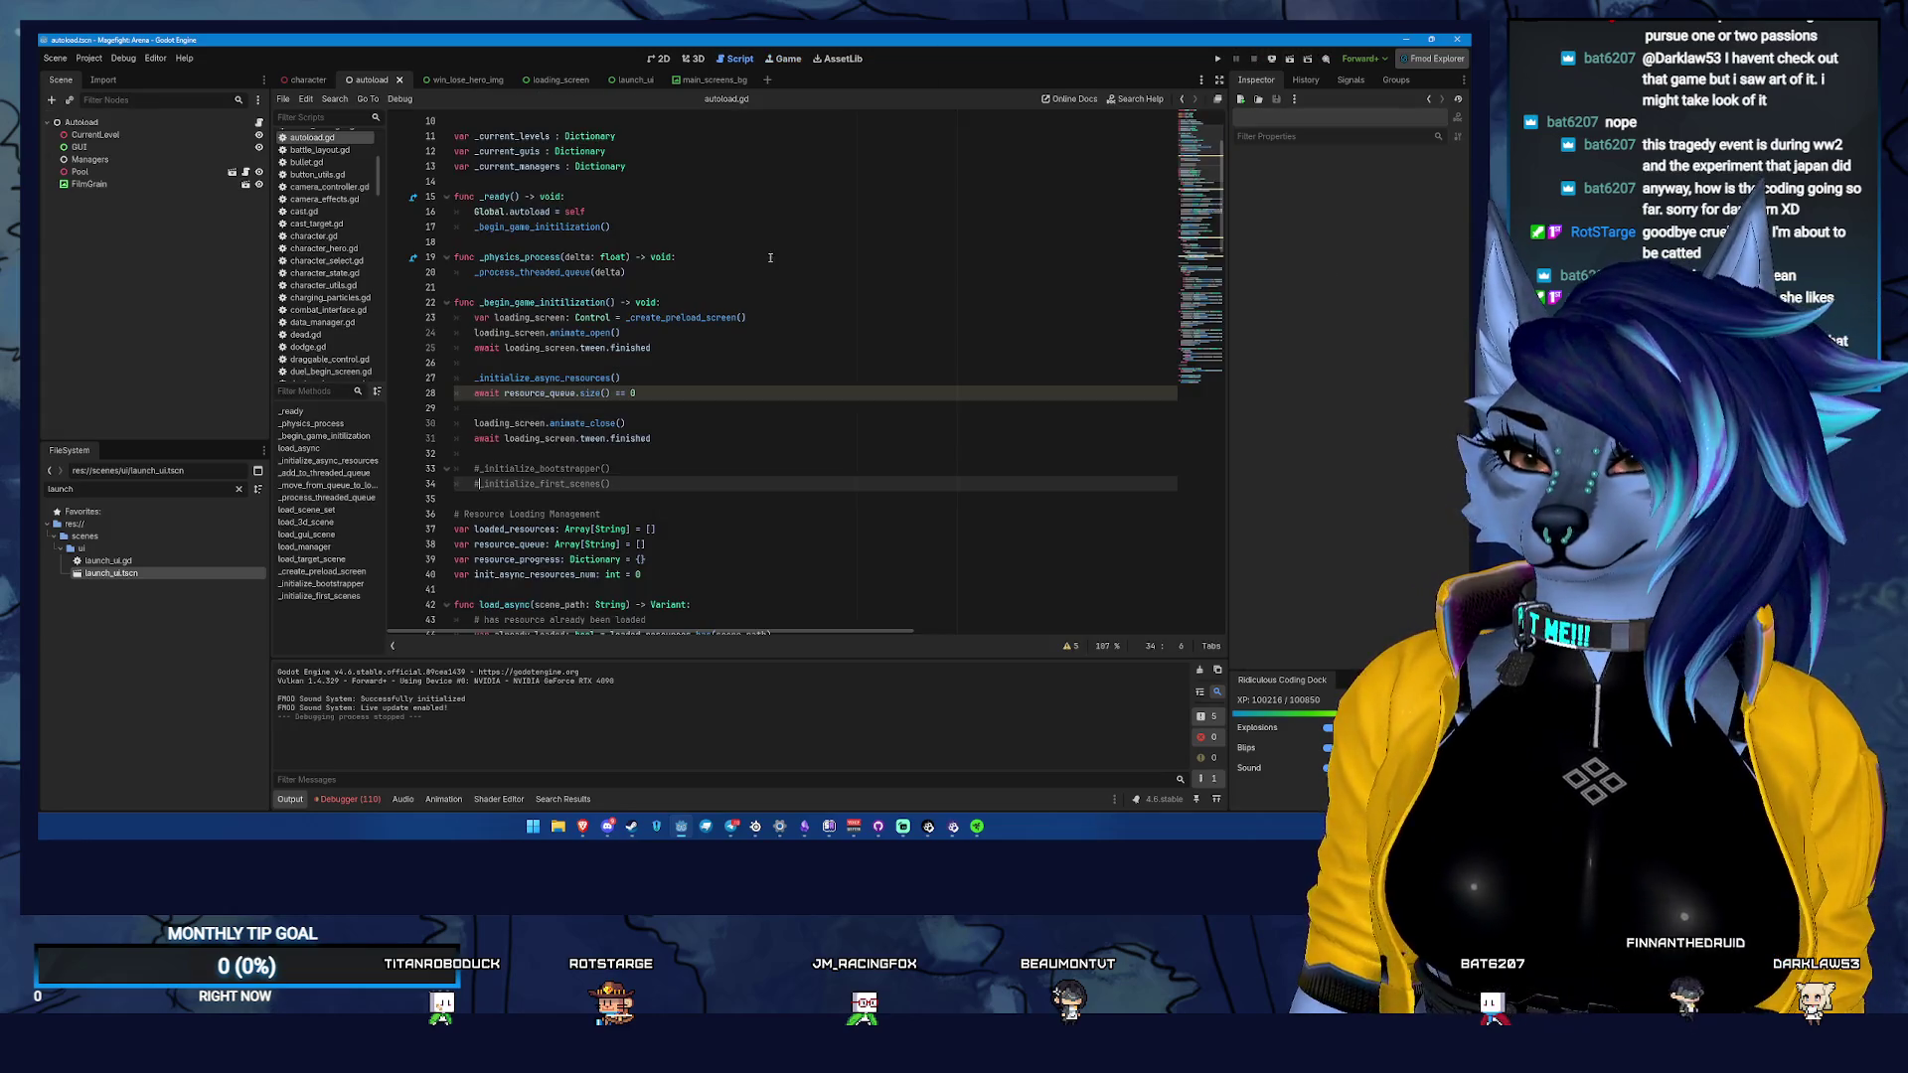
{"action": "double_click", "coordinate": [520, 379]}
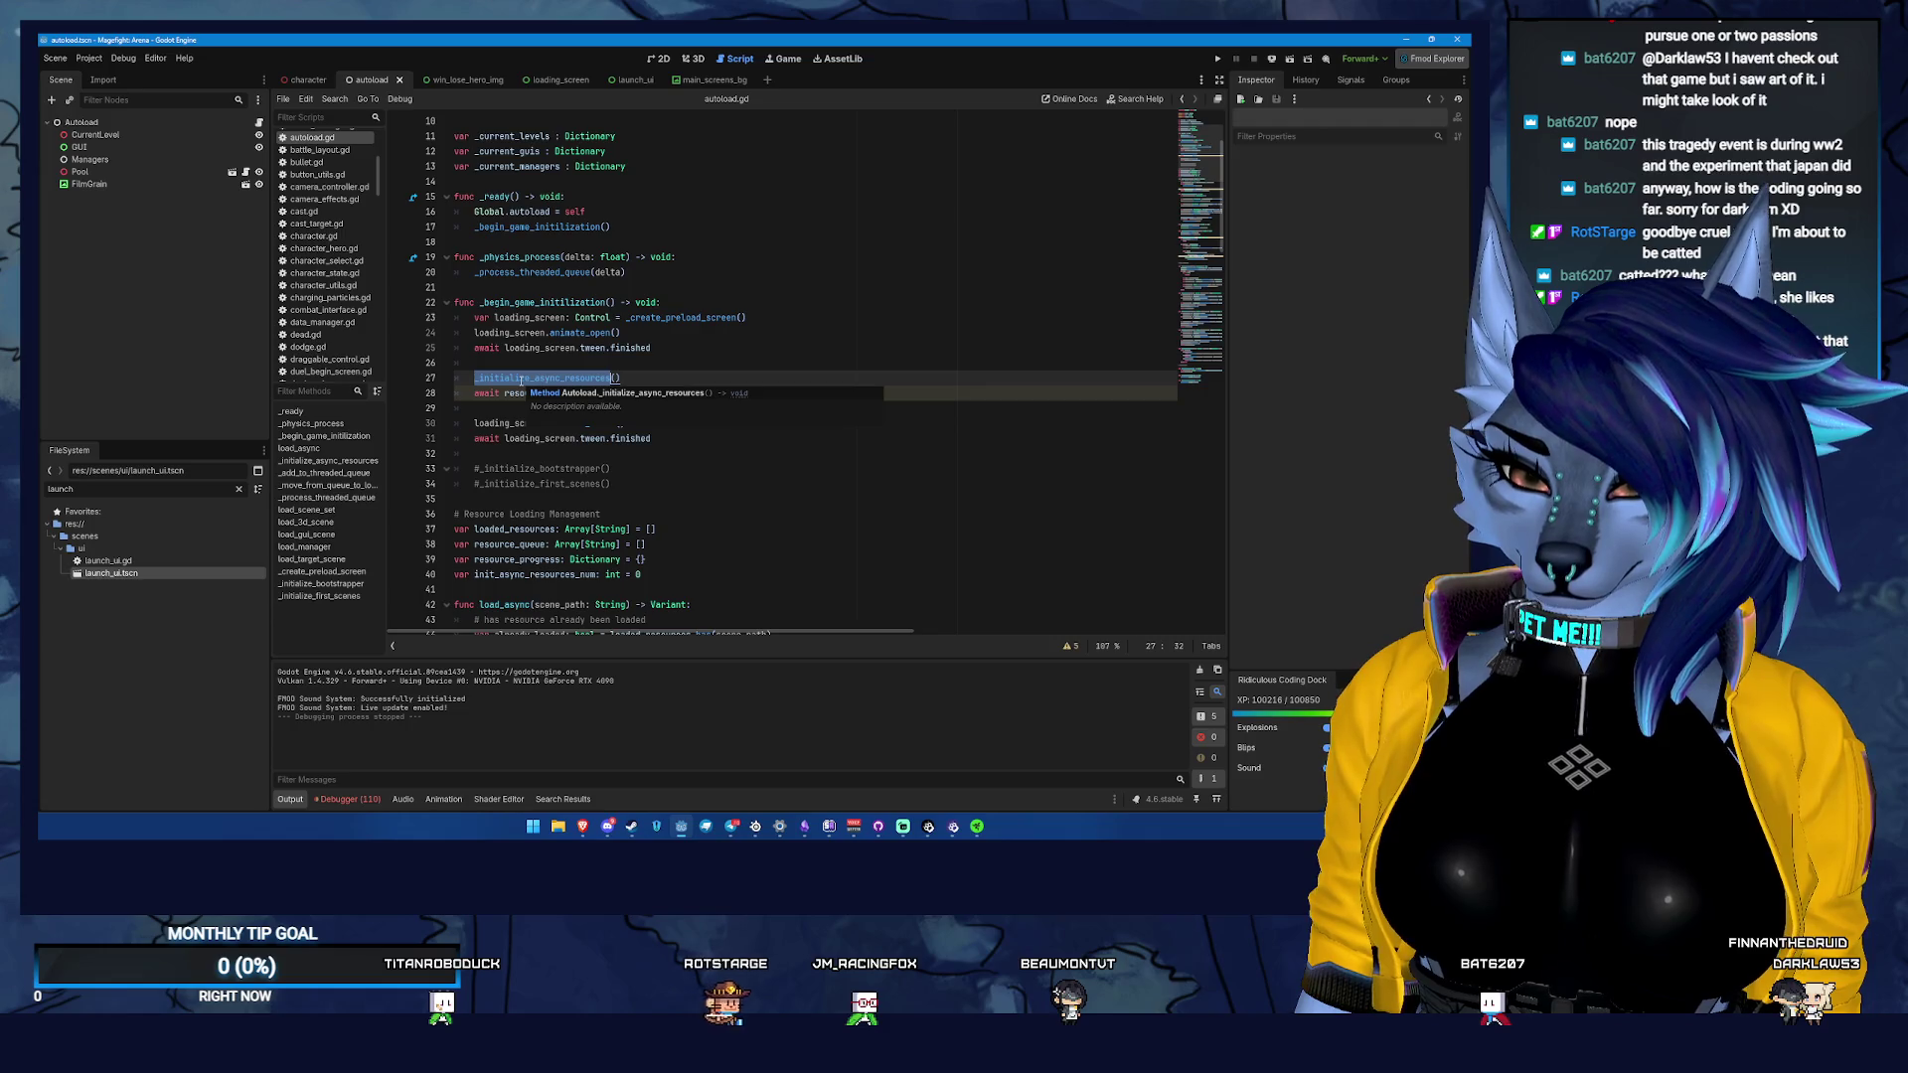
{"action": "left_click", "coordinate": [474, 394]}
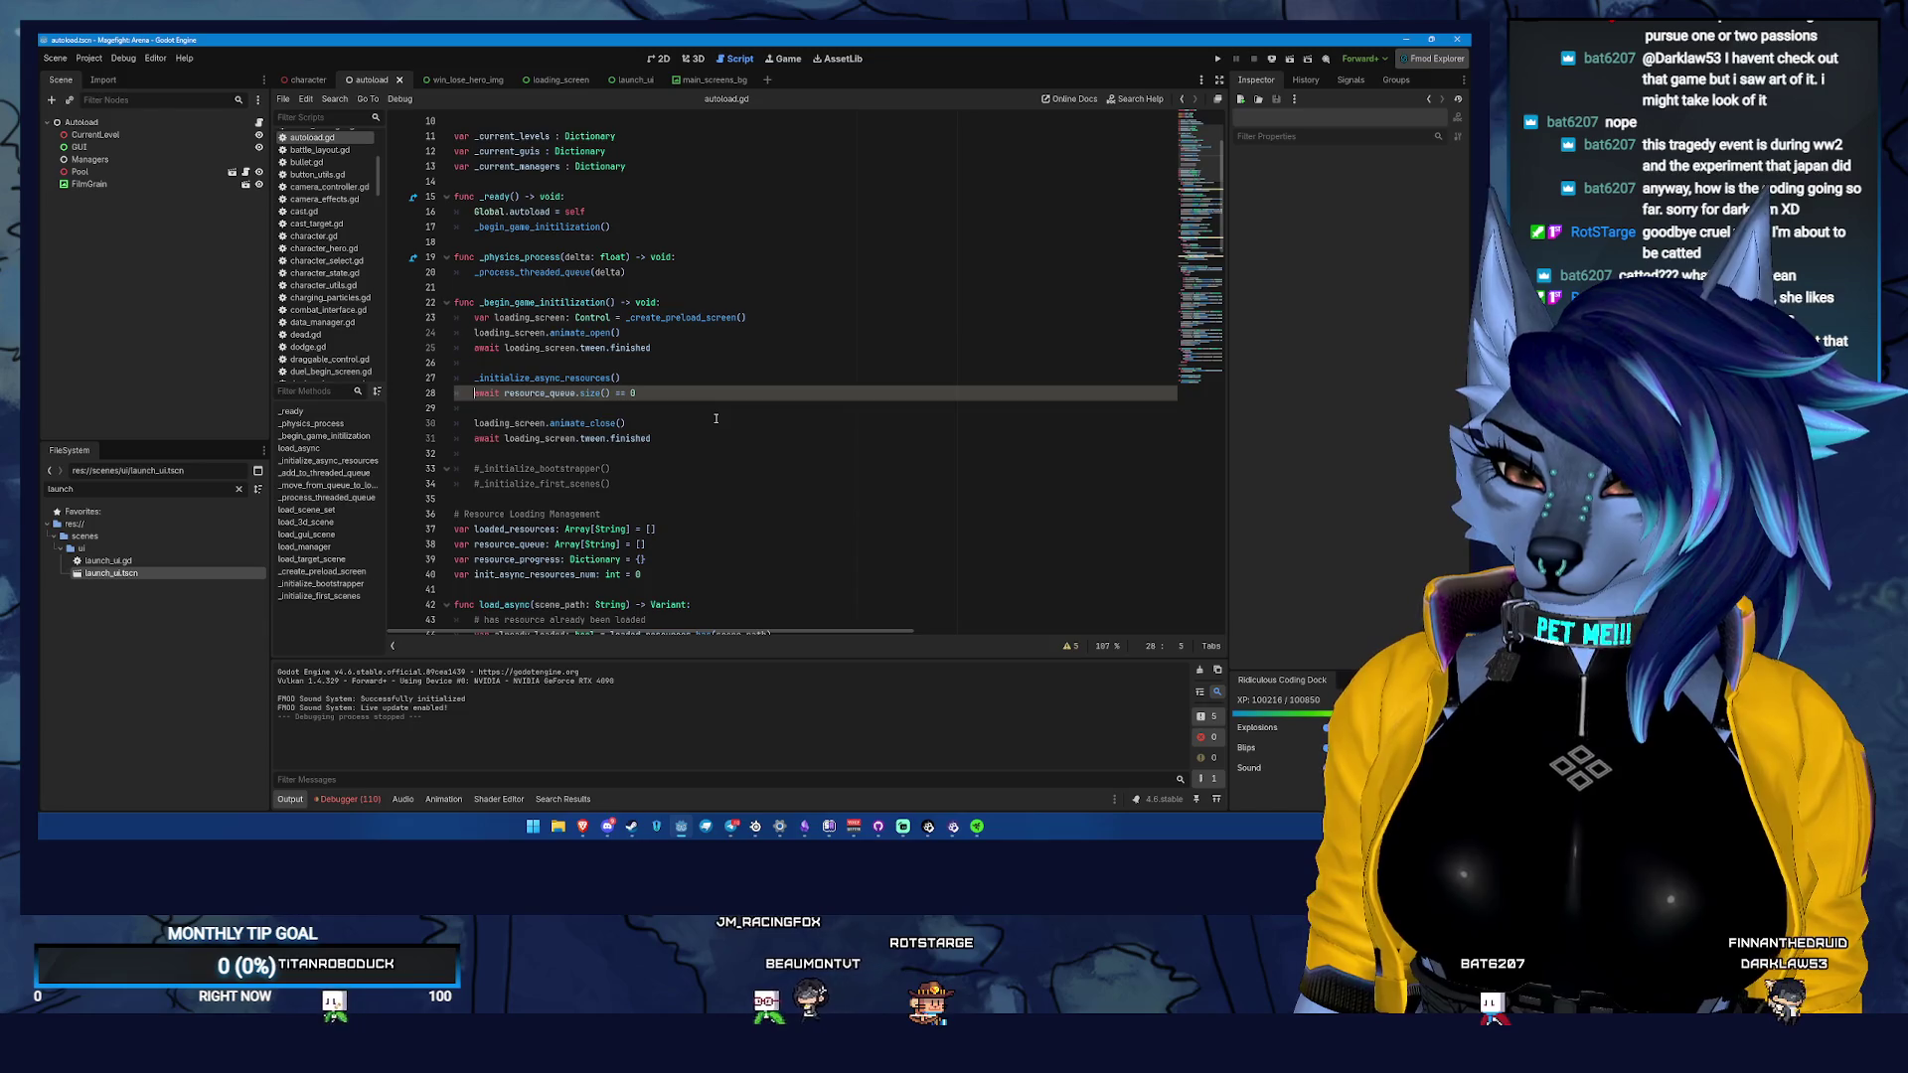
{"action": "double_click", "coordinate": [542, 394]}
{"action": "scroll", "coordinate": [536, 418], "scroll_direction": "up", "scroll_amount": 2}
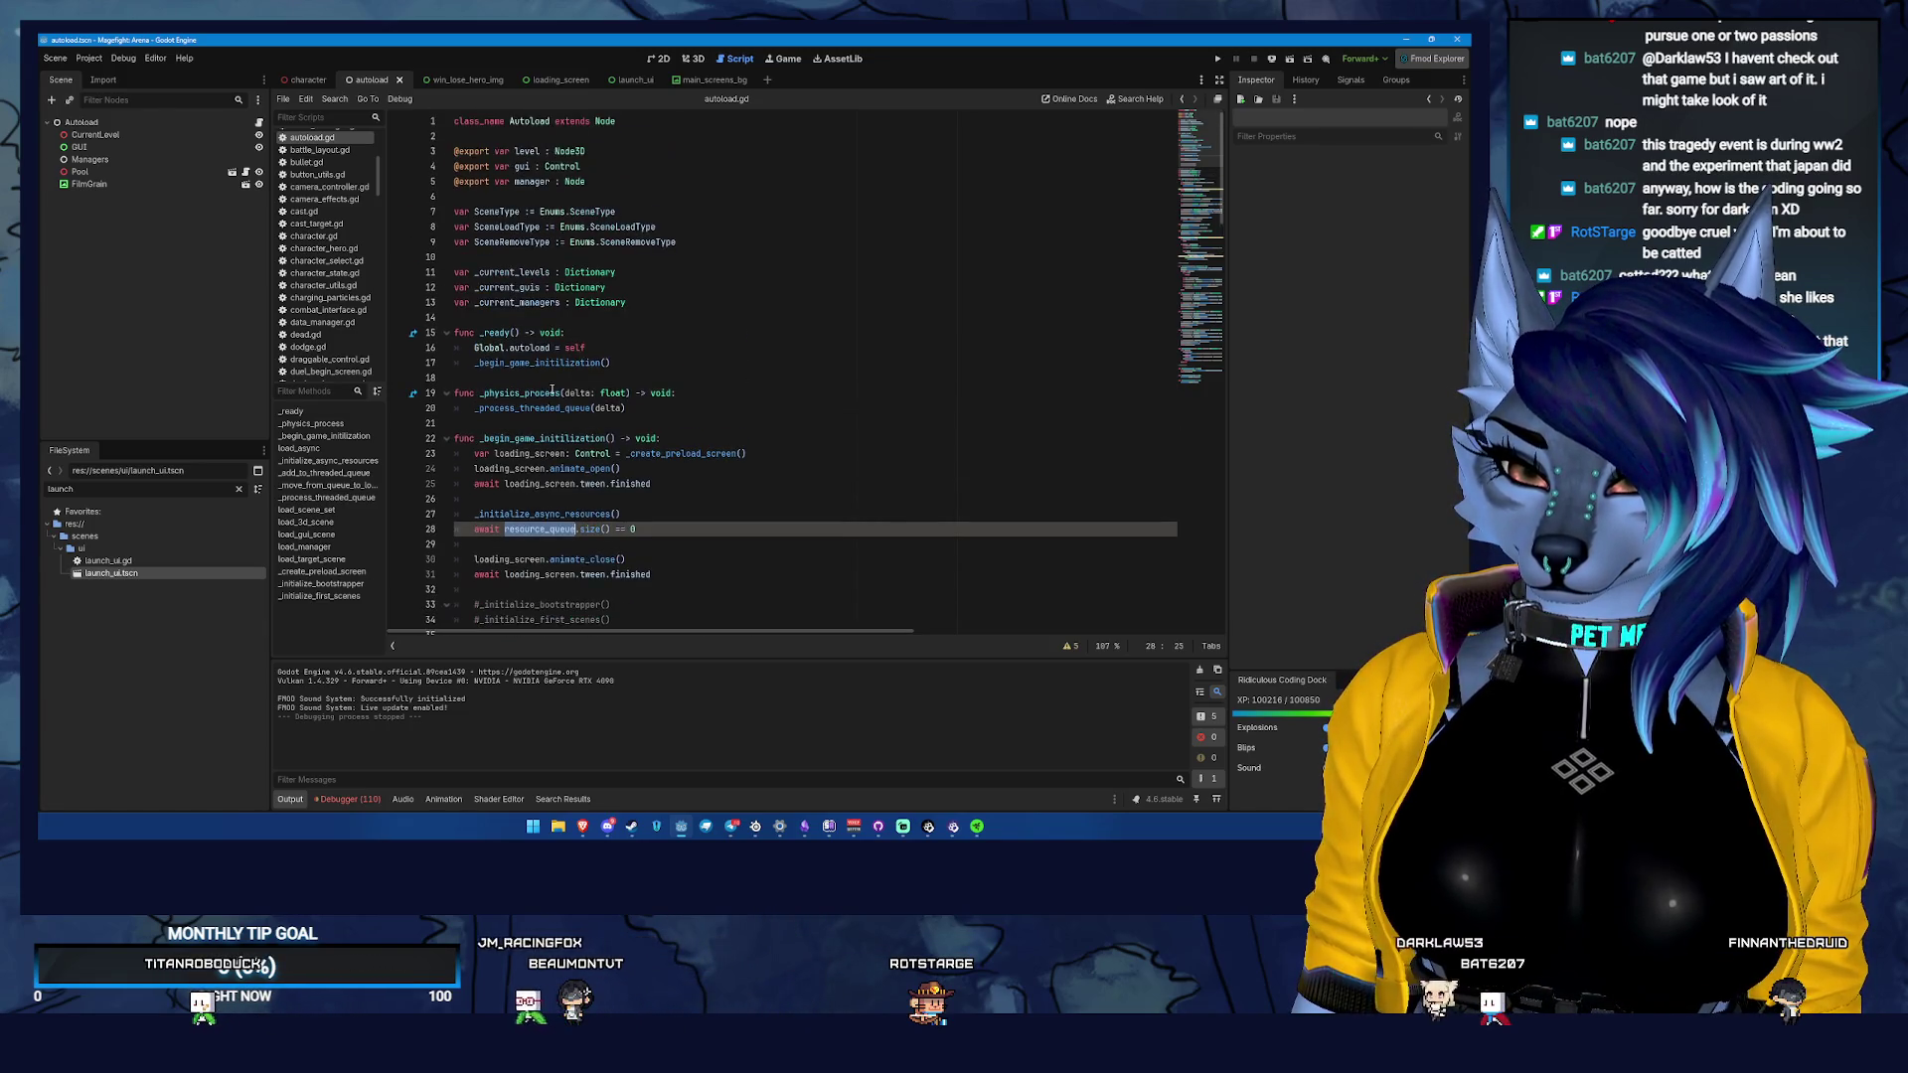
{"action": "scroll", "coordinate": [522, 438], "scroll_direction": "down", "scroll_amount": 1}
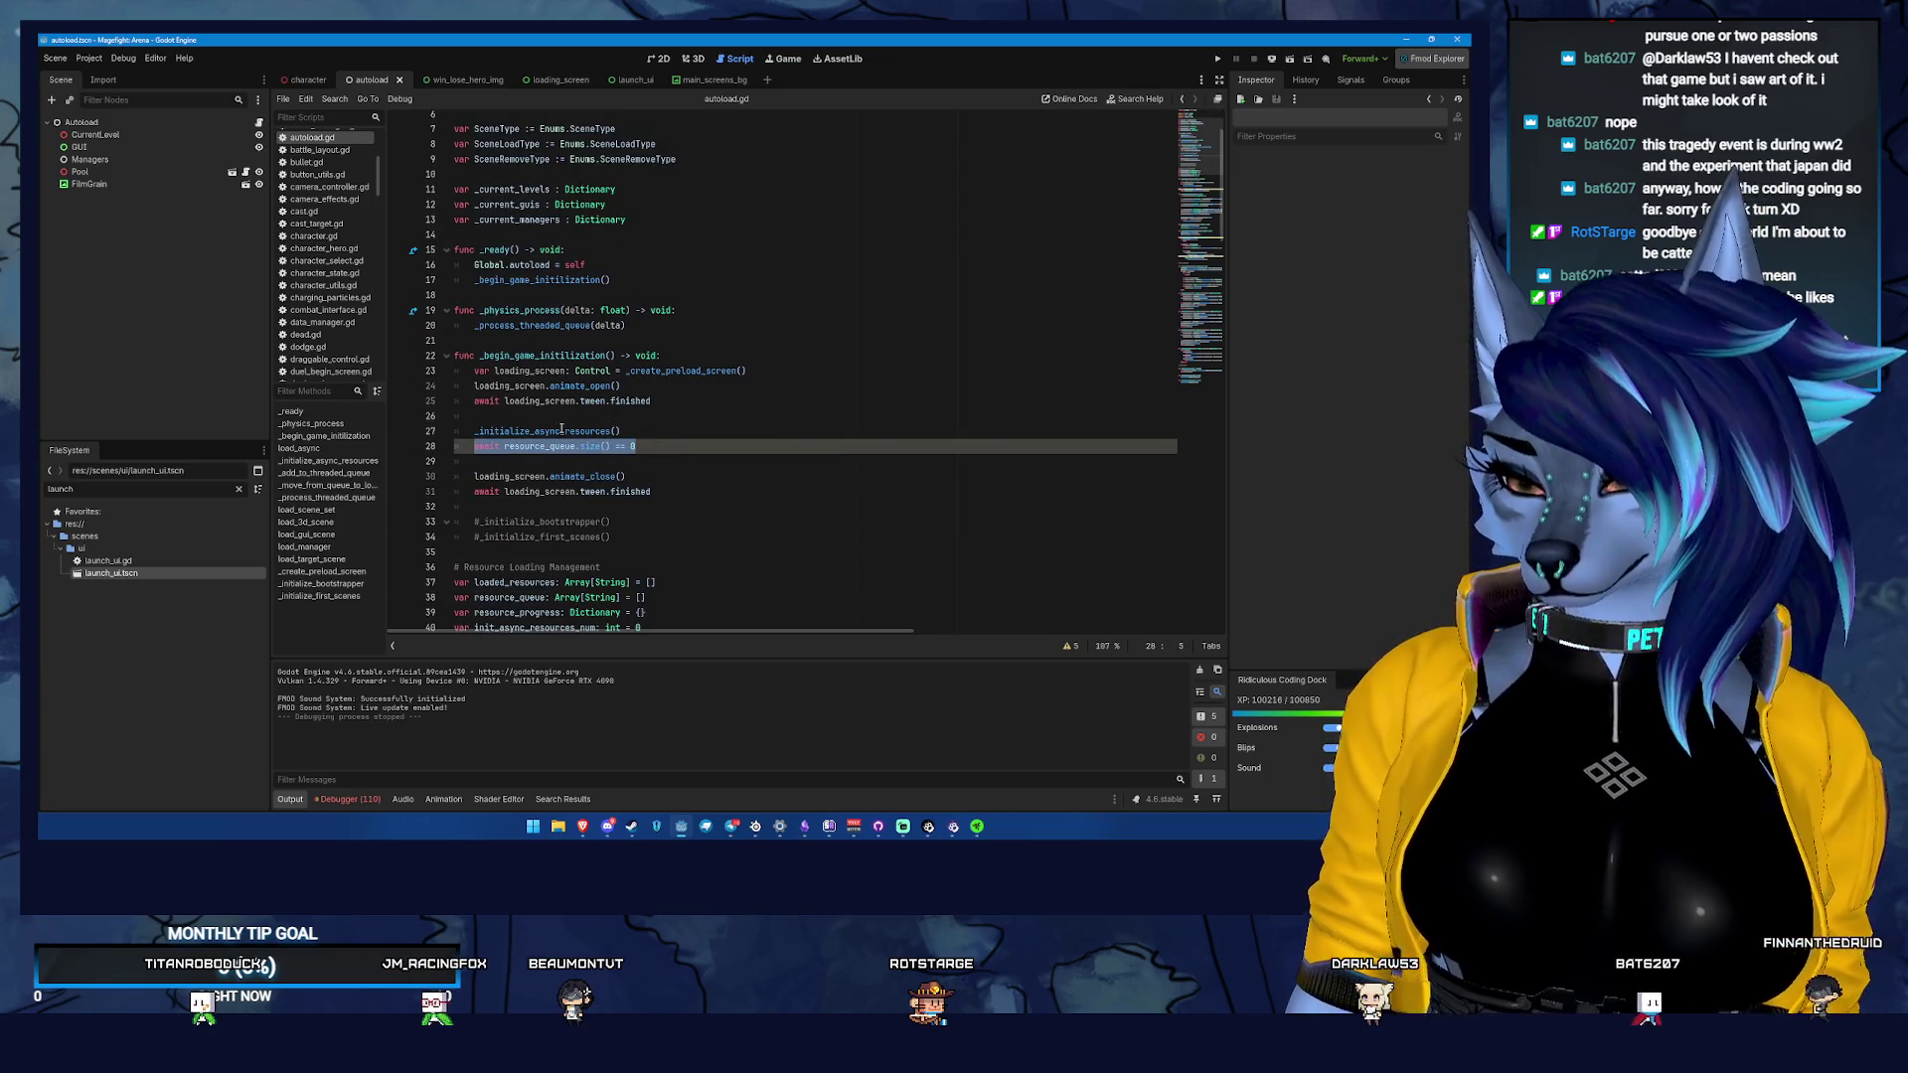
{"action": "scroll", "coordinate": [680, 423], "scroll_direction": "down", "scroll_amount": 5}
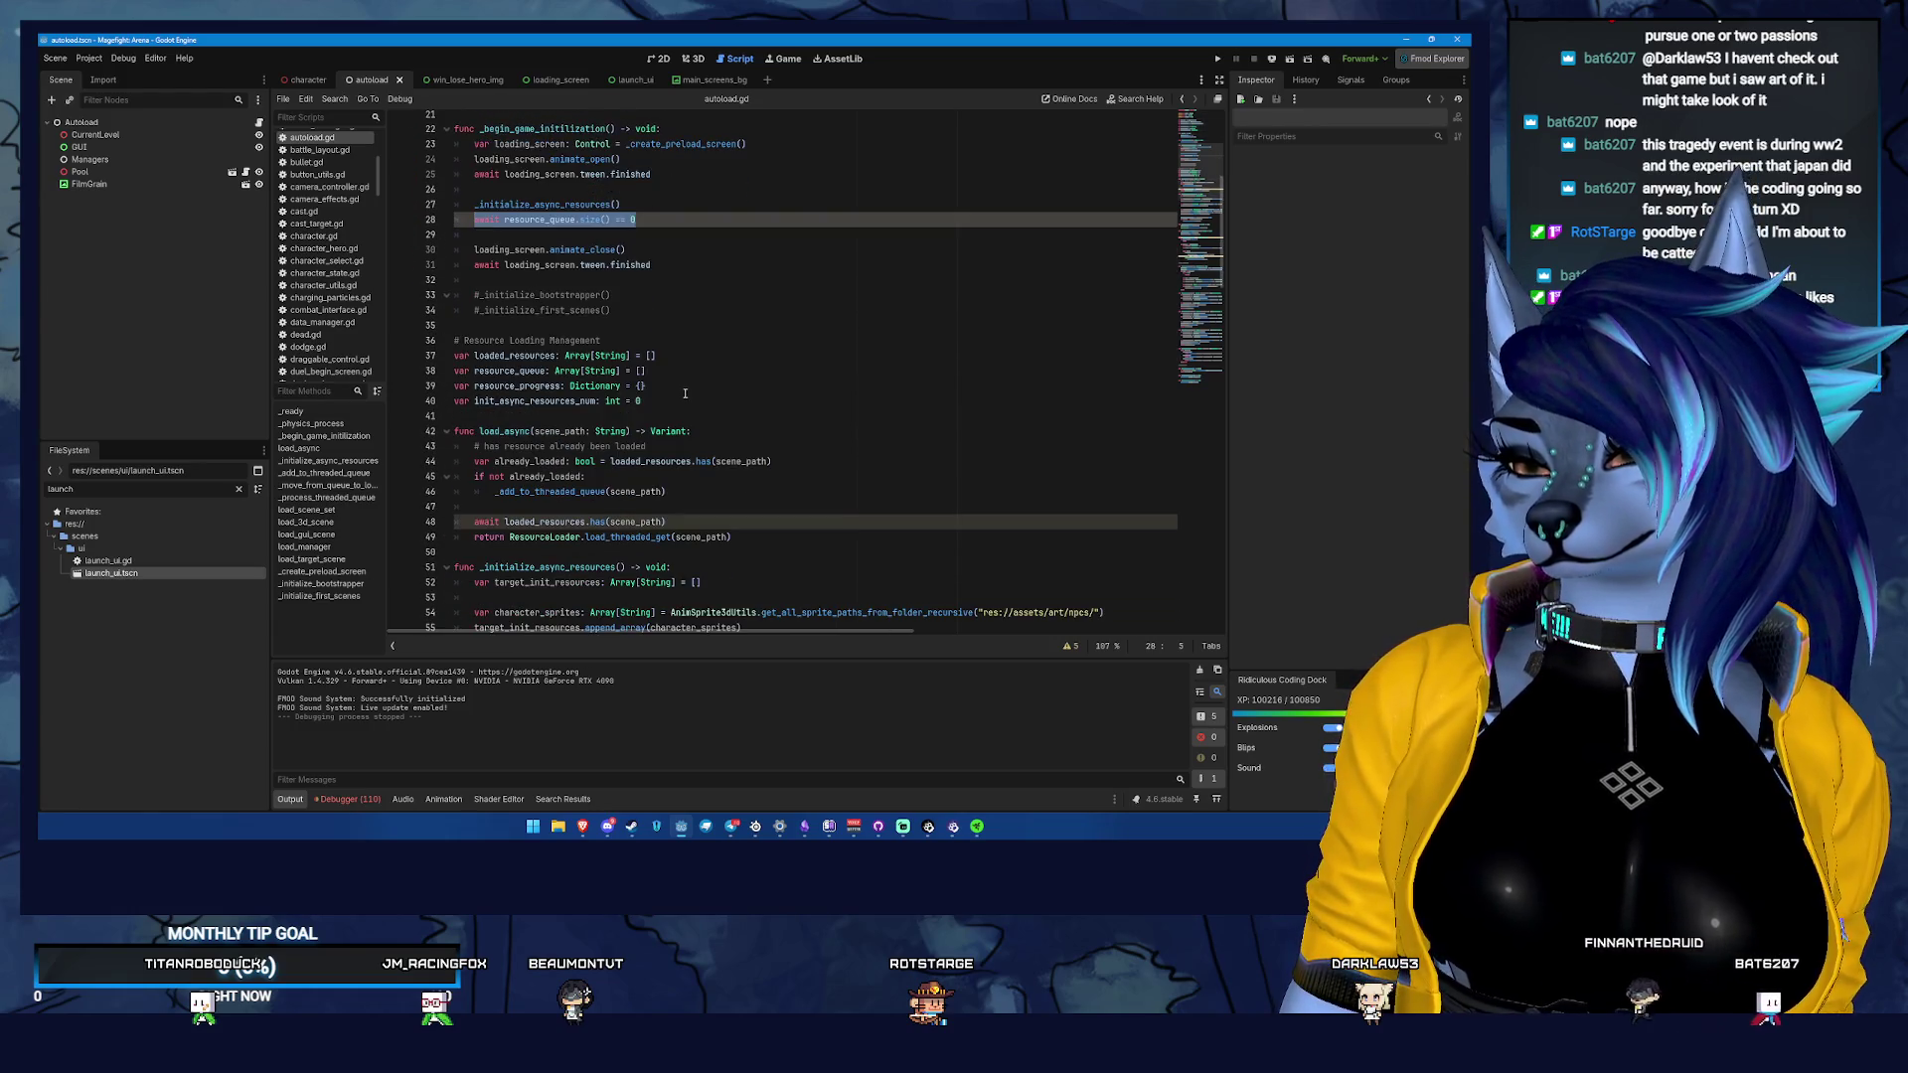
{"action": "scroll", "coordinate": [685, 394], "scroll_direction": "up", "scroll_amount": 5}
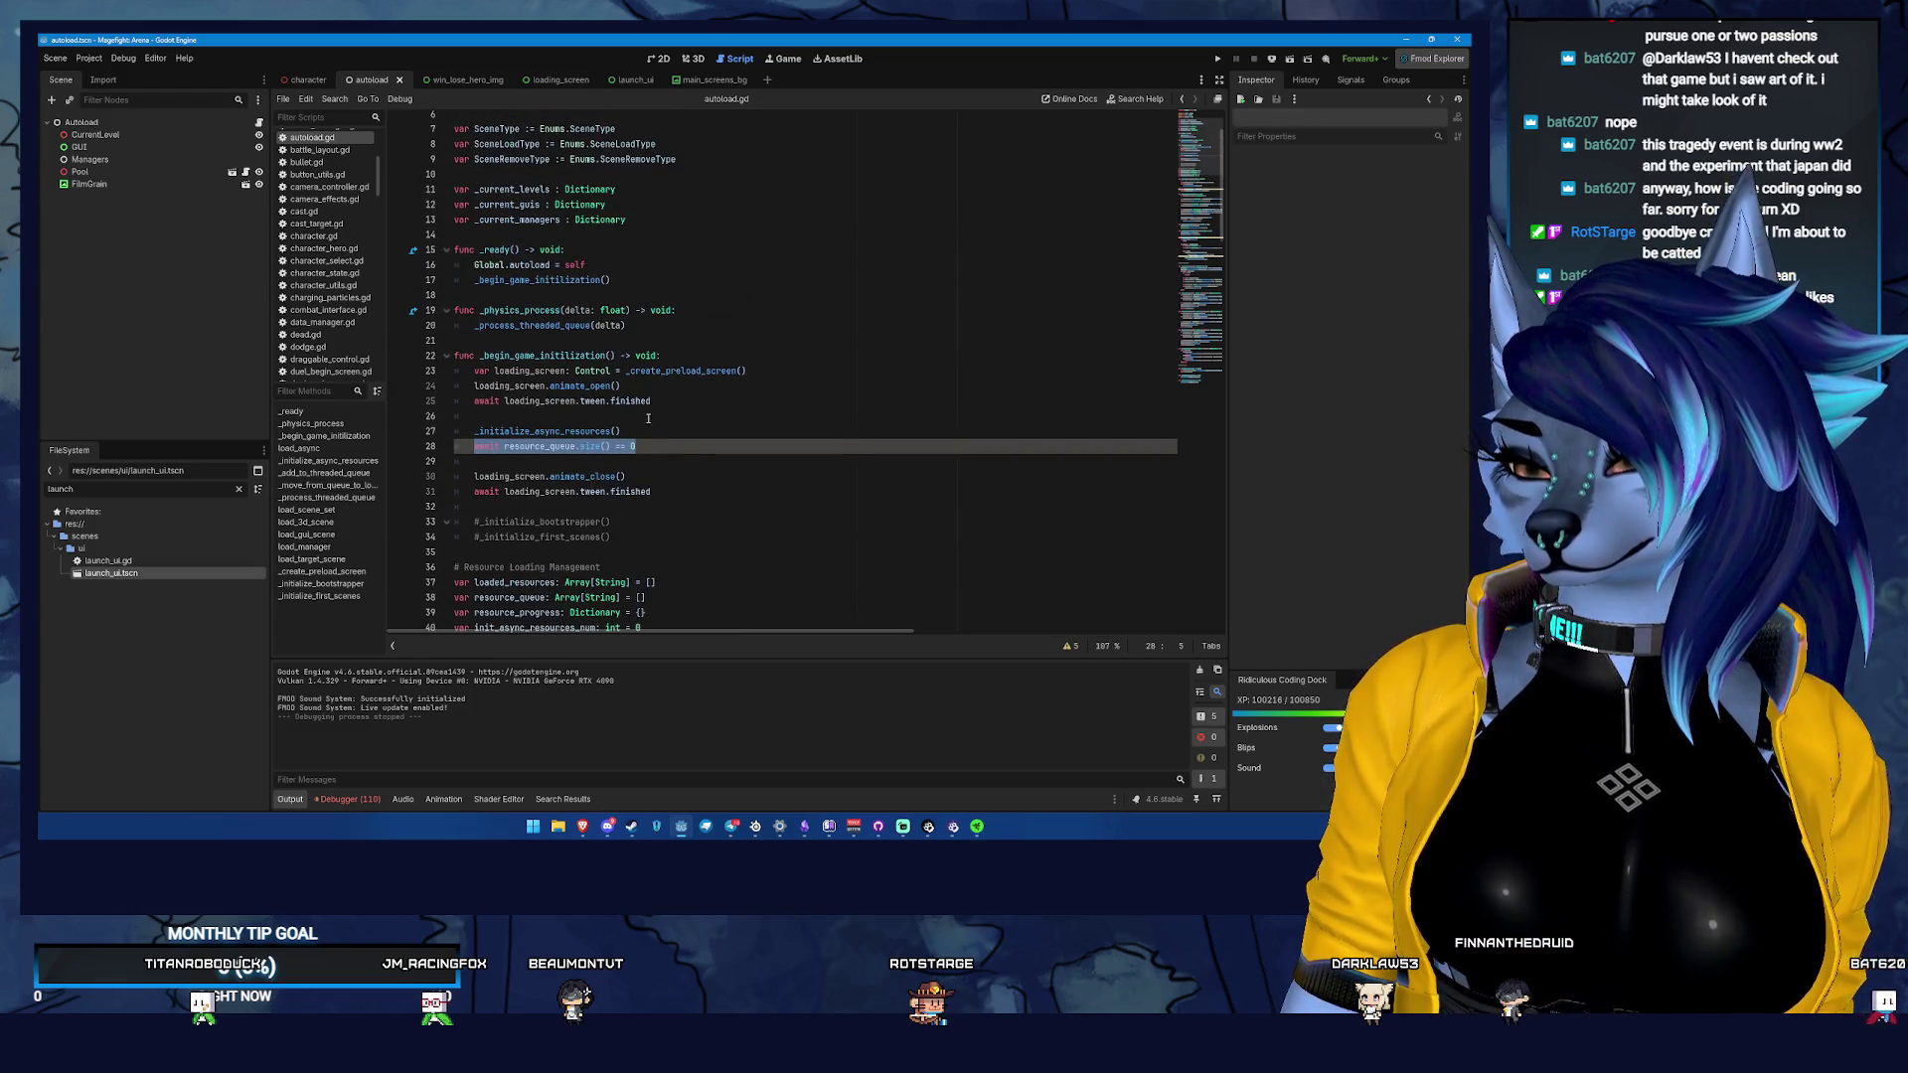
{"action": "left_click_drag", "start_coordinate": [504, 446], "coordinate": [655, 446]}
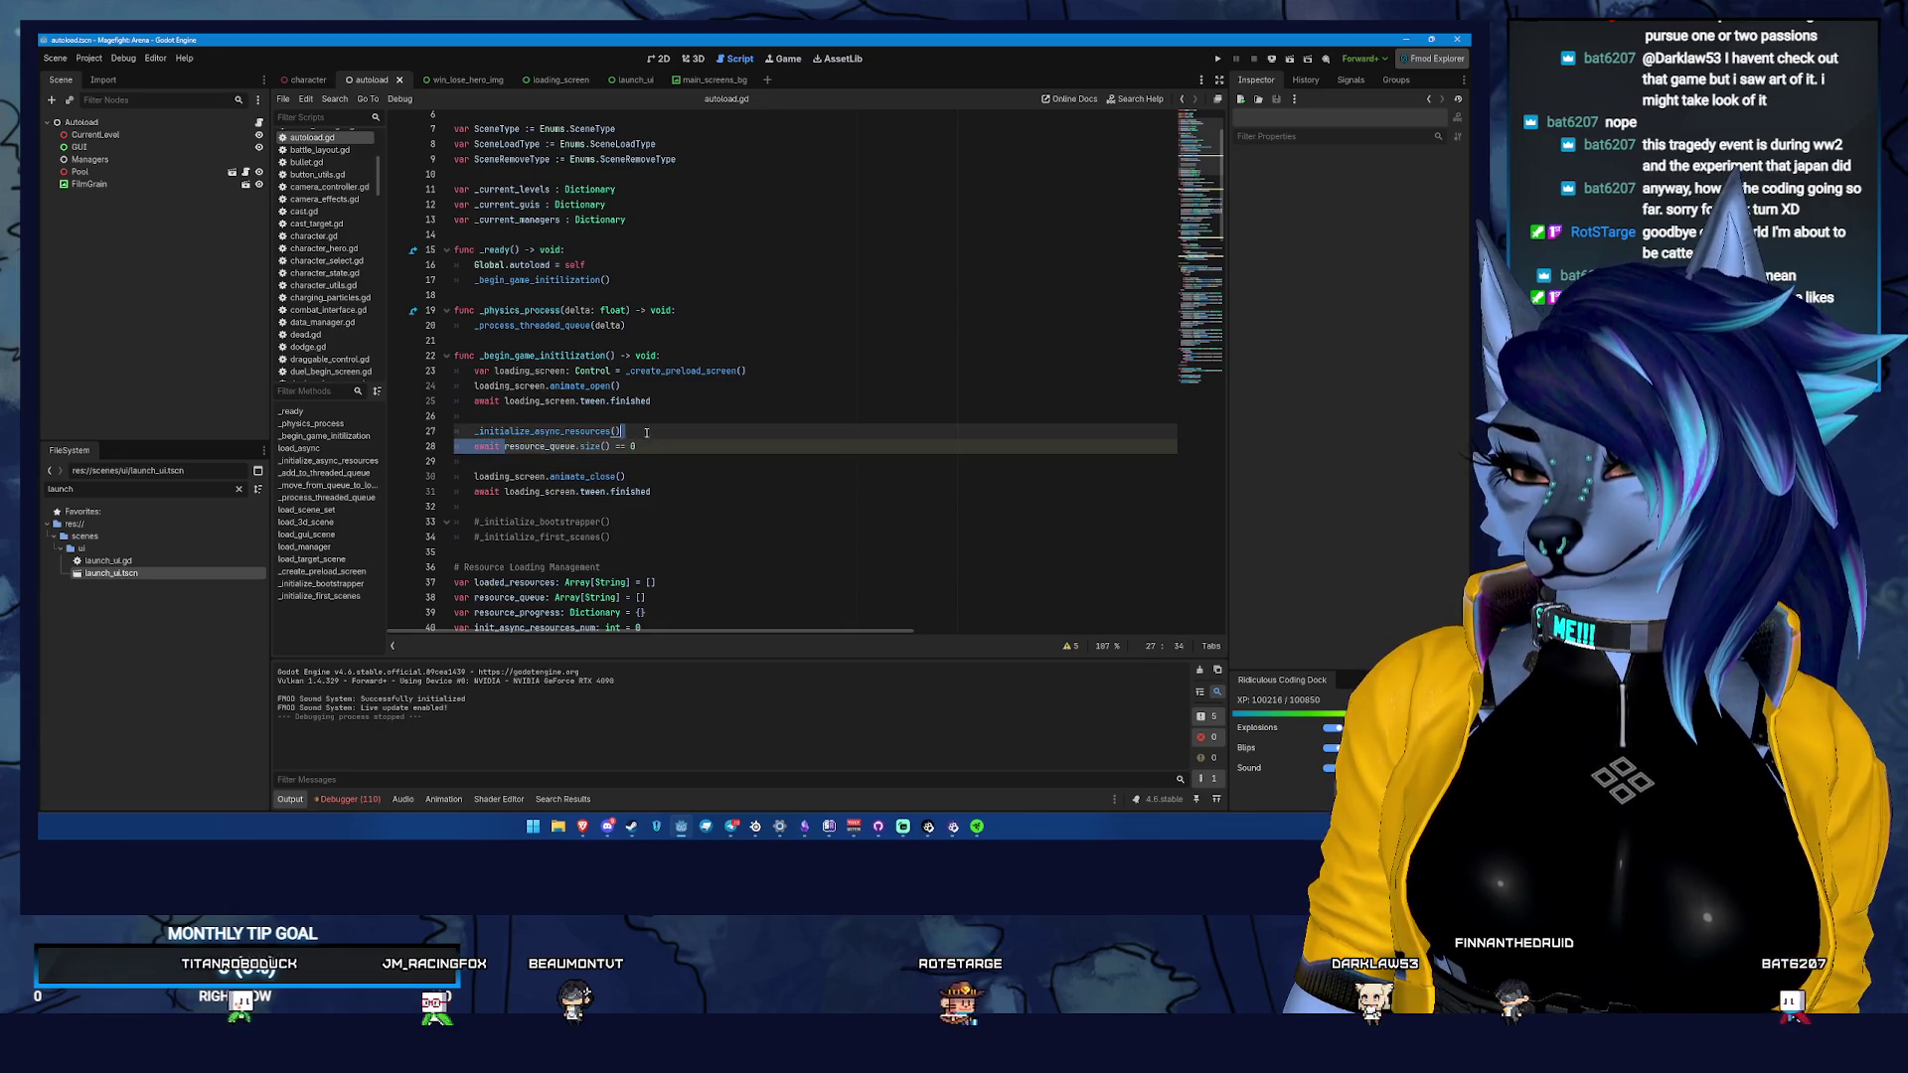
{"action": "scroll", "coordinate": [707, 467], "scroll_direction": "up", "scroll_amount": 1}
{"action": "scroll", "coordinate": [703, 466], "scroll_direction": "down", "scroll_amount": 1}
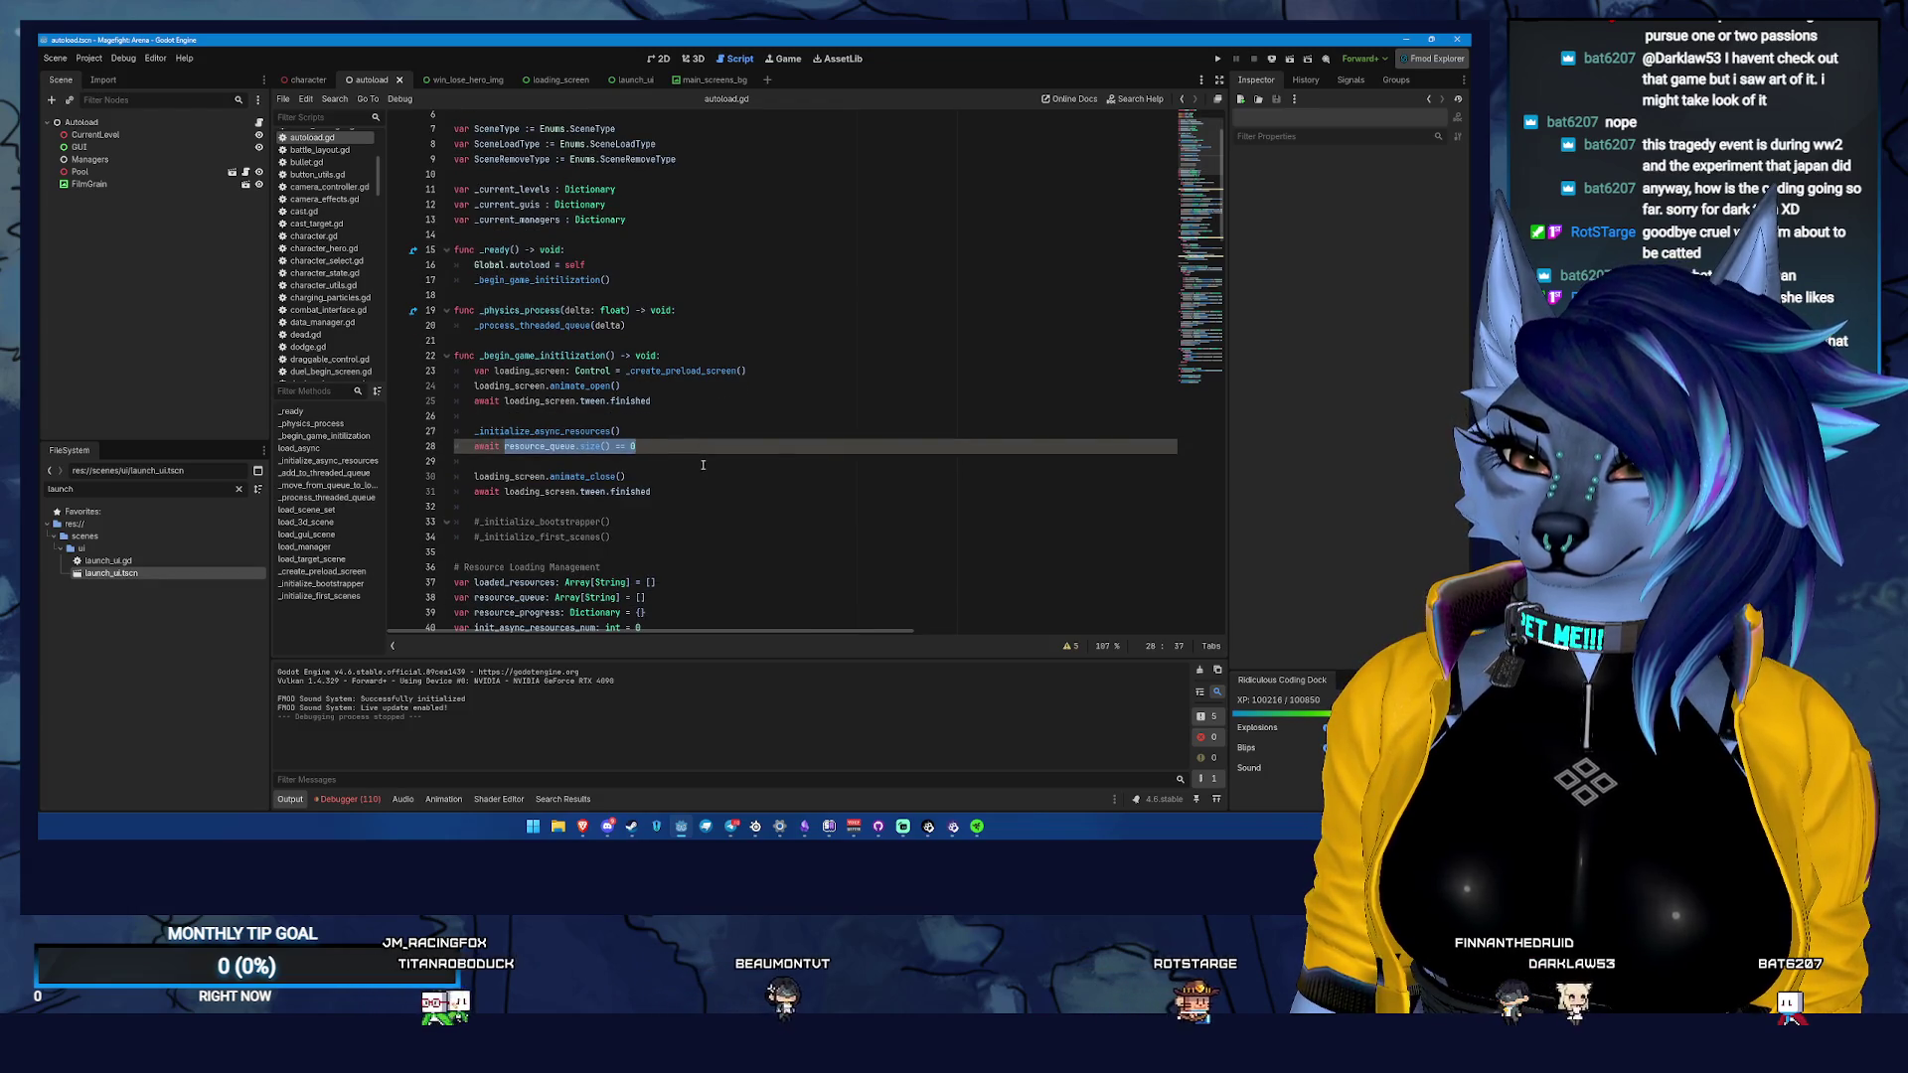
{"action": "scroll", "coordinate": [703, 465], "scroll_direction": "down", "scroll_amount": 1}
View the _initialize_async_resources definition, go back, and start replacing resource_queue with 'loaded_r' on line 28.
{"action": "left_click", "coordinate": [572, 392], "text": "ctrl"}
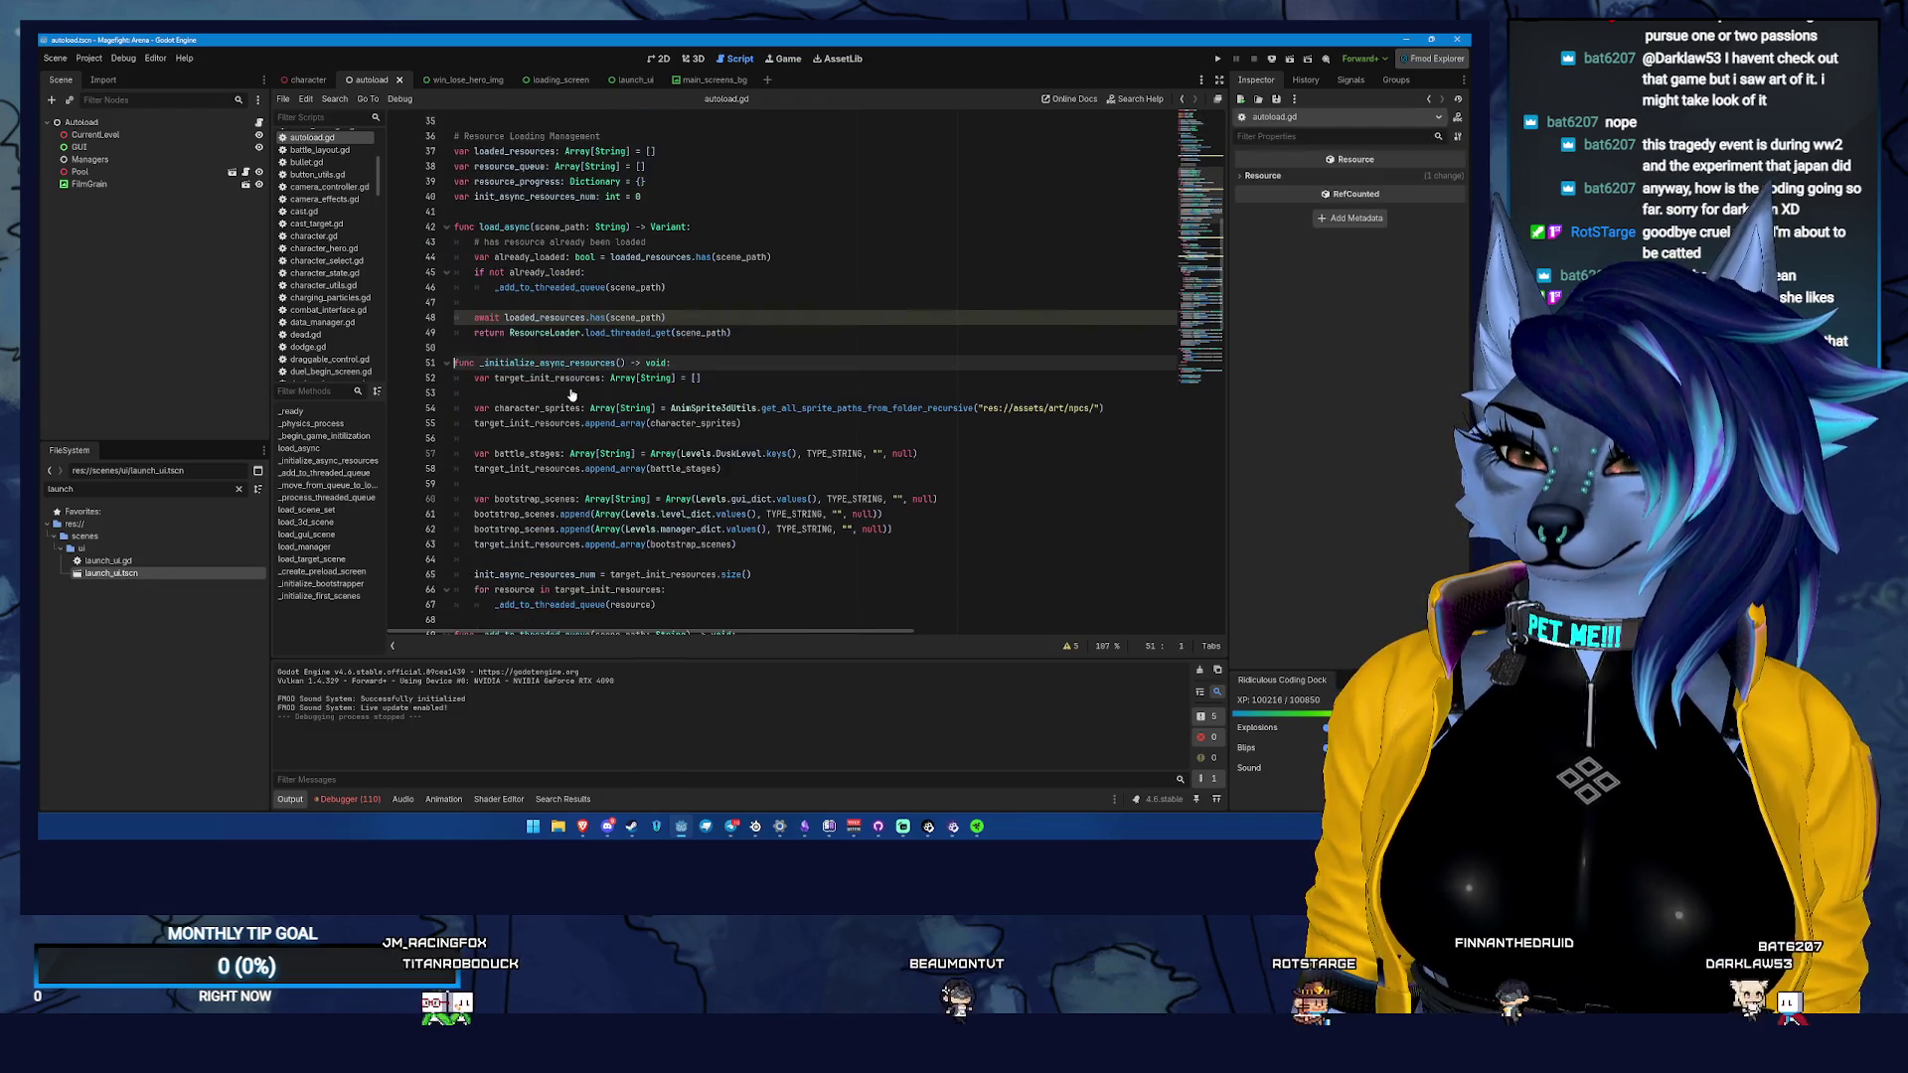
{"action": "scroll", "coordinate": [576, 381], "scroll_direction": "down", "scroll_amount": 1}
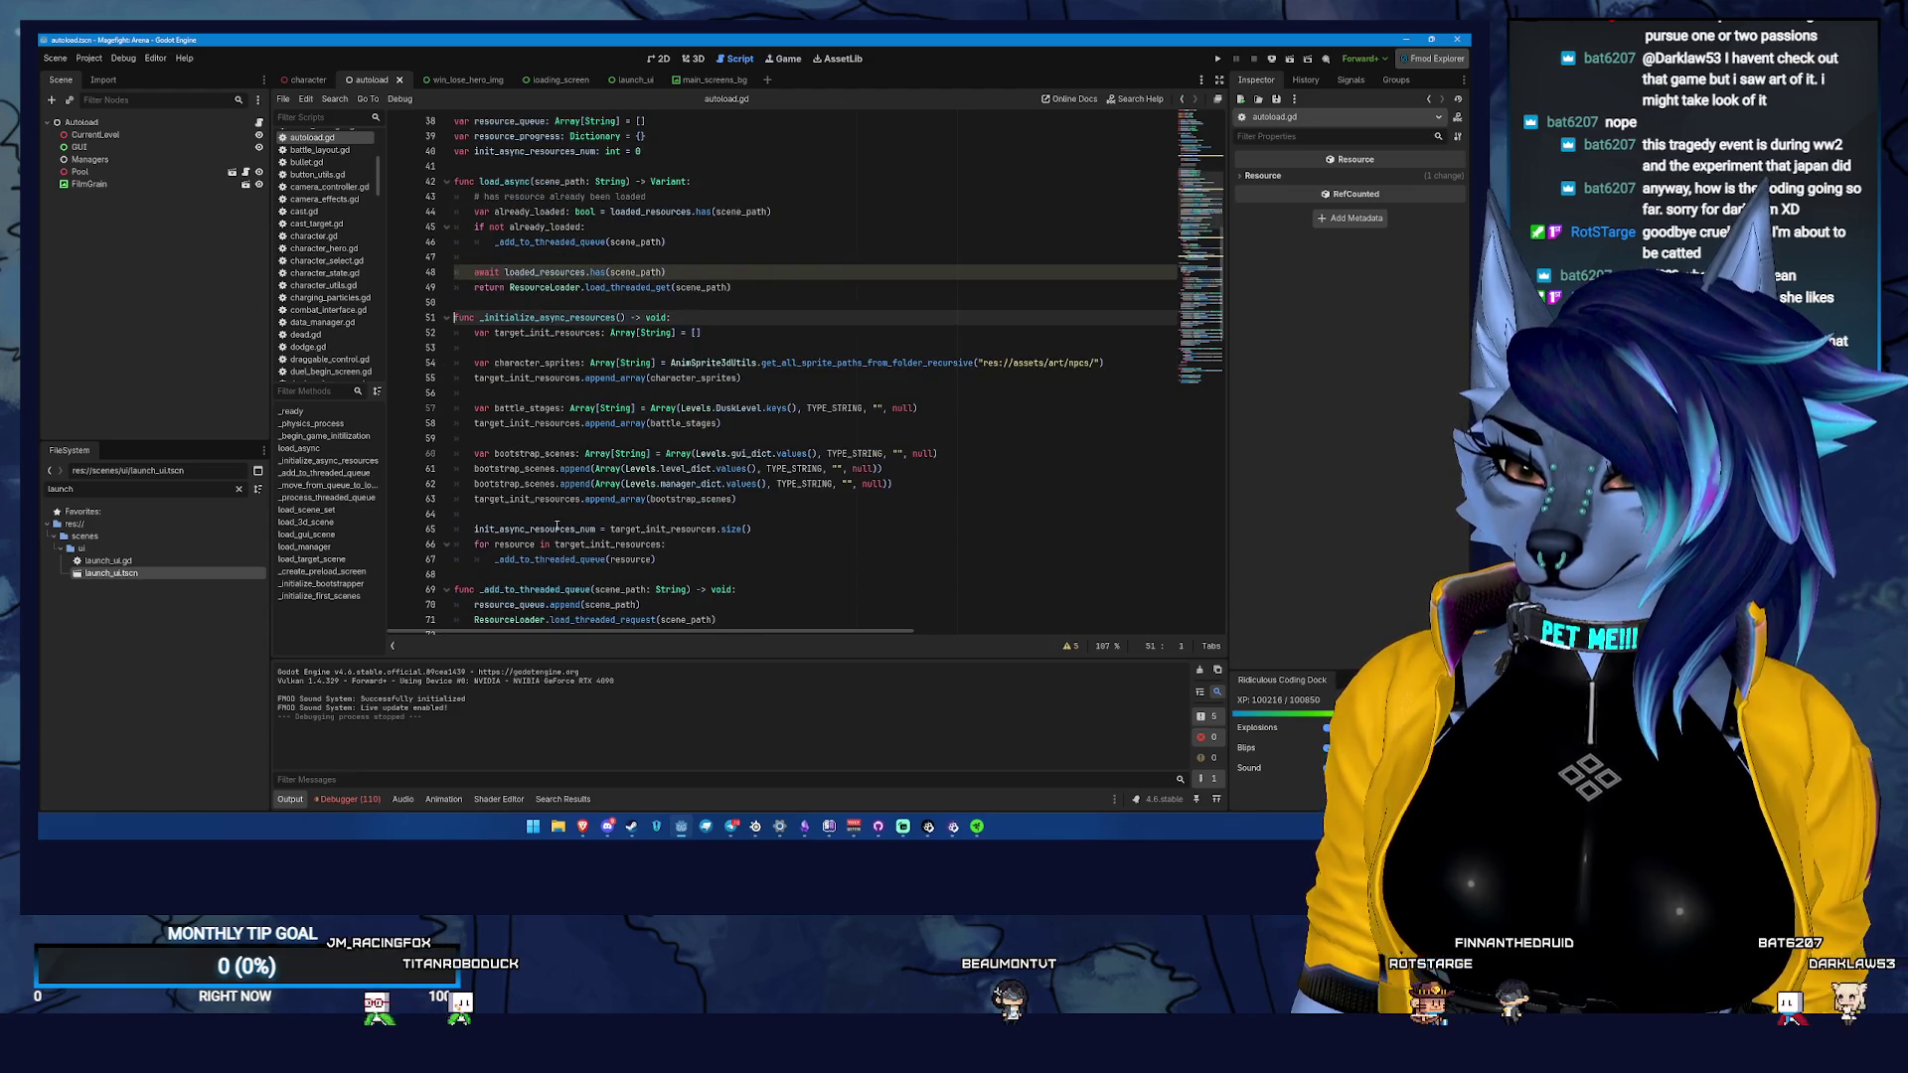
{"action": "left_click", "coordinate": [1180, 104]}
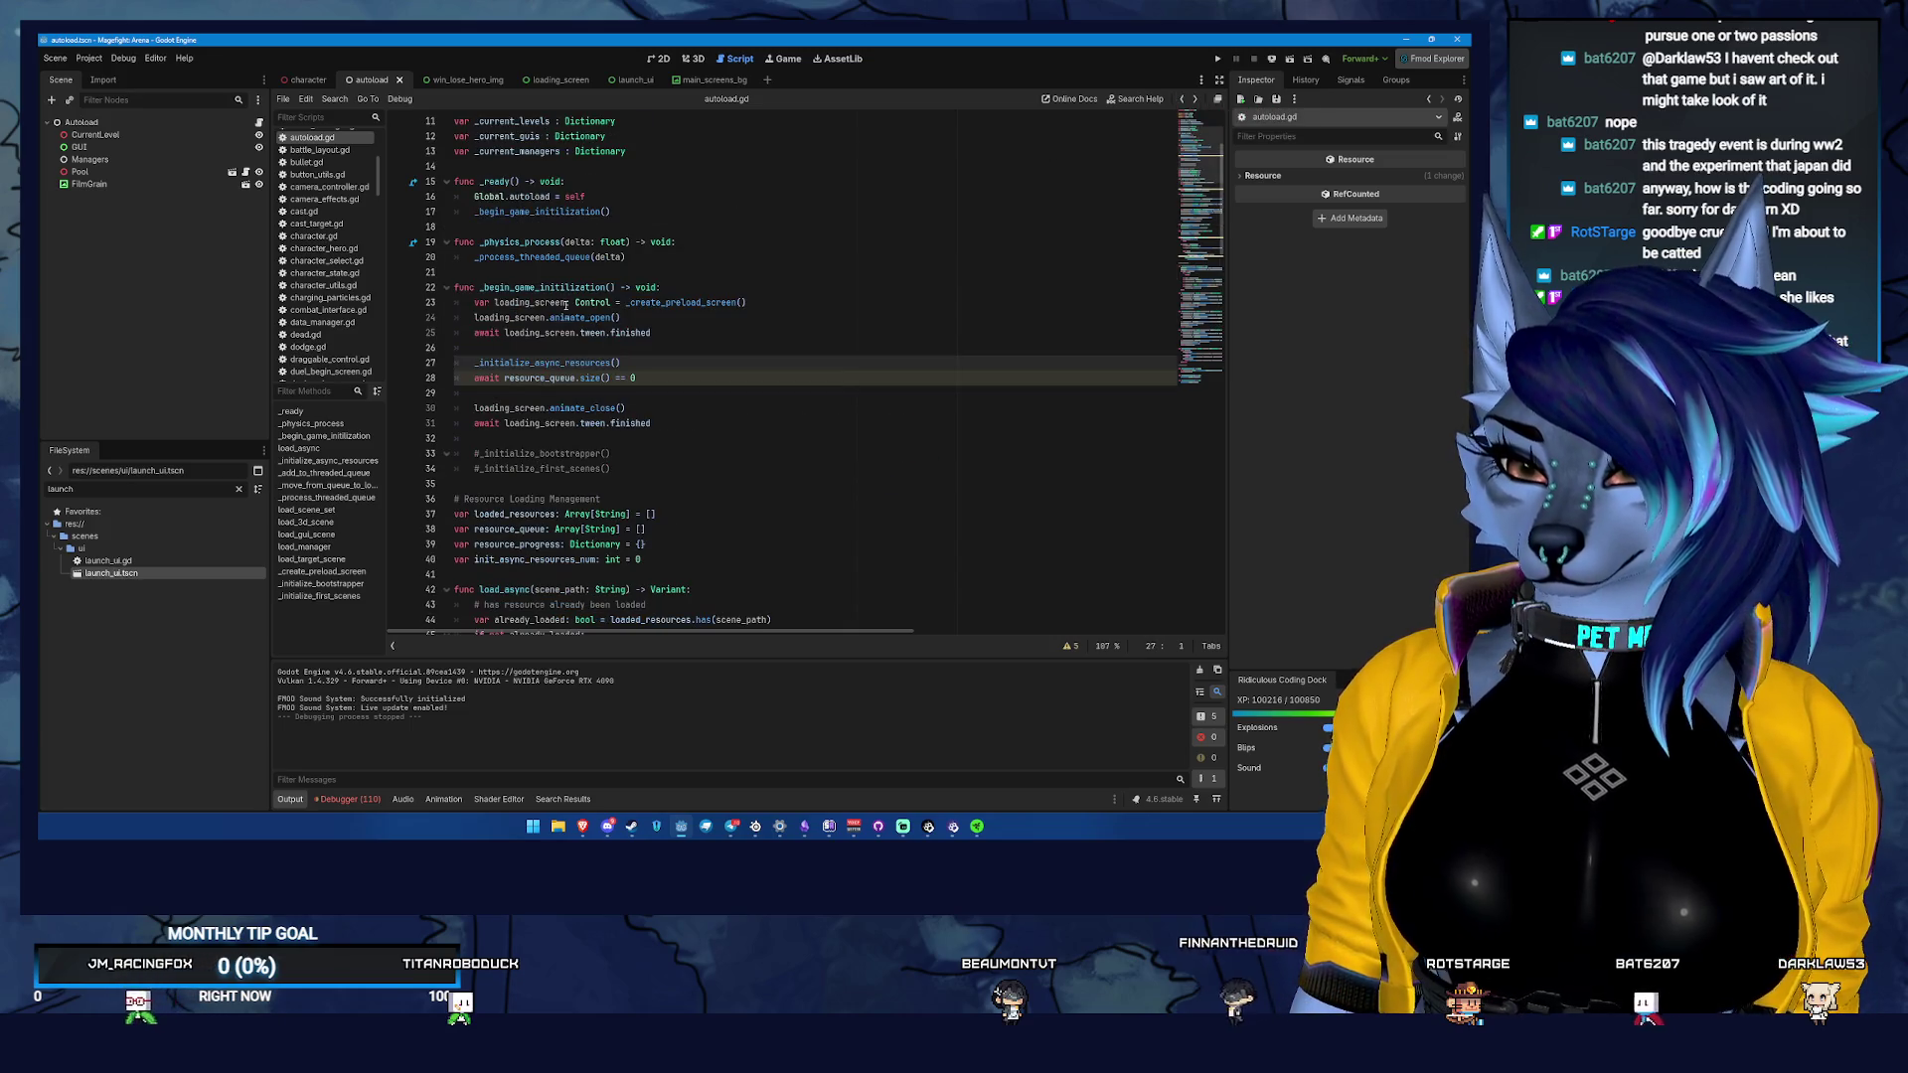
{"action": "scroll", "coordinate": [576, 407], "scroll_direction": "up", "scroll_amount": 2}
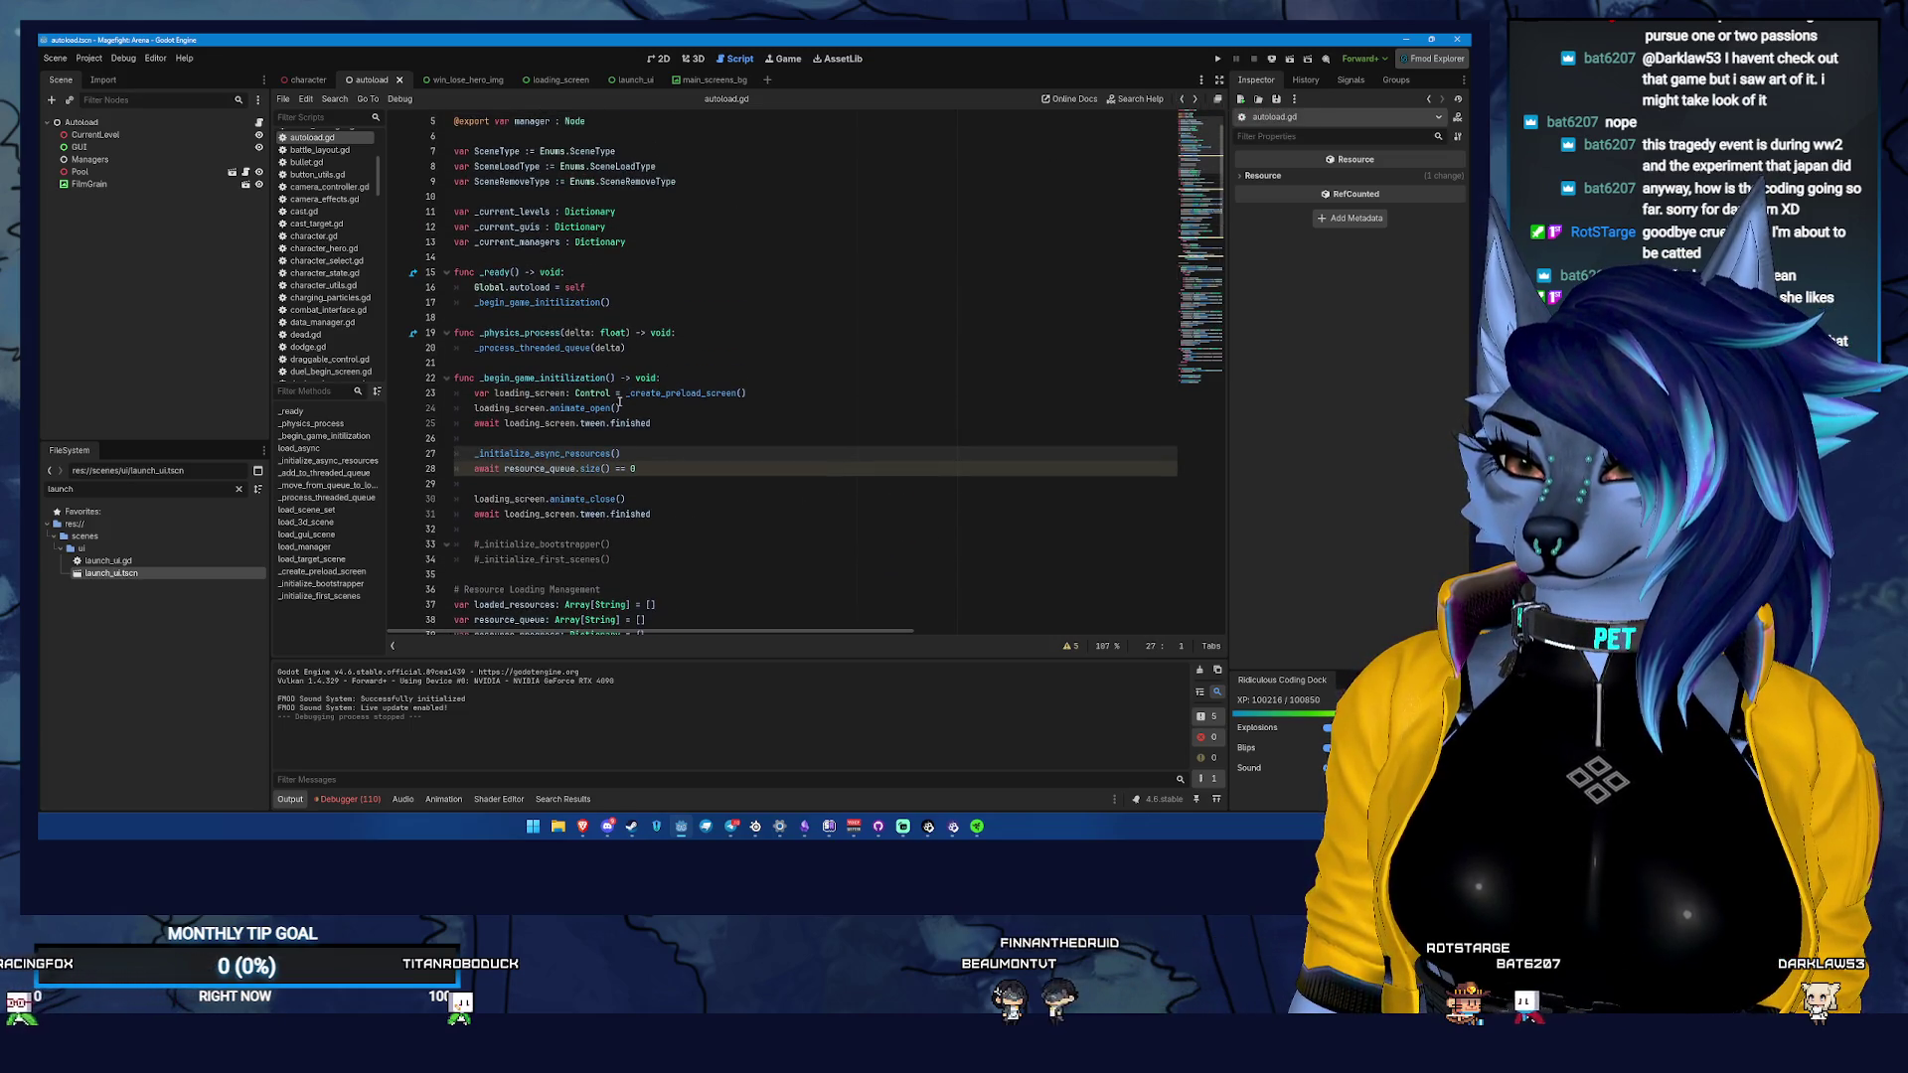
{"action": "scroll", "coordinate": [619, 403], "scroll_direction": "down", "scroll_amount": 5}
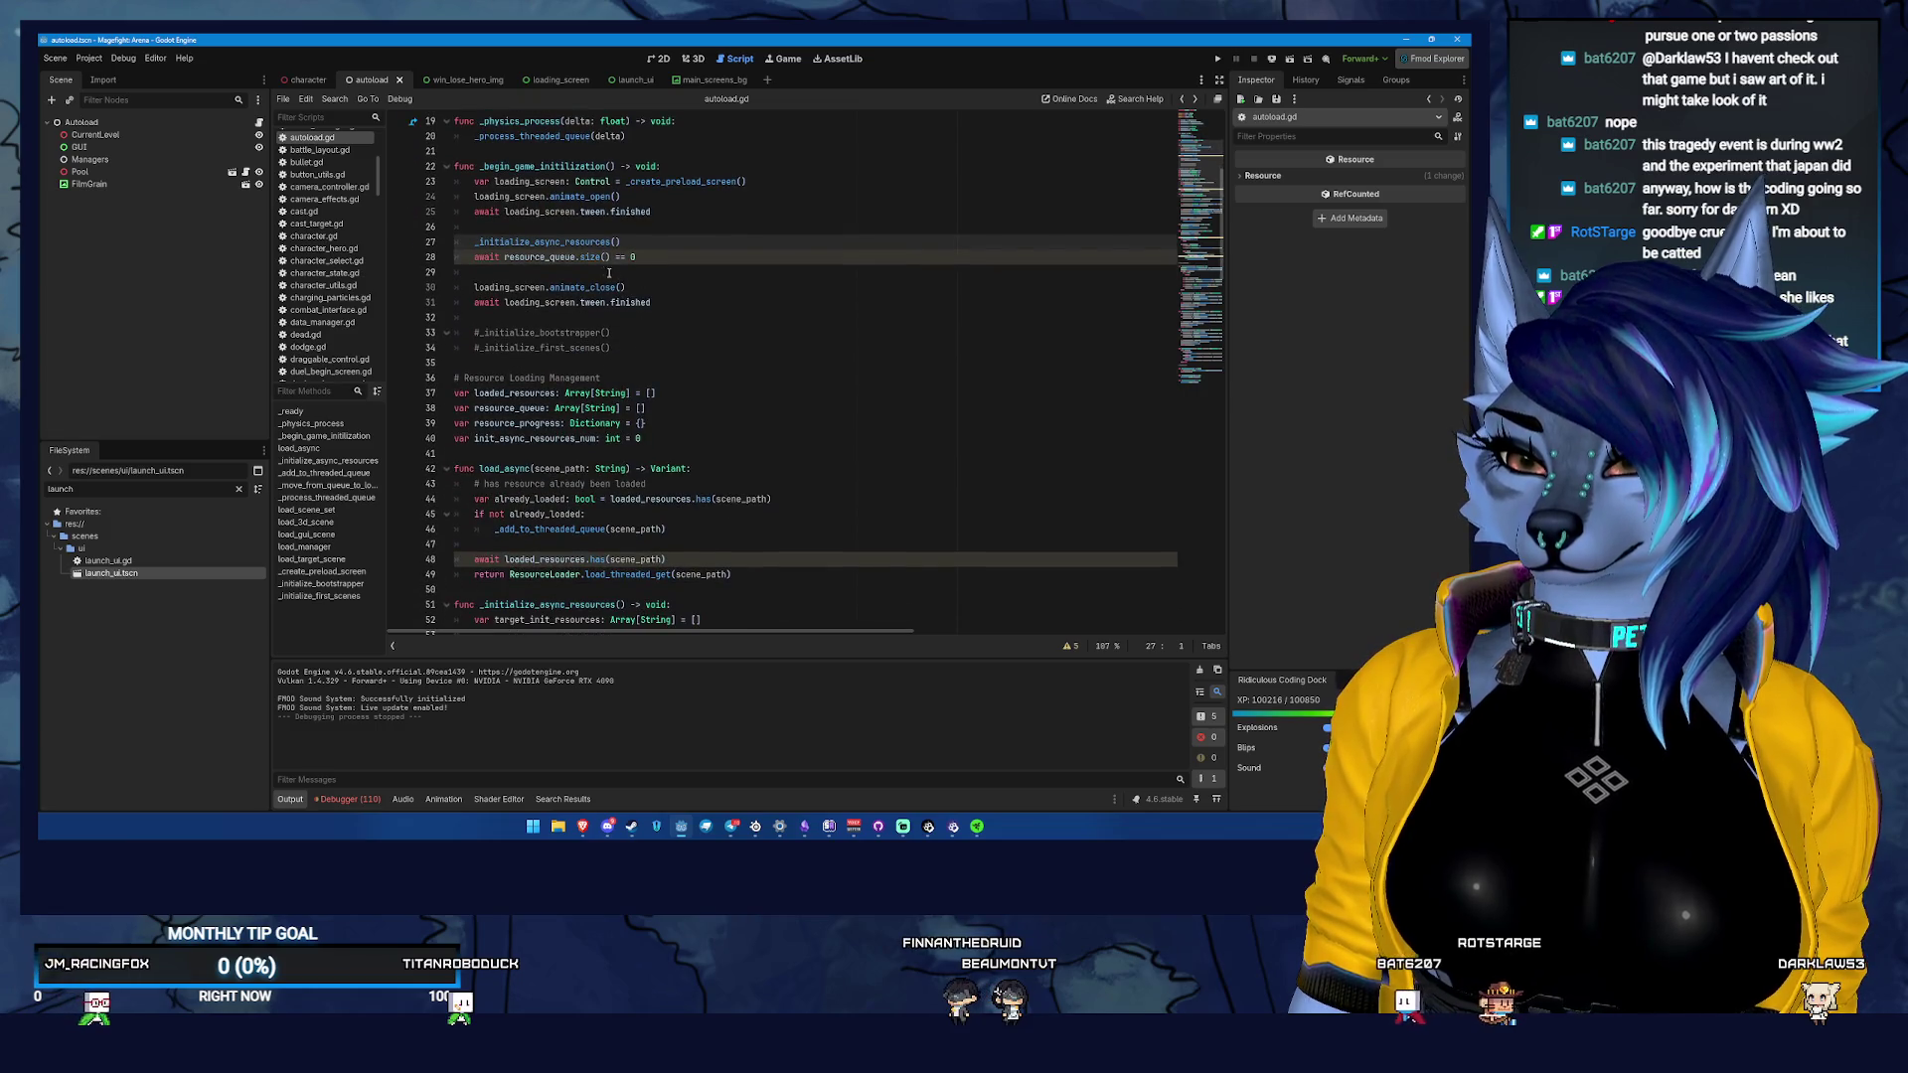
{"action": "double_click", "coordinate": [567, 258]}
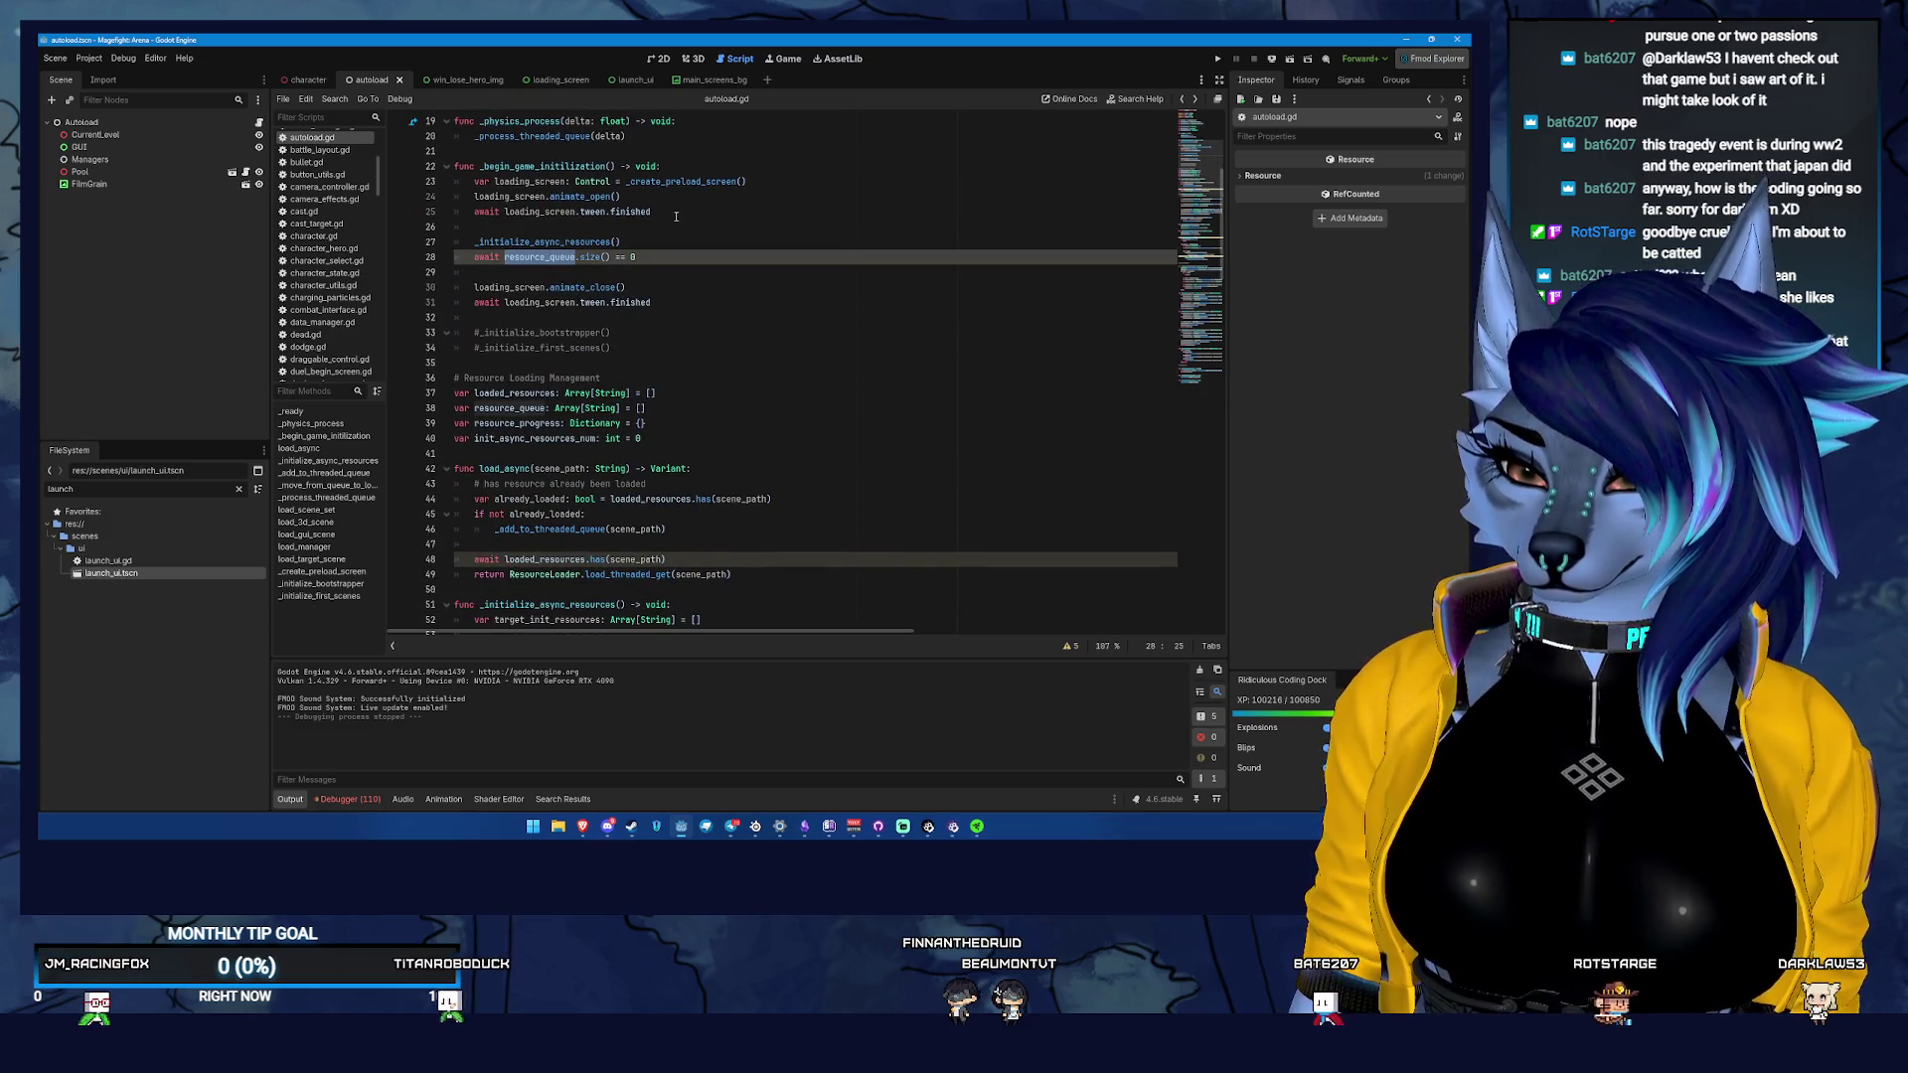
{"action": "type", "text": "loaded_r"}
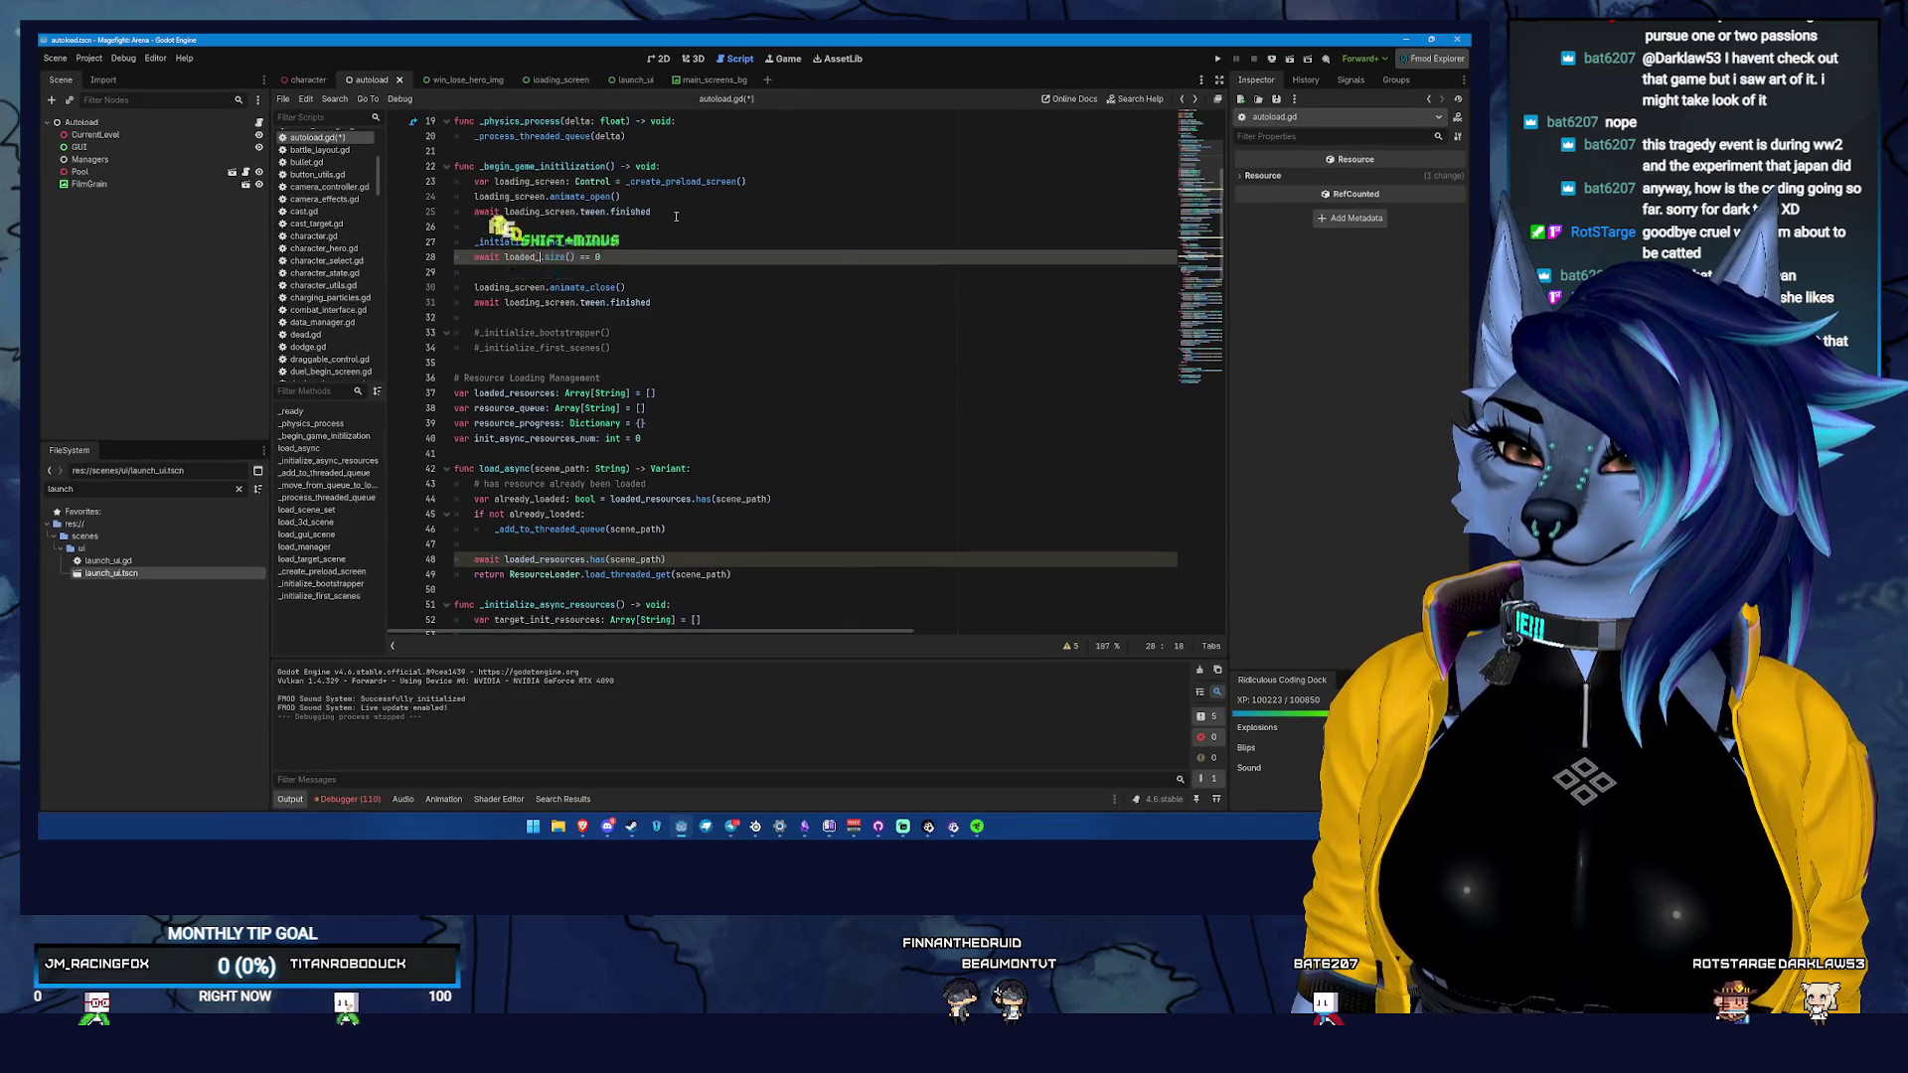
Complete line 28 as loaded_resources.size() == init_async_resources_num and rerun the game.
{"action": "key", "text": "Return"}
{"action": "type", "text": "."}
{"action": "key", "text": "BackSpace"}
{"action": "key", "text": "End"}
{"action": "key", "text": "BackSpace"}
{"action": "type", "text": "init_async_"}
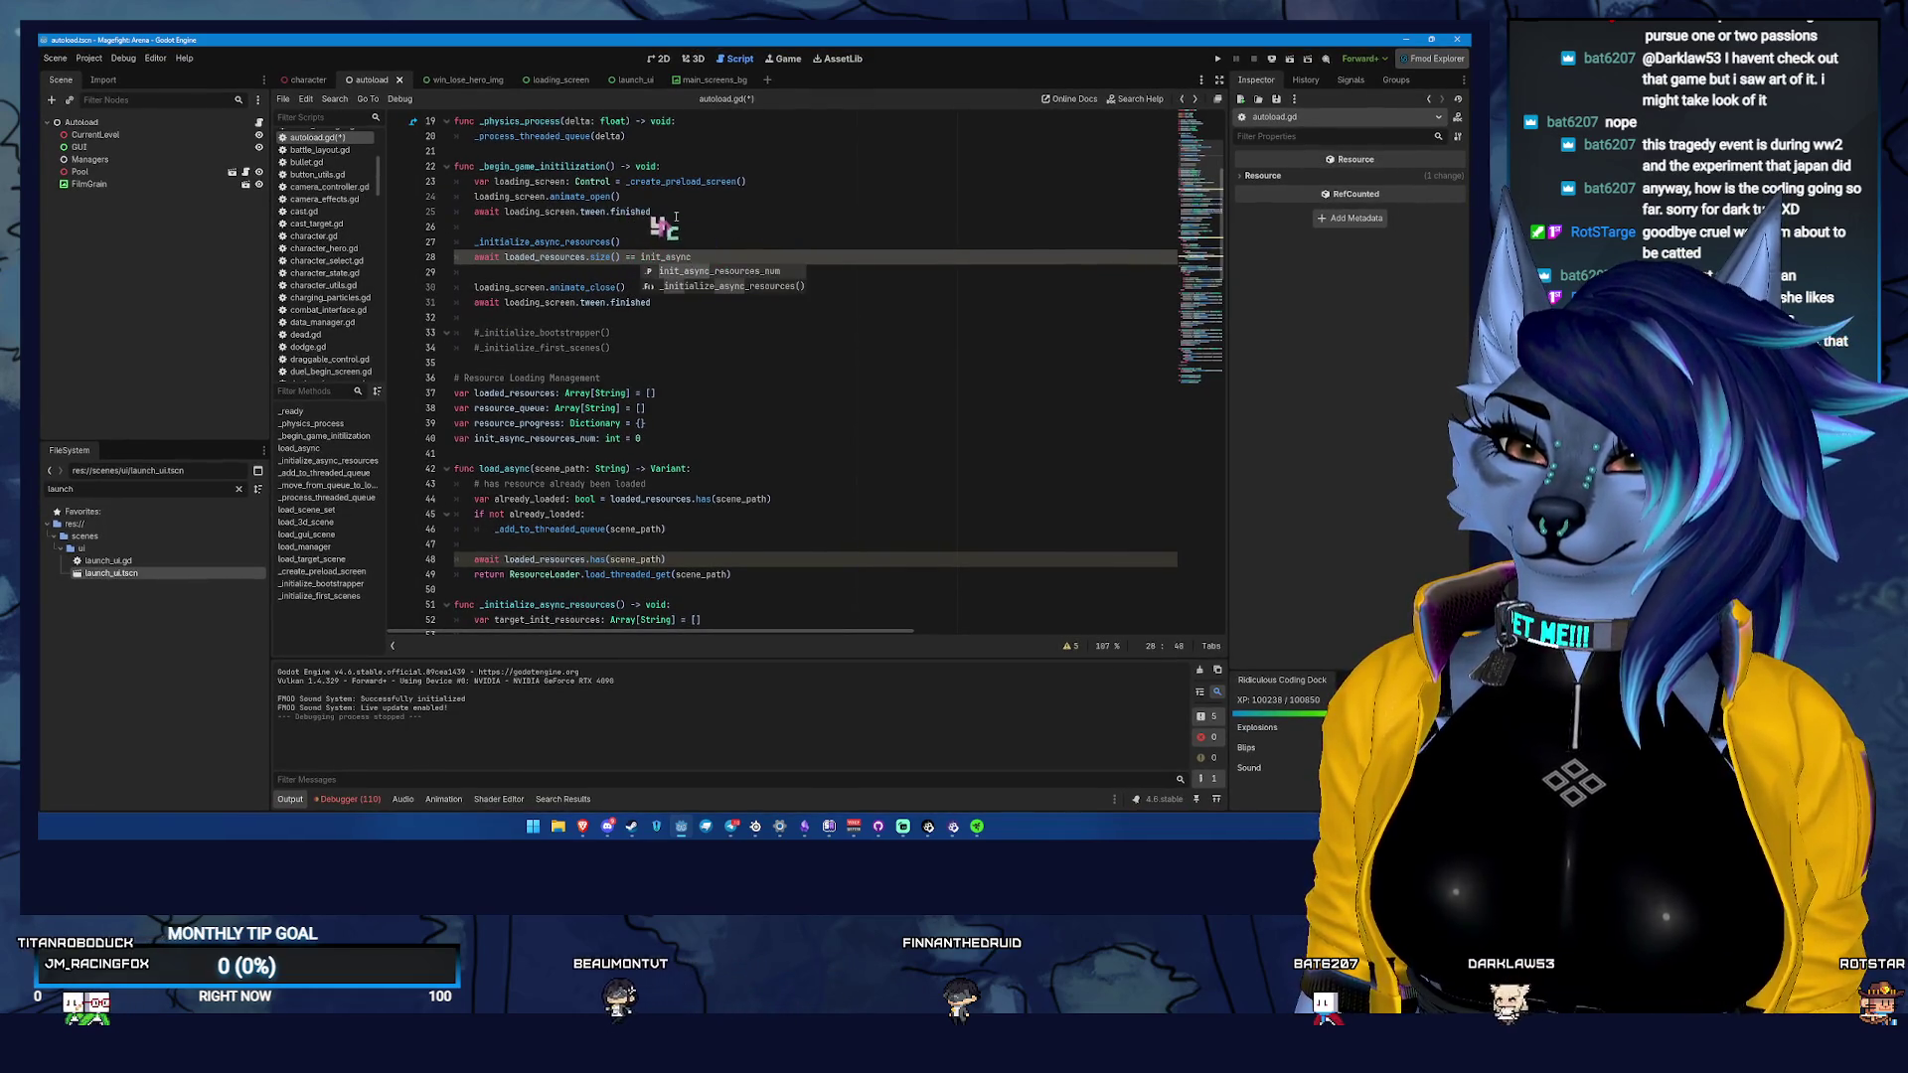
{"action": "key", "text": "Return"}
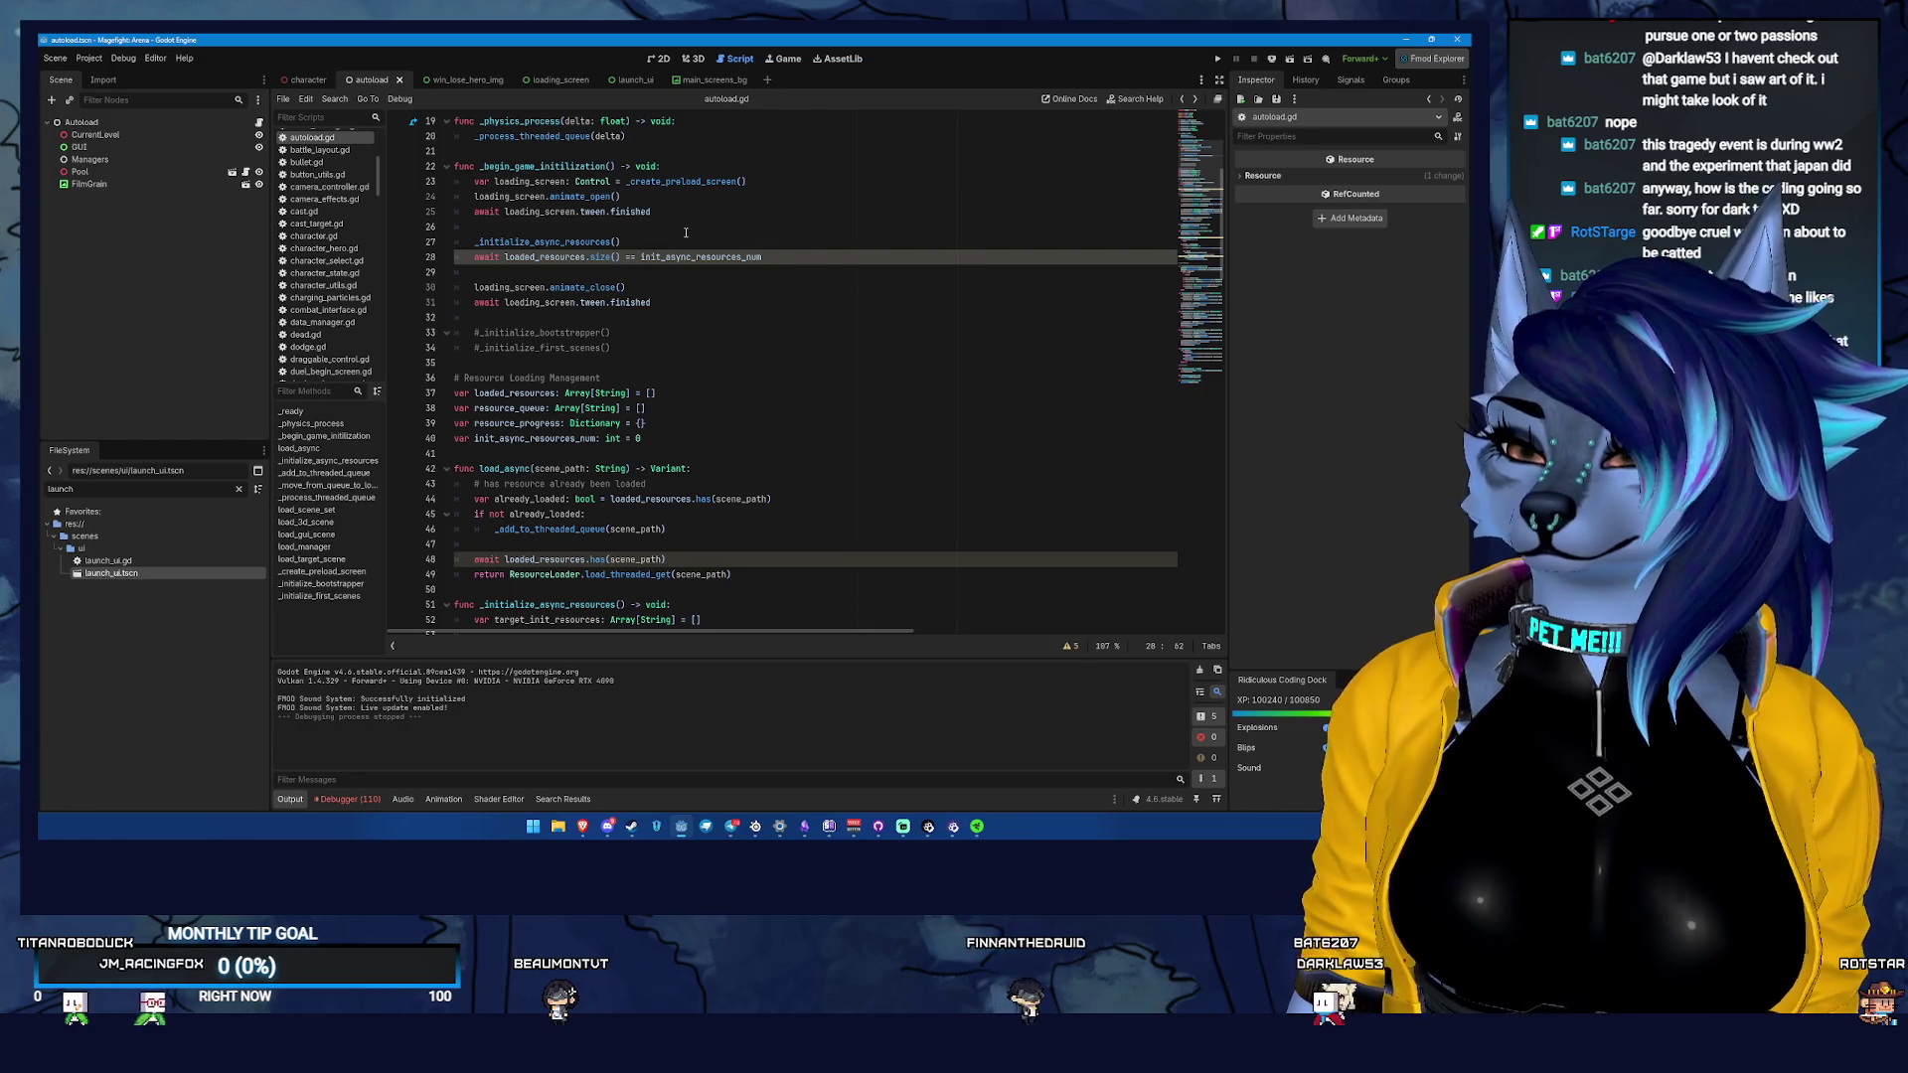
{"action": "left_click", "coordinate": [1216, 59]}
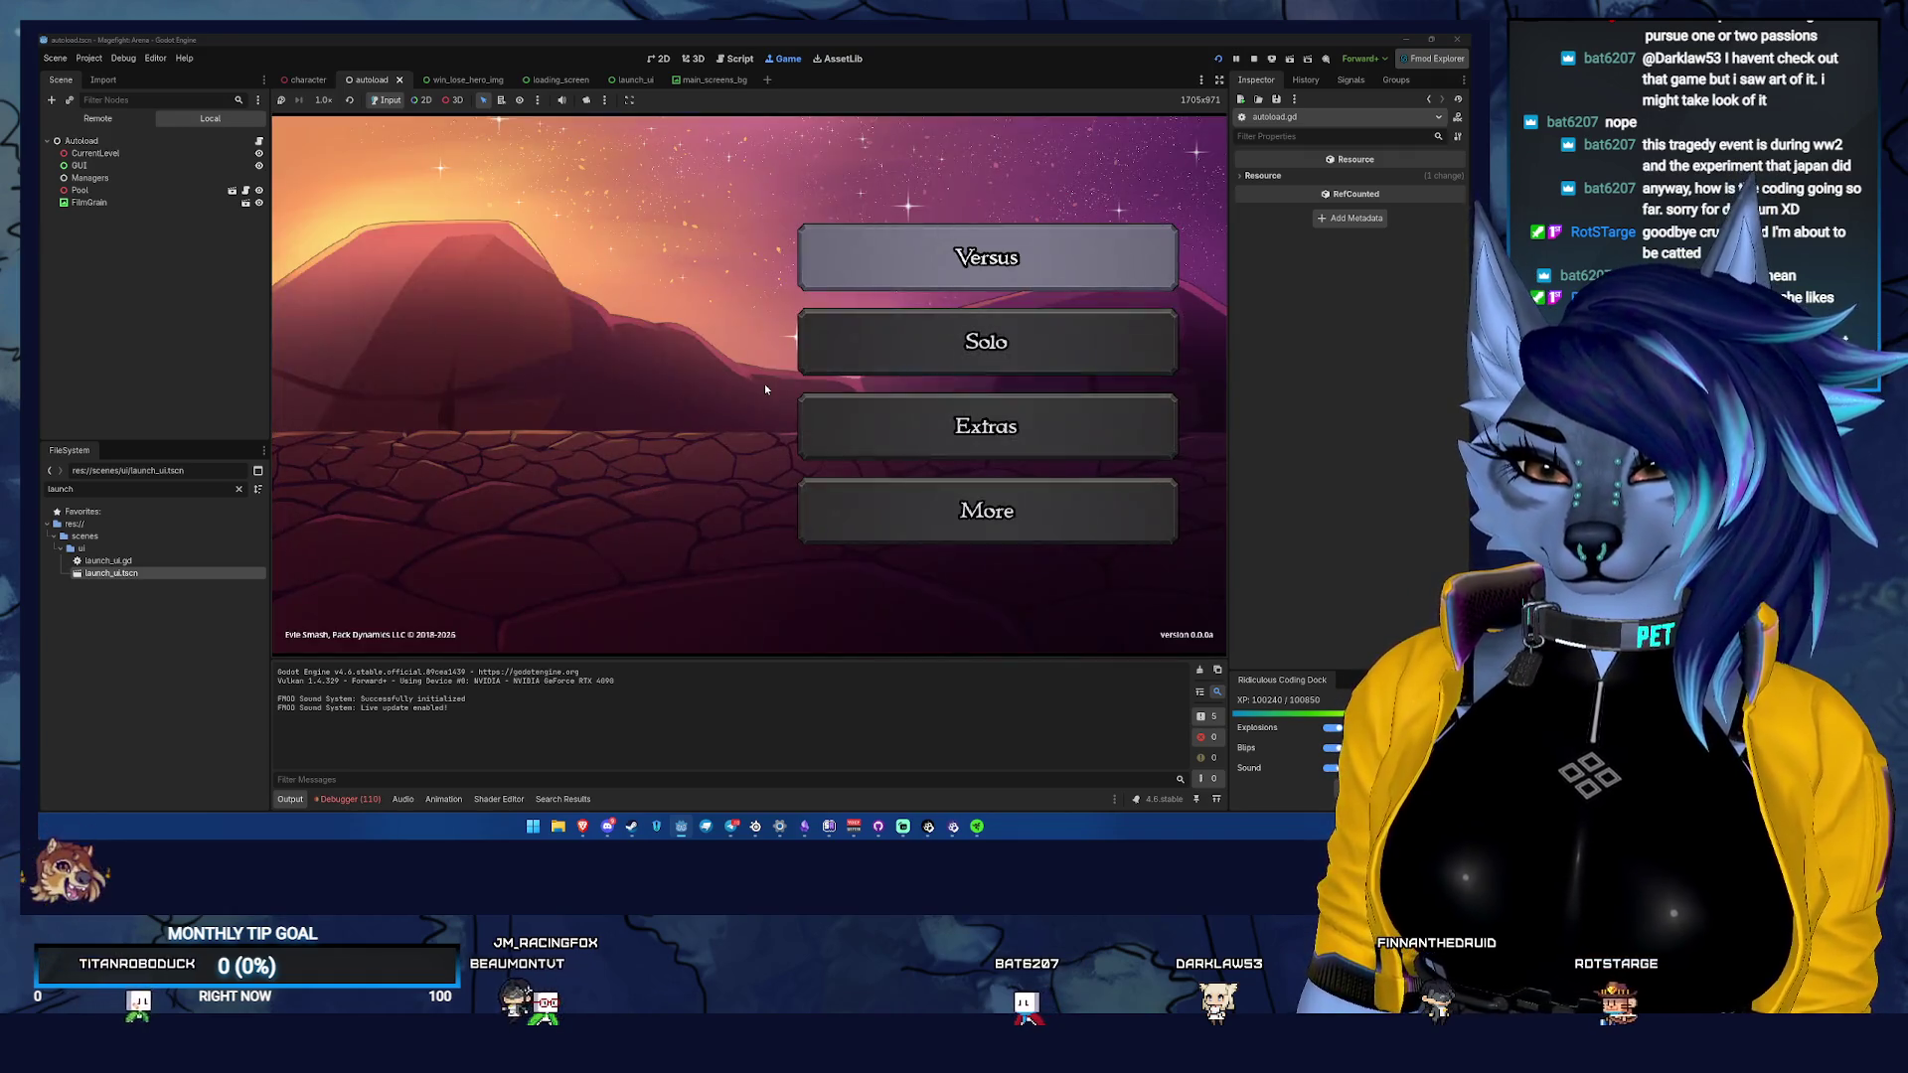
Stop the running game with F8, returning to autoload.gd.
{"action": "key", "text": "F8"}
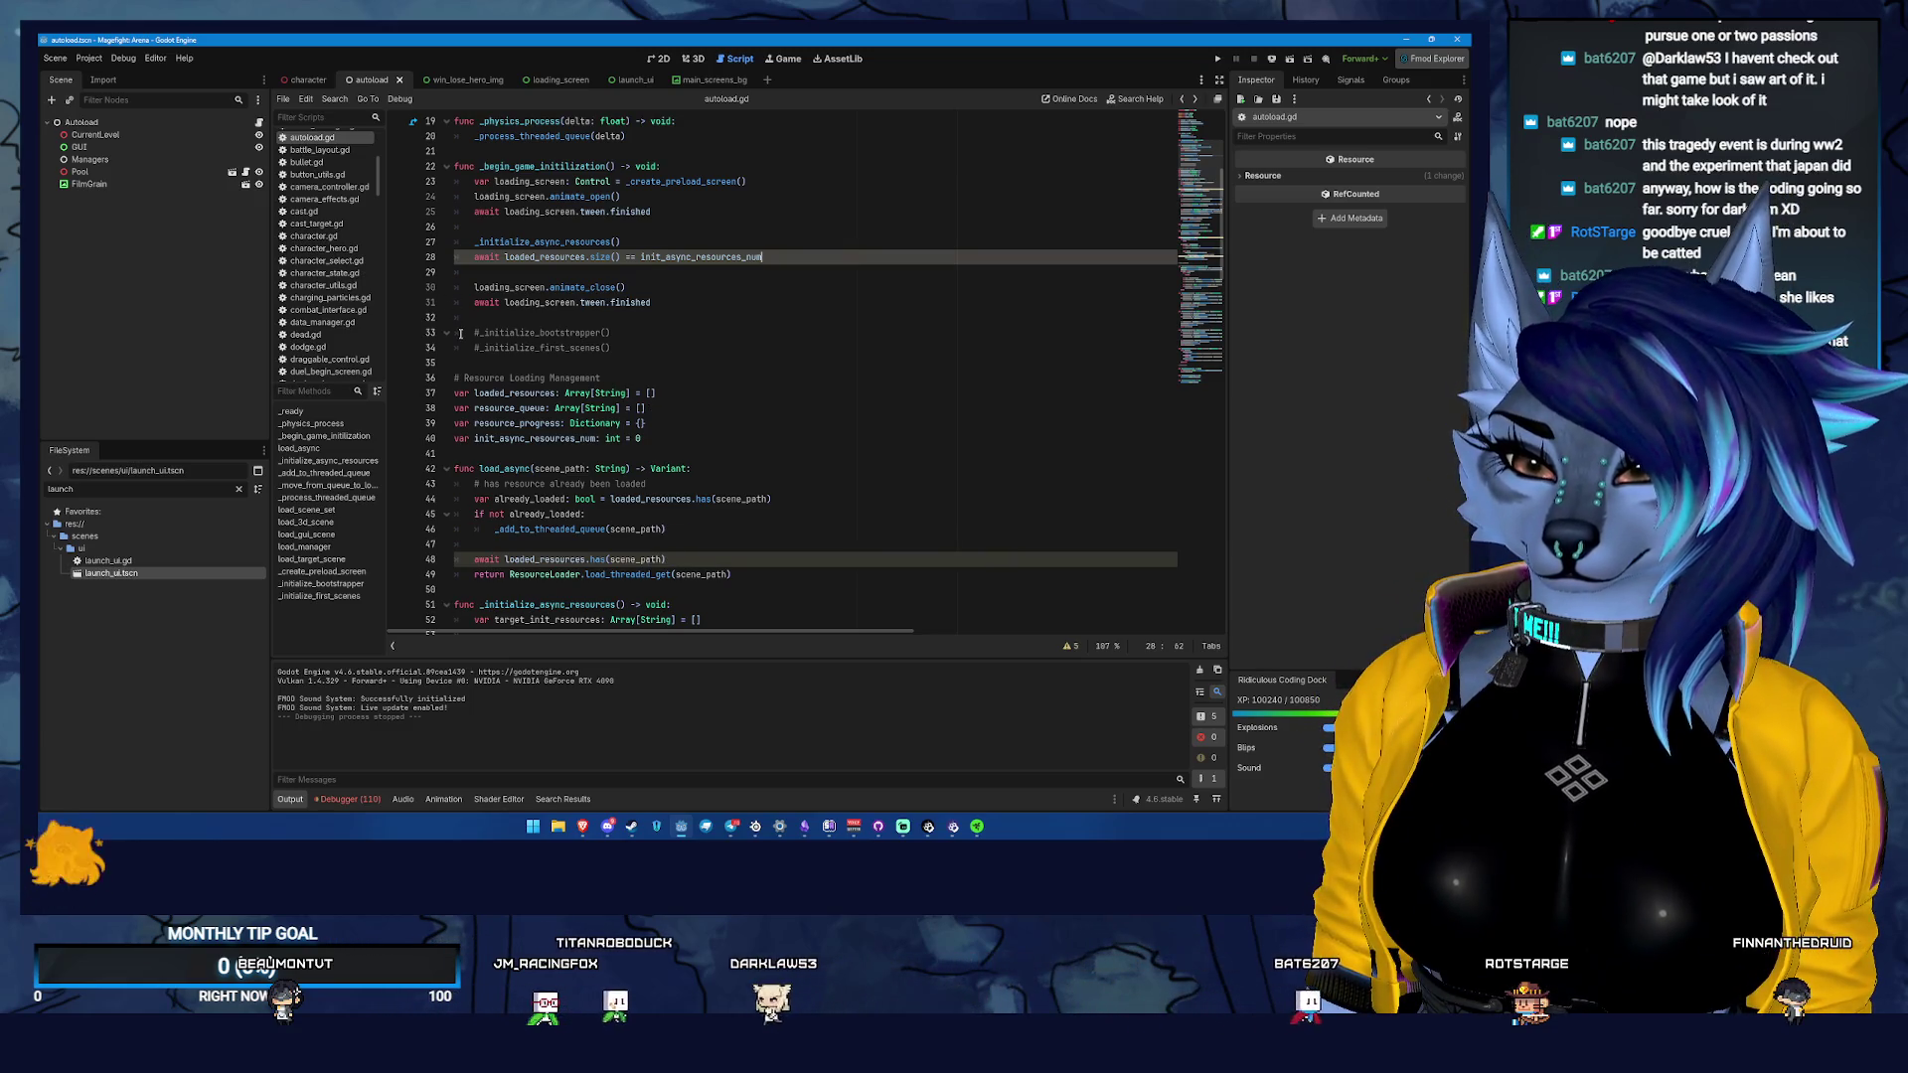
{"action": "left_click", "coordinate": [541, 233]}
{"action": "double_click", "coordinate": [544, 242]}
{"action": "scroll", "coordinate": [726, 304], "scroll_direction": "down", "scroll_amount": 2}
{"action": "scroll", "coordinate": [694, 373], "scroll_direction": "down", "scroll_amount": 8}
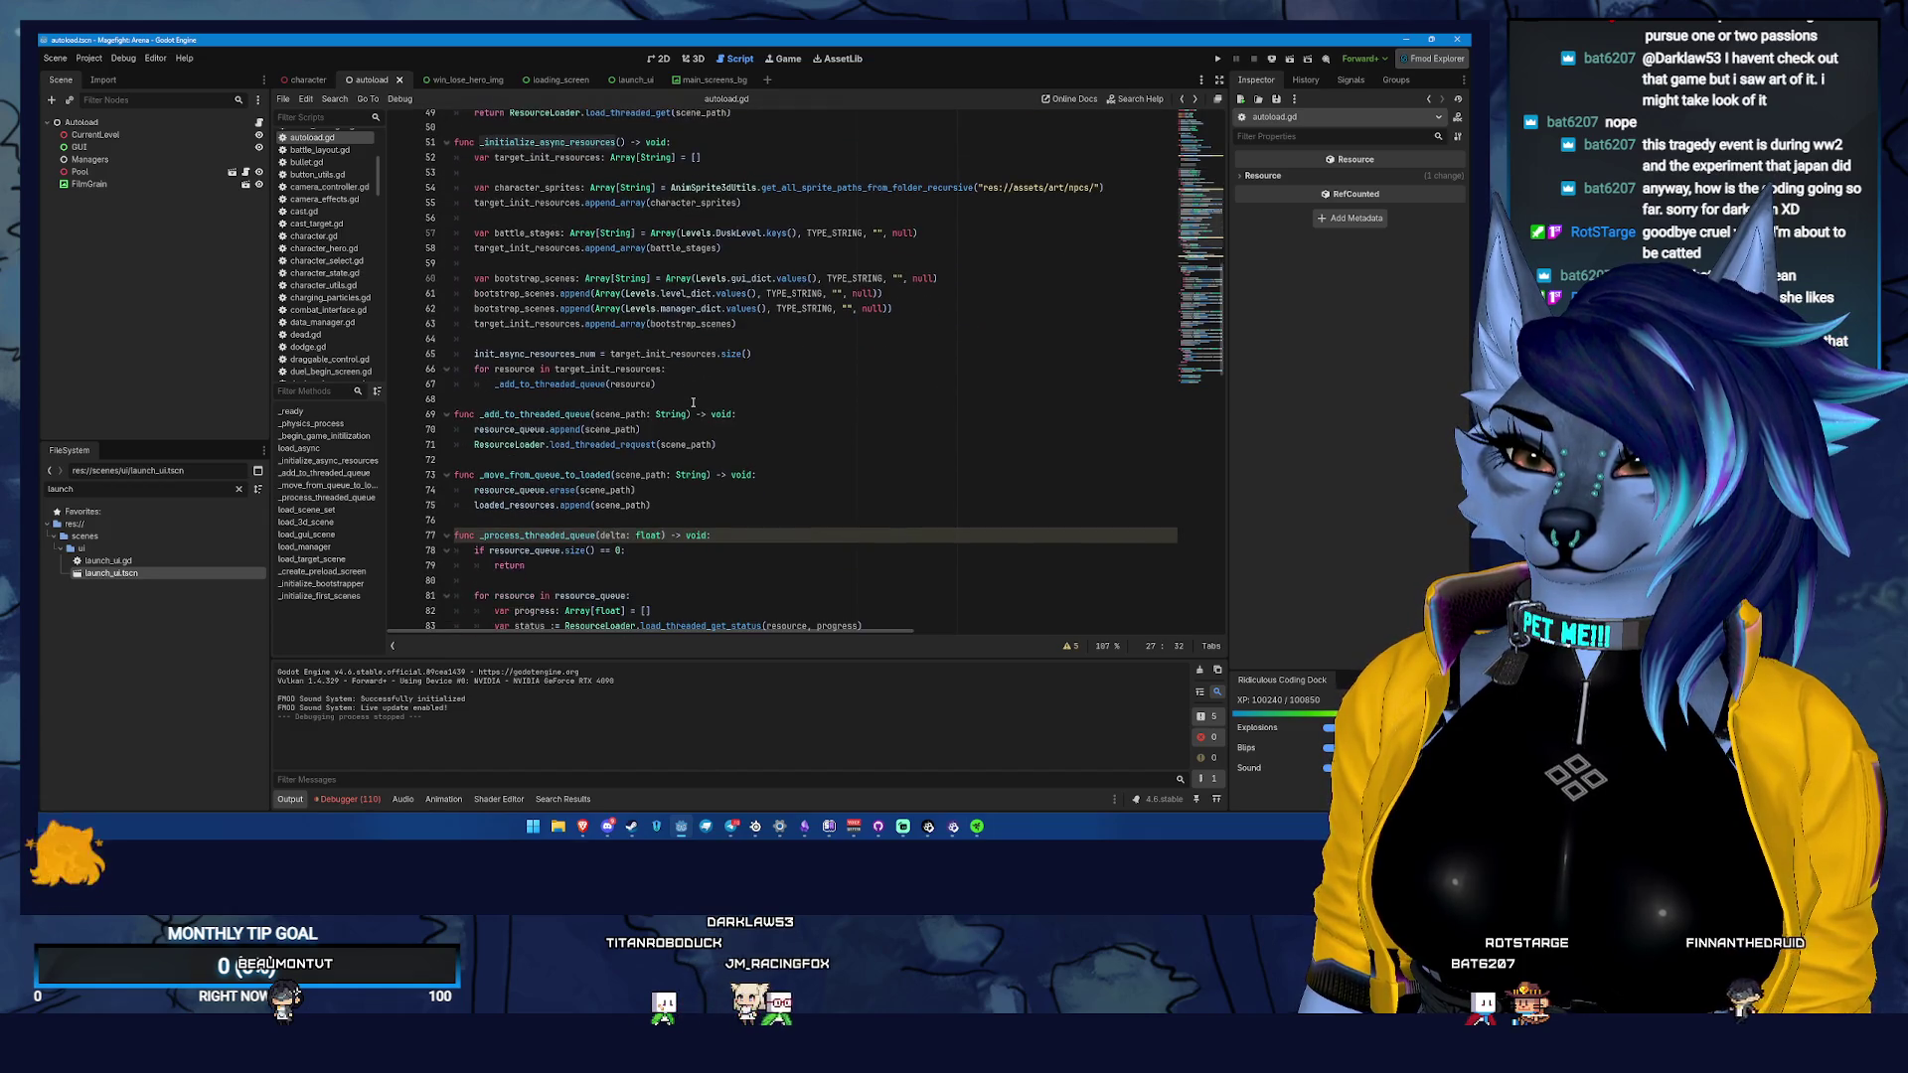
{"action": "scroll", "coordinate": [693, 401], "scroll_direction": "up", "scroll_amount": 1}
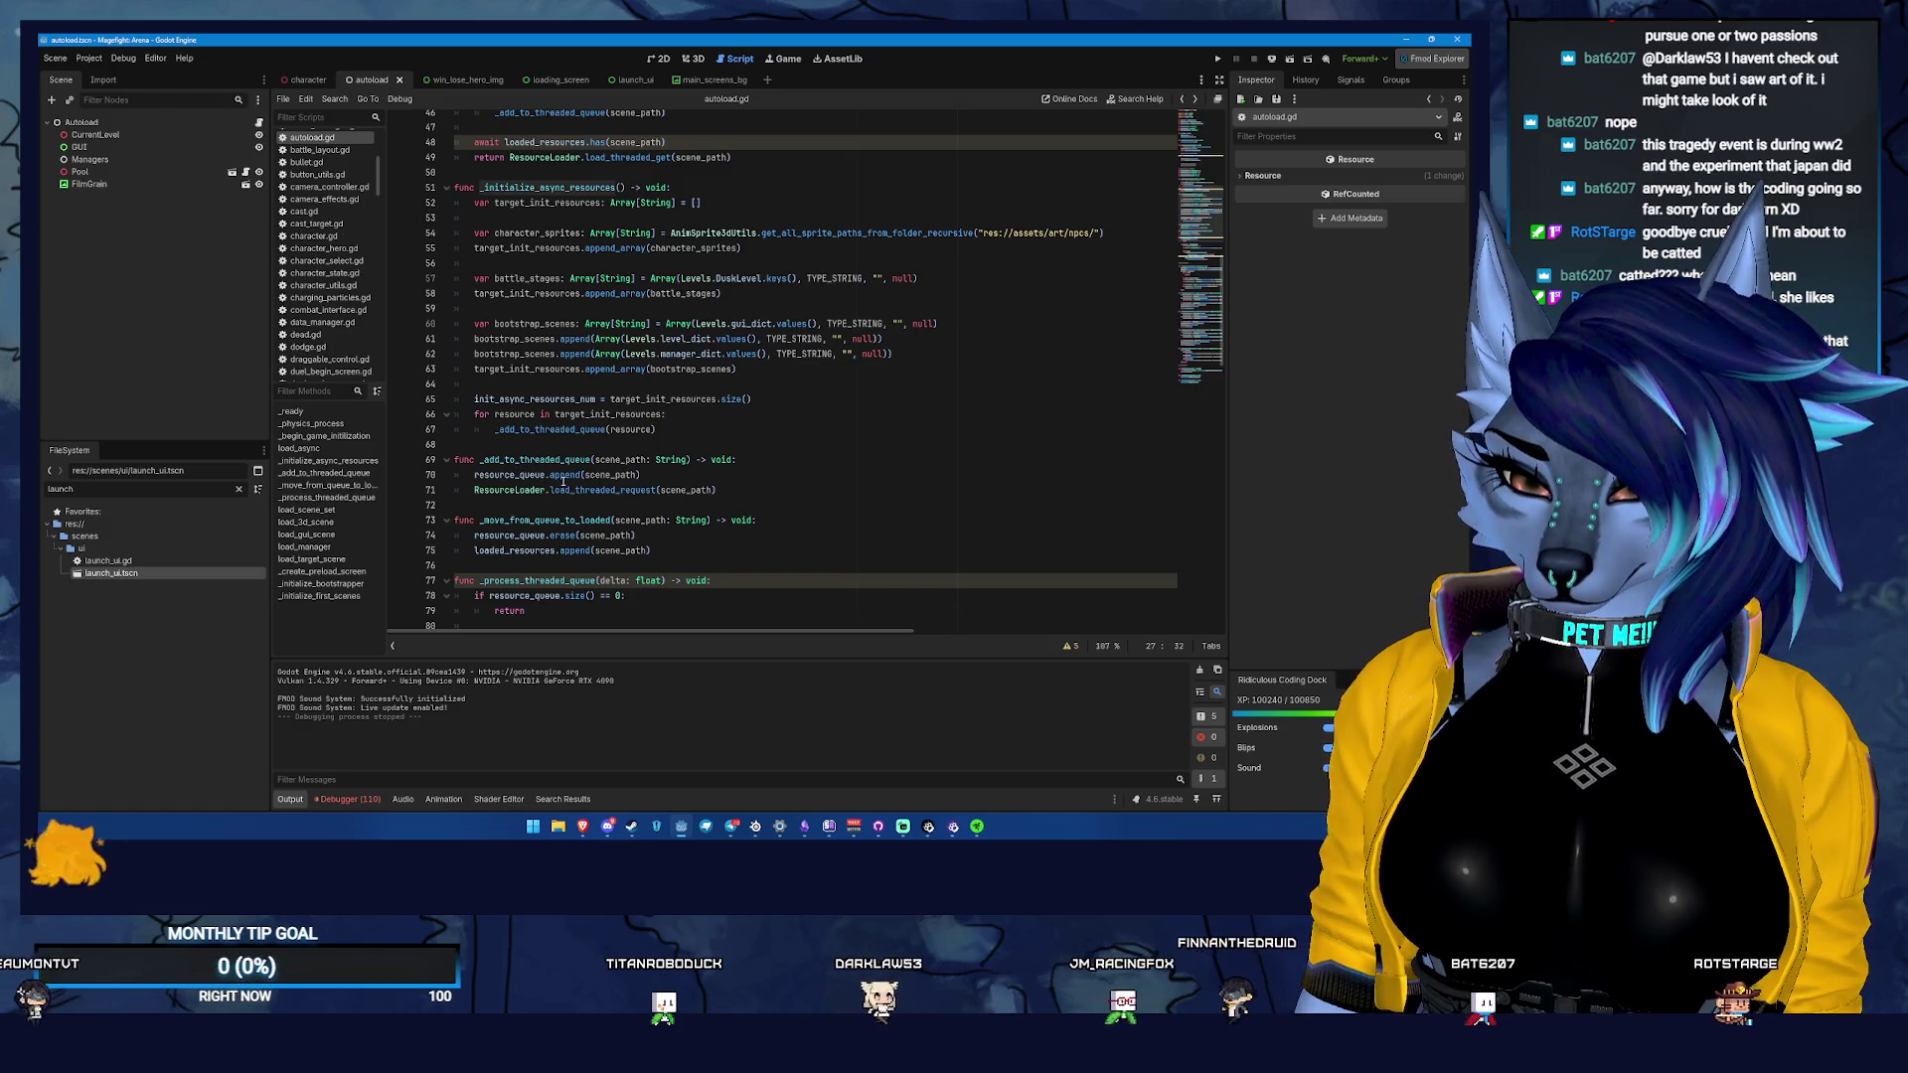
{"action": "scroll", "coordinate": [563, 481], "scroll_direction": "up", "scroll_amount": 5}
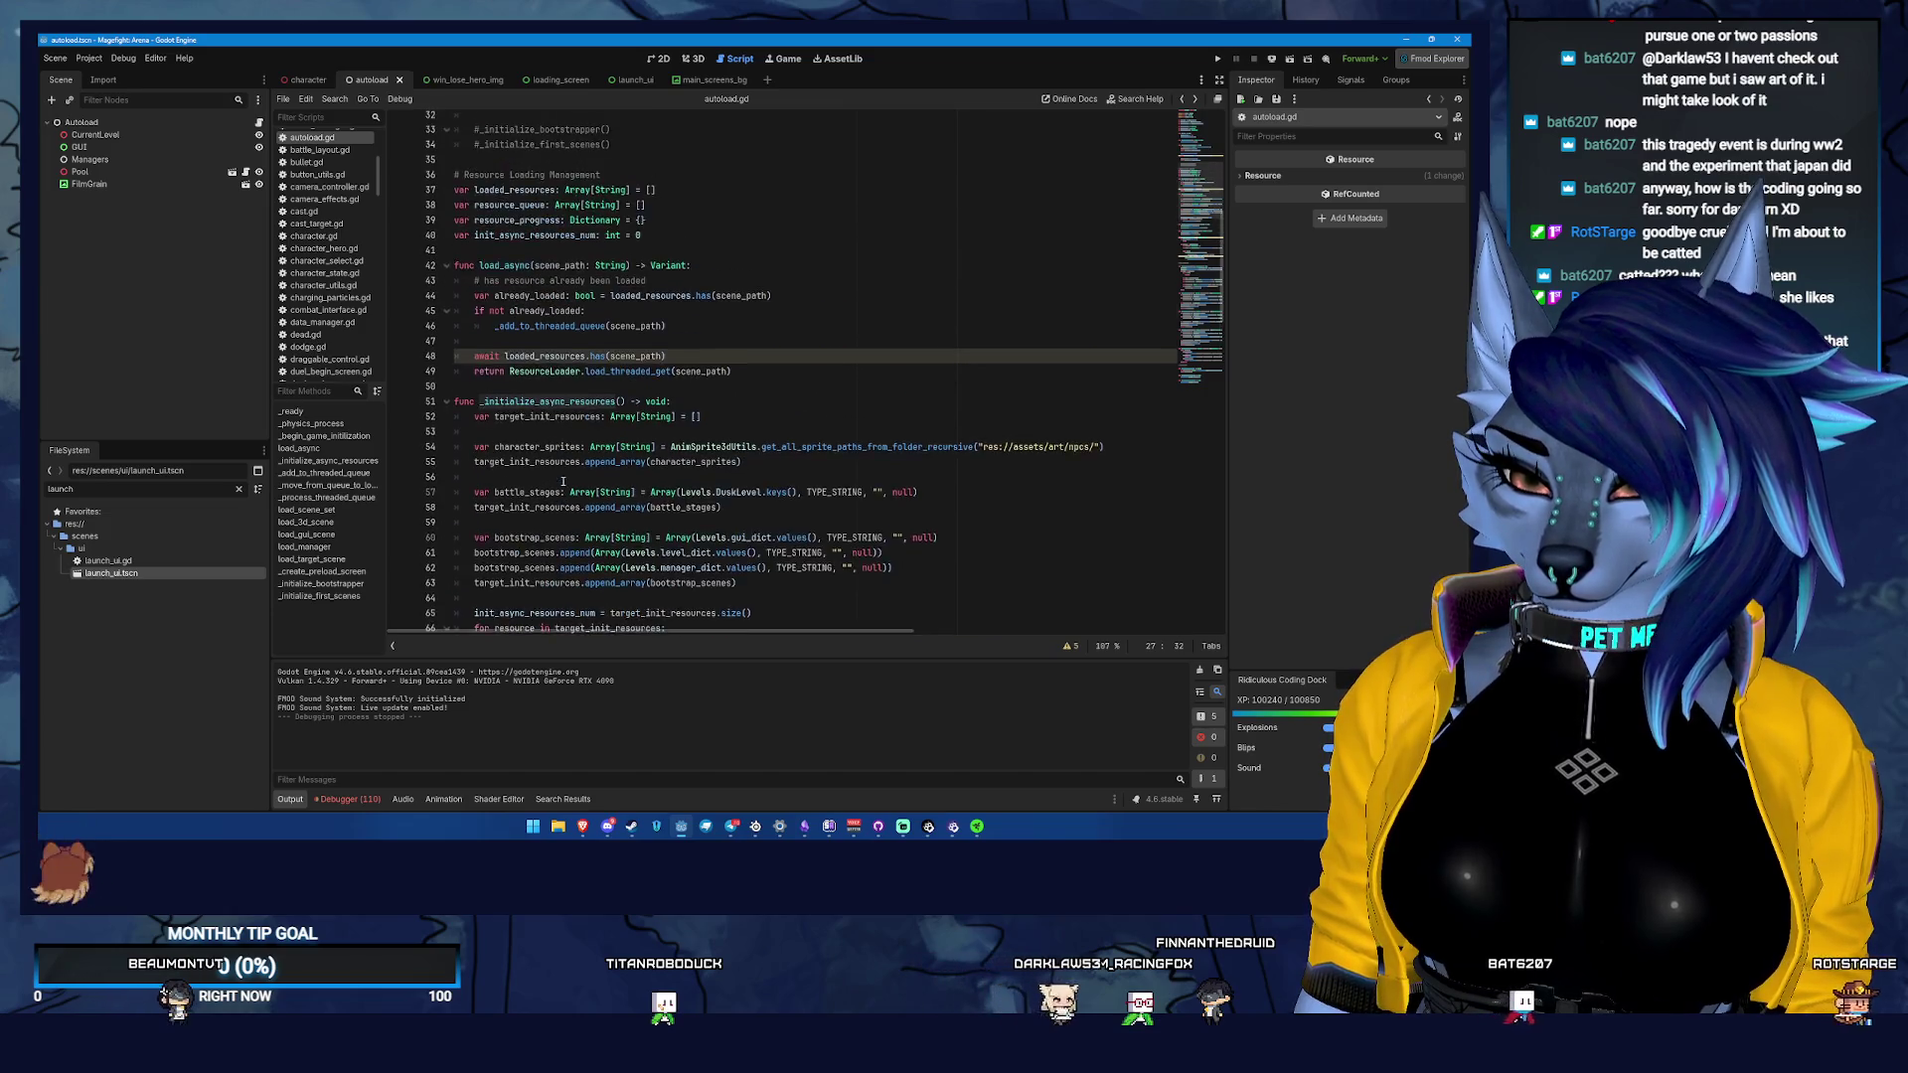
{"action": "scroll", "coordinate": [523, 300], "scroll_direction": "up", "scroll_amount": 1}
{"action": "mouse_move", "coordinate": [699, 342]}
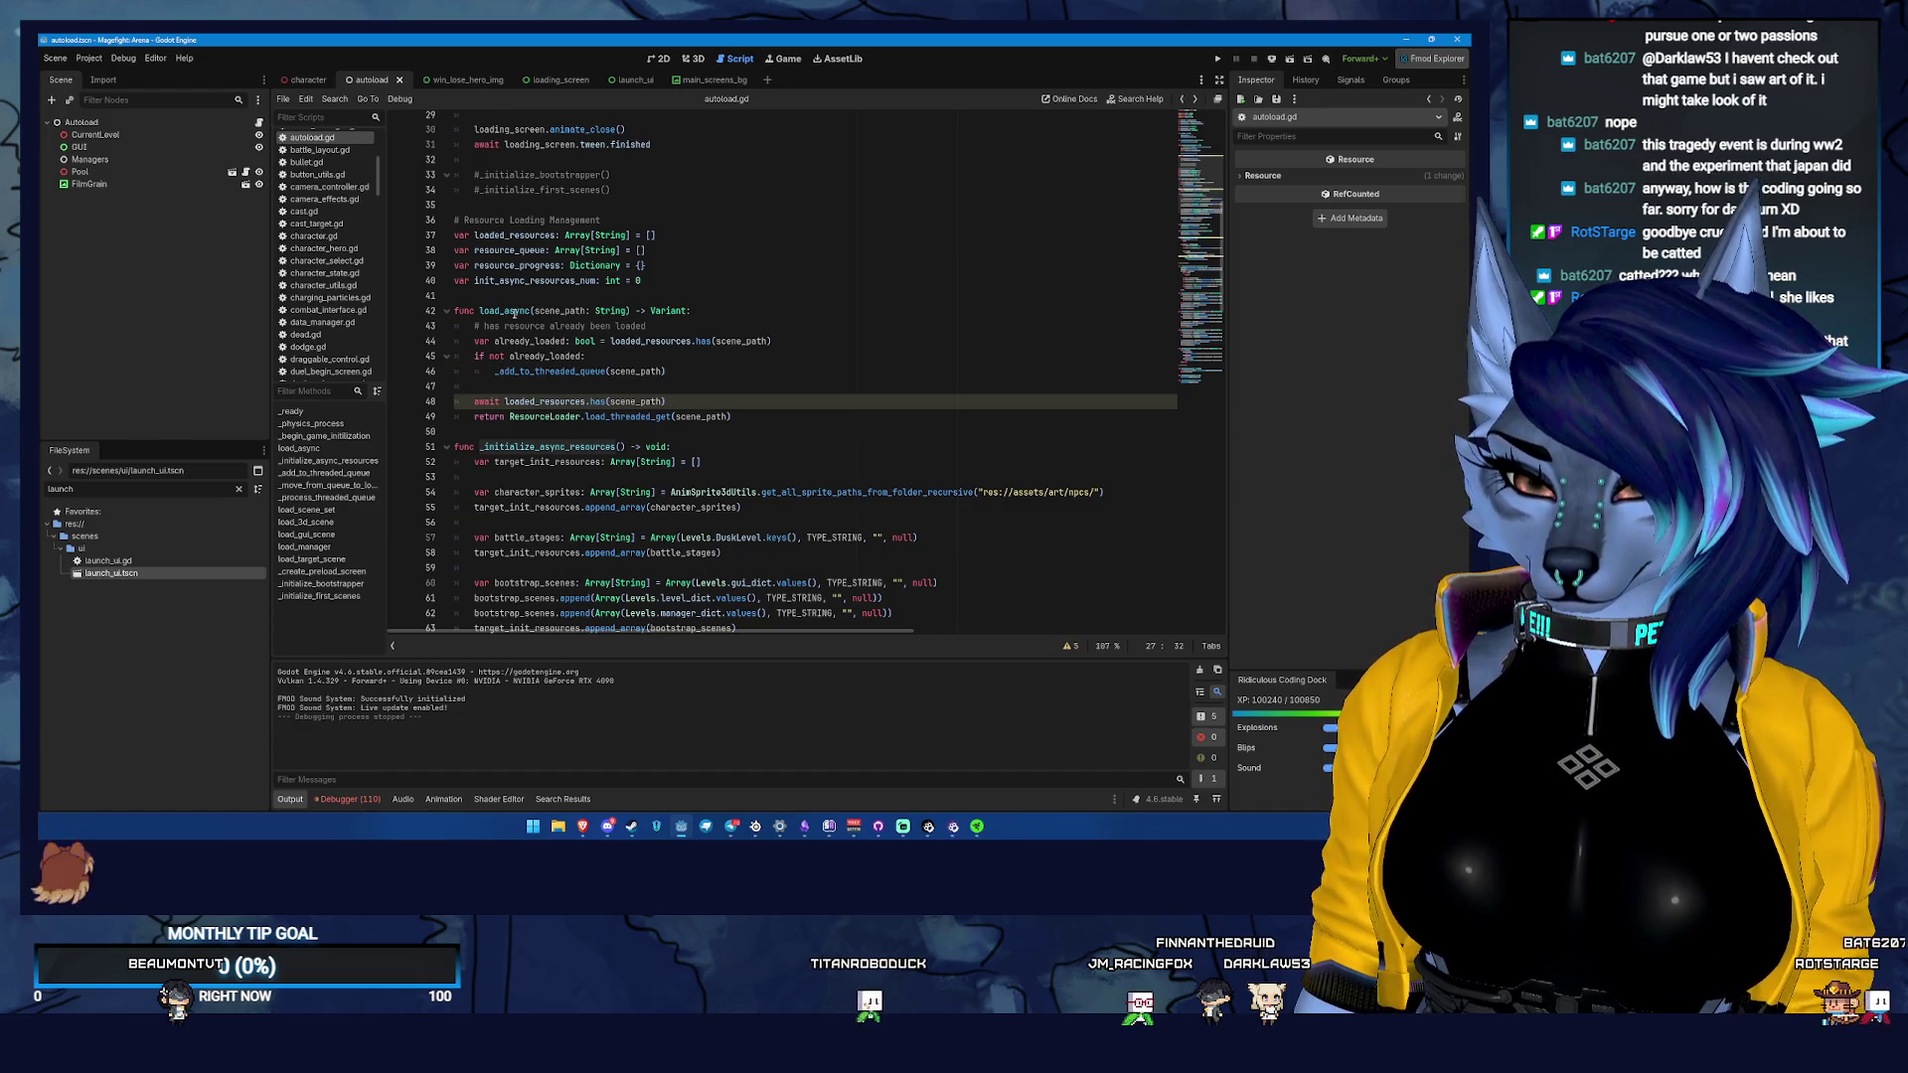
{"action": "double_click", "coordinate": [625, 419]}
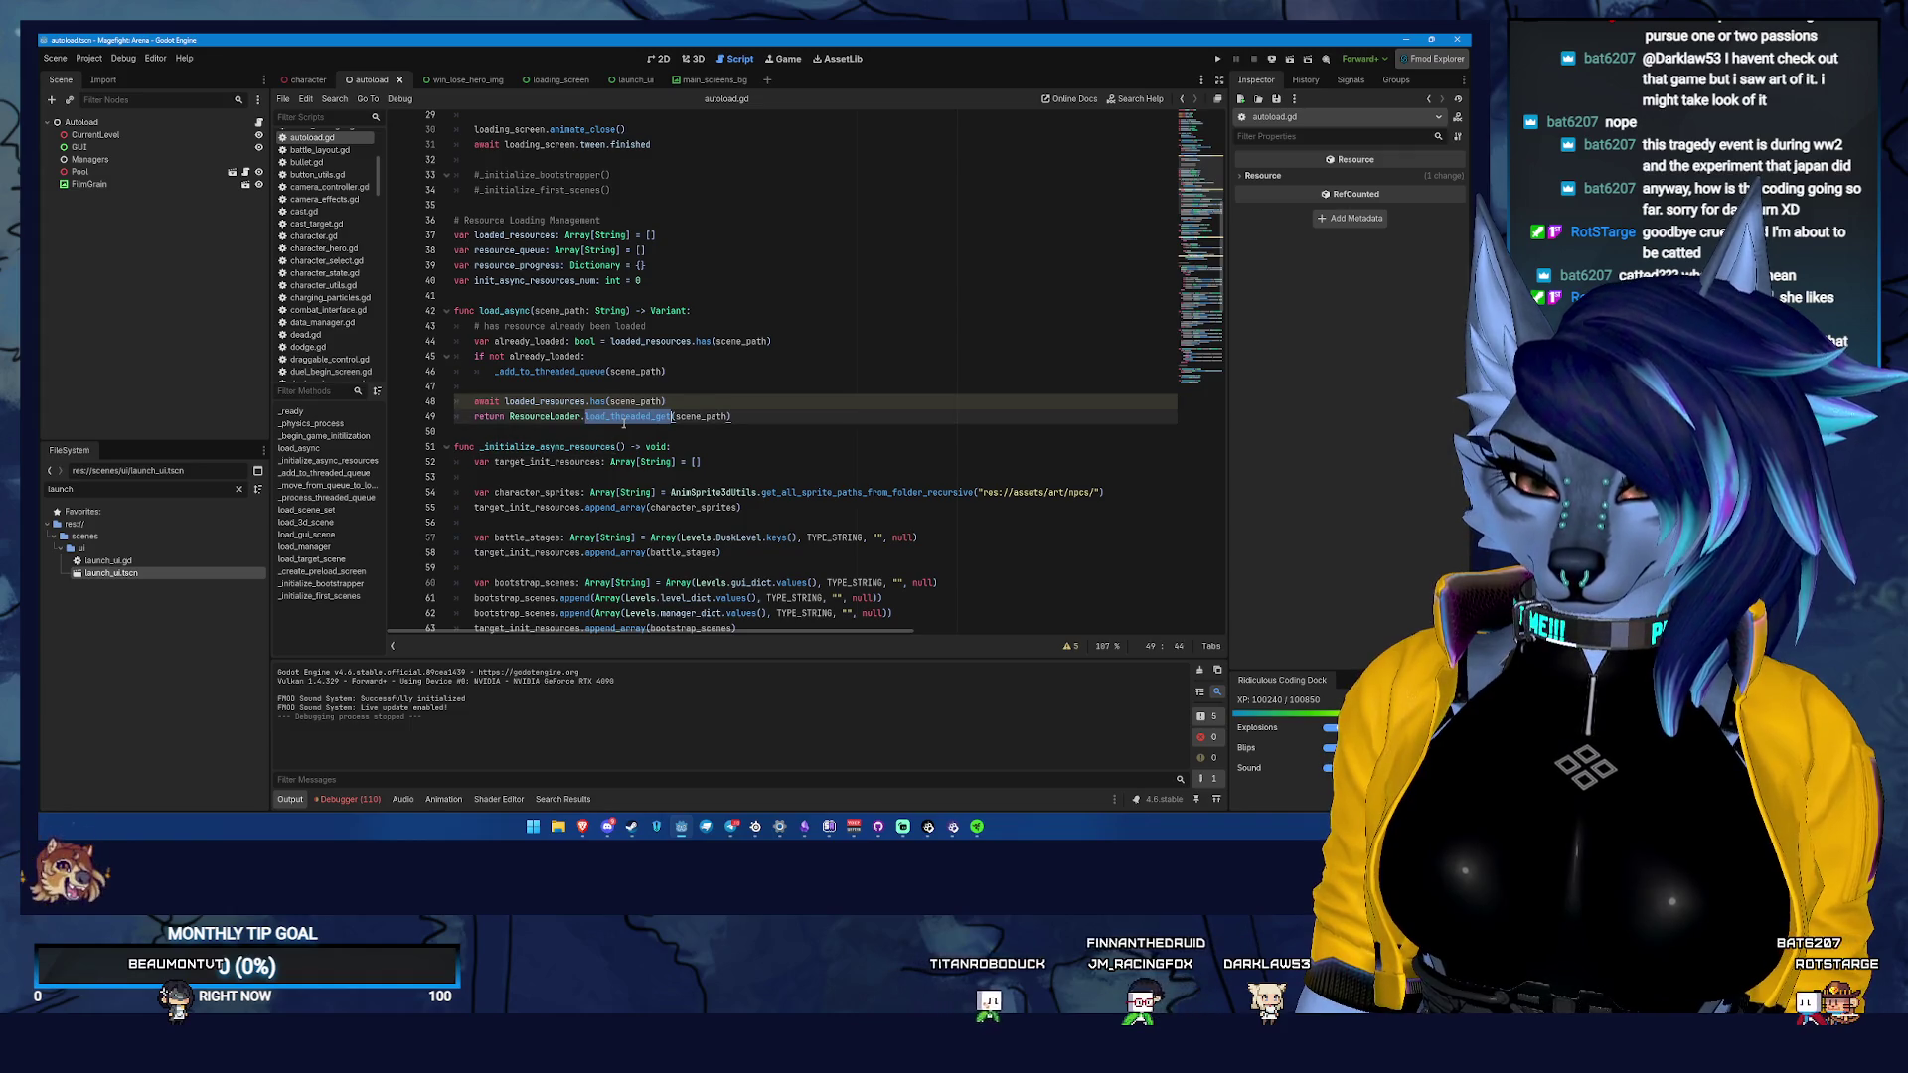
{"action": "double_click", "coordinate": [504, 311]}
{"action": "scroll", "coordinate": [1197, 258], "scroll_direction": "down", "scroll_amount": 10}
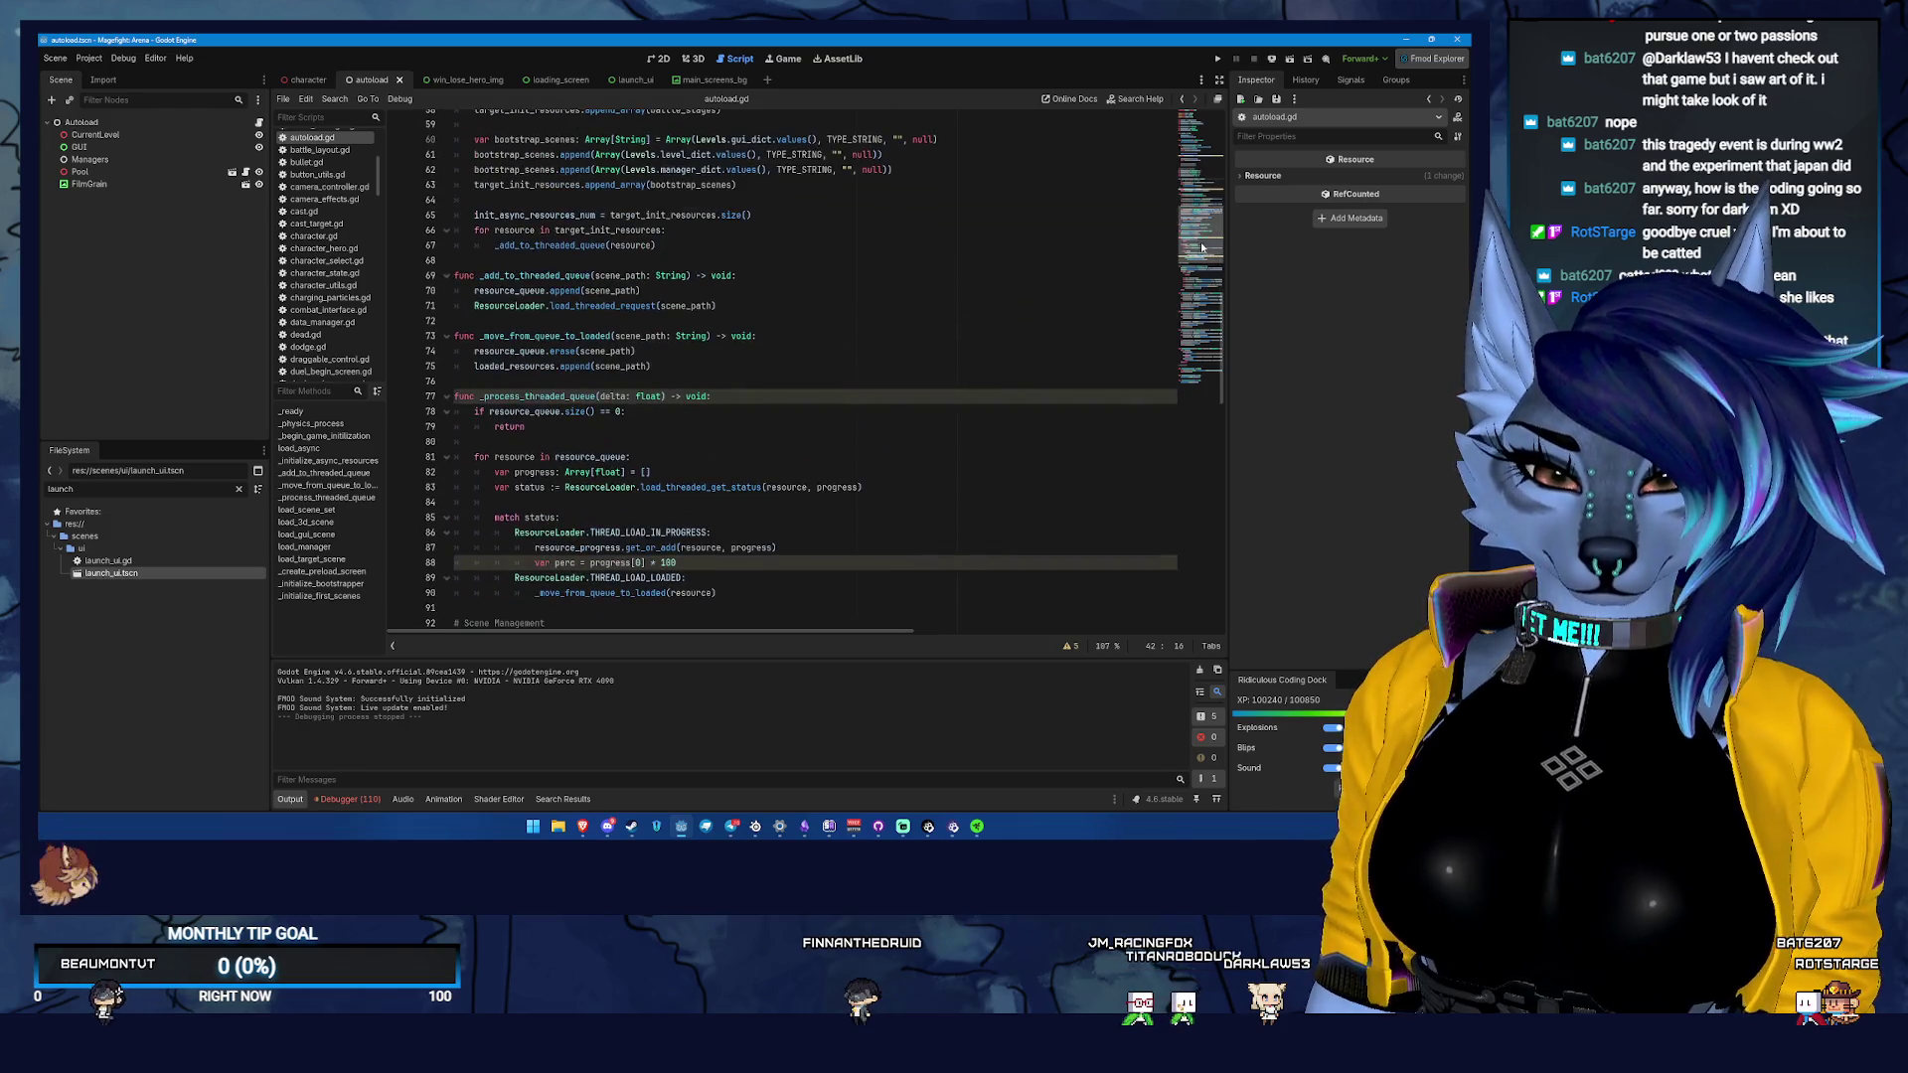
{"action": "scroll", "coordinate": [1215, 191], "scroll_direction": "up", "scroll_amount": 10}
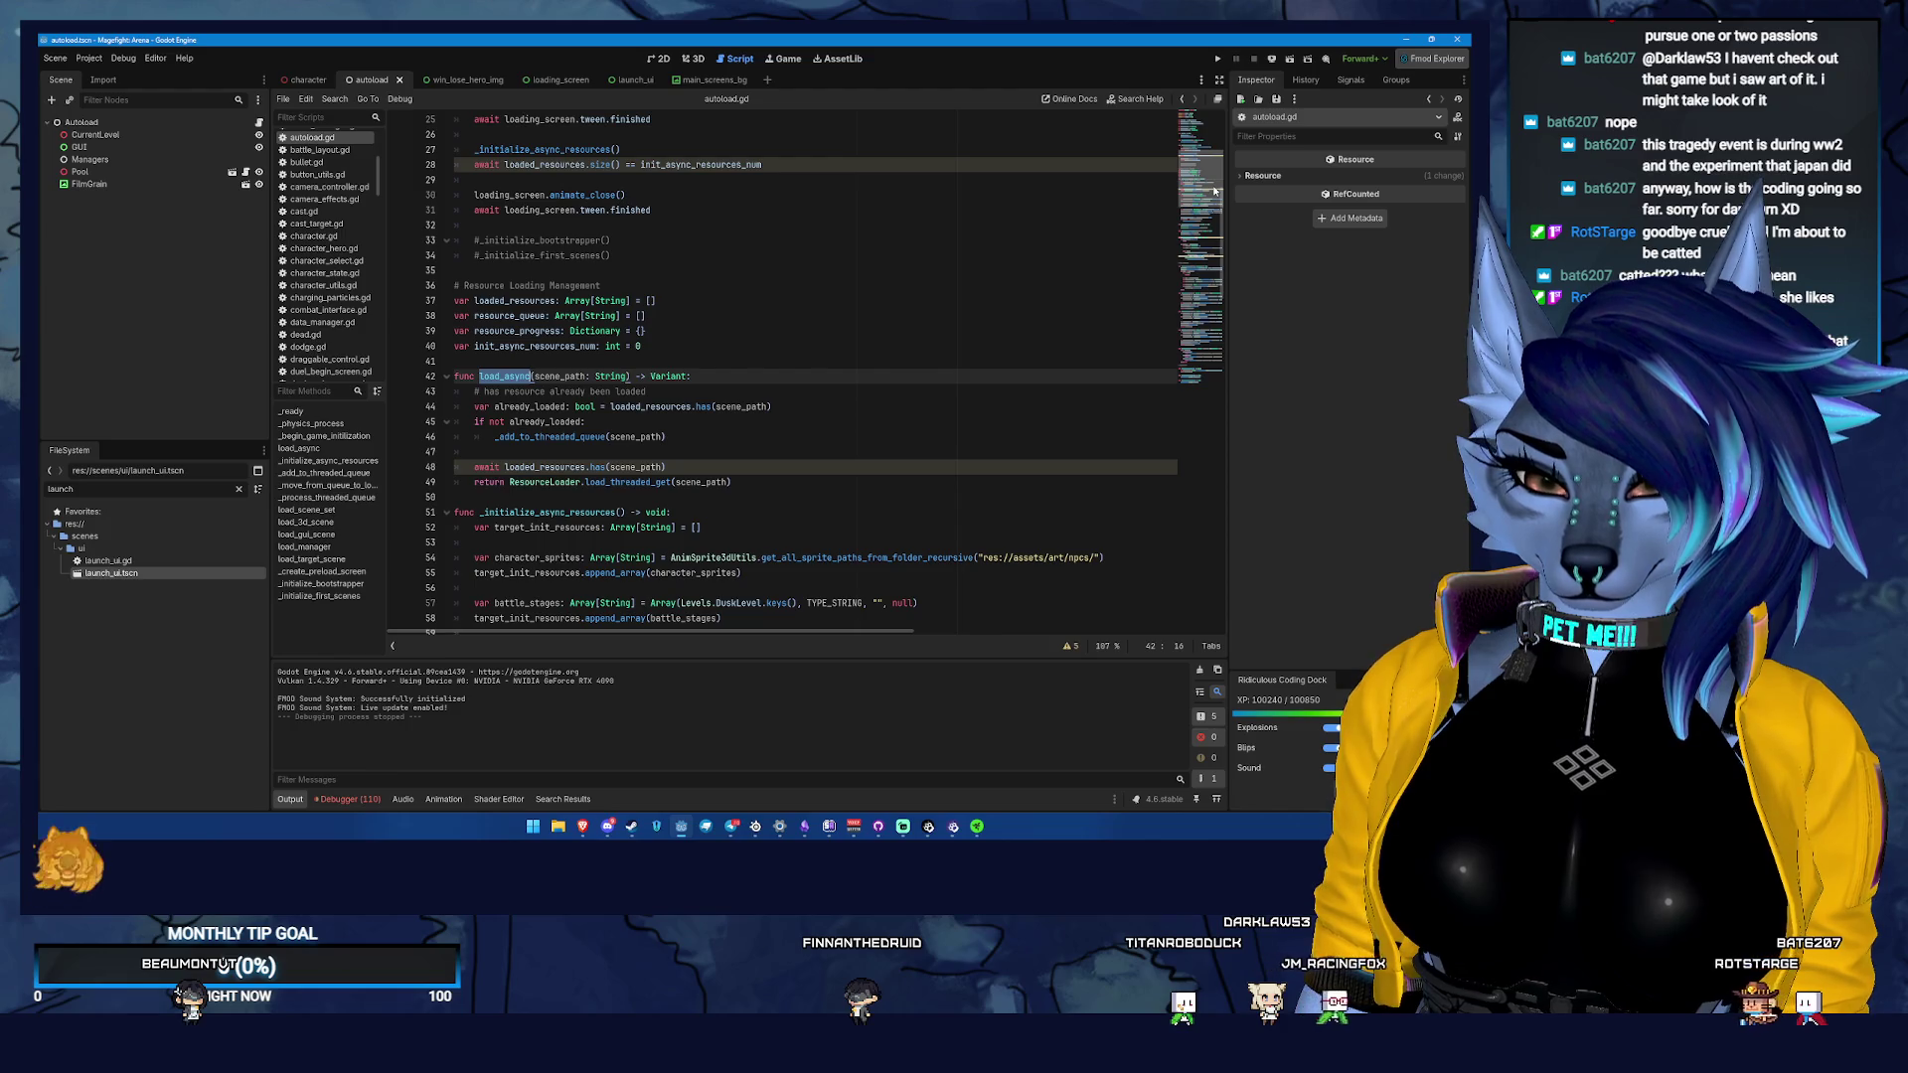
{"action": "scroll", "coordinate": [1213, 188], "scroll_direction": "up", "scroll_amount": 1}
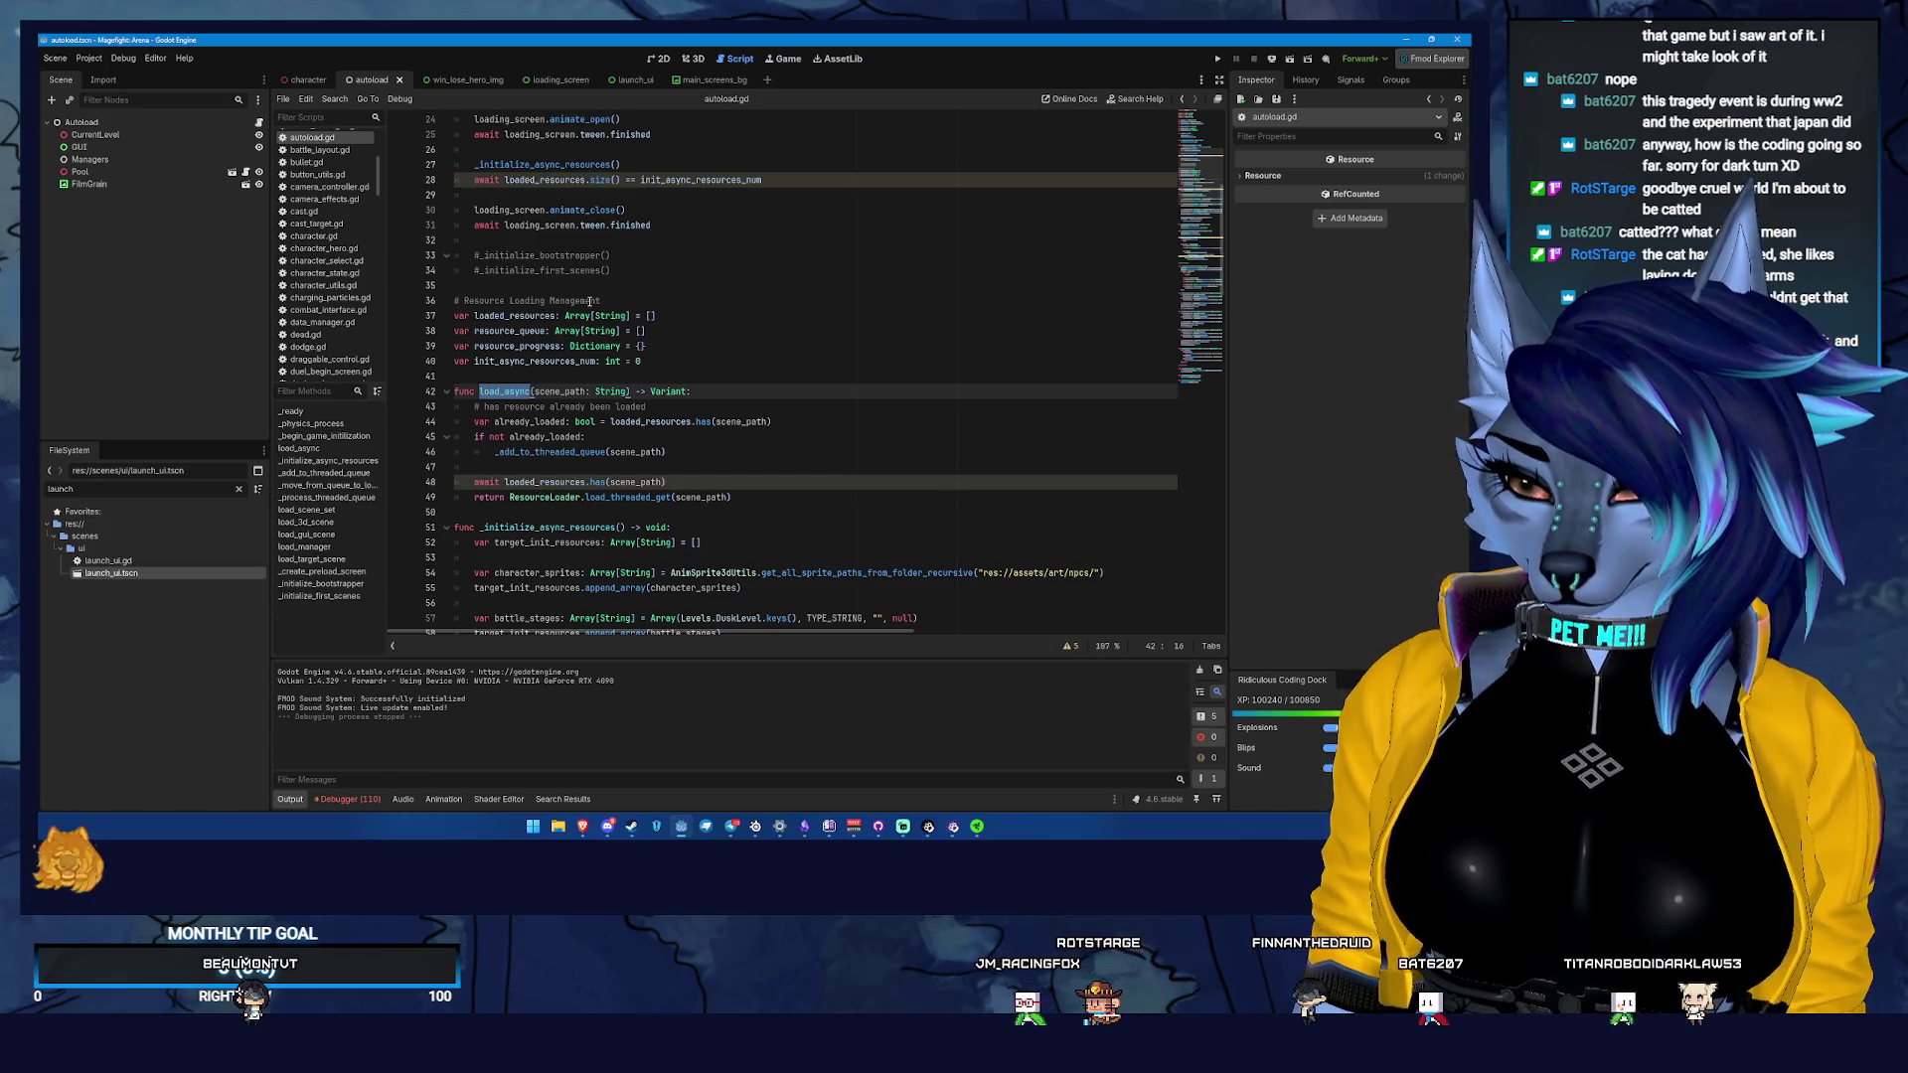
{"action": "double_click", "coordinate": [693, 180]}
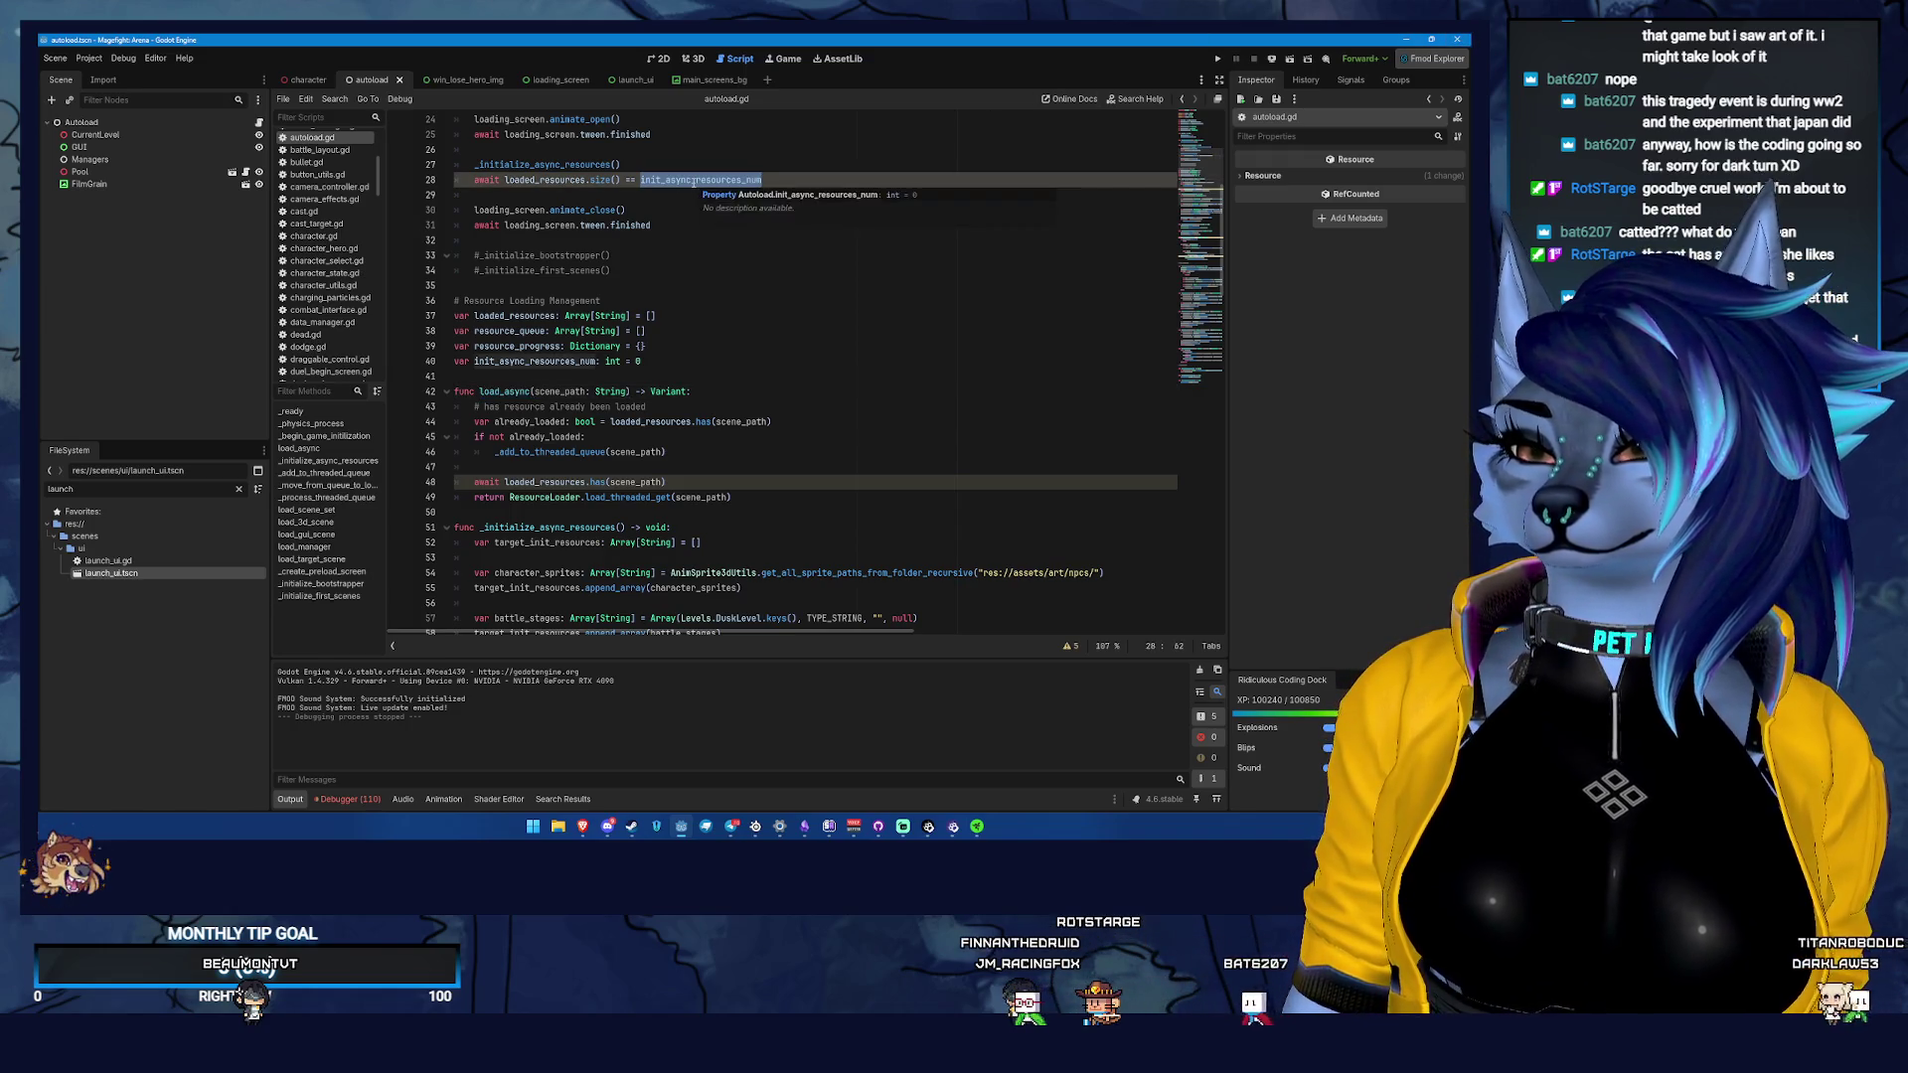
{"action": "scroll", "coordinate": [693, 182], "scroll_direction": "up", "scroll_amount": 2}
{"action": "scroll", "coordinate": [696, 367], "scroll_direction": "down", "scroll_amount": 2}
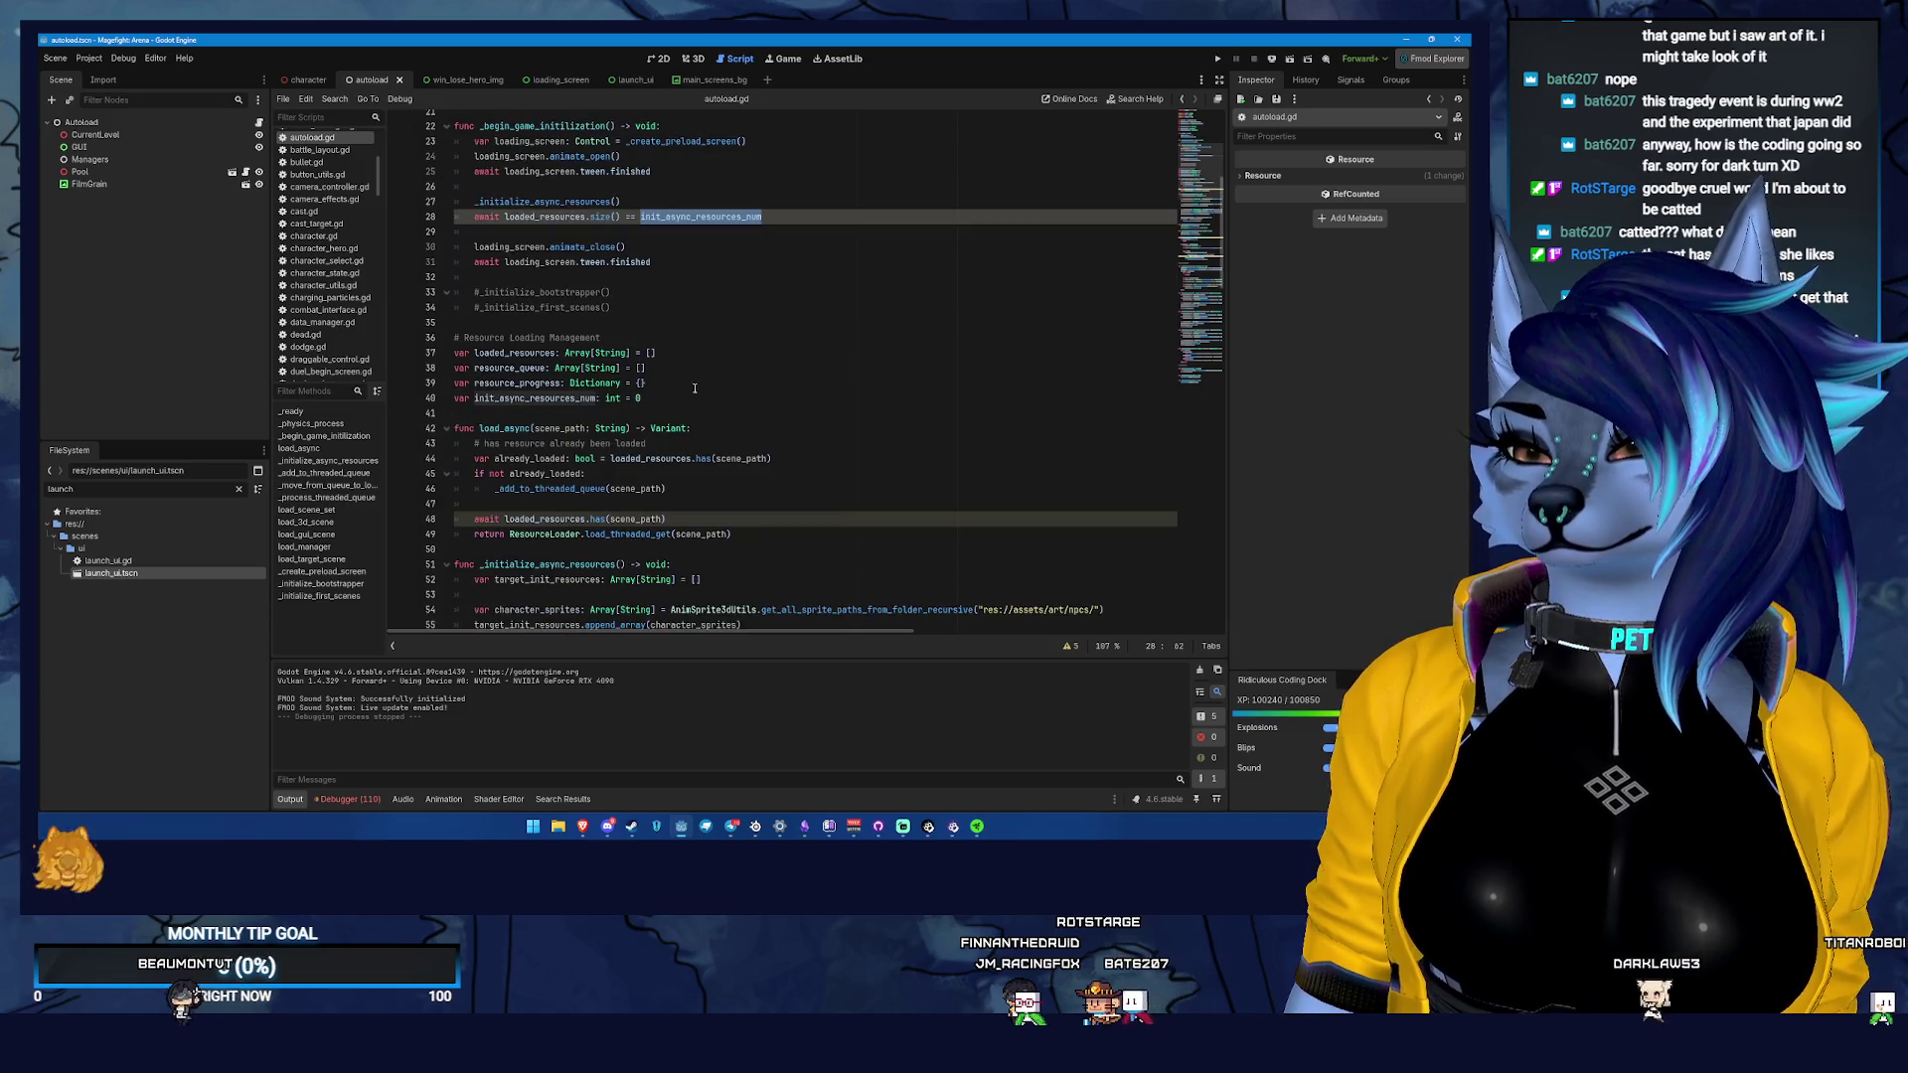
{"action": "left_click", "coordinate": [878, 826]}
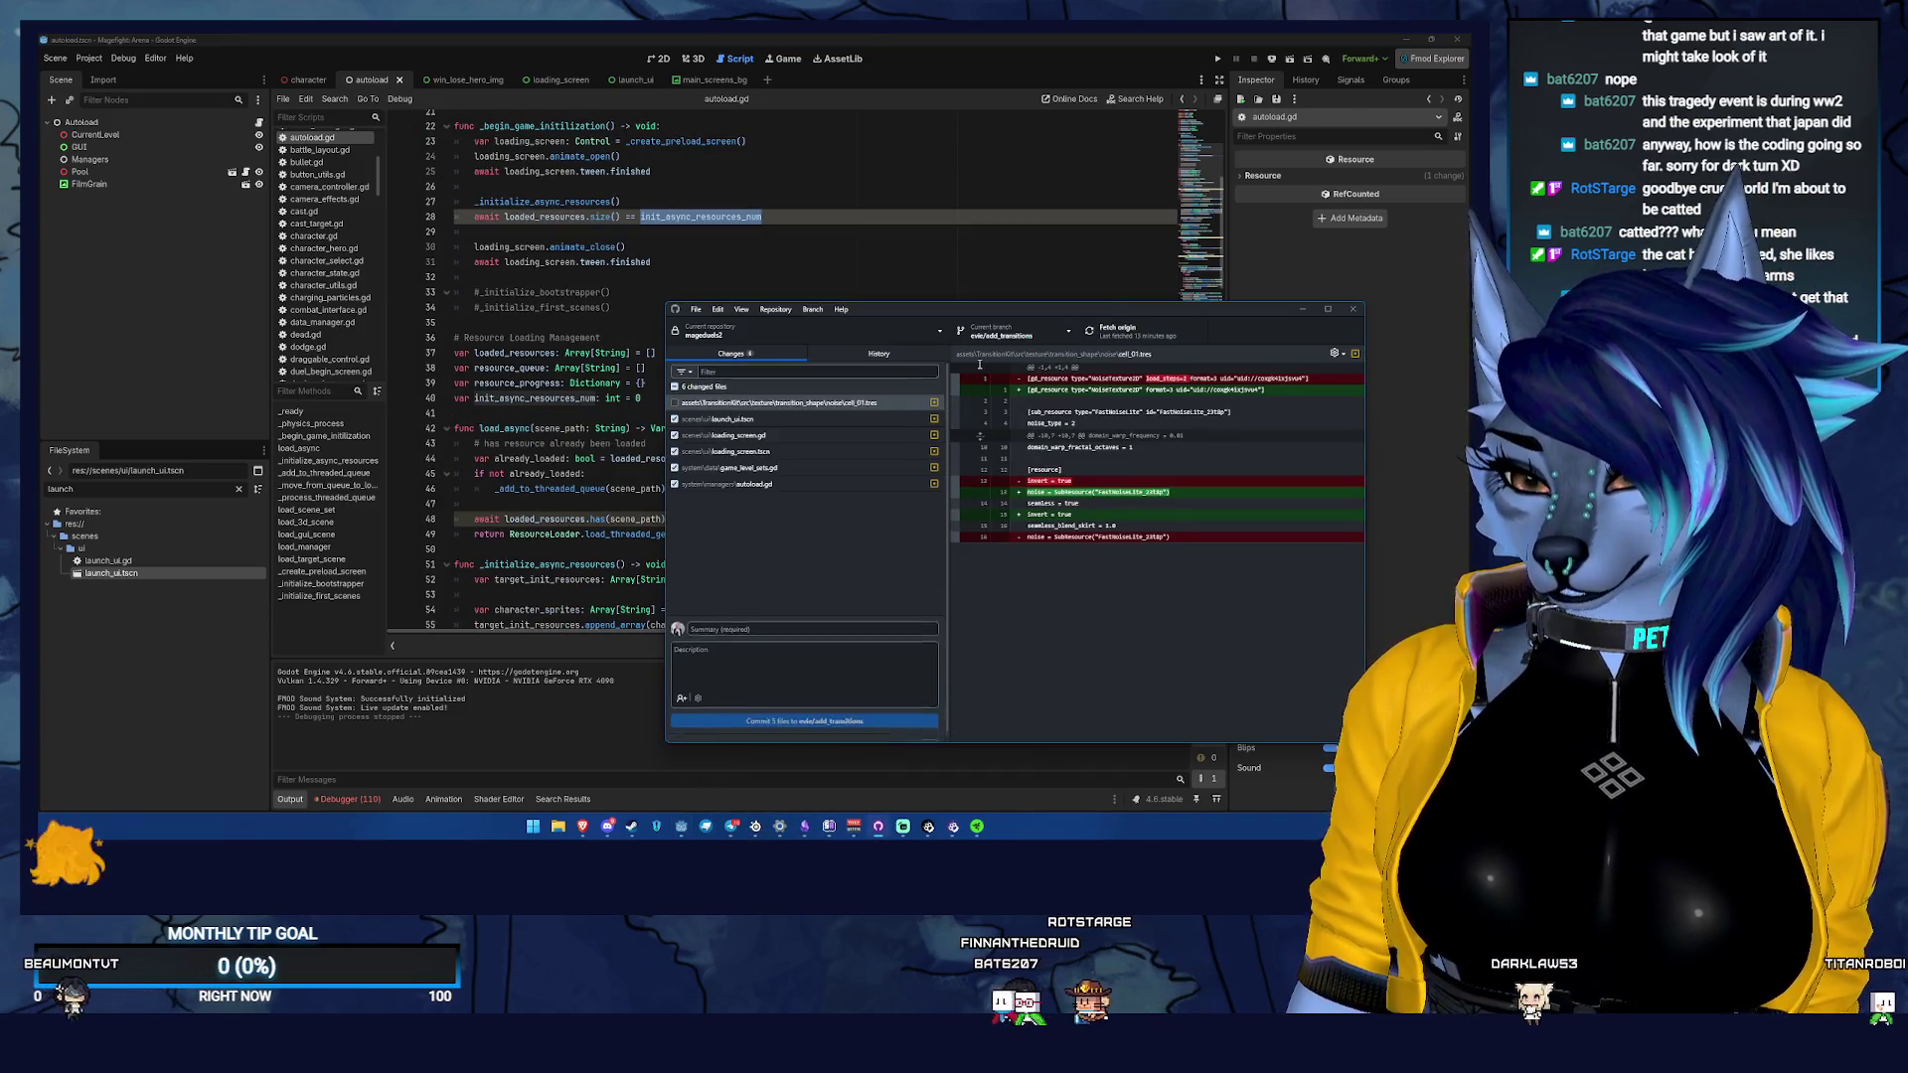
{"action": "left_click", "coordinate": [830, 485]}
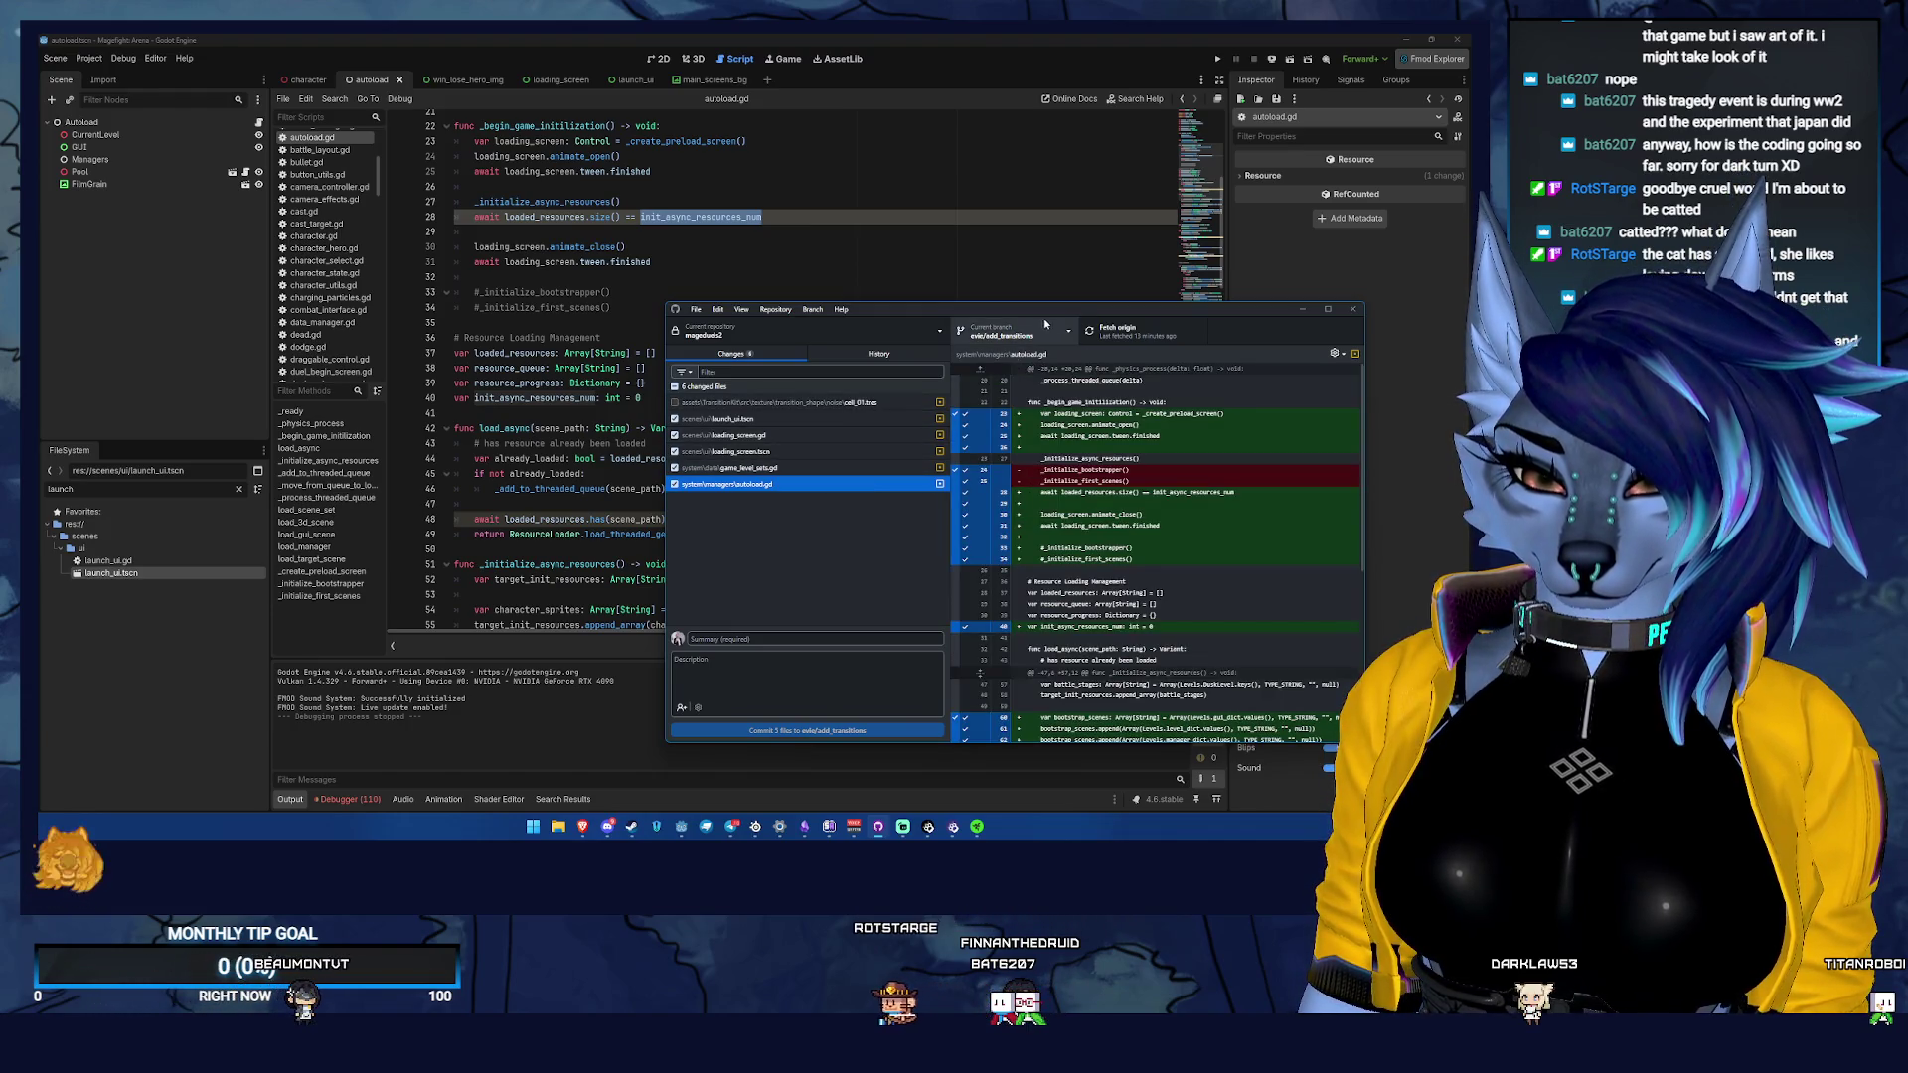
{"action": "key", "text": "alt+Tab"}
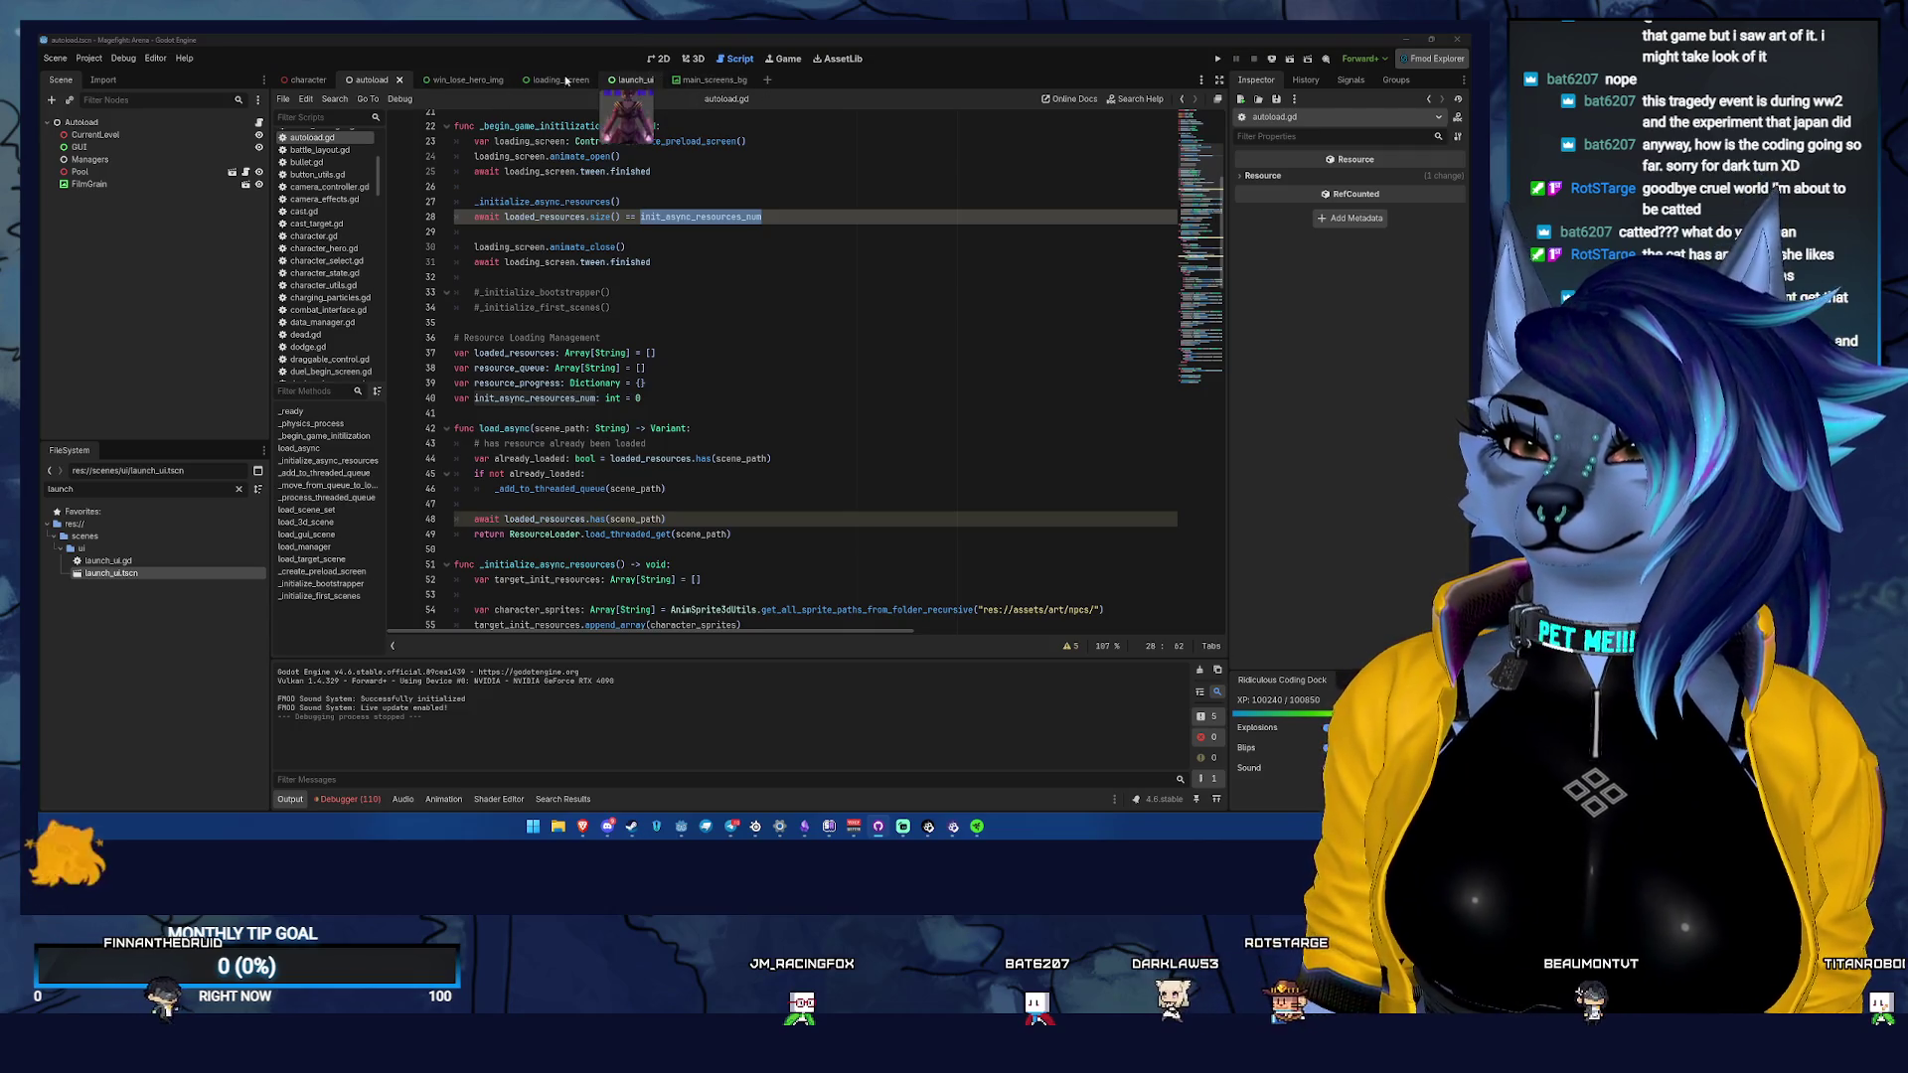
{"action": "left_click", "coordinate": [534, 84]}
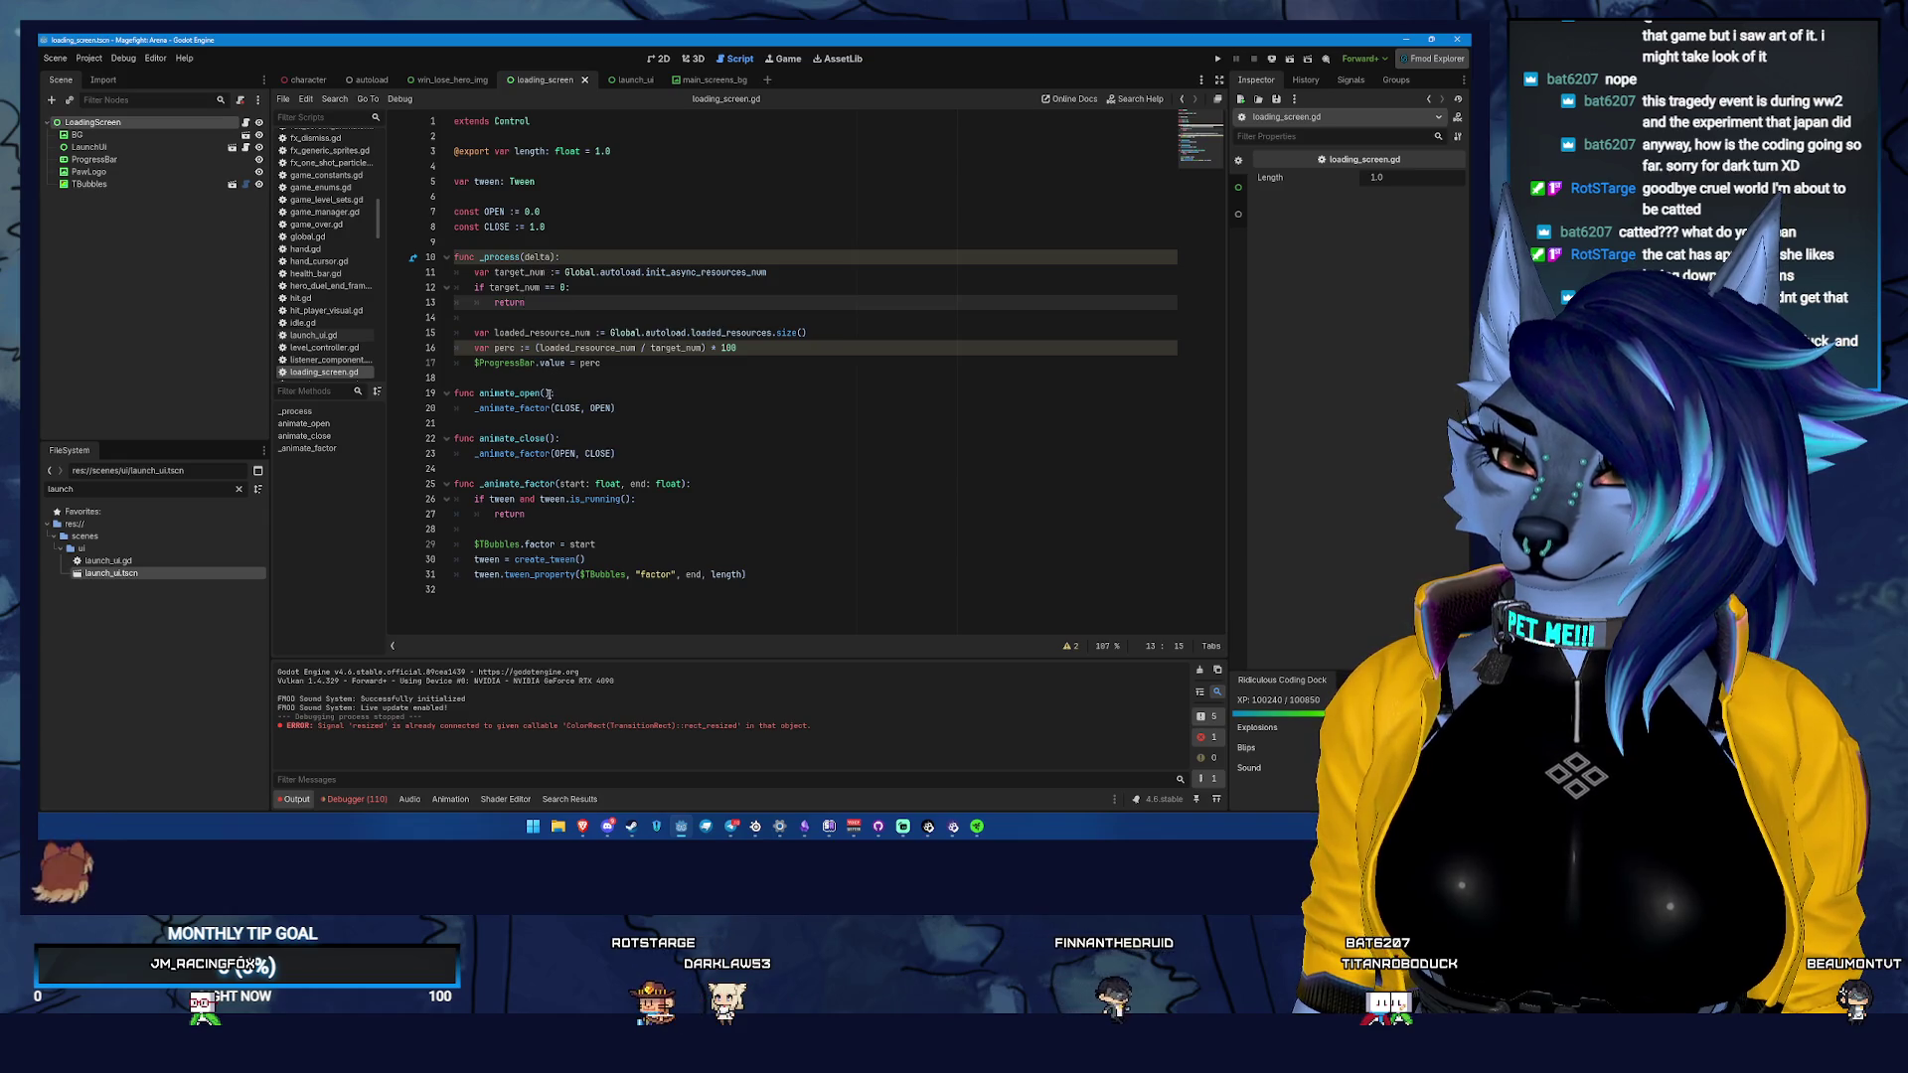
Replace 'return' on line 27 of _animate_factor with tween.kill(), save, and reopen autoload.gd.
{"action": "left_click", "coordinate": [475, 529]}
{"action": "left_click", "coordinate": [471, 498]}
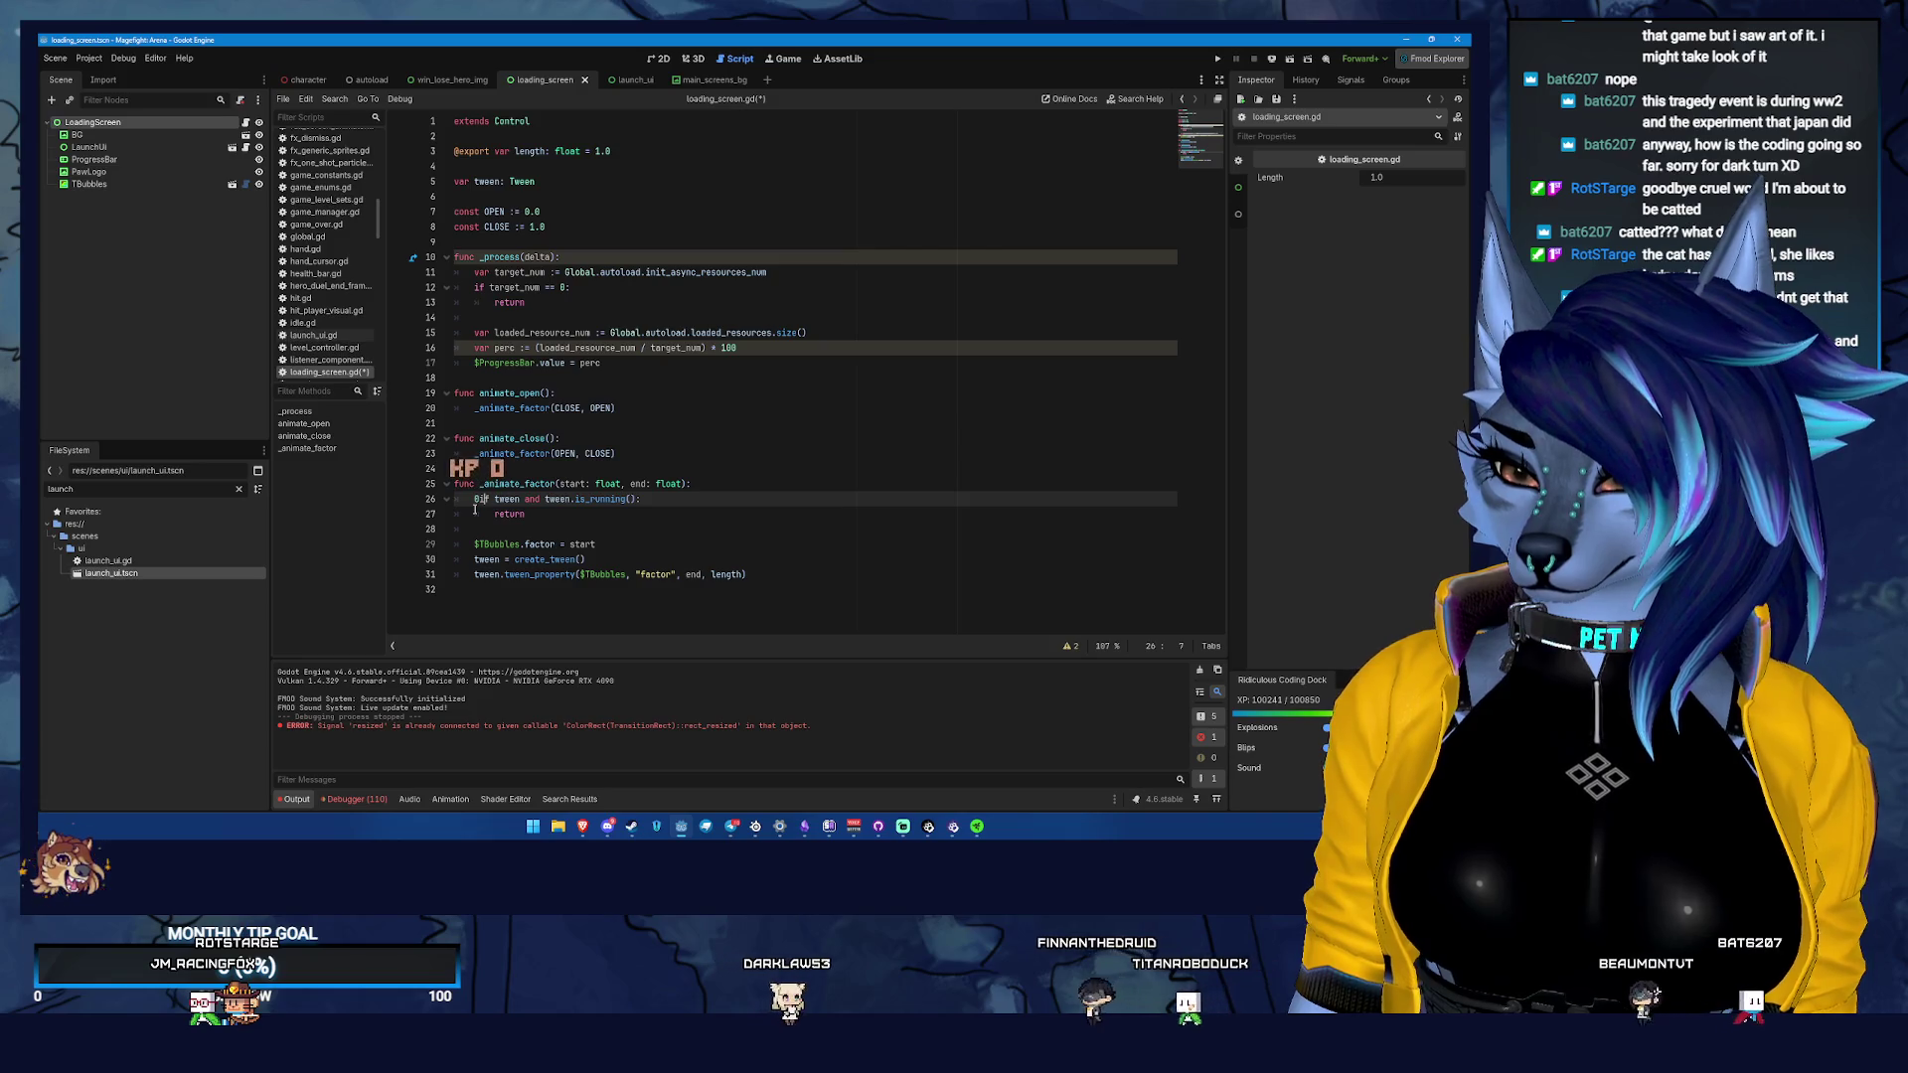
{"action": "key", "text": "BackSpace"}
{"action": "double_click", "coordinate": [508, 513]}
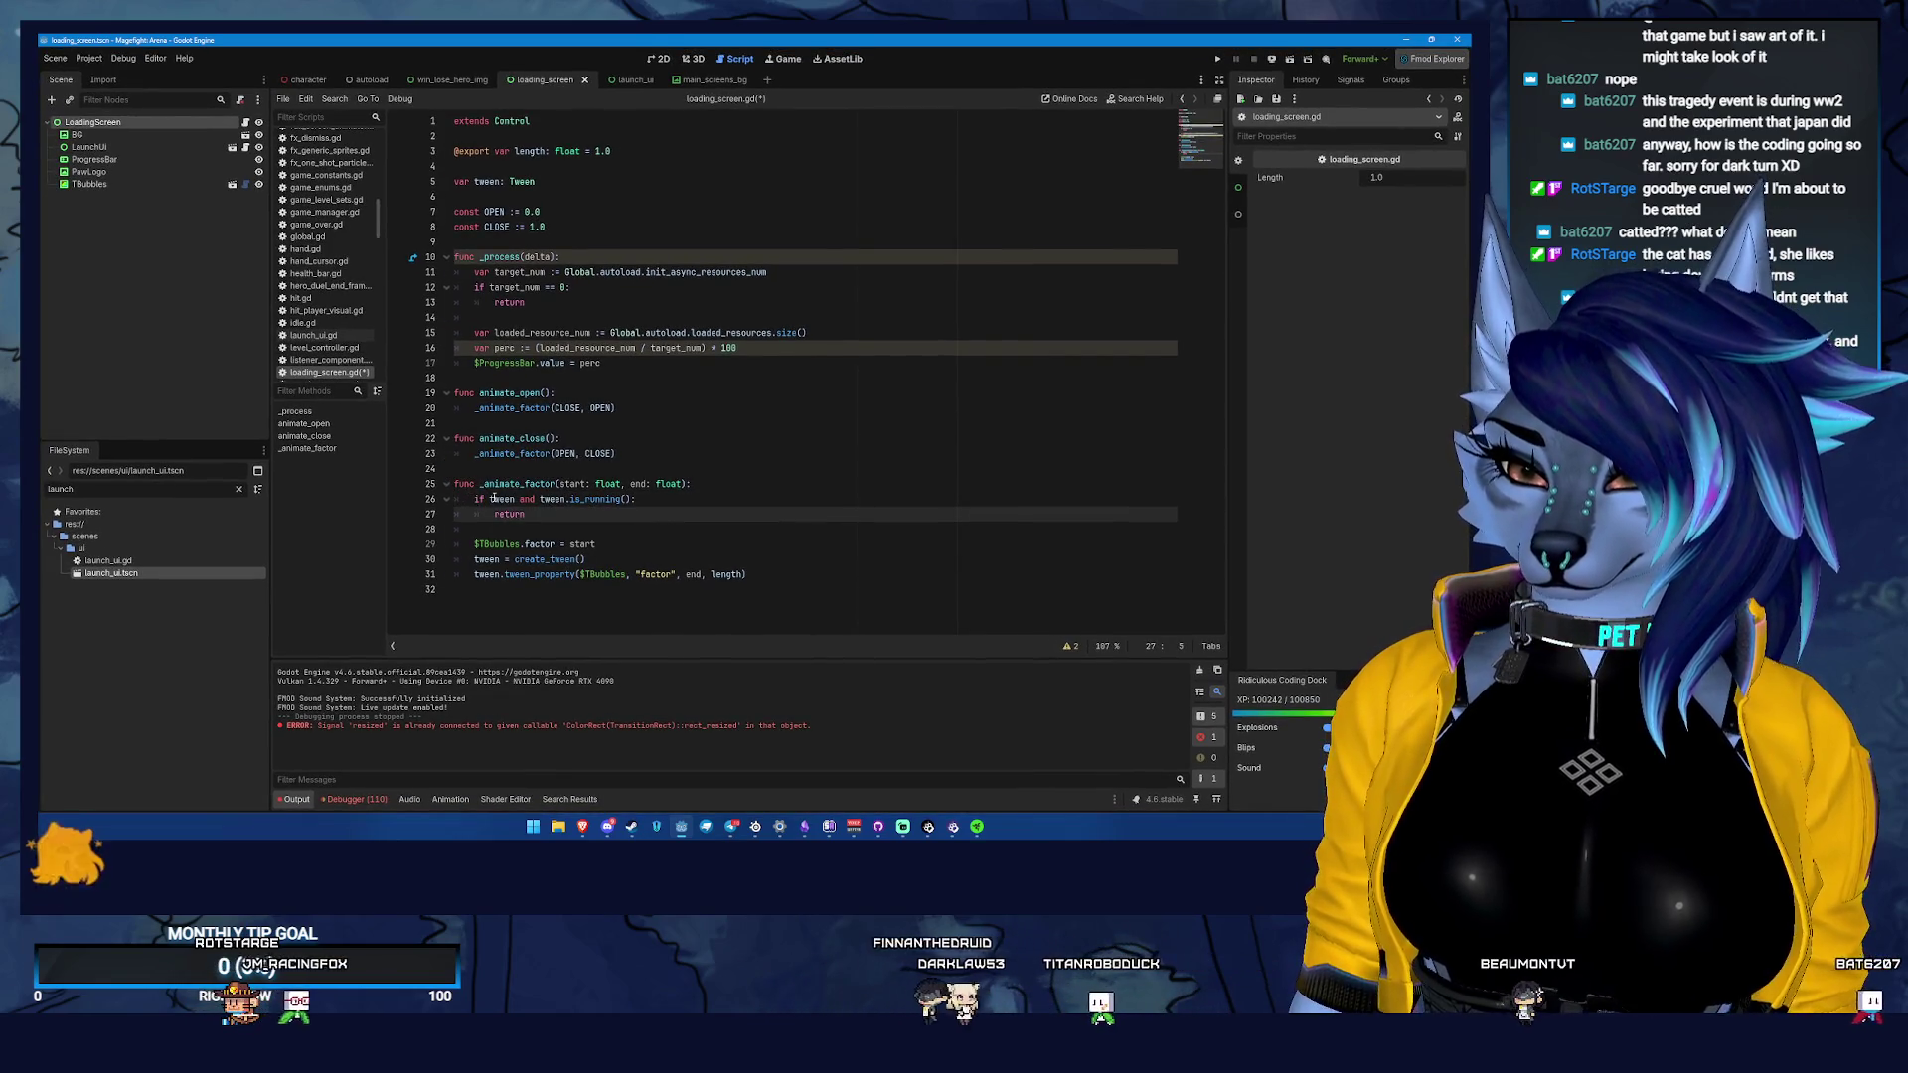
{"action": "type", "text": "tween.k"}
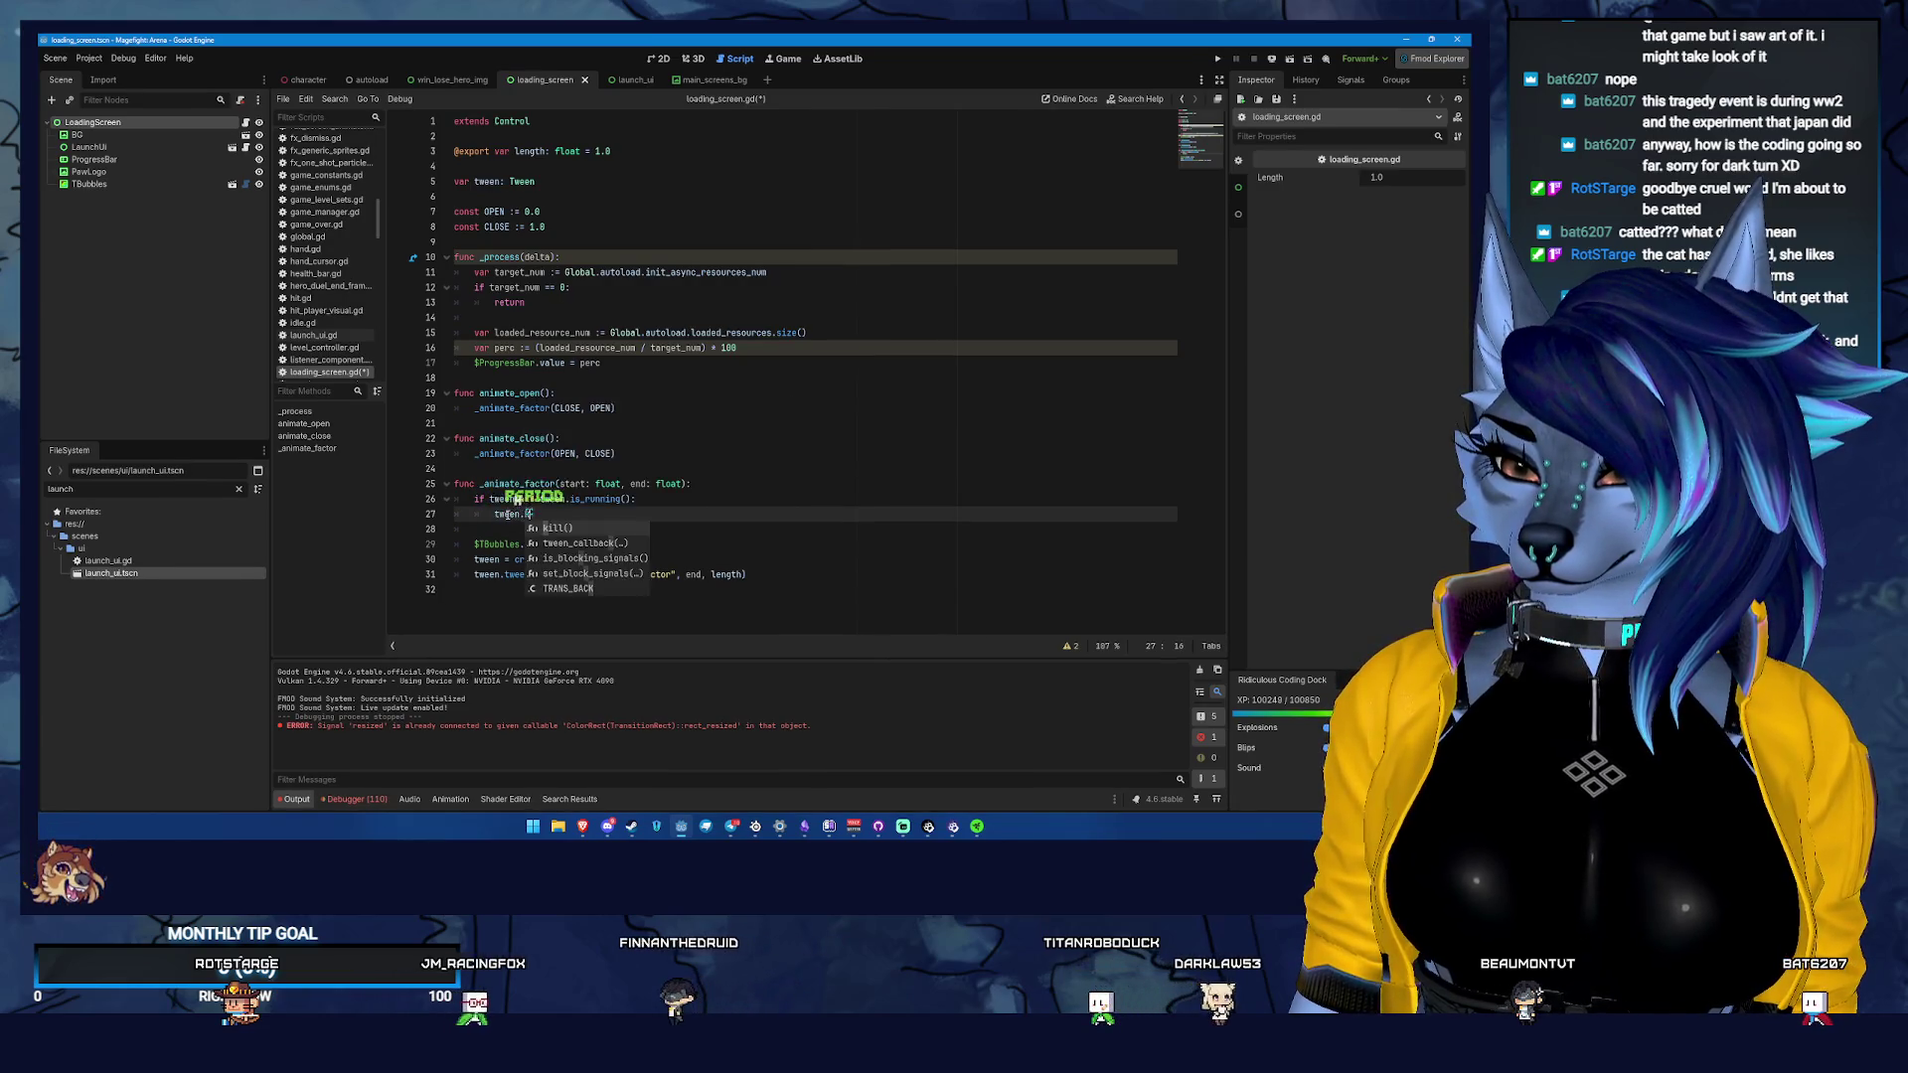
{"action": "key", "text": "Return"}
{"action": "key", "text": "ctrl+s"}
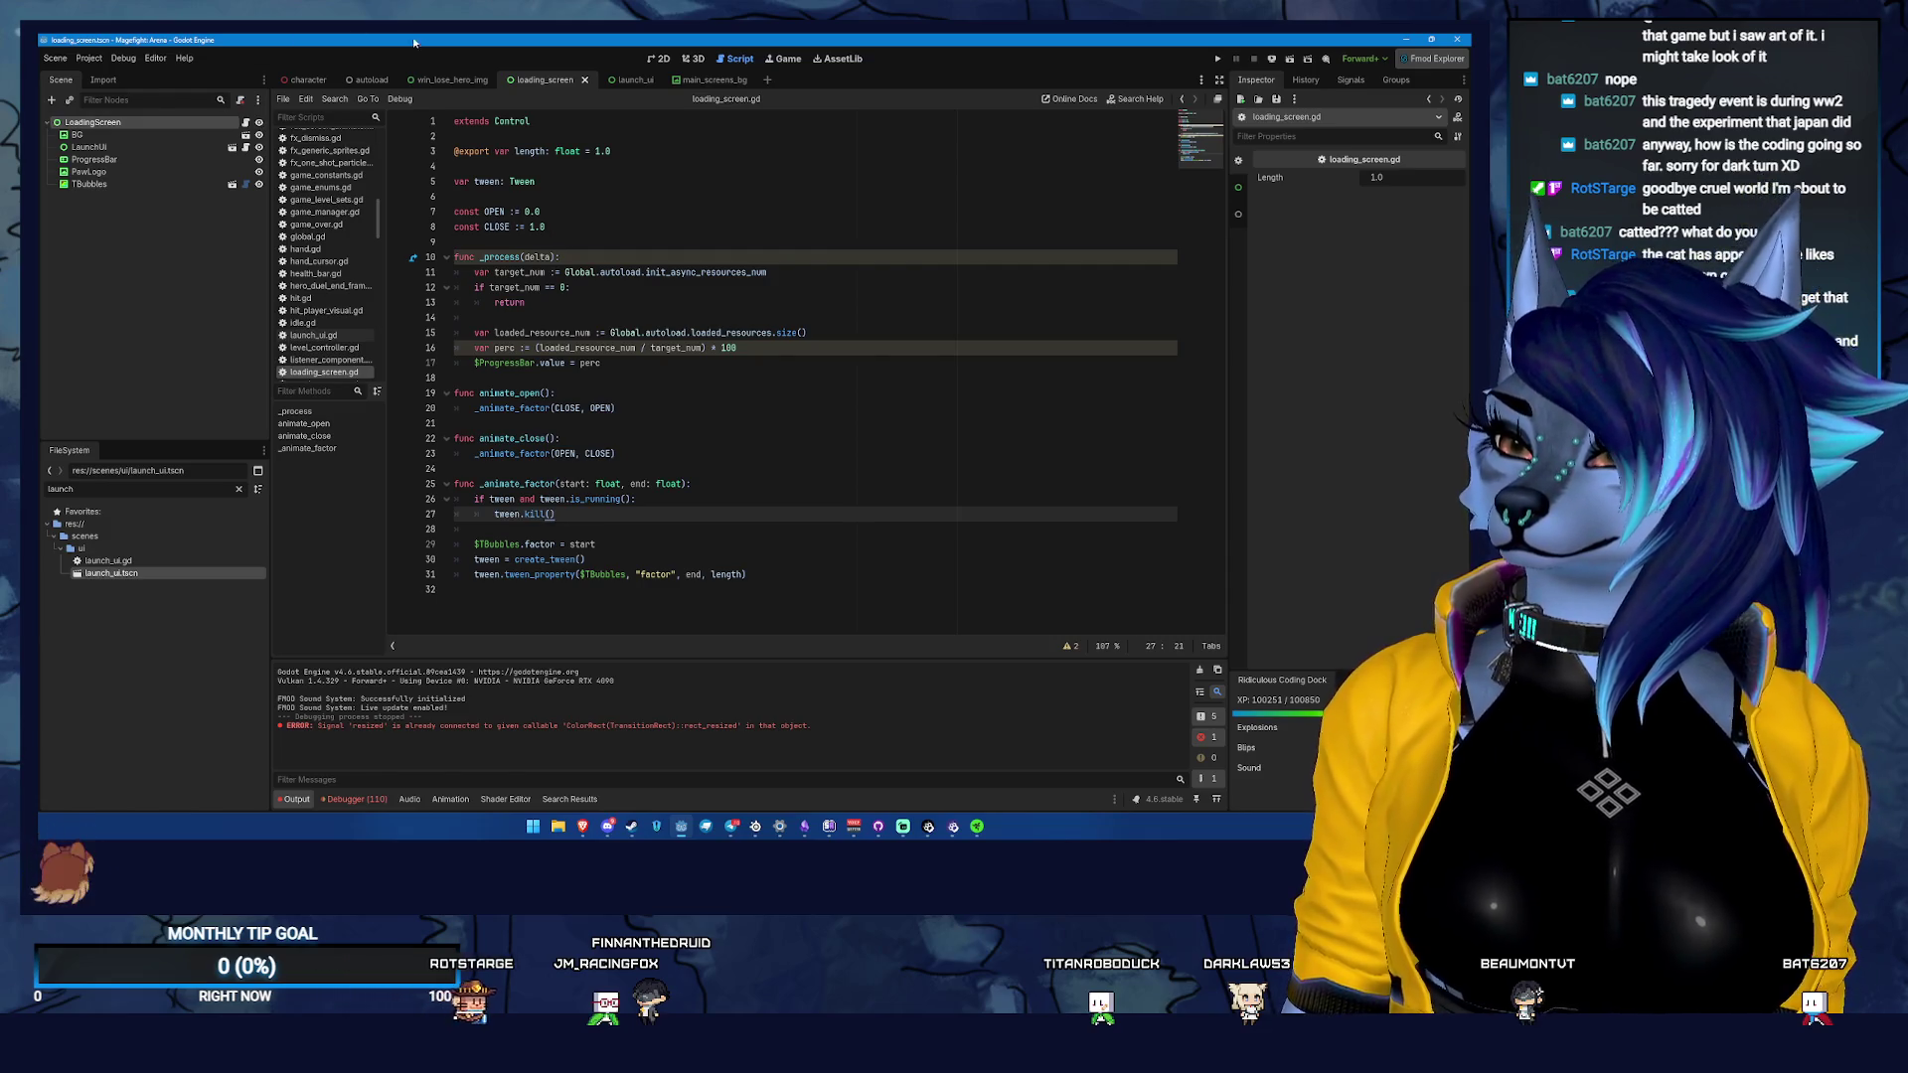
{"action": "left_click", "coordinate": [370, 79]}
{"action": "left_click", "coordinate": [260, 122]}
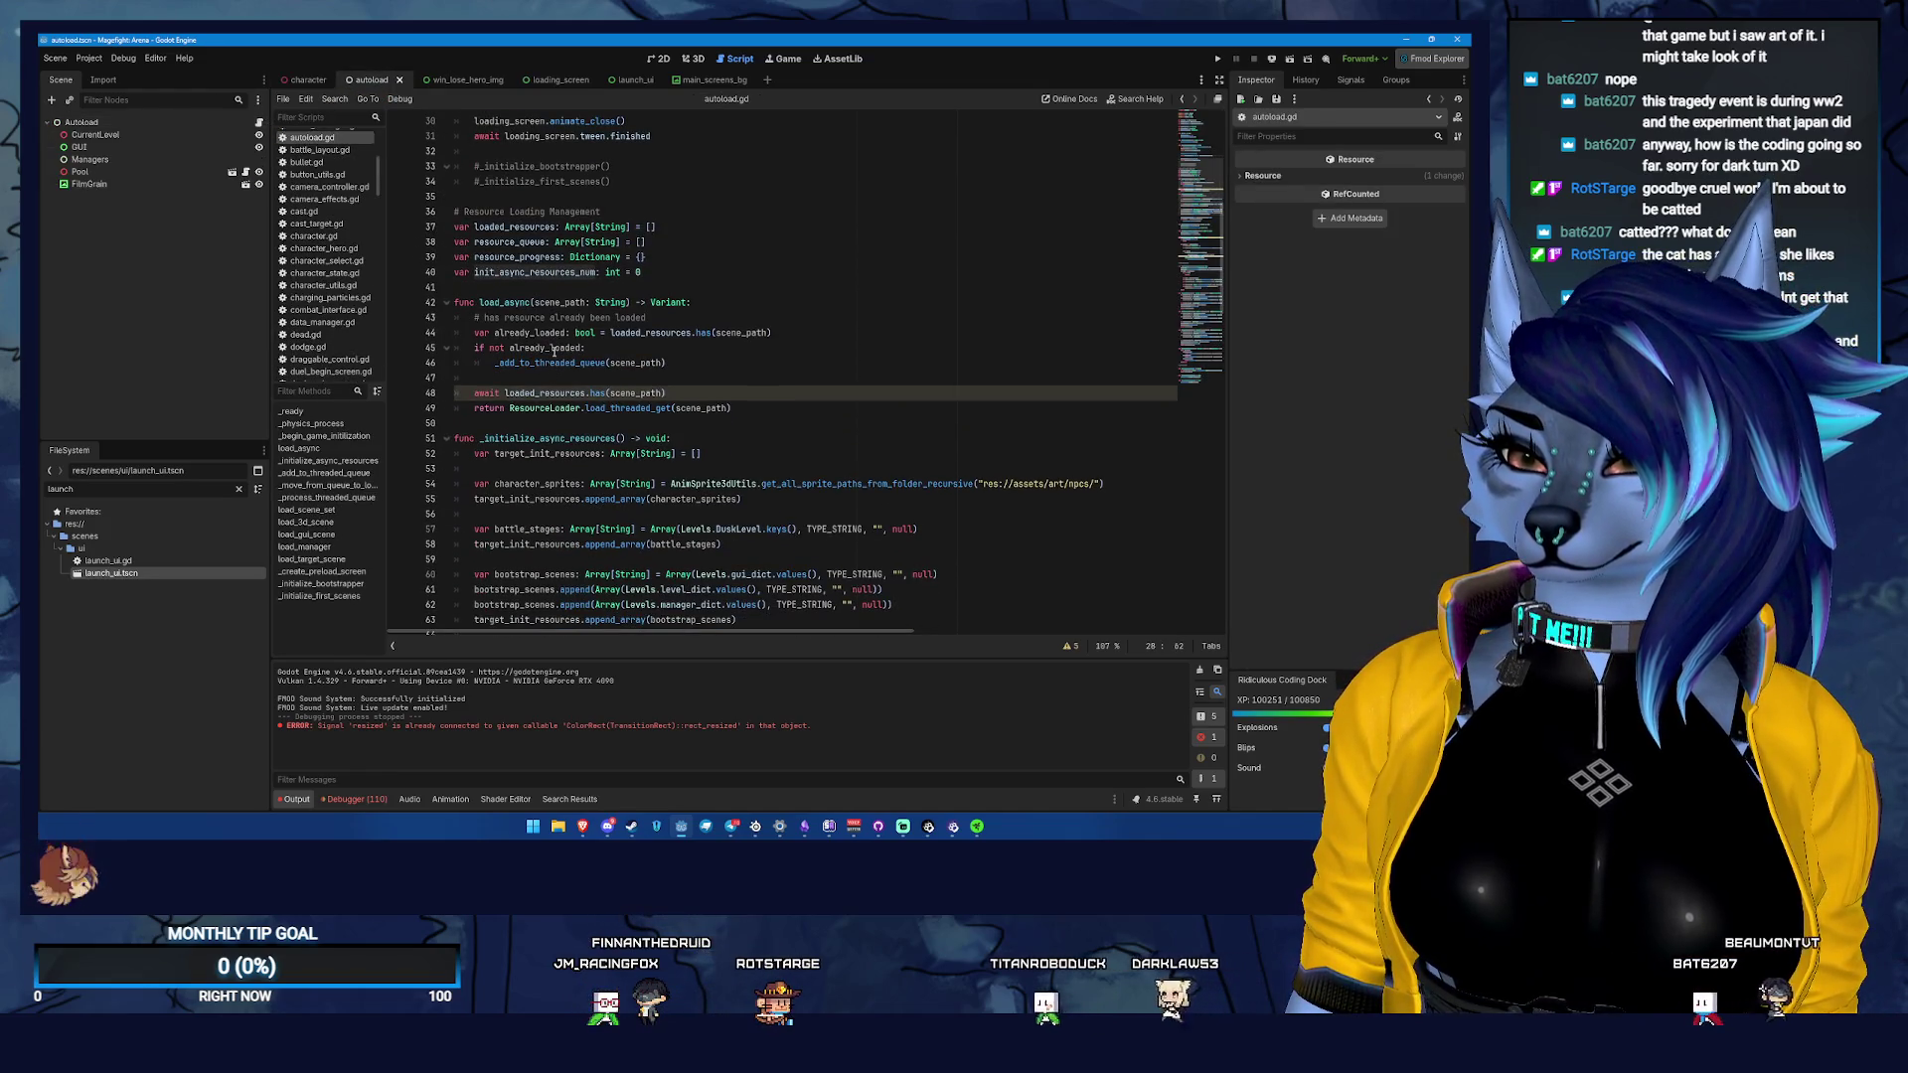
Delete the '# has resource already been loaded' comment and comment out load_async's await and return lines.
{"action": "left_click_drag", "start_coordinate": [647, 318], "coordinate": [762, 309]}
{"action": "key", "text": "BackSpace"}
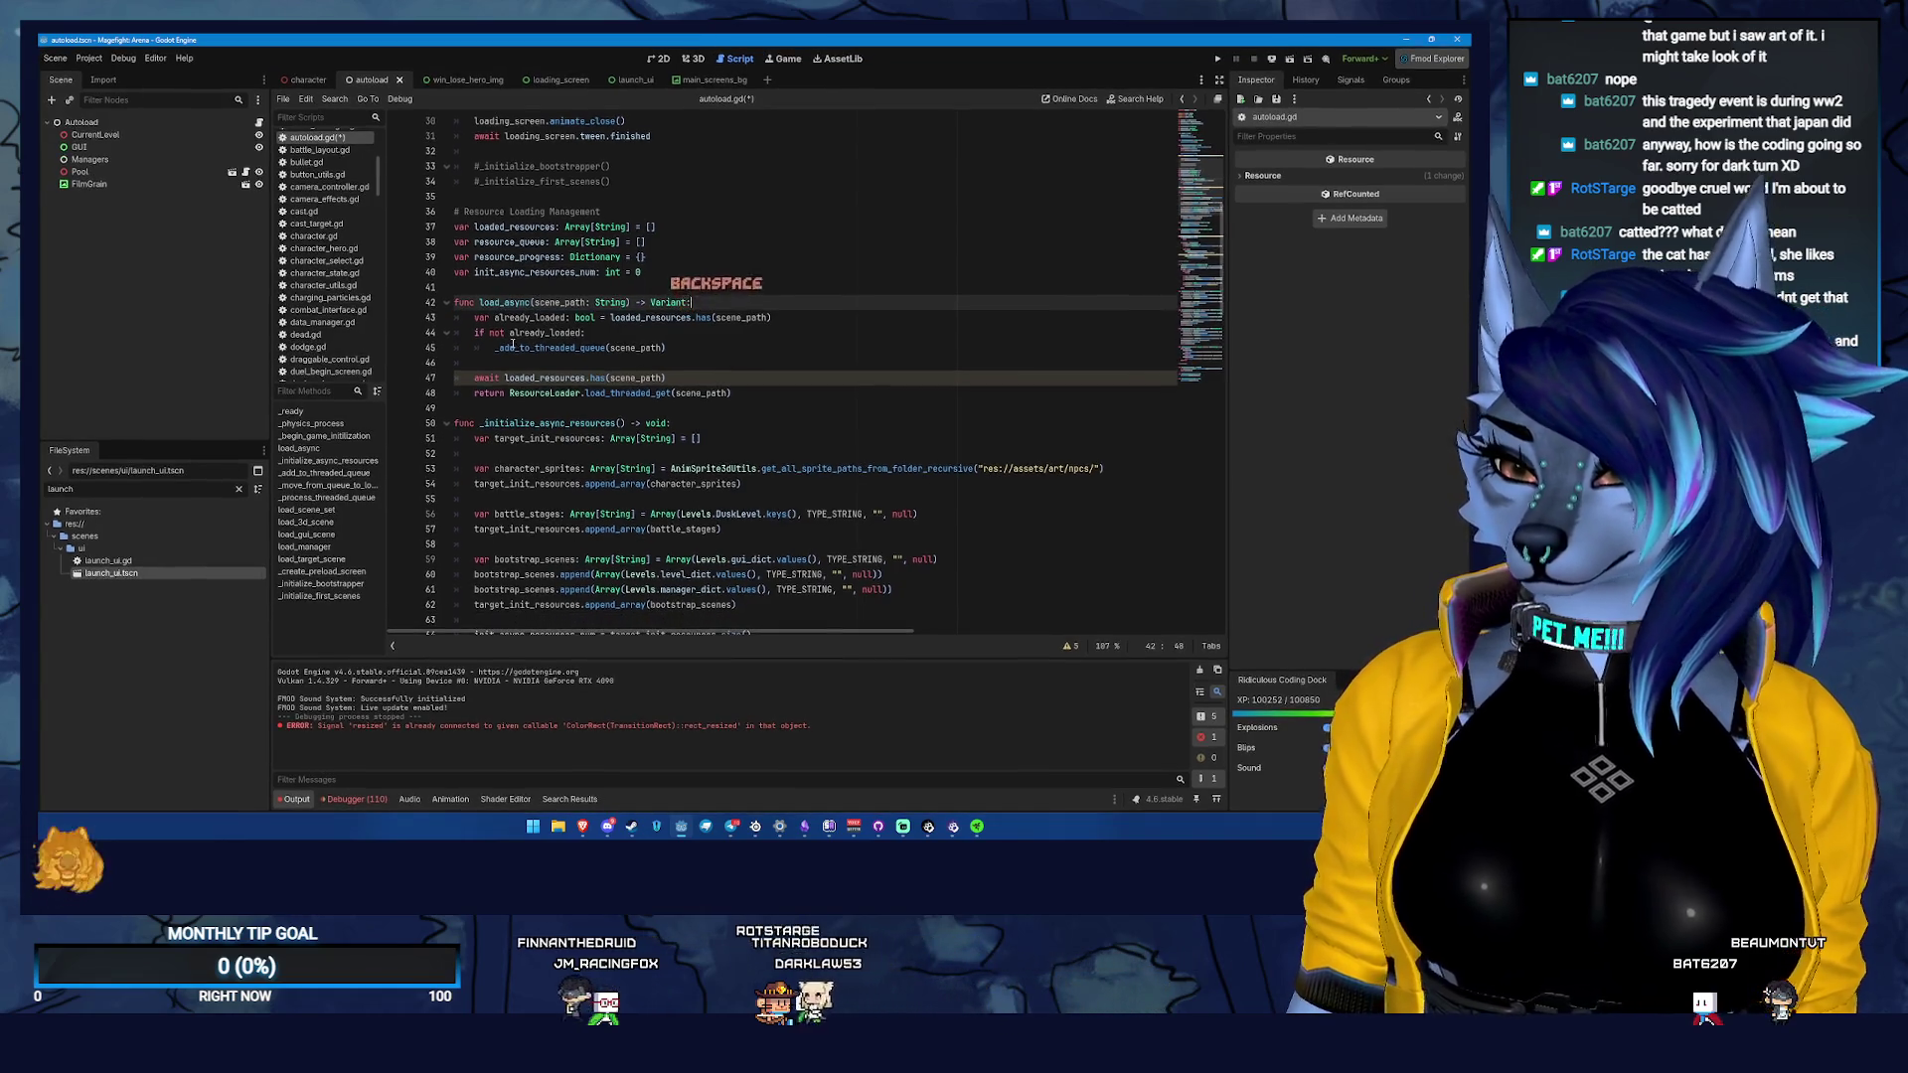
{"action": "double_click", "coordinate": [545, 333]}
{"action": "left_click", "coordinate": [476, 365]}
{"action": "key", "text": "Down"}
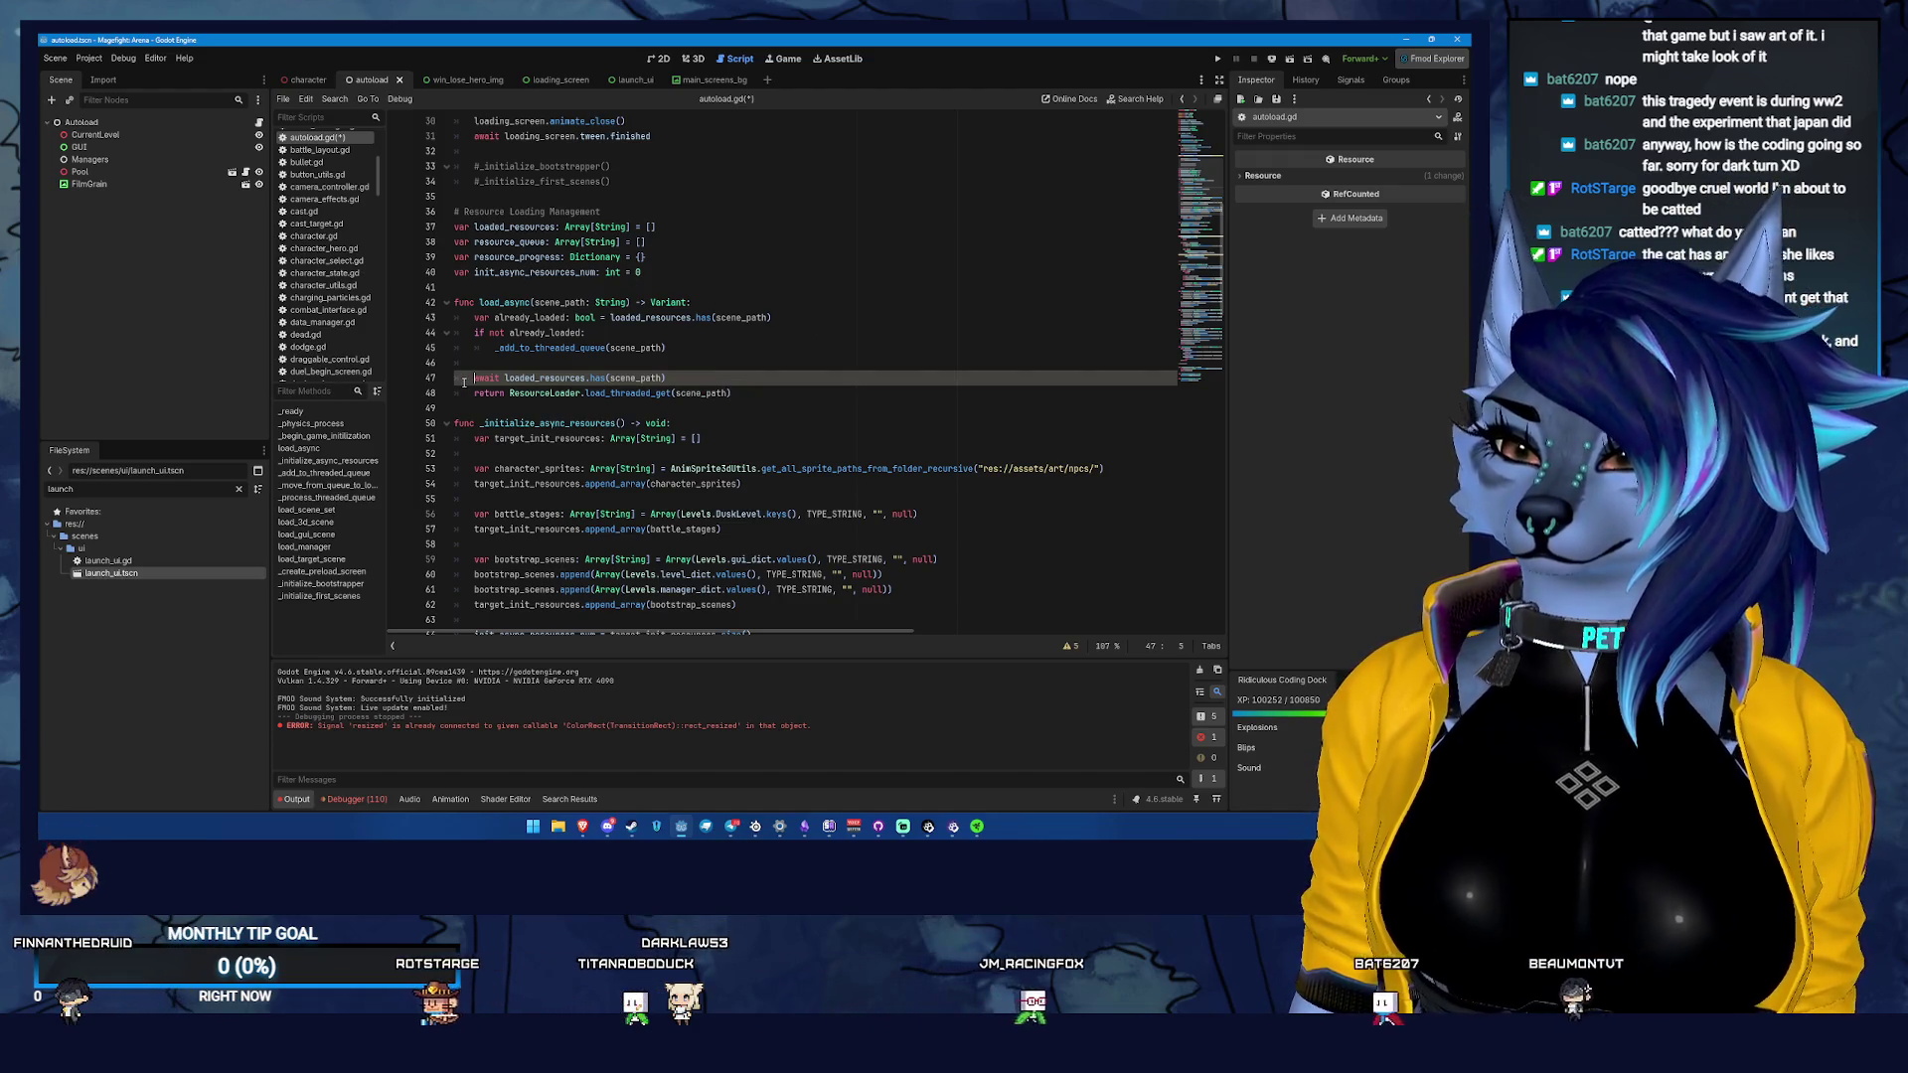
{"action": "type", "text": "#"}
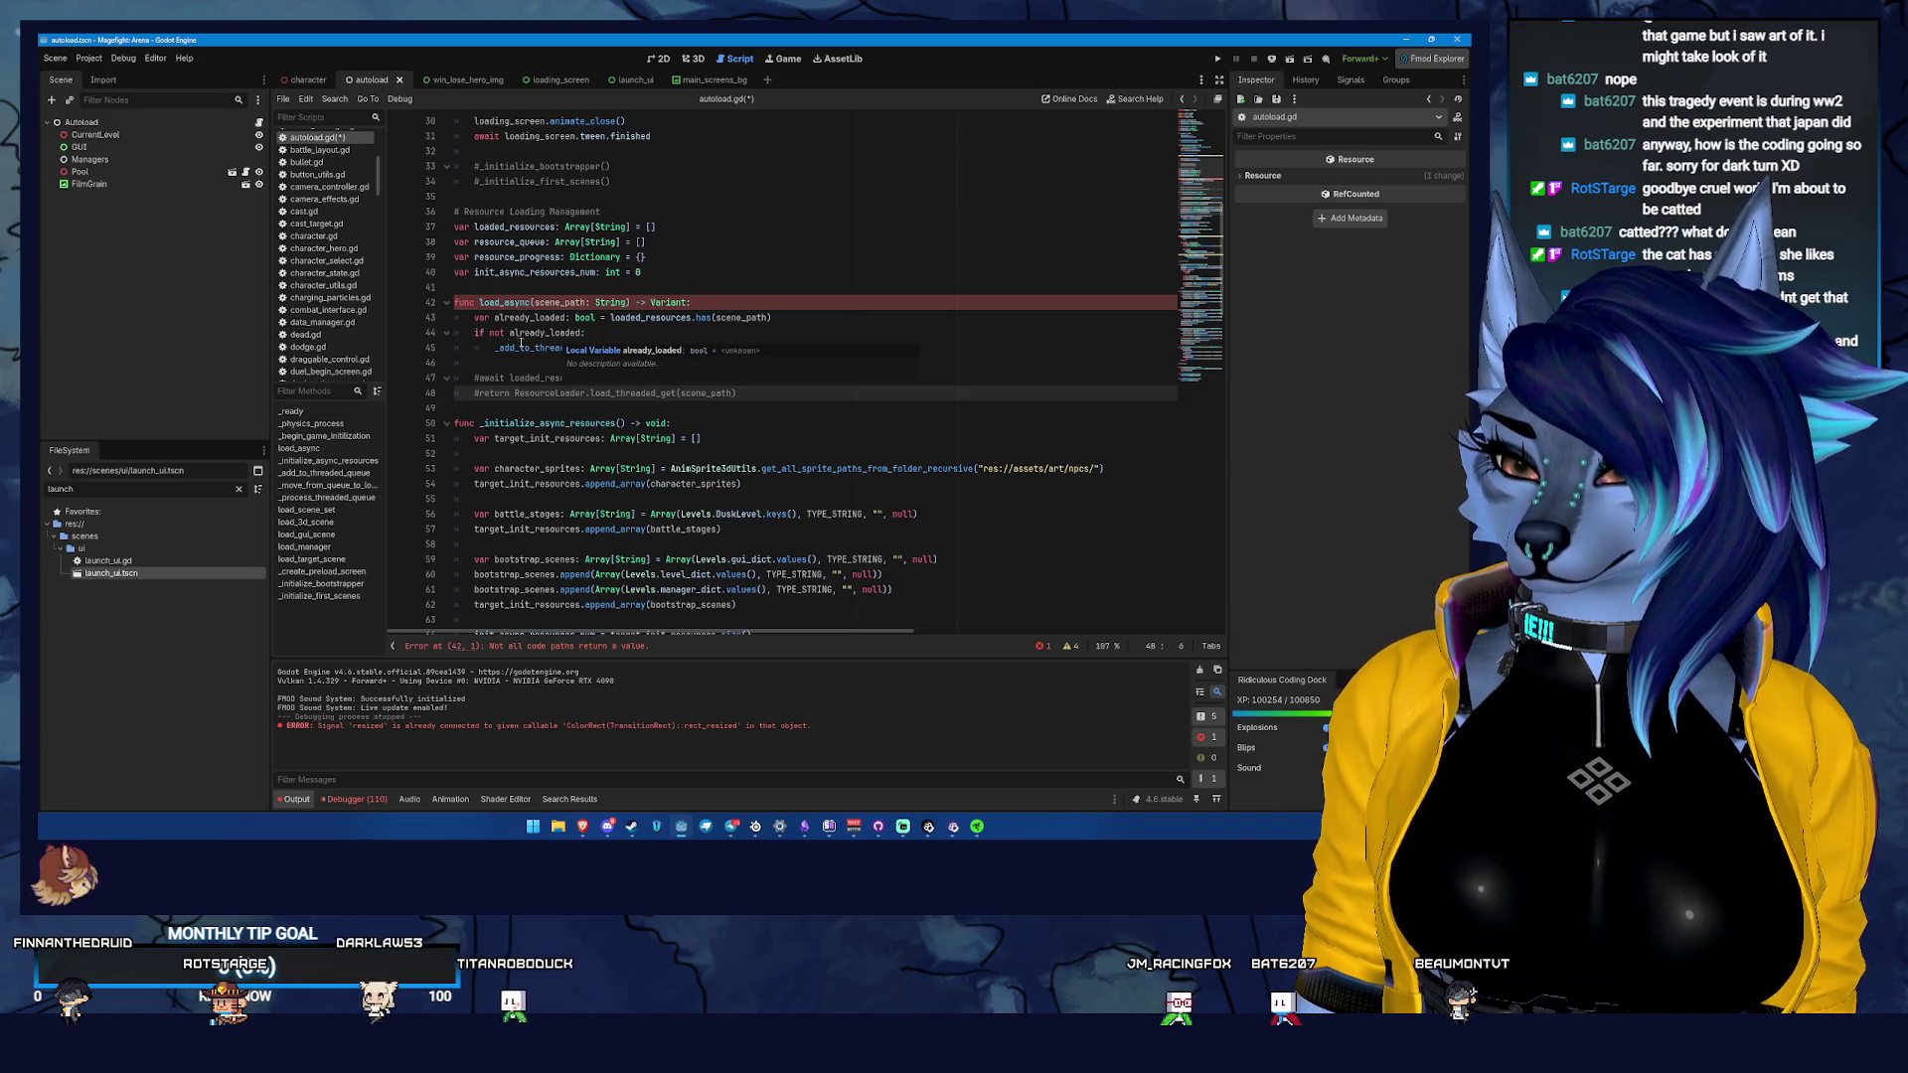
{"action": "double_click", "coordinate": [502, 302]}
{"action": "mouse_move", "coordinate": [1201, 199]}
{"action": "left_mouse_down"}
{"action": "mouse_move", "coordinate": [1204, 174]}
{"action": "mouse_move", "coordinate": [1219, 380]}
{"action": "mouse_move", "coordinate": [1206, 241]}
{"action": "mouse_move", "coordinate": [1227, 228]}
{"action": "left_mouse_up"}
{"action": "scroll", "coordinate": [1233, 226], "scroll_direction": "up", "scroll_amount": 10}
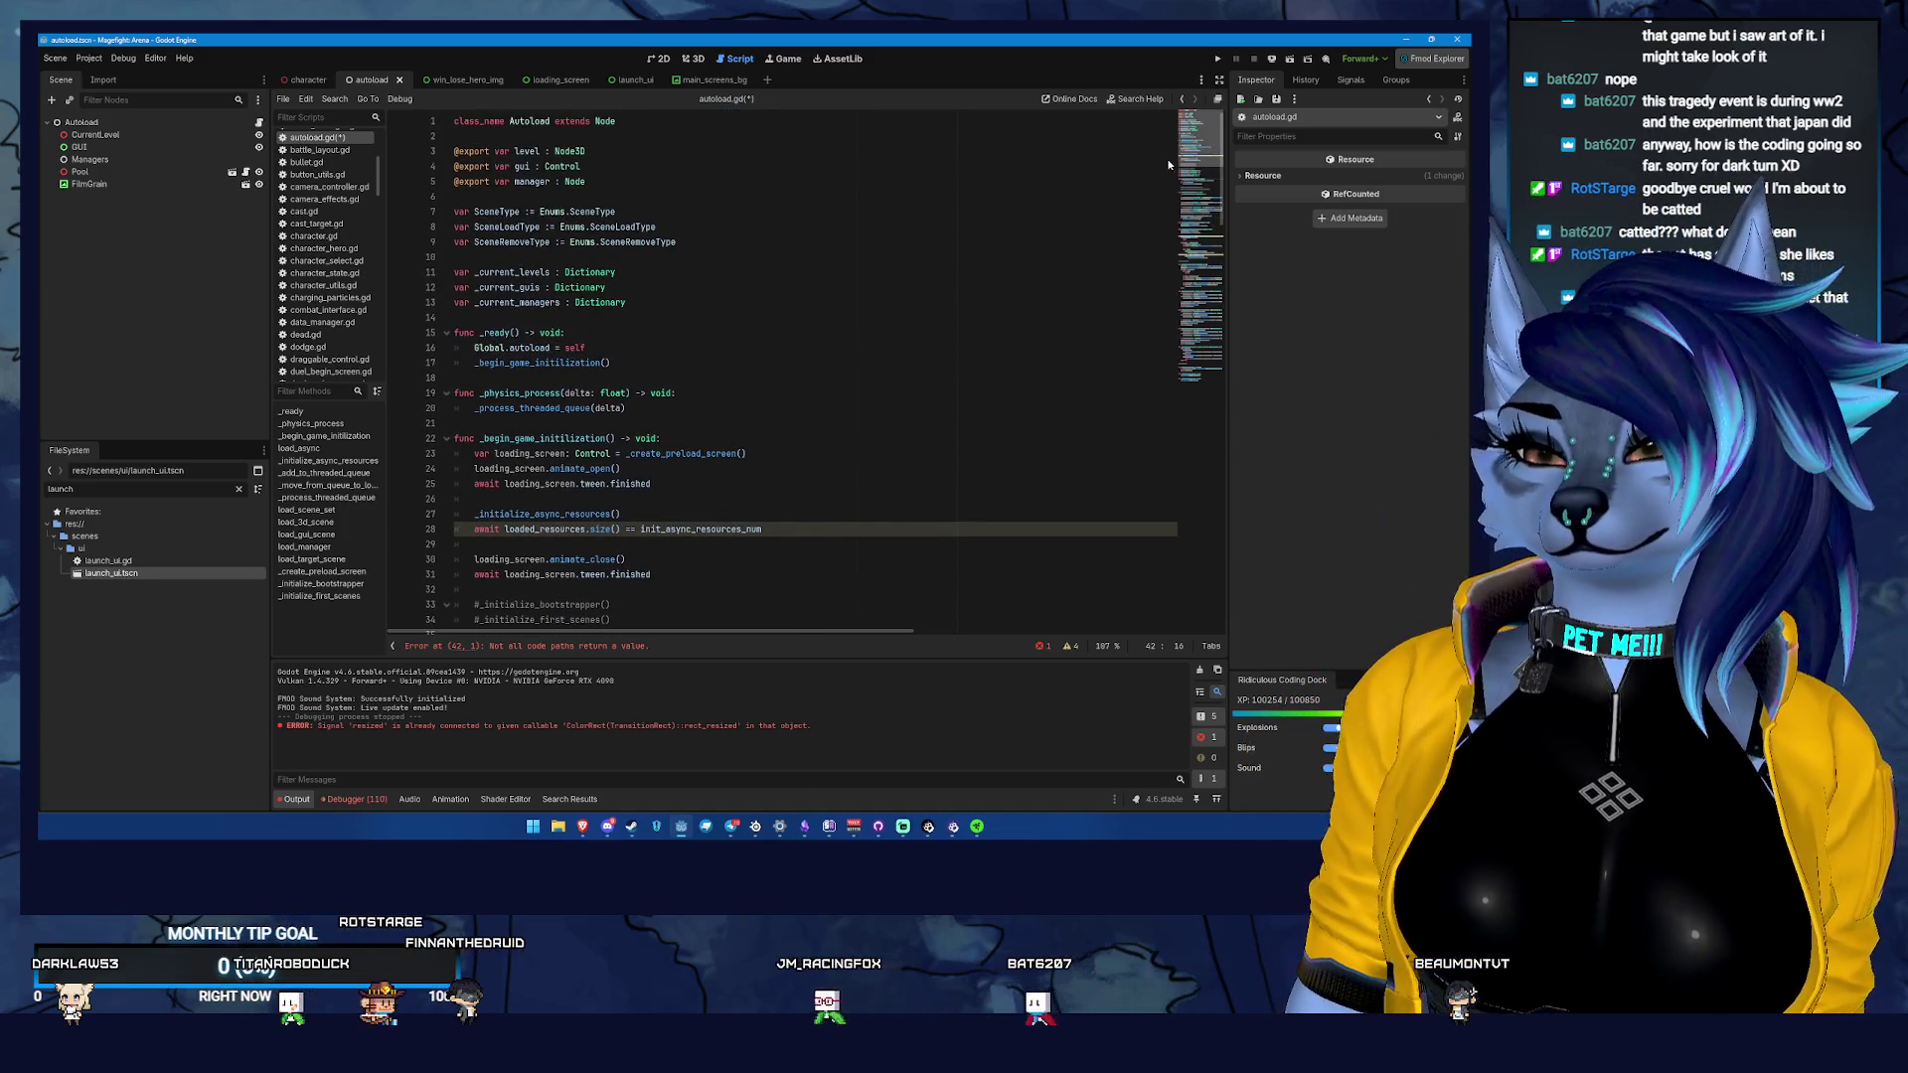
Scroll through autoload.gd to review load_async and the surrounding code.
{"action": "scroll", "coordinate": [1217, 209], "scroll_direction": "down", "scroll_amount": 6}
{"action": "scroll", "coordinate": [1216, 210], "scroll_direction": "down", "scroll_amount": 12}
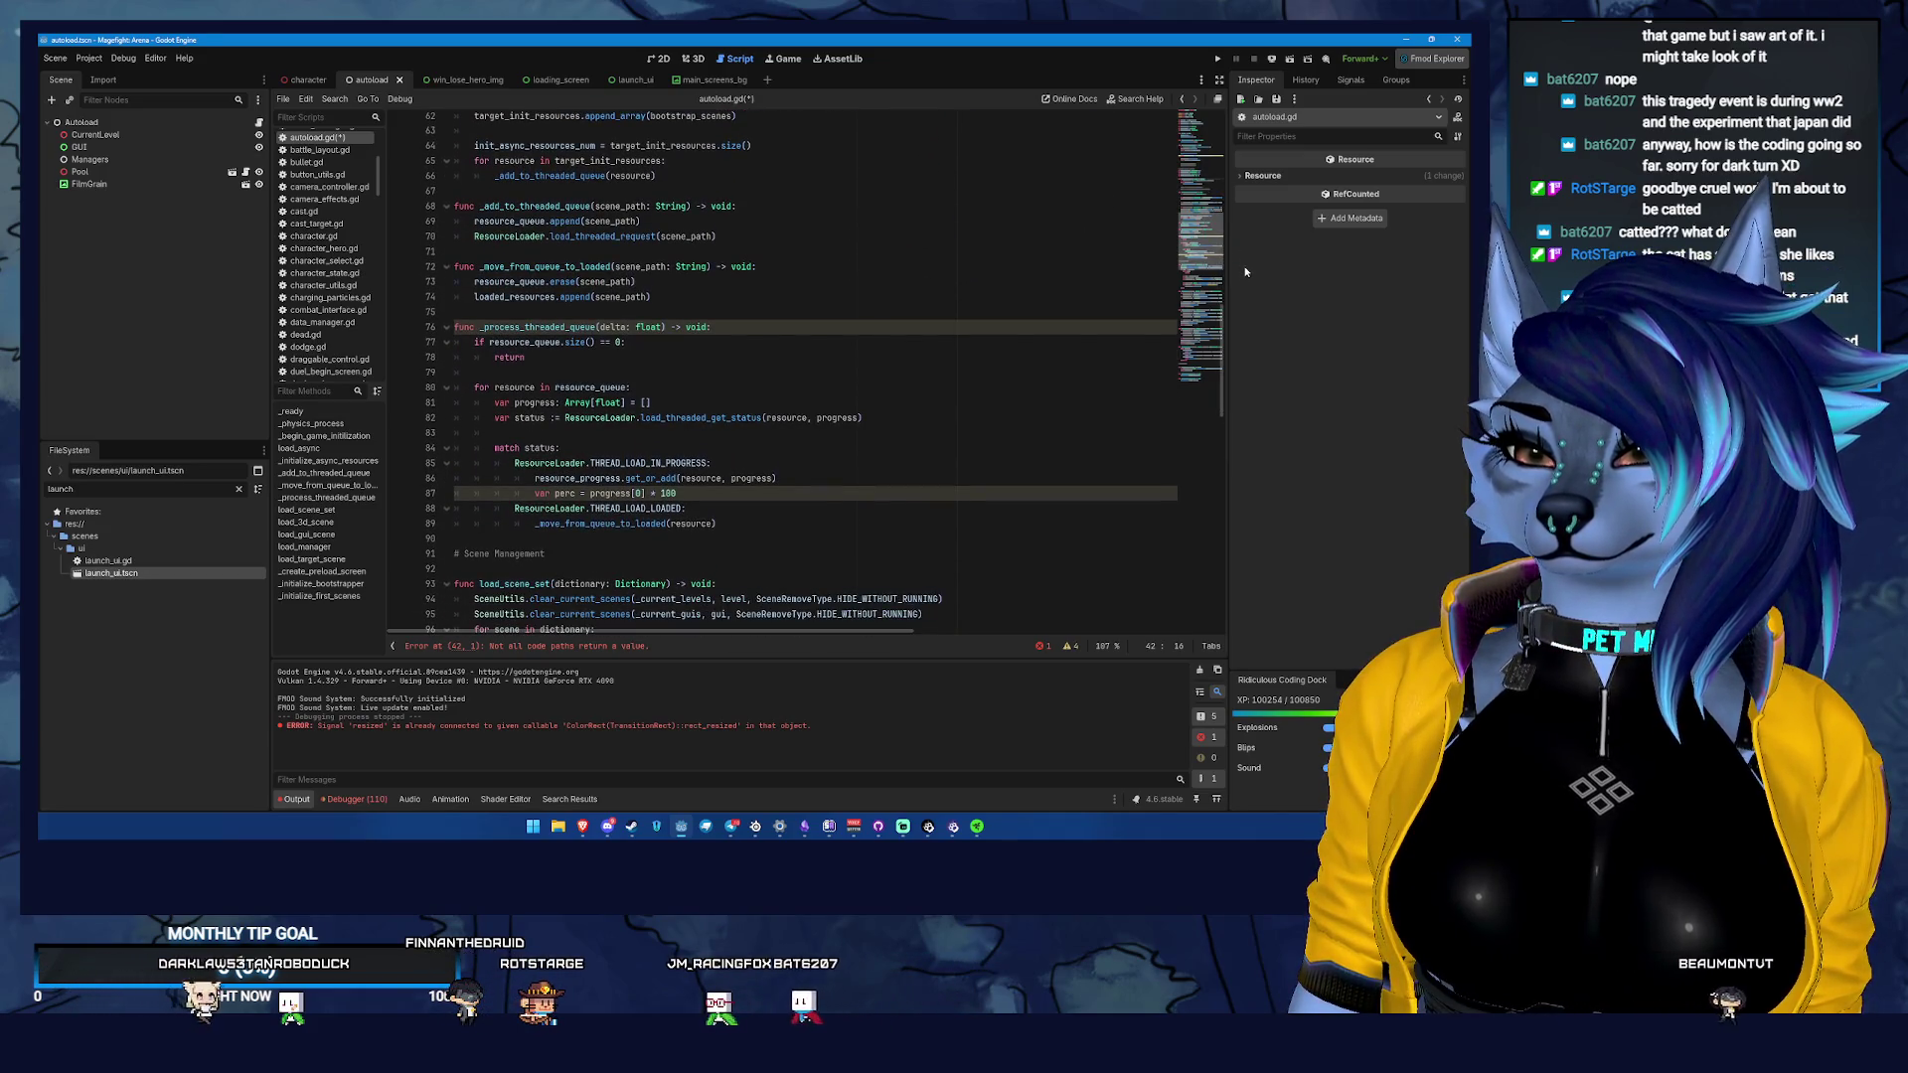
{"action": "scroll", "coordinate": [1236, 265], "scroll_direction": "down", "scroll_amount": 1}
{"action": "scroll", "coordinate": [1205, 259], "scroll_direction": "up", "scroll_amount": 2}
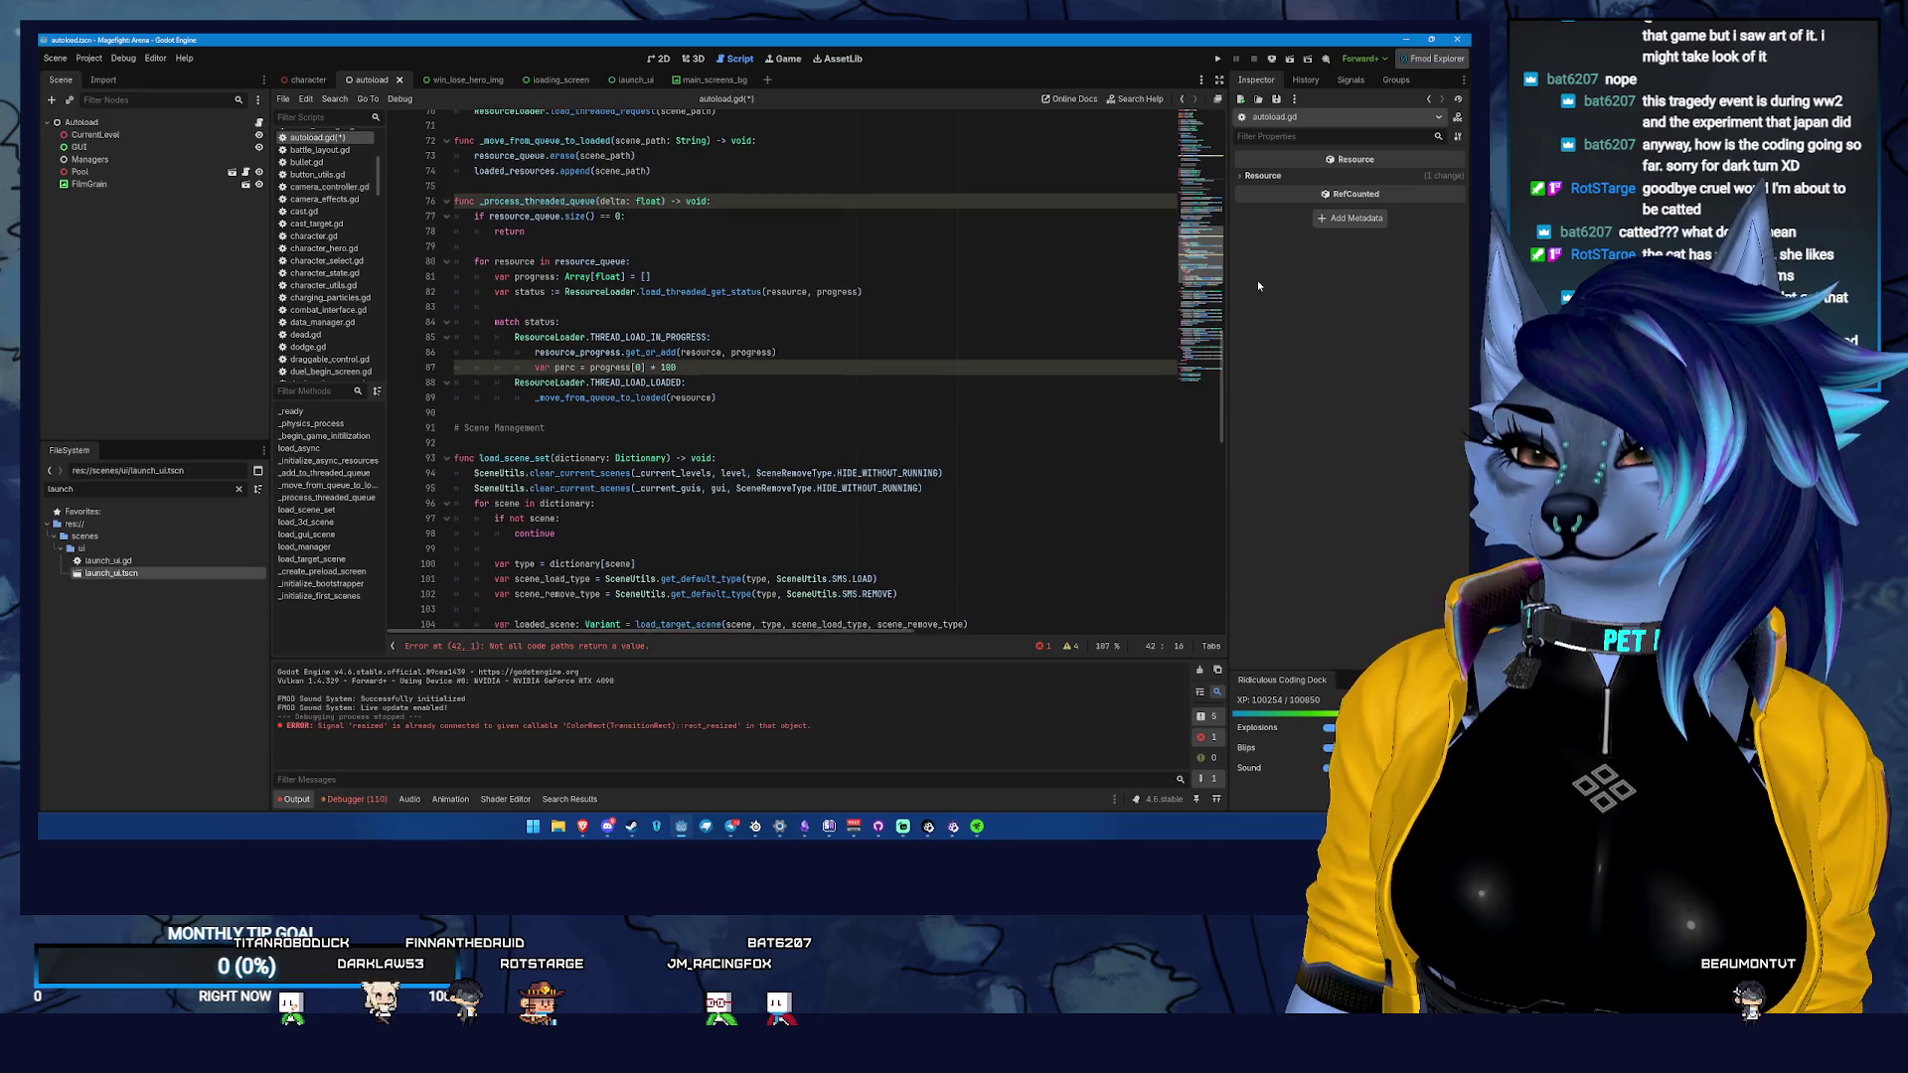
{"action": "scroll", "coordinate": [1205, 253], "scroll_direction": "up", "scroll_amount": 5}
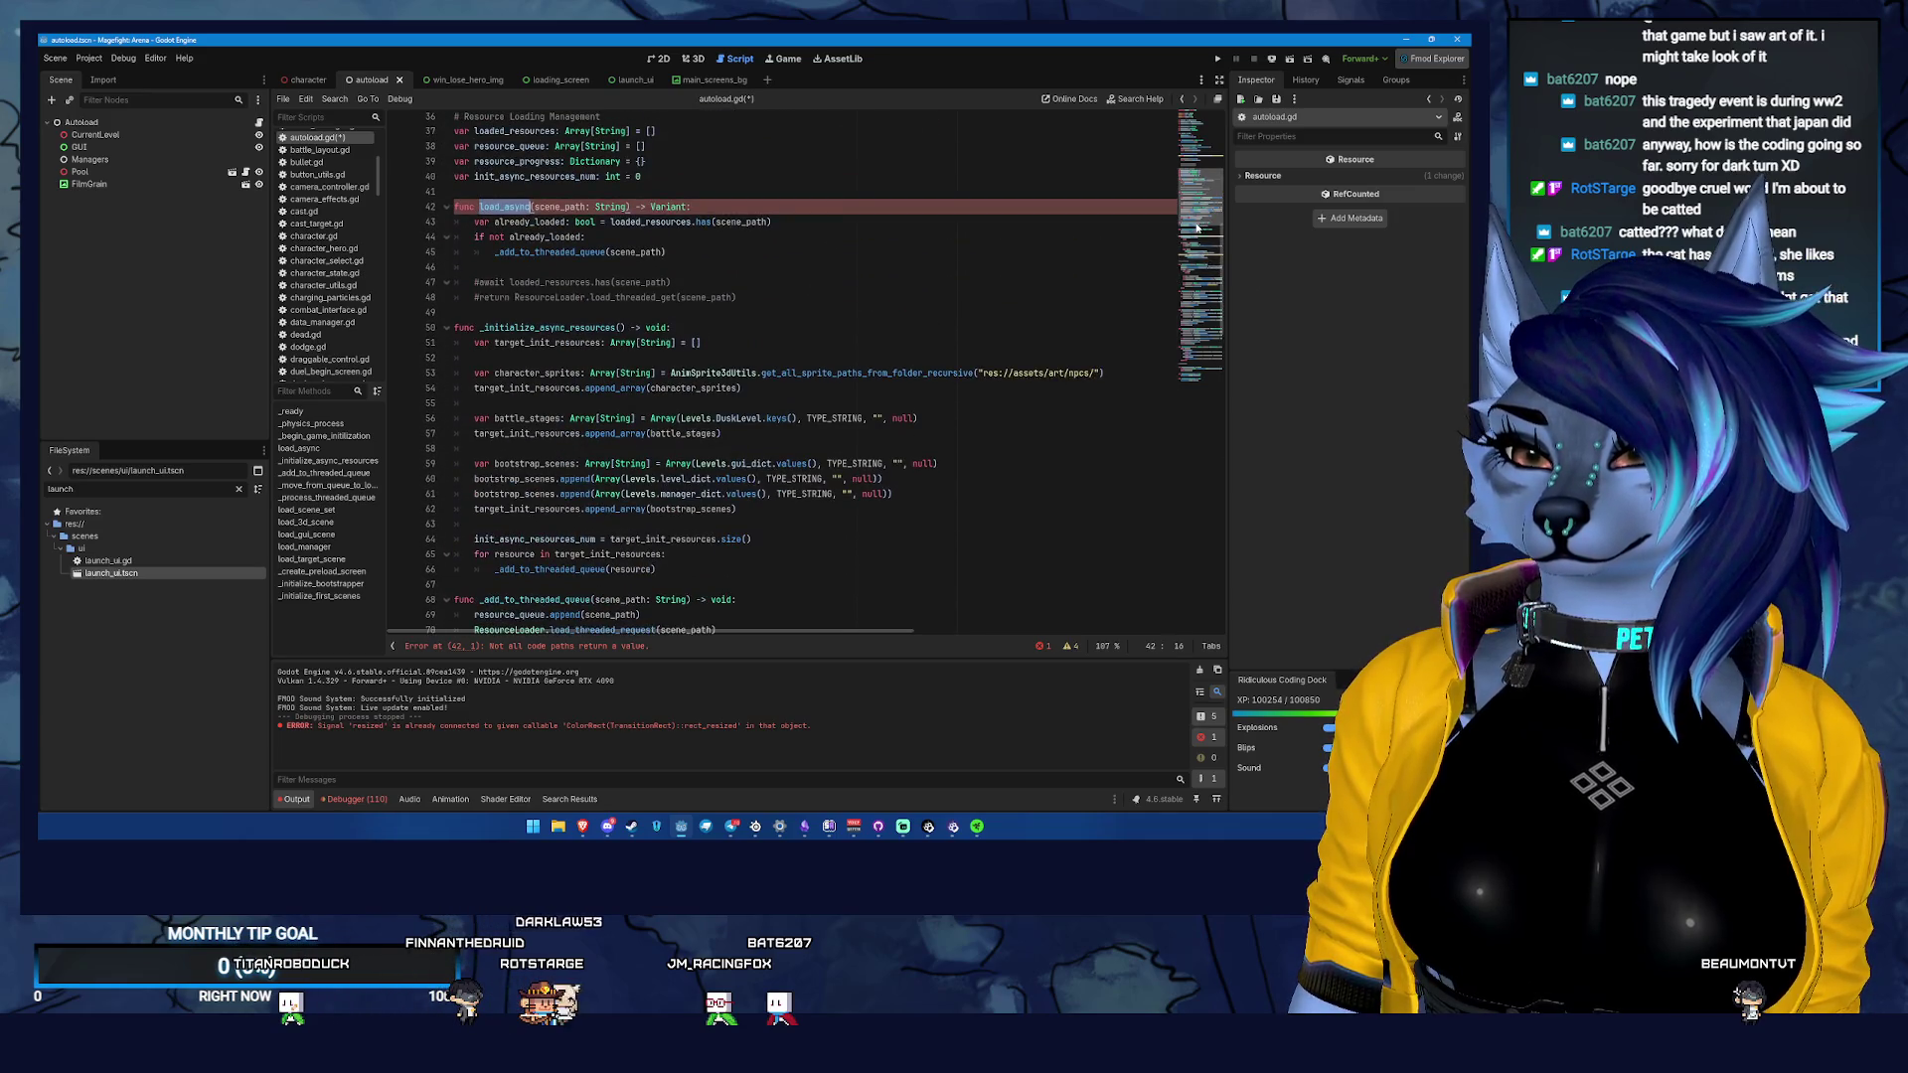
{"action": "scroll", "coordinate": [1224, 229], "scroll_direction": "down", "scroll_amount": 6}
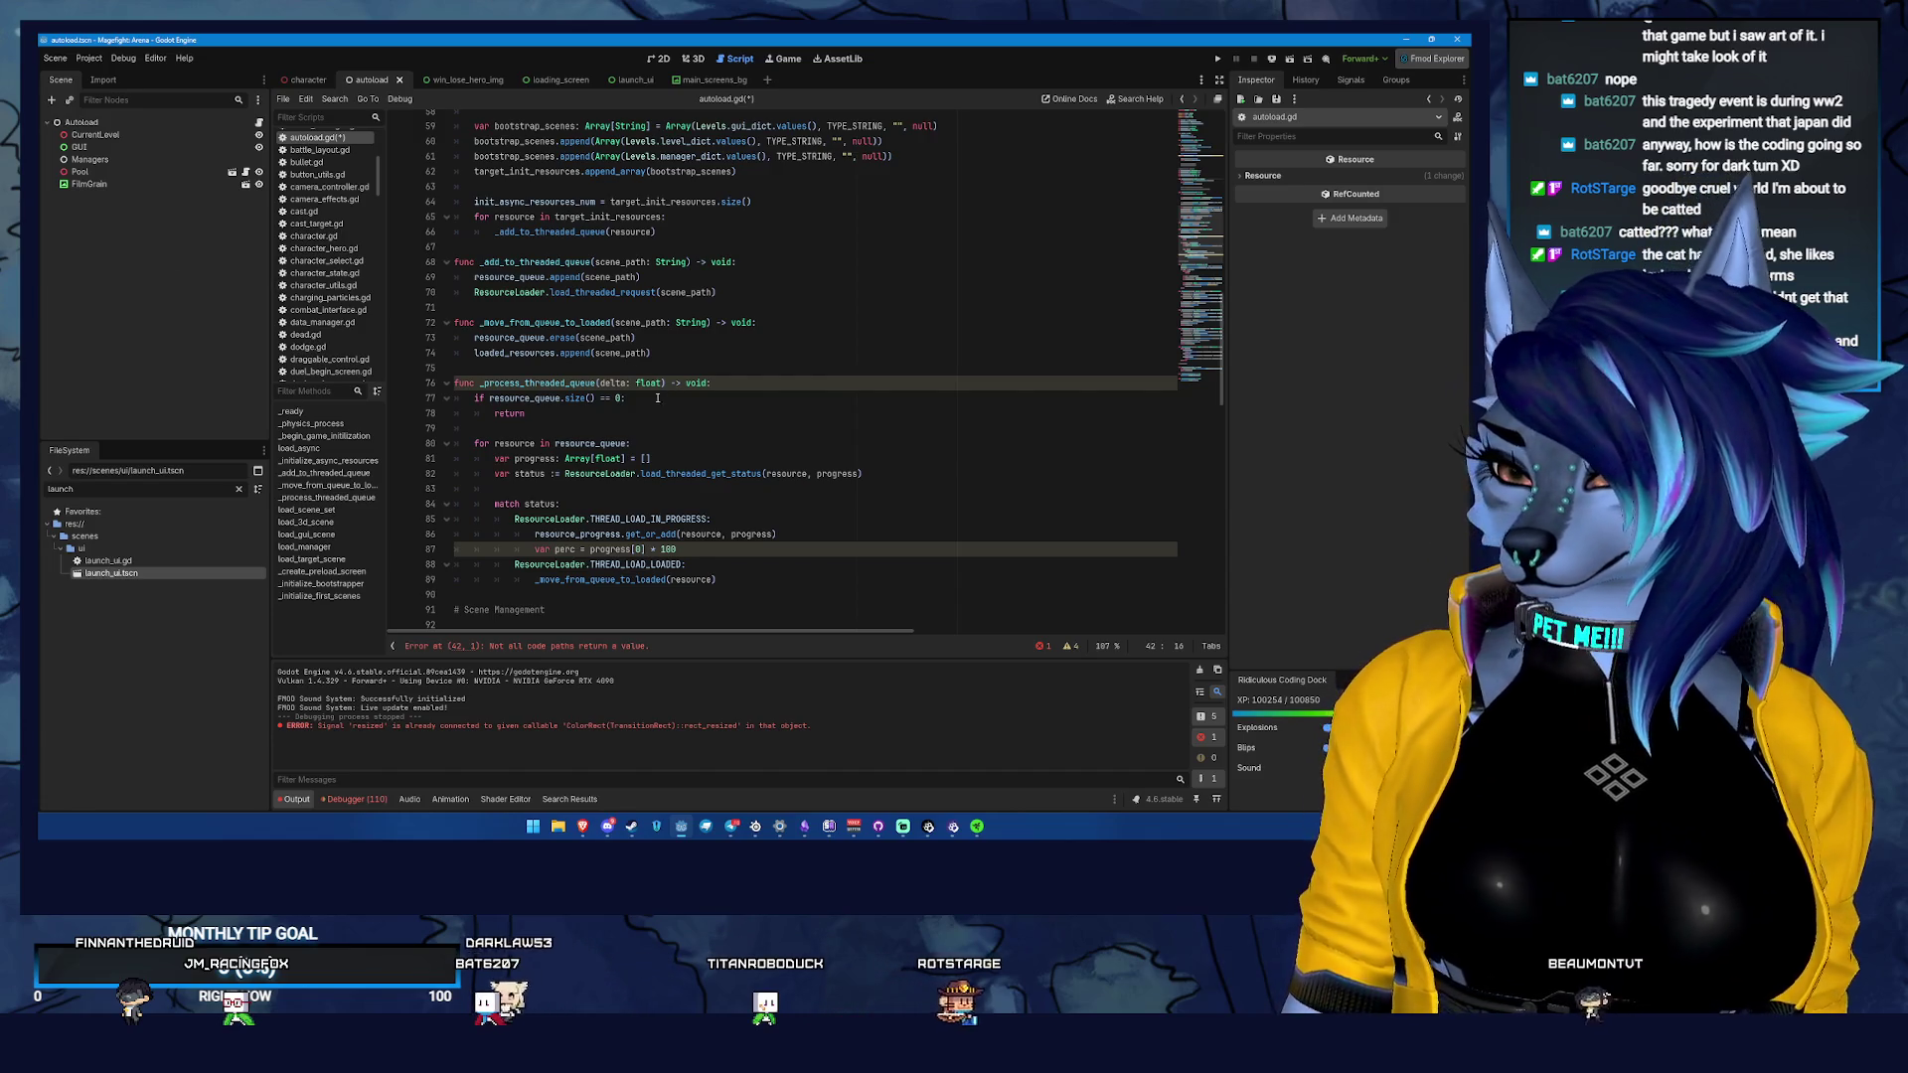
{"action": "scroll", "coordinate": [537, 417], "scroll_direction": "down", "scroll_amount": 1}
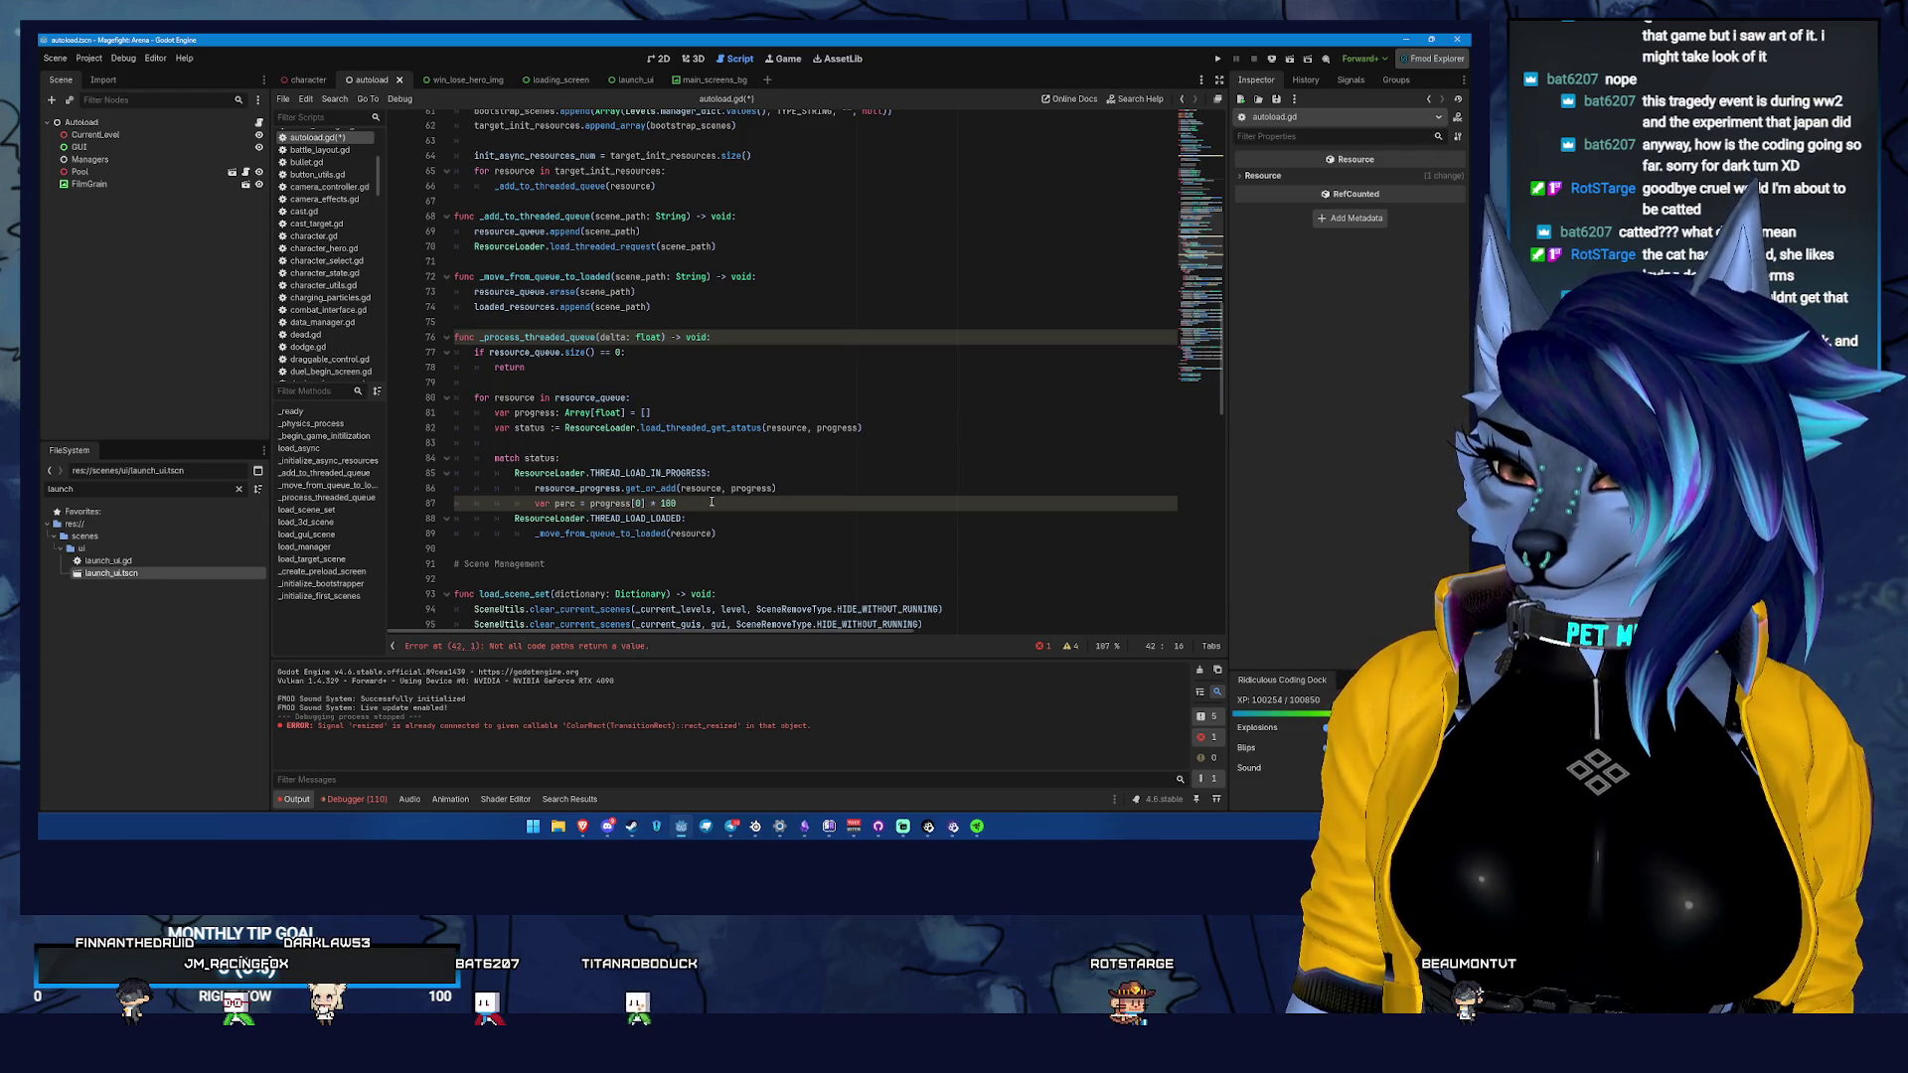
{"action": "mouse_move", "coordinate": [625, 534]}
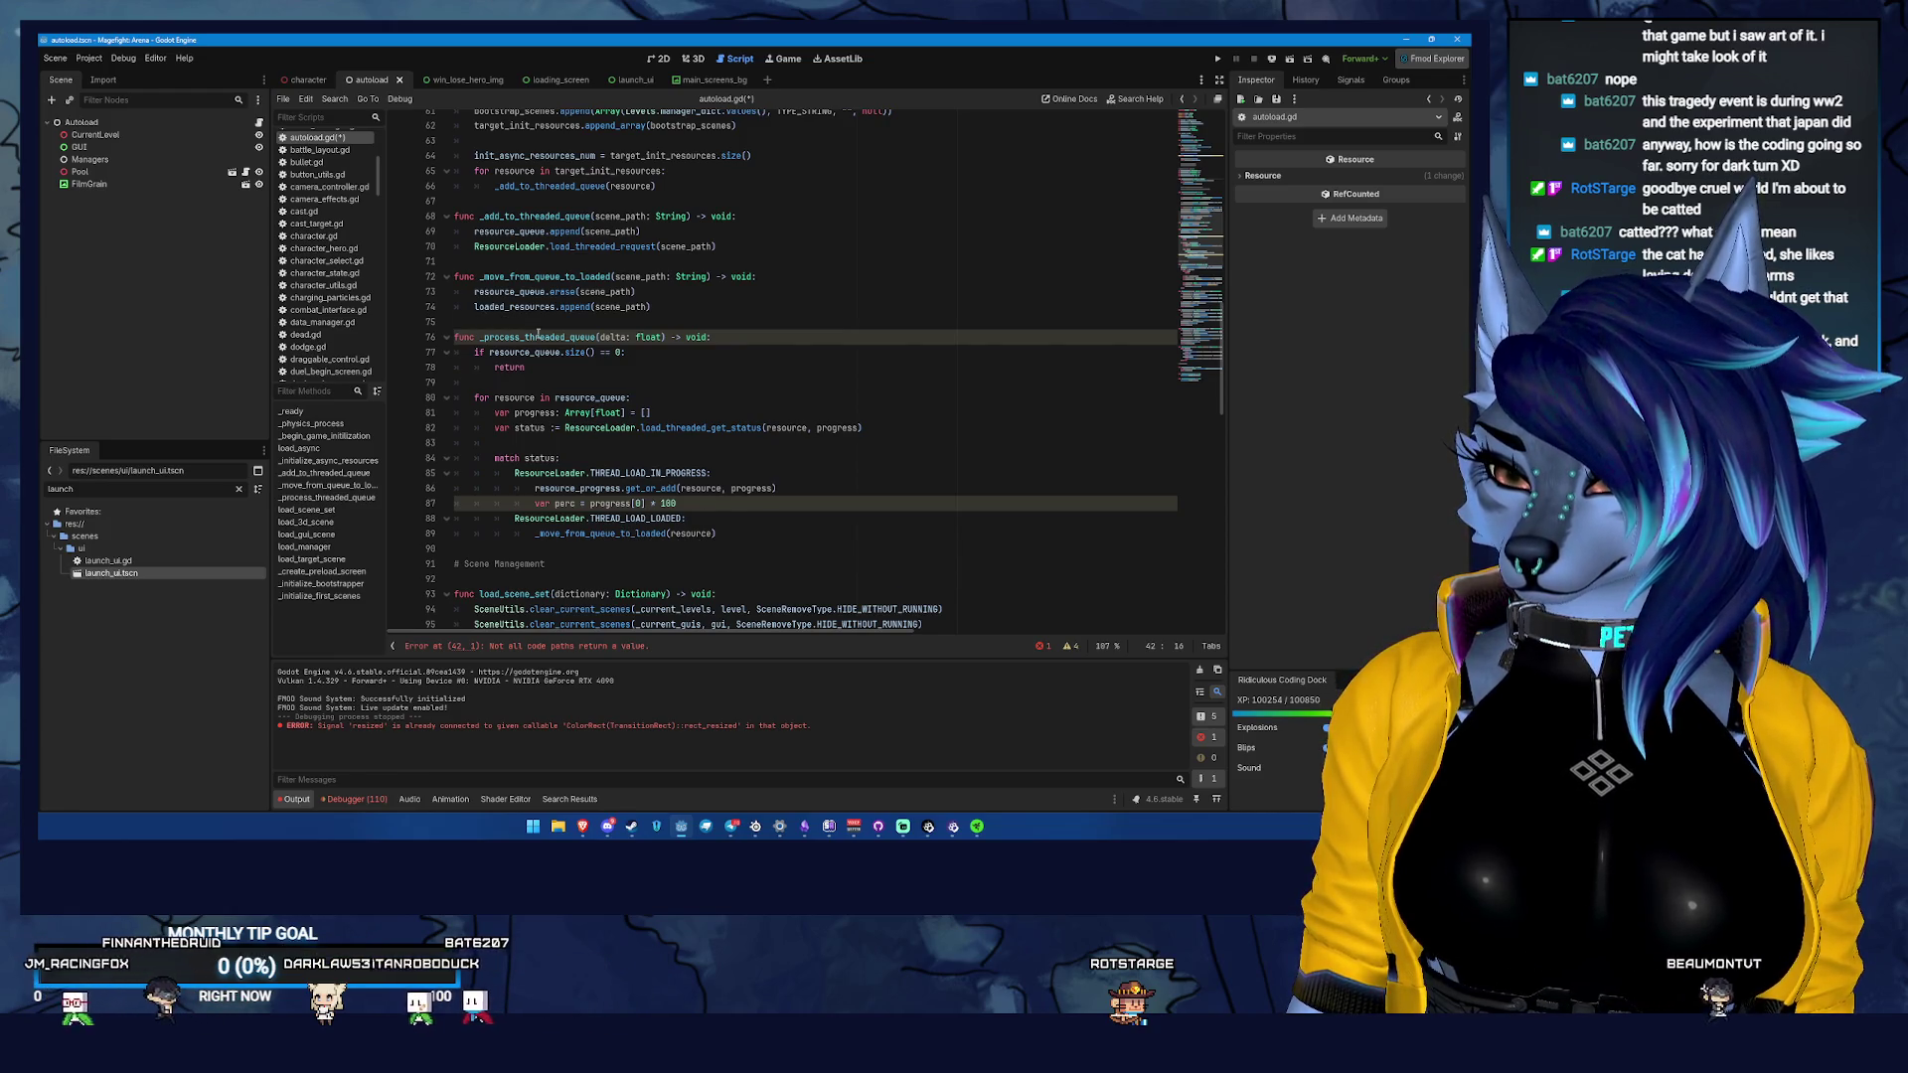
{"action": "scroll", "coordinate": [590, 427], "scroll_direction": "up", "scroll_amount": 2}
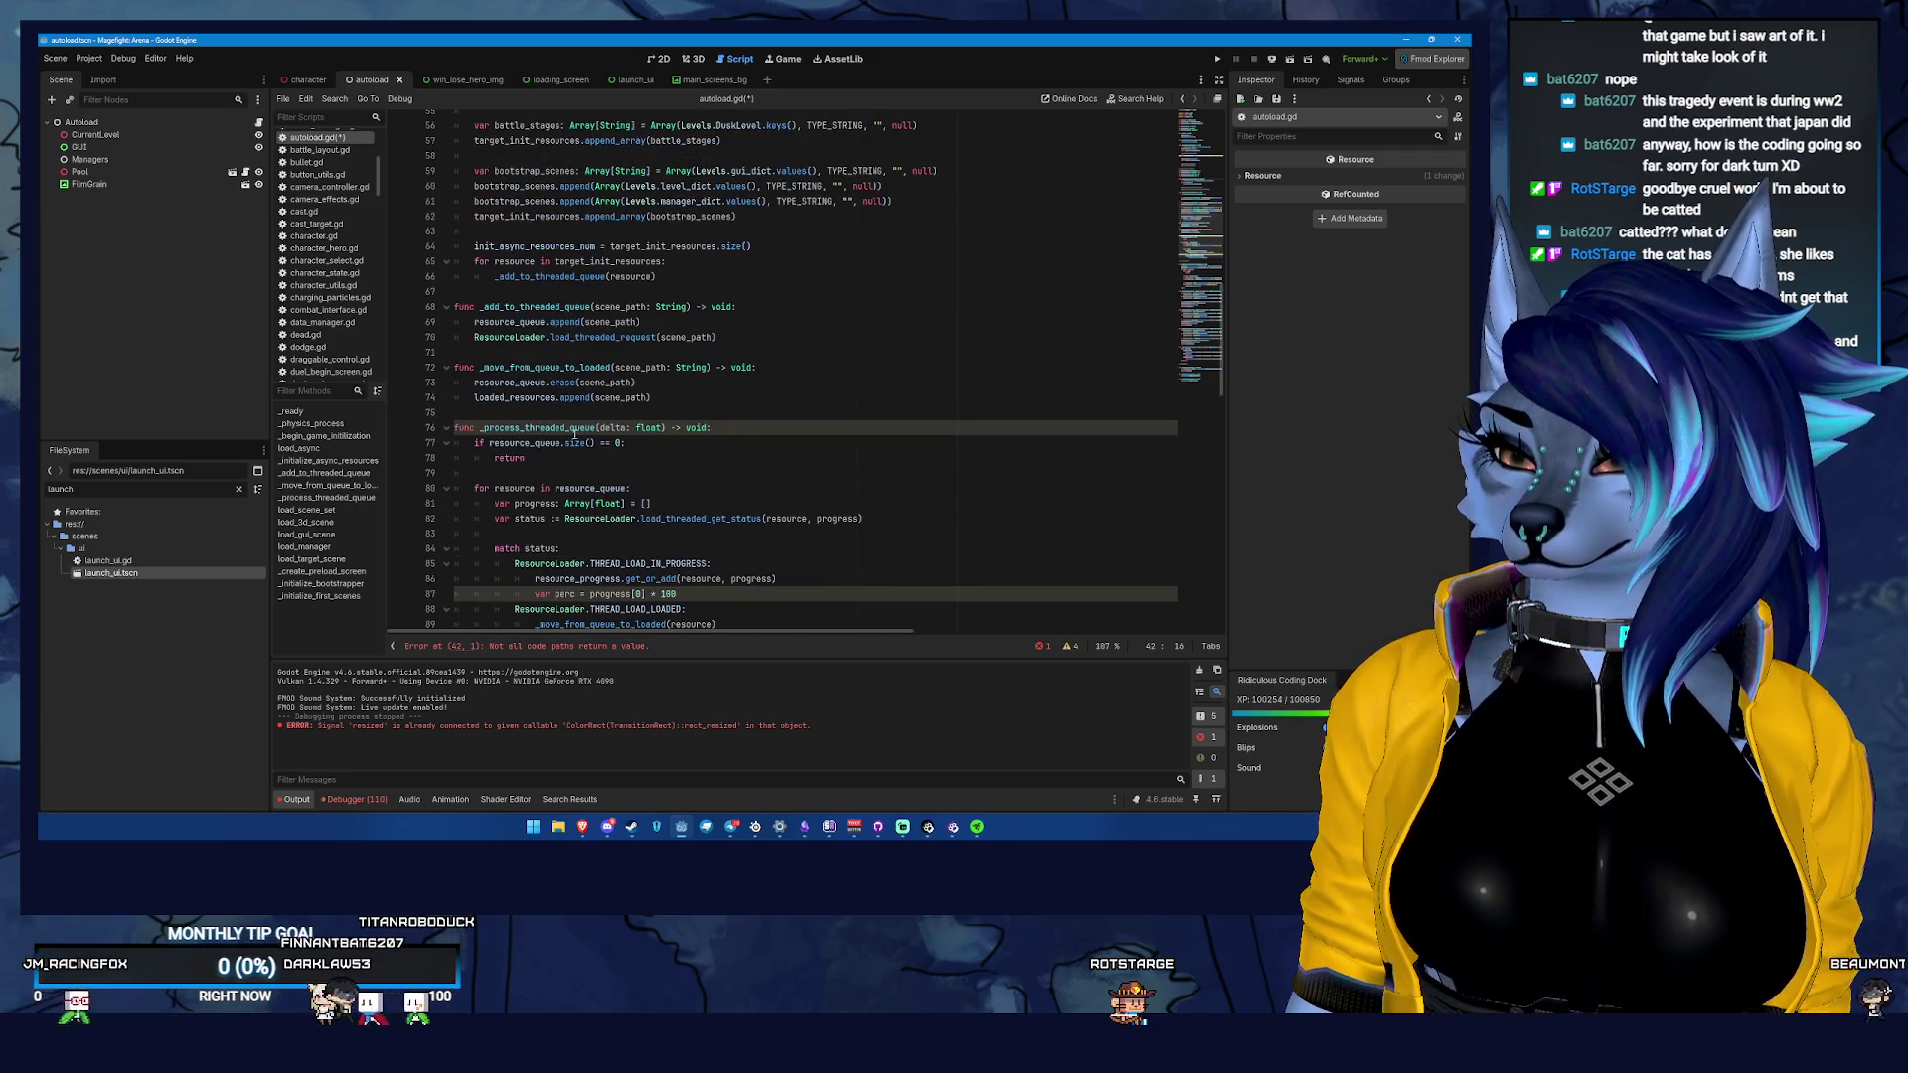
{"action": "scroll", "coordinate": [624, 348], "scroll_direction": "up", "scroll_amount": 6}
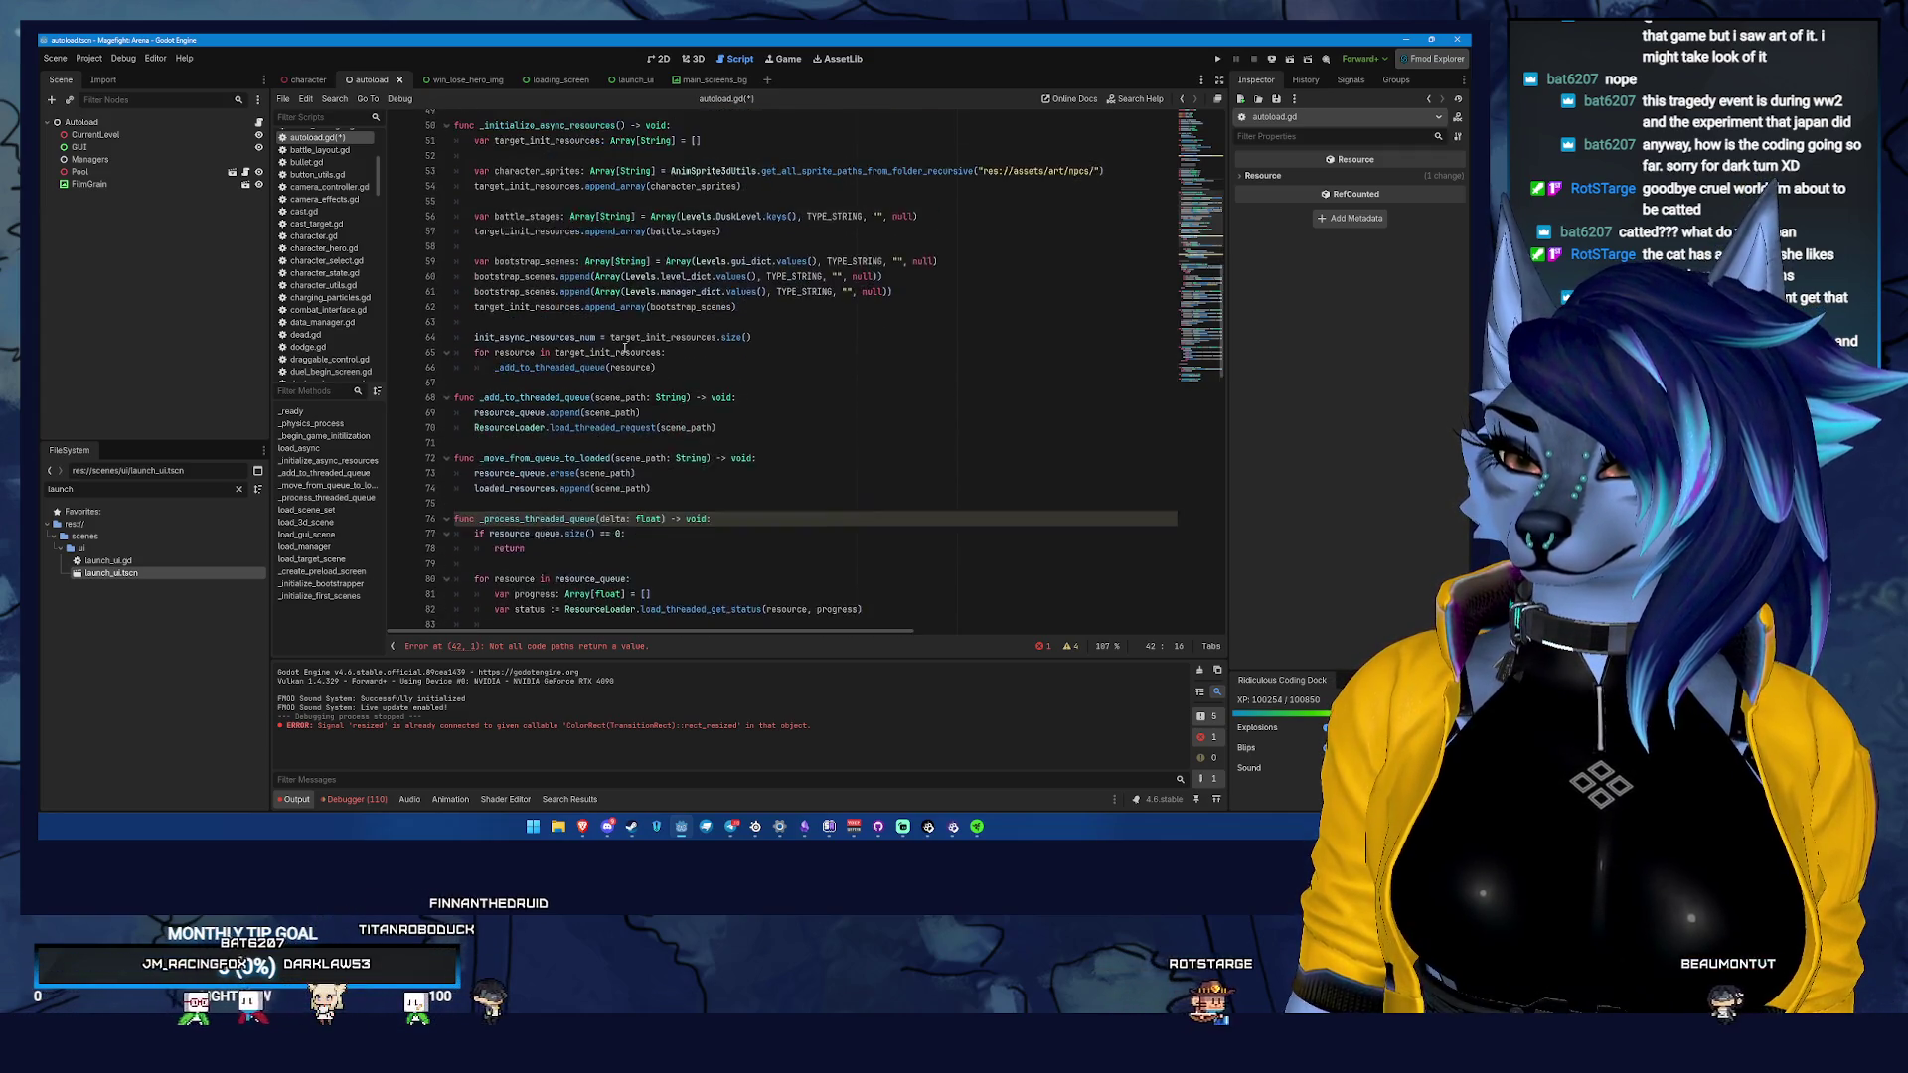
{"action": "scroll", "coordinate": [624, 348], "scroll_direction": "up", "scroll_amount": 1}
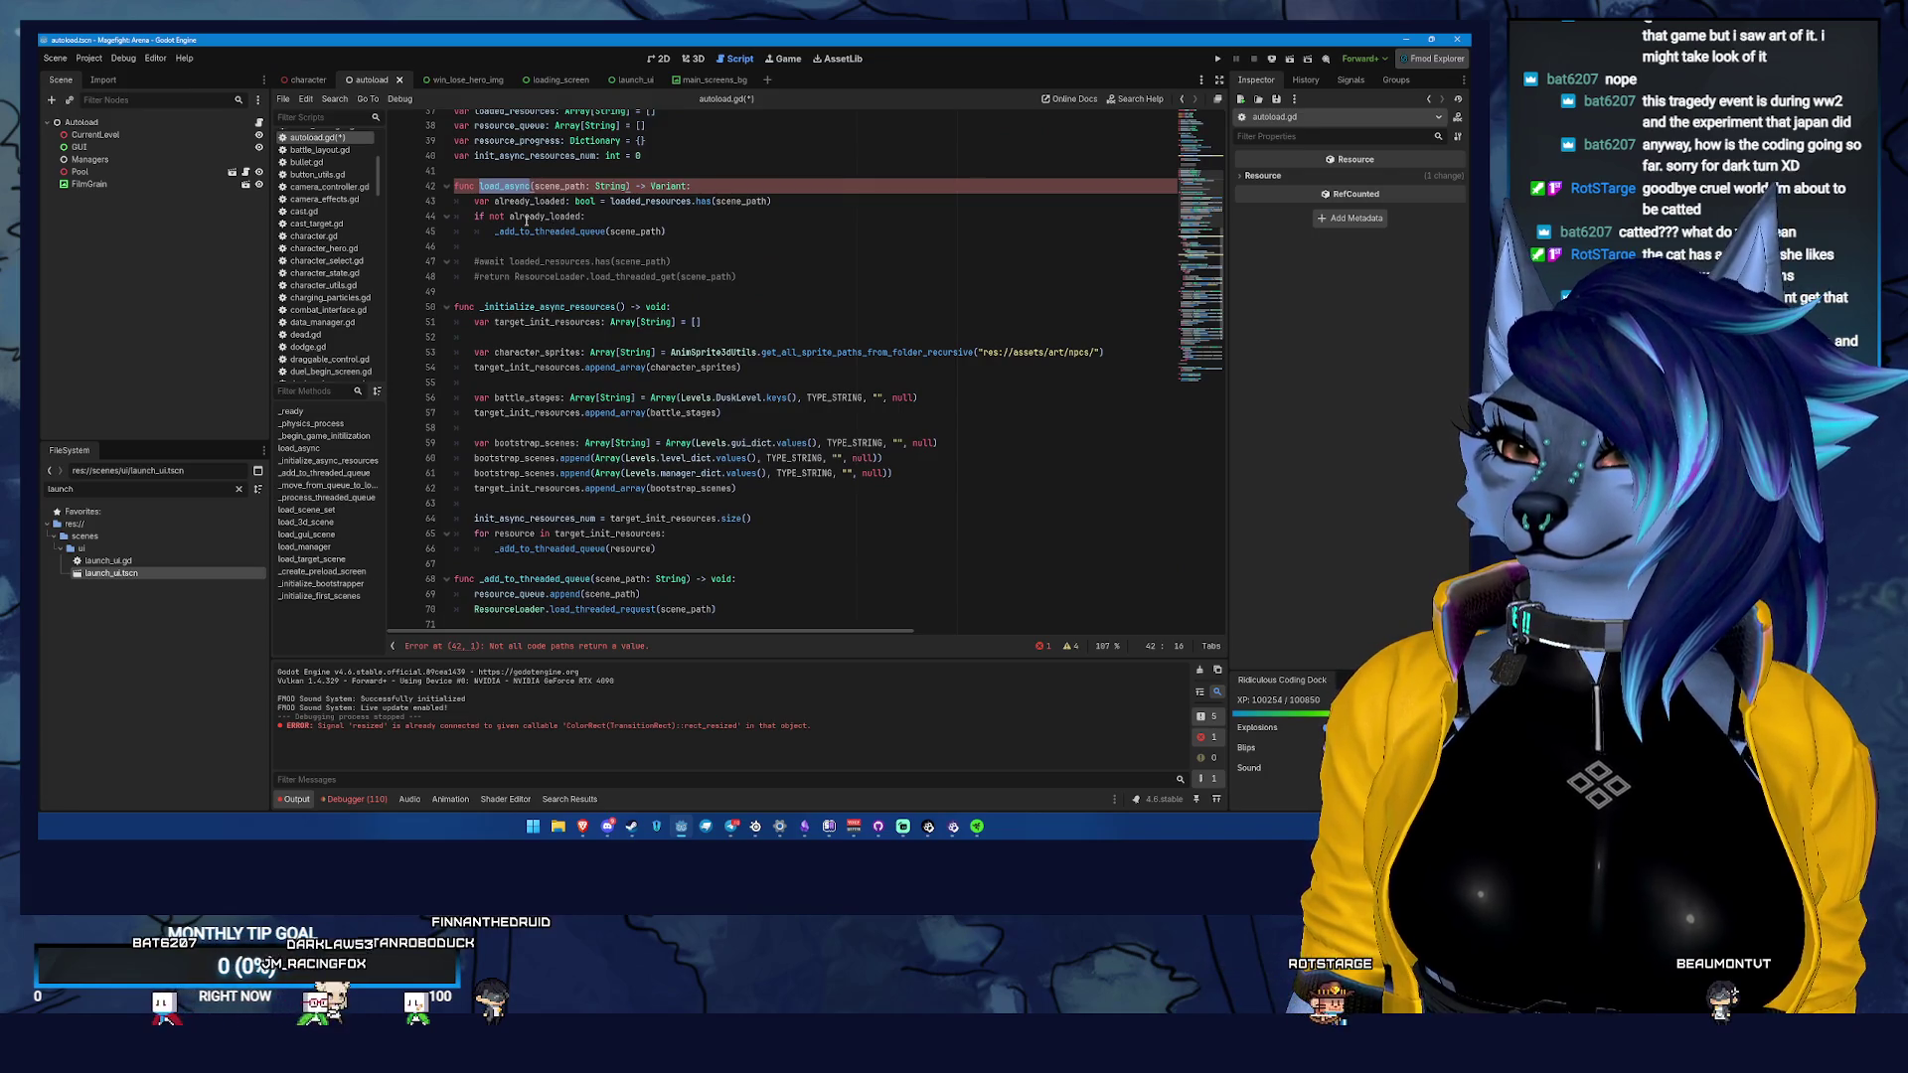
Remove the # from the await and return lines at the end of load_async.
{"action": "left_click", "coordinate": [478, 261]}
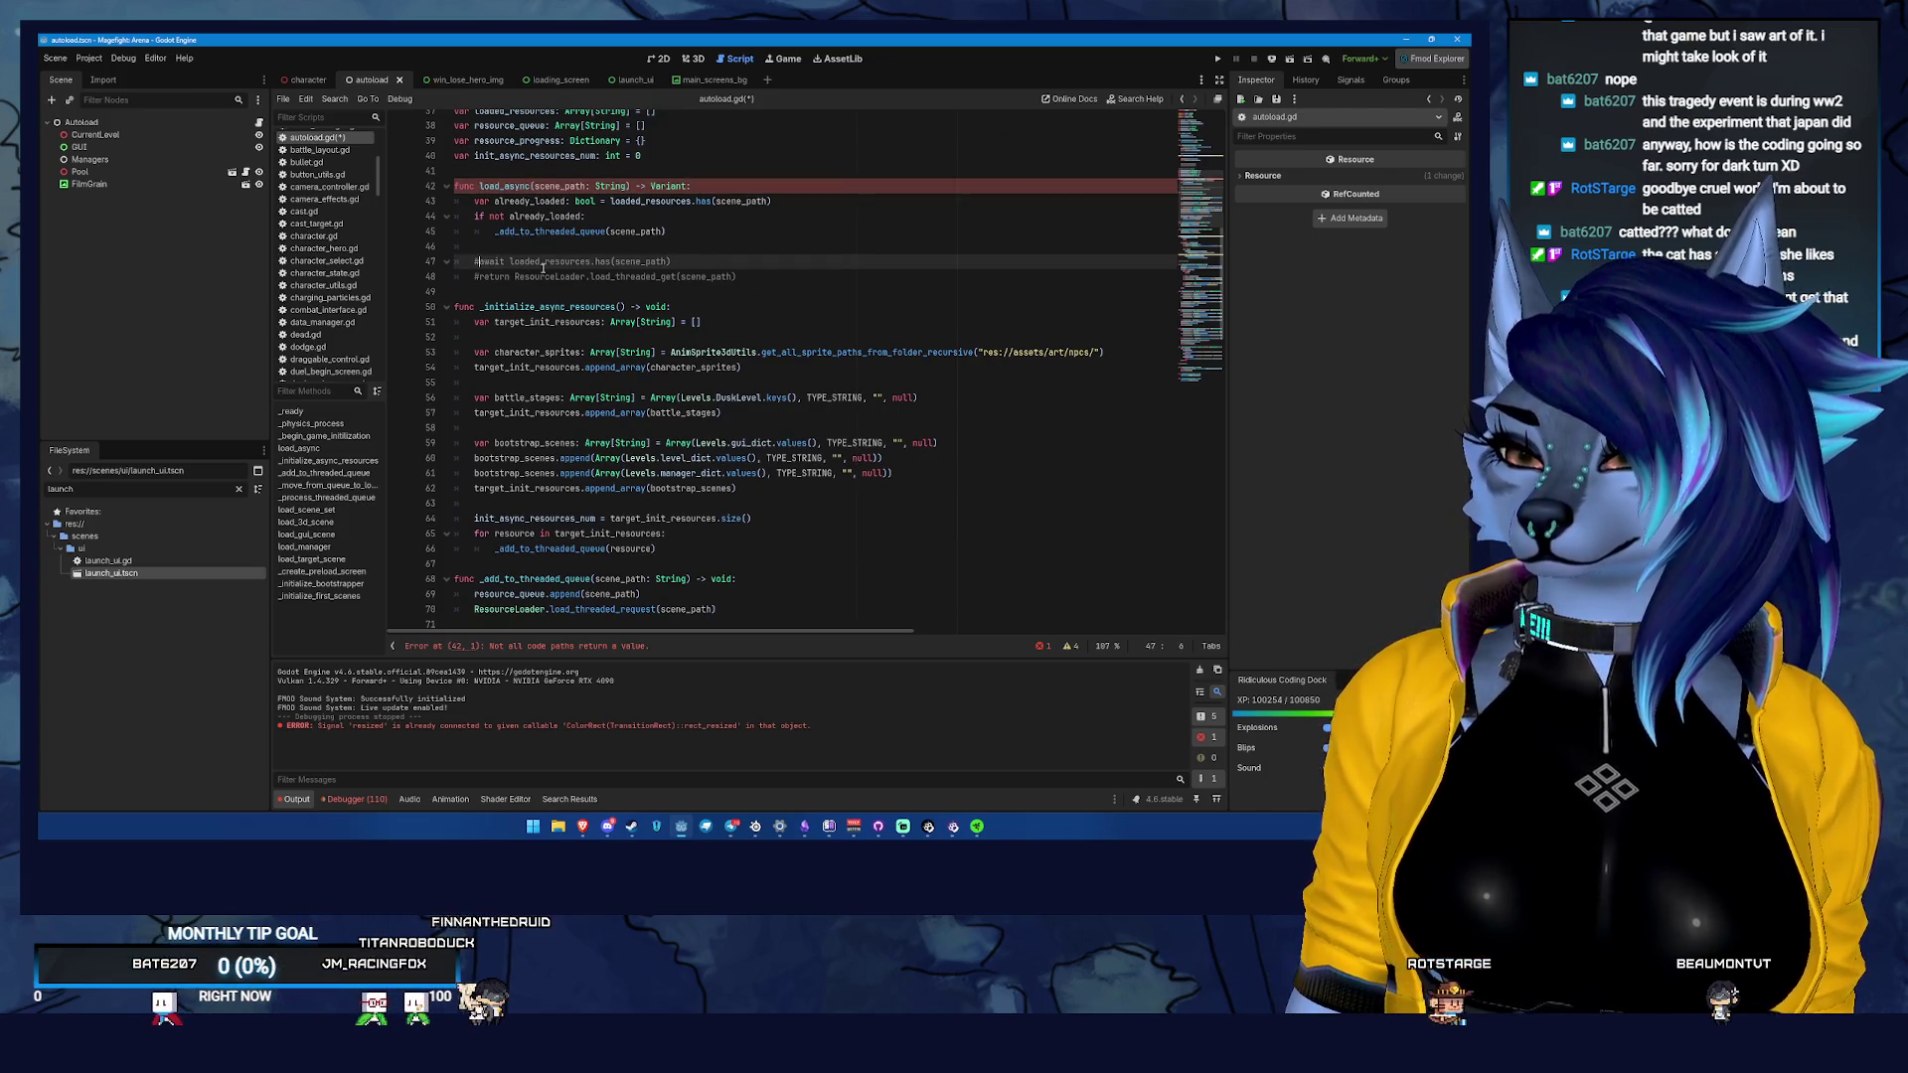
{"action": "key", "text": "BackSpace"}
{"action": "key", "text": "Down"}
{"action": "key", "text": "BackSpace"}
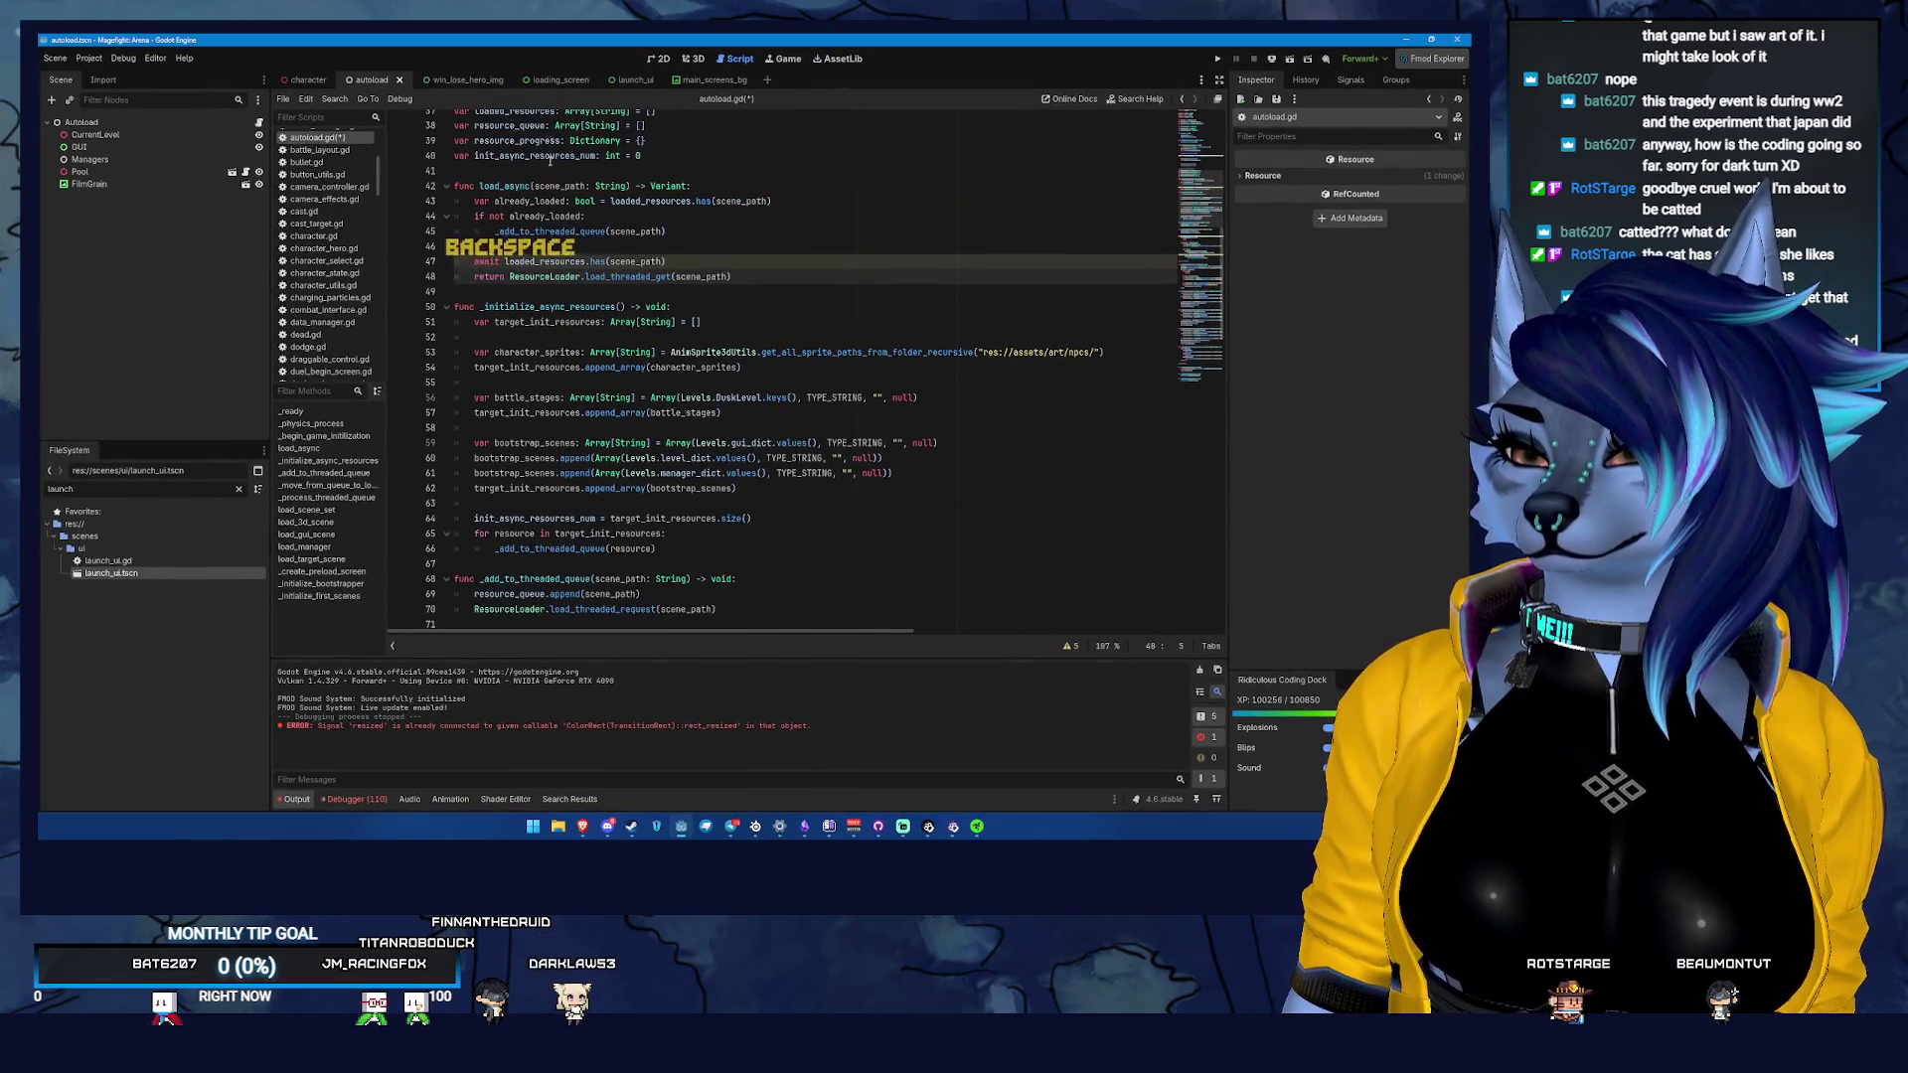
{"action": "double_click", "coordinate": [495, 186]}
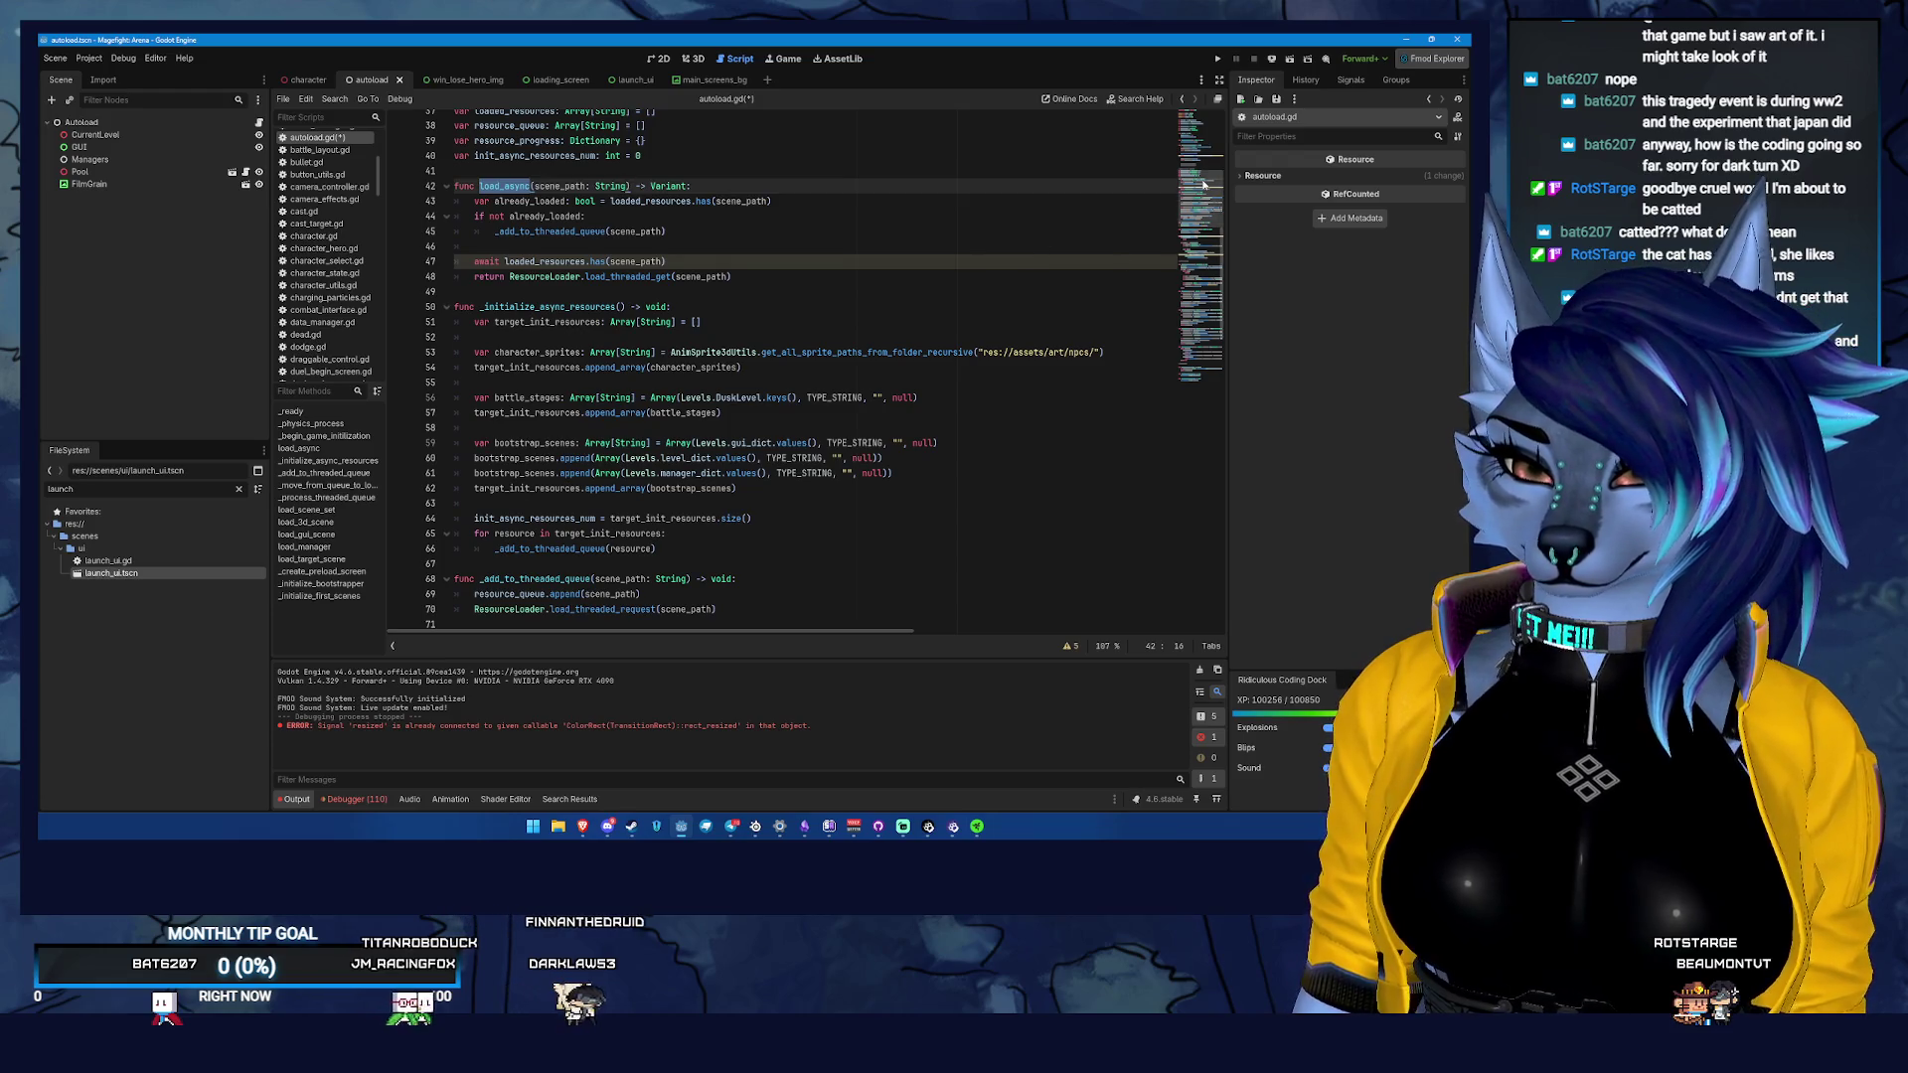
{"action": "scroll", "coordinate": [1200, 192], "scroll_direction": "down", "scroll_amount": 2}
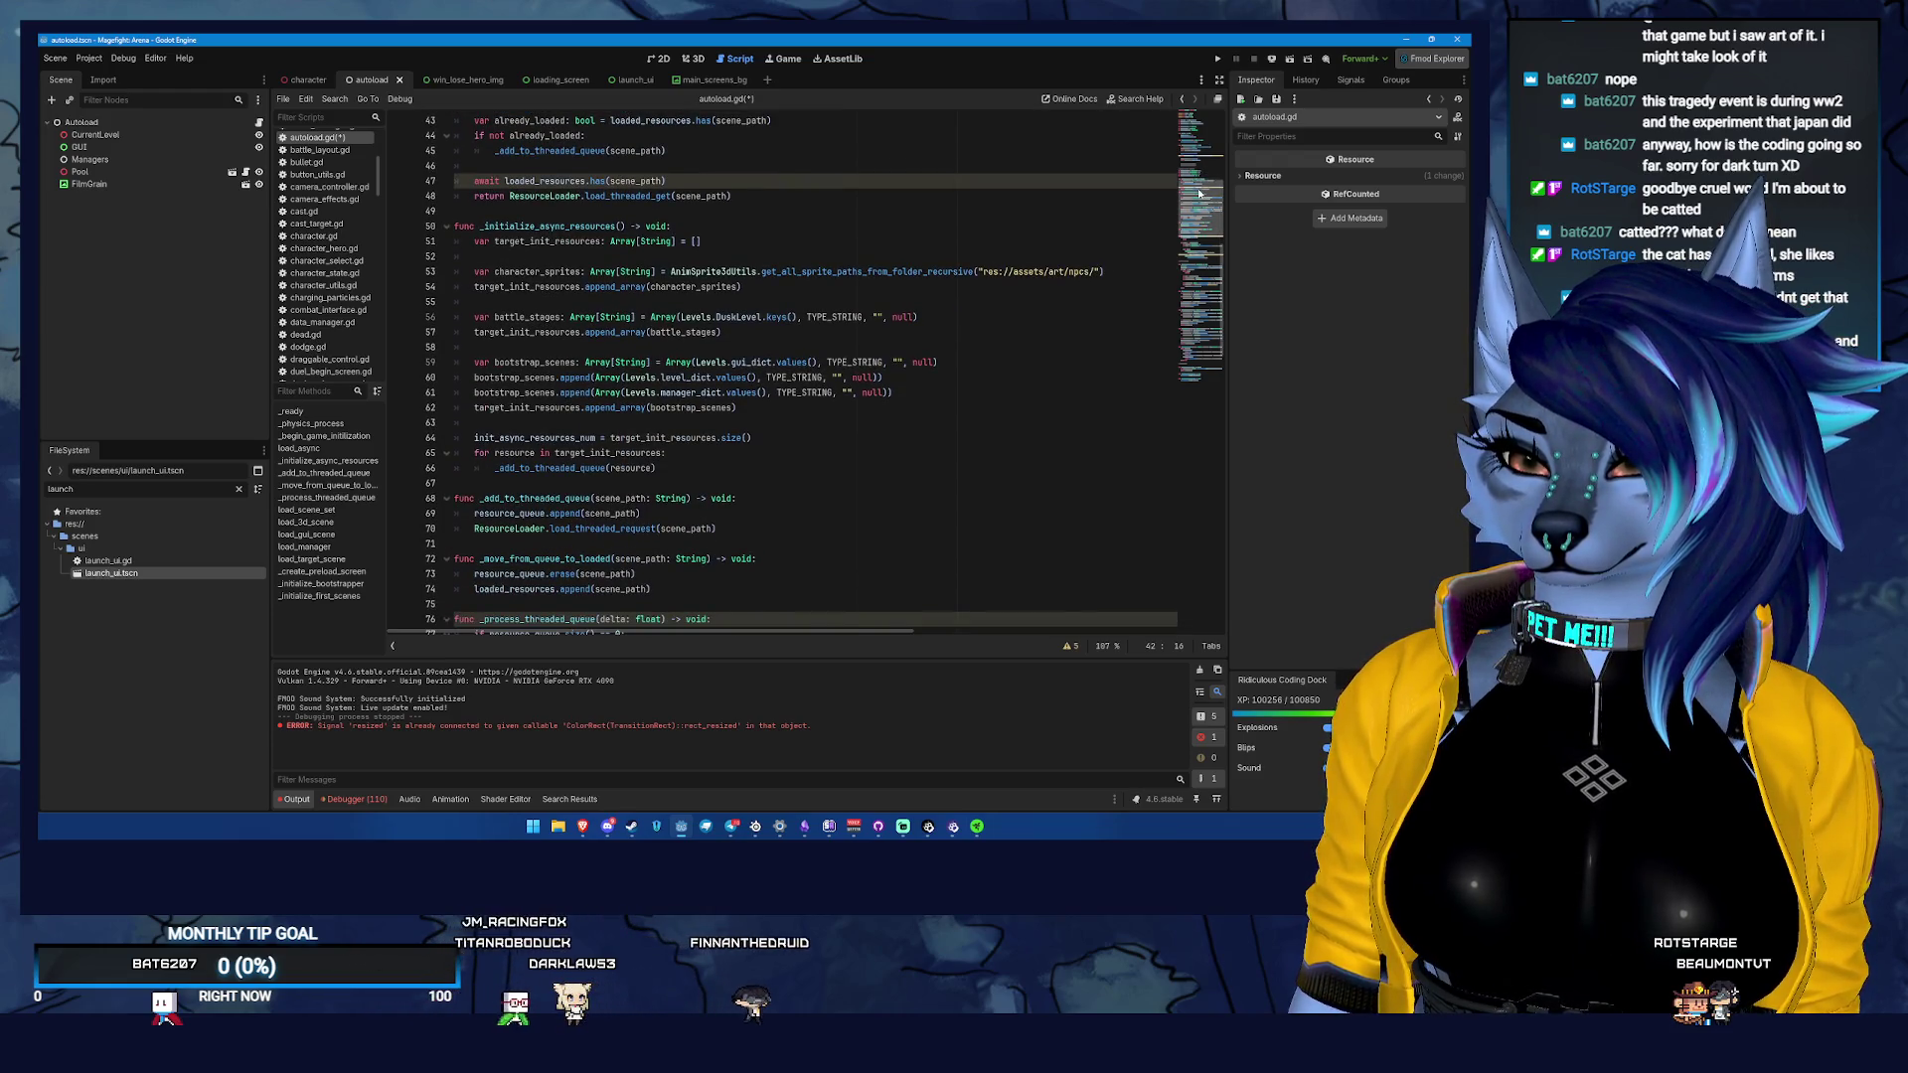
{"action": "scroll", "coordinate": [1193, 199], "scroll_direction": "down", "scroll_amount": 3}
{"action": "scroll", "coordinate": [1184, 204], "scroll_direction": "down", "scroll_amount": 4}
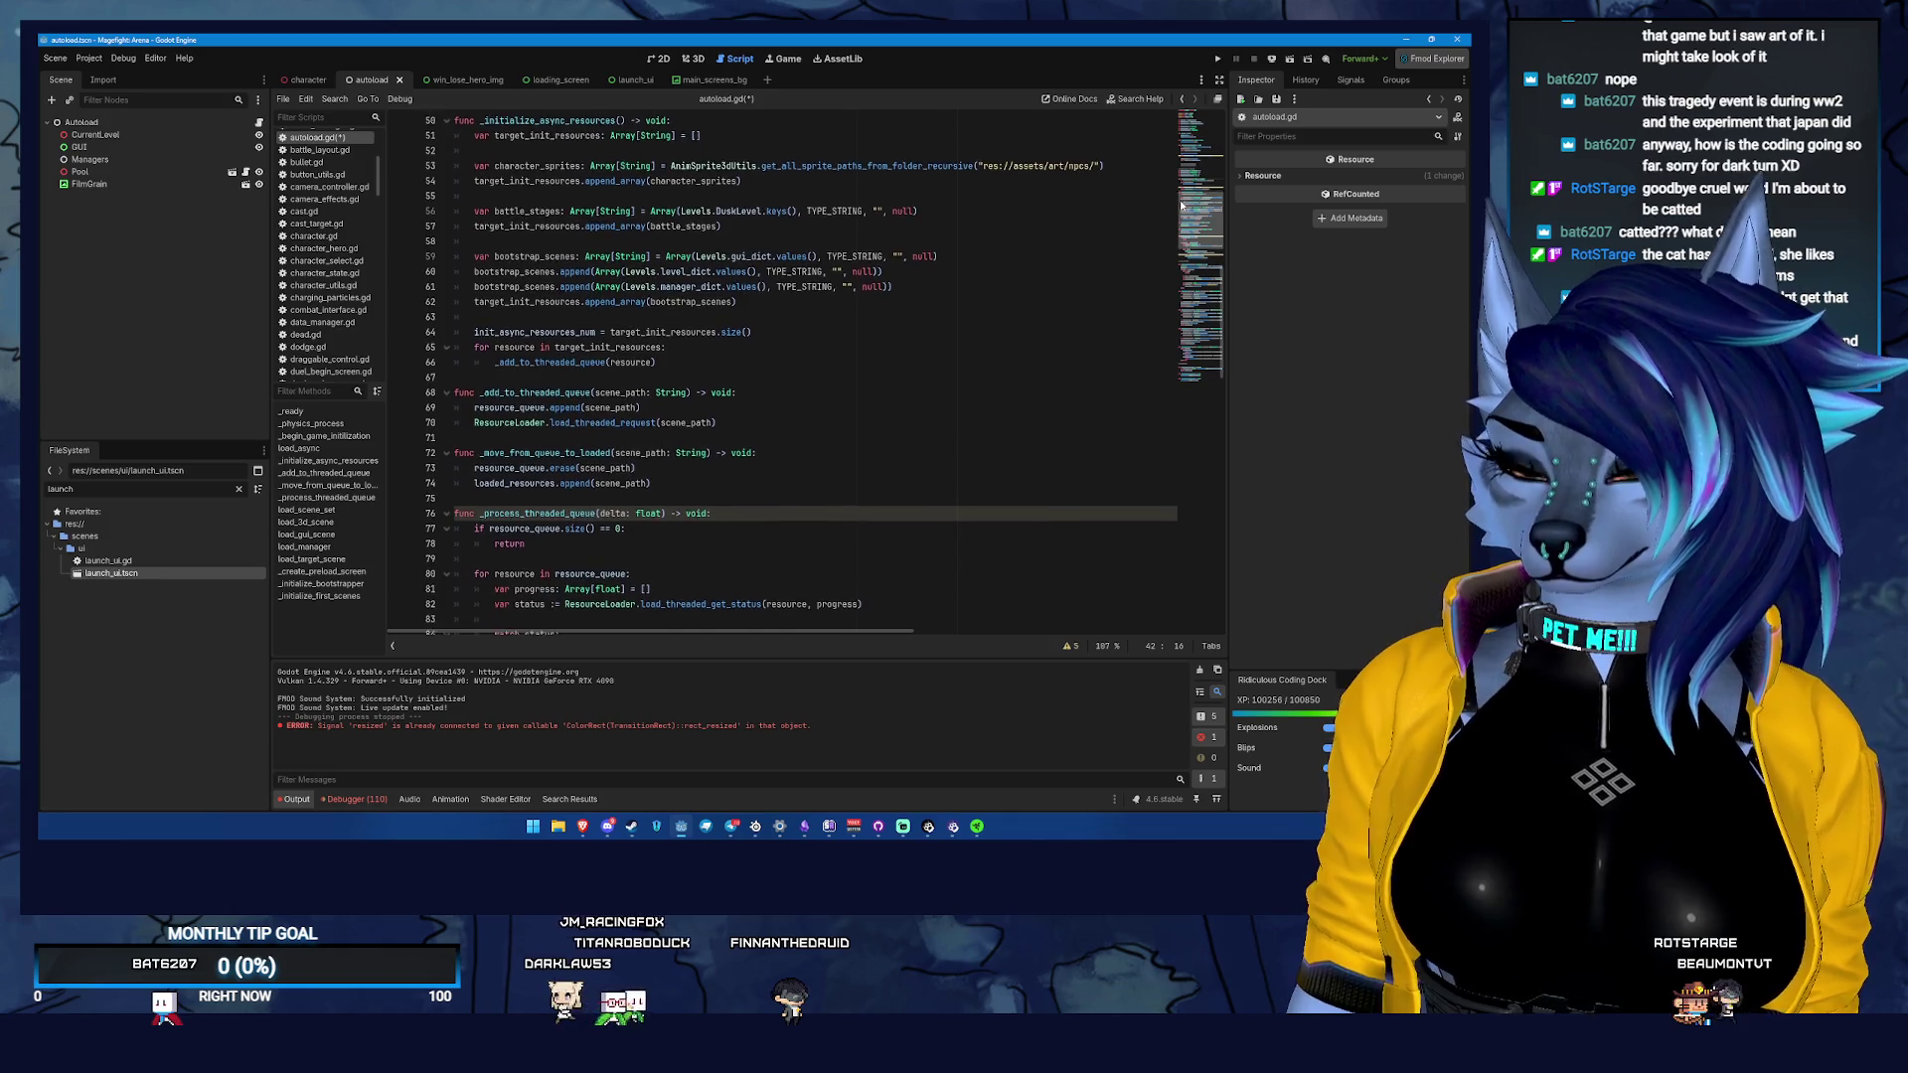
{"action": "scroll", "coordinate": [1182, 208], "scroll_direction": "up", "scroll_amount": 10}
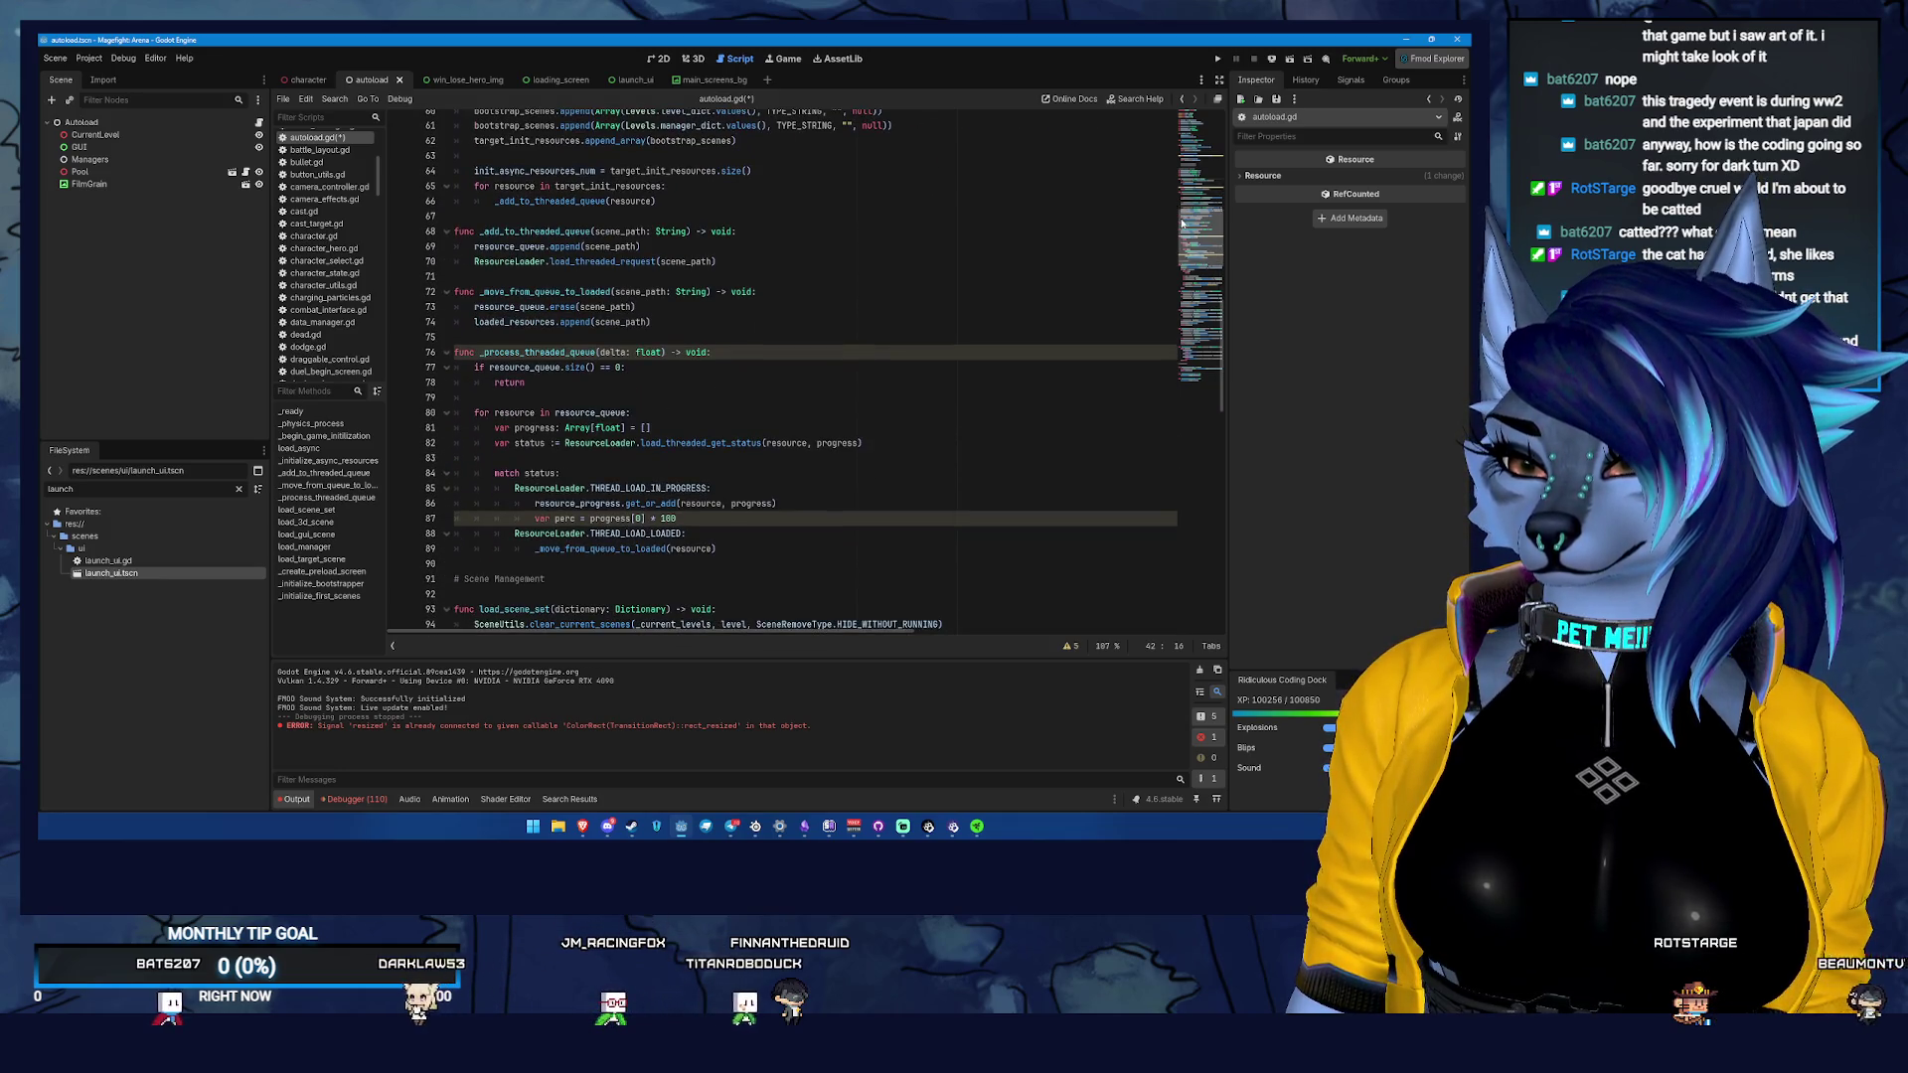
{"action": "scroll", "coordinate": [1183, 167], "scroll_direction": "up", "scroll_amount": 9}
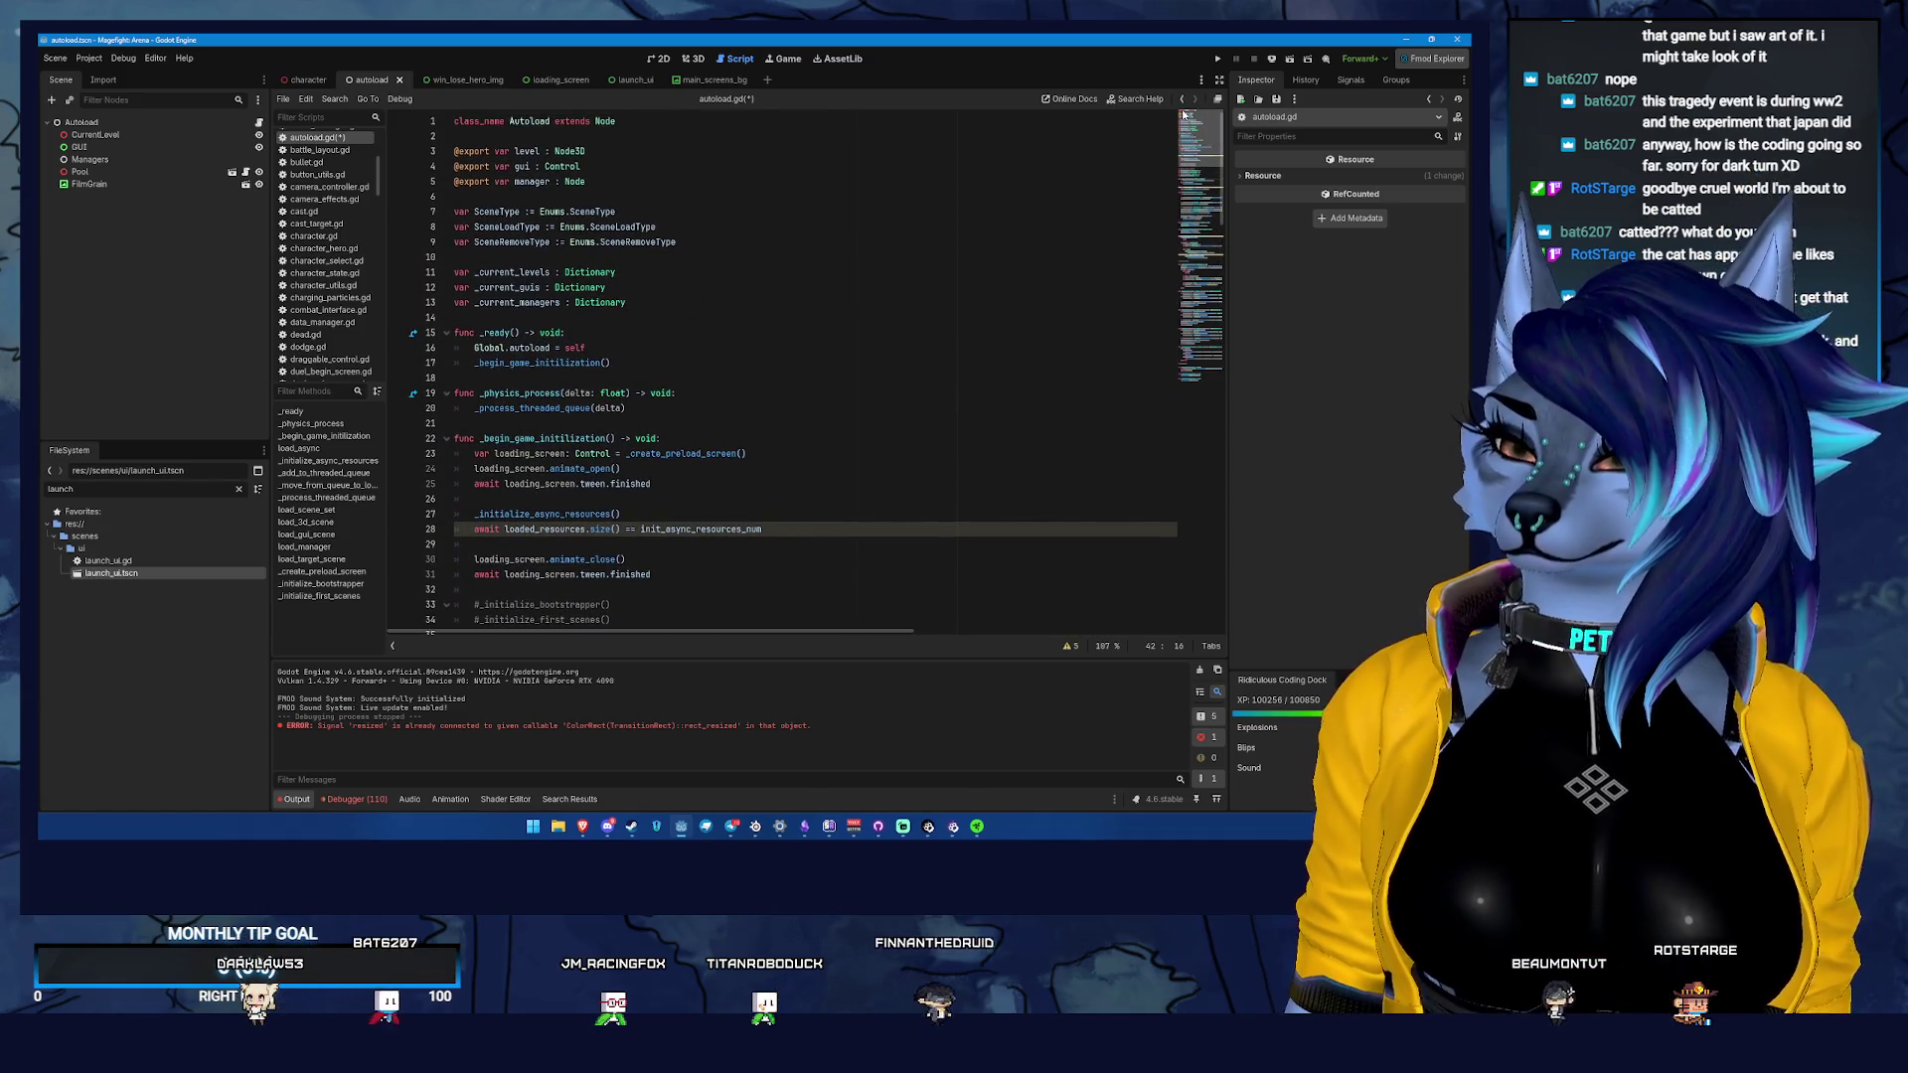
{"action": "scroll", "coordinate": [1063, 149], "scroll_direction": "down", "scroll_amount": 1}
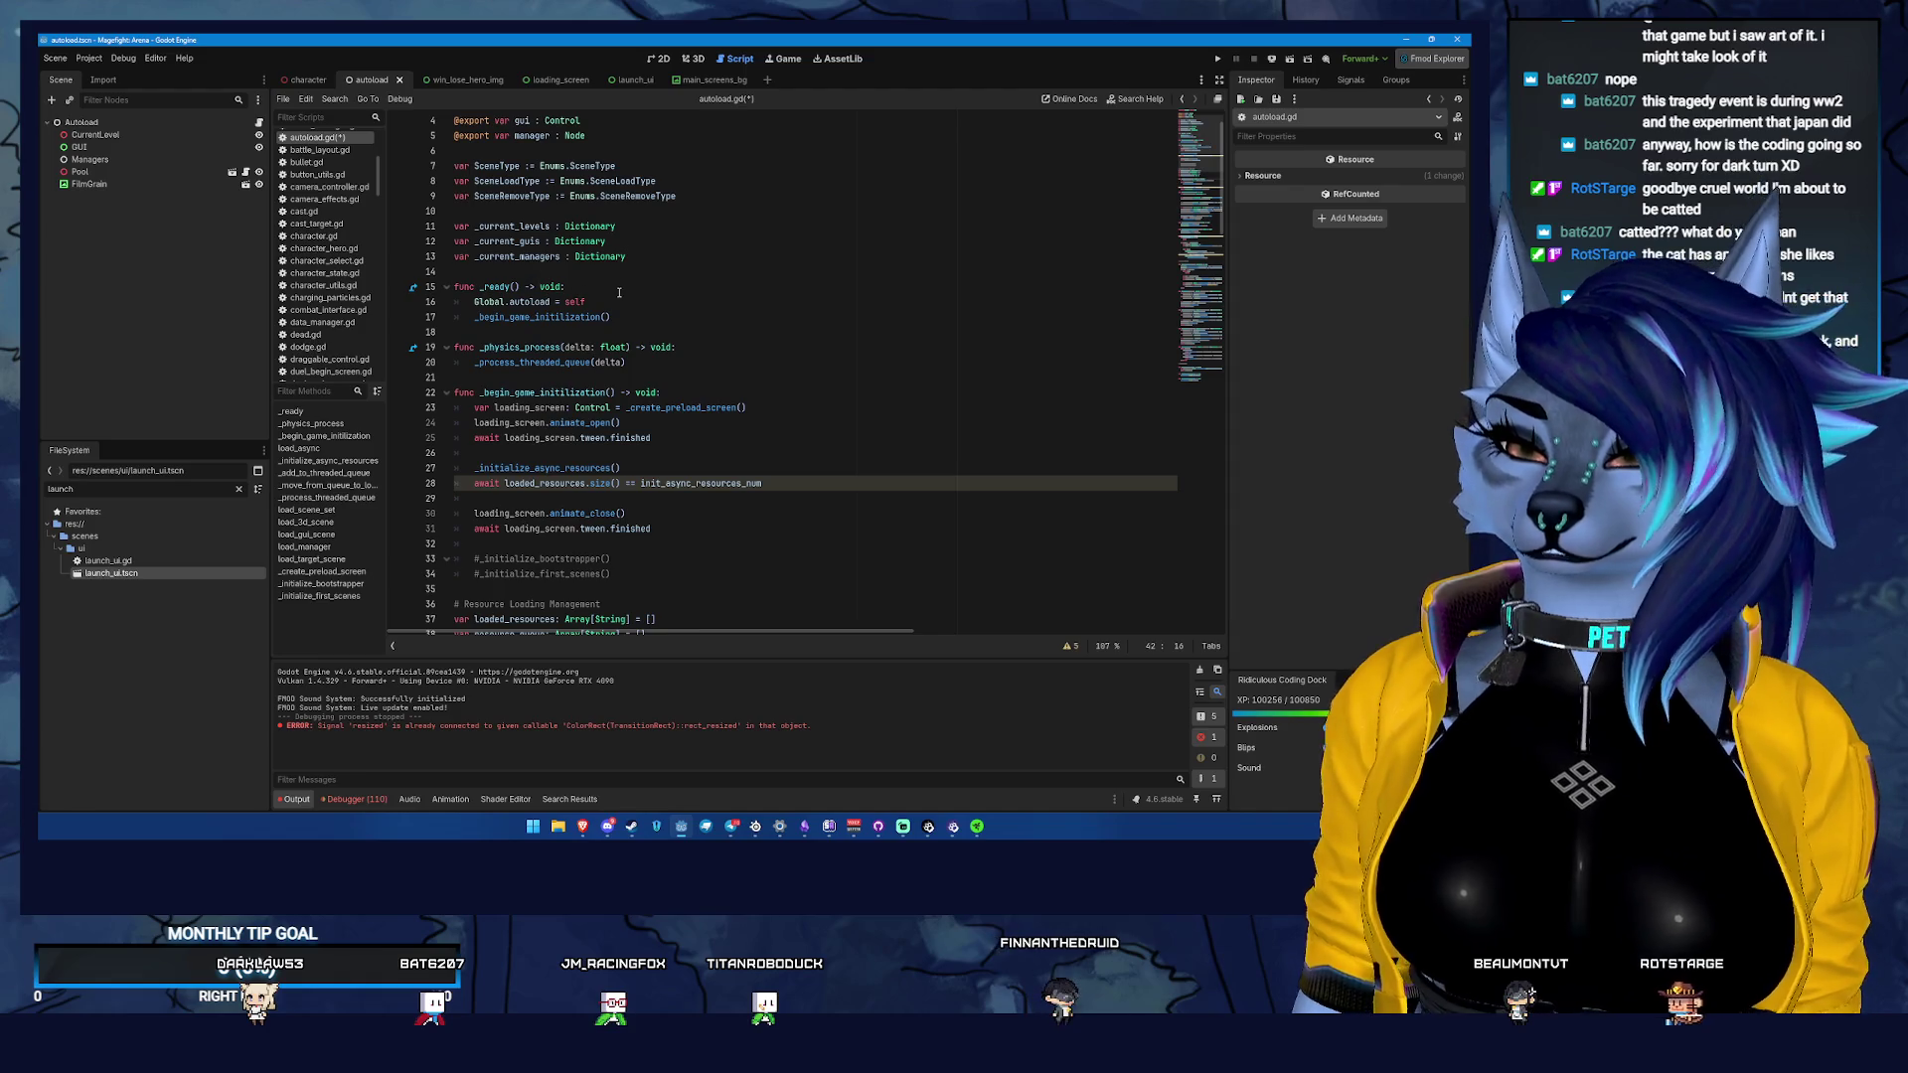
Start an await line below the Global.autoload line, then remove it again.
{"action": "left_click", "coordinate": [622, 303]}
{"action": "key", "text": "Return"}
{"action": "key", "text": "Return"}
{"action": "type", "text": "awa"}
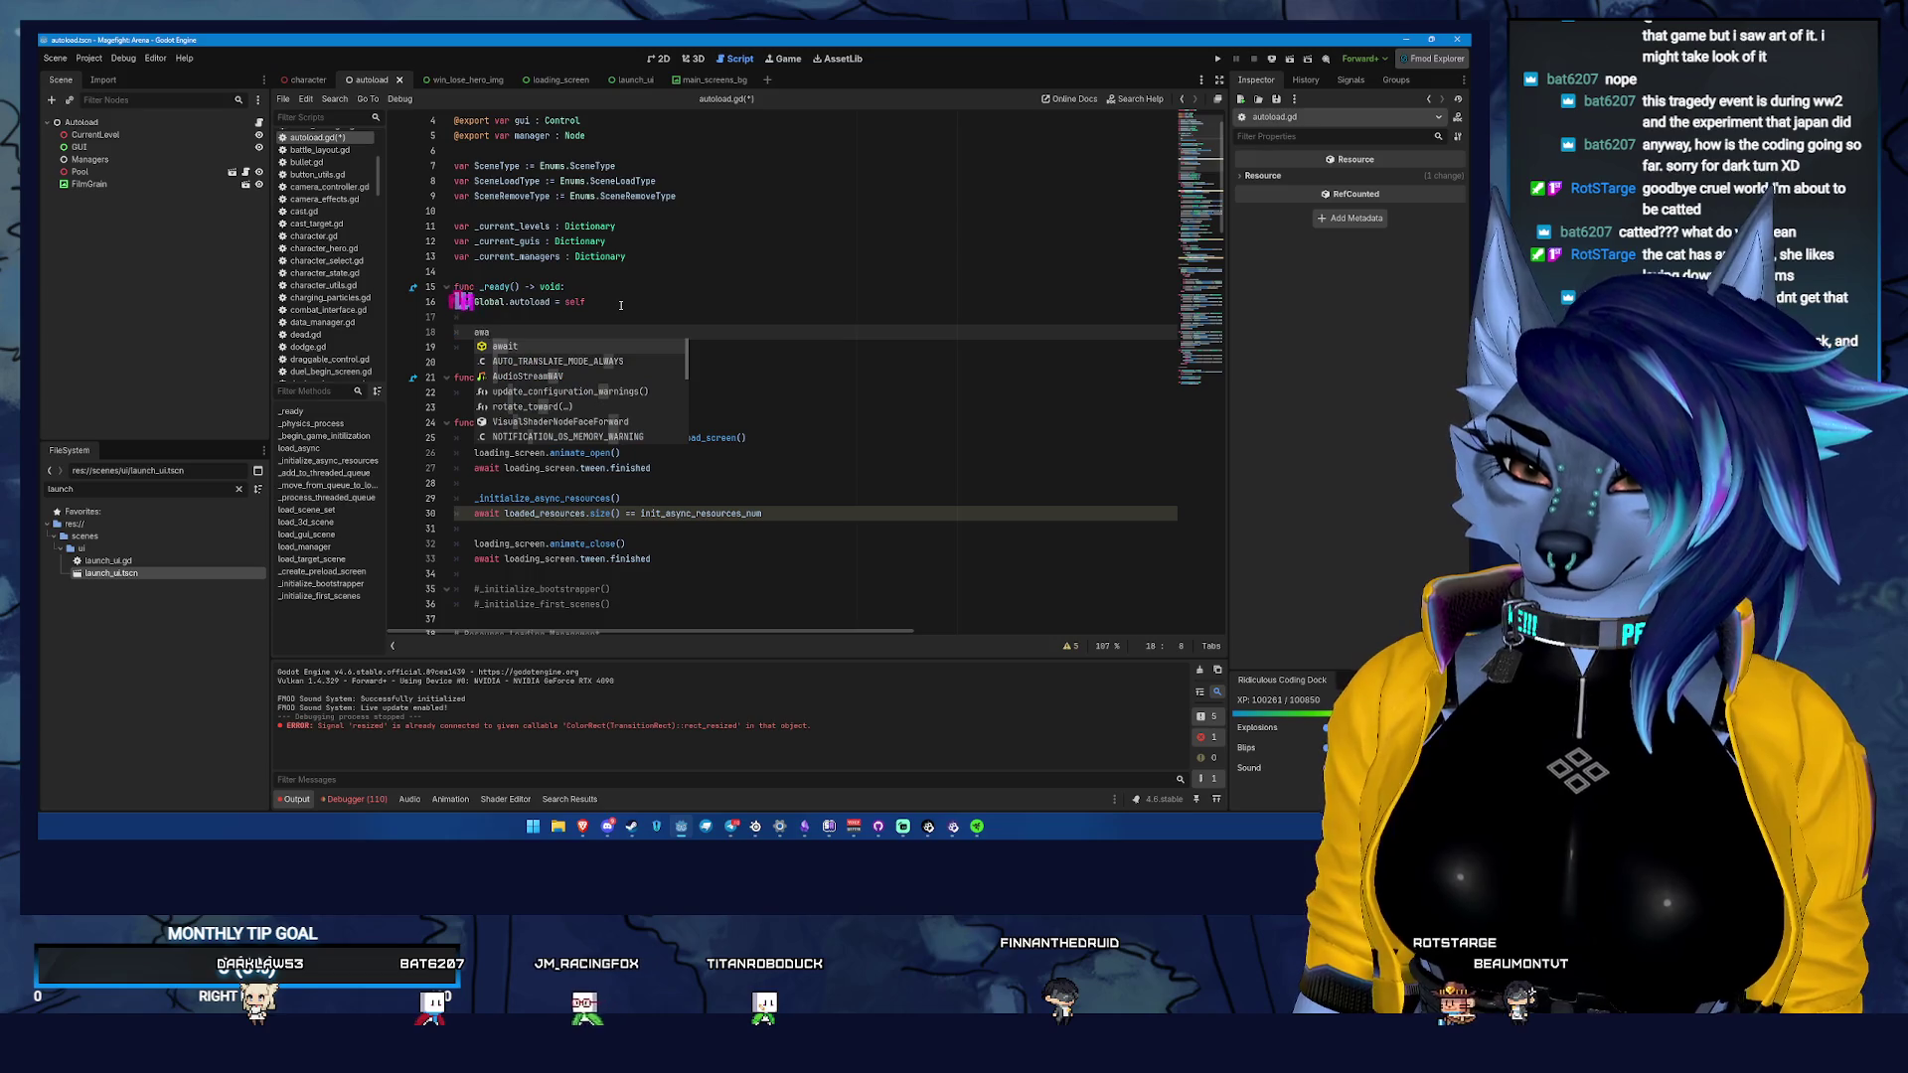
{"action": "key", "text": "BackSpace"}
{"action": "key", "text": "BackSpace"}
{"action": "key", "text": "BackSpace"}
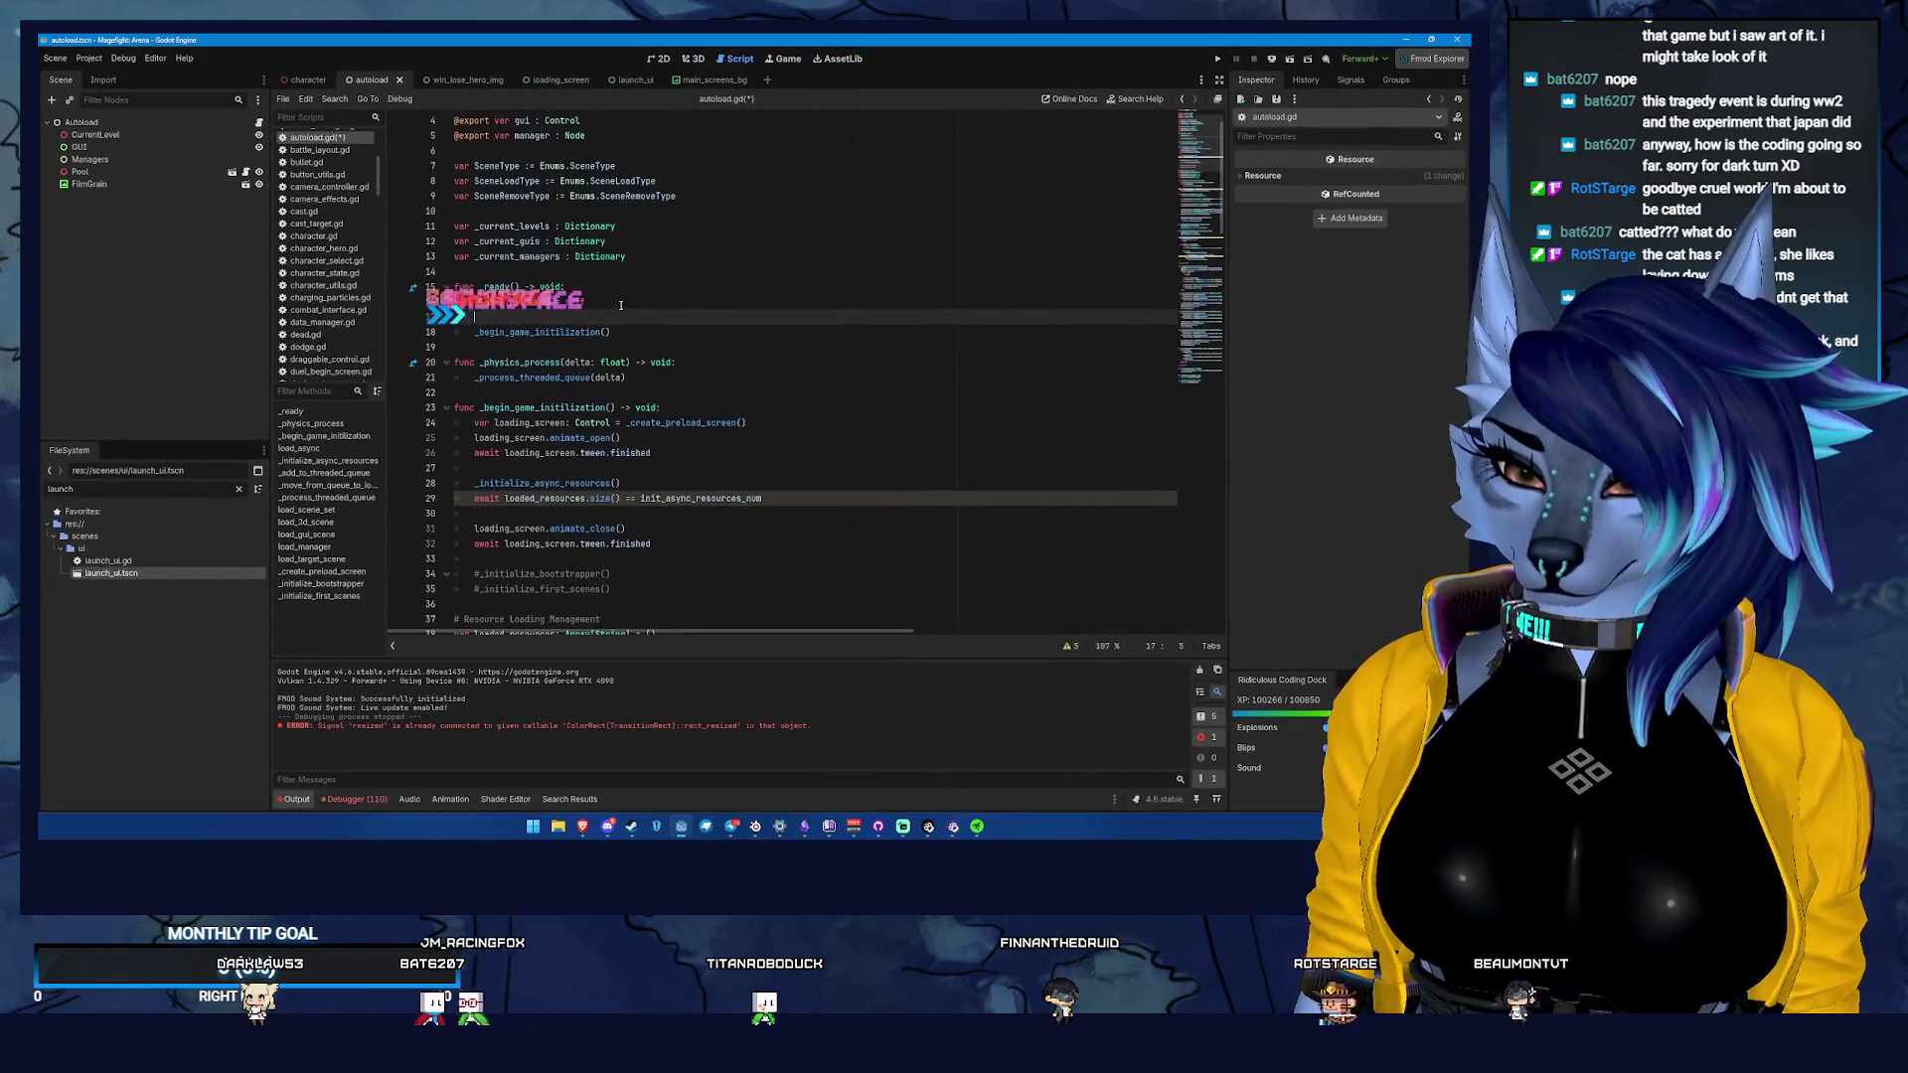
Add 'await get_tree().create_timer(1.0)' after loading_screen.animate_open(), save, and run the project.
{"action": "left_click", "coordinate": [656, 439]}
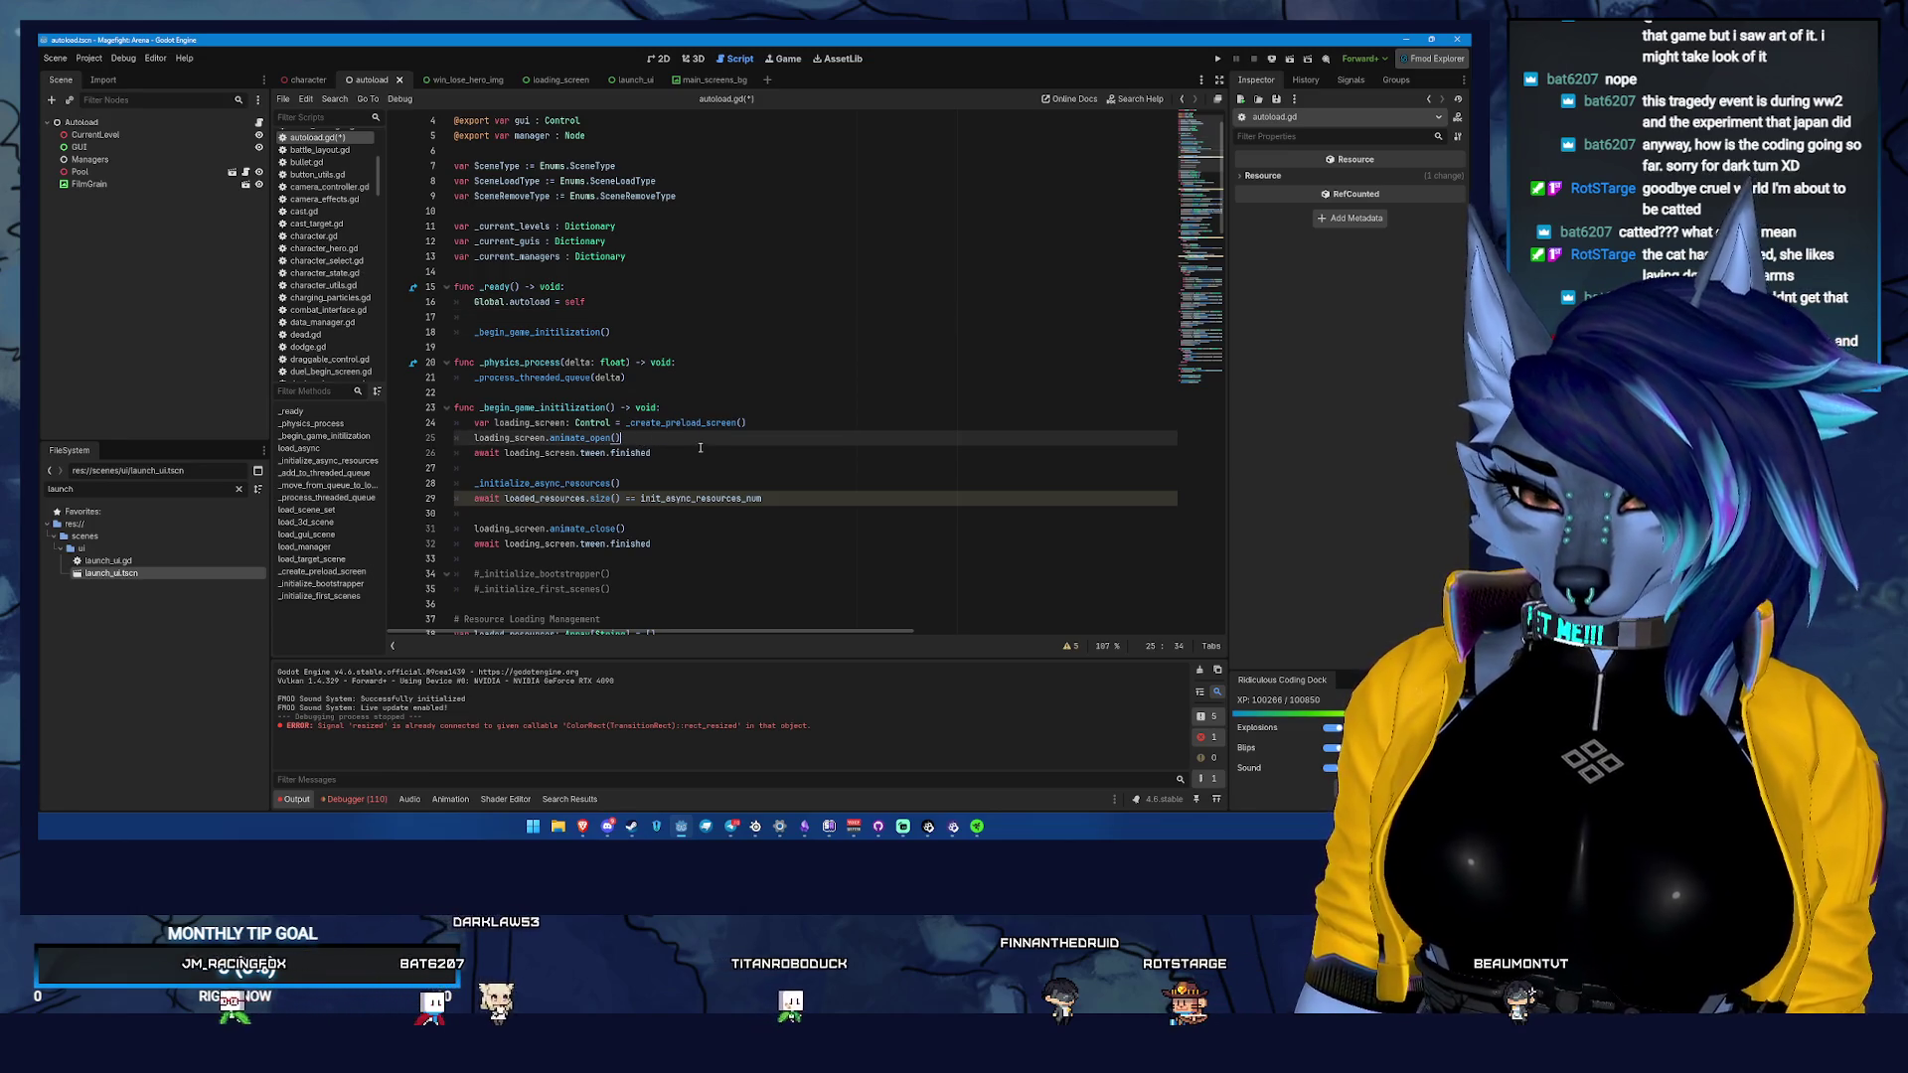
{"action": "key", "text": "Return"}
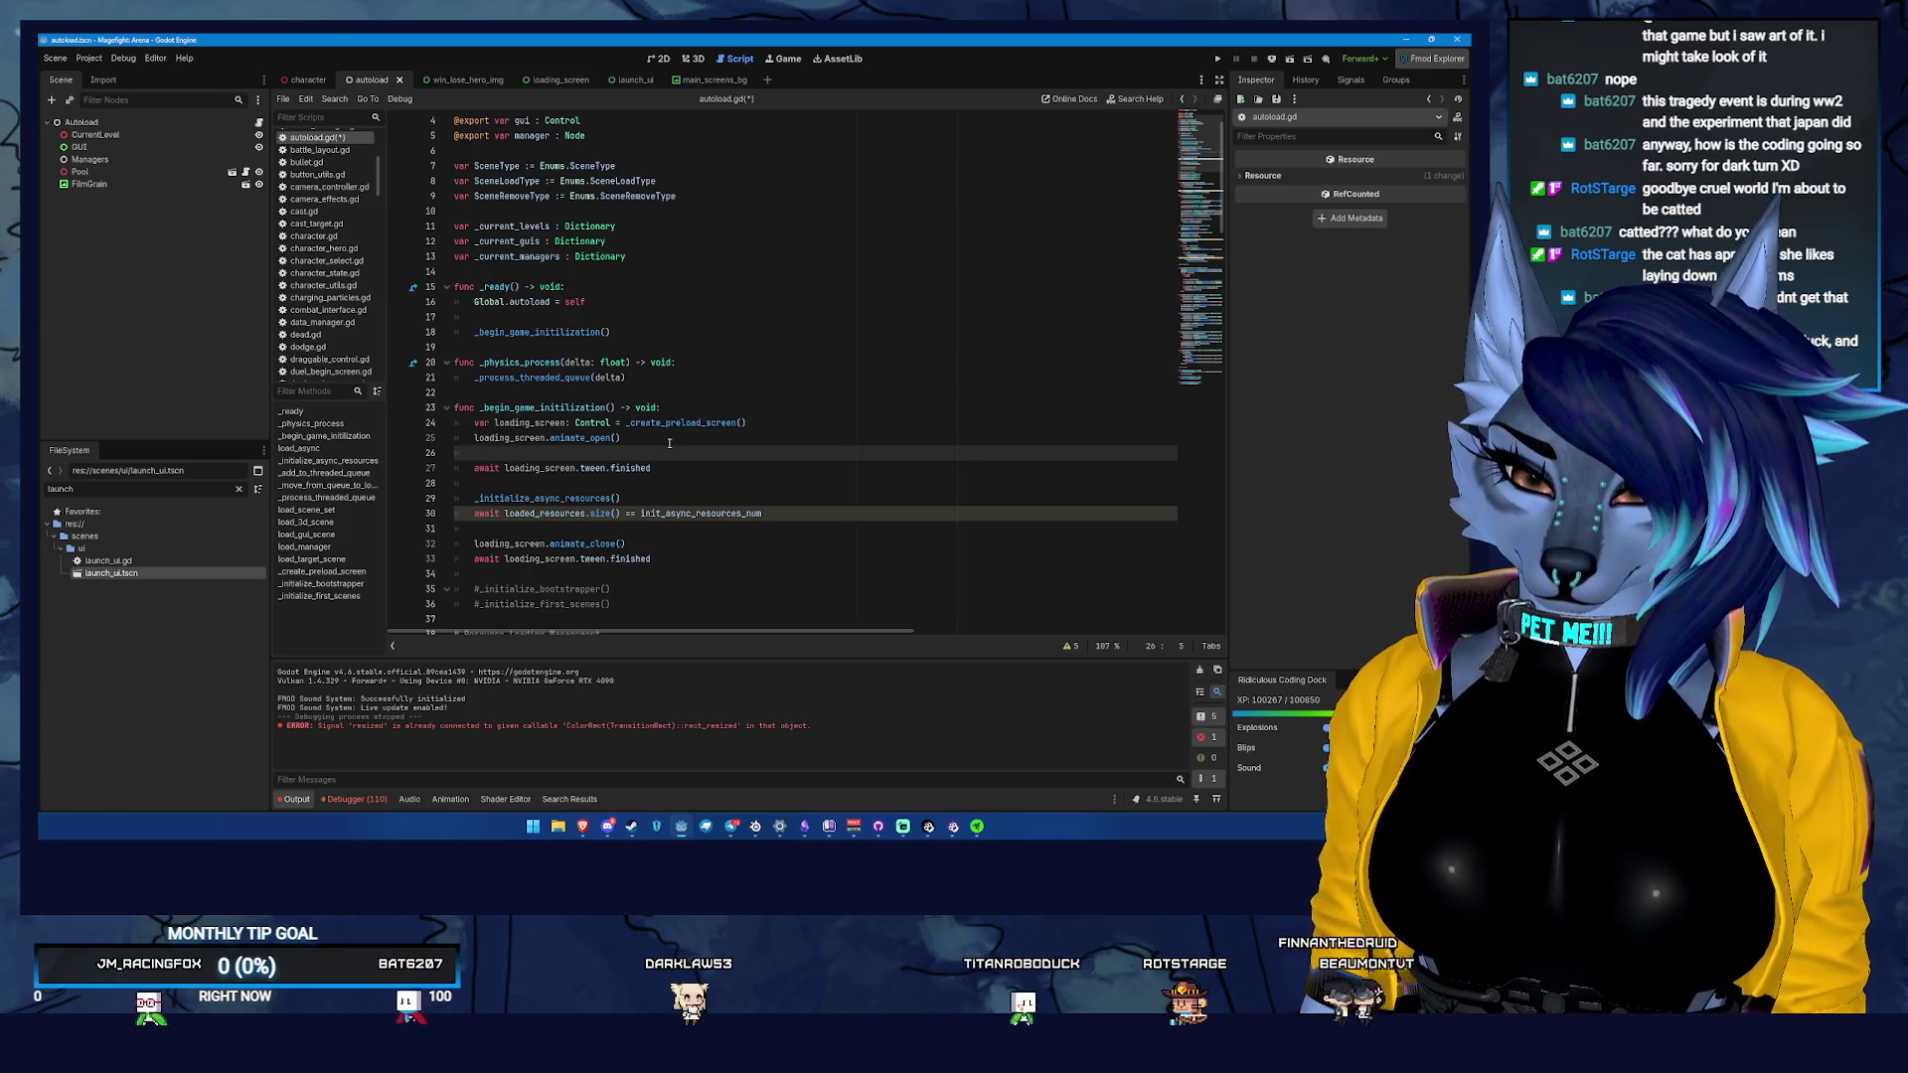
{"action": "type", "text": "awa"}
{"action": "key", "text": "Return"}
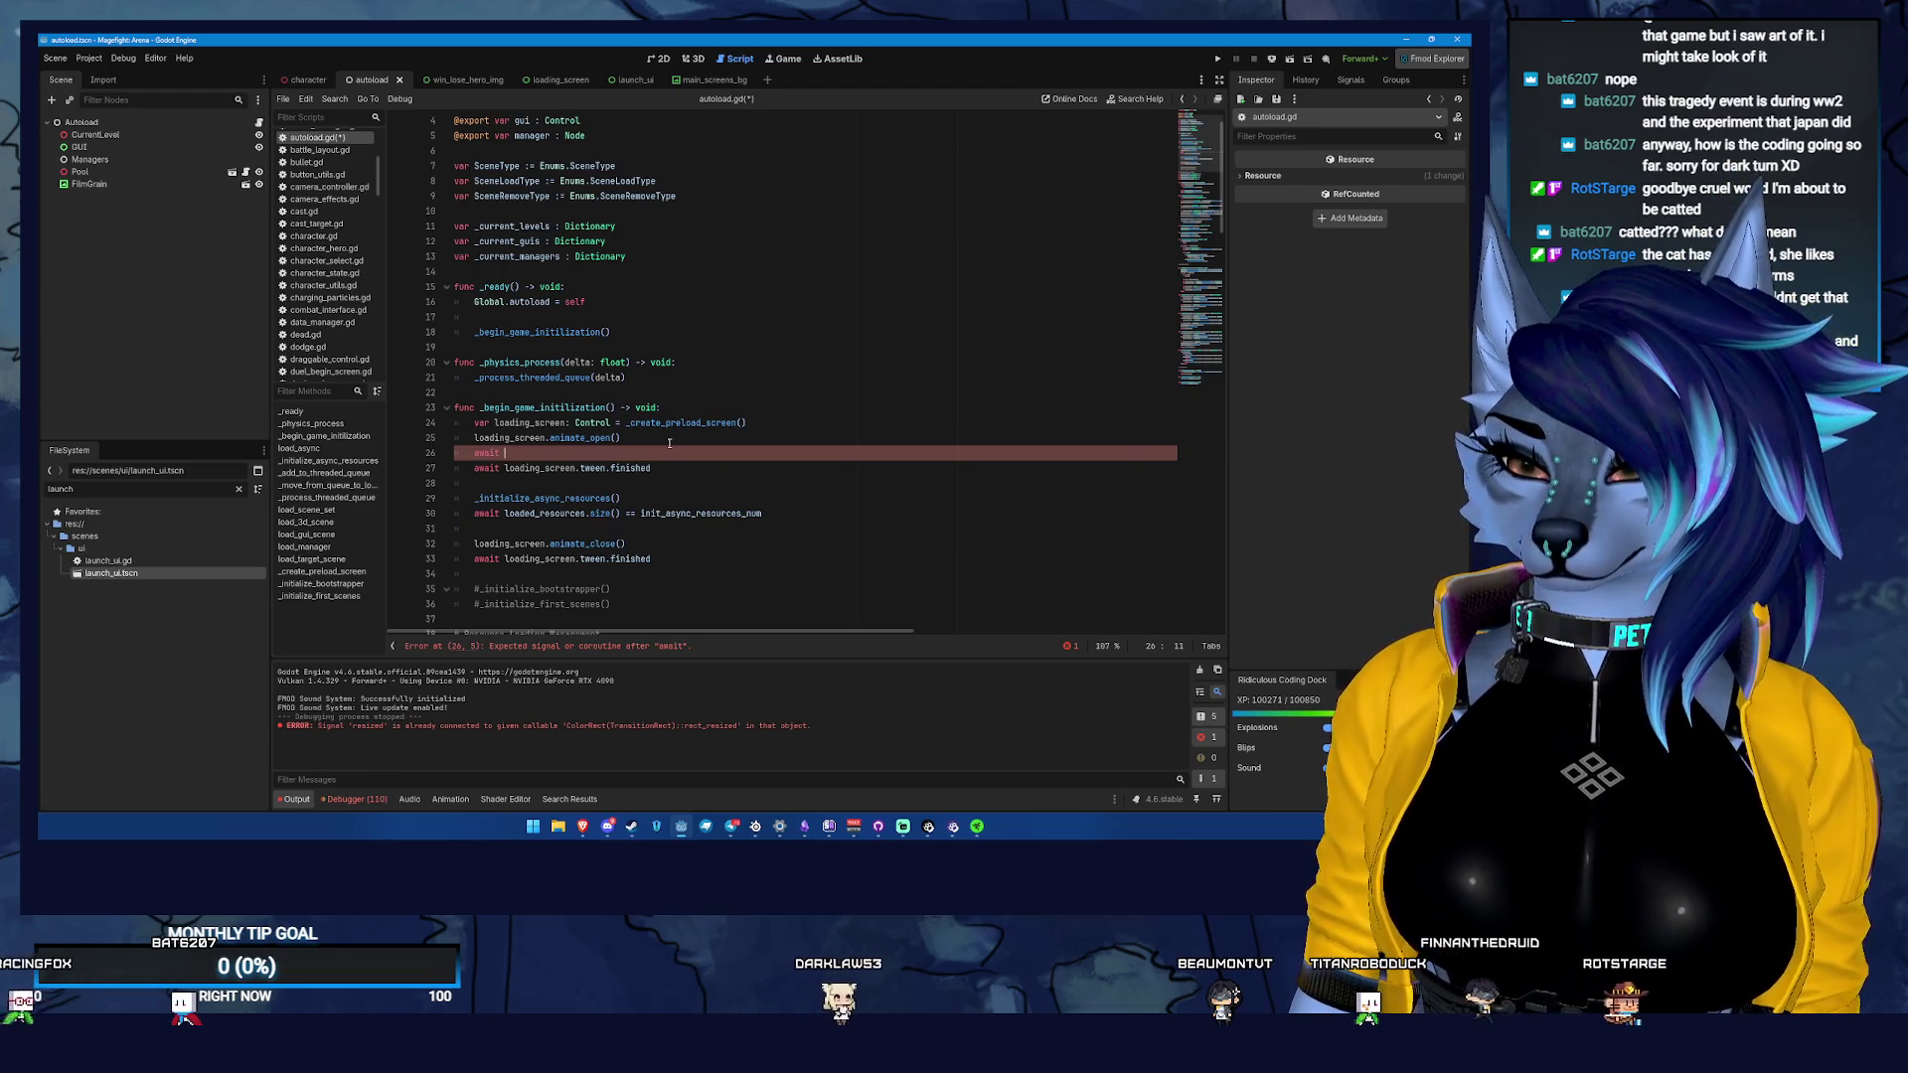
{"action": "type", "text": "get_tr"}
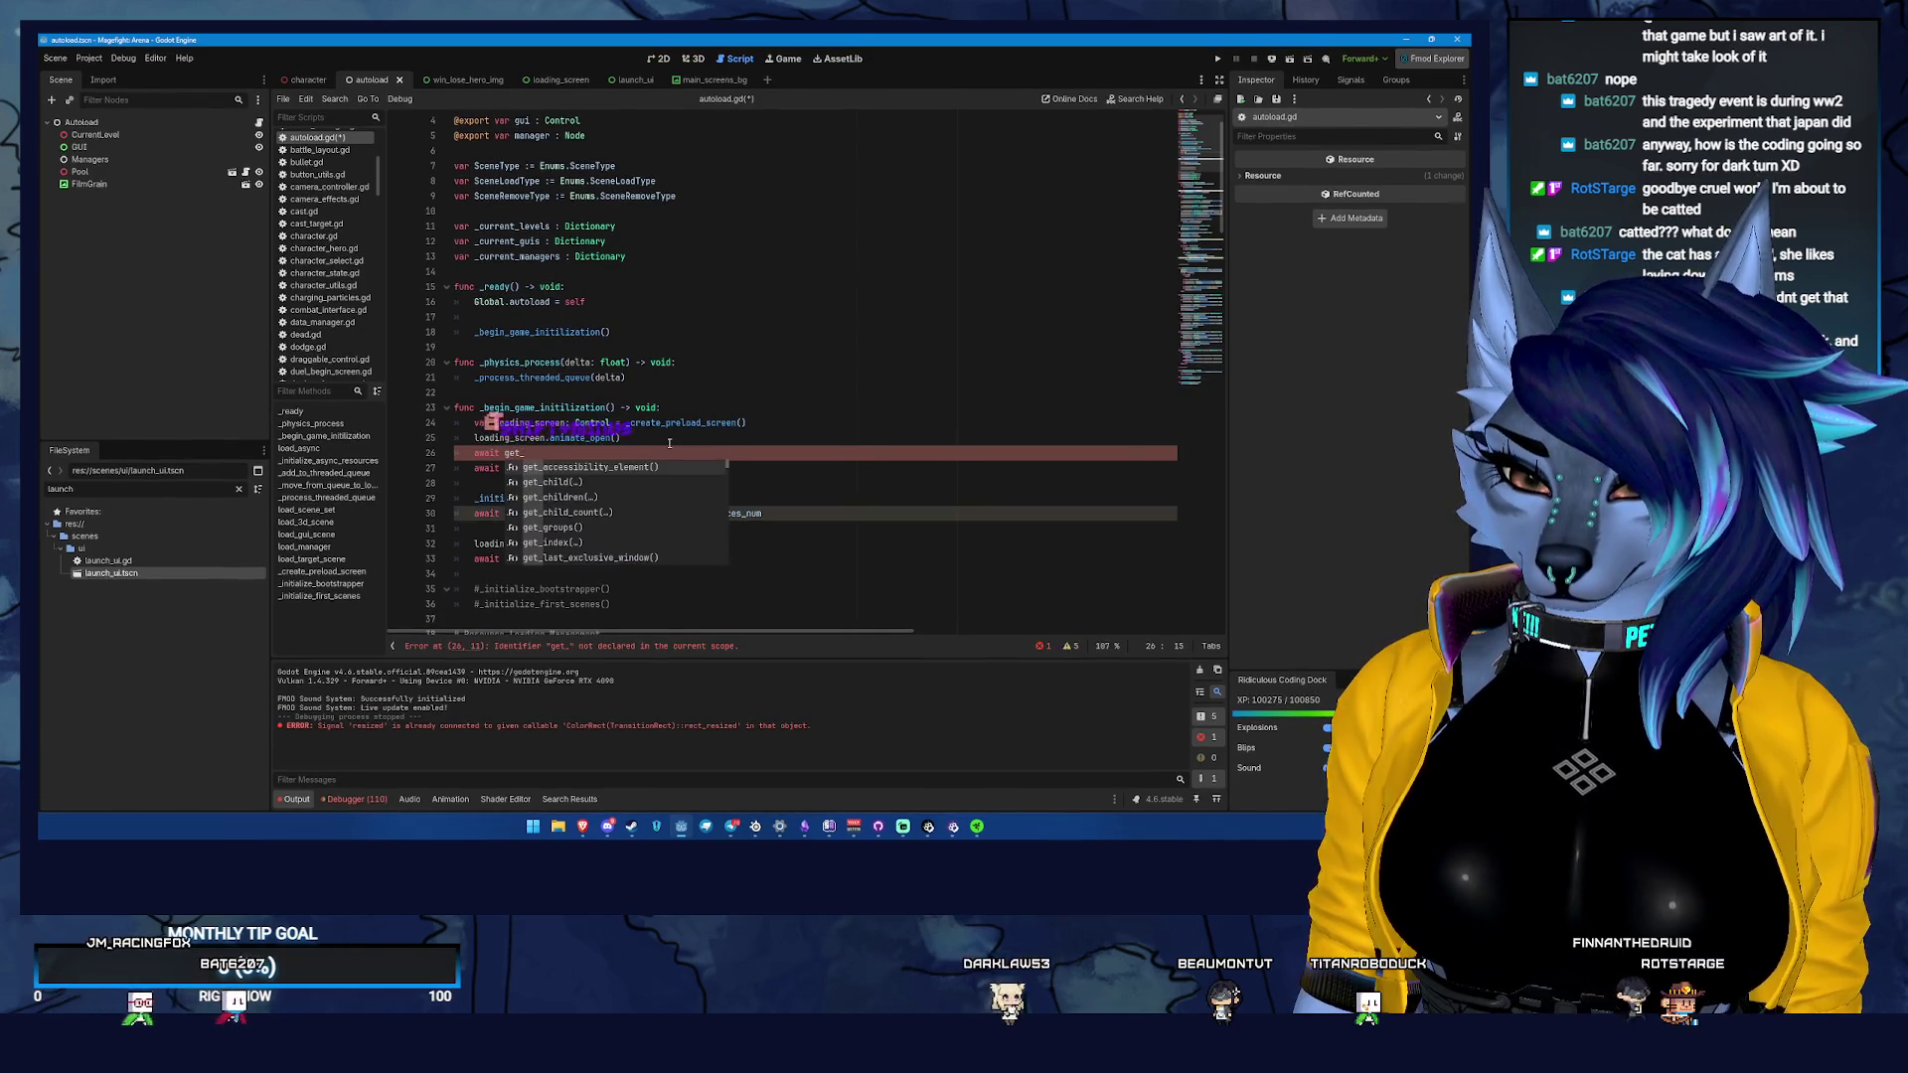
{"action": "key", "text": "Return"}
{"action": "type", "text": ".create_ti"}
{"action": "key", "text": "Return"}
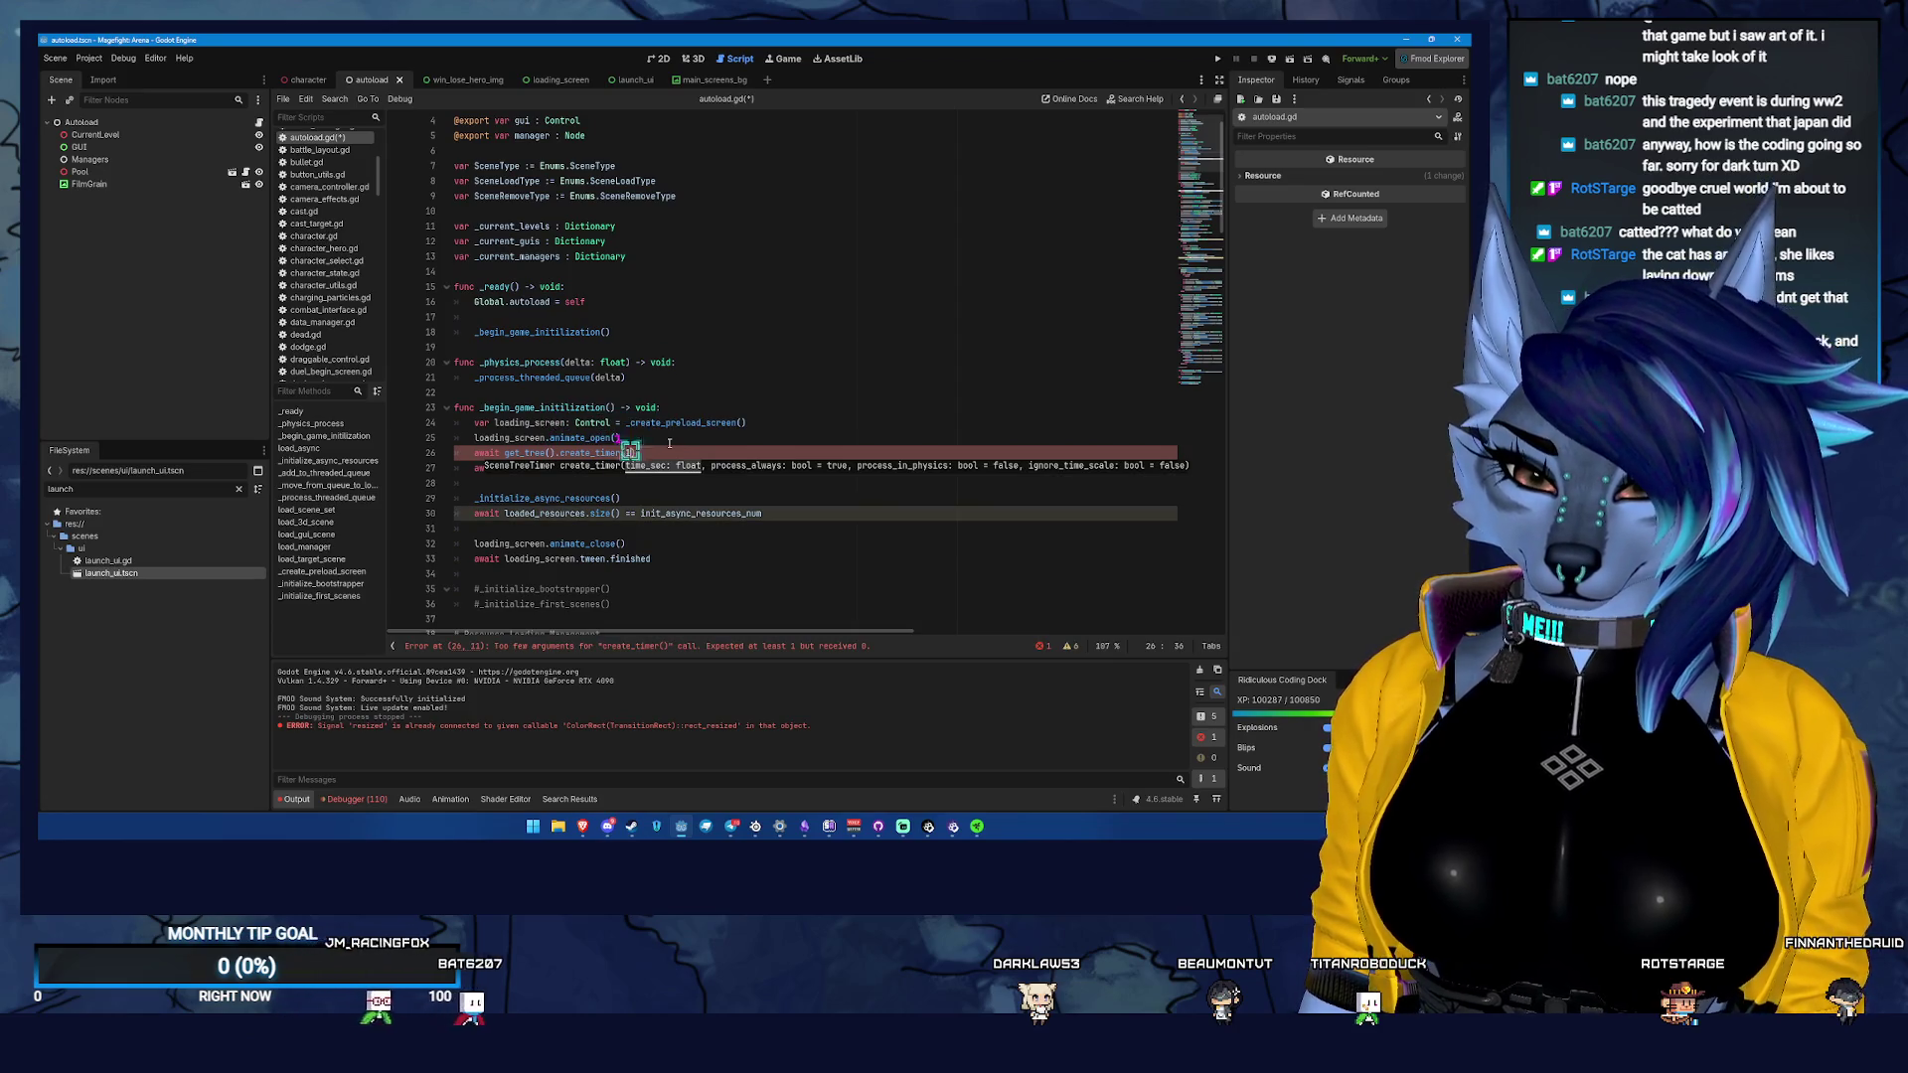
{"action": "type", "text": ".0"}
{"action": "key", "text": "Down"}
{"action": "key", "text": "Down"}
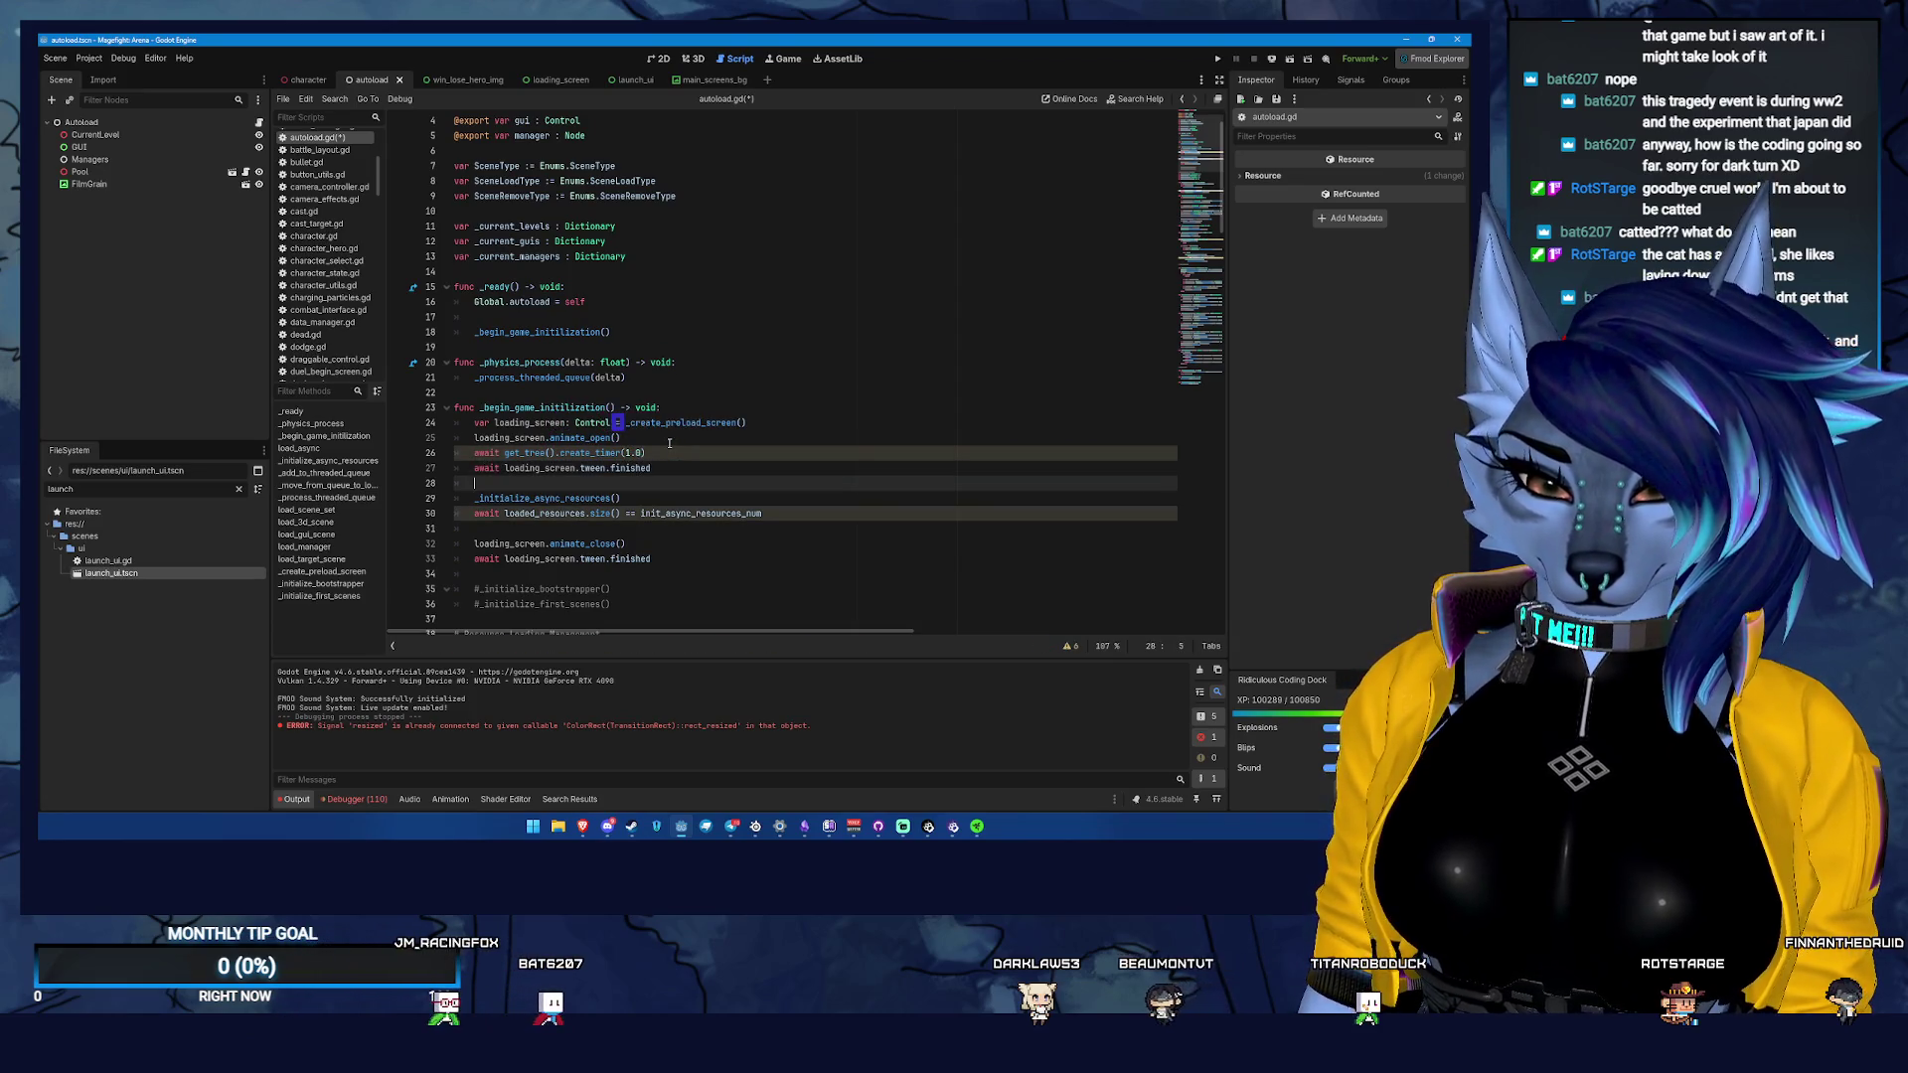
{"action": "key", "text": "ctrl+s"}
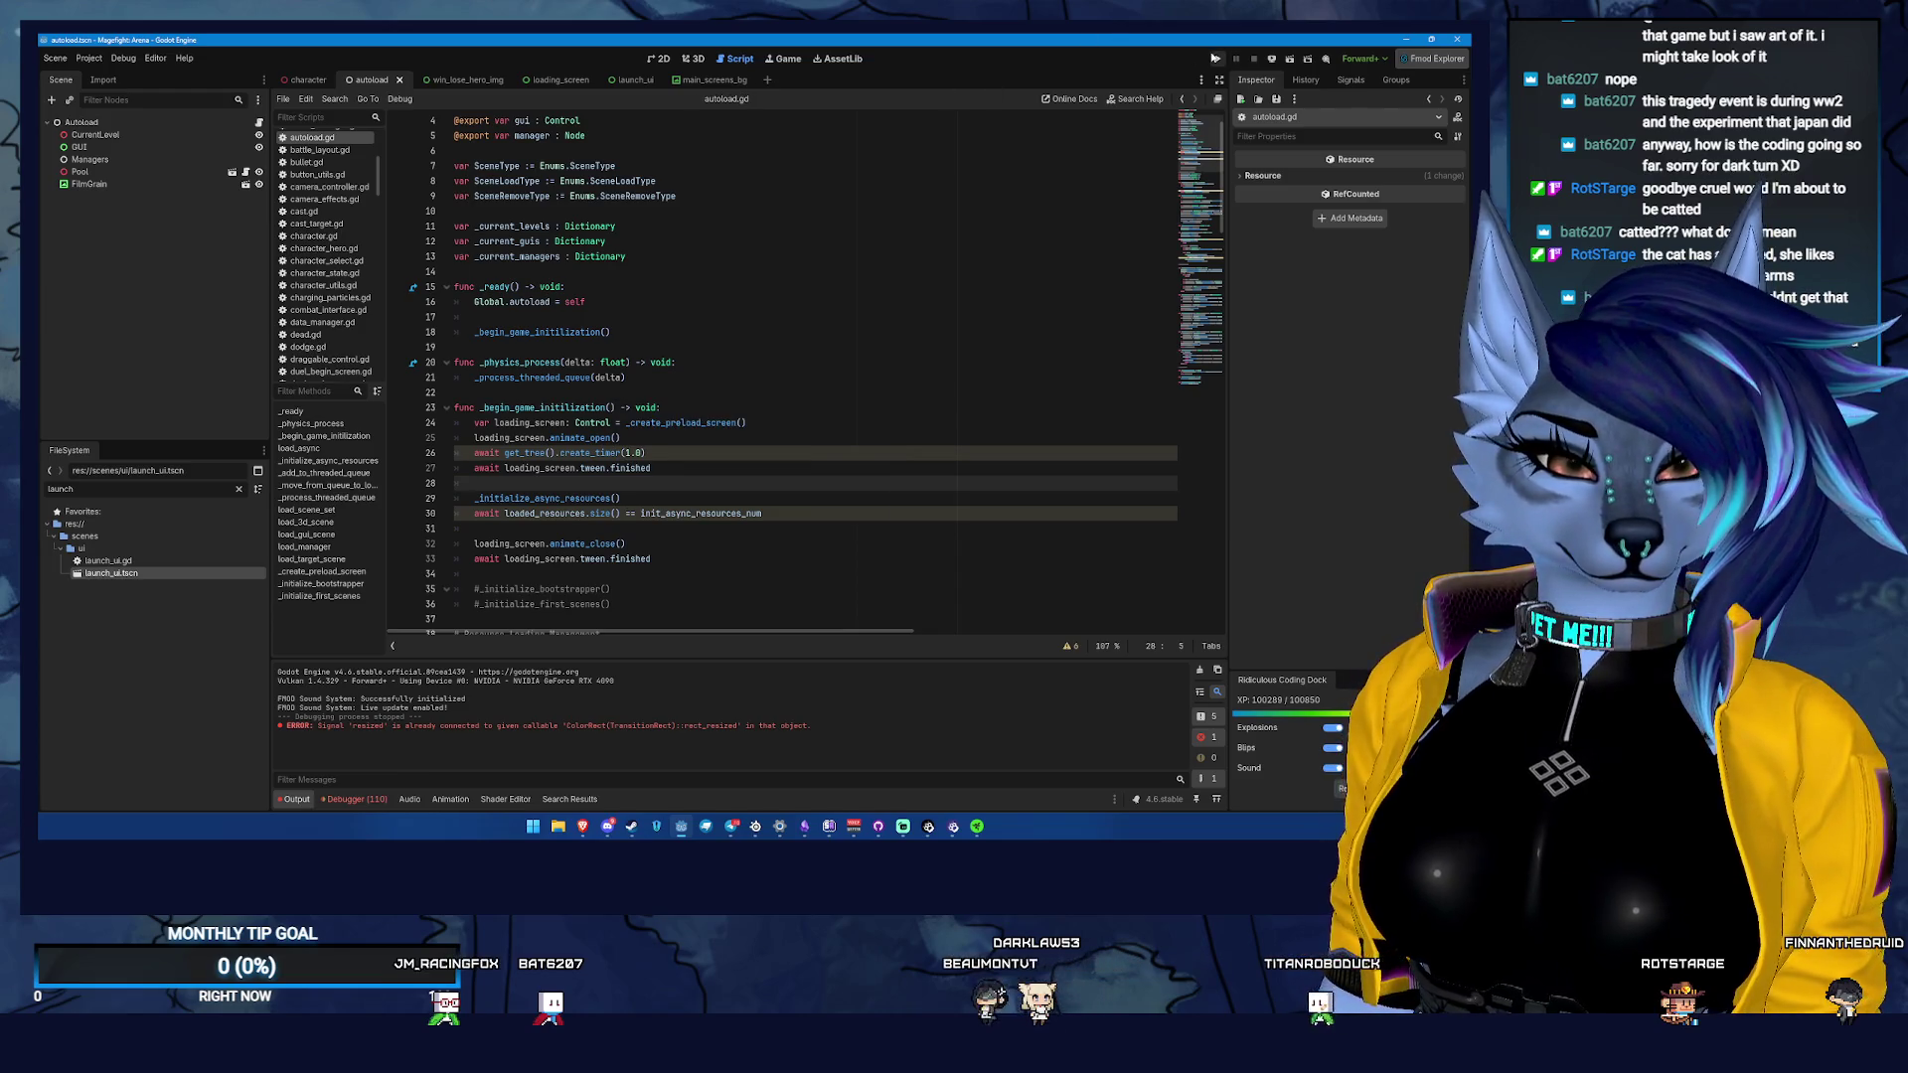
{"action": "left_click", "coordinate": [1213, 56]}
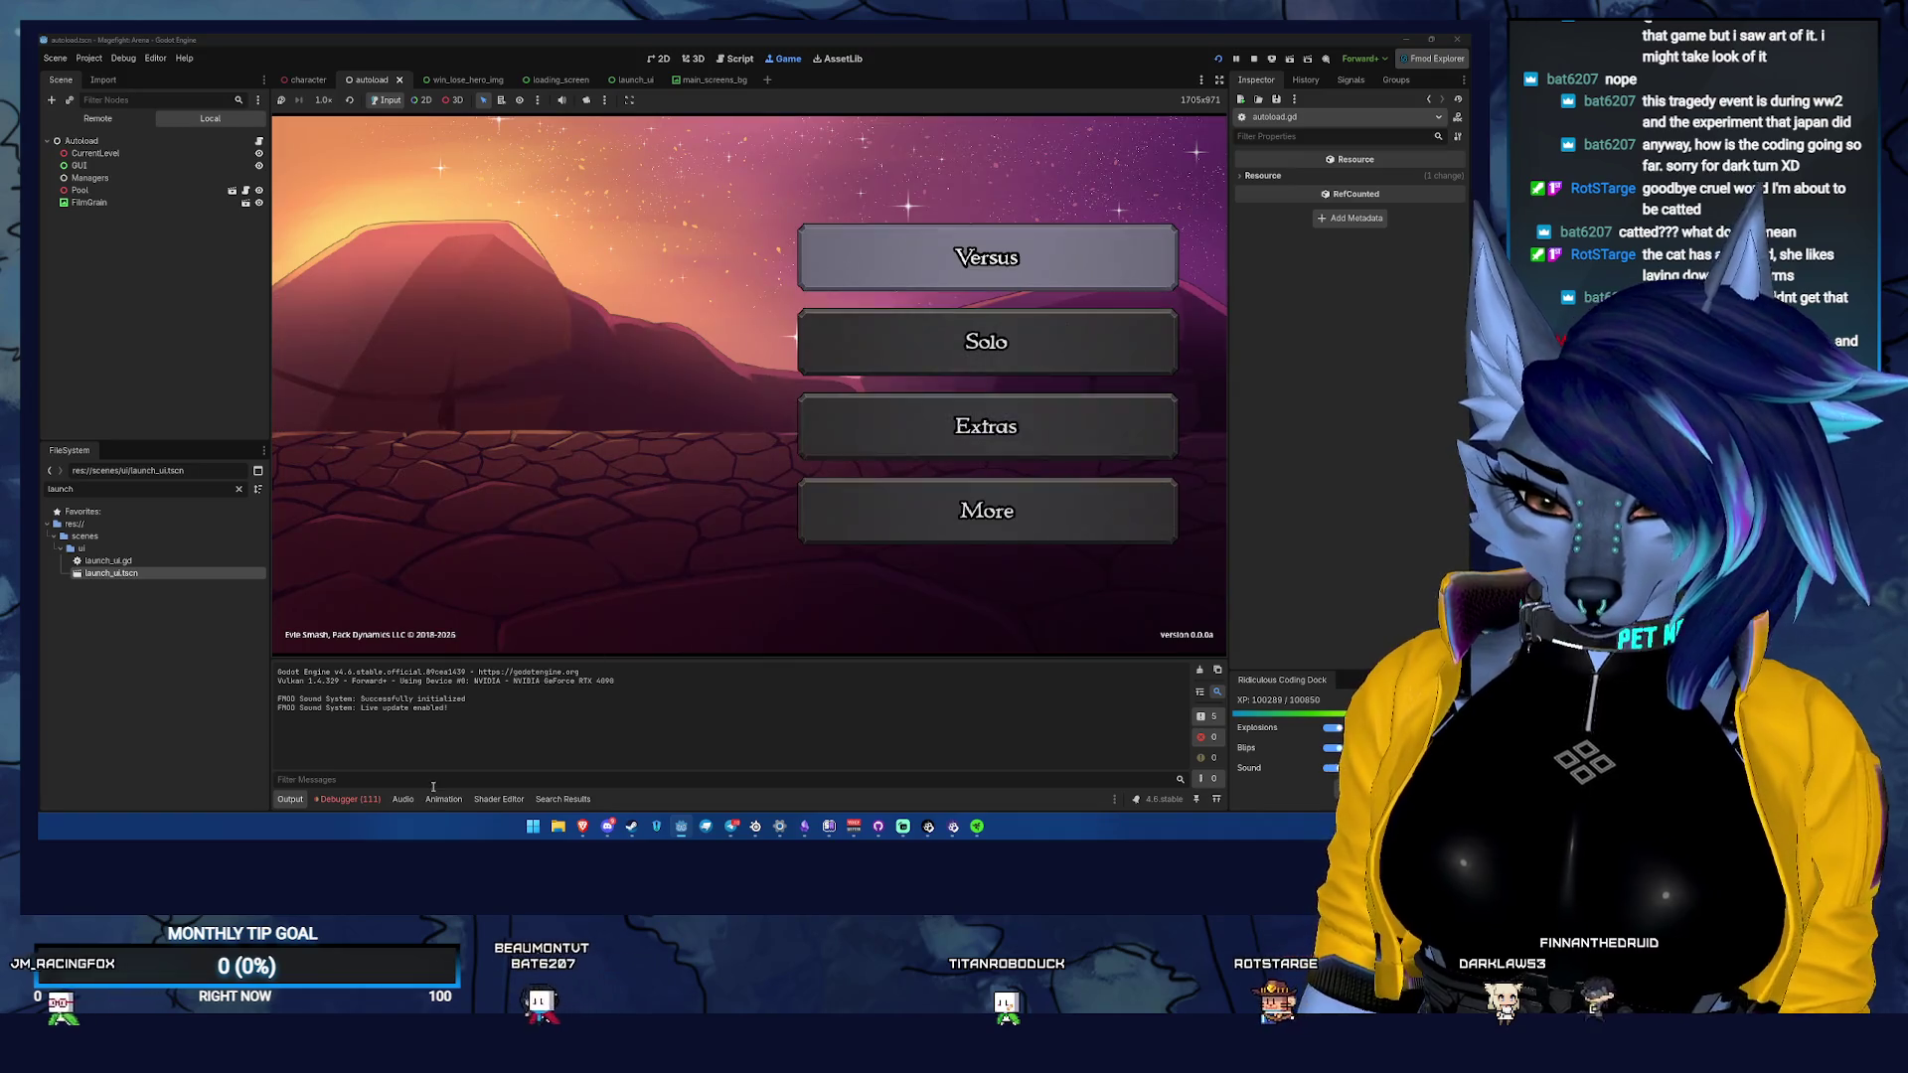
Review the debugger's error list, then stop the running game.
{"action": "left_click", "coordinate": [348, 799]}
{"action": "scroll", "coordinate": [424, 723], "scroll_direction": "up", "scroll_amount": 2}
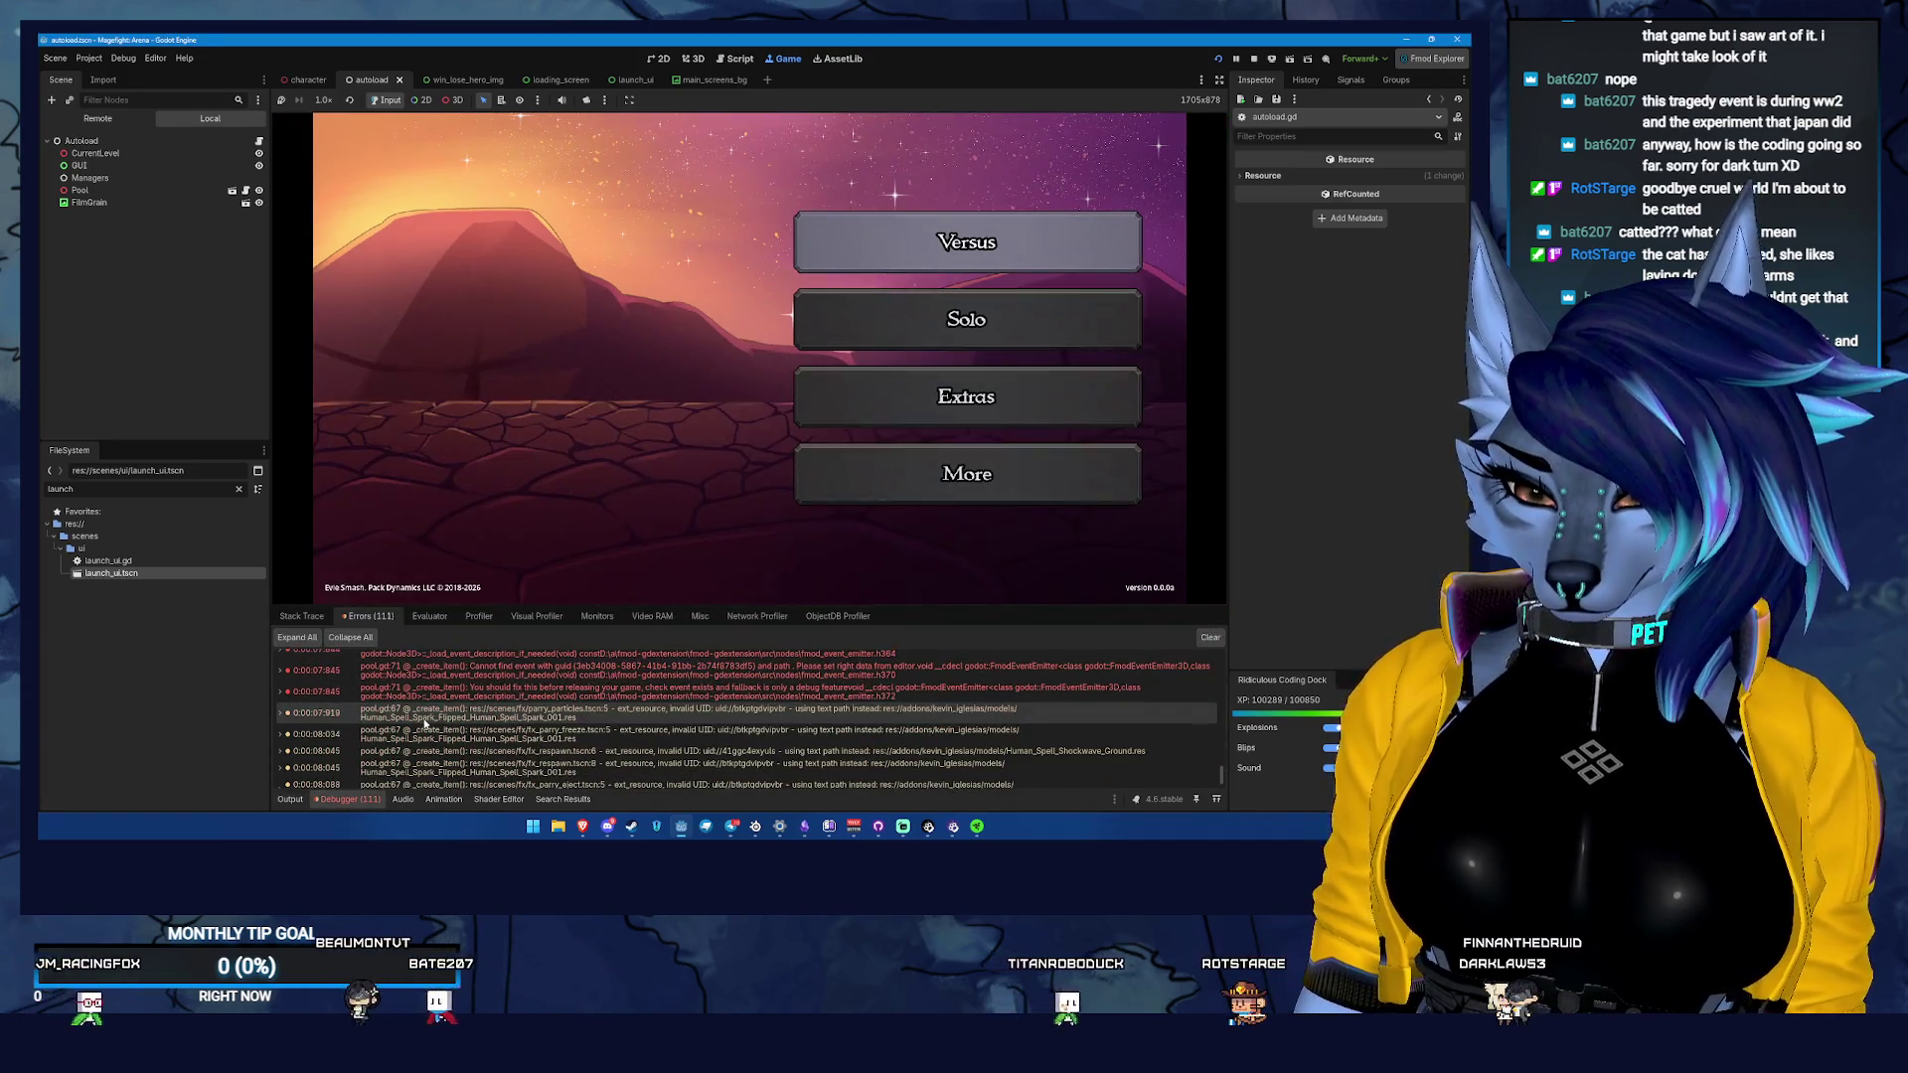
{"action": "scroll", "coordinate": [443, 724], "scroll_direction": "up", "scroll_amount": 1}
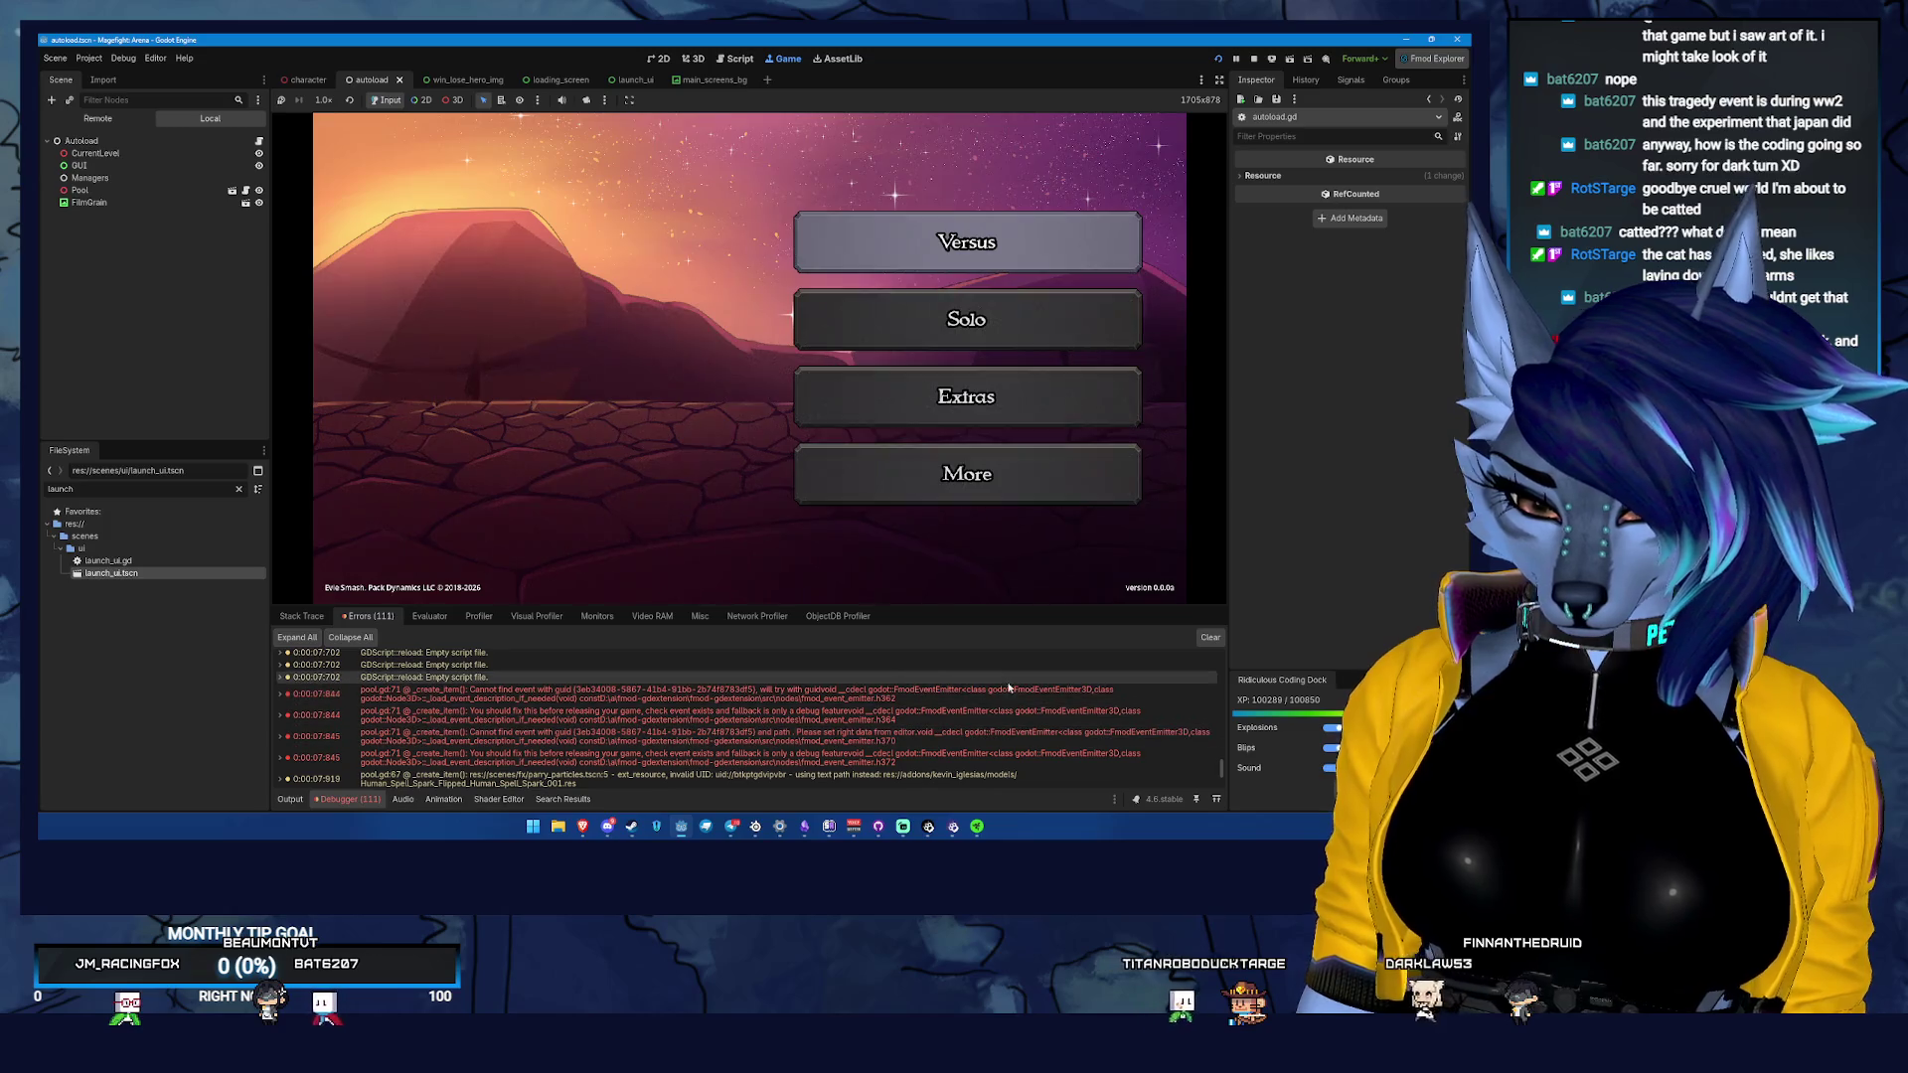
{"action": "mouse_move", "coordinate": [1225, 759]}
{"action": "left_mouse_down"}
{"action": "mouse_move", "coordinate": [1224, 777]}
{"action": "mouse_move", "coordinate": [1212, 651]}
{"action": "left_mouse_up"}
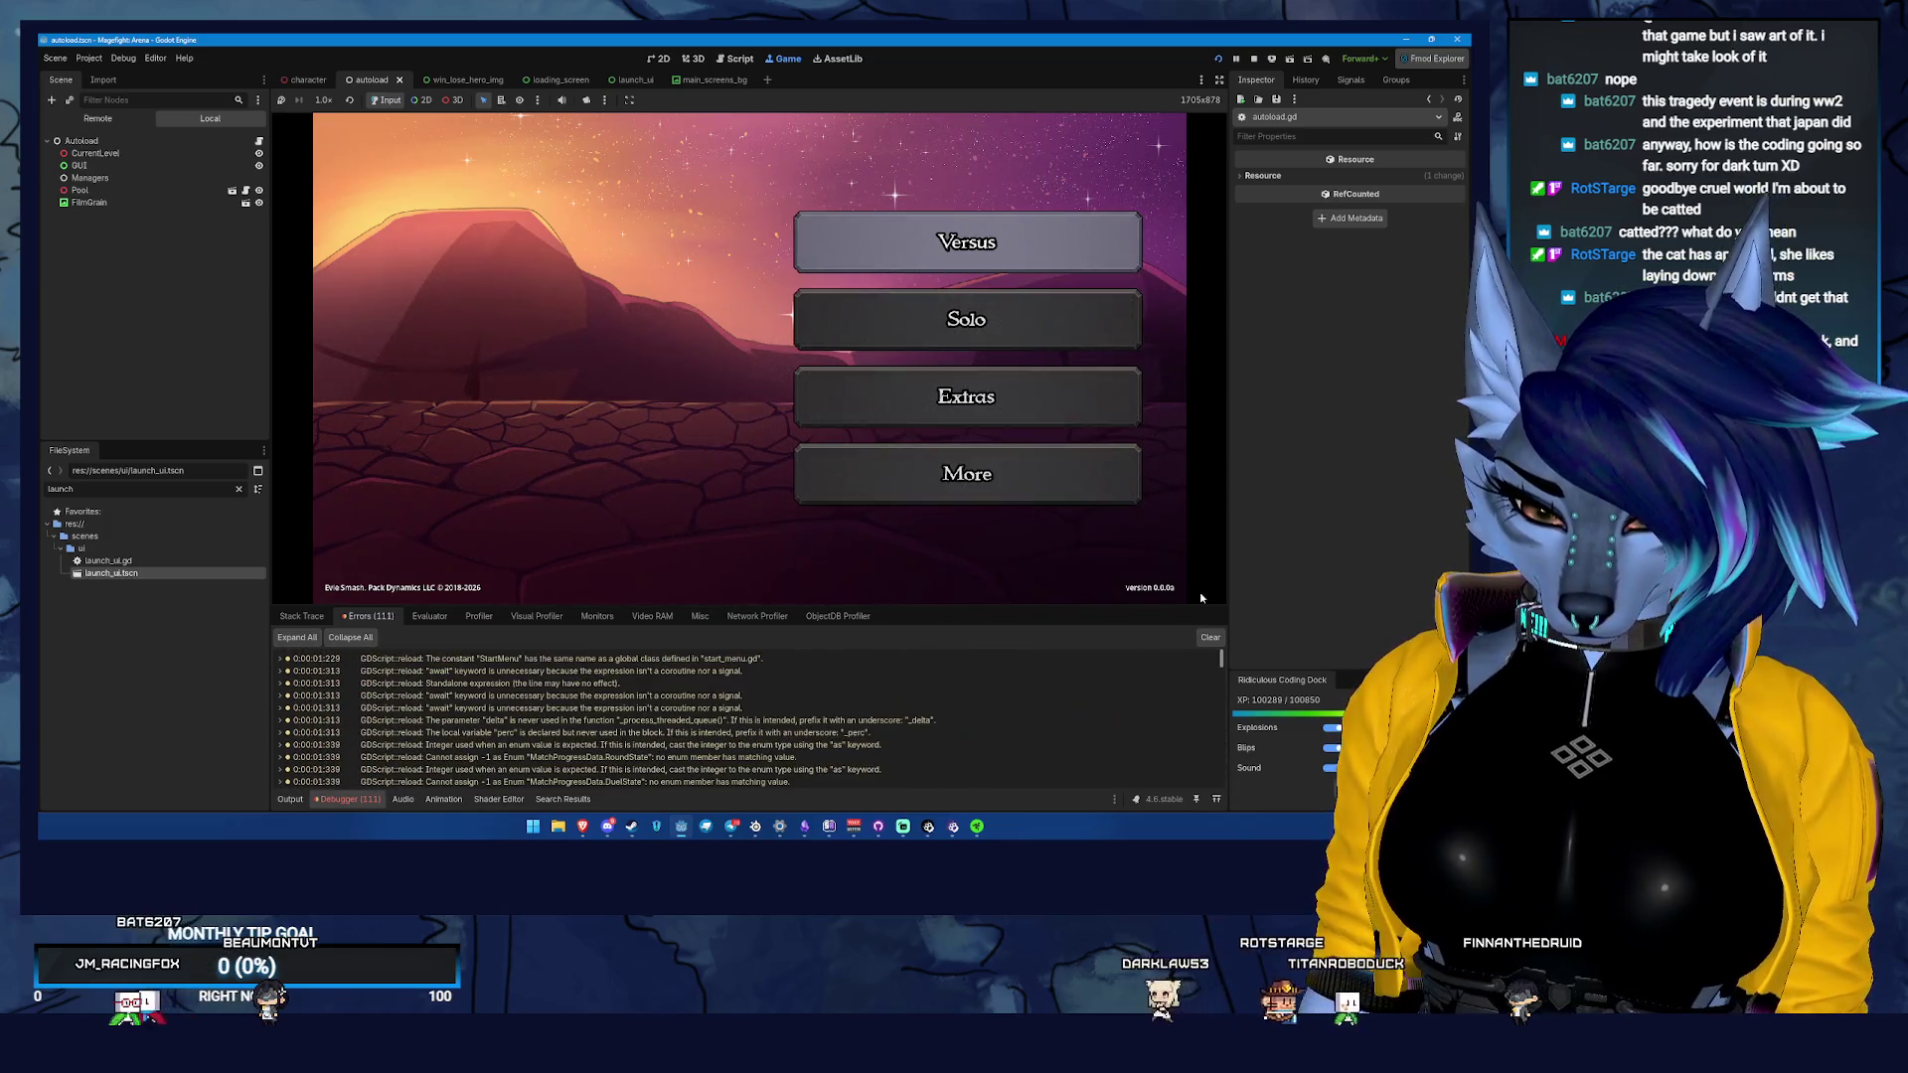
{"action": "left_click", "coordinate": [285, 618]}
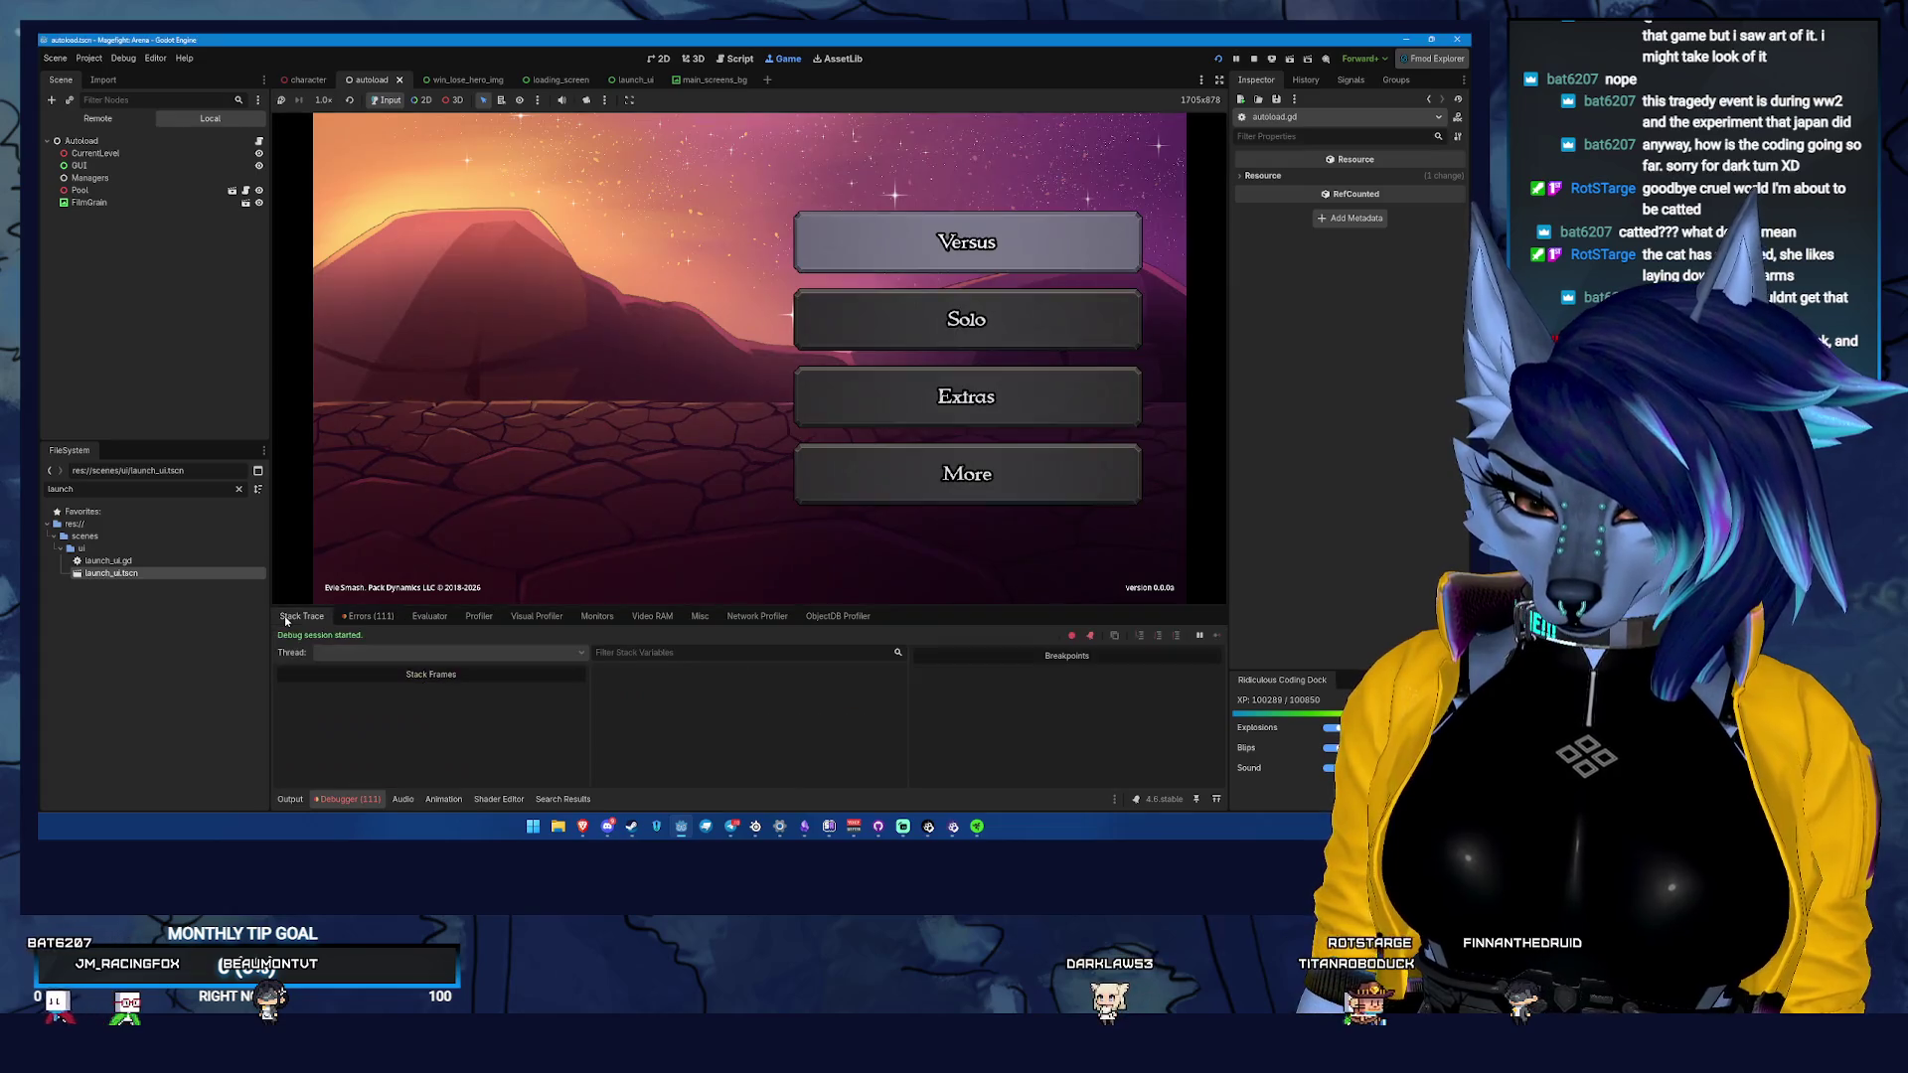
{"action": "left_click", "coordinate": [1254, 56]}
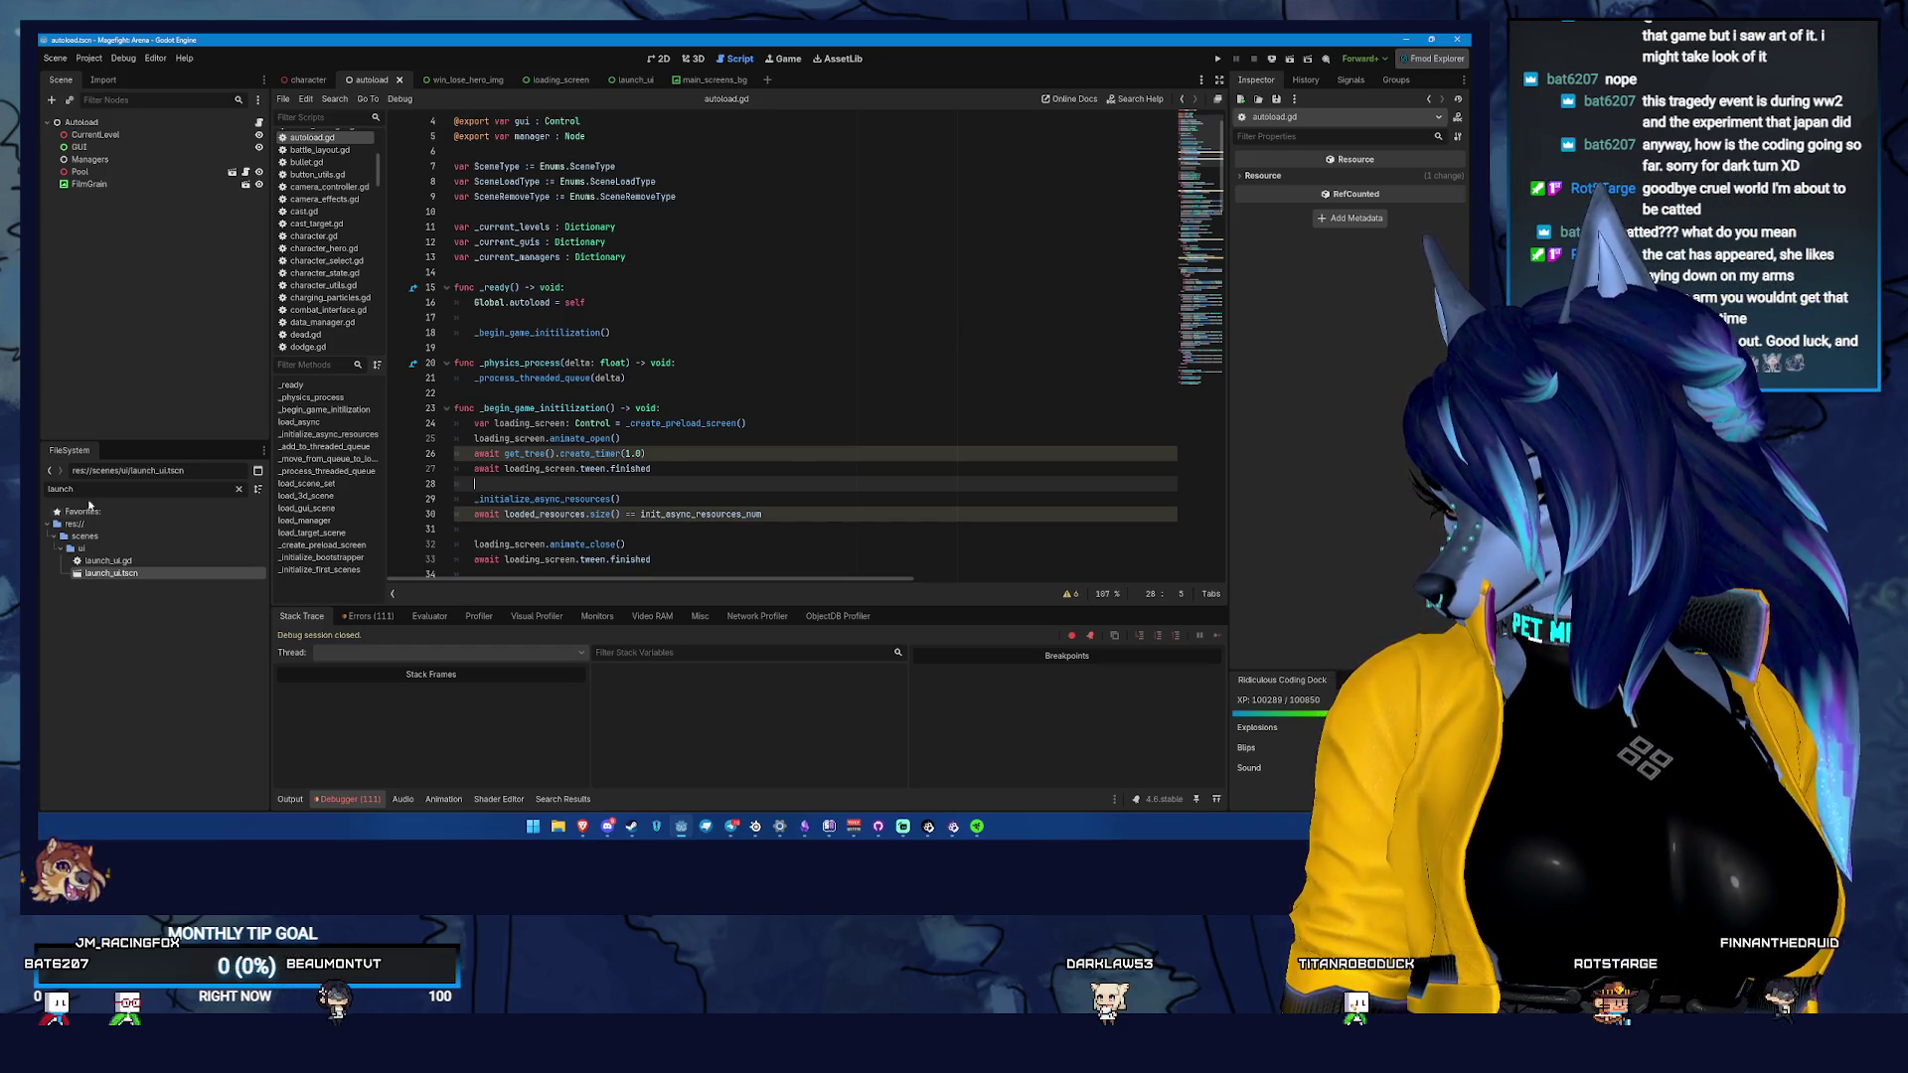
Comment out lines 62 and 63 of autoload.gd with #, save, and run the project.
{"action": "scroll", "coordinate": [615, 512], "scroll_direction": "down", "scroll_amount": 9}
{"action": "scroll", "coordinate": [615, 513], "scroll_direction": "down", "scroll_amount": 6}
{"action": "mouse_move", "coordinate": [1191, 228]}
{"action": "left_mouse_down"}
{"action": "mouse_move", "coordinate": [1219, 379]}
{"action": "mouse_move", "coordinate": [1215, 264]}
{"action": "left_mouse_up"}
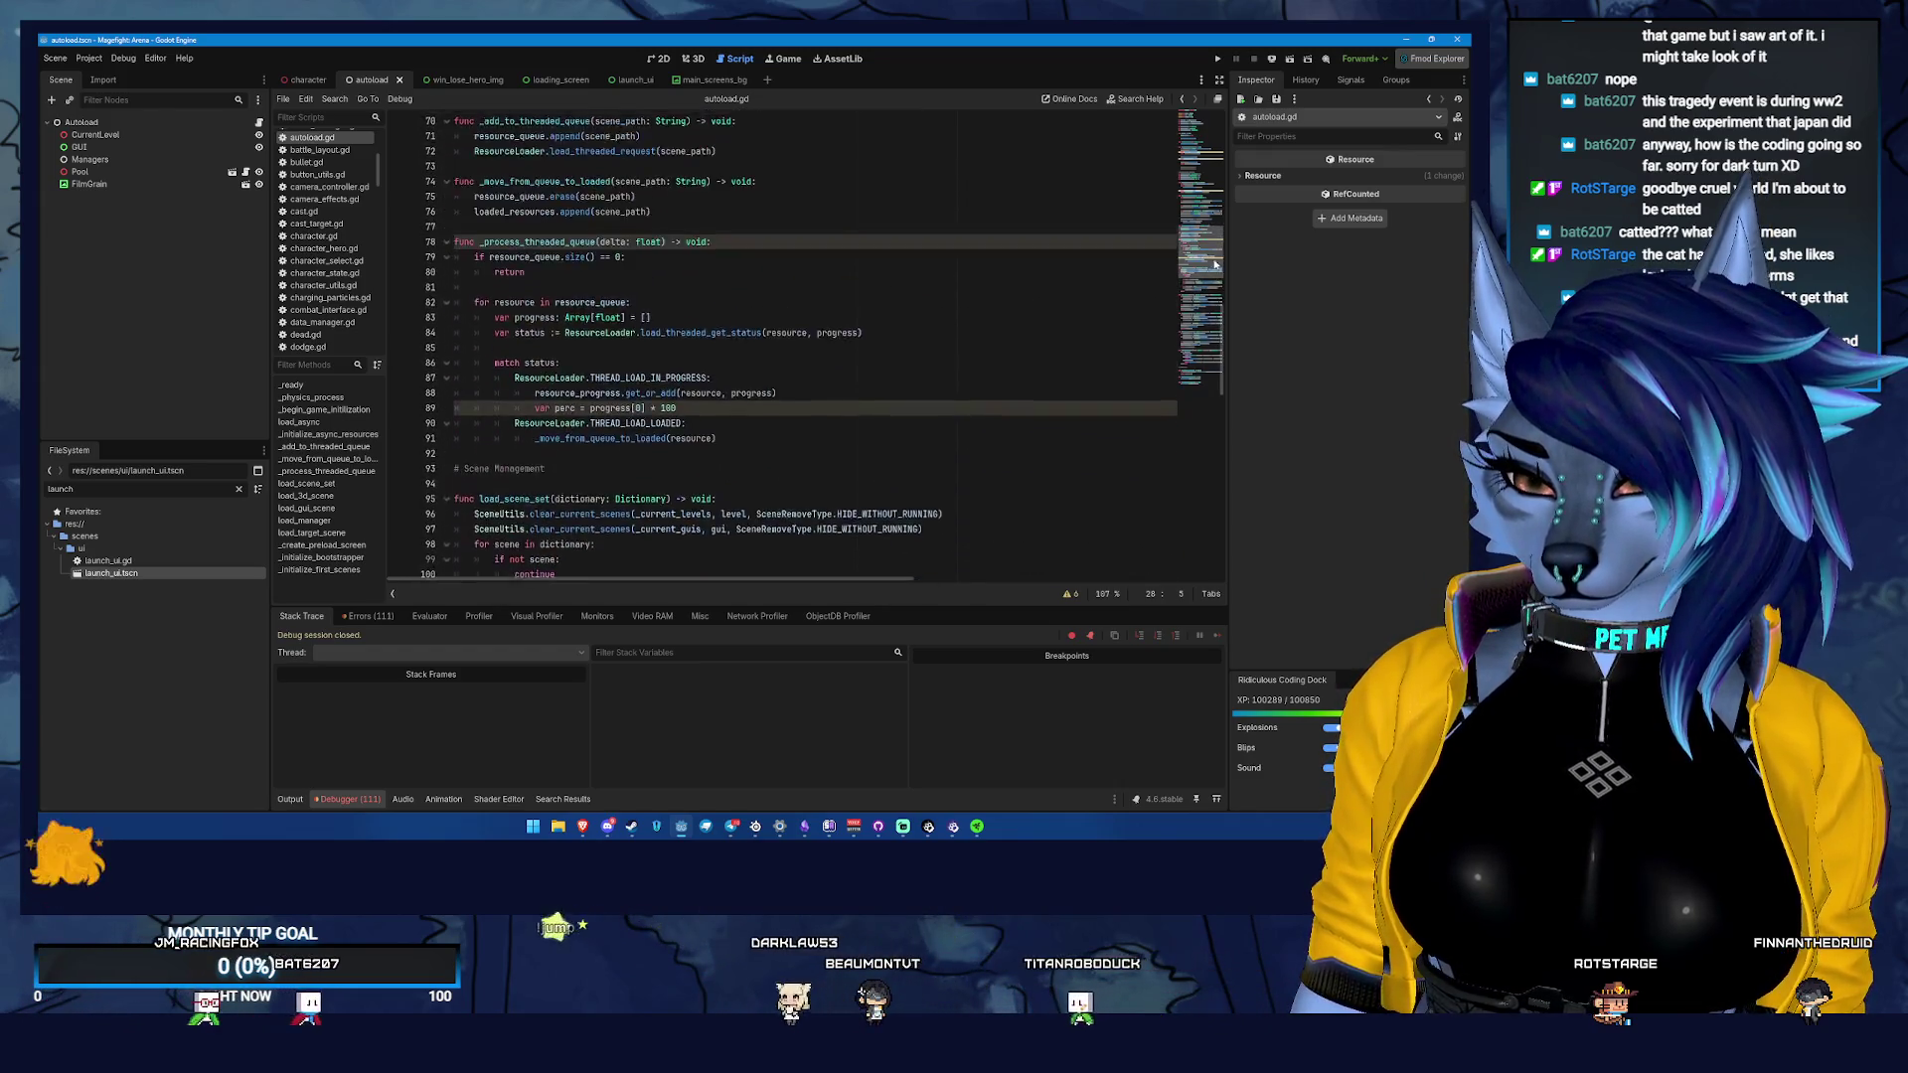
{"action": "scroll", "coordinate": [542, 405], "scroll_direction": "up", "scroll_amount": 7}
{"action": "scroll", "coordinate": [542, 405], "scroll_direction": "up", "scroll_amount": 3}
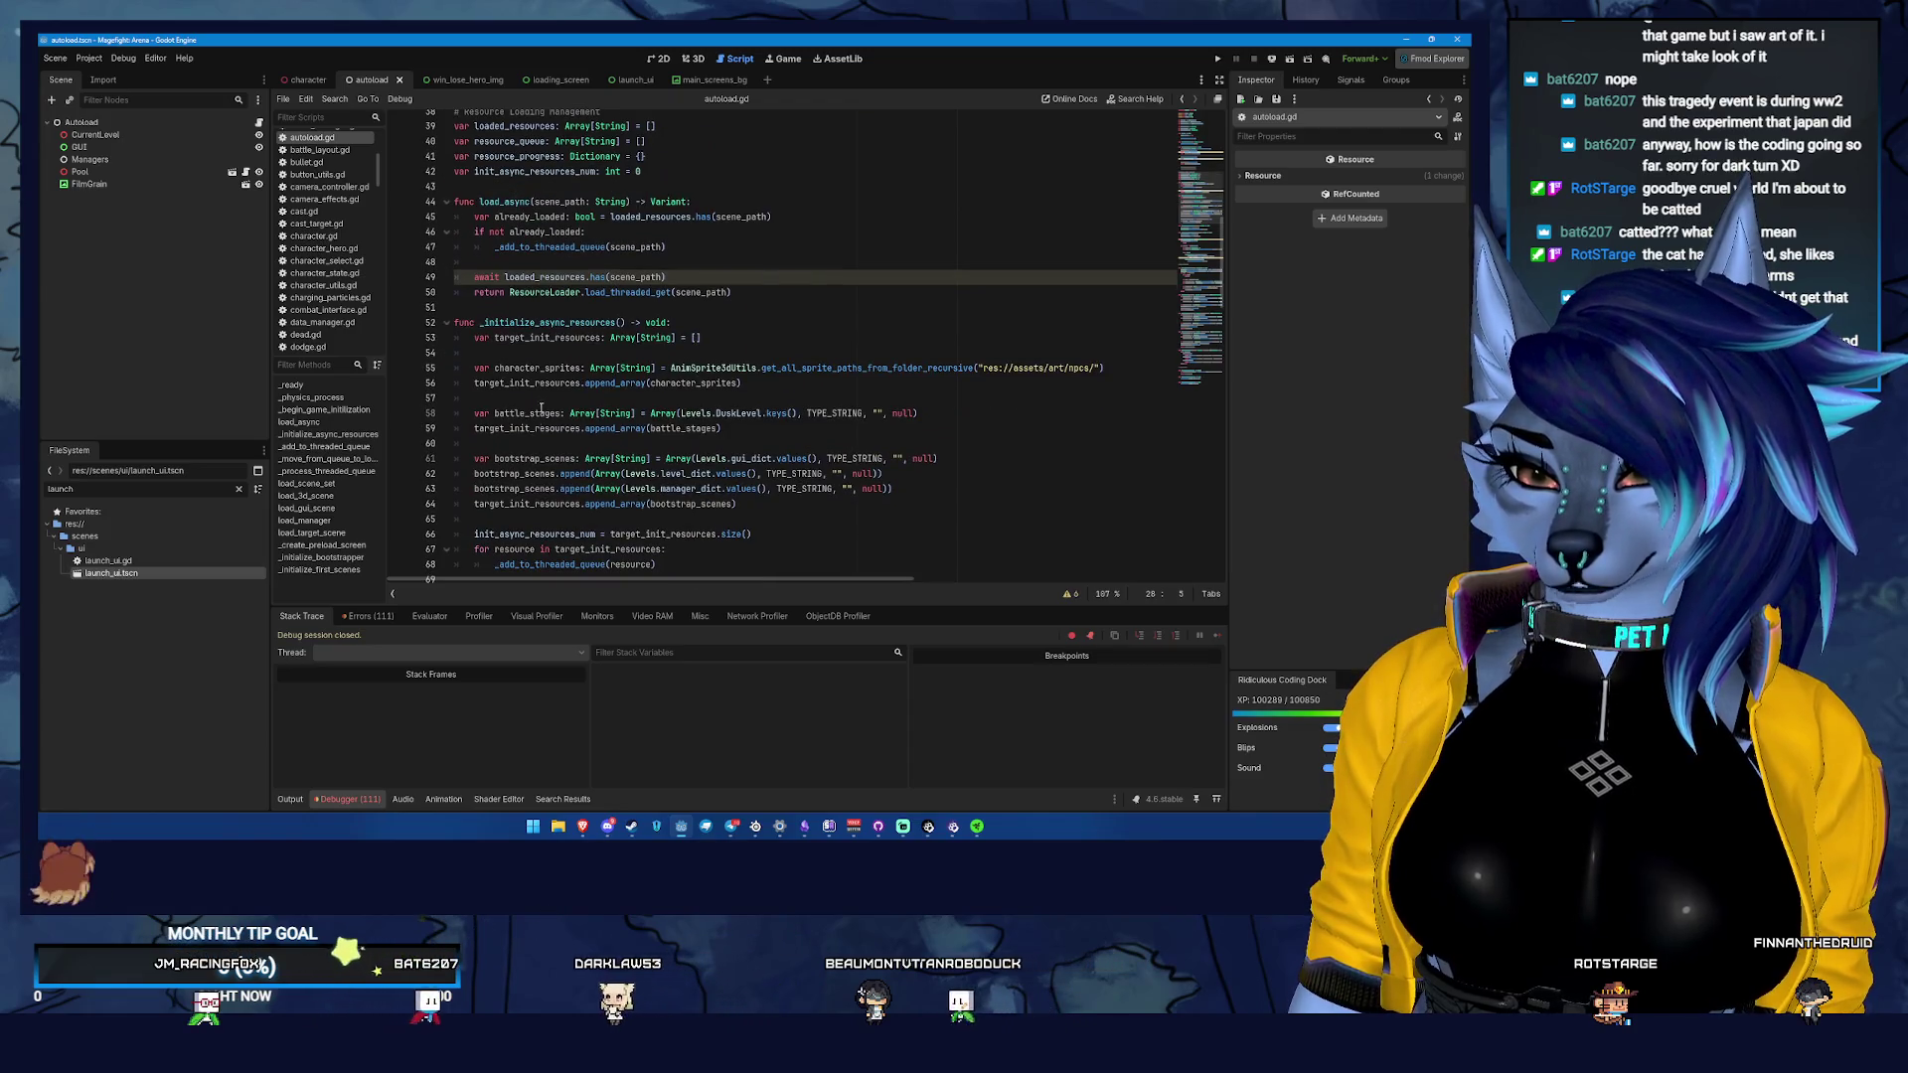
{"action": "left_click", "coordinate": [474, 488]}
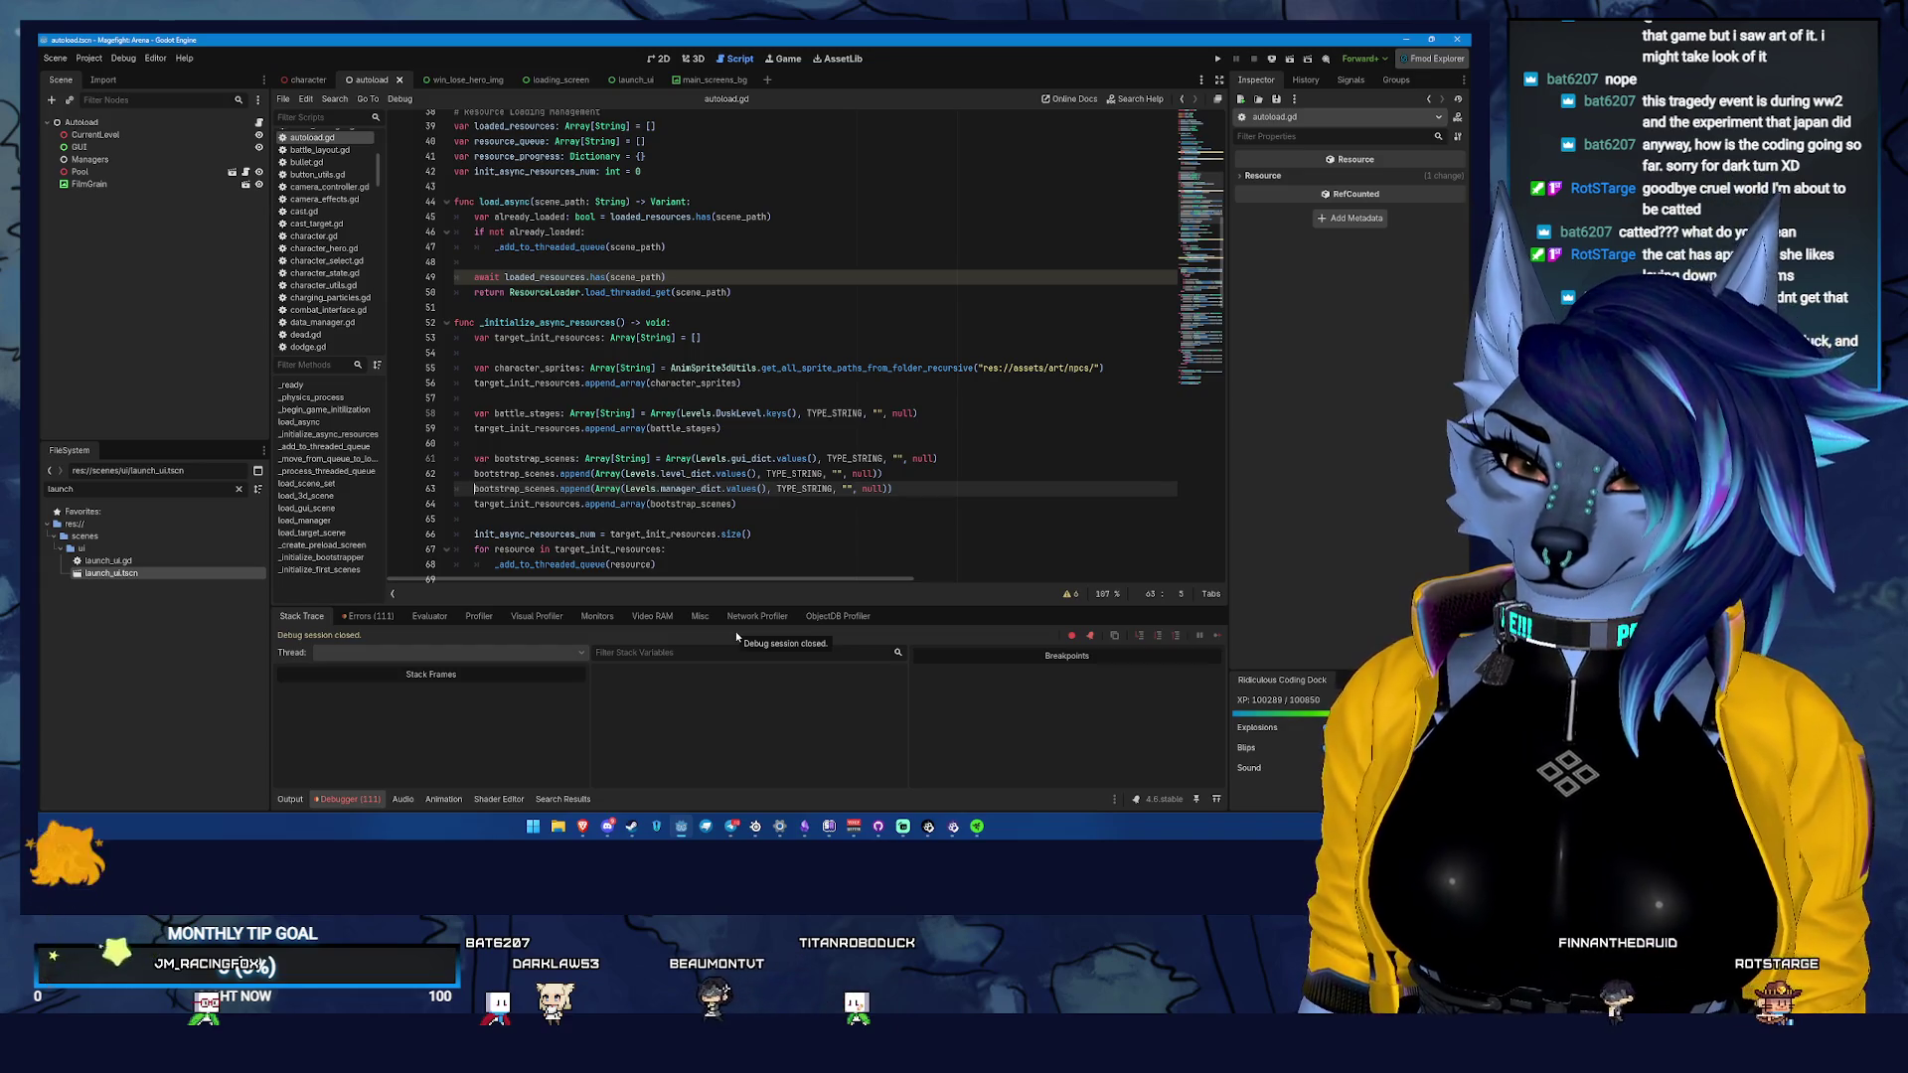
{"action": "type", "text": "#"}
{"action": "key", "text": "Up"}
{"action": "key", "text": "Left"}
{"action": "type", "text": "#"}
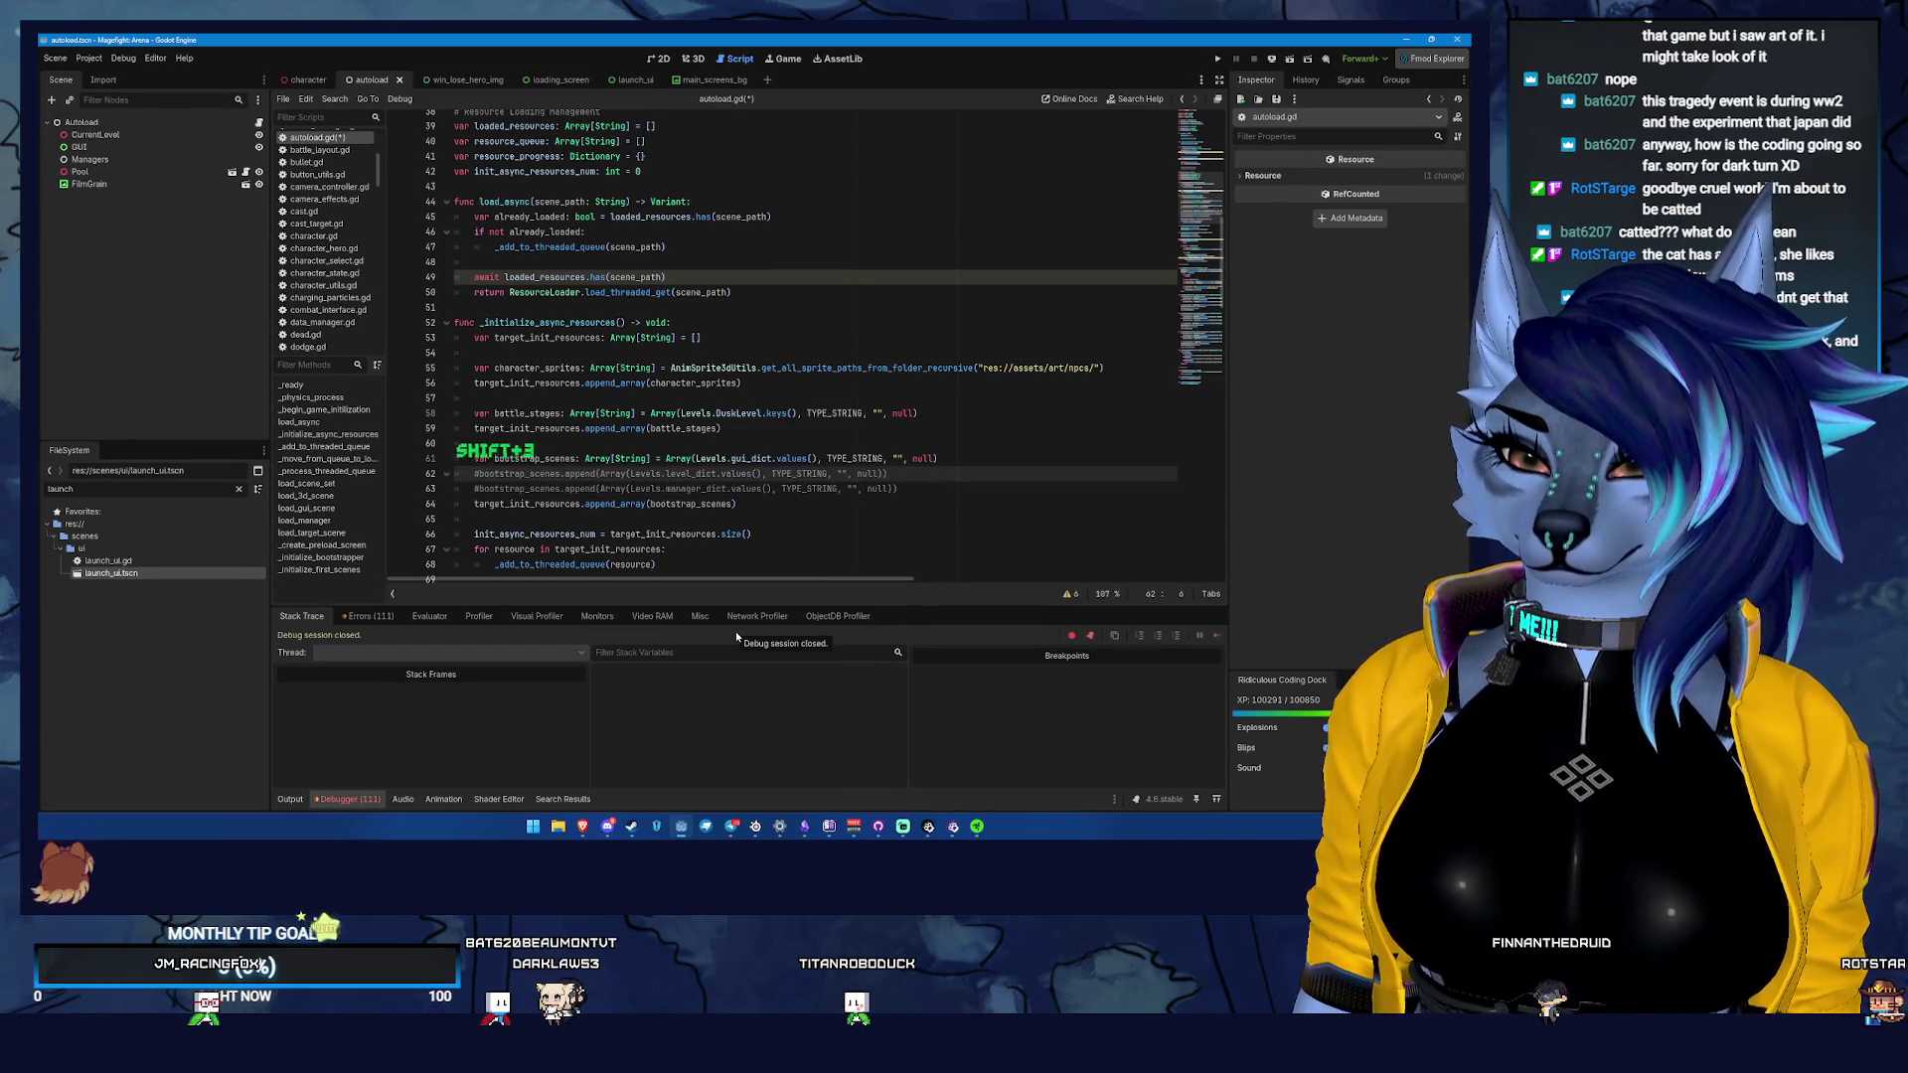
{"action": "key", "text": "ctrl+s"}
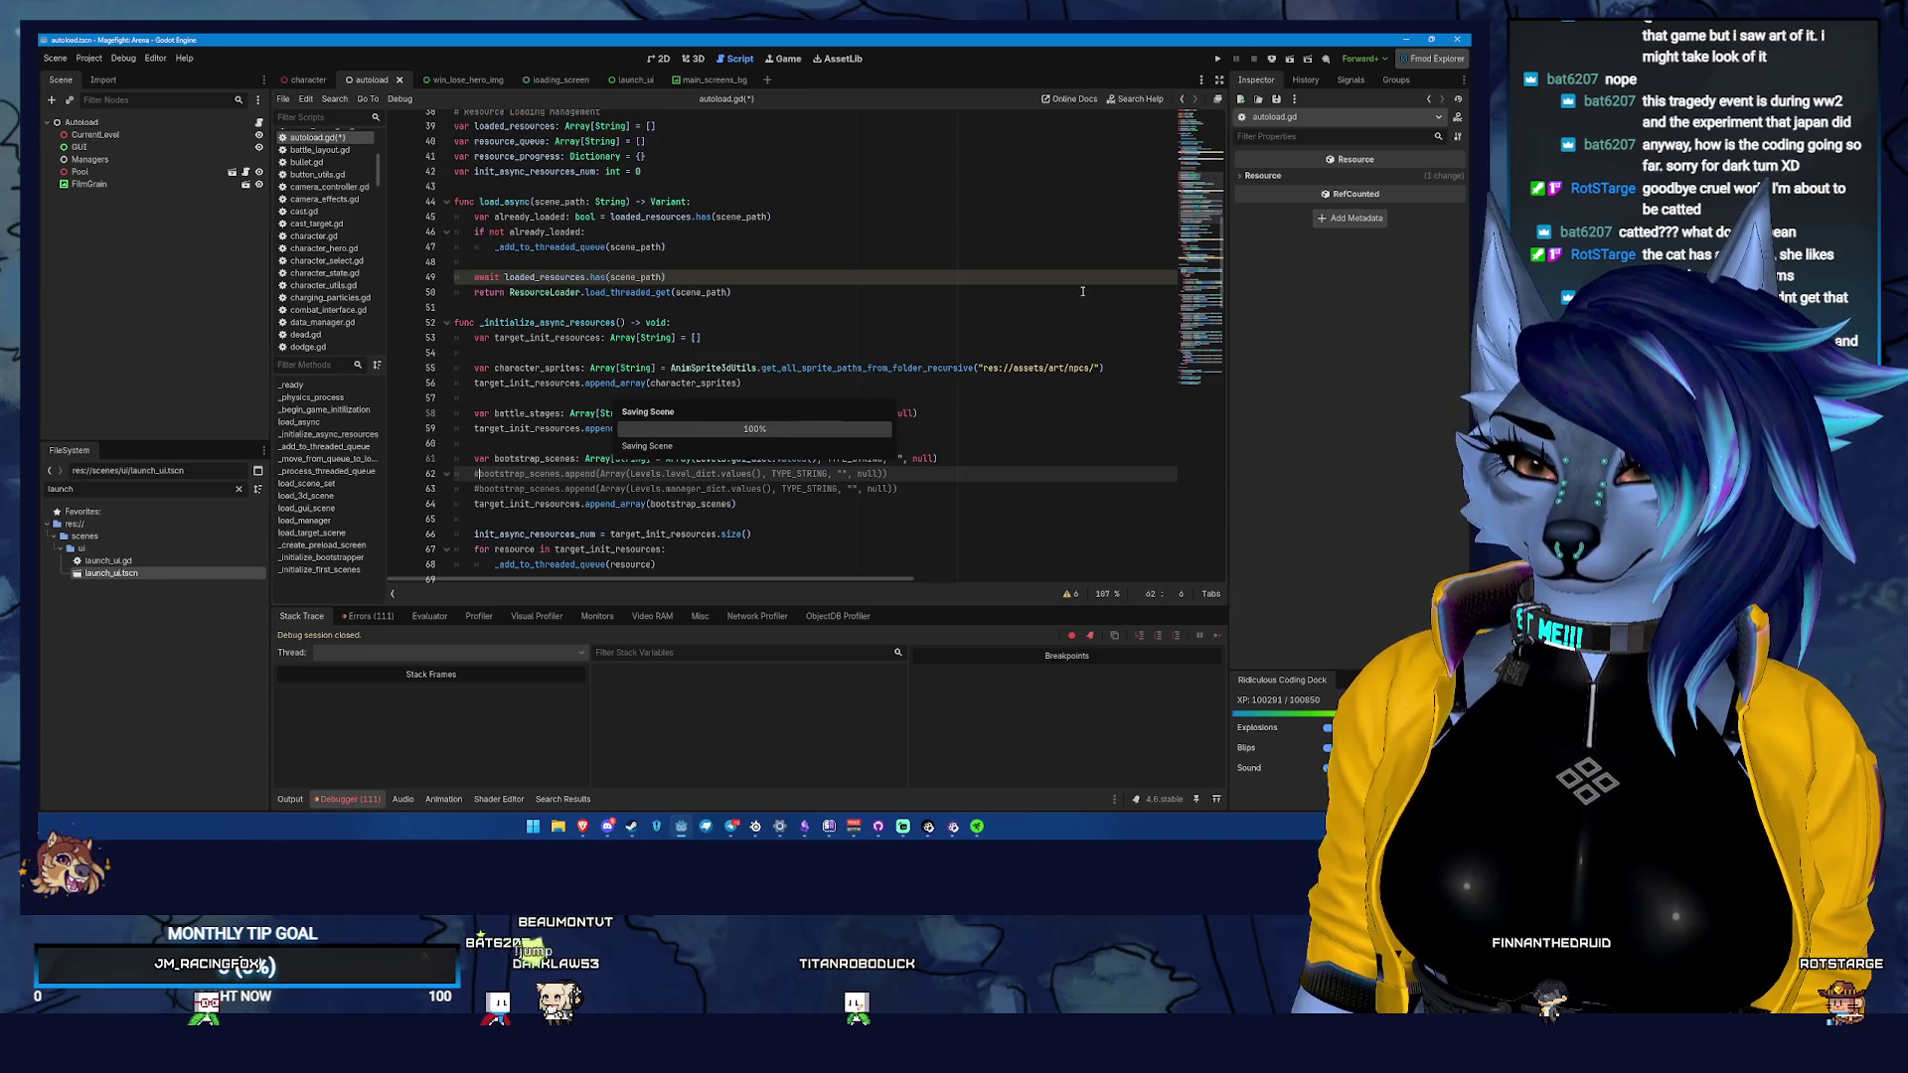
{"action": "left_click", "coordinate": [1218, 60]}
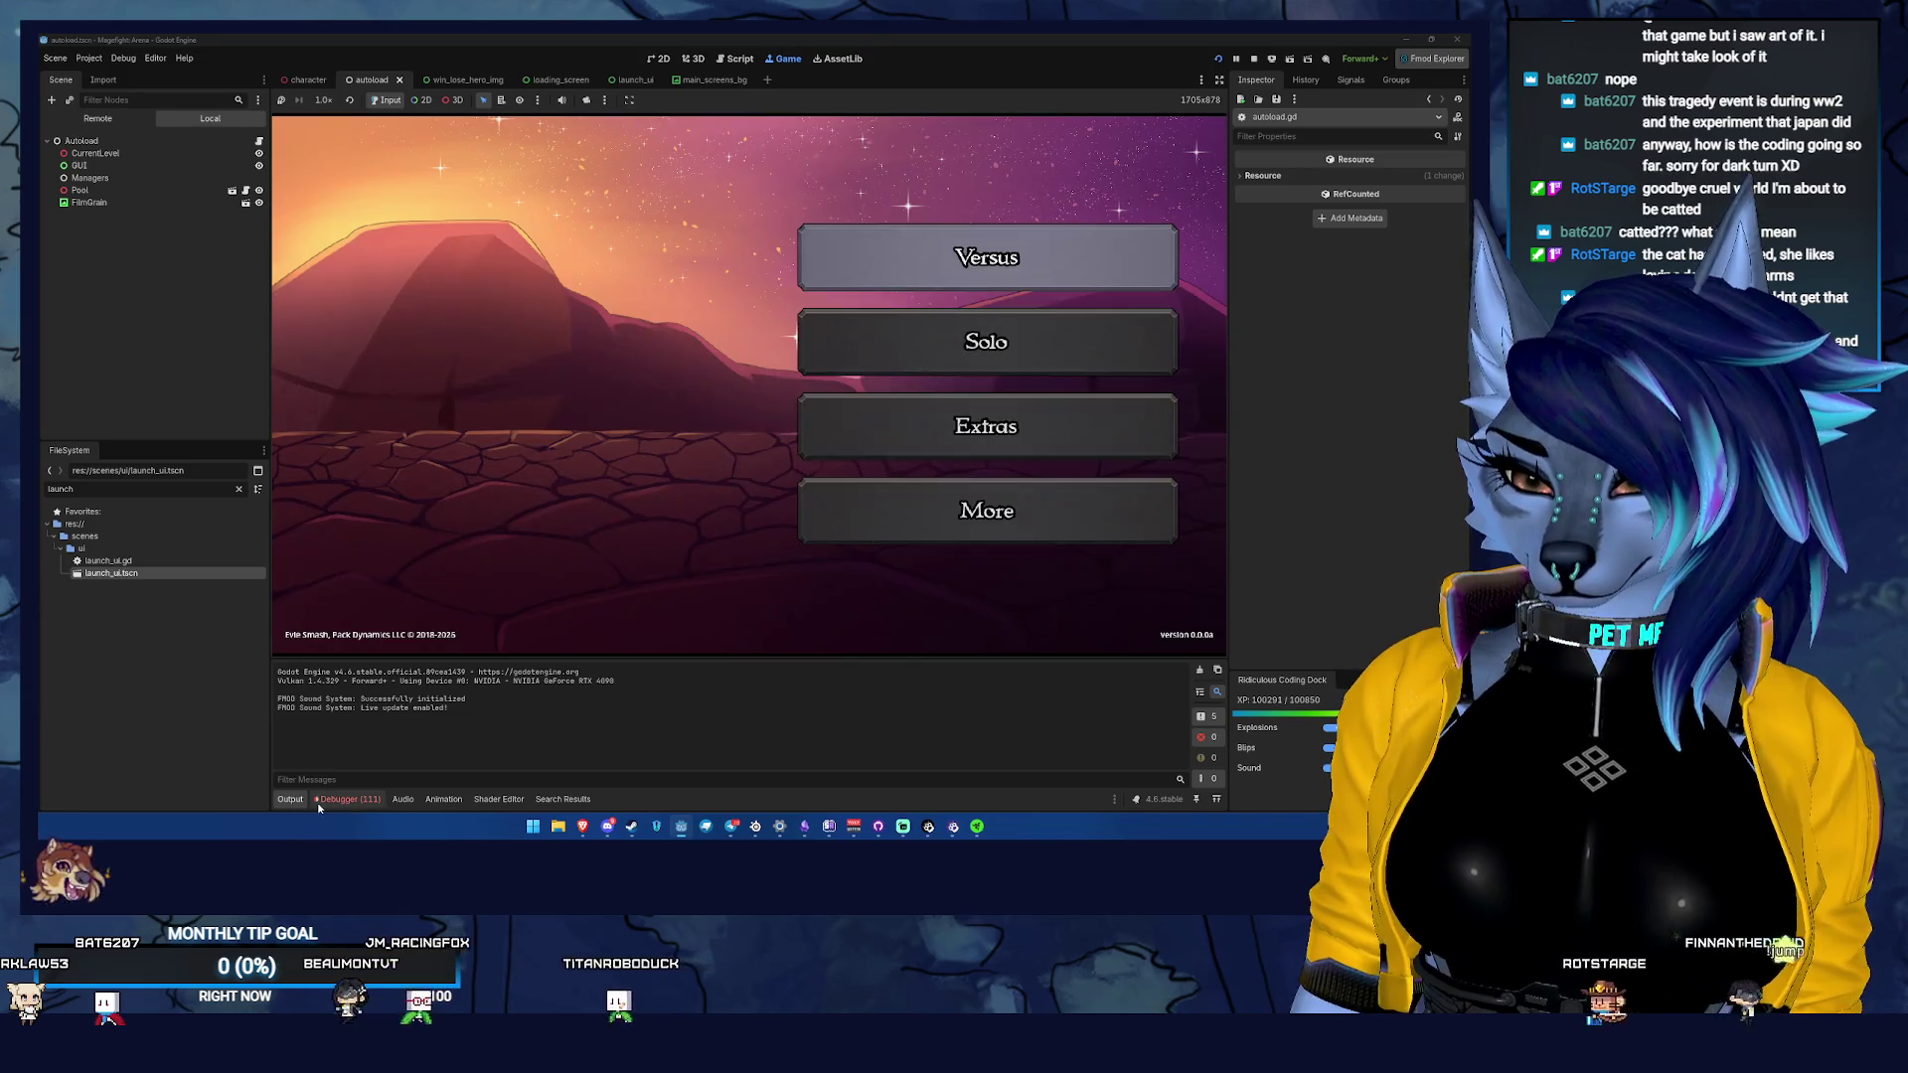
Stop the game, comment out lines 61 and 64, relaunch, and open Versus mode.
{"action": "key", "text": "F8"}
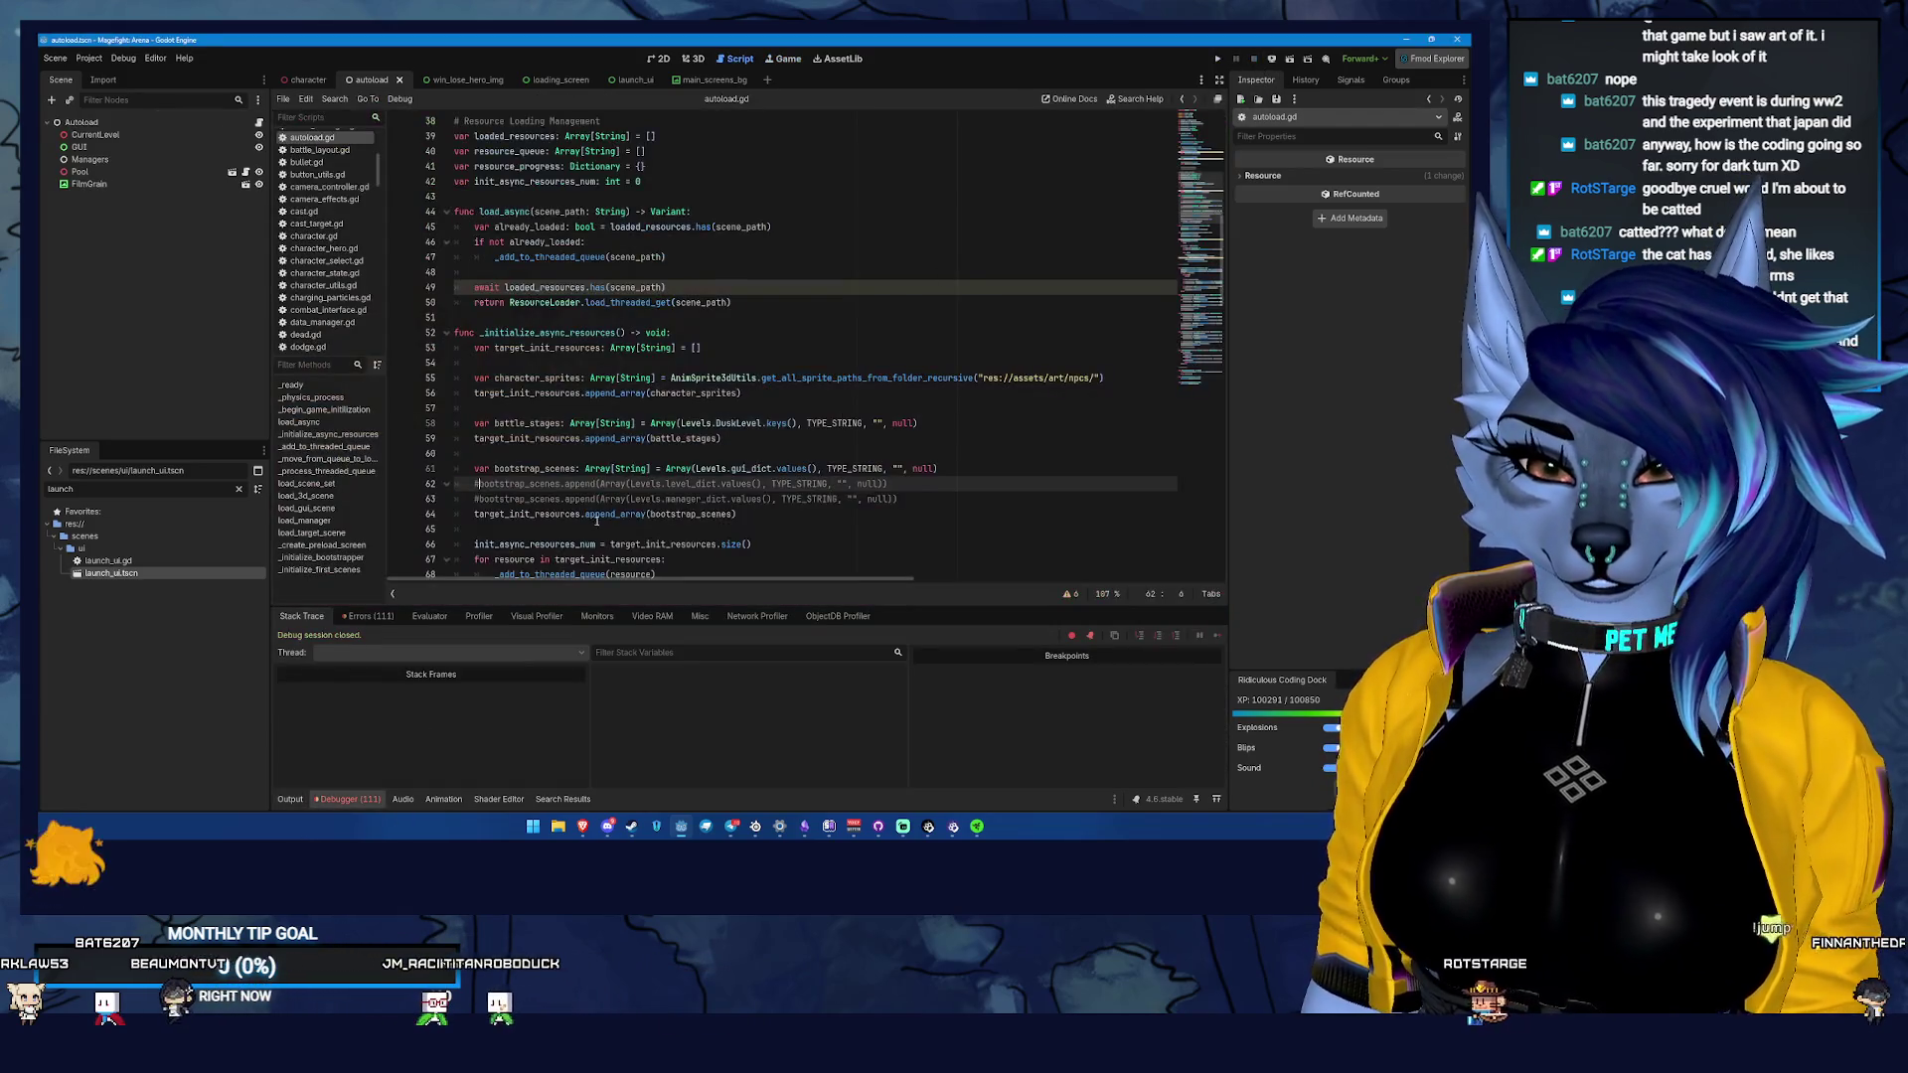
{"action": "left_click", "coordinate": [473, 465]}
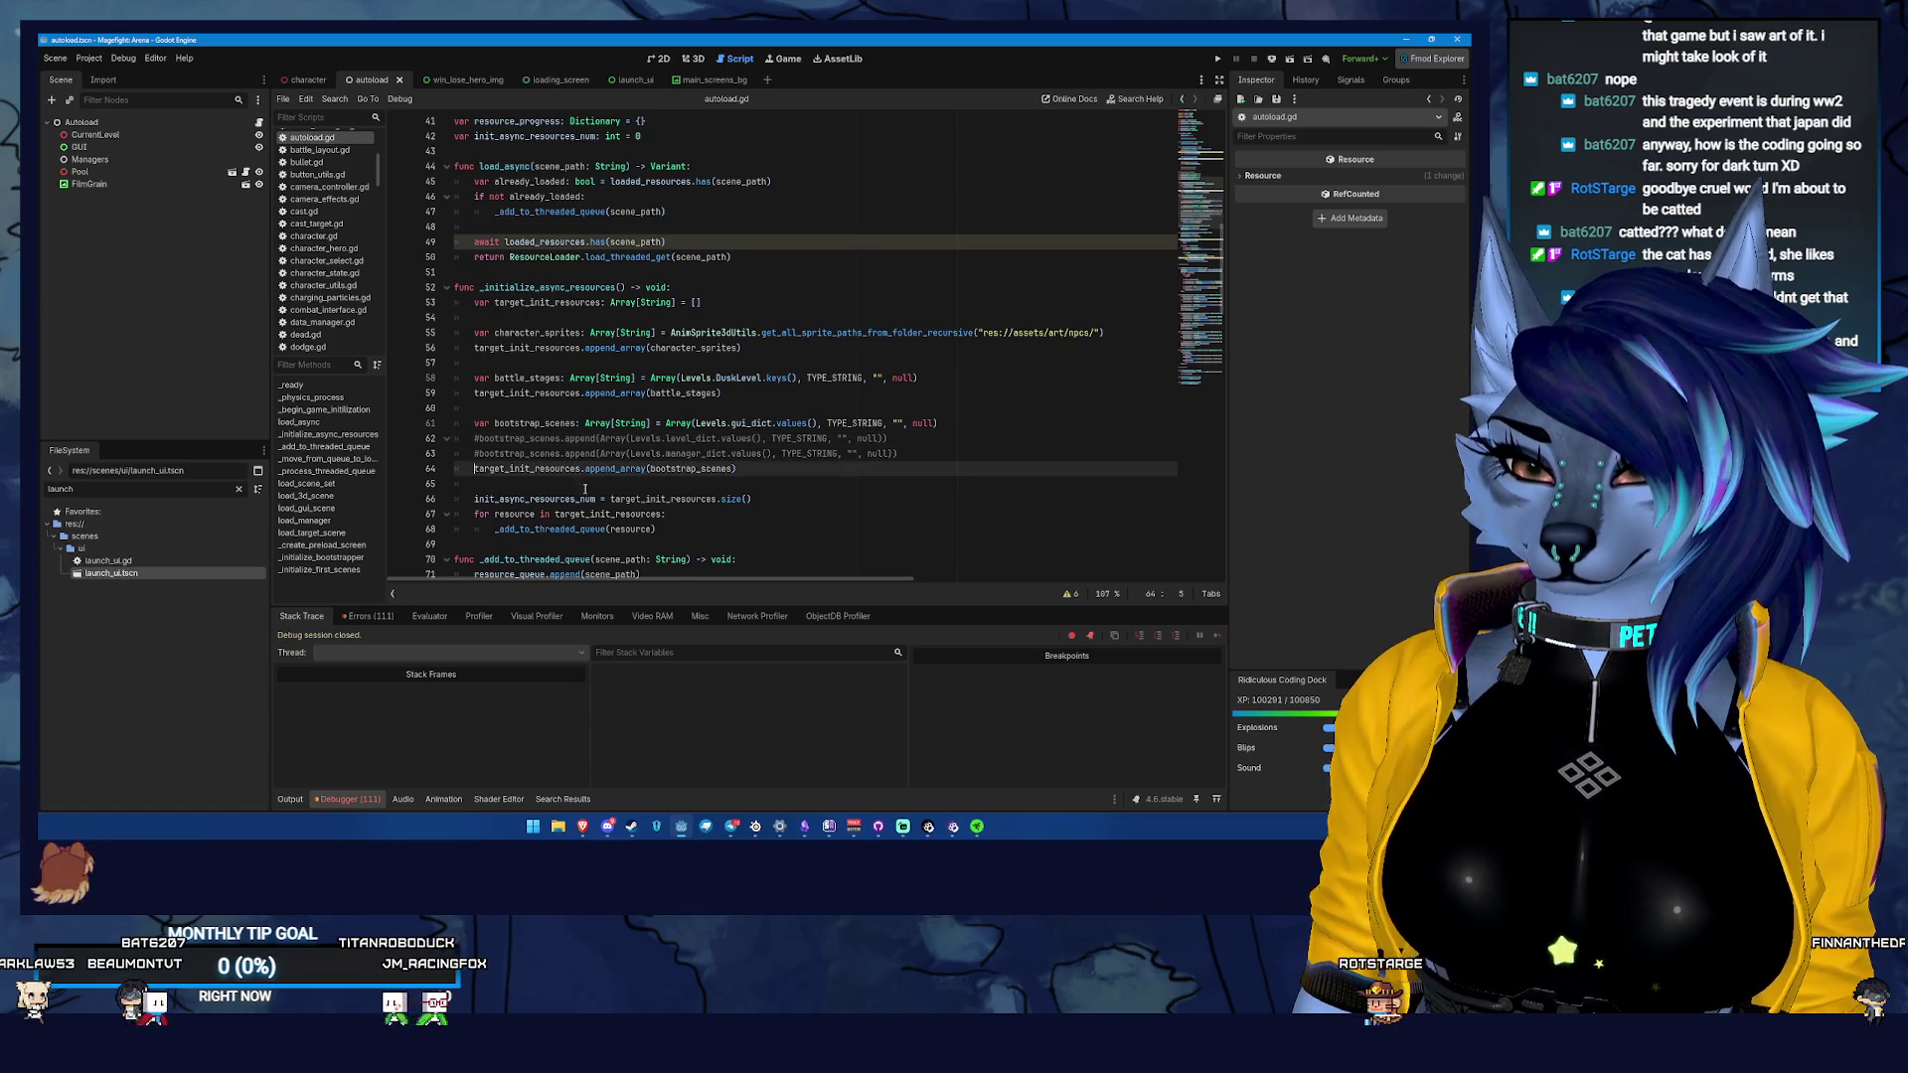
{"action": "type", "text": "#"}
{"action": "key", "text": "Up"}
{"action": "key", "text": "Up"}
{"action": "key", "text": "Up"}
{"action": "type", "text": "#"}
{"action": "key", "text": "F5"}
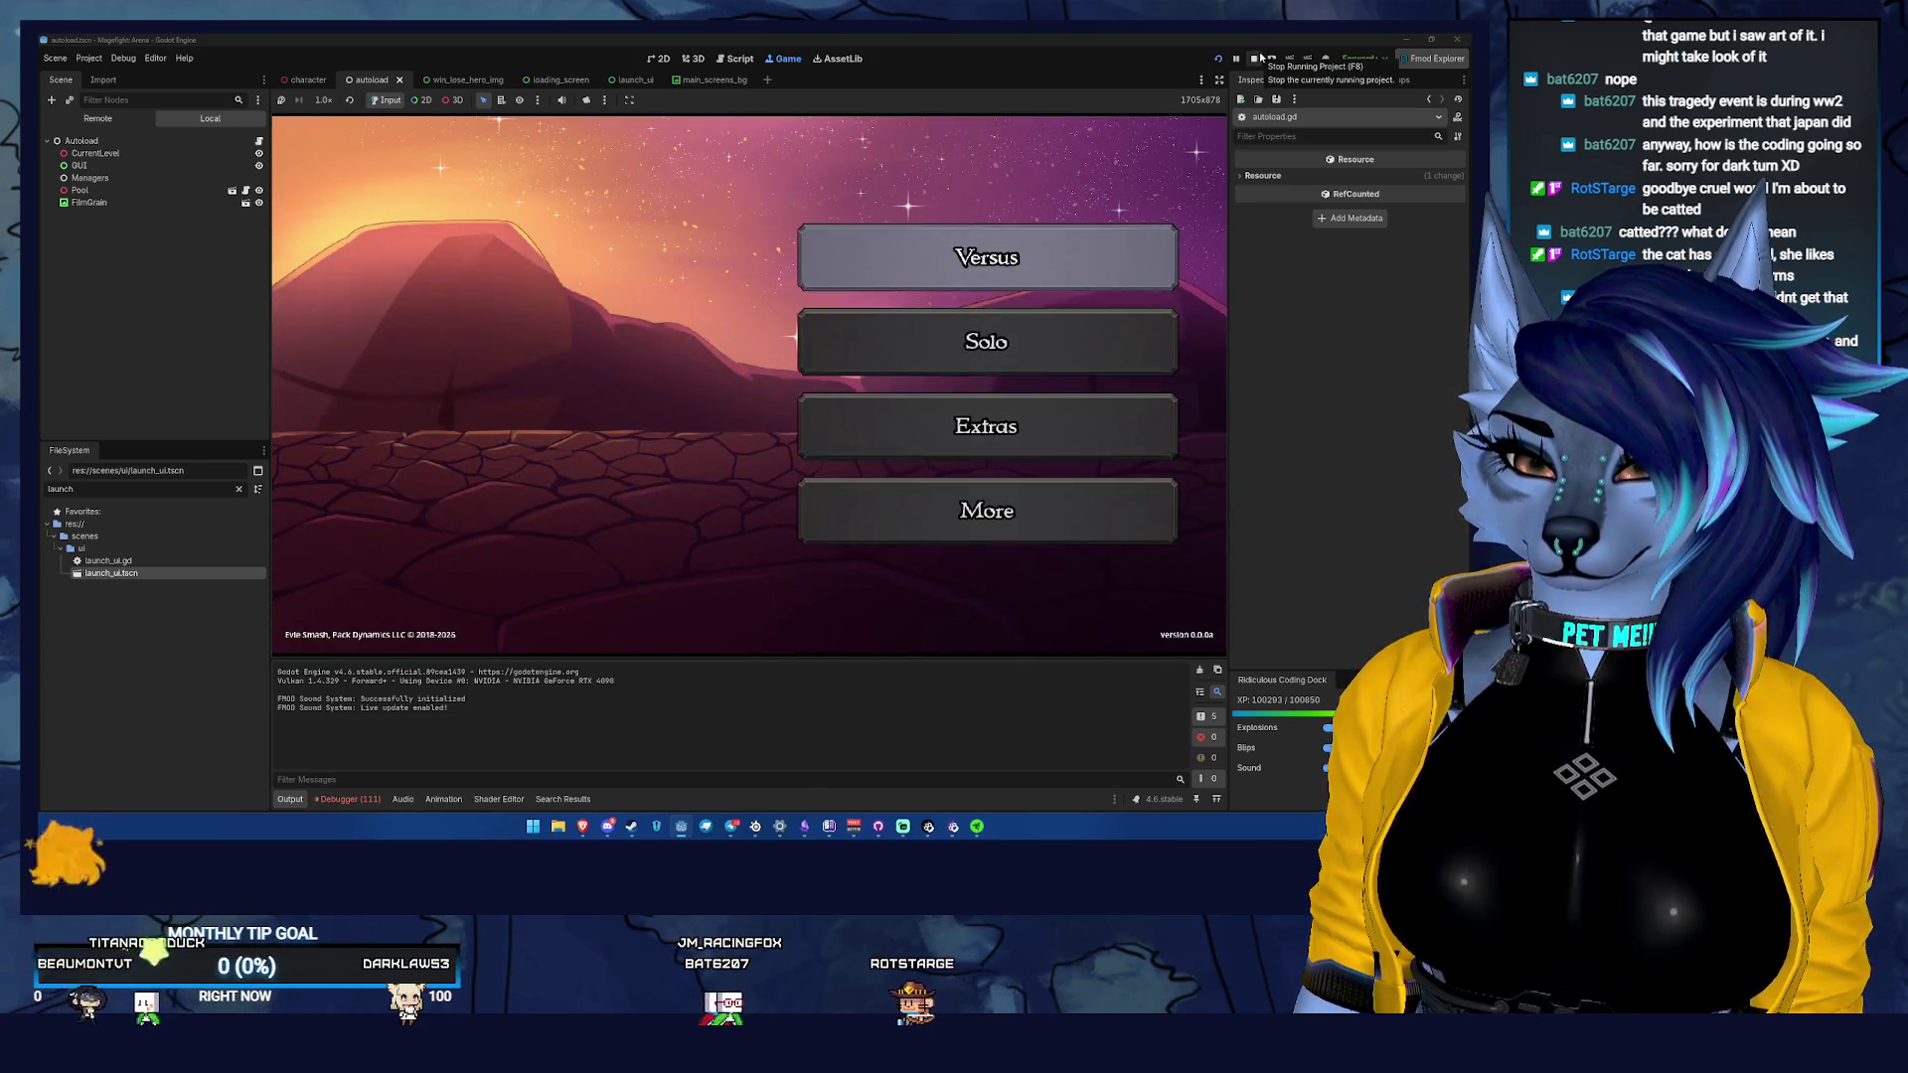
{"action": "left_click", "coordinate": [972, 250]}
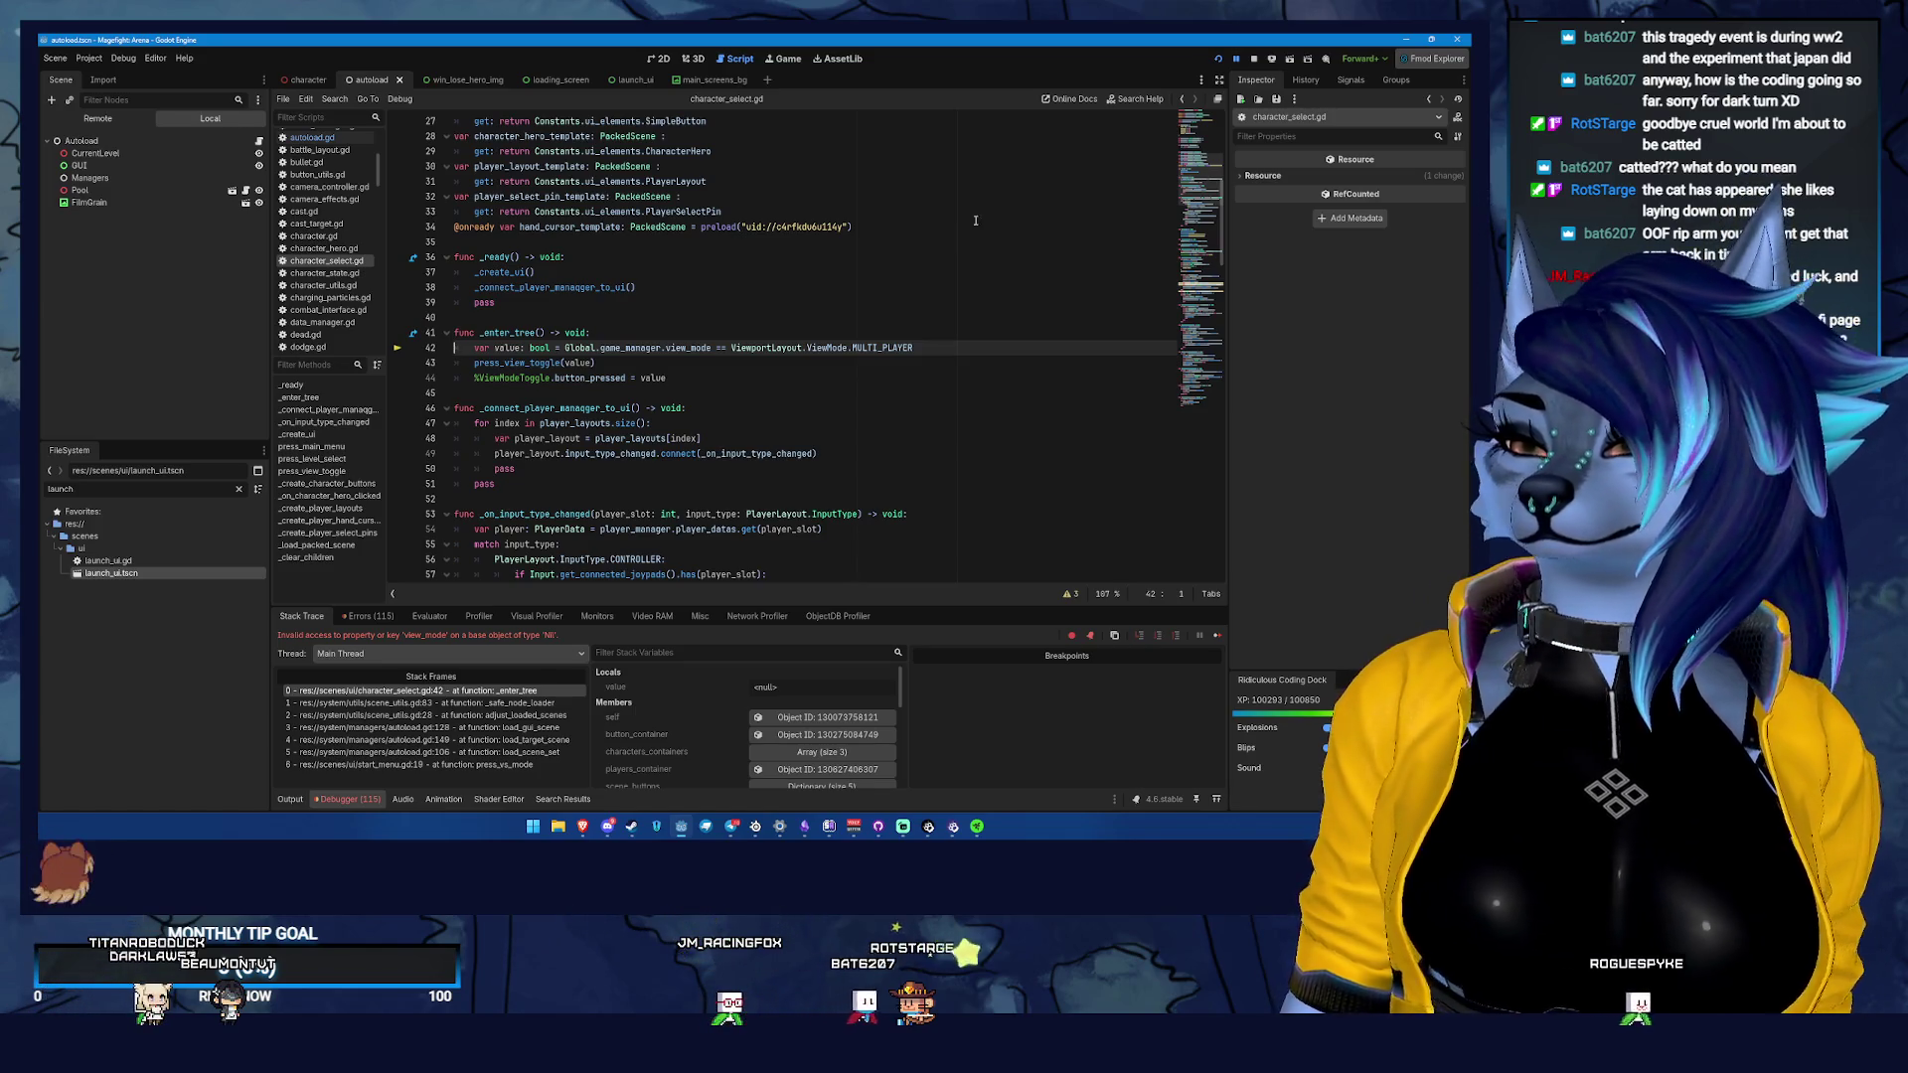
Stop the errored session, then relaunch the project and stop it again.
{"action": "left_click", "coordinate": [1253, 60]}
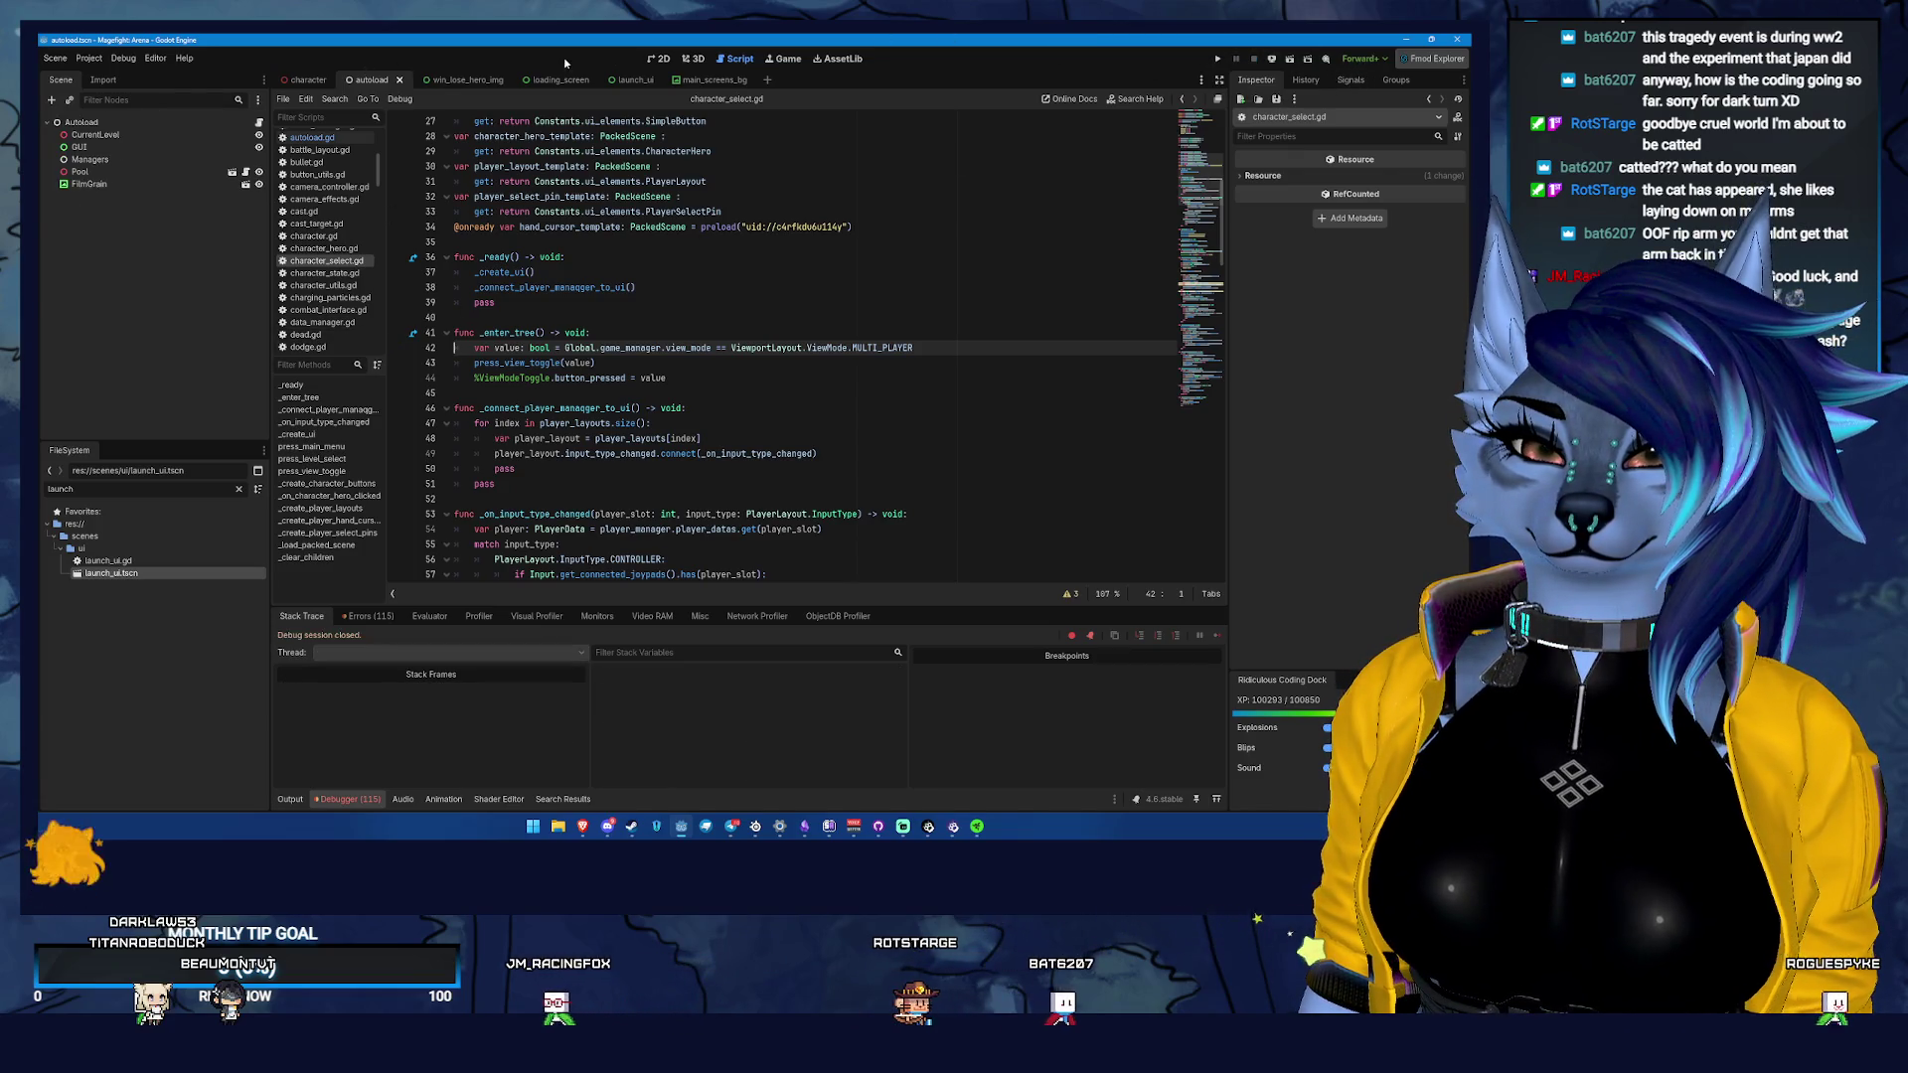
{"action": "left_click", "coordinate": [693, 59]}
{"action": "left_click", "coordinate": [726, 59]}
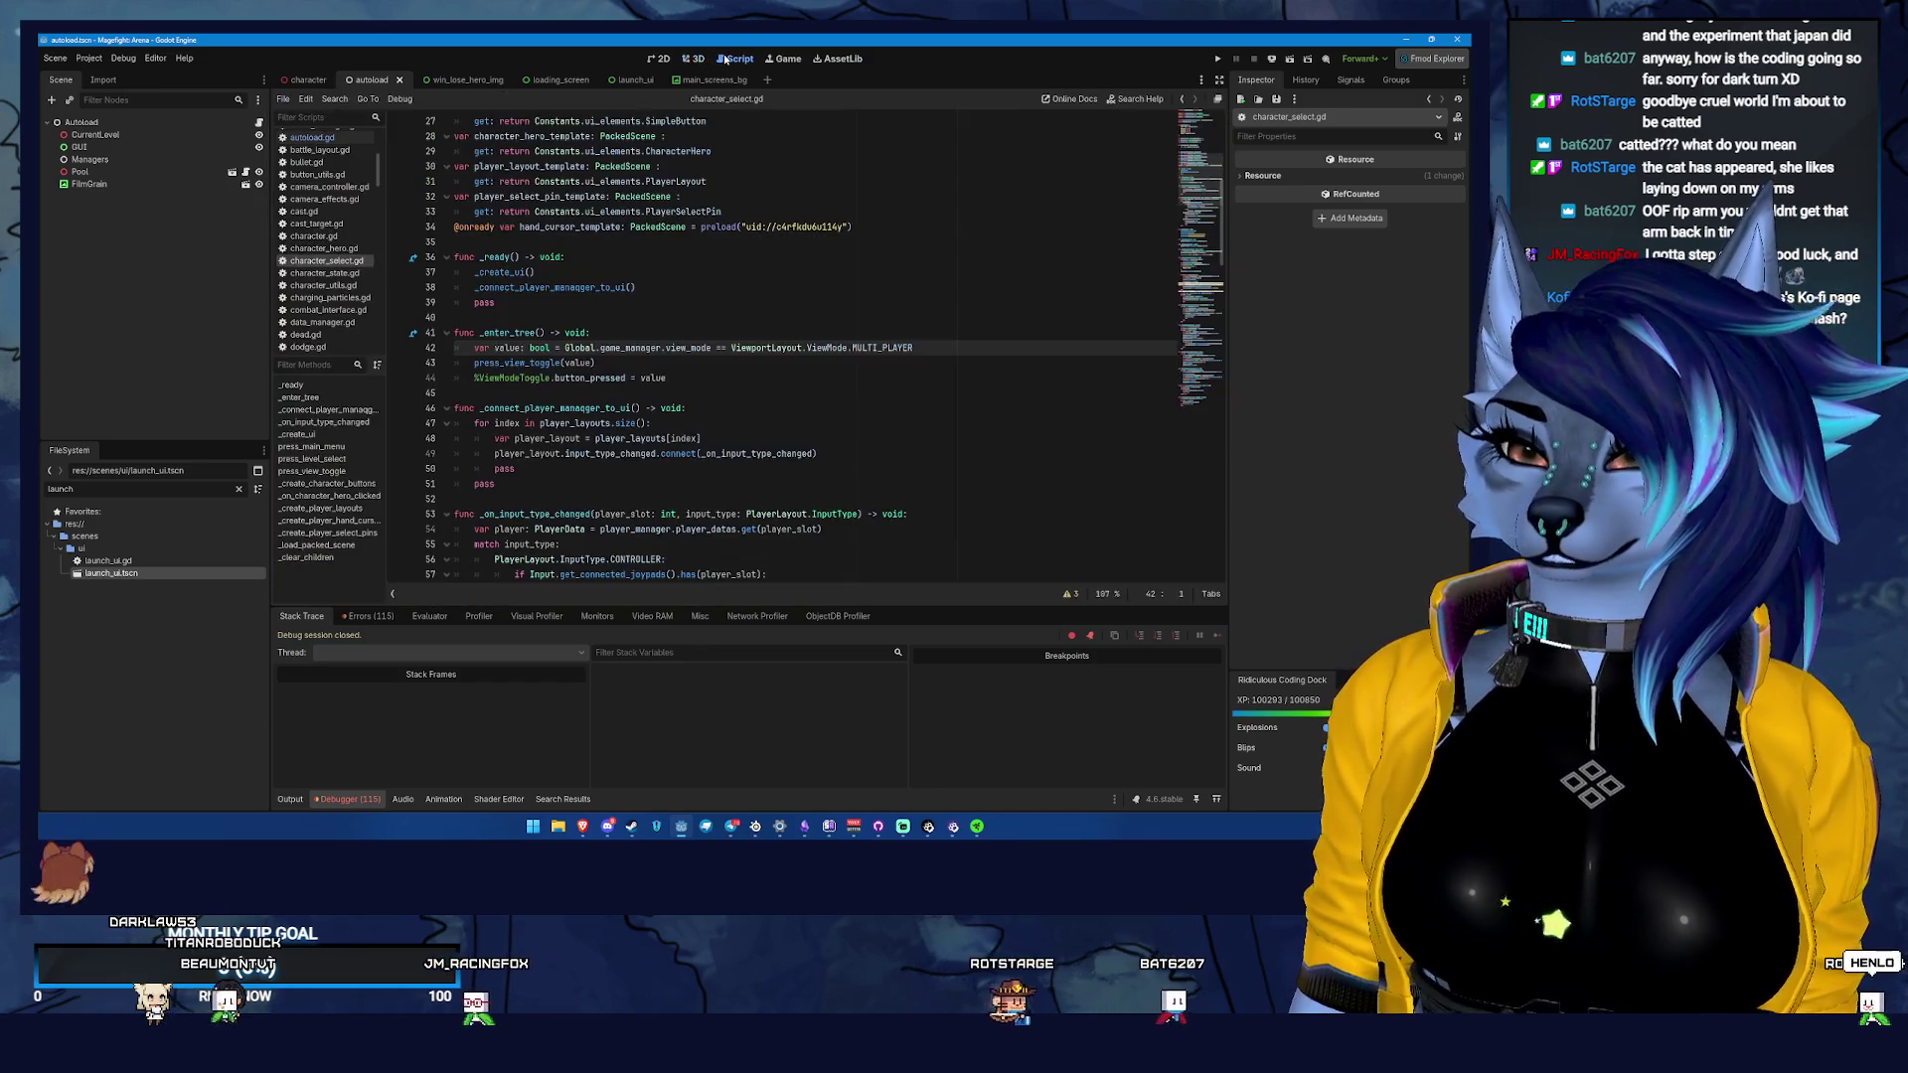
{"action": "left_click", "coordinate": [1219, 59]}
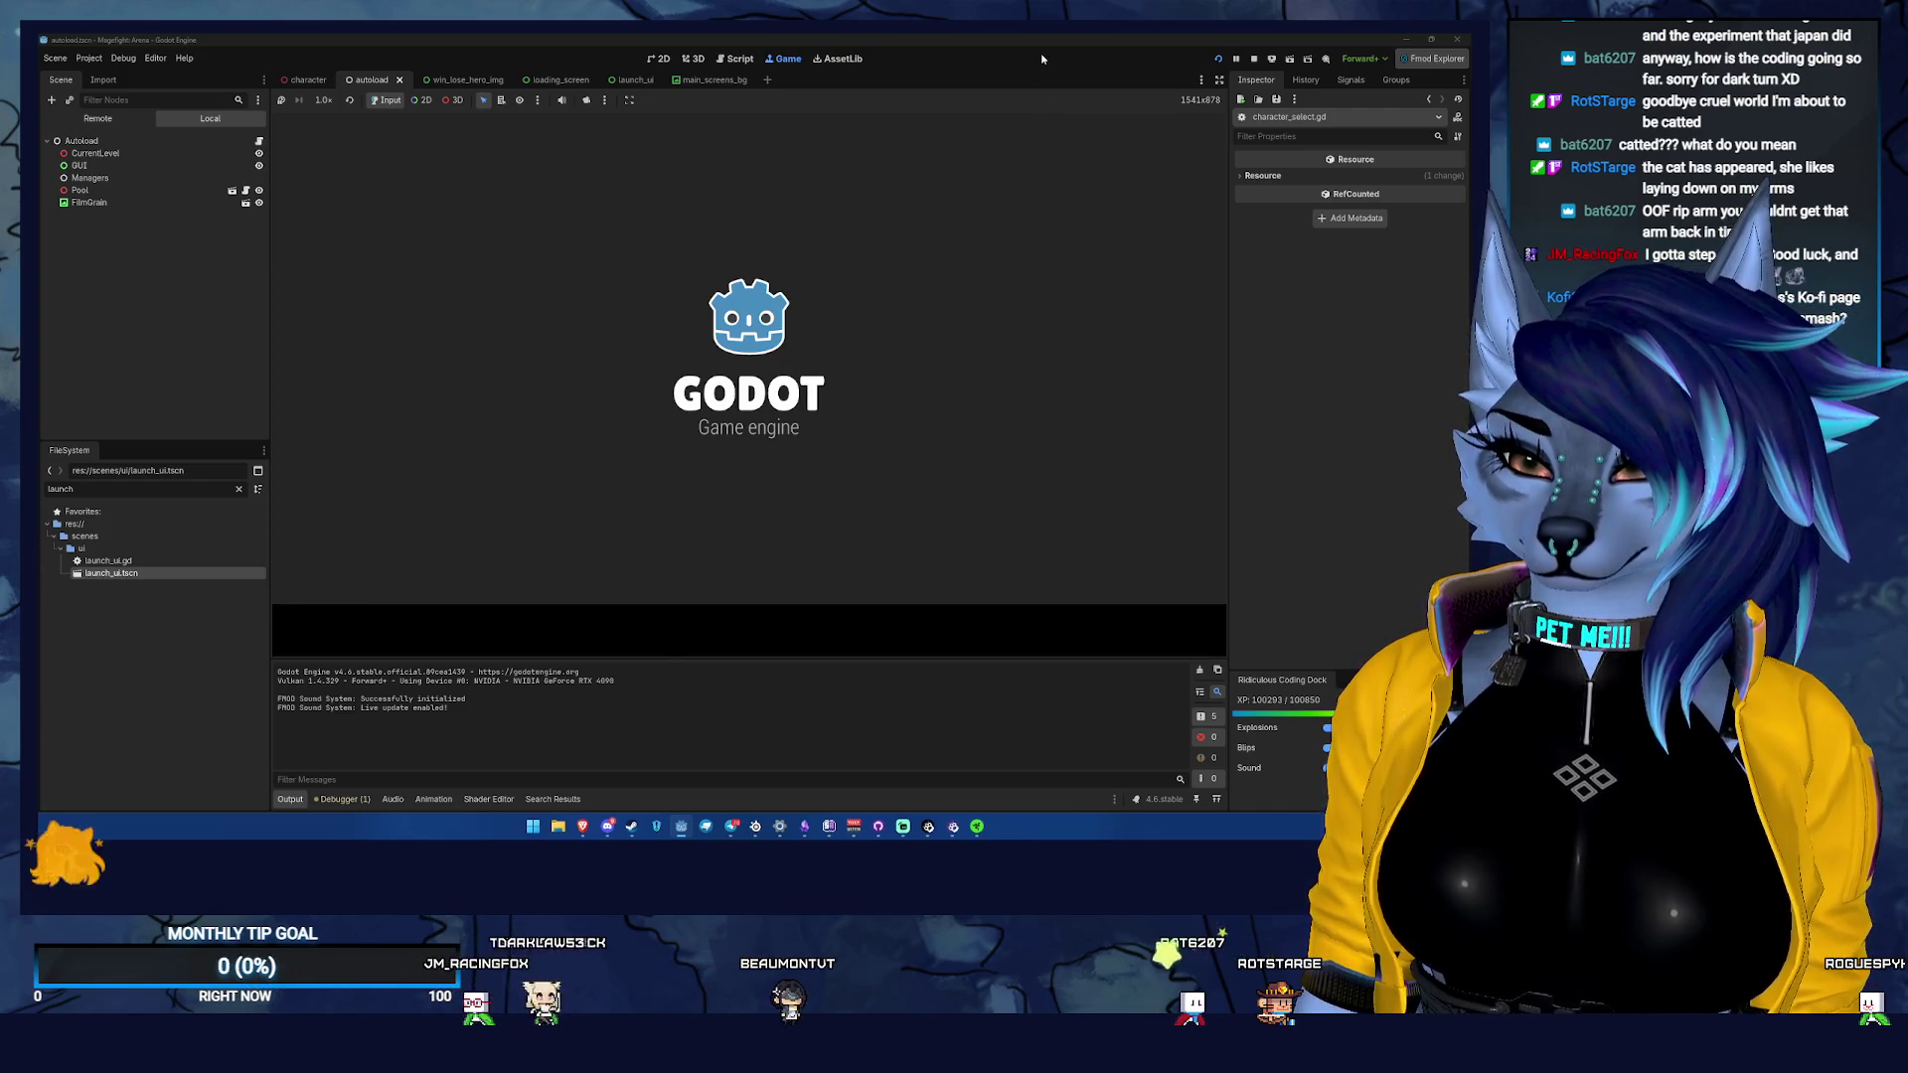
{"action": "key", "text": "F8"}
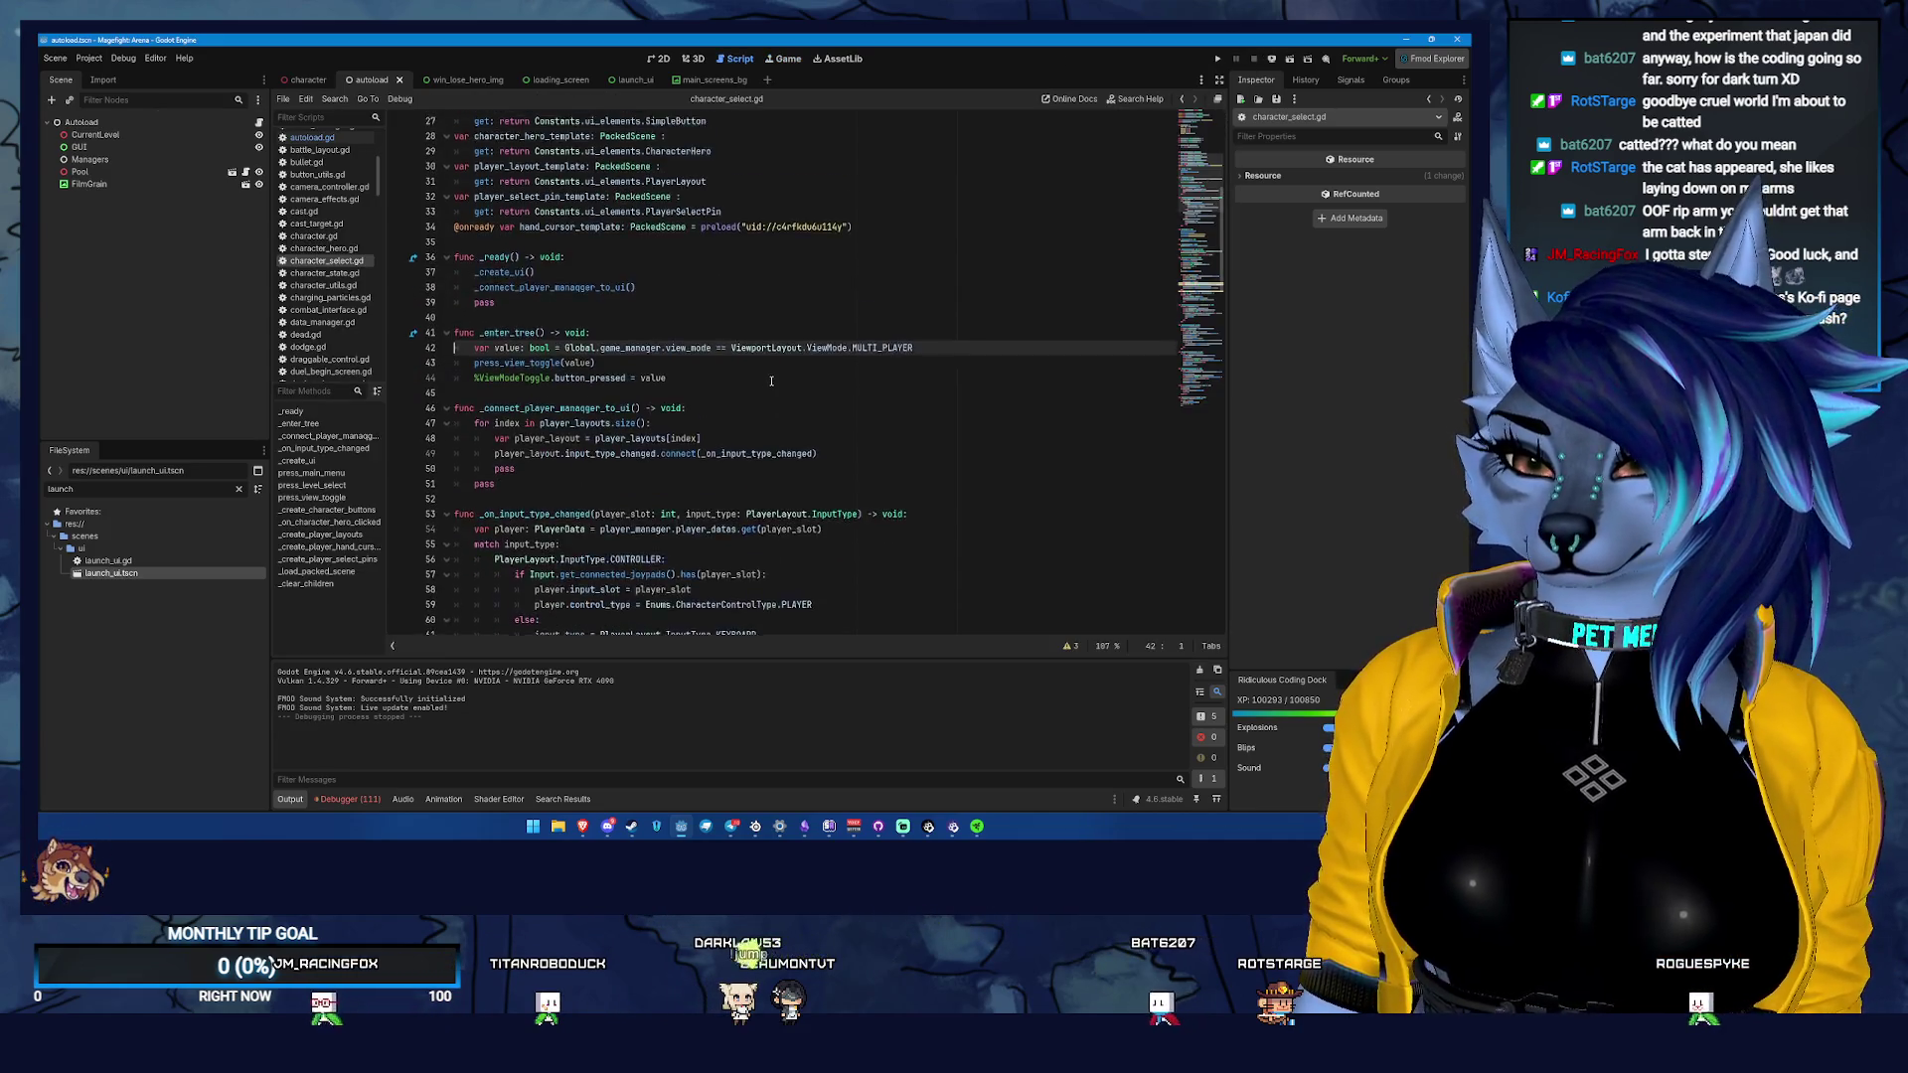
Look through character_select.gd, then switch back to autoload.gd.
{"action": "scroll", "coordinate": [1198, 220], "scroll_direction": "down", "scroll_amount": 8}
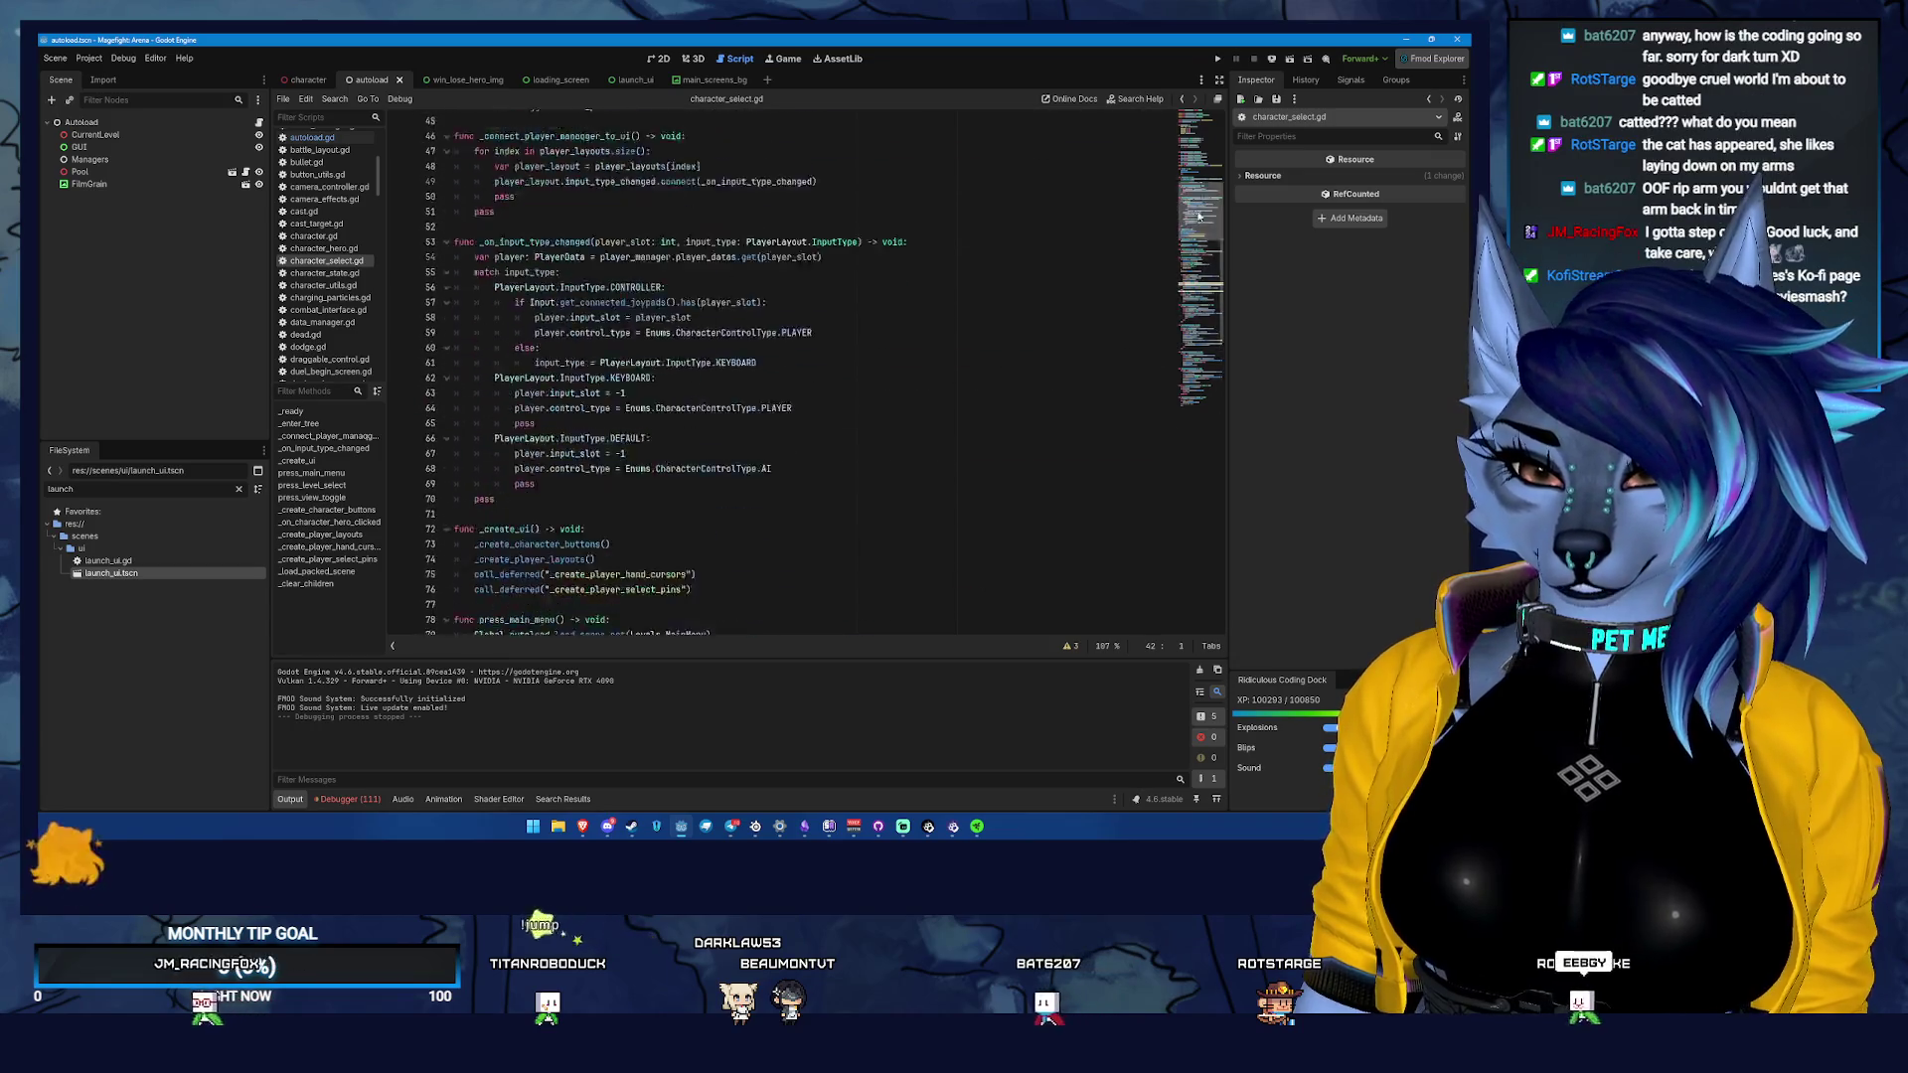
{"action": "scroll", "coordinate": [1198, 220], "scroll_direction": "up", "scroll_amount": 15}
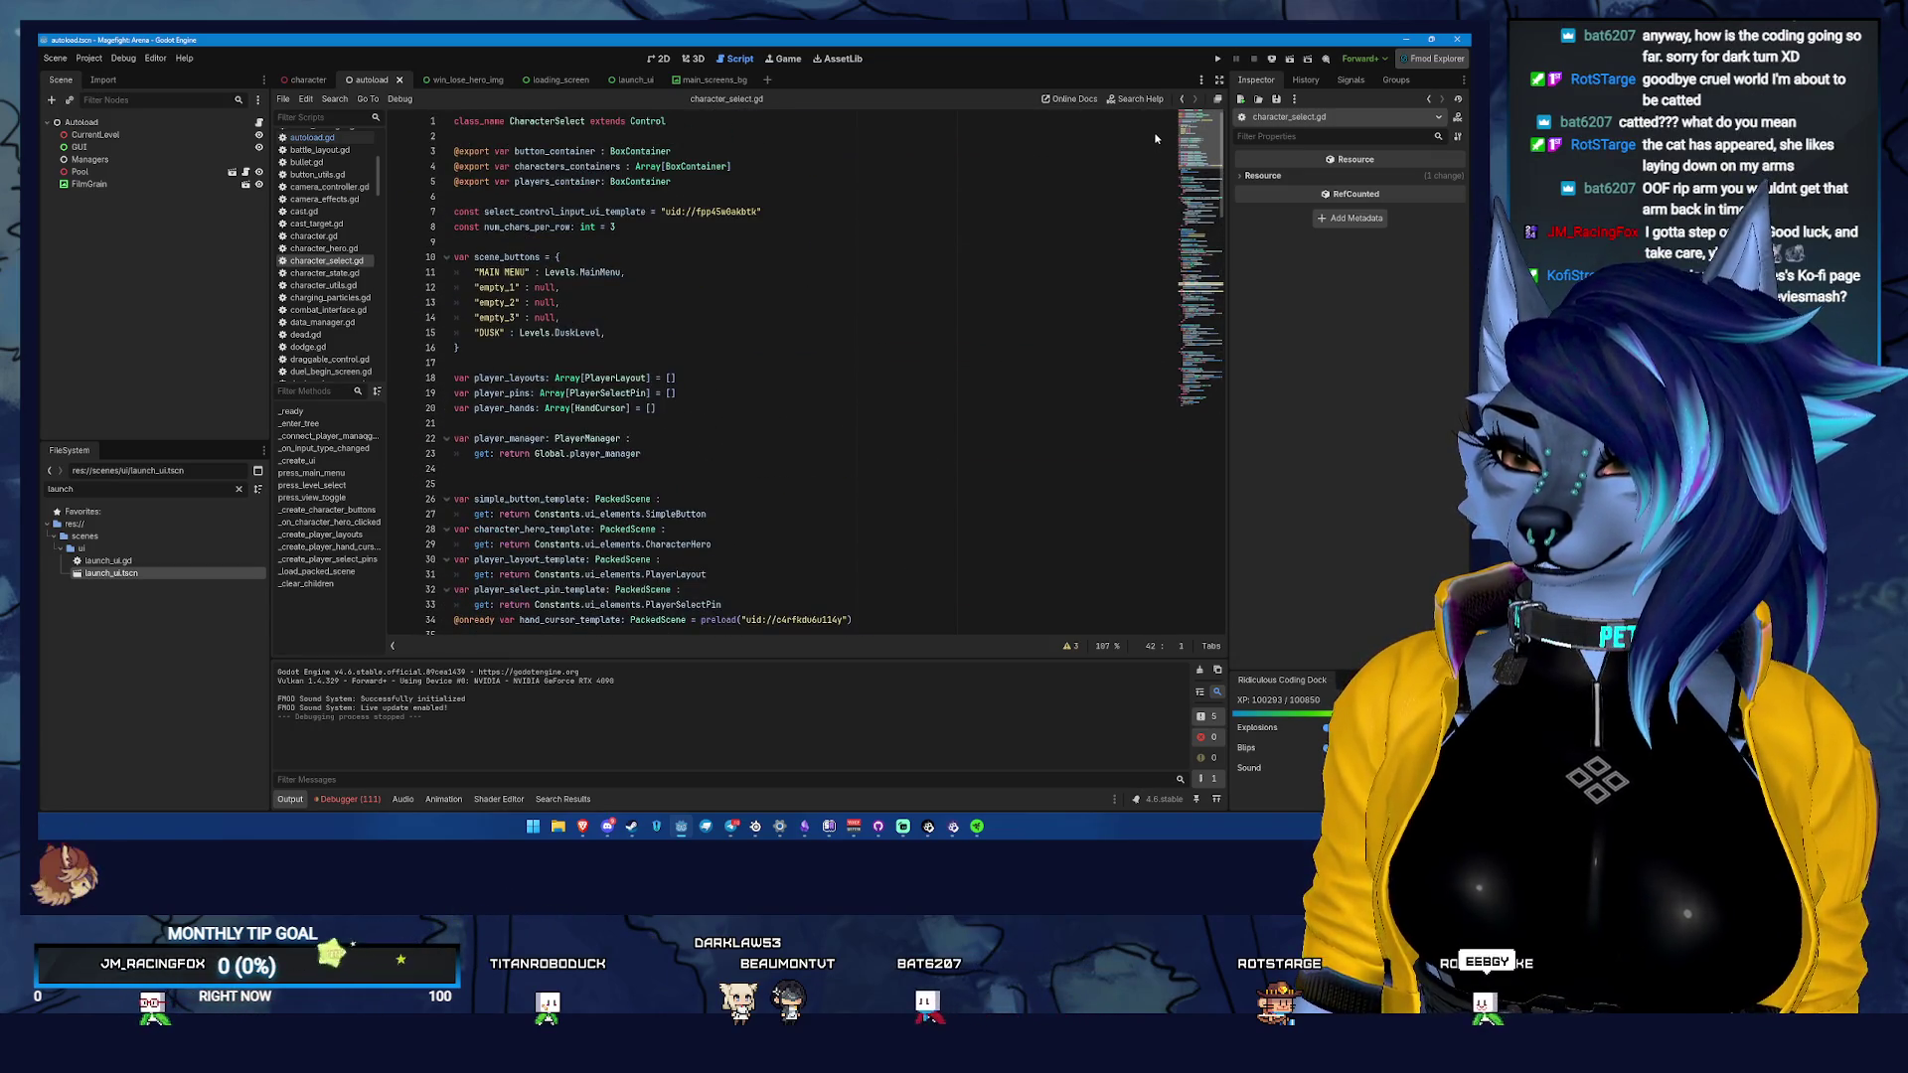
{"action": "scroll", "coordinate": [1159, 134], "scroll_direction": "down", "scroll_amount": 11}
{"action": "left_click_drag", "start_coordinate": [1191, 204], "coordinate": [1217, 401]}
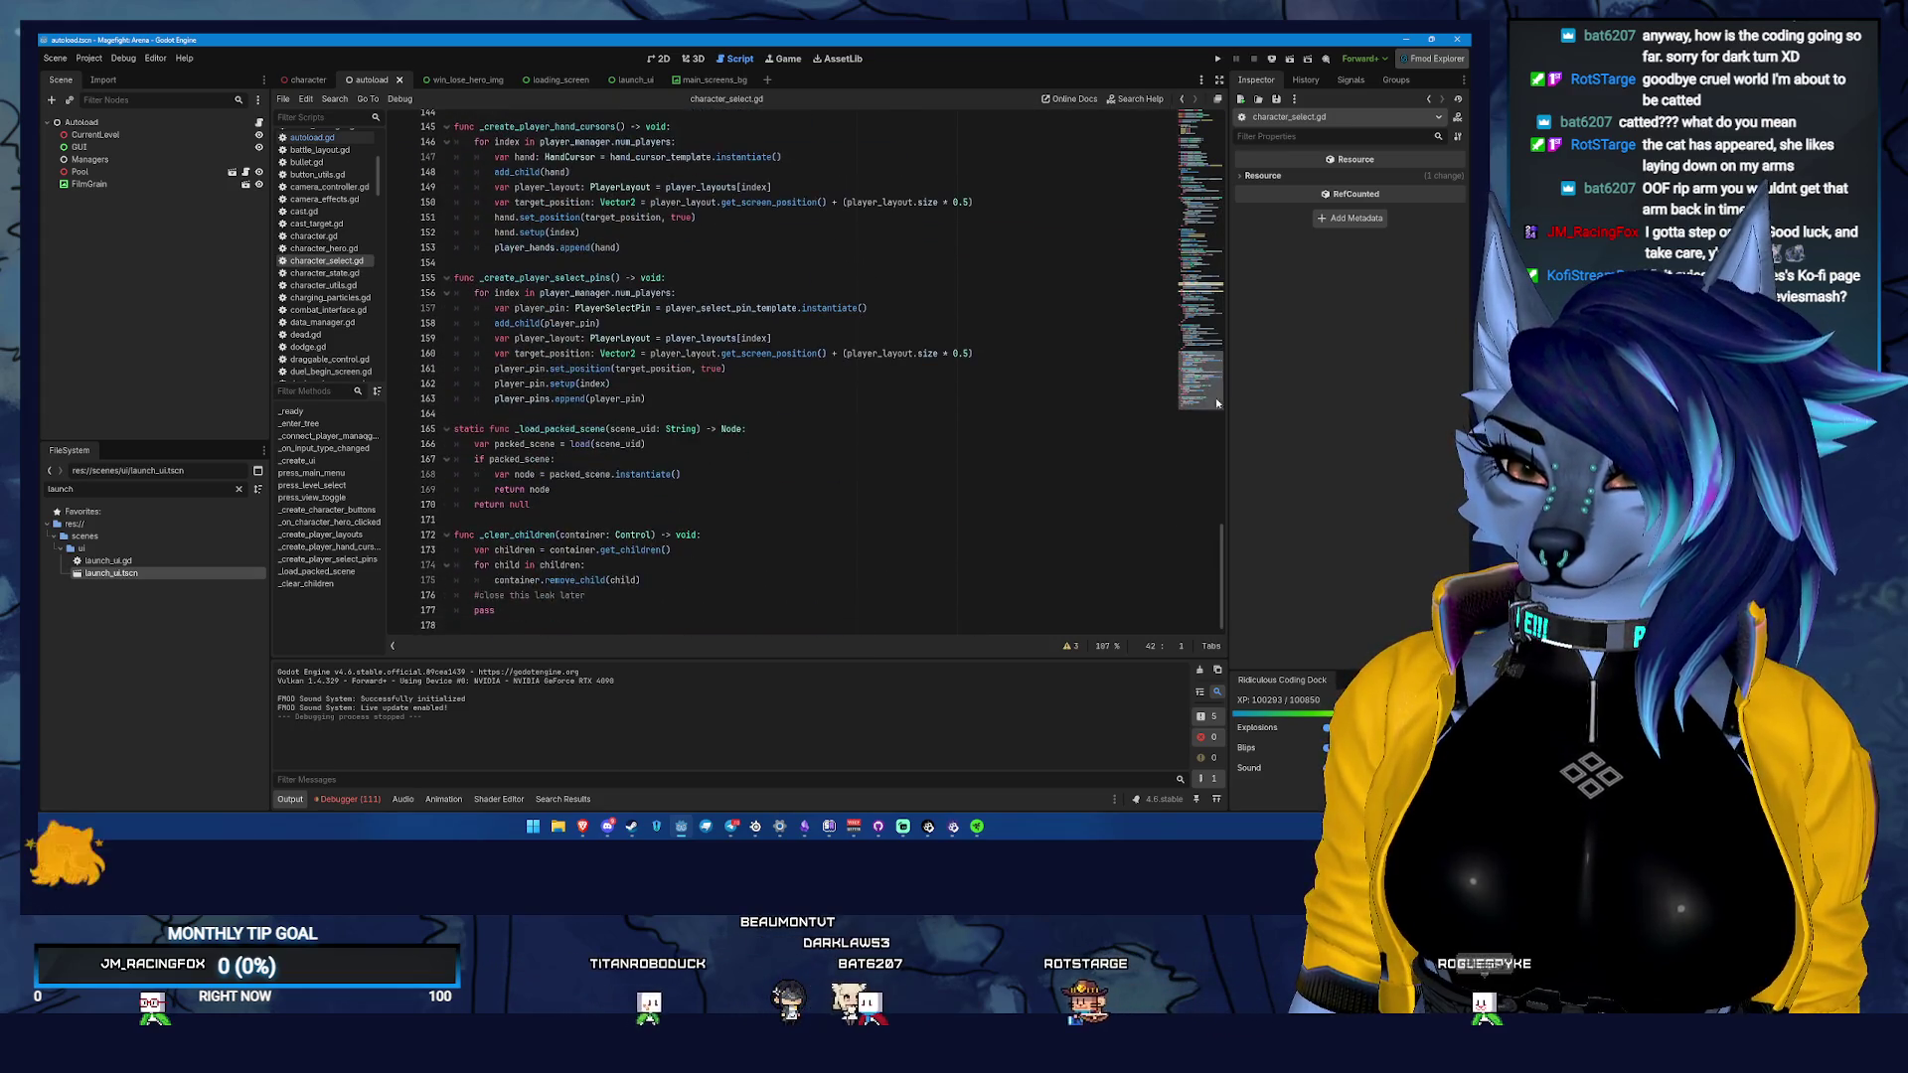
{"action": "key", "text": "ctrl+Home"}
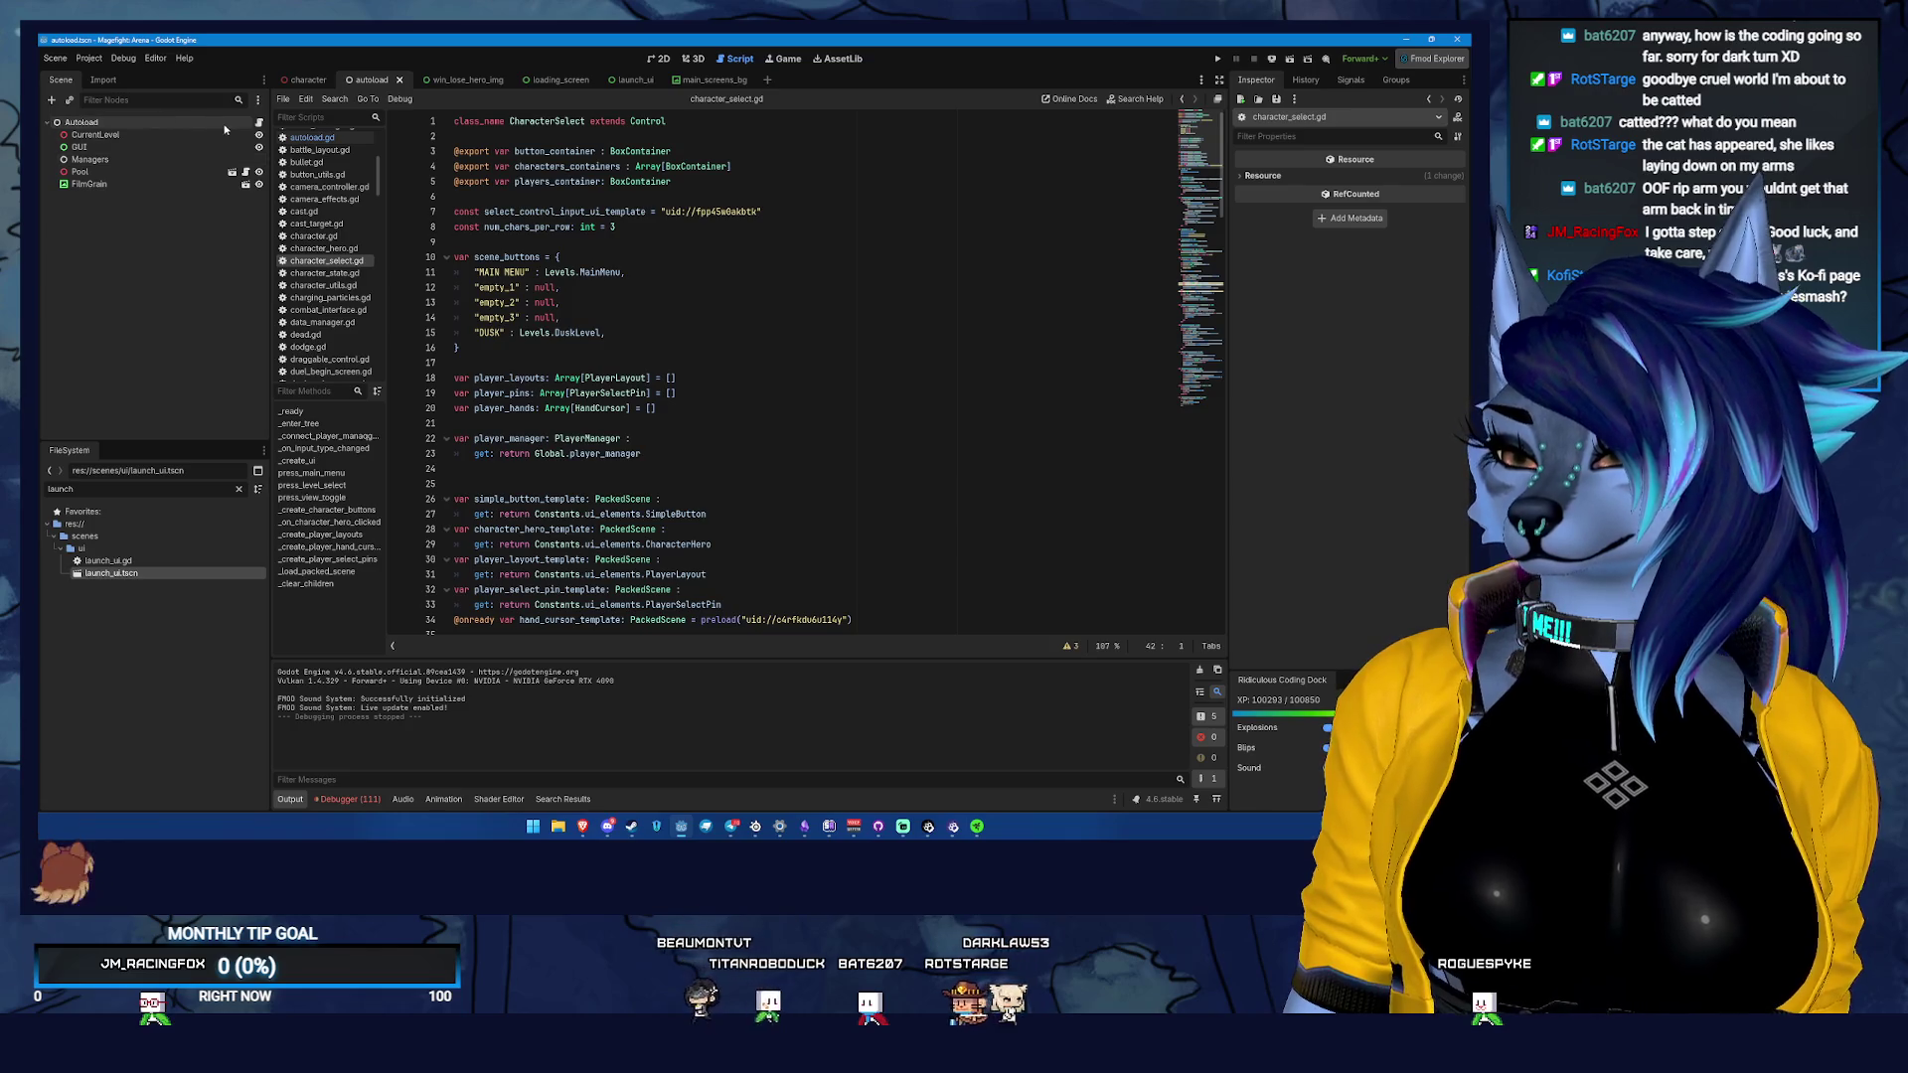
{"action": "left_click", "coordinate": [258, 122]}
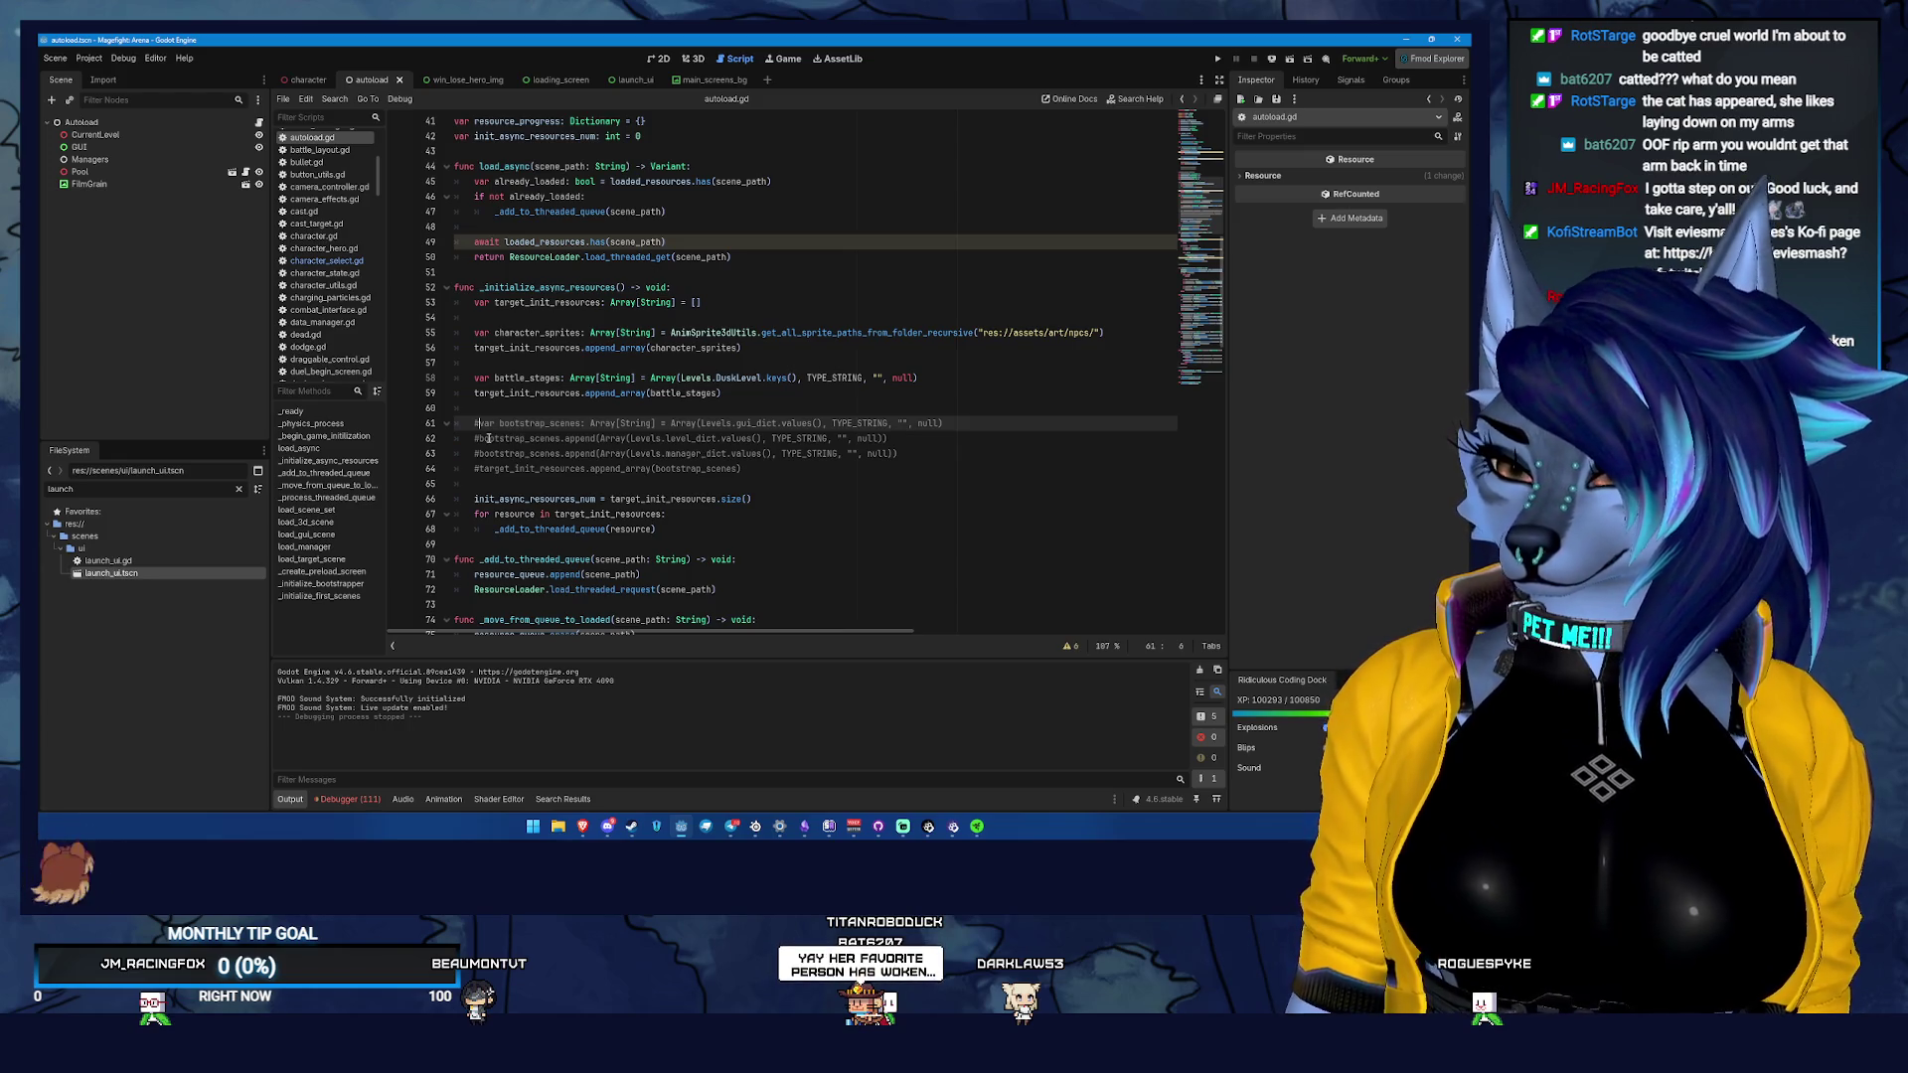
Remove the # from bootstrap_scenes lines 61 through 64 in autoload.gd.
{"action": "left_click", "coordinate": [487, 438]}
{"action": "key", "text": "Left"}
{"action": "key", "text": "BackSpace"}
{"action": "key", "text": "Up"}
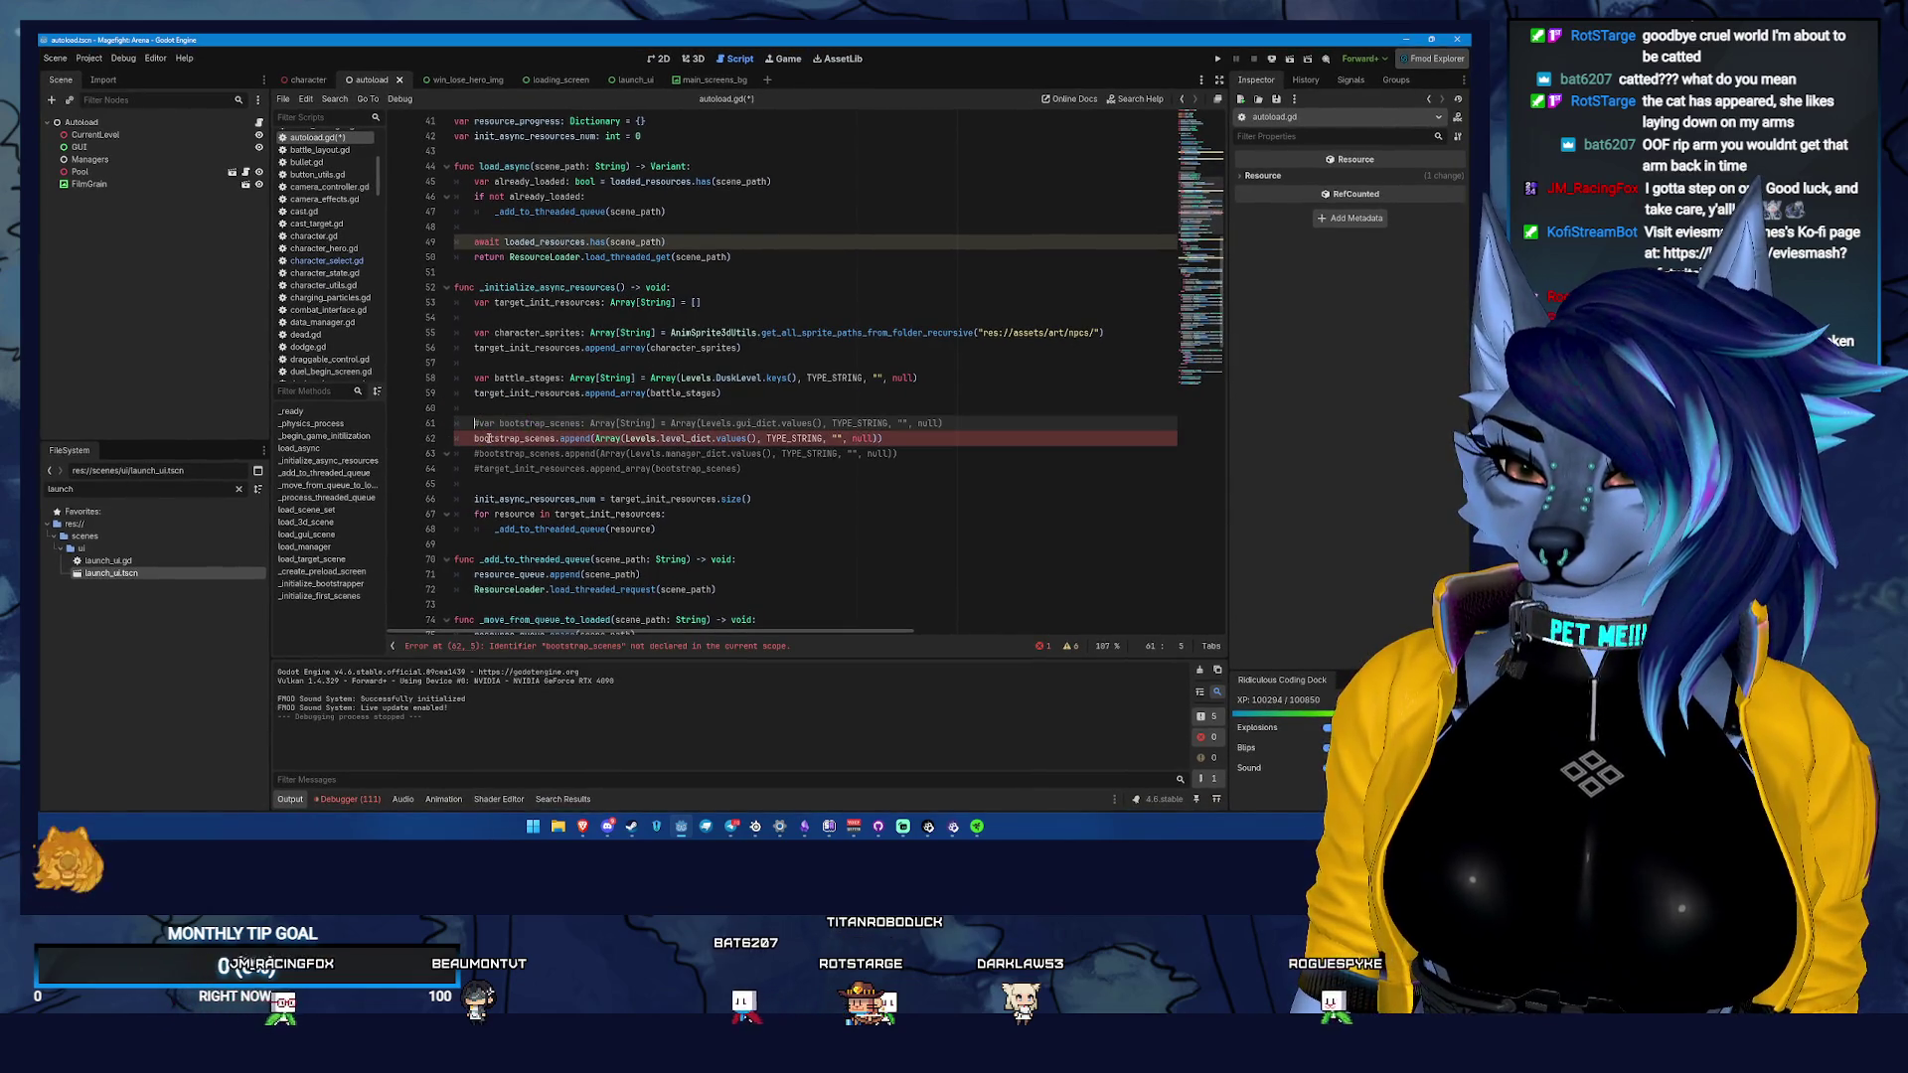
{"action": "key", "text": "Right"}
{"action": "key", "text": "BackSpace"}
{"action": "key", "text": "Down"}
{"action": "key", "text": "Down"}
{"action": "key", "text": "Right"}
{"action": "key", "text": "BackSpace"}
{"action": "key", "text": "Down"}
{"action": "key", "text": "Right"}
{"action": "key", "text": "BackSpace"}
Save autoload.gd, run the project, then open the launch_ui.gd script.
{"action": "key", "text": "ctrl+s"}
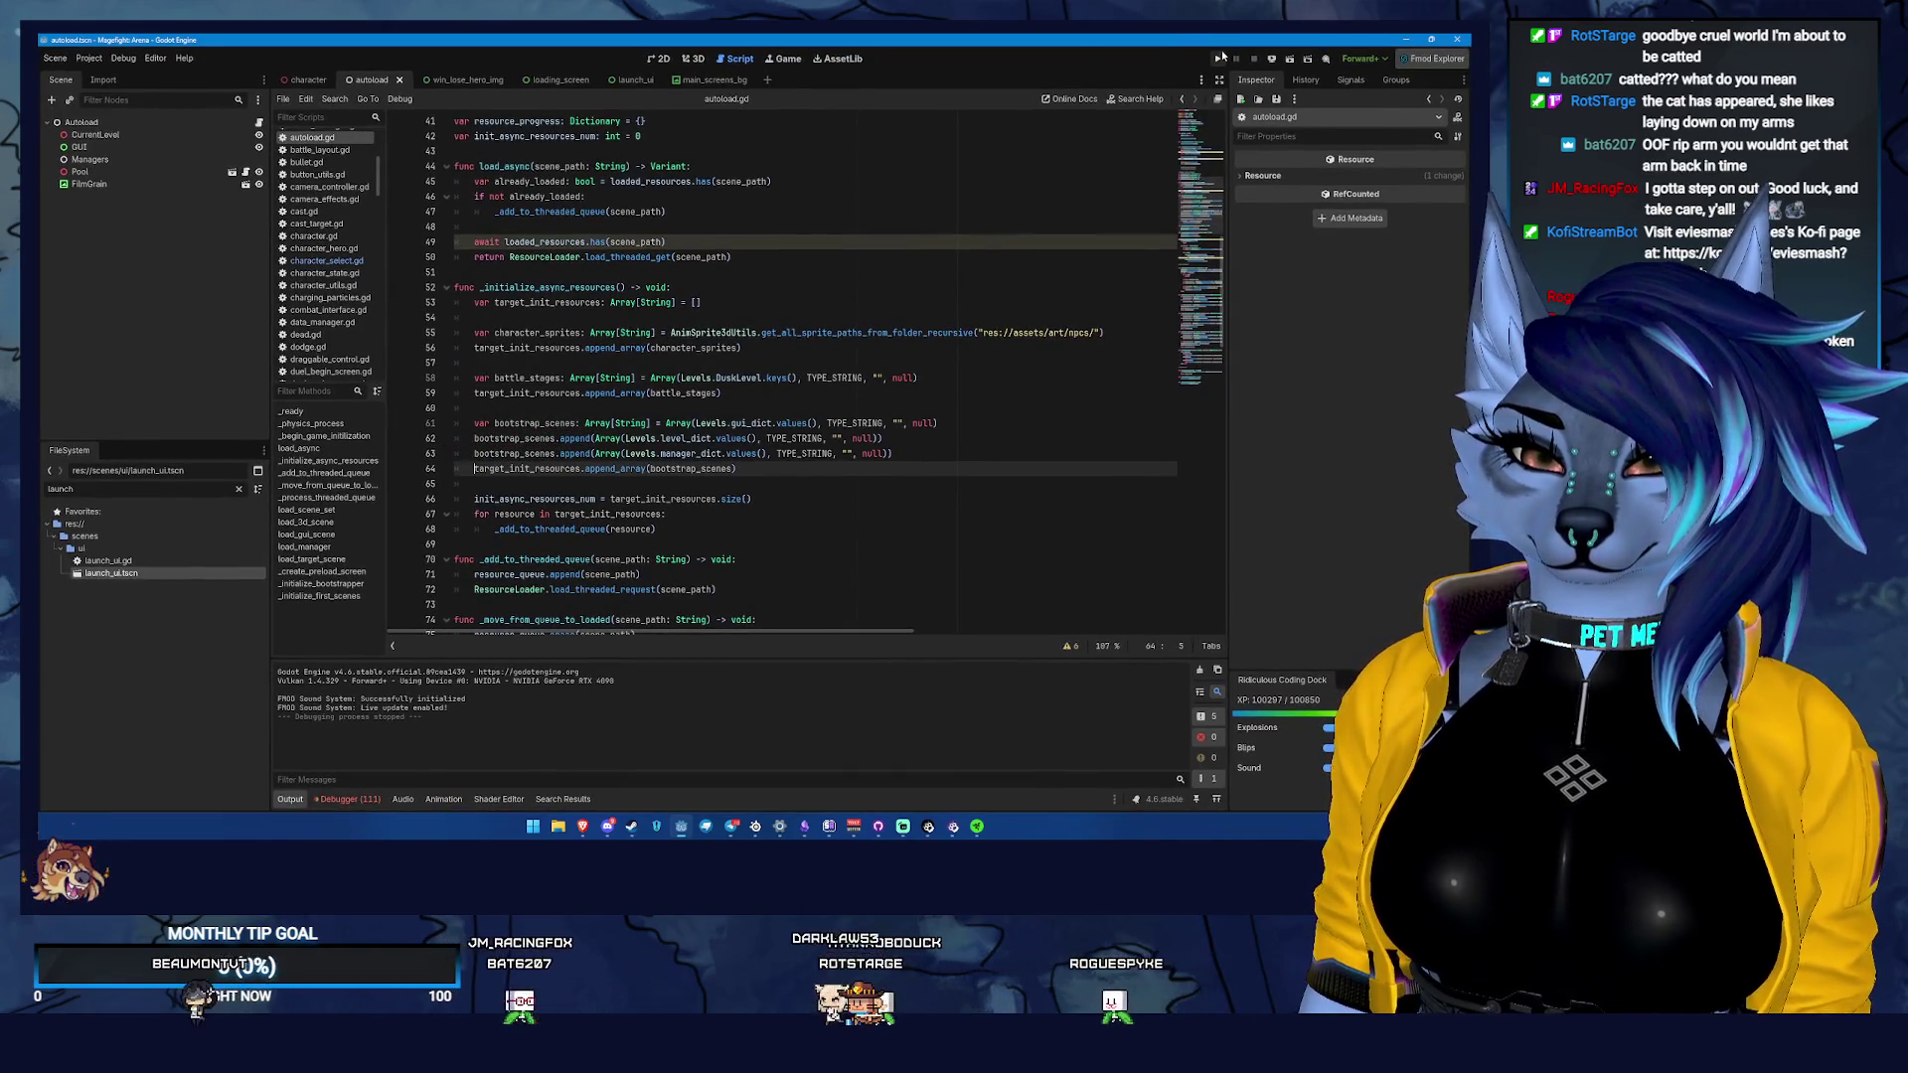
{"action": "left_click", "coordinate": [1220, 58]}
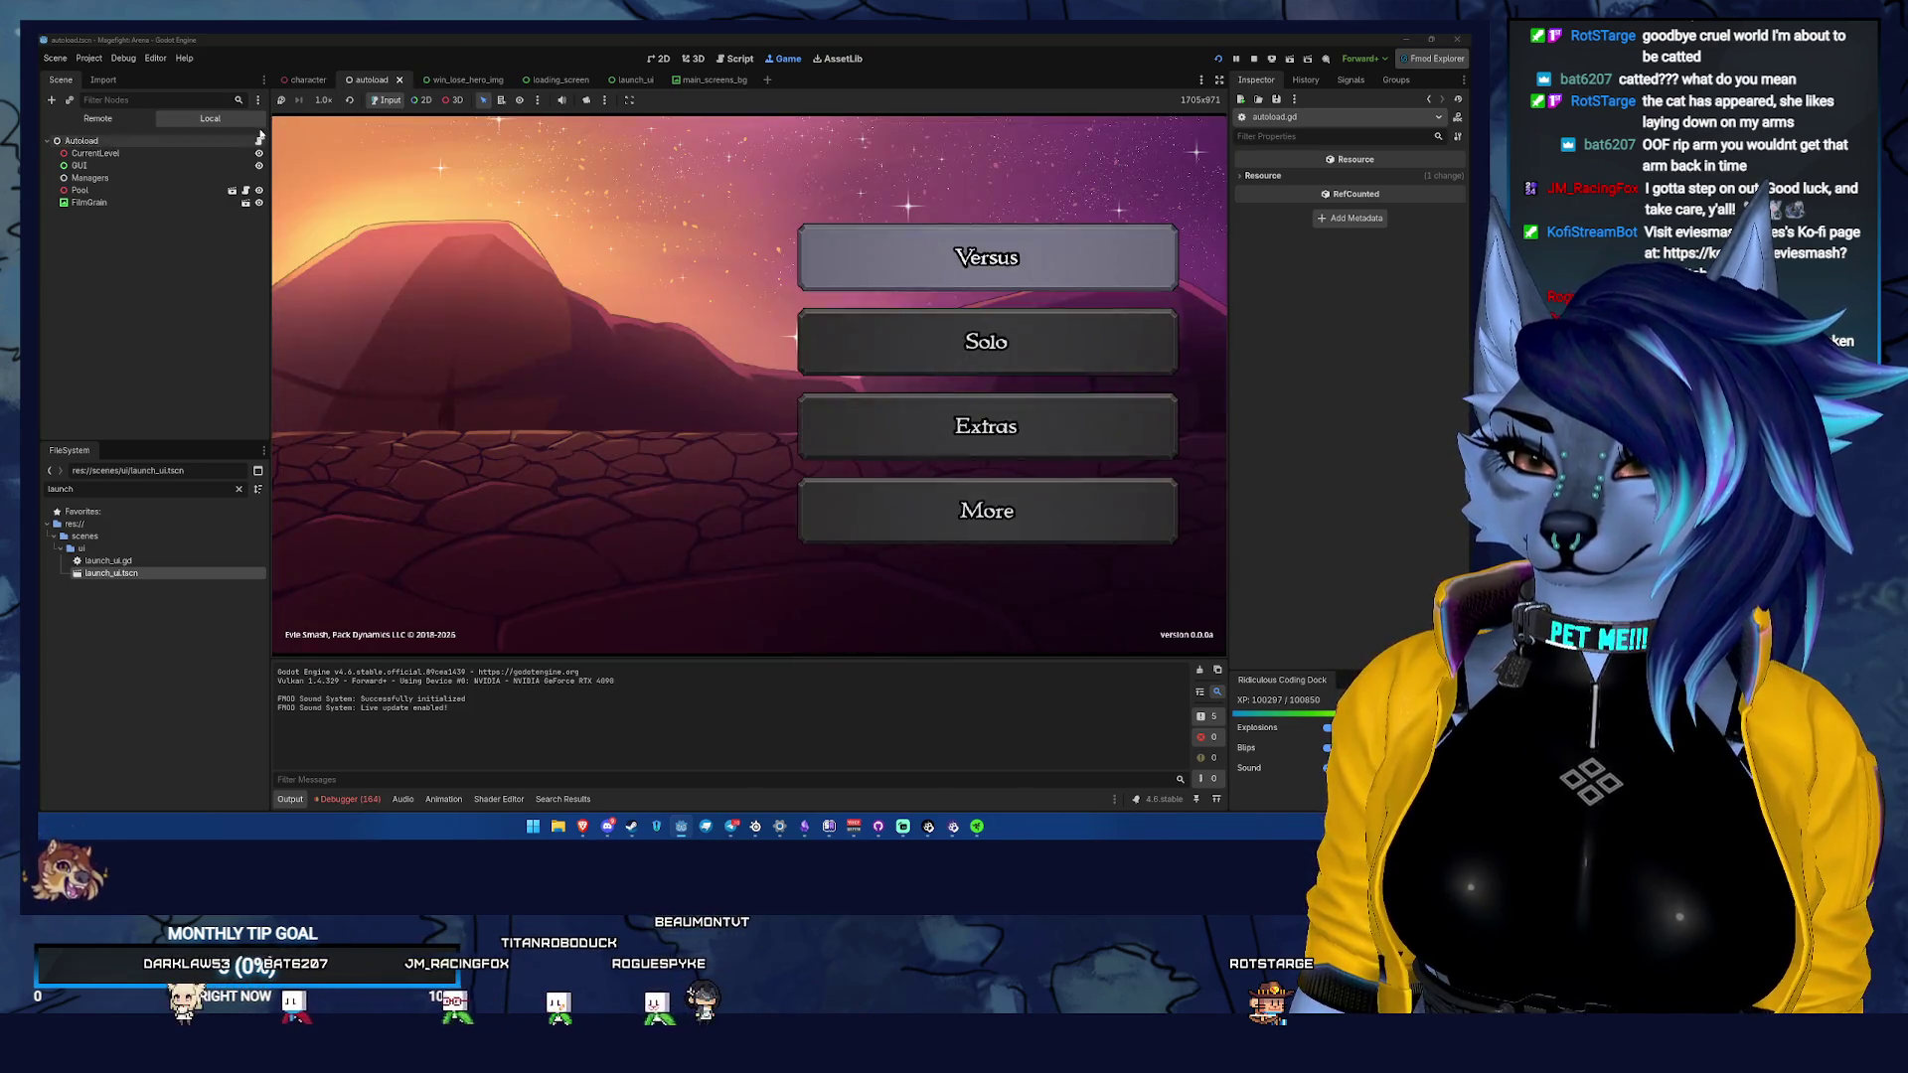
{"action": "left_click", "coordinate": [616, 79]}
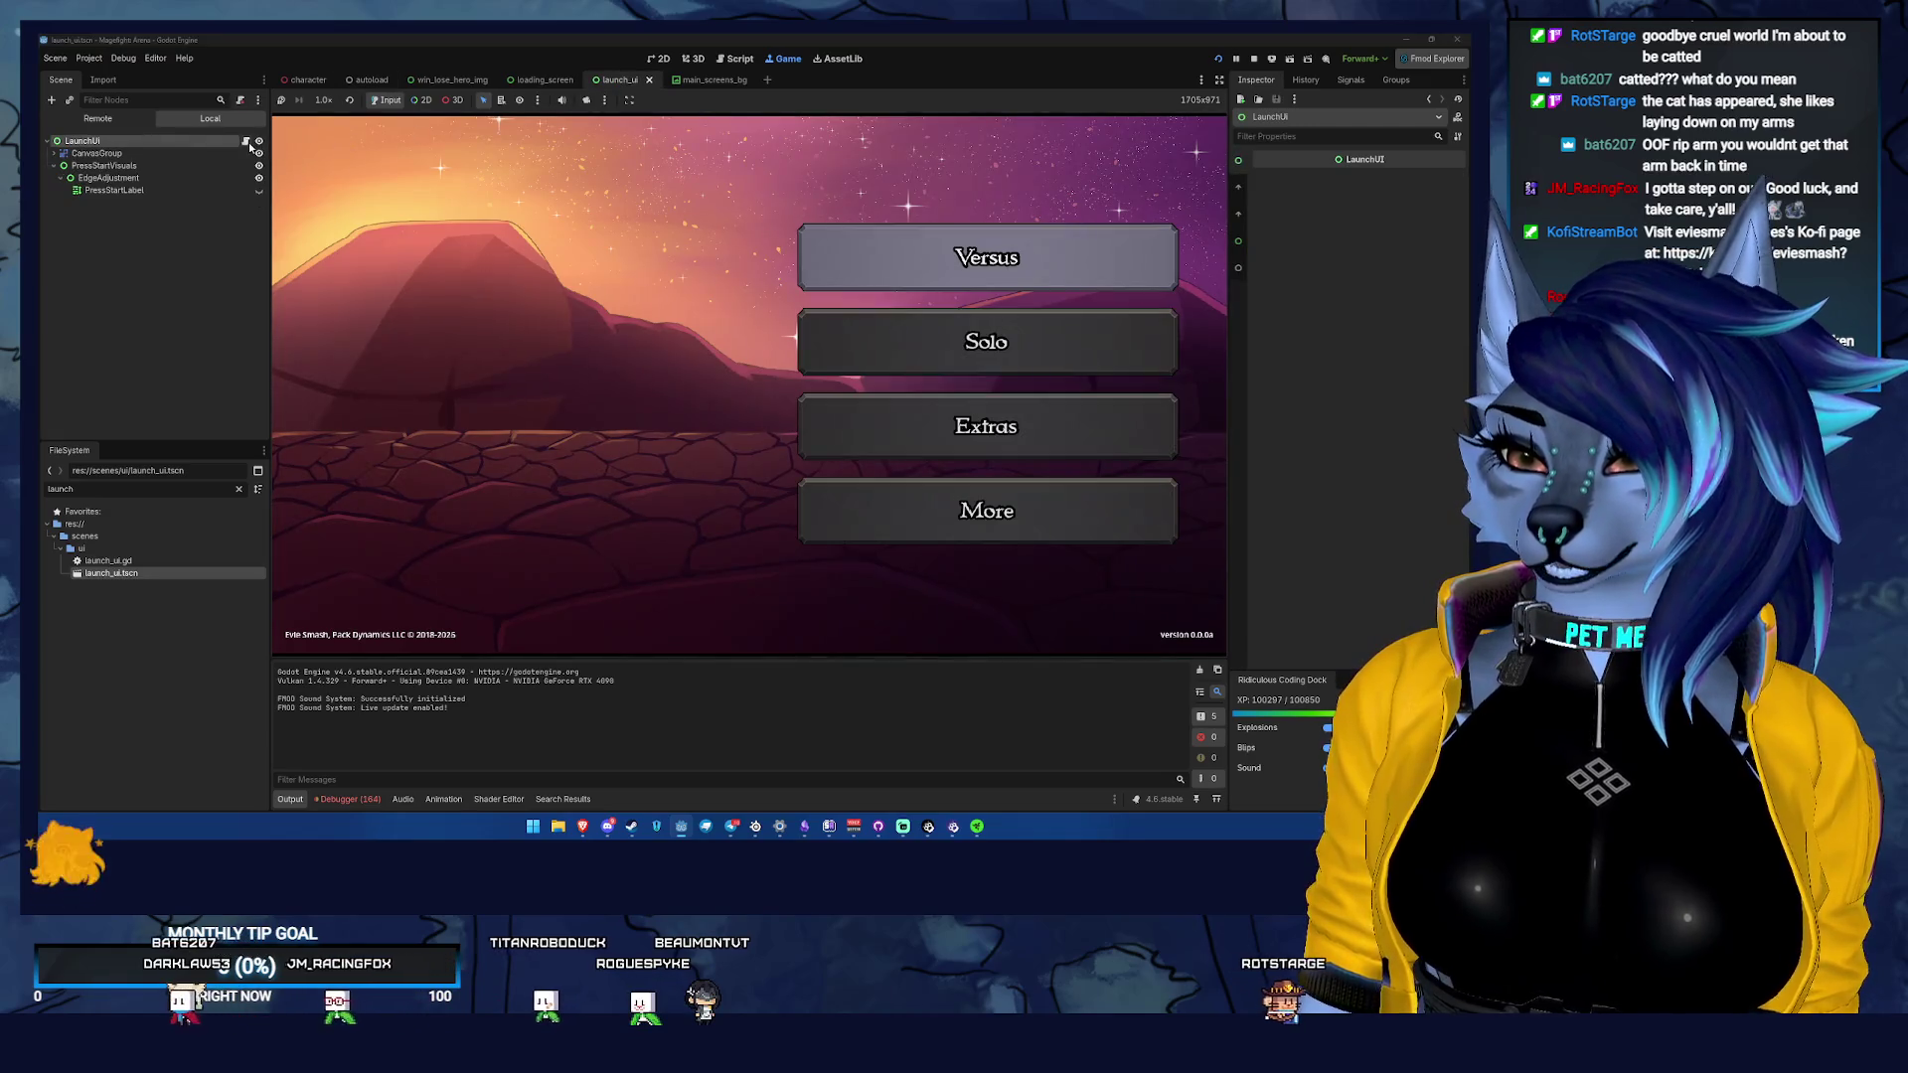
{"action": "left_click", "coordinate": [247, 142]}
{"action": "scroll", "coordinate": [632, 392], "scroll_direction": "down", "scroll_amount": 2}
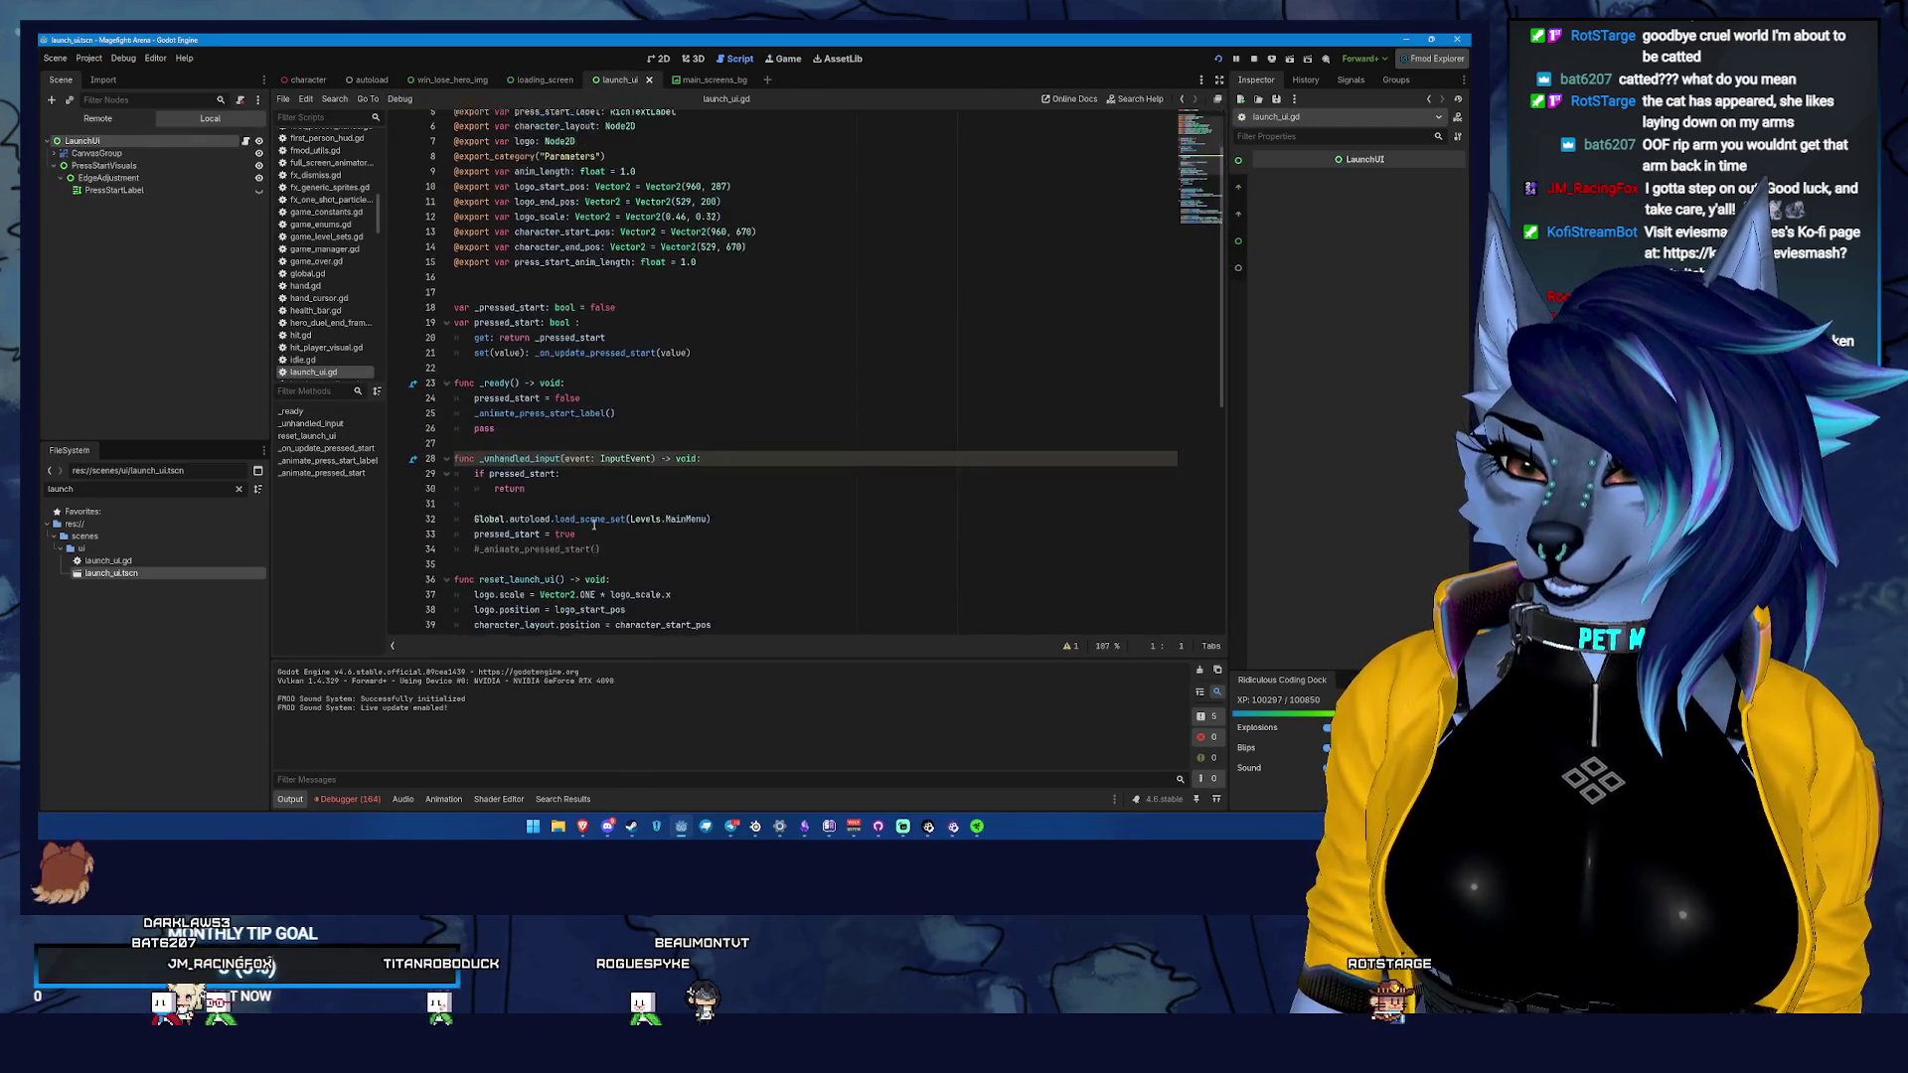